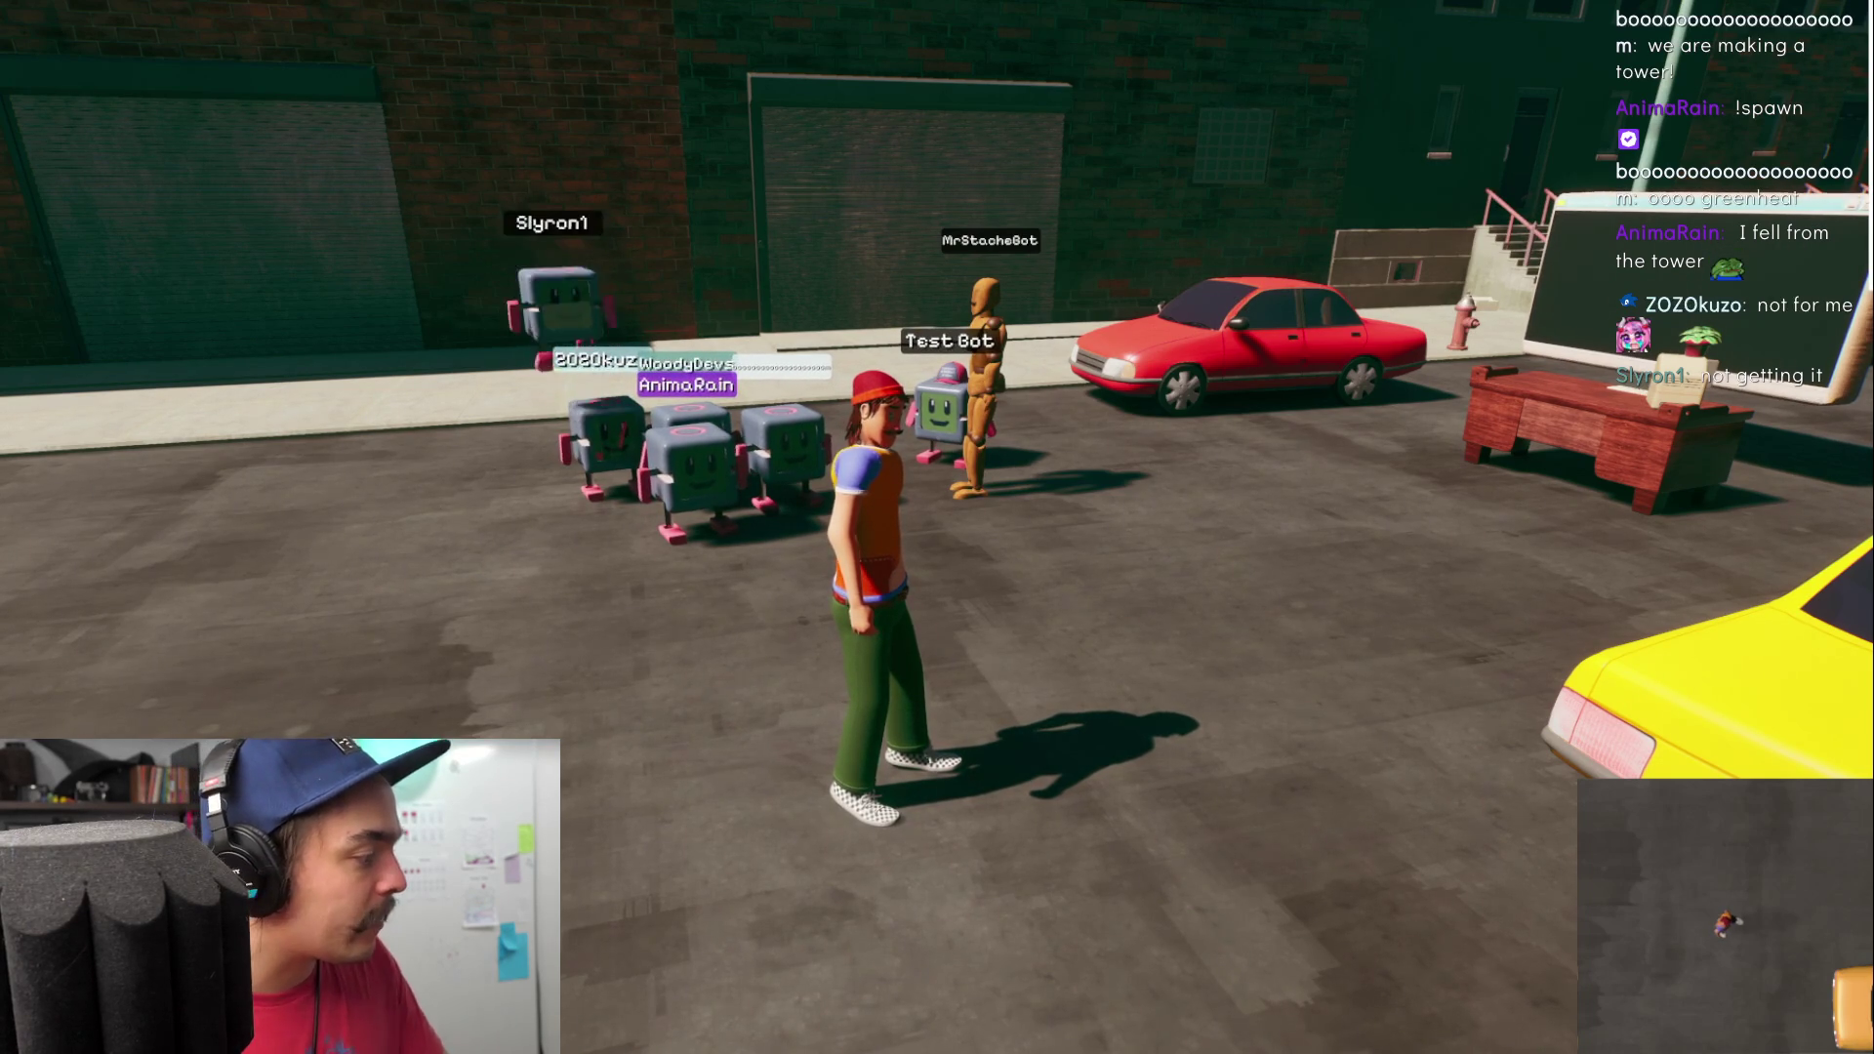
- Bring up the game's Settings window and drag it to the right of the character
key("alt+F4")
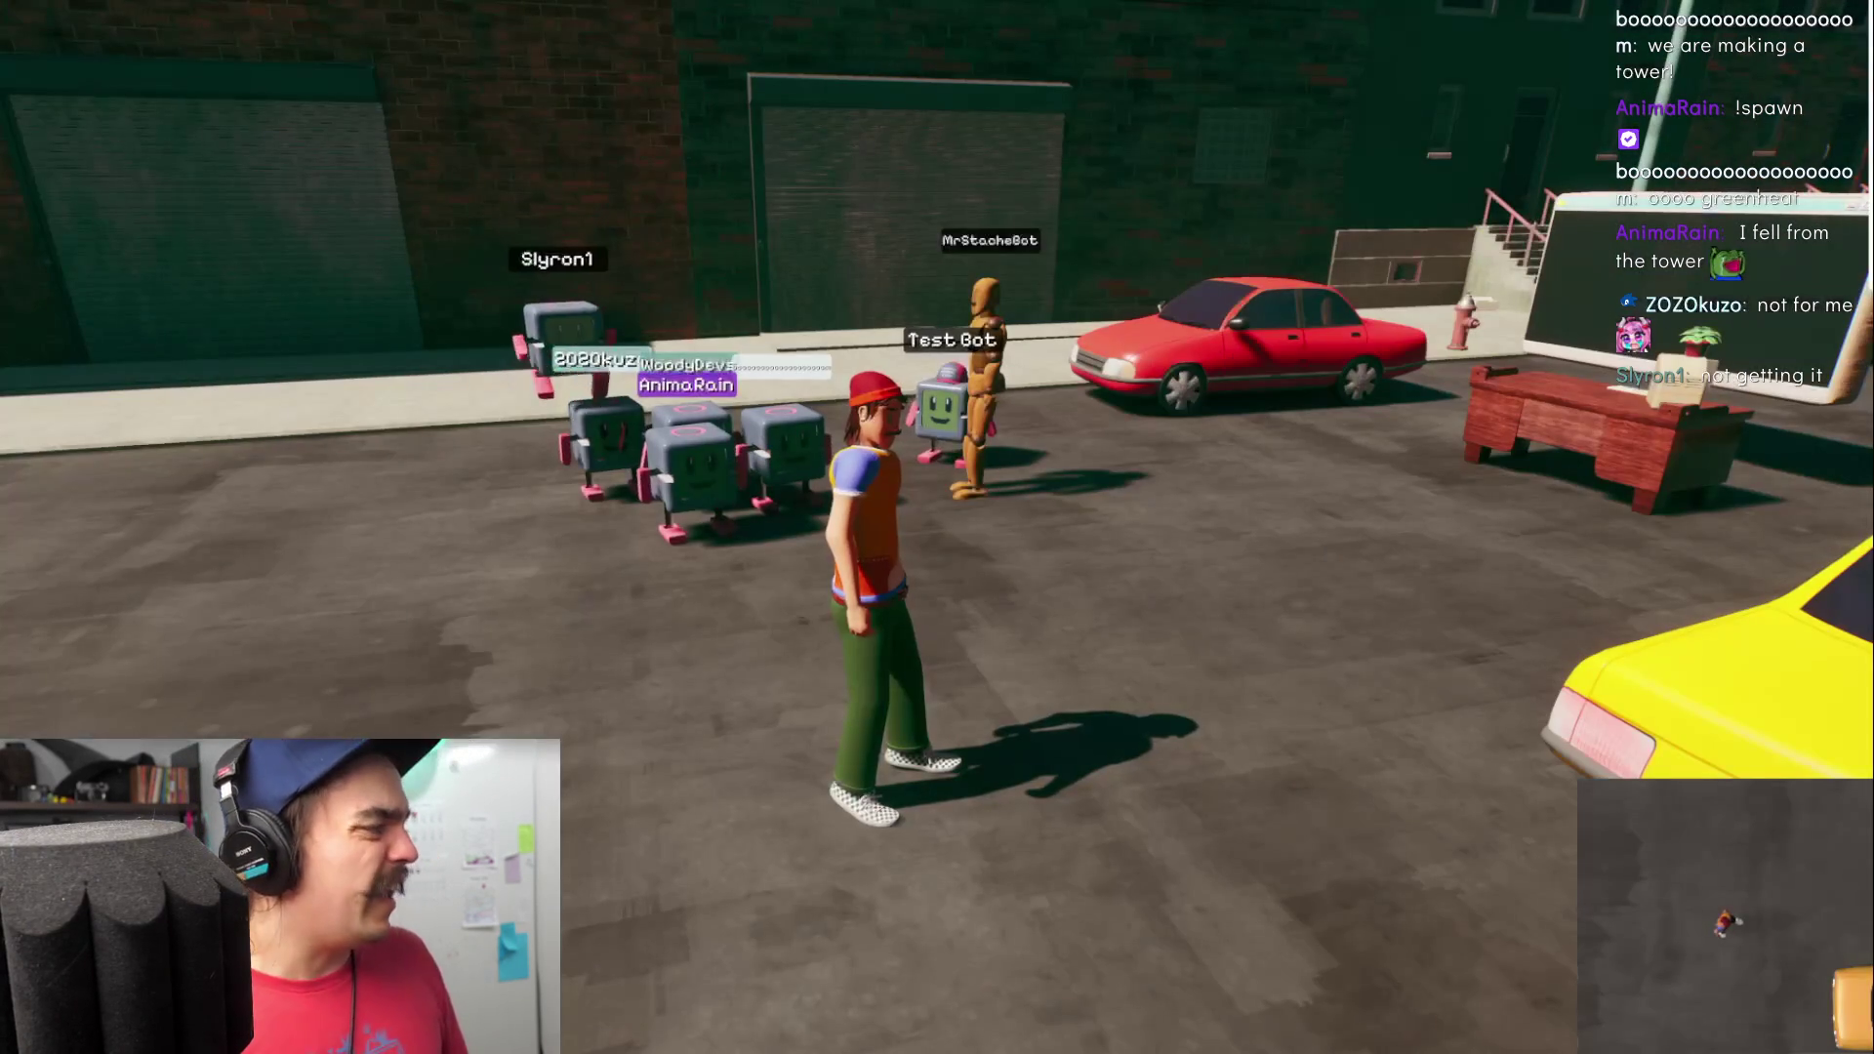
left_click_drag(961, 217, 1229, 204)
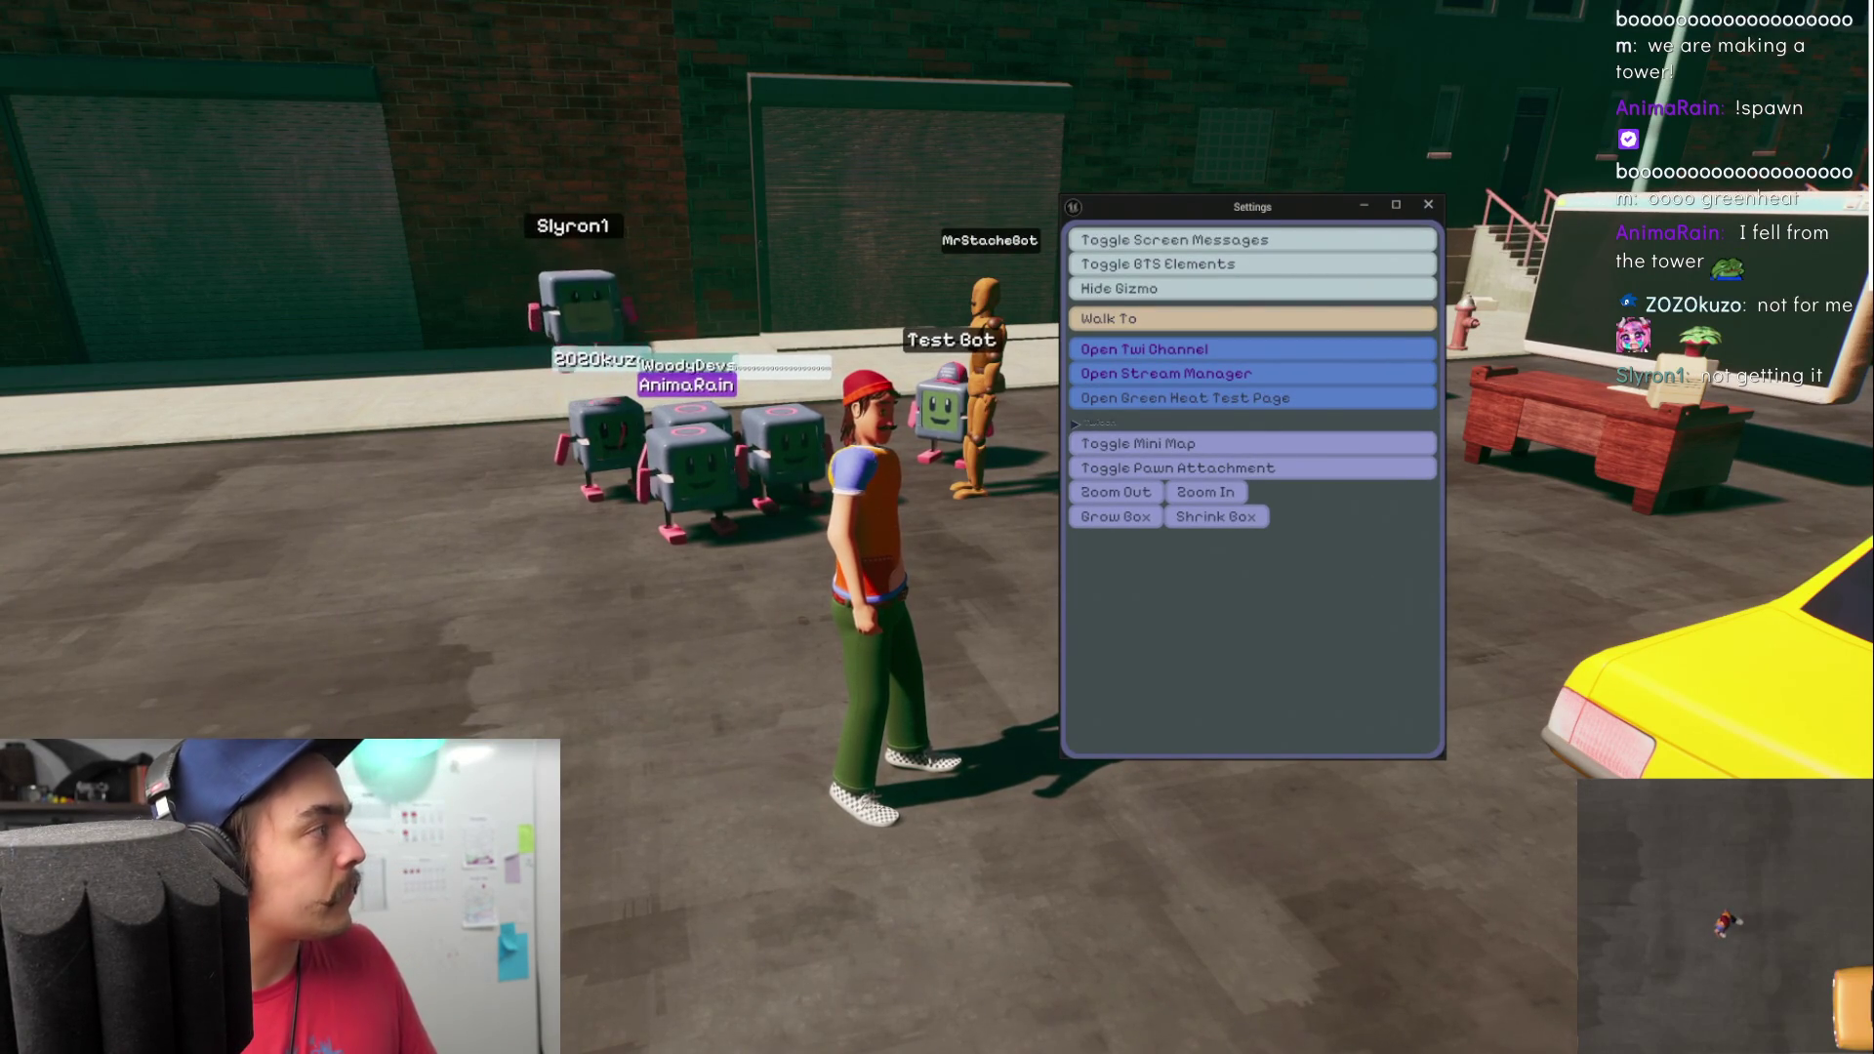
- Widen Brave, reload heat.prod.kr/woodydevs (it times out), then minimize the browser
left_click_drag(889, 206, 1219, 229)
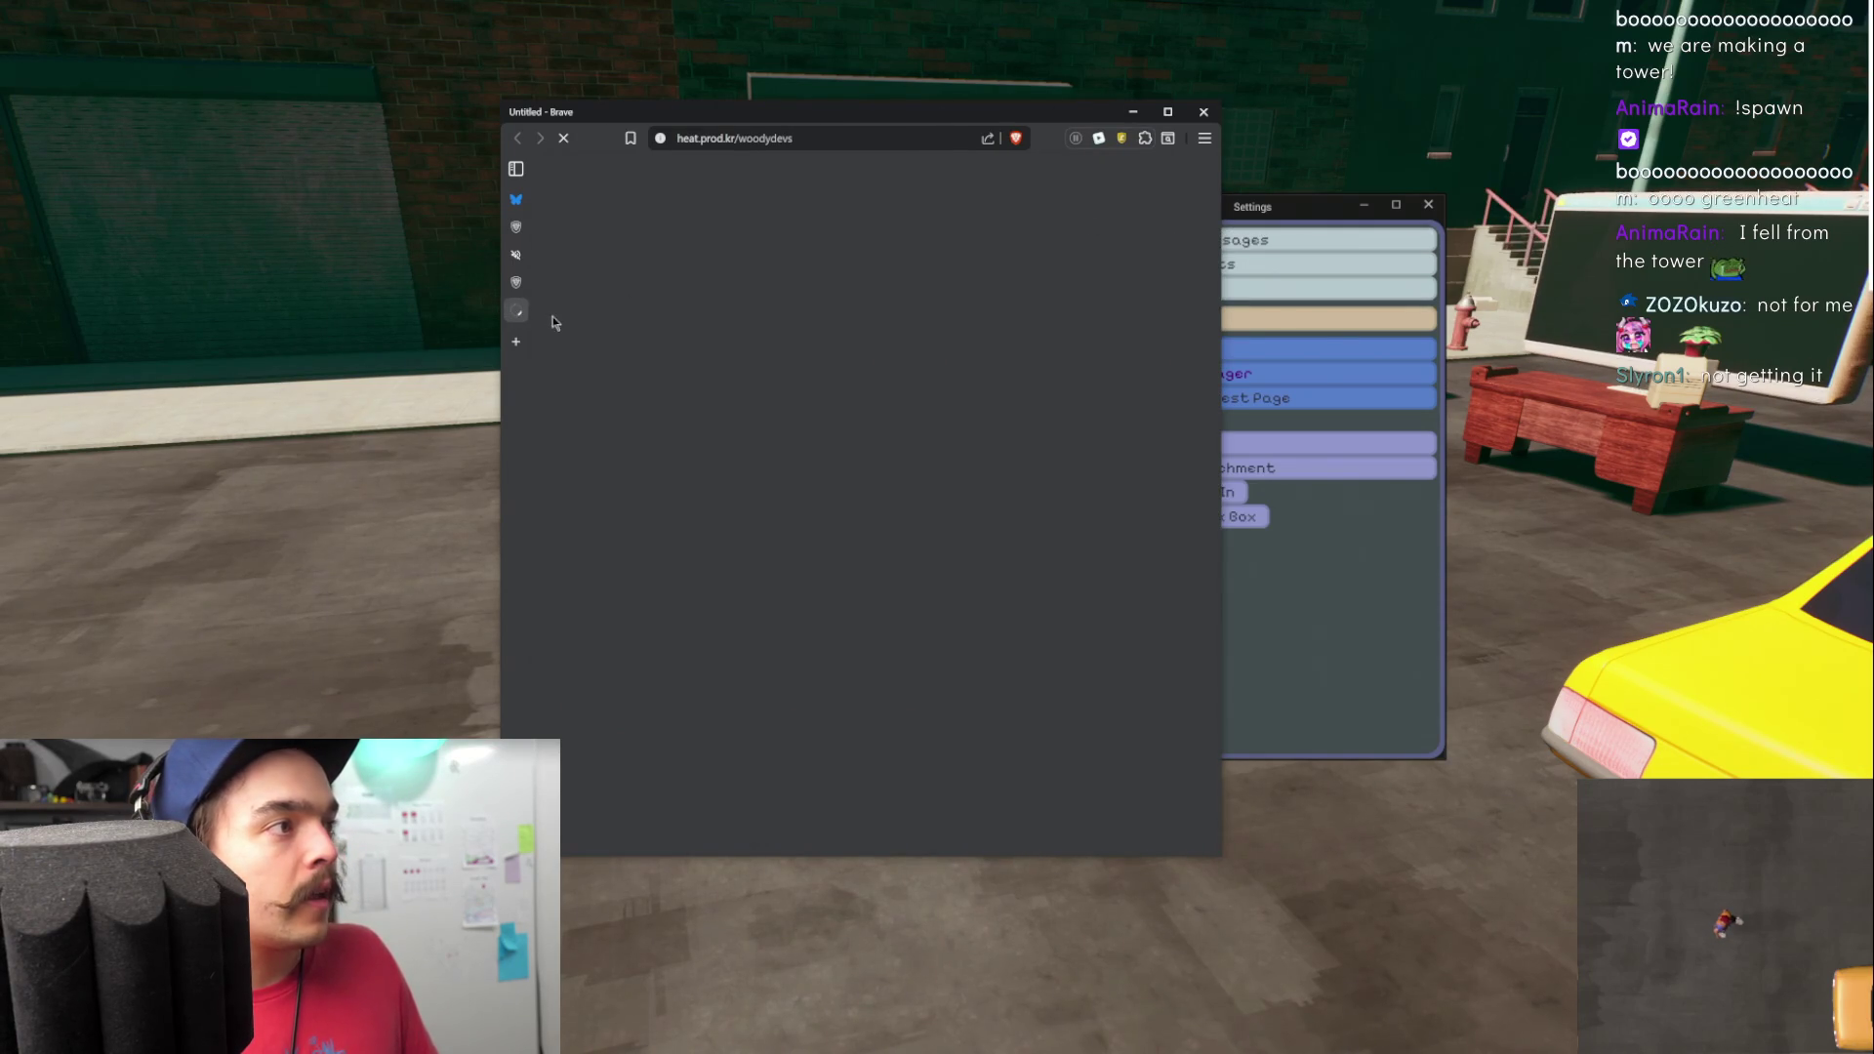
mouse_move(511, 317)
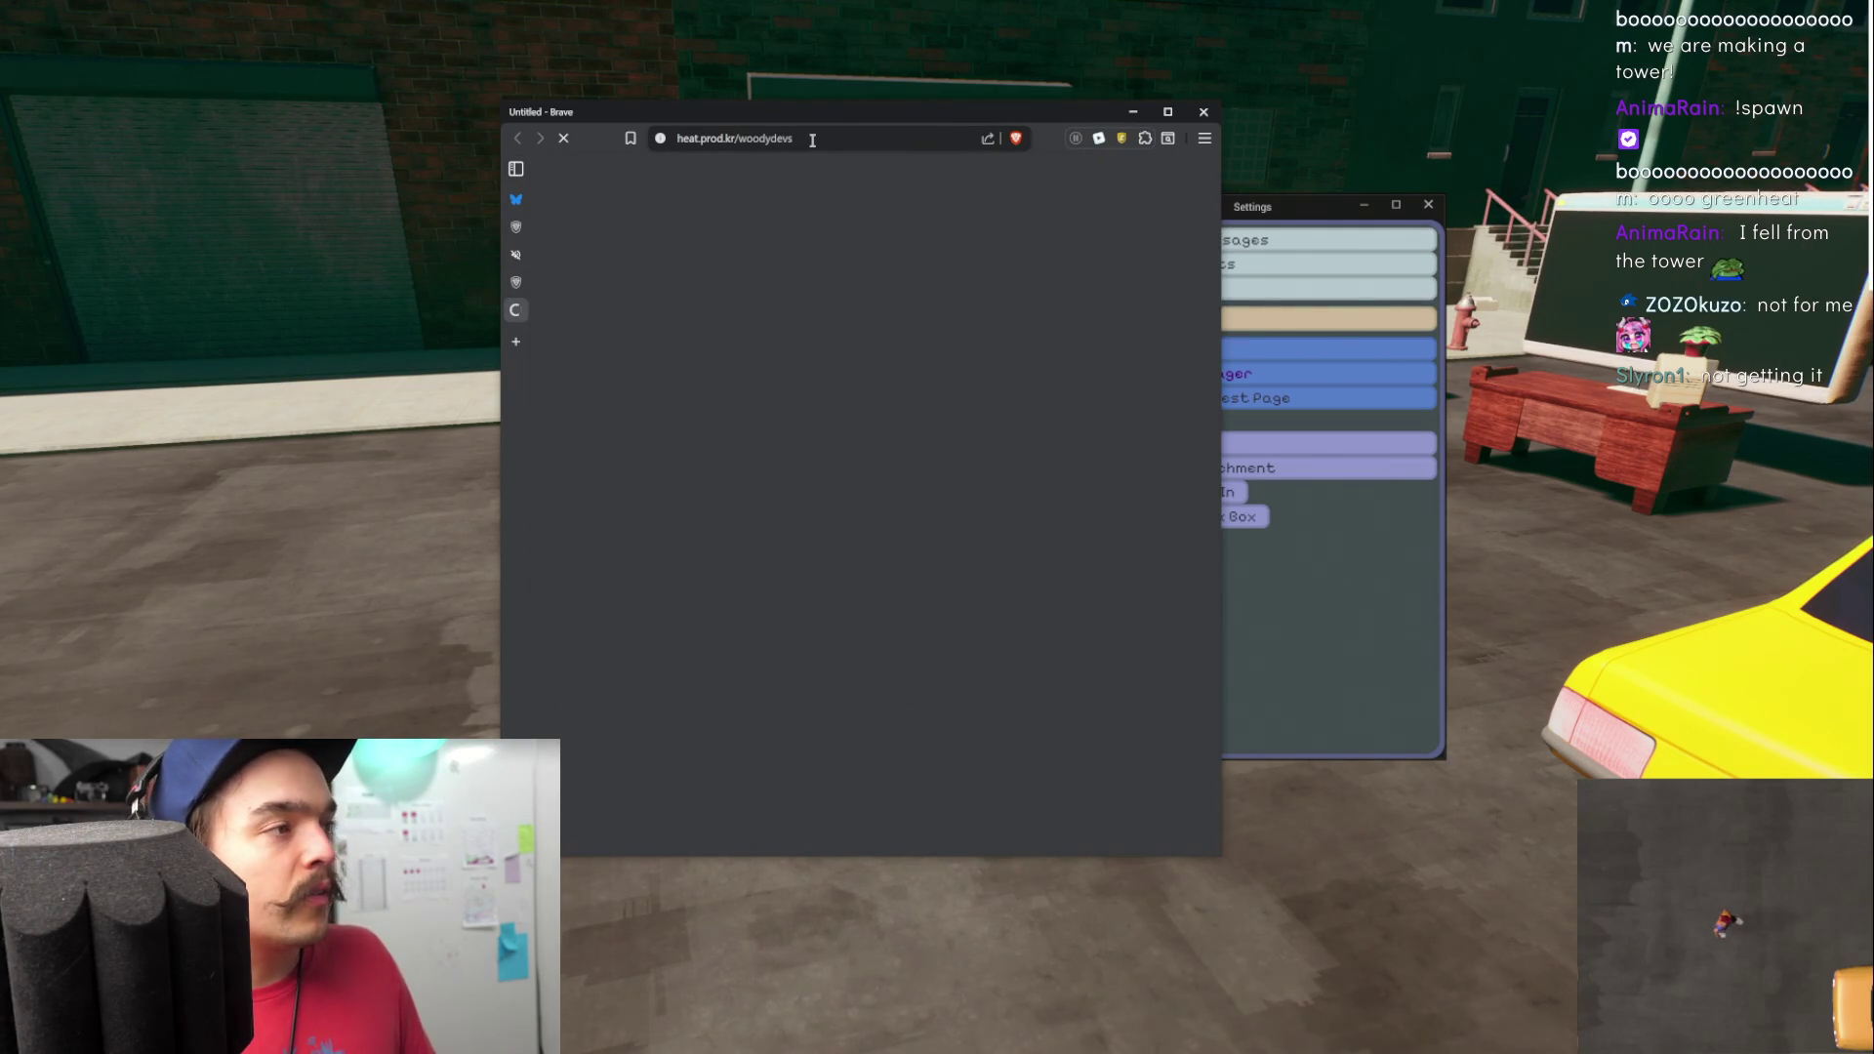
mouse_move(568, 311)
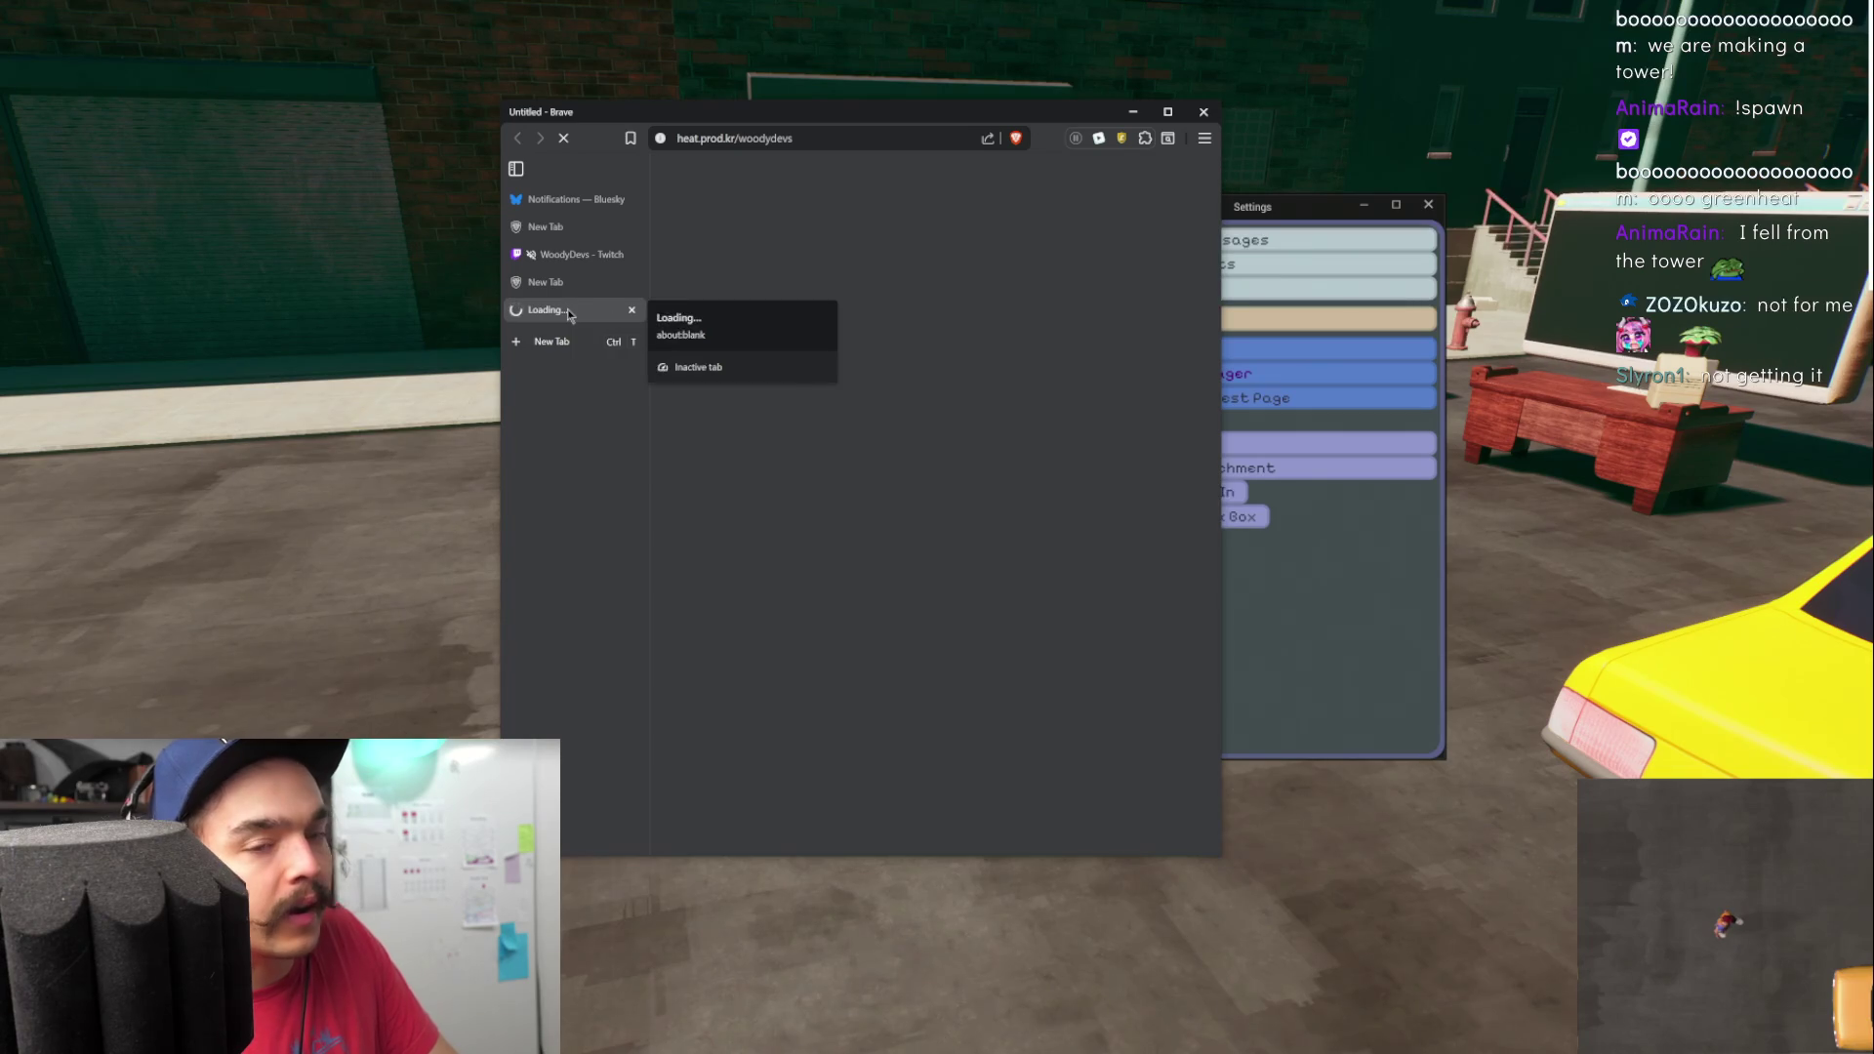
left_click(880, 148)
key("Return")
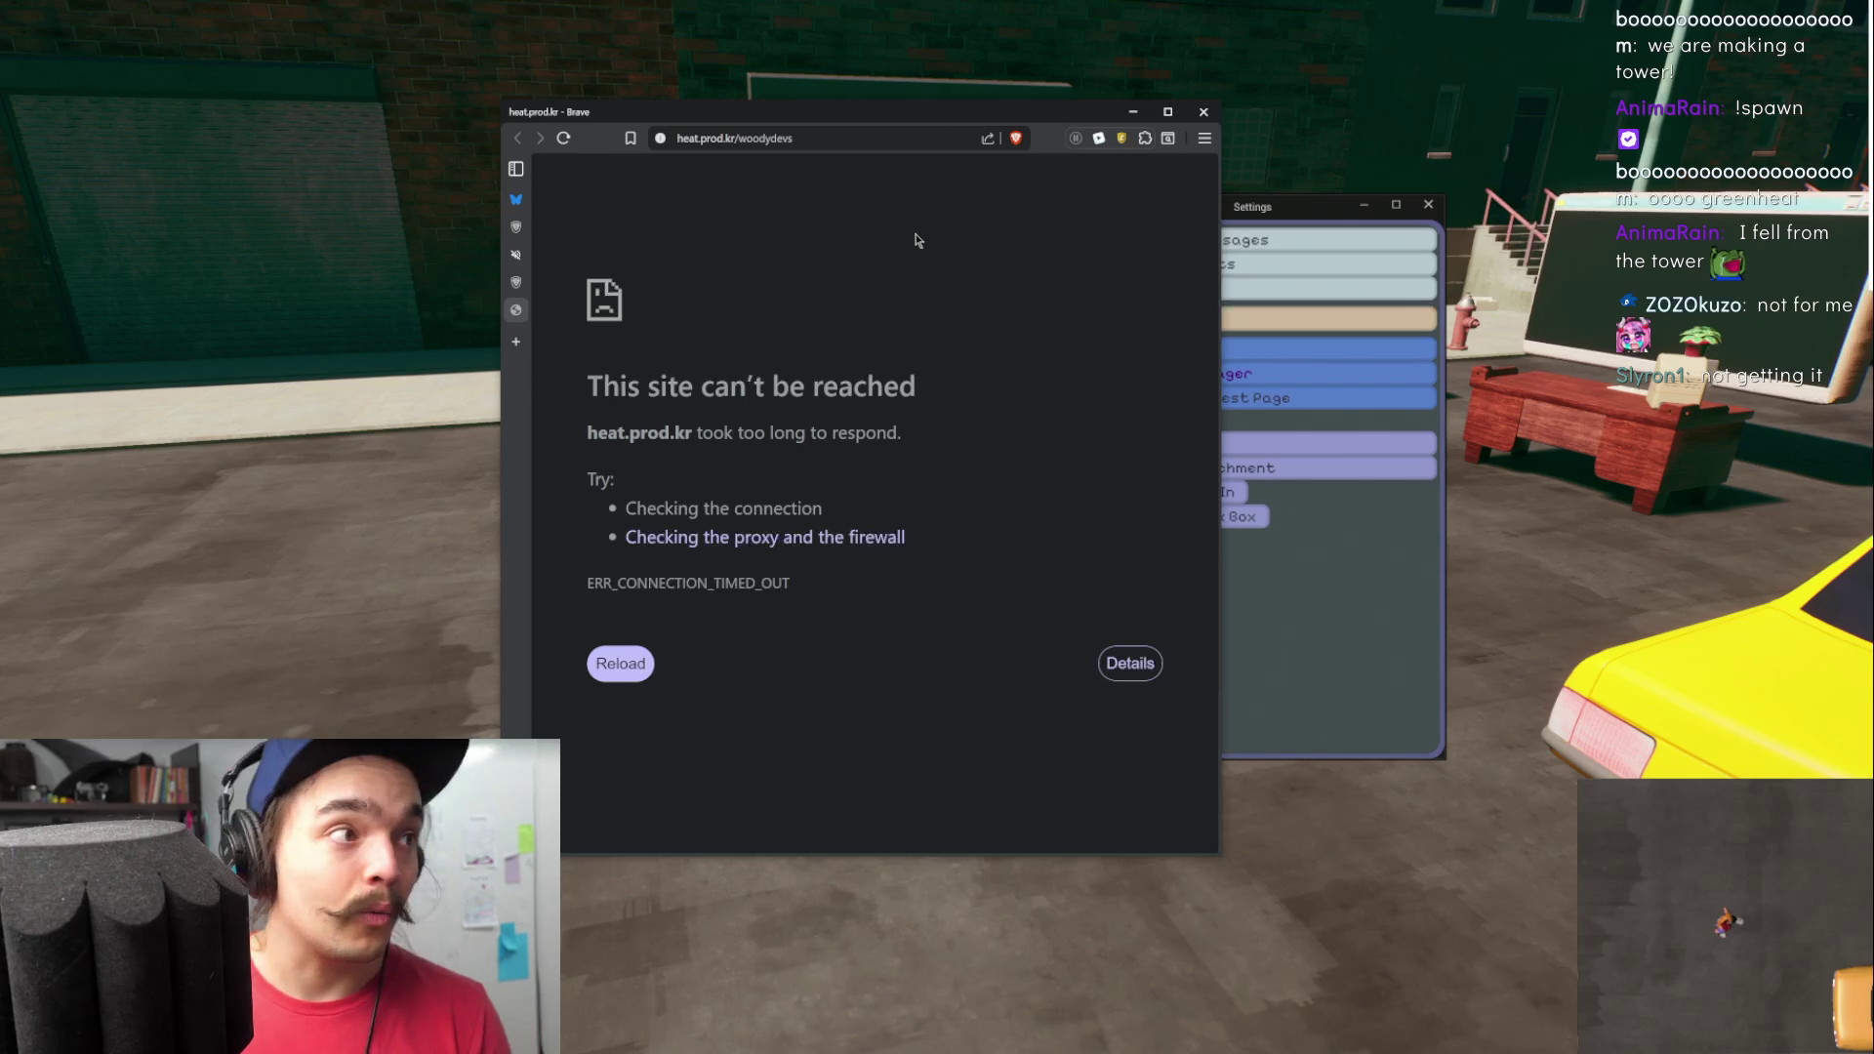
left_click(1136, 115)
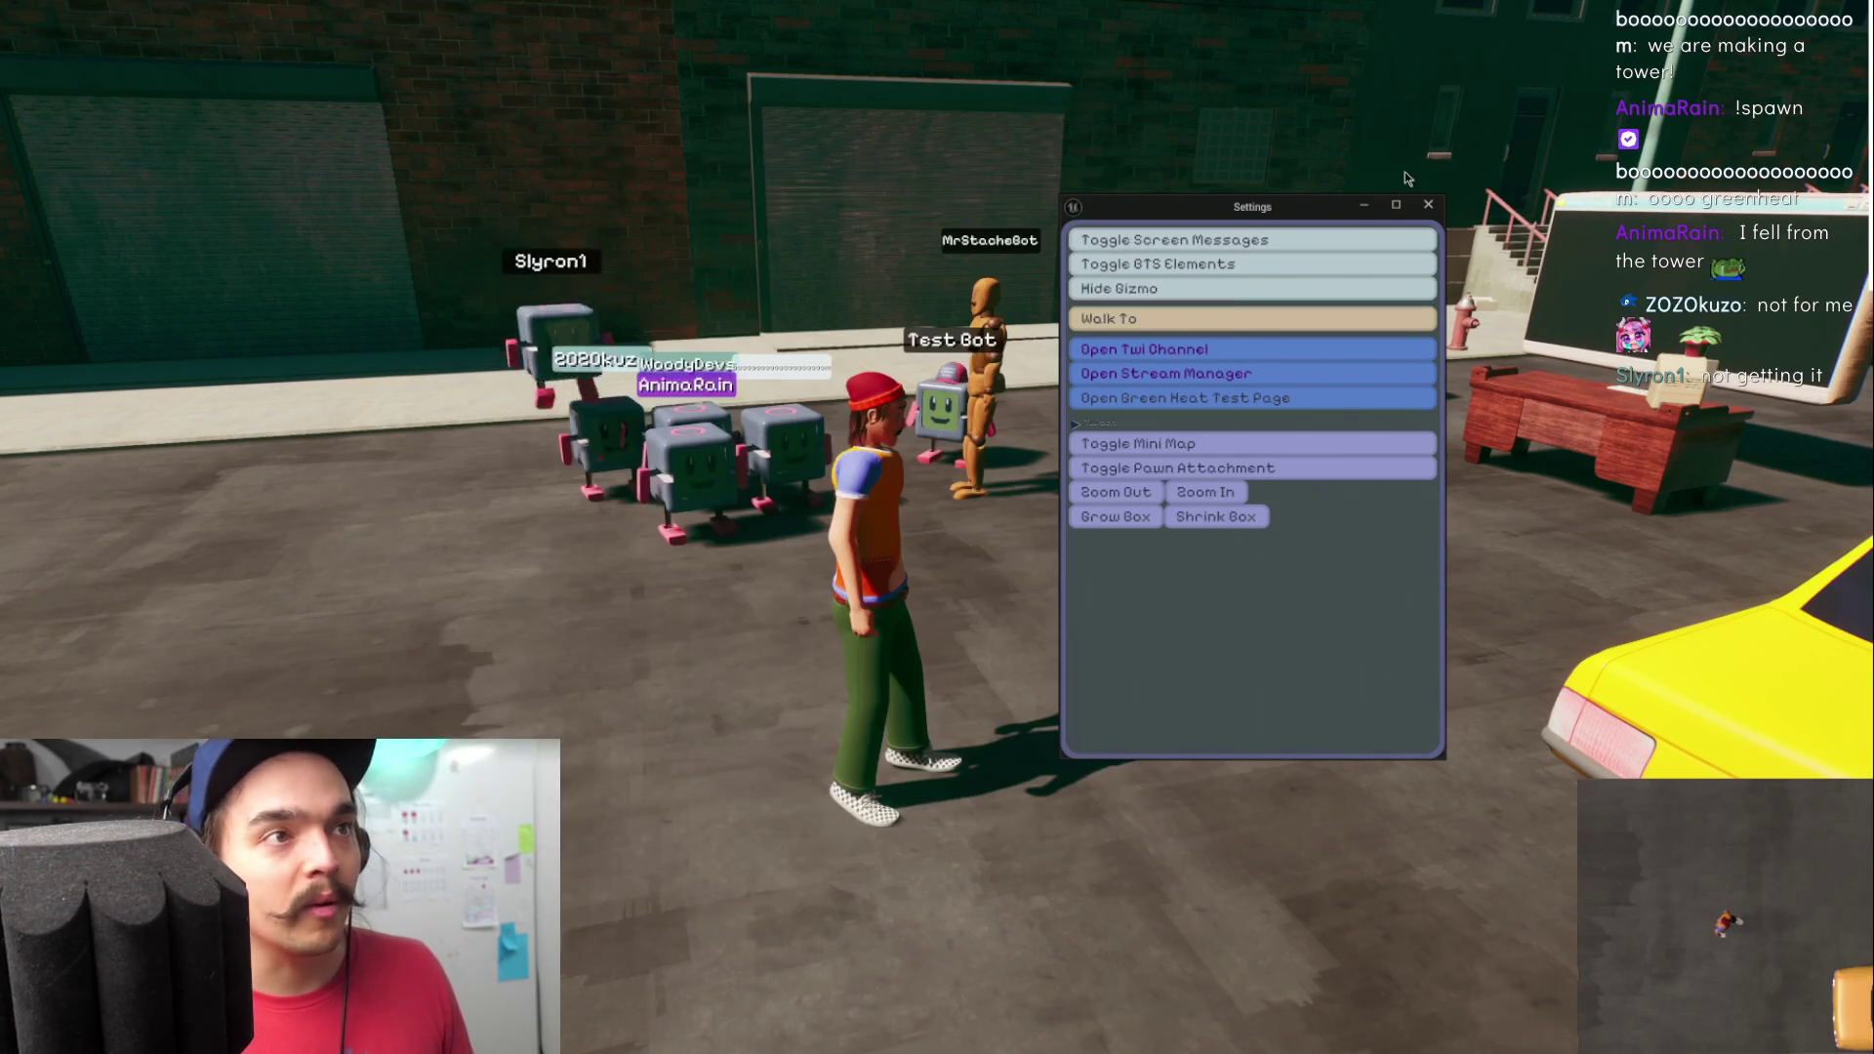
- Minimize the Settings panel, leave full-screen play with F11, and start an Outliner search
left_click(1365, 207)
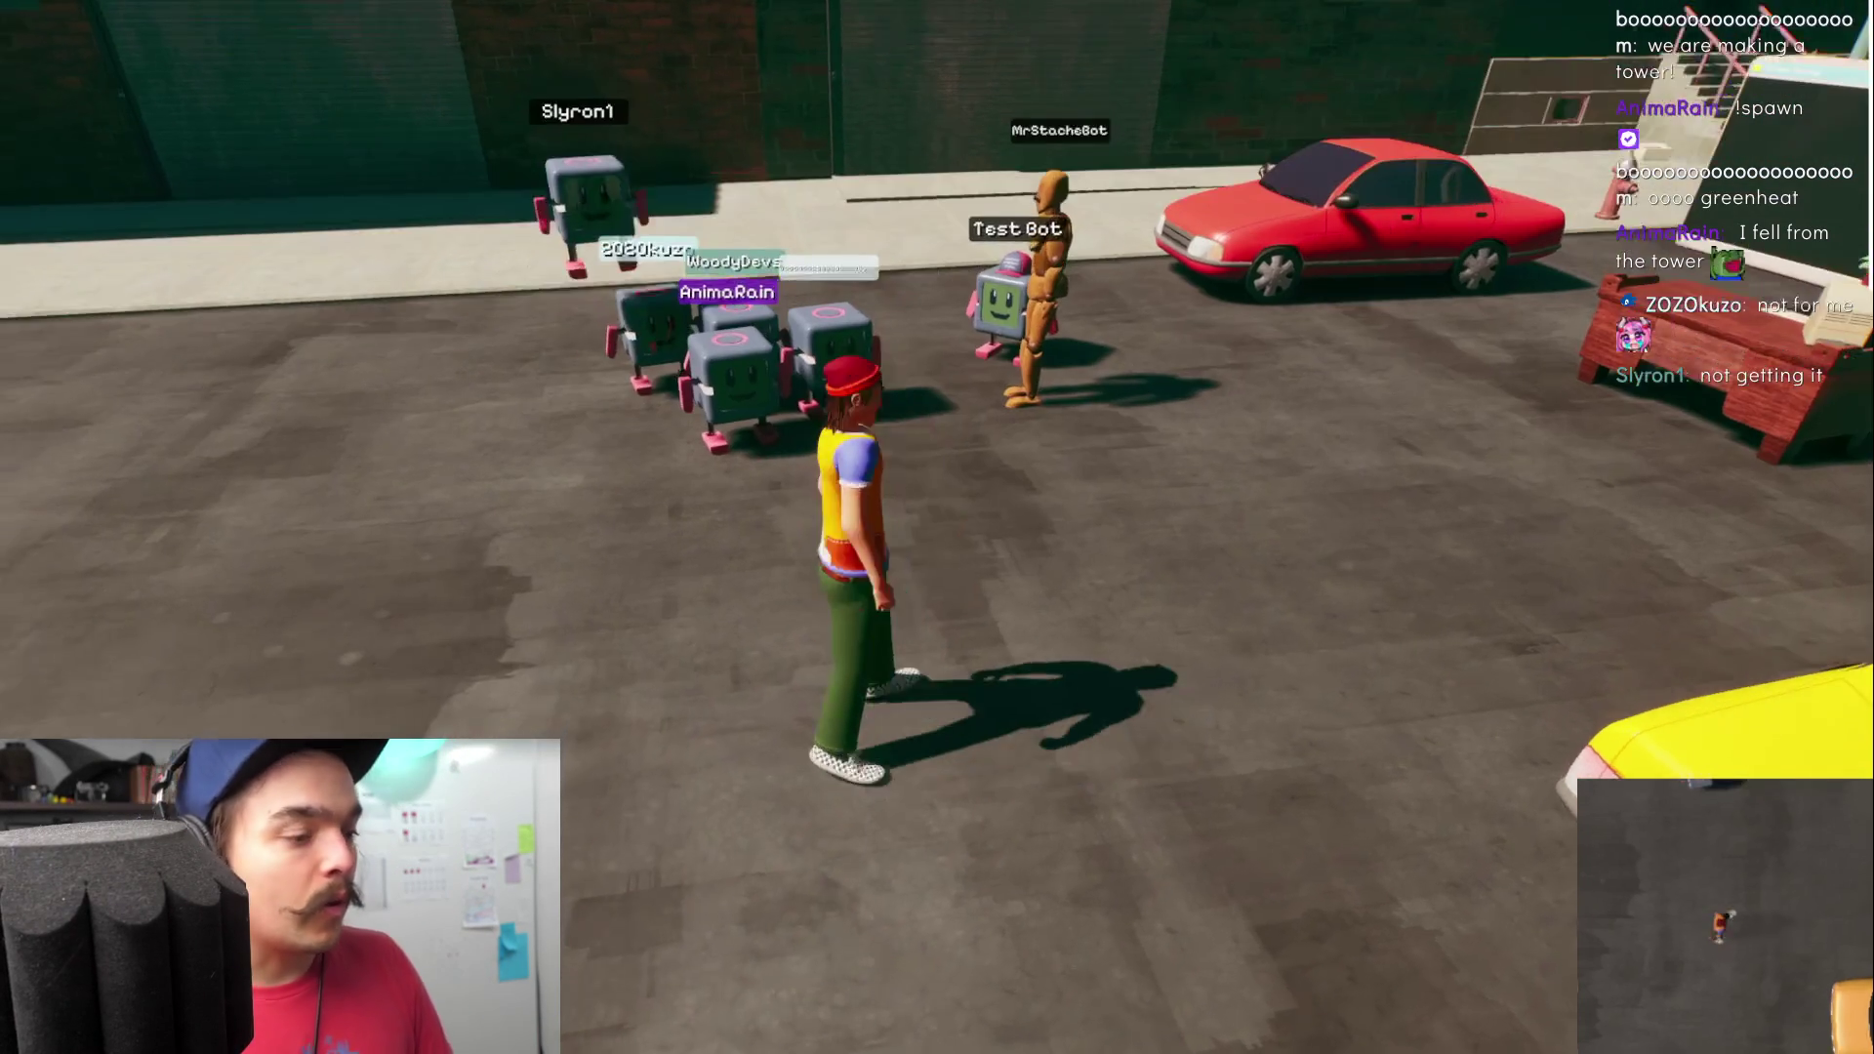
key("F11")
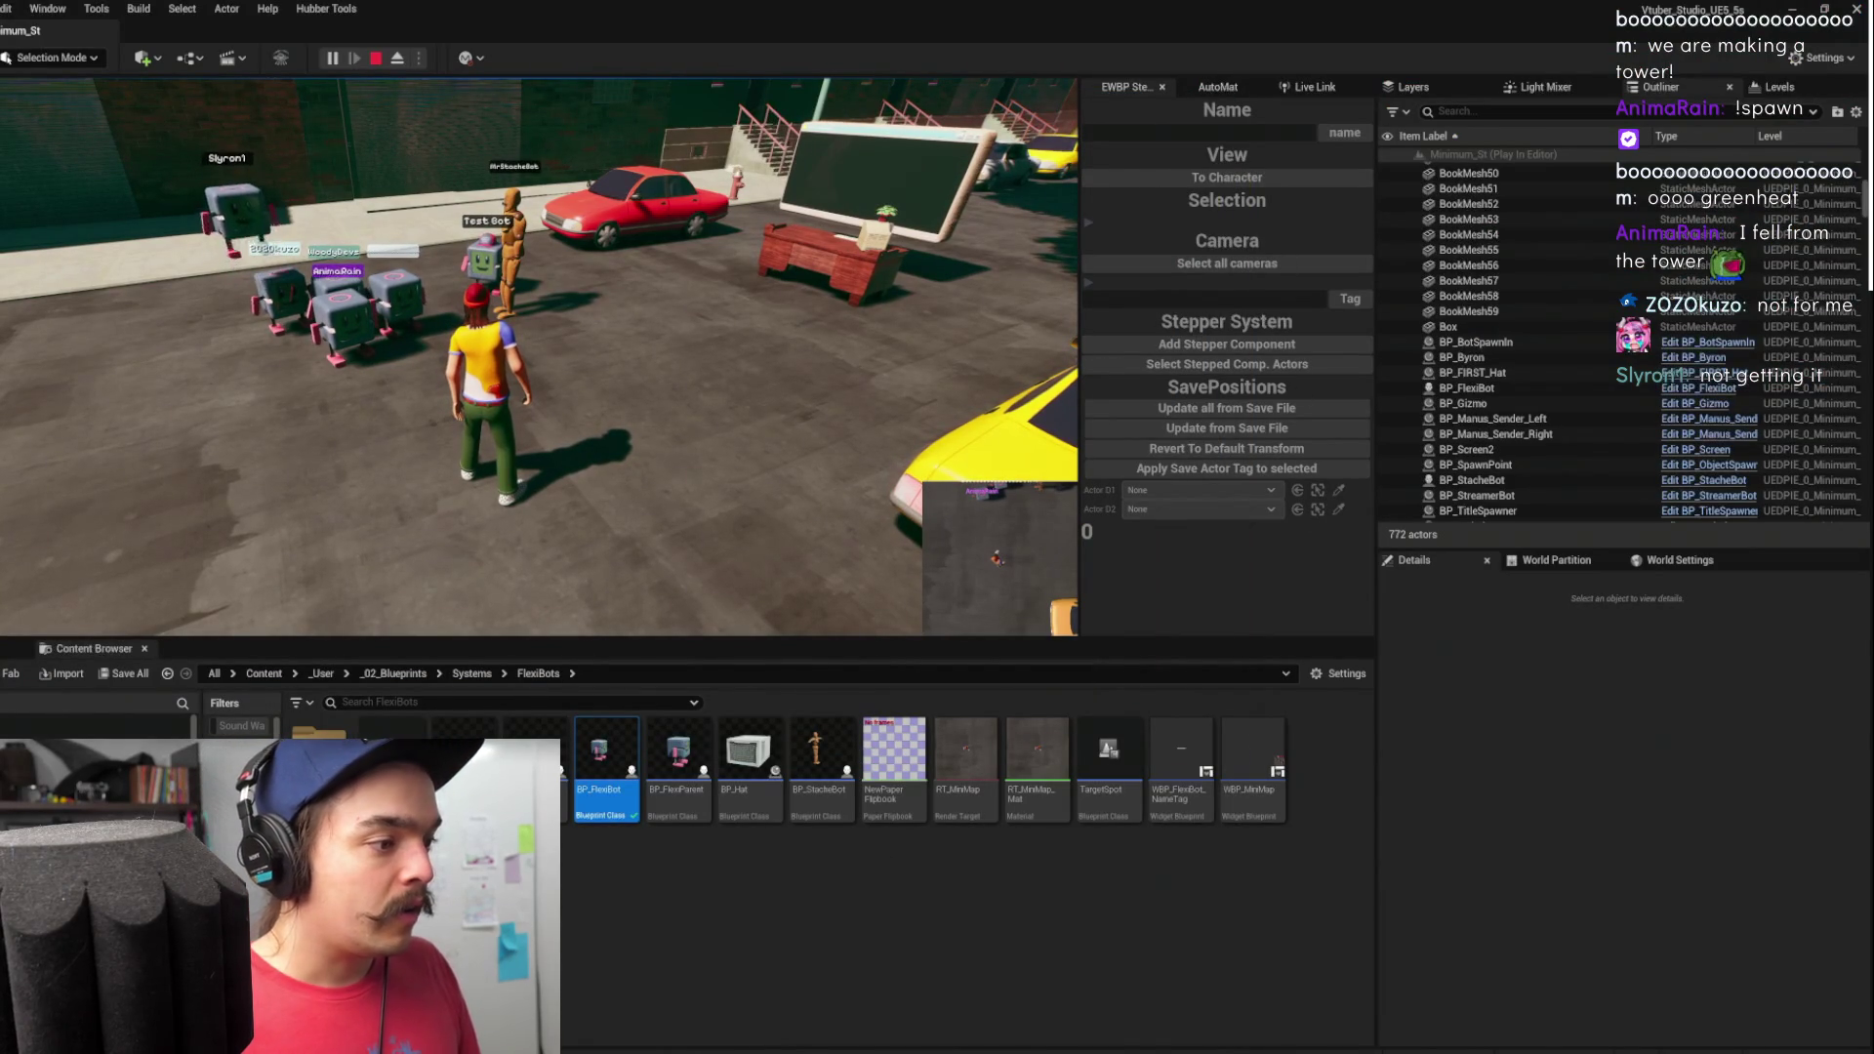
mouse_move(683, 1049)
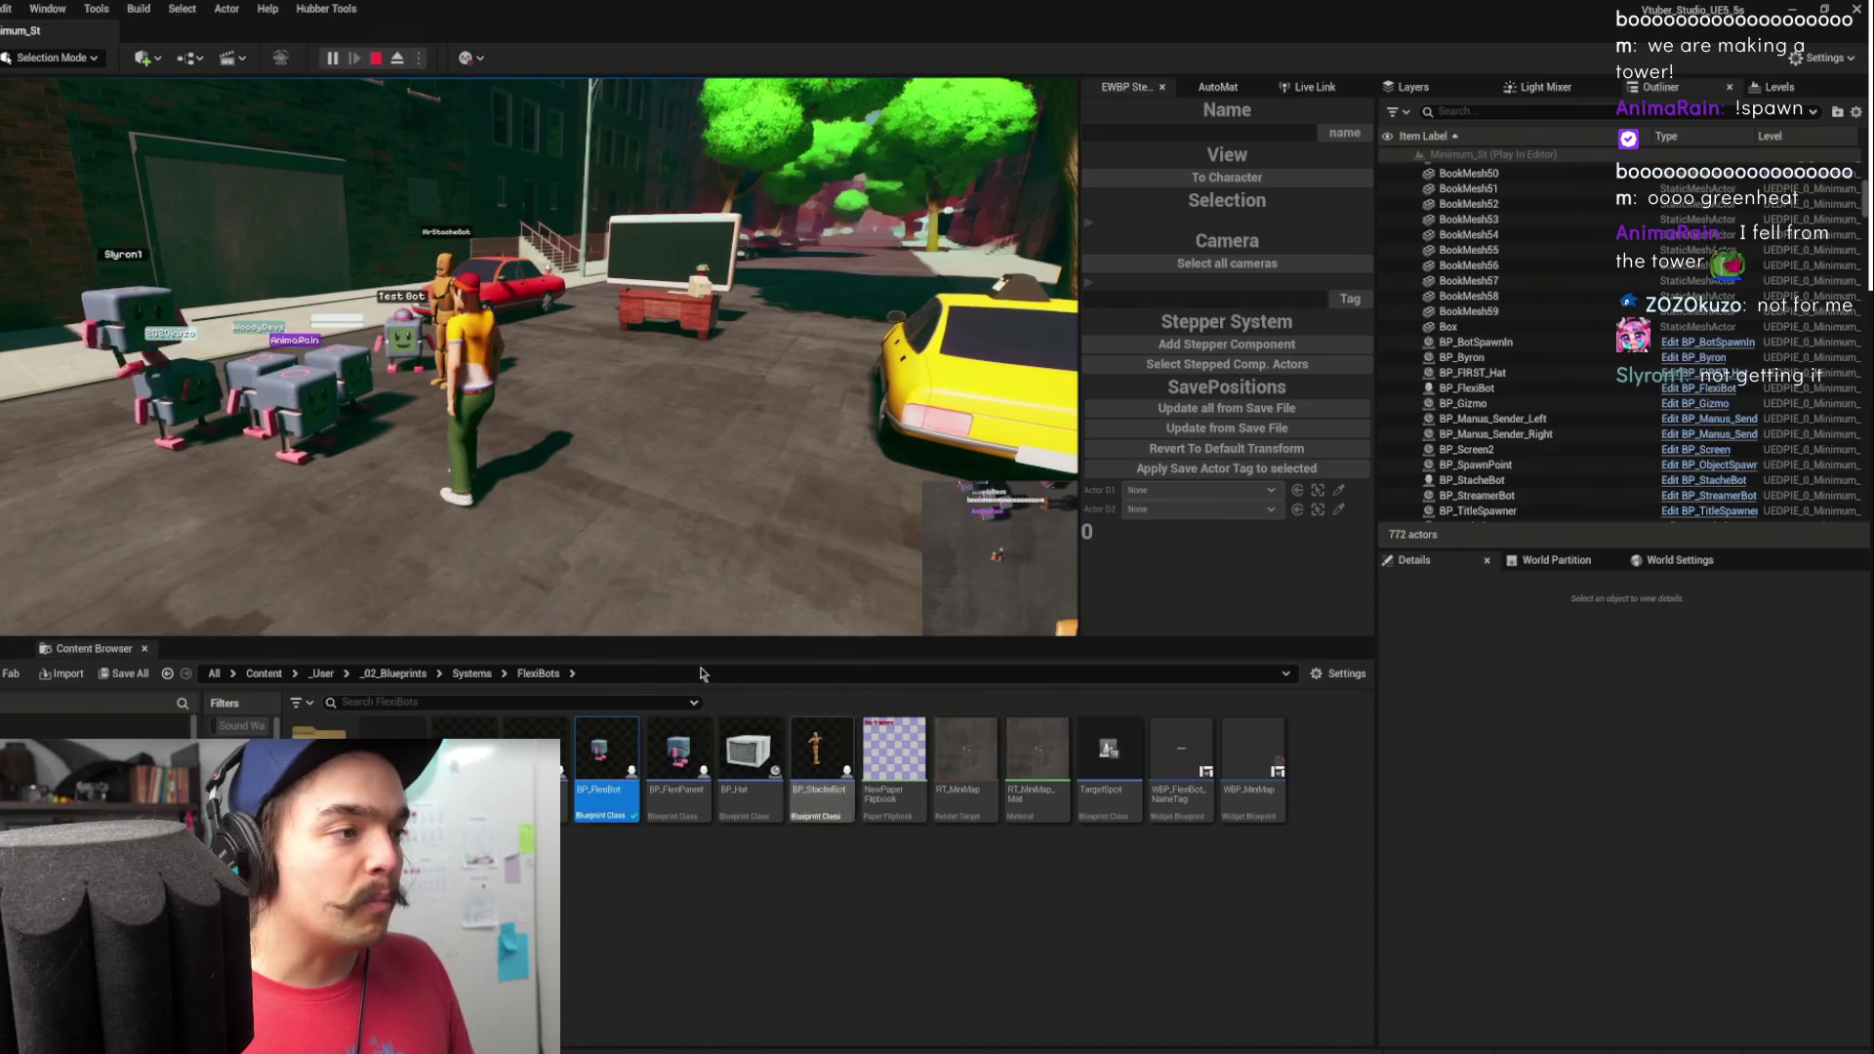
left_click(1504, 109)
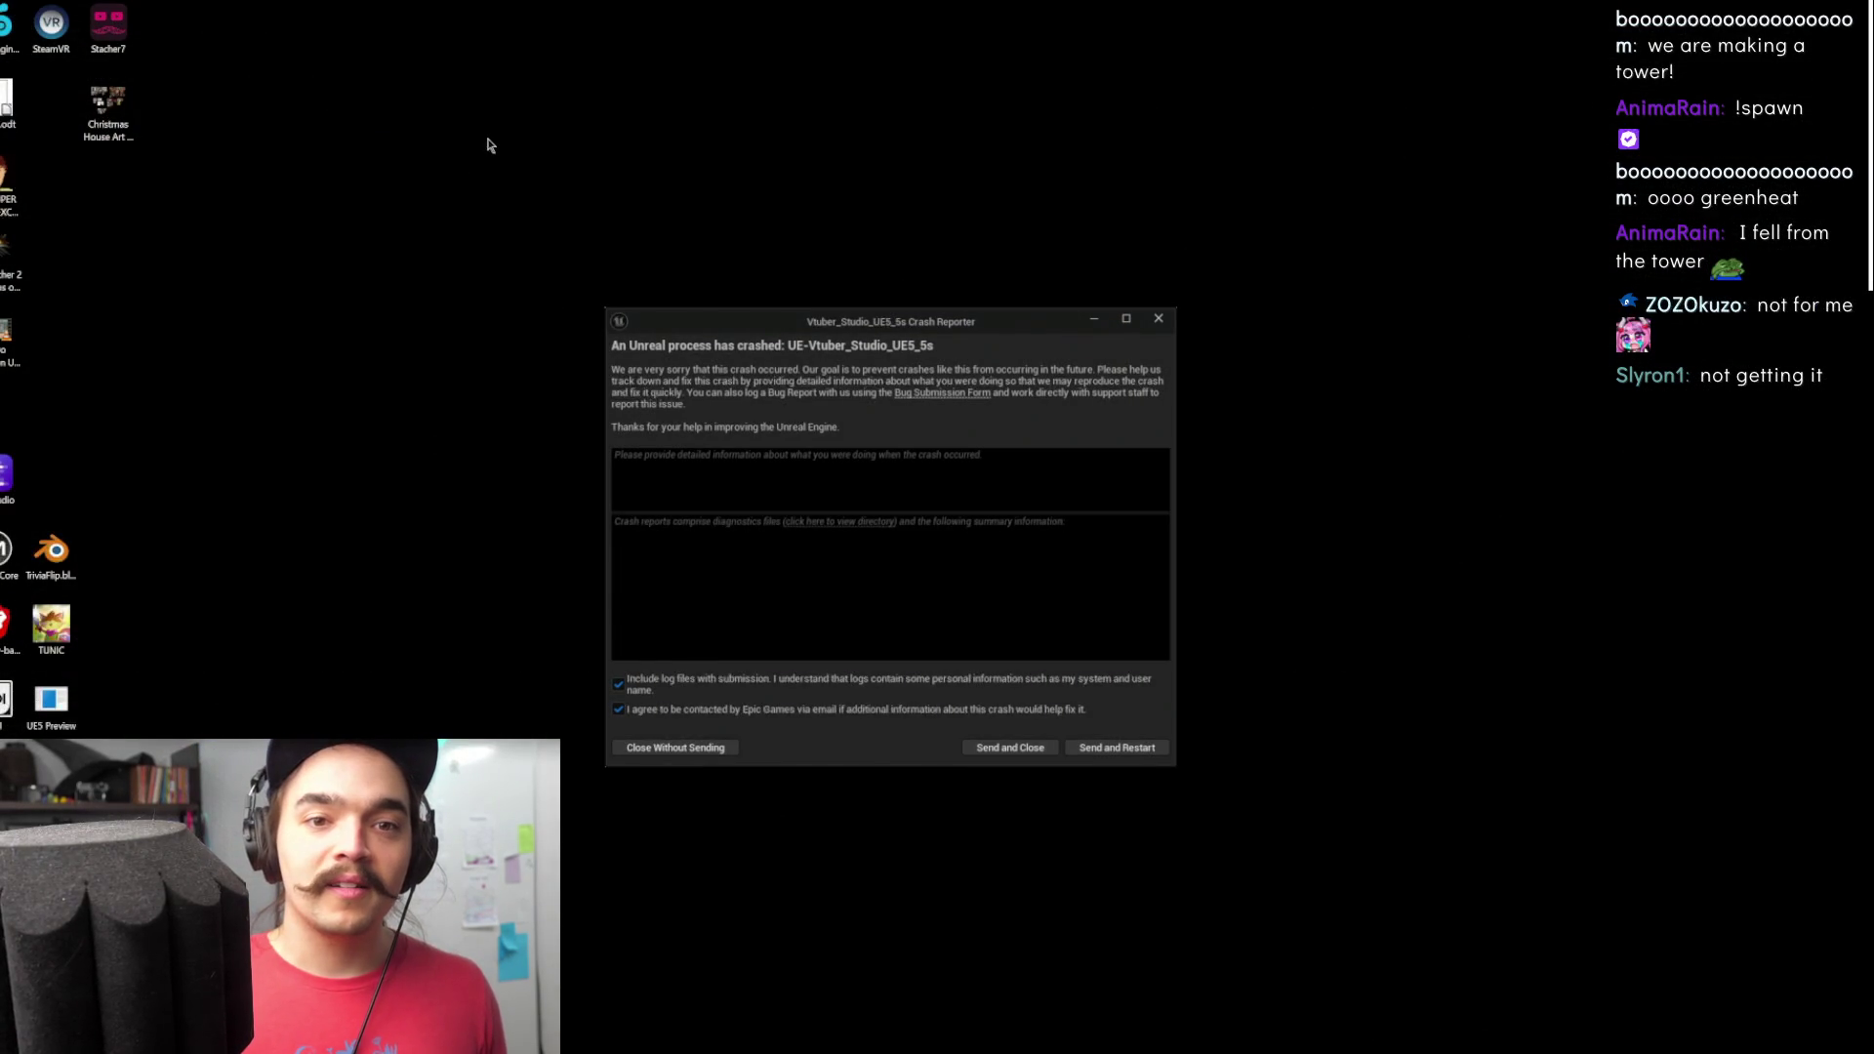
- Submit the D3D12 swap-chain crash report with Send and Restart
left_click(1148, 749)
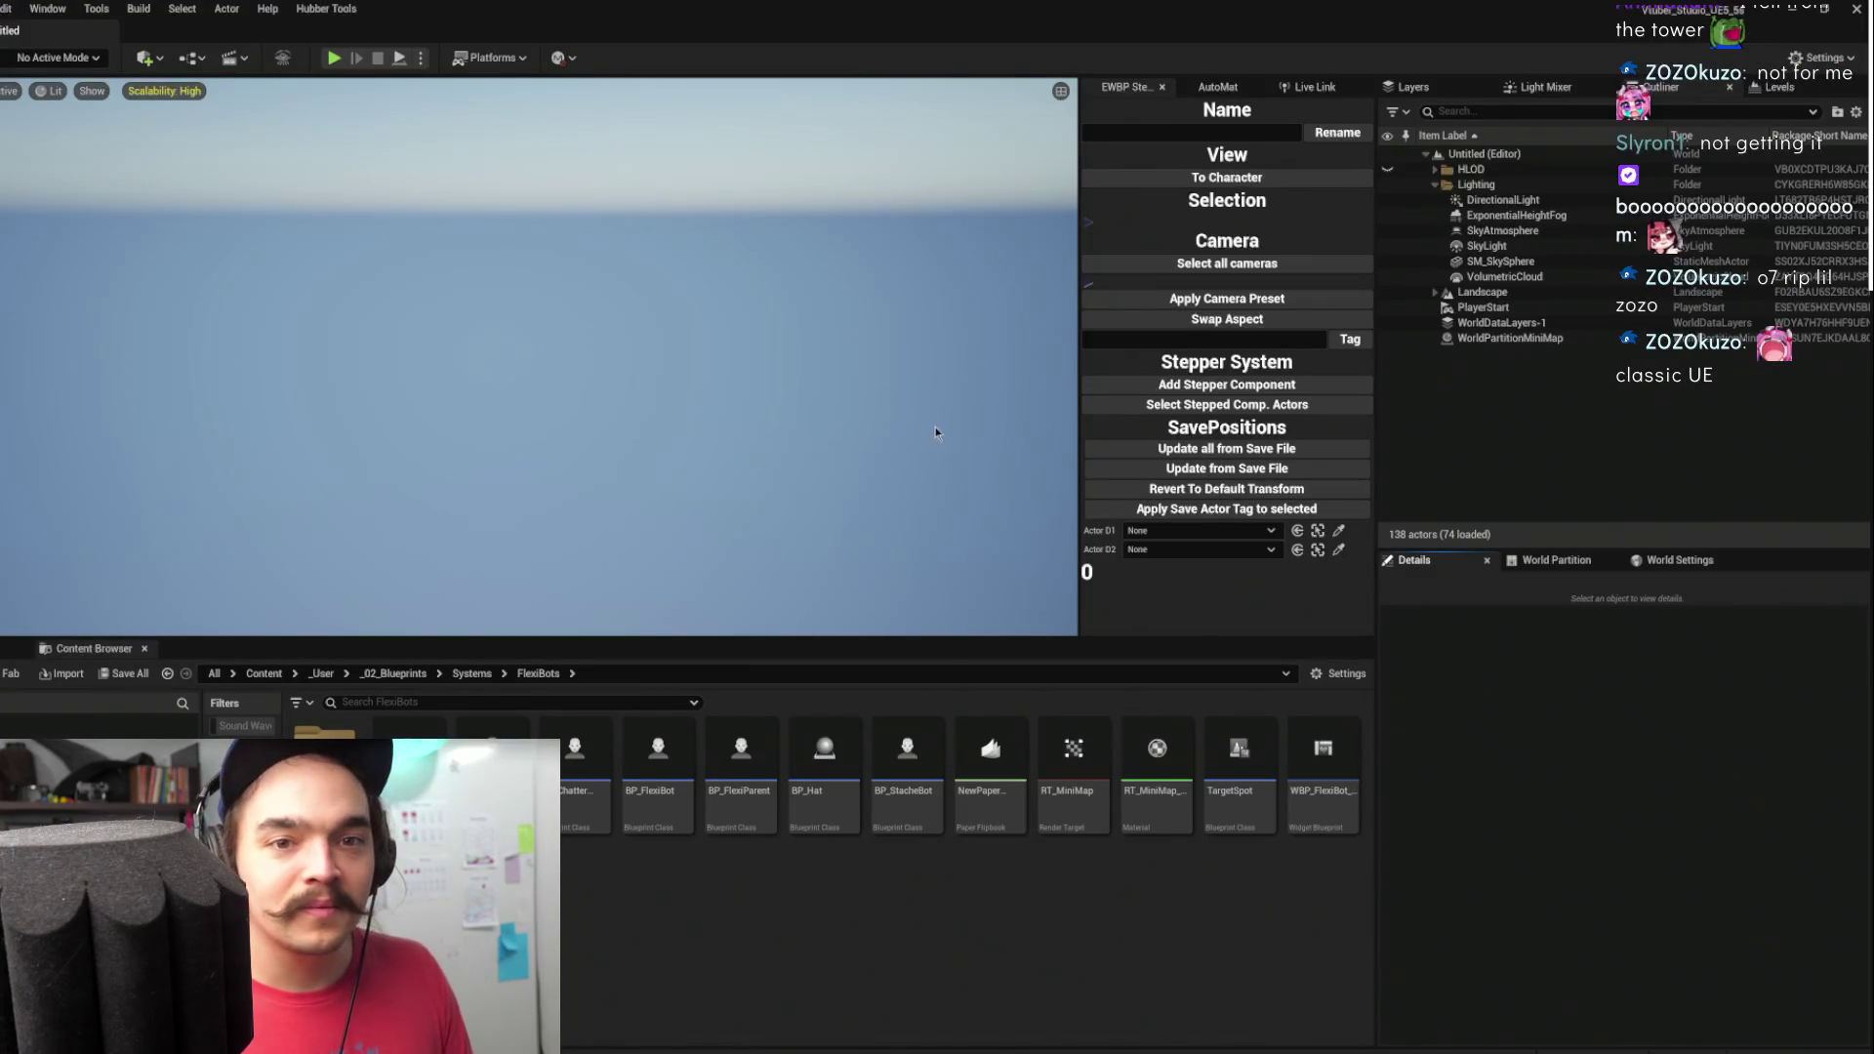
- Reopen the Minimum_St level from File > Recent Levels
left_click(3, 7)
mouse_move(186, 101)
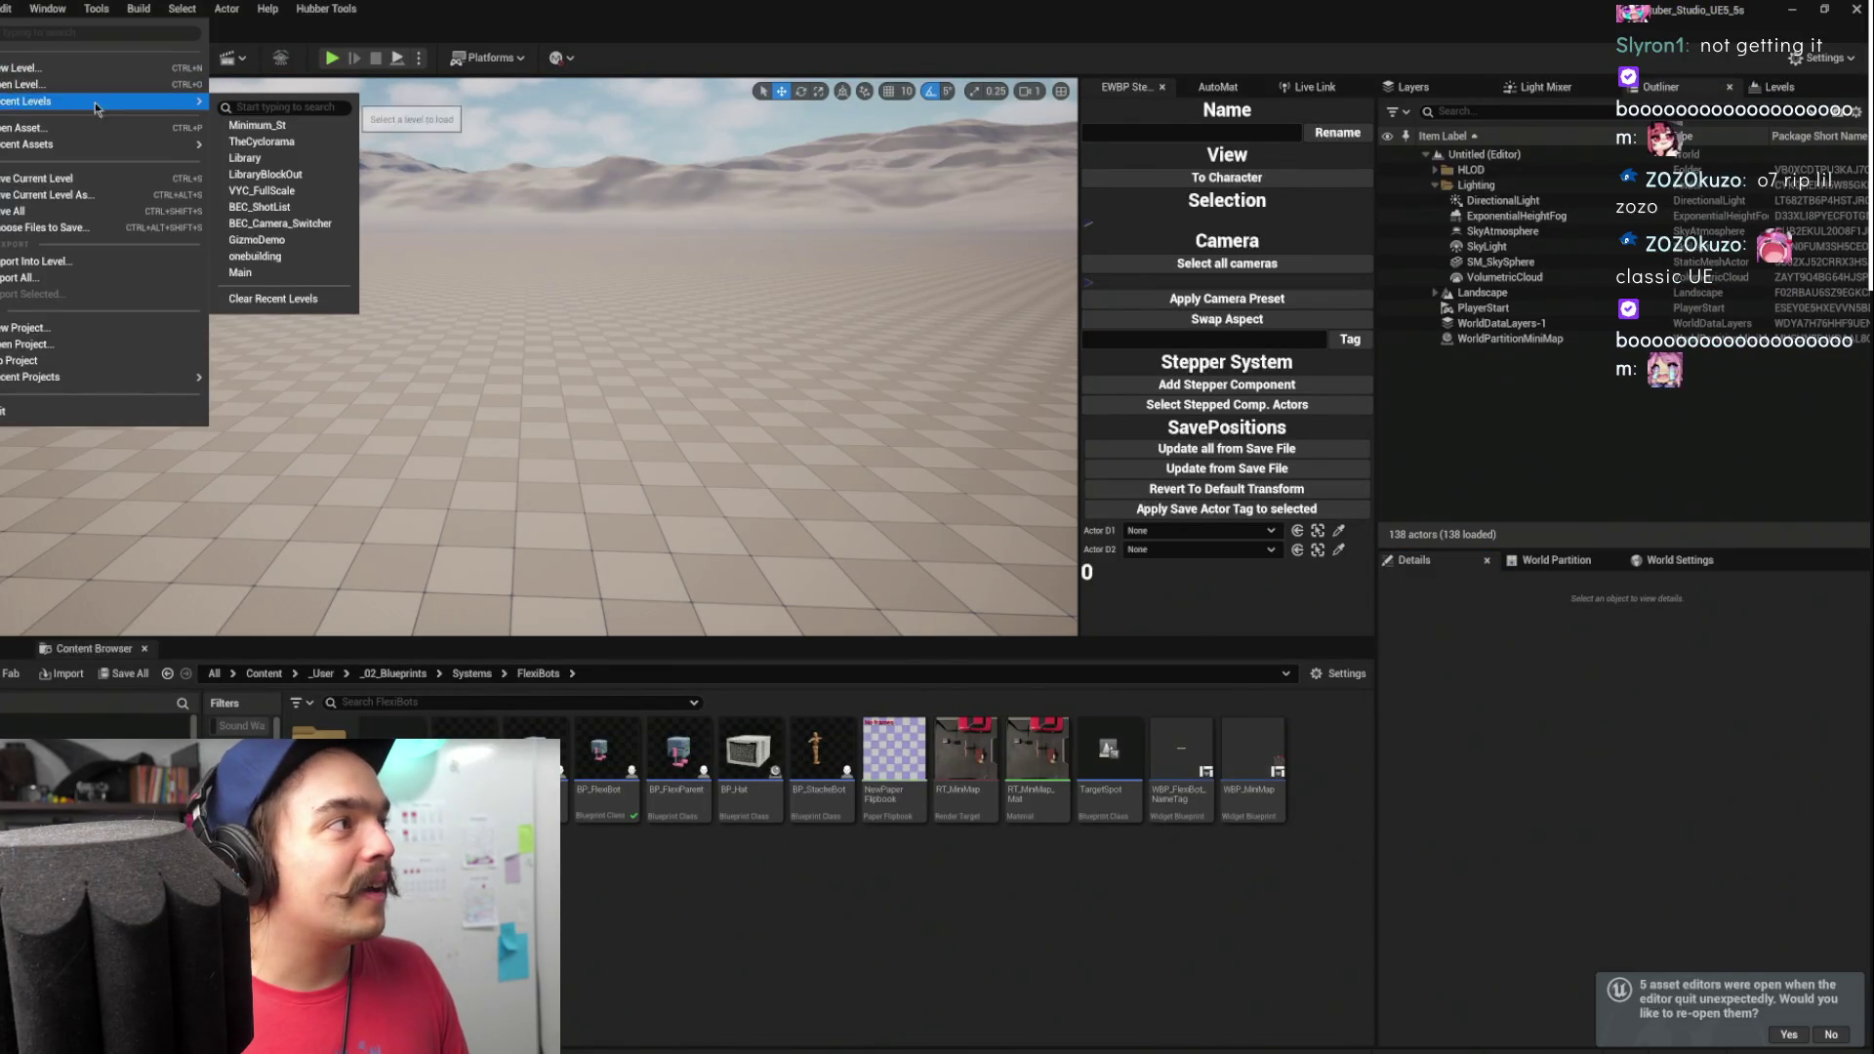
left_click(301, 132)
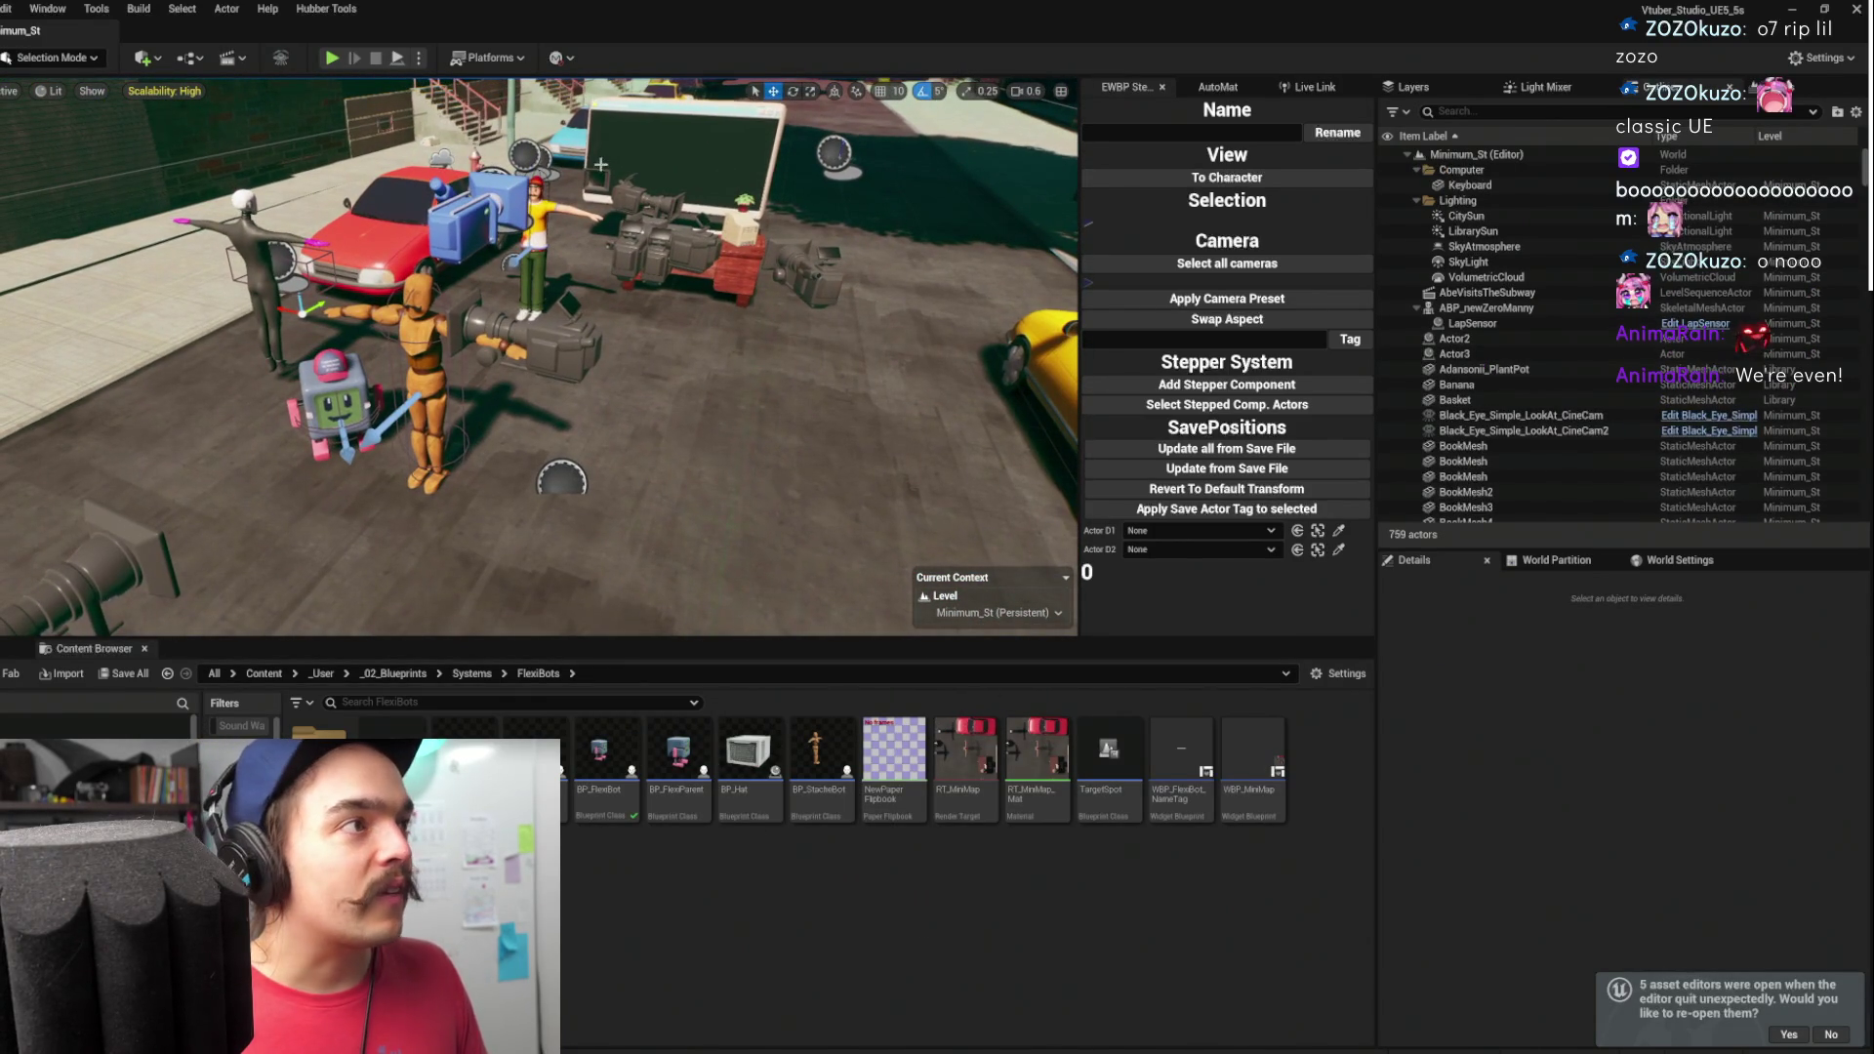
- Select BP_TwitchManager, locate its component assets with Ctrl+B, and open the BPC_HeatExt blueprint
left_click(529, 368)
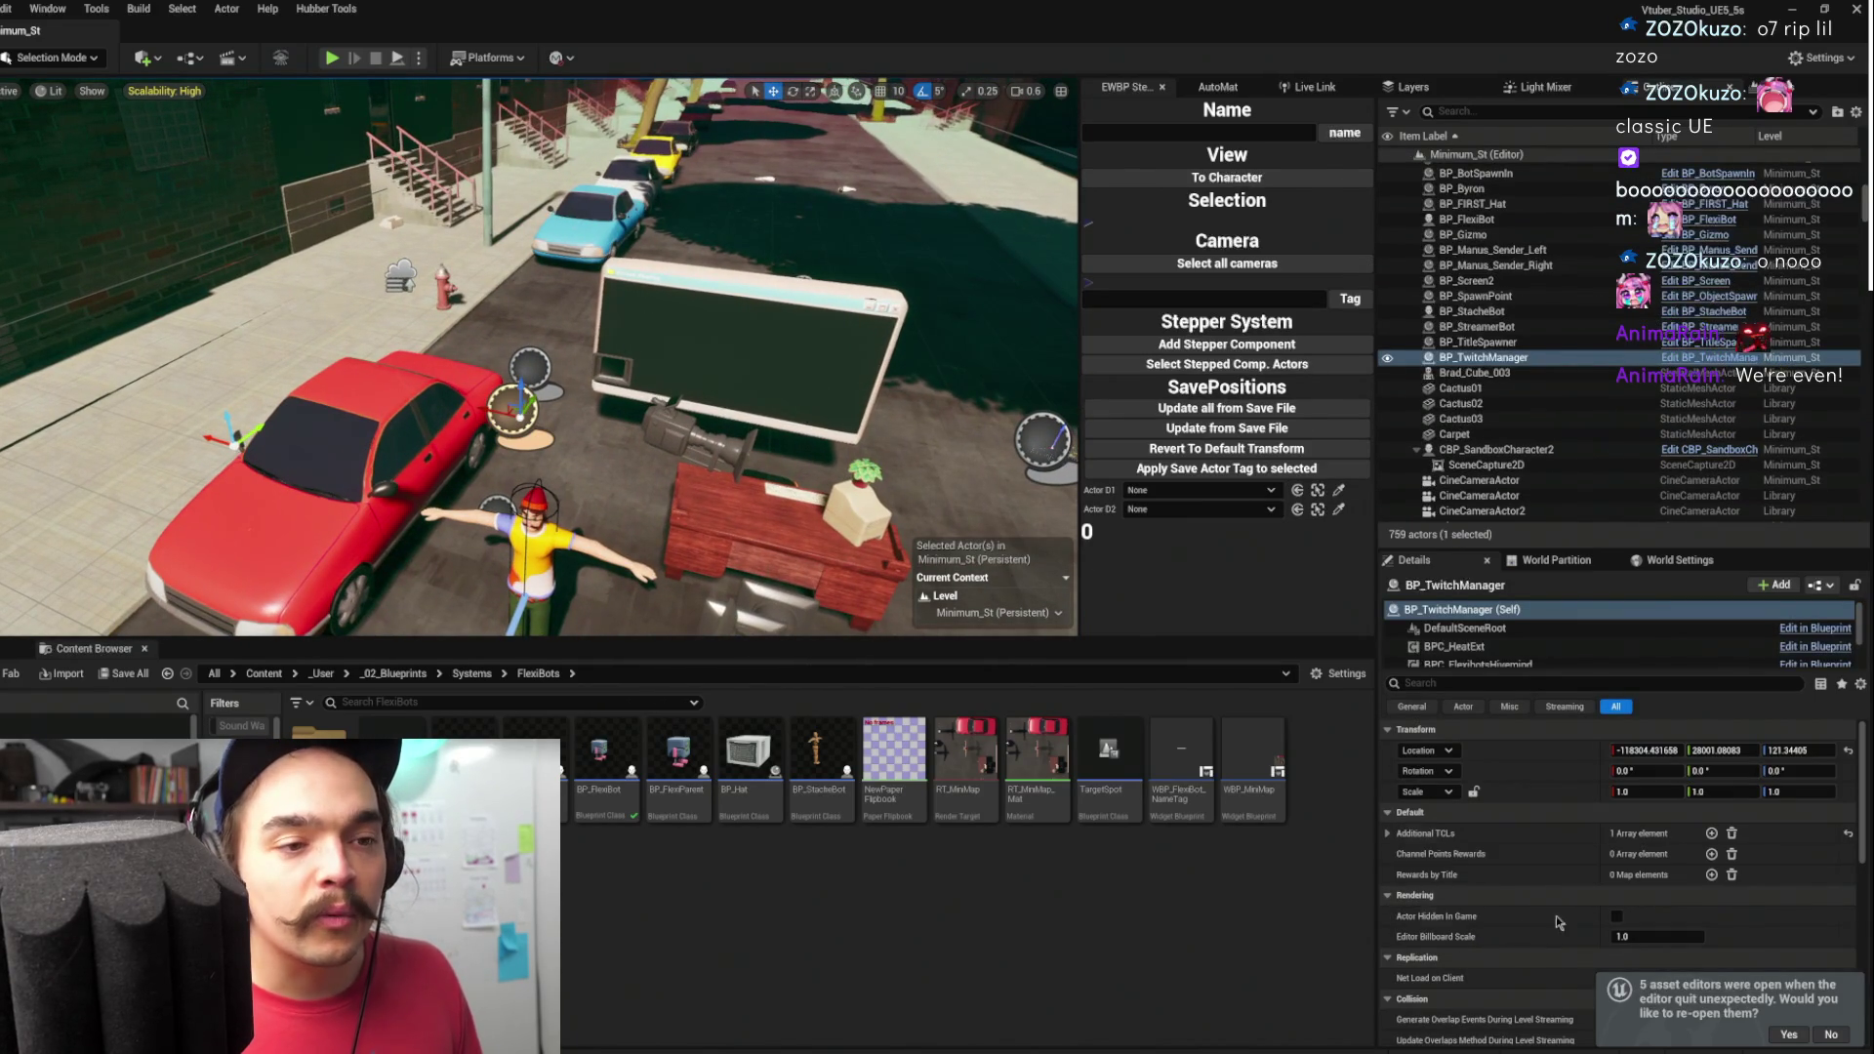
scroll(1542, 834, "down", 2)
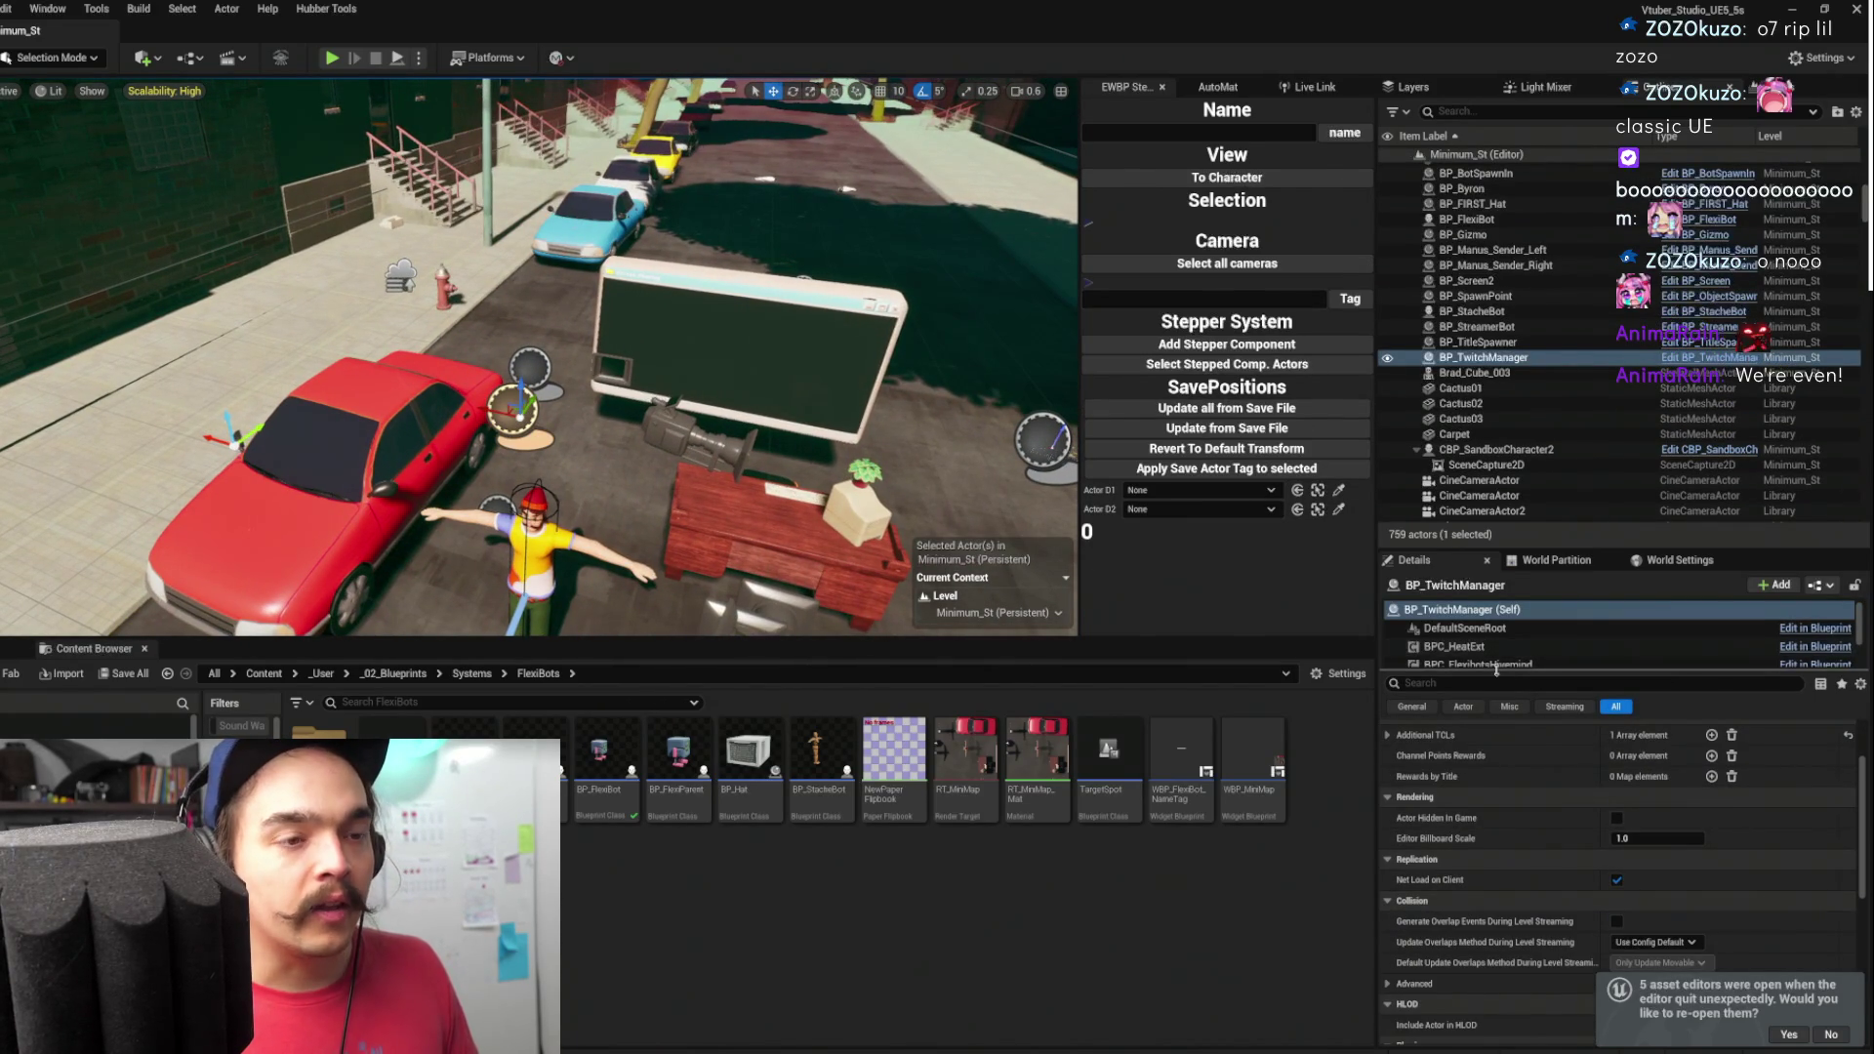
left_click_drag(1522, 674, 1522, 839)
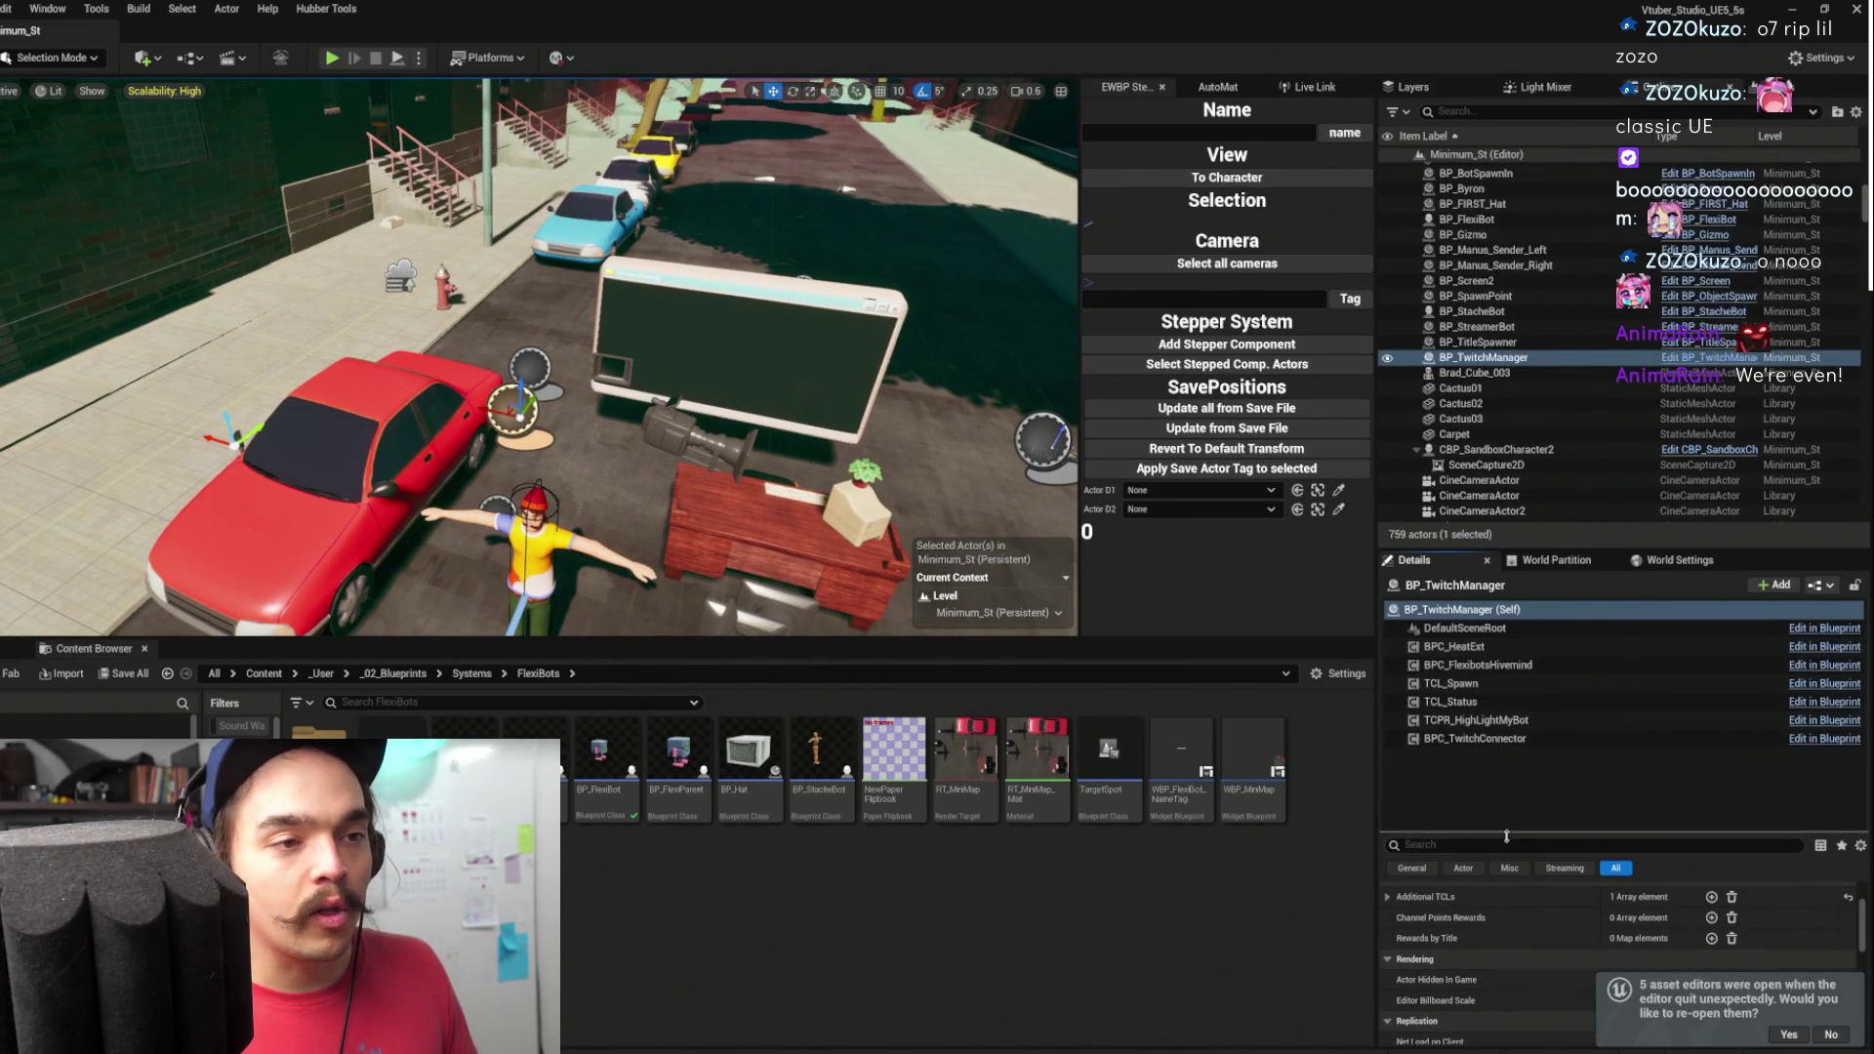
left_click(1522, 666)
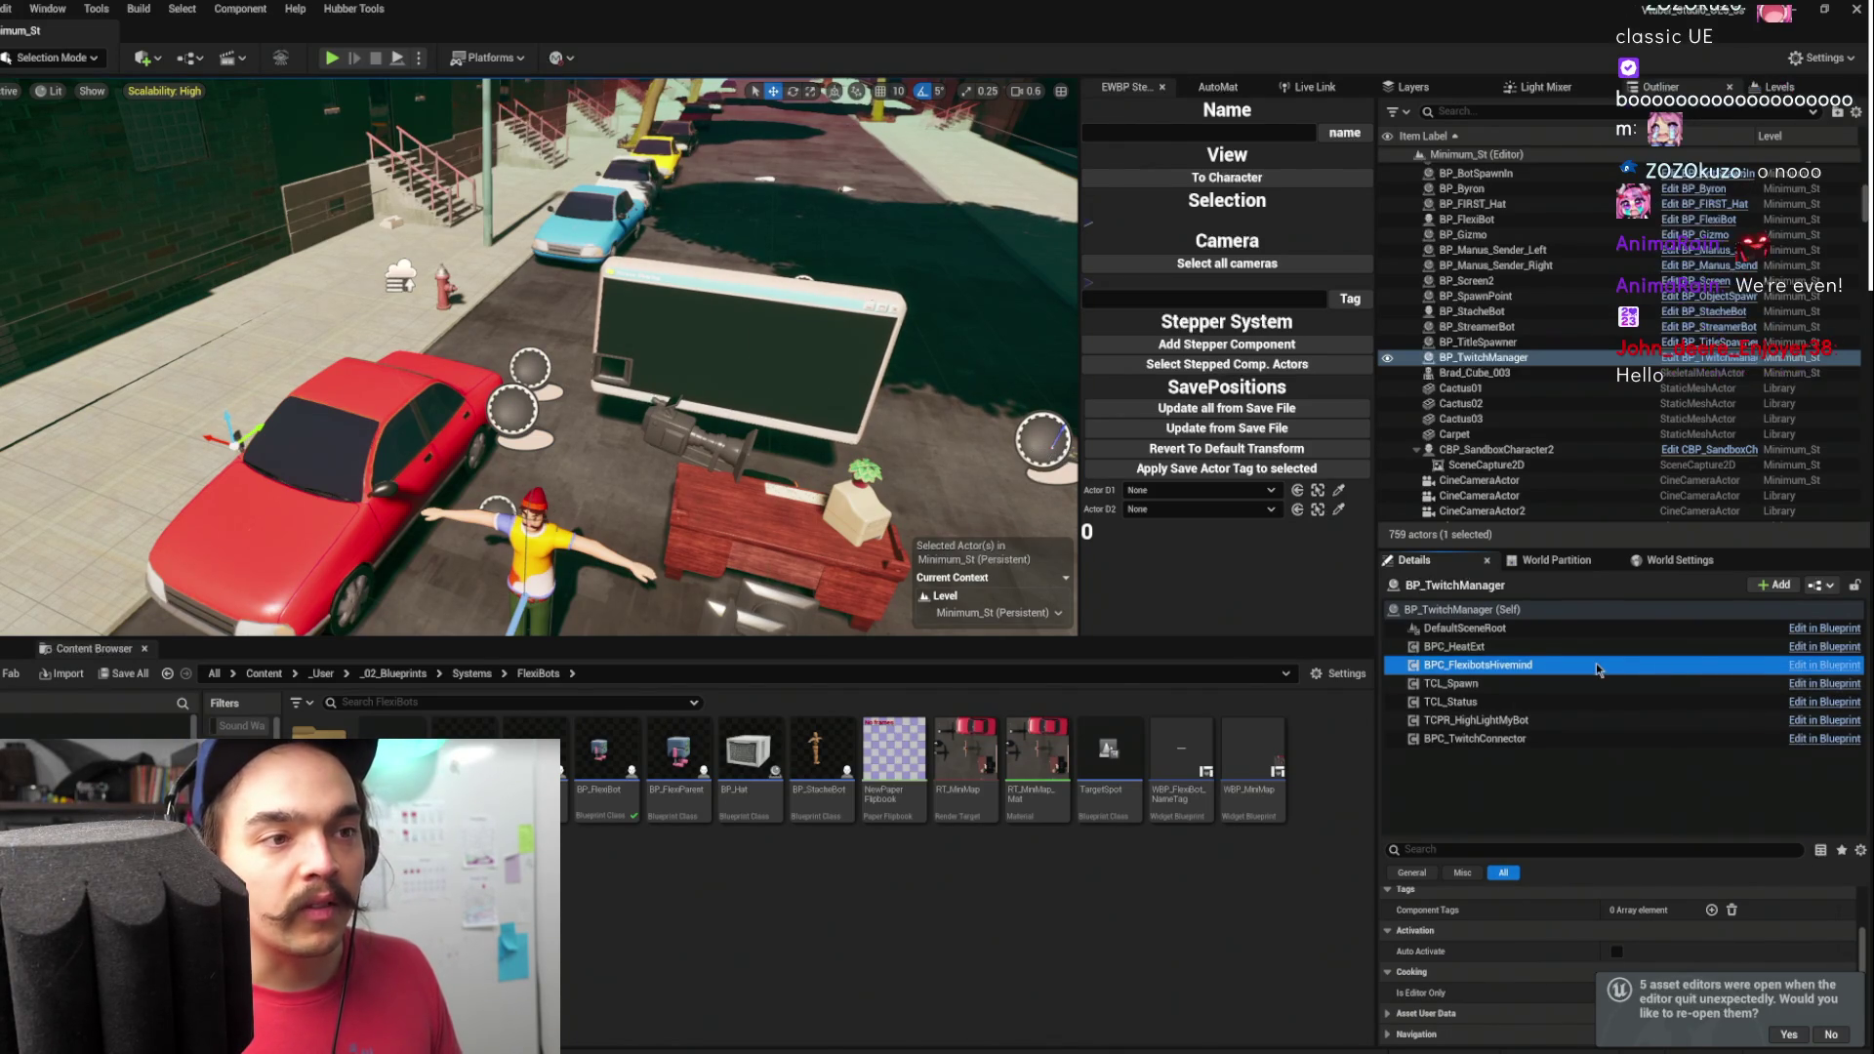
key("ctrl+b")
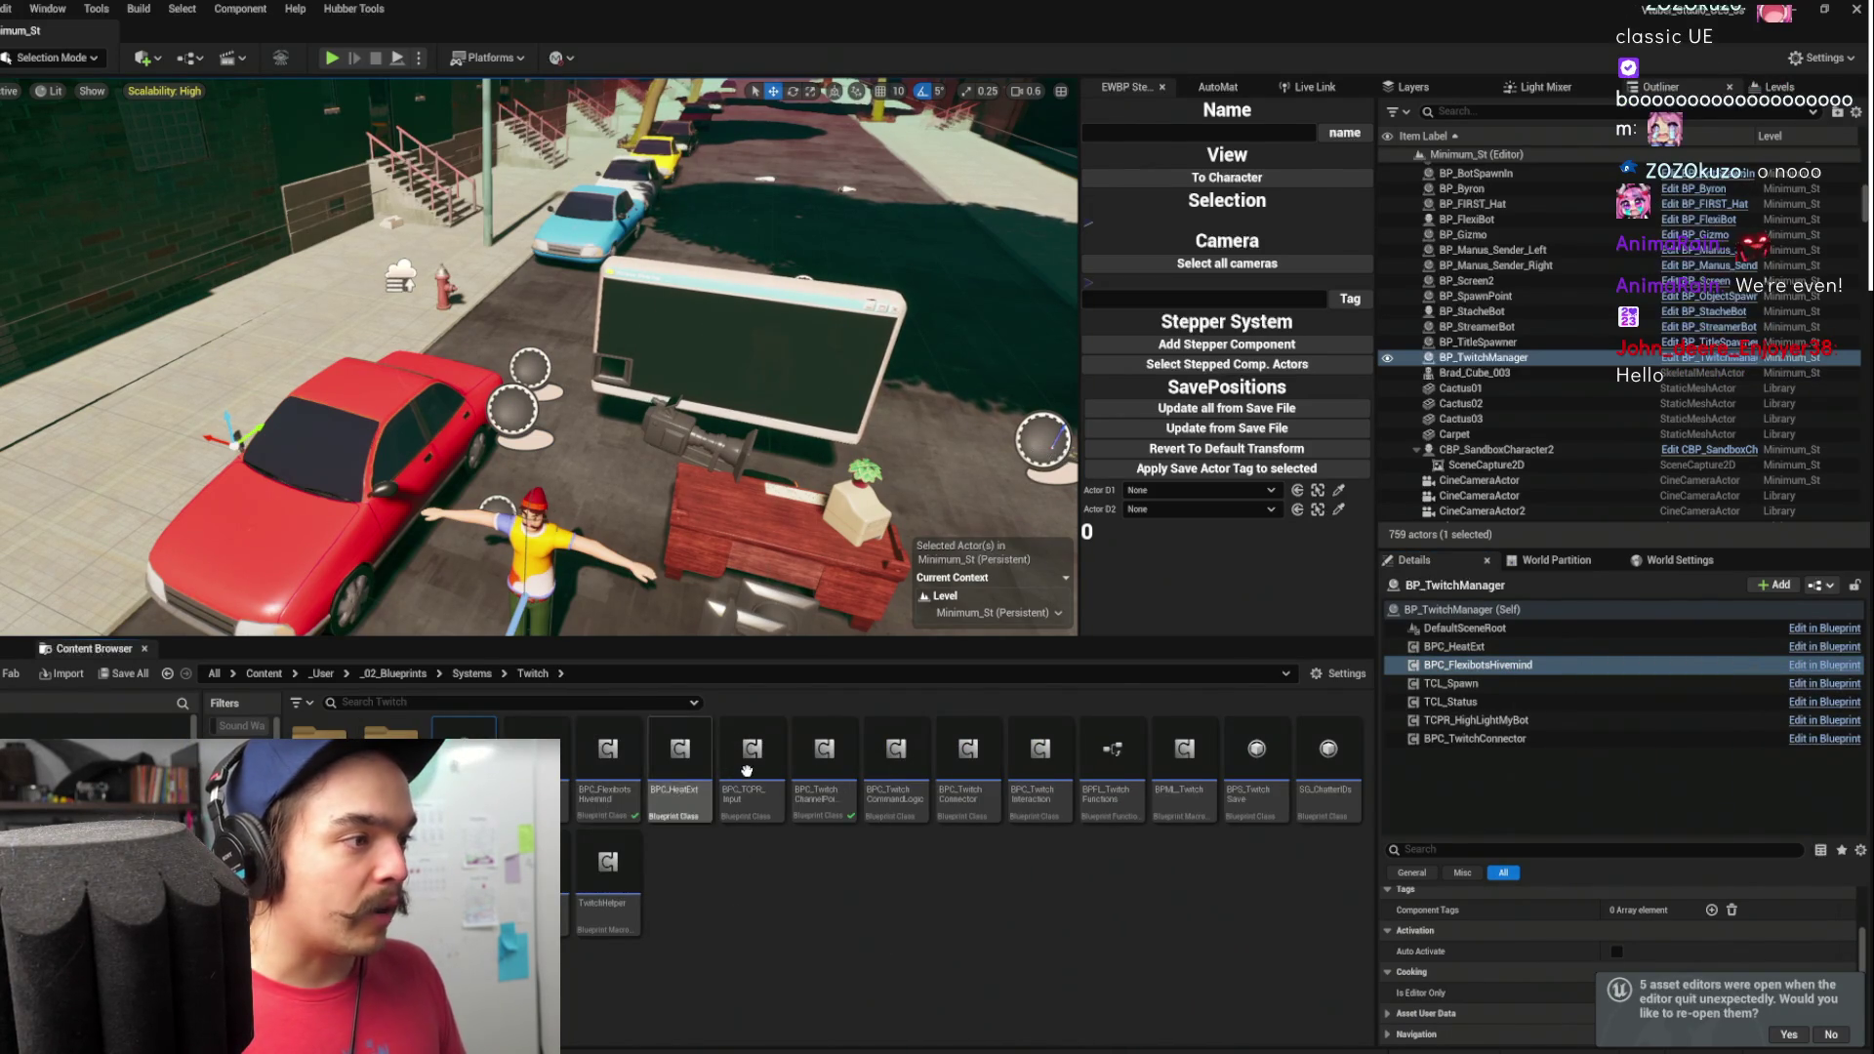
left_click(1531, 646)
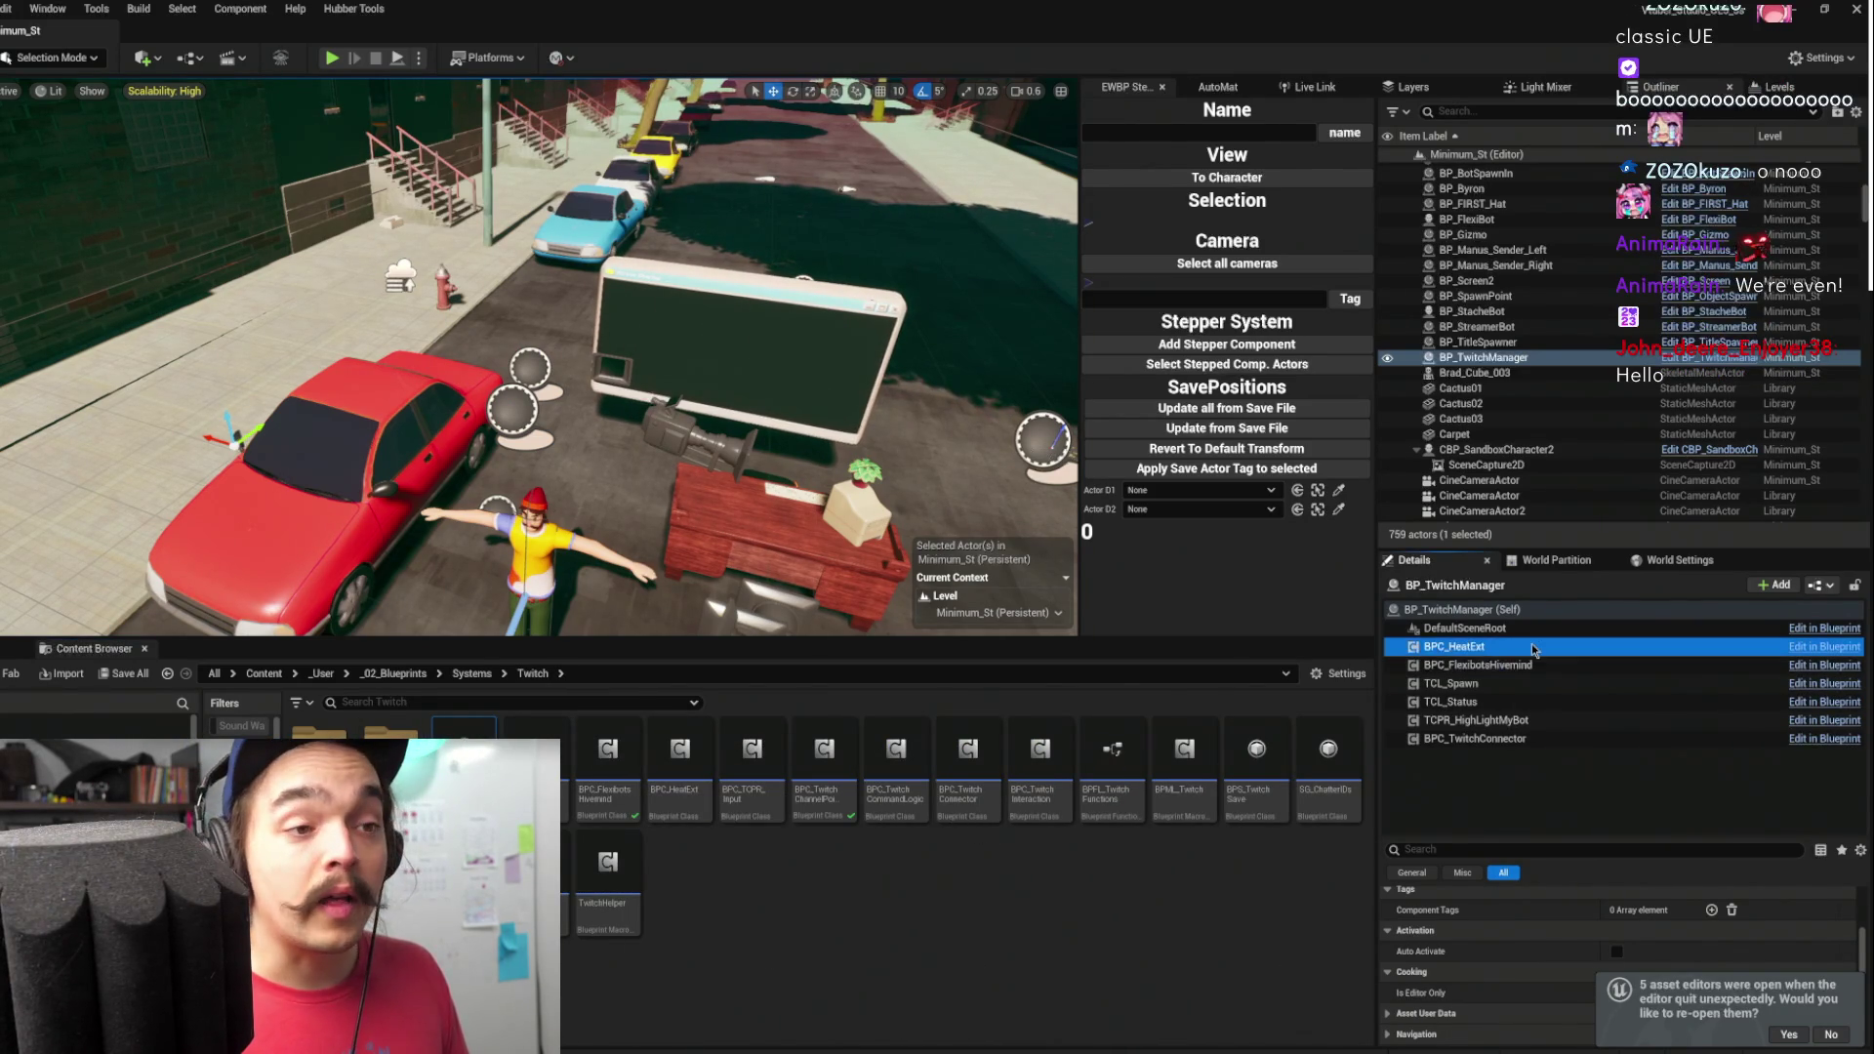
double_click(688, 753)
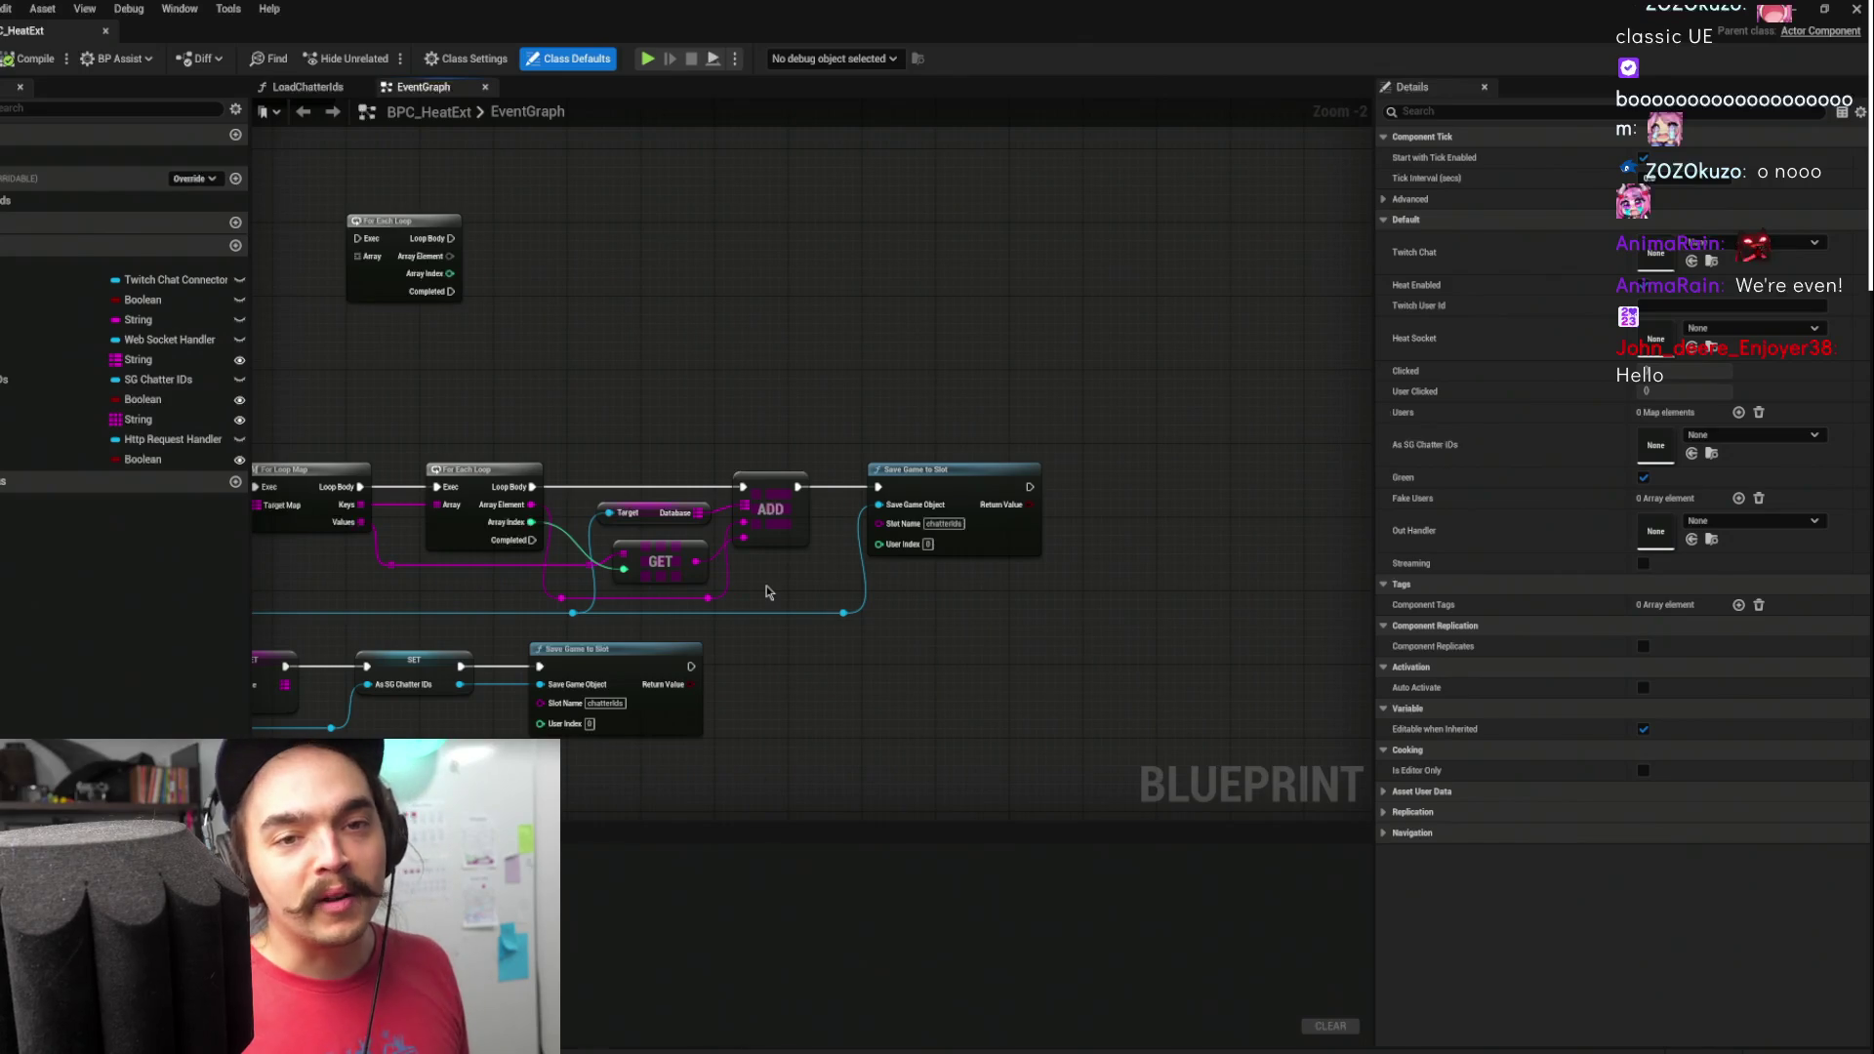
- Untick the Green Boolean's default value in BPC_HeatExt and return to the level editor
scroll(987, 401, "down", 4)
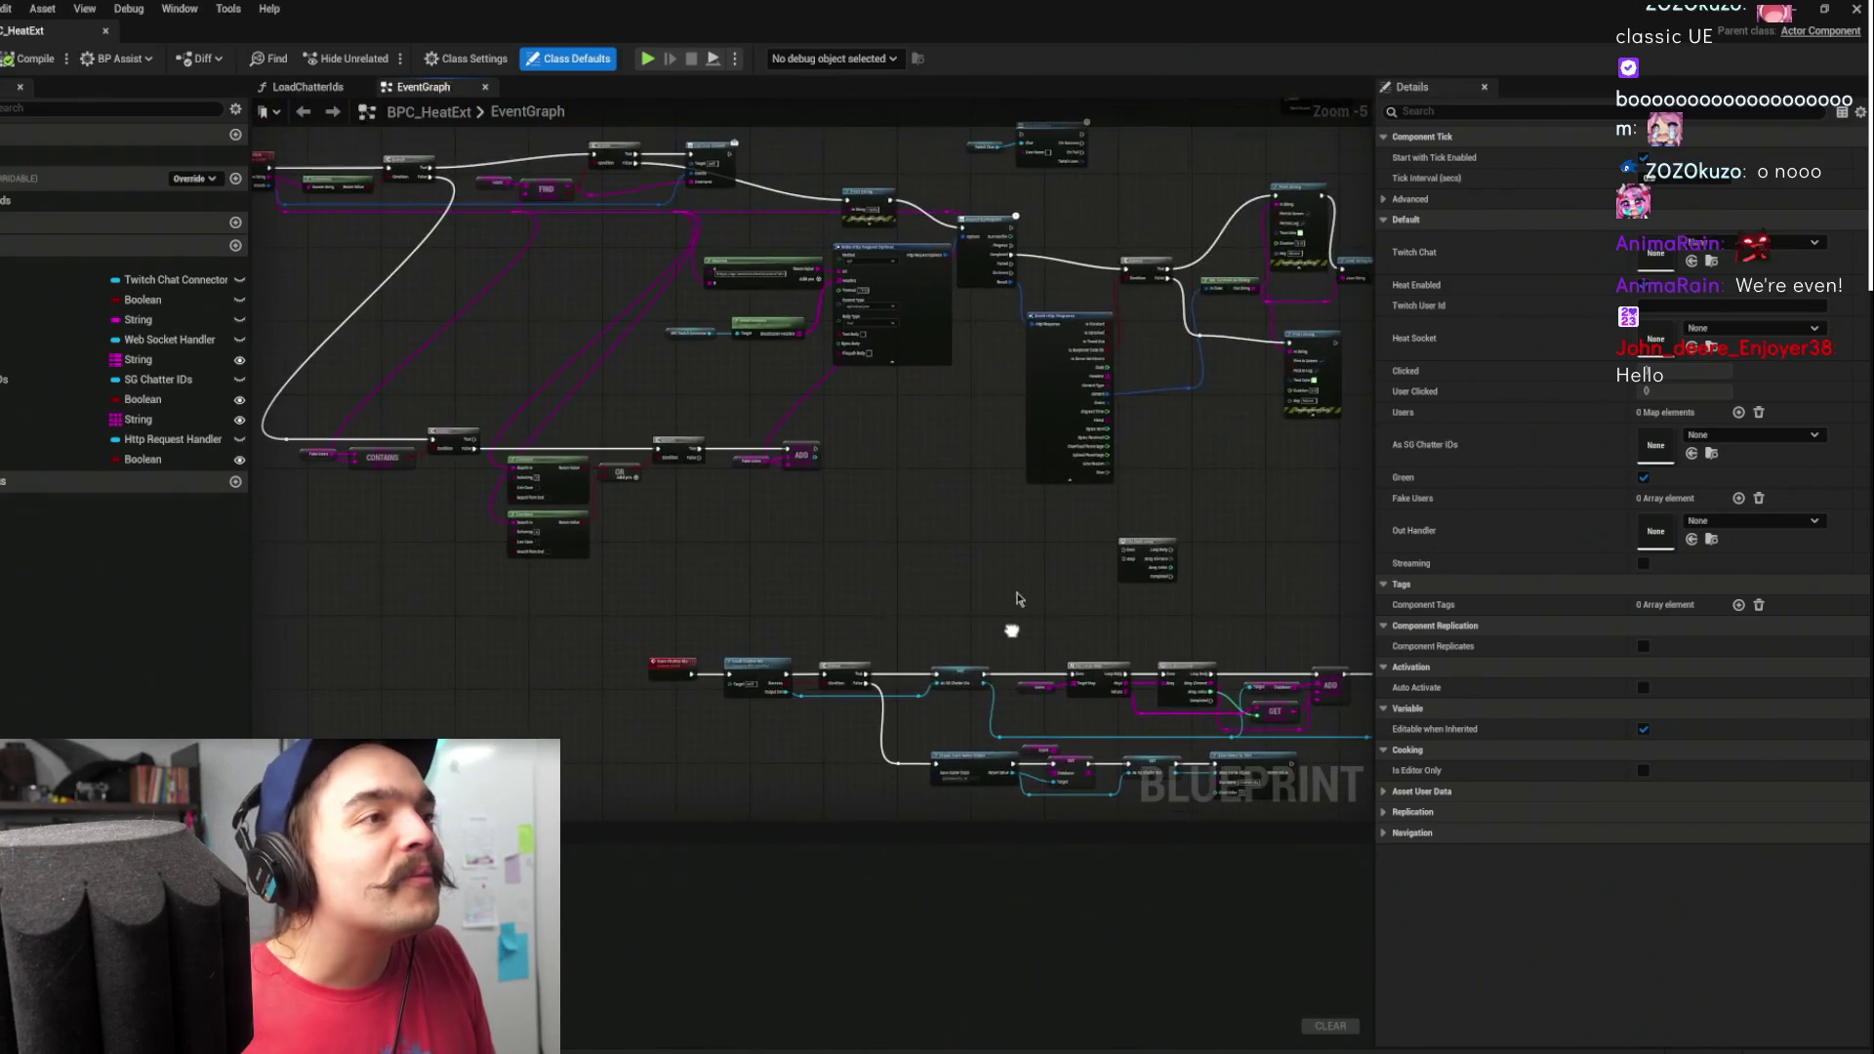
scroll(992, 533, "up", 4)
scroll(1161, 535, "down", 3)
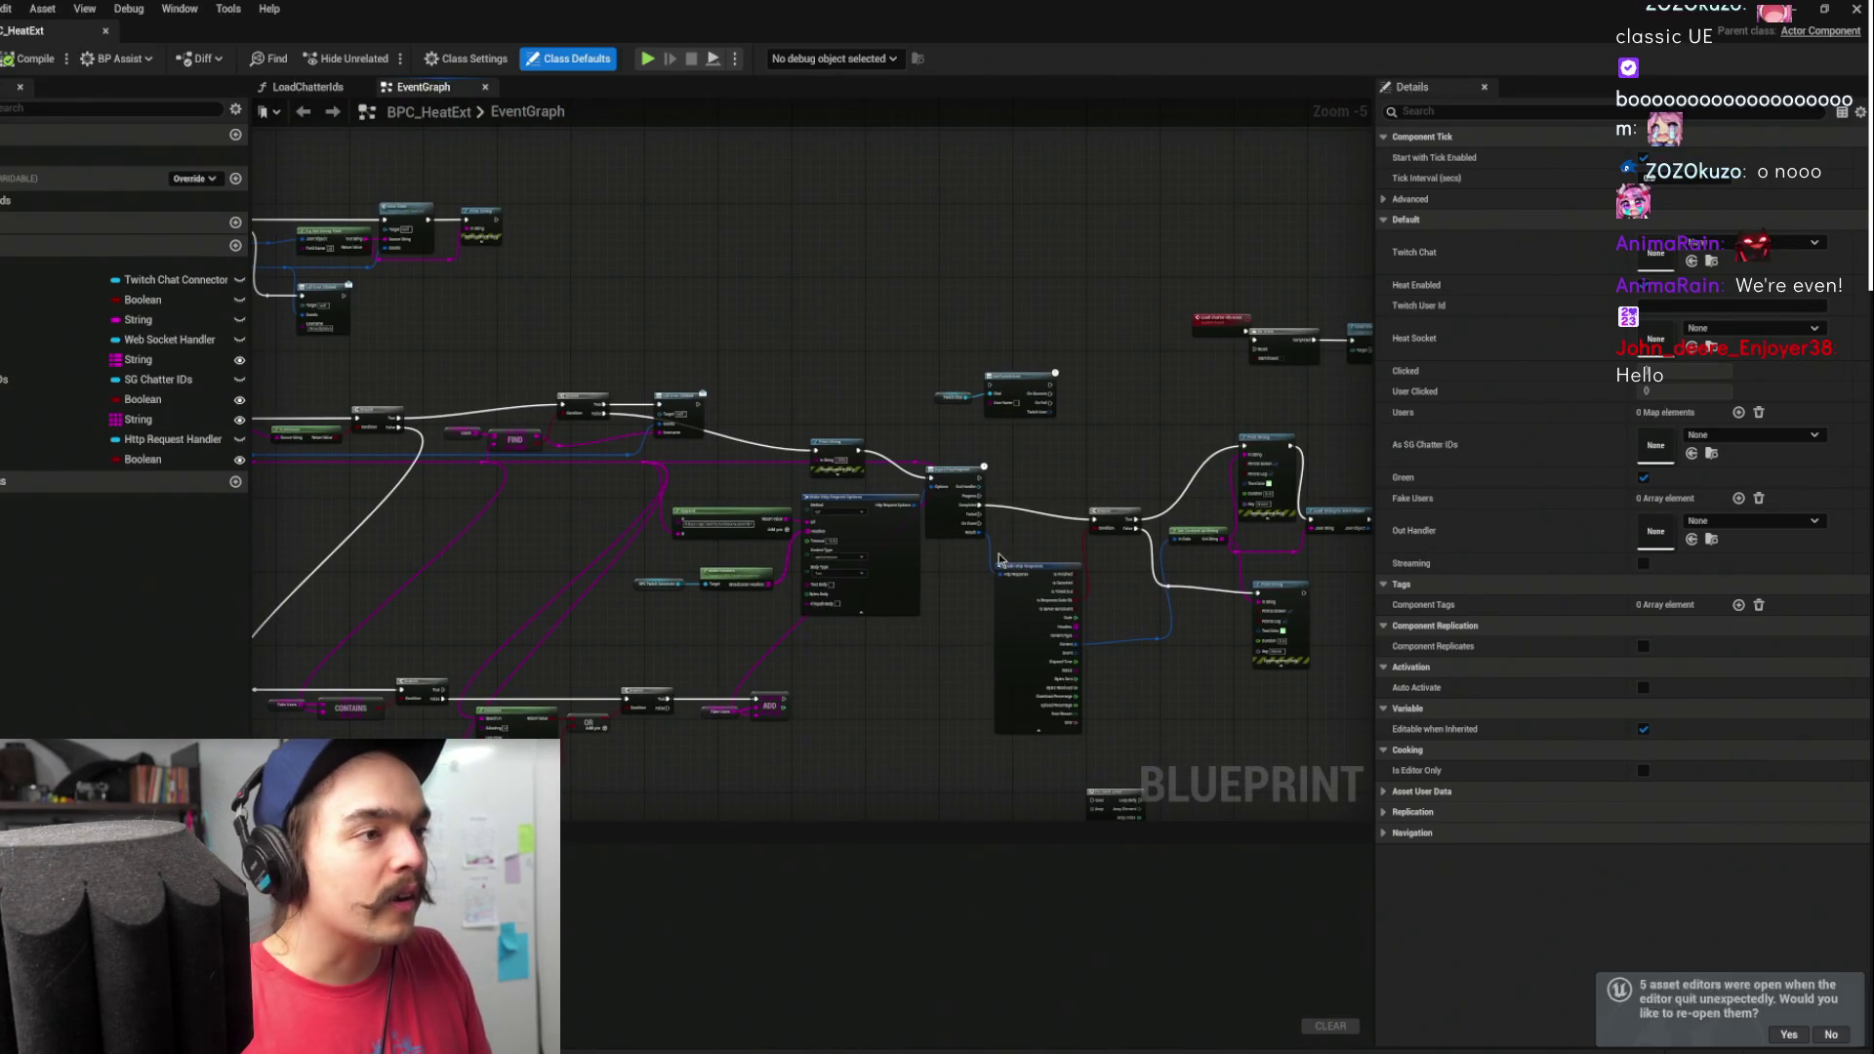
left_click(39, 300)
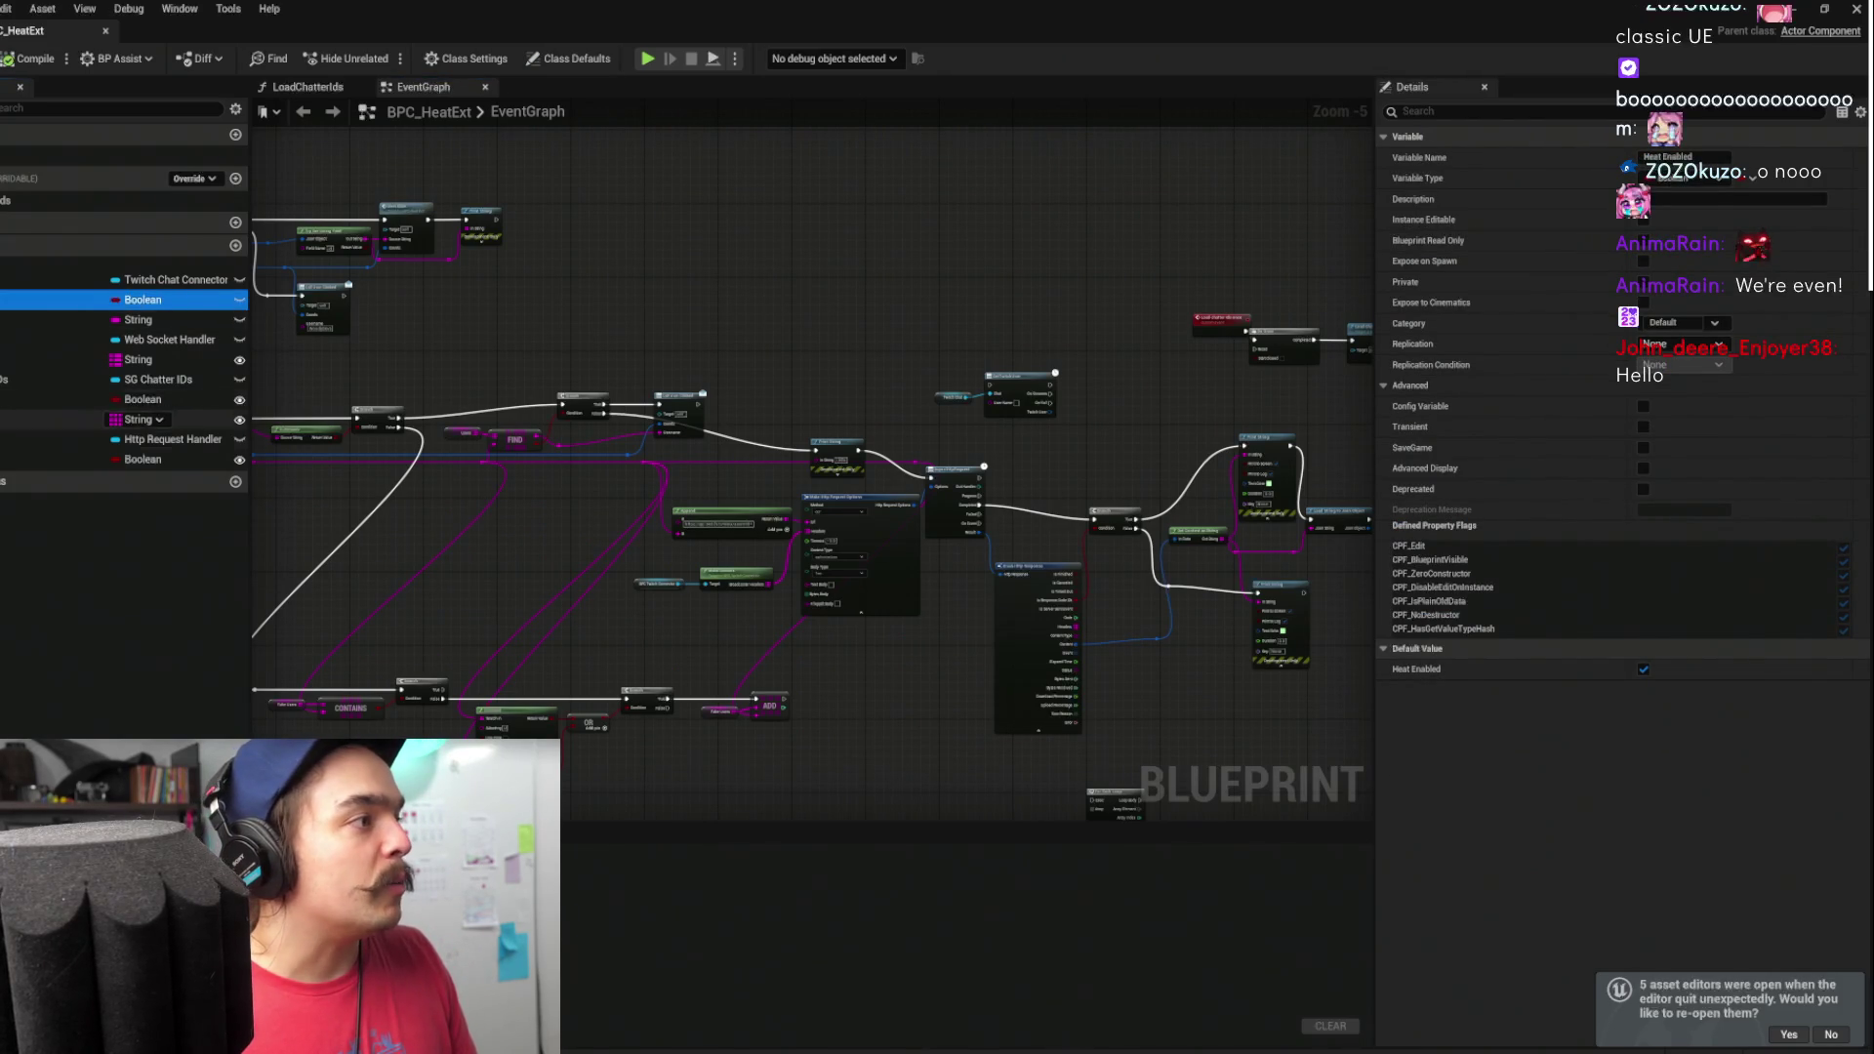
left_click(59, 399)
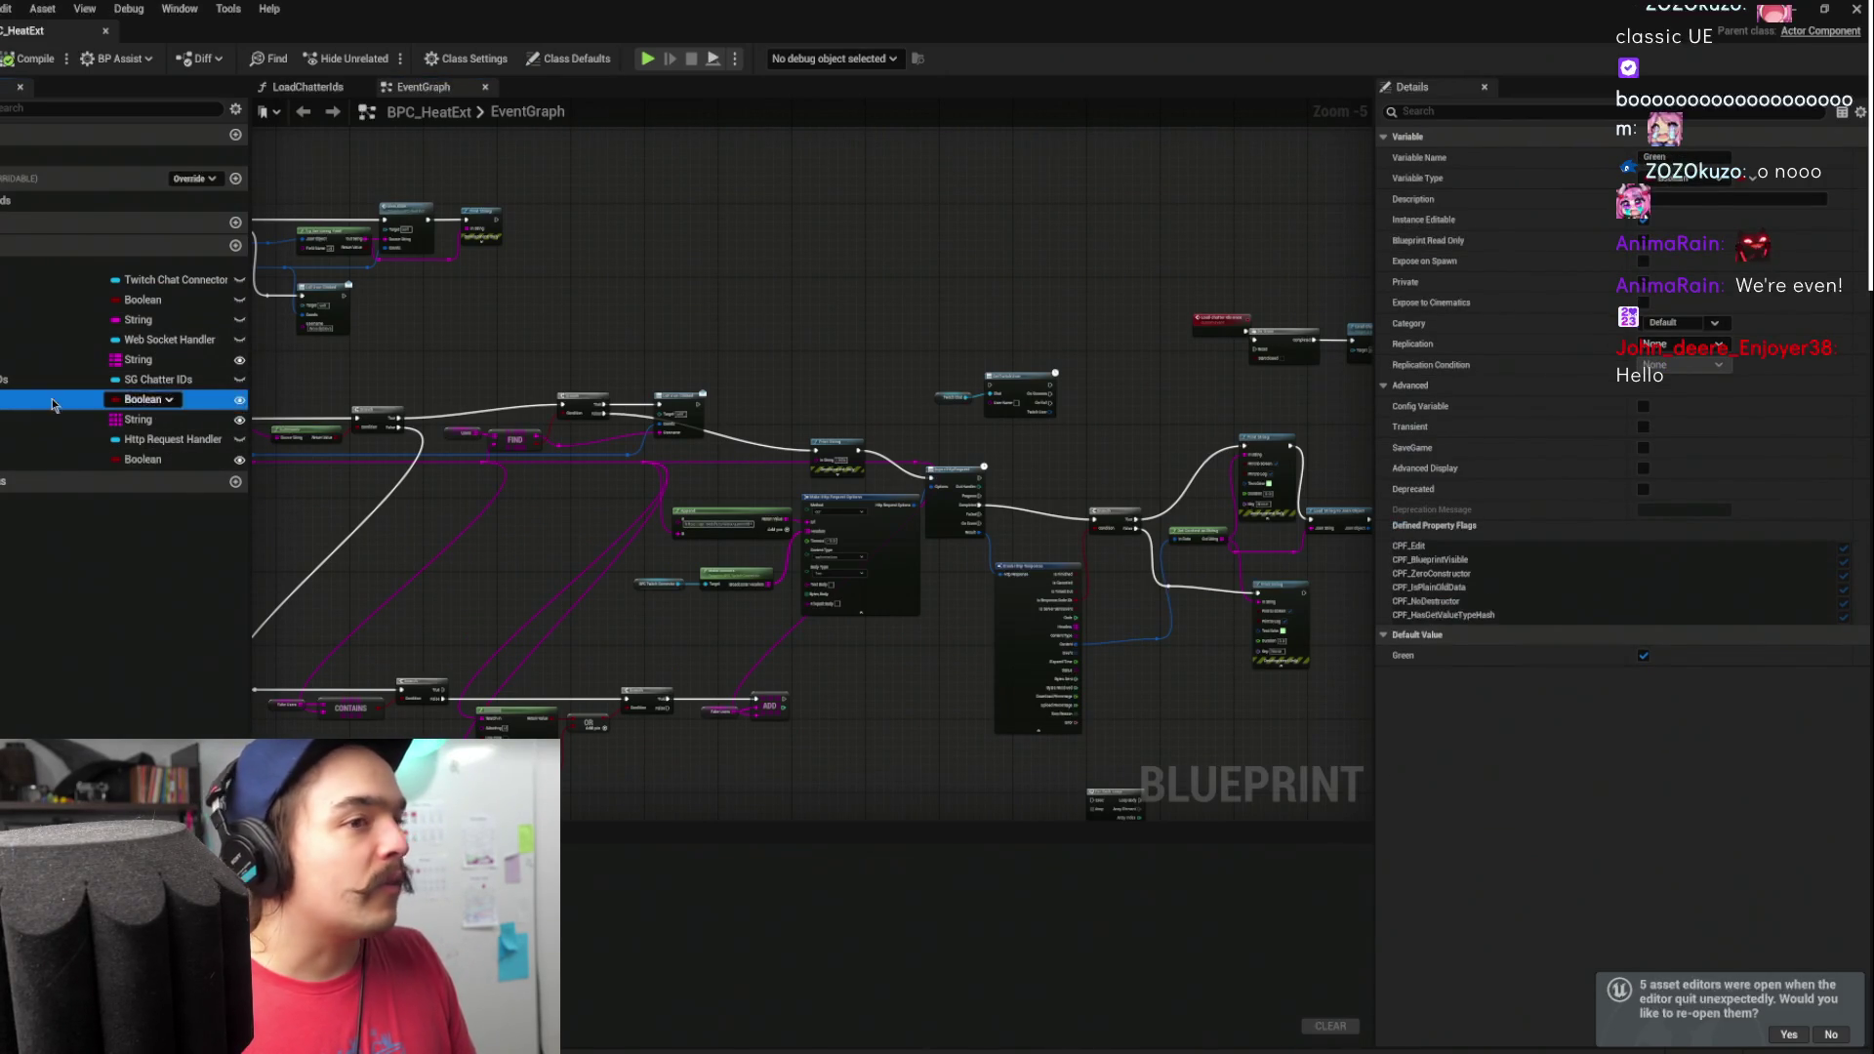
left_click(1642, 656)
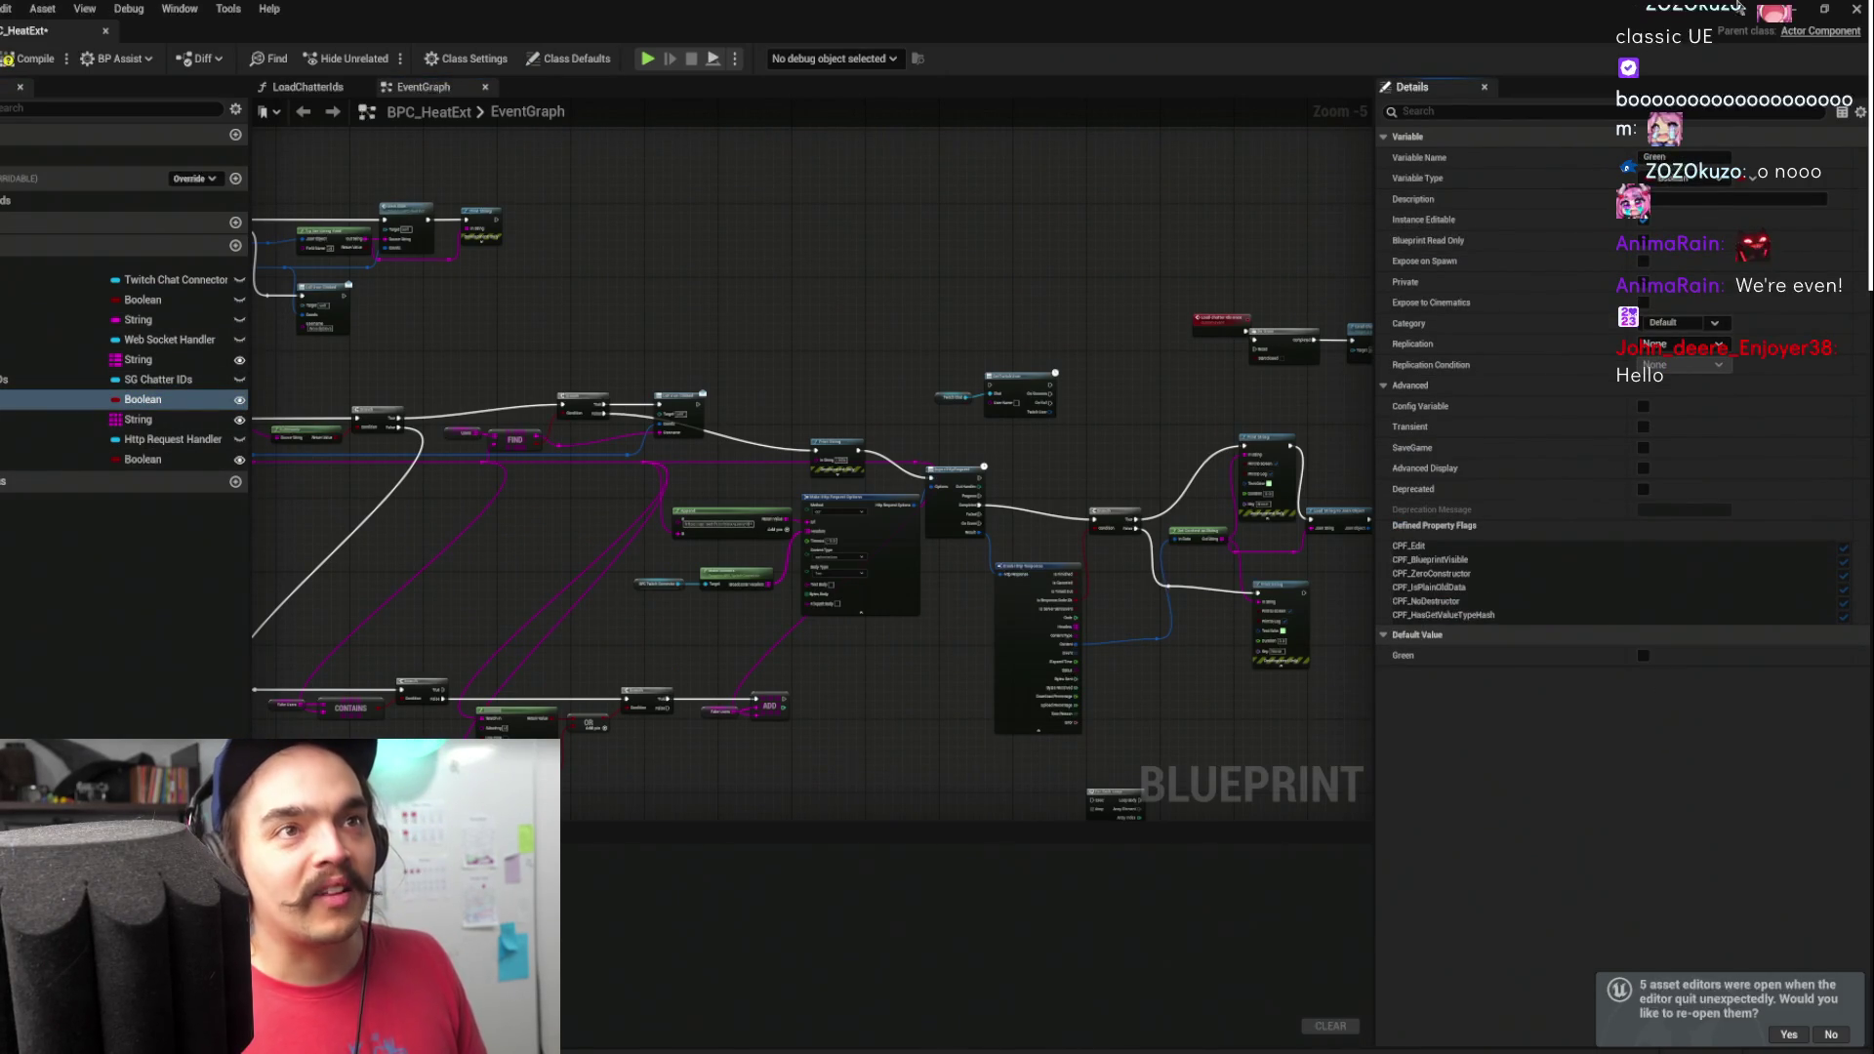
left_click(1799, 9)
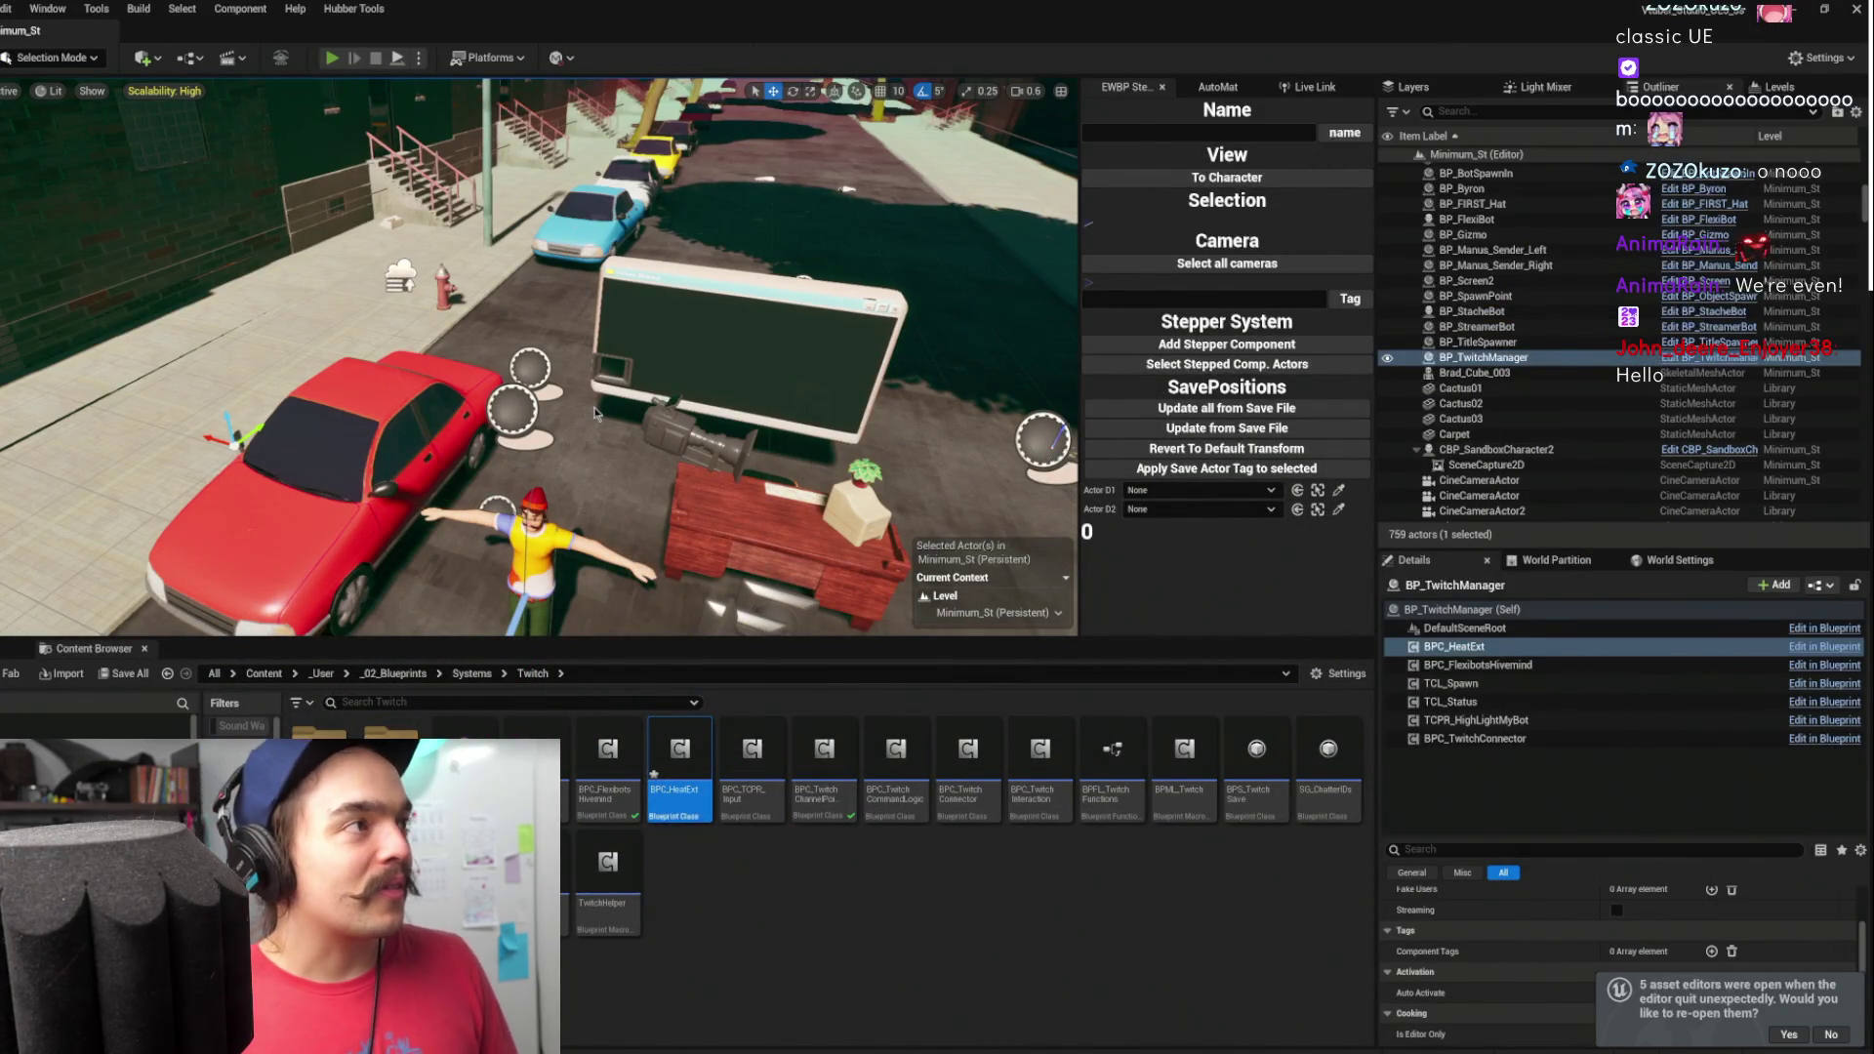
- Start Play In Editor with Alt+P and minimize the Twitch stream window
key("alt+p")
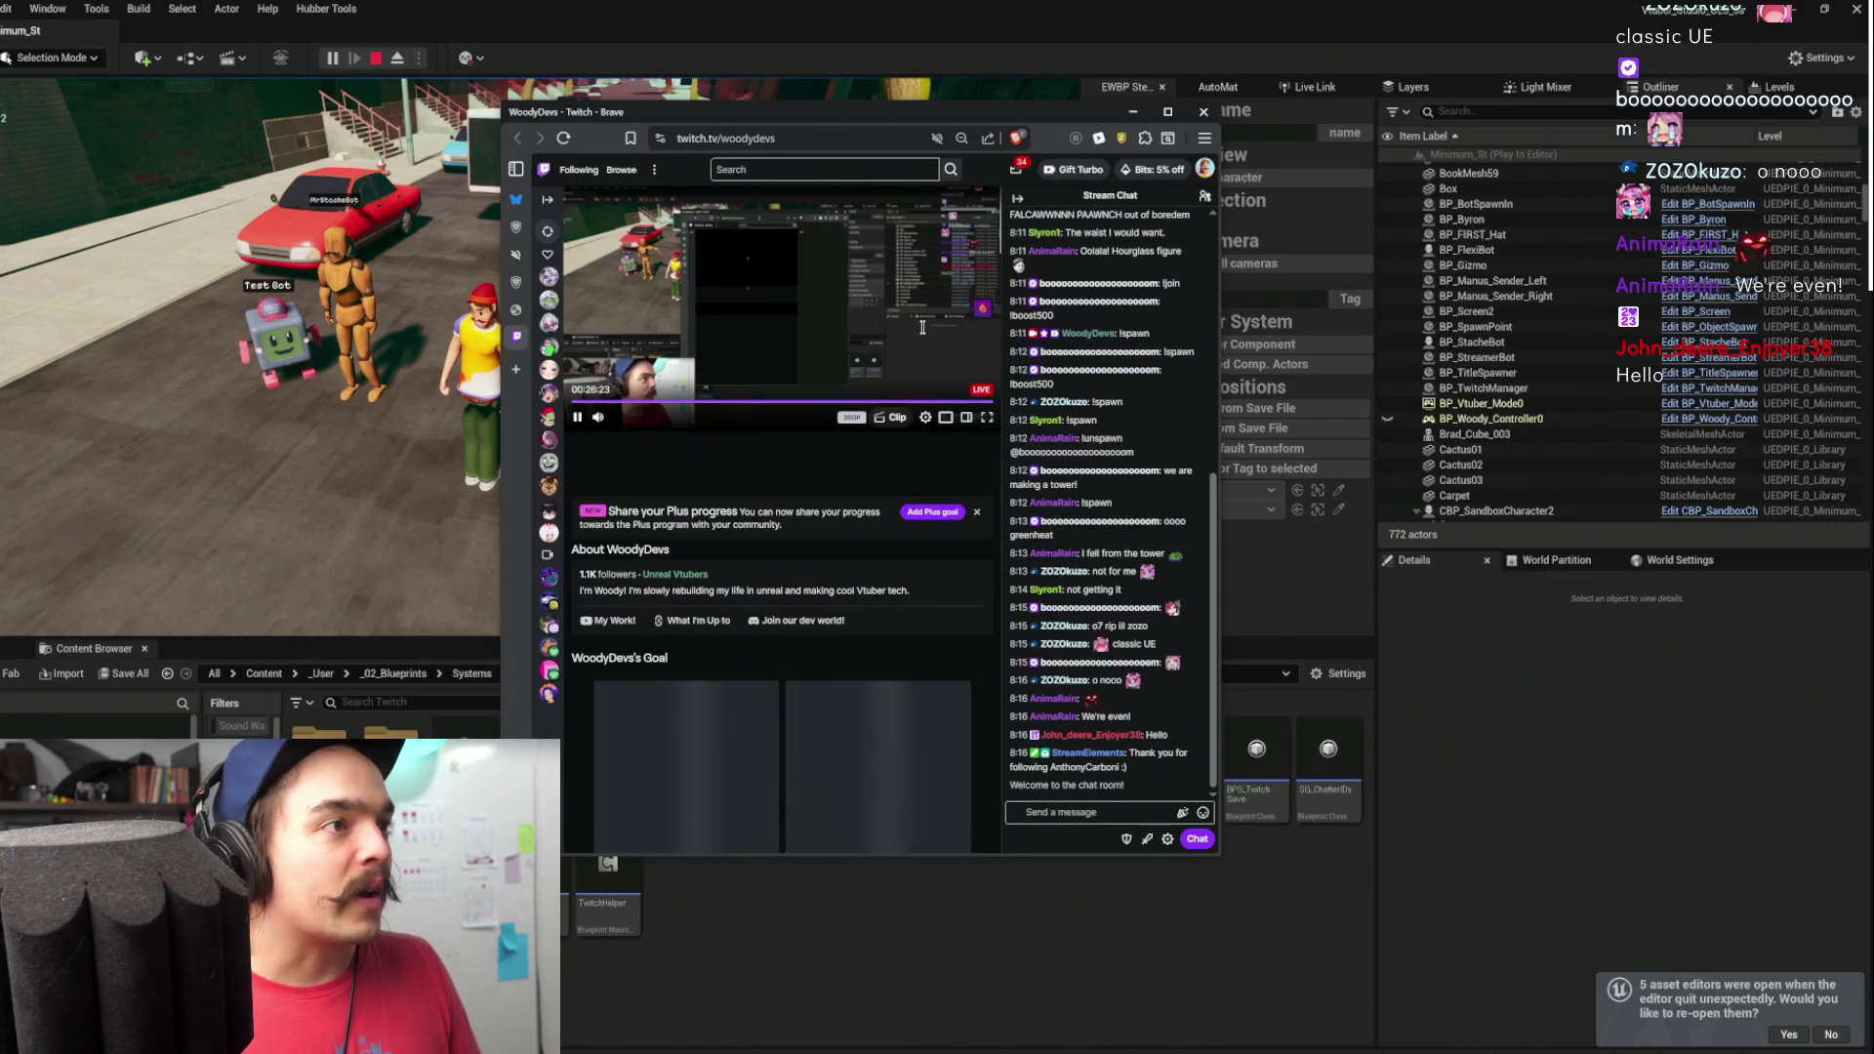
left_click(1132, 112)
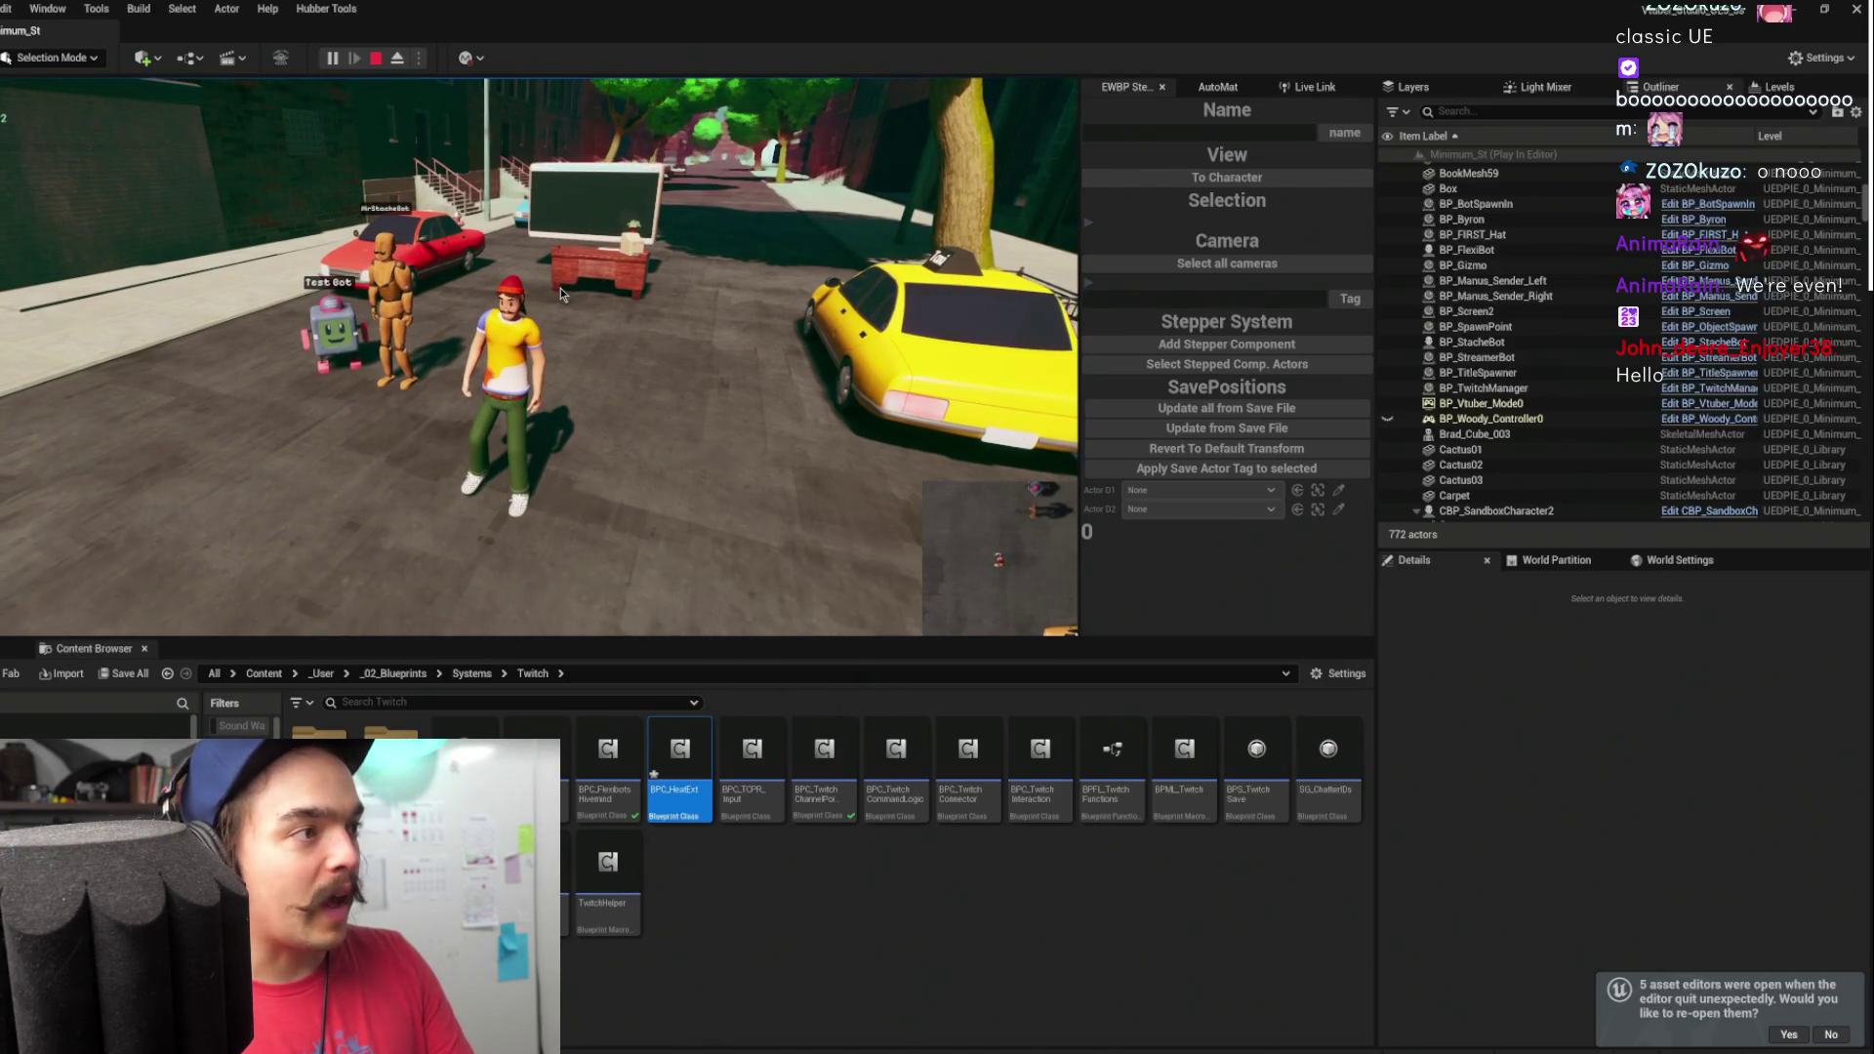
- Switch the Play-in-Editor viewport to immersive fullscreen with F11
key("F11")
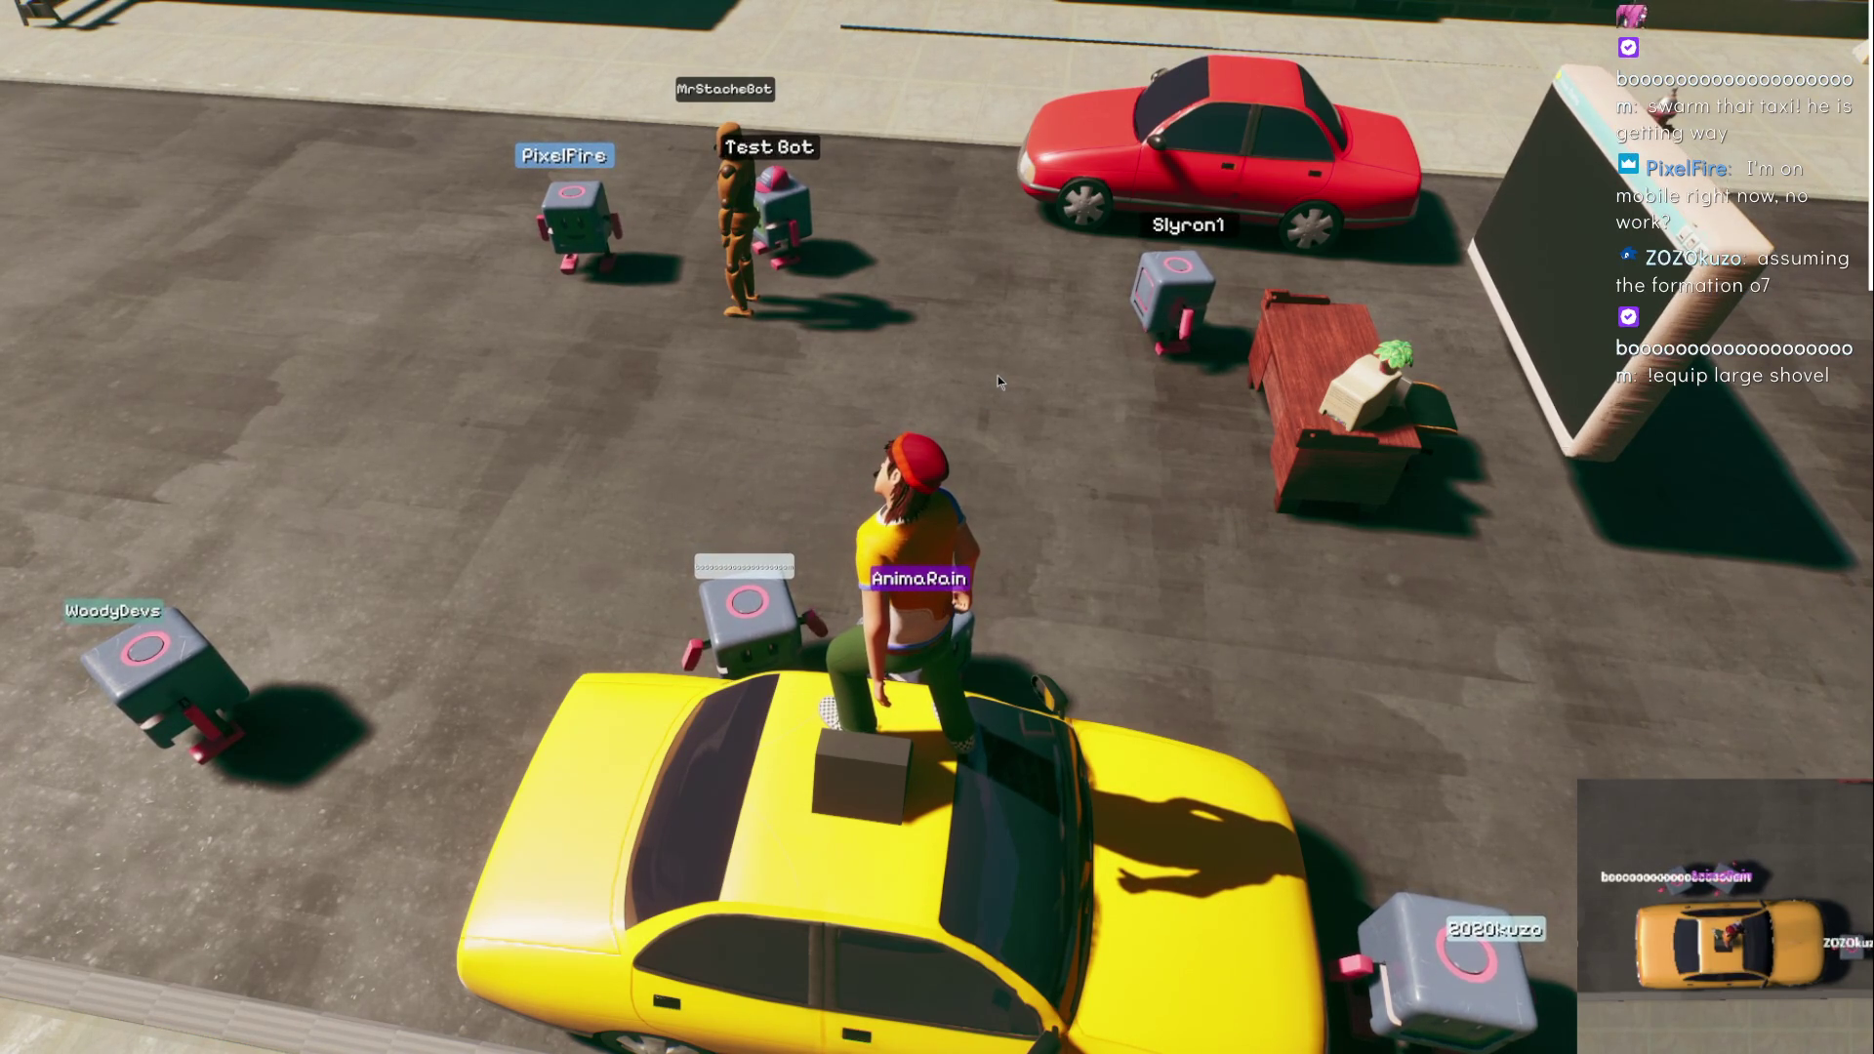
- Orbit the camera to street level and walk the character off the taxi past the desk
left_click_drag(975, 389, 1083, 303)
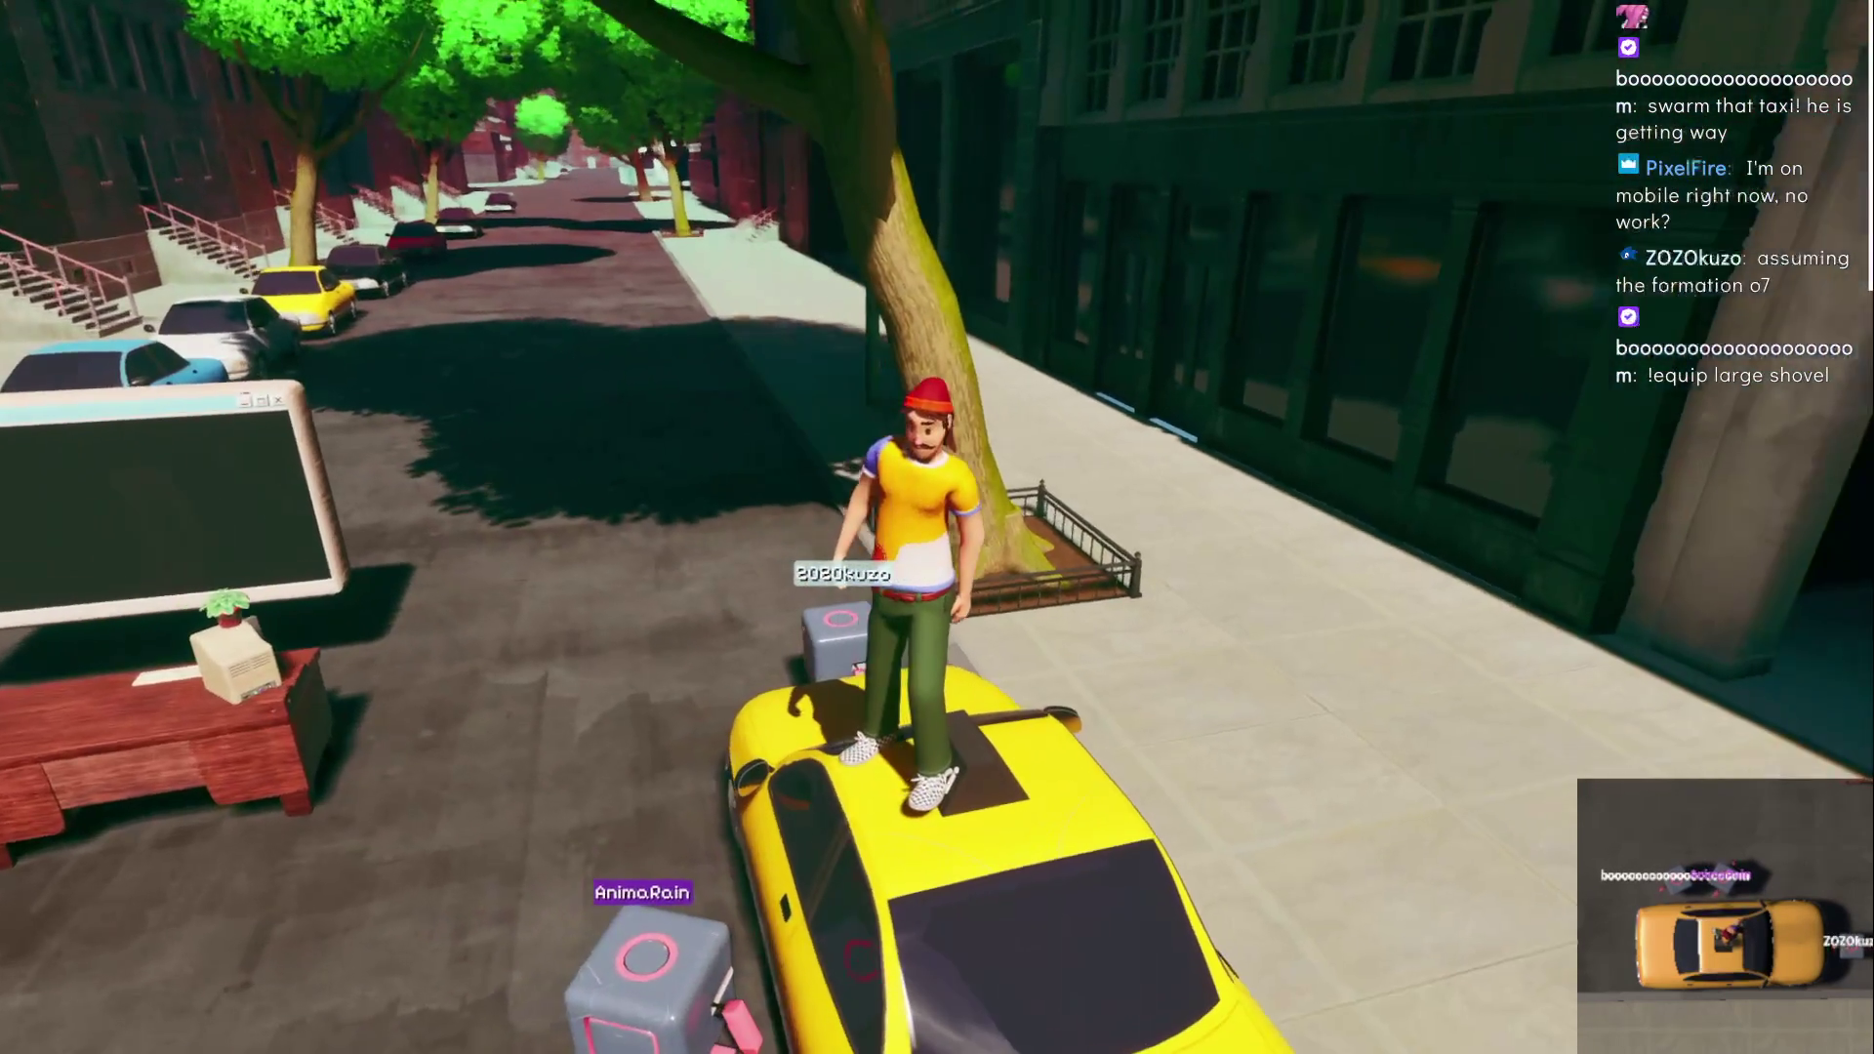
left_click_drag(975, 390, 858, 390)
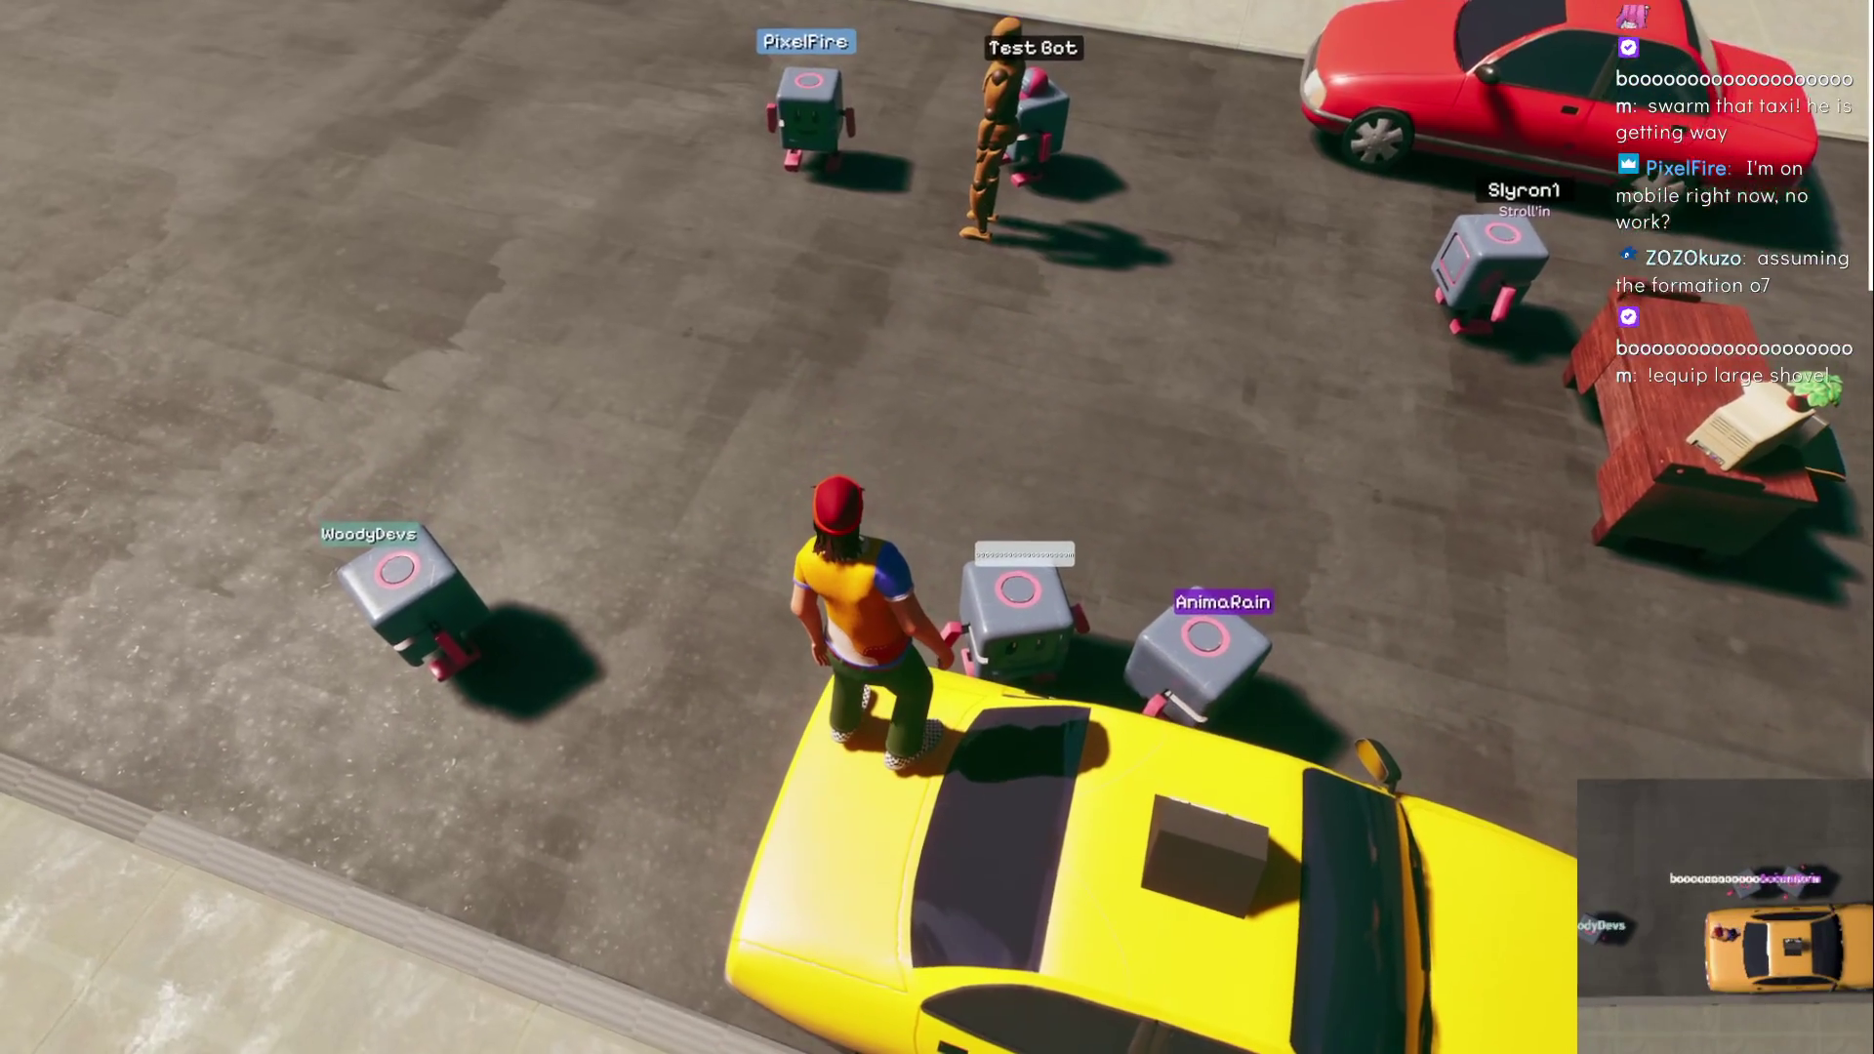
key("a")
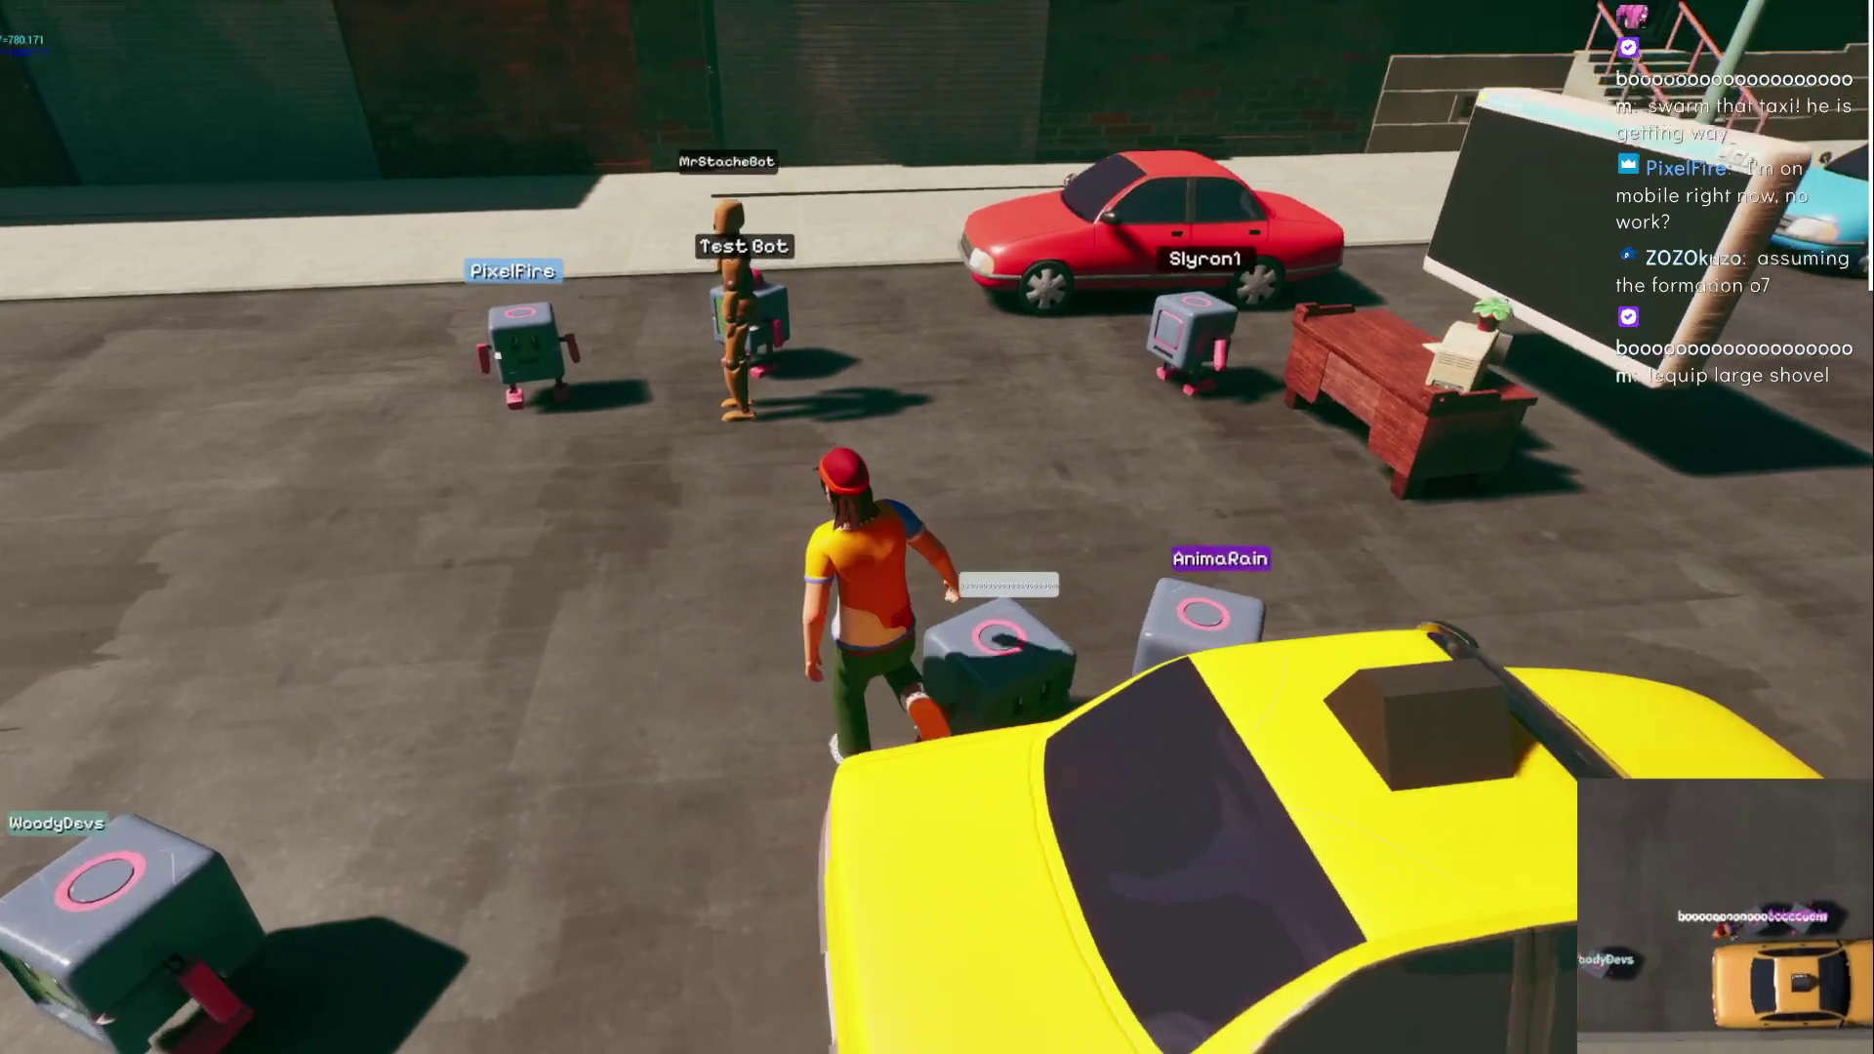
key("s")
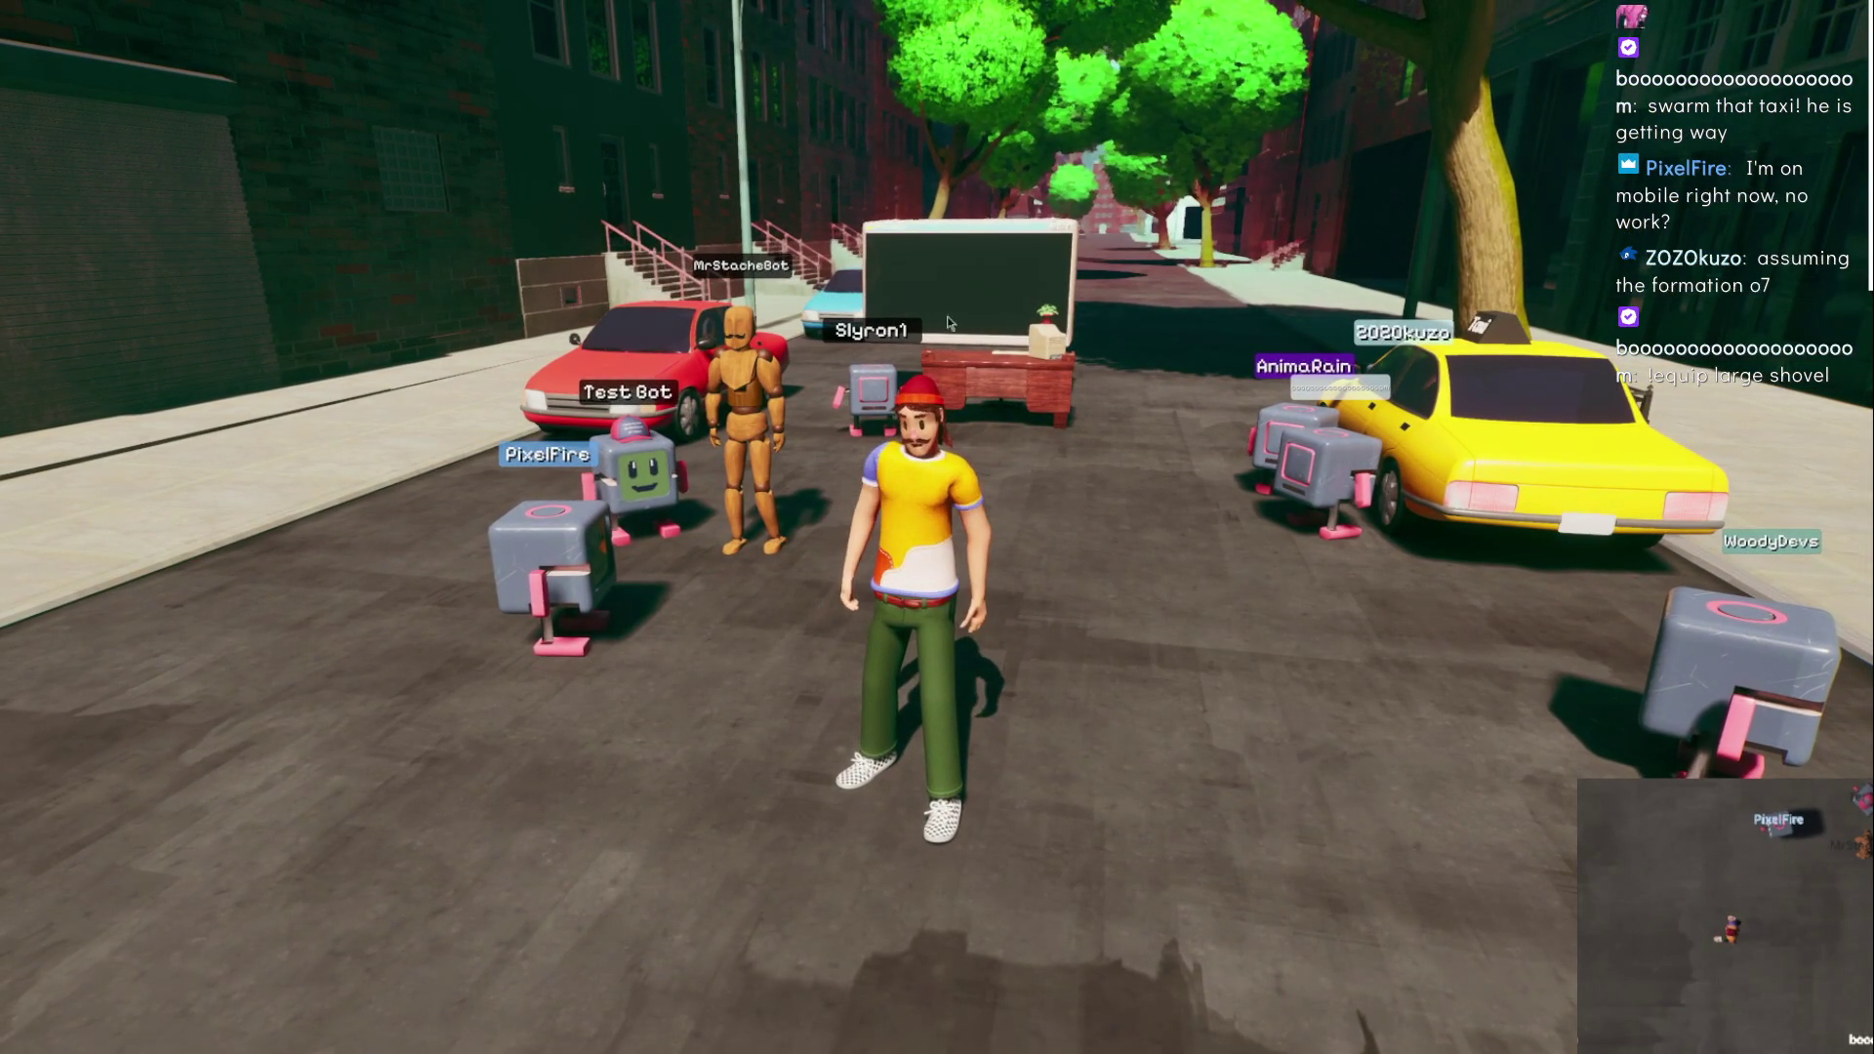
key("w")
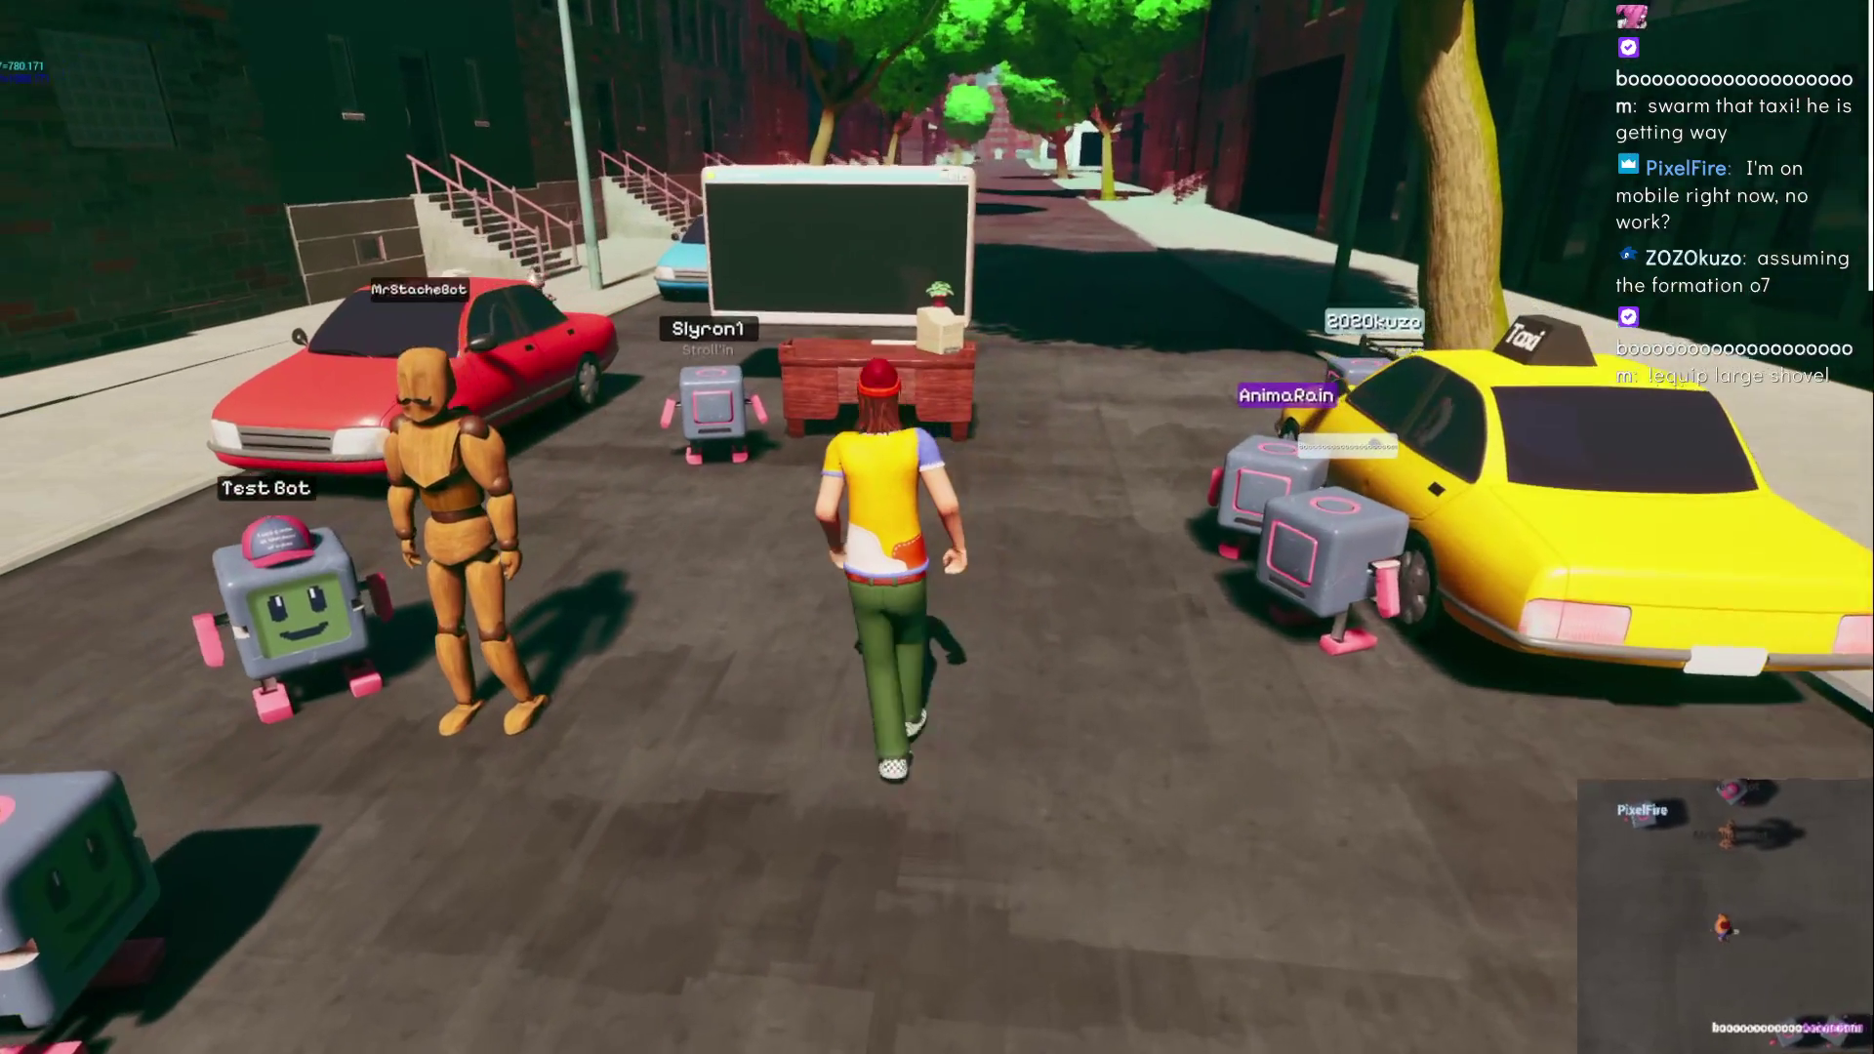
key("a")
key("w")
key("w")
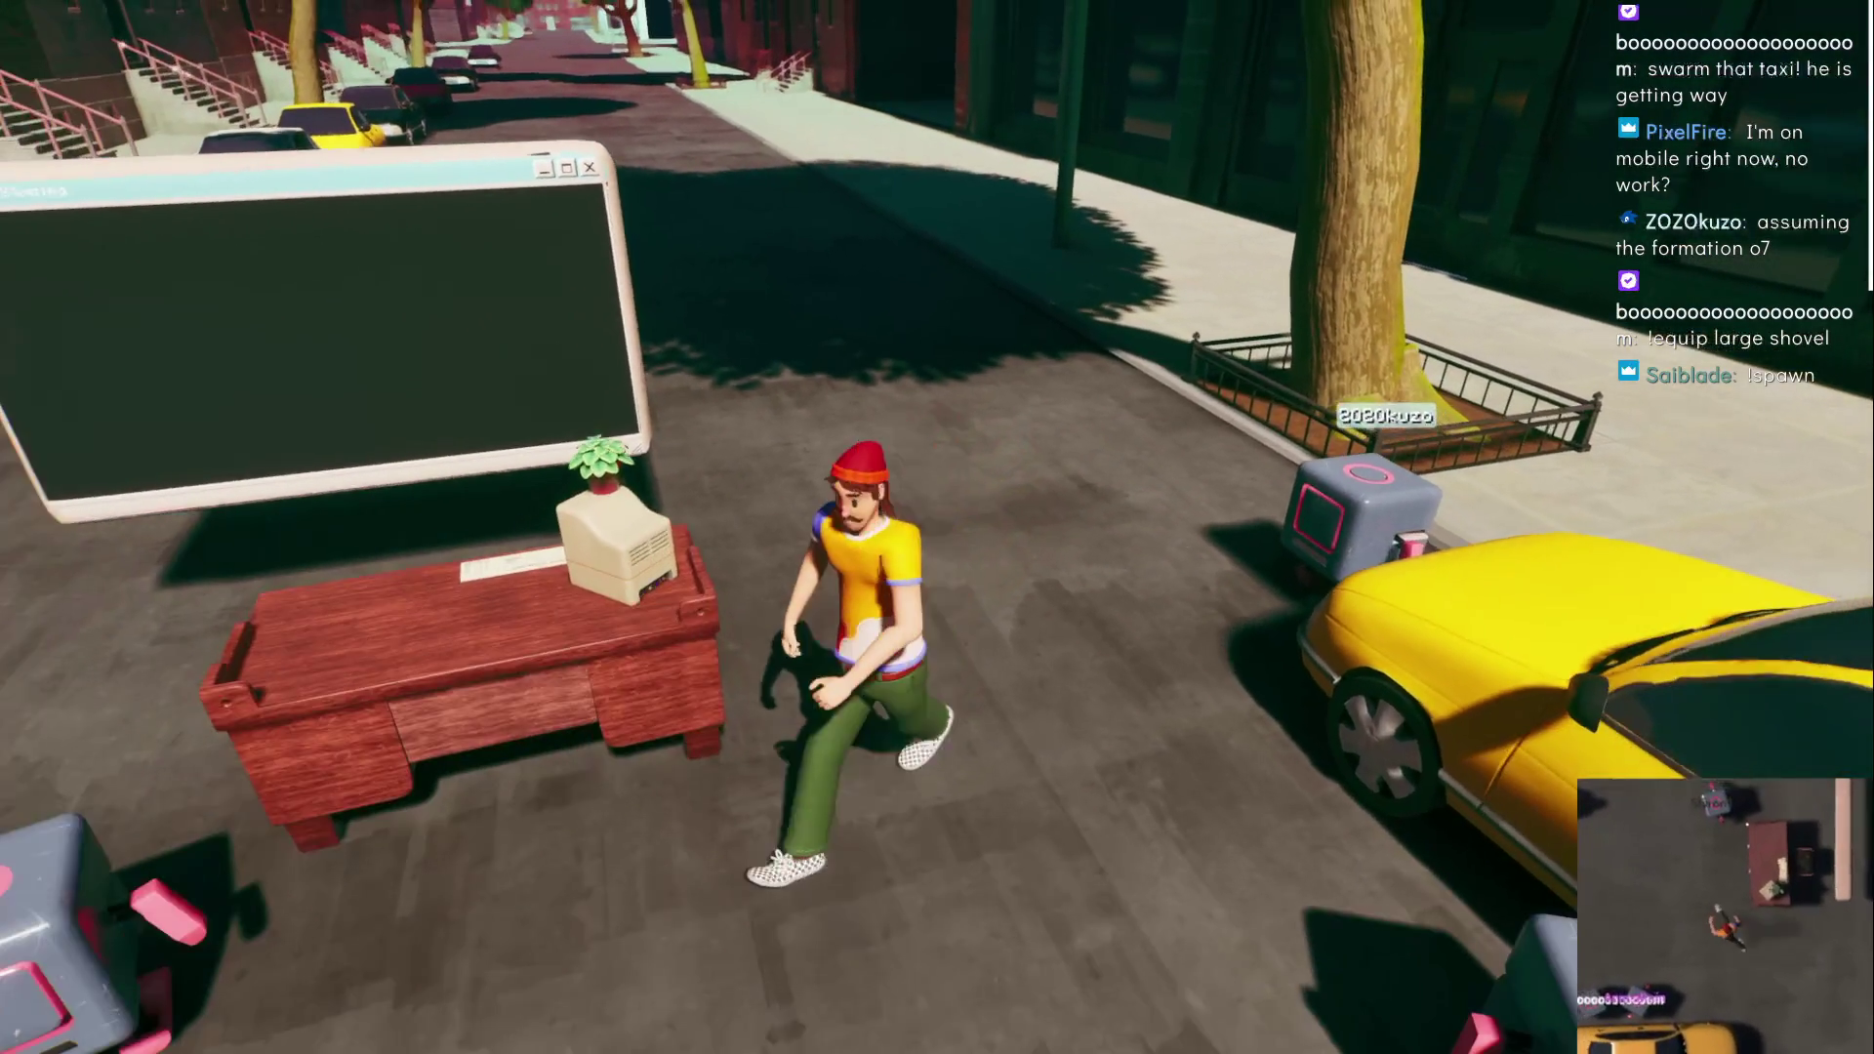
key("w")
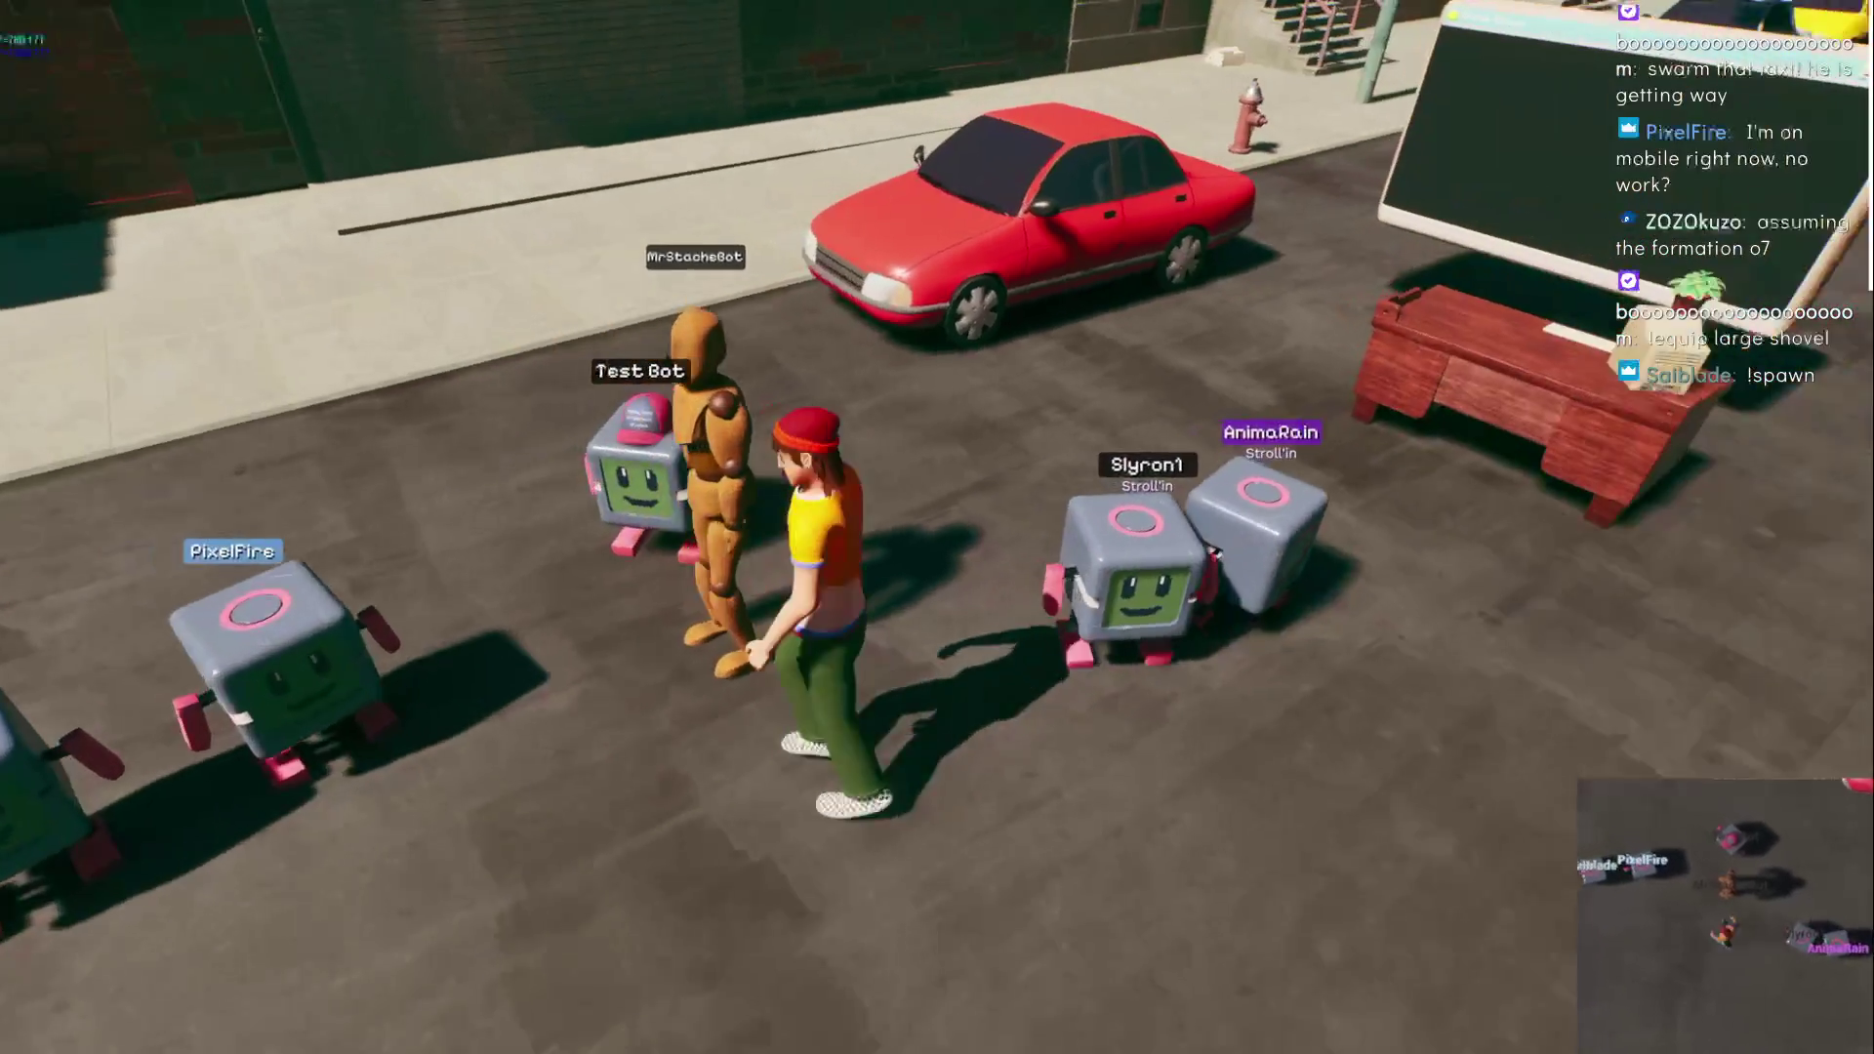
- Walk the character back across the street and jump onto the yellow taxi's roof
key("s")
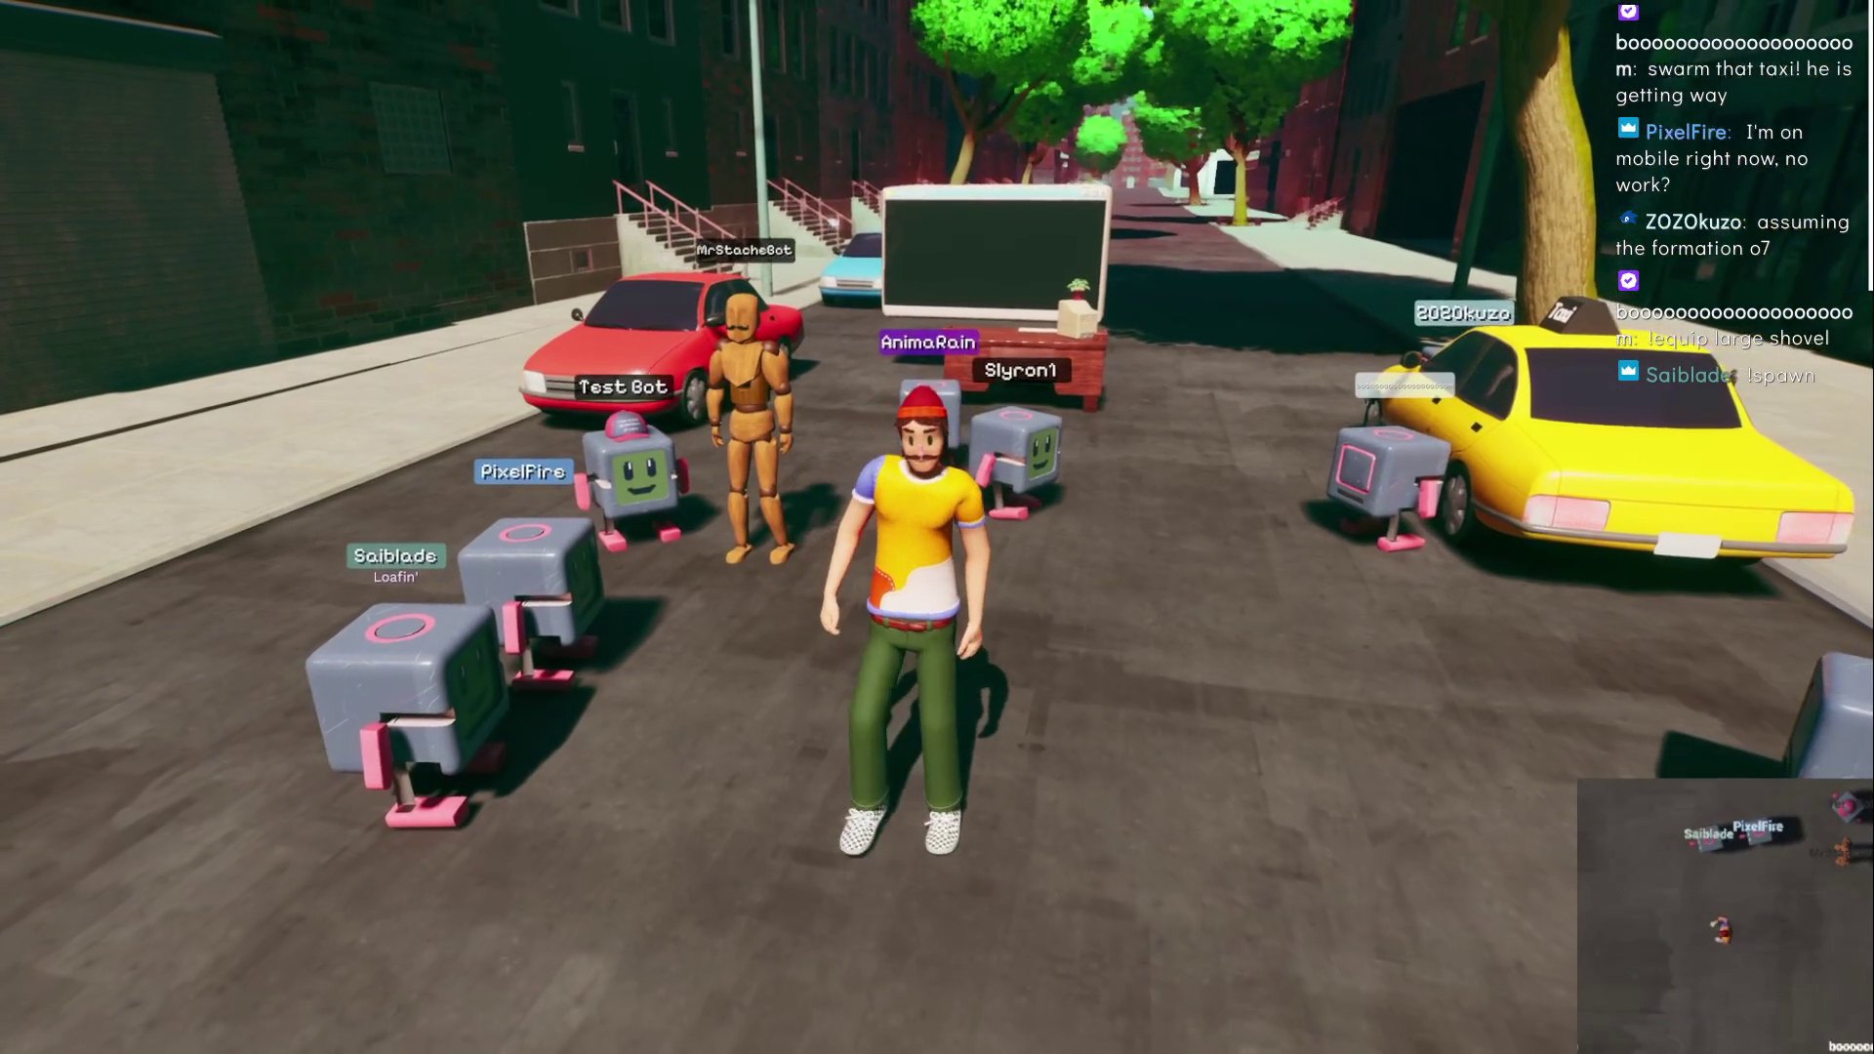
key("s")
key("a")
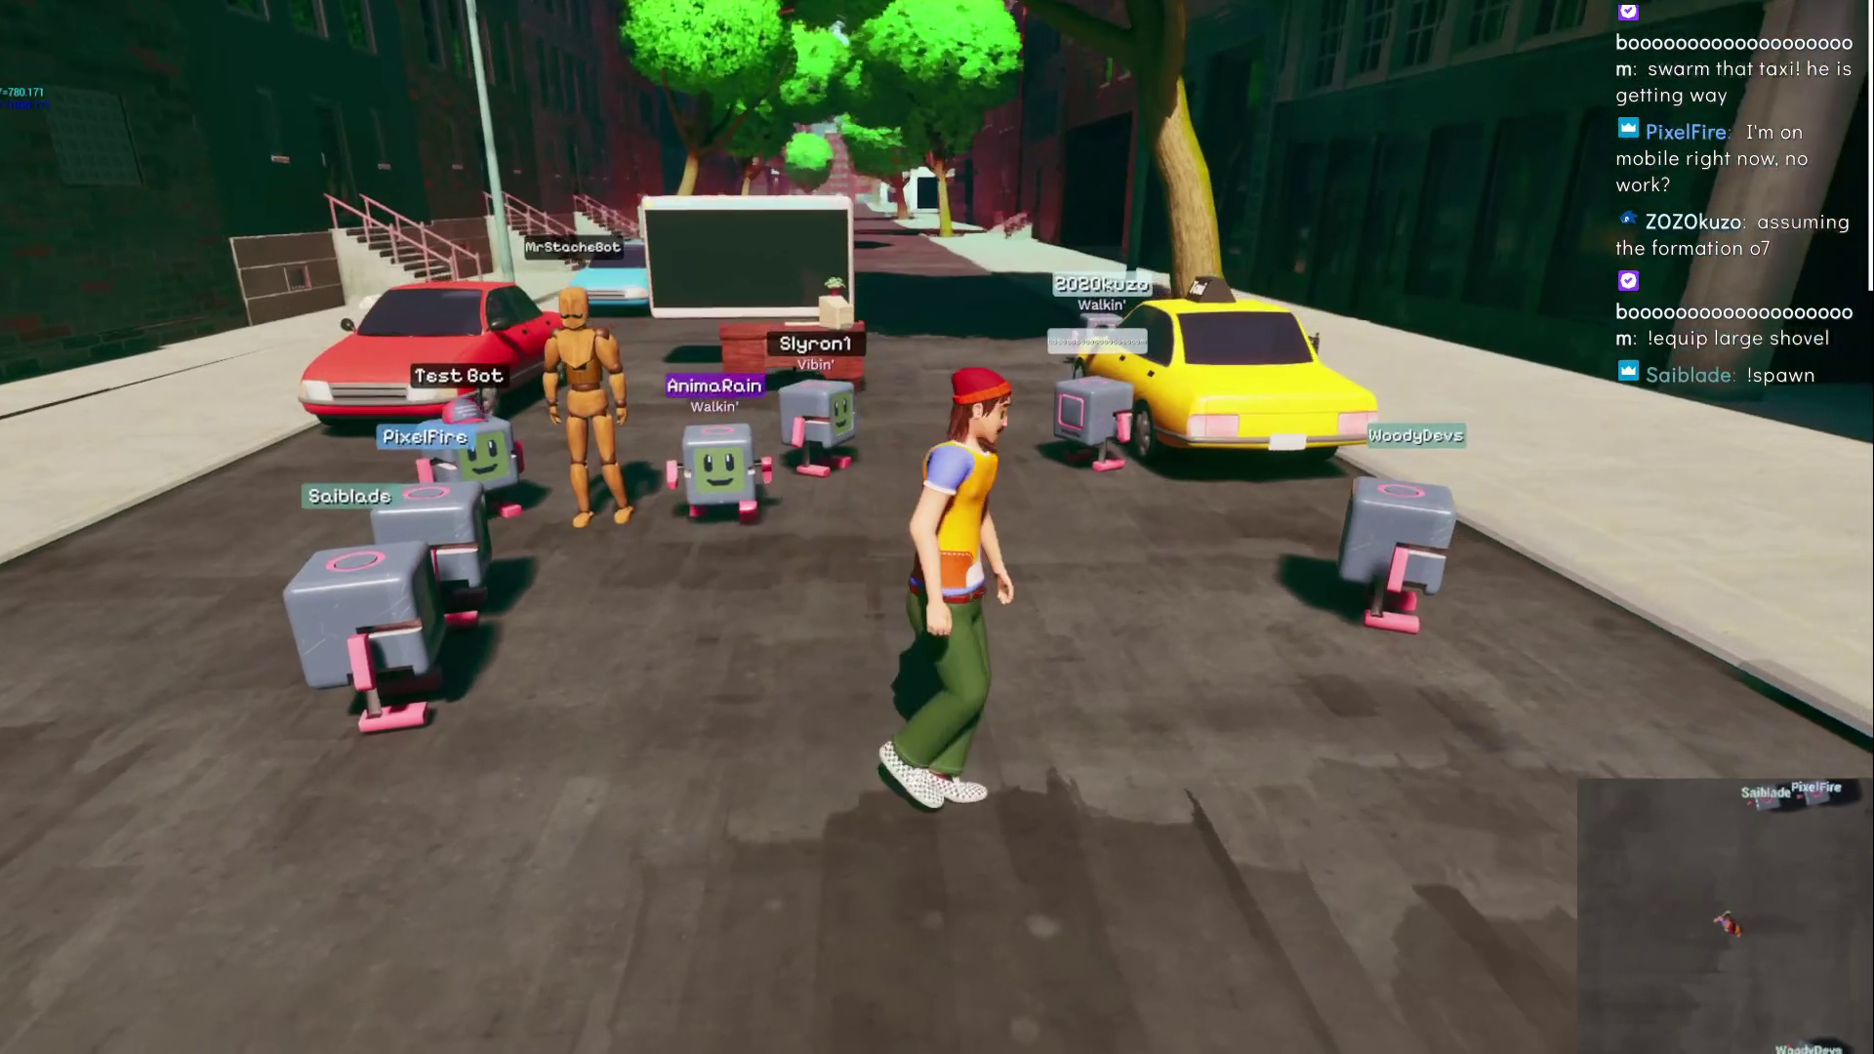
key("s")
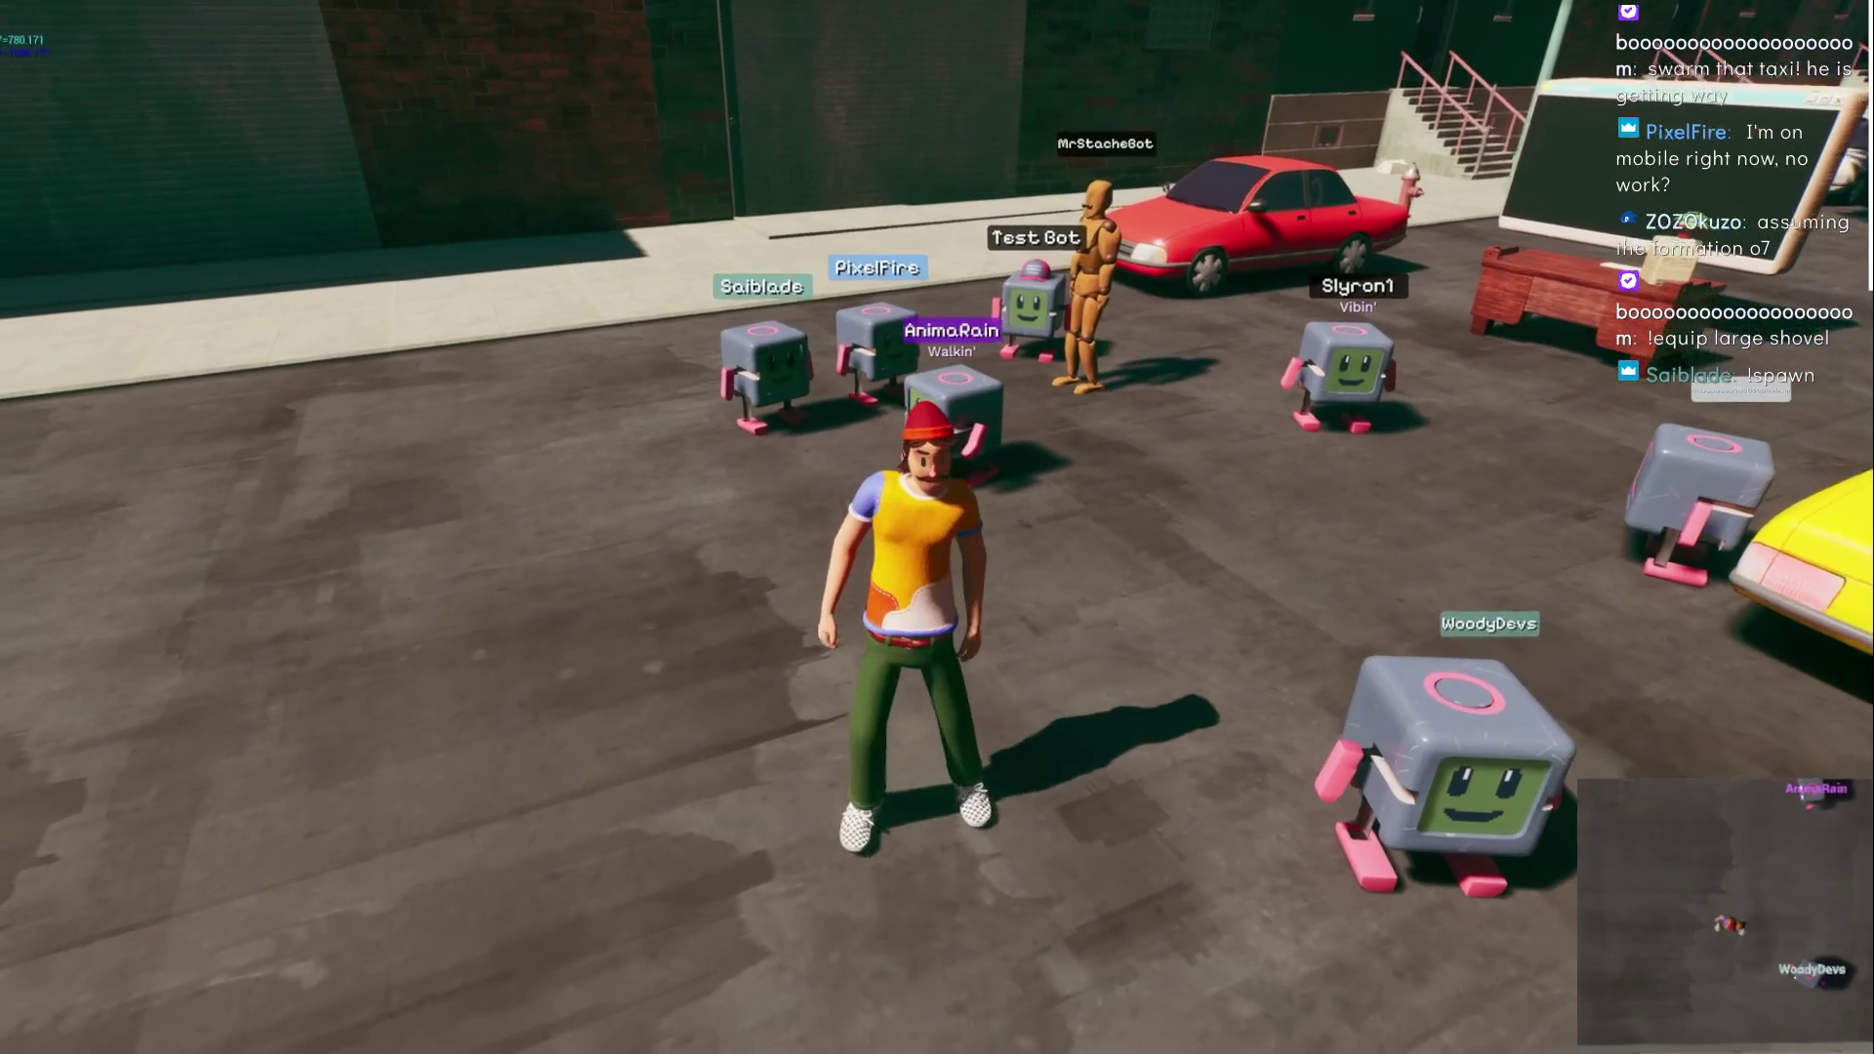
key("w")
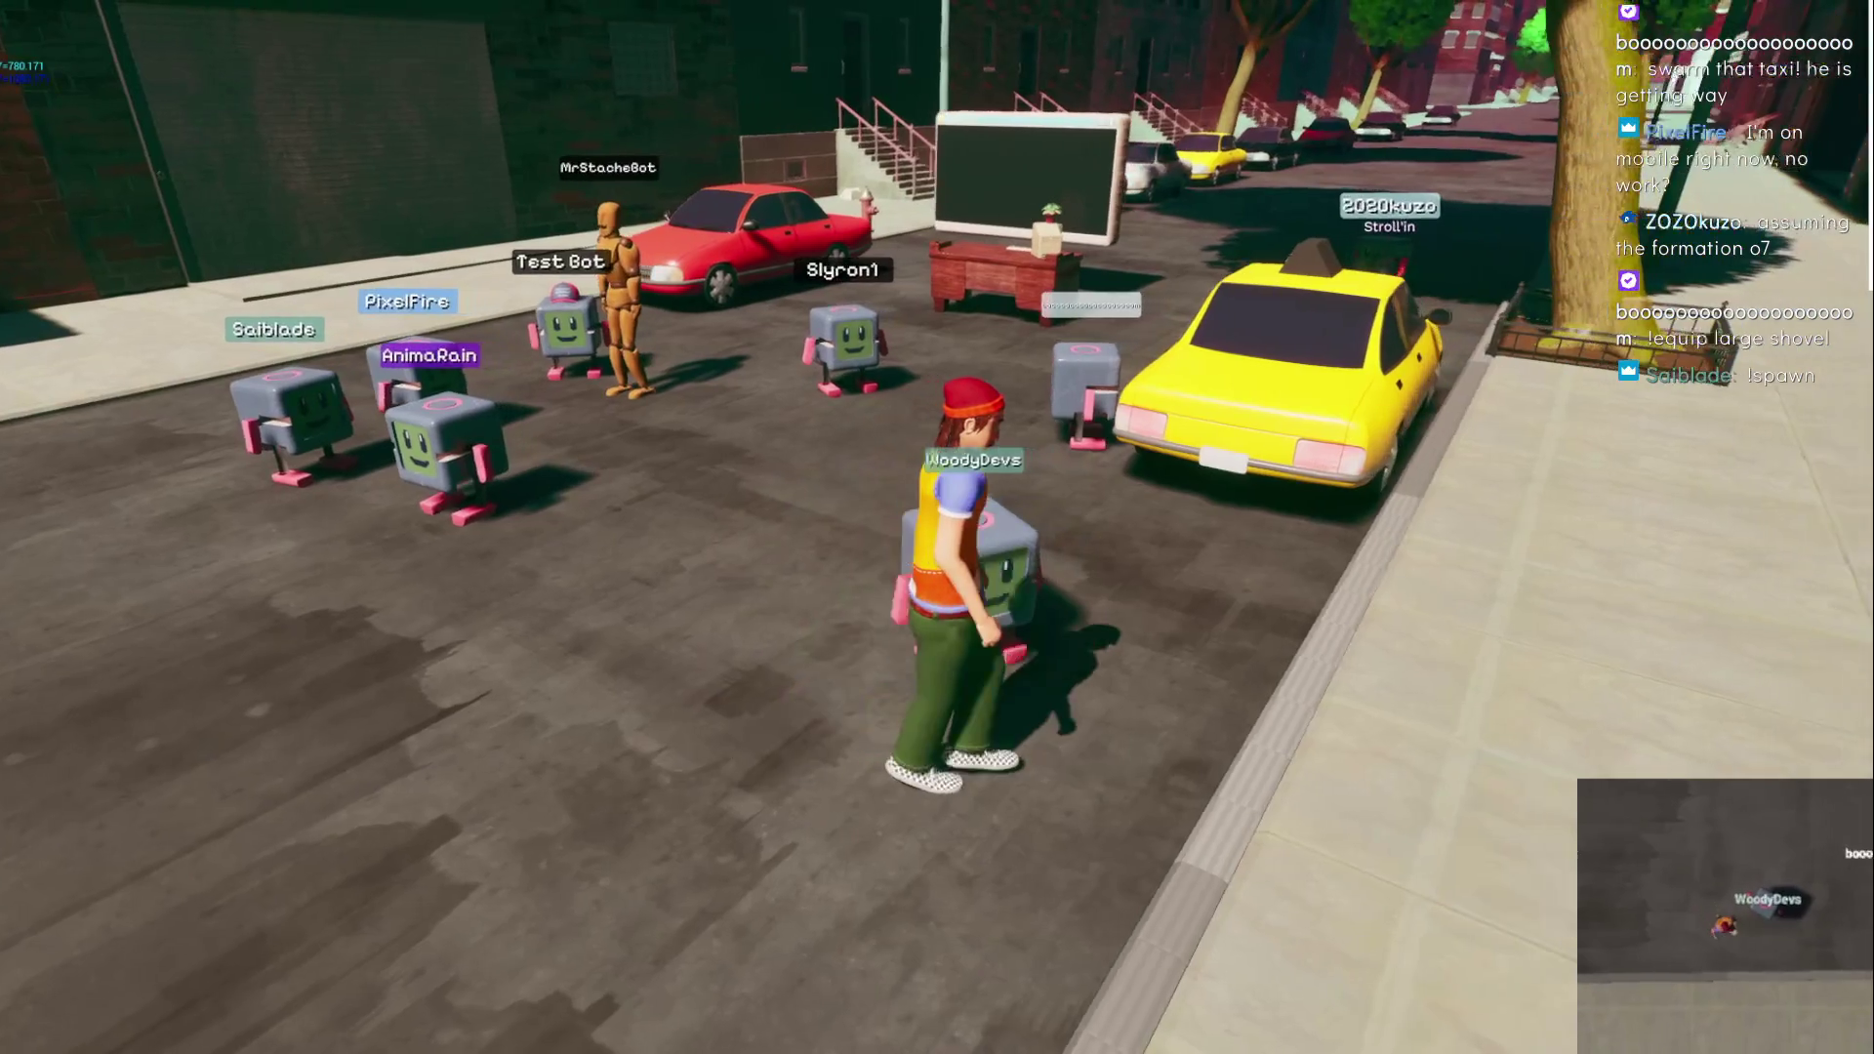
key("space")
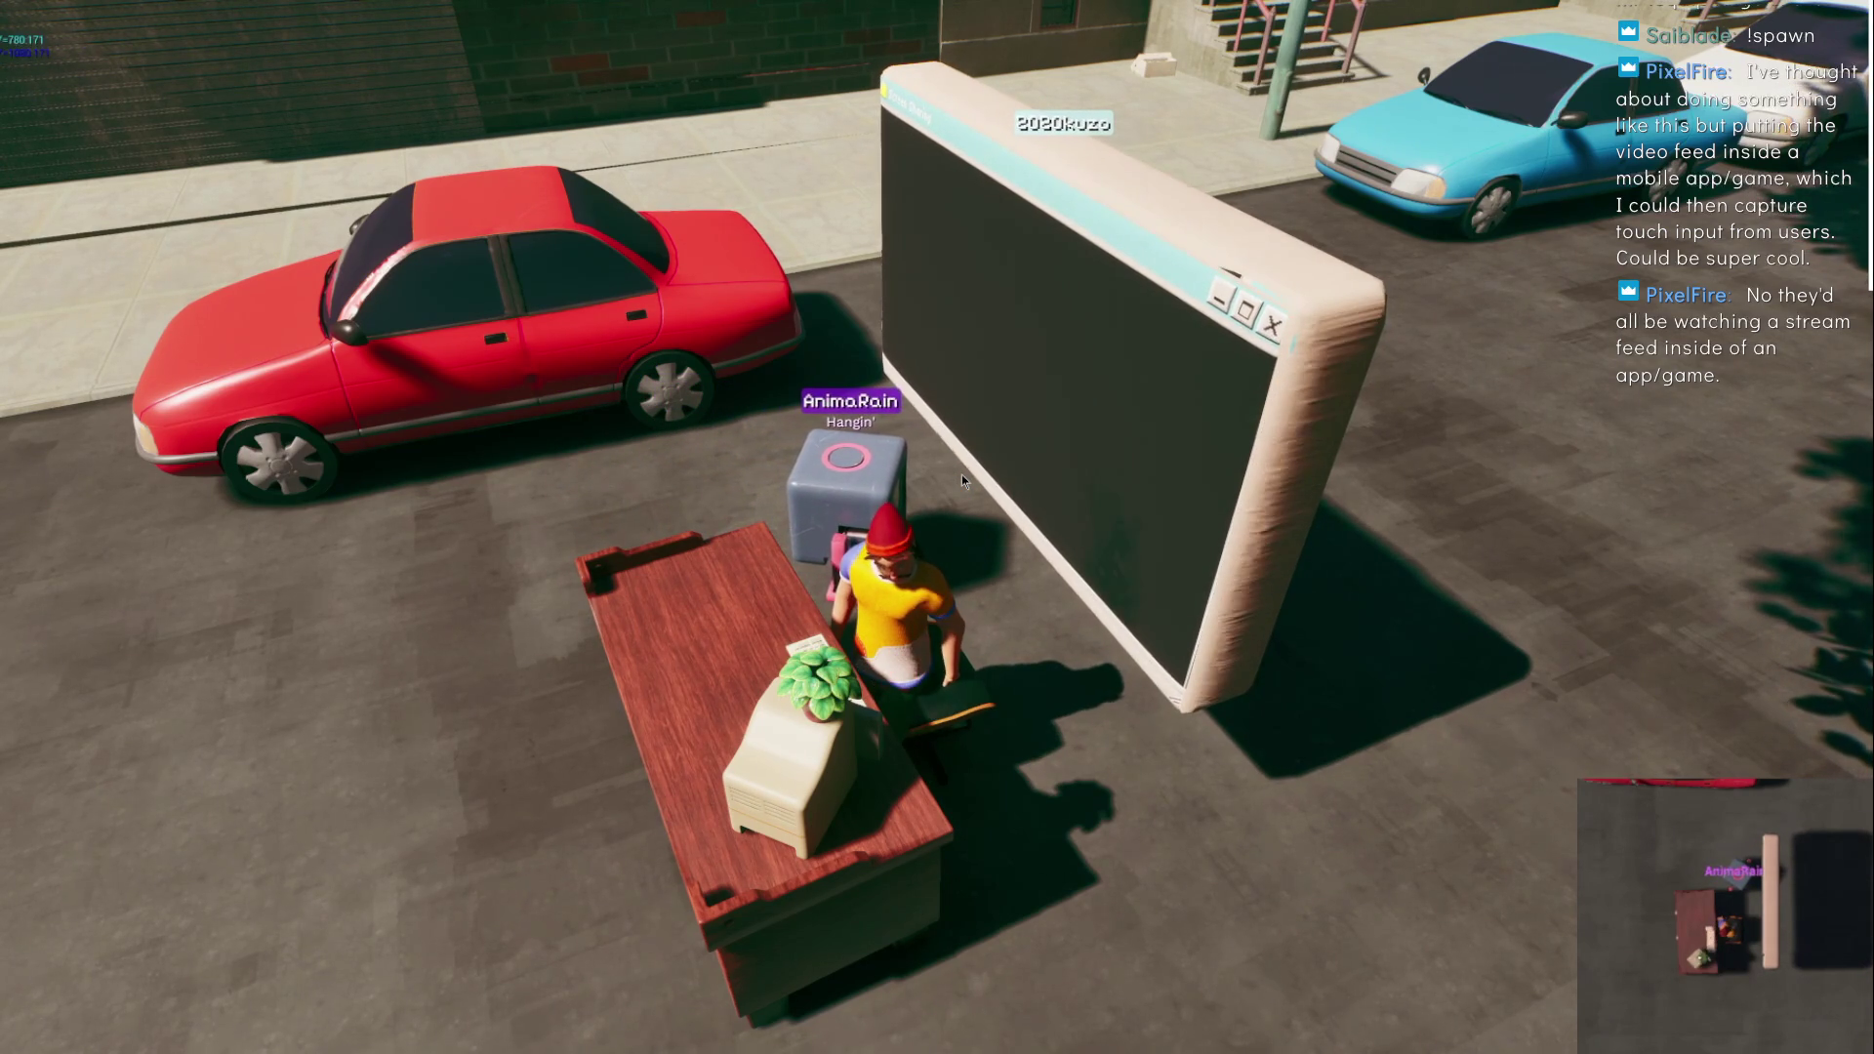
- Move the CameraControl panel aside, preview the Screen ECU shot, then cut the live view to 4. BotPreview
left_click(946, 264)
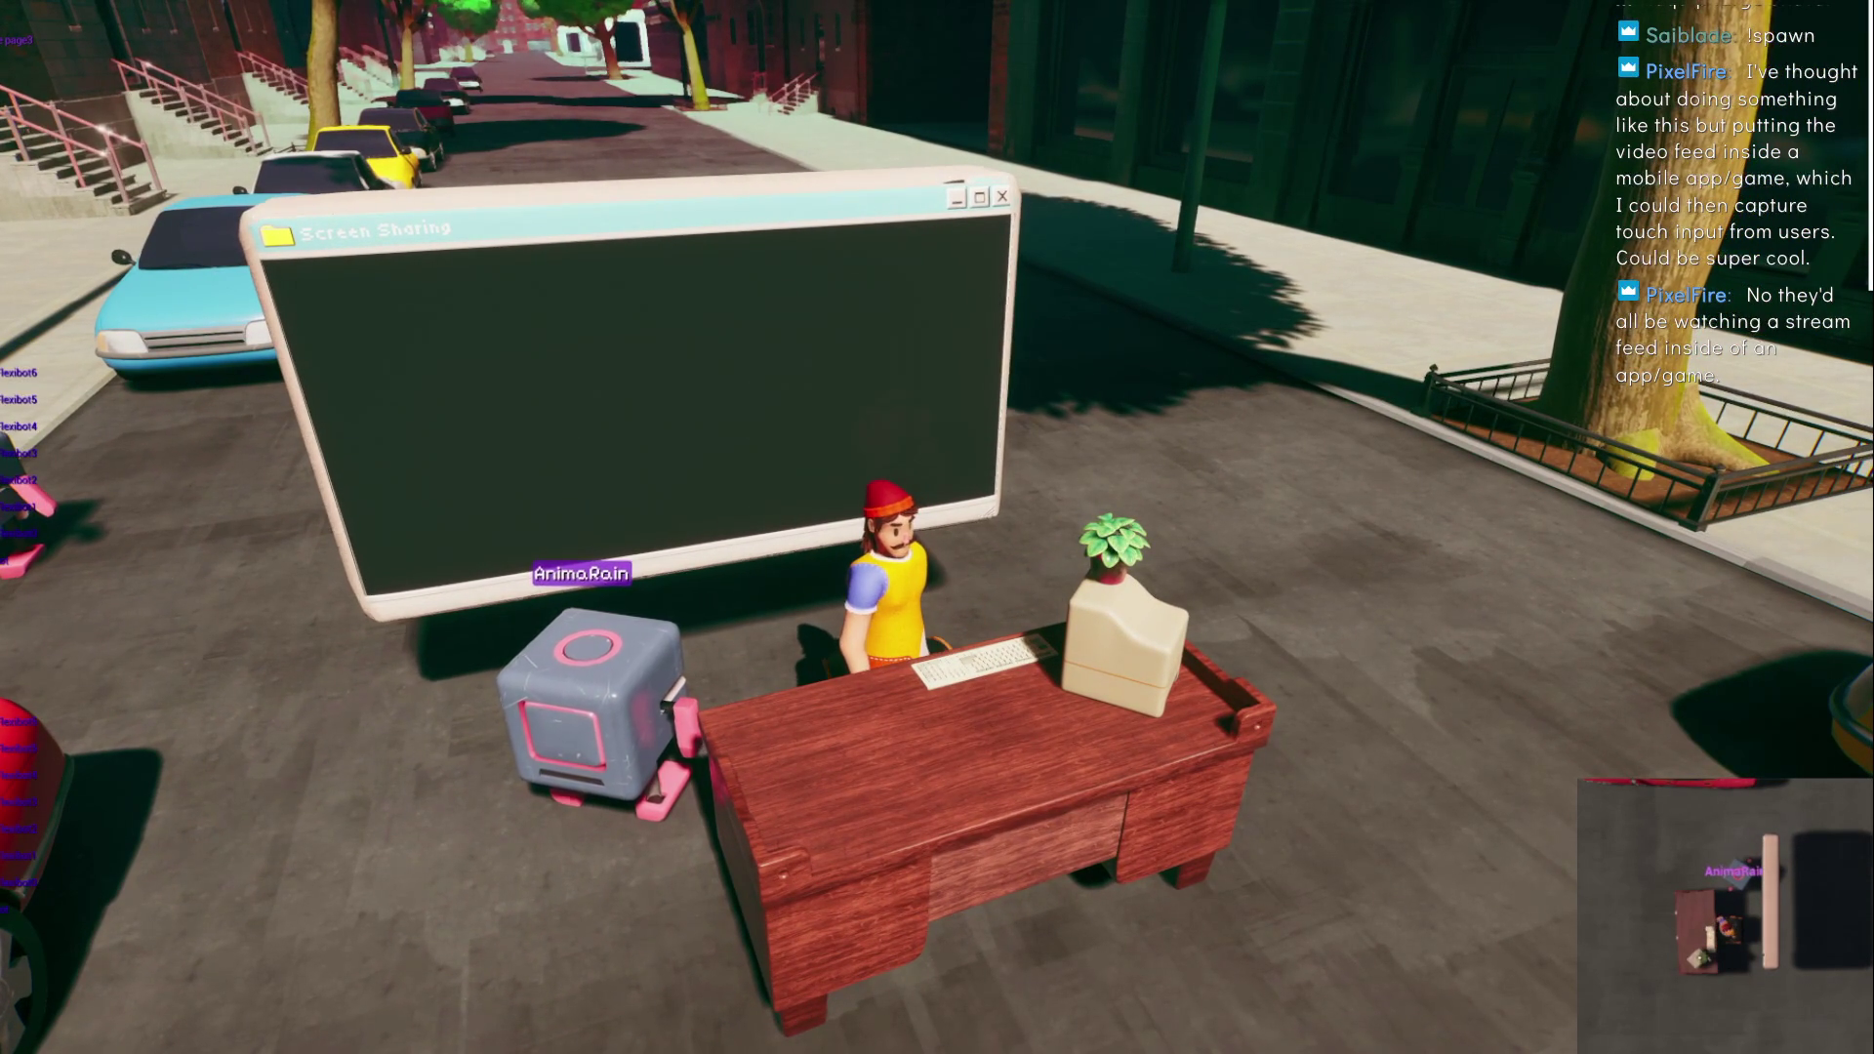
key("alt+Tab")
left_click_drag(709, 209, 1429, 158)
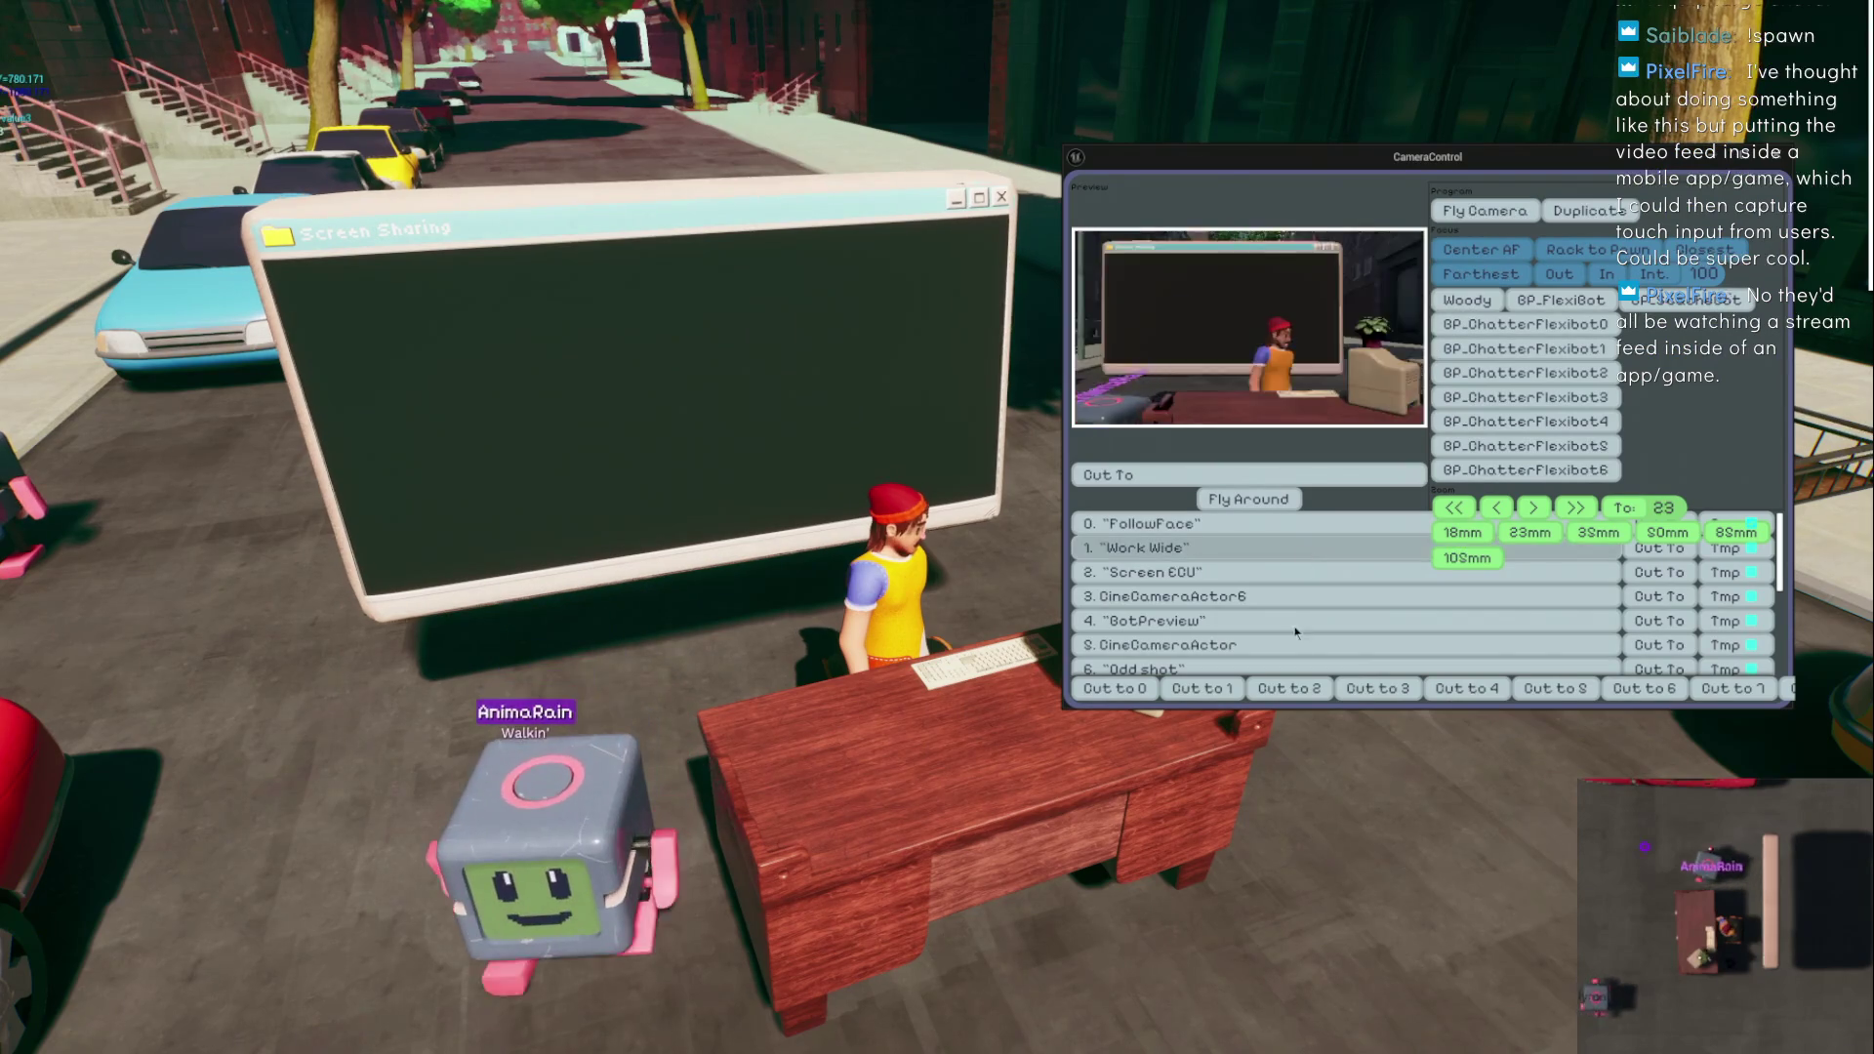
left_click(1277, 570)
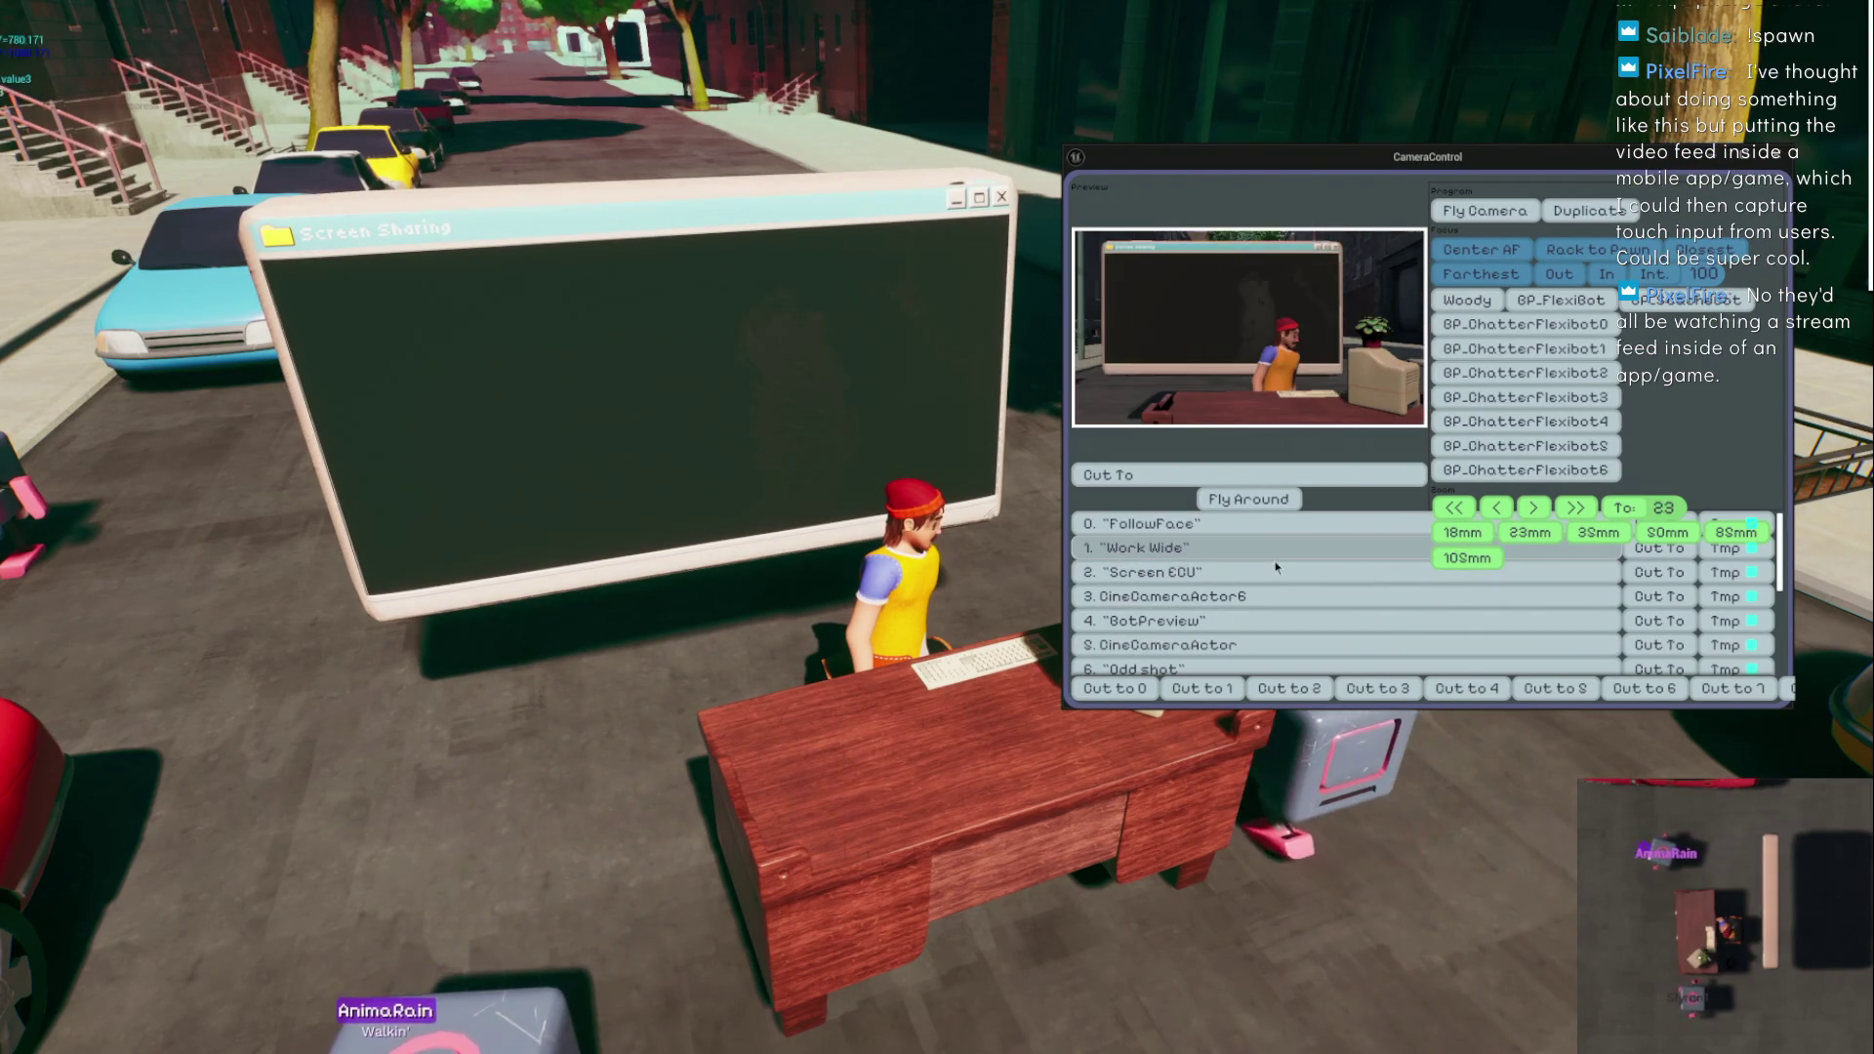
scroll(1297, 576, "down", 1)
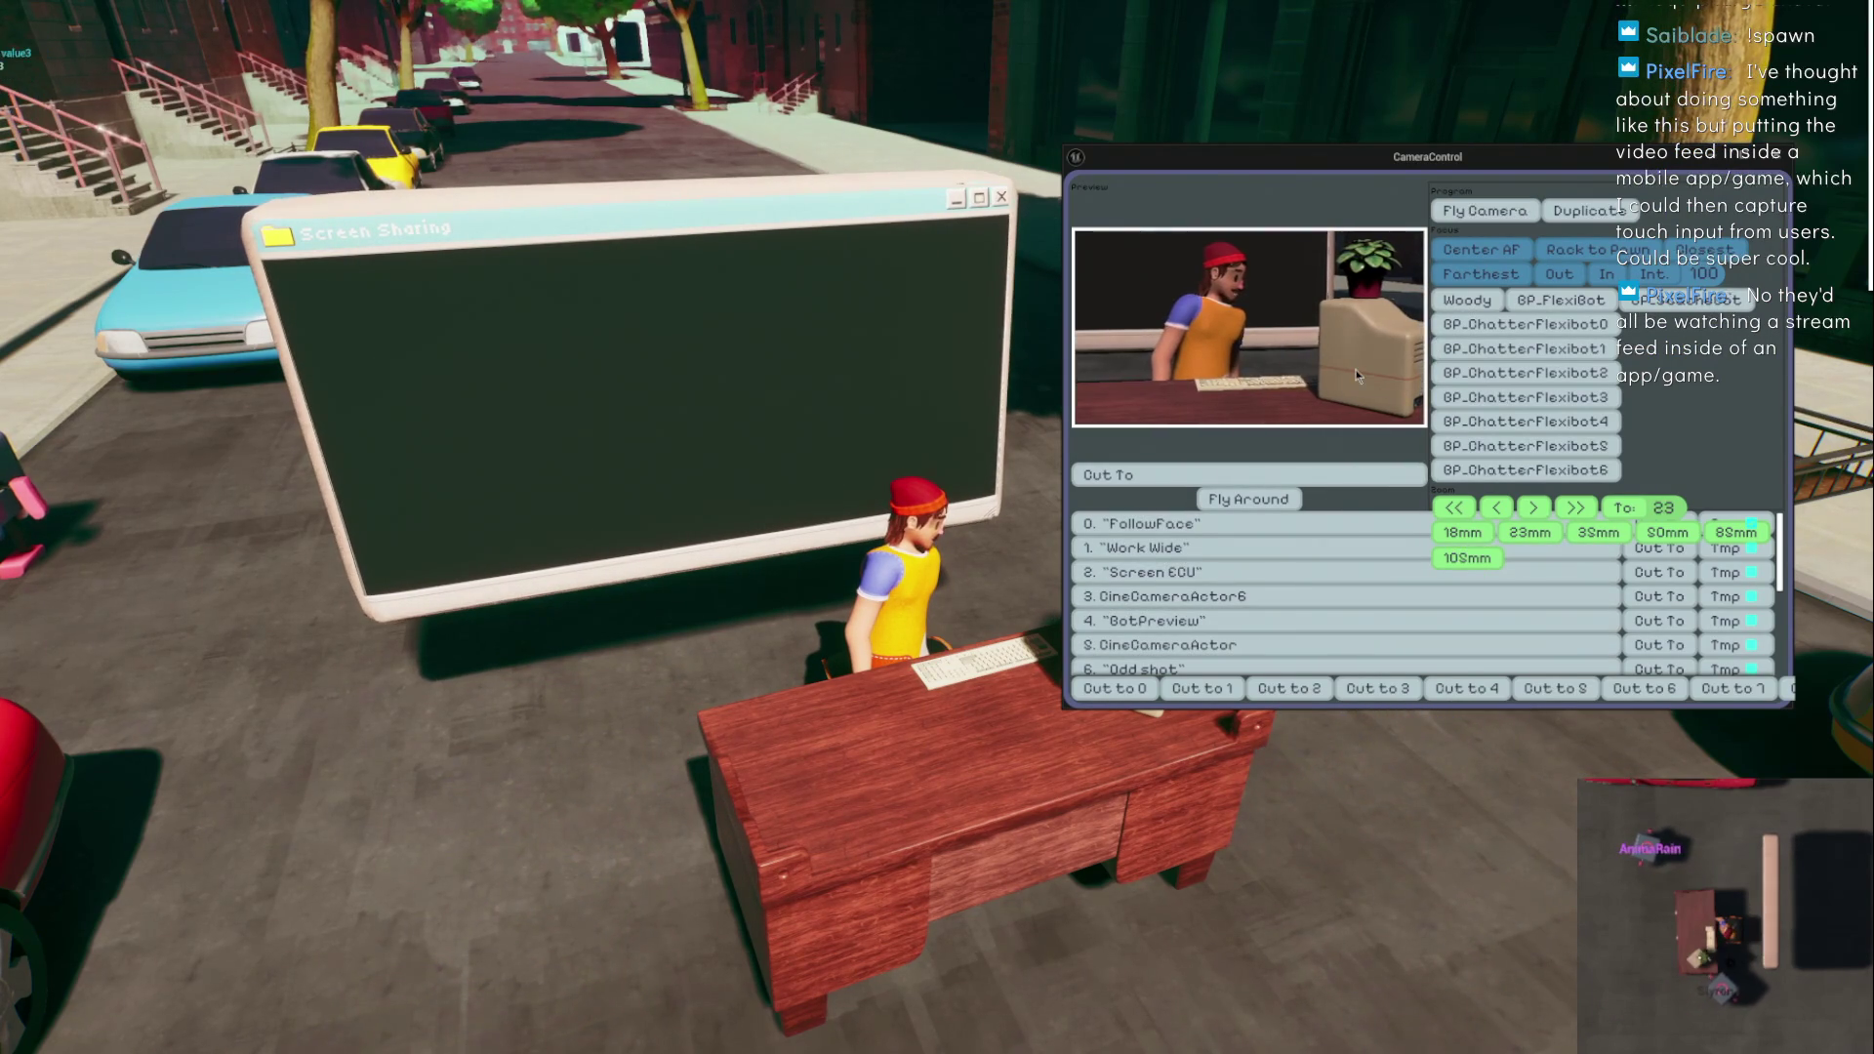
scroll(1354, 549, "down", 1)
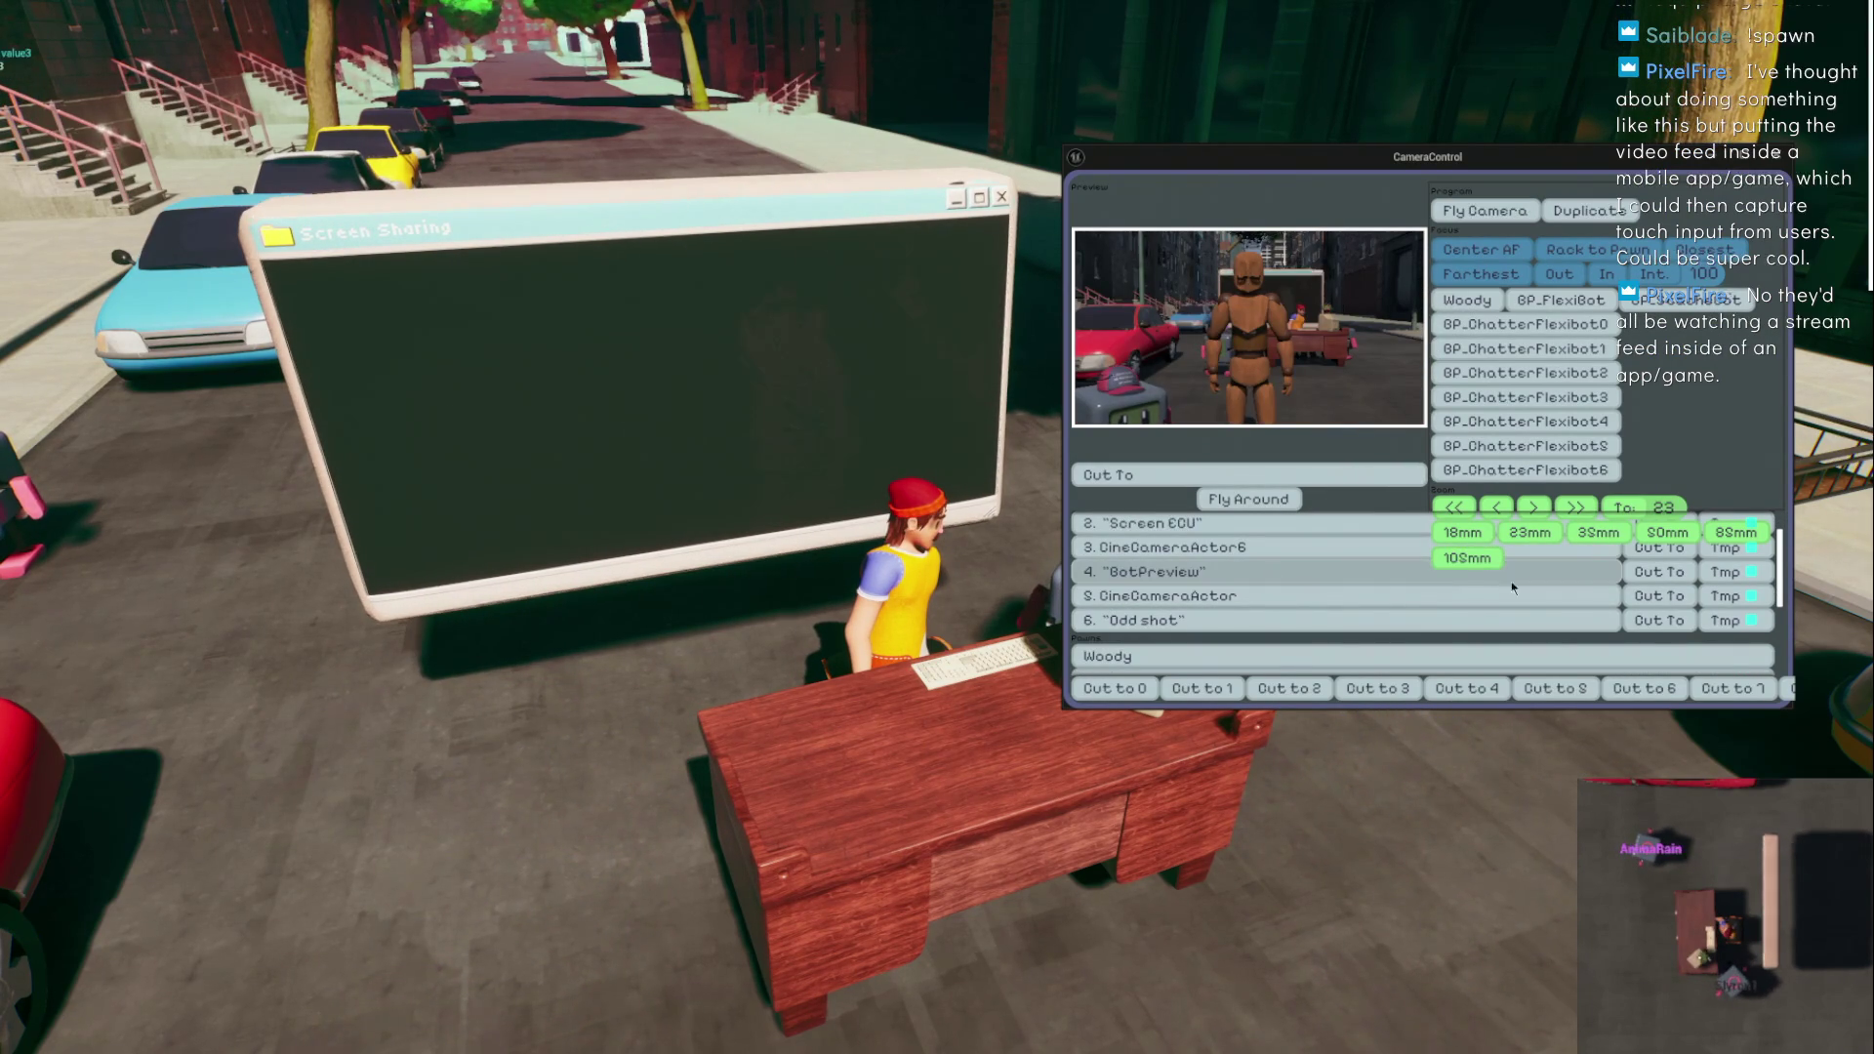
left_click(1674, 573)
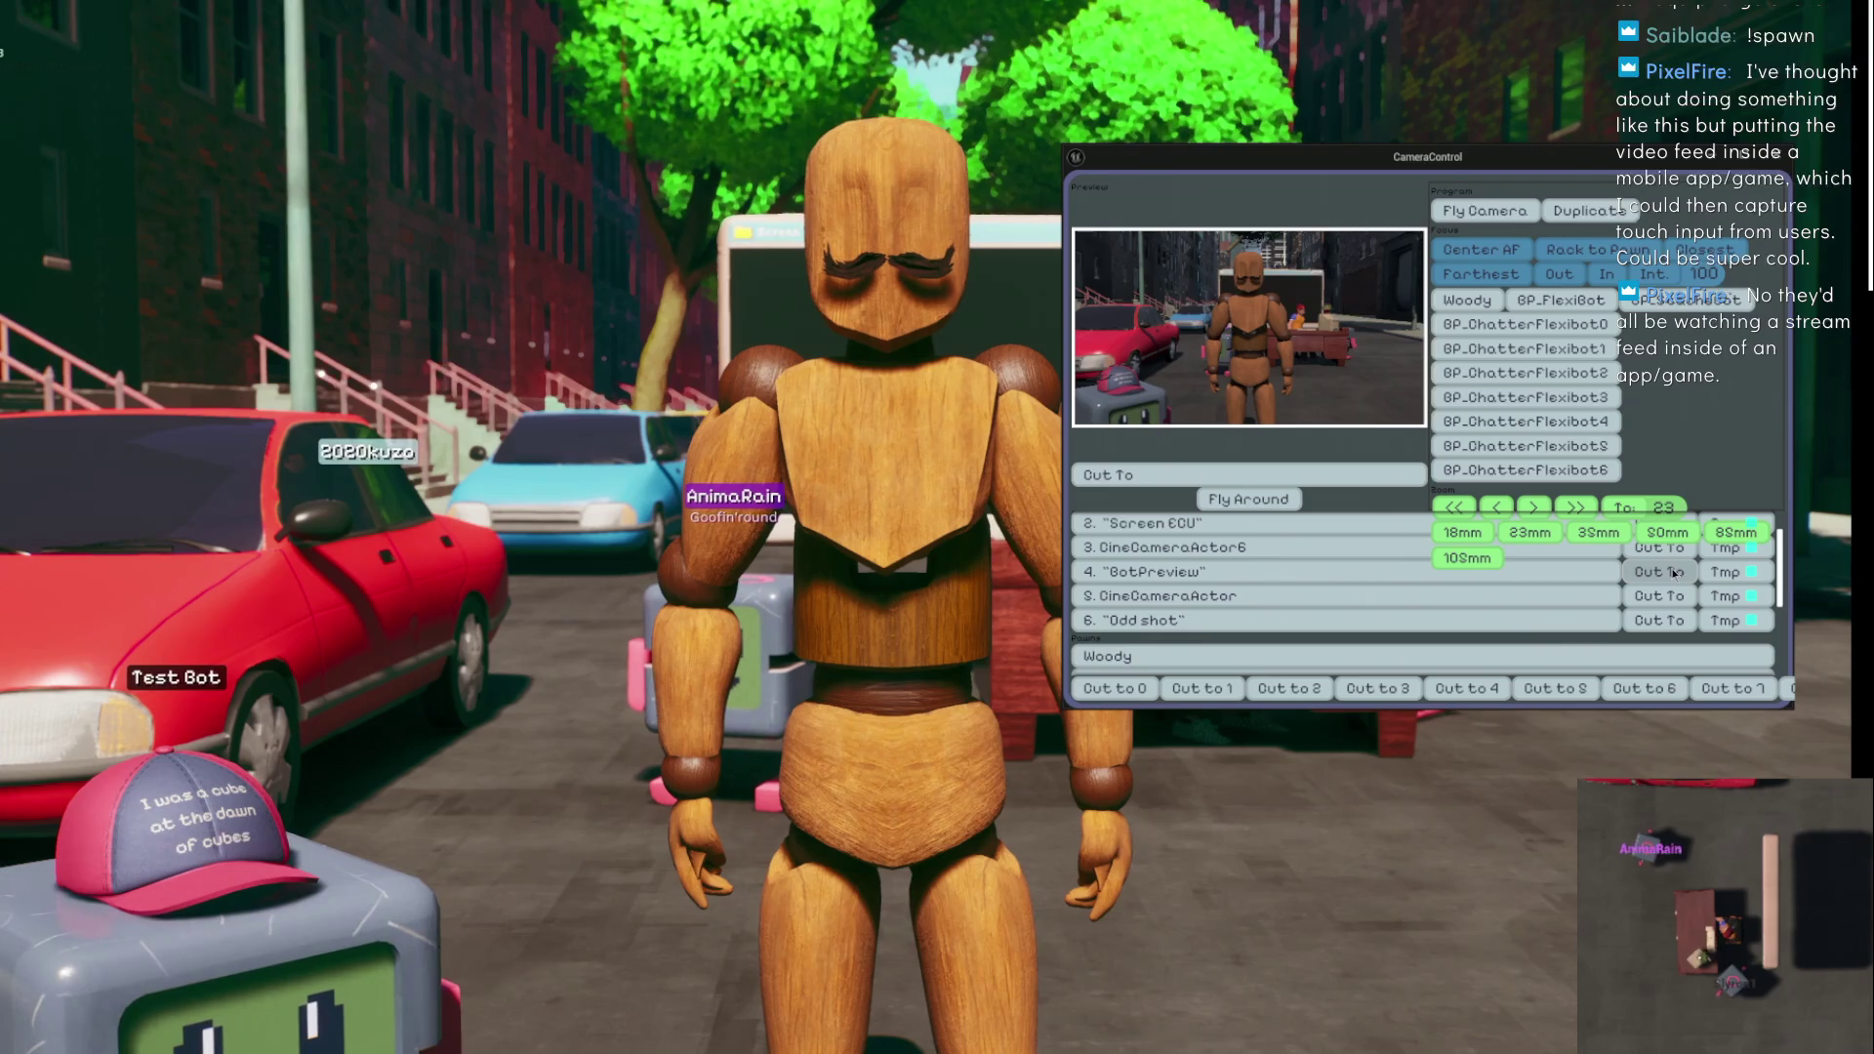
- Move the CameraControl panel off-screen and end the Play In Editor session with Esc
mouse_move(1486, 157)
left_mouse_down()
mouse_move(611, 227)
mouse_move(5, 234)
left_mouse_up()
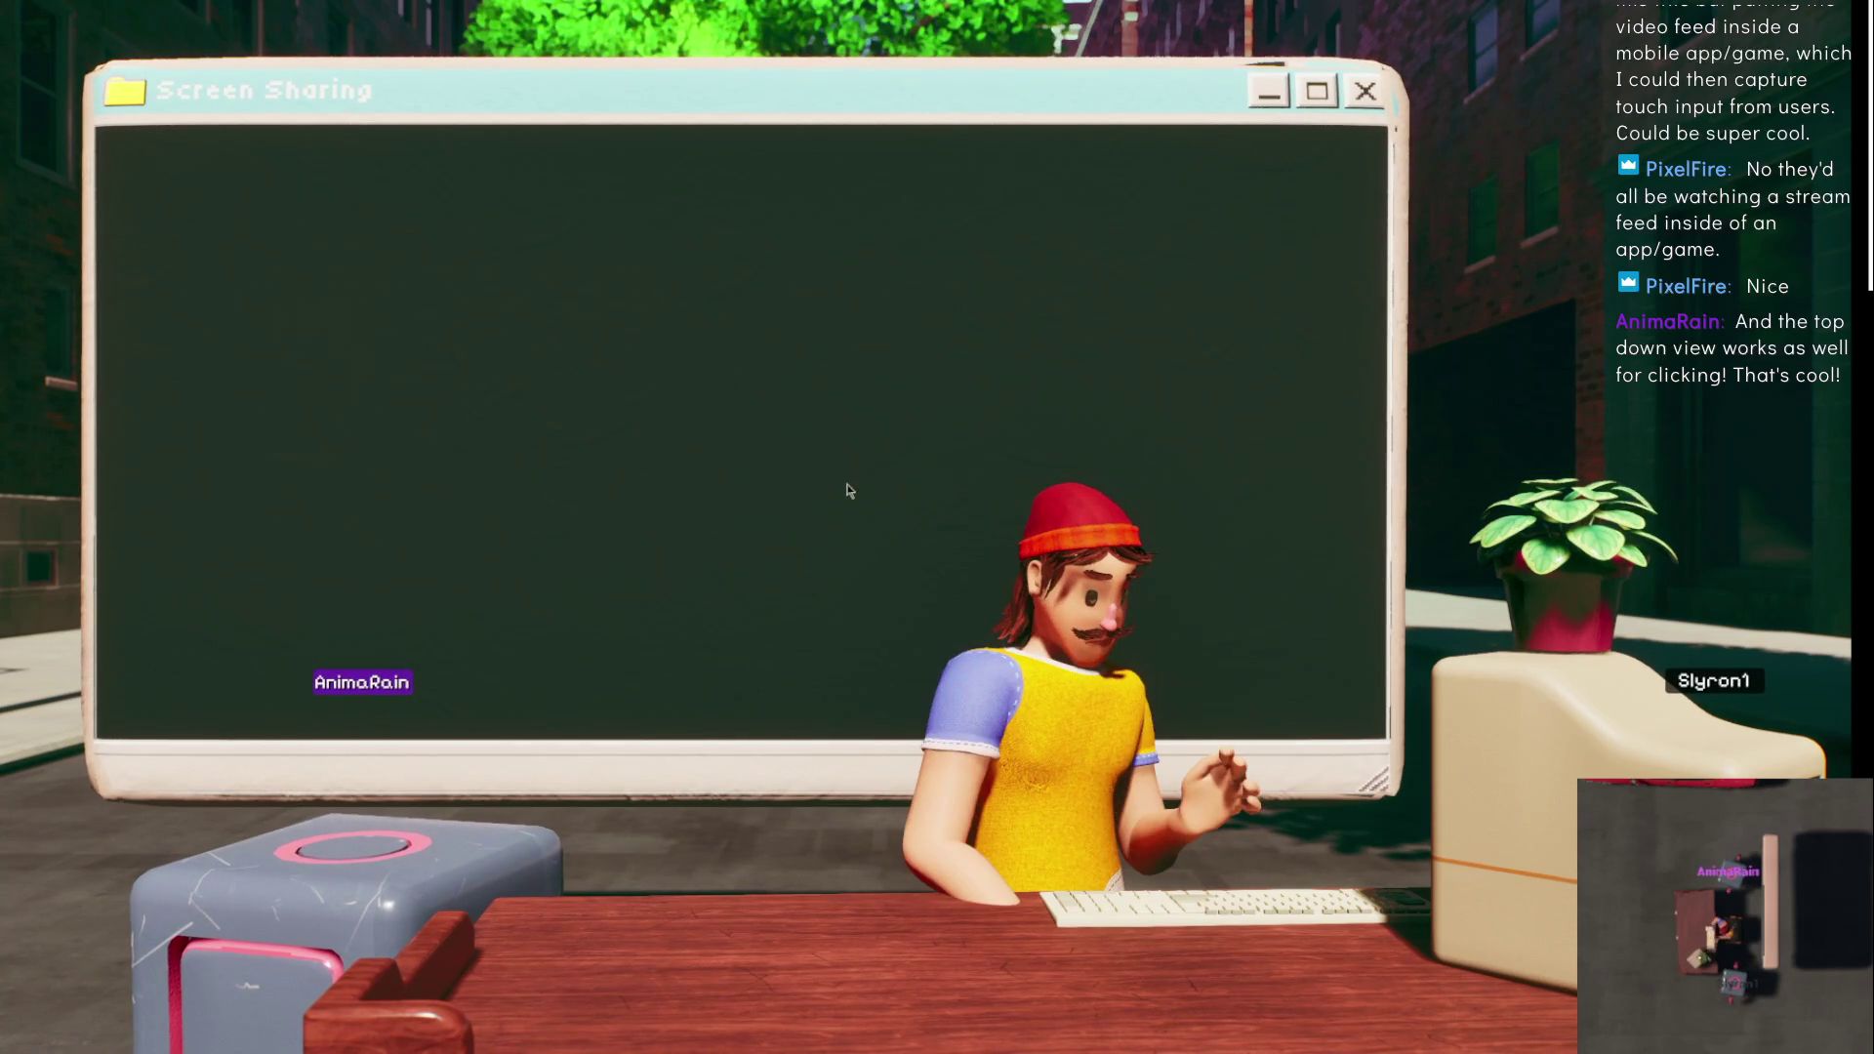
key("Escape")
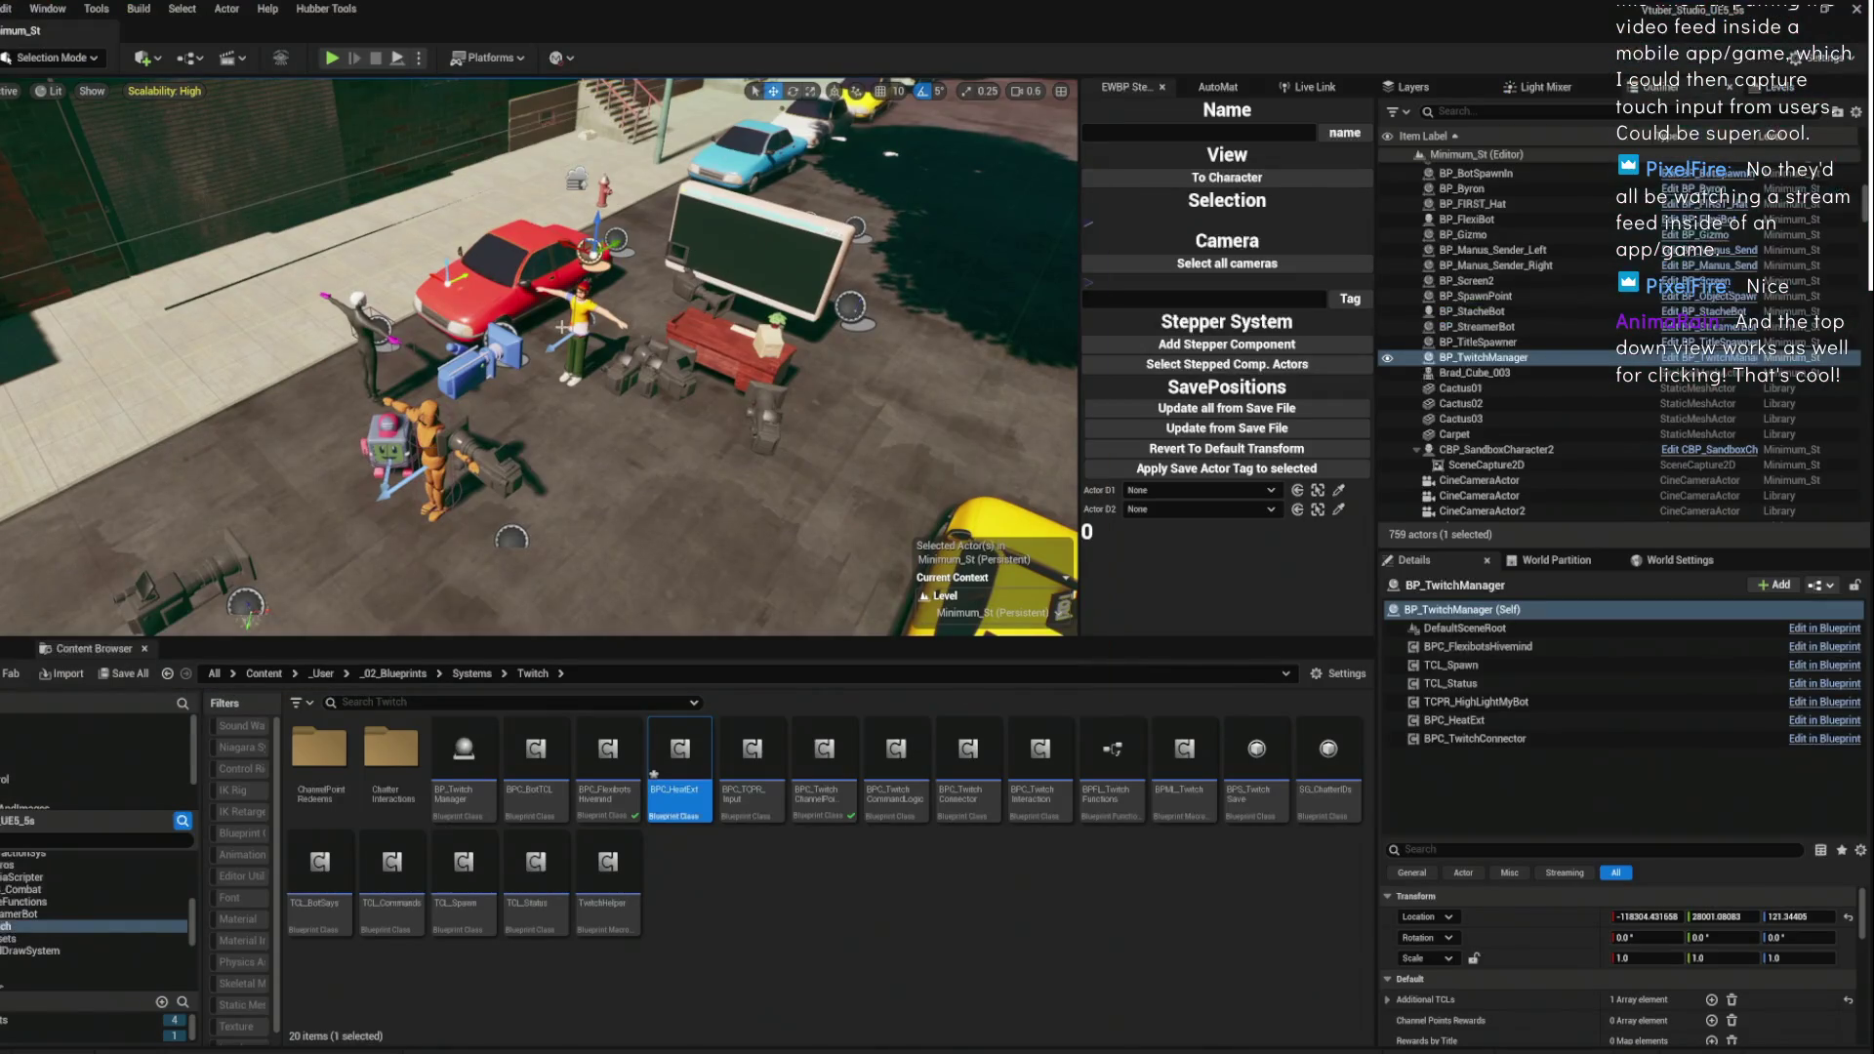
- Fly the viewport toward the taxi and open BPC_HeatExt's EventGraph from the Content Browser
left_click_drag(562, 326, 614, 252)
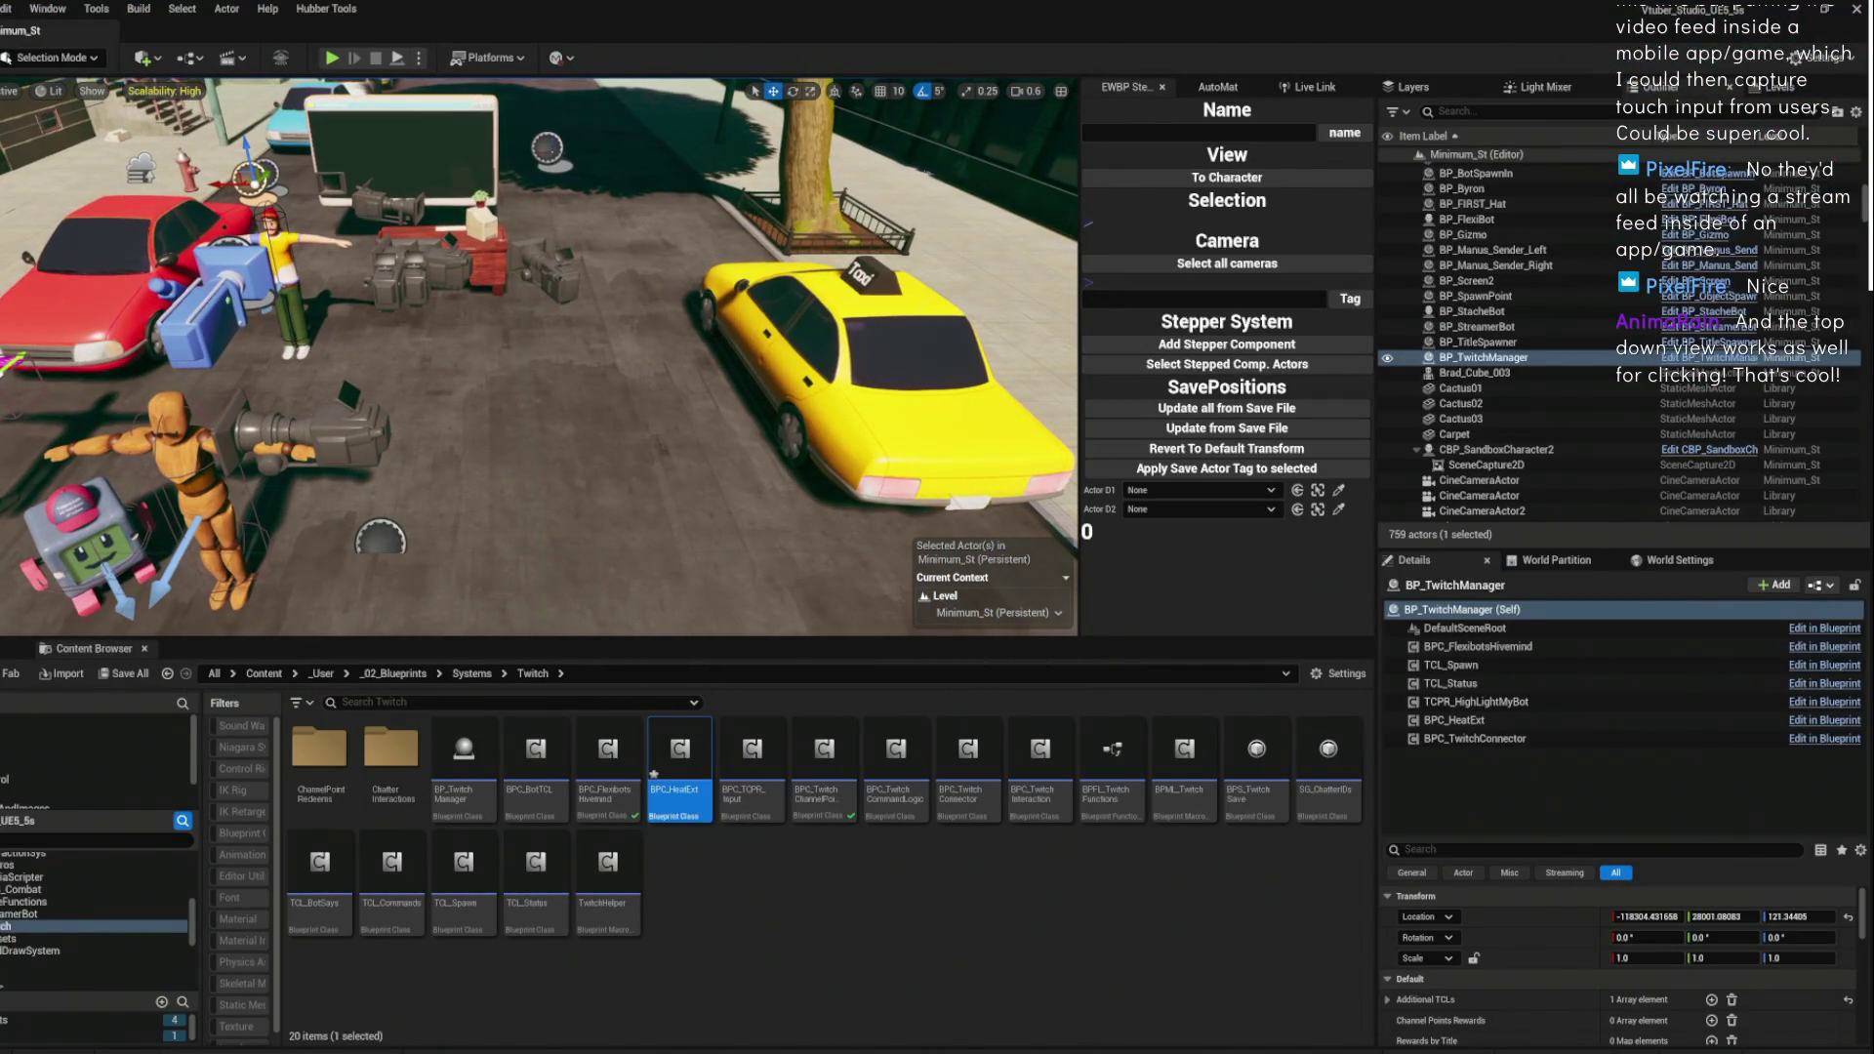
double_click(679, 762)
left_click_drag(717, 707, 848, 325)
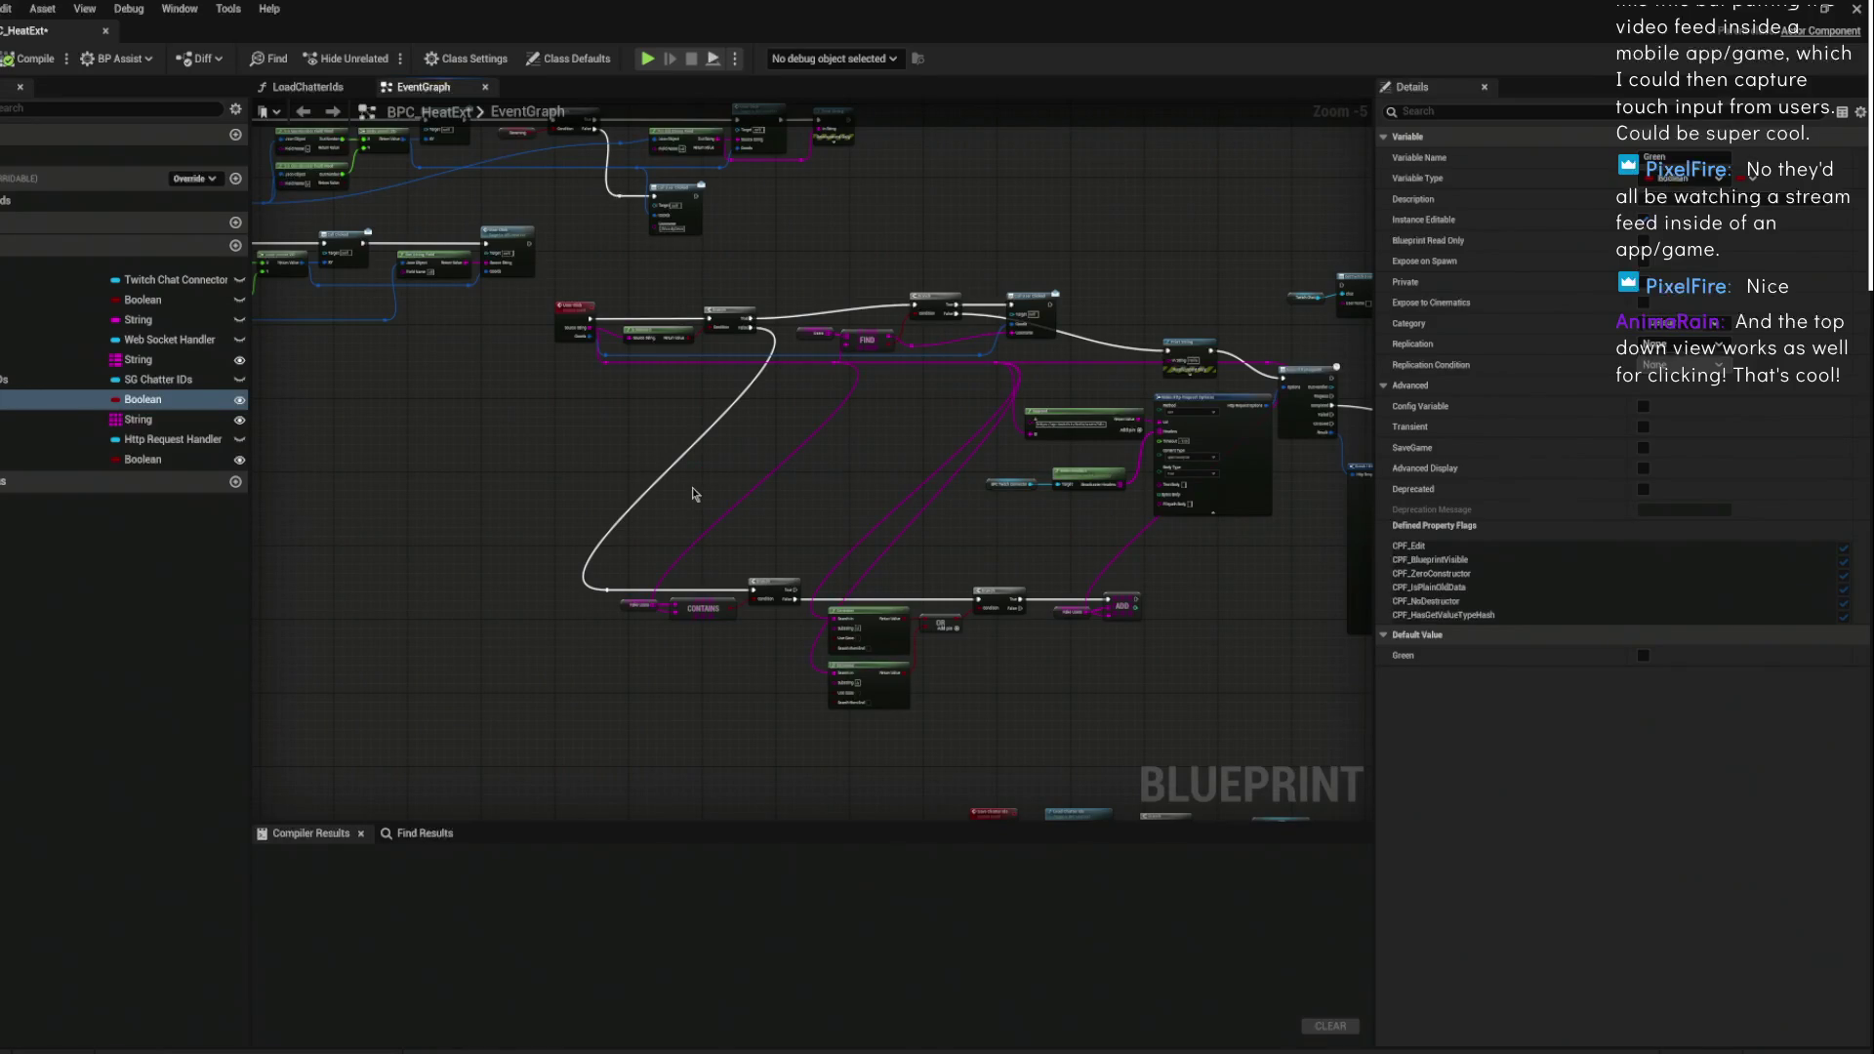
- Pan and zoom across BPC_HeatExt's string-building nodes, dismiss the action menu, and minimize the Blueprint editor
mouse_move(774, 536)
left_mouse_down()
mouse_move(1062, 536)
mouse_move(1144, 622)
mouse_move(1046, 564)
mouse_move(785, 699)
mouse_move(1203, 653)
mouse_move(1075, 418)
mouse_move(929, 328)
left_mouse_up()
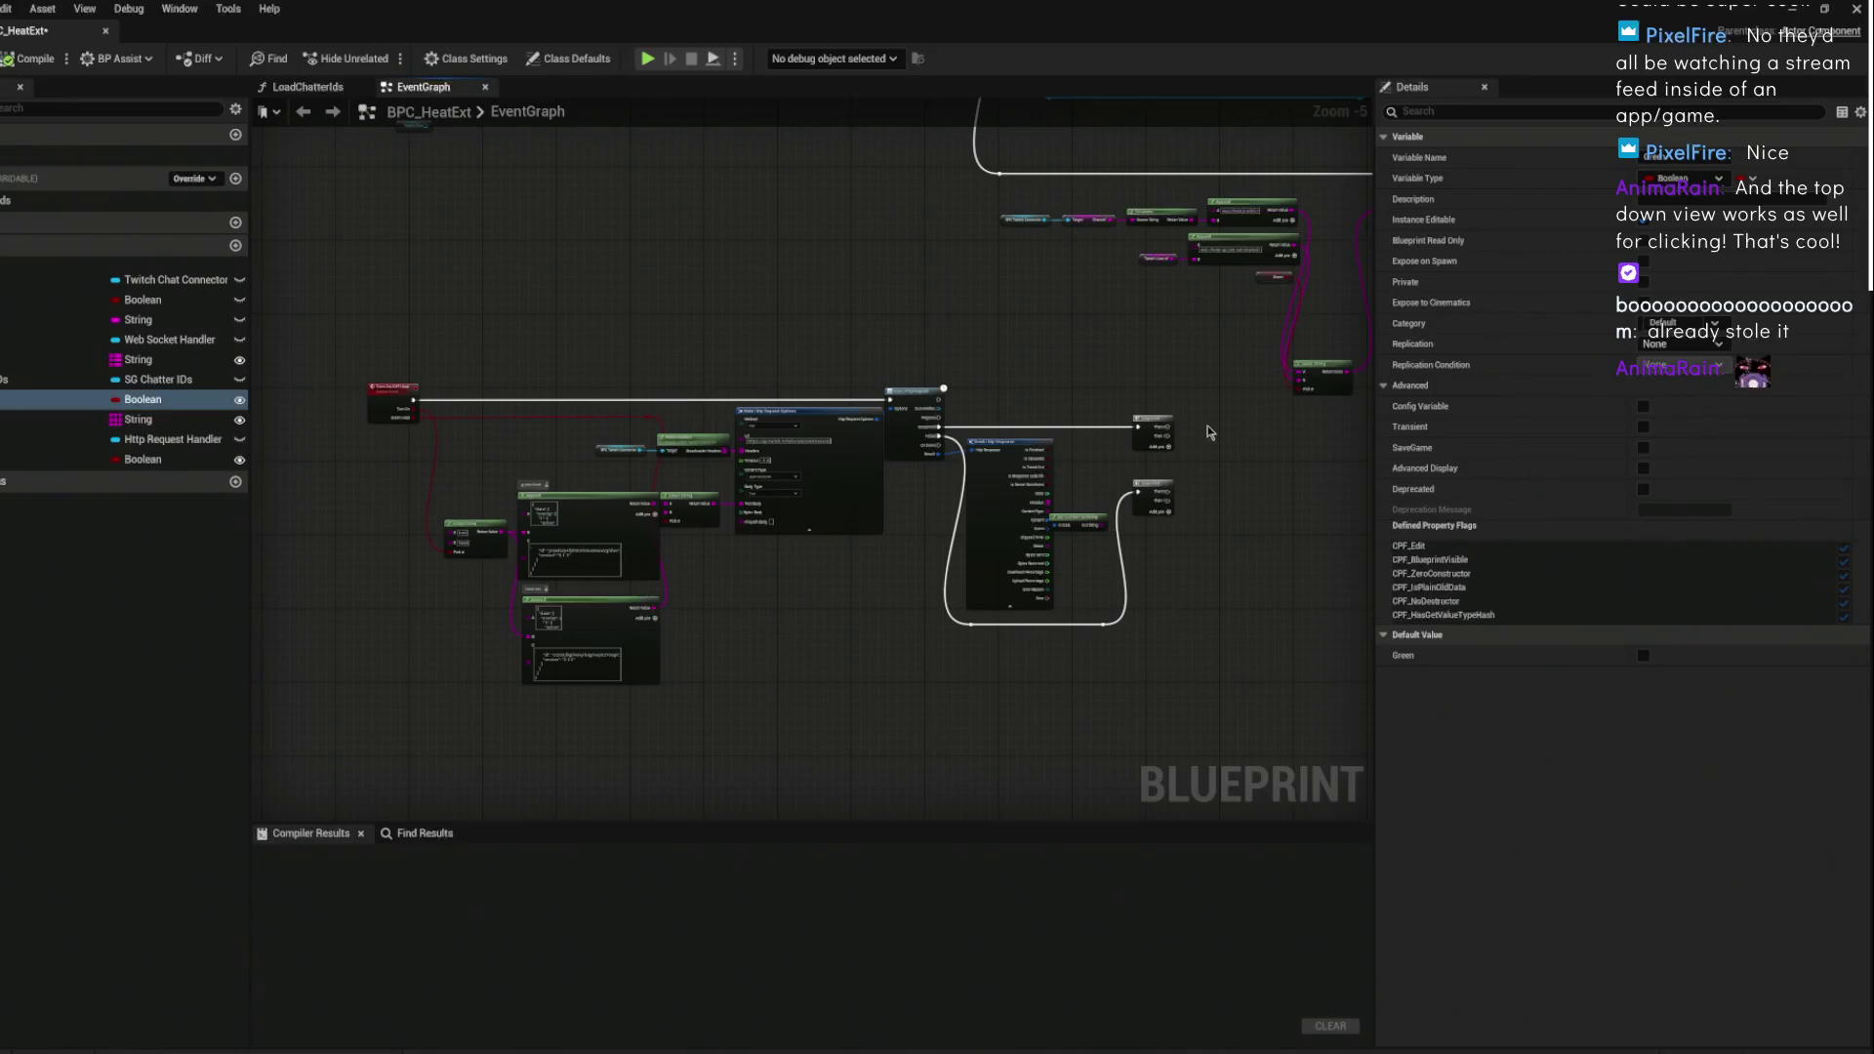
scroll(517, 683, "up", 5)
mouse_move(1073, 403)
left_mouse_down()
mouse_move(1022, 442)
mouse_move(1109, 601)
left_mouse_up()
scroll(990, 559, "down", 5)
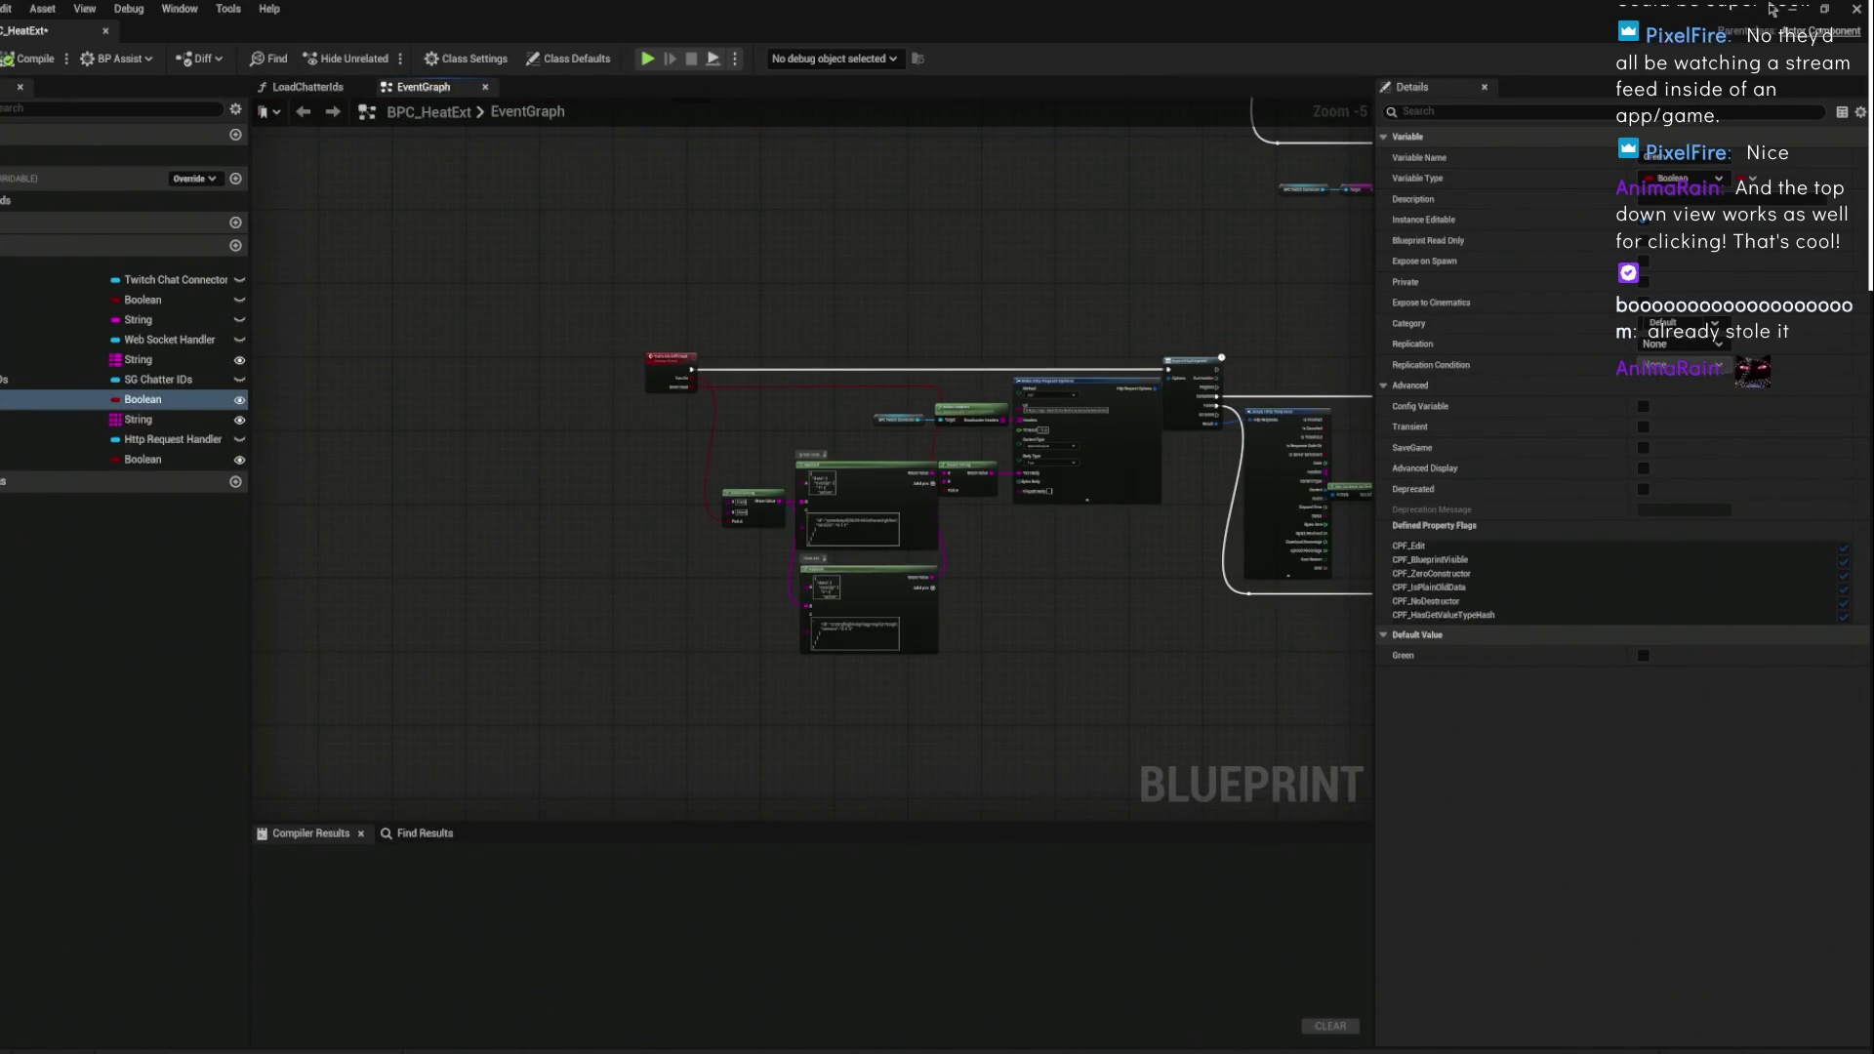
left_click_drag(1178, 349, 856, 349)
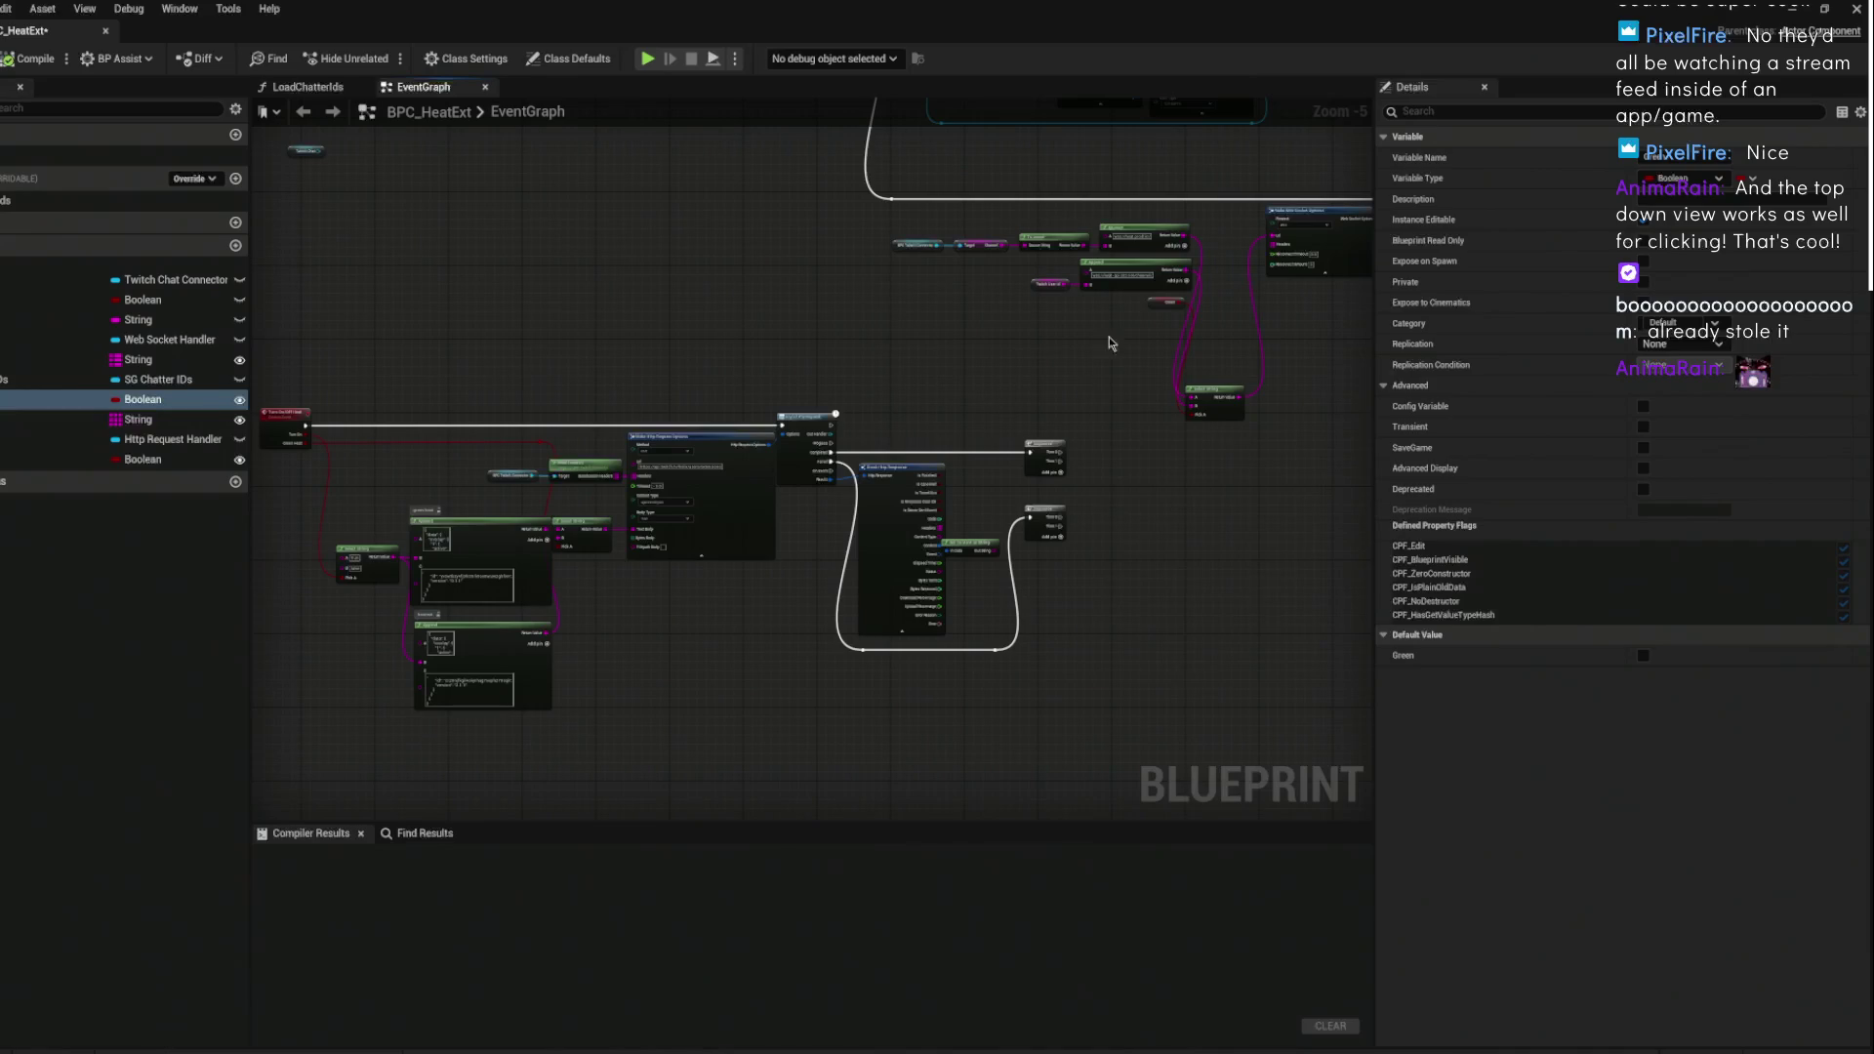
right_click(1089, 364)
left_click(1752, 8)
left_click(1792, 12)
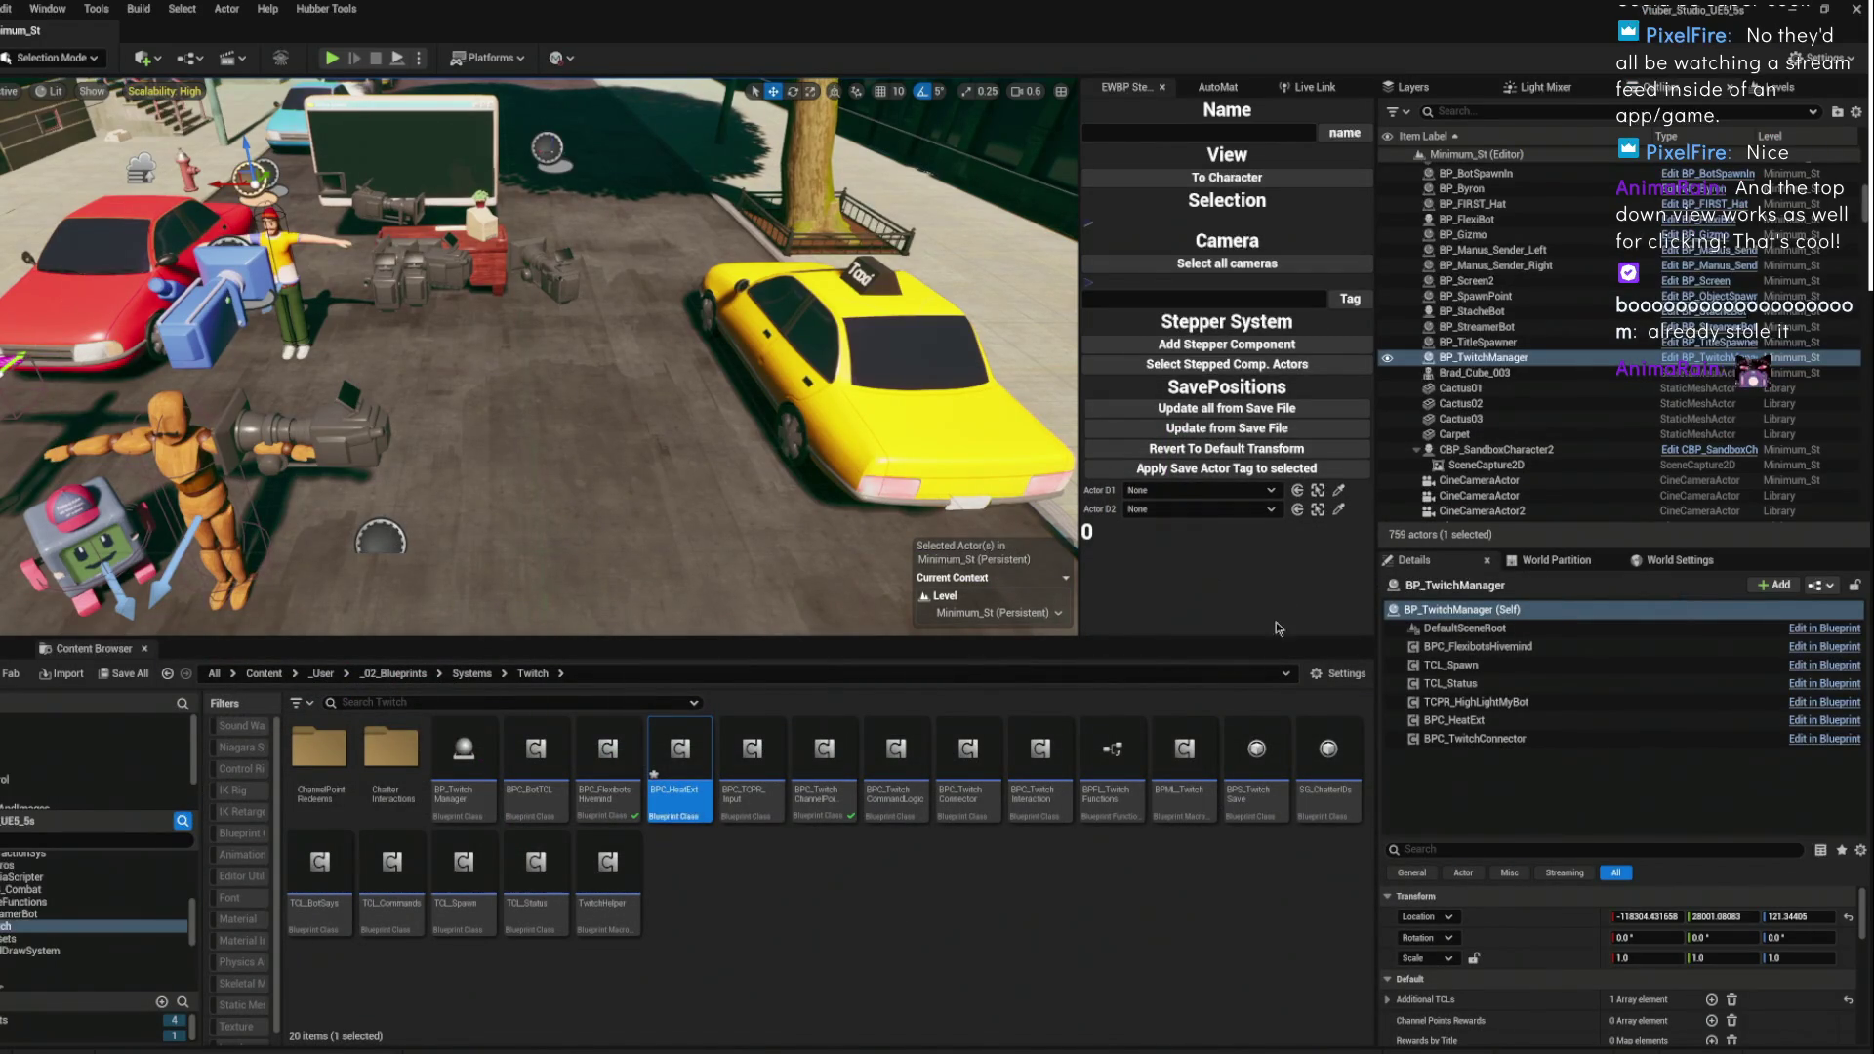
- Deselect BPC_HeatExt in the Content Browser and open the BPC_FlexibotsHivemind Blueprint
left_click(833, 904)
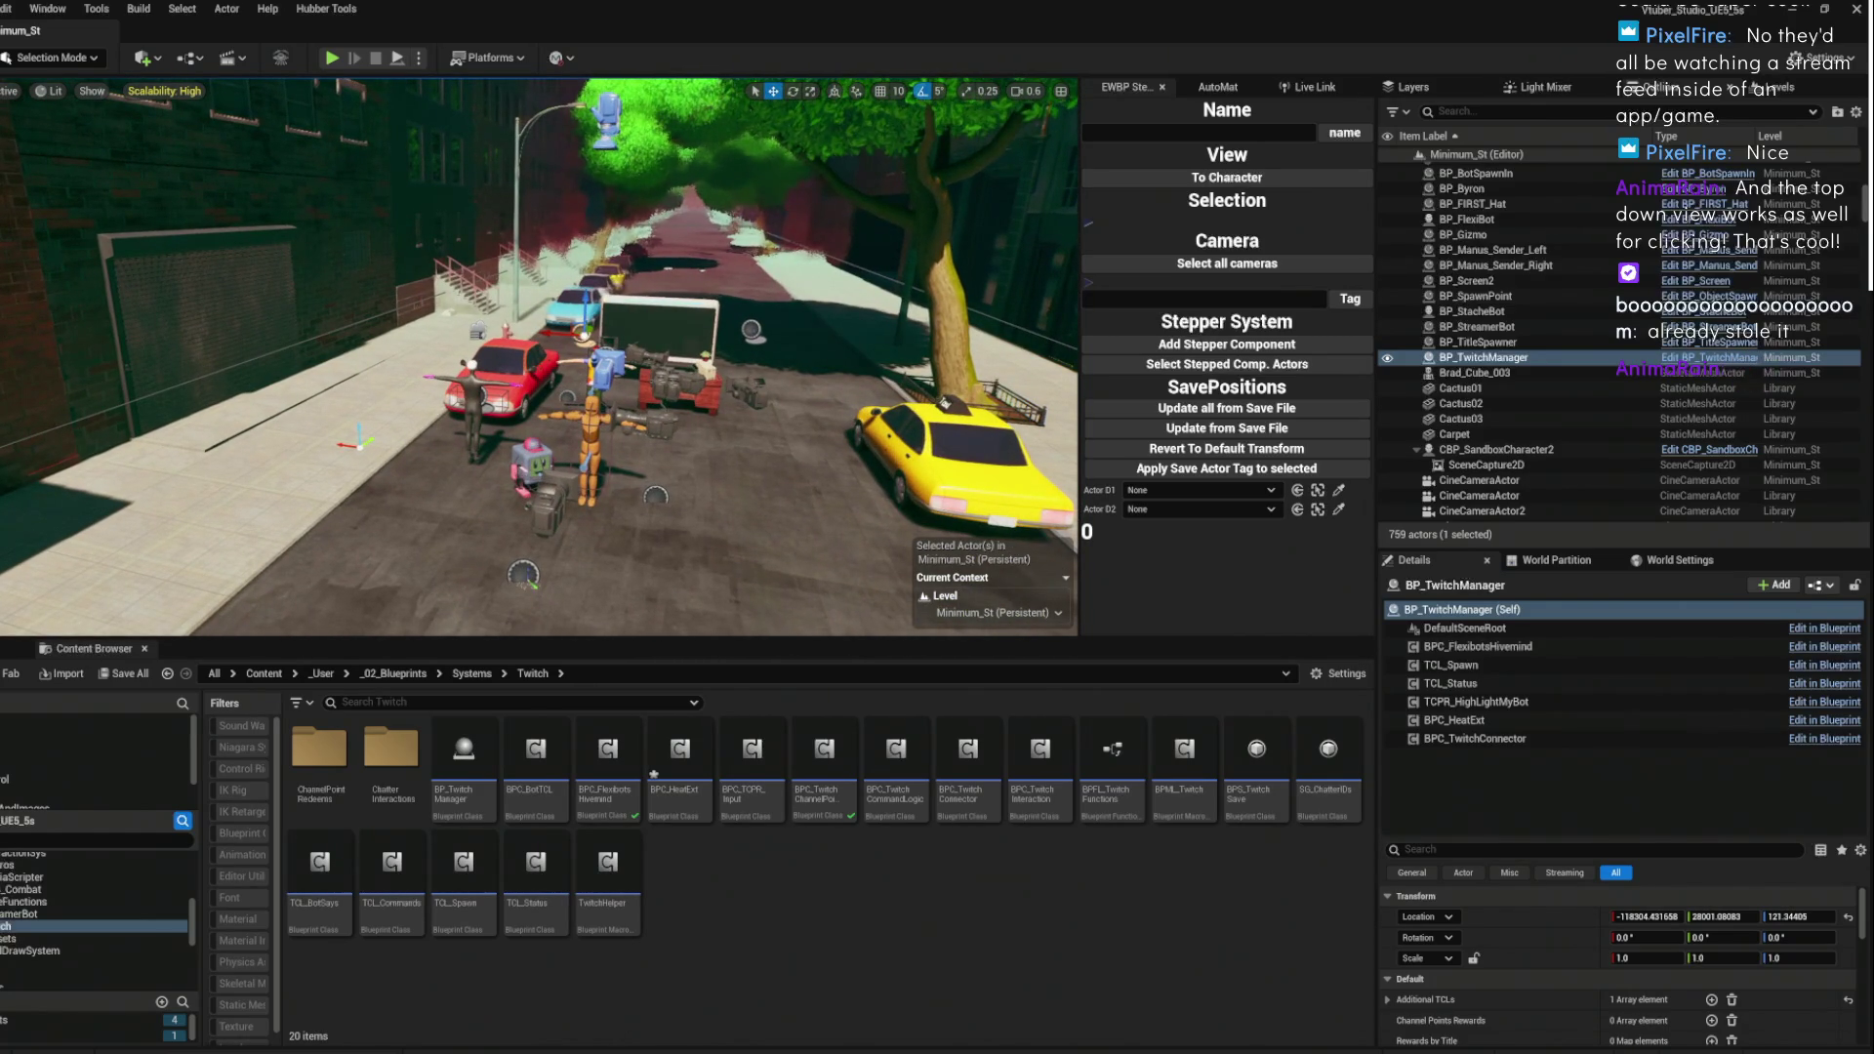
double_click(617, 793)
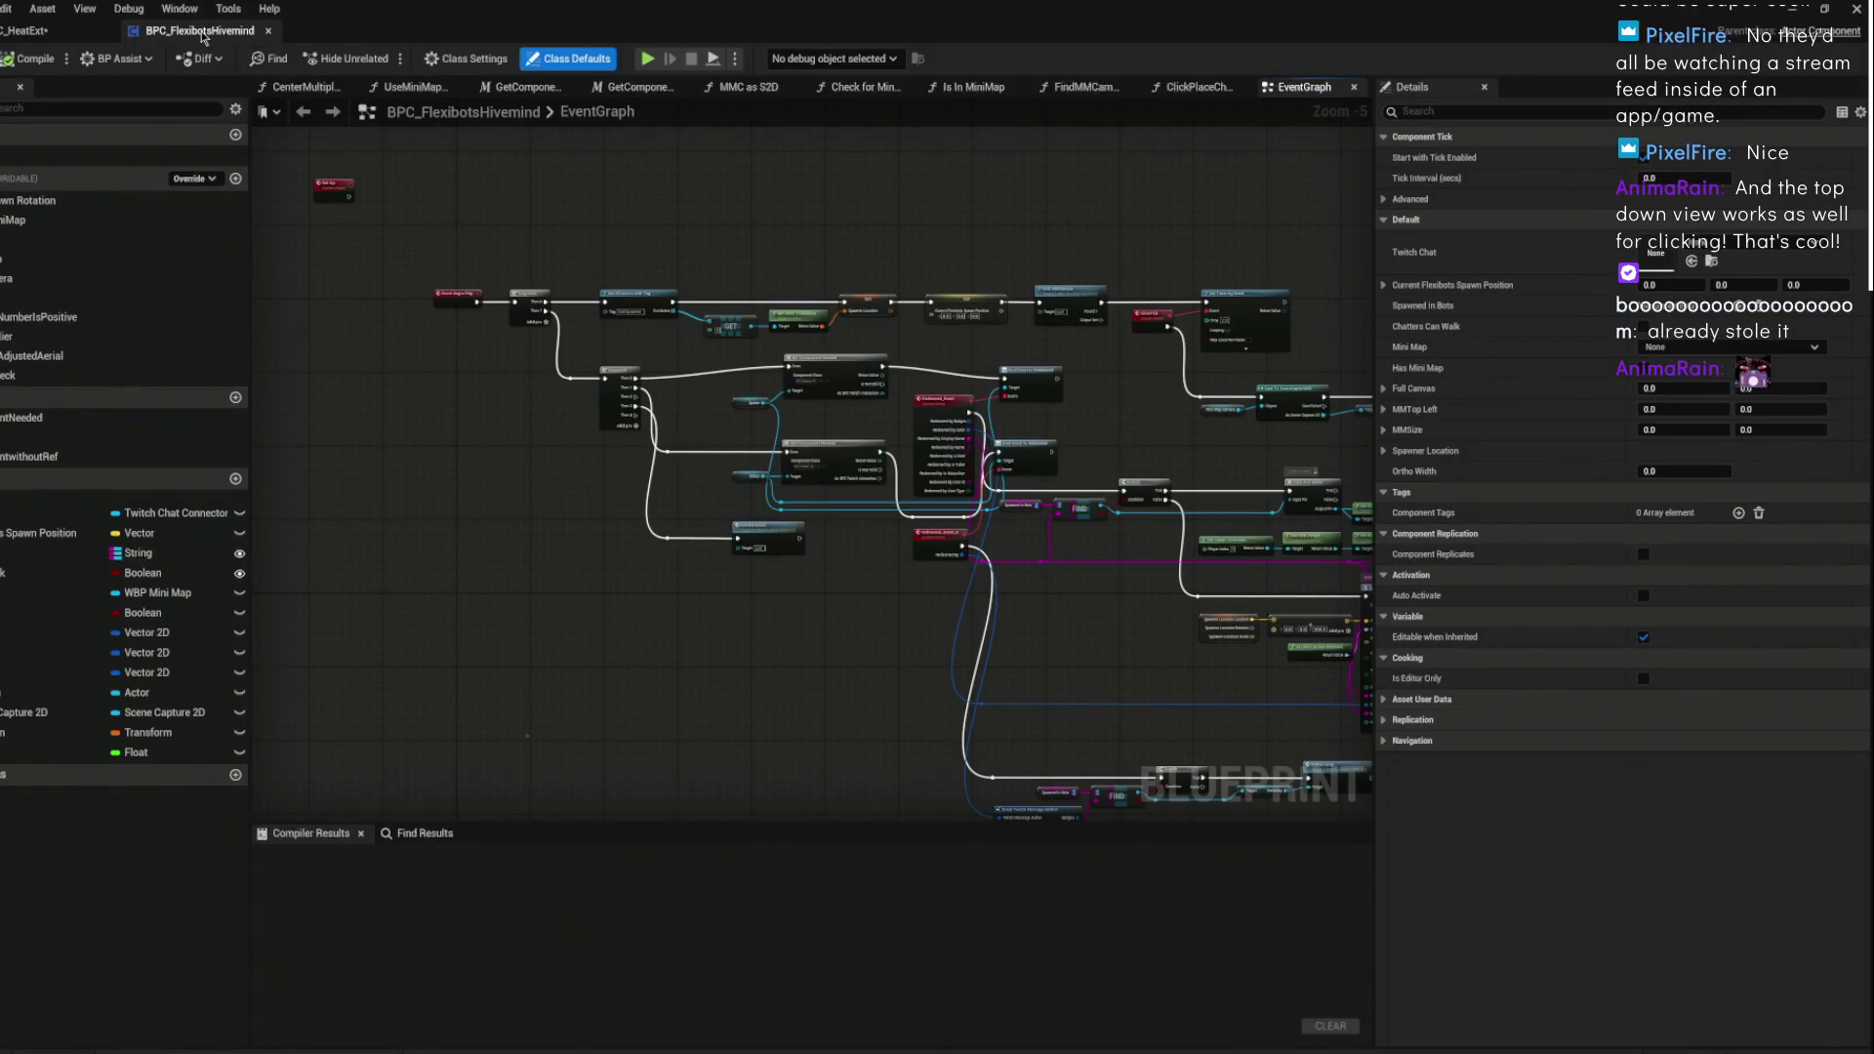
mouse_move(805, 602)
left_mouse_down()
mouse_move(891, 490)
mouse_move(986, 469)
left_mouse_up()
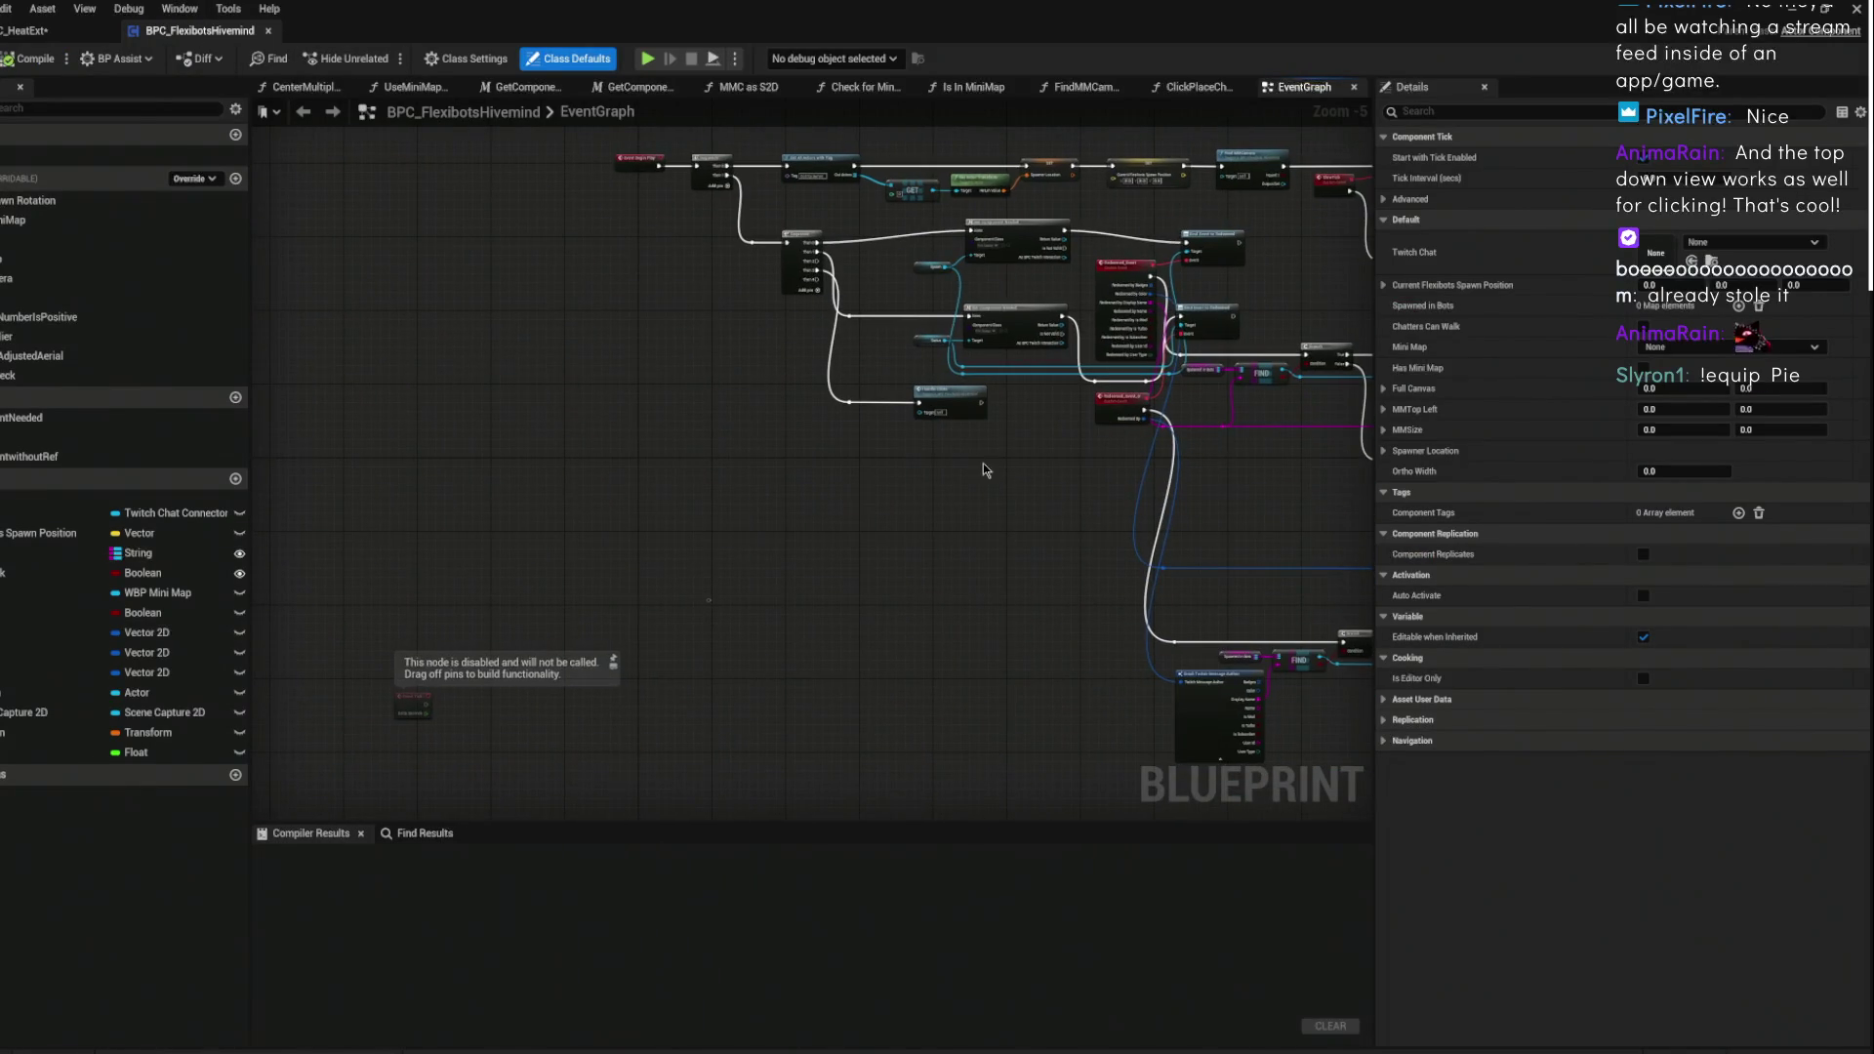
scroll(982, 469, "down", 5)
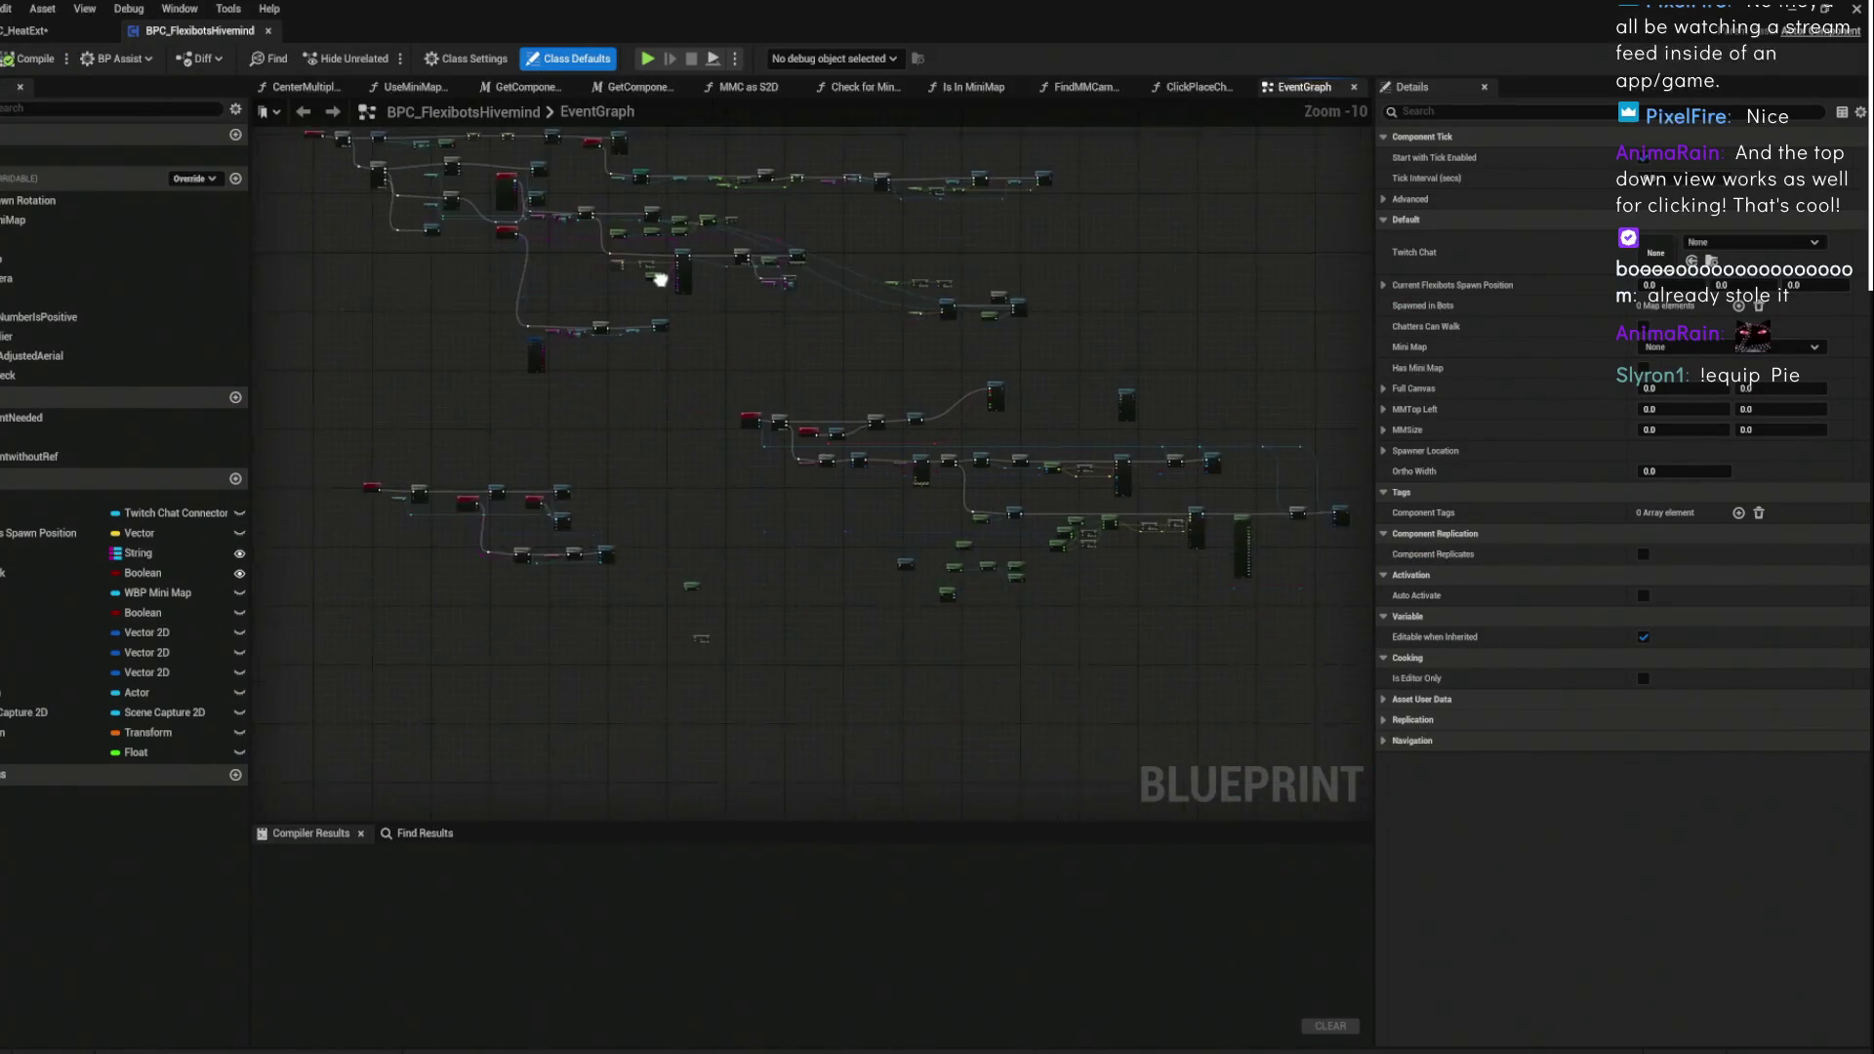
left_click_drag(665, 296, 980, 441)
left_click_drag(725, 394, 631, 347)
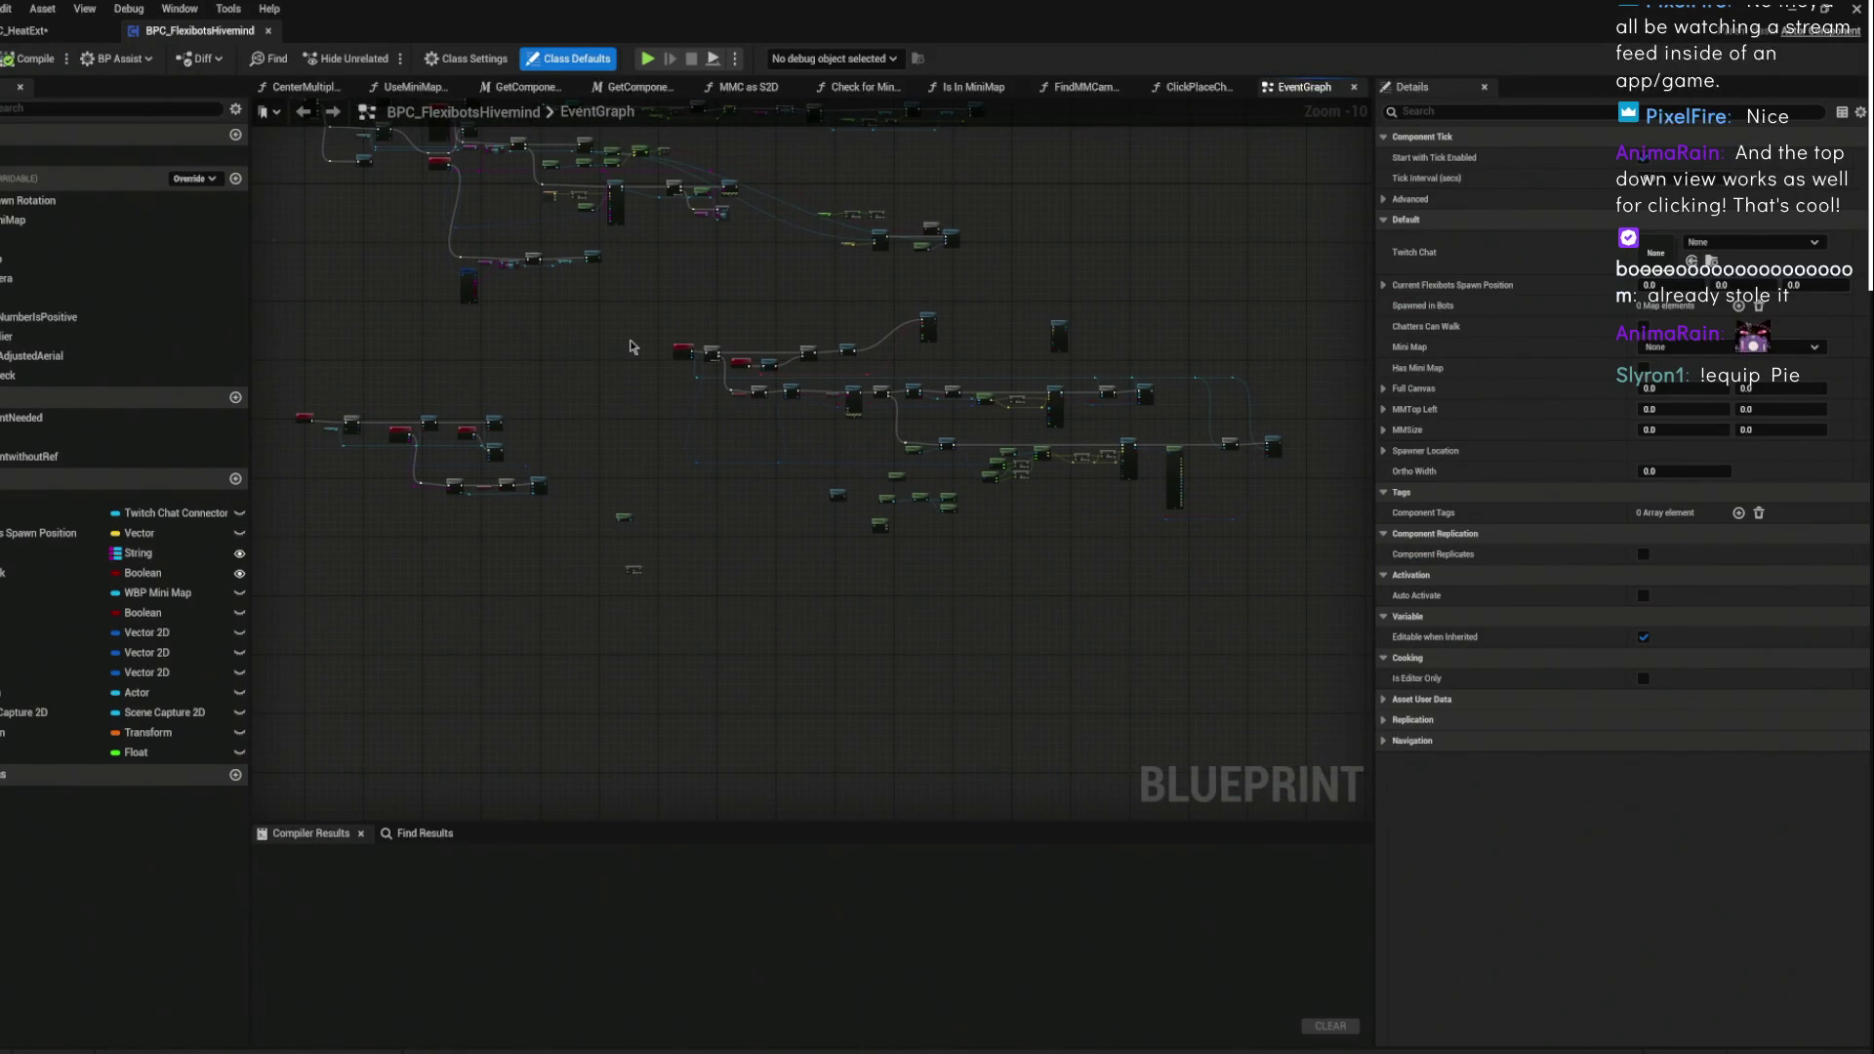
scroll(572, 434, "up", 9)
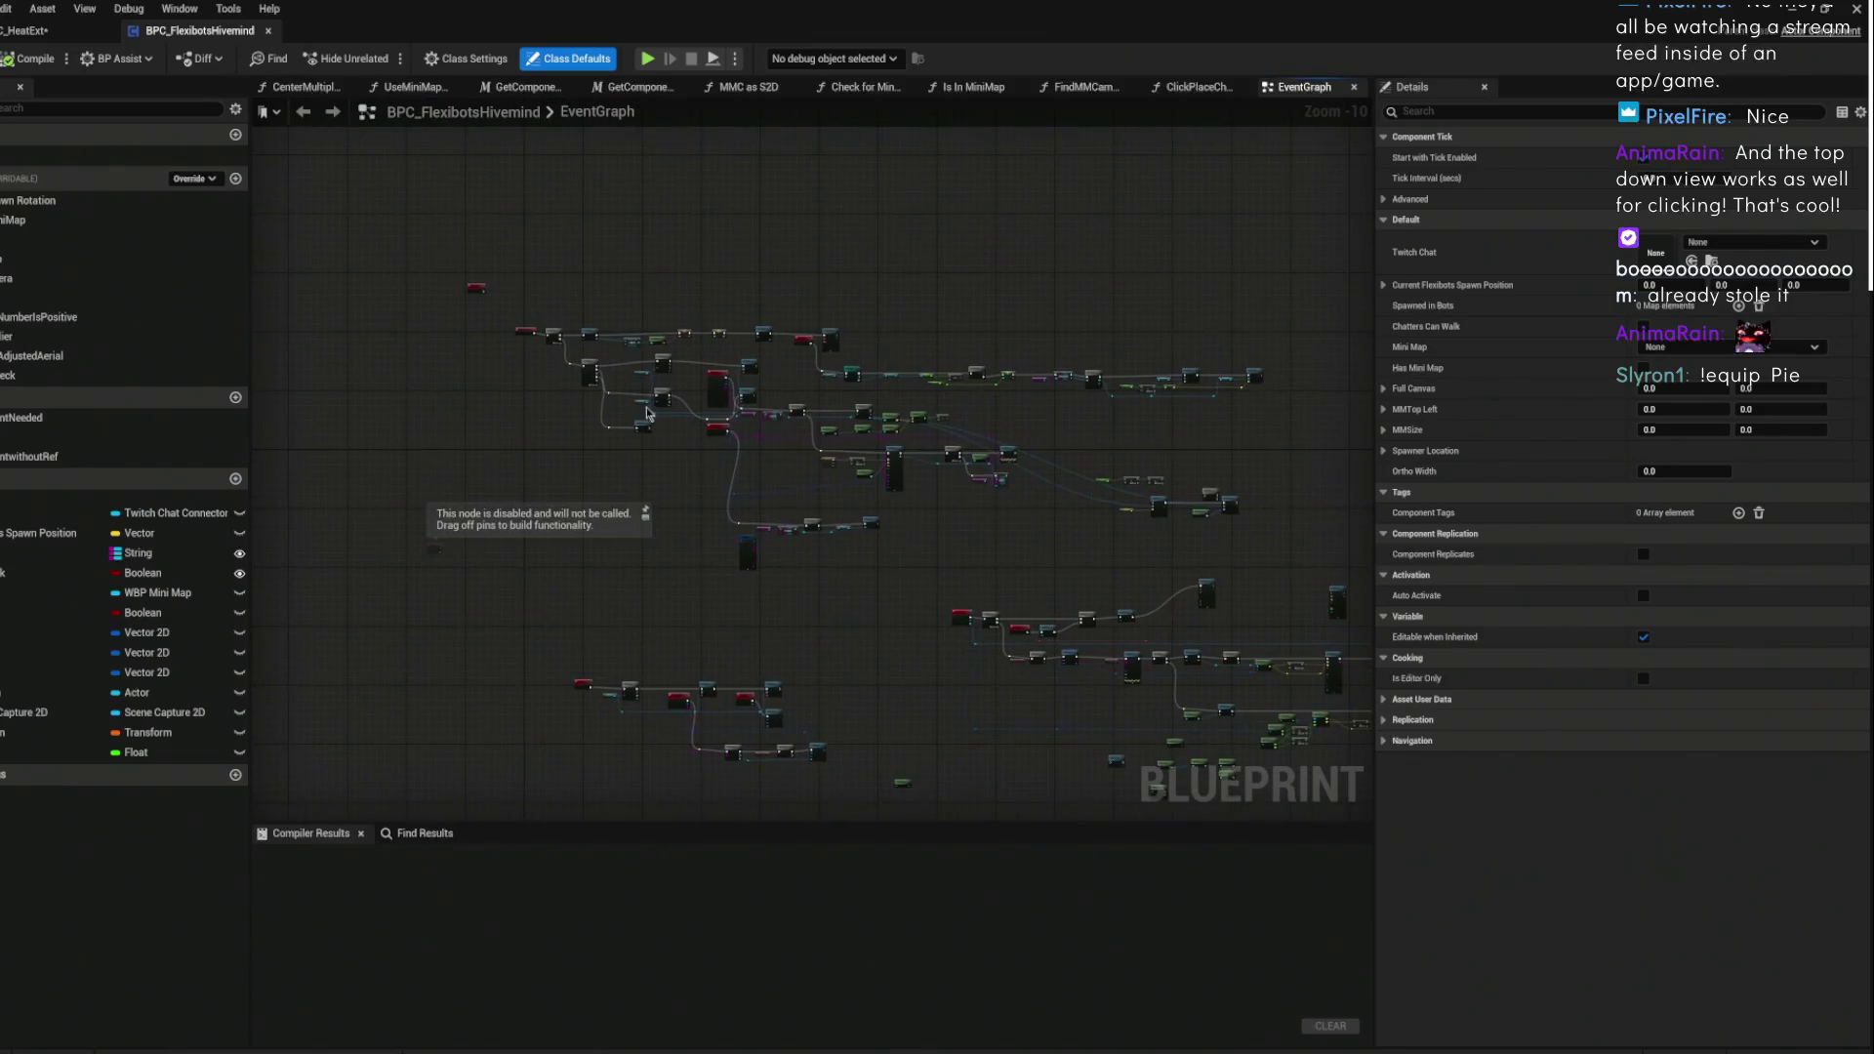
left_click_drag(572, 435, 648, 483)
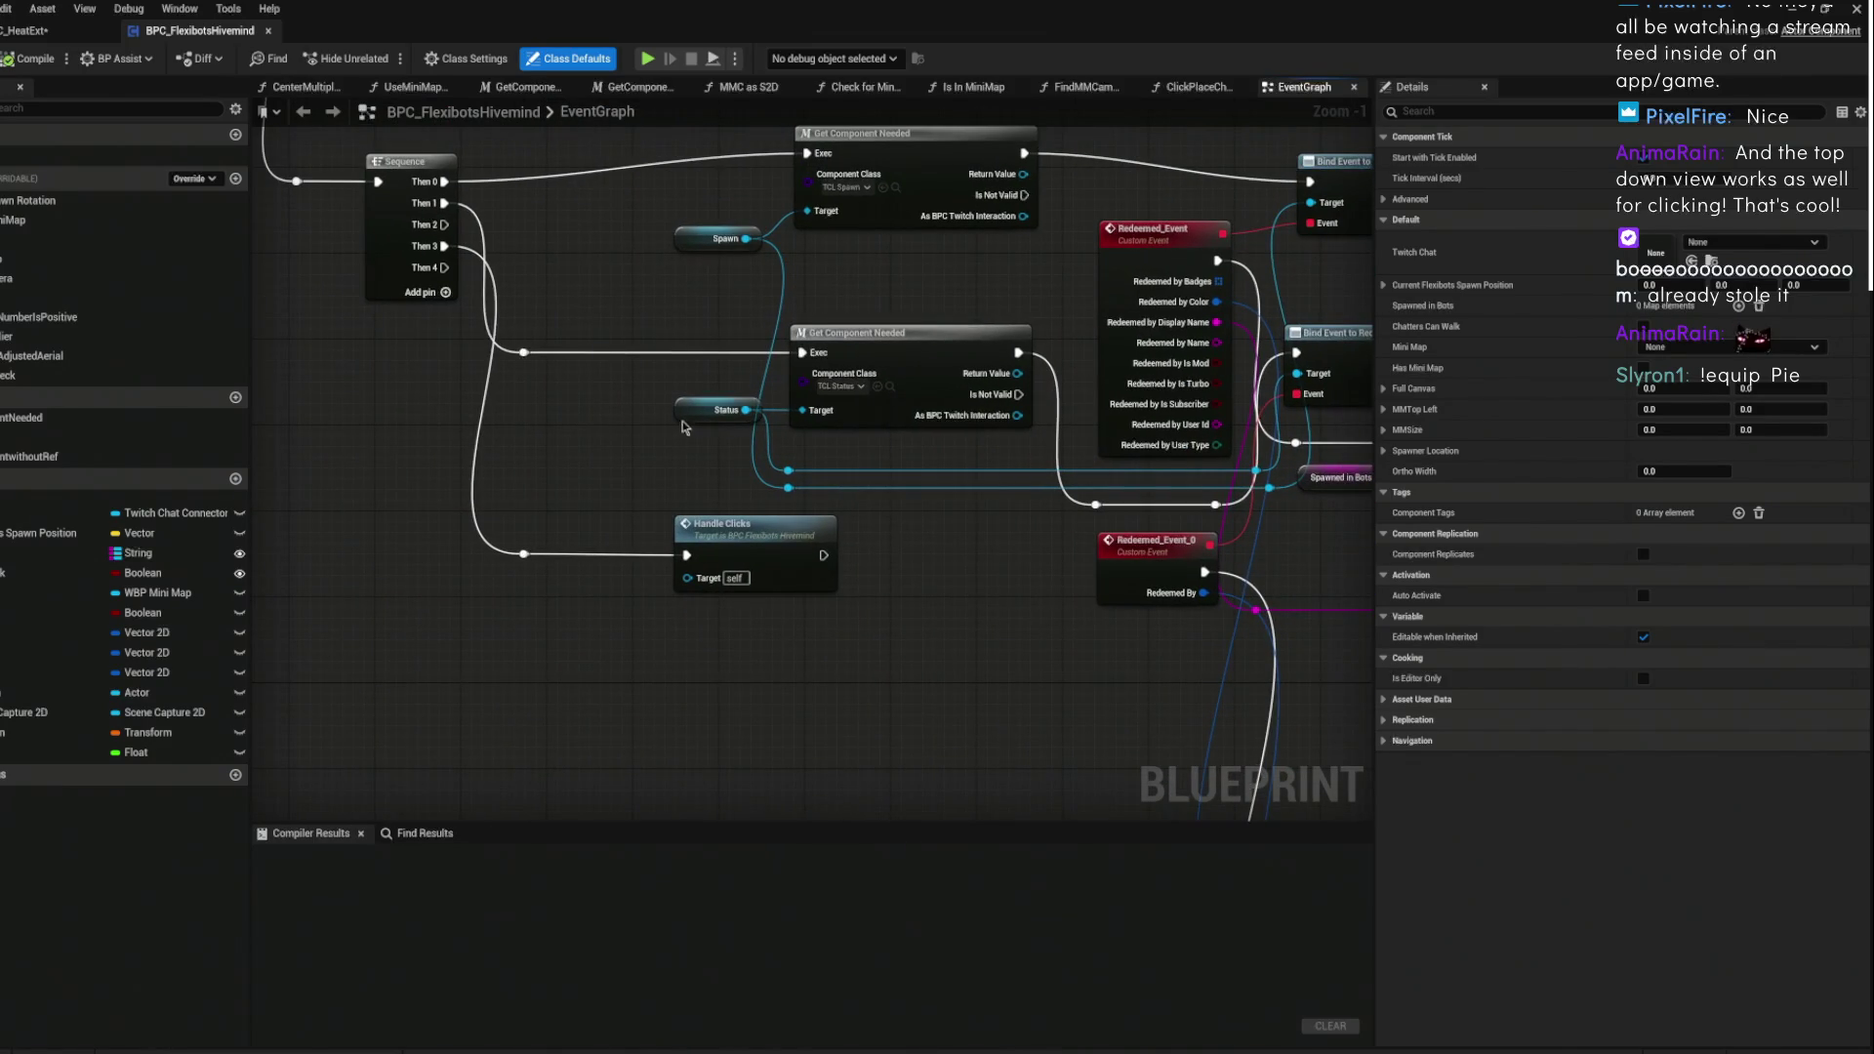
scroll(856, 387, "down", 2)
mouse_move(673, 390)
left_mouse_down()
mouse_move(663, 352)
mouse_move(700, 357)
mouse_move(644, 407)
left_mouse_up()
scroll(741, 410, "down", 1)
scroll(758, 402, "up", 2)
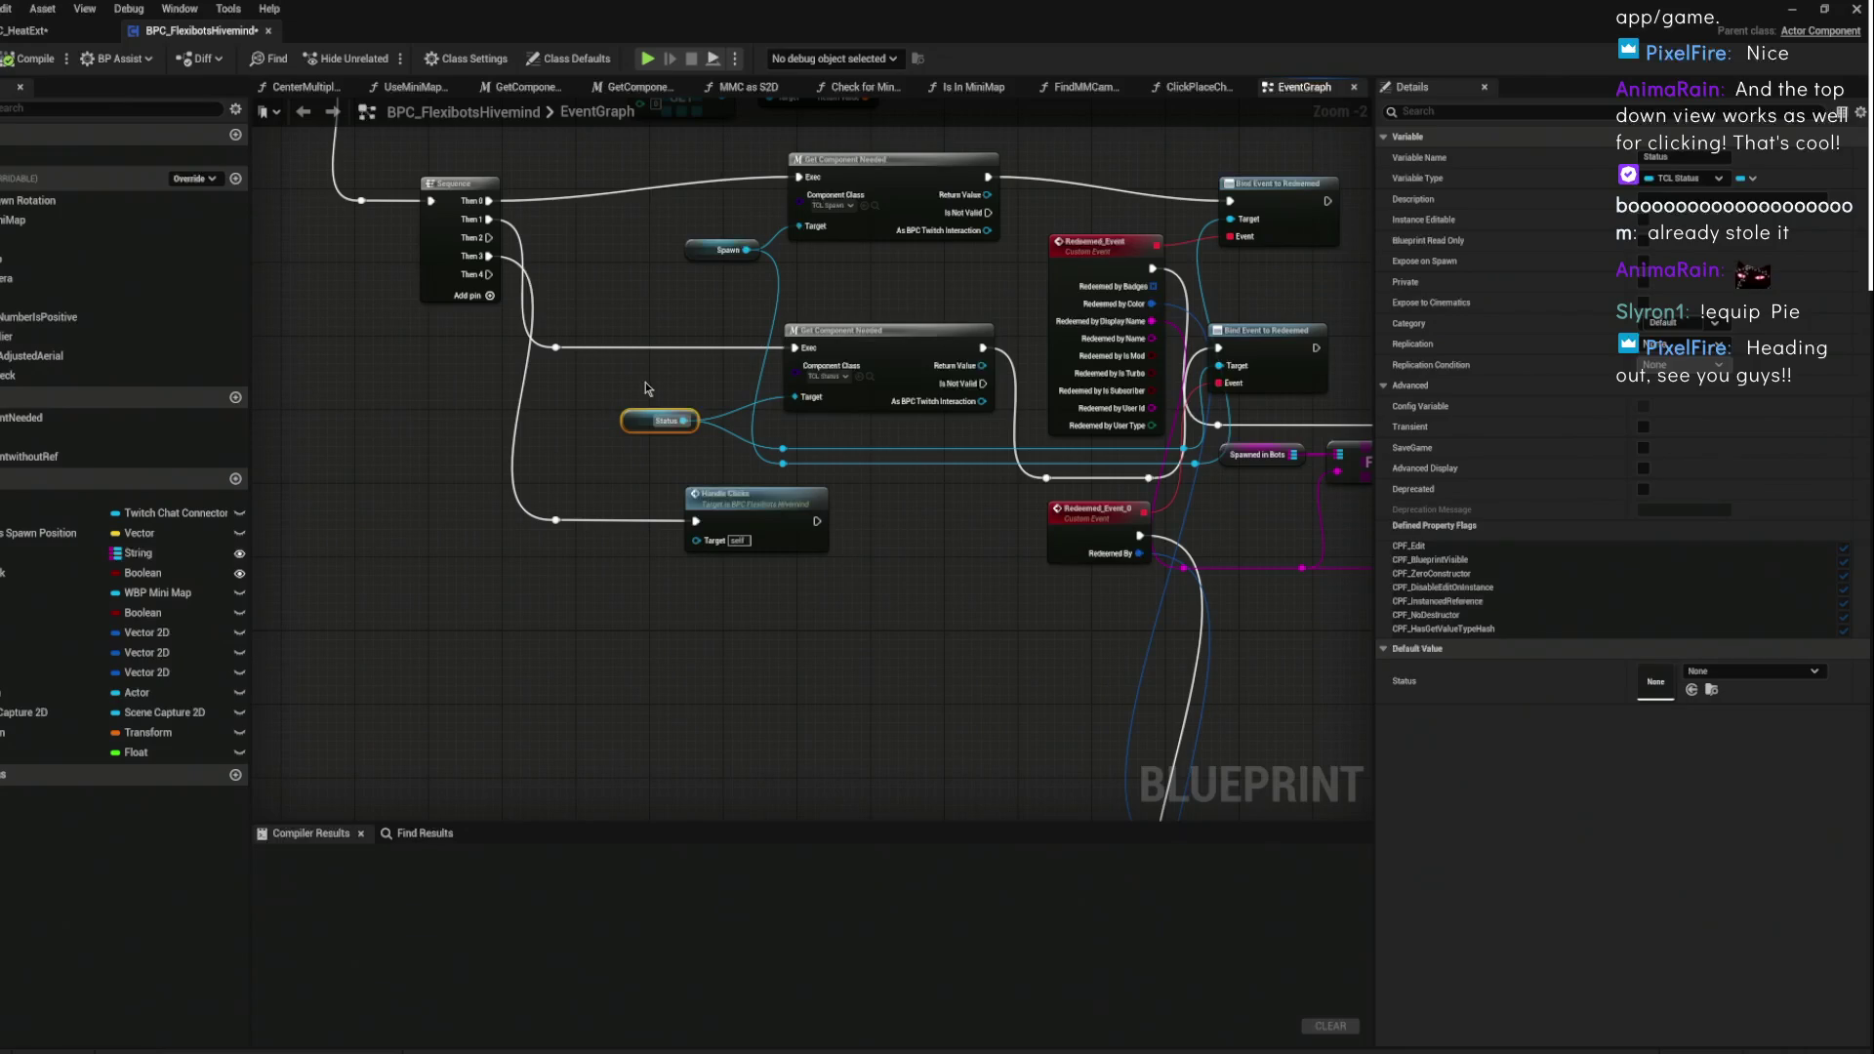
left_click(644, 389)
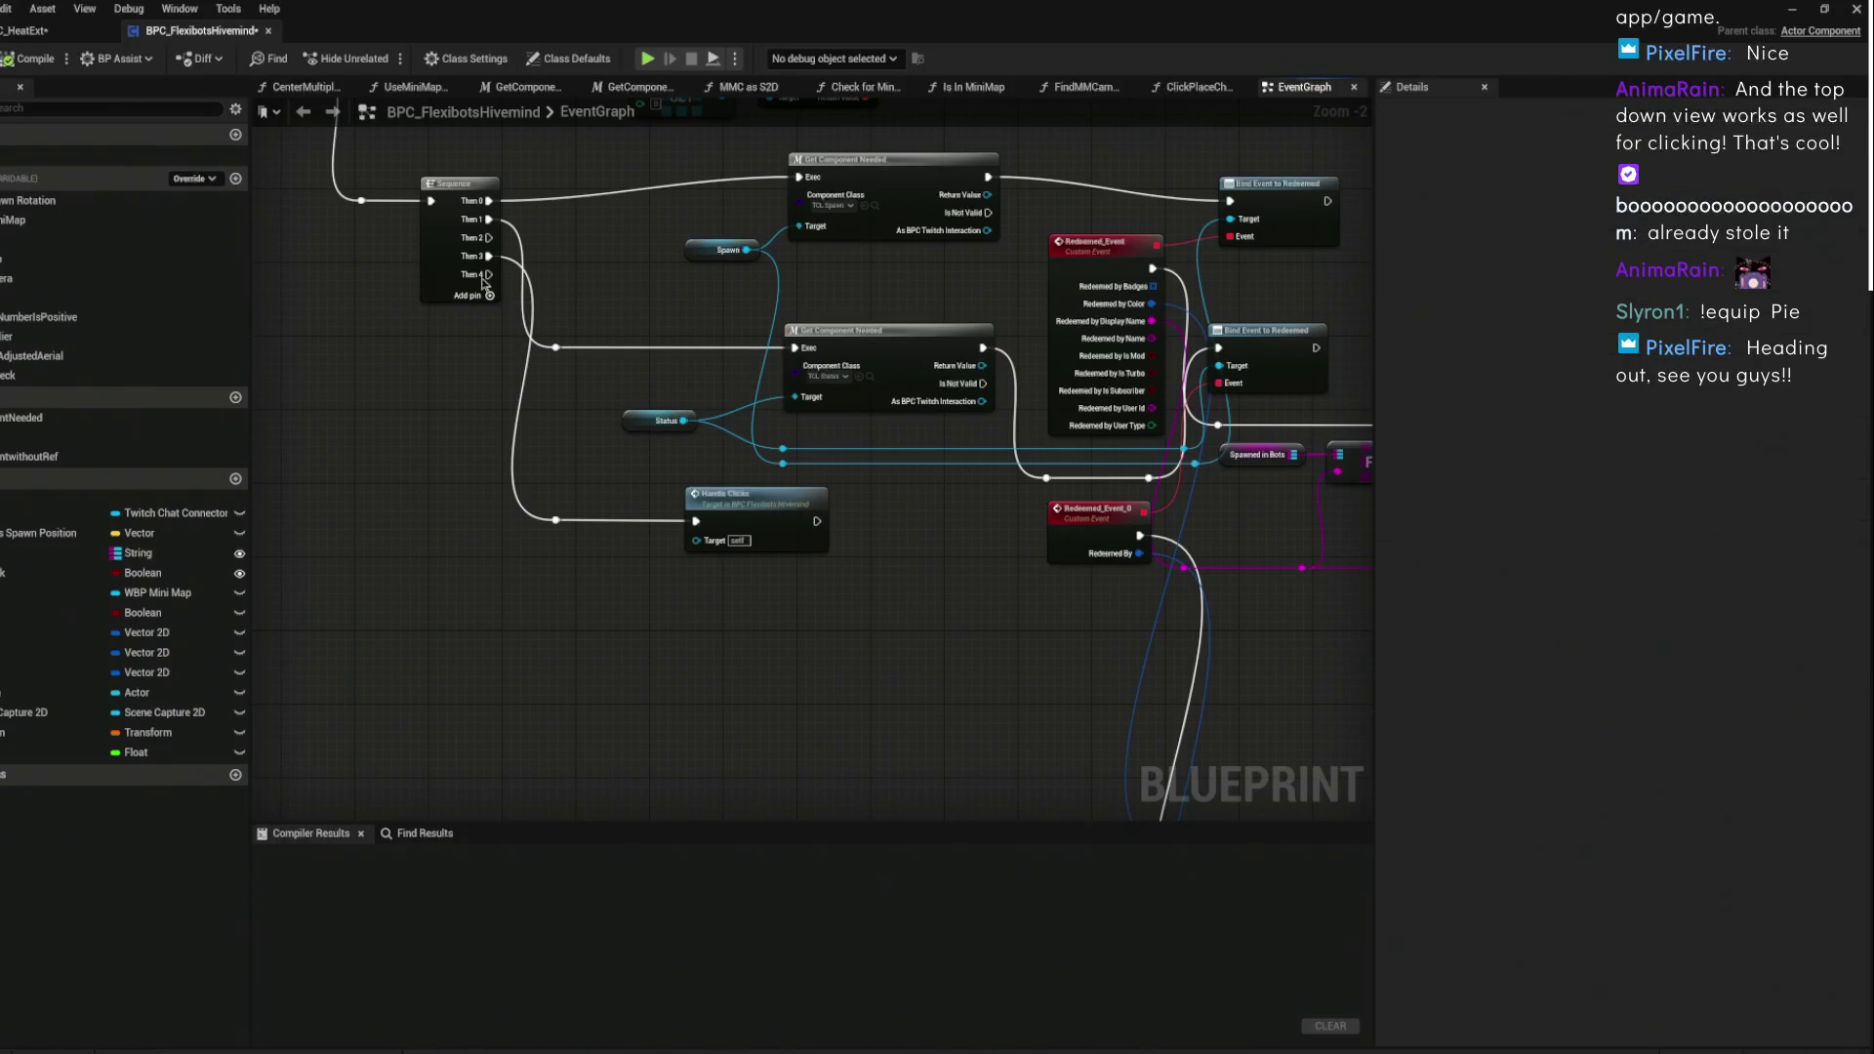
scroll(1167, 339, "down", 4)
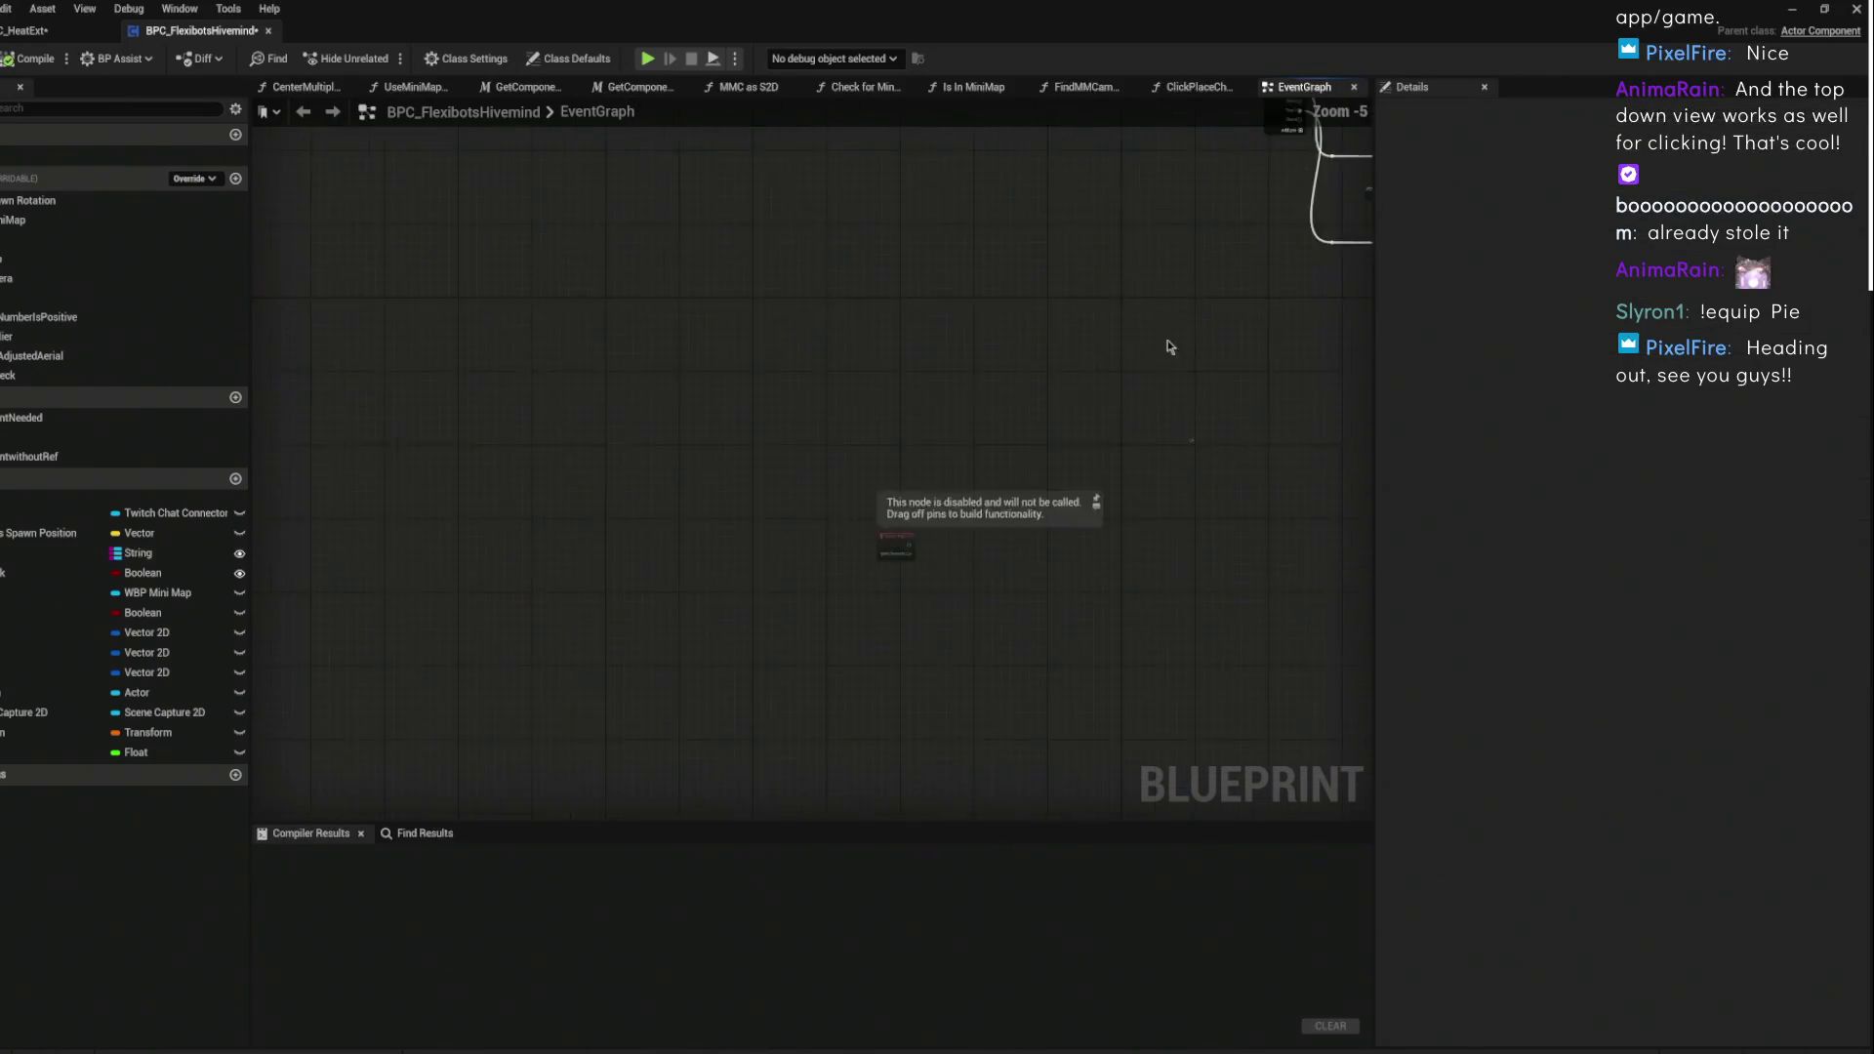
- Add a custom event named SpotlightsetUp to the hivemind EventGraph
right_click(792, 310)
type("custom ev")
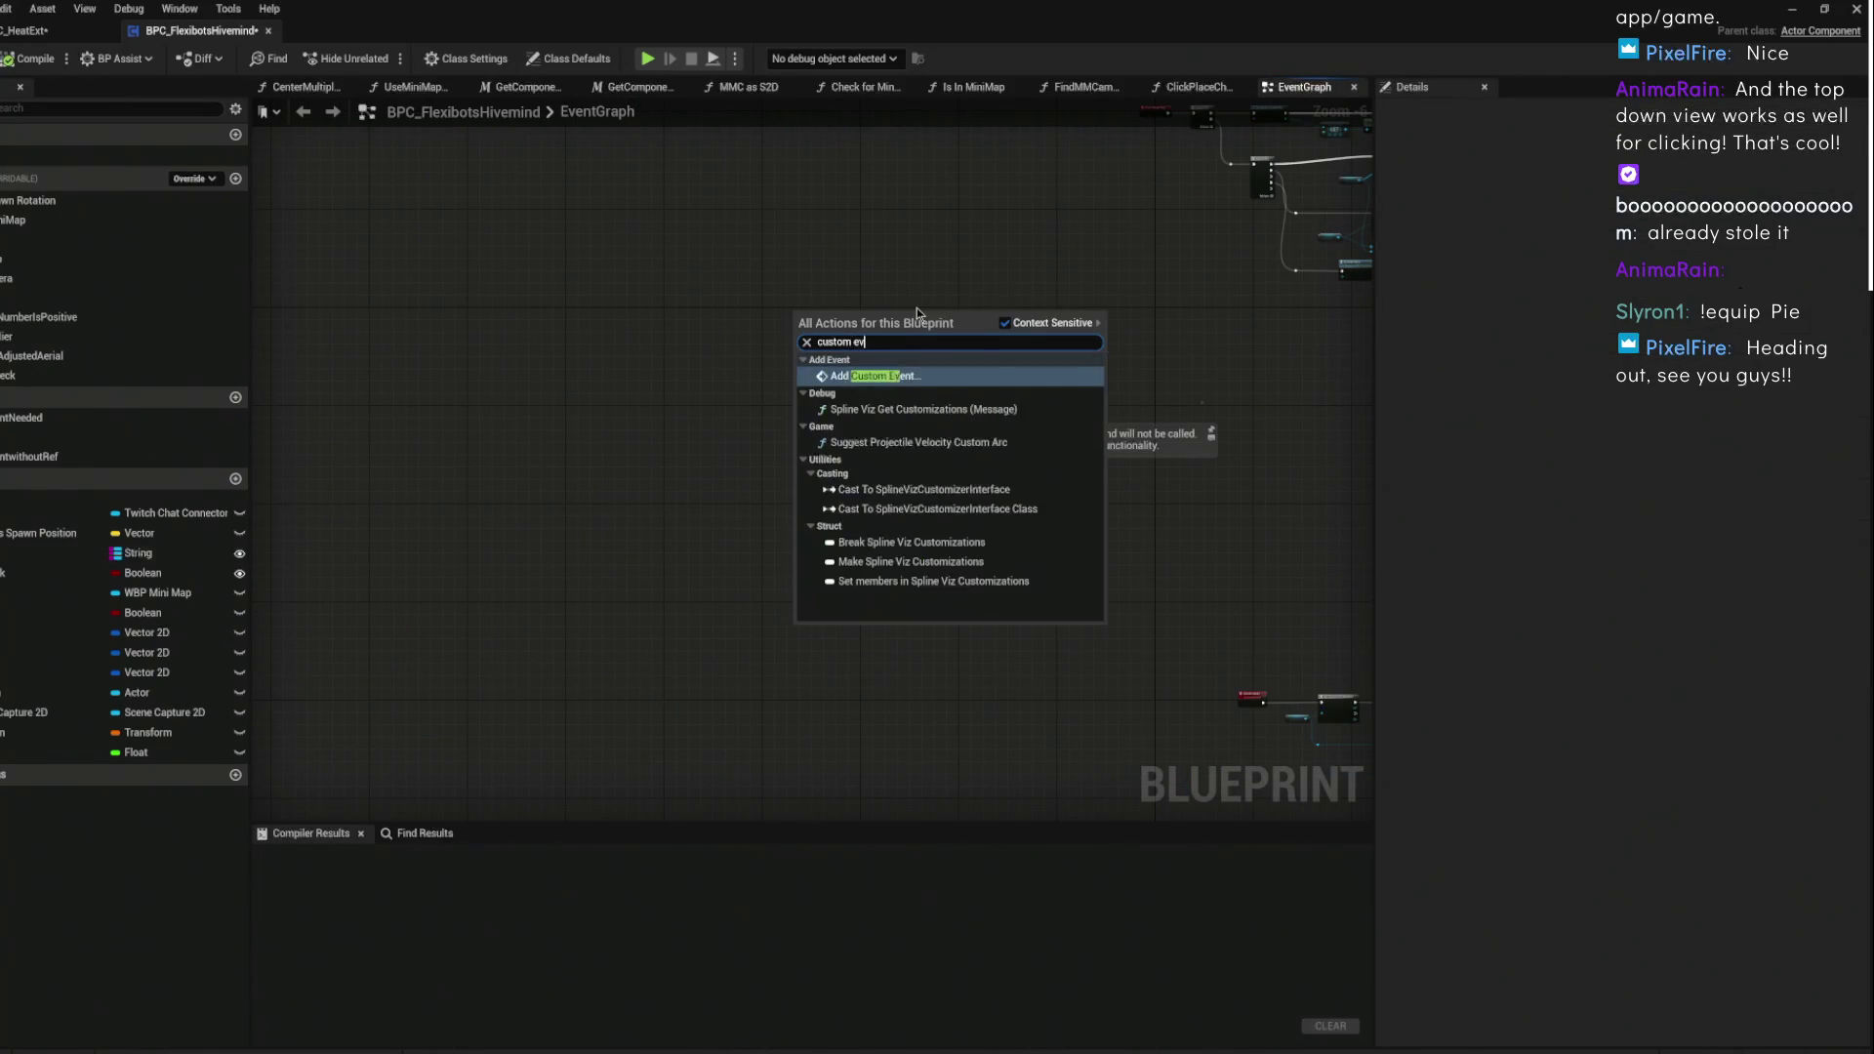
key("Return")
scroll(859, 307, "up", 6)
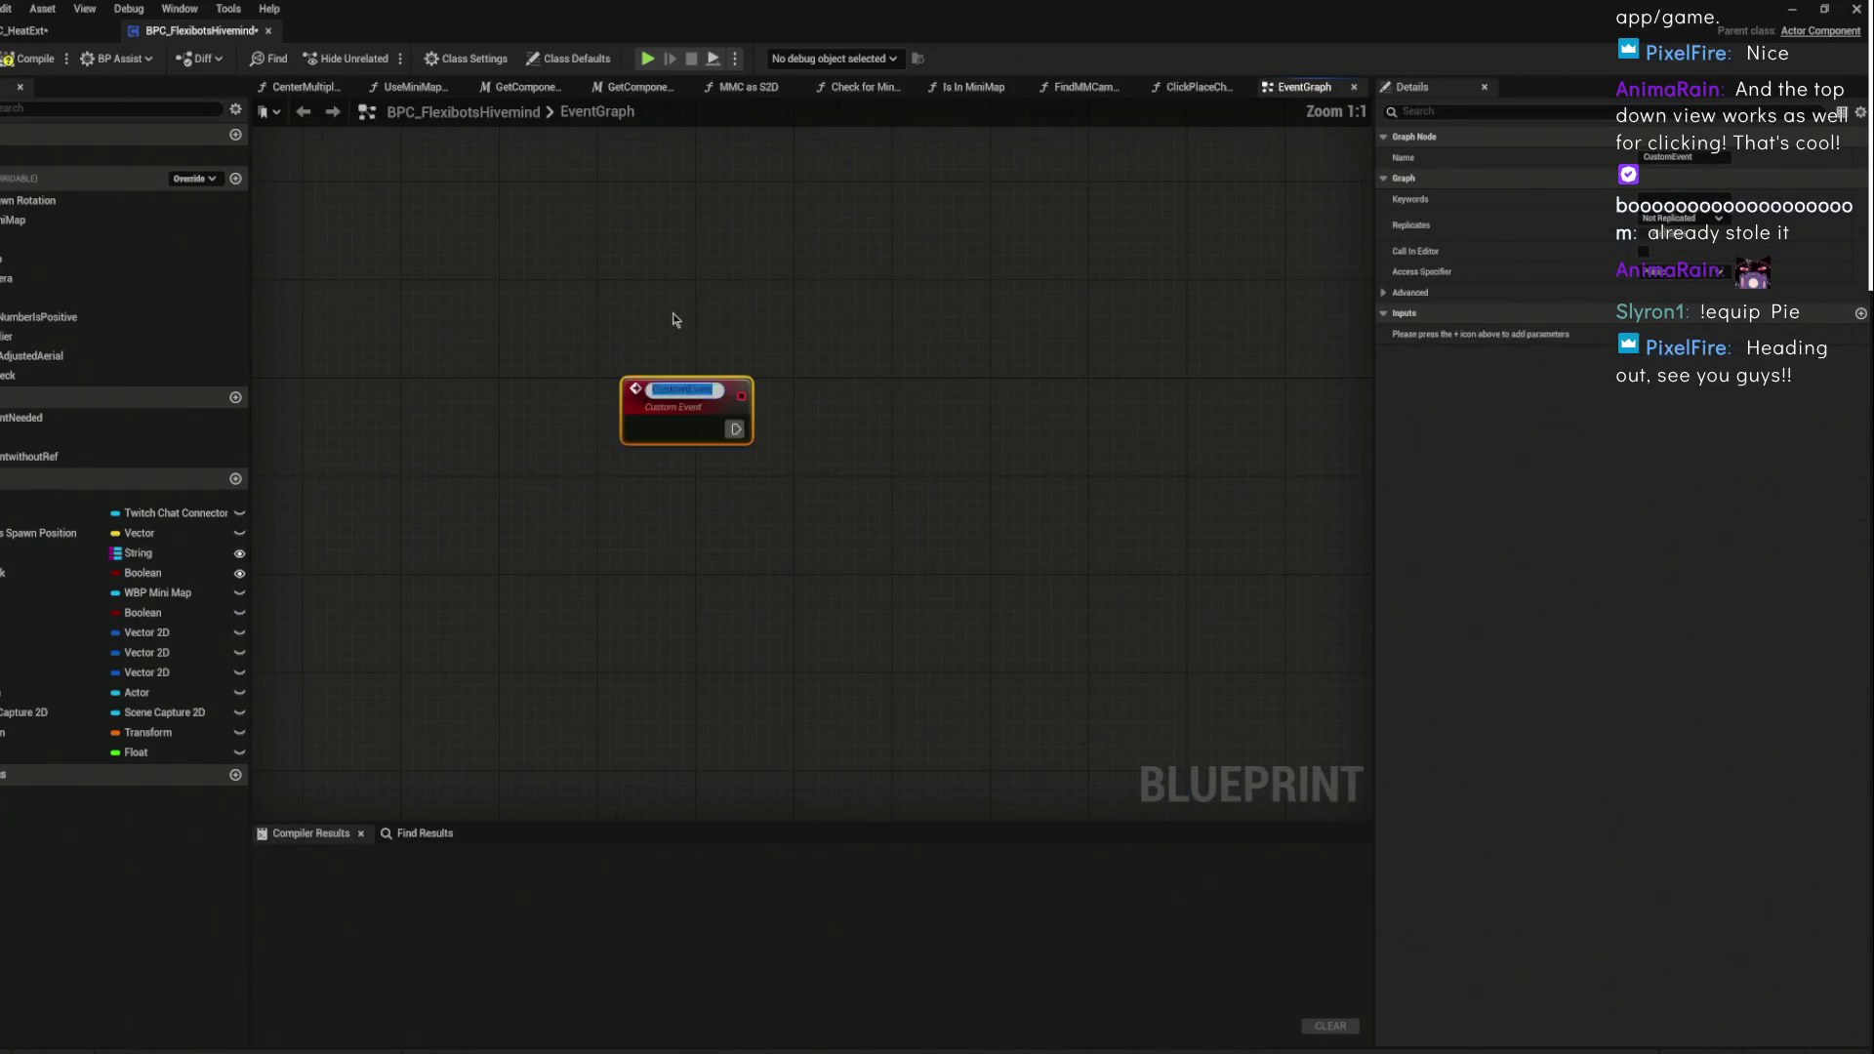
type("Spotl")
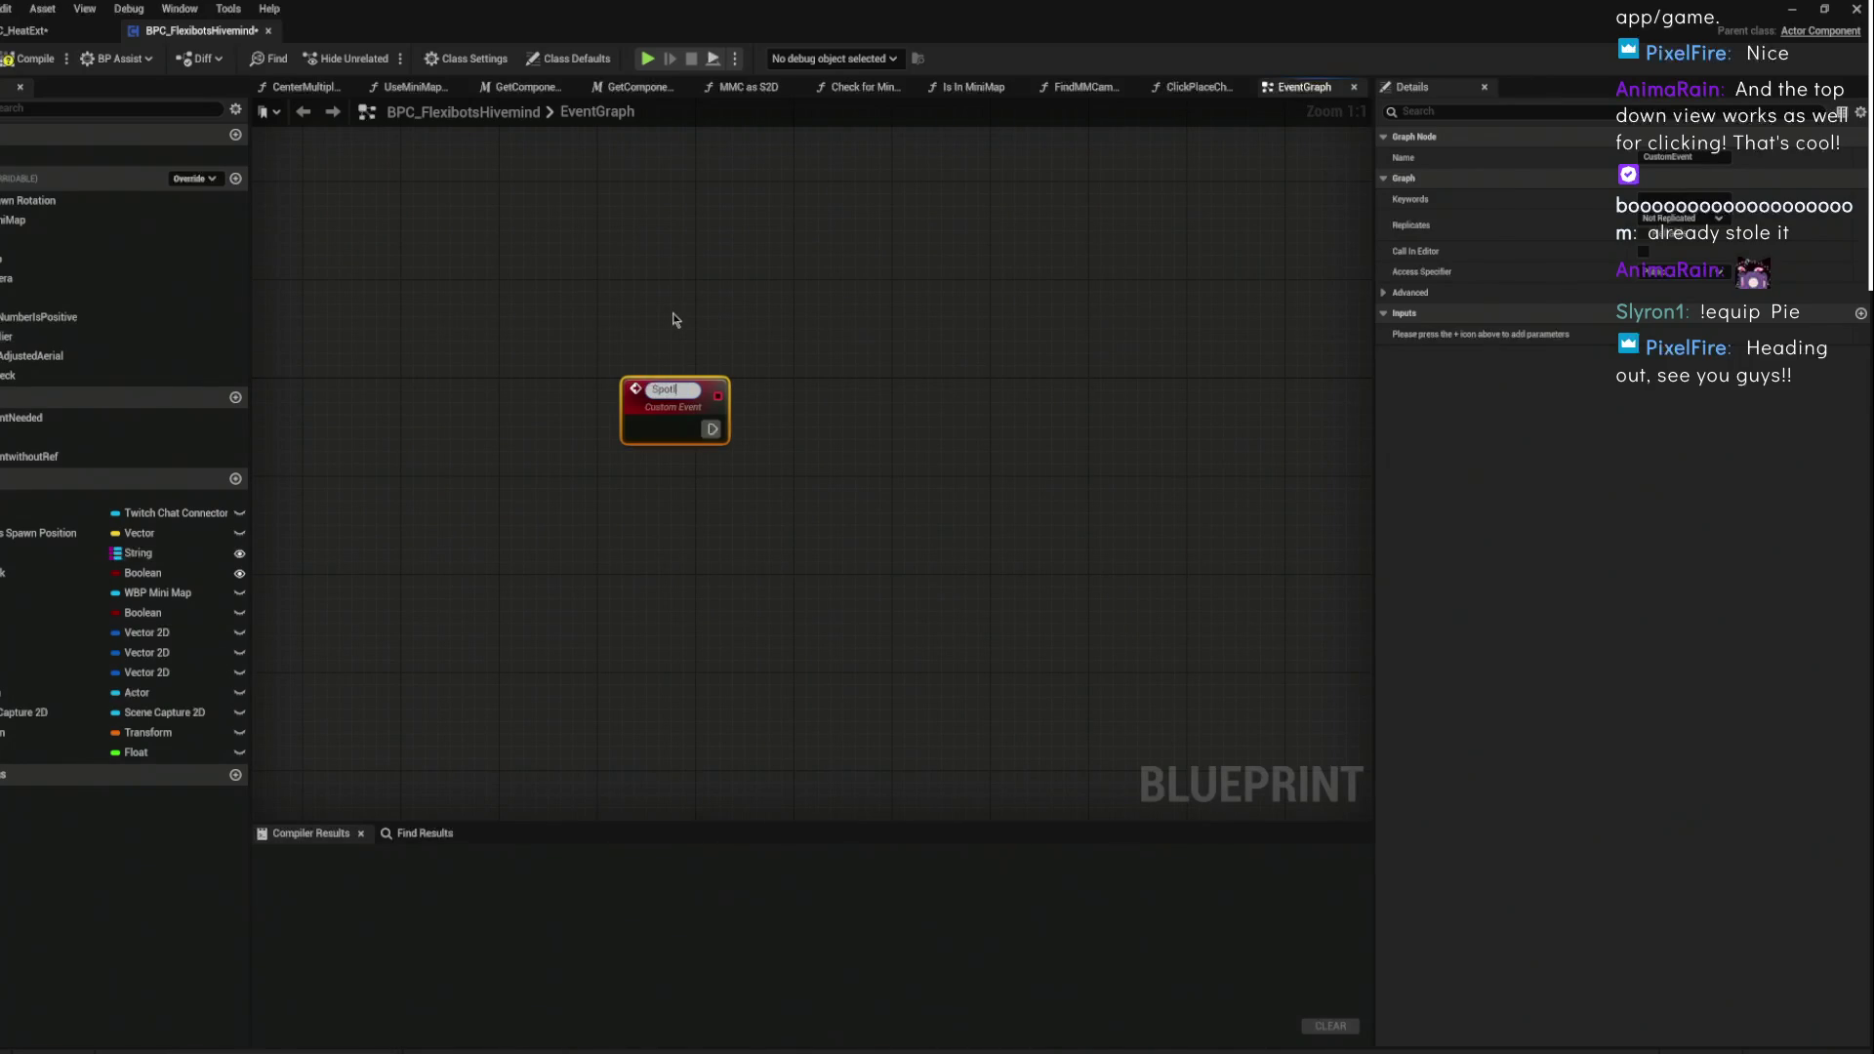
type("ightsetUp")
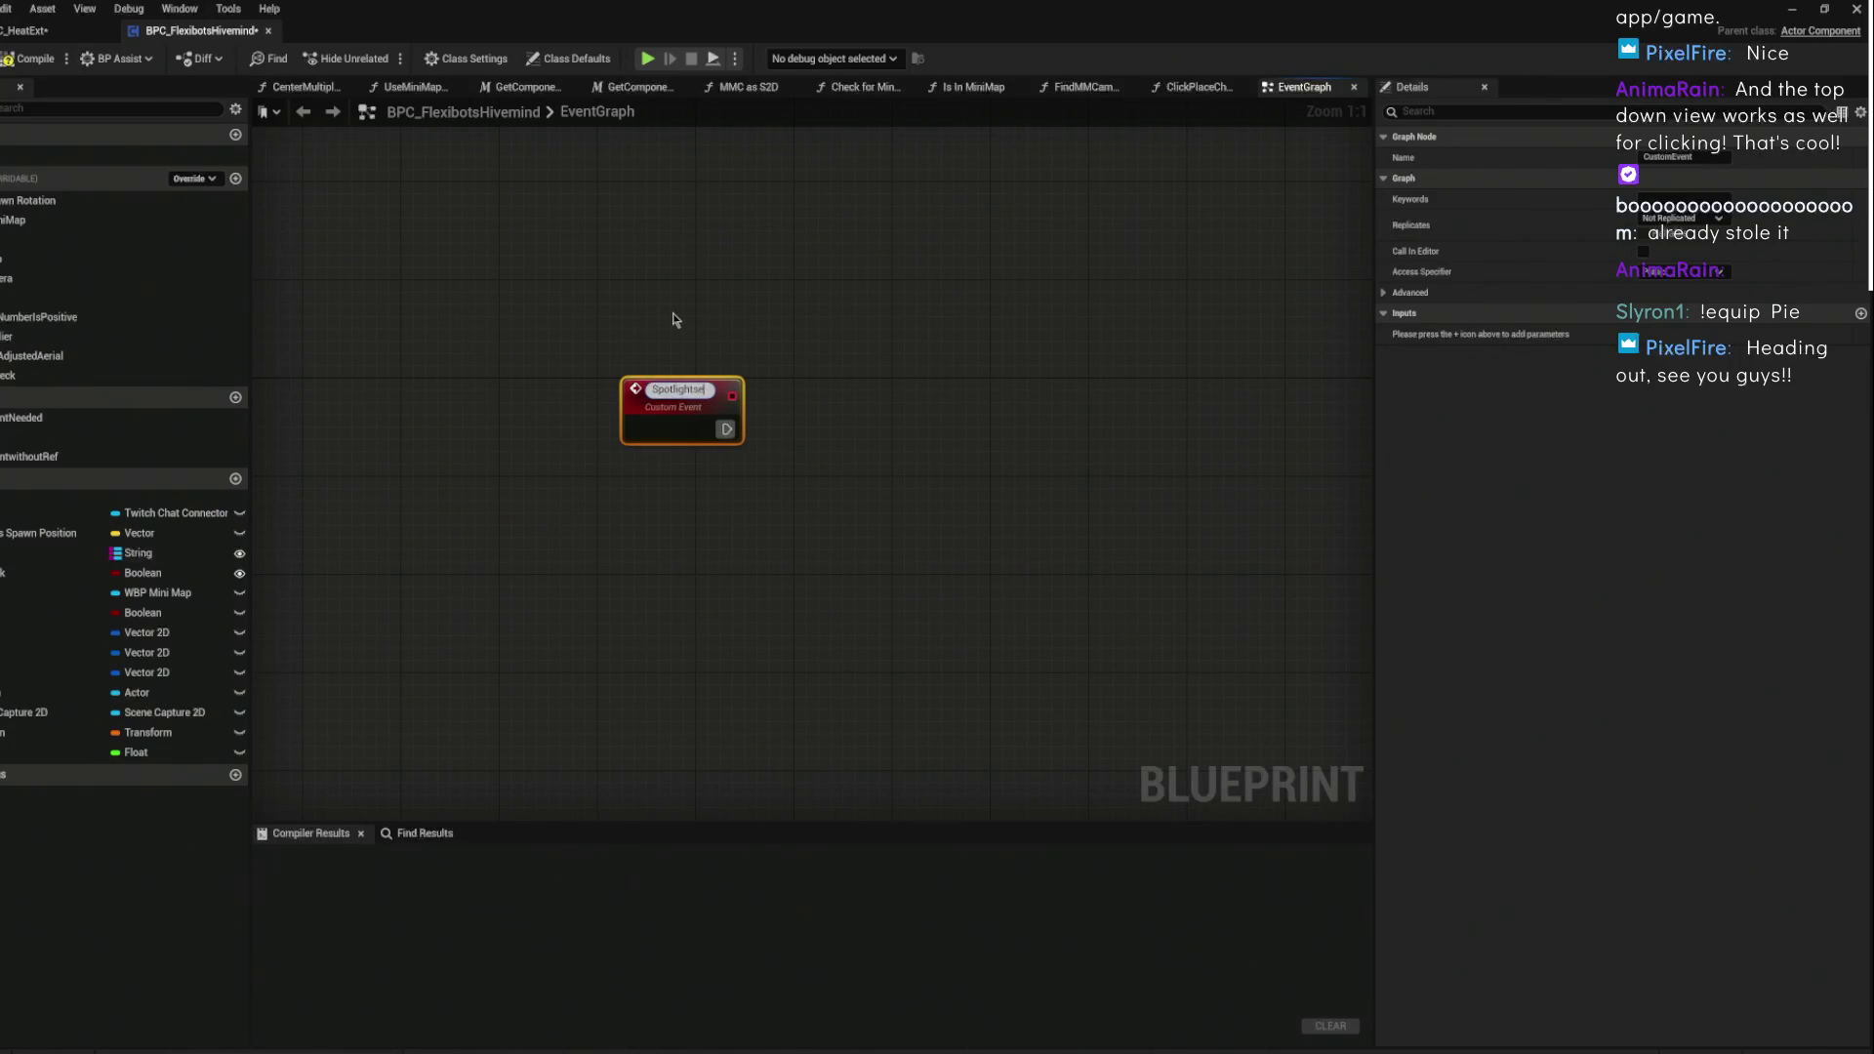
key("Return")
- Call SpotlightsetUp from the Sequence node's Then 4 output and straighten the nodes
scroll(835, 261, "down", 8)
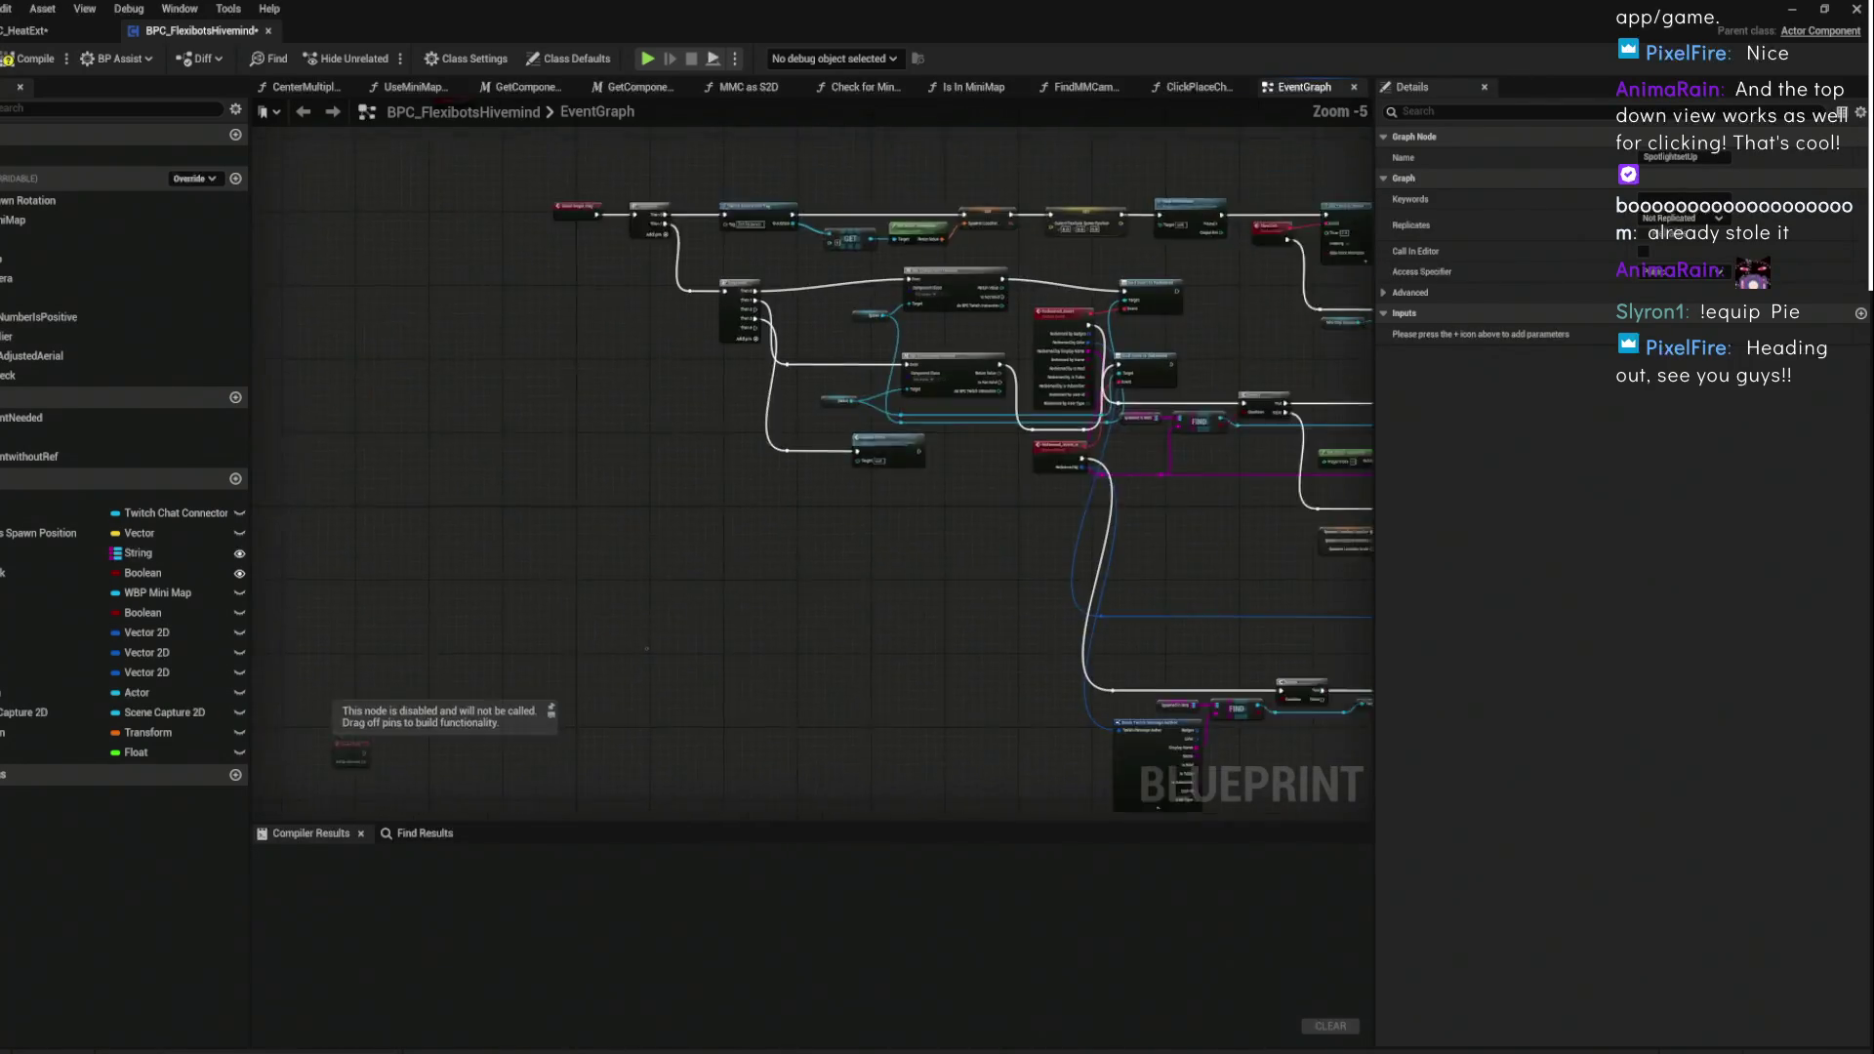
scroll(747, 377, "up", 3)
scroll(520, 359, "up", 2)
left_click_drag(569, 344, 630, 725)
type("spotl")
key("Return")
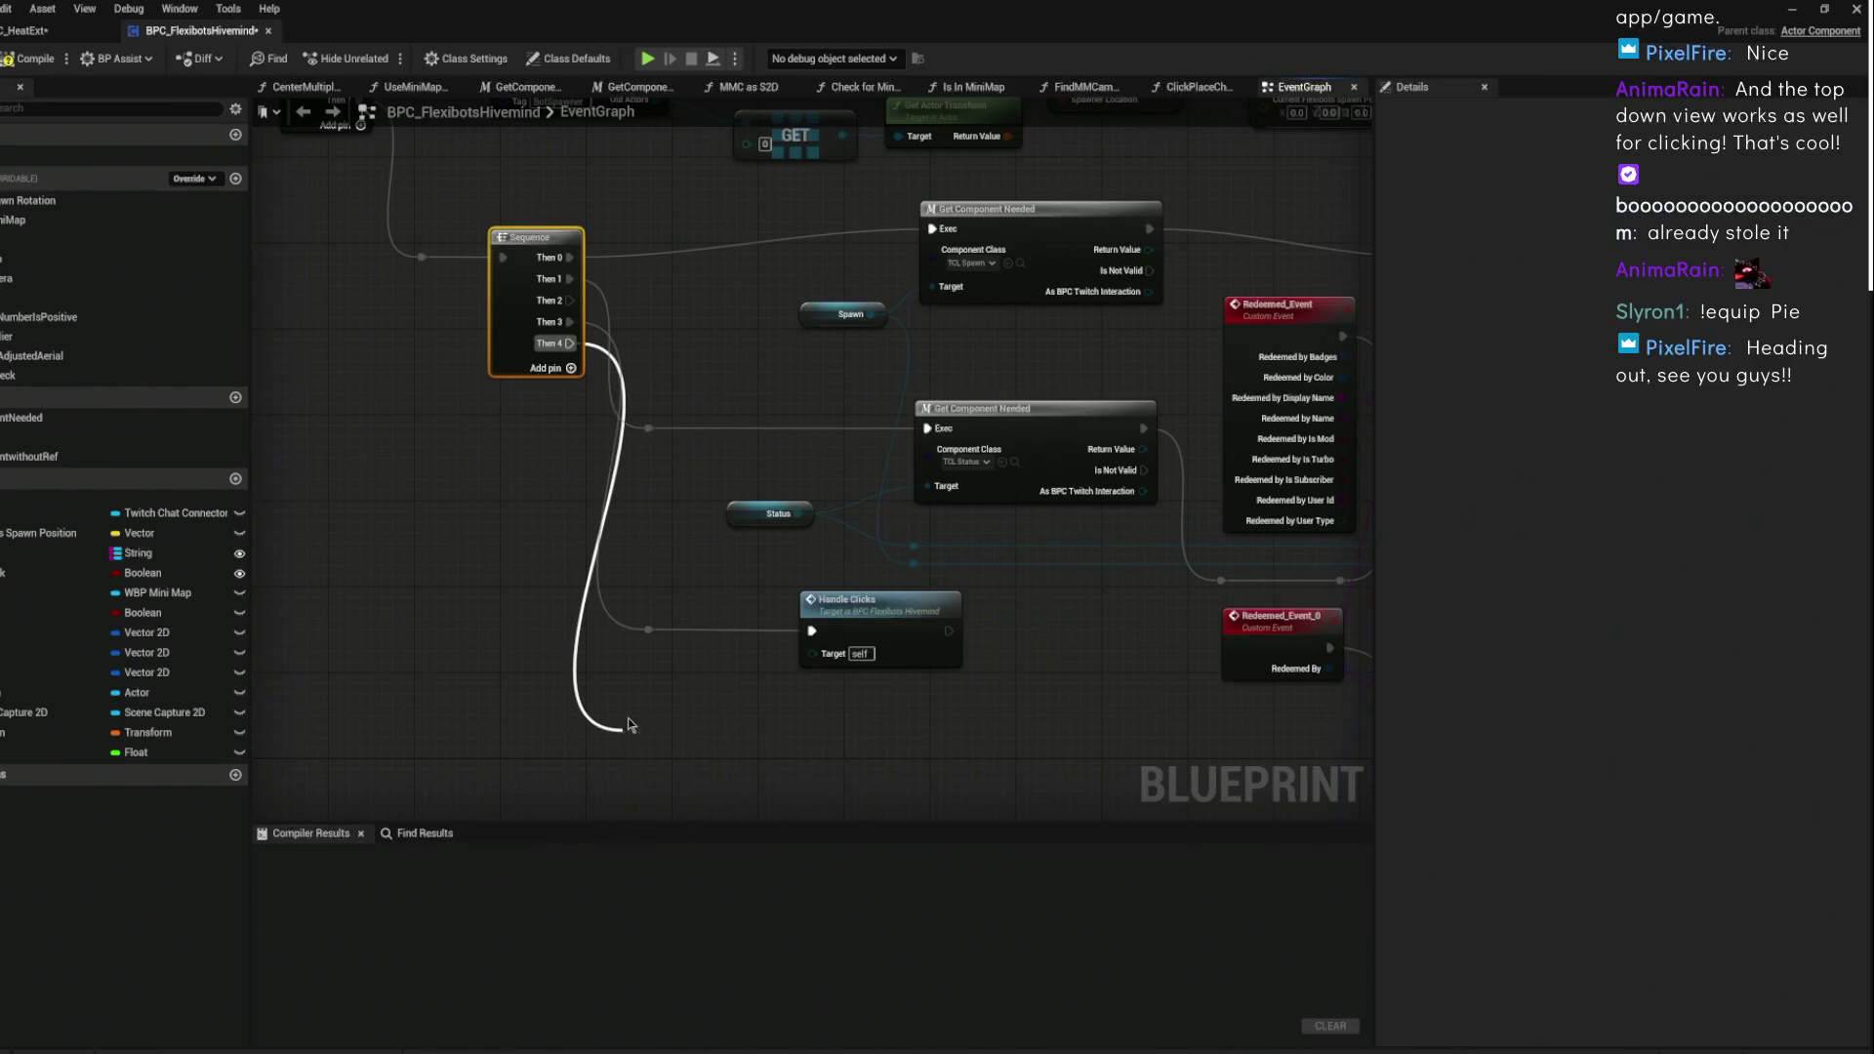
key("f")
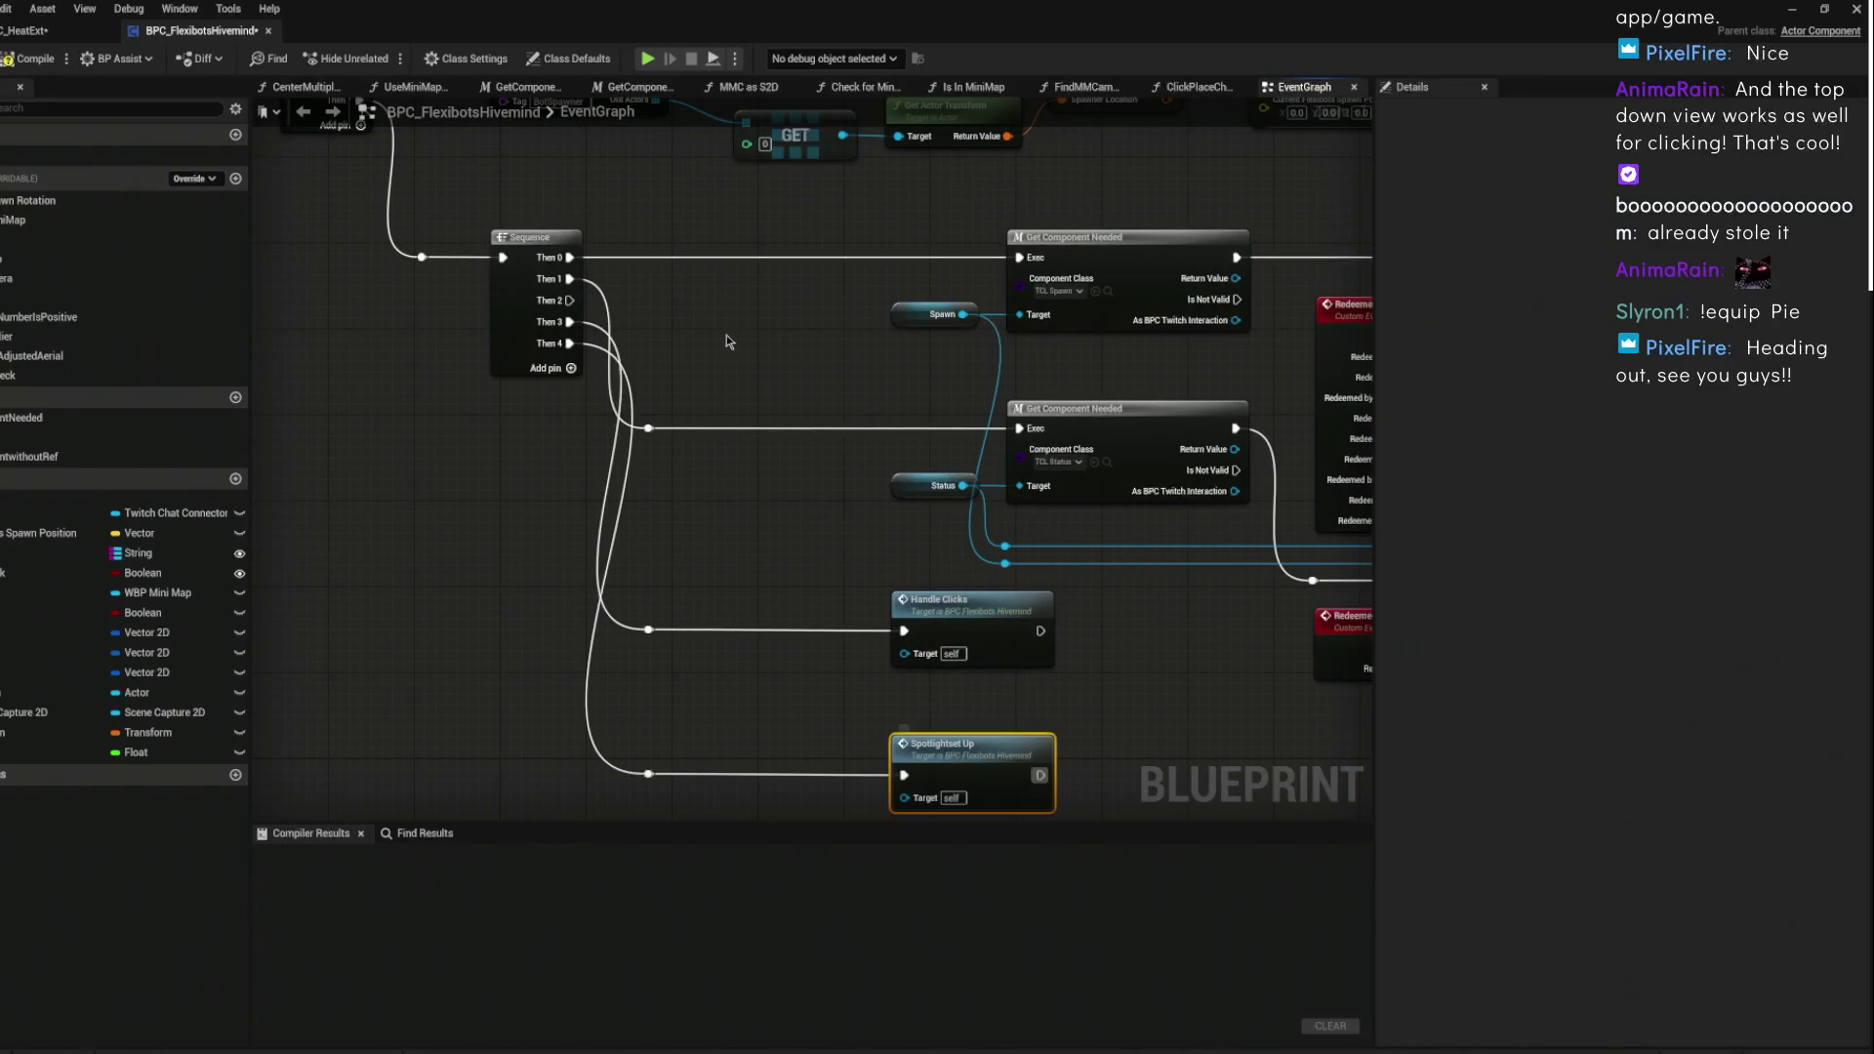
- Jump to the SpotlightsetUp event definition and reposition it down-left in the graph
left_click(979, 768)
double_click(979, 768)
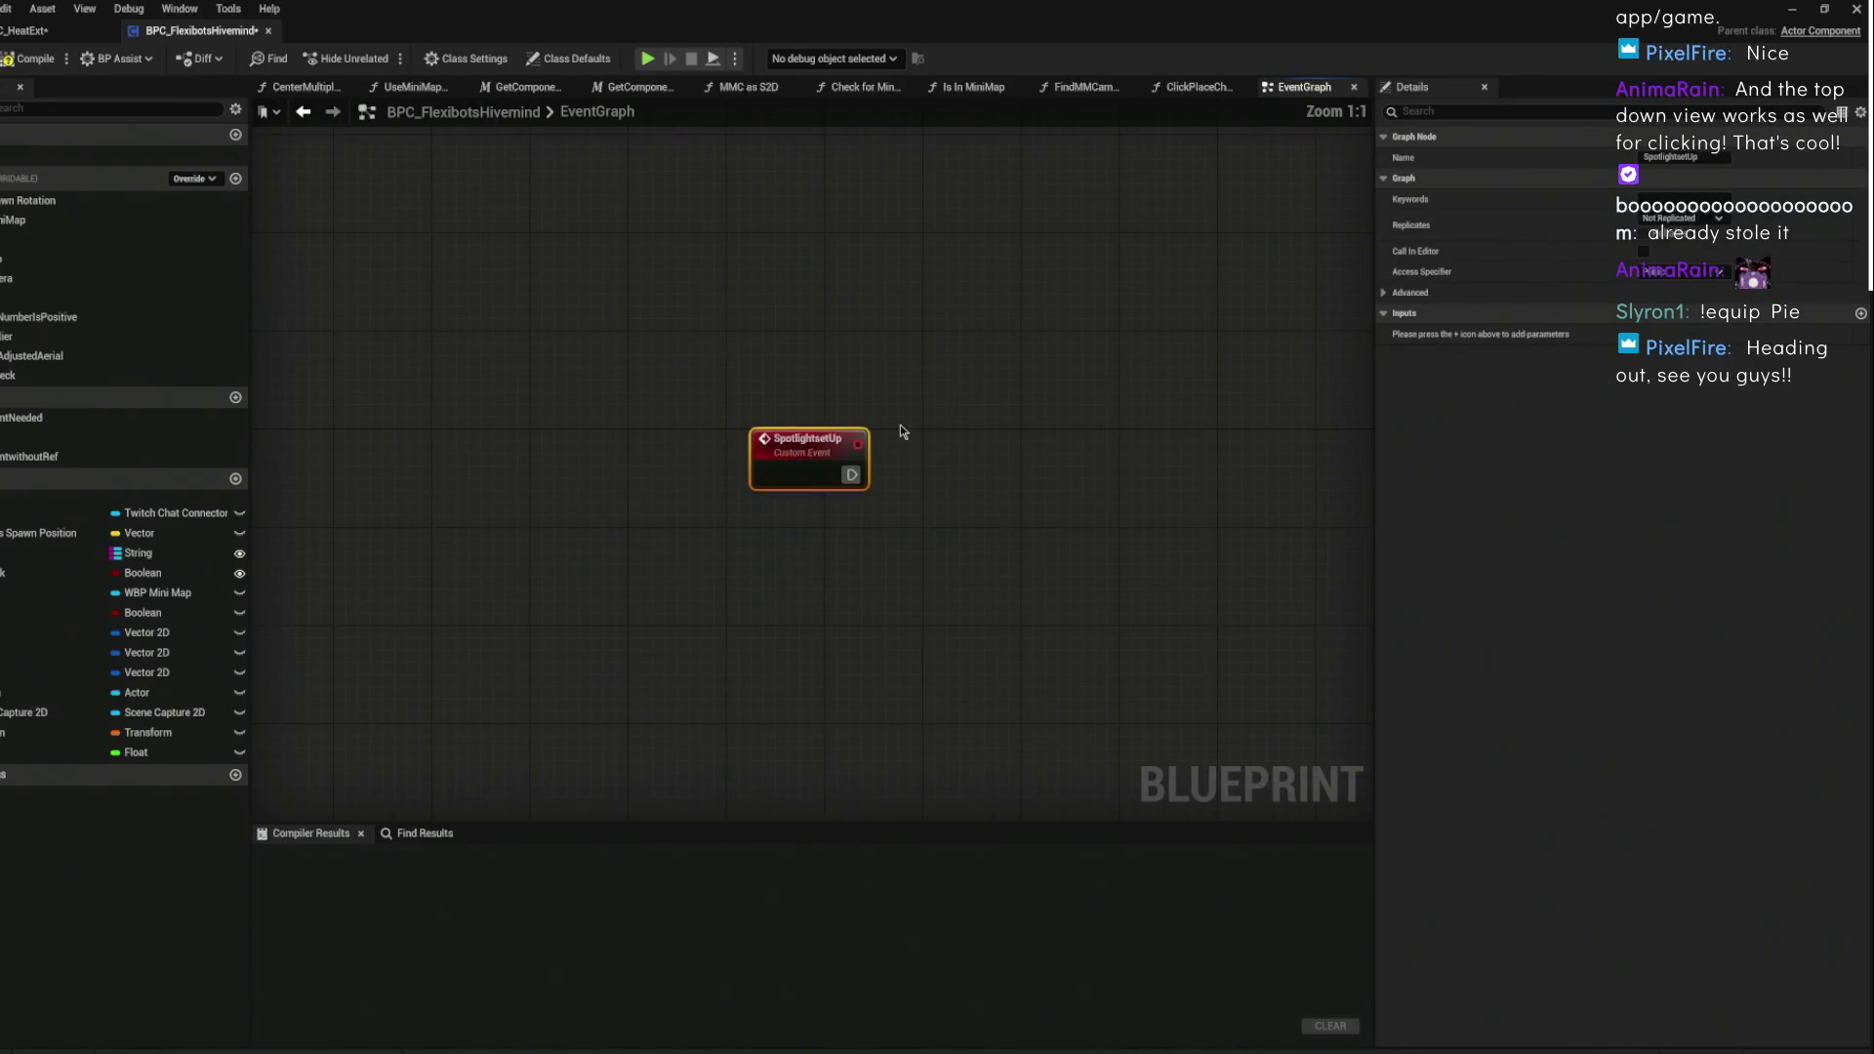
left_click_drag(573, 359, 531, 438)
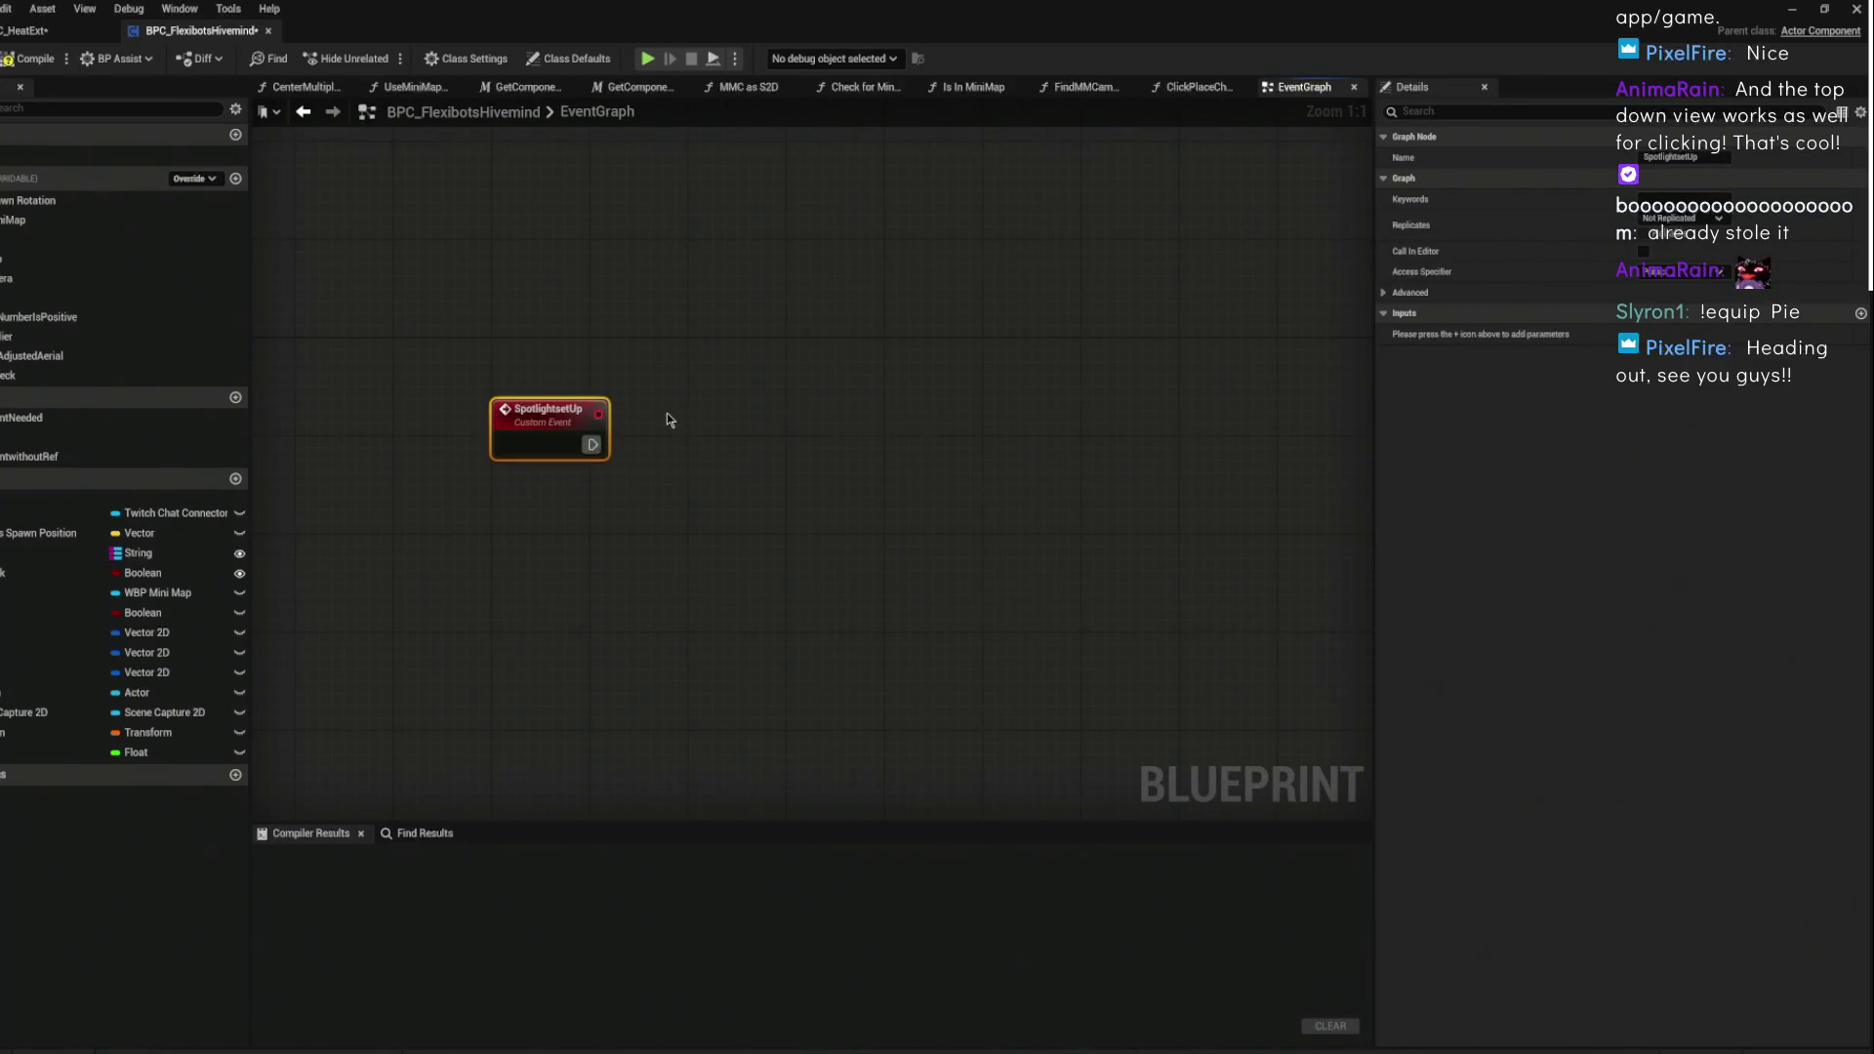
scroll(670, 418, "down", 3)
scroll(798, 469, "up", 3)
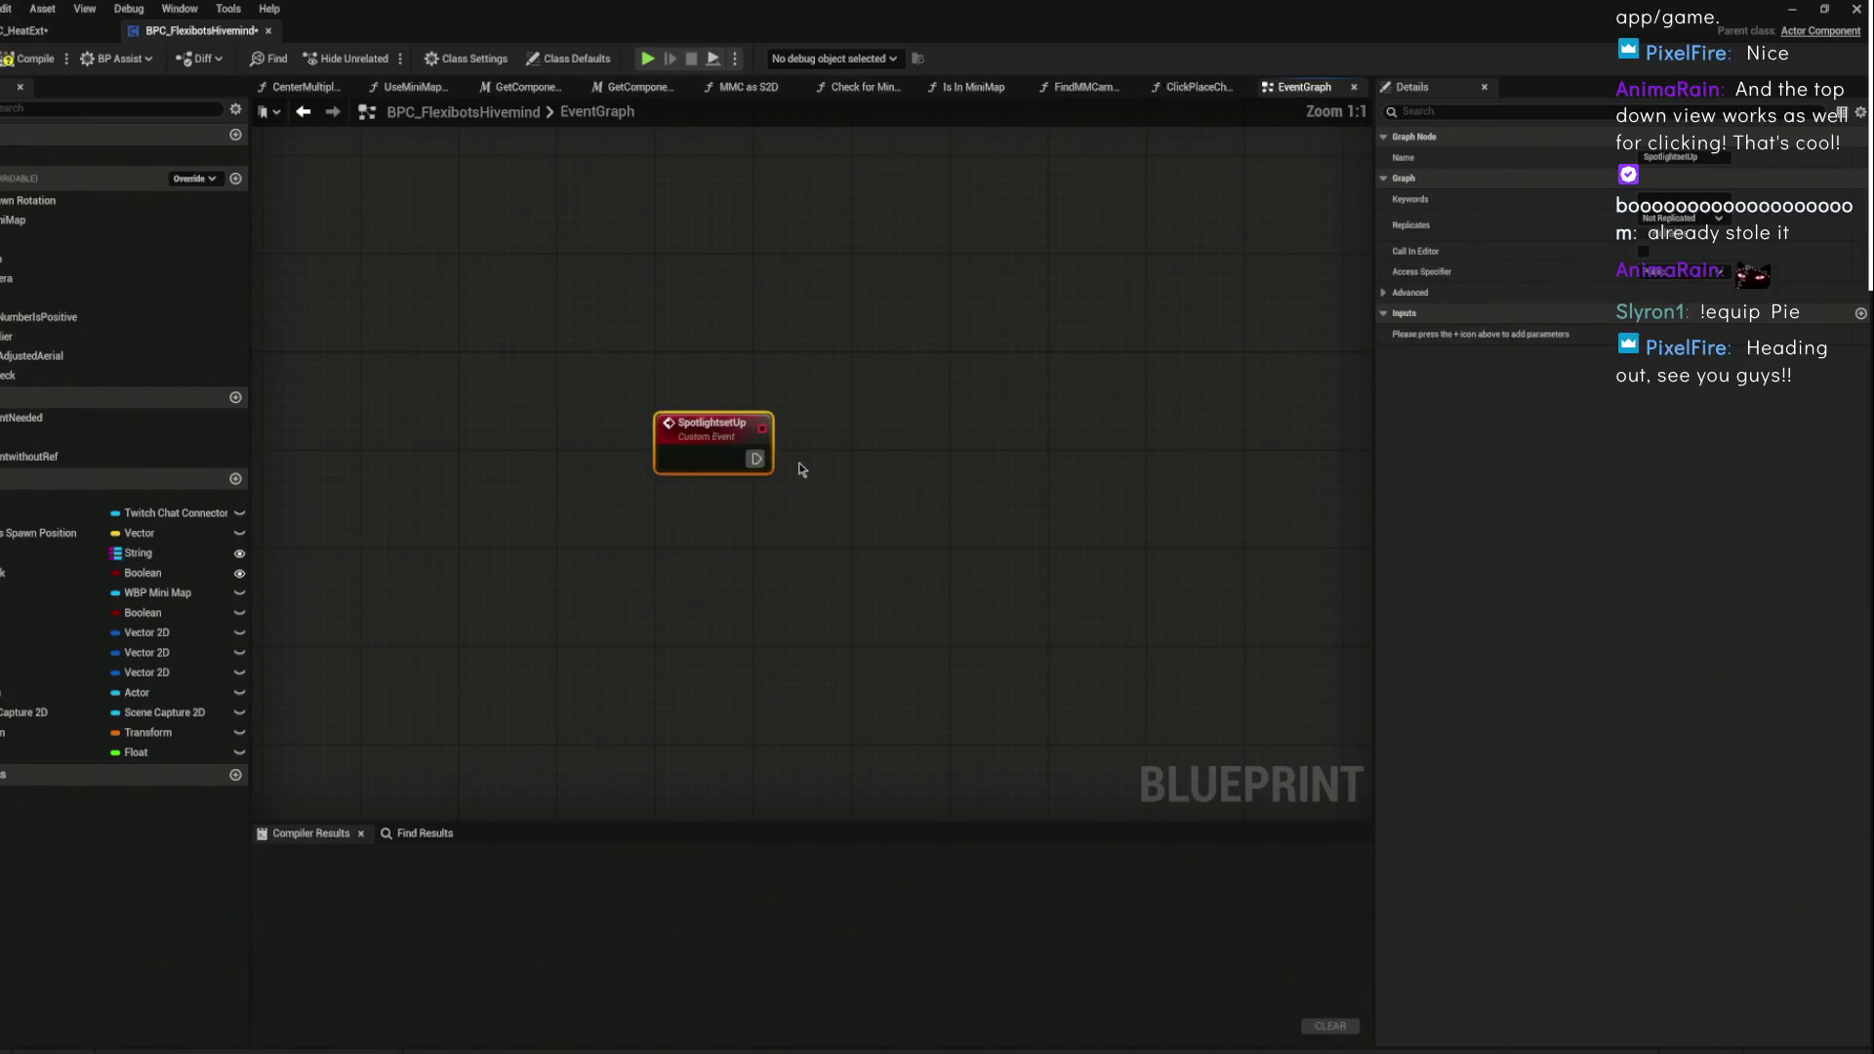
left_click_drag(754, 458, 881, 476)
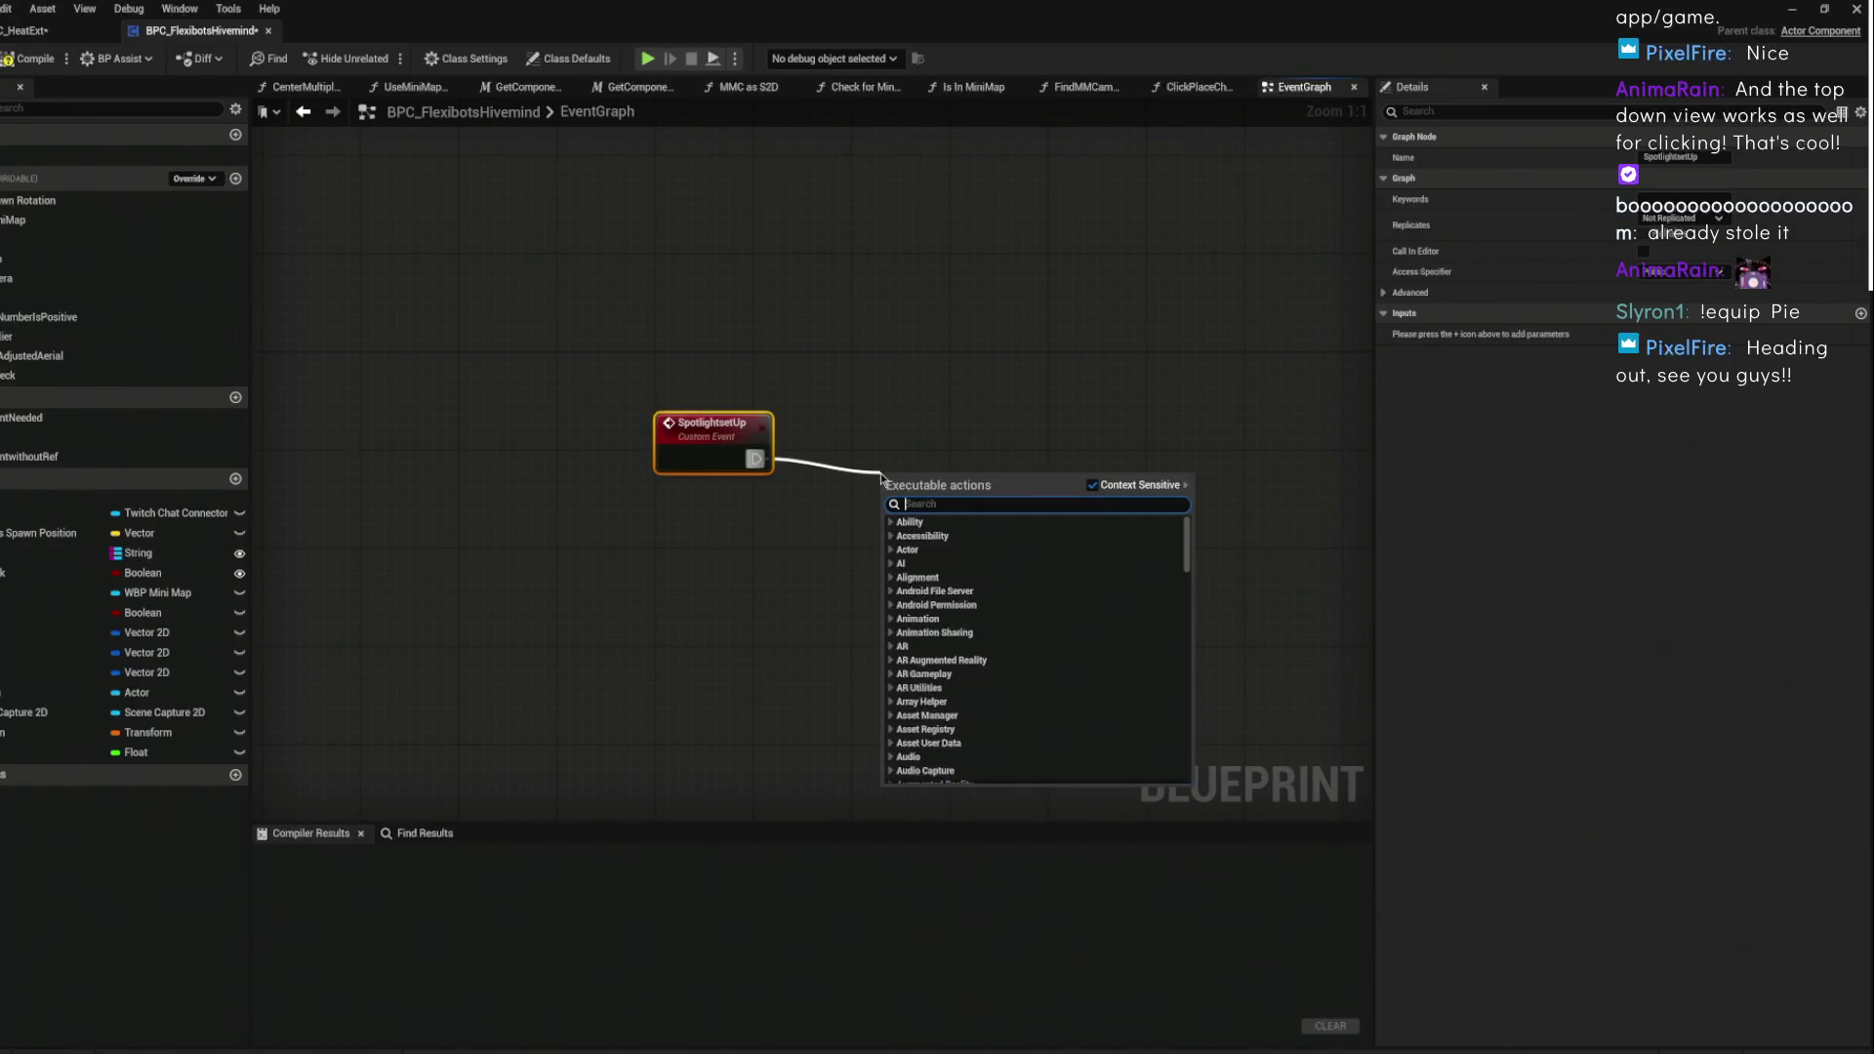
left_click(844, 430)
right_click(713, 535)
- Add a Get Owner node feeding a Get Component by Class node
type("get owner")
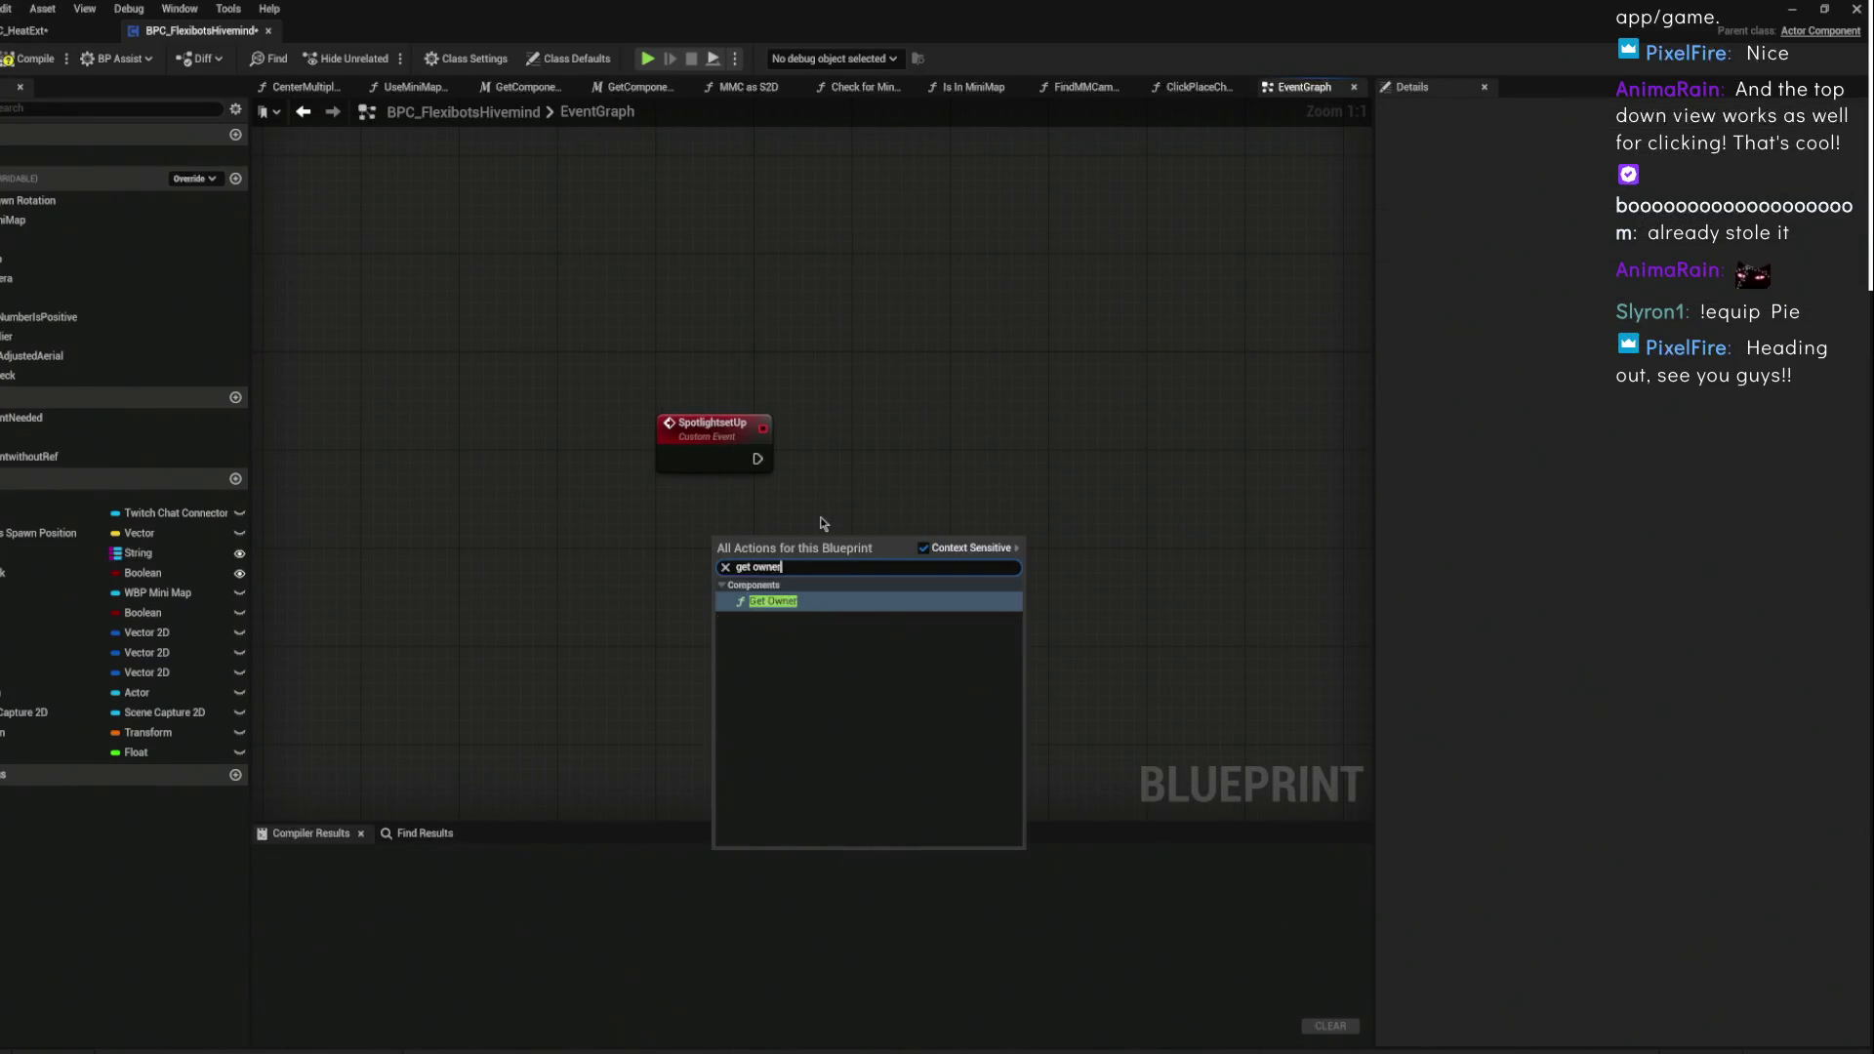
key("Return")
left_click_drag(860, 578, 1040, 488)
type("et of")
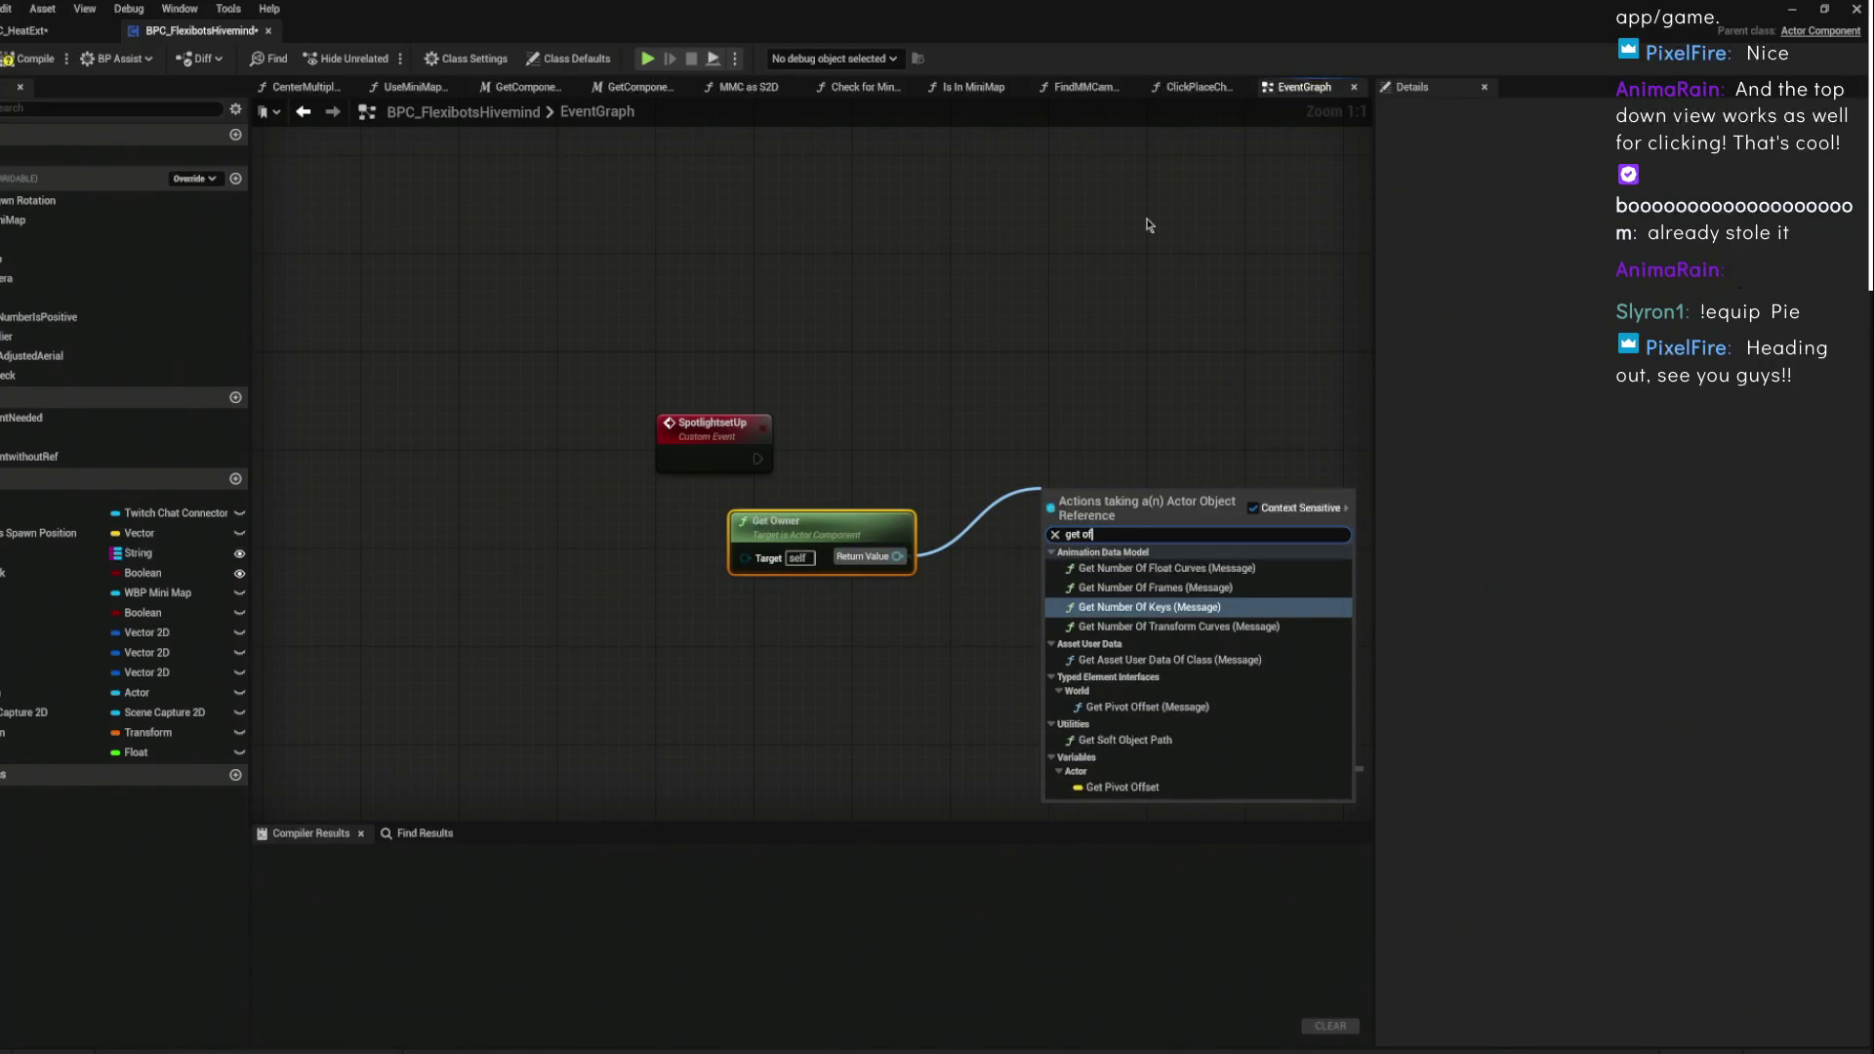
key("BackSpace")
key("BackSpace")
key("BackSpace")
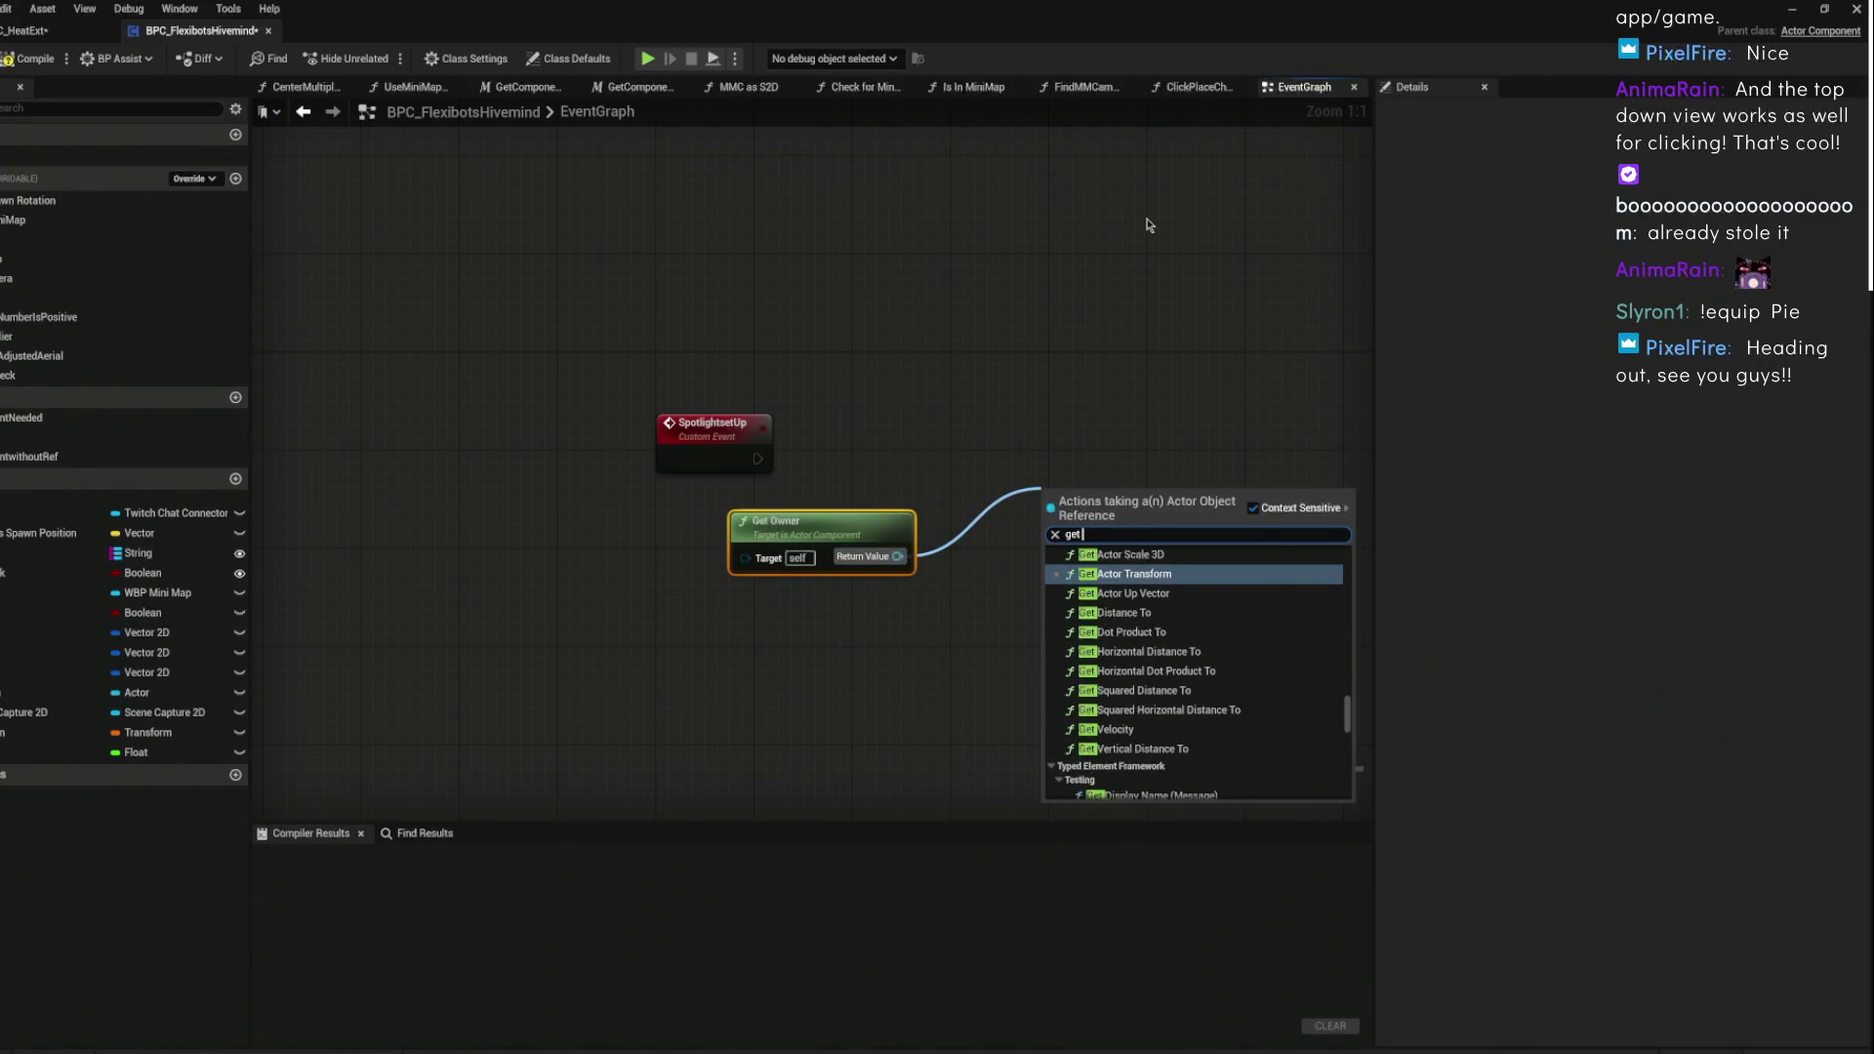
type("component")
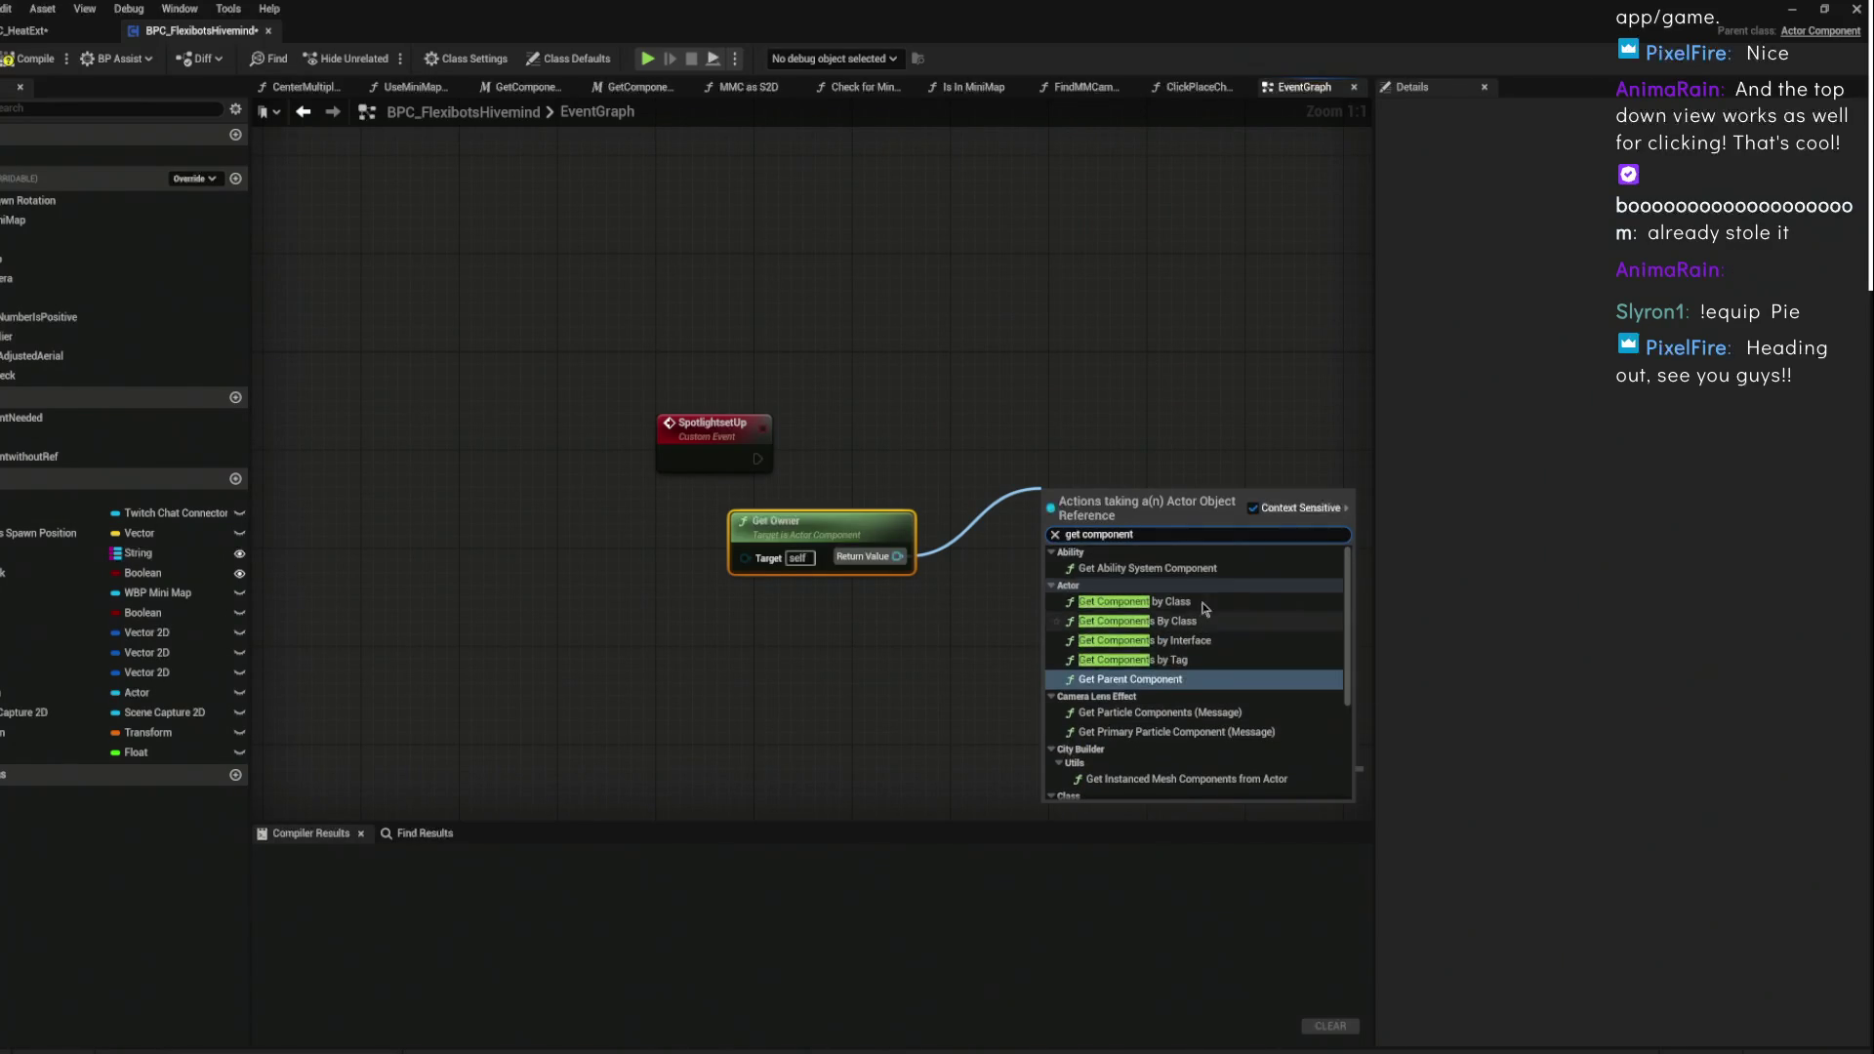
left_click(1216, 600)
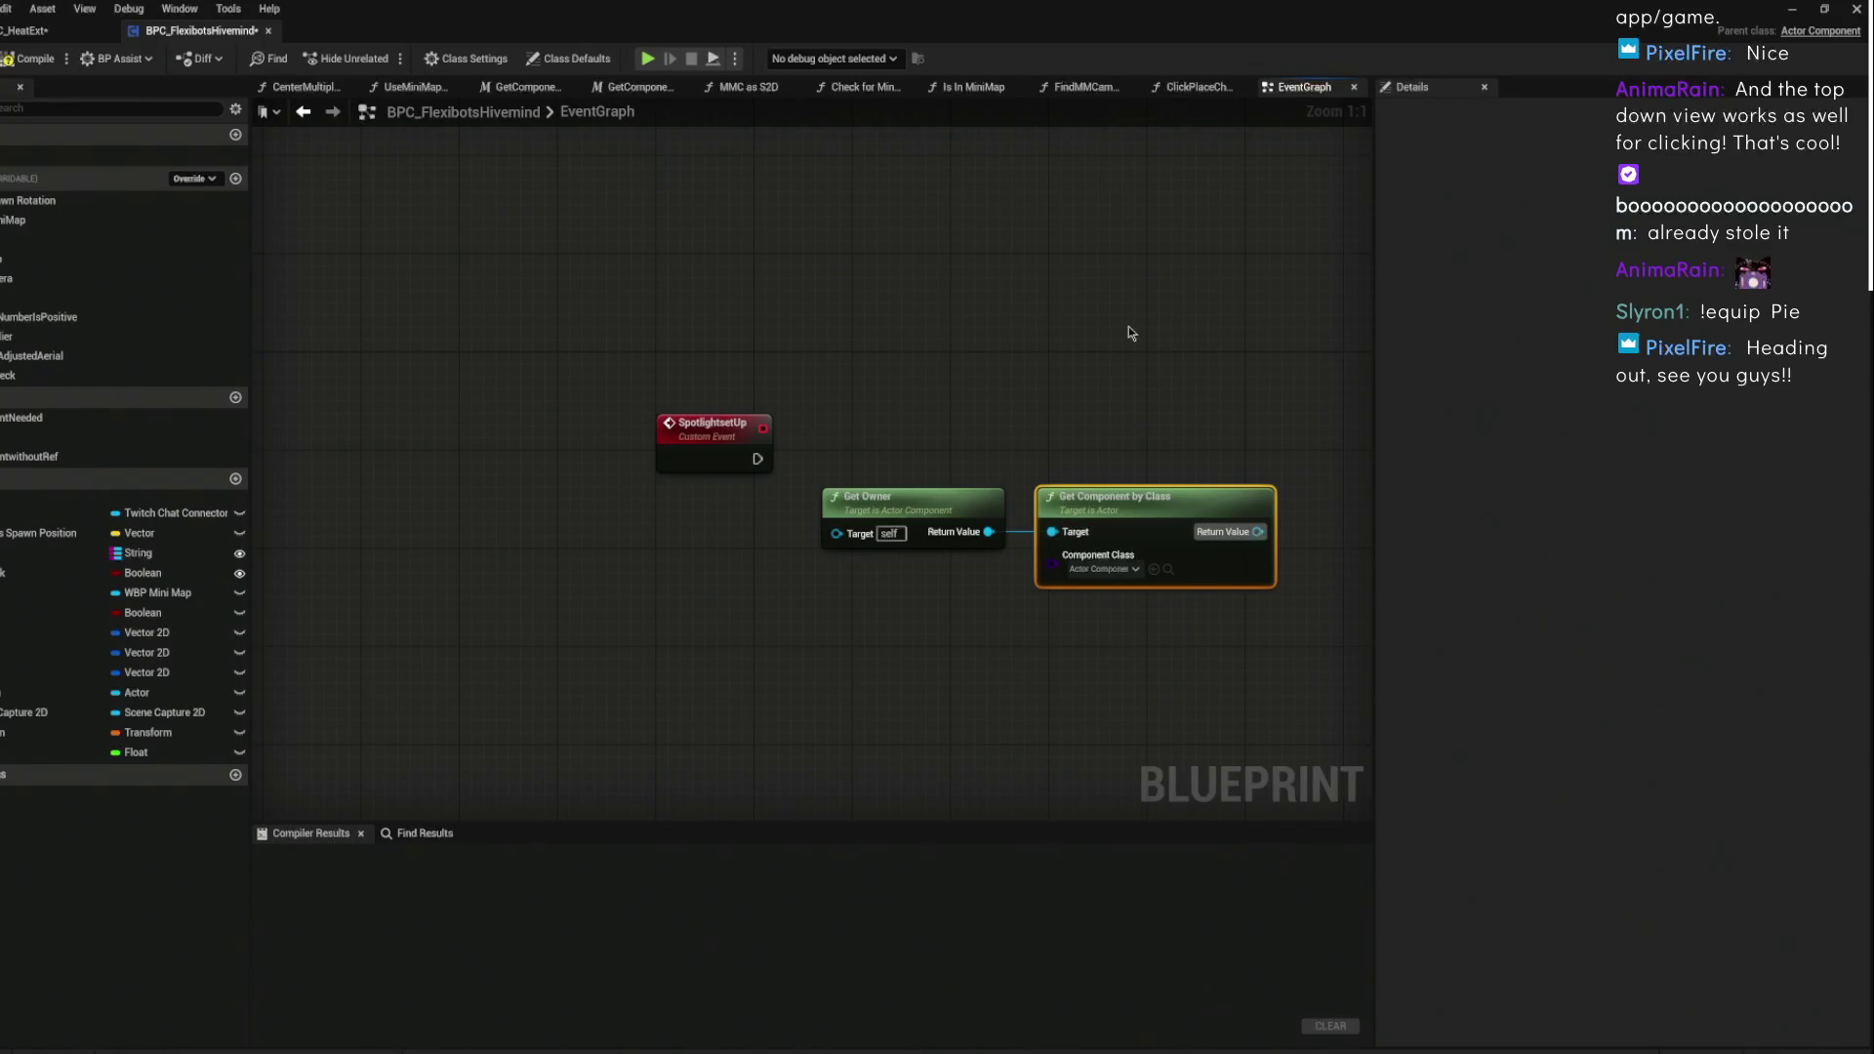
- Move both nodes left and set Get Component by Class's Component Class to TCPR_HighLightMyBot
left_click_drag(1151, 430, 962, 527)
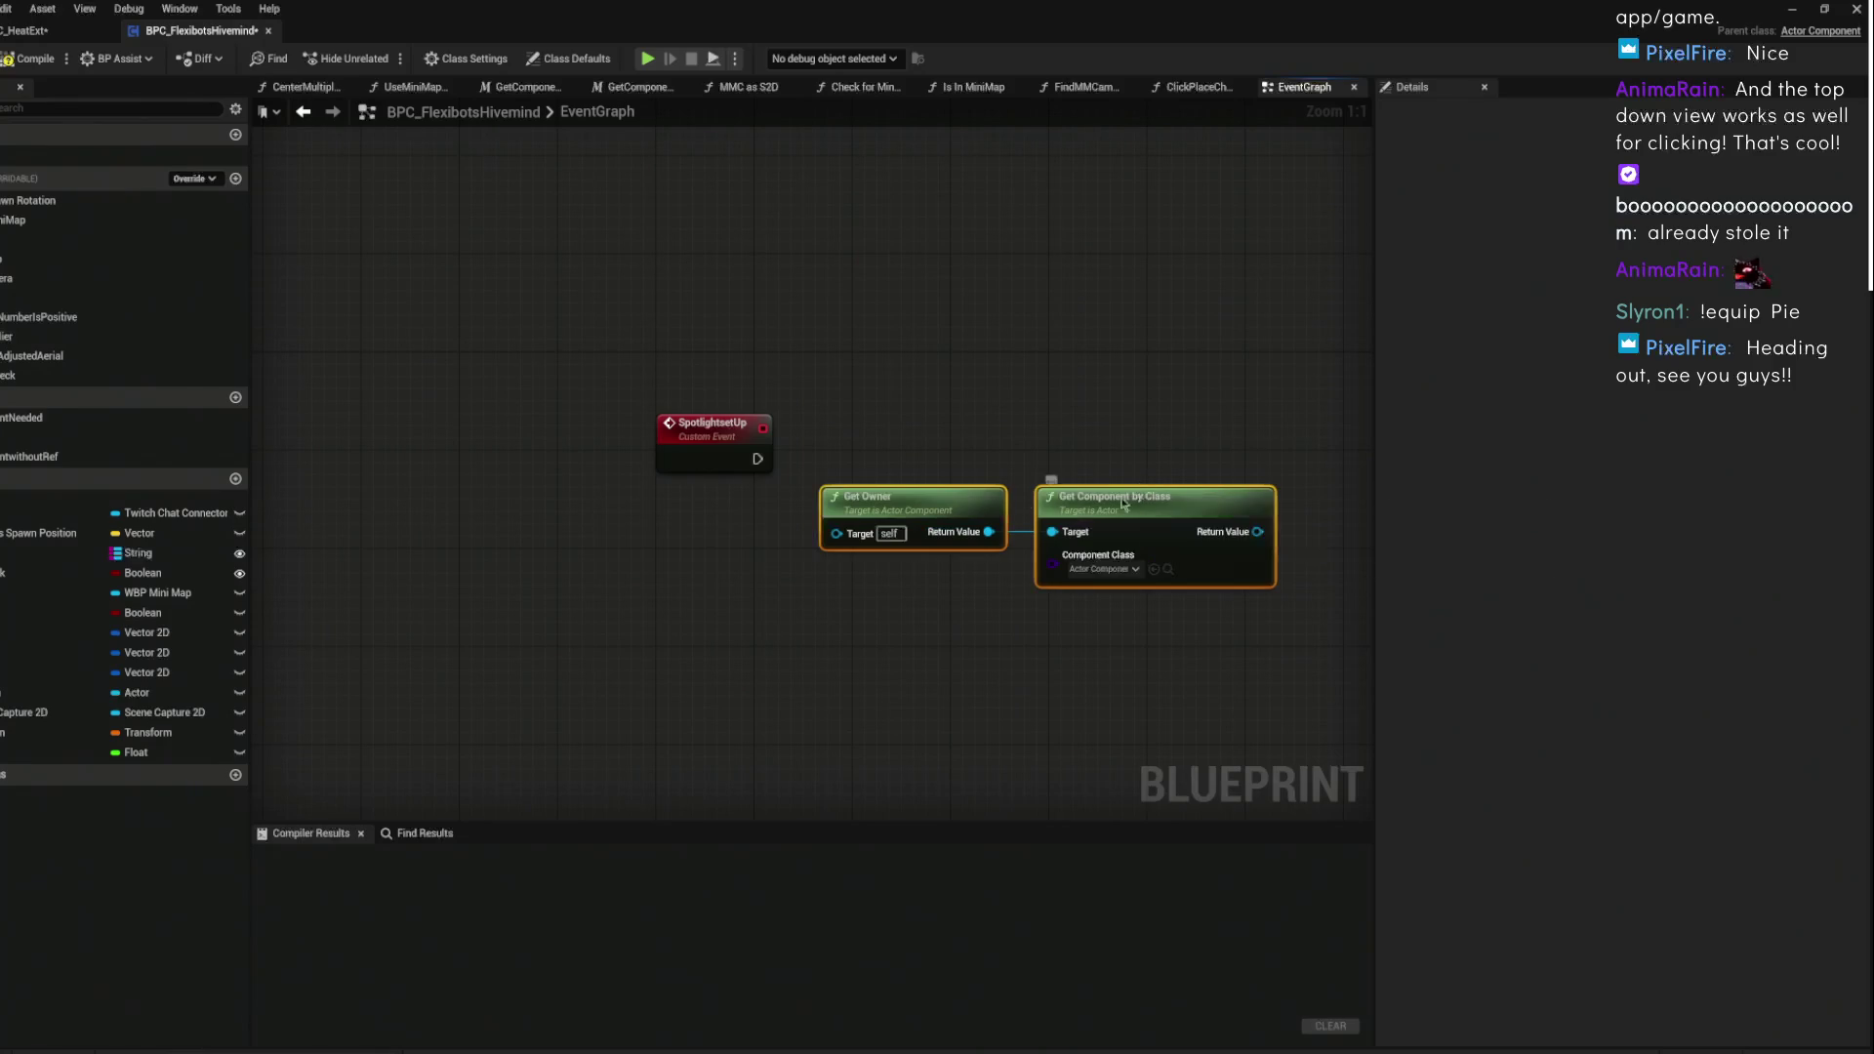
left_click_drag(1138, 568, 904, 568)
left_click(882, 572)
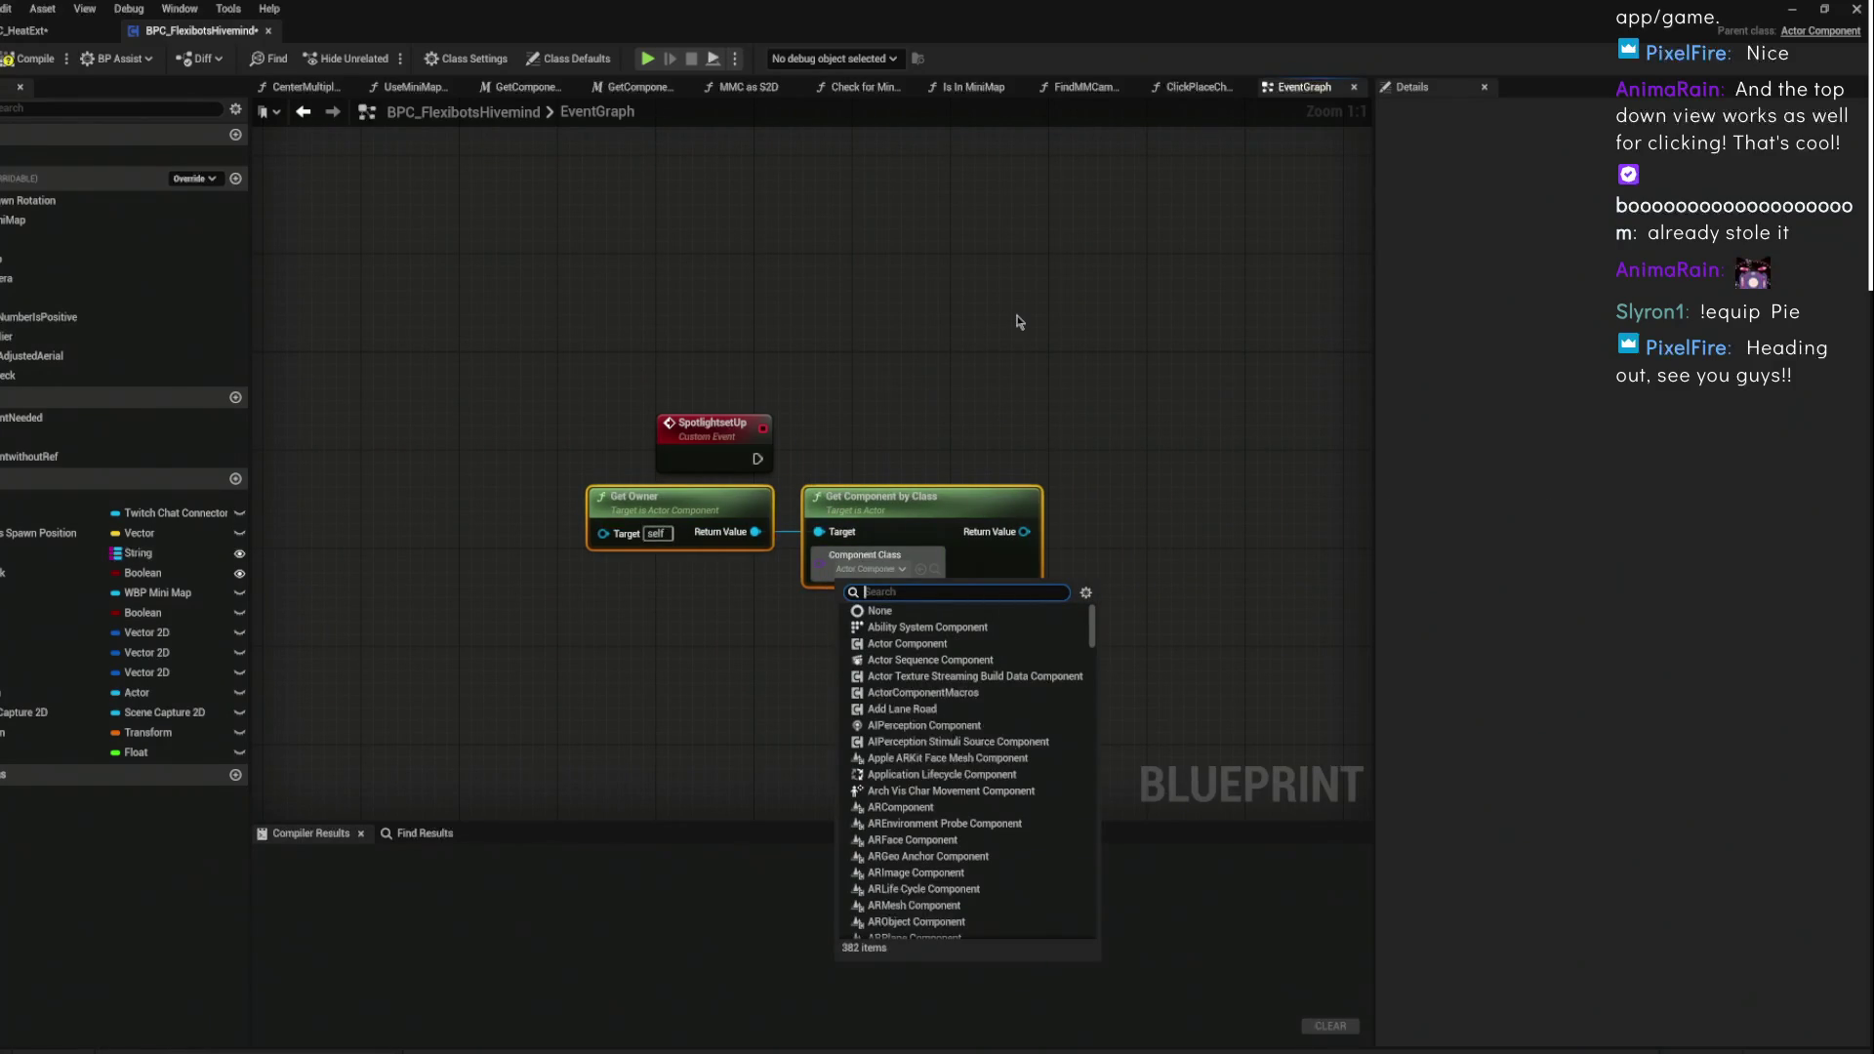
type("t")
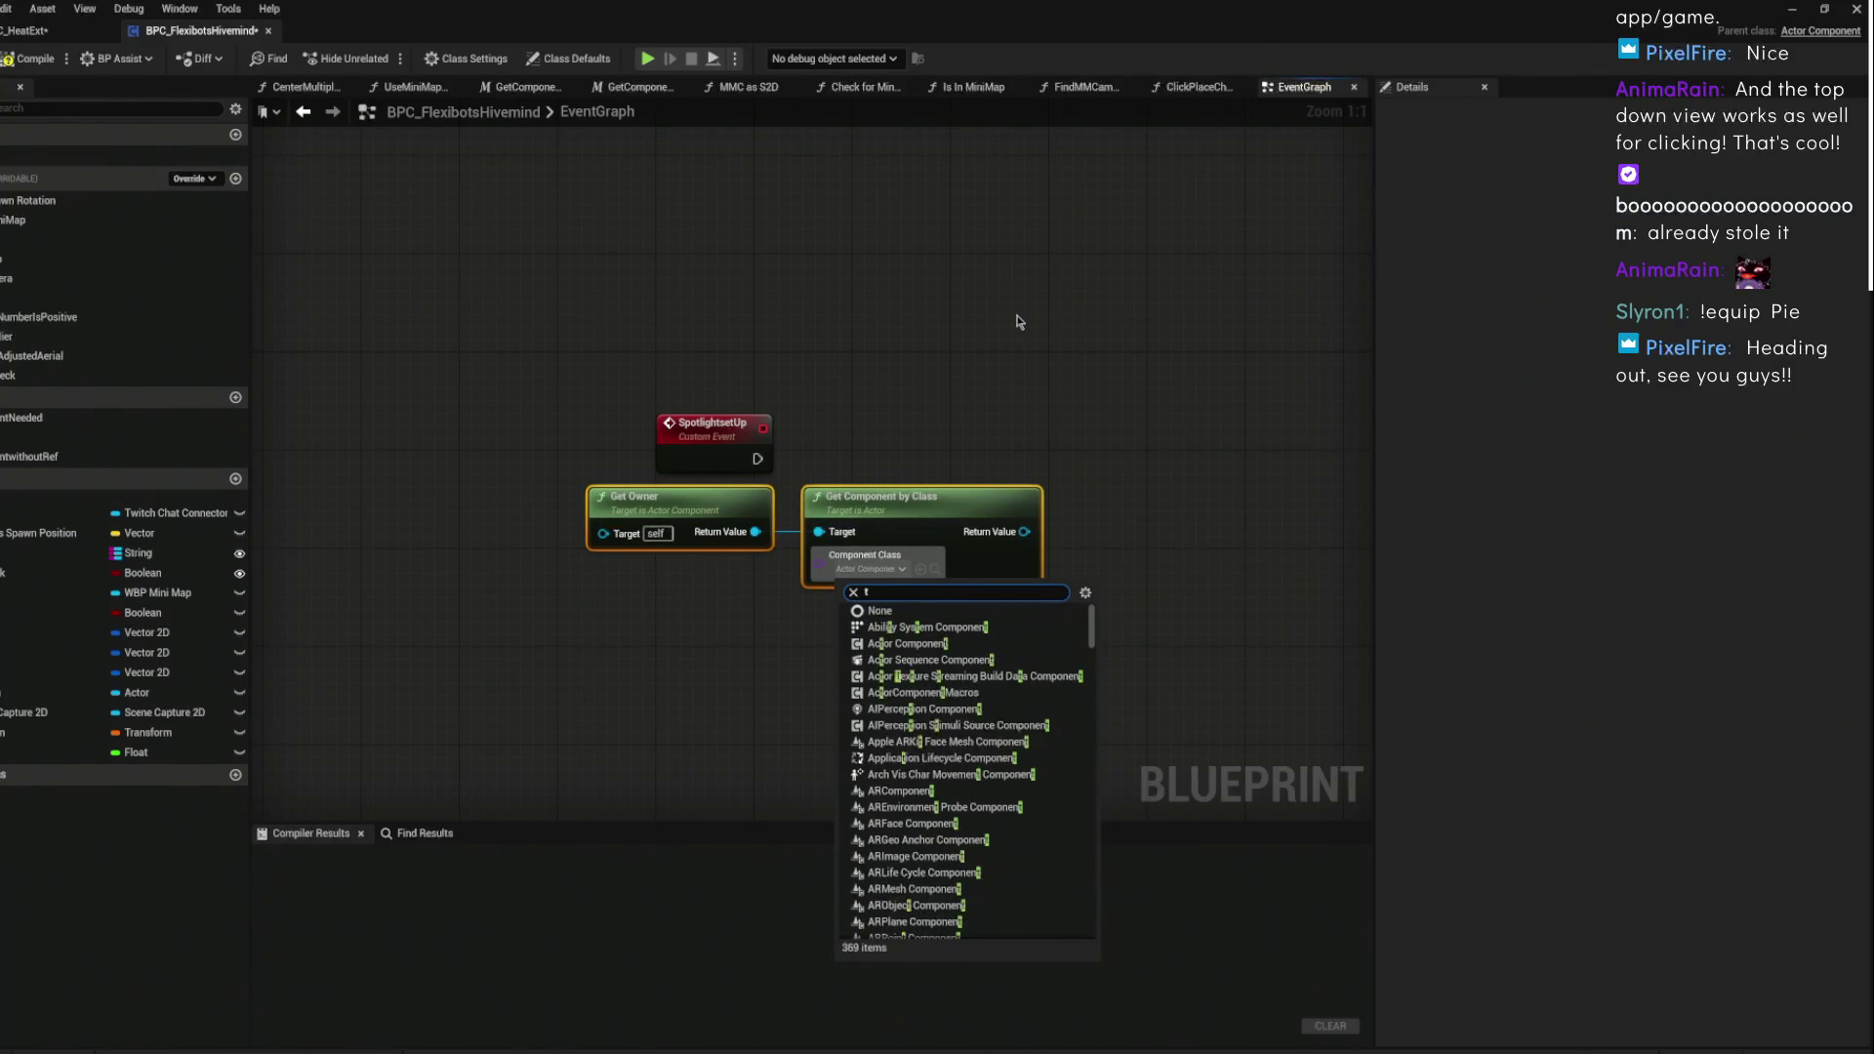
type("cpr")
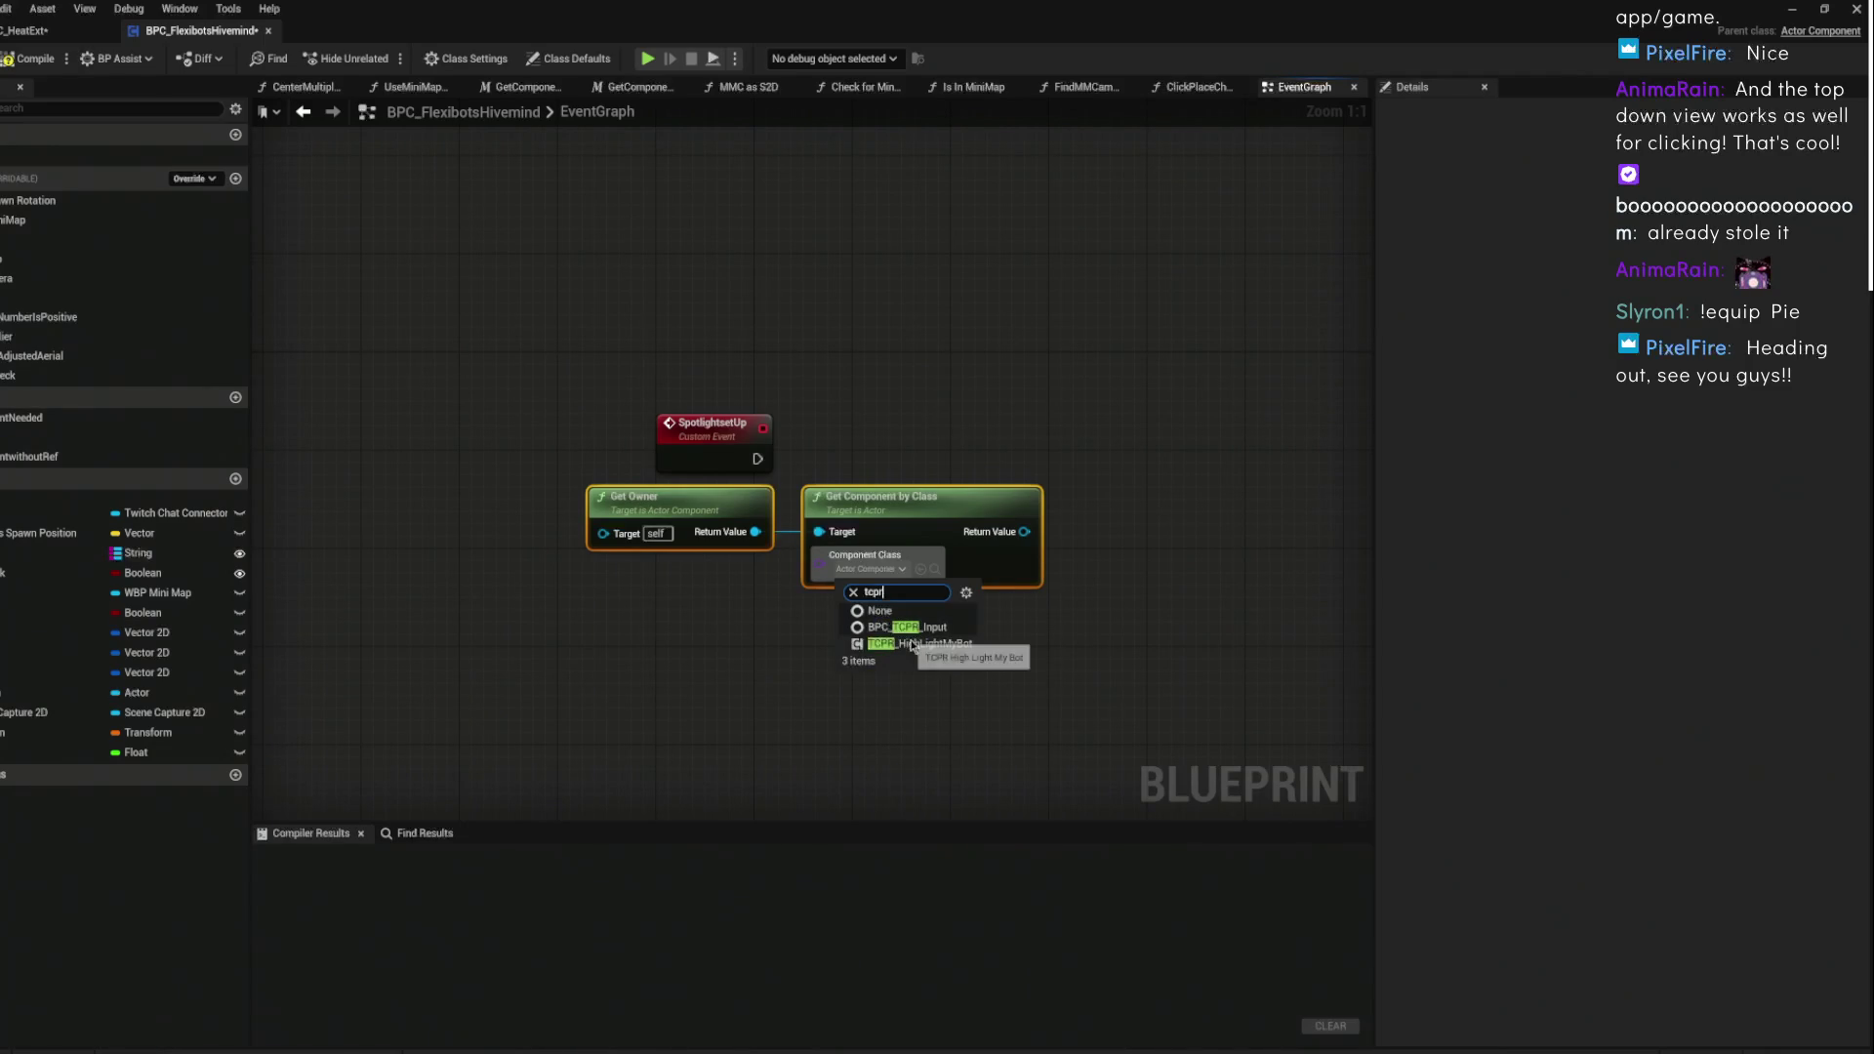
left_click(918, 643)
left_click(1028, 402)
left_click_drag(831, 587, 650, 552)
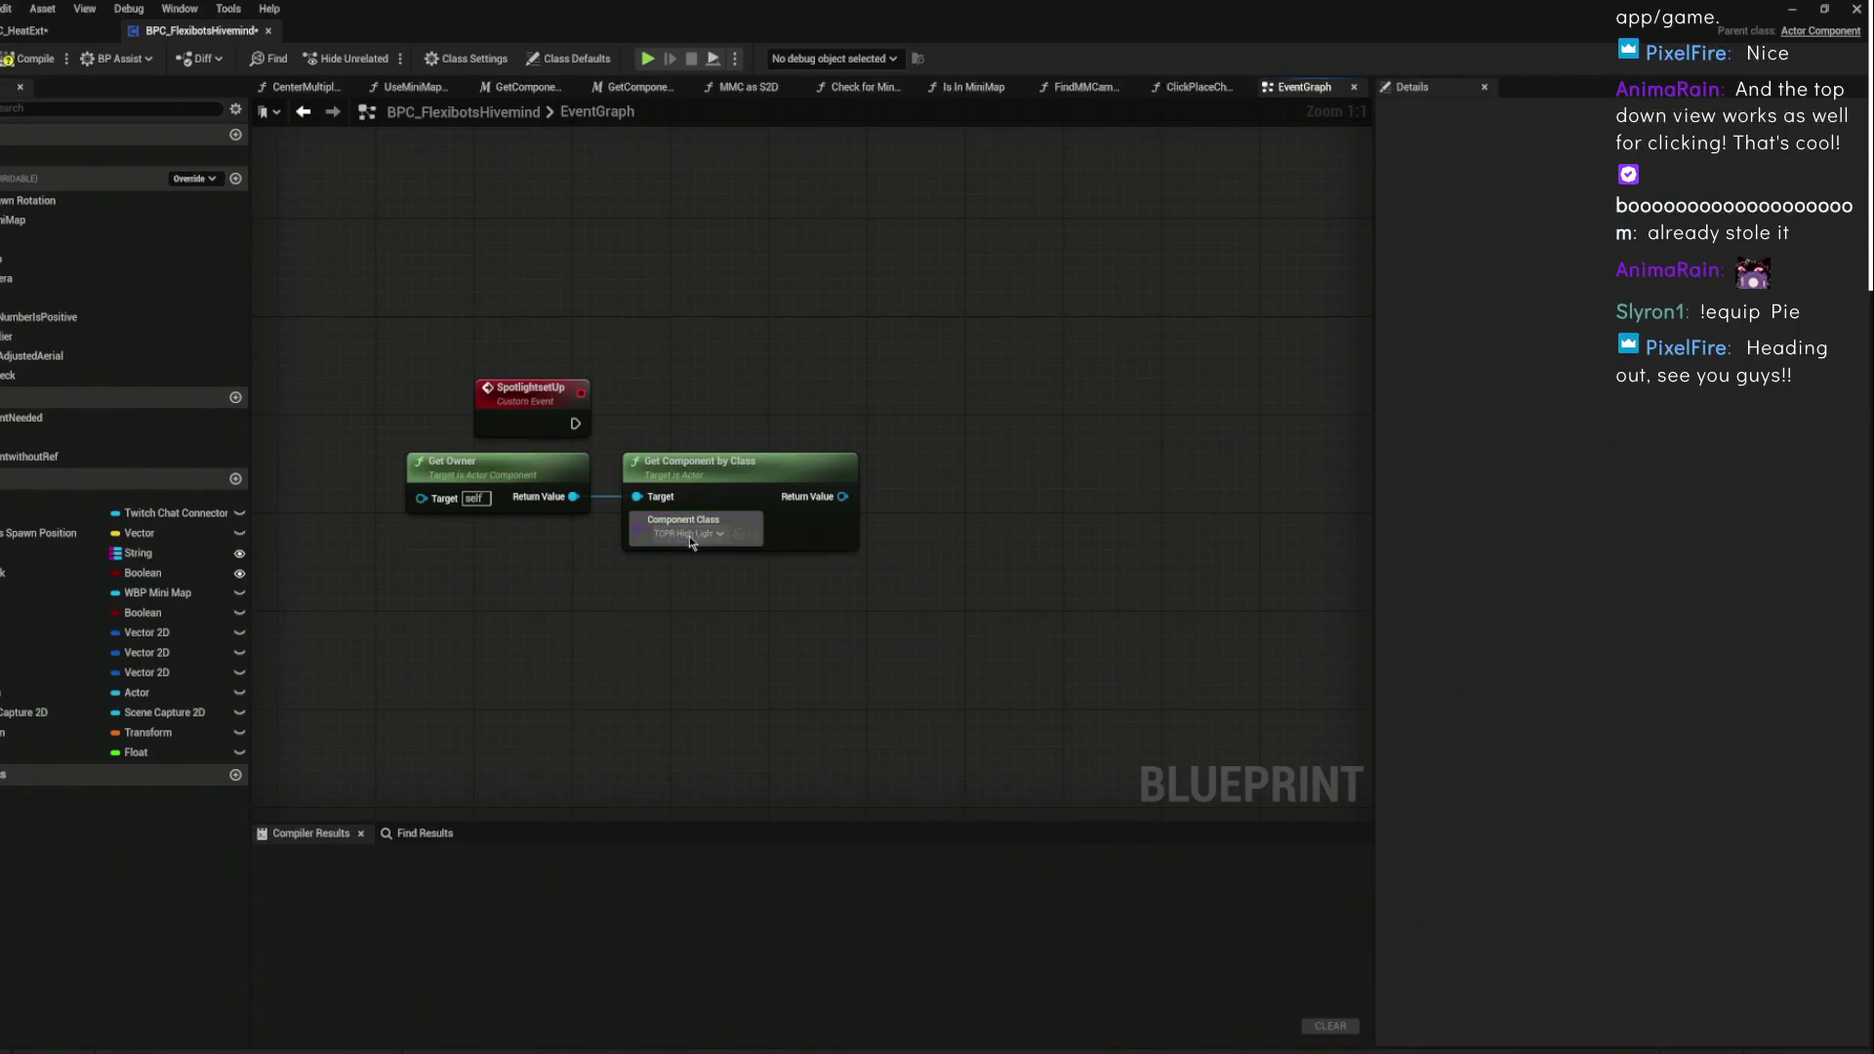
mouse_move(841, 497)
left_mouse_down()
mouse_move(945, 397)
mouse_move(931, 374)
left_mouse_up()
type("assign")
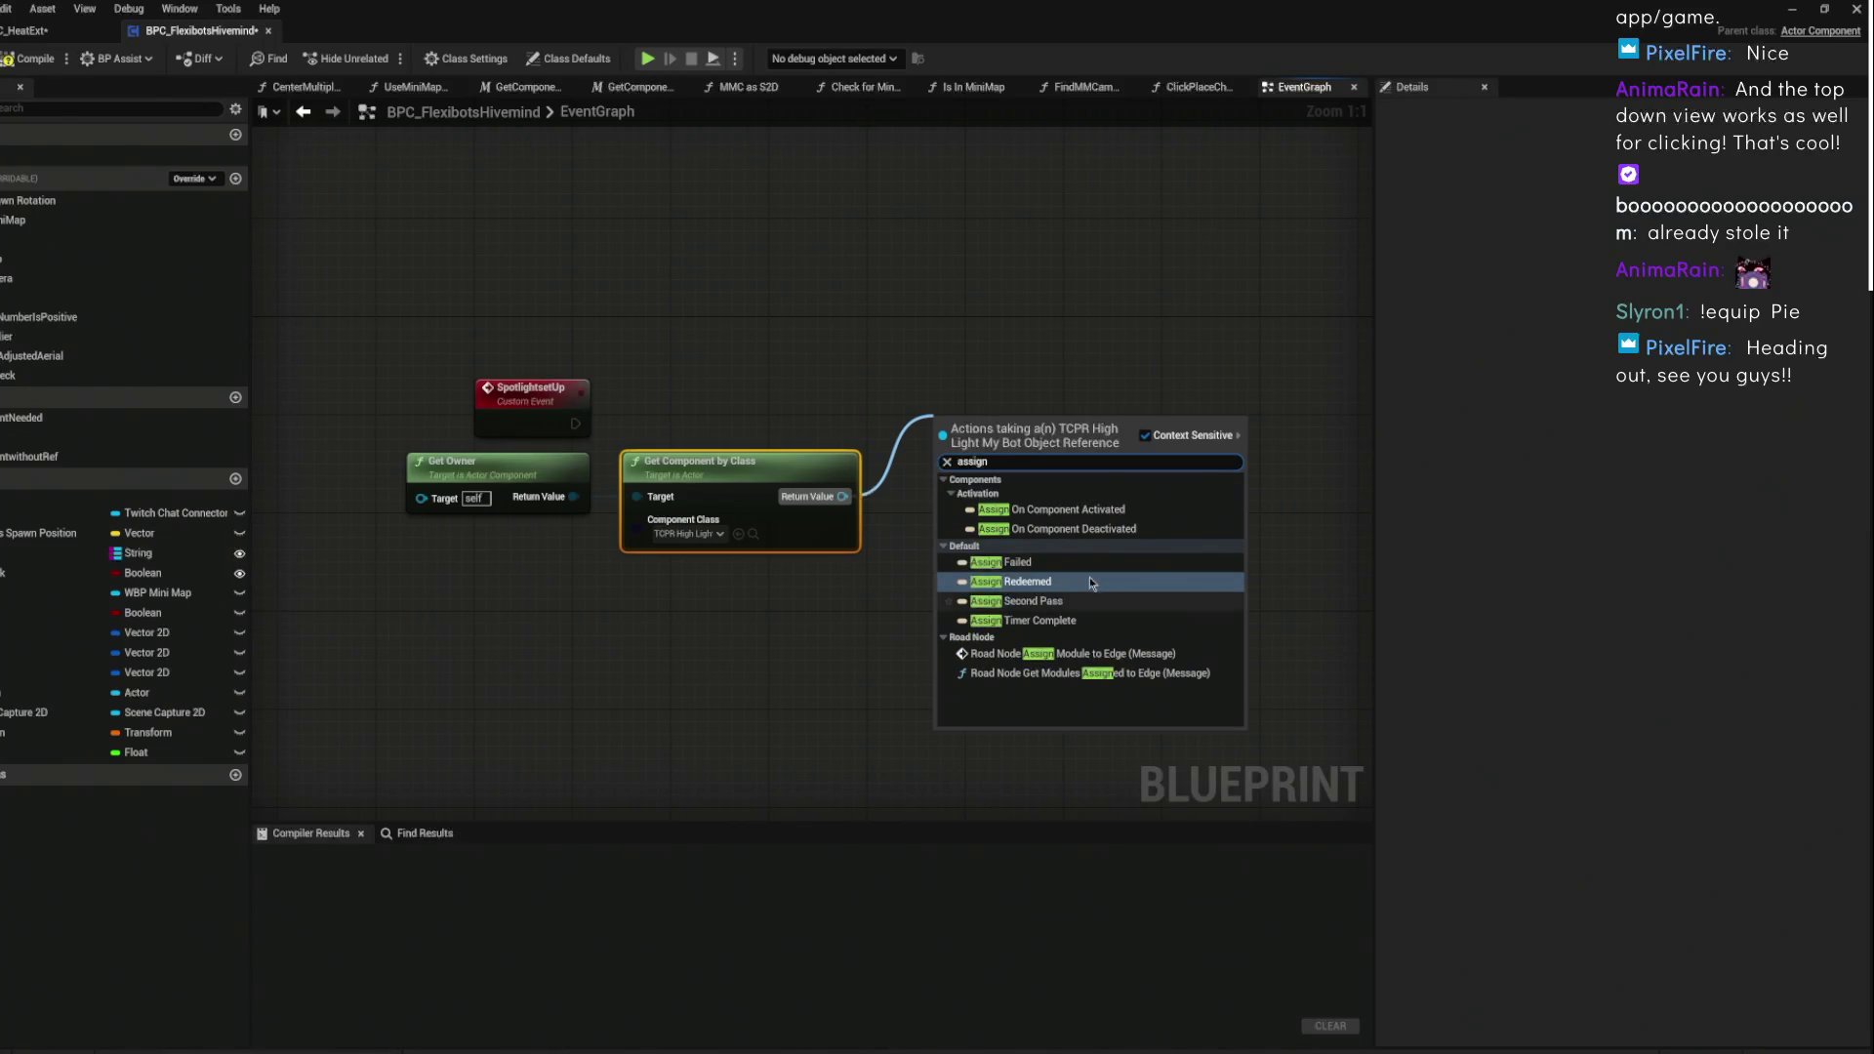
- Bind a new Redeemed_Event_1 via Assign Redeemed and straighten it into the node chain
left_click(1089, 582)
mouse_move(1000, 455)
left_mouse_down()
mouse_move(672, 400)
mouse_move(703, 430)
left_mouse_up()
key("f")
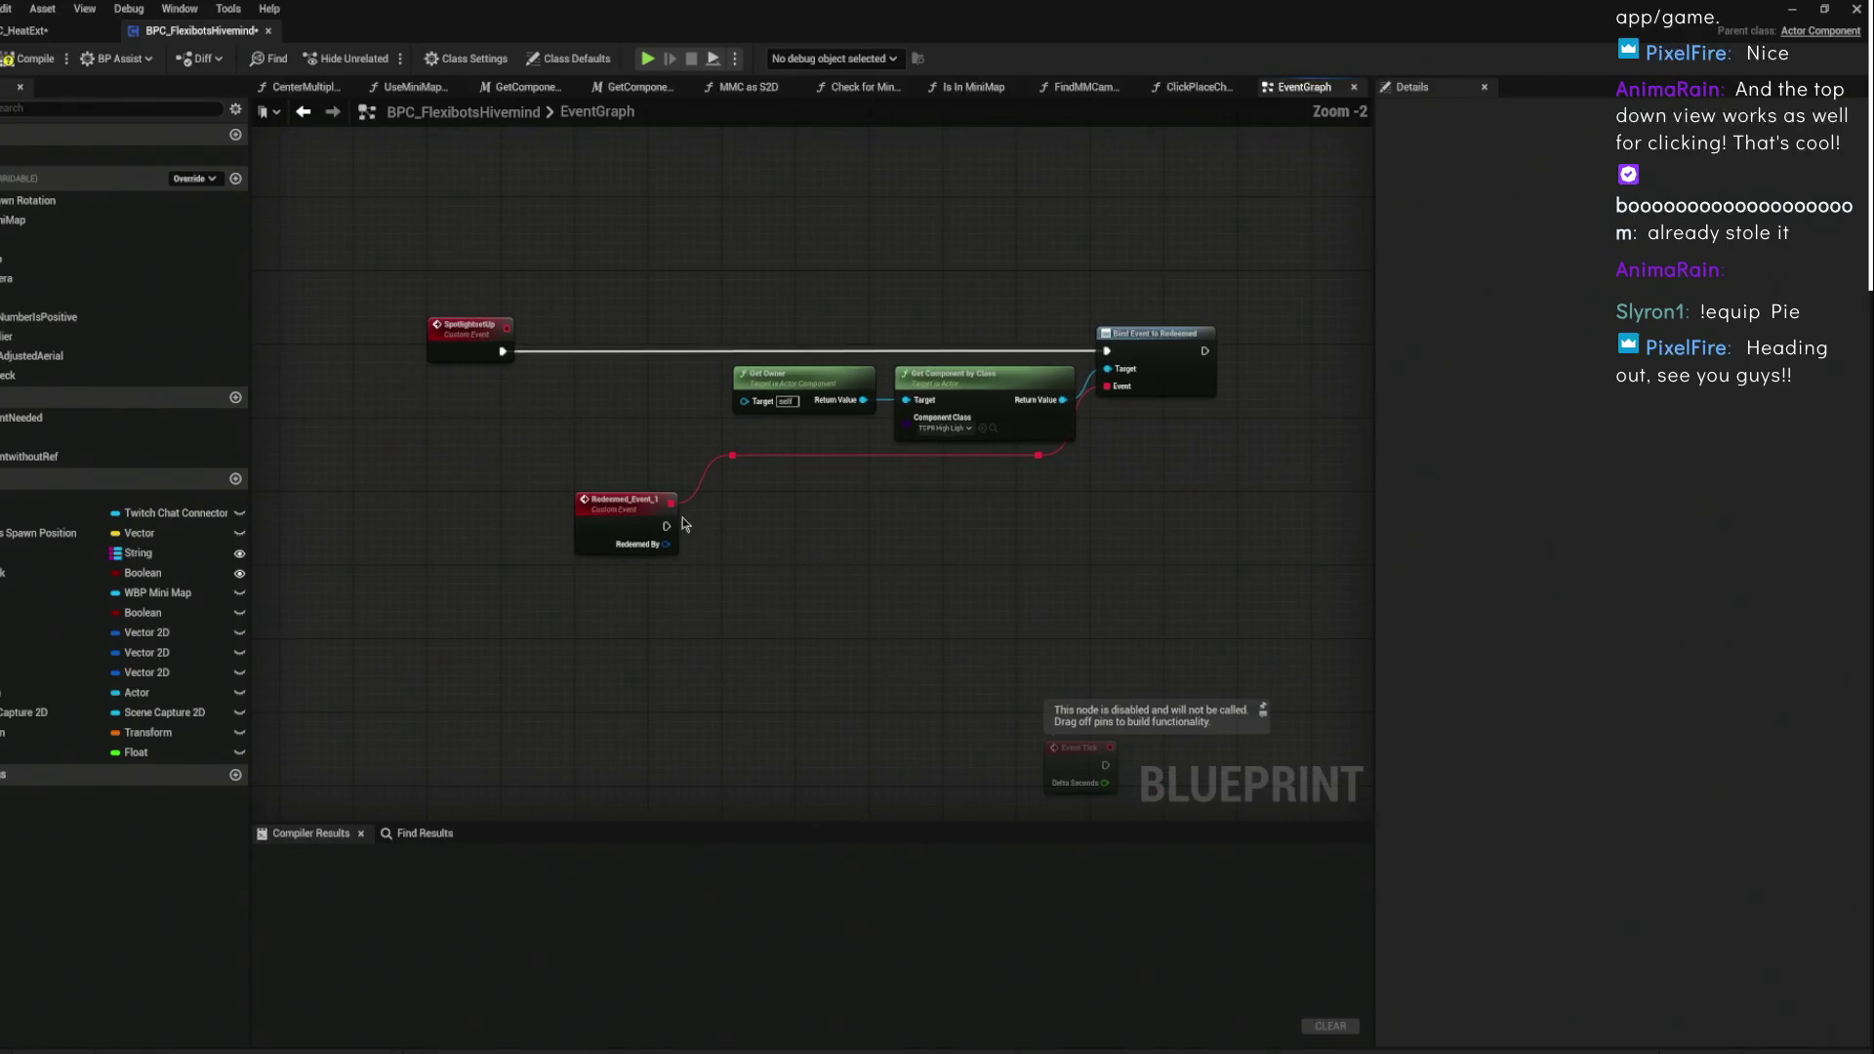
scroll(828, 481, "down", 2)
- Save the hivemind Blueprint with Ctrl+S and compile it successfully
key("ctrl+s")
left_click(9, 62)
scroll(908, 488, "down", 4)
scroll(907, 488, "up", 3)
left_click(849, 361)
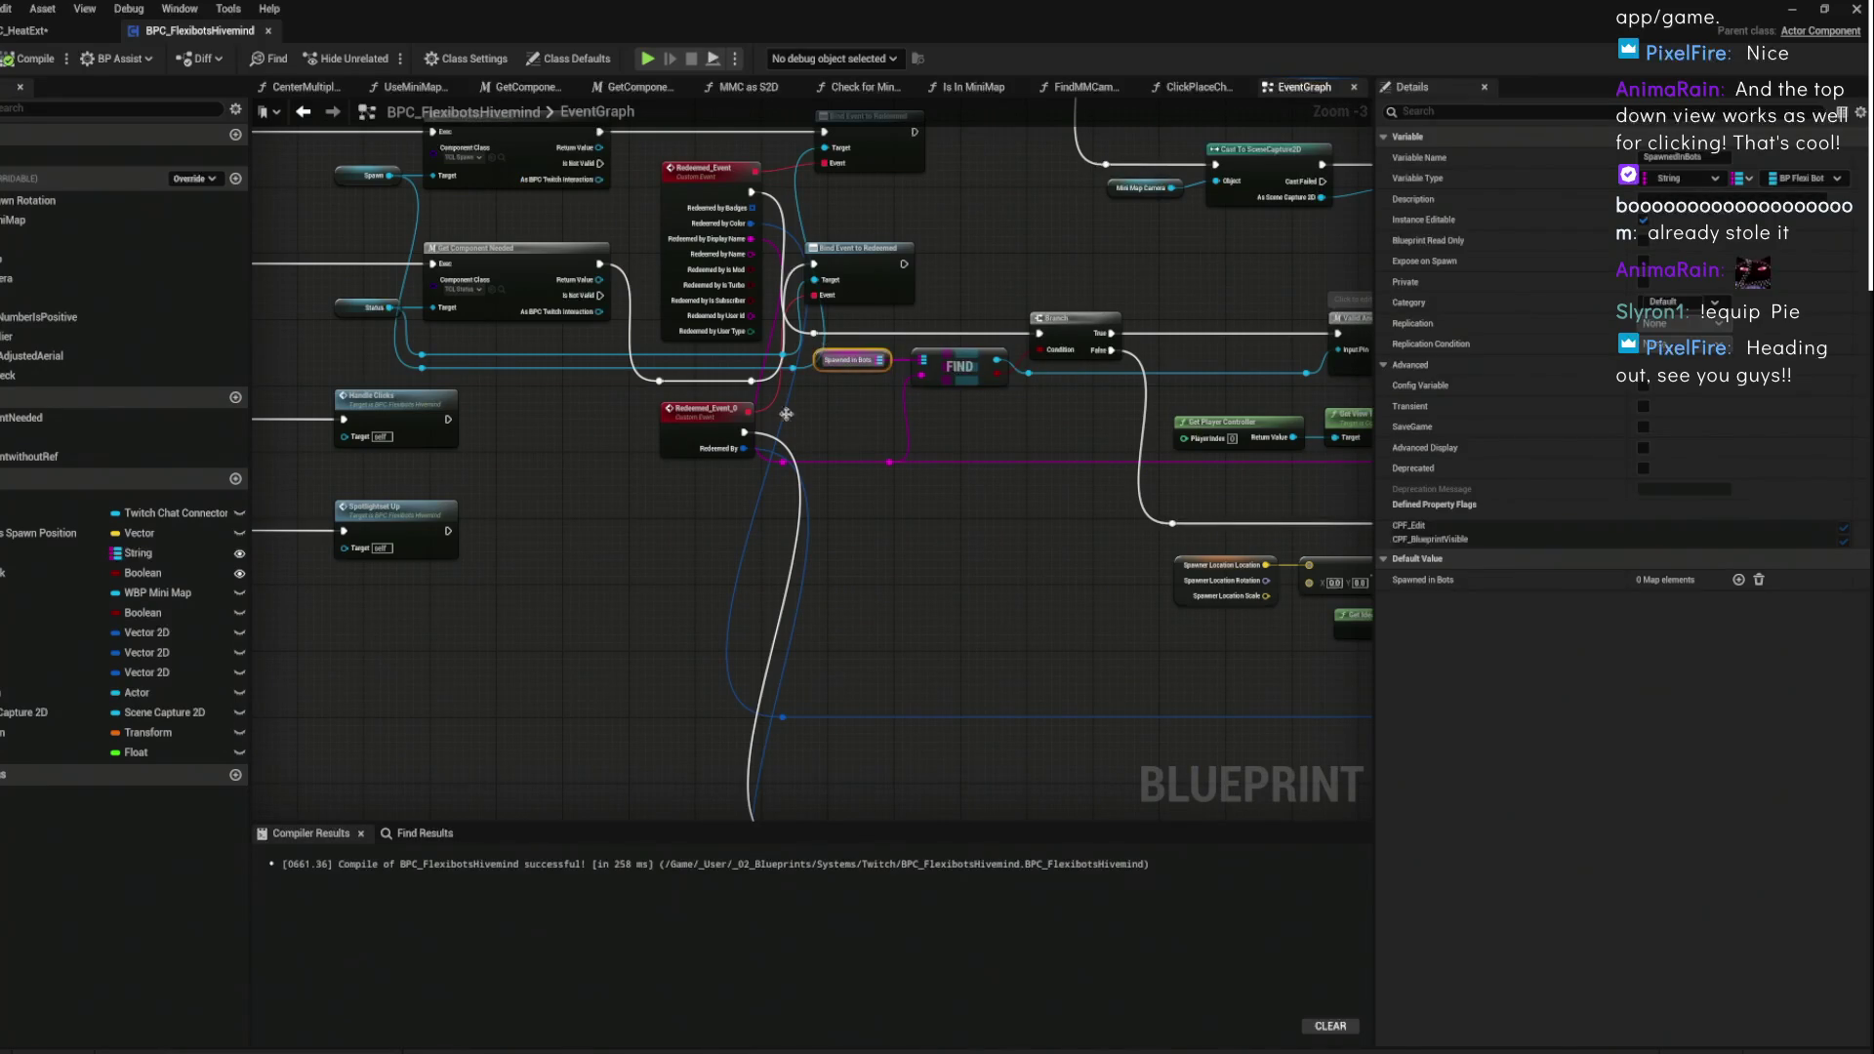
- Paste copies of Spawned in Bots and FIND, keying FIND by Redeemed_Event_1's redeemer display name
left_click(397, 635)
left_click_drag(397, 635, 620, 350)
key("ctrl+v")
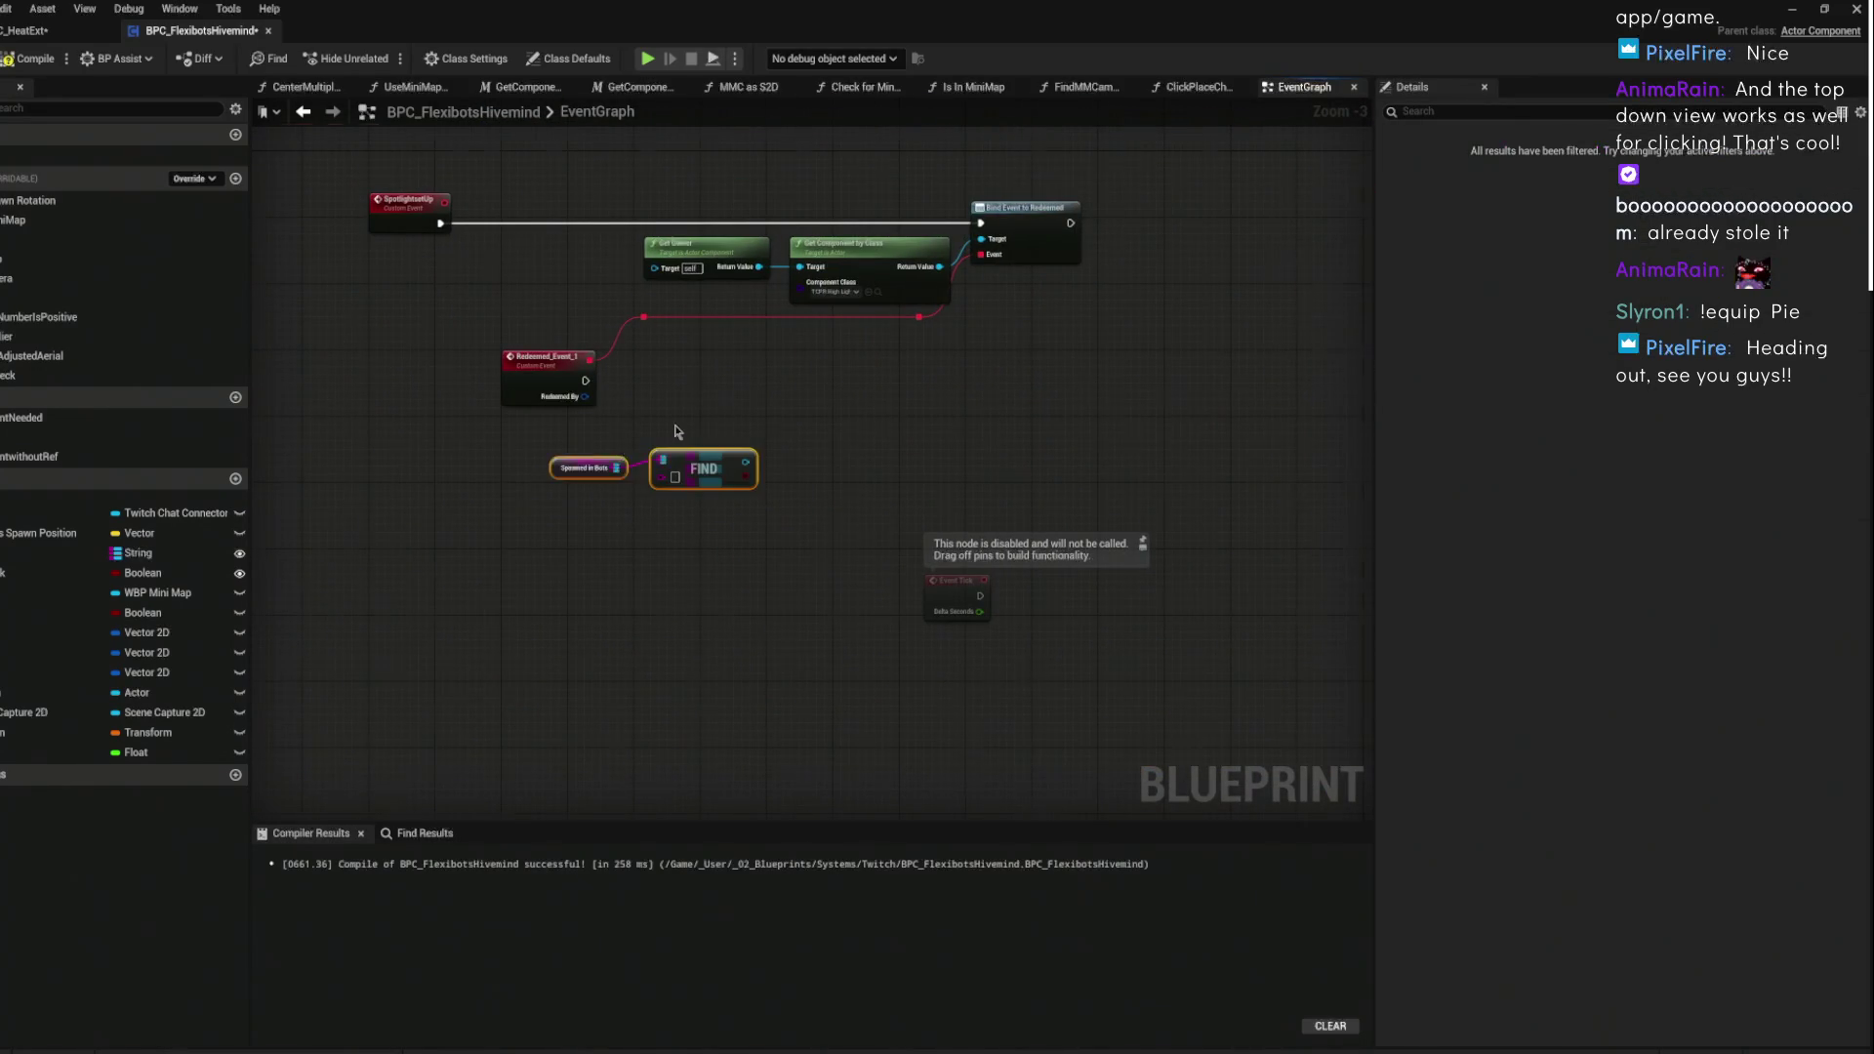
scroll(684, 547, "up", 3)
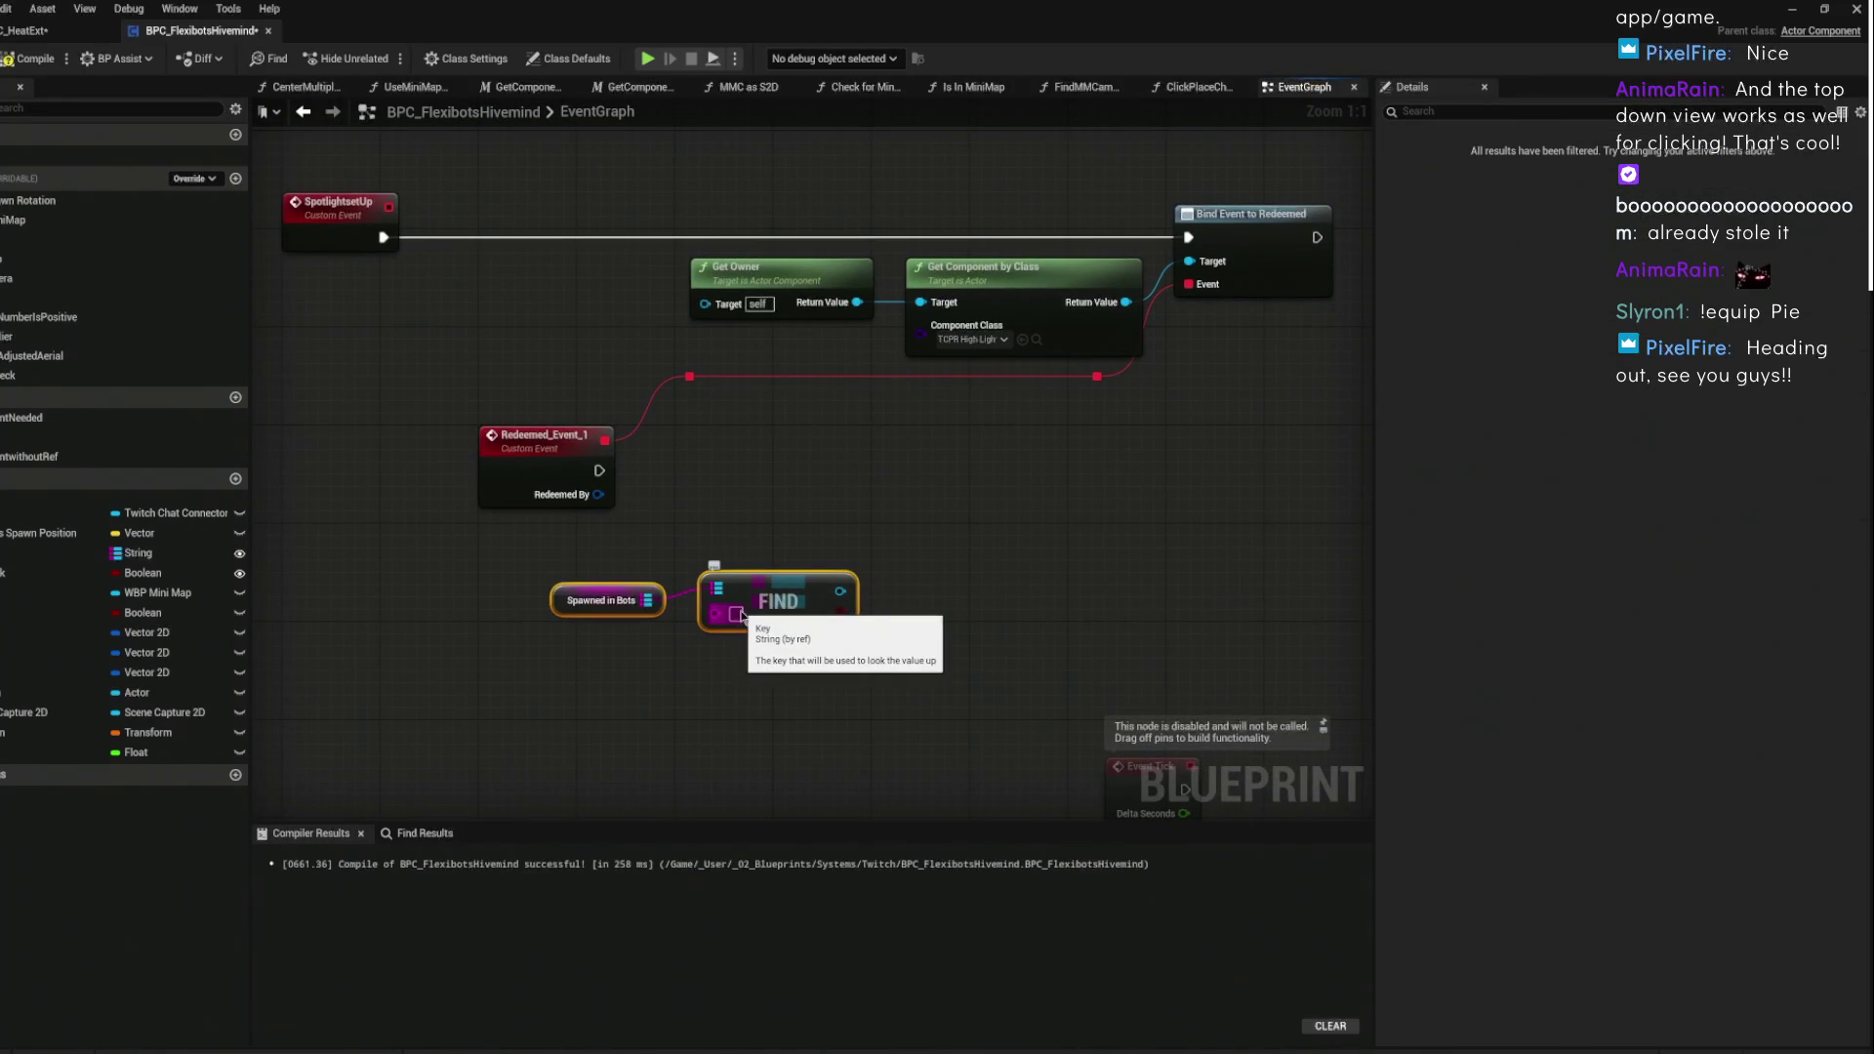
left_click(580, 498)
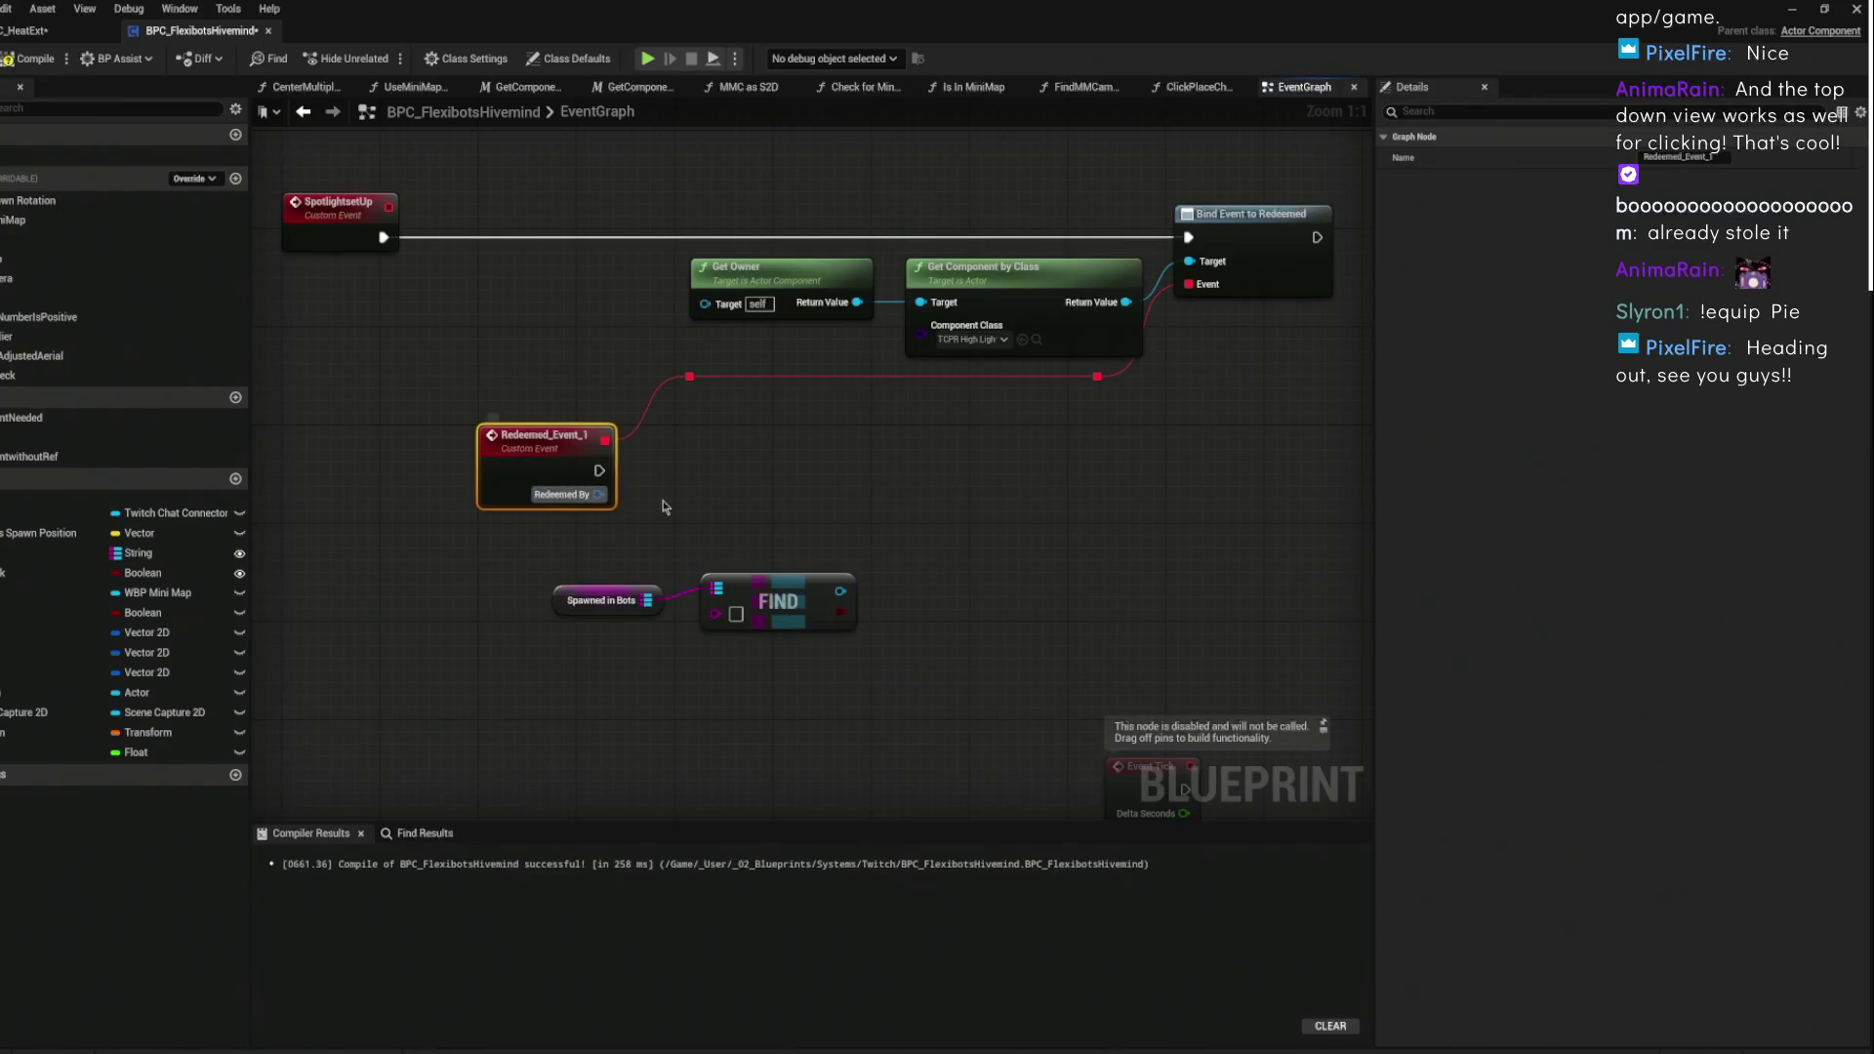
left_click_drag(656, 593, 727, 408)
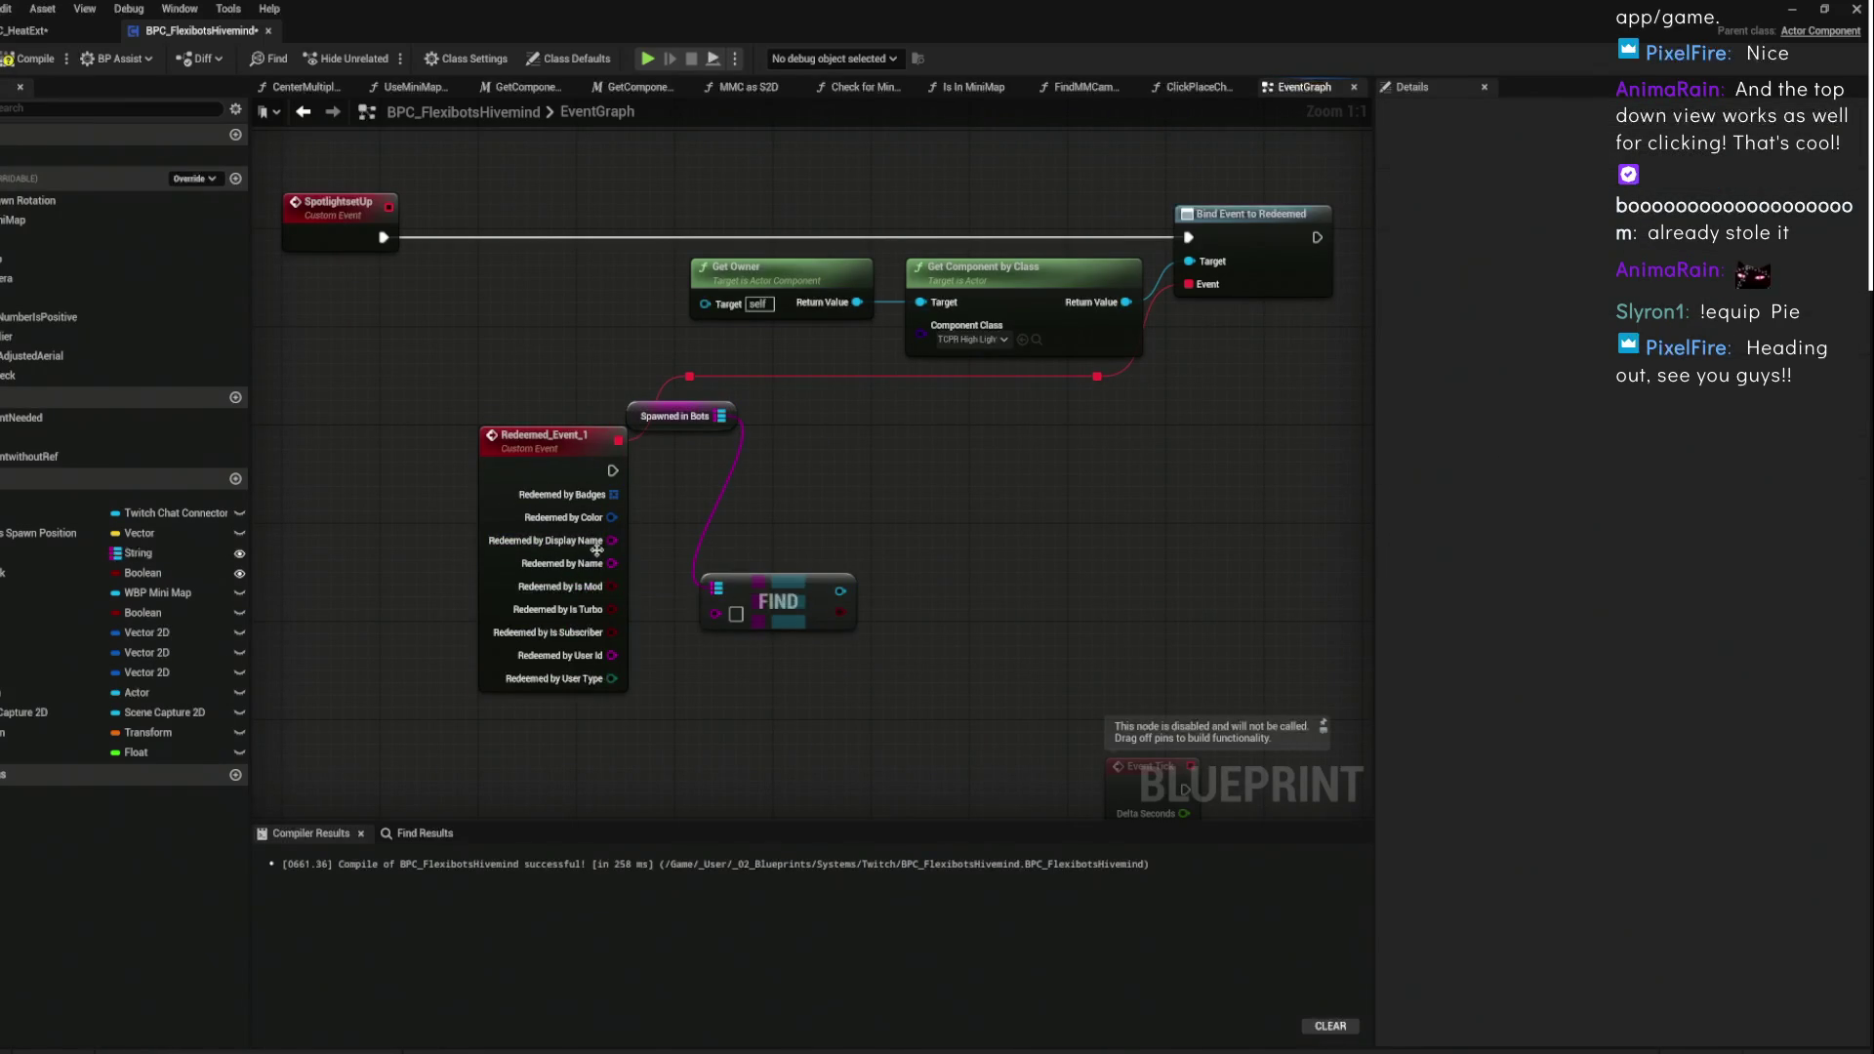
mouse_move(603, 539)
left_mouse_down()
mouse_move(727, 584)
mouse_move(715, 617)
left_mouse_up()
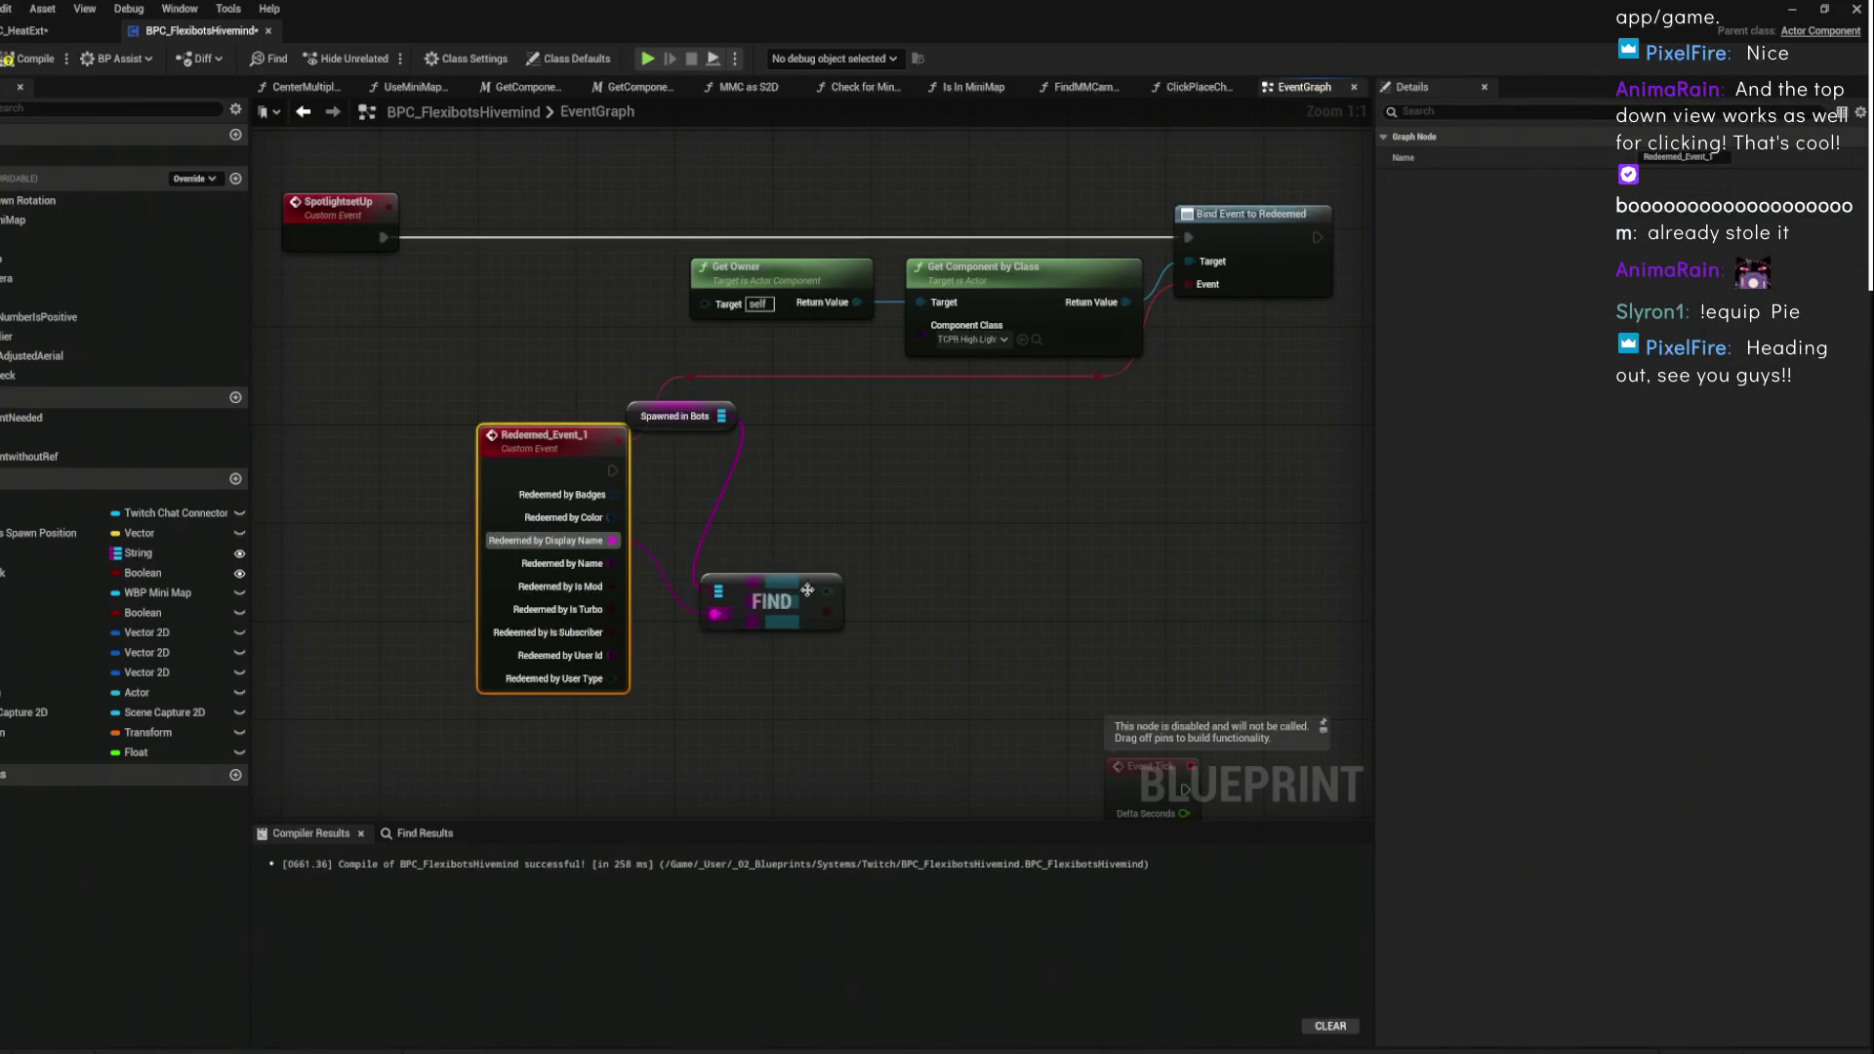
left_click_drag(683, 416, 662, 464)
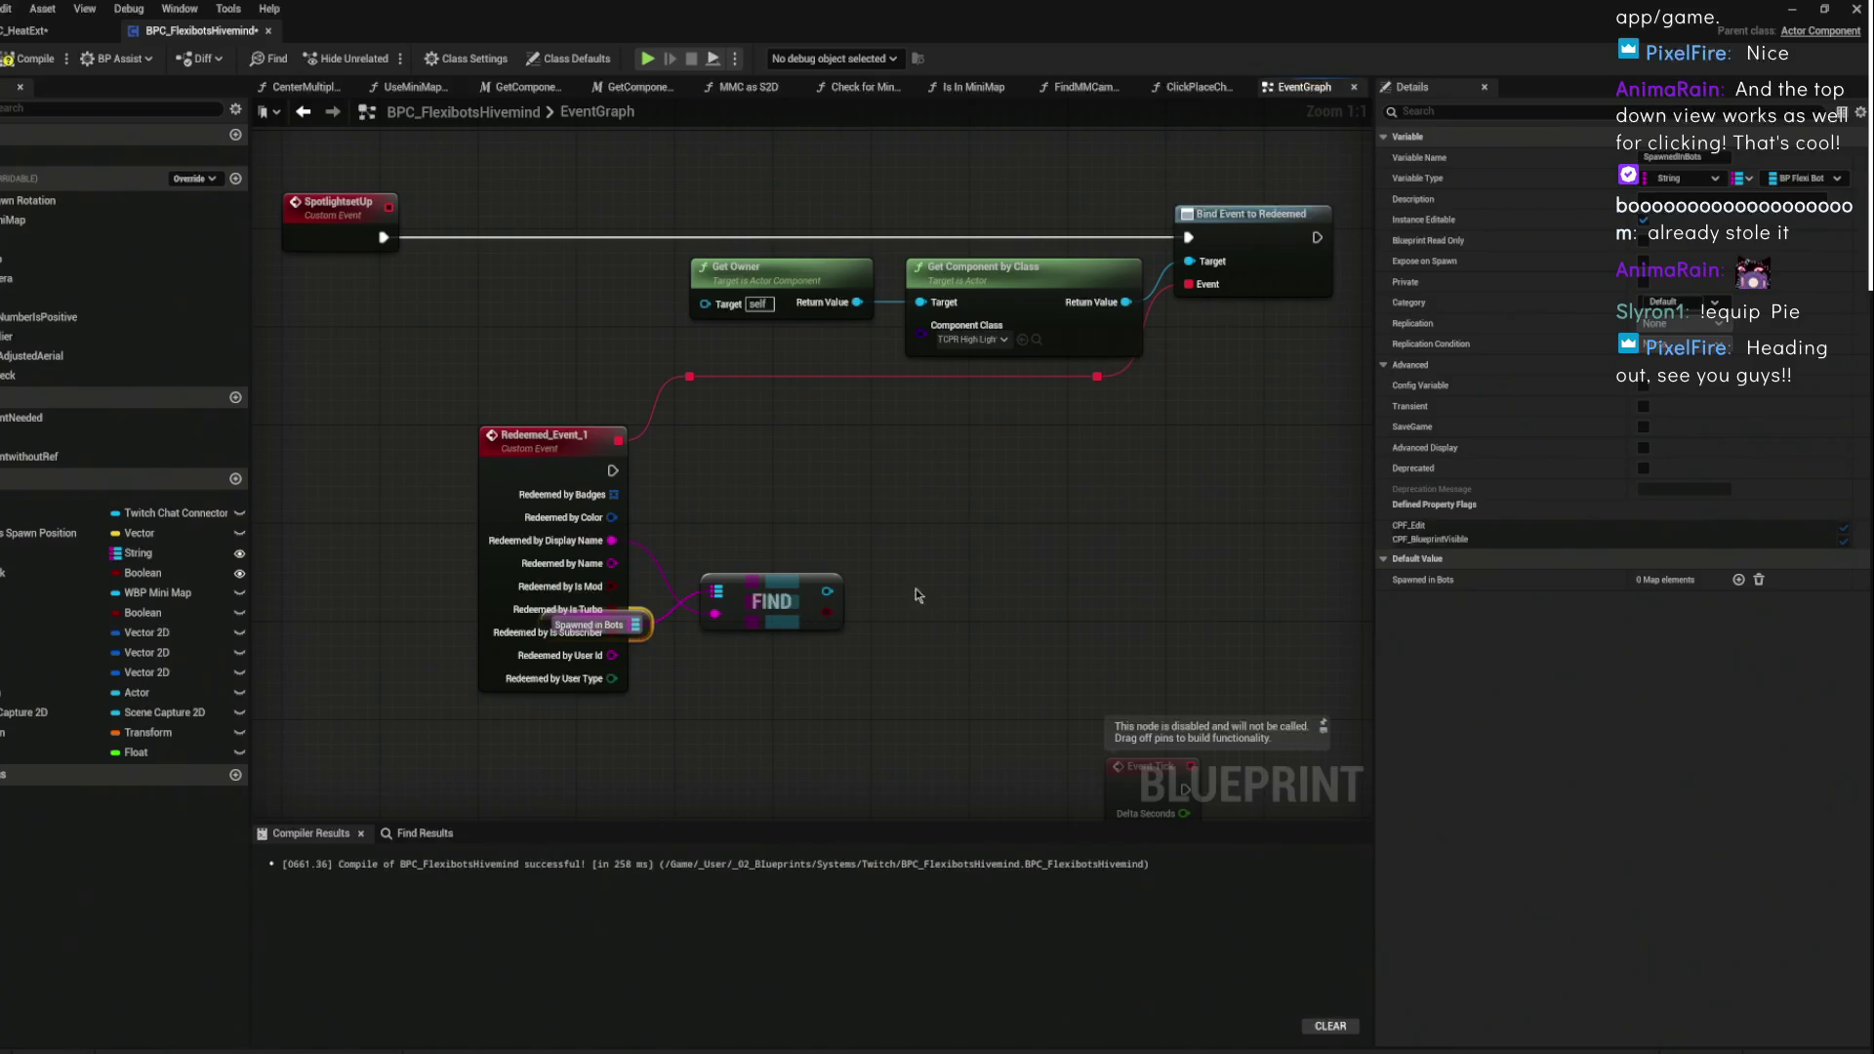
- Add a Branch after Redeemed_Event_1 conditioned on FIND's result and align the nodes
left_click(894, 552)
mouse_move(823, 611)
left_mouse_down()
mouse_move(908, 605)
mouse_move(825, 430)
mouse_move(747, 478)
mouse_move(820, 434)
left_mouse_up()
key("f")
left_click_drag(1023, 578, 1126, 641)
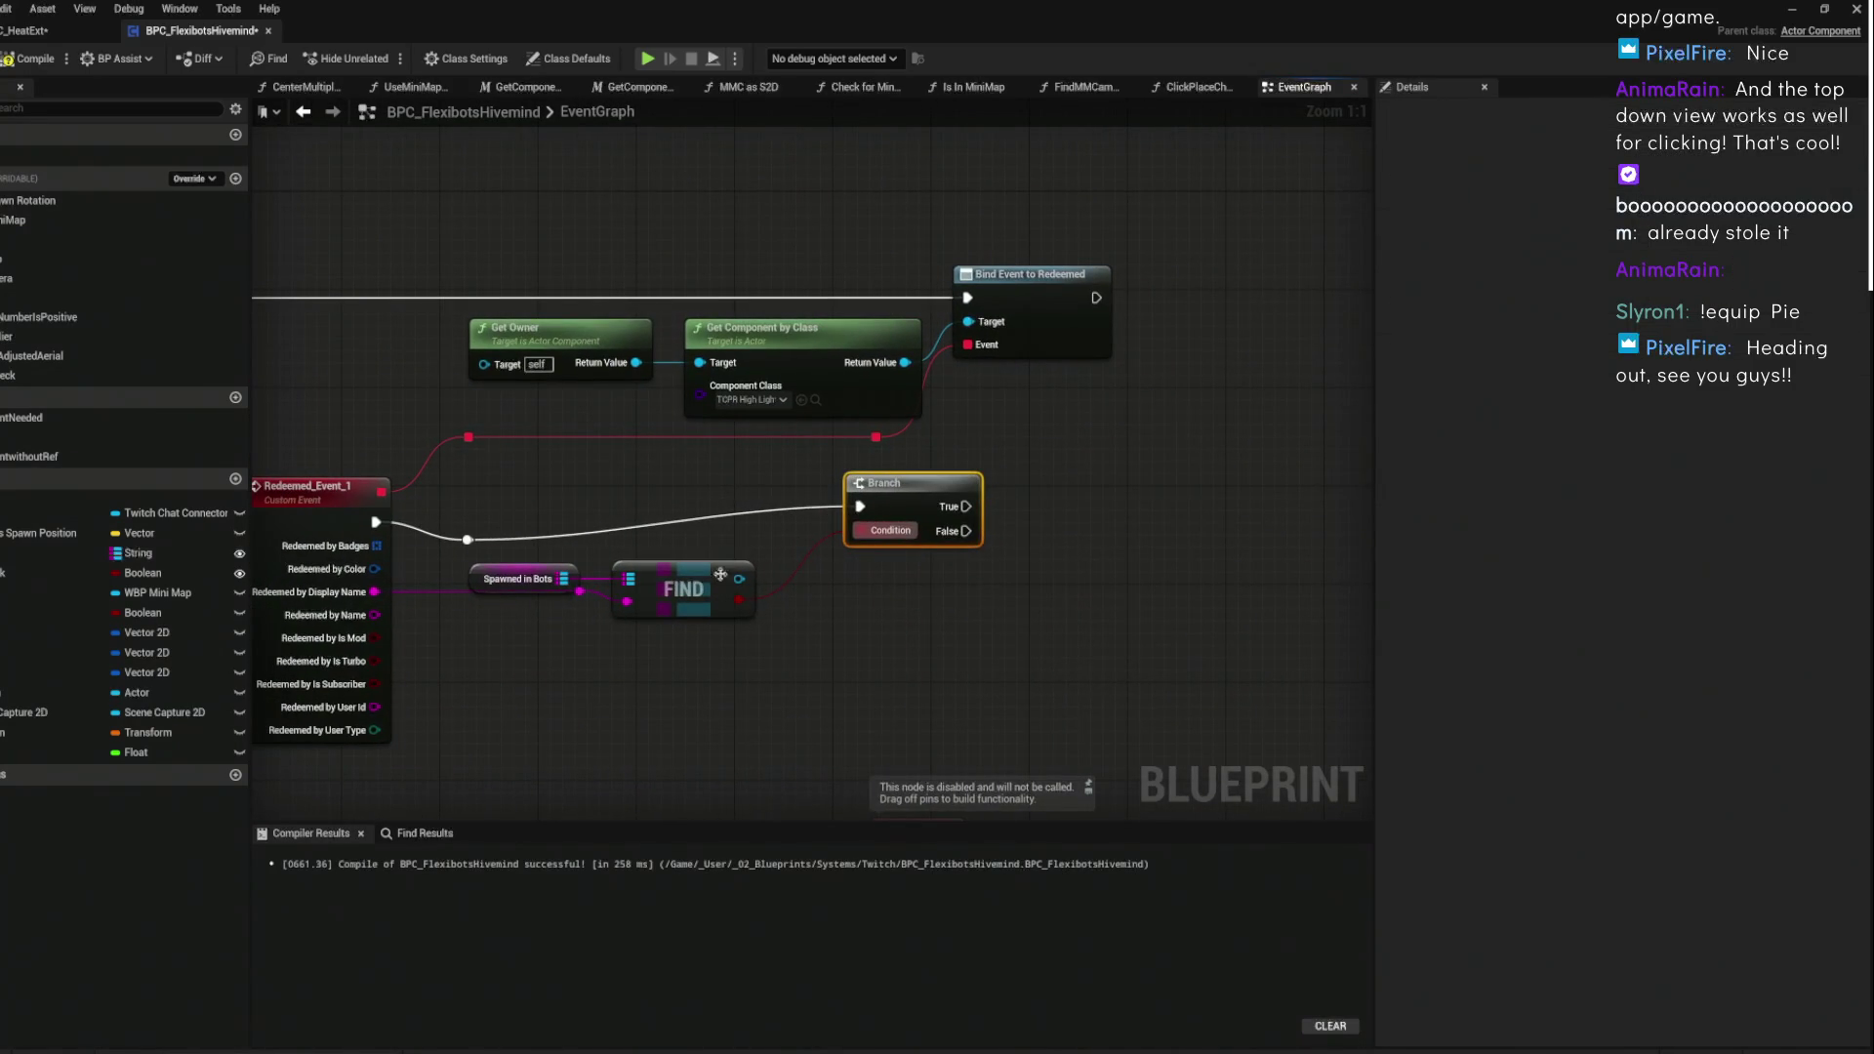
left_click_drag(890, 612, 728, 596)
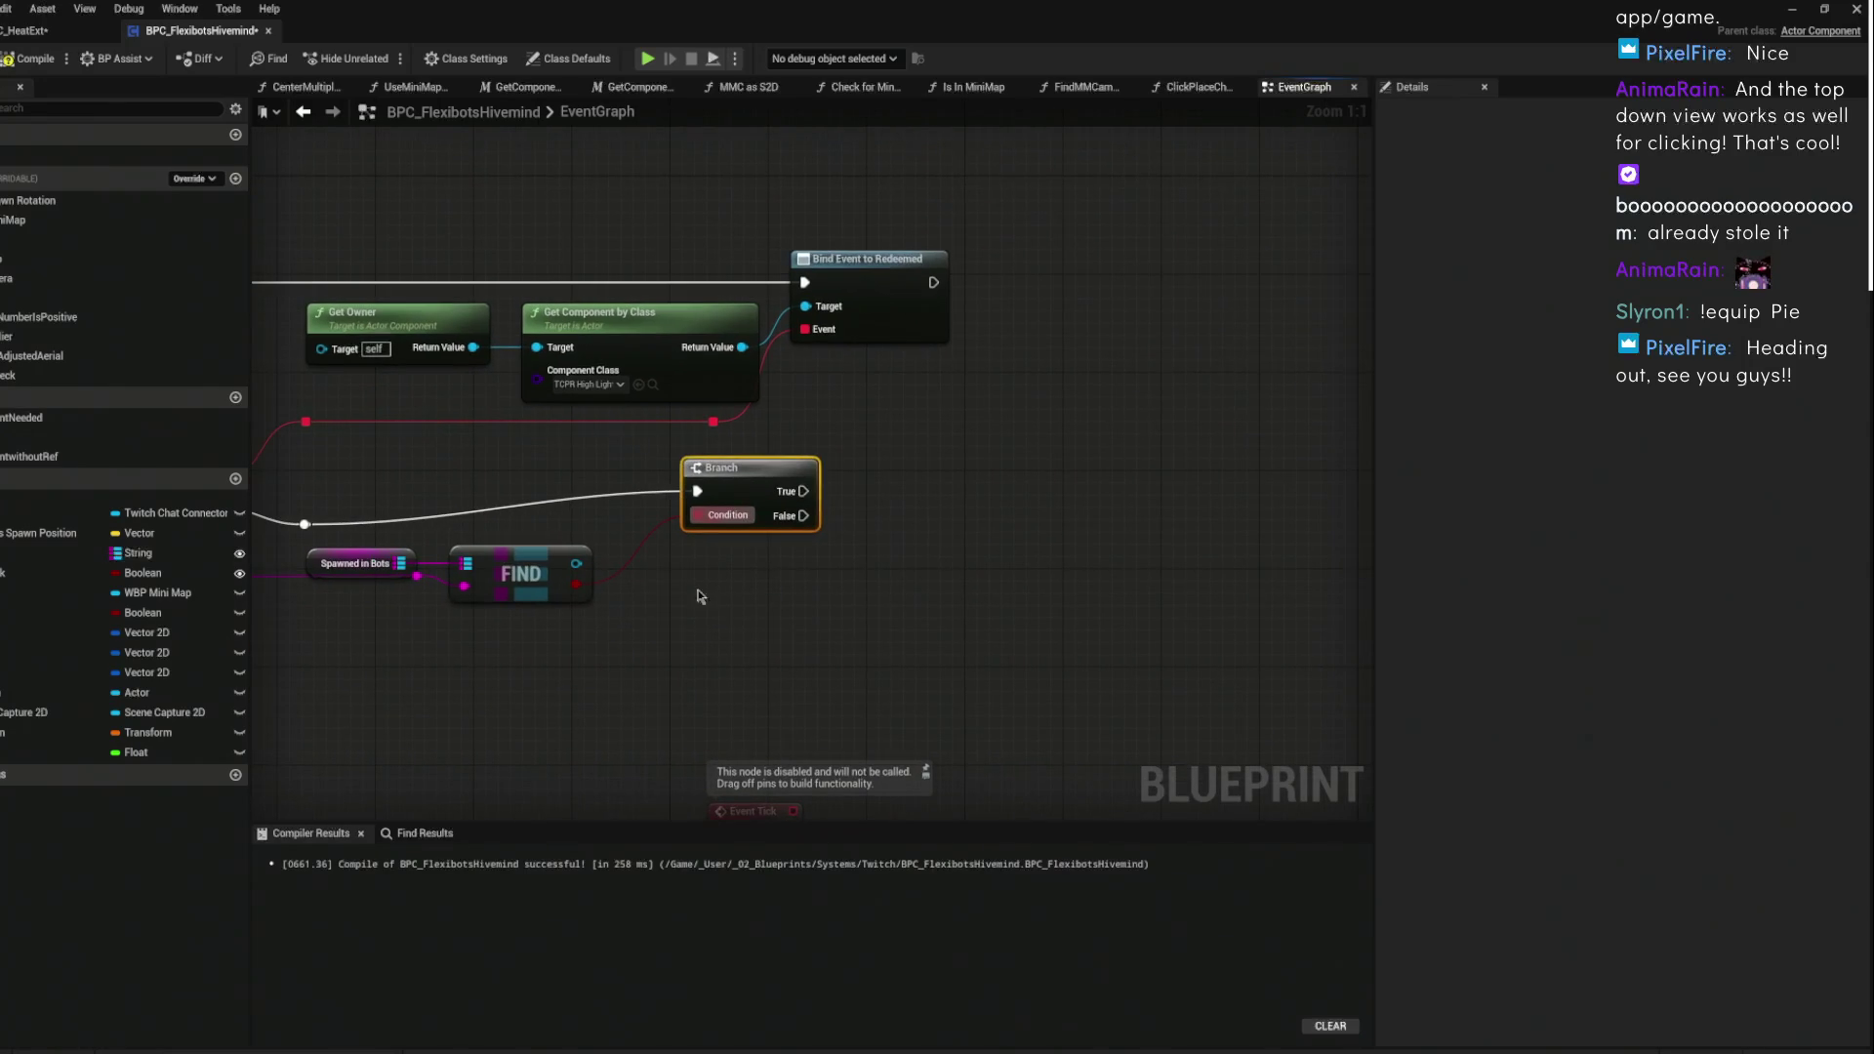
- Add a Get All Actors with Tag node to the SpotlightsetUp graph
right_click(867, 564)
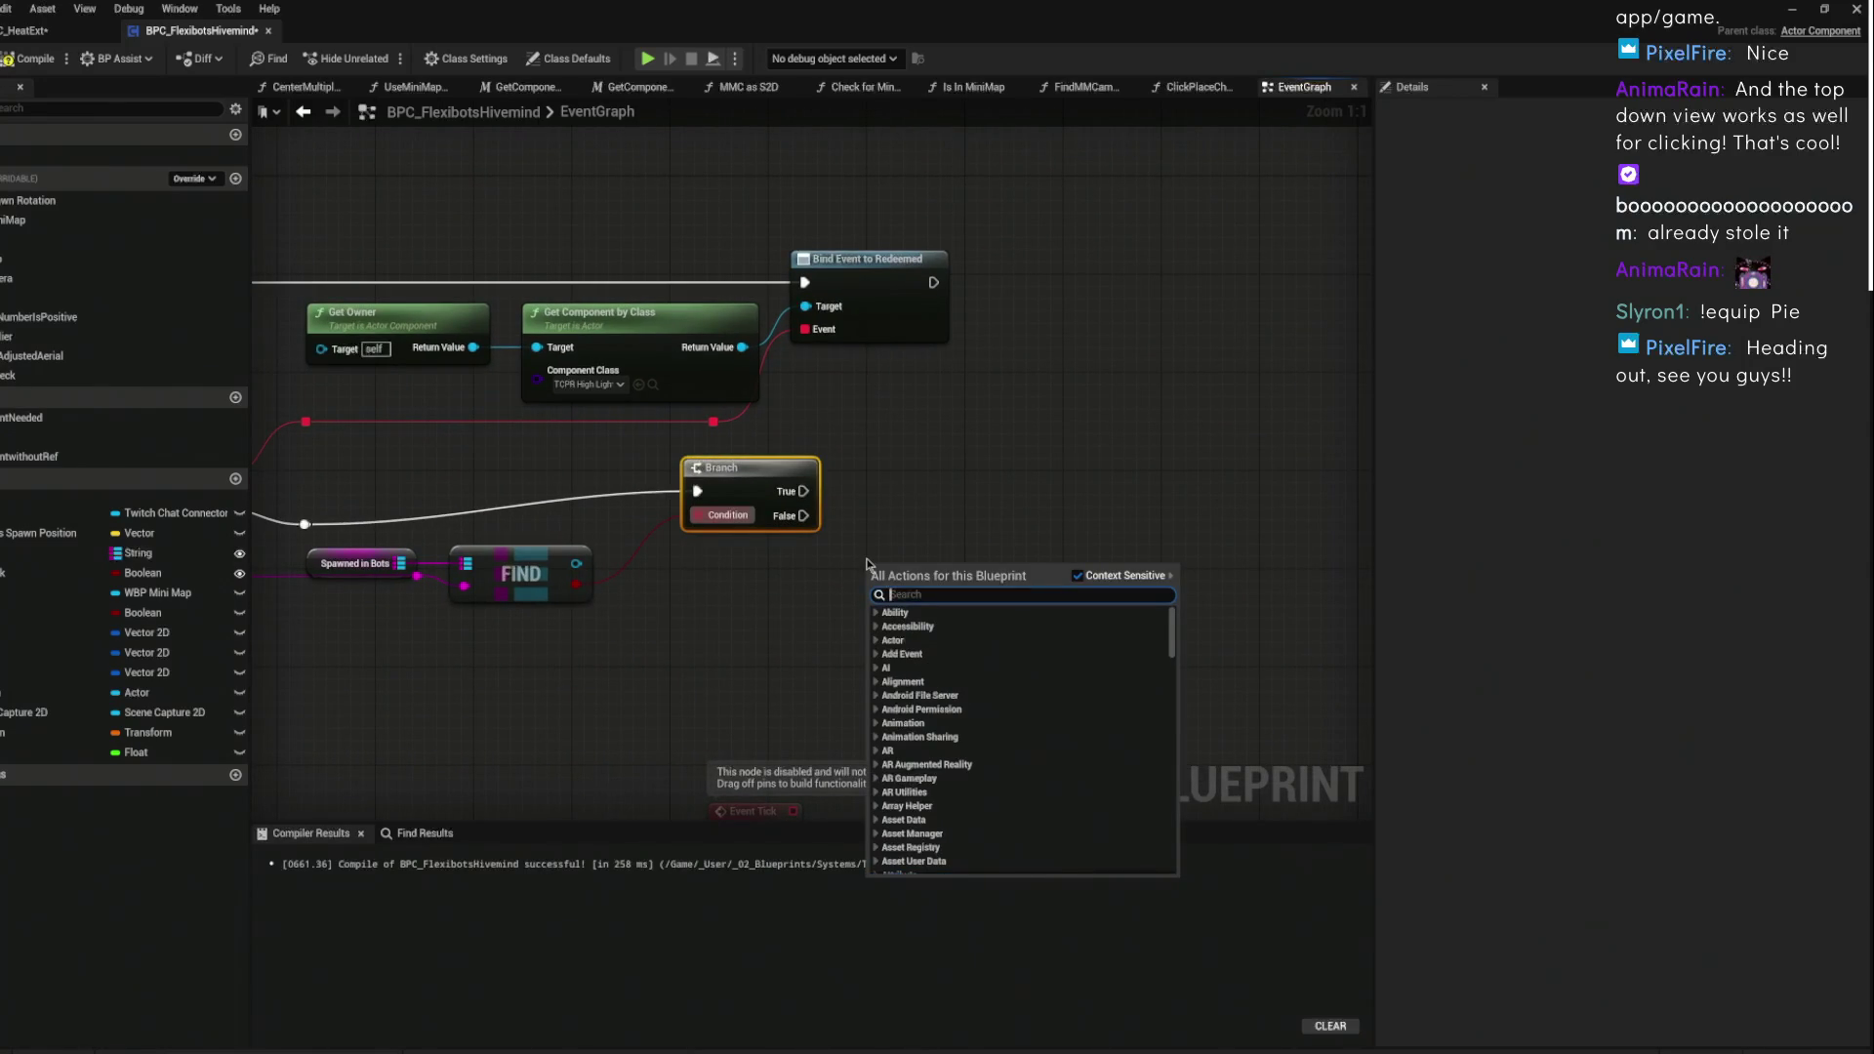
type("get actor with")
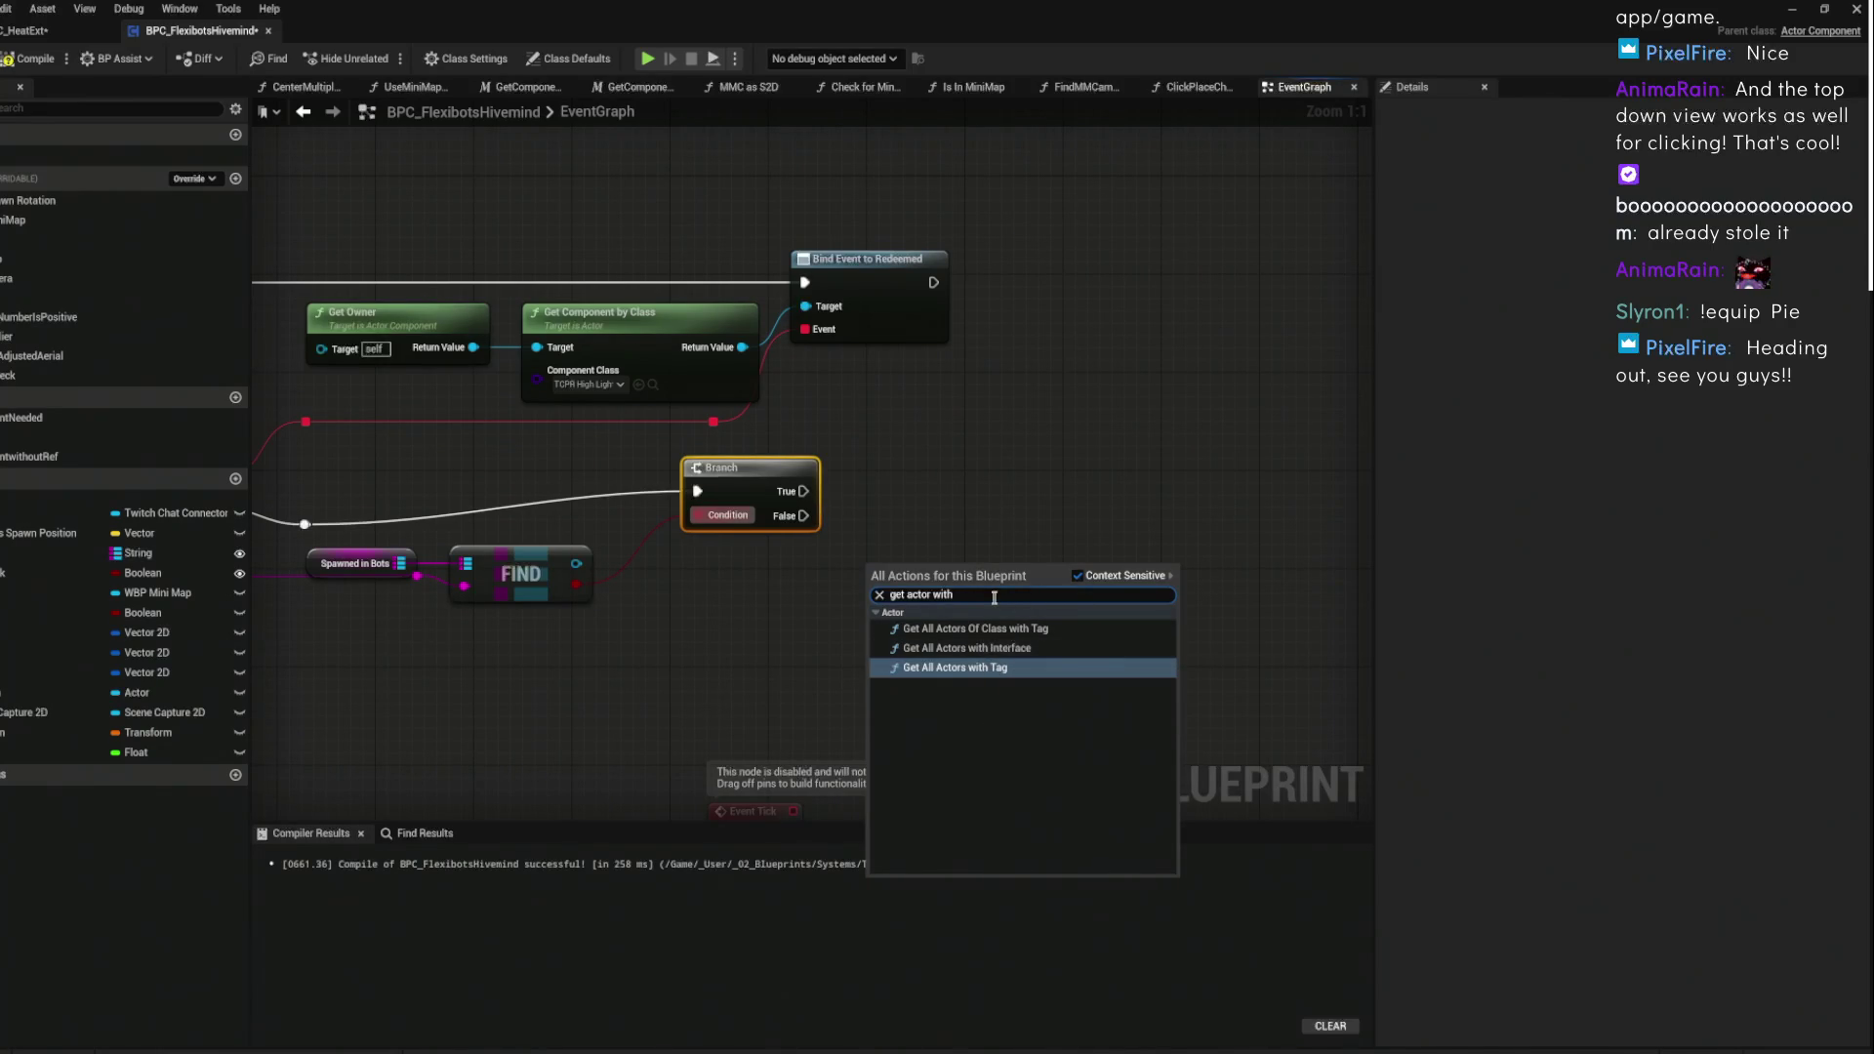
left_click(1014, 667)
right_click(968, 483)
type("ac")
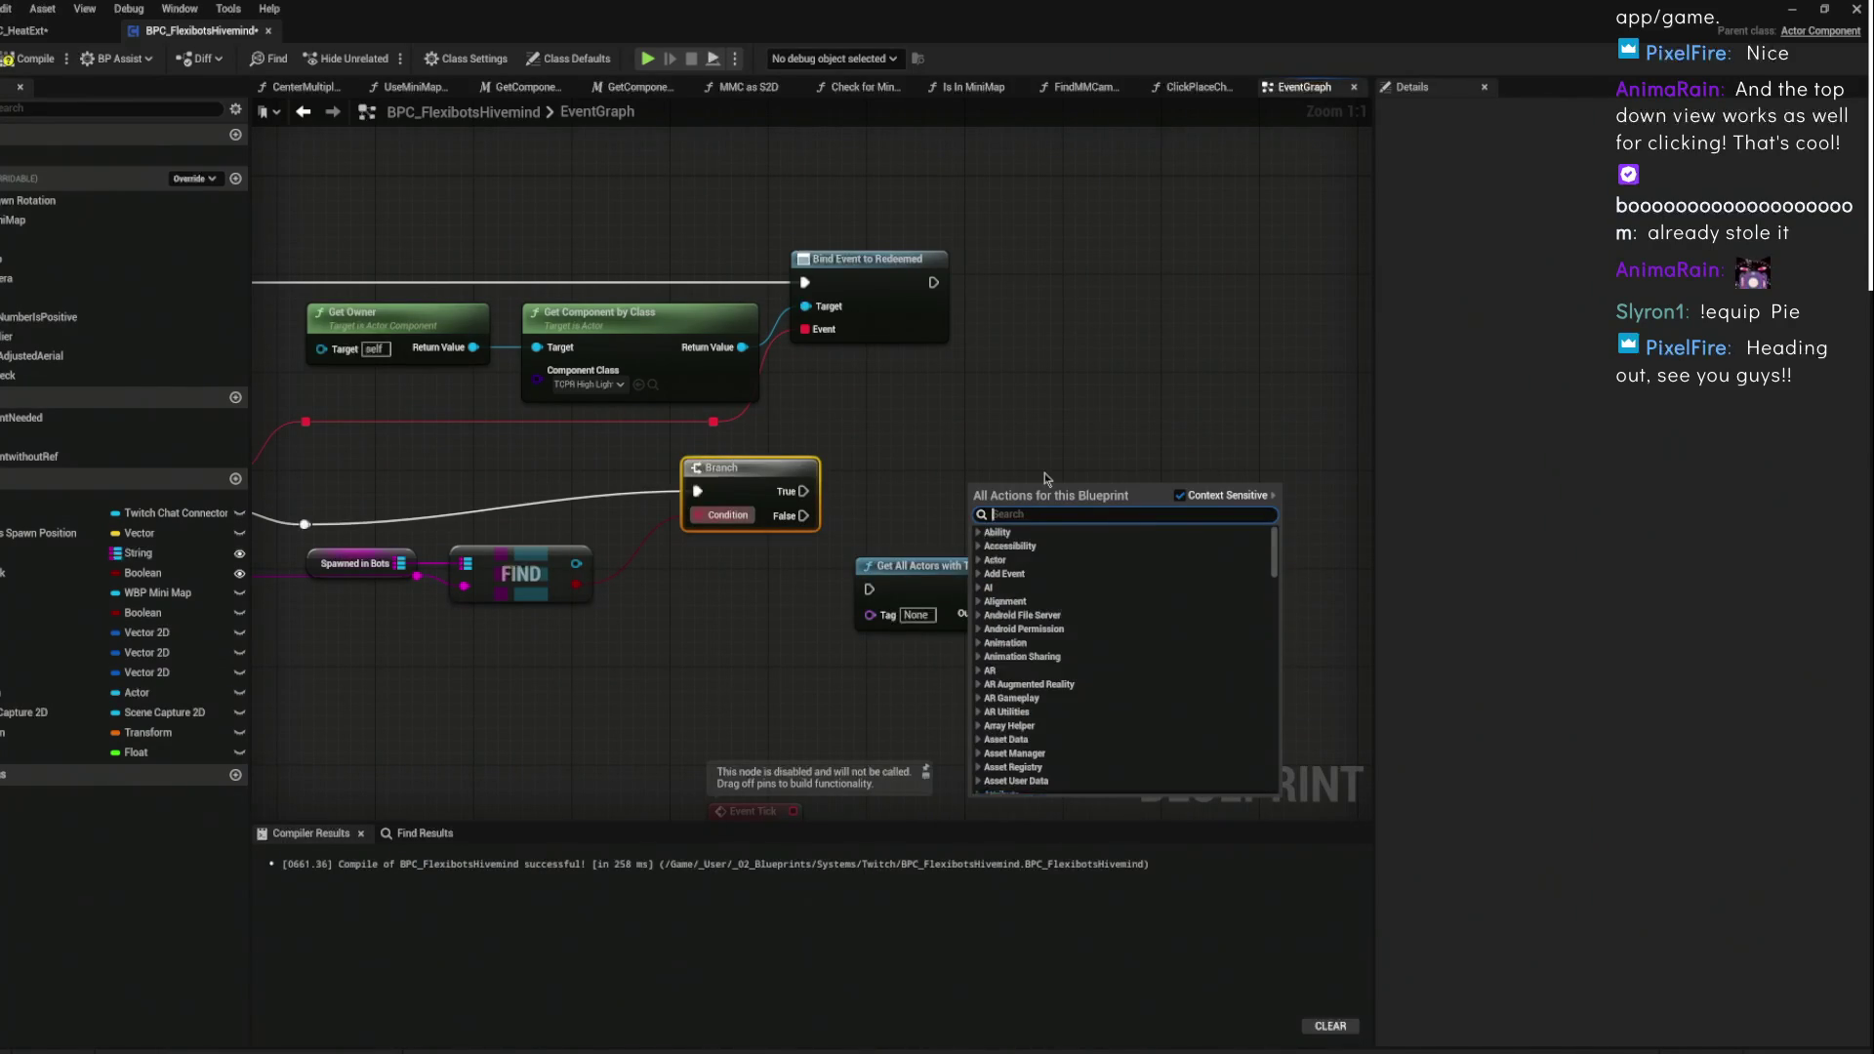
type("tor t")
type("ag")
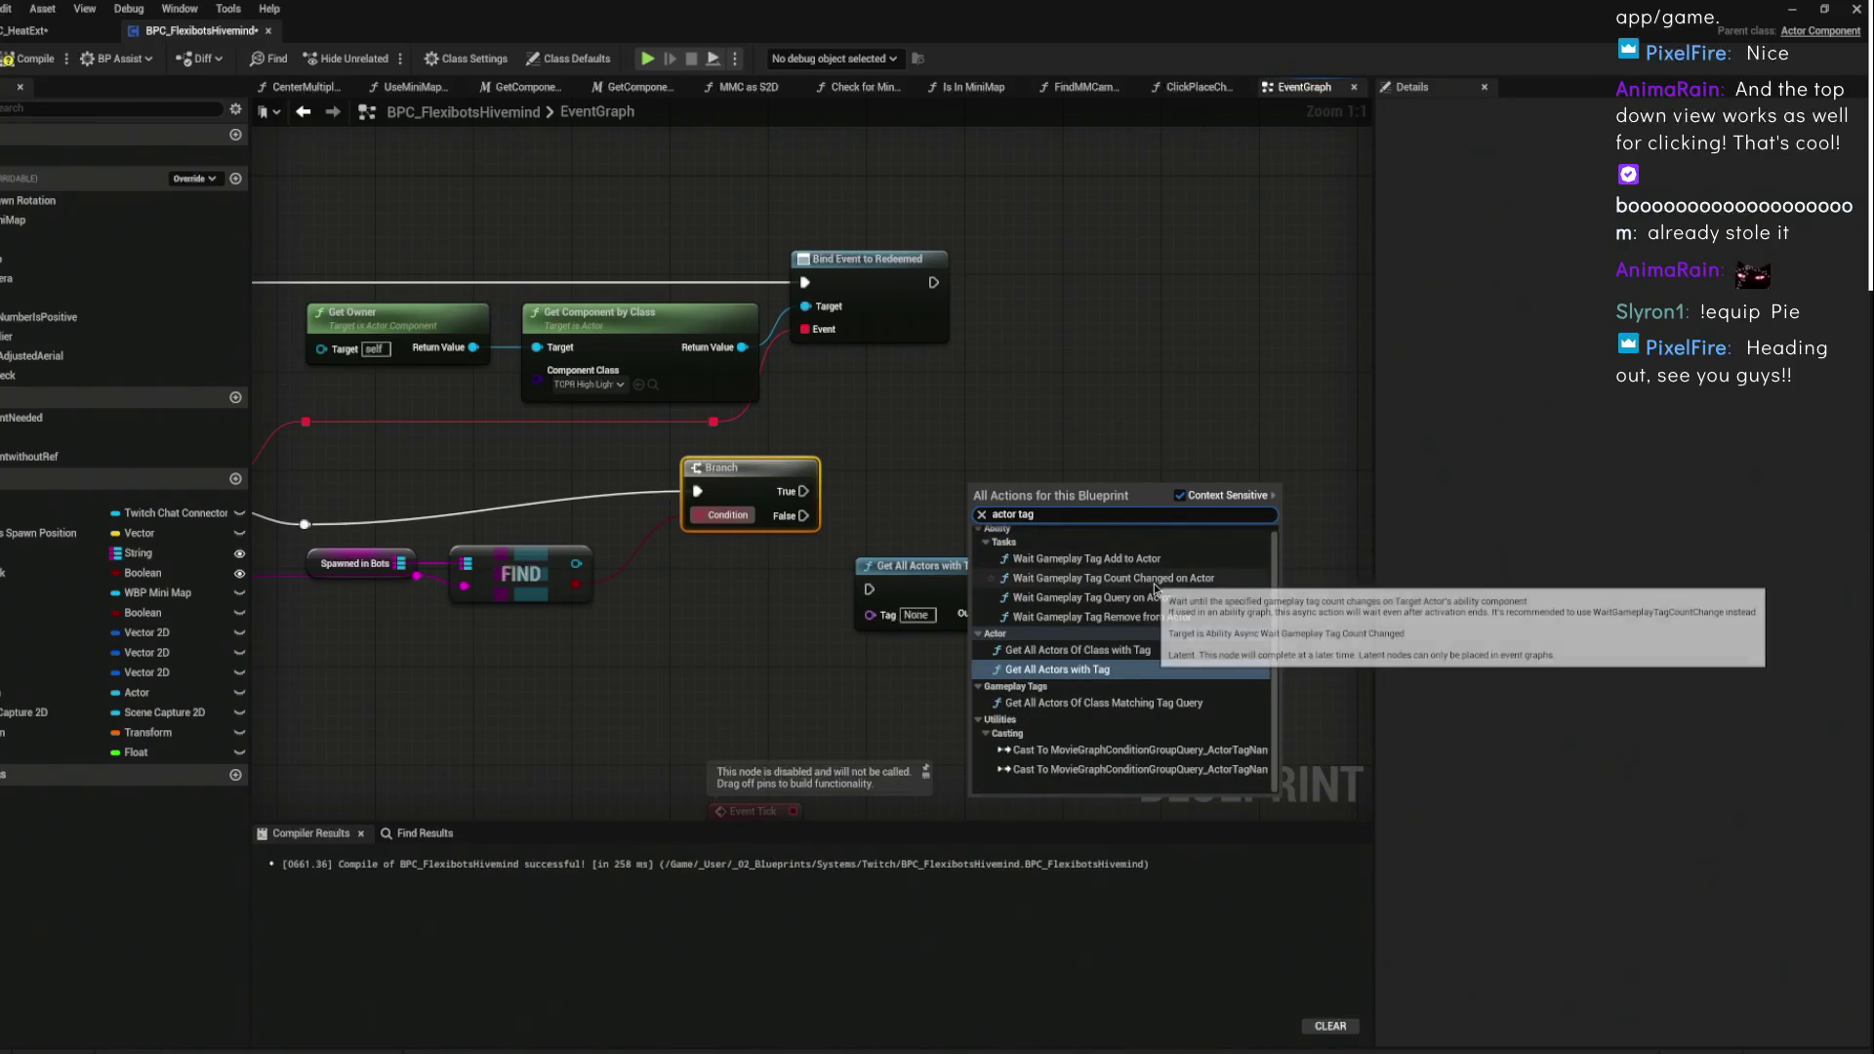
key("Return")
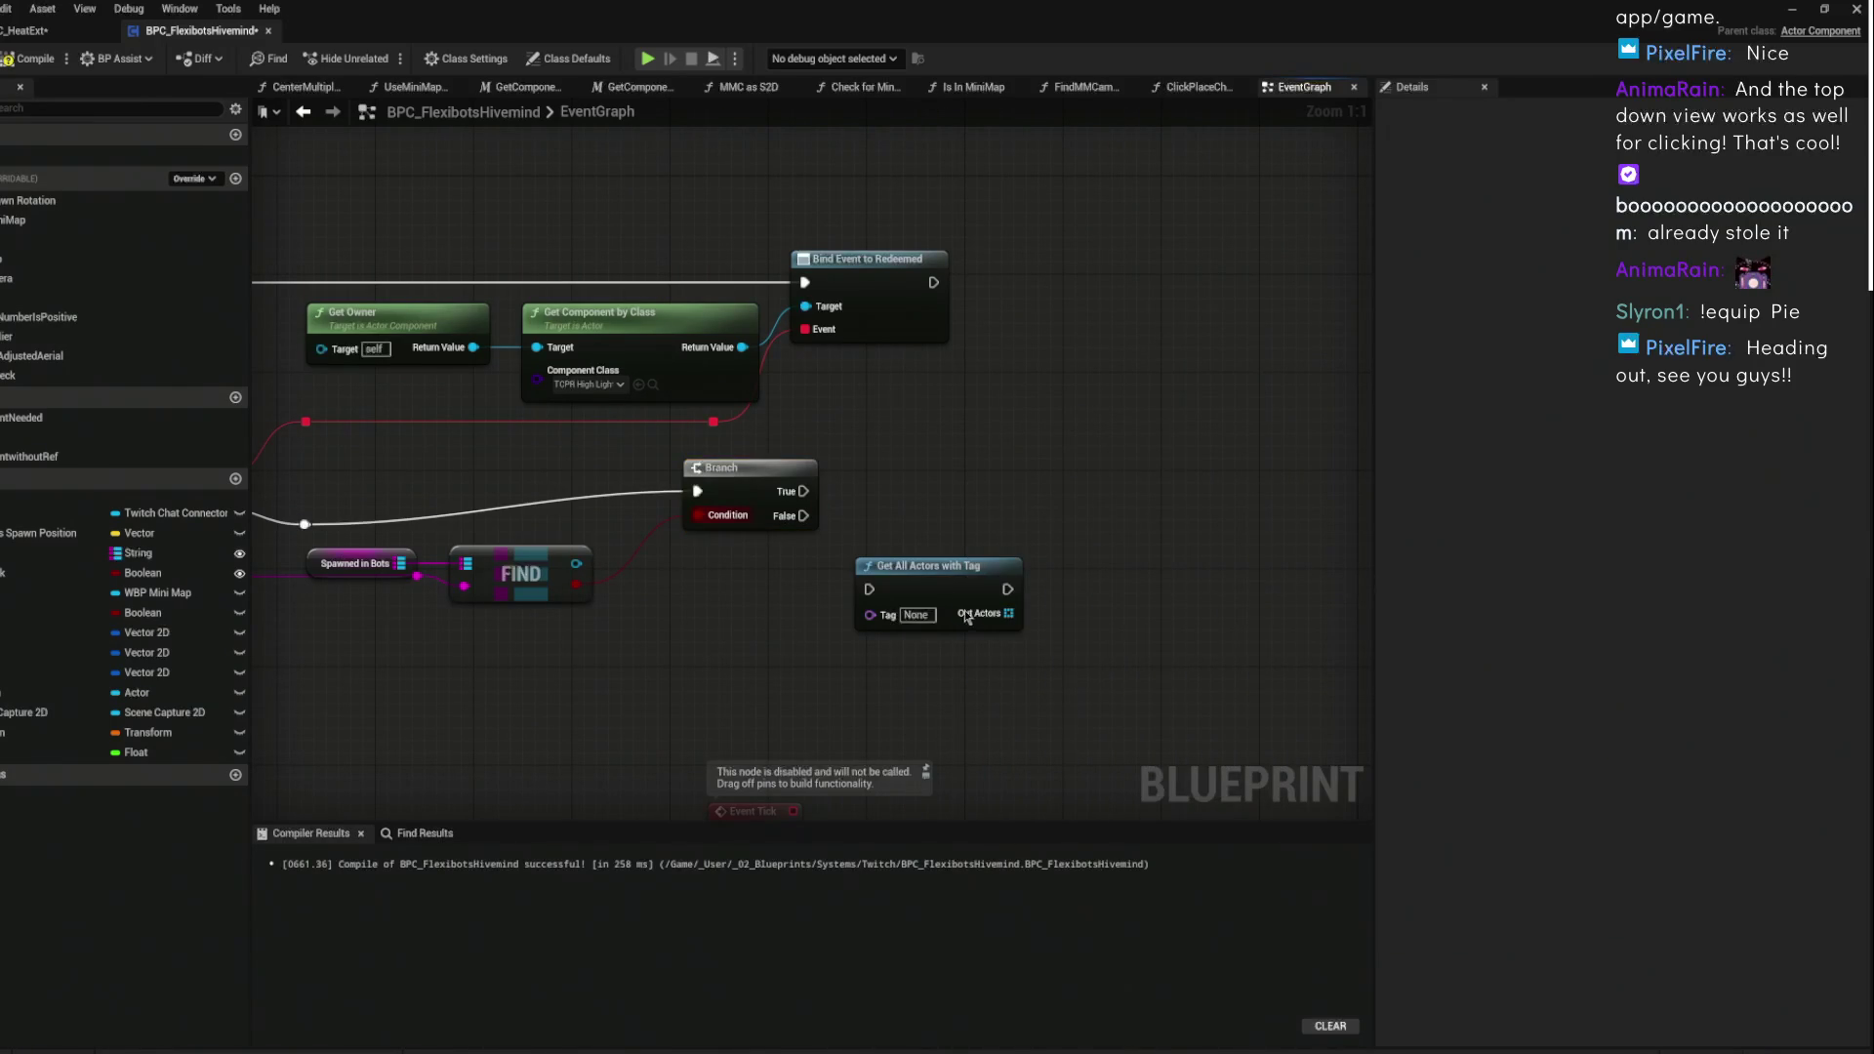
- Add an array Get (index 0) from Out Actors, leave the Tag field empty, and minimize the Blueprint
mouse_move(1008, 612)
left_mouse_down()
mouse_move(1022, 654)
mouse_move(1042, 654)
left_mouse_up()
type("get")
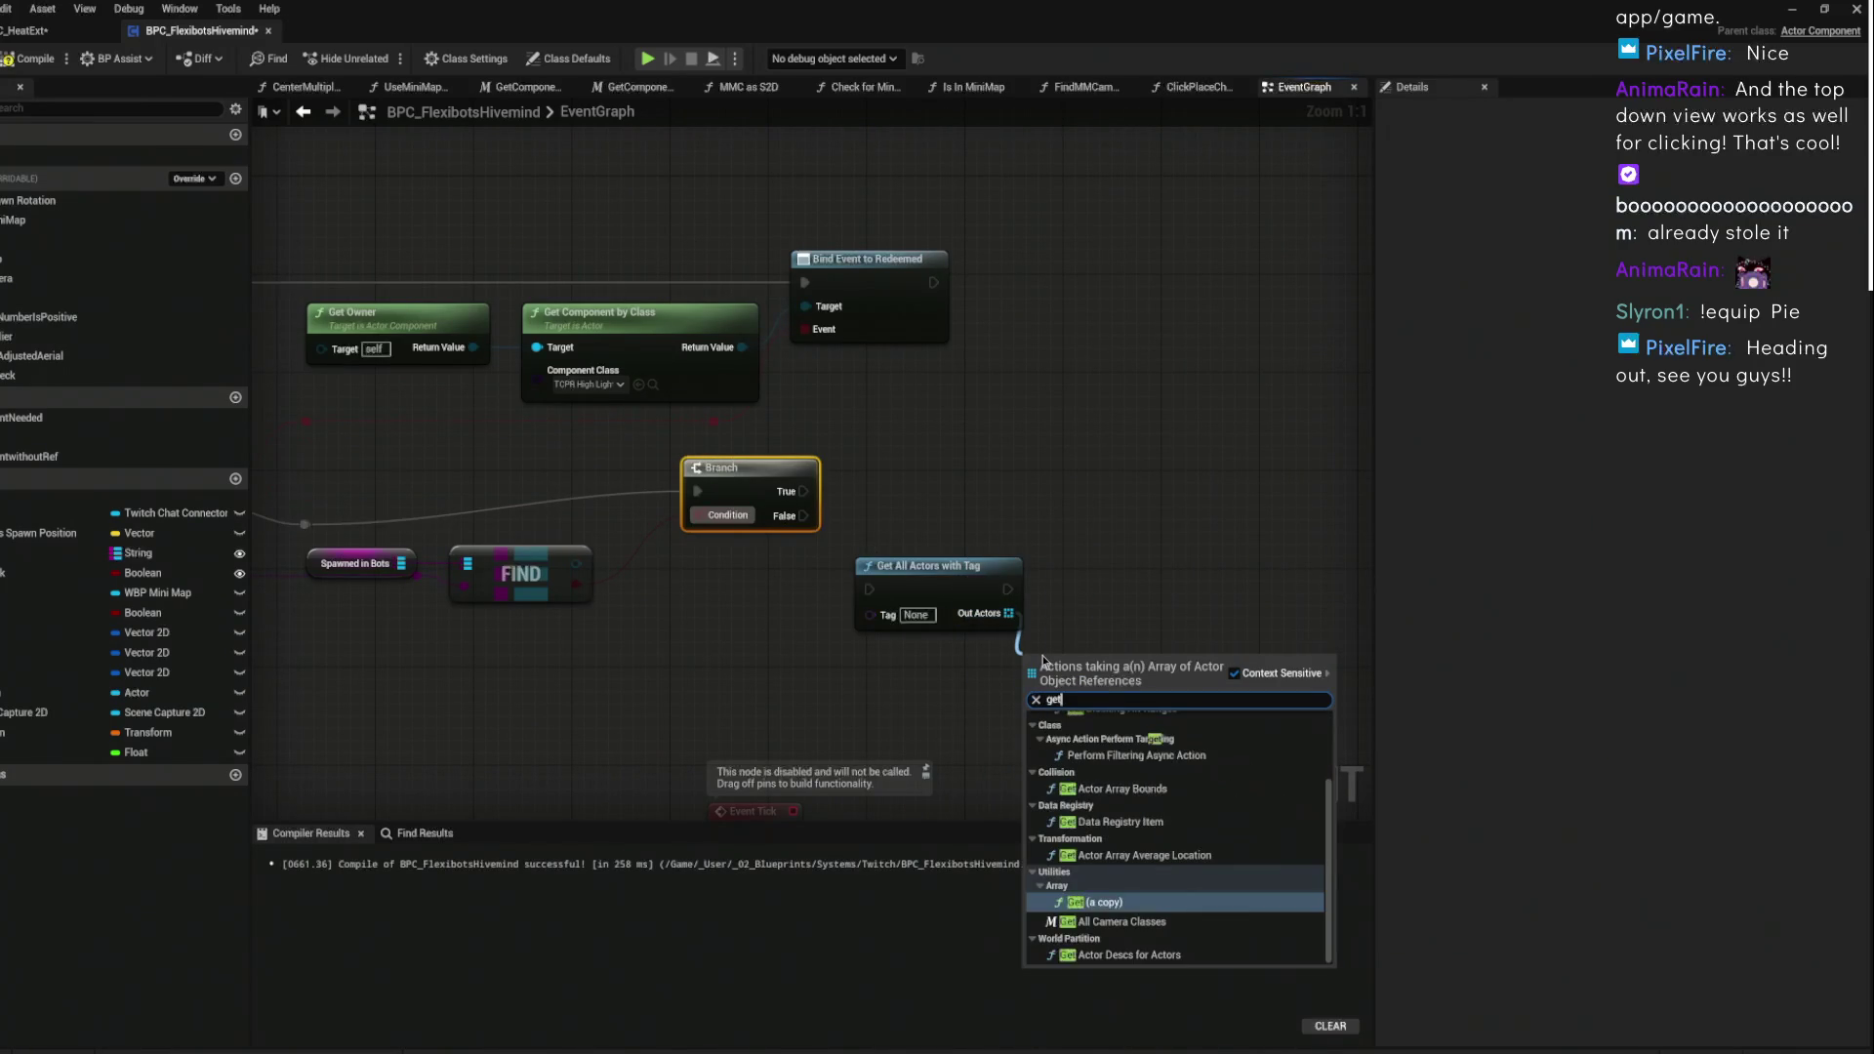
key("Return")
left_click(1083, 586)
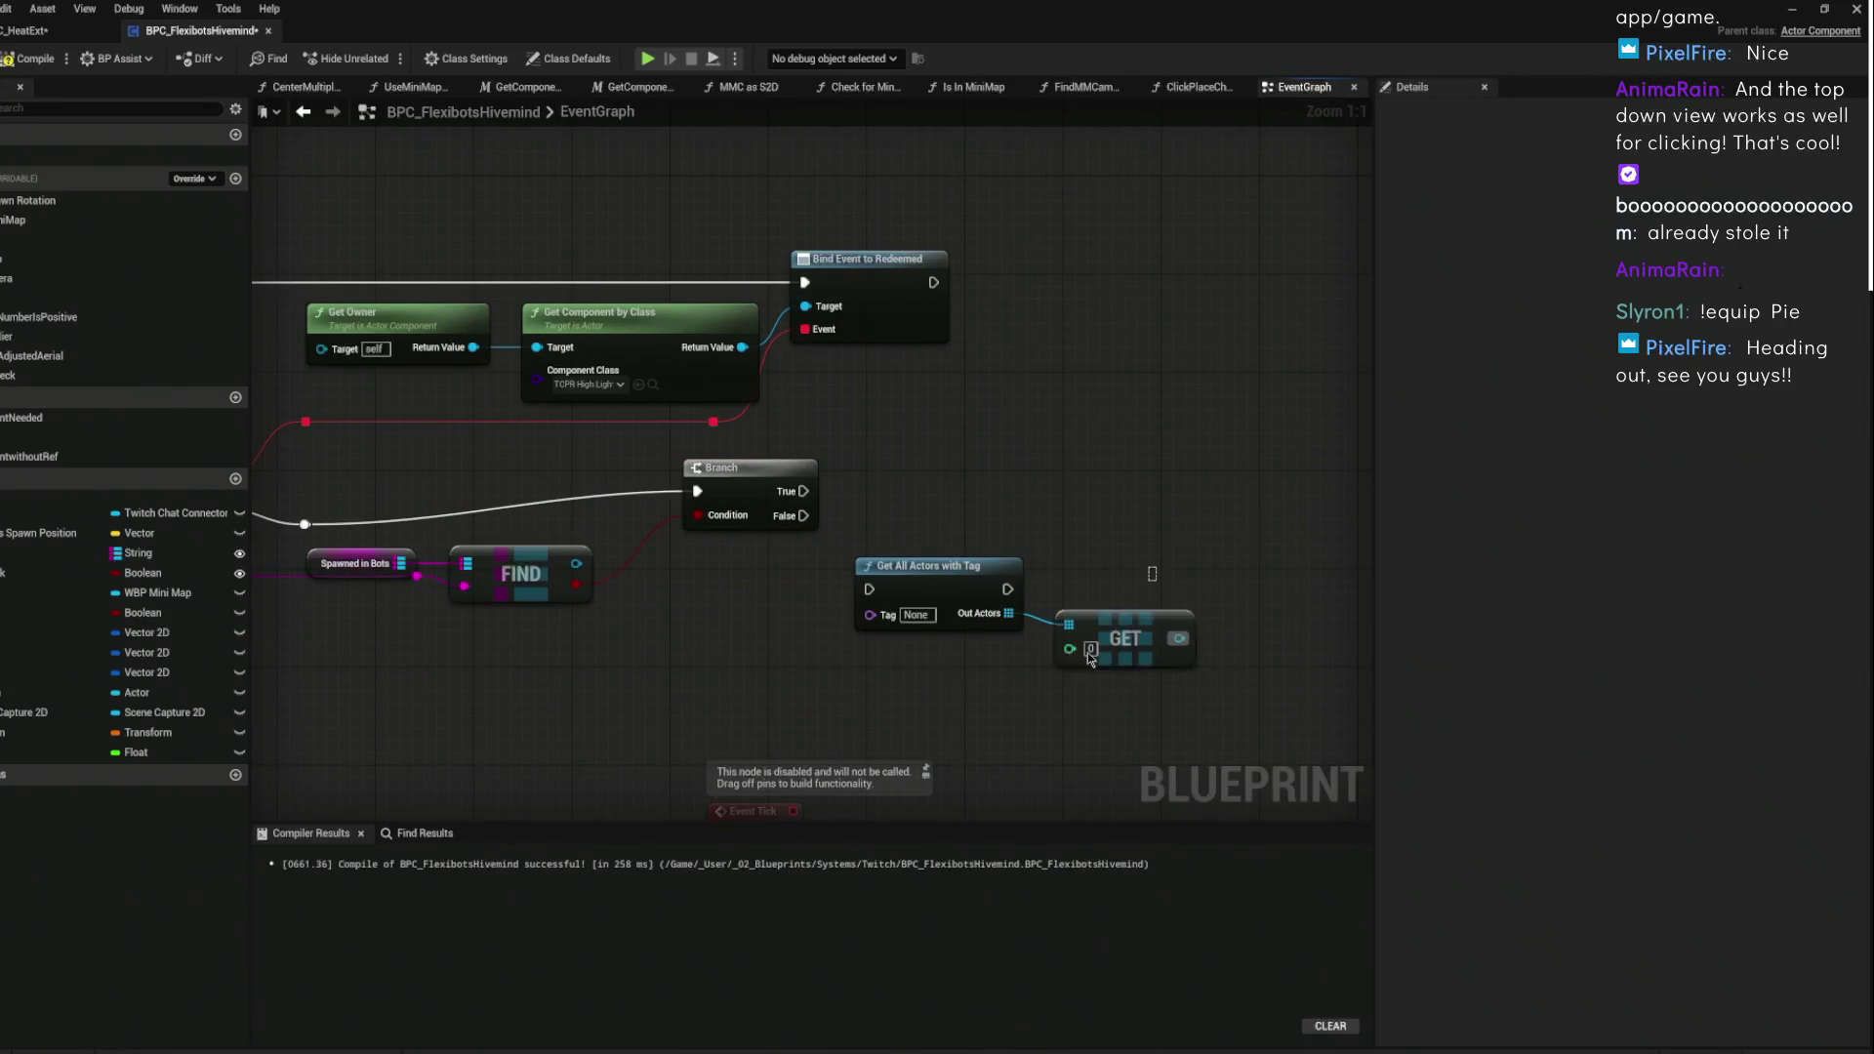
left_click_drag(931, 596, 944, 470)
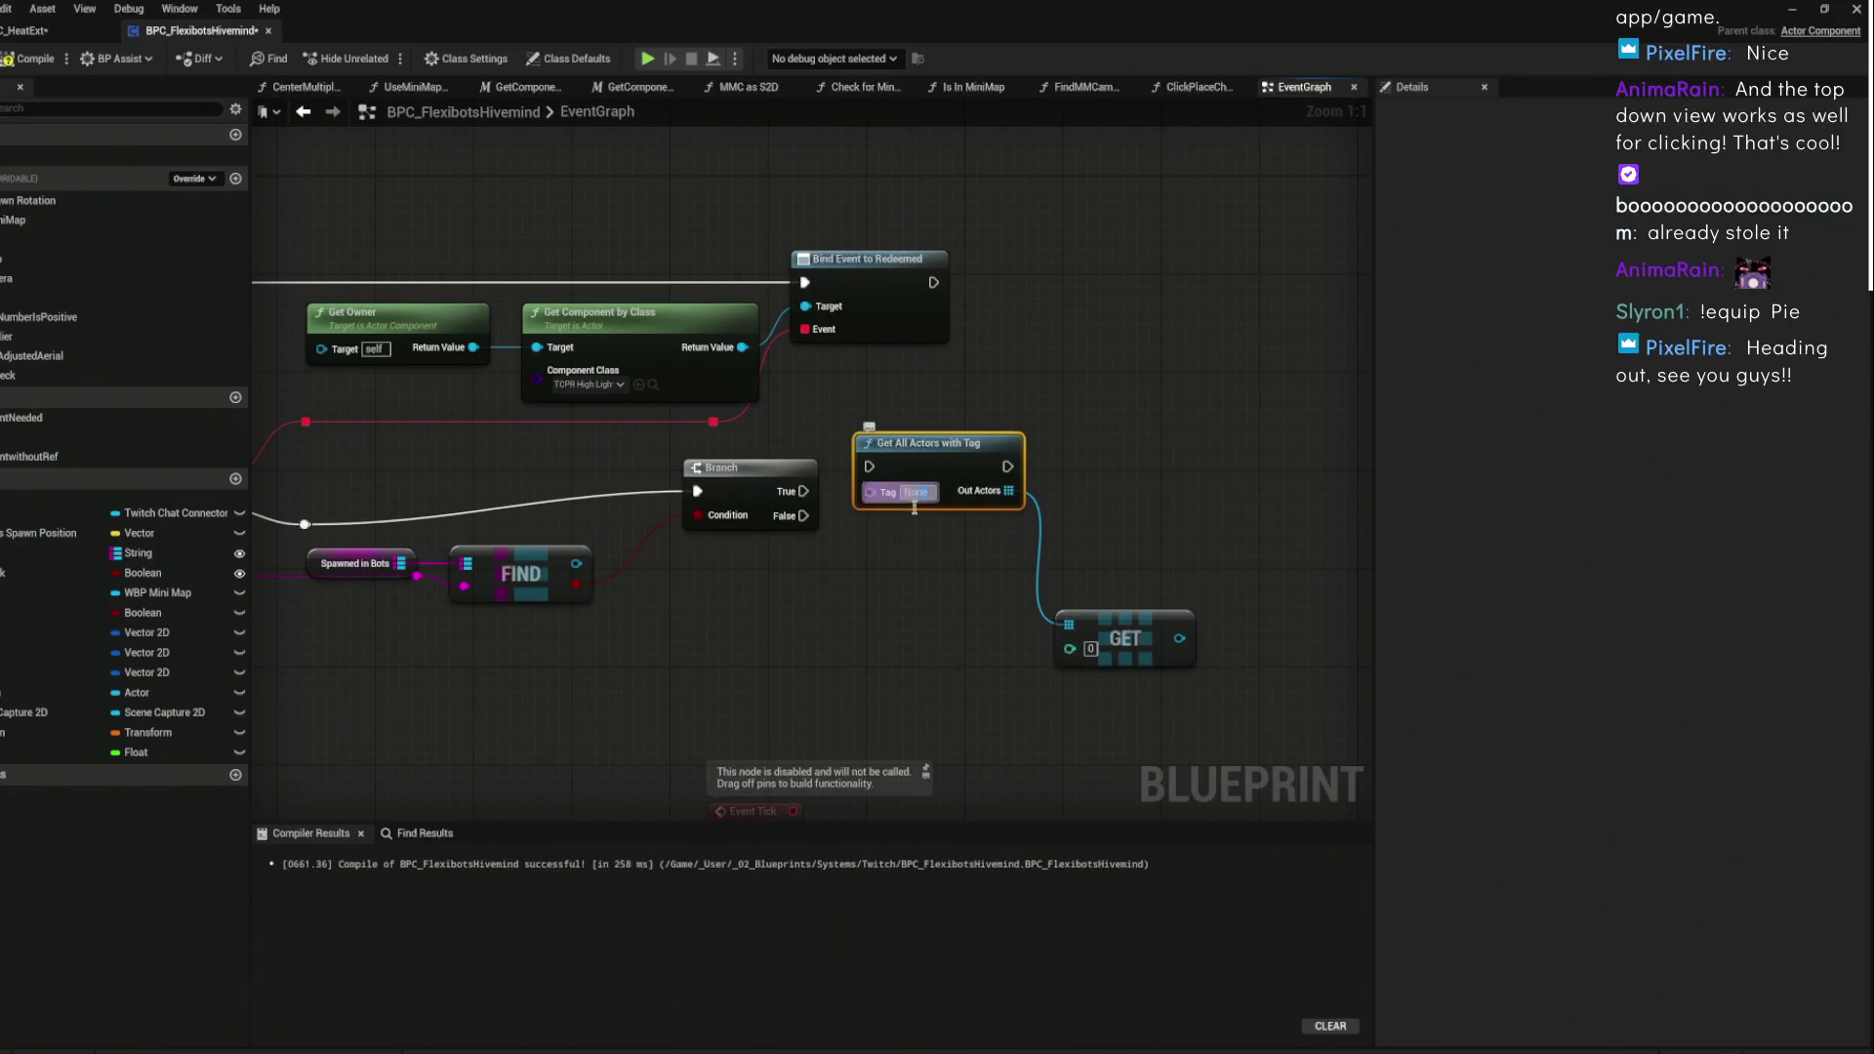
left_click(915, 492)
key("ctrl+v")
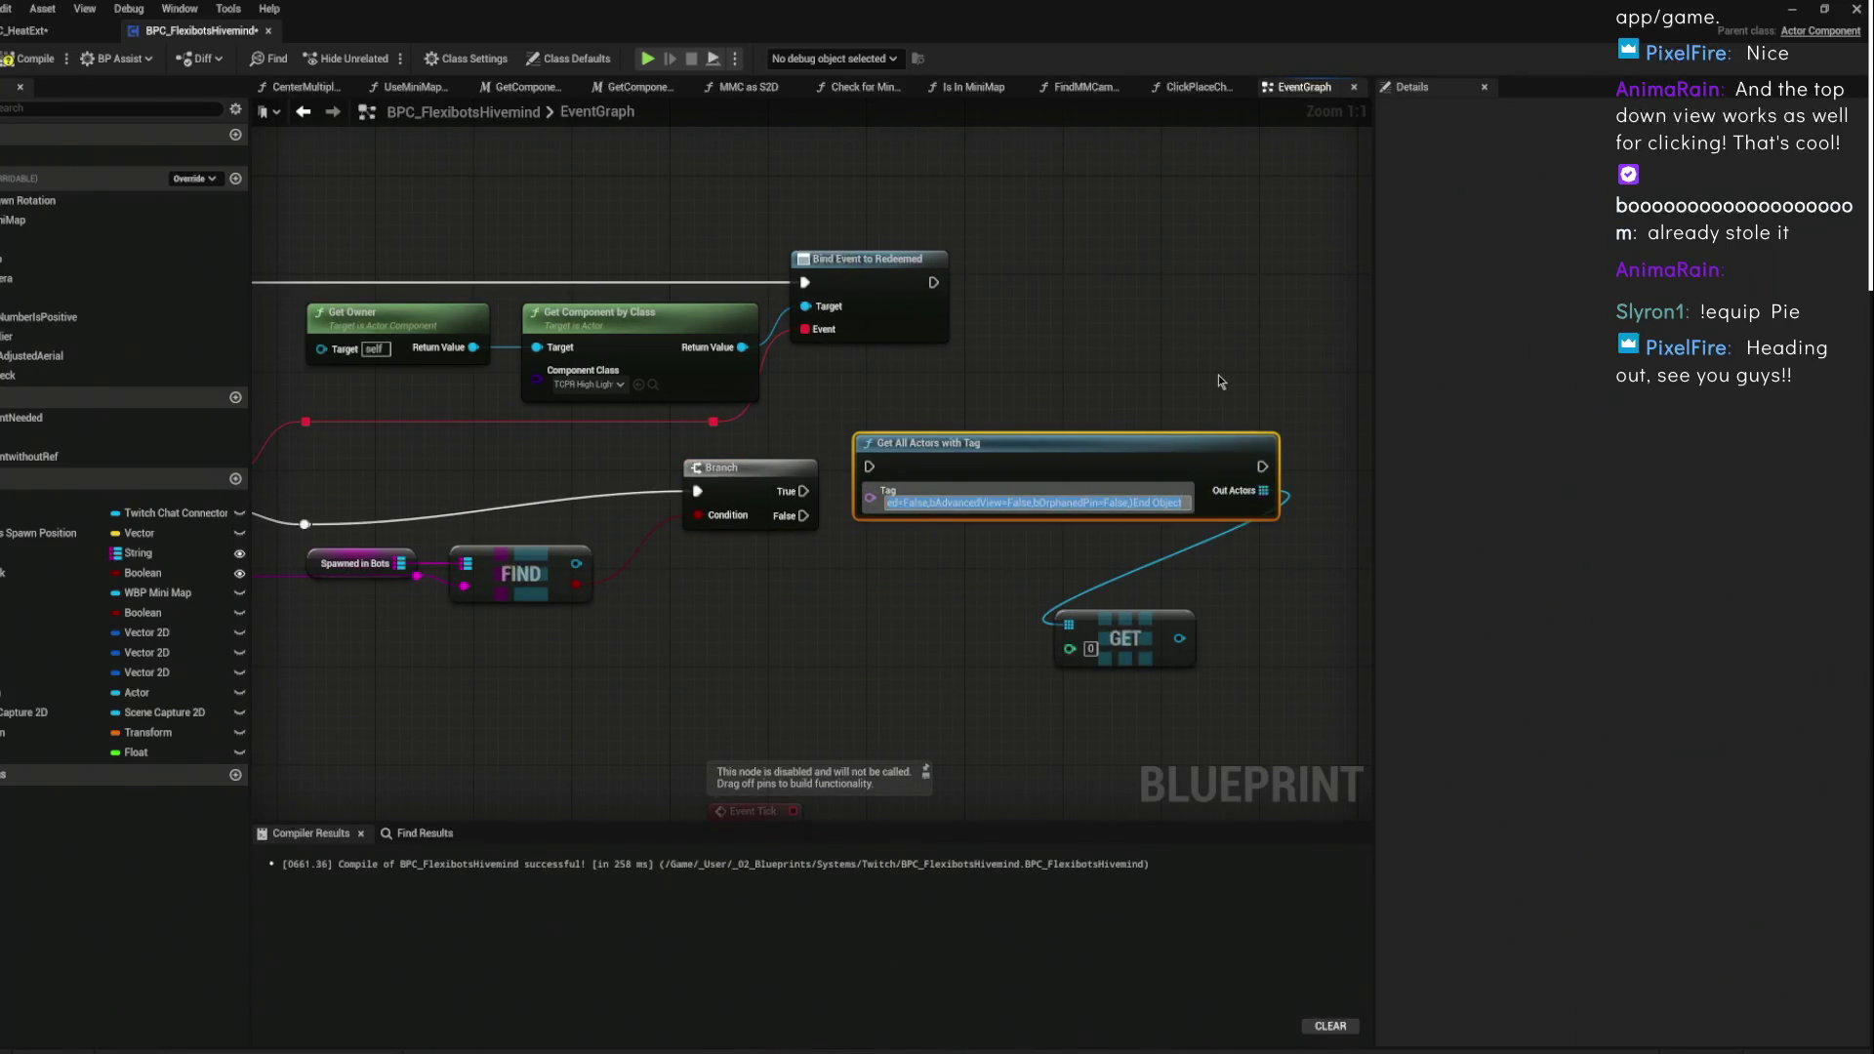
key("ctrl+z")
left_click(1798, 9)
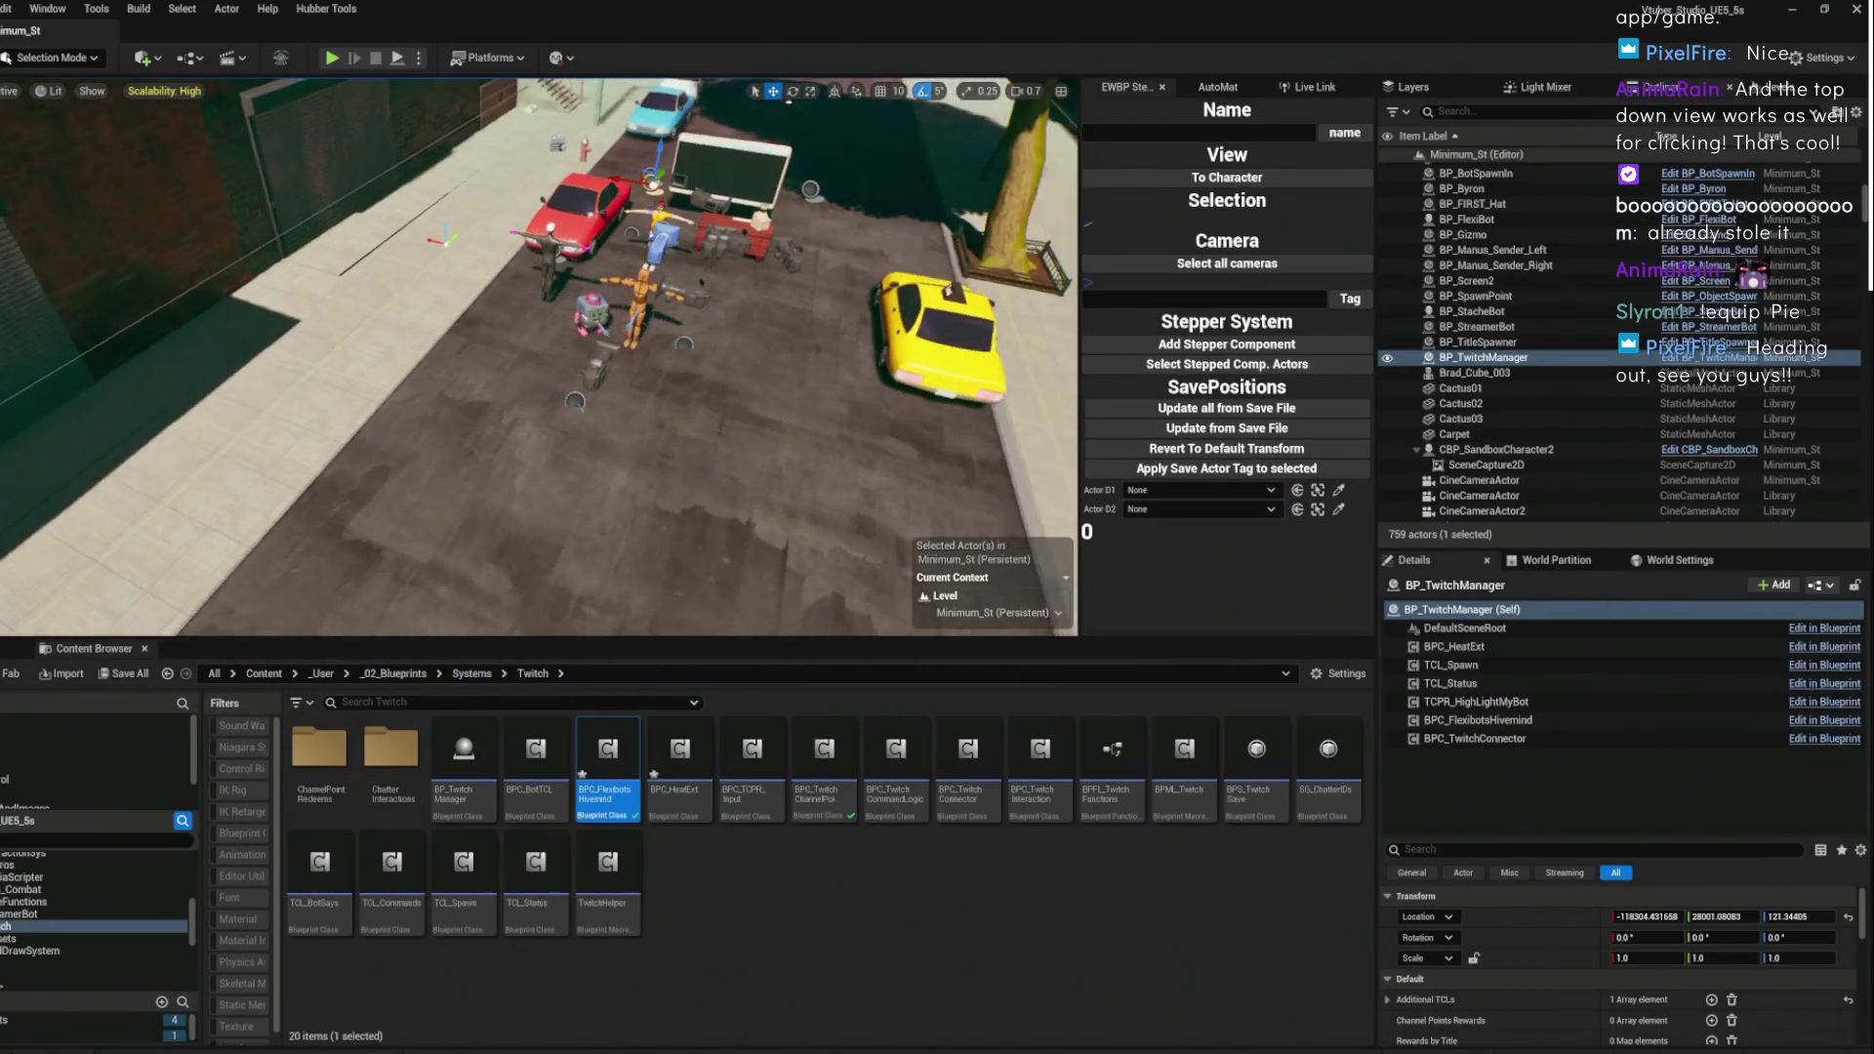
- Copy CineCameraActor7's 'Cam: BotPreview' tag from its Details panel and return to the blueprint
left_click(558, 372)
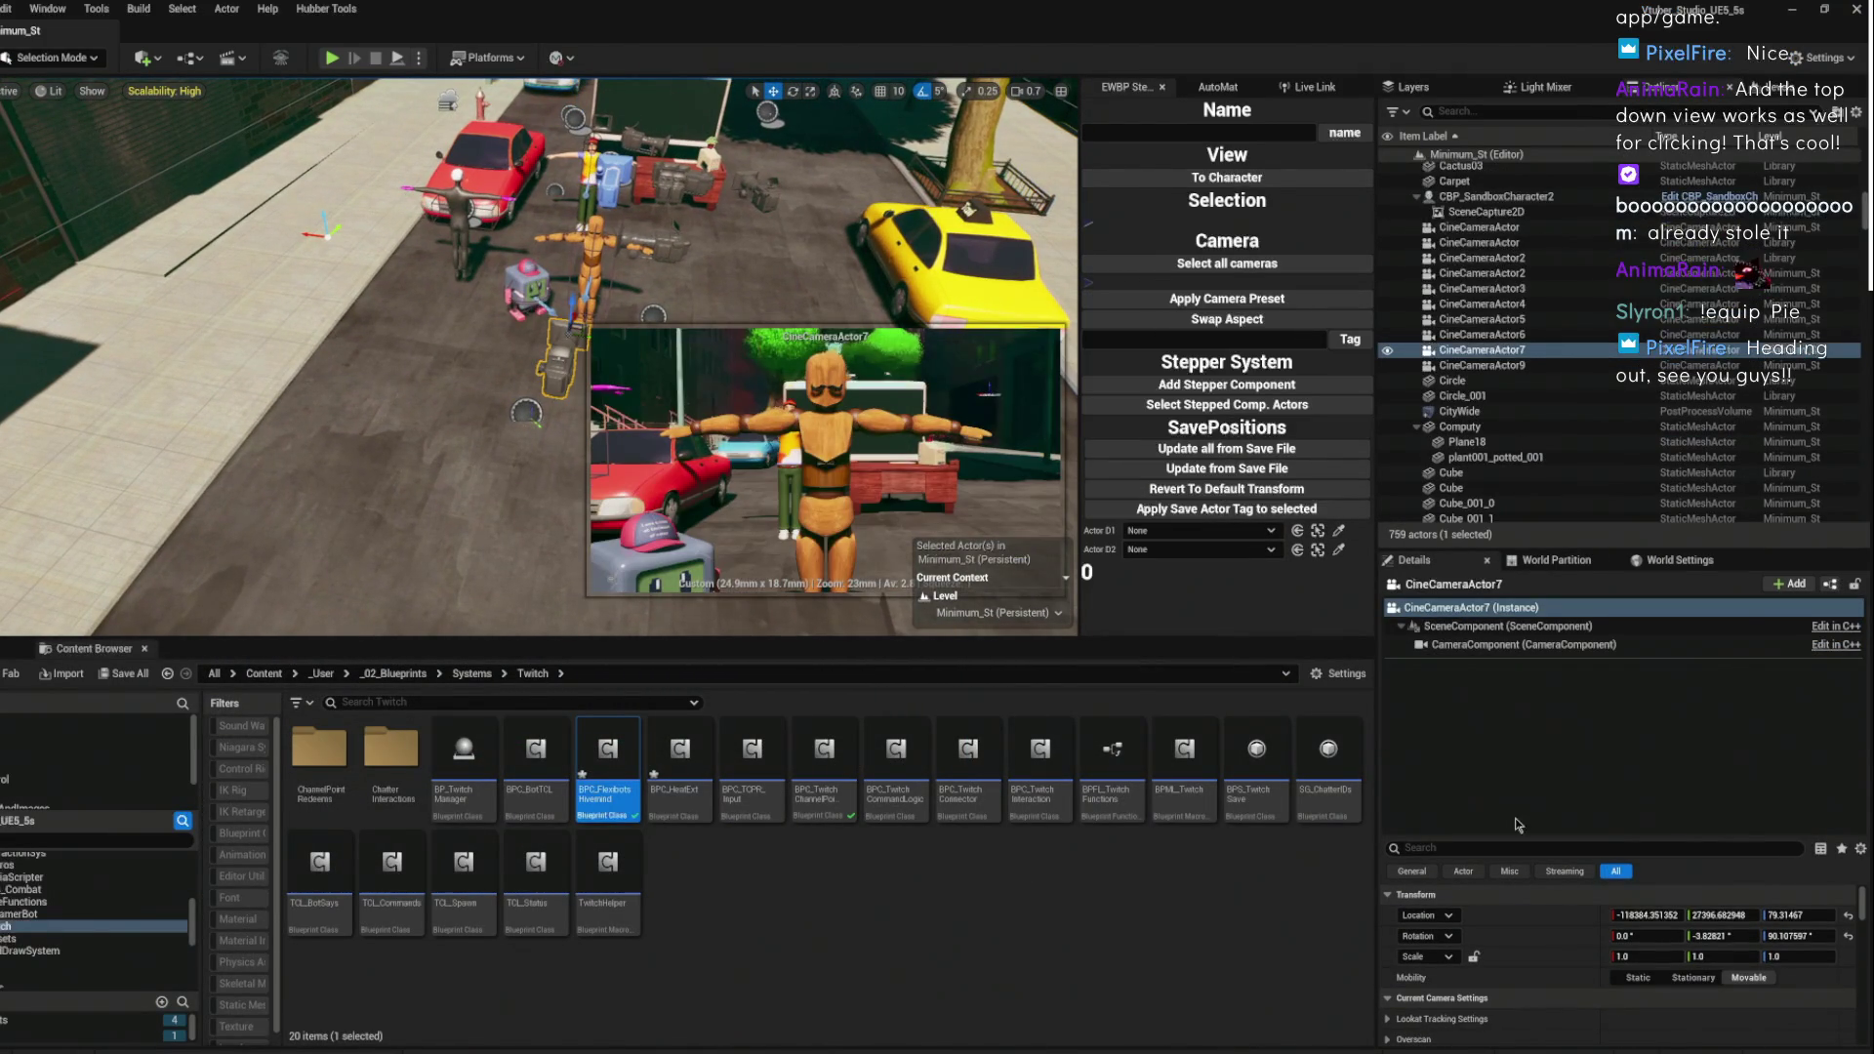
left_click(1484, 847)
type("tag")
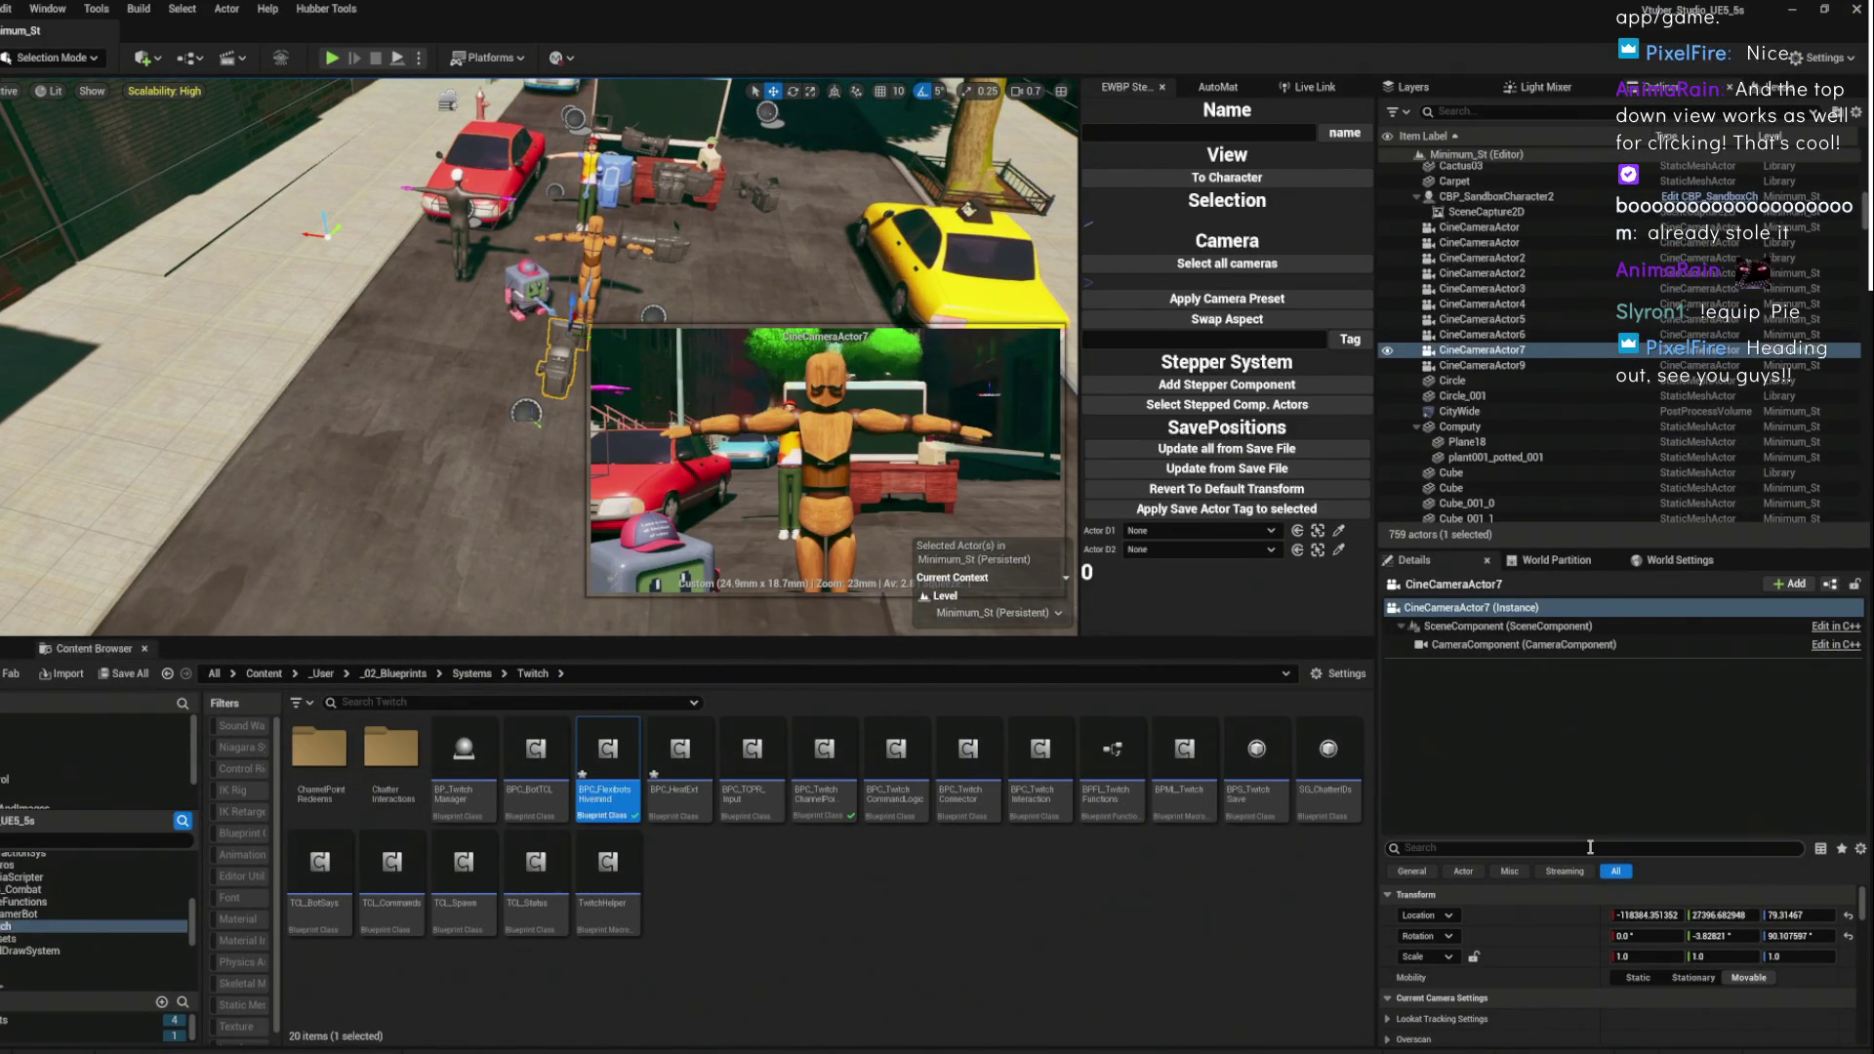
scroll(1512, 970, "down", 1)
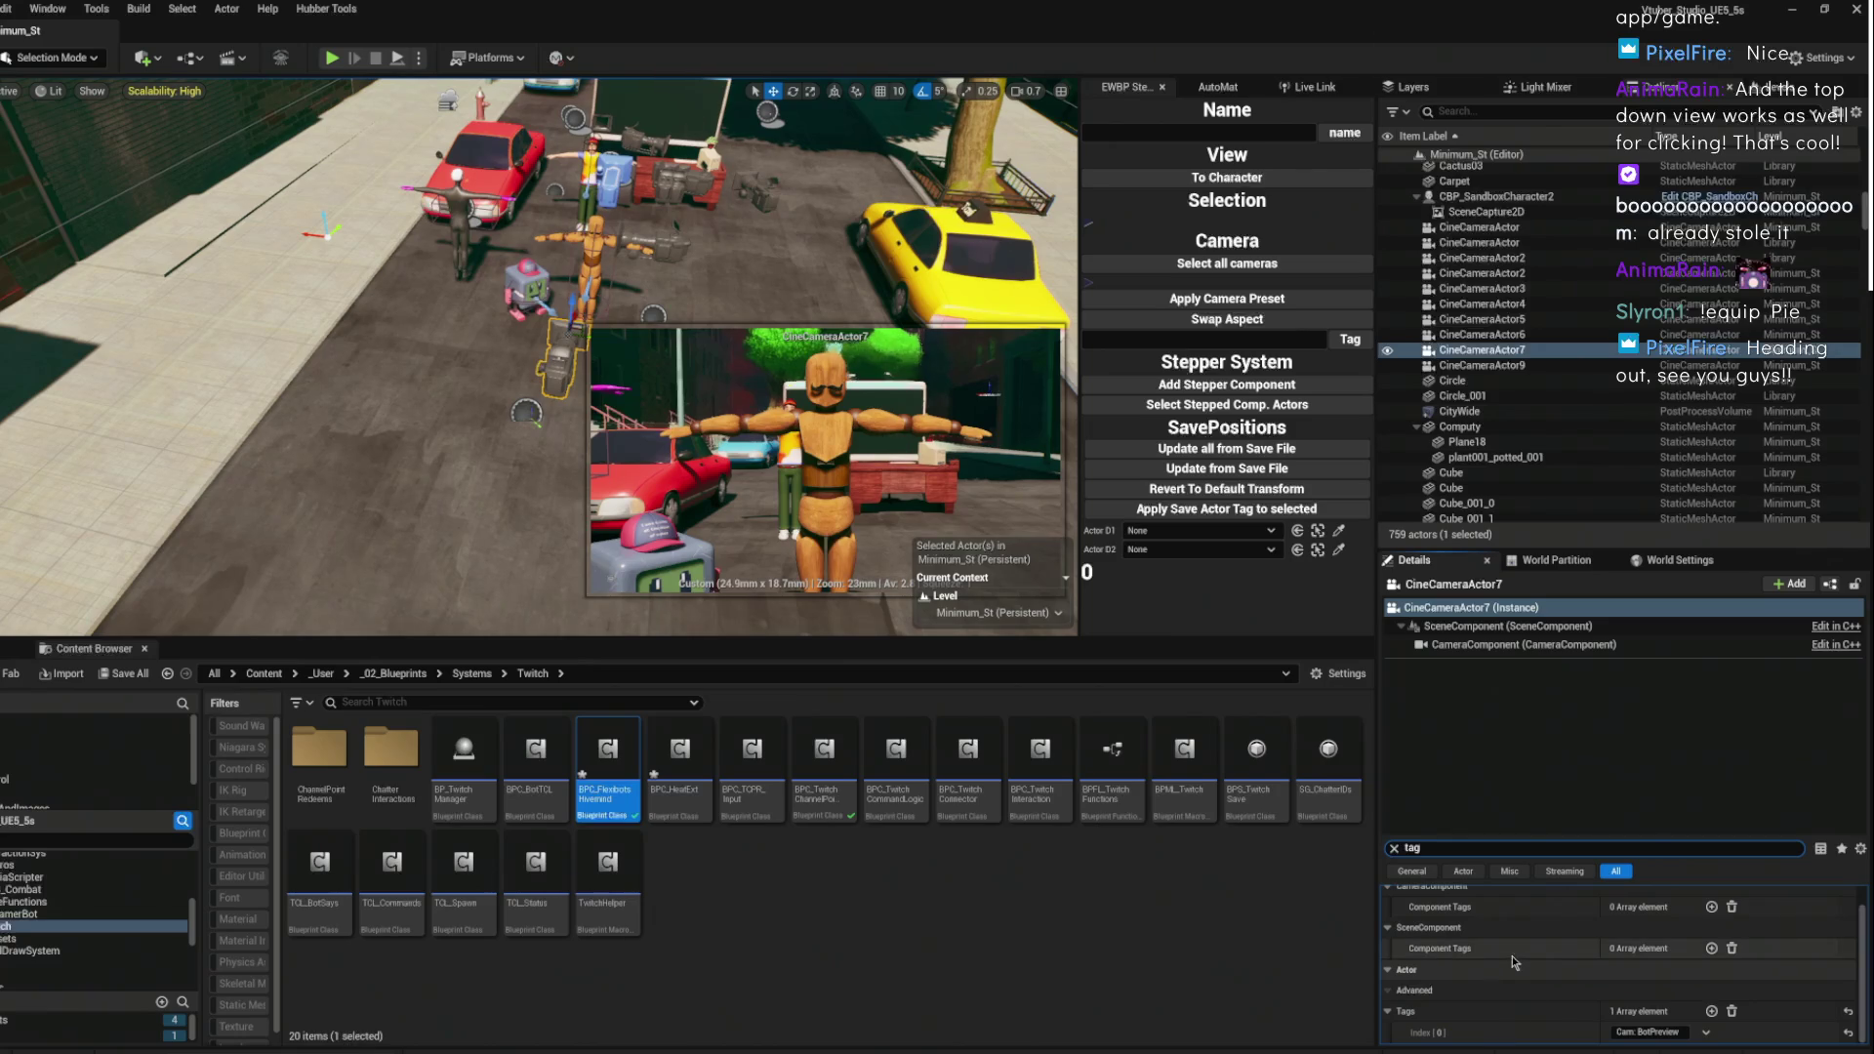
left_click(1387, 1011)
left_click(1671, 1033)
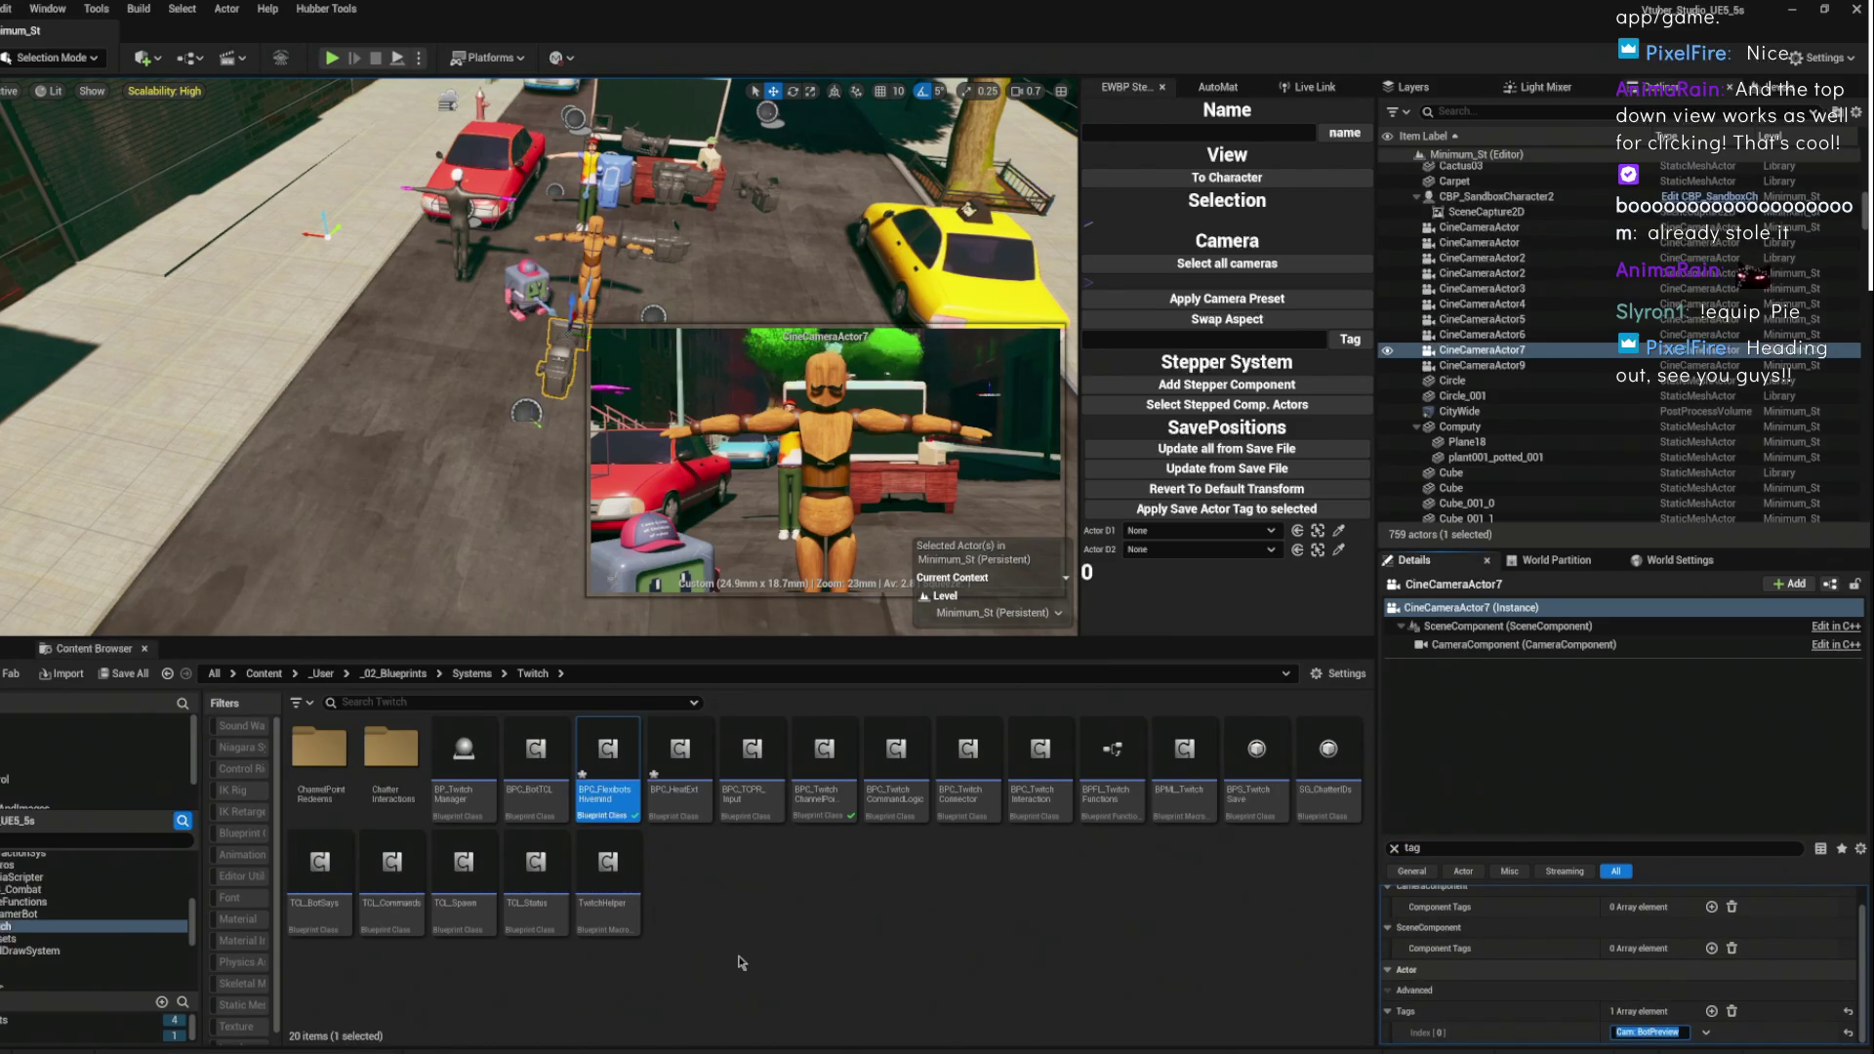
key("alt+Tab")
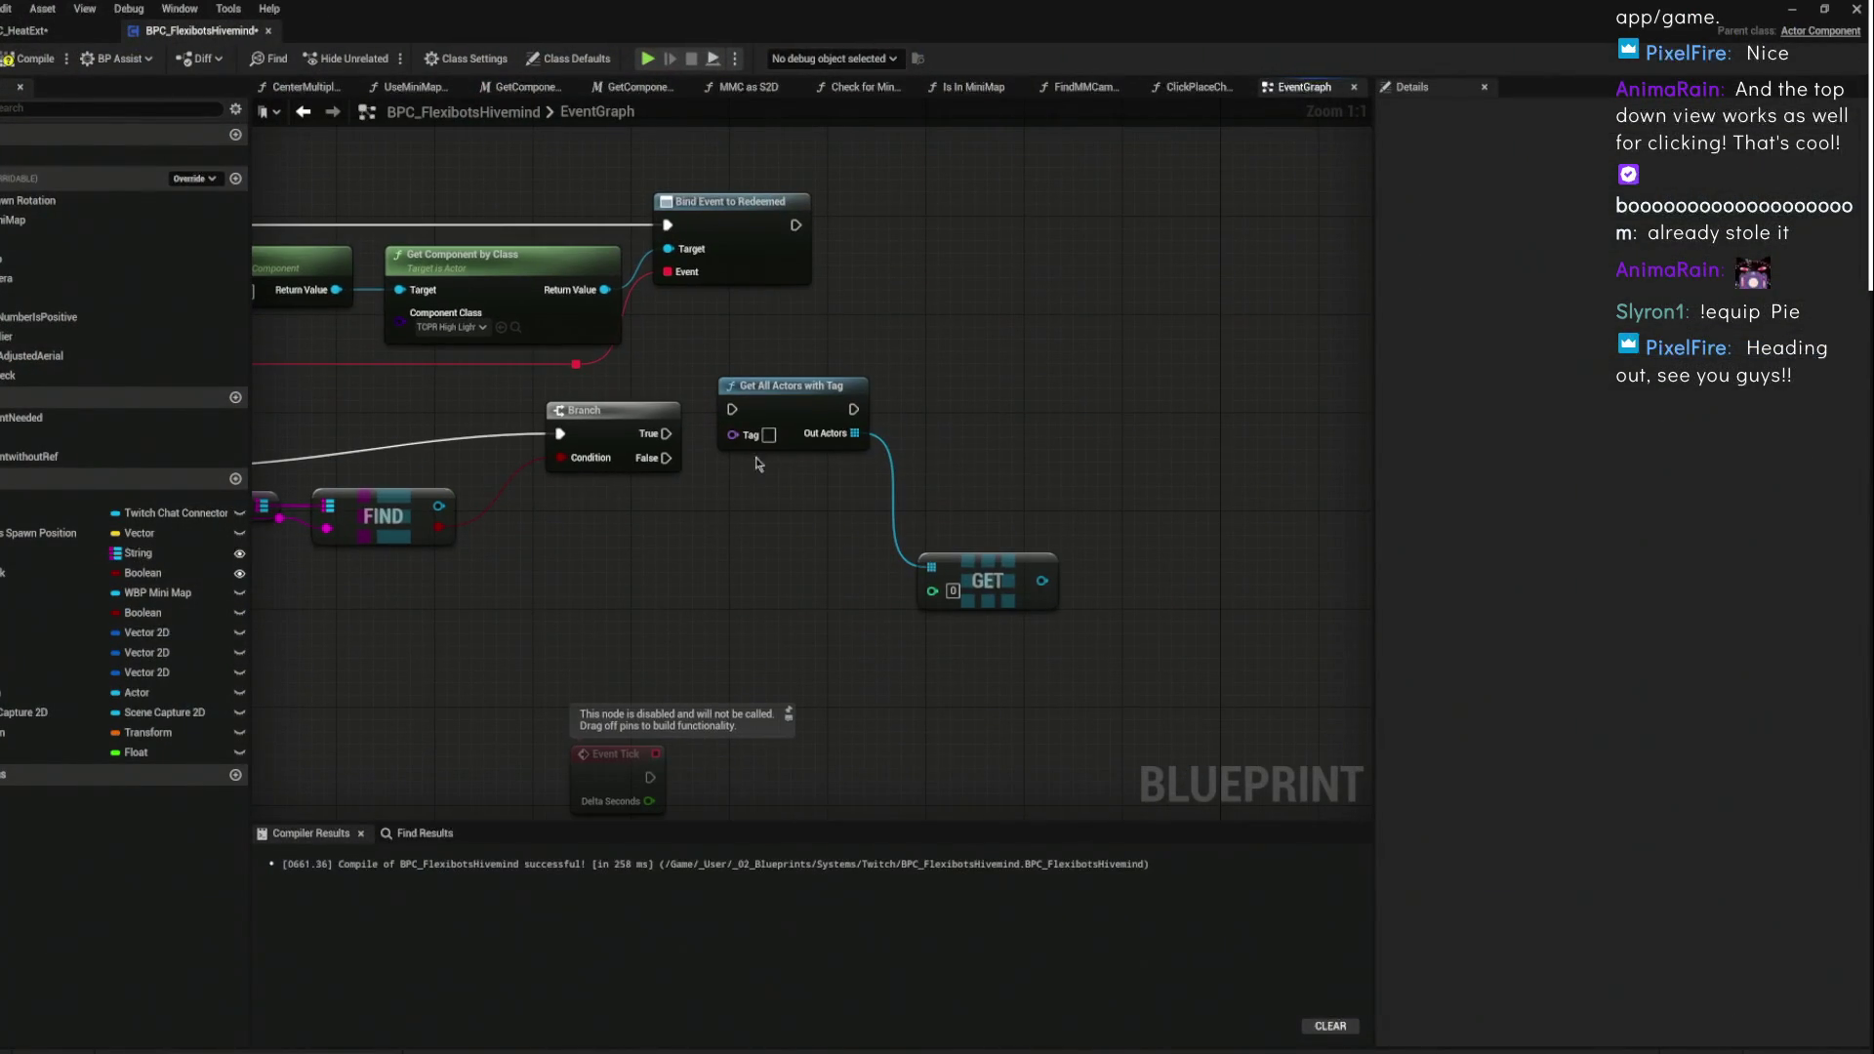
- Paste Cam: BotPreview into Get All Actors with Tag, run it from Branch True, and add a GET index 0
left_click(852, 410)
left_click(761, 434)
type("Cam: BotPreview")
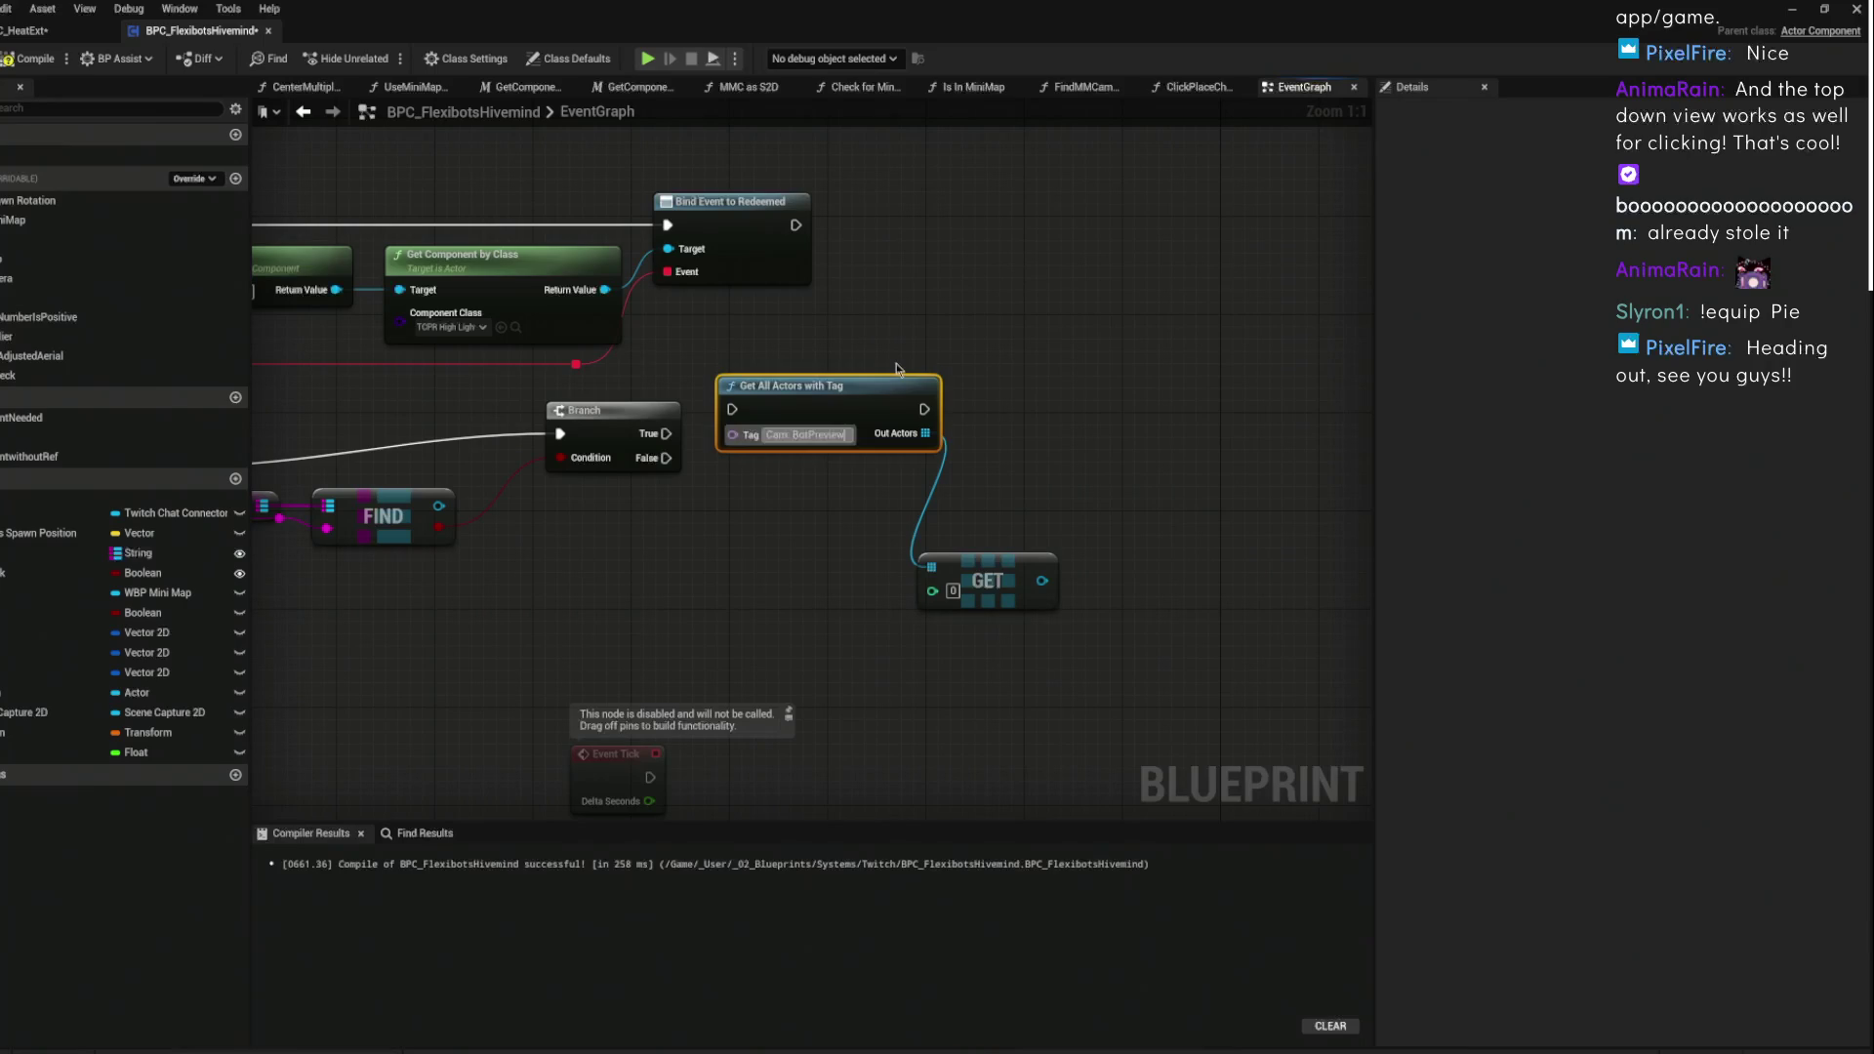
mouse_move(666, 433)
left_mouse_down()
mouse_move(732, 409)
mouse_move(835, 410)
left_mouse_up()
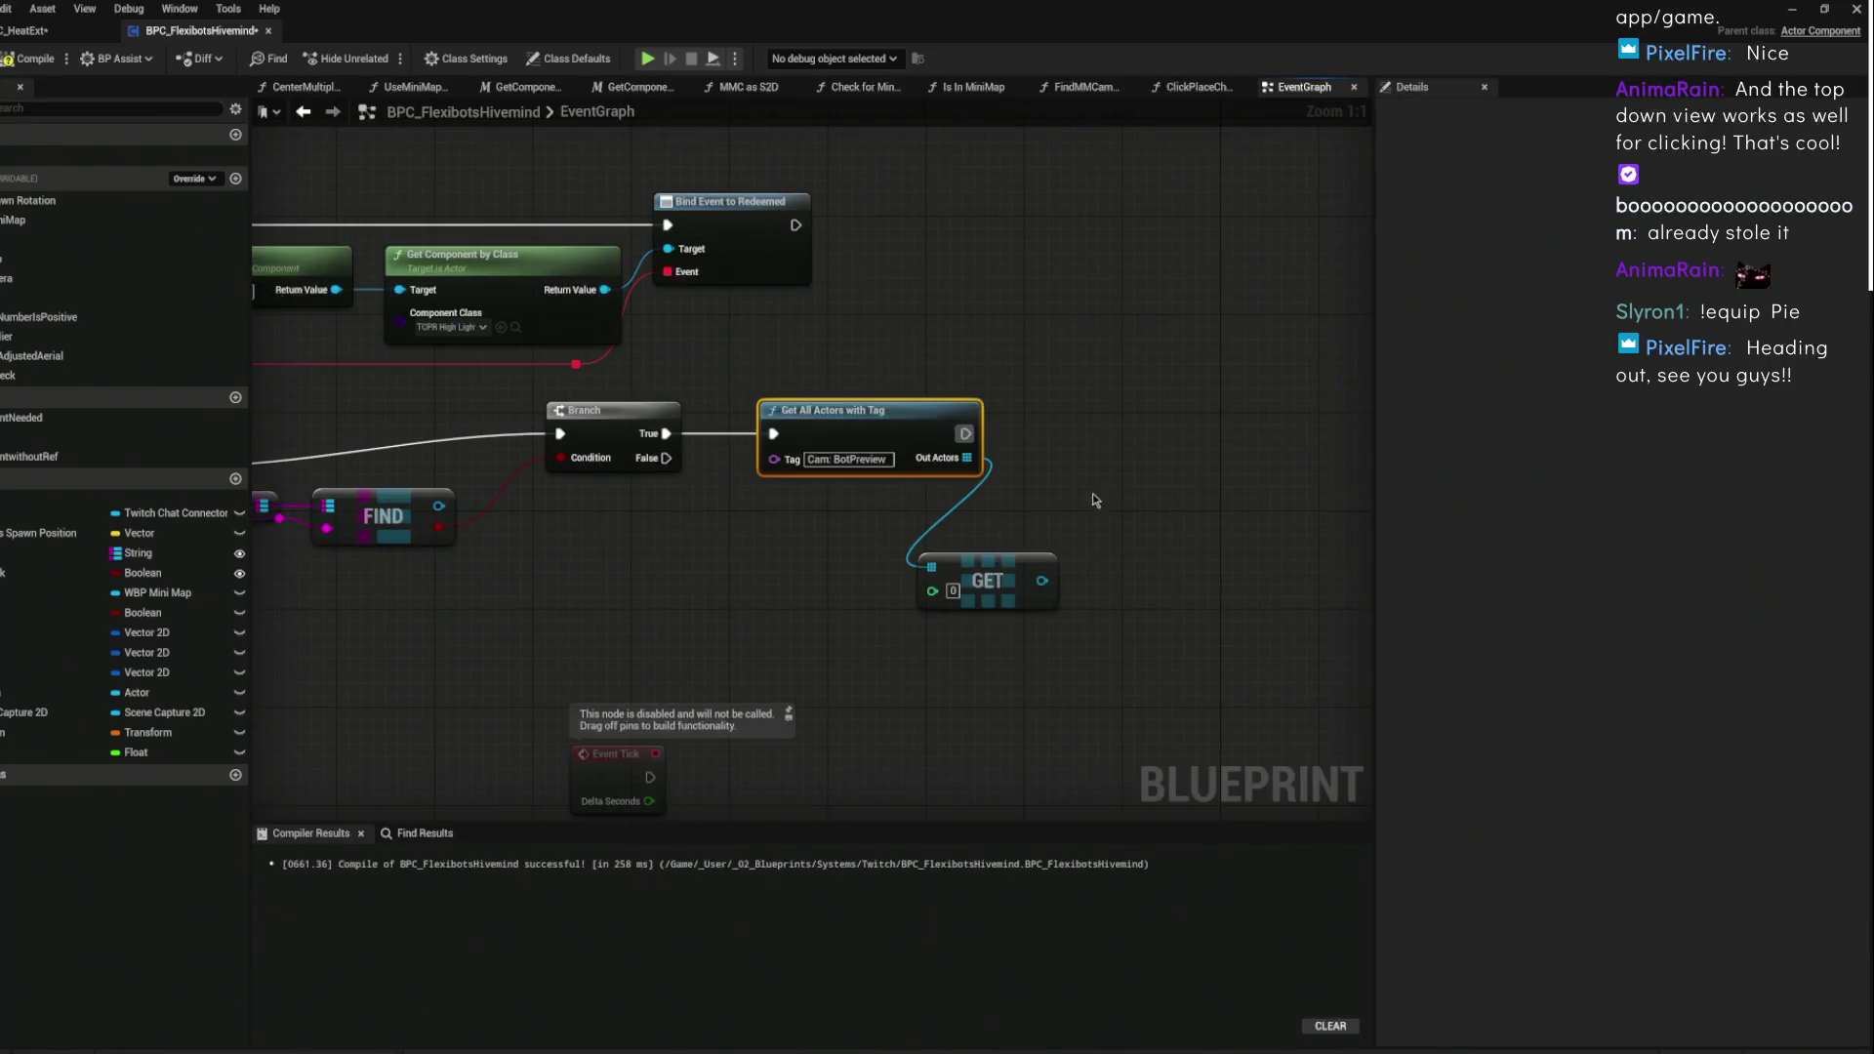
left_click_drag(1072, 493, 865, 512)
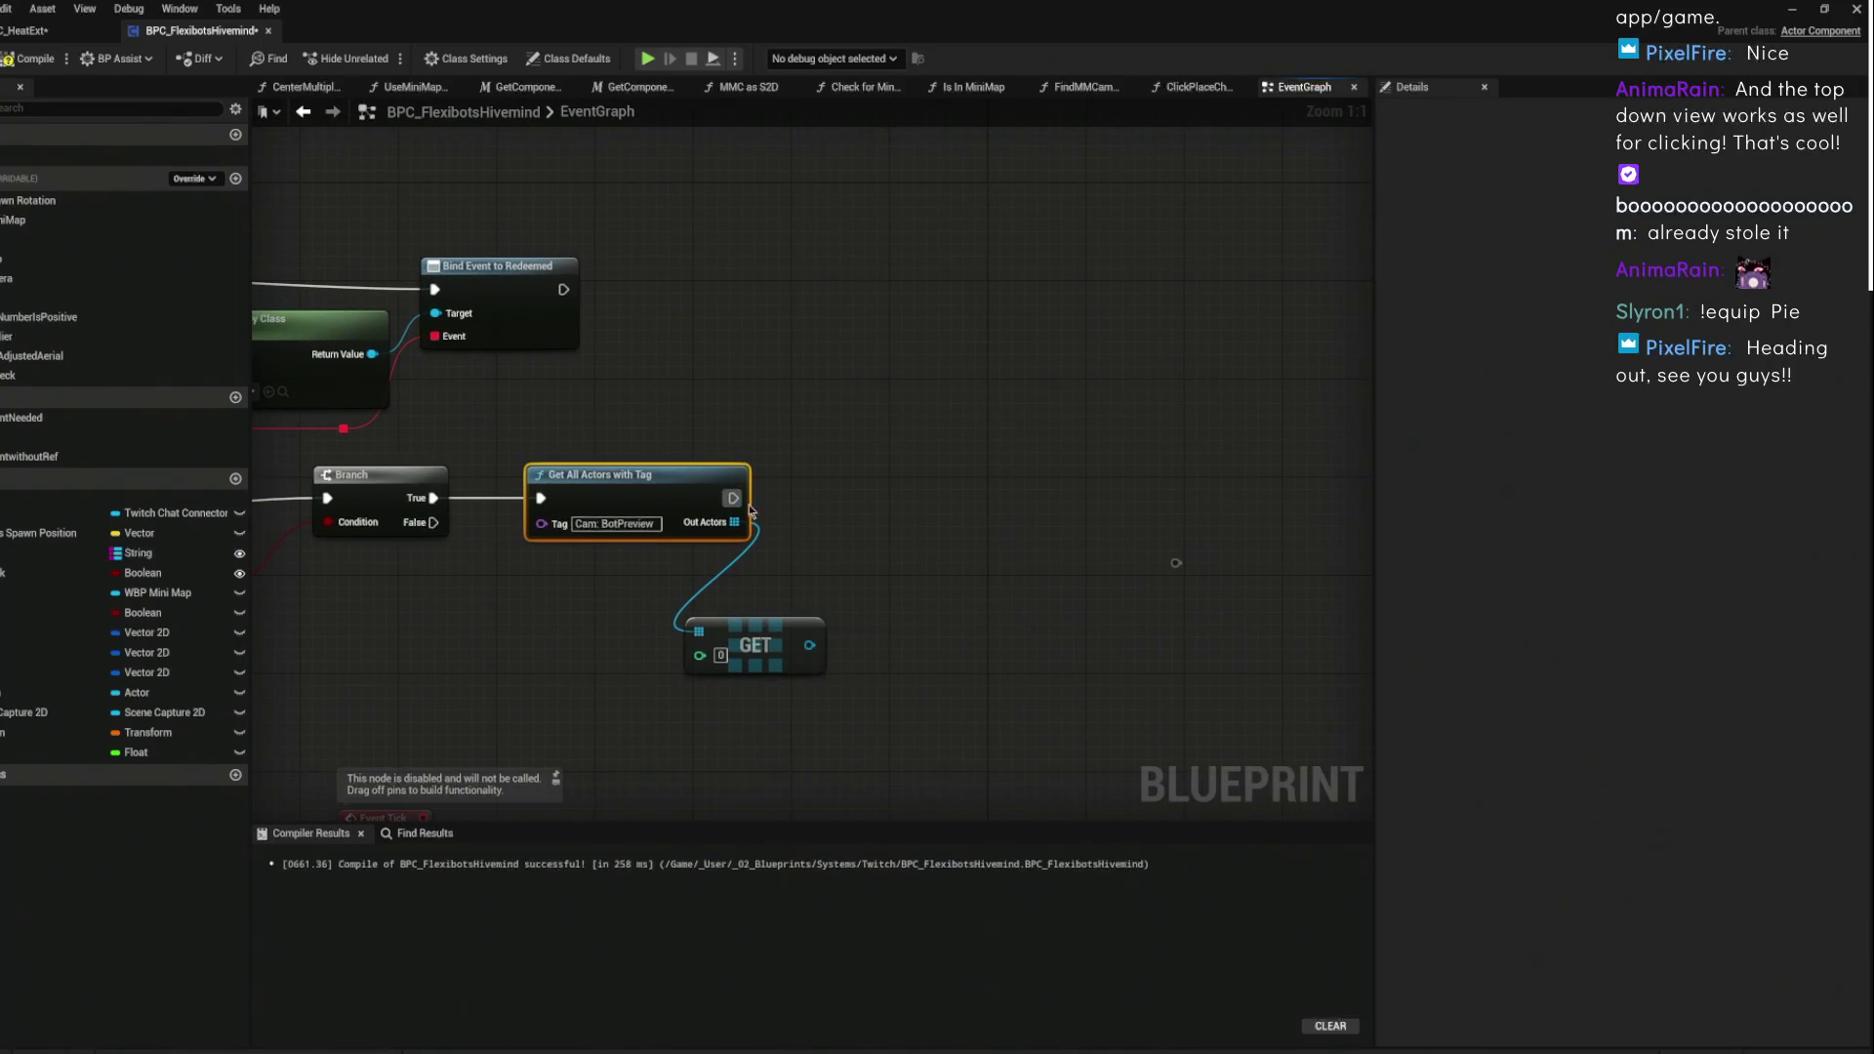
mouse_move(733, 498)
left_mouse_down()
mouse_move(918, 505)
mouse_move(922, 458)
left_mouse_up()
mouse_move(808, 645)
left_mouse_down()
mouse_move(845, 578)
mouse_move(917, 674)
mouse_move(968, 493)
left_mouse_up()
- Add a Set Actor Transform node from the GET output via a 'set transform actor' search
type("set w")
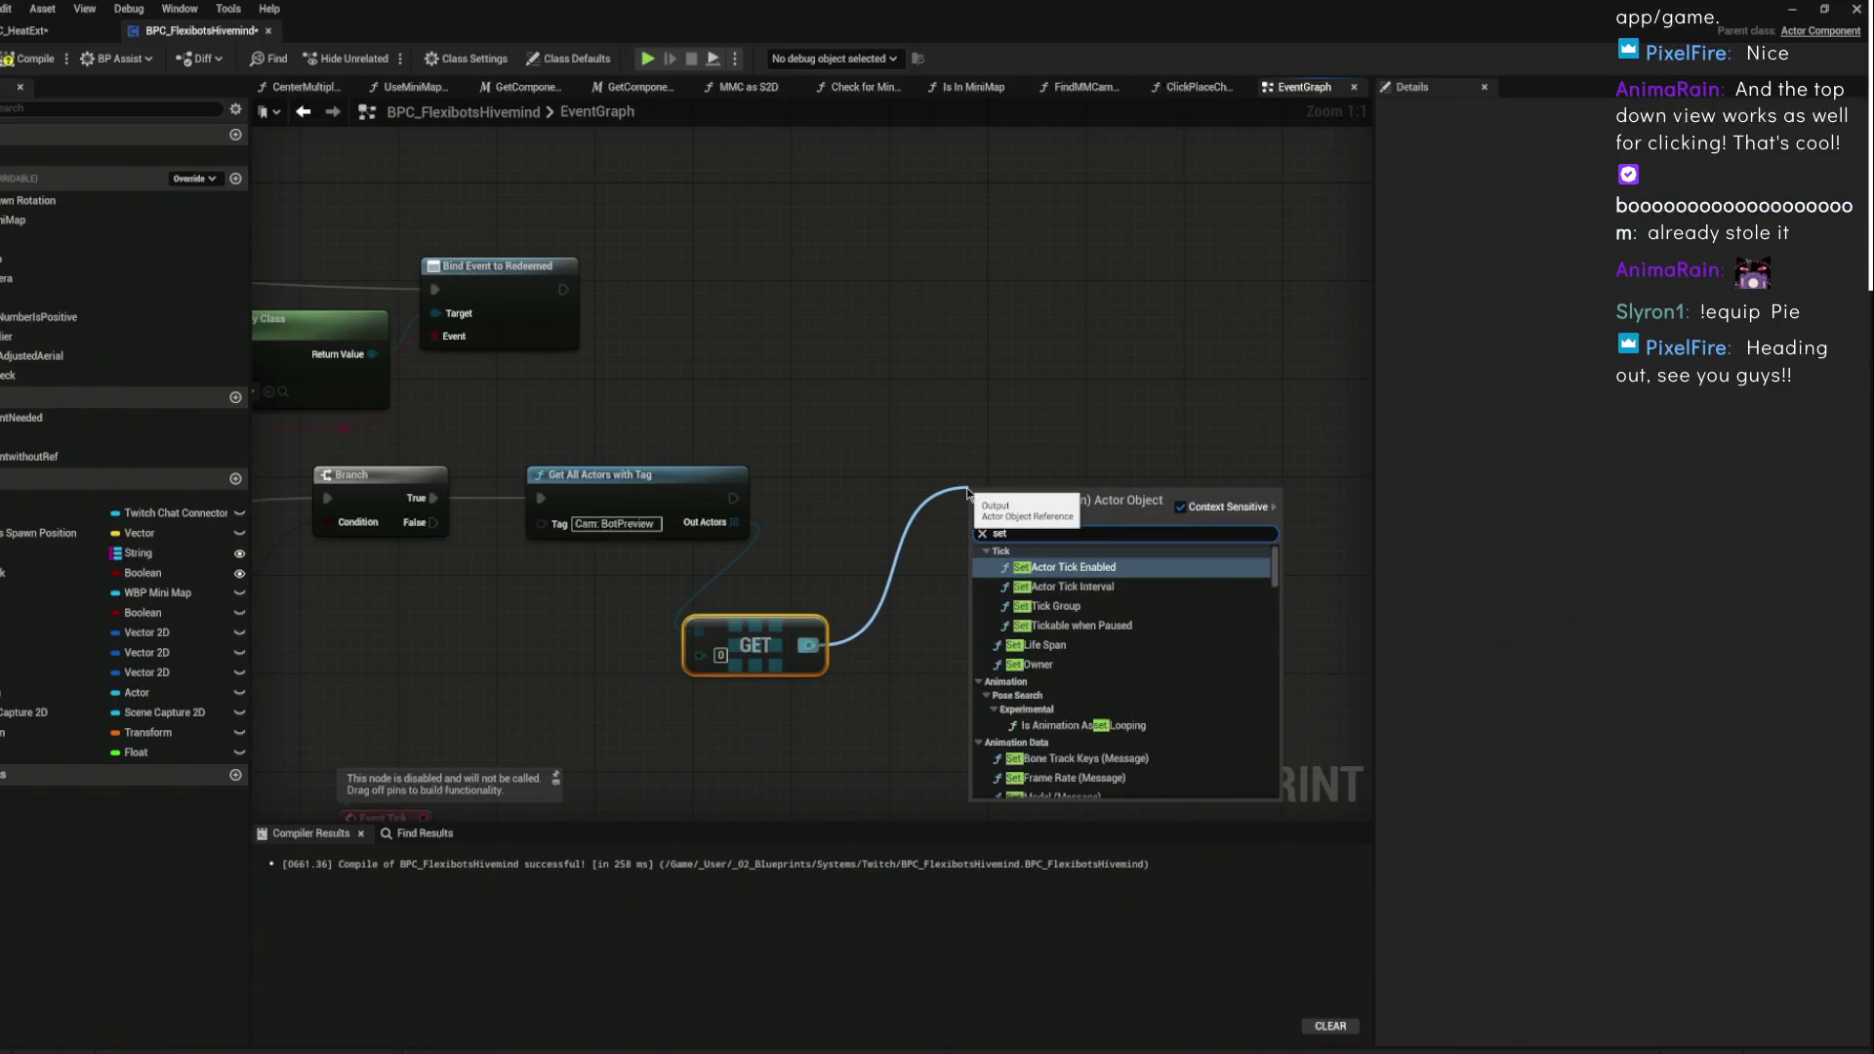
key("BackSpace")
type("location")
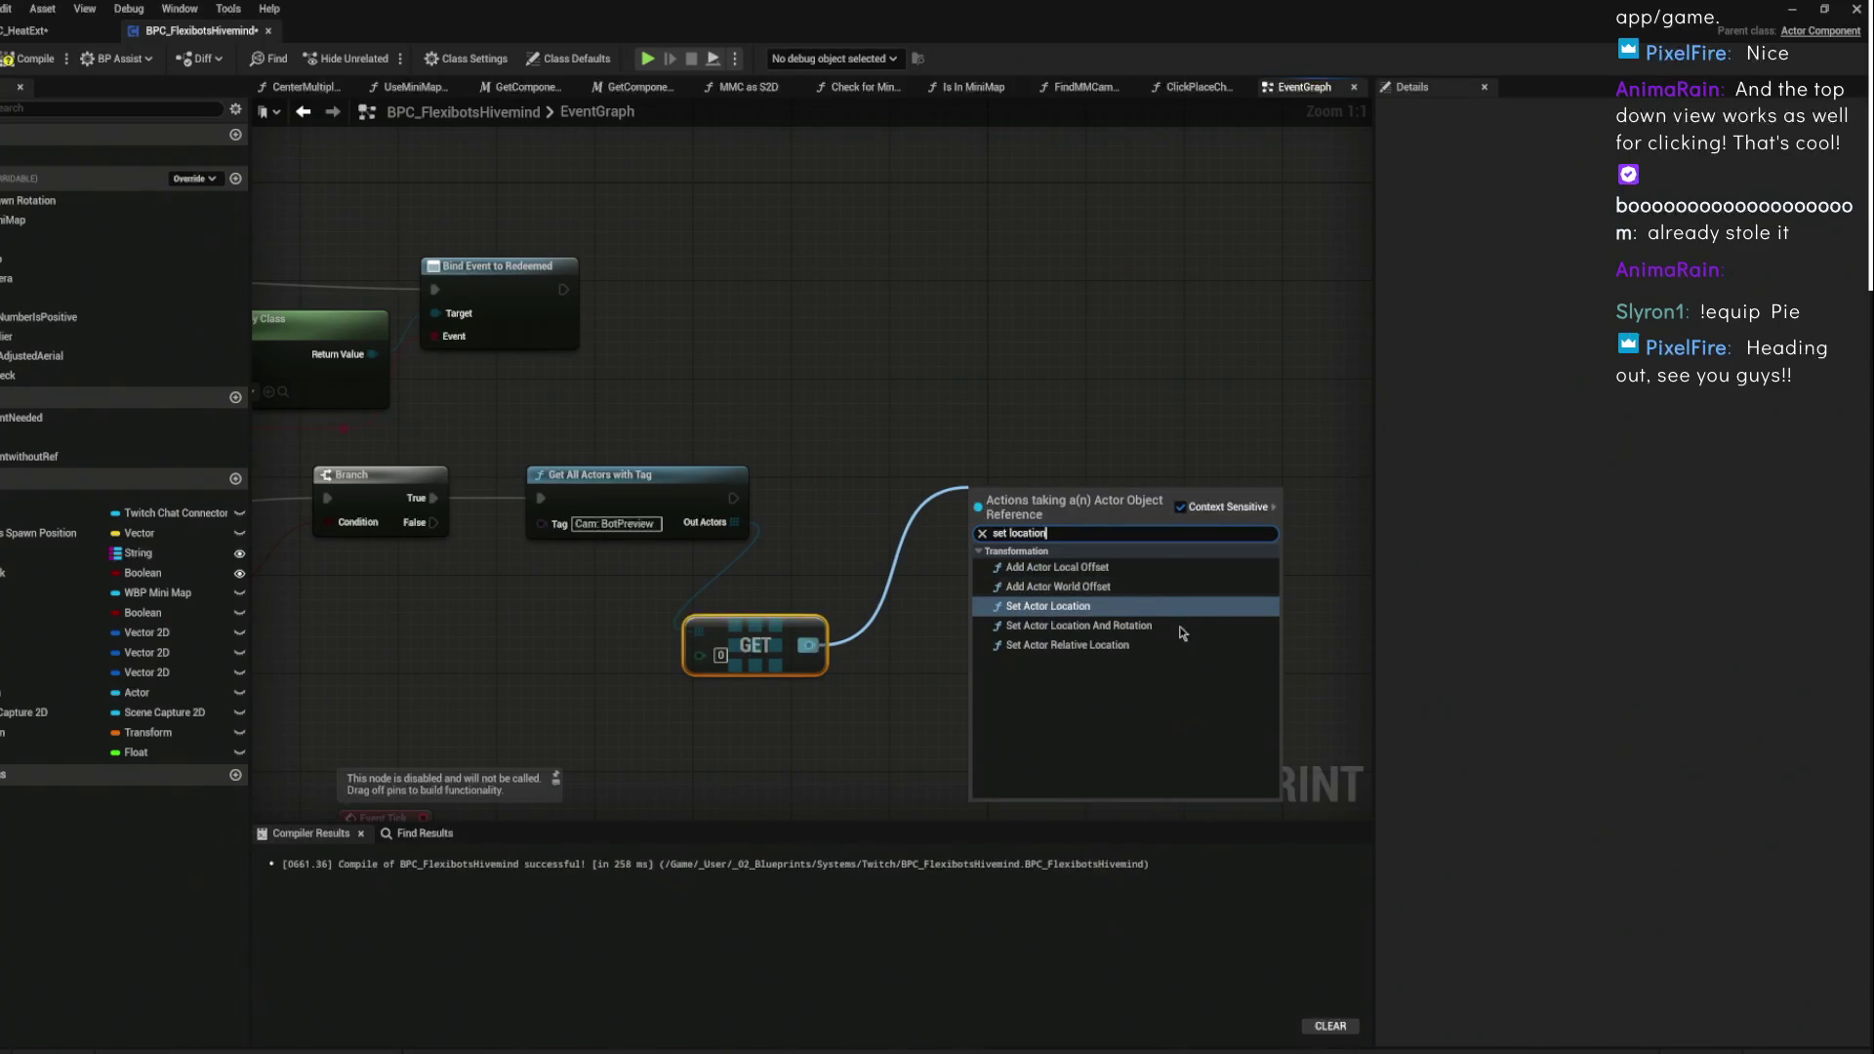
key("BackSpace")
key("BackSpace")
key("BackSpace")
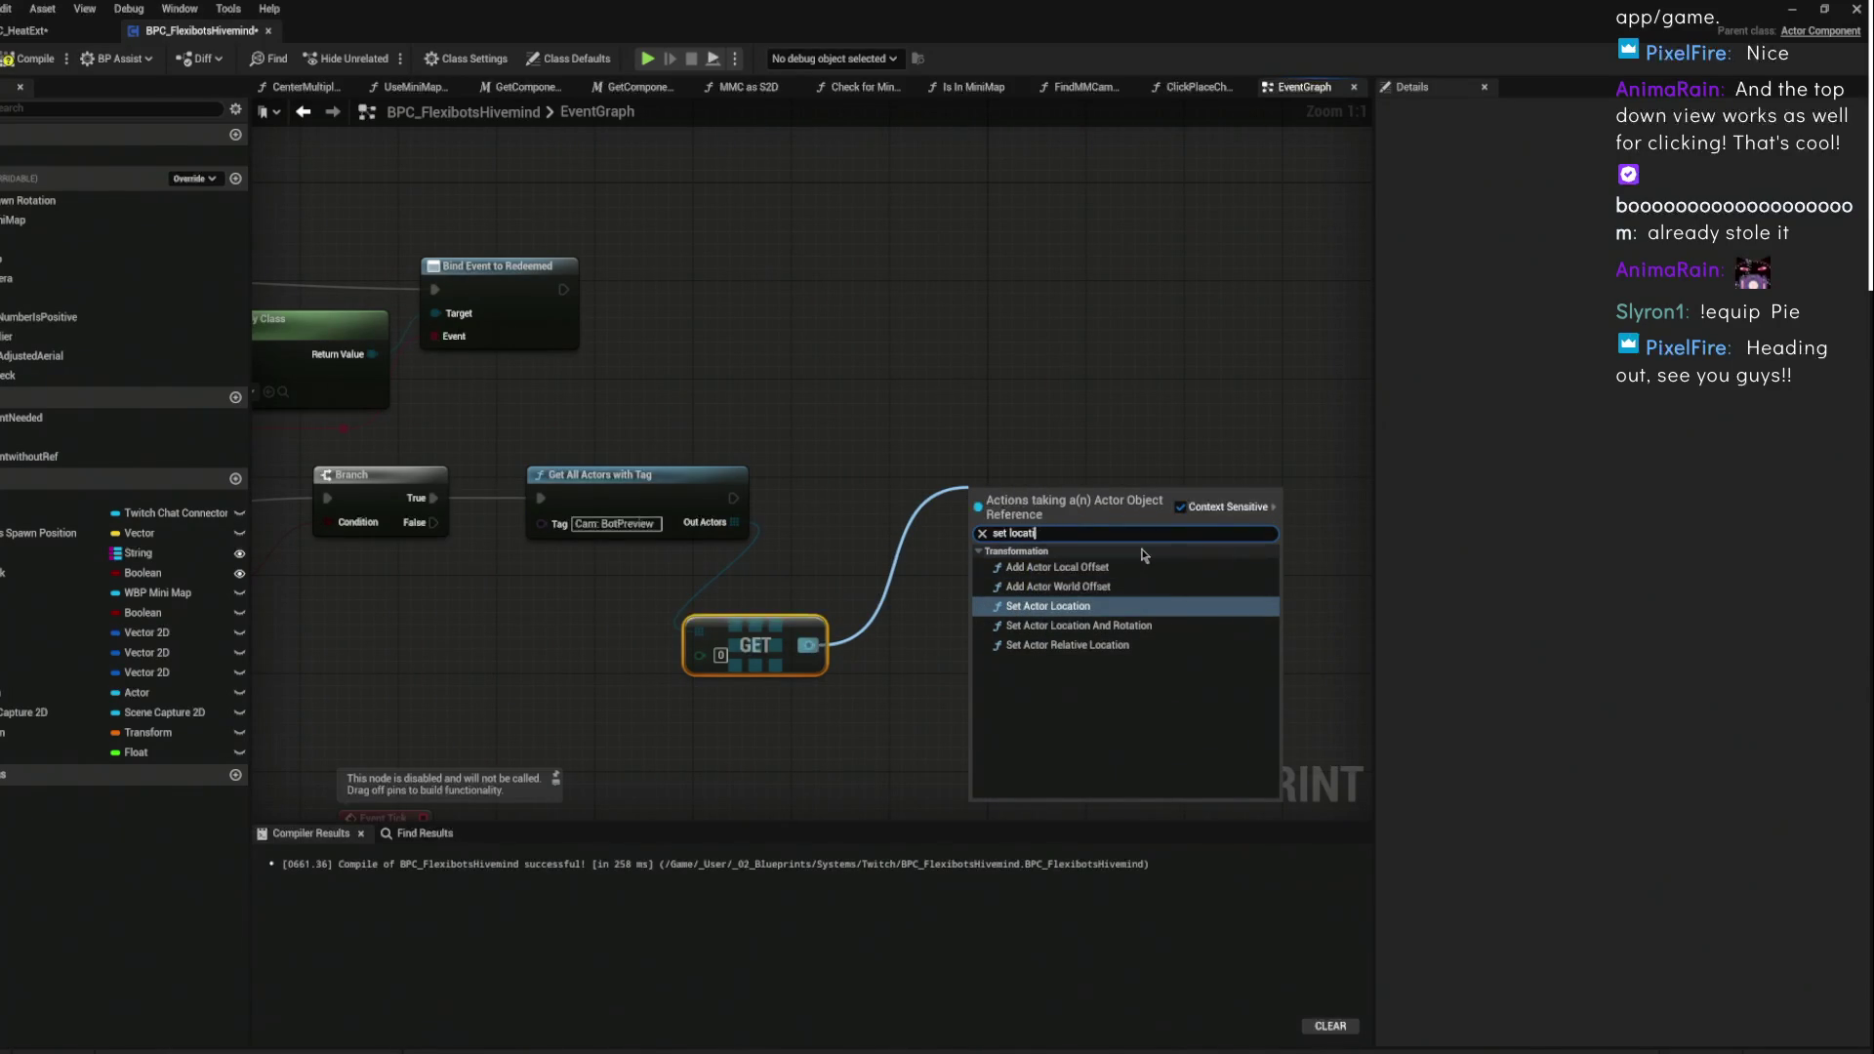
type("tran")
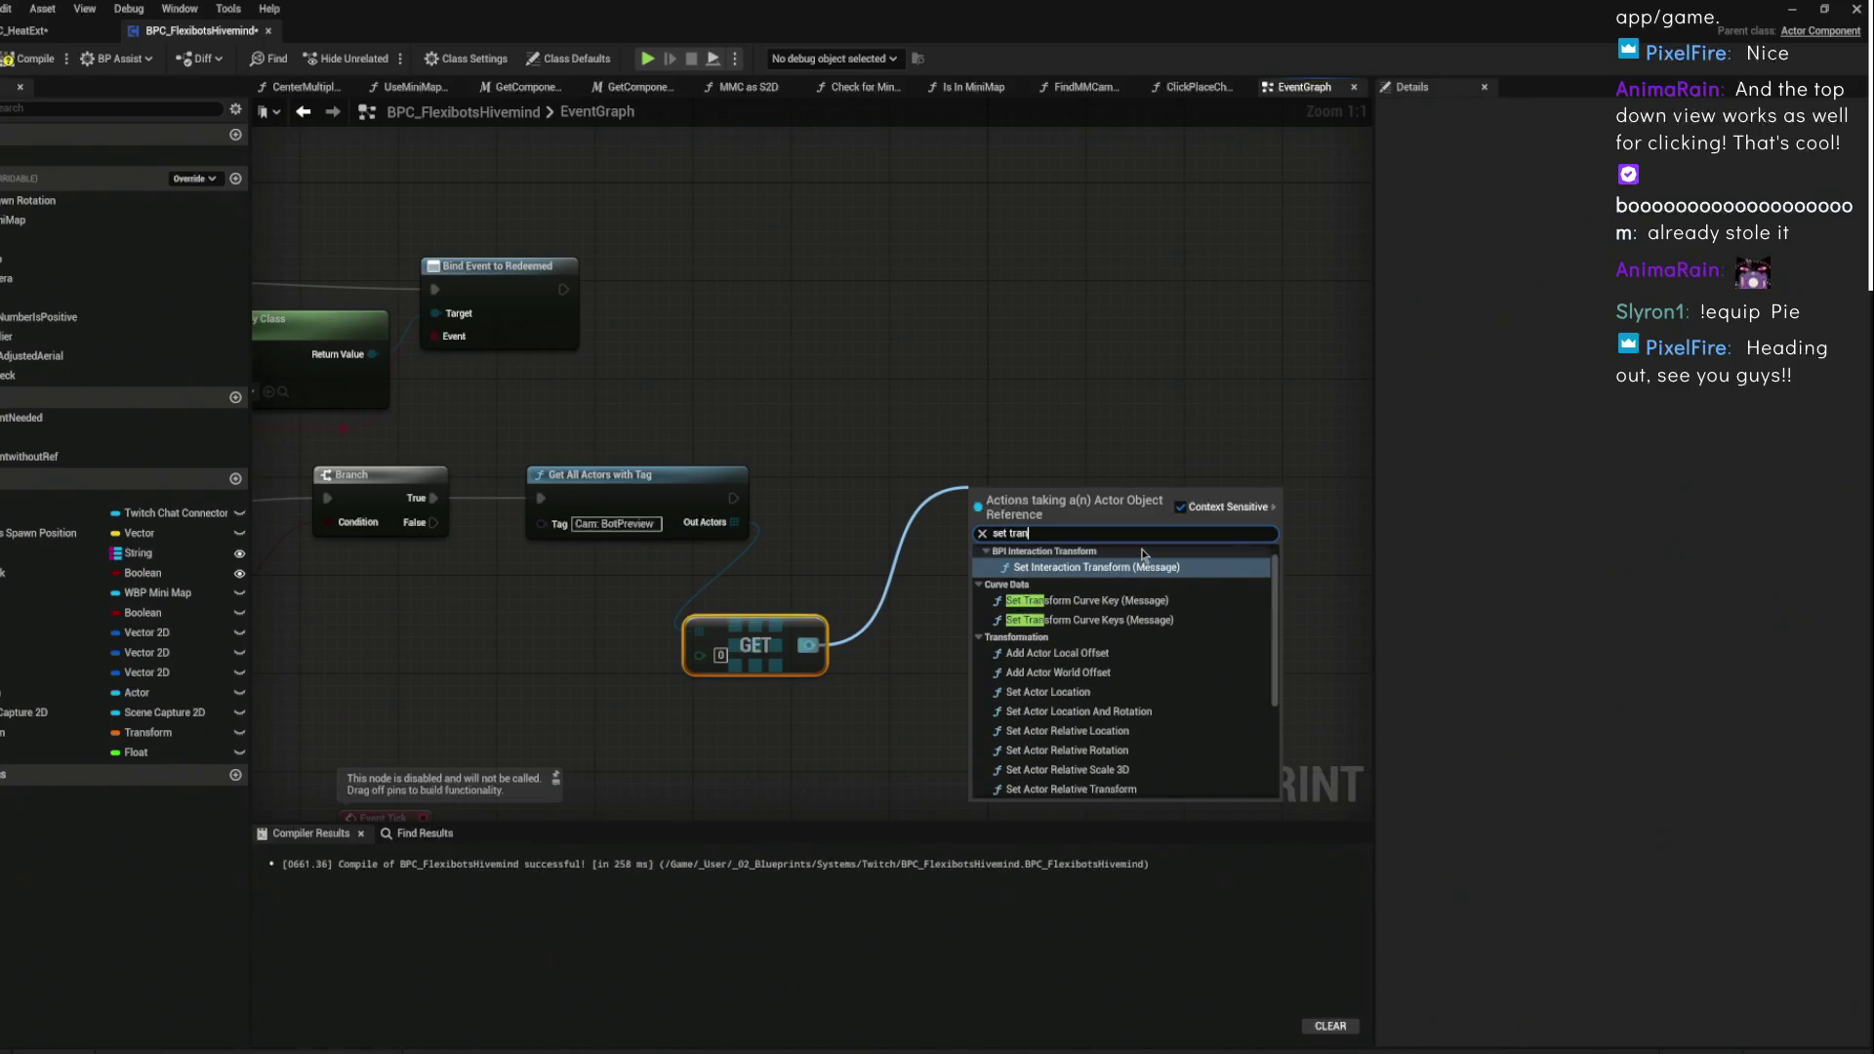
type("sform actor")
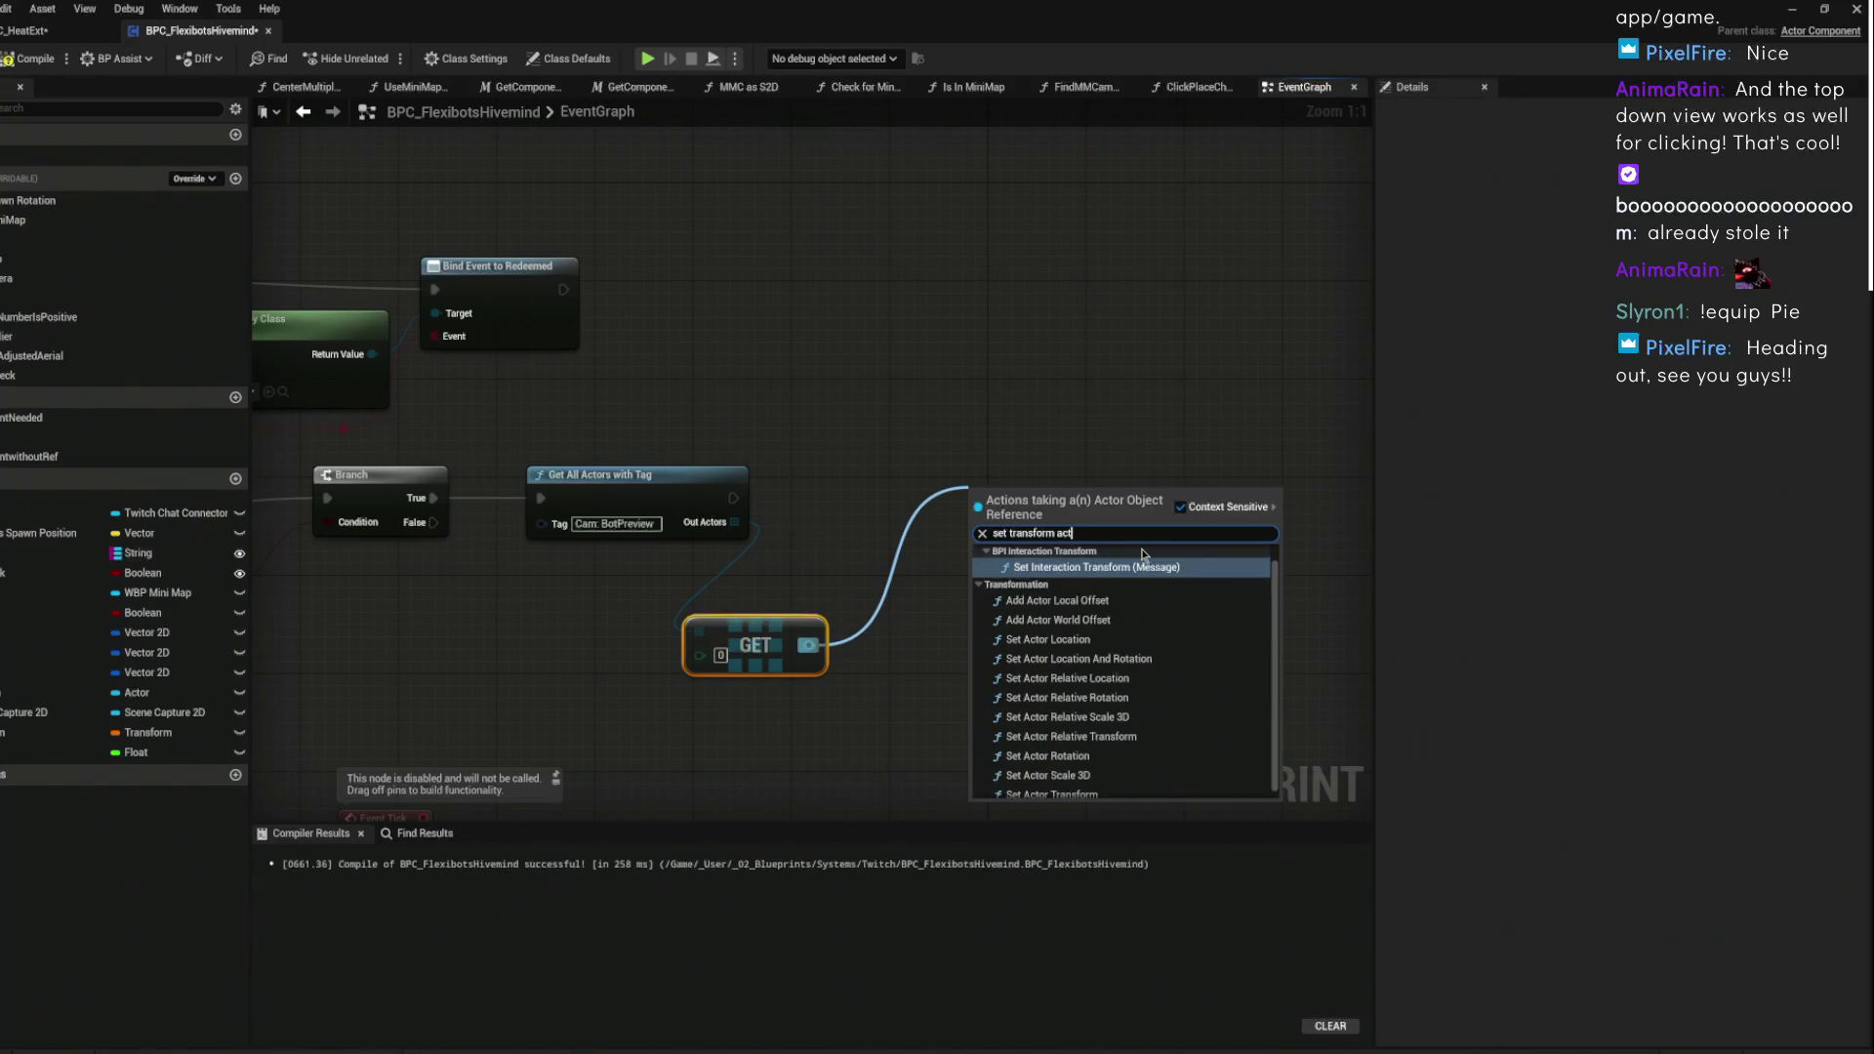
key("Return")
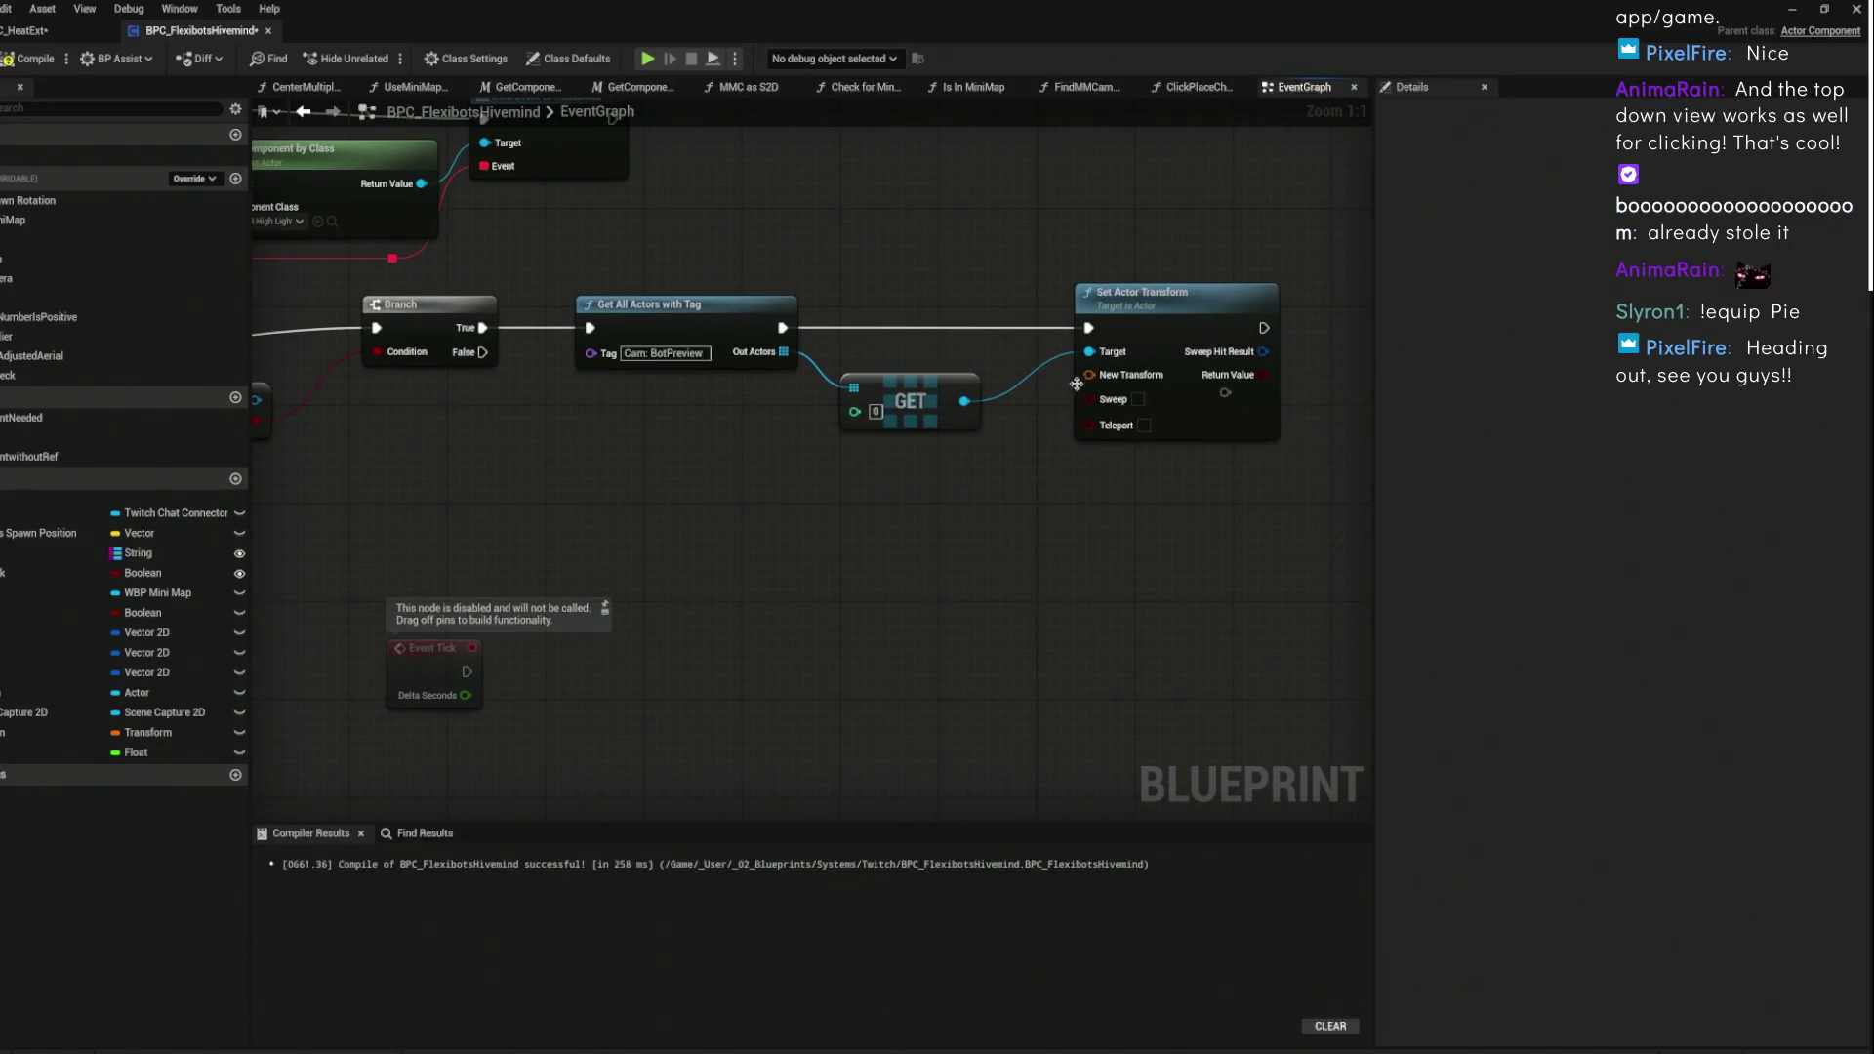
- Move Event Tick out of the way and pull a wire from the FIND node's output
left_click_drag(1113, 377, 960, 568)
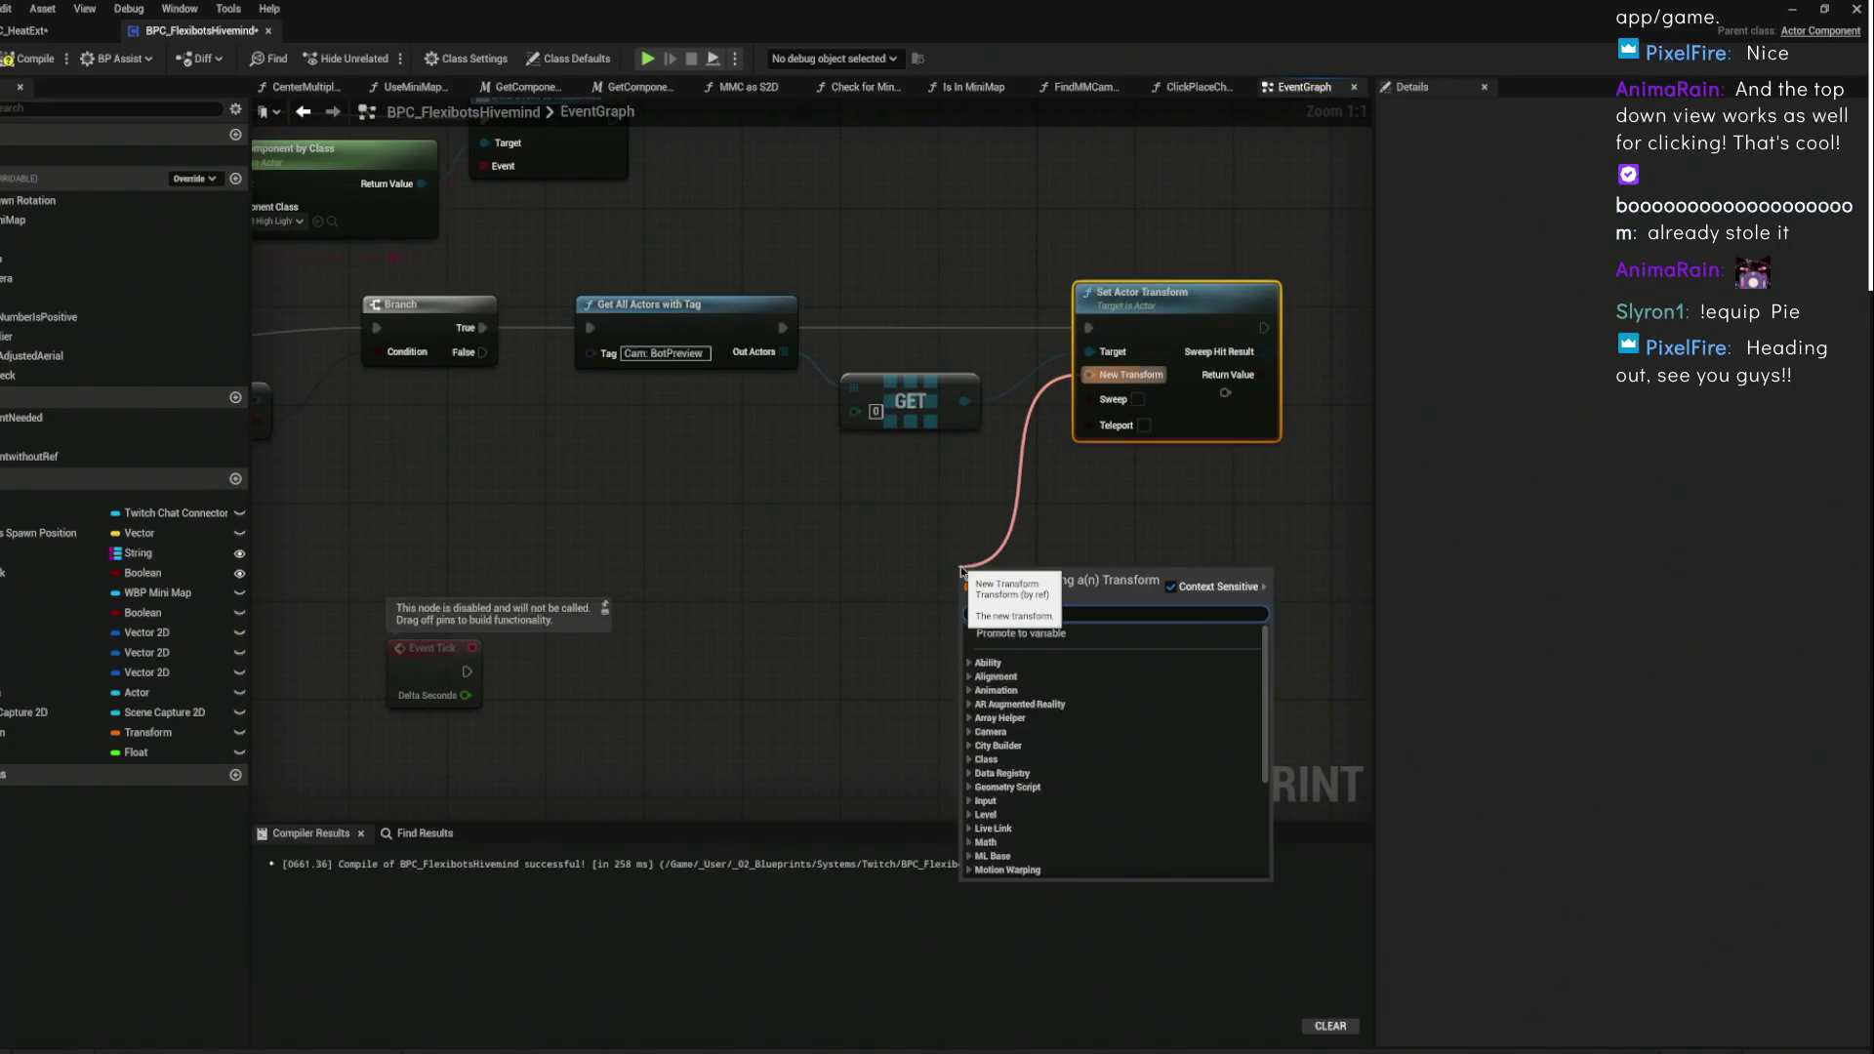
left_click(922, 515)
left_click_drag(450, 682, 499, 792)
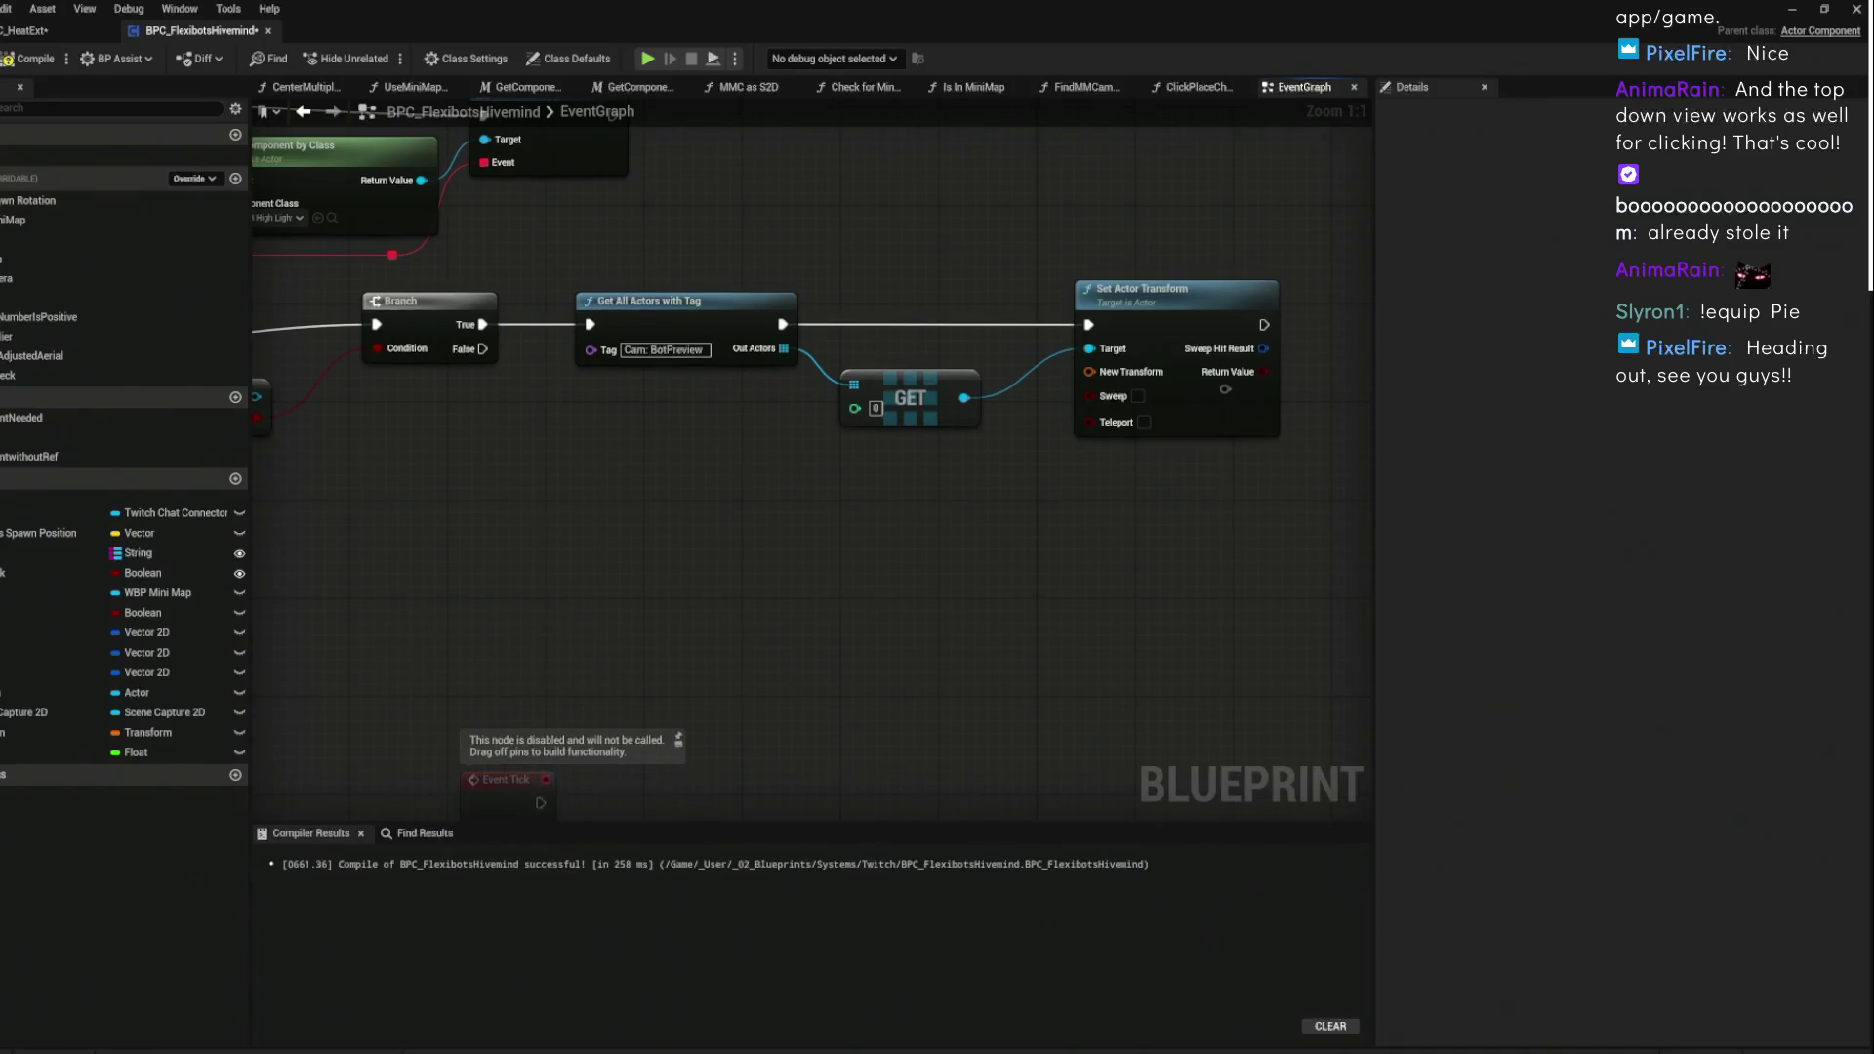
left_click_drag(382, 444, 852, 565)
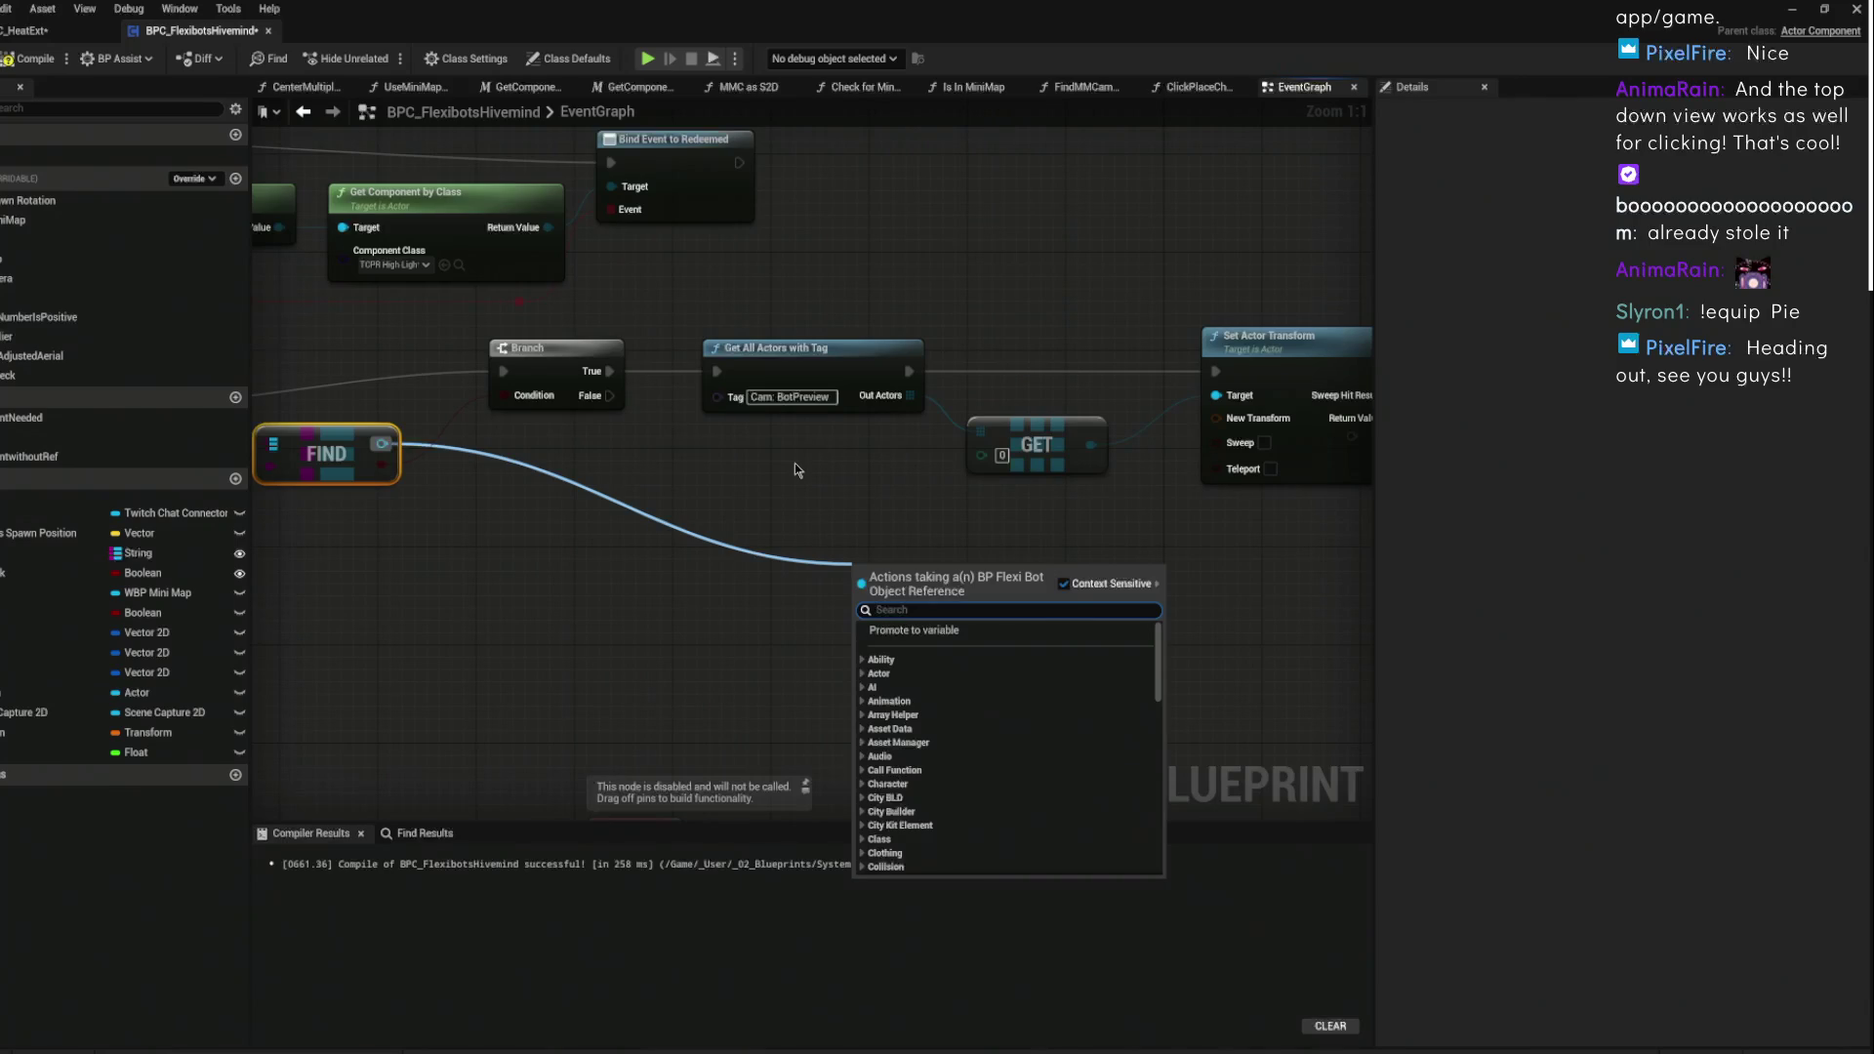
- Add a Camera Perch getter from the FIND node and arrange it in the graph
type("get camera perc")
key("Return")
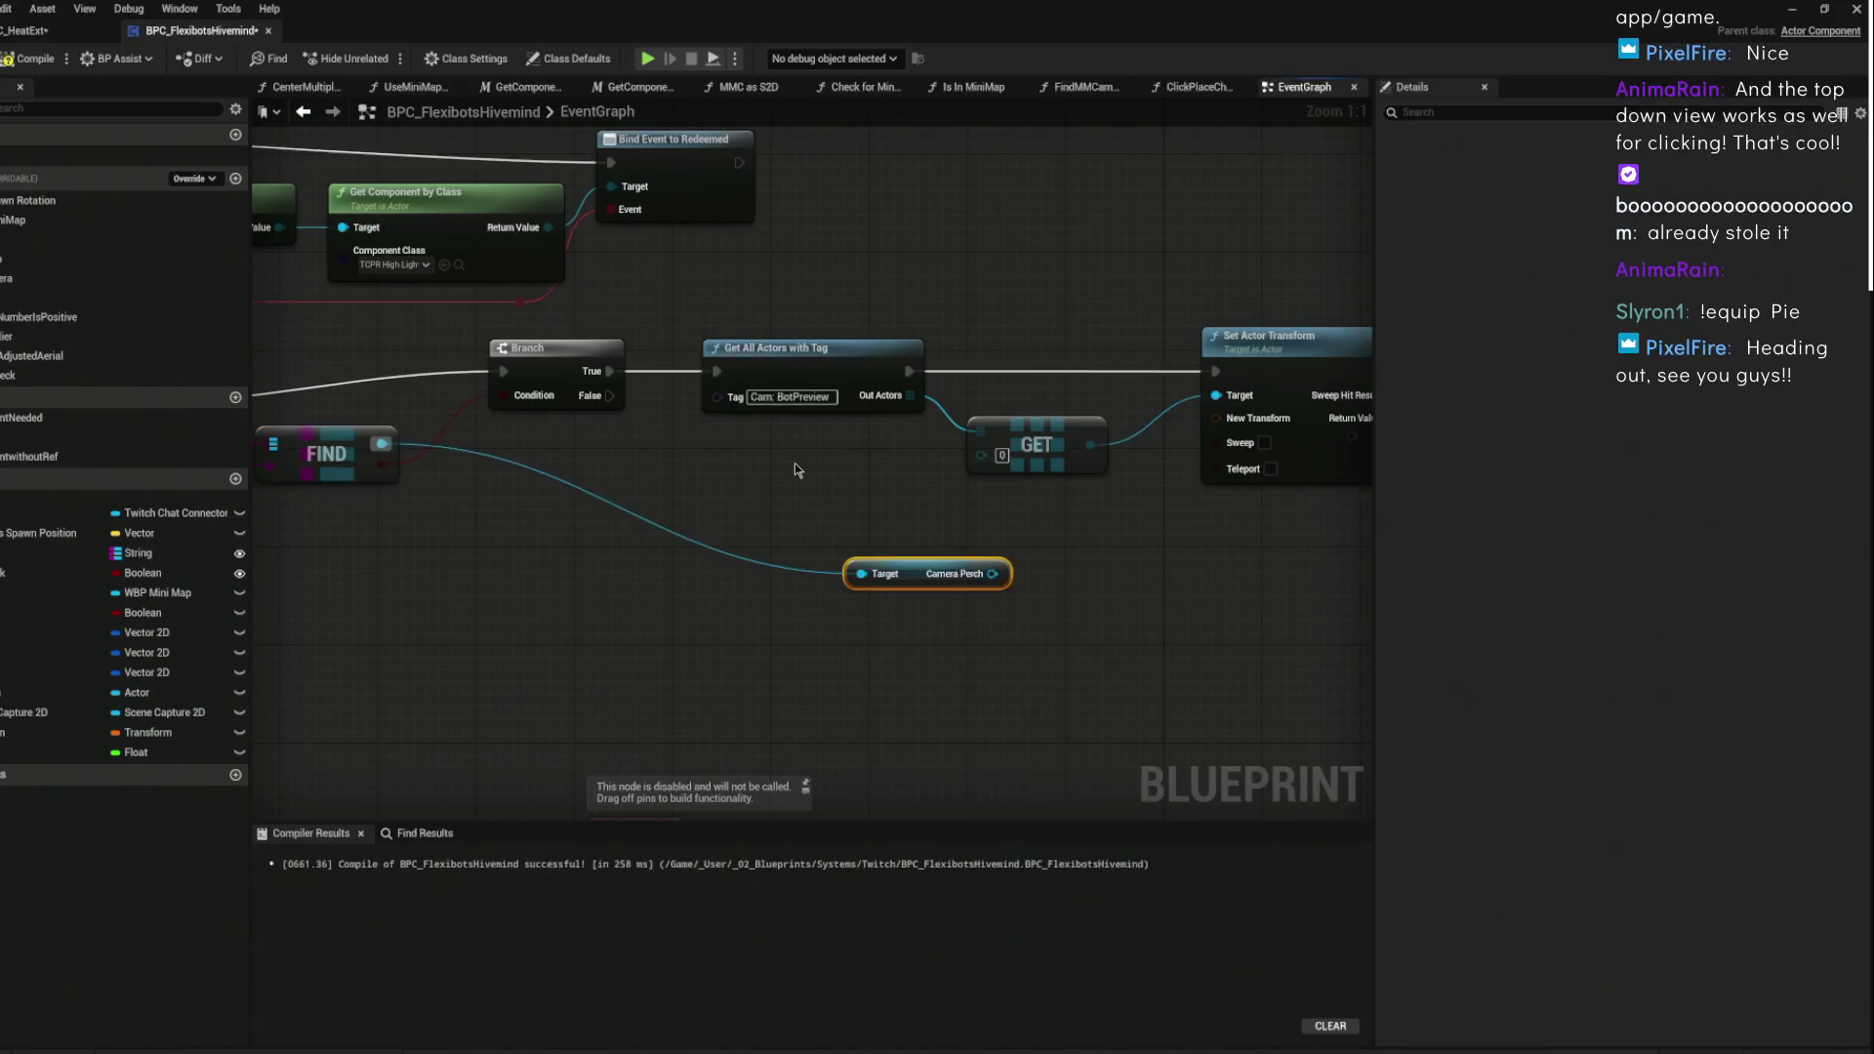
left_click(944, 482)
left_click_drag(741, 585, 542, 602)
mouse_move(1053, 541)
left_mouse_down()
mouse_move(907, 542)
mouse_move(932, 665)
left_mouse_up()
left_click(953, 553)
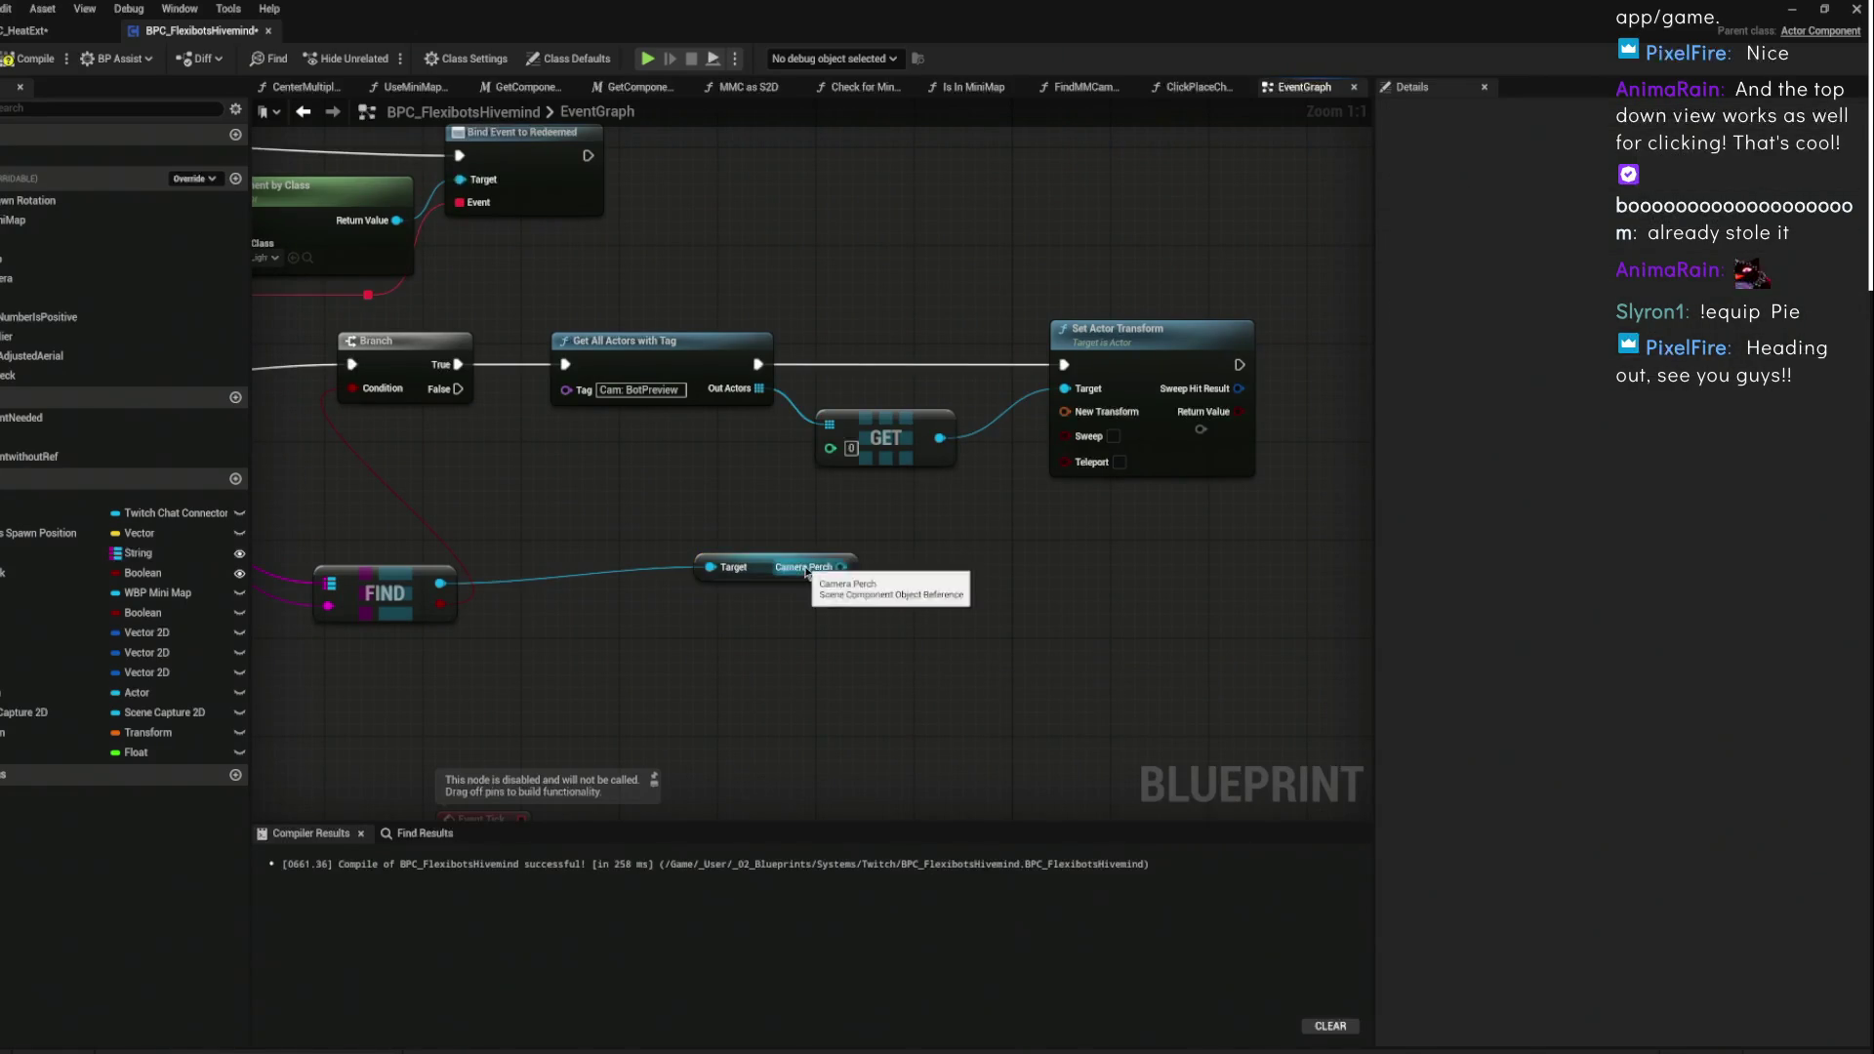
left_click_drag(837, 572, 985, 597)
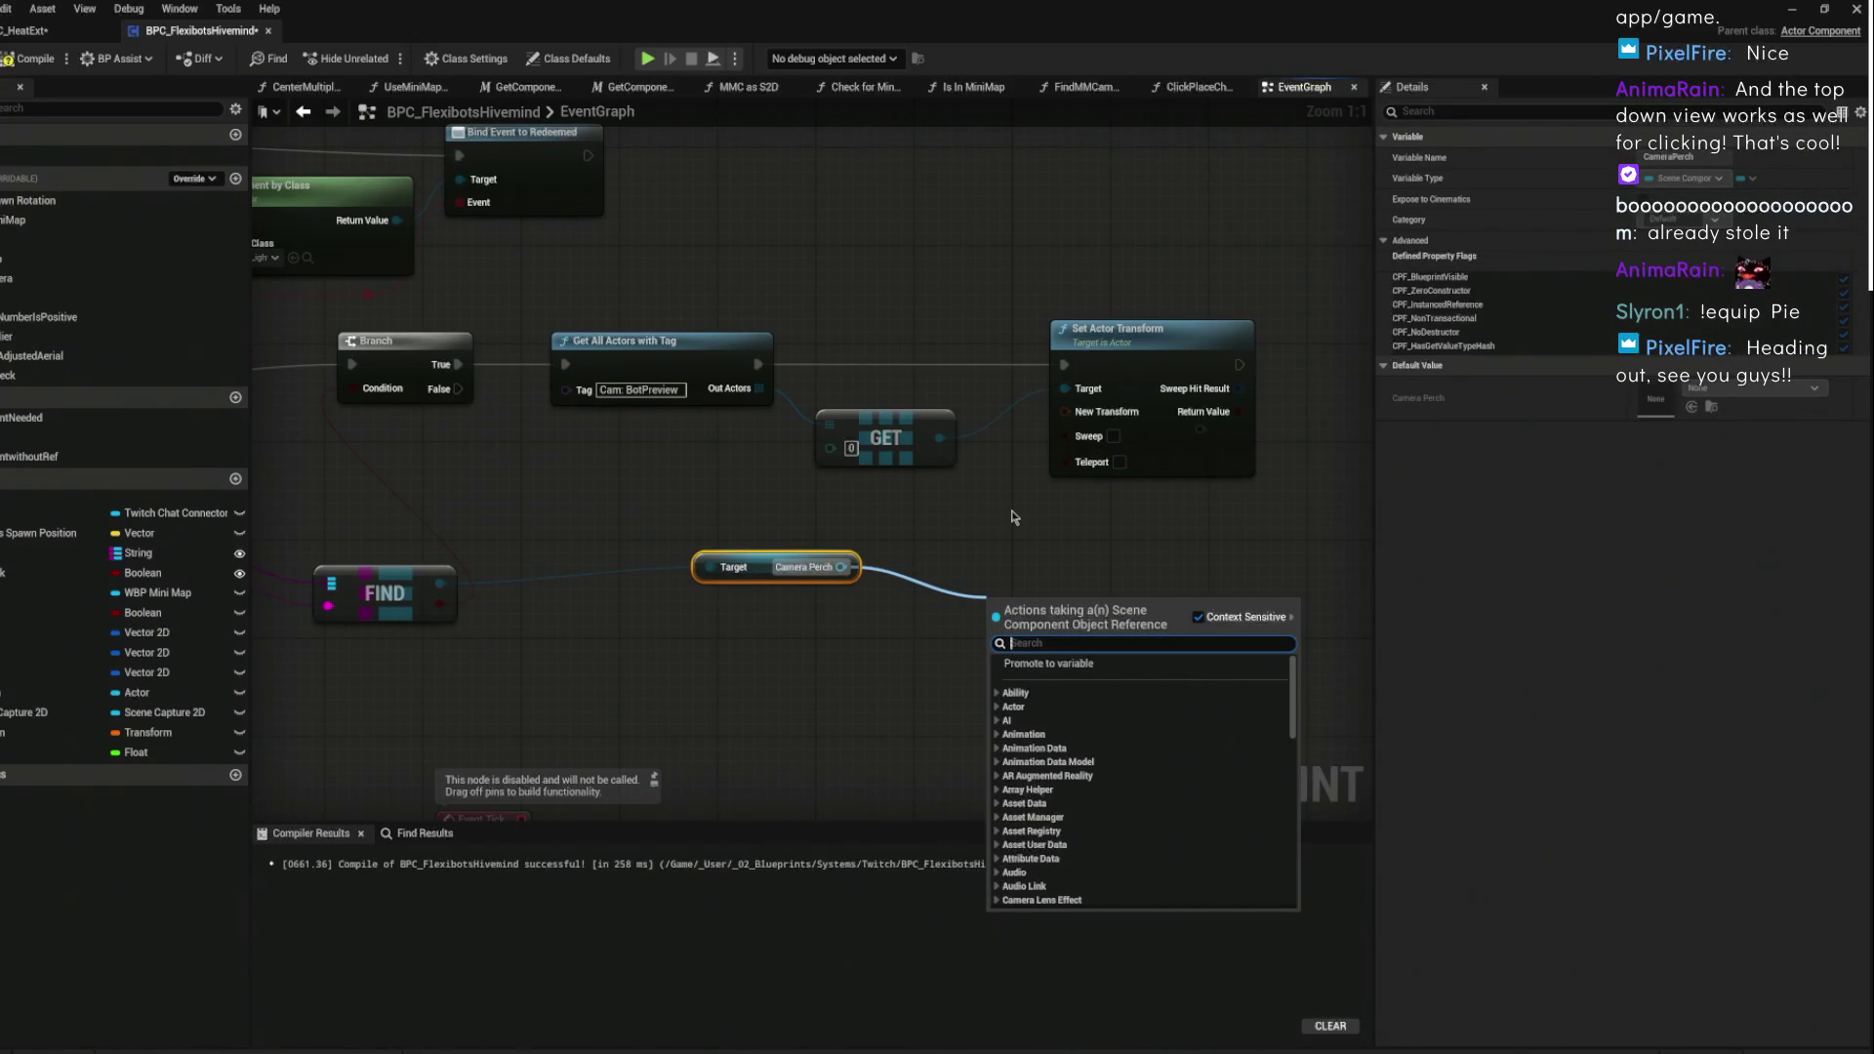
left_click(878, 546)
mouse_move(767, 582)
left_mouse_down()
mouse_move(644, 595)
mouse_move(878, 617)
mouse_move(953, 648)
mouse_move(908, 644)
left_mouse_up()
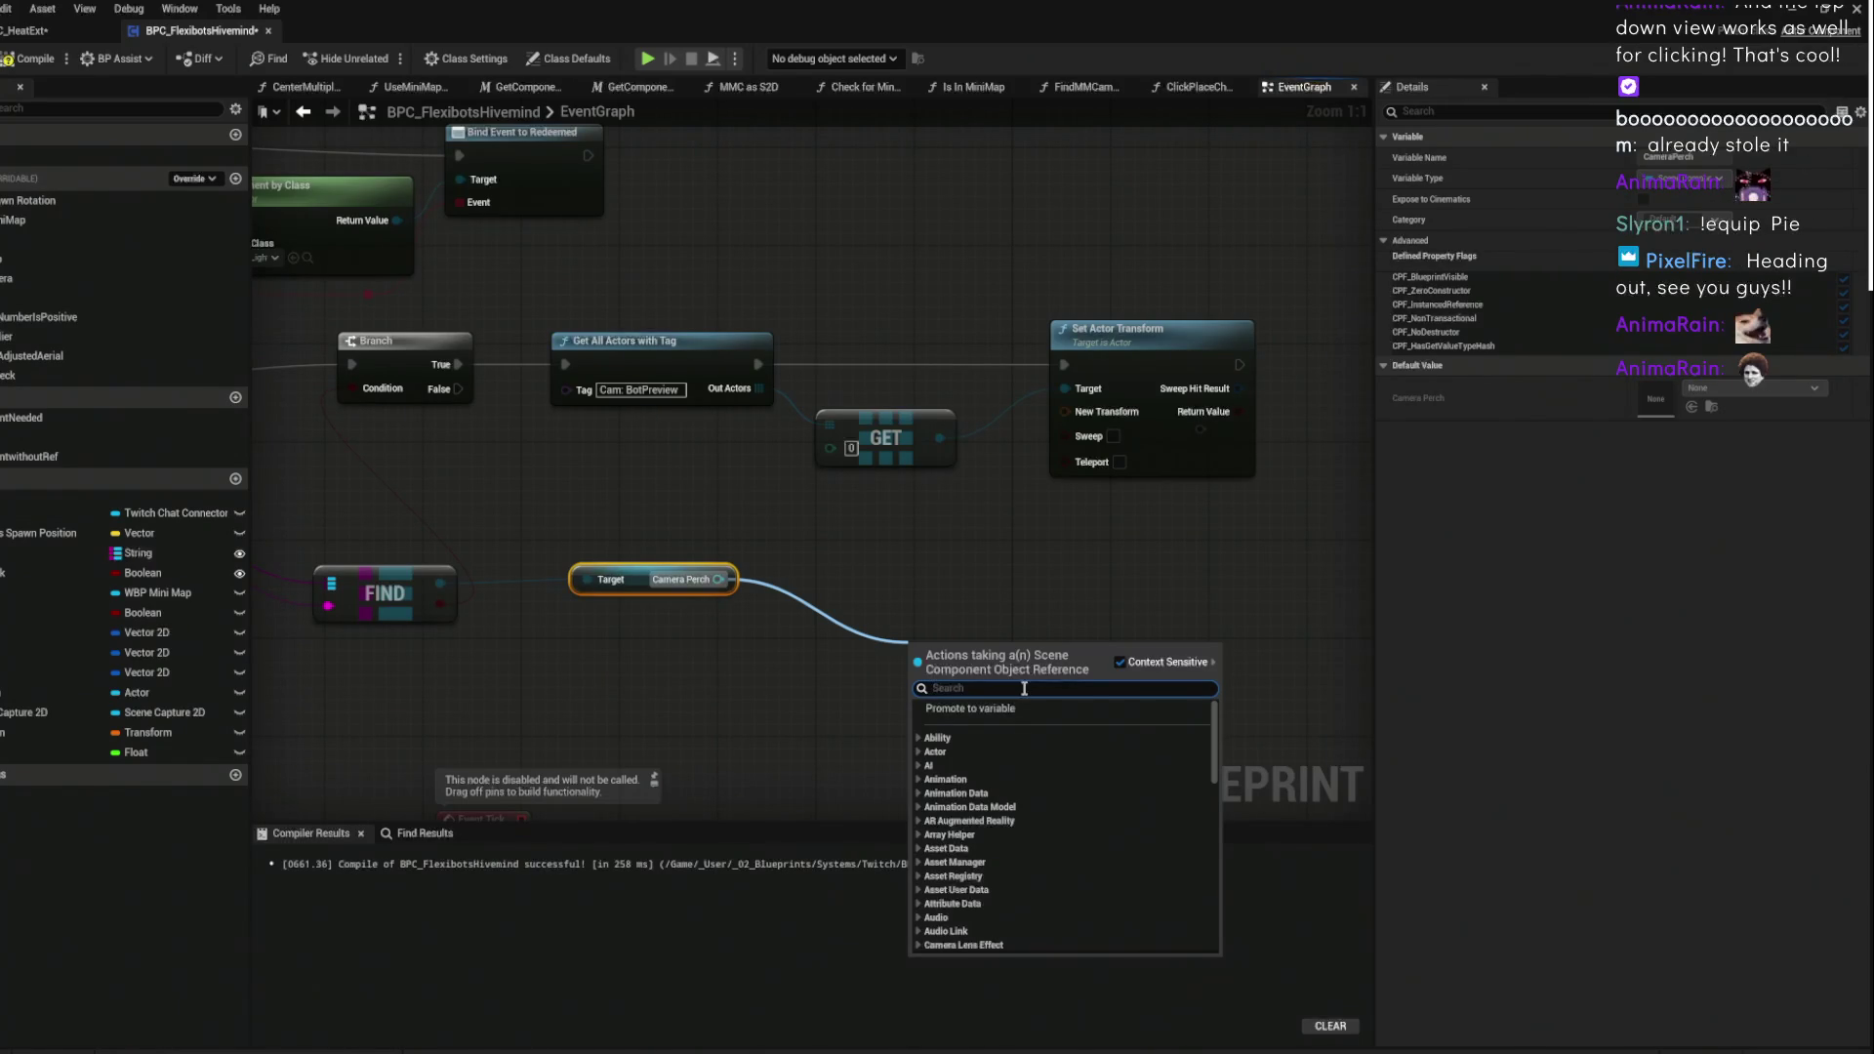
- Add Get World Transform for Camera Perch and wire it into New Transform
type("get world")
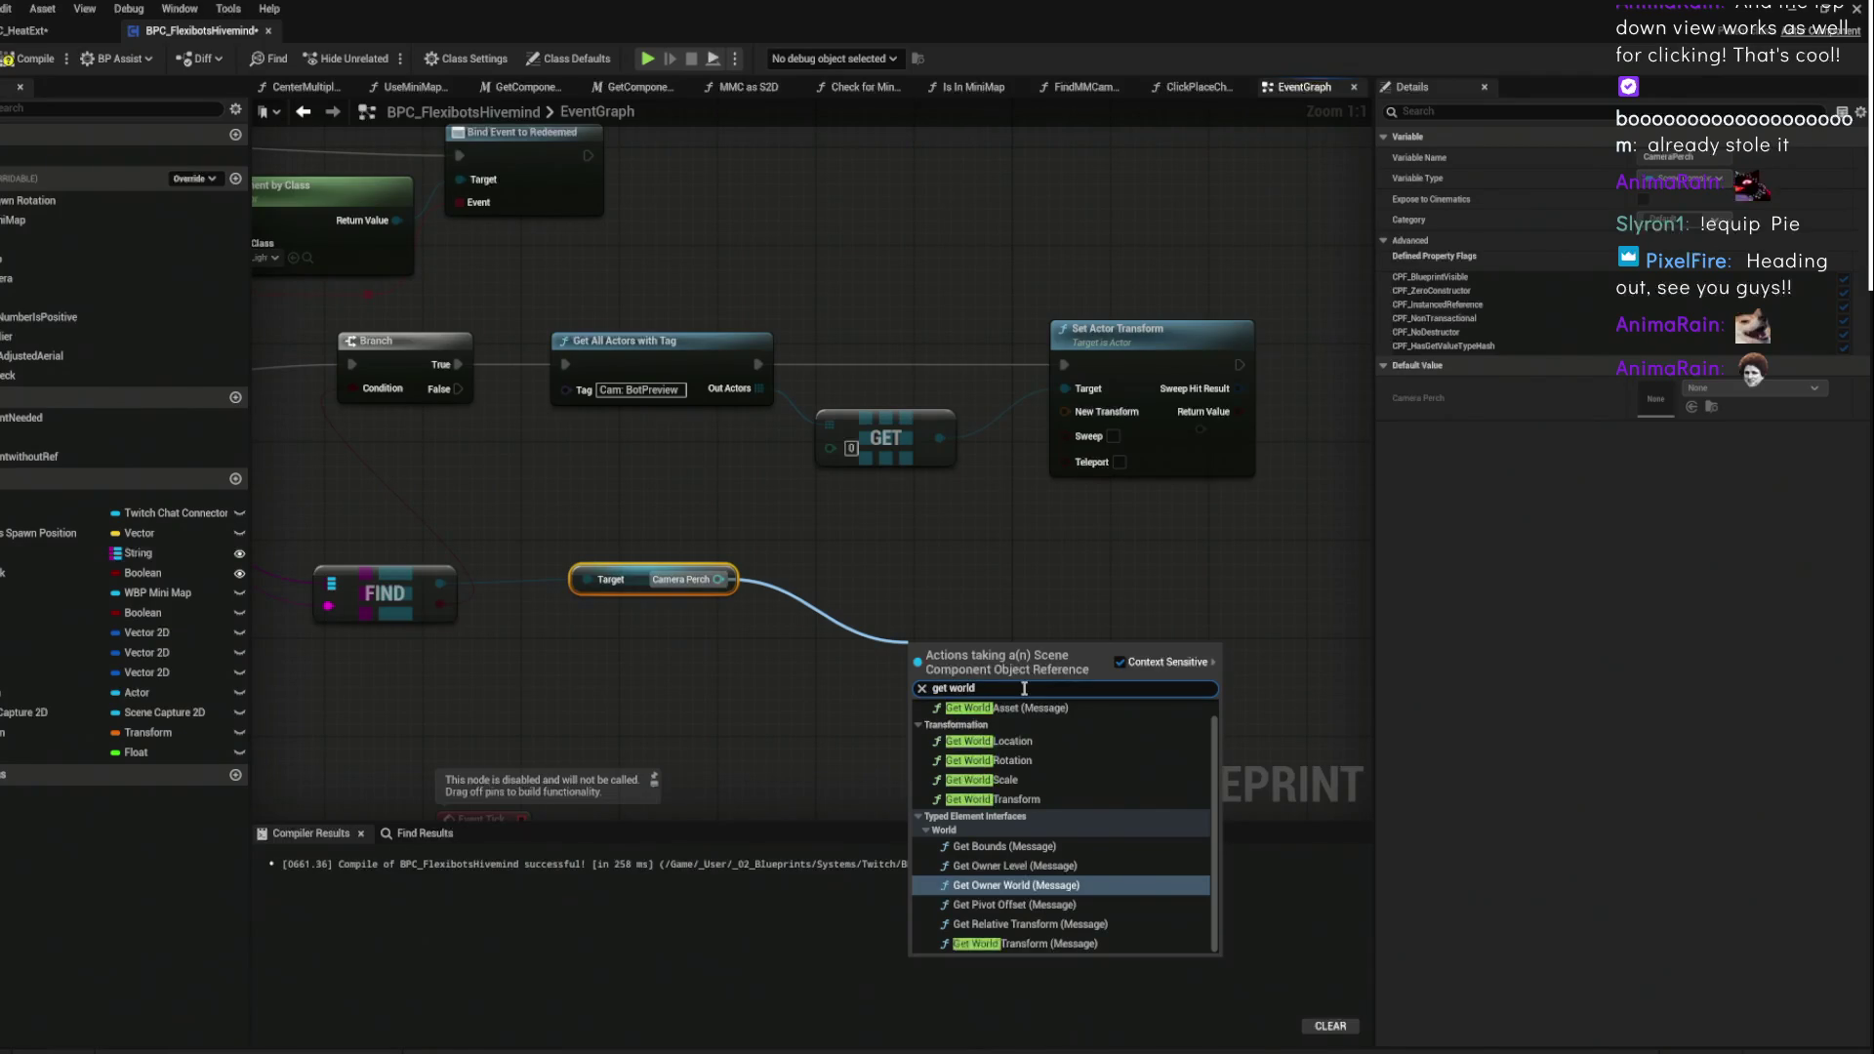
left_click(993, 799)
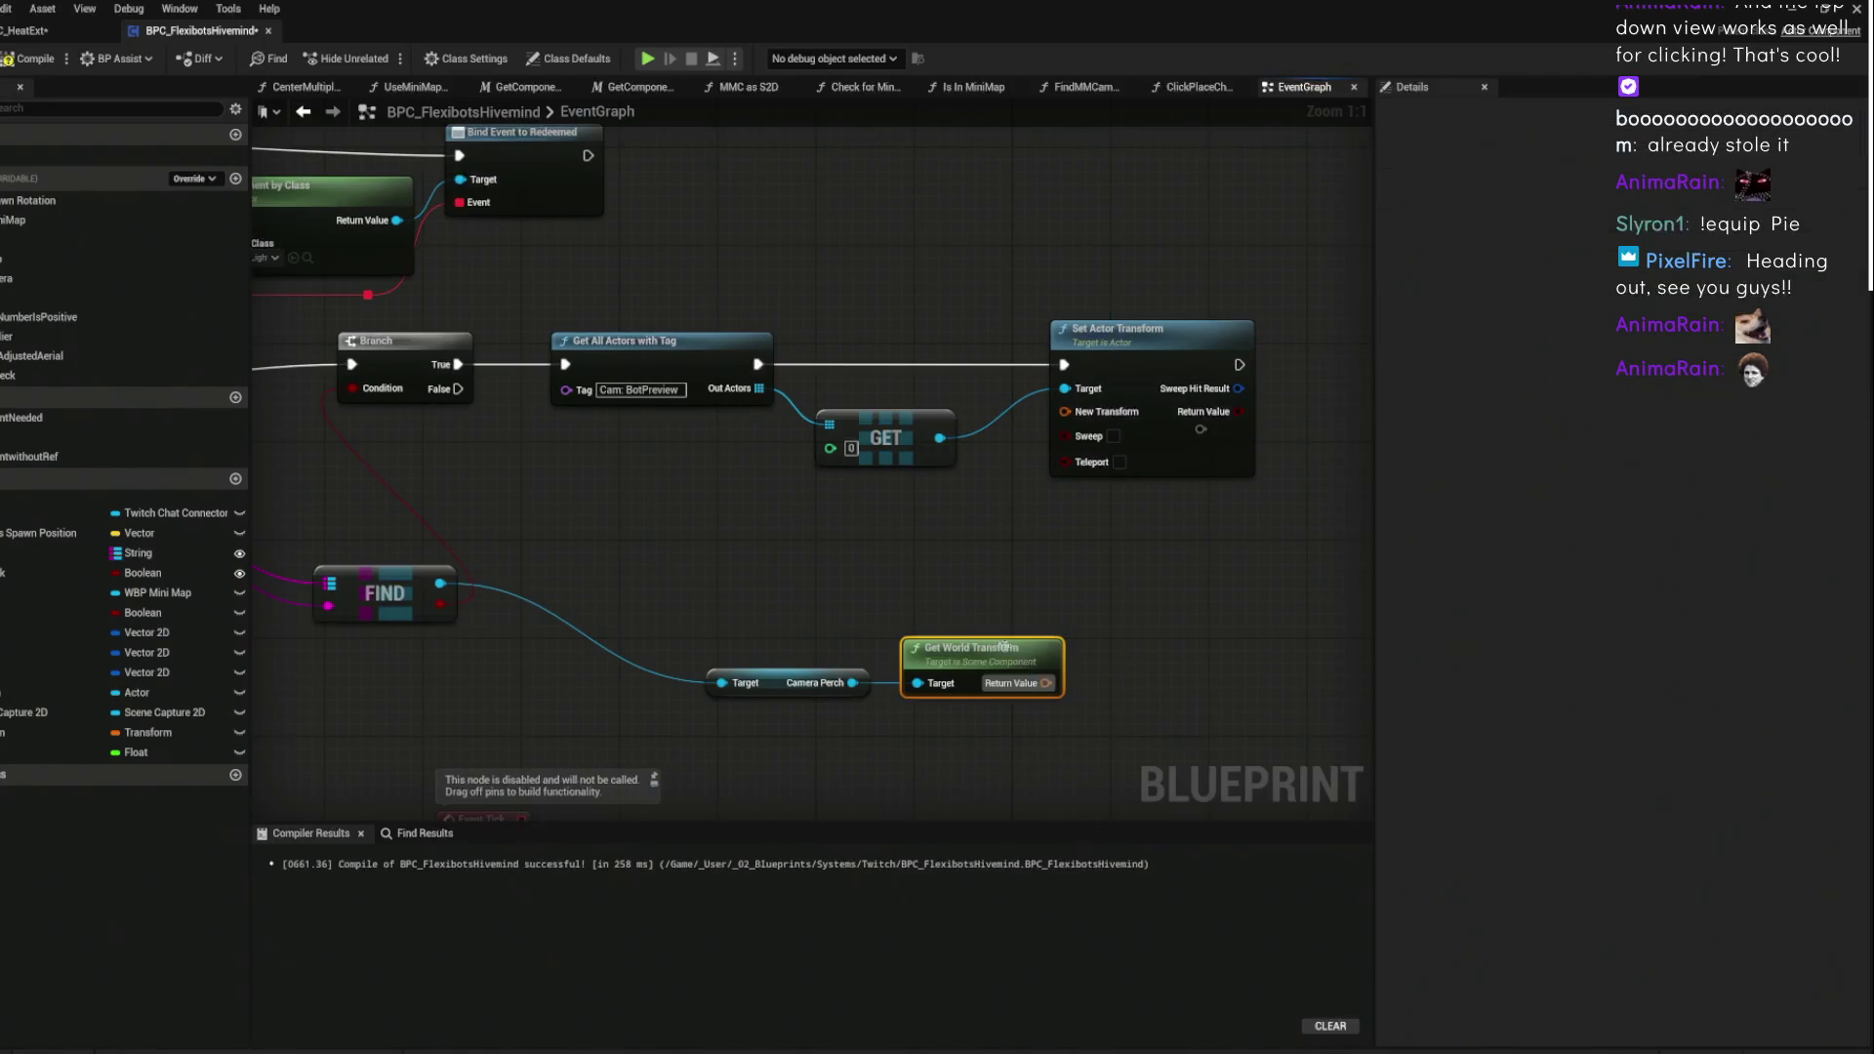
left_click_drag(1038, 688, 1066, 411)
left_click_drag(908, 263, 728, 289)
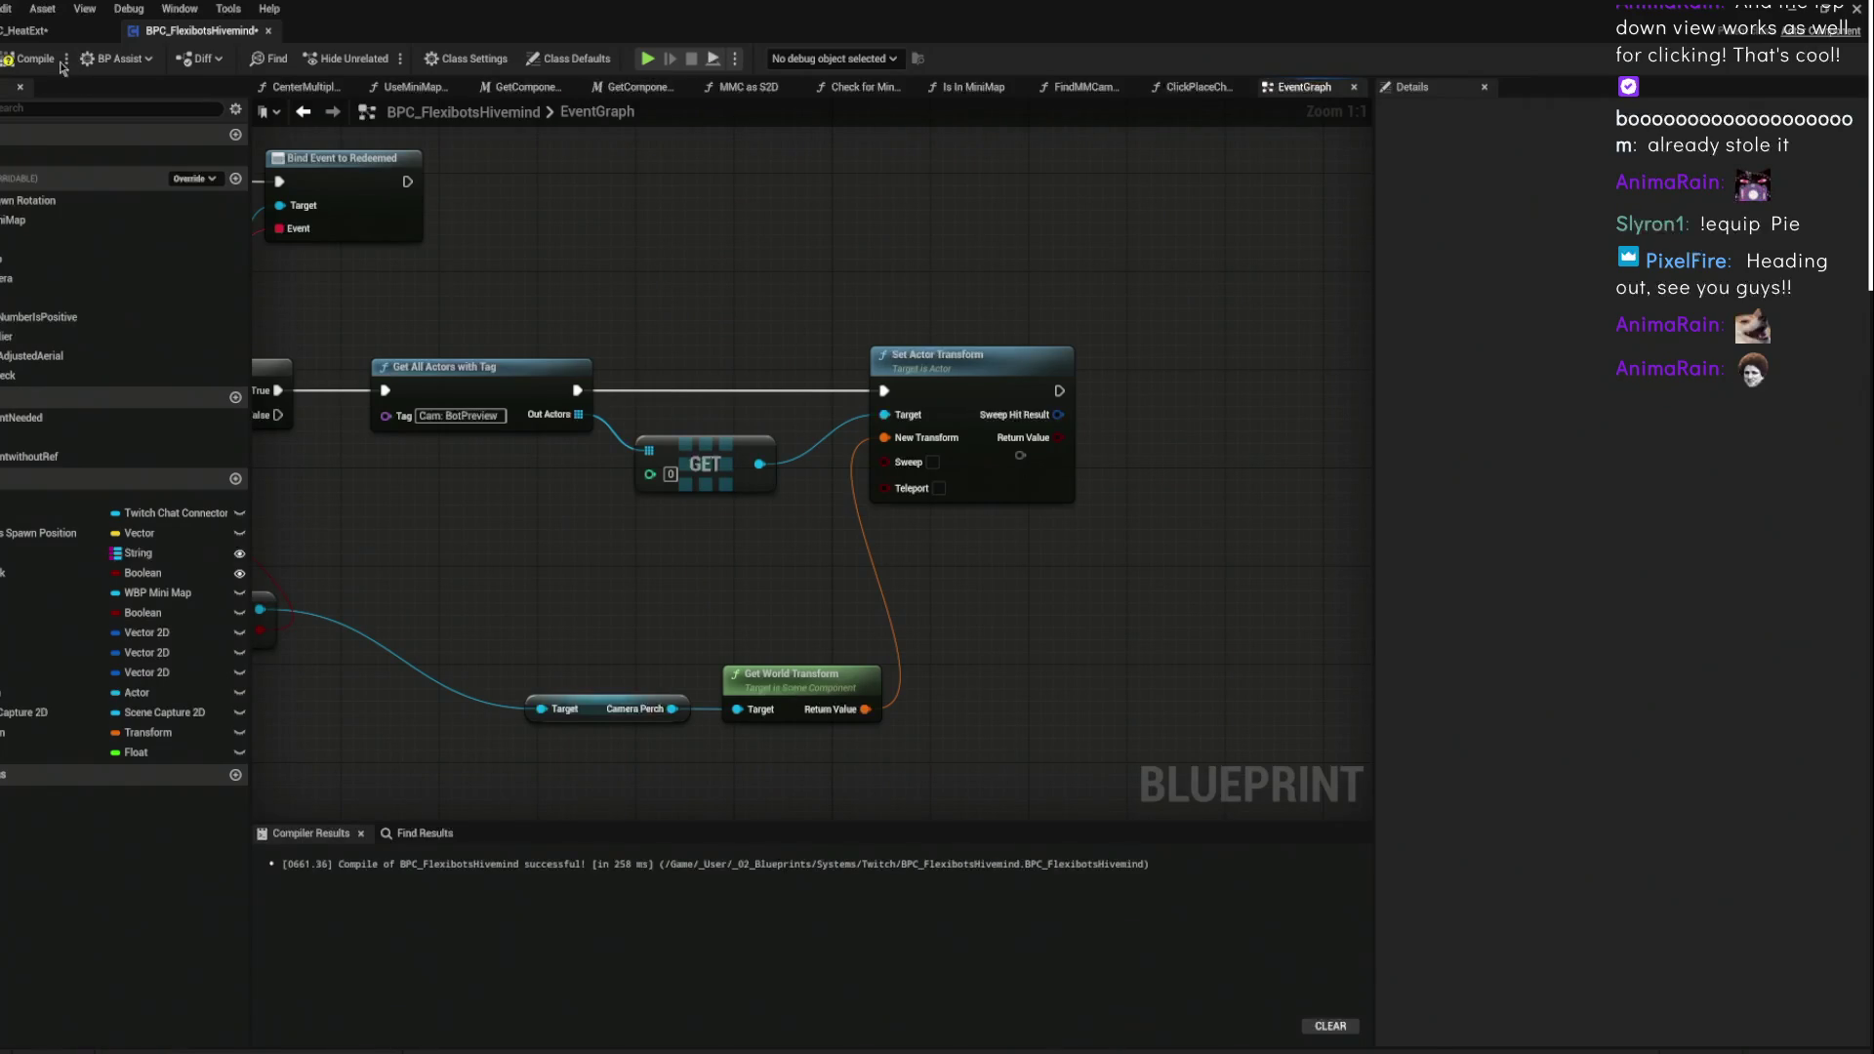
mouse_move(900, 265)
left_mouse_down()
mouse_move(1024, 142)
mouse_move(1071, 207)
mouse_move(969, 264)
left_mouse_up()
- Move the Camera Perch and Get World Transform nodes up and left to tidy the graph
left_click_drag(997, 570, 480, 624)
left_click_drag(756, 580, 609, 432)
left_click_drag(974, 460, 862, 624)
mouse_move(1021, 371)
left_mouse_down()
mouse_move(869, 305)
mouse_move(726, 342)
left_mouse_up()
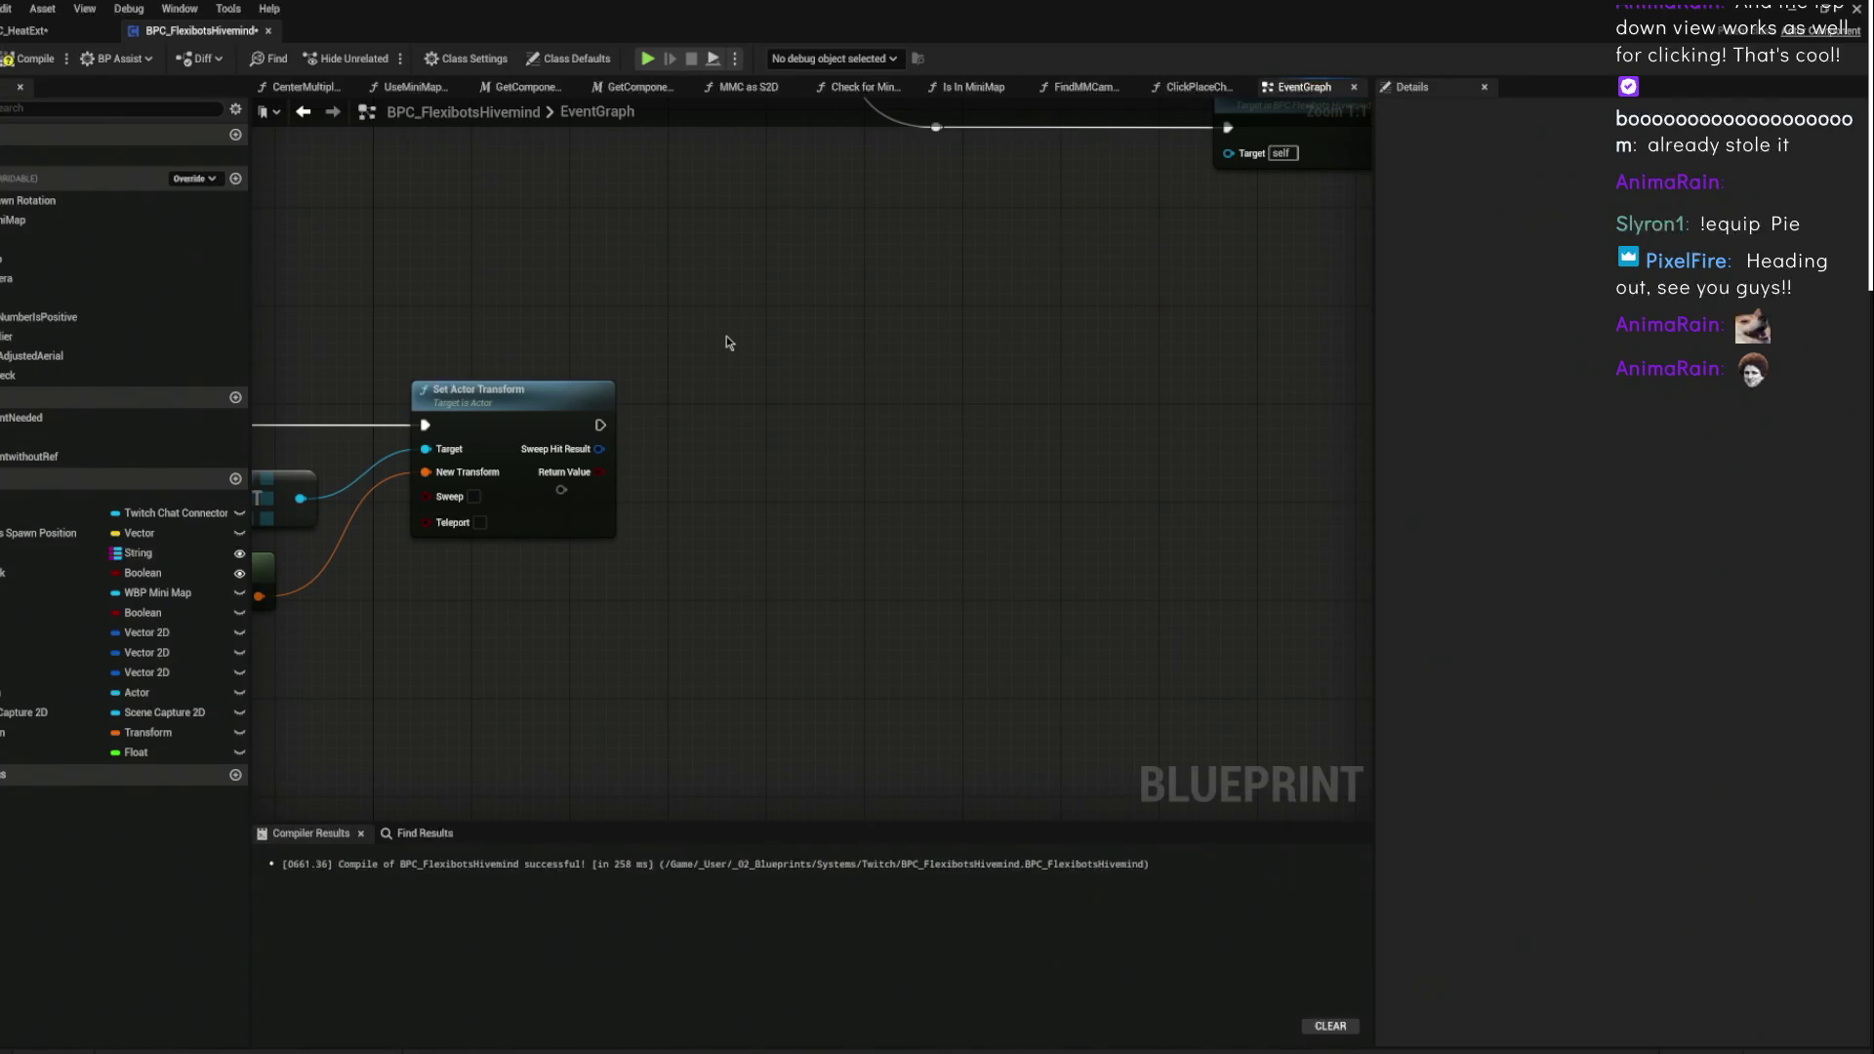
mouse_move(726, 341)
left_mouse_down()
mouse_move(1033, 334)
mouse_move(1097, 203)
left_mouse_up()
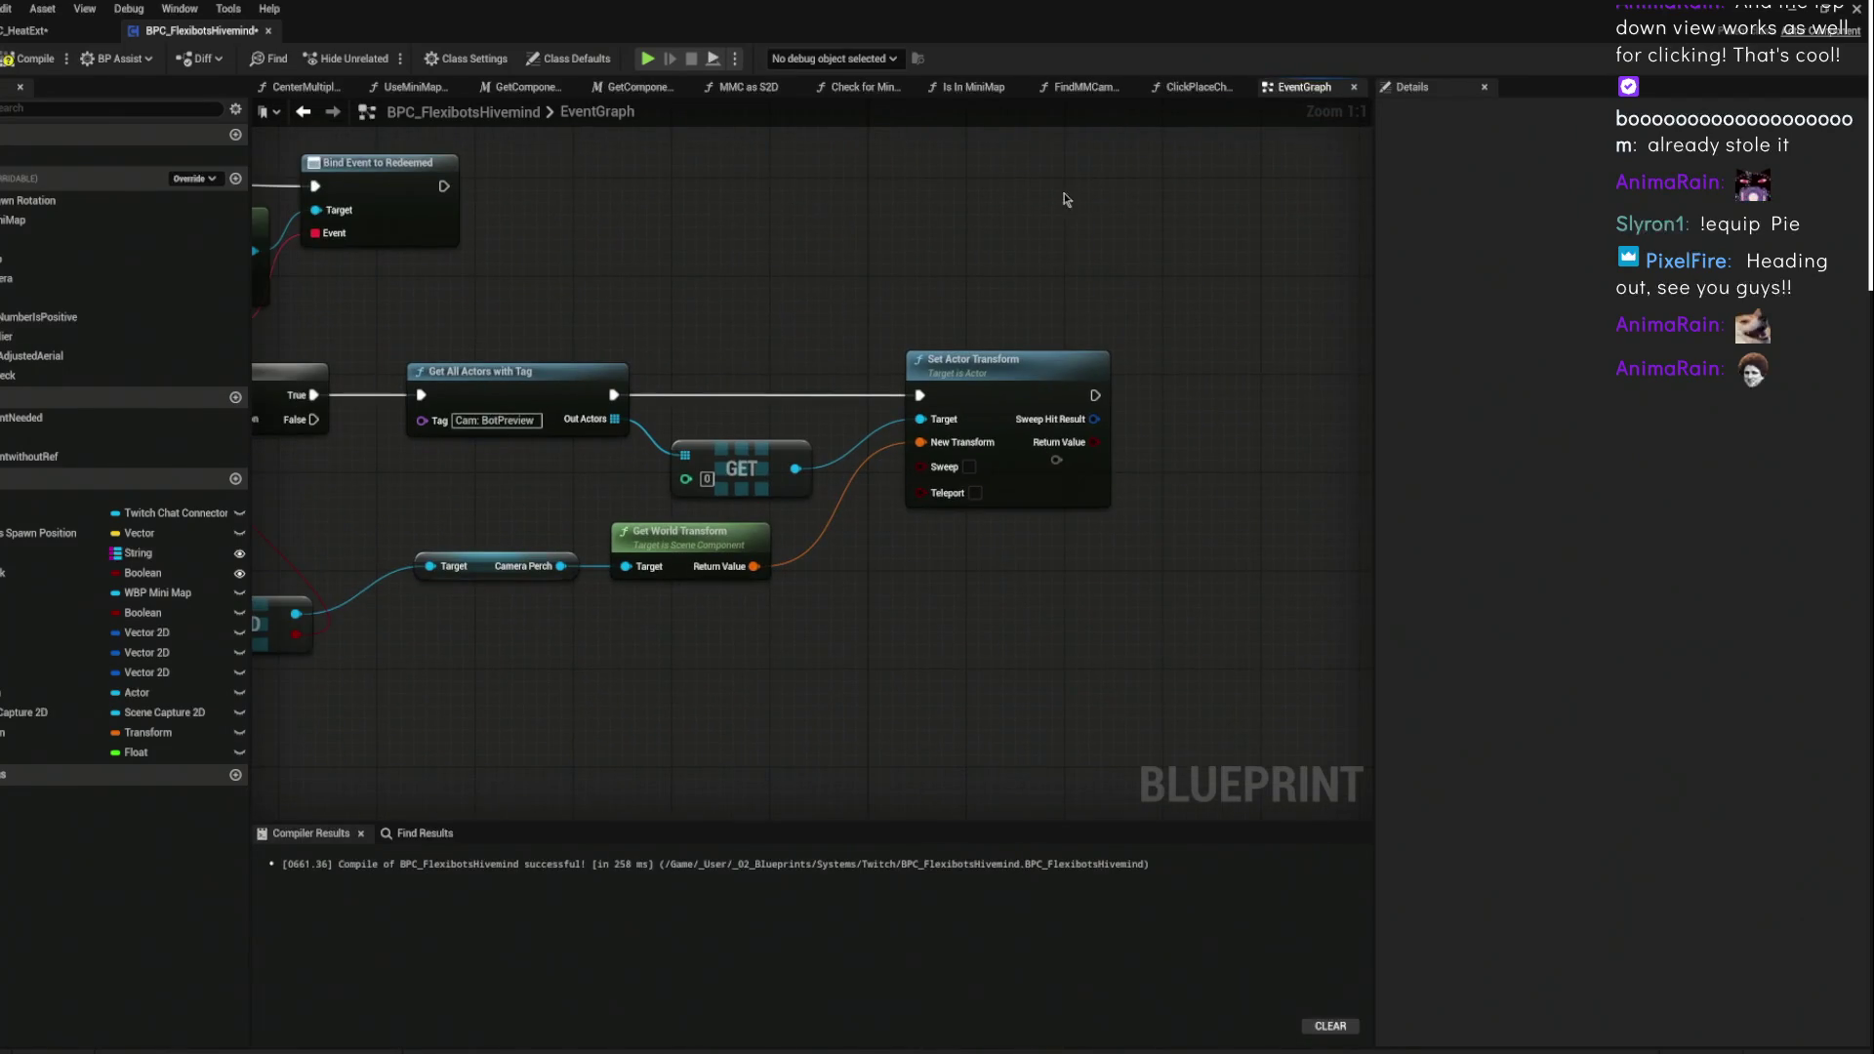
- Add an Attach Actor To Component node from the GET output
left_click_drag(984, 301, 1164, 273)
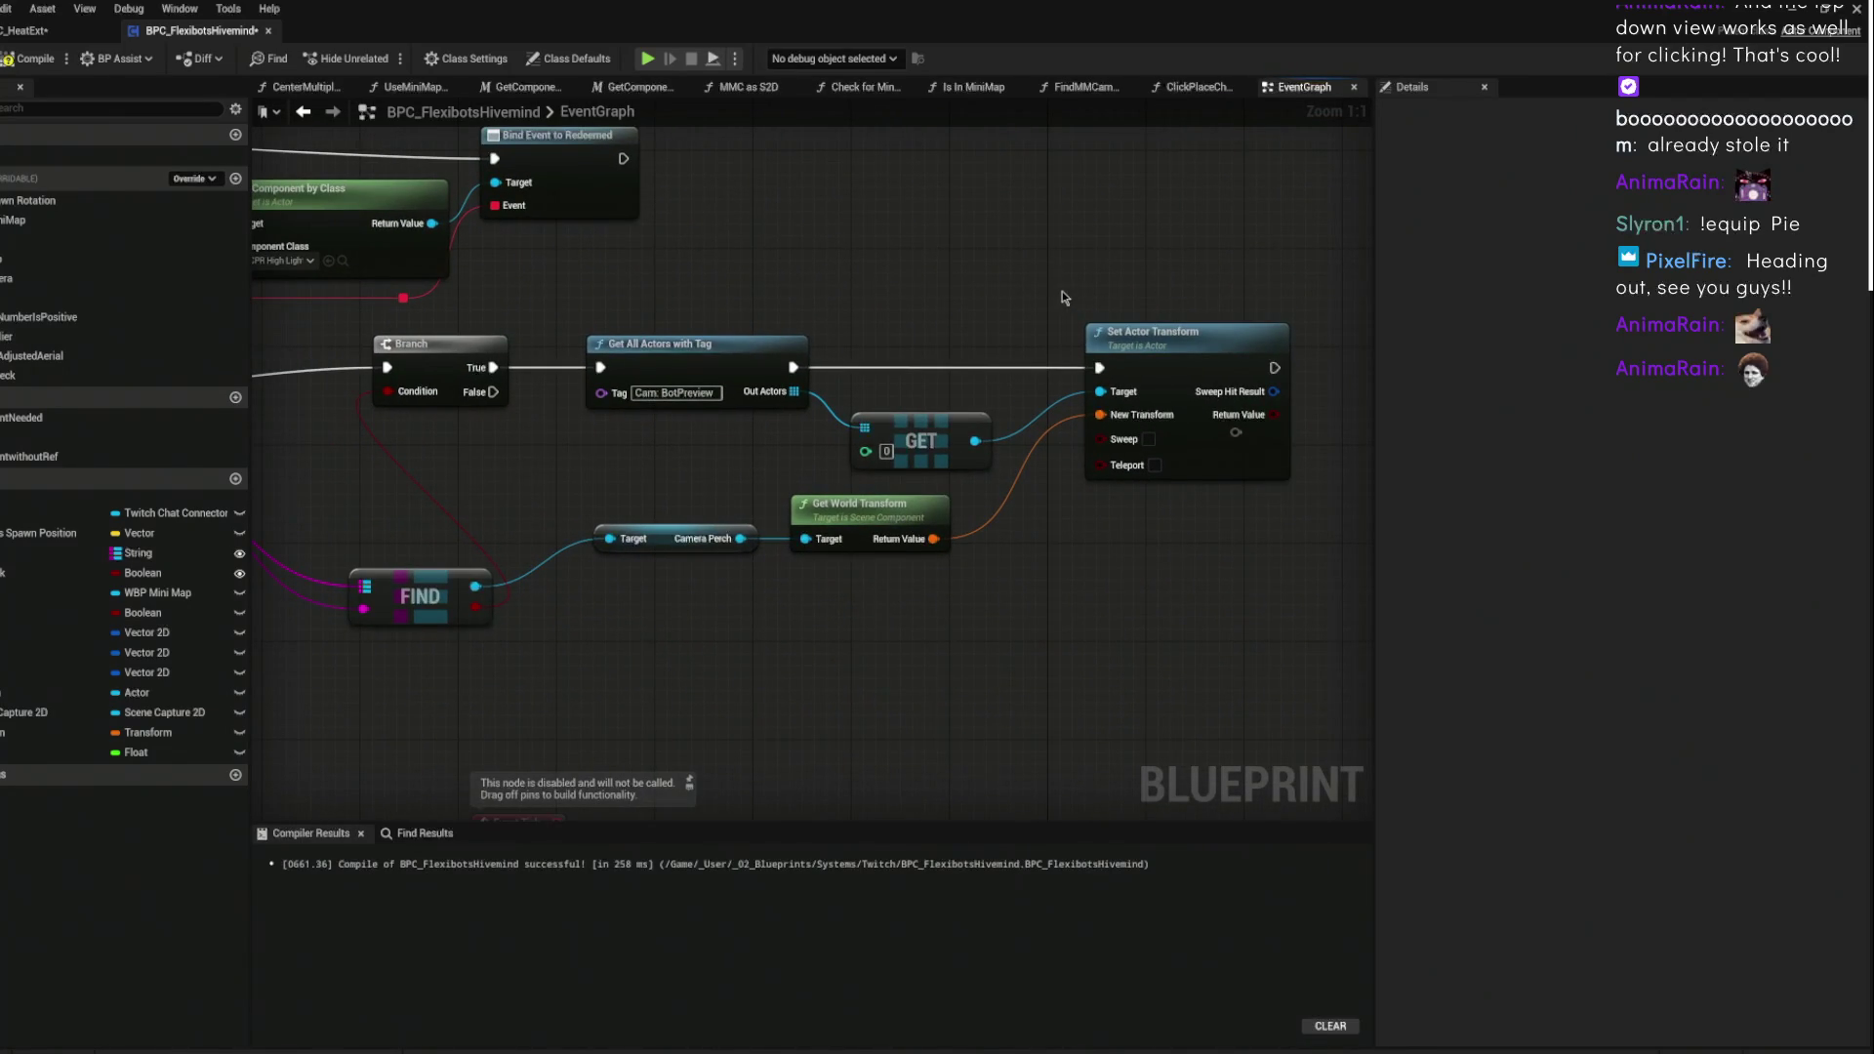
left_click_drag(975, 289, 665, 296)
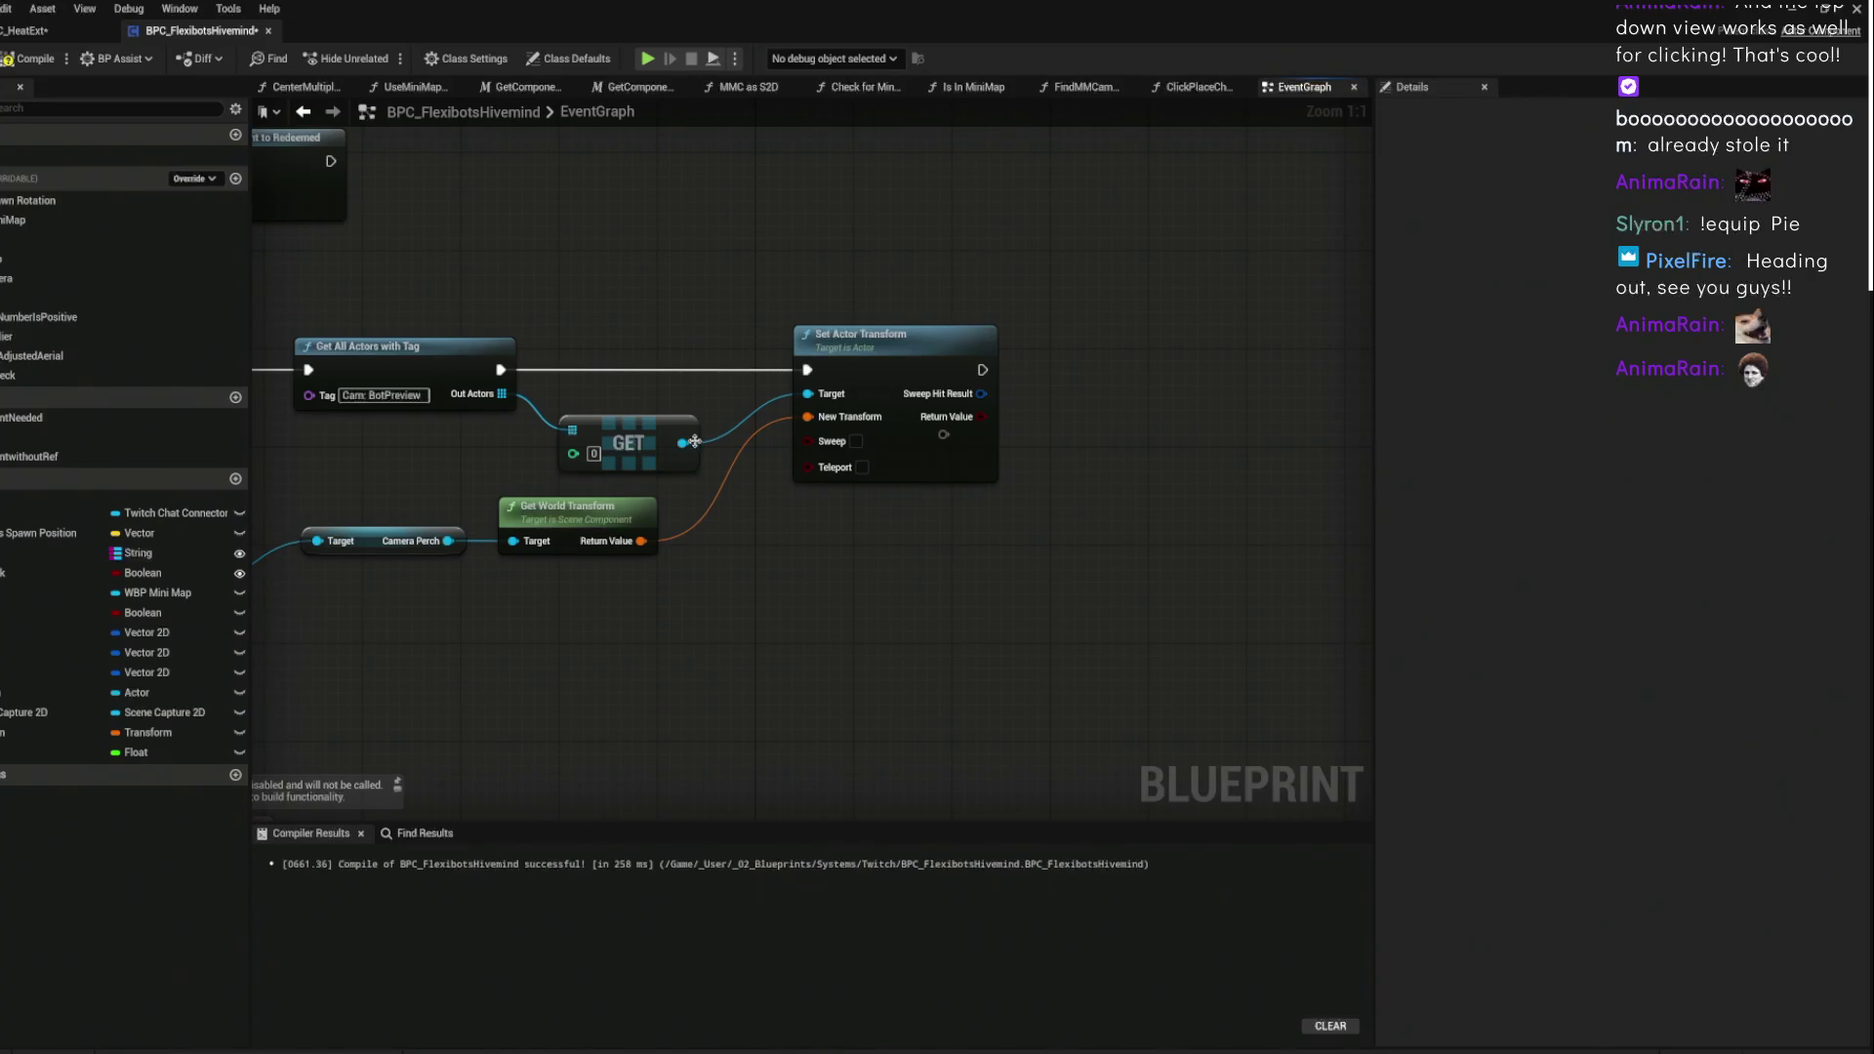
left_click_drag(693, 441, 1139, 396)
type("attach ac")
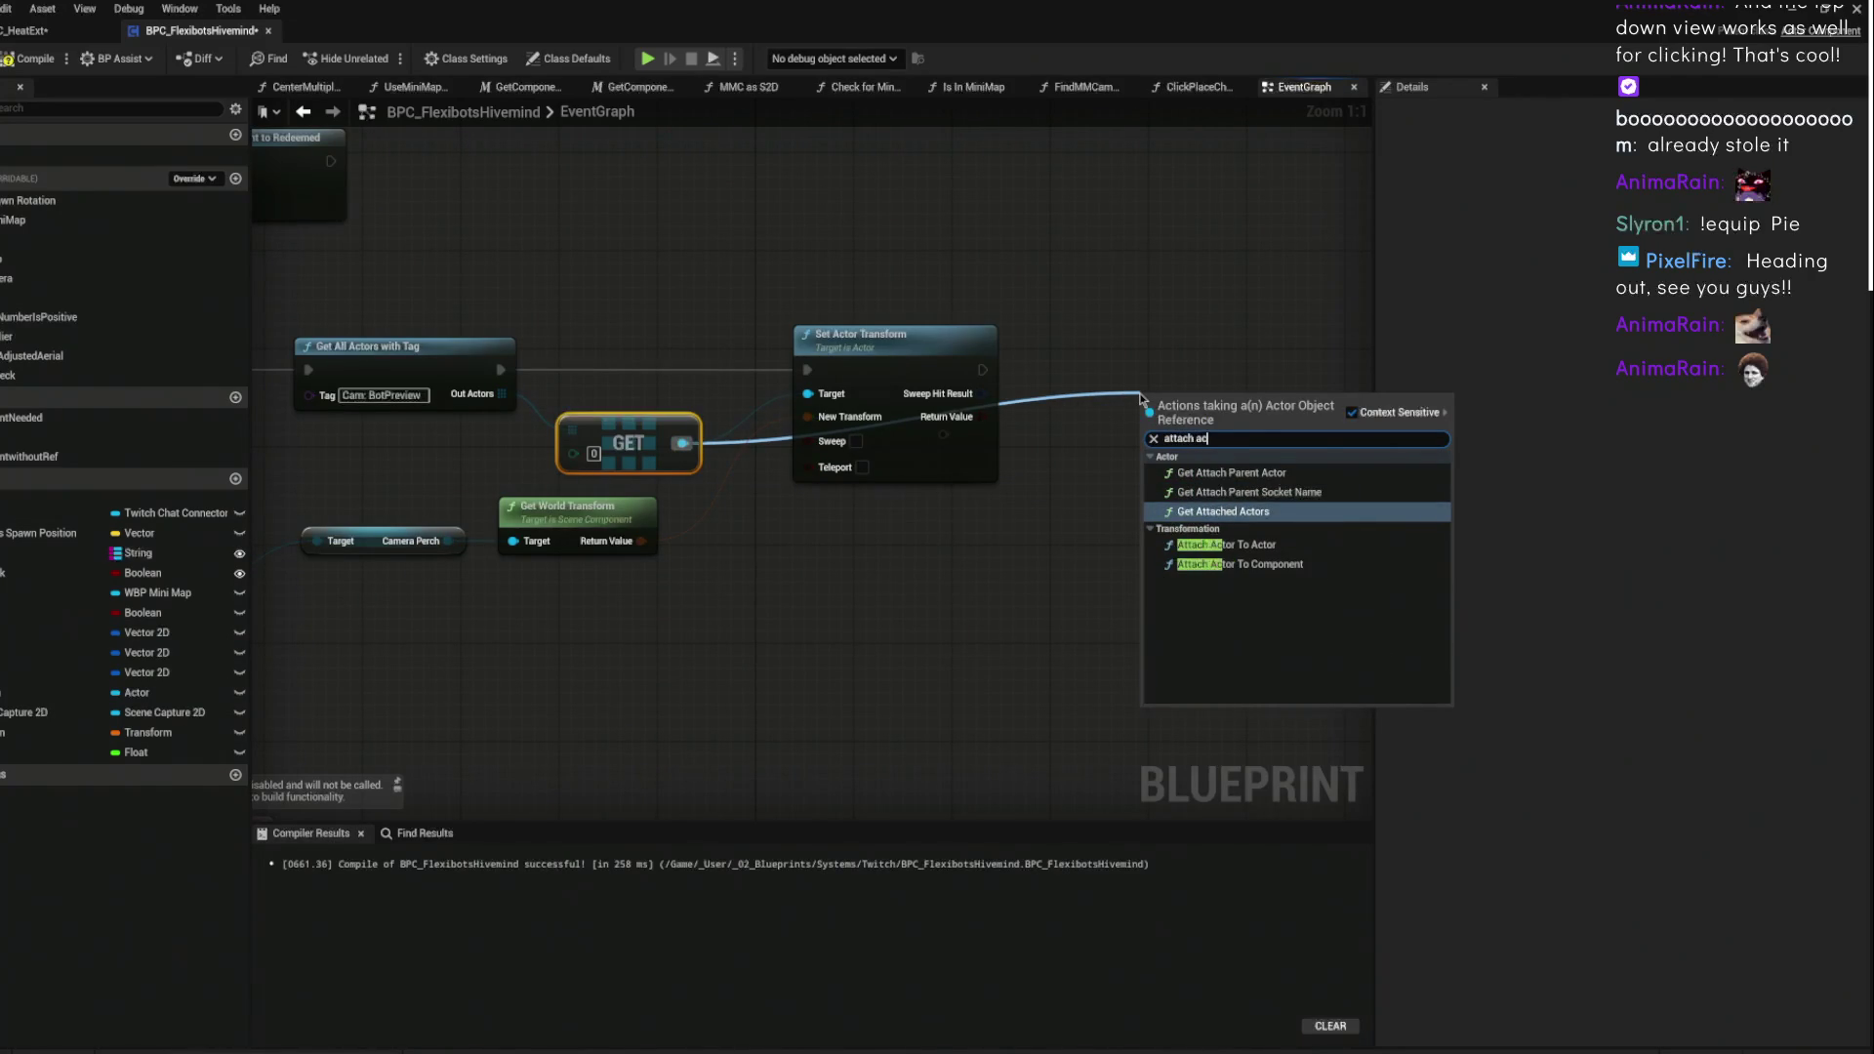
type("tor")
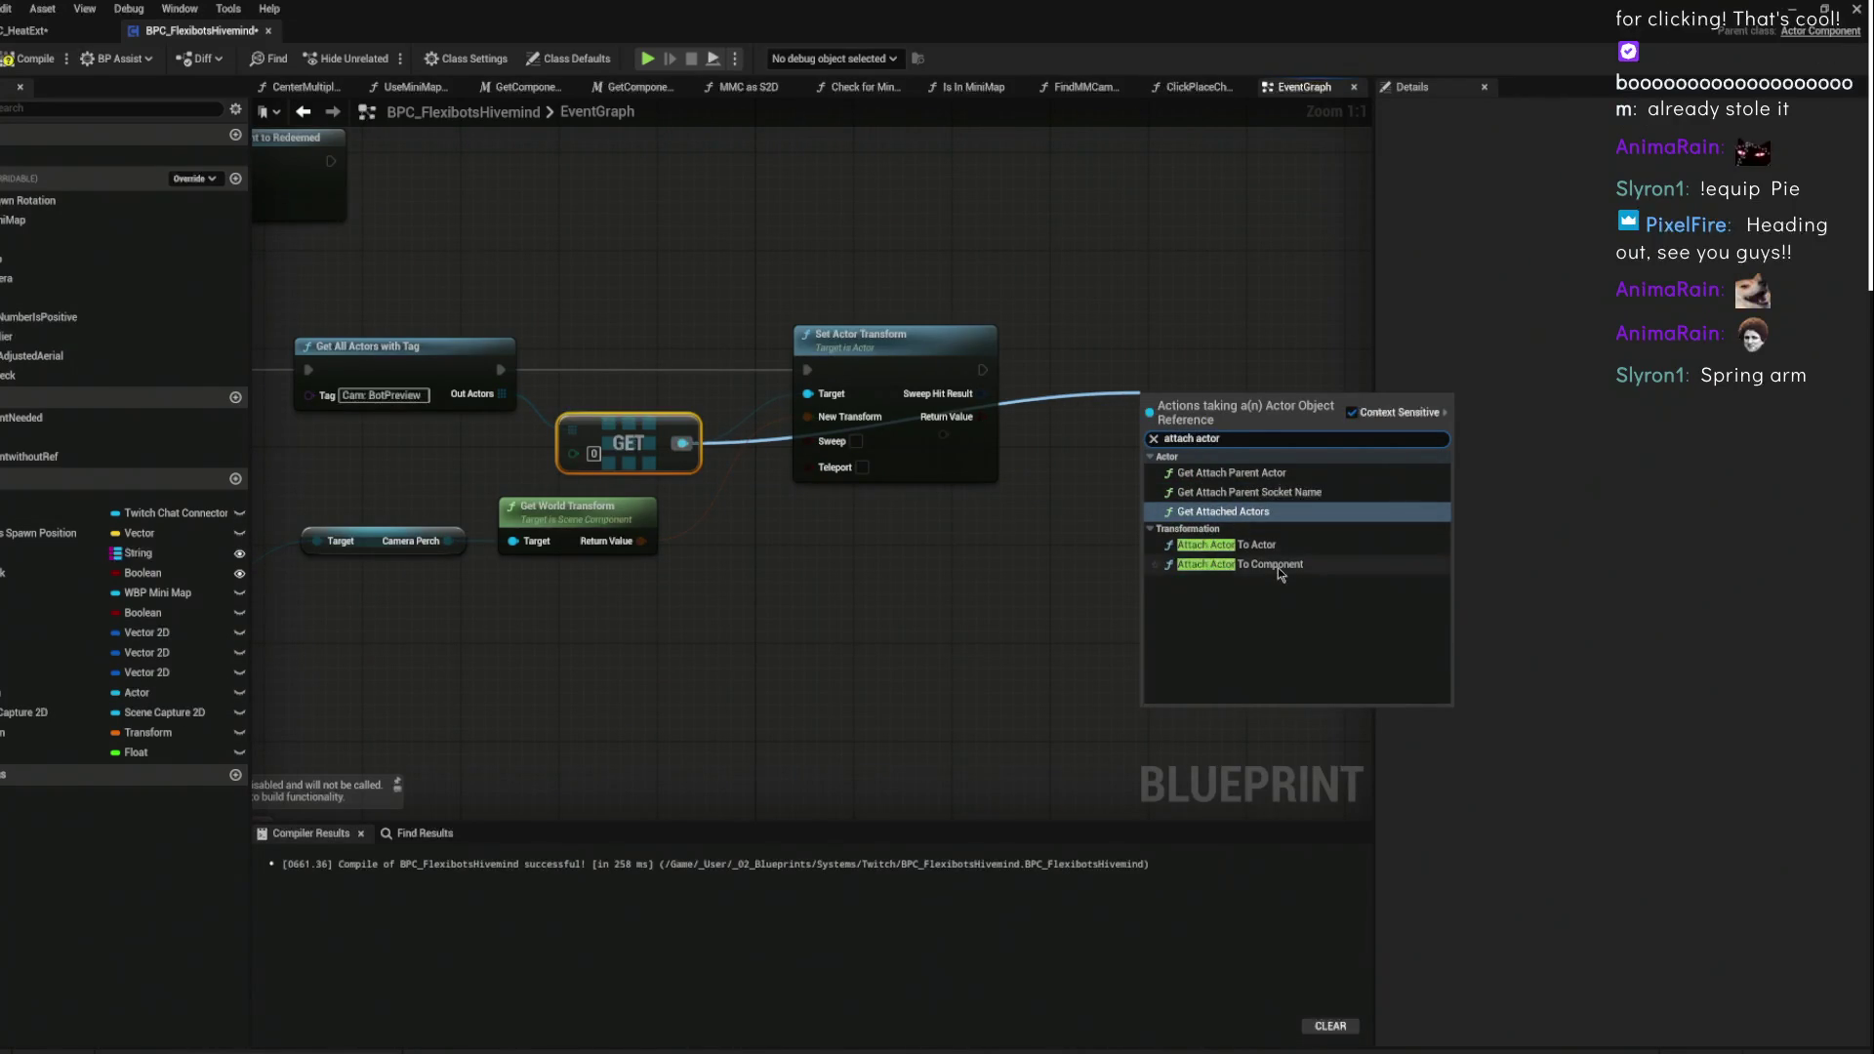
left_click(1278, 564)
- Chain Set Actor Transform's execution into Attach Actor To Component and arrange the nodes
left_click_drag(1193, 392, 1168, 331)
mouse_move(849, 333)
left_mouse_down()
mouse_move(966, 333)
mouse_move(944, 334)
left_mouse_up()
left_click_drag(1079, 370, 1125, 370)
mouse_move(976, 334)
left_mouse_down()
mouse_move(868, 332)
mouse_move(732, 251)
left_mouse_up()
left_click(956, 433)
left_click_drag(1033, 479, 912, 427)
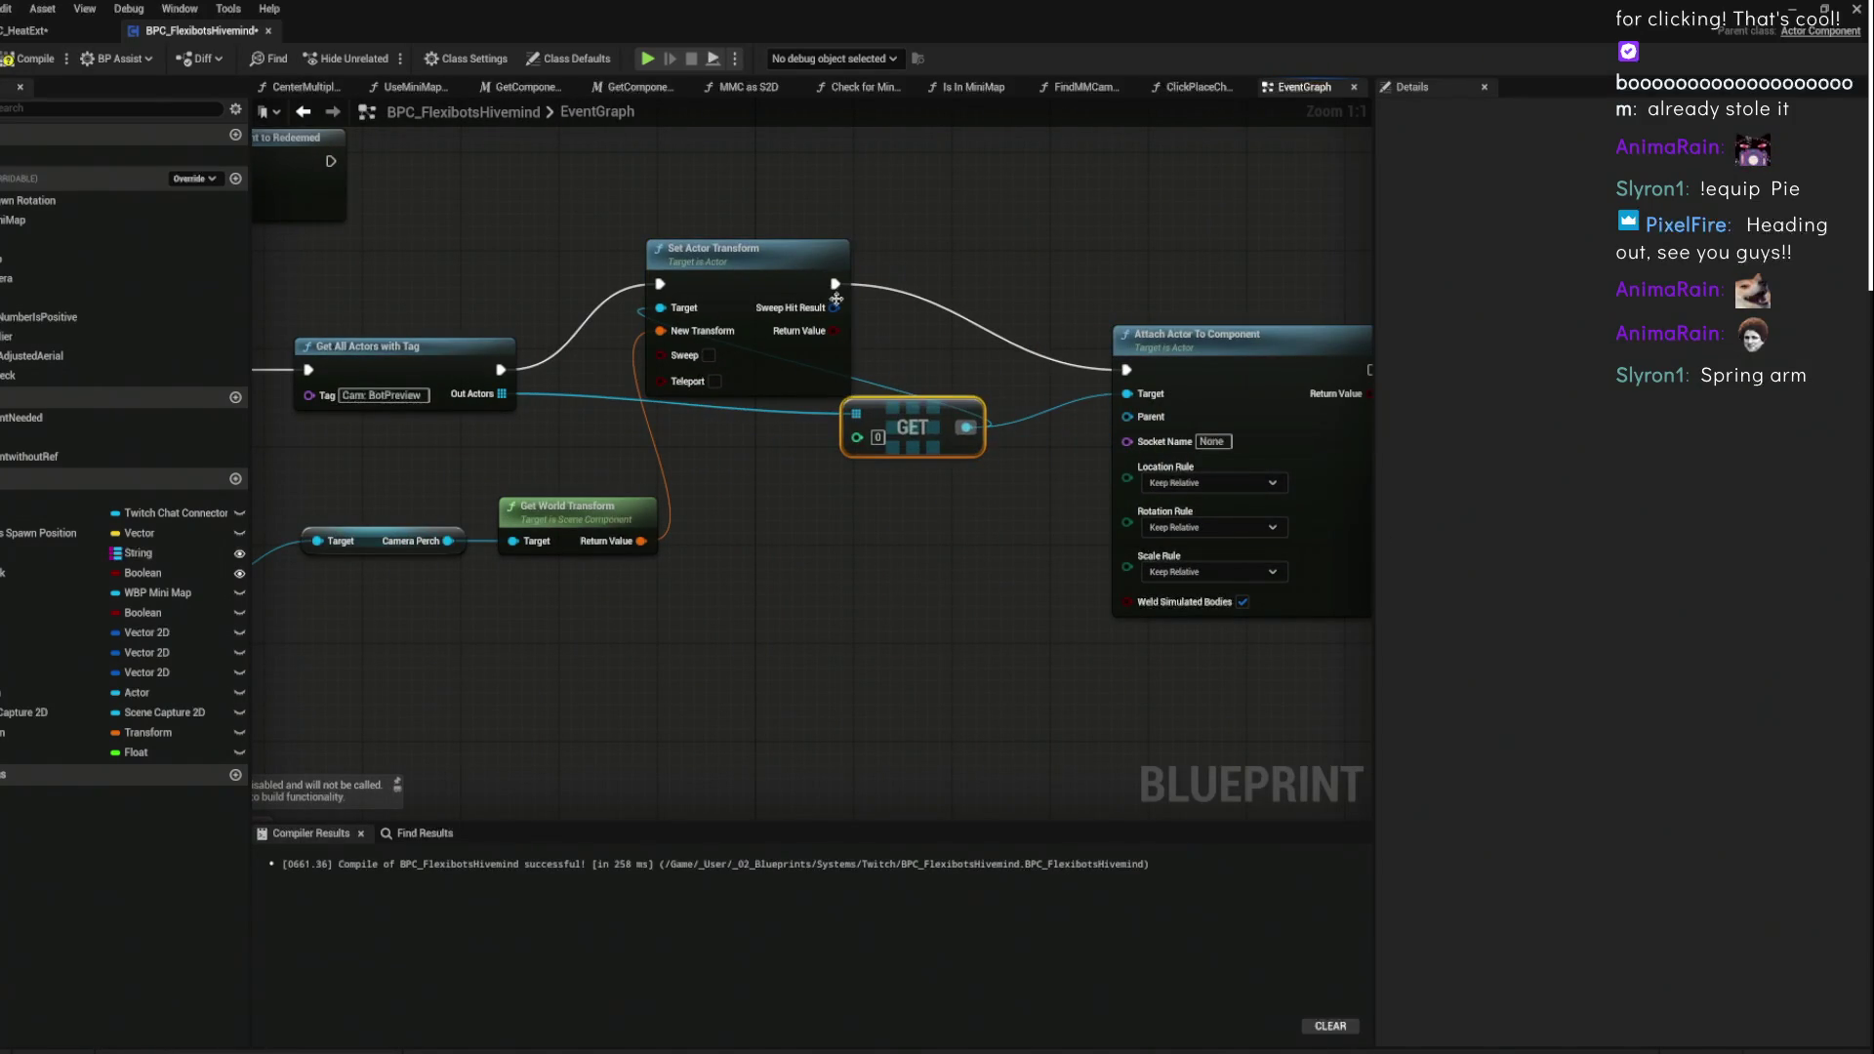
left_click_drag(943, 558, 813, 519)
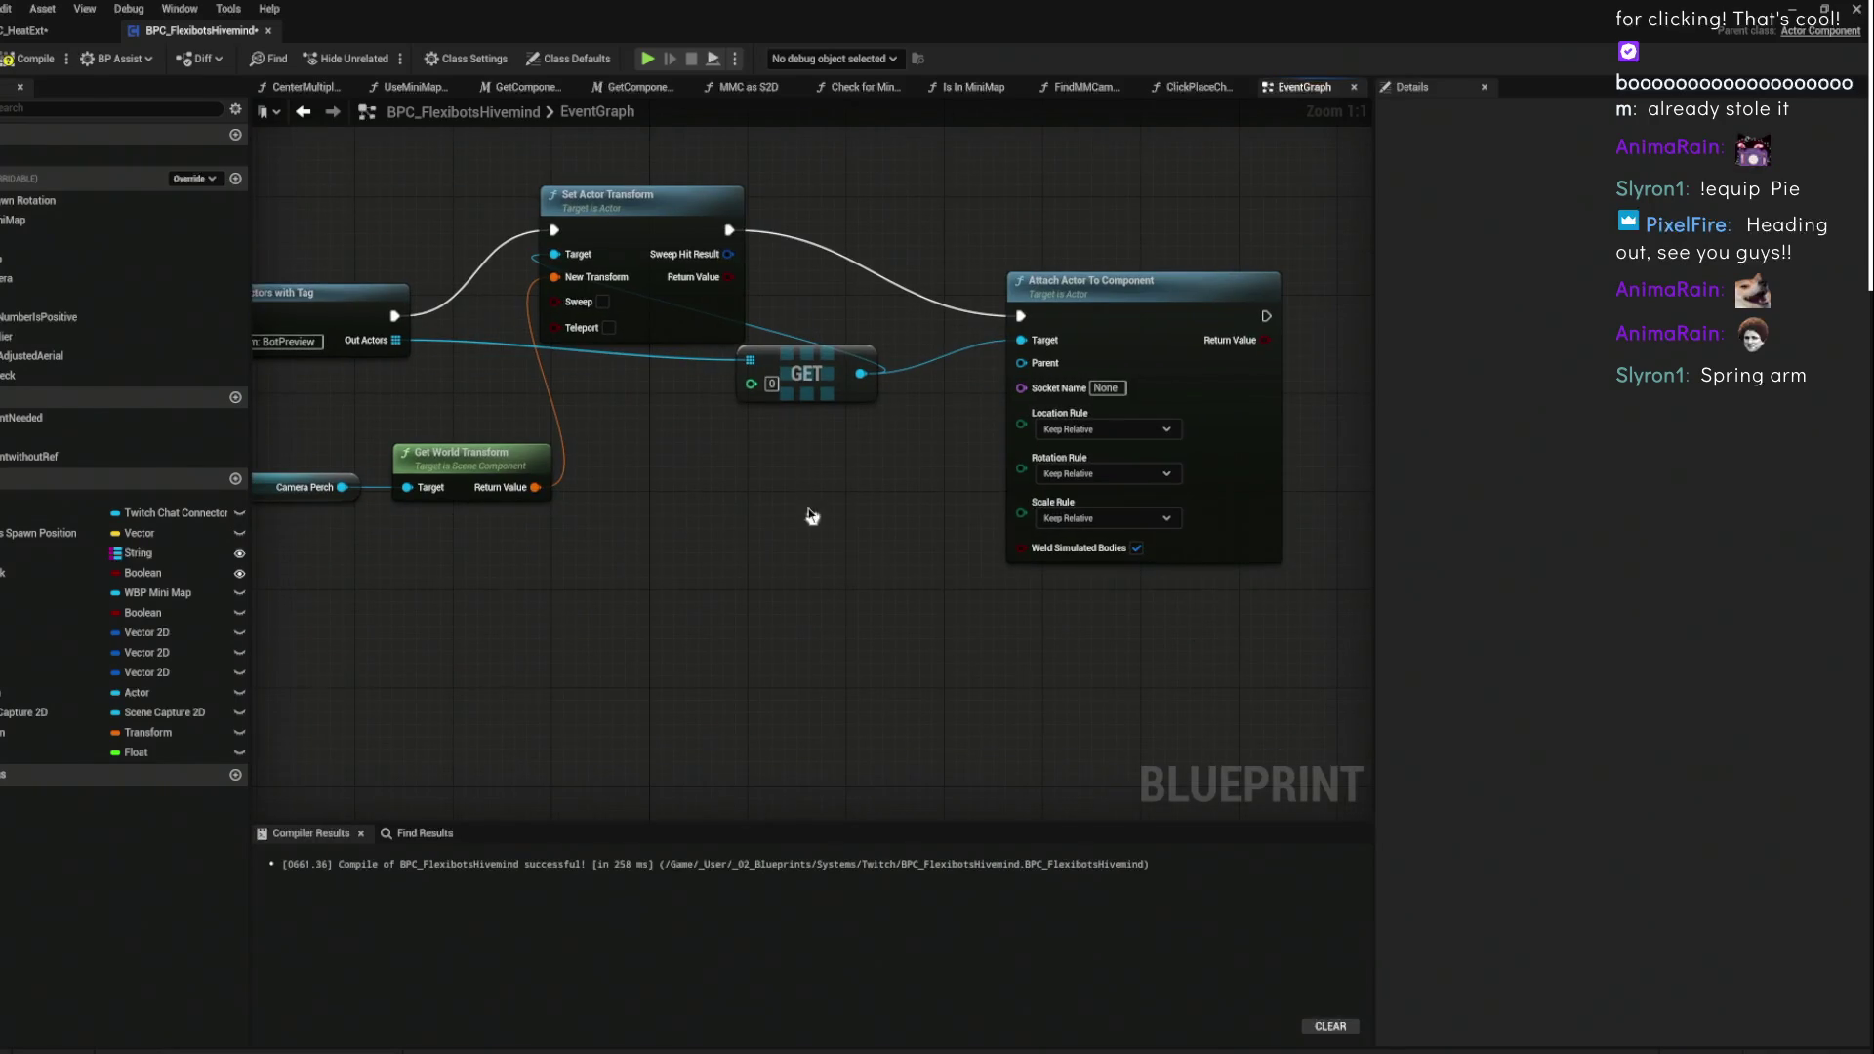
left_click_drag(1100, 322, 1063, 273)
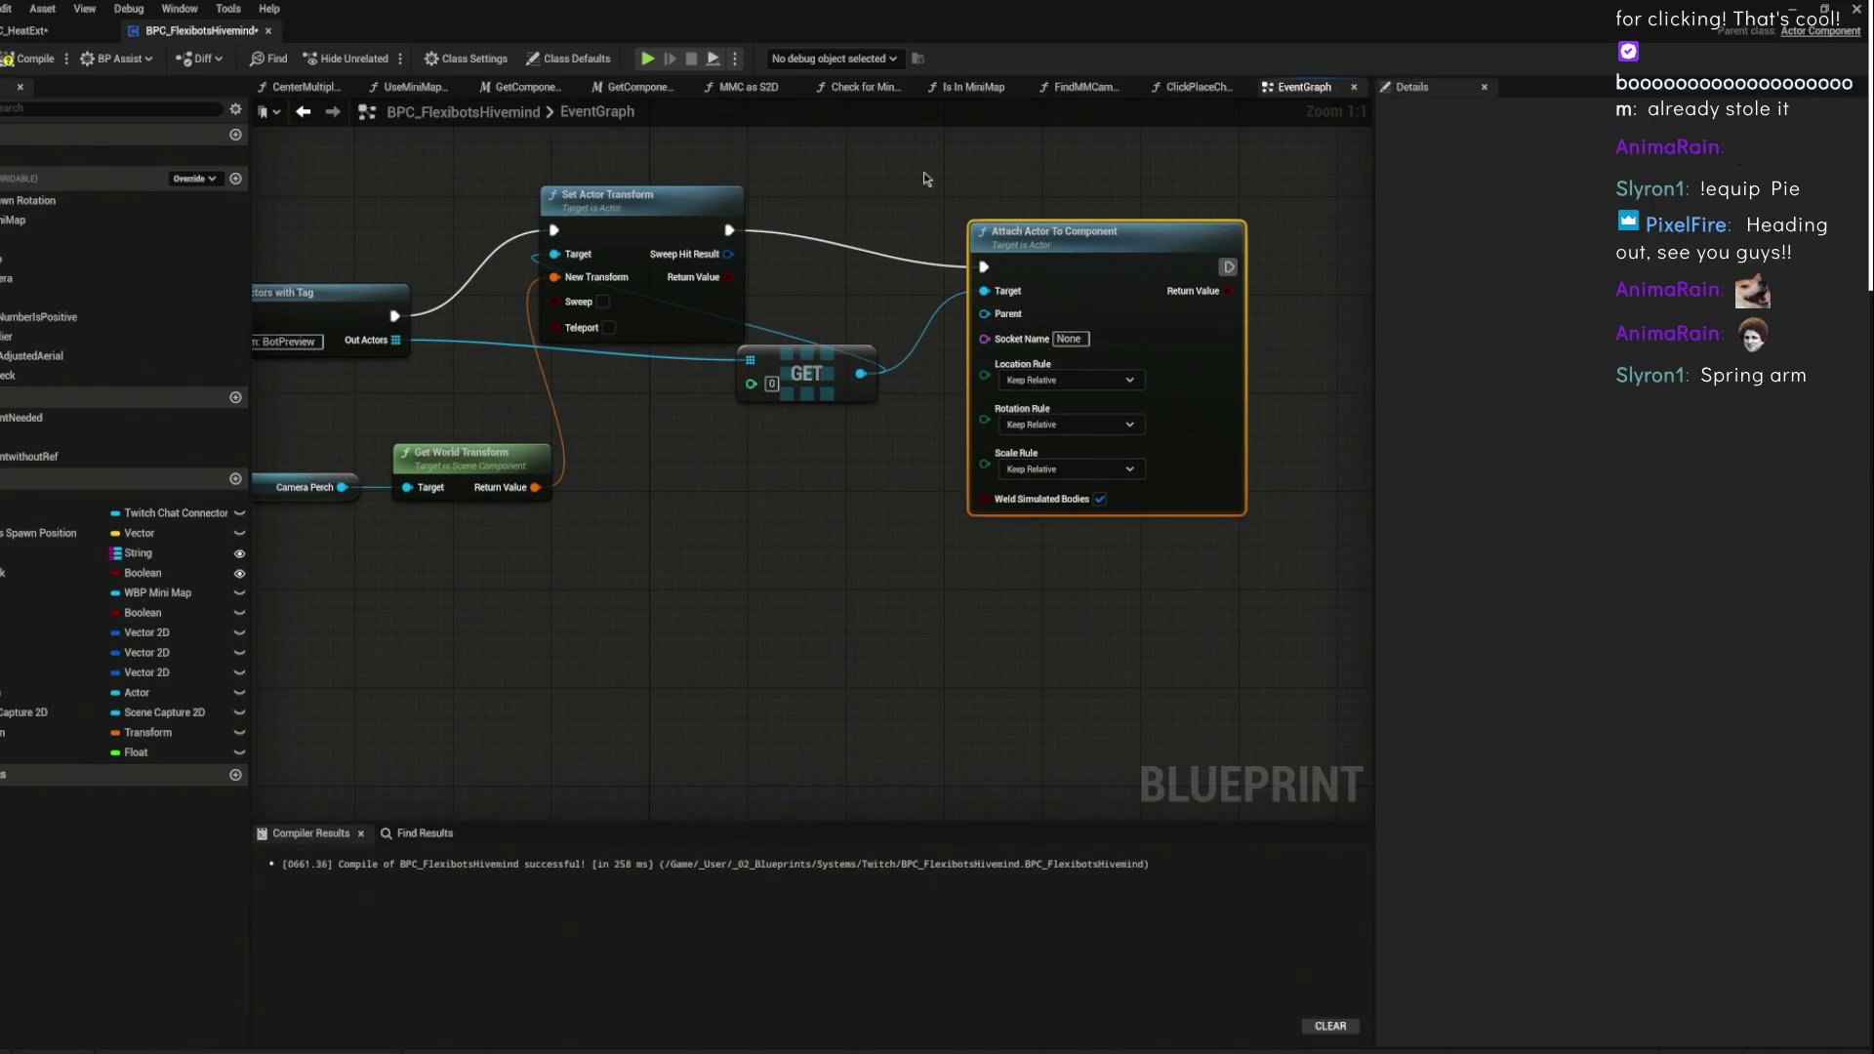
left_click(623, 488)
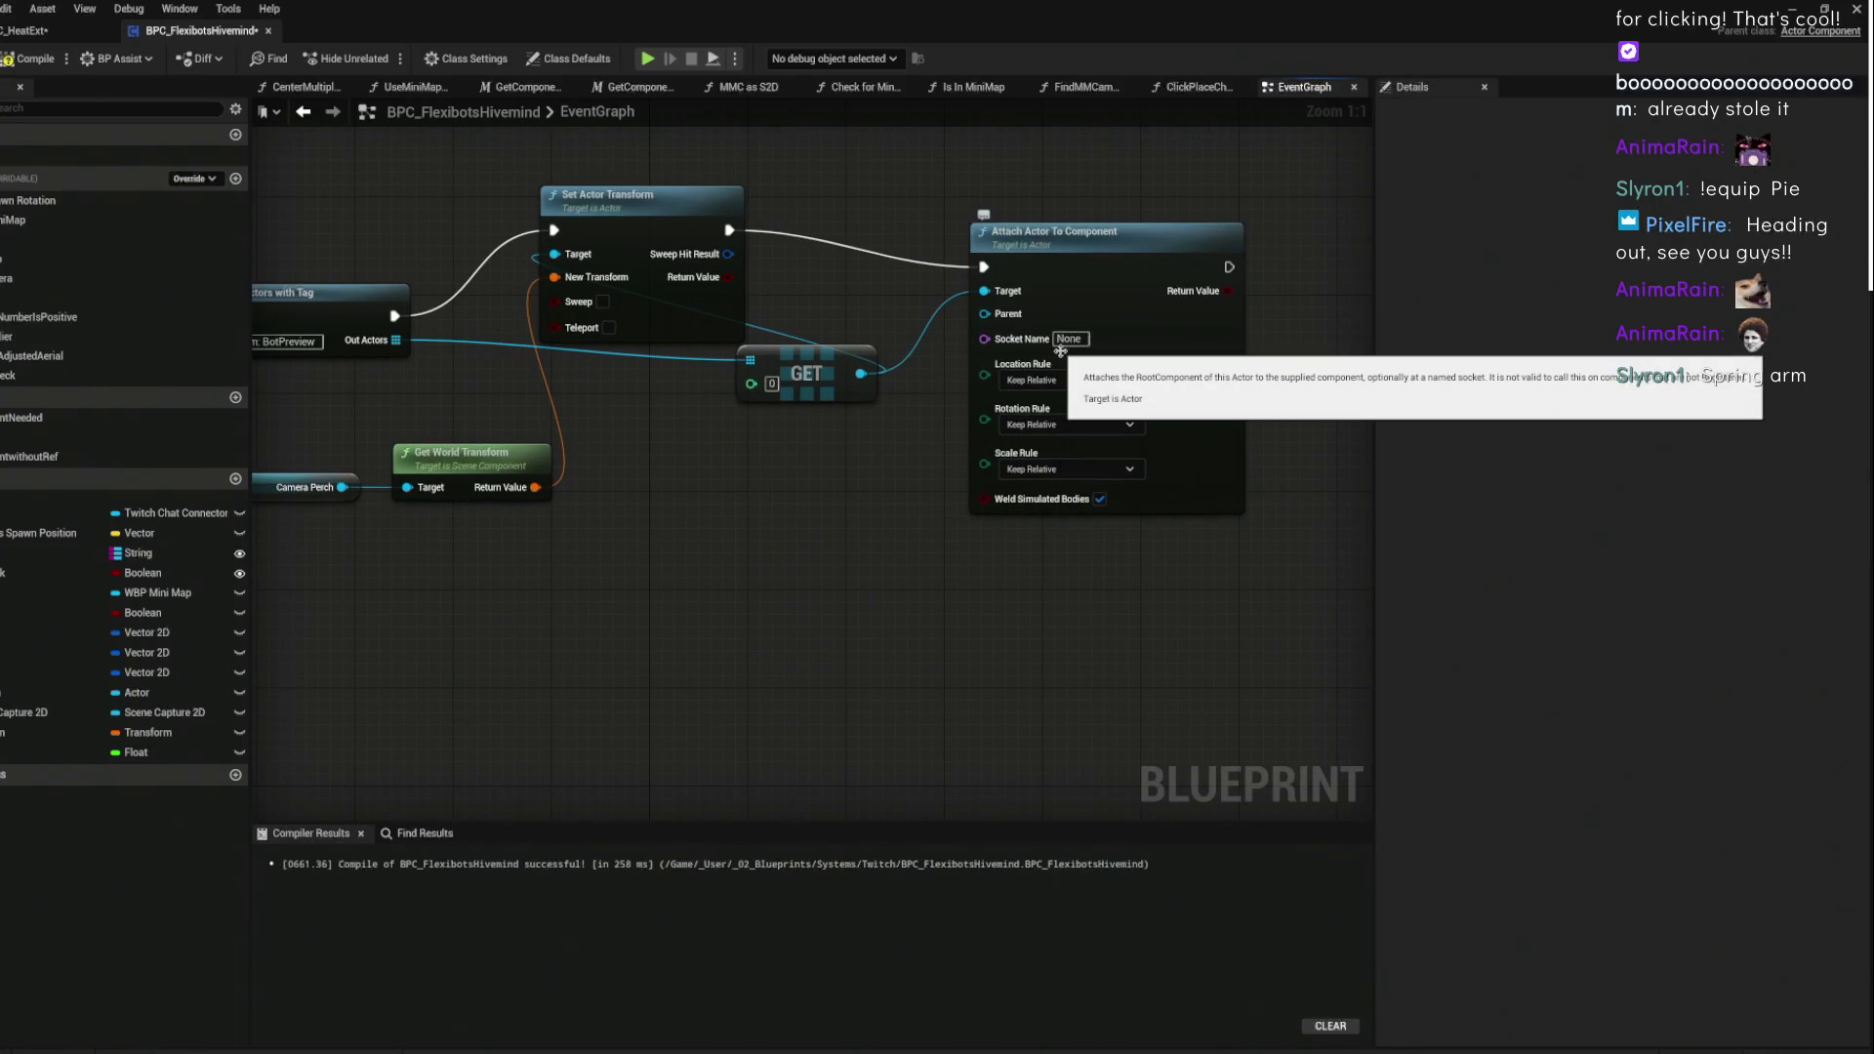
- Set the attach node's Location Rule to Keep World
left_click_drag(994, 376, 1192, 349)
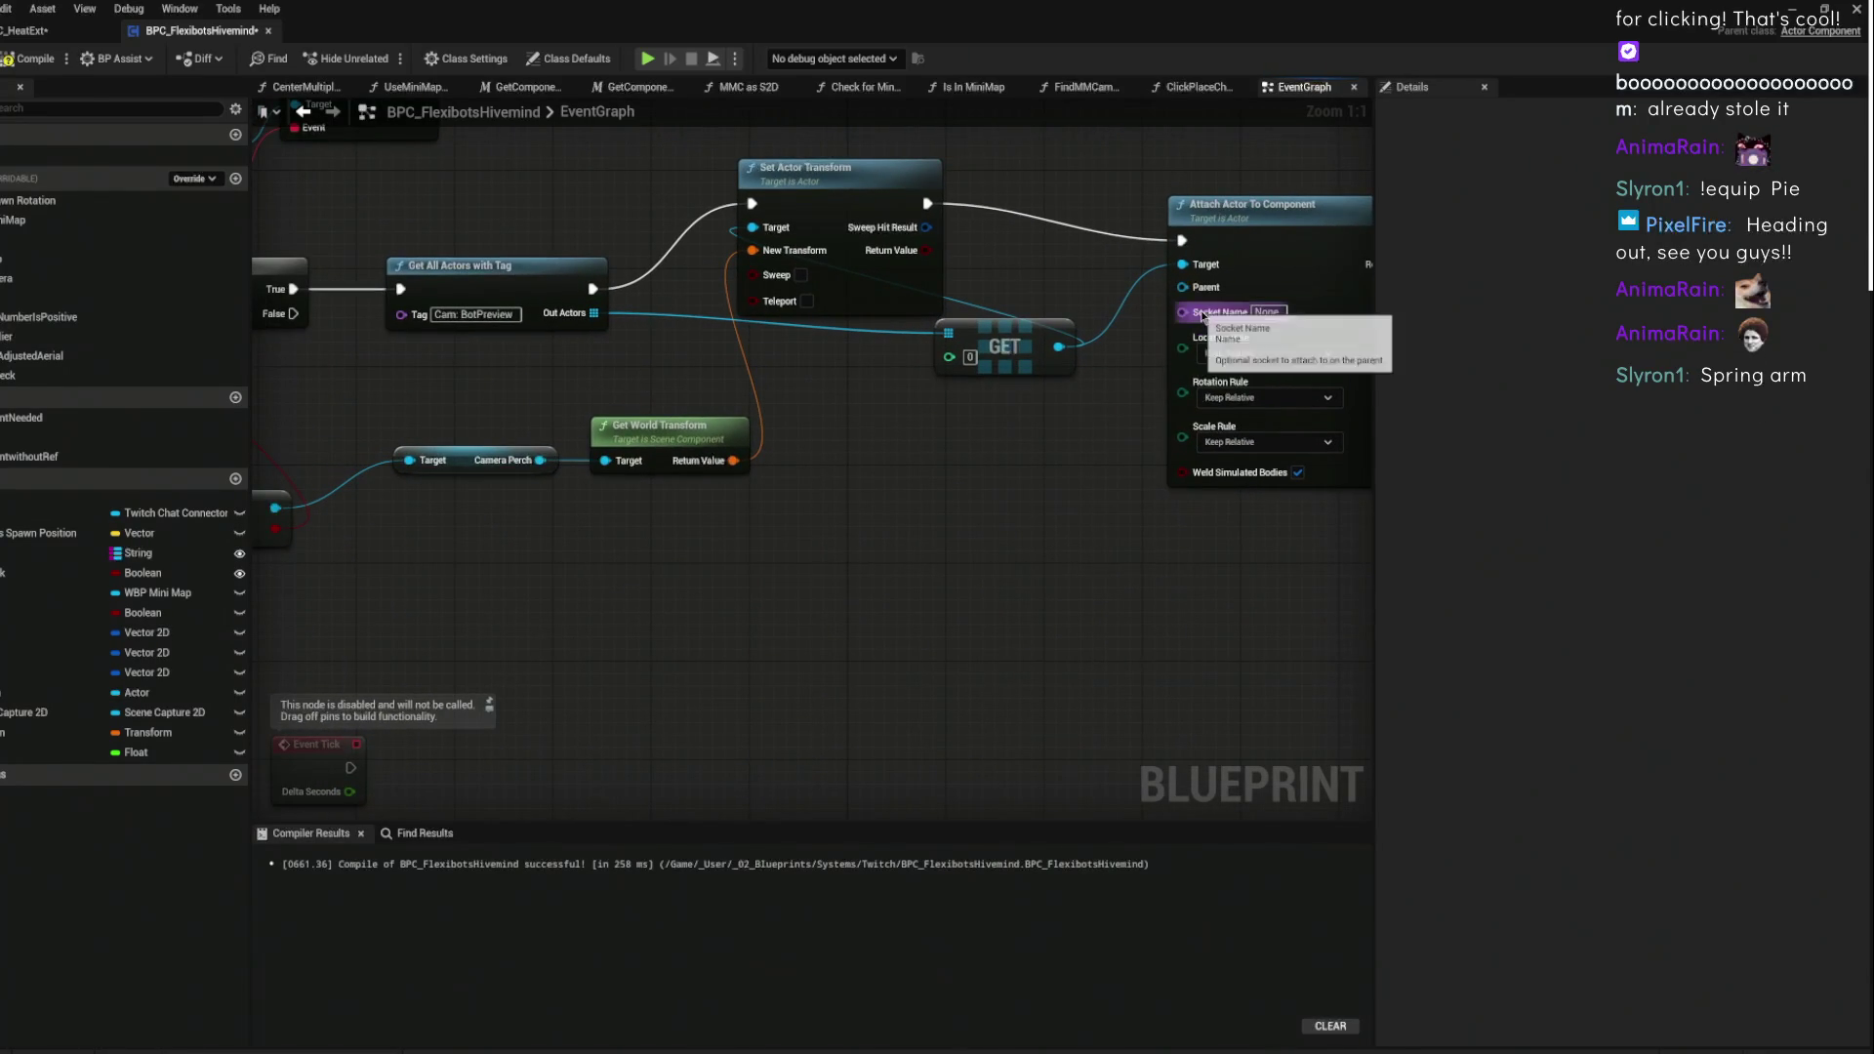
left_click(1264, 352)
left_click(1230, 380)
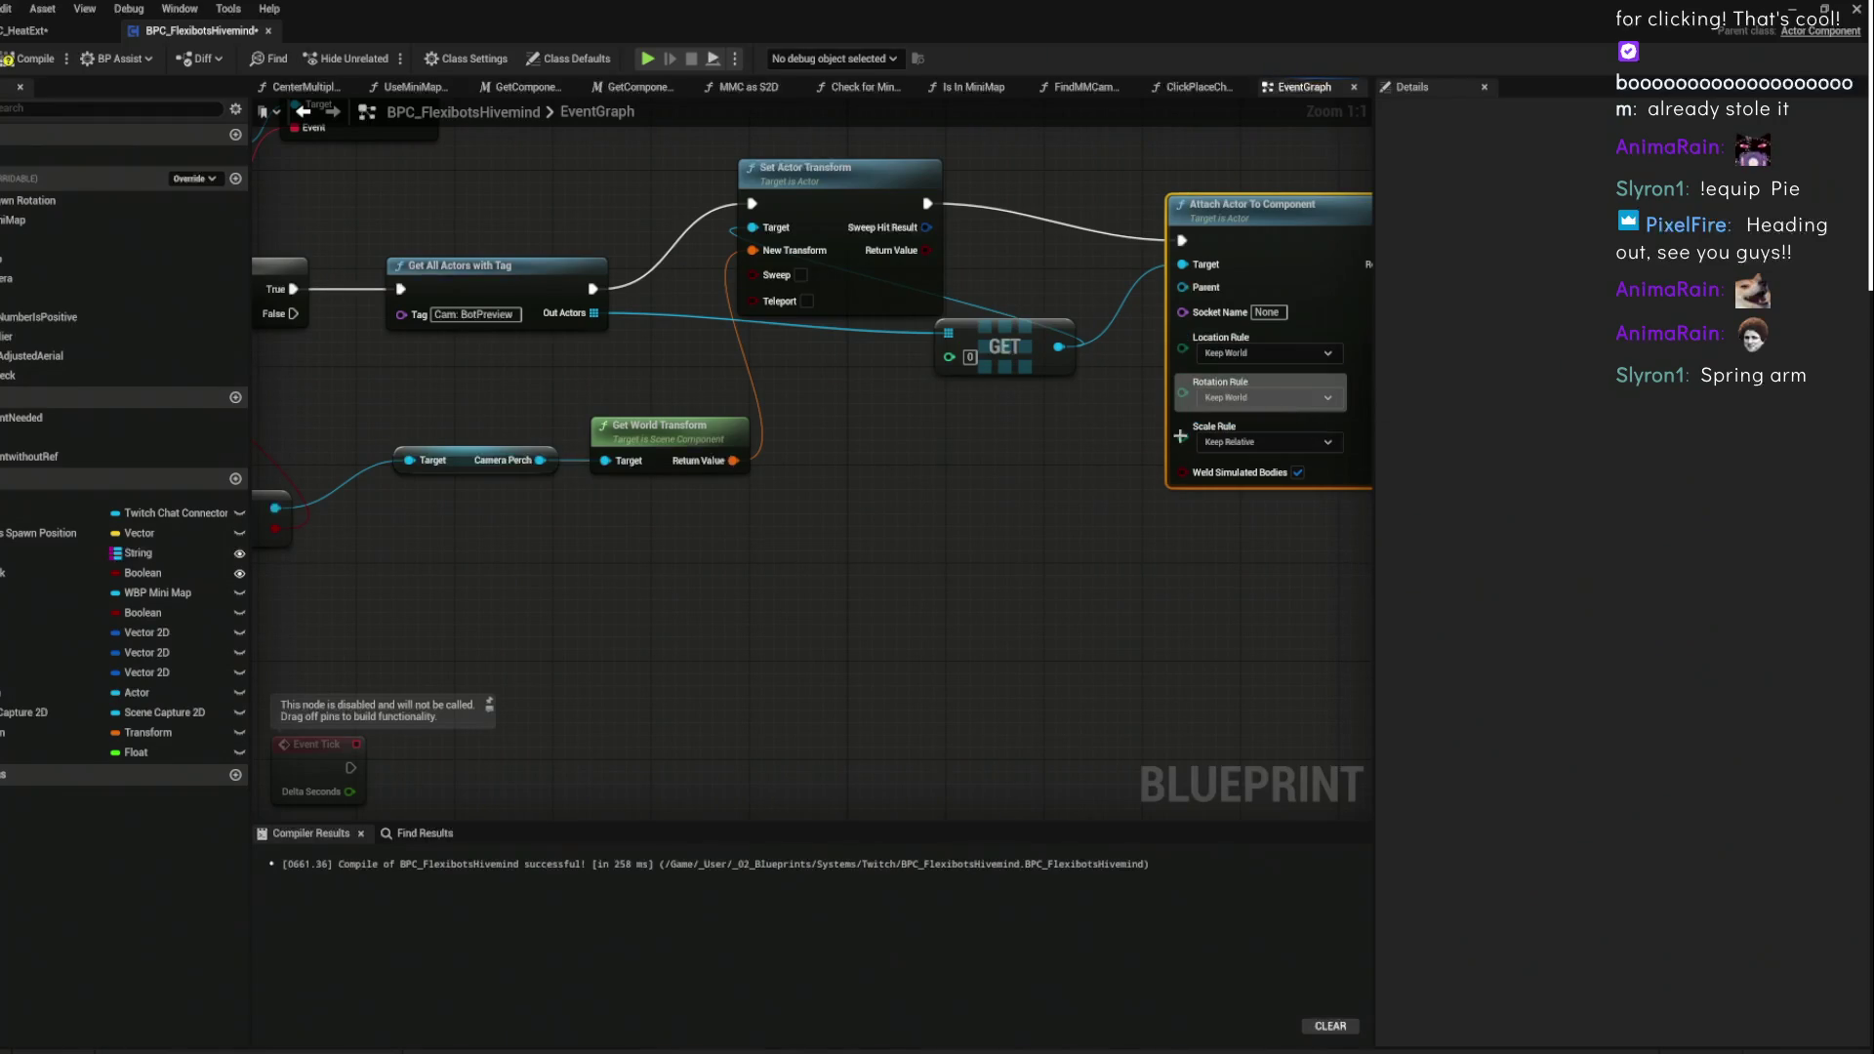
left_click(527, 459)
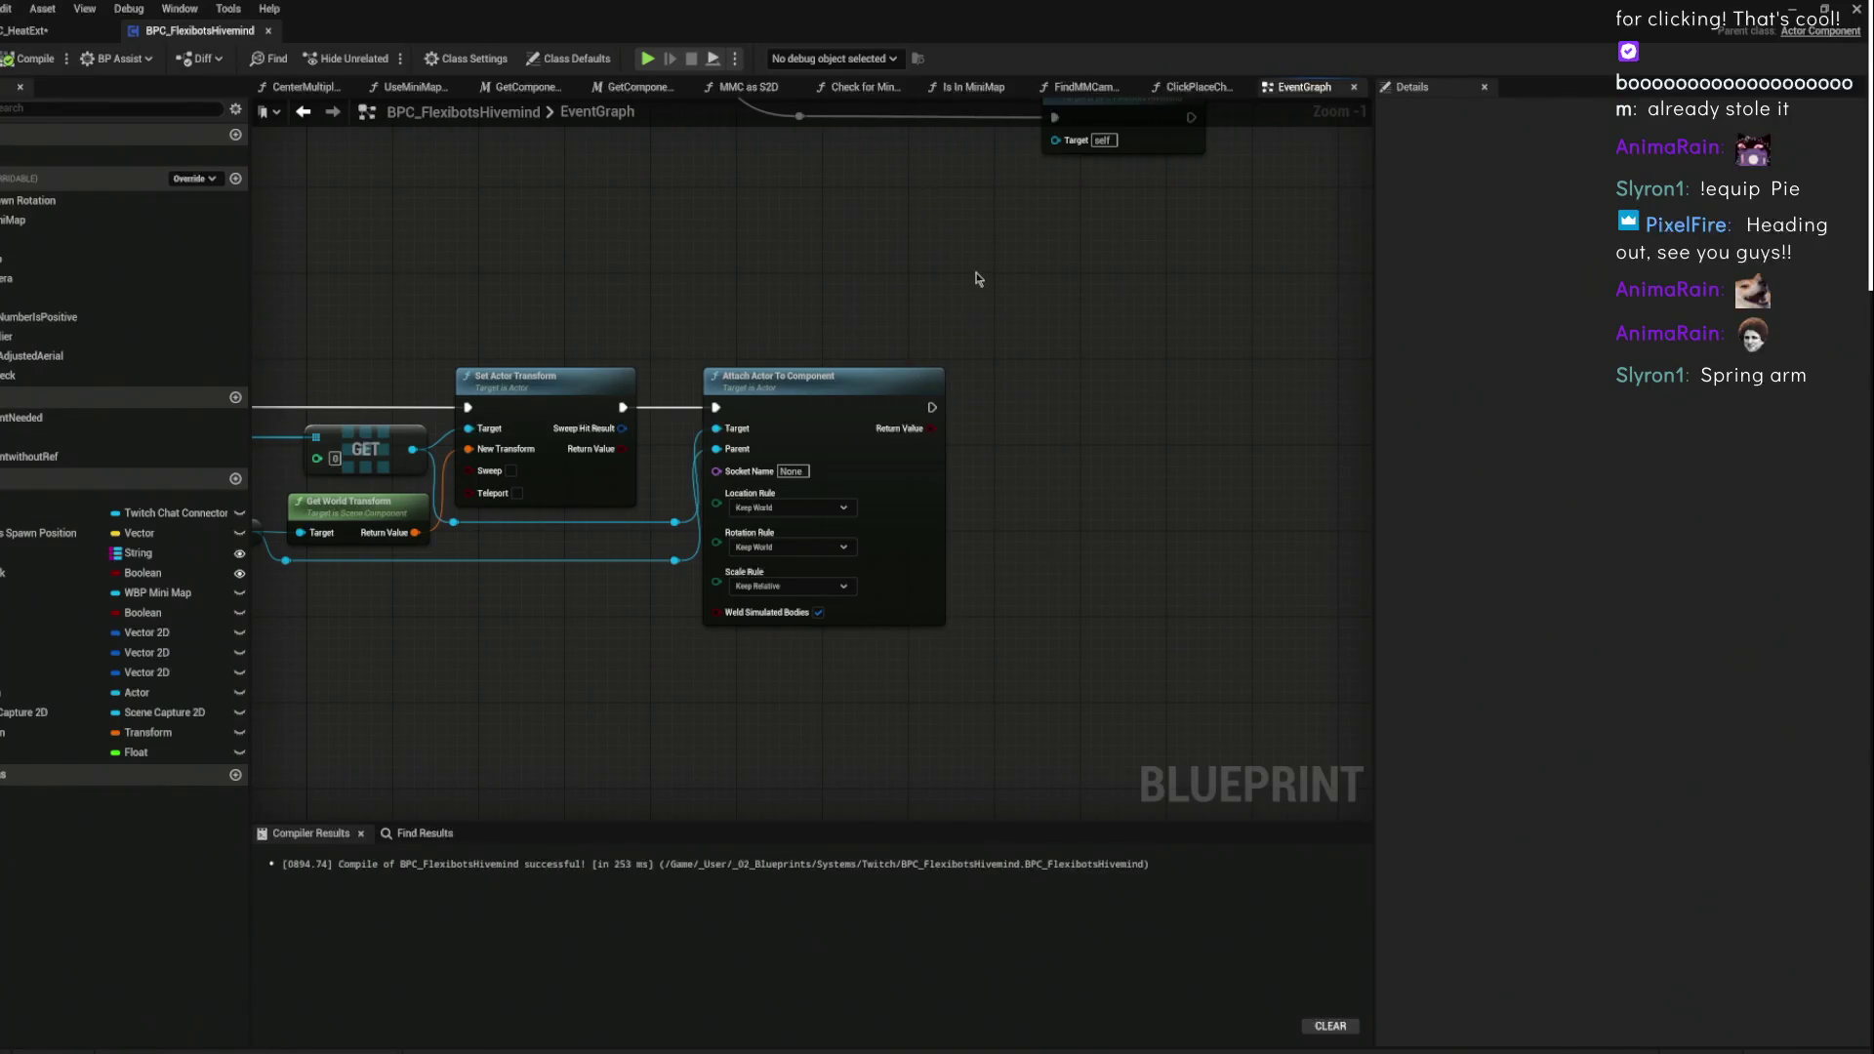
- Place a Get Player Controller node in the event graph
mouse_move(954, 313)
left_mouse_down()
mouse_move(899, 289)
mouse_move(502, 279)
left_mouse_up()
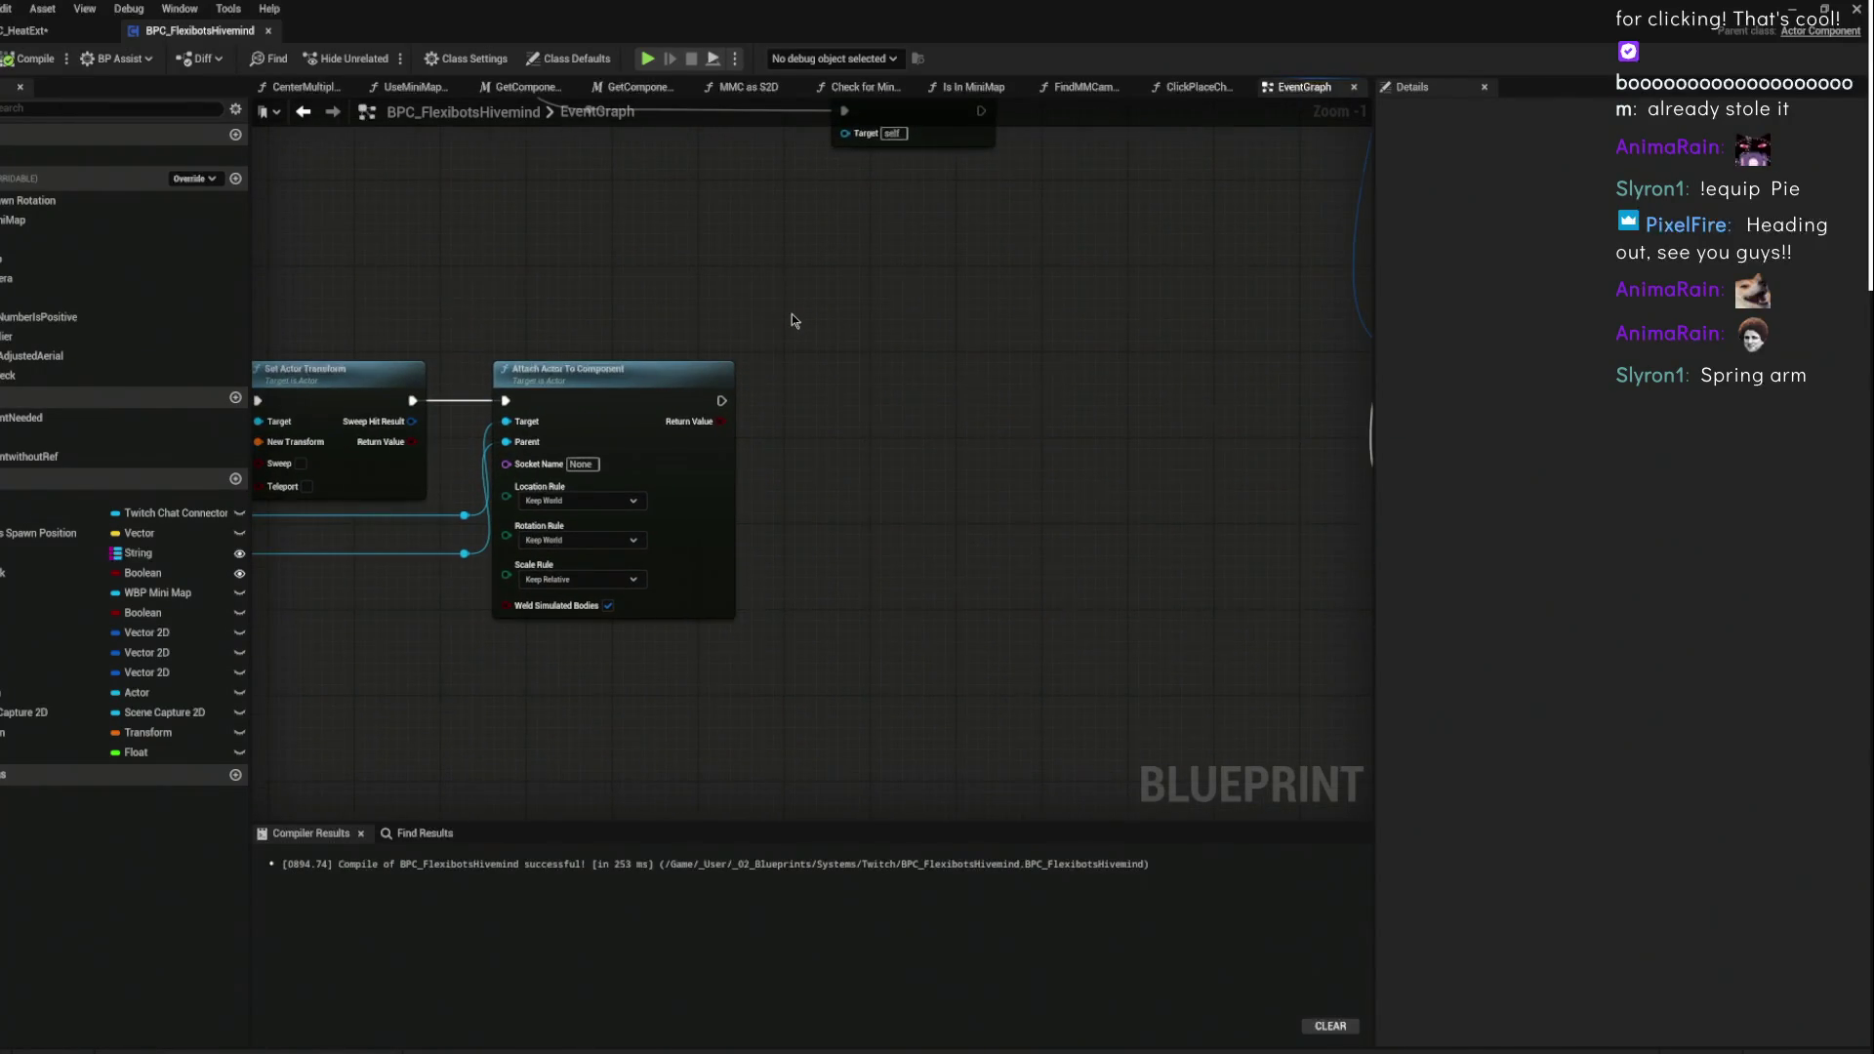
scroll(820, 373, "down", 1)
right_click(814, 367)
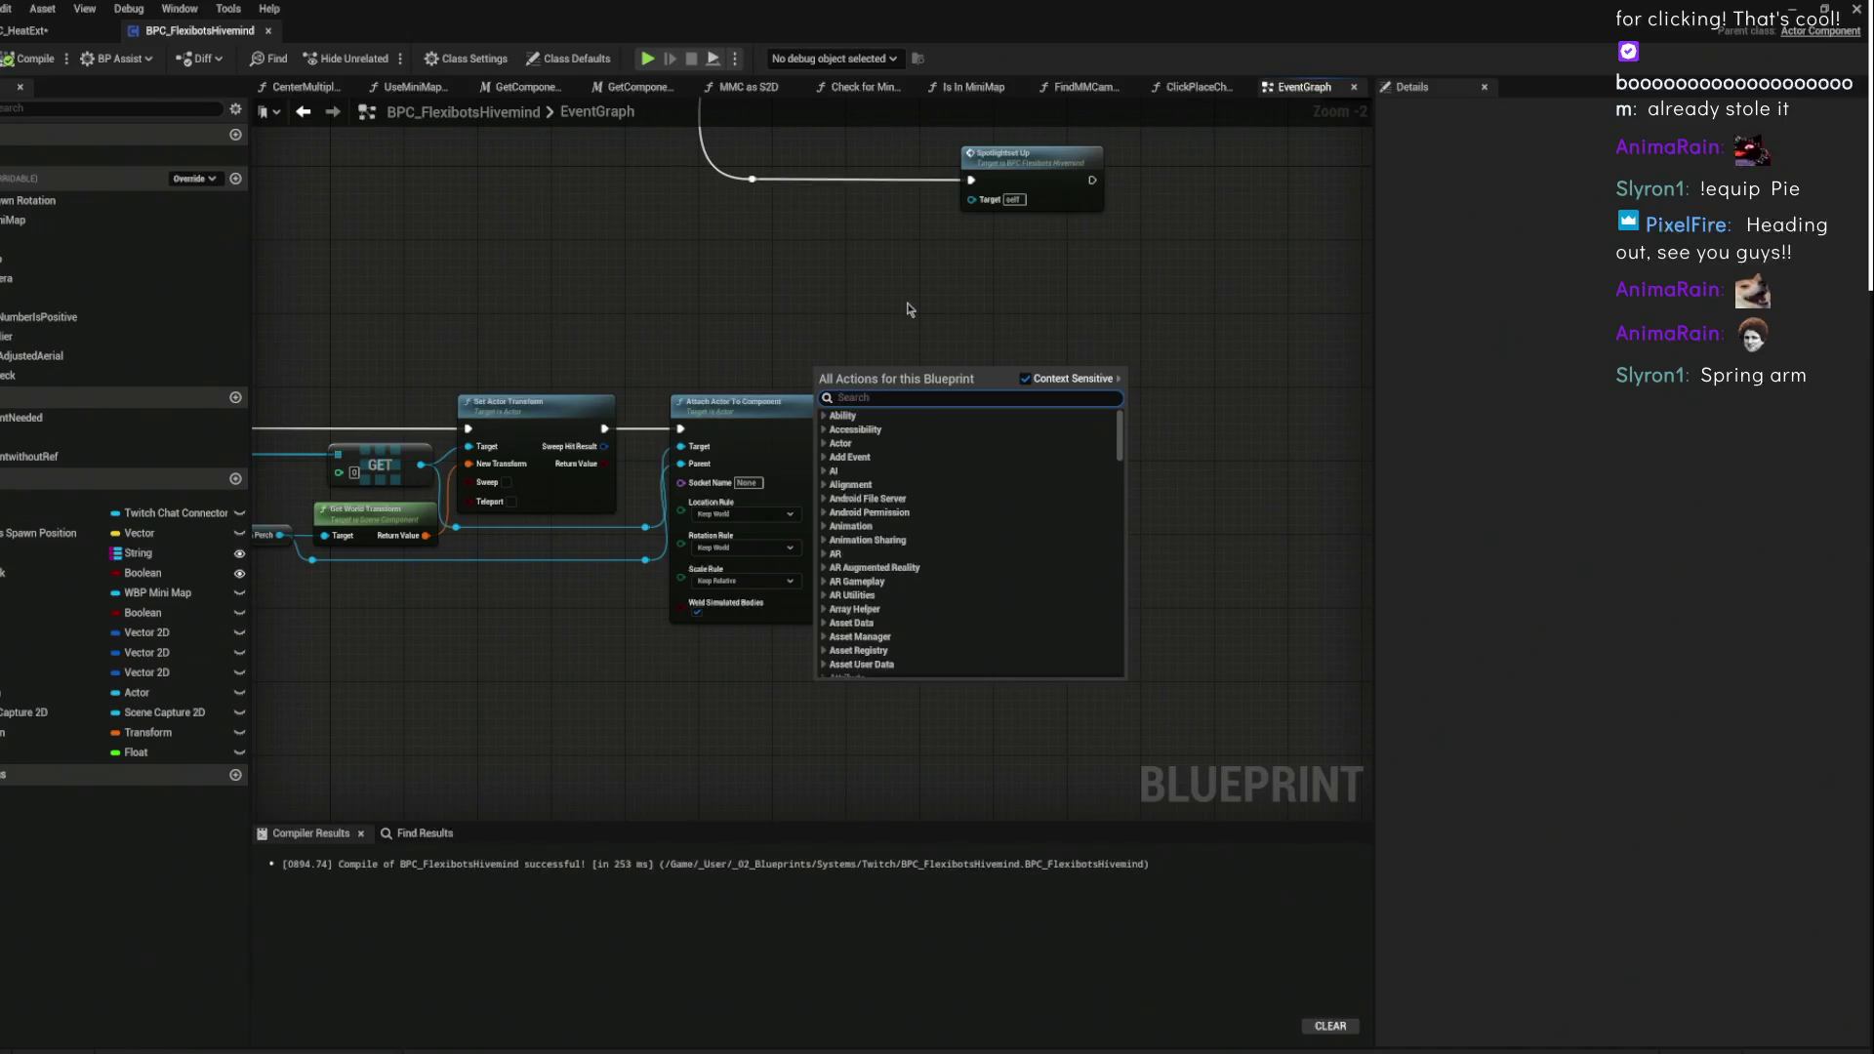
type("get ")
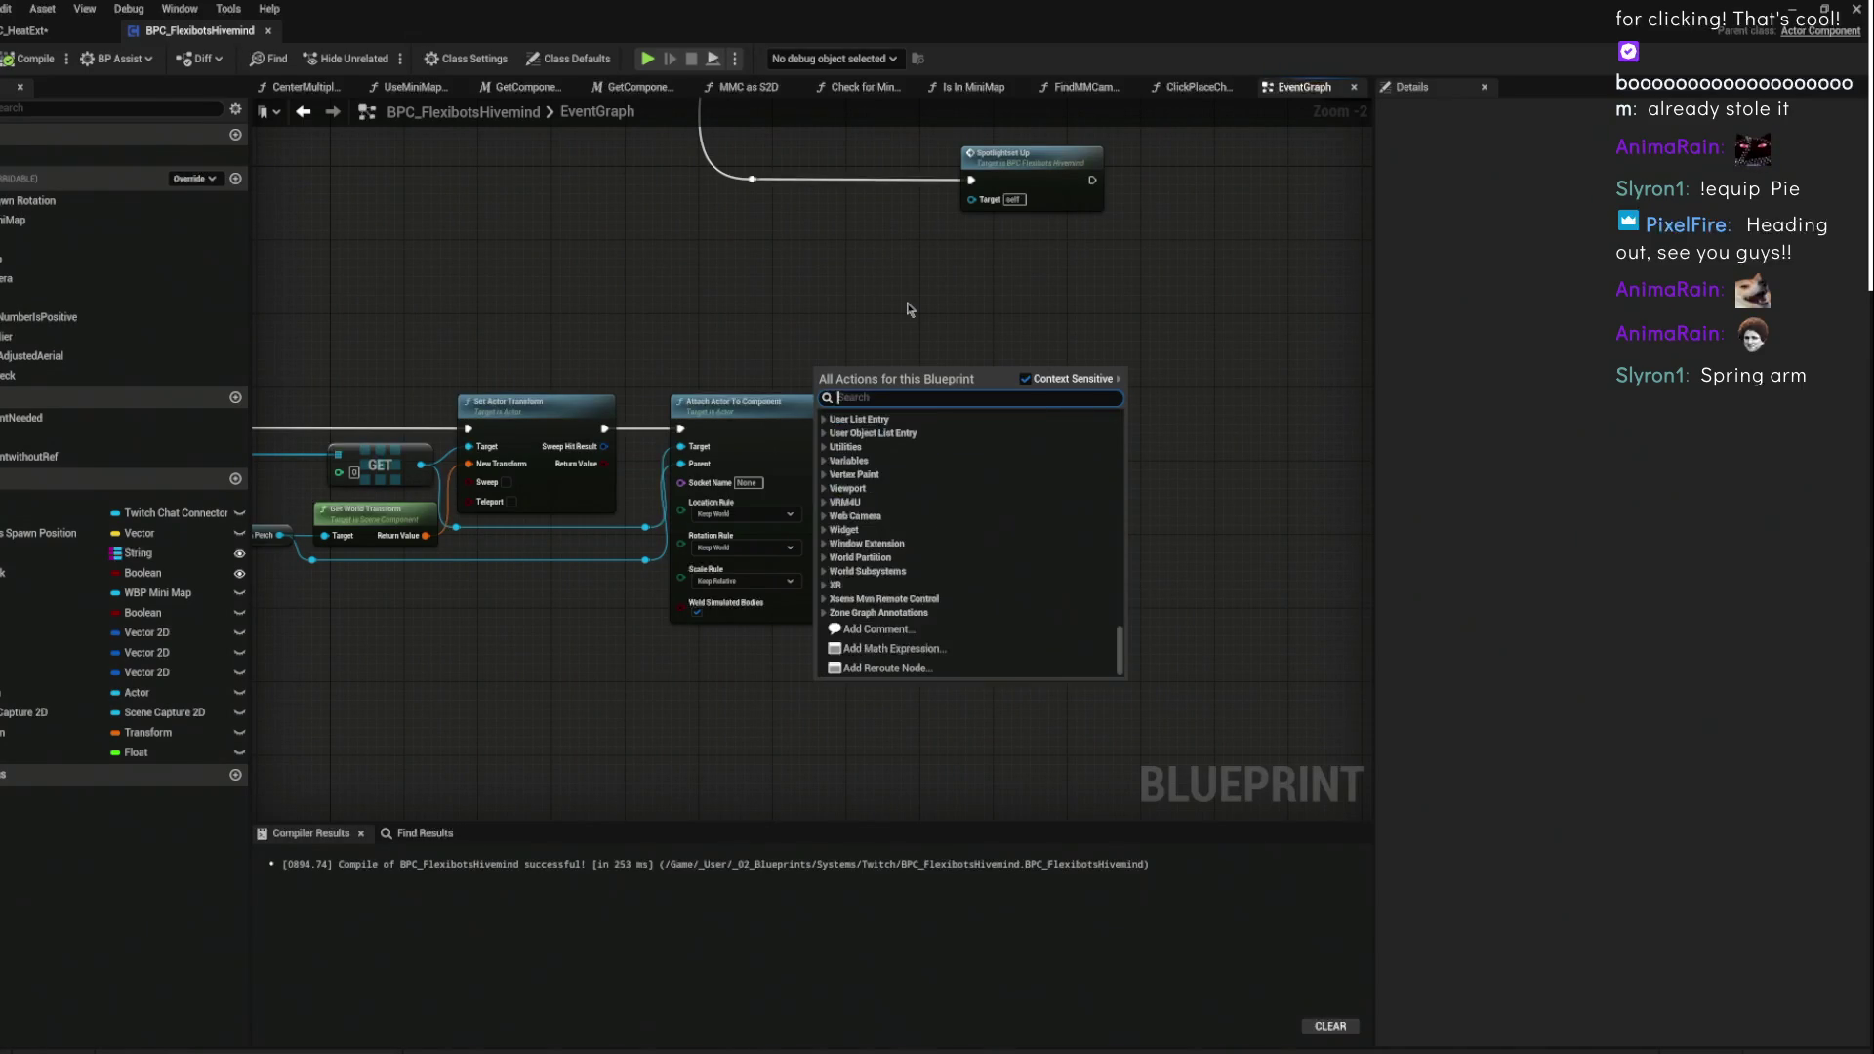
type("controller")
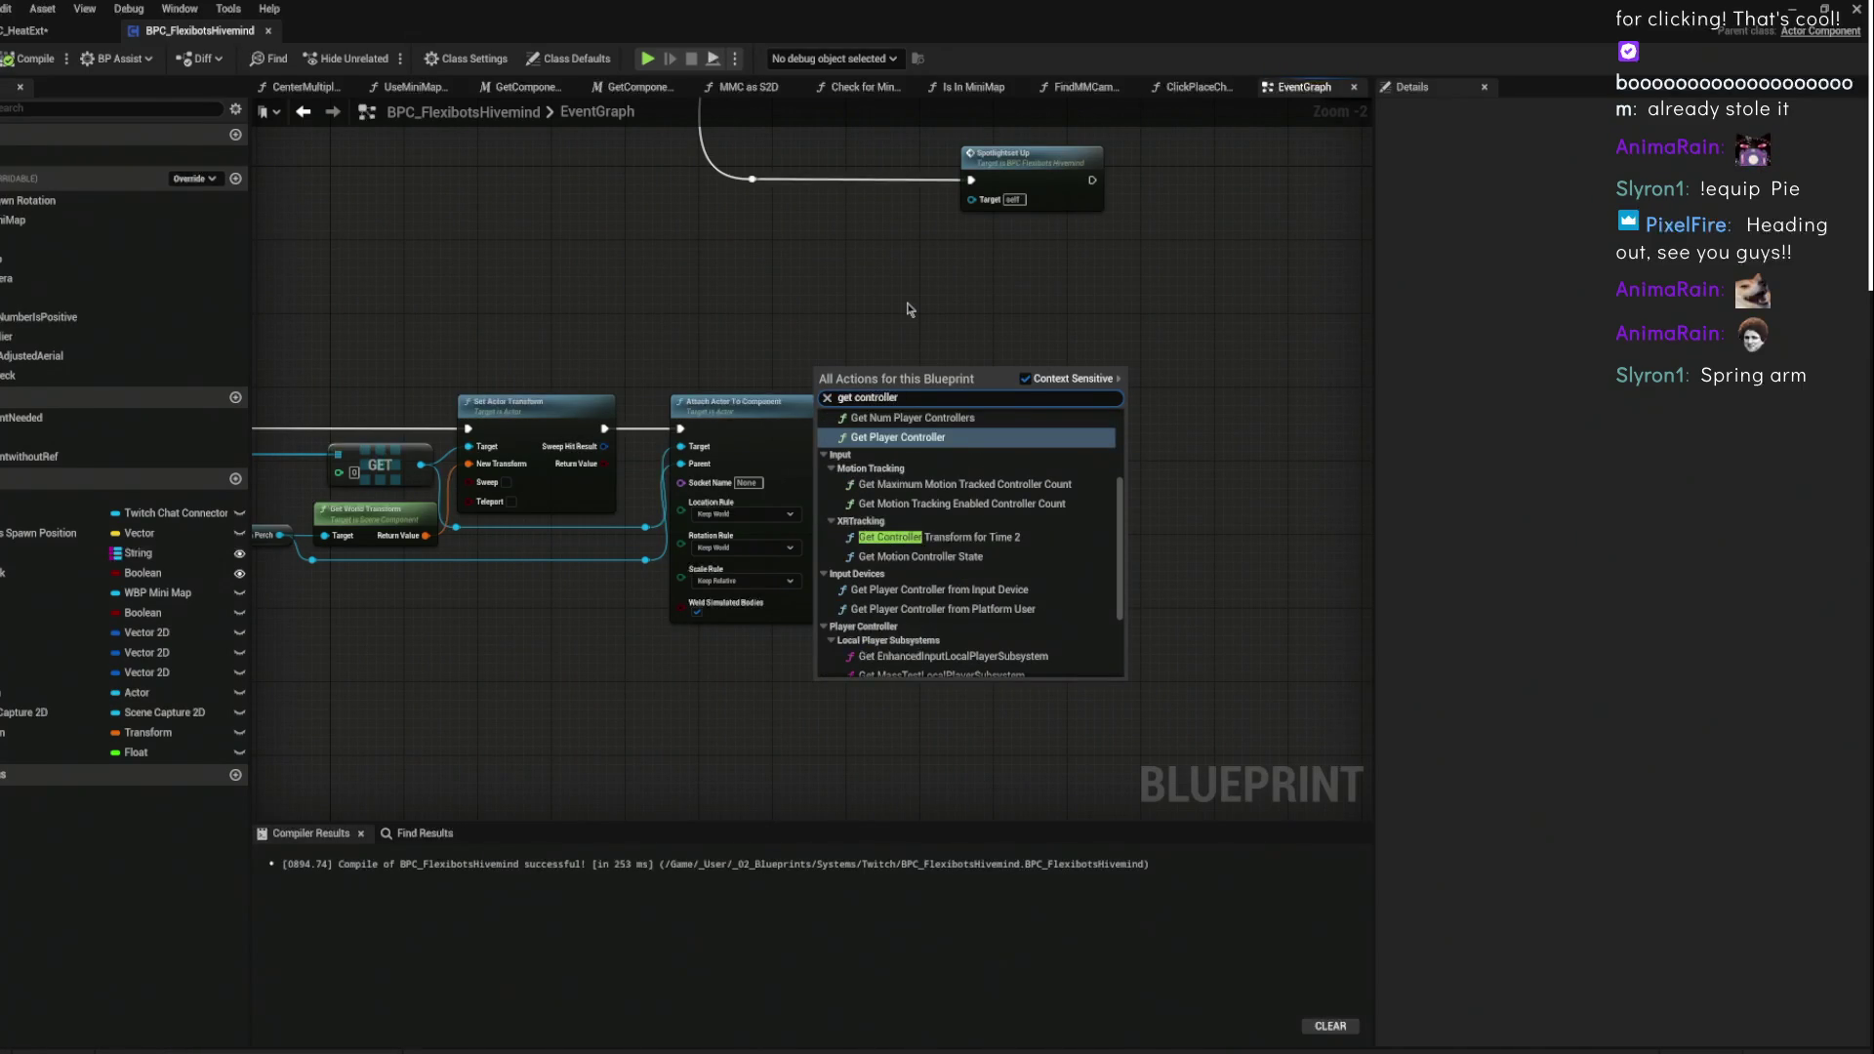
scroll(976, 513, "up", 3)
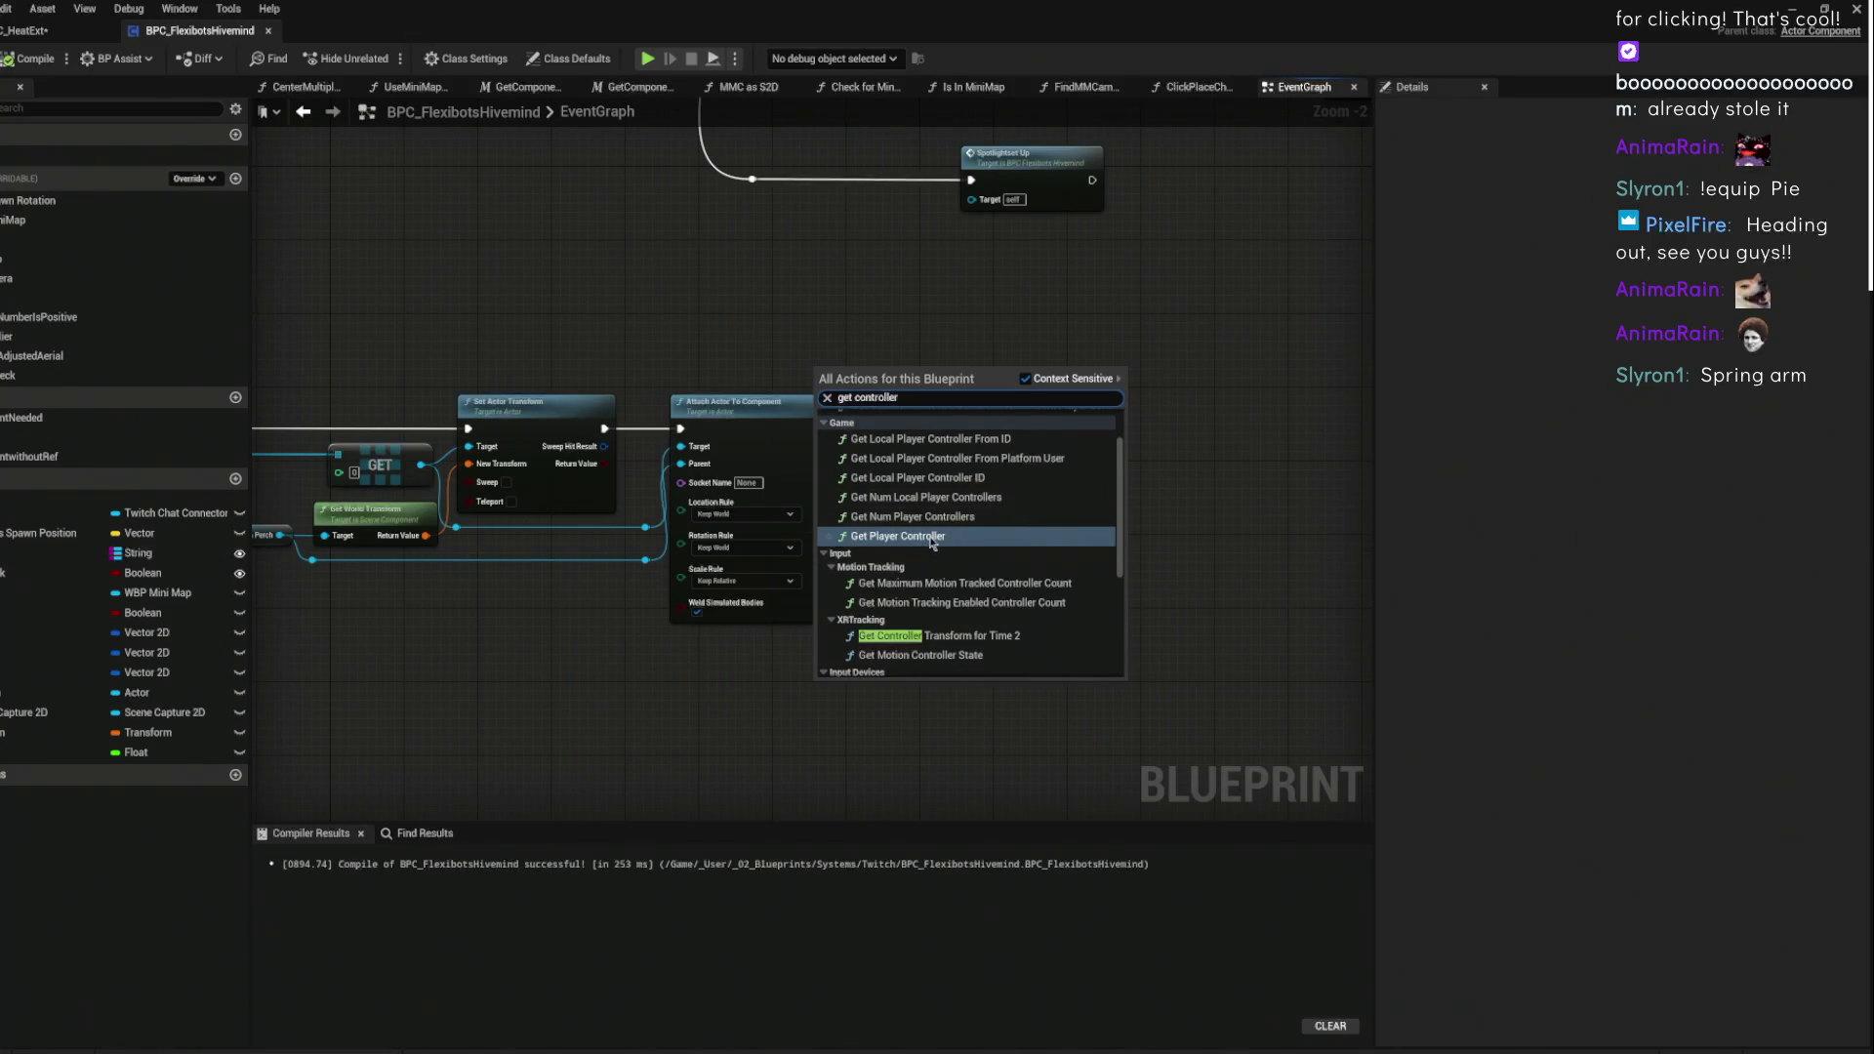
key("Return")
- Add Set View Target with Blend from the player controller's Return Value
left_click_drag(946, 383, 1024, 419)
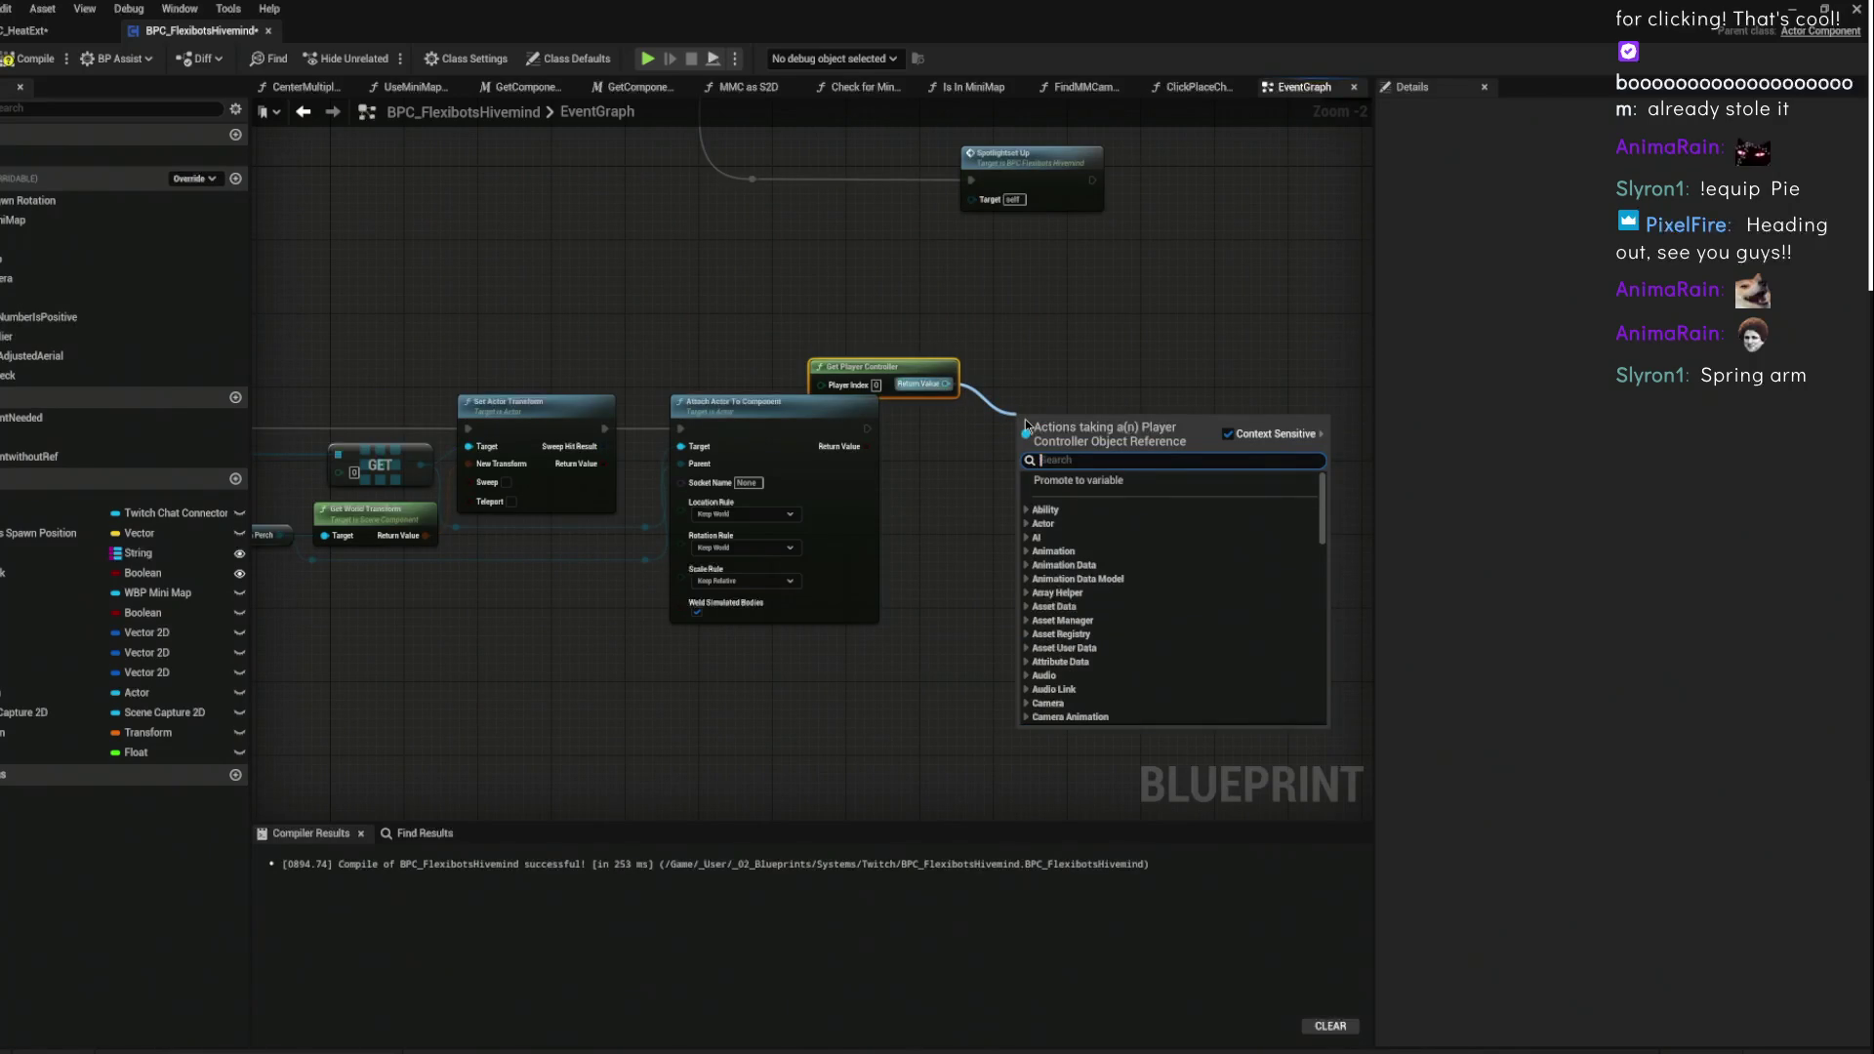
type("c")
key("BackSpace")
key("BackSpace")
key("BackSpace")
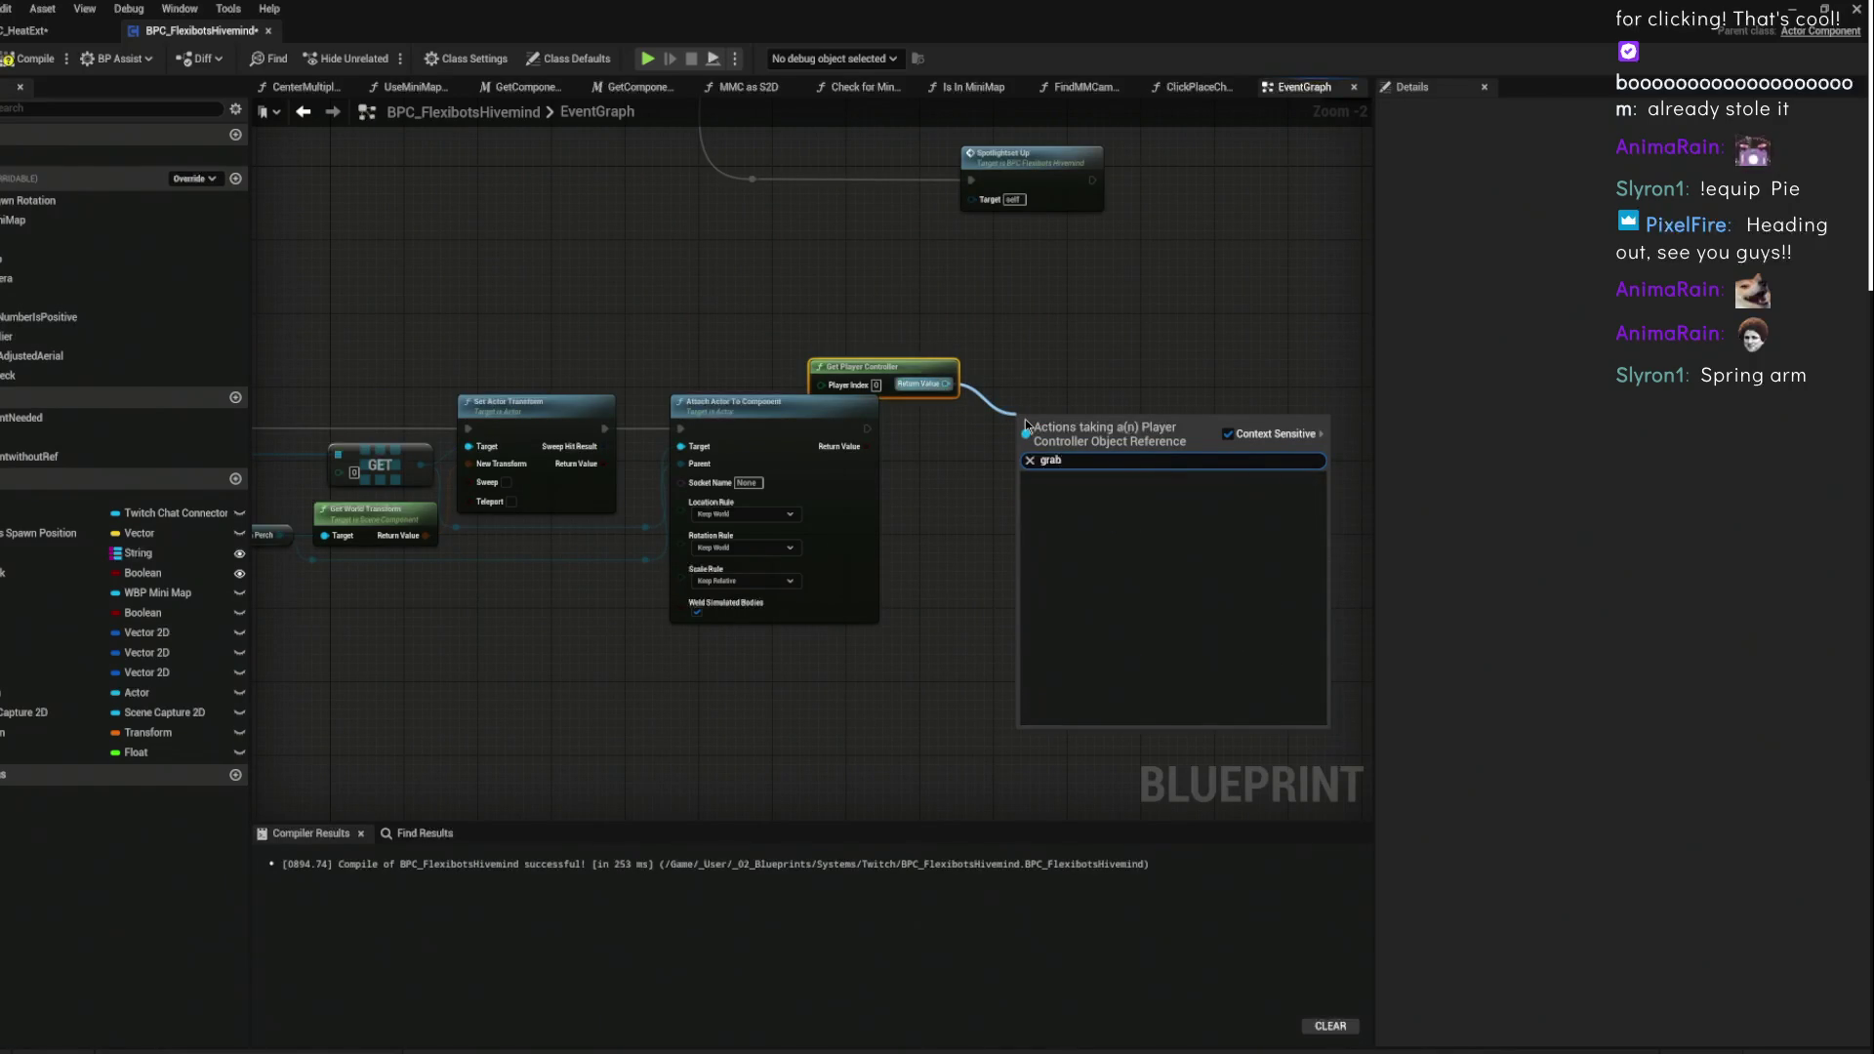
type("set view tar")
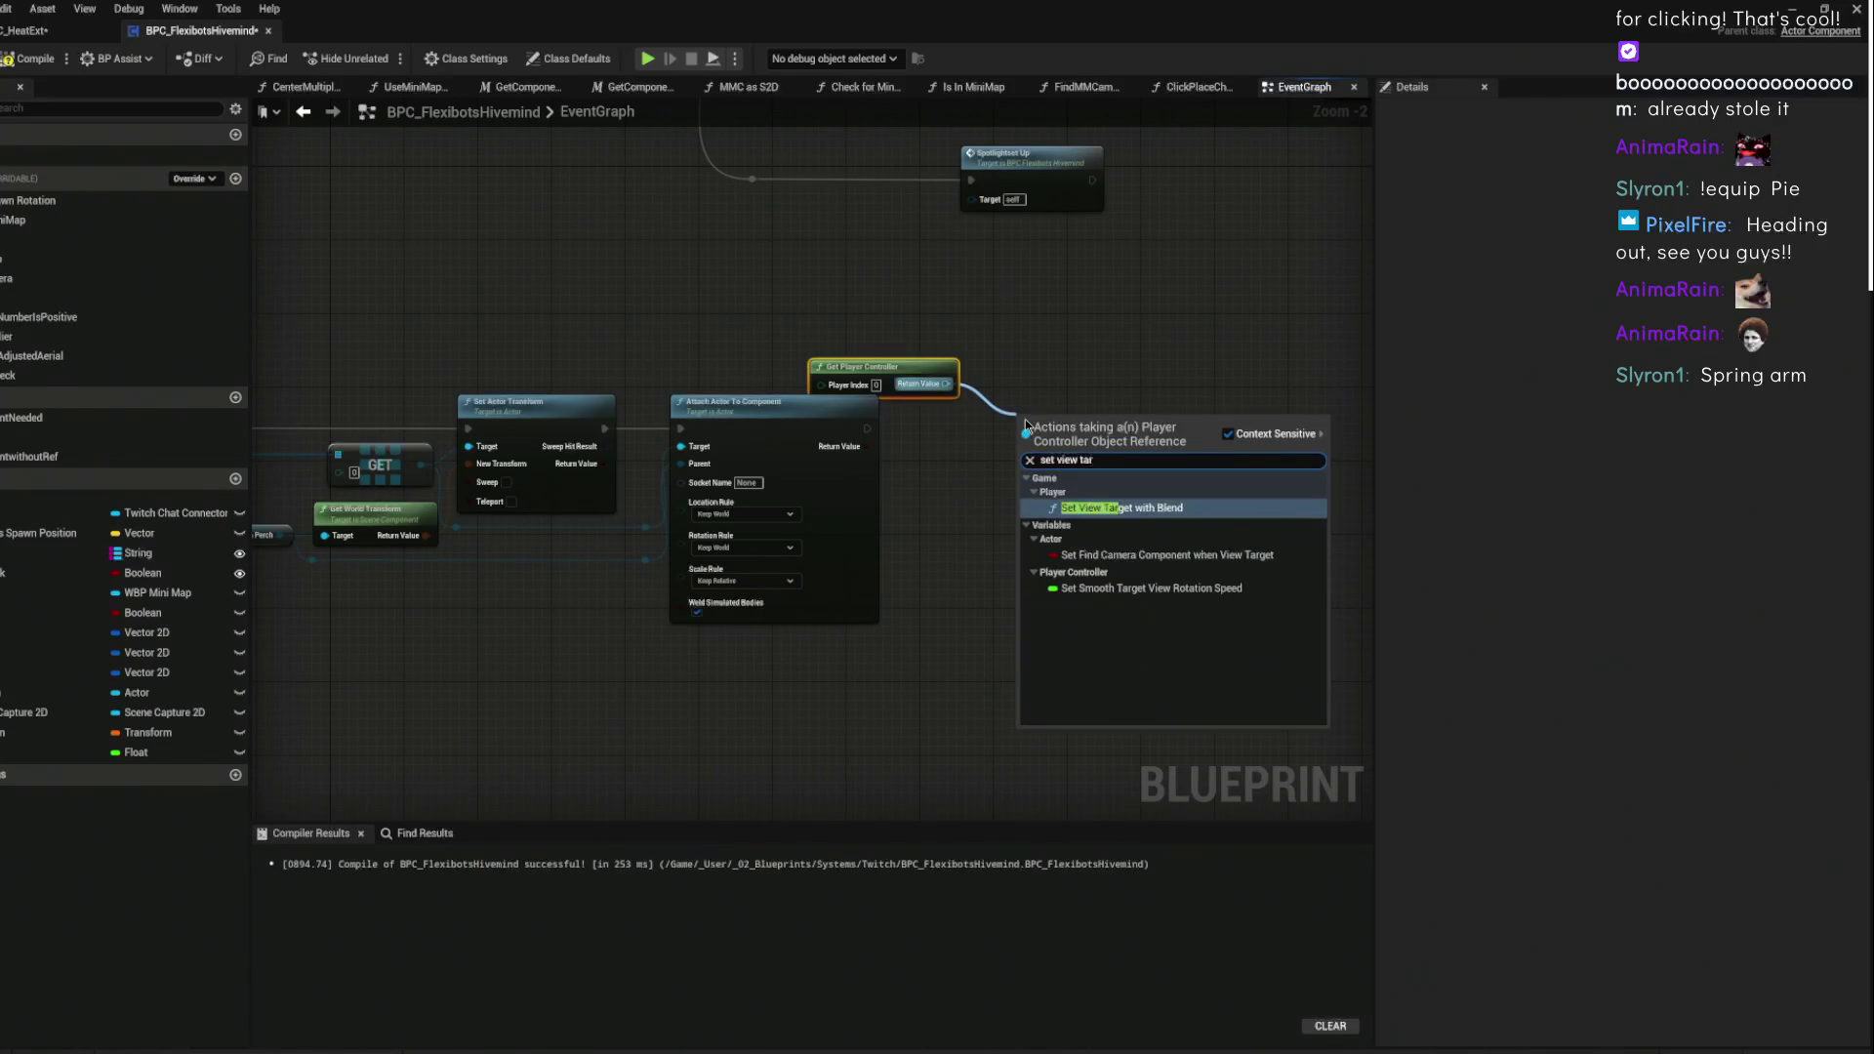
key("Return")
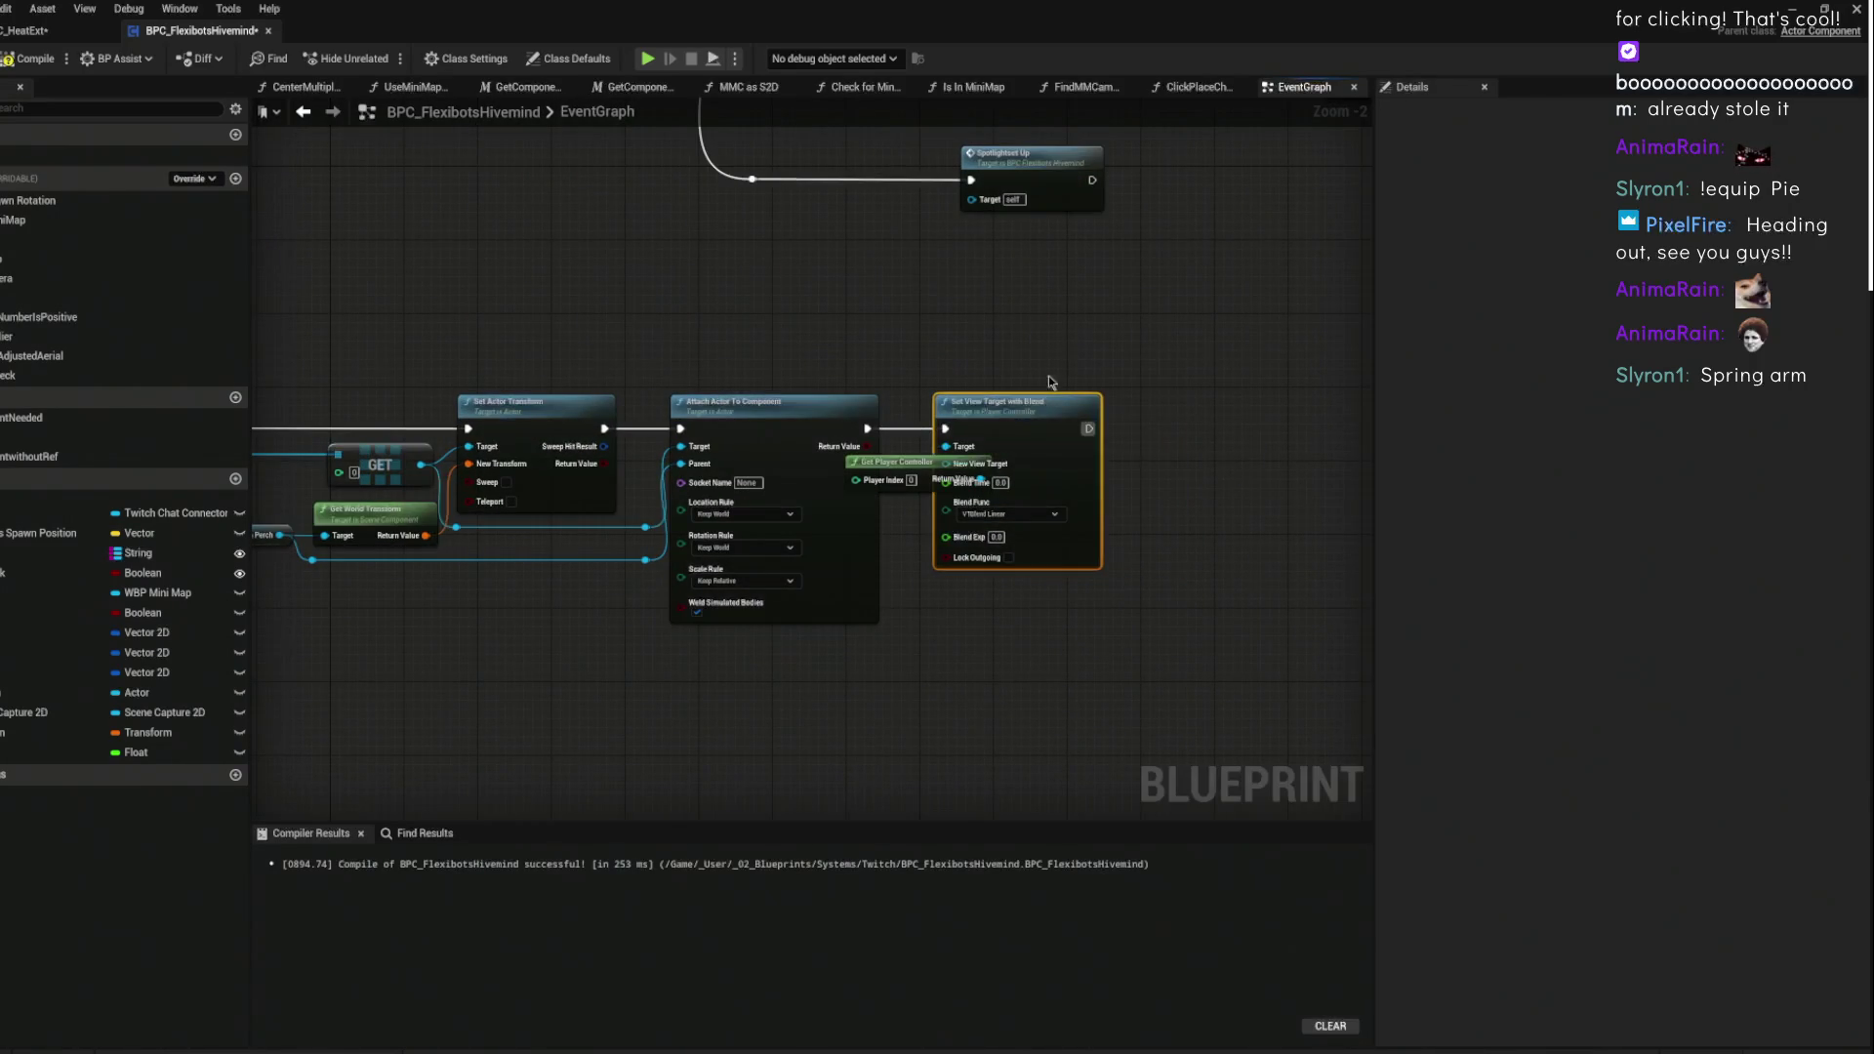
- Arrange Get Player Controller and Set View Target with Blend beside the attach node
mouse_move(1044, 414)
left_mouse_down()
mouse_move(1134, 403)
mouse_move(927, 305)
left_mouse_up()
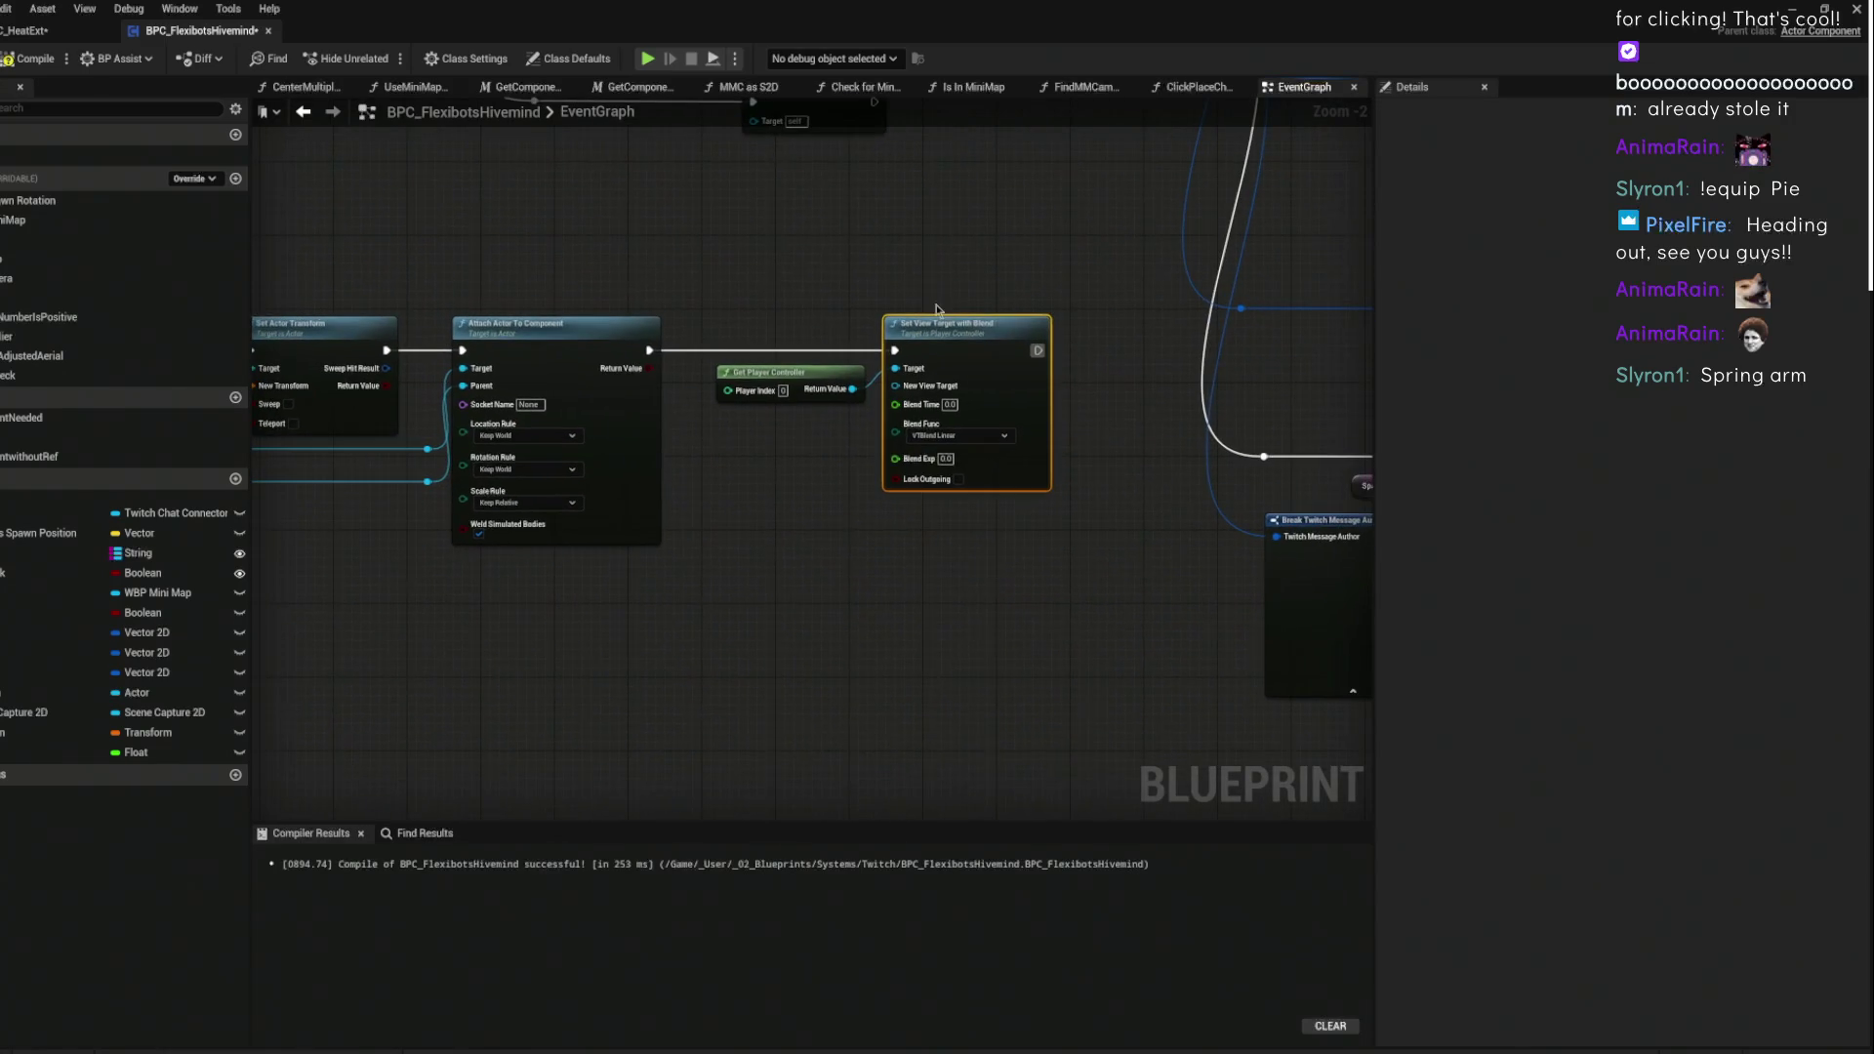
scroll(988, 350, "up", 2)
left_click_drag(728, 374, 629, 203)
mouse_move(771, 438)
left_mouse_down()
mouse_move(791, 471)
mouse_move(964, 460)
mouse_move(970, 381)
left_mouse_up()
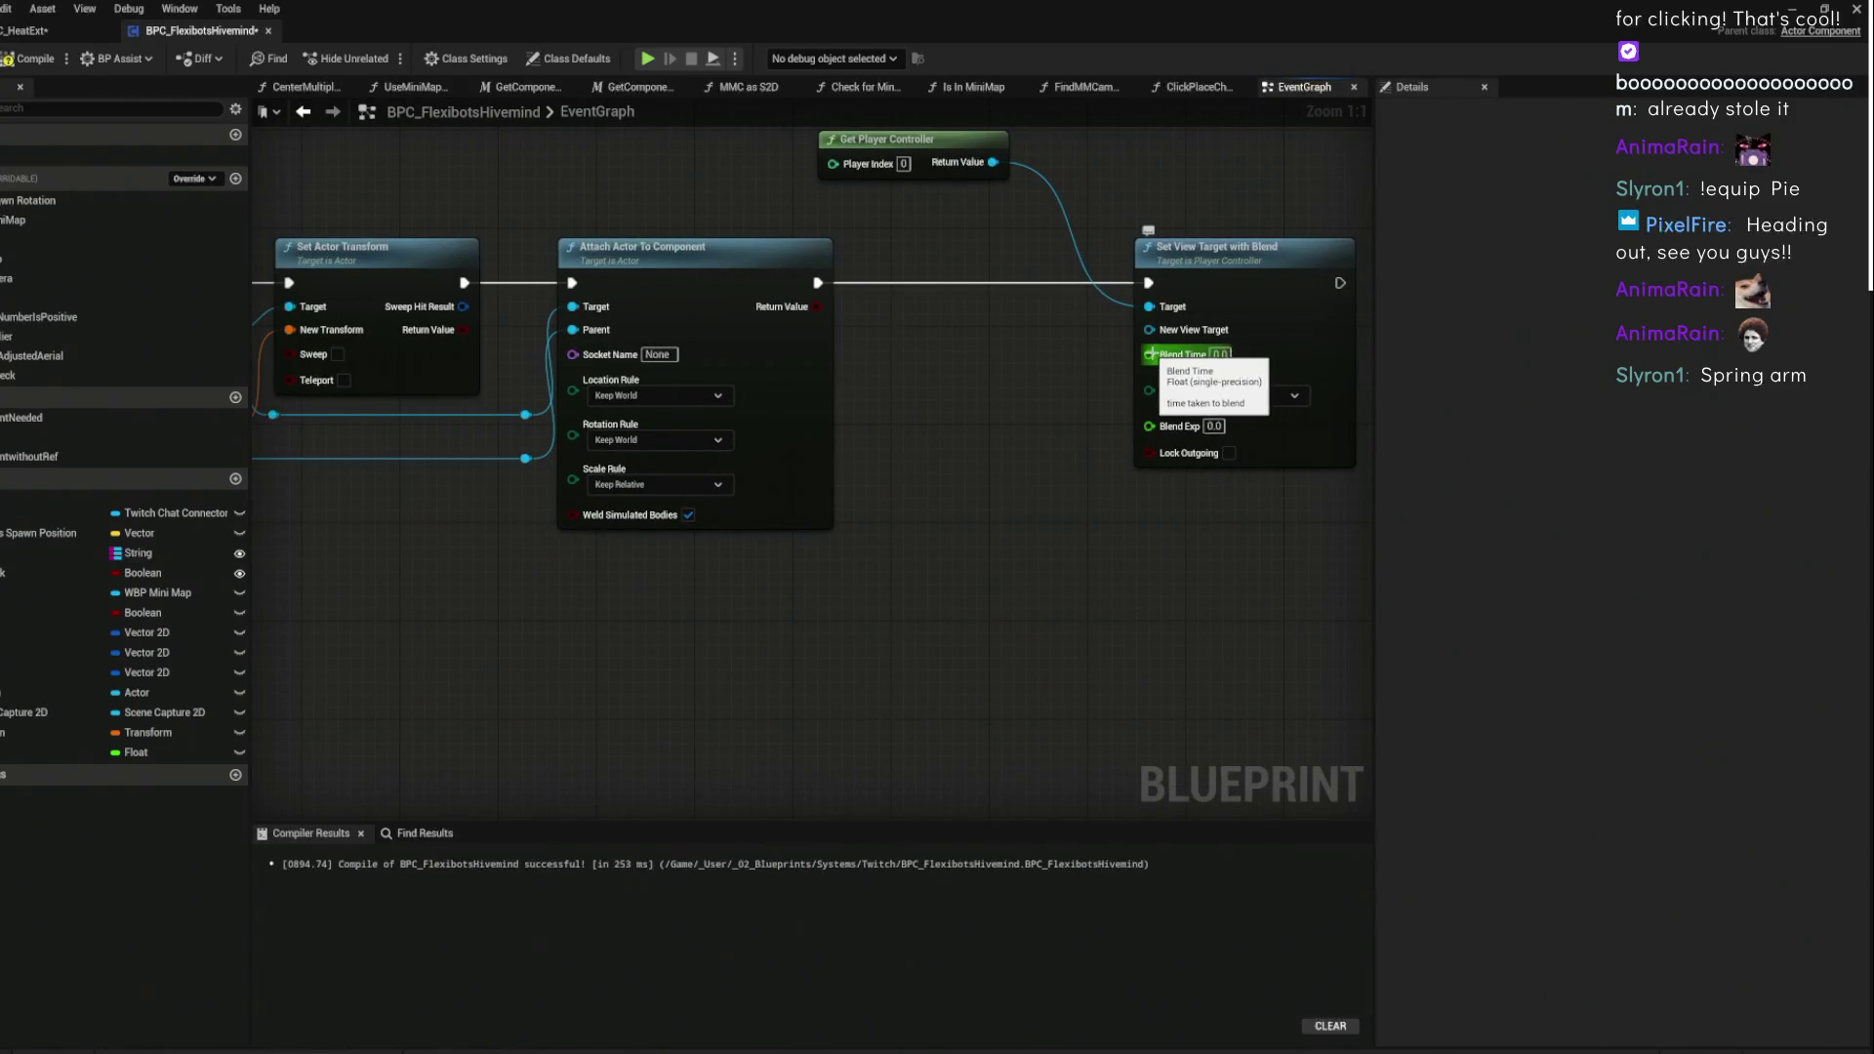
mouse_move(1149, 354)
left_mouse_down()
mouse_move(1069, 395)
mouse_move(995, 350)
mouse_move(1161, 355)
mouse_move(790, 412)
left_mouse_up()
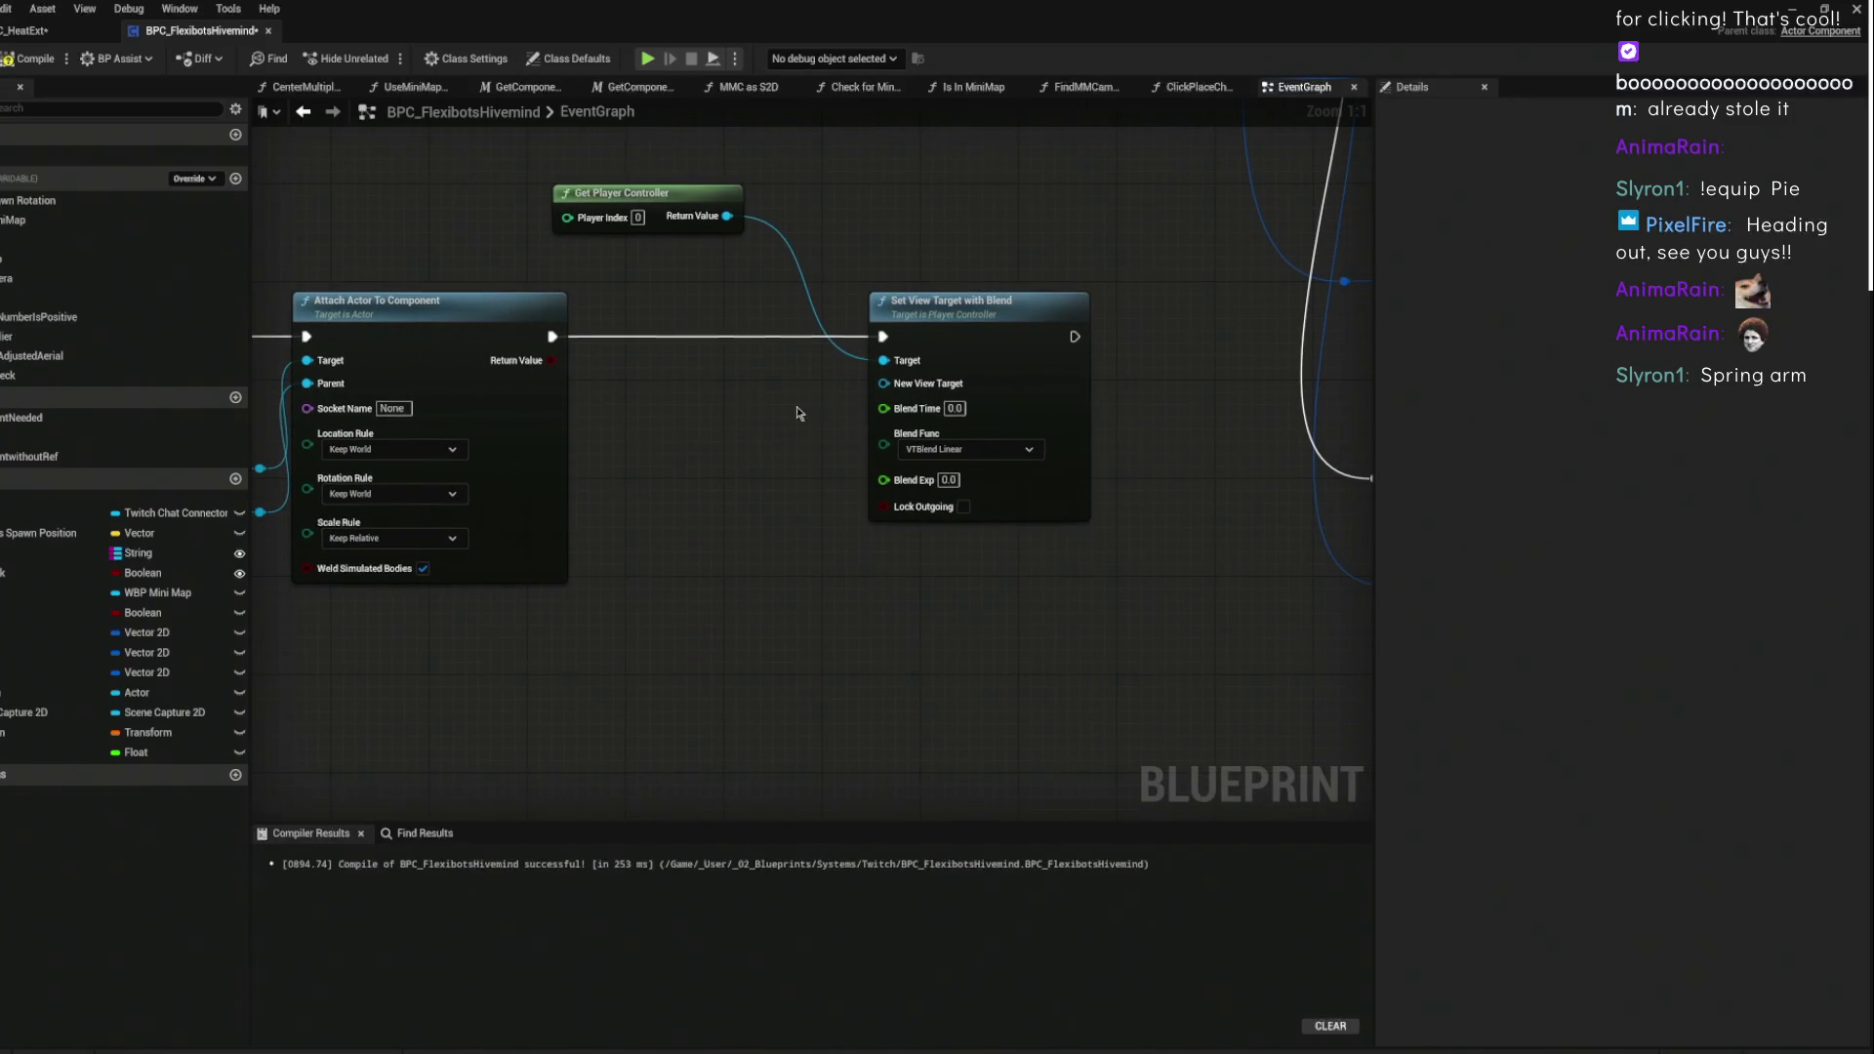
mouse_move(908, 322)
left_mouse_down()
mouse_move(728, 303)
mouse_move(1069, 336)
left_mouse_up()
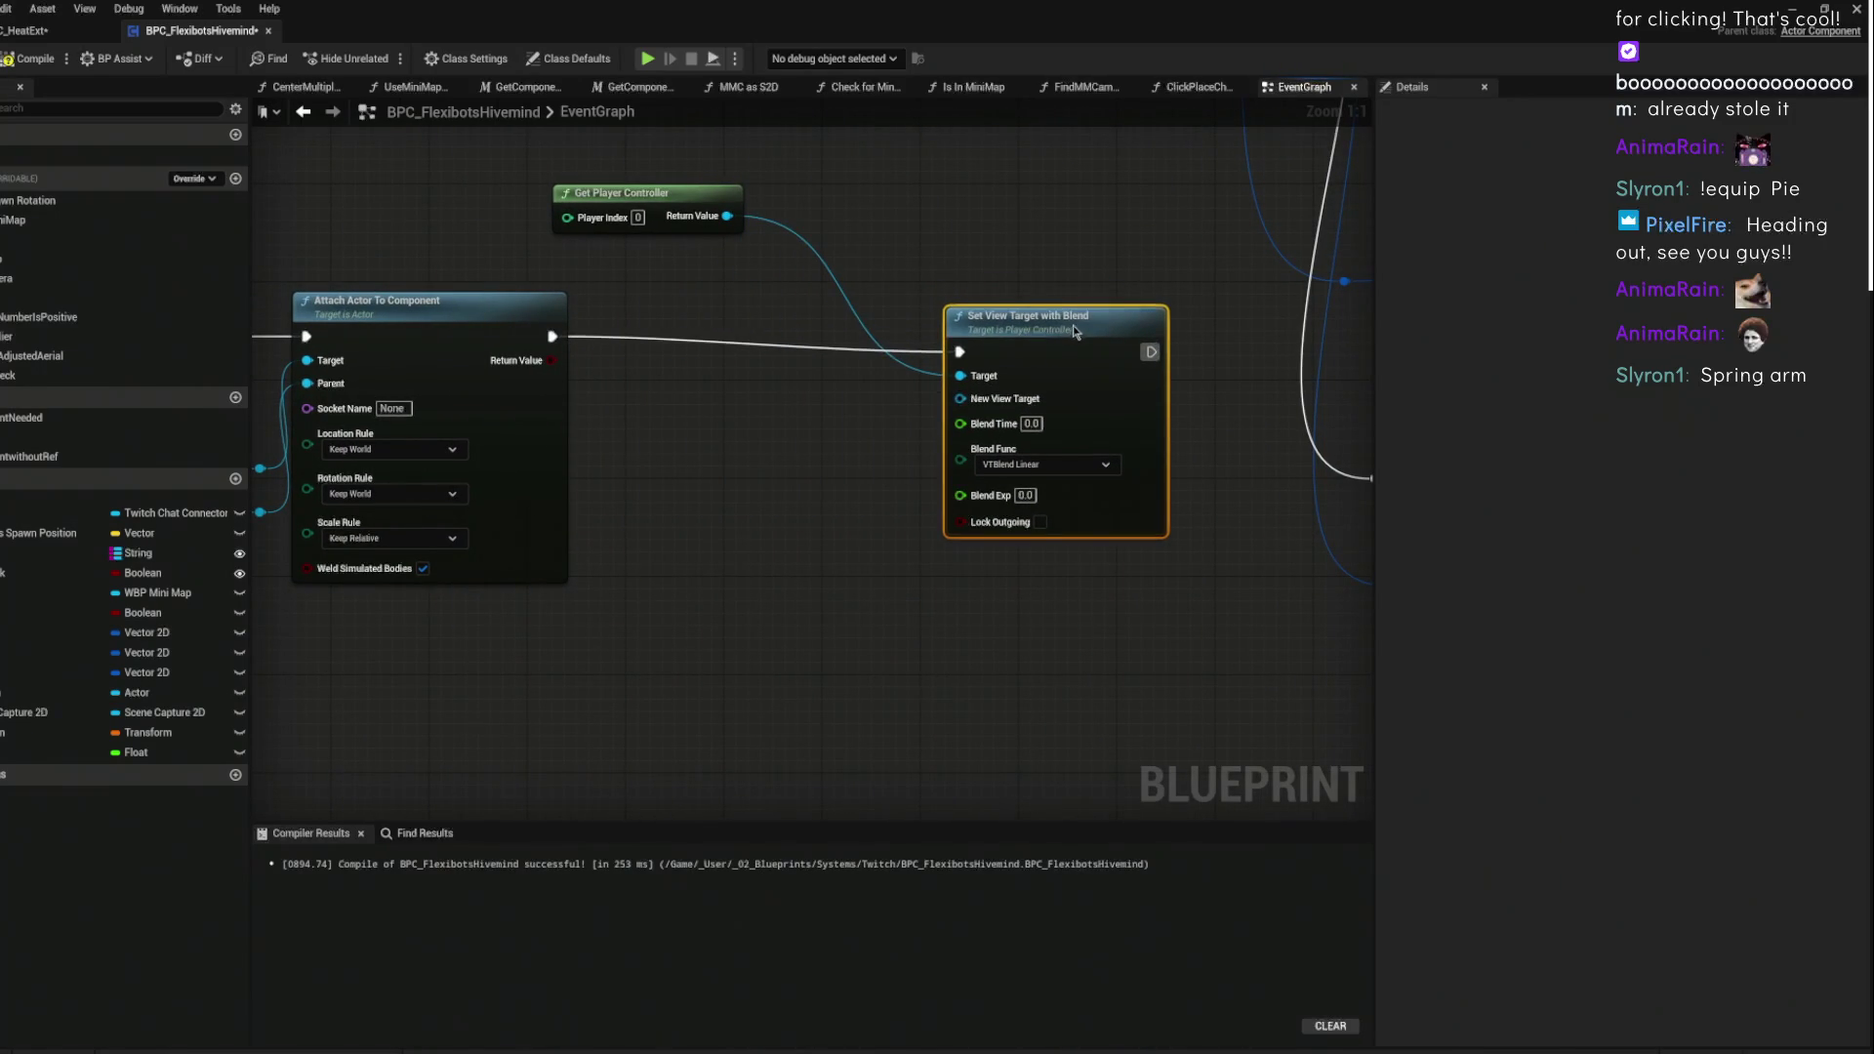
left_click(1070, 220)
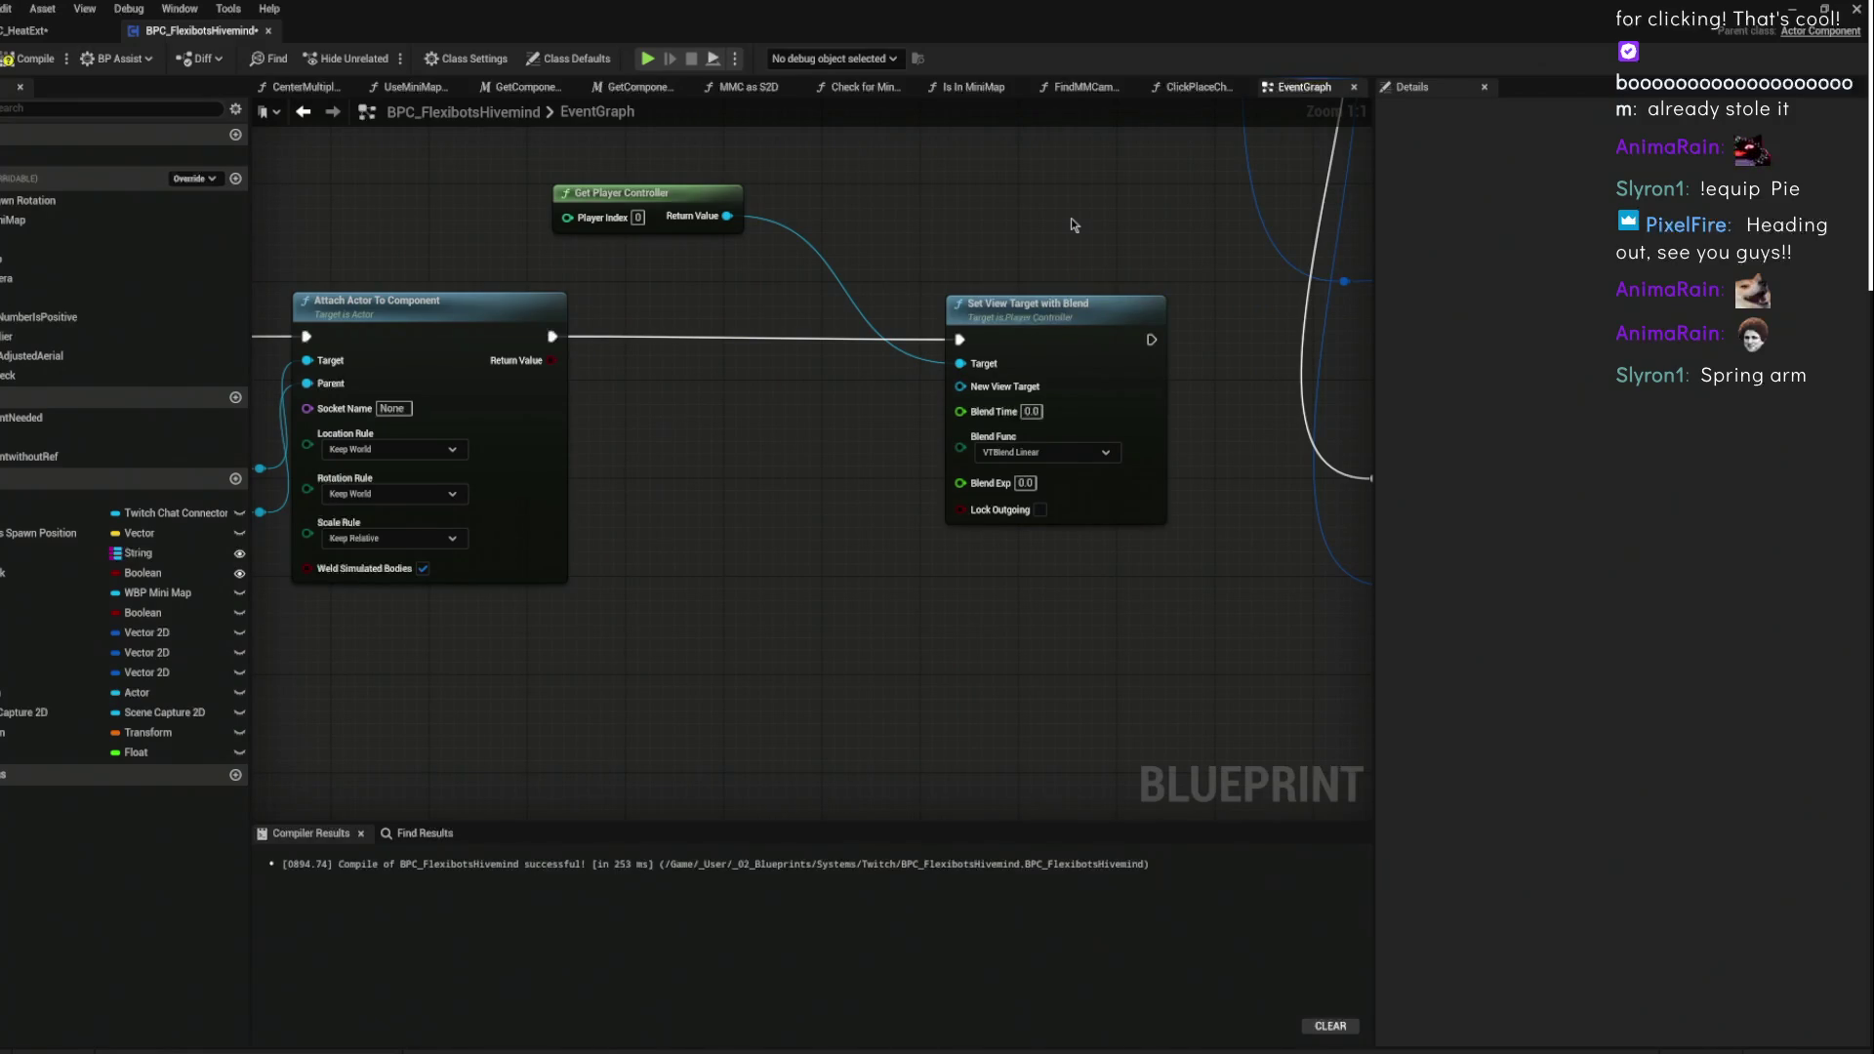
mouse_move(1069, 219)
left_mouse_down()
mouse_move(1036, 349)
mouse_move(720, 406)
mouse_move(1113, 348)
mouse_move(785, 339)
left_mouse_up()
- Connect the GET node's found actor to New View Target
scroll(761, 396, "down", 1)
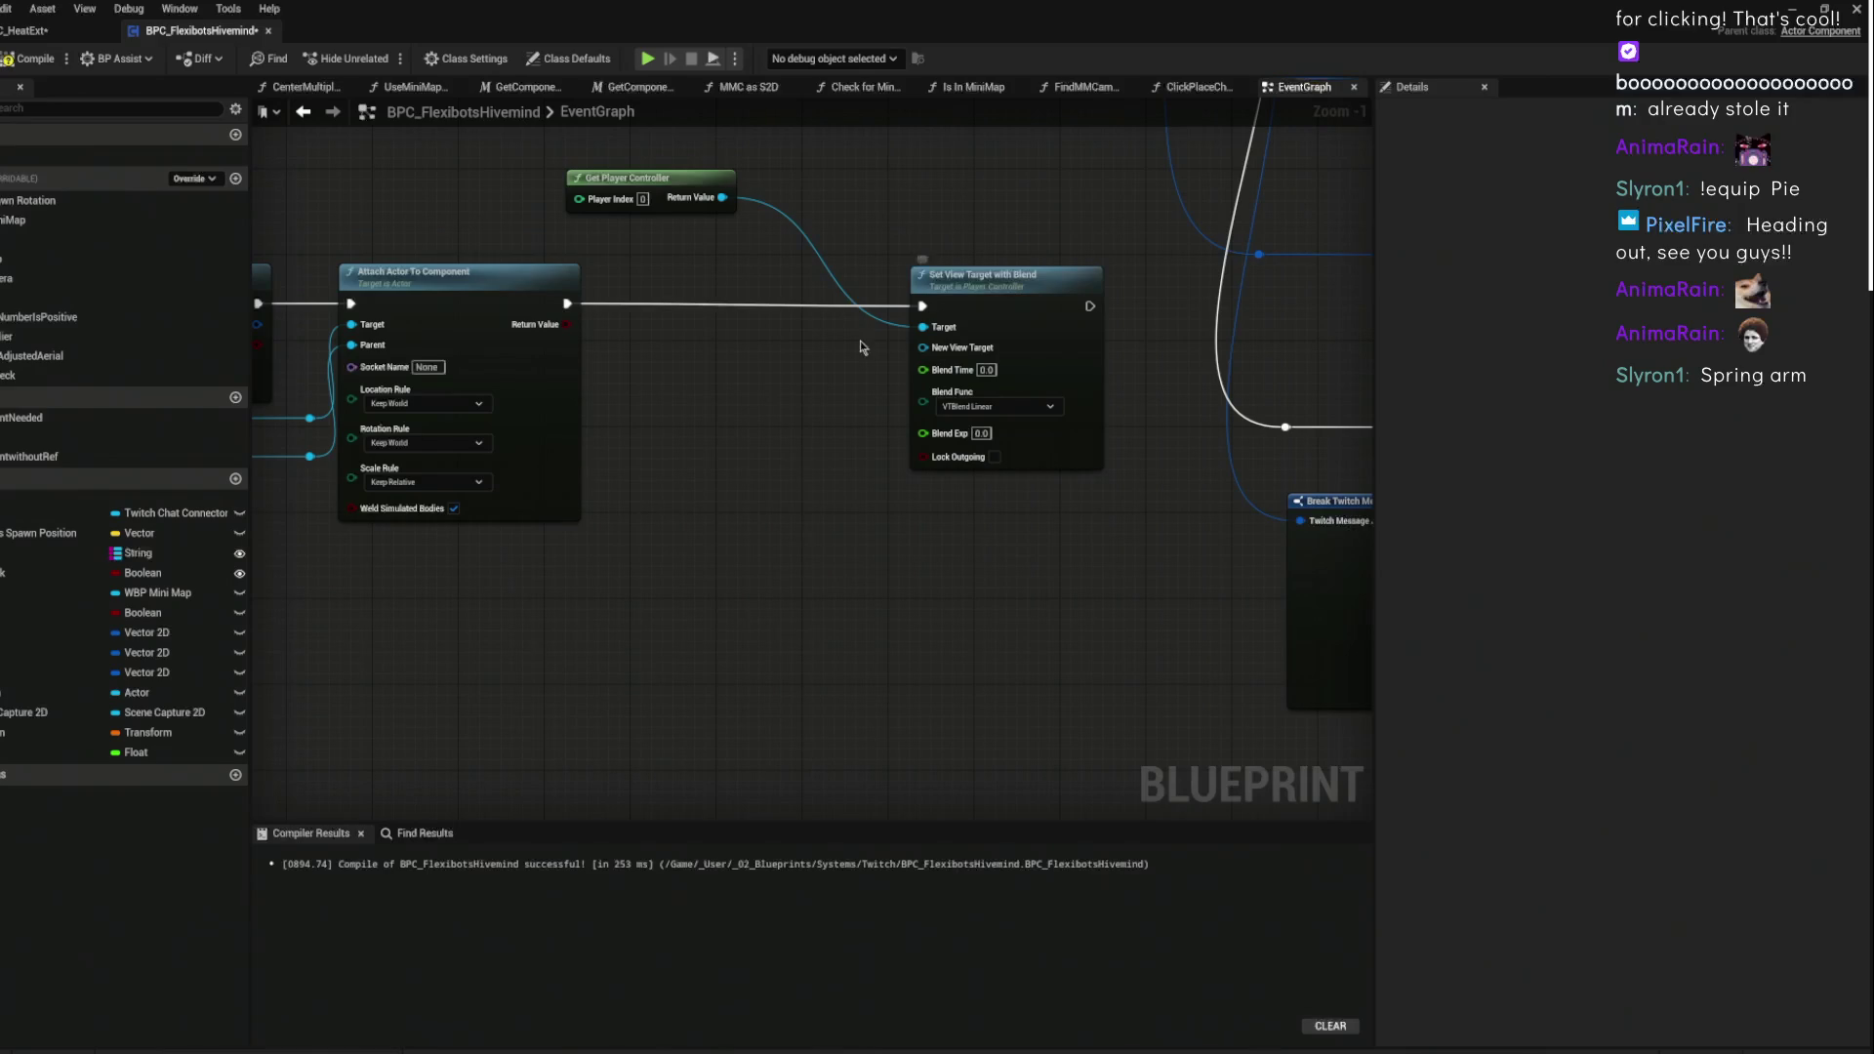
left_click_drag(817, 367, 1015, 322)
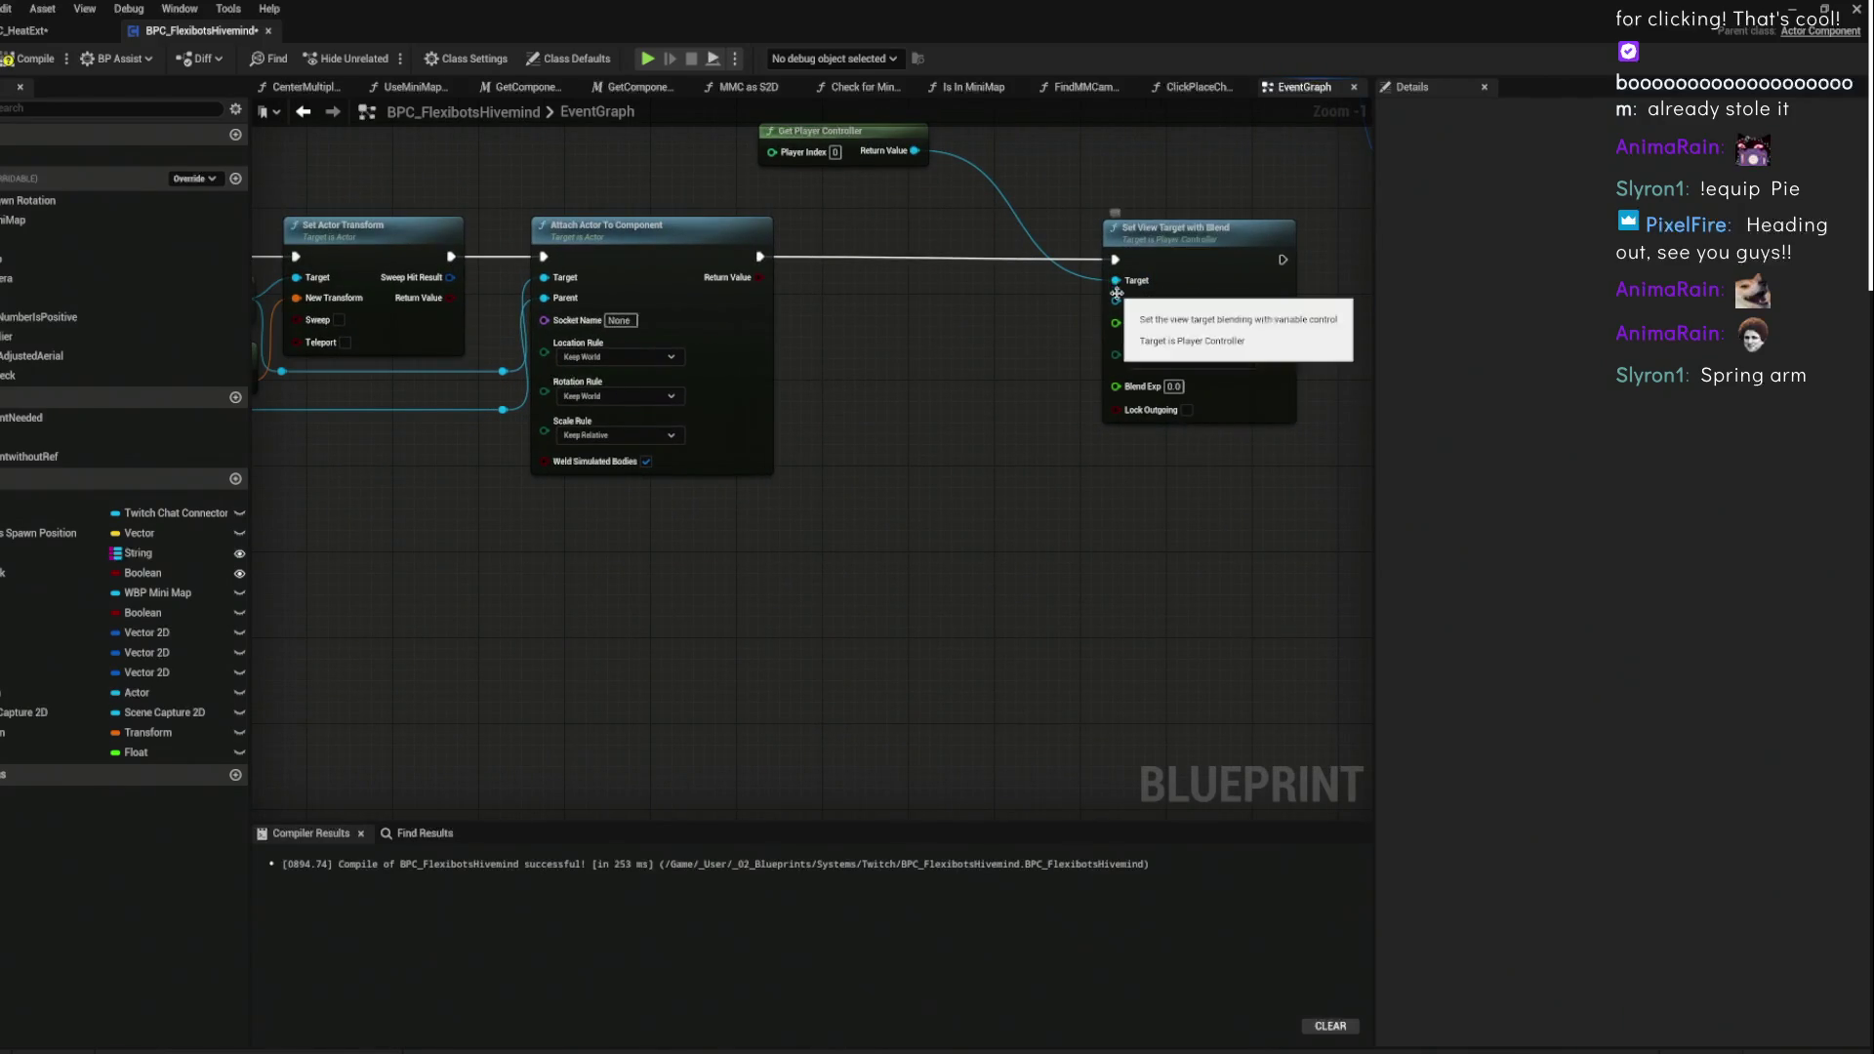
left_click_drag(921, 372, 1321, 378)
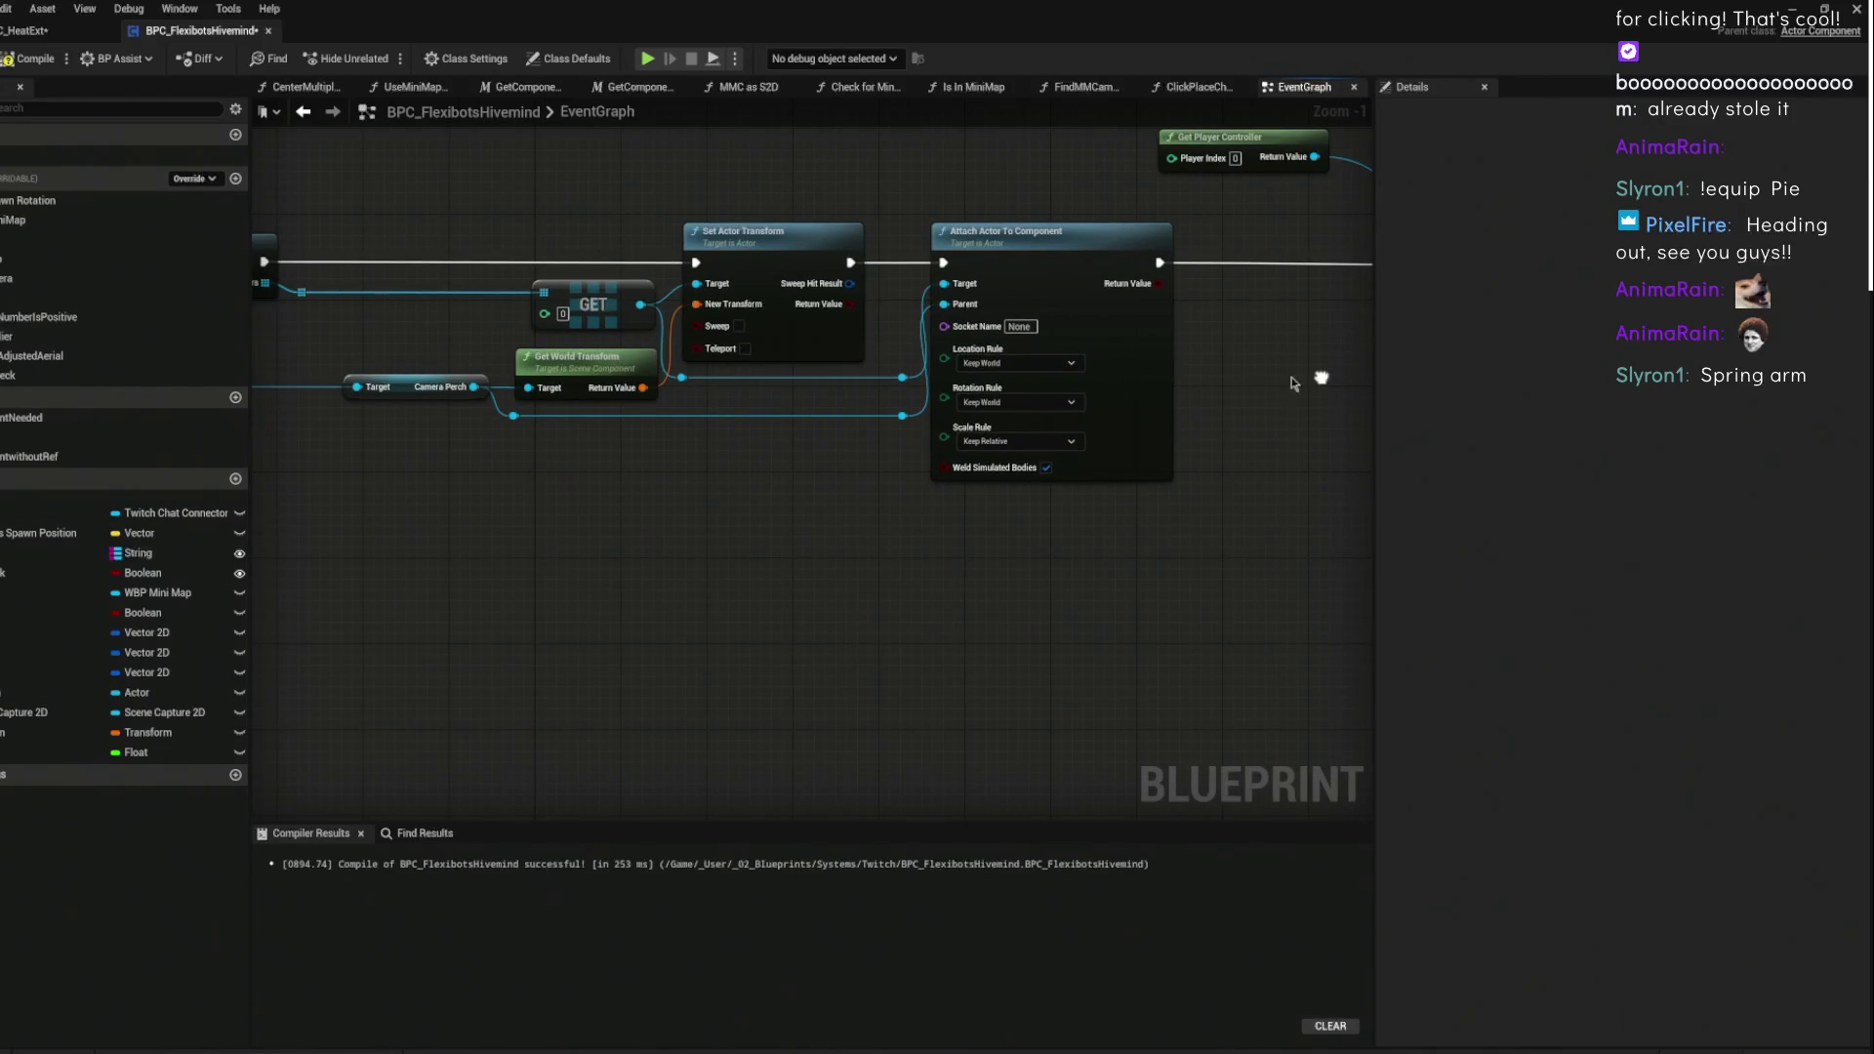
left_click_drag(285, 282, 554, 295)
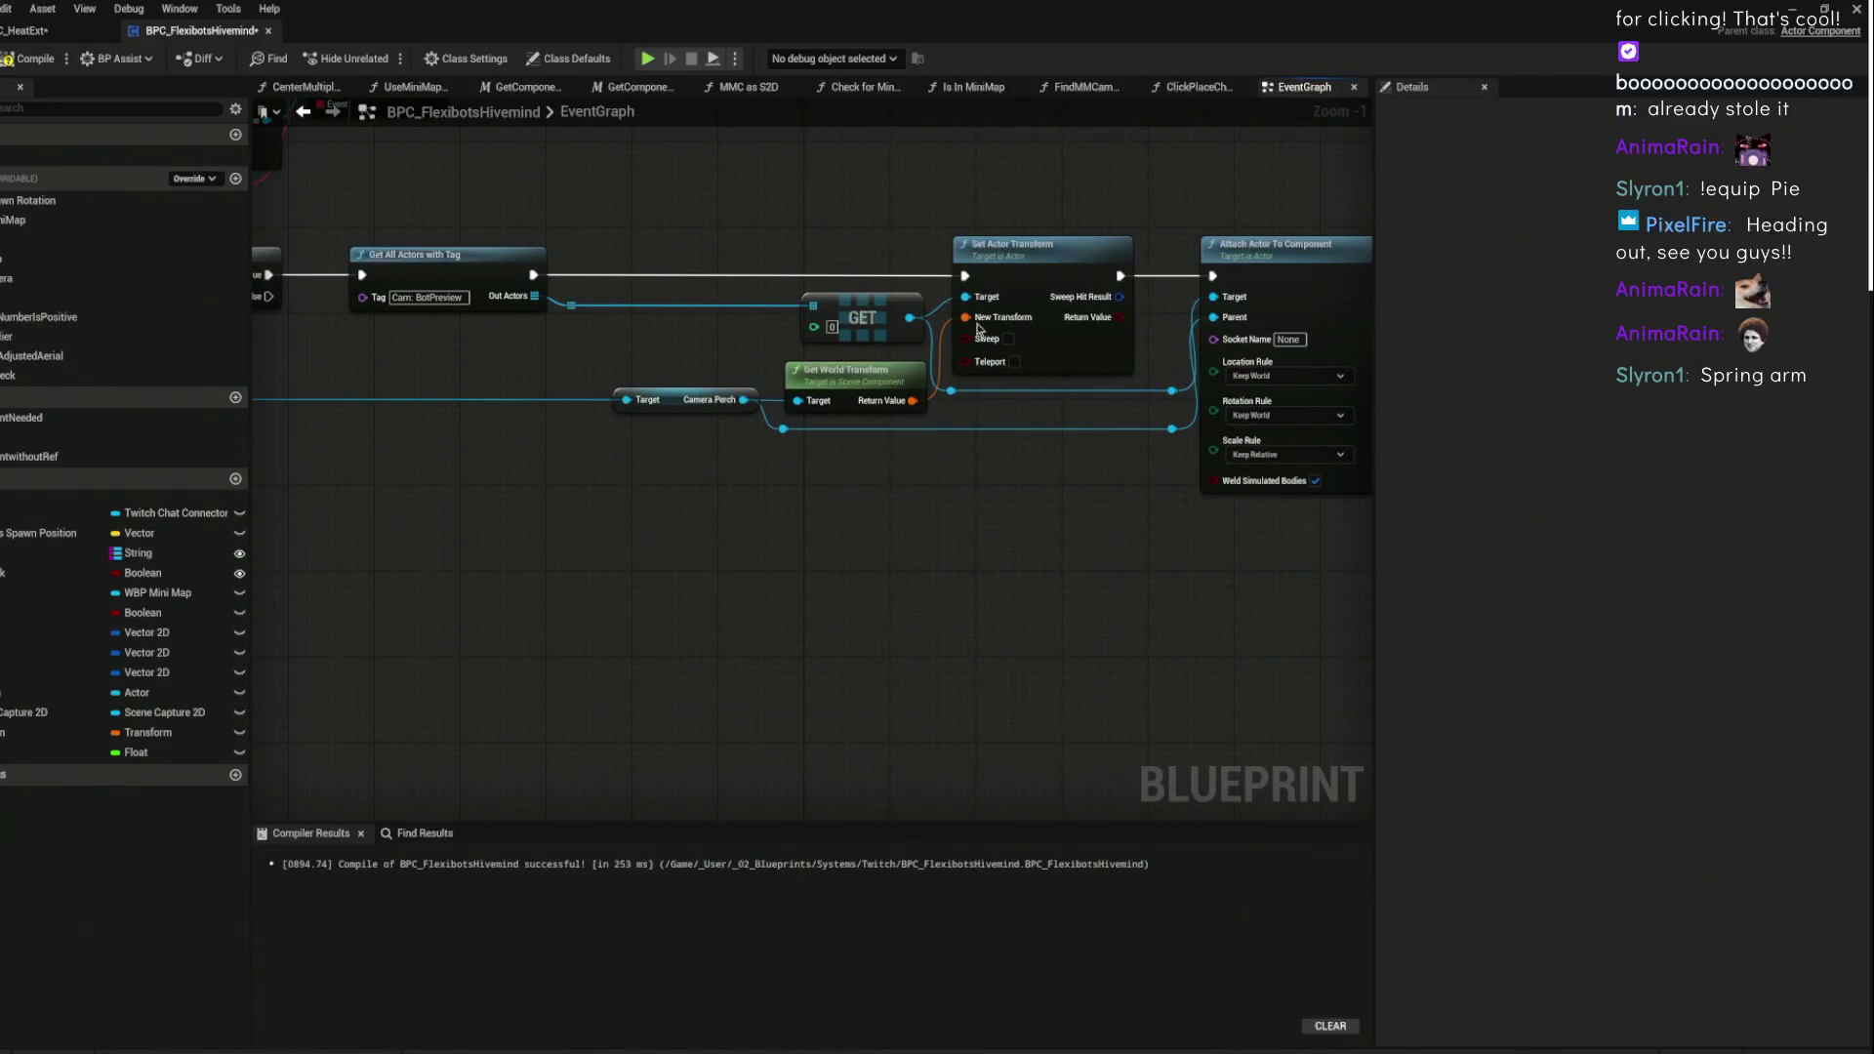
mouse_move(901, 322)
left_mouse_down()
mouse_move(1422, 348)
mouse_move(1003, 329)
left_mouse_up()
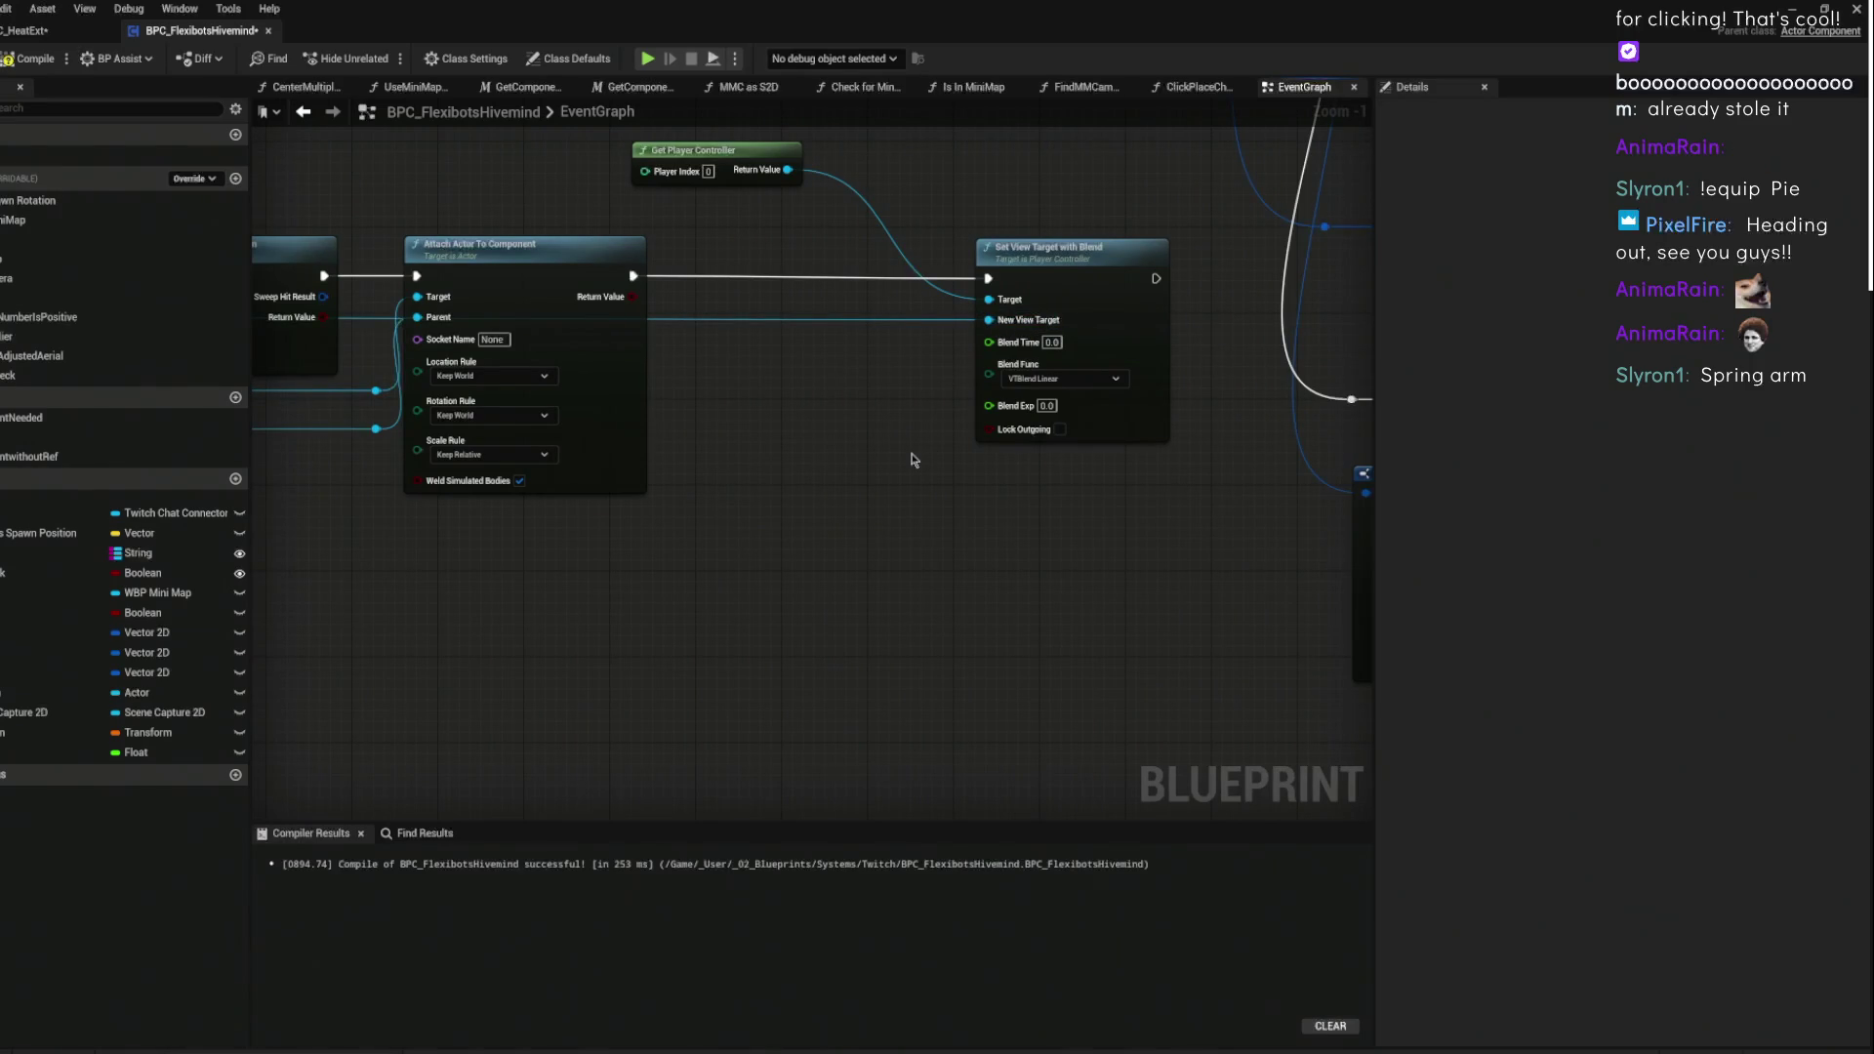
- Set Blend Time to 0.4 and Blend Func to VTBlend Ease In Out
left_click(1050, 342)
key("BackSpace")
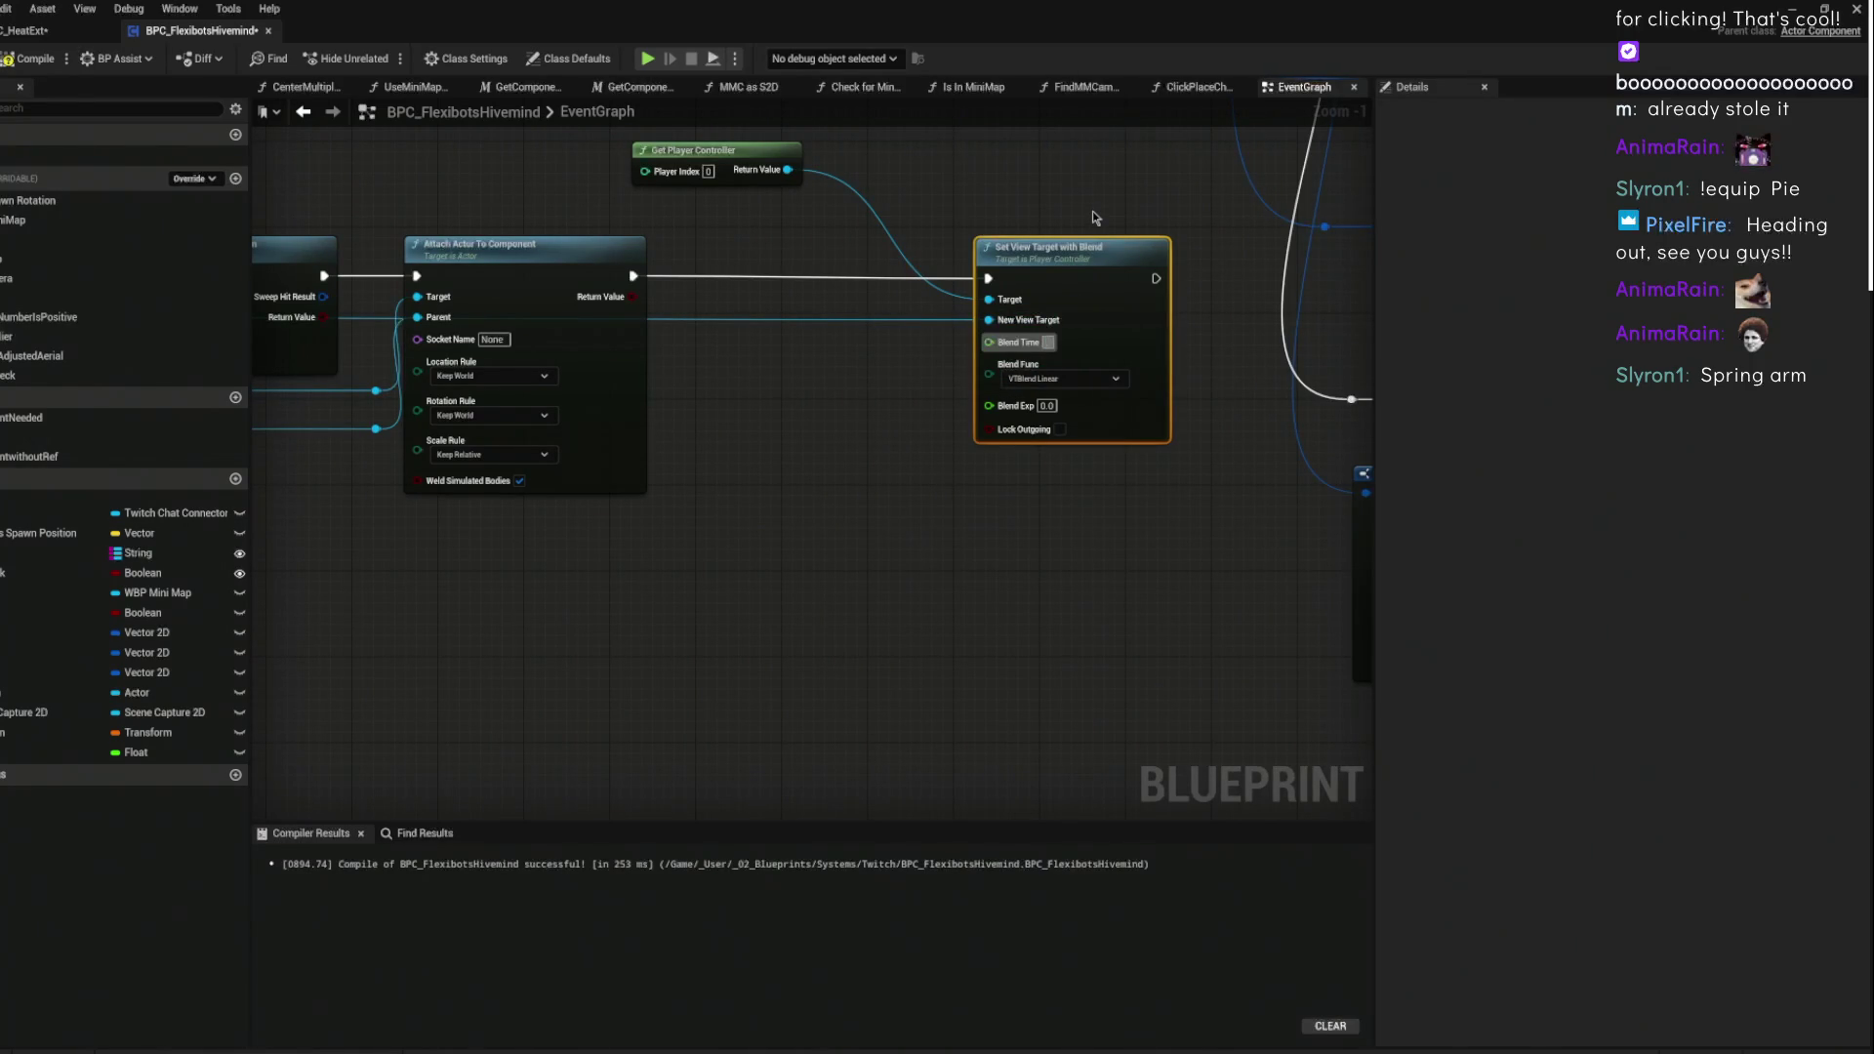
type("0.4")
key("Return")
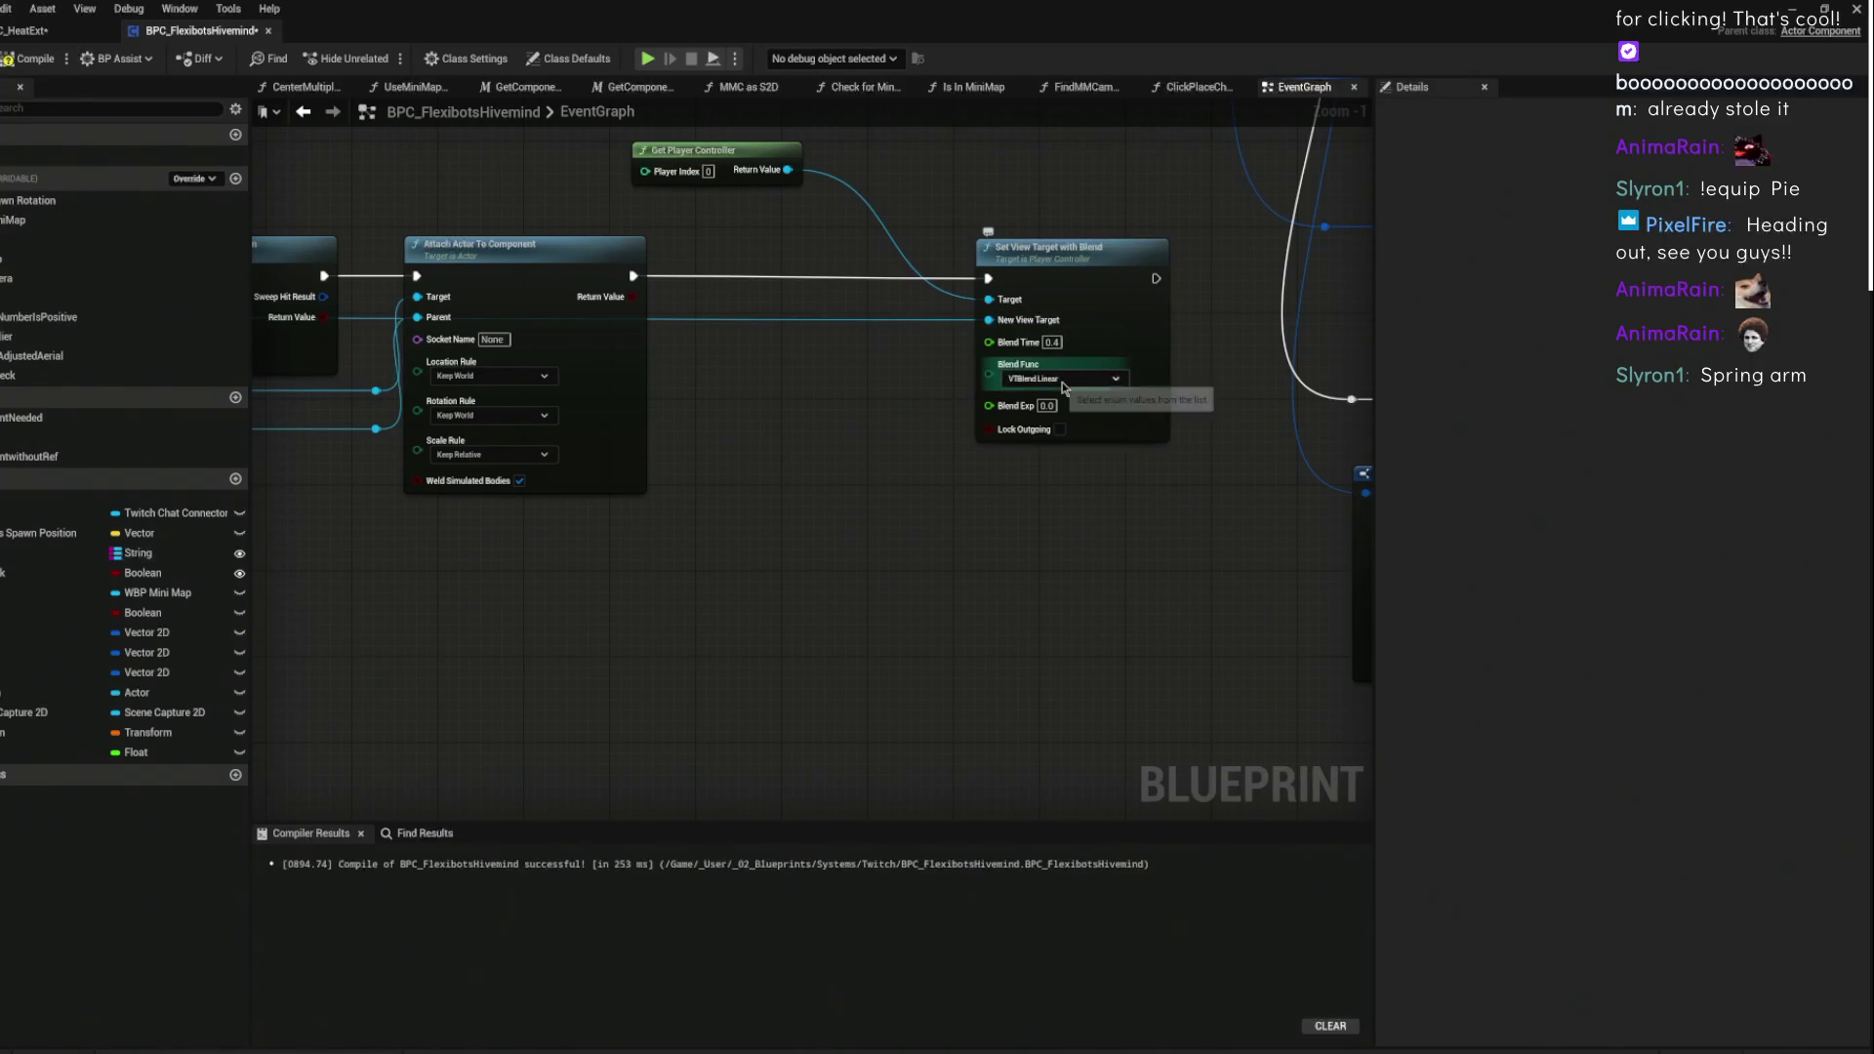
left_click(1061, 379)
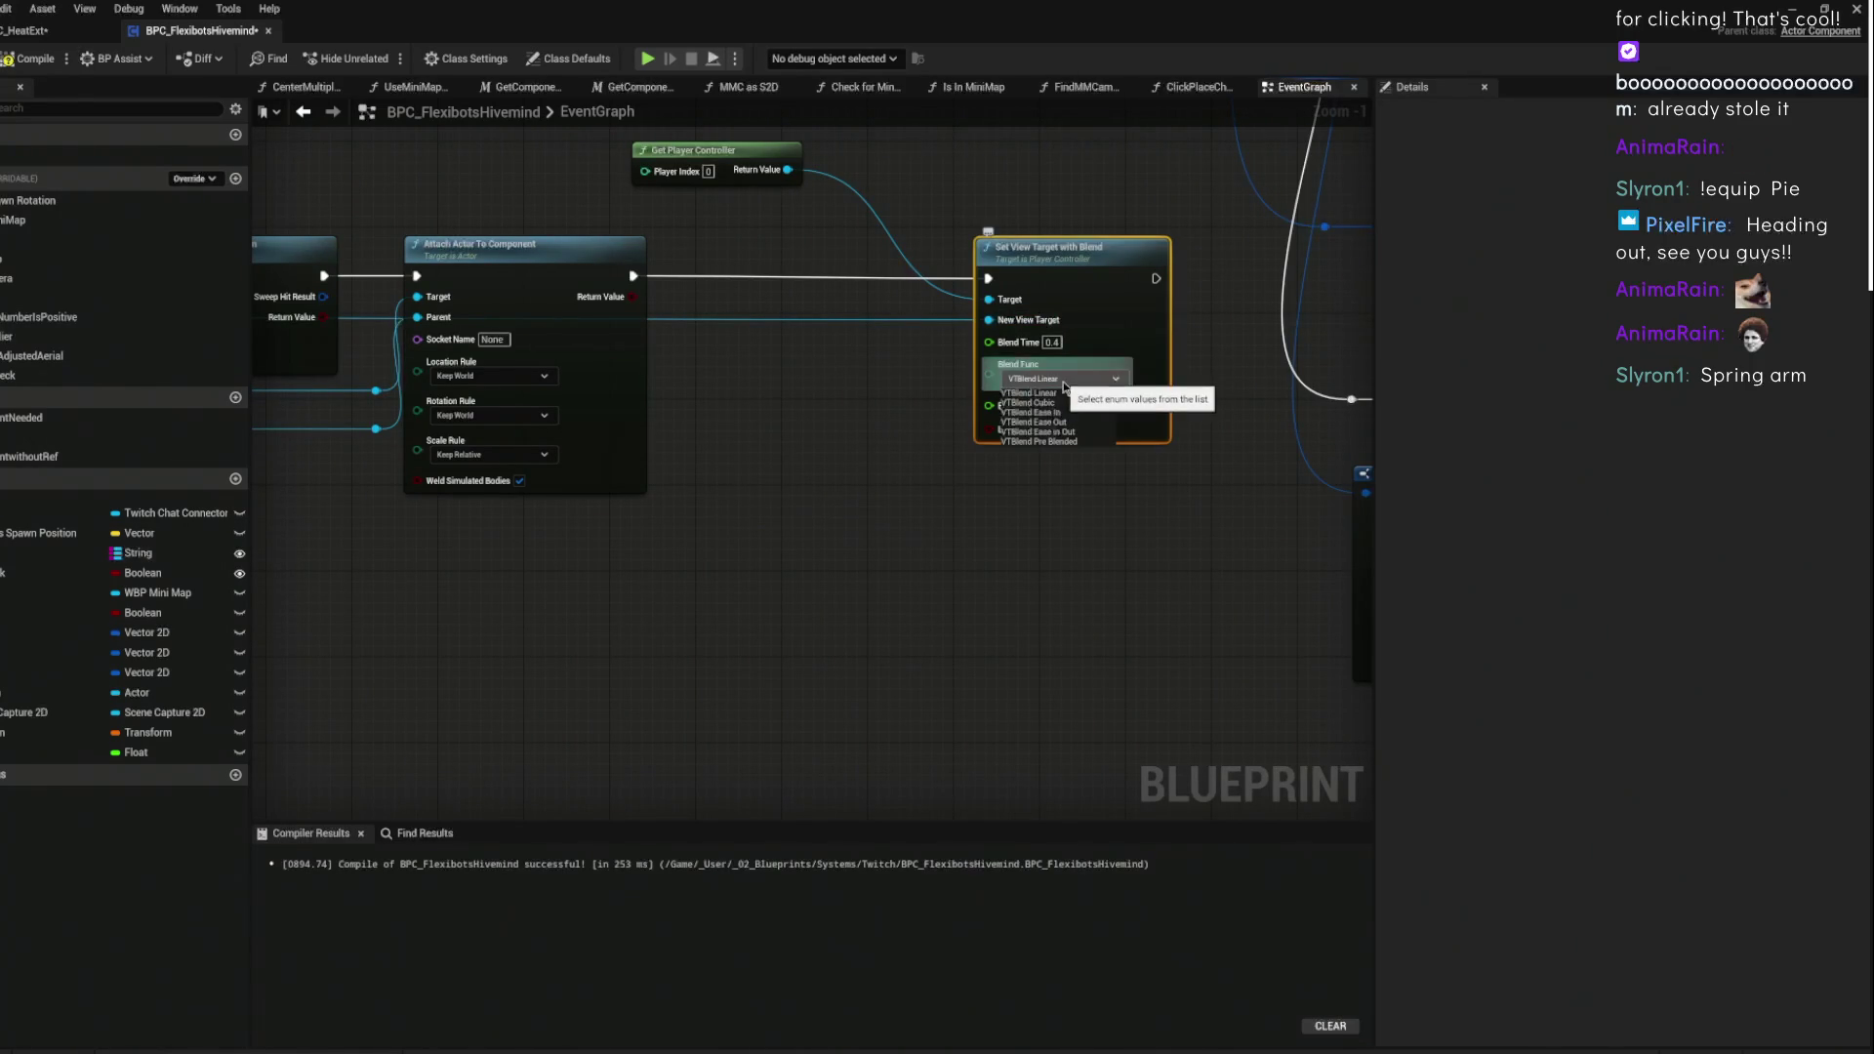
left_click(1077, 432)
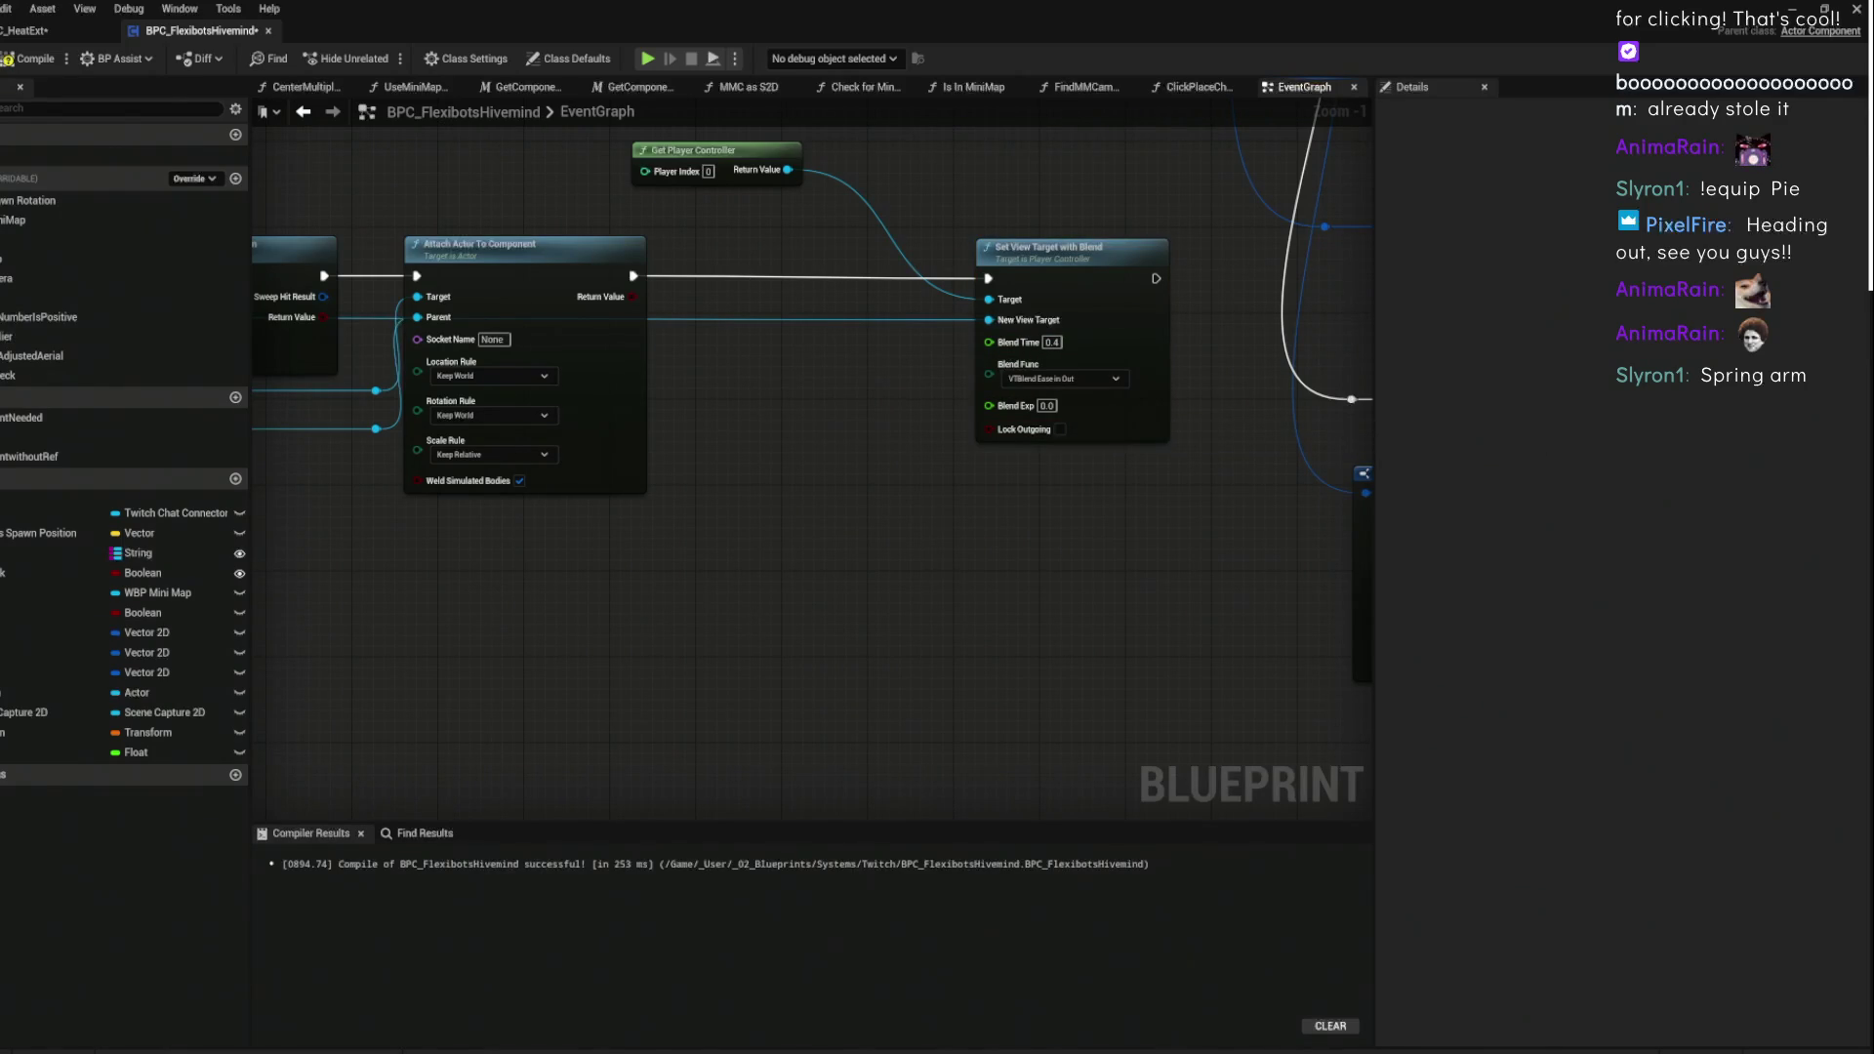
- Compile and save the blueprint, check the event node, and close the Blueprint editor
left_click(8, 61)
scroll(1121, 265, "down", 2)
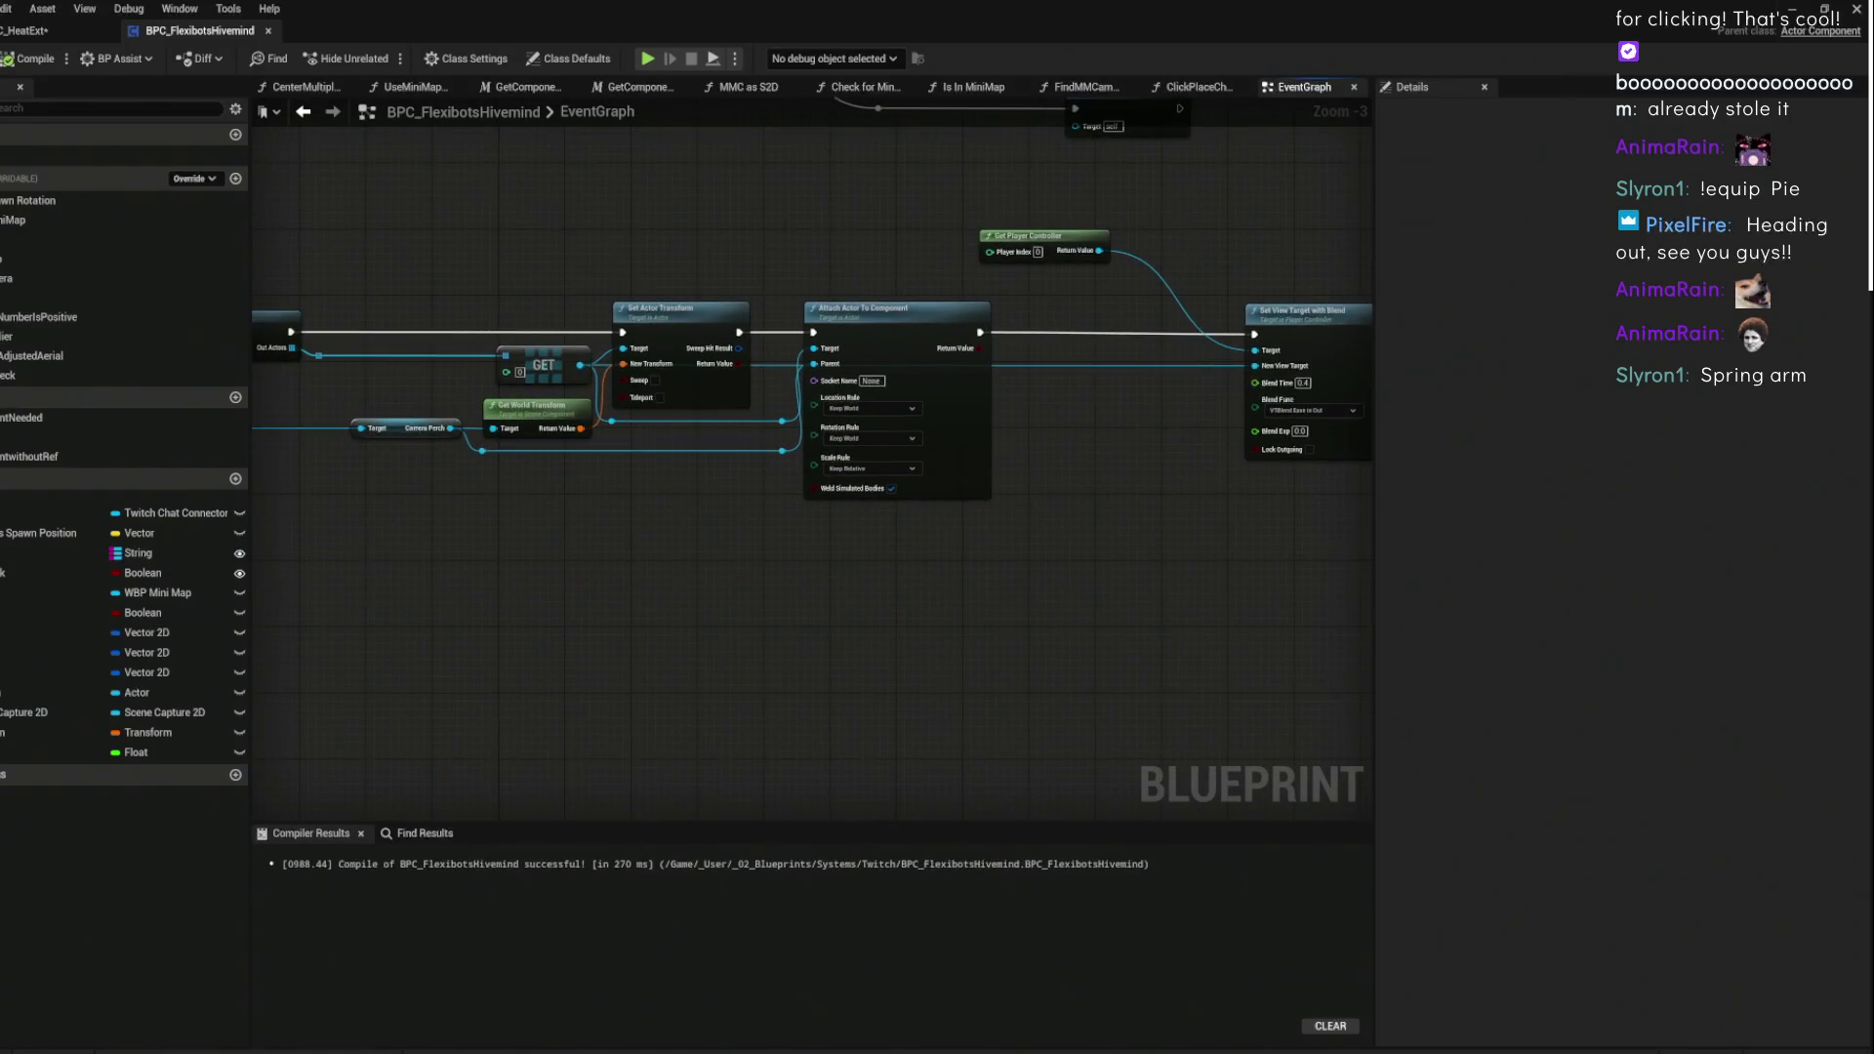
scroll(824, 419, "down", 3)
left_click_drag(621, 313, 488, 305)
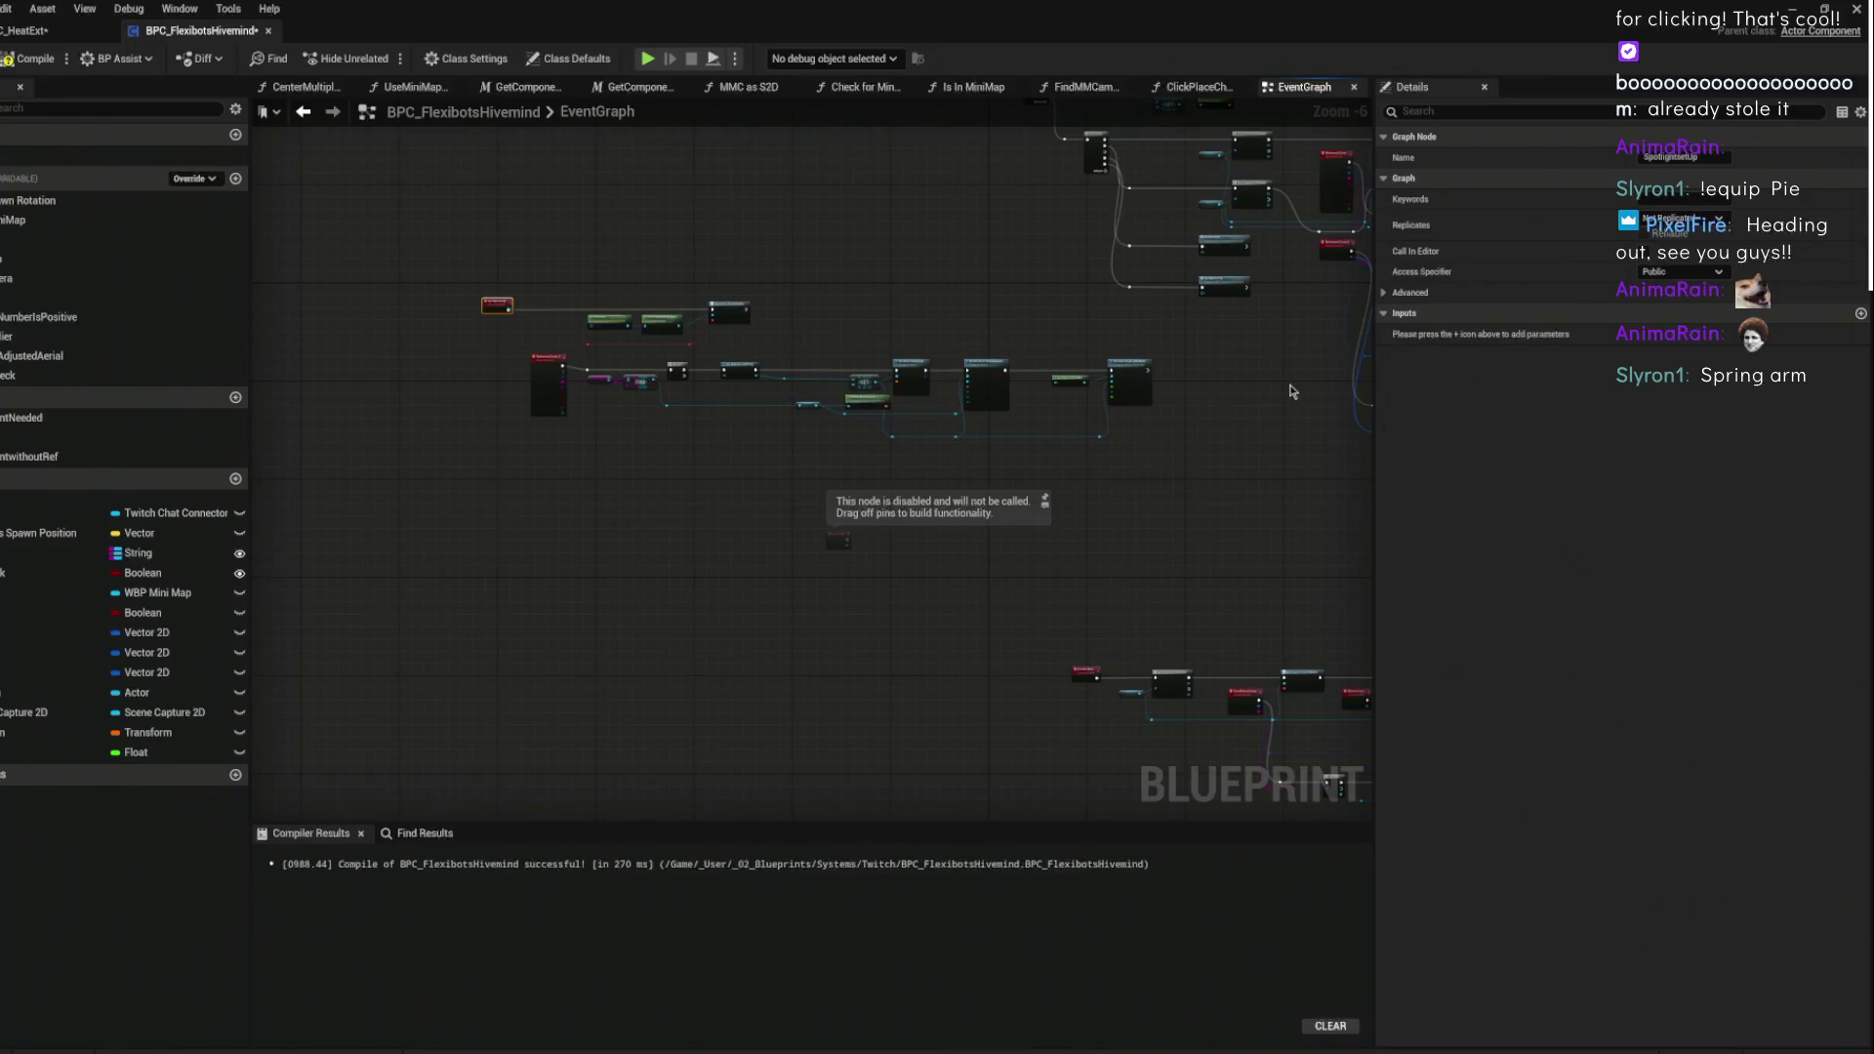
left_click(1291, 386)
scroll(1269, 381, "up", 5)
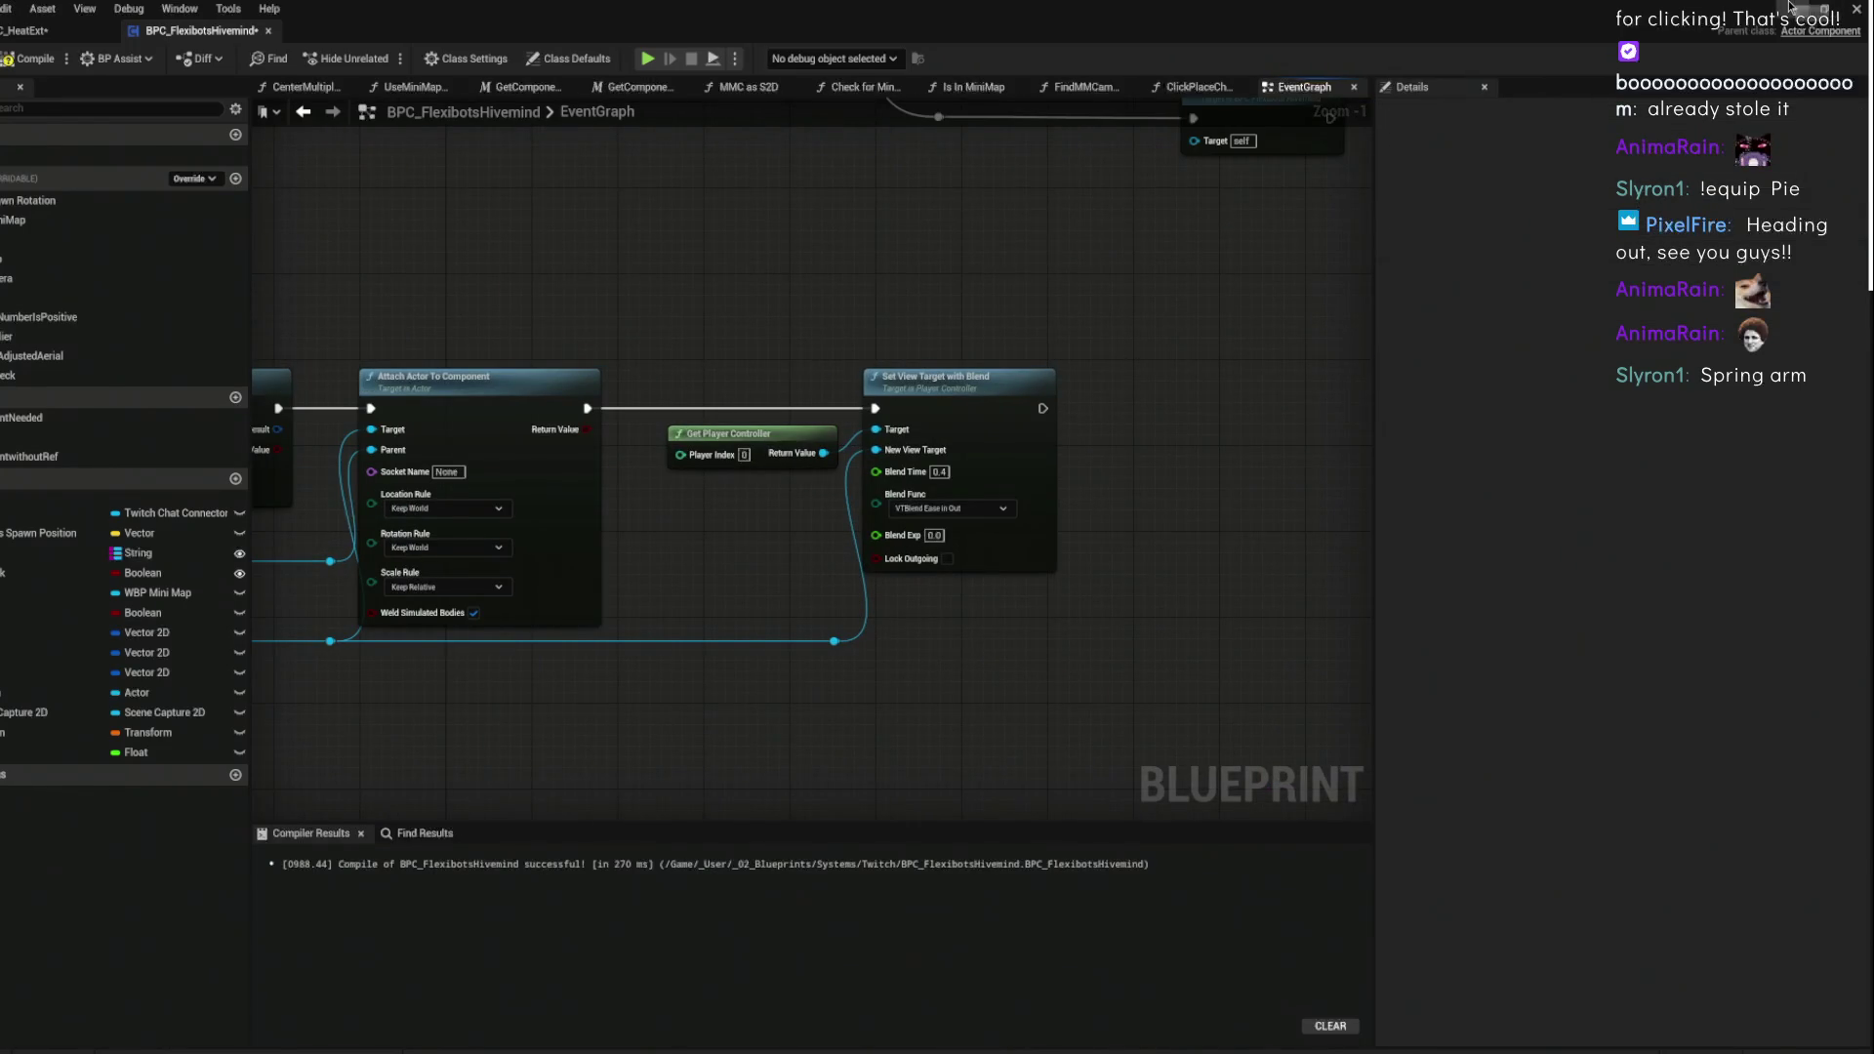
left_click(1793, 8)
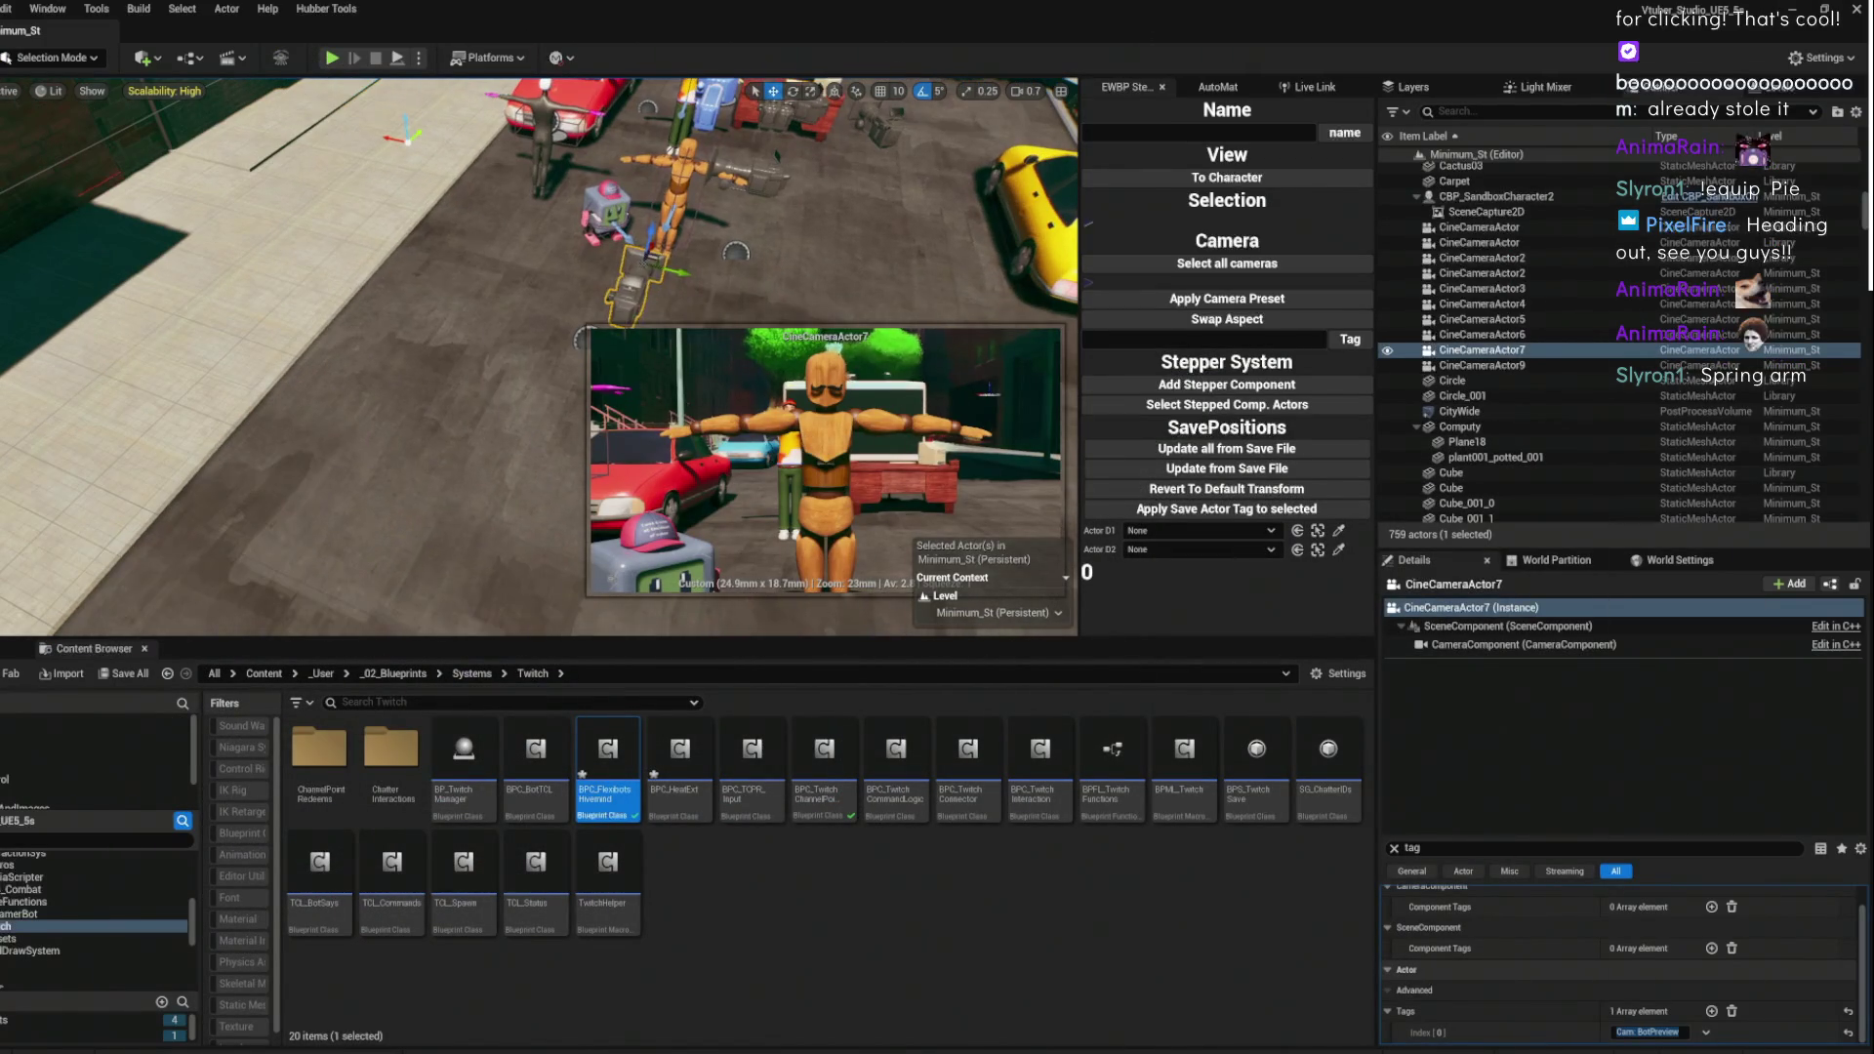
- Play-test the level in the editor, stop it, and reopen BPC_FlexibotsHivemind's event graph
key("Escape")
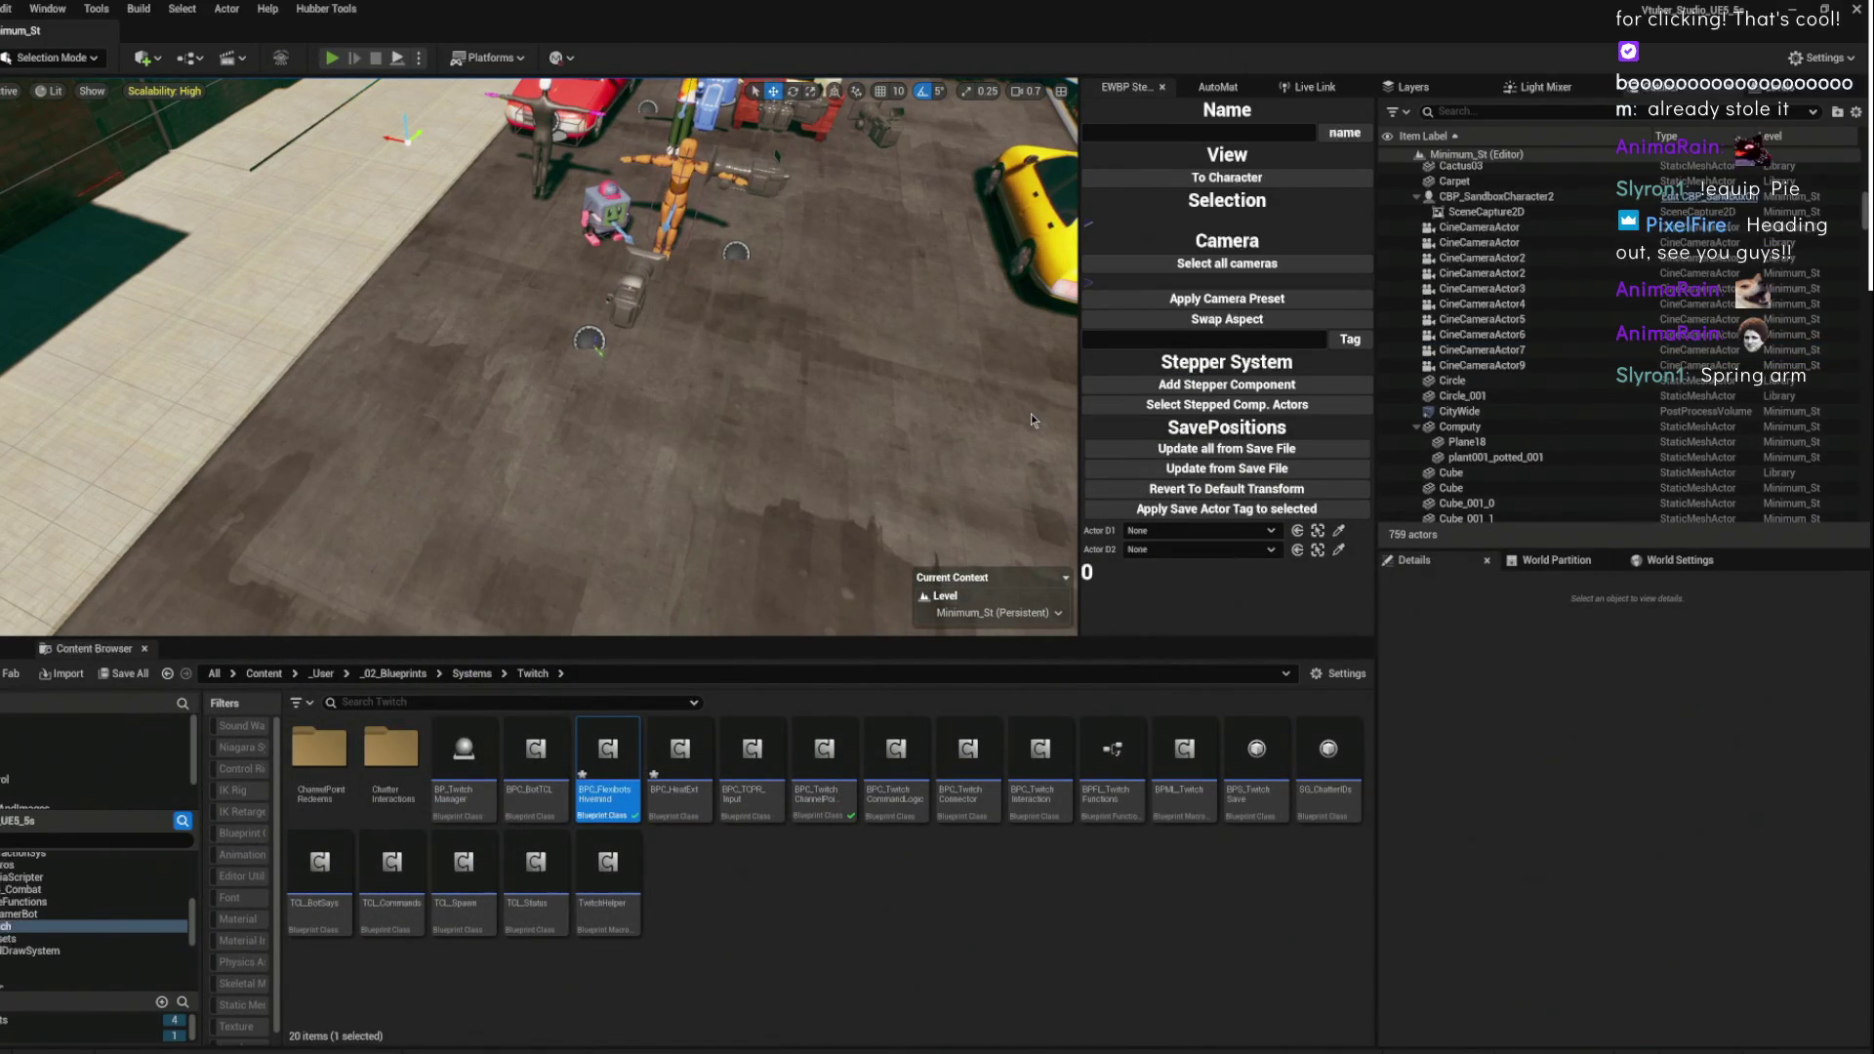
key("alt+p")
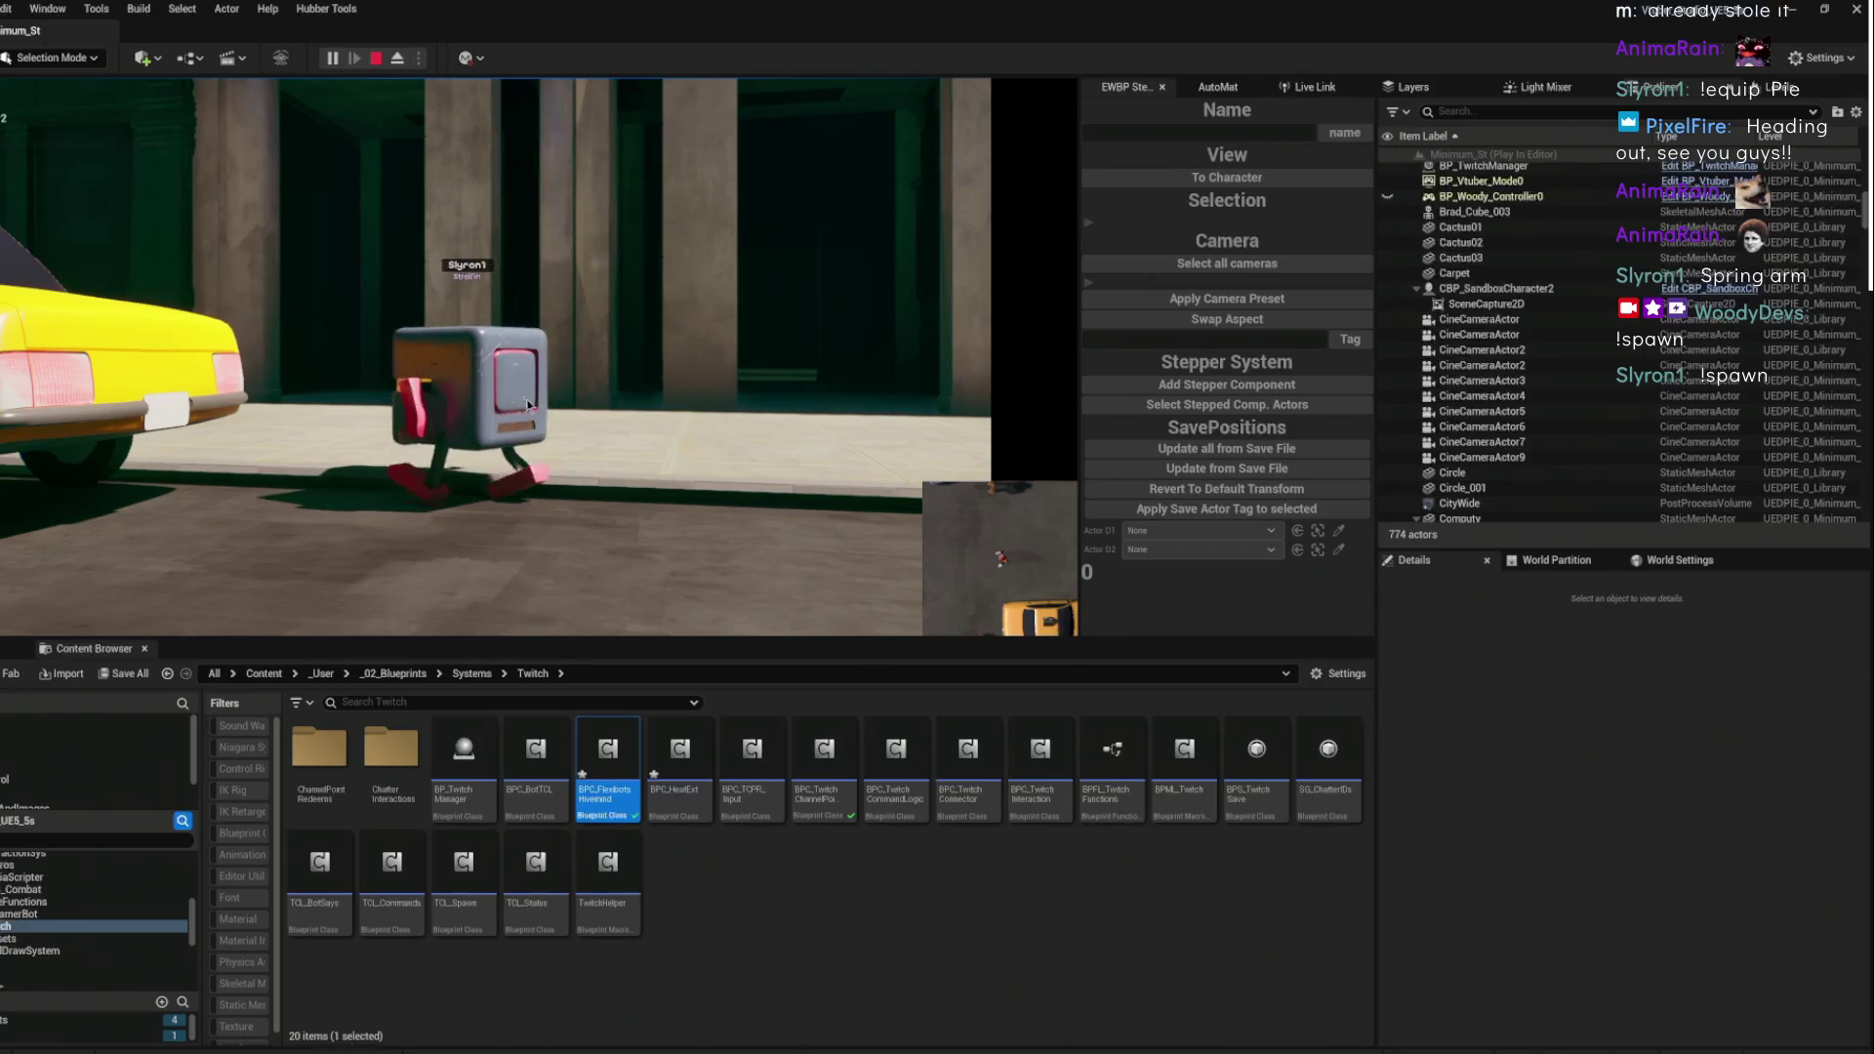
left_click(376, 60)
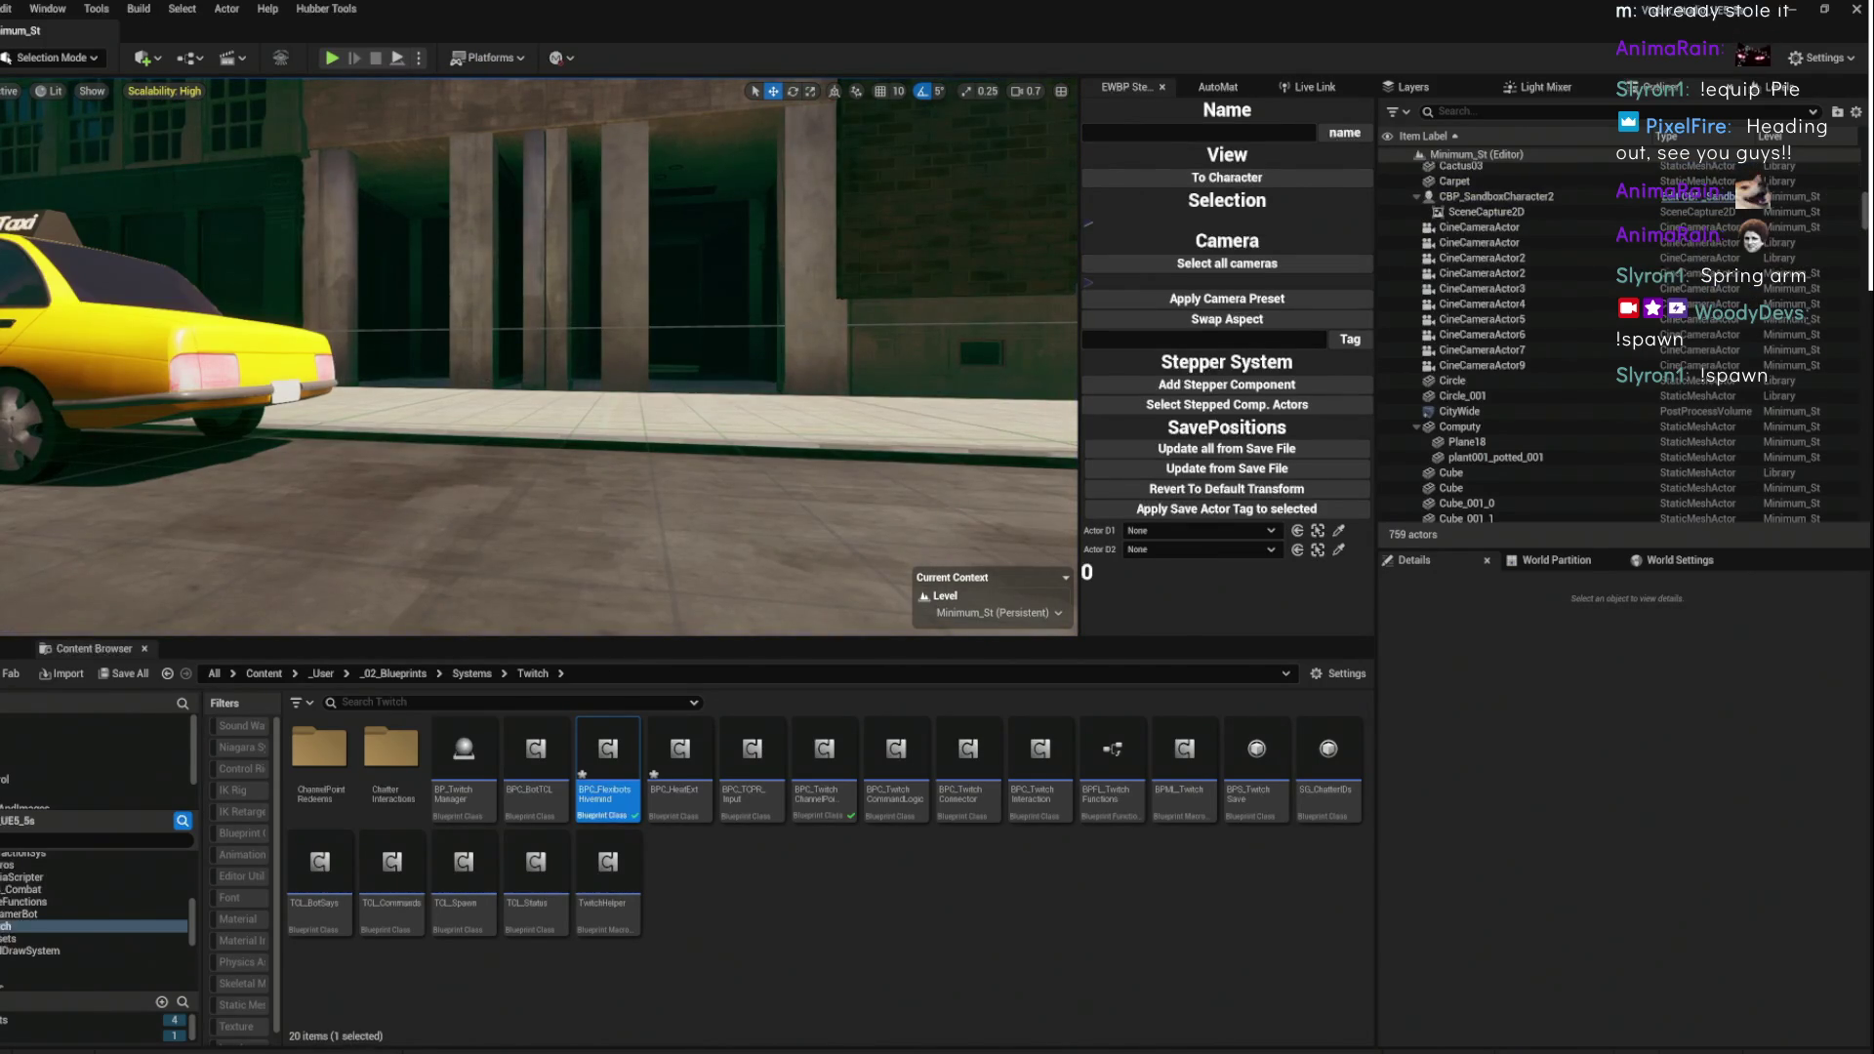
double_click(607, 756)
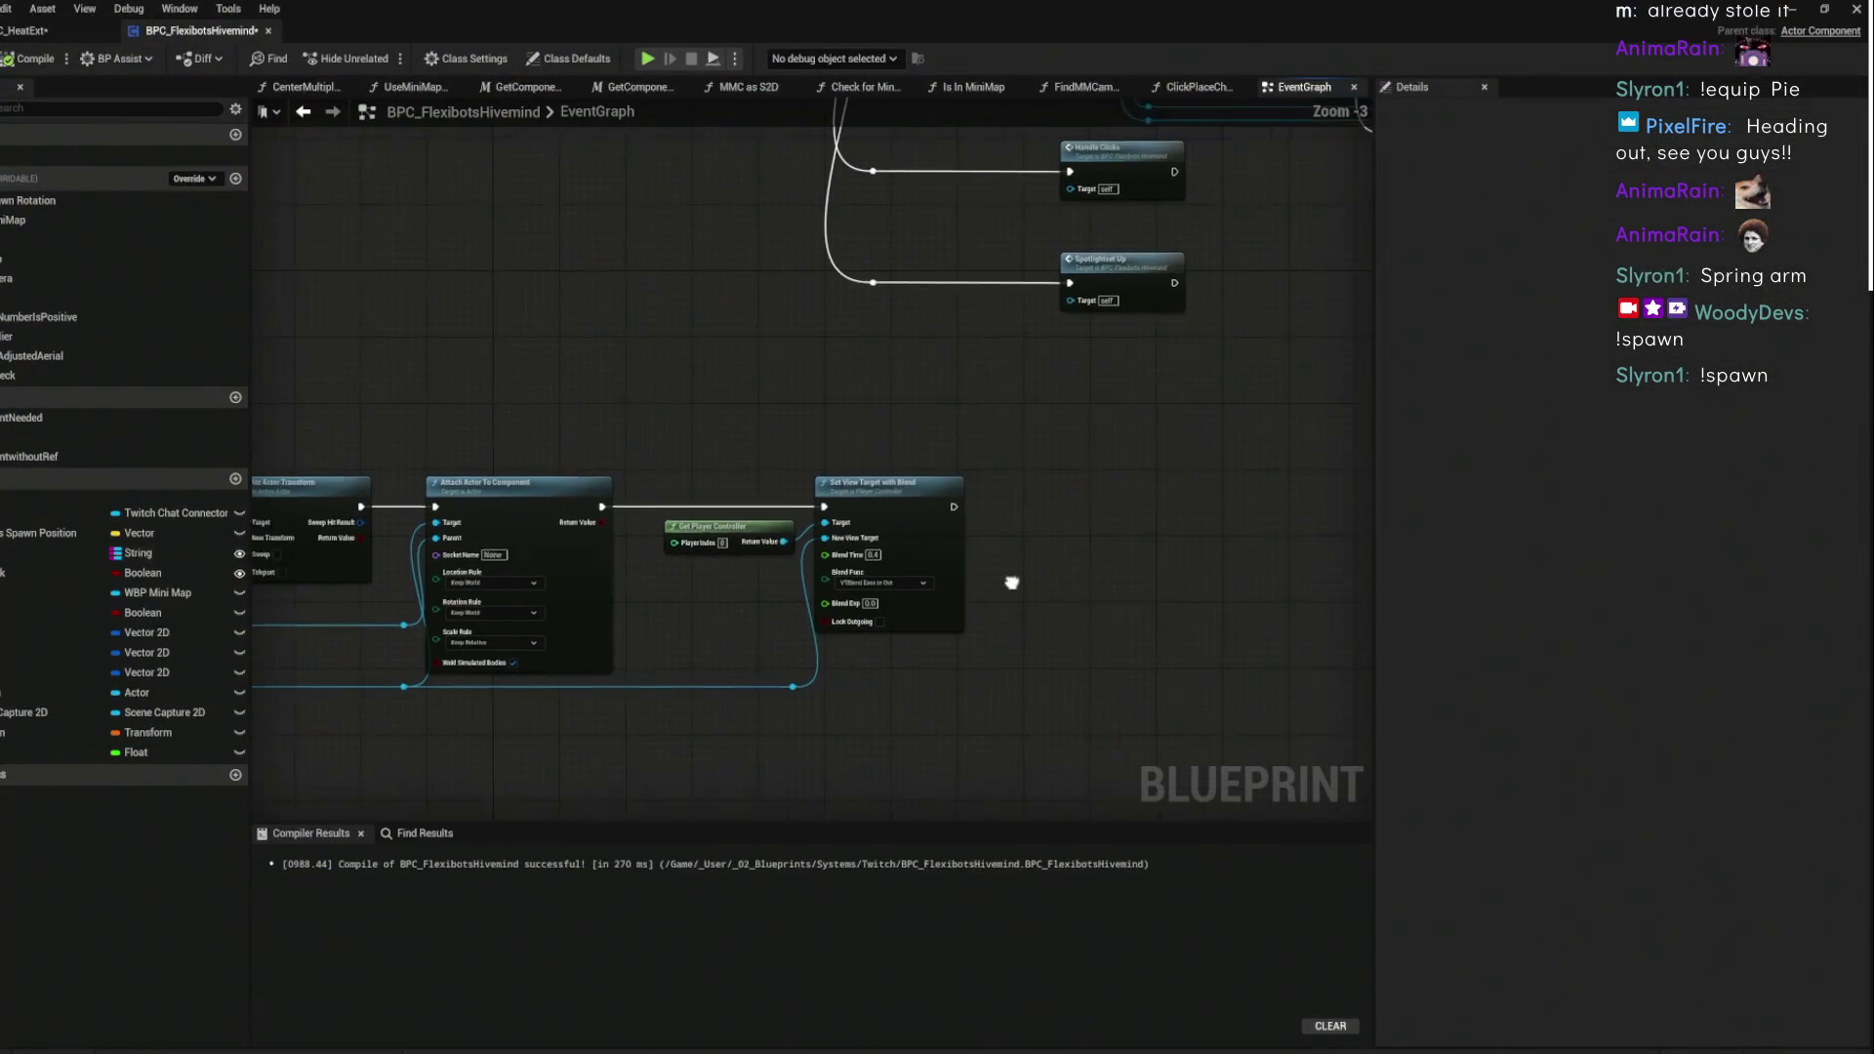
- Add Get View Target from the player controller and promote its return to a VT variable
scroll(803, 439, "up", 3)
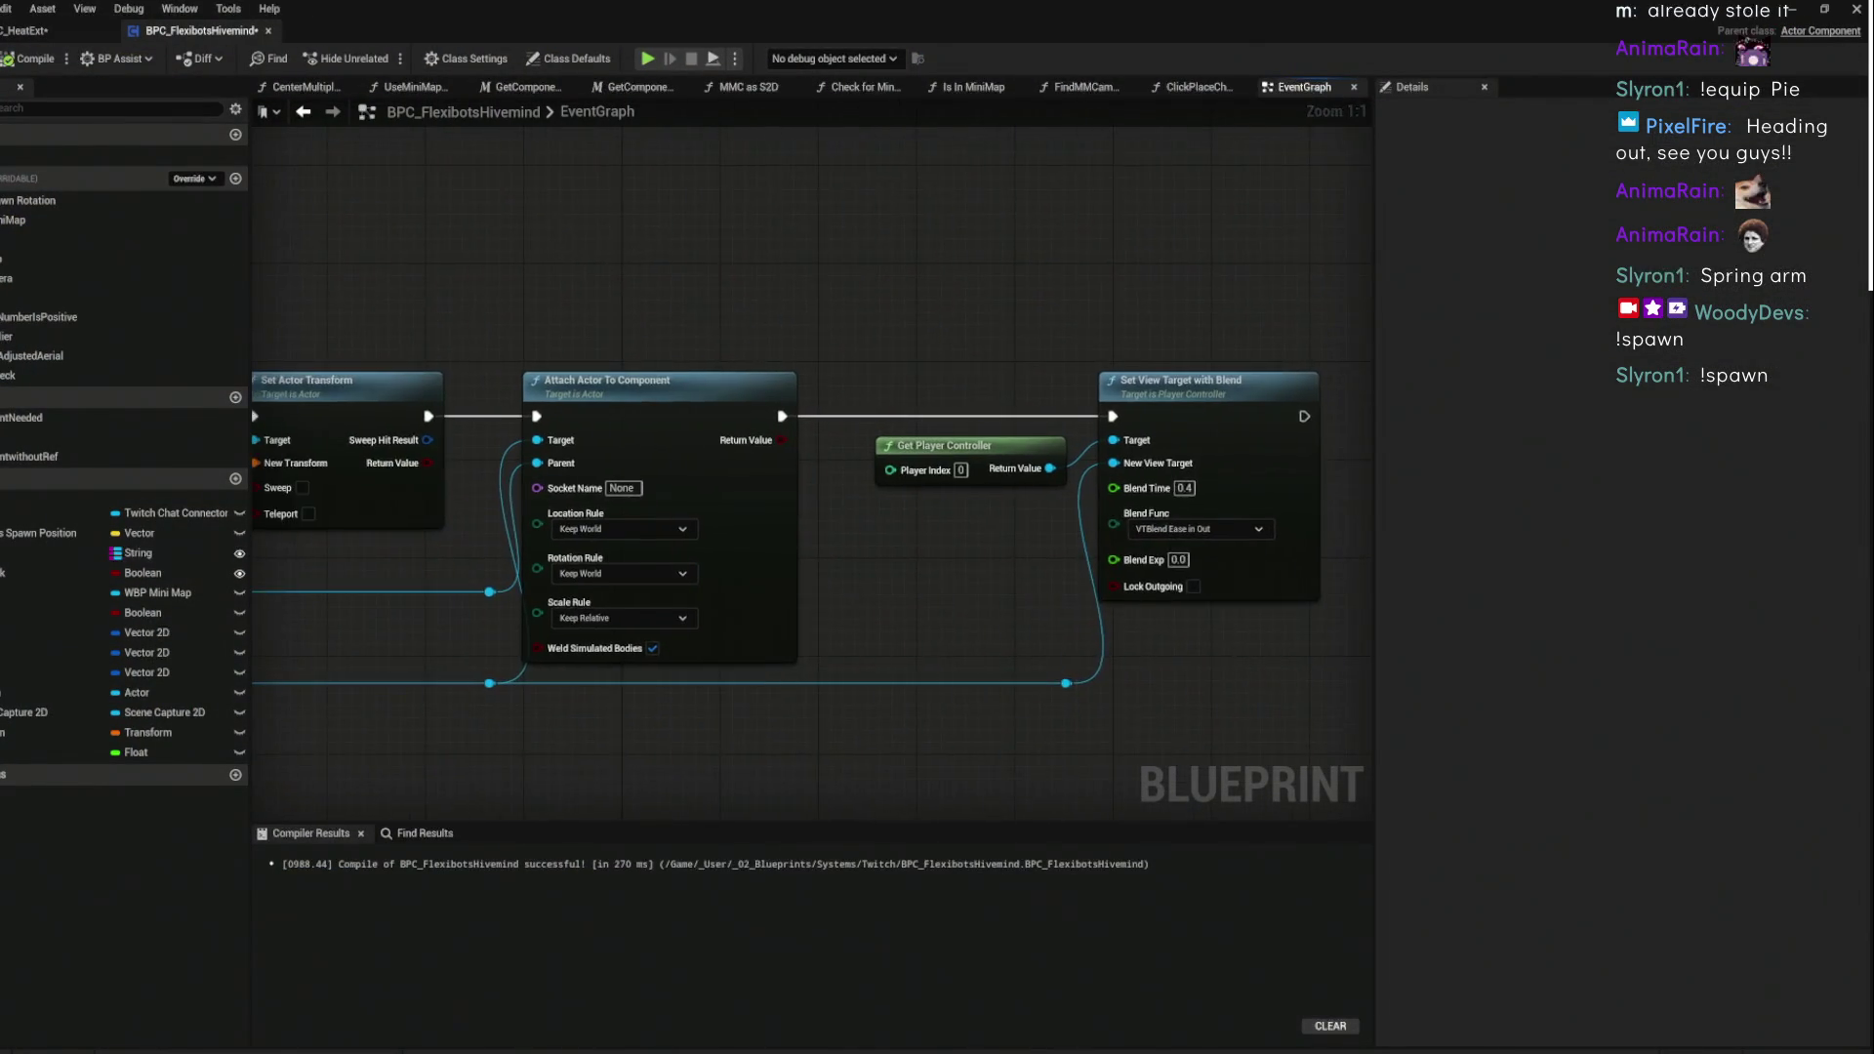
left_click_drag(816, 495, 857, 330)
type("ge")
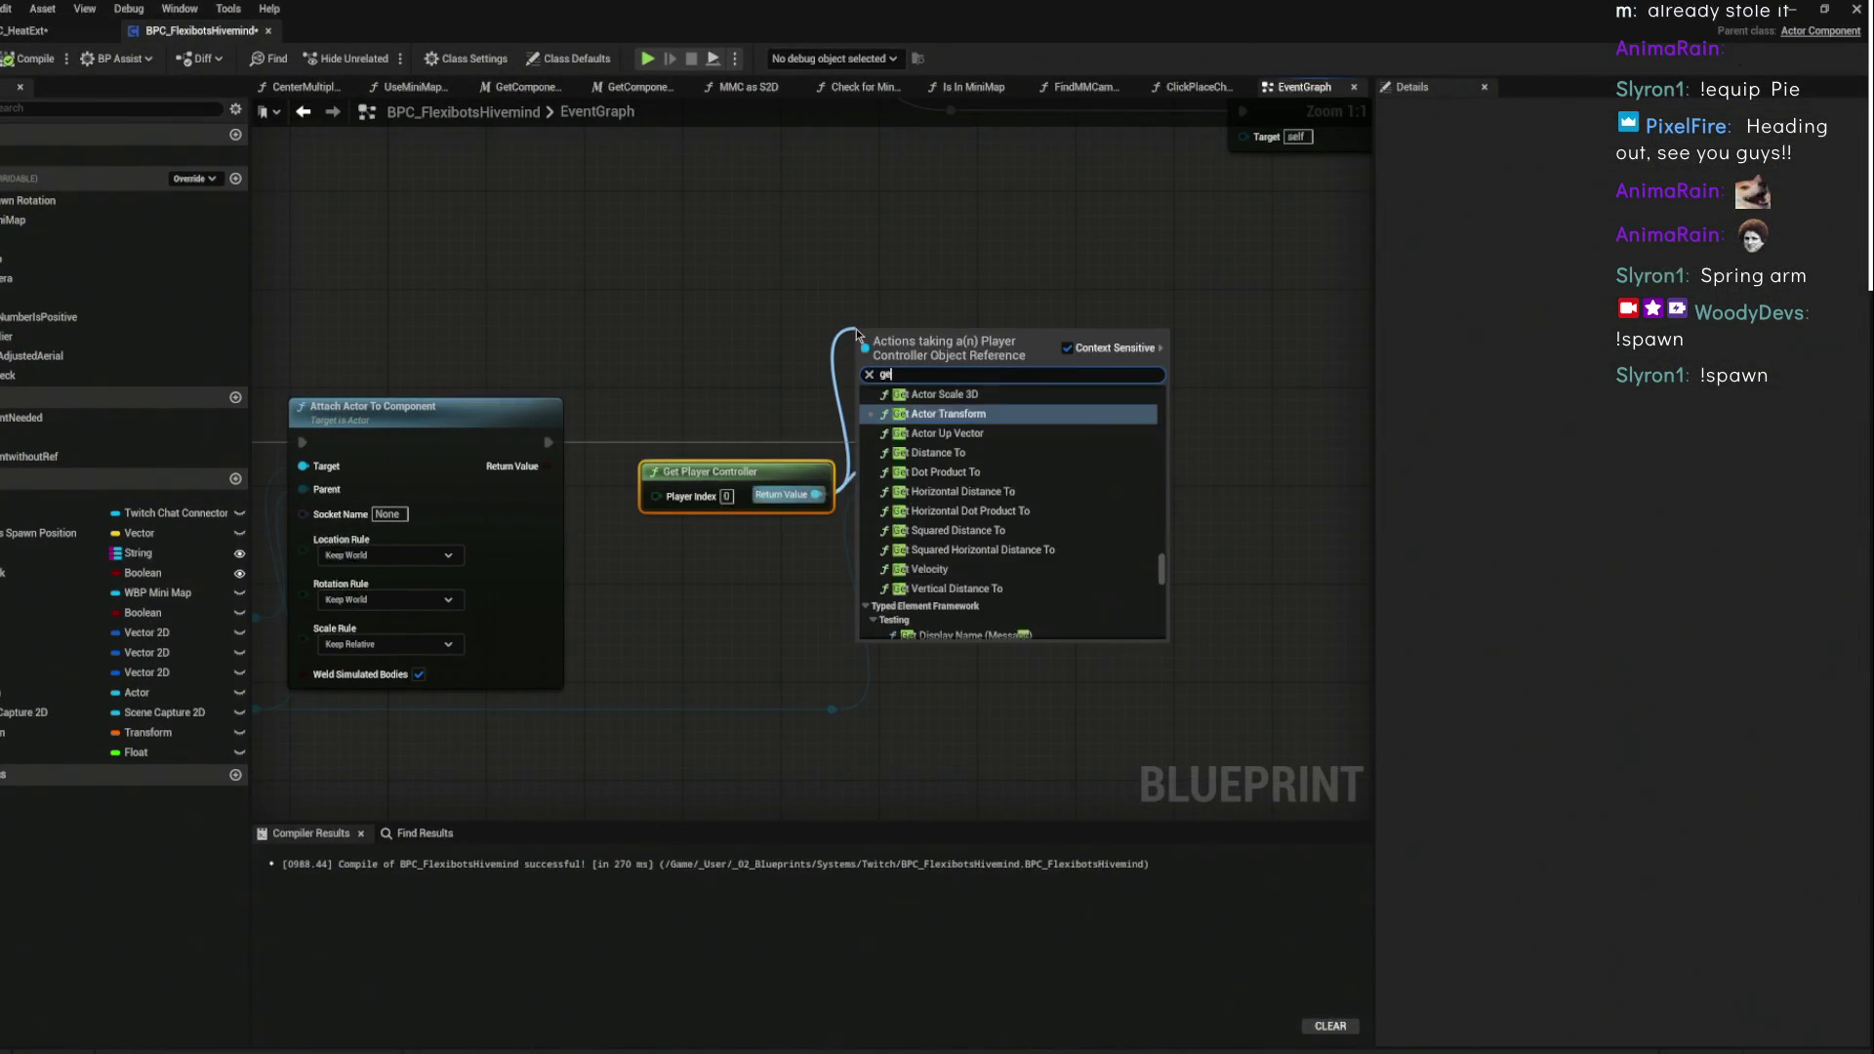
type("t view")
key("Return")
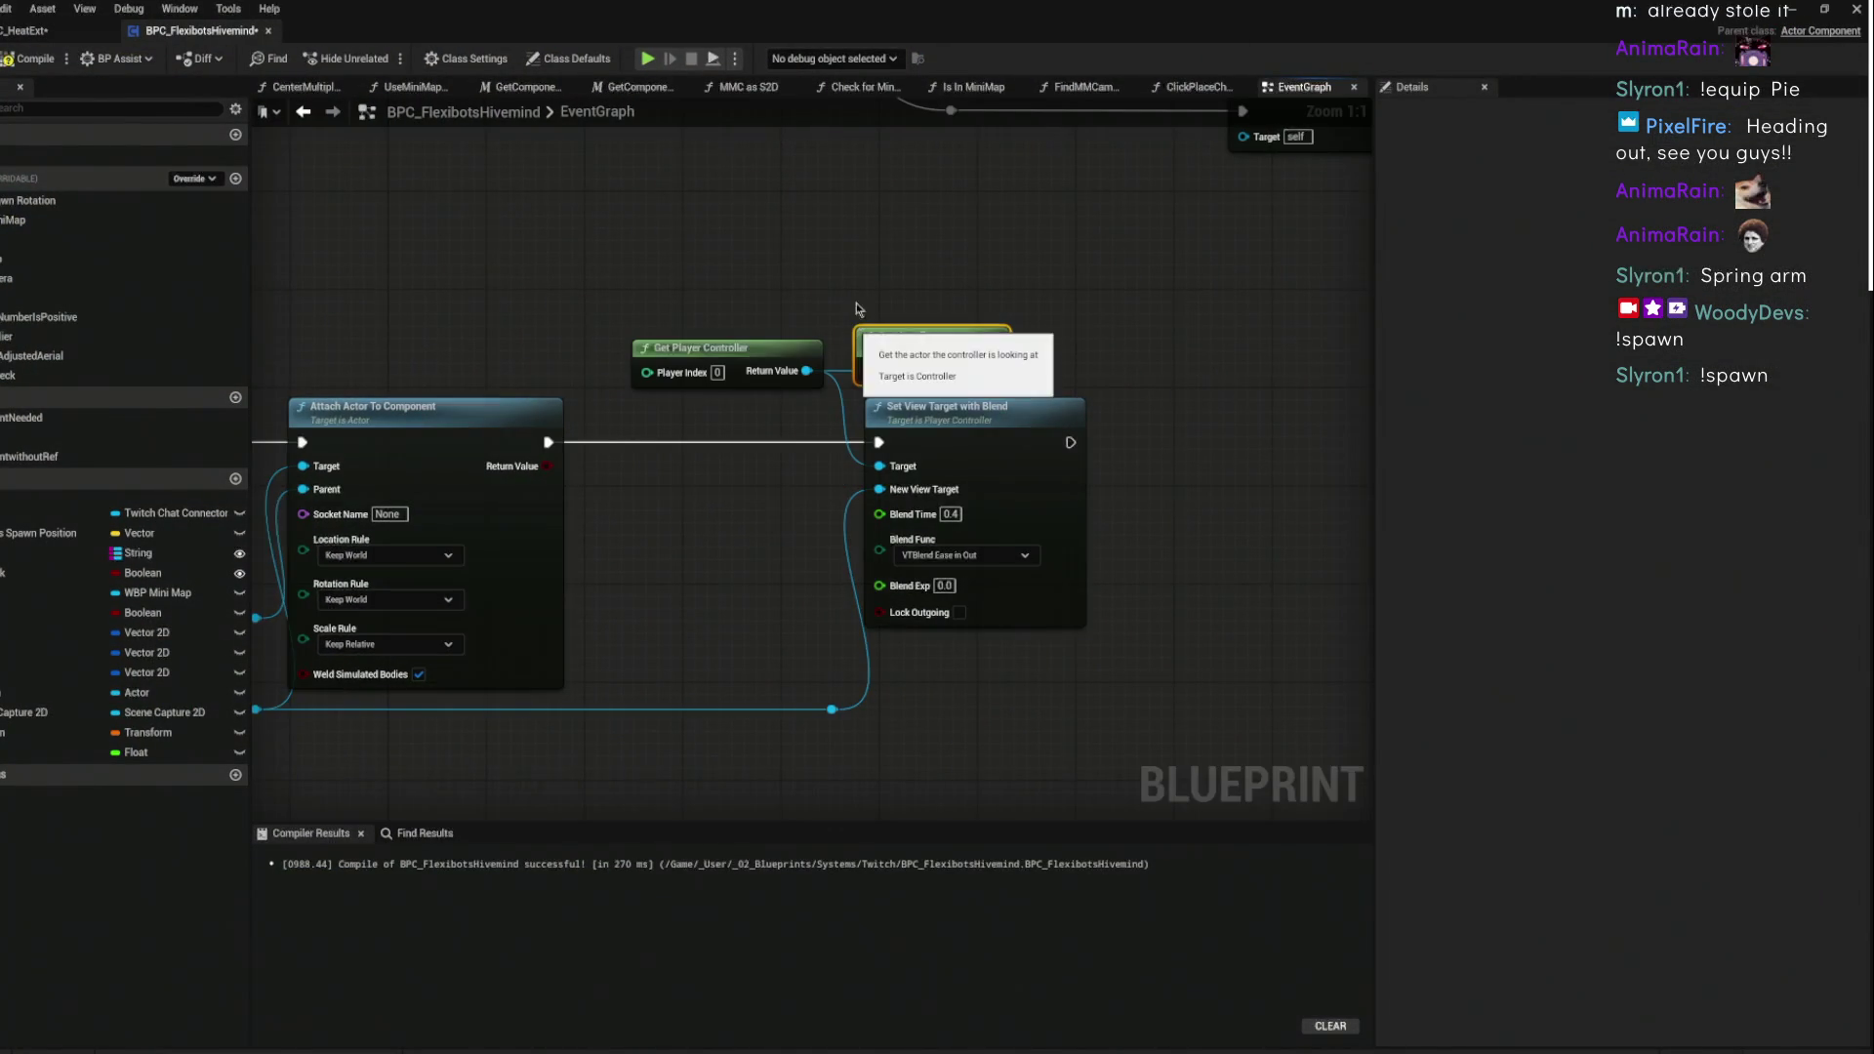
left_click_drag(976, 370, 1181, 376)
left_click(1257, 429)
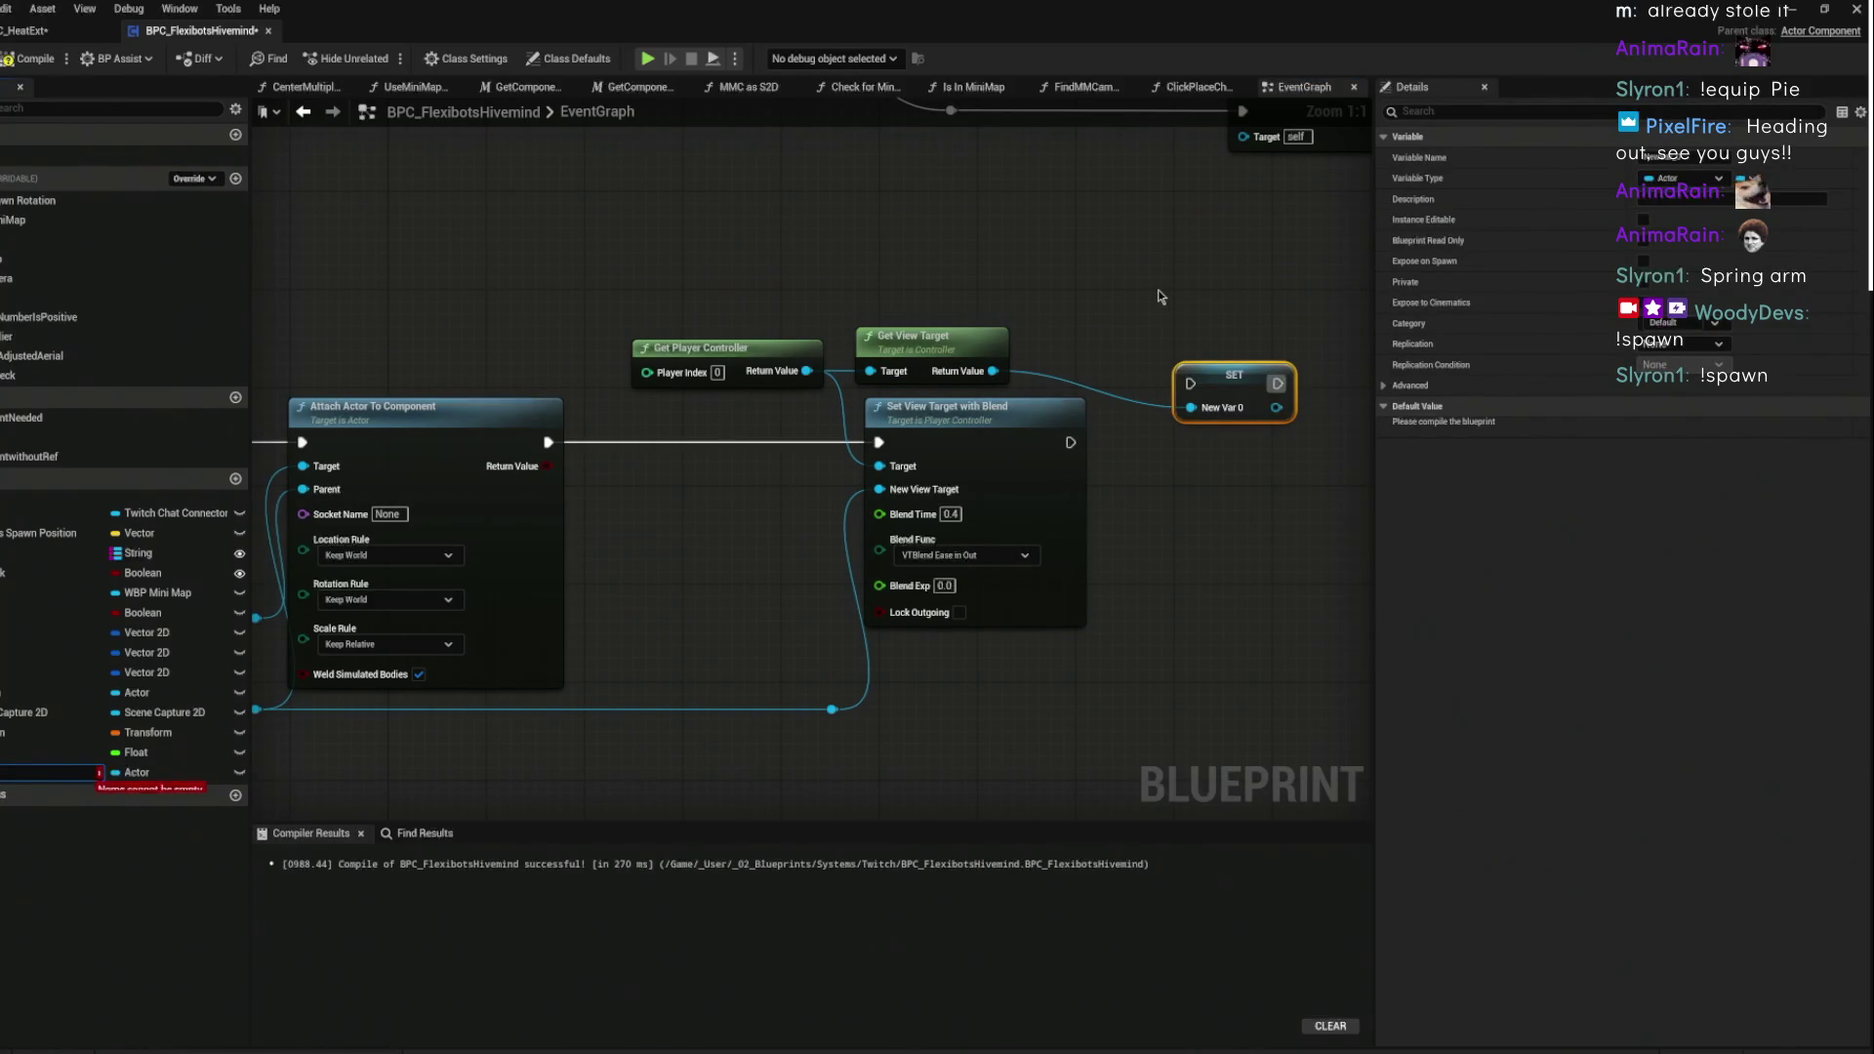
key("Return")
- Place the SET VT node before Set View Target with Blend and straighten the chain
left_click_drag(932, 335, 1067, 412)
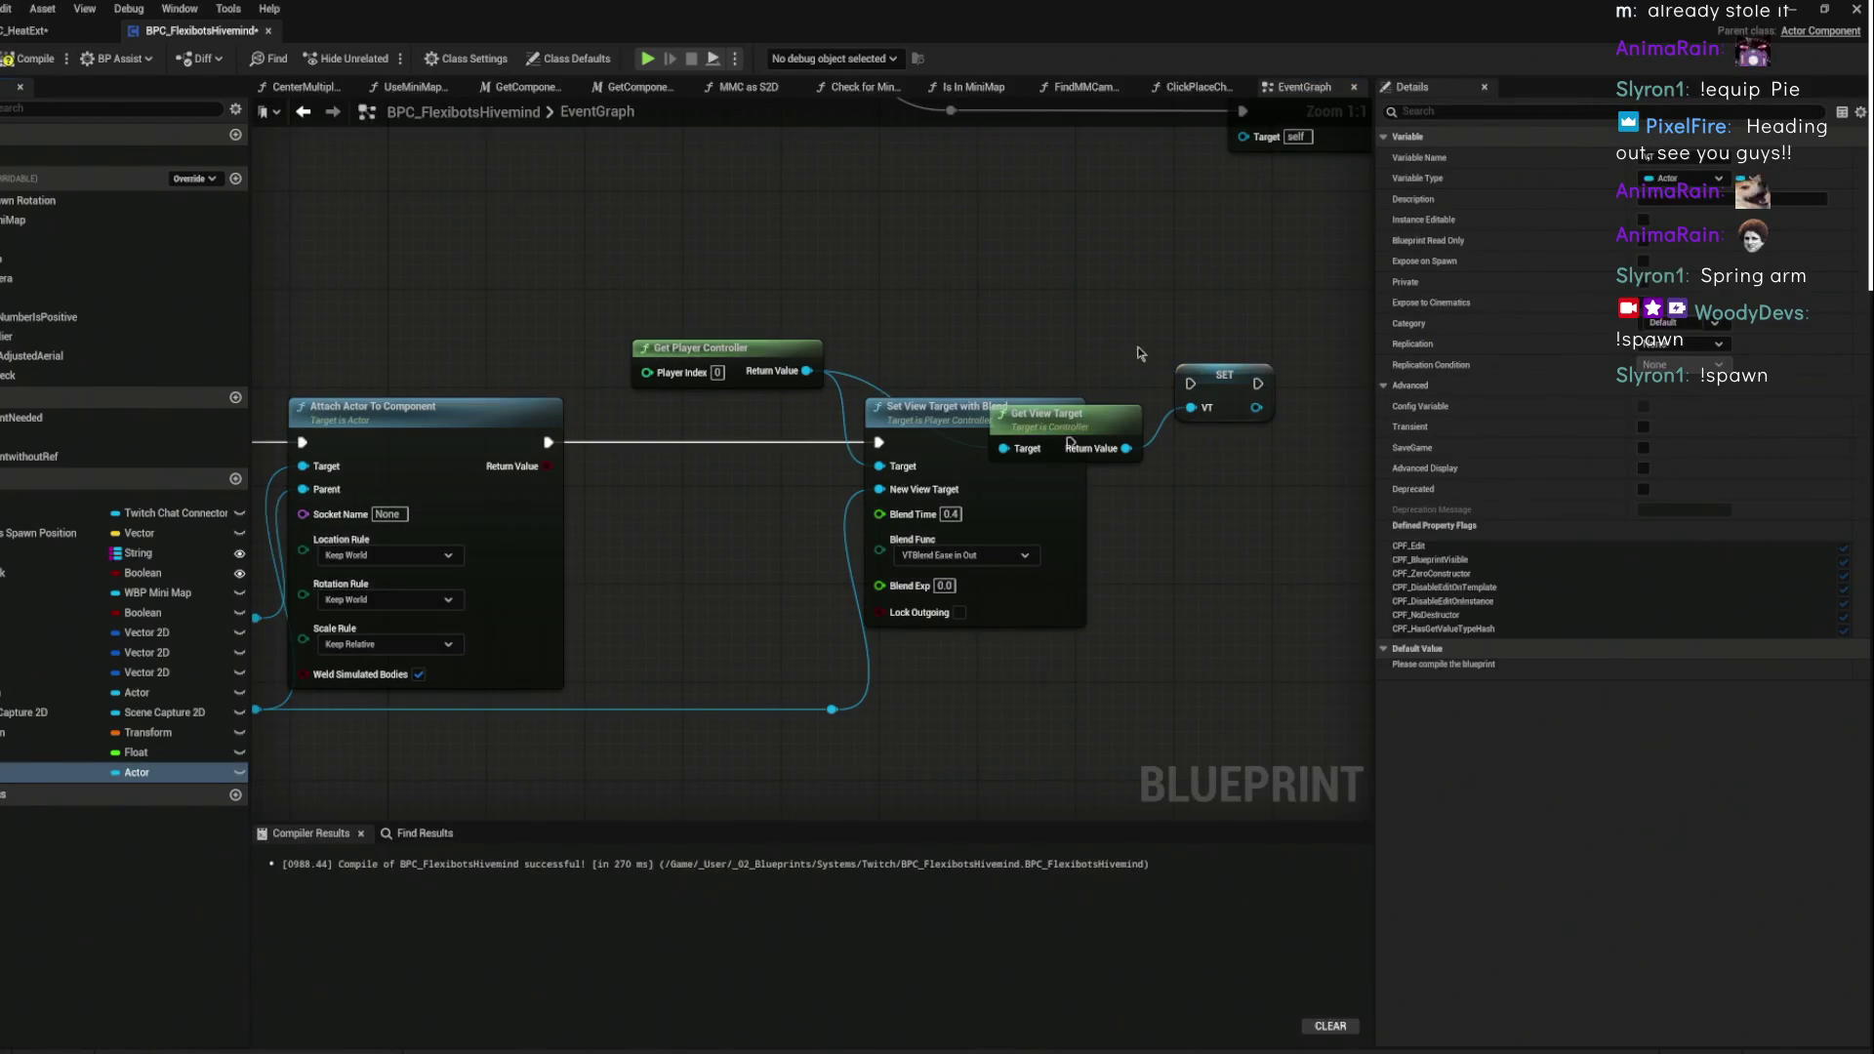
mouse_move(1210, 379)
left_mouse_down()
mouse_move(1119, 407)
mouse_move(1190, 430)
mouse_move(830, 404)
mouse_move(691, 432)
left_mouse_up()
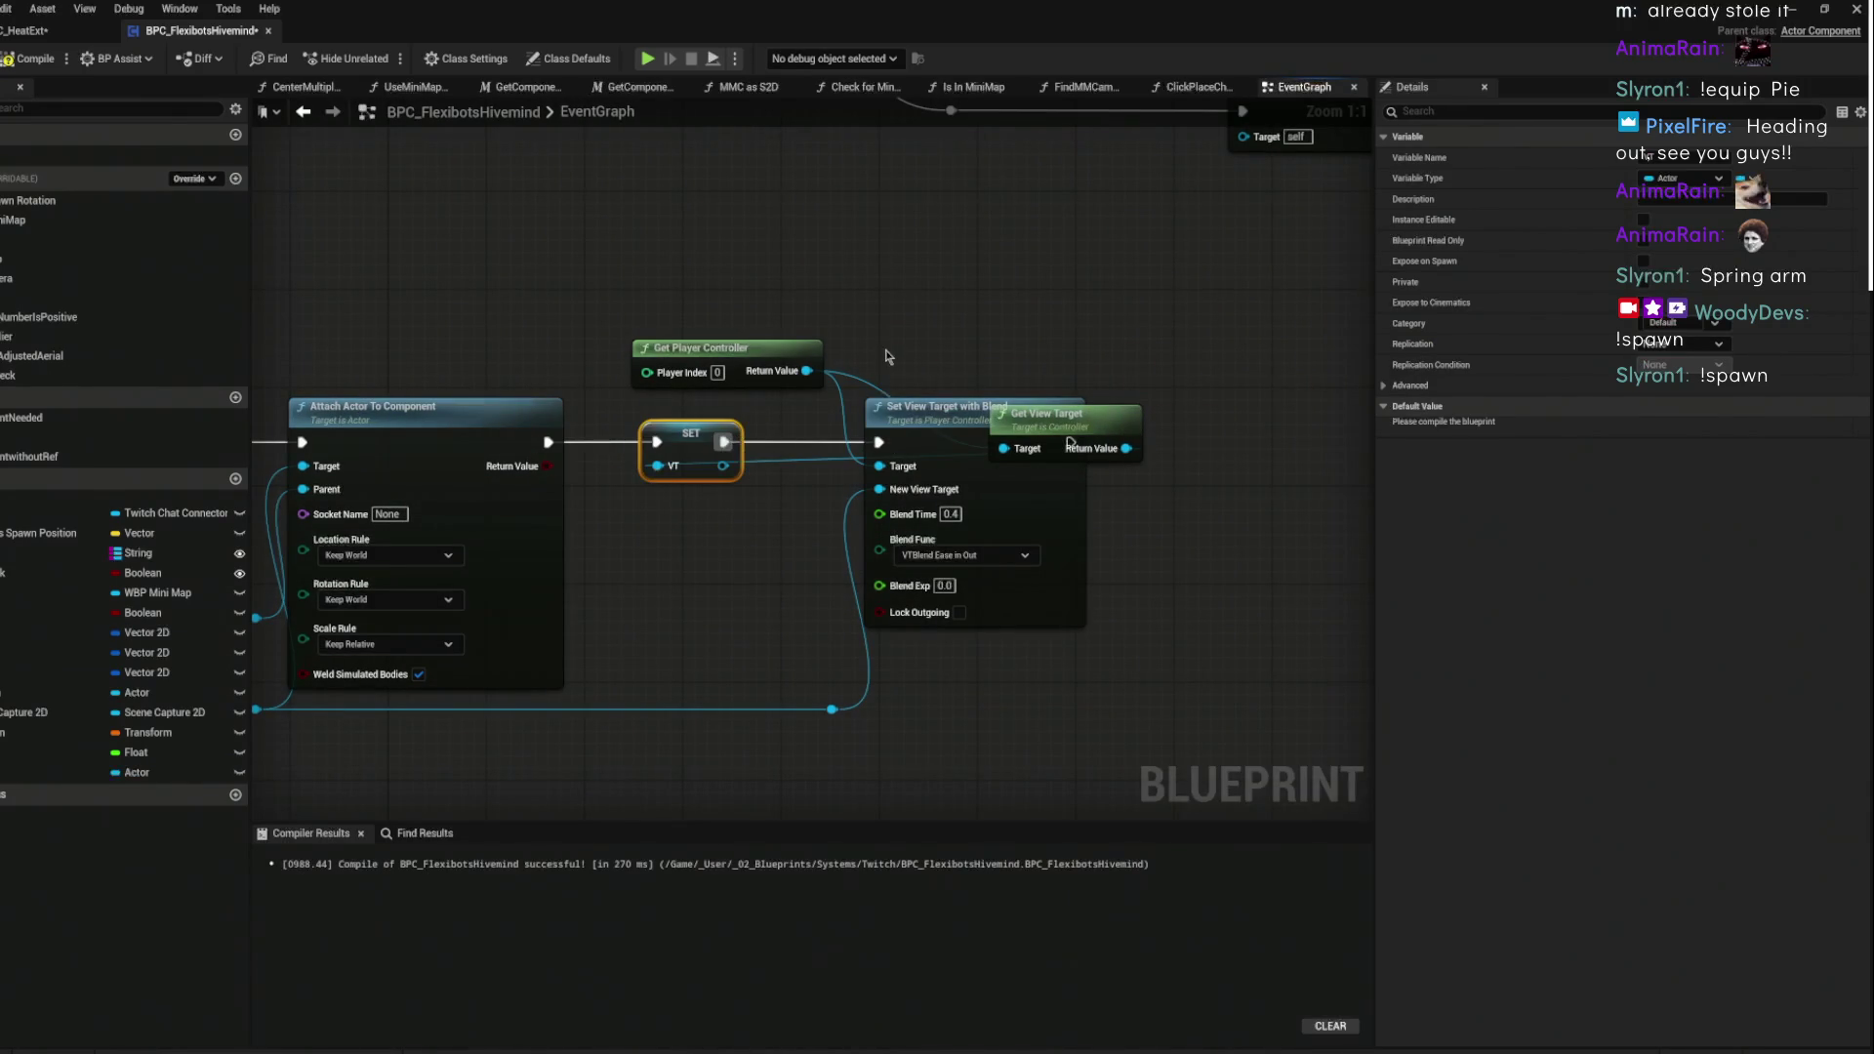
left_click(767, 358)
key("f")
scroll(752, 317, "down", 2)
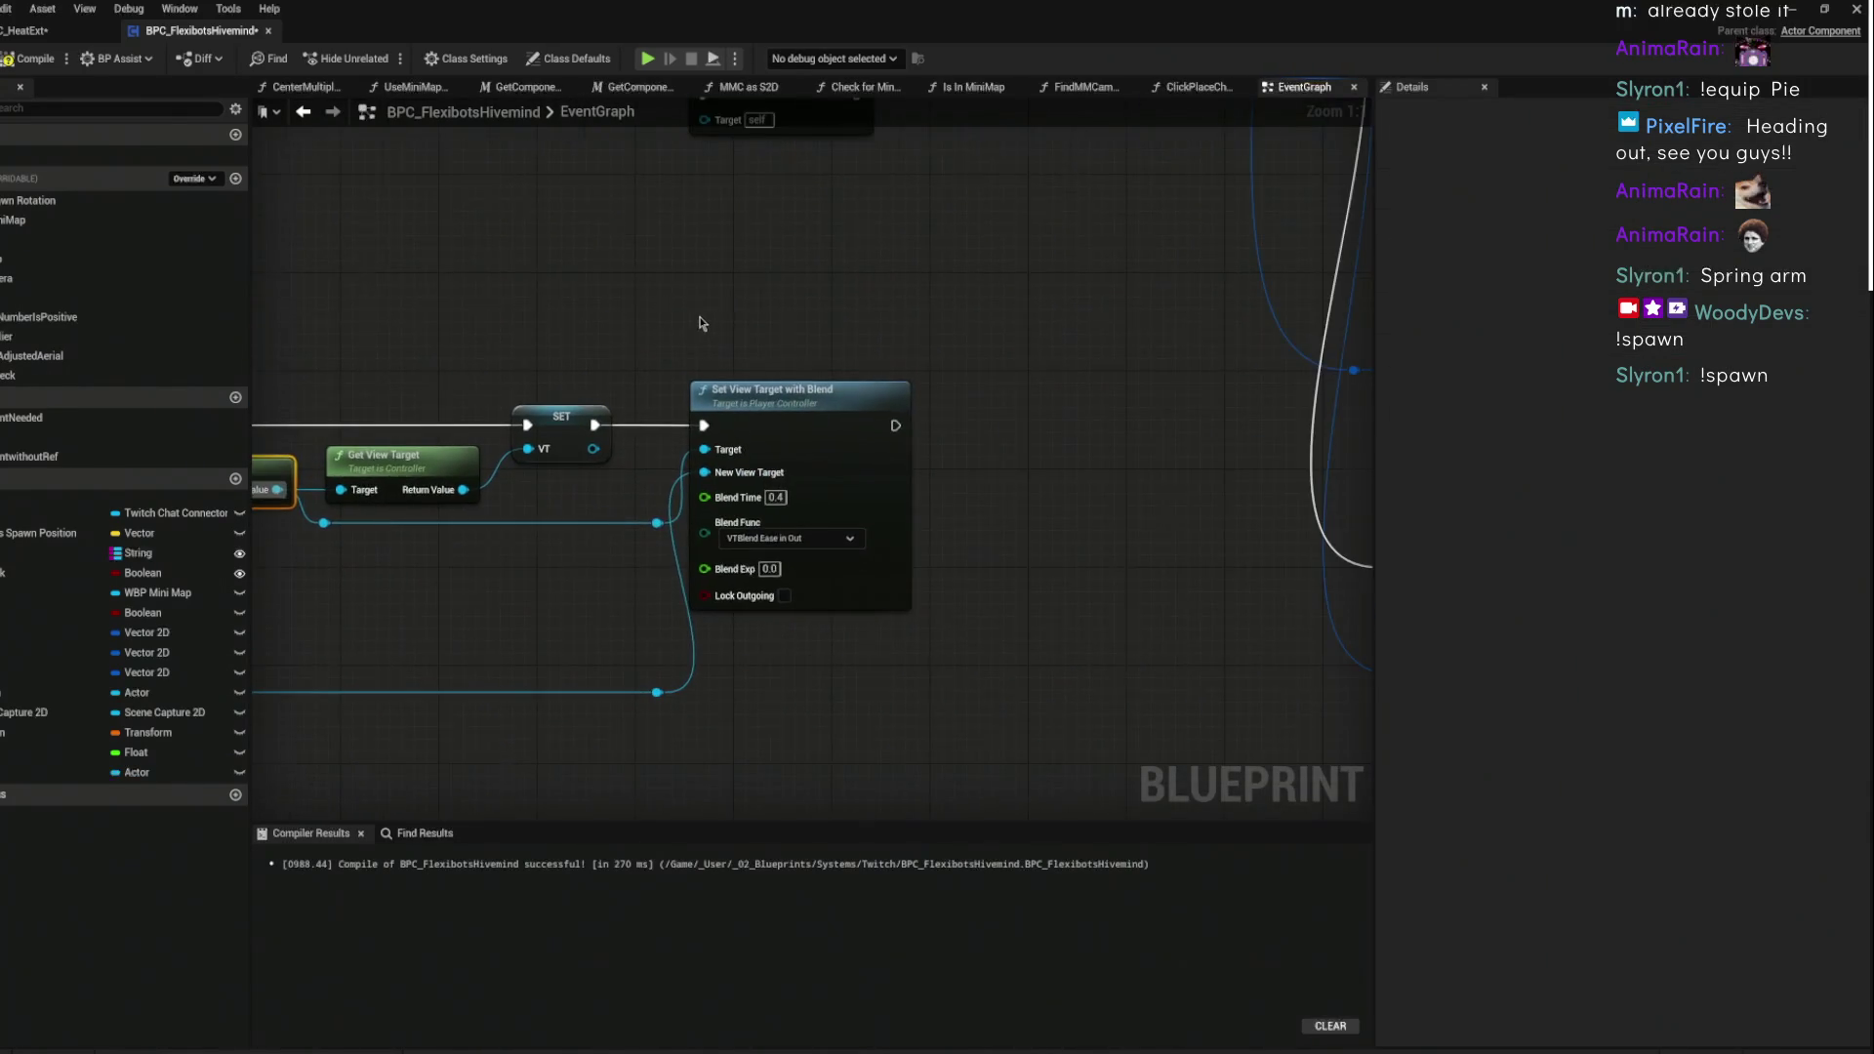
left_click(639, 389)
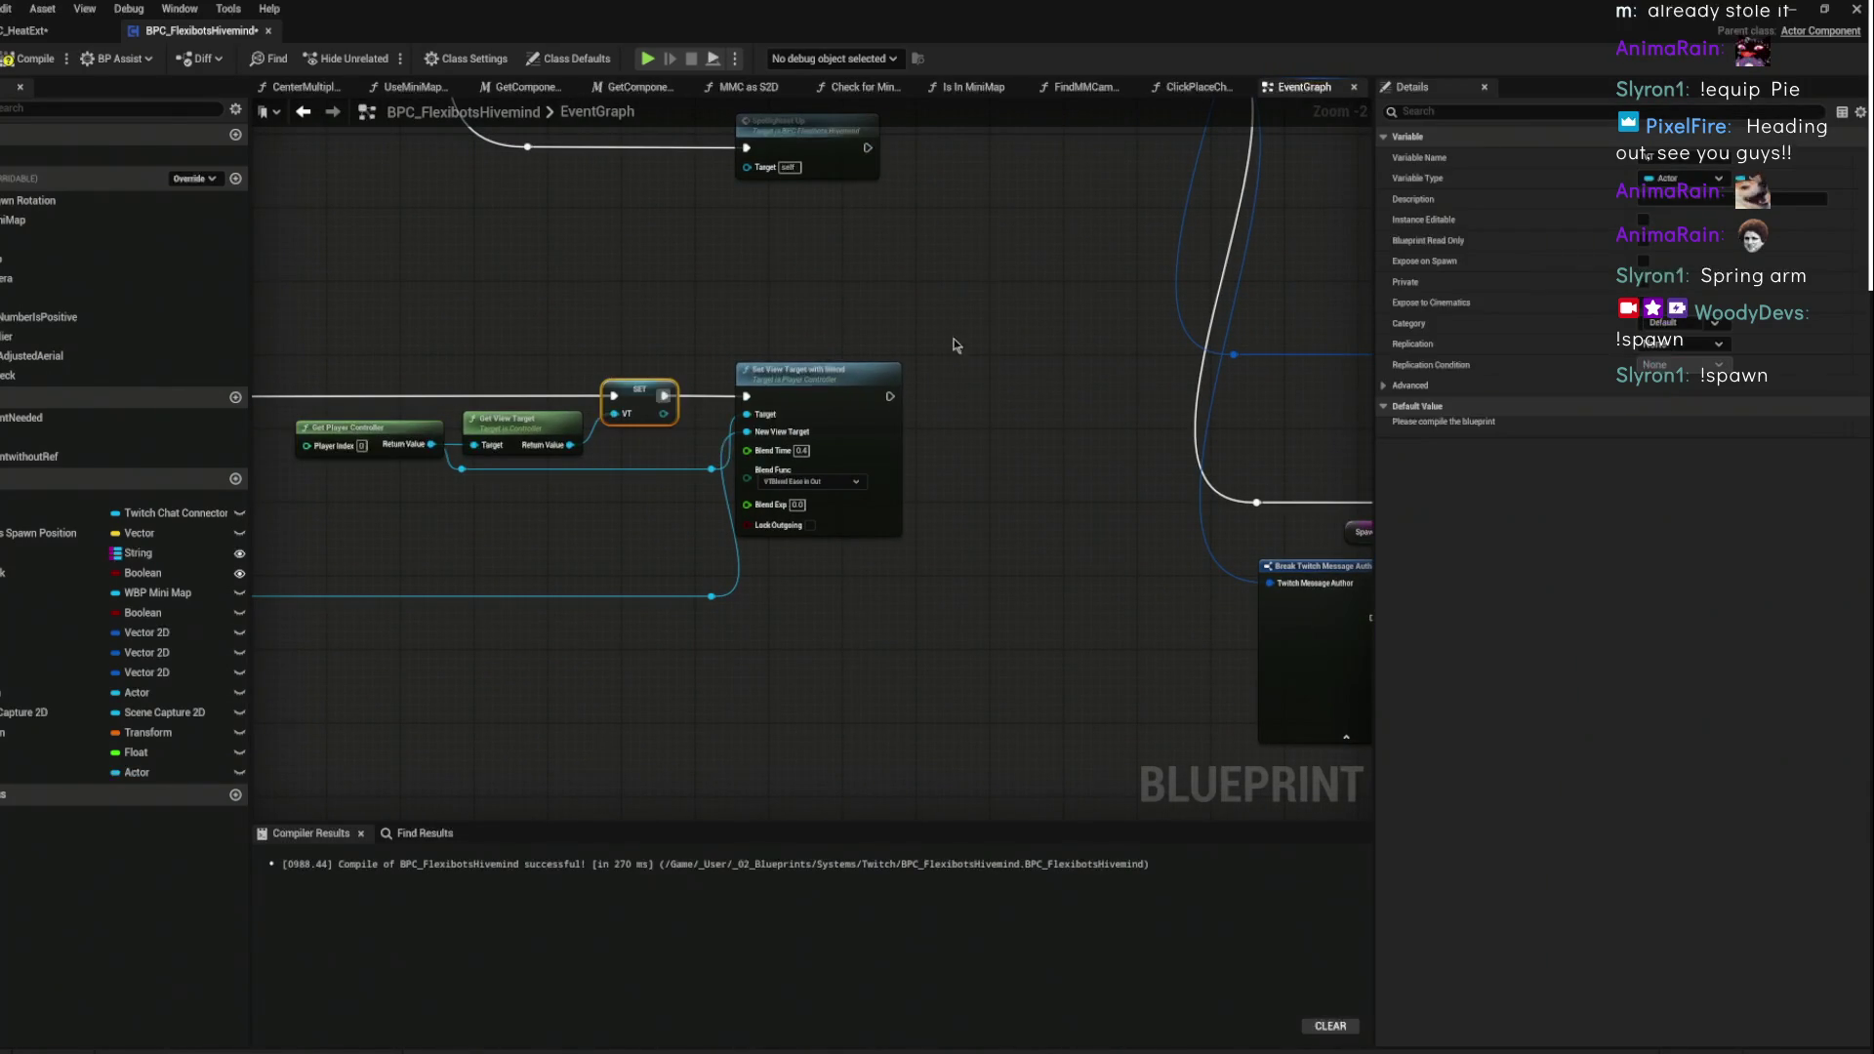
- Add a Delay after the camera blend and drive a pasted copy of Set View Target with Blend from it
left_click_drag(889, 397, 964, 398)
type("delay")
key("Return")
left_click_drag(986, 310, 834, 386)
key("ctrl+c")
key("ctrl+v")
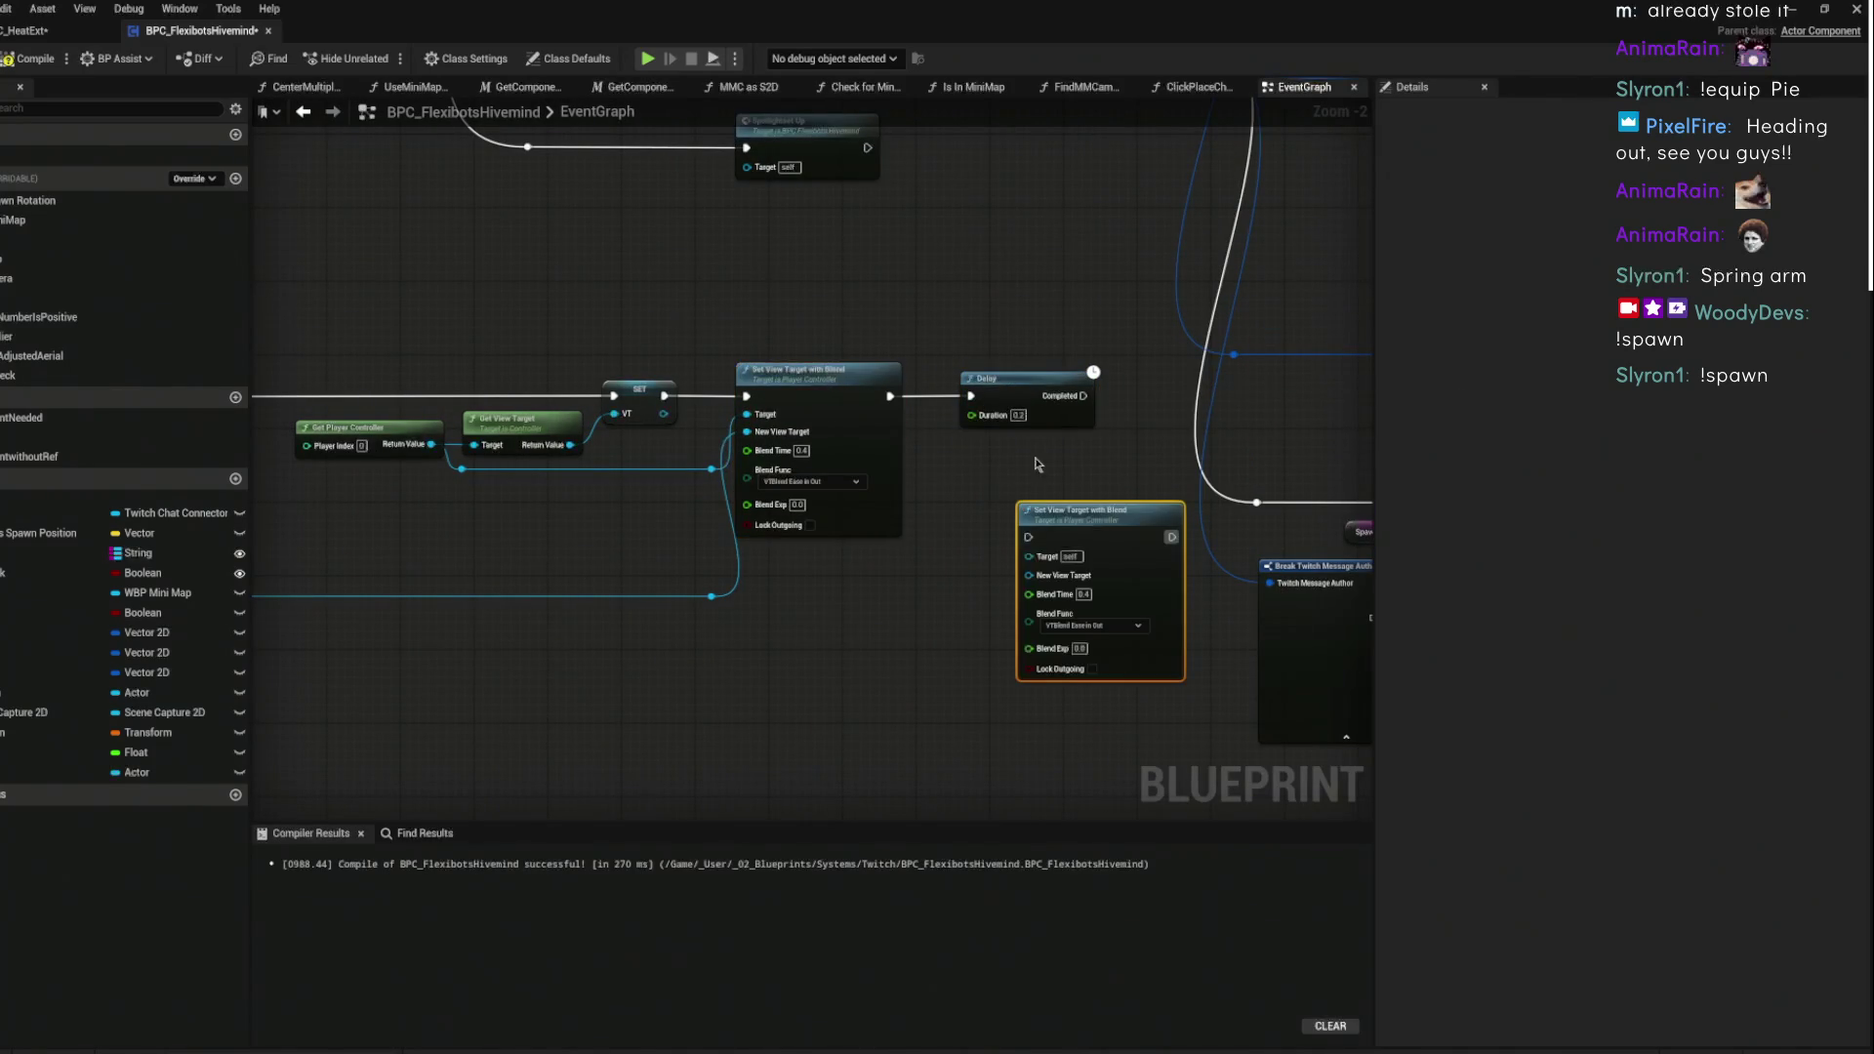
mouse_move(1083, 395)
left_mouse_down()
mouse_move(1091, 470)
mouse_move(1029, 537)
left_mouse_up()
- Tidy the nodes and feed VT into the second blend's New View Target
left_click_drag(649, 385, 641, 343)
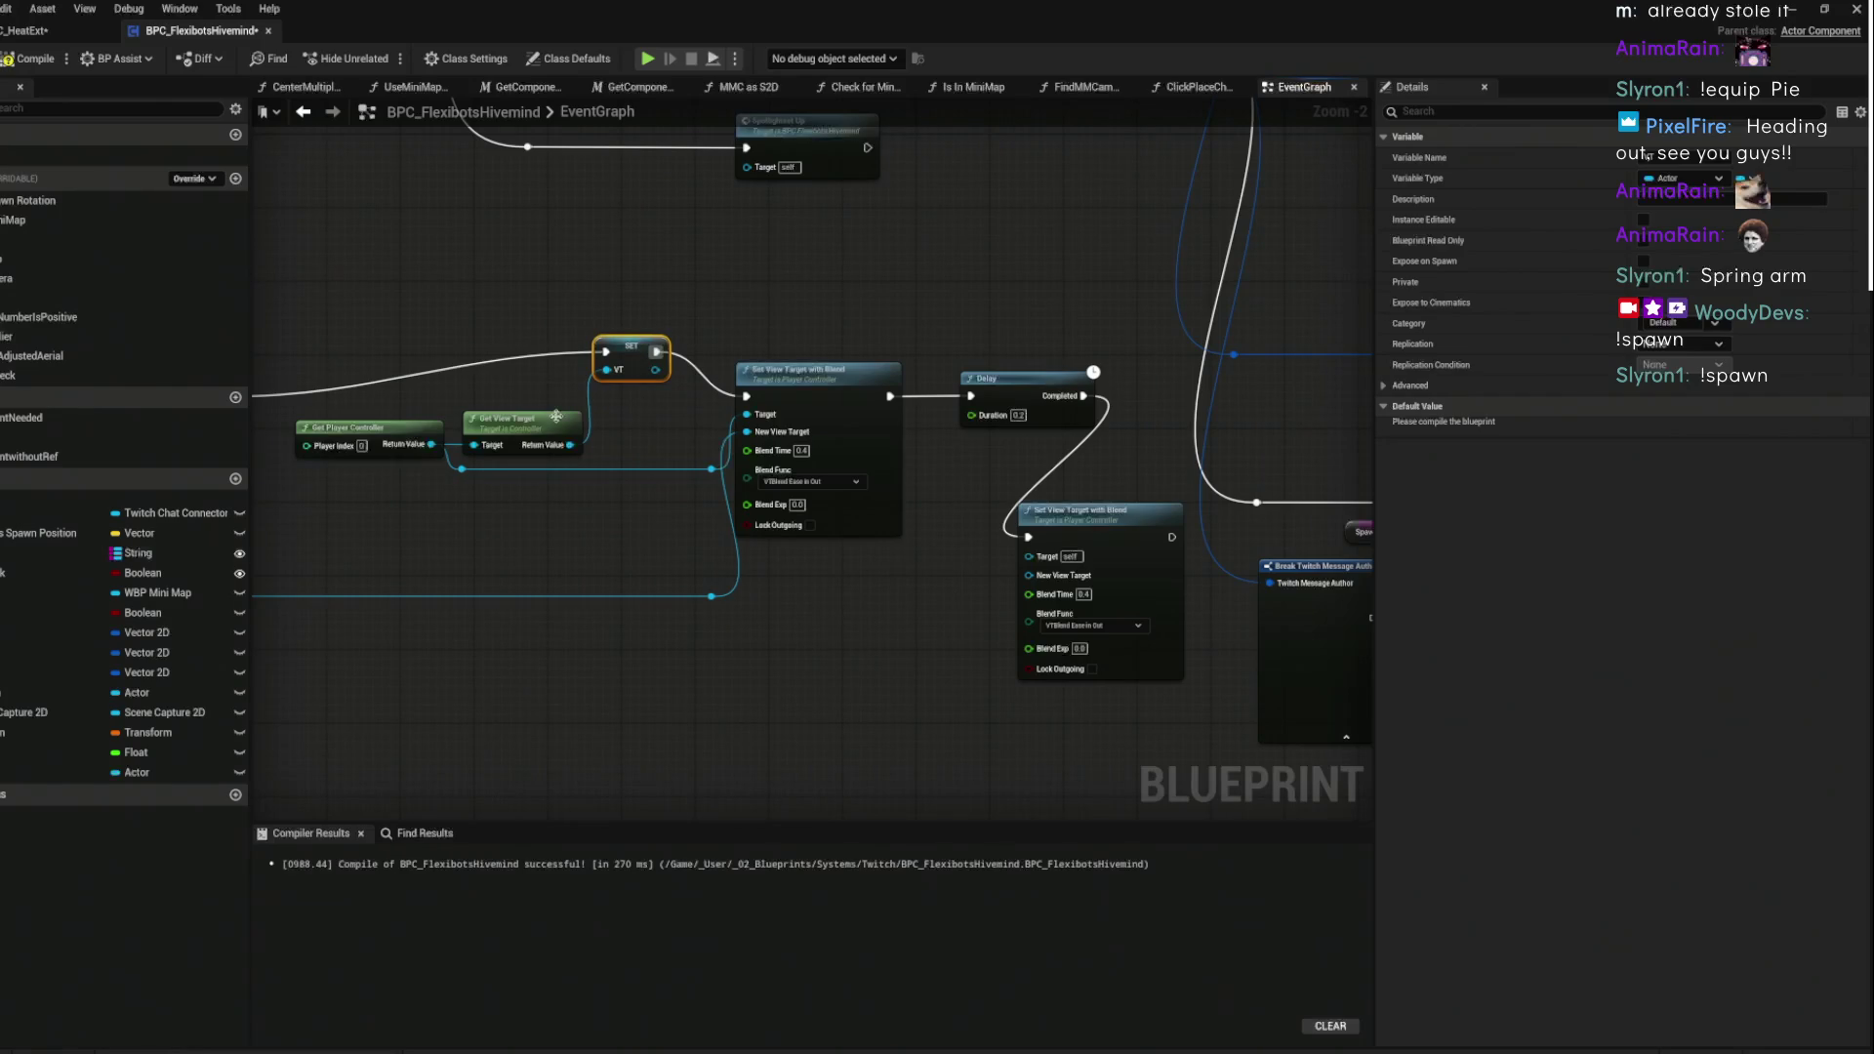
mouse_move(797, 408)
left_mouse_down()
mouse_move(810, 376)
mouse_move(793, 387)
left_mouse_up()
mouse_move(137, 772)
left_mouse_down()
mouse_move(356, 751)
mouse_move(1031, 556)
left_mouse_up()
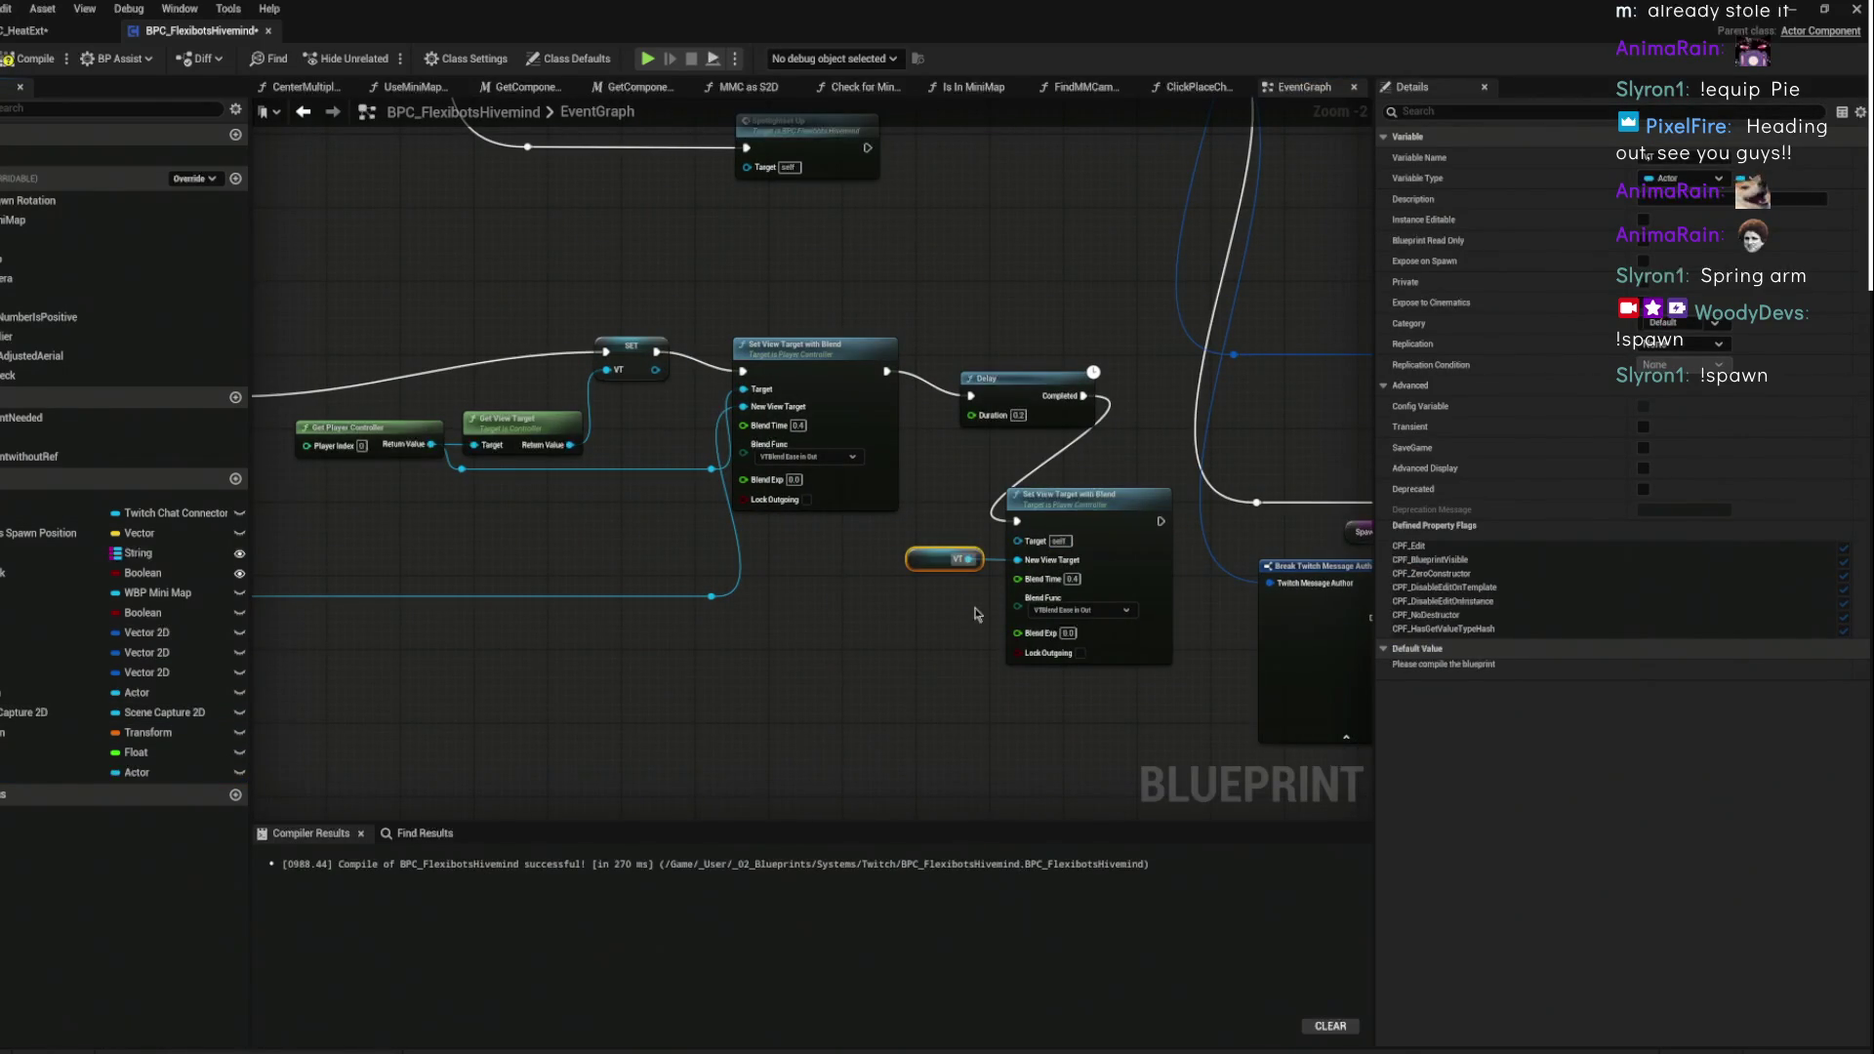
scroll(951, 512, "up", 2)
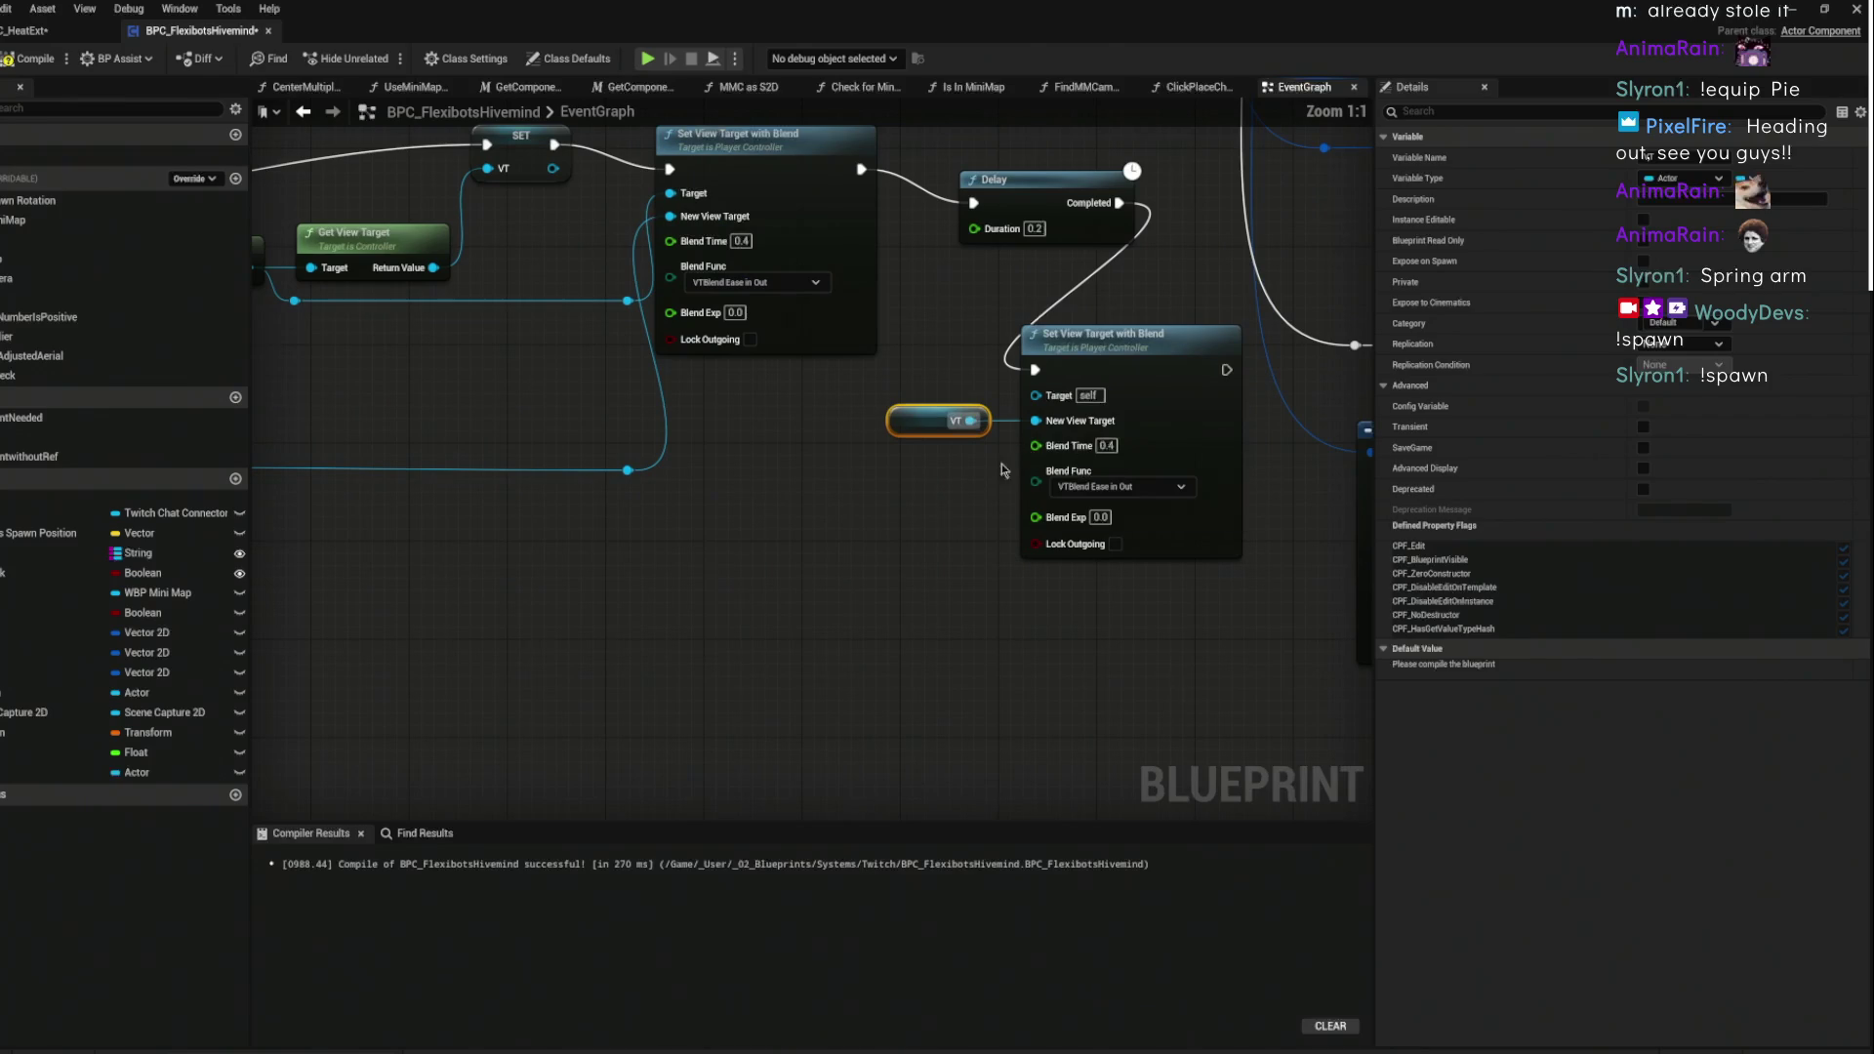
scroll(1200, 391, "down", 1)
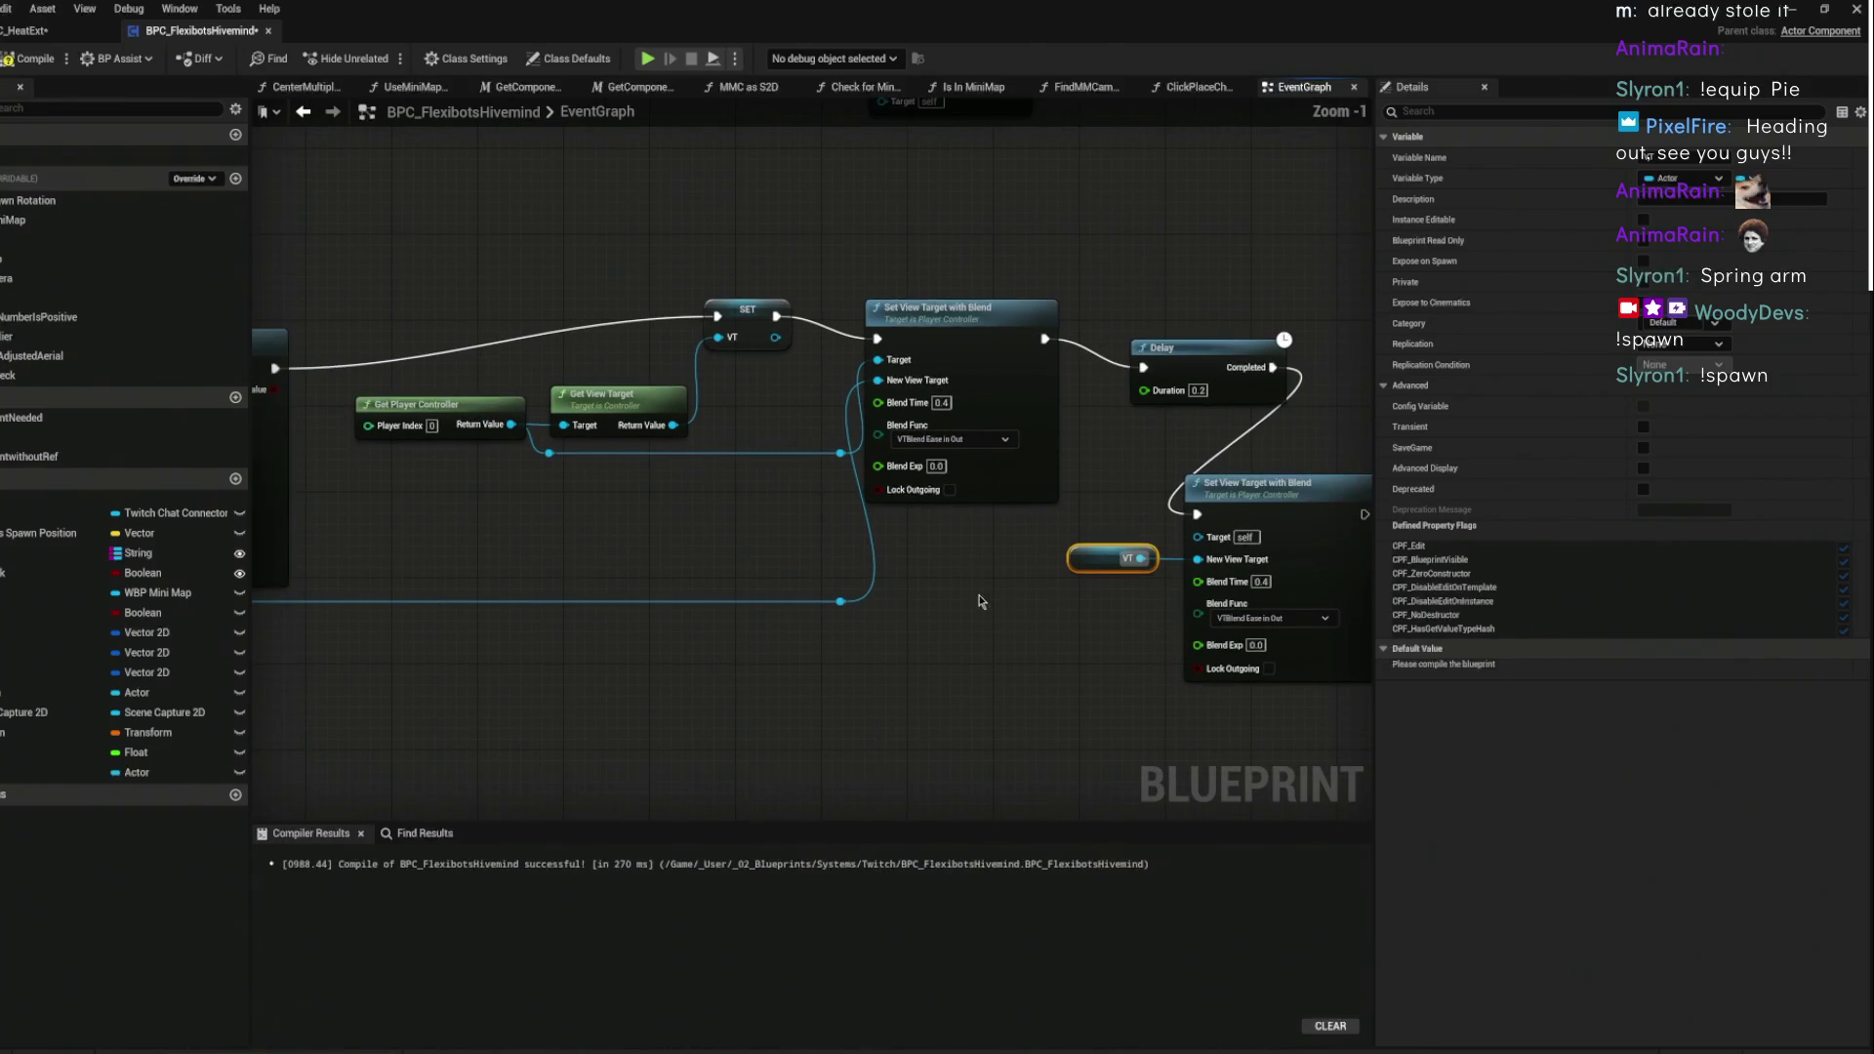
- Set the Delay duration to 12 seconds
left_click(1199, 391)
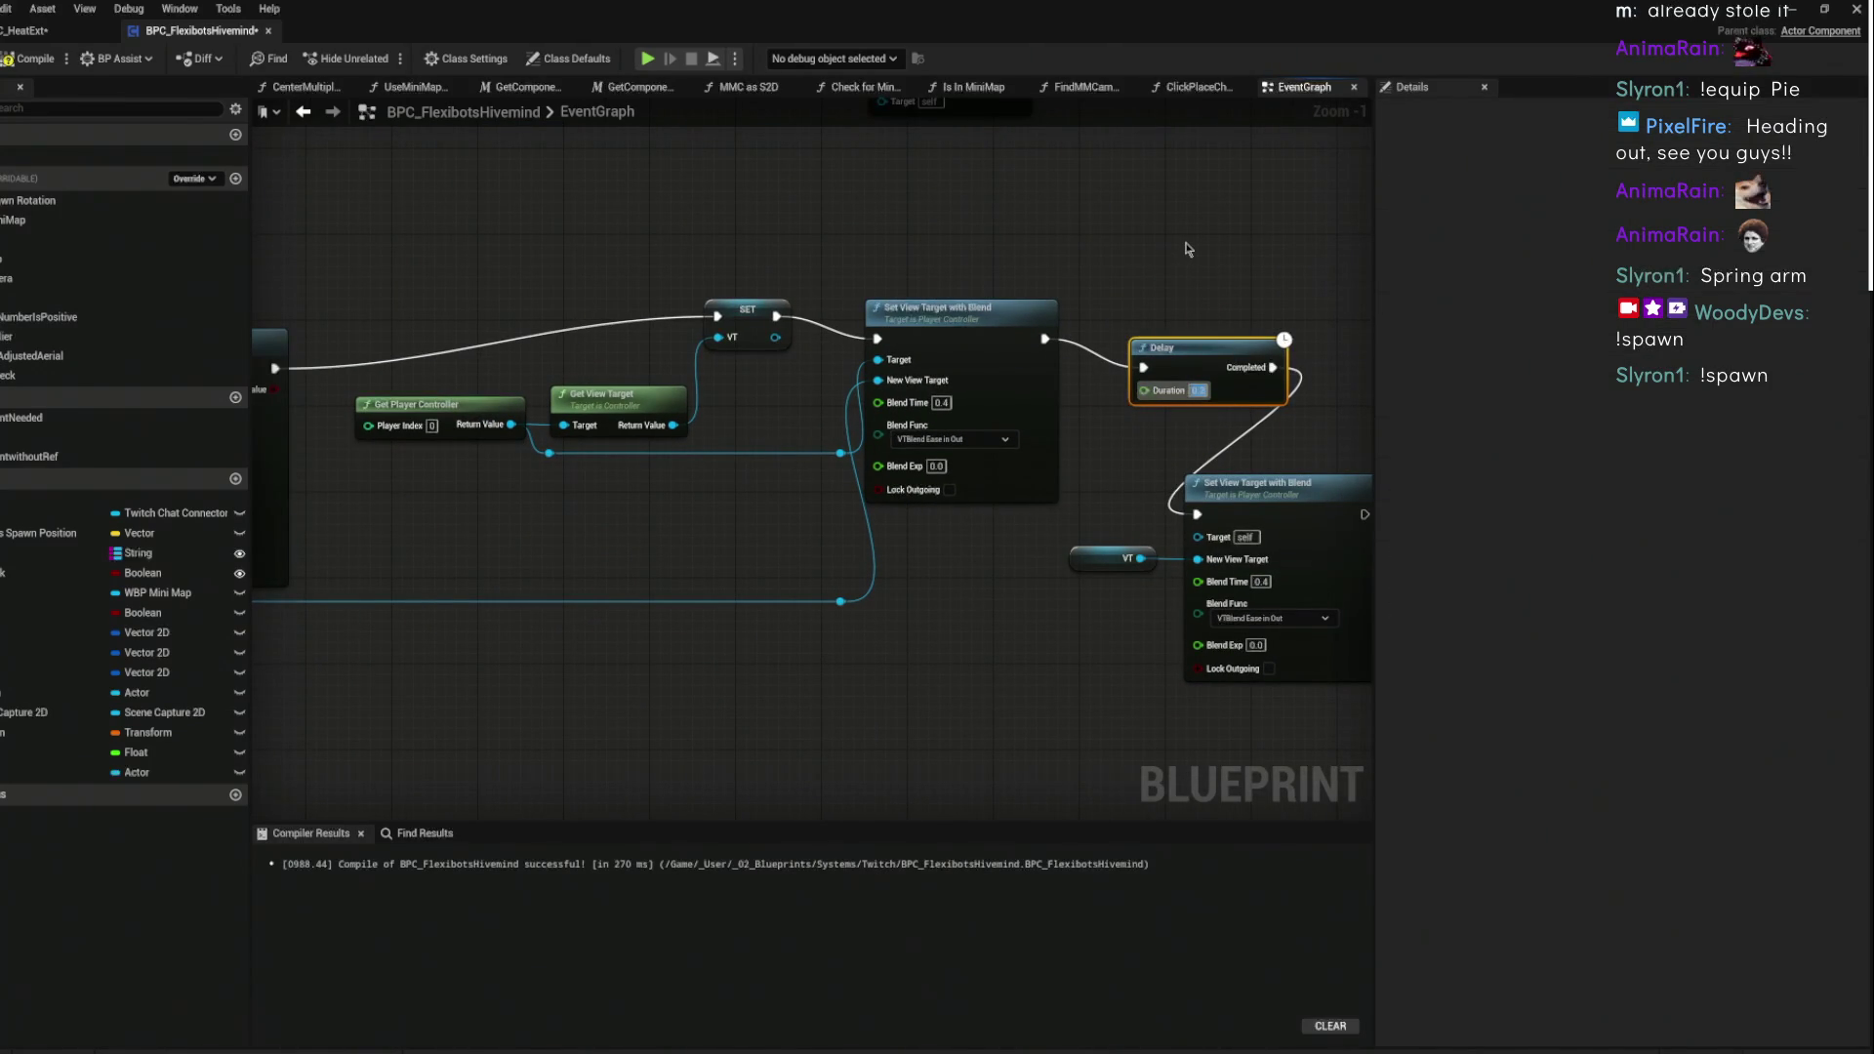
type("6")
key("Return")
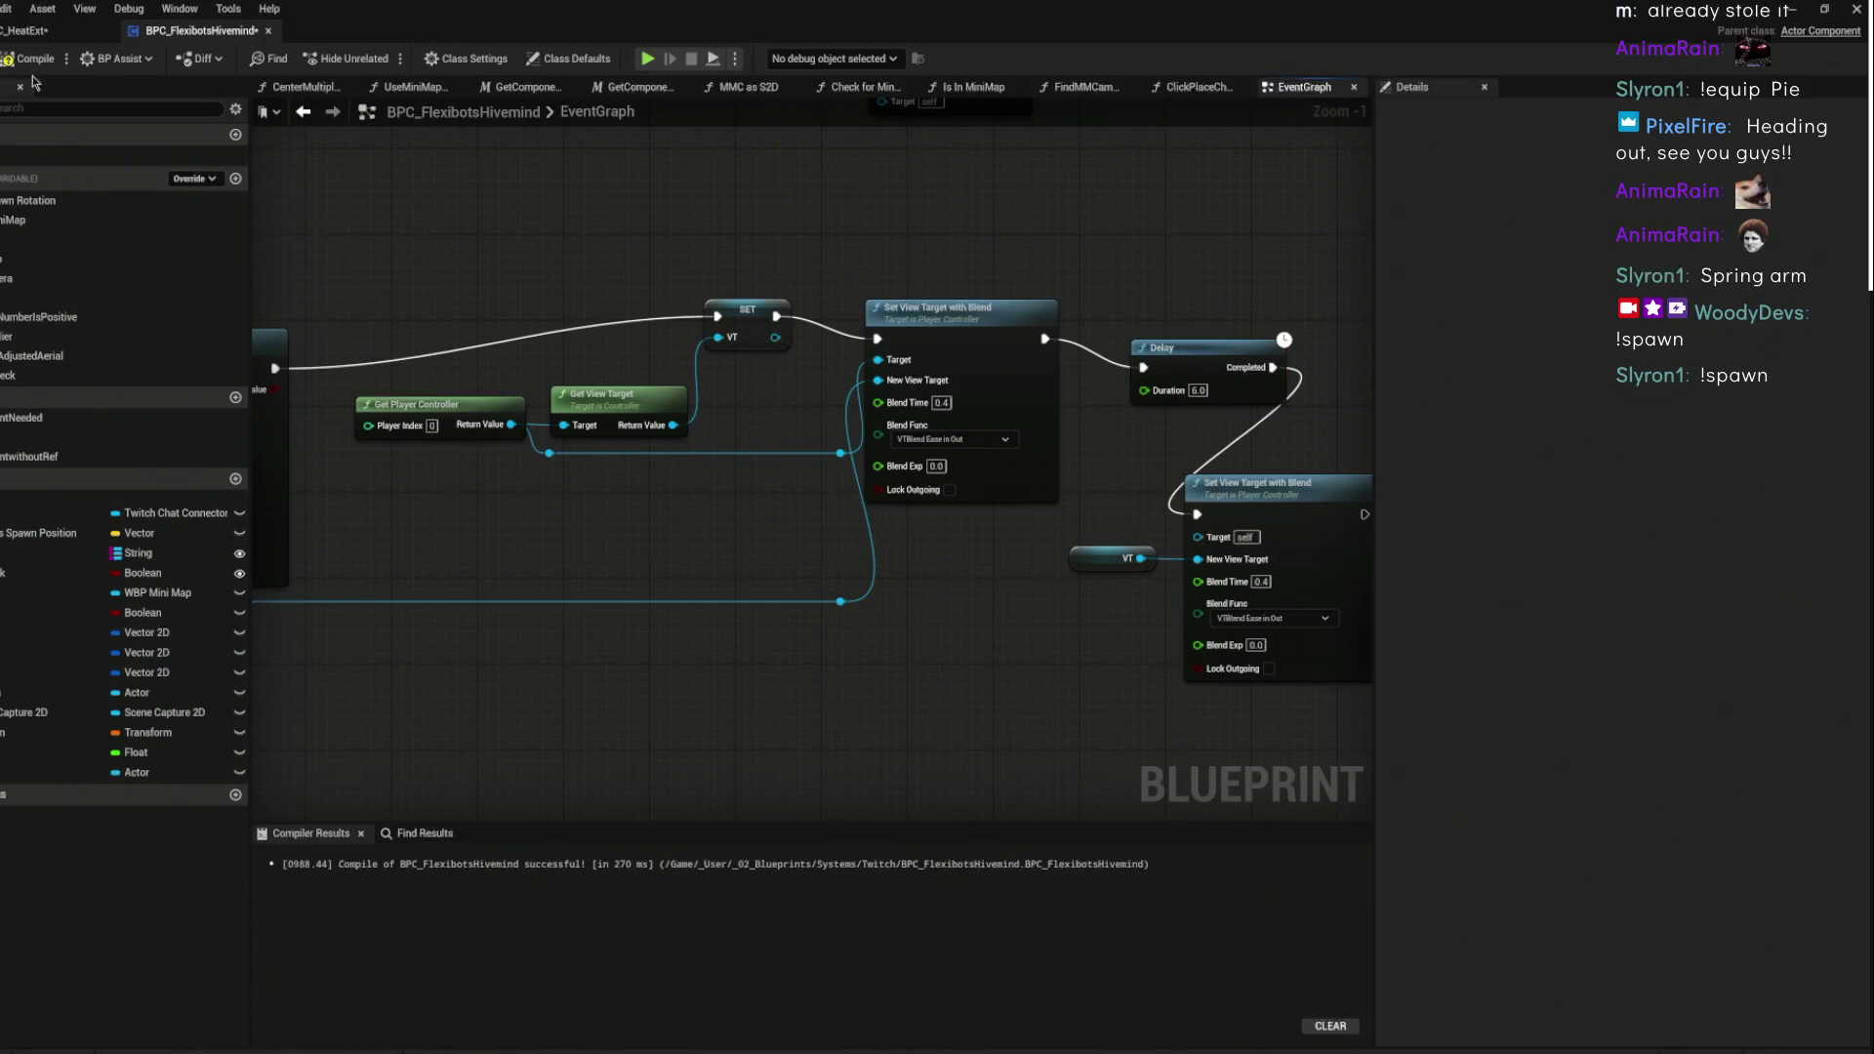
left_click(1192, 391)
type("1")
key("Return")
type("0")
key("Return")
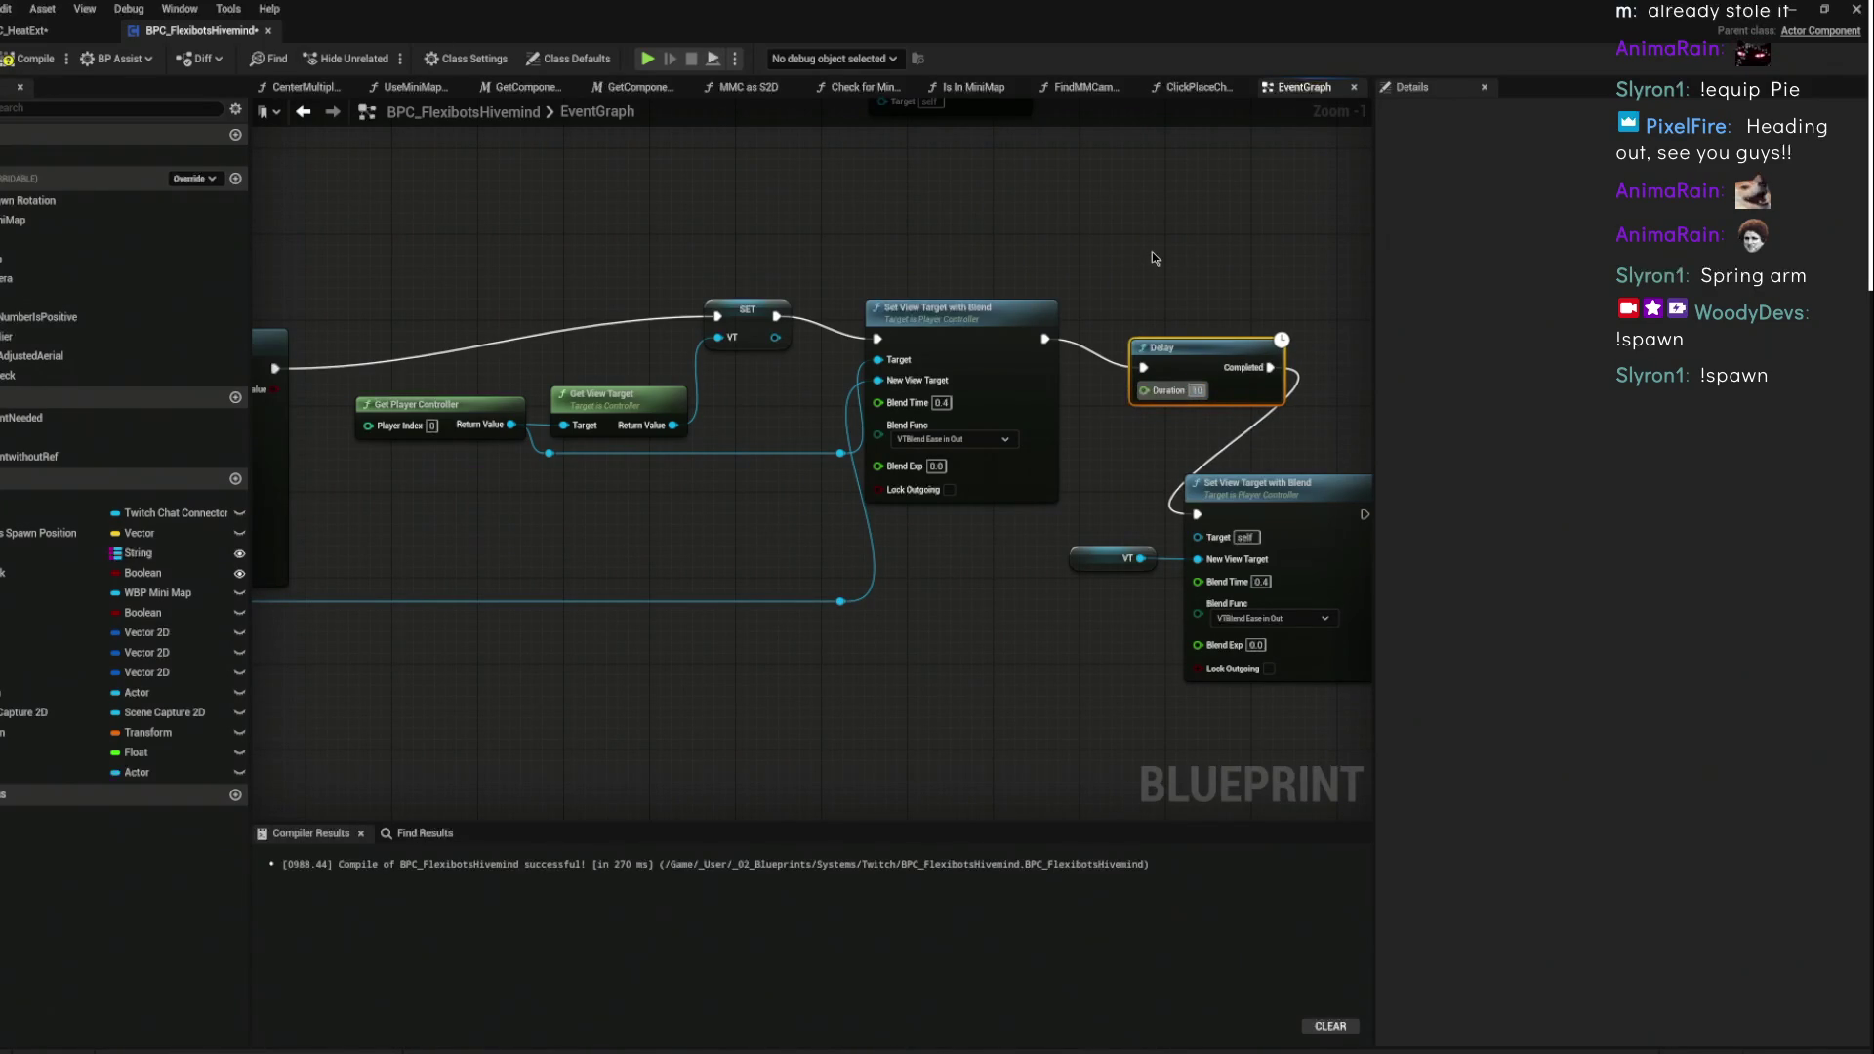
key("Return")
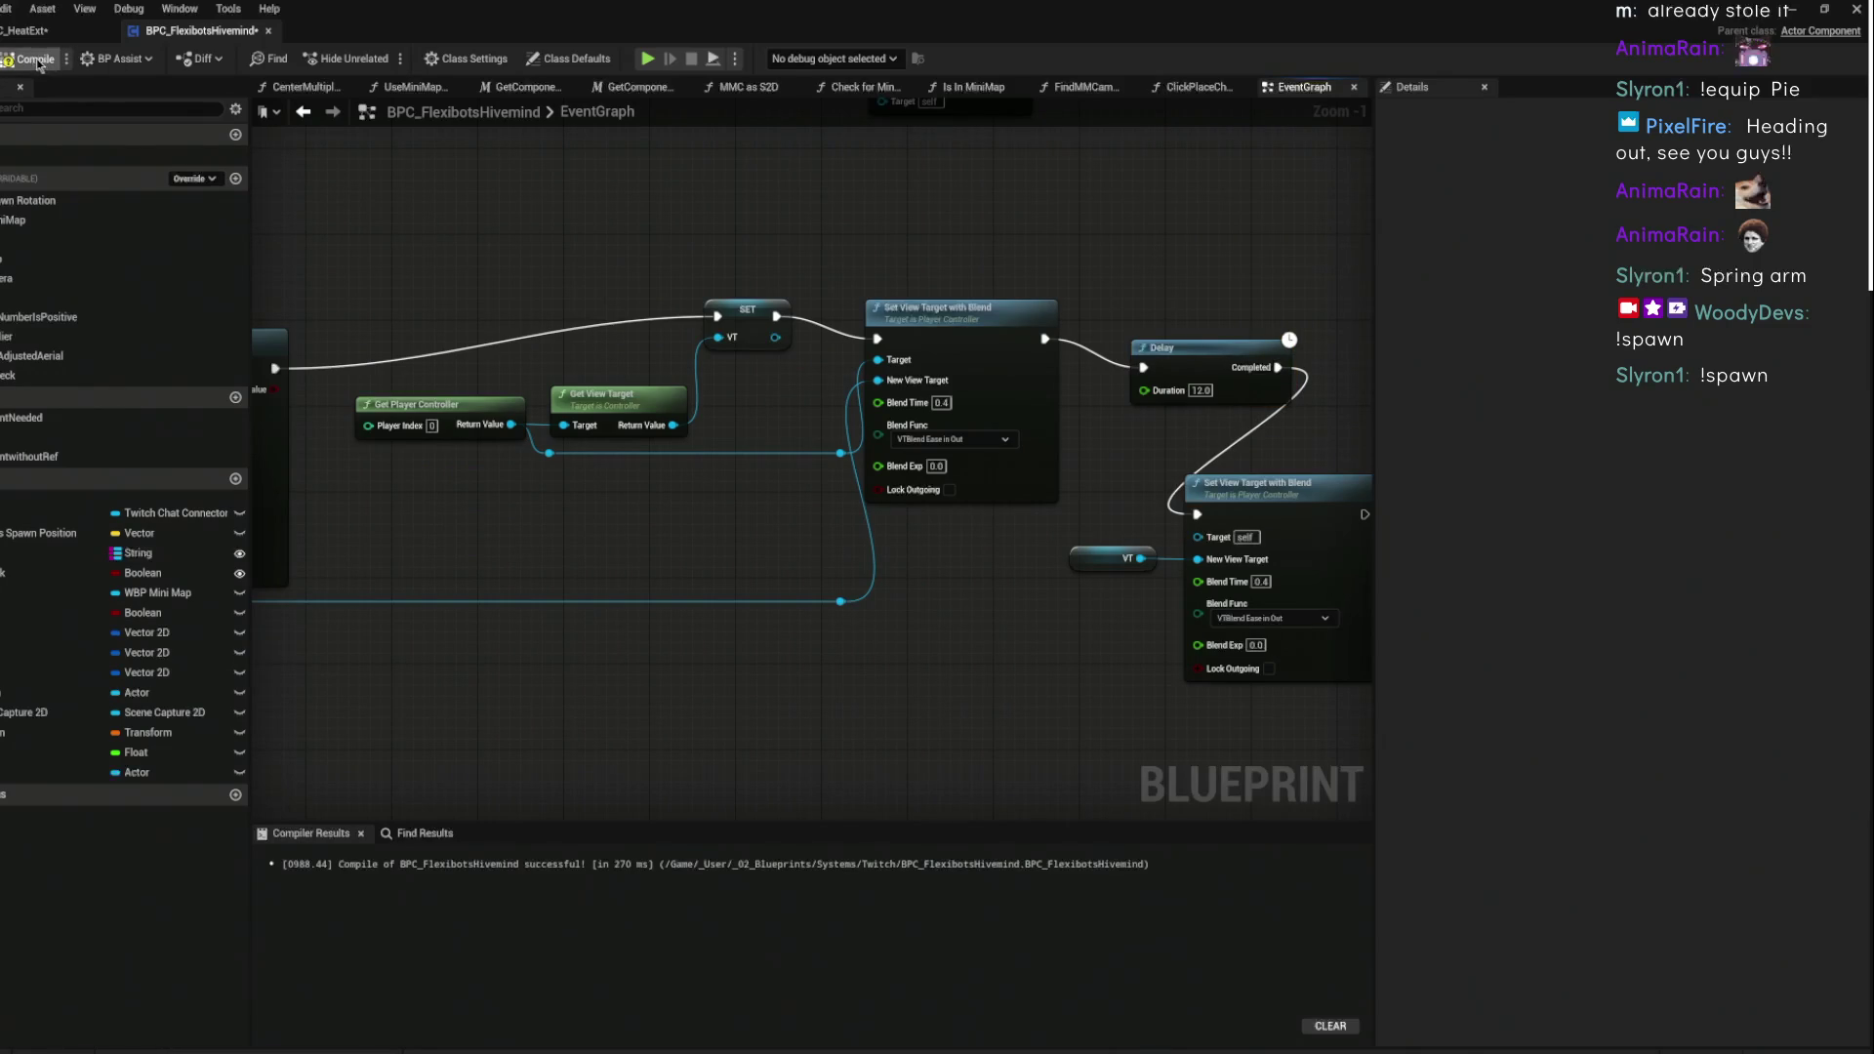
- Connect Get Player Controller to the second blend's Target and recompile the blueprint successfully
left_click(9, 62)
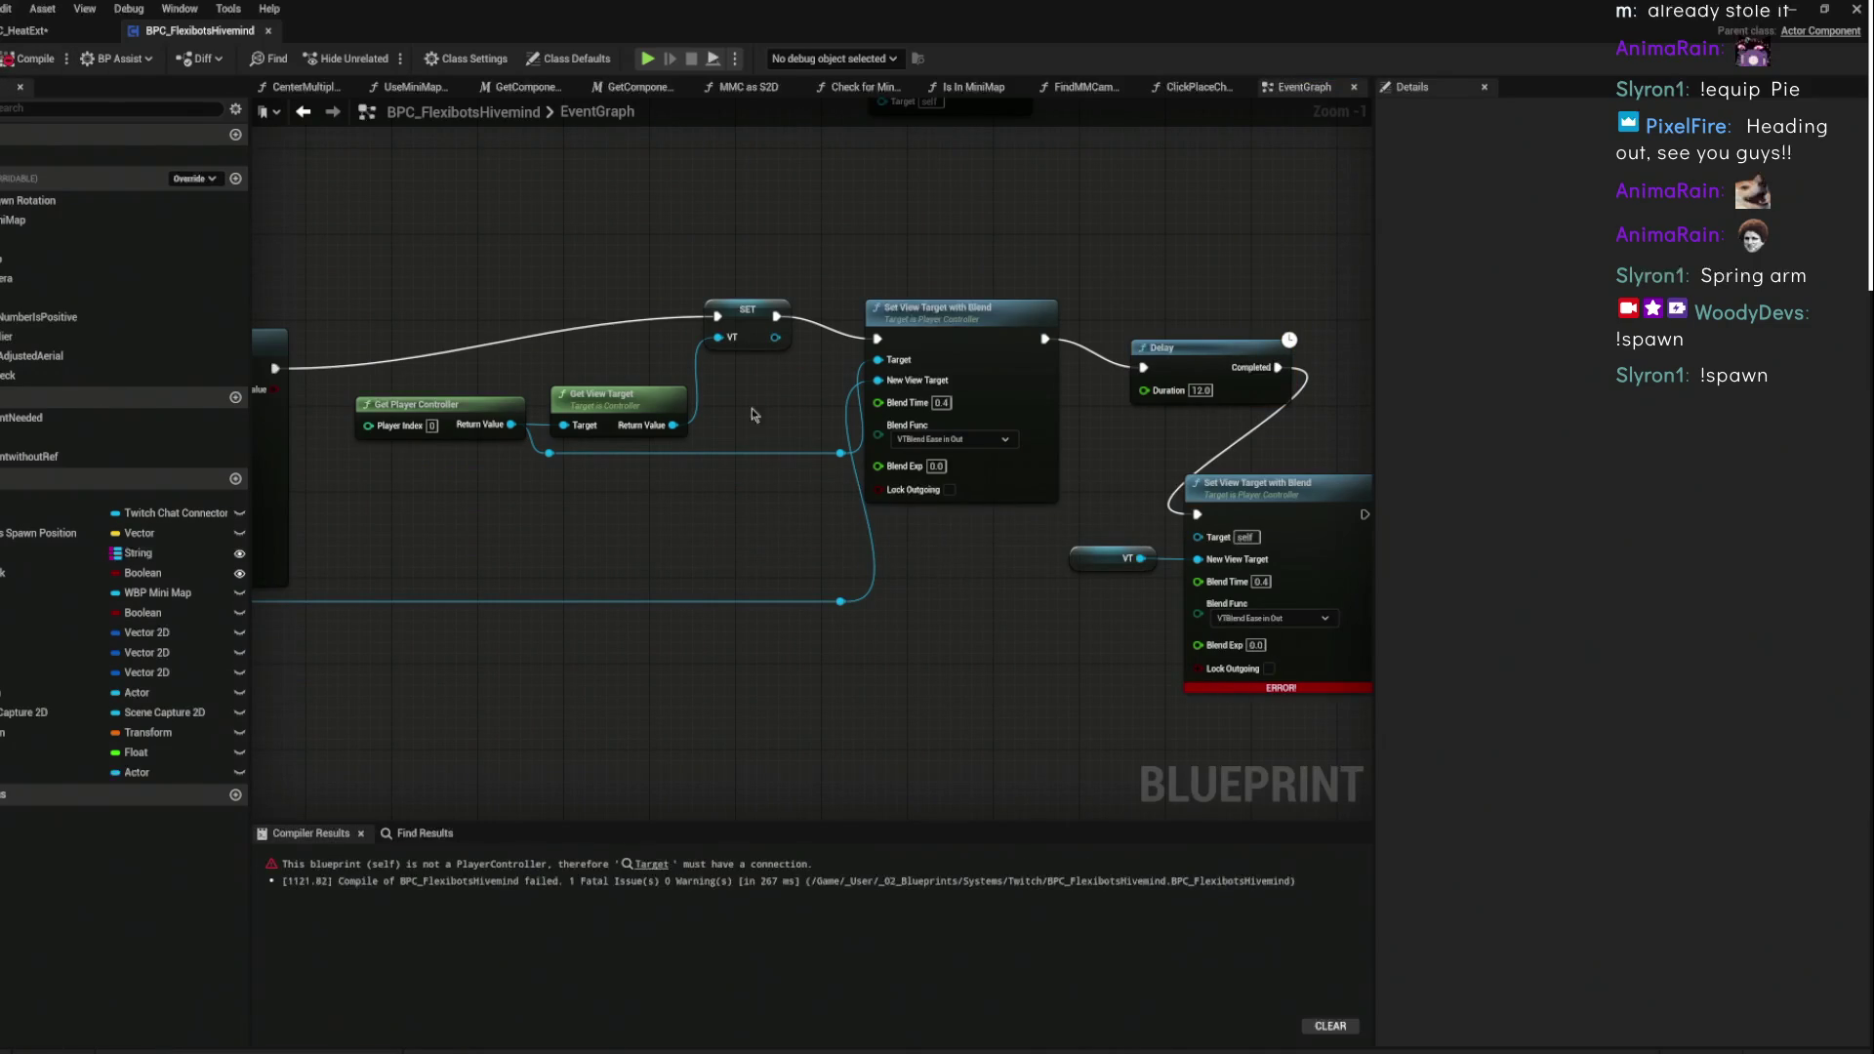
left_click_drag(511, 425, 1197, 535)
left_click(1258, 515)
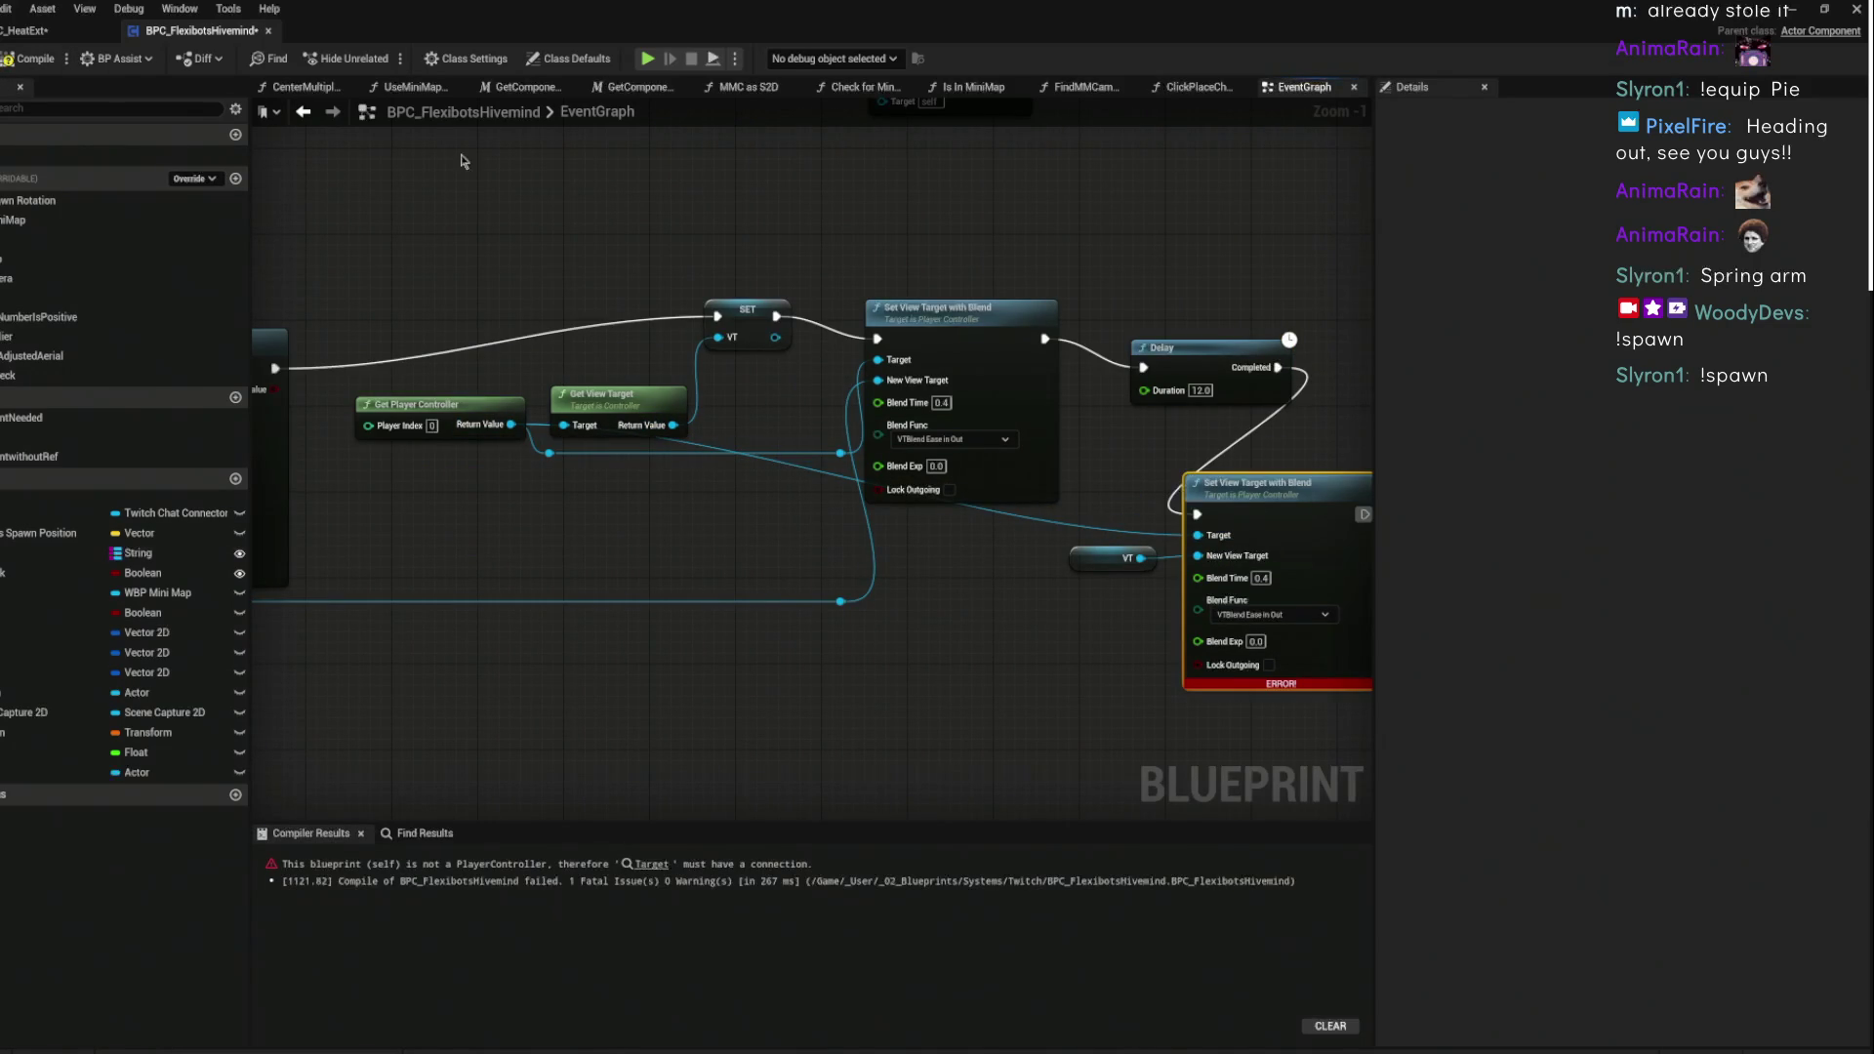
key("F7")
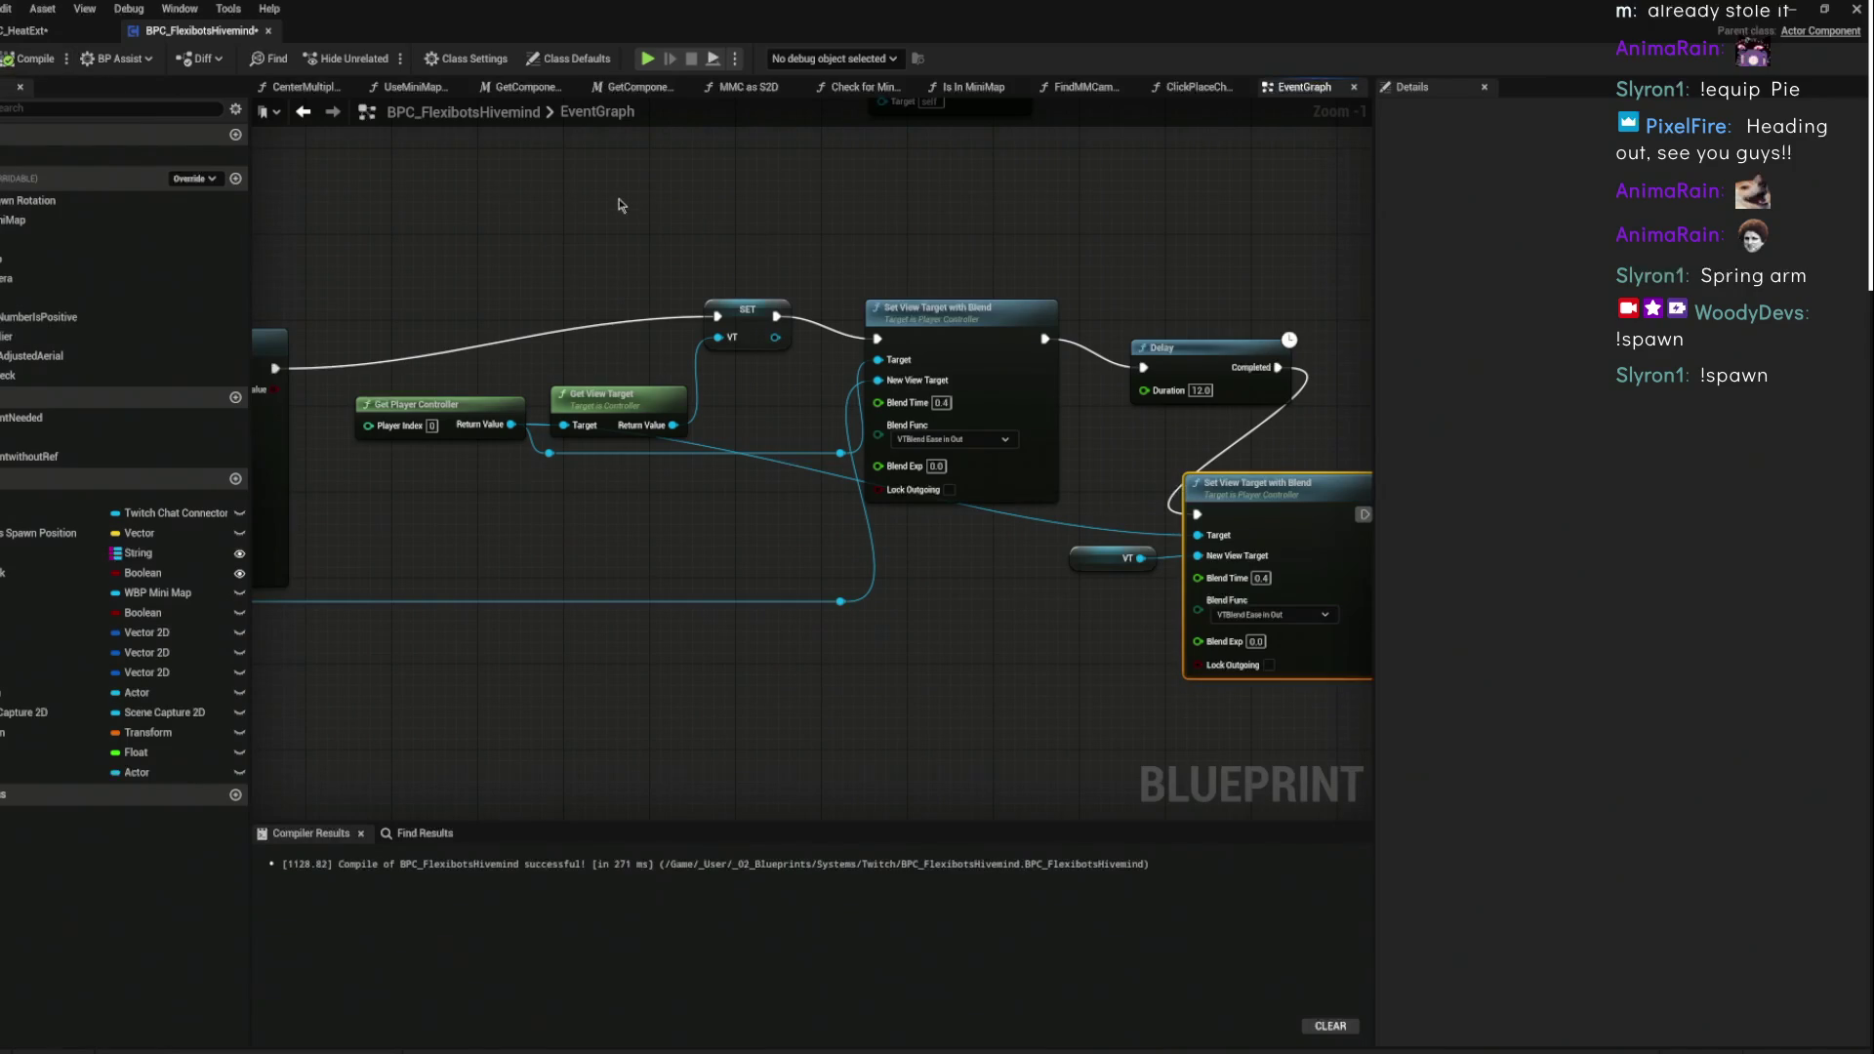
scroll(683, 243, "down", 4)
left_click_drag(479, 235, 451, 244)
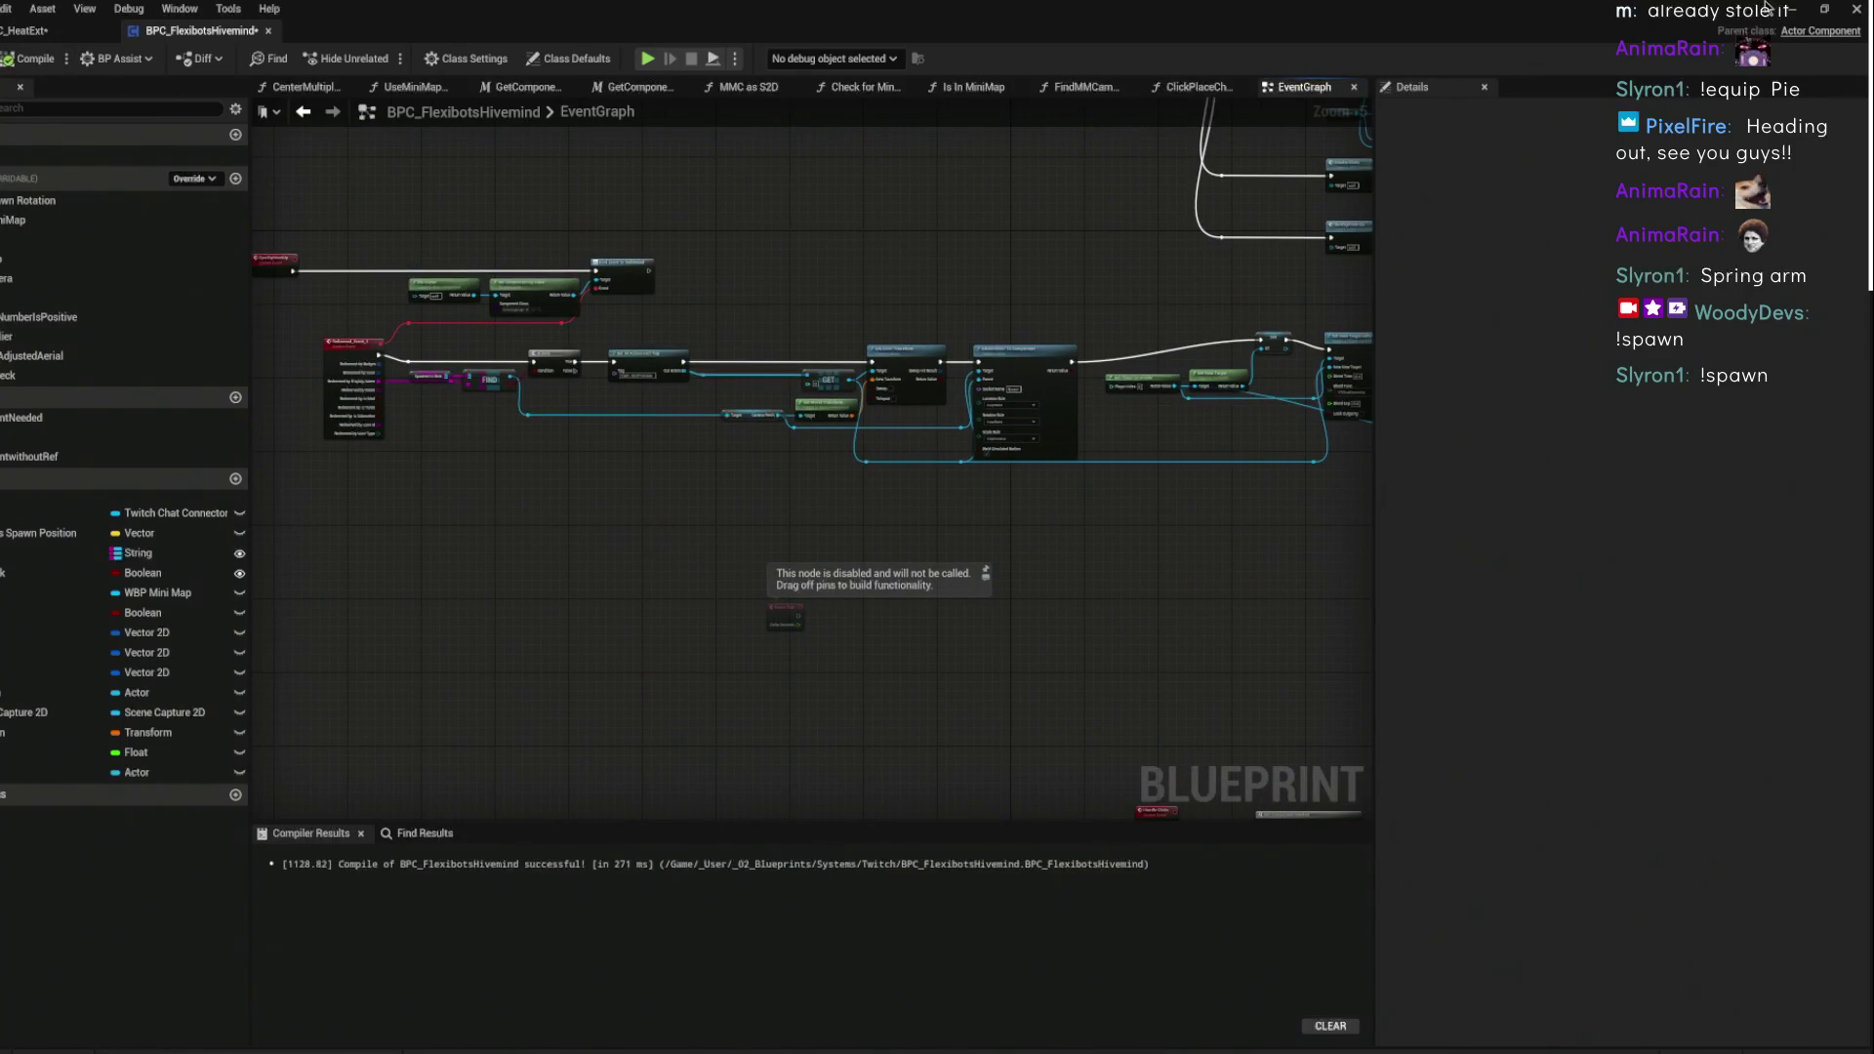
left_click(1780, 12)
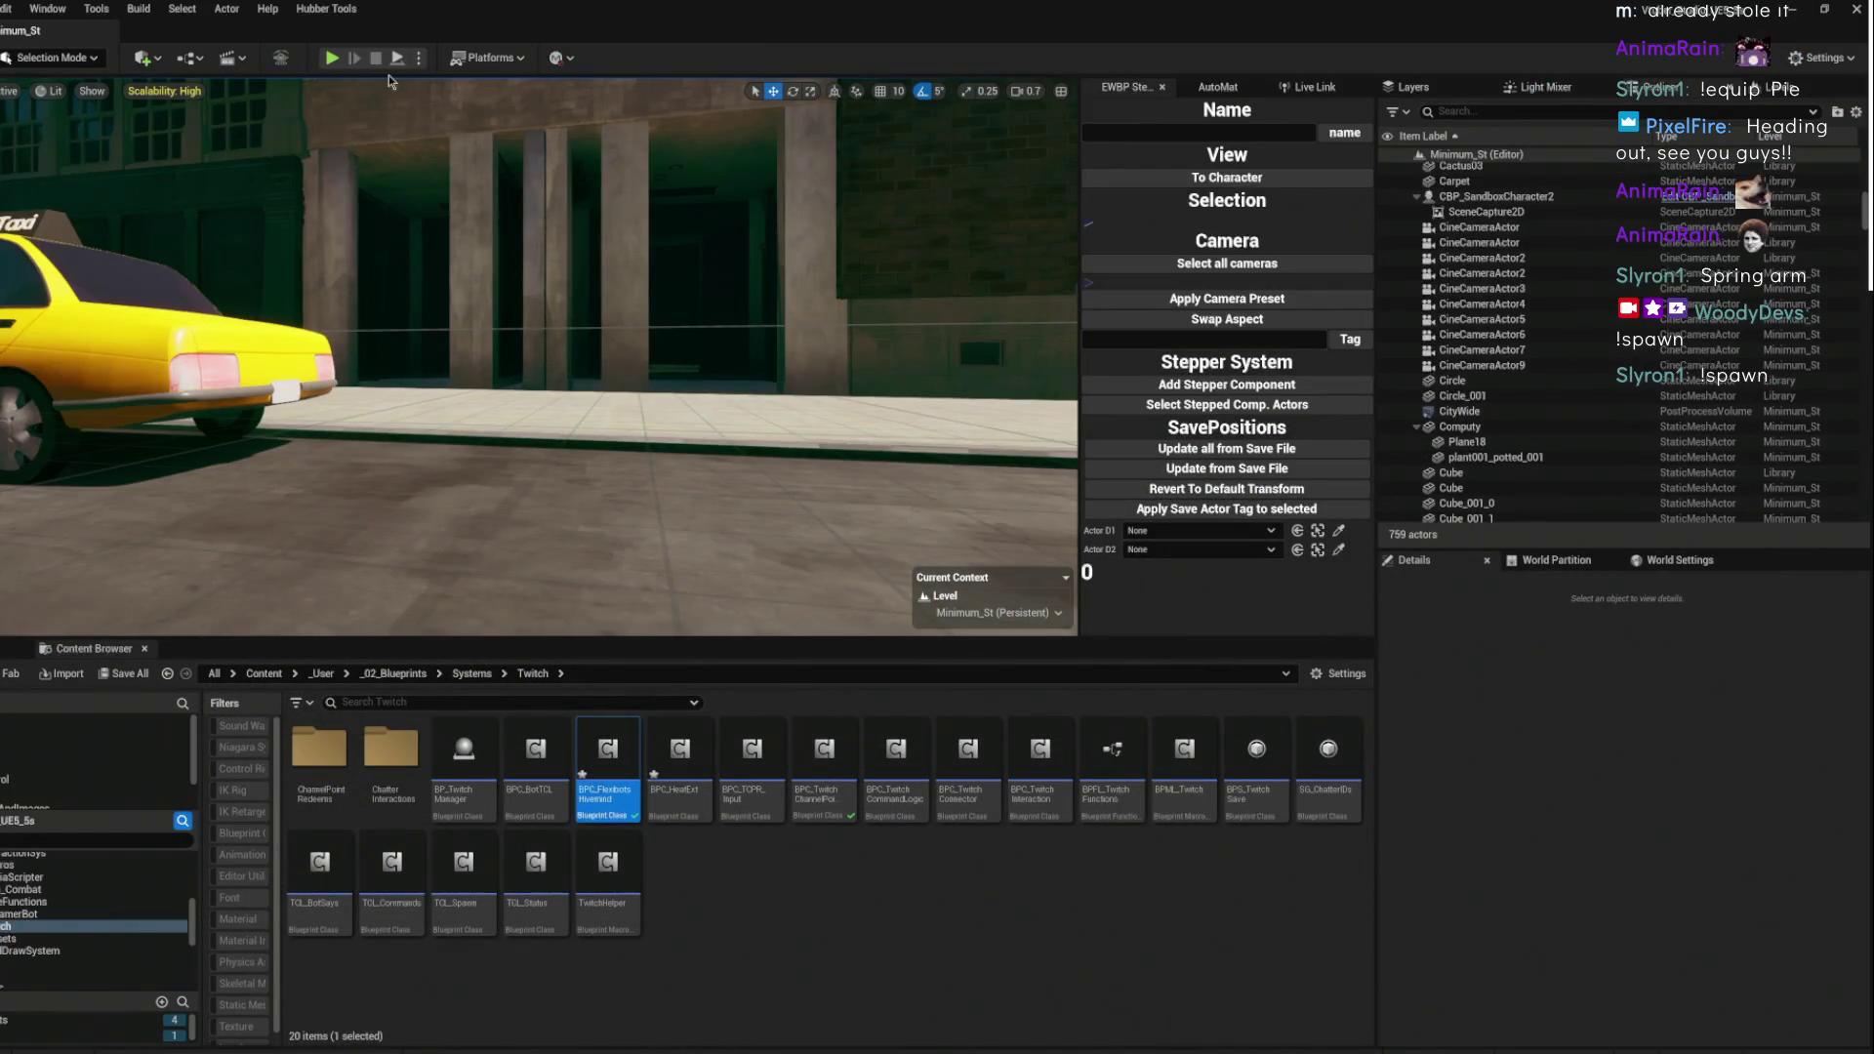
- Stop play mode and open the FlexiBot robot's BP_FlexiBot blueprint
left_click(374, 58)
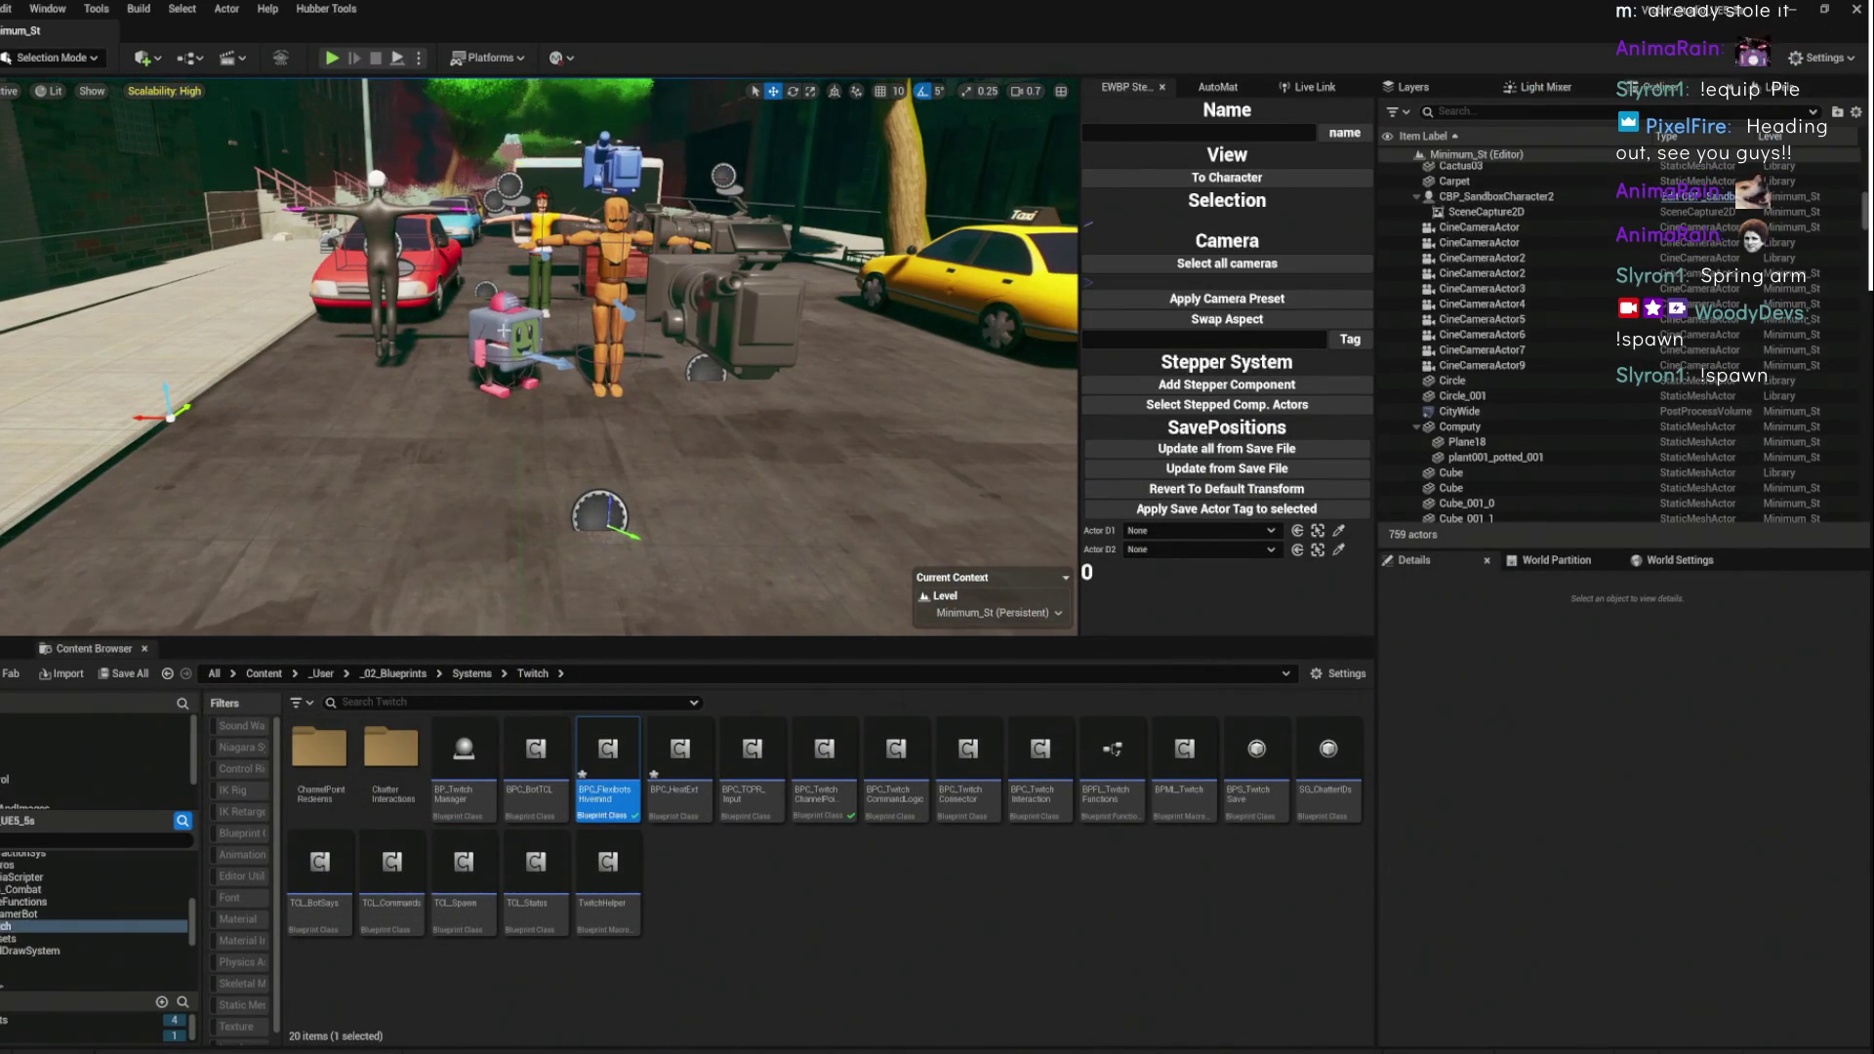
left_click(506, 336)
key("ctrl+b")
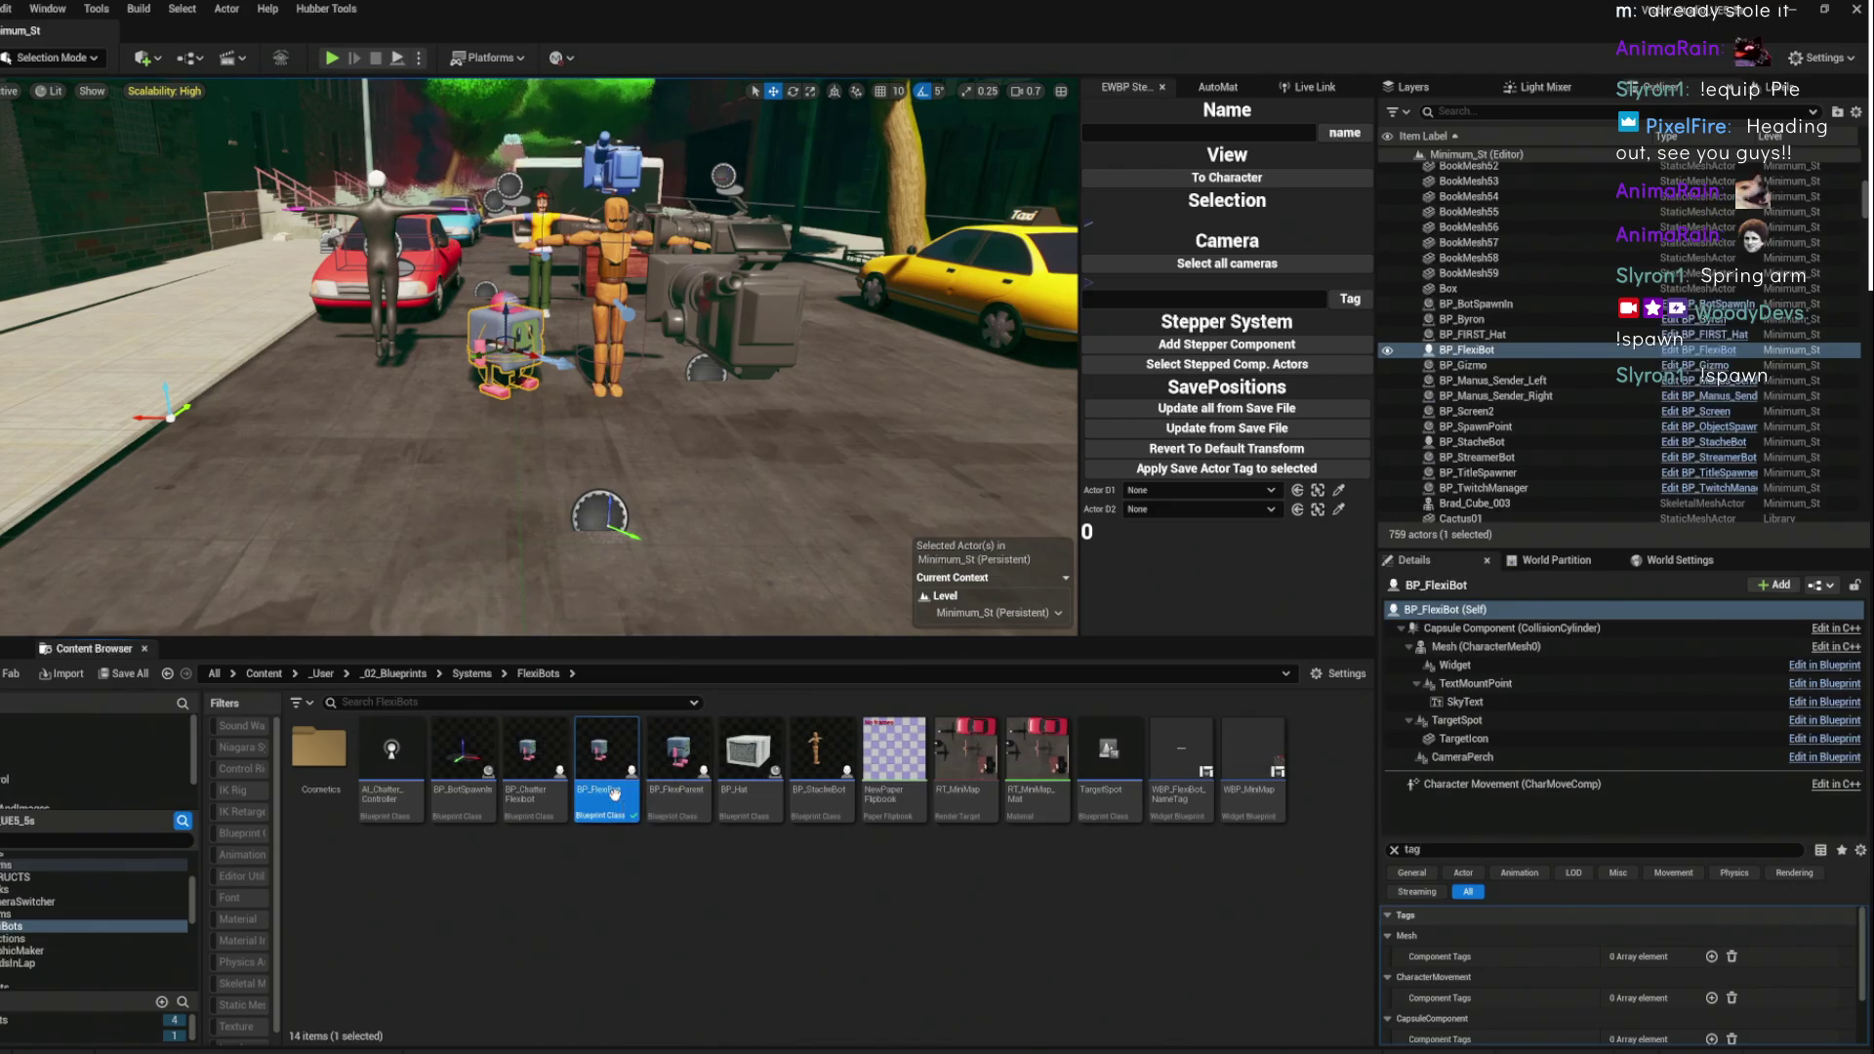
double_click(612, 793)
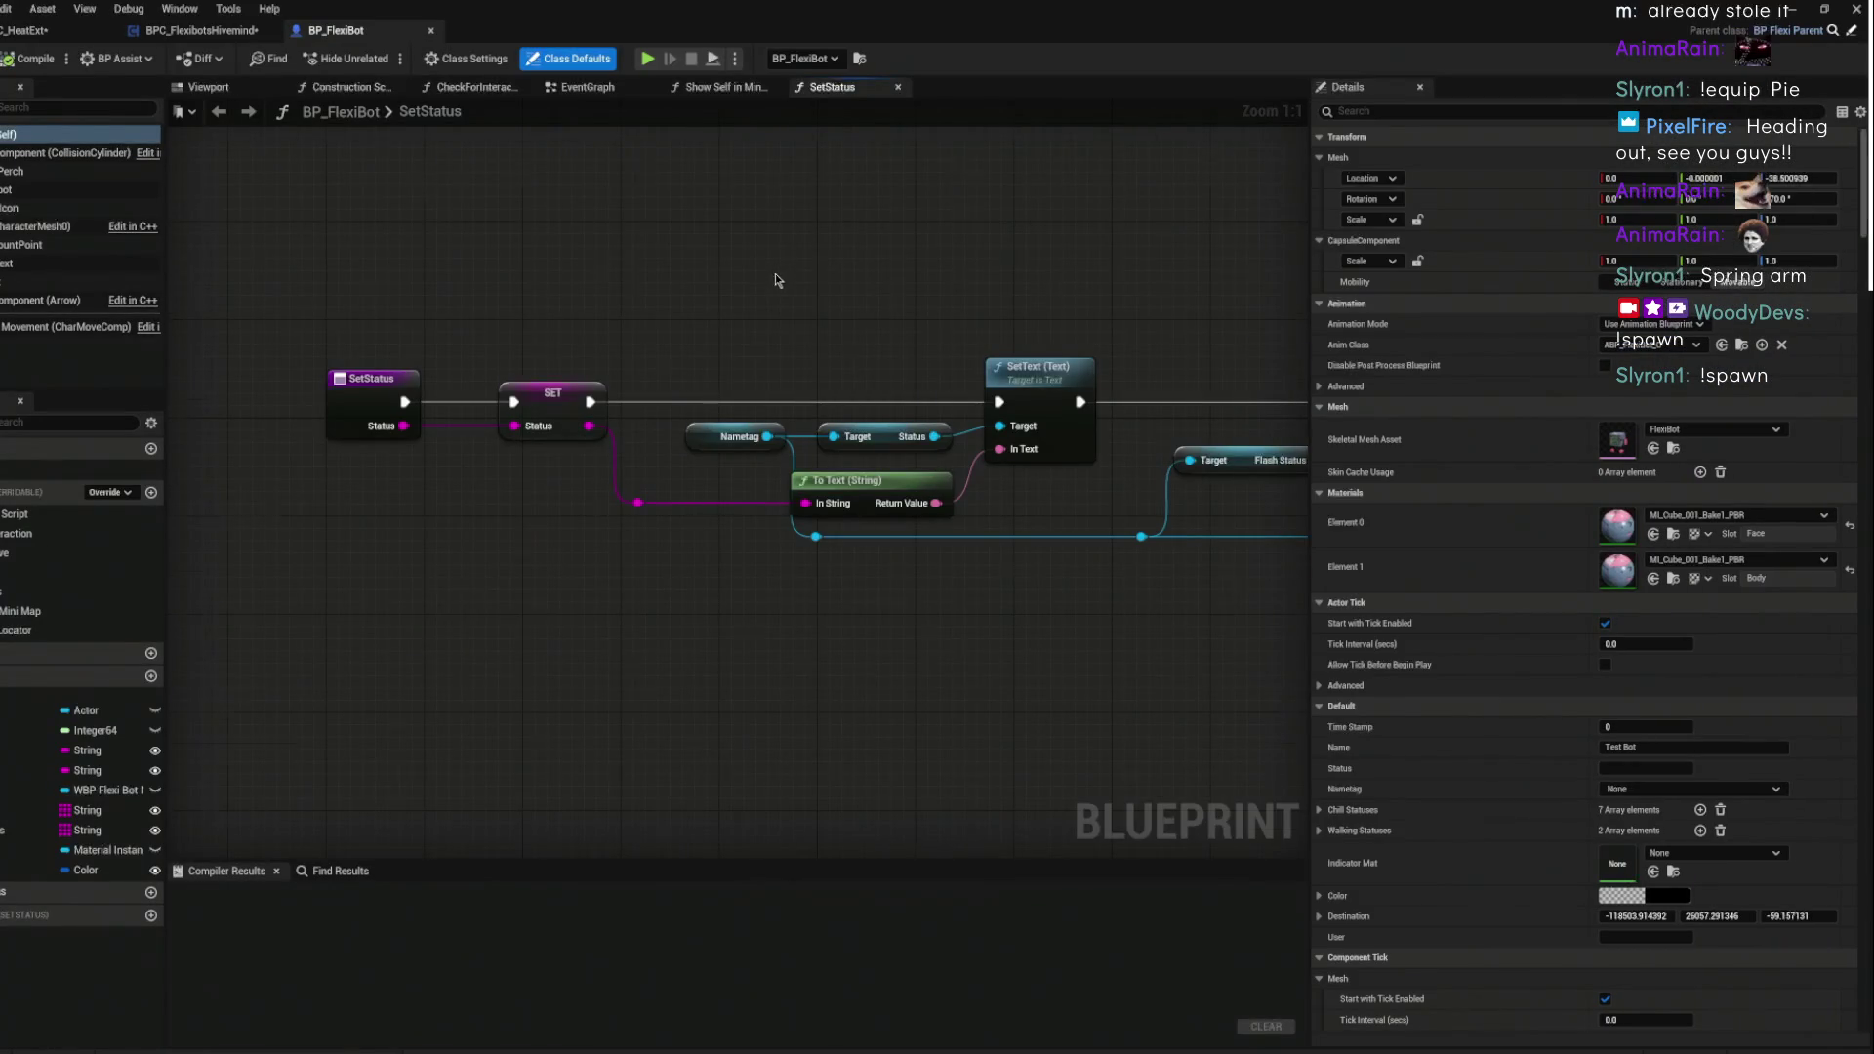
- Look over the SetStatus graph and BPC_HeatExt before returning to BP_FlexiBot
scroll(830, 263, "down", 3)
scroll(742, 449, "down", 1)
scroll(717, 521, "up", 1)
left_click_drag(690, 472, 861, 274)
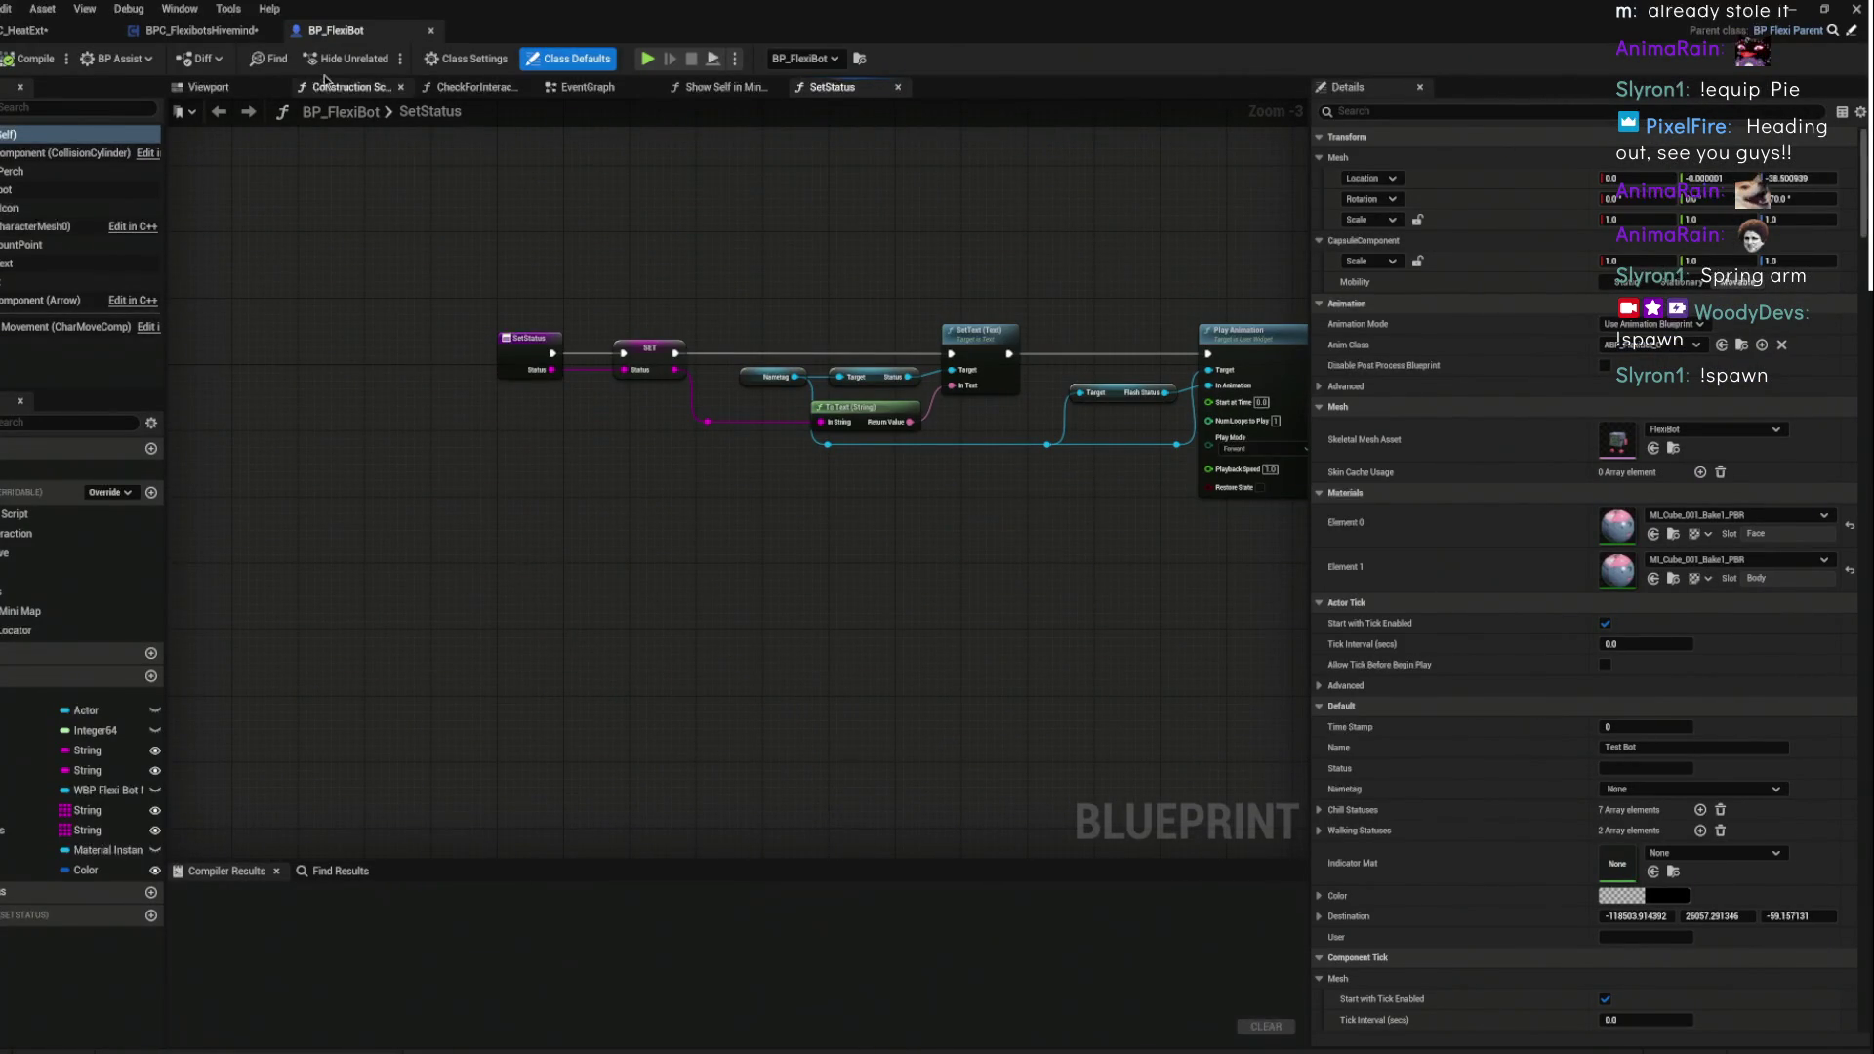
mouse_move(721, 241)
left_mouse_down()
mouse_move(266, 220)
mouse_move(796, 257)
left_mouse_up()
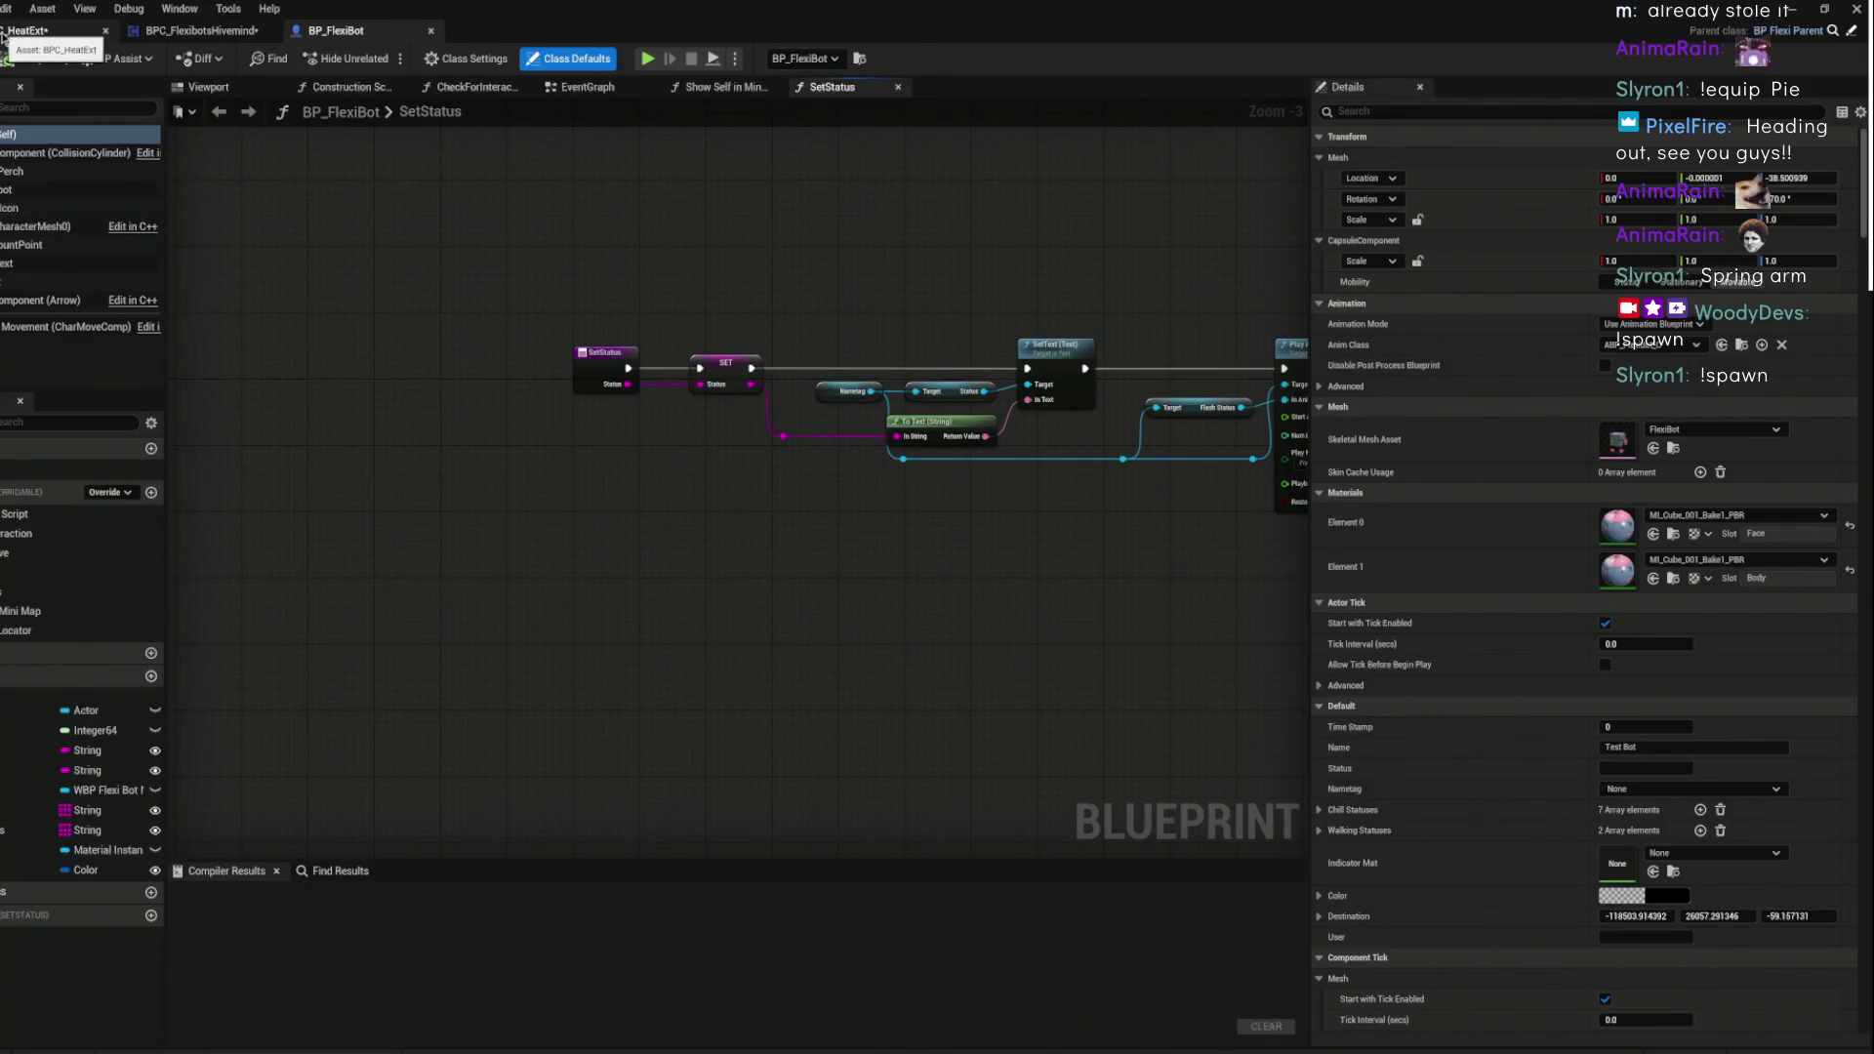
left_click(115, 33)
left_click(336, 31)
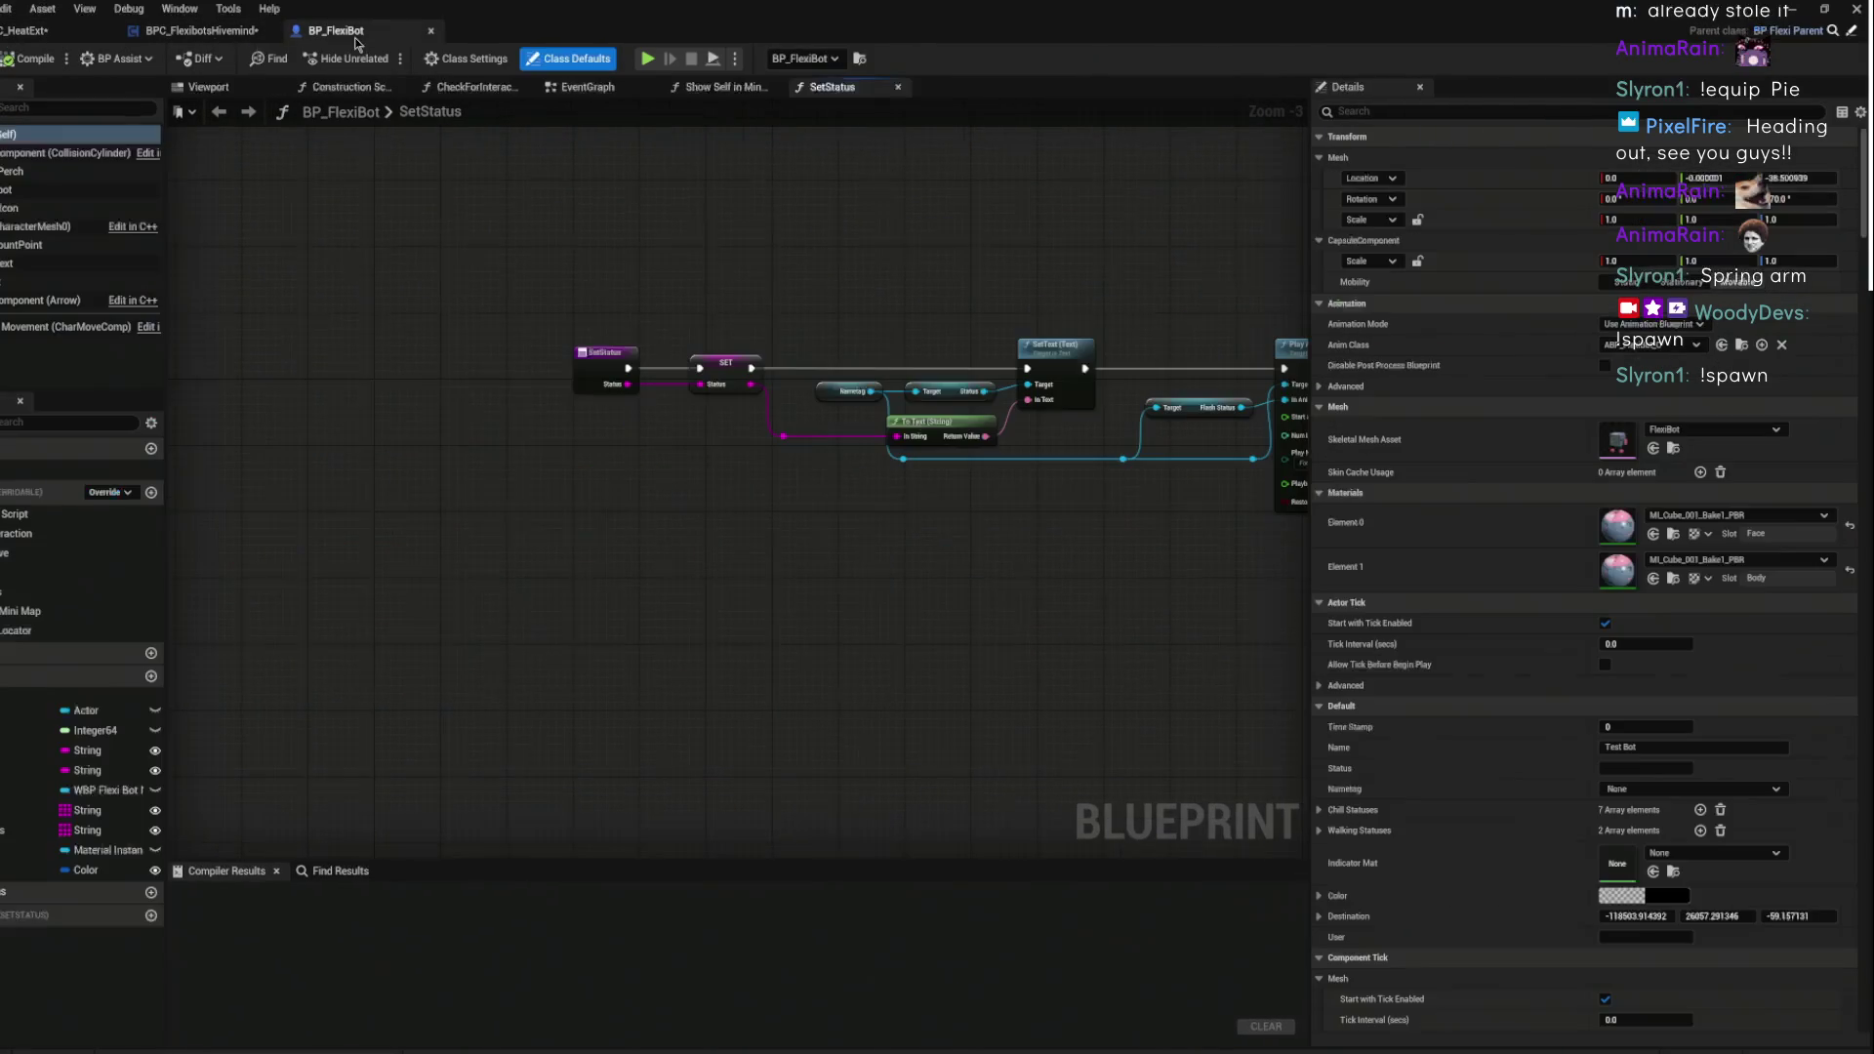
- Set the Perch component's Y rotation to -5.0 in the Viewport and compile BP_FlexiBot
left_click(256, 89)
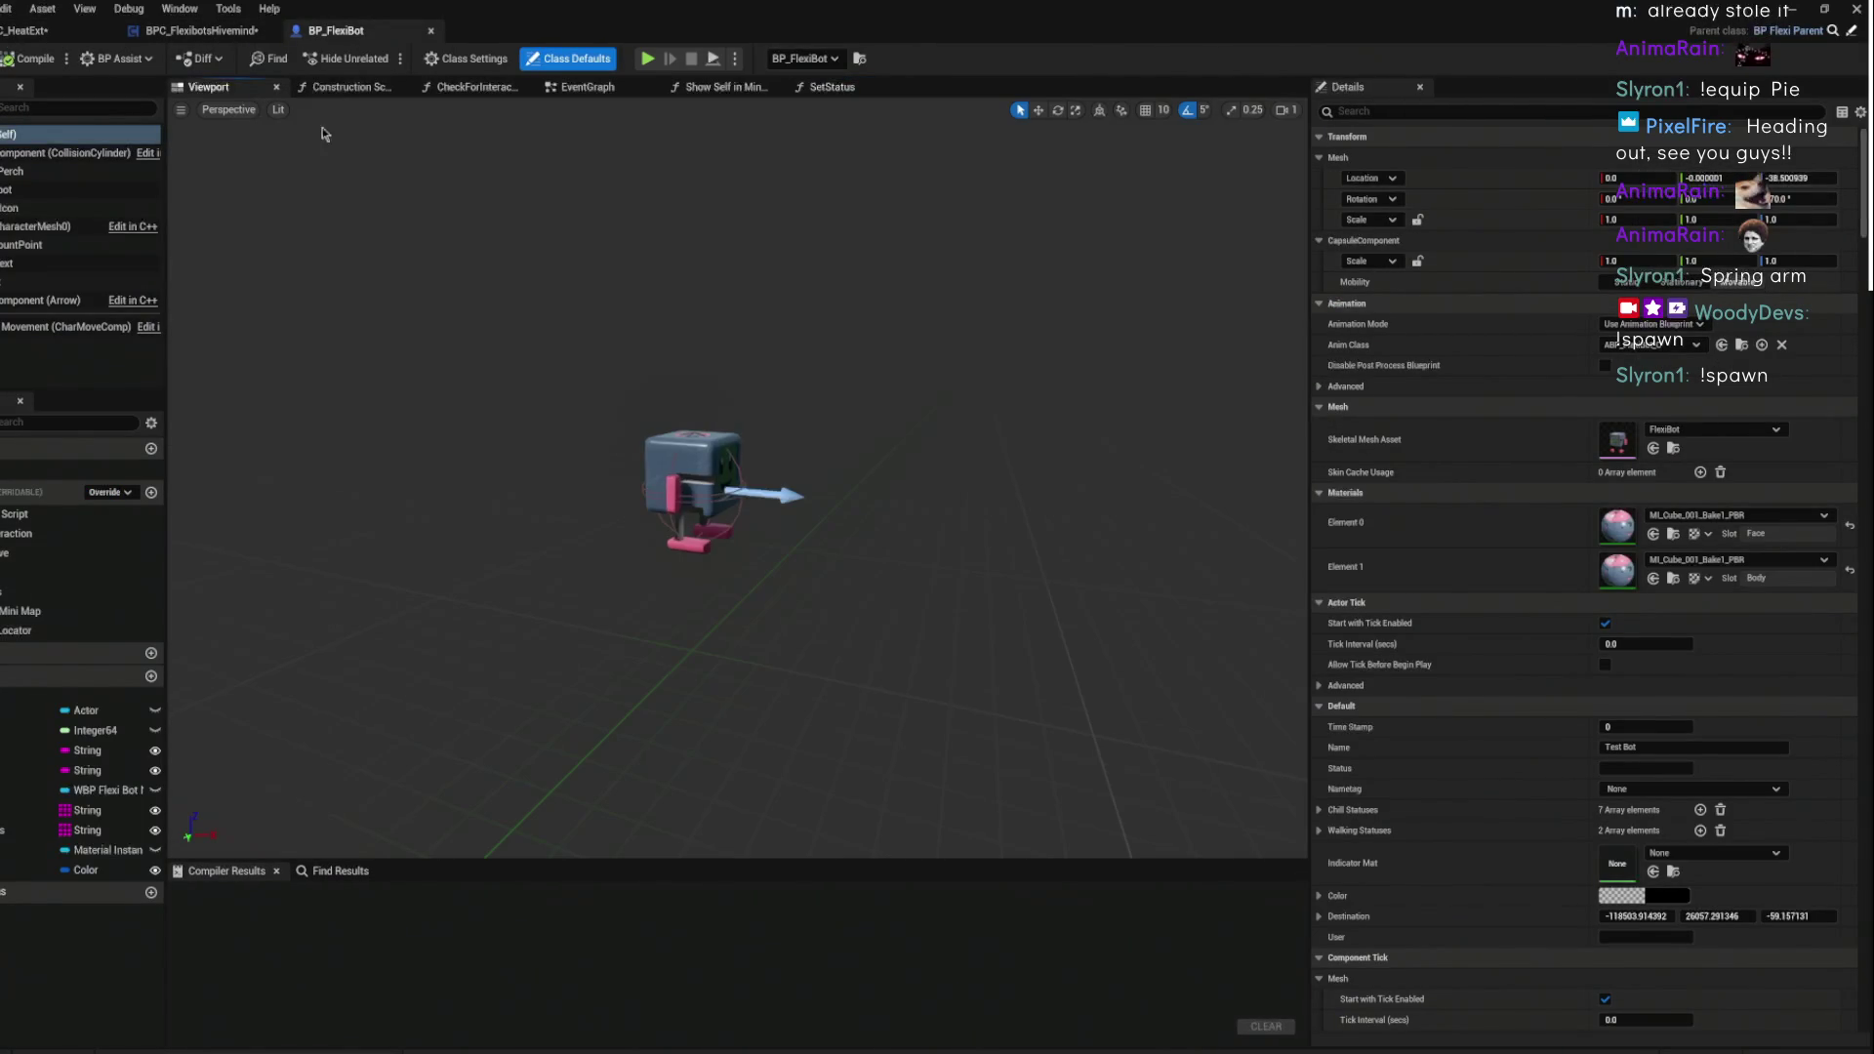
left_click(39, 171)
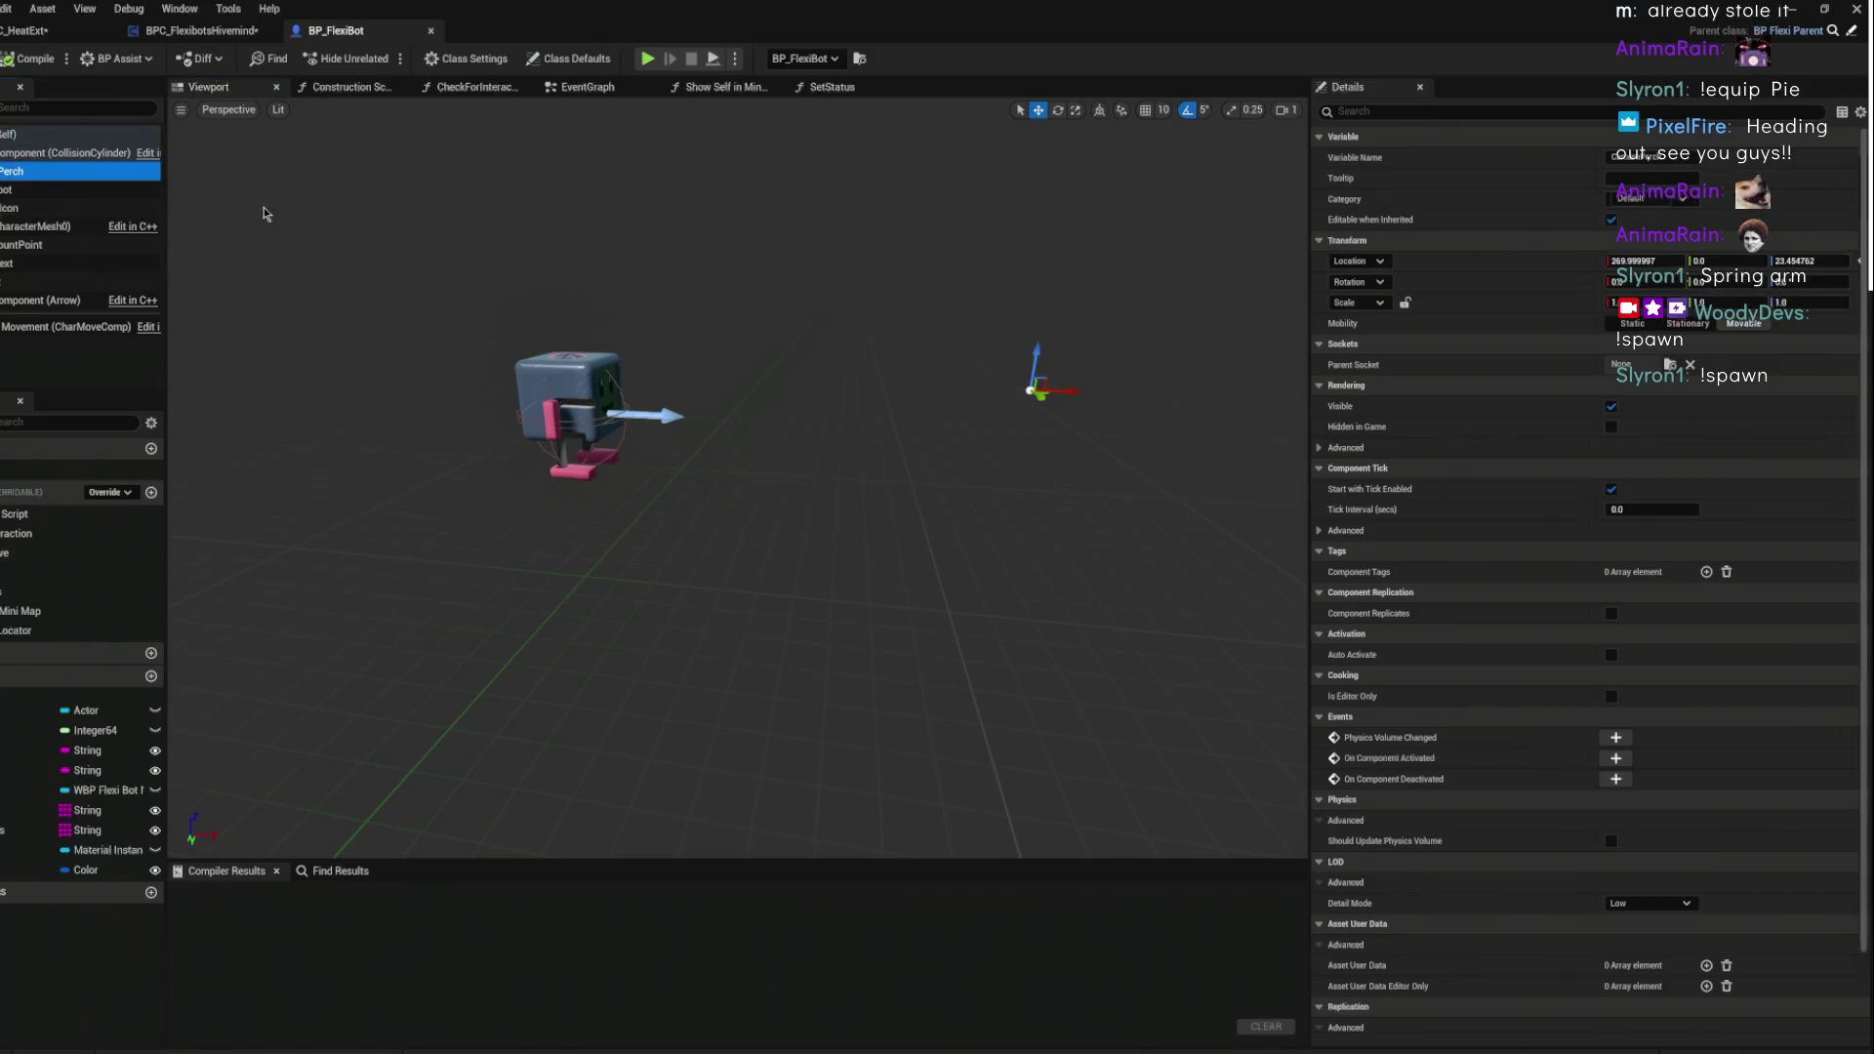
left_click_drag(831, 277, 878, 288)
left_click(1796, 282)
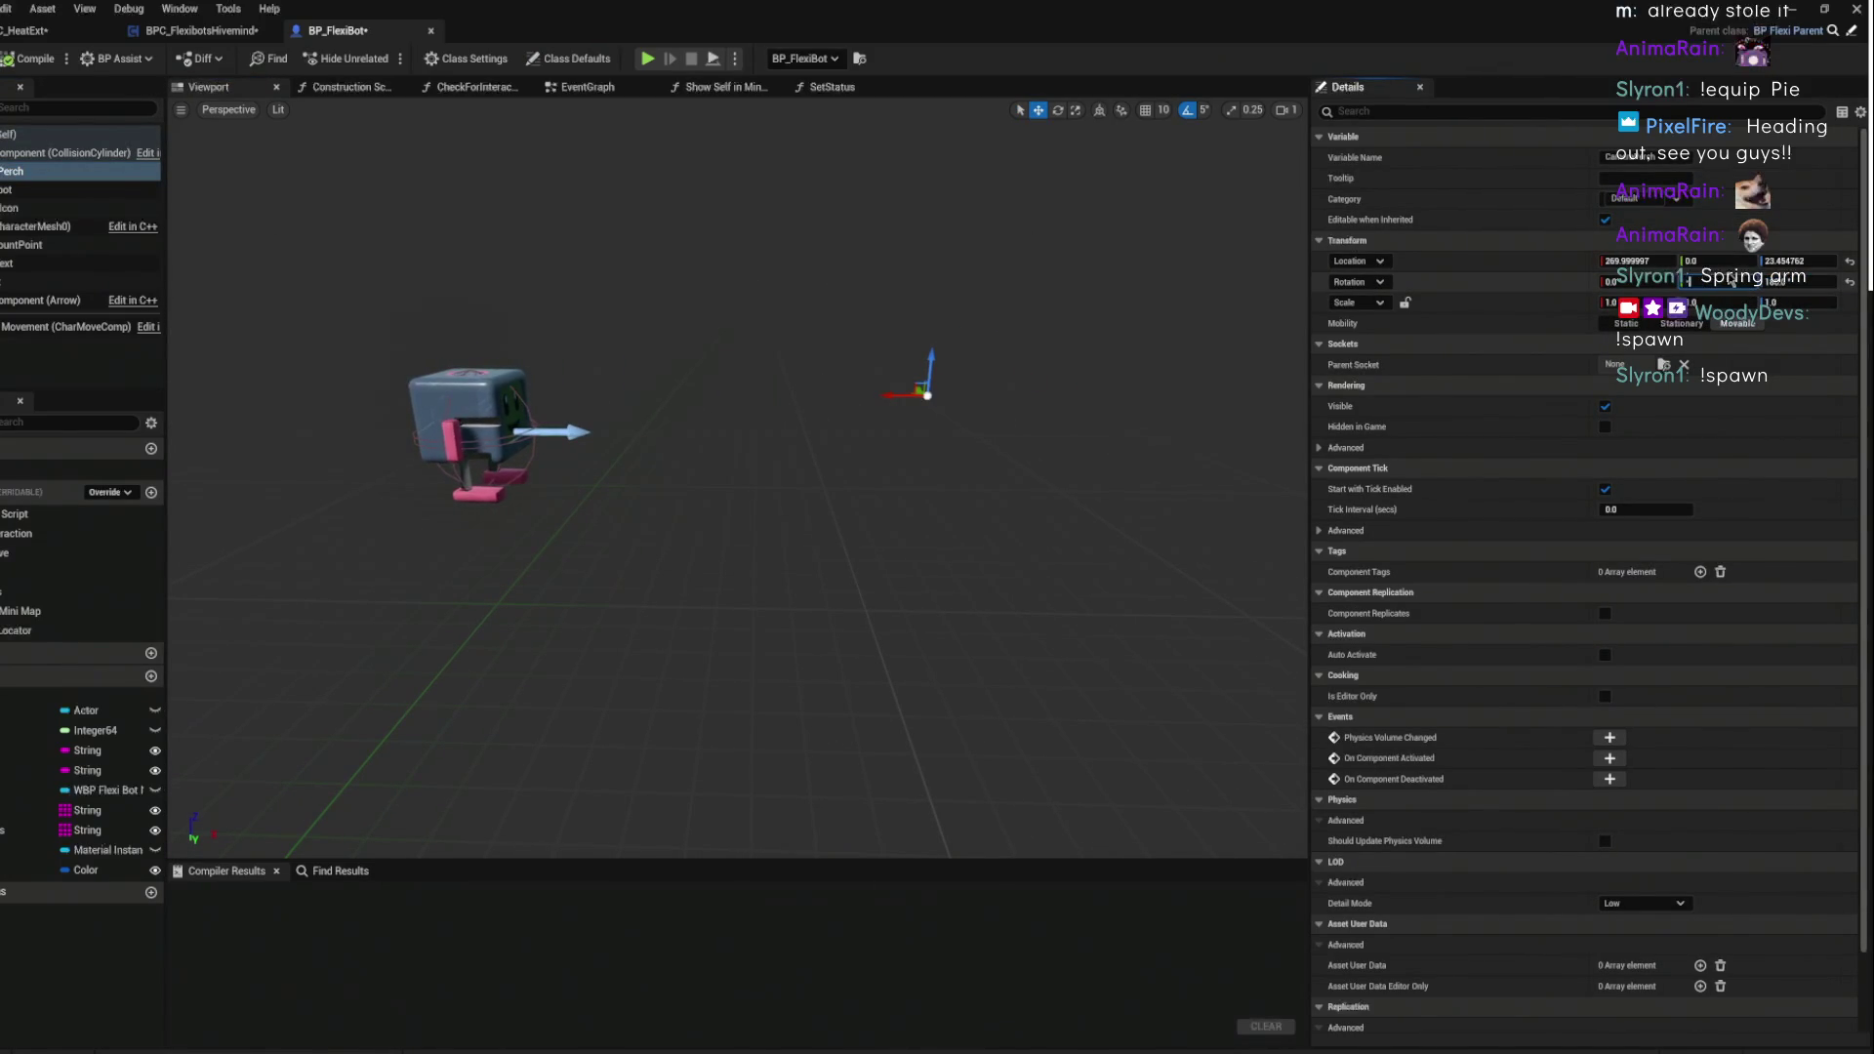
type("-5")
key("Return")
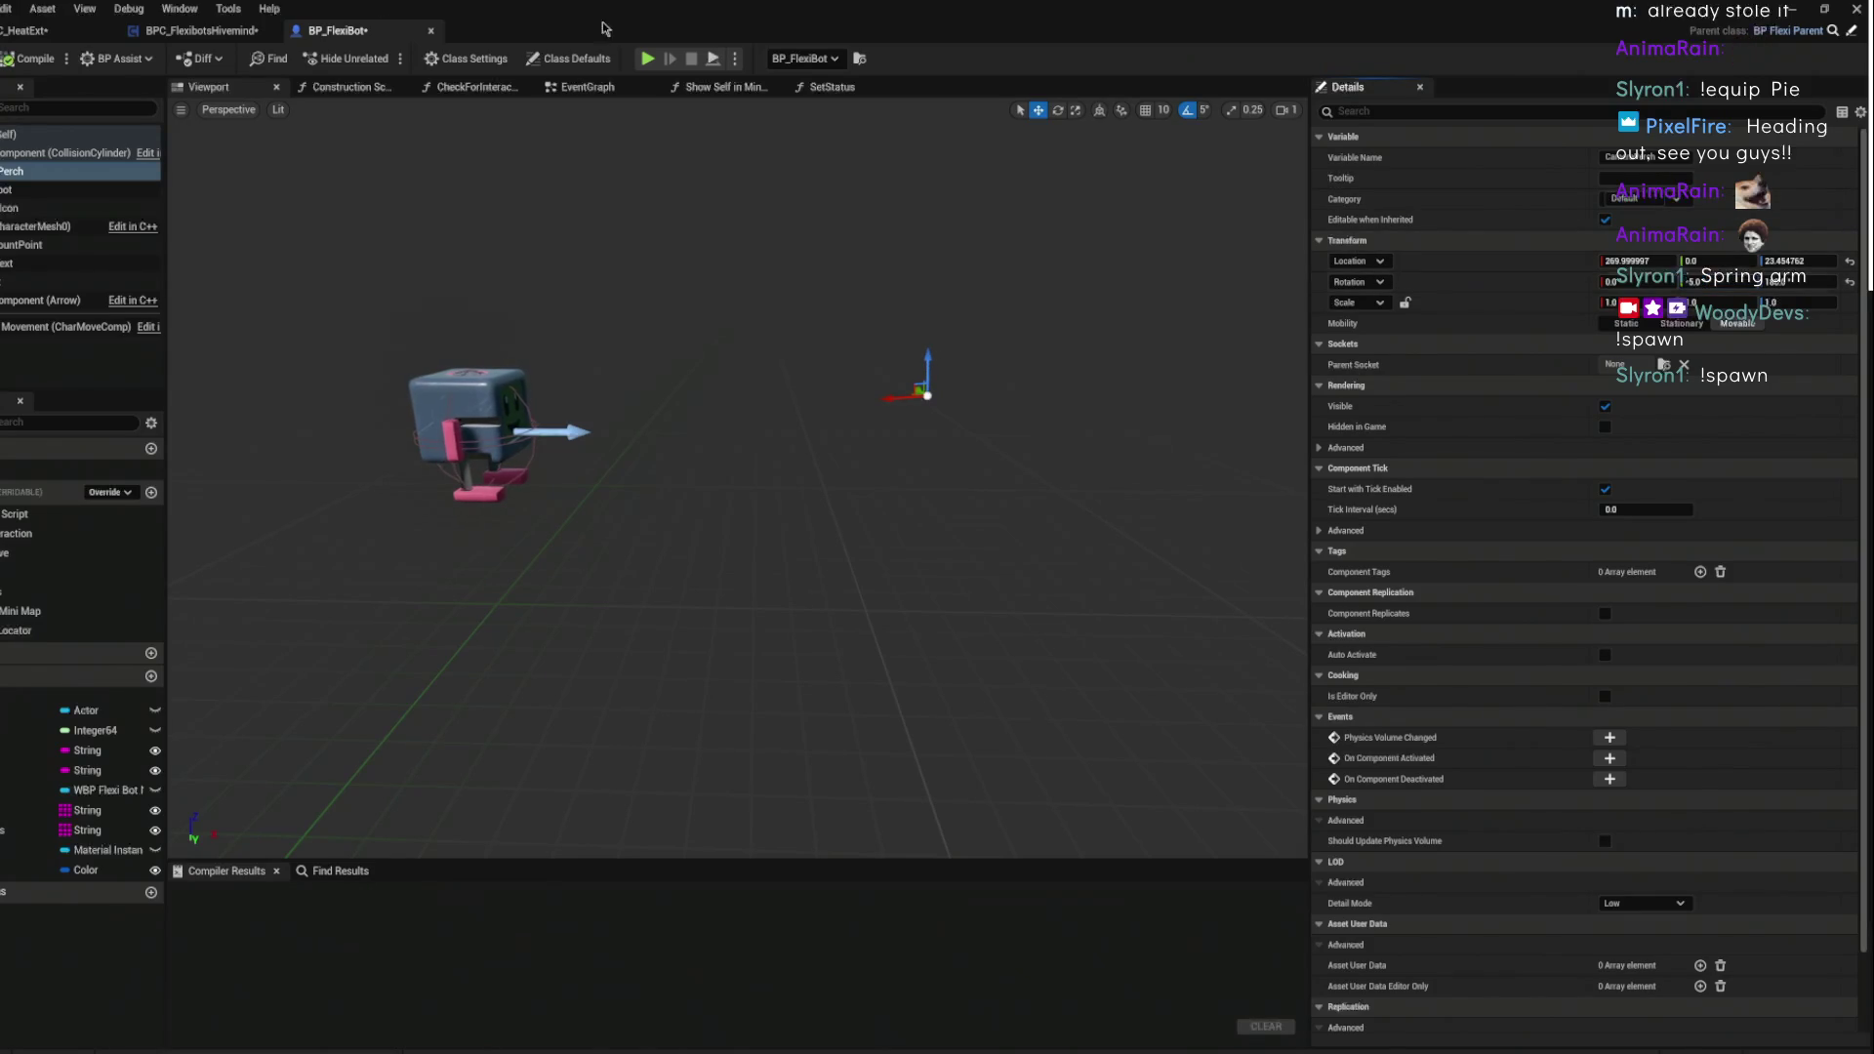
left_click(7, 62)
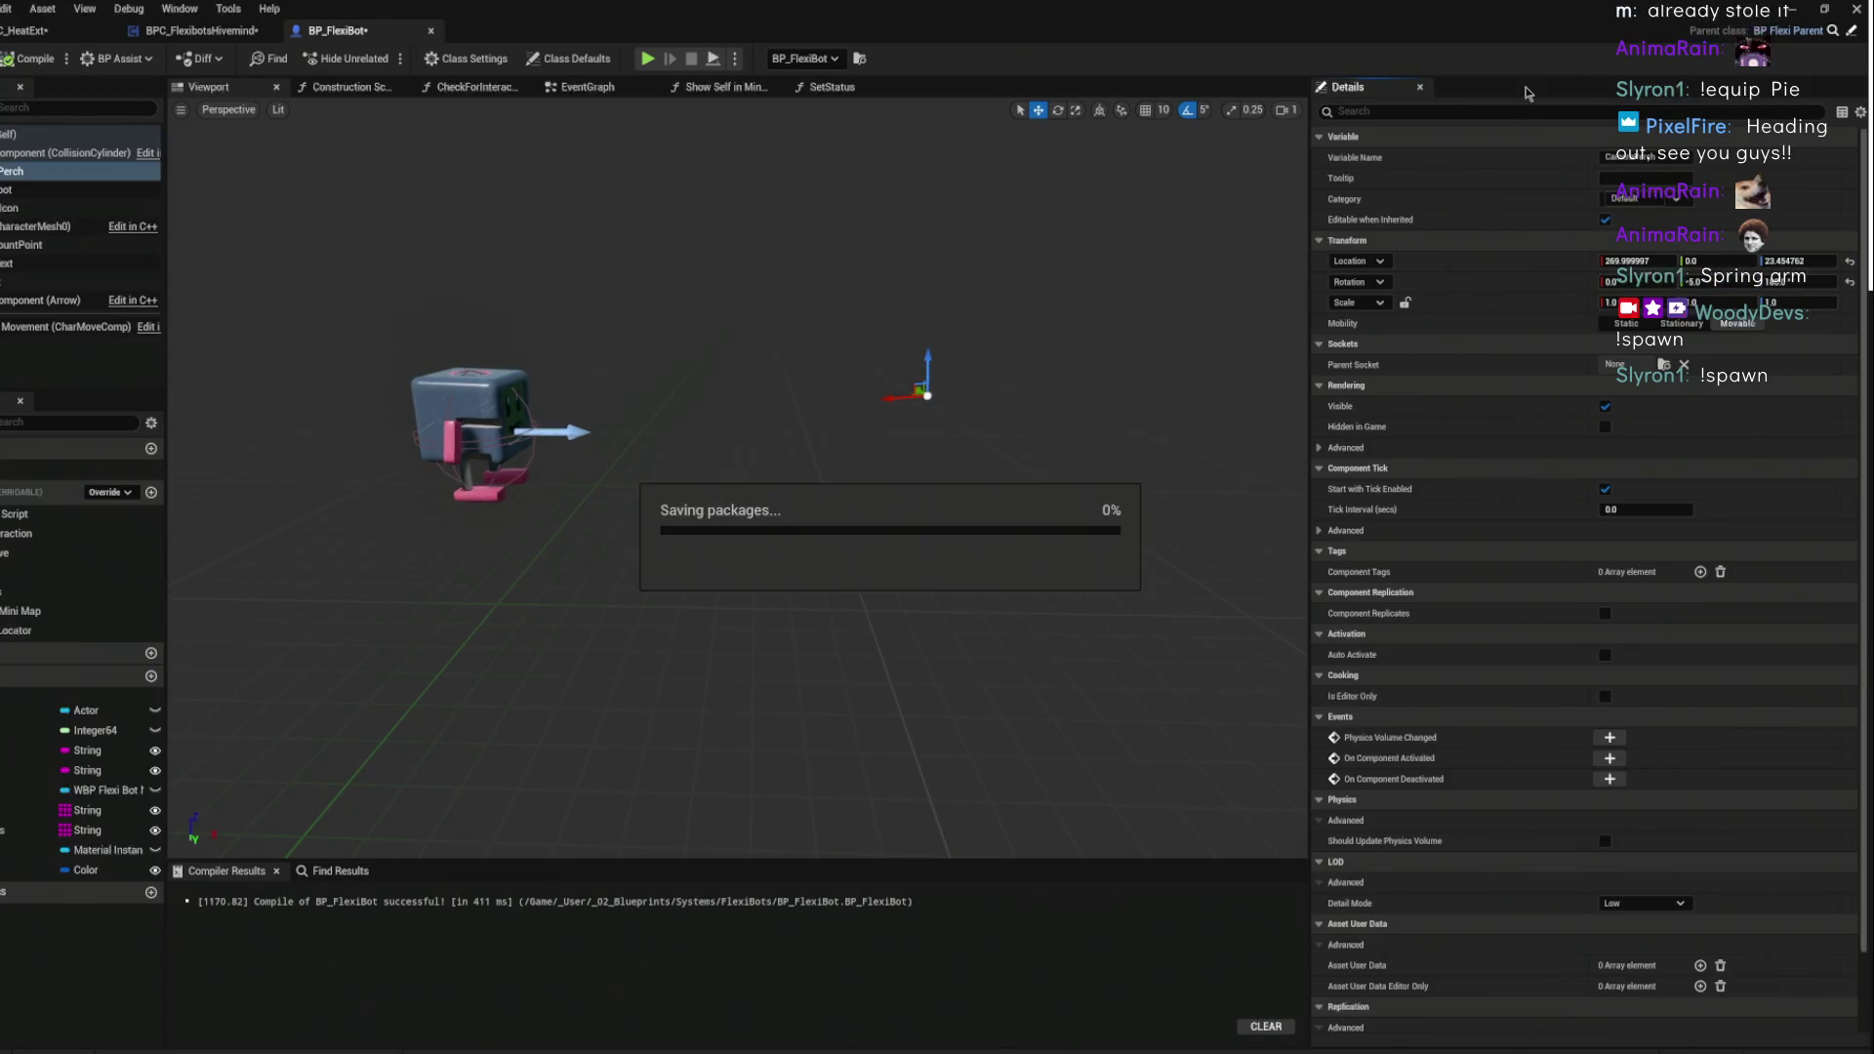
left_click(1799, 10)
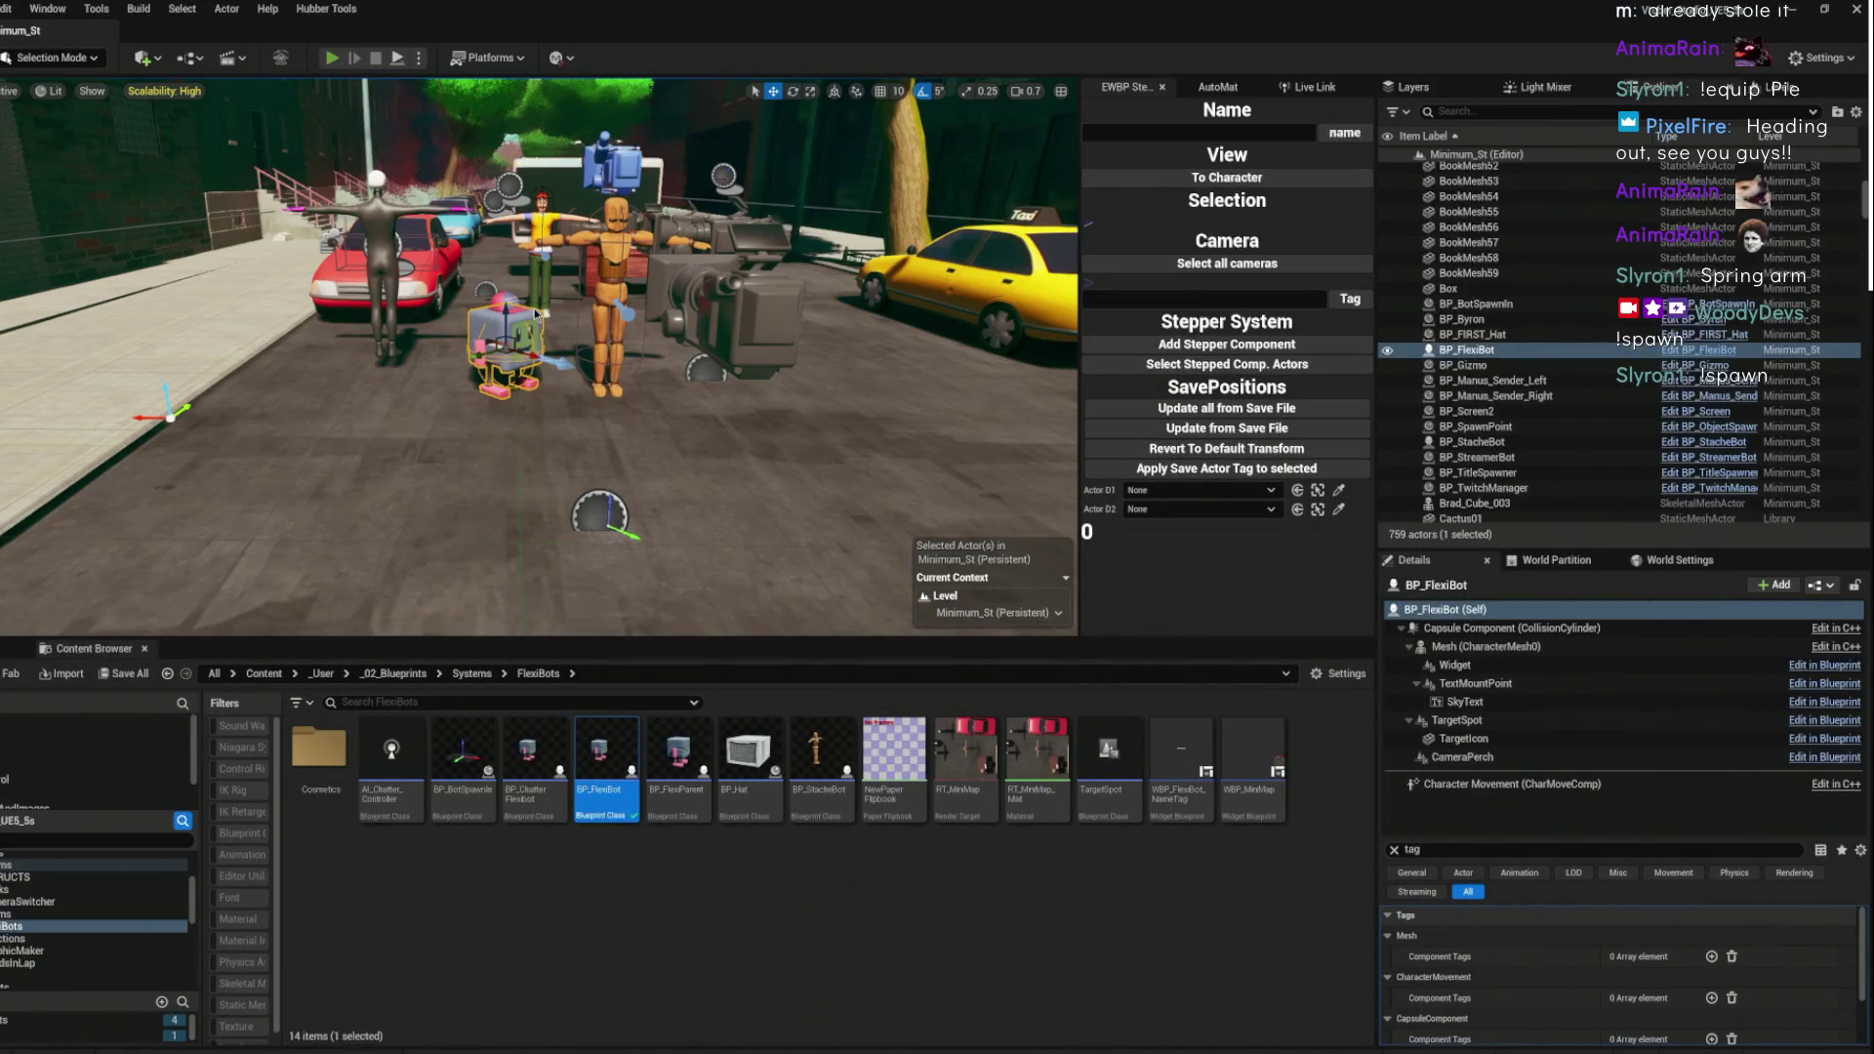
key("alt+p")
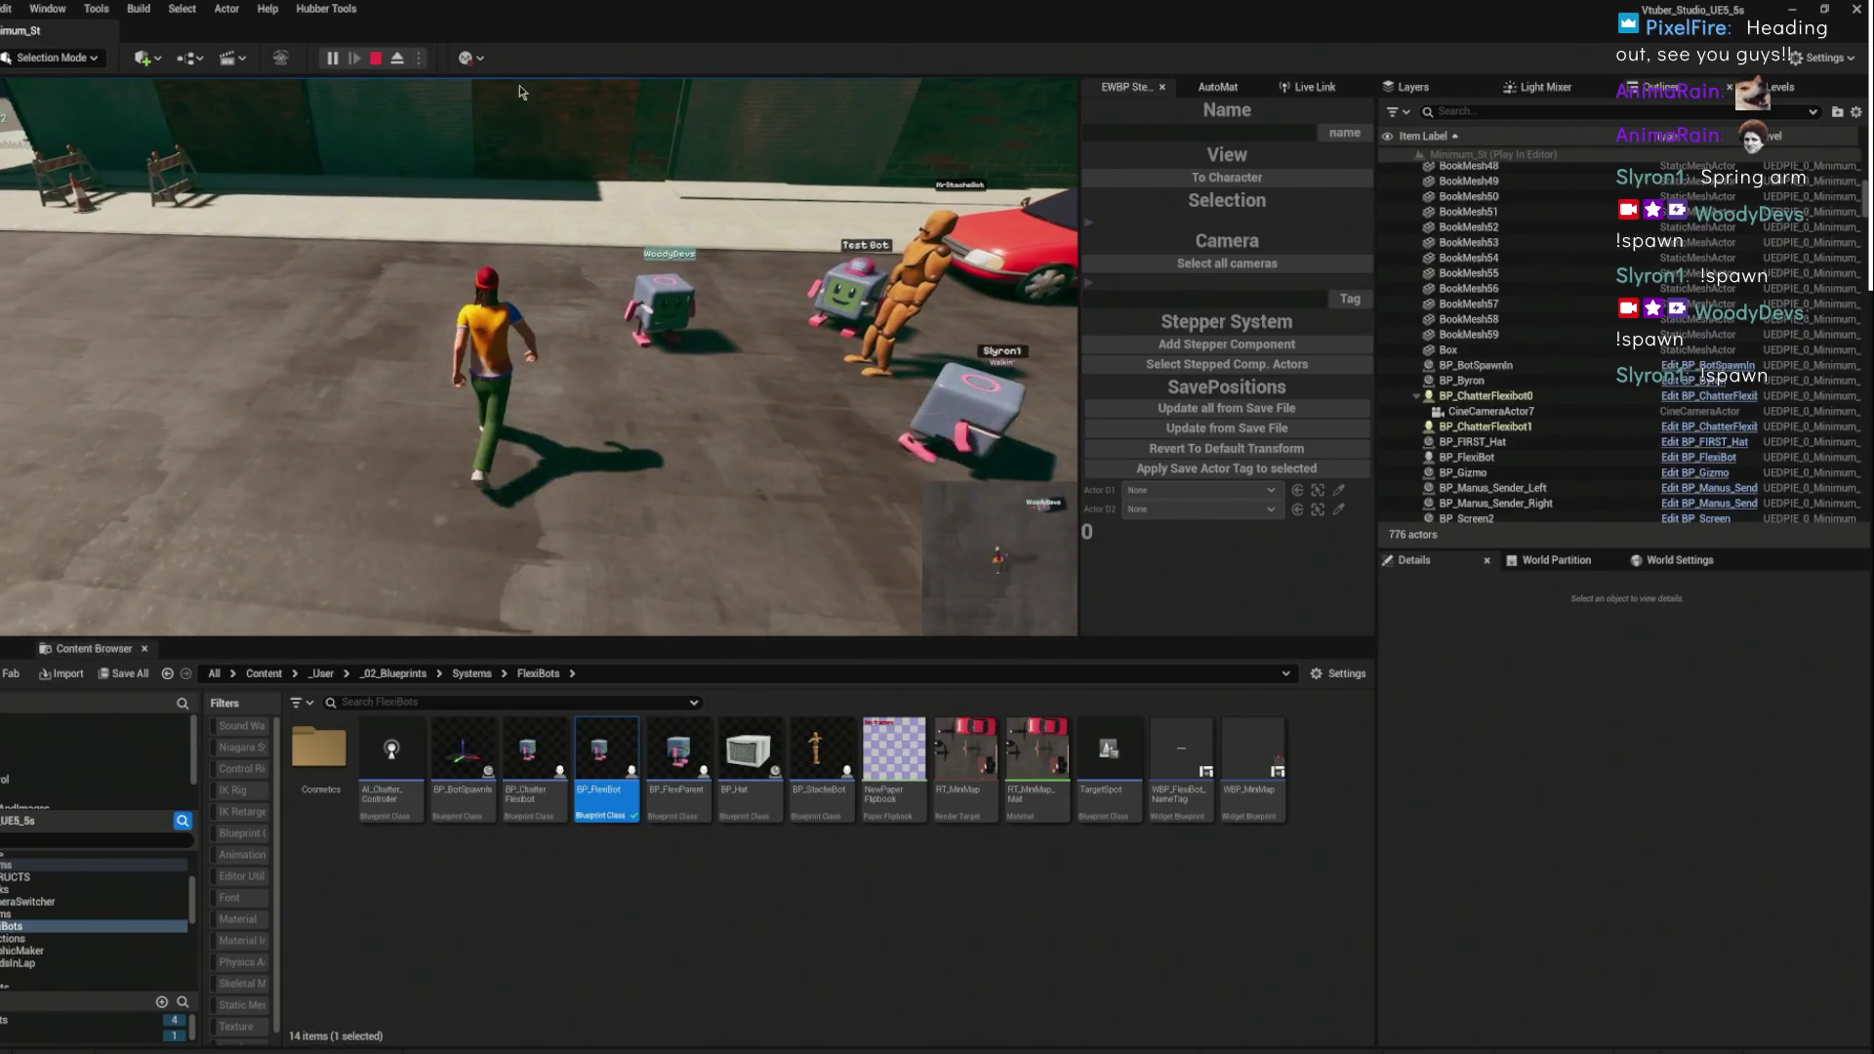
left_click(377, 59)
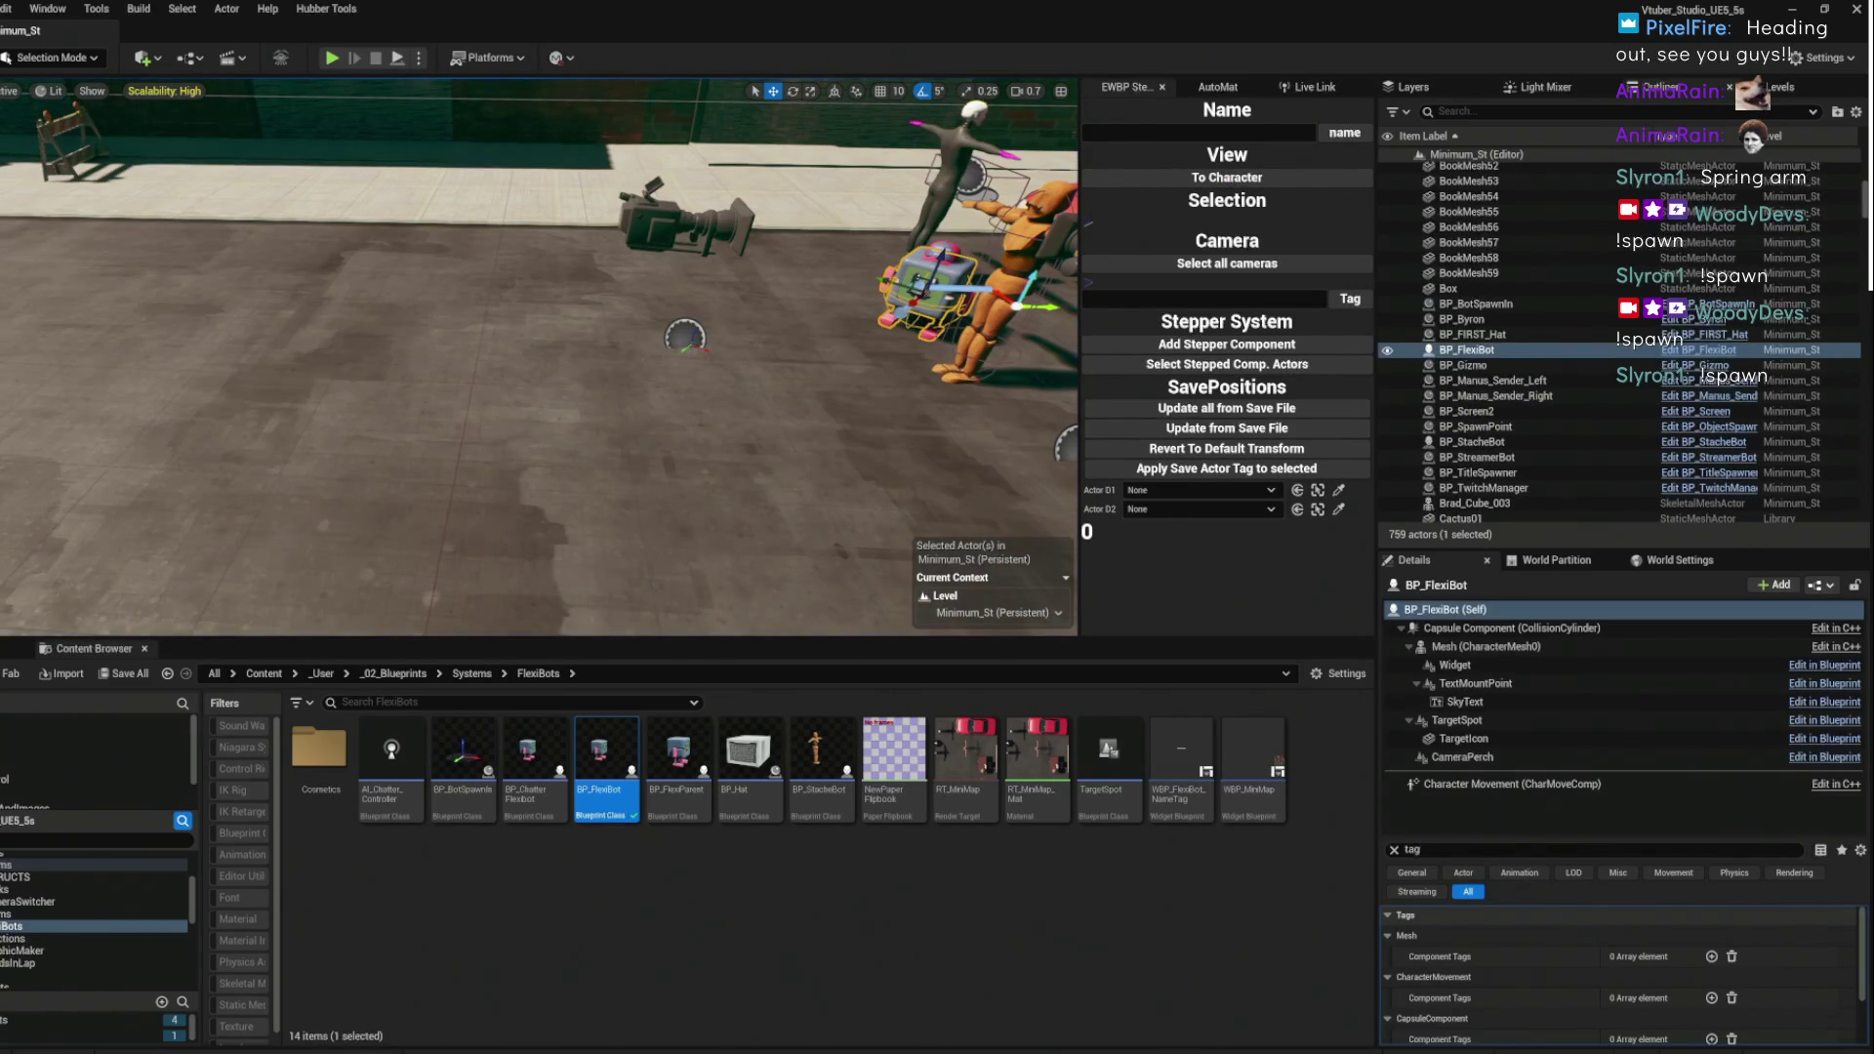
double_click(606, 756)
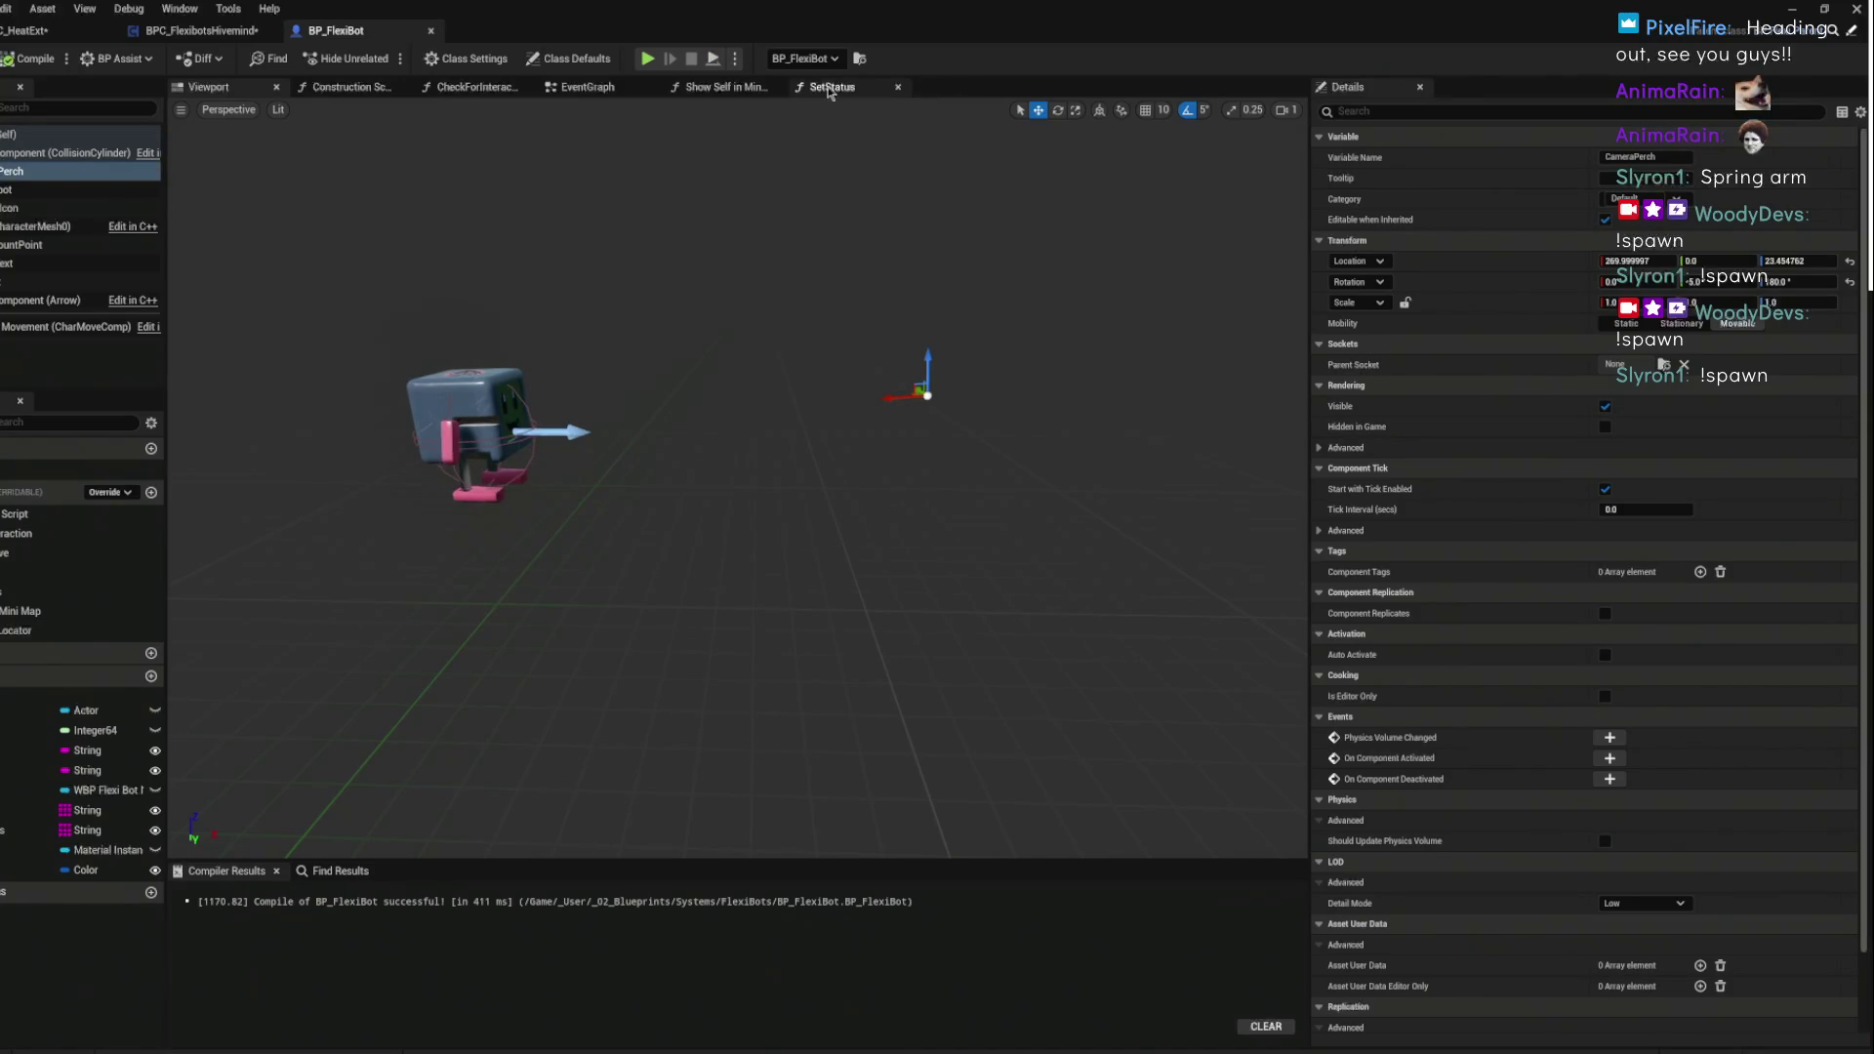
- View BP_FlexiBot's event graph, then pan BPC_FlexibotsHivemind's graph to the Delay and both blends
left_click(582, 90)
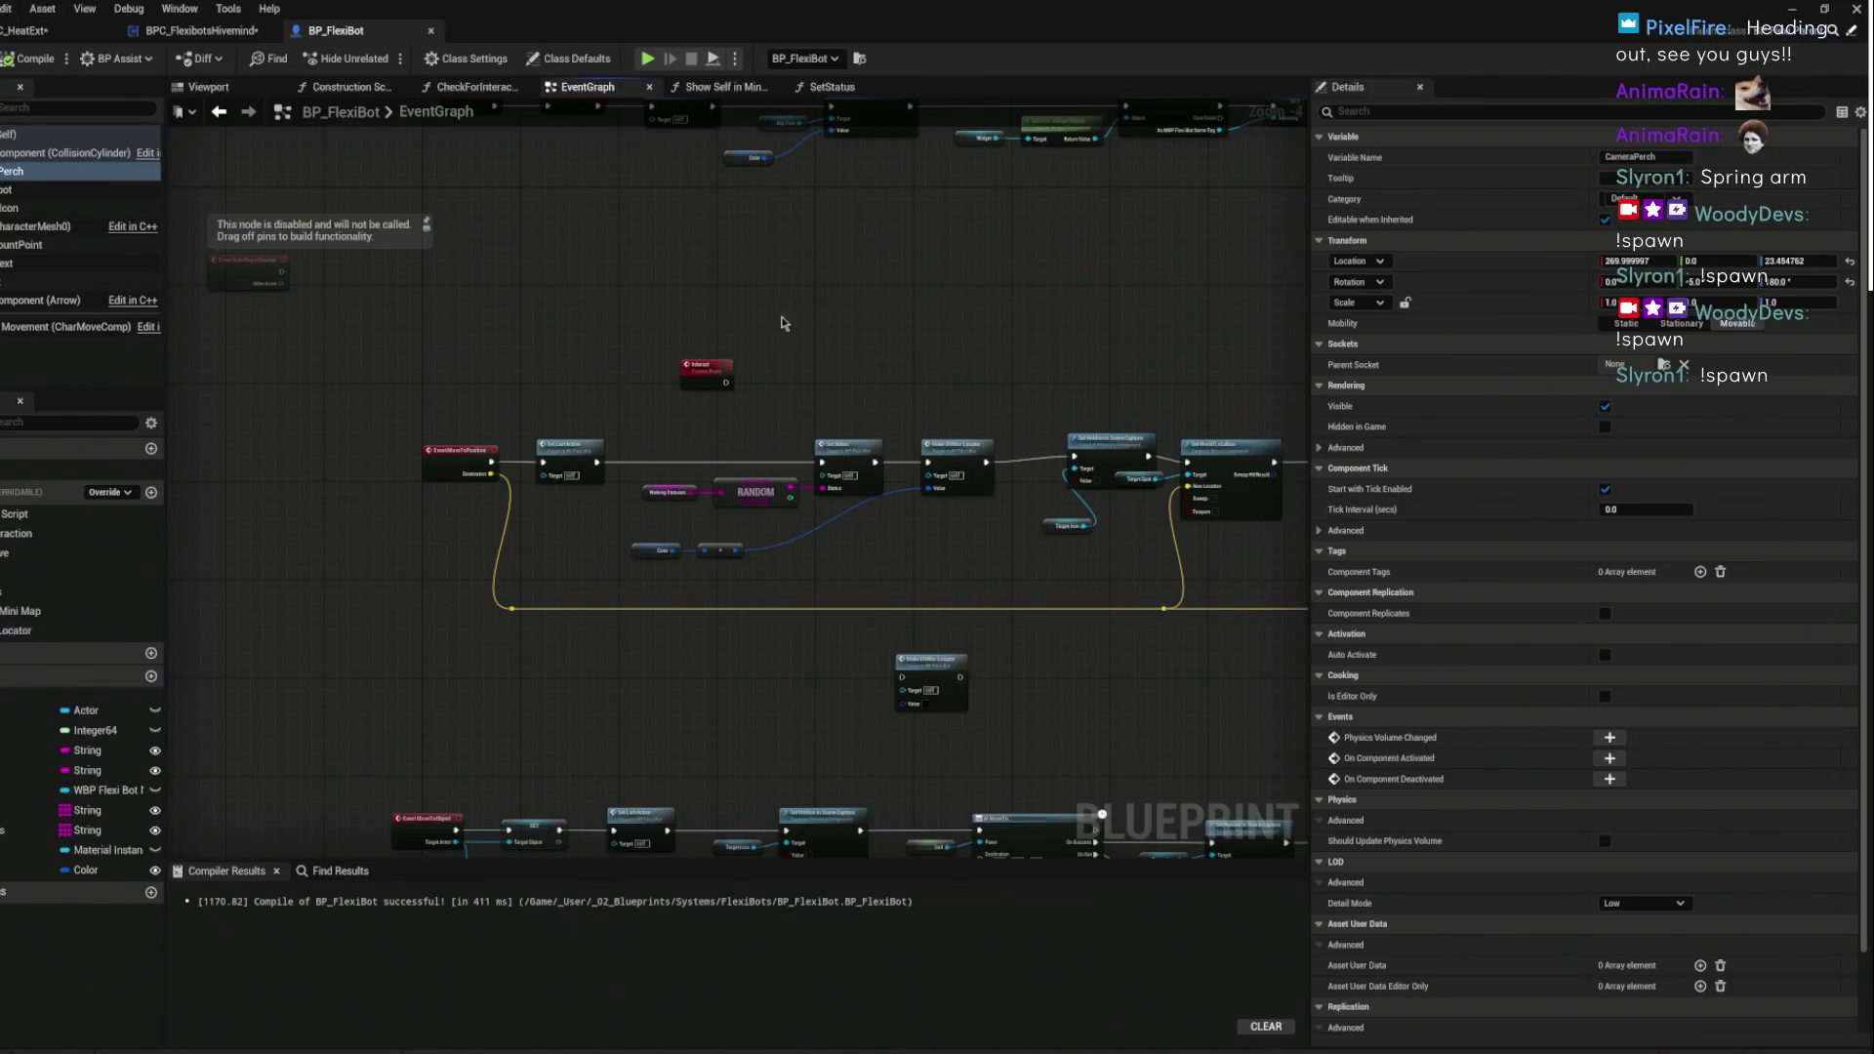
mouse_move(638, 687)
left_mouse_down()
mouse_move(849, 364)
mouse_move(874, 552)
mouse_move(606, 510)
mouse_move(654, 467)
mouse_move(914, 489)
left_mouse_up()
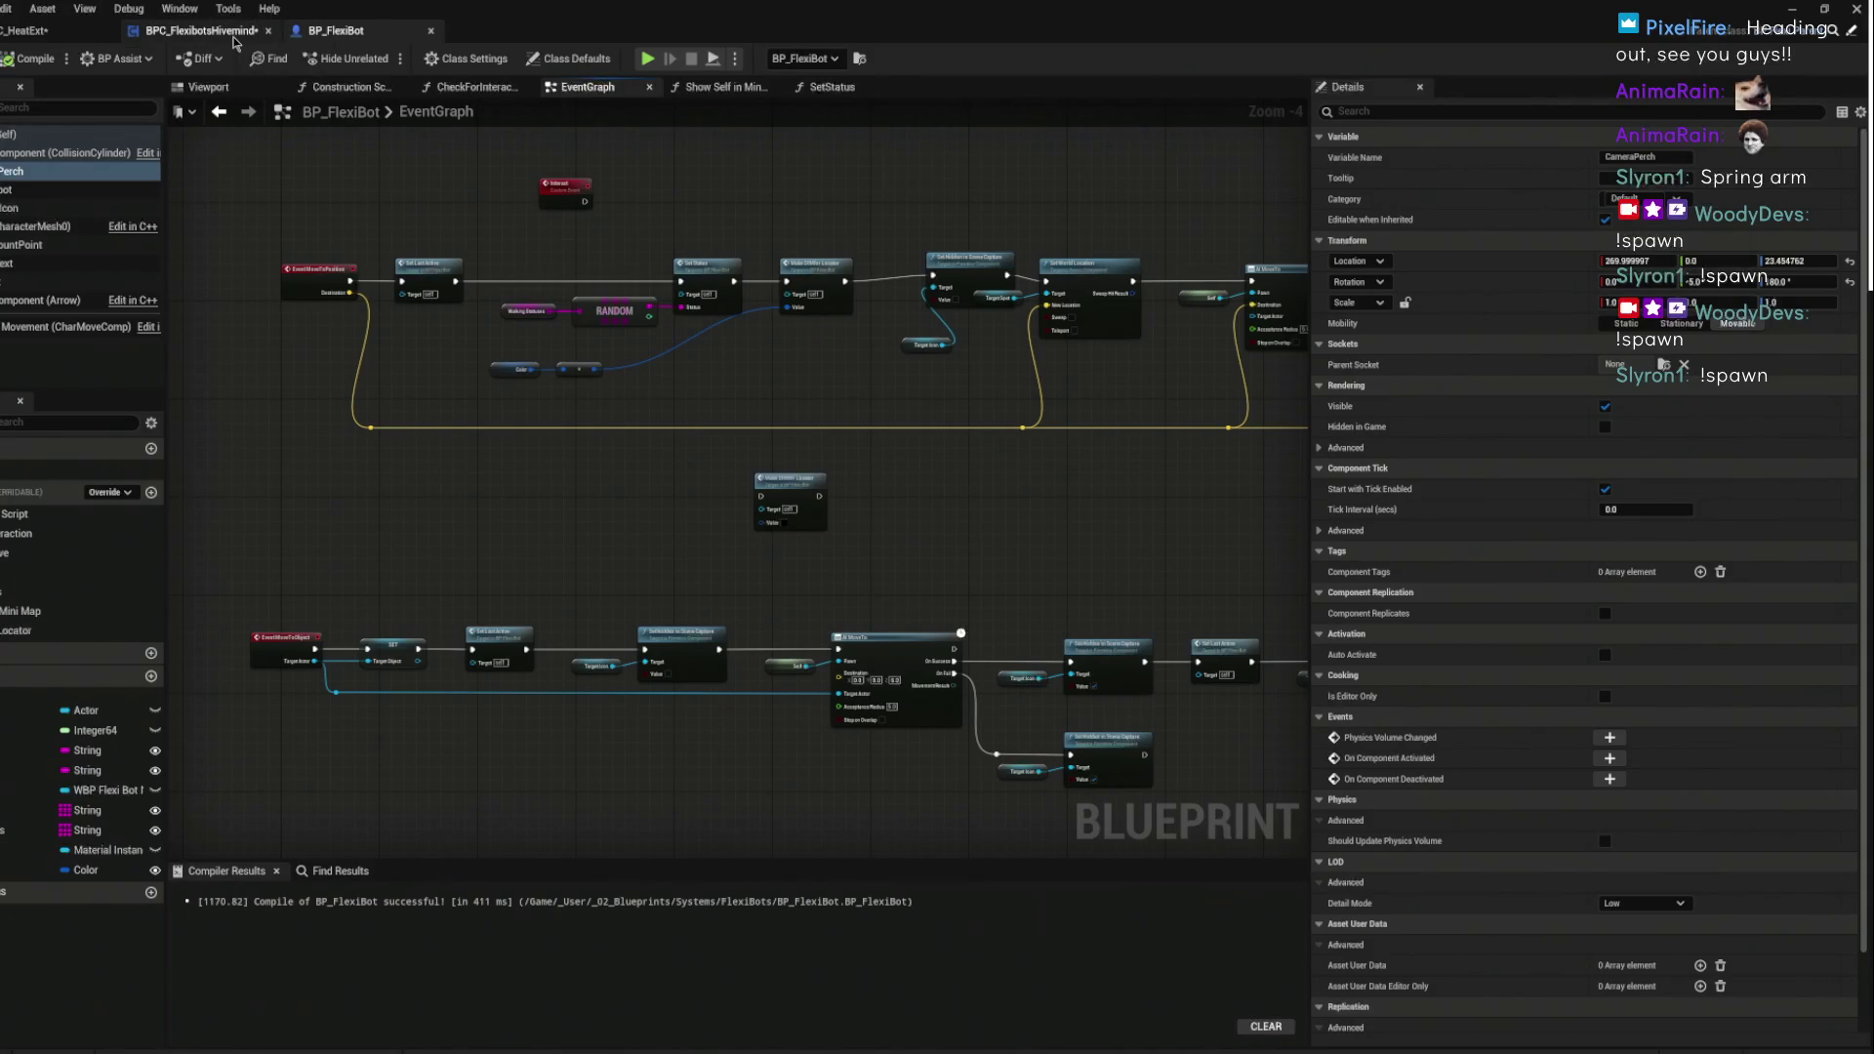
left_click(200, 31)
mouse_move(1034, 501)
left_mouse_down()
mouse_move(508, 652)
mouse_move(780, 634)
mouse_move(518, 145)
mouse_move(1244, 536)
left_mouse_up()
left_click_drag(841, 521, 263, 512)
scroll(1053, 351, "up", 5)
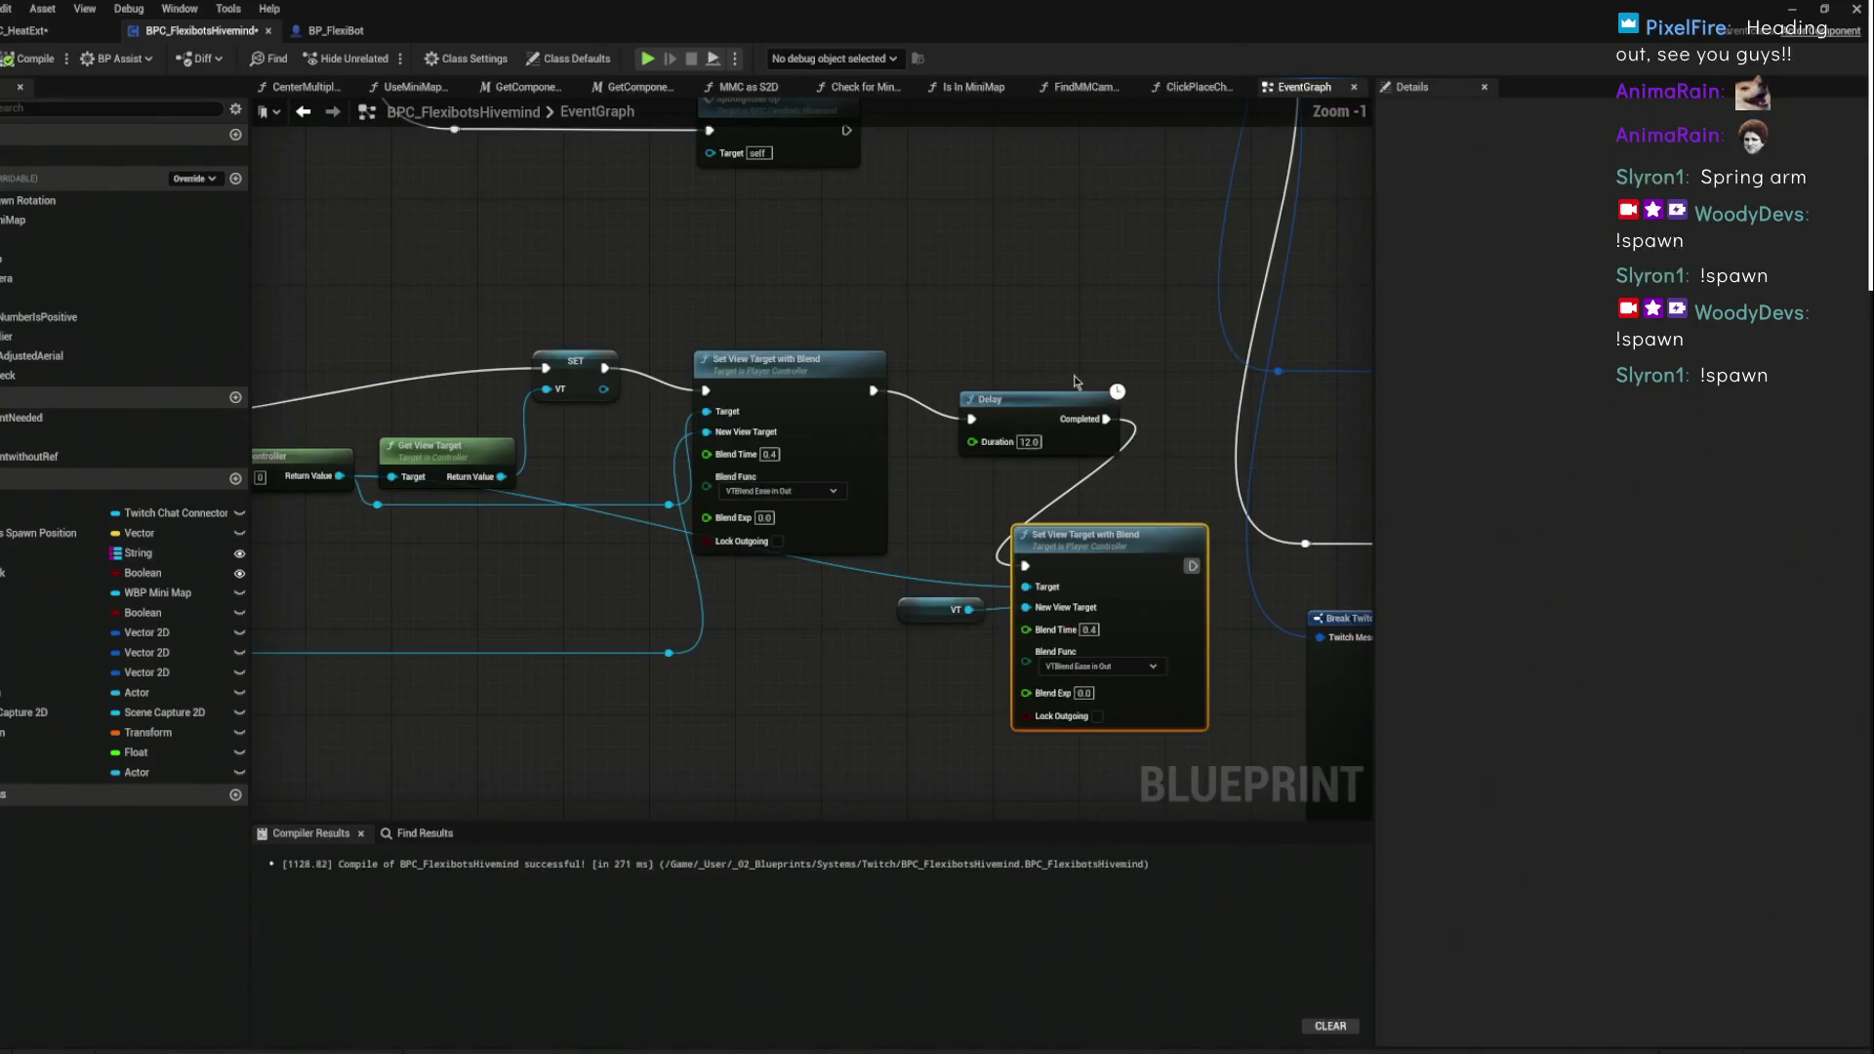
- Set the Delay to 9 seconds and give both view blends blend time and exponent 1.0
left_click(1020, 451)
type("9")
left_click_drag(1147, 291, 1120, 301)
left_click(649, 261)
left_click(886, 296)
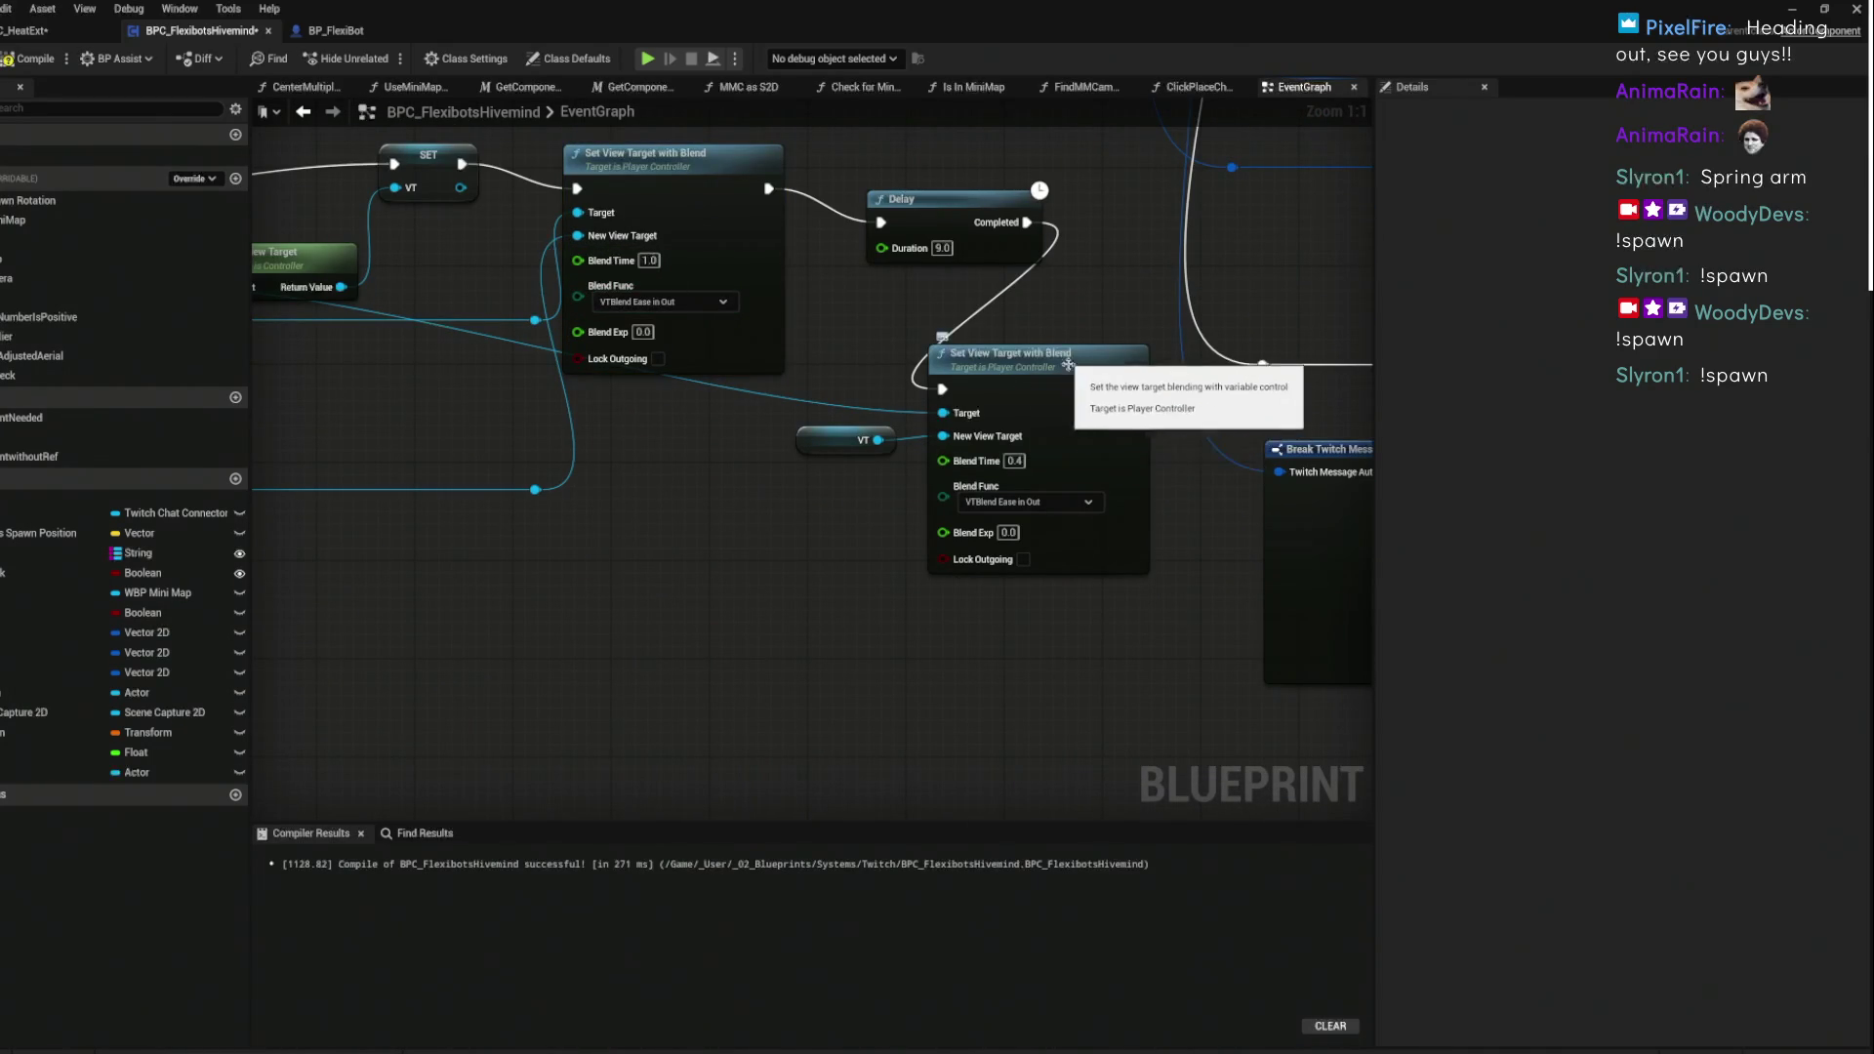
left_click(1014, 461)
type("1")
key("Return")
left_click(1006, 533)
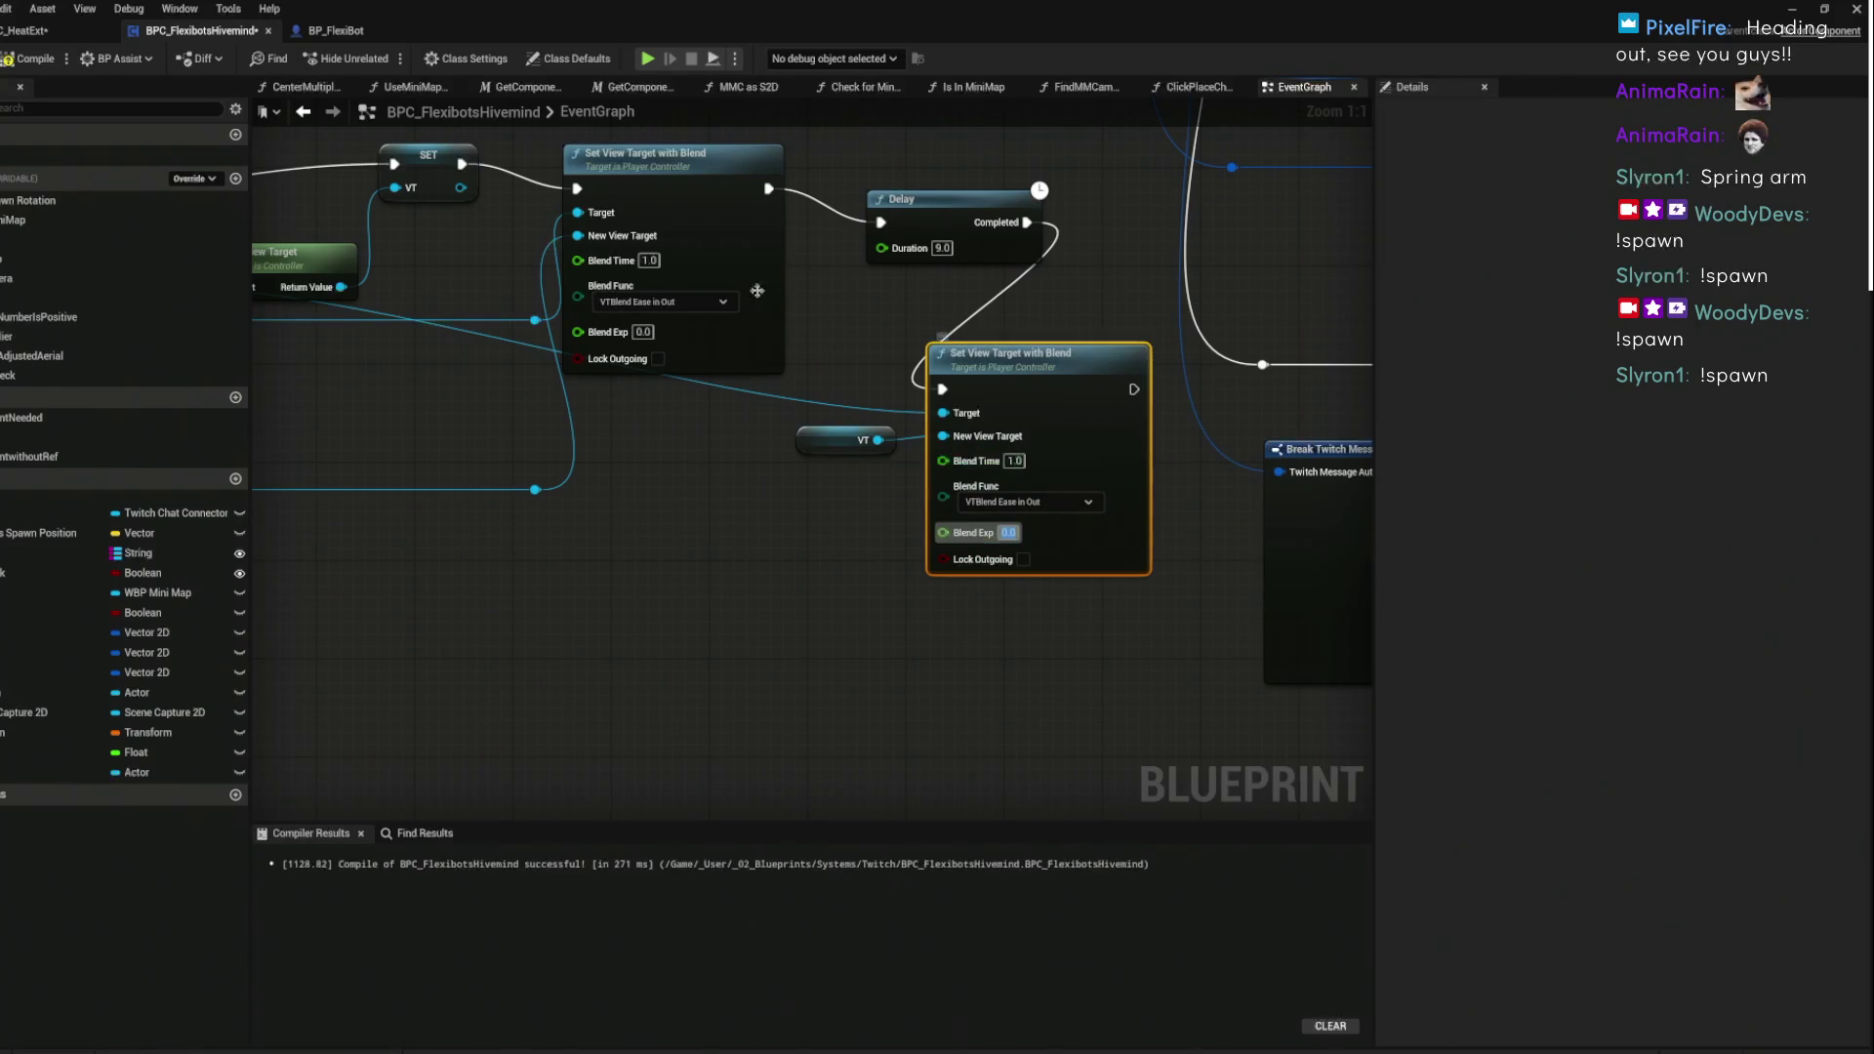
left_click(639, 332)
type("1")
key("Return")
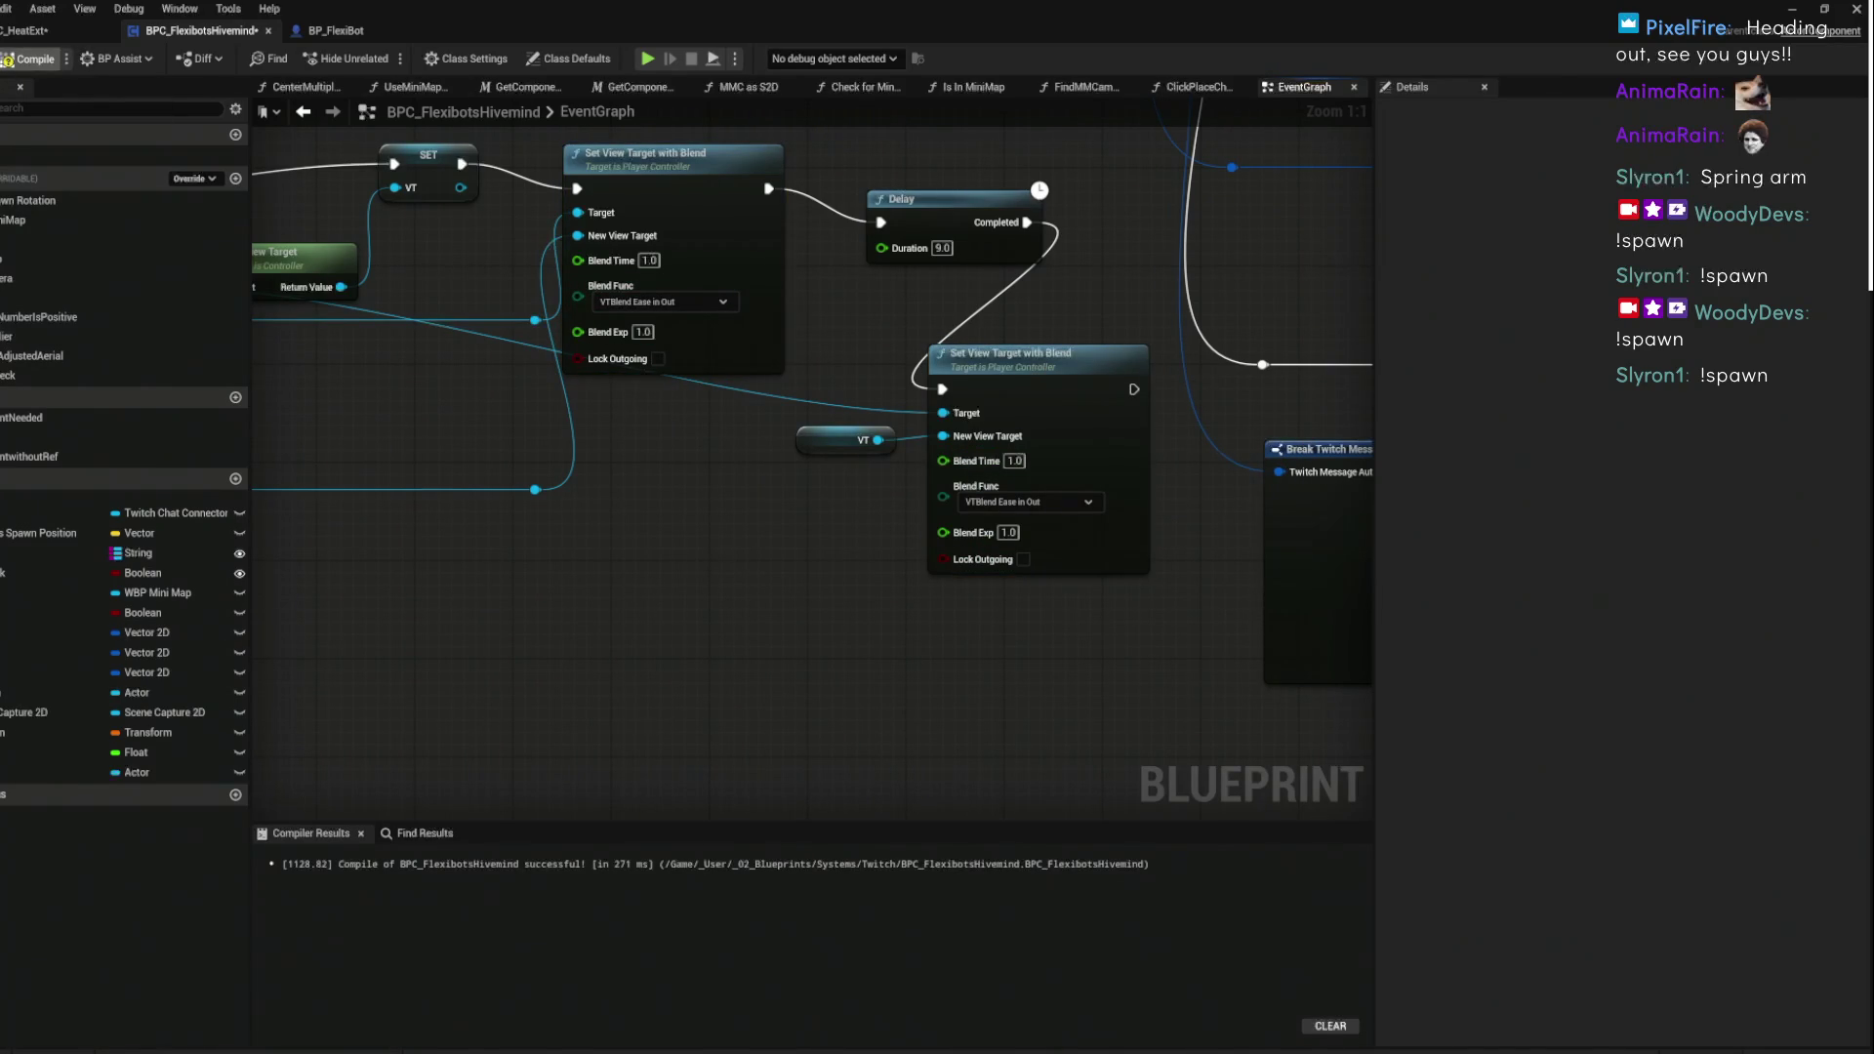
- Change both blends' Blend Time to 0.6, then compile and save the hivemind blueprint
left_click(9, 61)
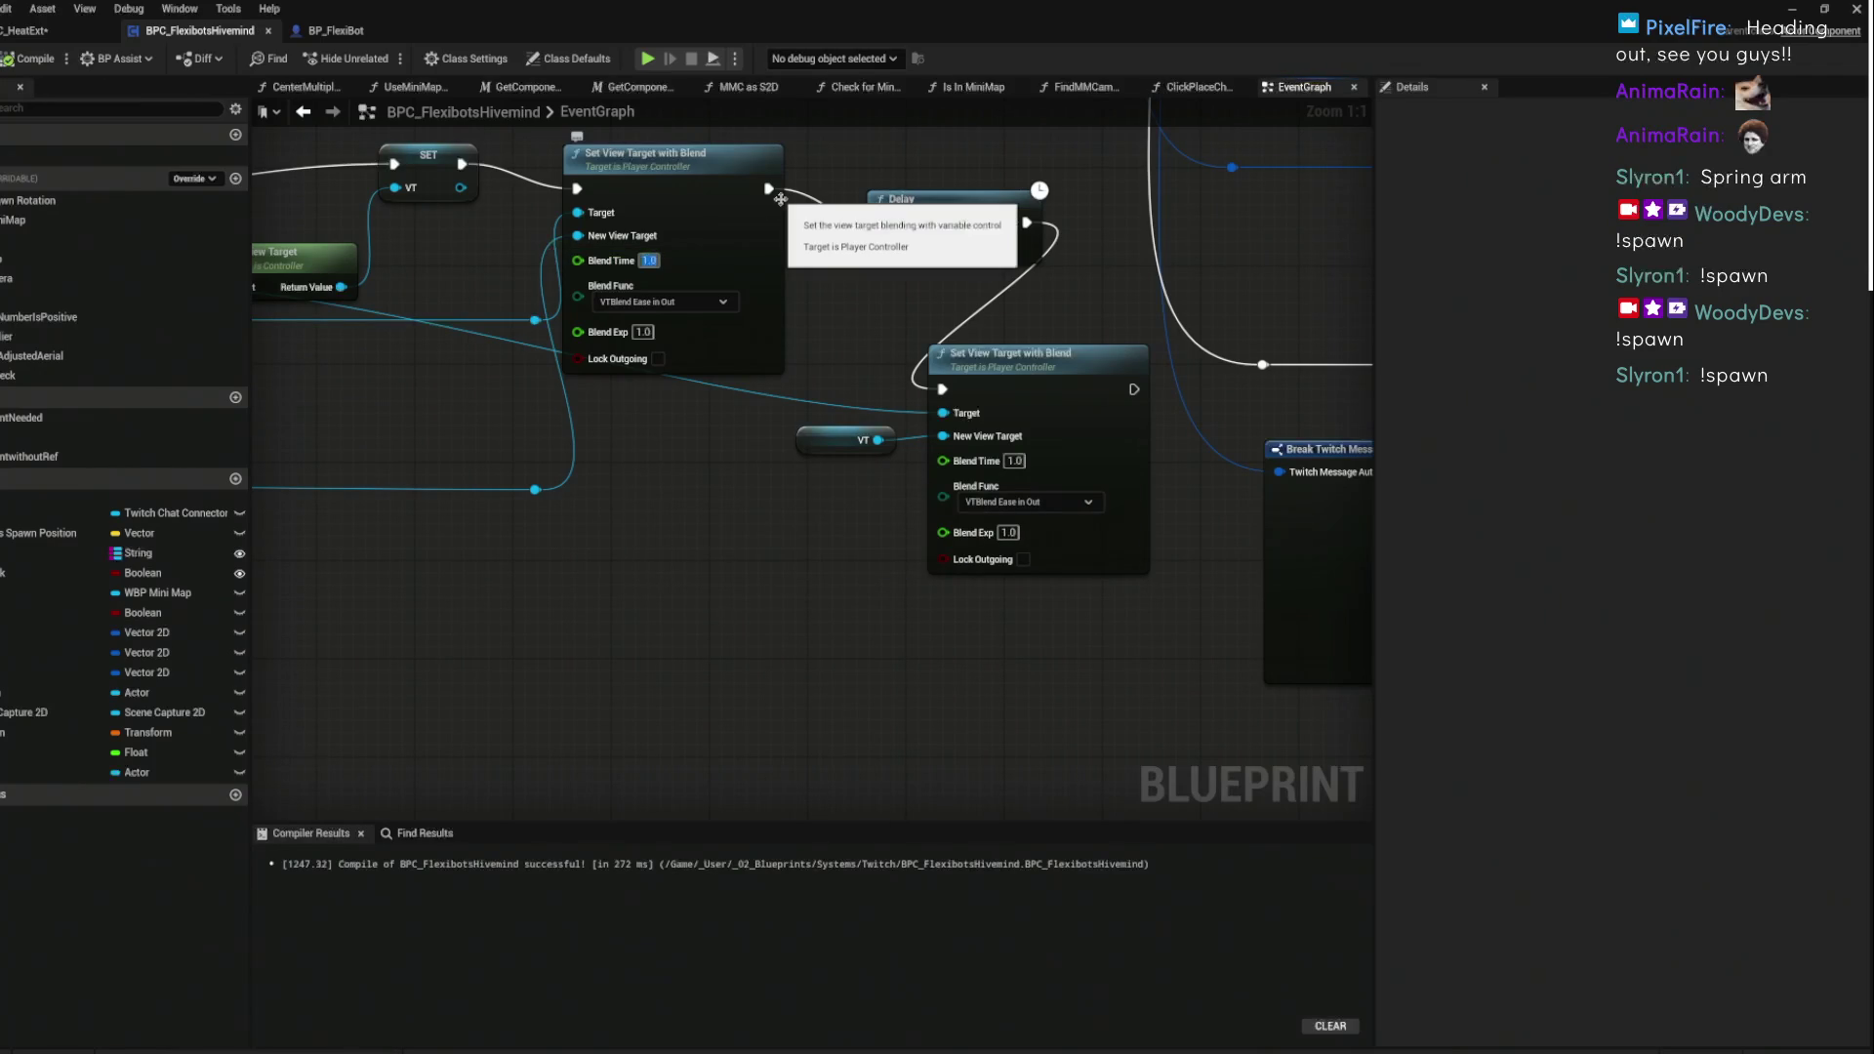
type("0.6")
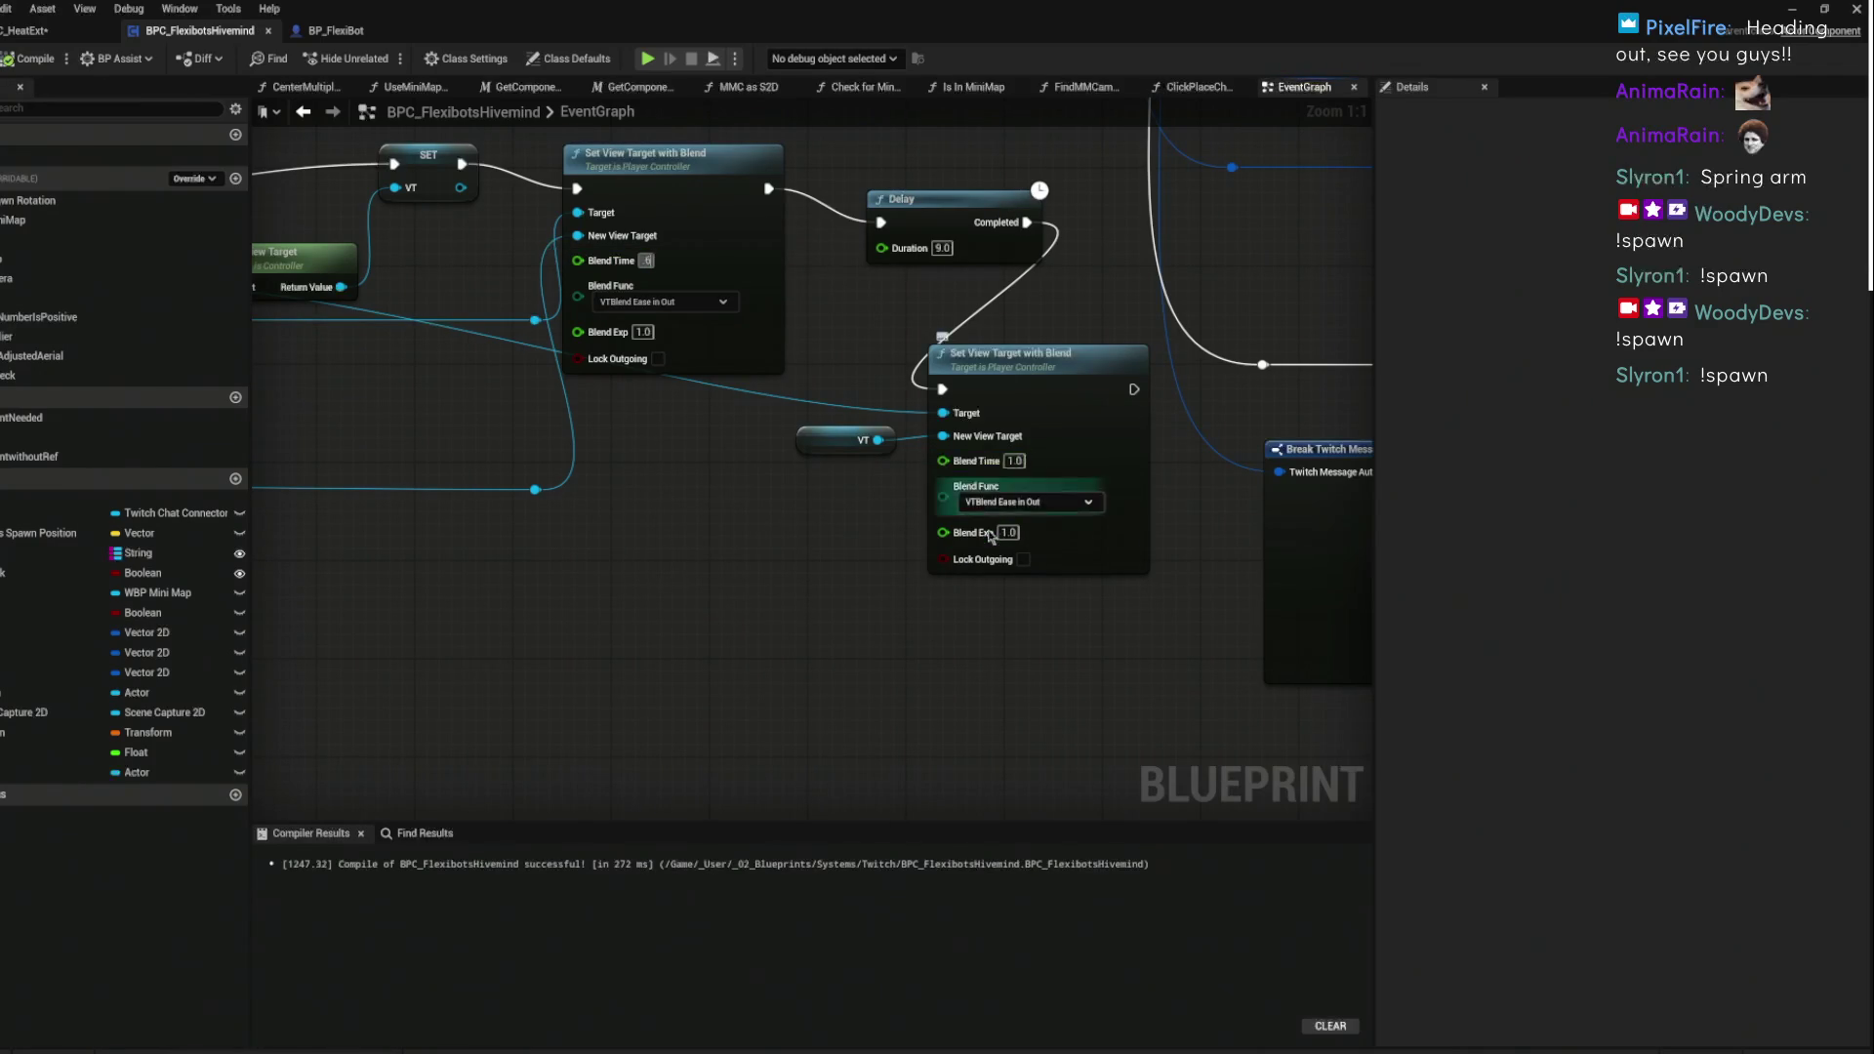
left_click(1015, 460)
type("0.6")
left_click(1093, 319)
left_click(9, 61)
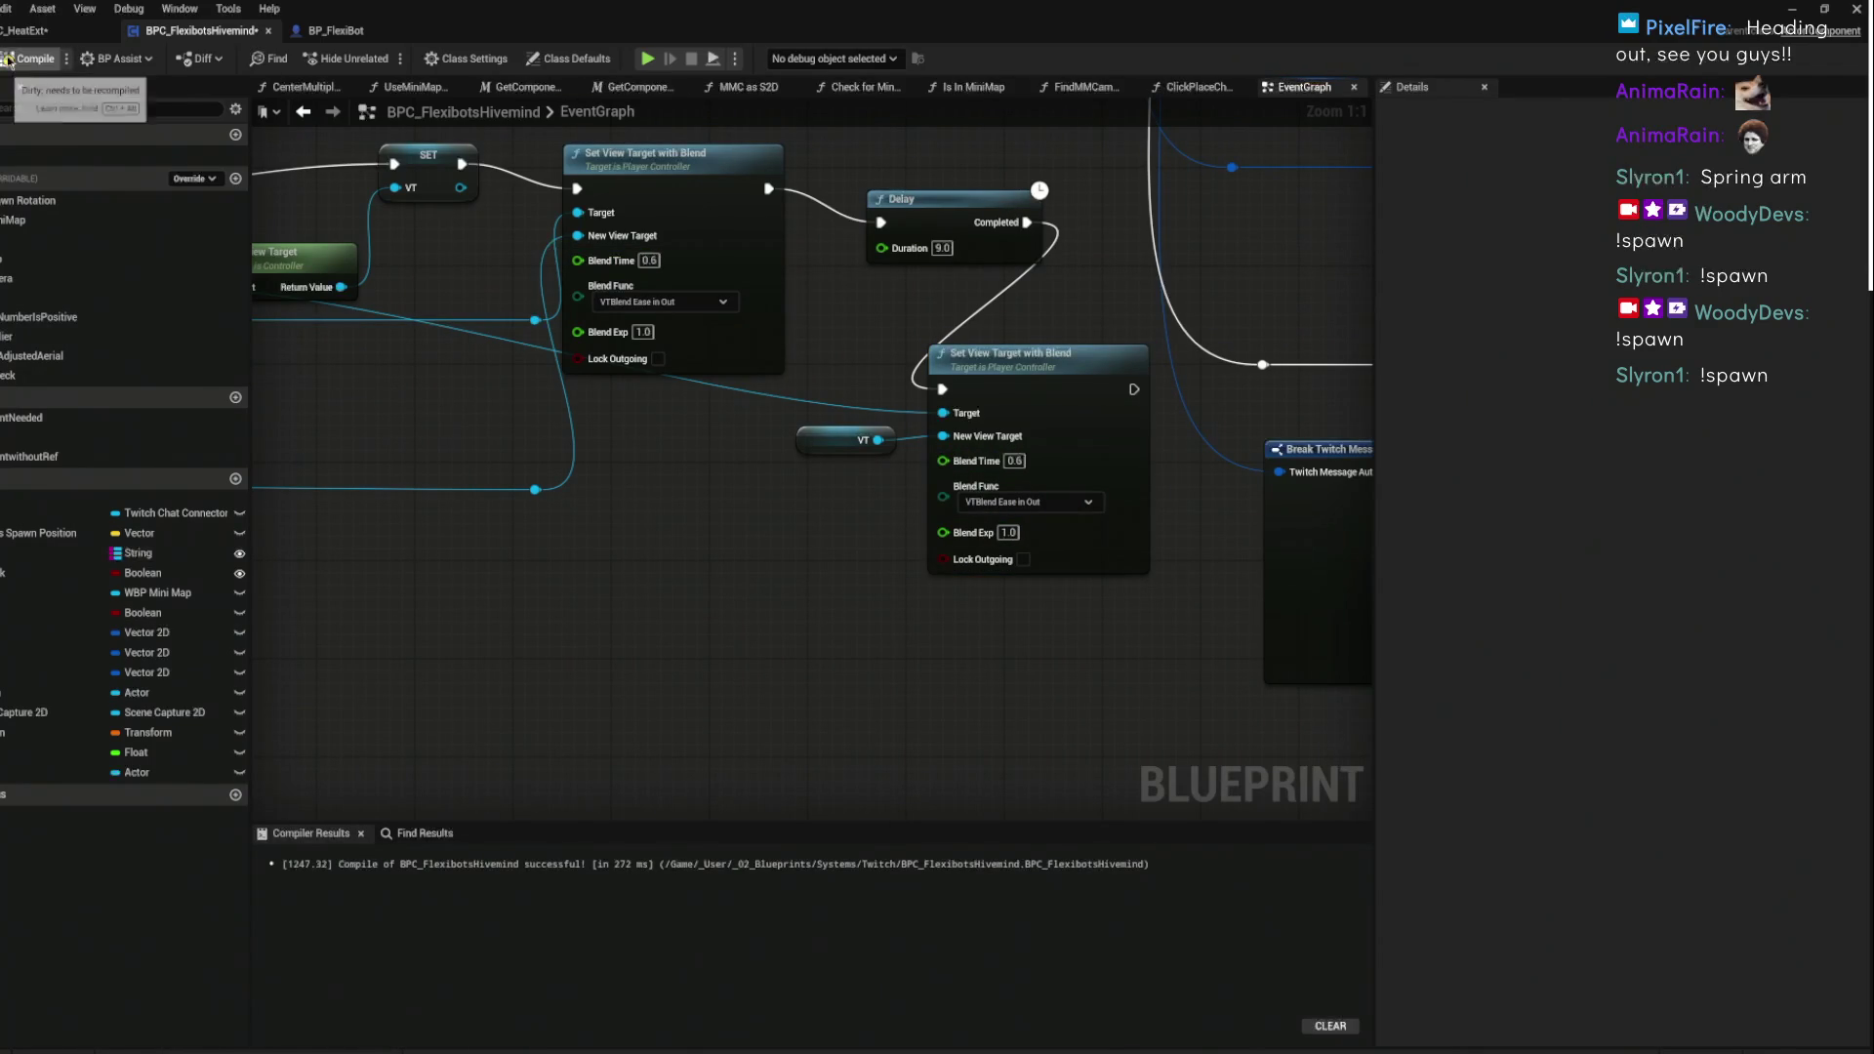
key("ctrl+s")
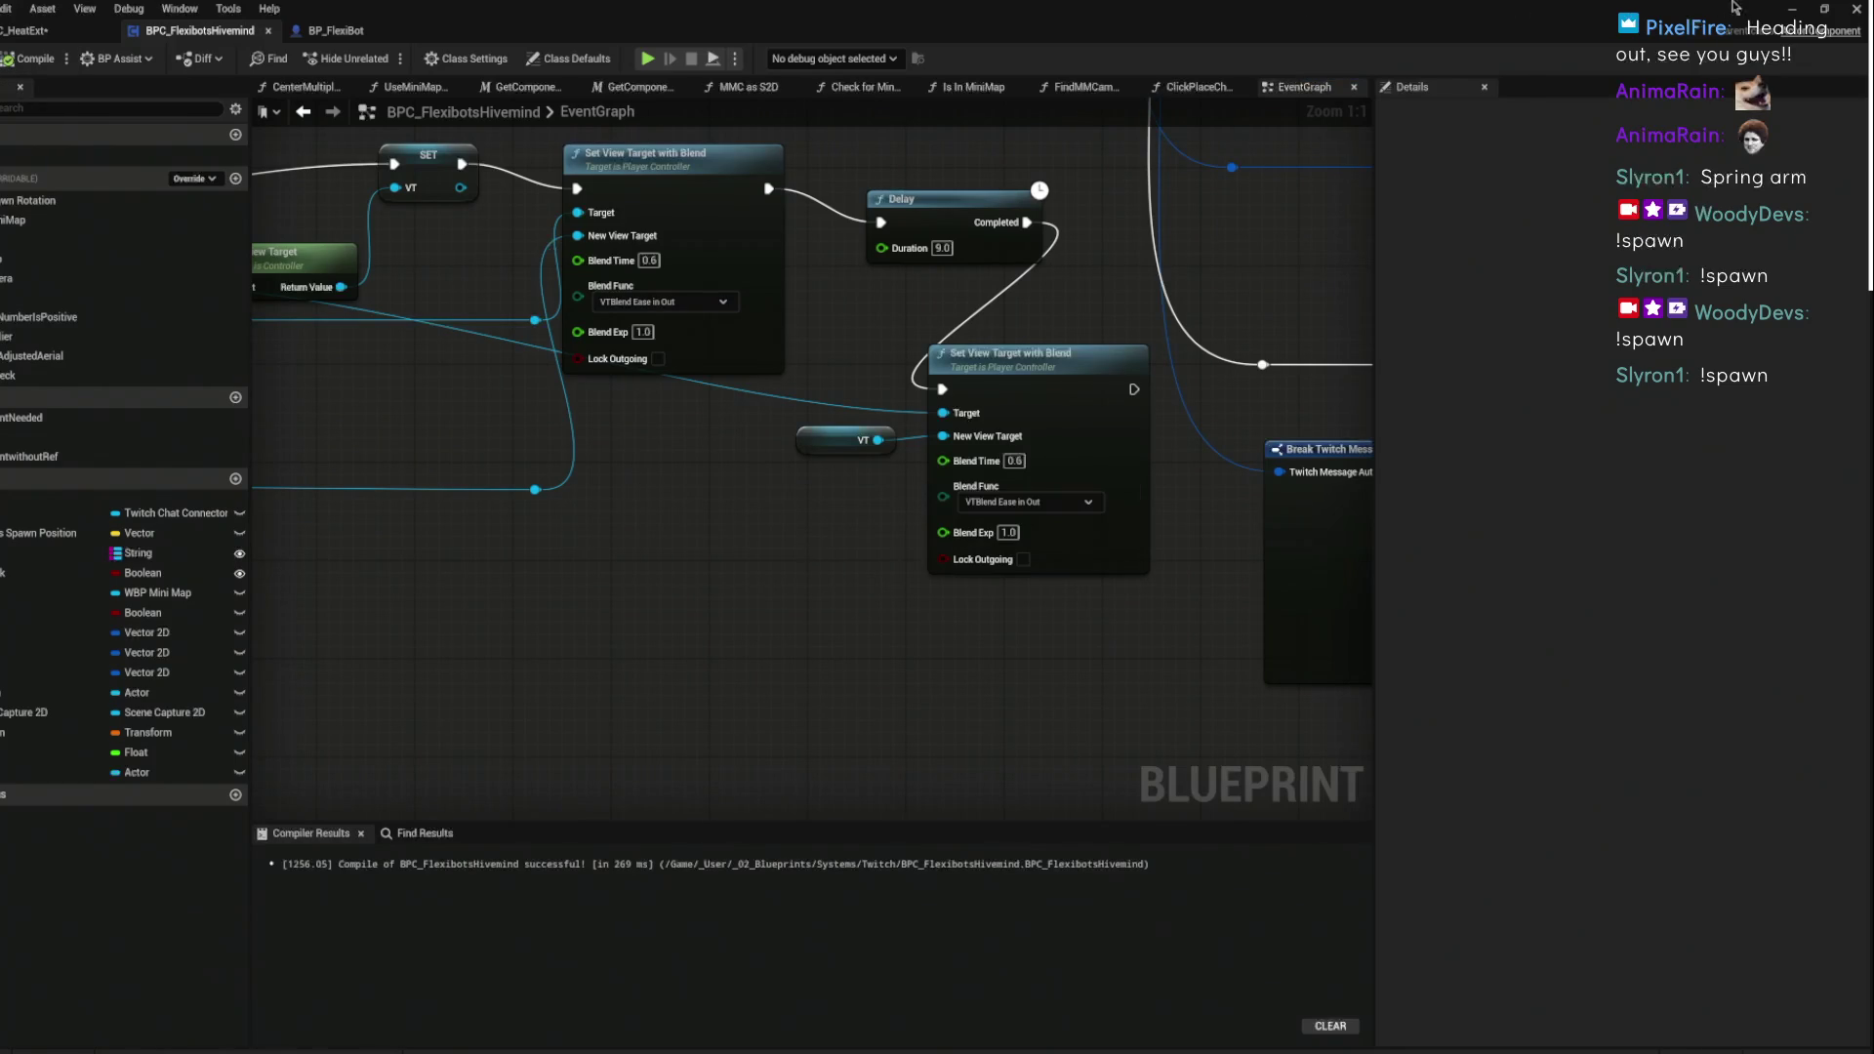
left_click(1790, 10)
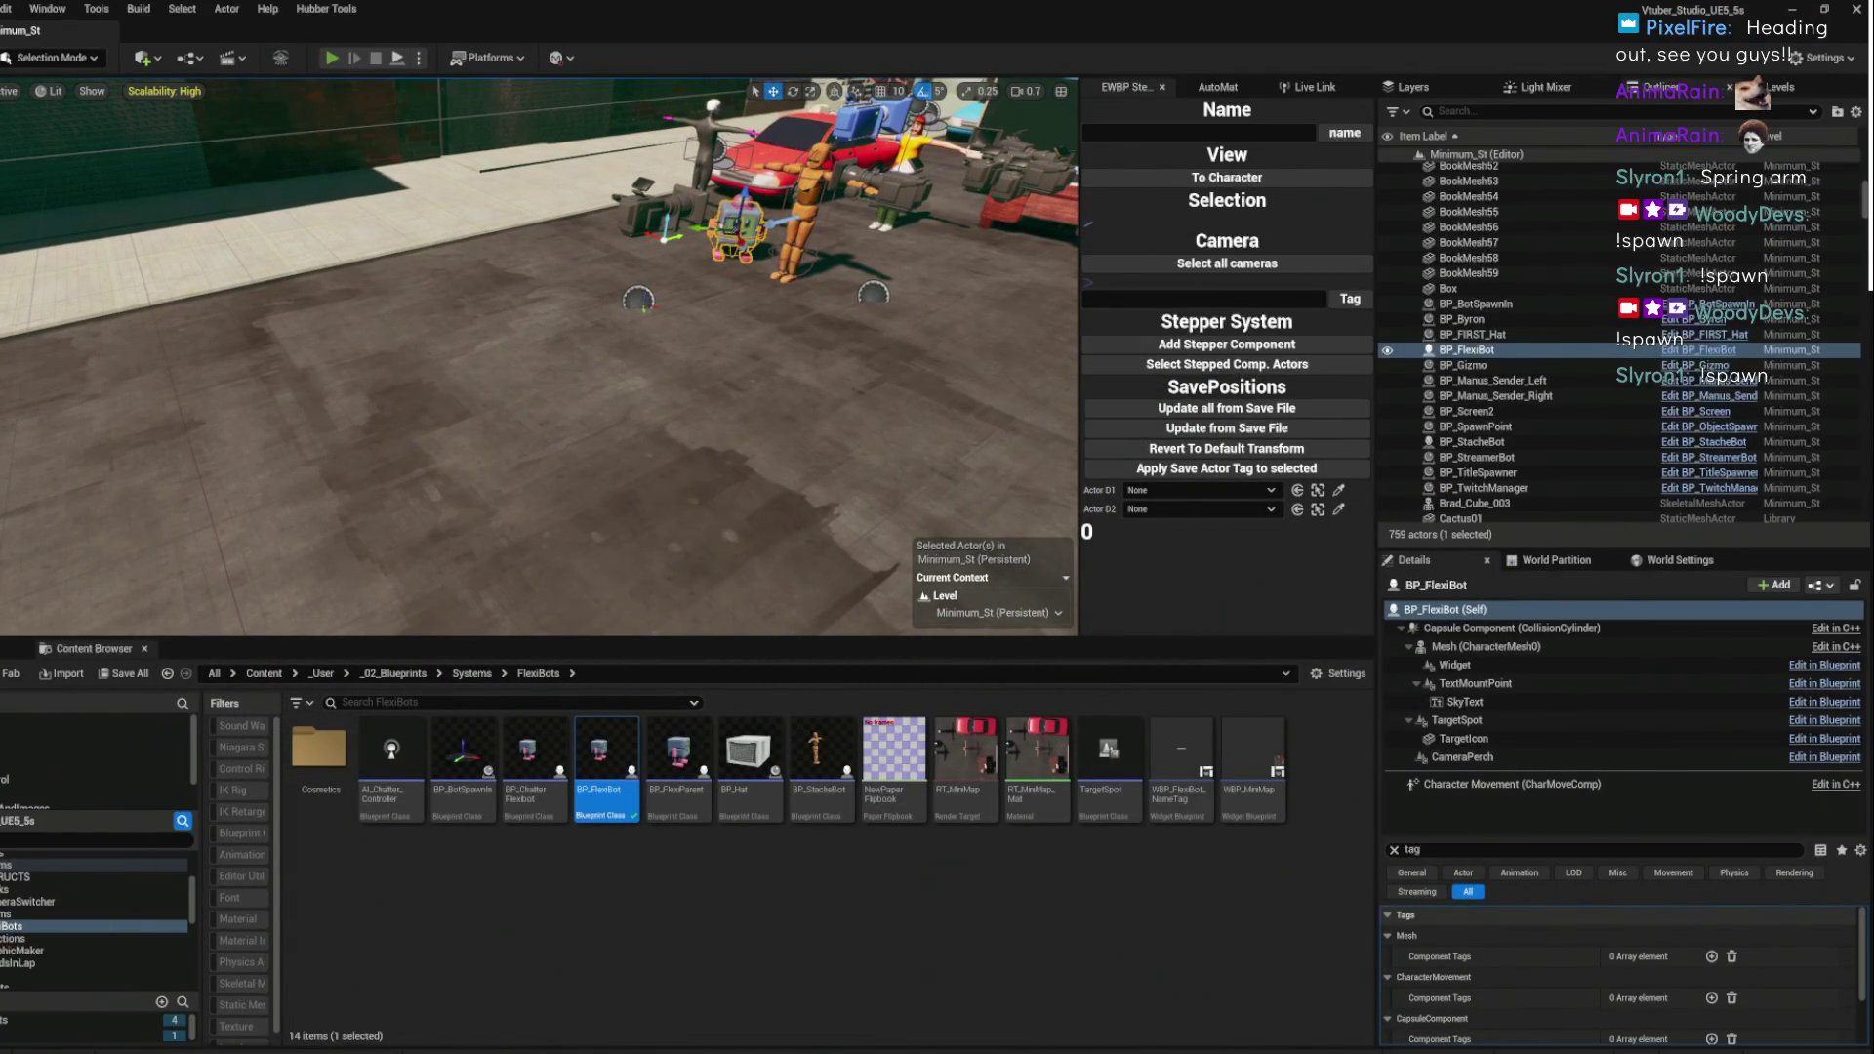
left_click(332, 59)
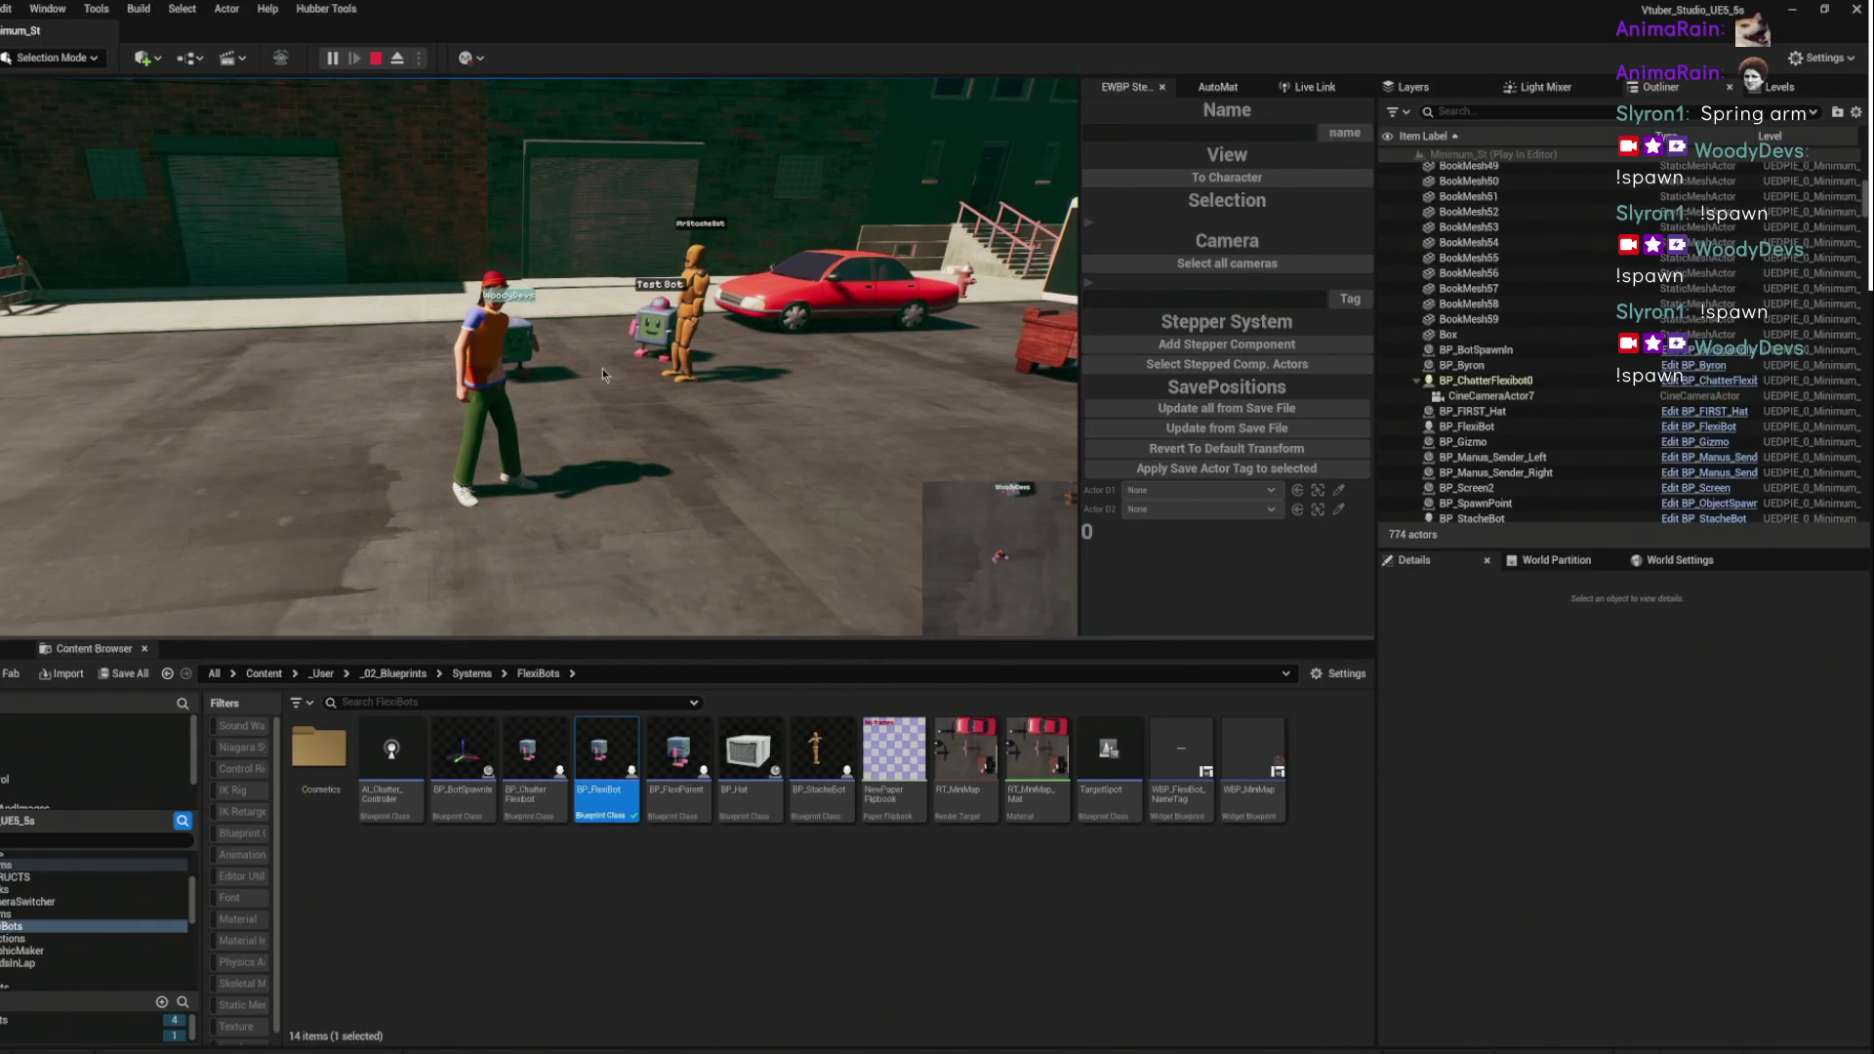
key("Escape")
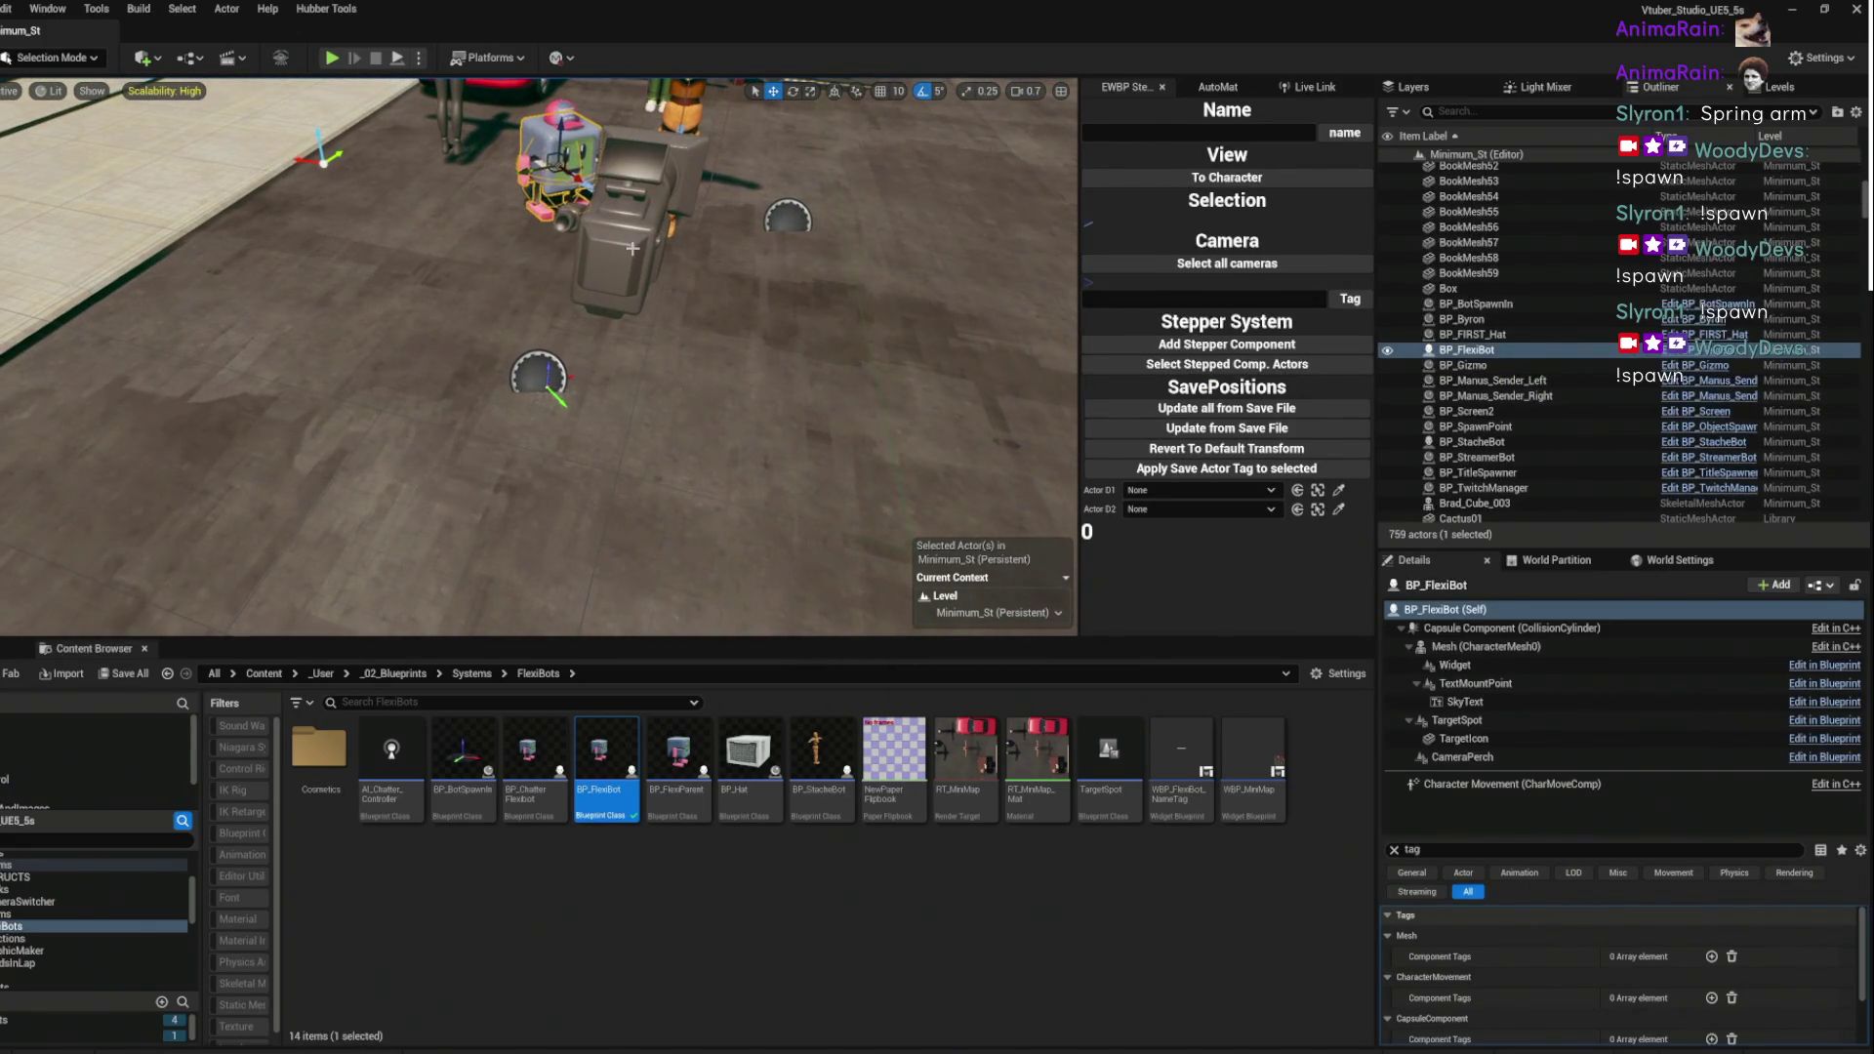
- Select CineCameraActor7, search its Details, and uncheck Constrain Aspect Ratio
left_click(605, 205)
scroll(537, 356, "down", 5)
left_click(1473, 847)
type("am")
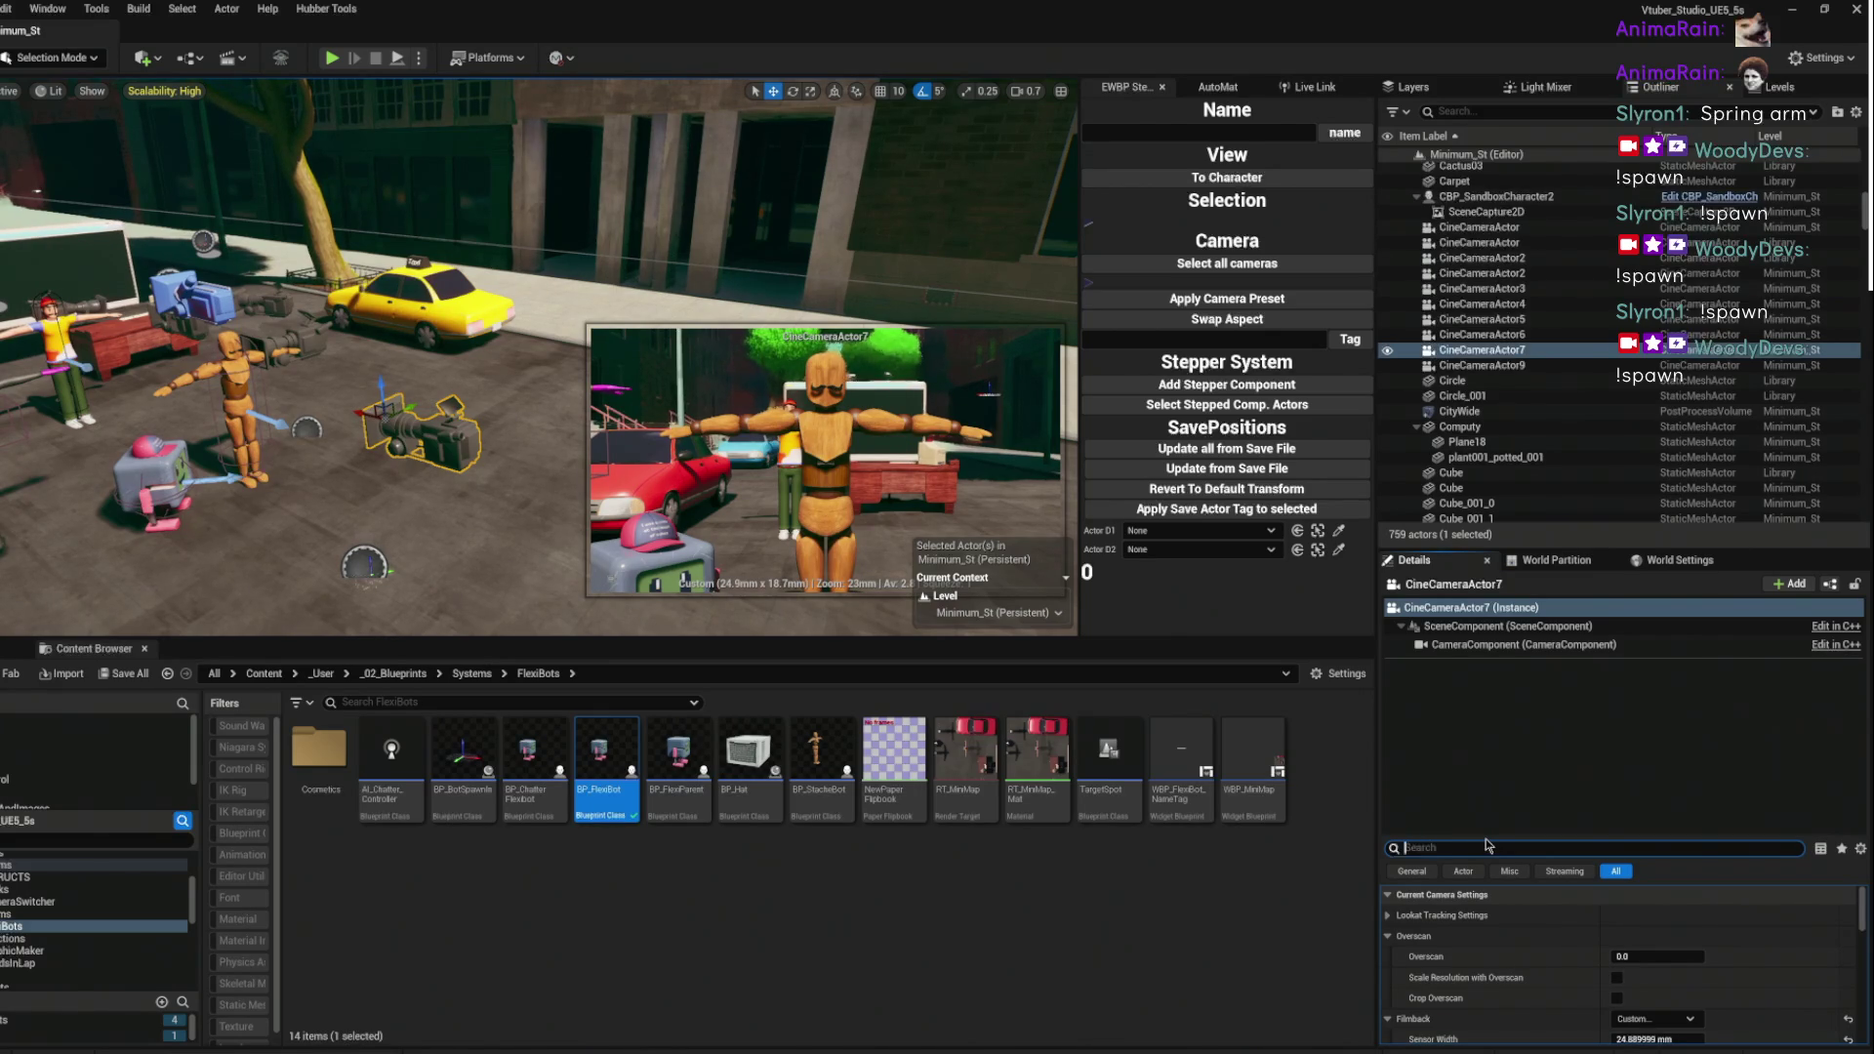
type("t")
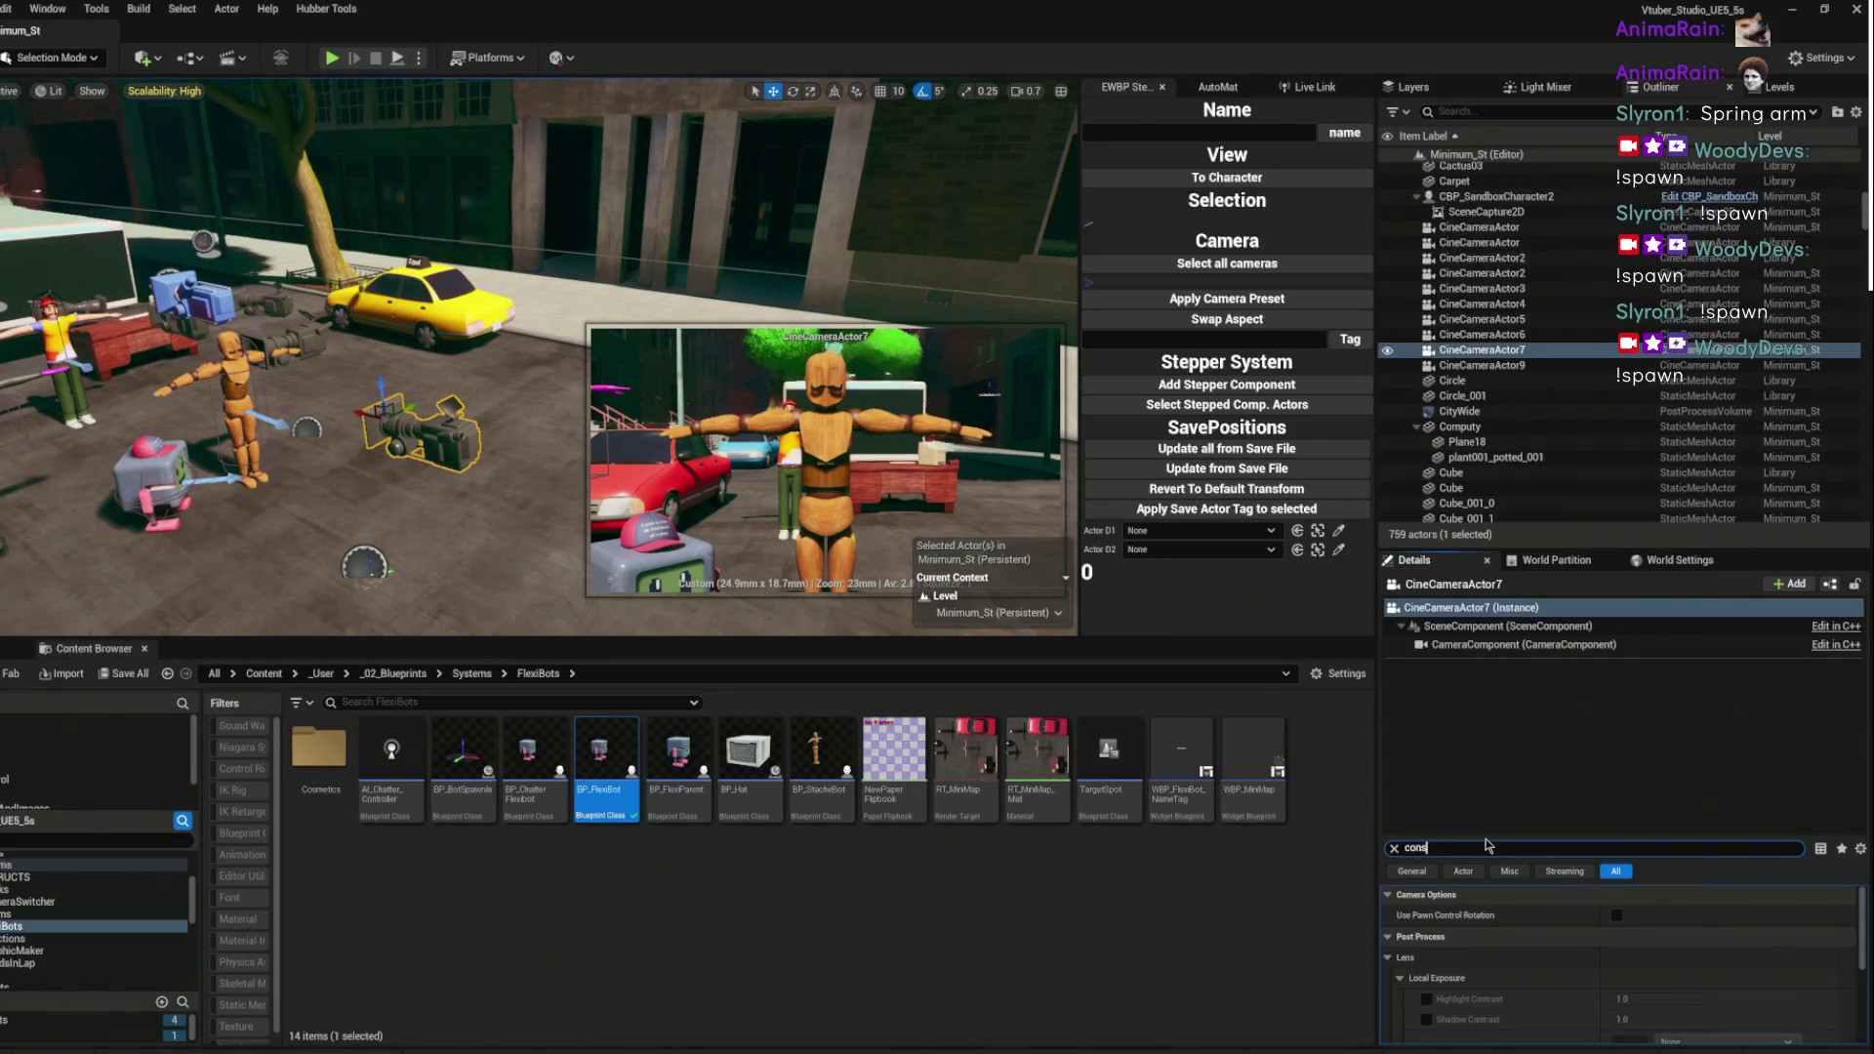
type("t")
left_click(1620, 916)
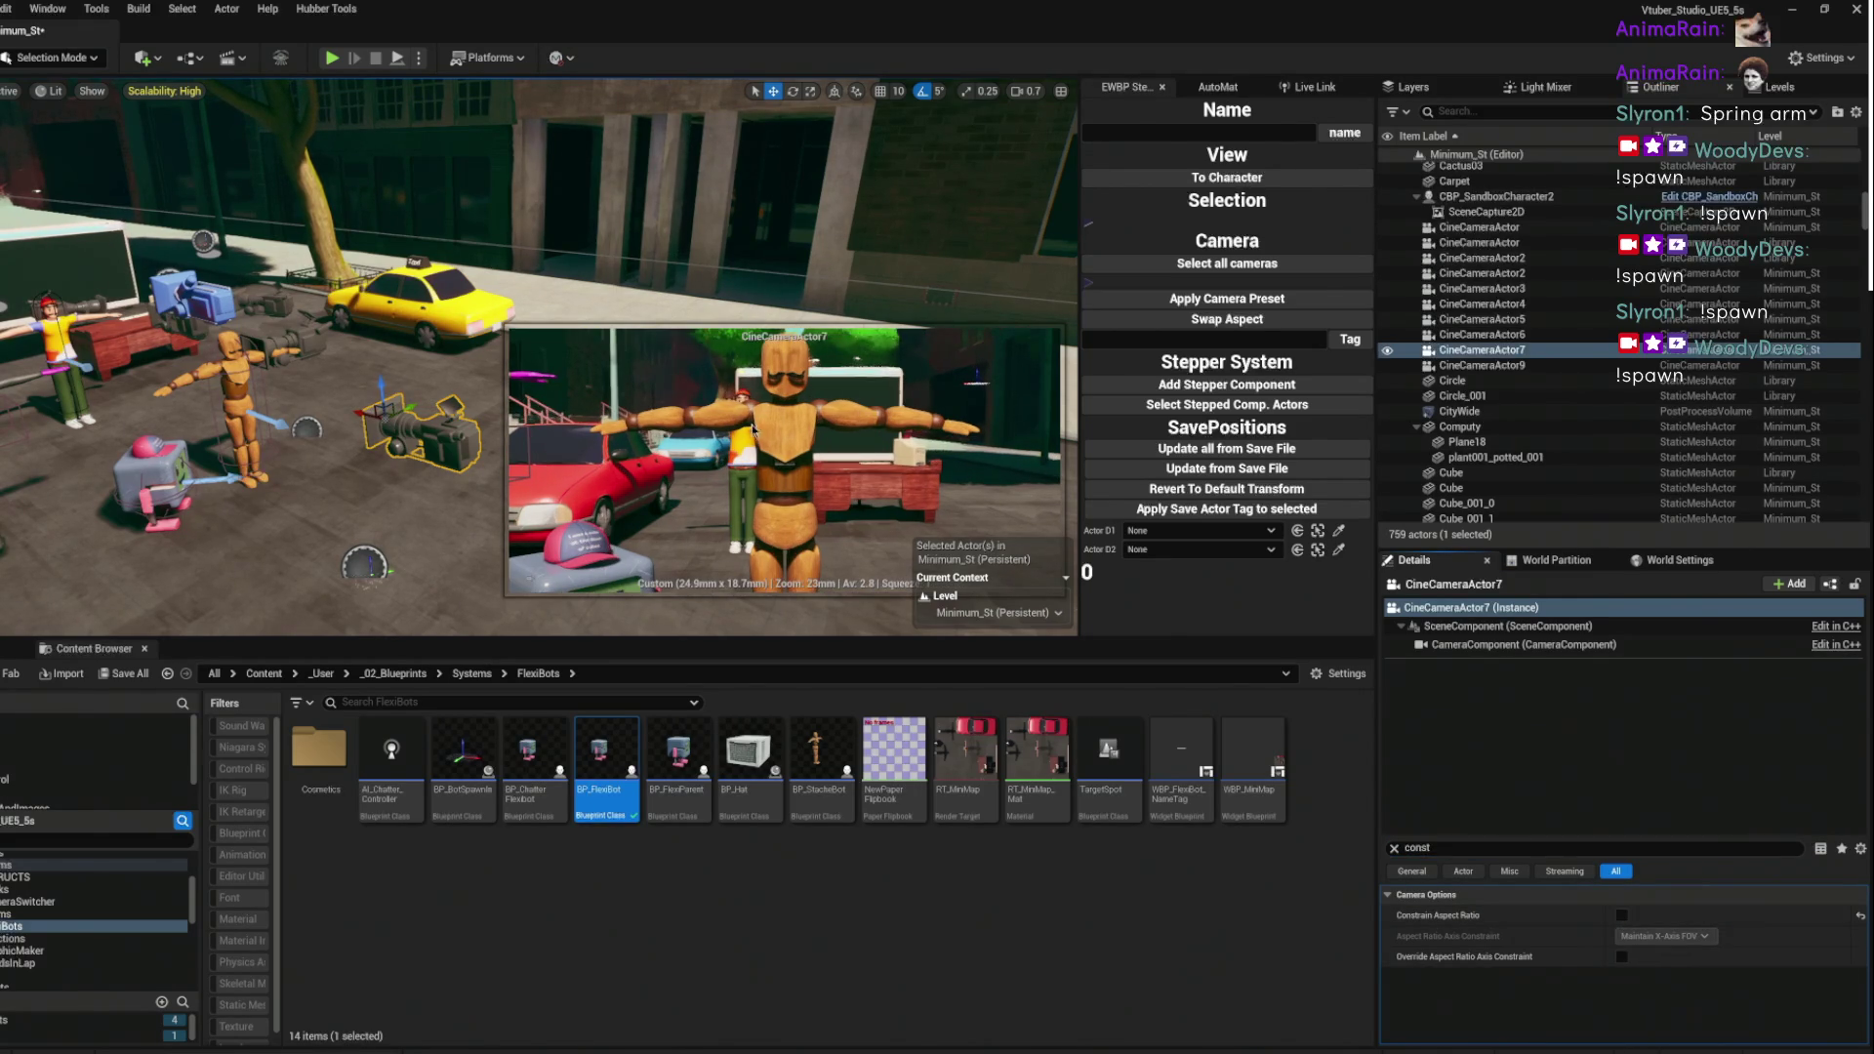
left_click_drag(345, 76, 344, 76)
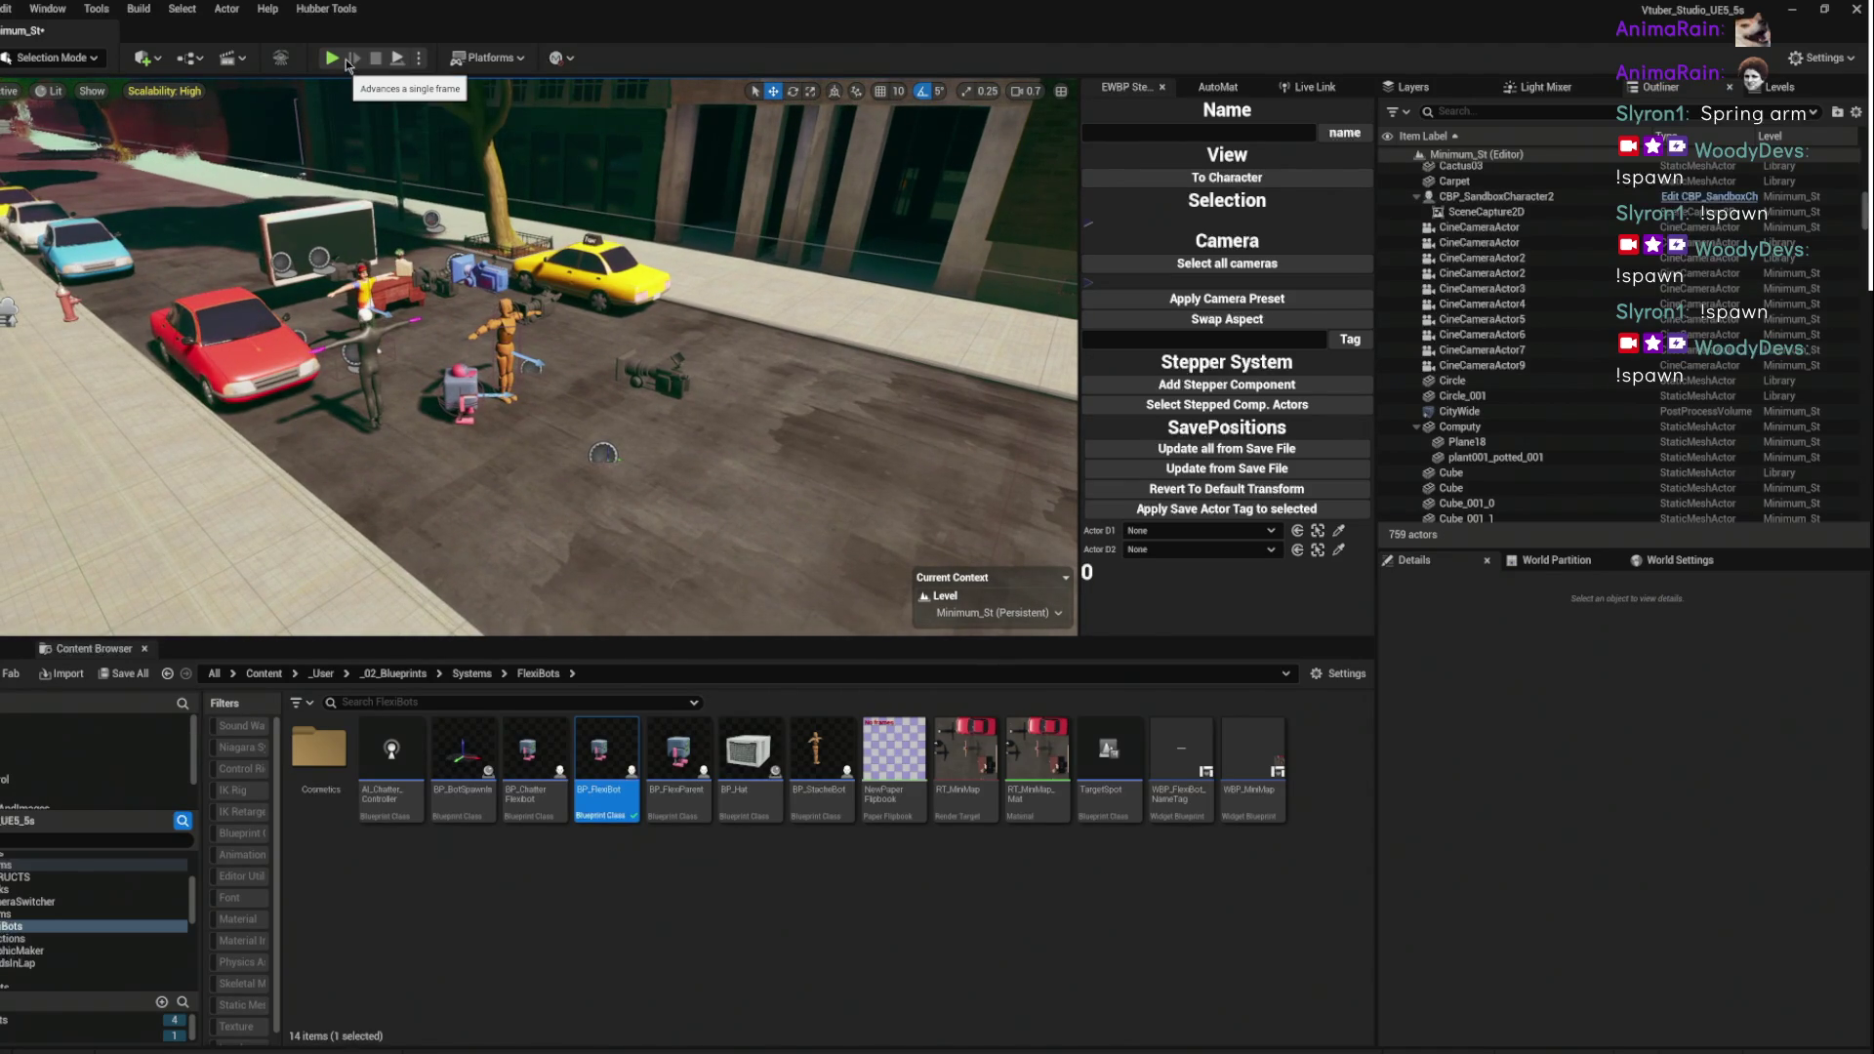
mouse_move(586, 439)
left_mouse_down()
mouse_move(575, 322)
mouse_move(529, 277)
left_mouse_up()
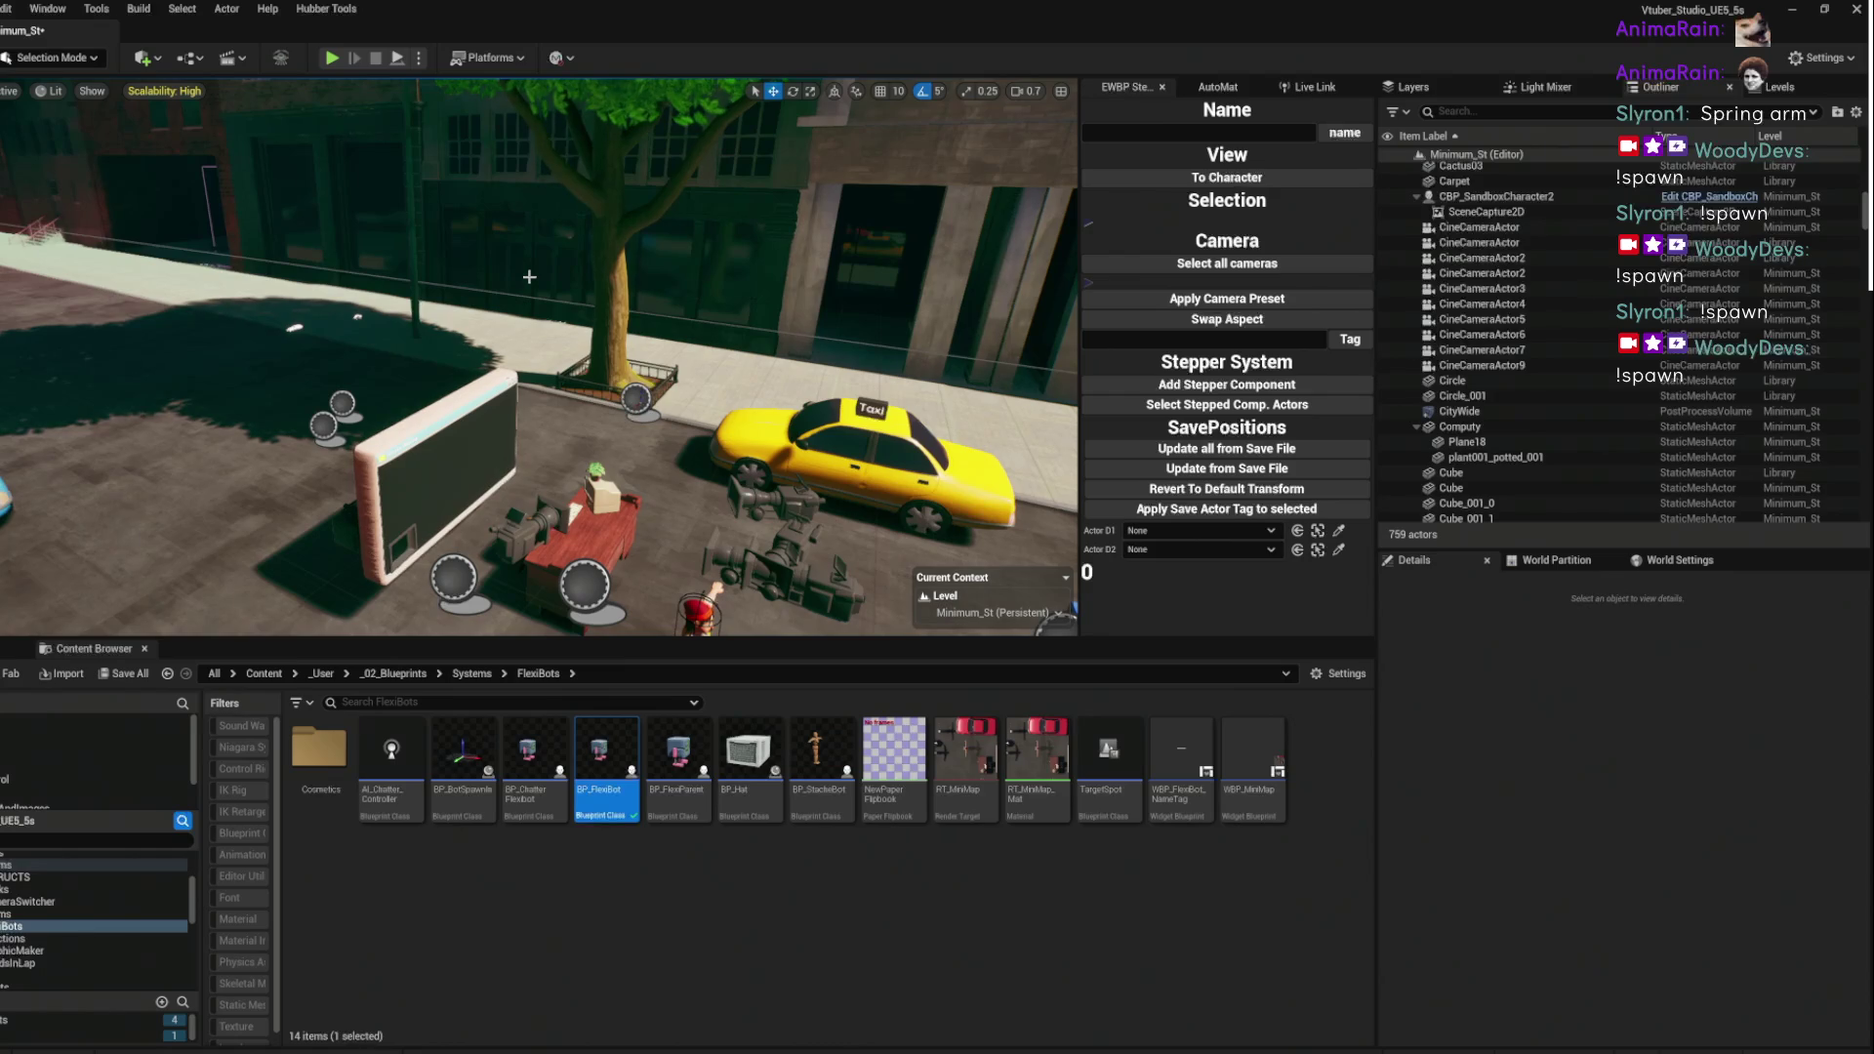
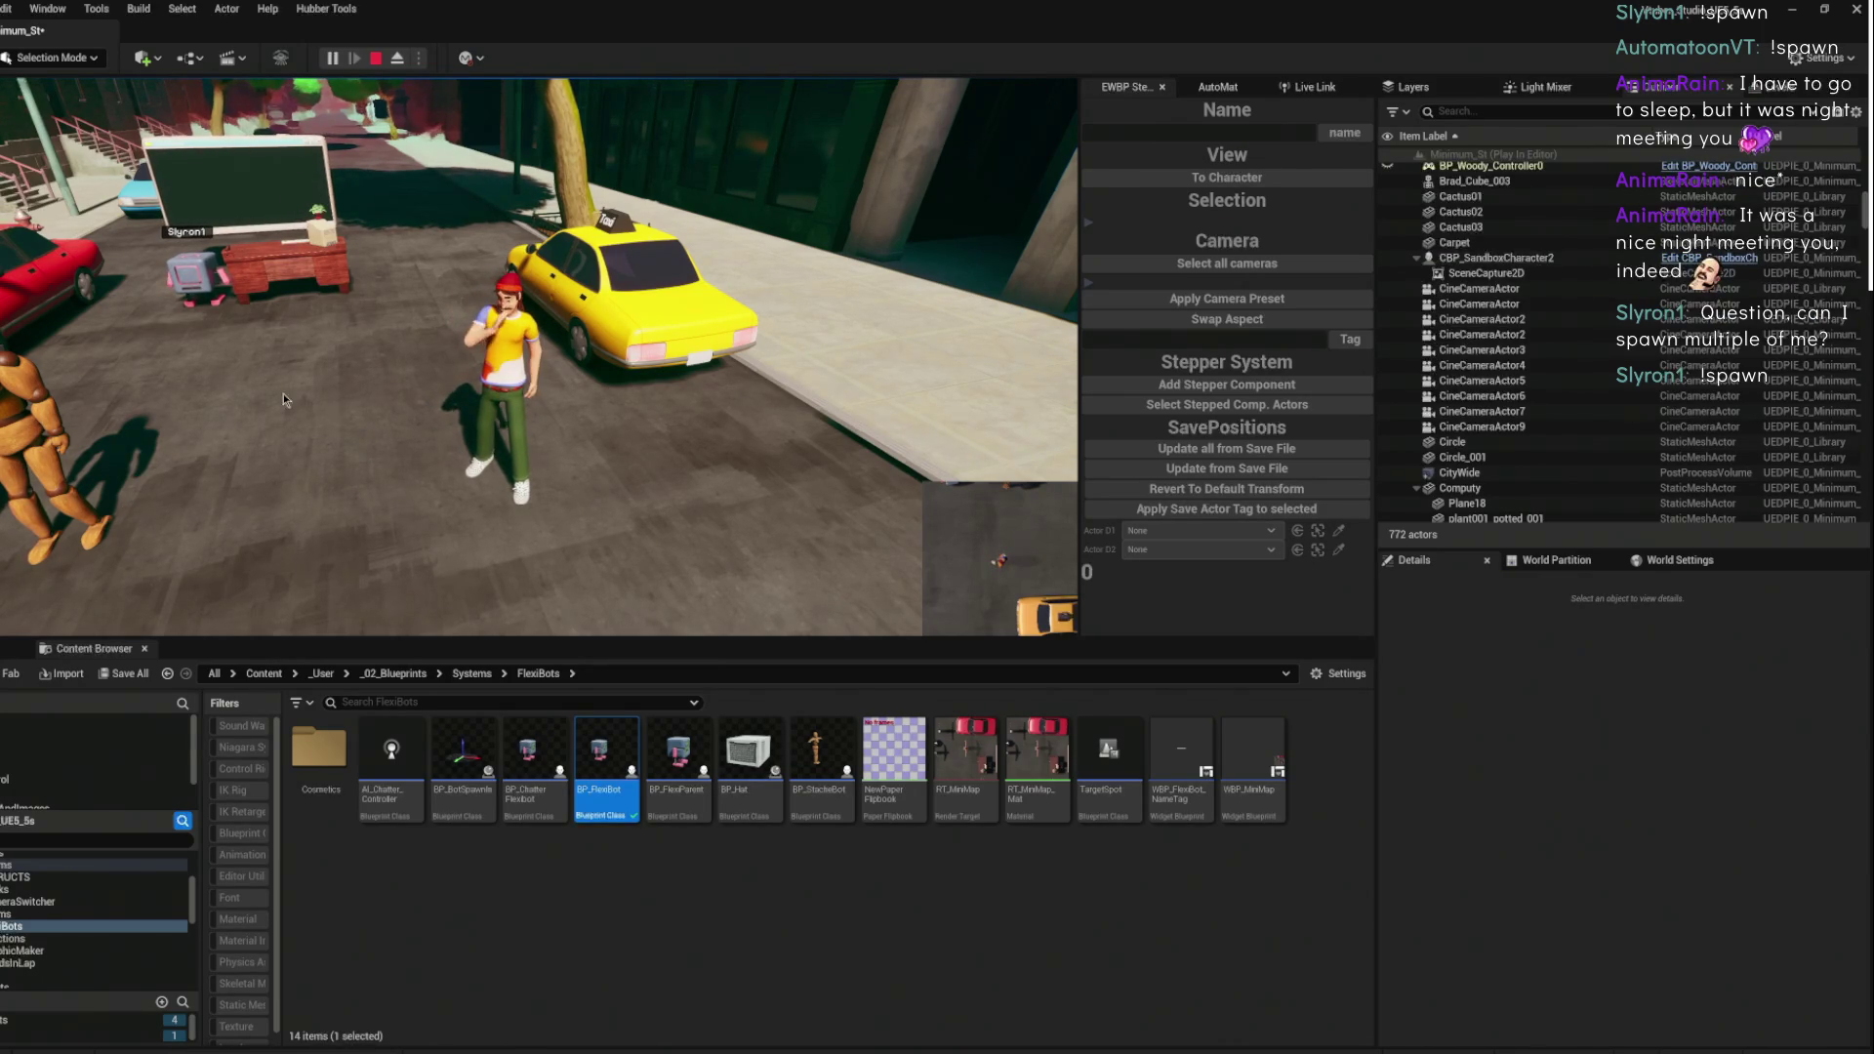
- Walk the character toward the table and car in the running game, then end the play session
left_click(680, 412)
key("w")
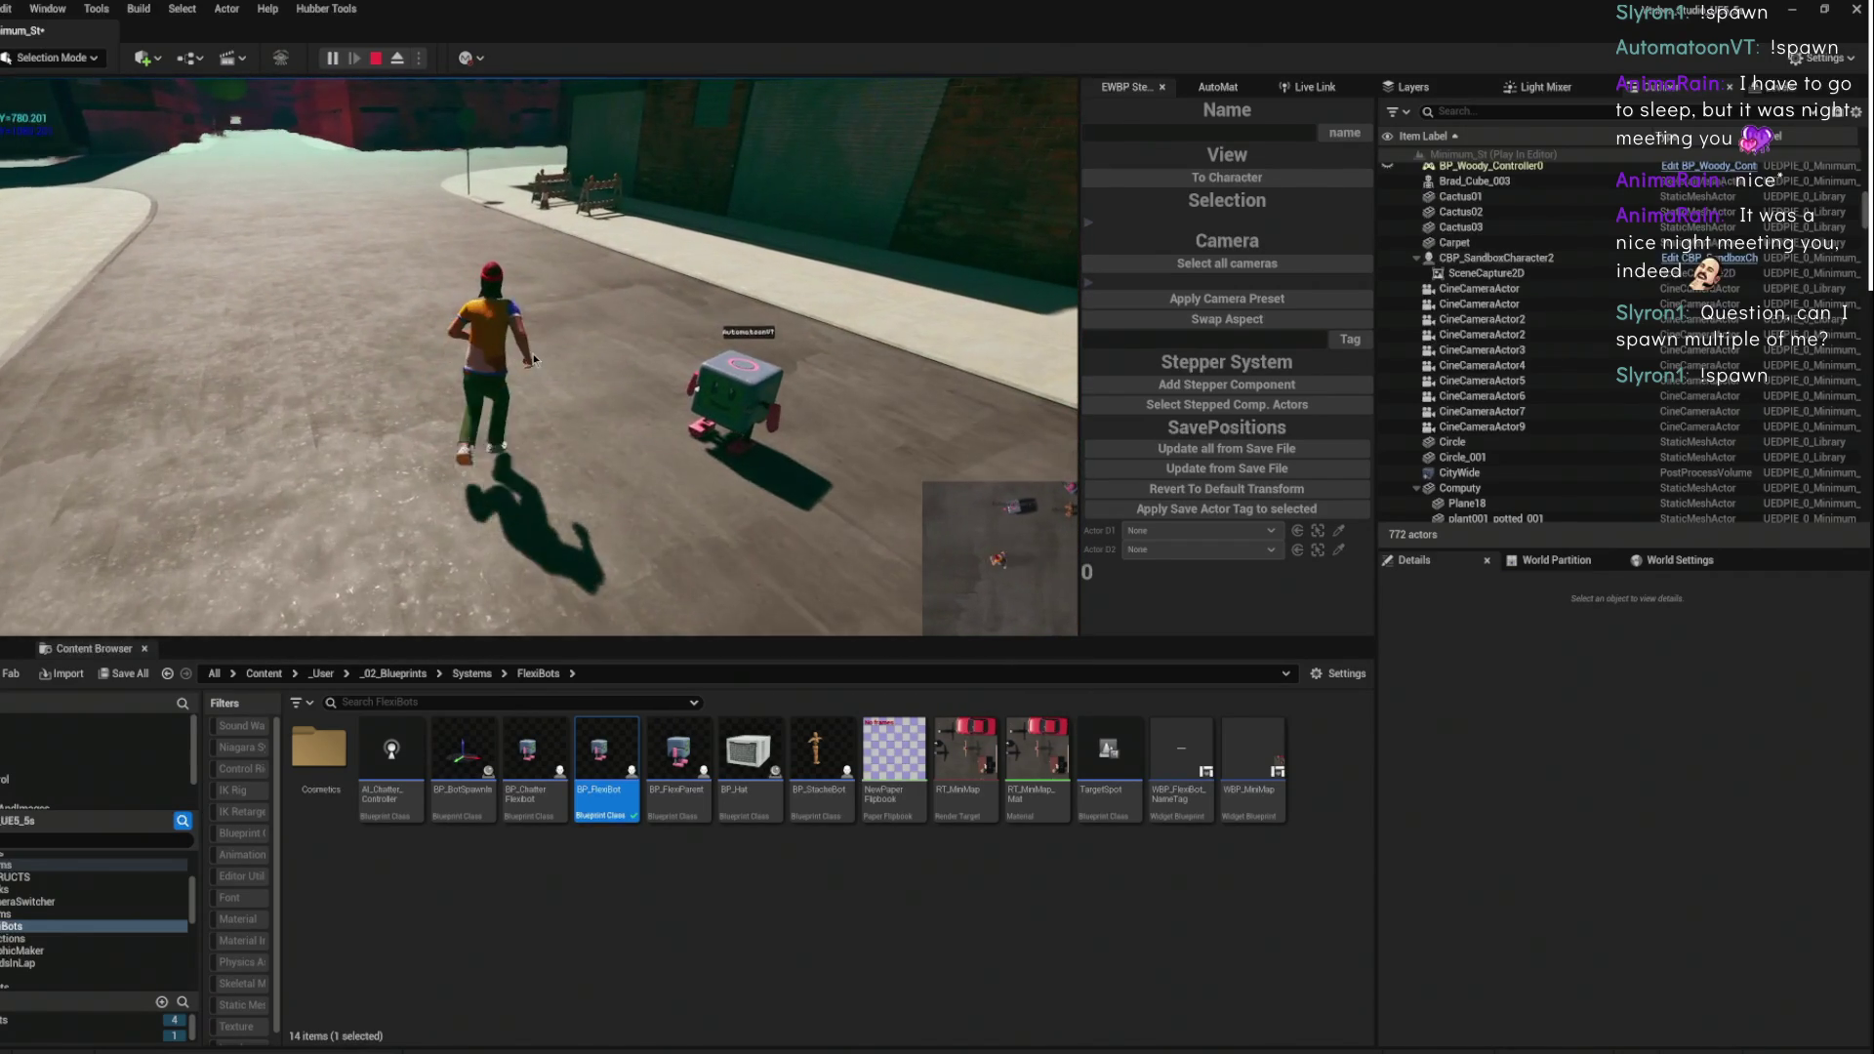
left_click(414, 222)
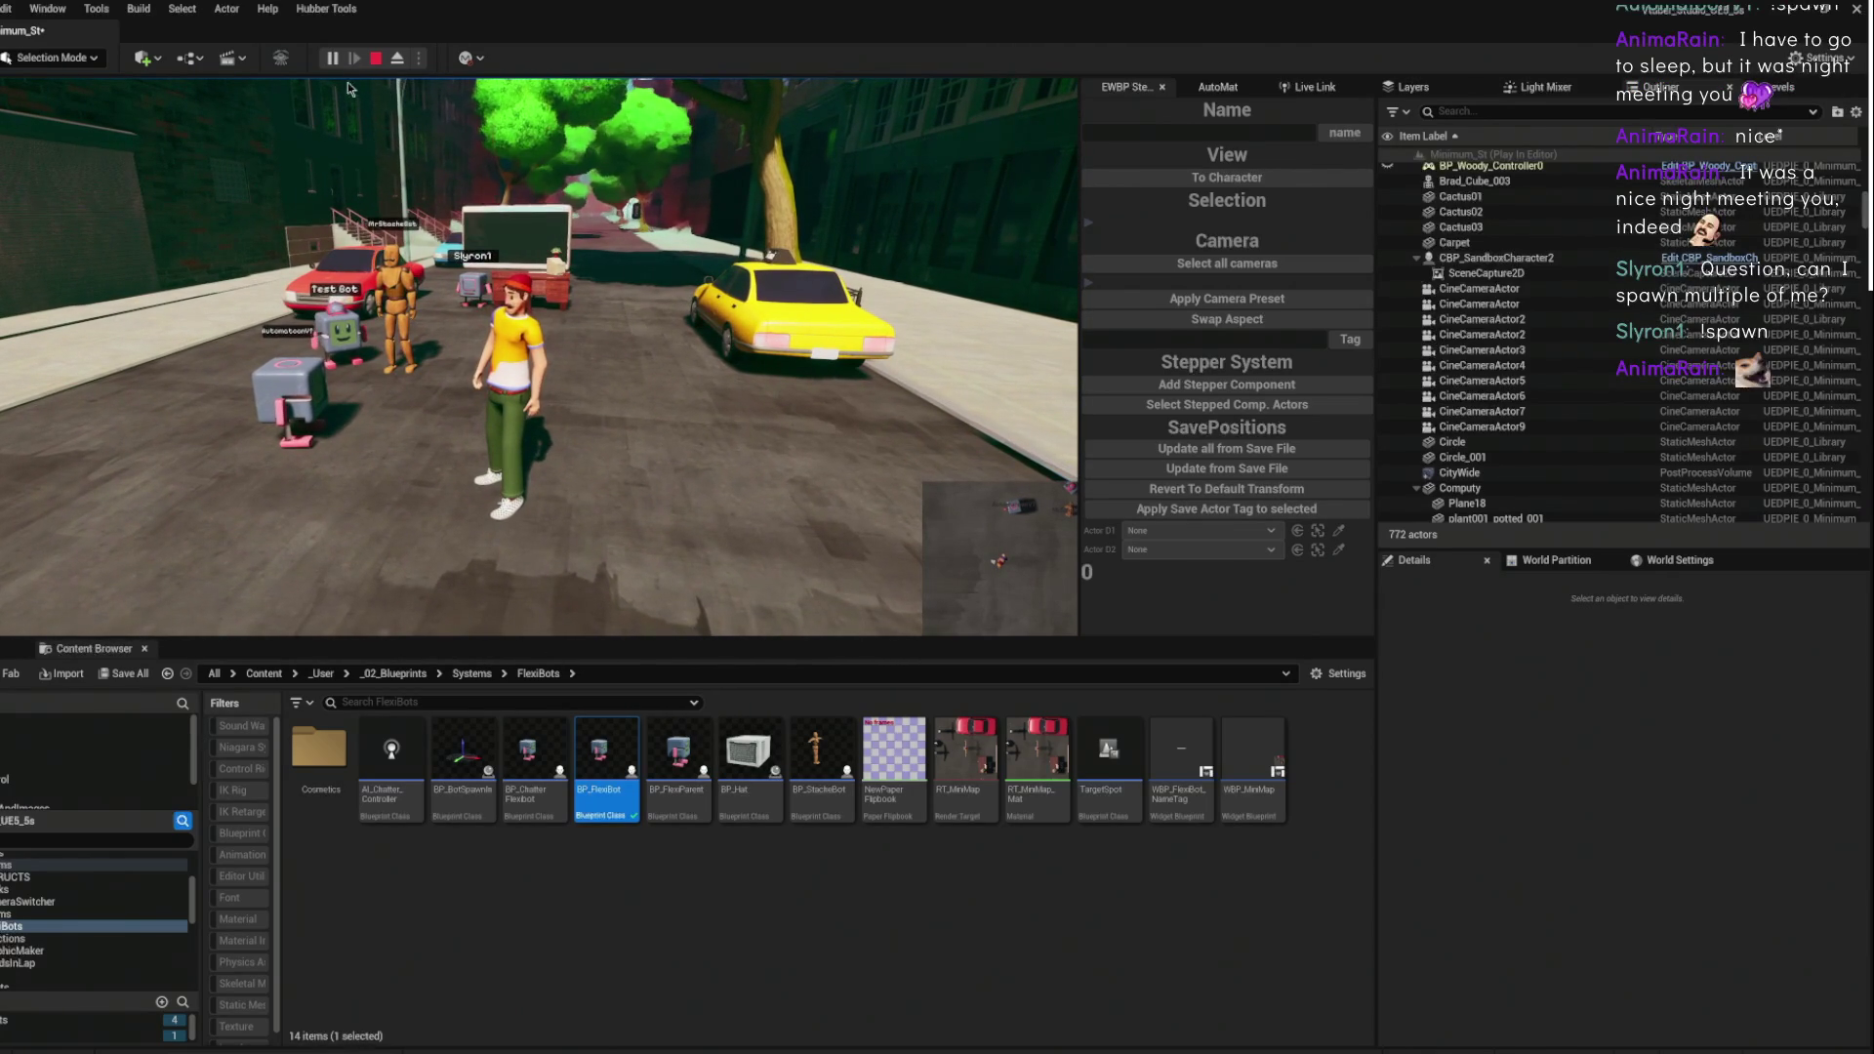
key("Escape")
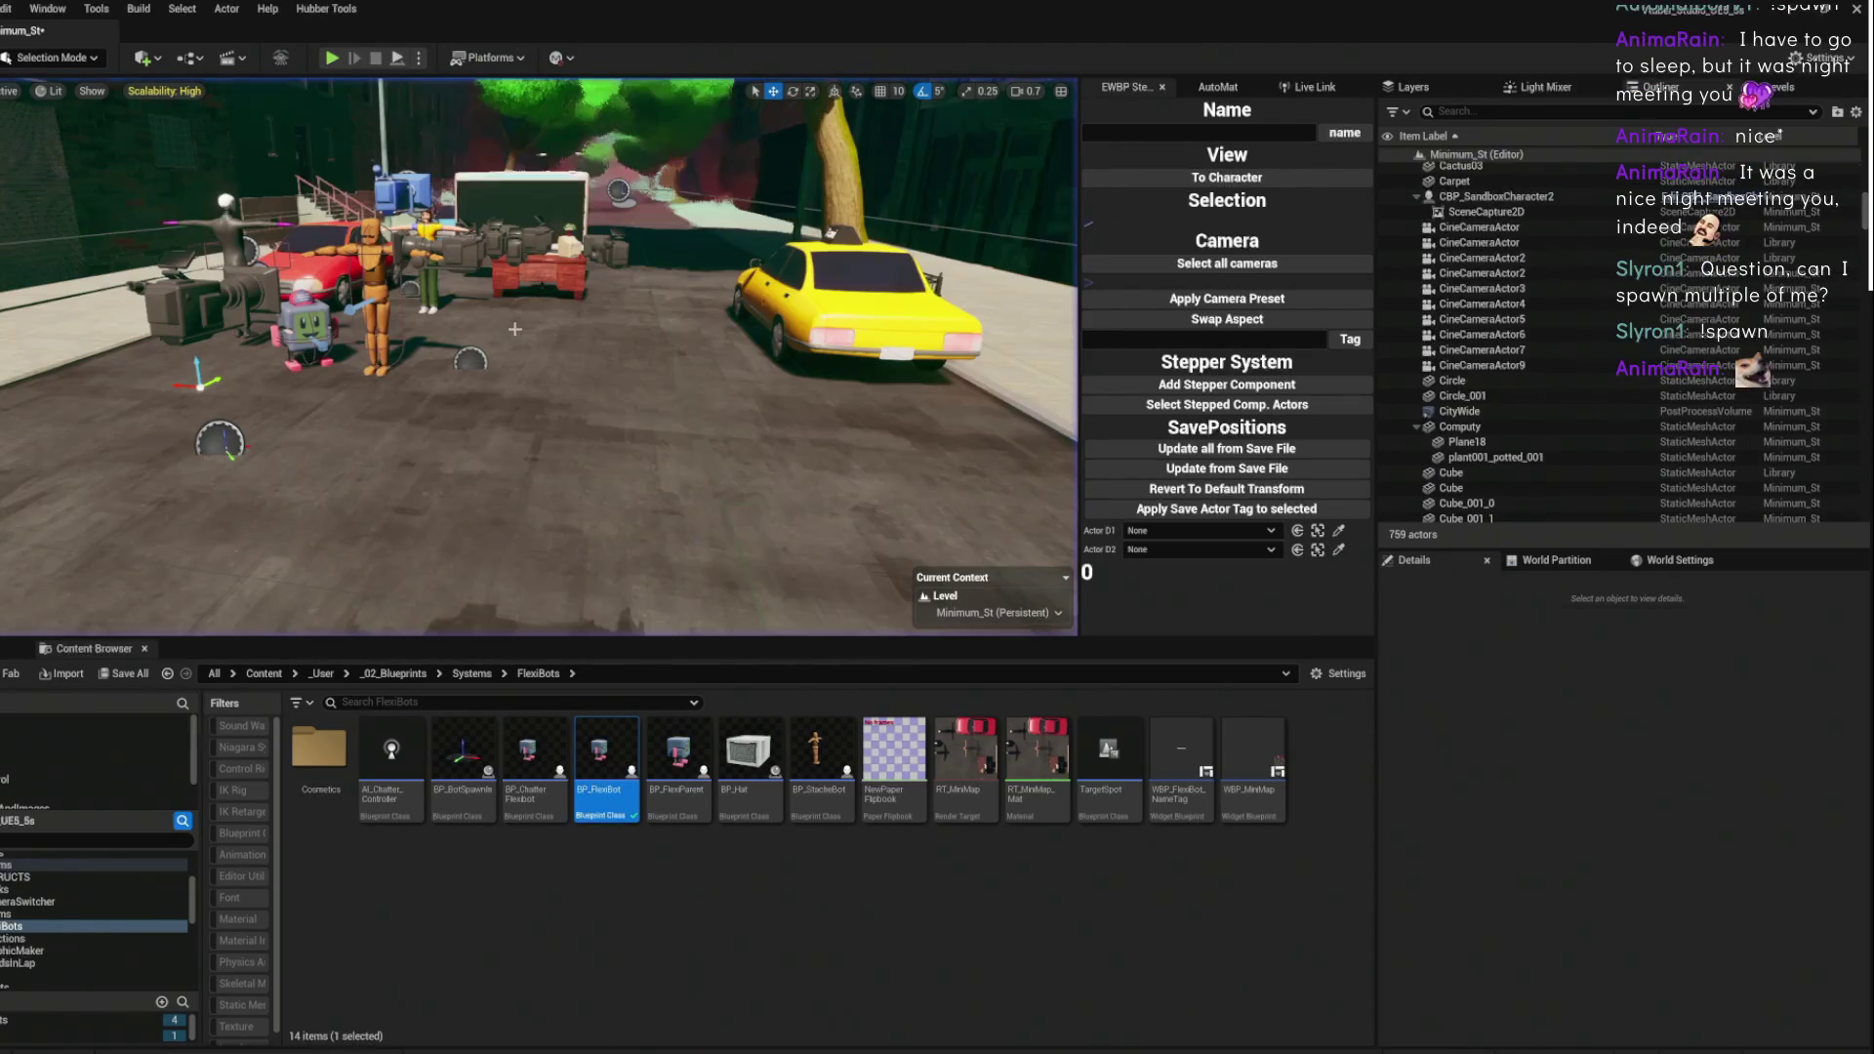
- Select and frame BP_FlexiBot, then inspect its Mesh and Widget components
left_click(309, 331)
key("f")
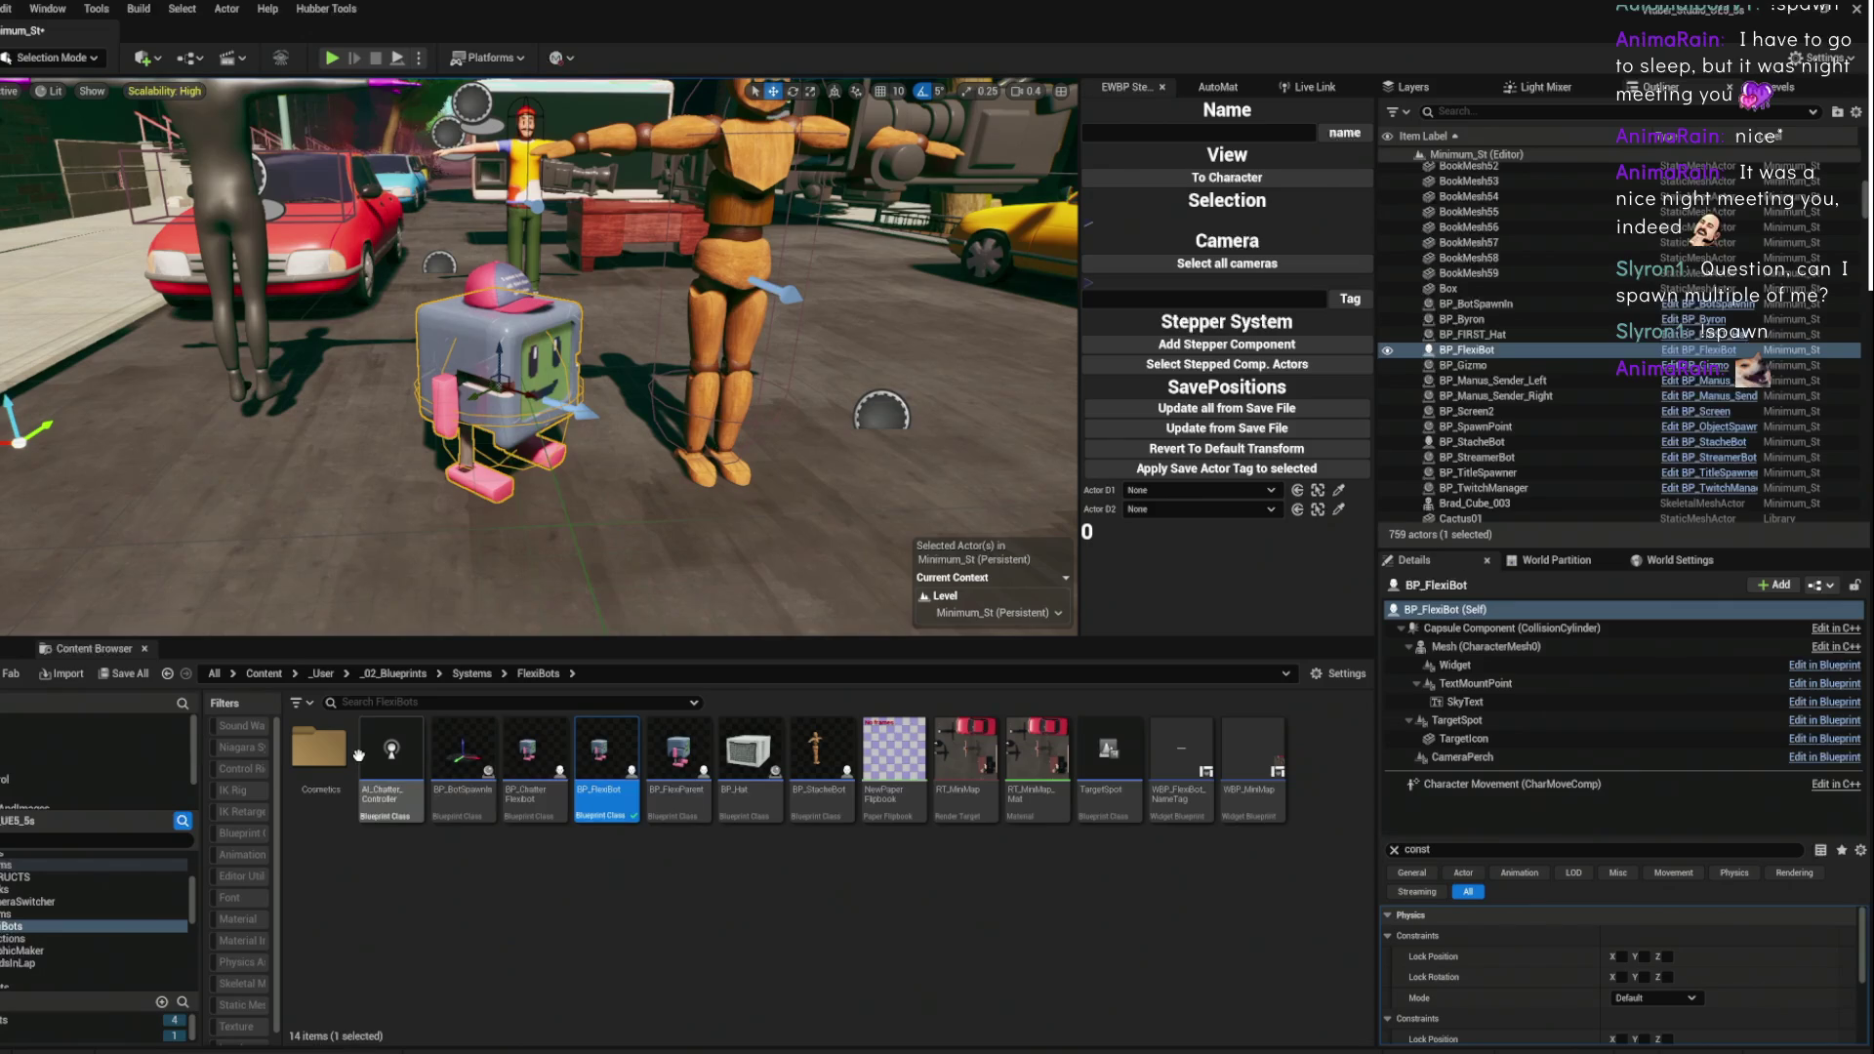
left_click(1488, 646)
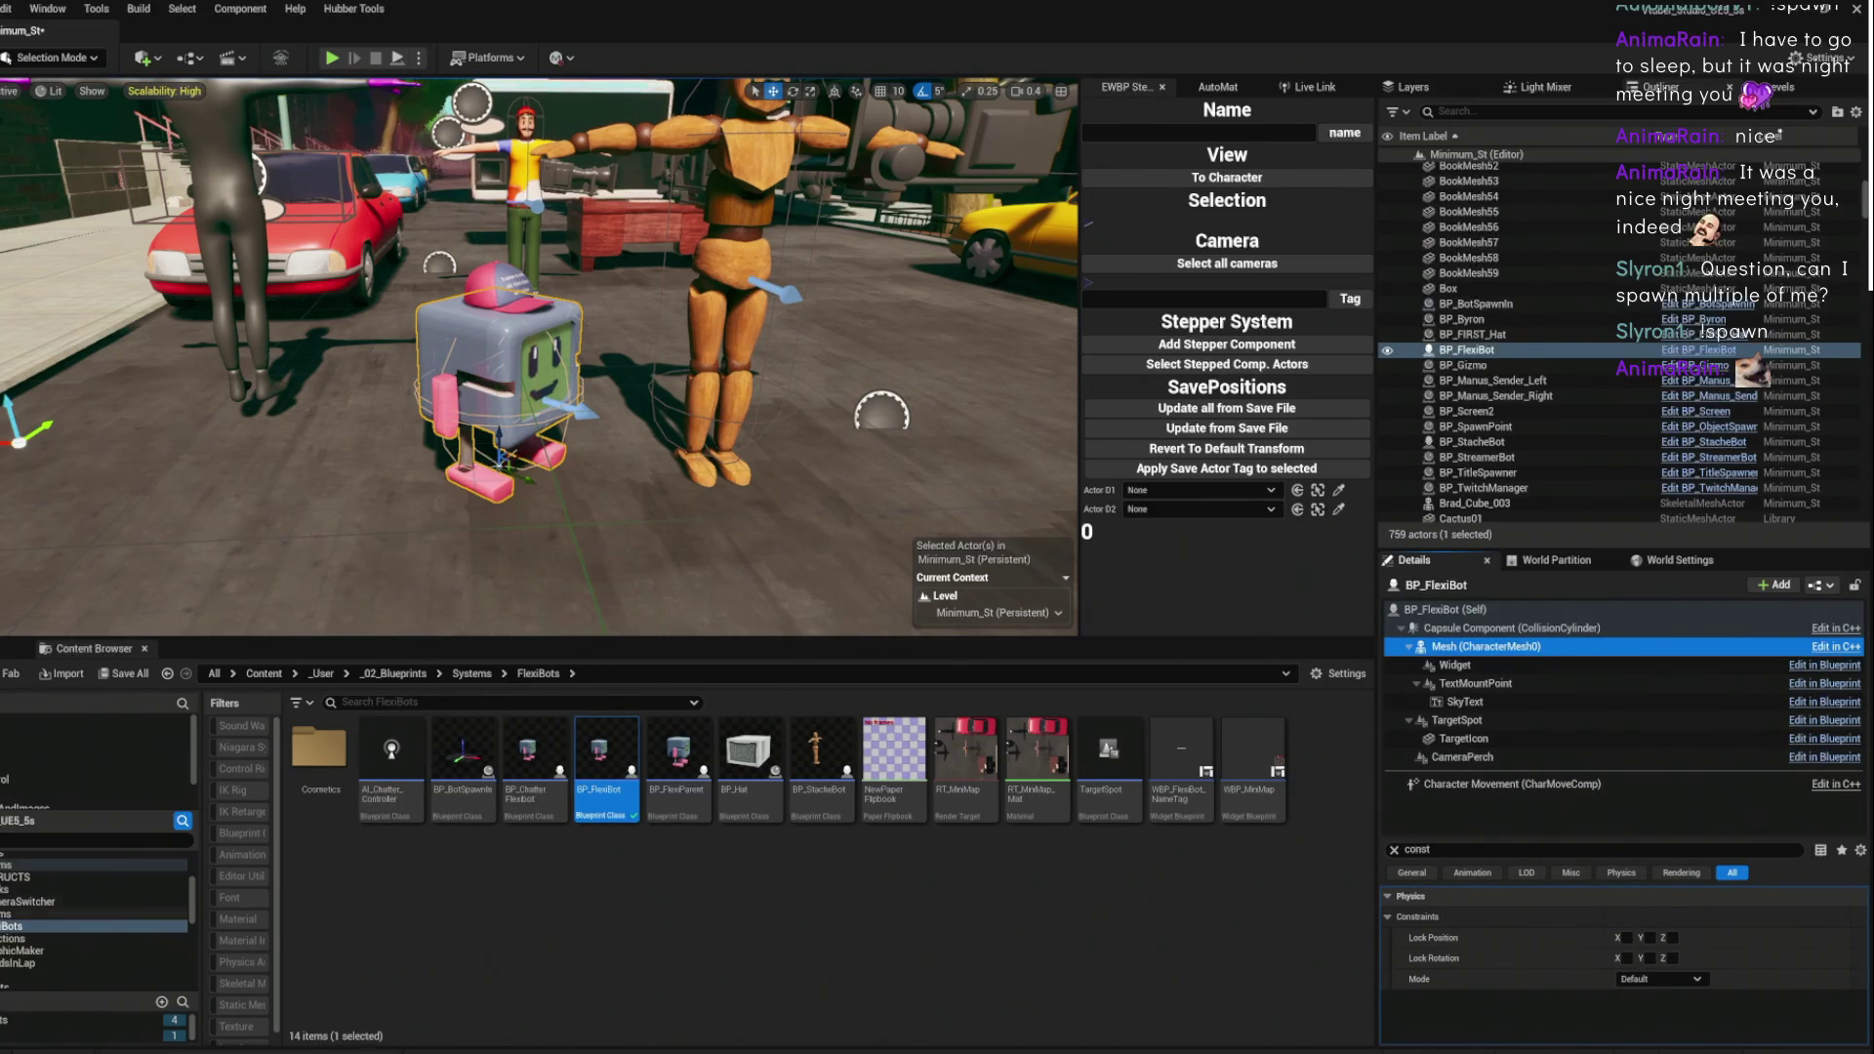
left_click(1464, 668)
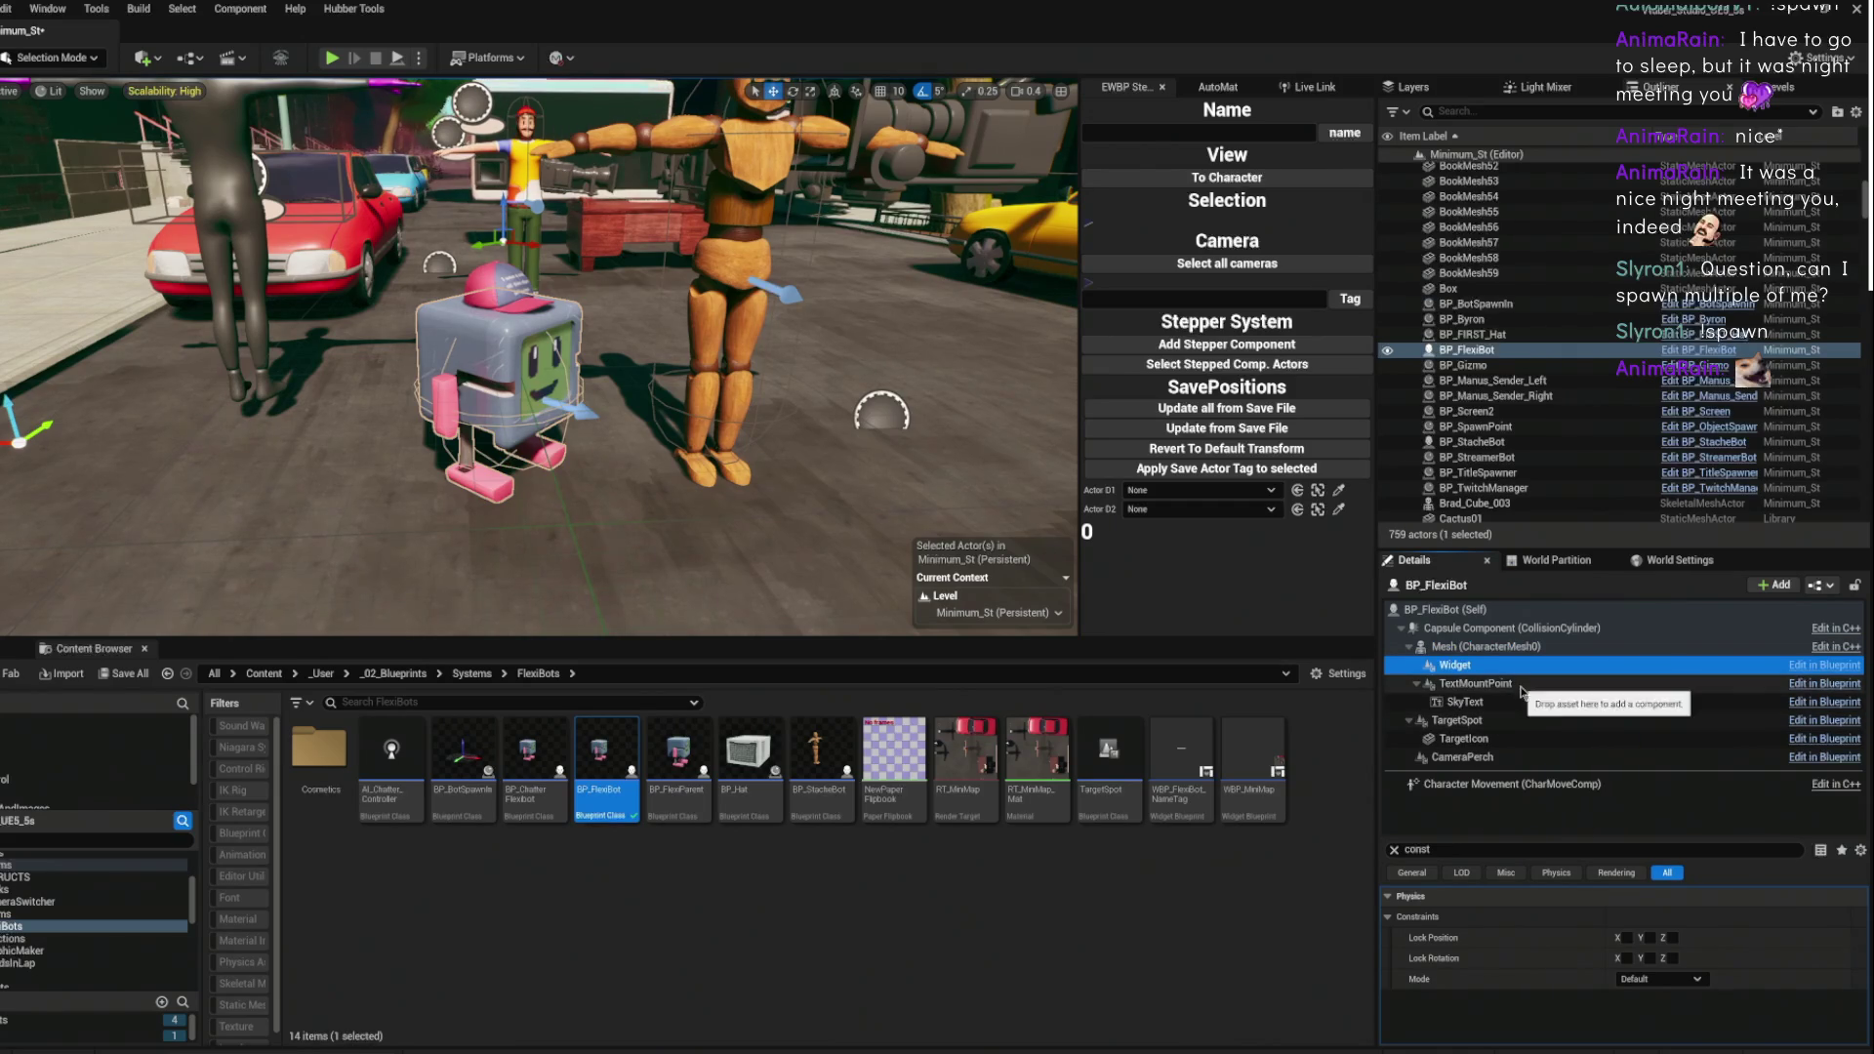
left_click(1479, 646)
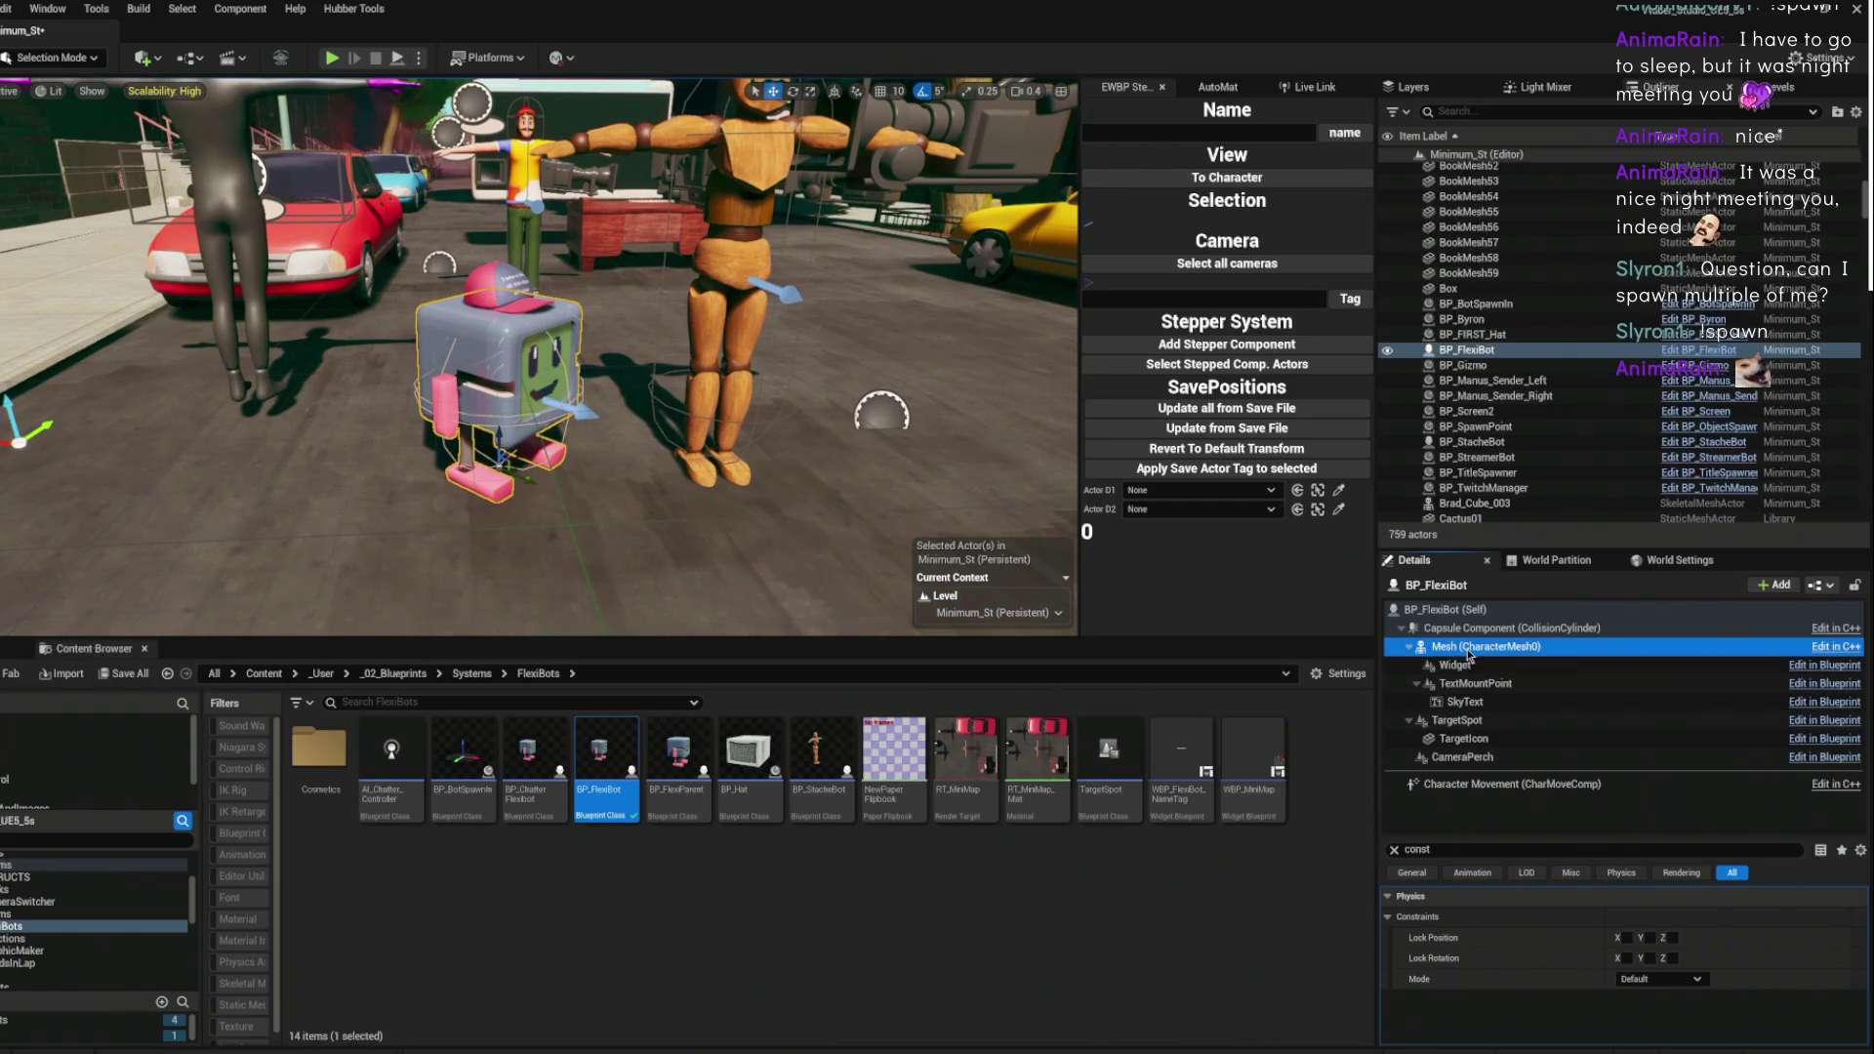
- Clear the property filter and browse to the FlexiBot skeletal mesh asset
left_click(1393, 849)
scroll(1551, 937, "down", 3)
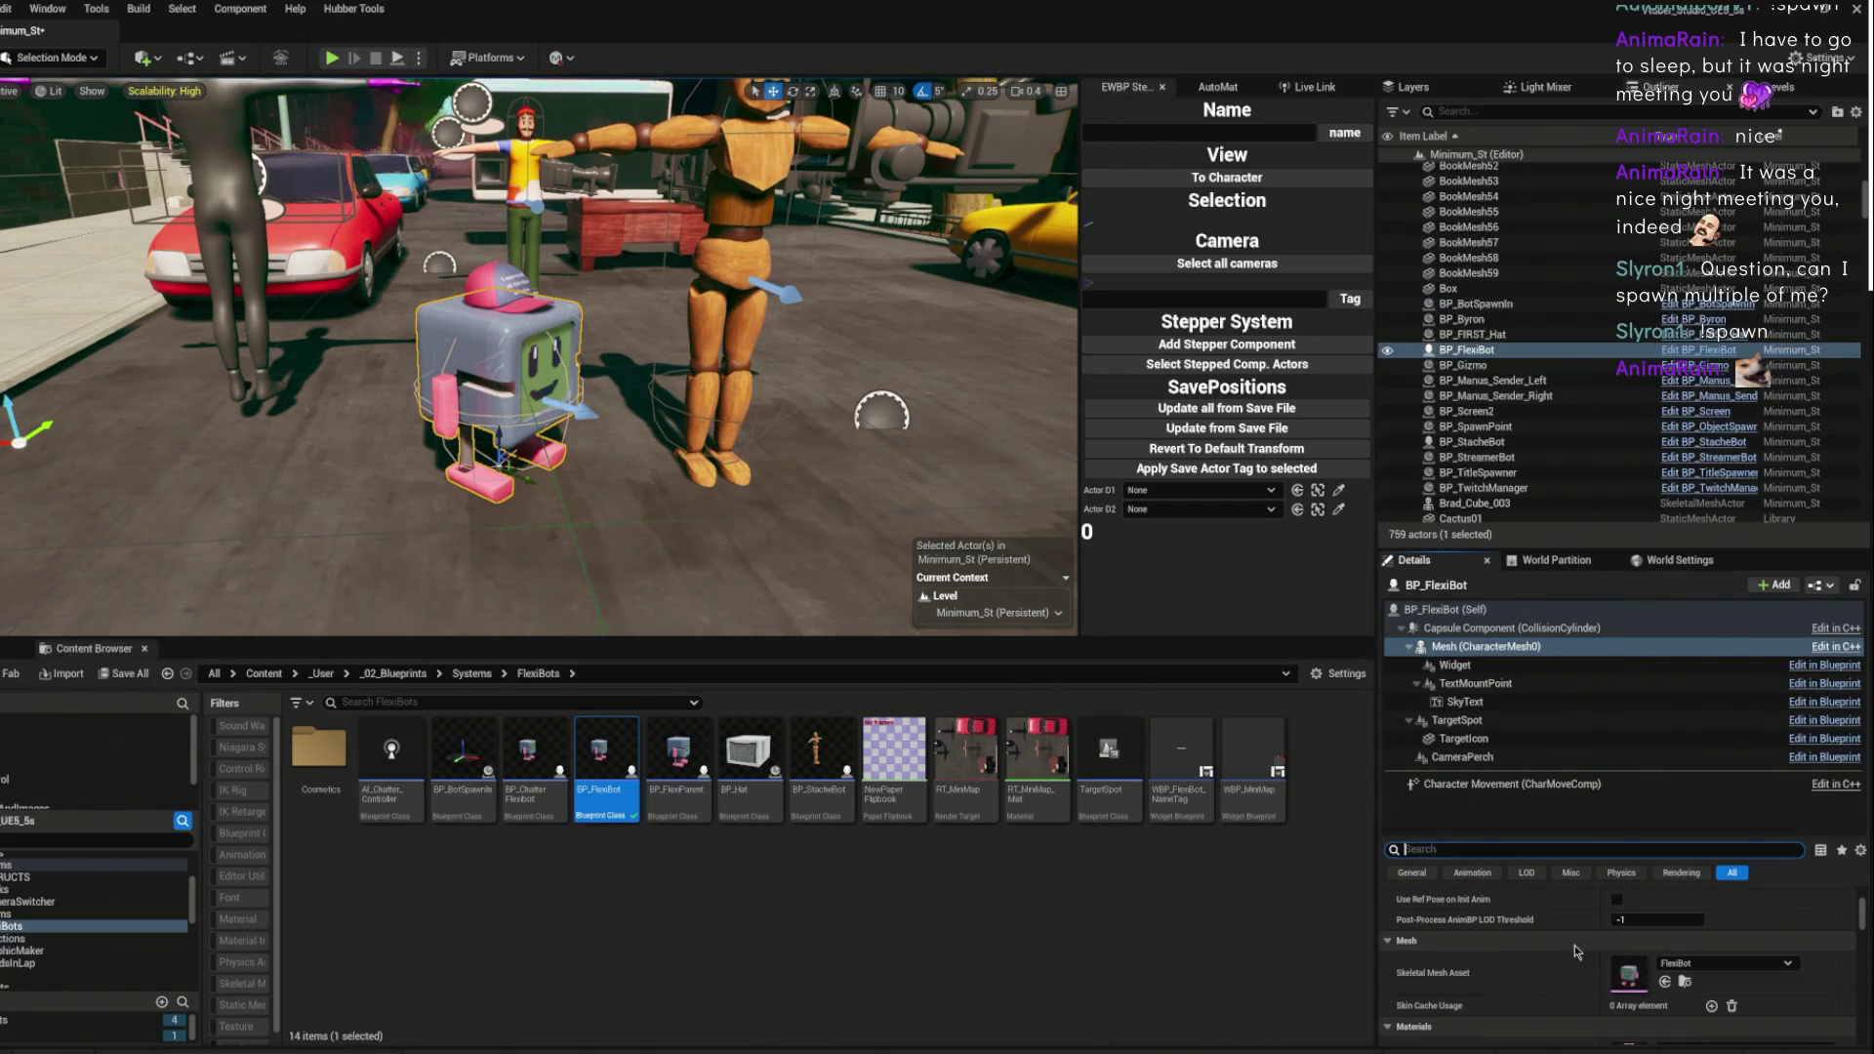
left_click(1686, 983)
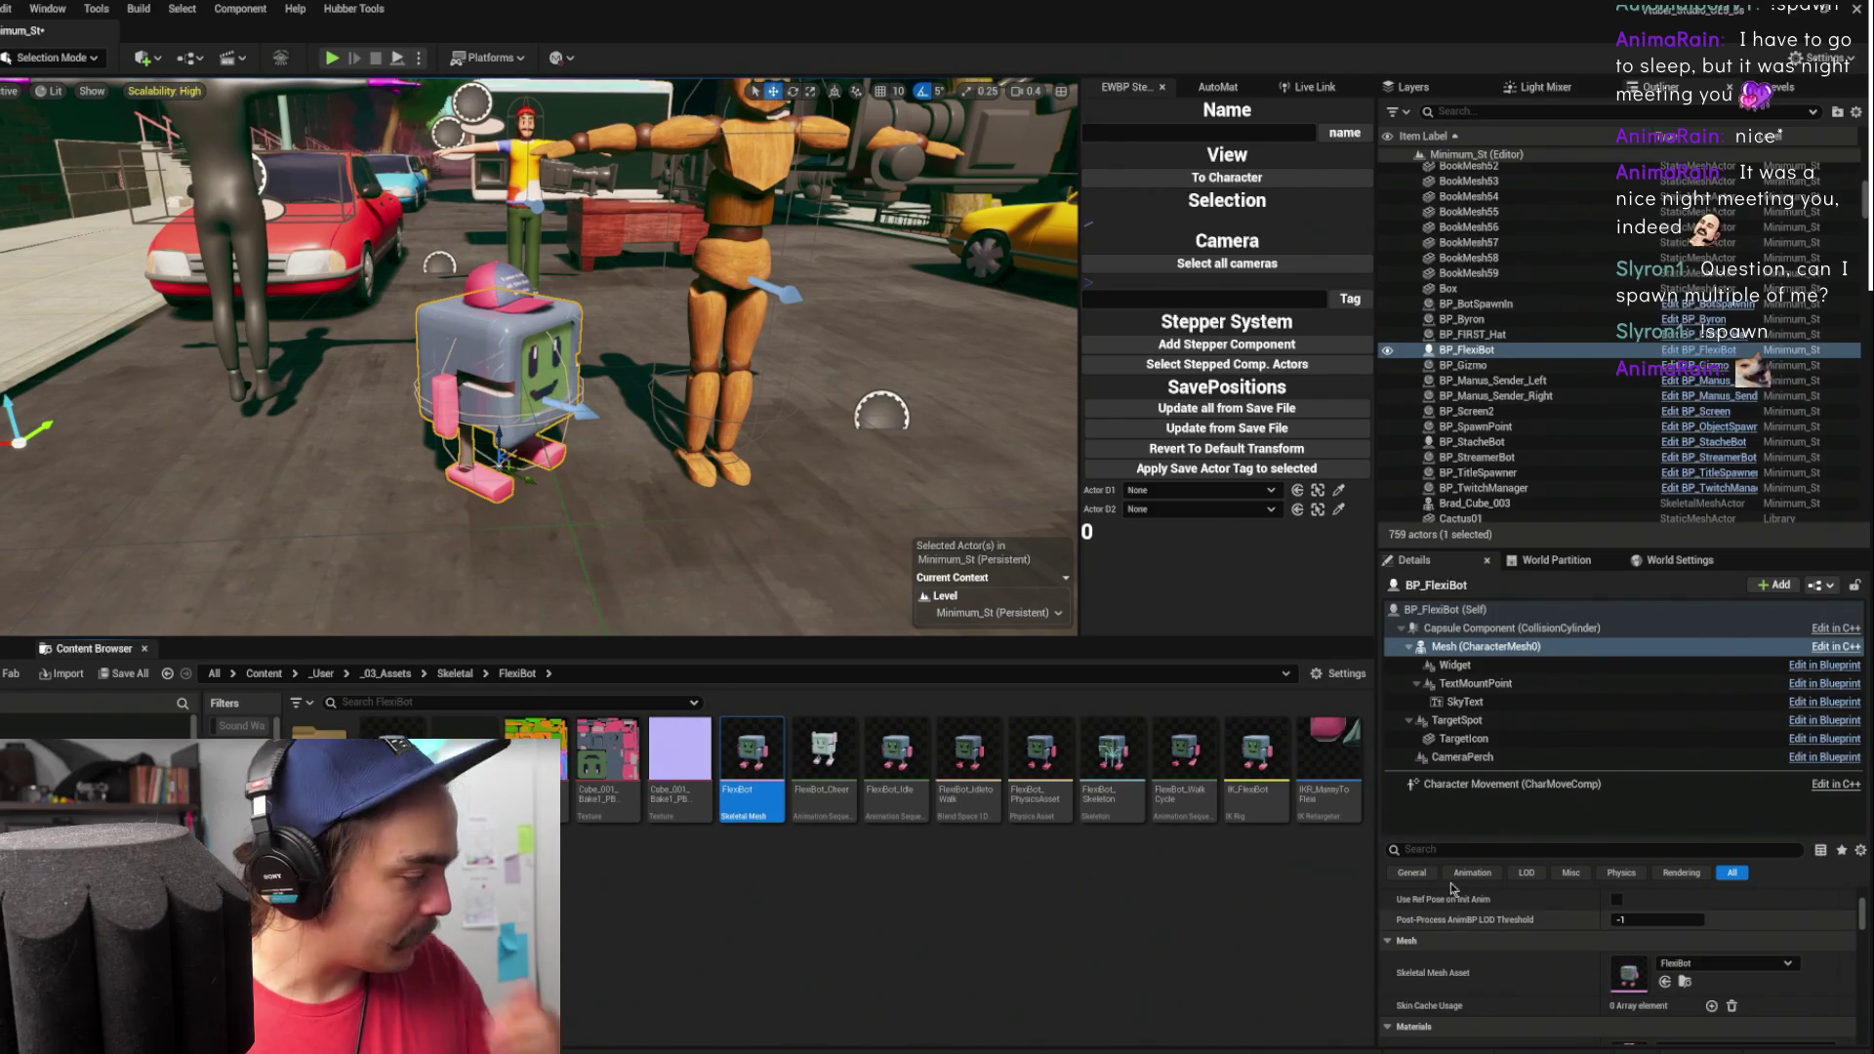
double_click(622, 764)
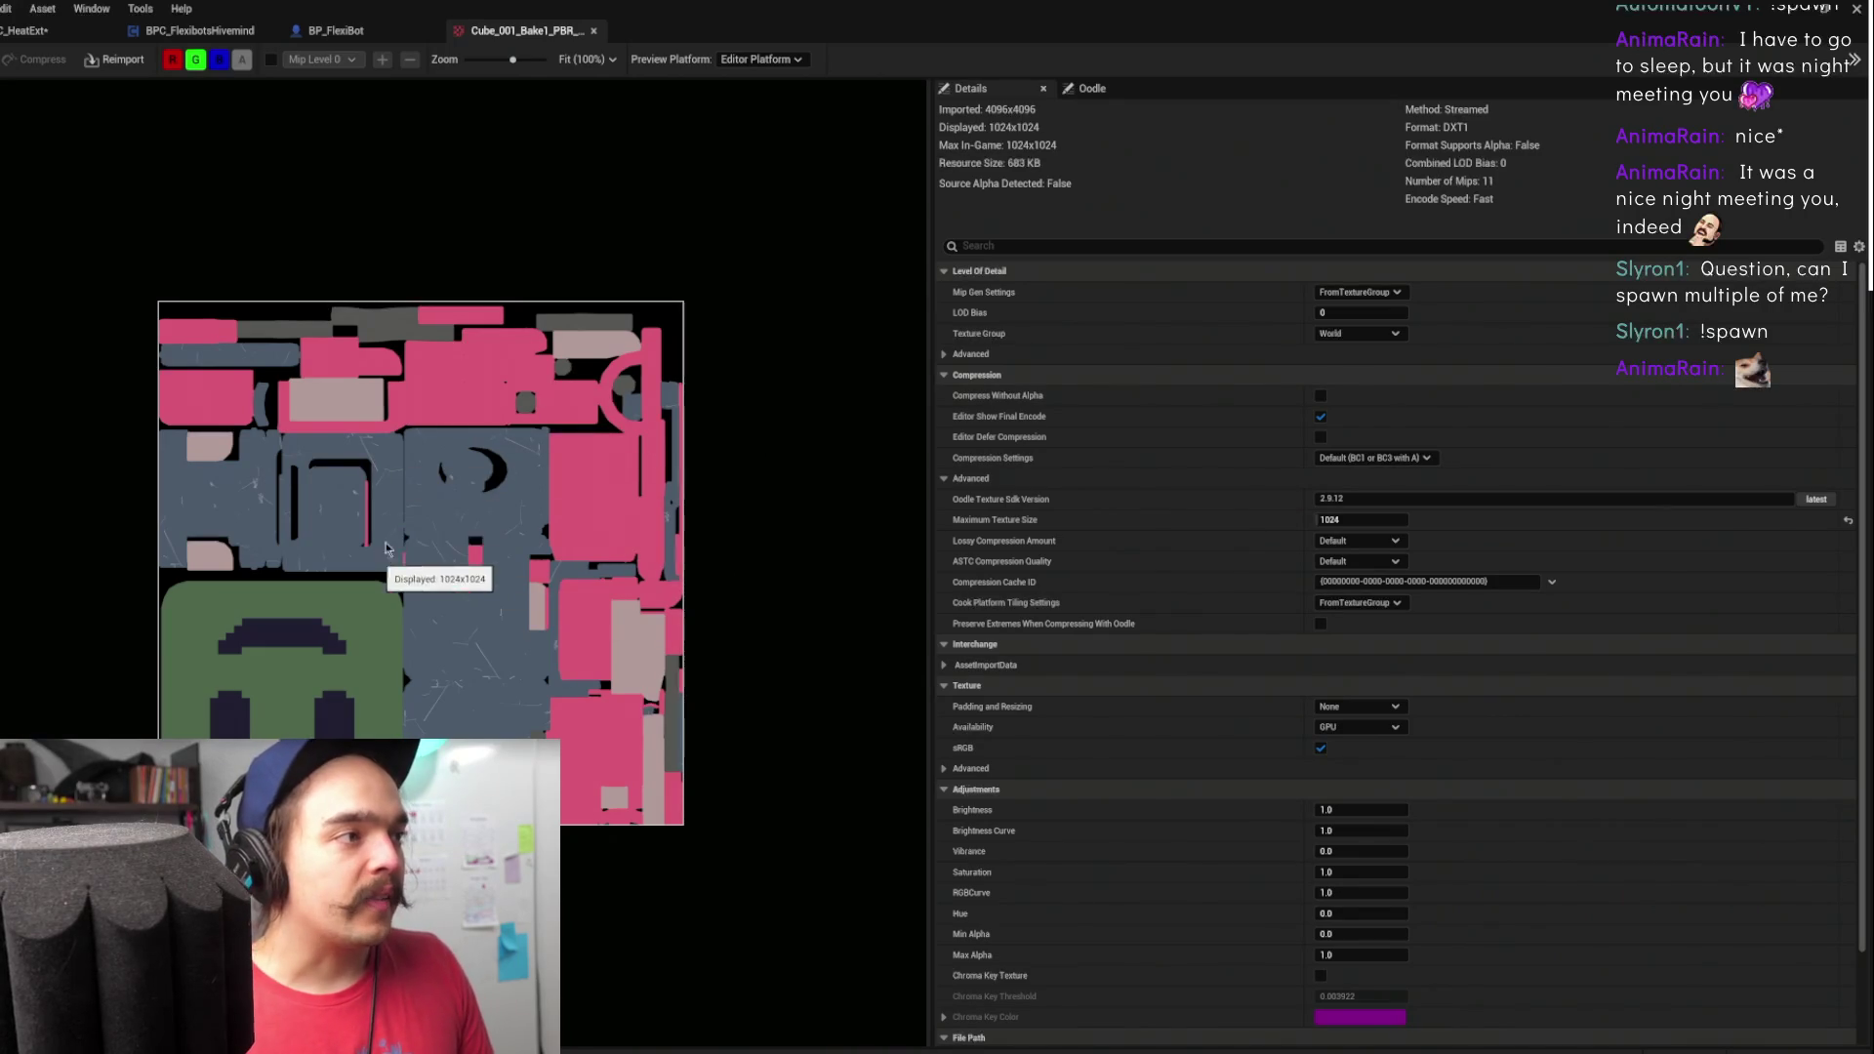
scroll(380, 566, "up", 4)
scroll(429, 454, "down", 2)
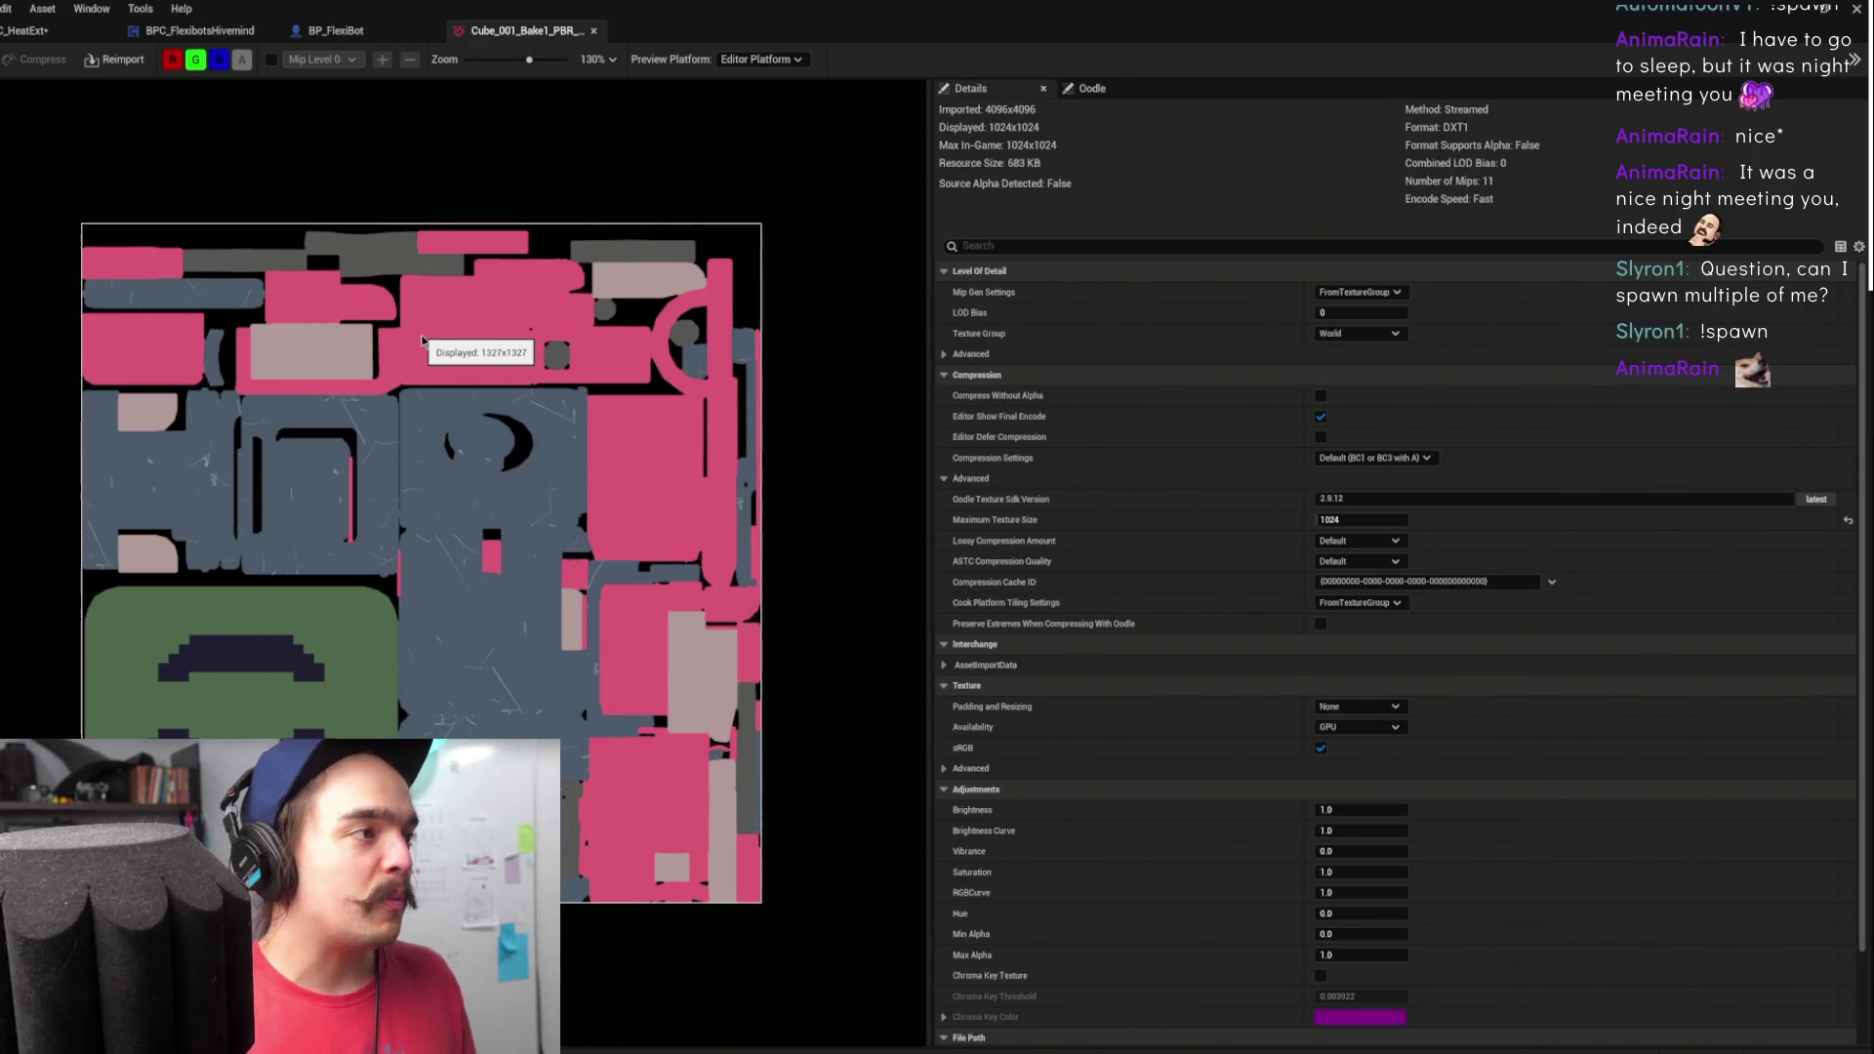
scroll(464, 459, "up", 5)
mouse_move(460, 452)
left_mouse_down()
mouse_move(536, 452)
mouse_move(470, 396)
left_mouse_up()
scroll(571, 433, "up", 2)
scroll(471, 460, "up", 2)
scroll(508, 491, "up", 2)
mouse_move(508, 491)
left_mouse_down()
mouse_move(390, 372)
mouse_move(615, 351)
mouse_move(549, 594)
left_mouse_up()
scroll(561, 614, "down", 2)
scroll(561, 615, "down", 5)
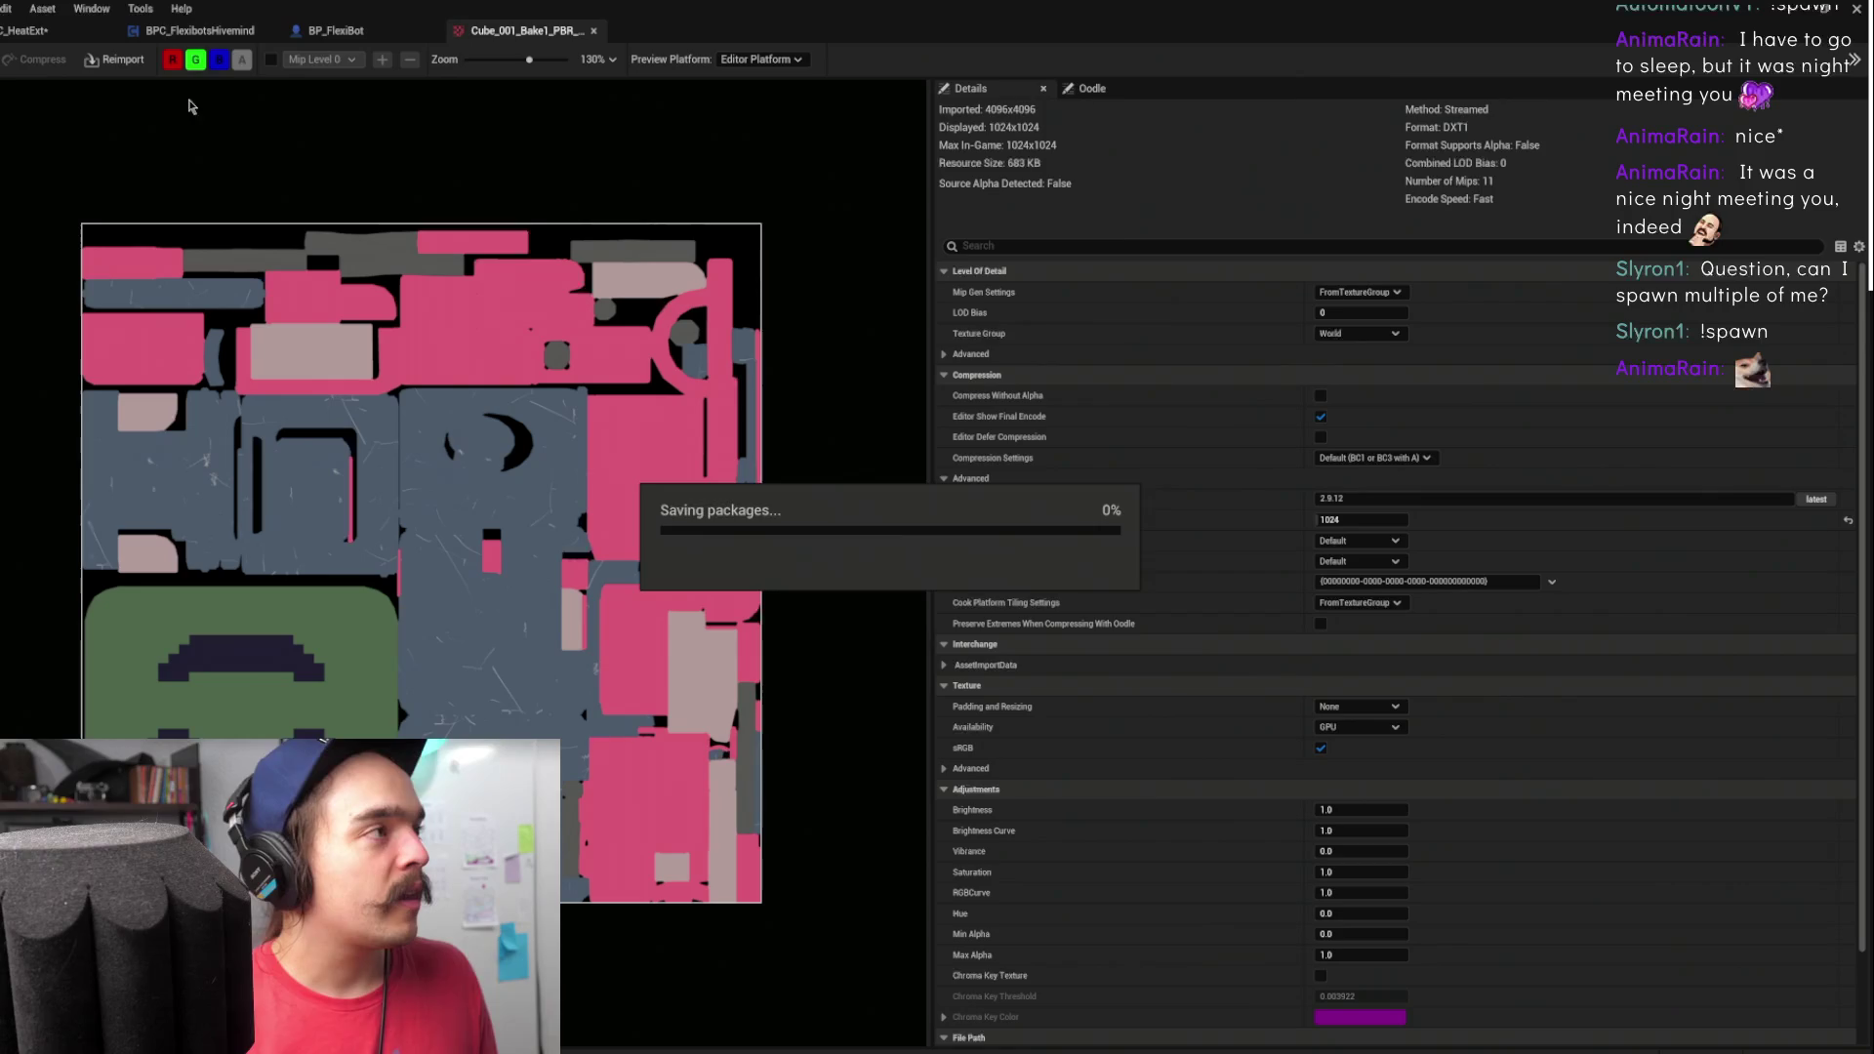
scroll(687, 471, "up", 2)
scroll(713, 452, "down", 1)
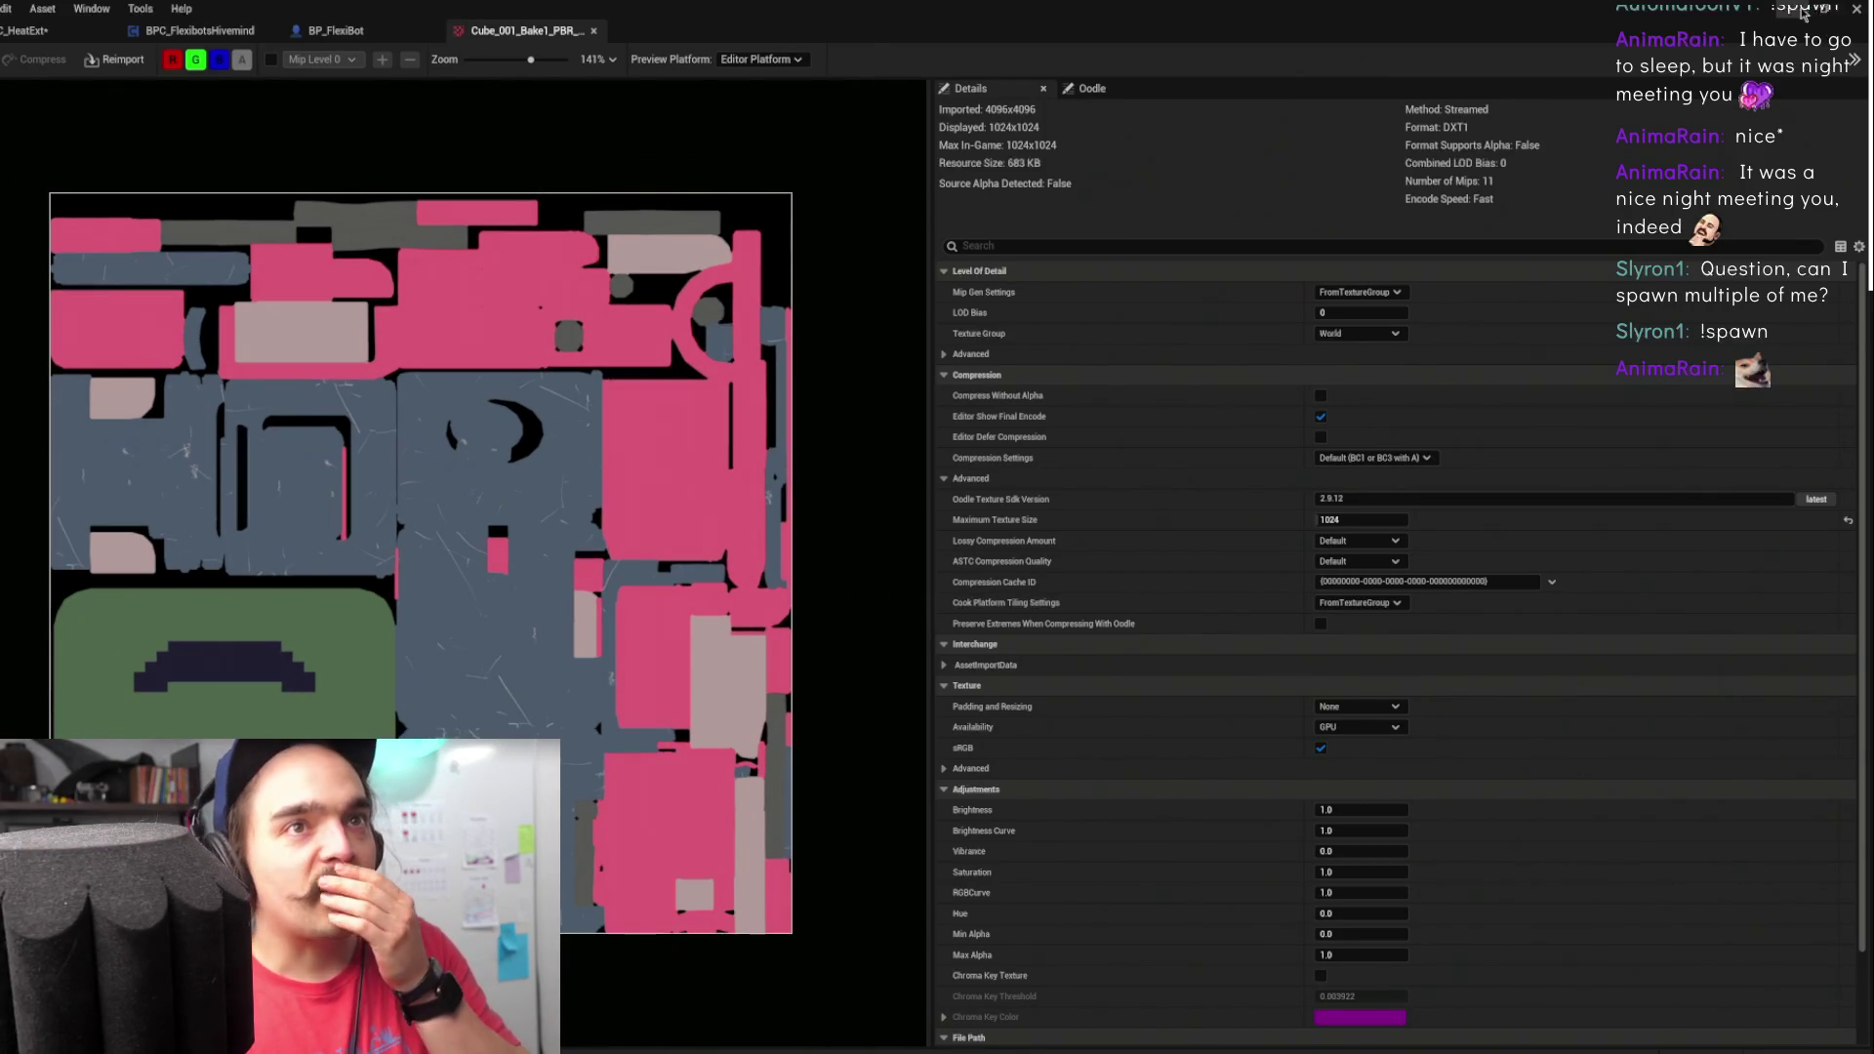
left_click(1800, 9)
left_click(666, 883)
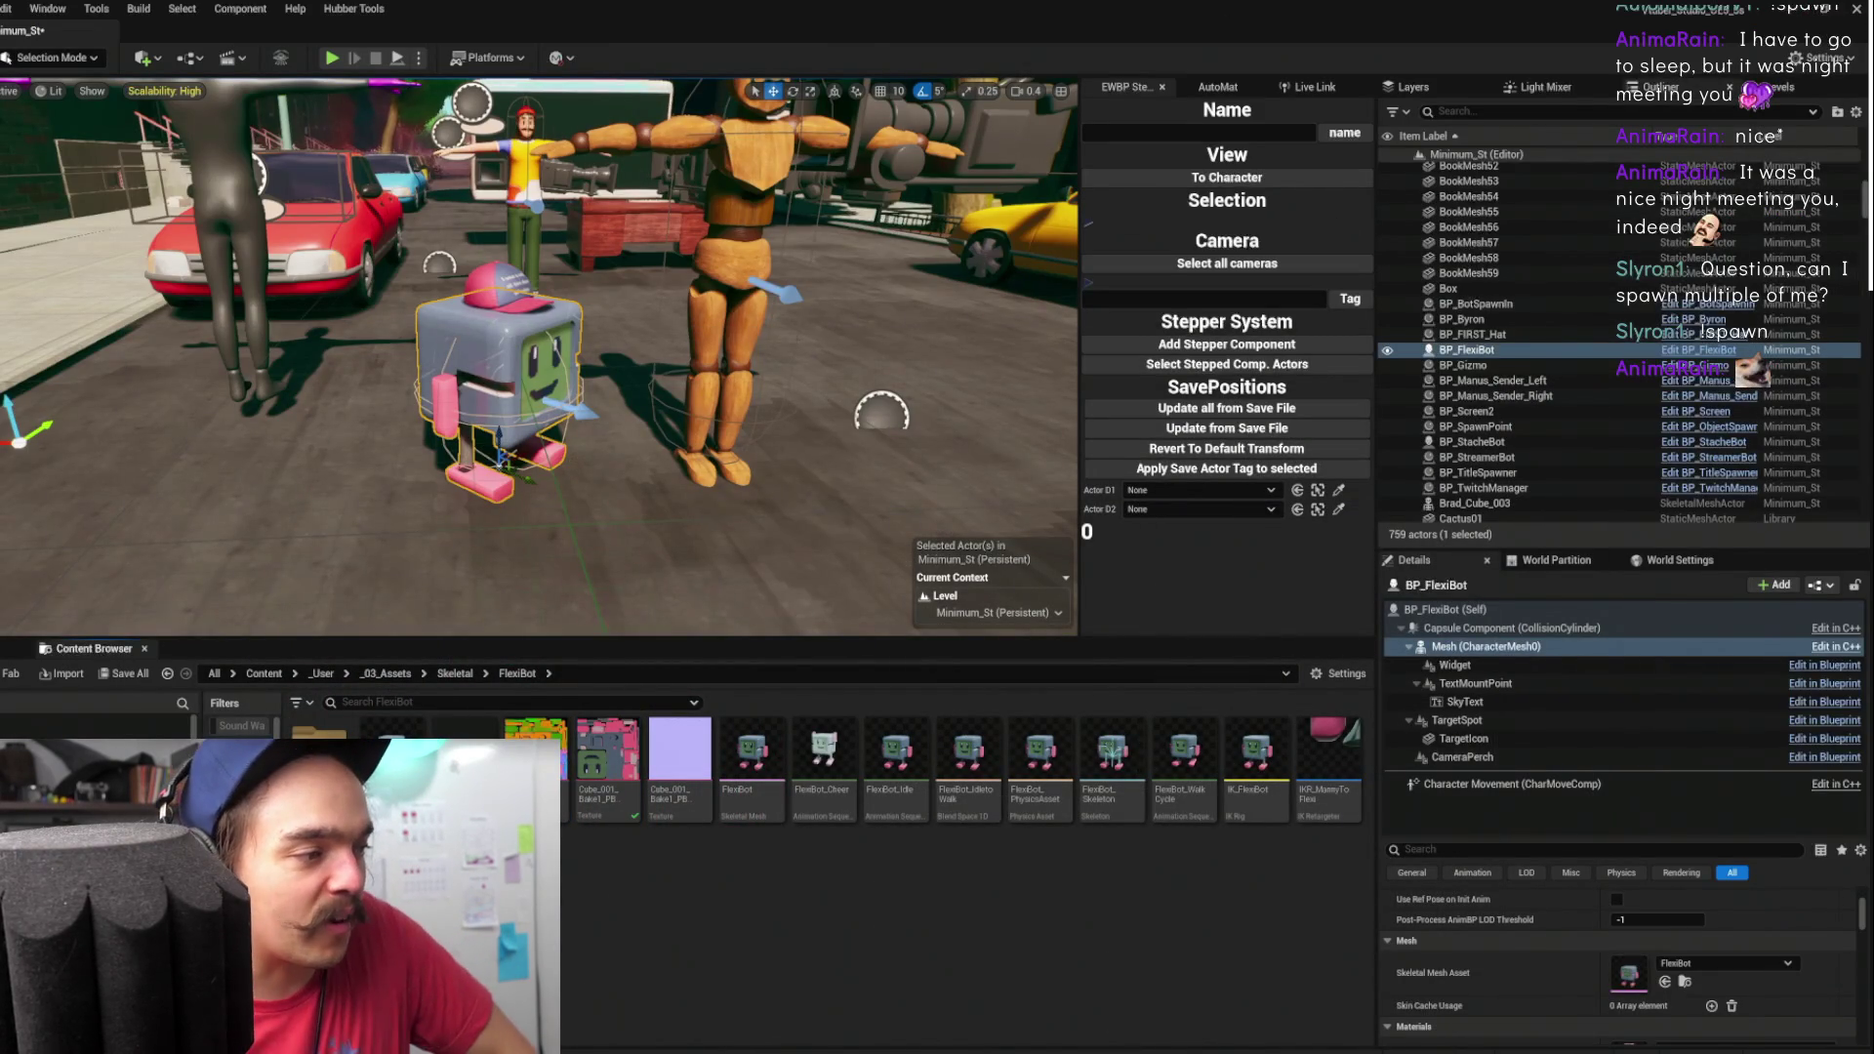
- Open the other Cube_001_Bake1_PBR texture, save all assets, and compare it with the pink-and-grey texture
left_click_drag(594, 386, 607, 384)
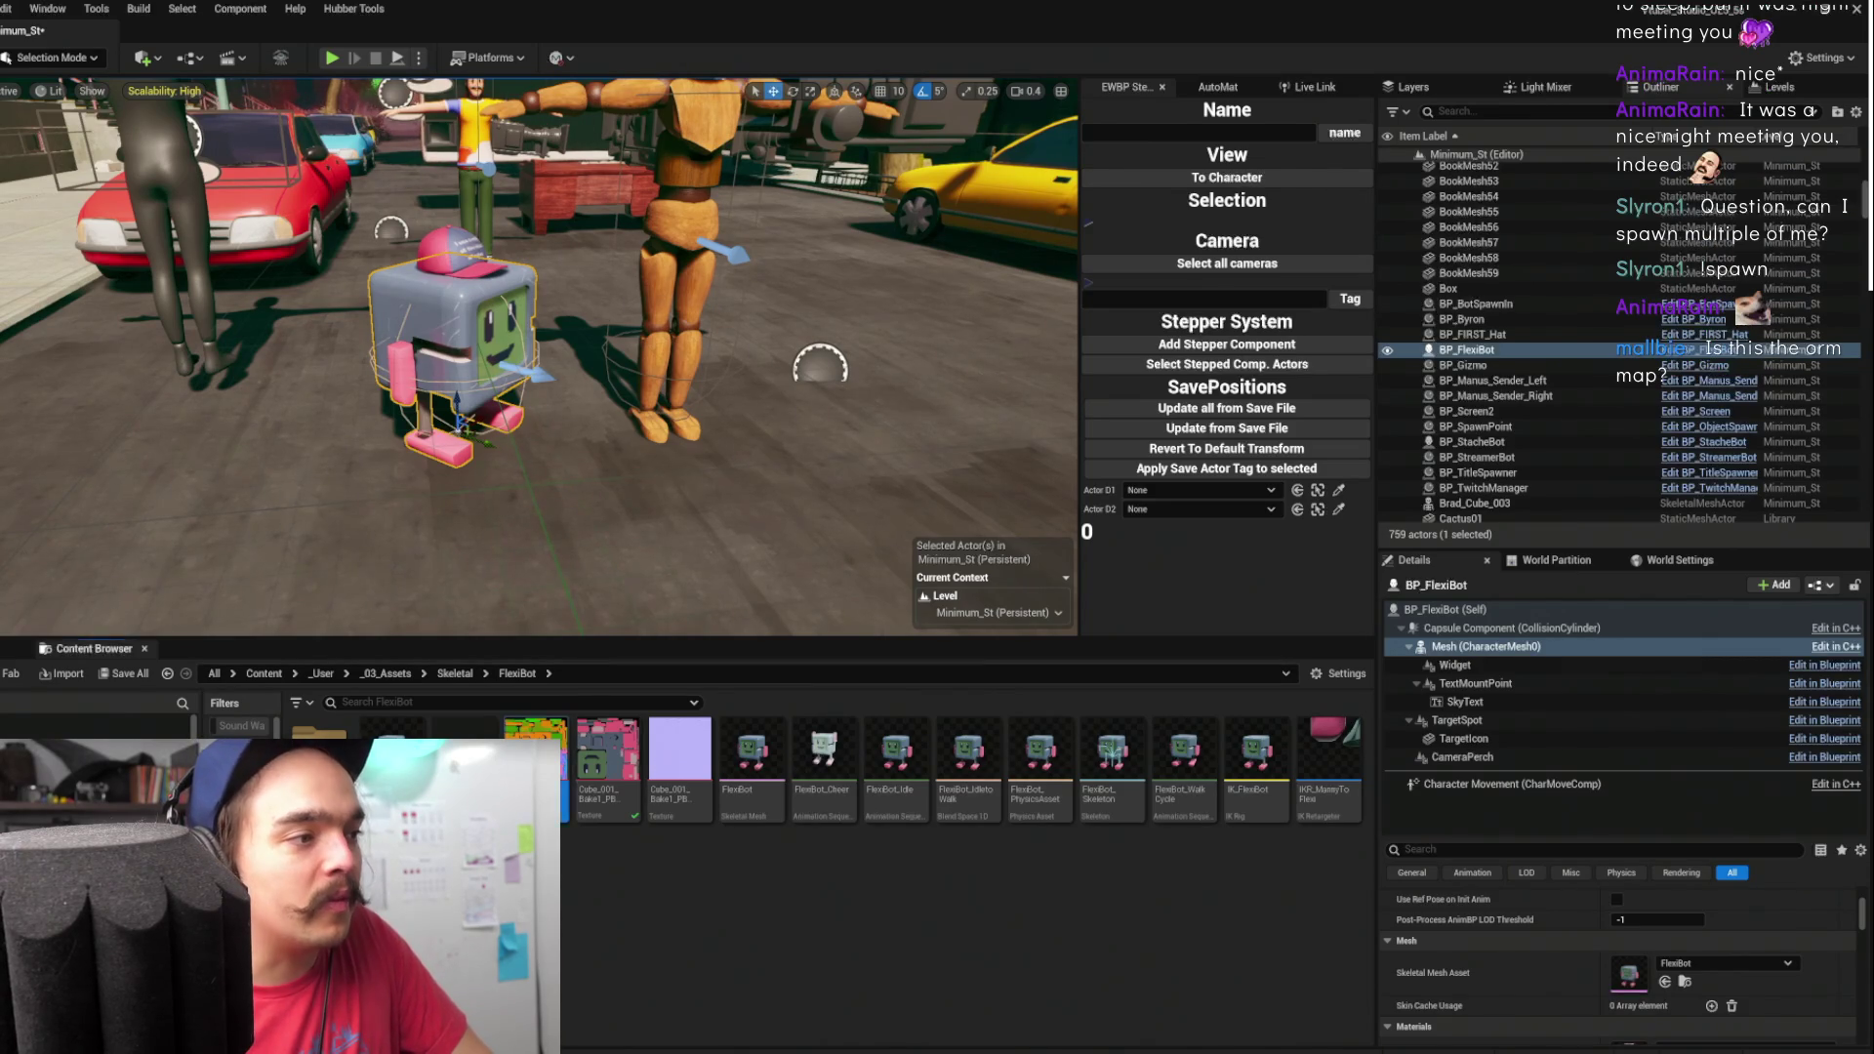
double_click(535, 756)
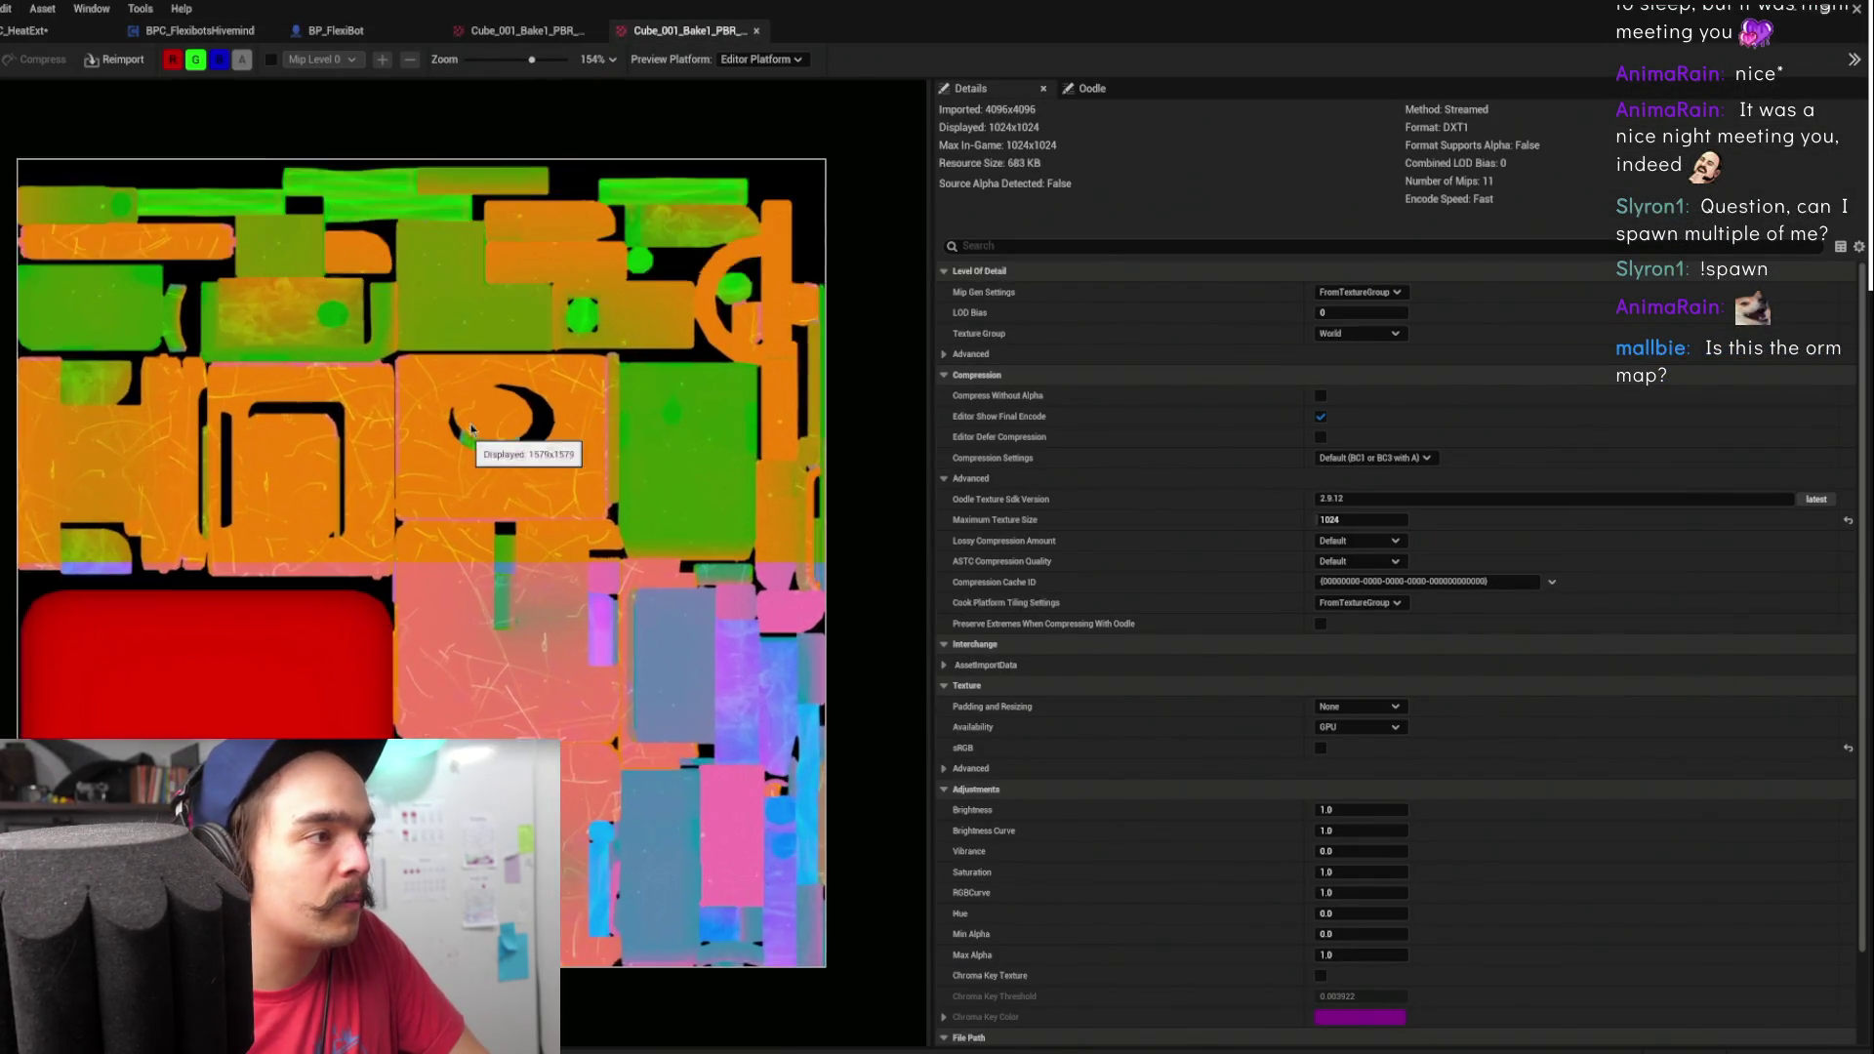
scroll(495, 396, "down", 2)
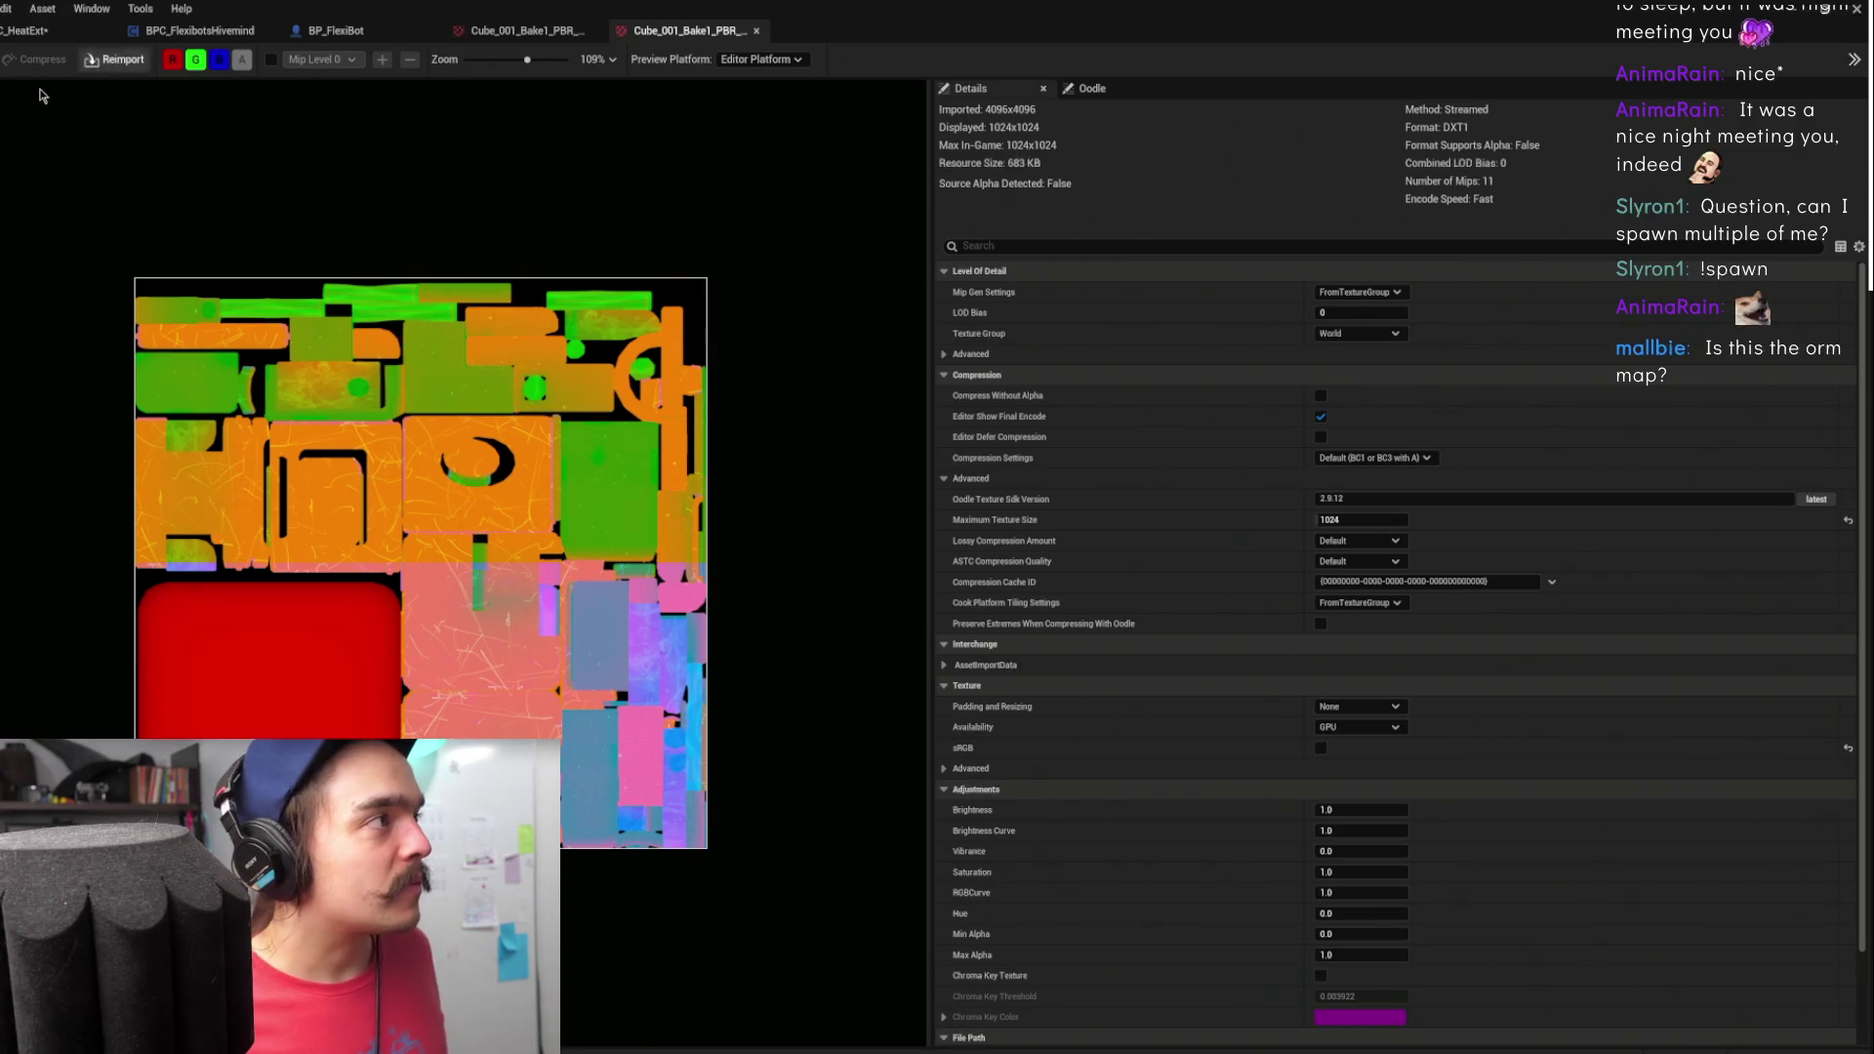
key("ctrl+s")
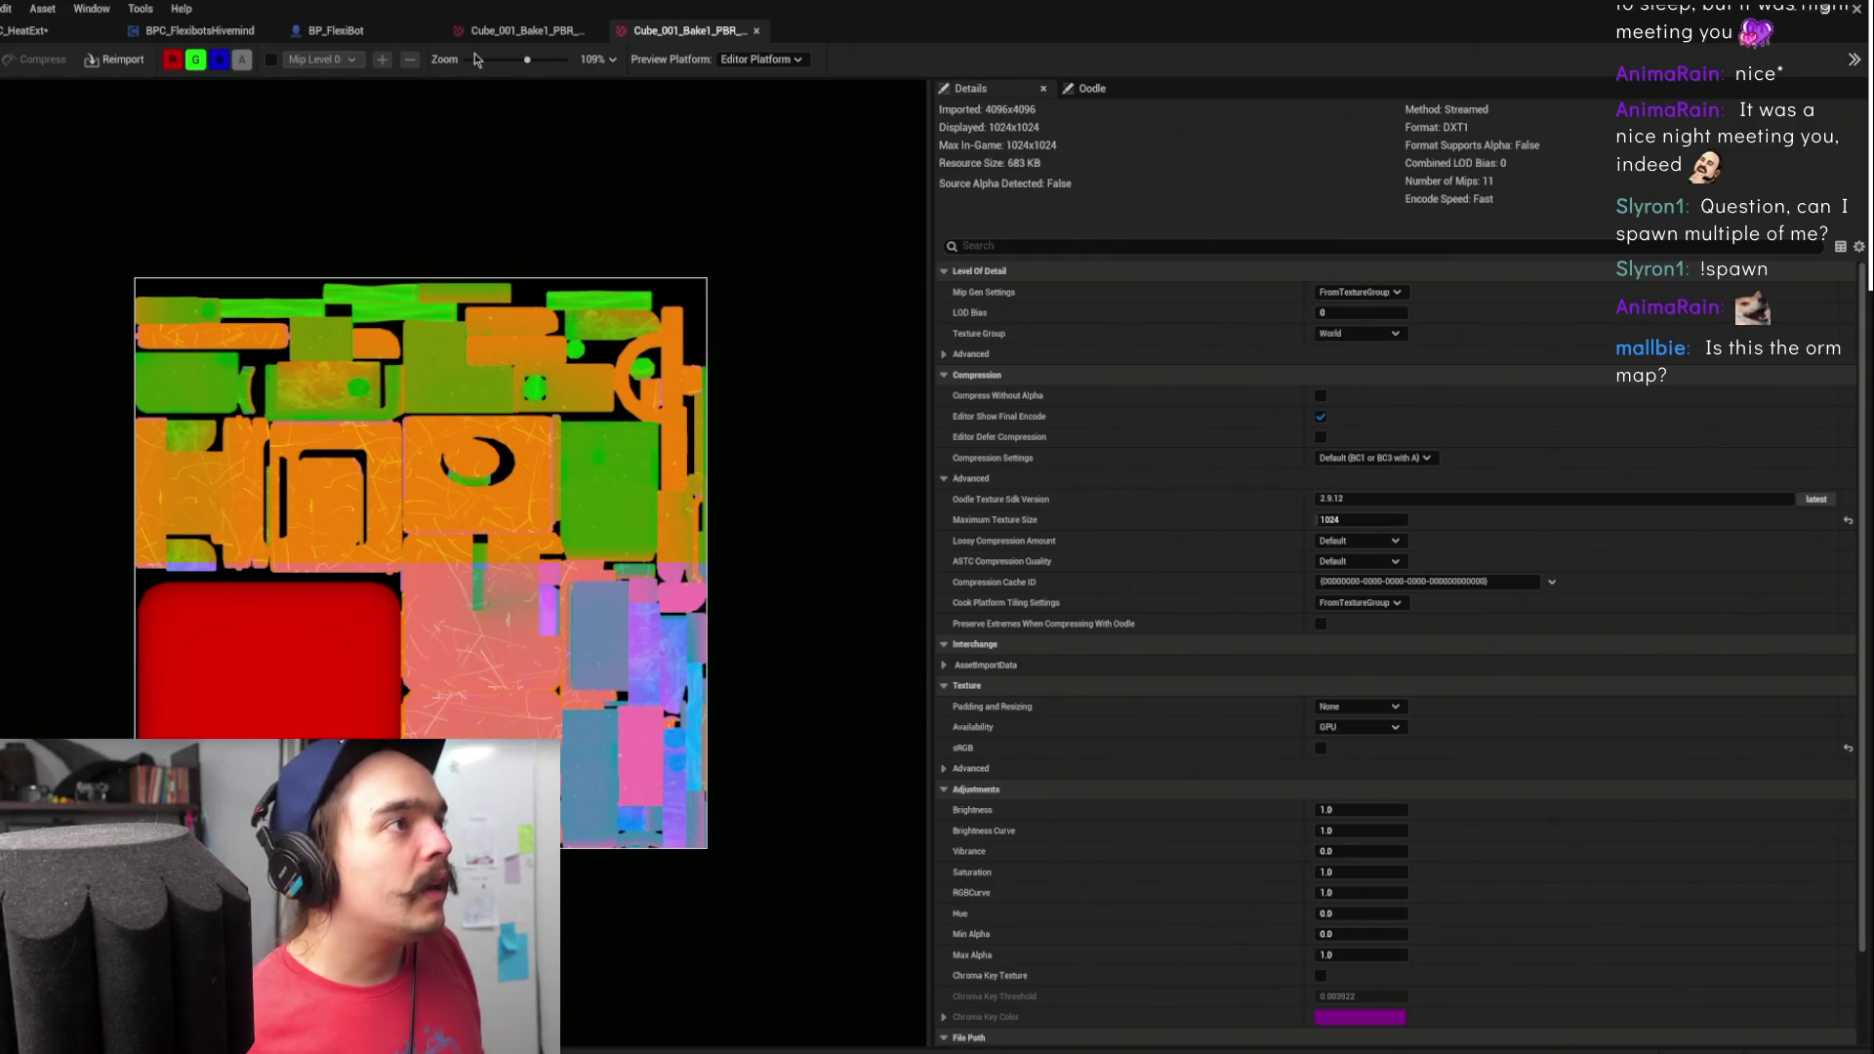
left_click(507, 32)
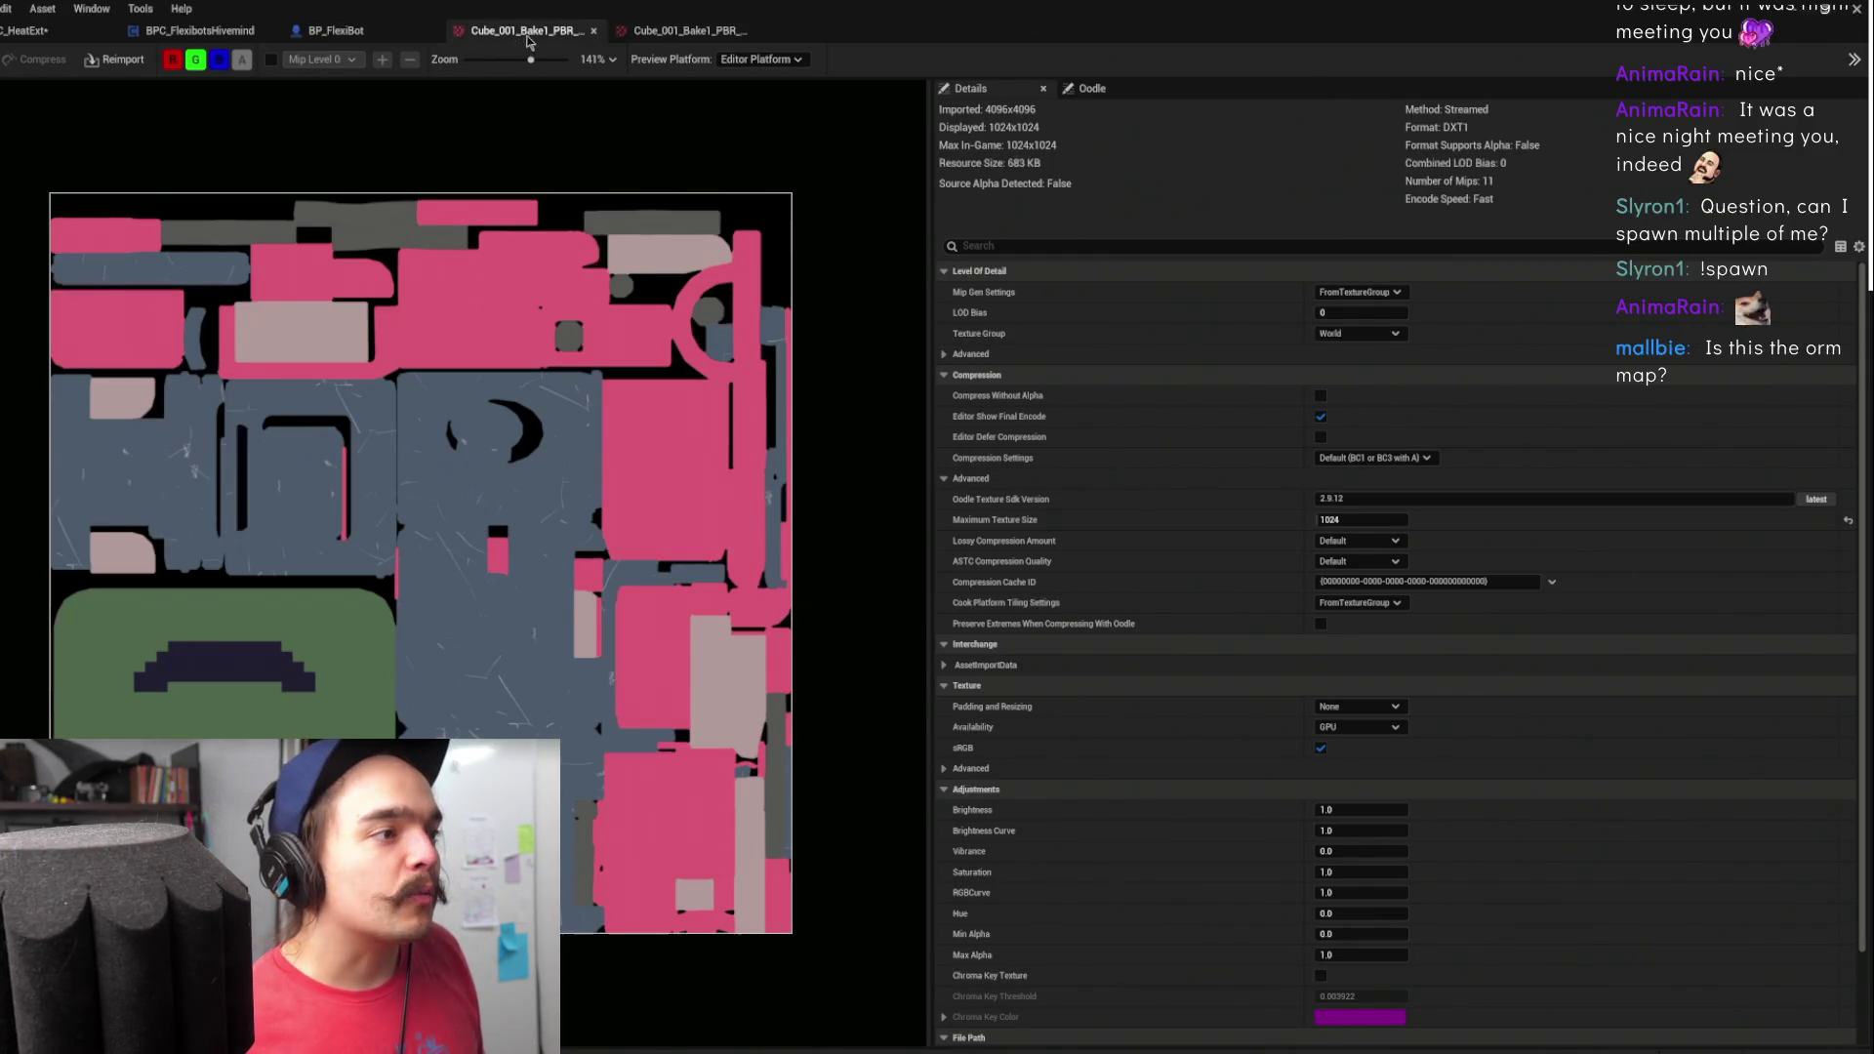
key("alt+Tab")
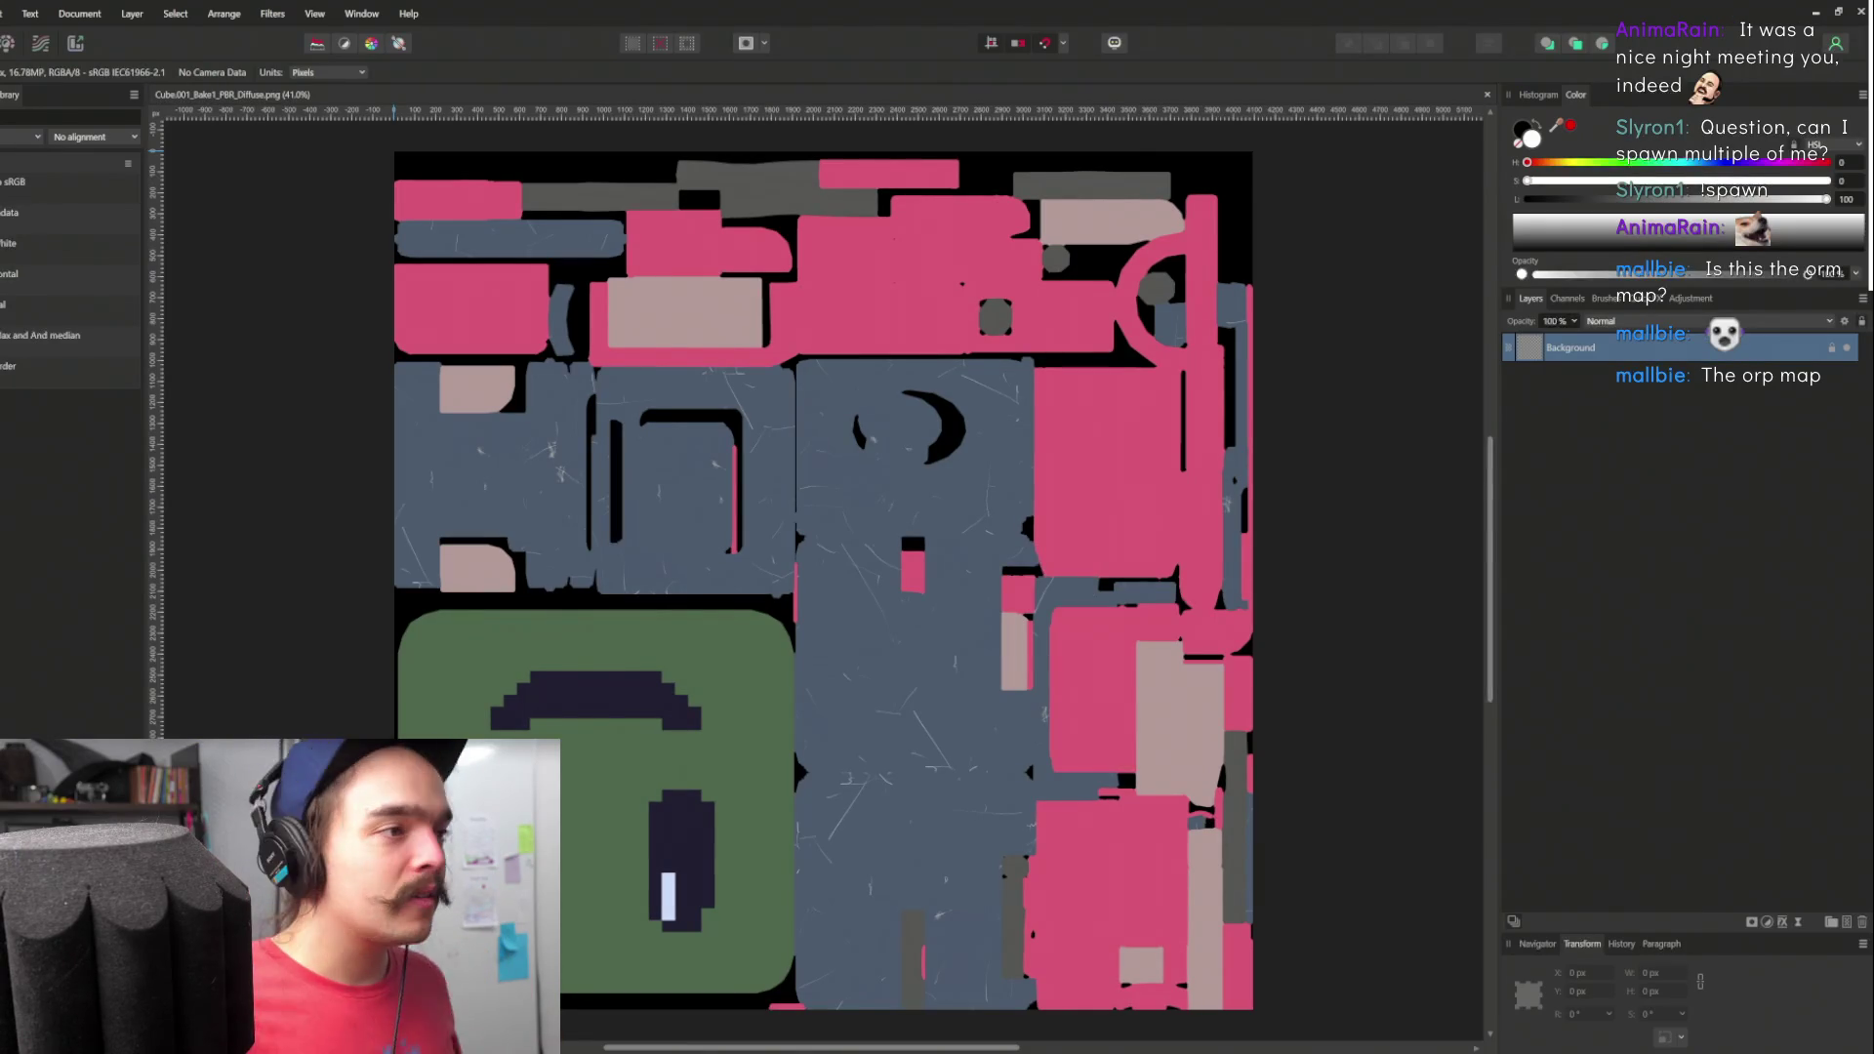
- Zoom and pan across the diffuse texture to examine its pink, slate-blue and beige UV patches
scroll(877, 207, "up", 5)
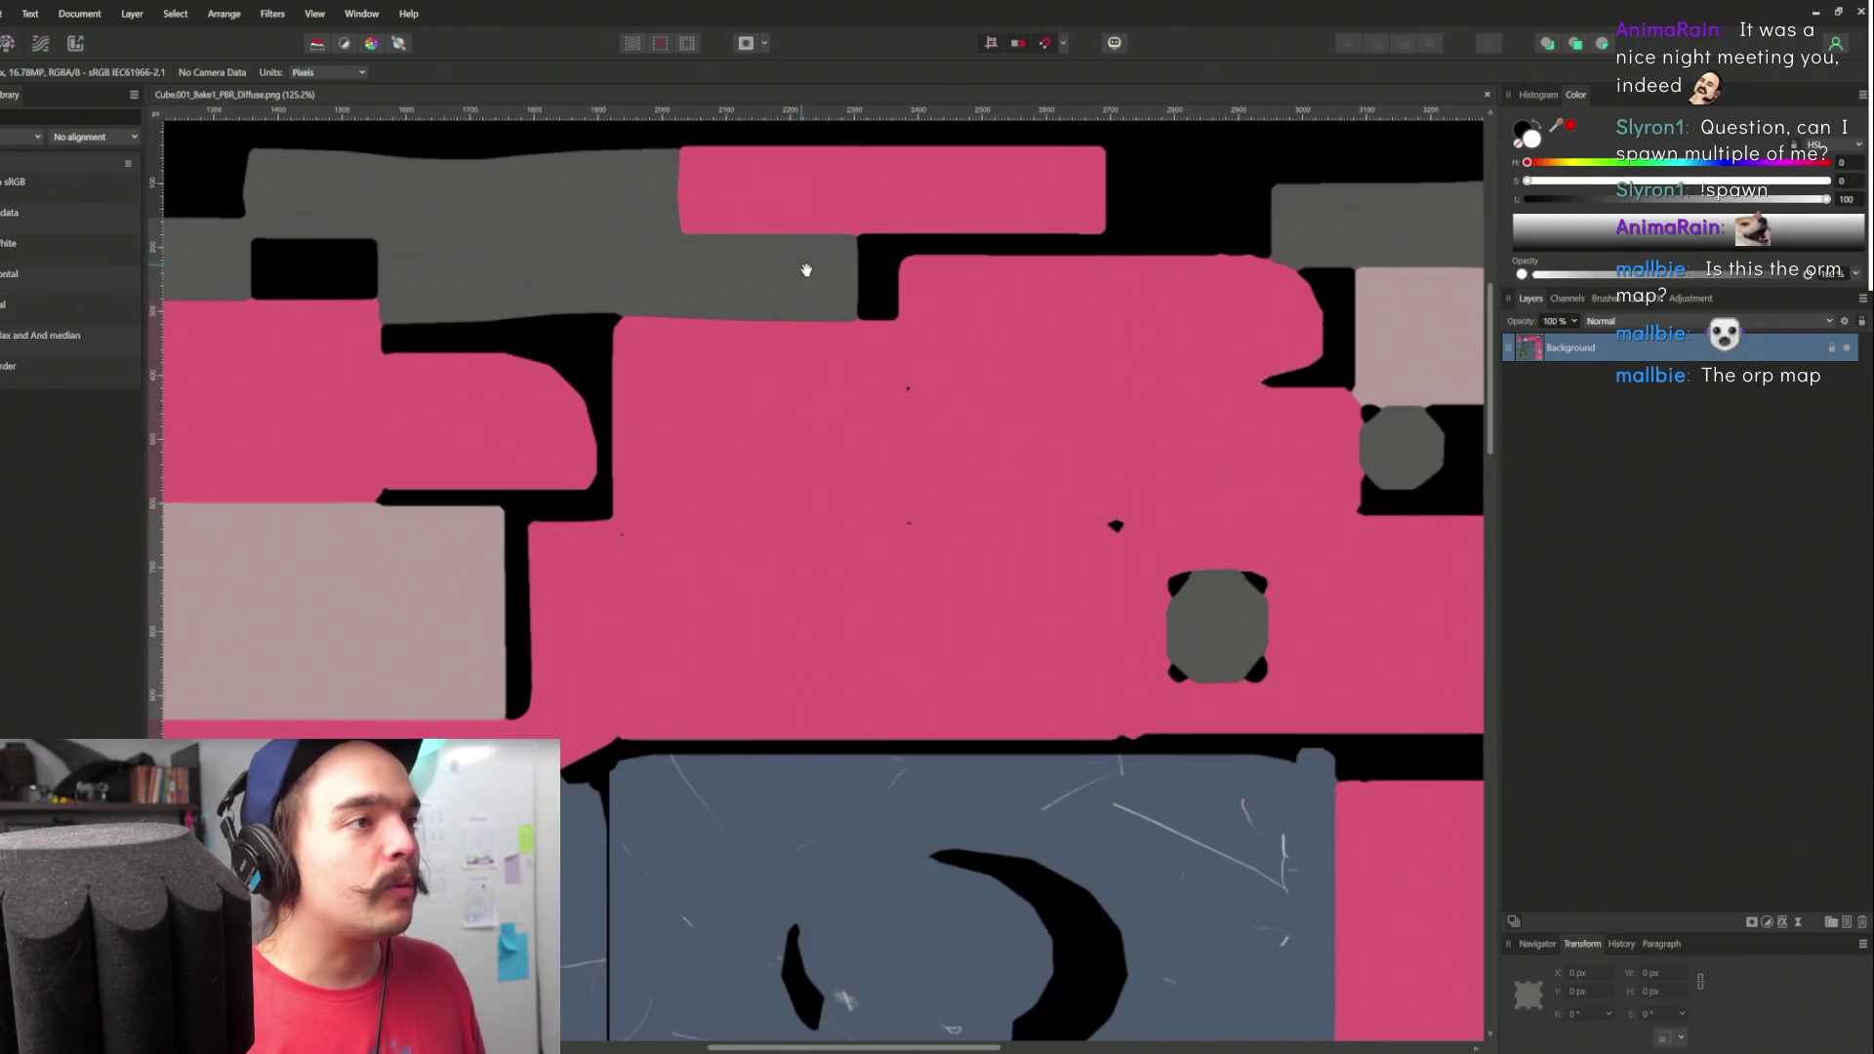
scroll(719, 478, "down", 4)
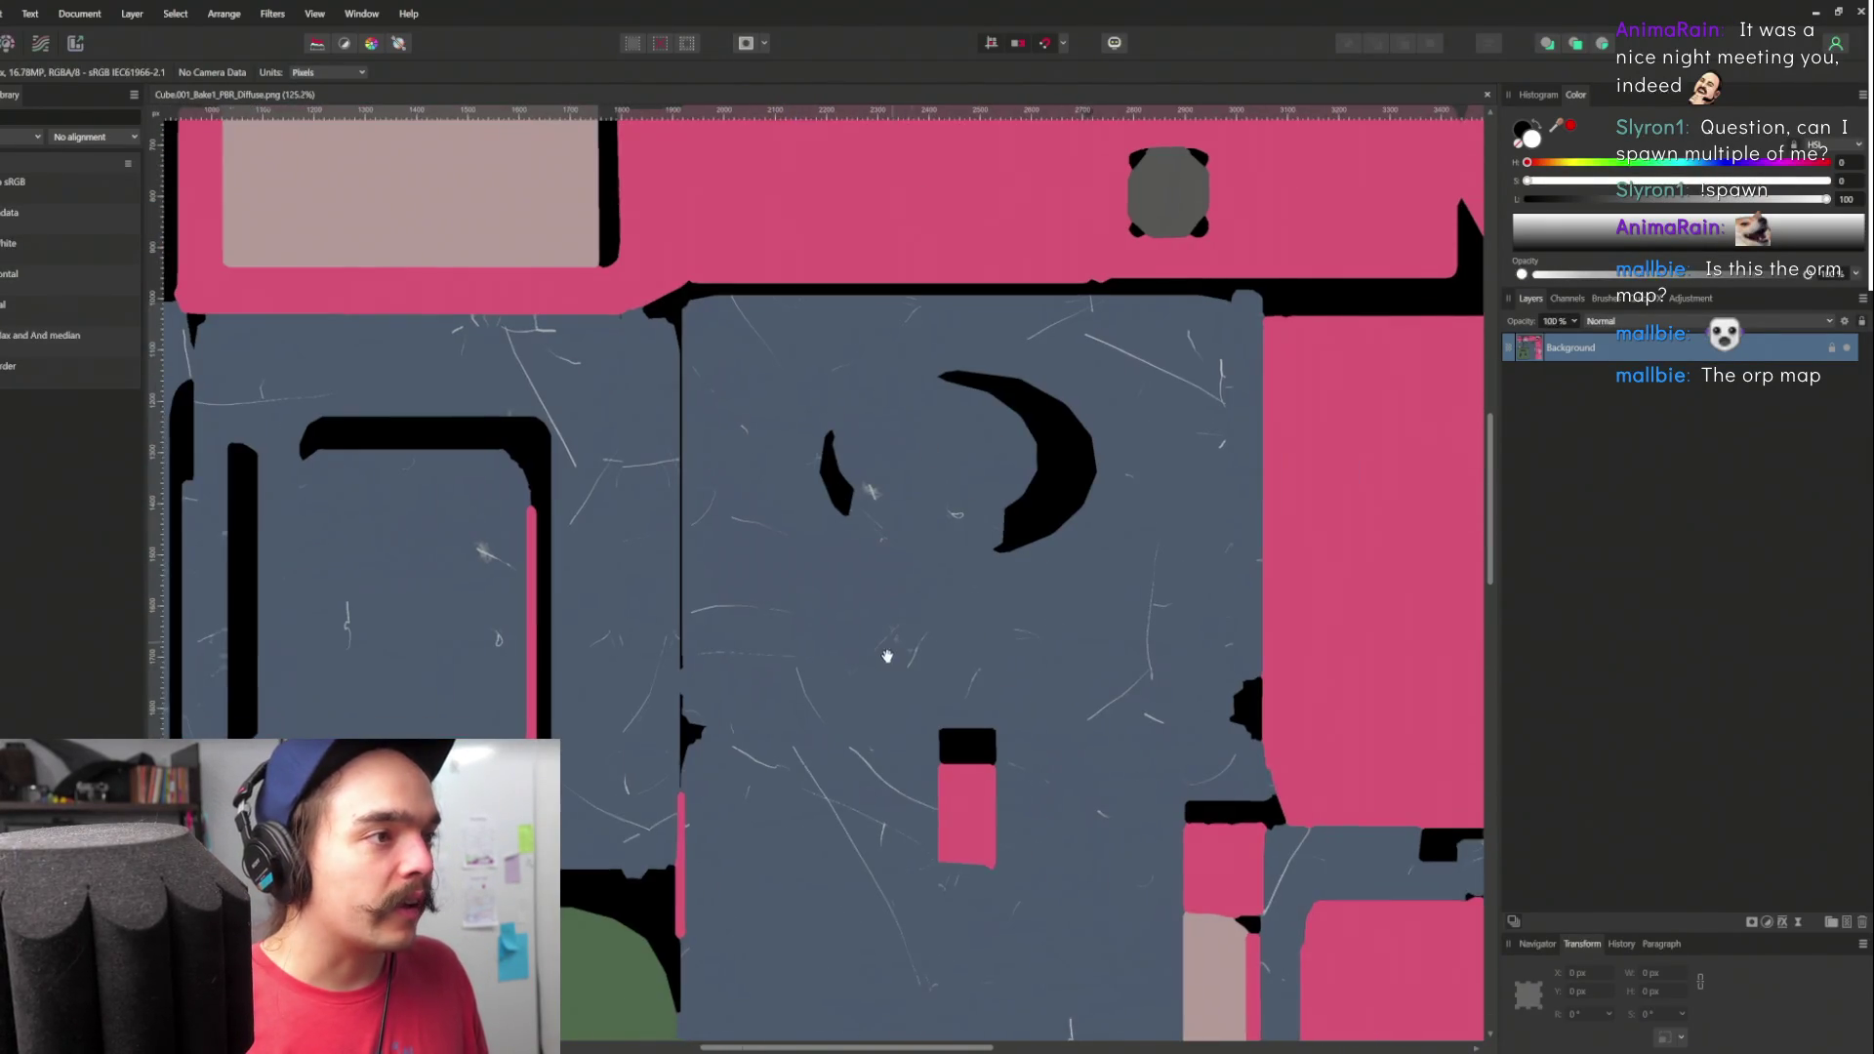
scroll(932, 445, "down", 5)
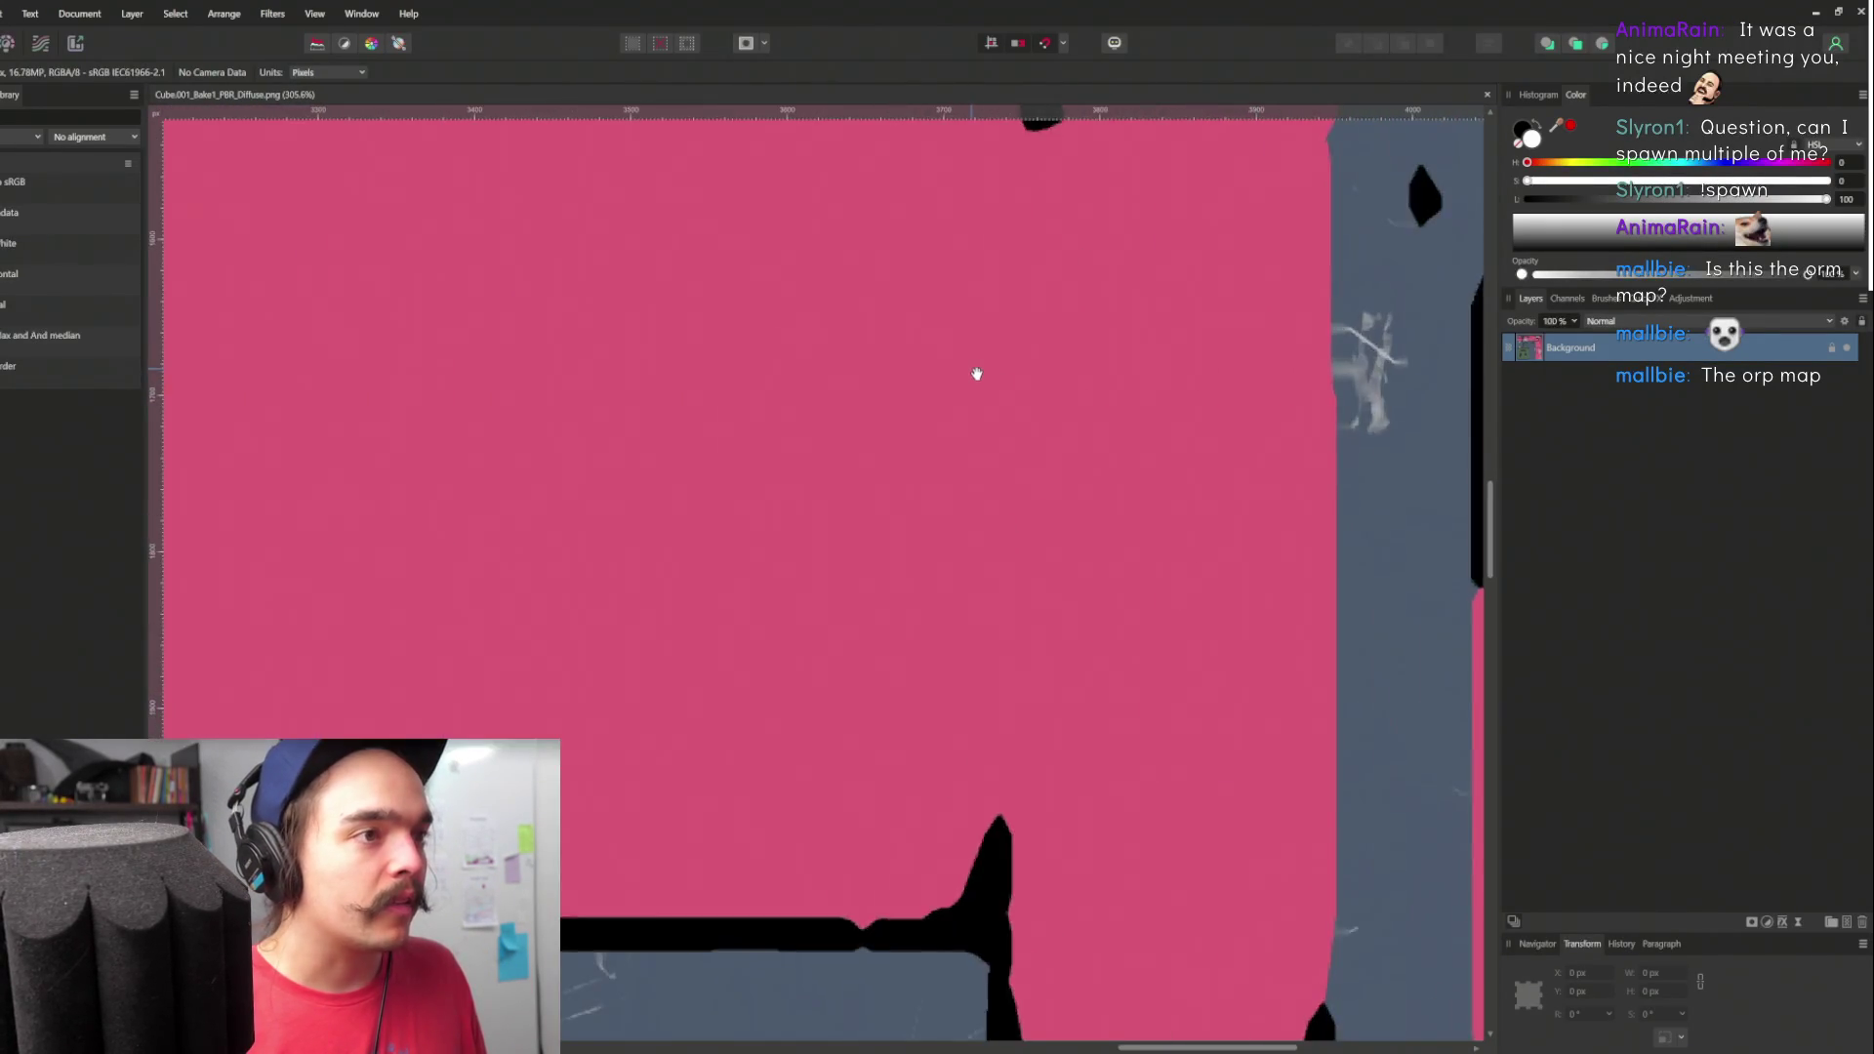
scroll(778, 209, "up", 1)
scroll(783, 322, "up", 6)
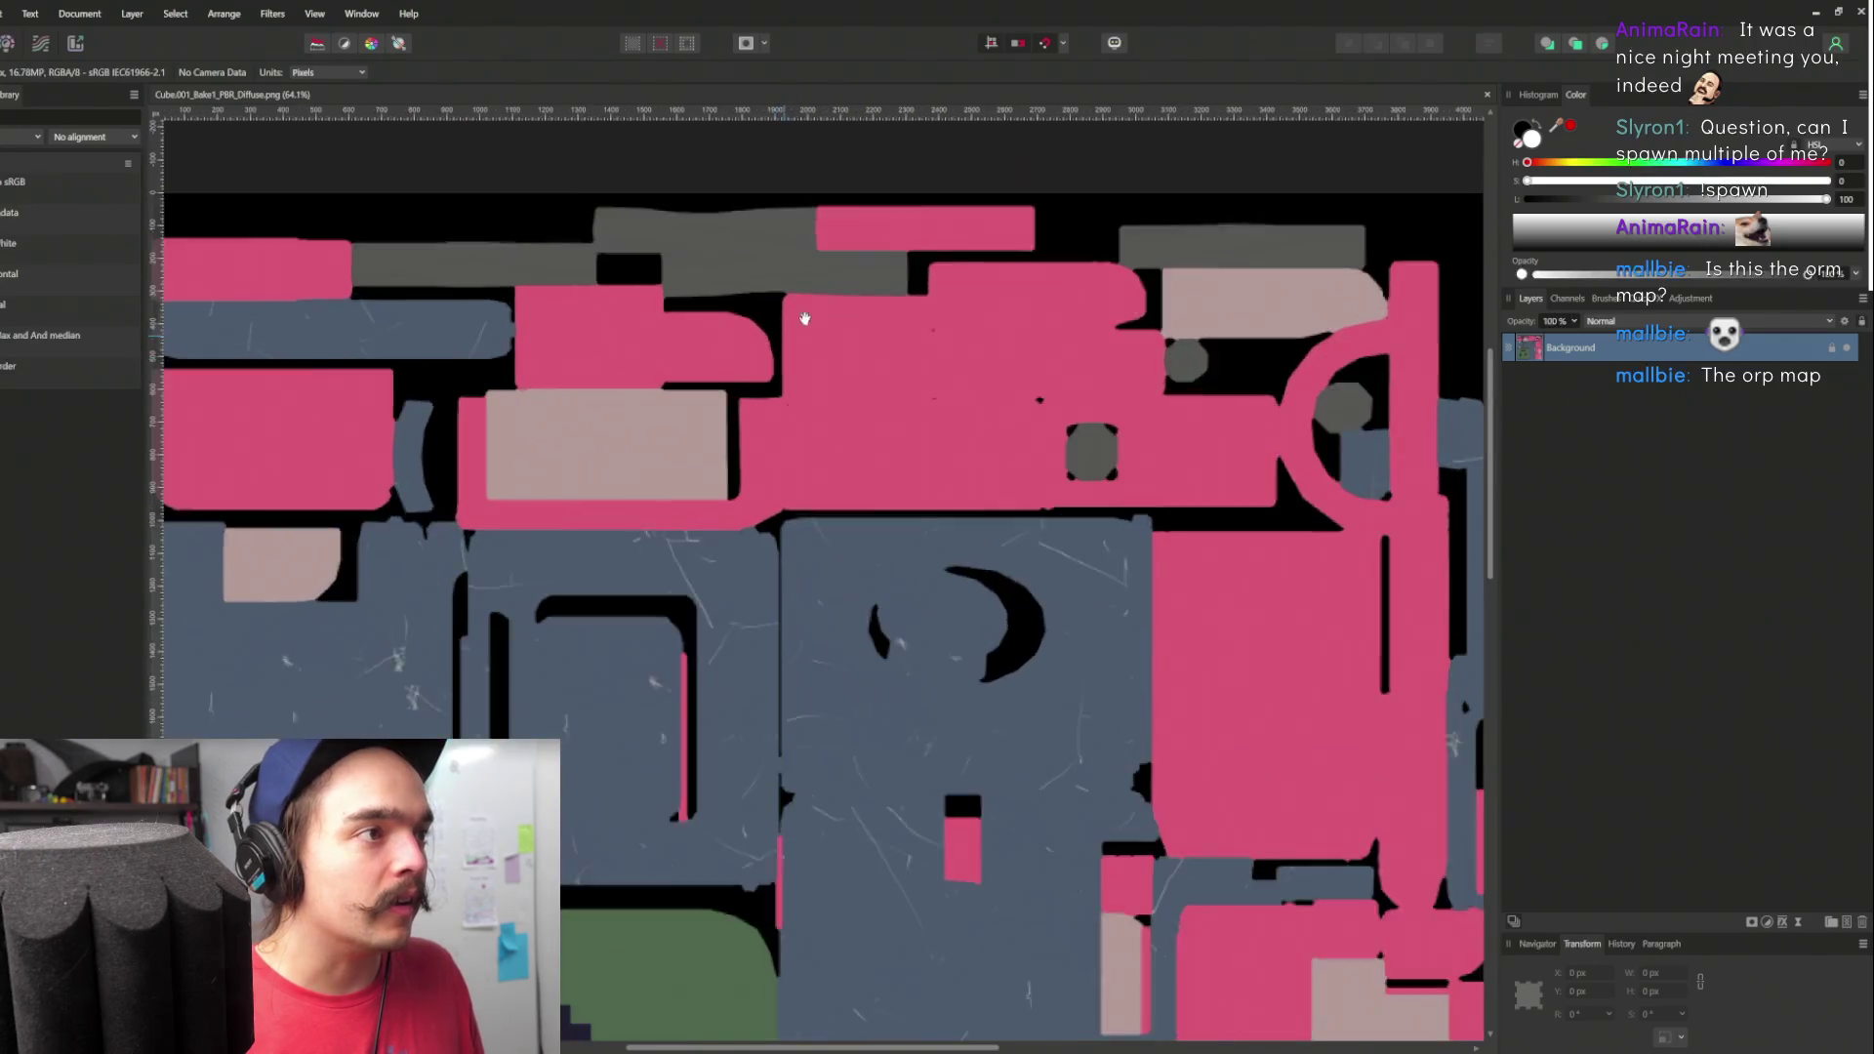
left_click_drag(978, 493, 974, 494)
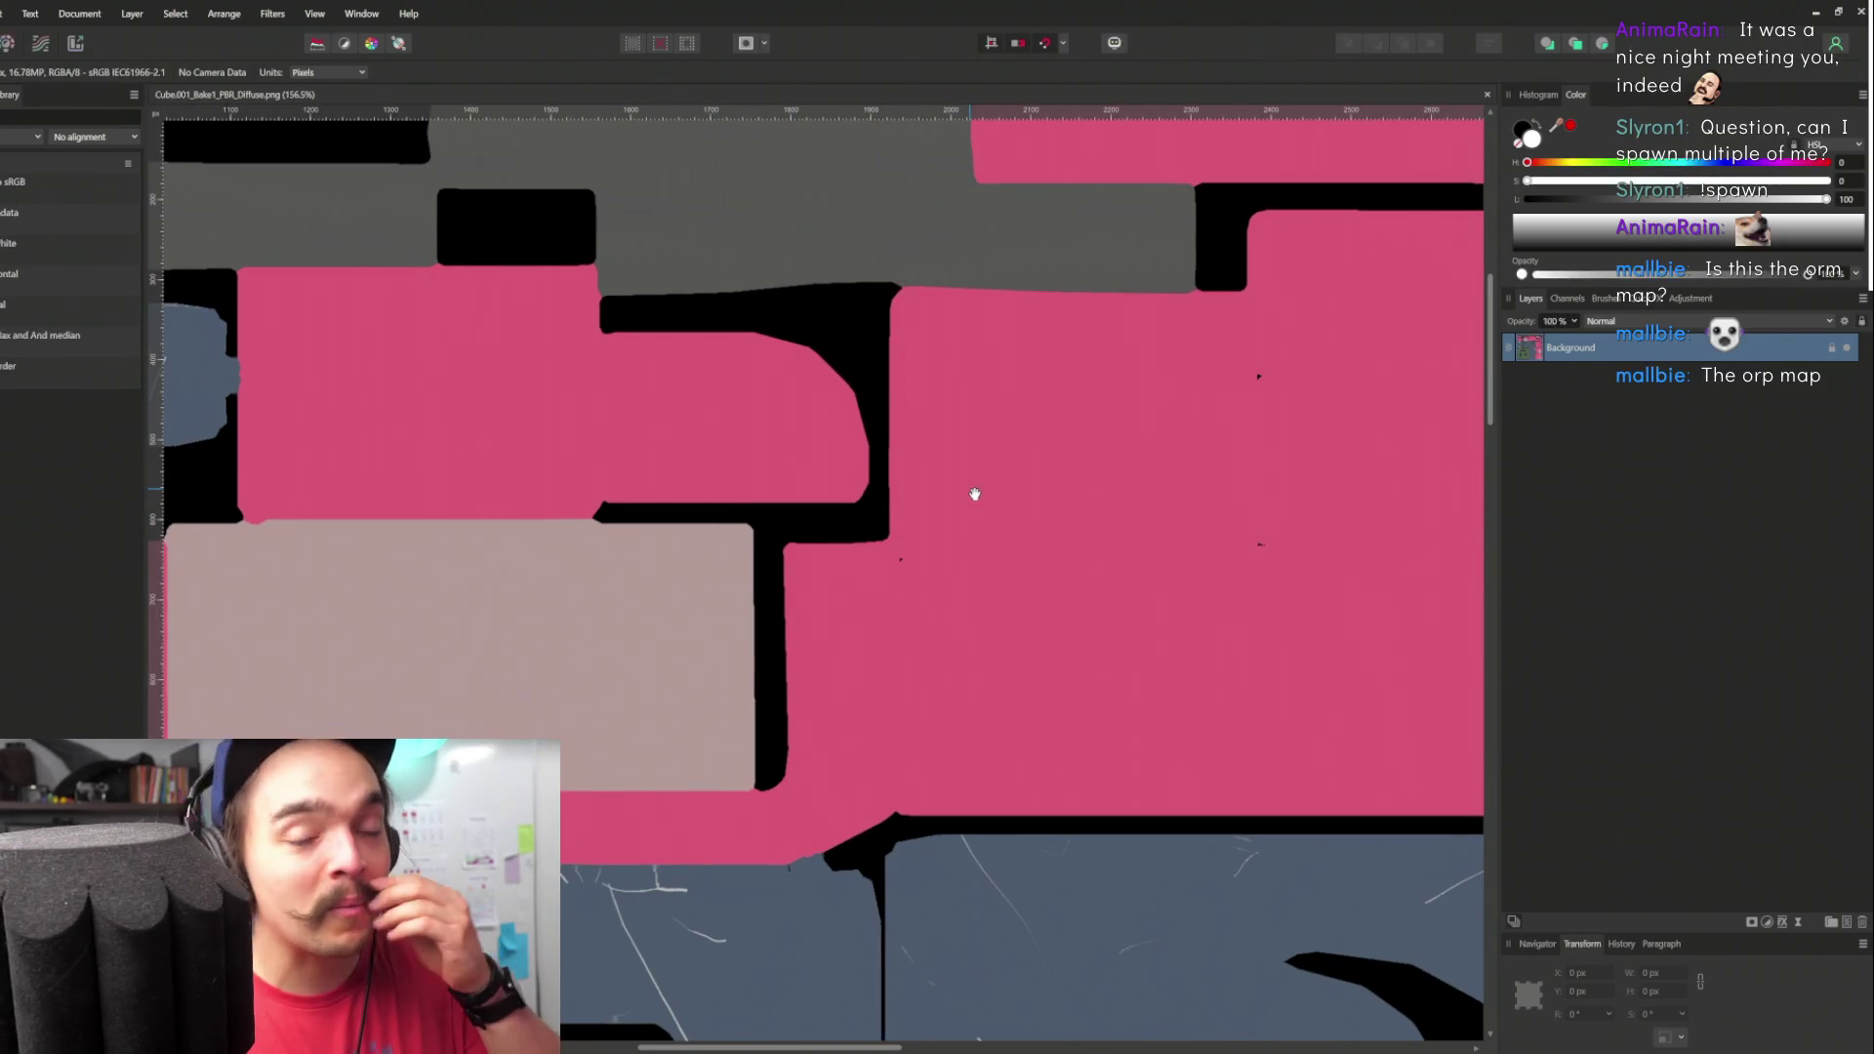
left_click_drag(804, 534, 918, 468)
scroll(875, 421, "down", 5)
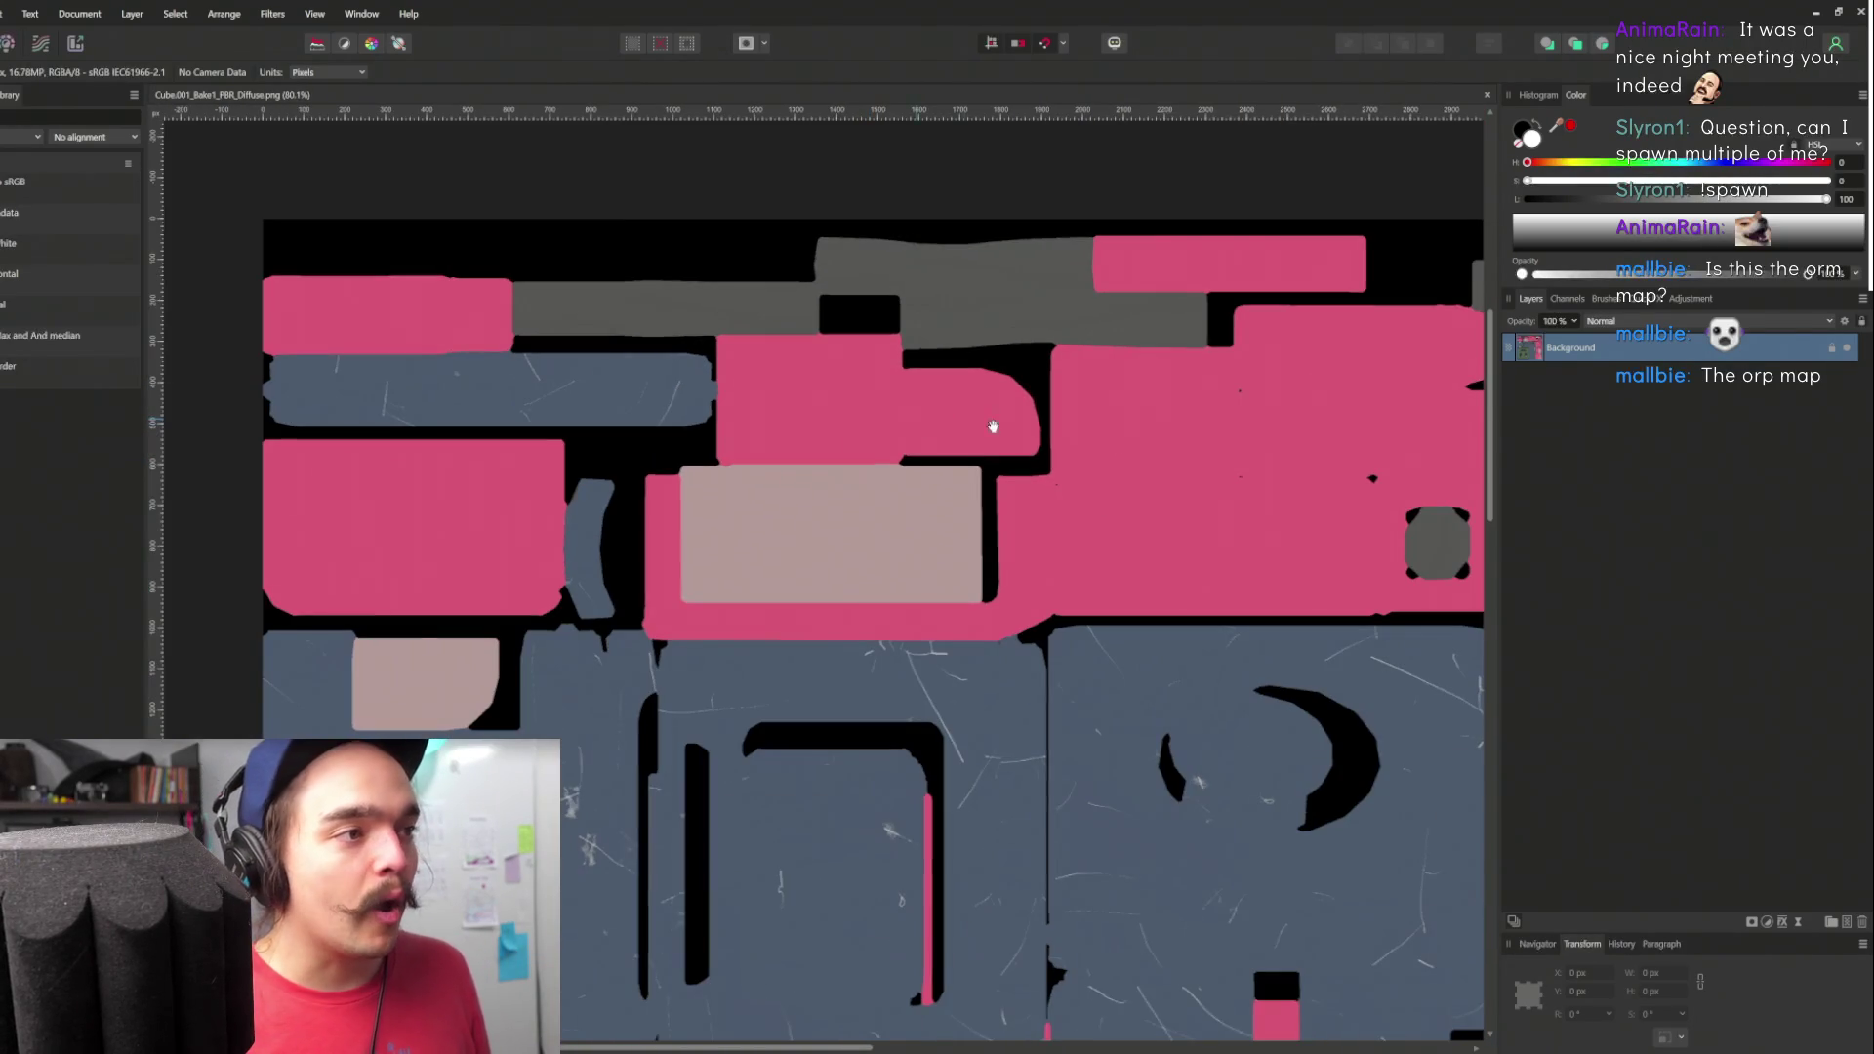
scroll(1167, 468, "up", 3)
mouse_move(1171, 567)
left_mouse_down()
mouse_move(1037, 745)
mouse_move(1067, 703)
mouse_move(992, 410)
mouse_move(1041, 615)
left_mouse_up()
mouse_move(878, 322)
left_mouse_down()
mouse_move(962, 469)
mouse_move(1025, 678)
mouse_move(1096, 715)
left_mouse_up()
left_click(224, 13)
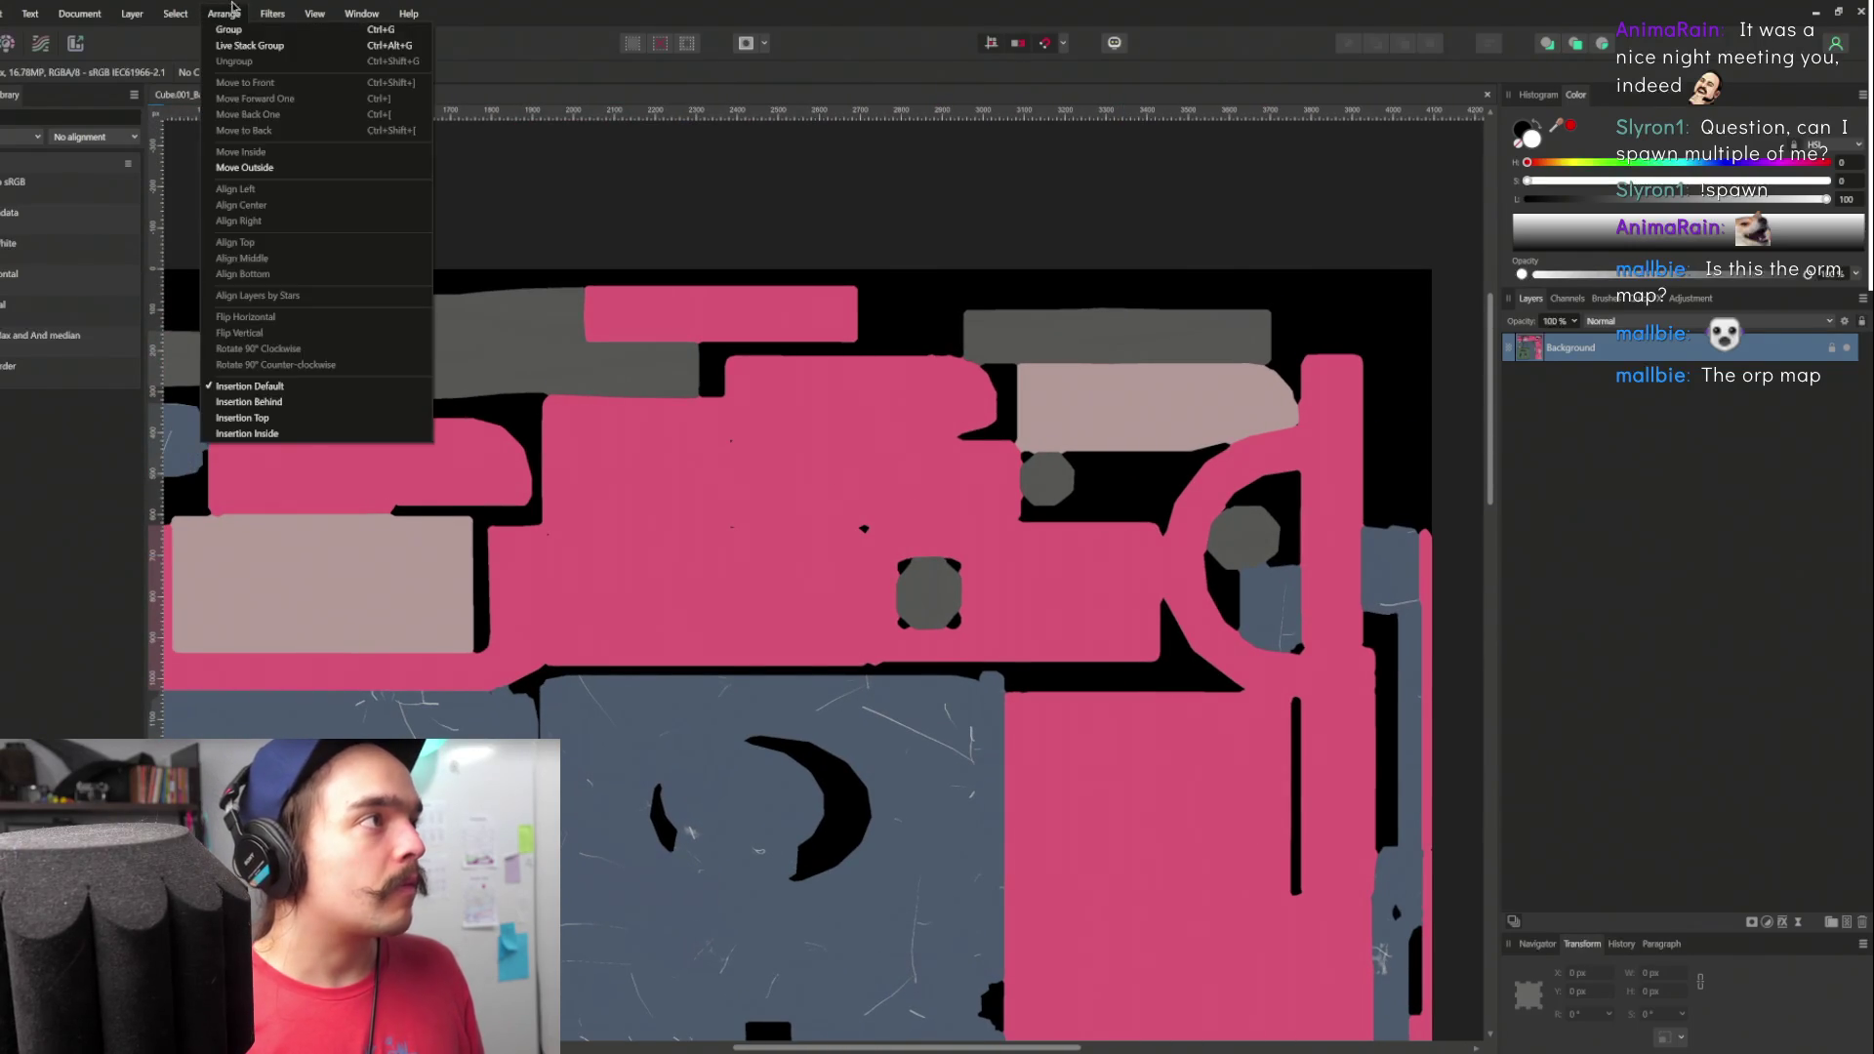
- Look through the Select, Arrange and Filters menus
left_click(176, 13)
left_click(224, 13)
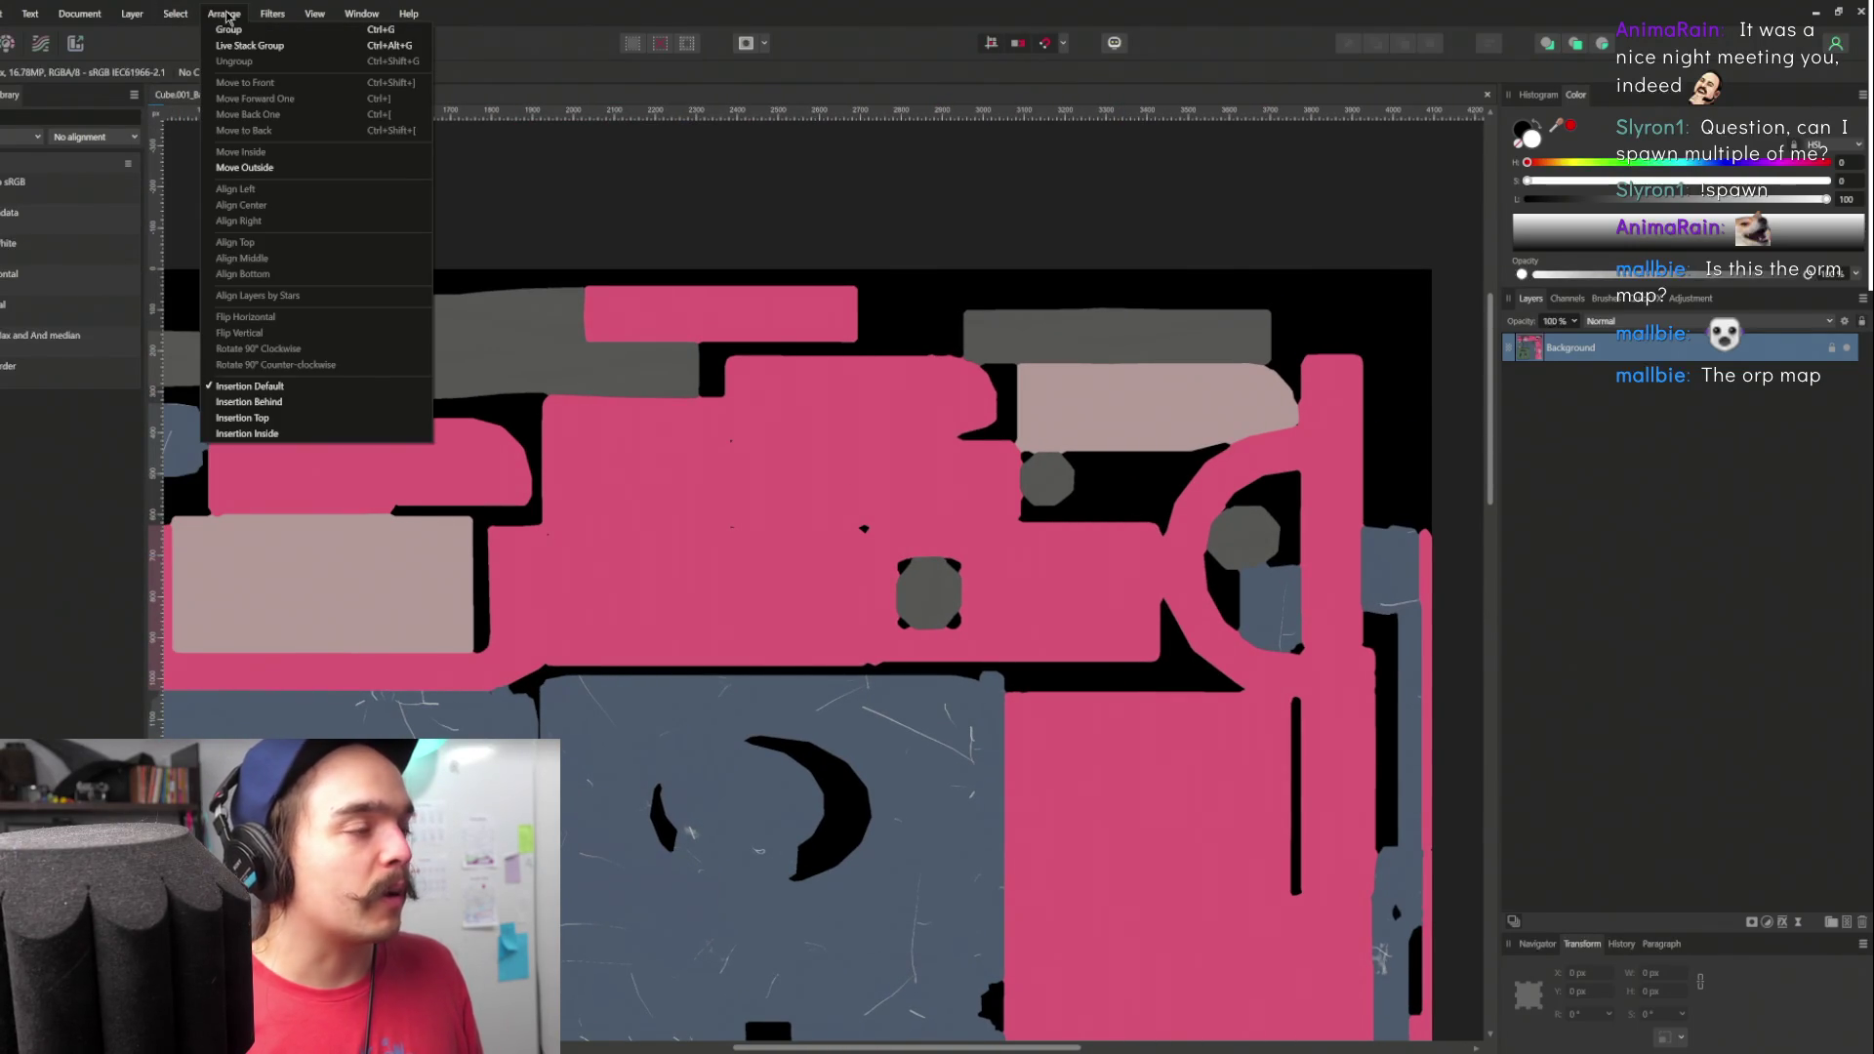
left_click(226, 15)
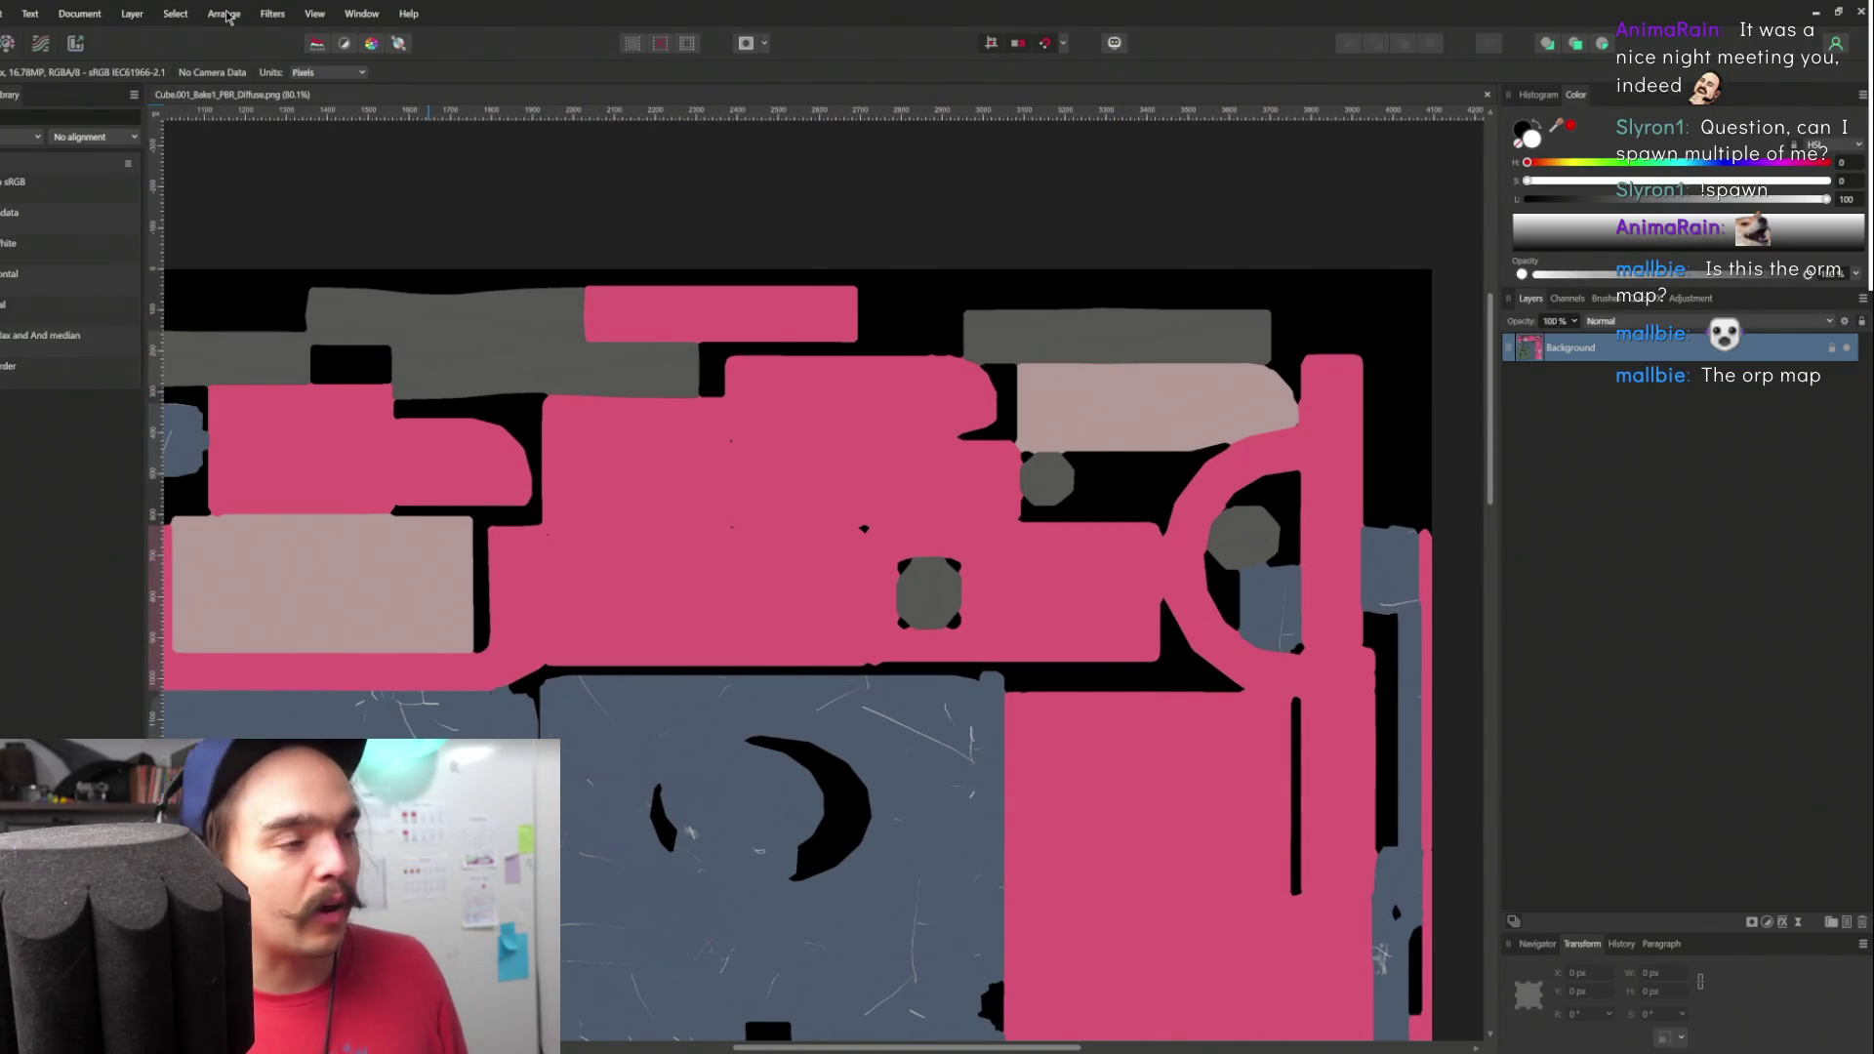
left_click(226, 14)
left_click(225, 12)
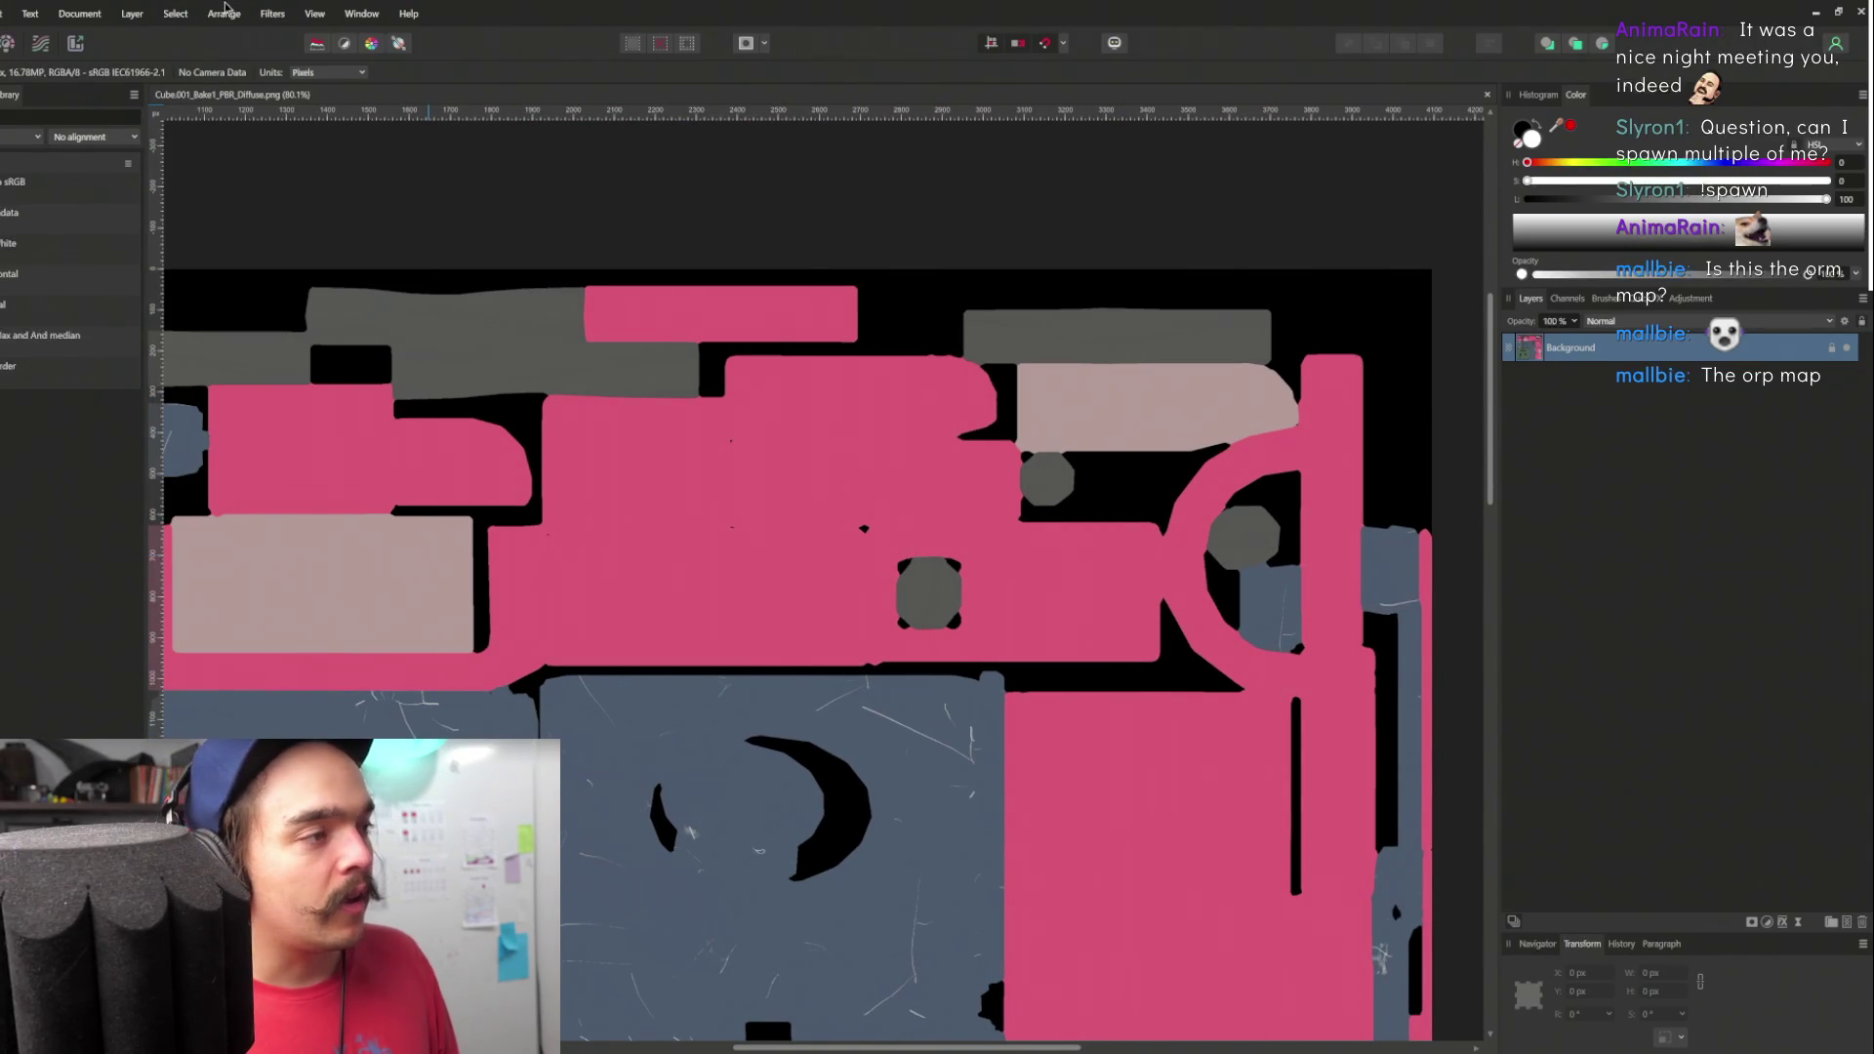
left_click(276, 11)
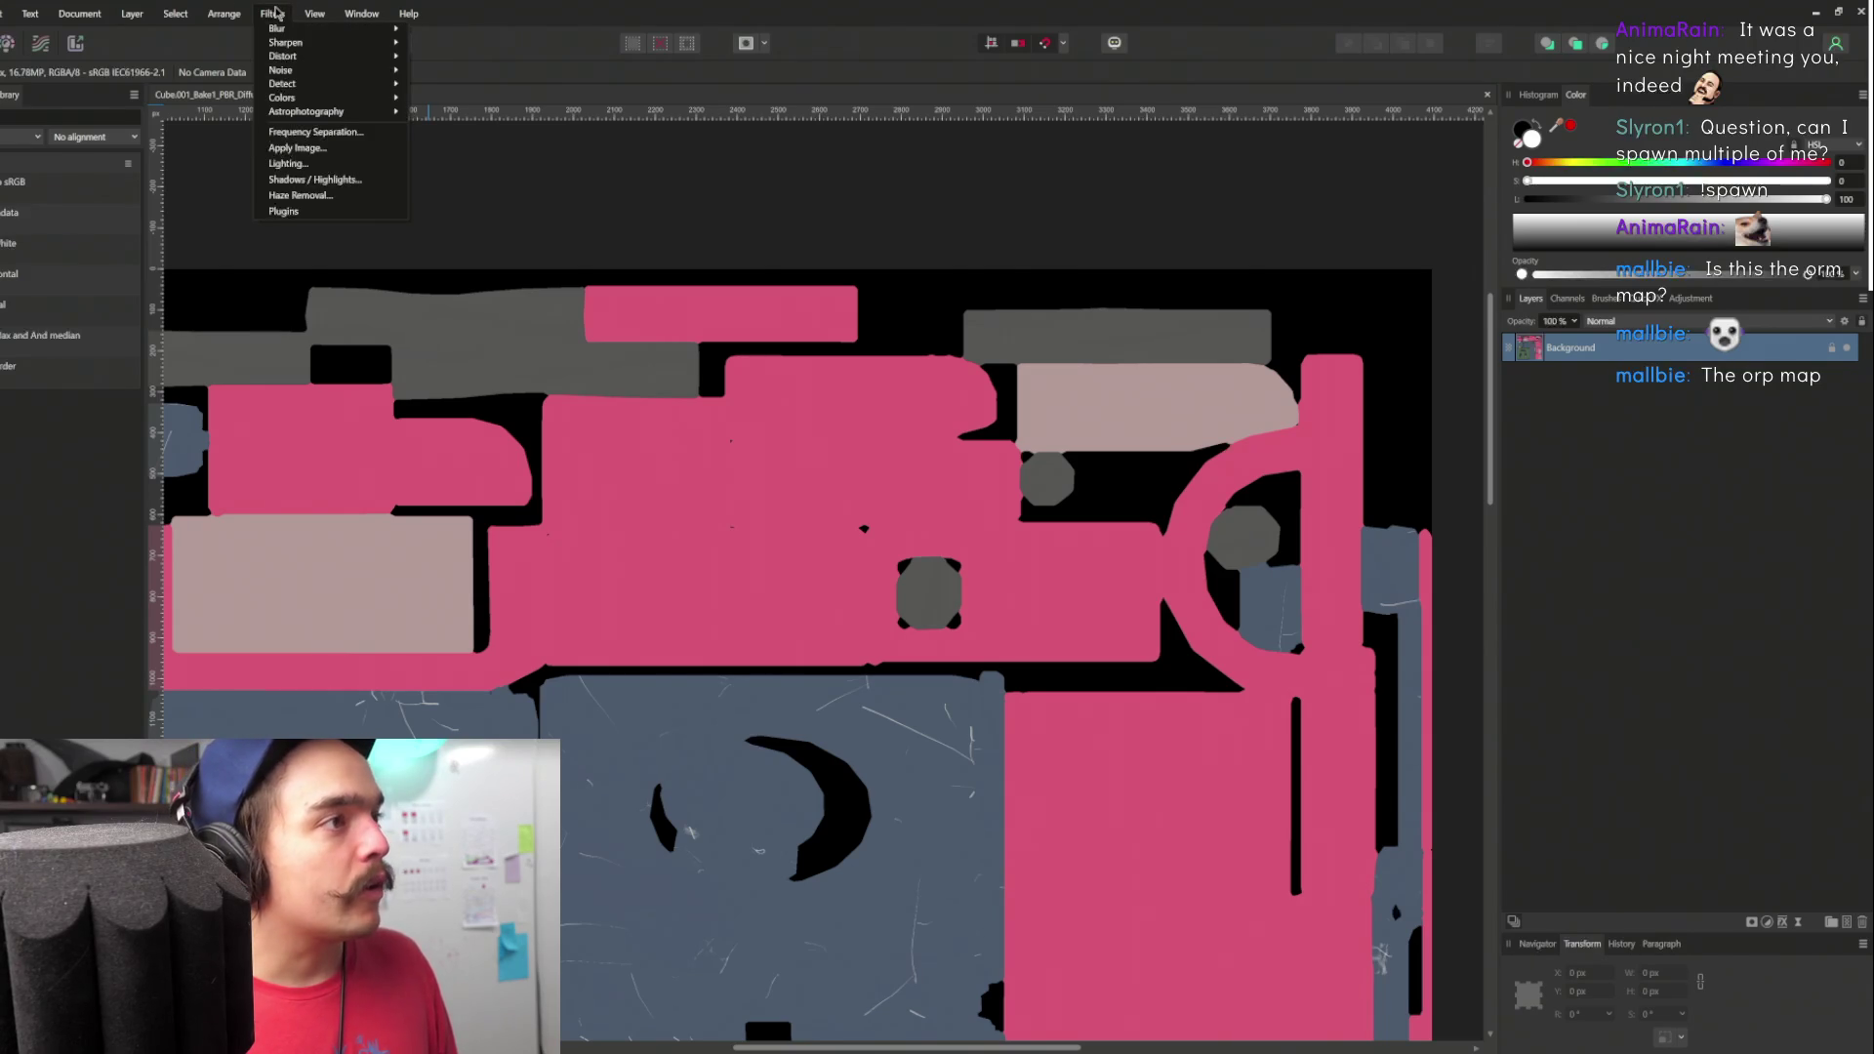
- Select Sampled Color on a pink area, raise Tolerance to 41%, and apply
mouse_move(302, 30)
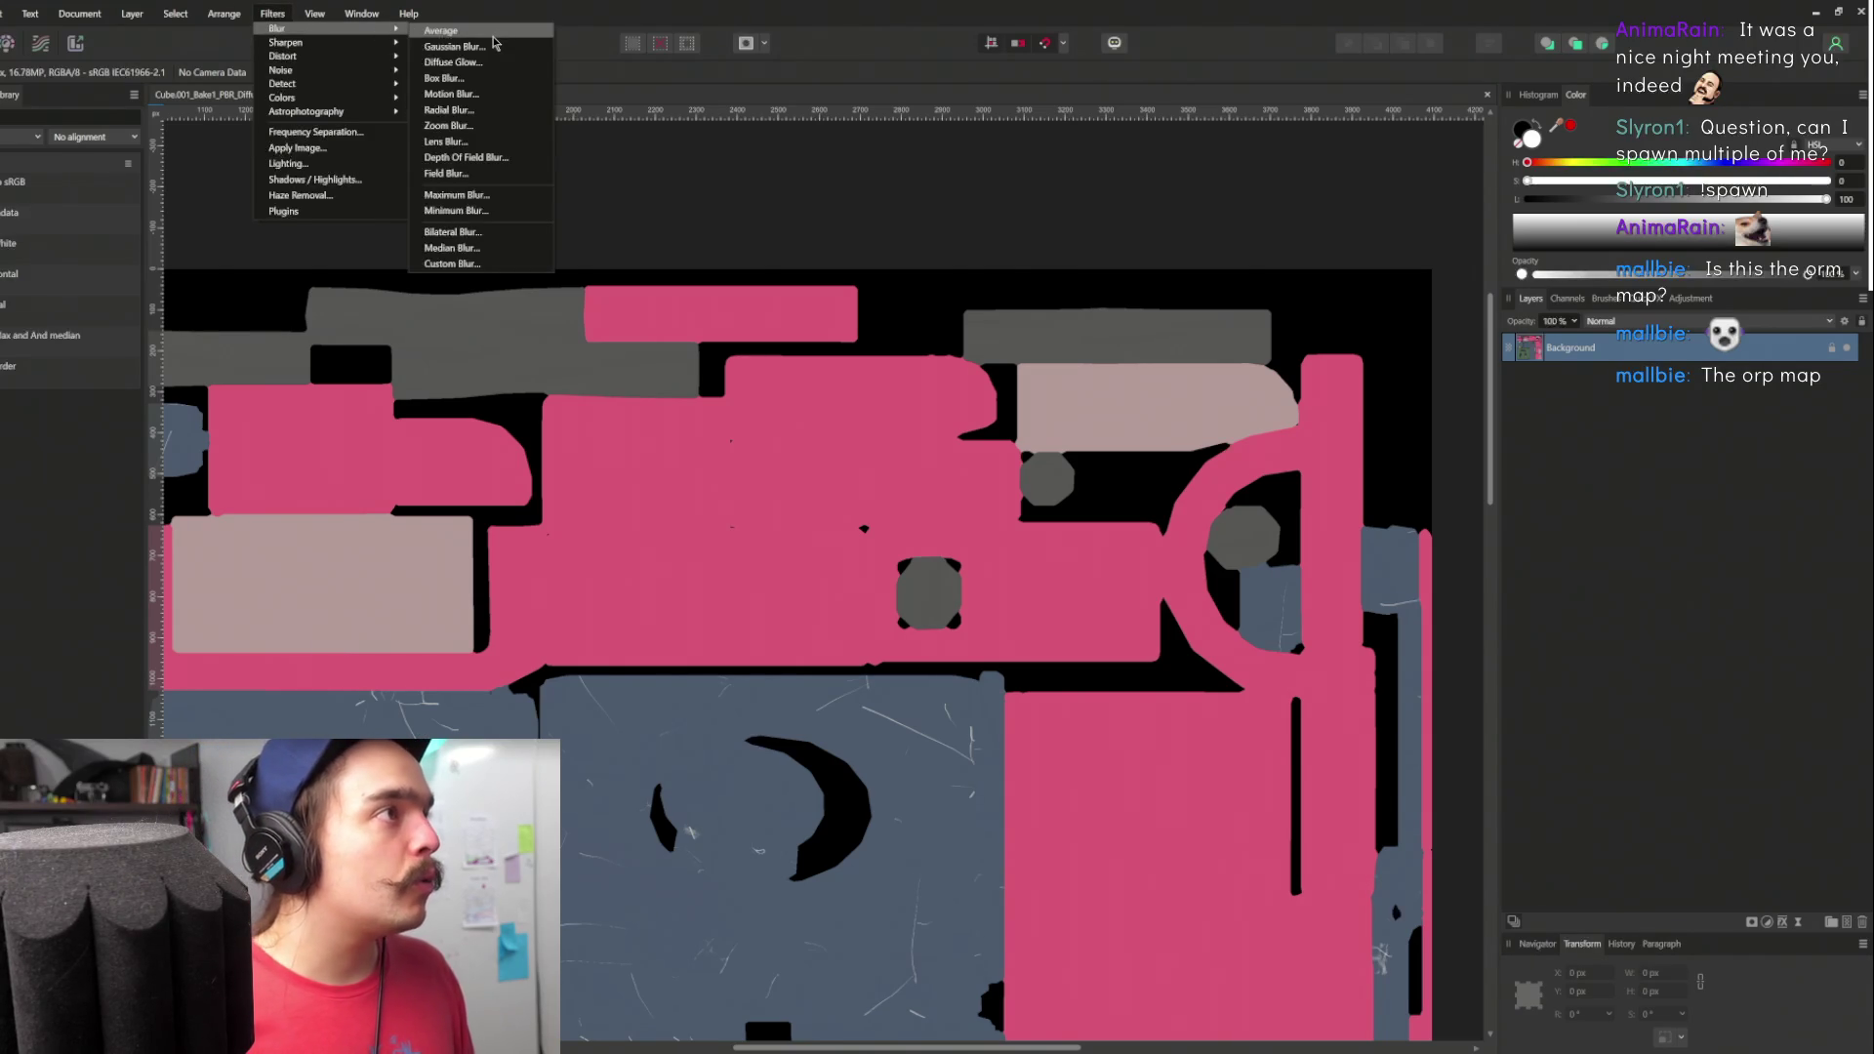
mouse_move(176, 17)
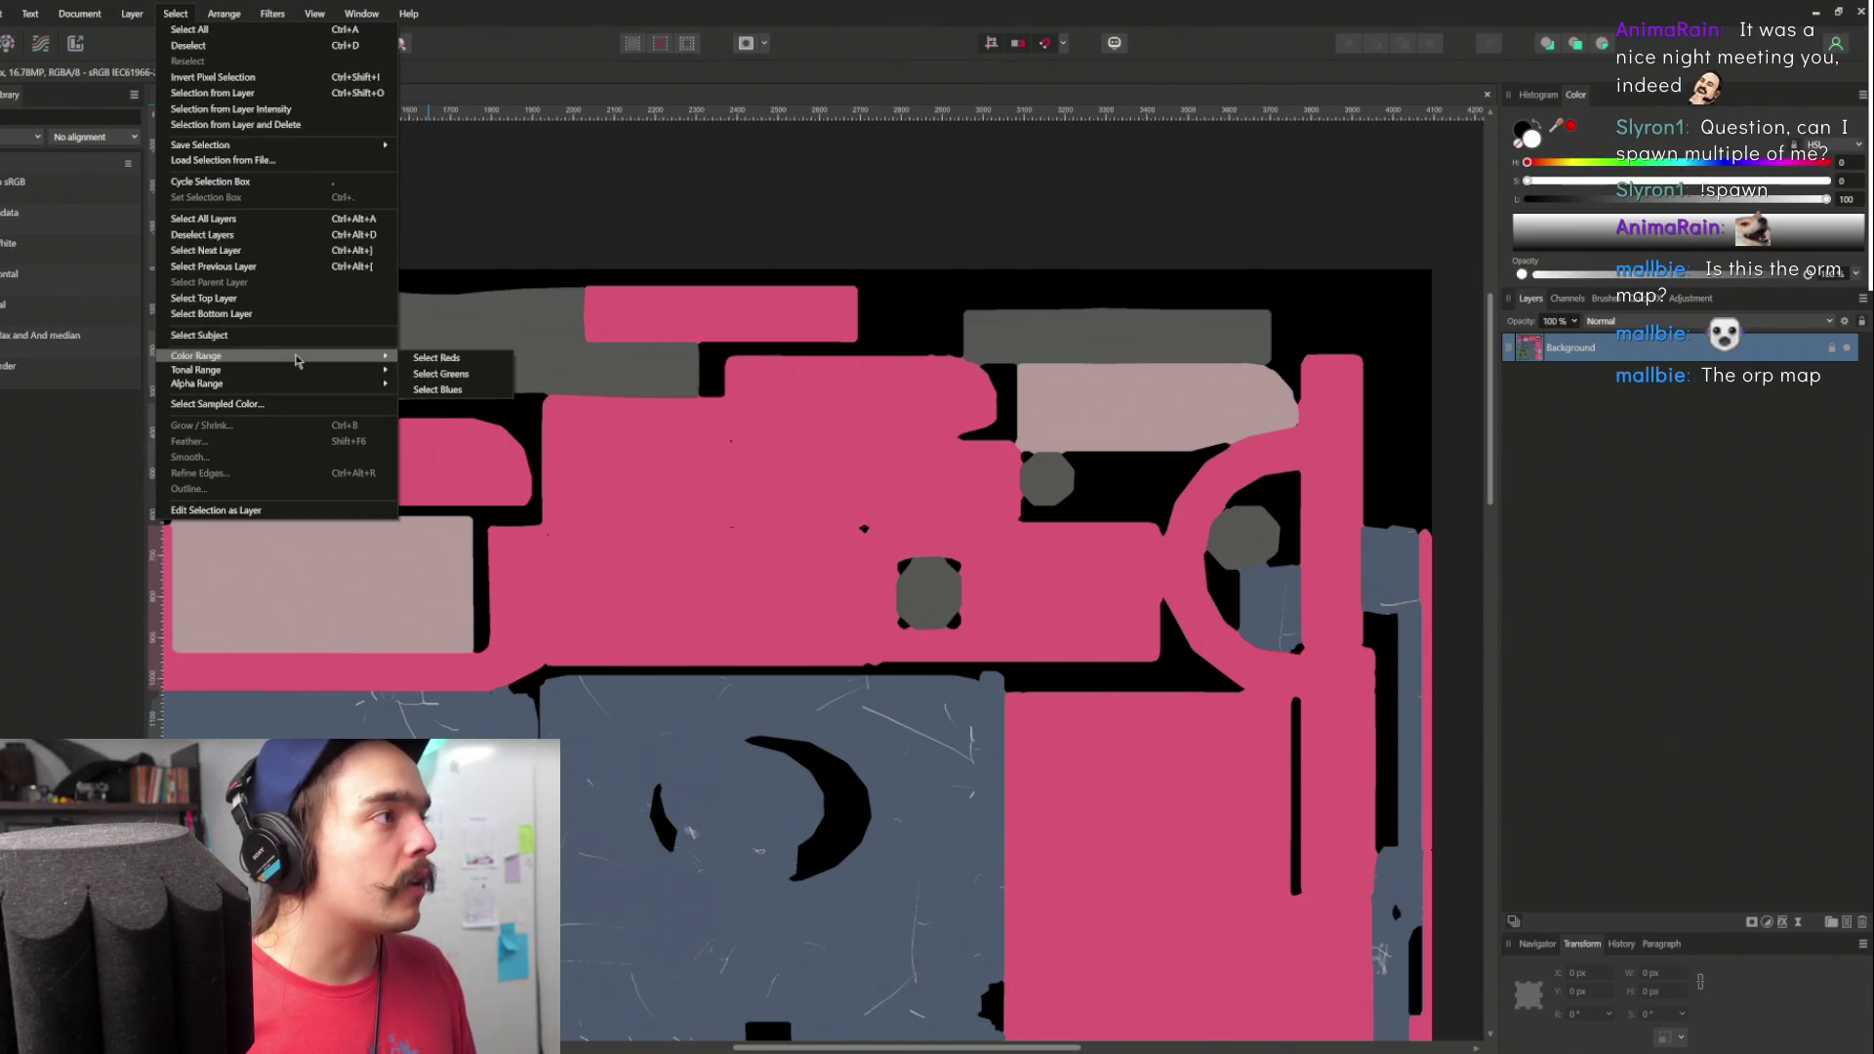
mouse_move(270, 357)
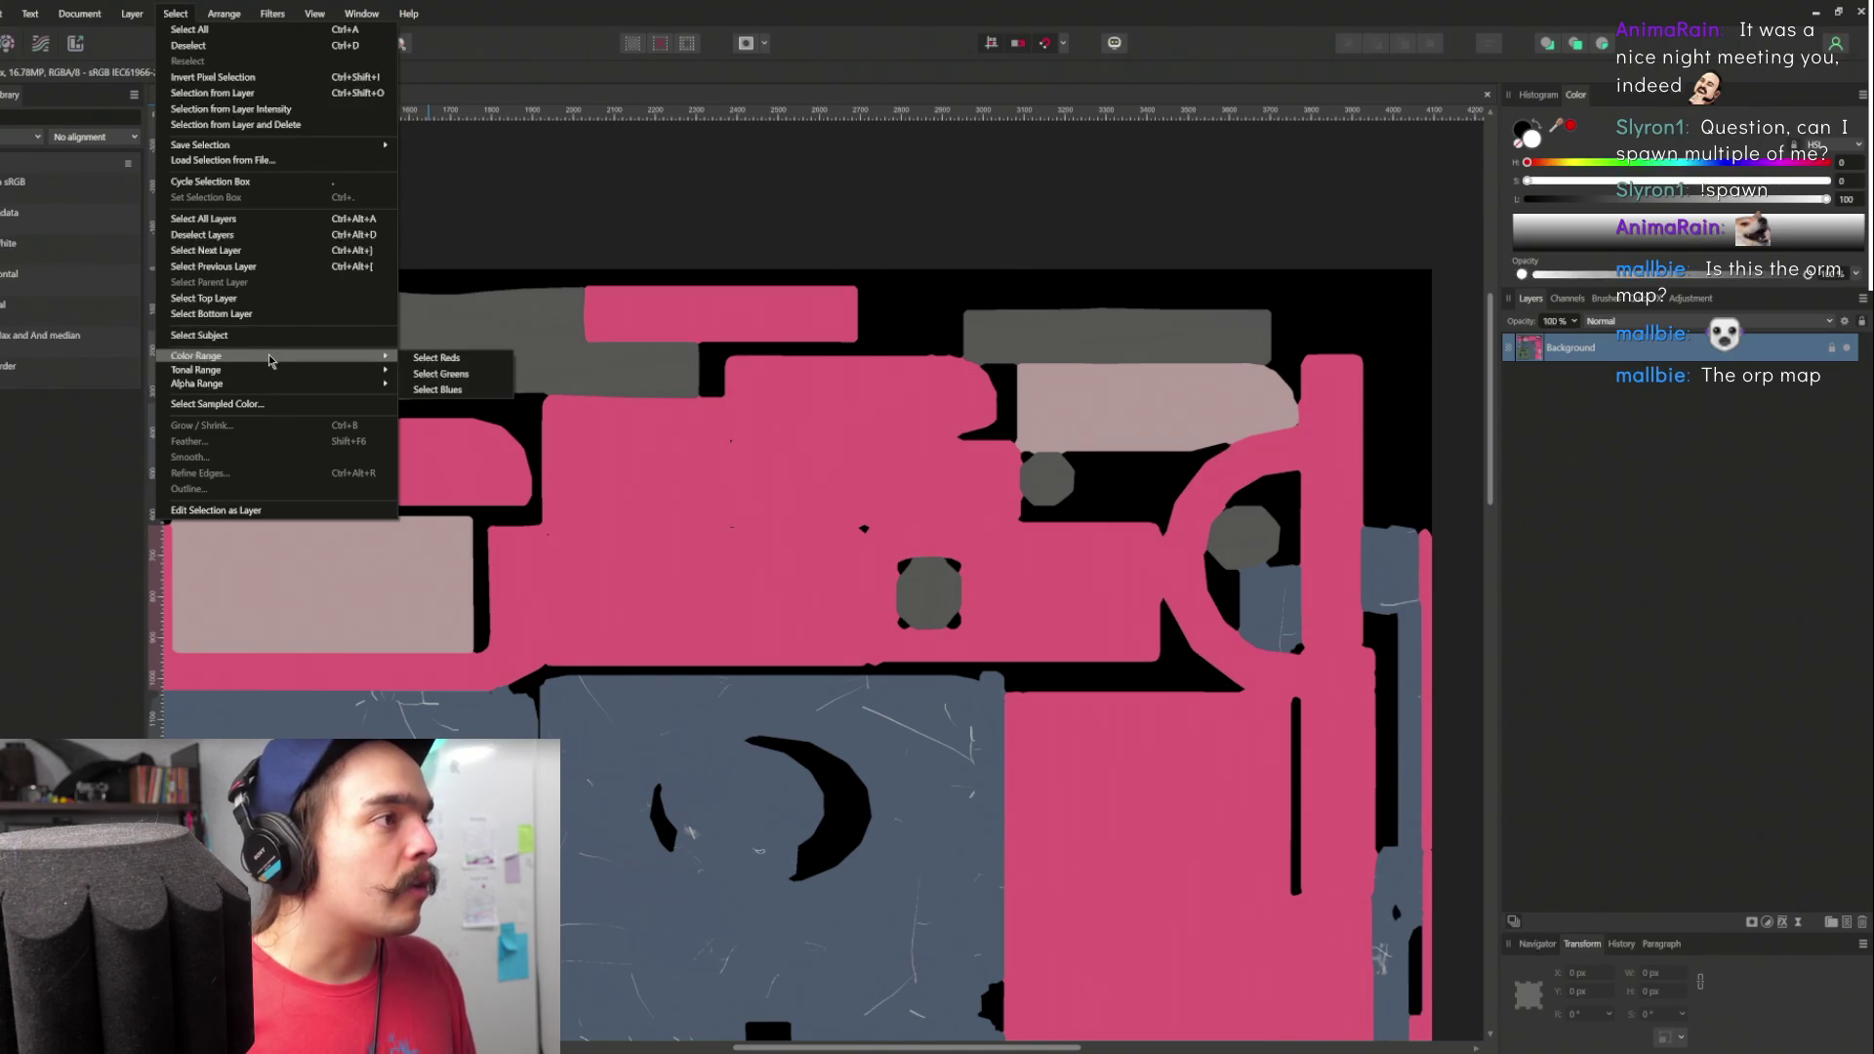
left_click(243, 403)
left_click(779, 550)
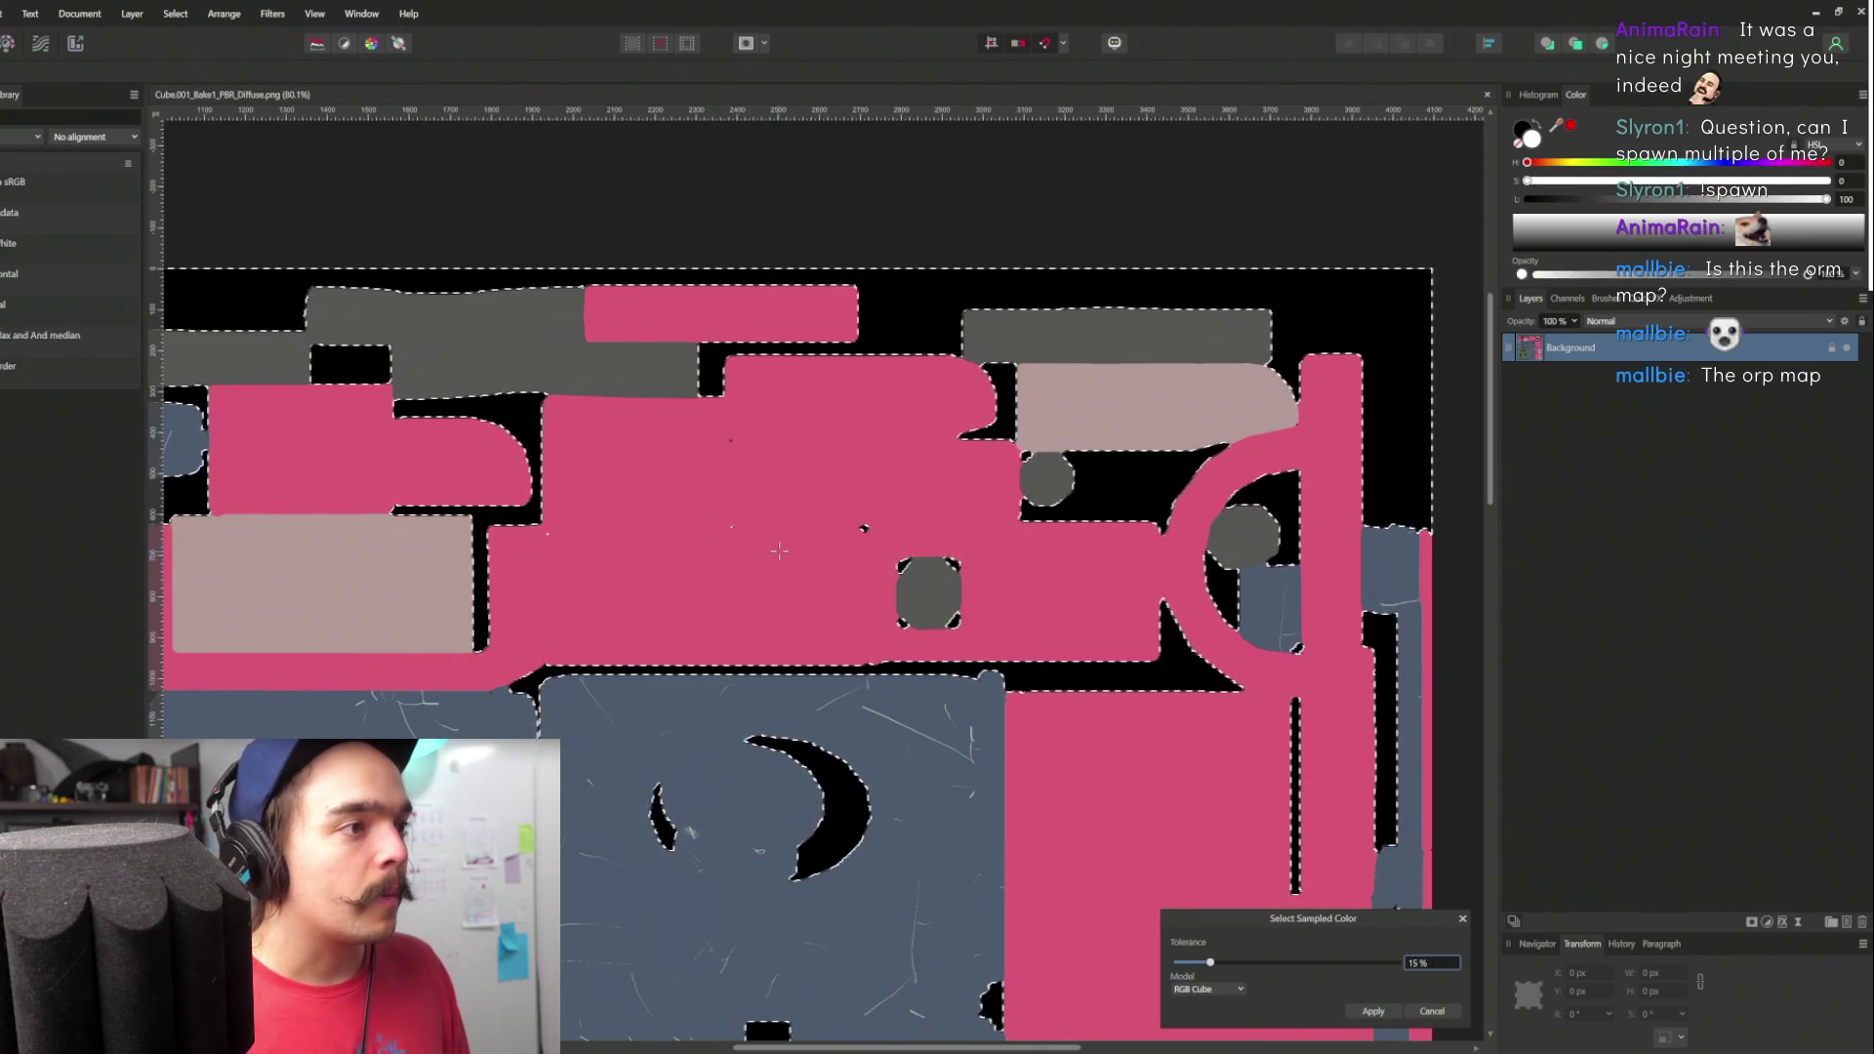
scroll(779, 551, "down", 5)
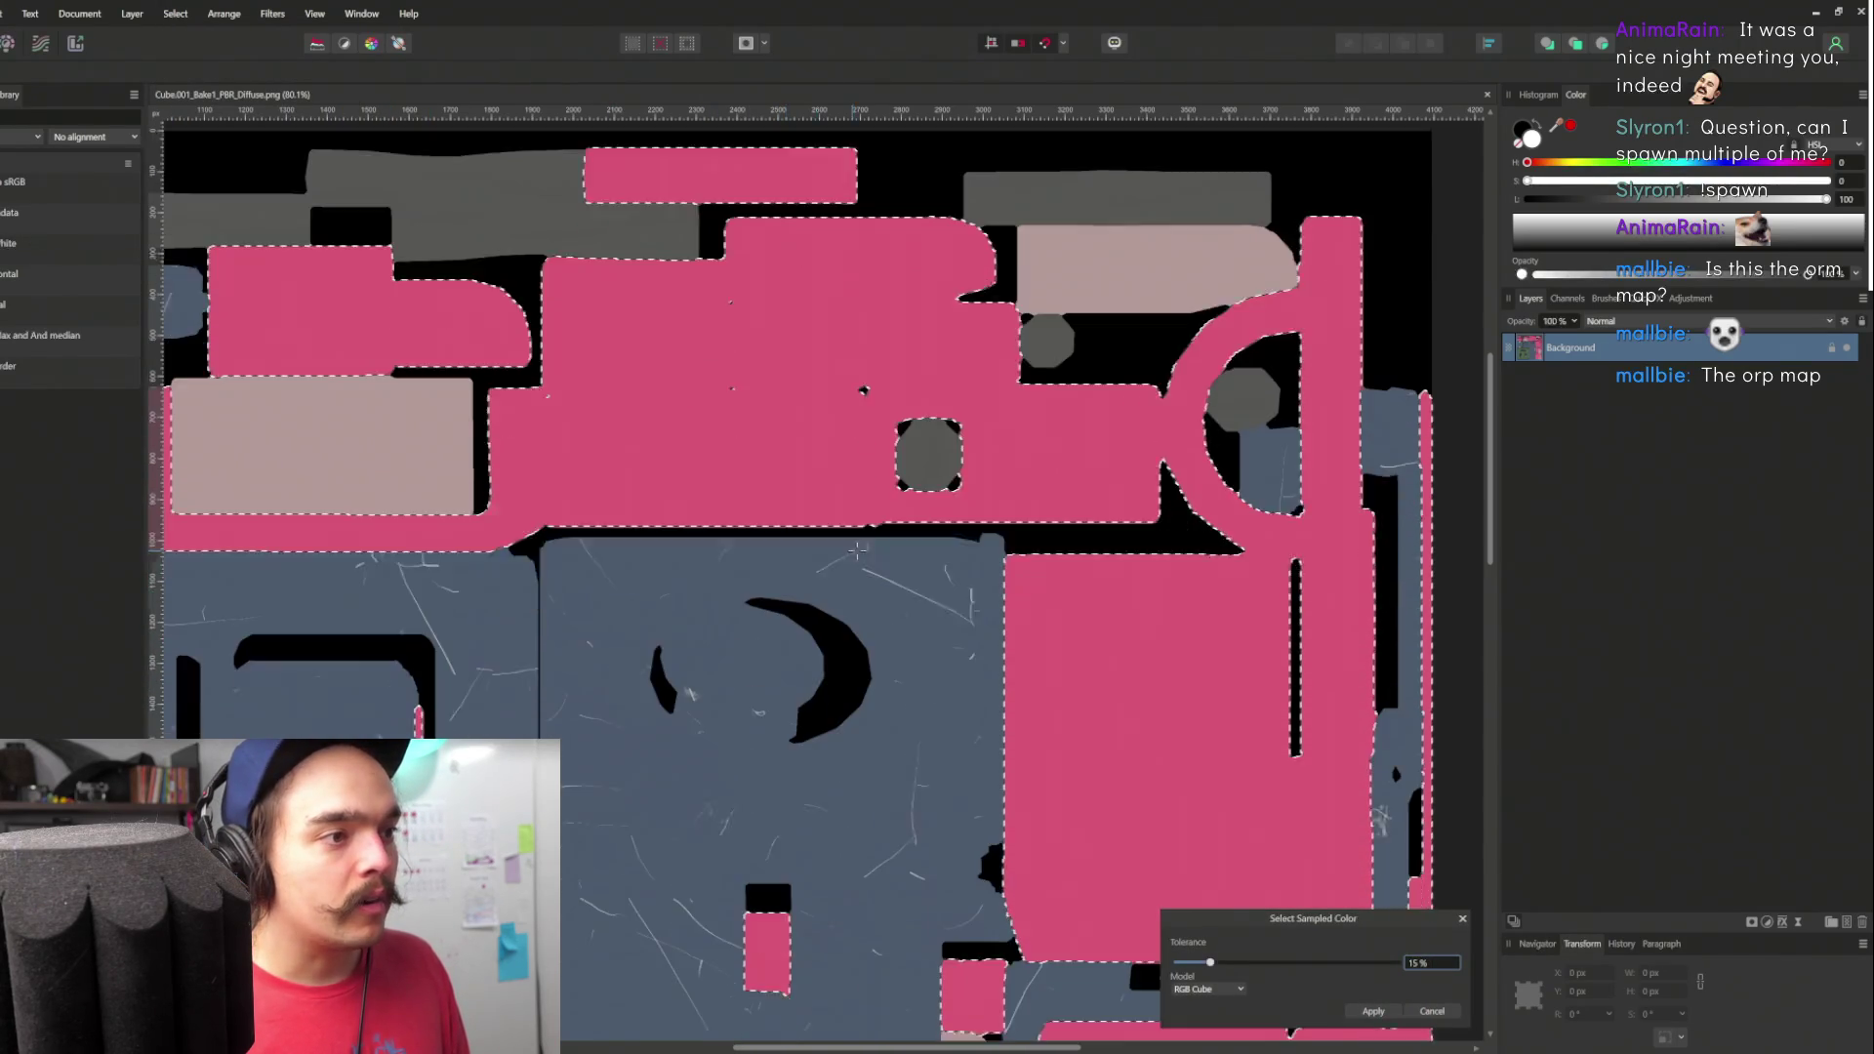
scroll(902, 778, "up", 3)
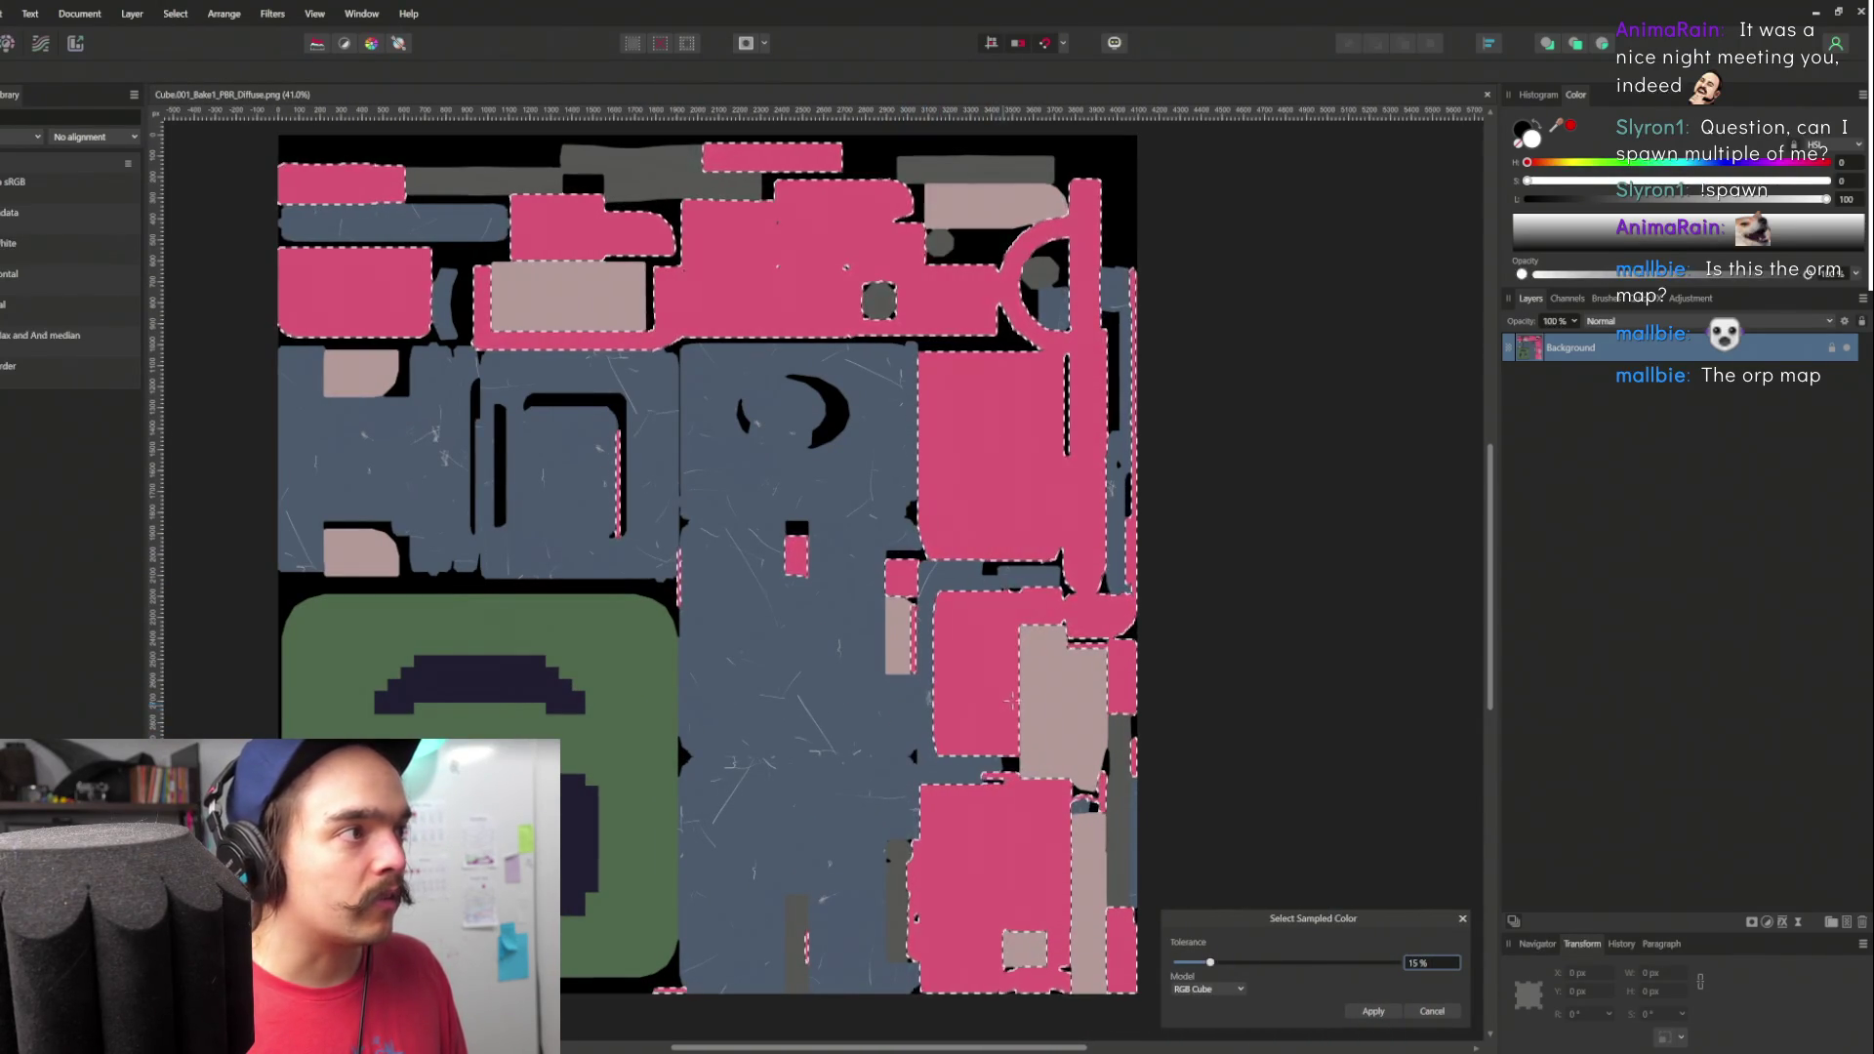
scroll(736, 578, "up", 10)
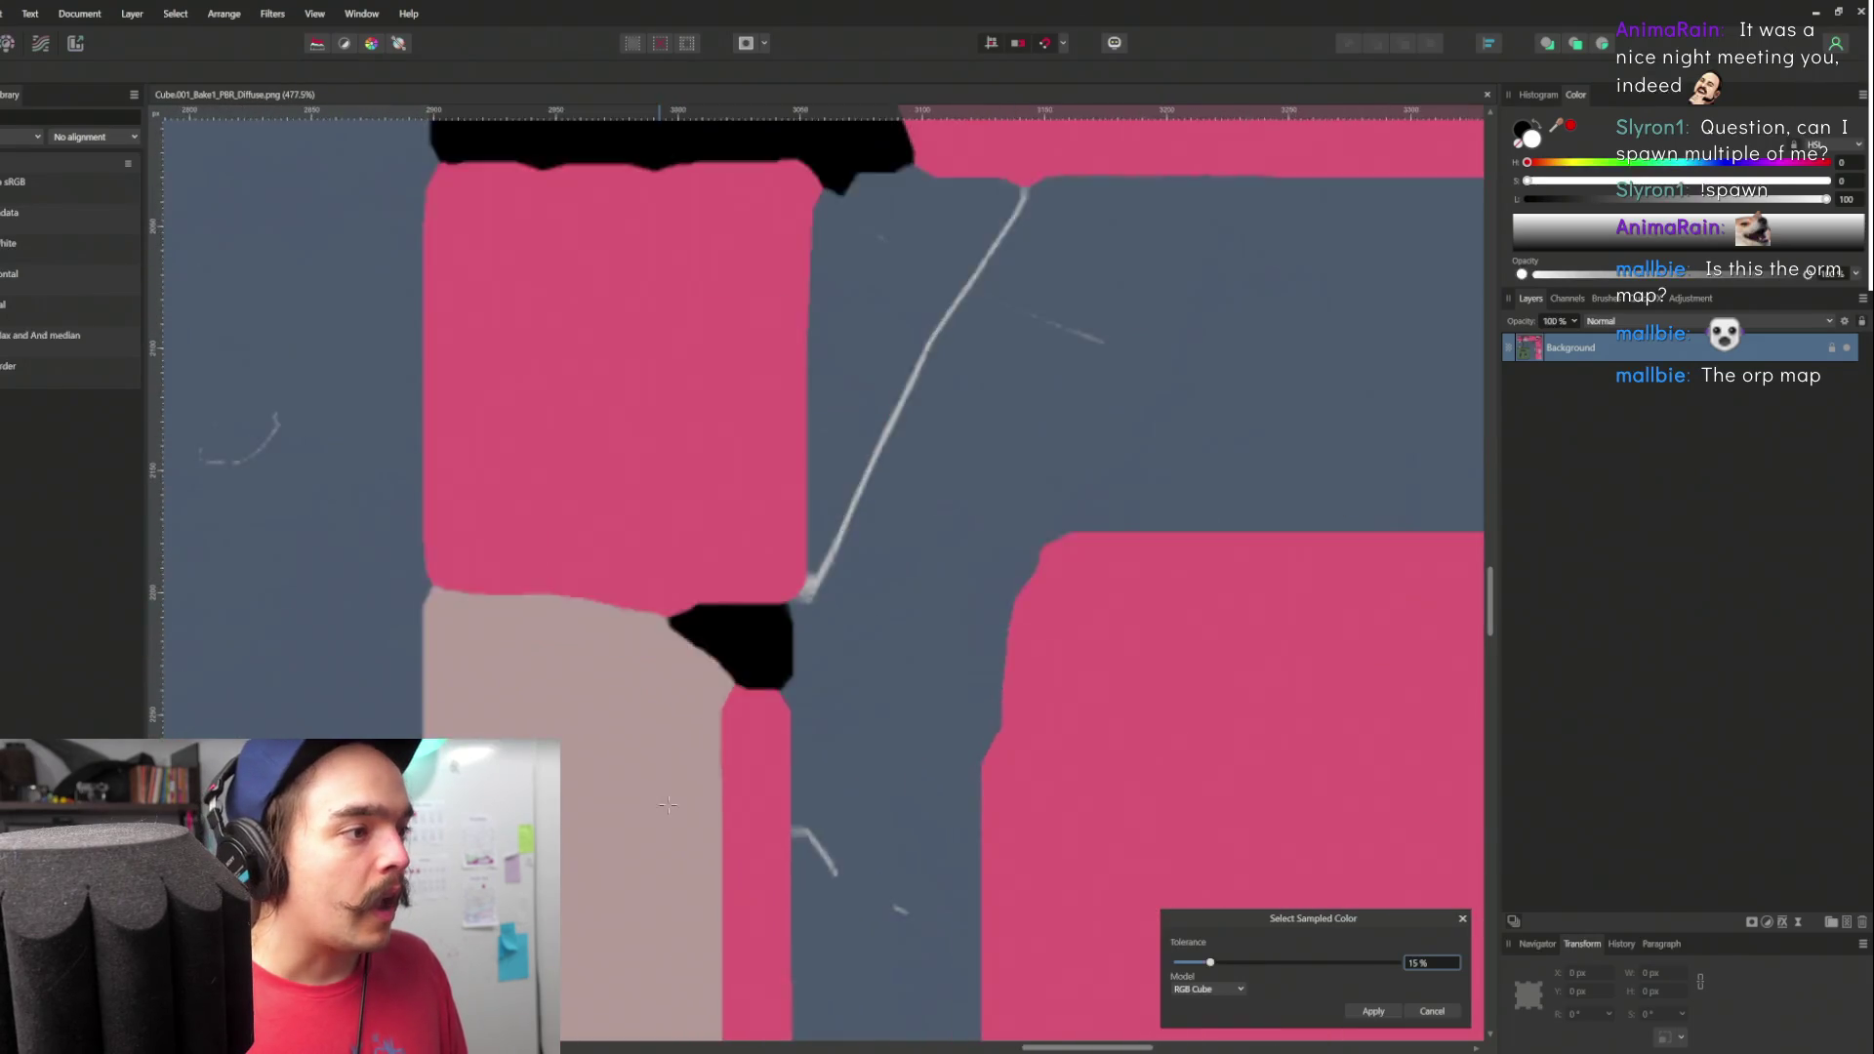
scroll(735, 578, "up", 4)
mouse_move(1210, 962)
left_mouse_down()
mouse_move(1356, 966)
mouse_move(1192, 968)
mouse_move(1281, 968)
mouse_move(1253, 970)
left_mouse_up()
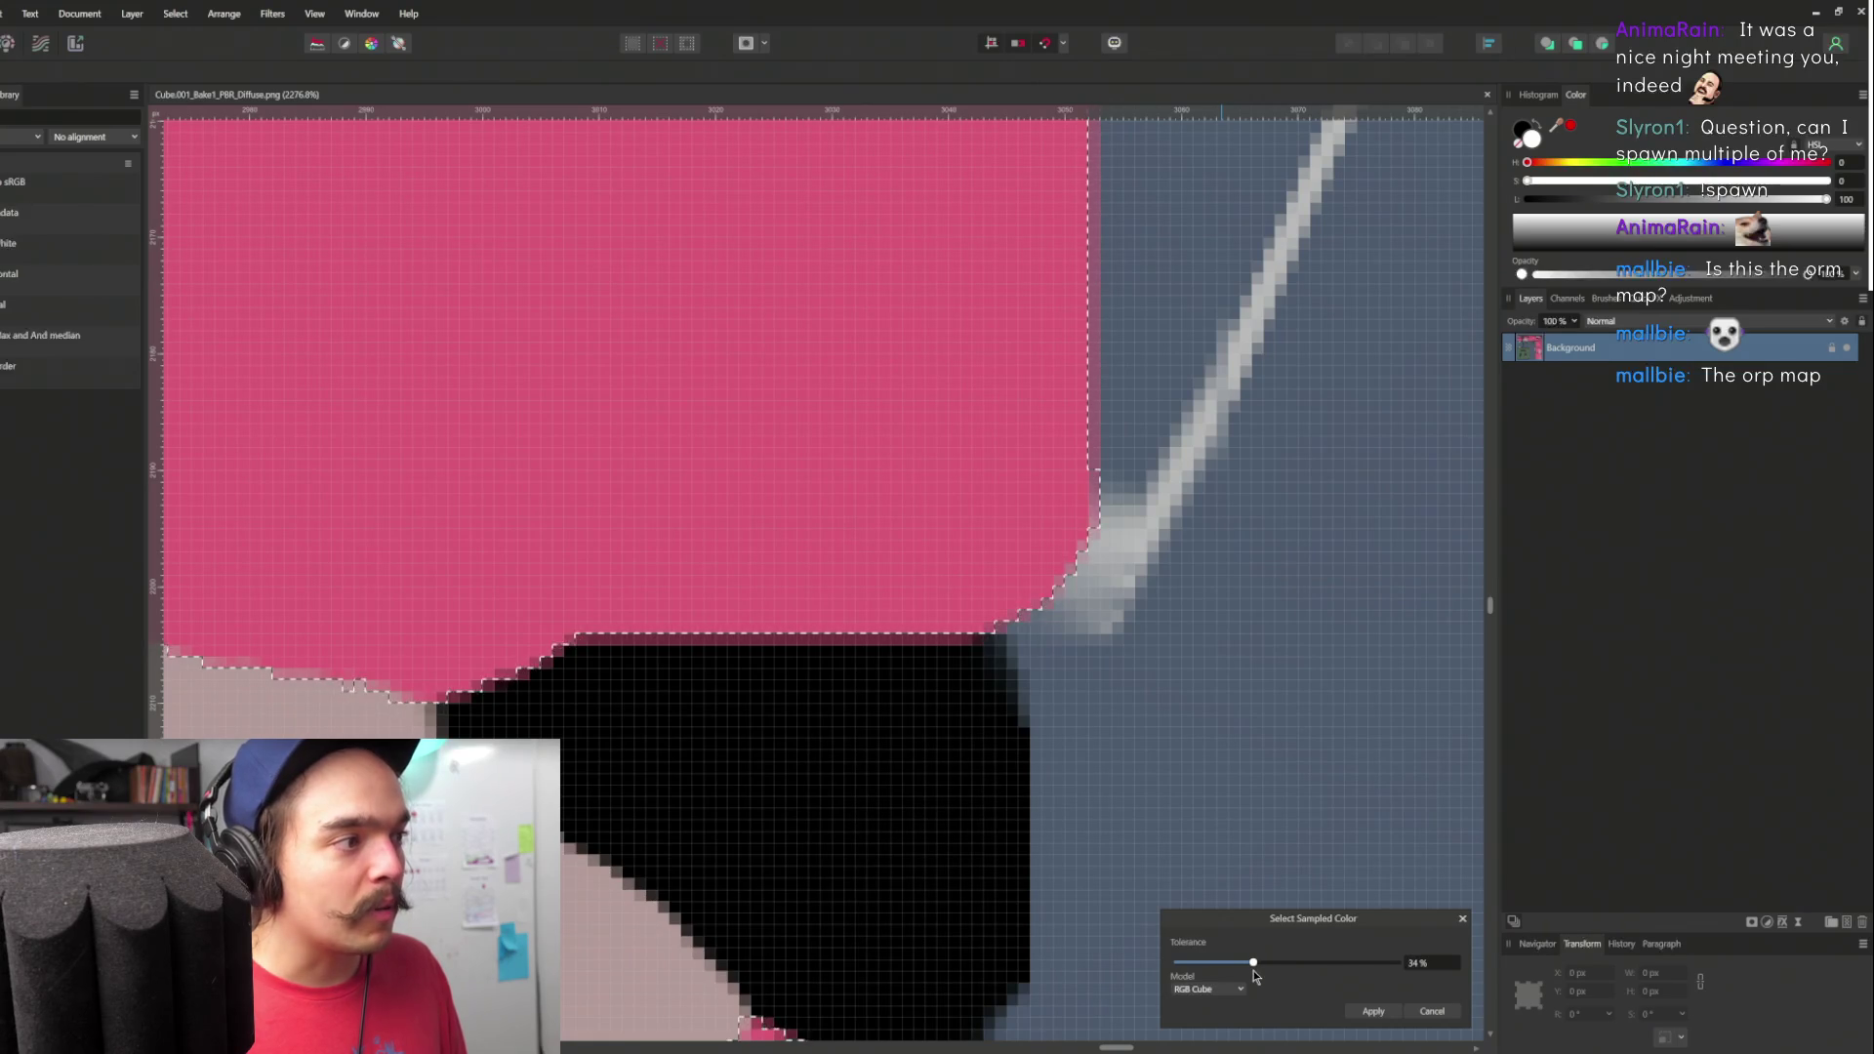
scroll(1054, 767, "down", 5)
scroll(1078, 414, "up", 6)
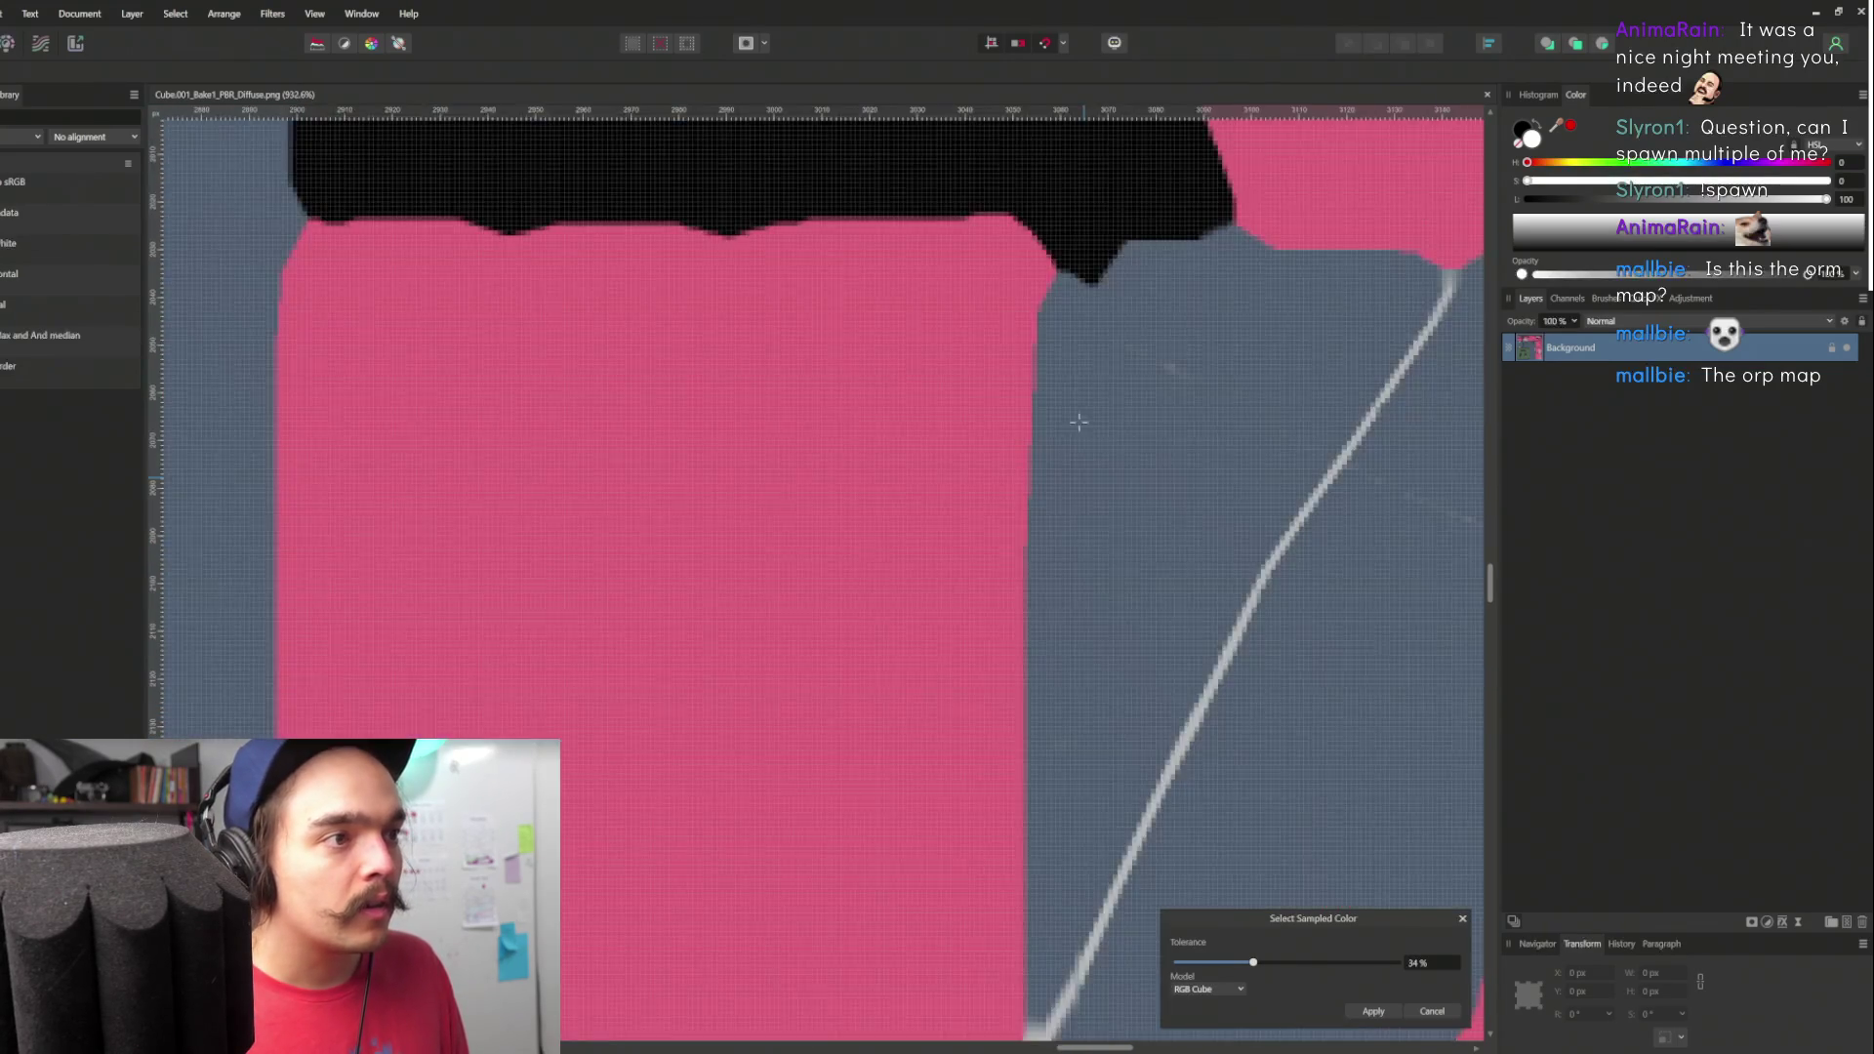
left_click_drag(1258, 966, 1267, 964)
scroll(1366, 974, "down", 10)
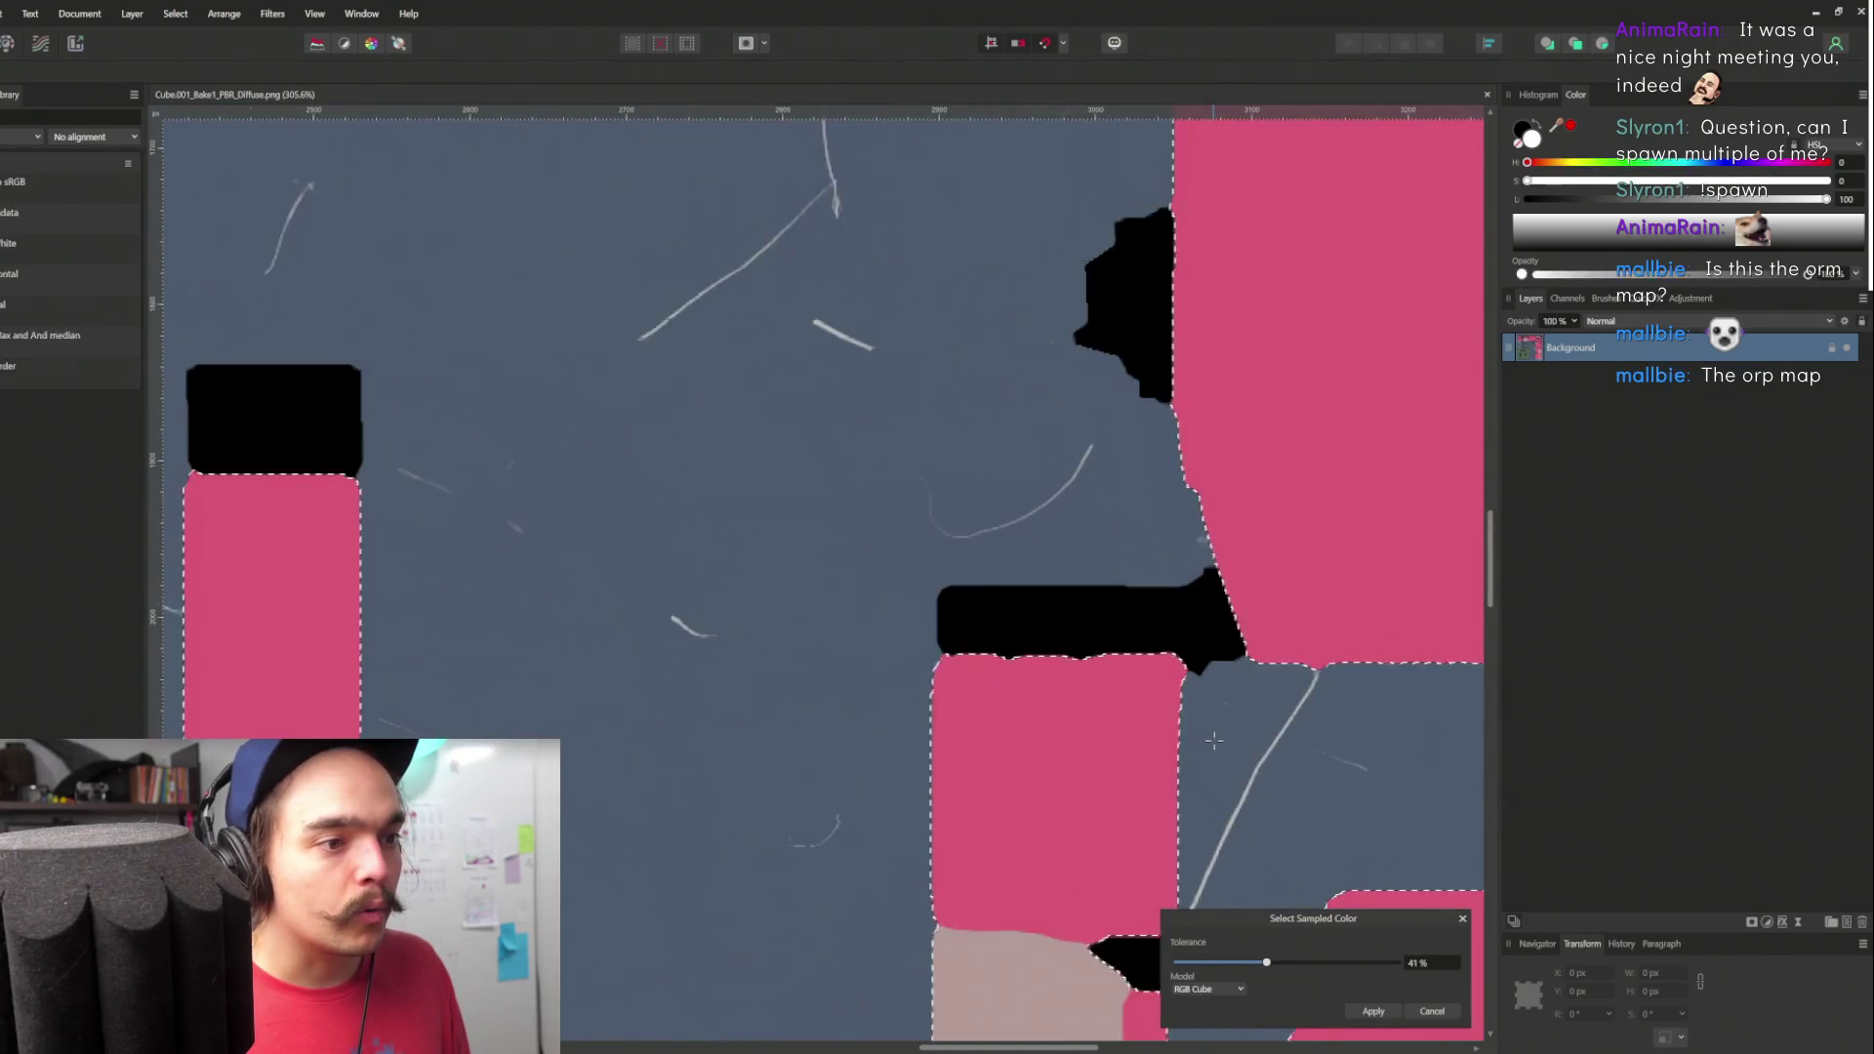
left_click(1373, 1011)
- Pan and zoom around the texture to inspect the pink-area selection
scroll(1240, 761, "up", 5)
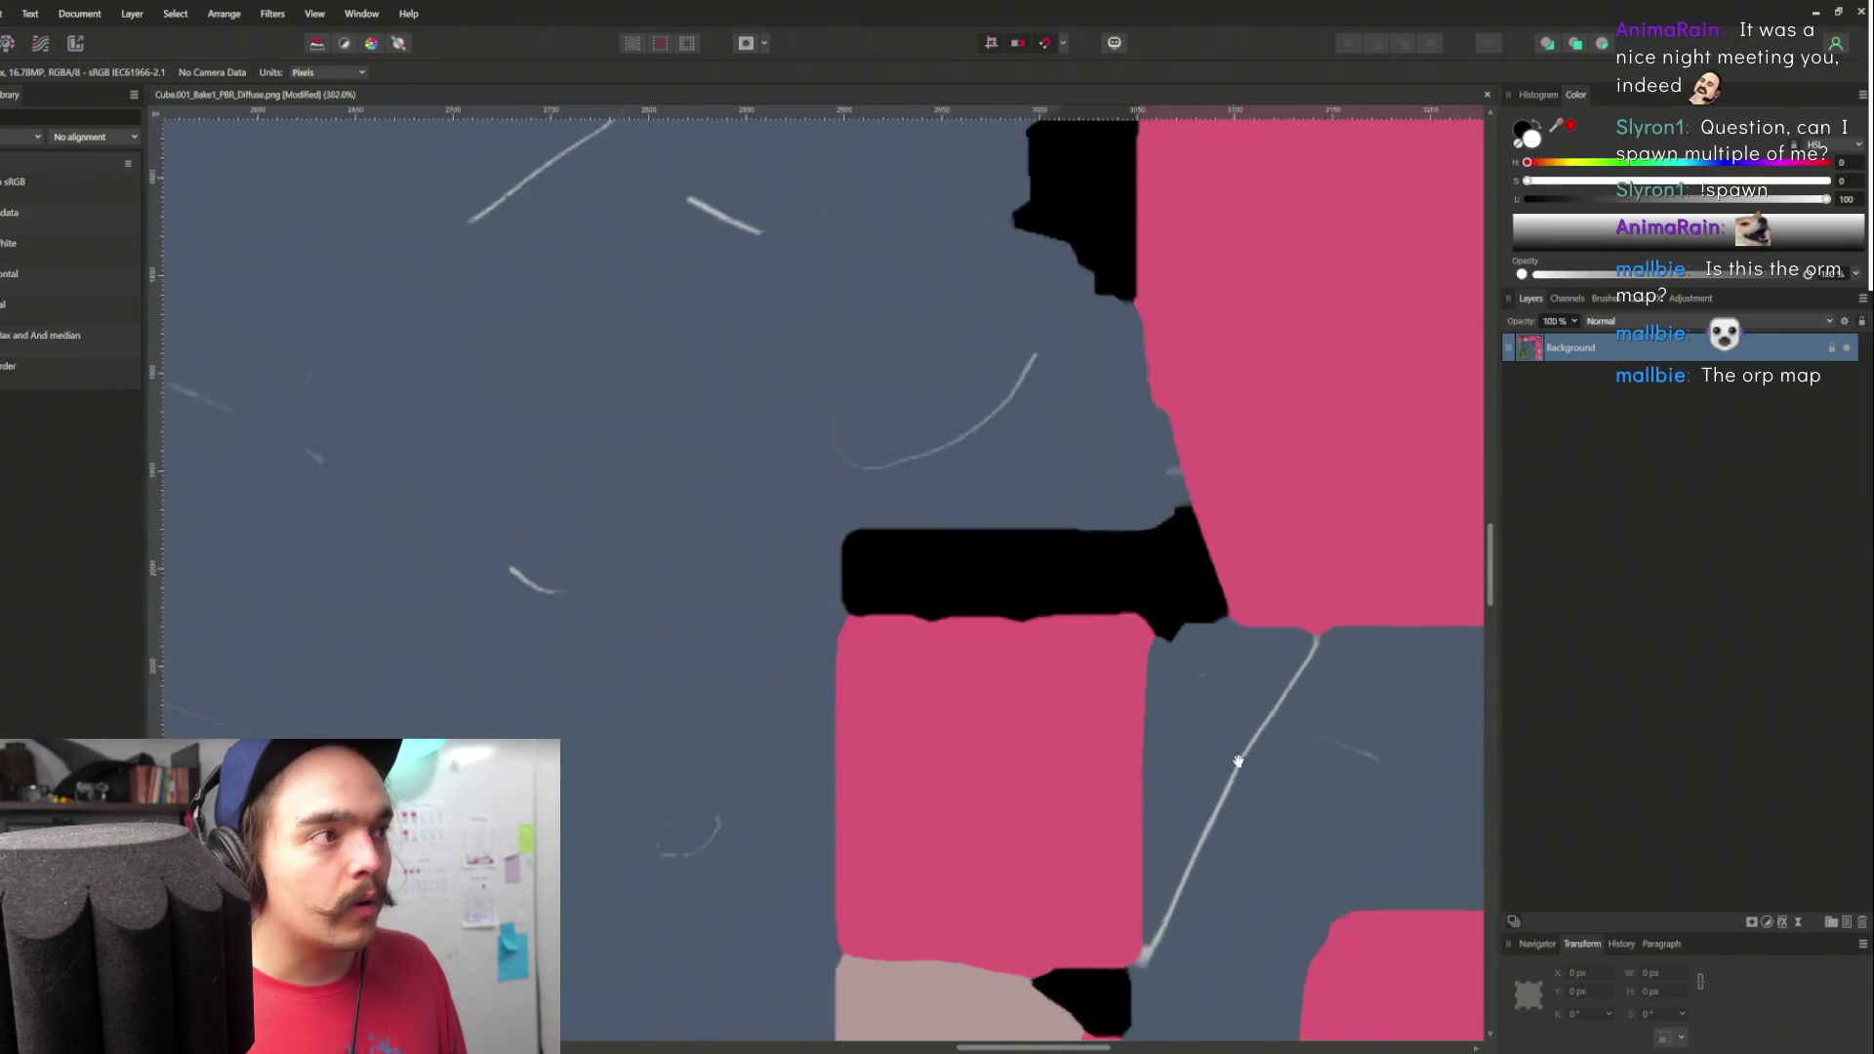
left_click_drag(1170, 720, 1001, 484)
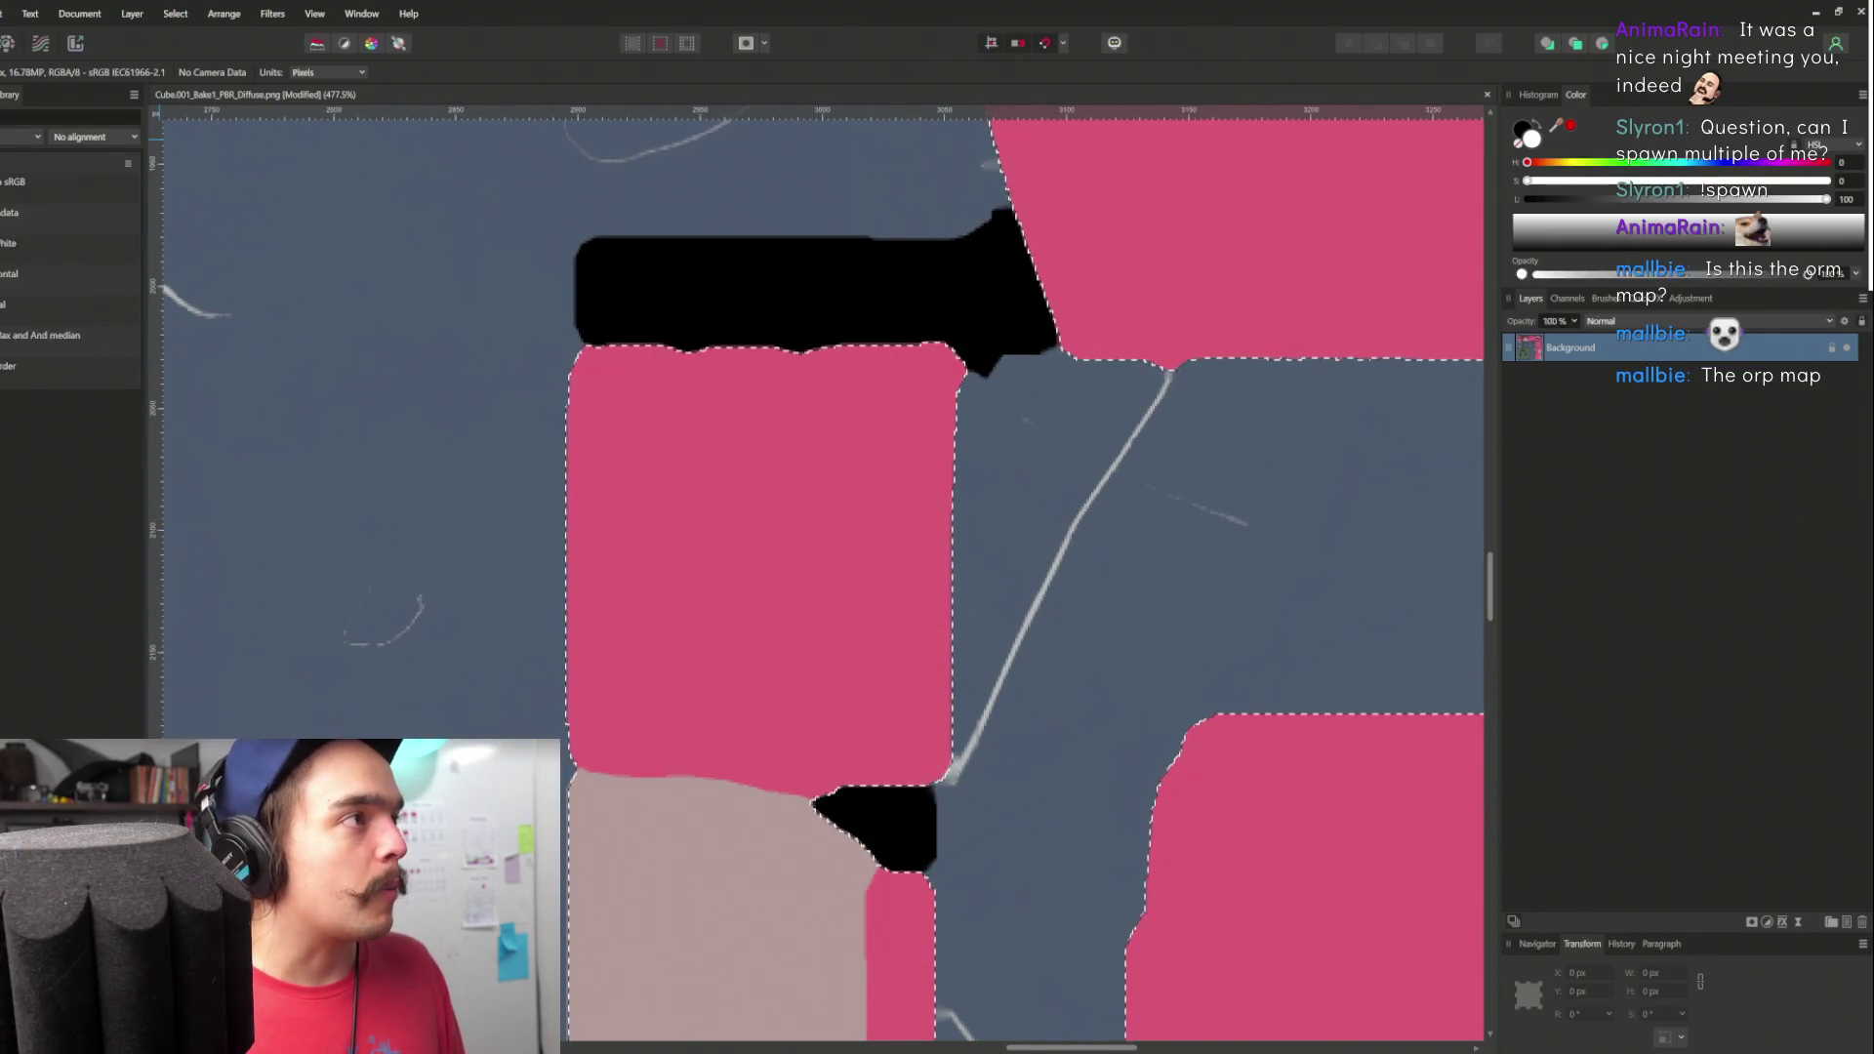
key("v")
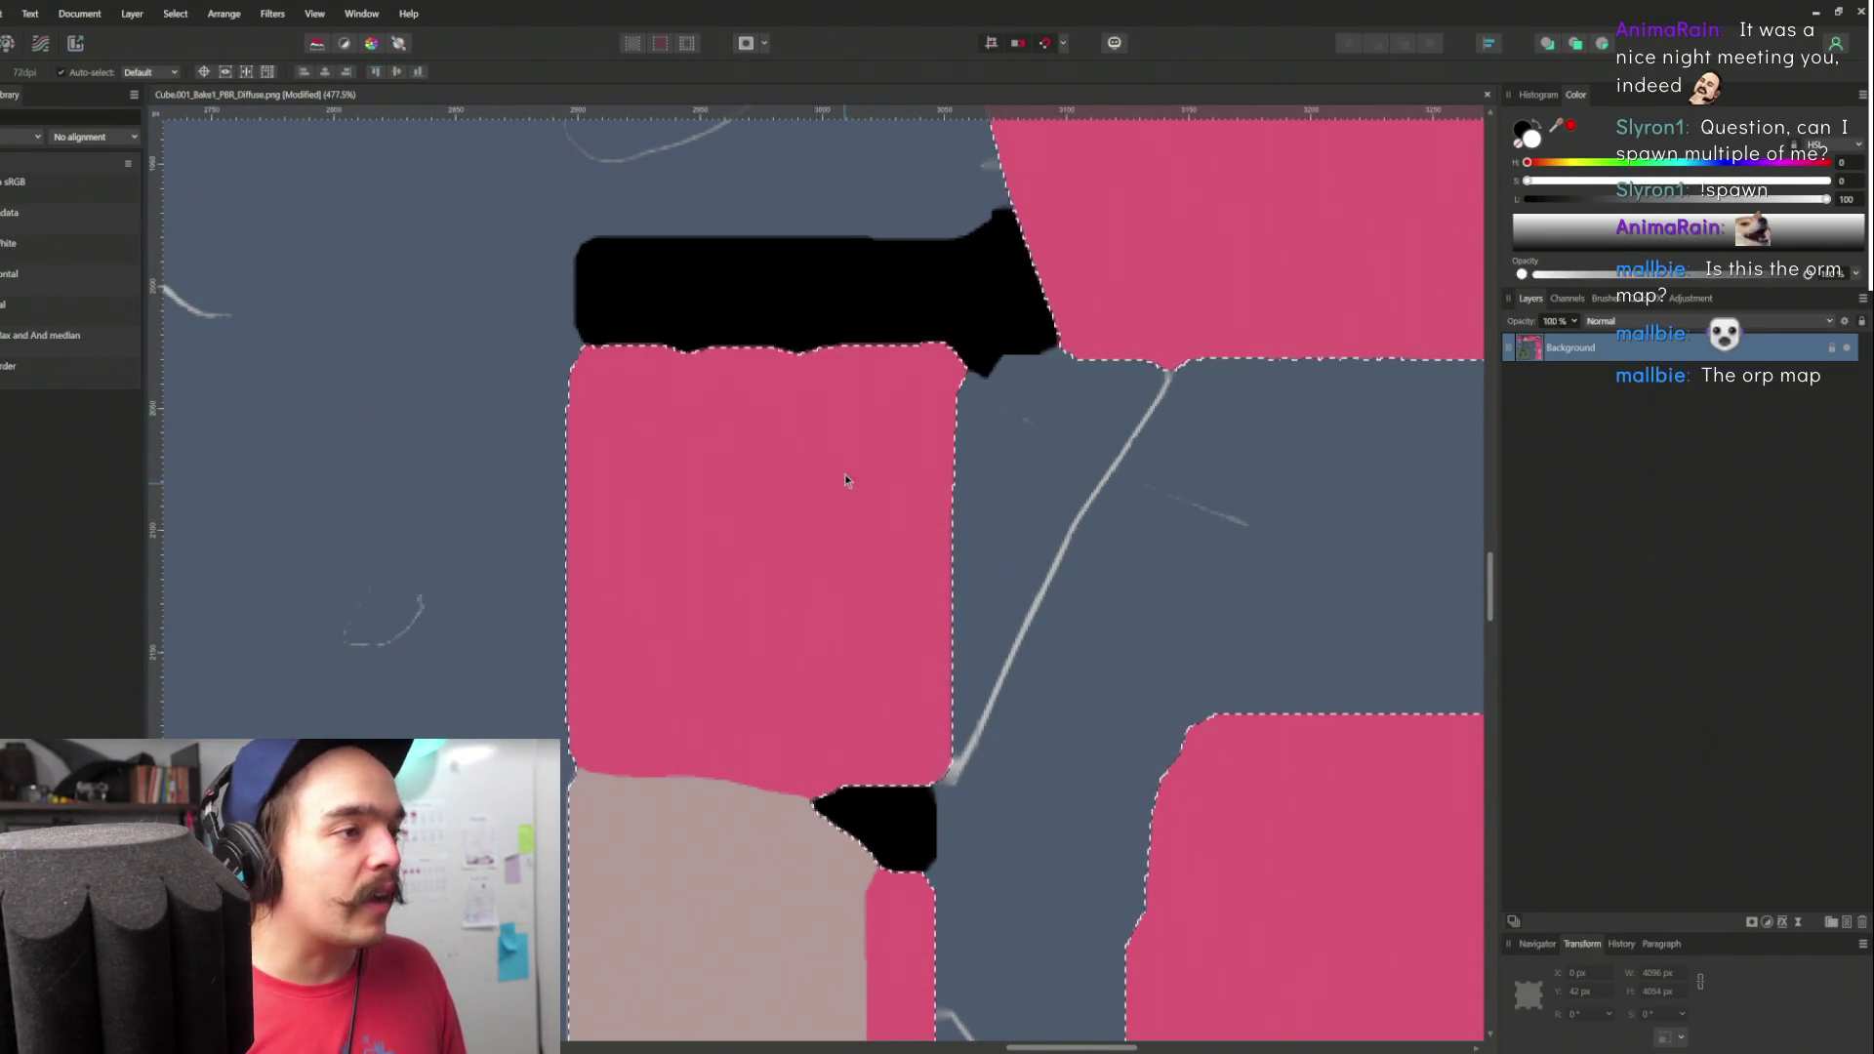
scroll(845, 484, "down", 5)
scroll(881, 765, "down", 2)
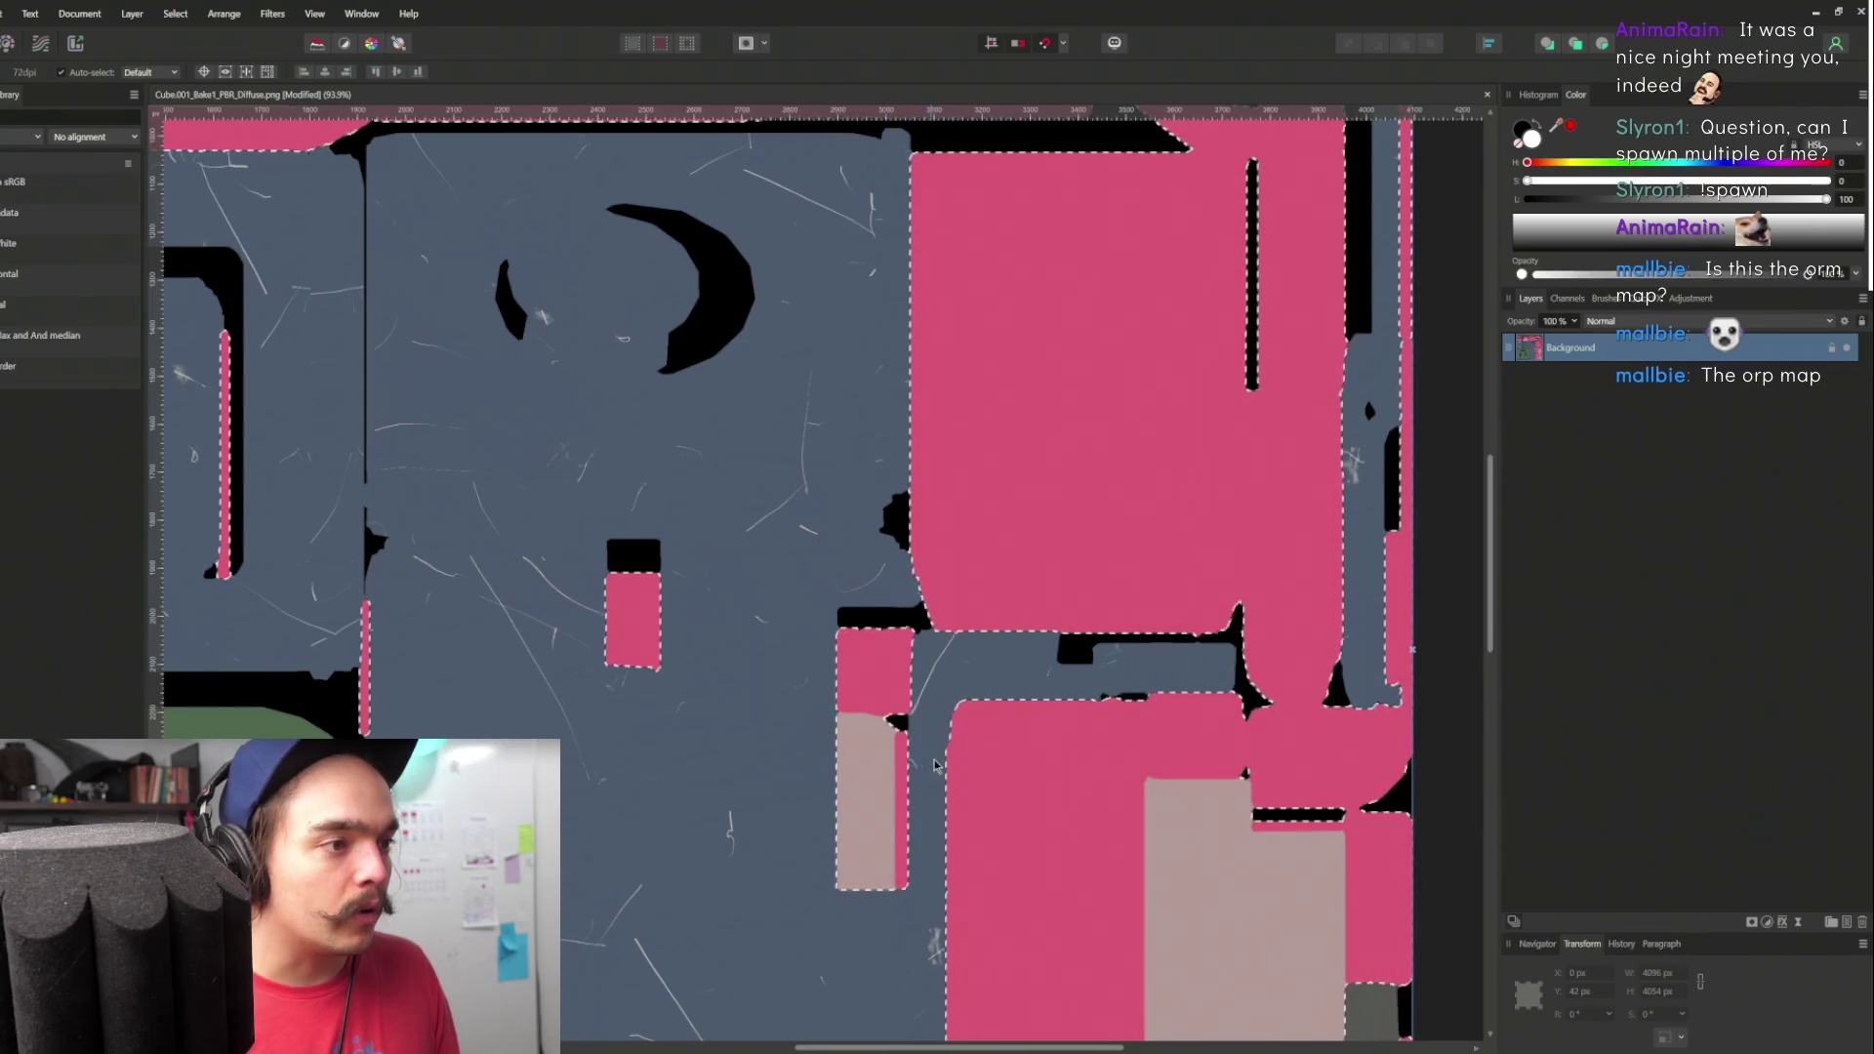
scroll(760, 704, "down", 3)
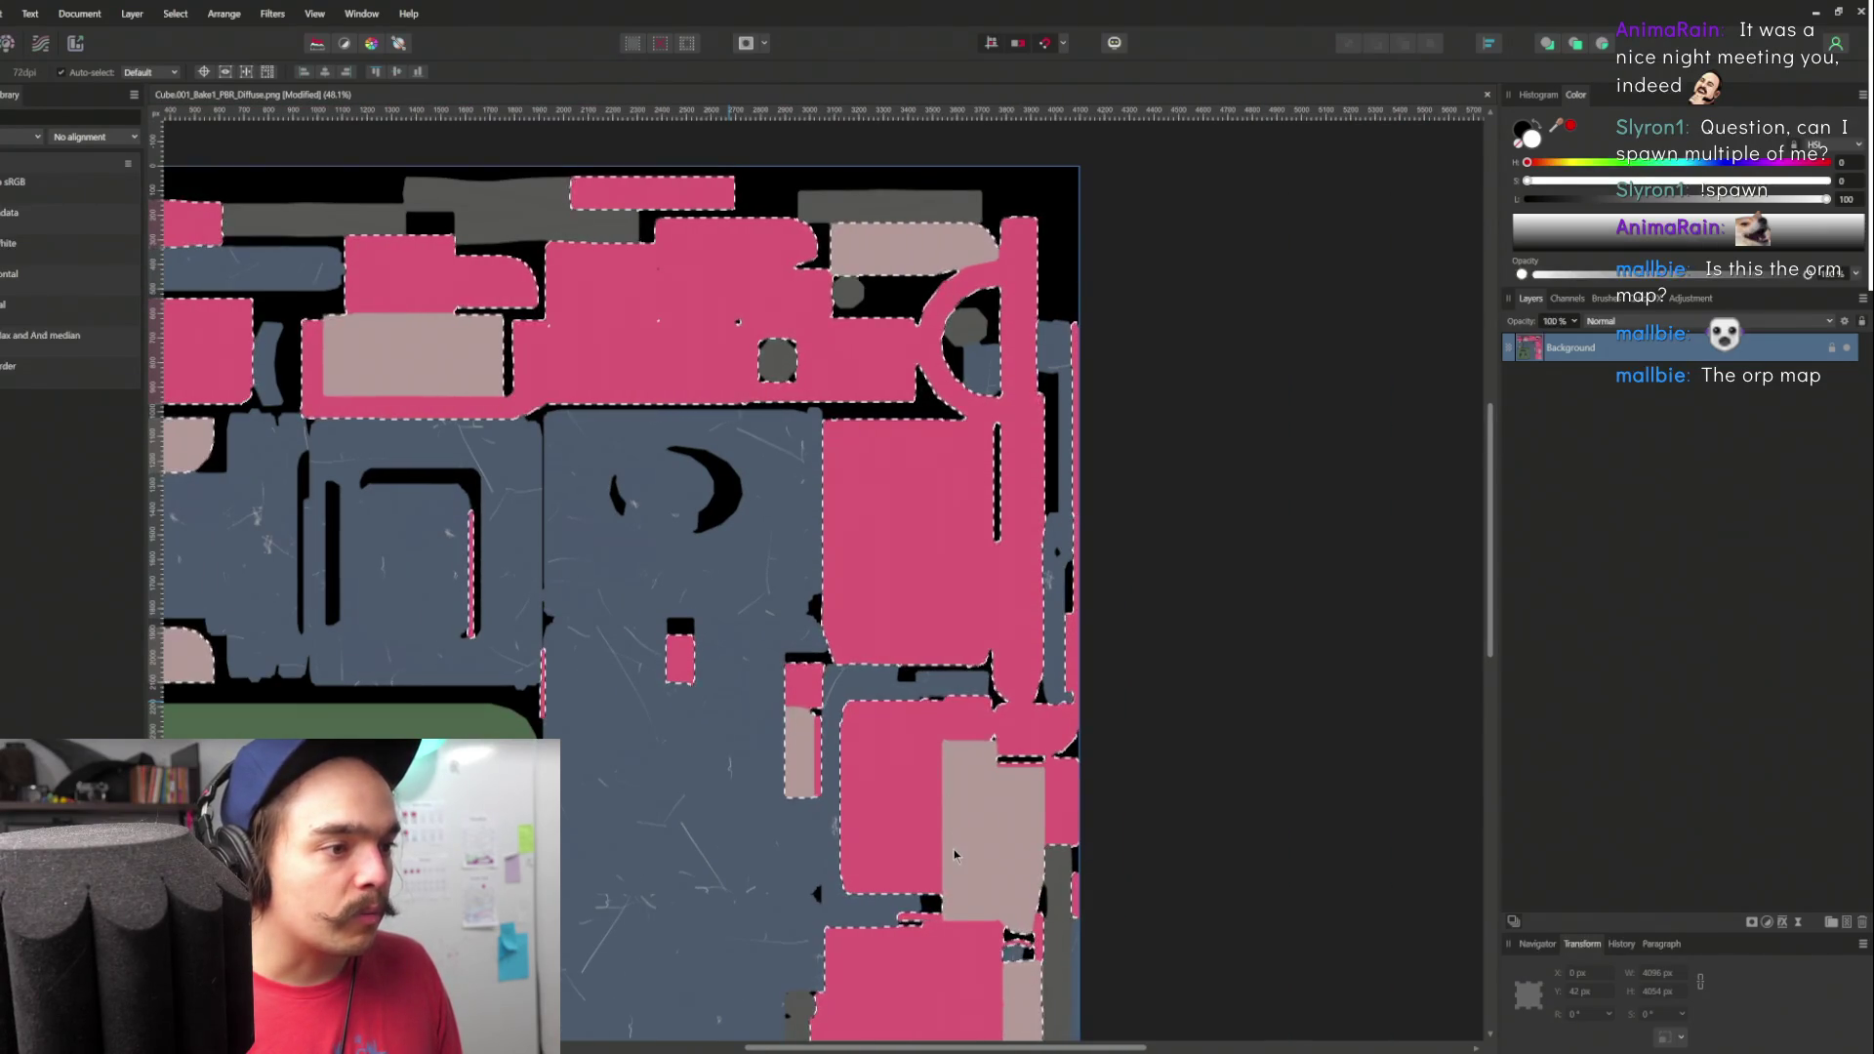
scroll(862, 495, "down", 3)
scroll(861, 495, "down", 3)
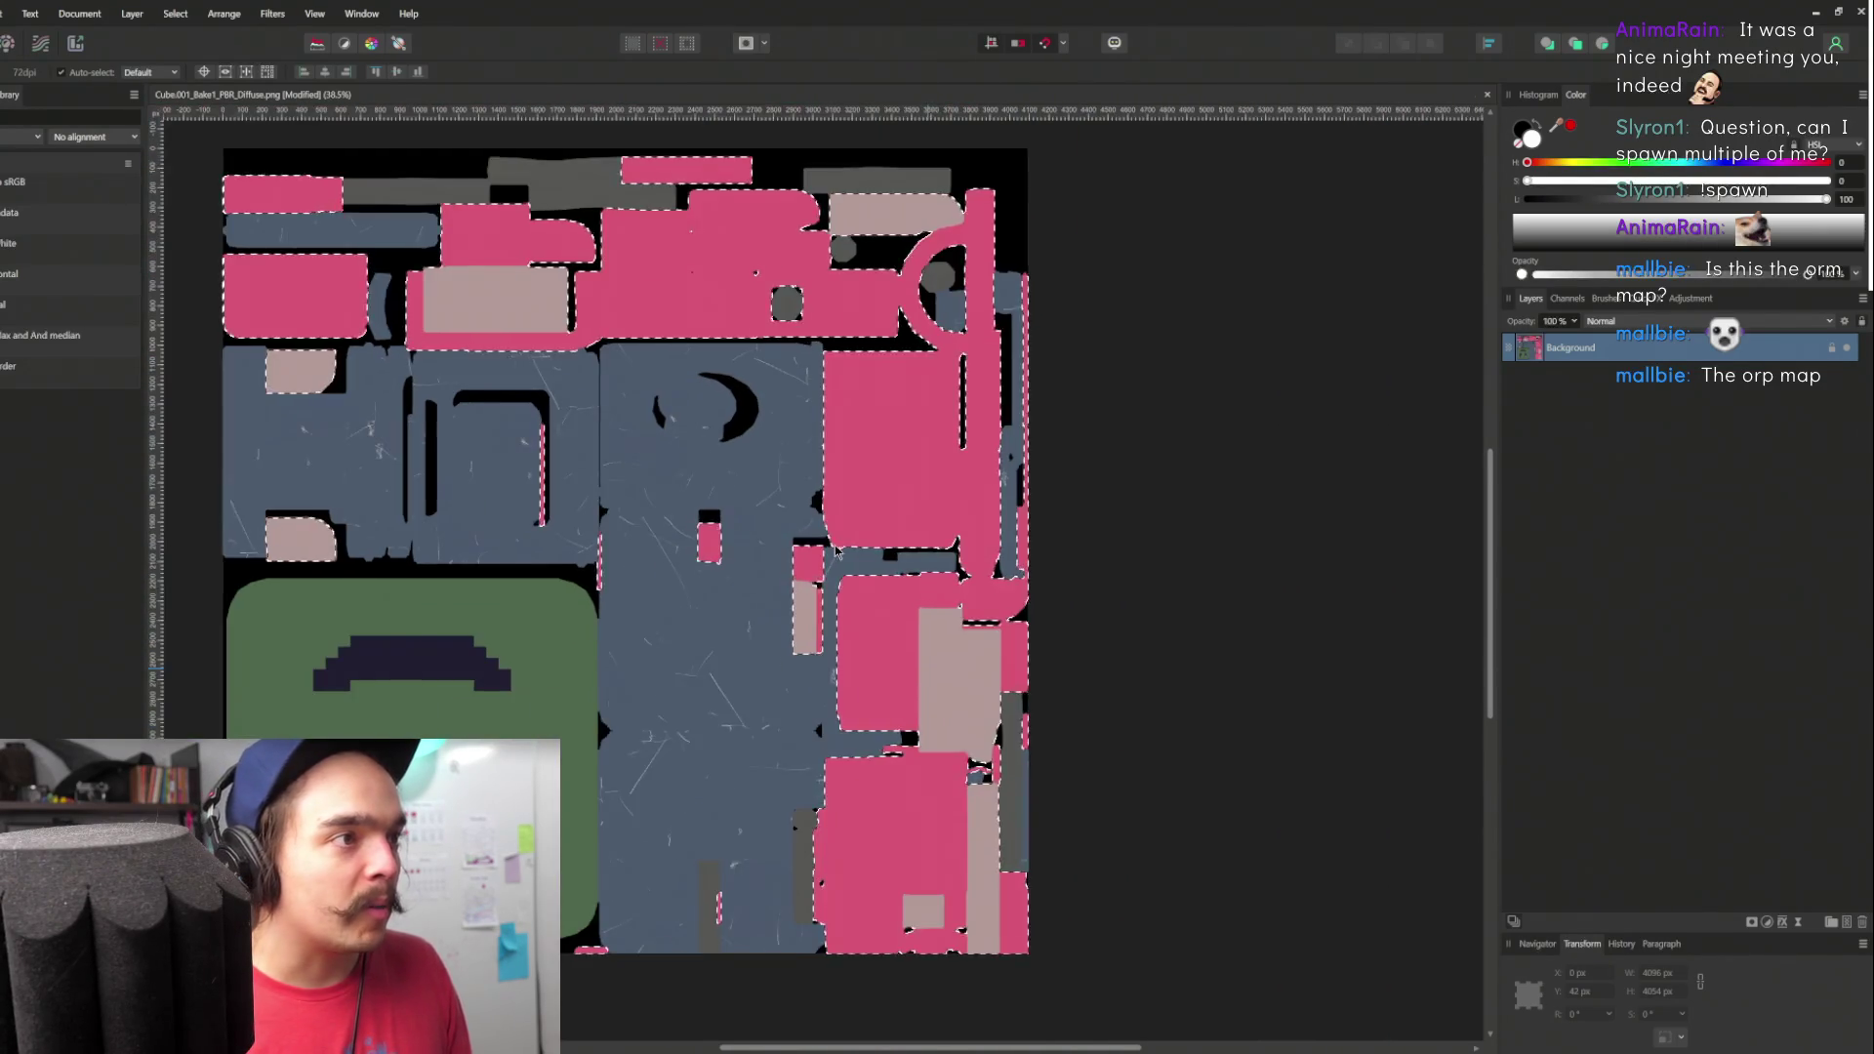
scroll(859, 410, "up", 3)
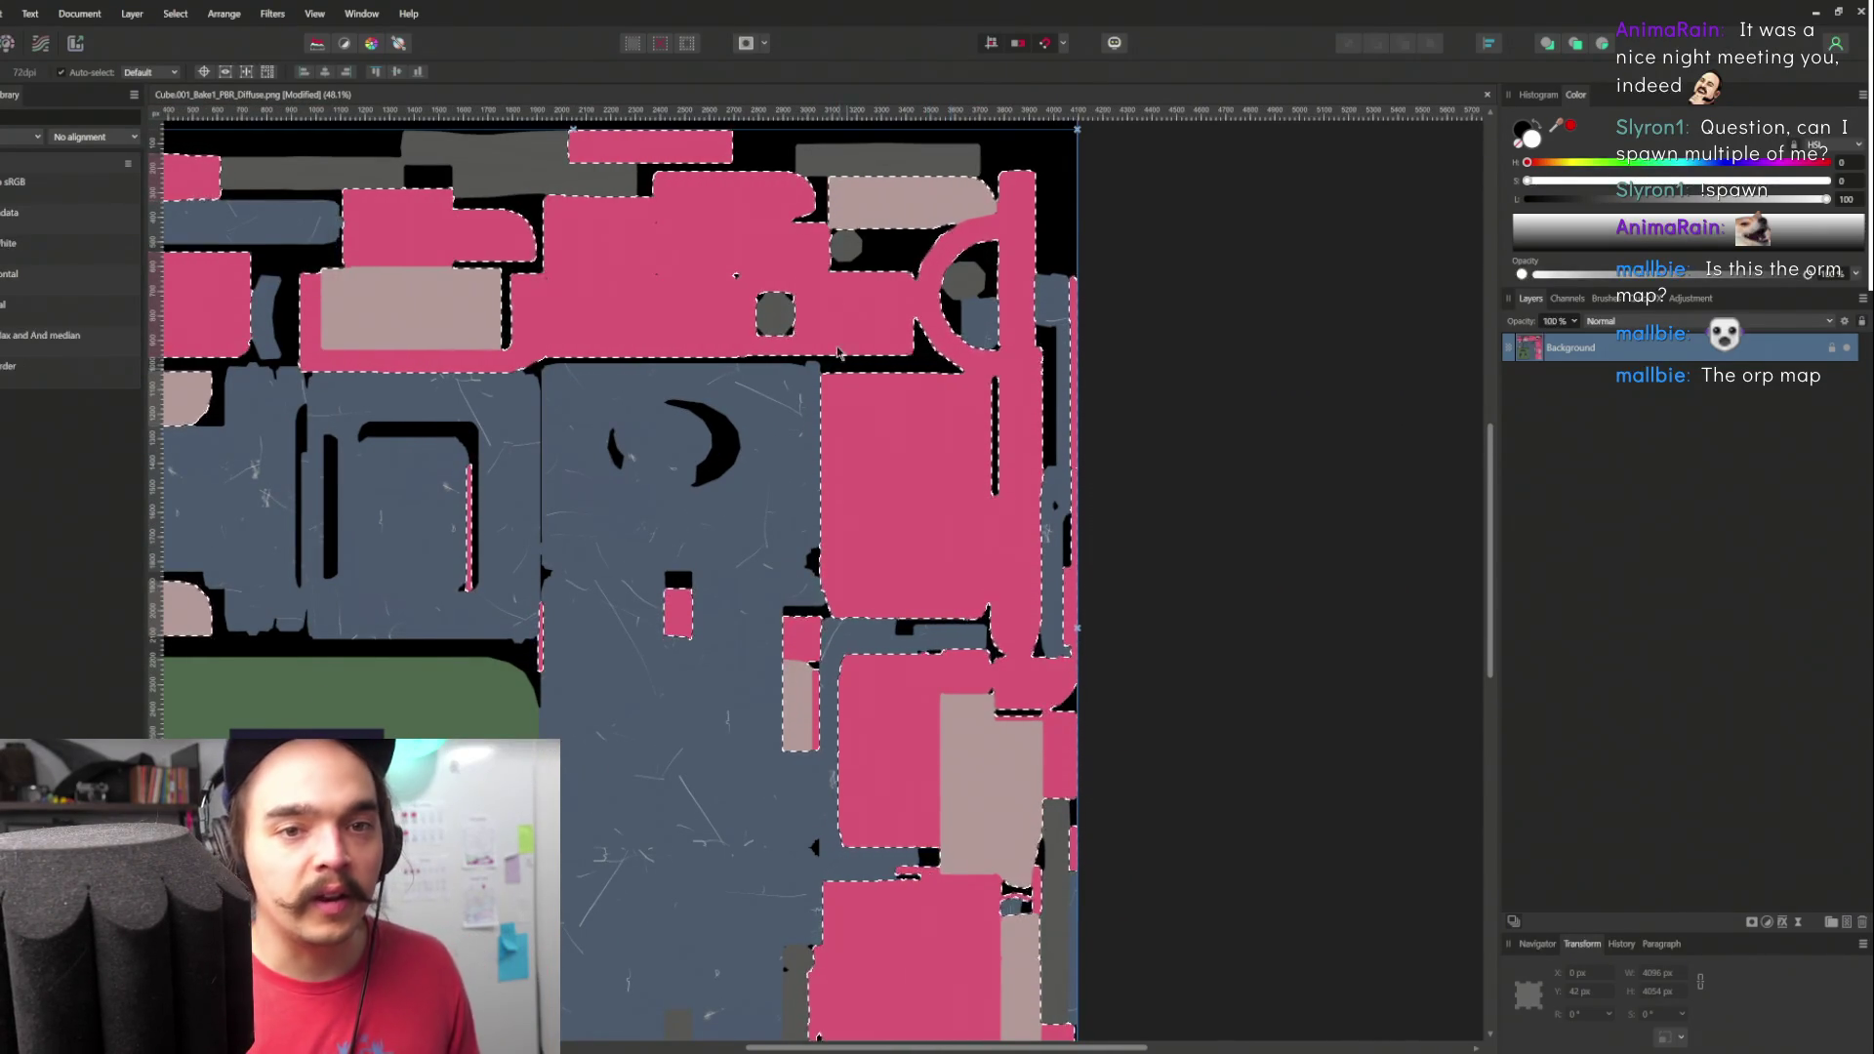
scroll(731, 670, "up", 2)
scroll(731, 671, "left", 3)
scroll(732, 671, "down", 3)
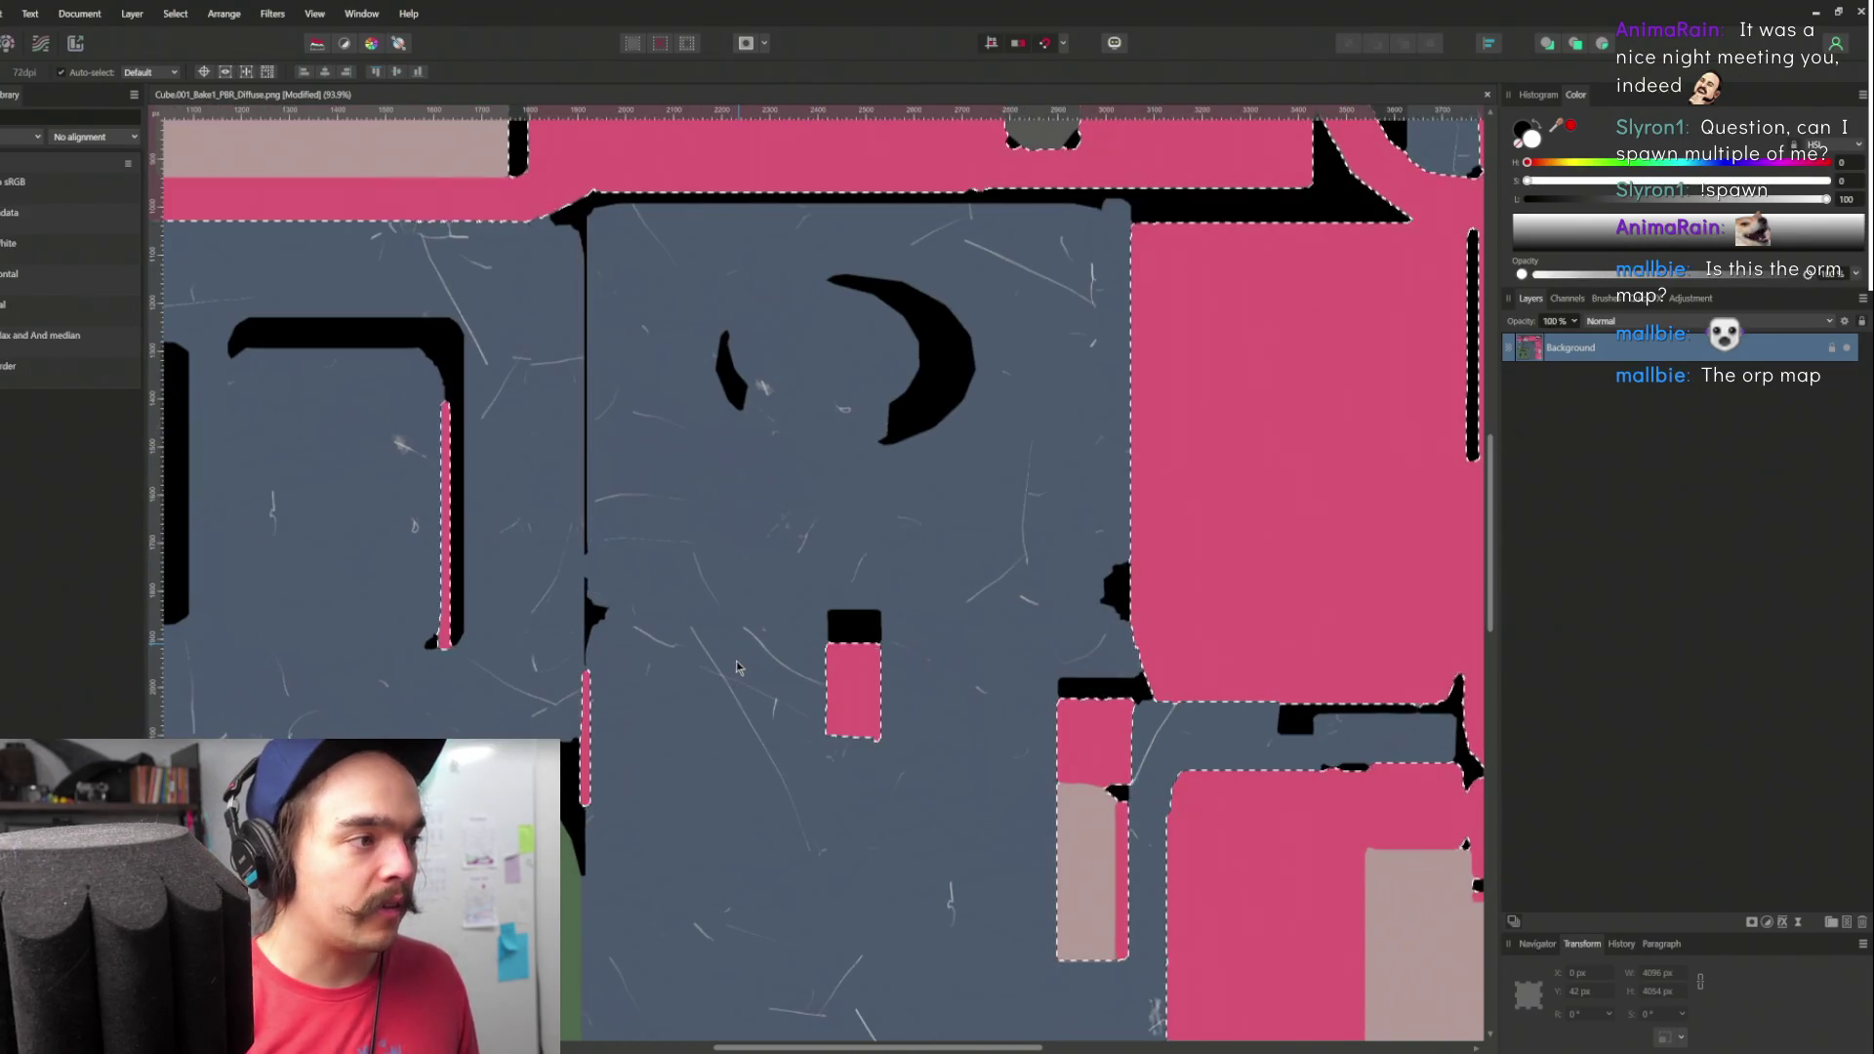
scroll(1075, 607, "left", 4)
scroll(1075, 607, "up", 3)
scroll(1049, 612, "down", 2)
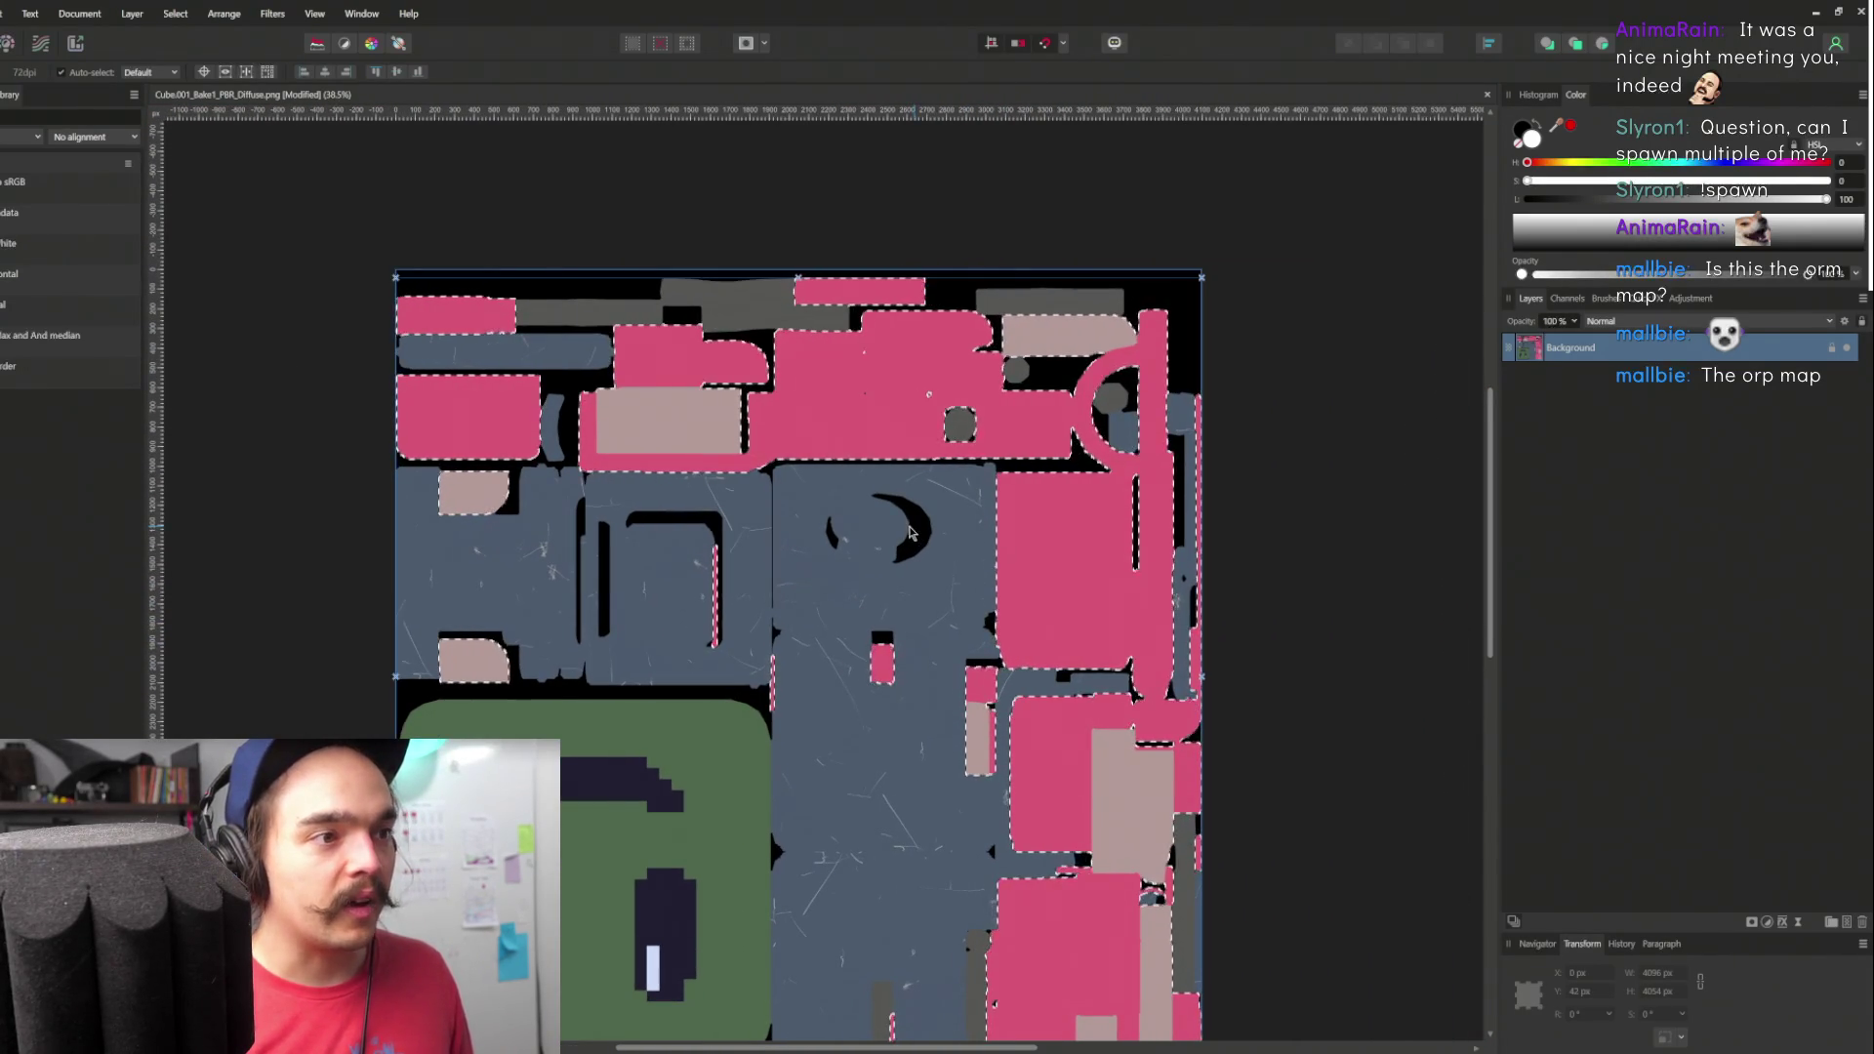
scroll(914, 532, "down", 4)
scroll(879, 488, "right", 2)
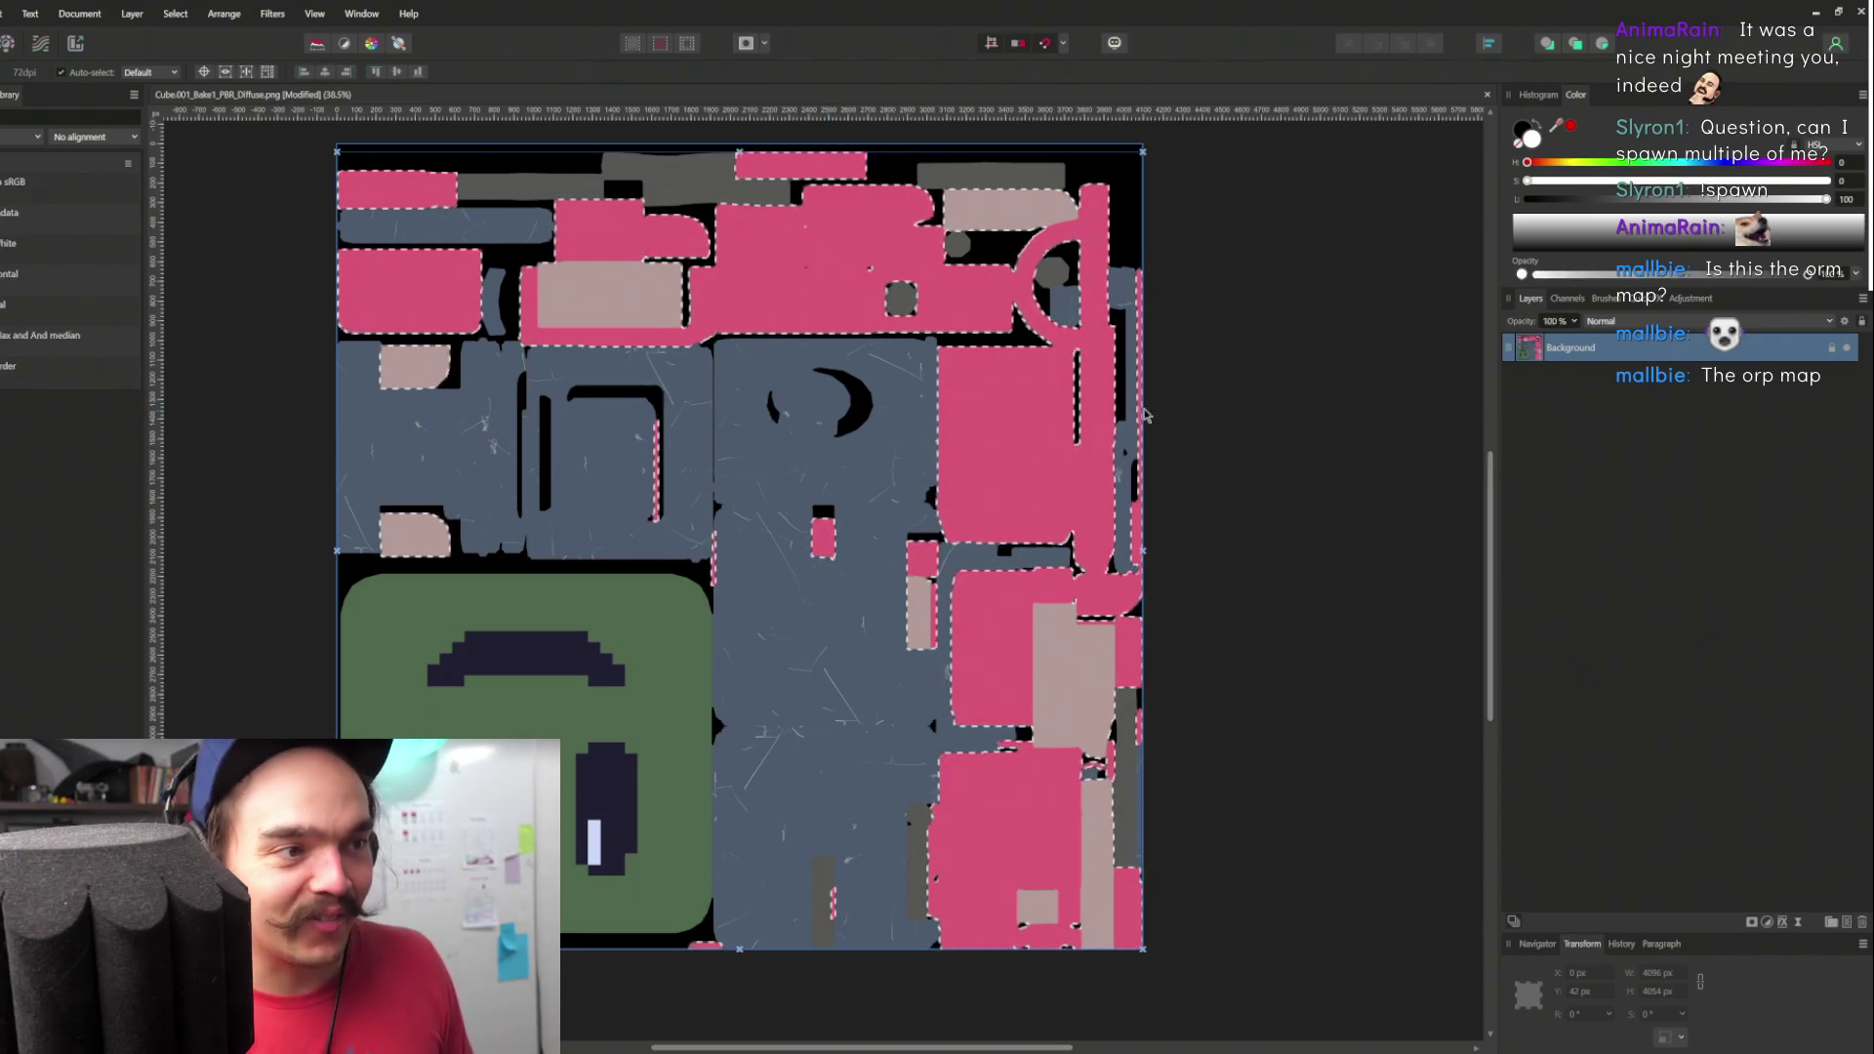
scroll(1217, 695, "up", 2)
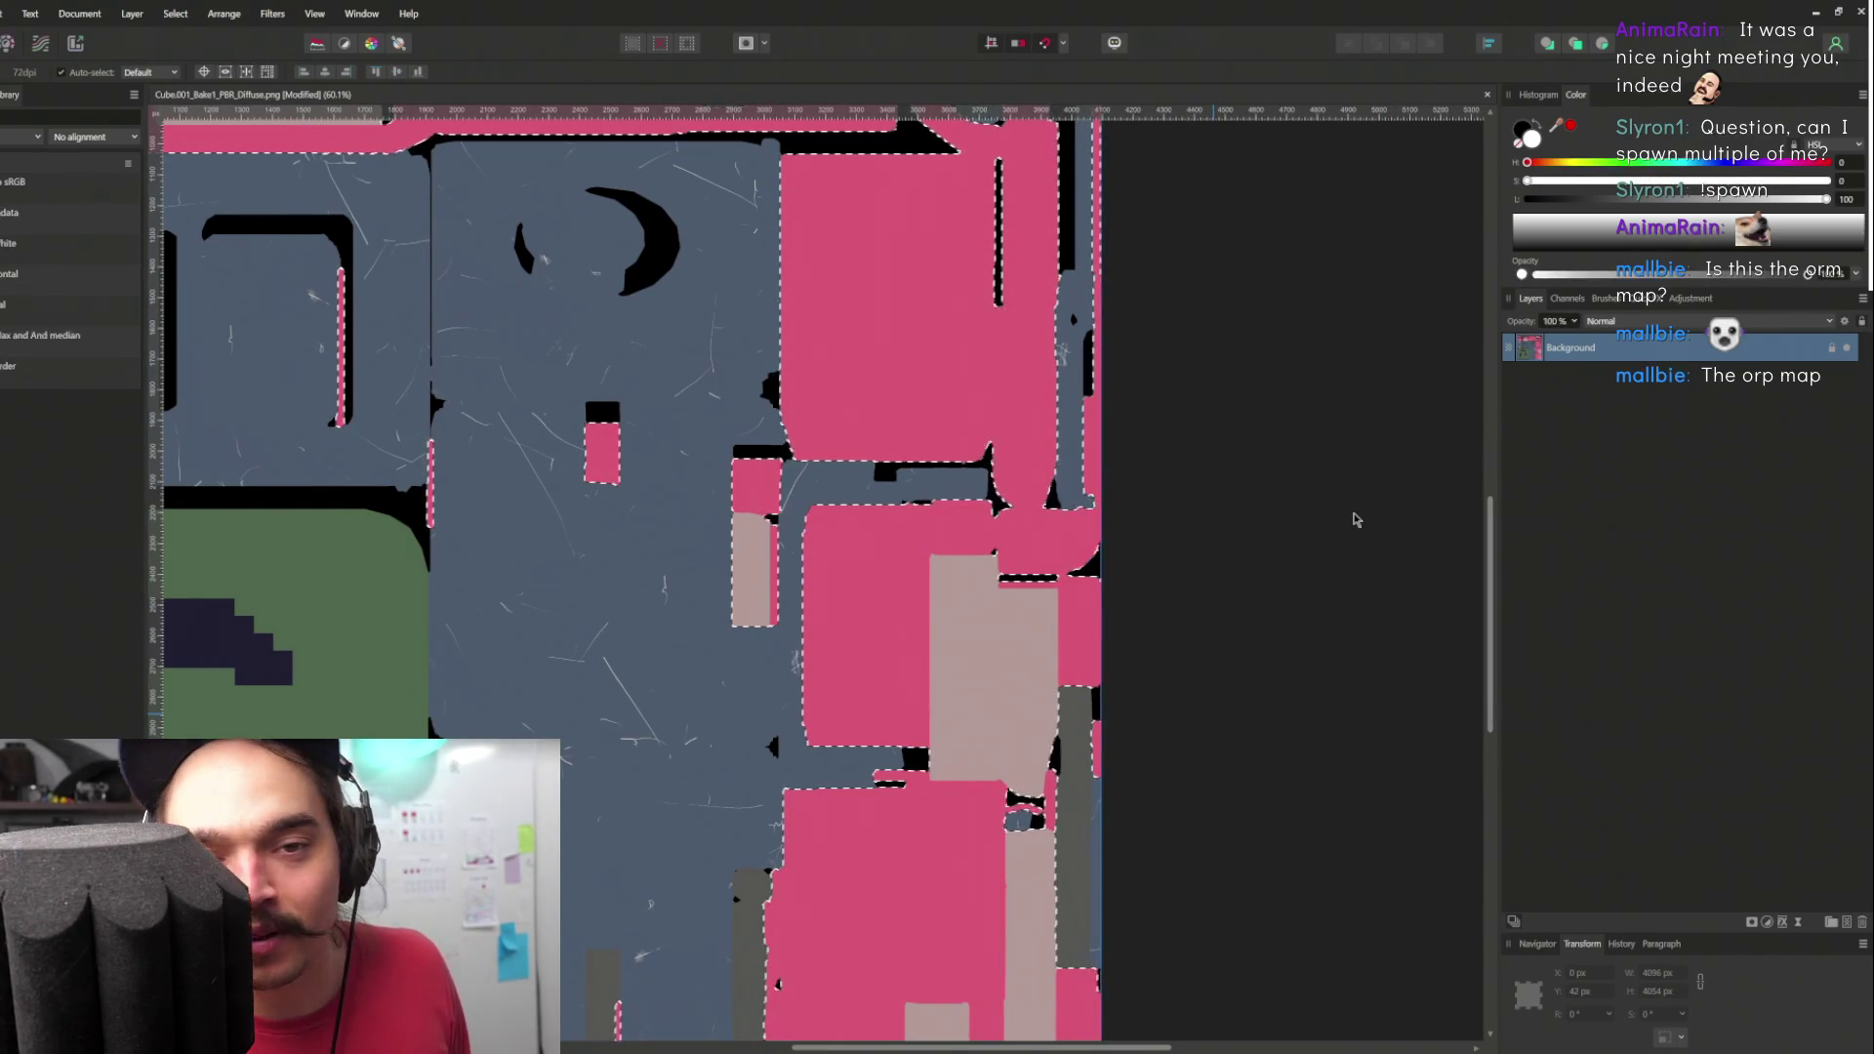
scroll(1050, 486, "down", 3)
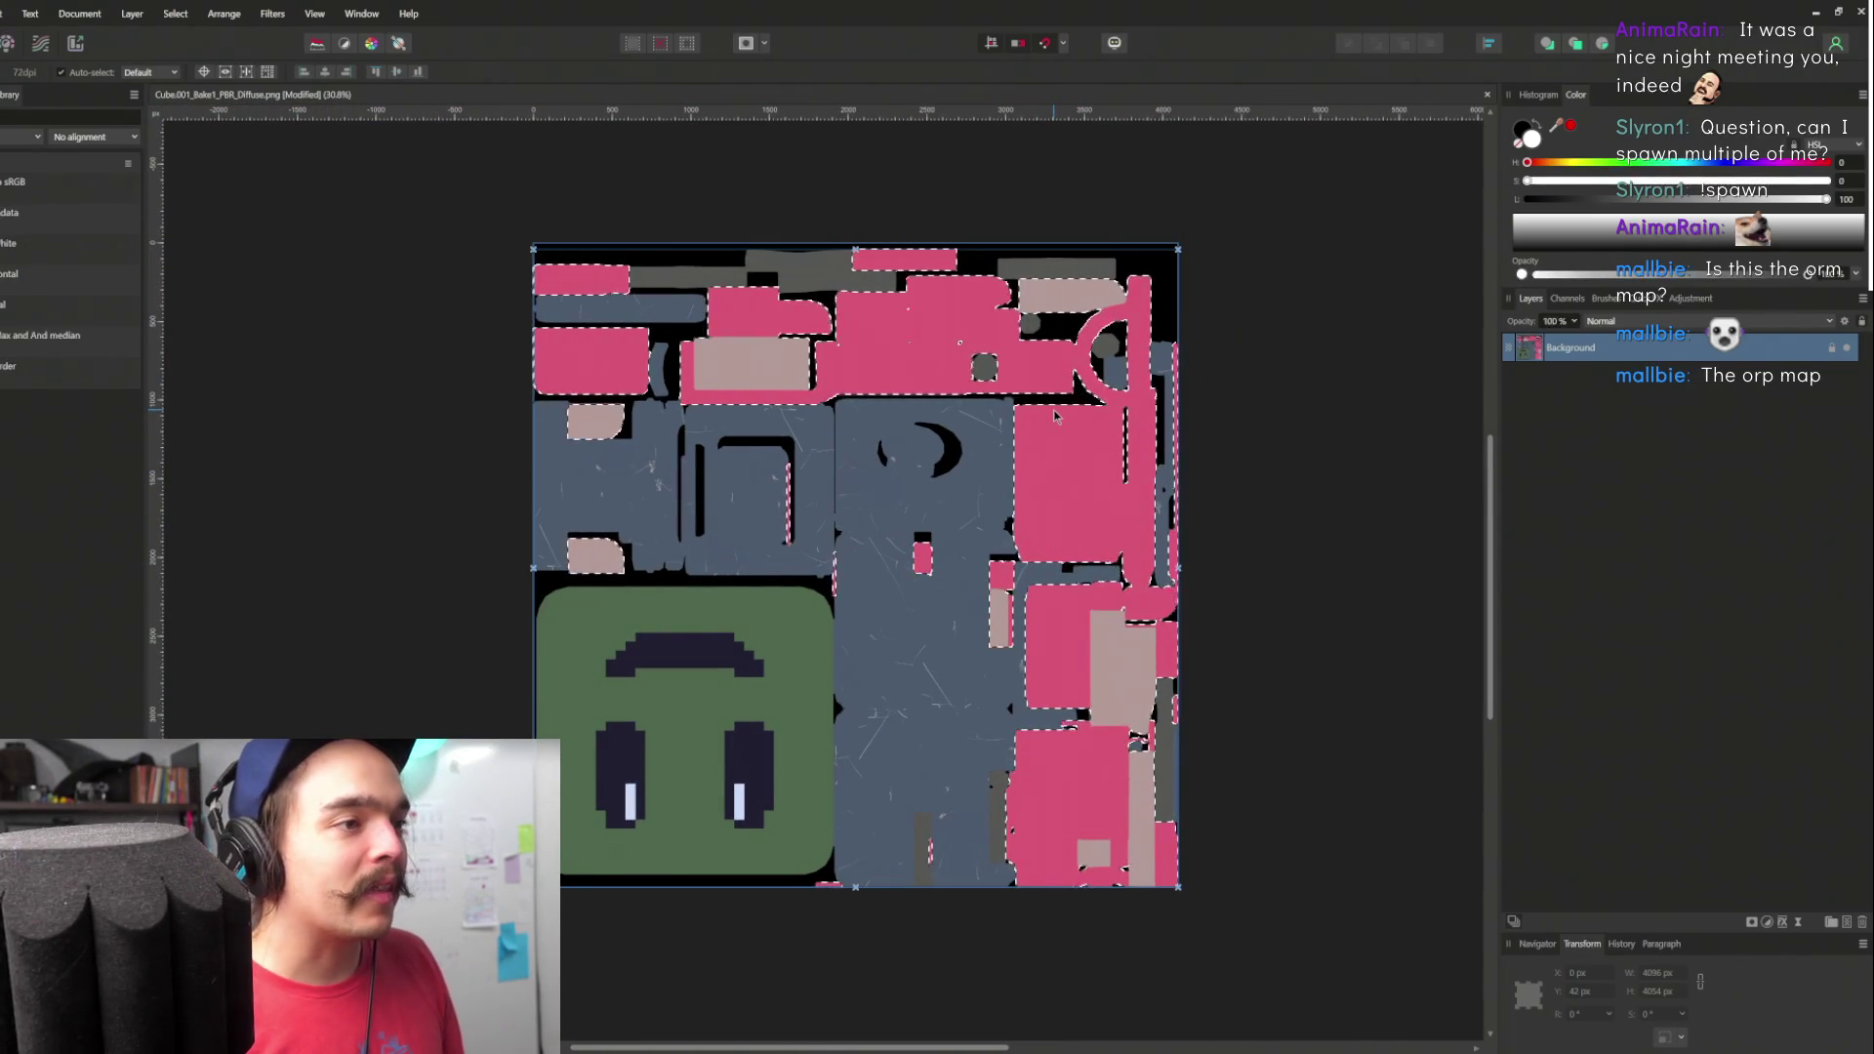
scroll(628, 445, "up", 5)
scroll(644, 459, "down", 3)
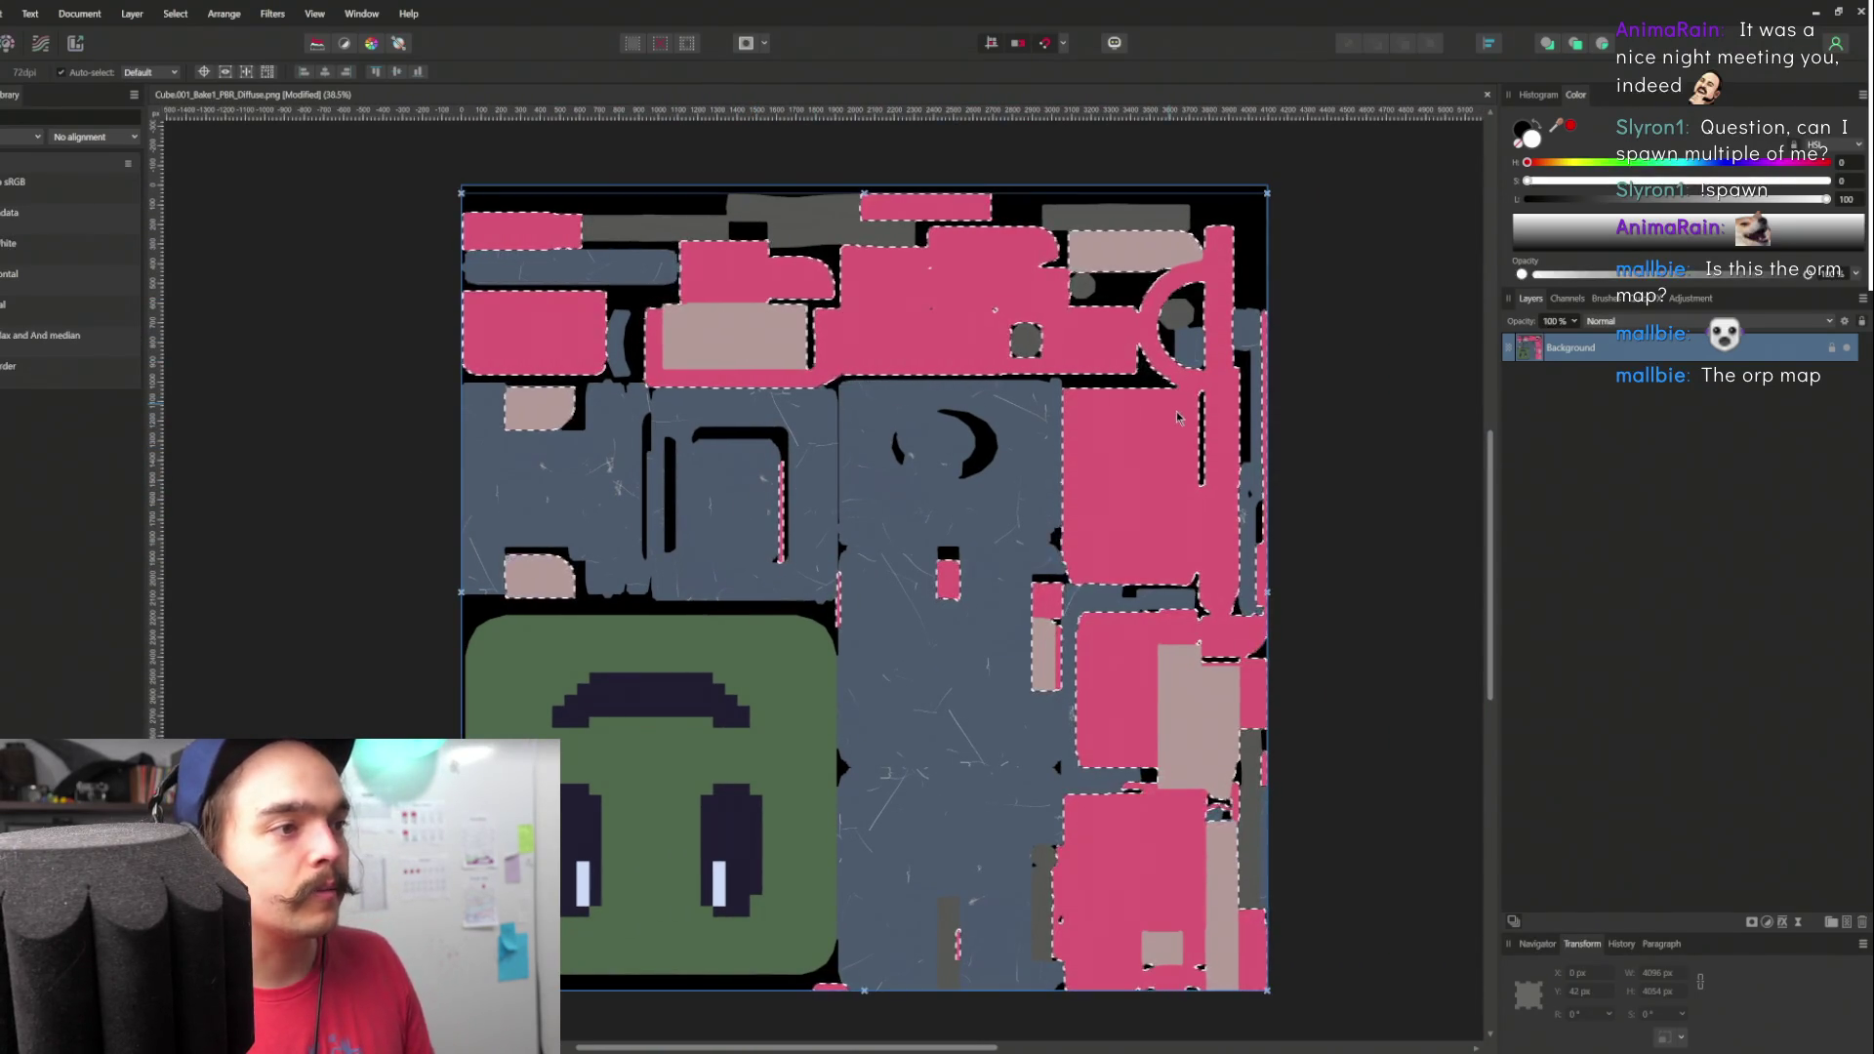
- Look through the Filters menu again
left_click(267, 14)
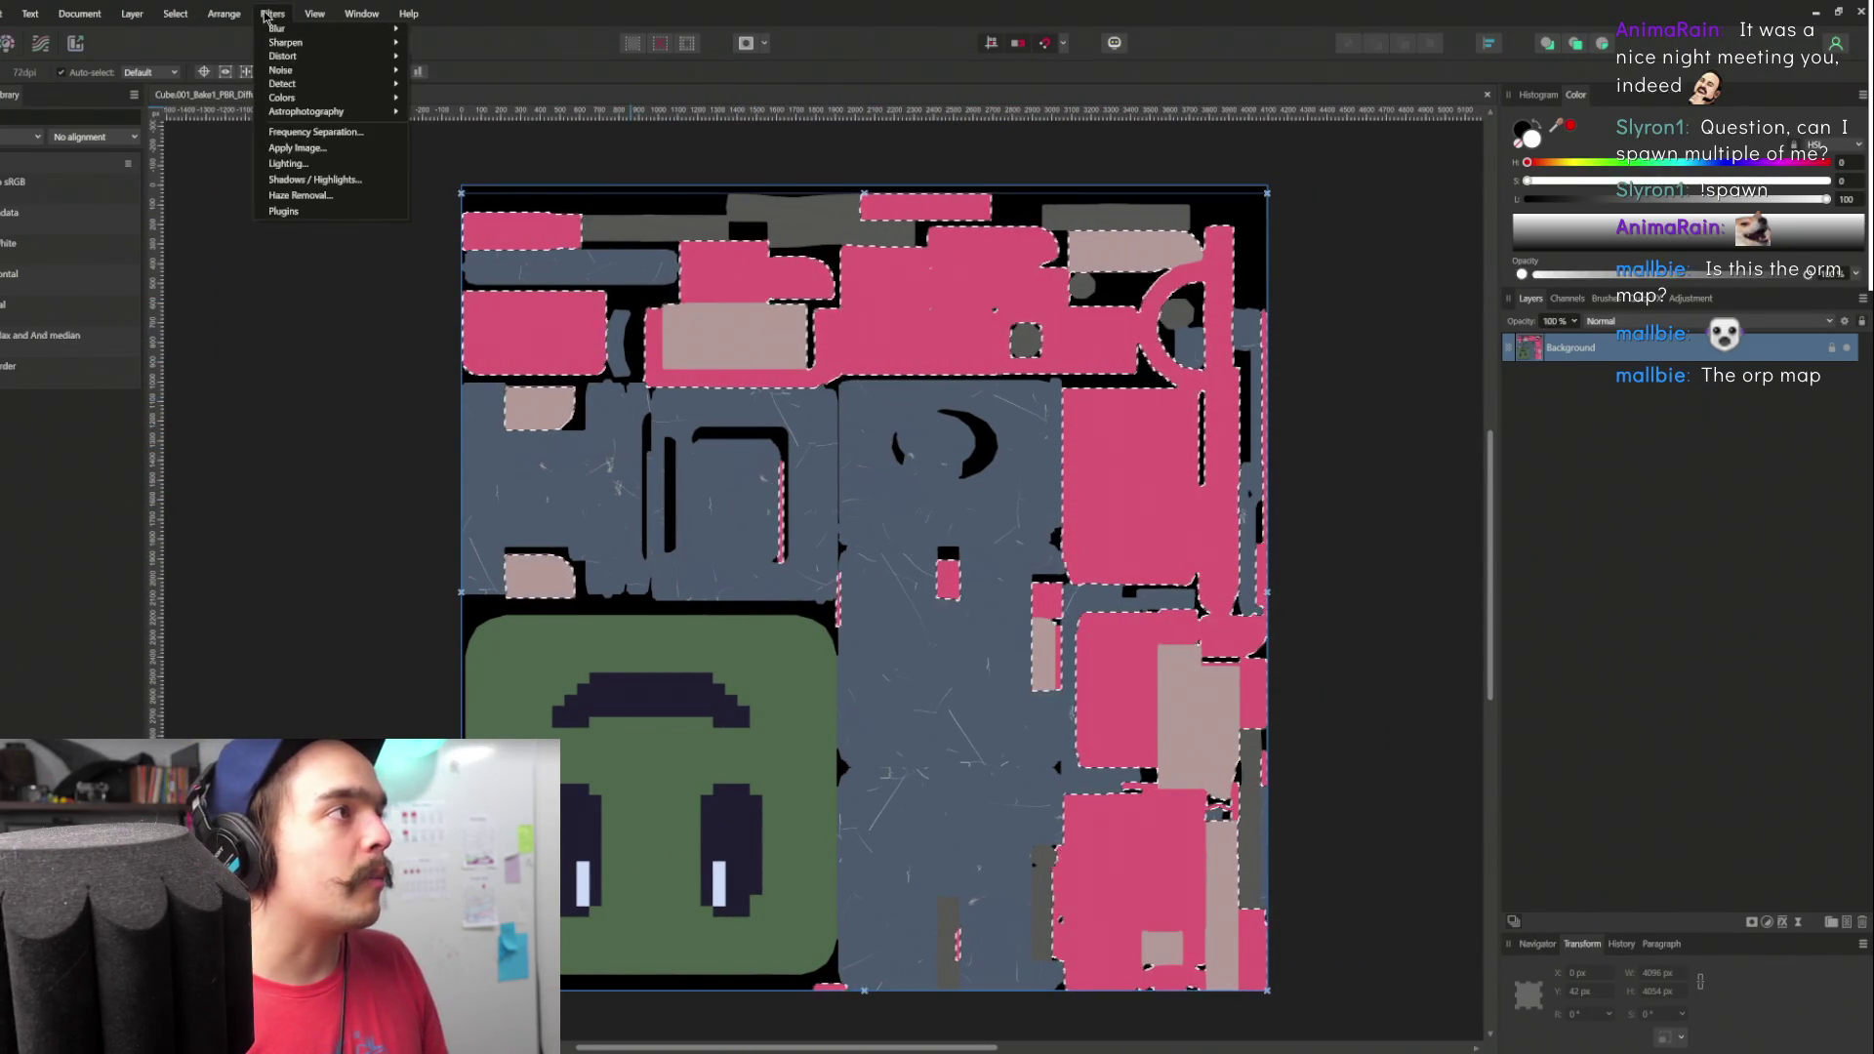
left_click(268, 14)
left_click(267, 14)
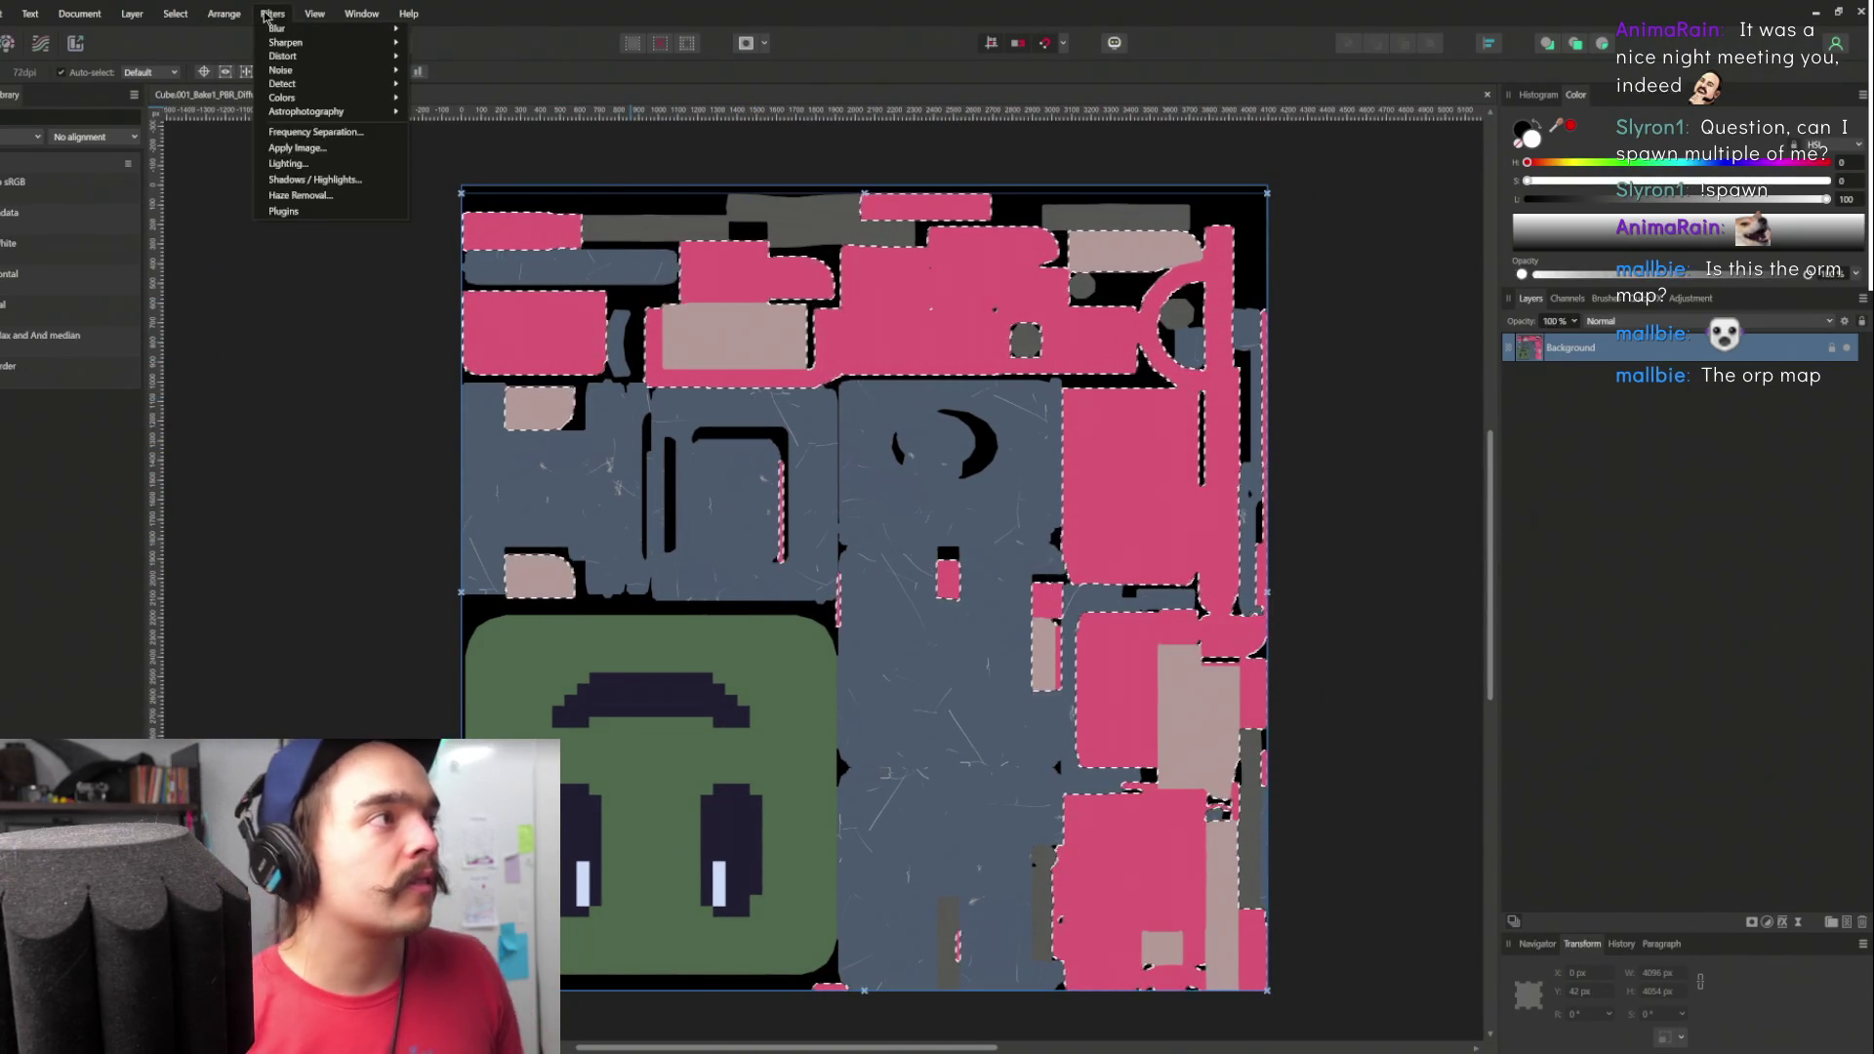
mouse_move(207, 6)
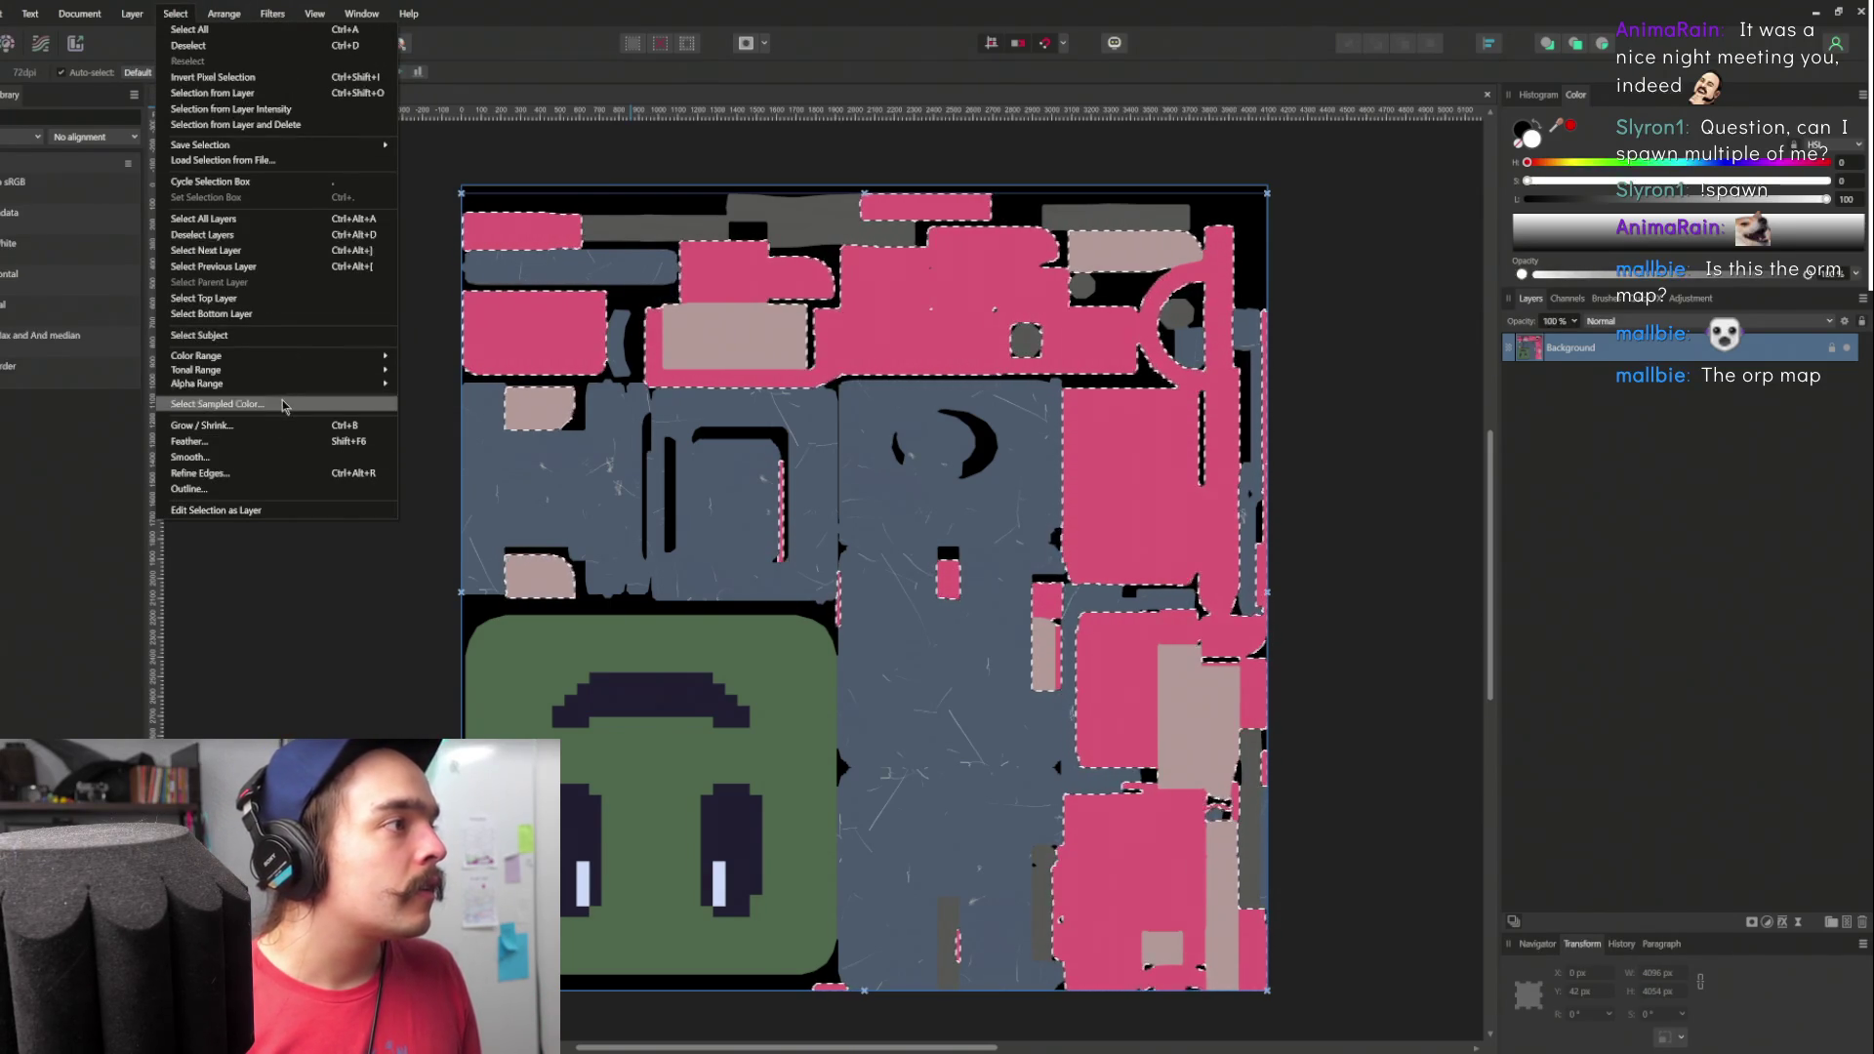
- Rerun Select Sampled Color with Tolerance at 38% and apply, then browse the Filters and Layer menus
left_click(217, 403)
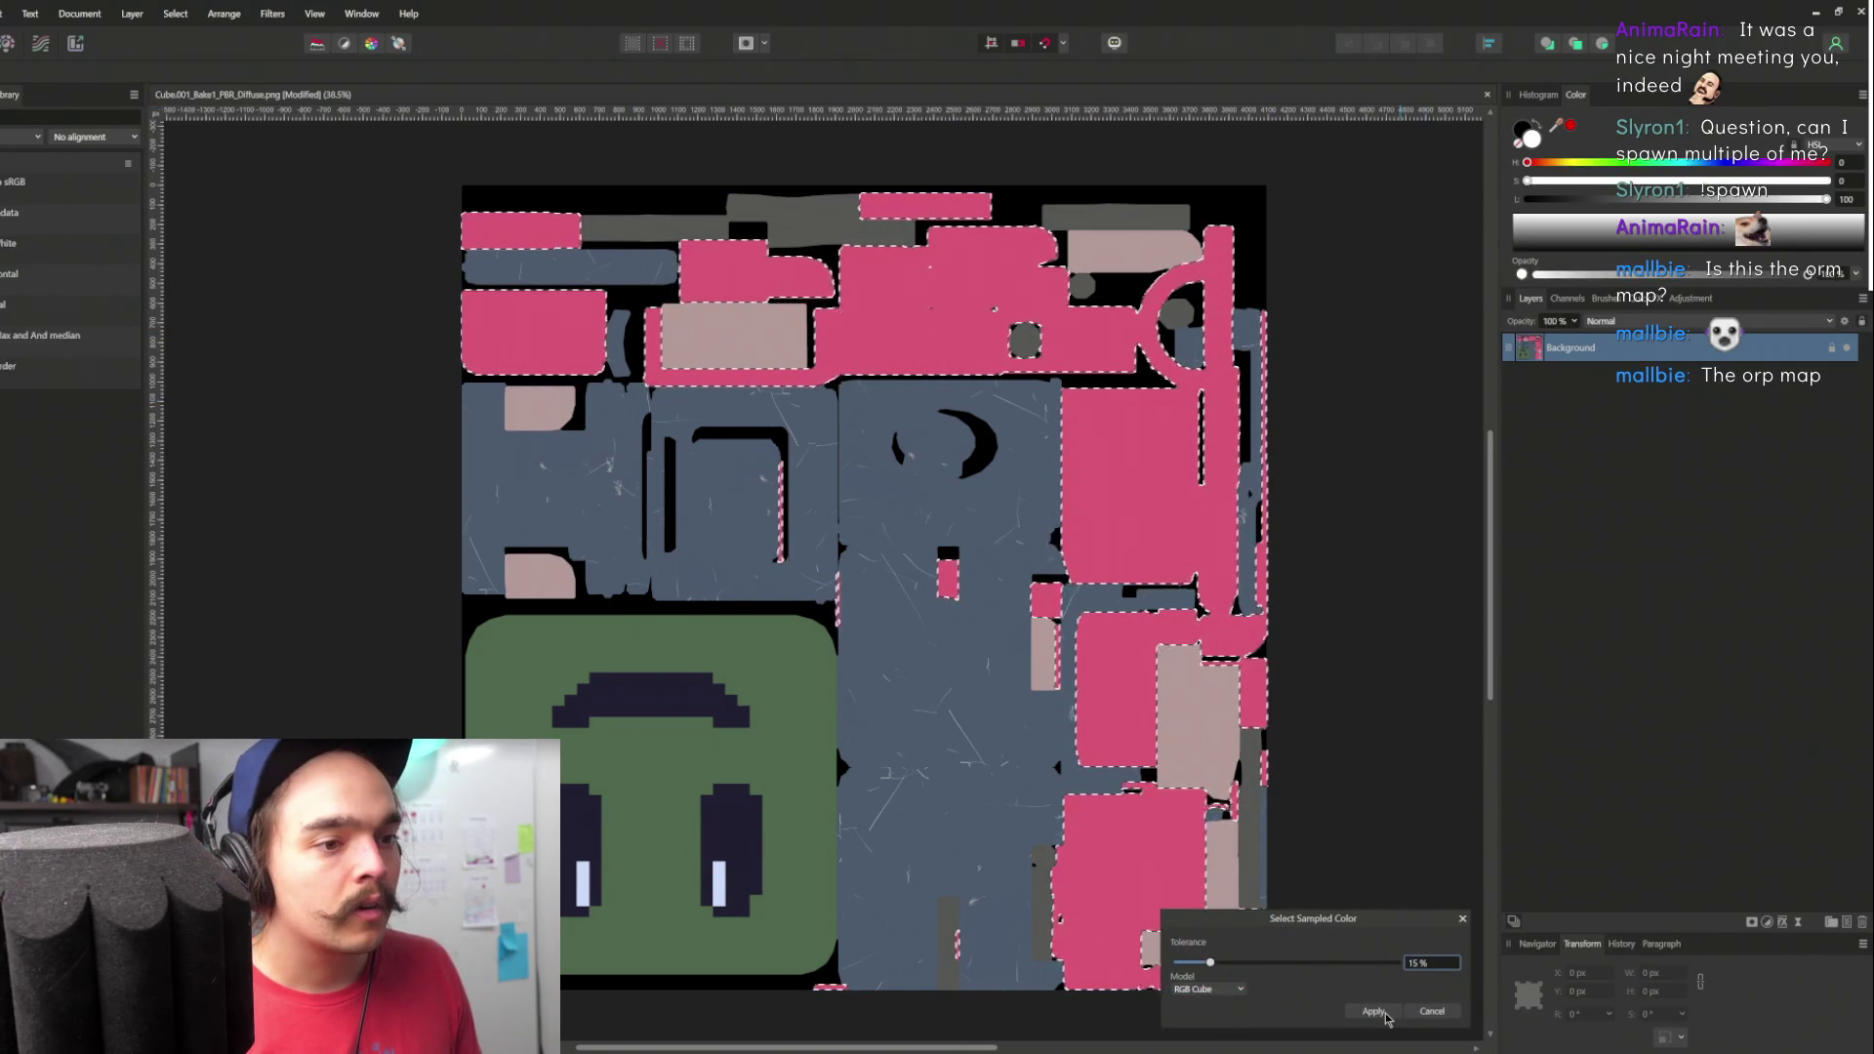
left_click_drag(1210, 963, 1261, 971)
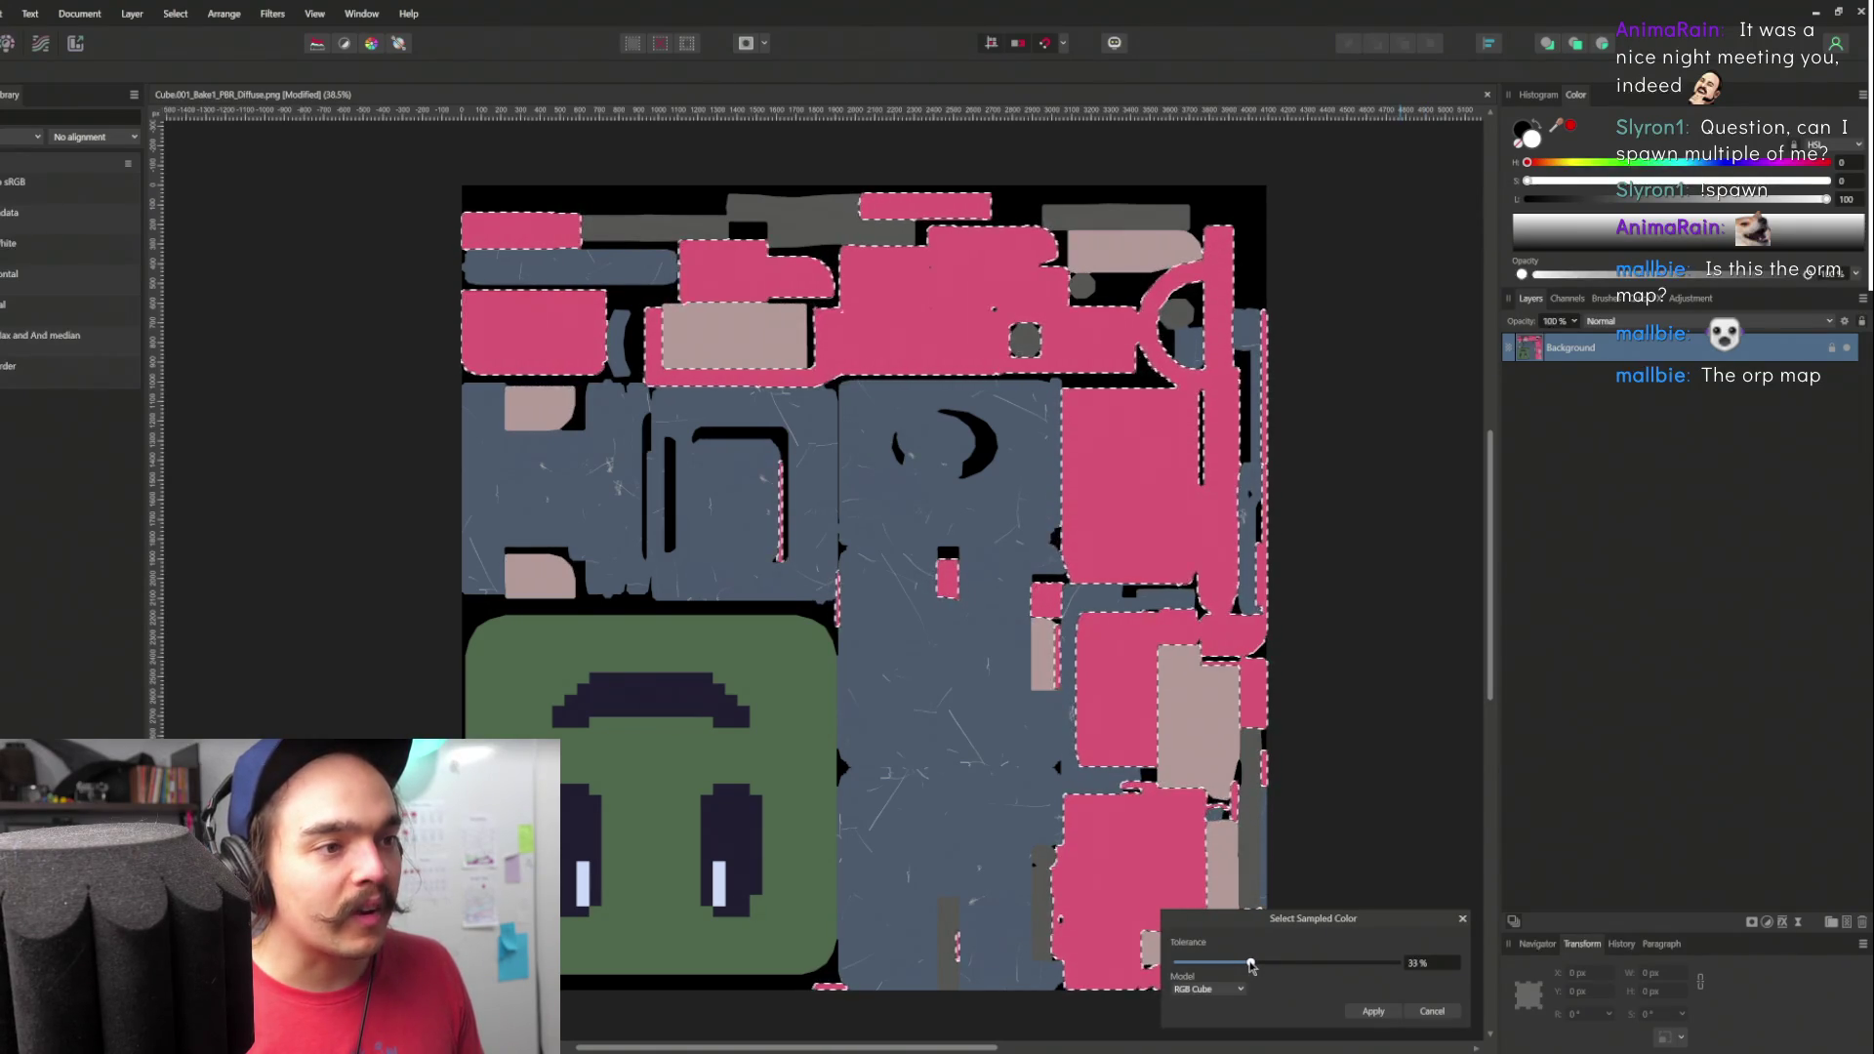
left_click(1373, 1011)
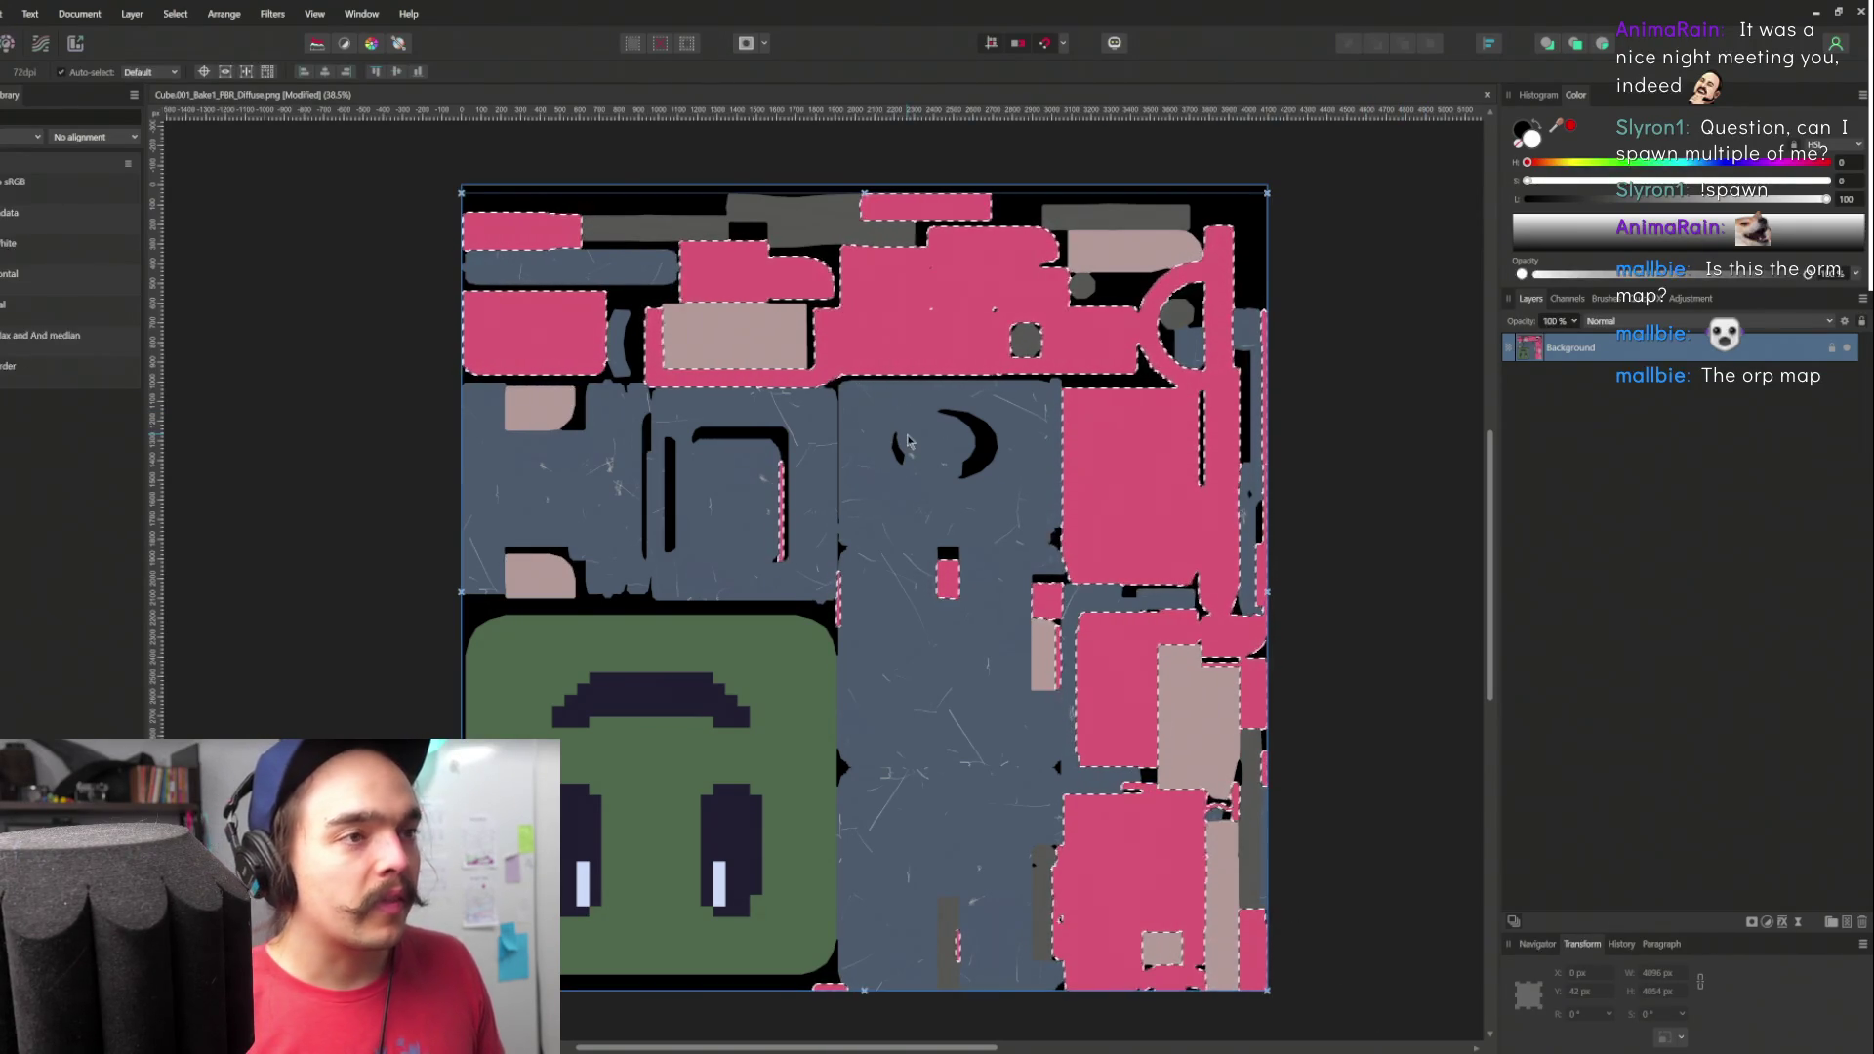
scroll(1464, 683, "right", 3)
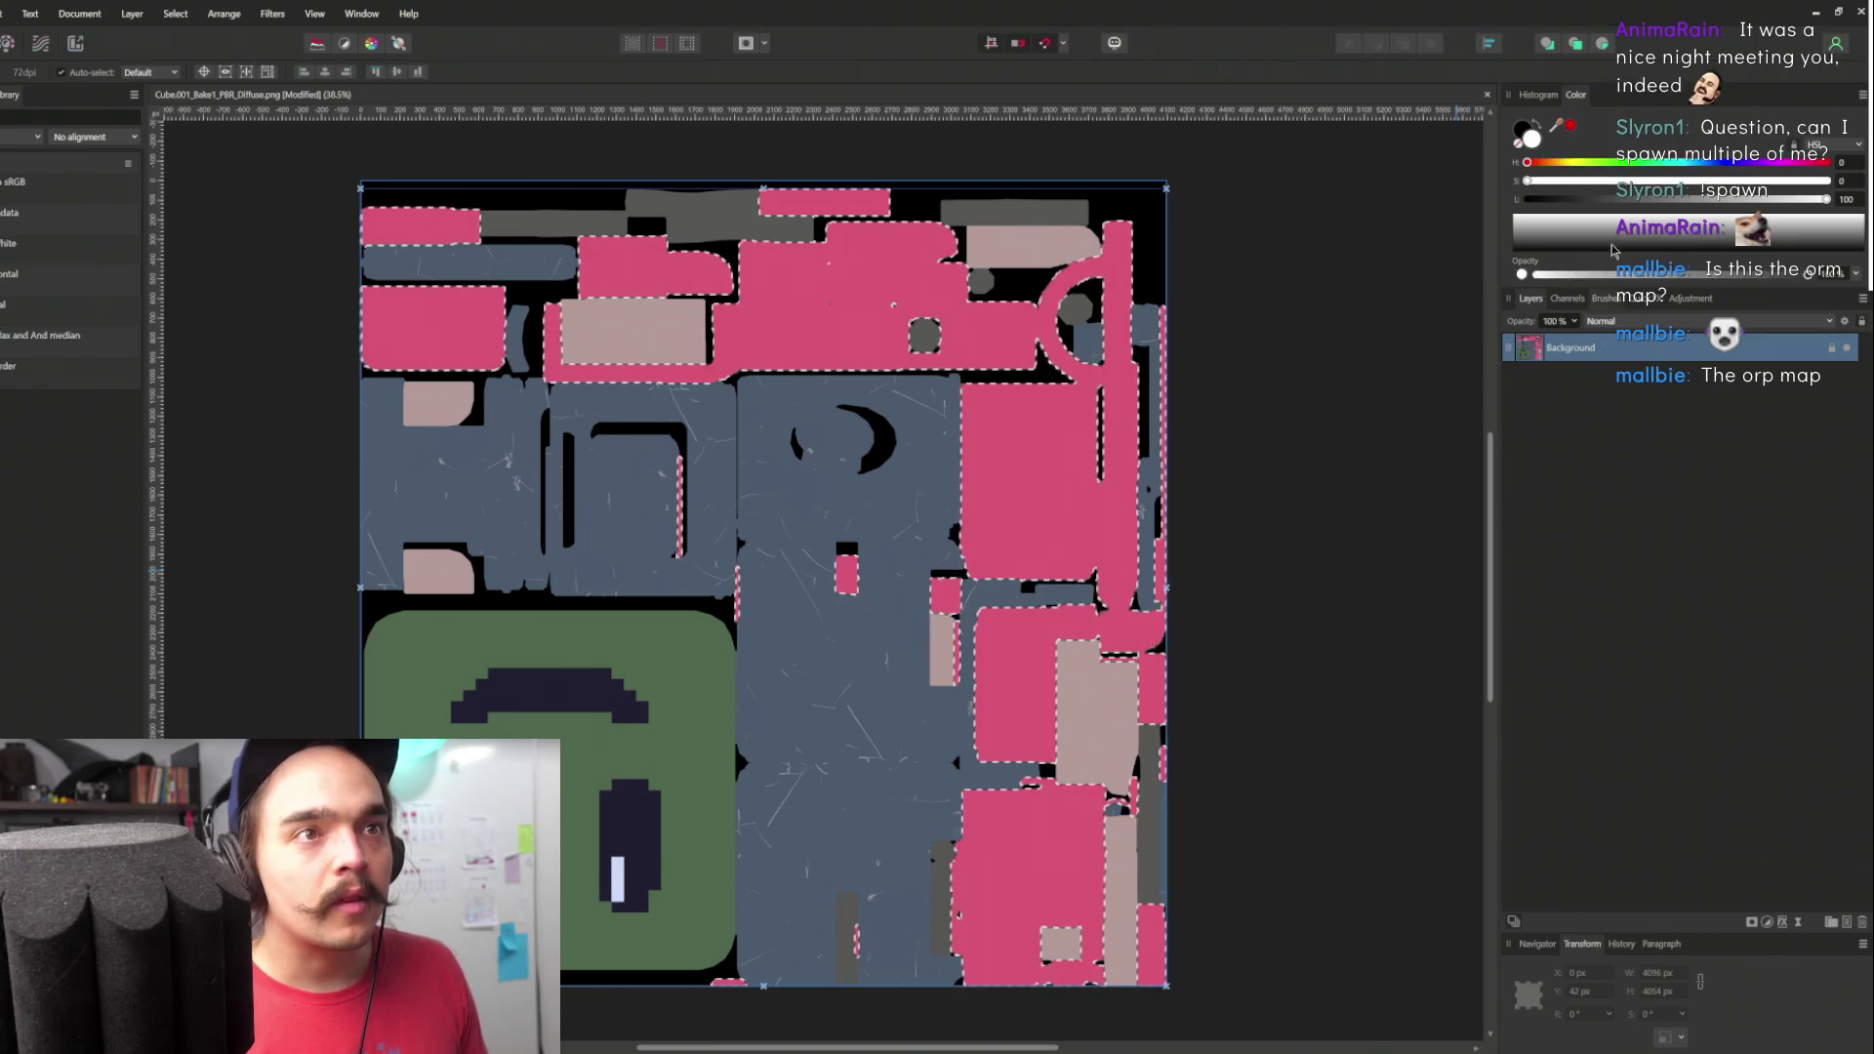
left_click(276, 14)
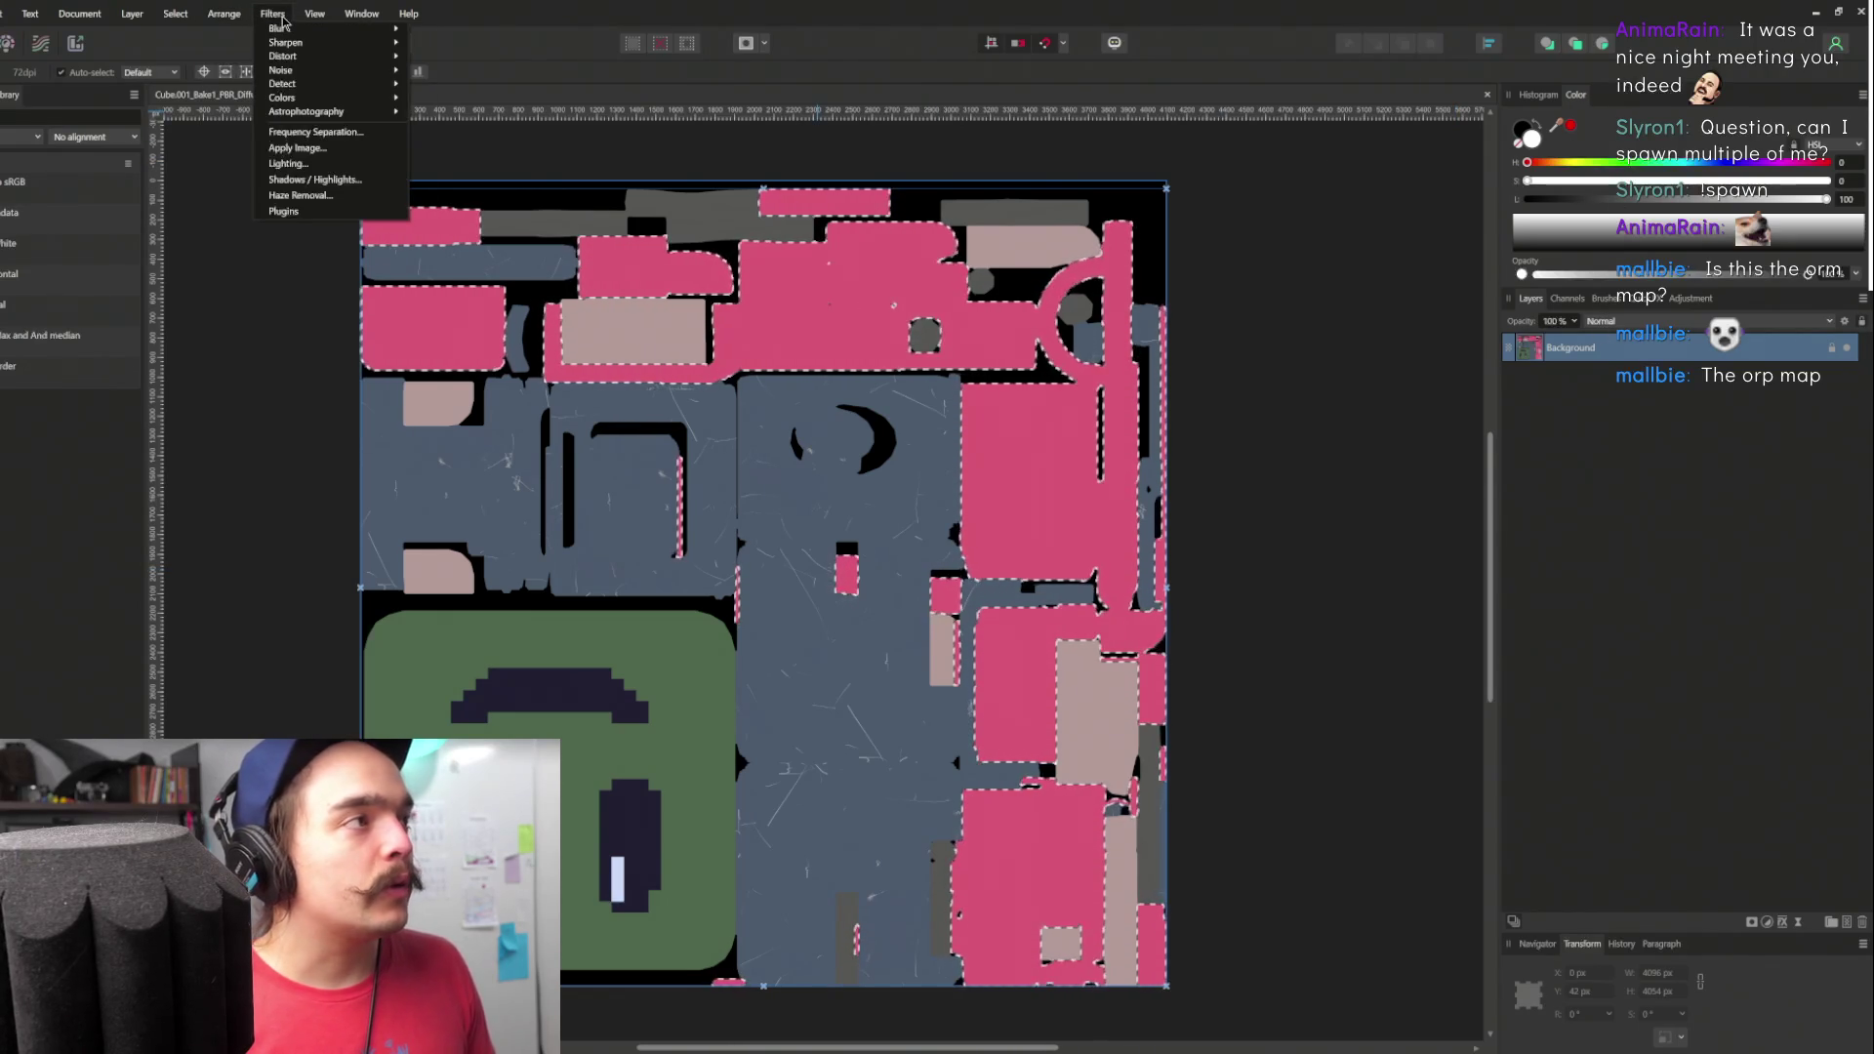
left_click(137, 14)
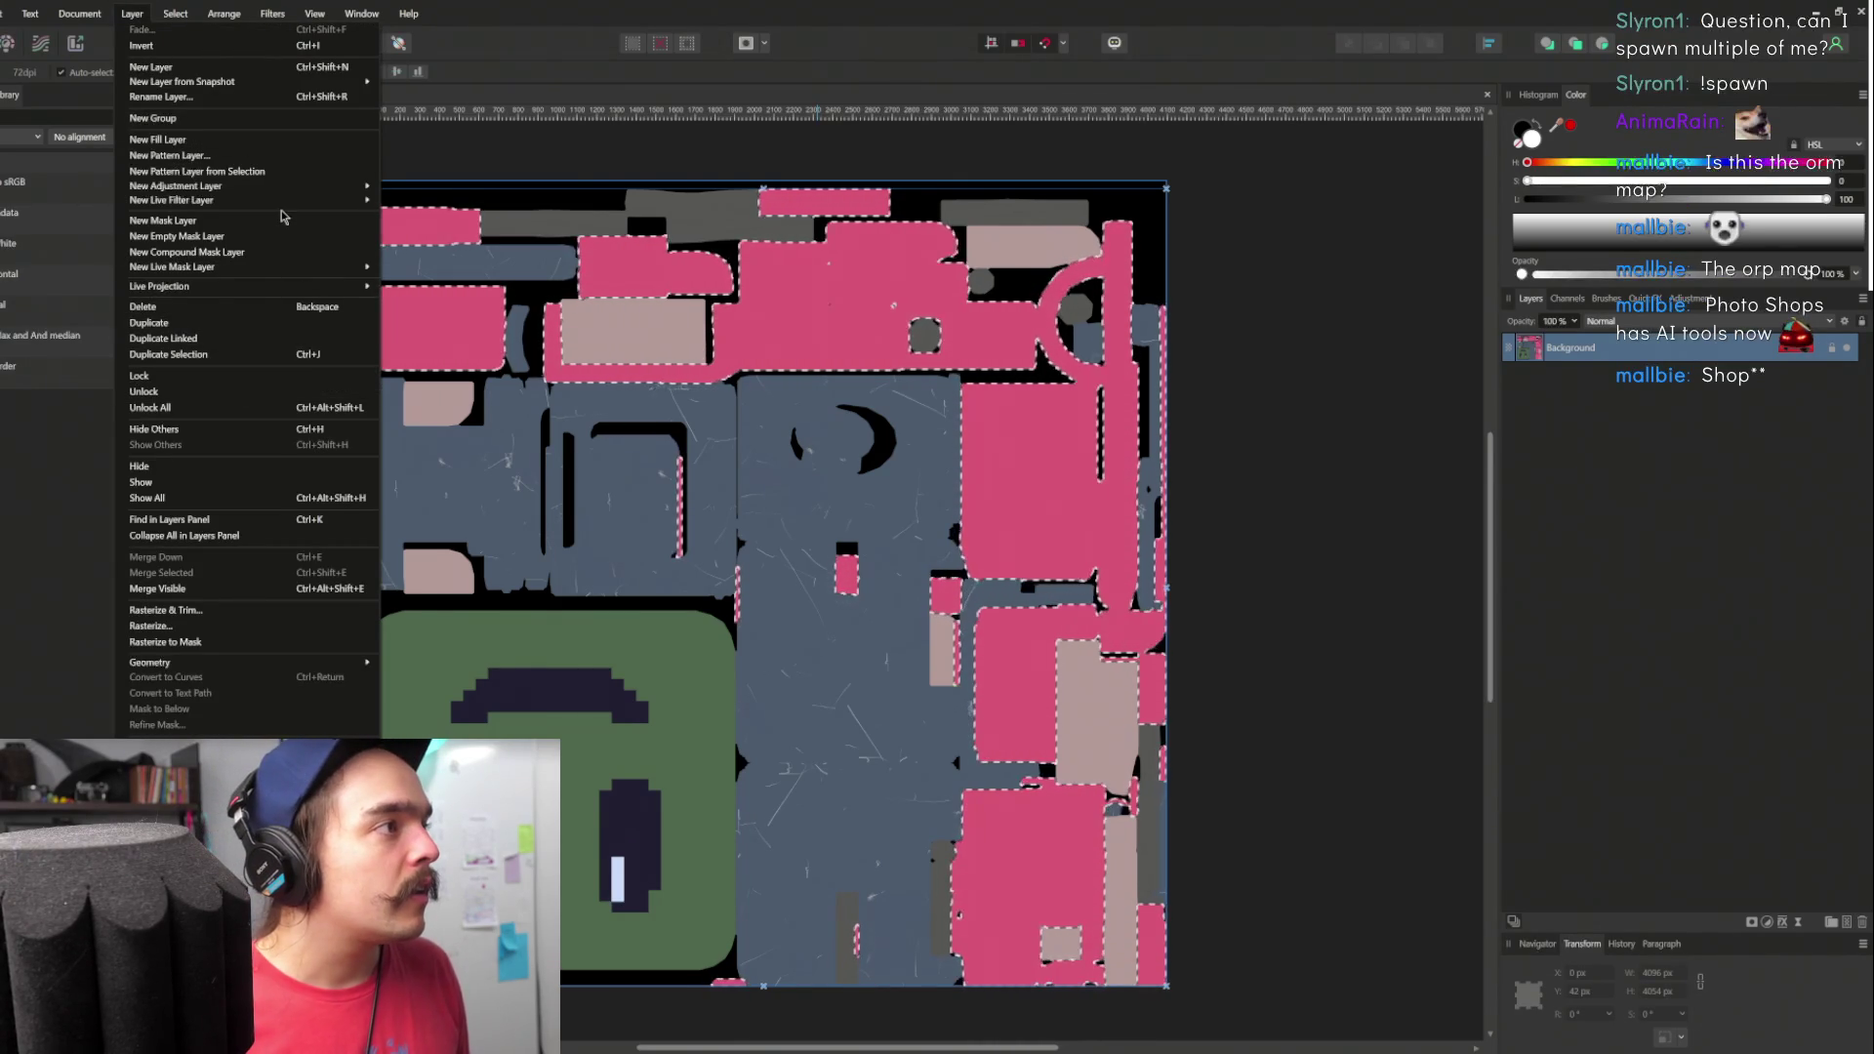
- Add a white Fill layer over the selected pink islands and select the Background layer
left_click(254, 142)
left_click_drag(1283, 400, 1242, 406)
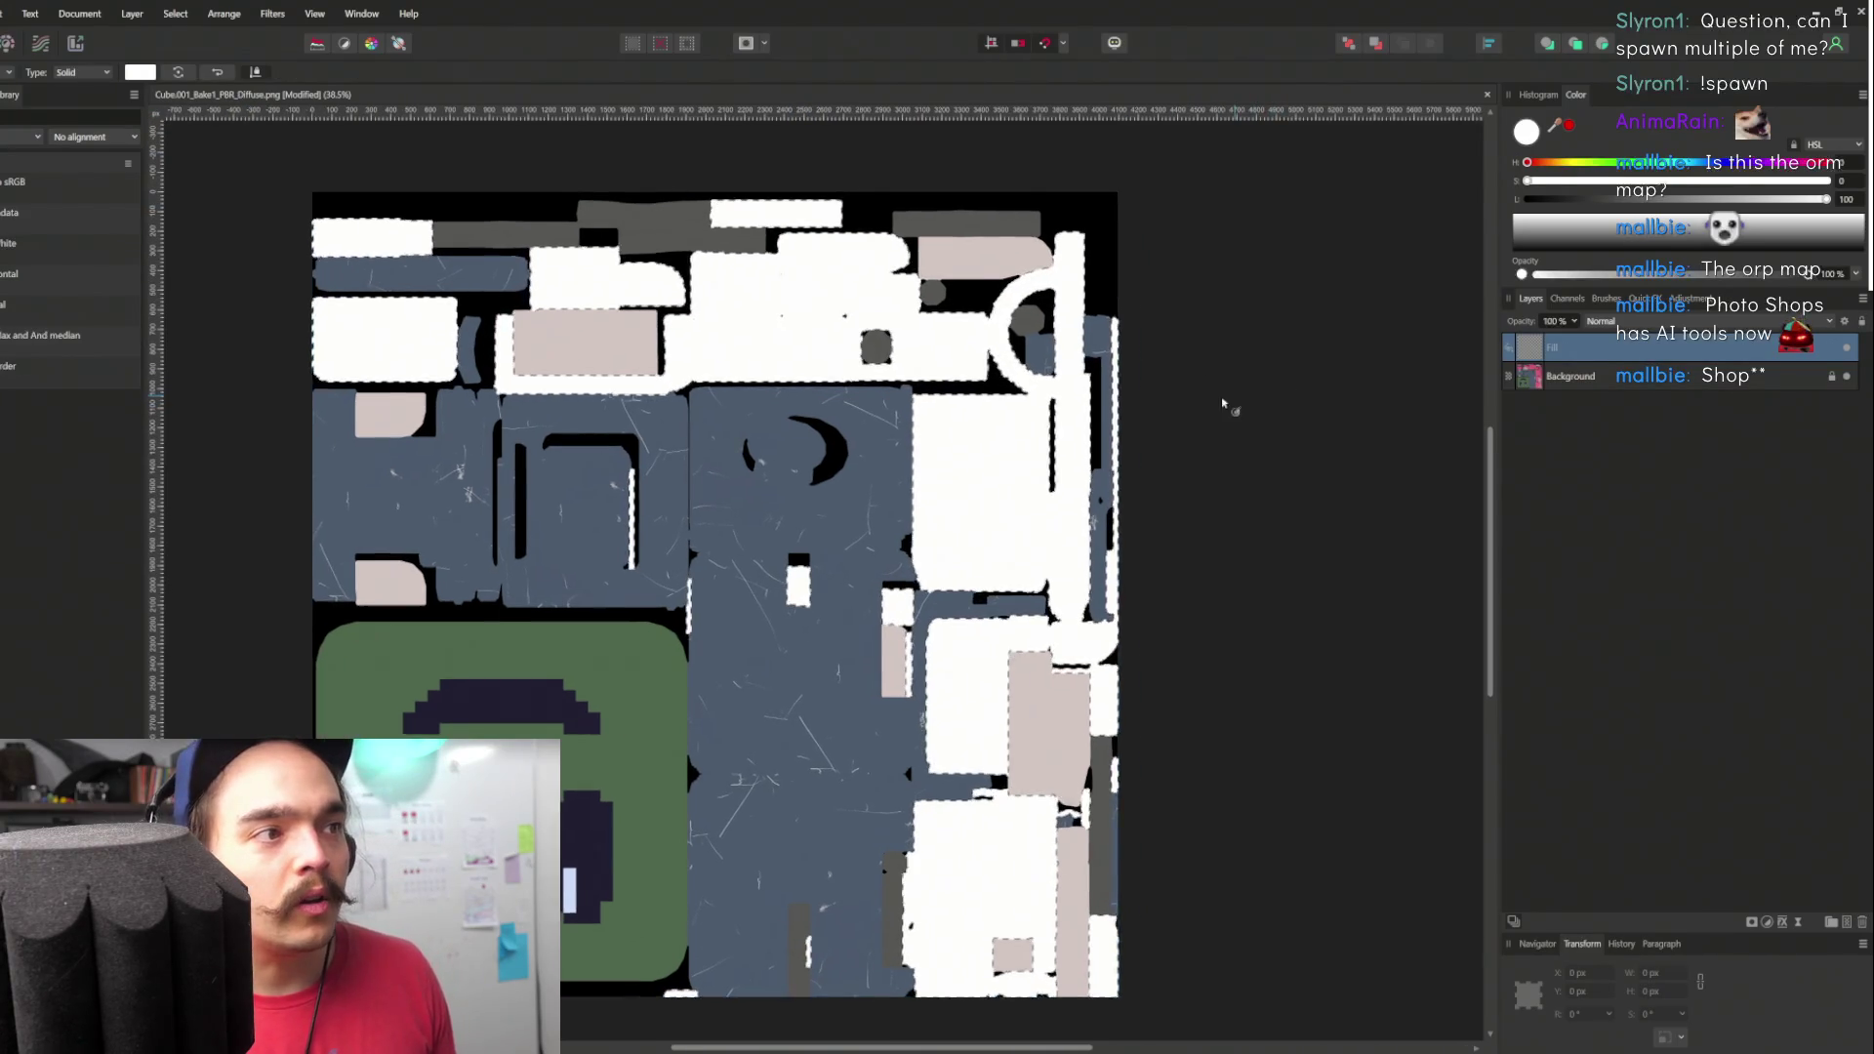
left_click(1639, 378)
left_click_drag(789, 425, 954, 404)
- Zoom in and out to inspect the texture, then look through the Document and Layer menus
scroll(1104, 409, "up", 6)
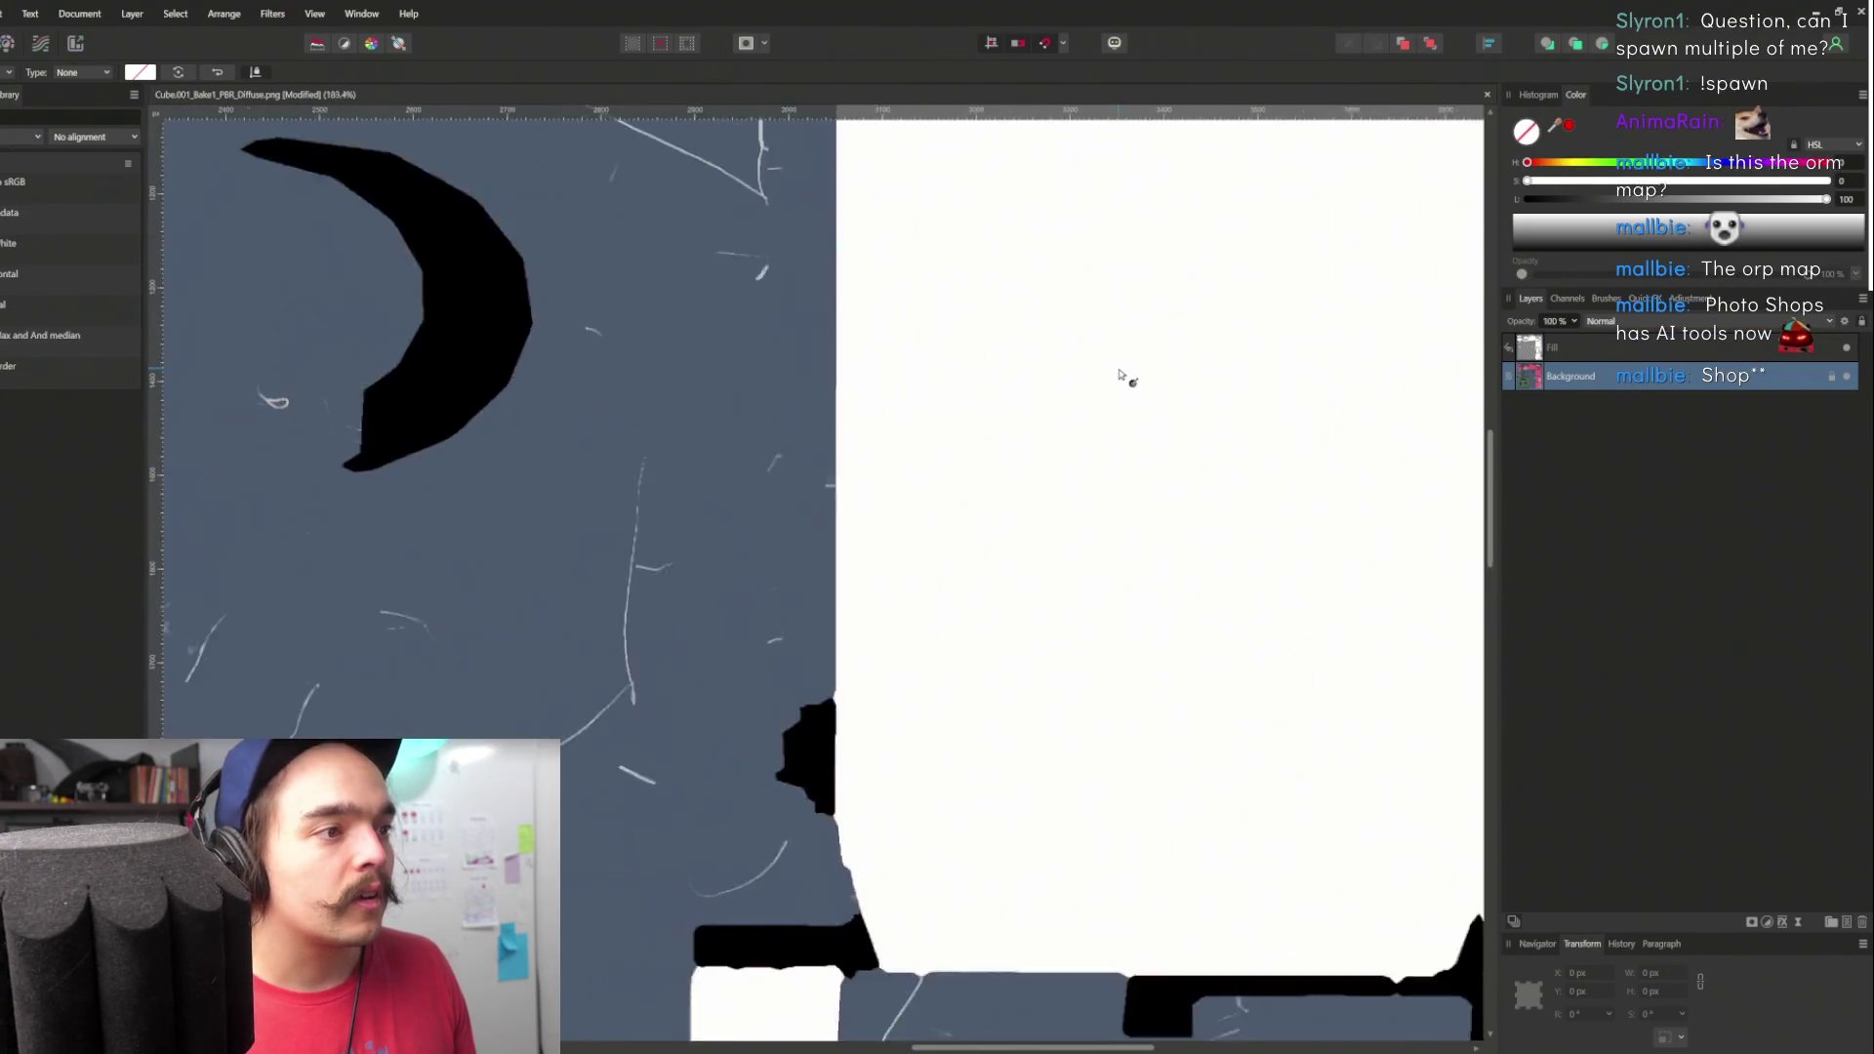
scroll(1141, 556, "up", 3)
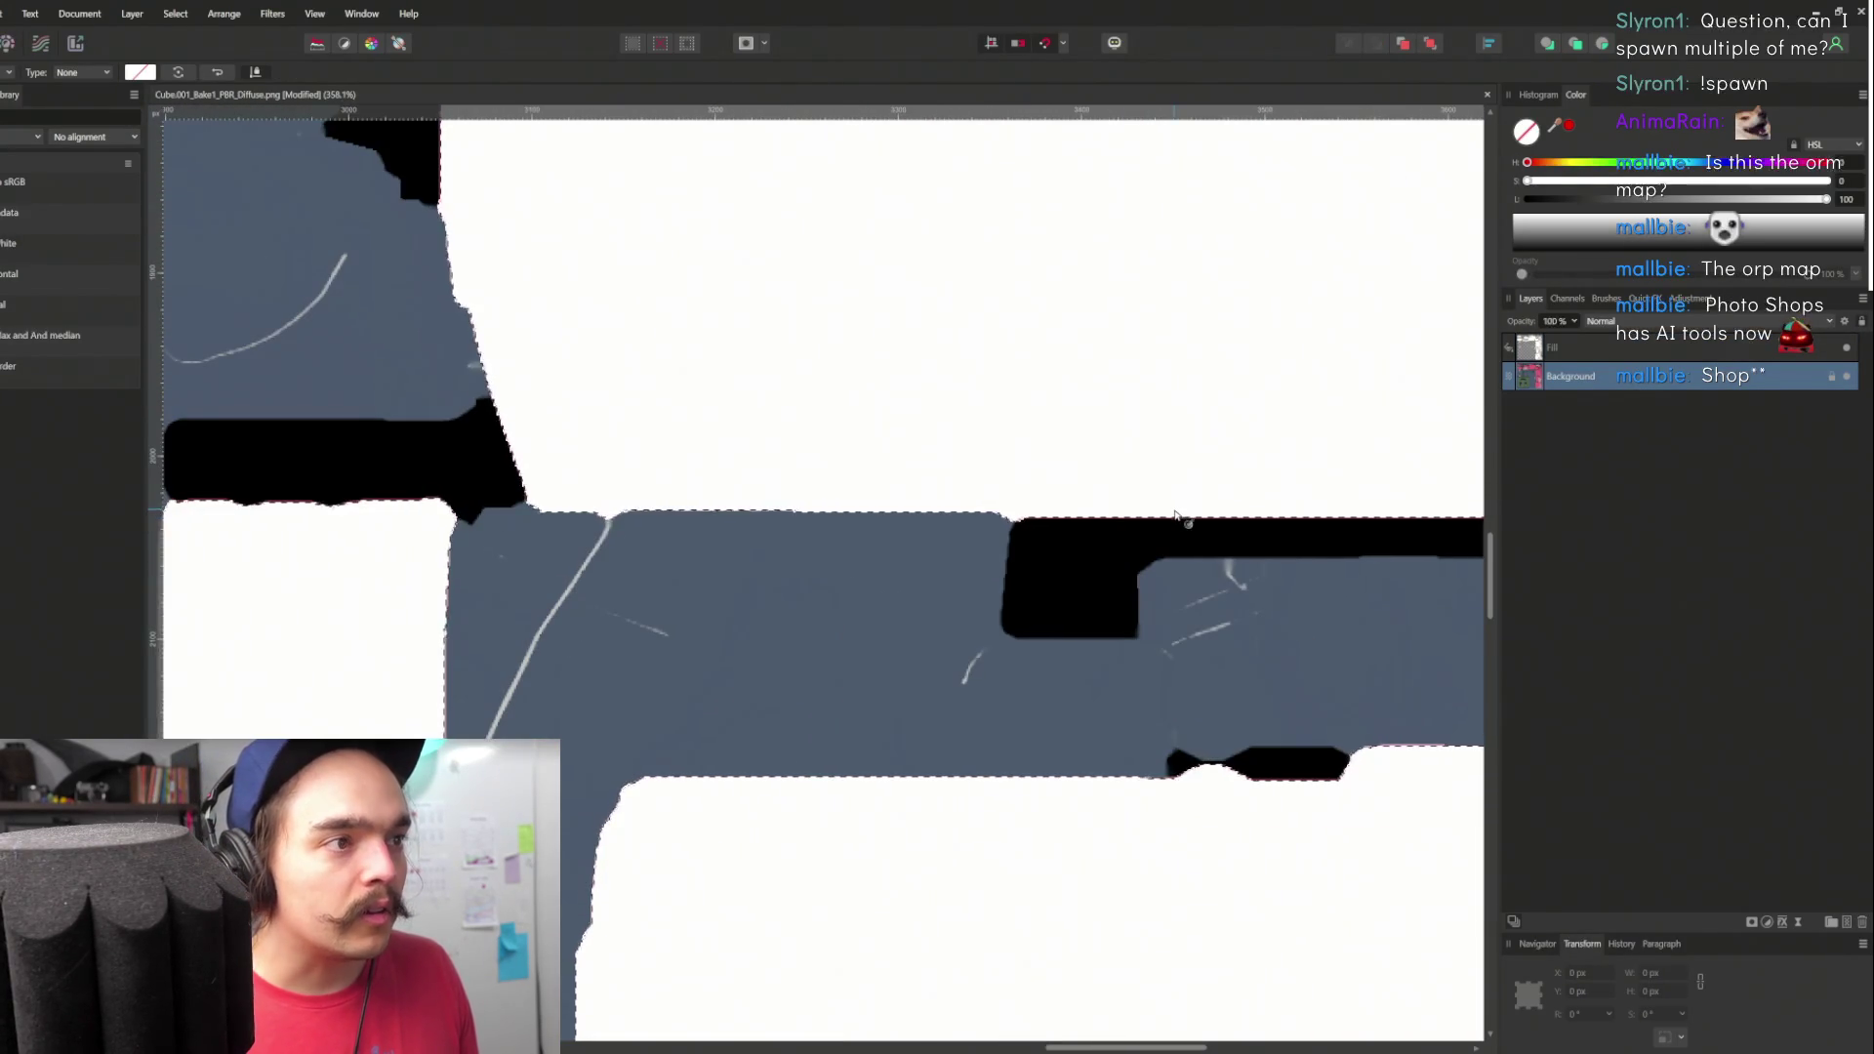
scroll(1161, 488, "down", 9)
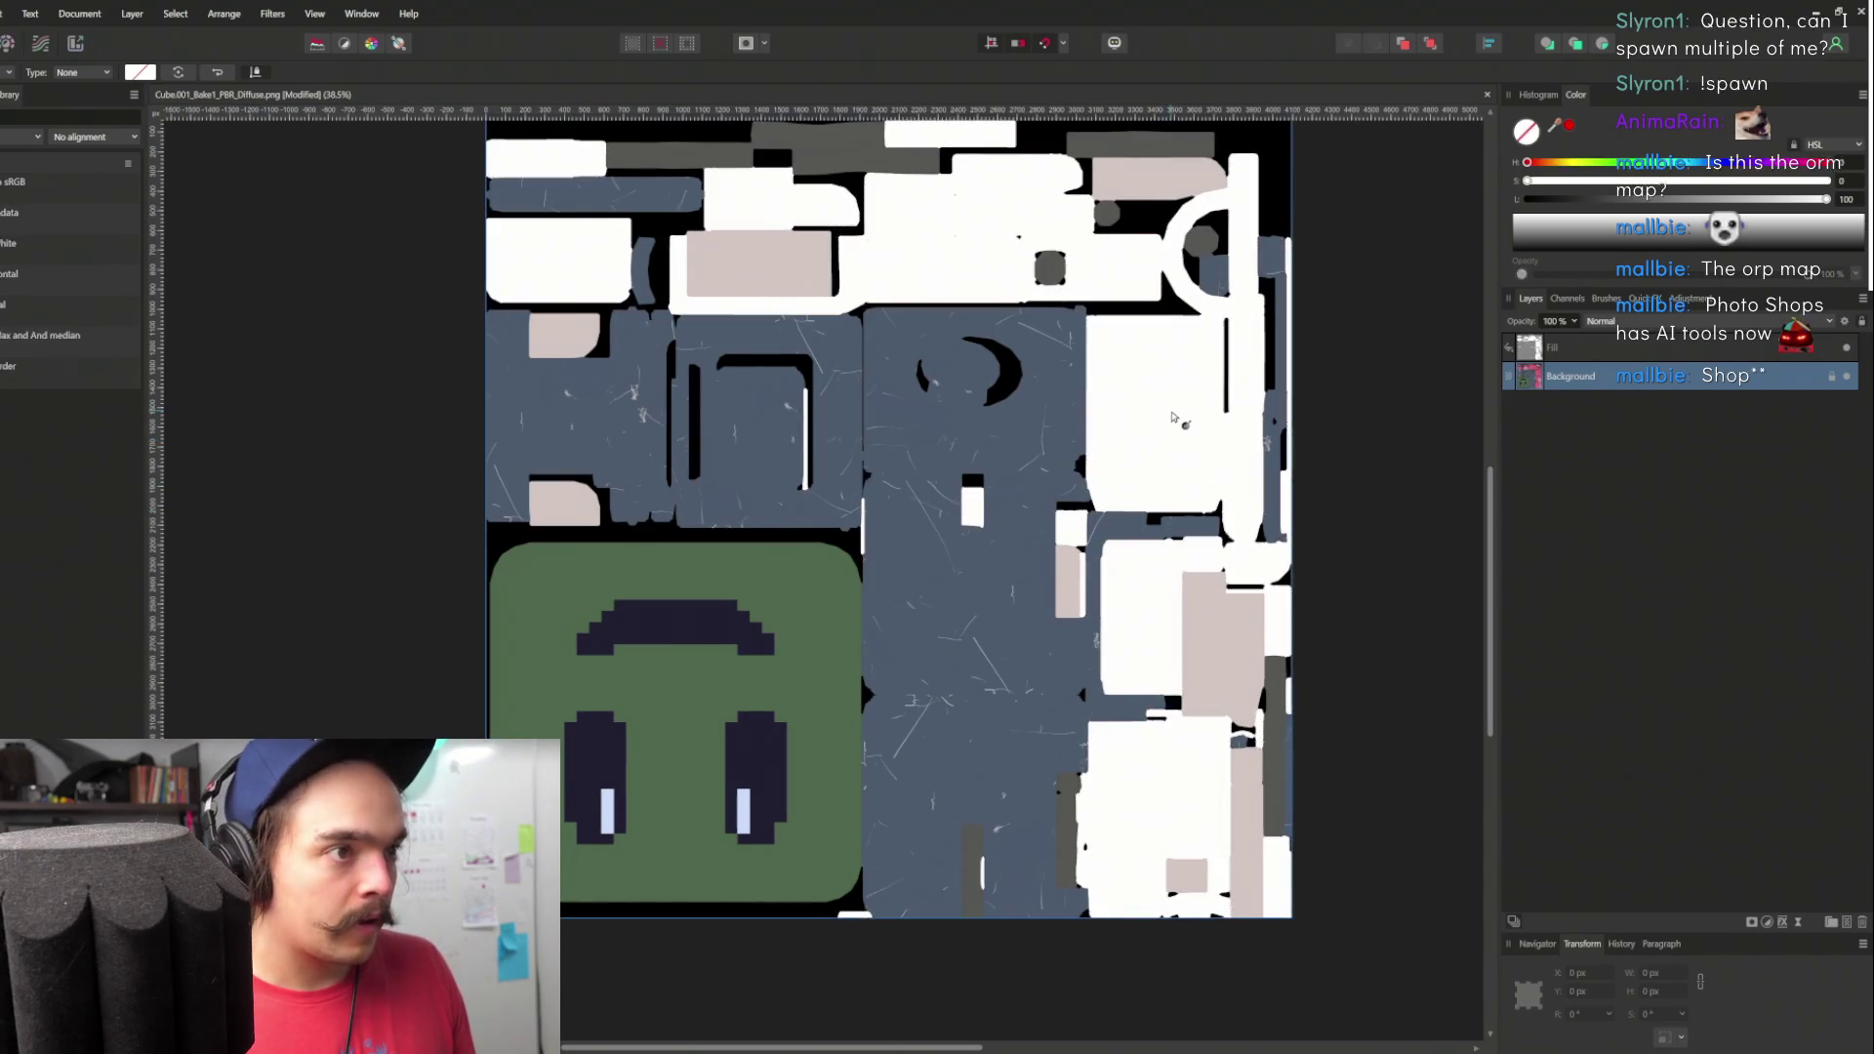
scroll(1072, 674, "down", 2)
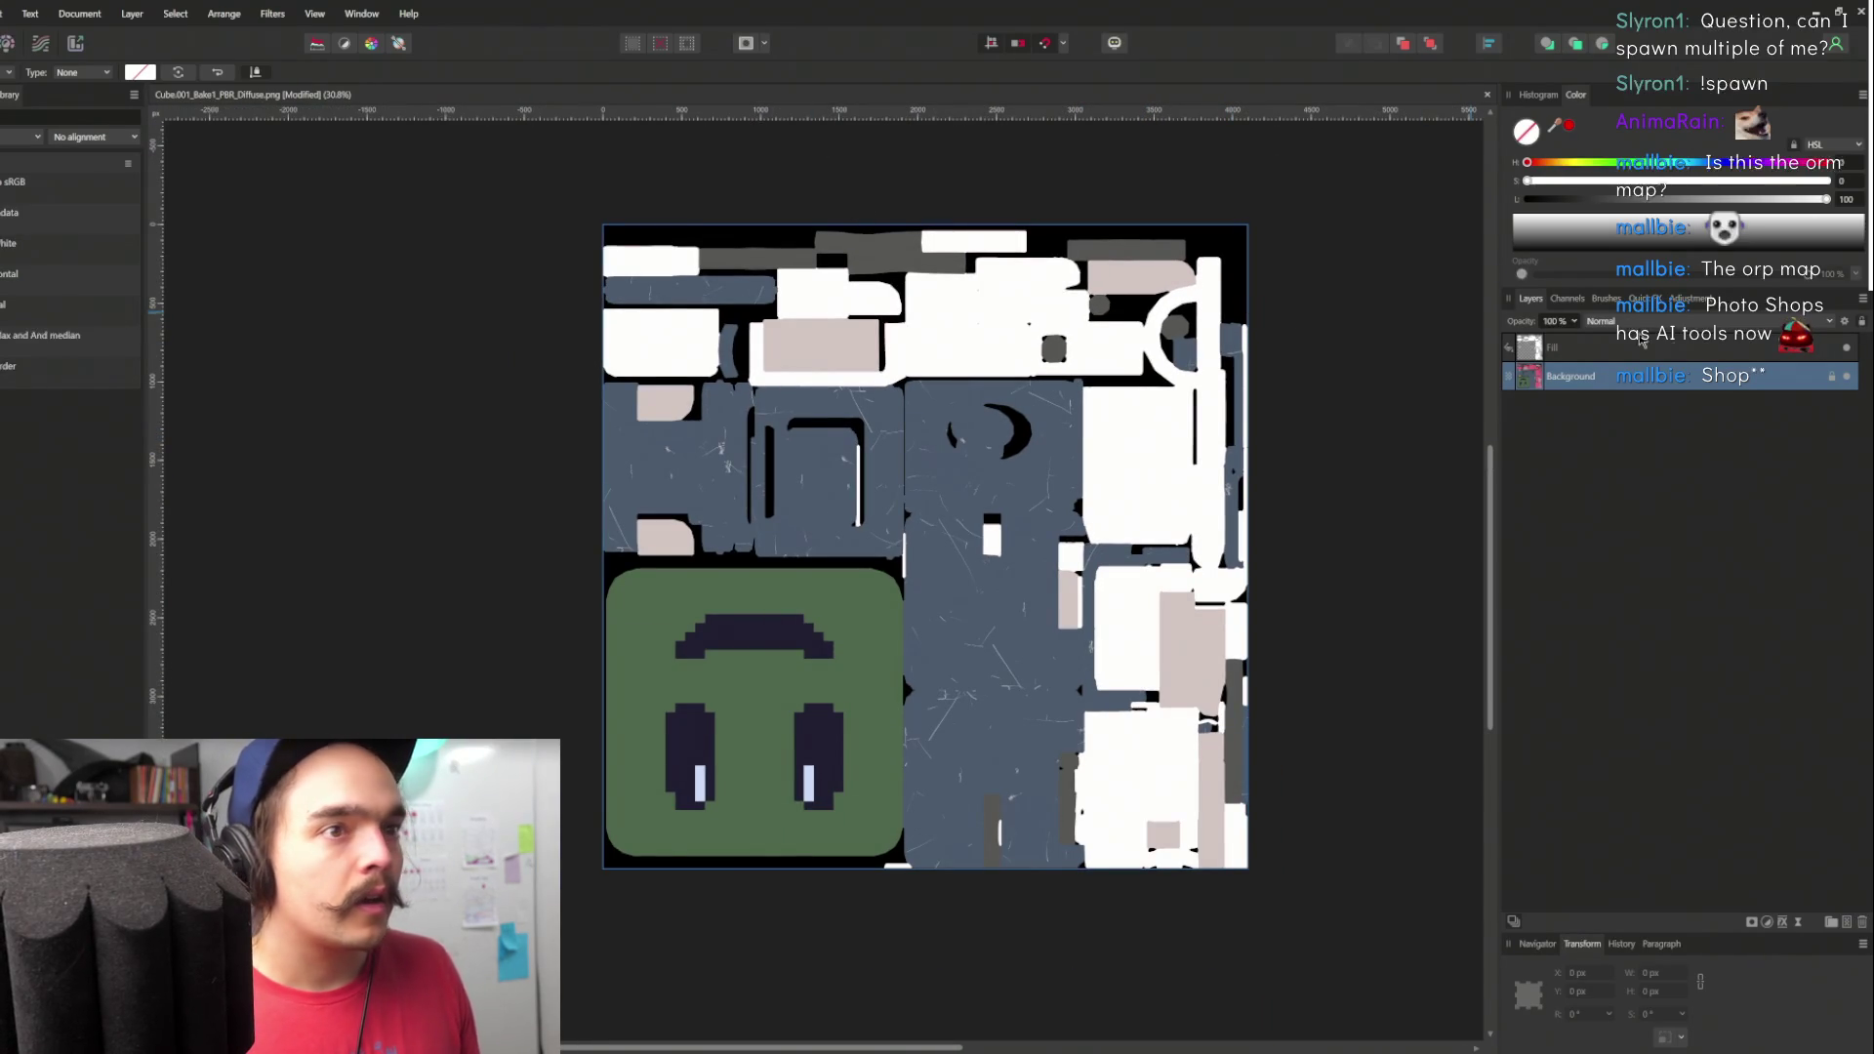
left_click(78, 14)
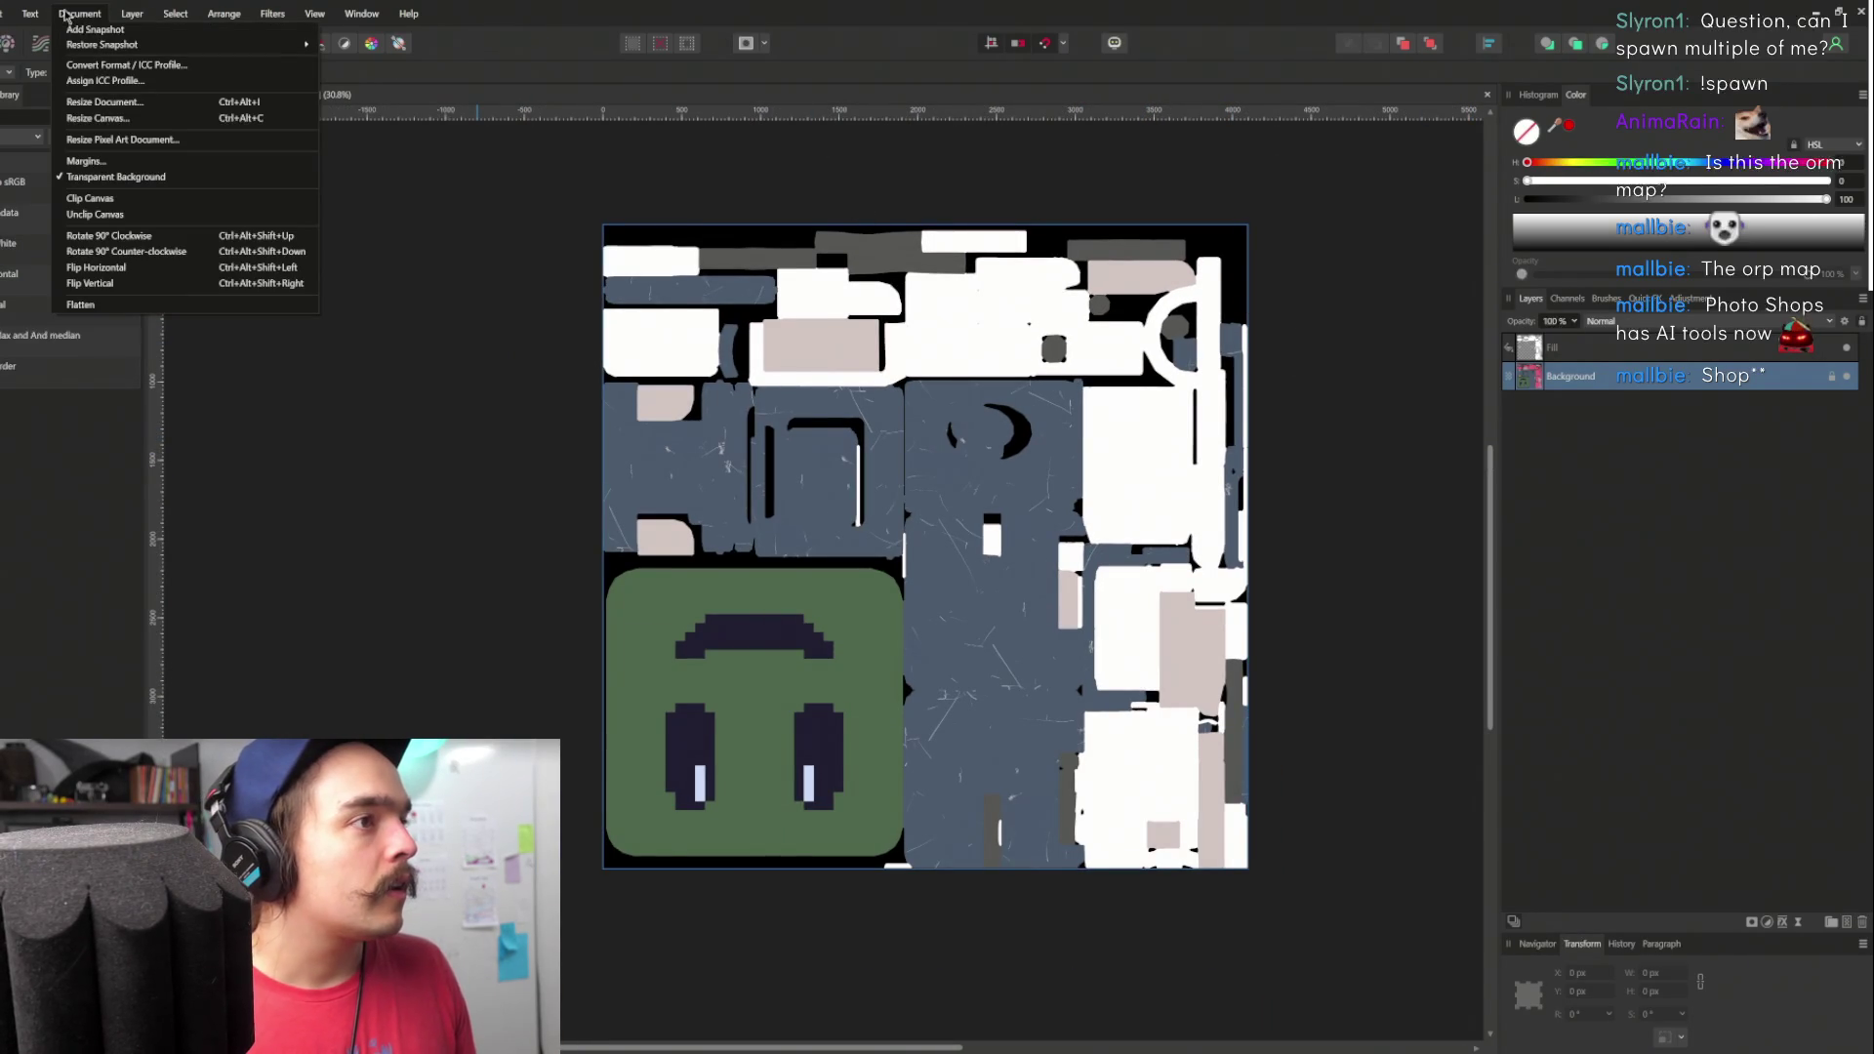
left_click(66, 14)
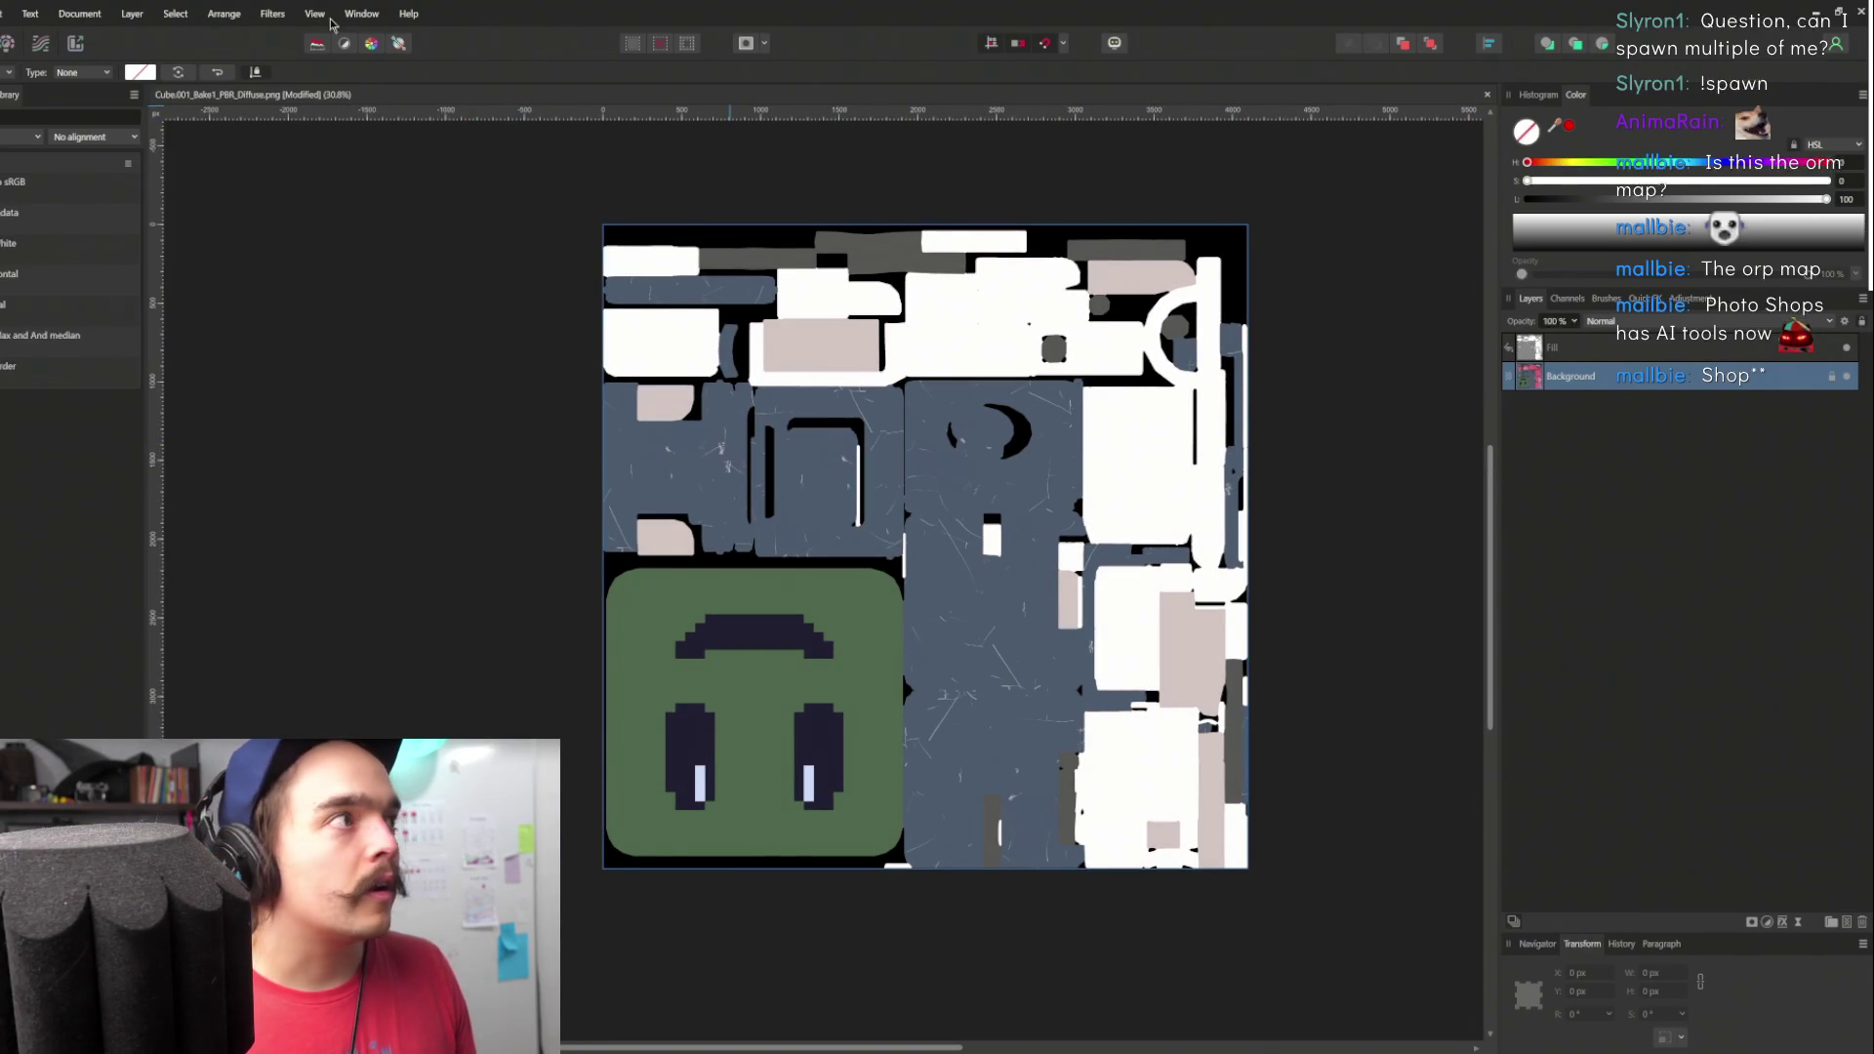
left_click(176, 14)
- Add a new Fill layer coloured black beneath the white fill
mouse_move(132, 14)
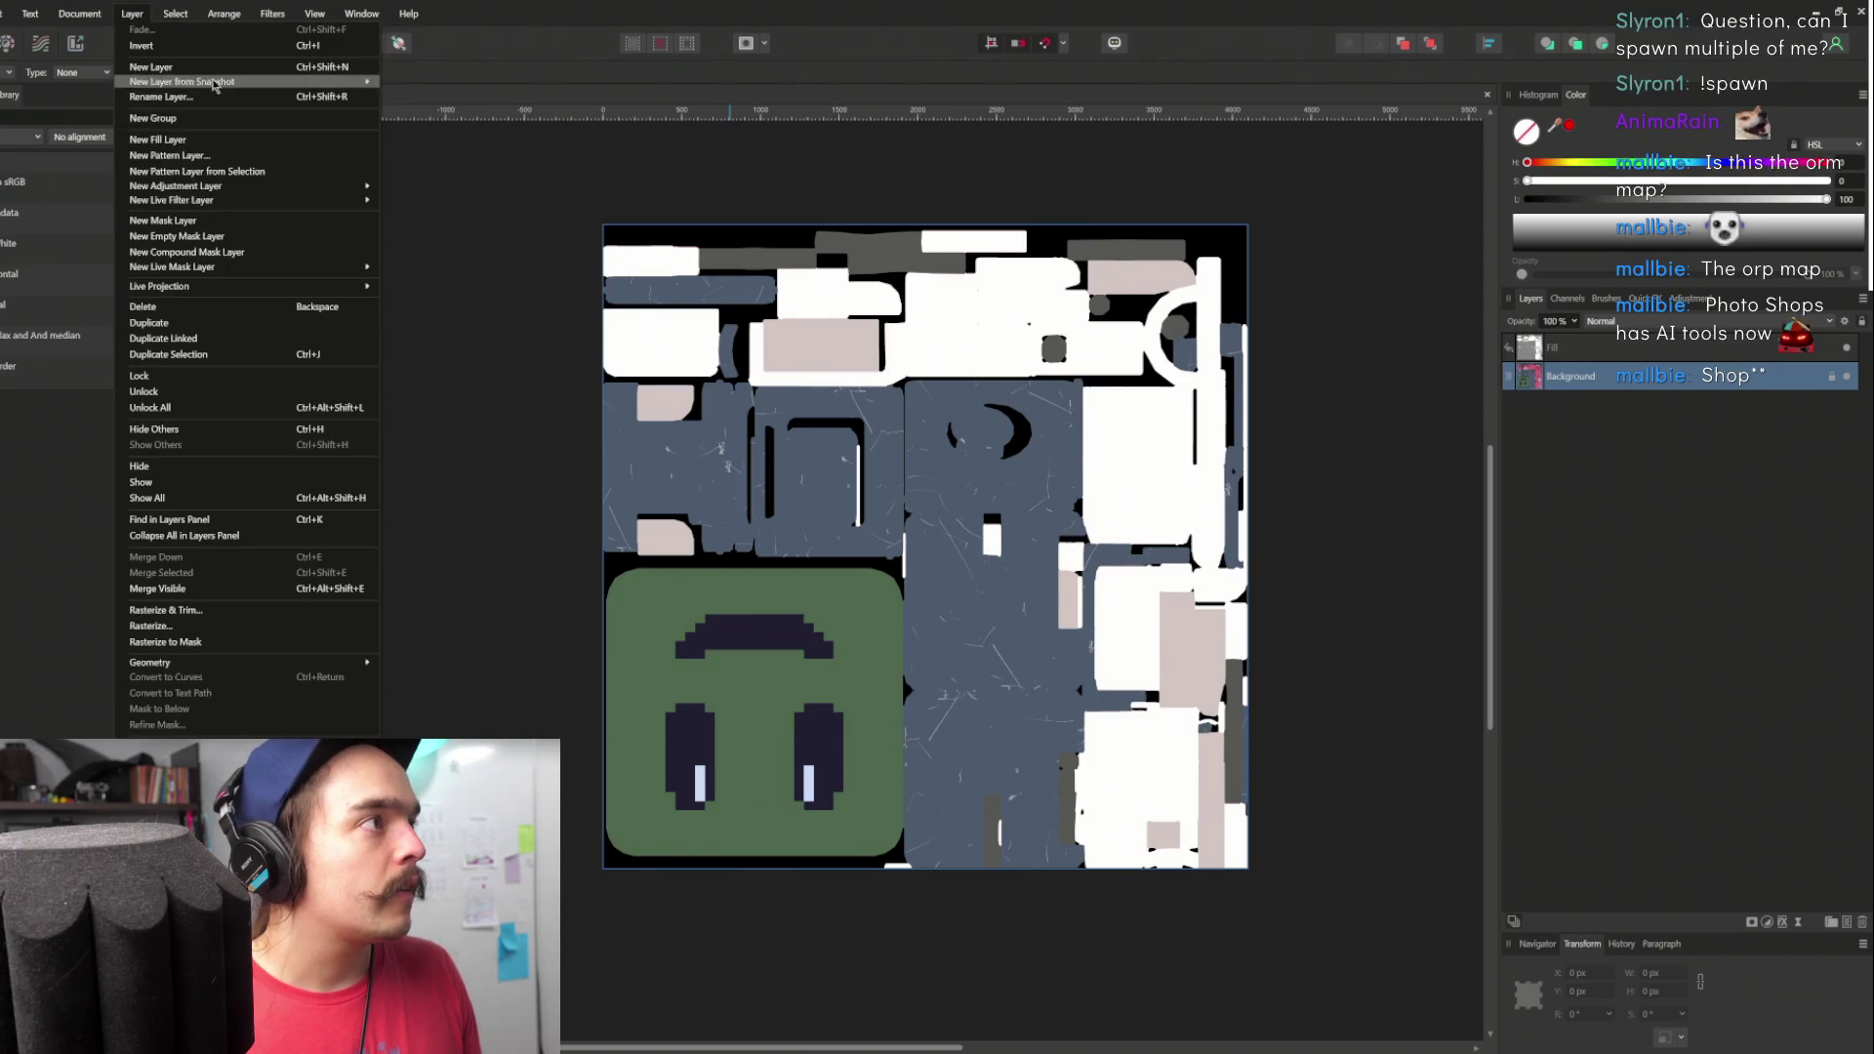
left_click(207, 140)
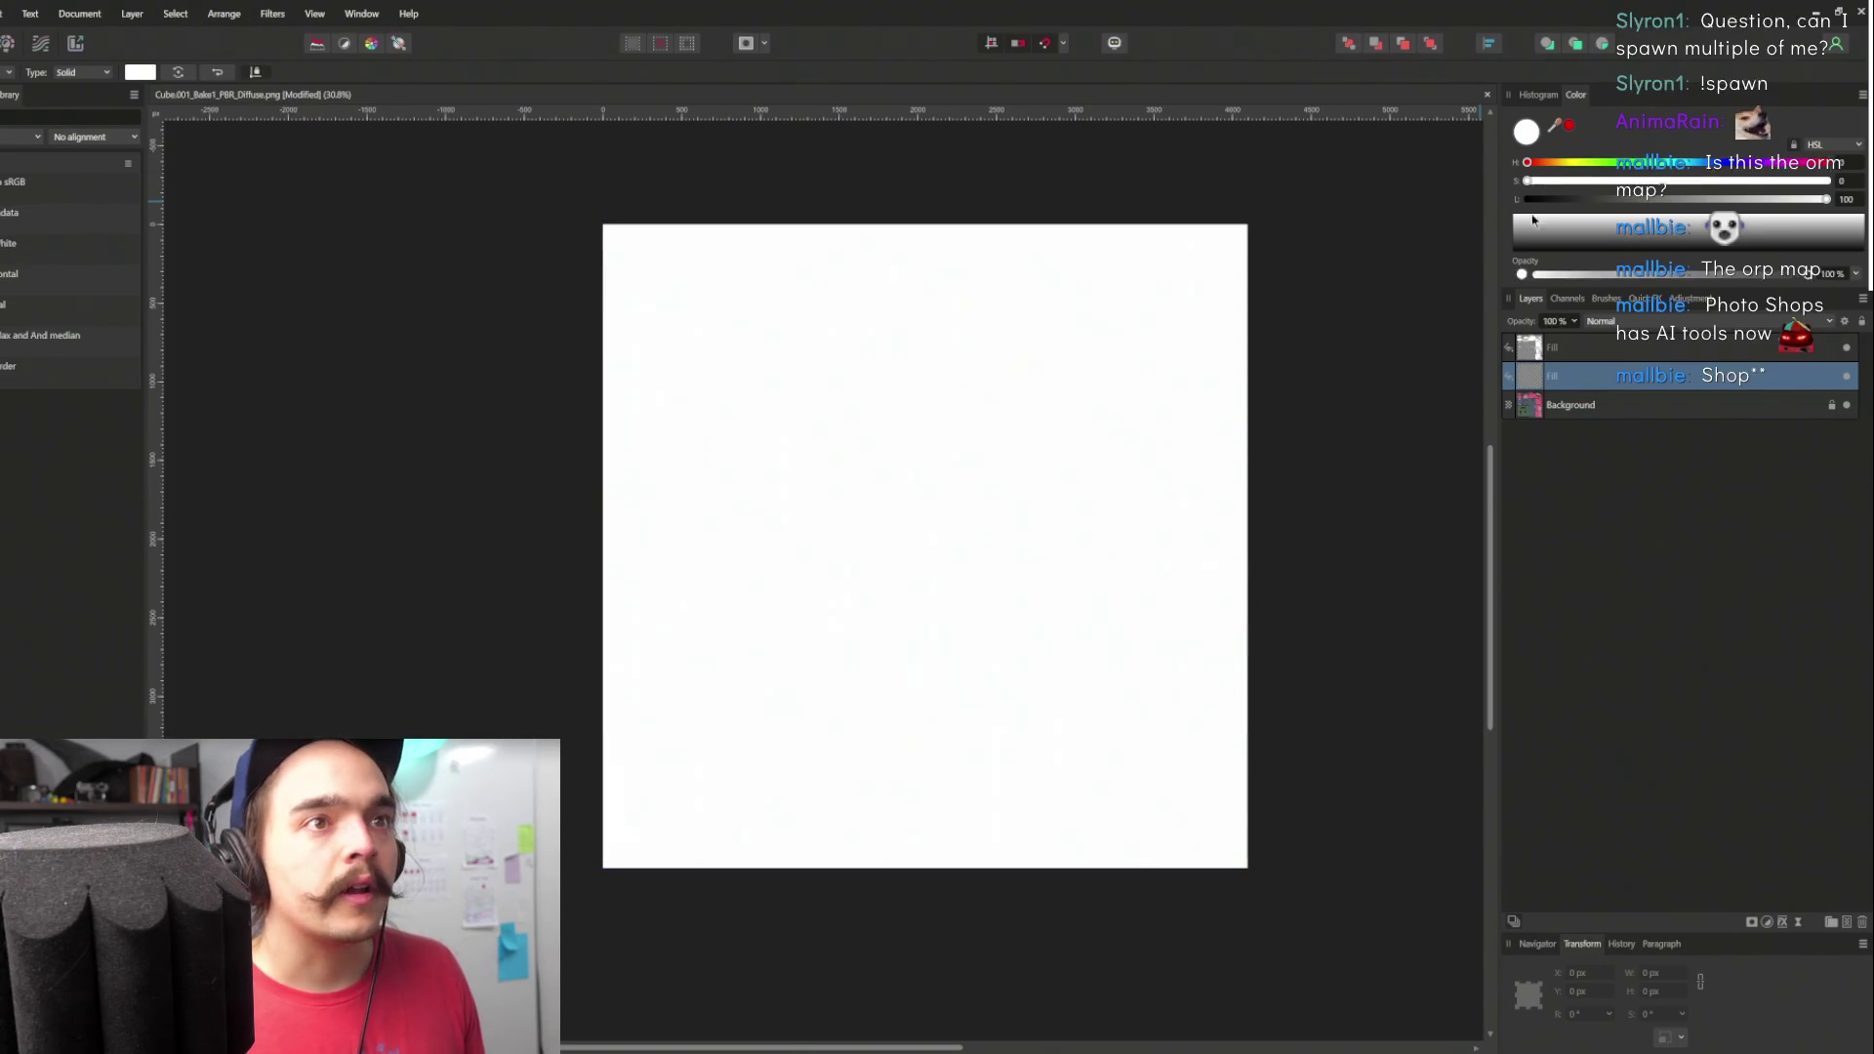
left_click(1523, 221)
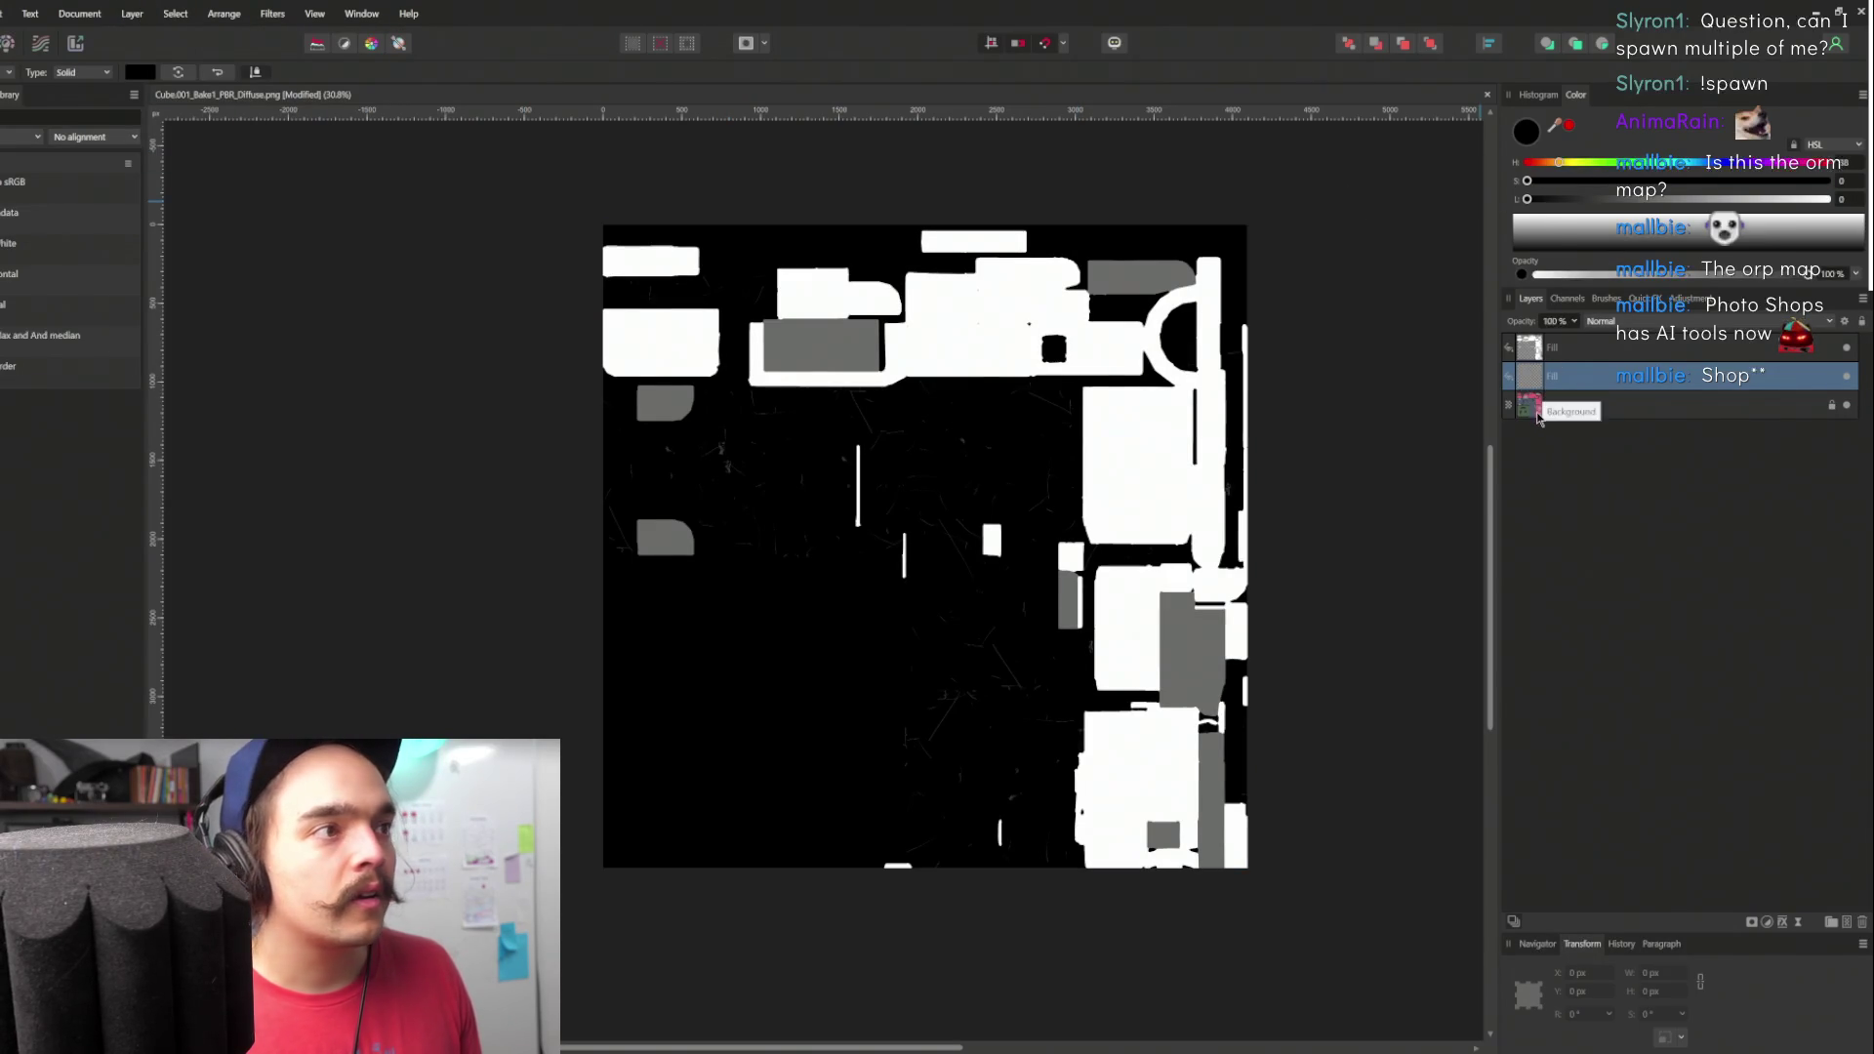
key("v")
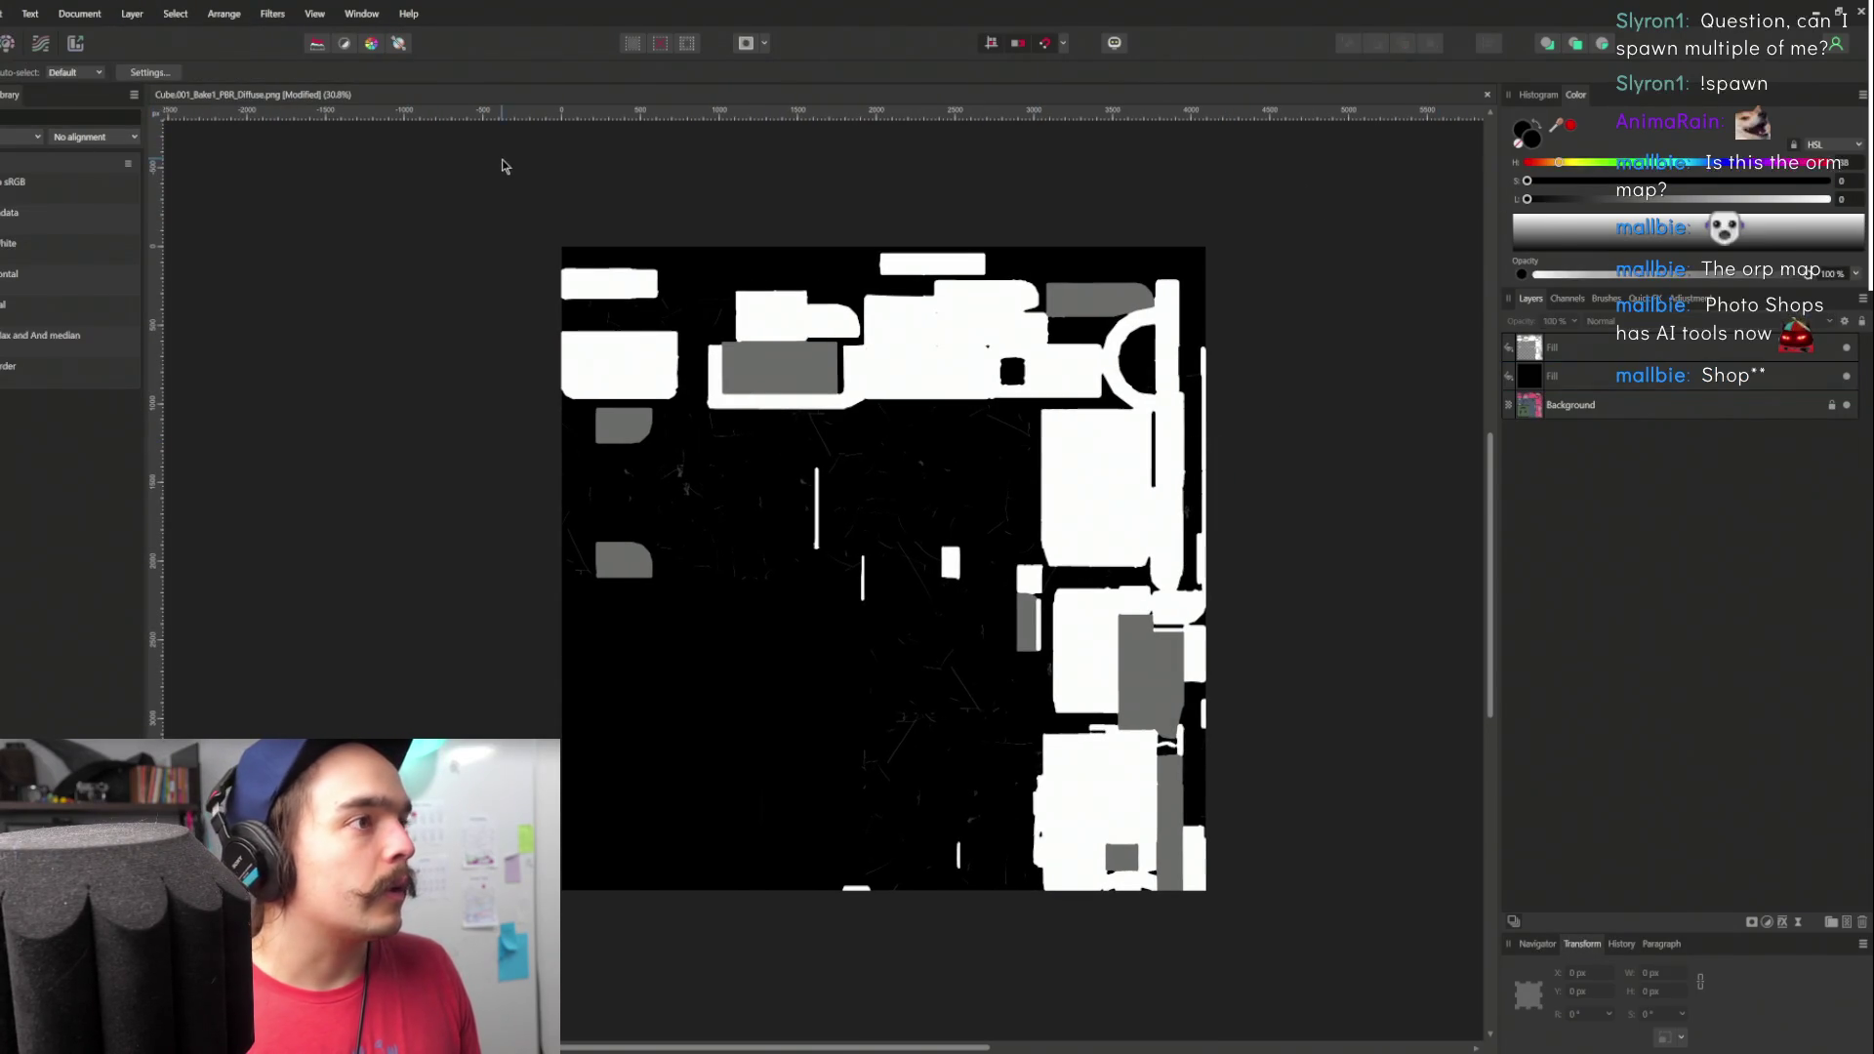
left_click(501, 167)
scroll(1185, 449, "up", 4)
scroll(1182, 455, "down", 2)
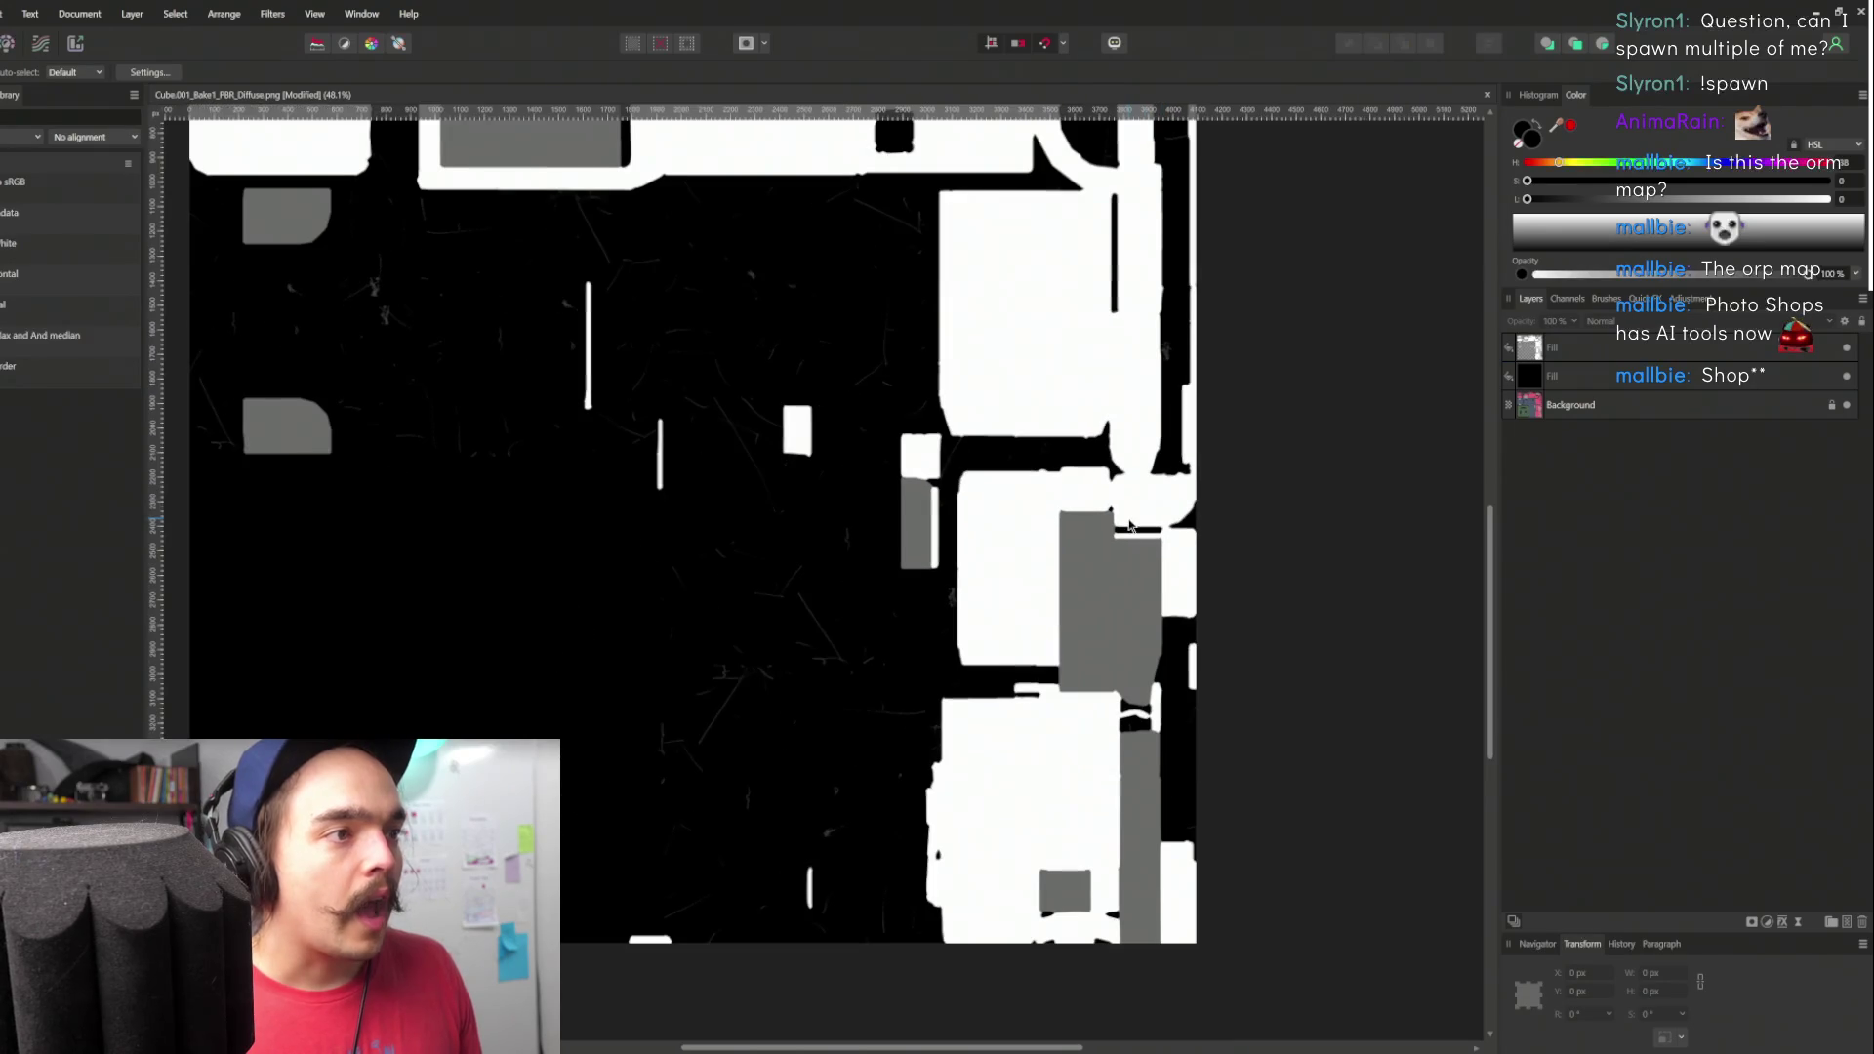
scroll(1004, 559, "up", 4)
scroll(928, 592, "down", 4)
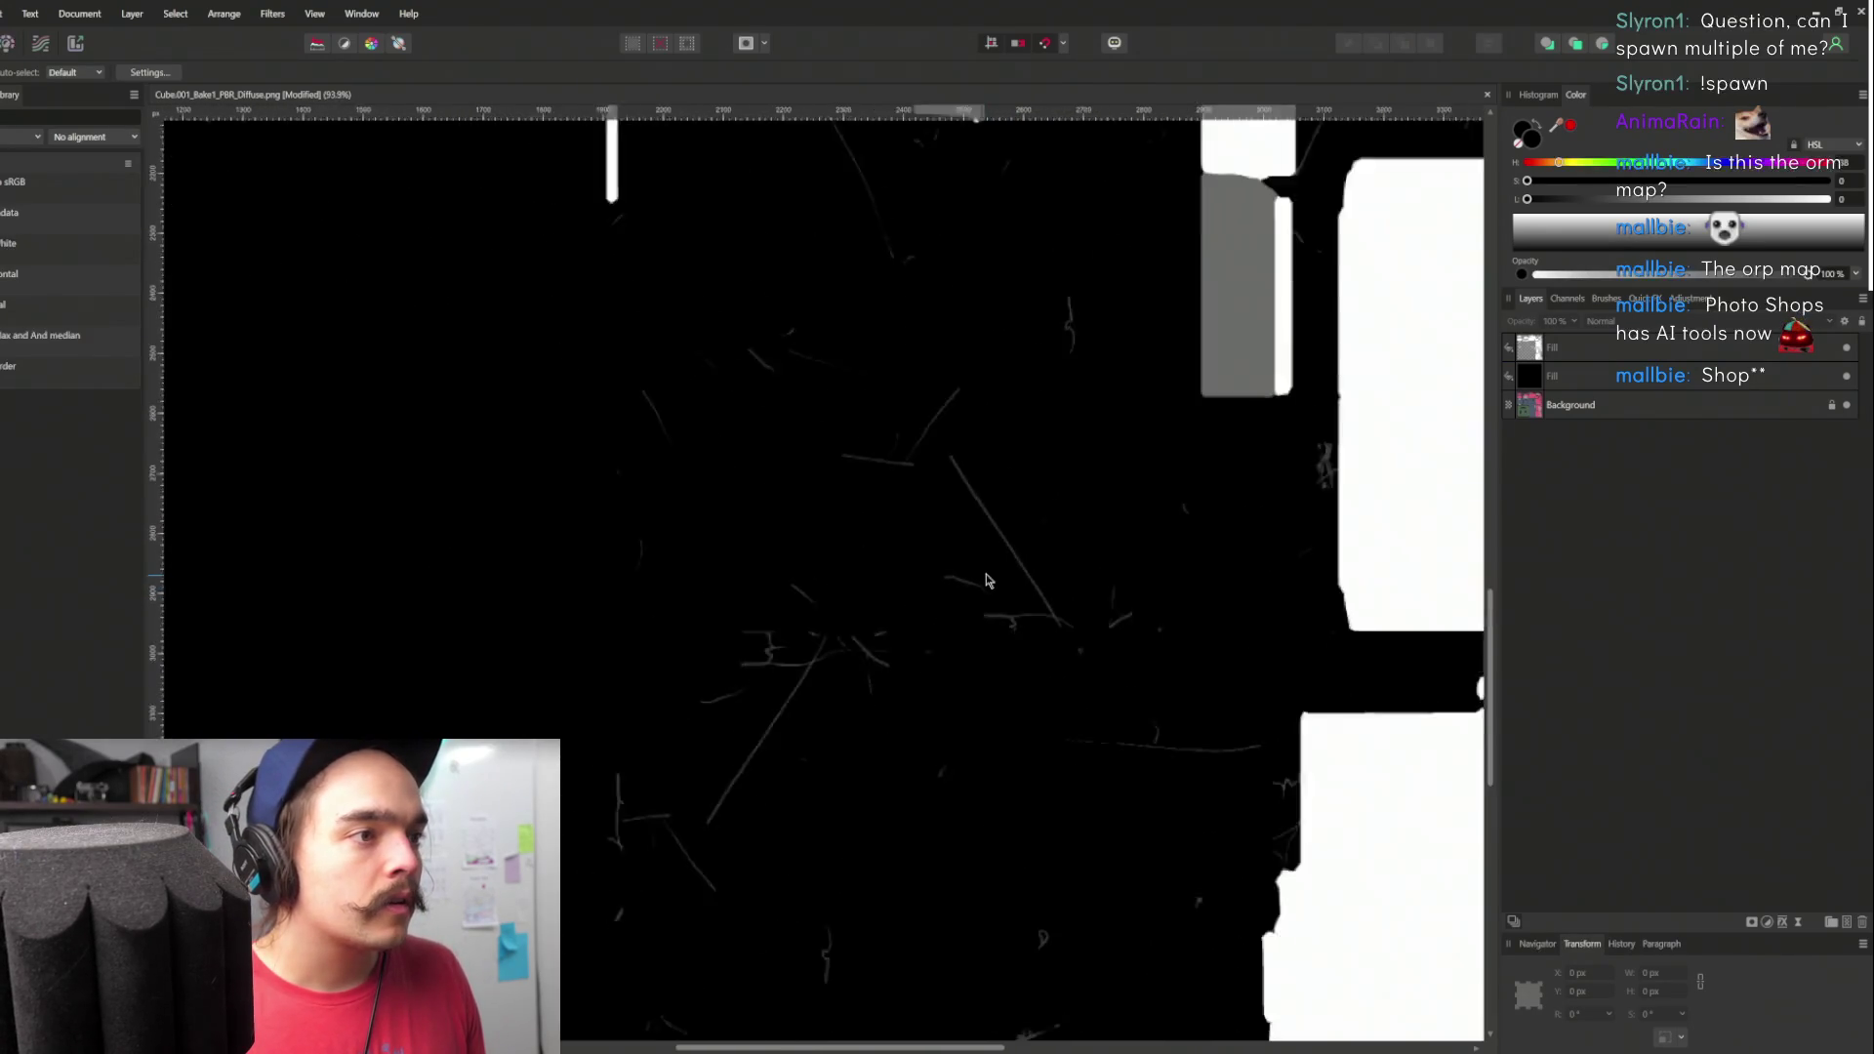
- Hide and reshow the top white Fill layer to compare it against the black fill
left_click(1721, 375)
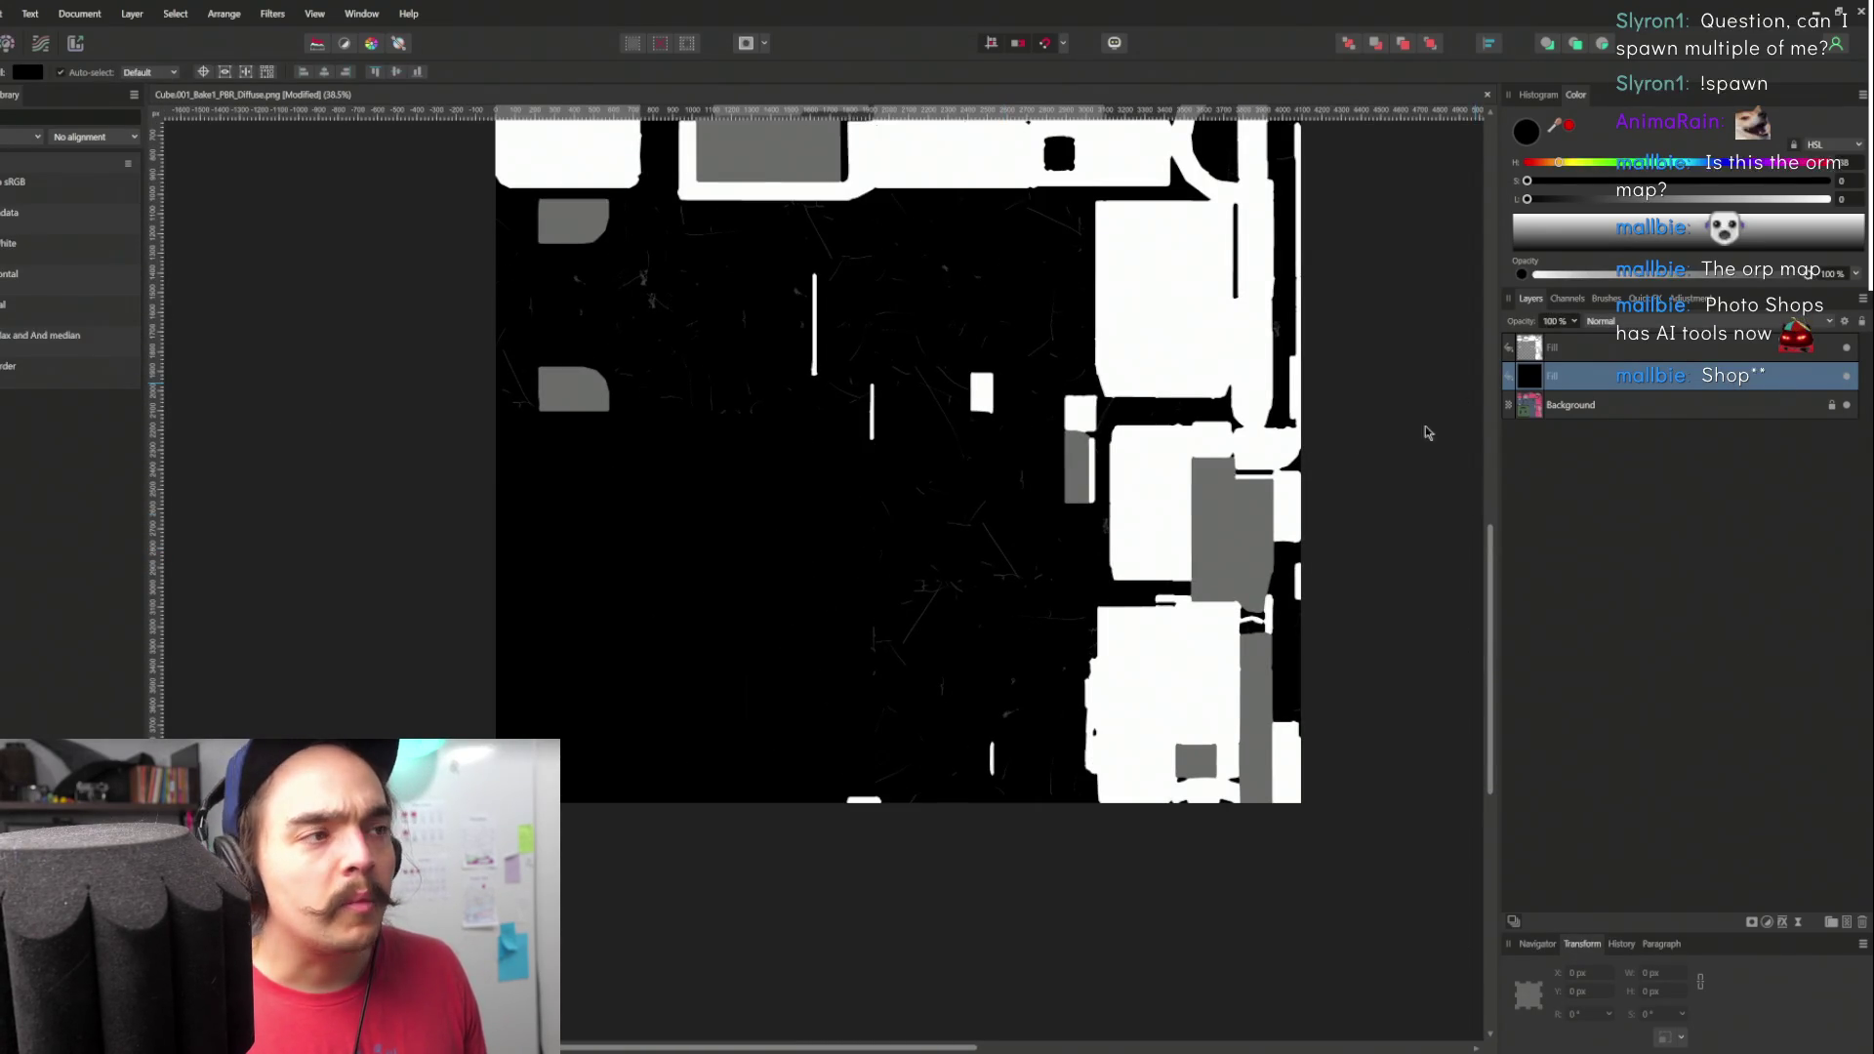
left_click(1848, 353)
left_click(1847, 353)
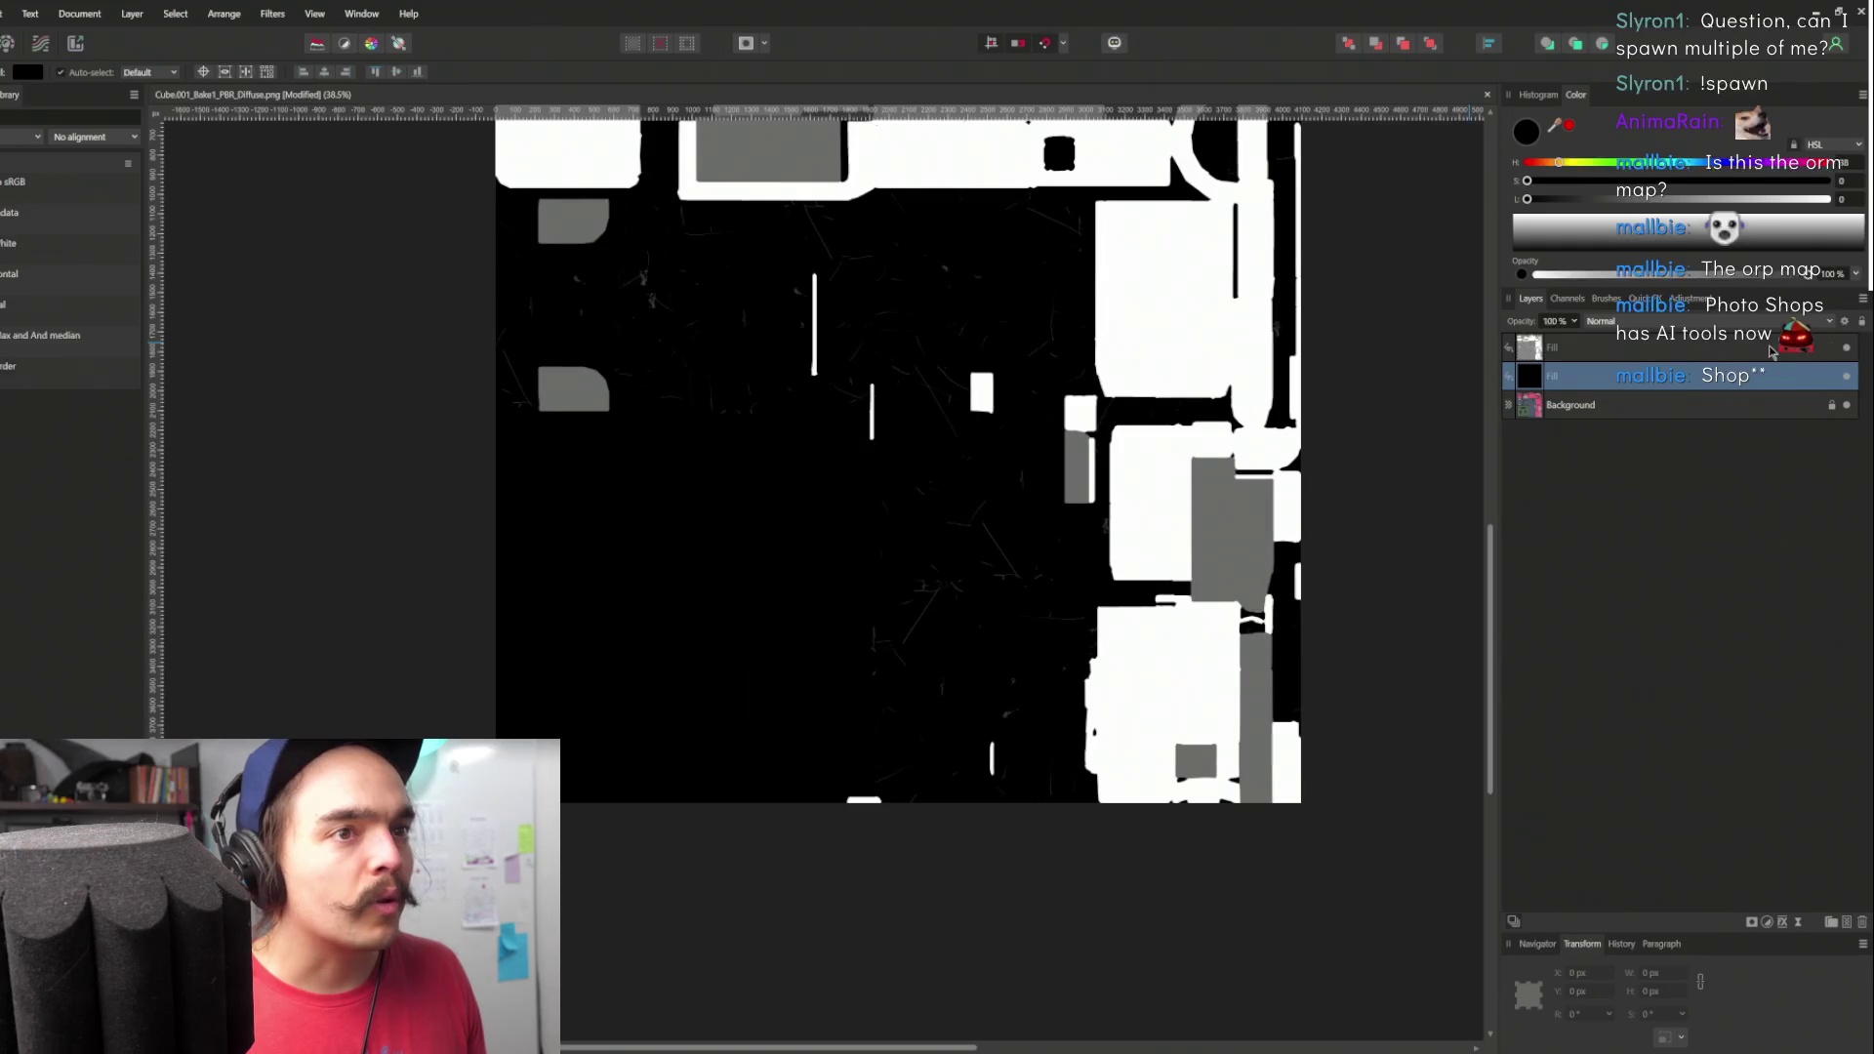
left_click(1537, 349)
scroll(1096, 669, "up", 5)
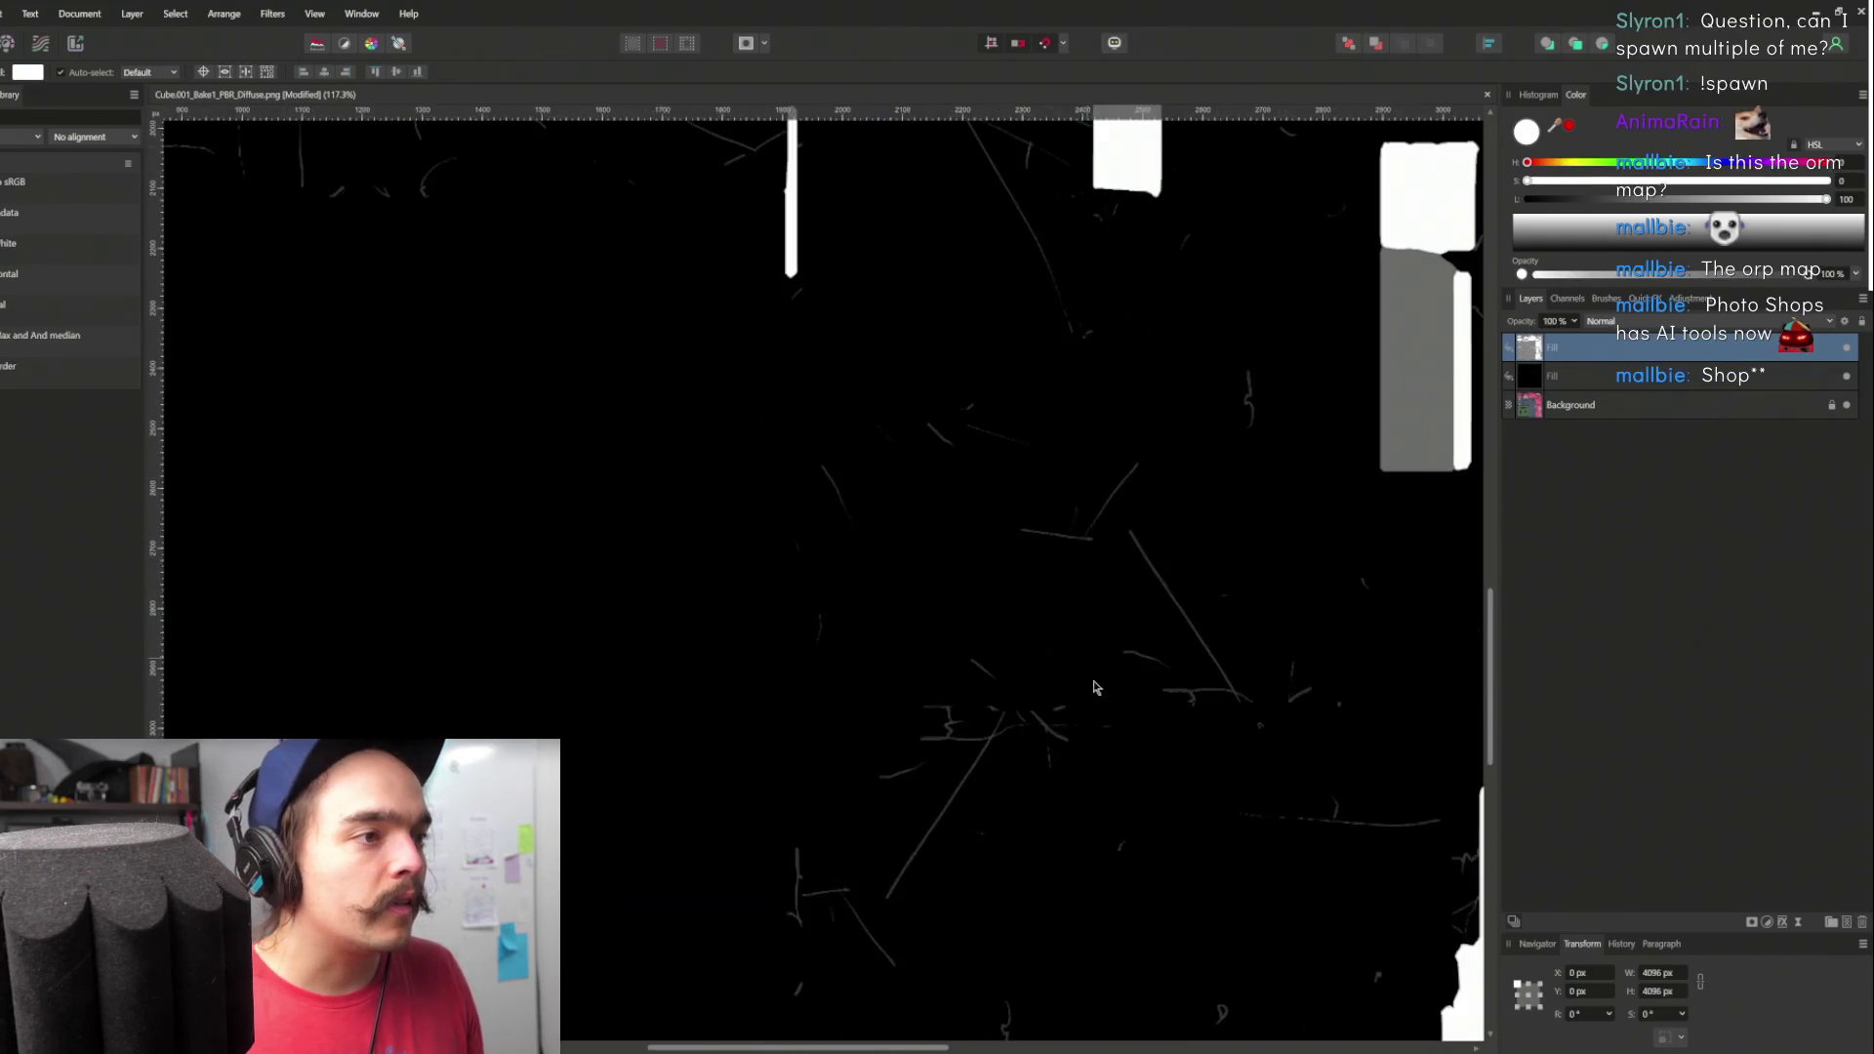
scroll(1134, 644, "down", 6)
left_click_drag(1134, 646, 1018, 609)
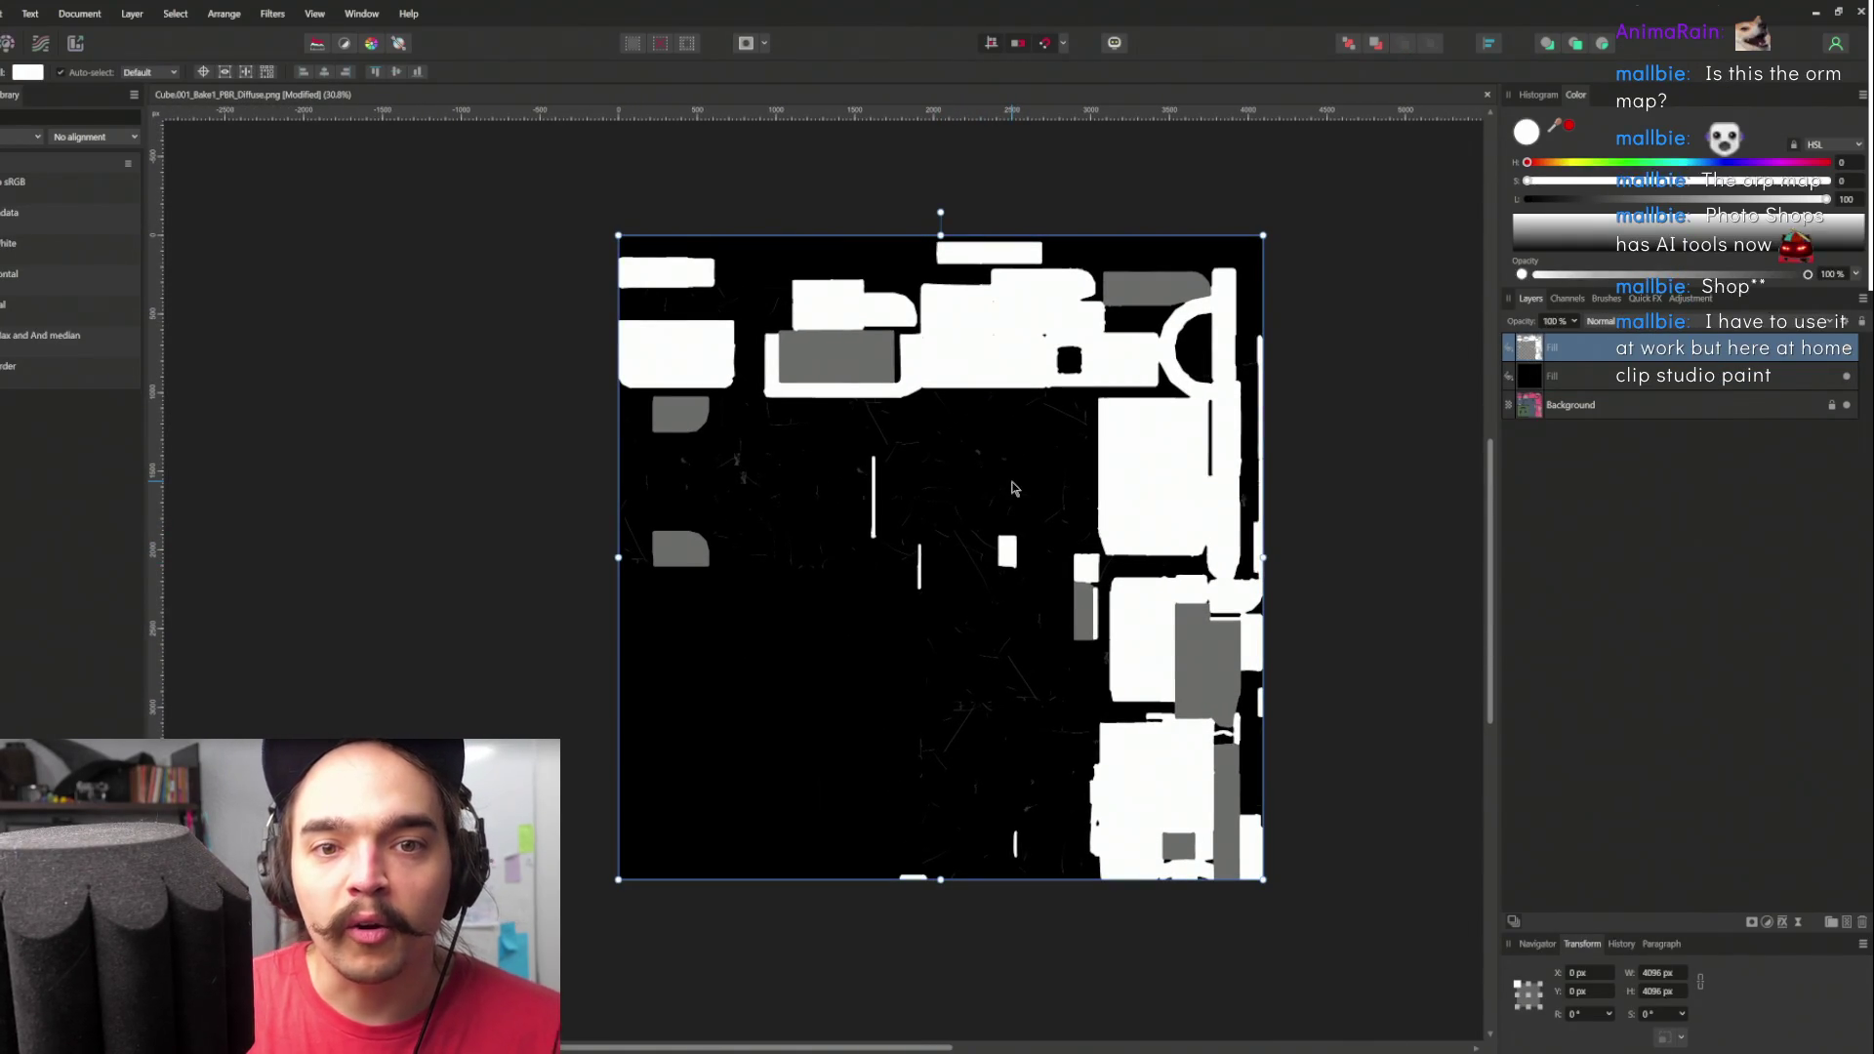
scroll(1092, 636, "up", 3)
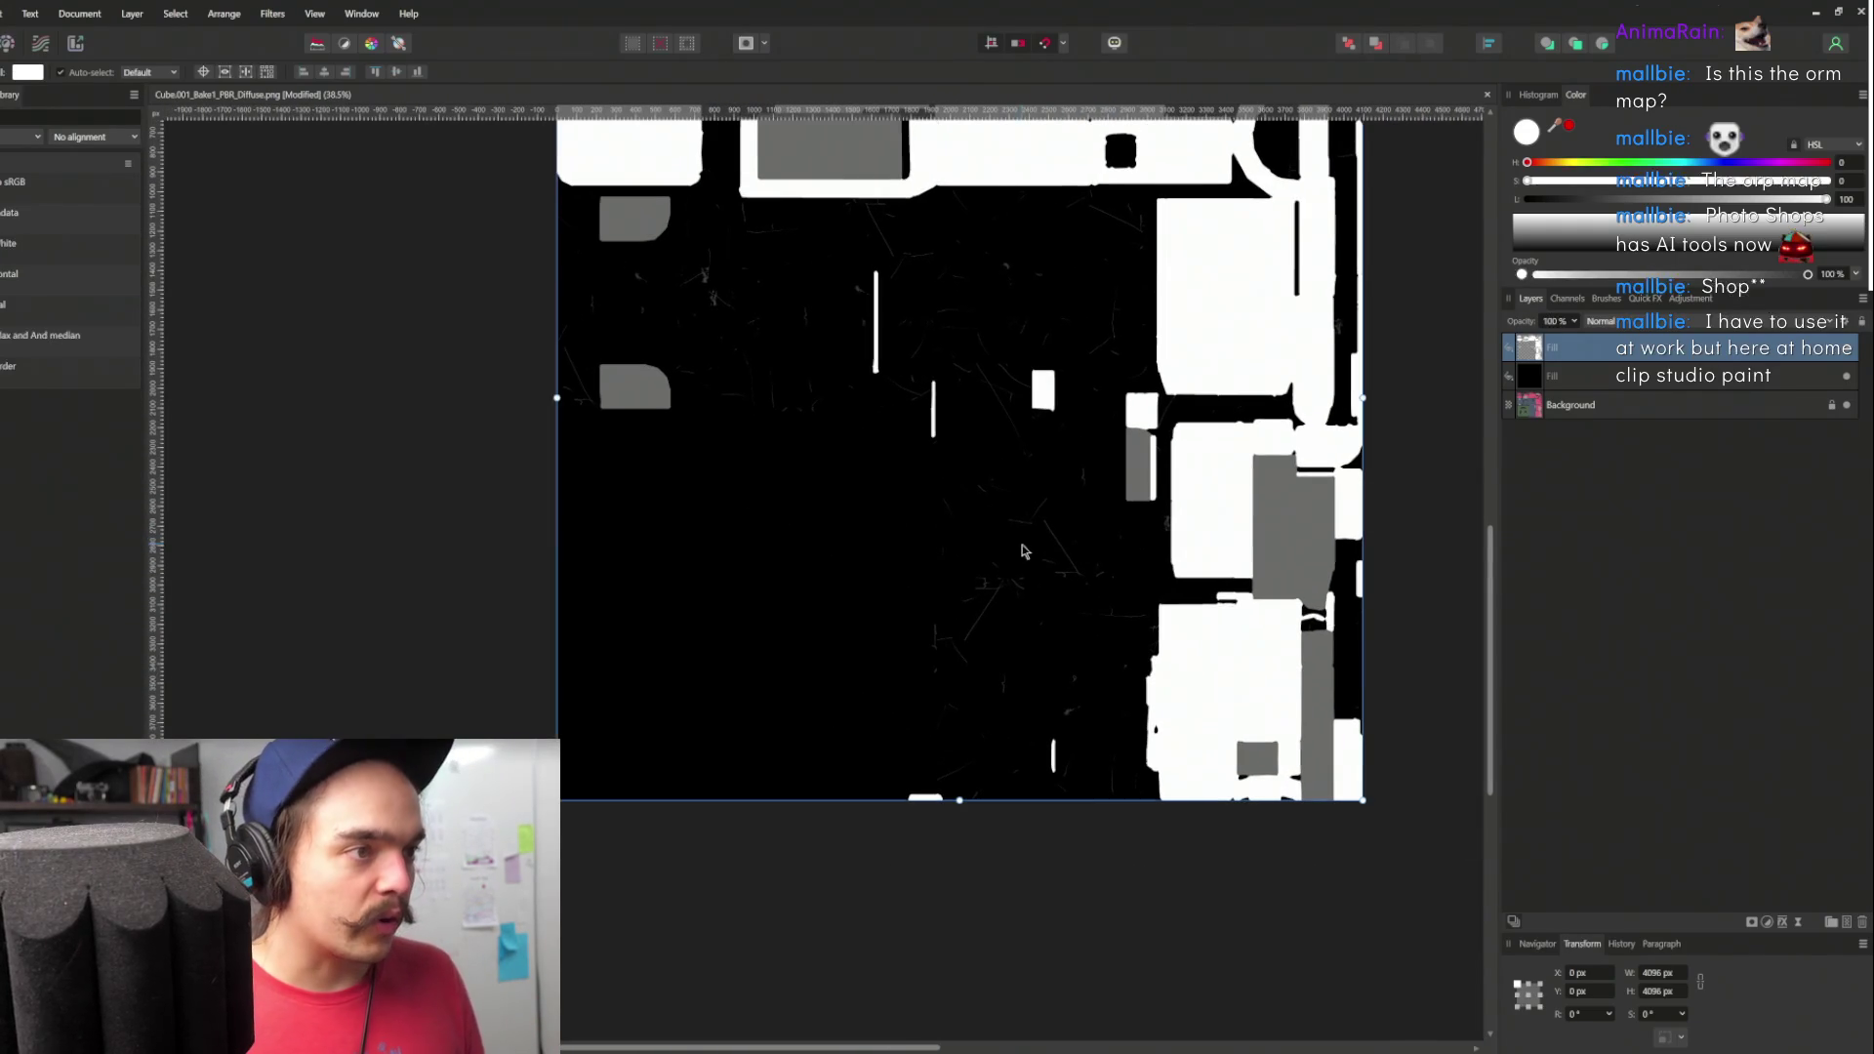
- Choose the Brush with black colour and add a new empty Pixel layer above the black fill
key("b")
key("x")
left_click(1659, 376)
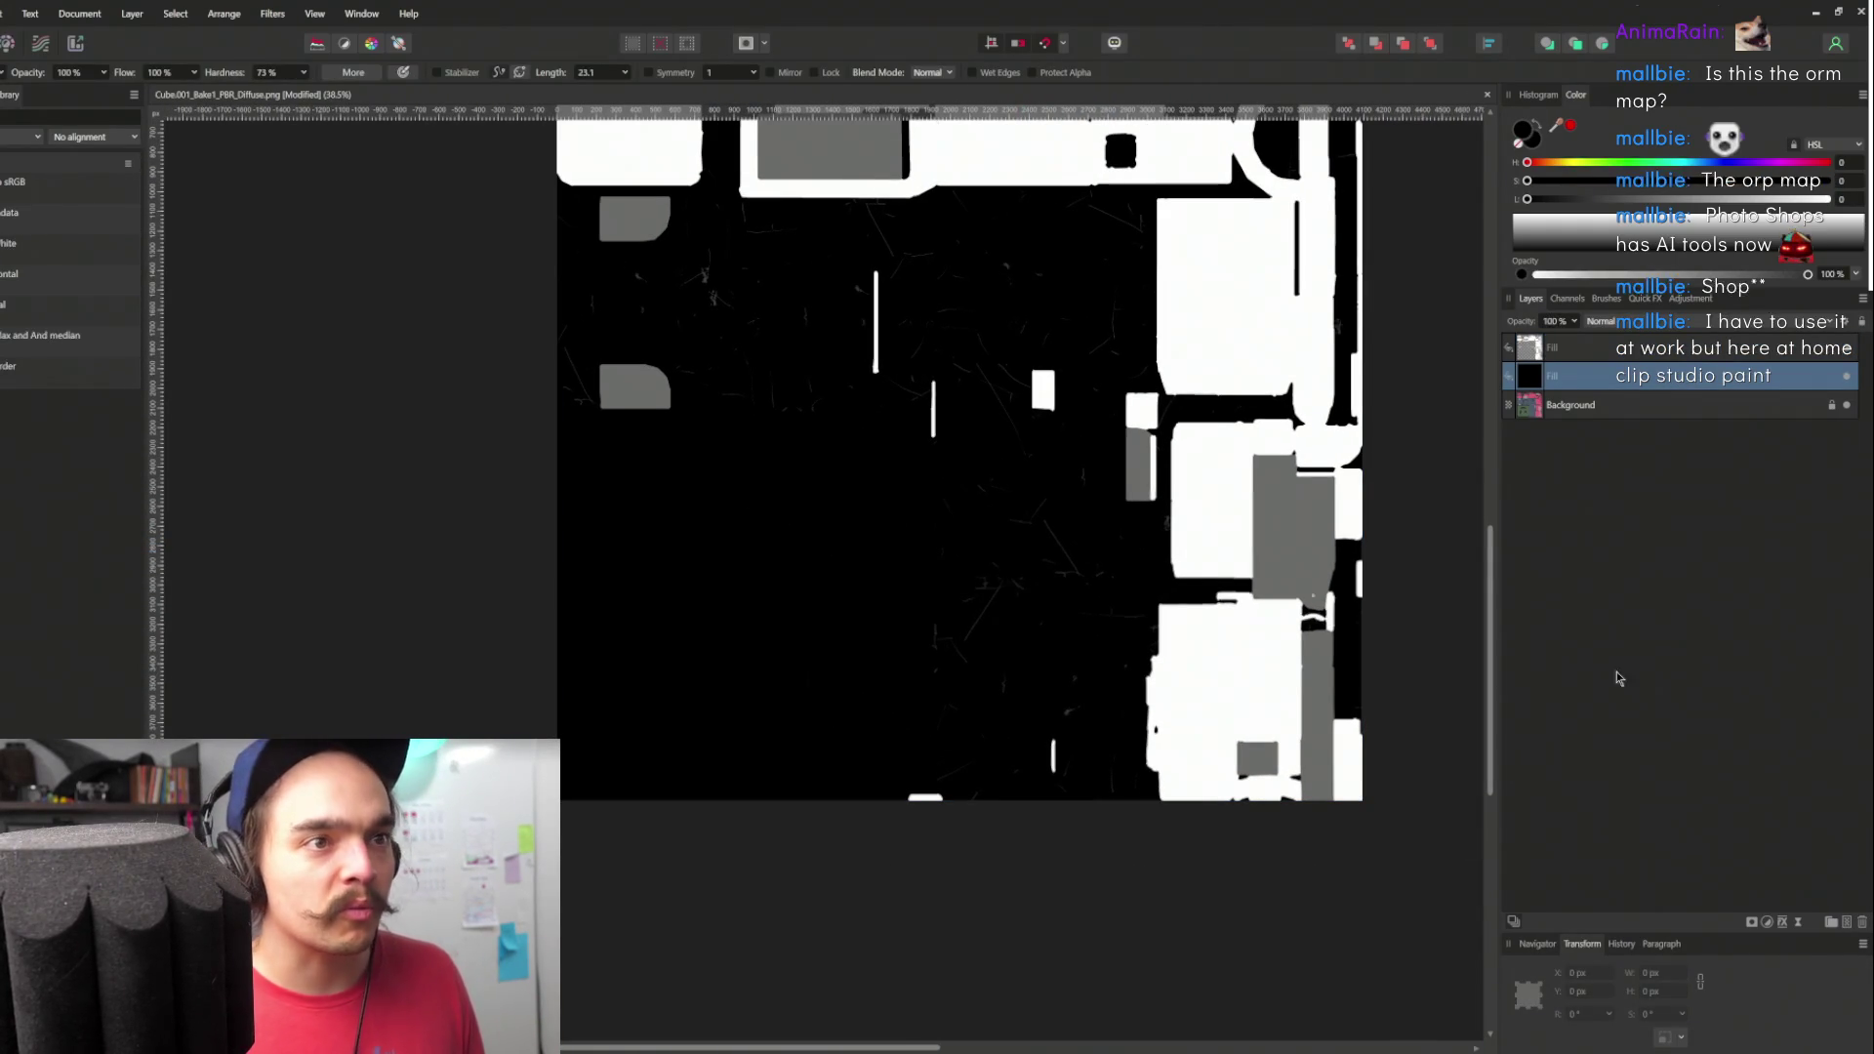
left_click(1846, 922)
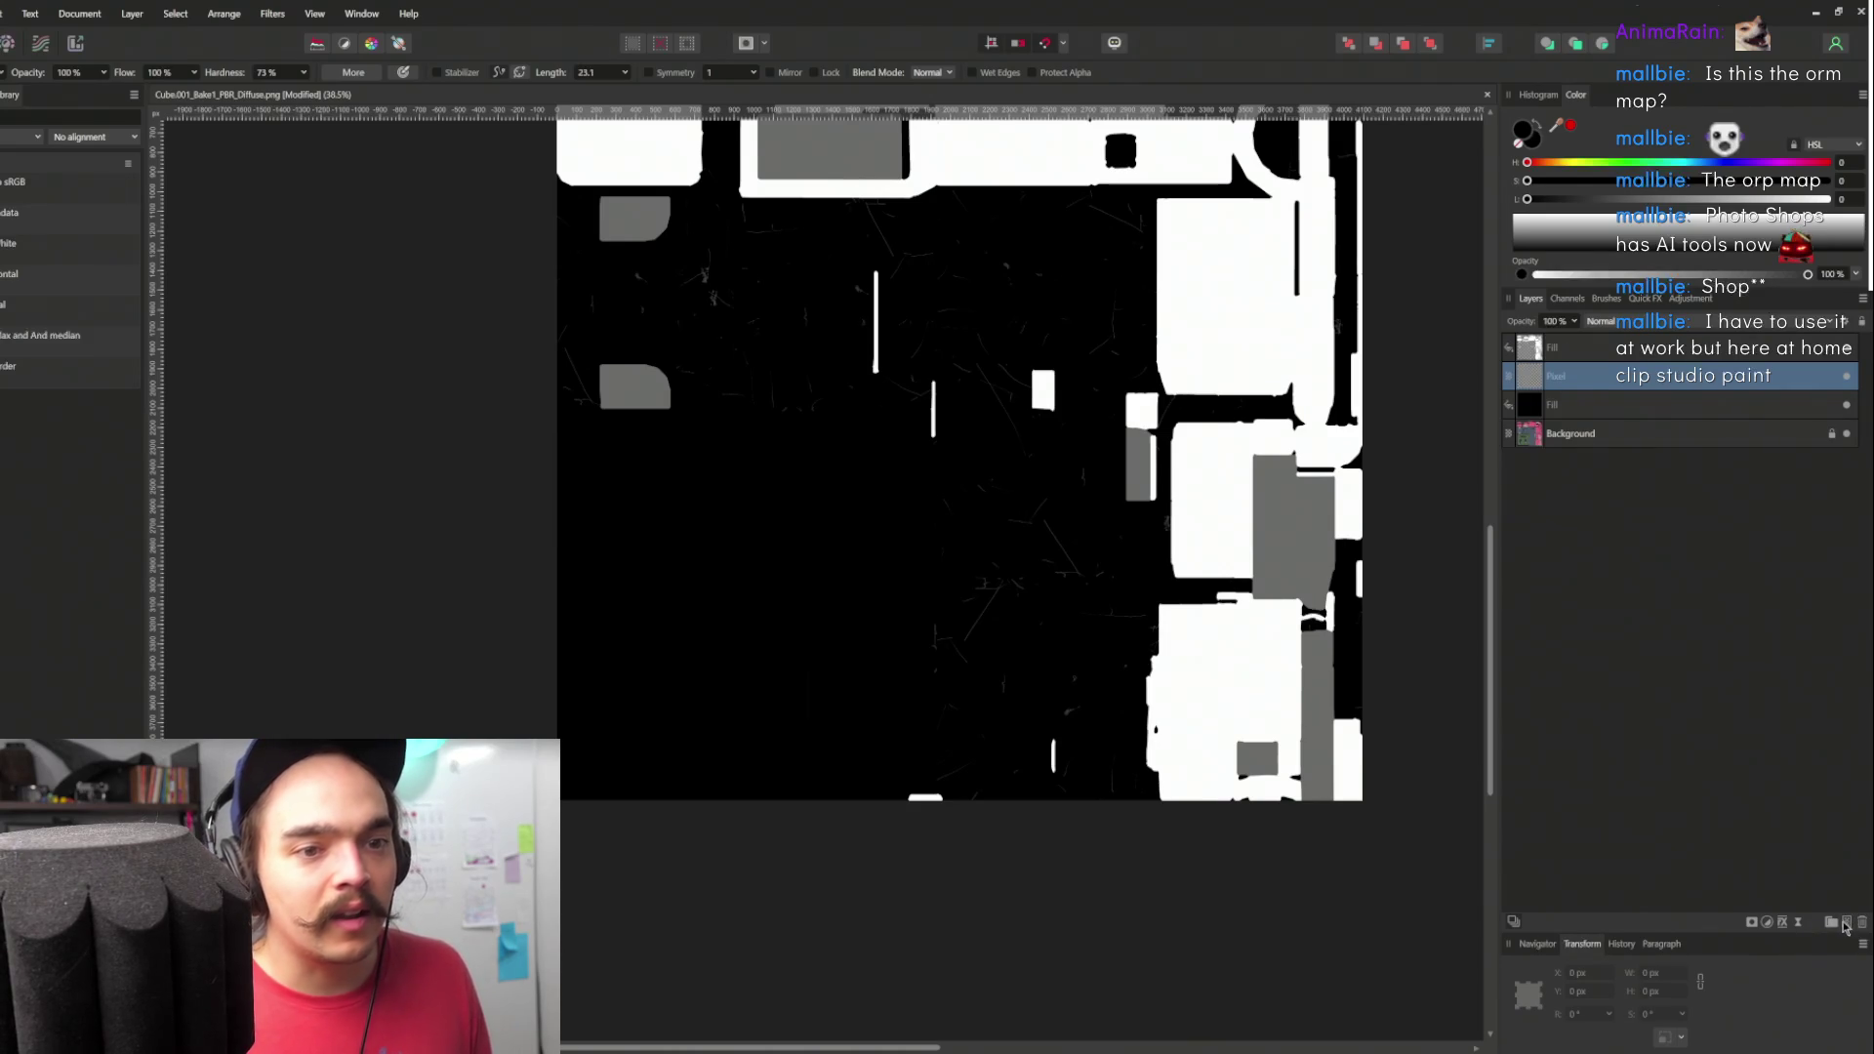
- Move the new Pixel layer to the top of the layer stack
scroll(972, 619, "up", 3)
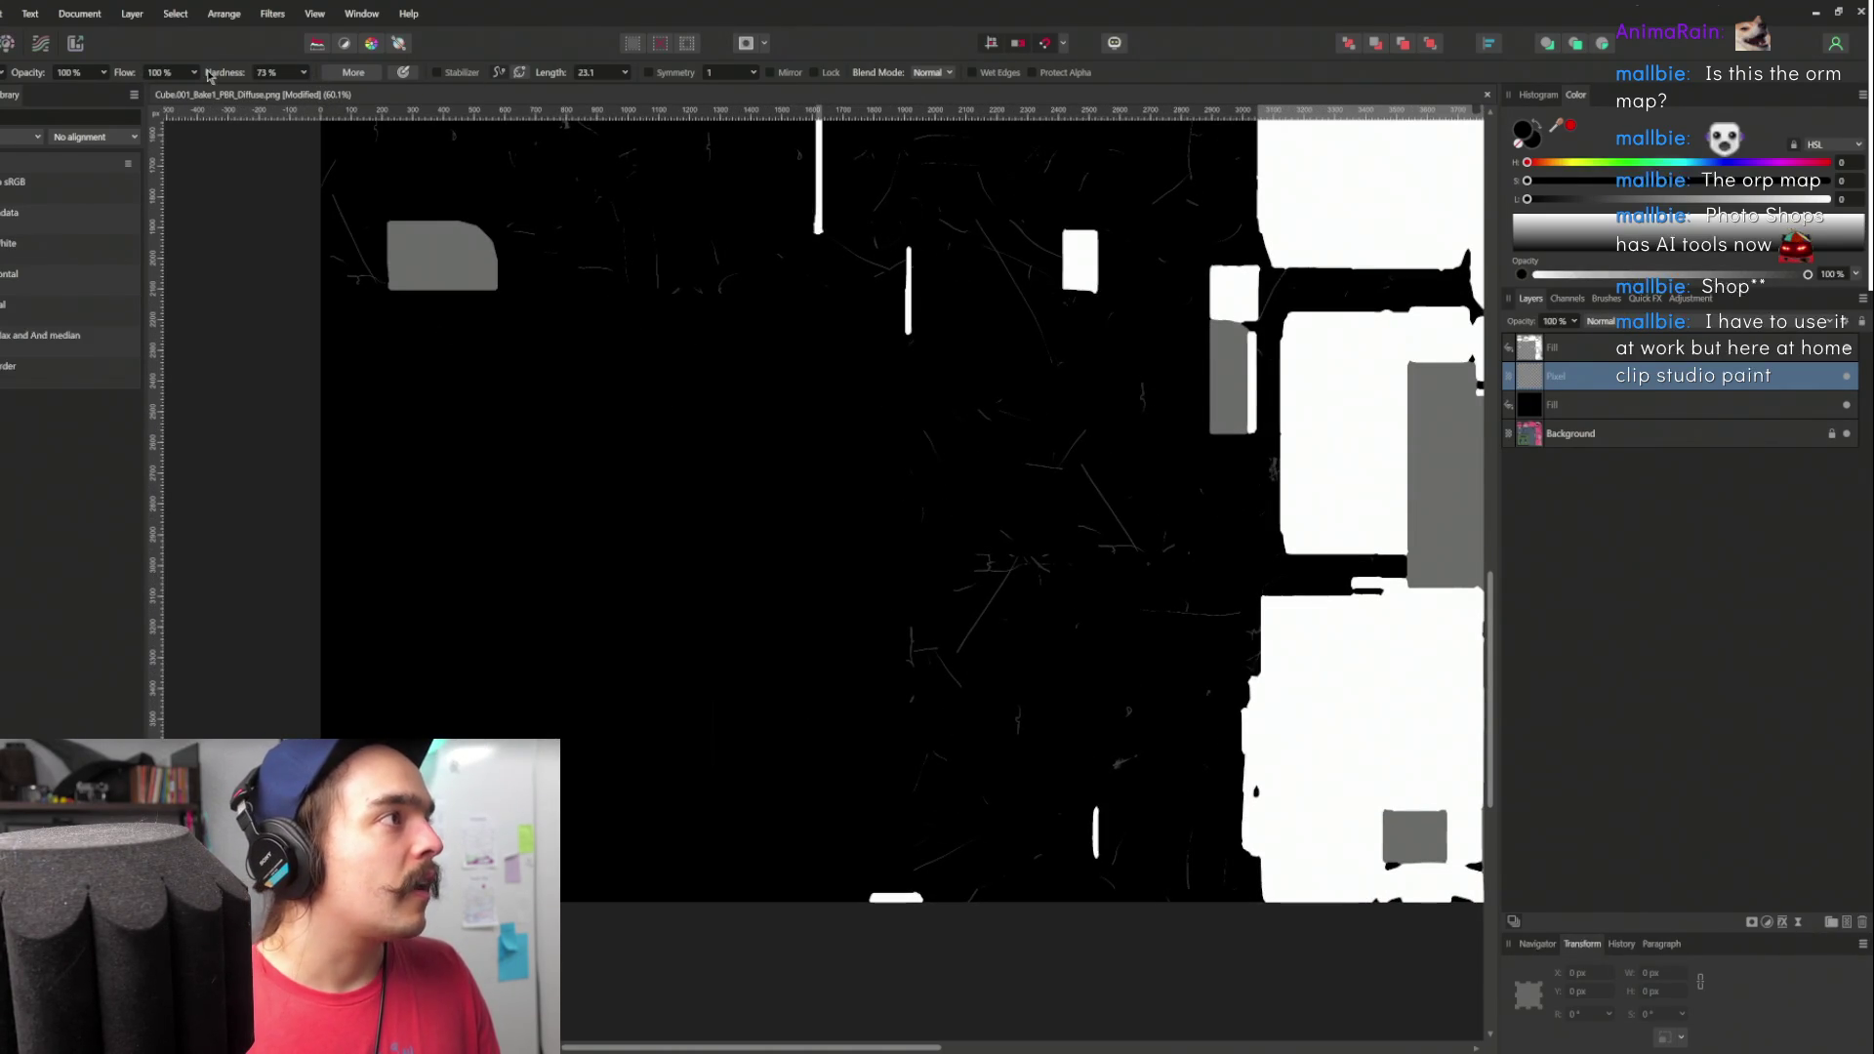
scroll(1047, 681, "right", 2)
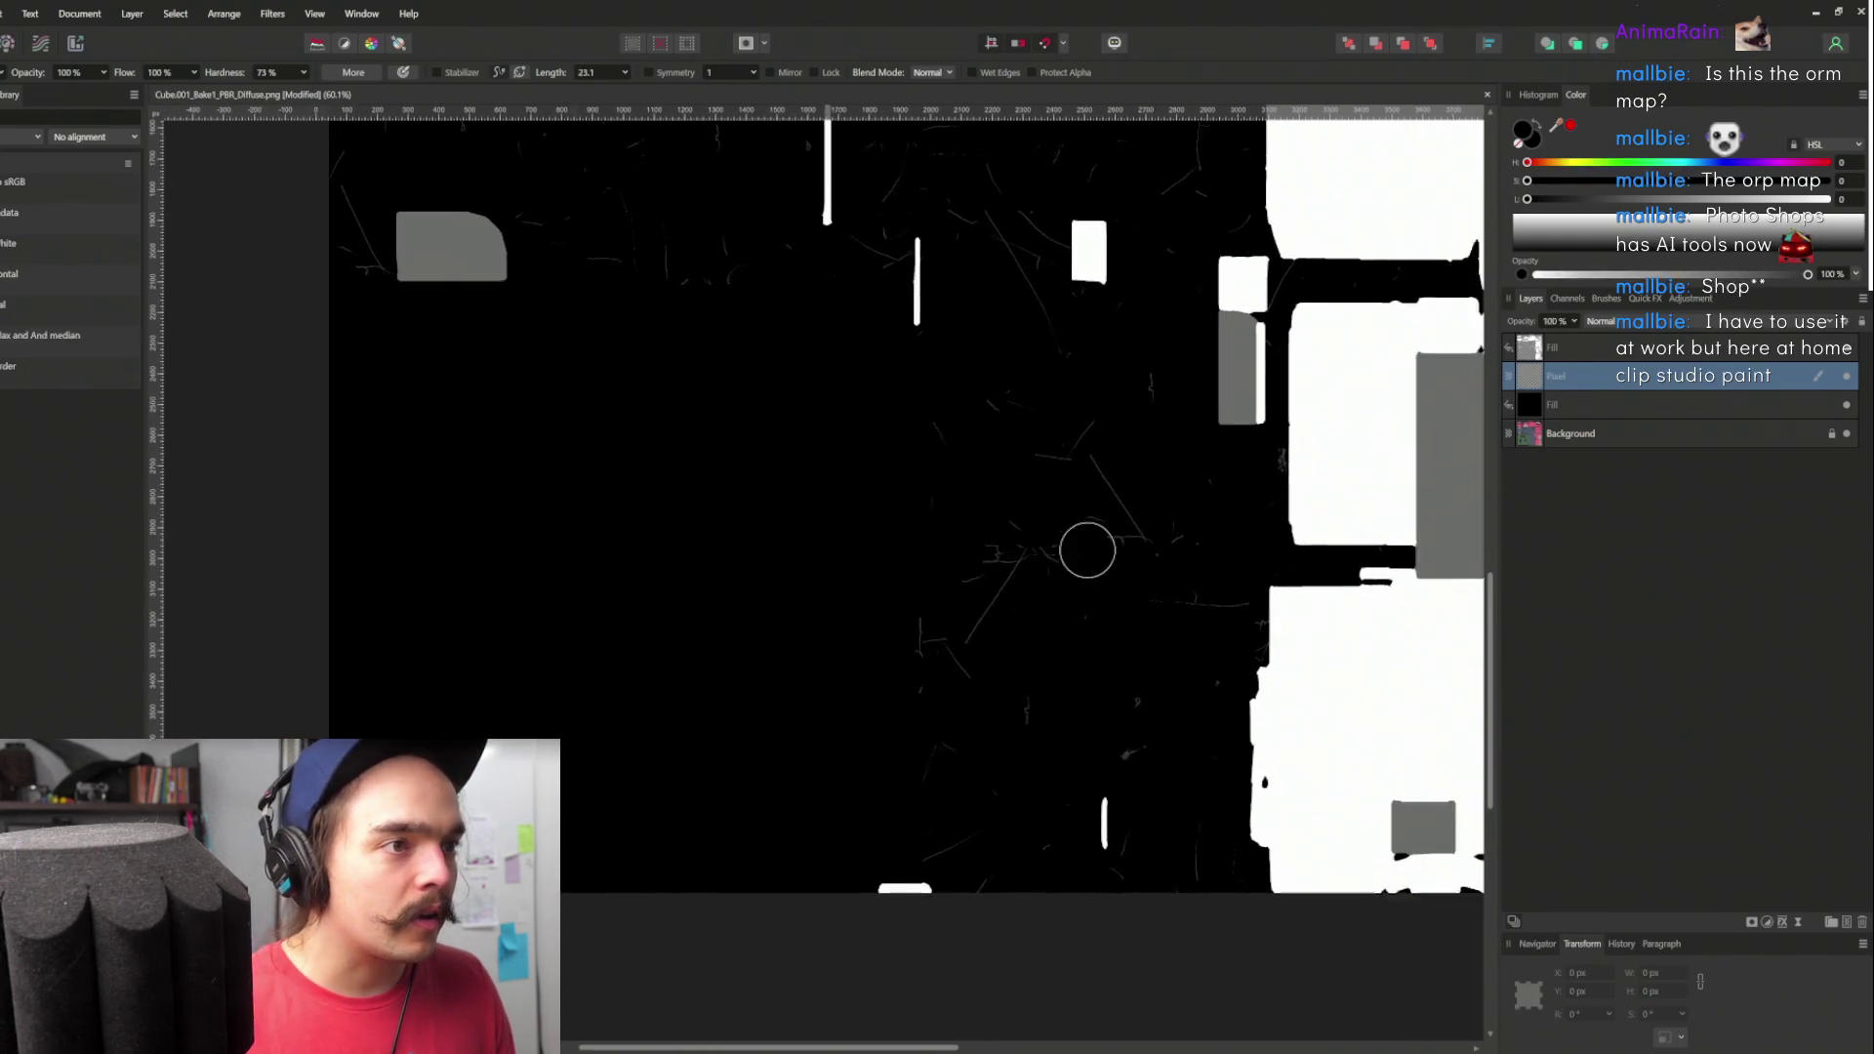
scroll(1112, 543, "right", 3)
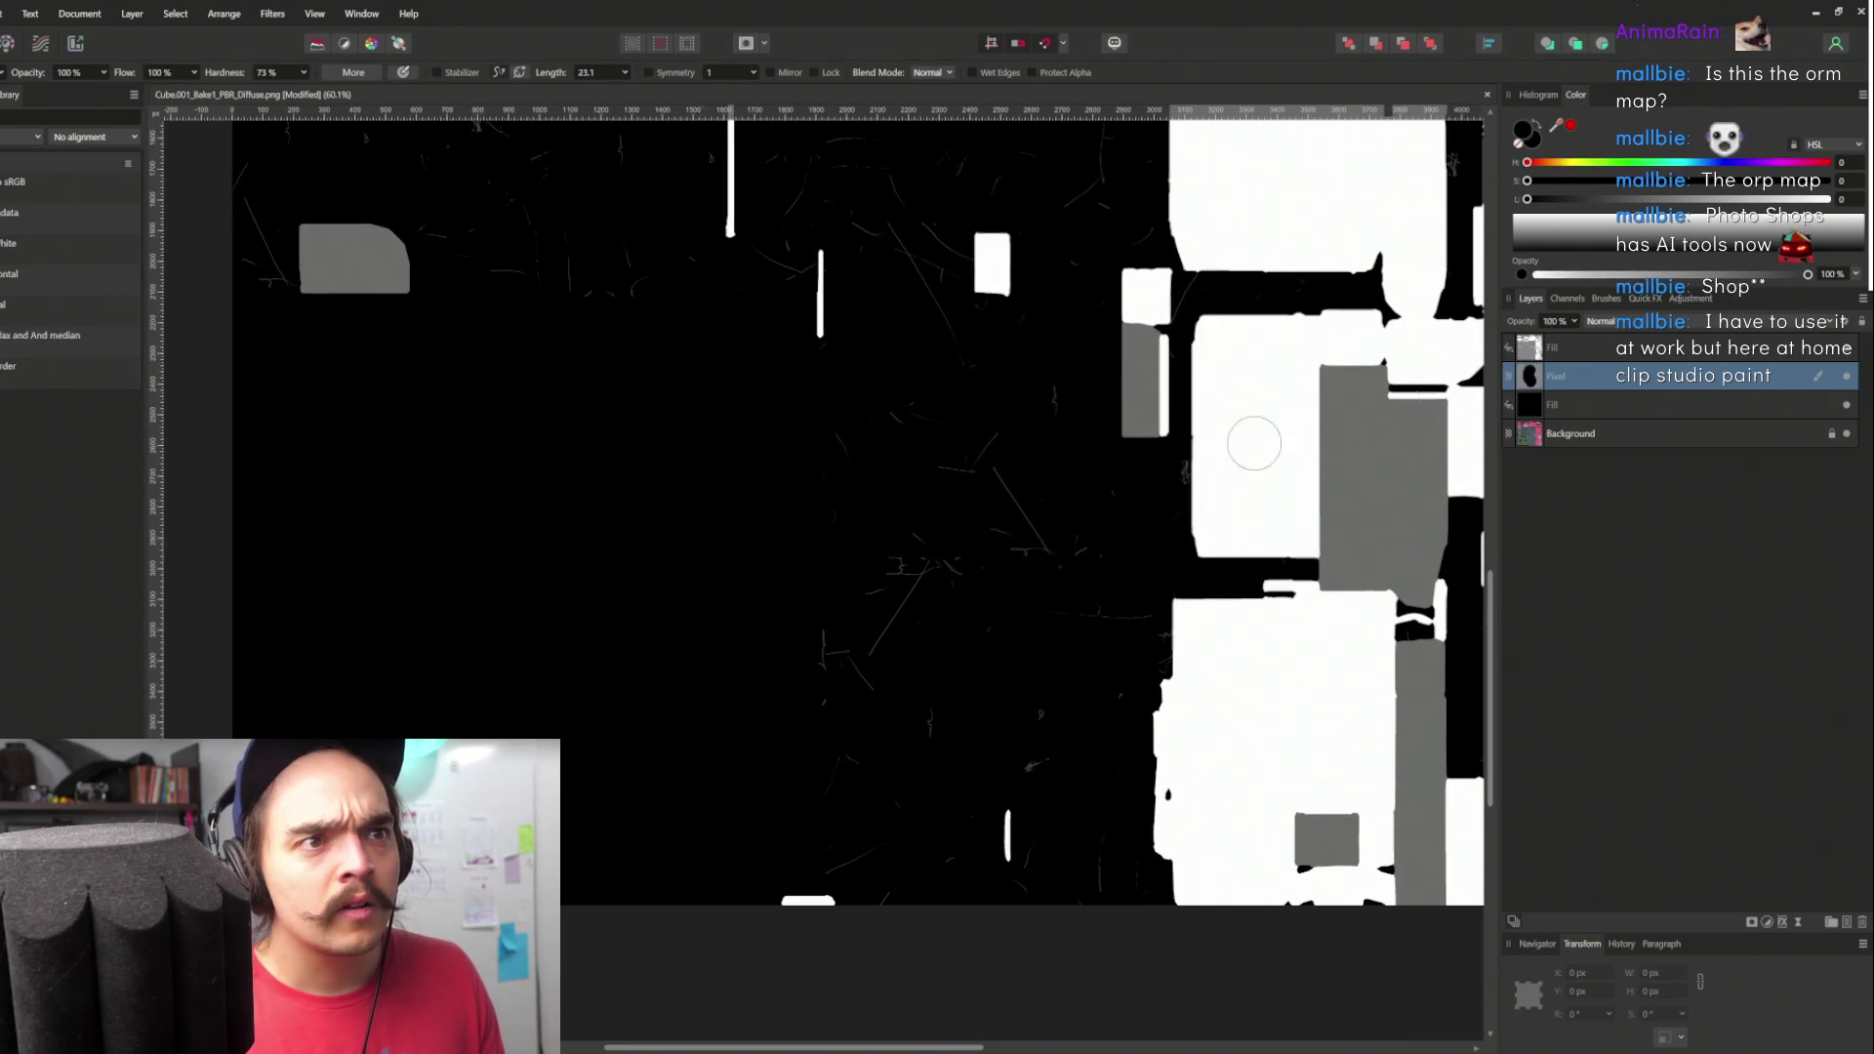
left_click(1591, 352)
left_click(1654, 378)
left_click_drag(1654, 378, 1600, 337)
- Paint out the faint scratch lines in black, then shrink the brush for detail
mouse_move(980, 443)
left_mouse_down()
mouse_move(924, 582)
mouse_move(898, 534)
left_mouse_up()
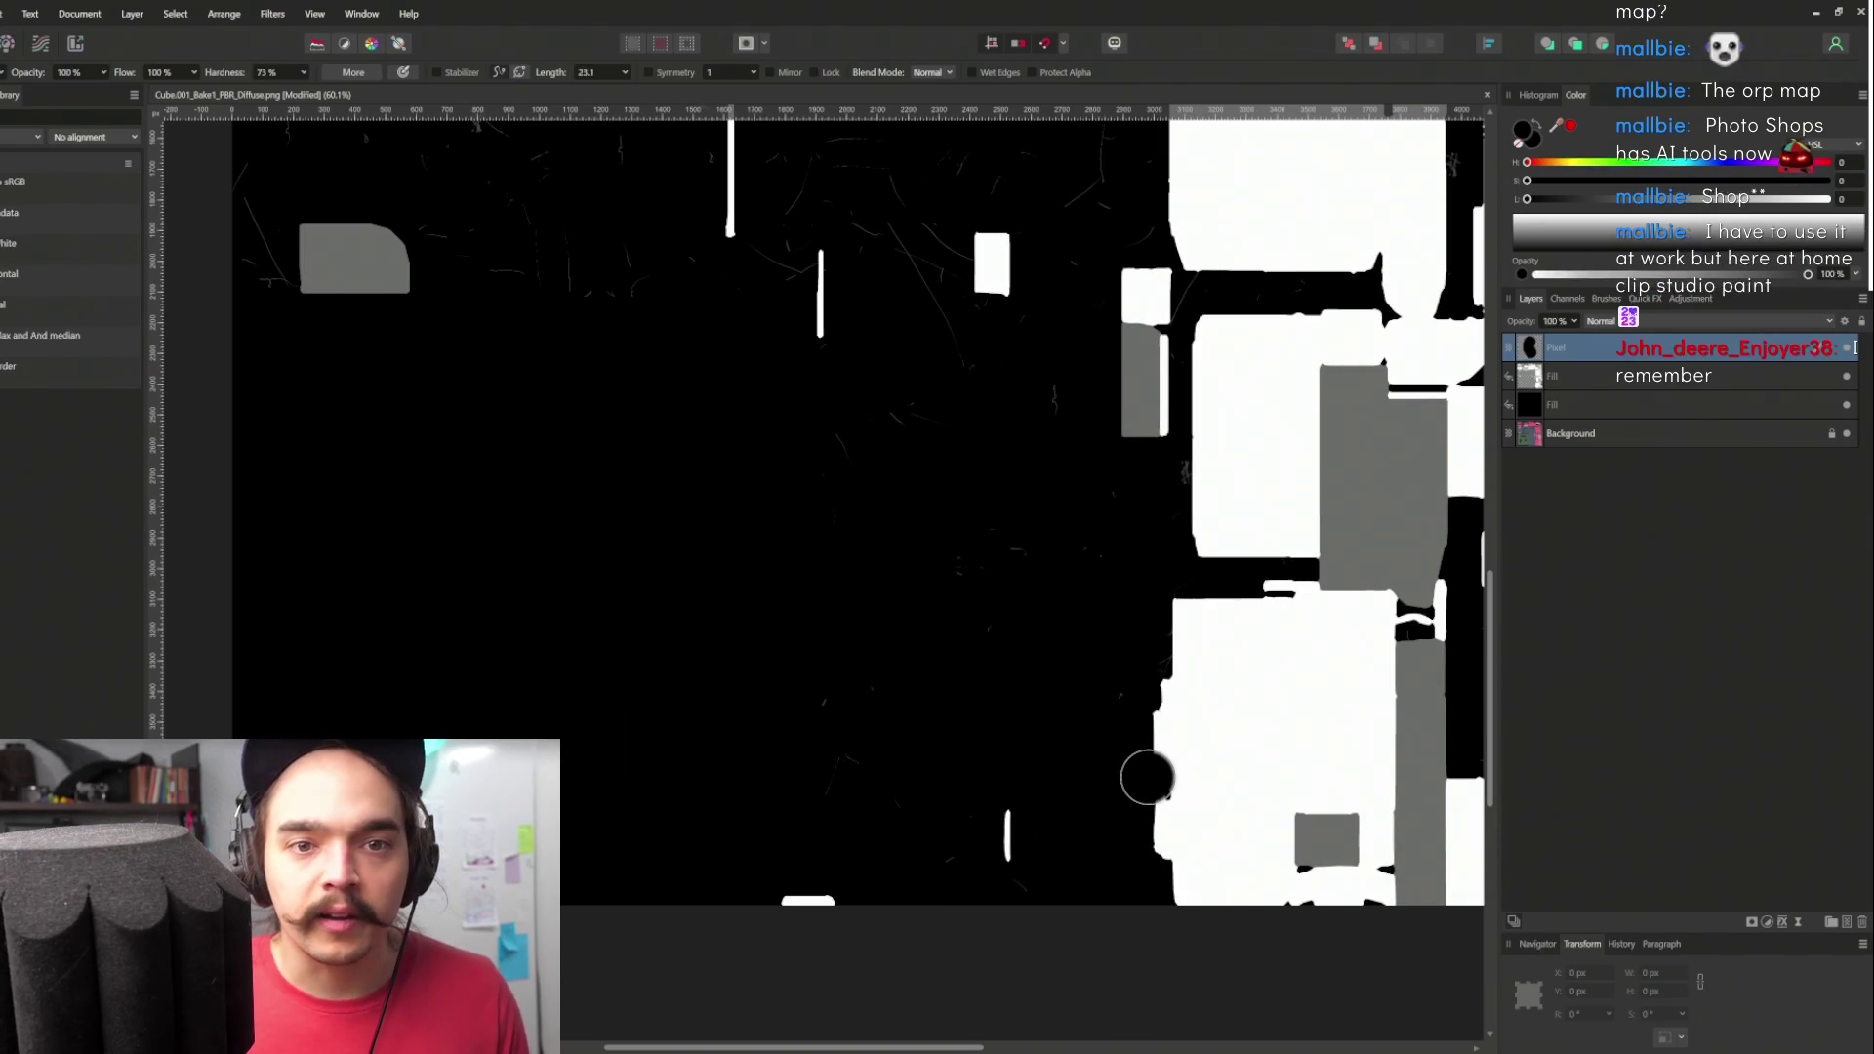
scroll(1089, 553, "up", 5)
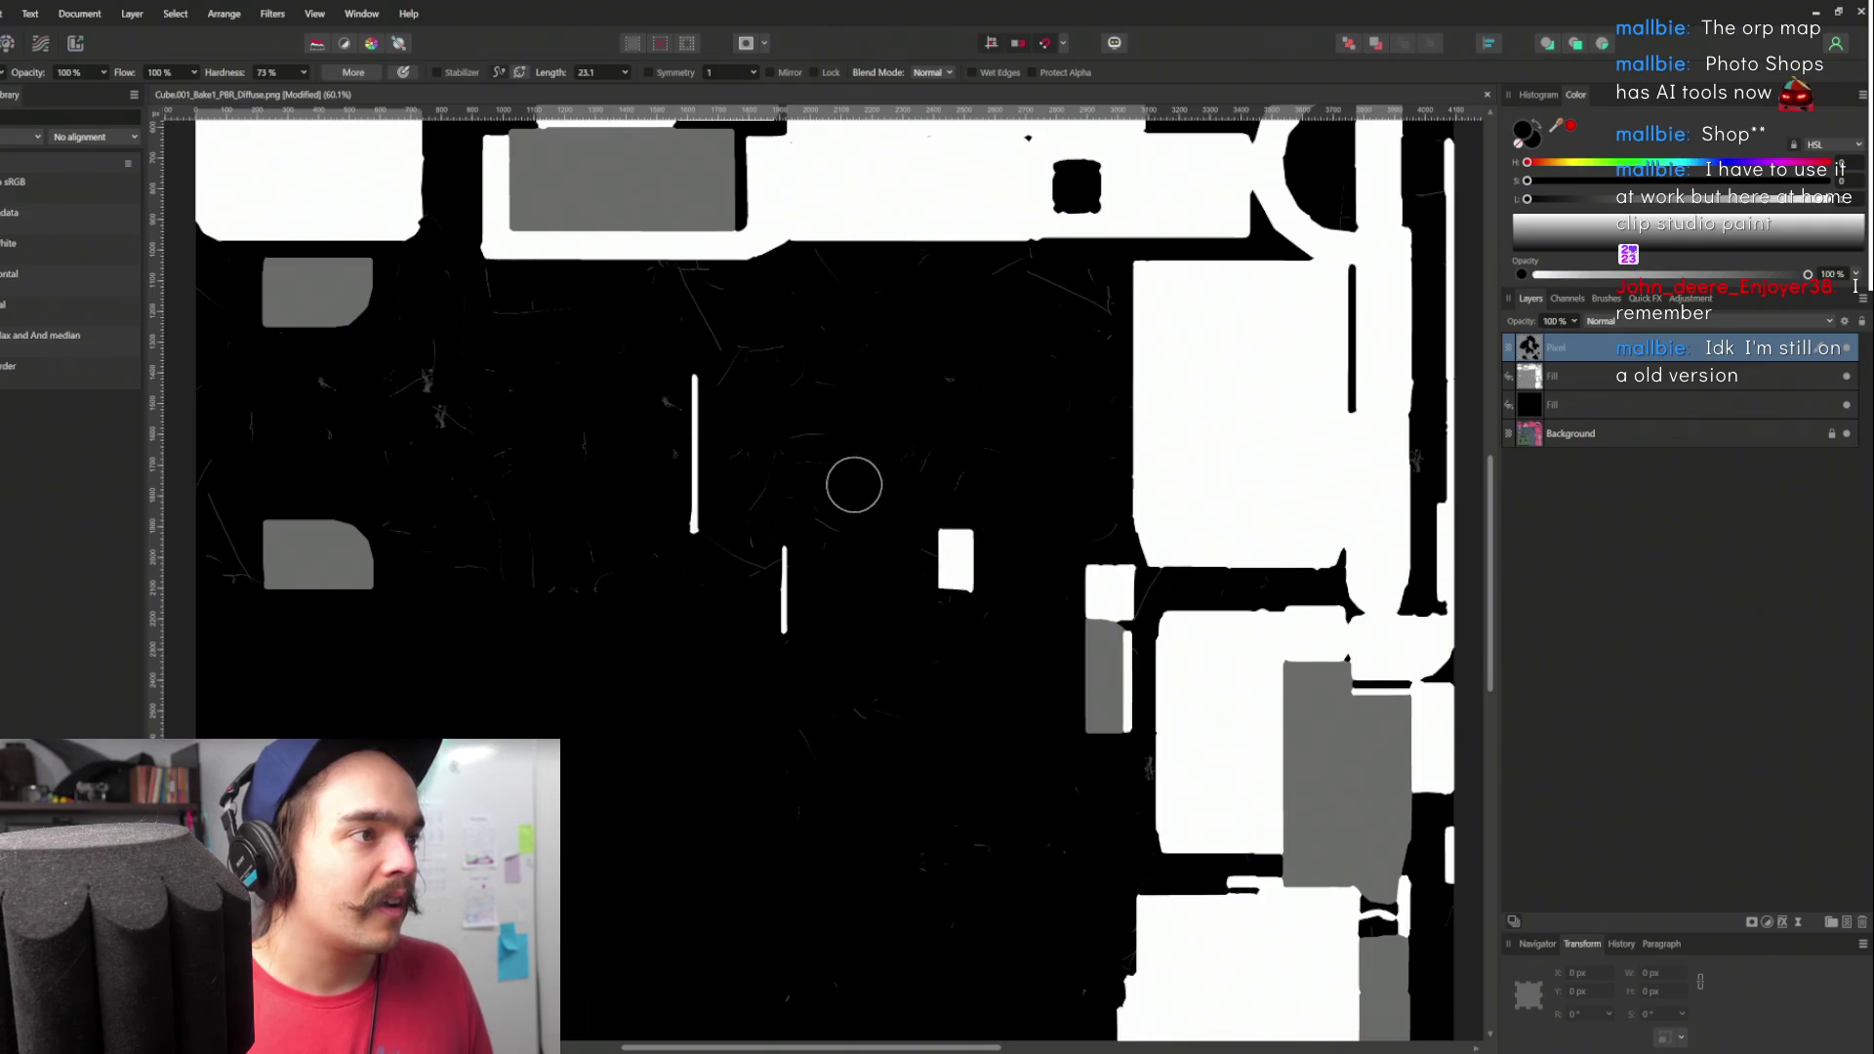
left_click_drag(857, 476, 1031, 508)
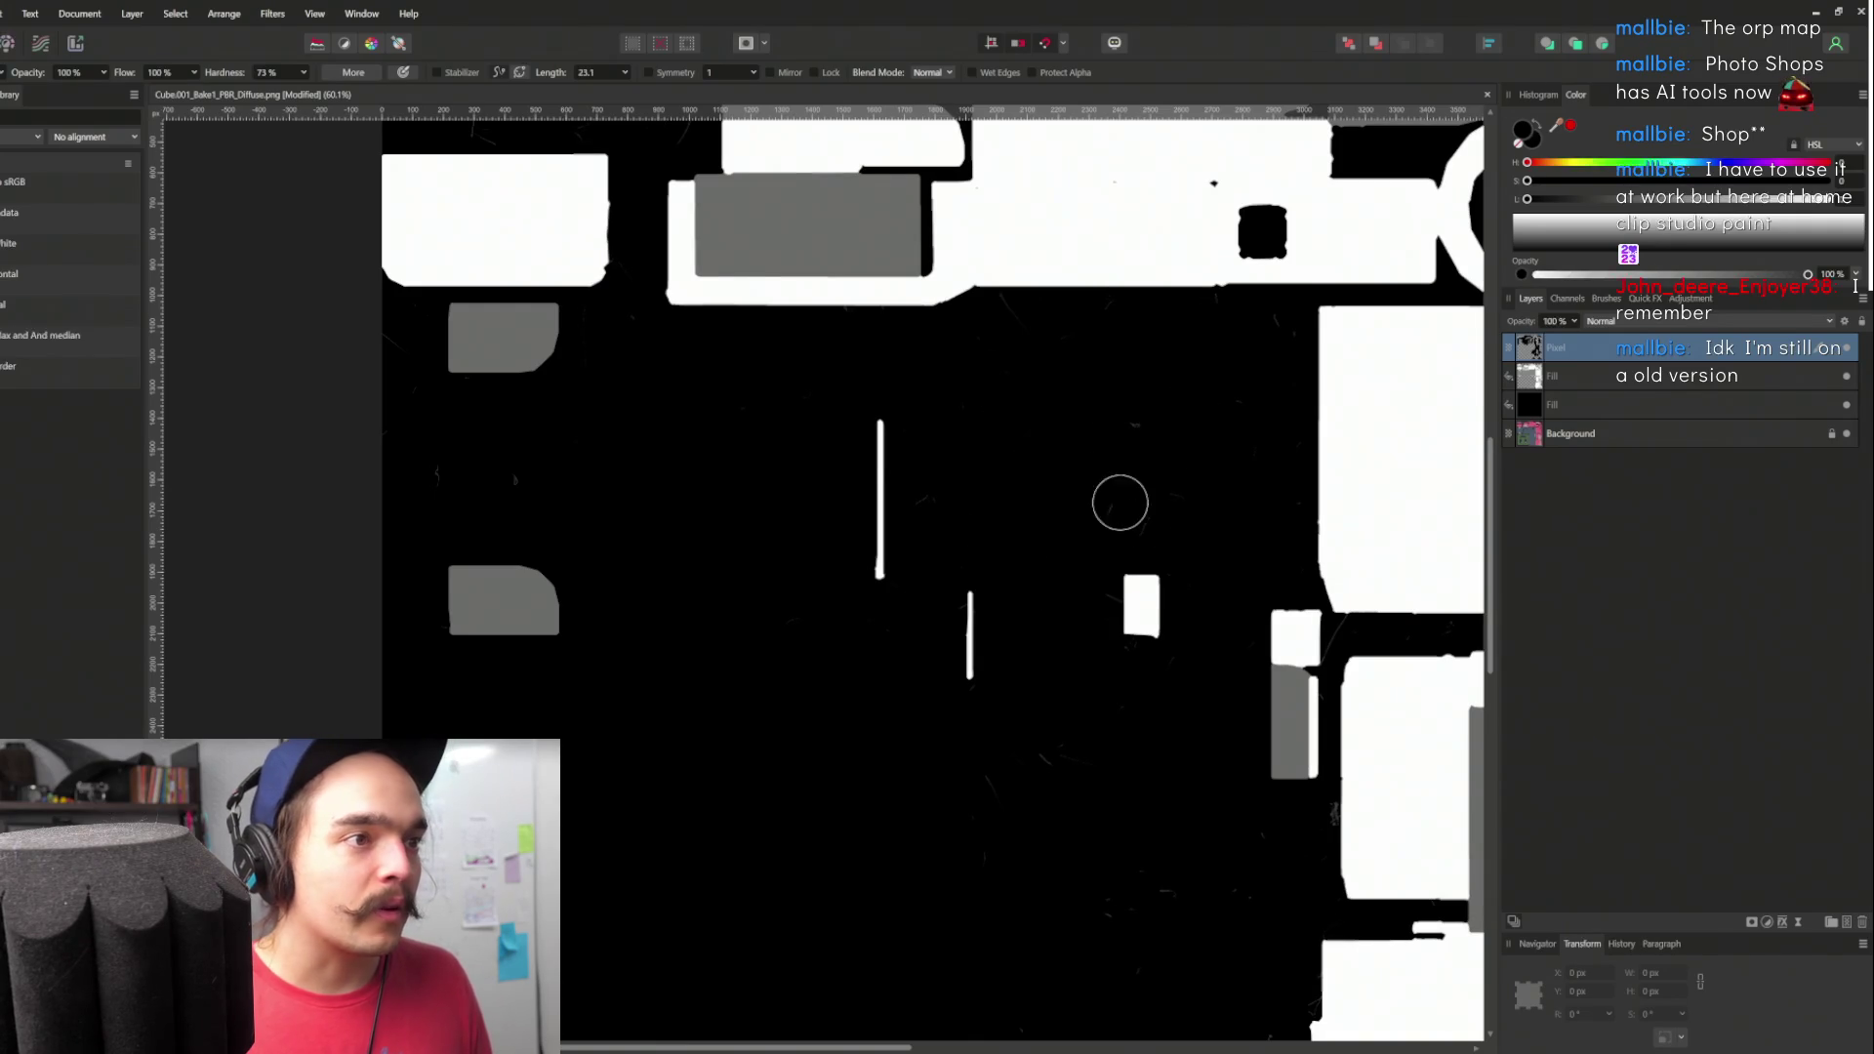
scroll(1178, 496, "up", 5)
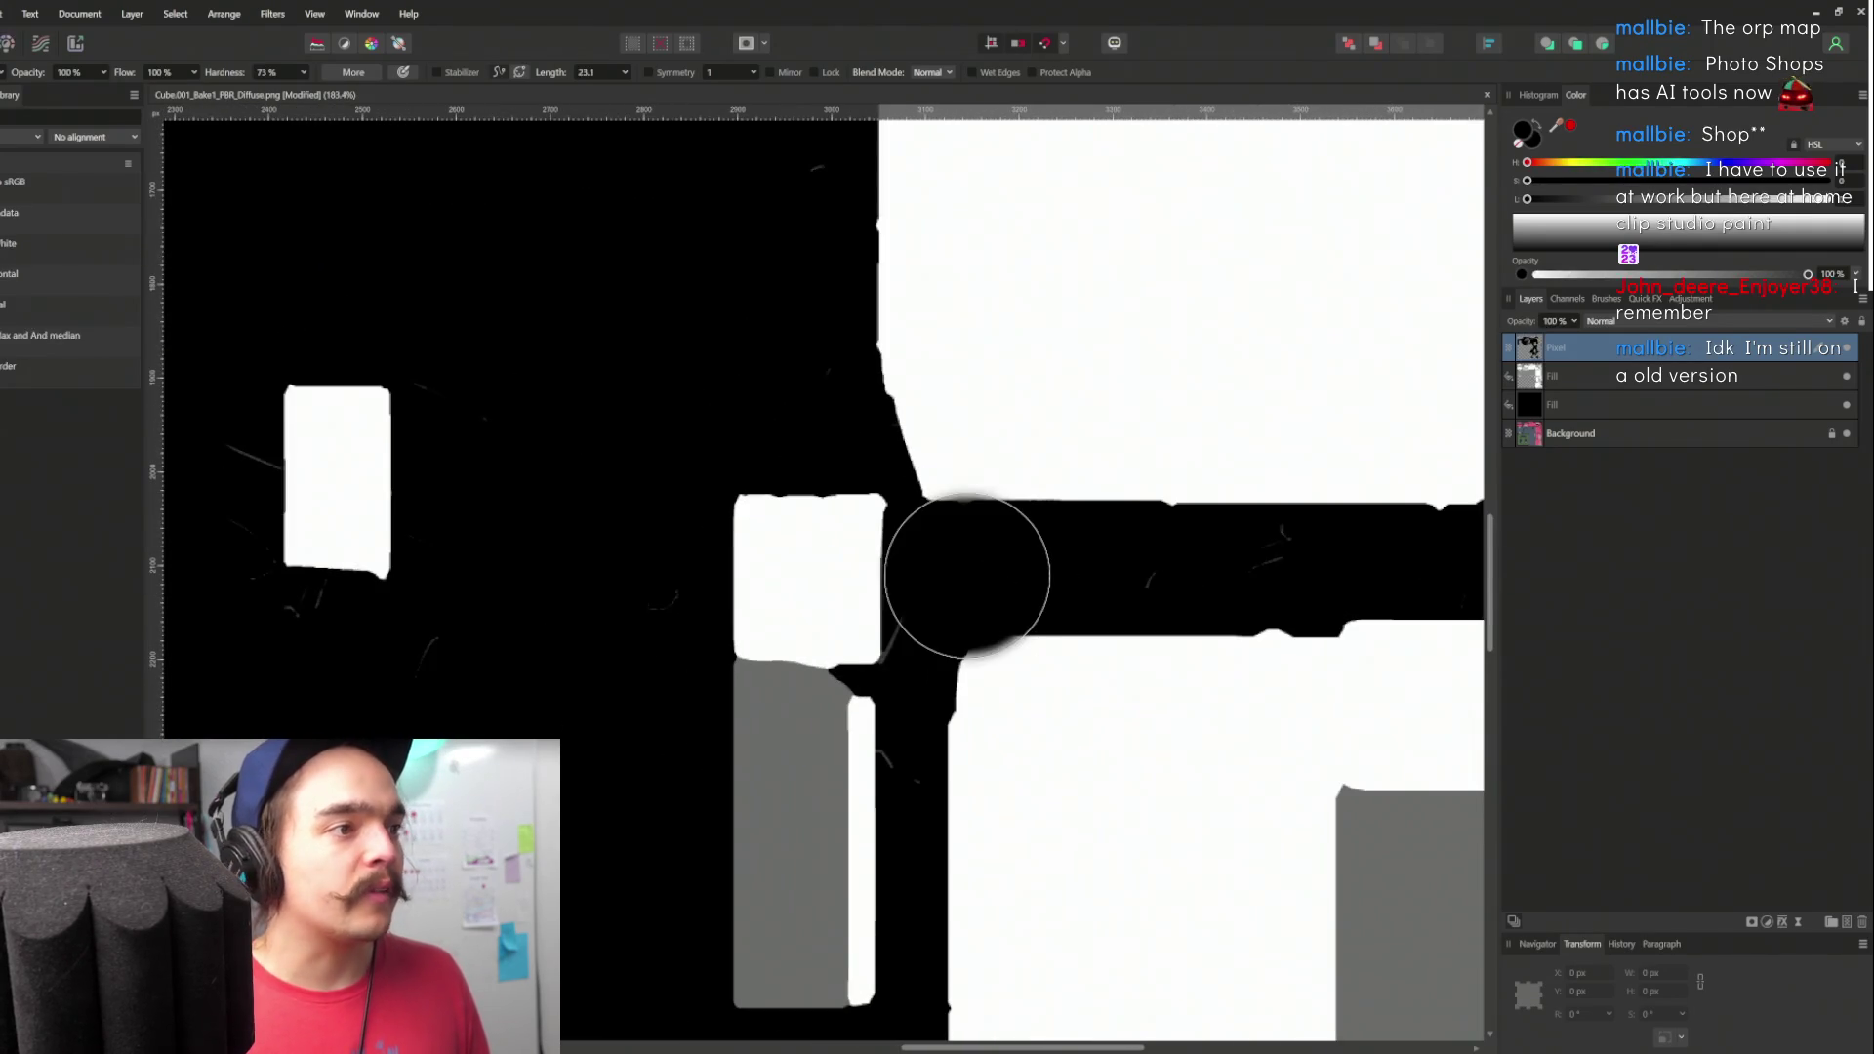
key("bracketleft")
key("bracketleft")
key("bracketleft")
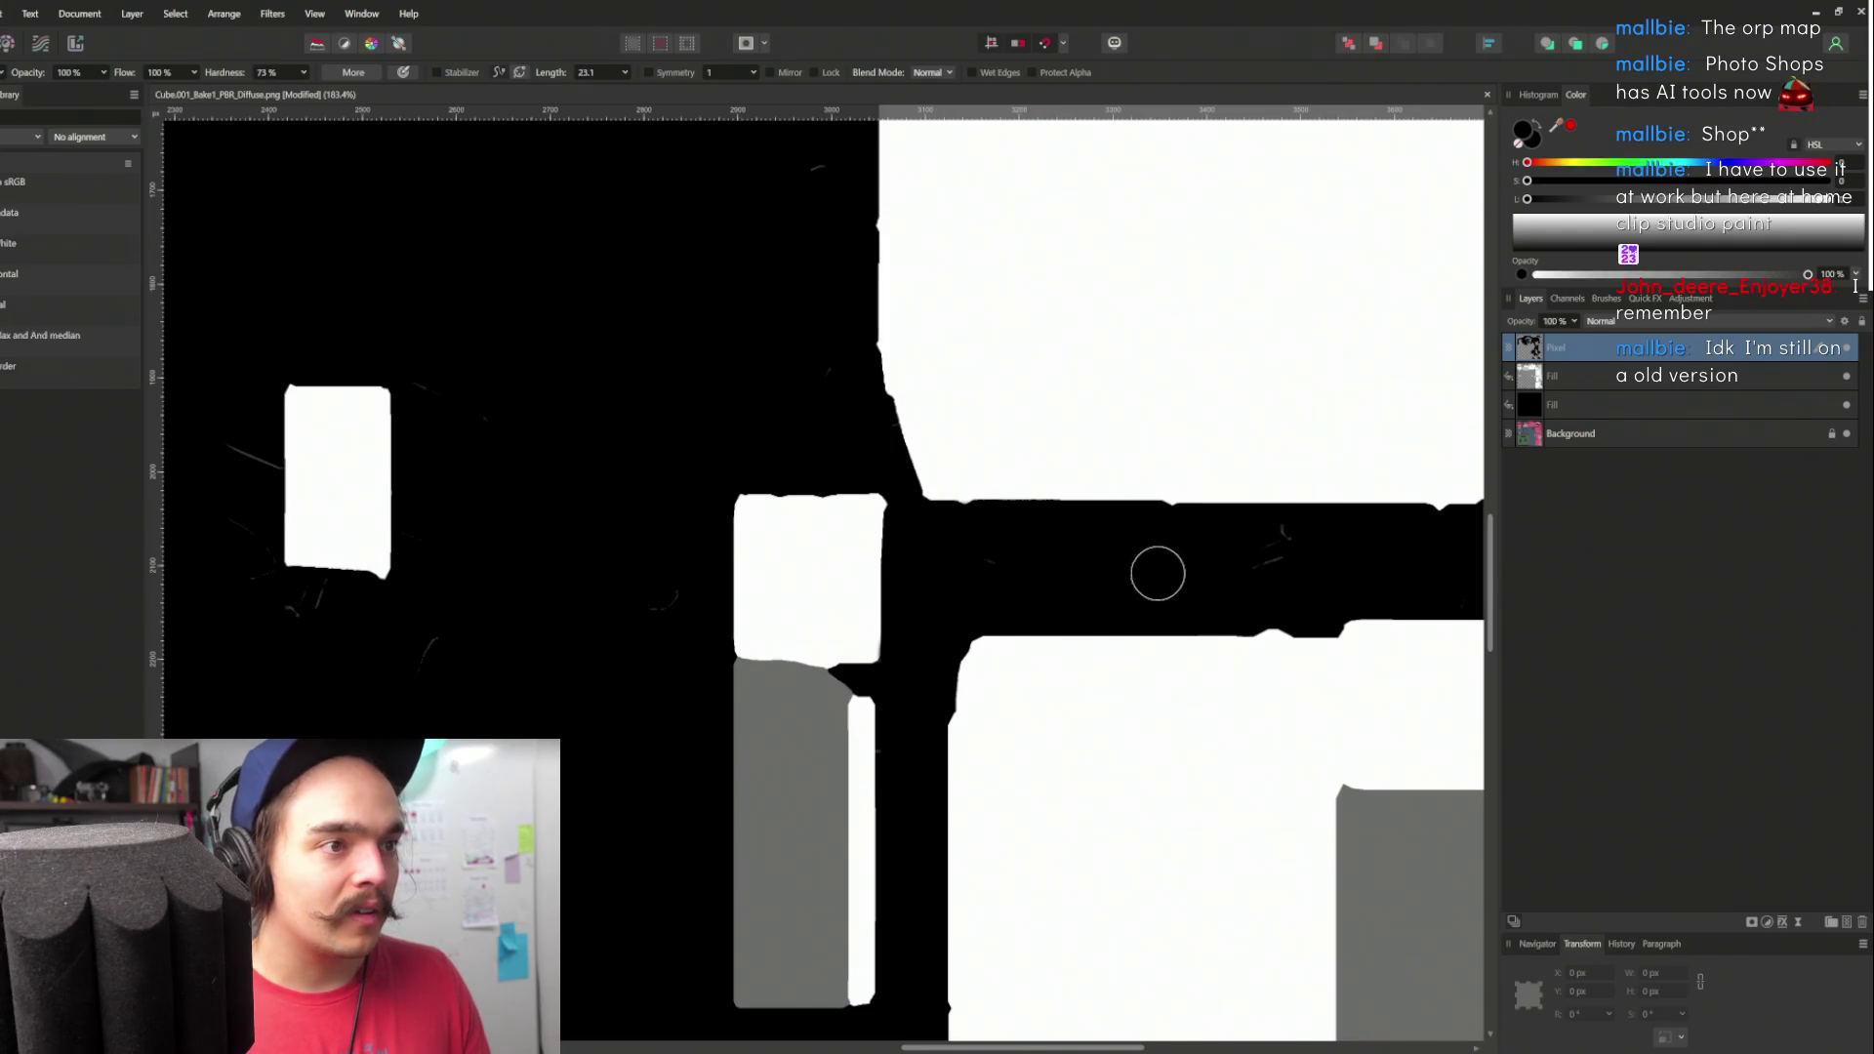
scroll(1293, 541, "down", 7)
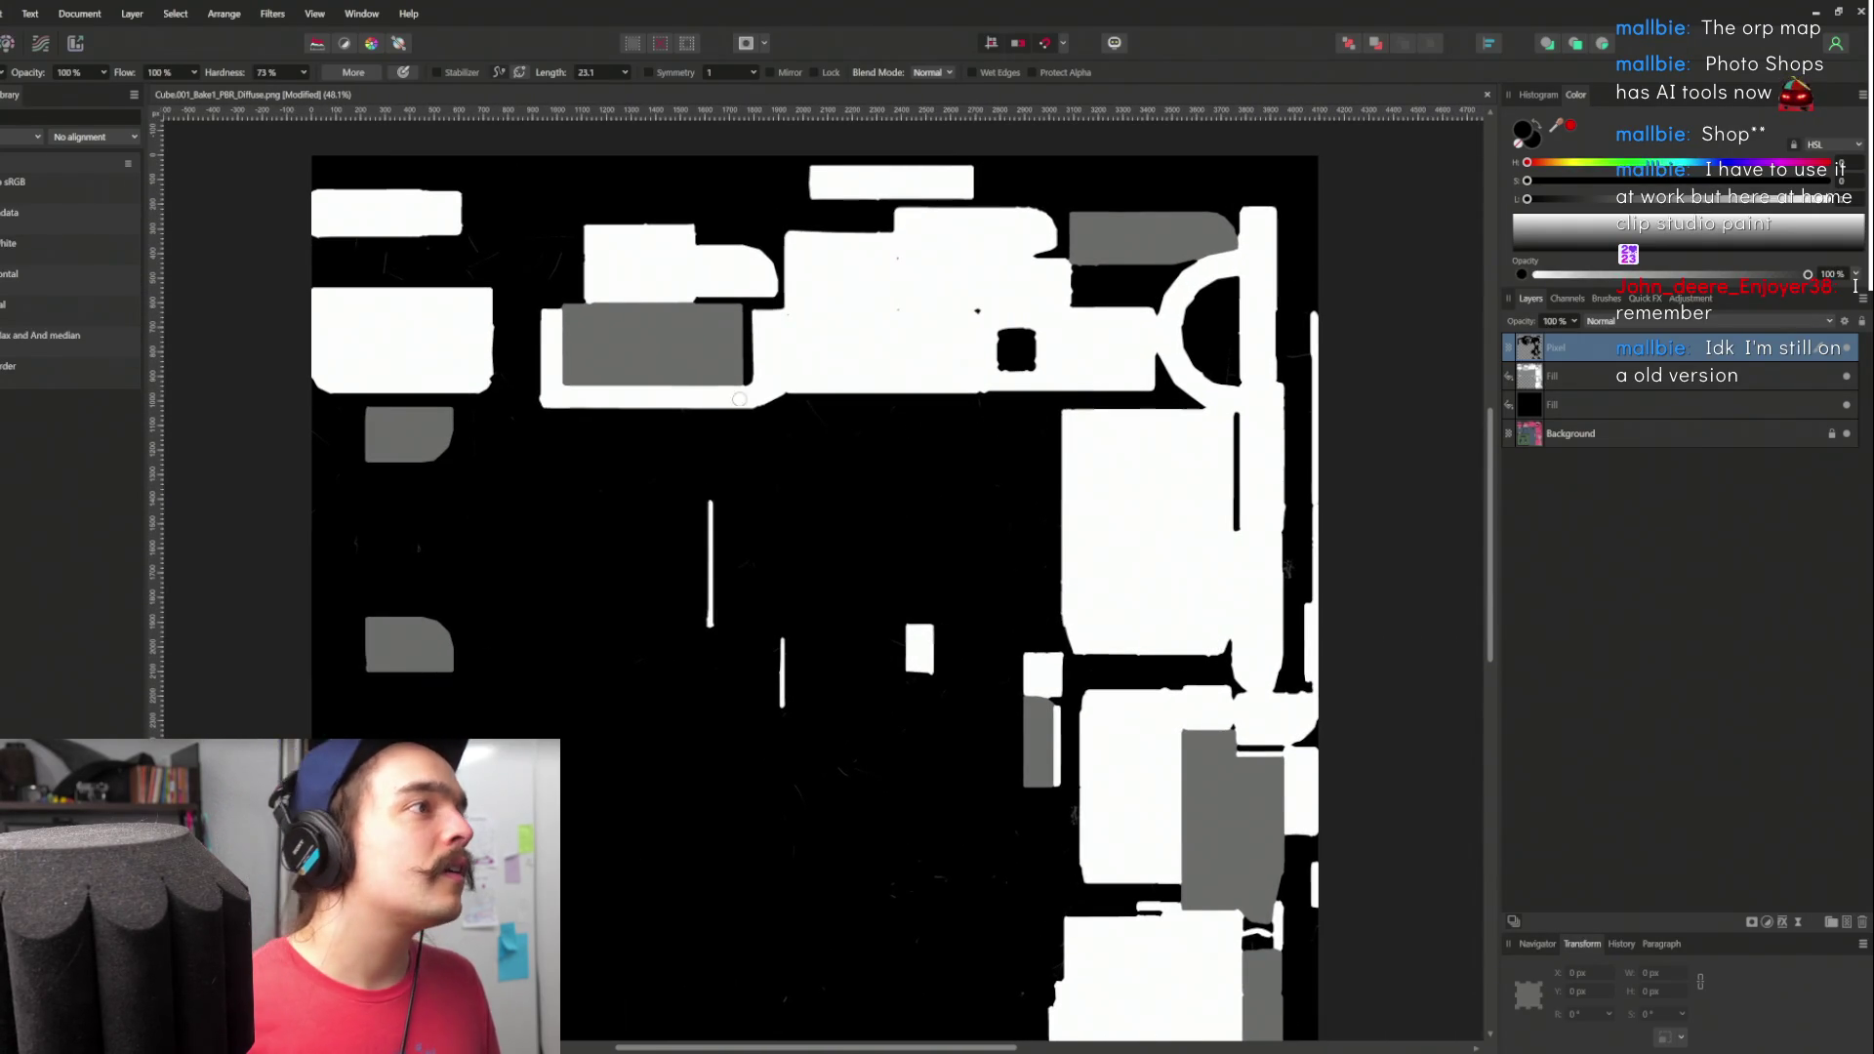
scroll(513, 281, "up", 6)
- Paint over white specks in the upper-left texture blocks, resizing the brush for broad and fine work
left_click_drag(646, 285, 855, 477)
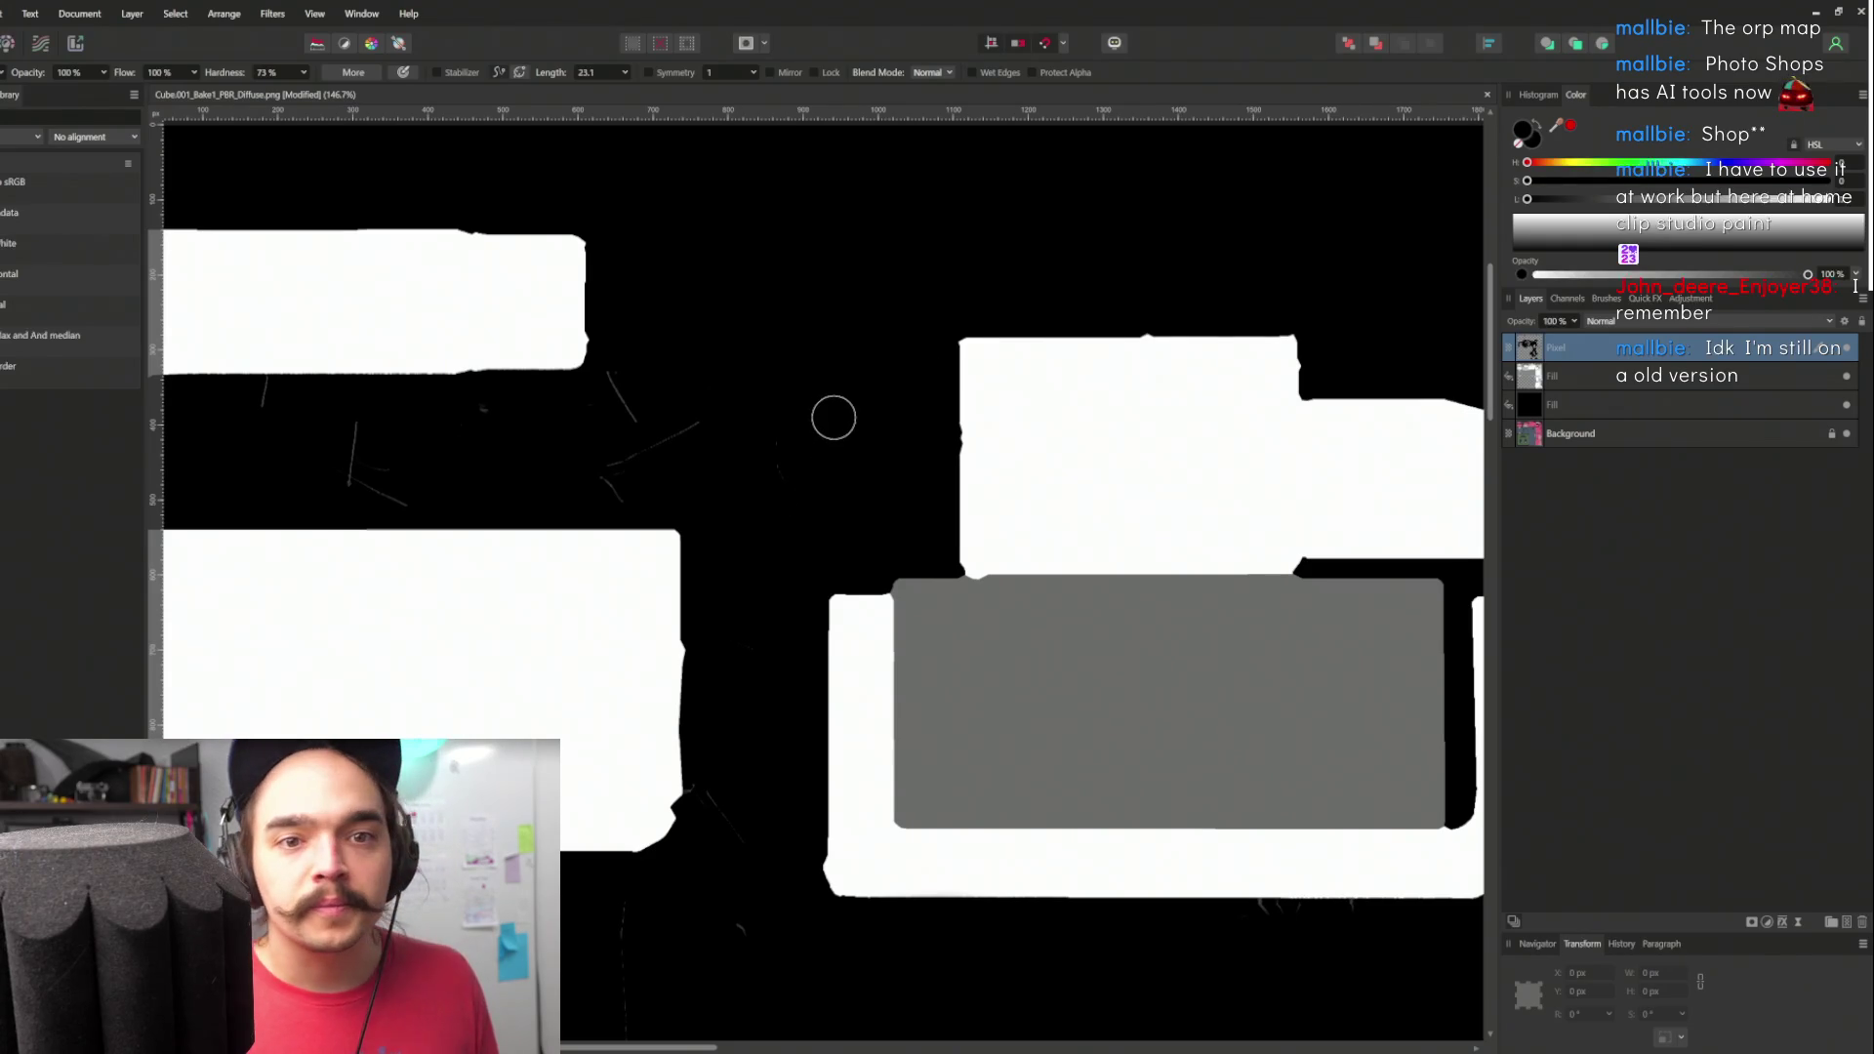
mouse_move(859, 414)
left_mouse_down()
mouse_move(1041, 482)
mouse_move(1182, 464)
left_mouse_up()
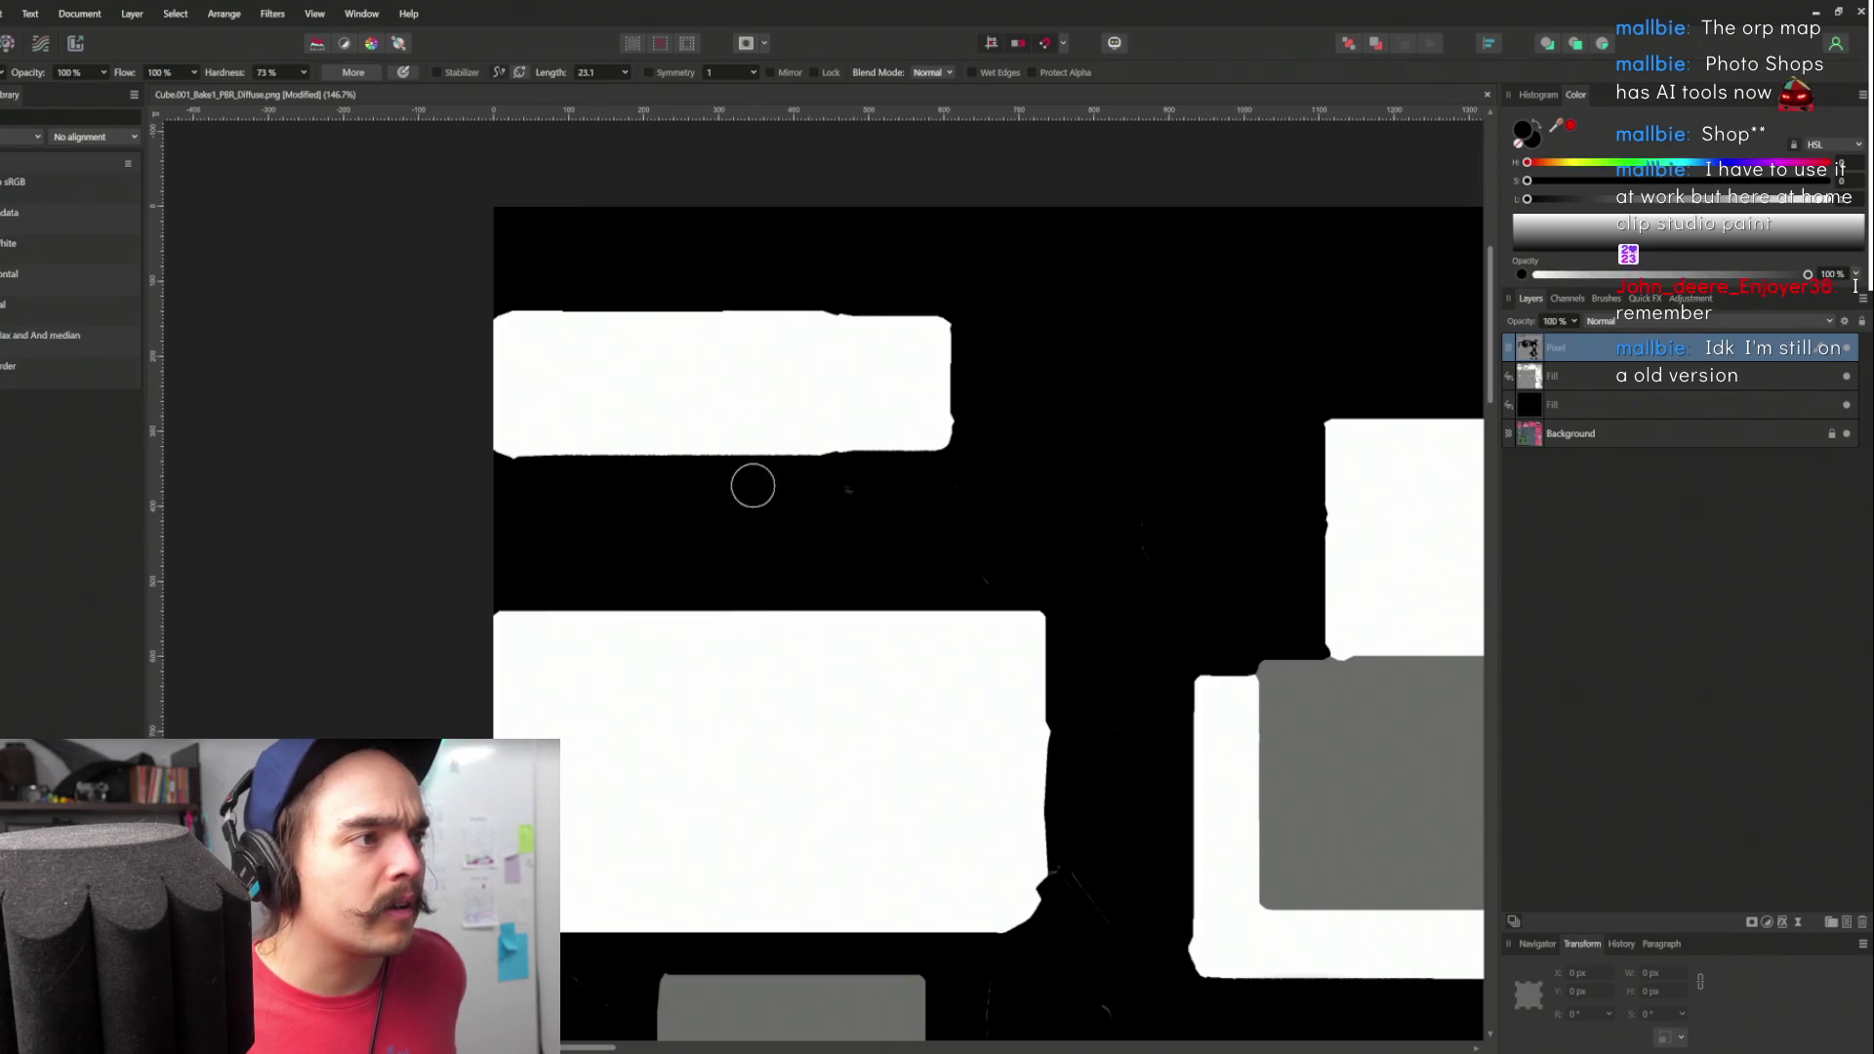
scroll(1114, 482, "down", 3)
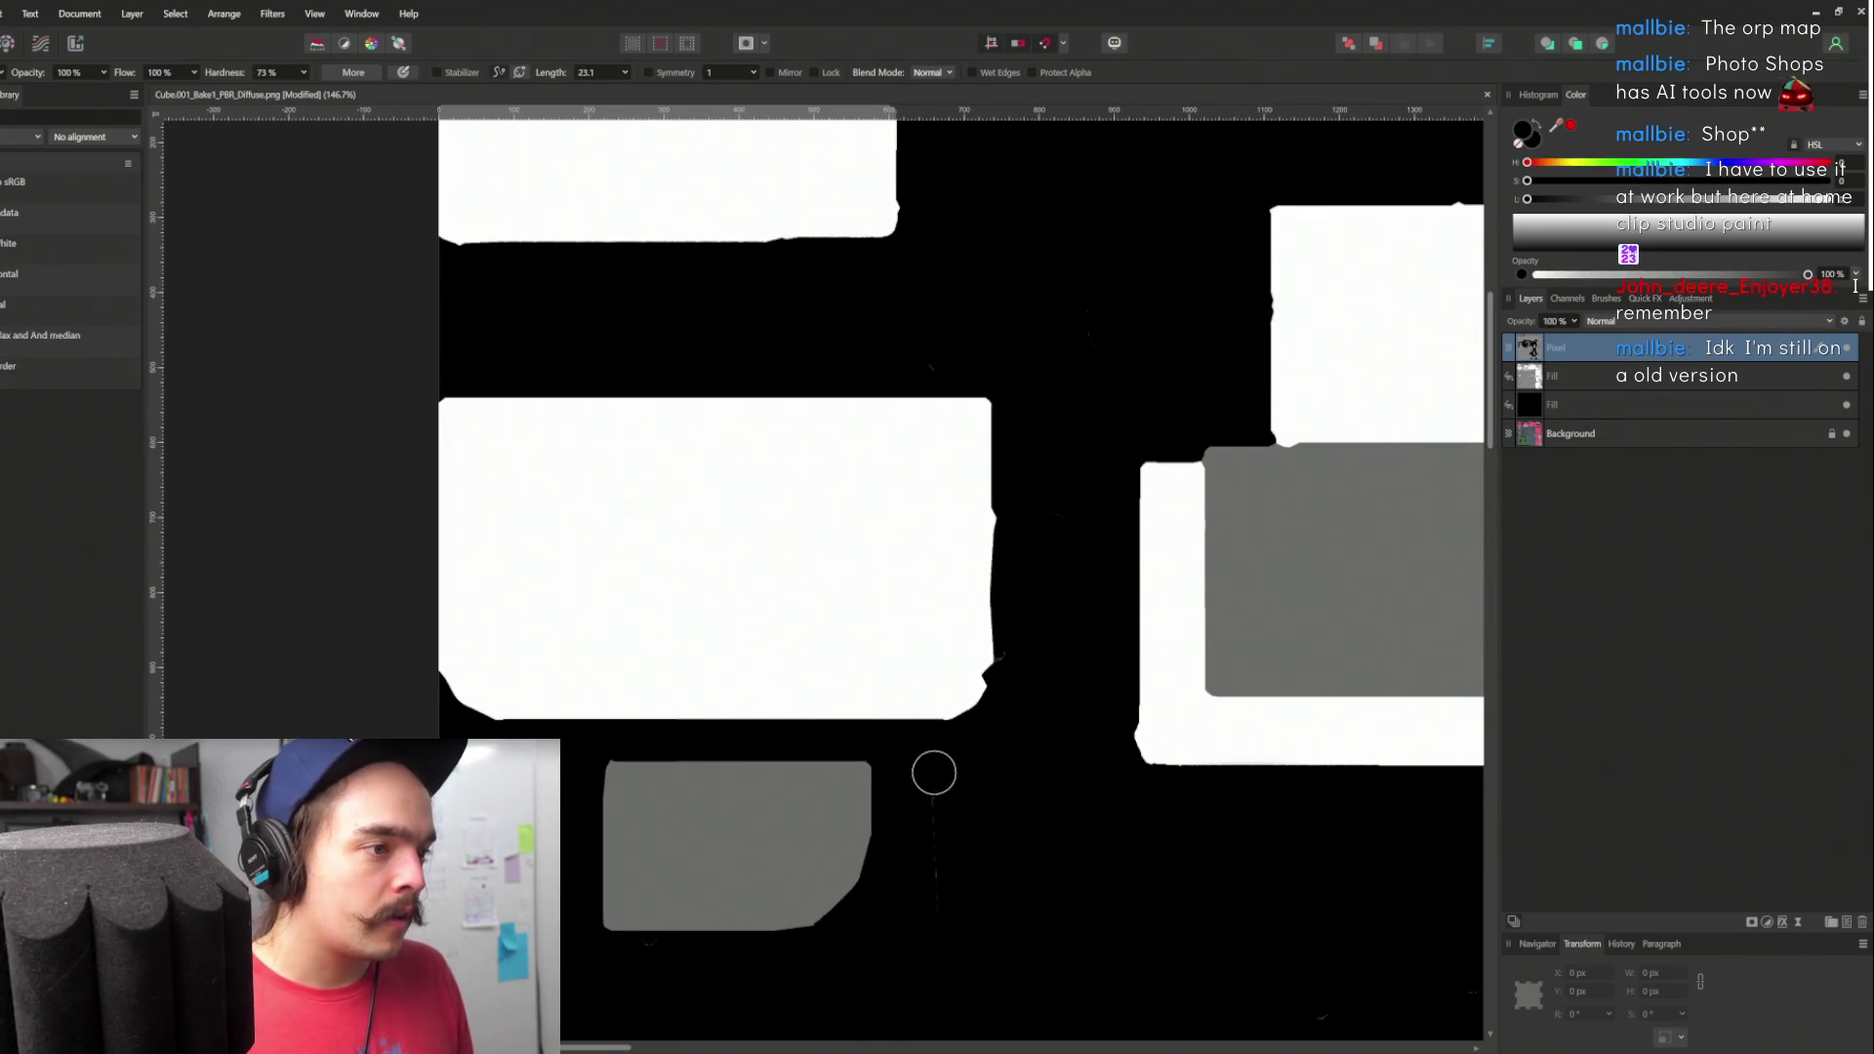
scroll(976, 909, "down", 2)
scroll(1239, 697, "left", 2)
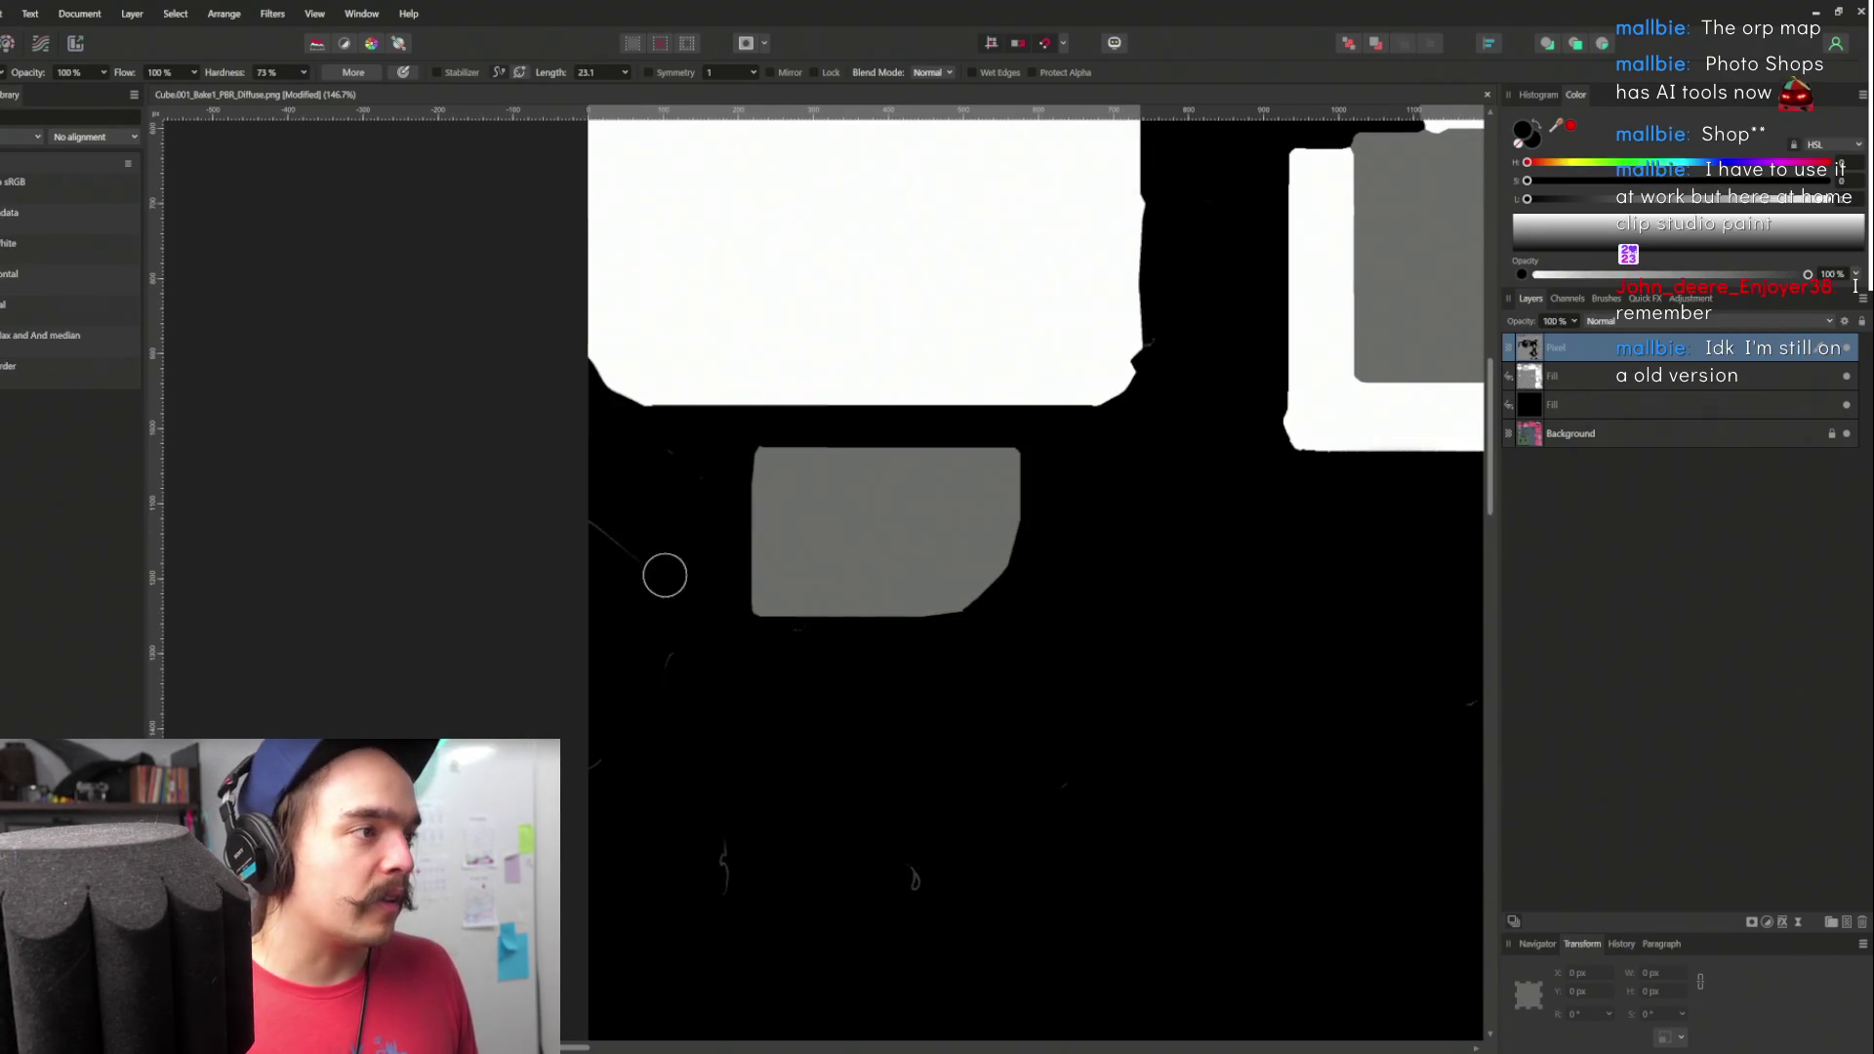
scroll(727, 449, "down", 3)
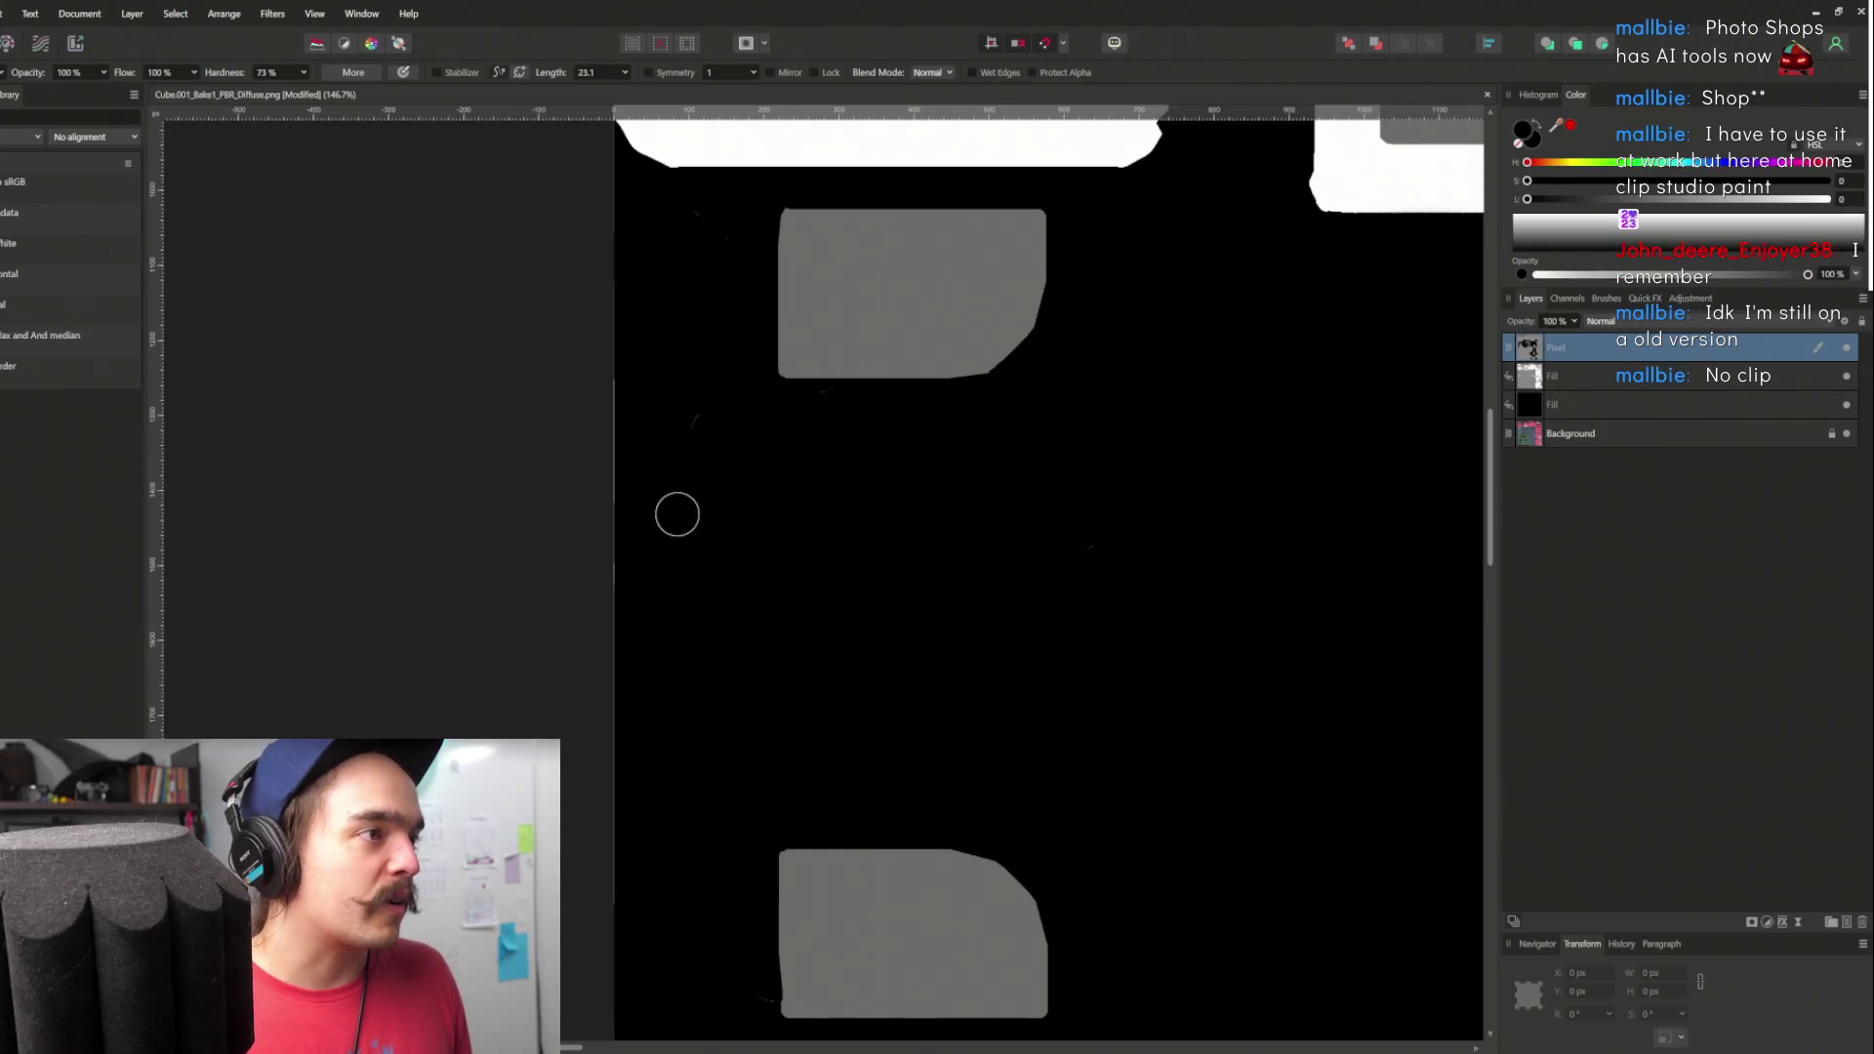
scroll(803, 472, "down", 4)
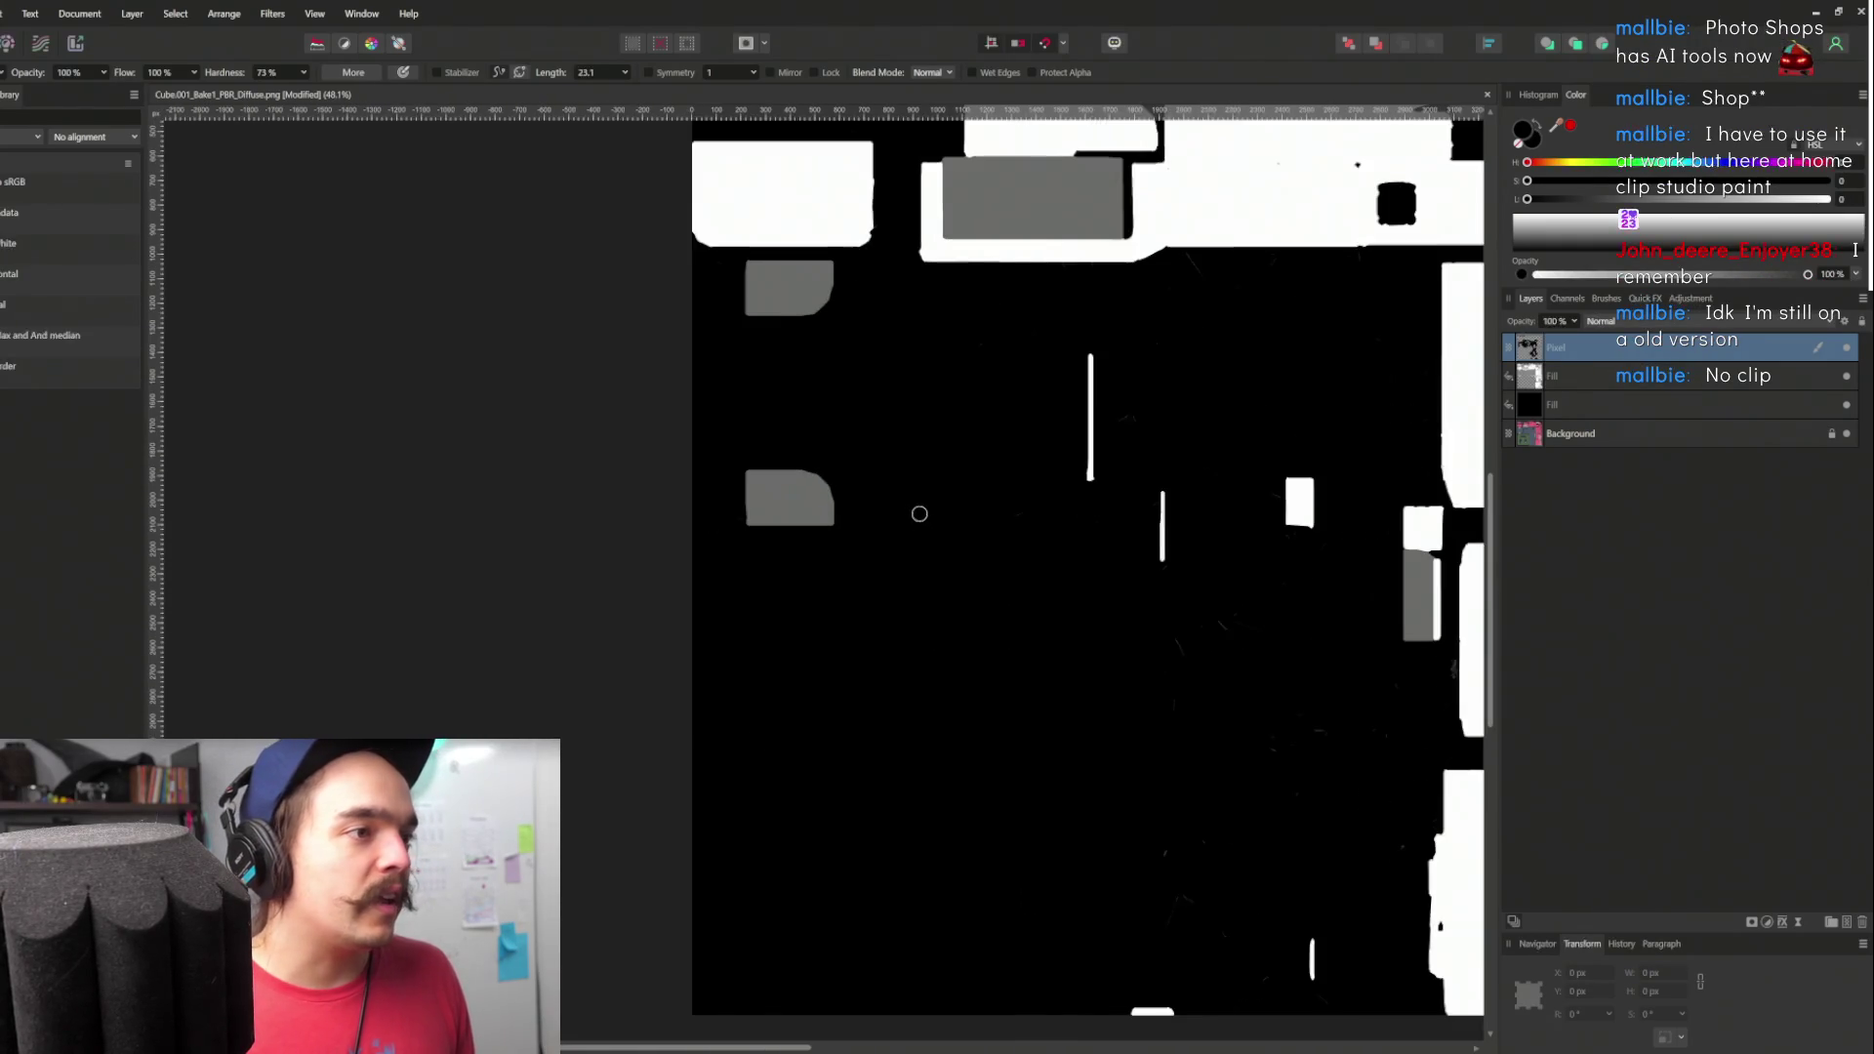
scroll(1193, 611, "up", 2)
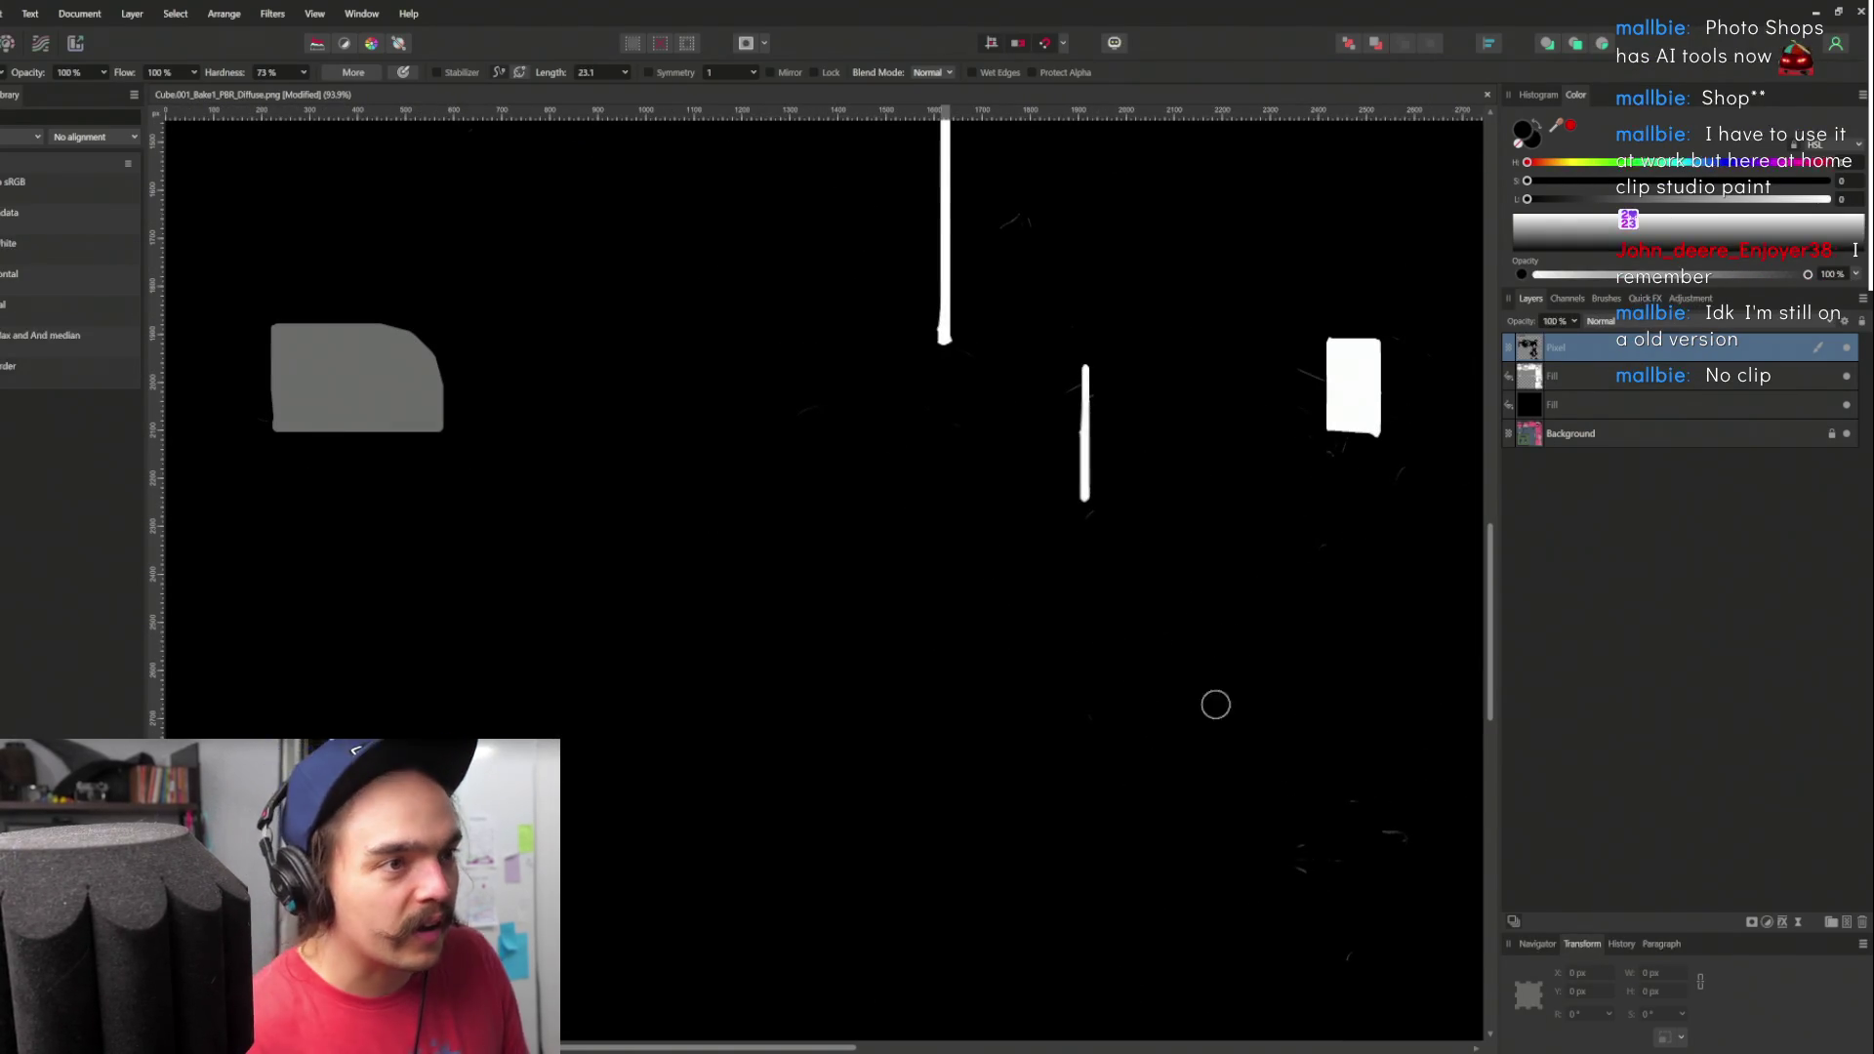
scroll(1164, 761, "down", 2)
scroll(1105, 571, "right", 3)
key("bracketright")
key("bracketright")
key("bracketright")
scroll(1058, 640, "down", 1)
scroll(1057, 640, "right", 2)
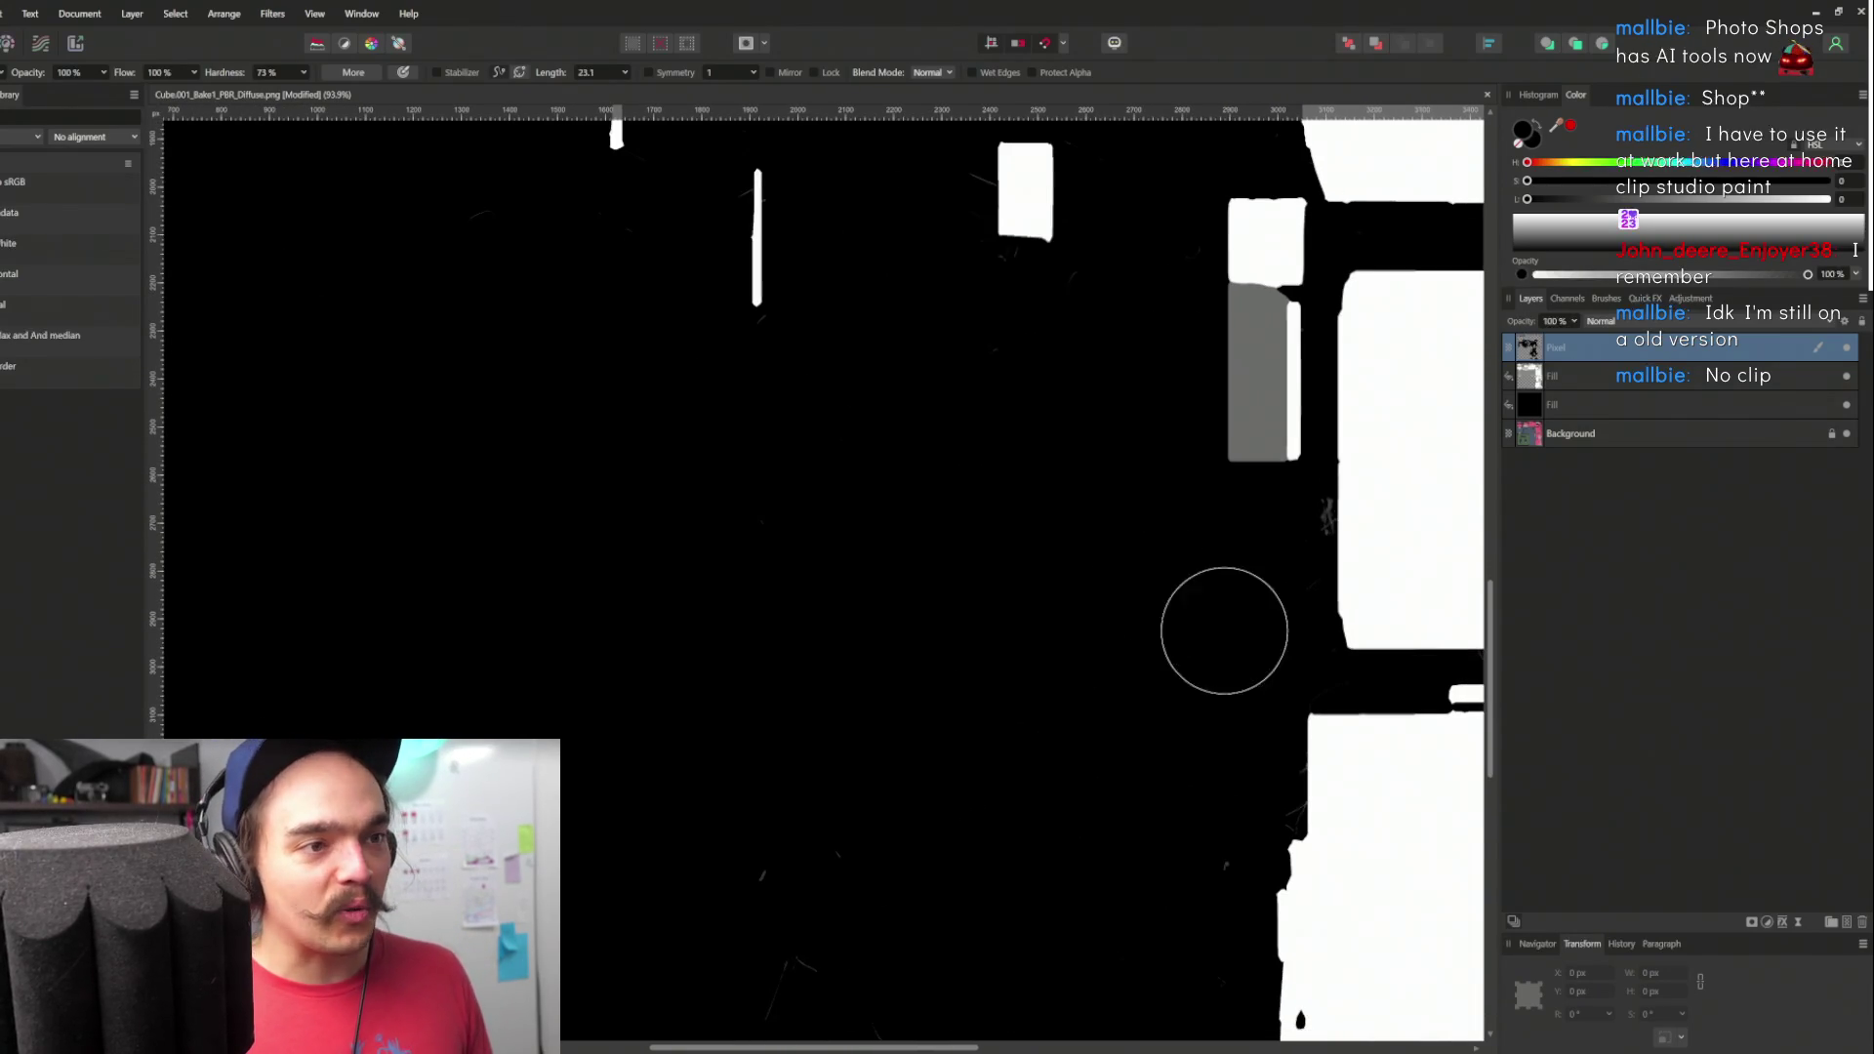
scroll(1050, 683, "down", 2)
scroll(1050, 682, "right", 2)
scroll(1035, 552, "down", 3)
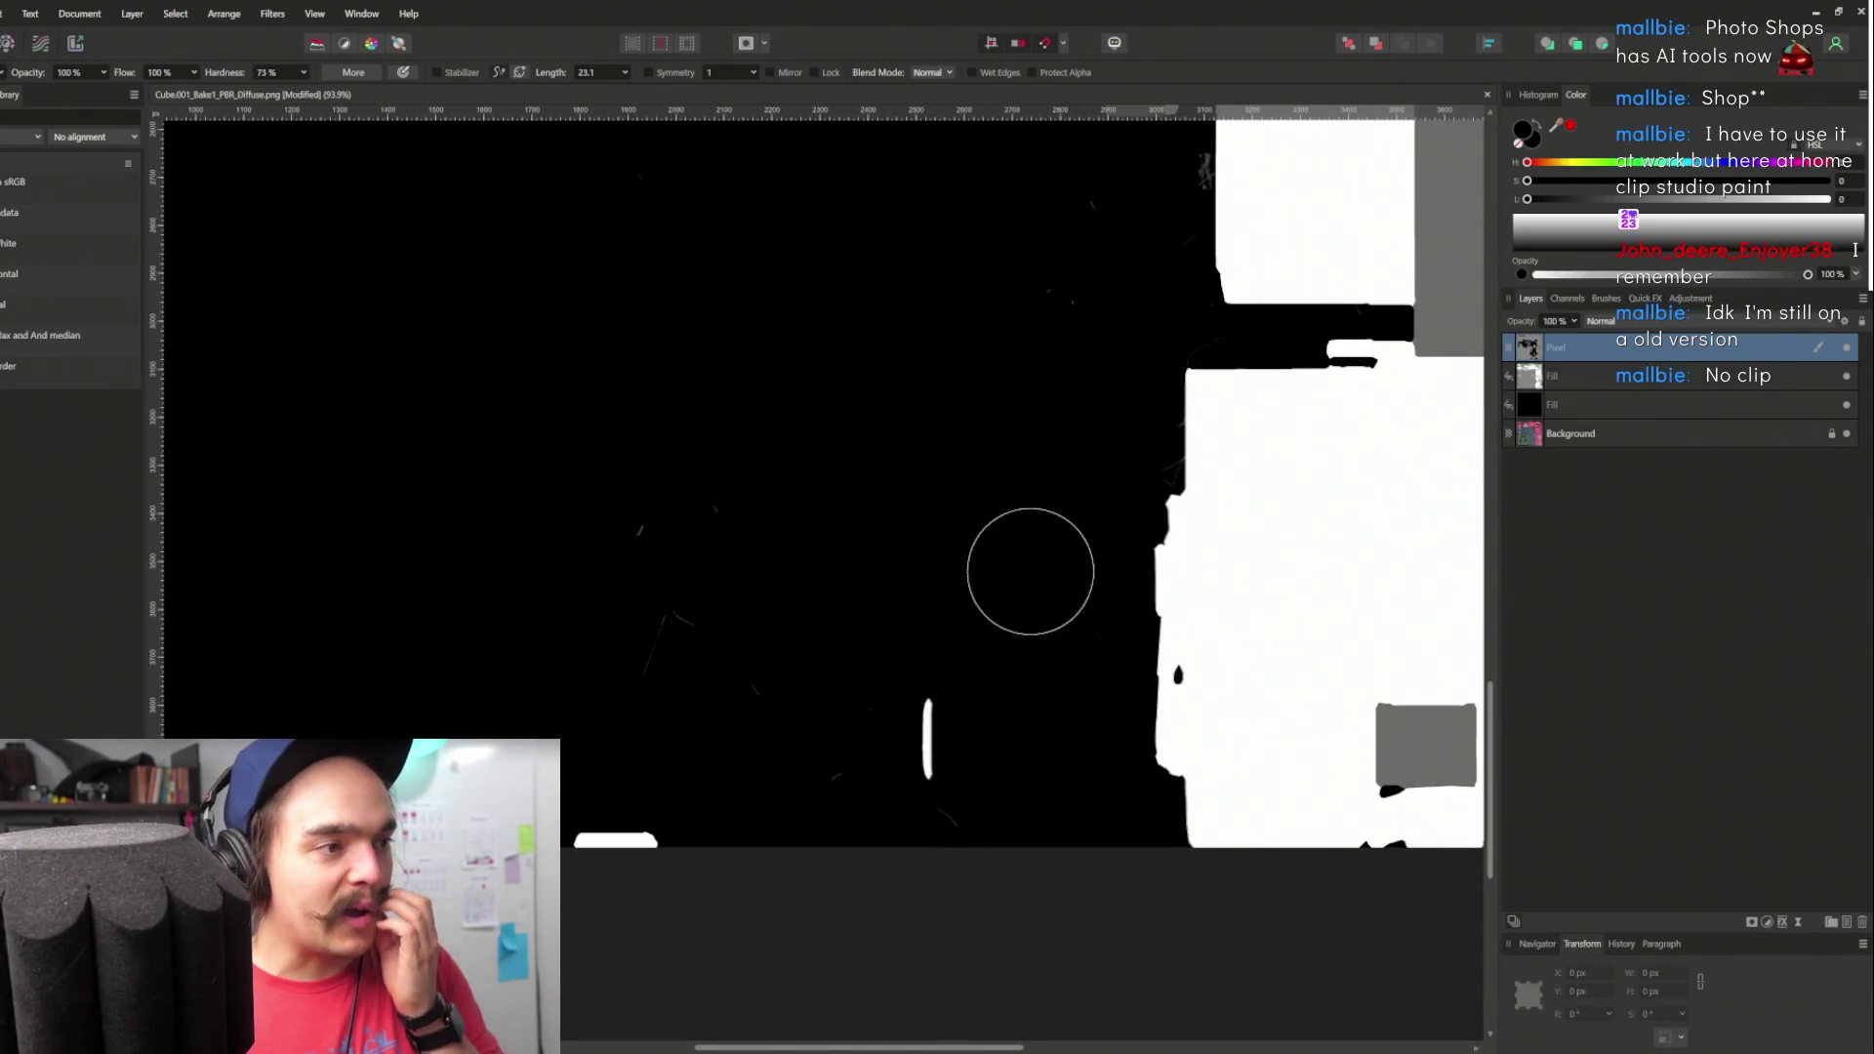
scroll(1035, 552, "up", 2)
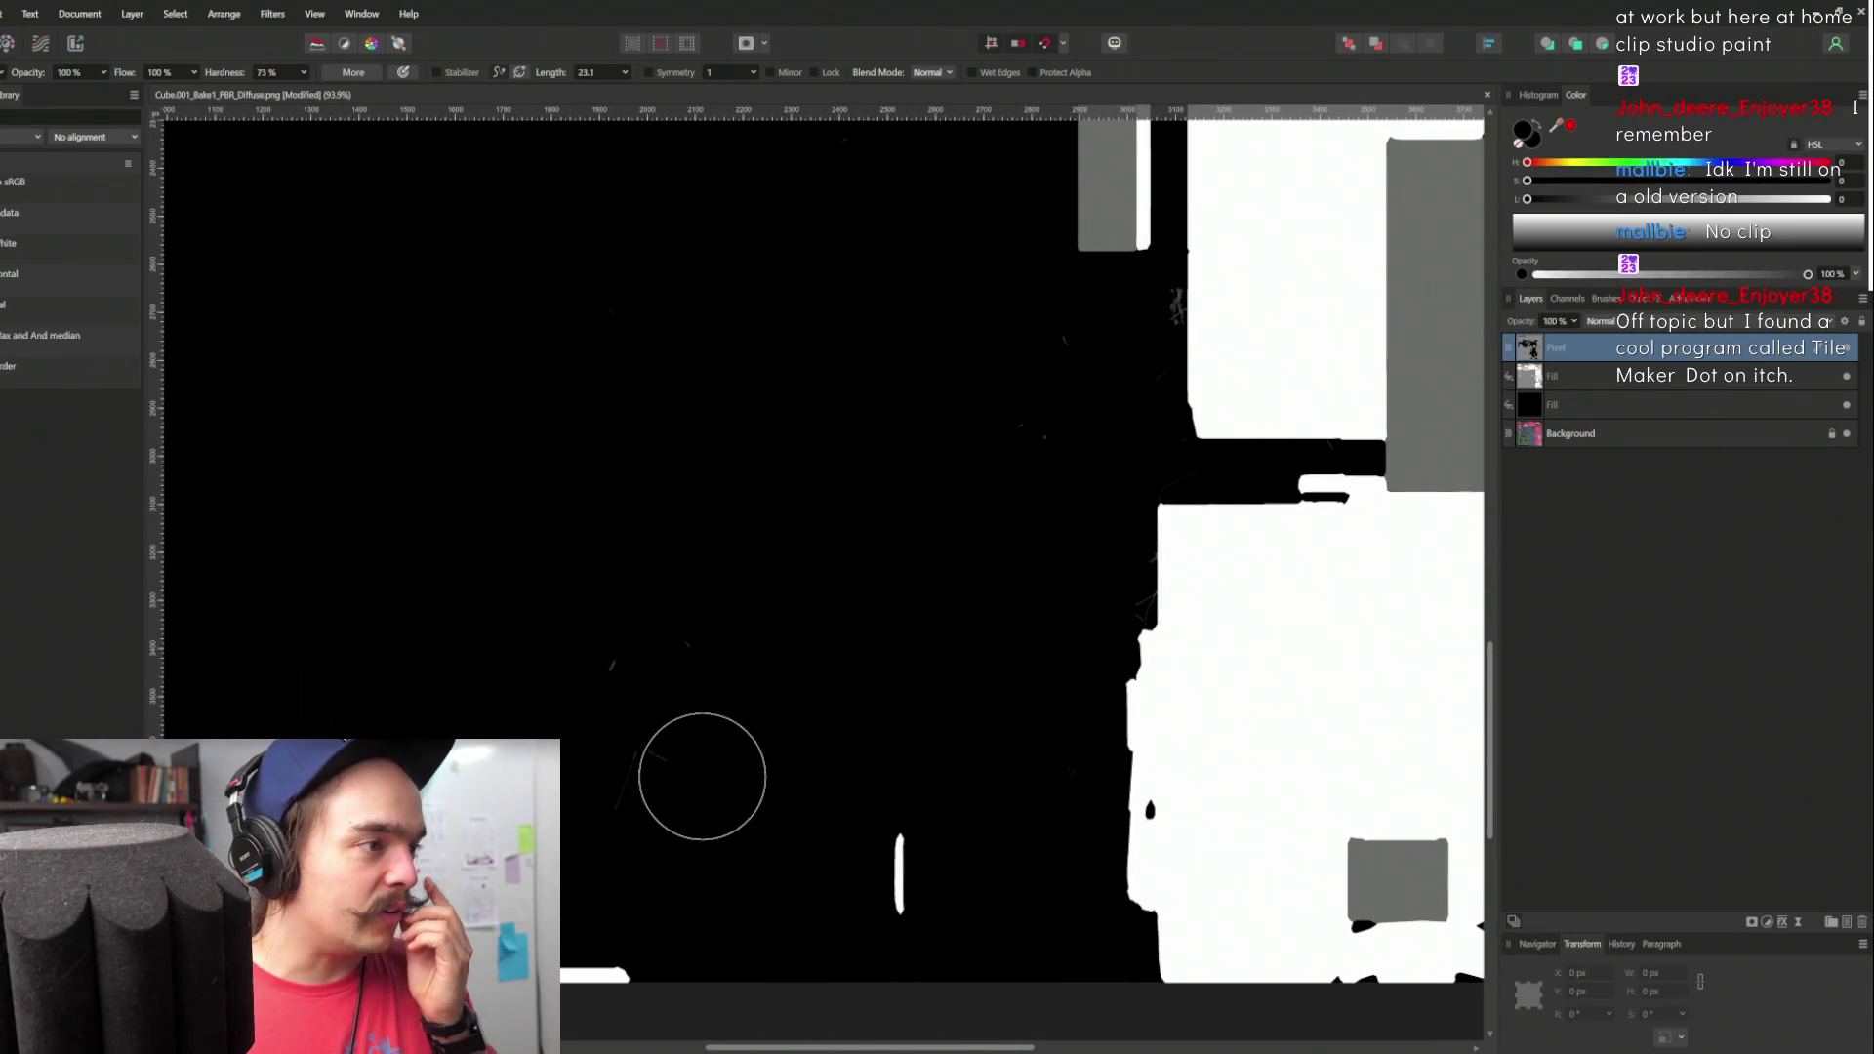
scroll(988, 526, "up", 3)
scroll(989, 526, "right", 3)
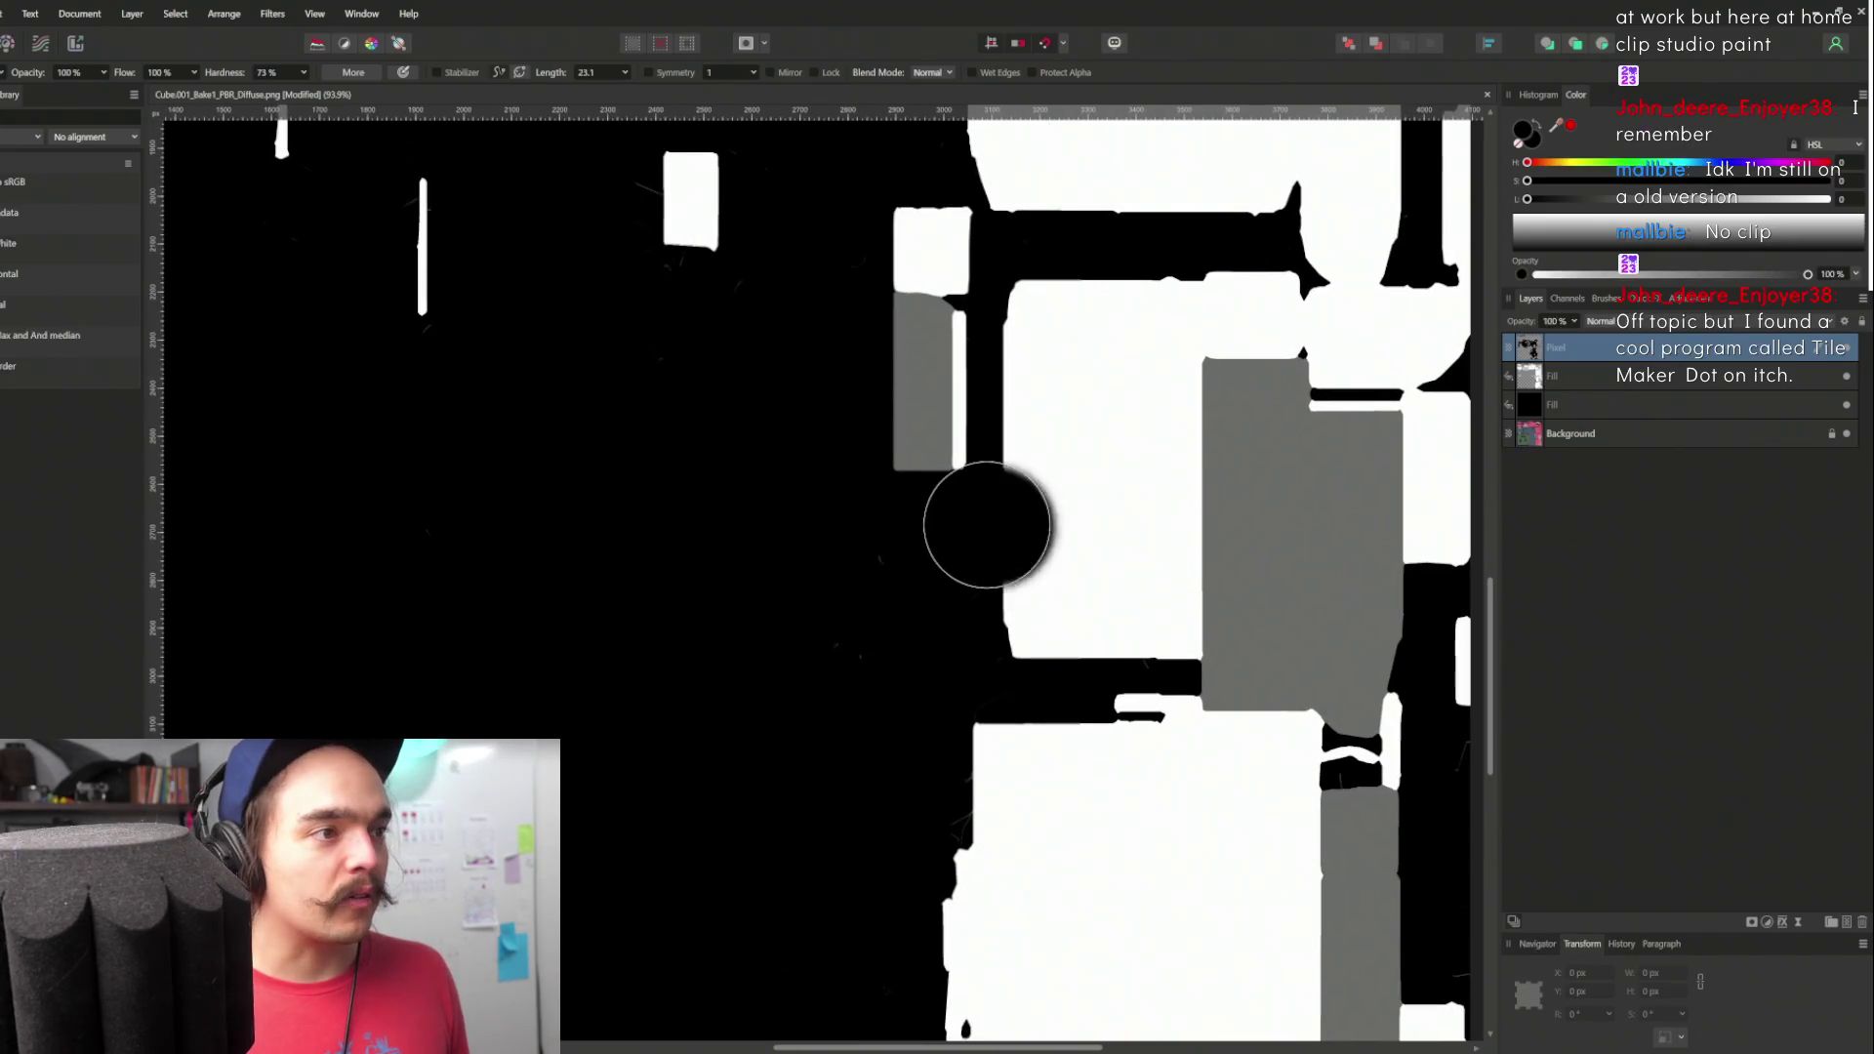
scroll(988, 526, "up", 3)
key("bracketleft")
key("bracketleft")
key("bracketleft")
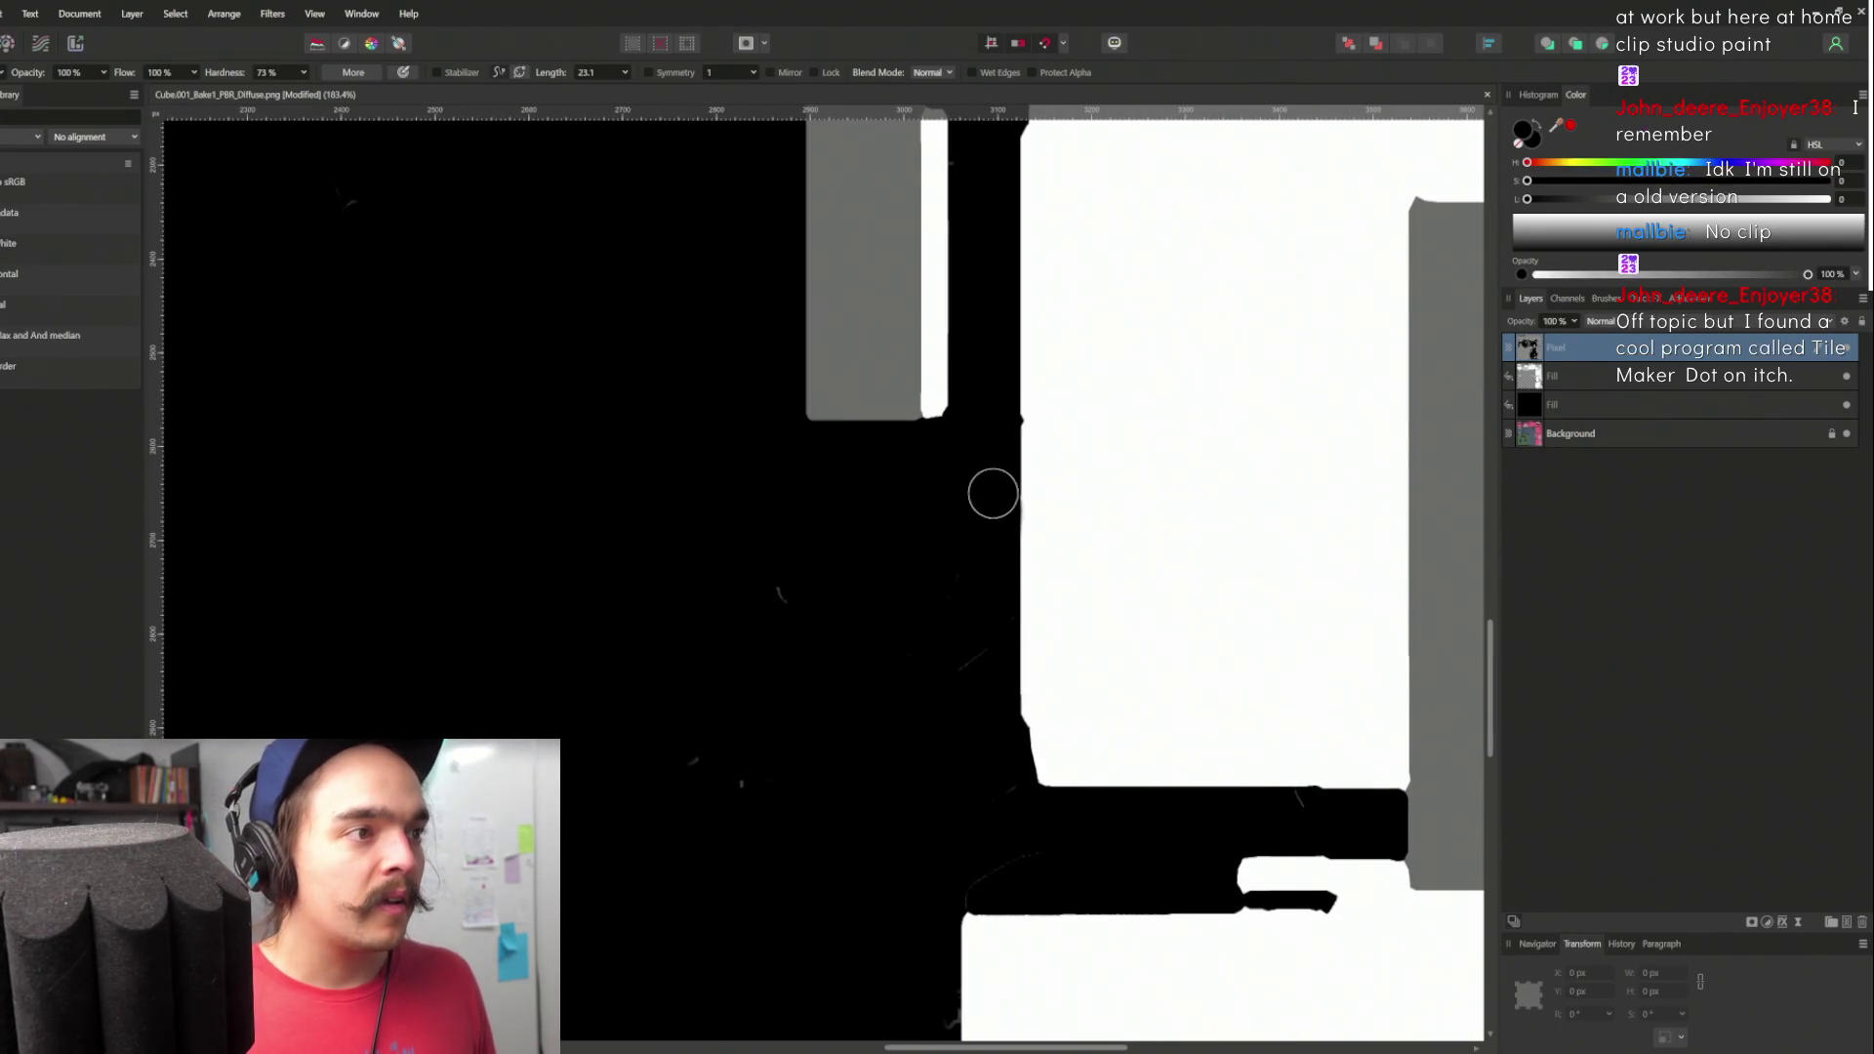
scroll(932, 598, "down", 3)
scroll(849, 598, "up", 2)
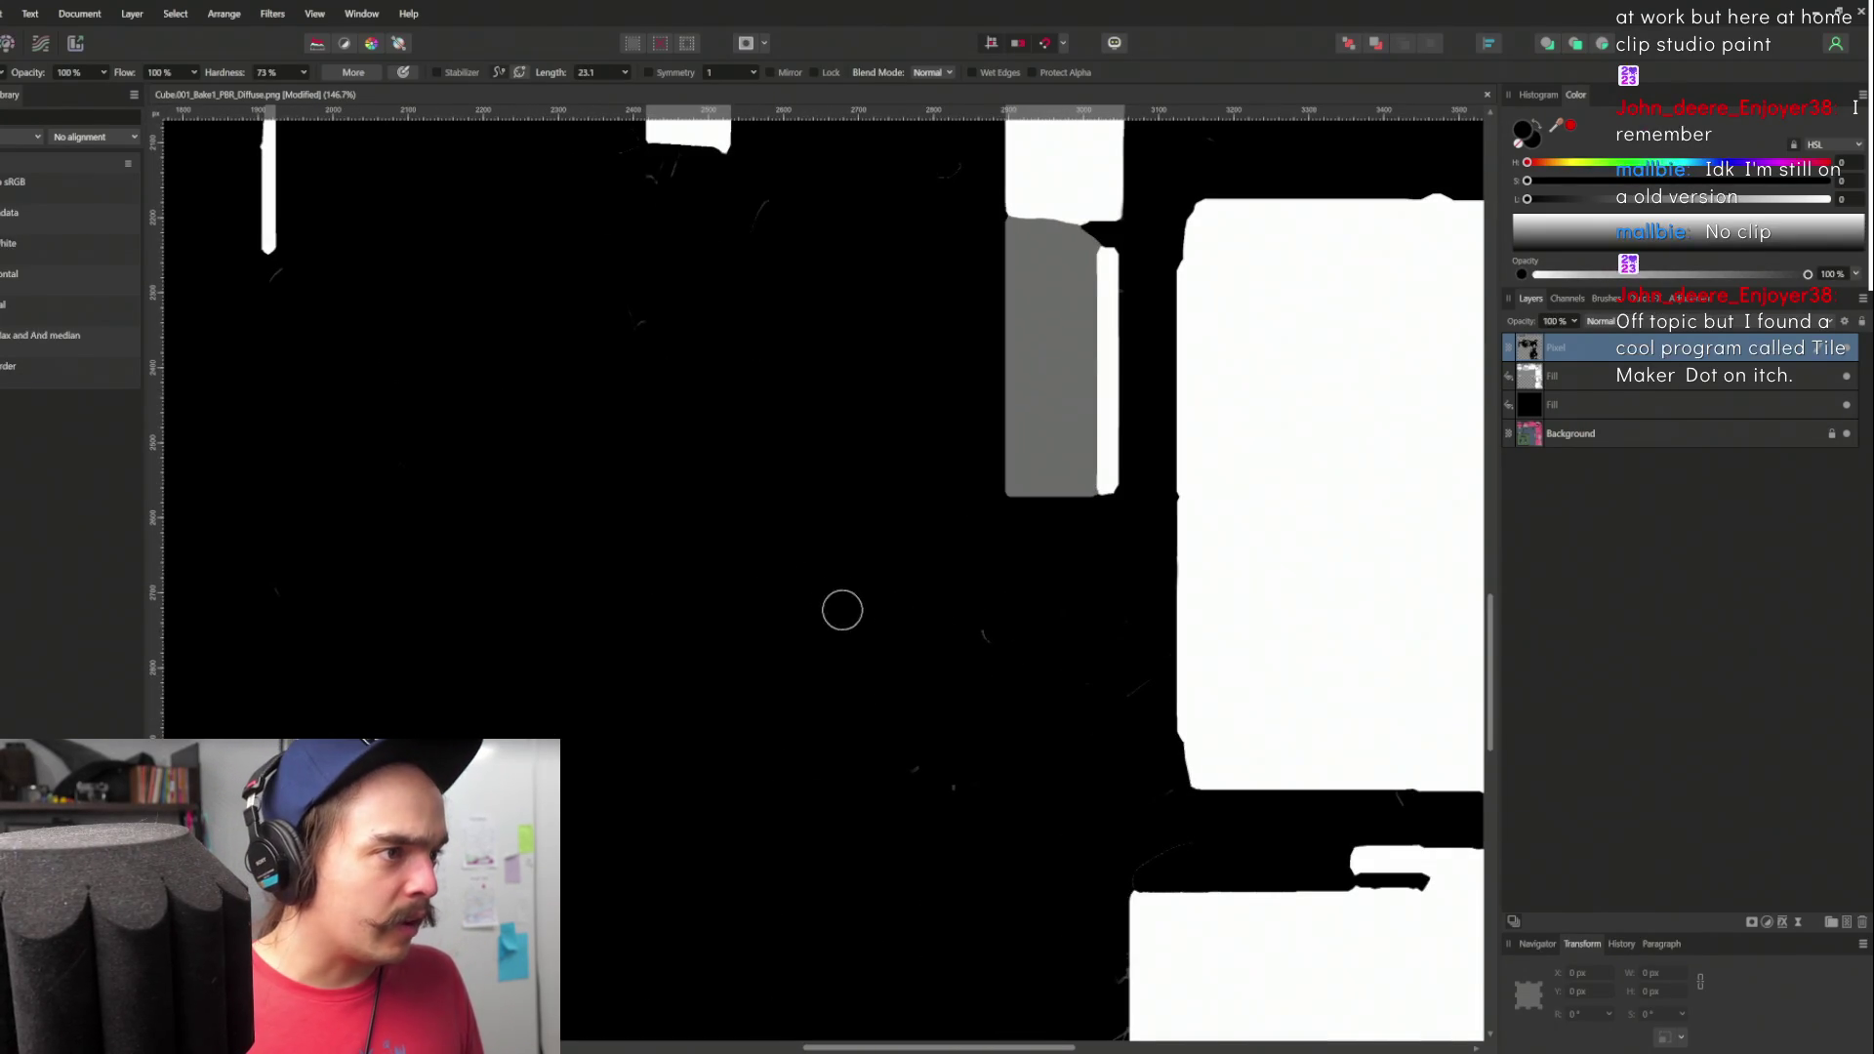
scroll(959, 699, "down", 4)
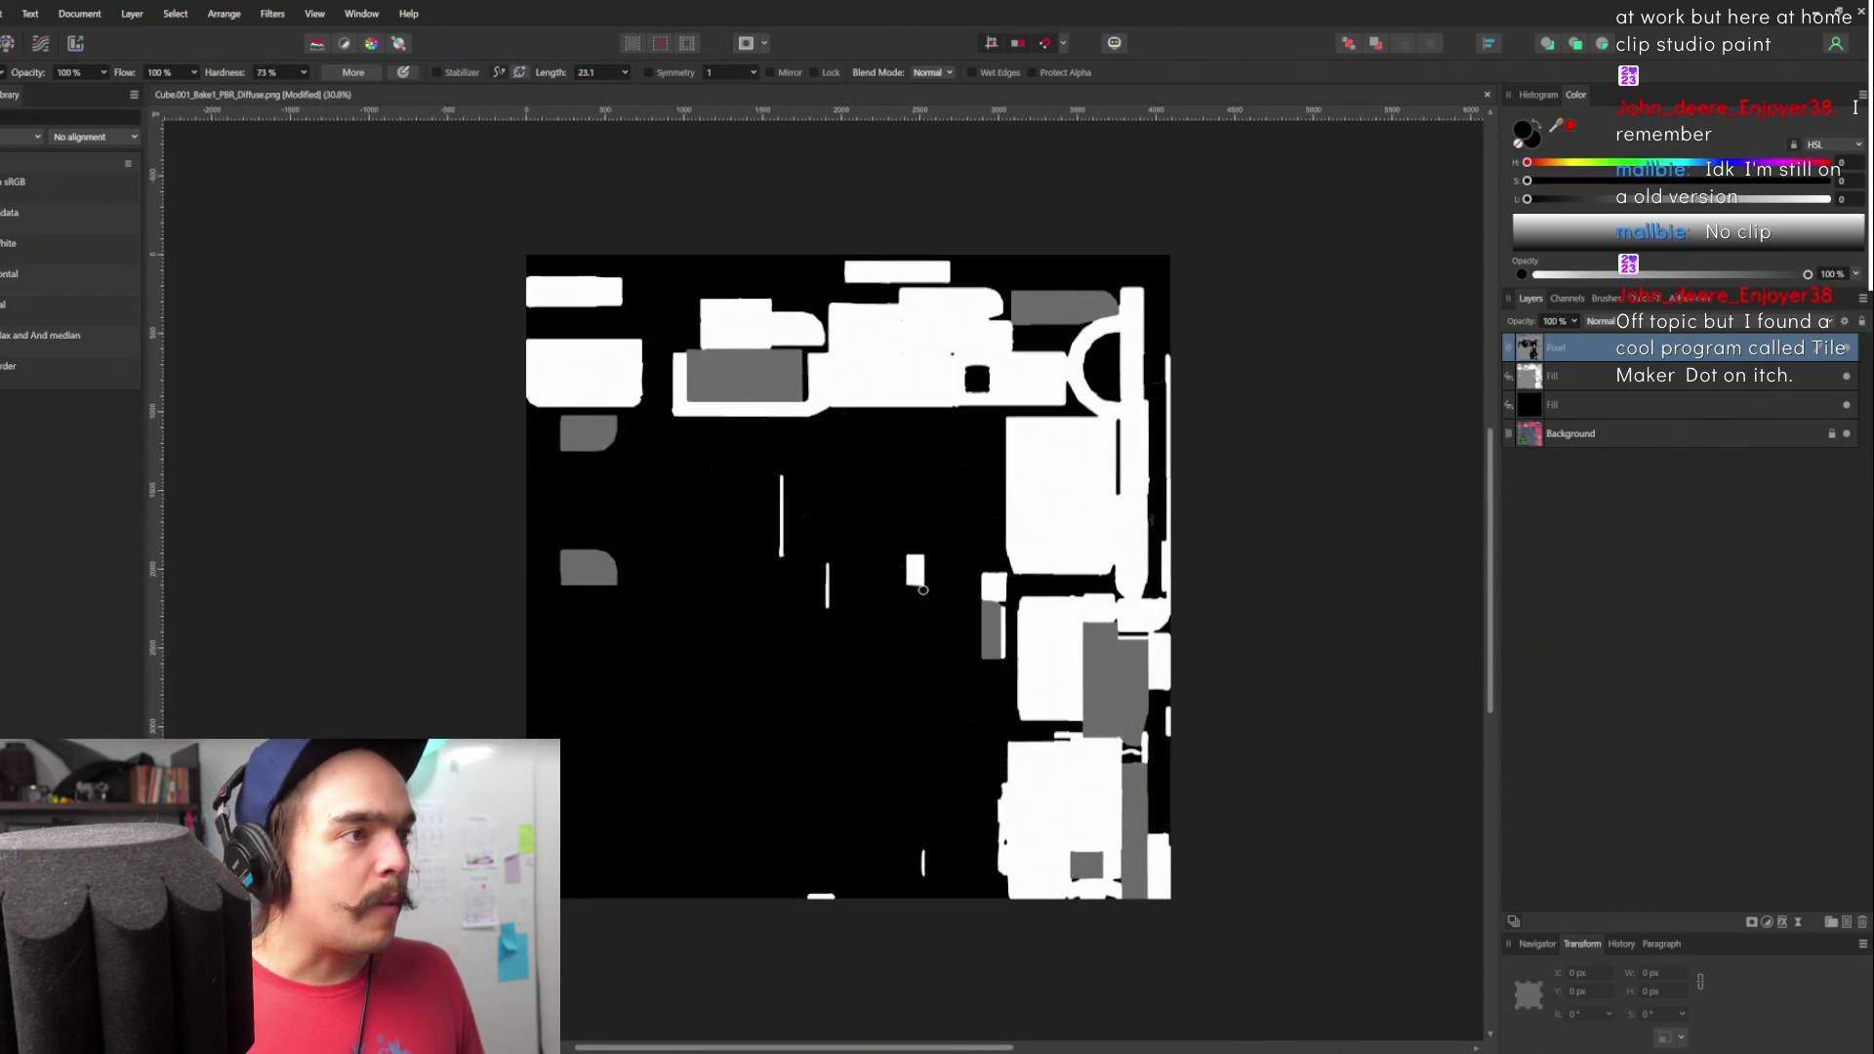
scroll(934, 581, "up", 2)
scroll(934, 581, "up", 2)
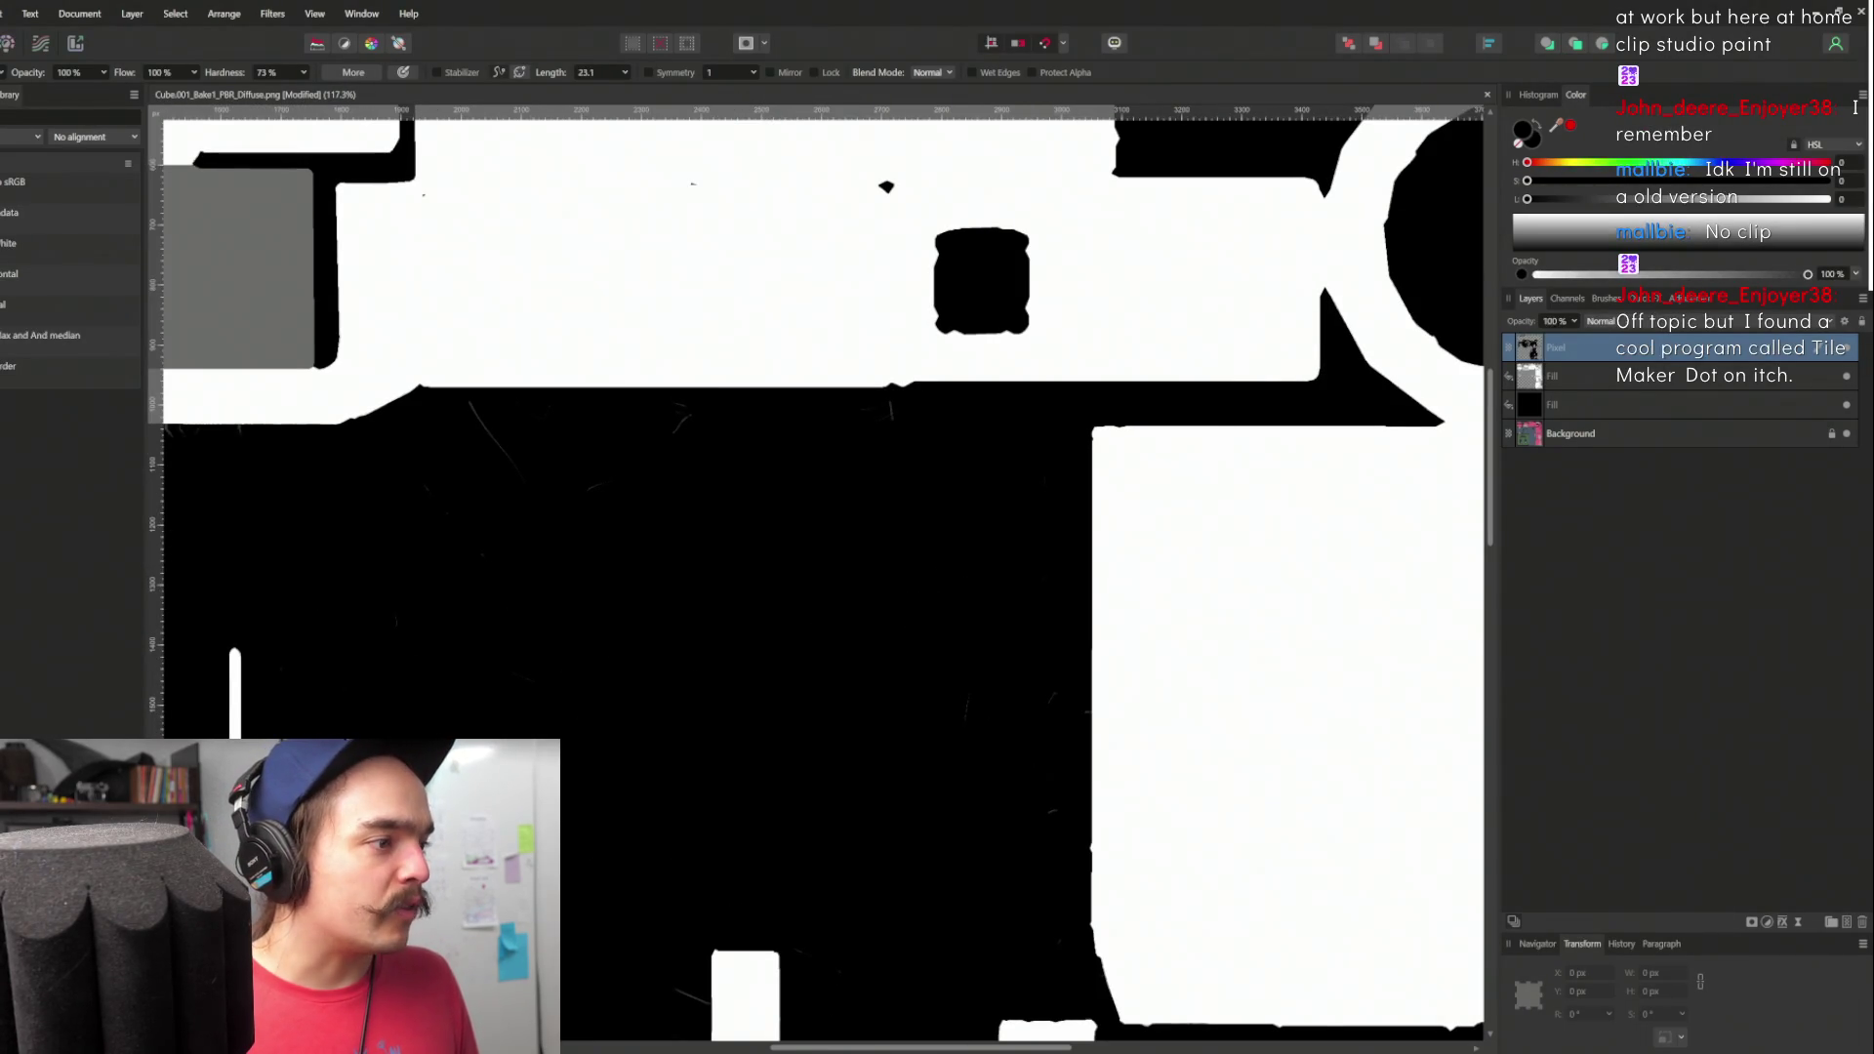
left_click_drag(627, 852, 755, 612)
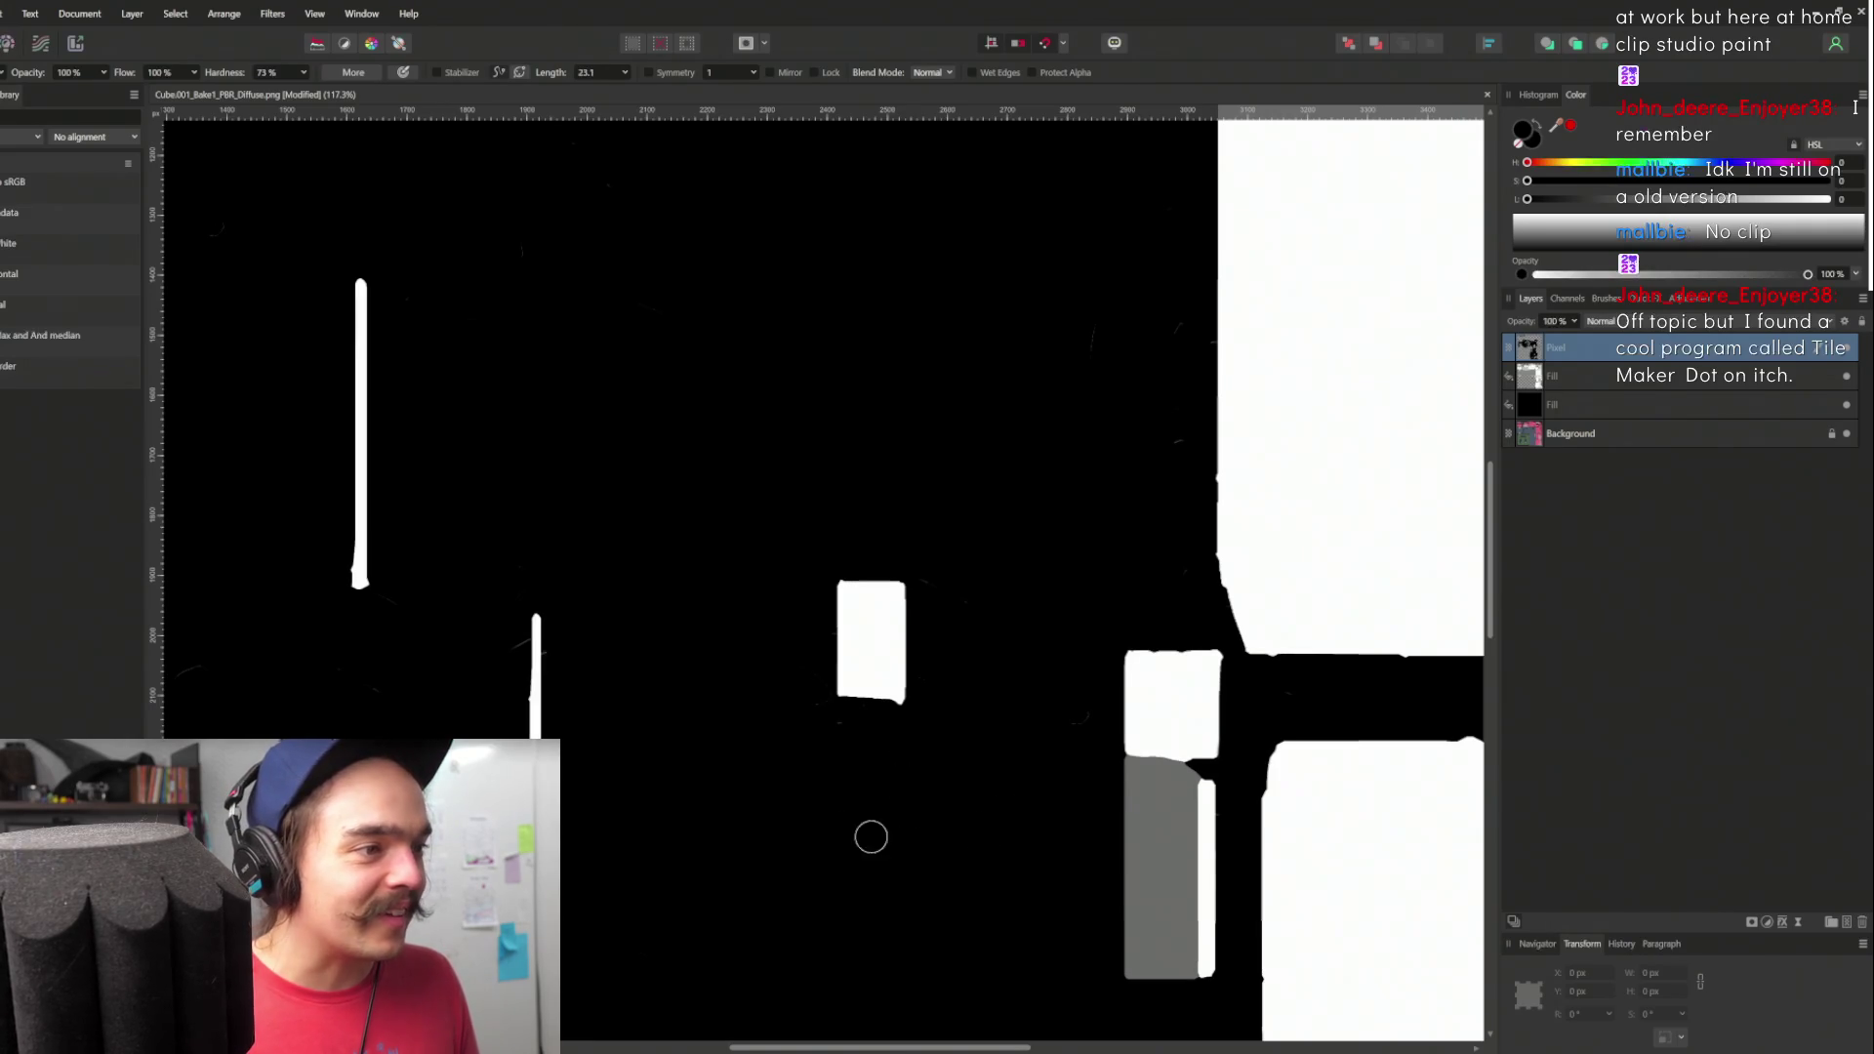
scroll(908, 845, "left", 3)
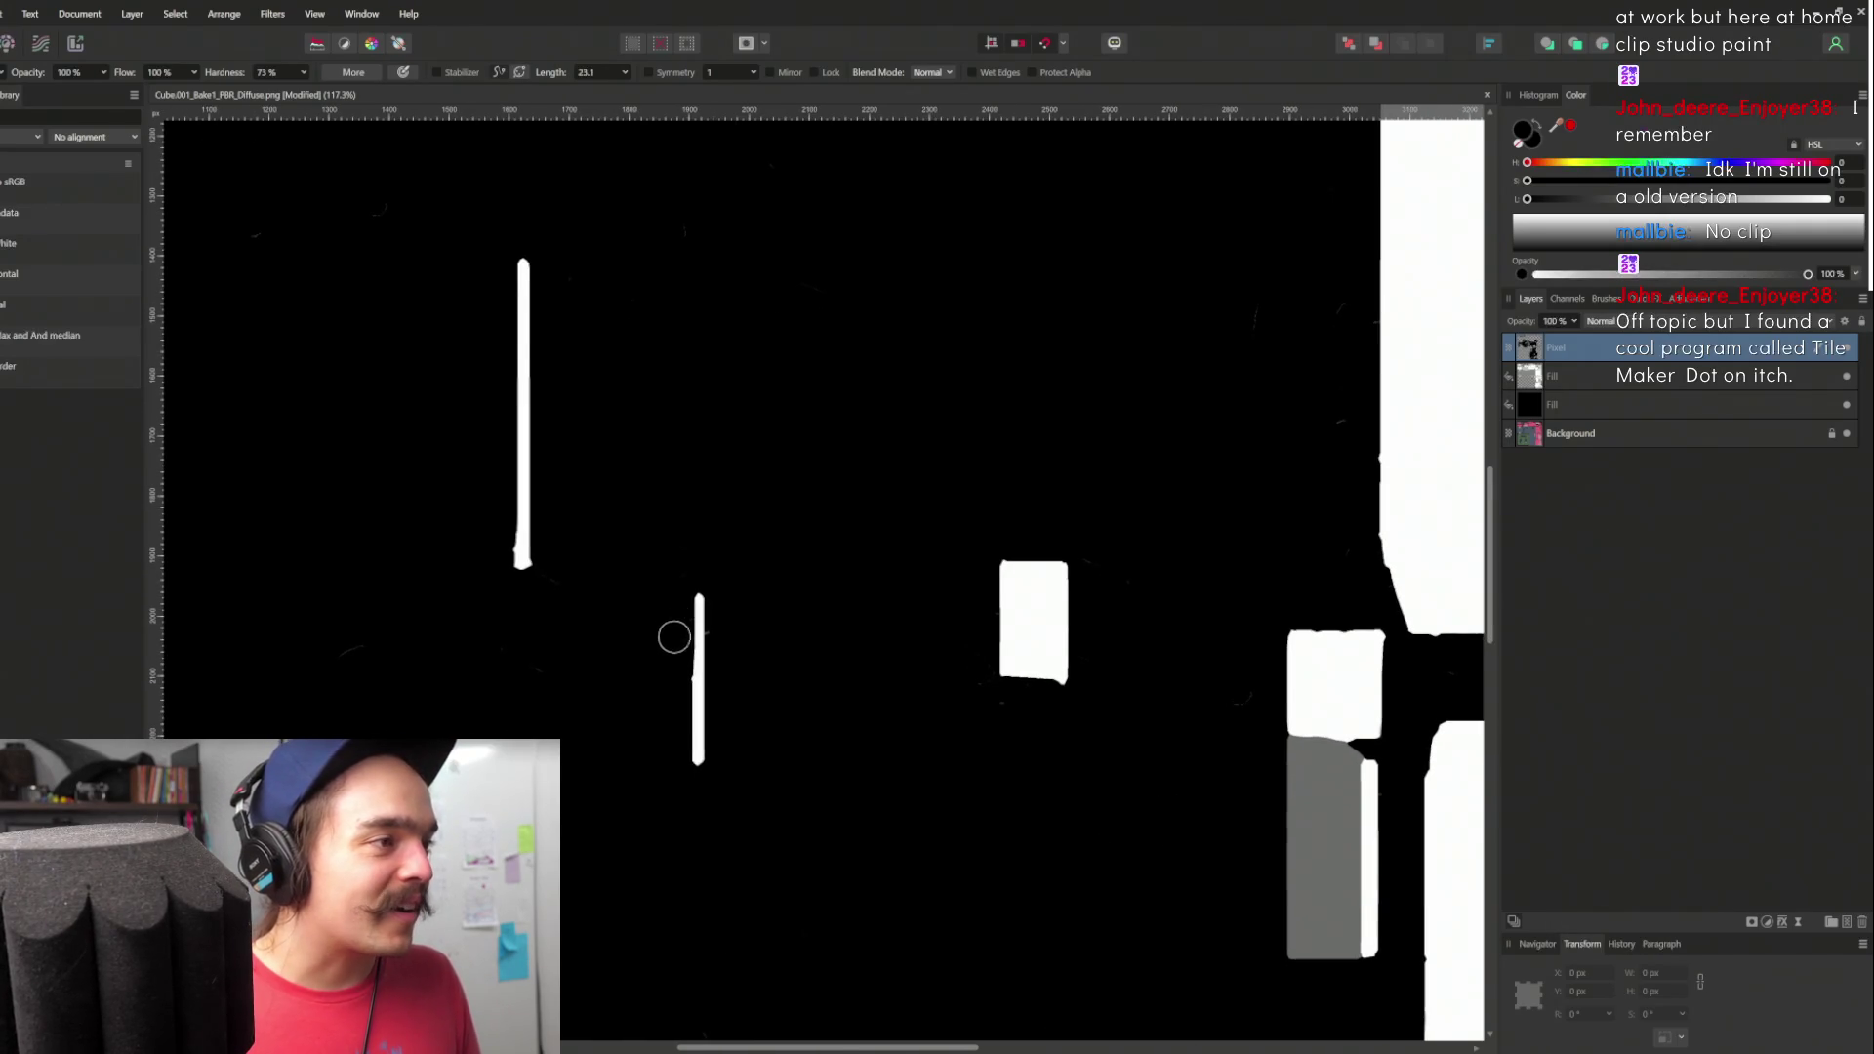
scroll(673, 627, "down", 3)
scroll(1189, 546, "down", 1)
scroll(1188, 546, "up", 8)
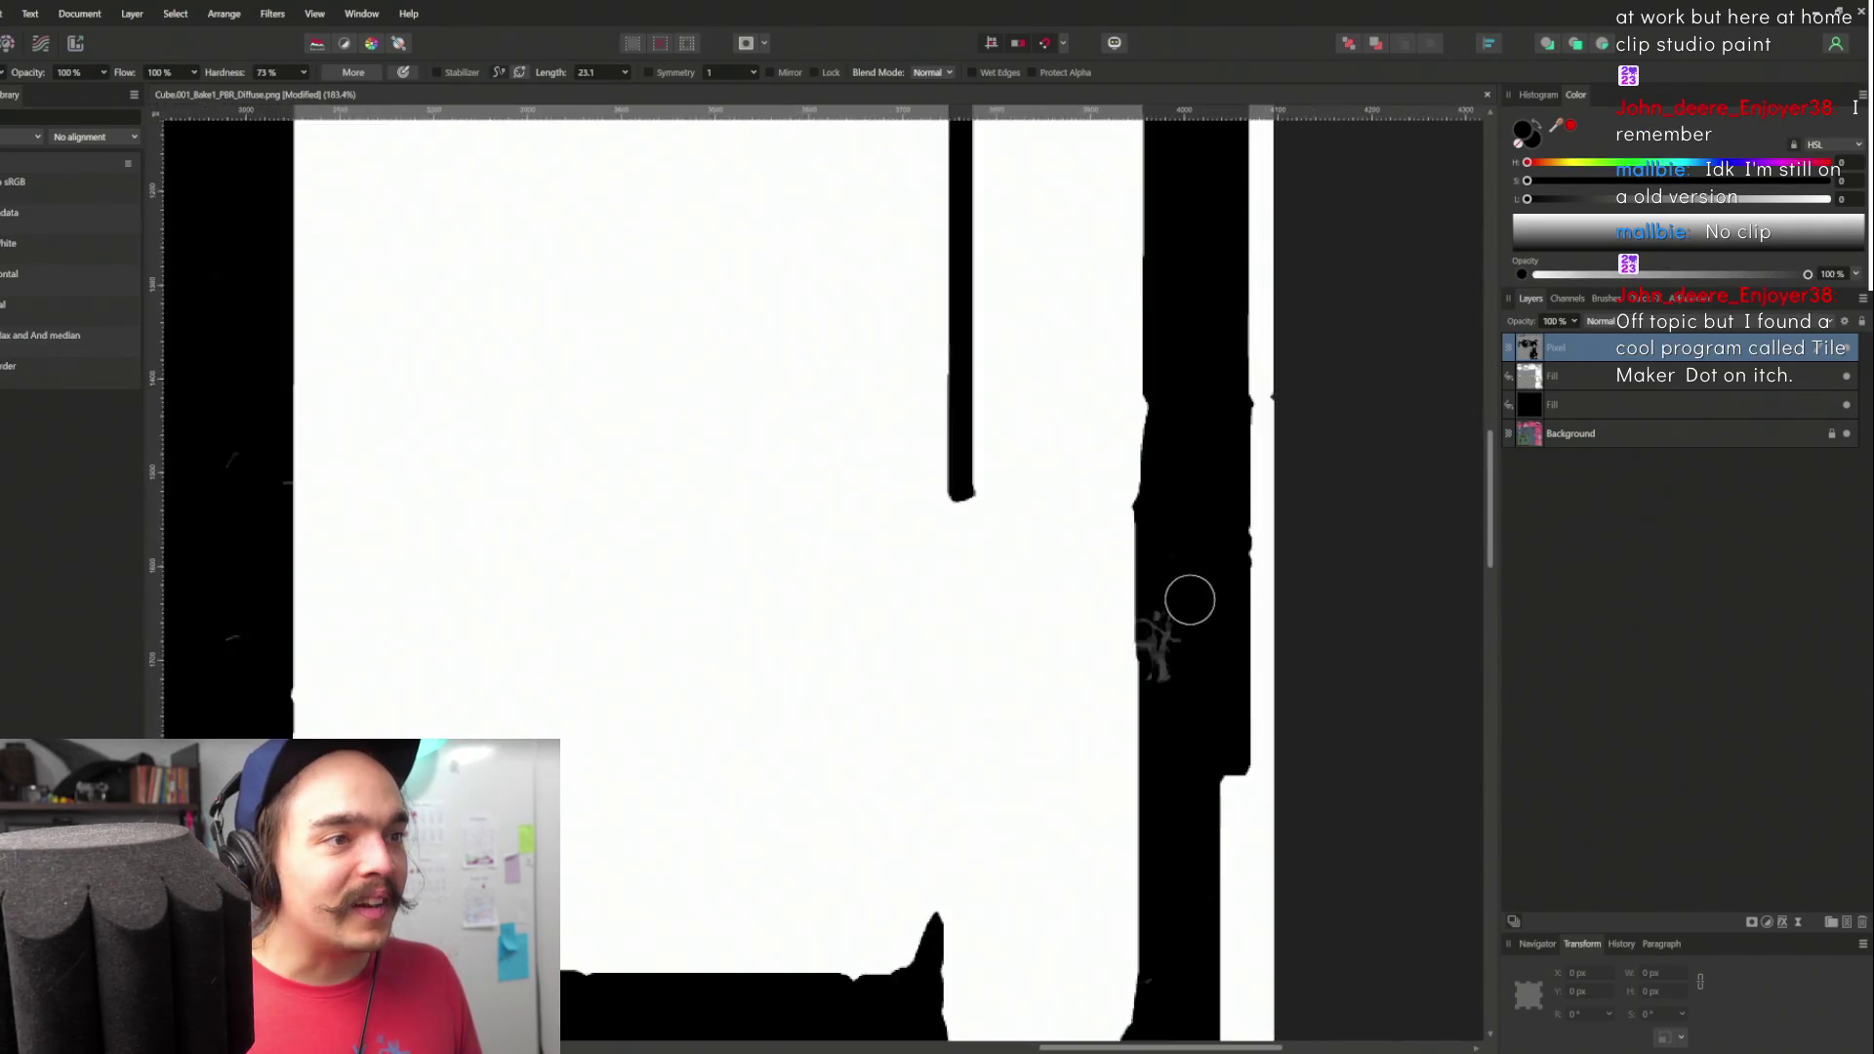
- Paint black along the black region's edge and over a small white speck, then minimize Affinity Photo
mouse_move(1171, 774)
left_mouse_down()
mouse_move(1129, 657)
mouse_move(1129, 803)
left_mouse_up()
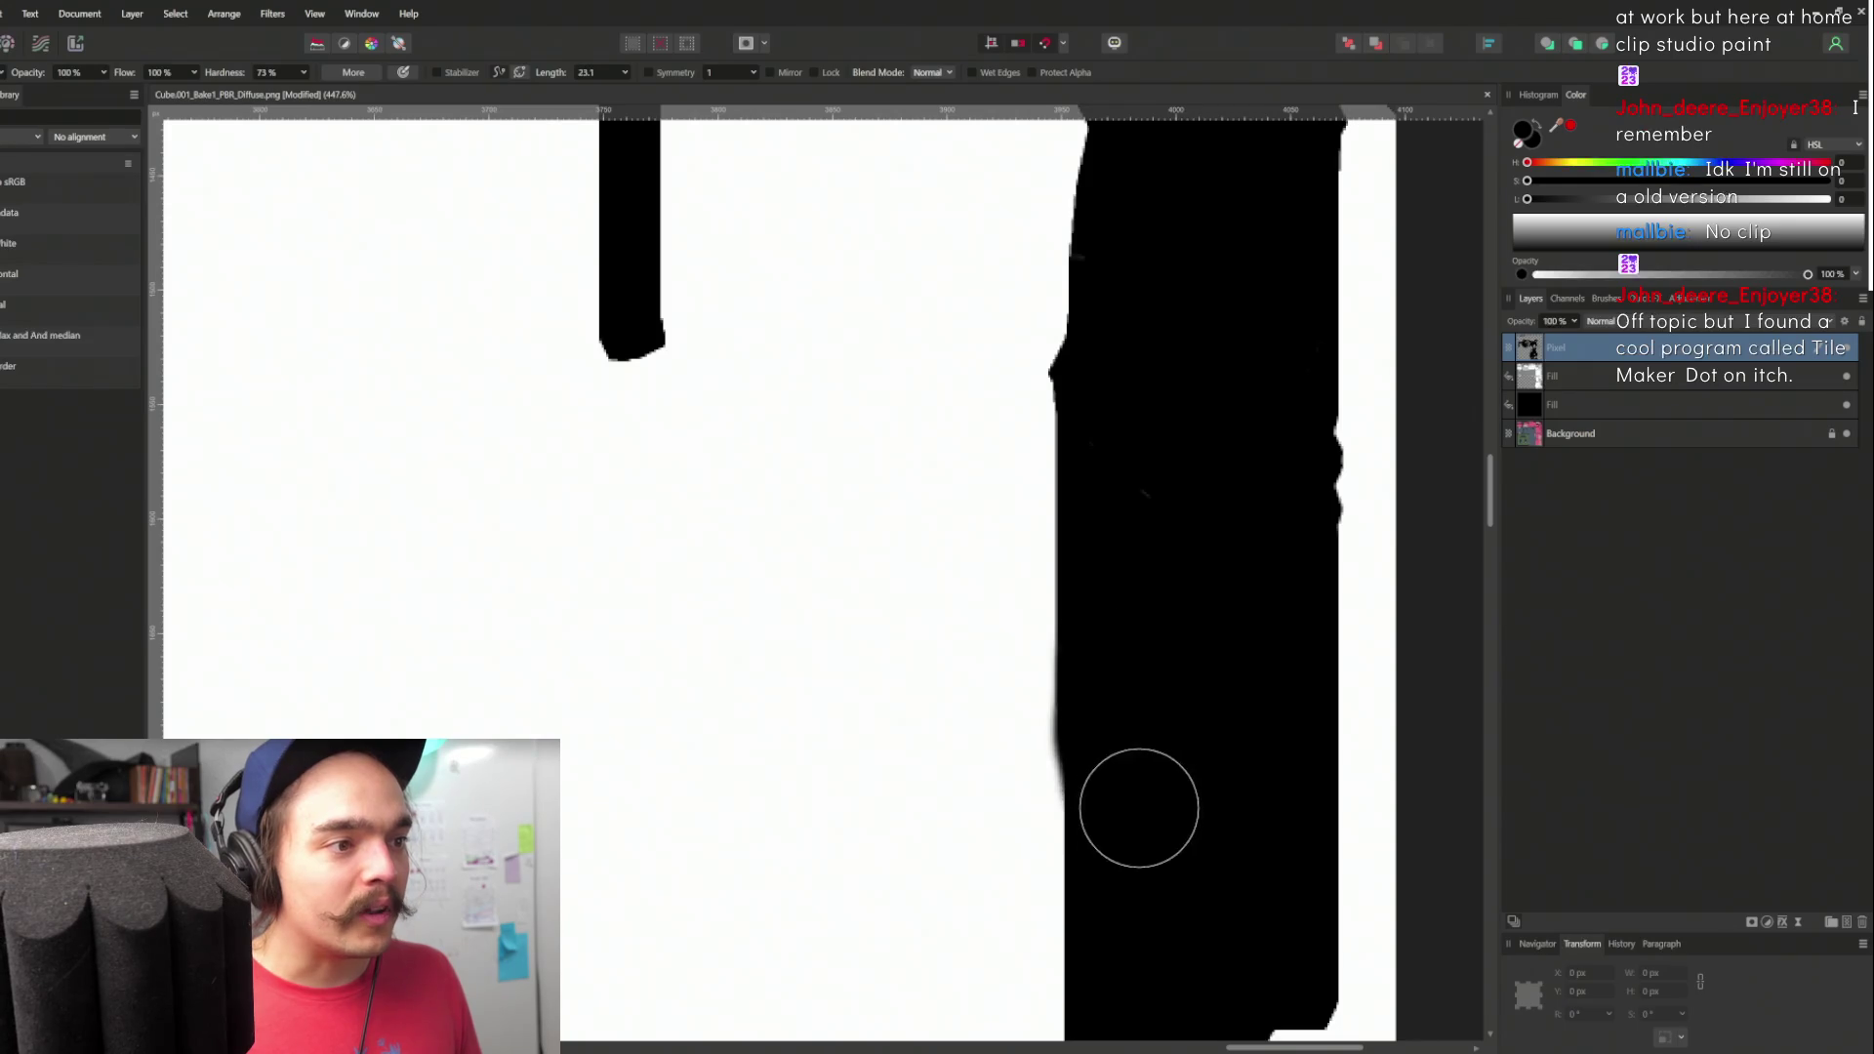
scroll(1184, 623, "down", 5)
scroll(1073, 261, "up", 3)
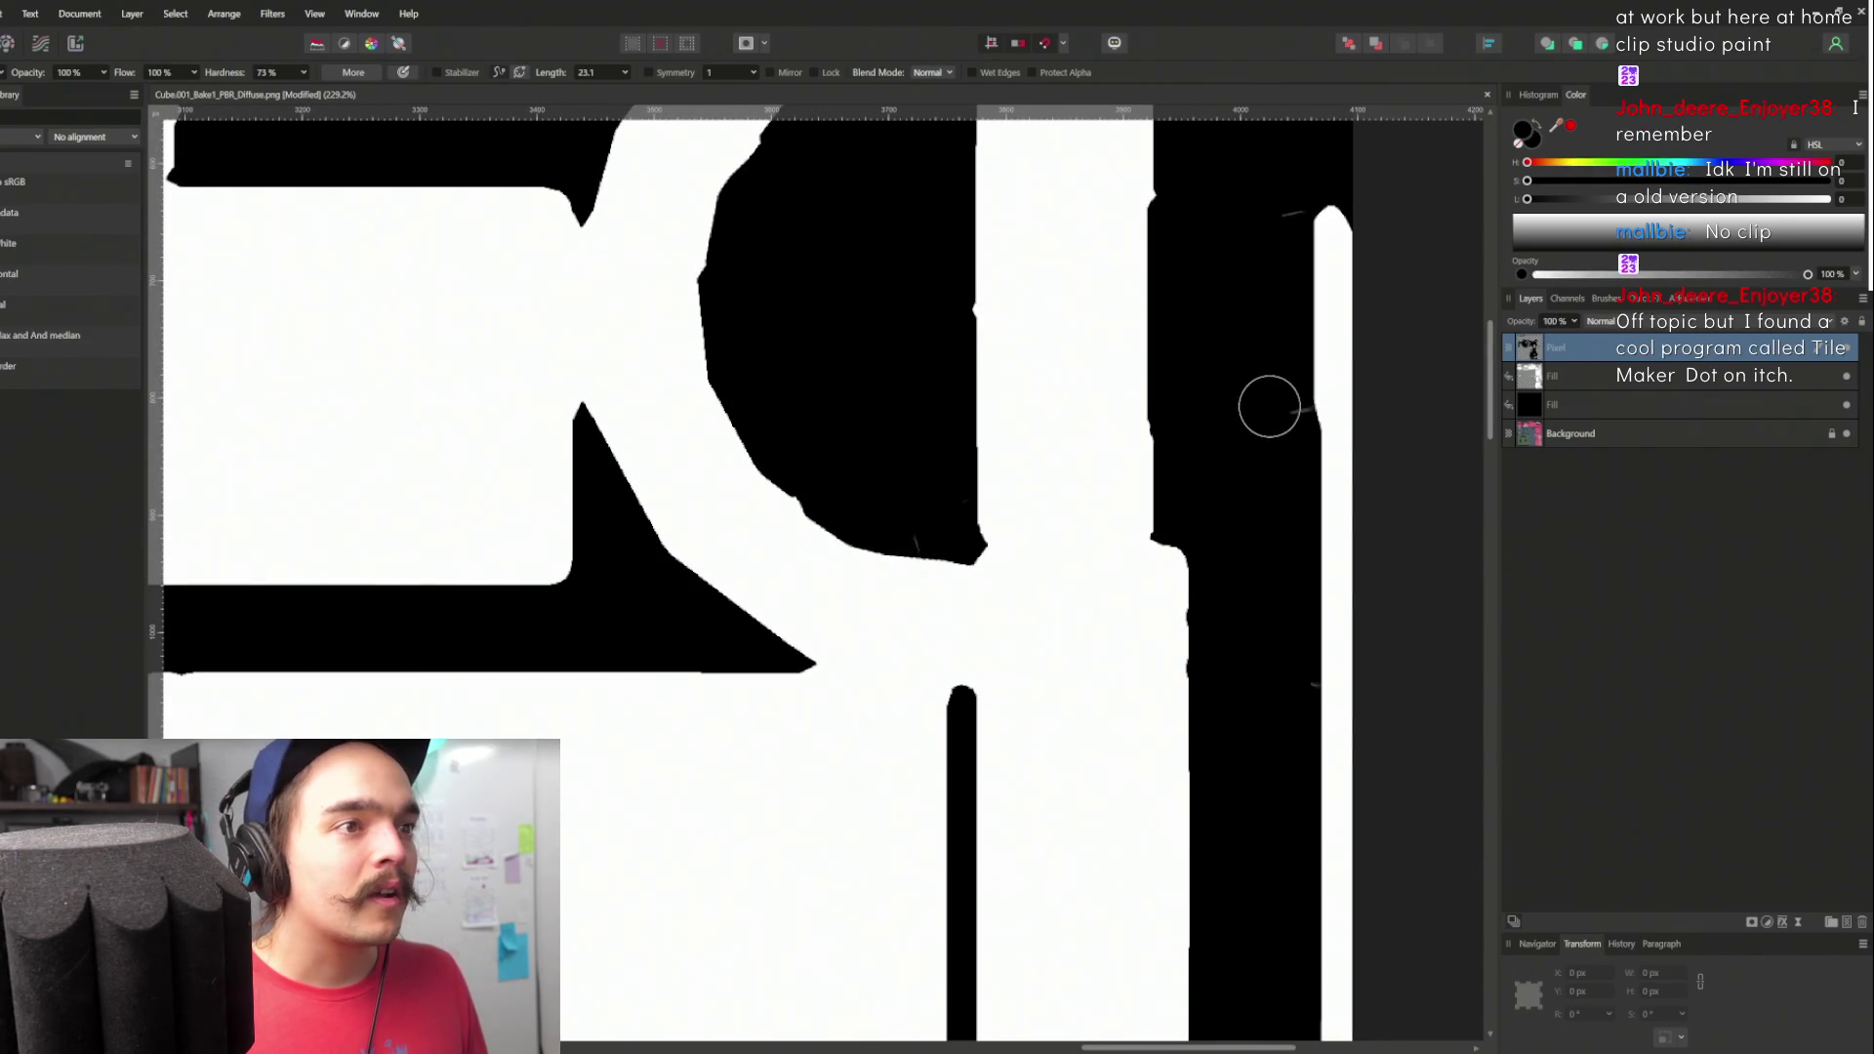
left_click(1280, 200)
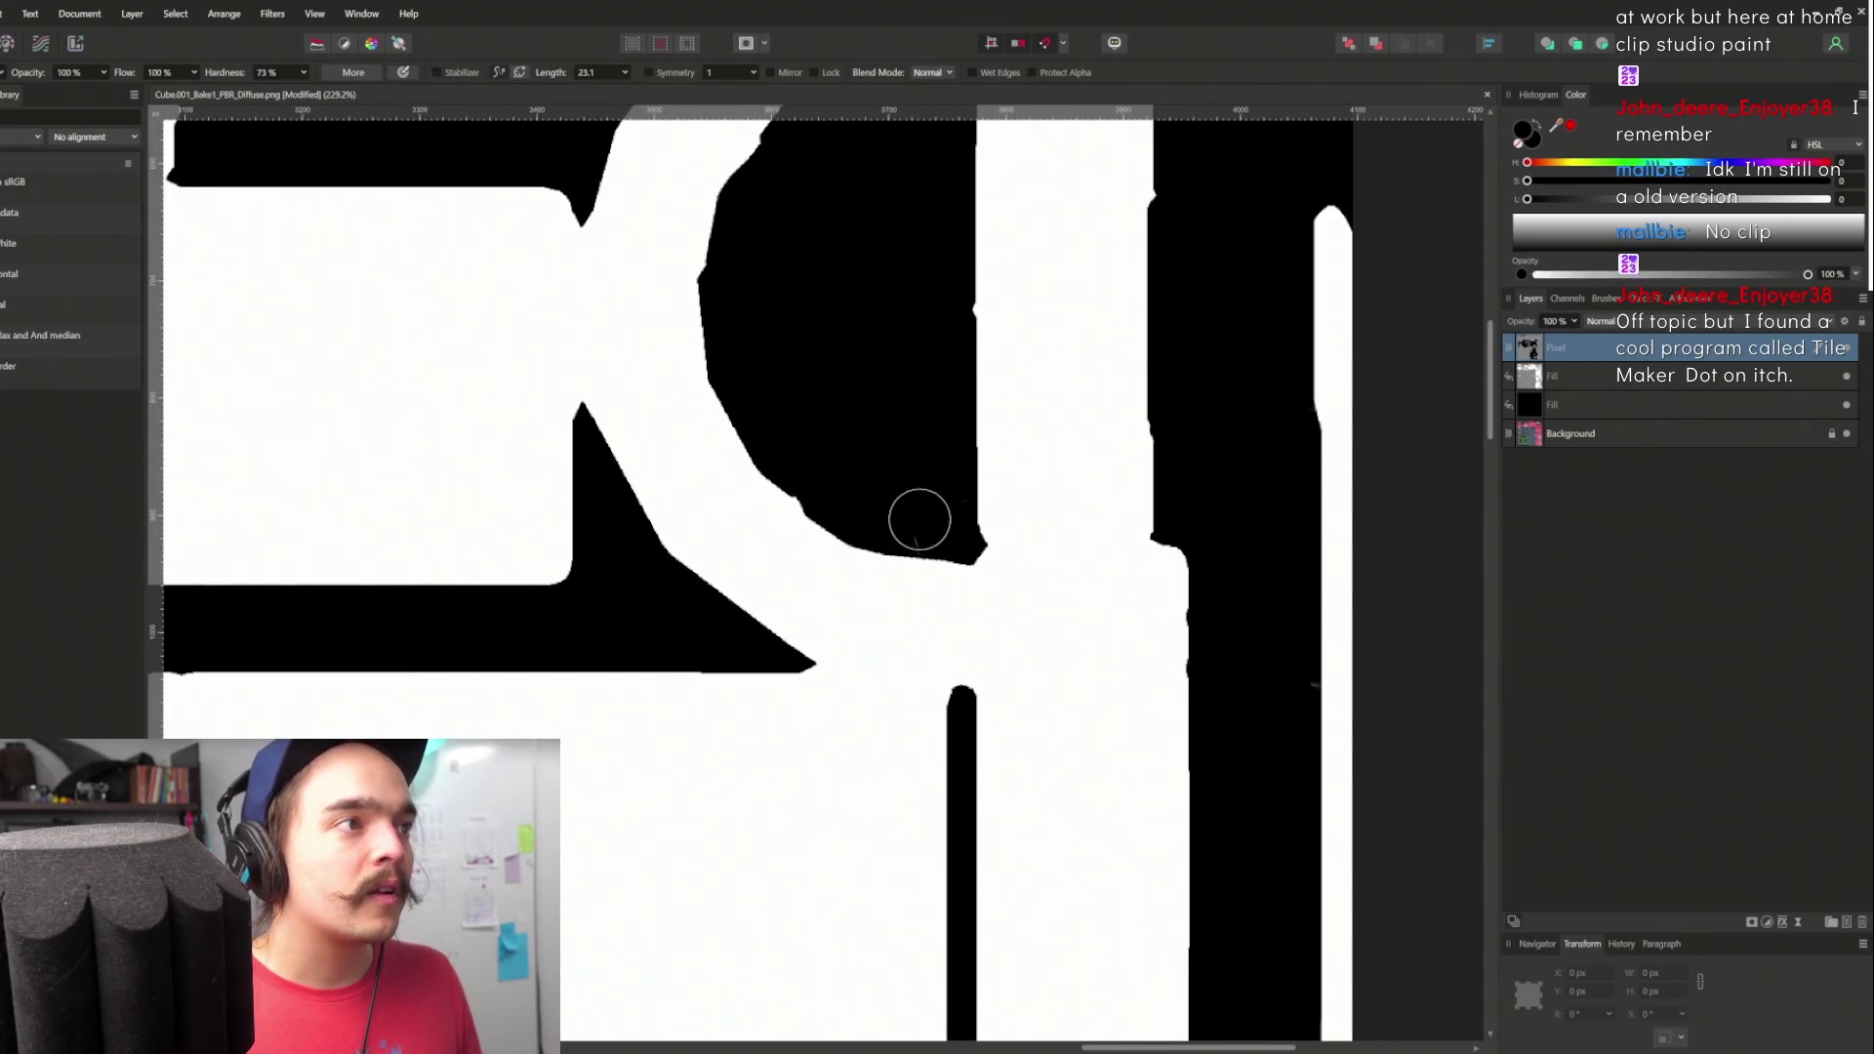
scroll(918, 524, "down", 5)
scroll(1100, 527, "up", 4)
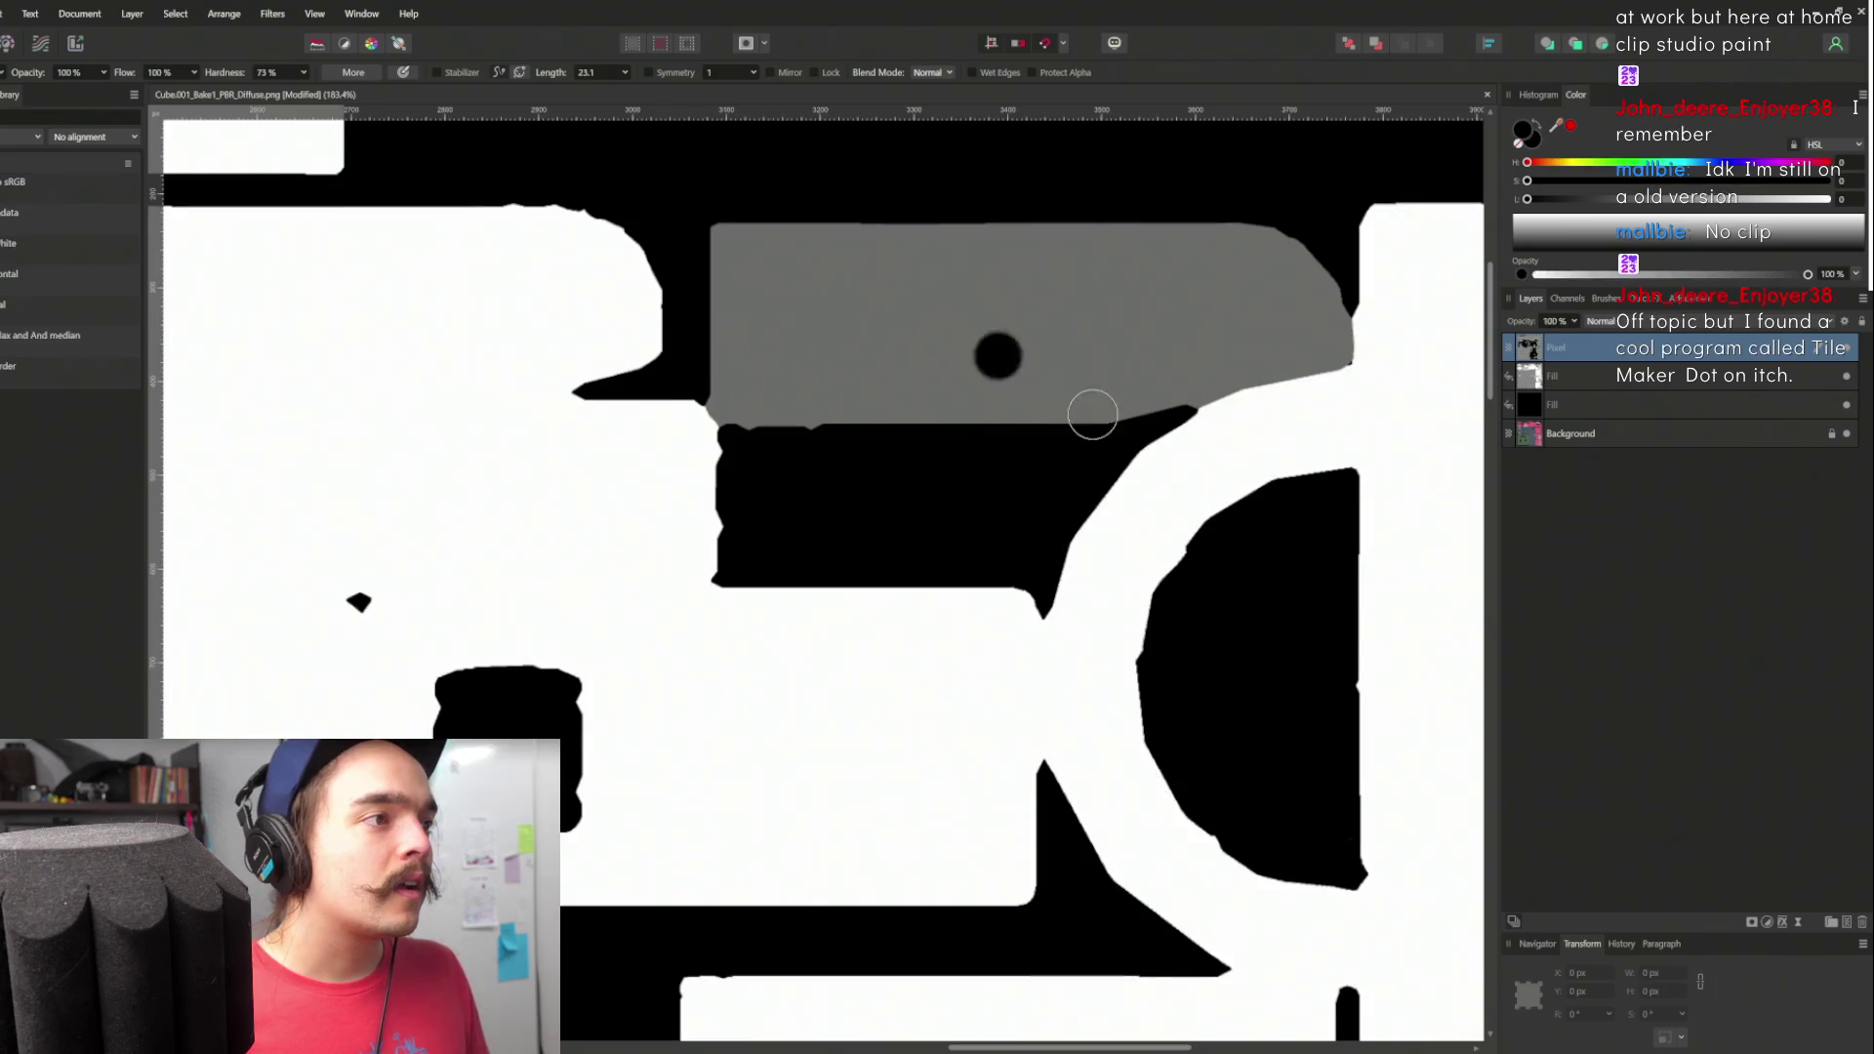
scroll(1043, 383, "down", 8)
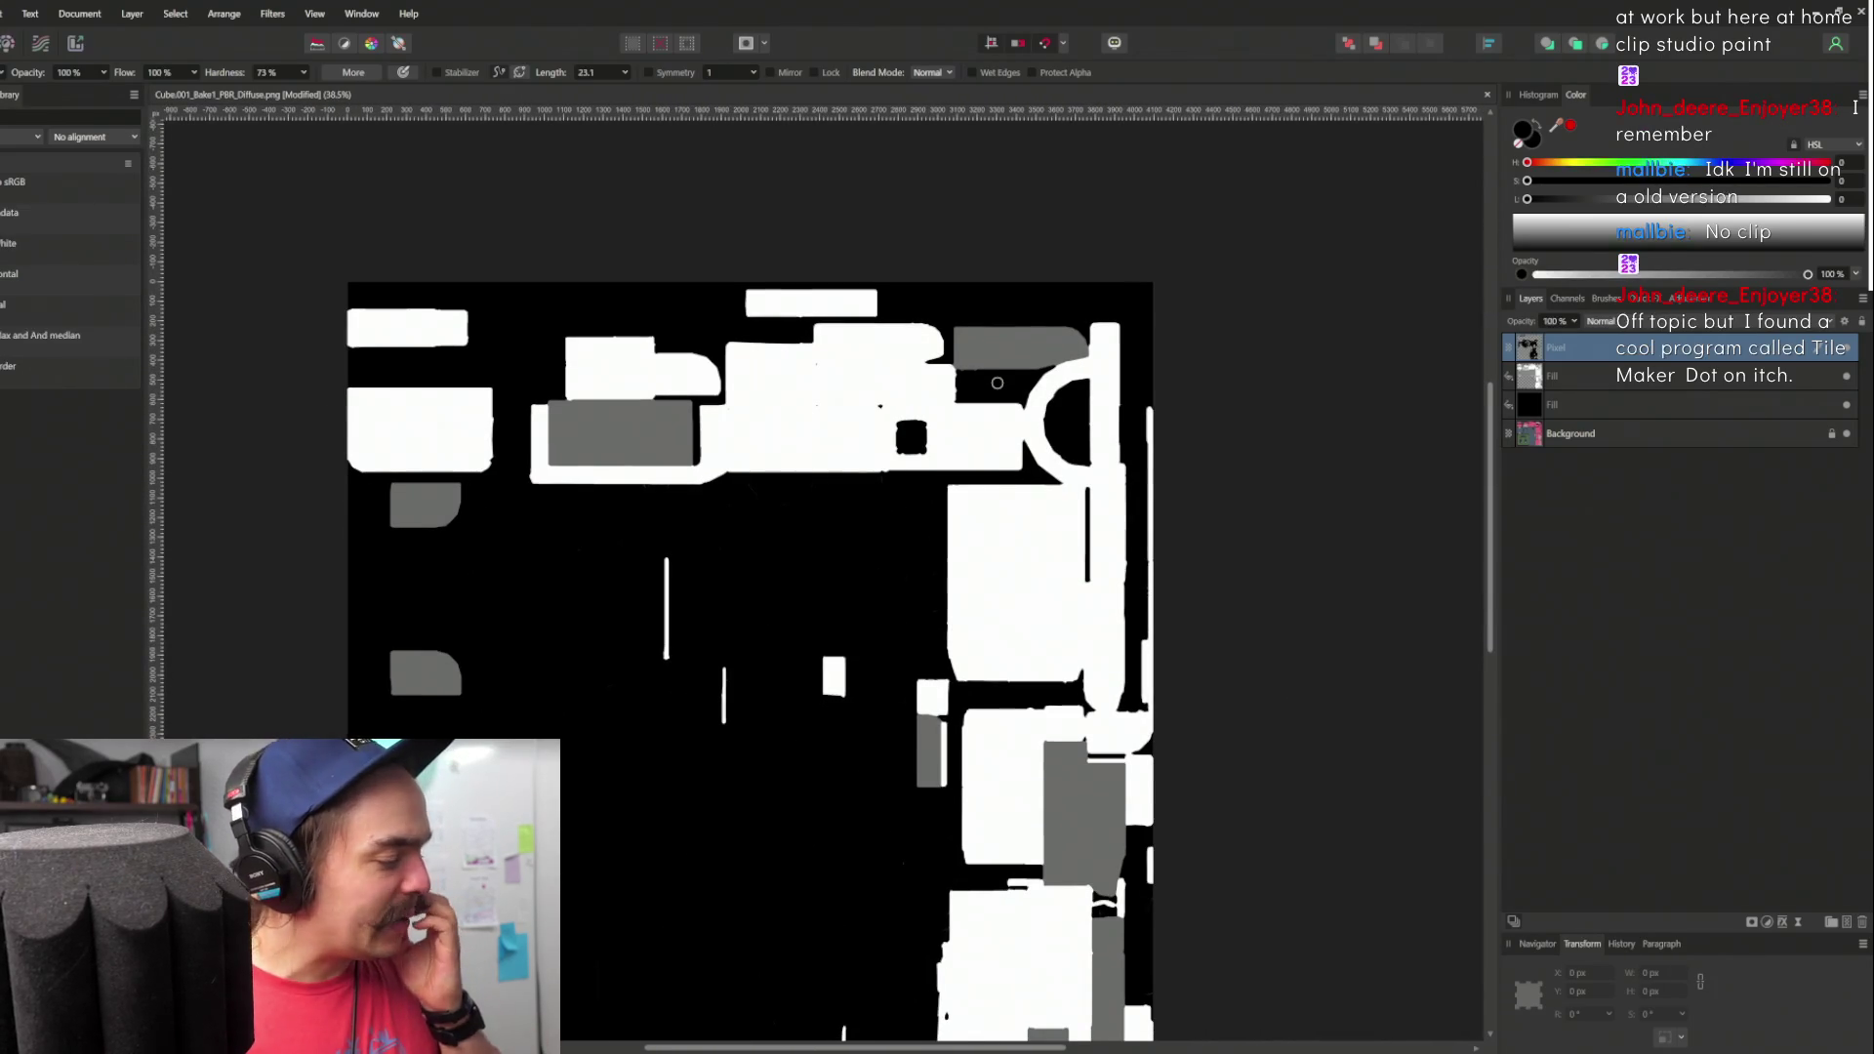
scroll(982, 368, "up", 8)
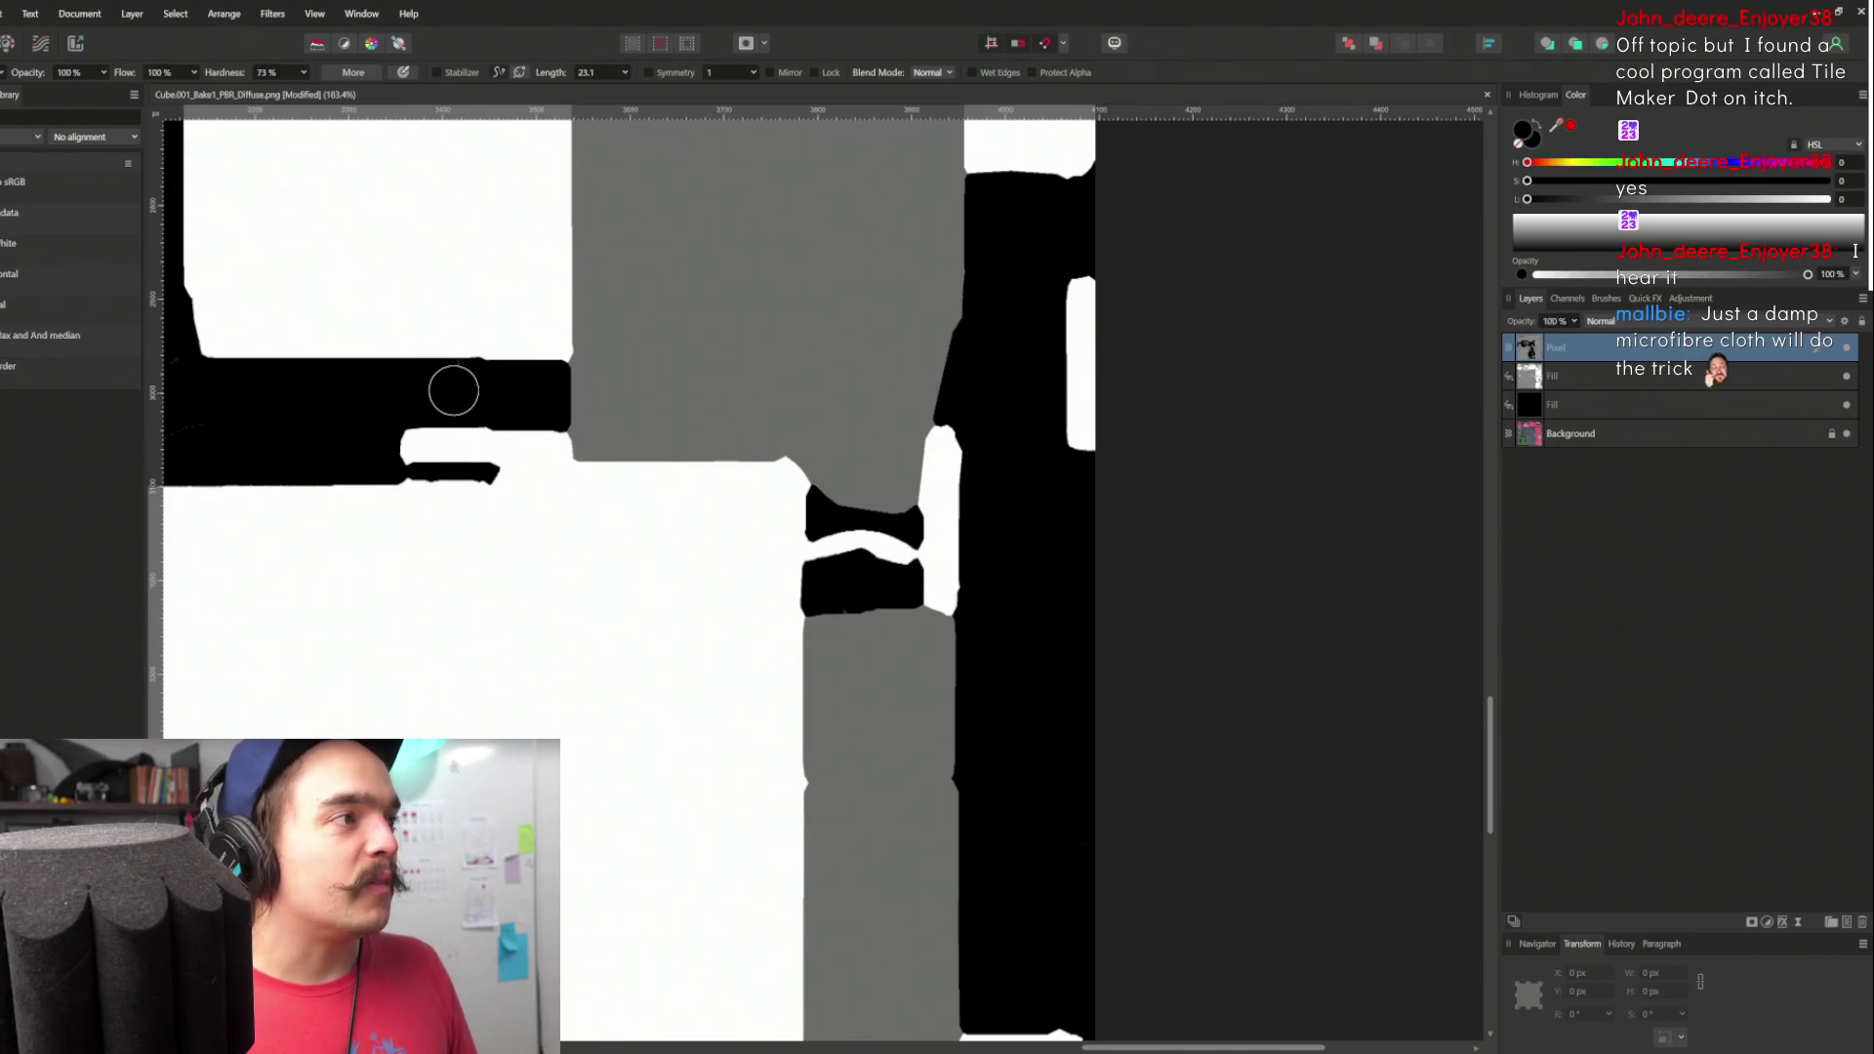
scroll(453, 388, "left", 10)
scroll(453, 388, "up", 2)
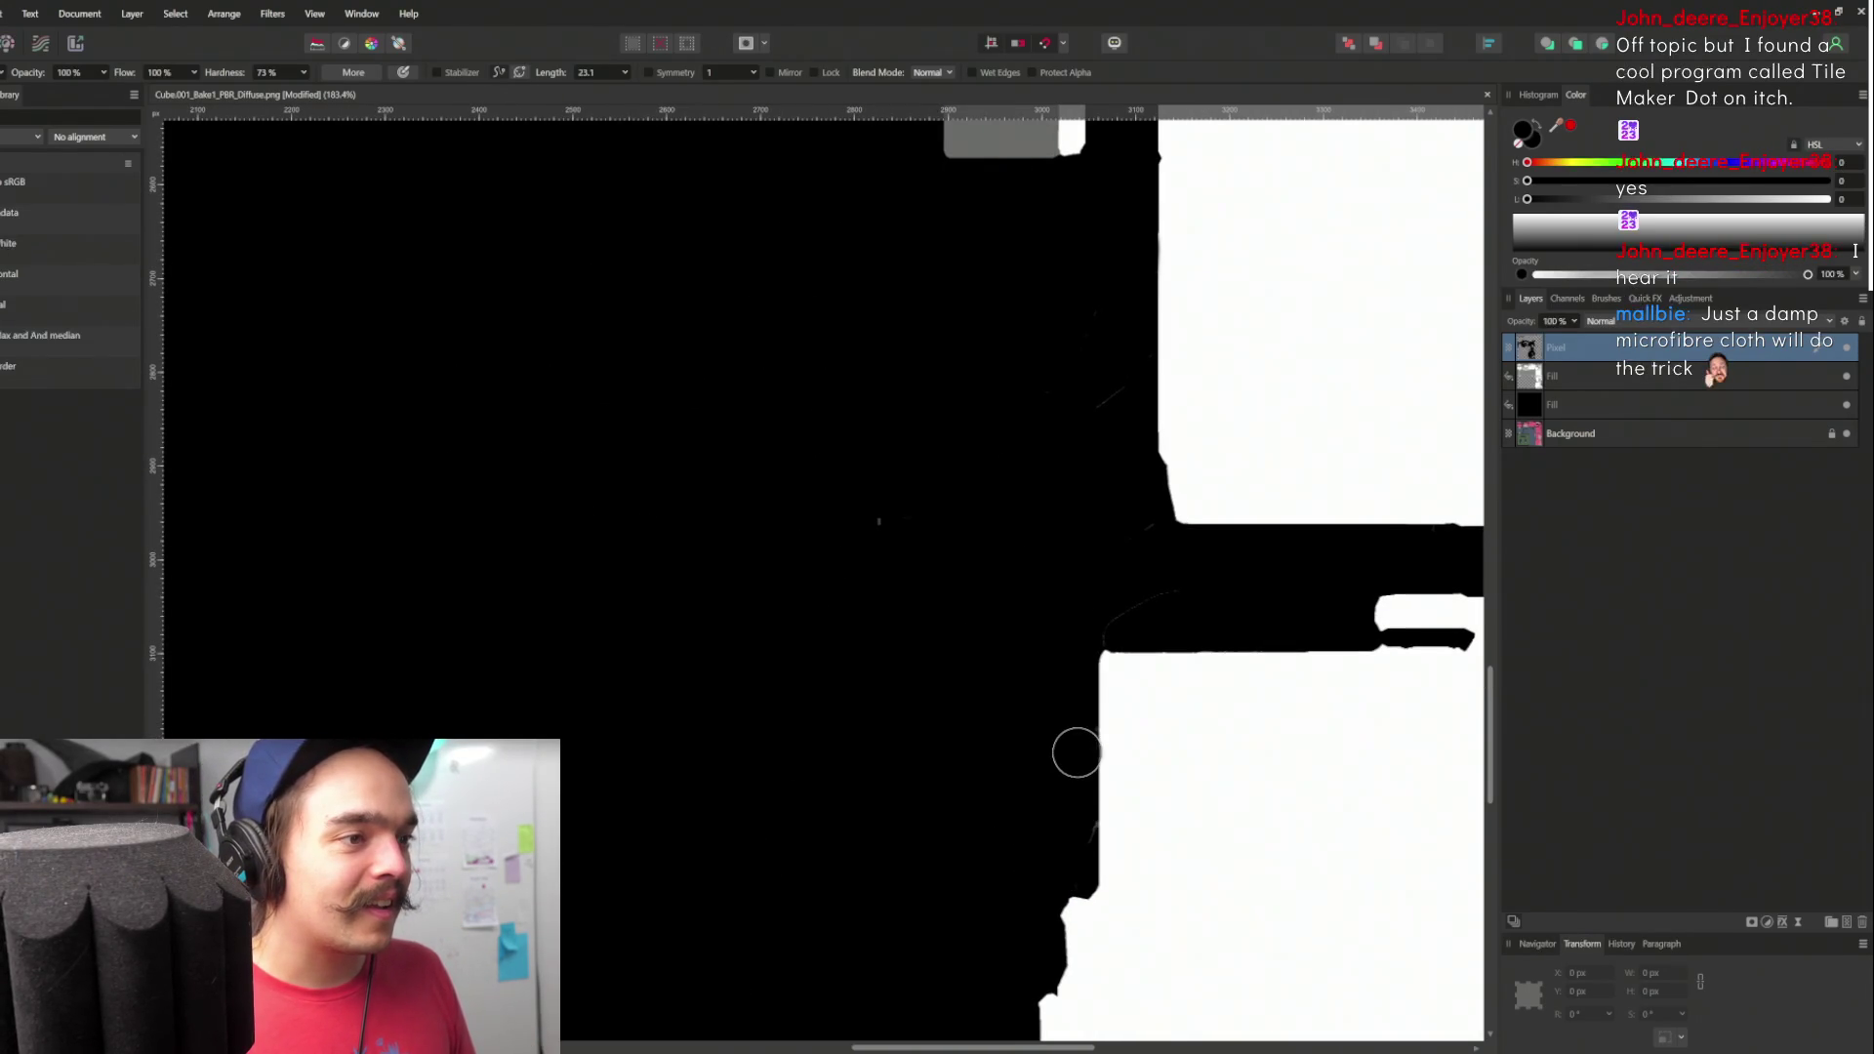
scroll(894, 576, "down", 1)
scroll(888, 444, "left", 1)
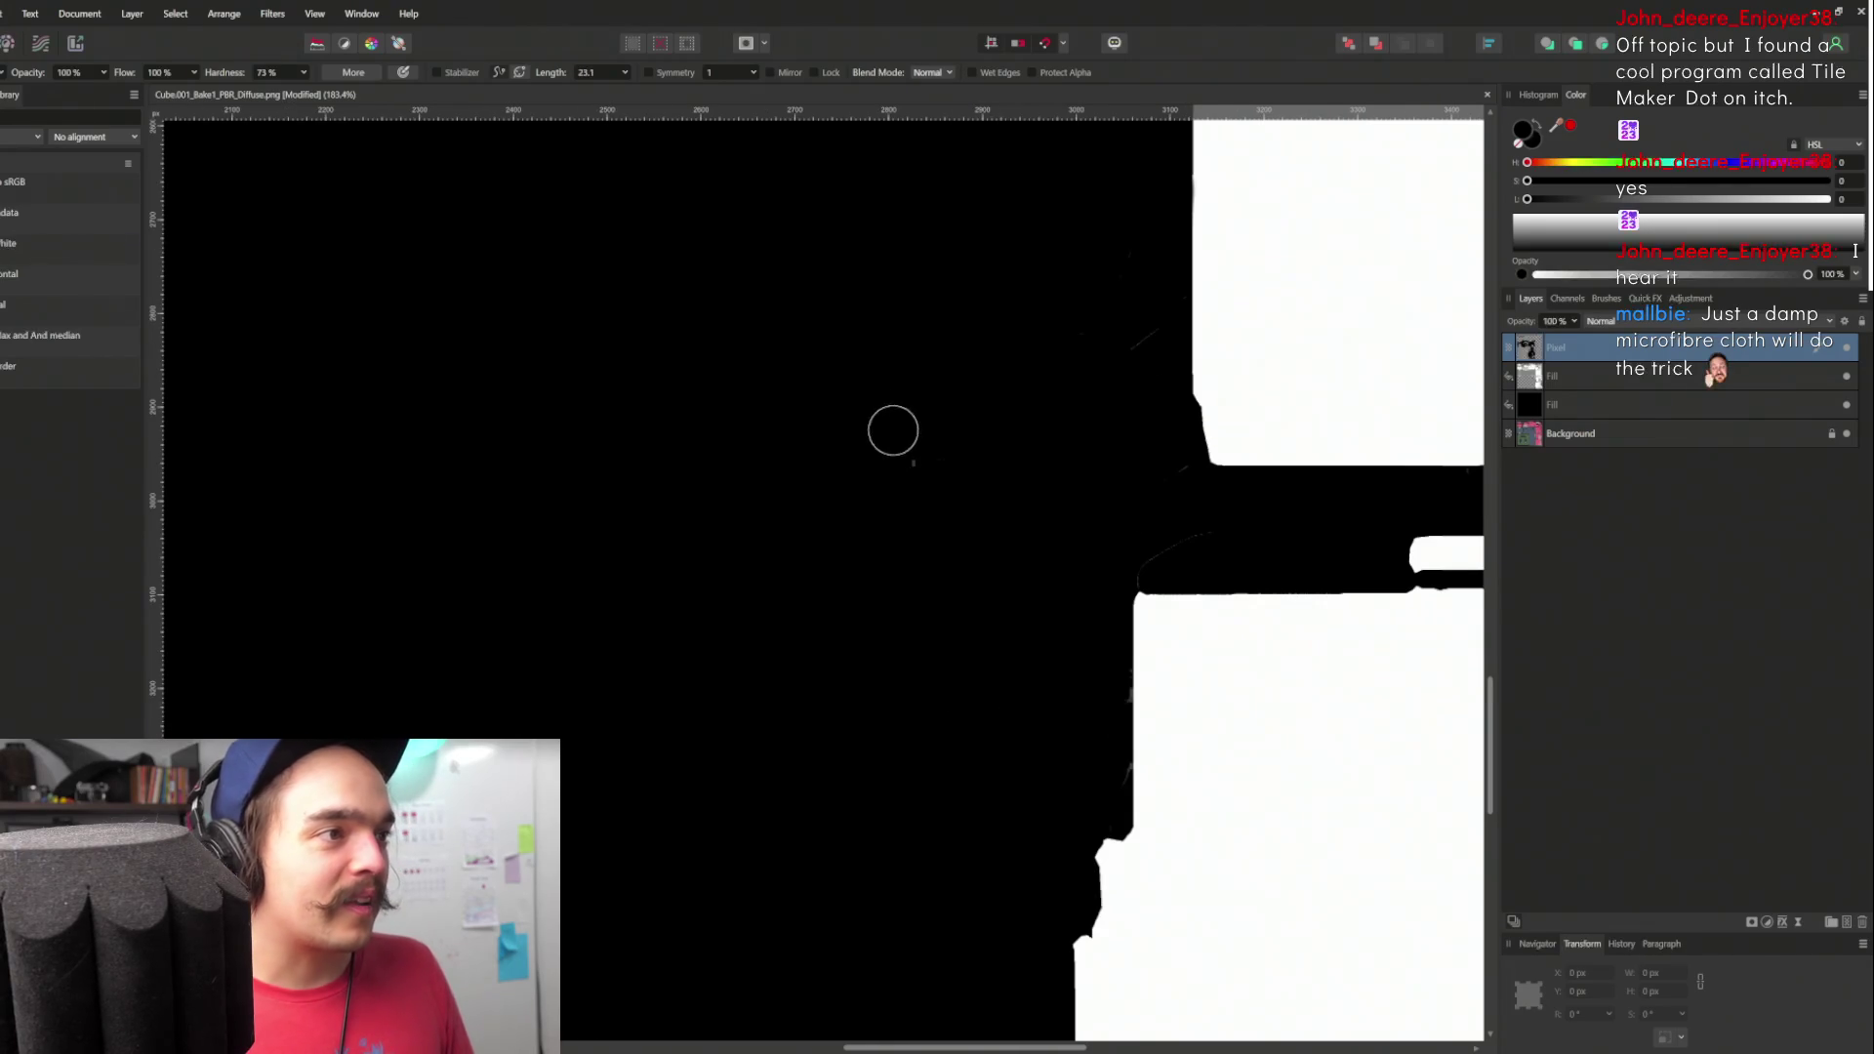
scroll(1074, 489, "up", 2)
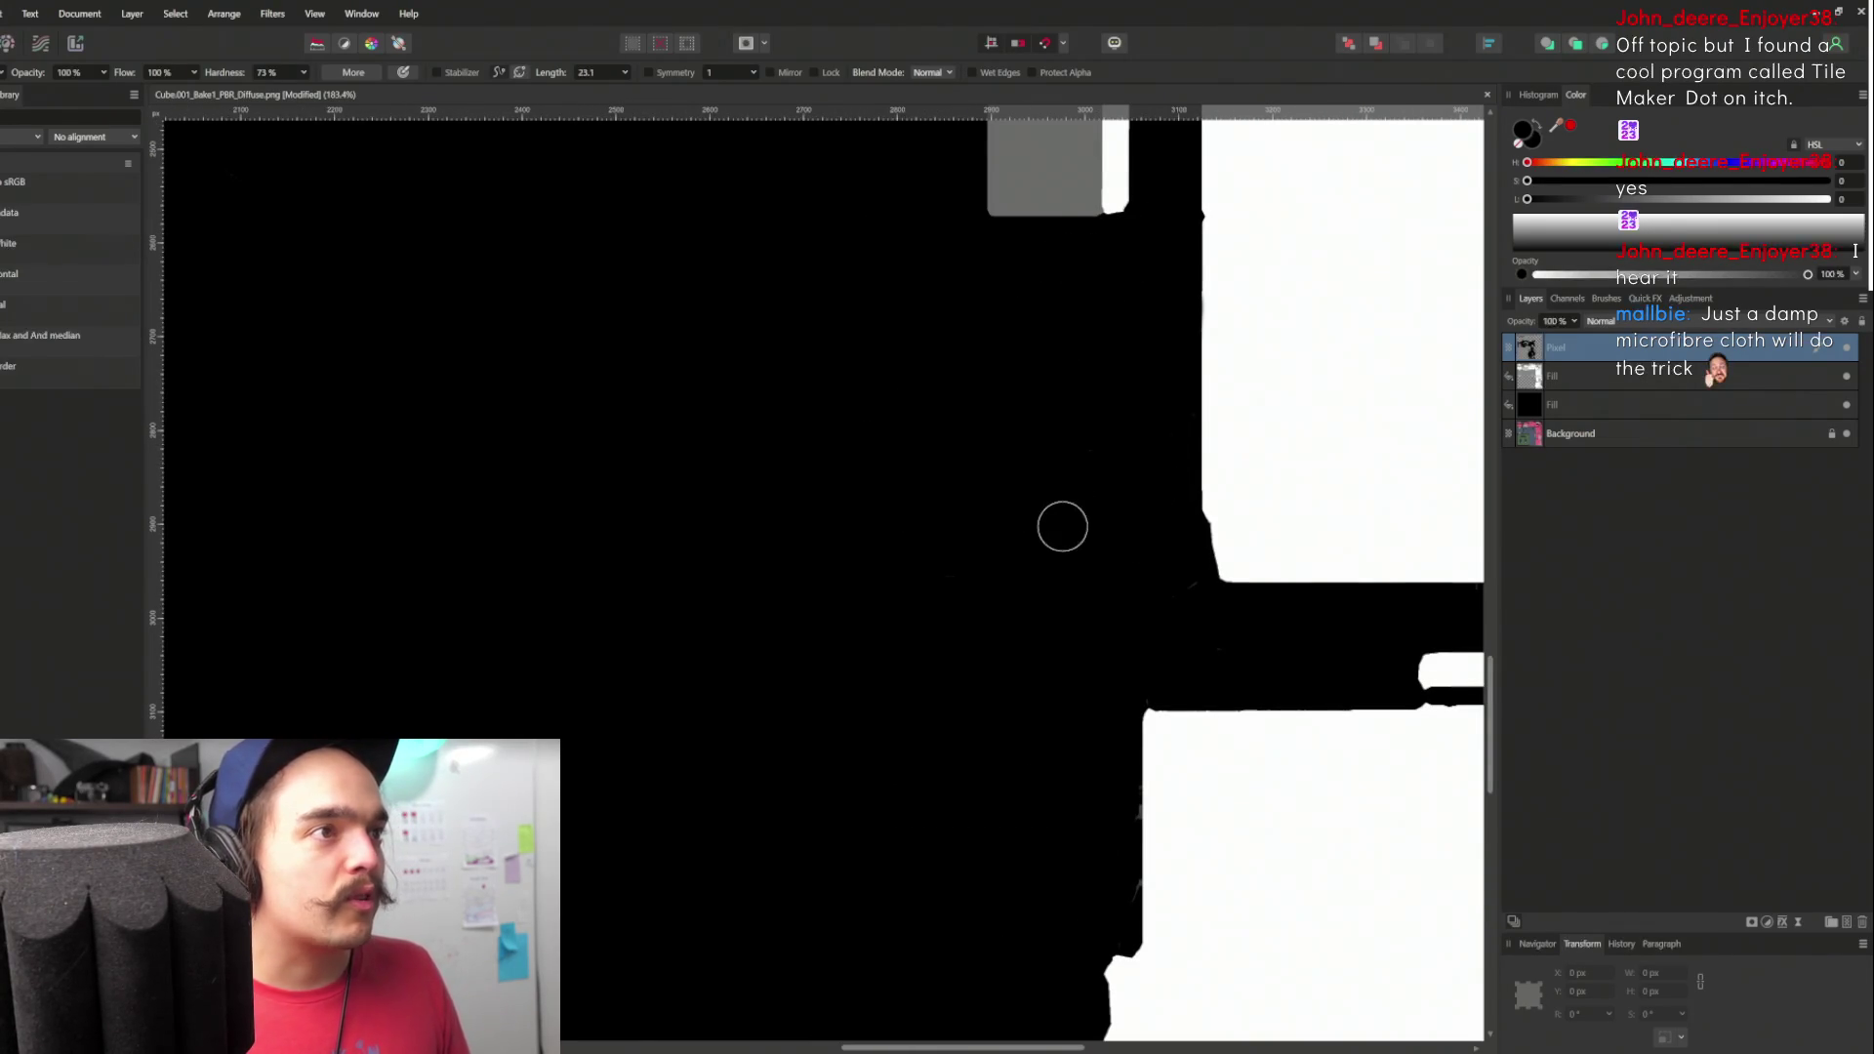
scroll(1063, 518, "down", 5)
scroll(1258, 714, "up", 3)
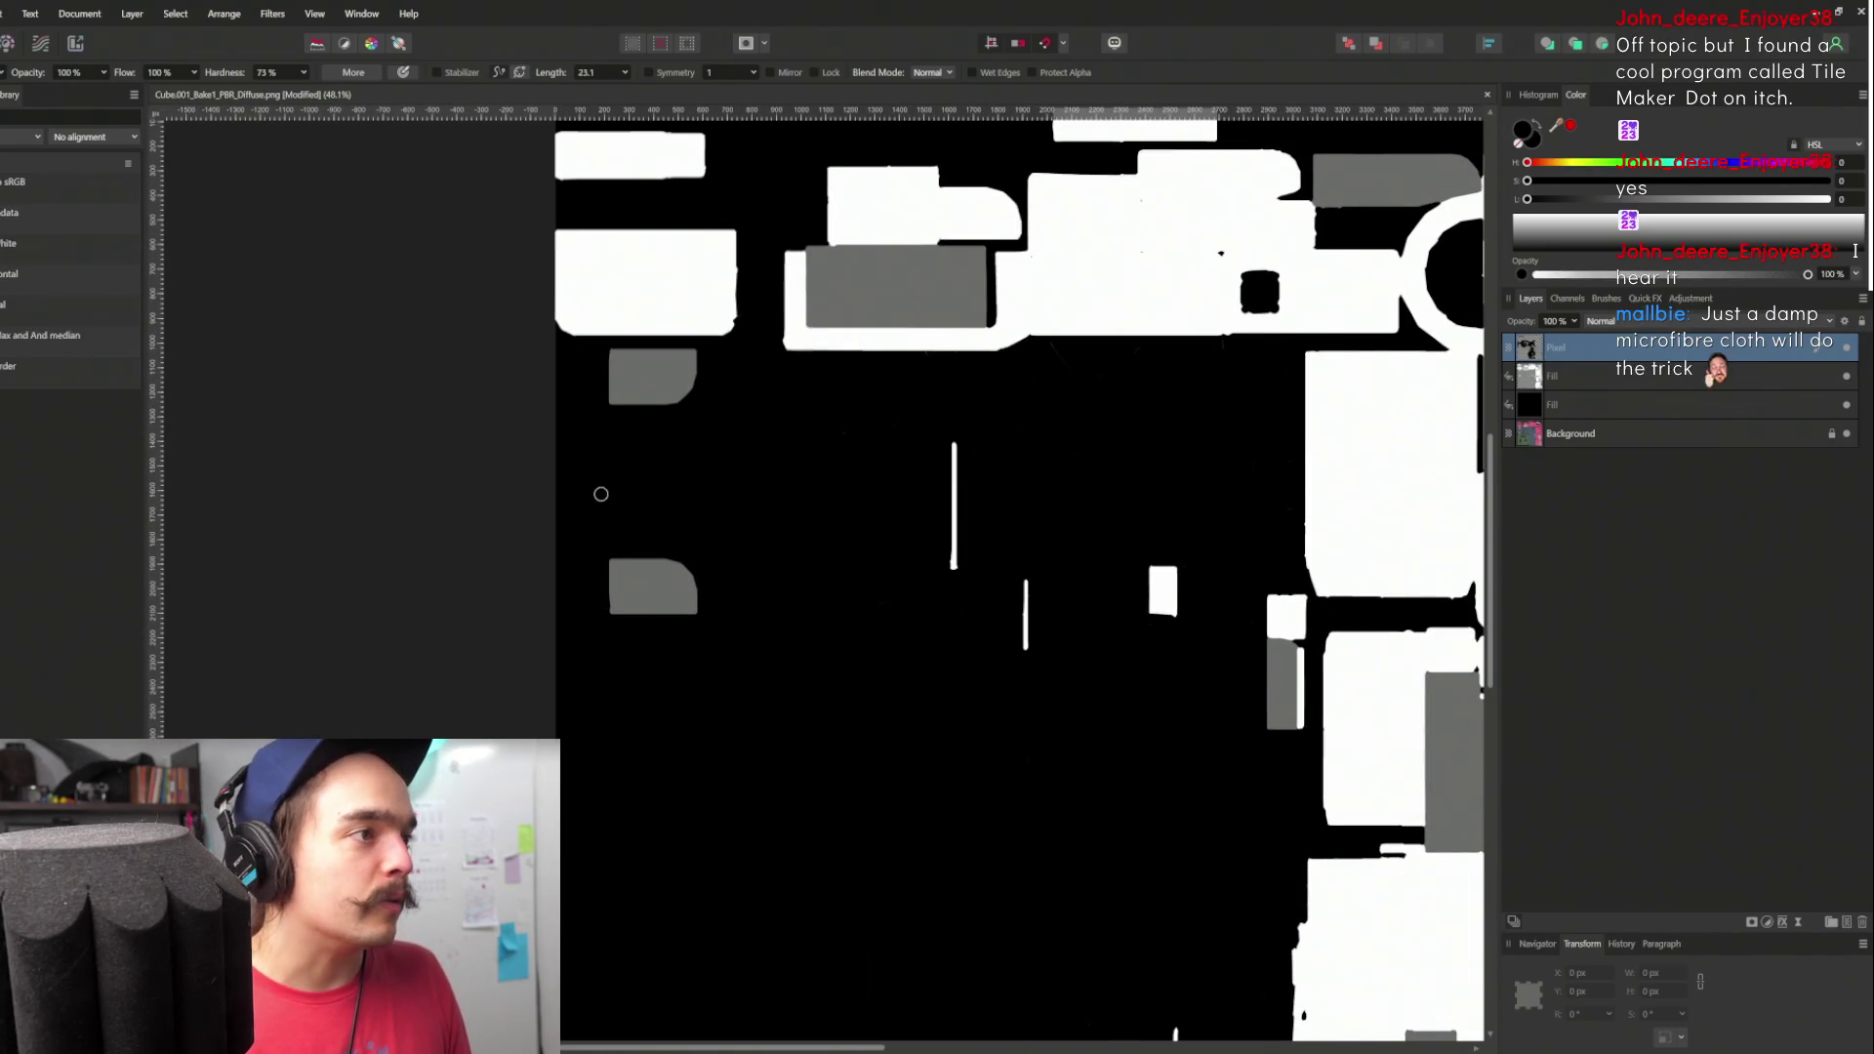
scroll(778, 523, "right", 3)
scroll(778, 523, "up", 1)
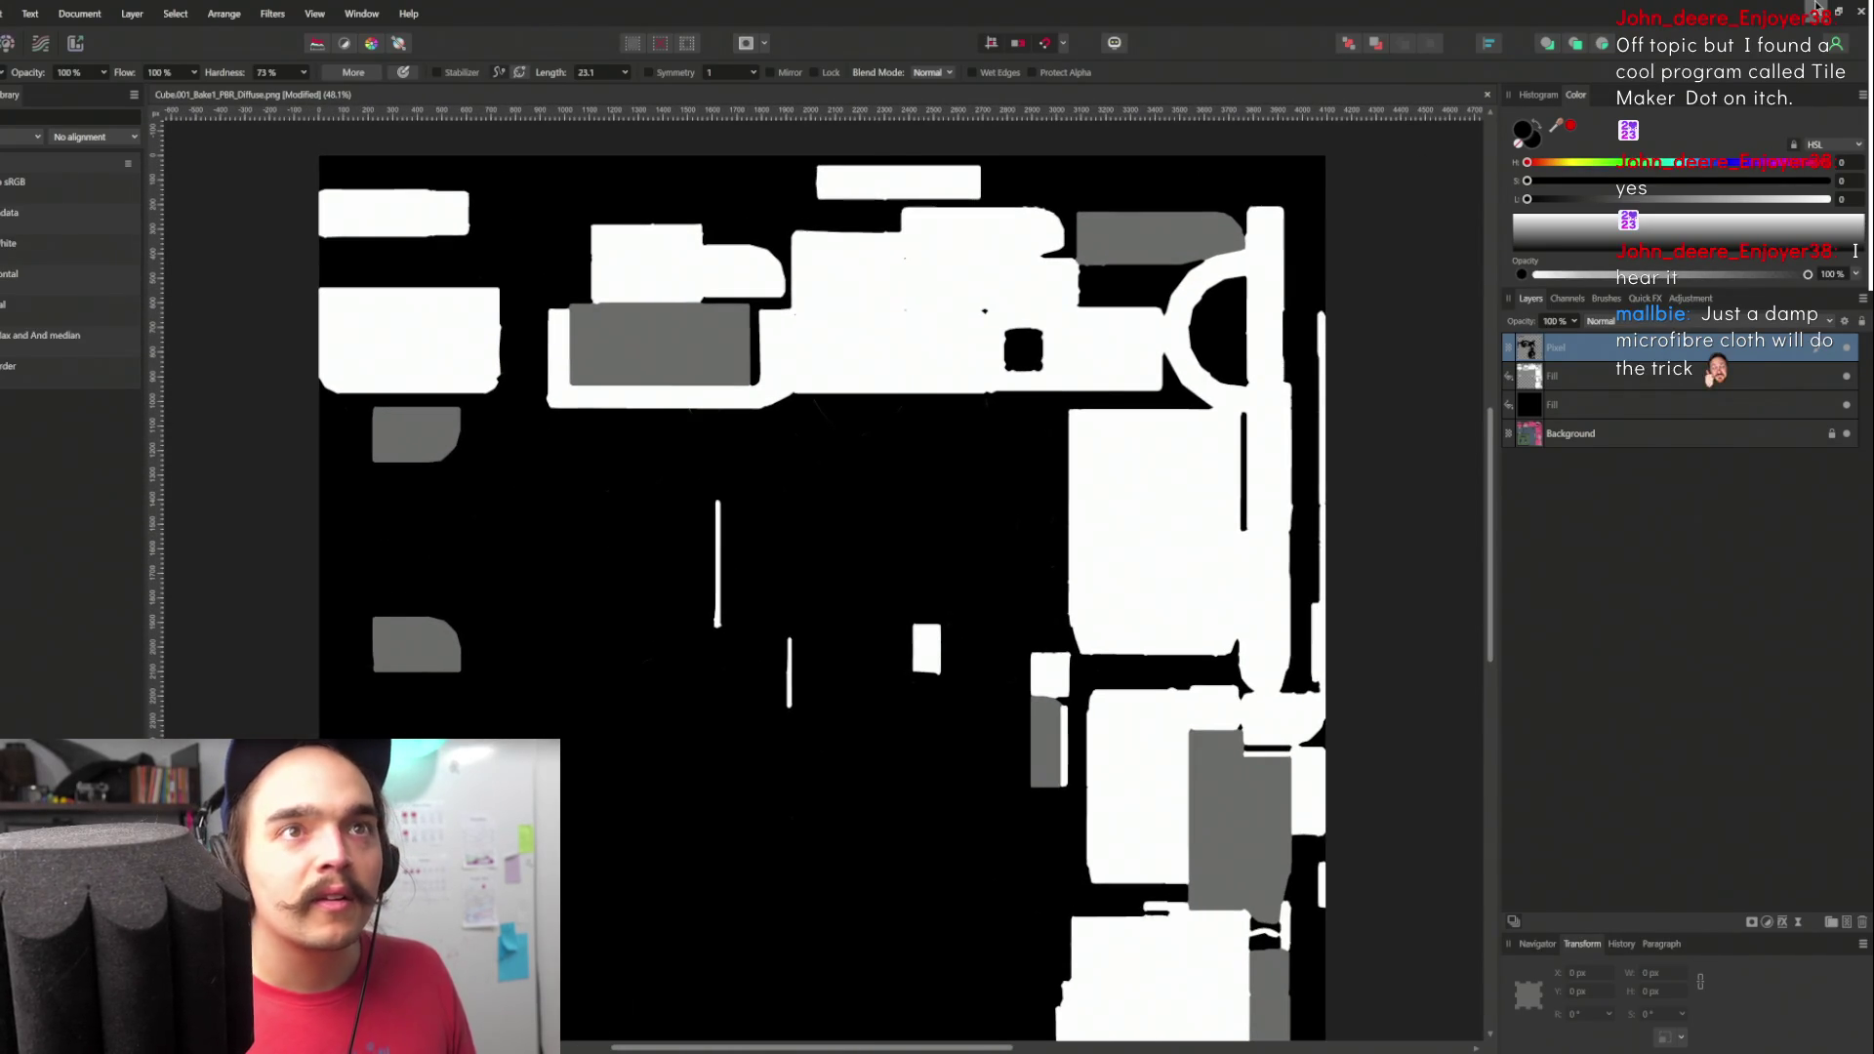
left_click(1817, 6)
- View FlexiBot from another side and open its Cube_001_Bake1_PBR_Diffuse texture
scroll(539, 357, "down", 5)
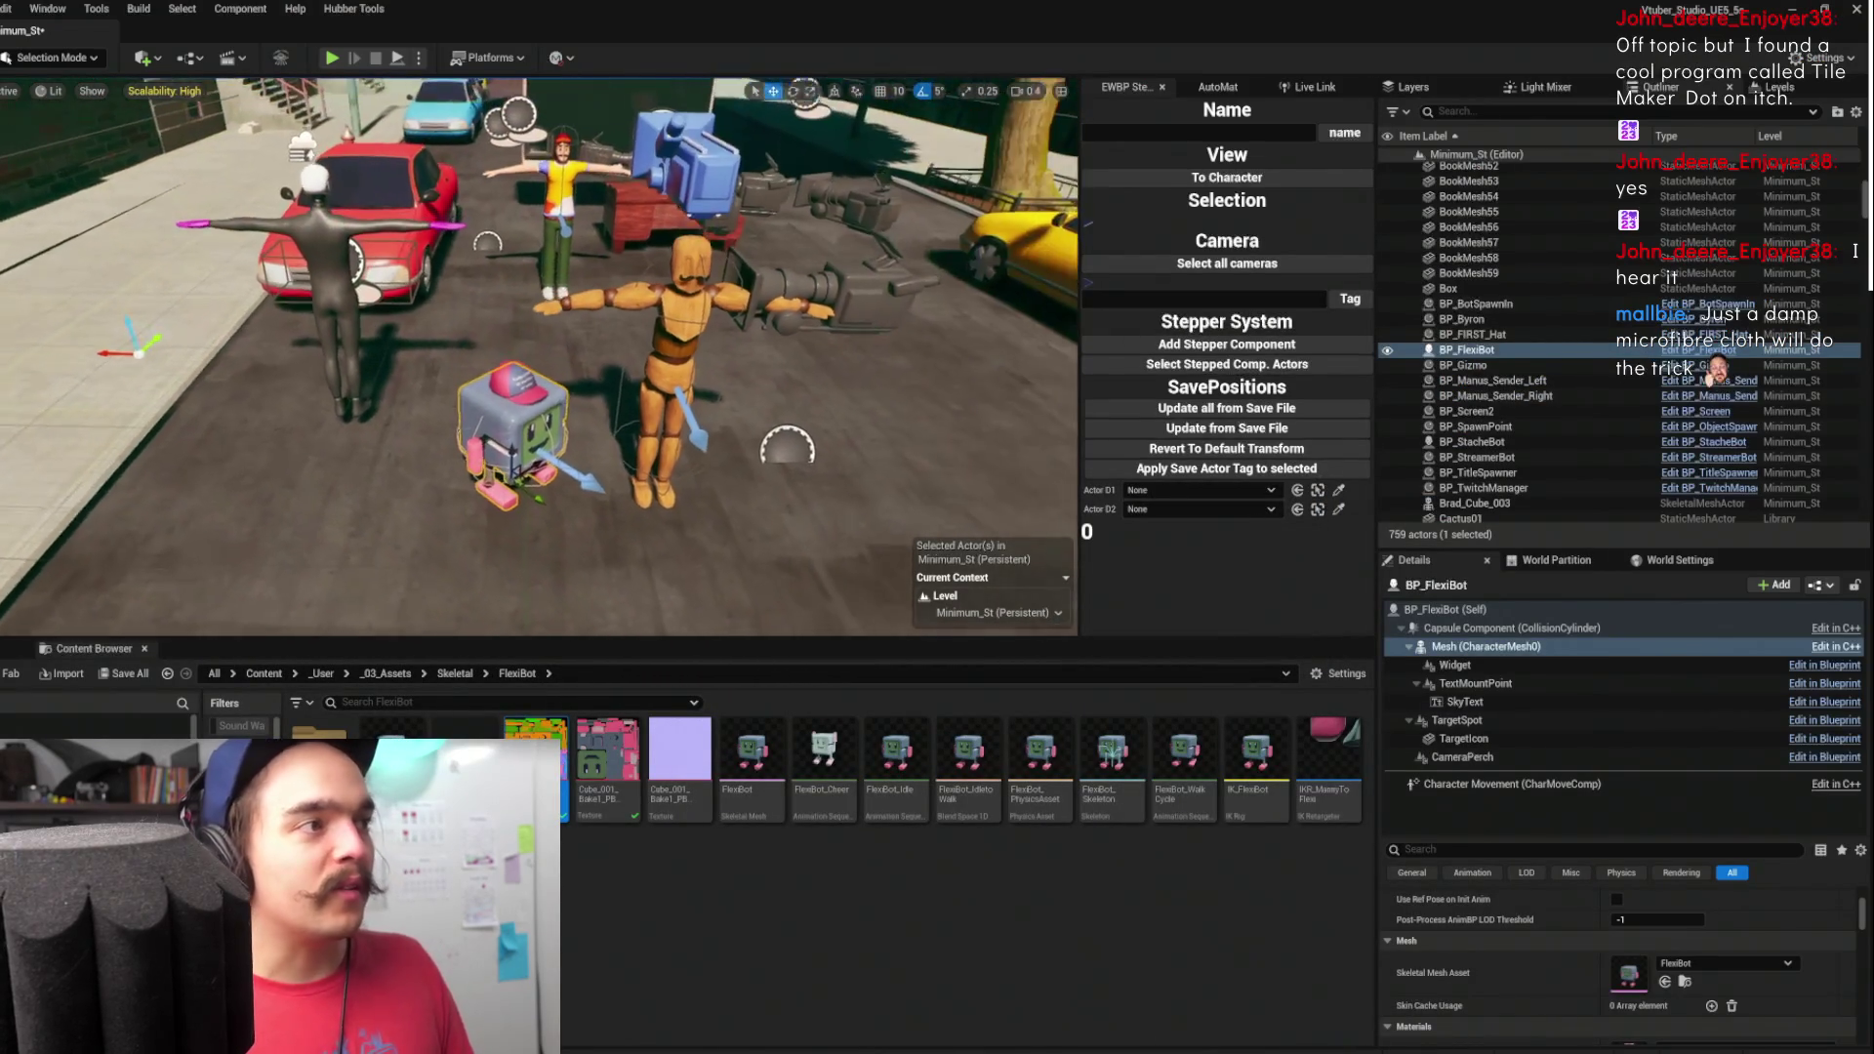
scroll(645, 293, "up", 2)
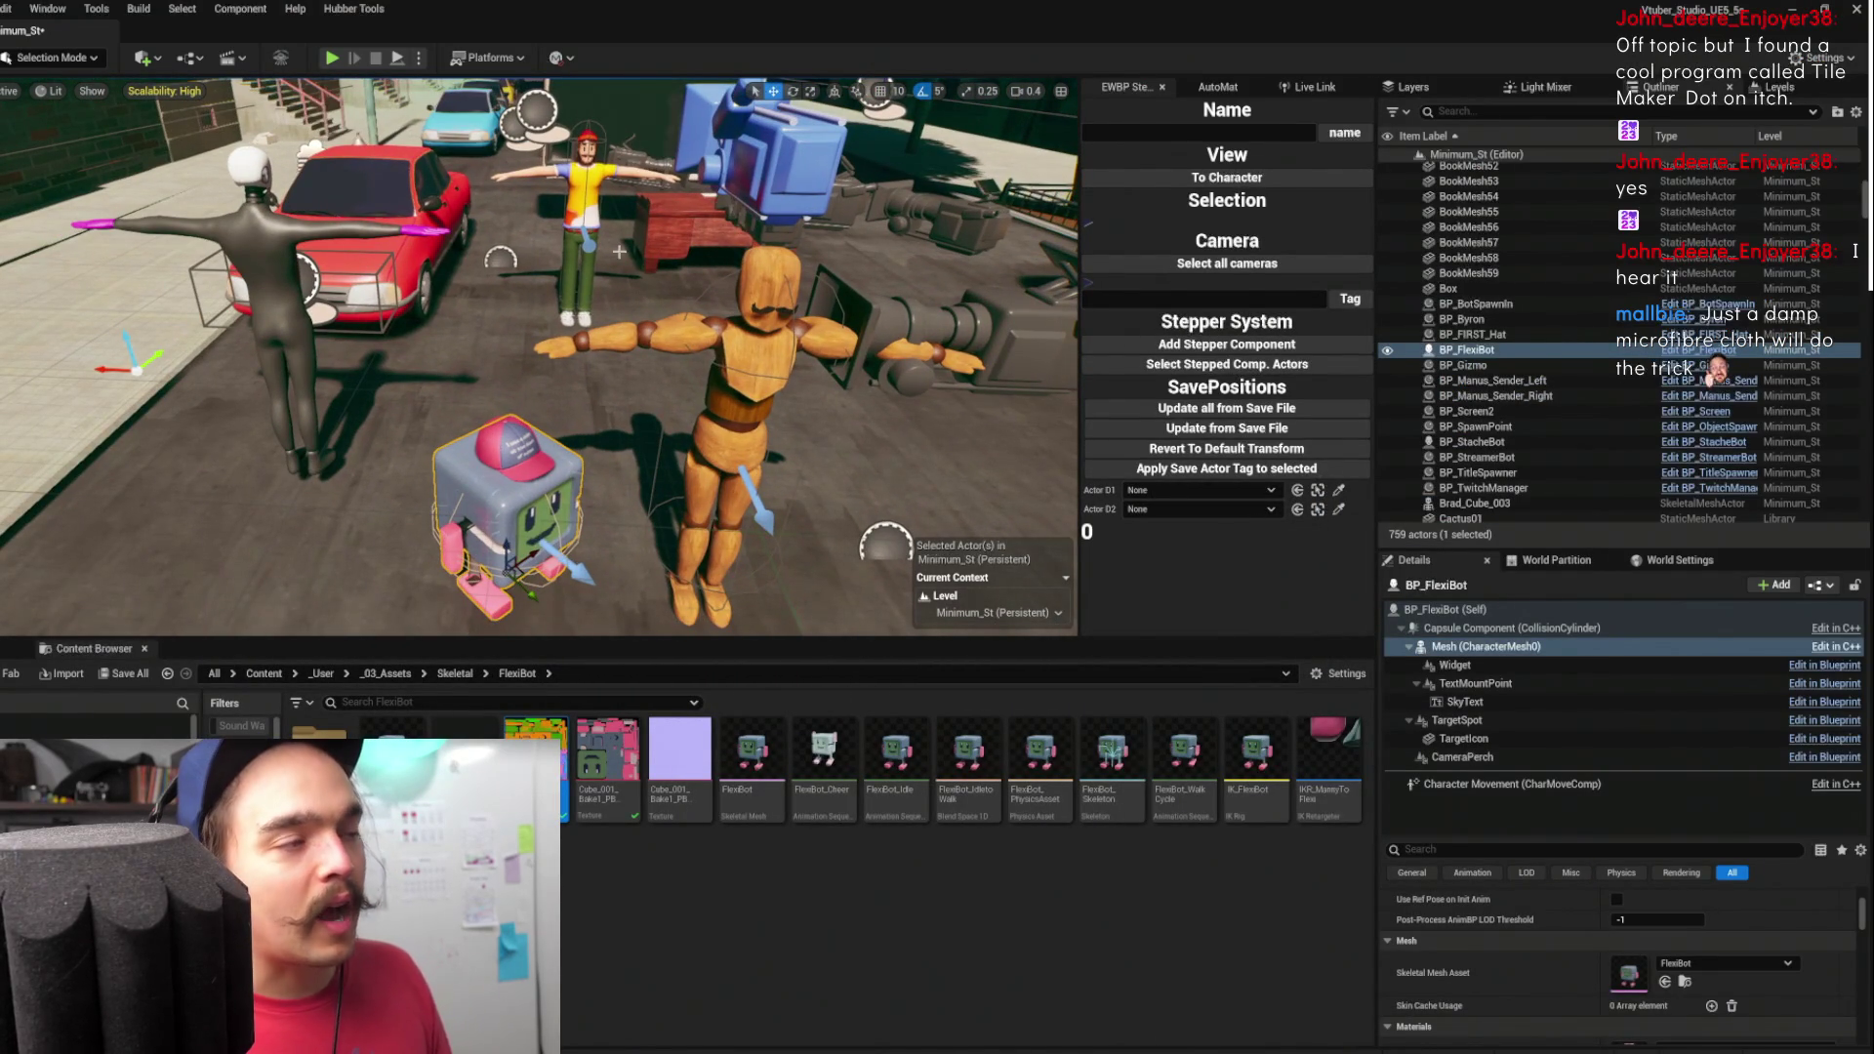
scroll(640, 304, "up", 6)
scroll(640, 304, "down", 2)
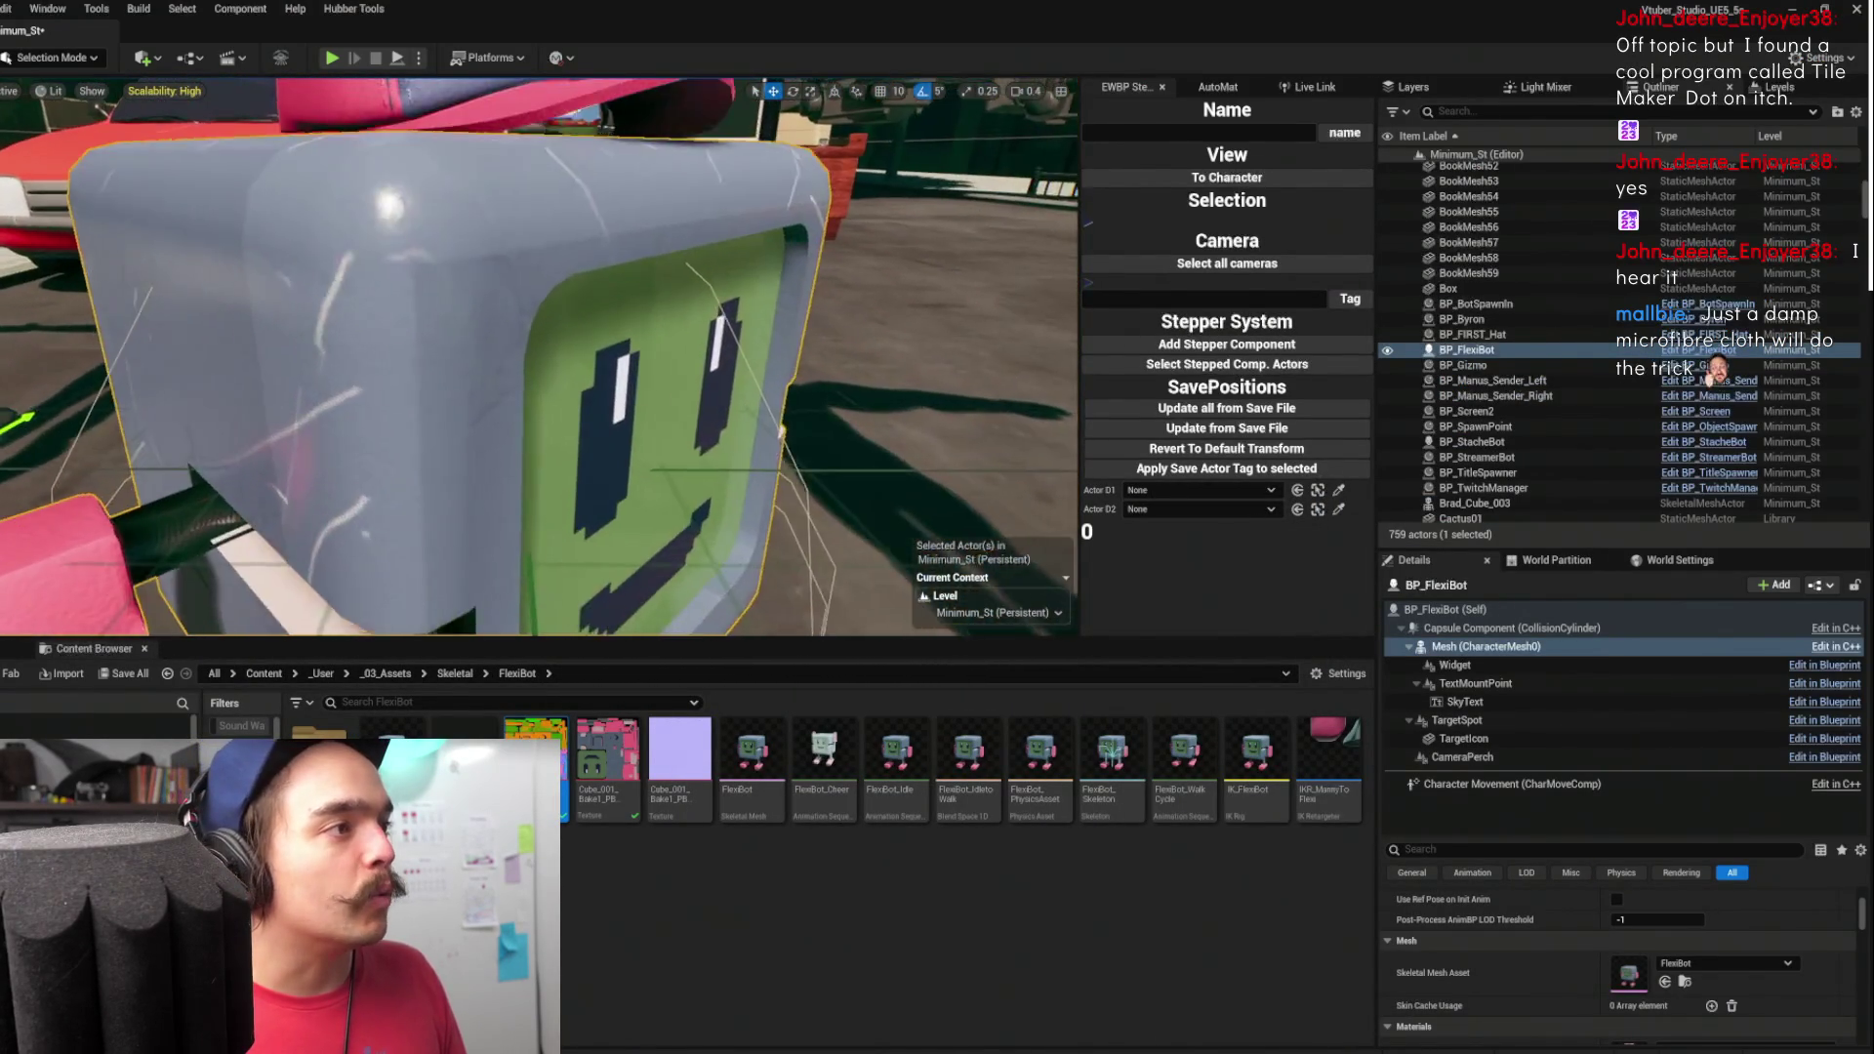
scroll(671, 237, "down", 2)
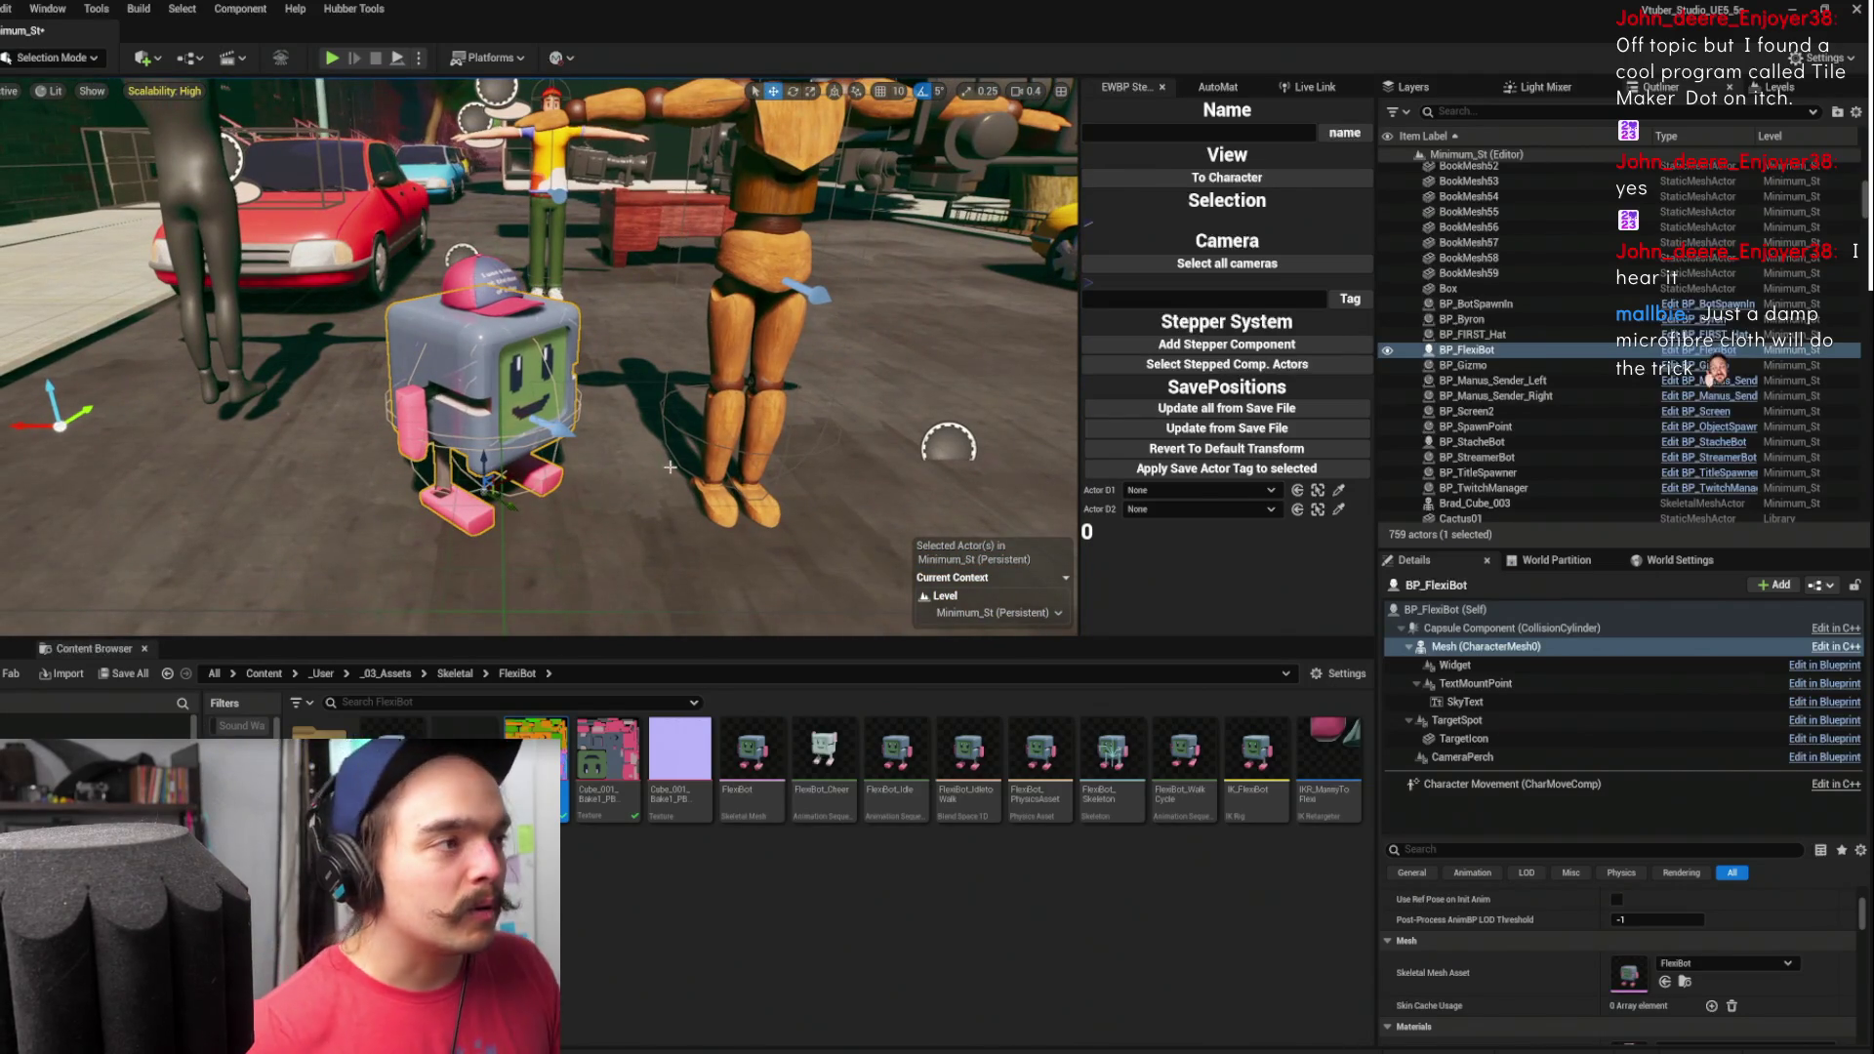
left_click_drag(682, 232, 732, 699)
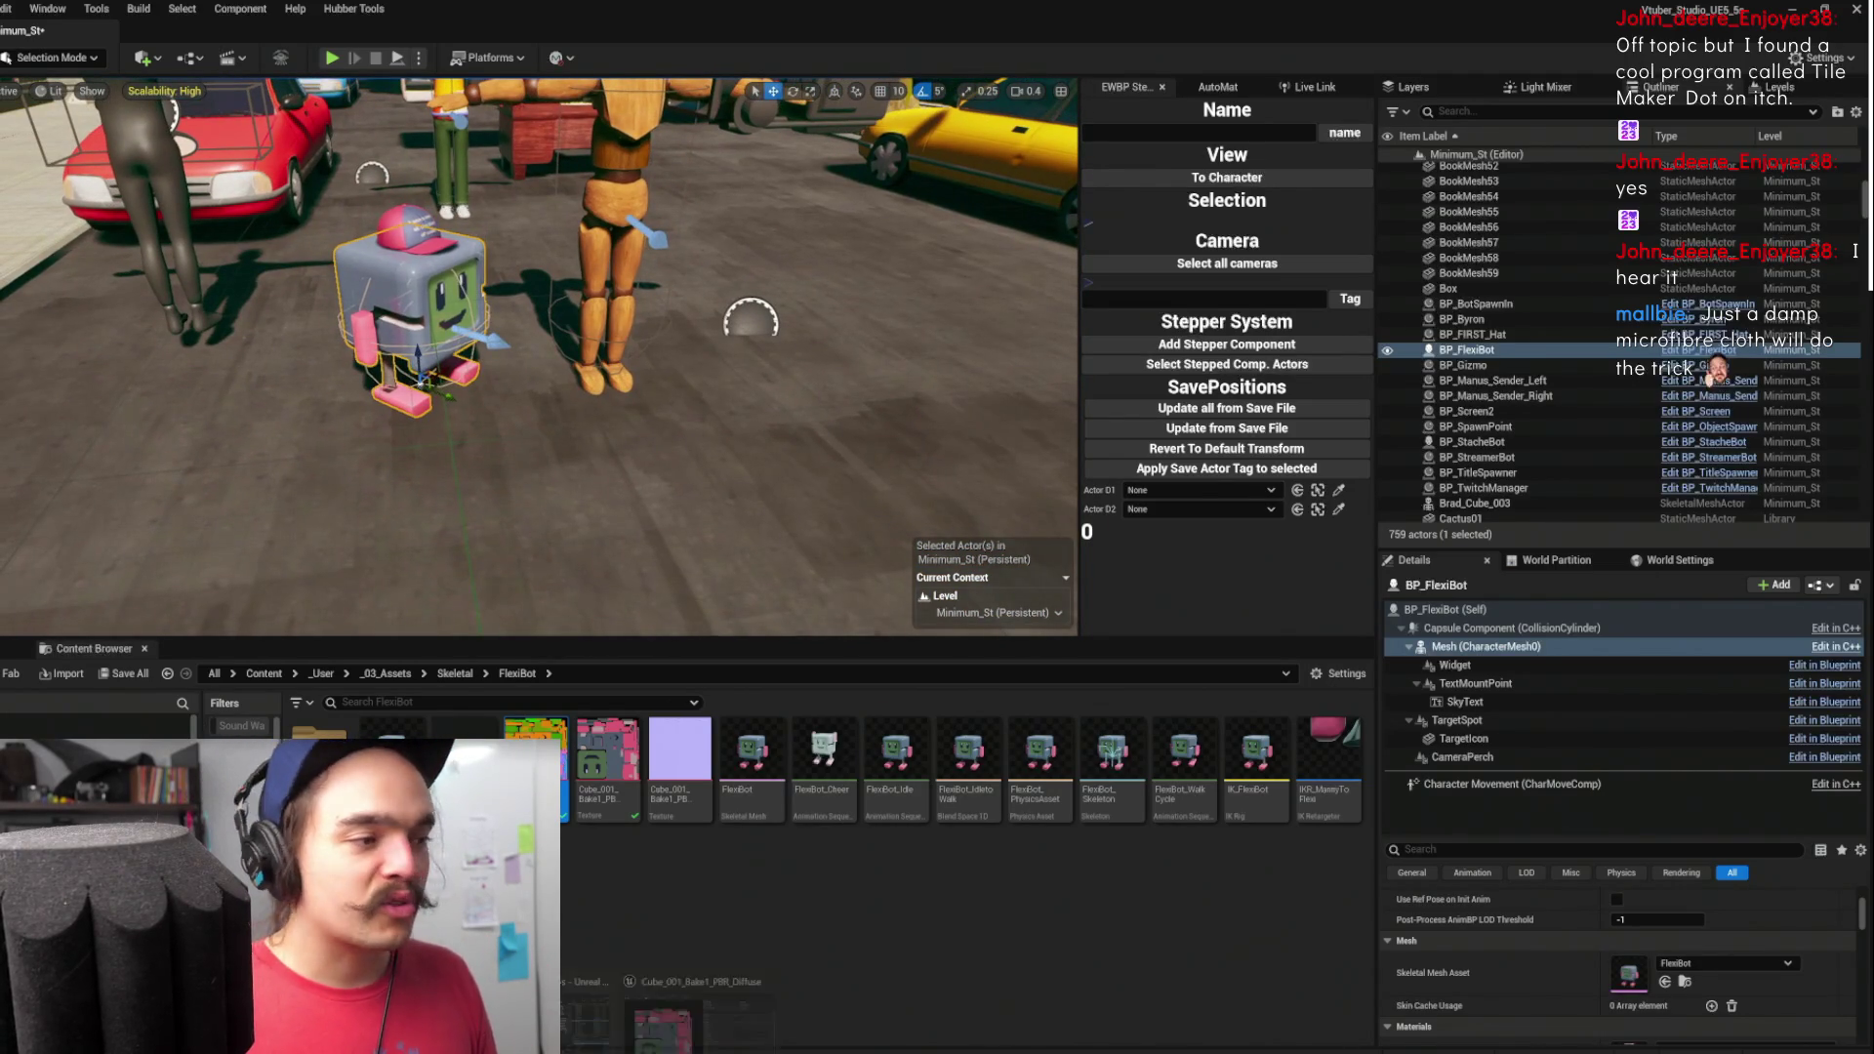
double_click(606, 761)
- Switch back to the black-and-white mask in Affinity Photo
mouse_move(674, 1049)
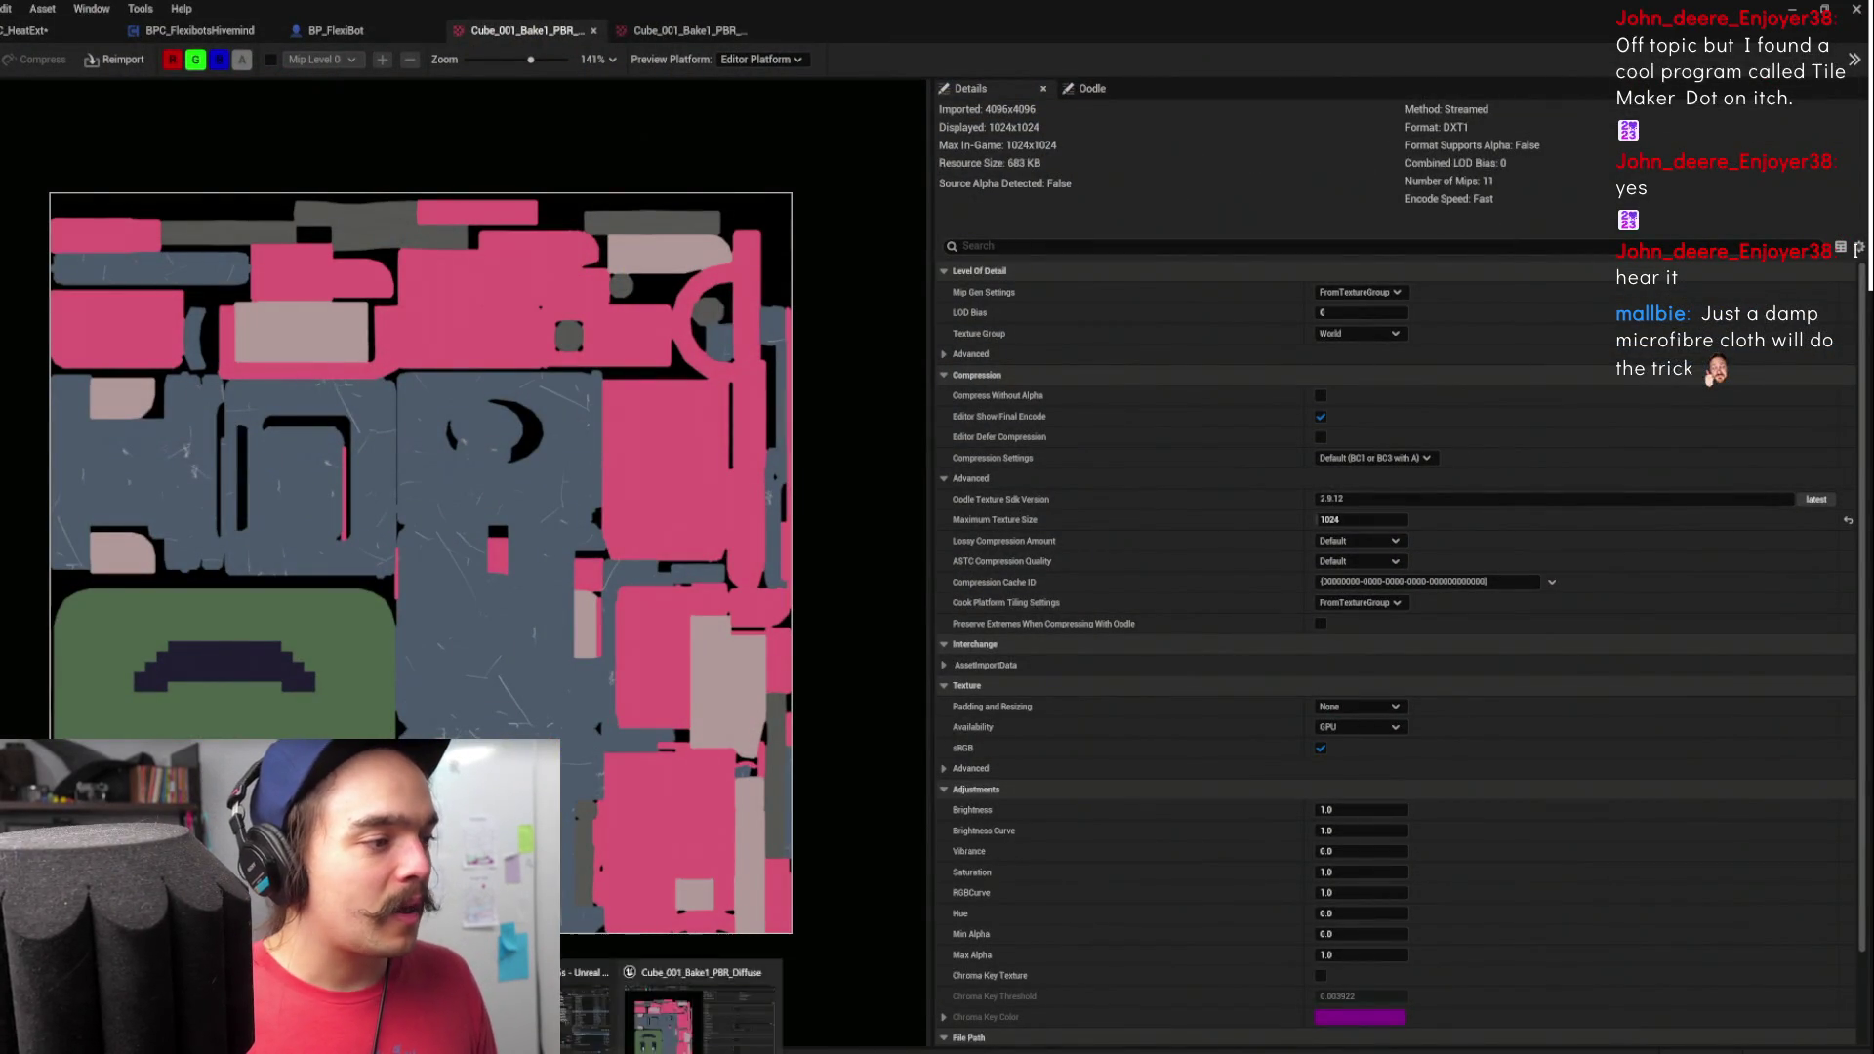
left_click(673, 996)
scroll(697, 616, "down", 3)
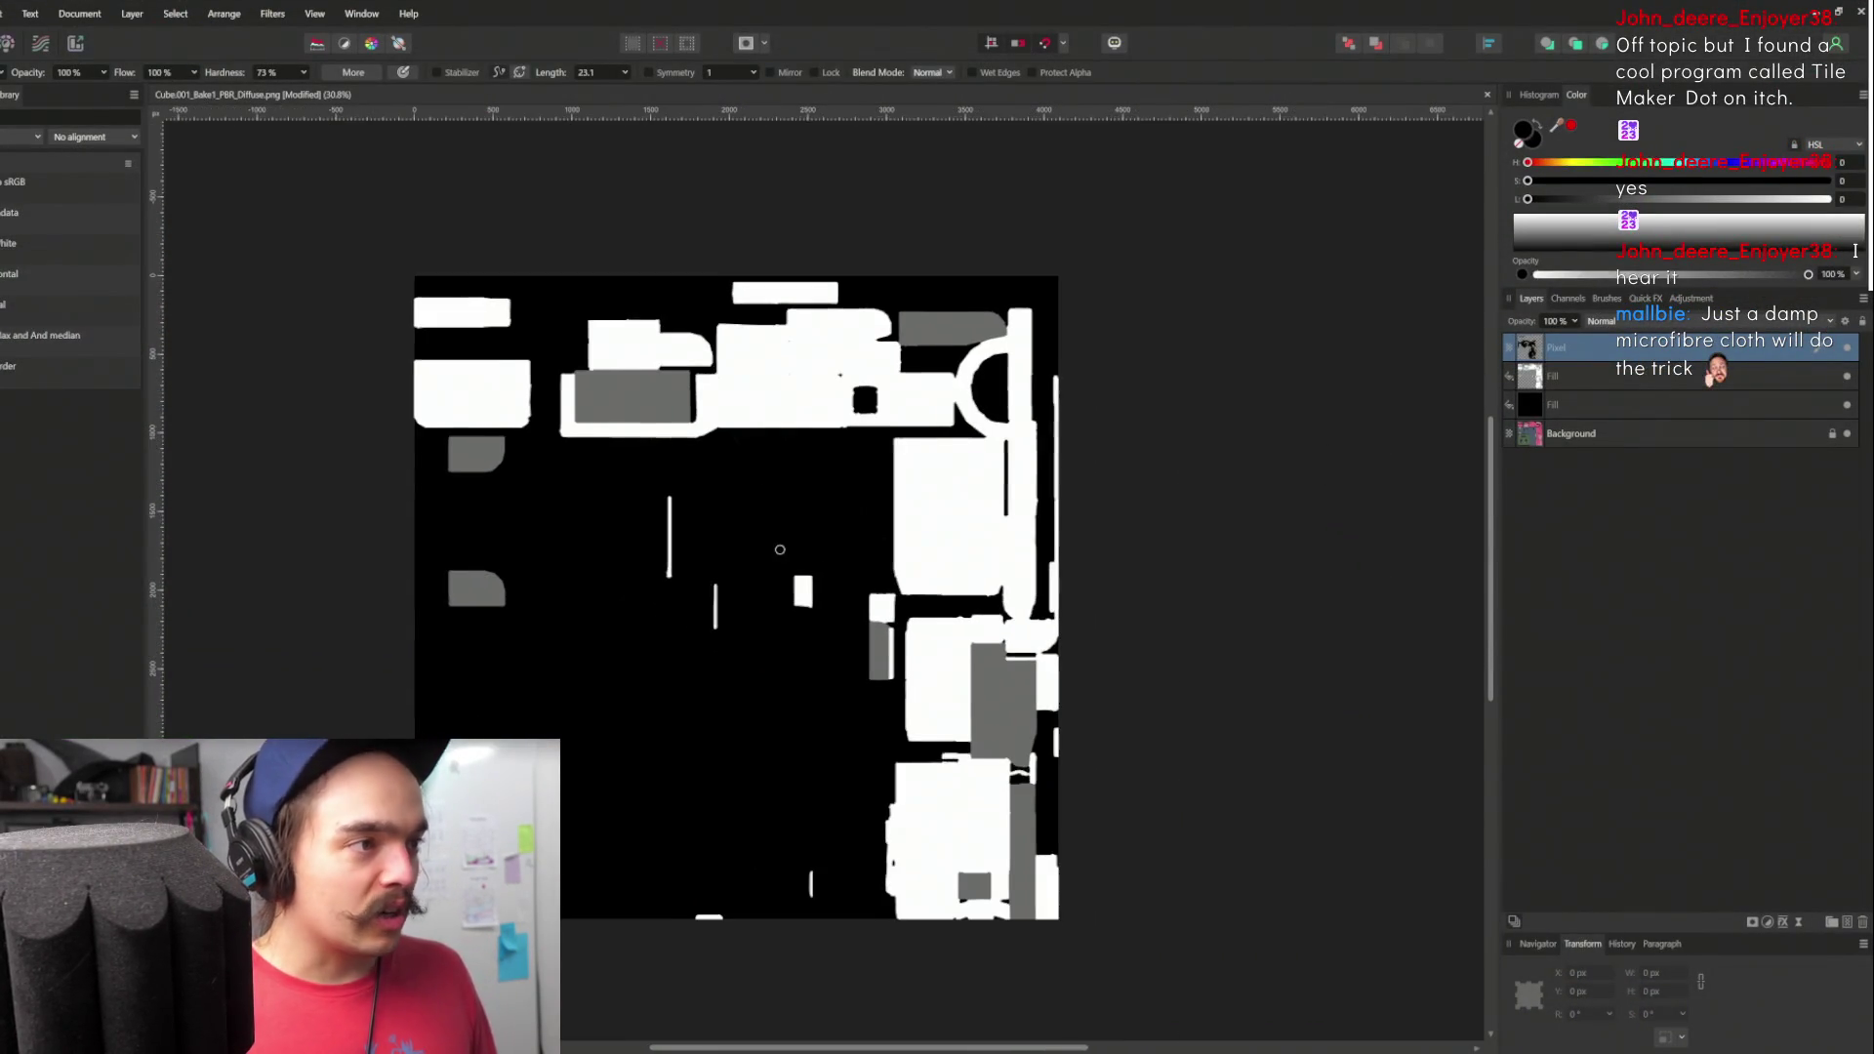
- Start a PNG export of the mask, then cancel the Save As dialog without saving
key("ctrl+alt+shift+s")
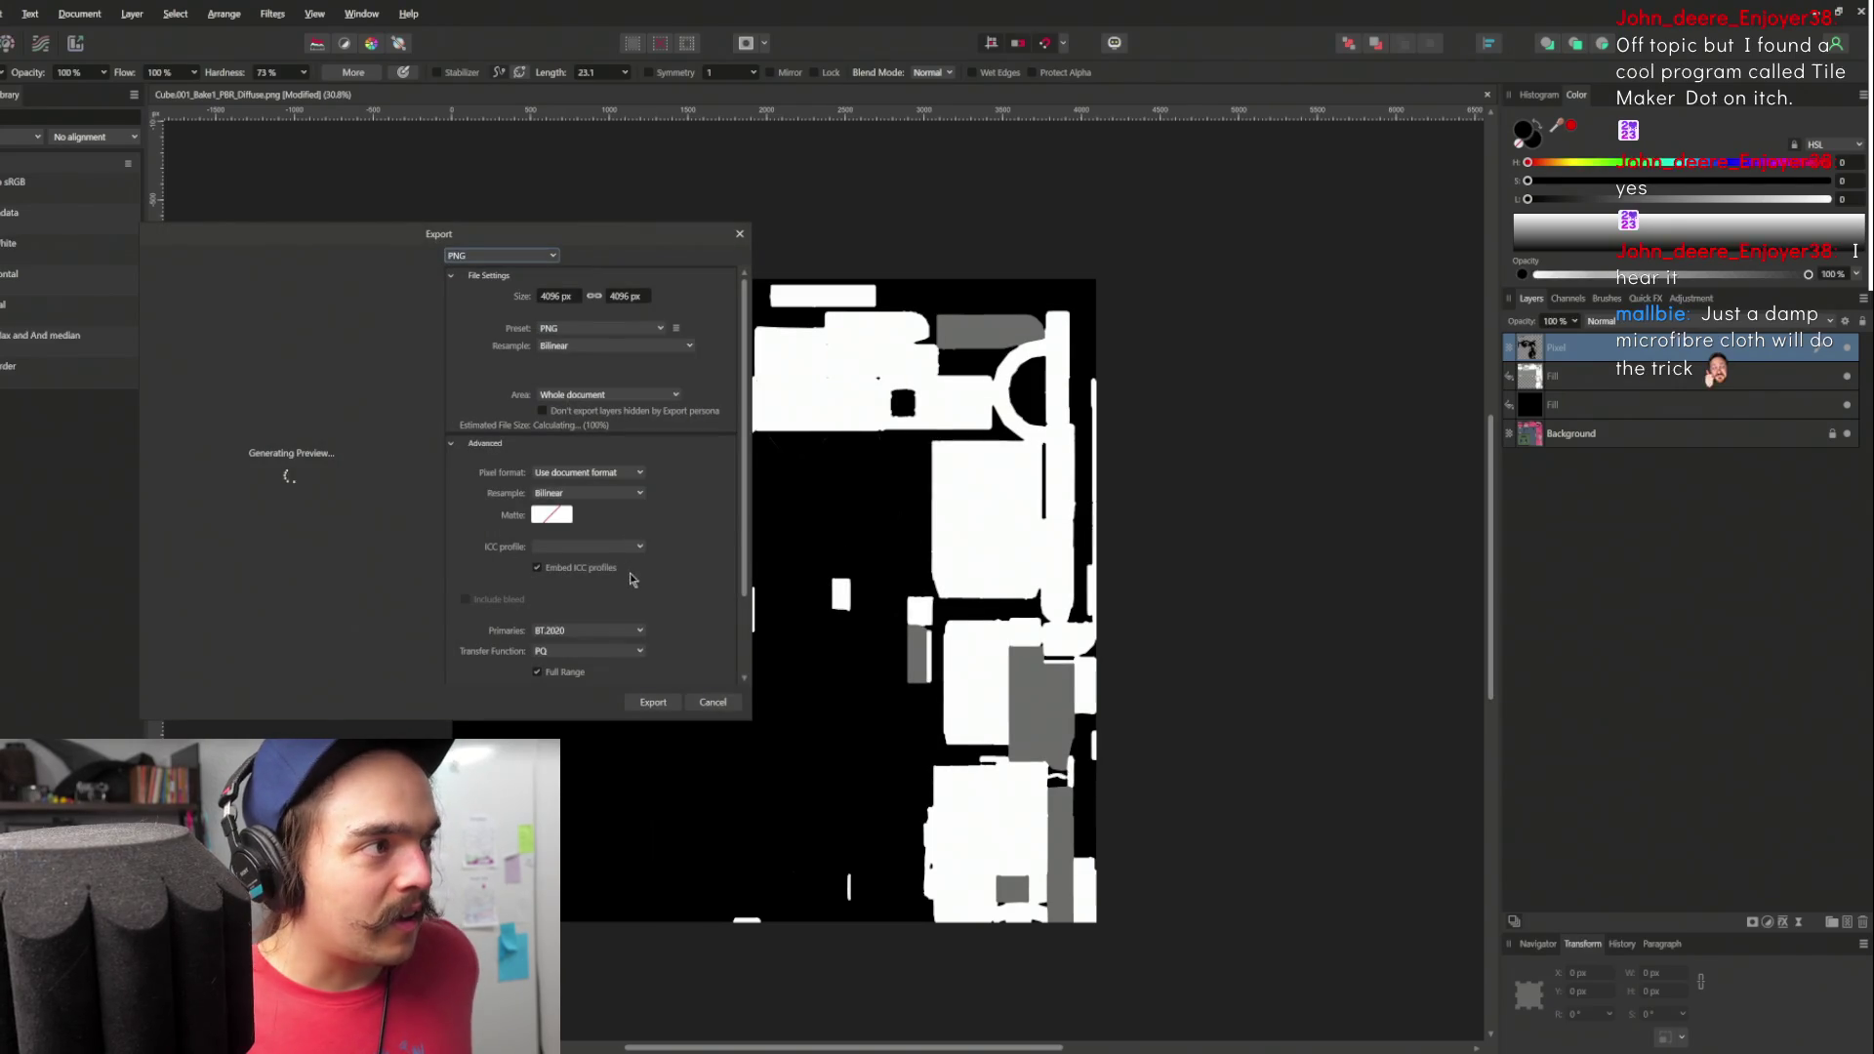
left_click(646, 704)
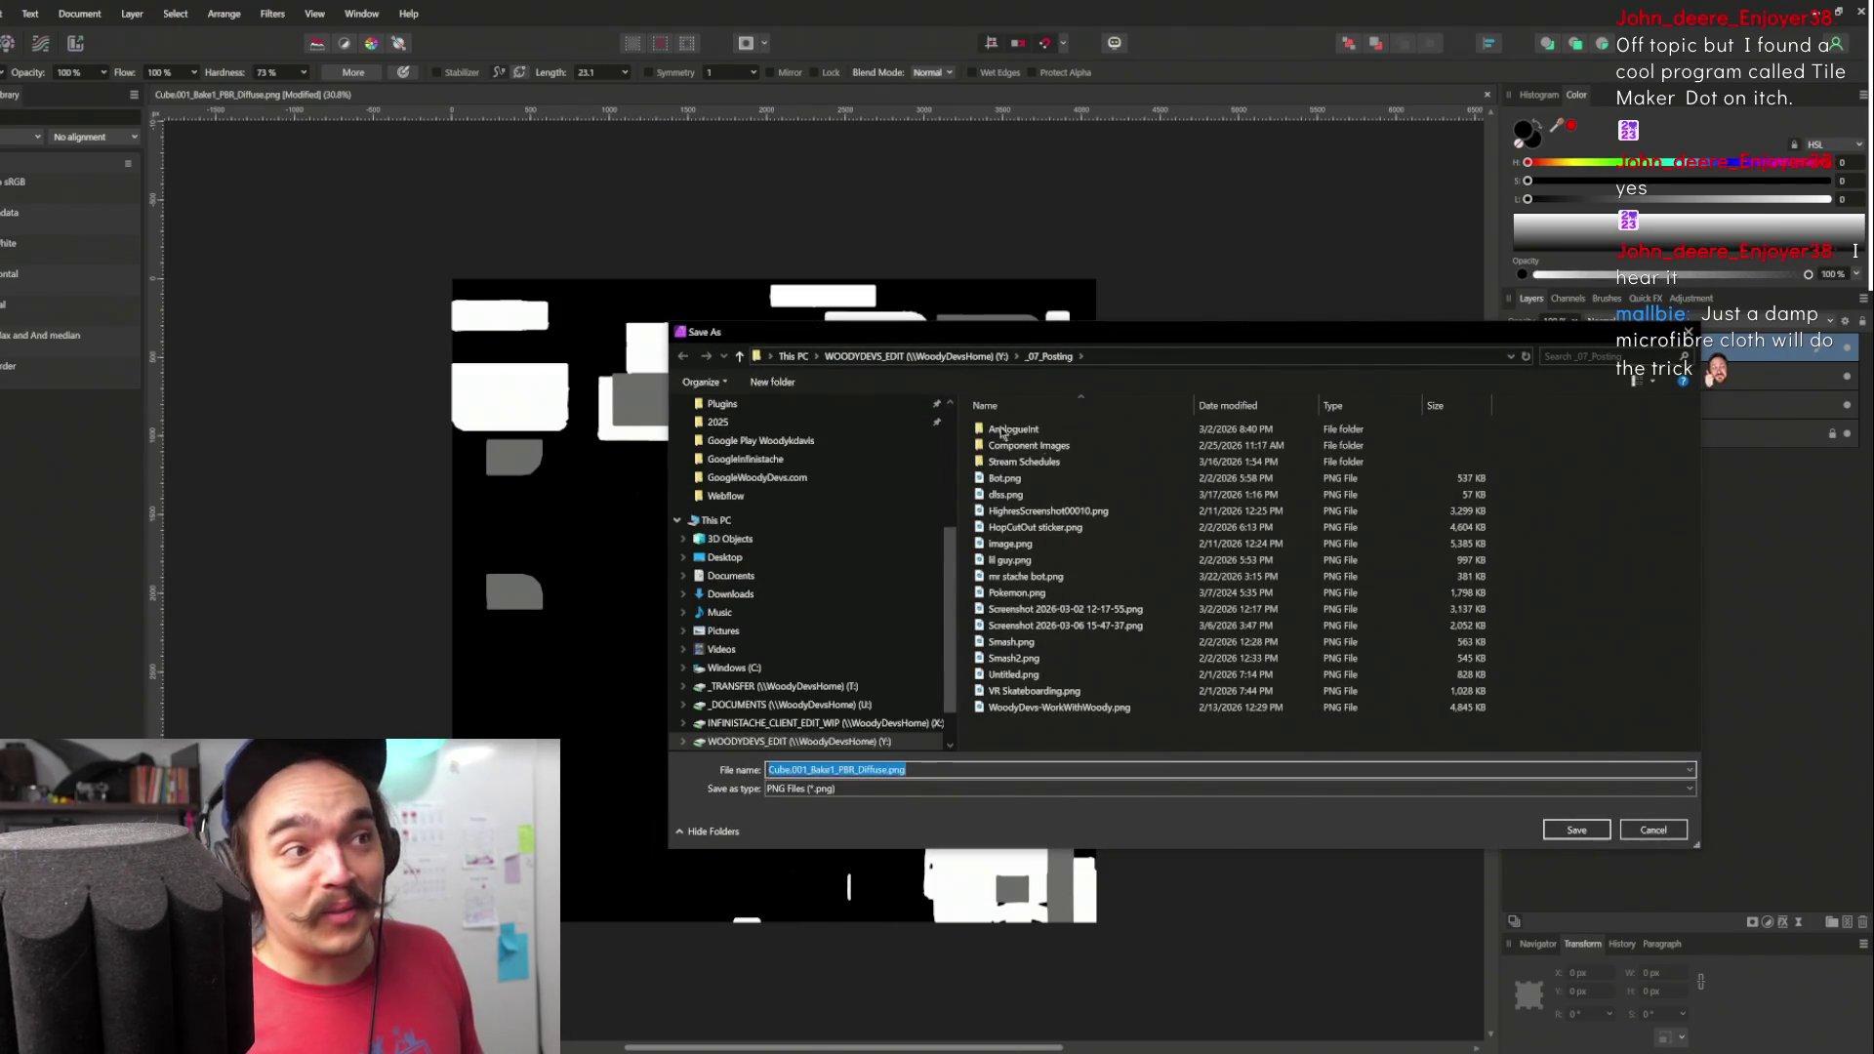
left_click_drag(1026, 333, 755, 365)
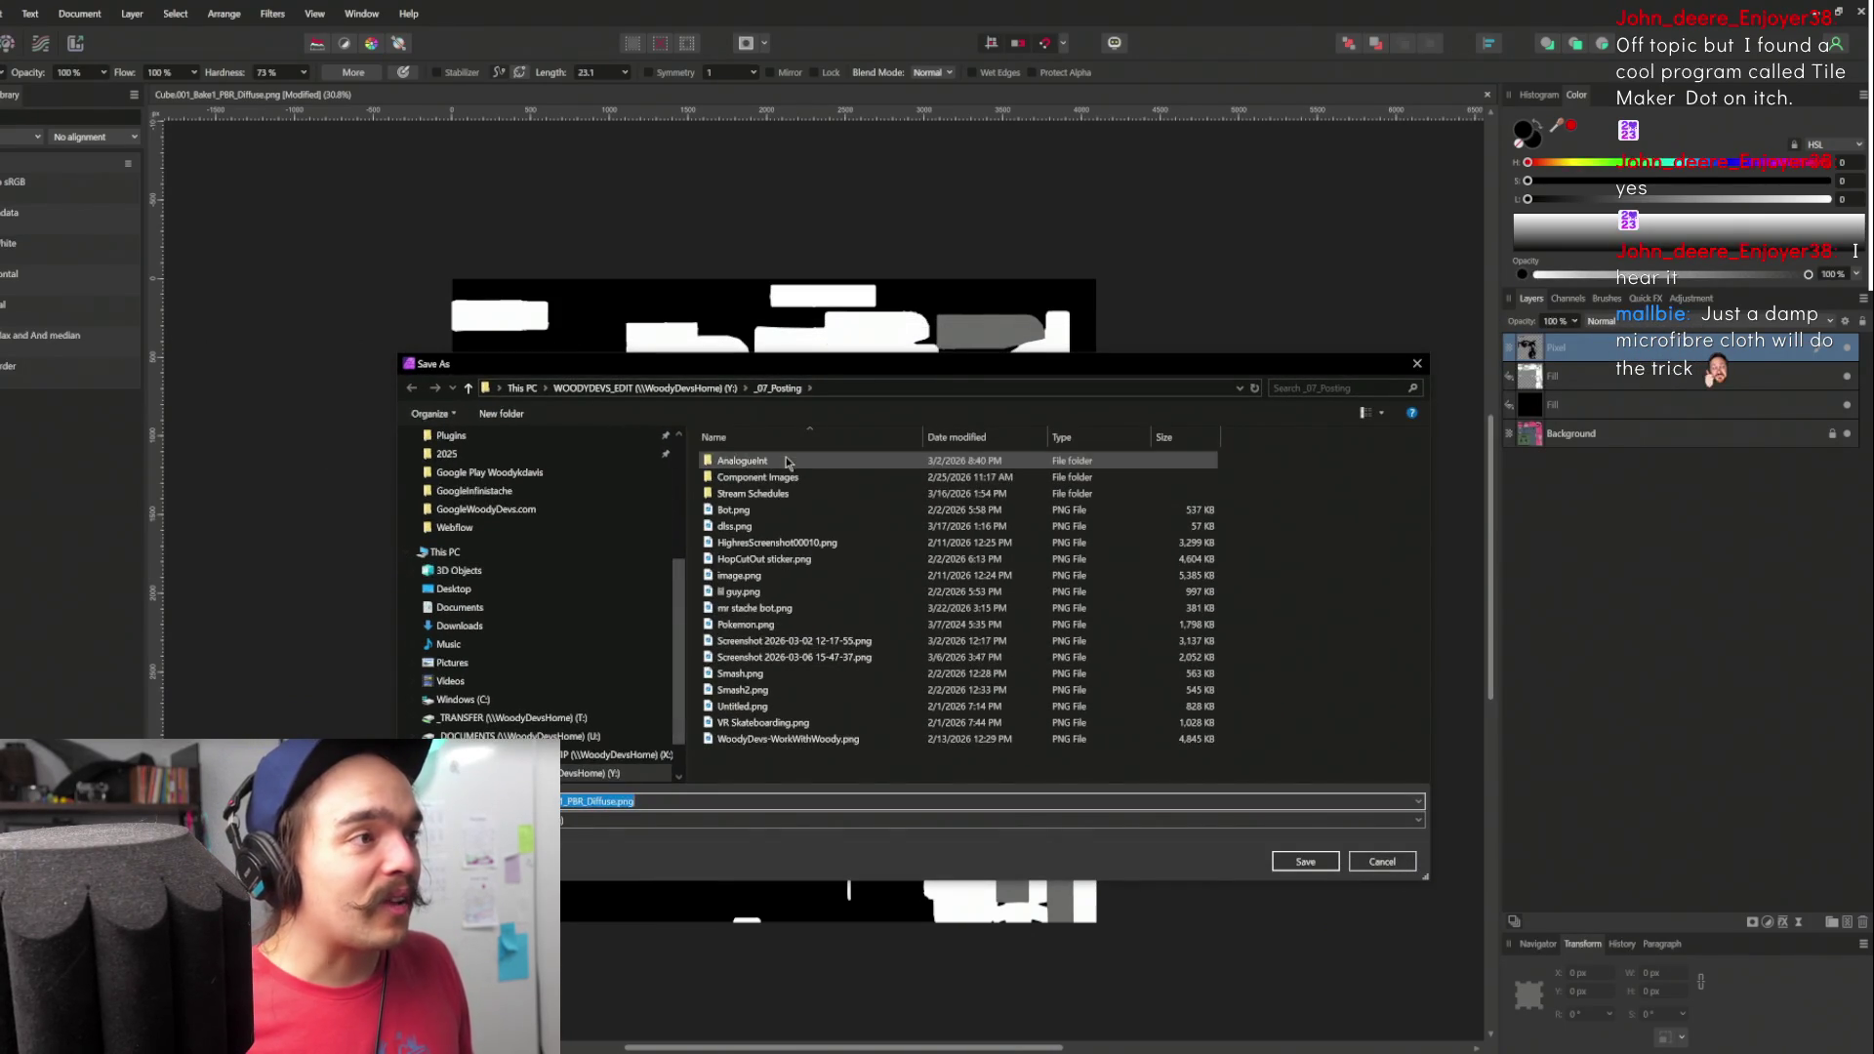
scroll(527, 566, "up", 5)
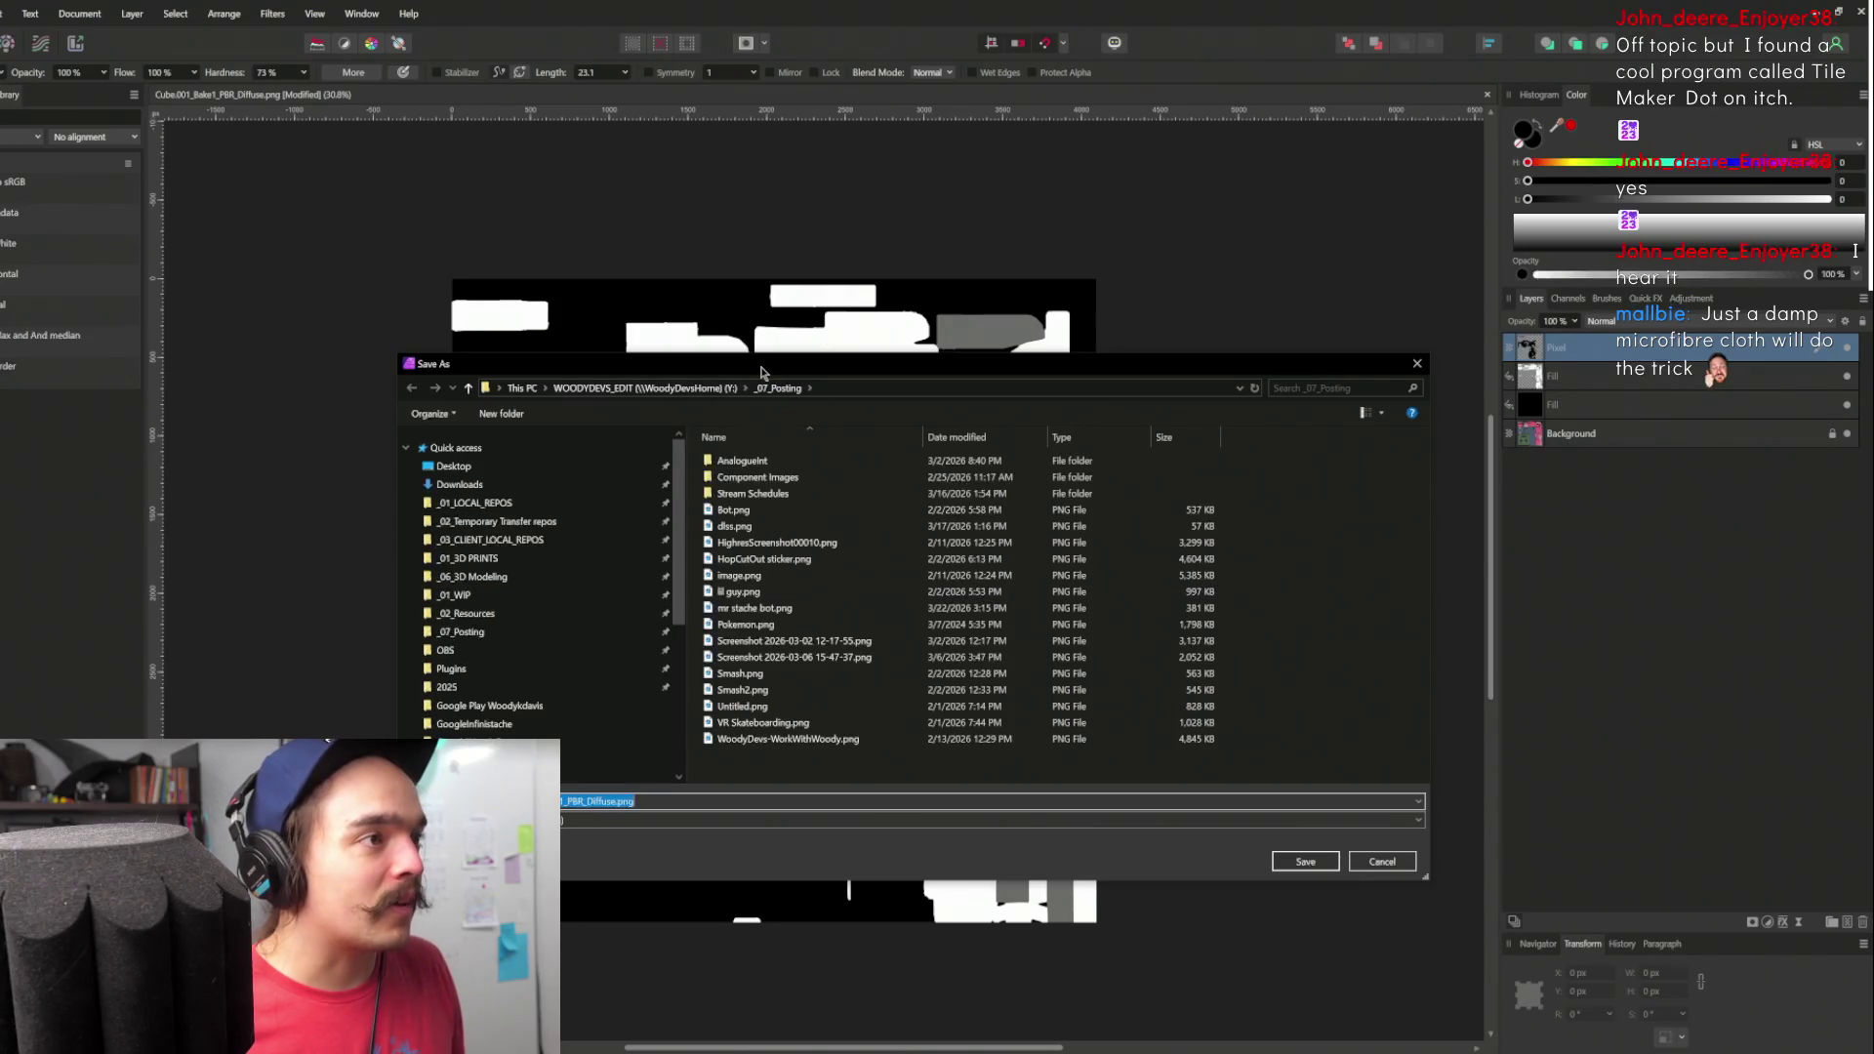
key("Return")
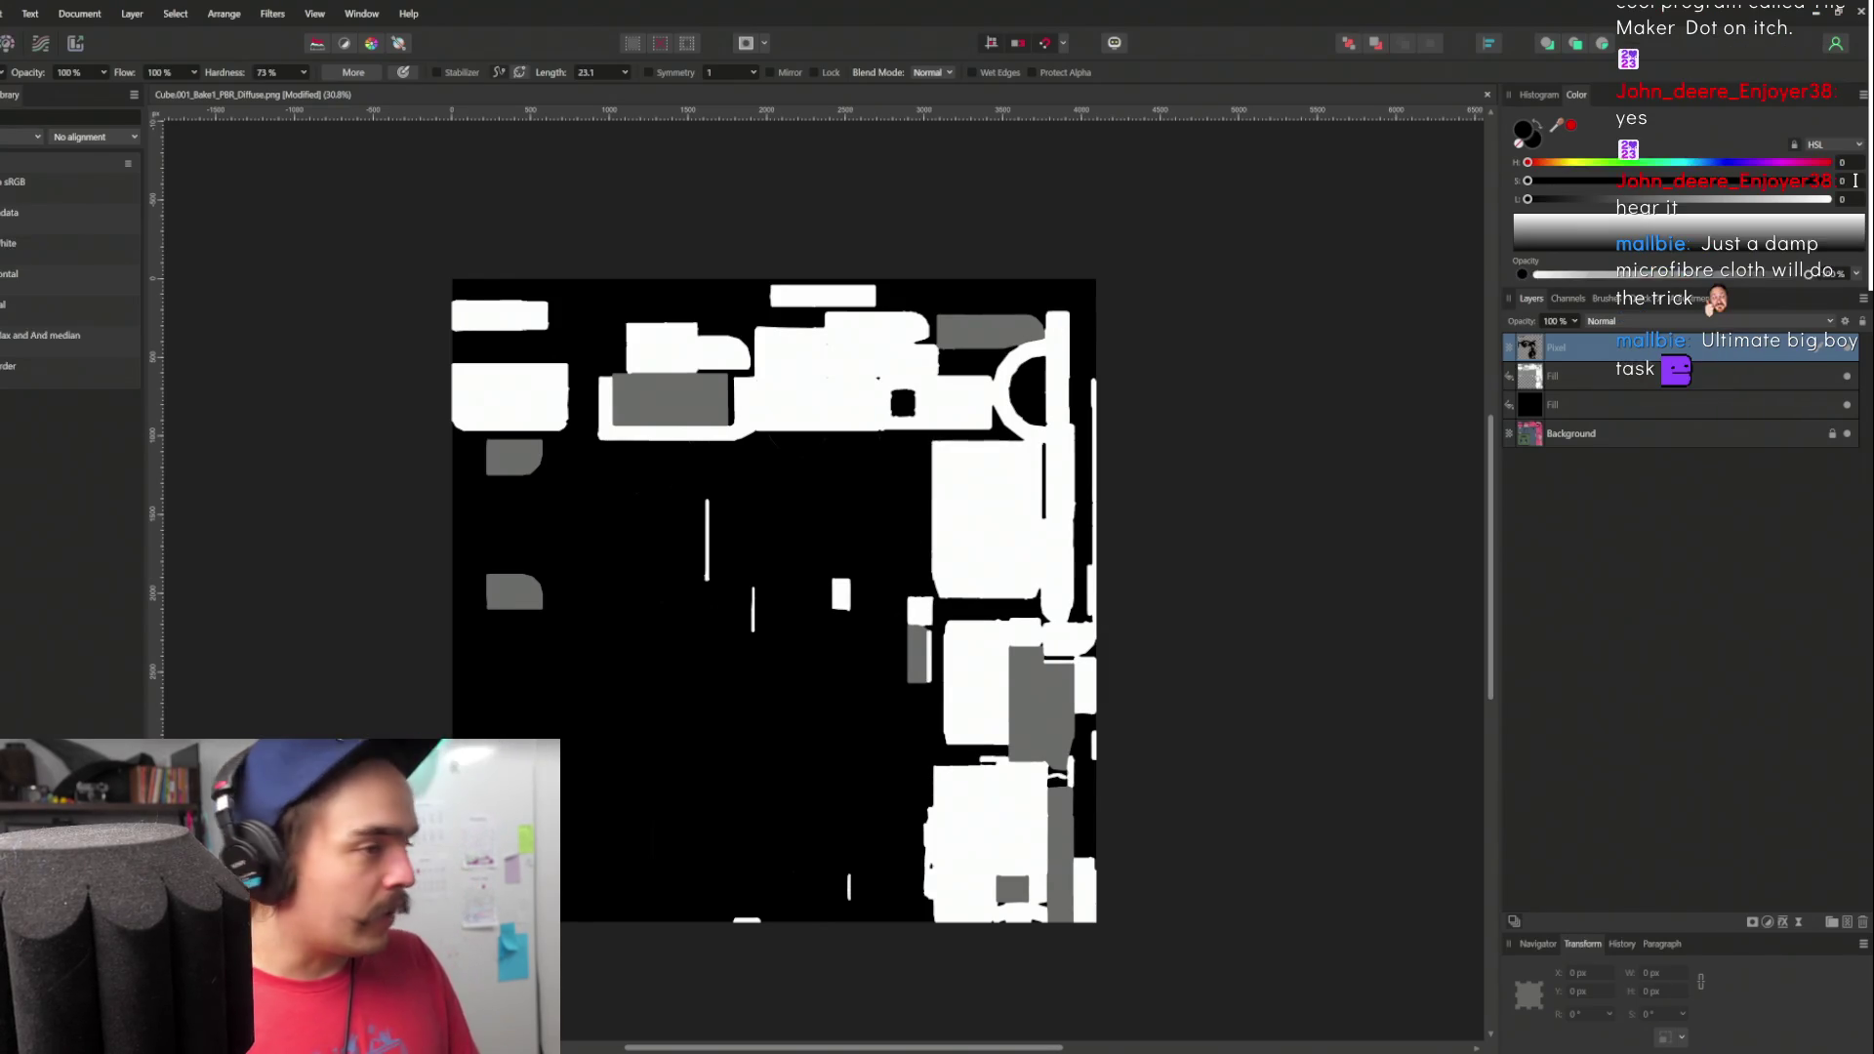
- Back in Unreal, close the texture editor, open the MaterialInstances folder and save all assets
mouse_move(673, 1044)
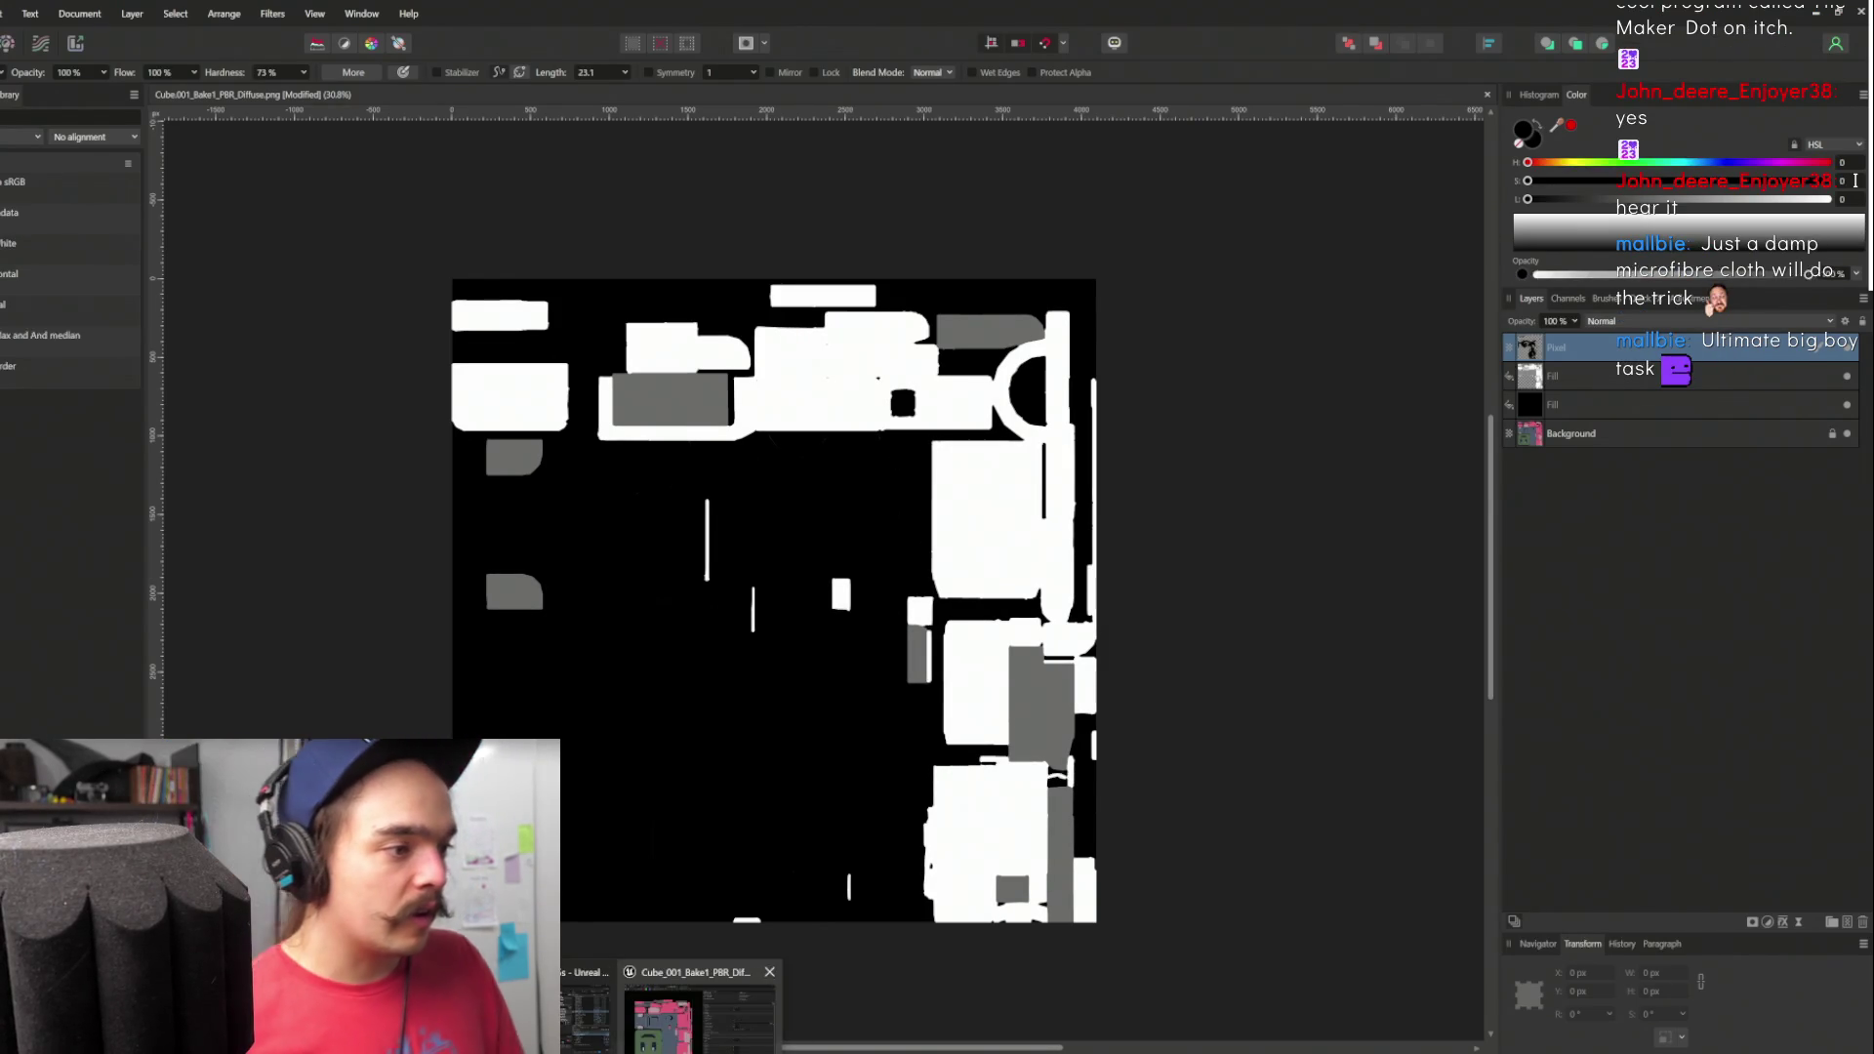
left_click(673, 1010)
left_click(1803, 12)
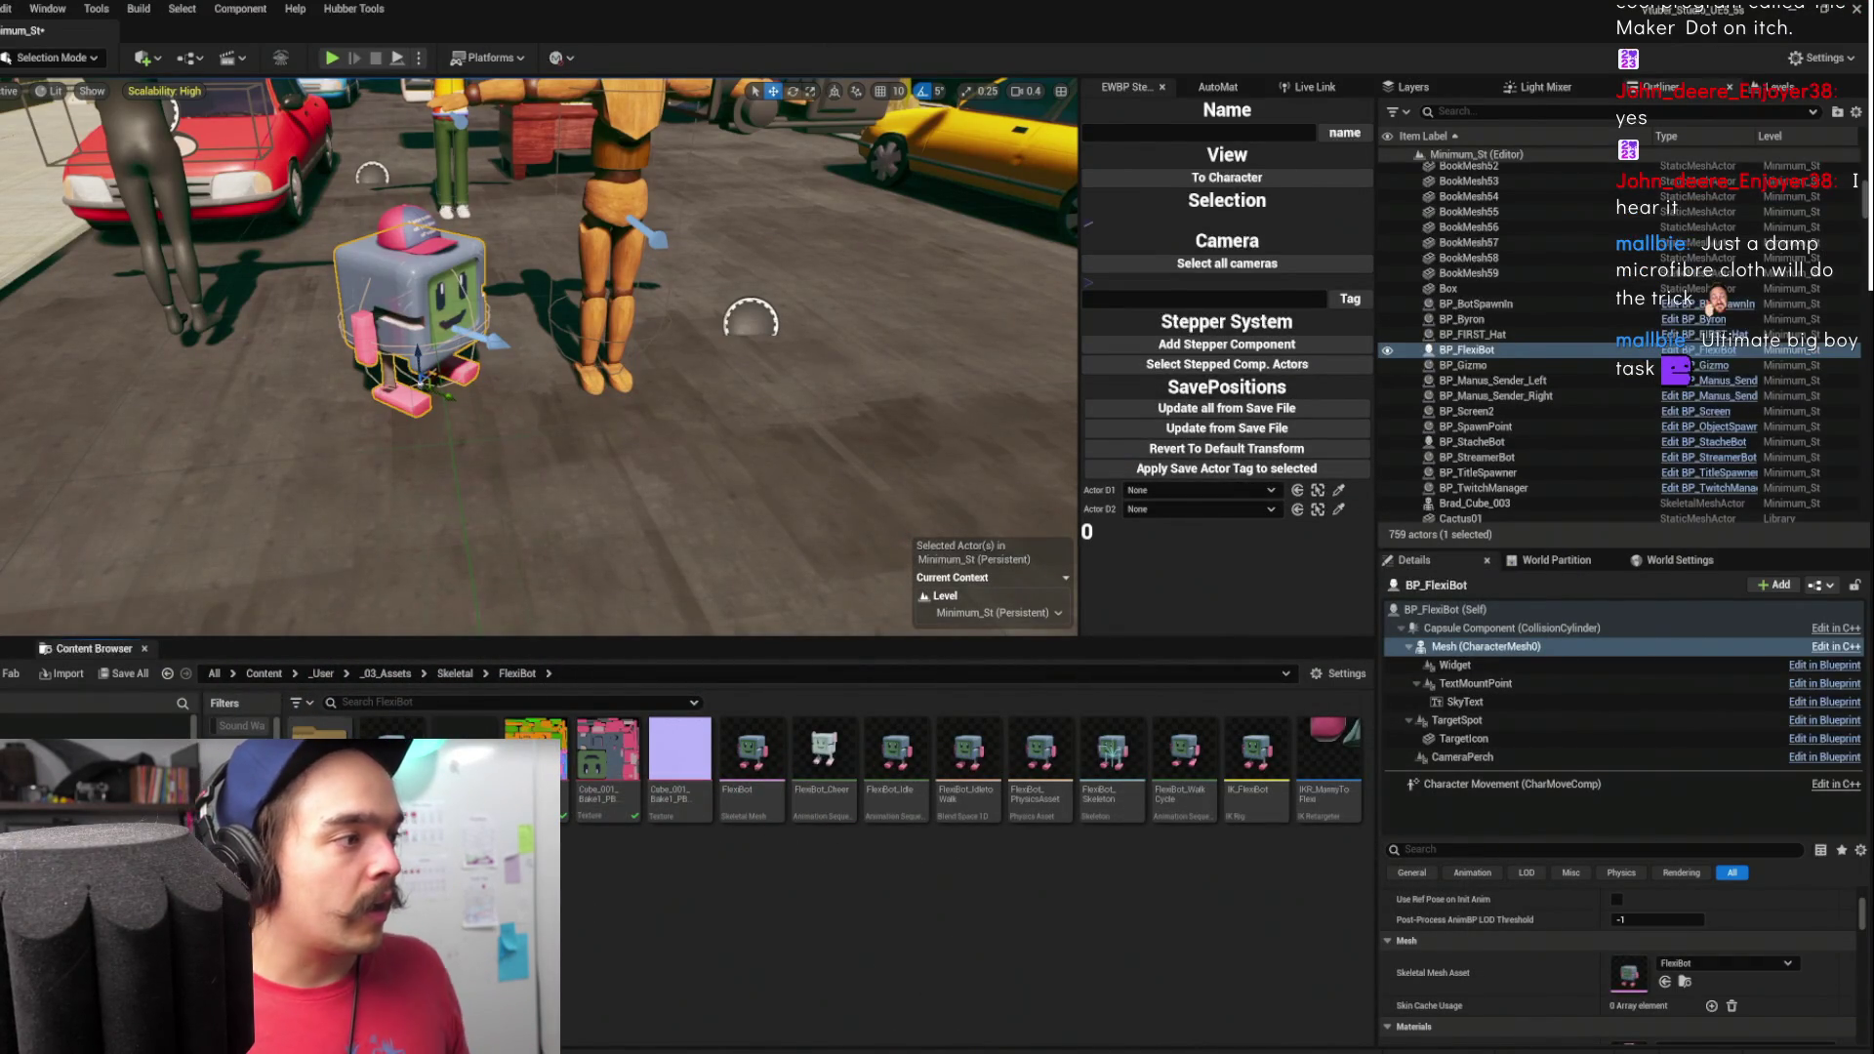
double_click(319, 746)
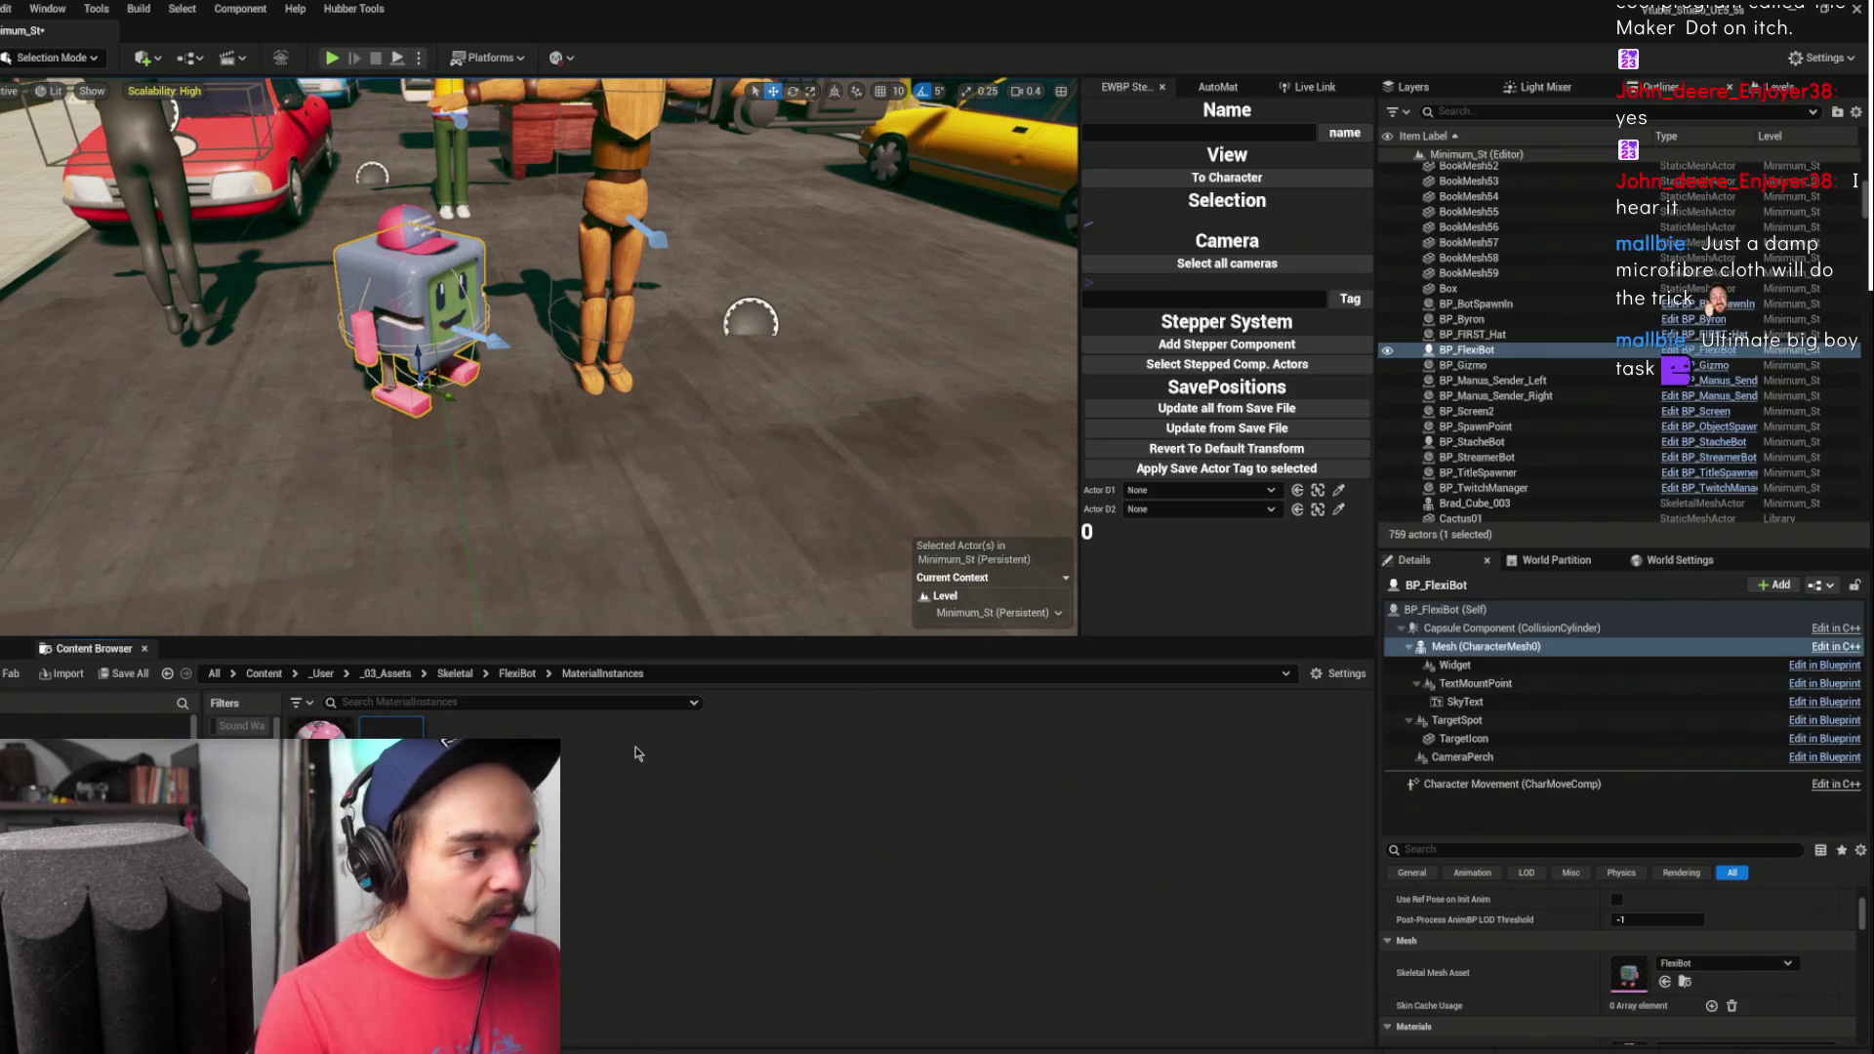
key("ctrl+s")
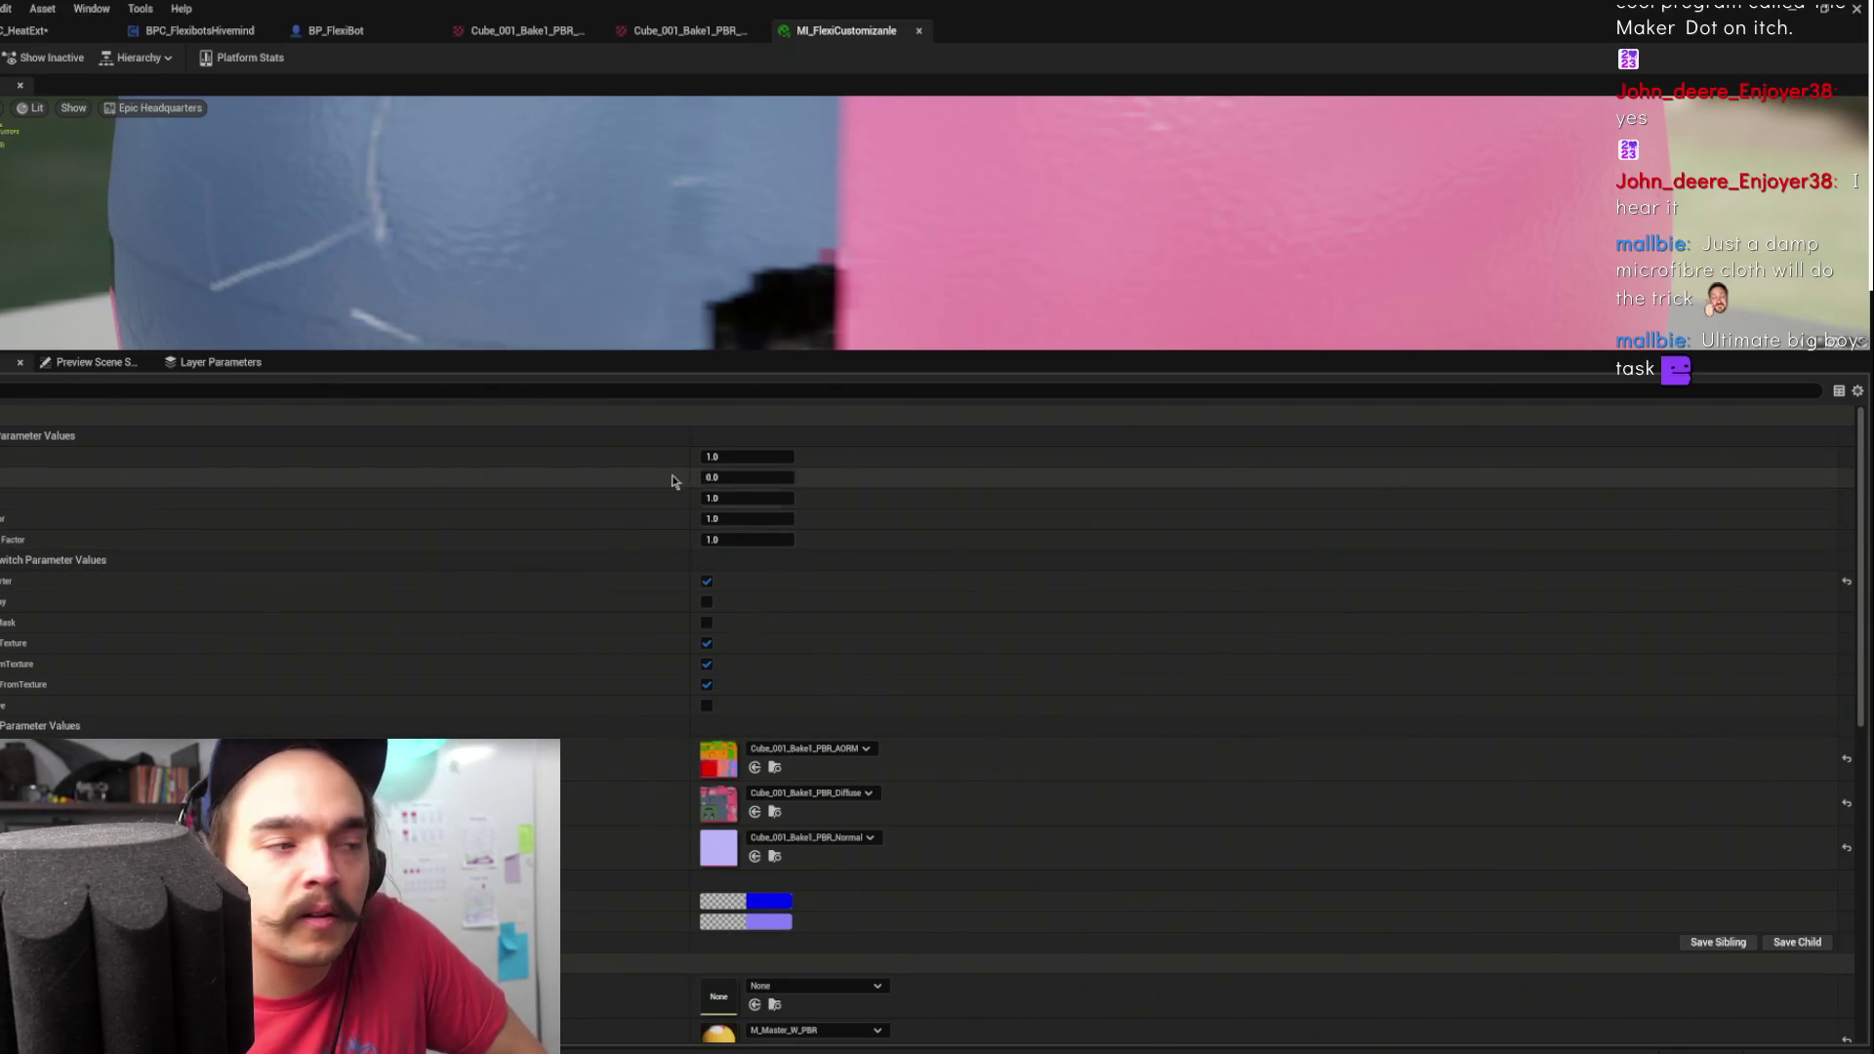
- Turn on the ColorOverlay and ColorShiftMask switches in MI_FlexiCustomizable
scroll(693, 528, "down", 1)
scroll(673, 536, "down", 8)
scroll(409, 654, "up", 9)
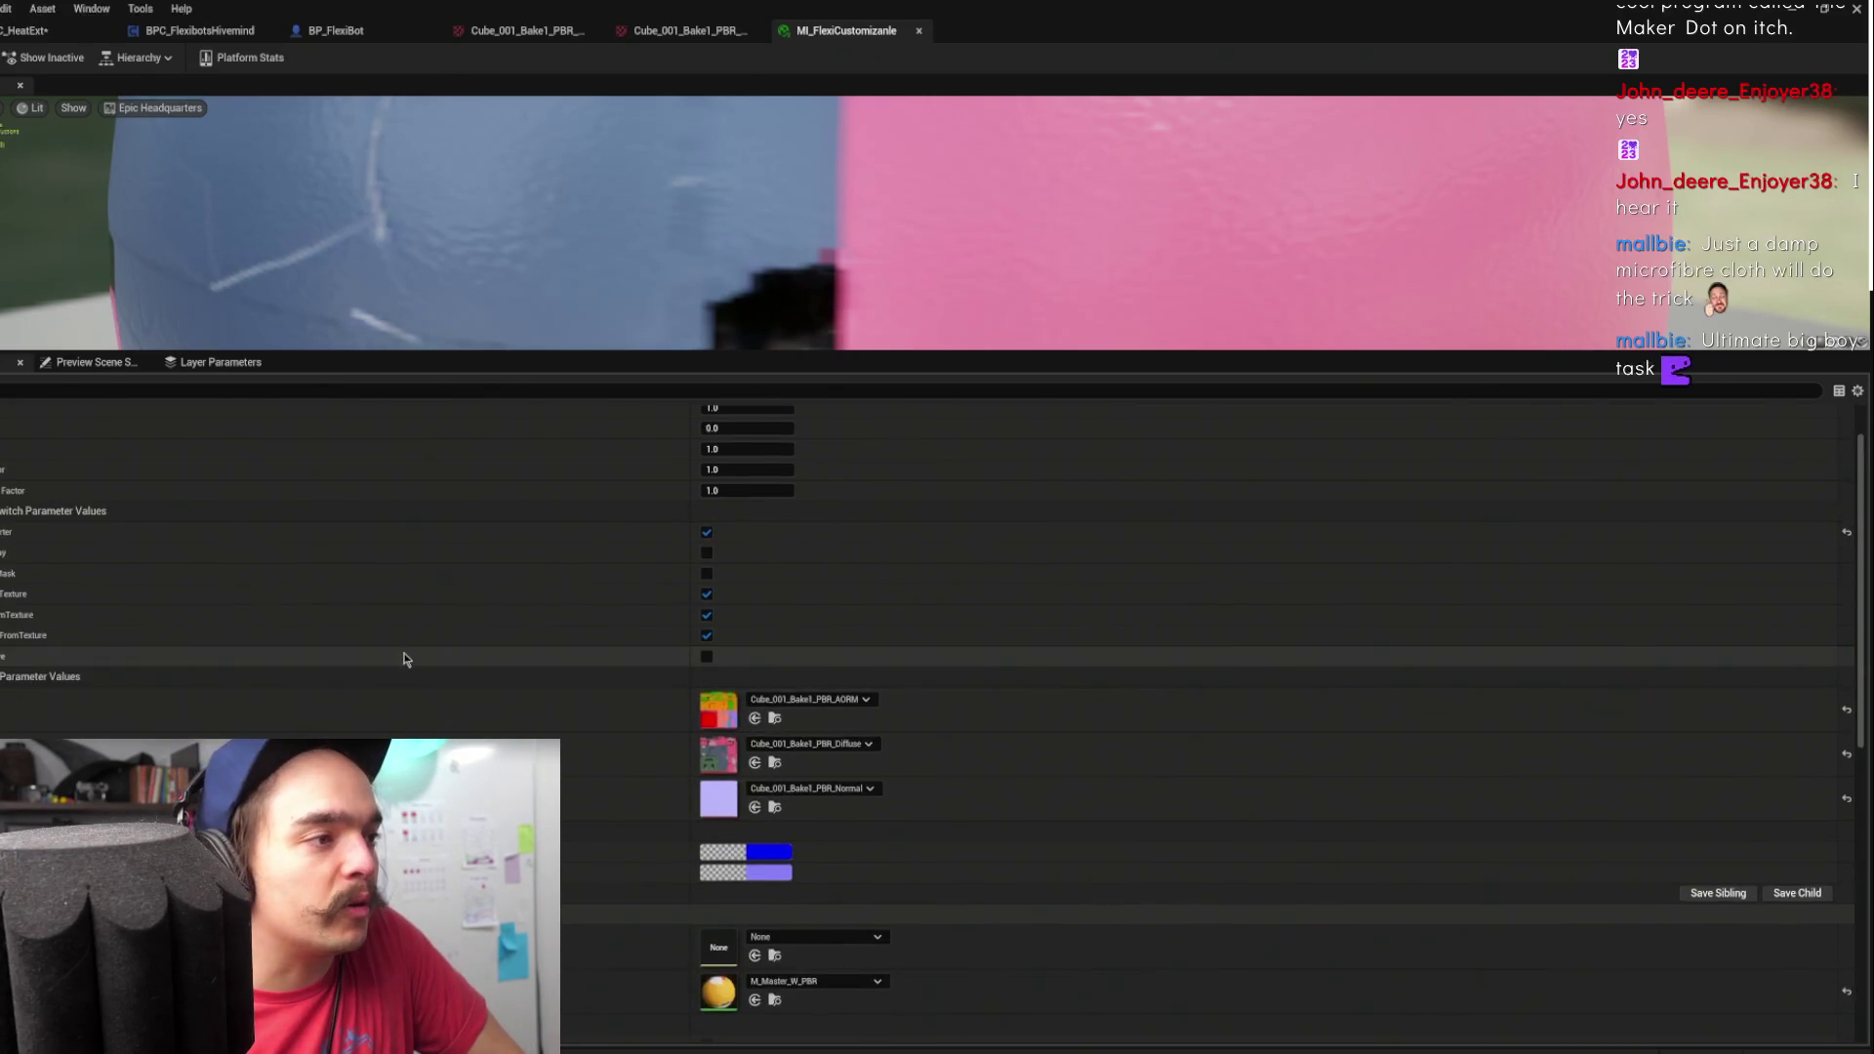
scroll(718, 739, "down", 6)
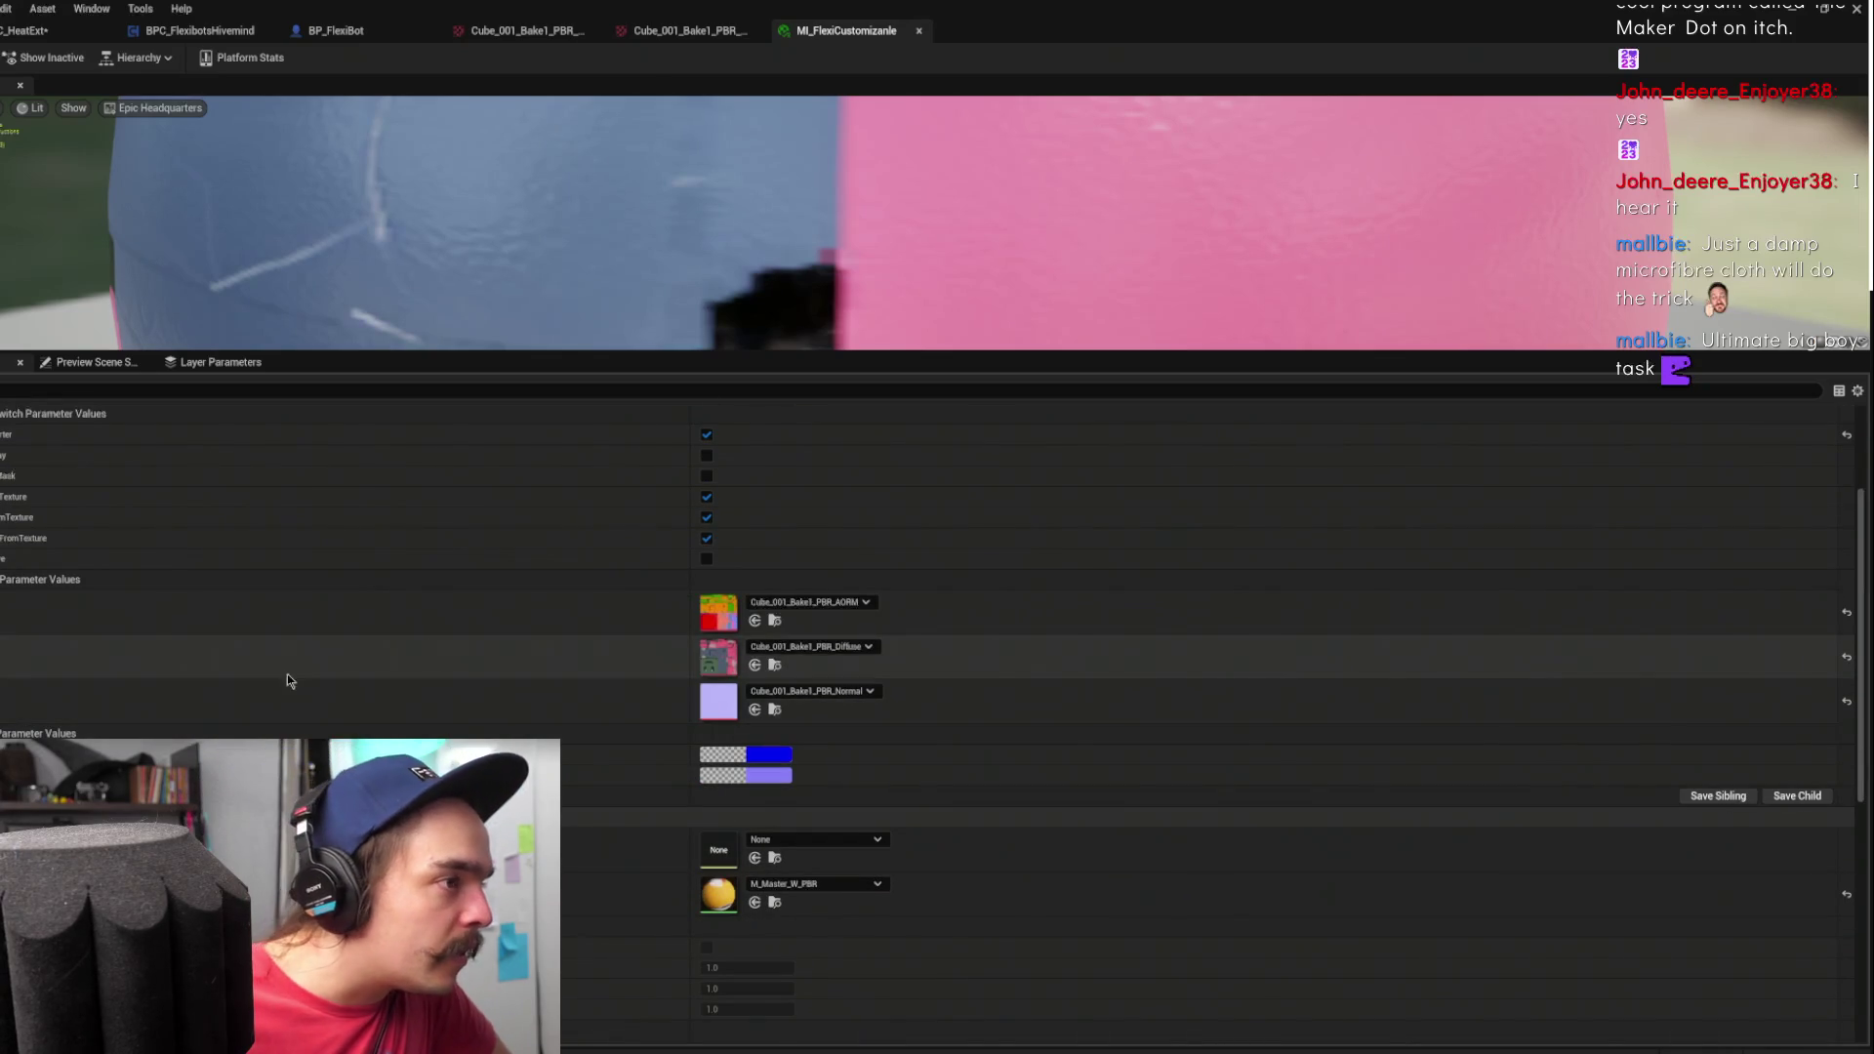
scroll(585, 663, "up", 6)
scroll(586, 644, "down", 11)
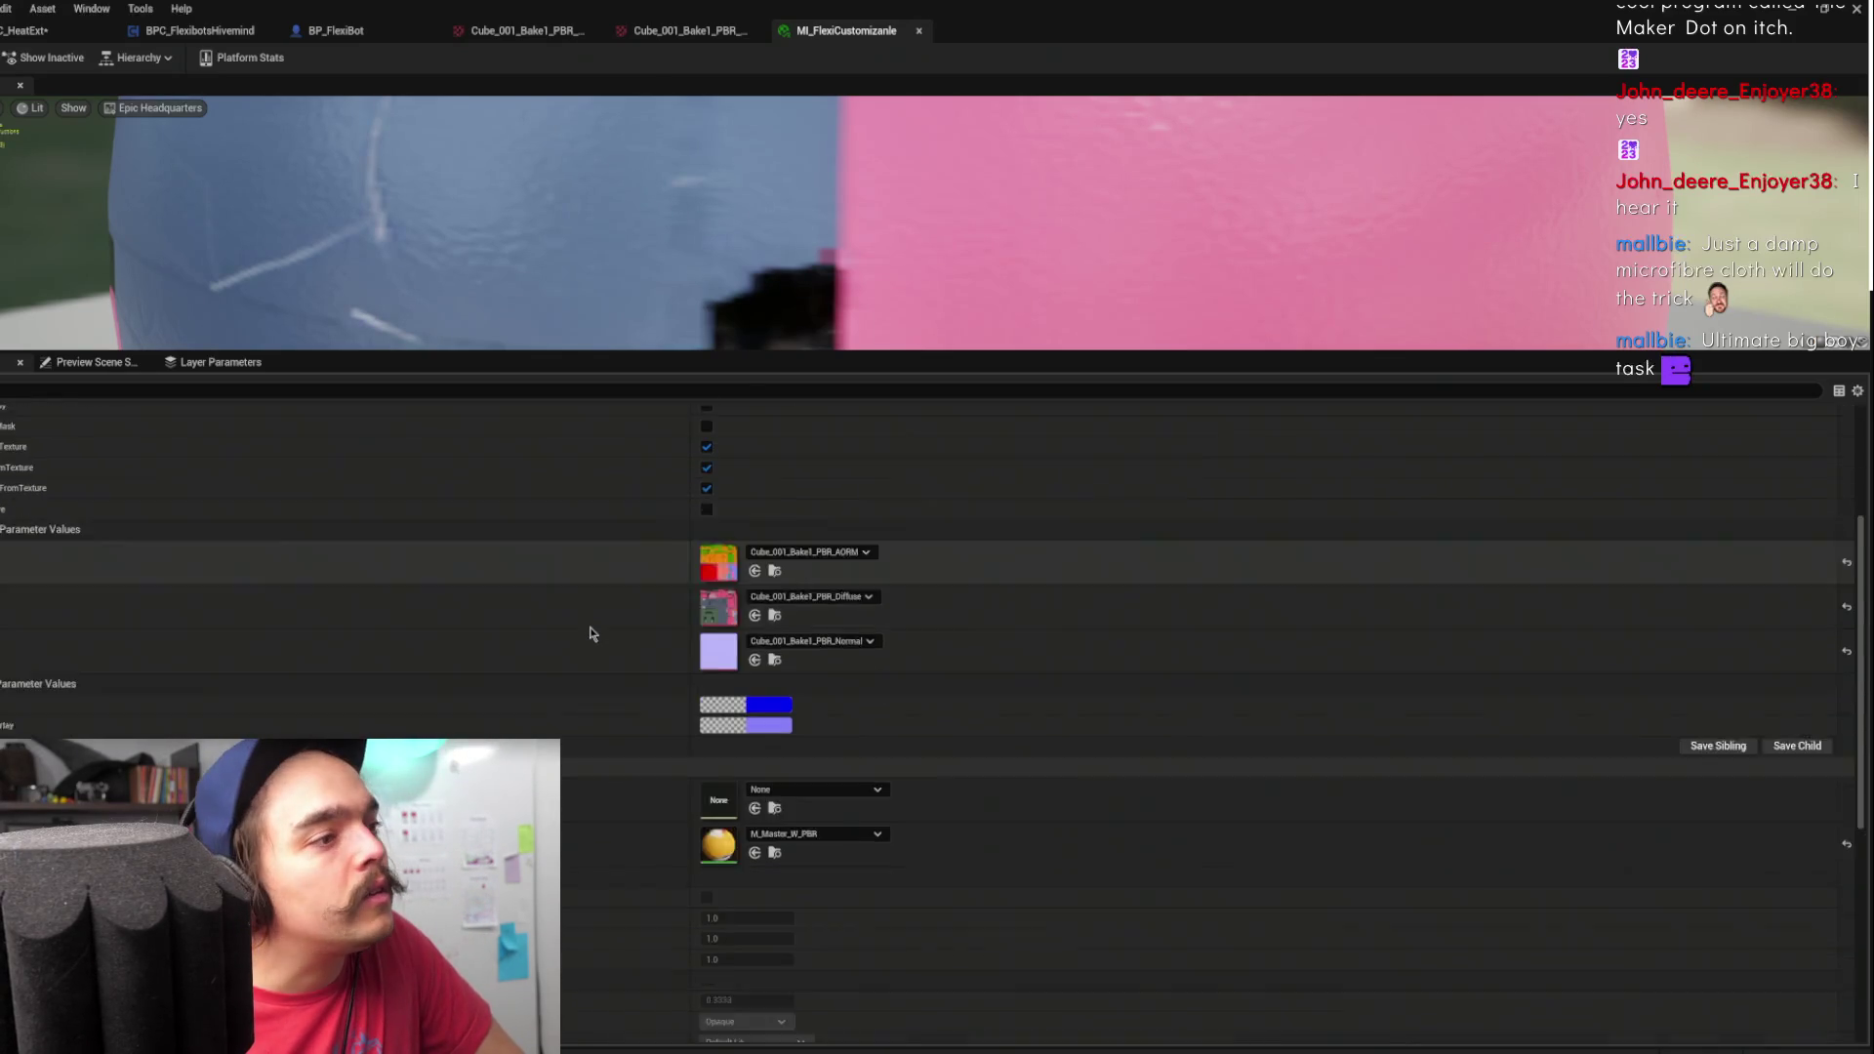
scroll(742, 596, "up", 11)
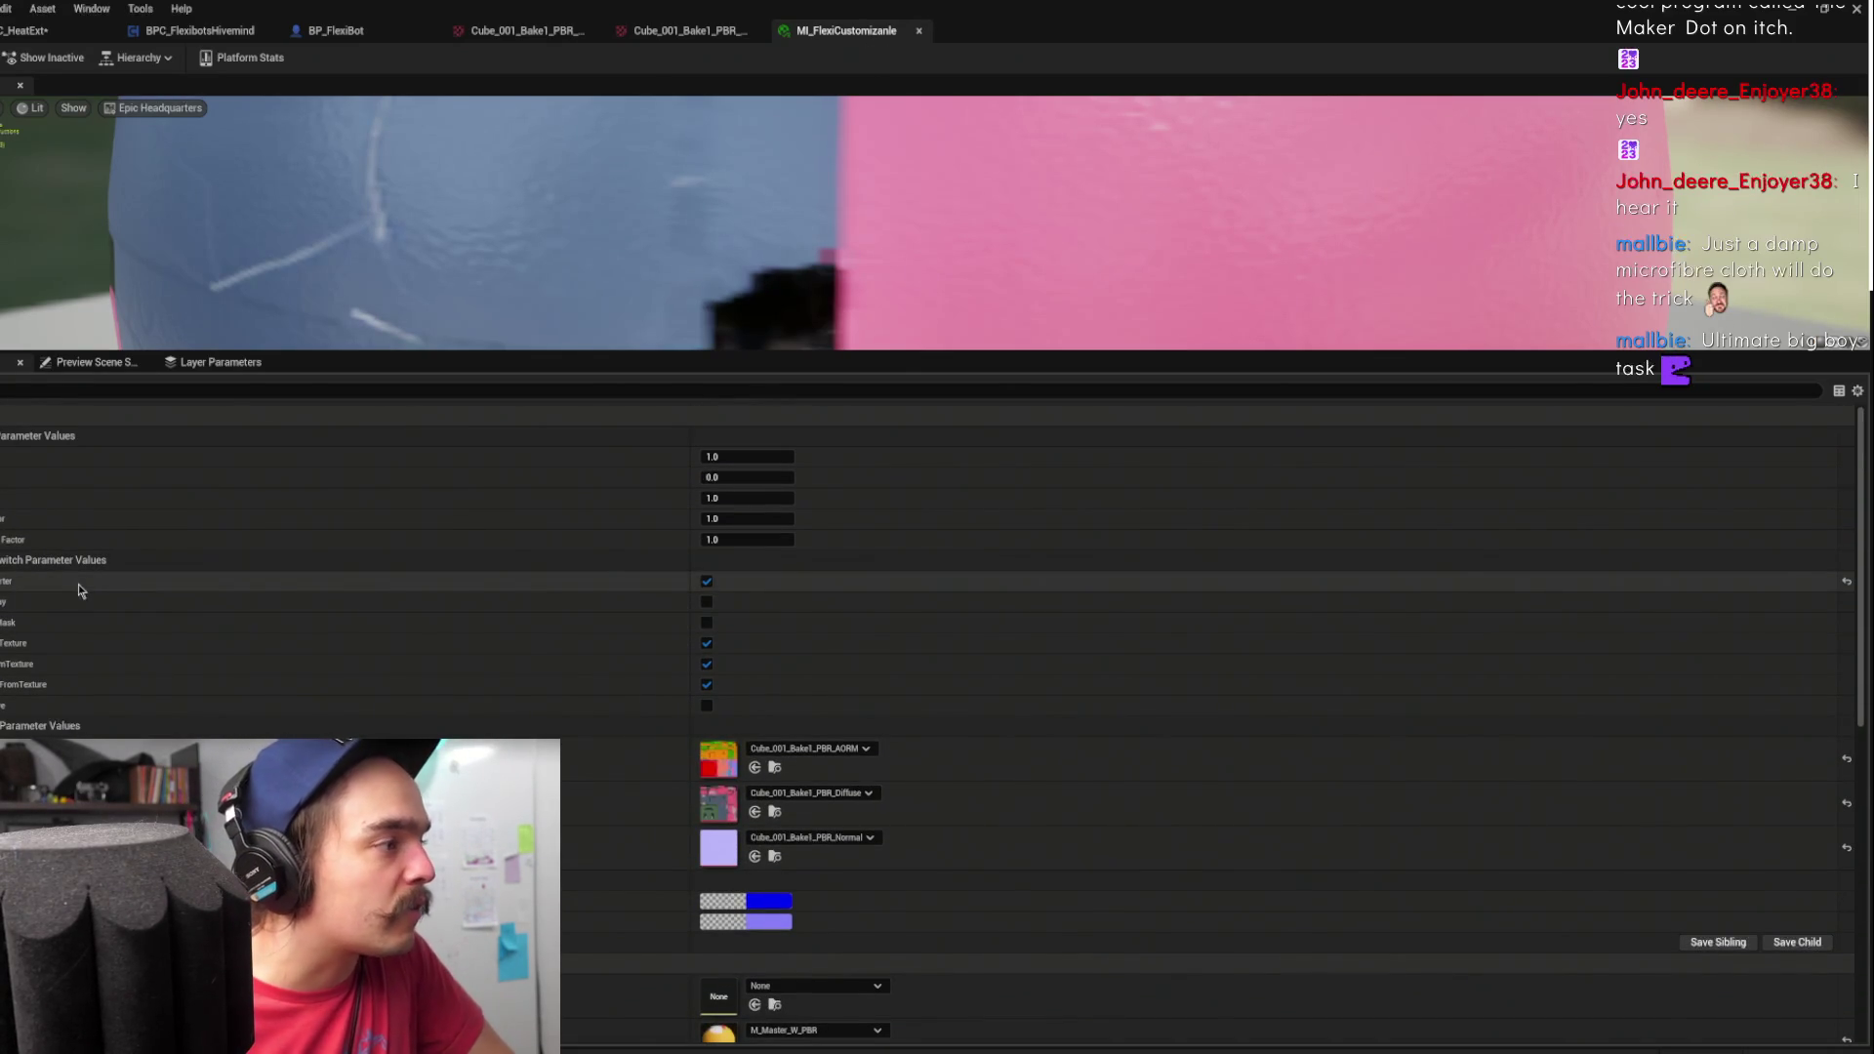
left_click(706, 602)
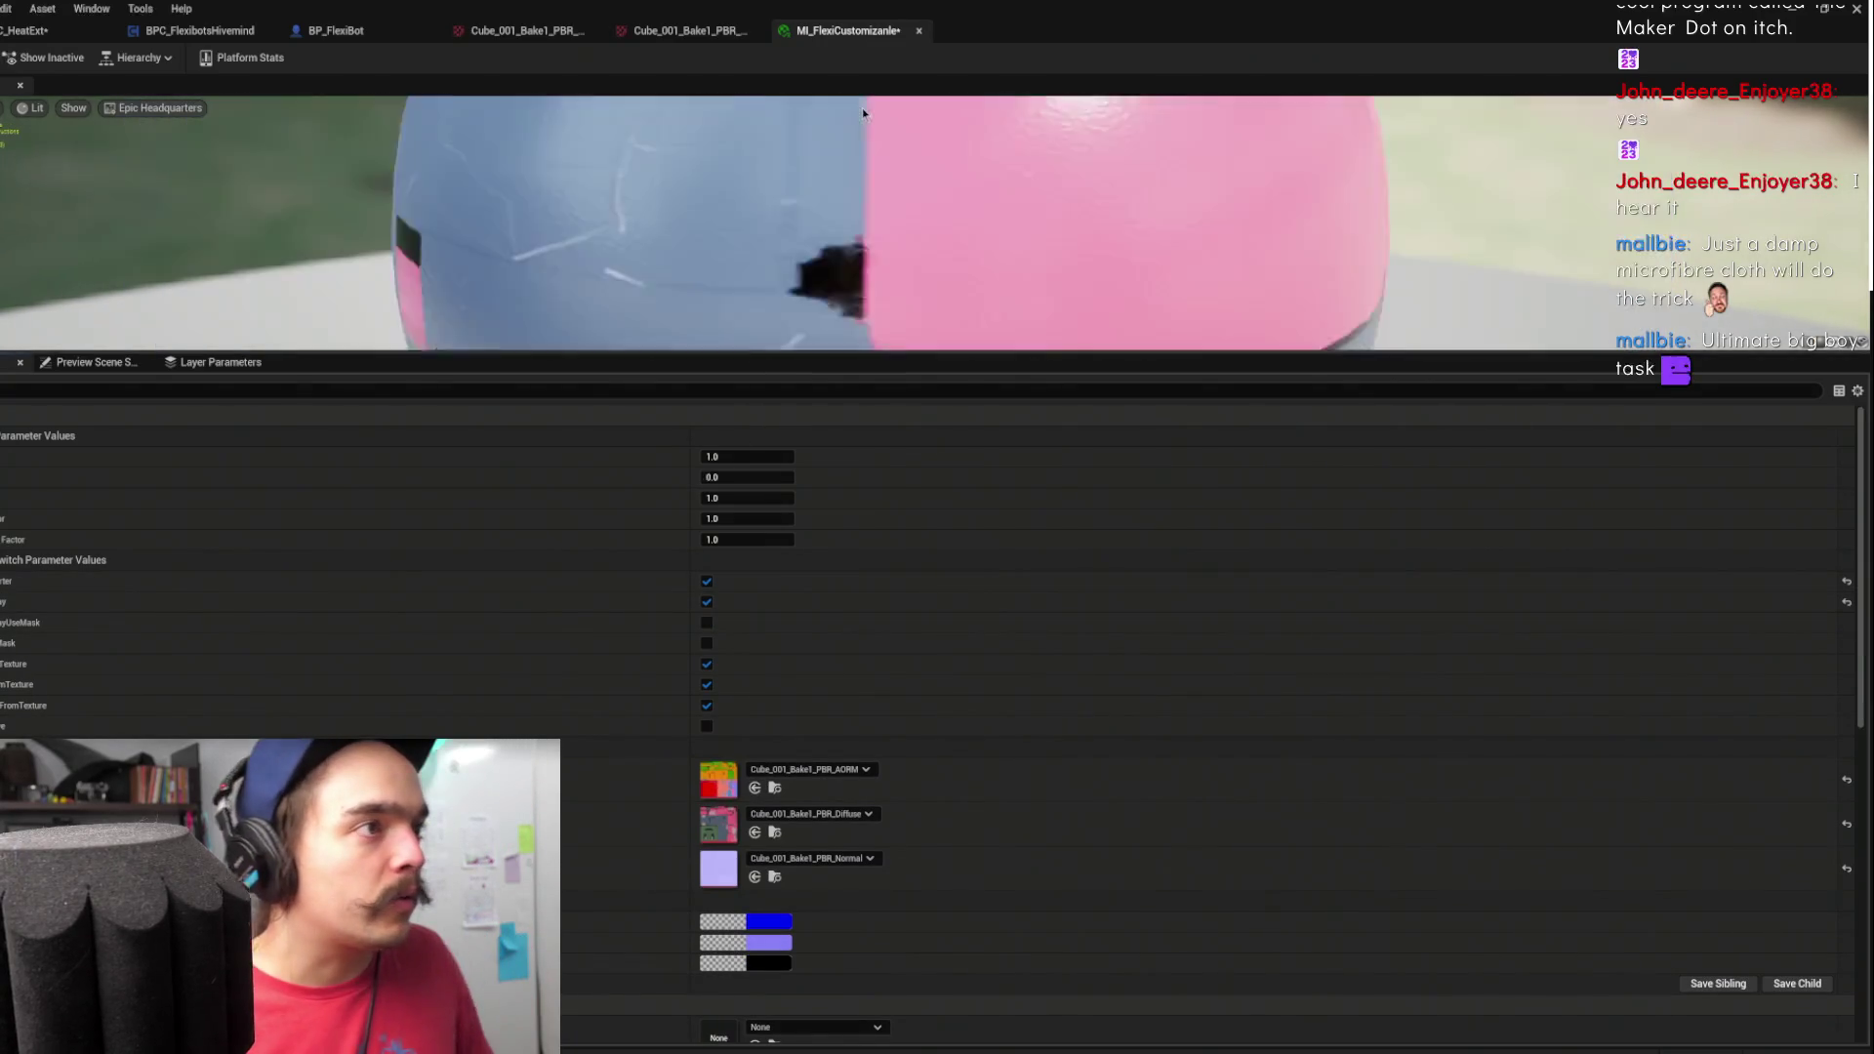
scroll(871, 201, "down", 2)
scroll(635, 803, "down", 3)
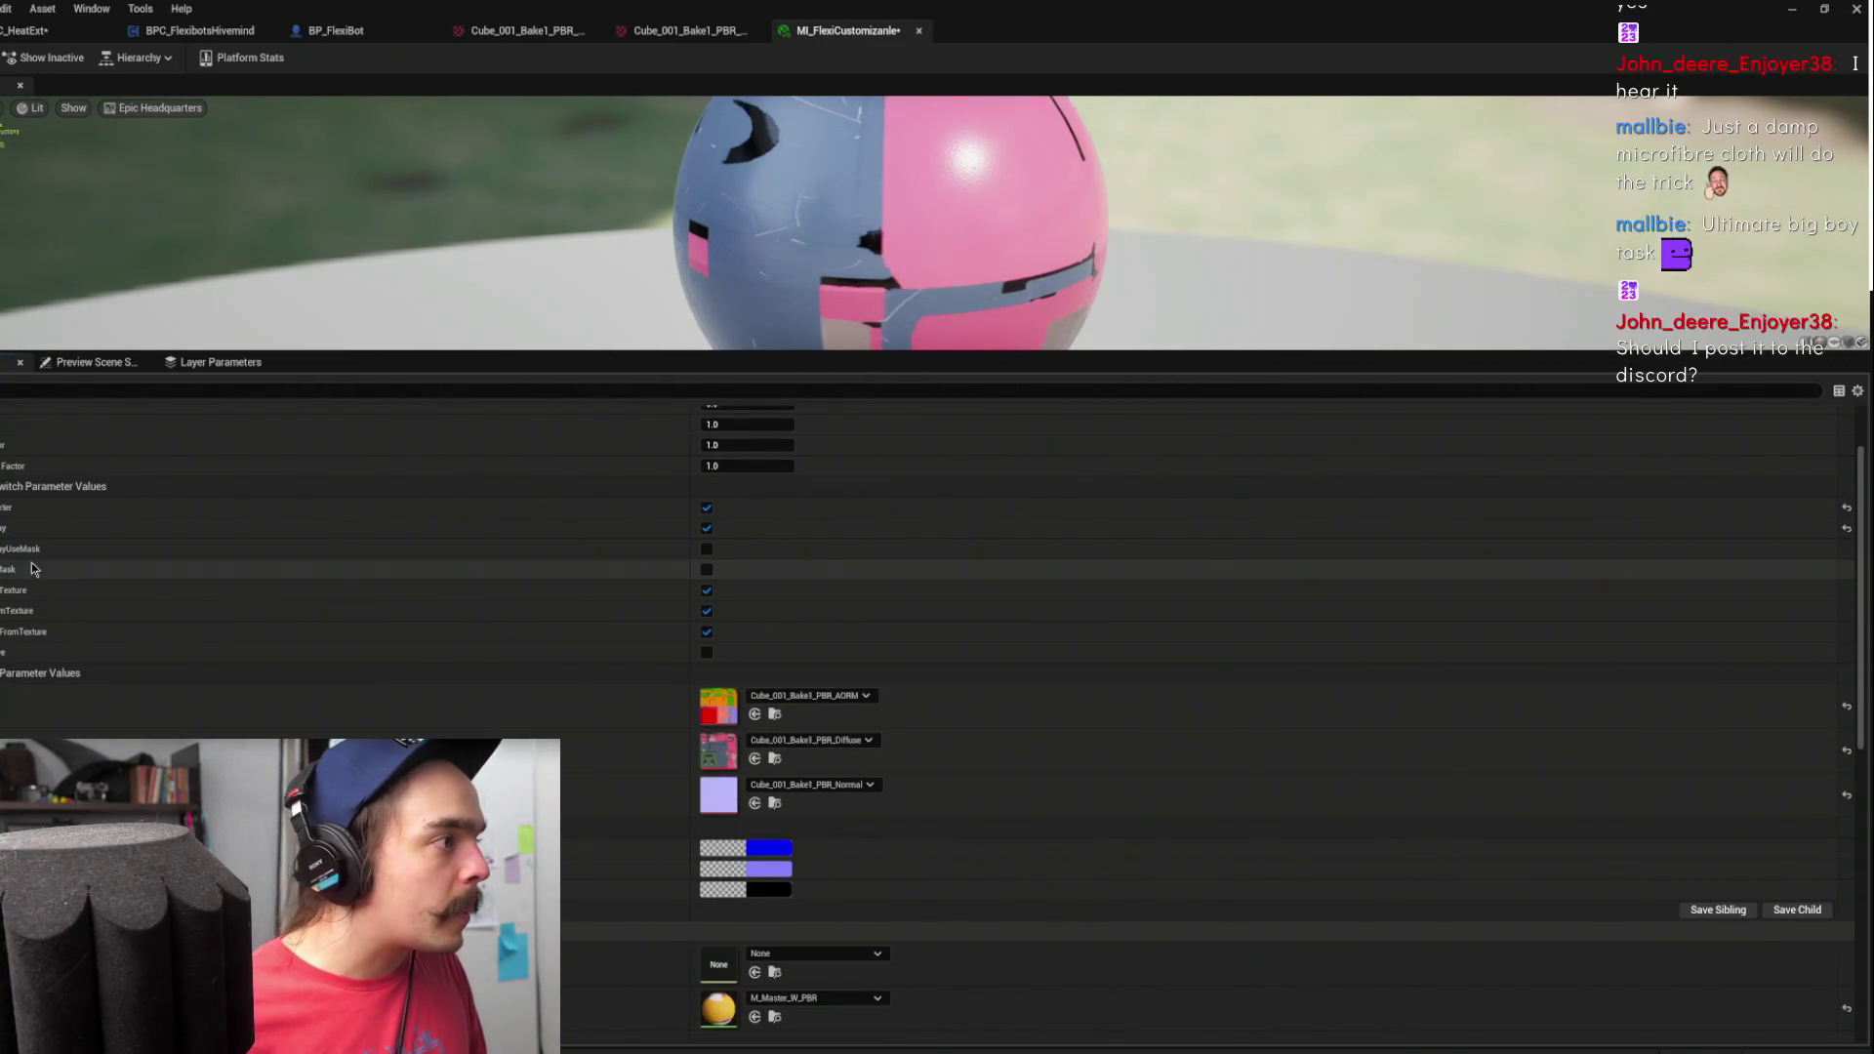
left_click(708, 571)
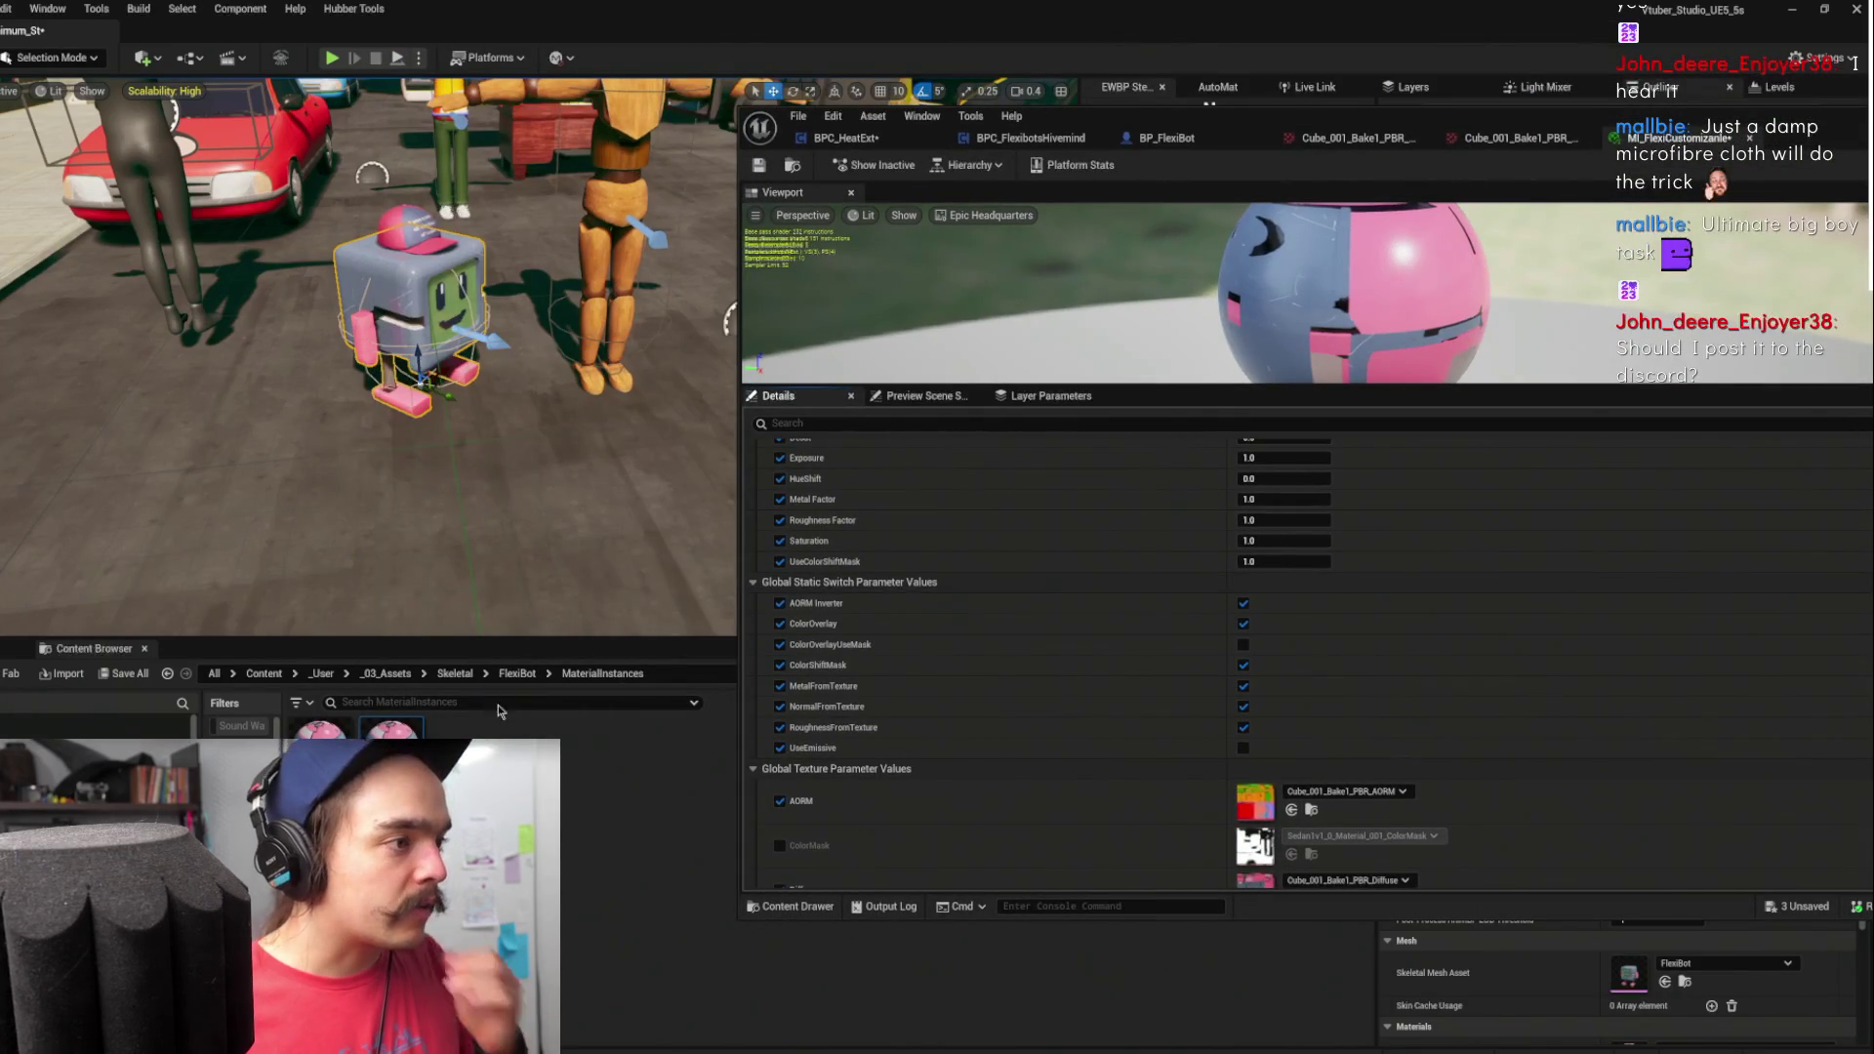
- Import ColorMap into the FlexiBot folder and enable it as the ColorMask parameter
left_click(516, 673)
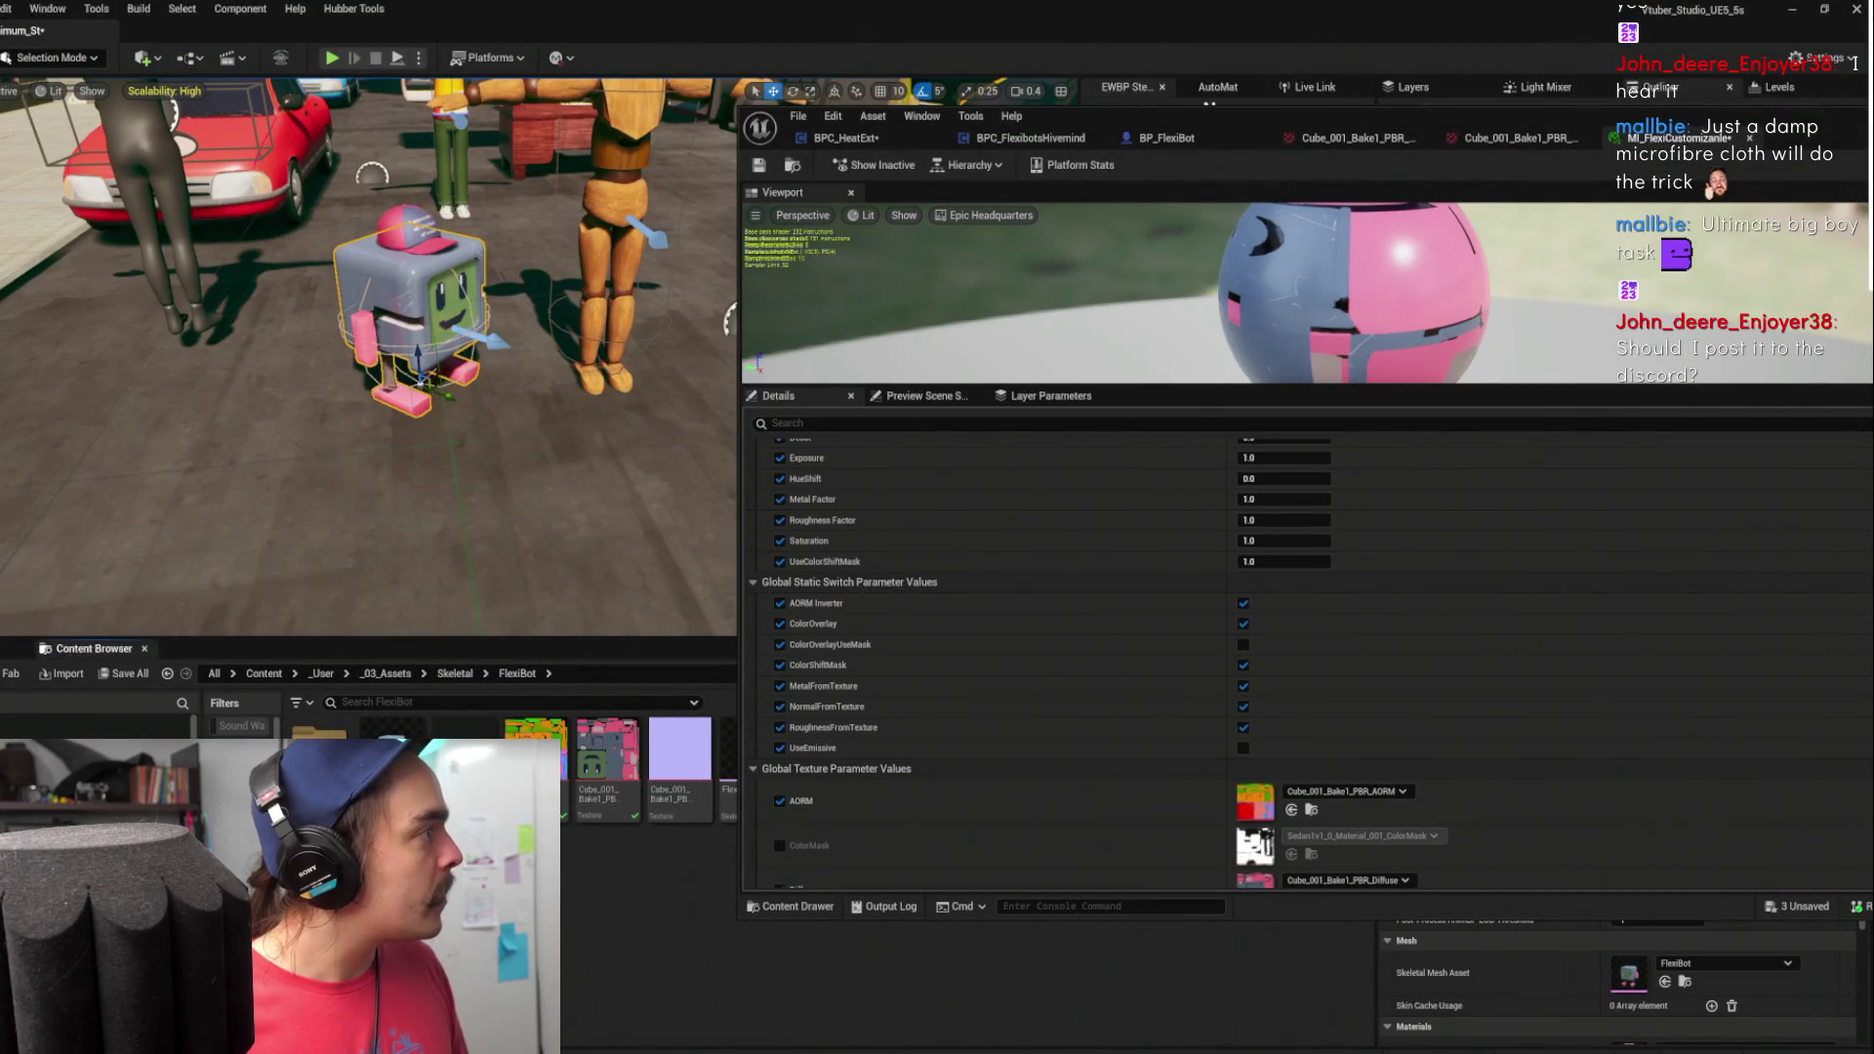
left_click_drag(573, 910, 572, 913)
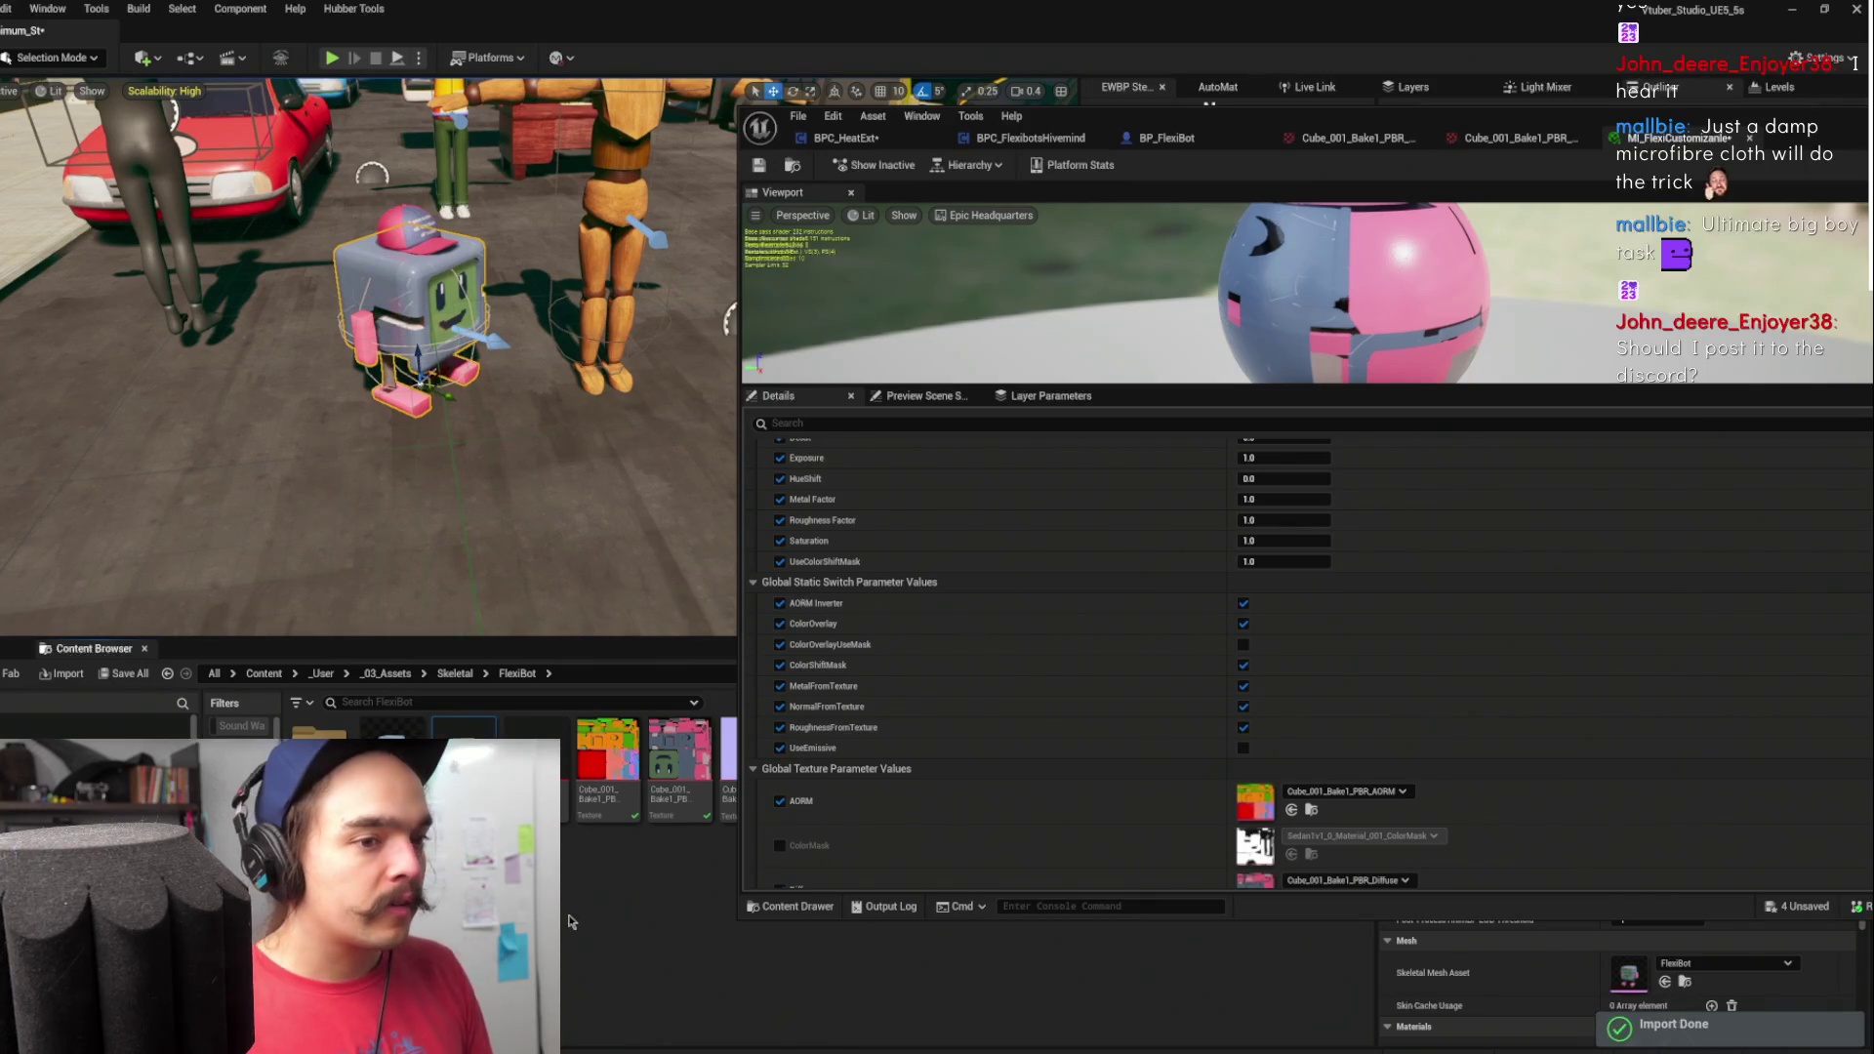
left_click(781, 846)
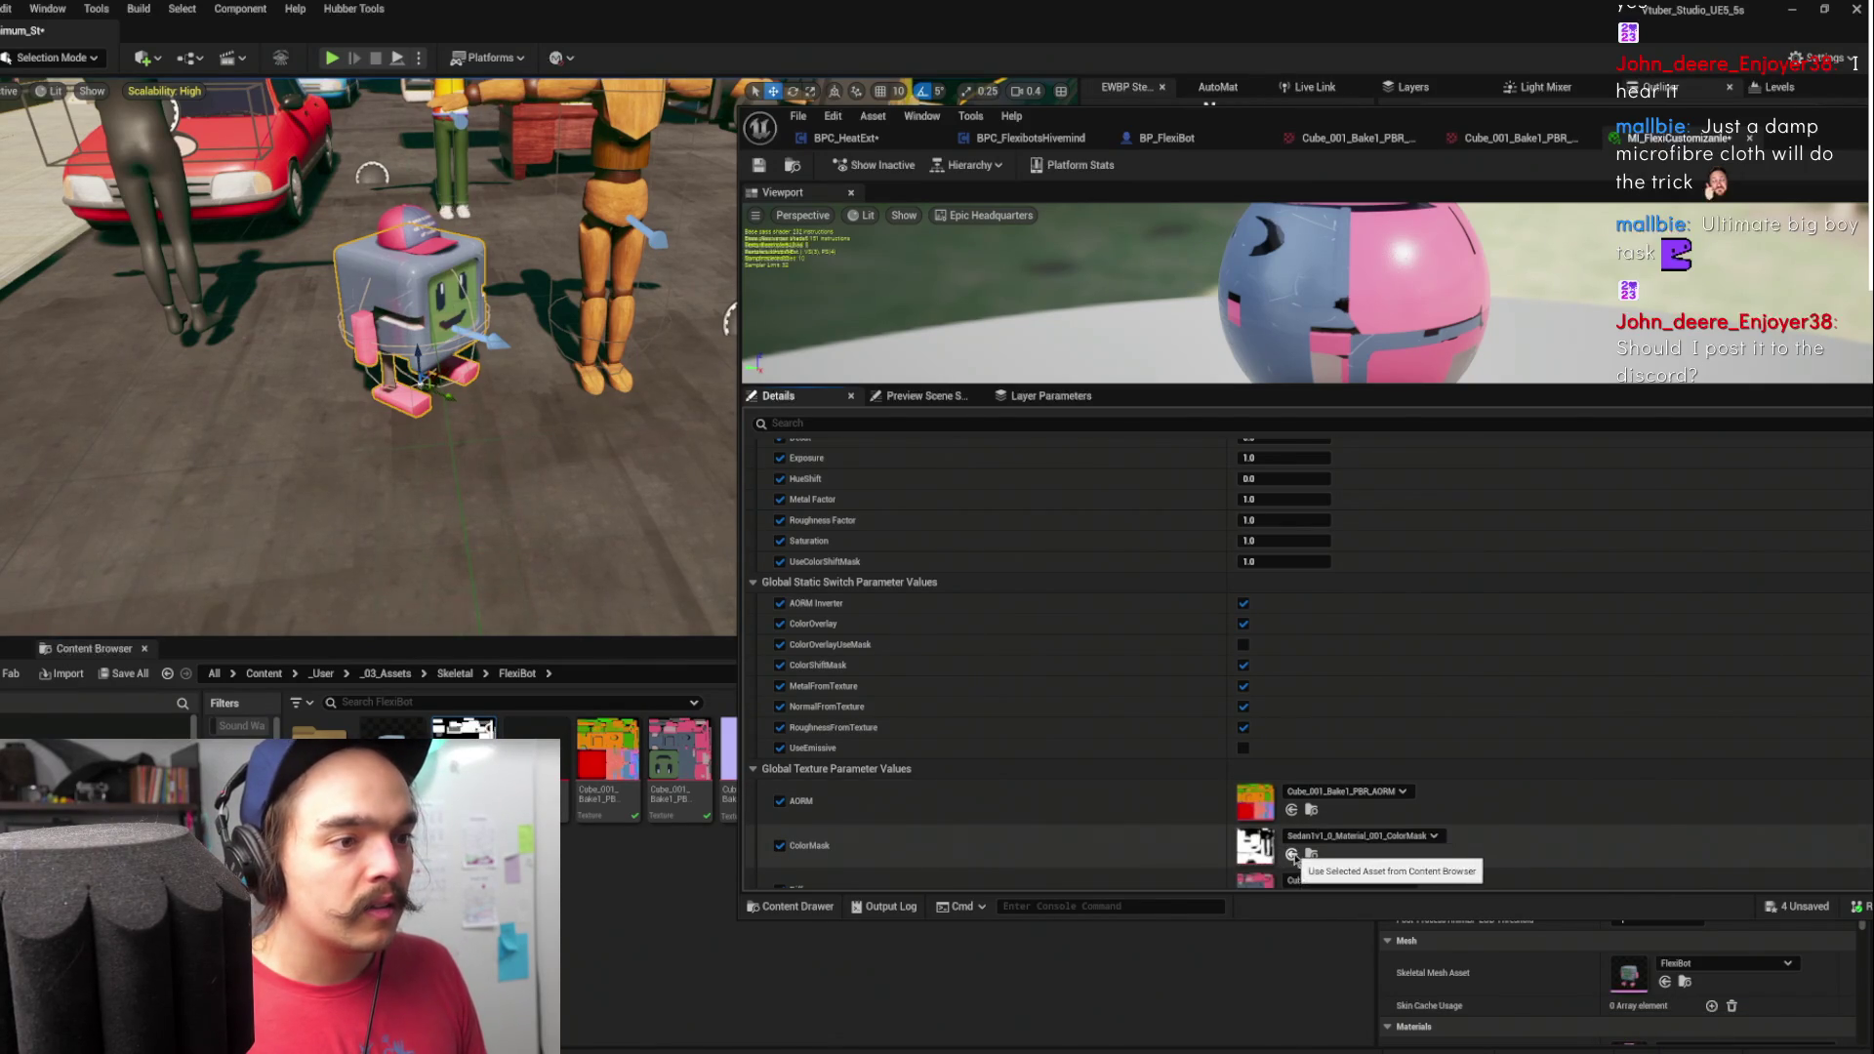
- Expand OverlayColor and lower its alpha to 0.655928
scroll(1053, 660, "down", 5)
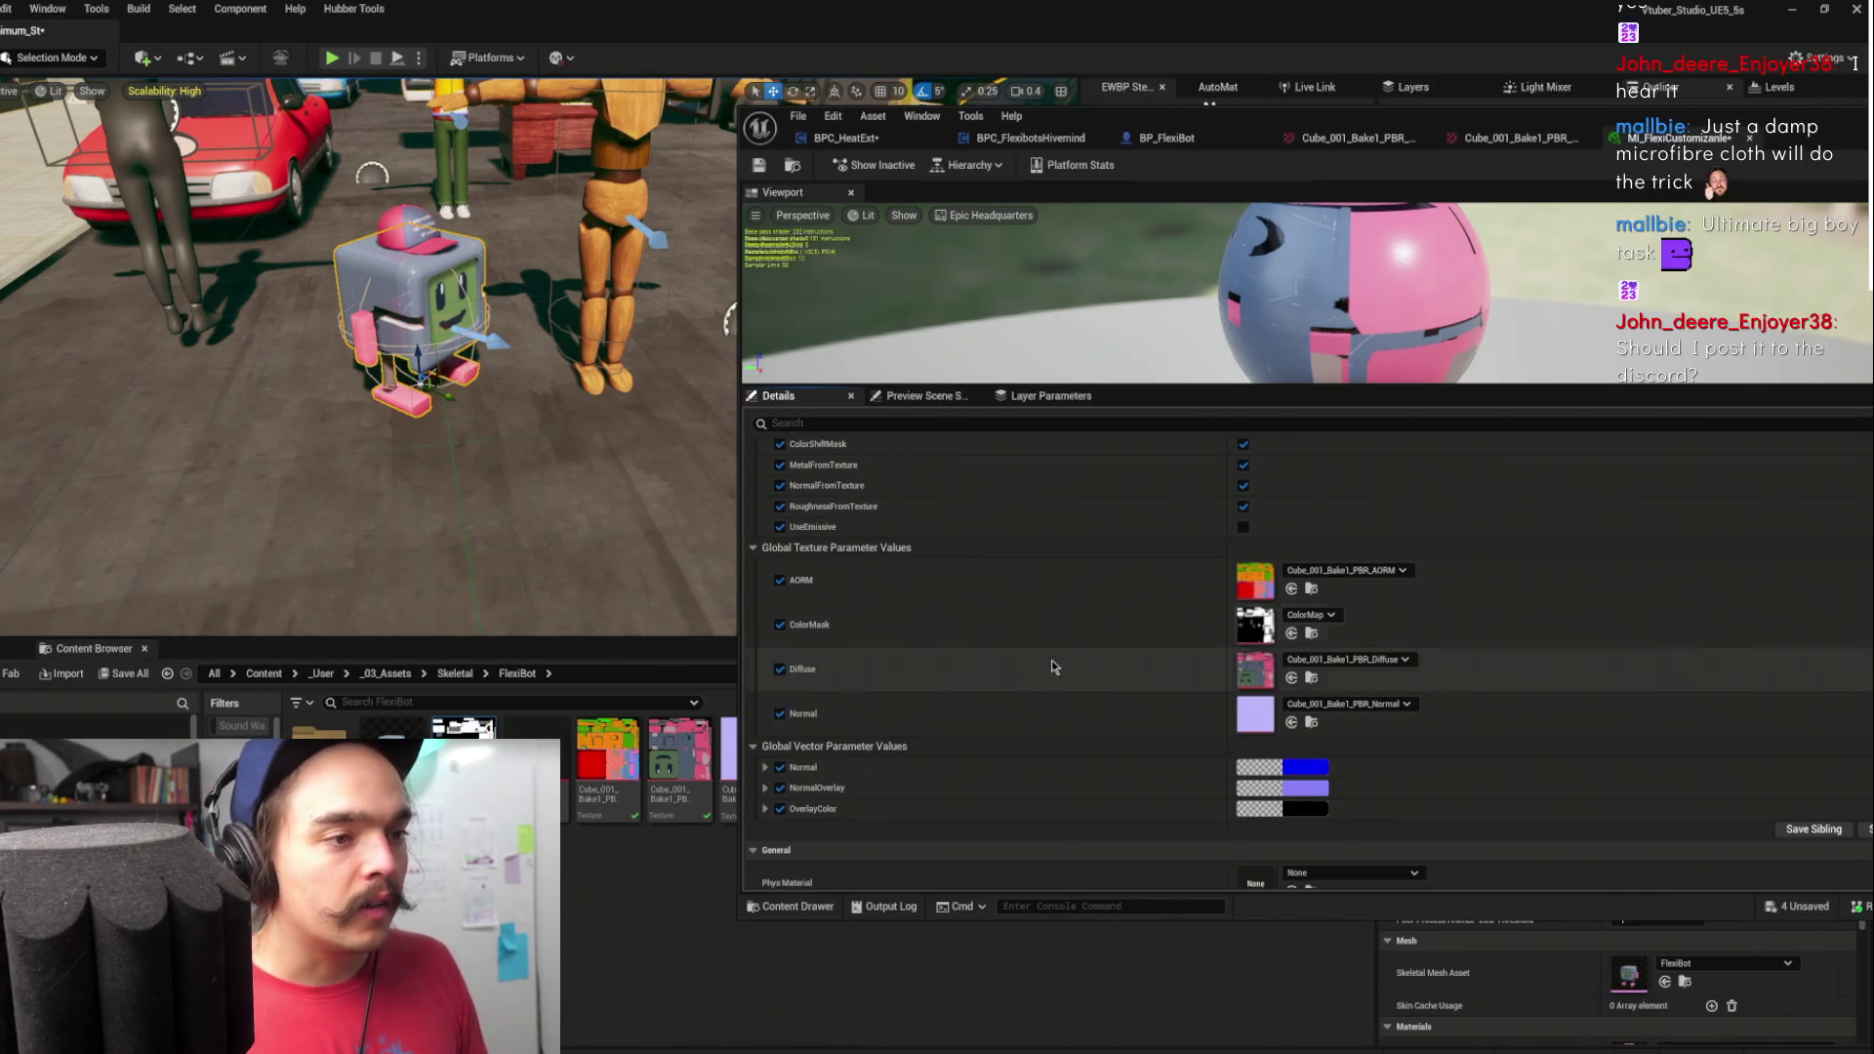
left_click(765, 809)
scroll(769, 817, "down", 2)
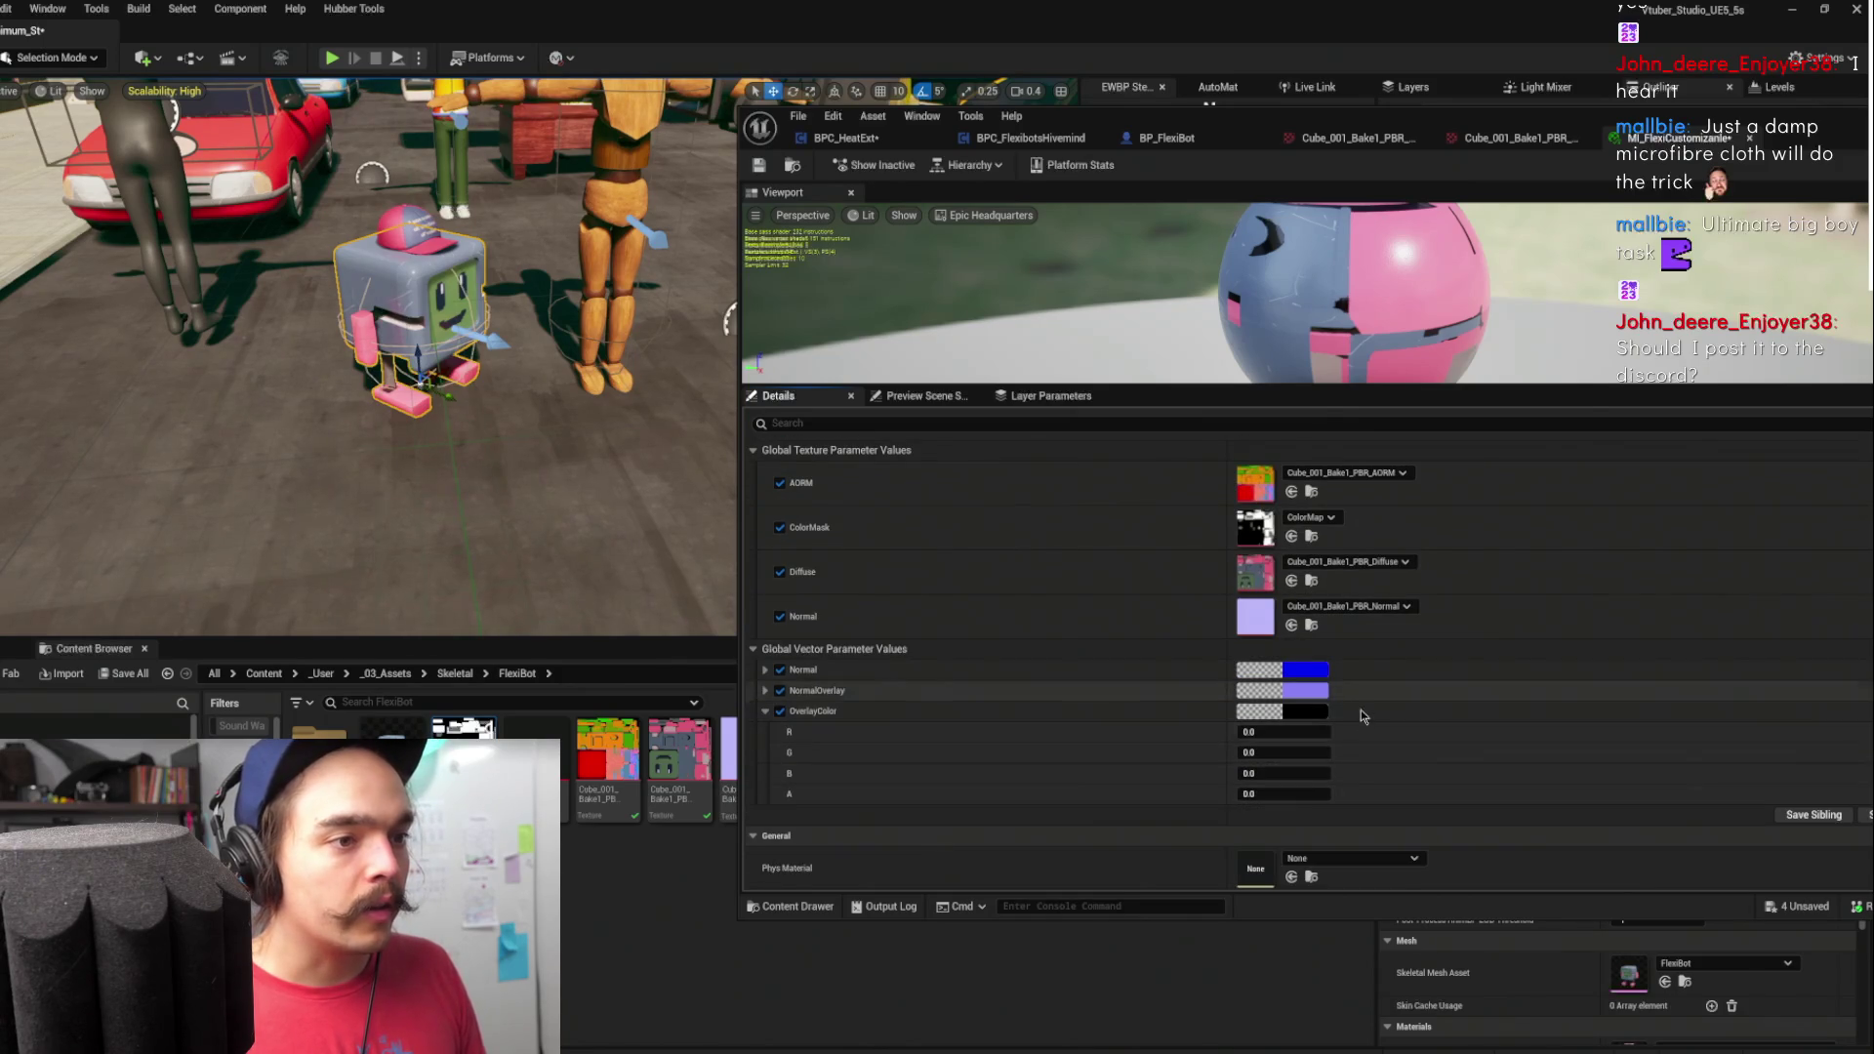
mouse_move(1283, 793)
left_mouse_down()
mouse_move(1312, 794)
mouse_move(1268, 793)
mouse_move(1288, 794)
left_mouse_up()
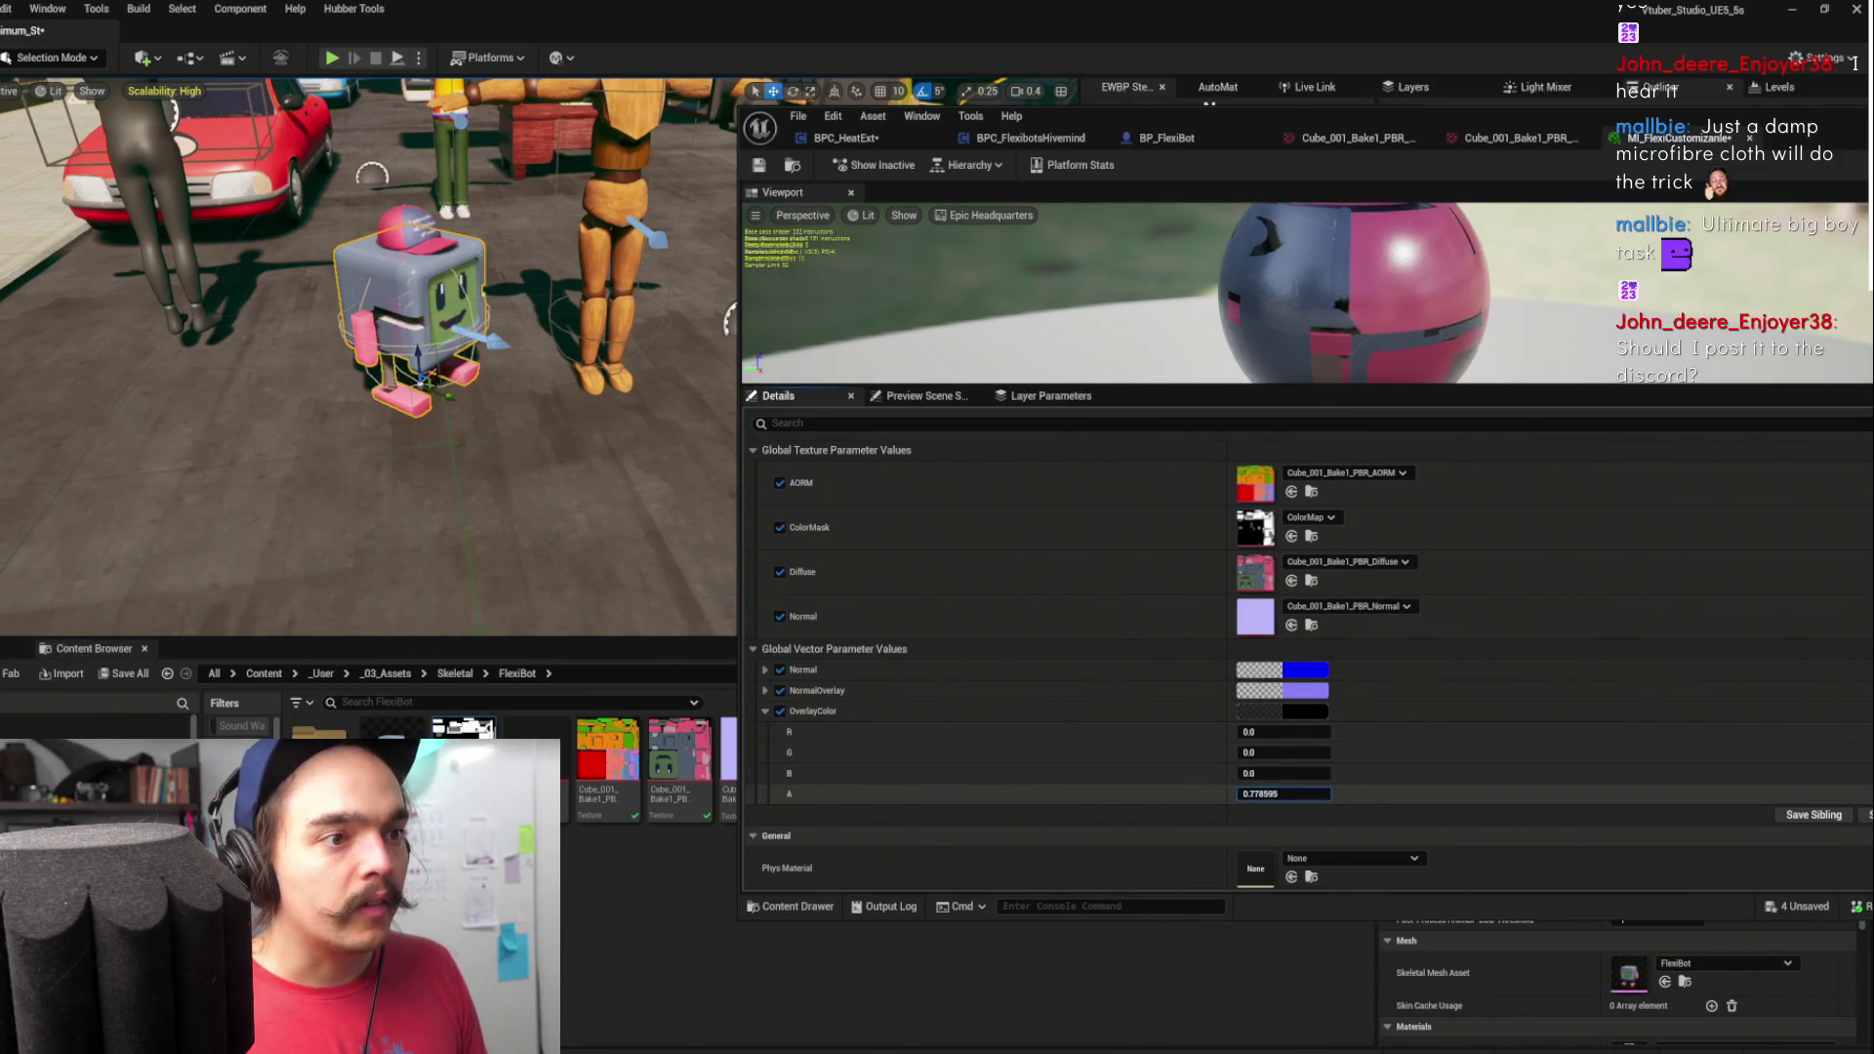
scroll(1220, 741, "down", 1)
left_click(1308, 768)
scroll(1148, 675, "up", 8)
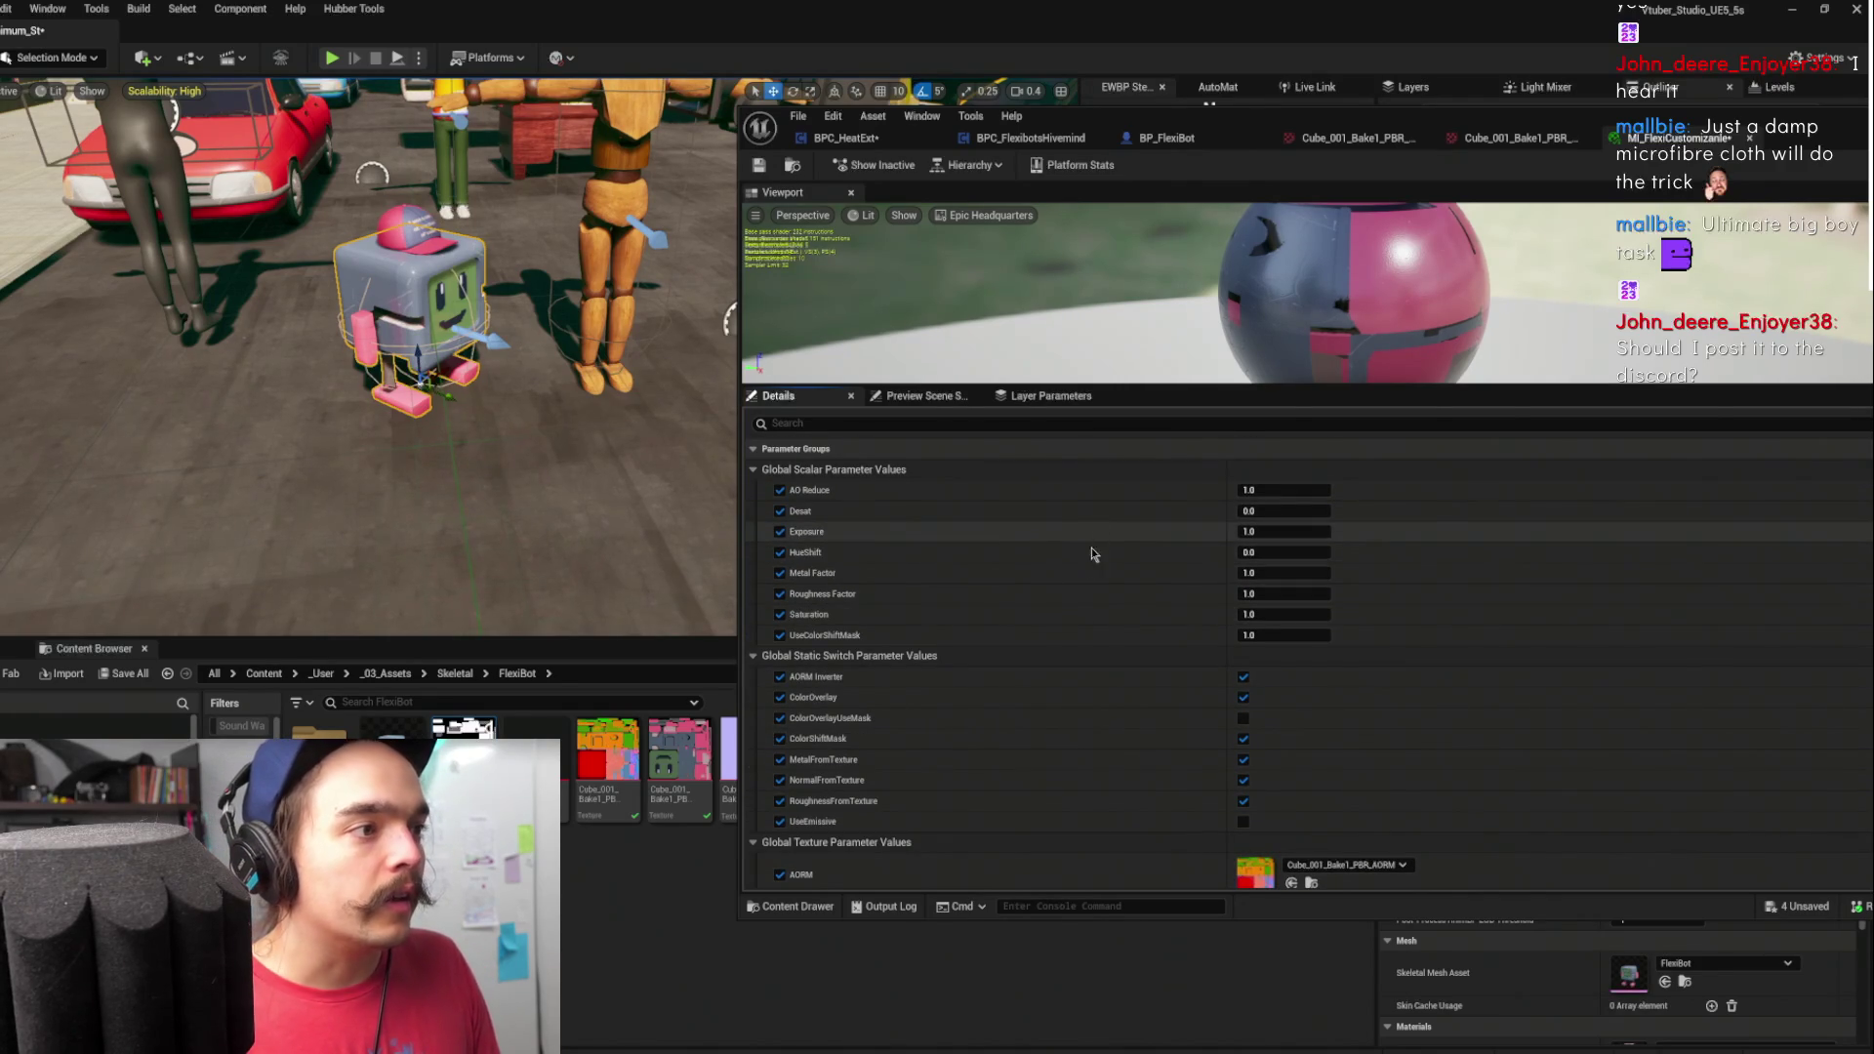
scroll(1122, 615, "down", 5)
scroll(1132, 614, "down", 3)
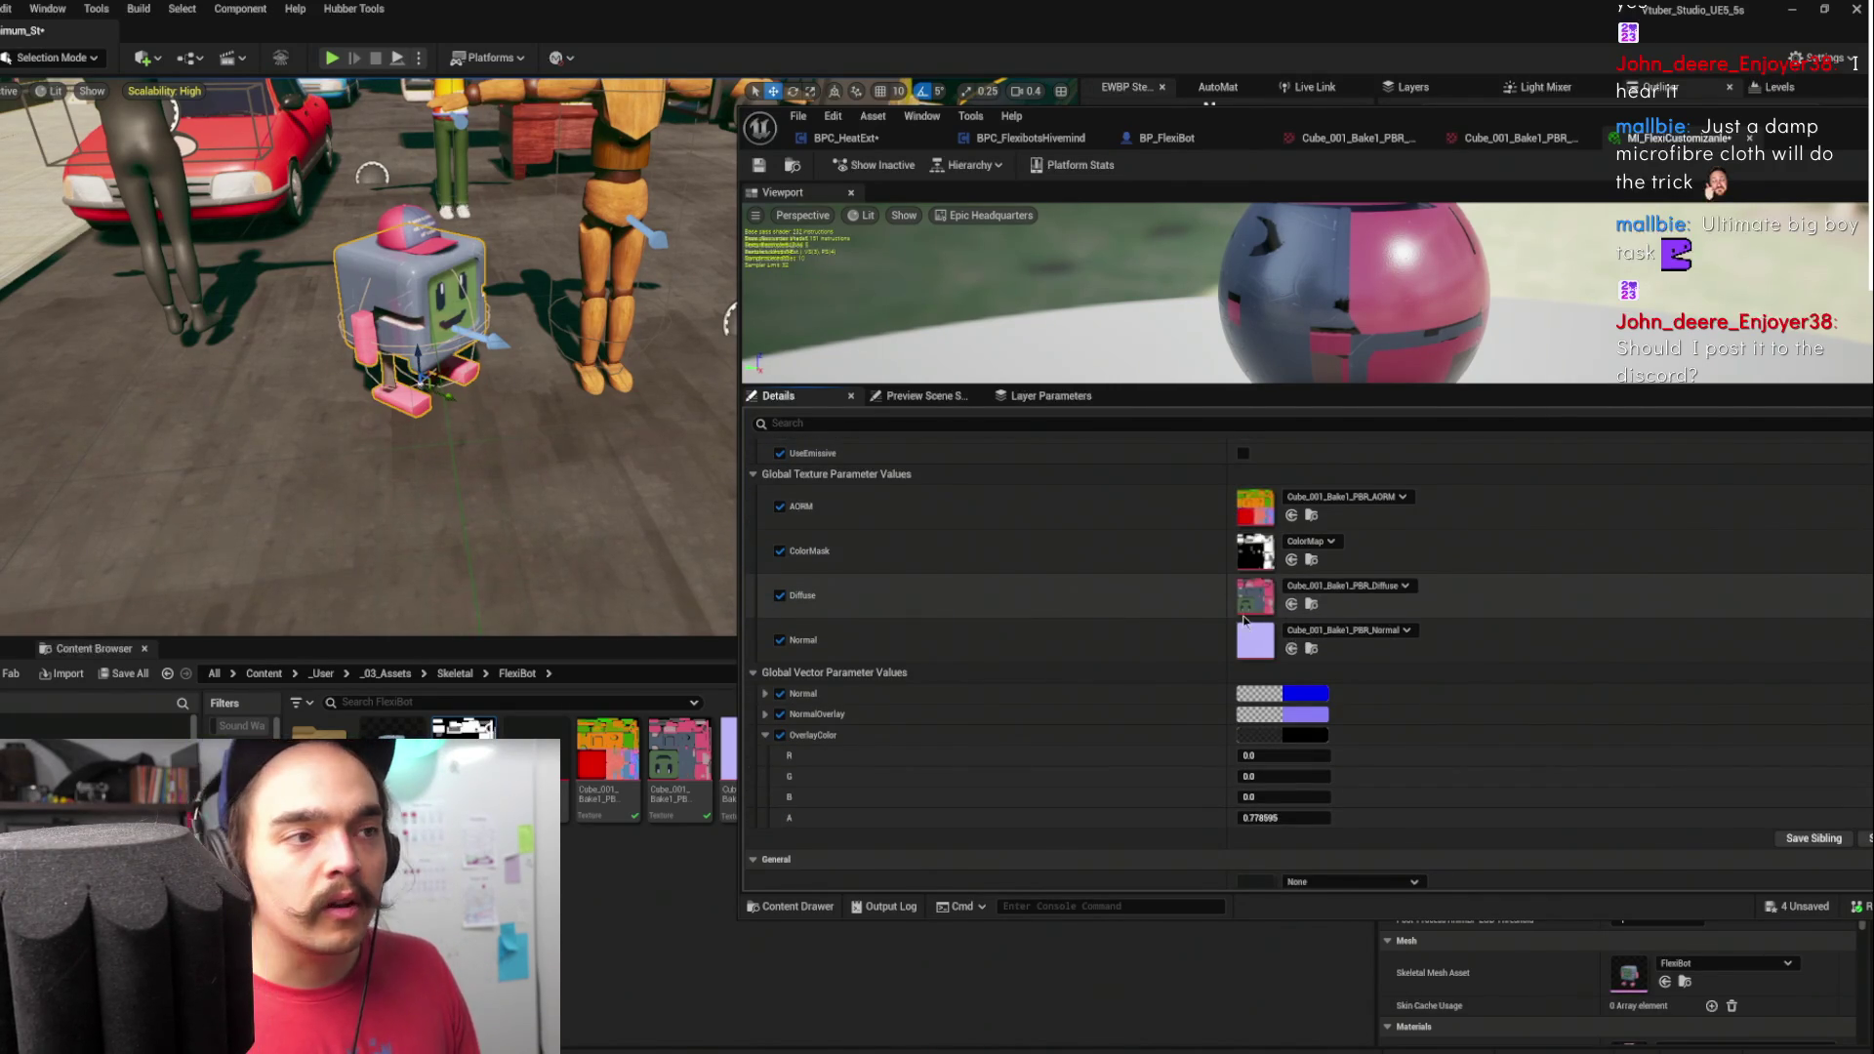
scroll(1254, 635, "up", 6)
scroll(1259, 644, "down", 8)
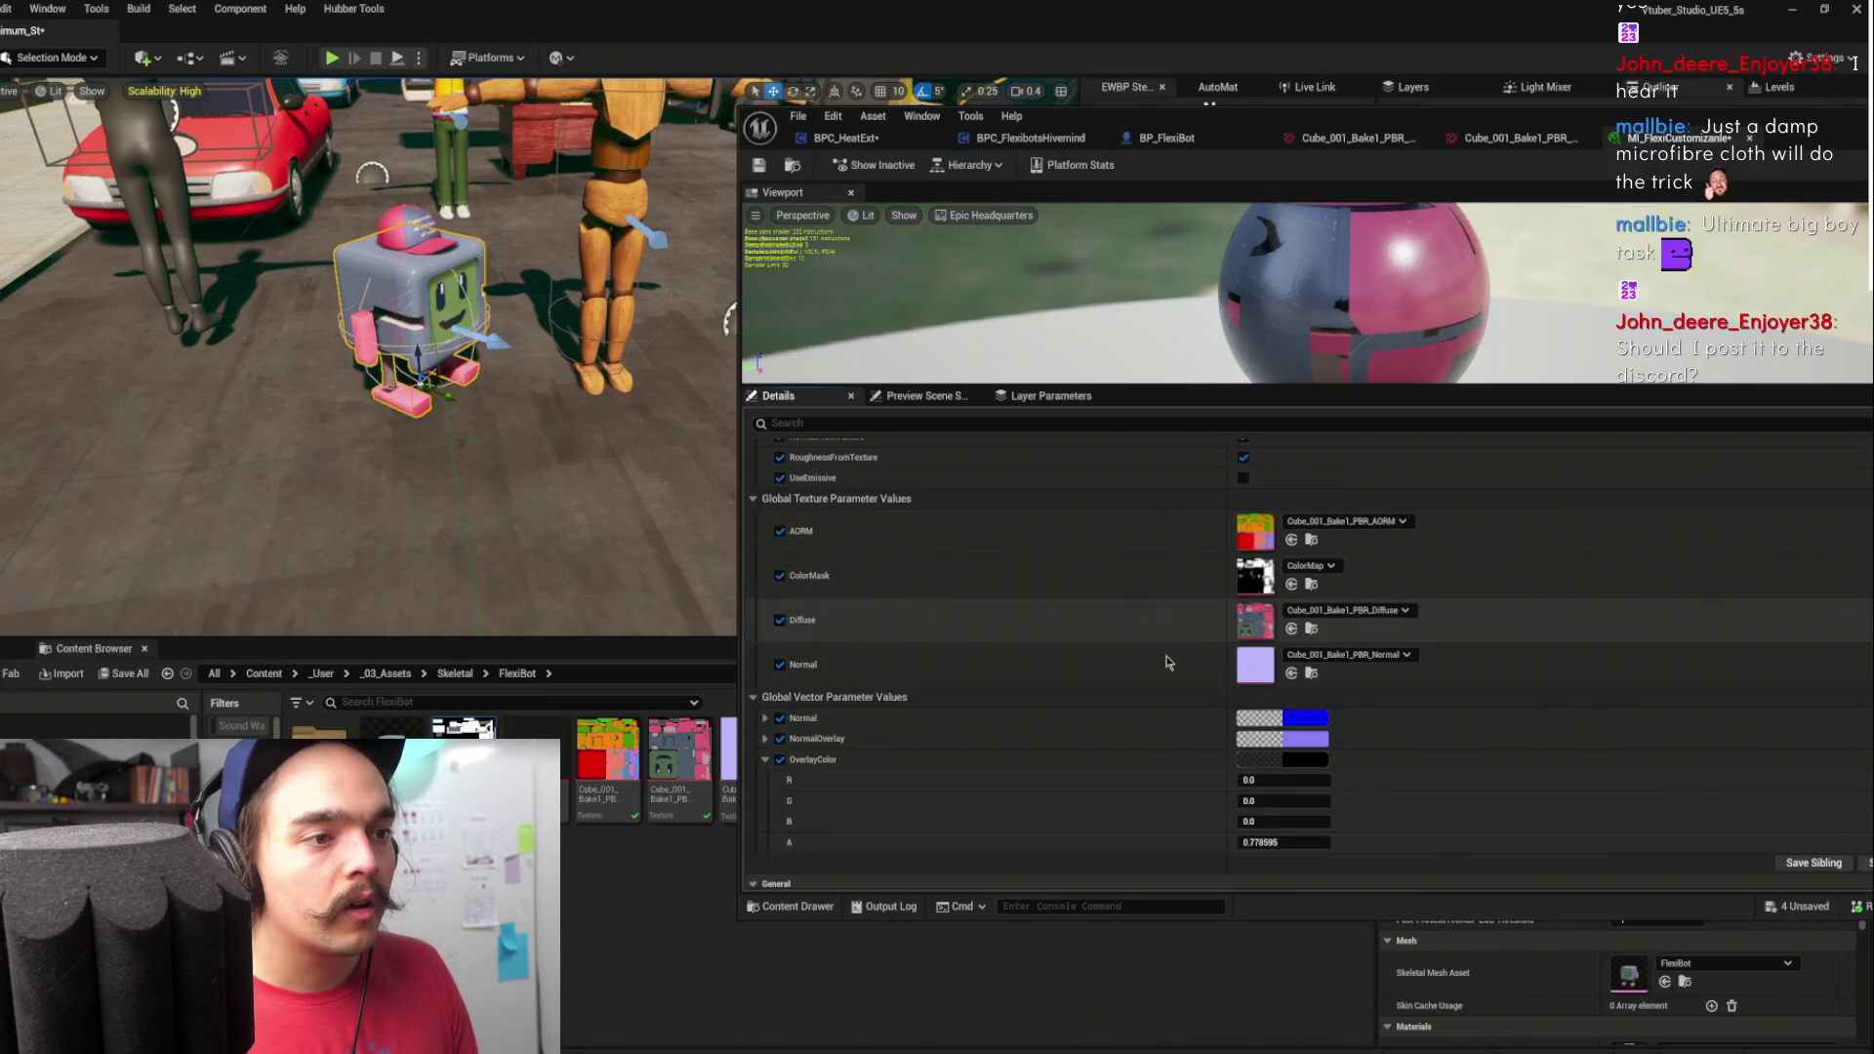
mouse_move(1283, 719)
left_mouse_down()
mouse_move(1263, 719)
mouse_move(1242, 640)
left_mouse_up()
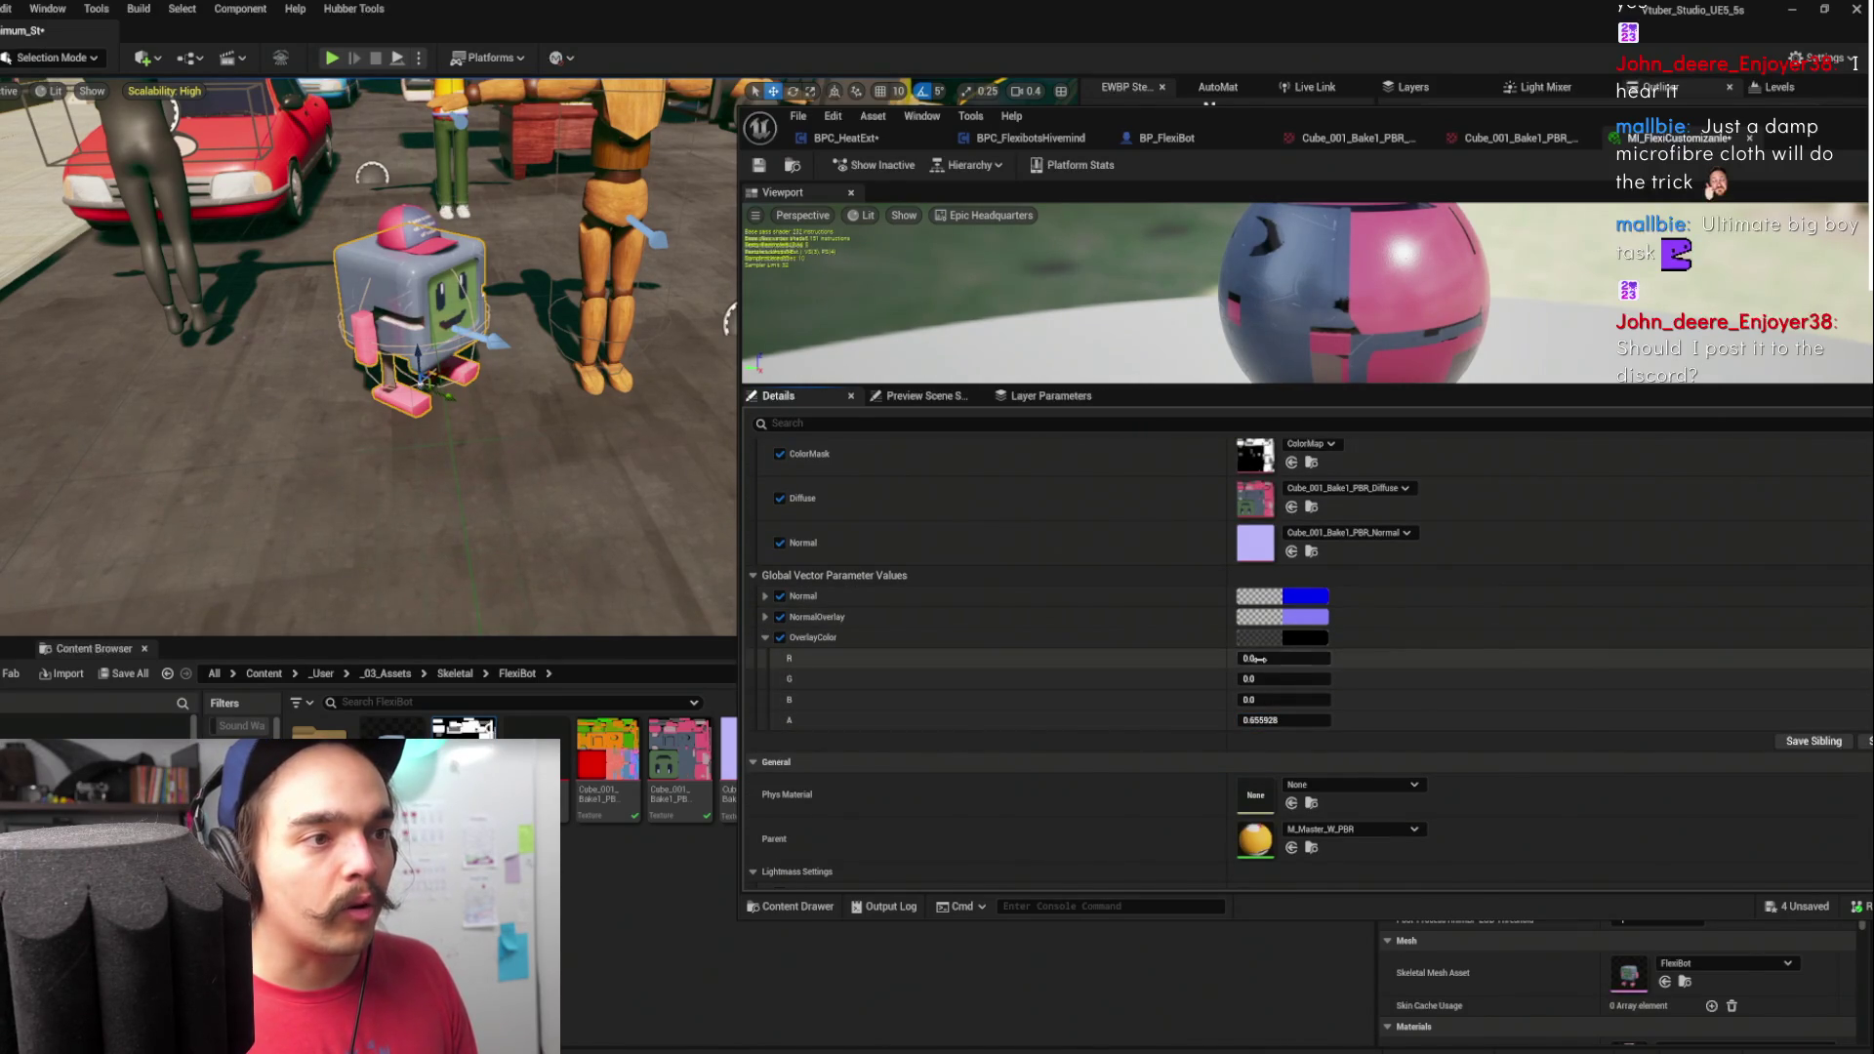
- Set OverlayColor to a fully saturated magenta in the colour picker, with alpha 0.079
left_click(1305, 638)
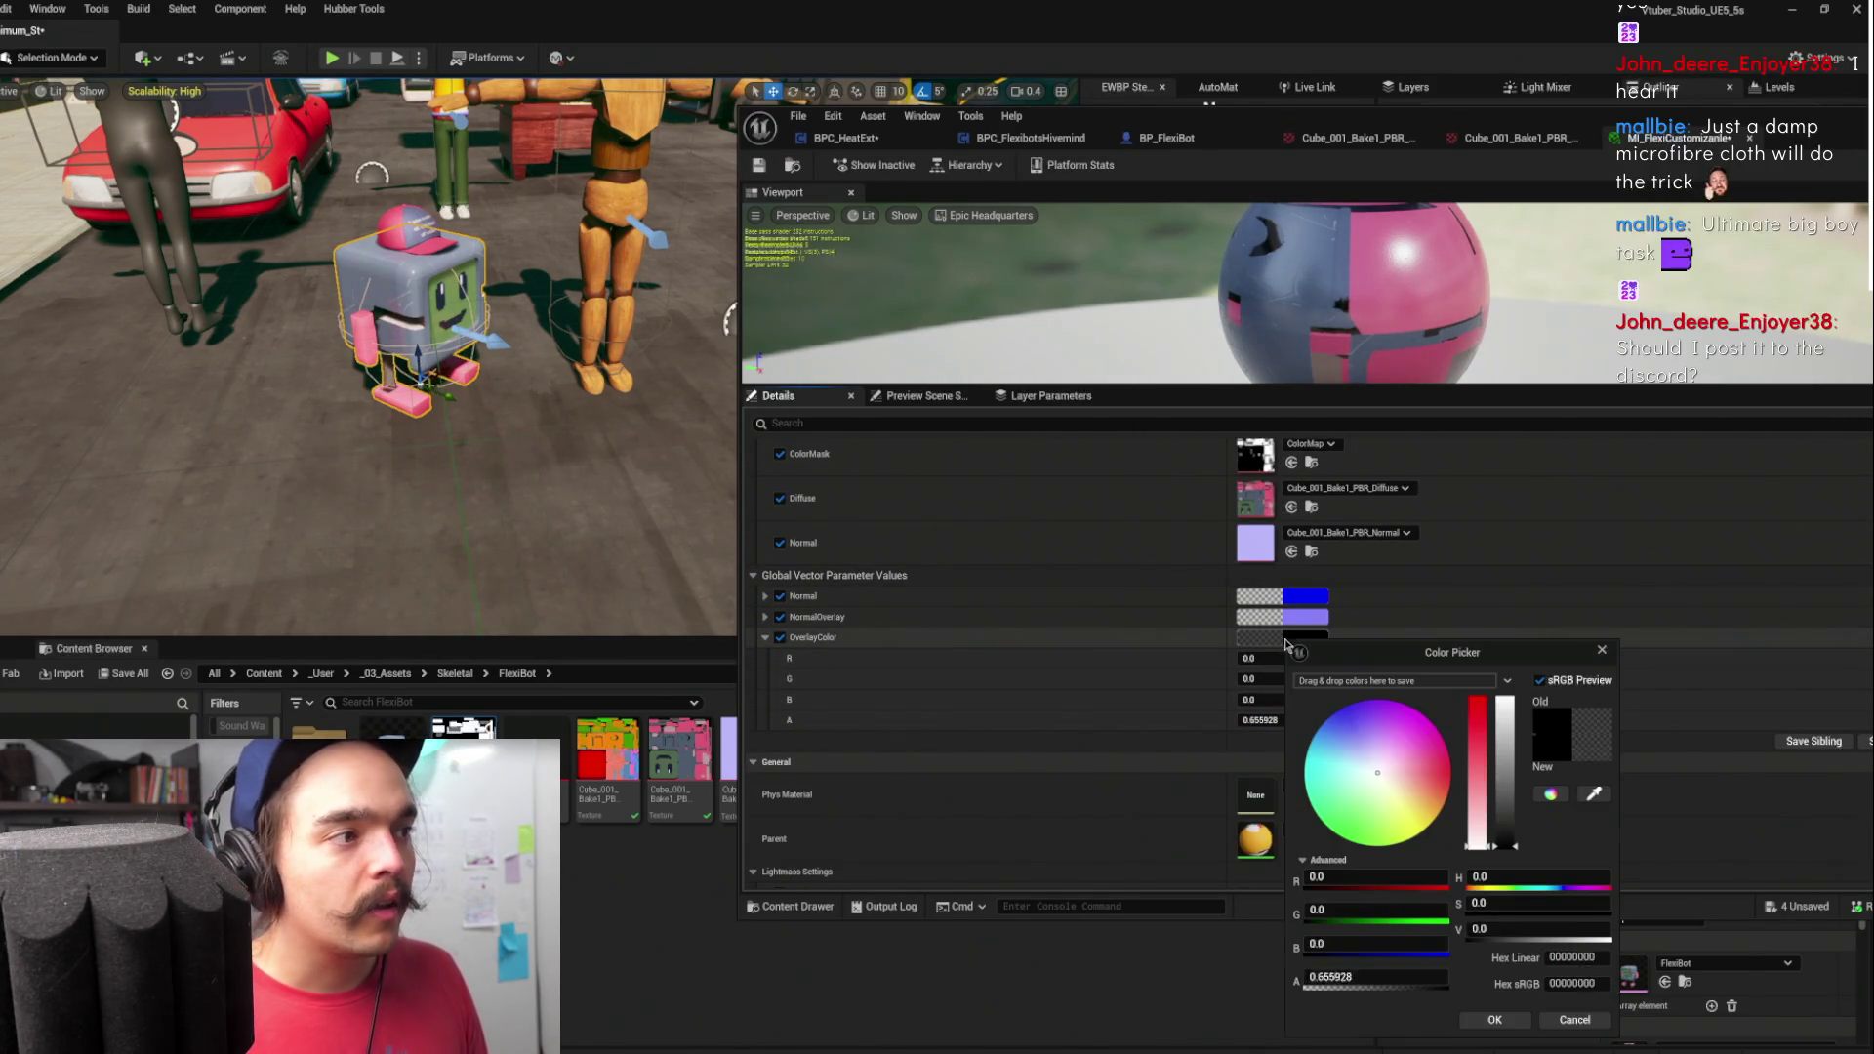
left_click(1597, 655)
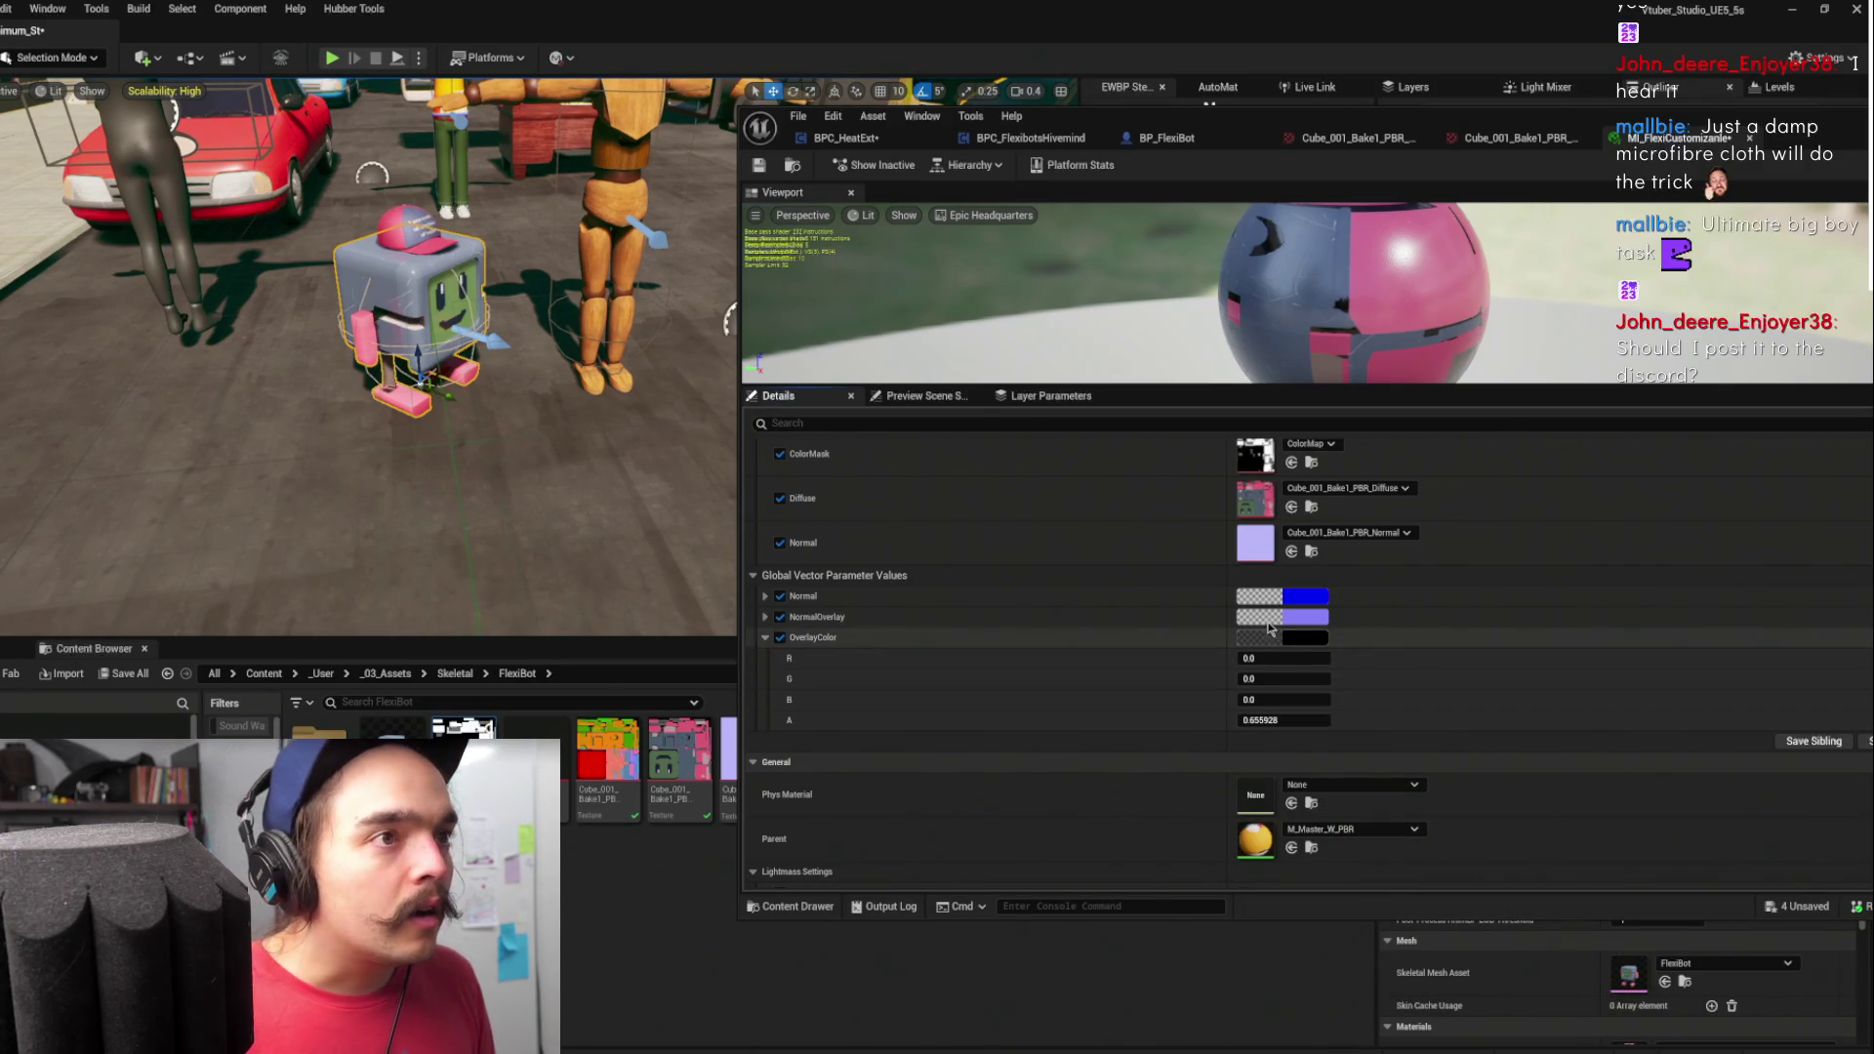
mouse_move(1283, 719)
left_mouse_down()
mouse_move(1337, 719)
mouse_move(1254, 719)
left_mouse_up()
scroll(1132, 644, "up", 1)
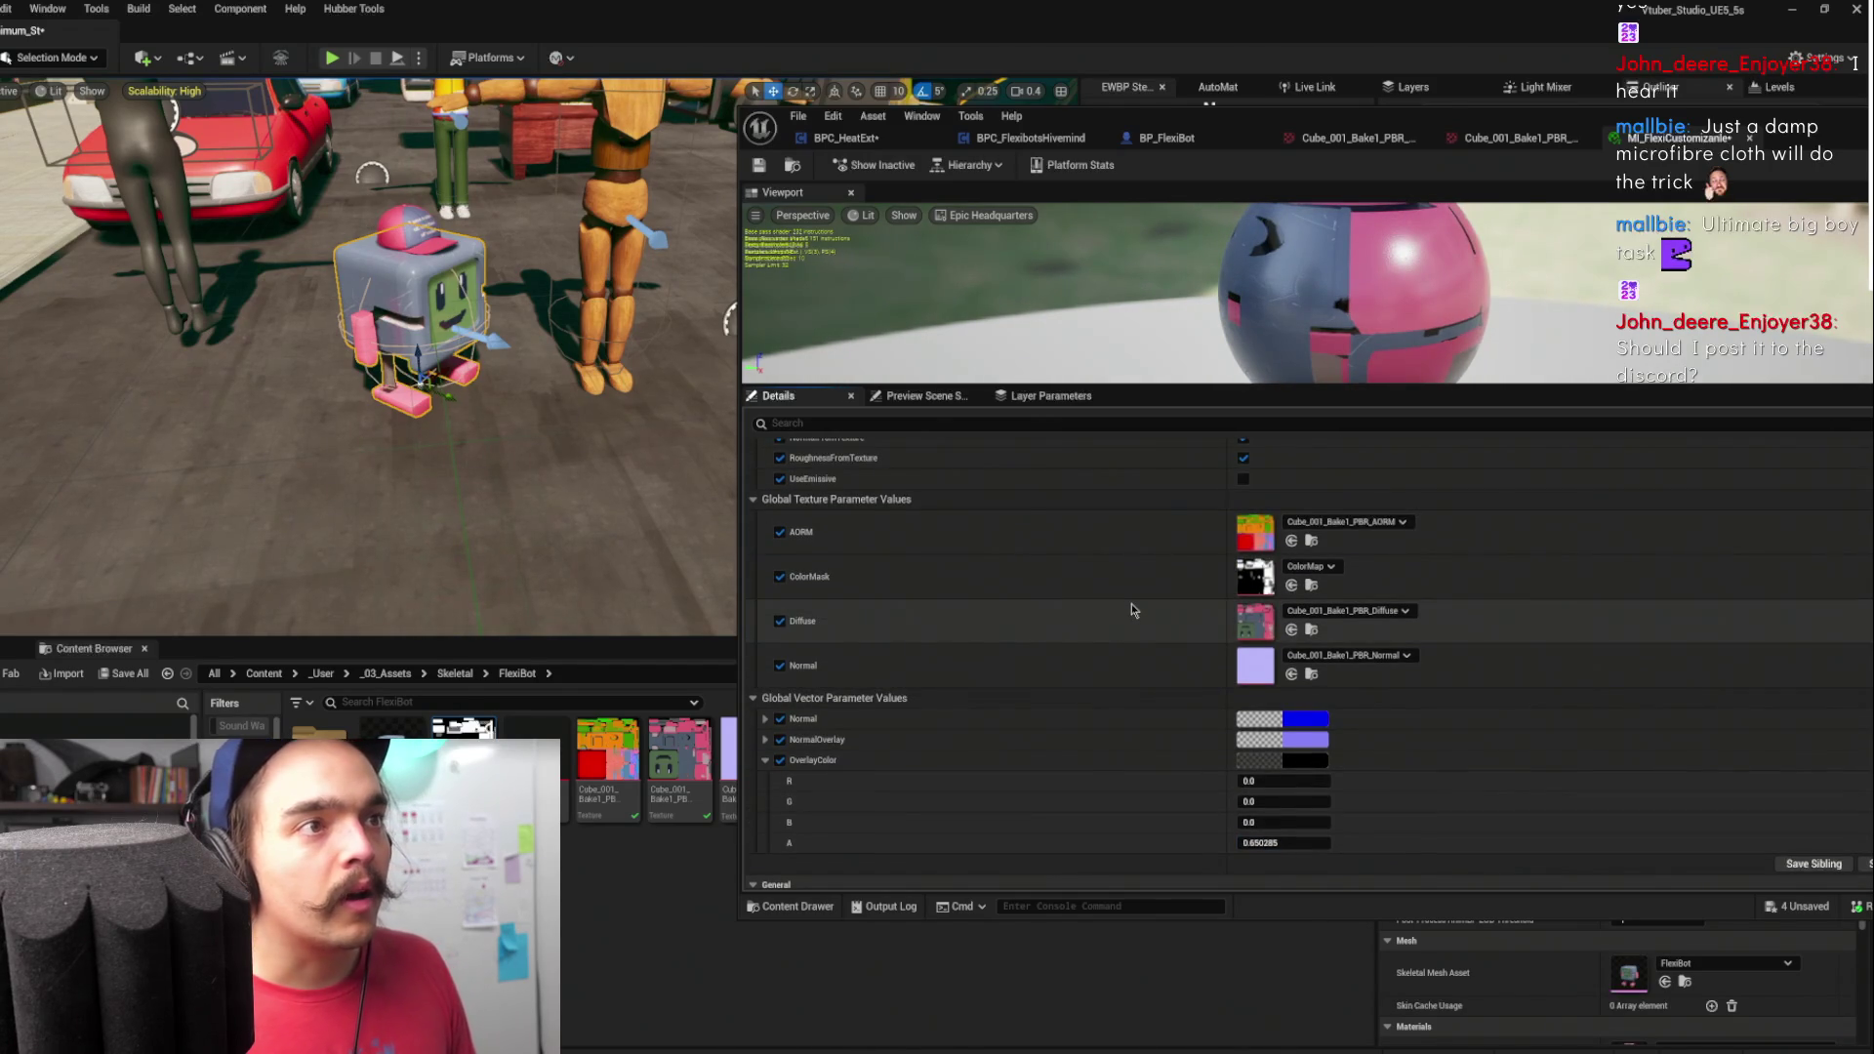
scroll(1130, 615, "down", 2)
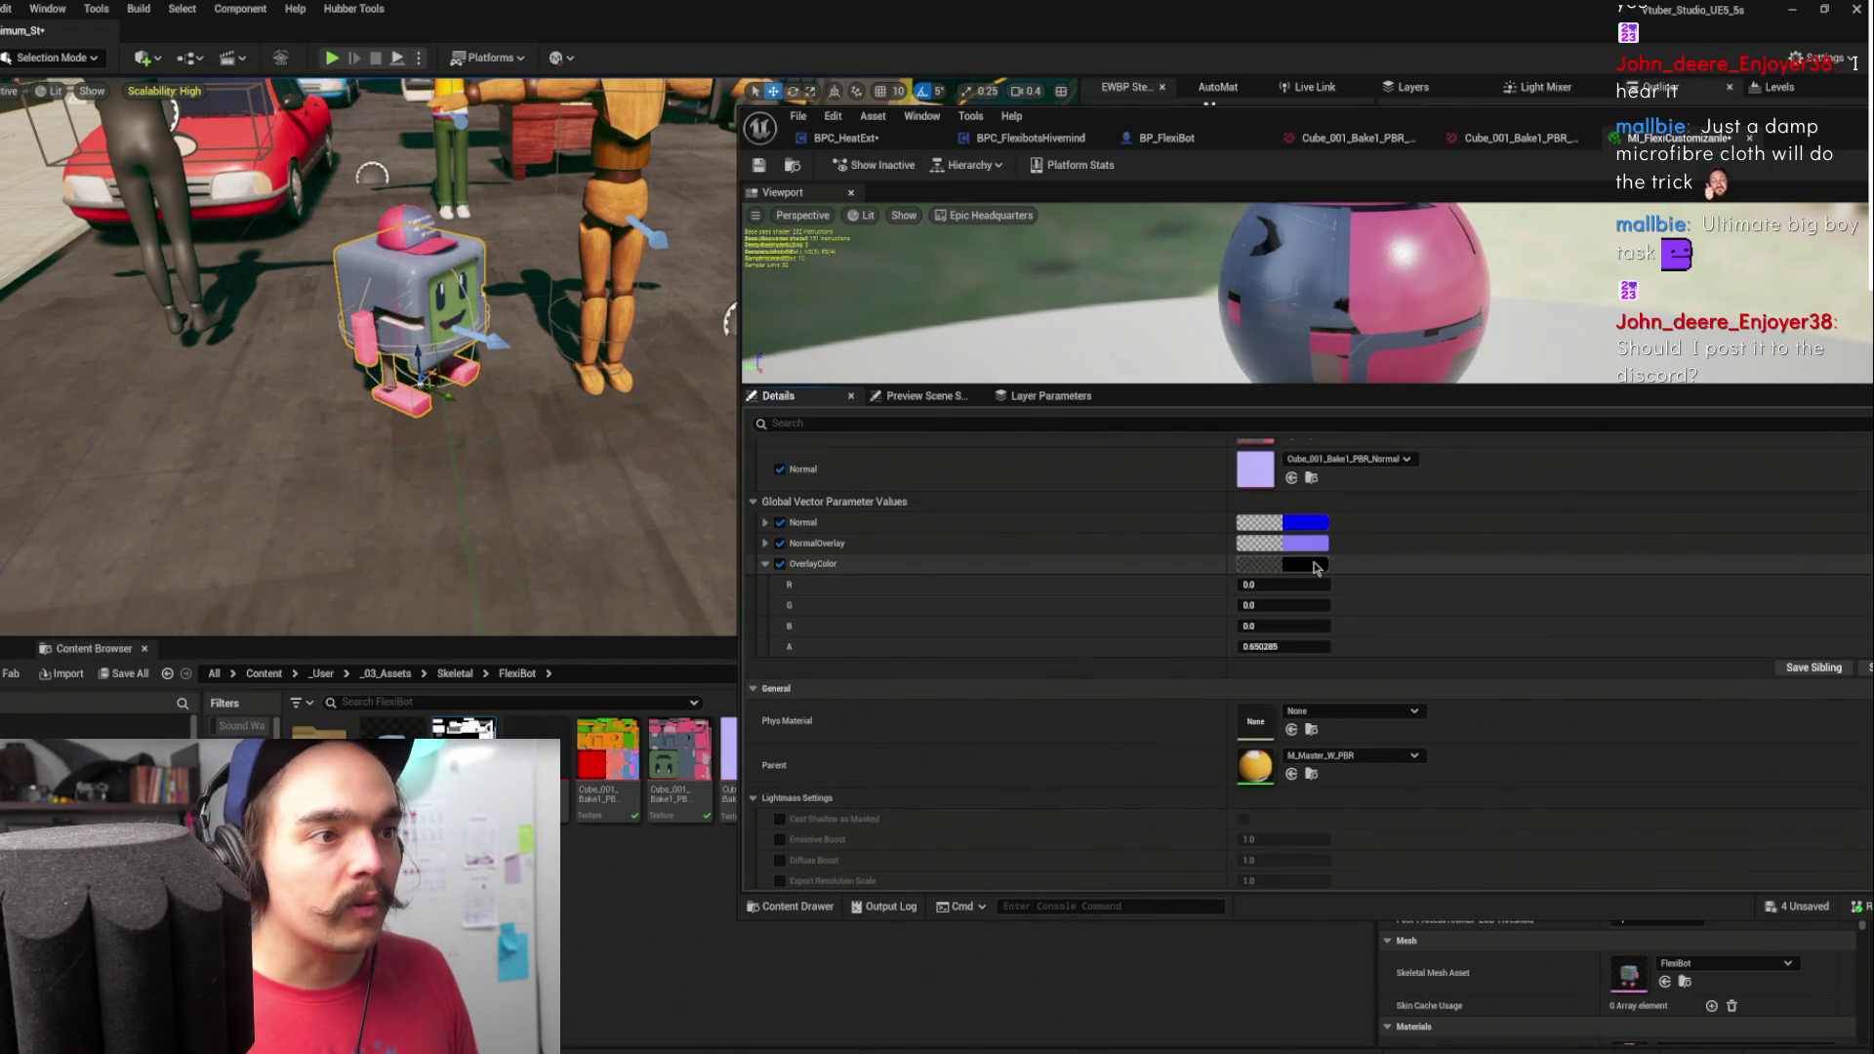
left_click(1318, 564)
left_click(1440, 657)
left_click_drag(1440, 656, 1464, 625)
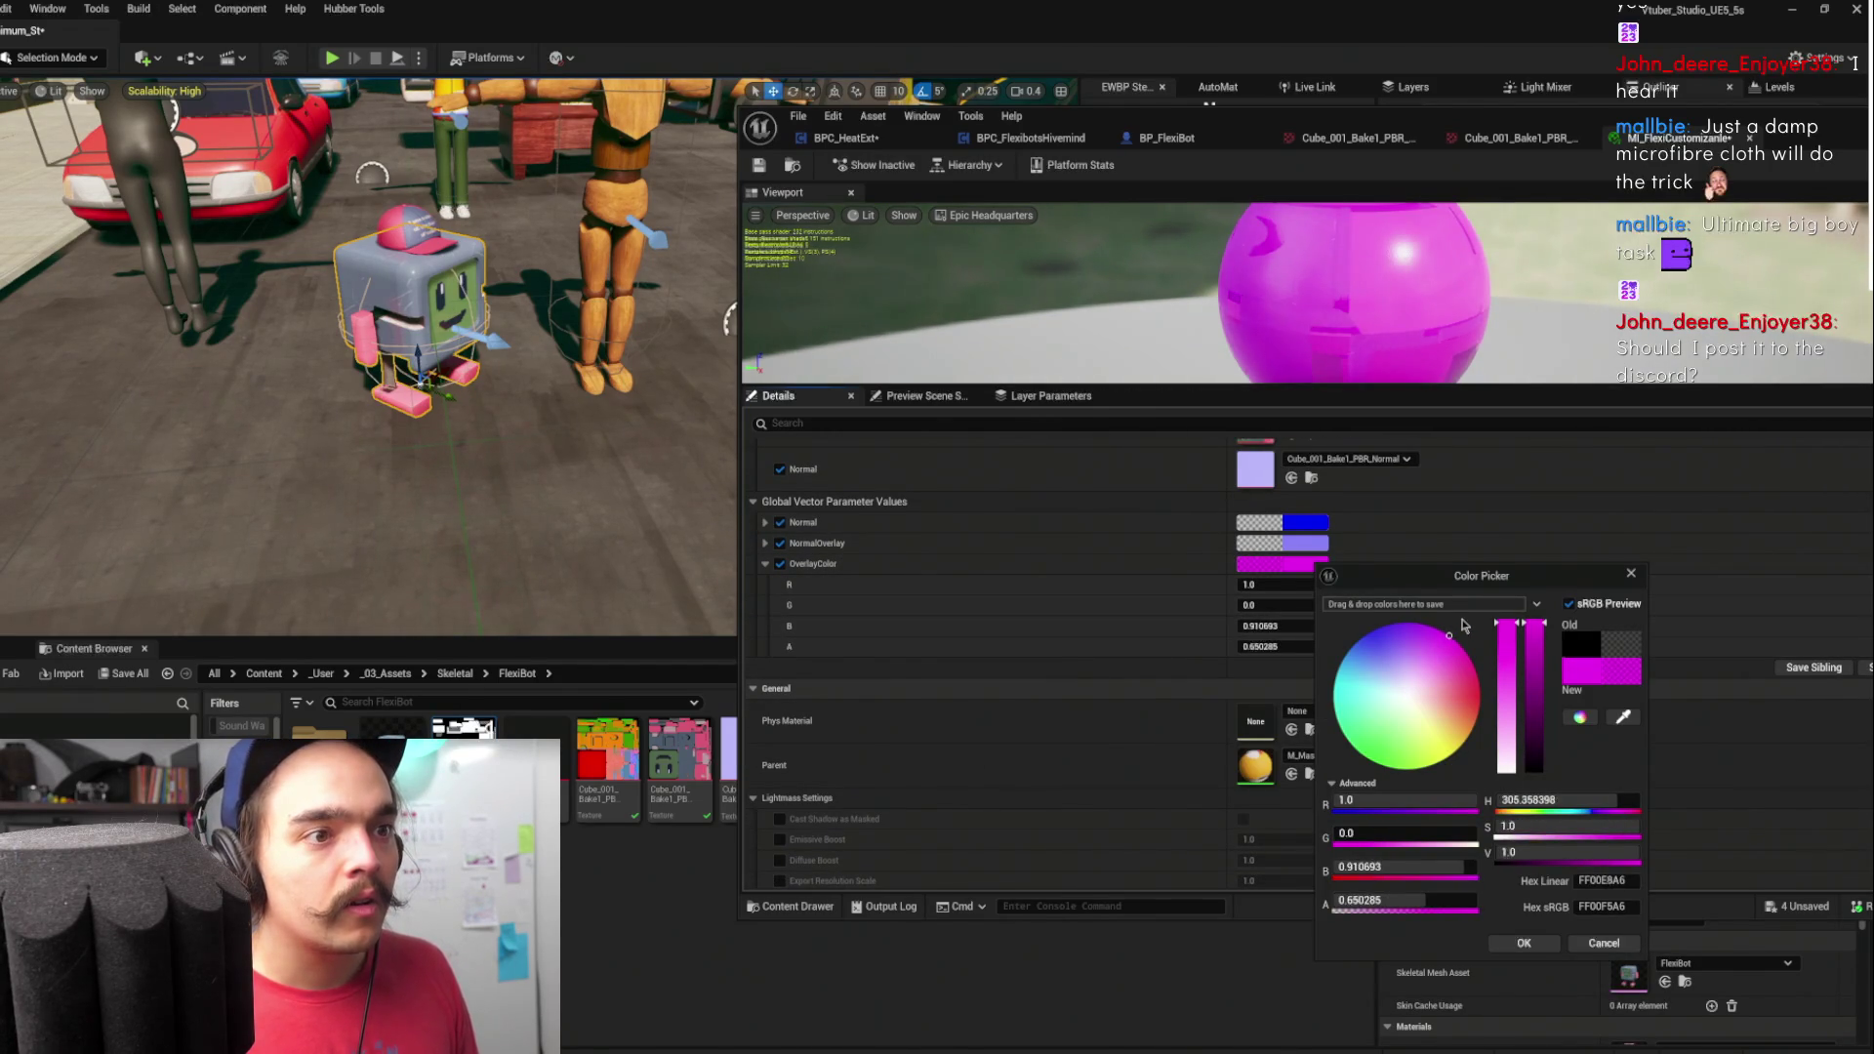
left_click(1432, 901)
type("0.079")
key("Return")
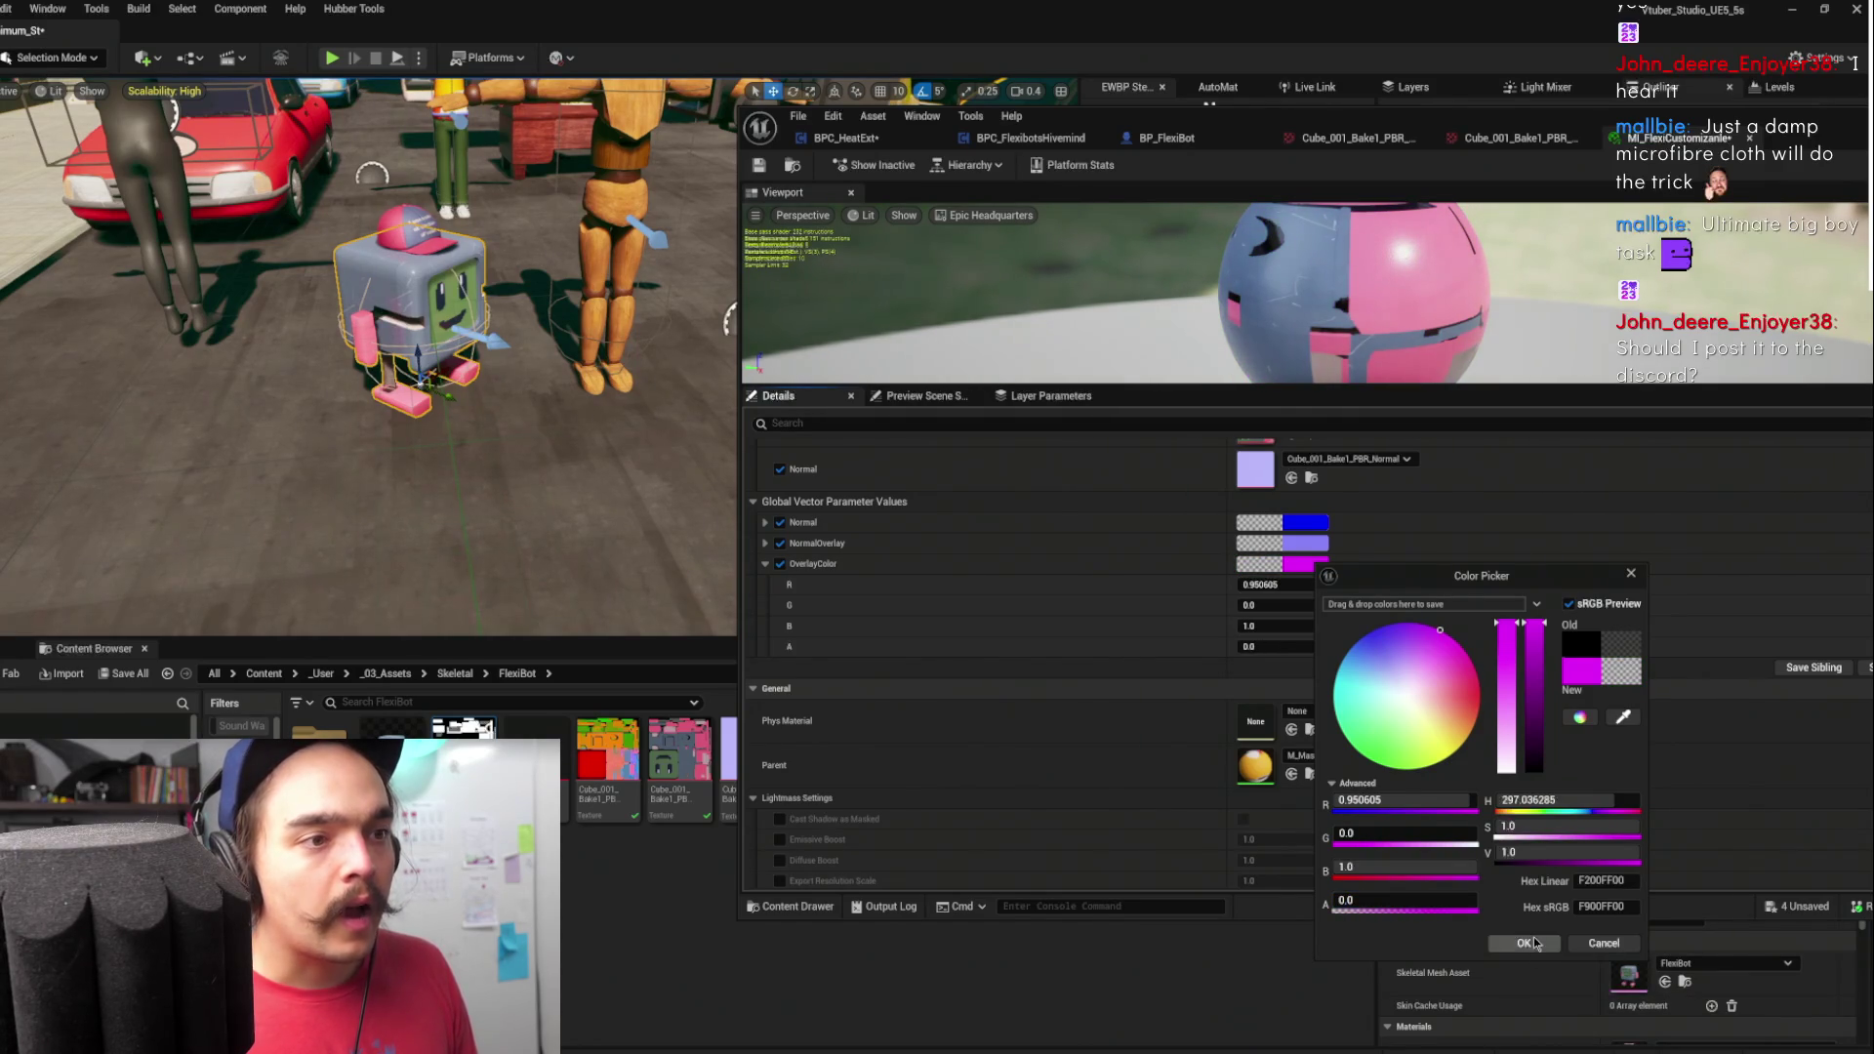
left_click(1523, 943)
- Raise the OverlayColor alpha to 0.784 so the sphere turns magenta
scroll(1096, 582, "up", 3)
scroll(1152, 583, "up", 3)
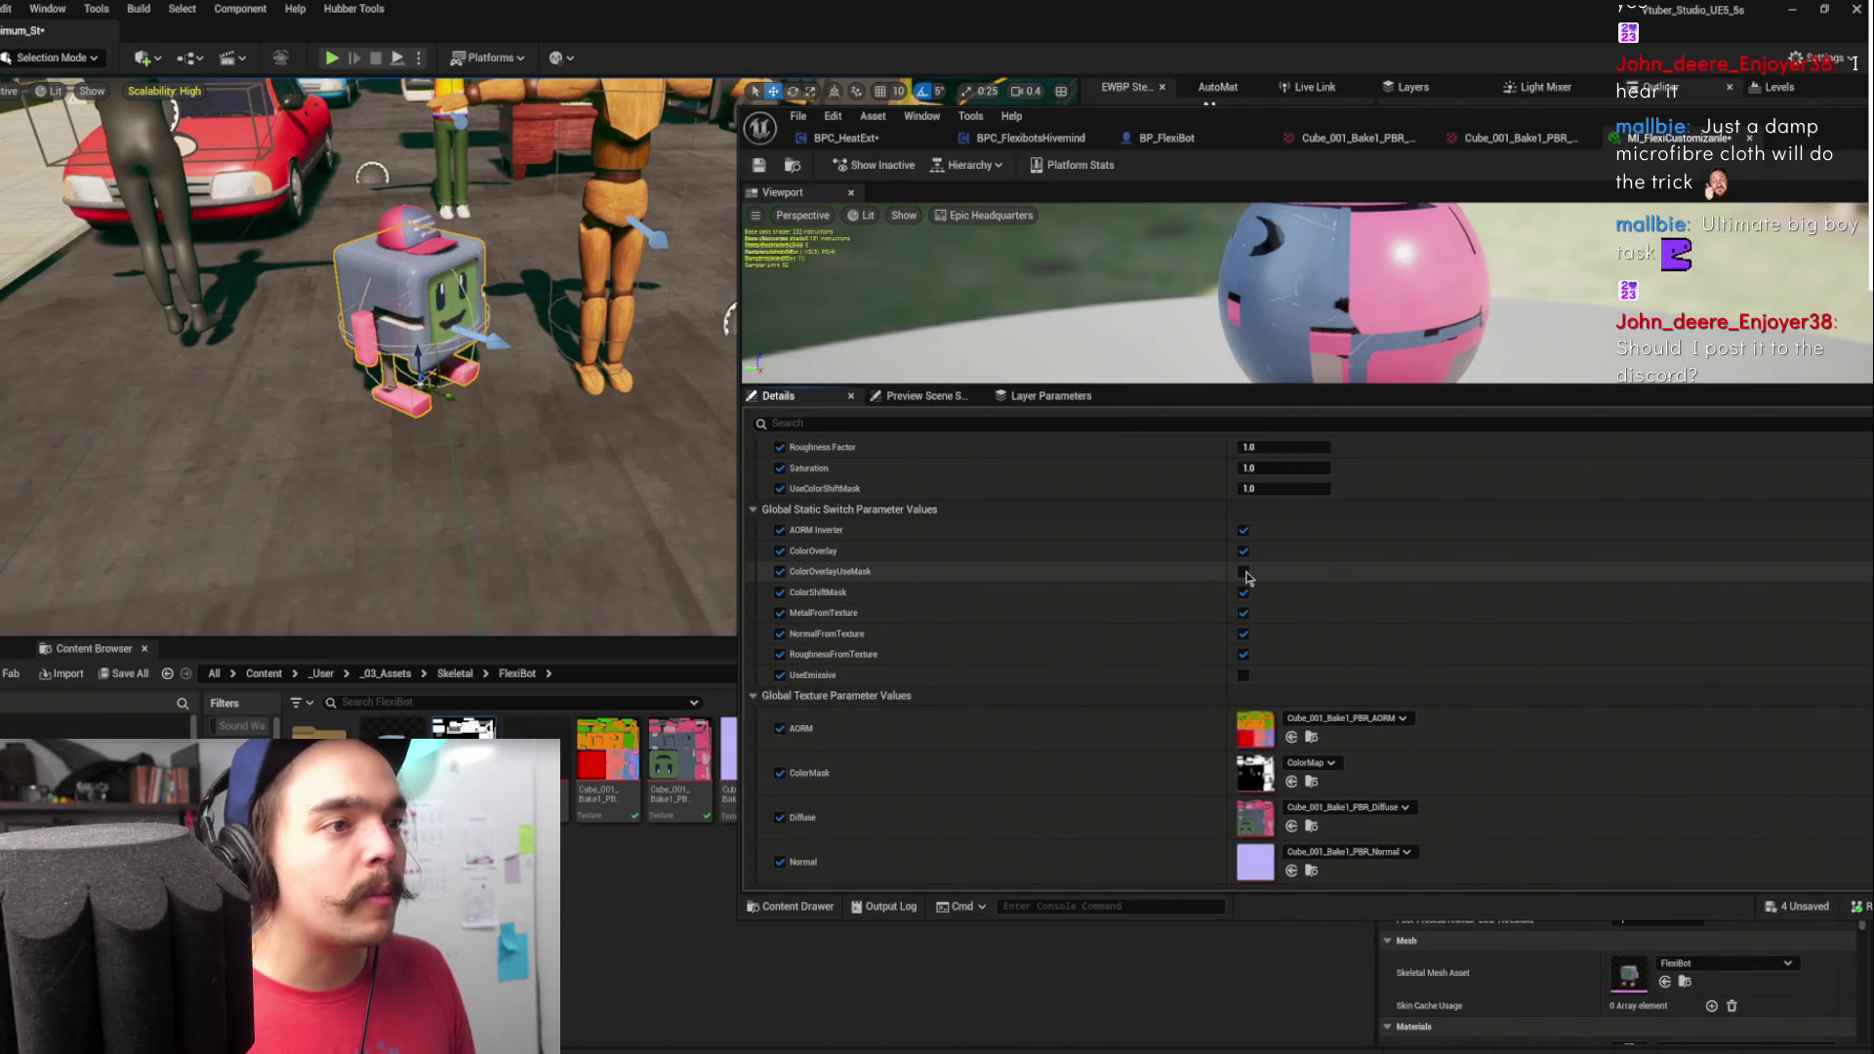
scroll(1100, 635, "down", 6)
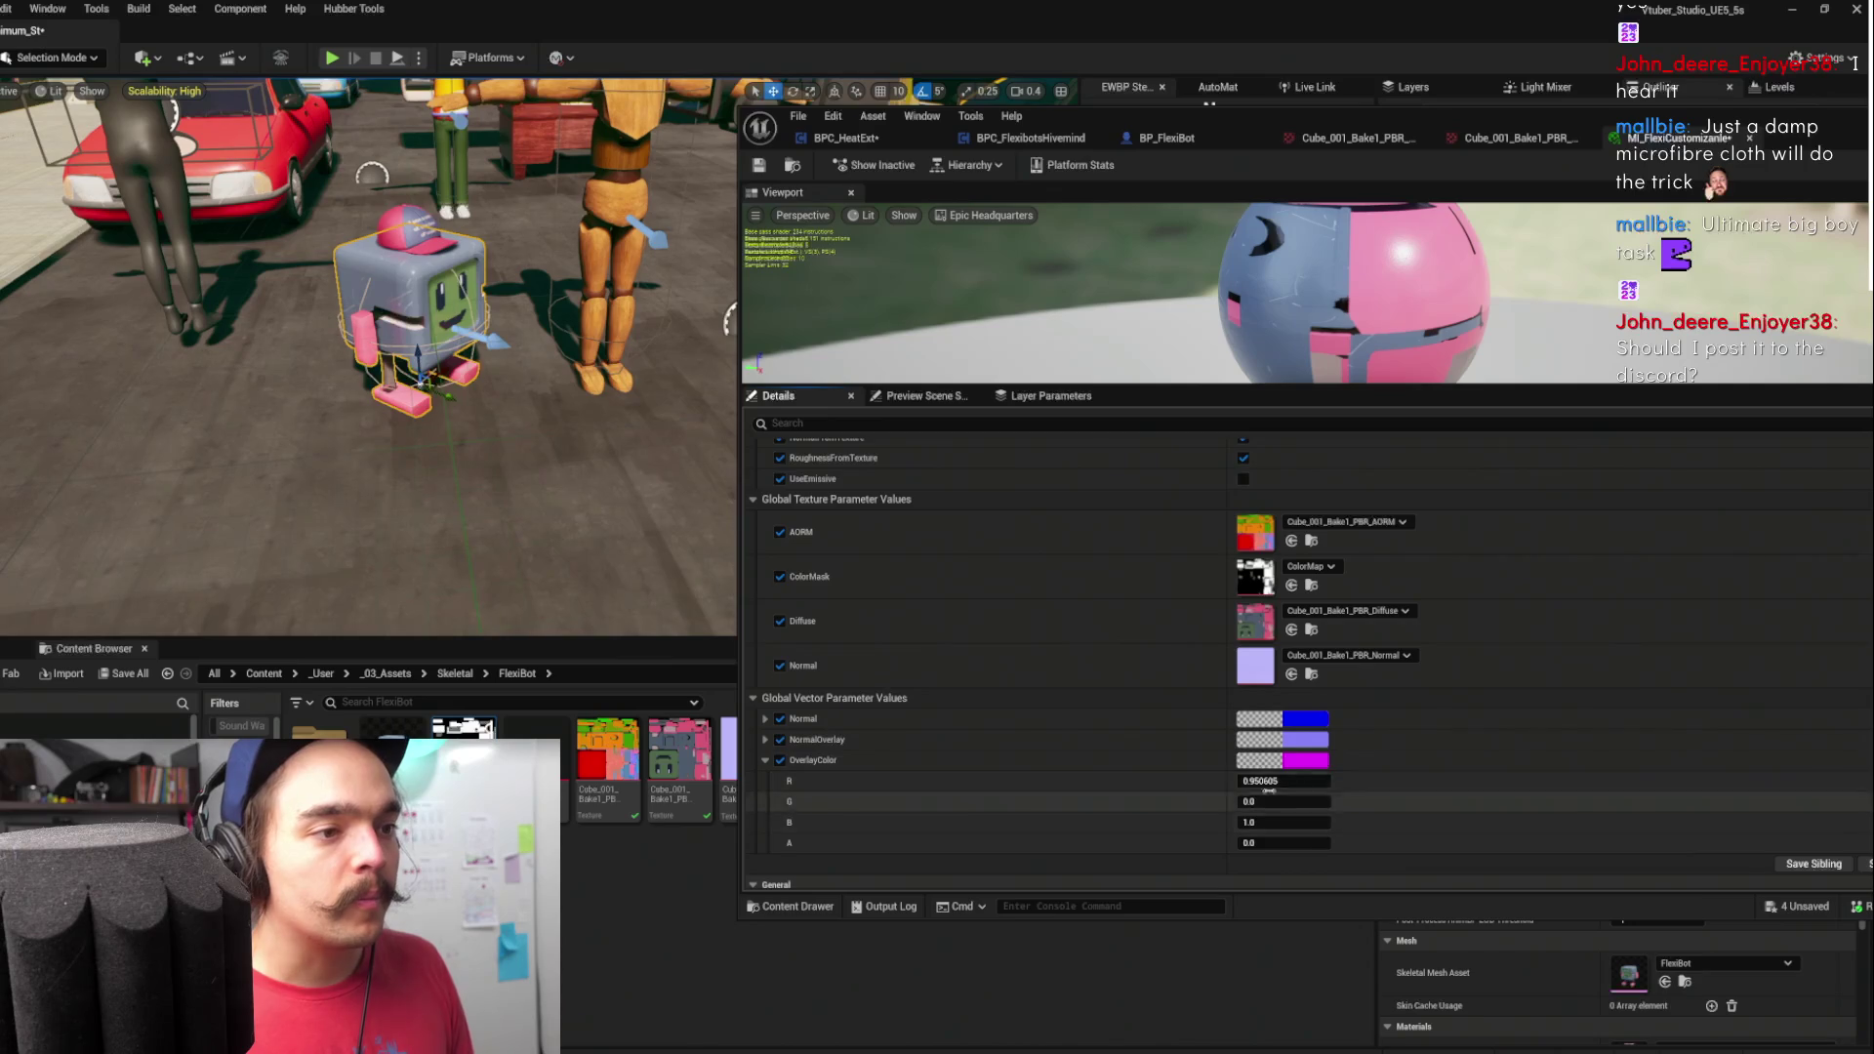
left_click_drag(1280, 793, 1338, 793)
left_click(1294, 793)
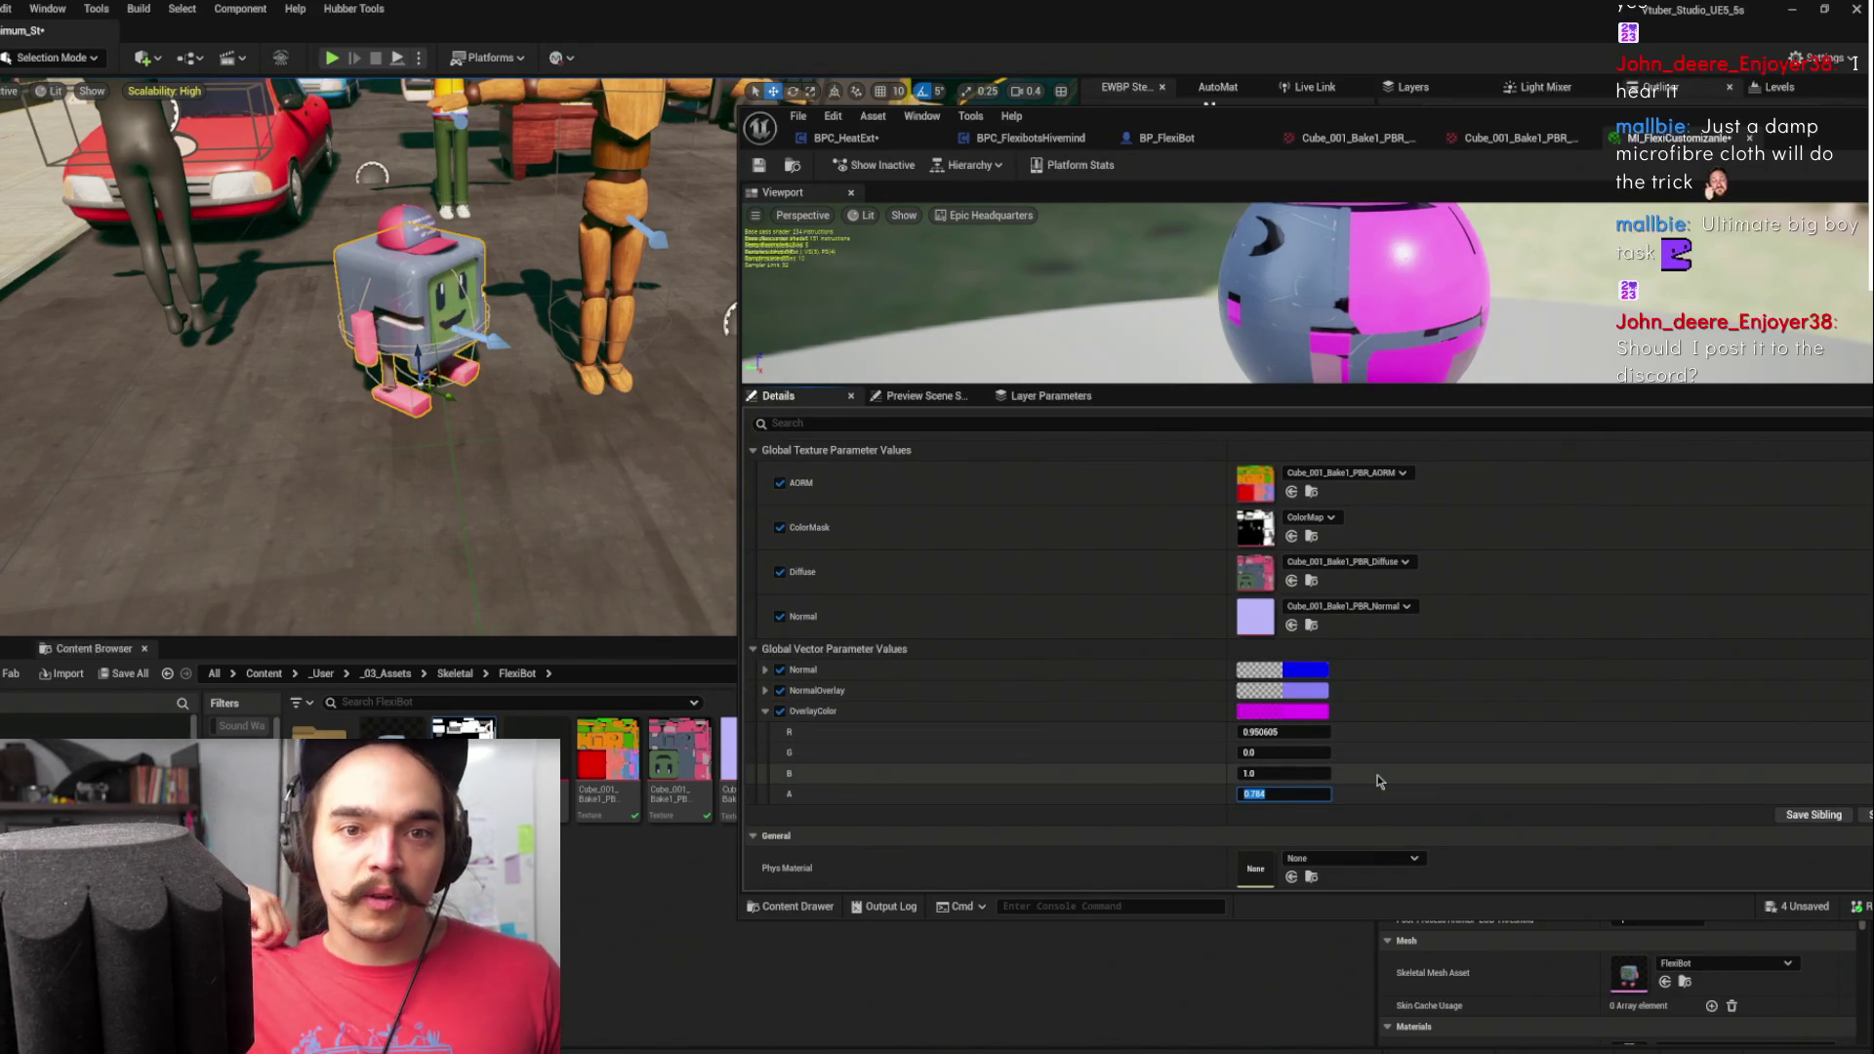
left_click(1381, 799)
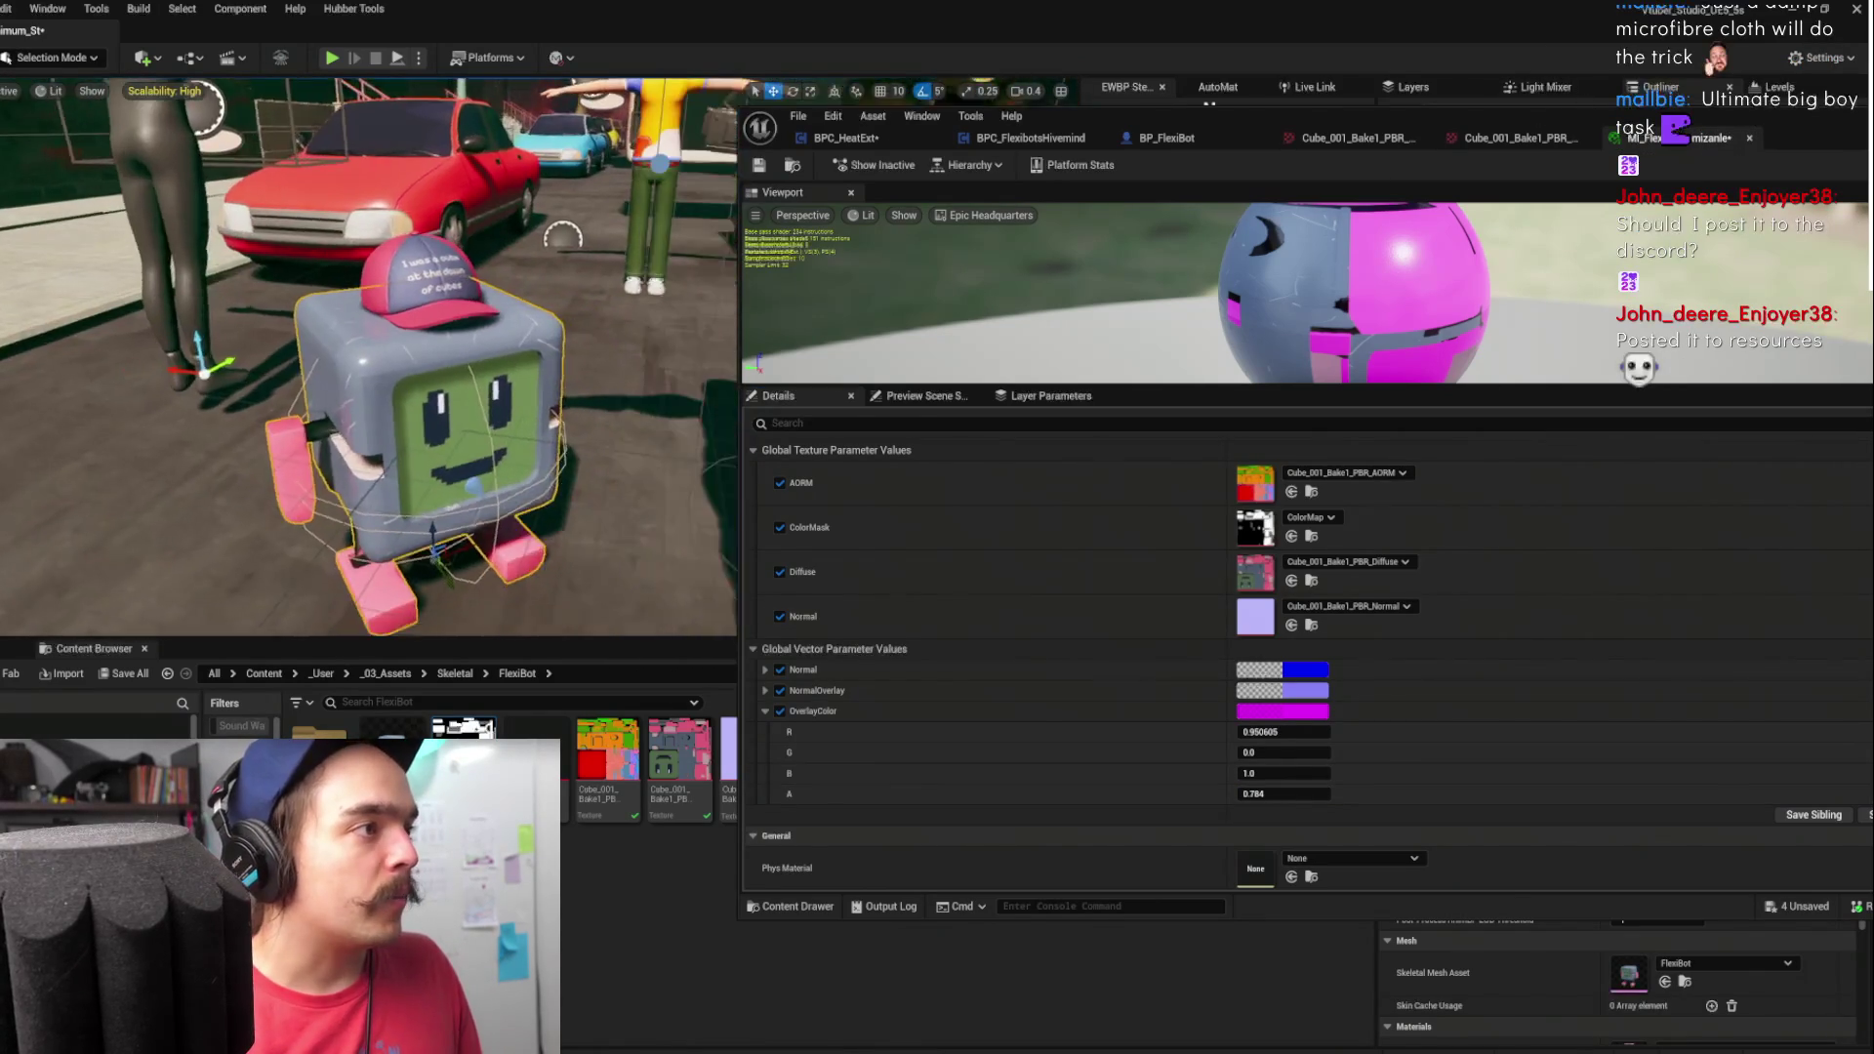
- Move and resize the material editor window to uncover the level panels
left_click_drag(1090, 137, 178, 204)
left_click_drag(703, 173, 703, 152)
mouse_move(923, 170)
left_mouse_down()
mouse_move(1327, 142)
mouse_move(414, 189)
mouse_move(547, 224)
mouse_move(1017, 425)
left_mouse_up()
- Assign MI_FlexiCustomizable to BP_FlexiBot's Face and Body material slots
scroll(1586, 1000, "down", 2)
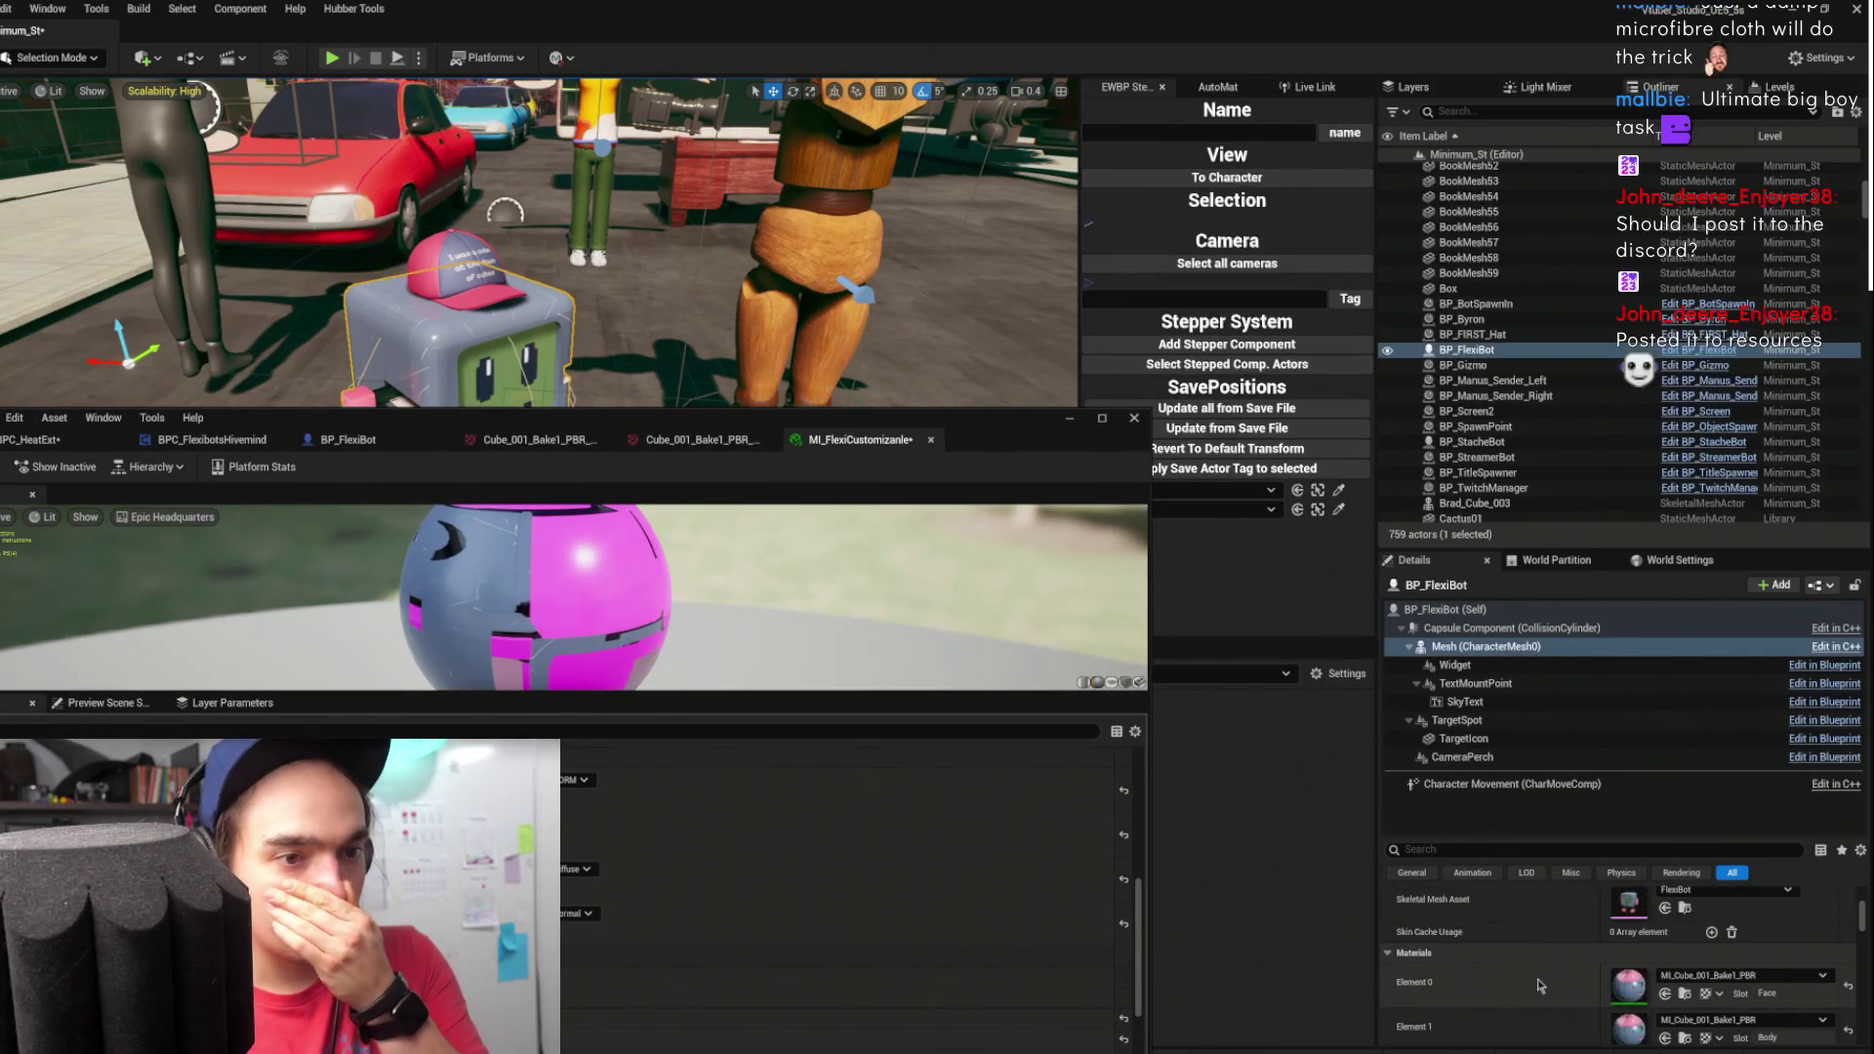
scroll(1581, 985, "down", 1)
left_click(1663, 969)
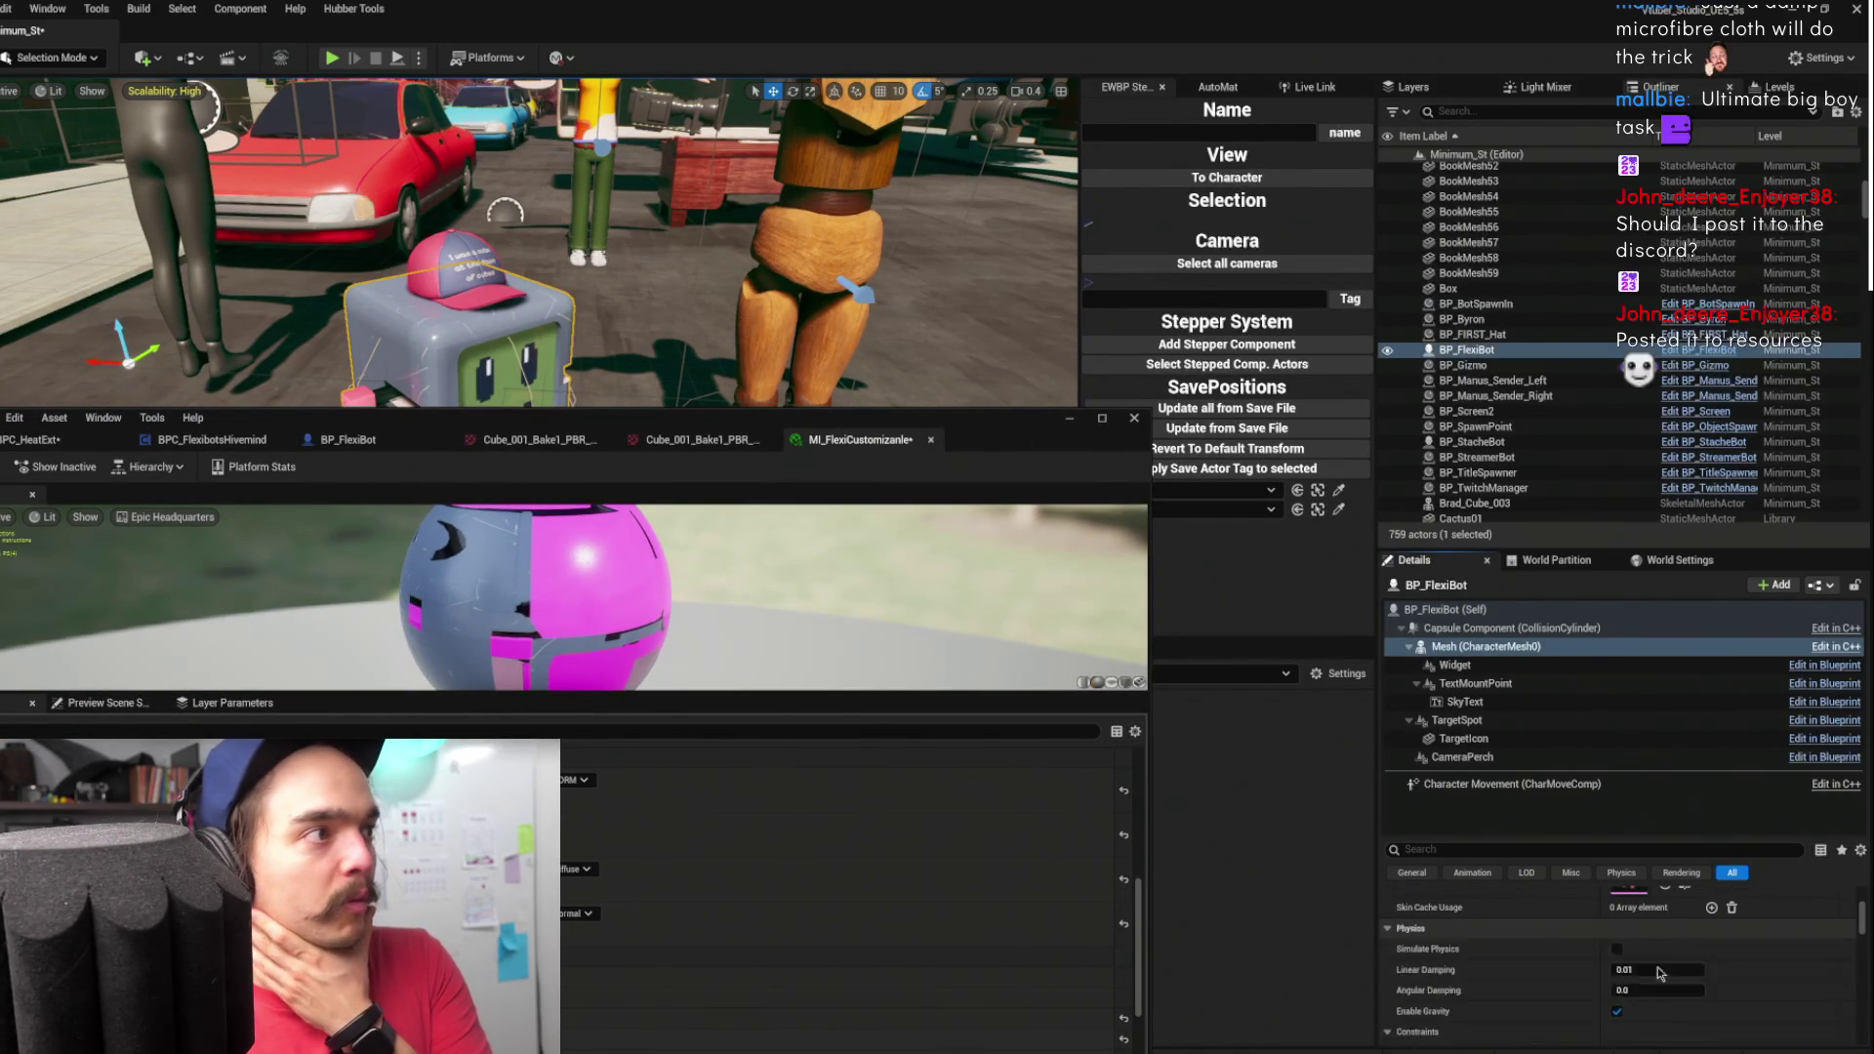
left_click(1664, 1013)
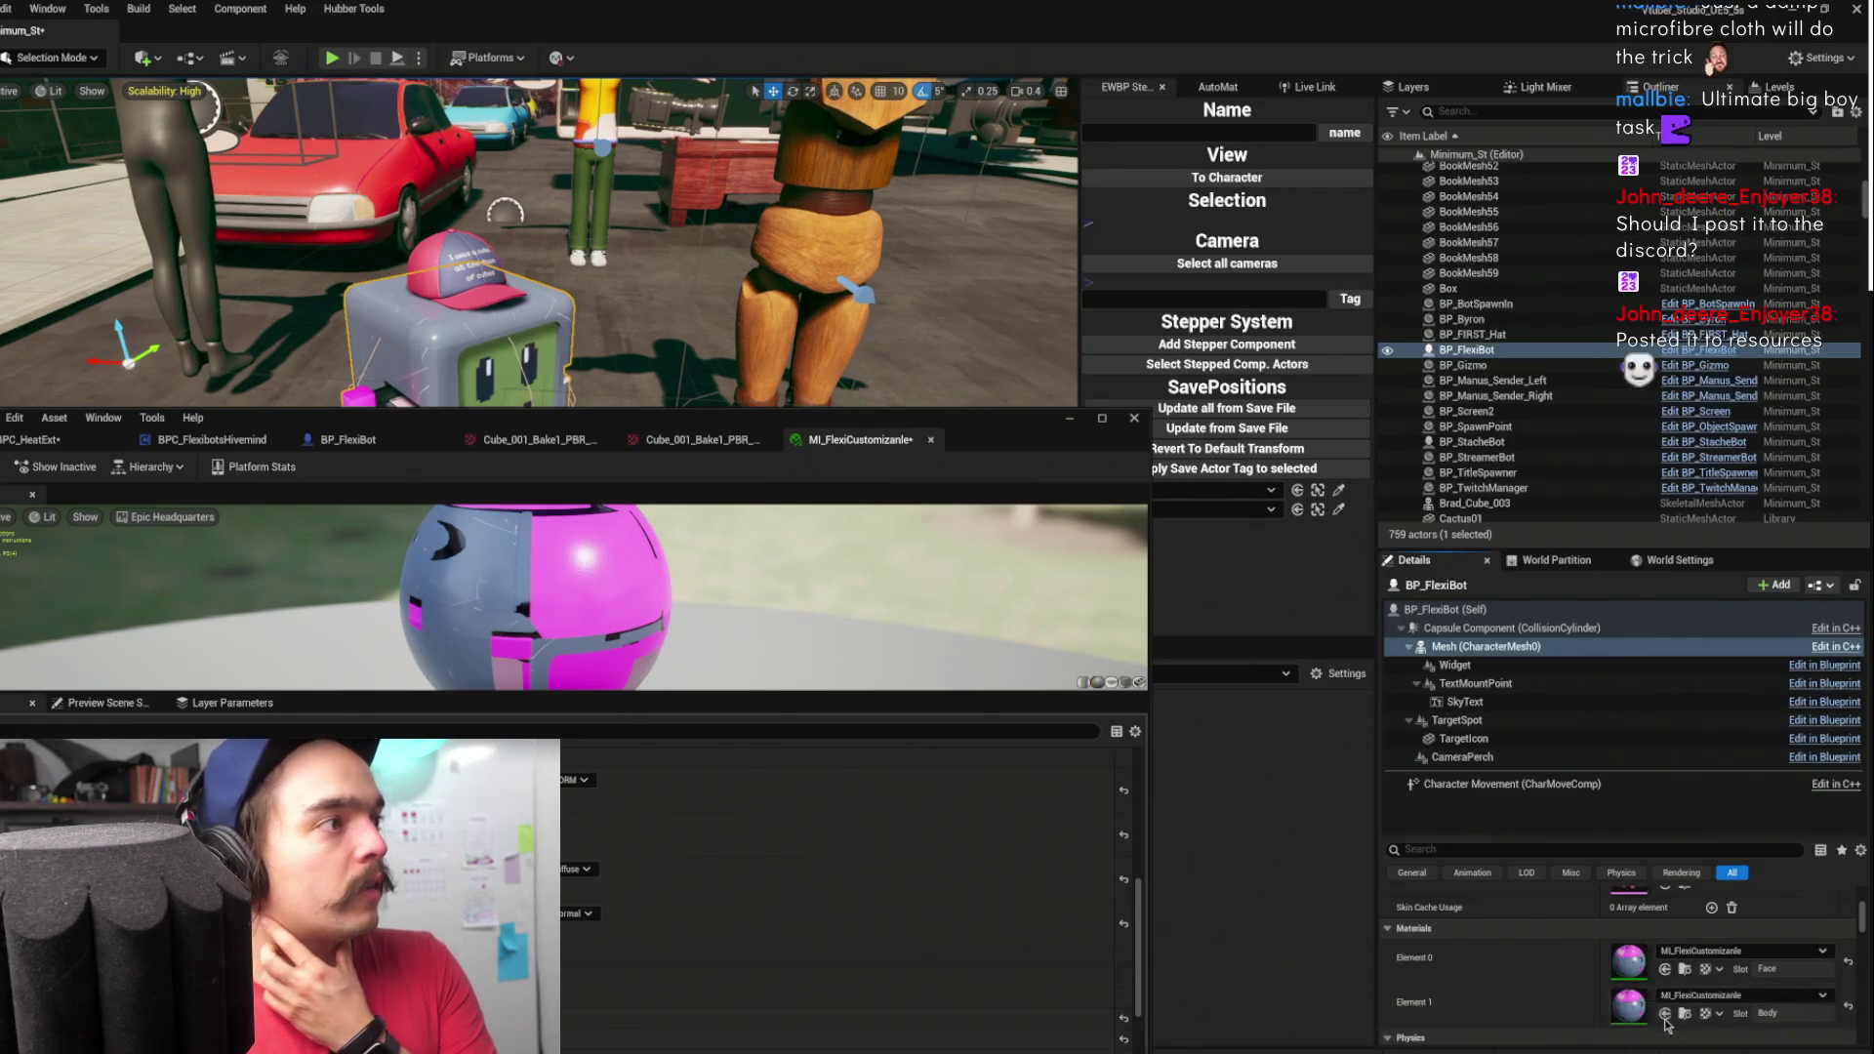
mouse_move(559, 427)
left_mouse_down()
mouse_move(1184, 419)
mouse_move(1386, 211)
mouse_move(1233, 113)
left_mouse_up()
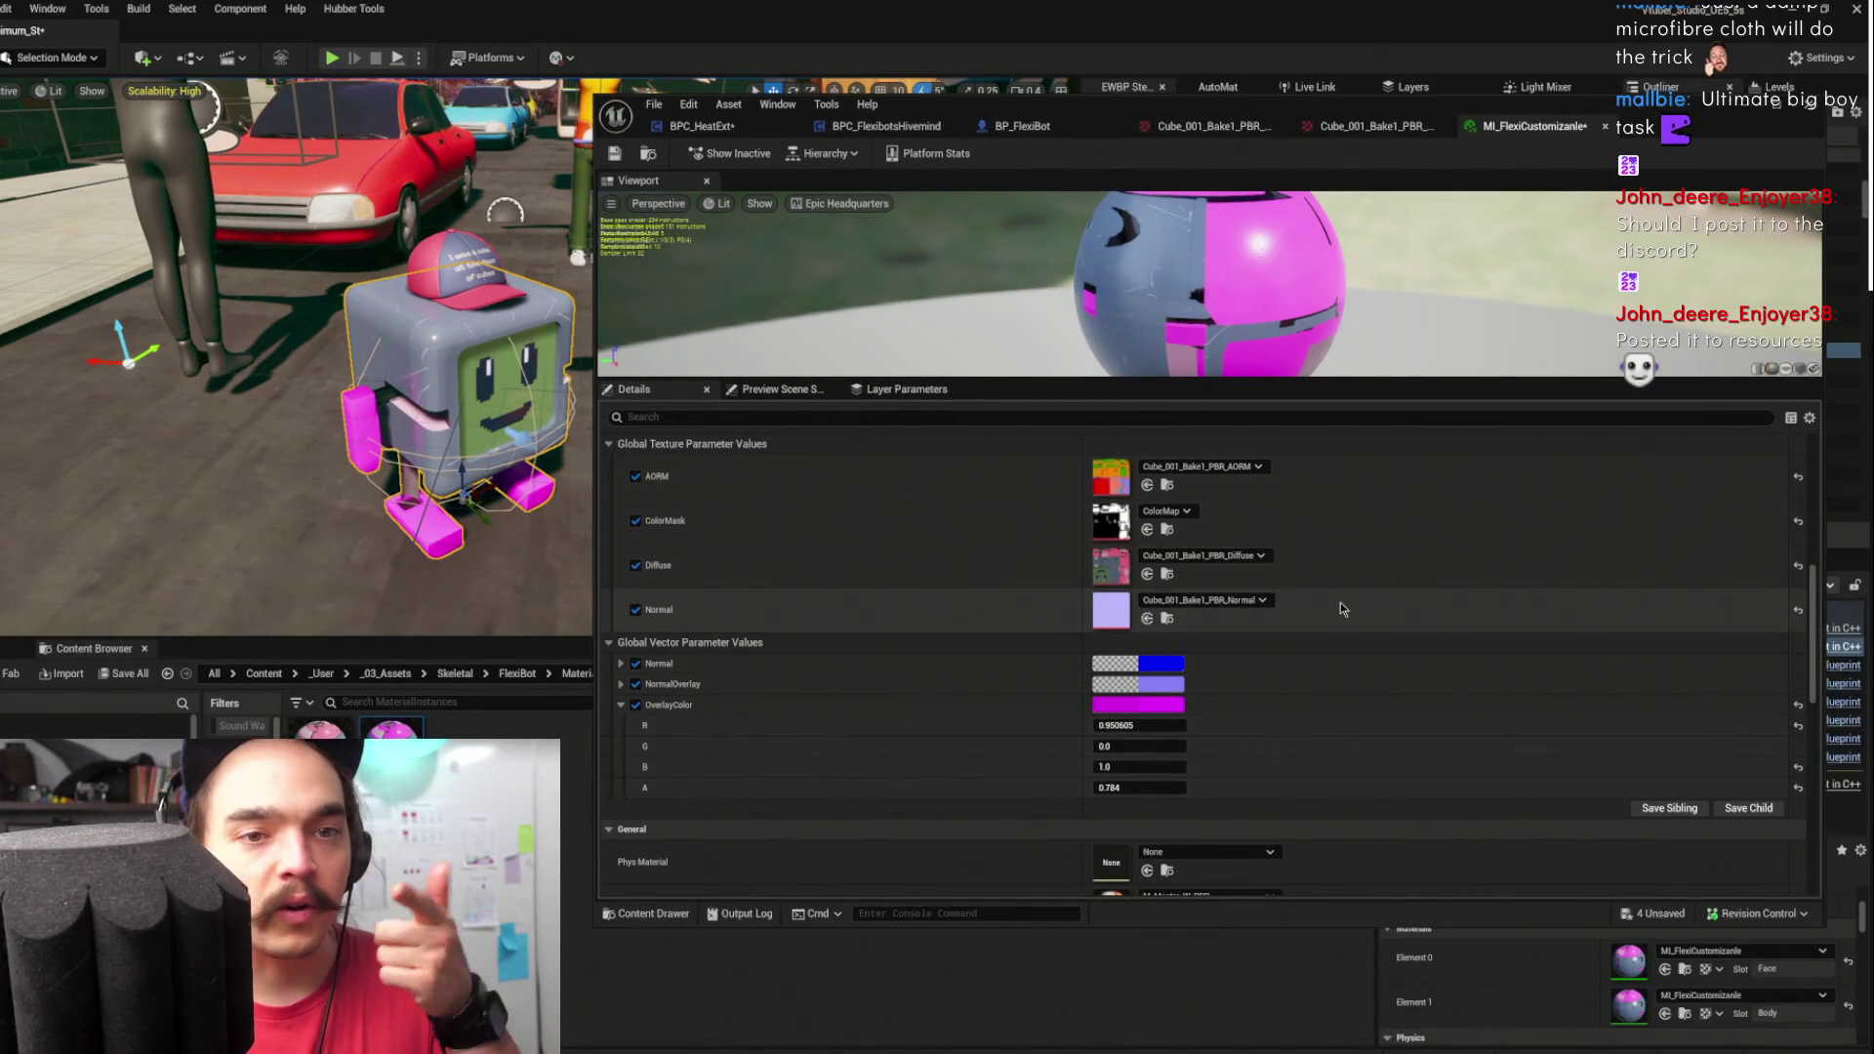
- Try mint and green OverlayColor hues in the Color Picker, with alpha set to 0
left_click(1147, 704)
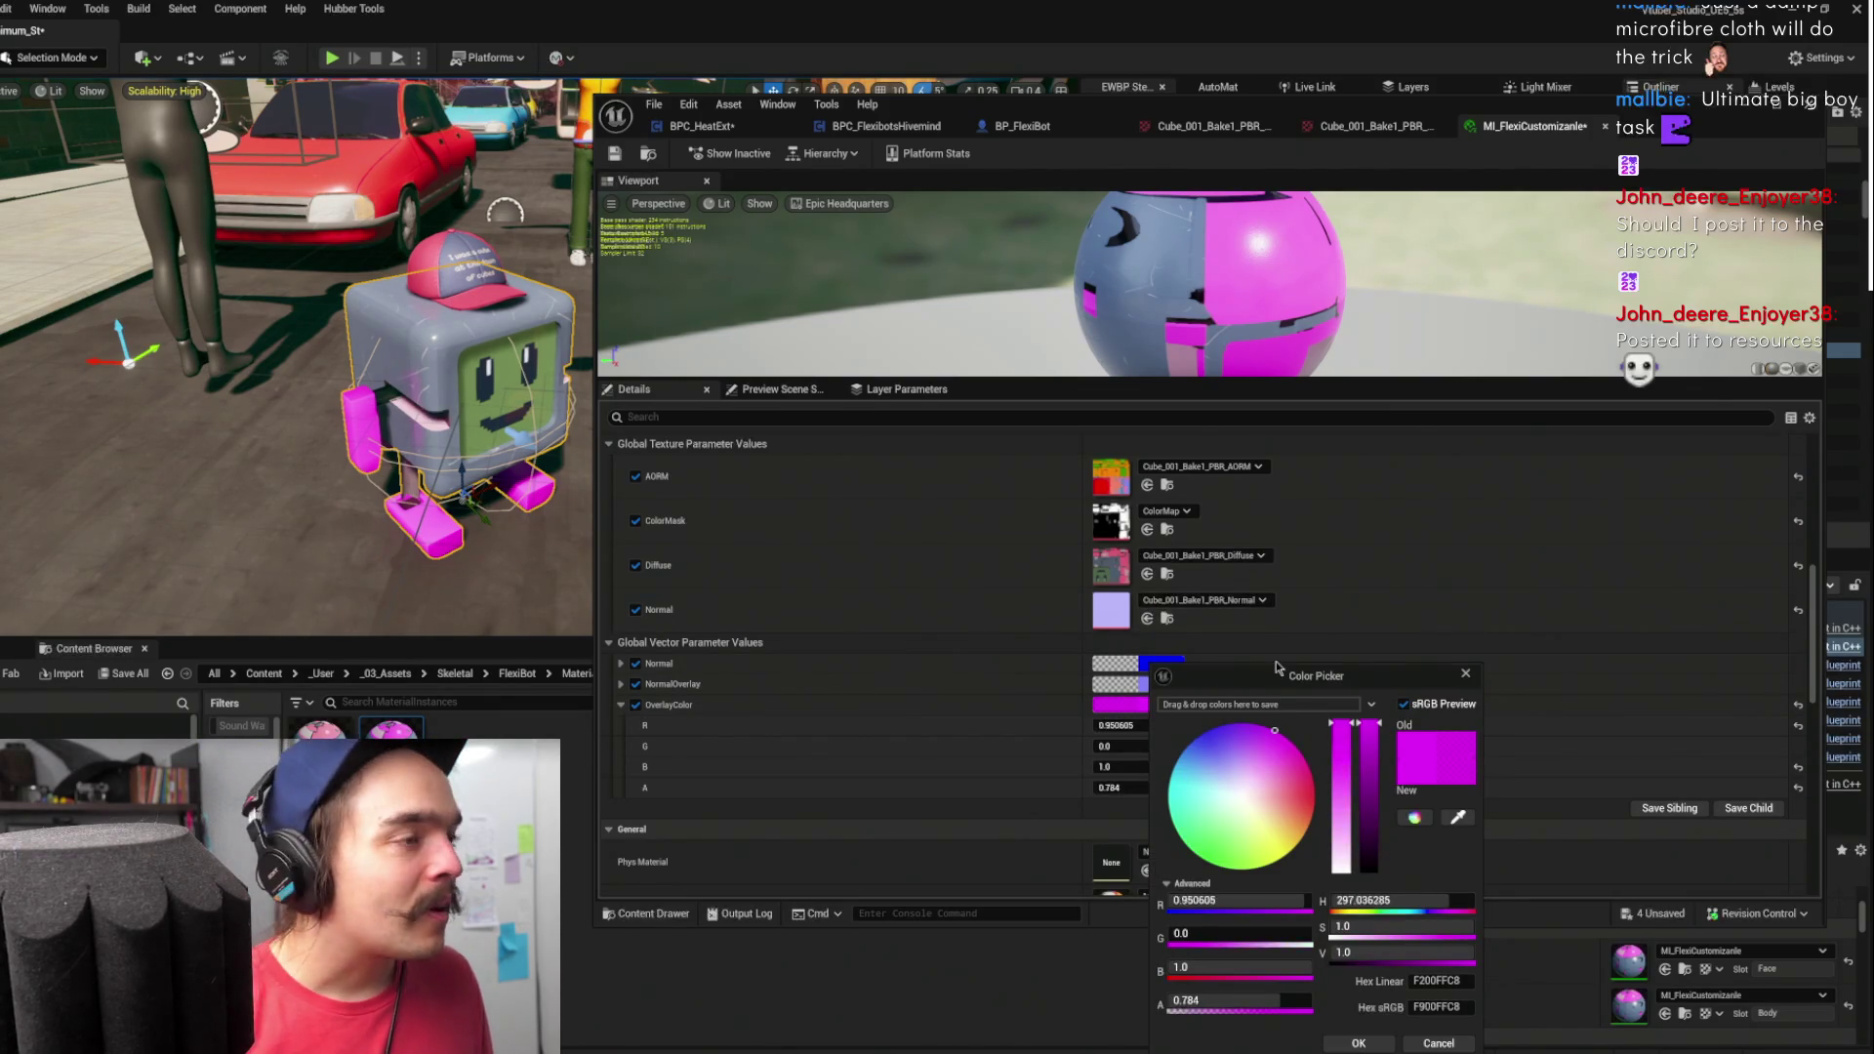
mouse_move(1264, 789)
left_mouse_down()
mouse_move(1290, 781)
mouse_move(1225, 771)
mouse_move(1191, 739)
mouse_move(1169, 783)
mouse_move(1260, 866)
mouse_move(1315, 795)
mouse_move(1181, 602)
mouse_move(996, 619)
mouse_move(1024, 611)
mouse_move(1003, 722)
left_mouse_up()
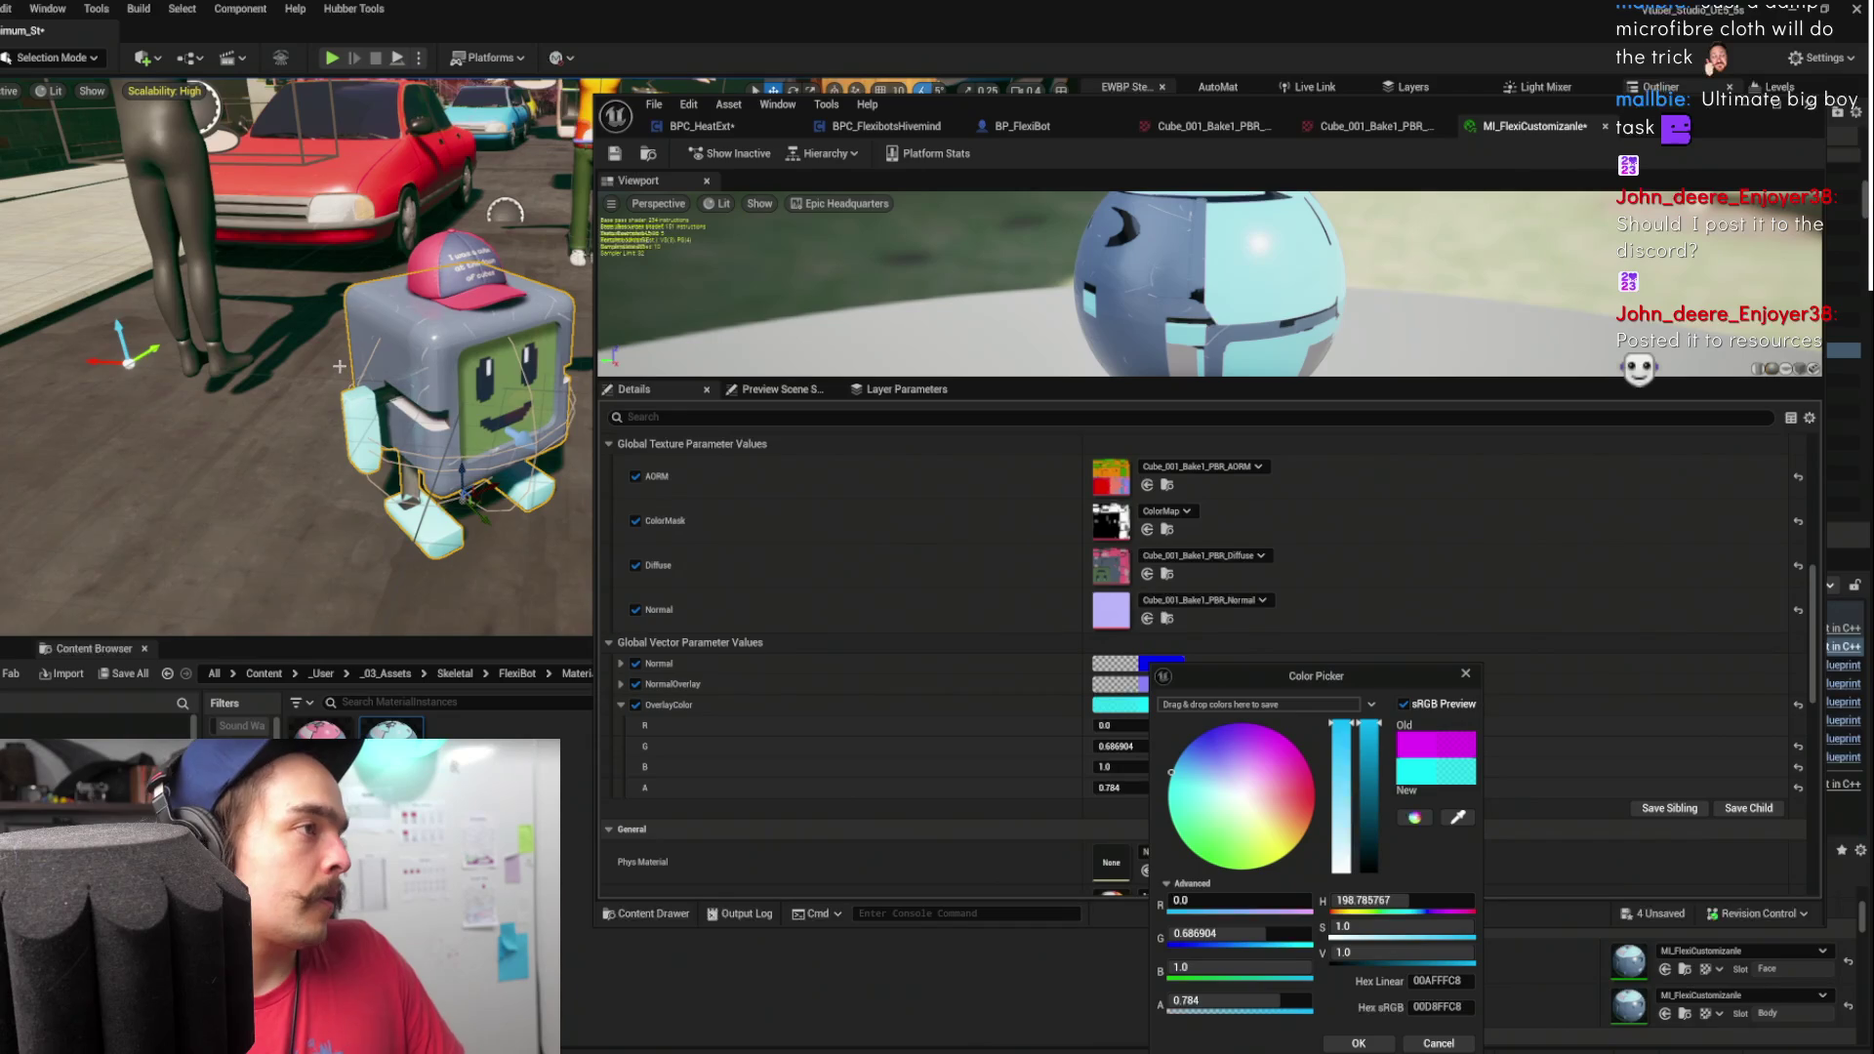
mouse_move(1202, 807)
left_mouse_down()
mouse_move(1217, 812)
mouse_move(1169, 849)
left_mouse_up()
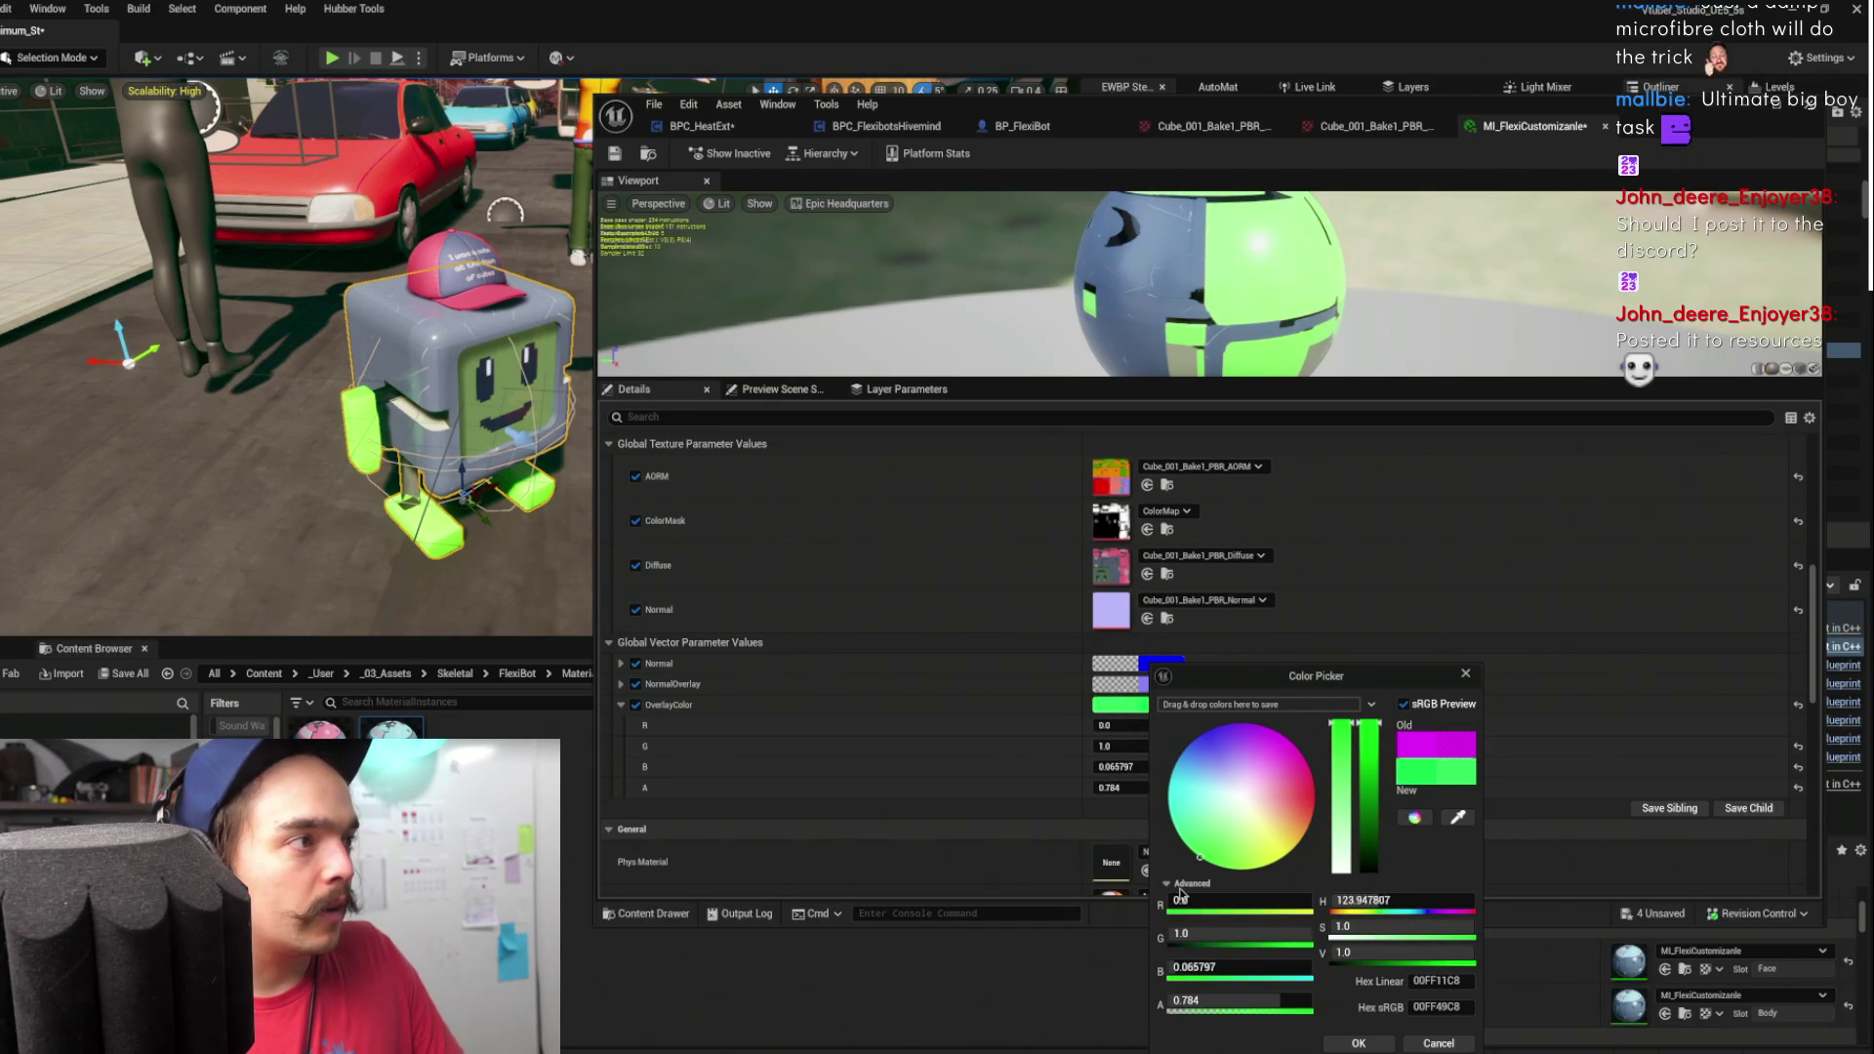
left_click(1230, 849)
left_click_drag(1219, 852, 1216, 863)
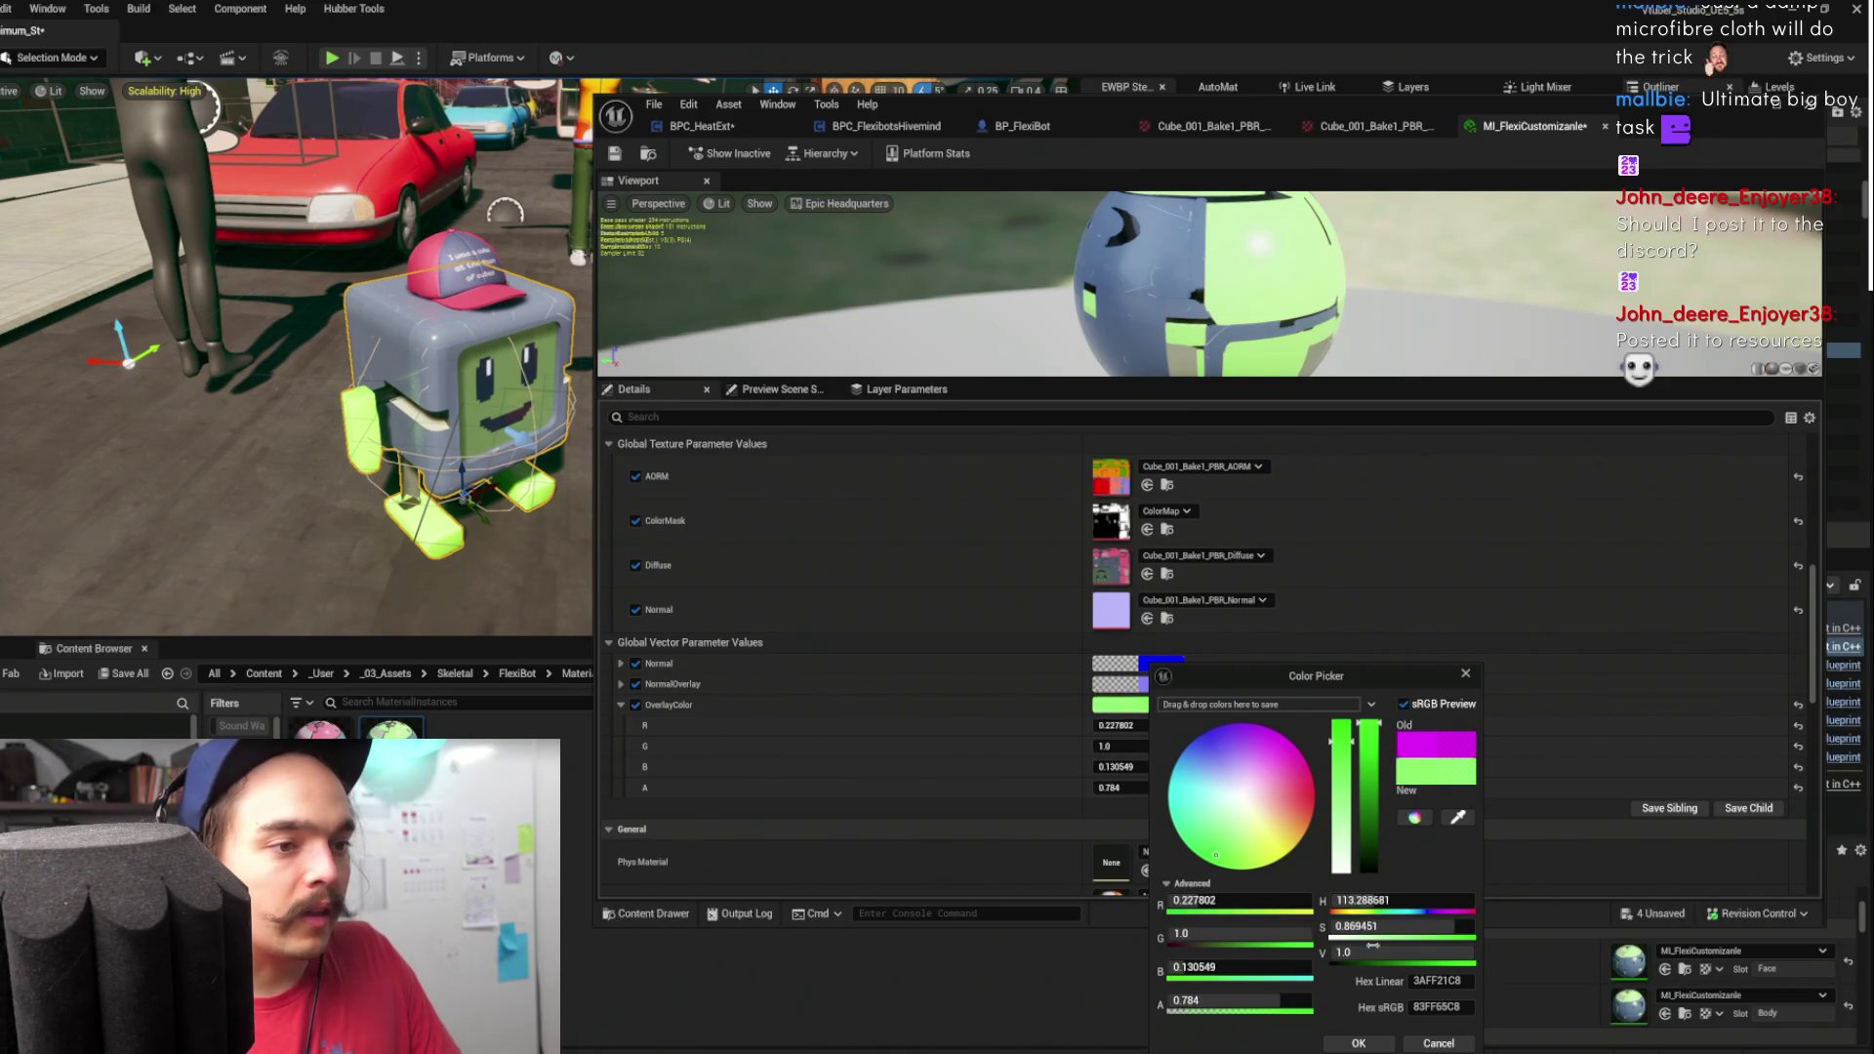
left_click(1232, 1001)
type("0")
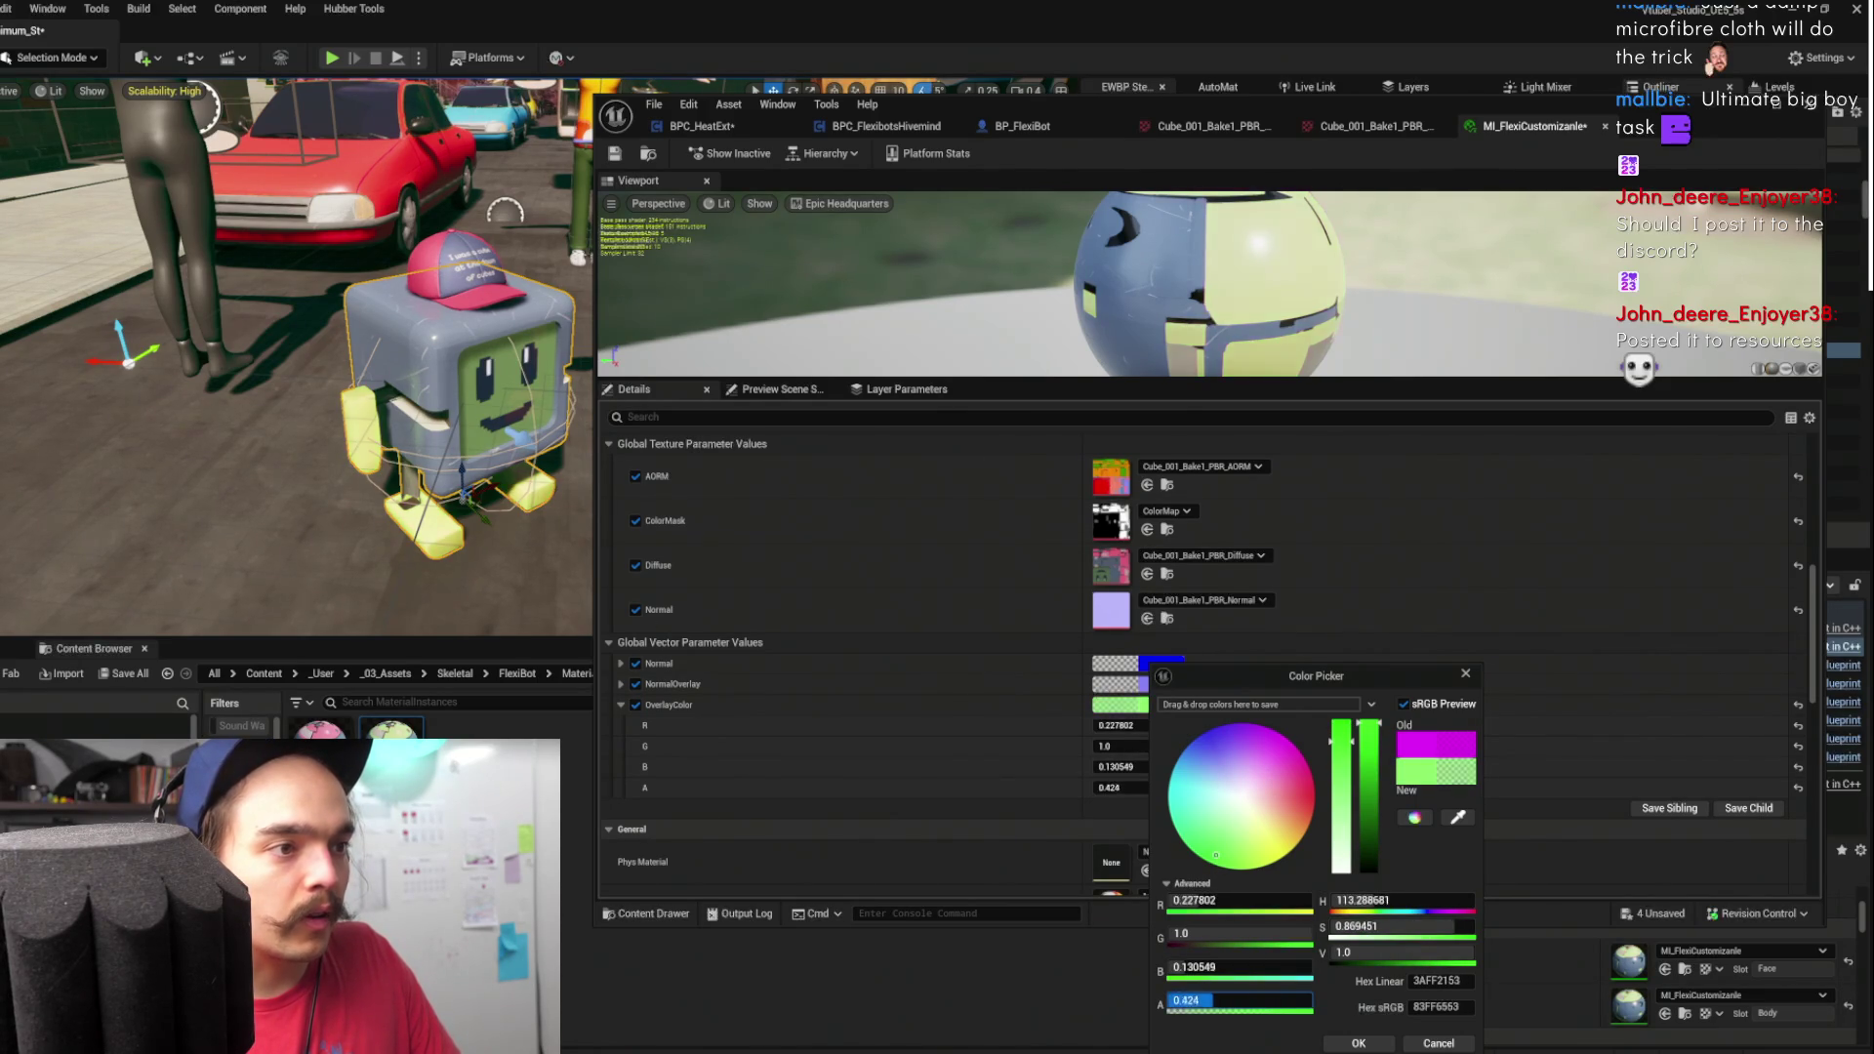
key("Return")
- Set OverlayColor to red-orange (R 1.0, G 0.156, B 0.076, A 1.0) and copy it
left_click_drag(1275, 793, 1271, 806)
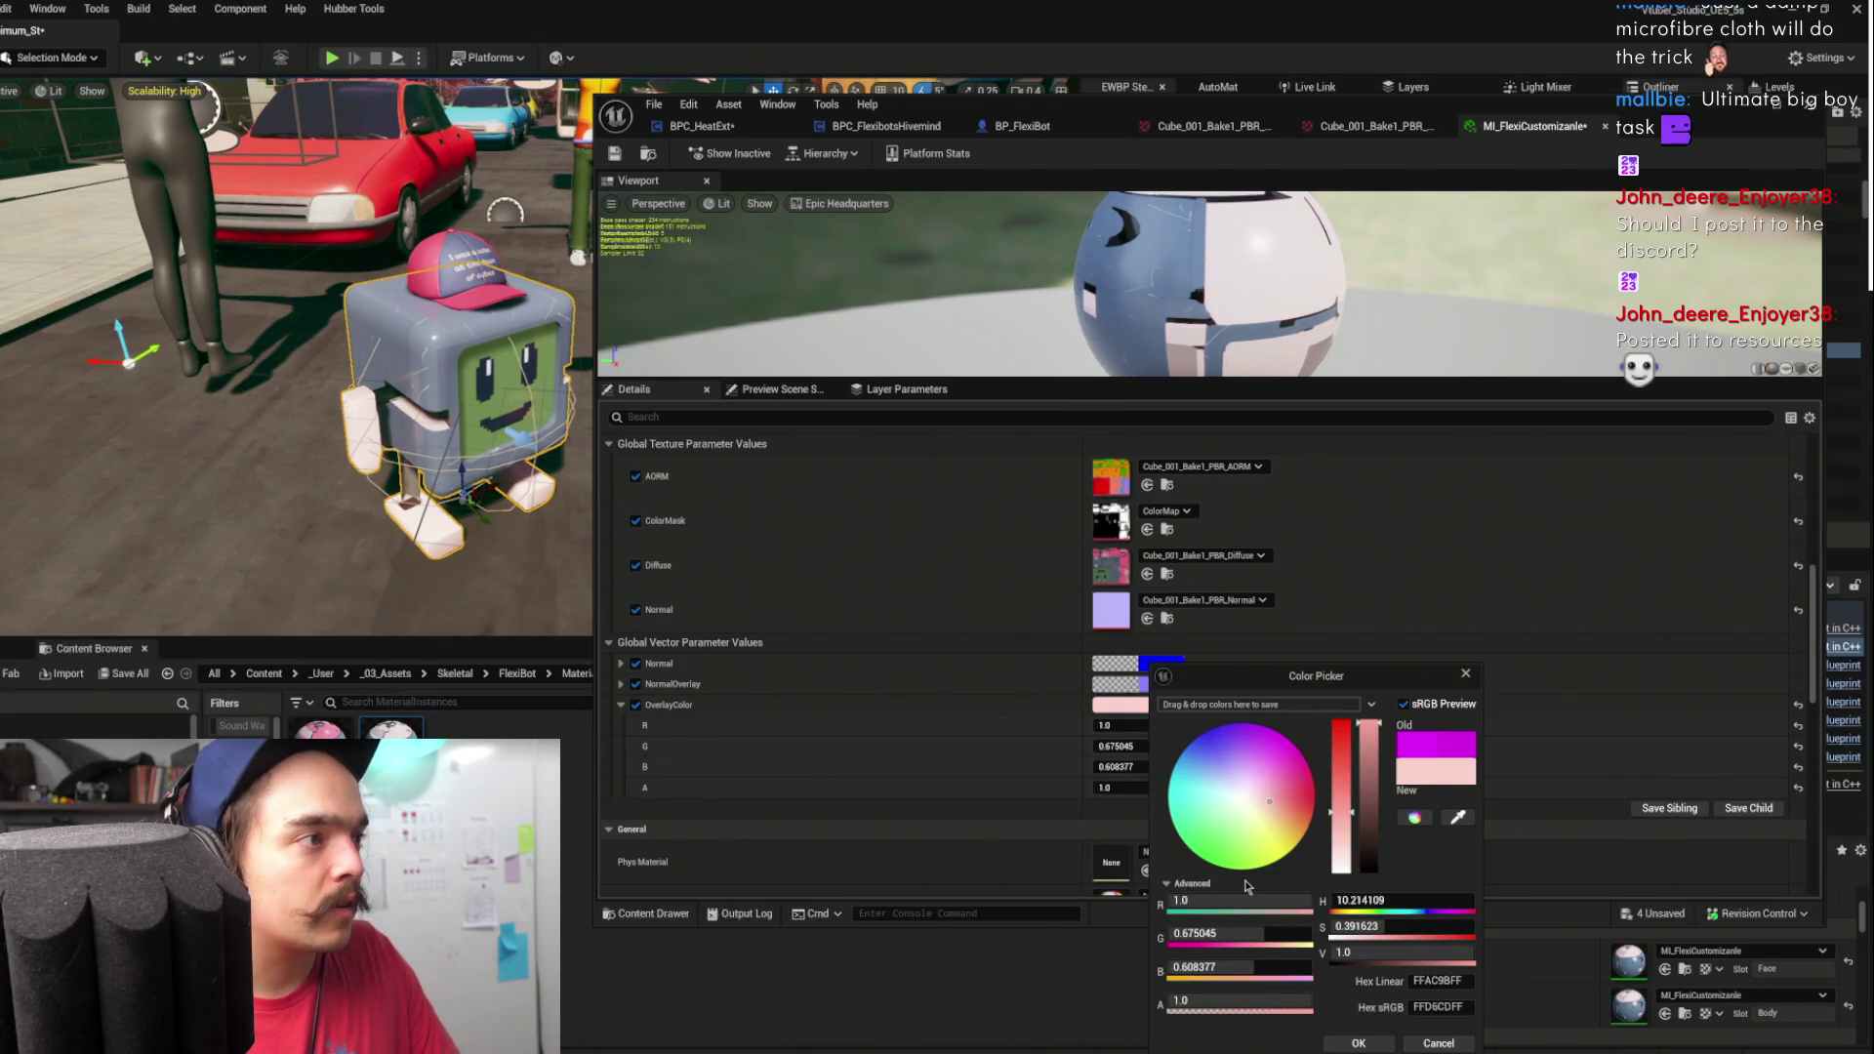
left_click_drag(1284, 804, 1298, 814)
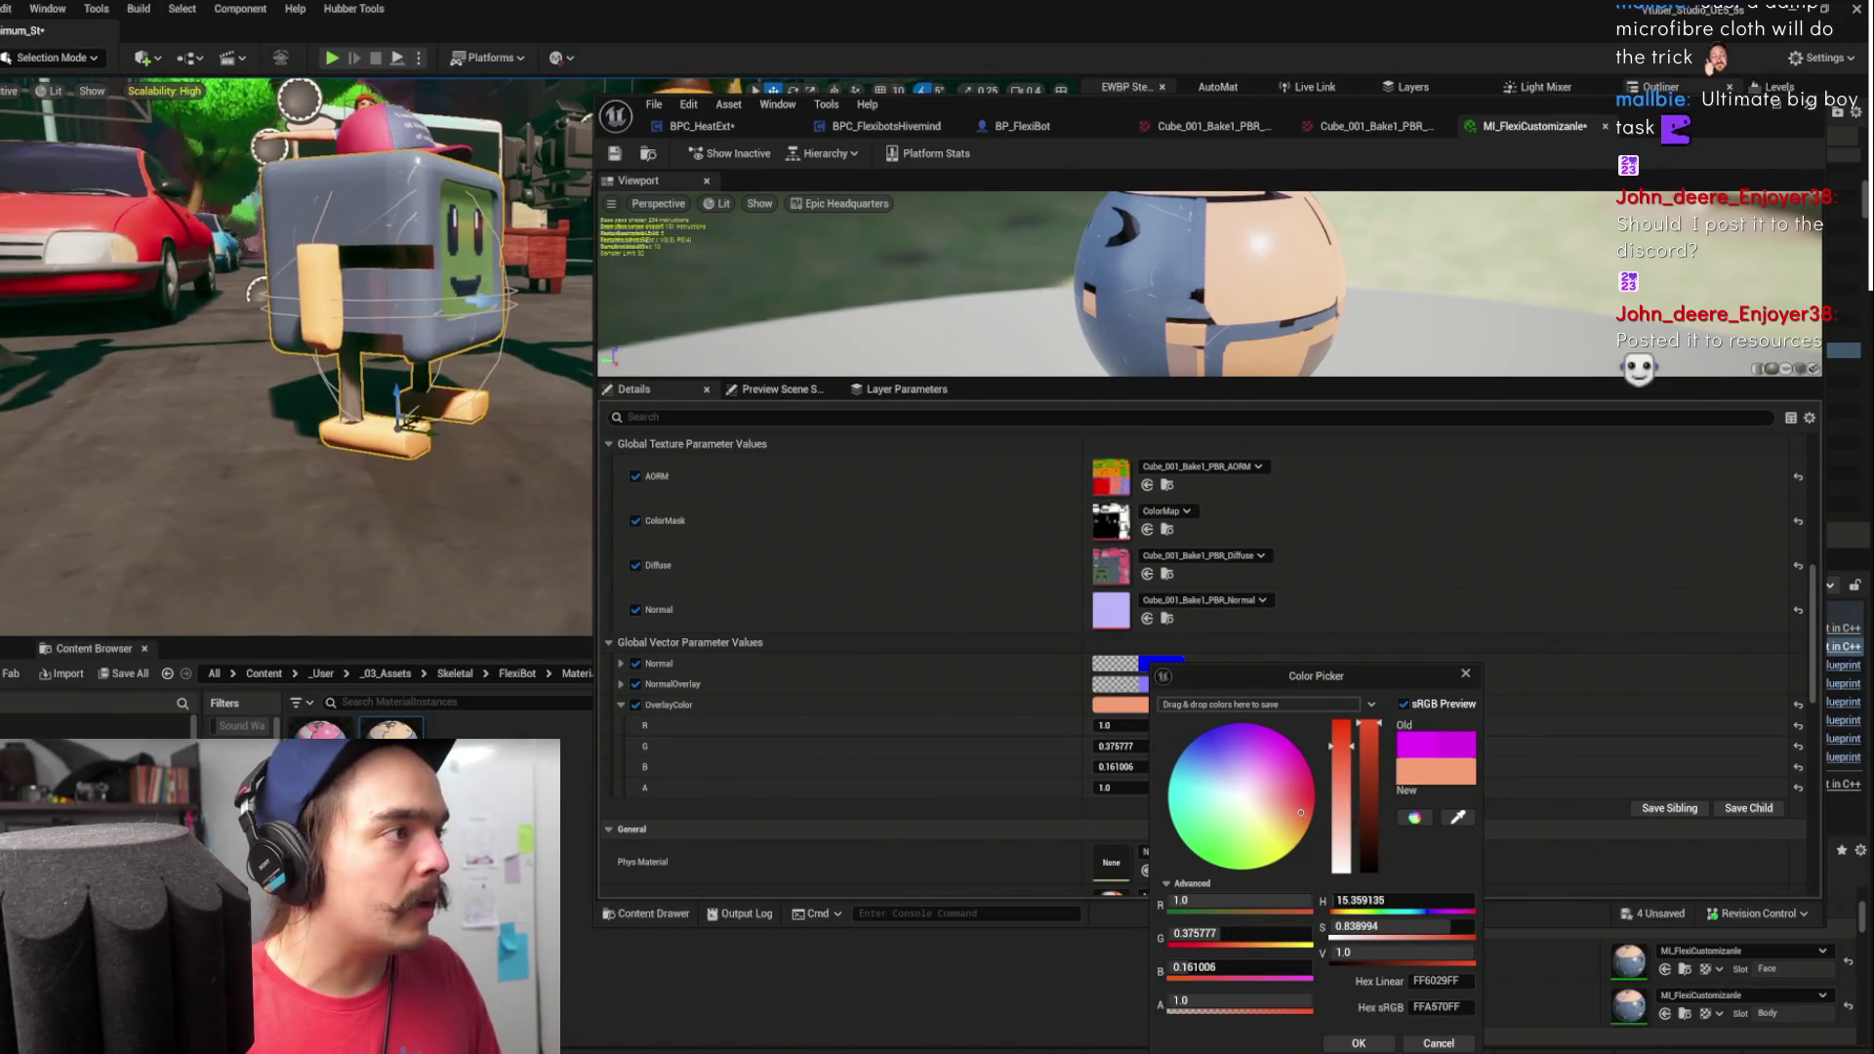
left_click_drag(1395, 926, 1408, 926)
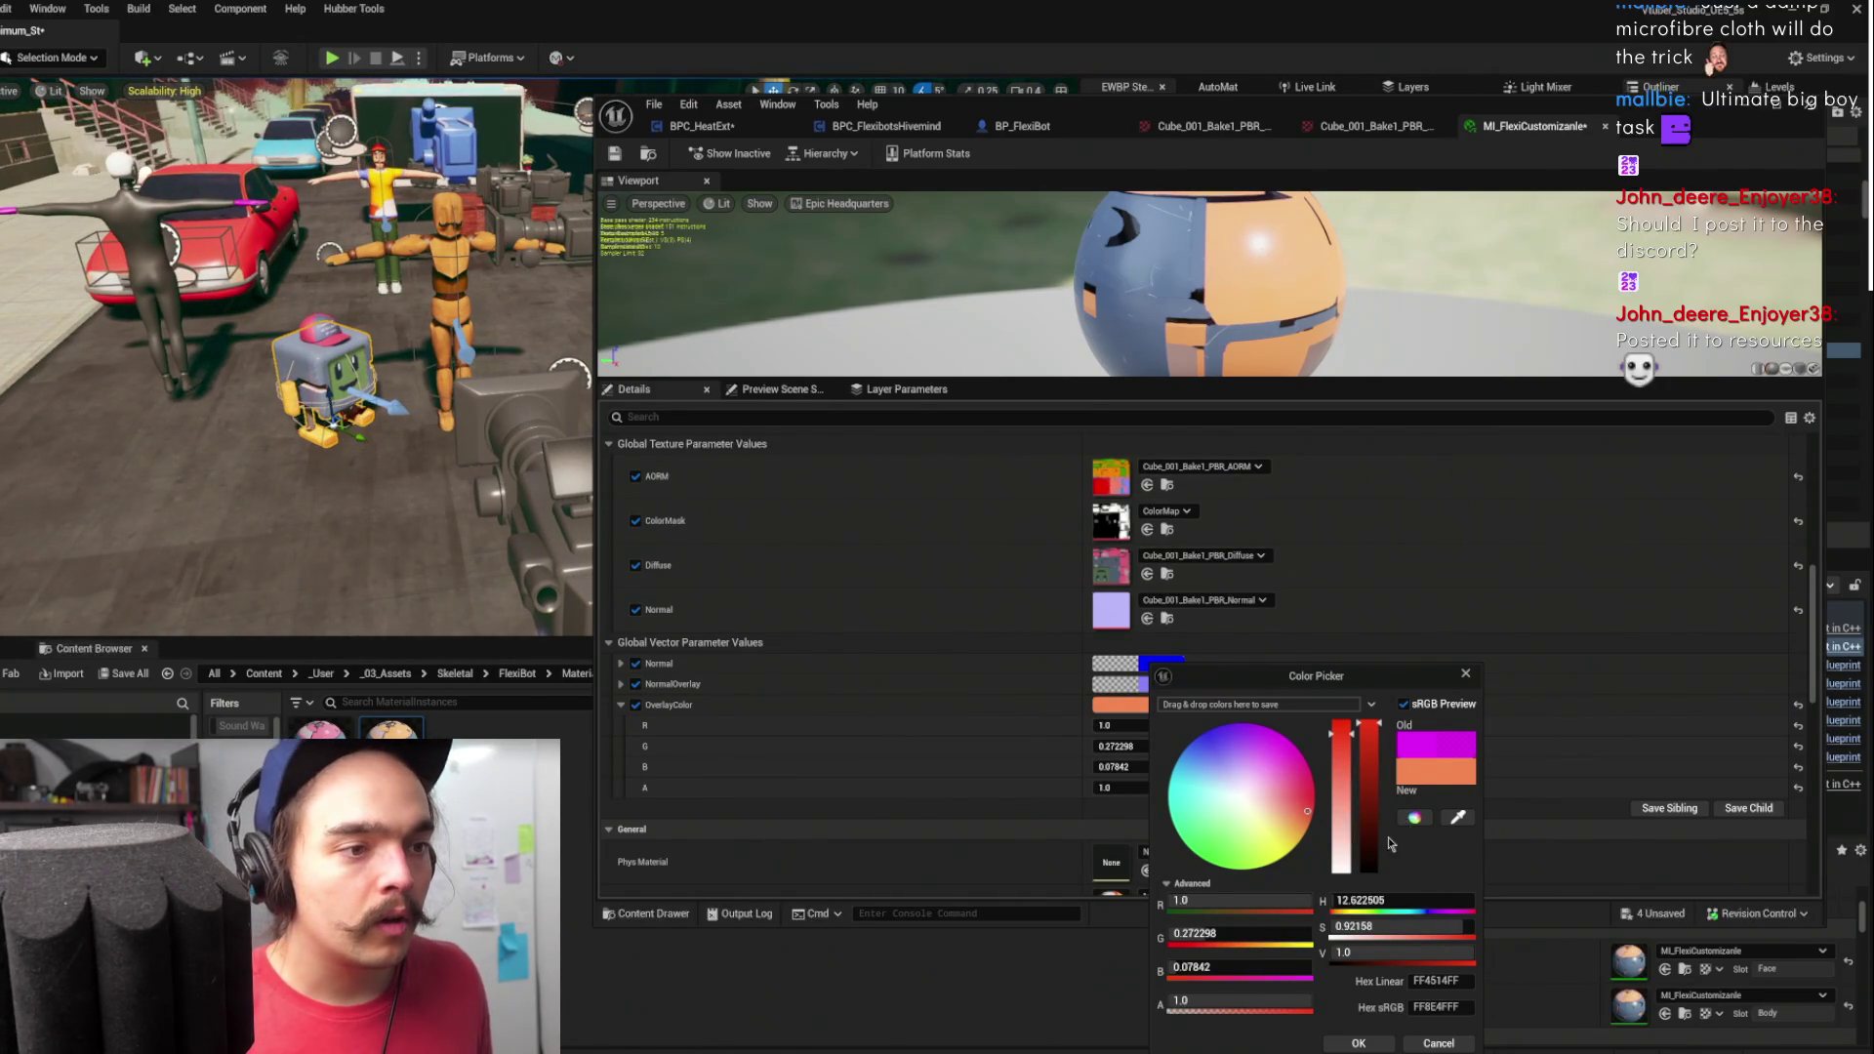
mouse_move(1394, 900)
left_mouse_down()
mouse_move(1454, 899)
mouse_move(1386, 899)
left_mouse_up()
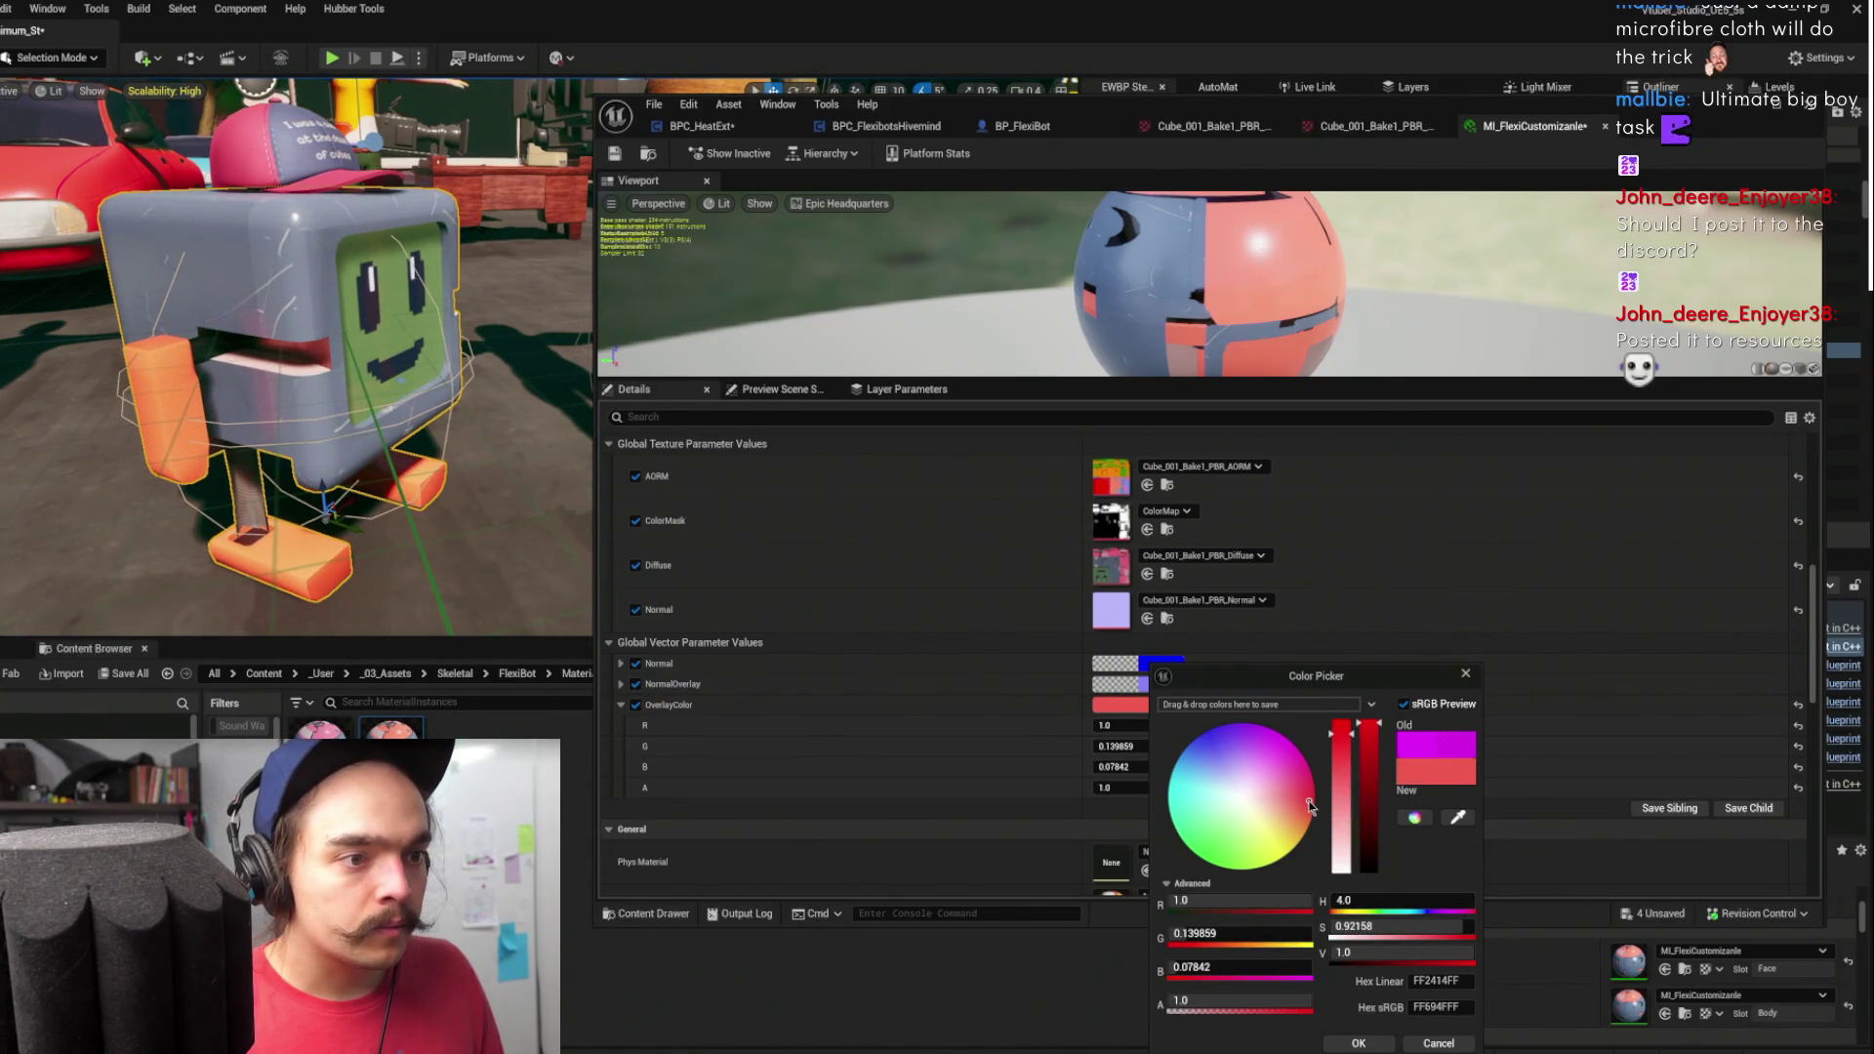
left_click(1308, 807)
left_click_drag(1309, 807, 1308, 806)
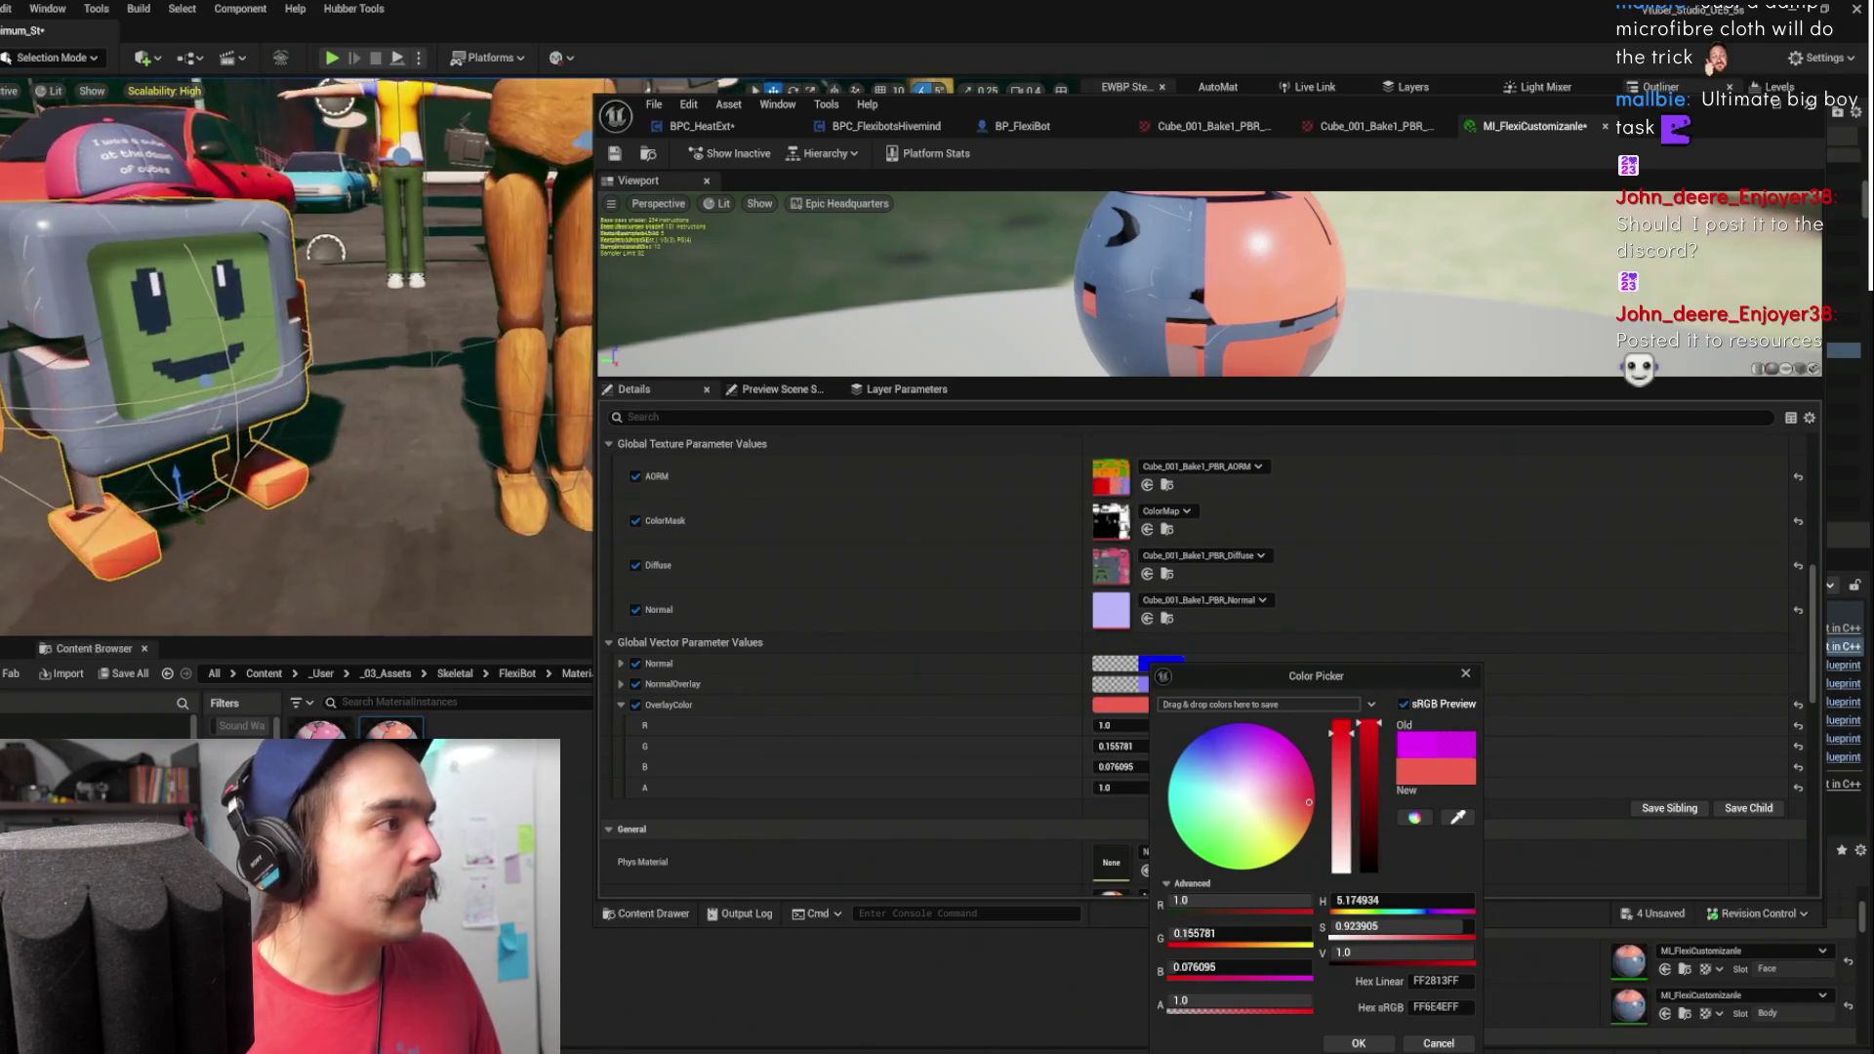
left_click(1358, 1044)
right_click(914, 704)
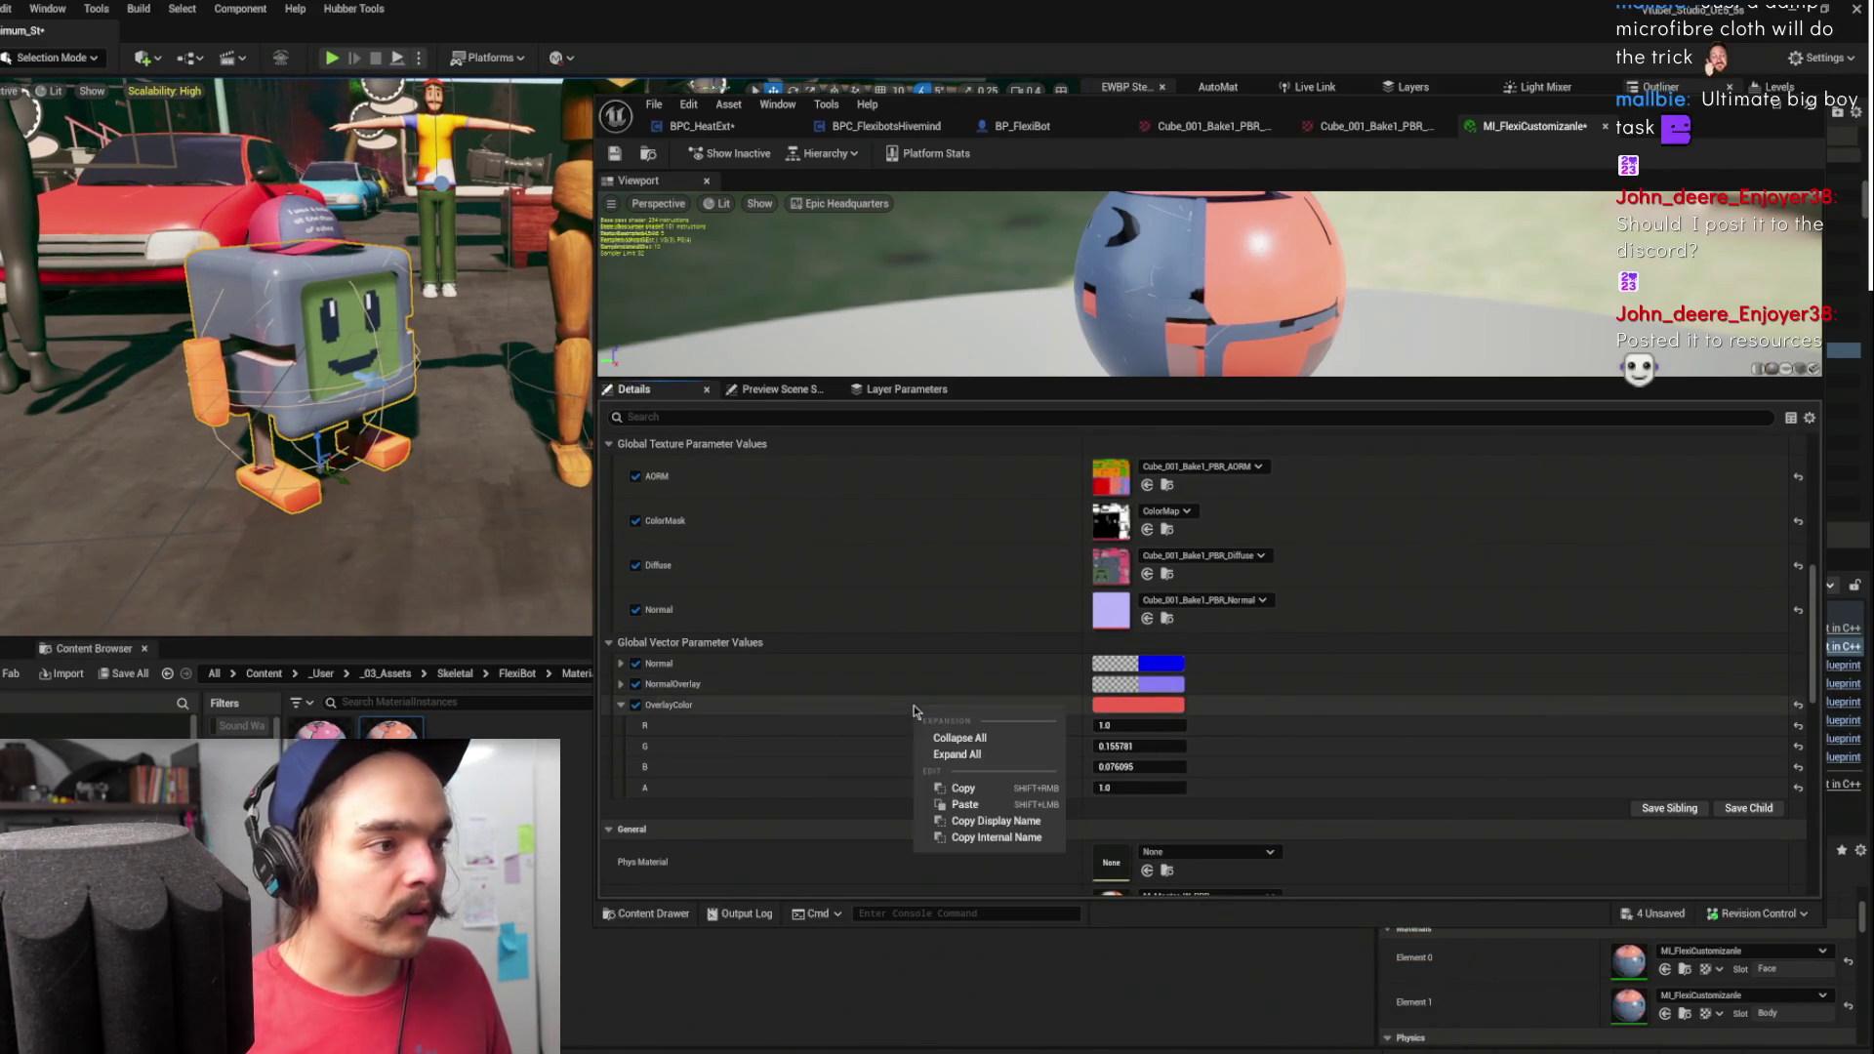
left_click(959, 790)
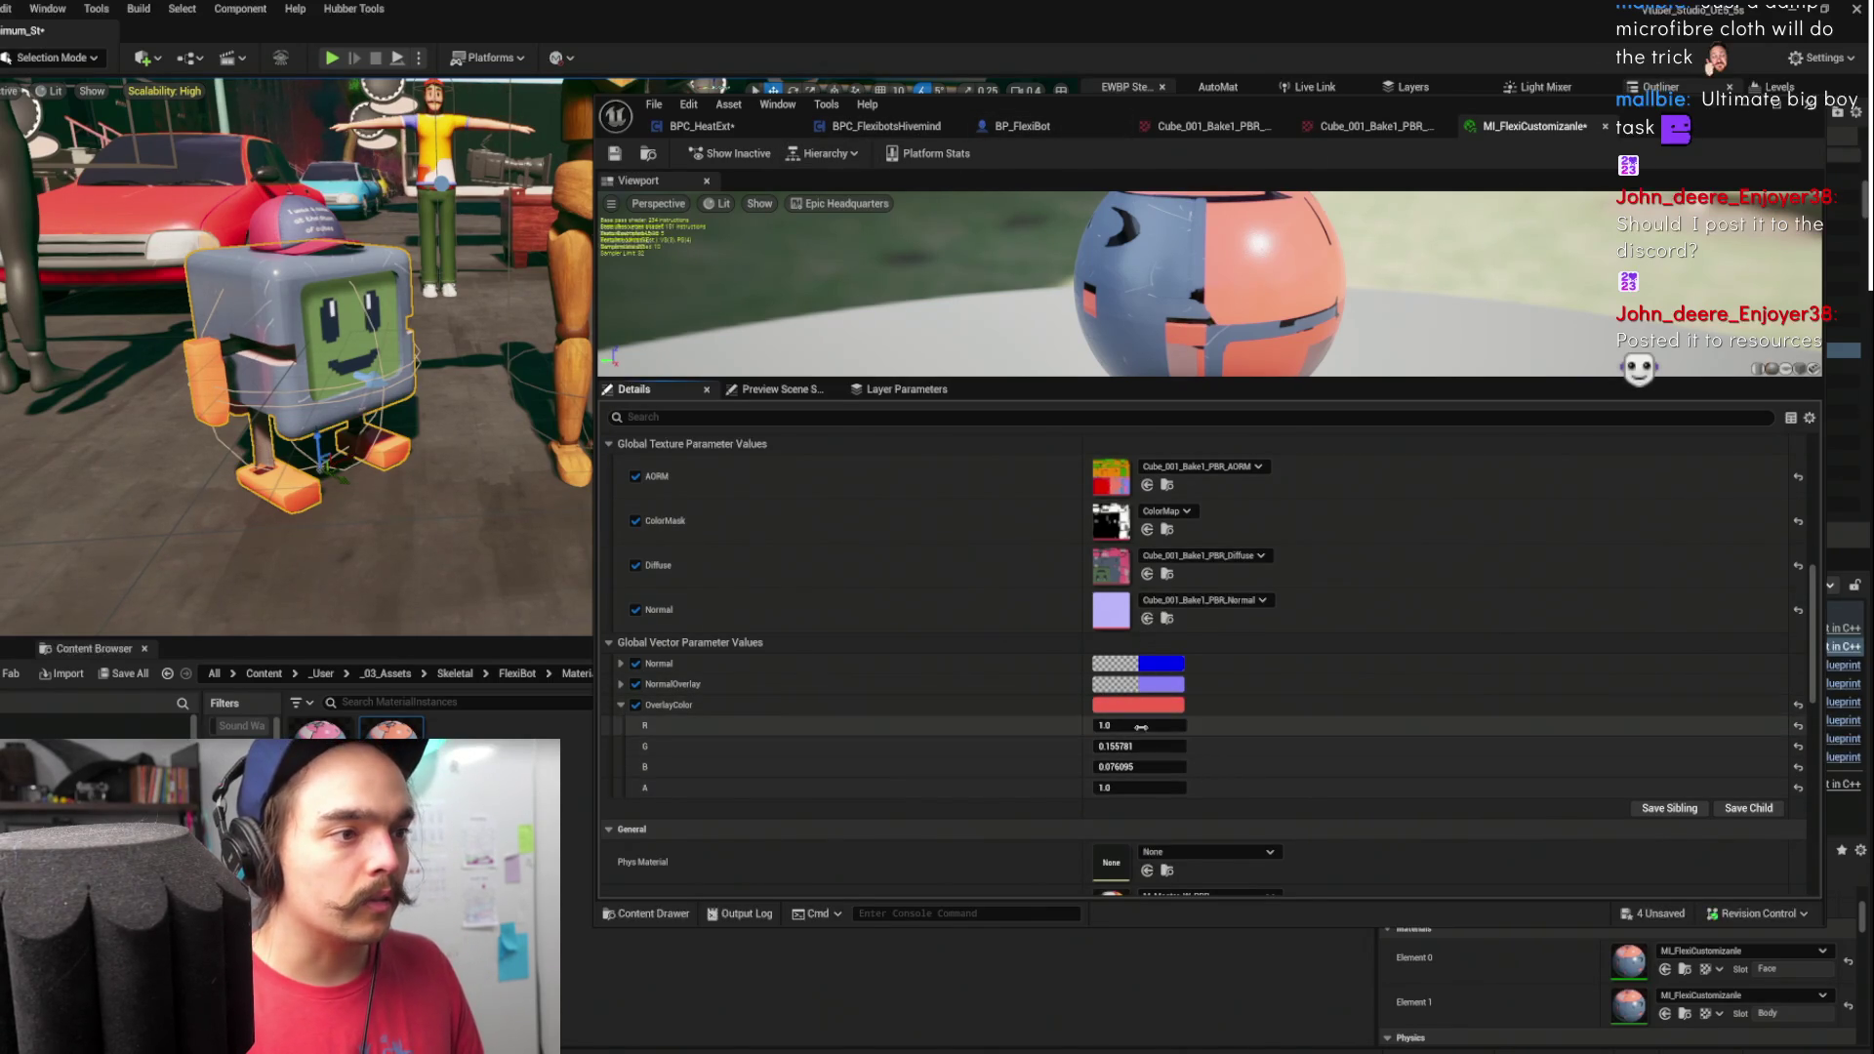
- In BP_FlexiBot's event graph, shift the BeginPlay nodes left and add Create Dynamic Material Instance
left_click(1020, 138)
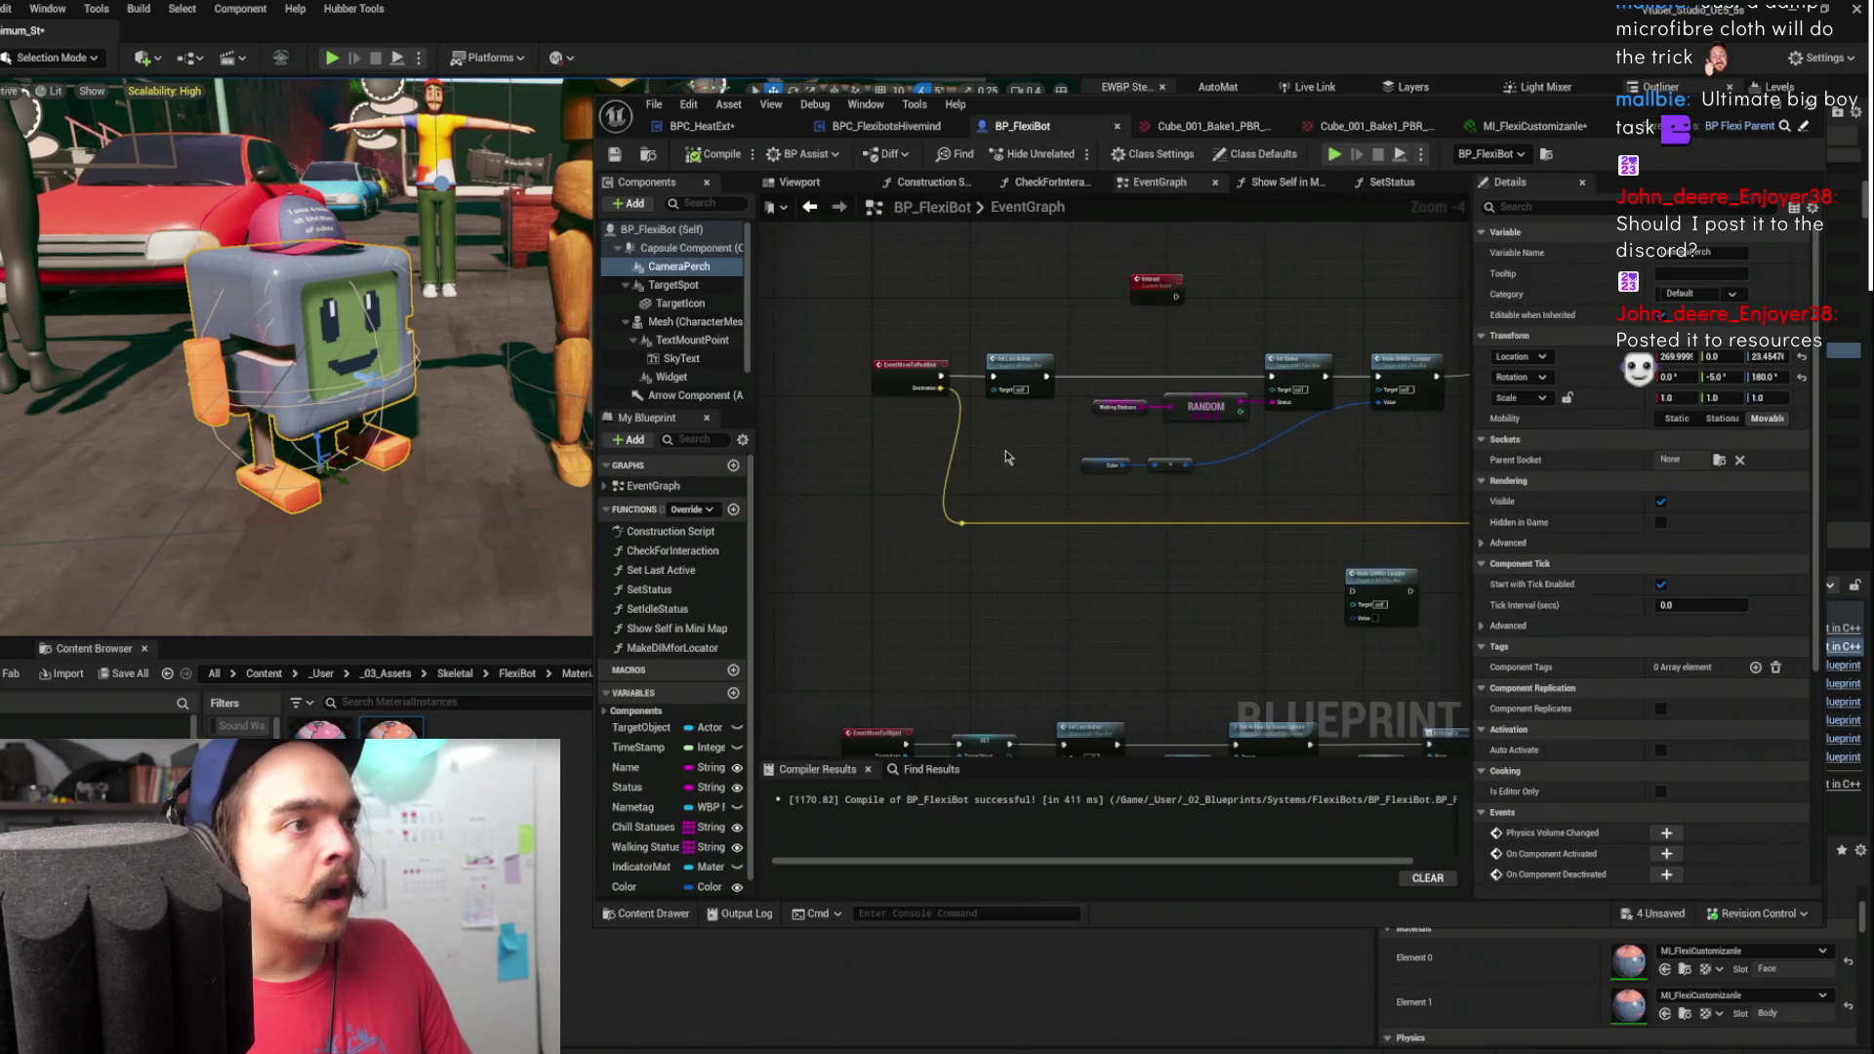
scroll(1130, 459, "up", 2)
scroll(1130, 459, "up", 5)
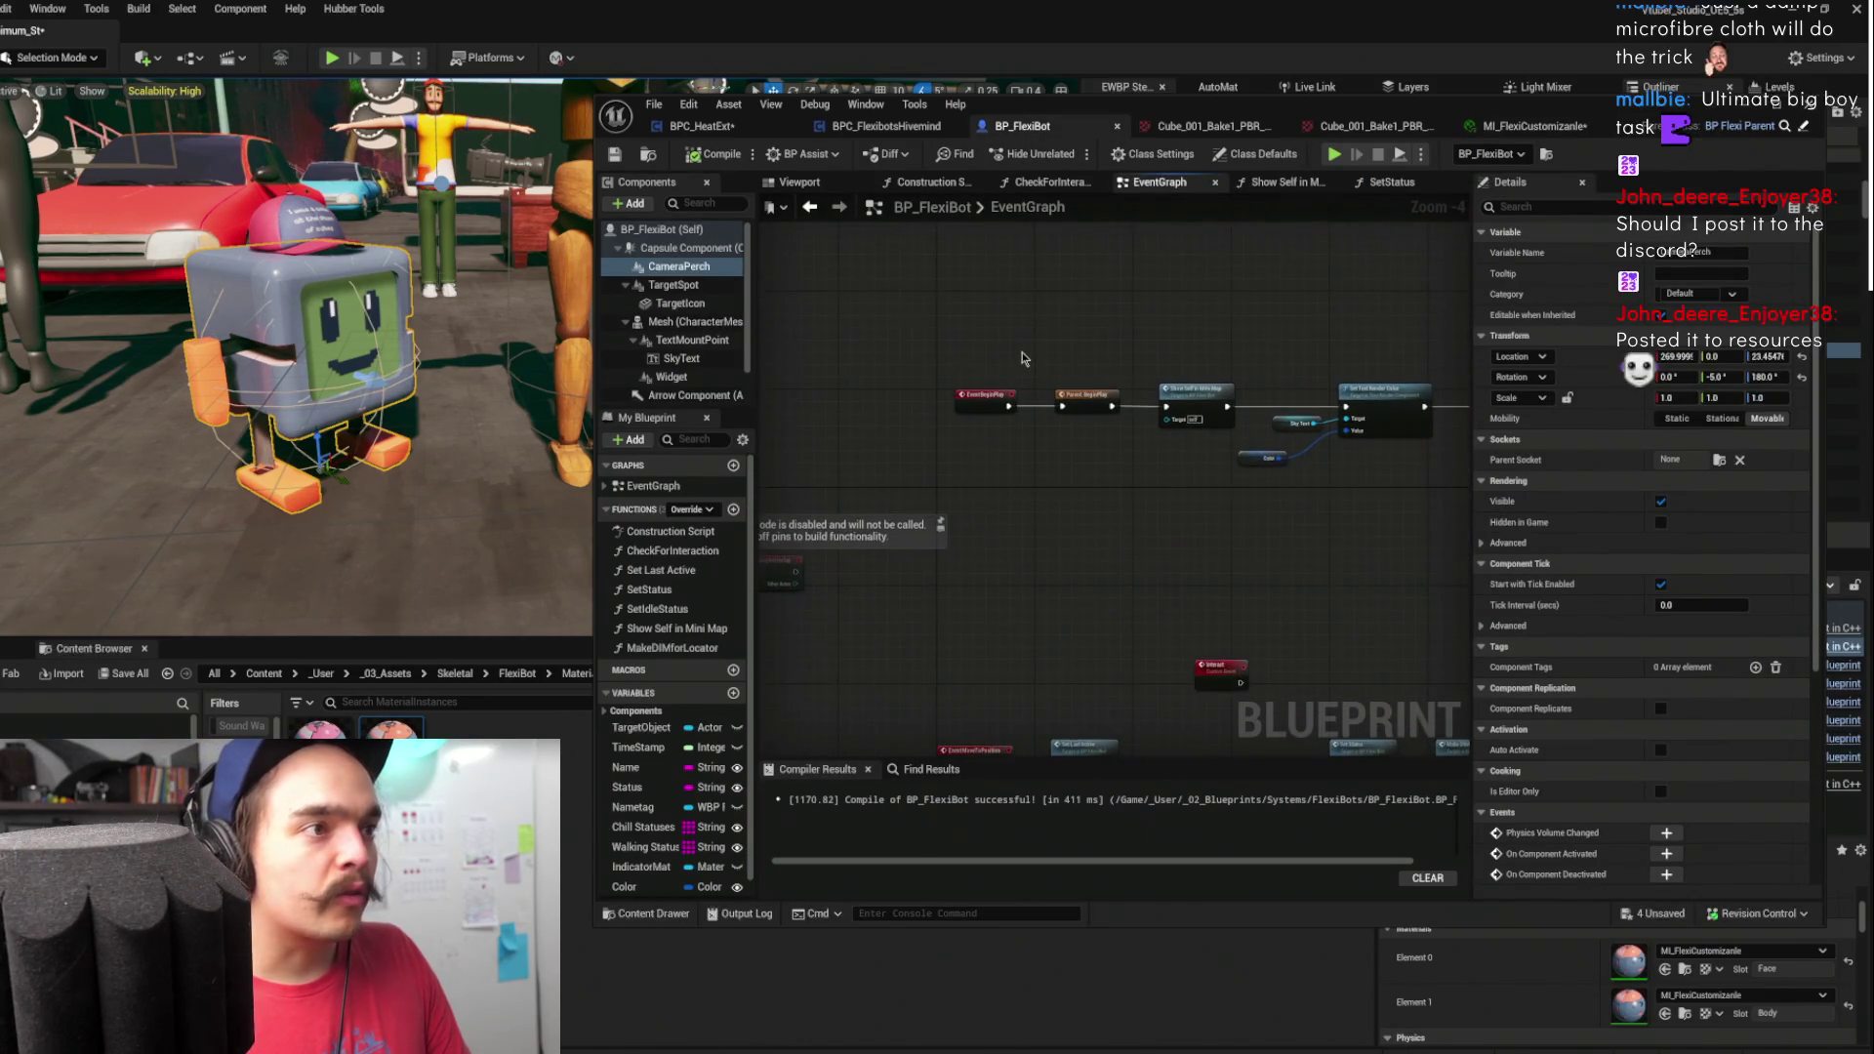
left_click_drag(974, 416, 1108, 511)
left_click_drag(1035, 444, 824, 454)
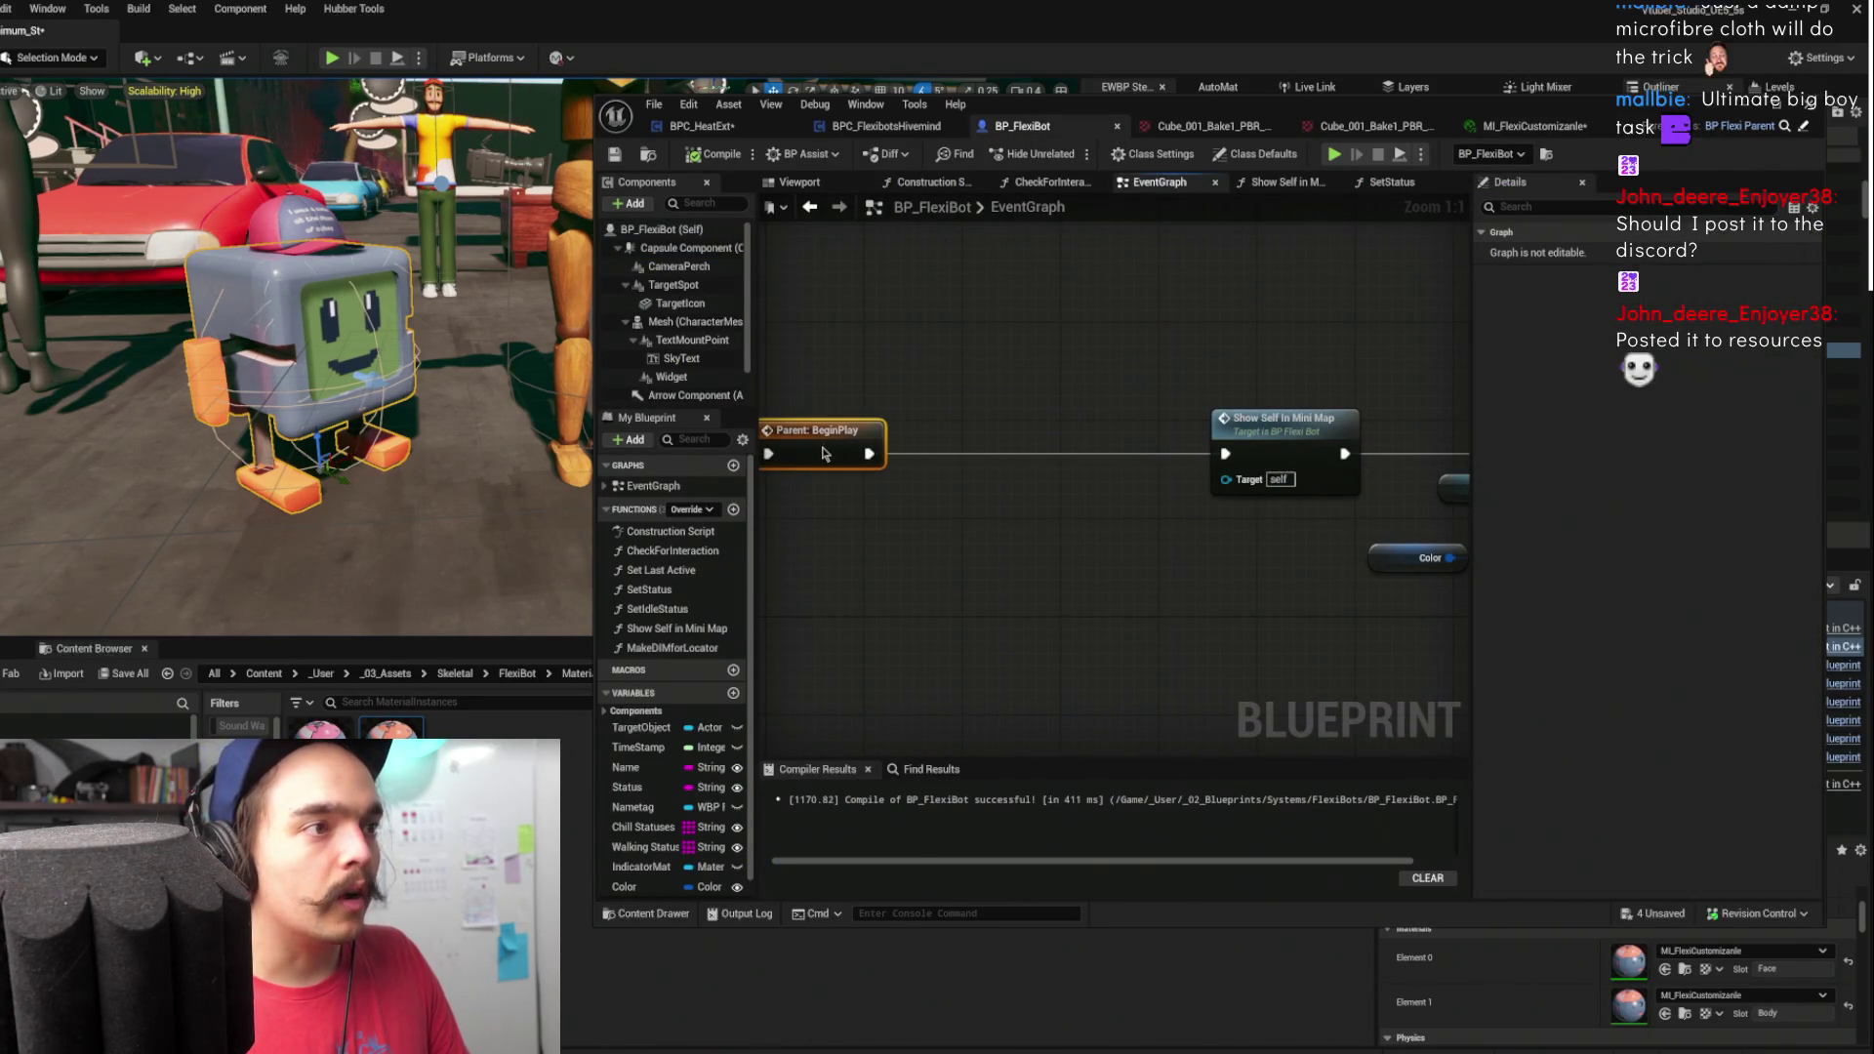
right_click(1040, 580)
type("create dynam")
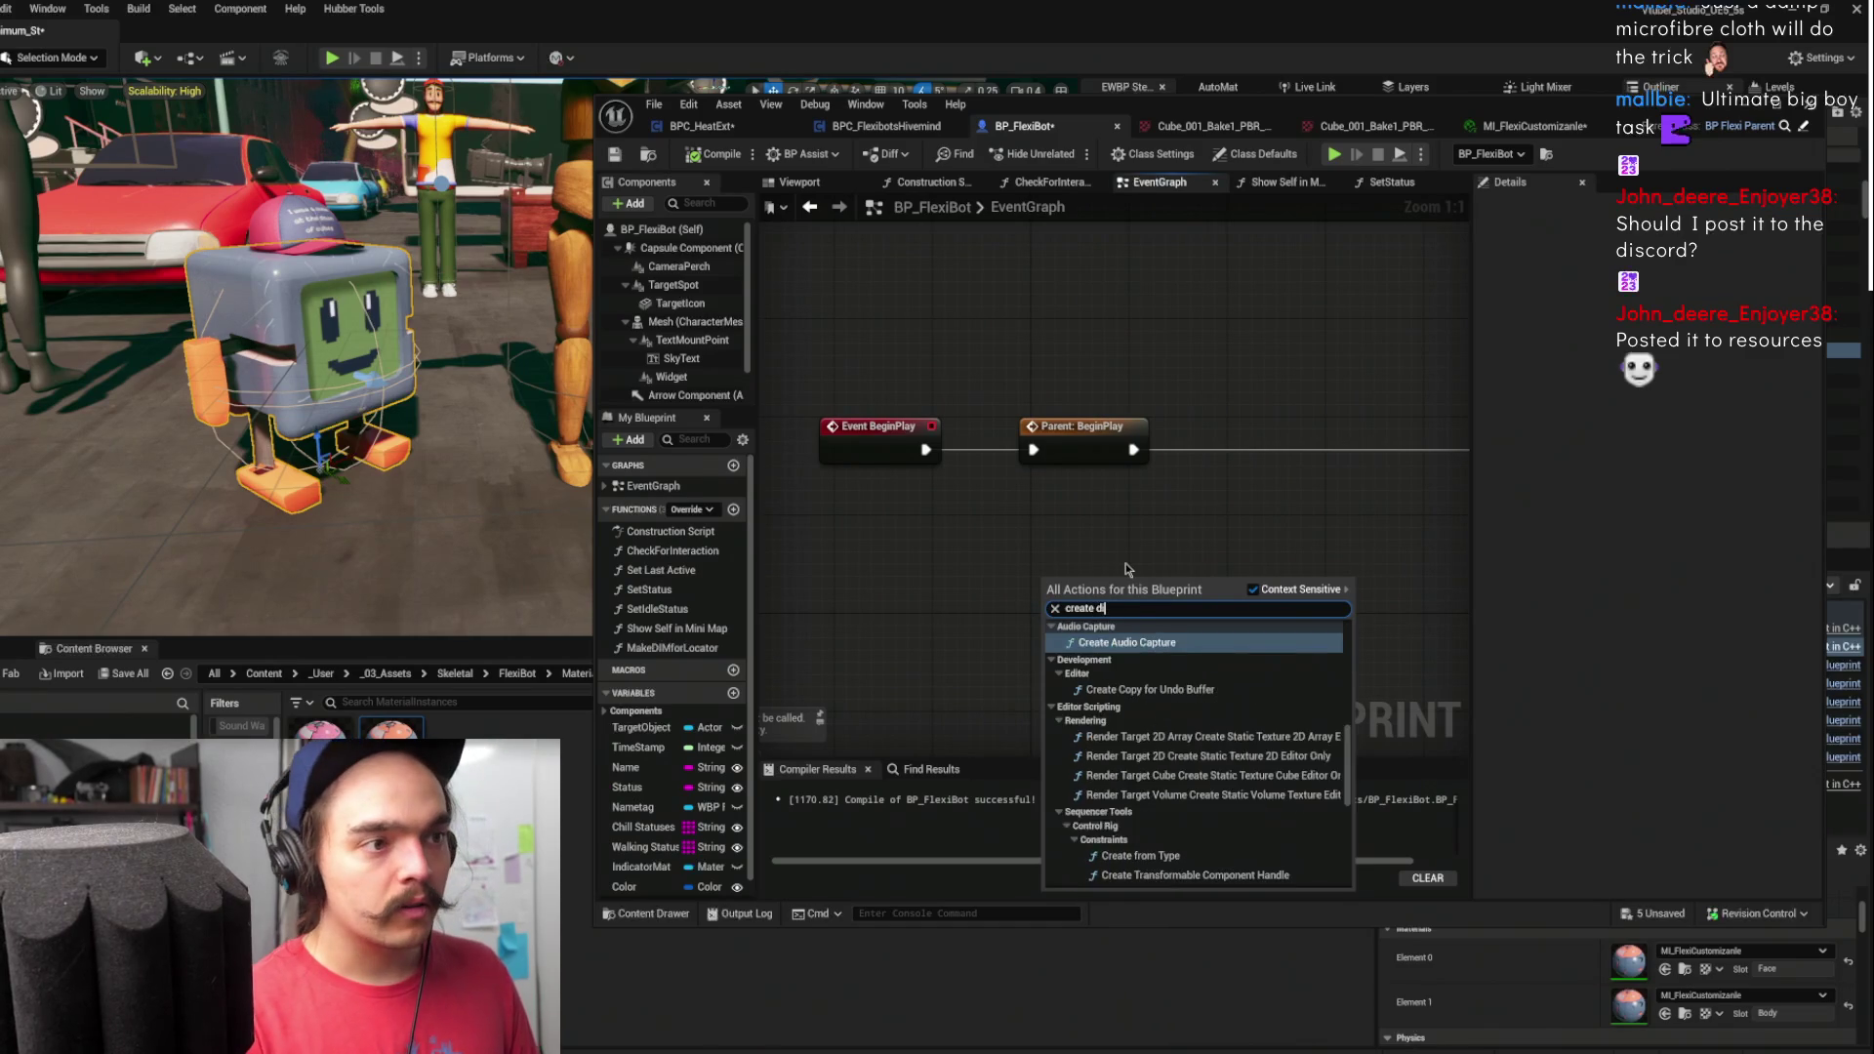
type("ic inst")
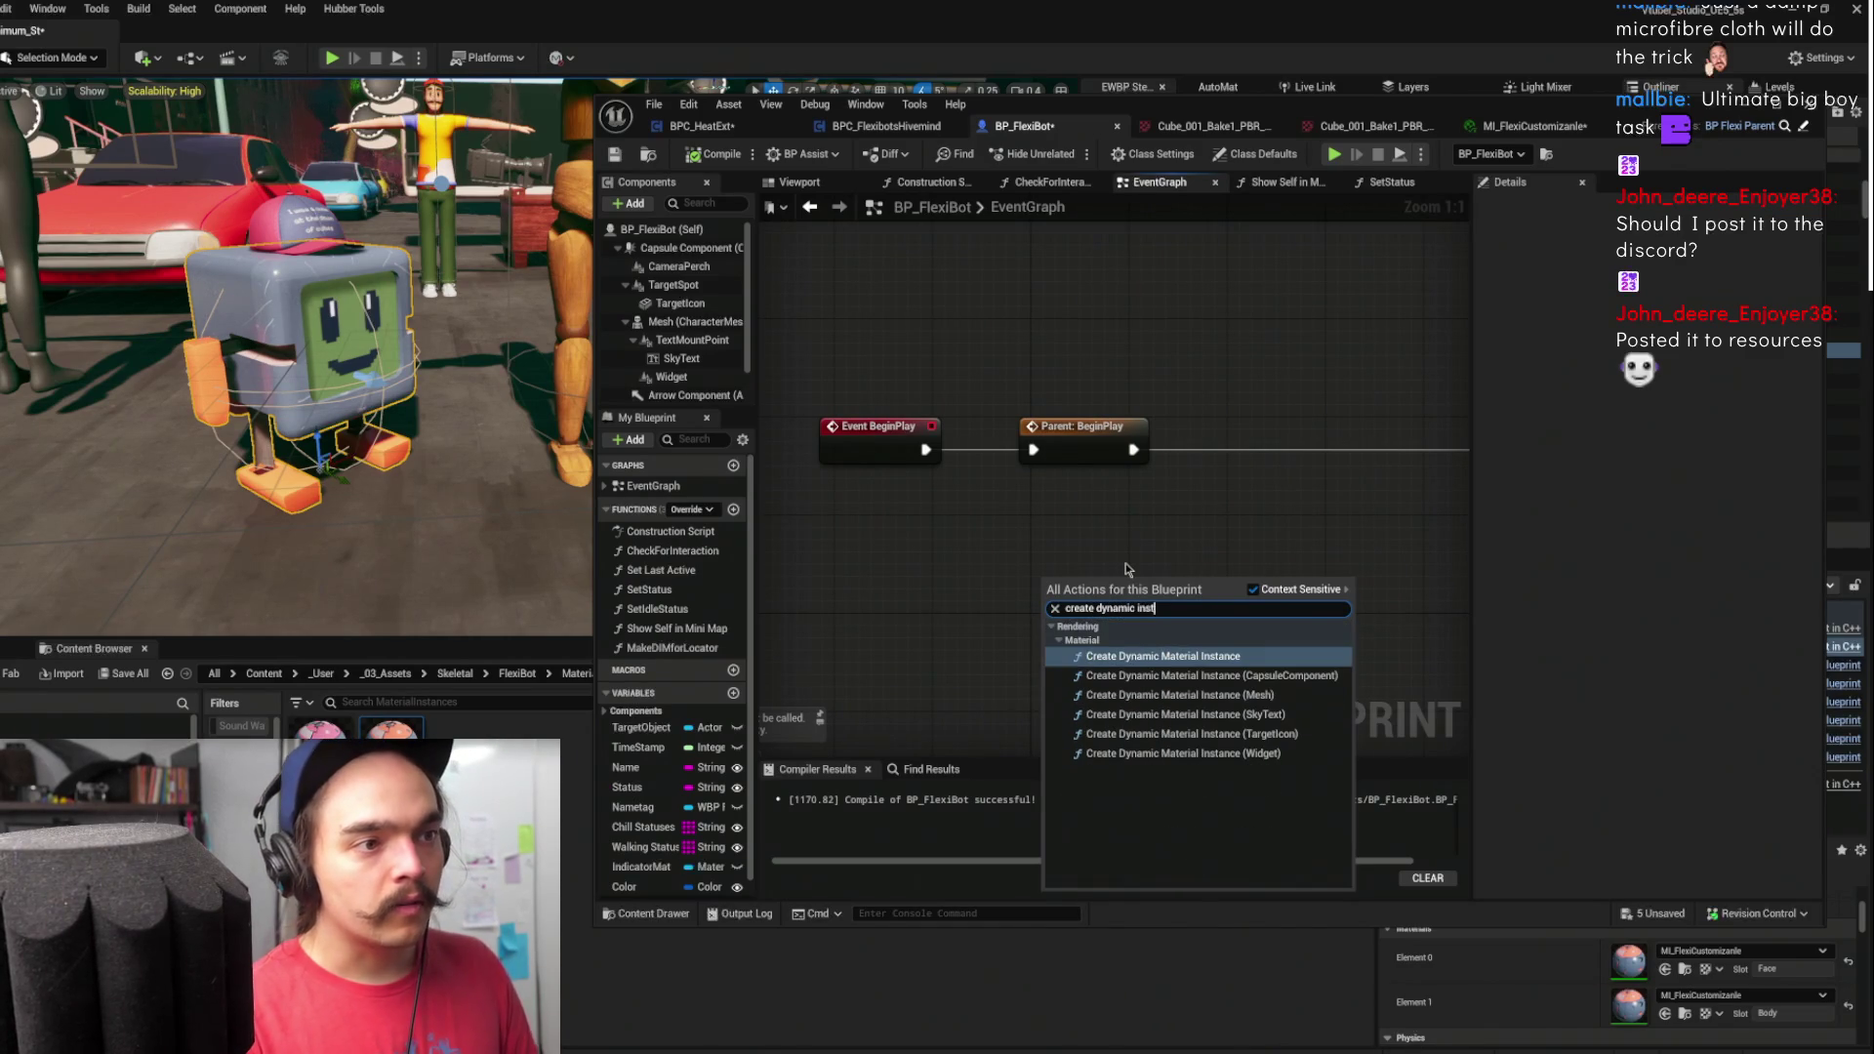
key("Return")
left_click_drag(1126, 568, 1182, 501)
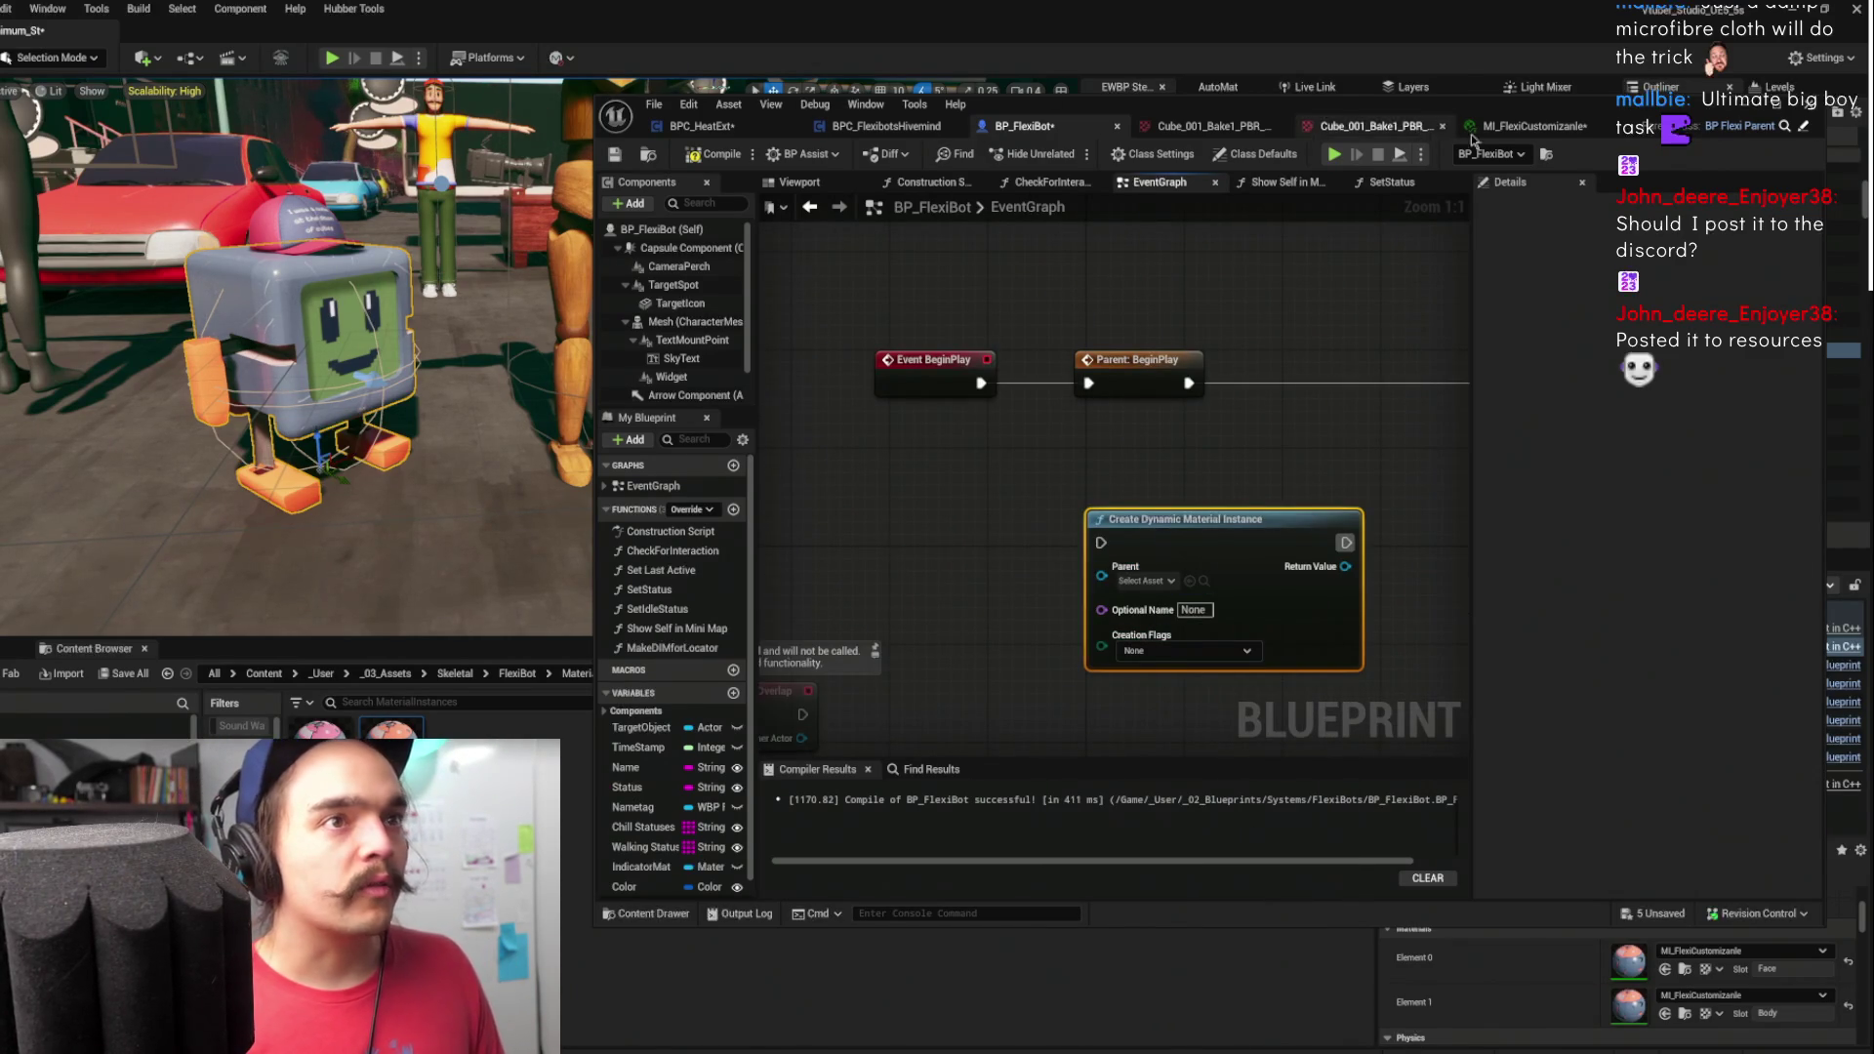
- Set the node's Parent to MI_FlexiCustomizable and its Optional Name to DIM
left_click(1532, 126)
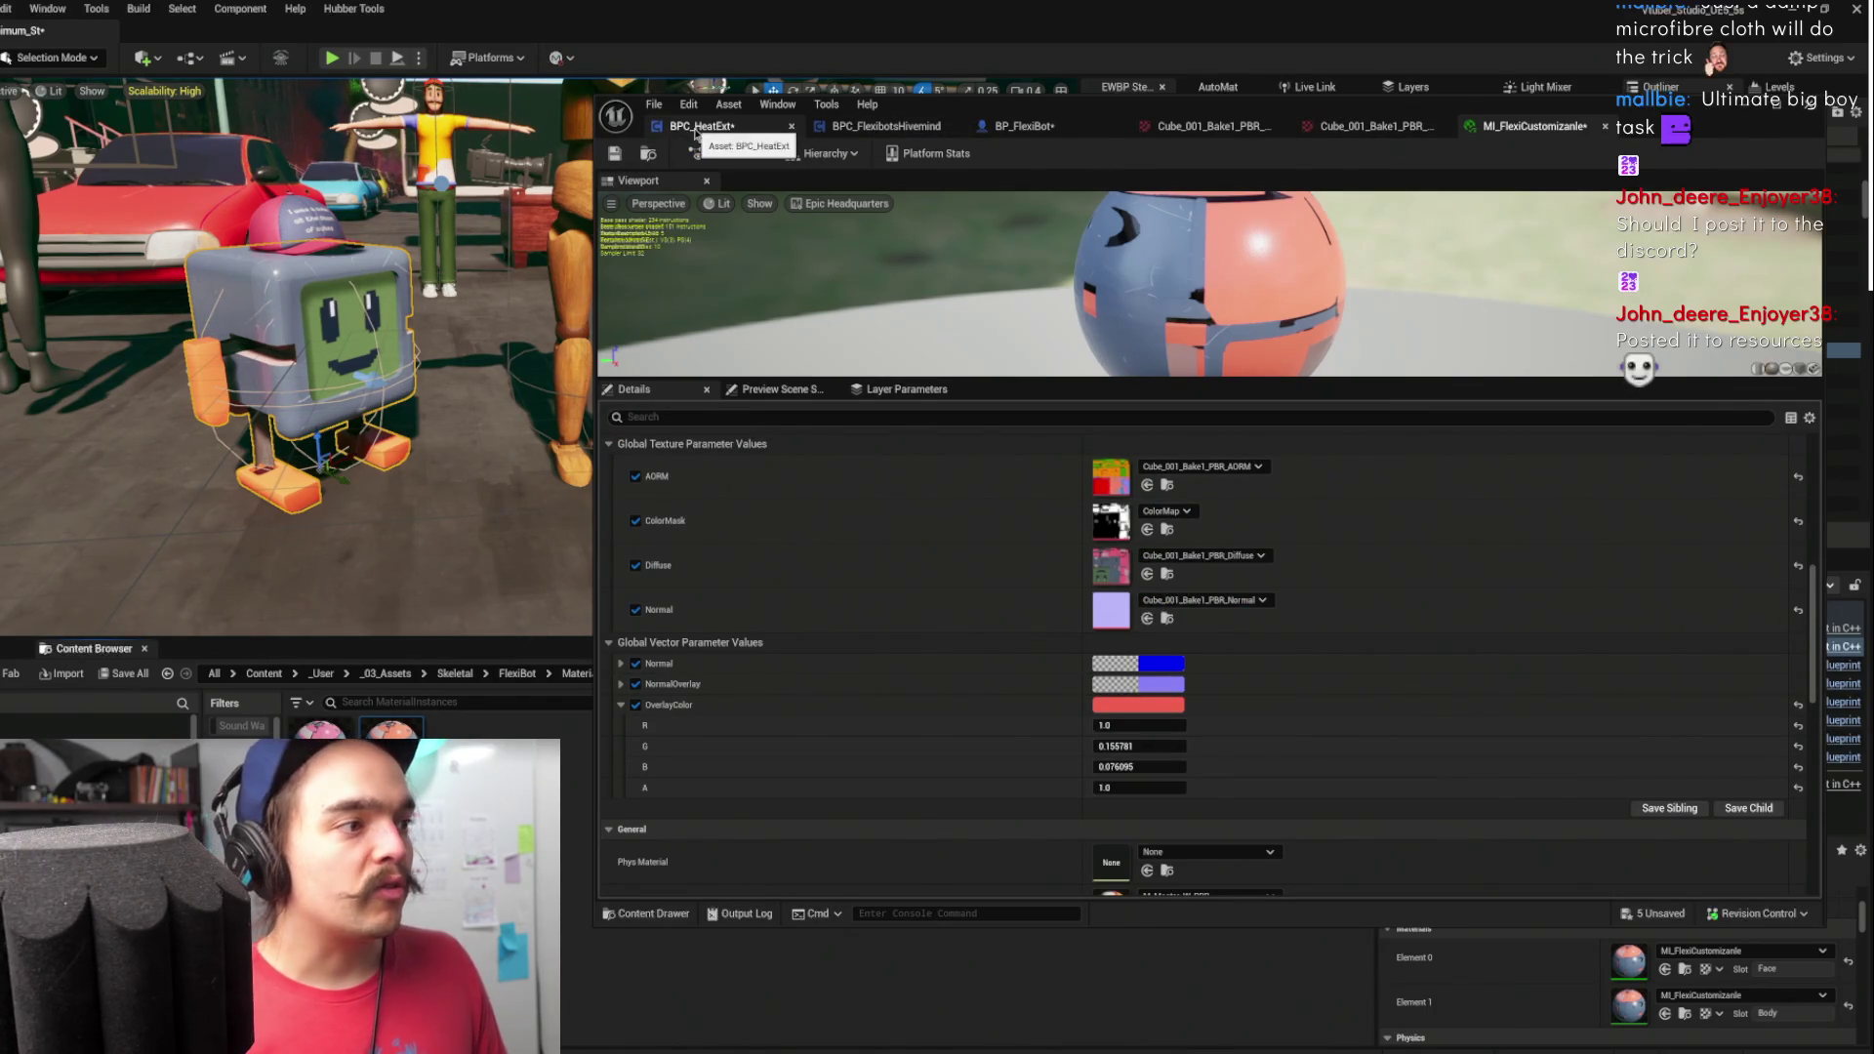
left_click(697, 127)
left_click(1025, 126)
left_click(1144, 580)
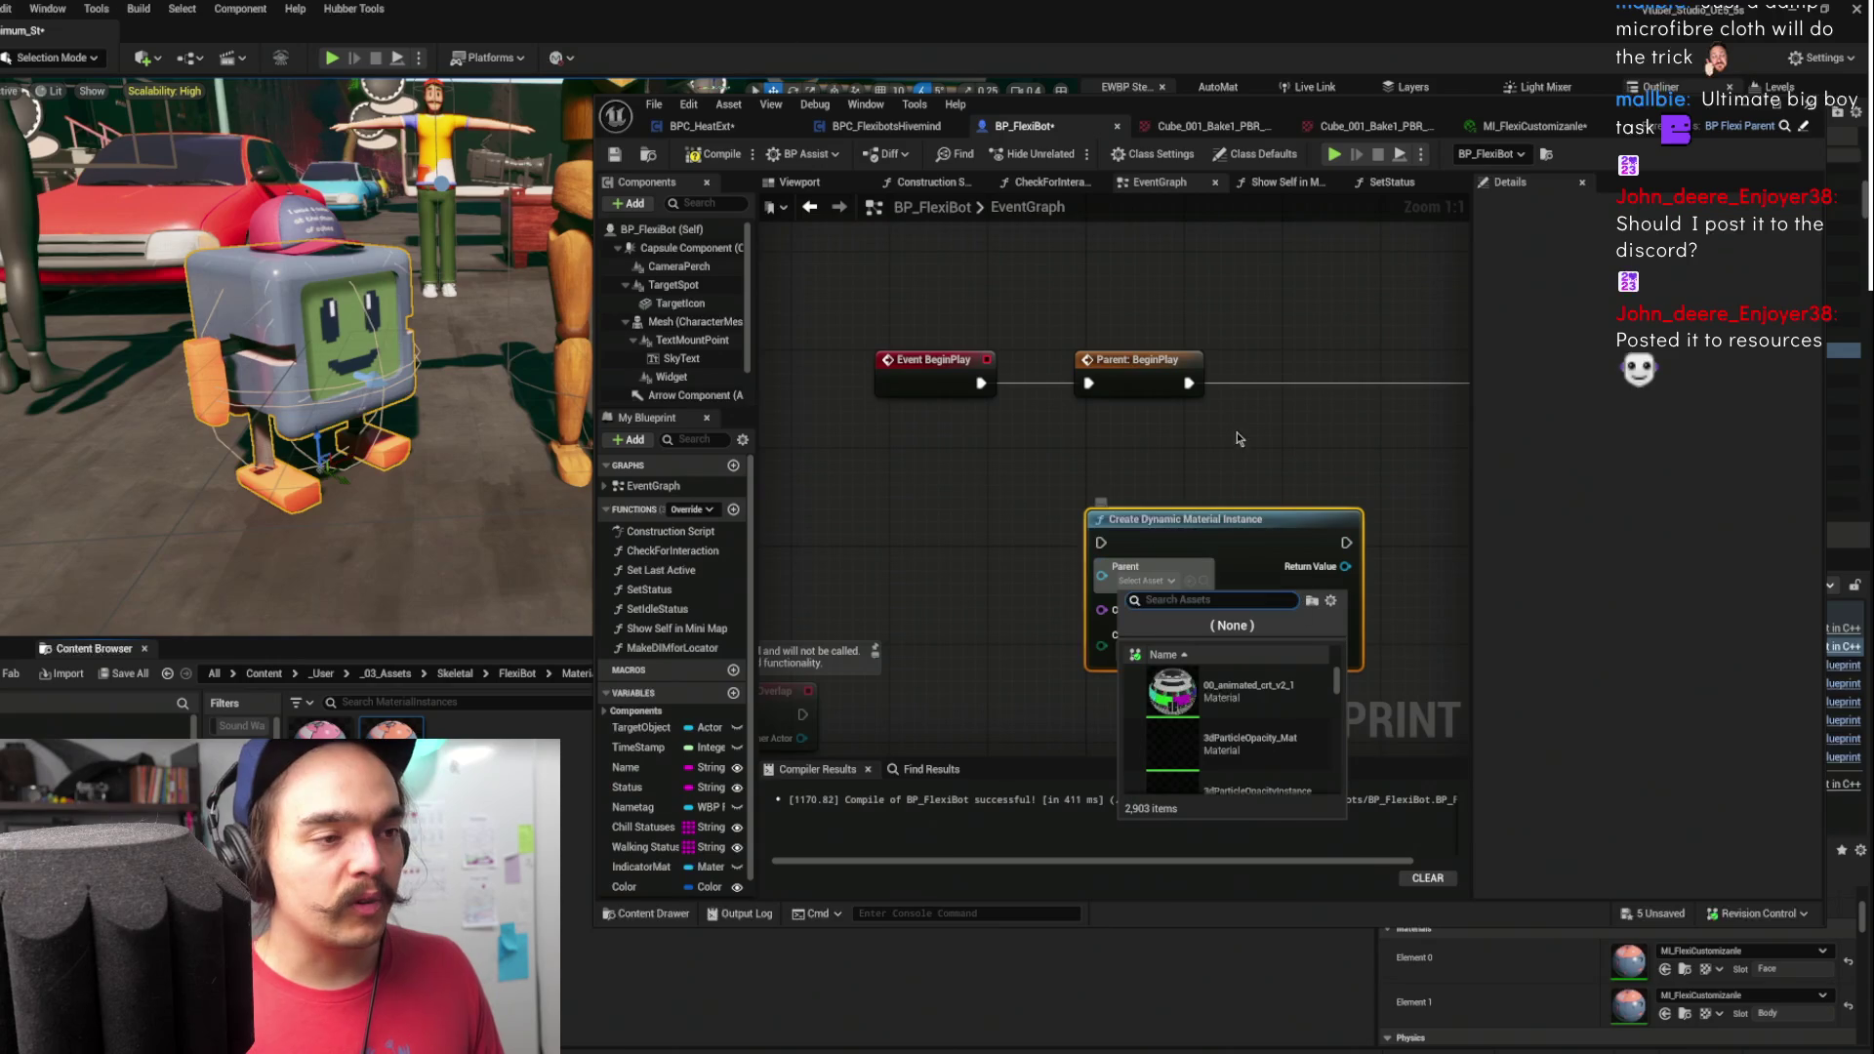
left_click(1296, 435)
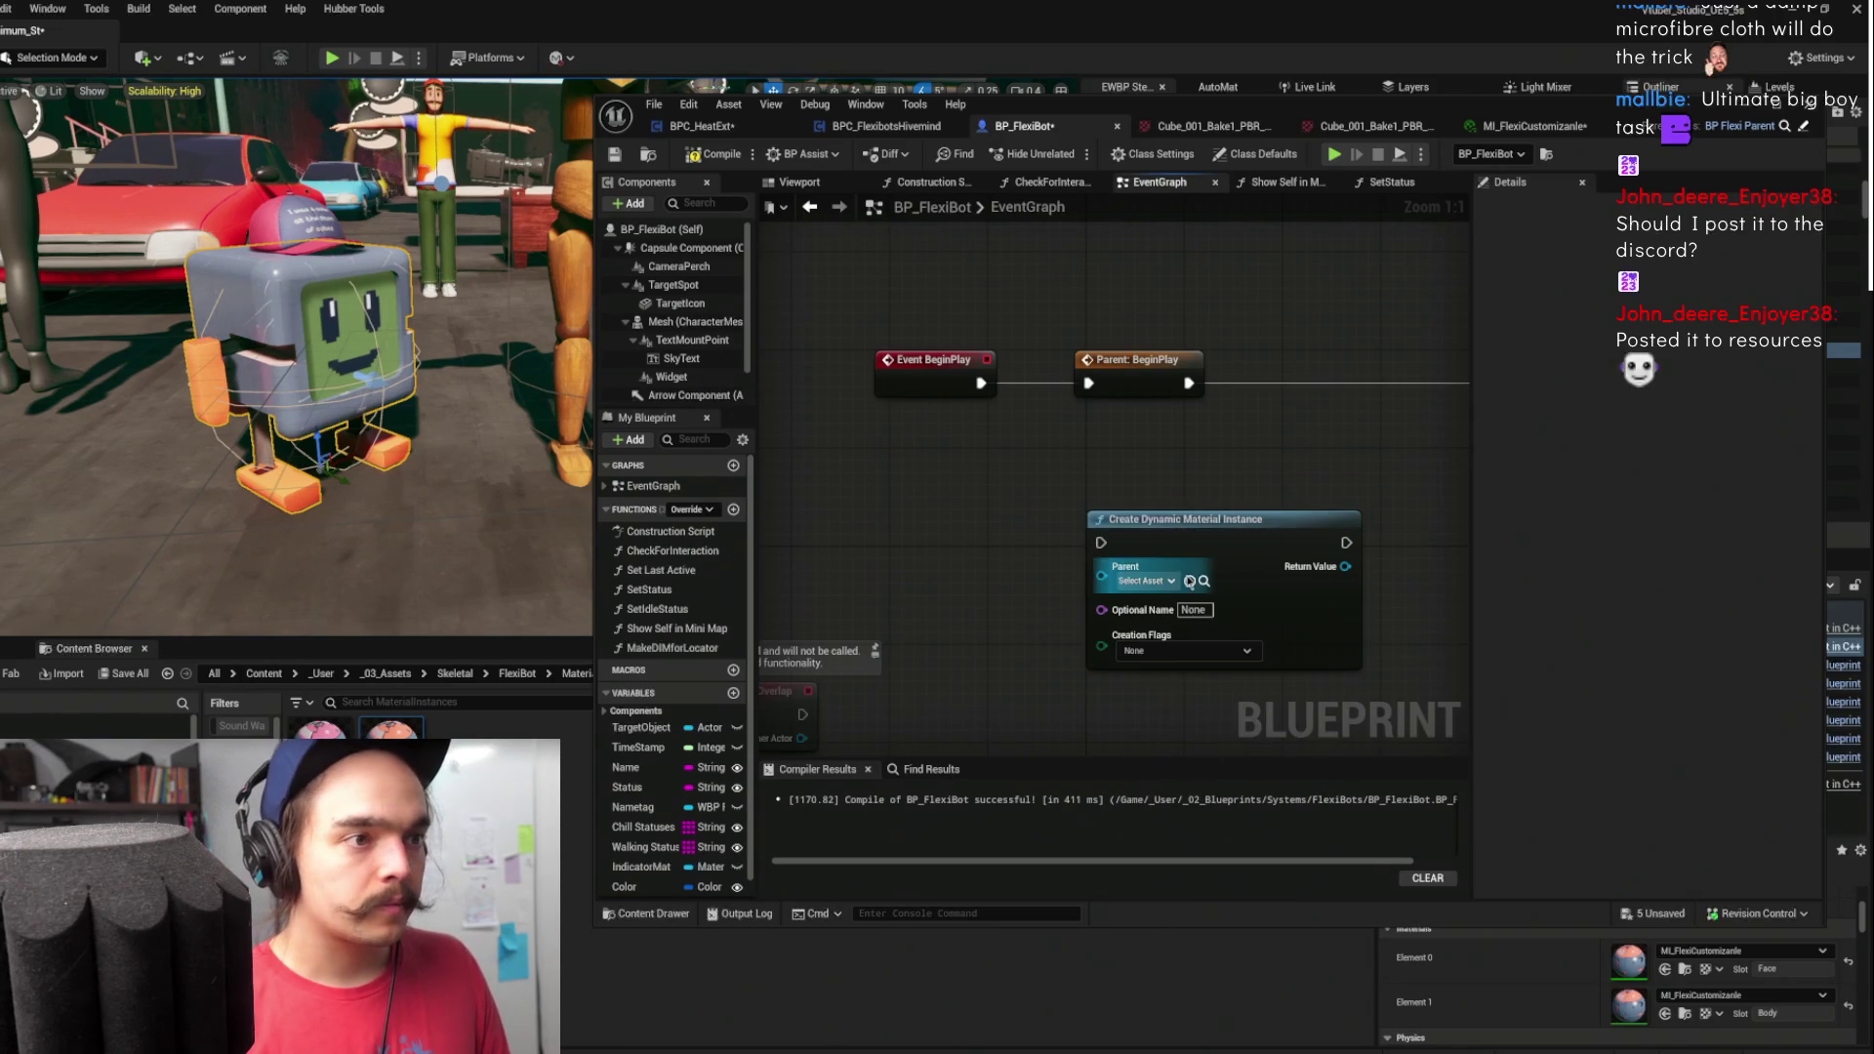
left_click(1189, 581)
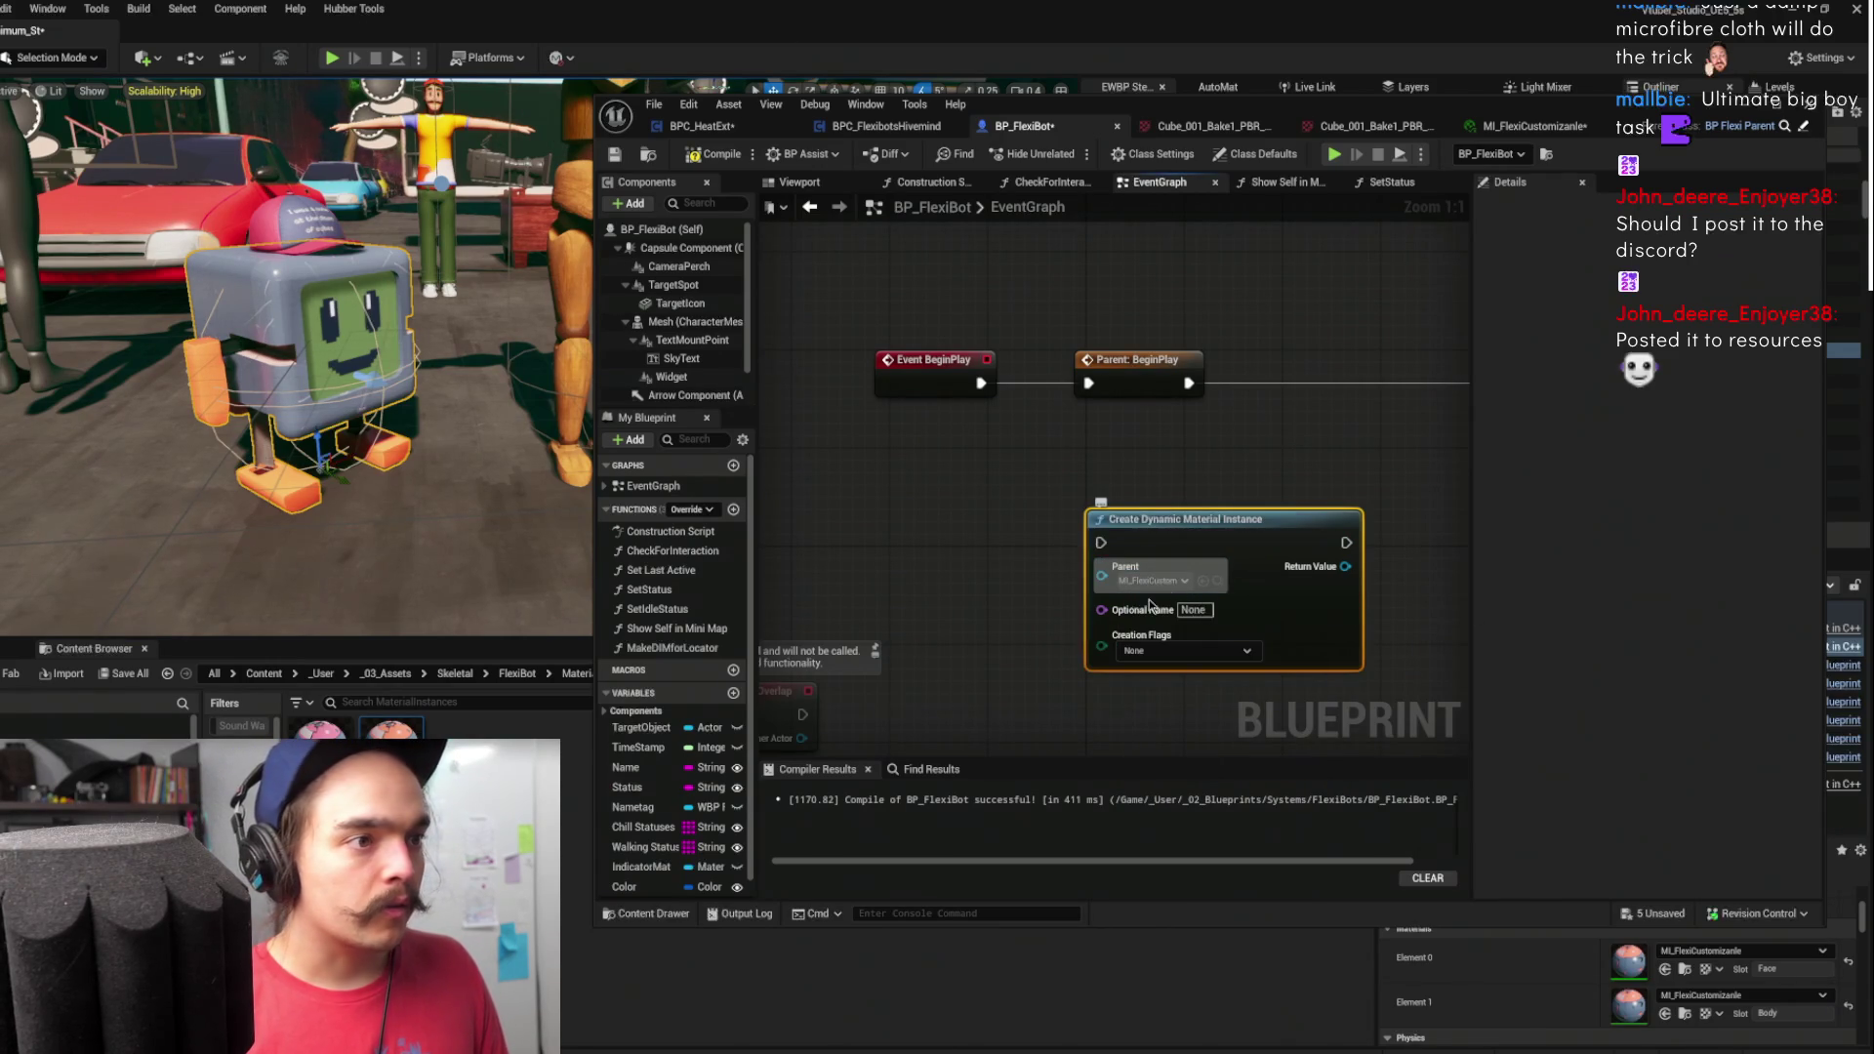
left_click(1187, 609)
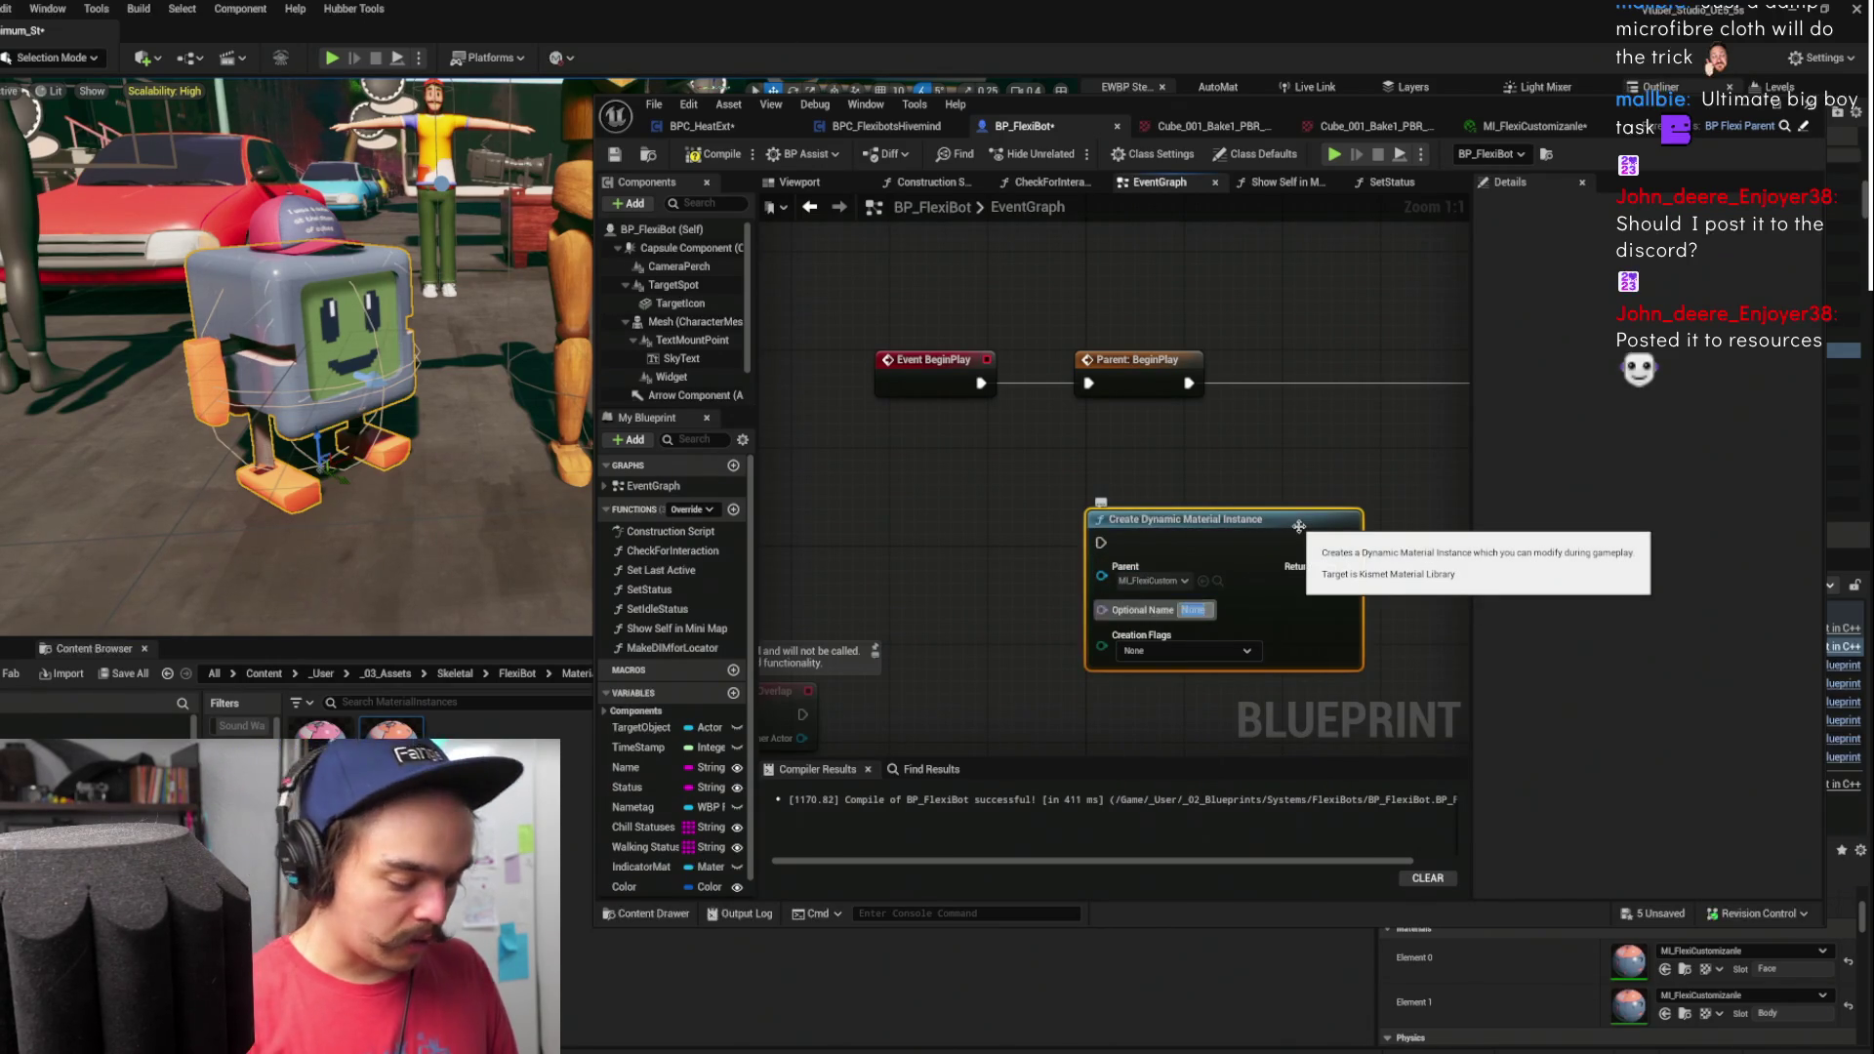
type("DIM")
mouse_move(1201, 542)
left_mouse_down()
mouse_move(1127, 507)
mouse_move(1189, 471)
mouse_move(1131, 545)
left_mouse_up()
scroll(1089, 528, "down", 3)
right_click(1131, 546)
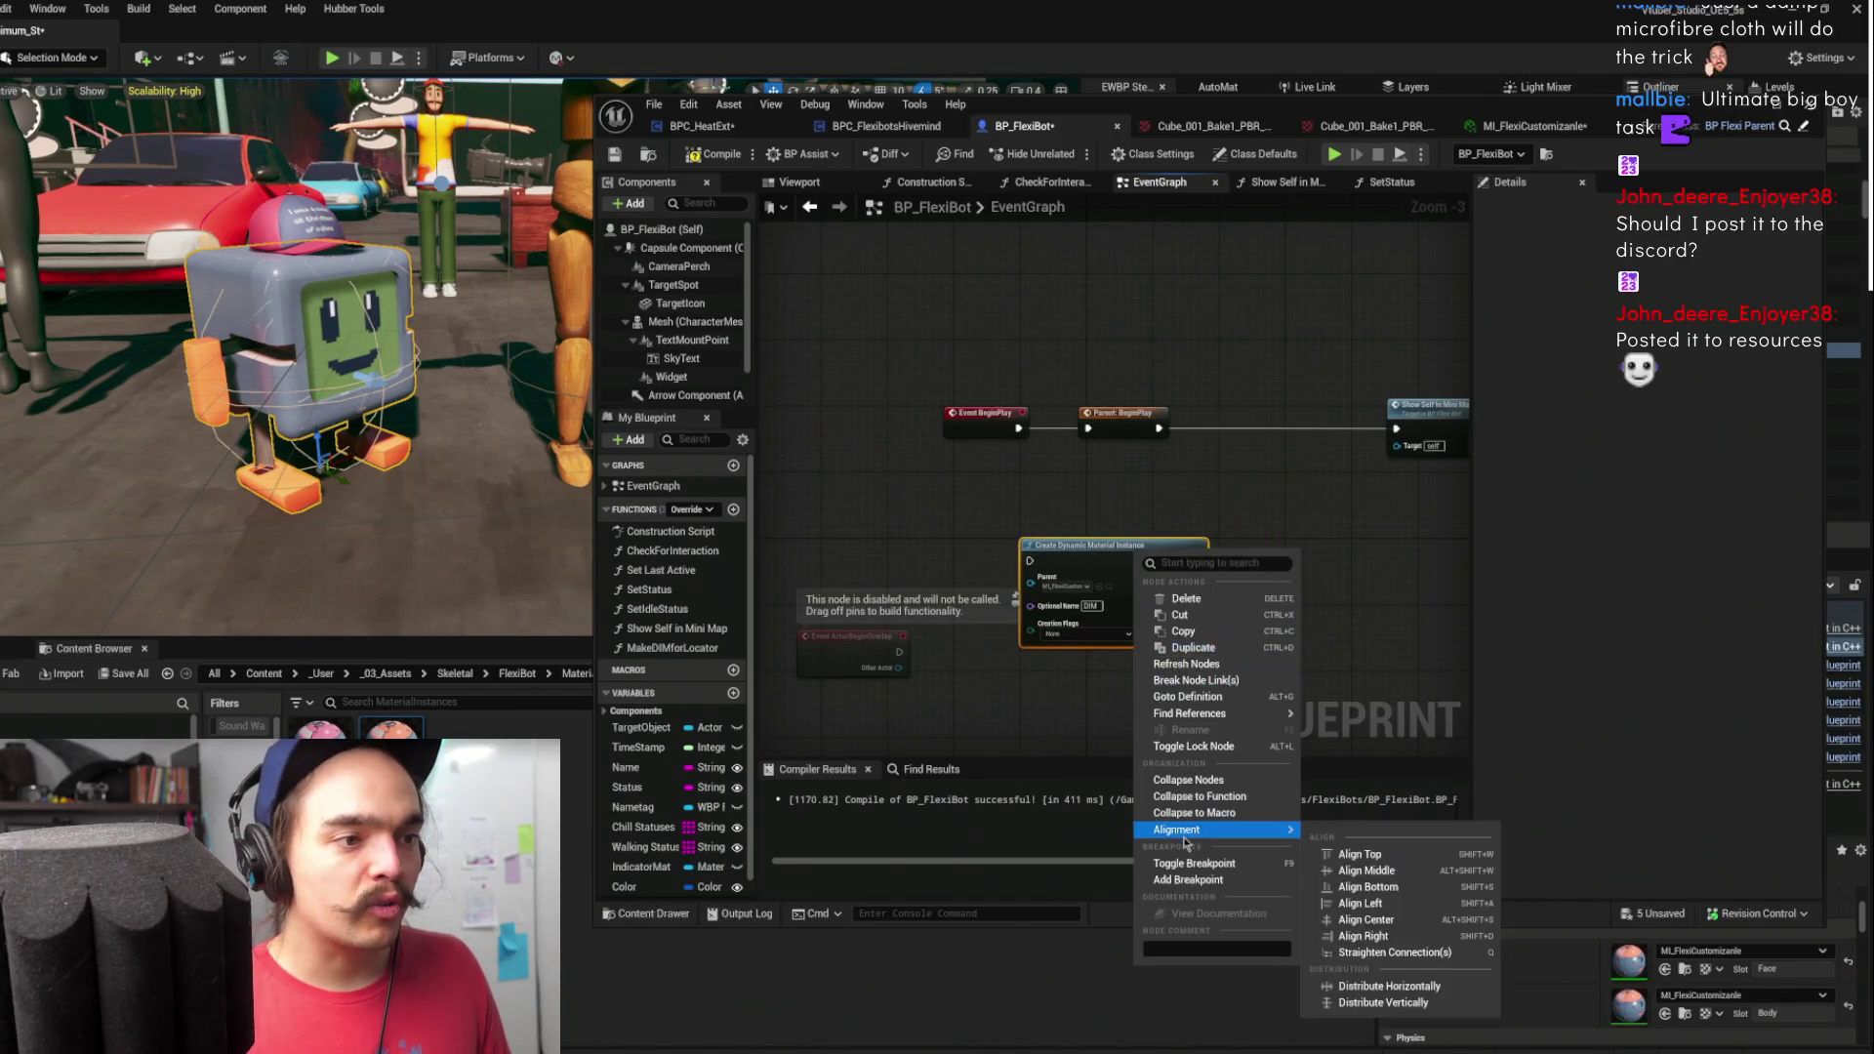
left_click(1215, 643)
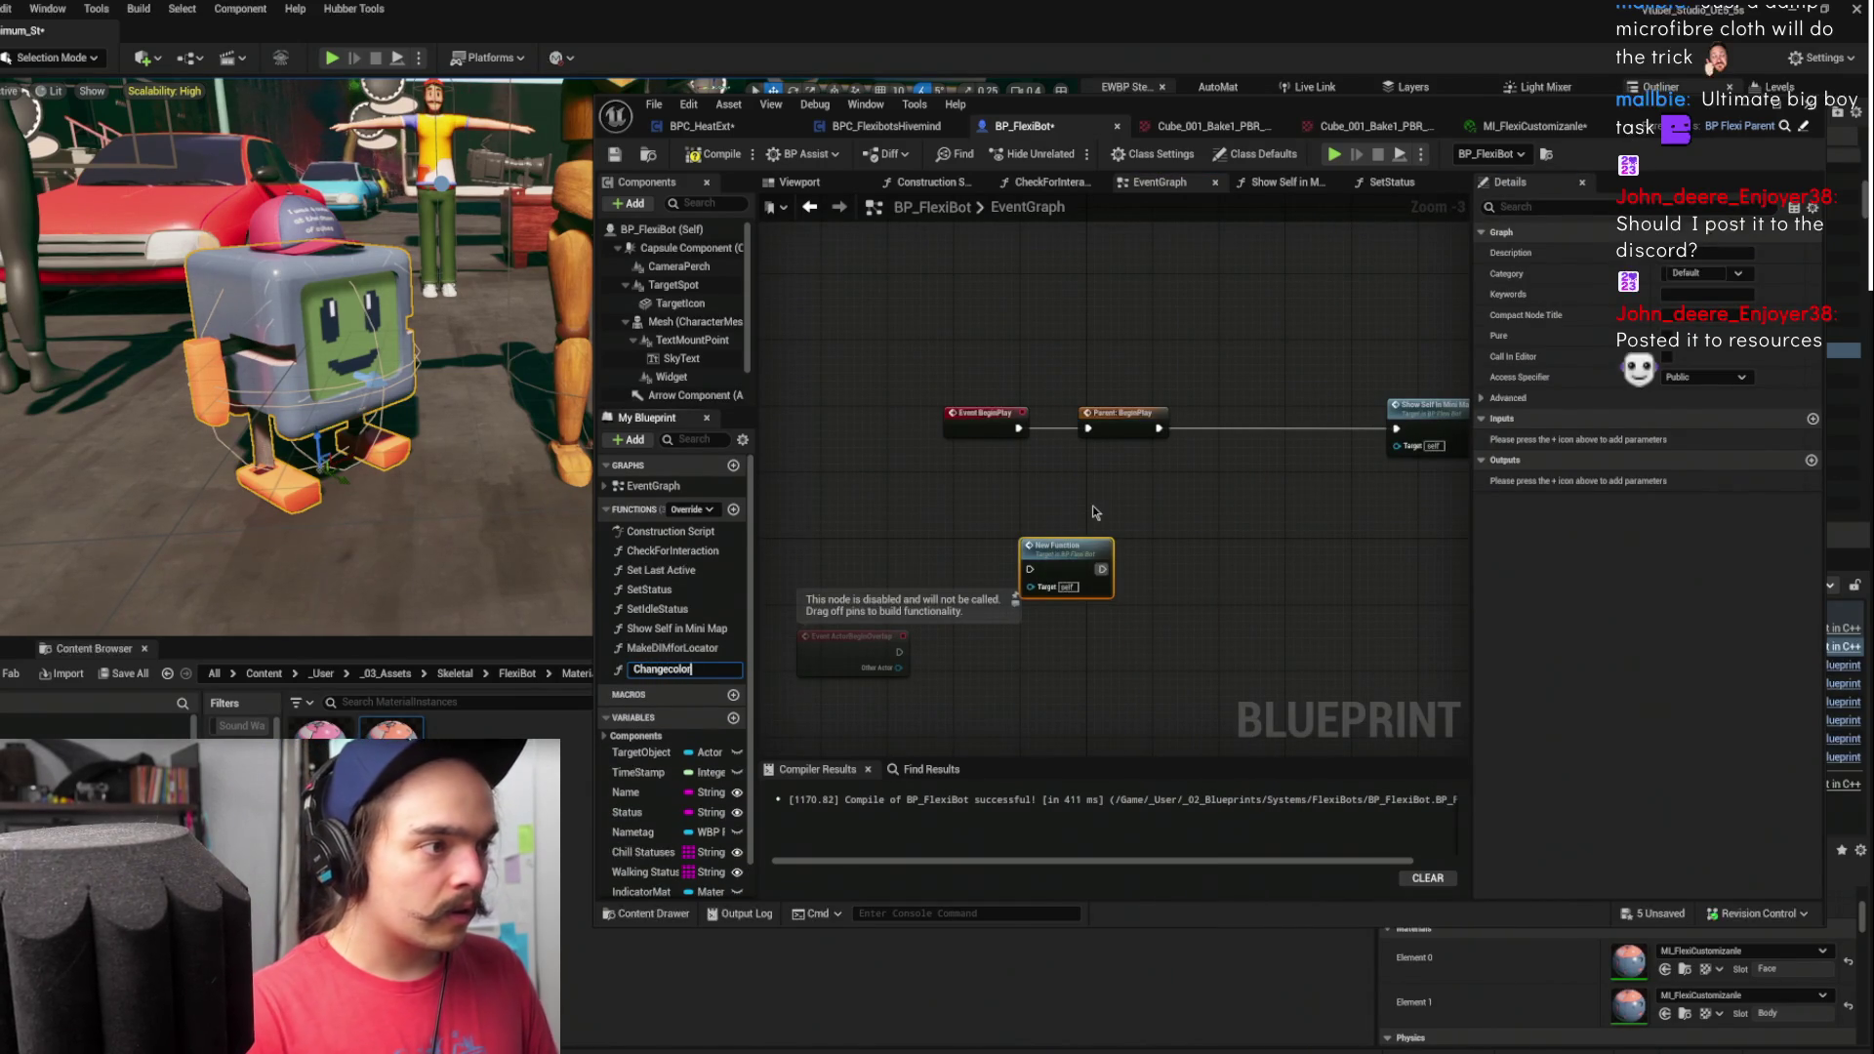
- Name the function ChangeColor, insert its call after BeginPlay, and open its graph
type("Co")
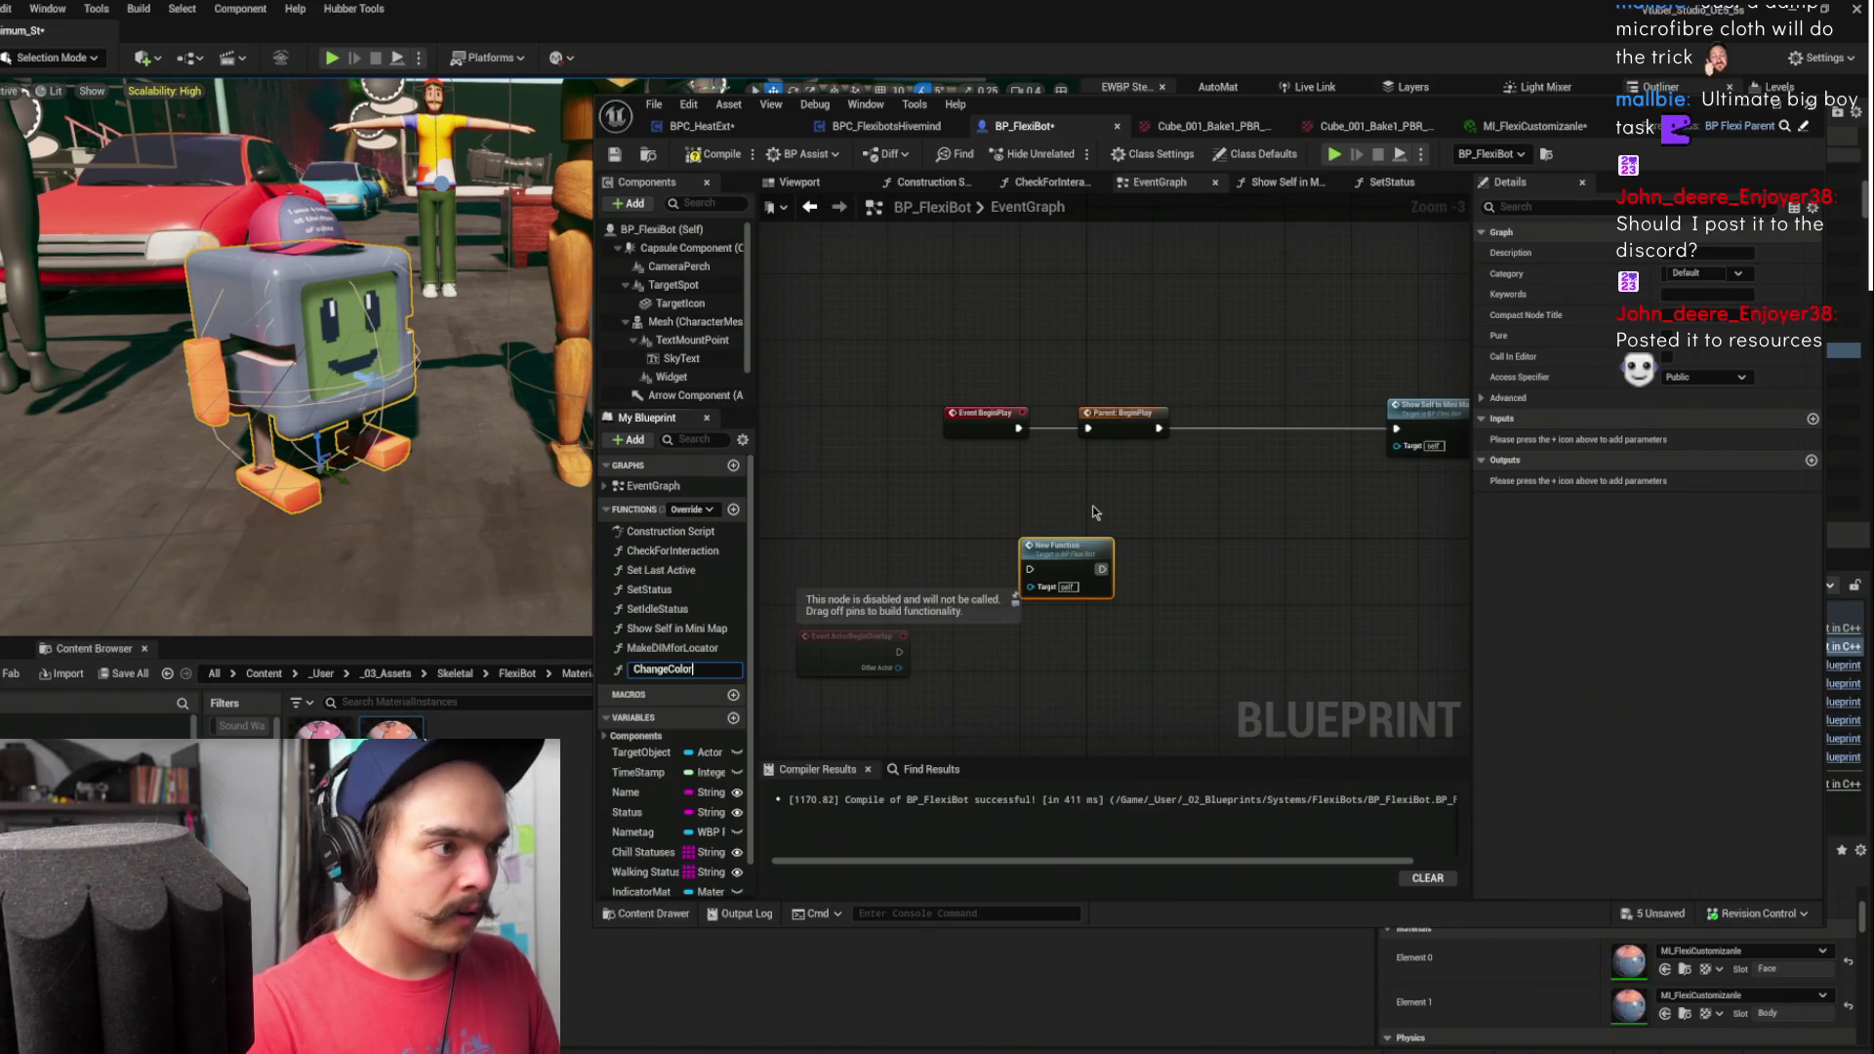
key("Return")
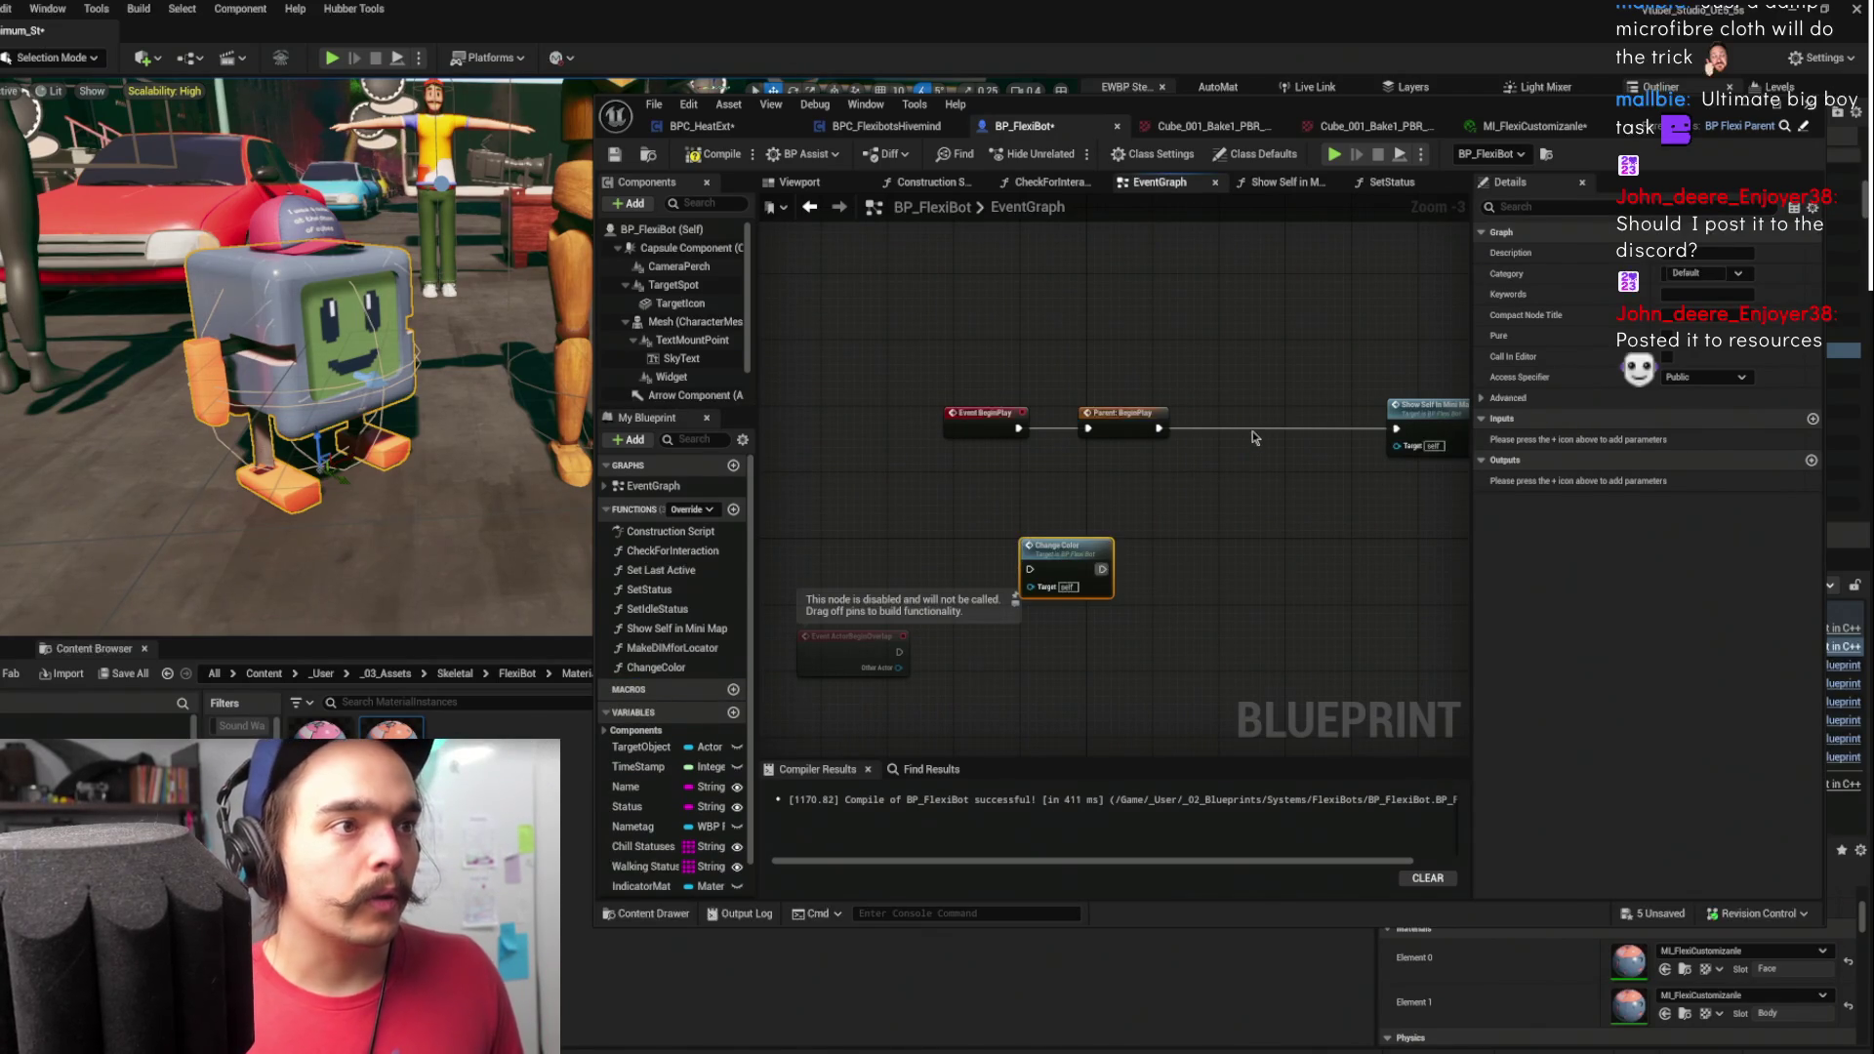
left_click_drag(1095, 564, 1256, 429)
double_click(1256, 429)
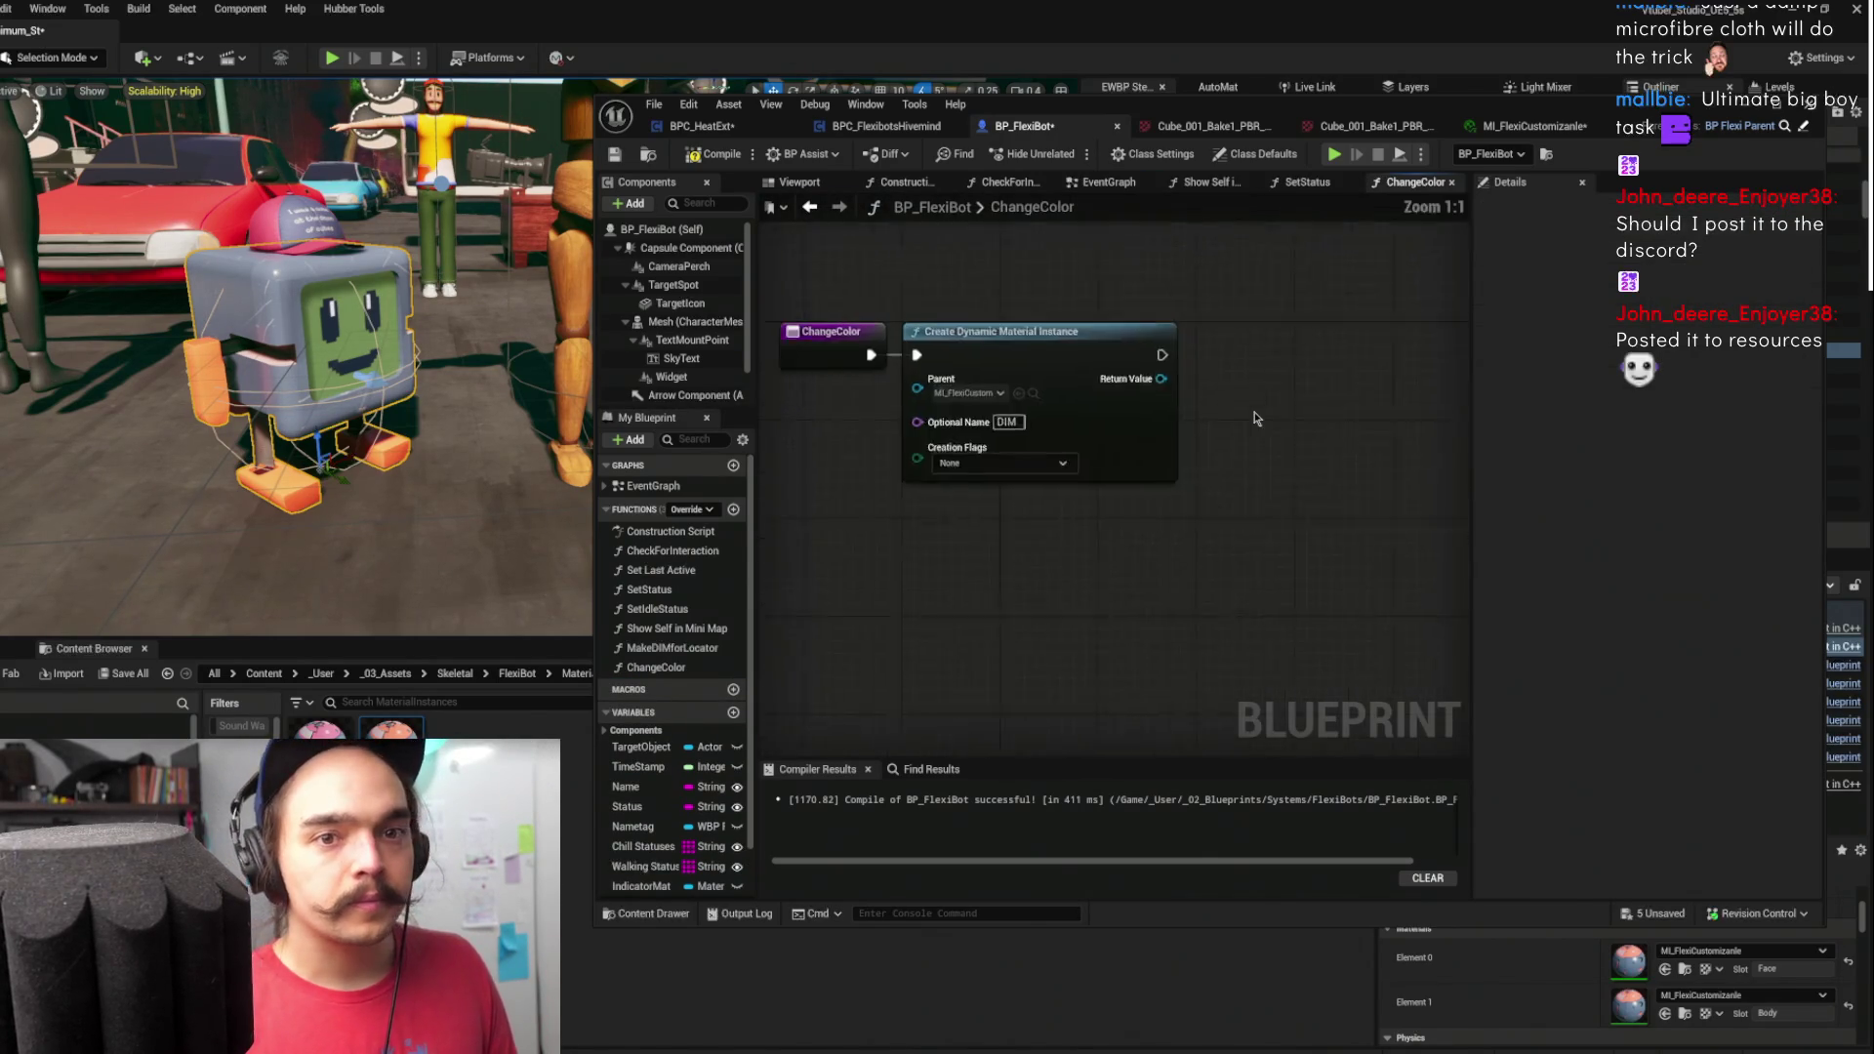
- Tidy the entry and Create Dynamic Material Instance nodes, then drag off Return Value
left_click_drag(966, 404, 854, 404)
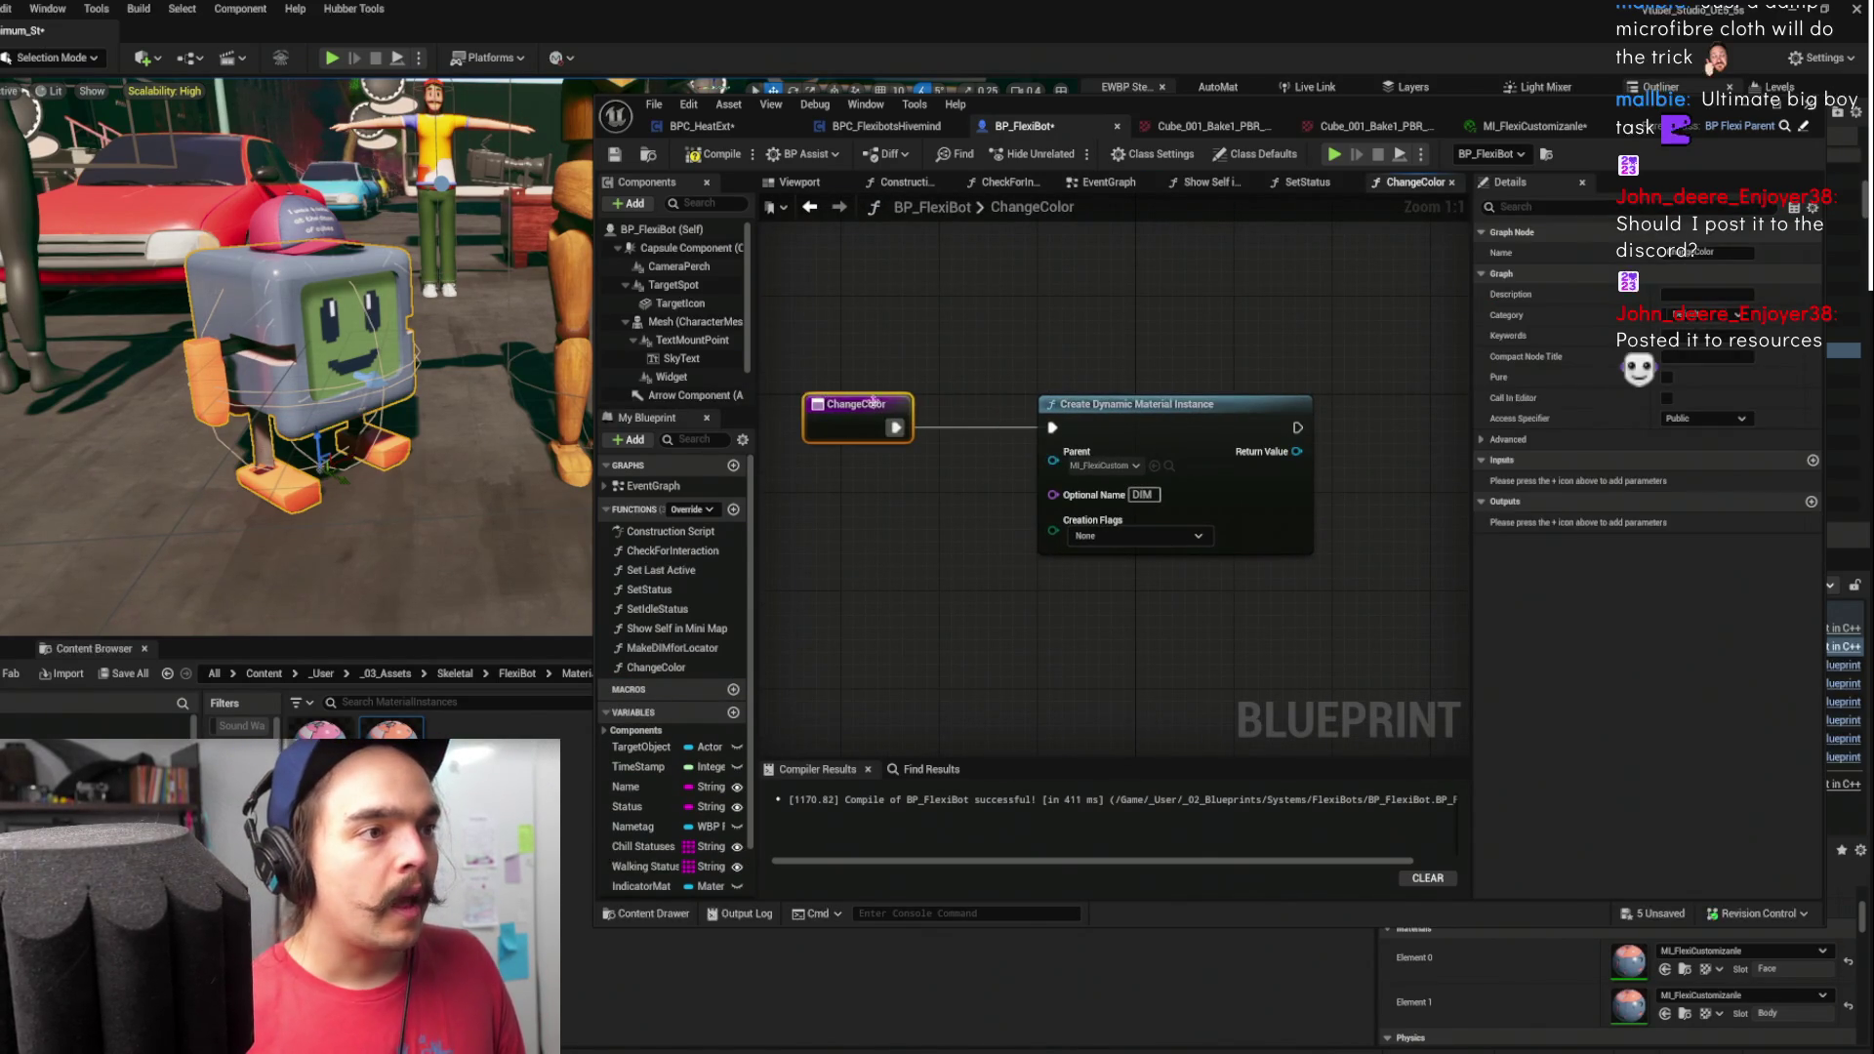
left_click_drag(1118, 466, 1167, 467)
left_click(1134, 396)
mouse_move(1056, 419)
left_mouse_down()
mouse_move(1232, 385)
mouse_move(1017, 393)
left_mouse_up()
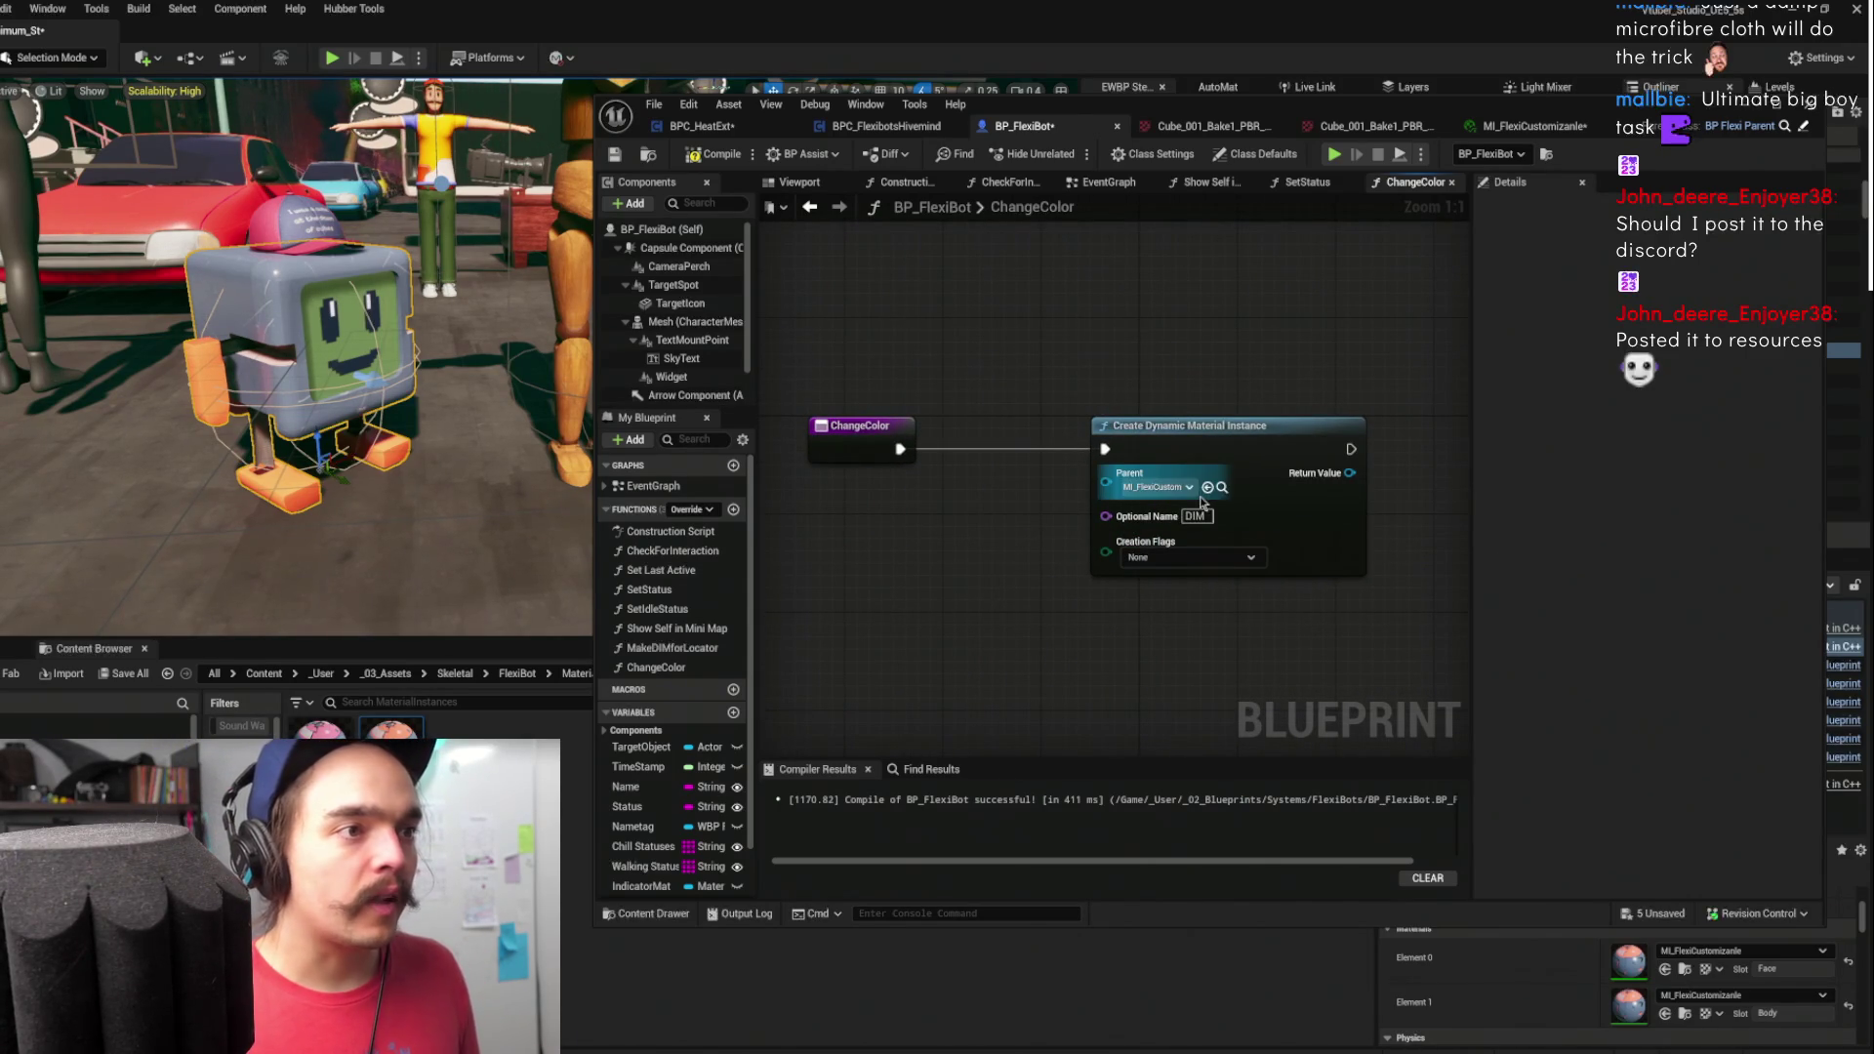
left_click_drag(1067, 346, 1209, 326)
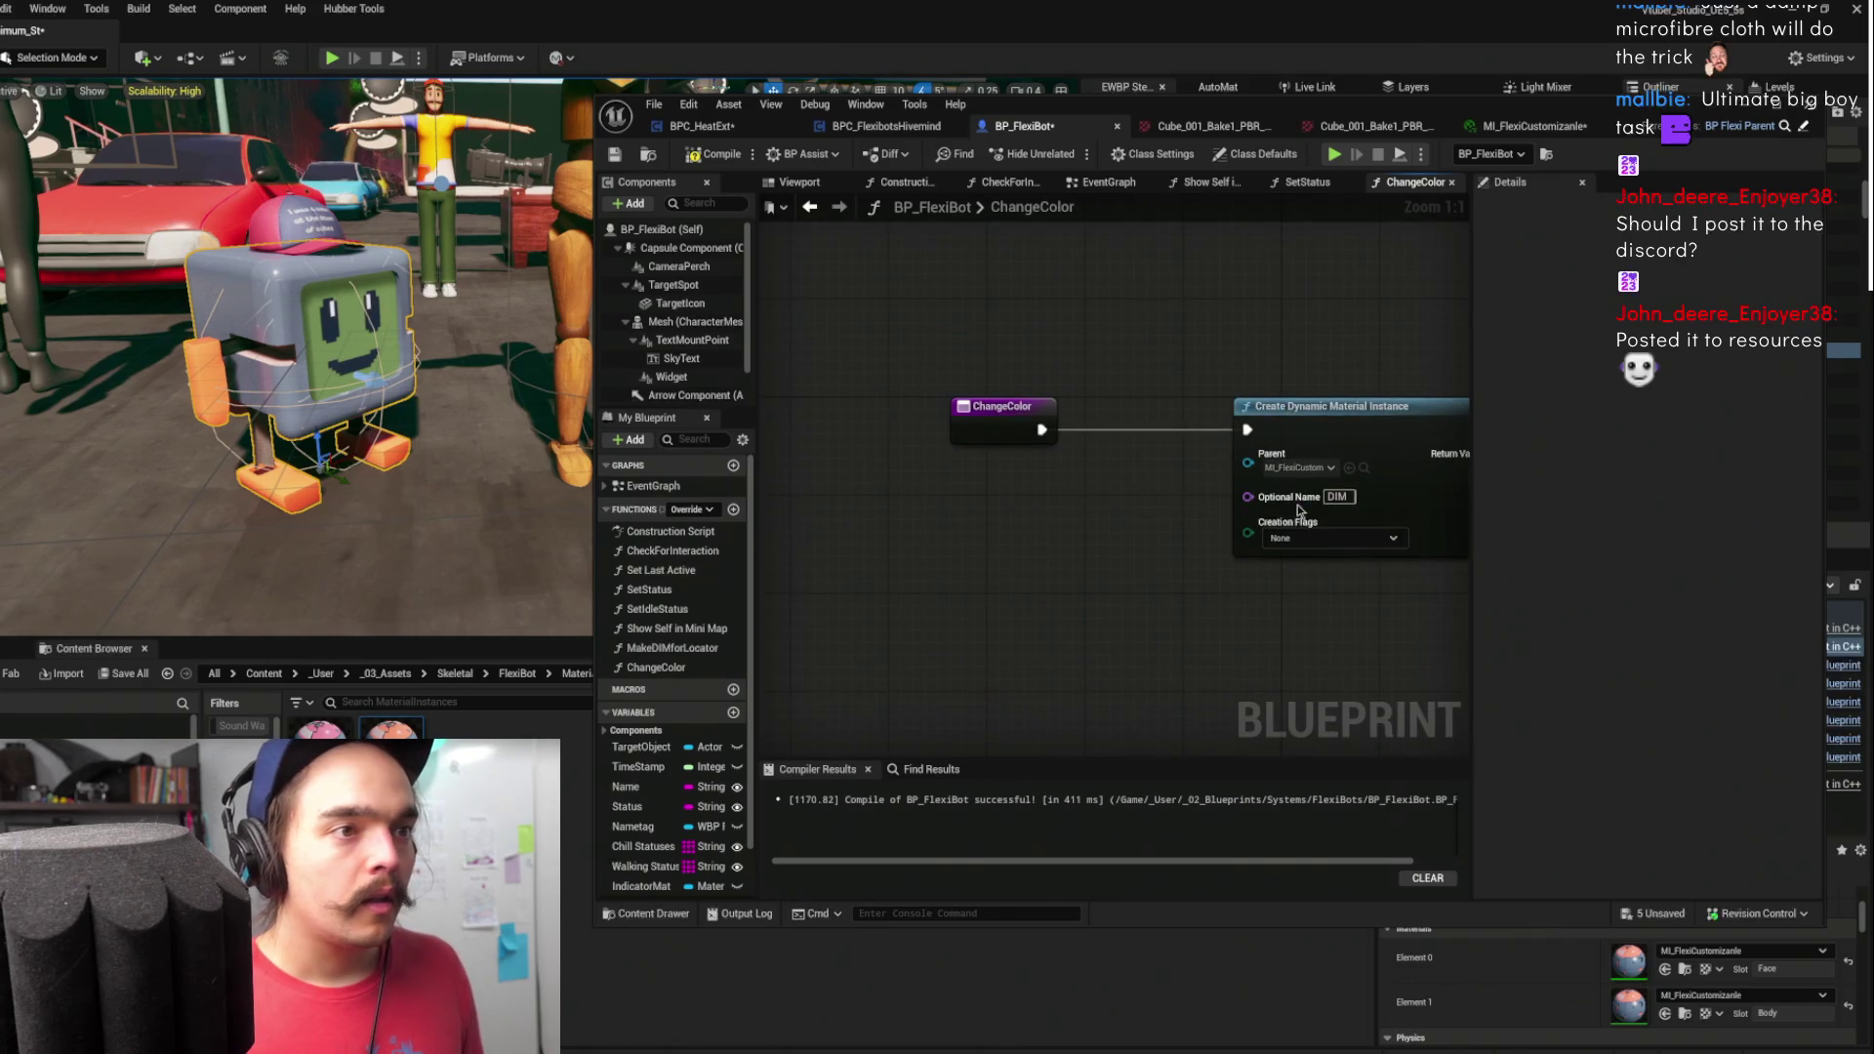
left_click_drag(1298, 508, 702, 480)
left_click_drag(856, 426, 1054, 433)
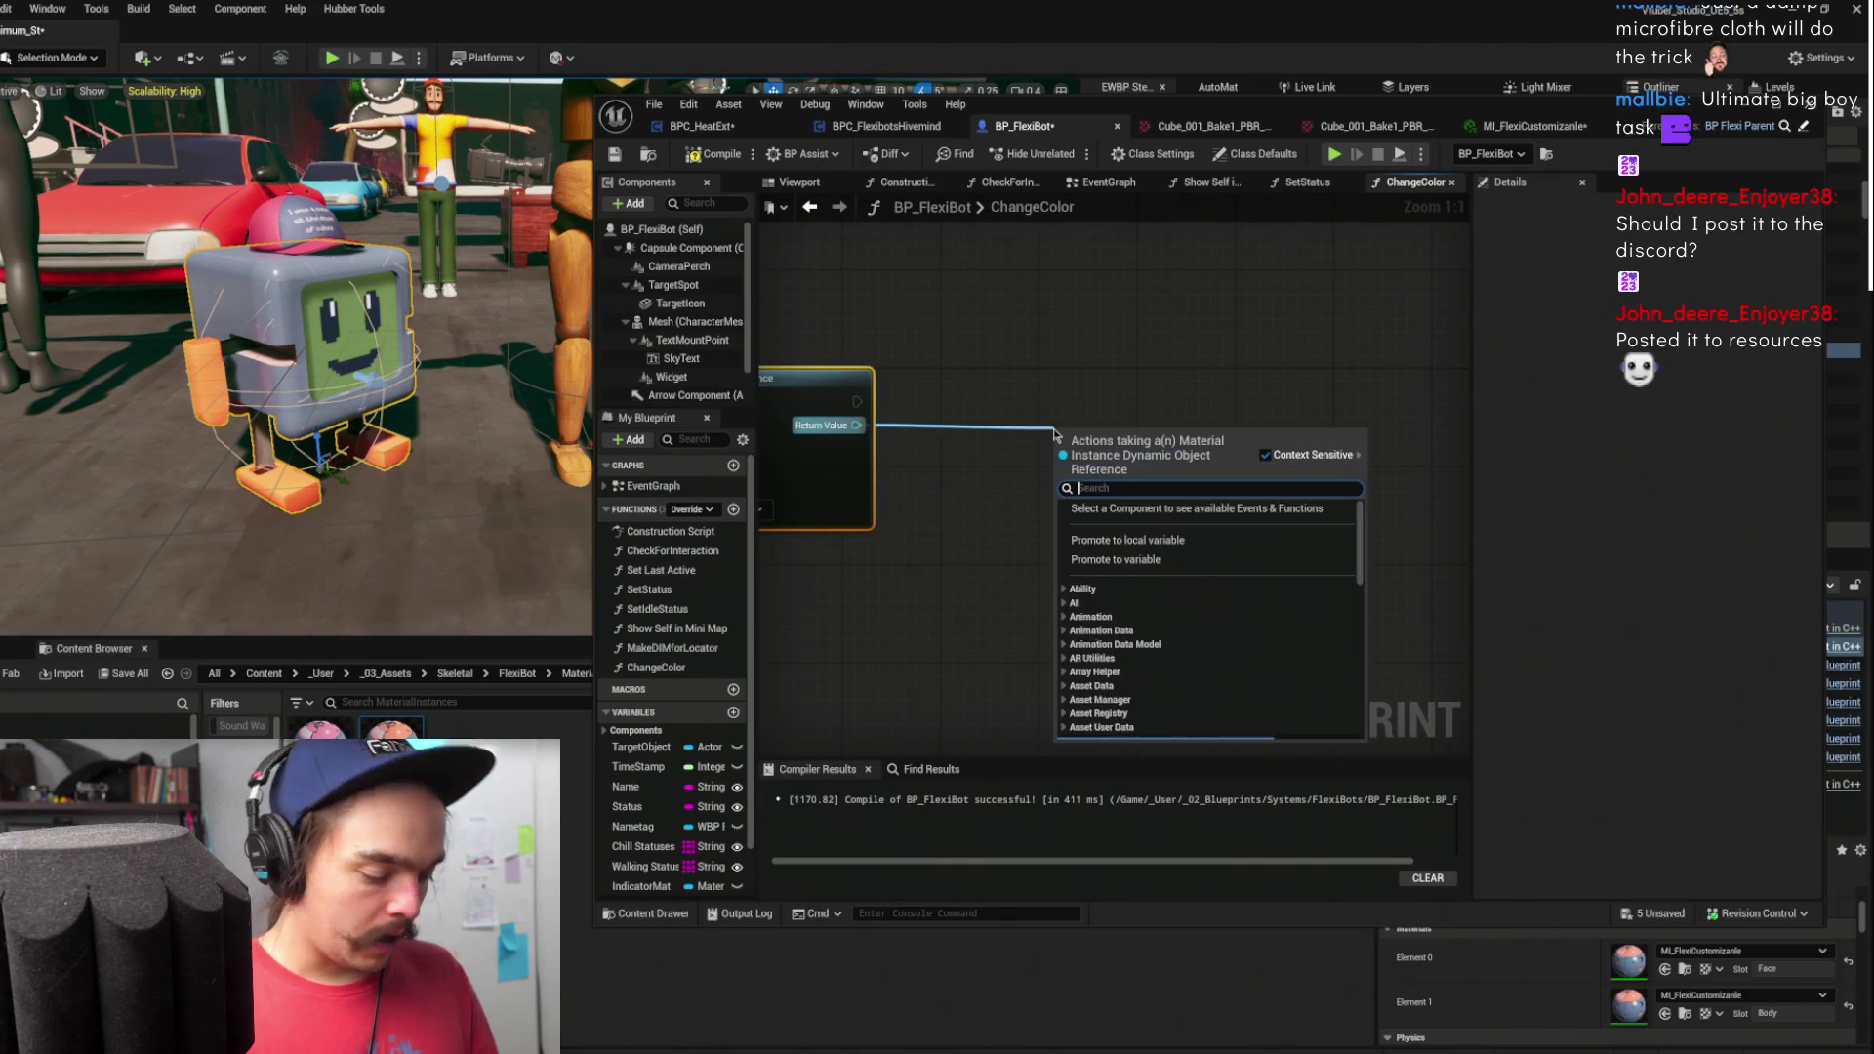
- Add a Set Vector Parameter Value node fed by the dynamic material instance
scroll(1054, 434, "down", 10)
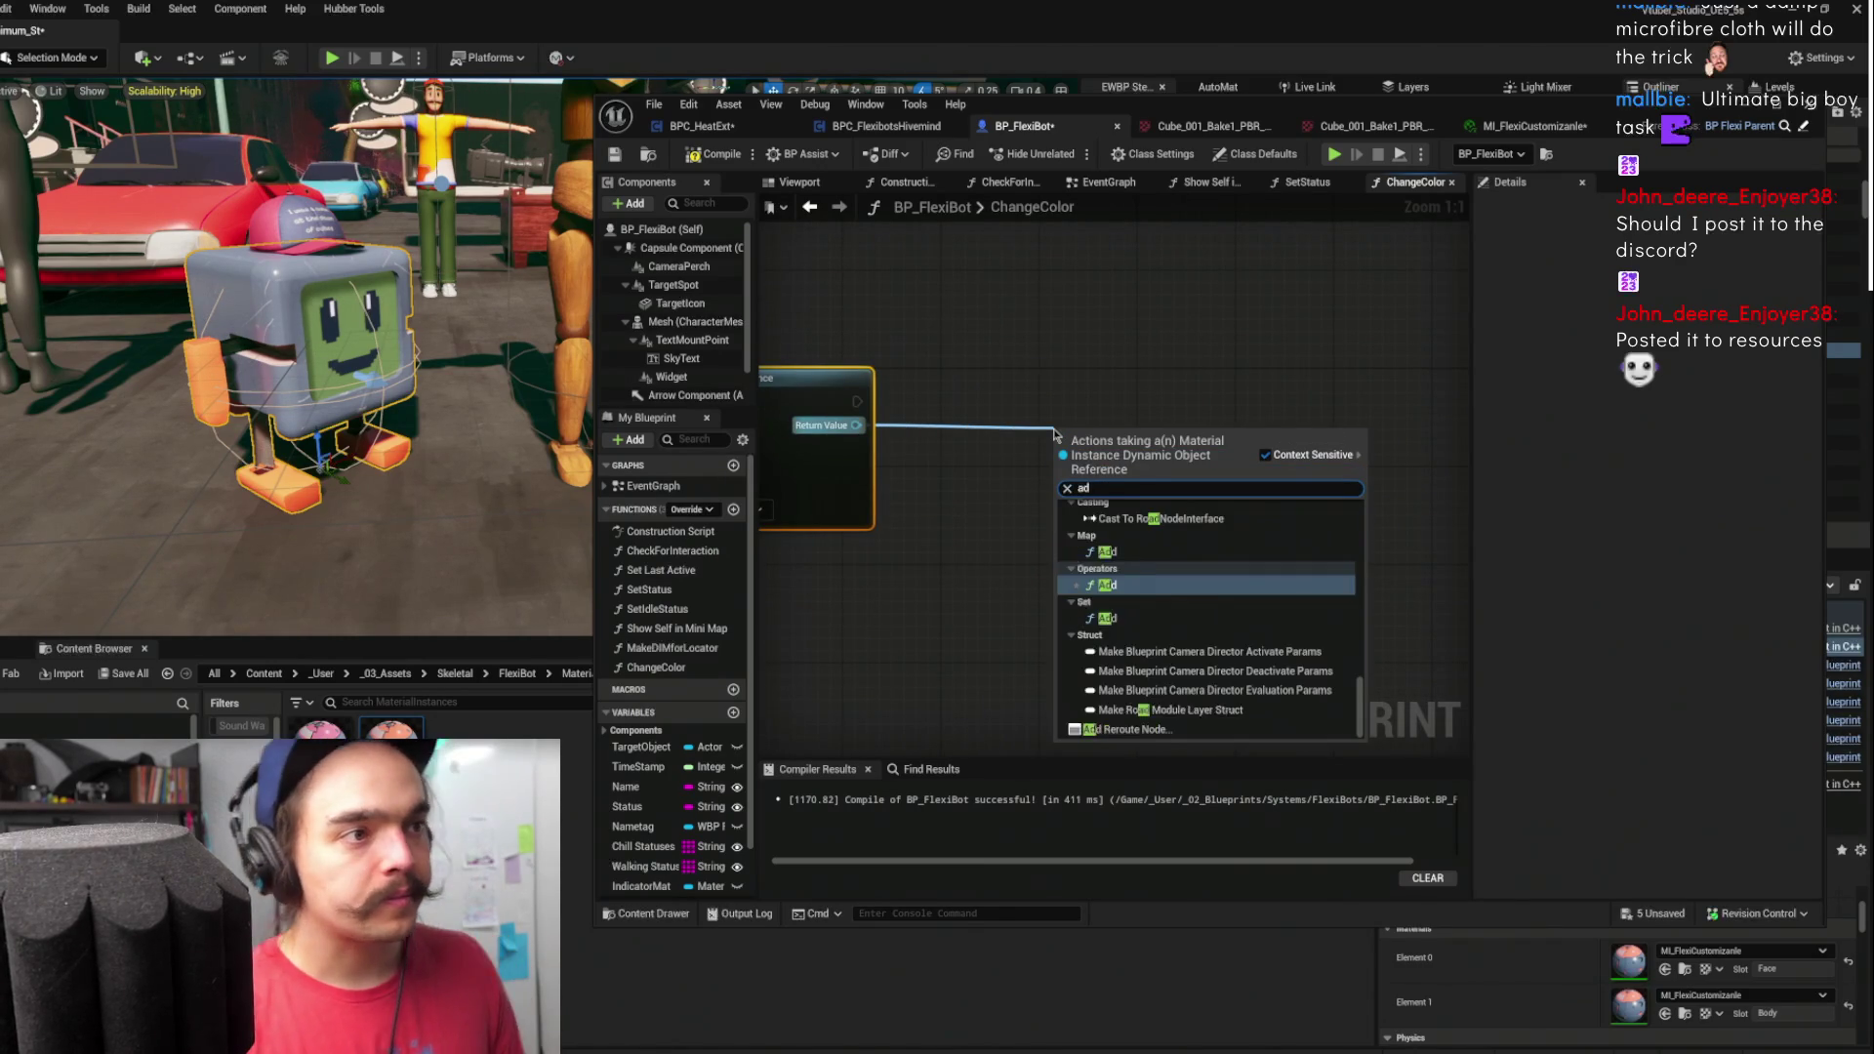
type("change")
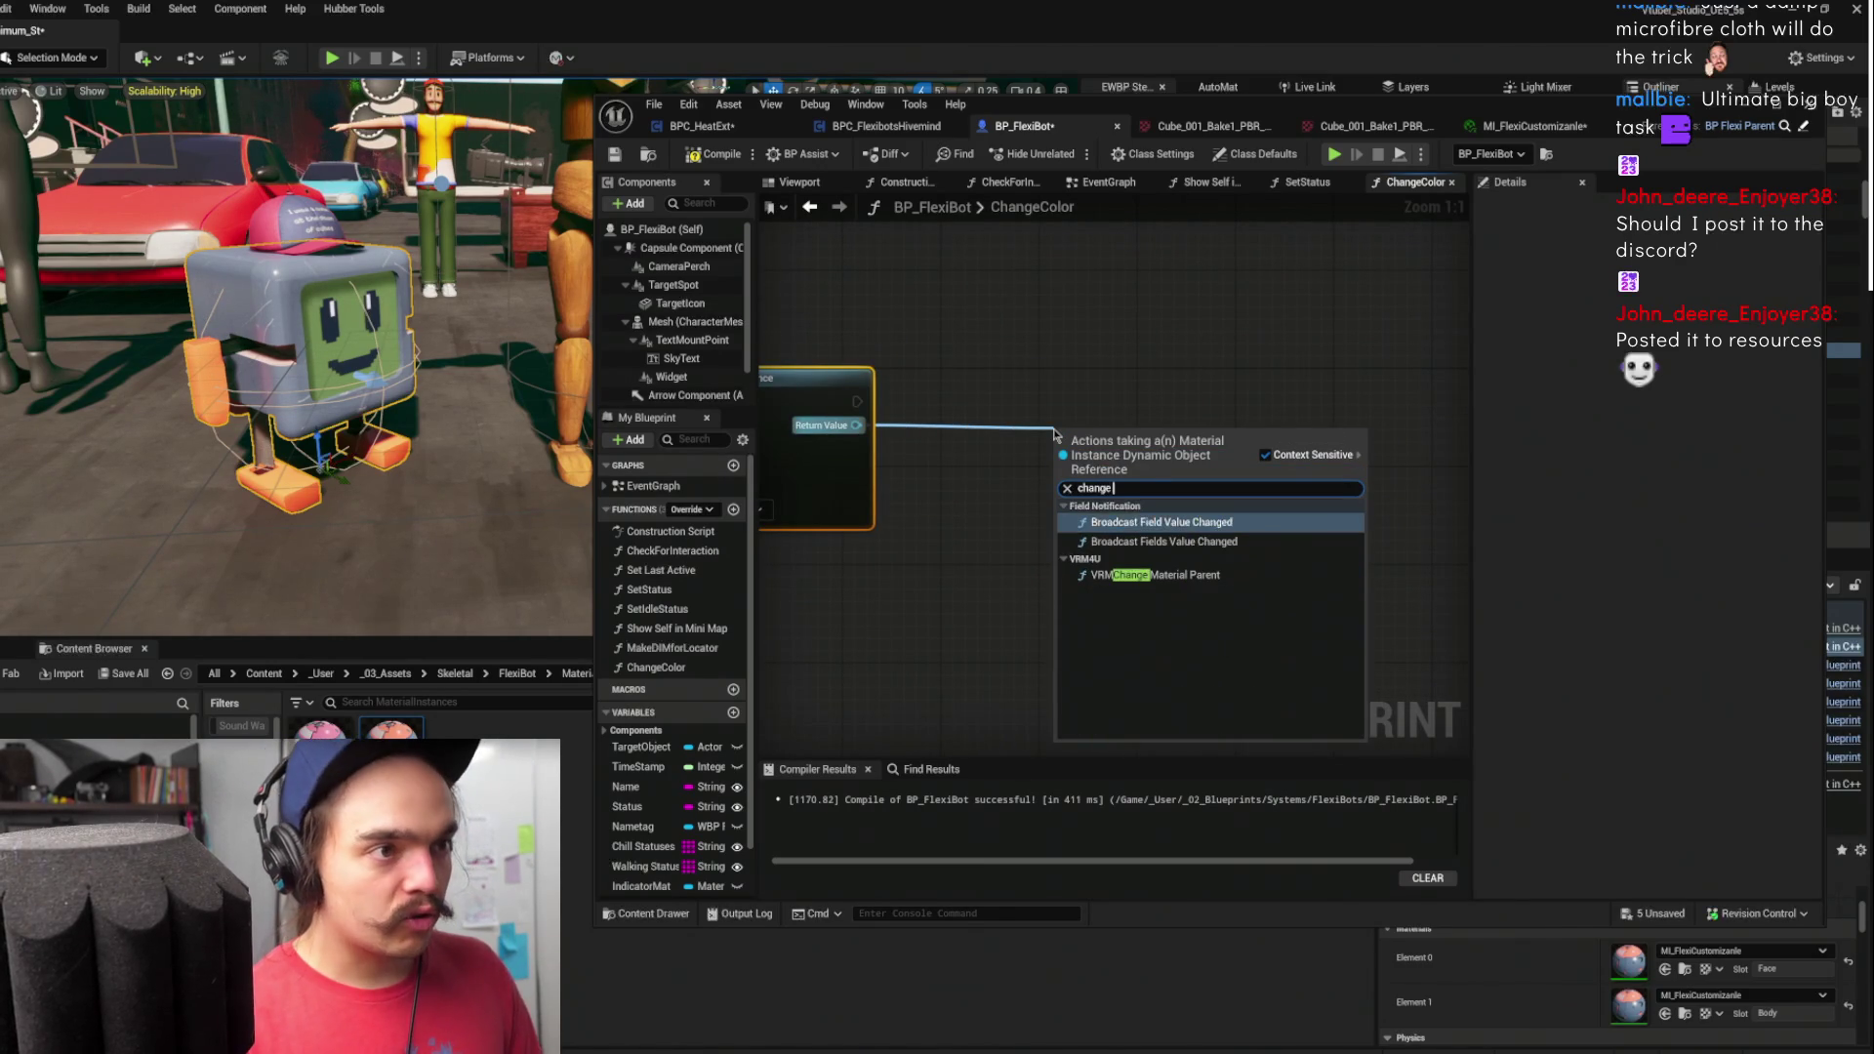
key("BackSpace")
key("BackSpace")
key("BackSpace")
type("vector para")
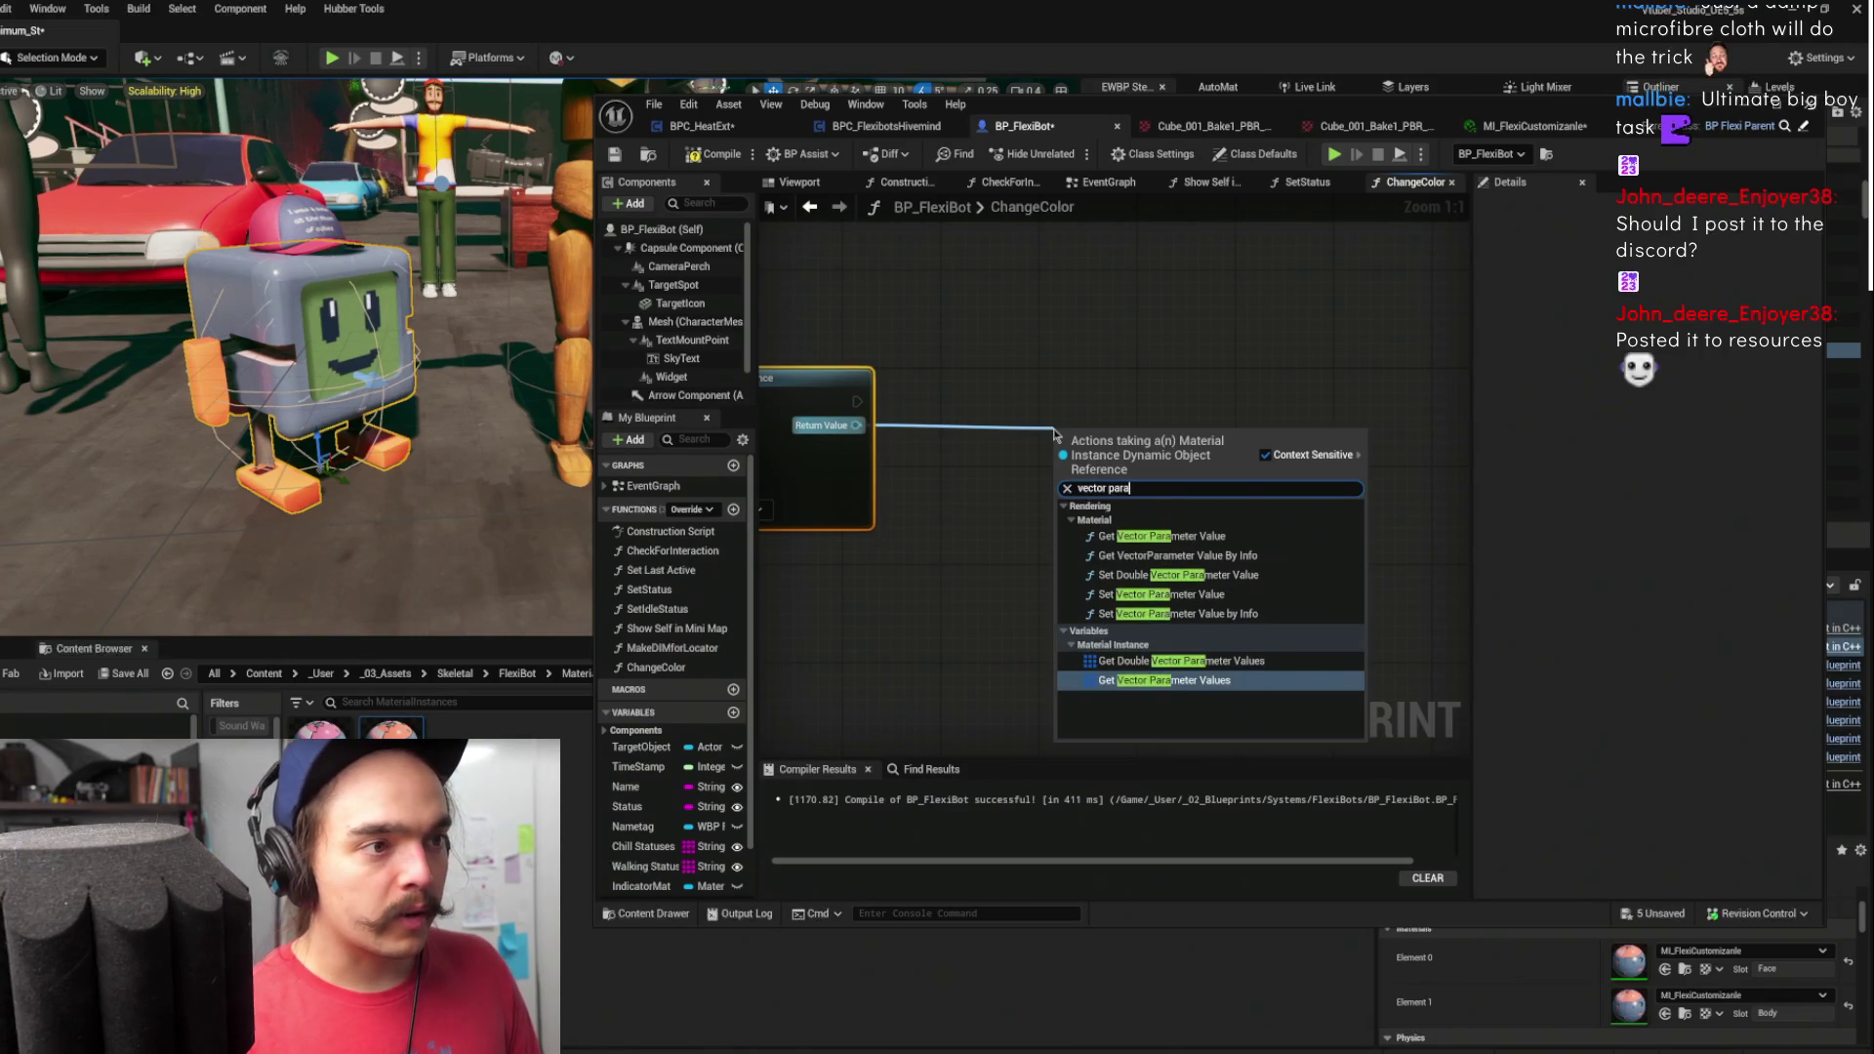
left_click(1161, 594)
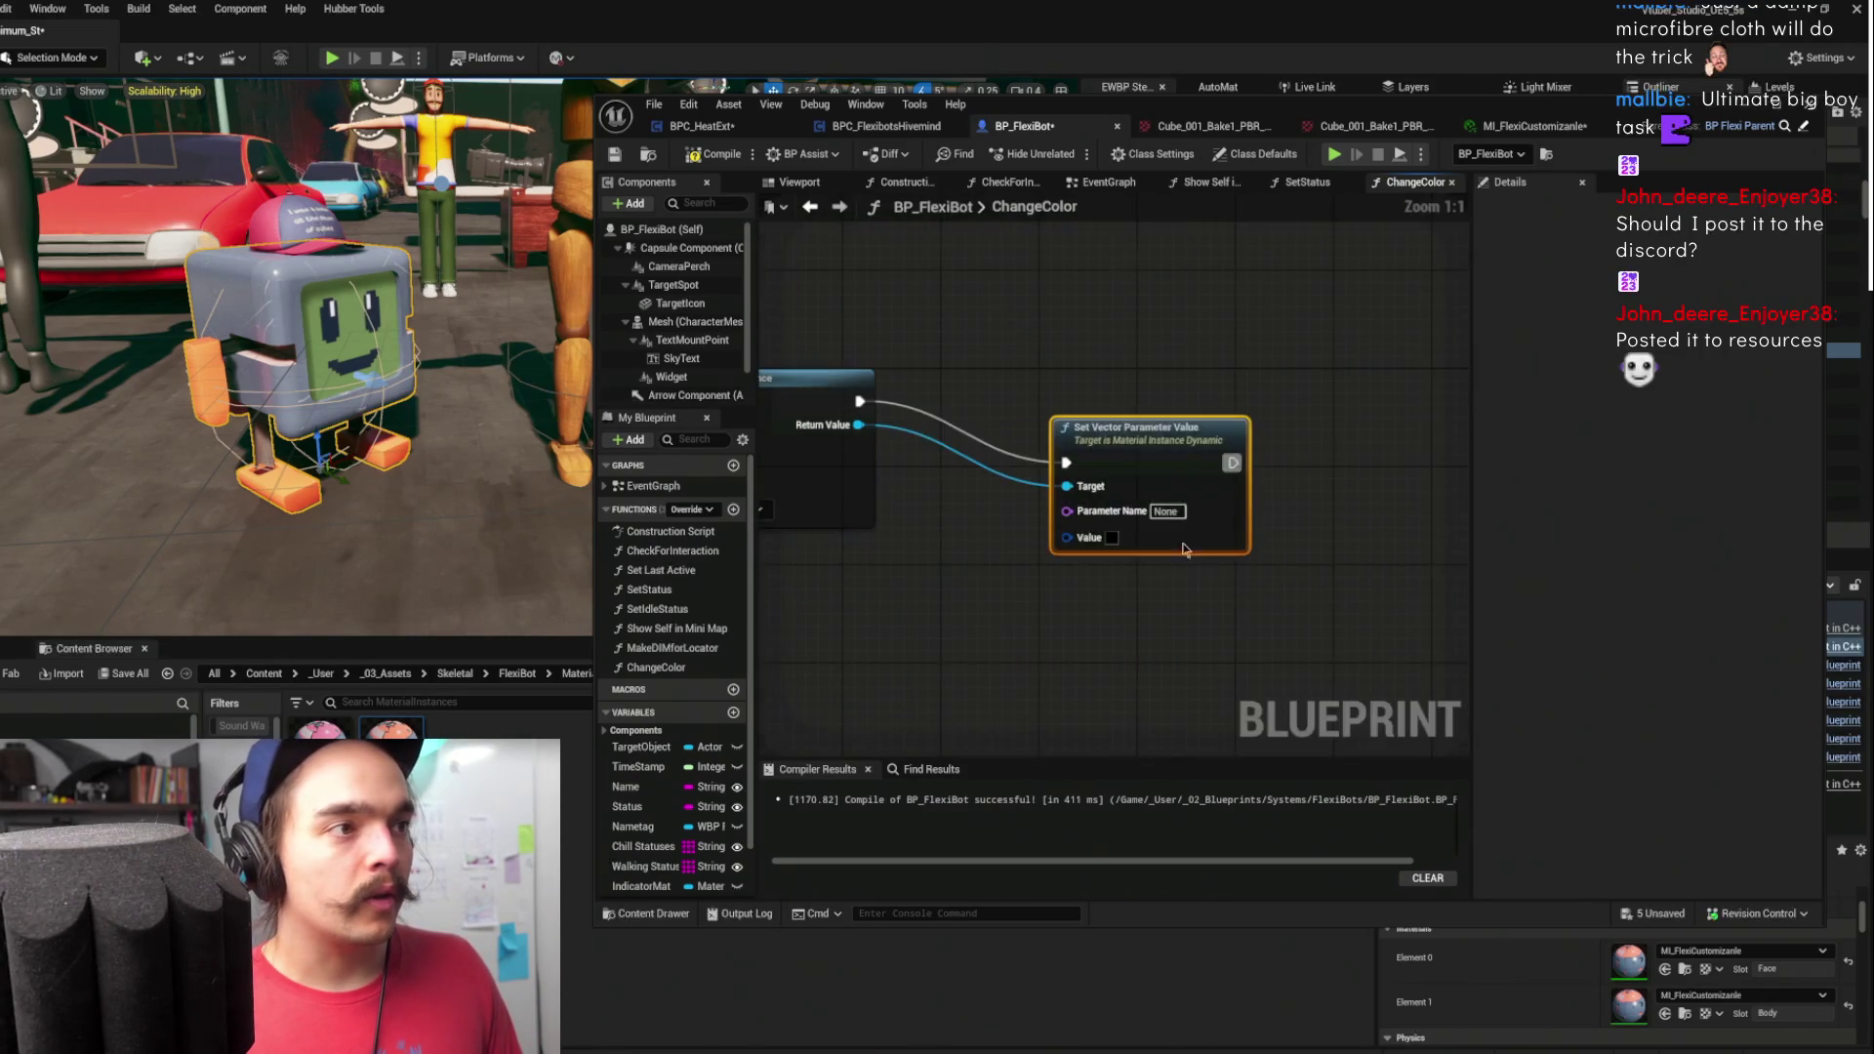
left_click_drag(1043, 438, 1267, 438)
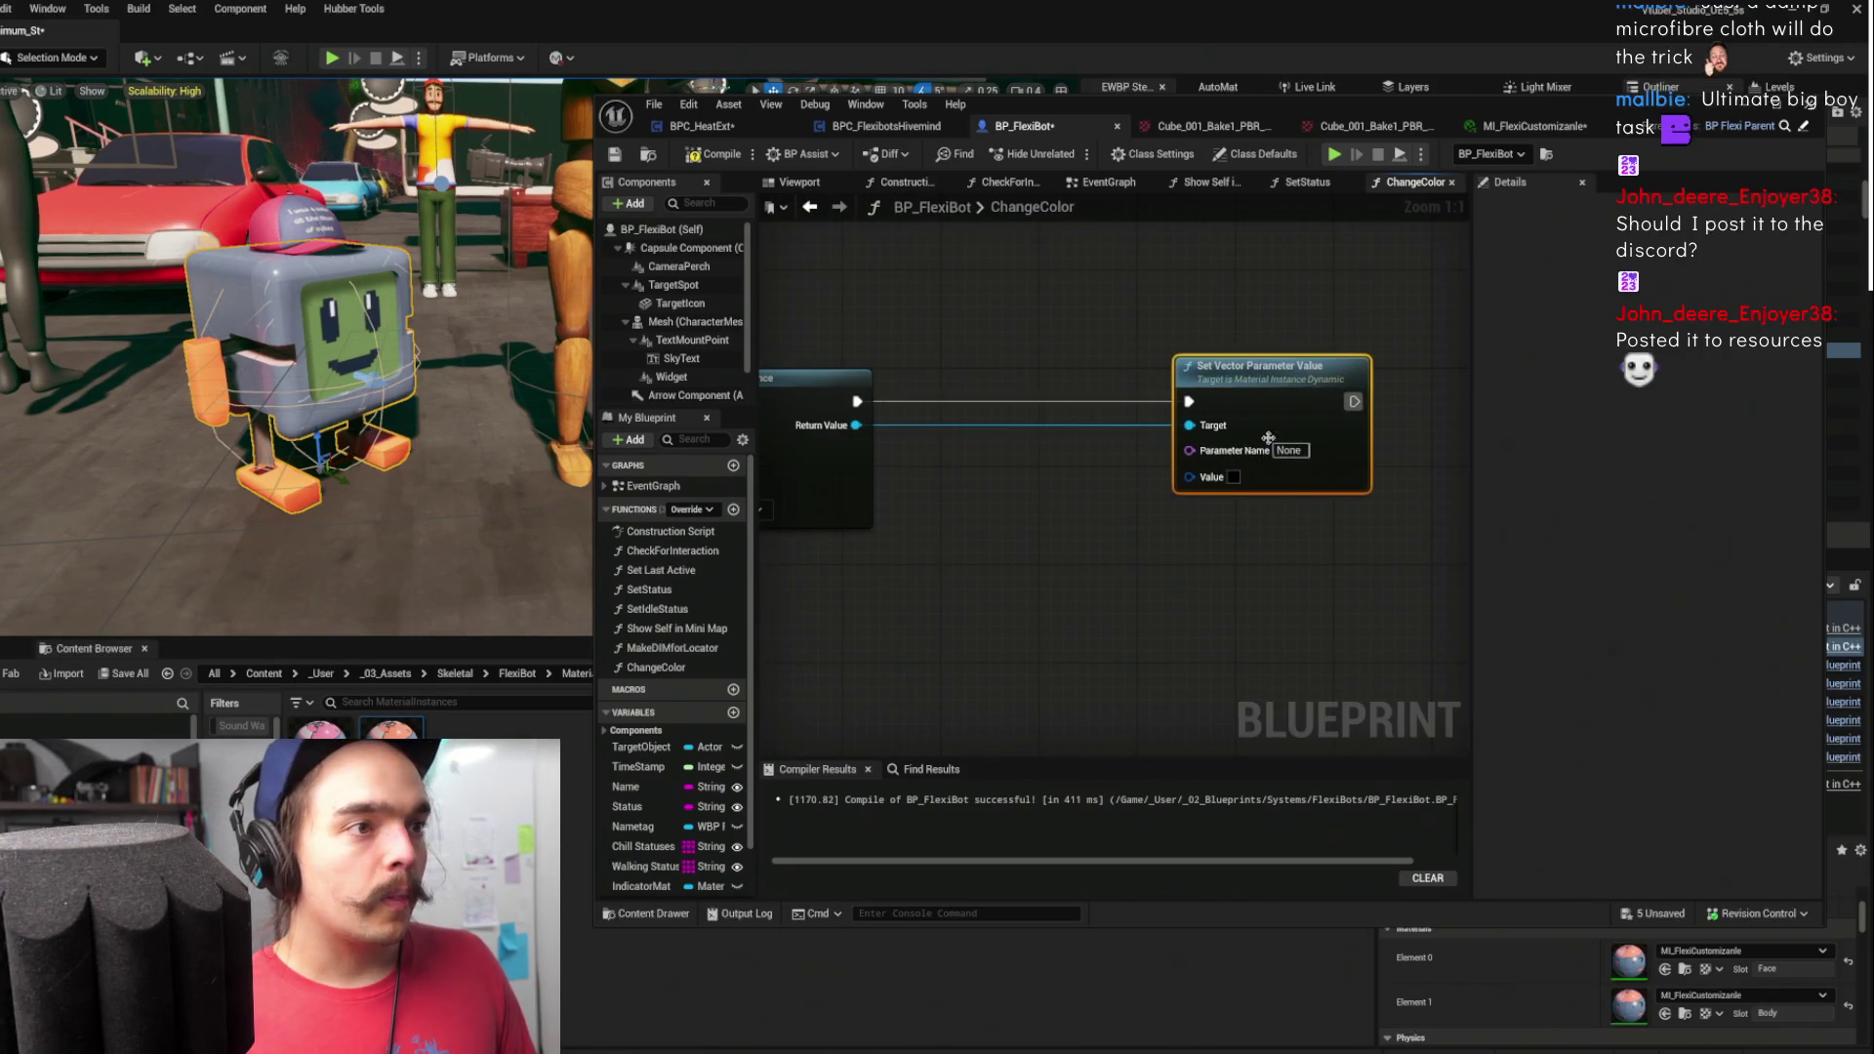
- Promote the Value pin to a variable named Orange, compile, and pick its default colour
right_click(1196, 480)
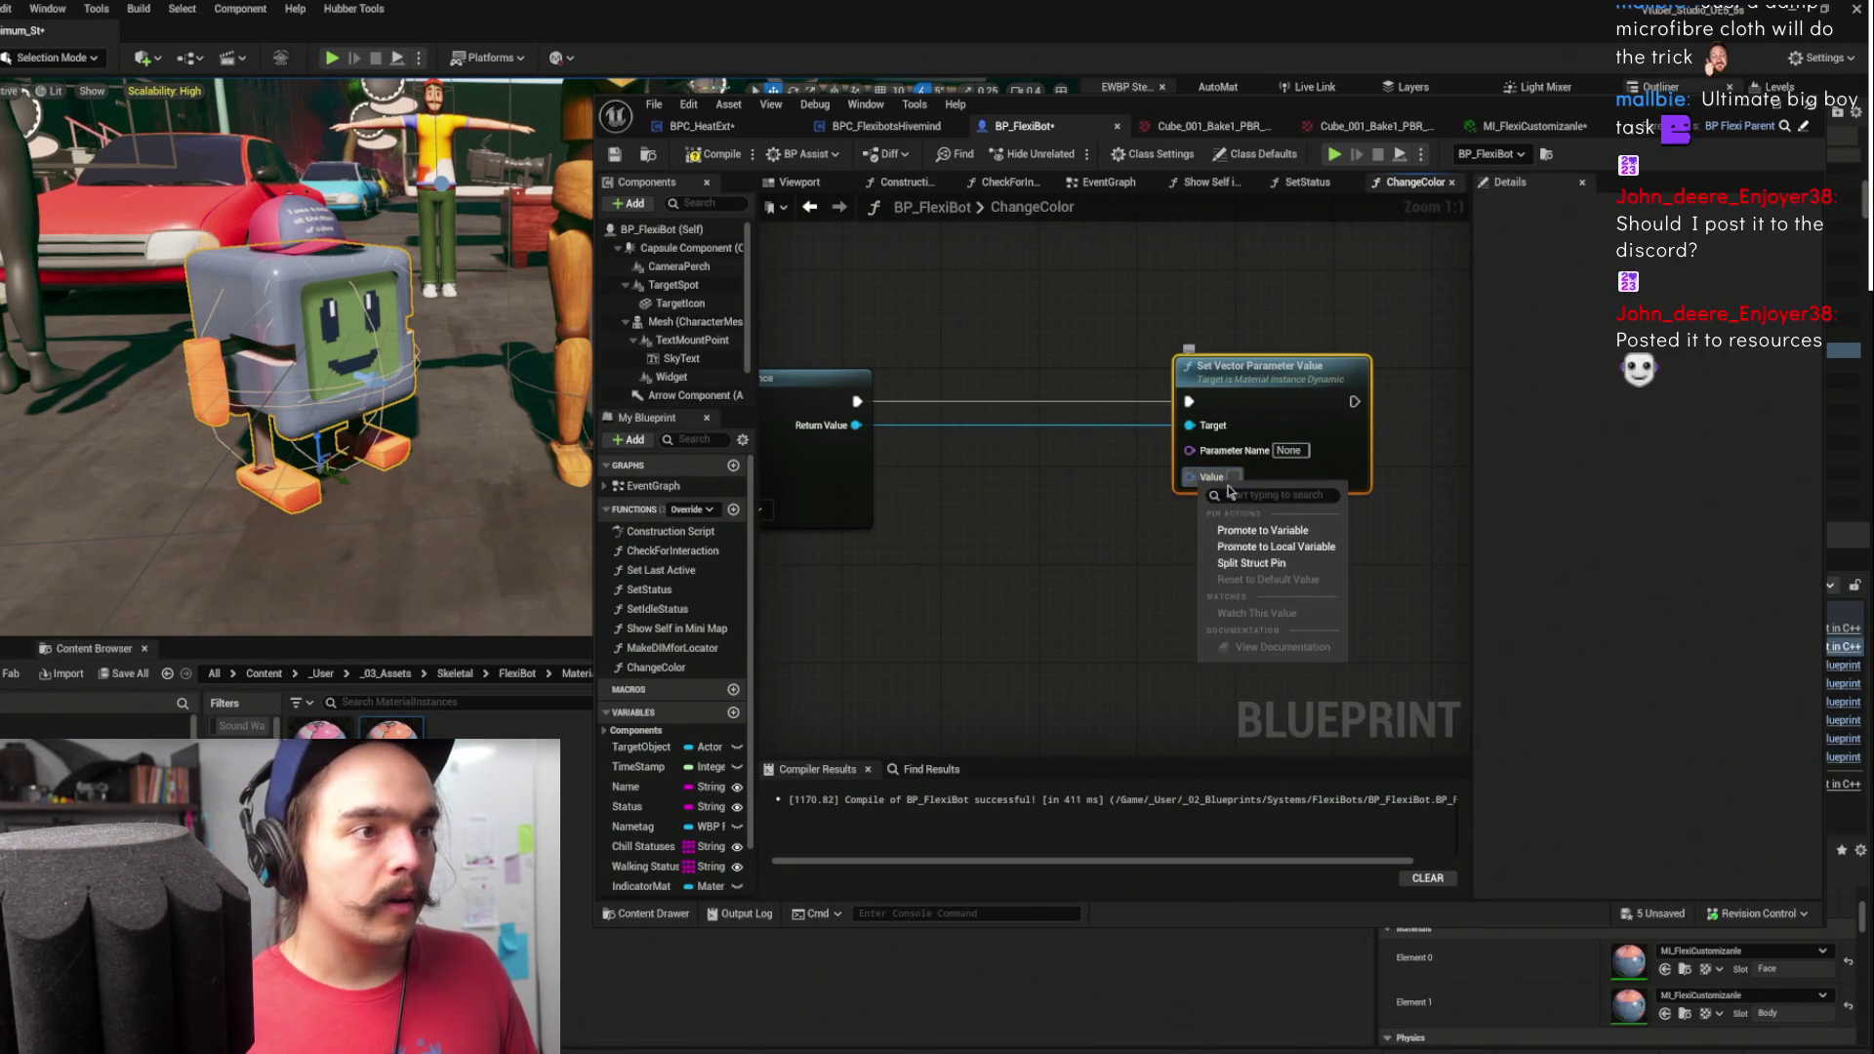
left_click(1285, 532)
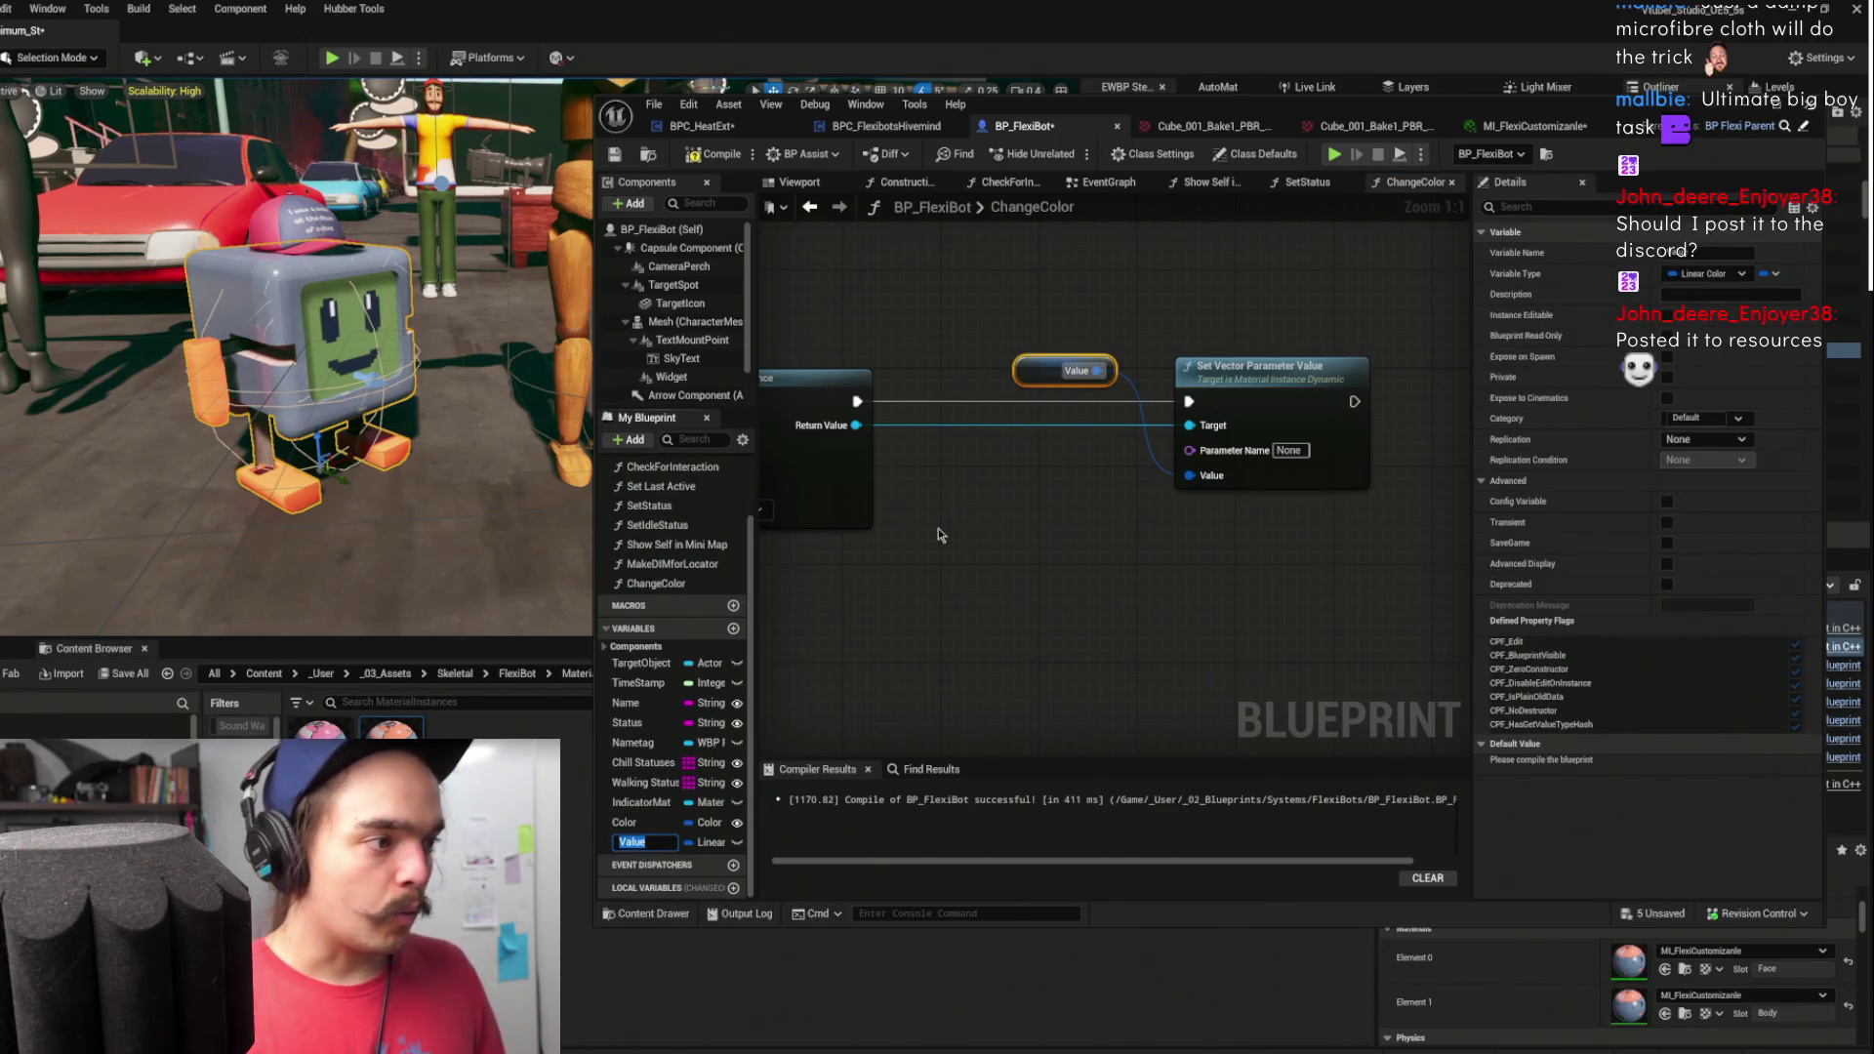
type("Orange")
key("Return")
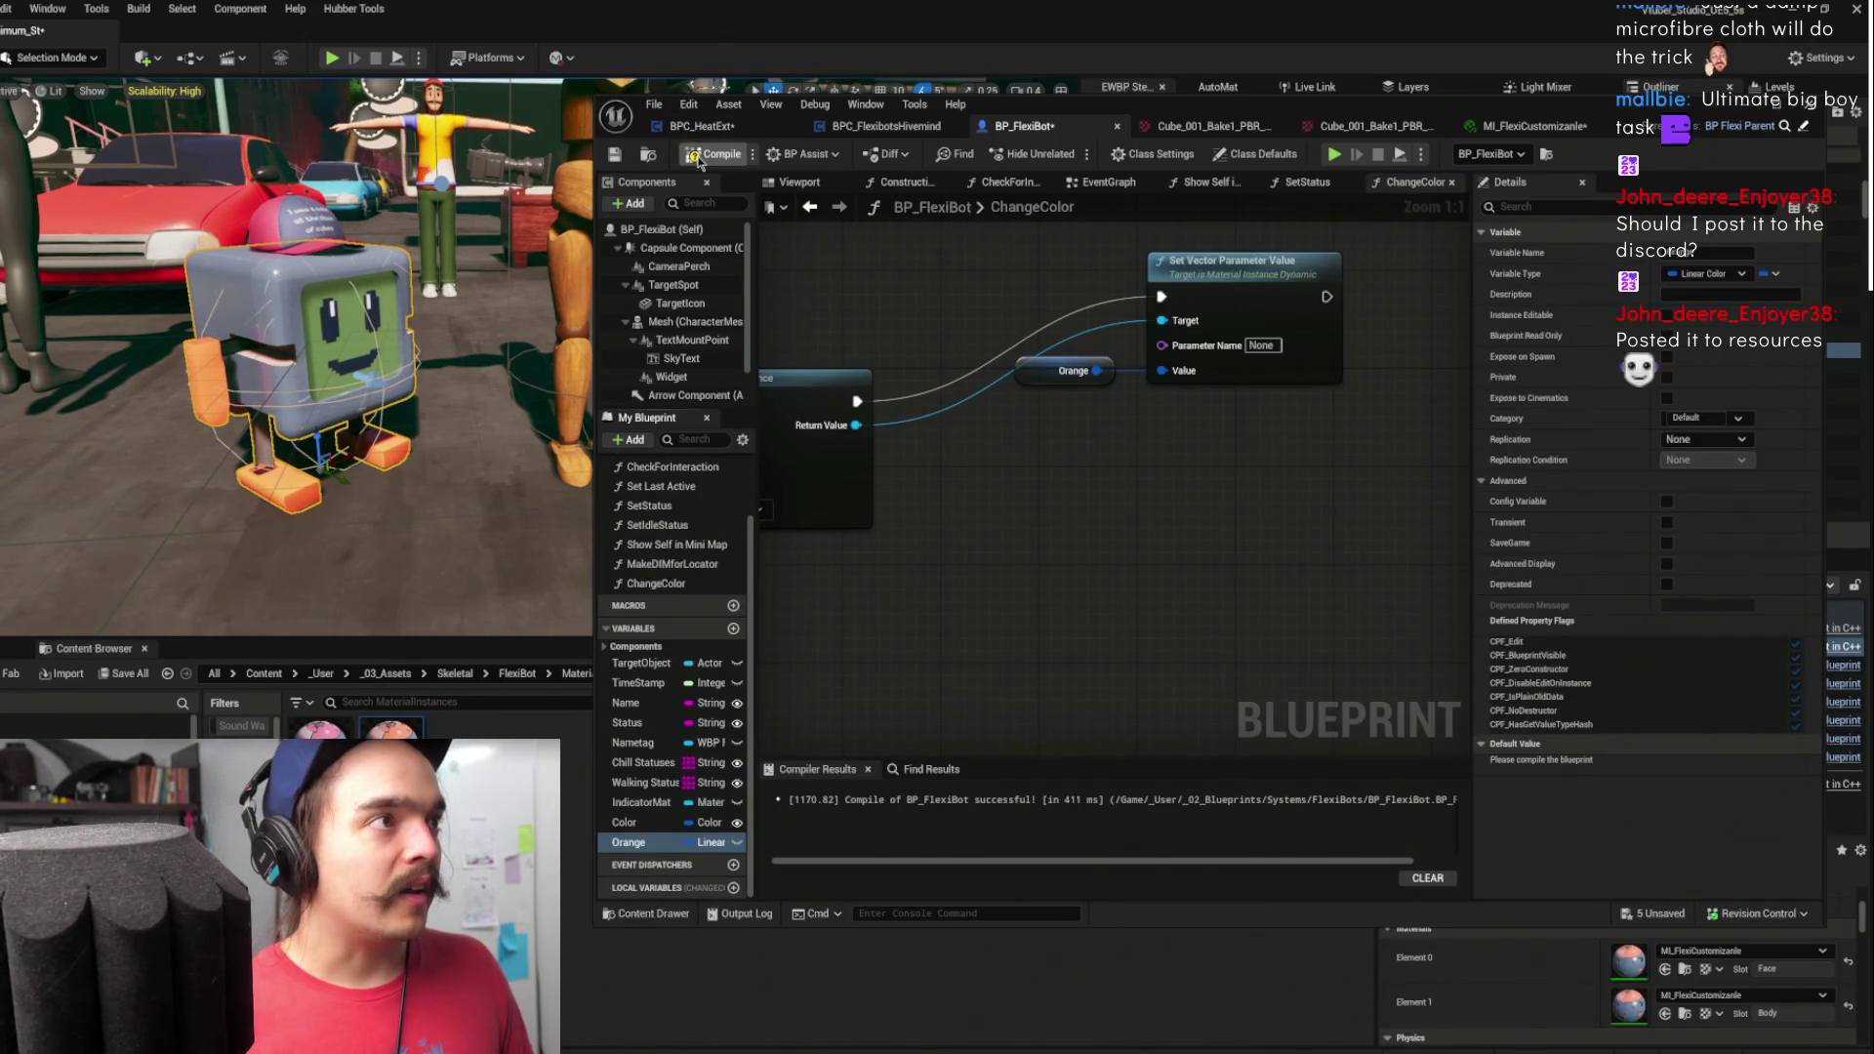
left_click(1073, 371)
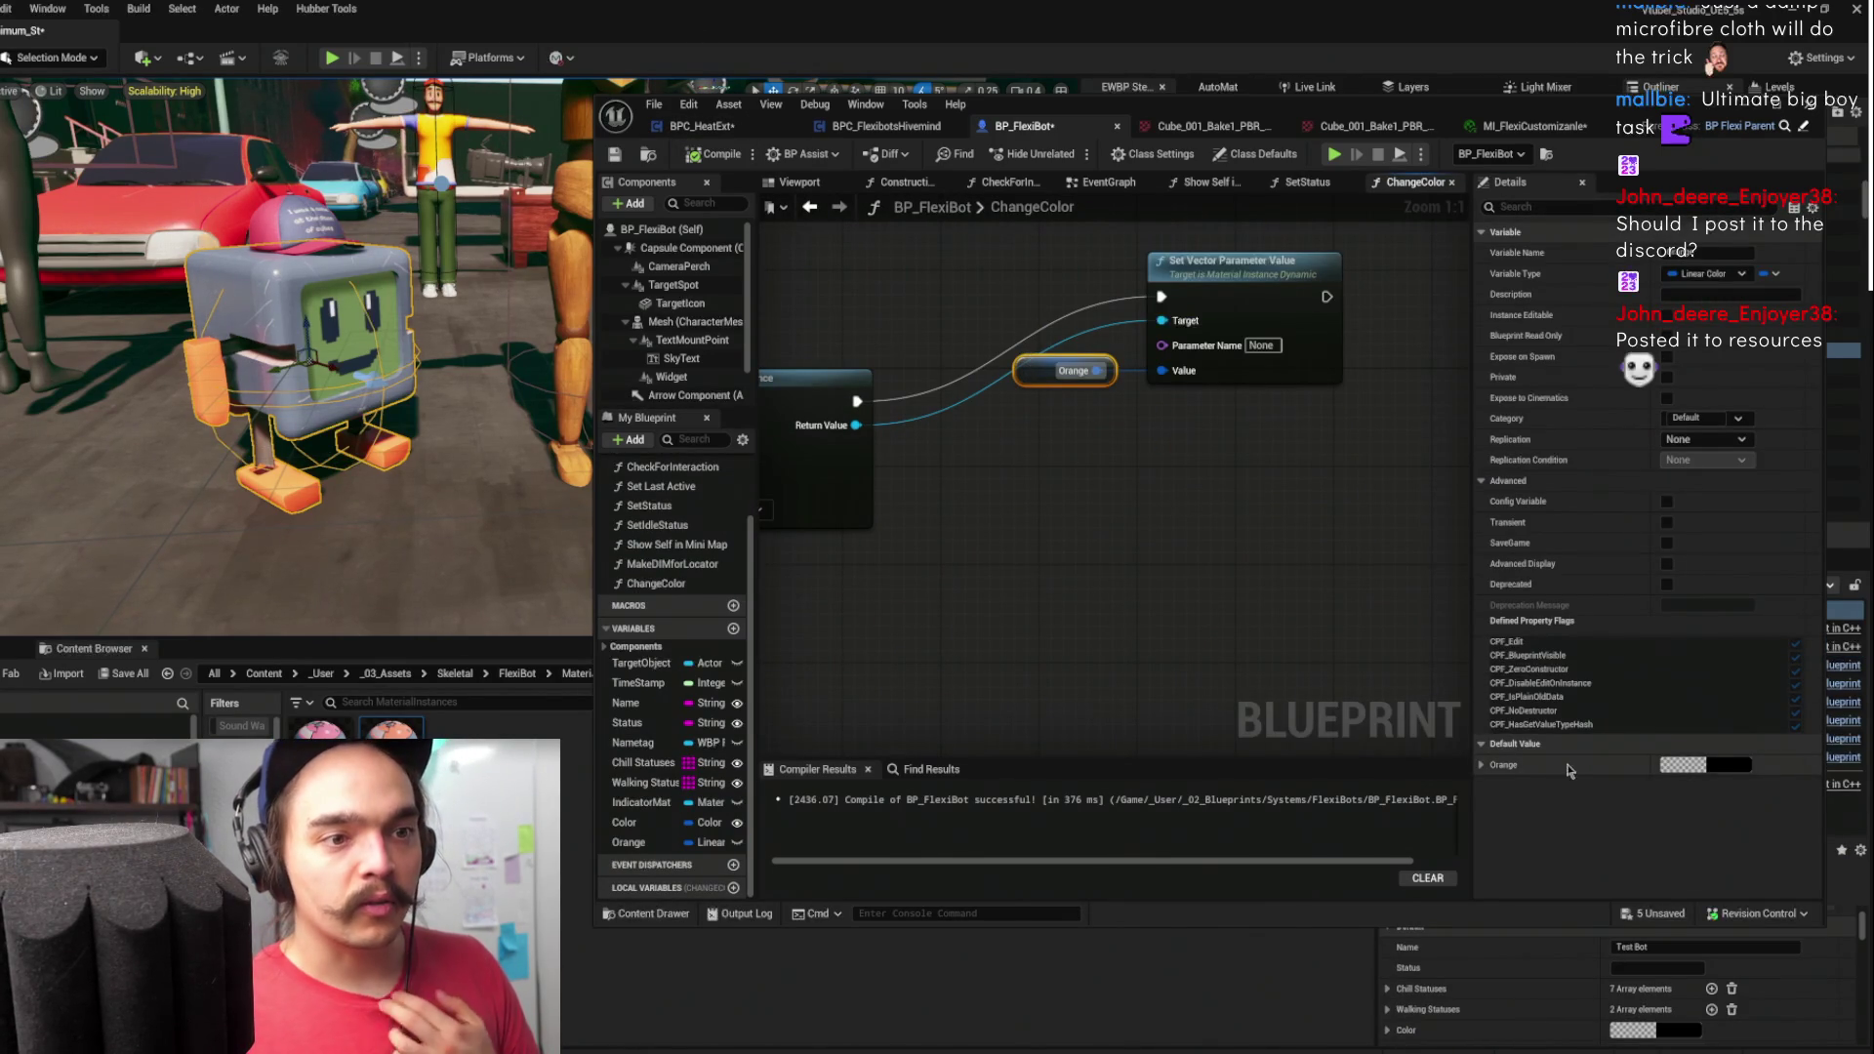
right_click(1568, 769)
left_click(1605, 865)
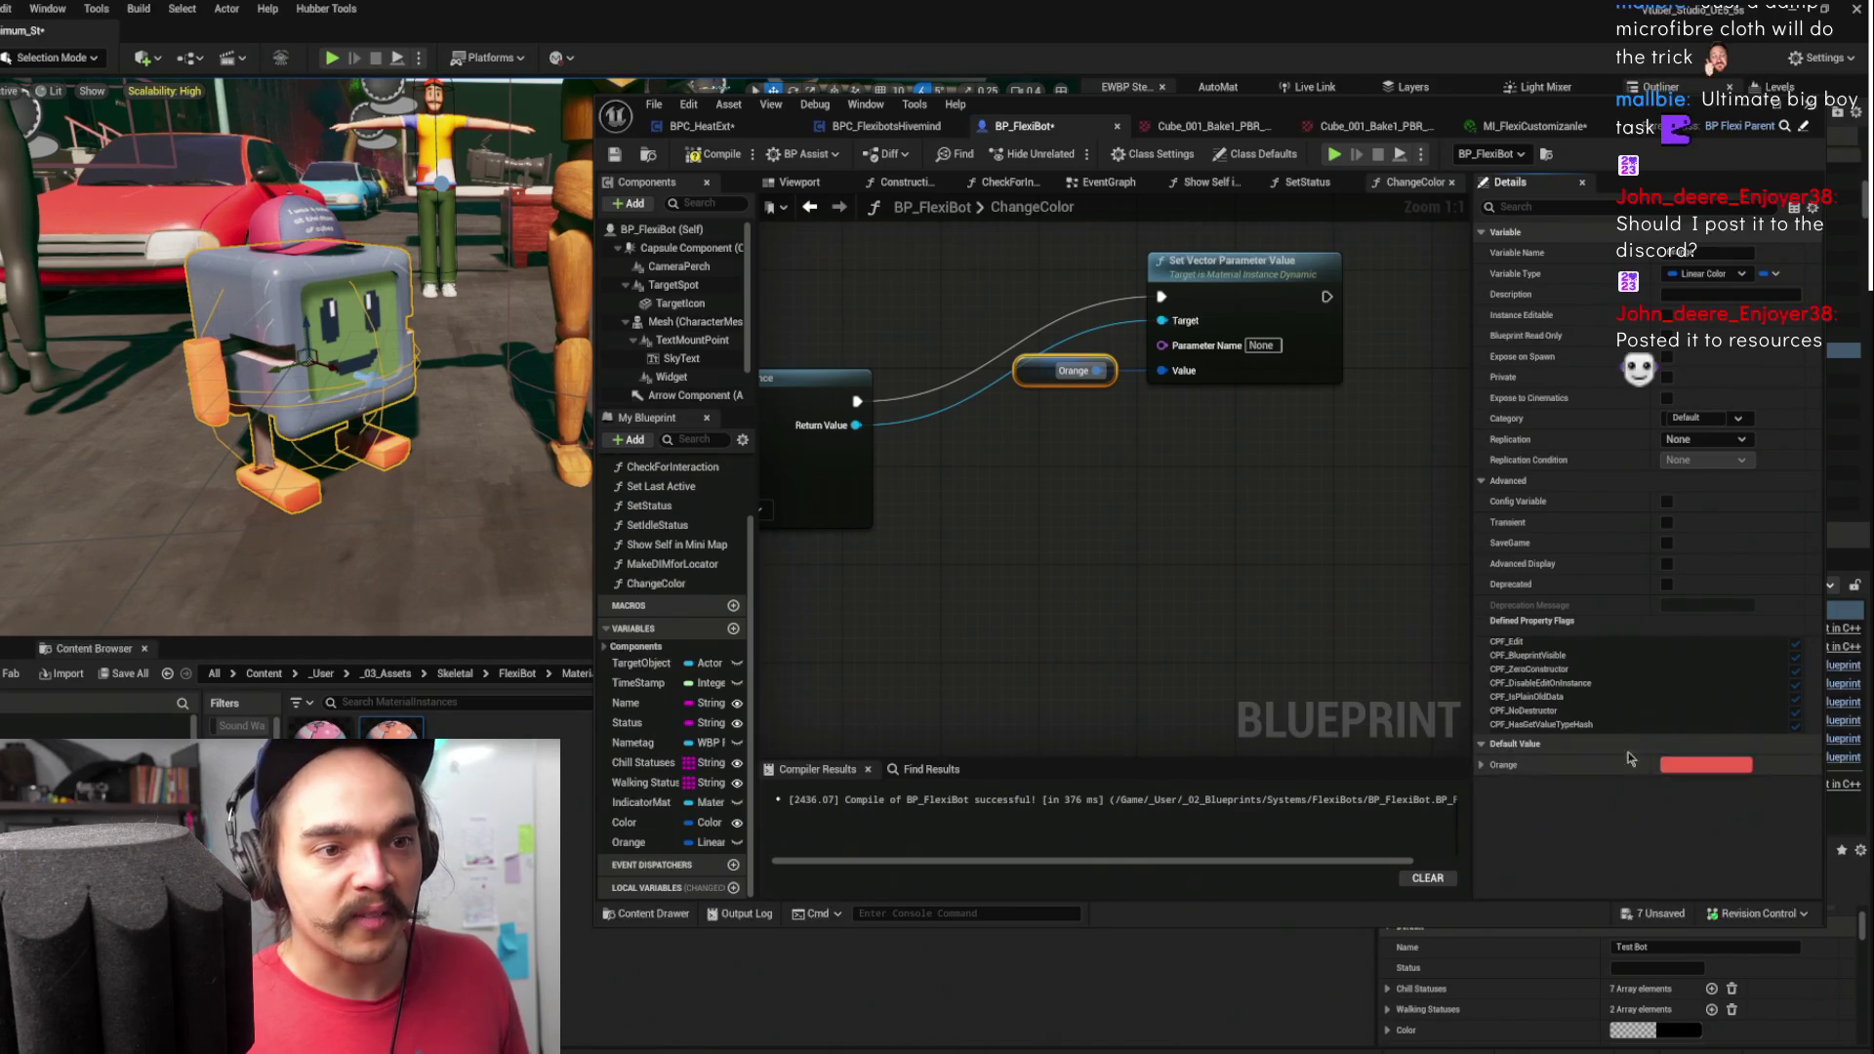
- Rearrange the Orange and Set Vector Parameter nodes and widen the My Blueprint panel
mouse_move(1069, 371)
left_mouse_down()
mouse_move(1069, 427)
mouse_move(986, 530)
left_mouse_up()
left_click_drag(1280, 317, 1298, 381)
mouse_move(996, 644)
left_mouse_down()
mouse_move(1129, 572)
mouse_move(1081, 540)
left_mouse_up()
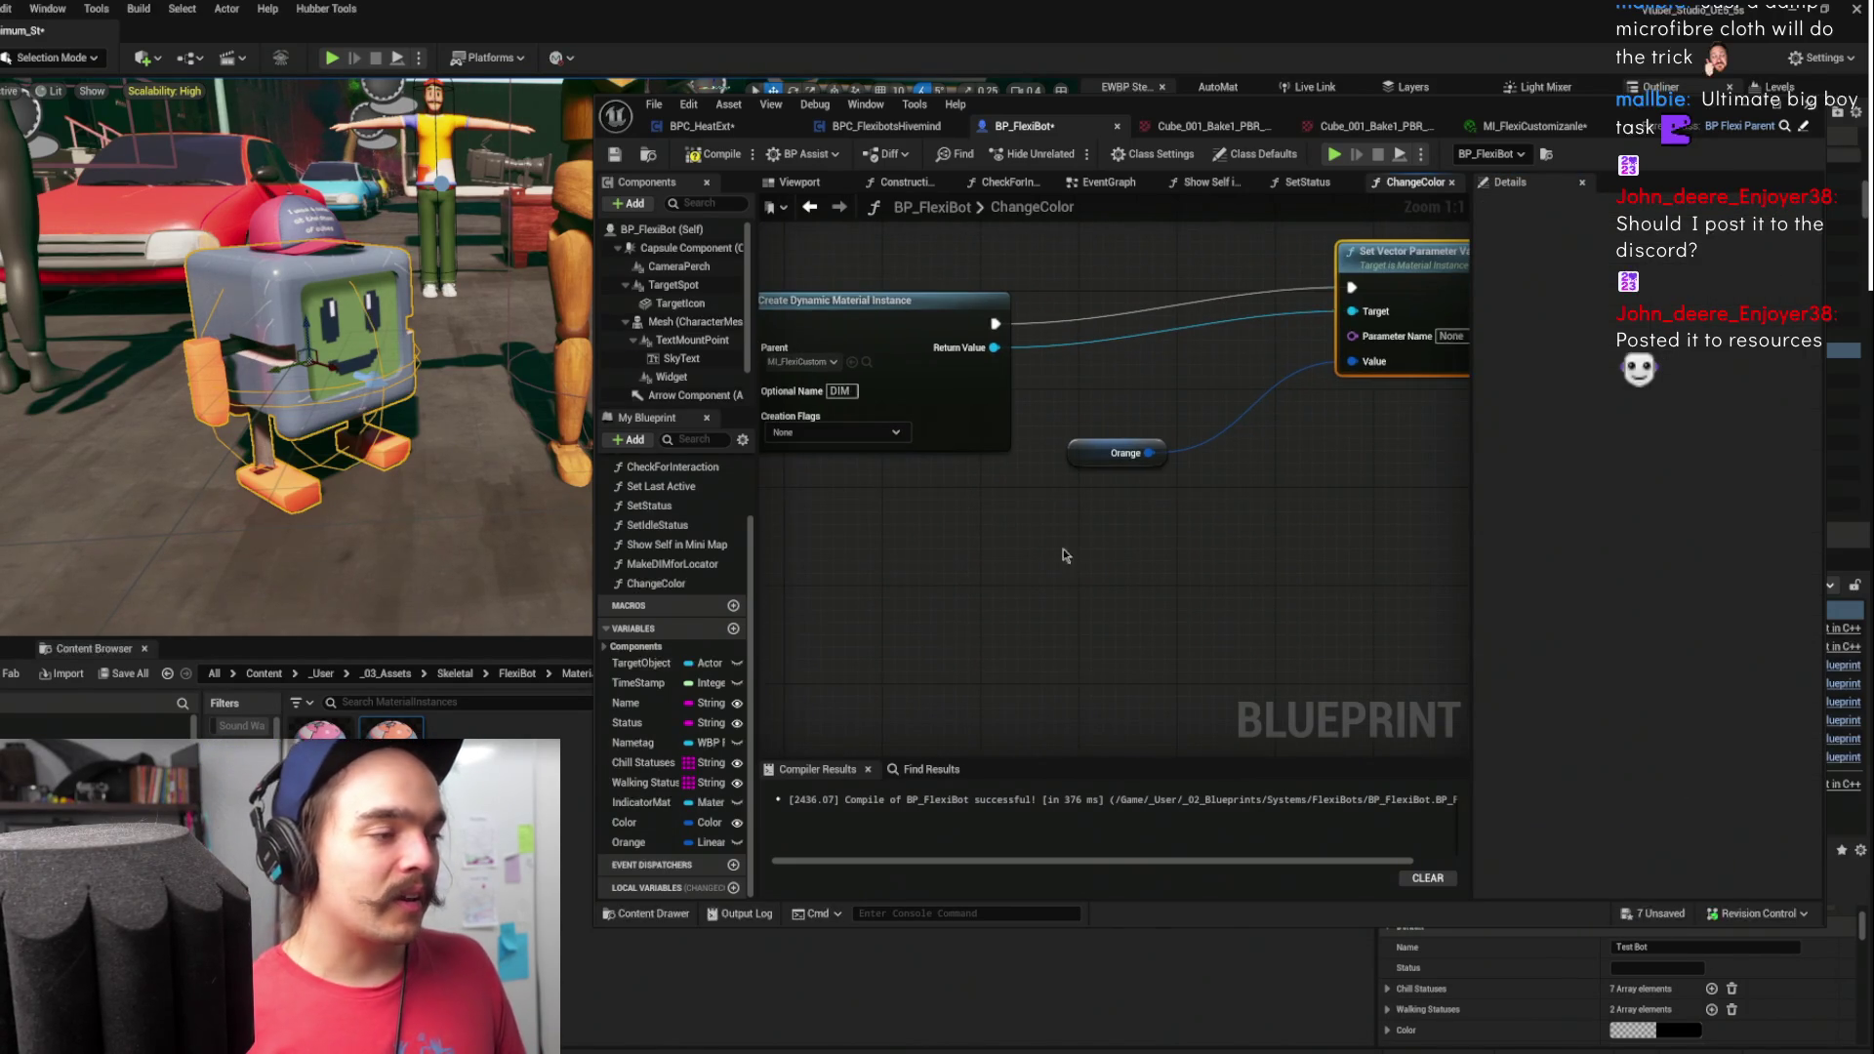
left_click_drag(758, 751, 856, 751)
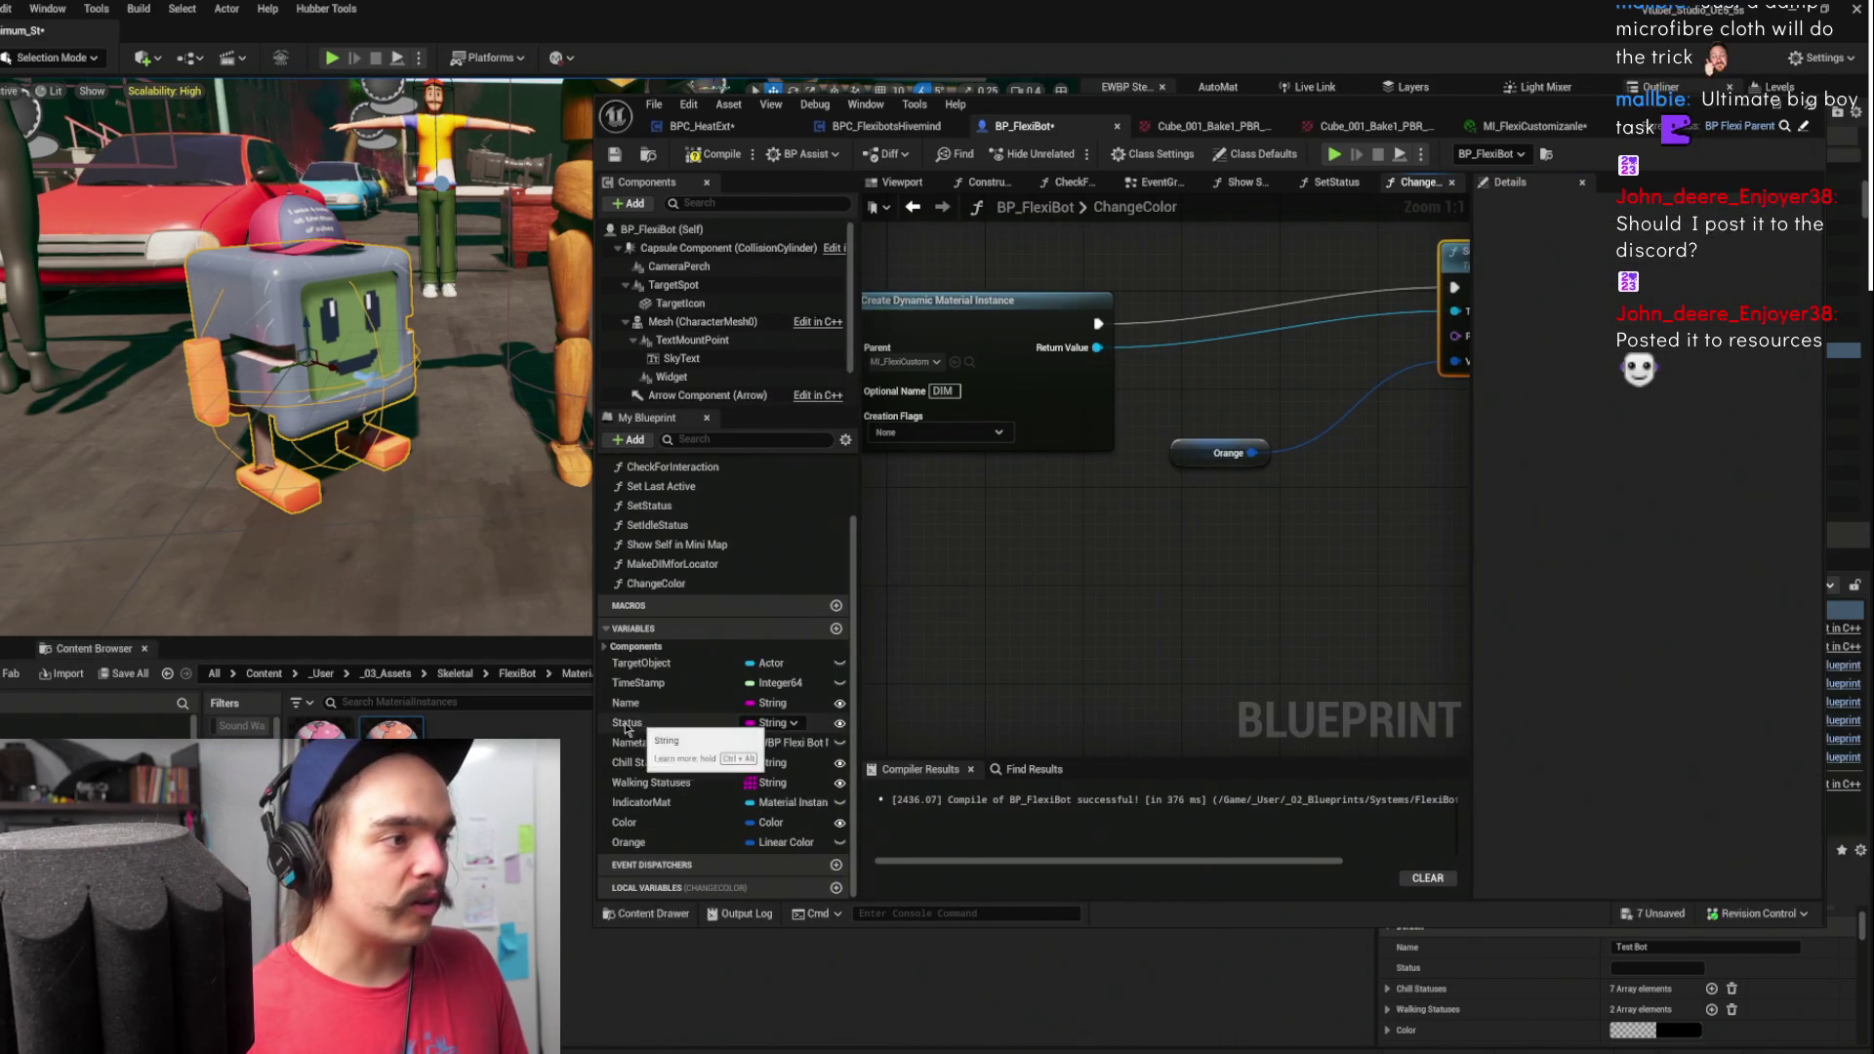
left_click_drag(592, 725, 371, 727)
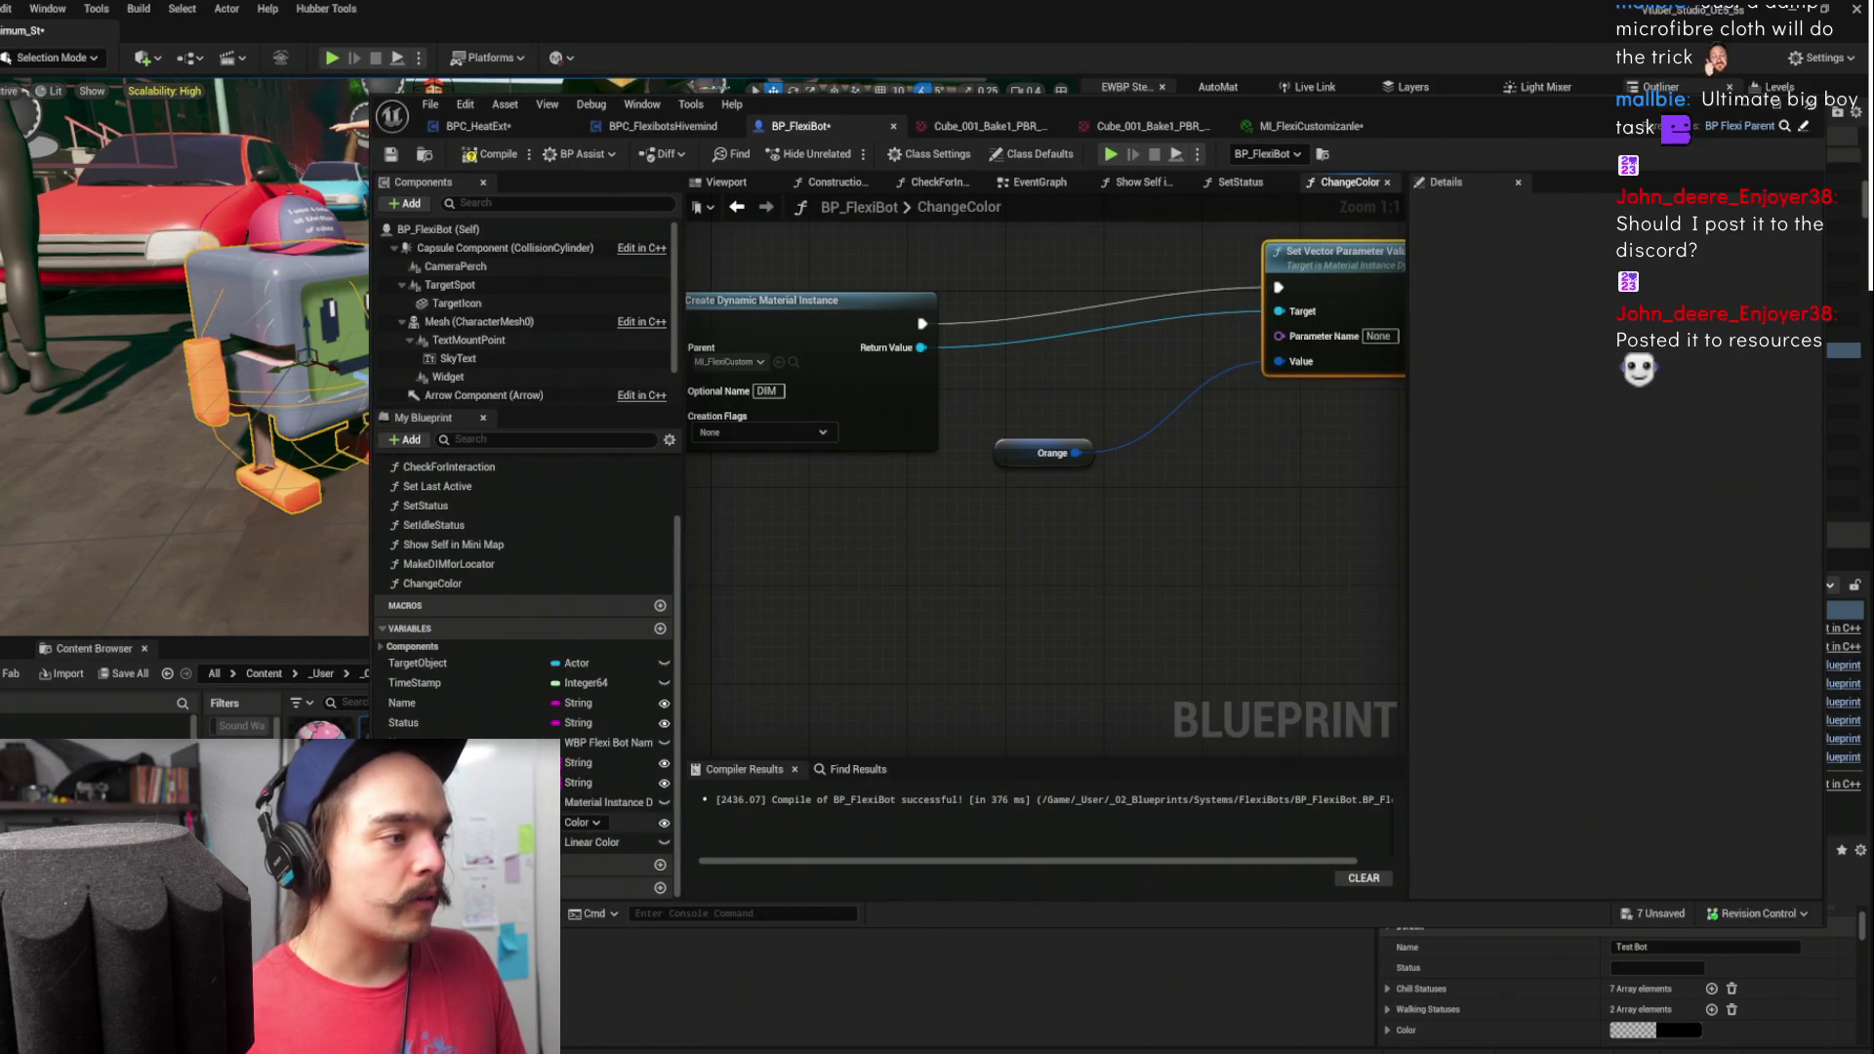
- Create a new map variable with String keys and Linear Color values, then compile
left_click(660, 627)
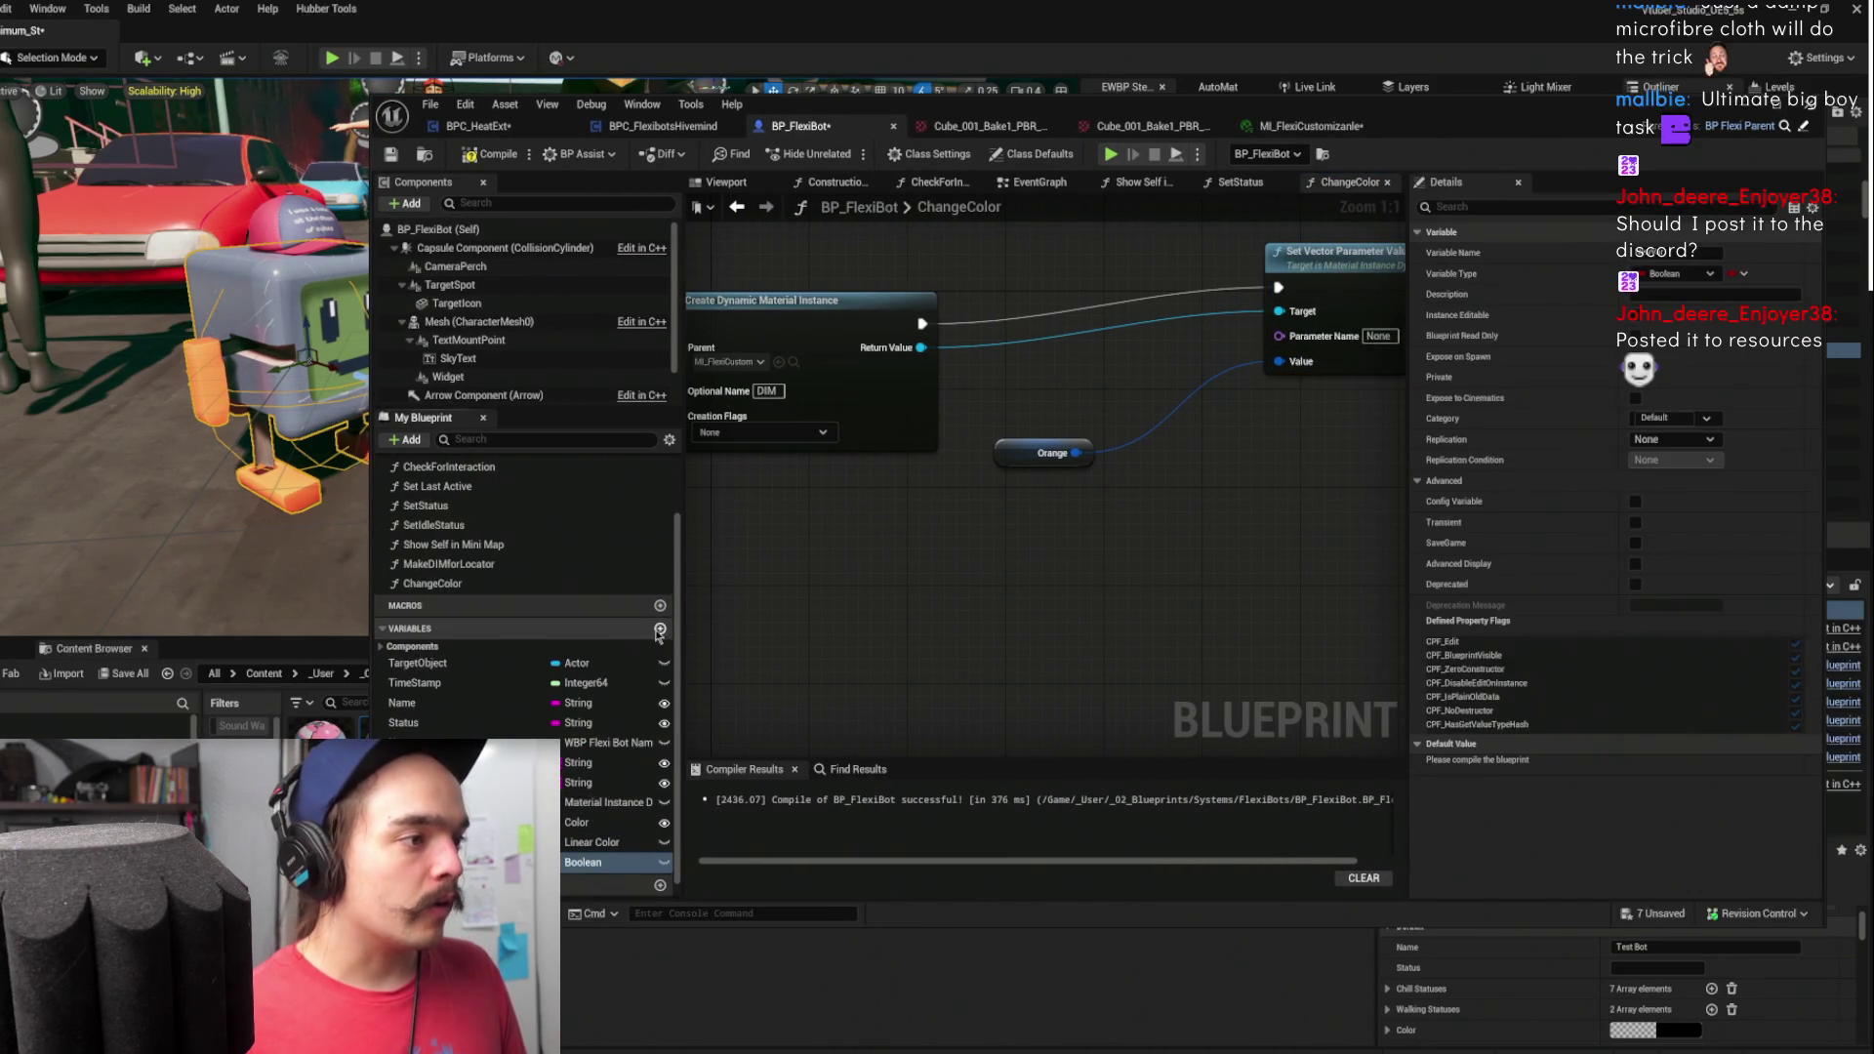
left_click(583, 842)
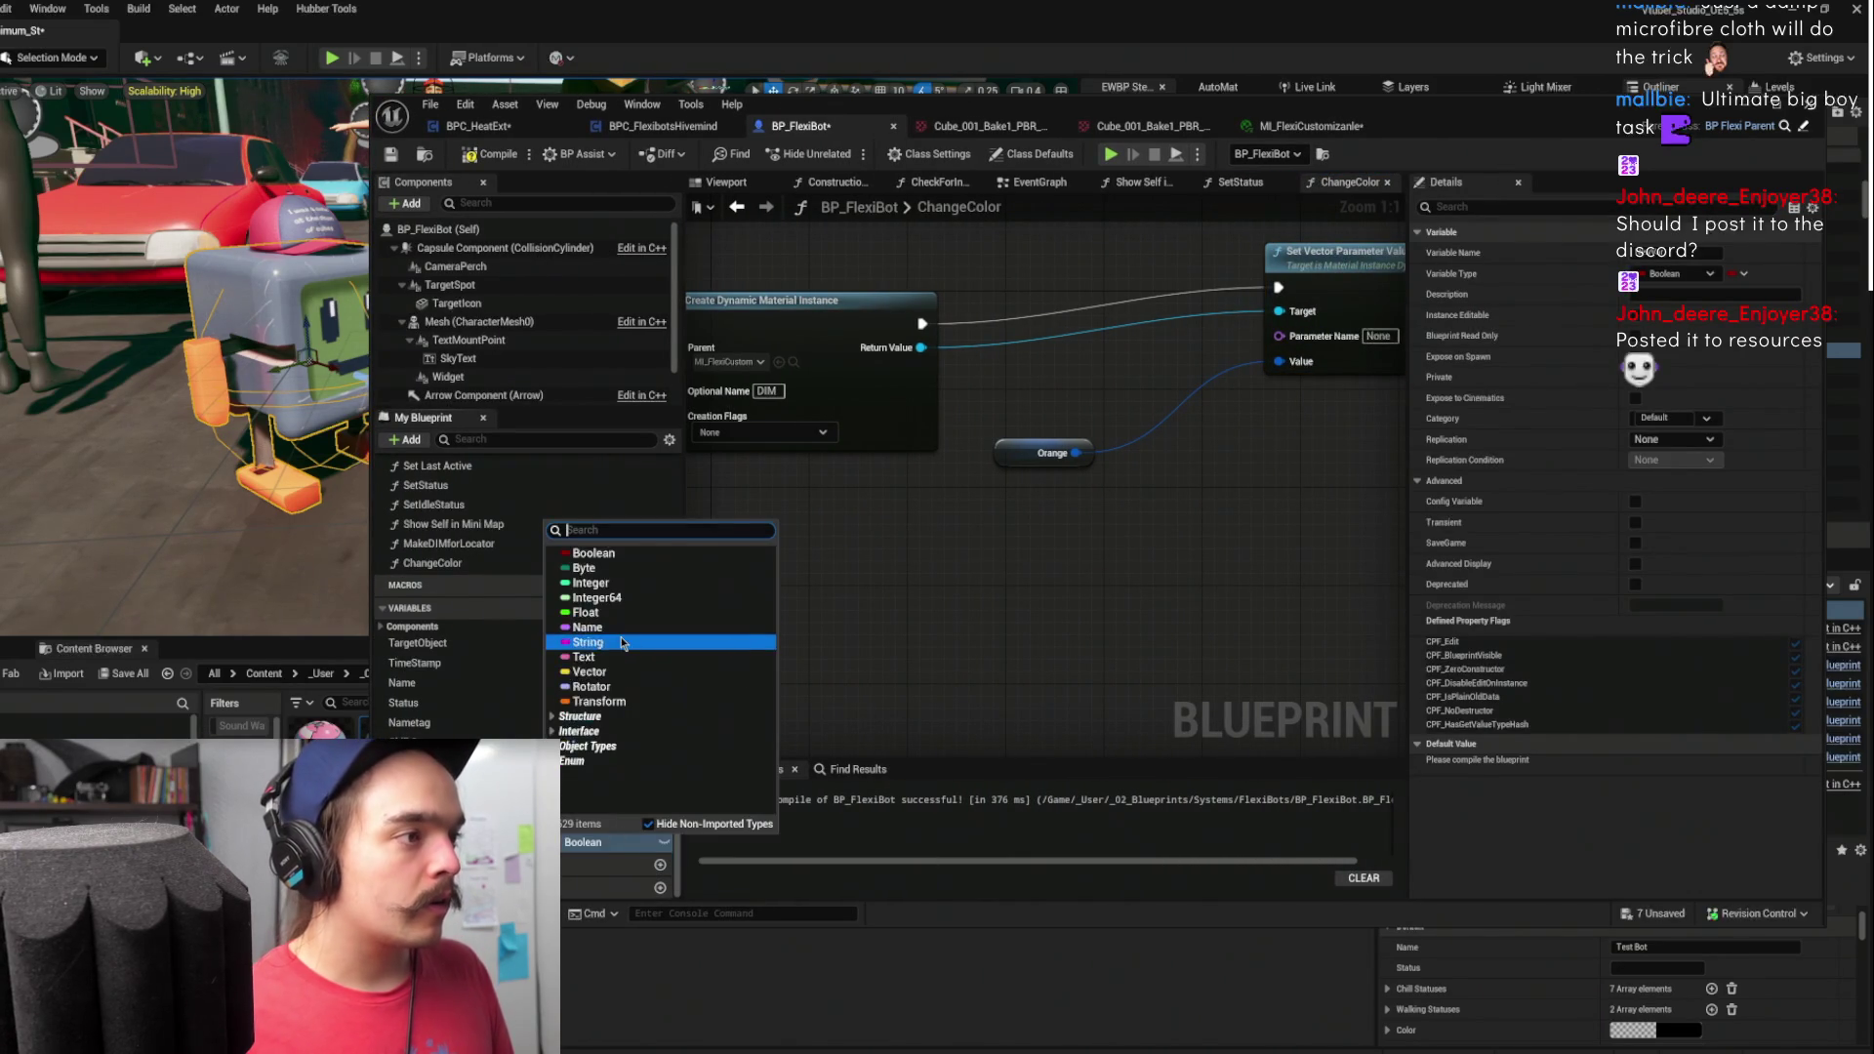
left_click(586, 642)
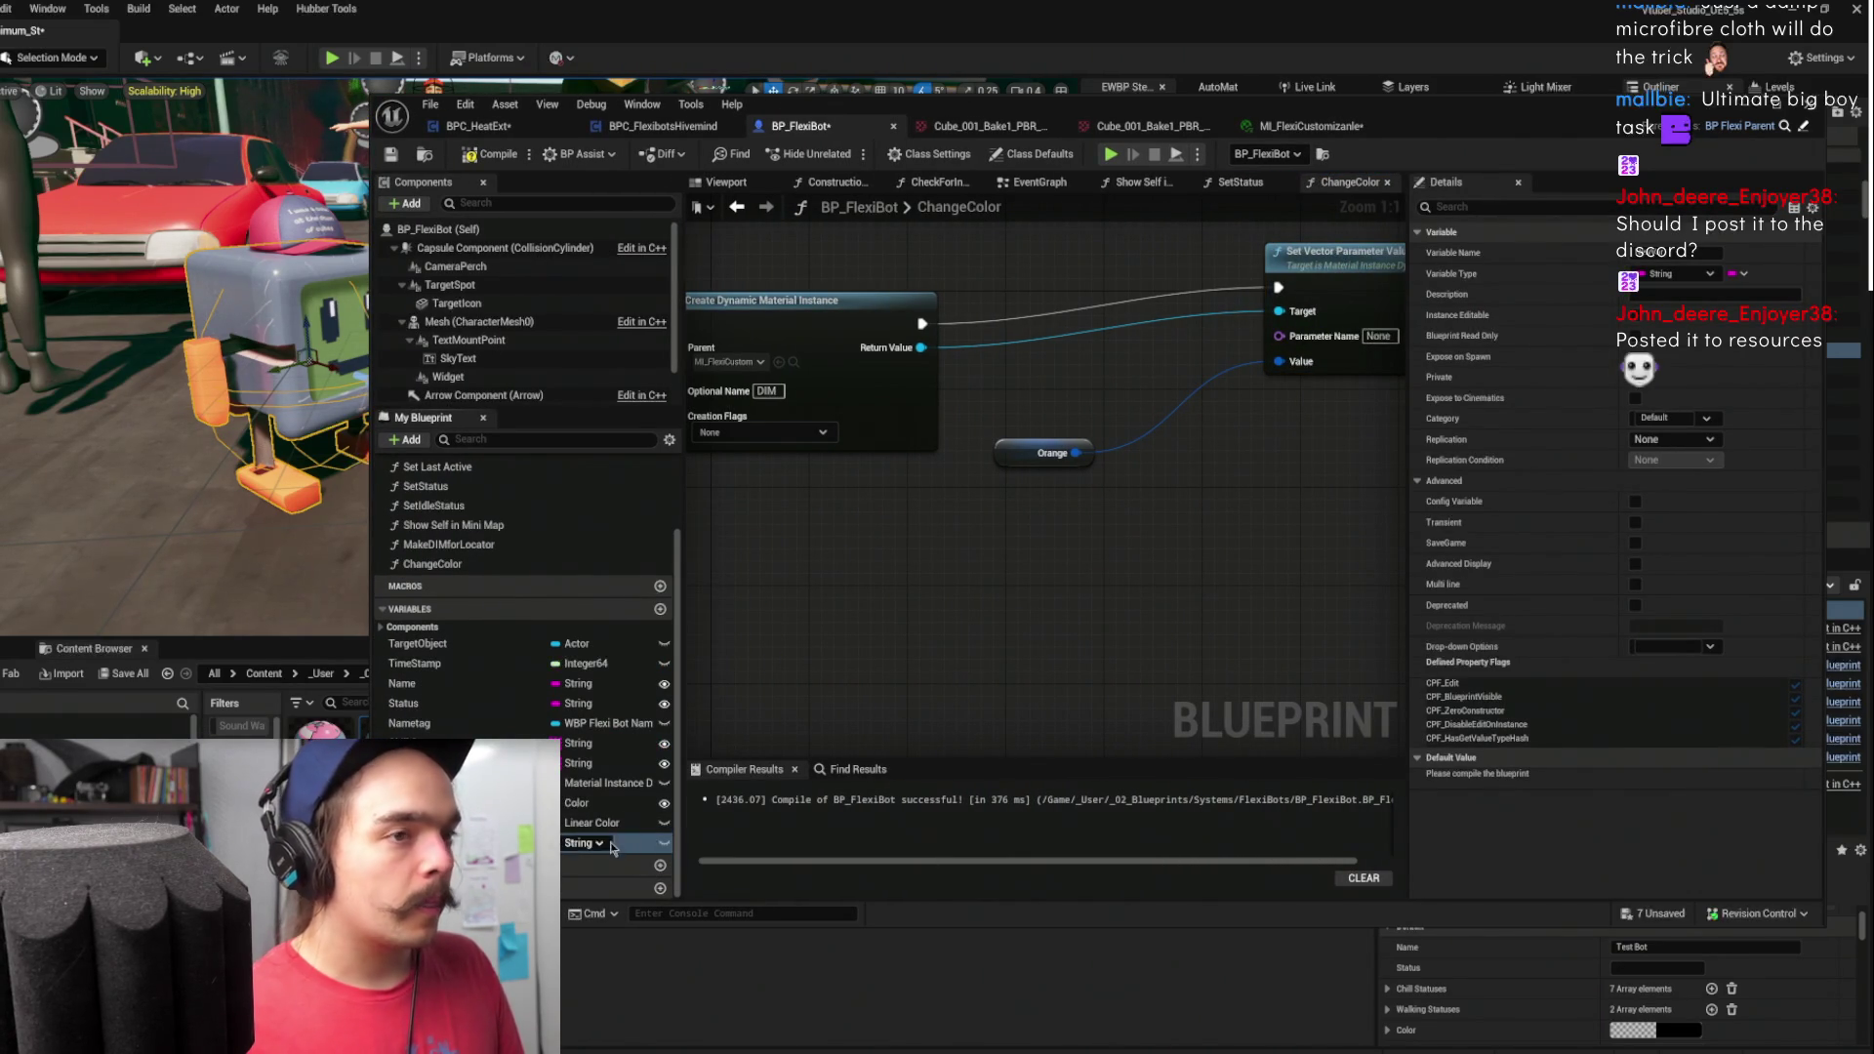
left_click(1736, 275)
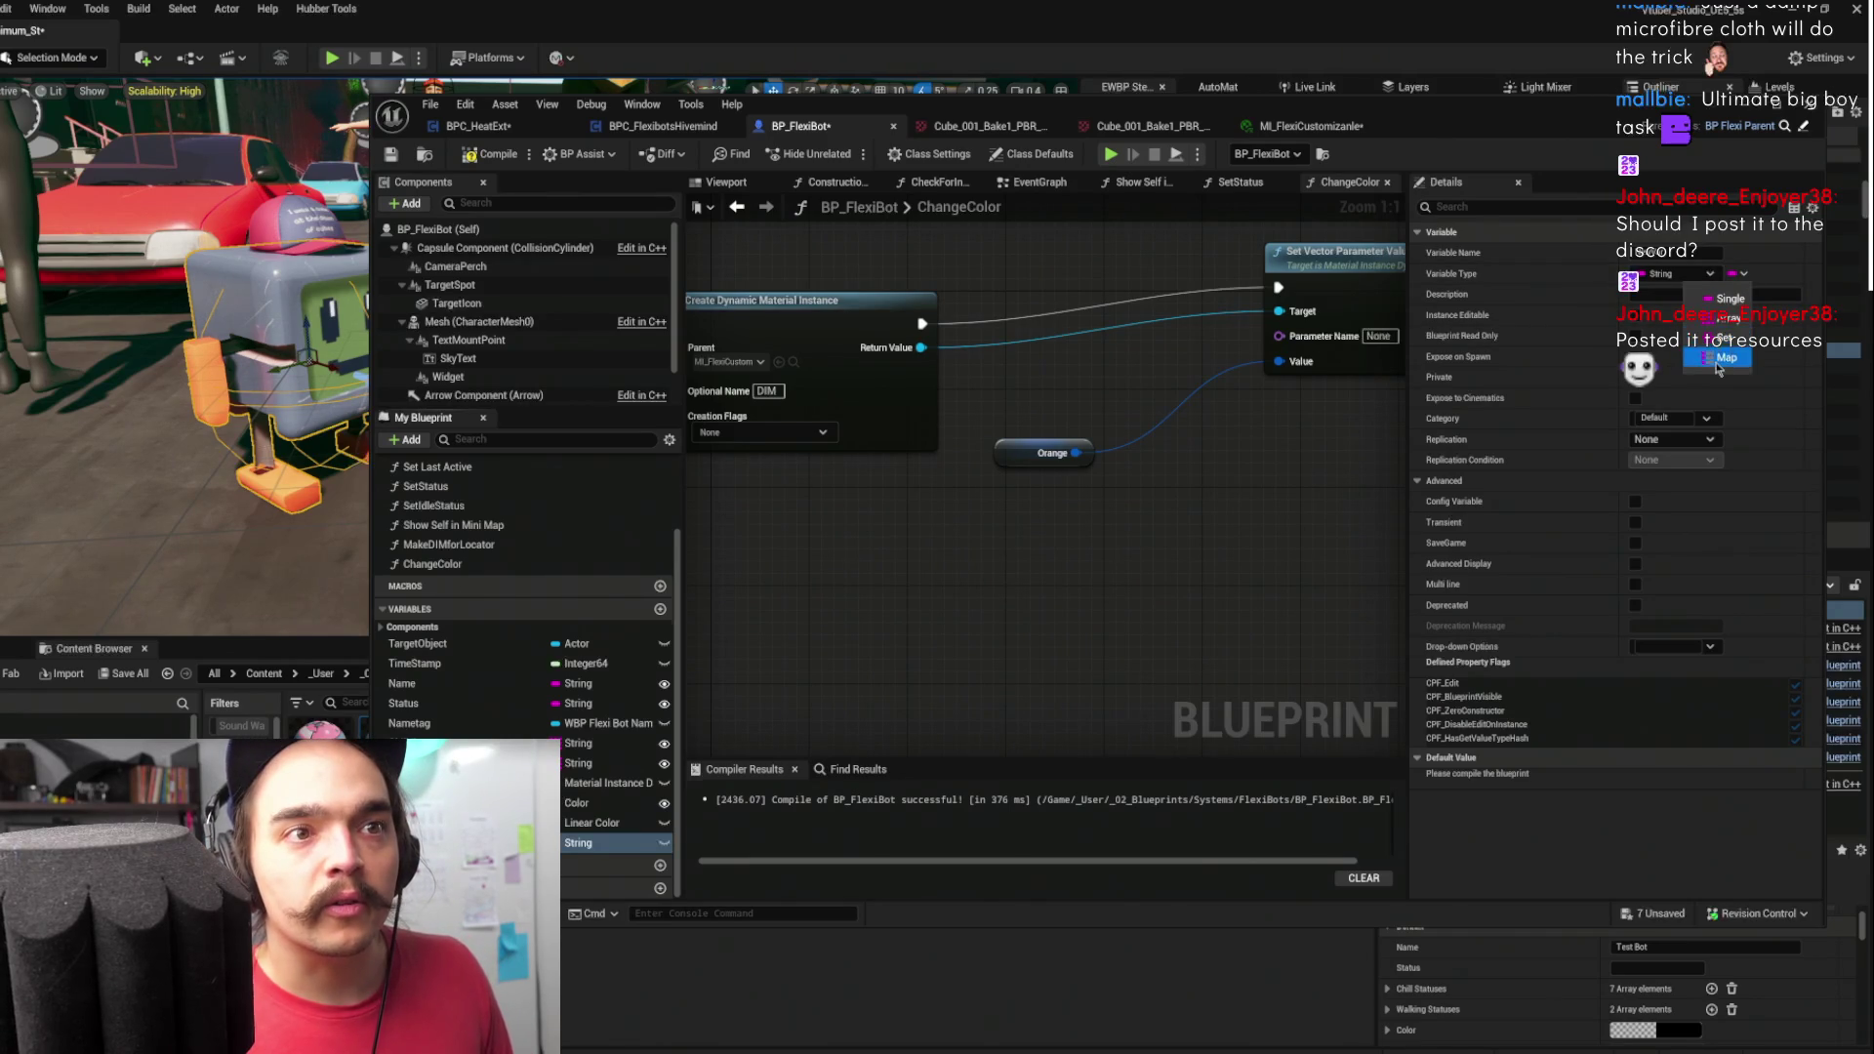
left_click(1683, 371)
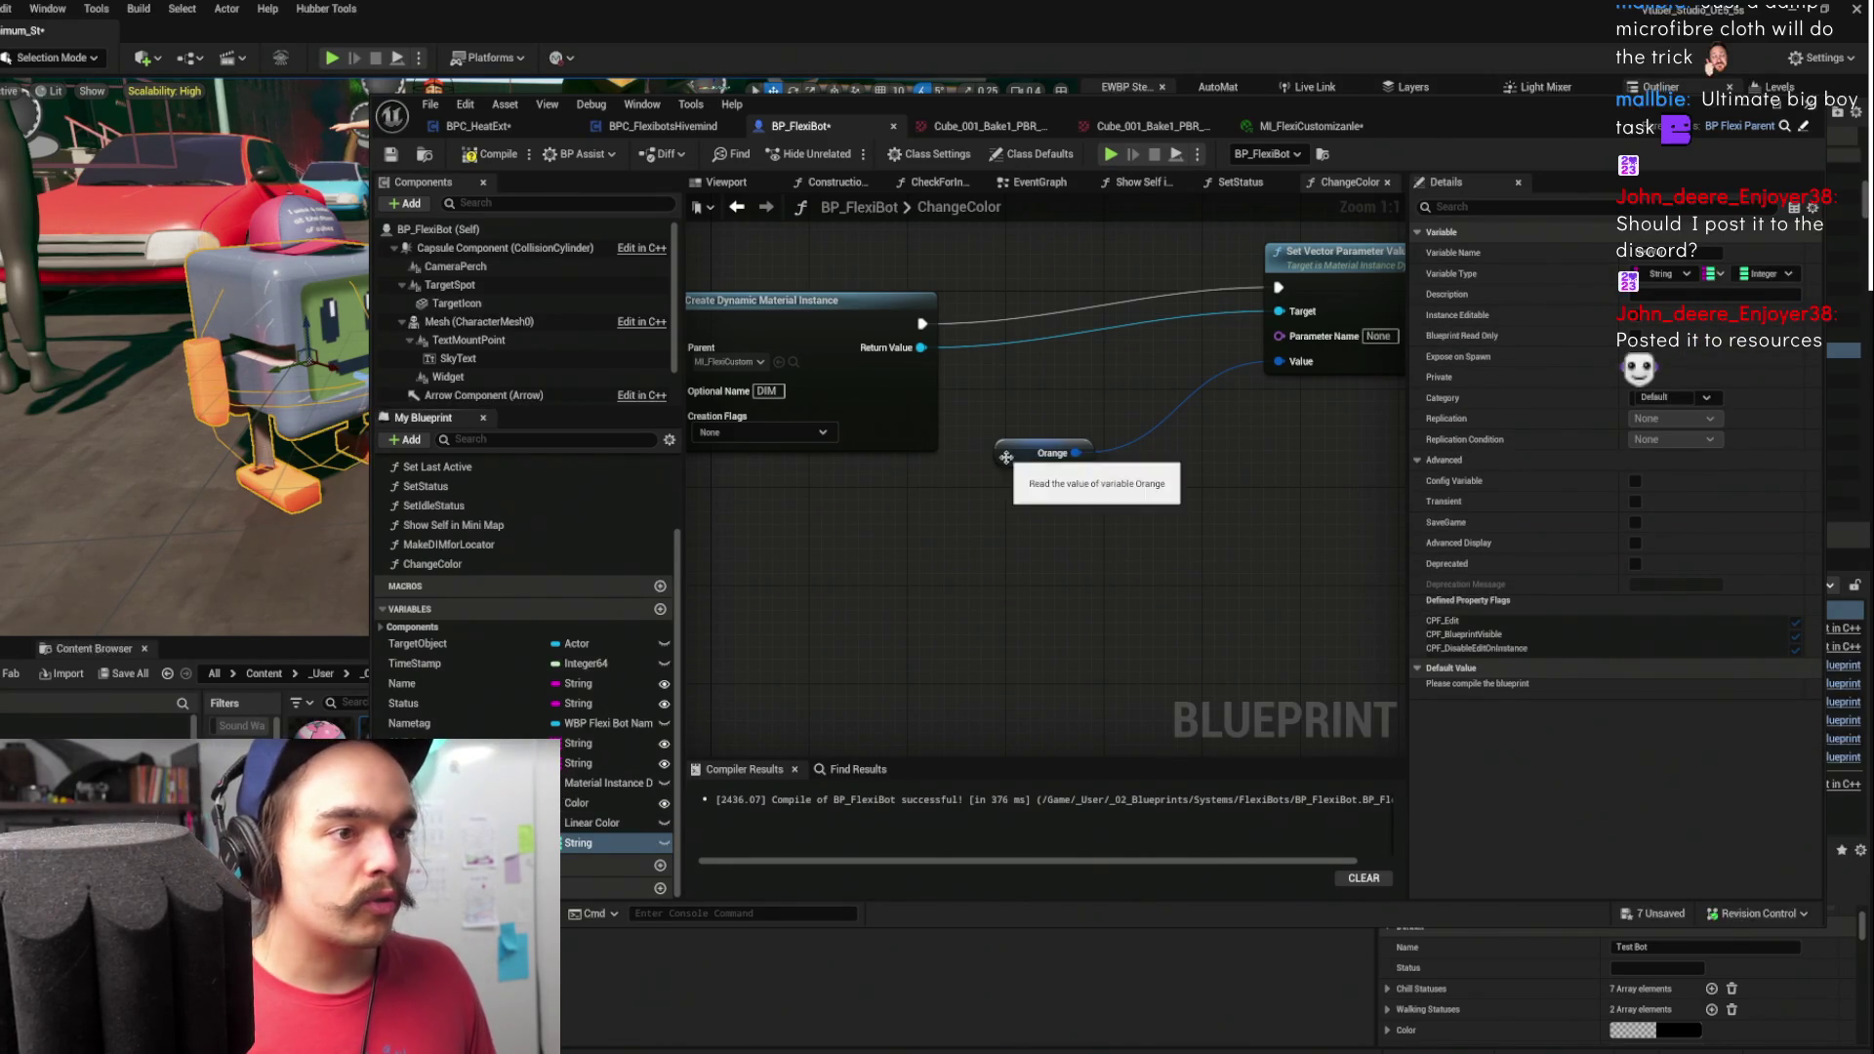
left_click(595, 823)
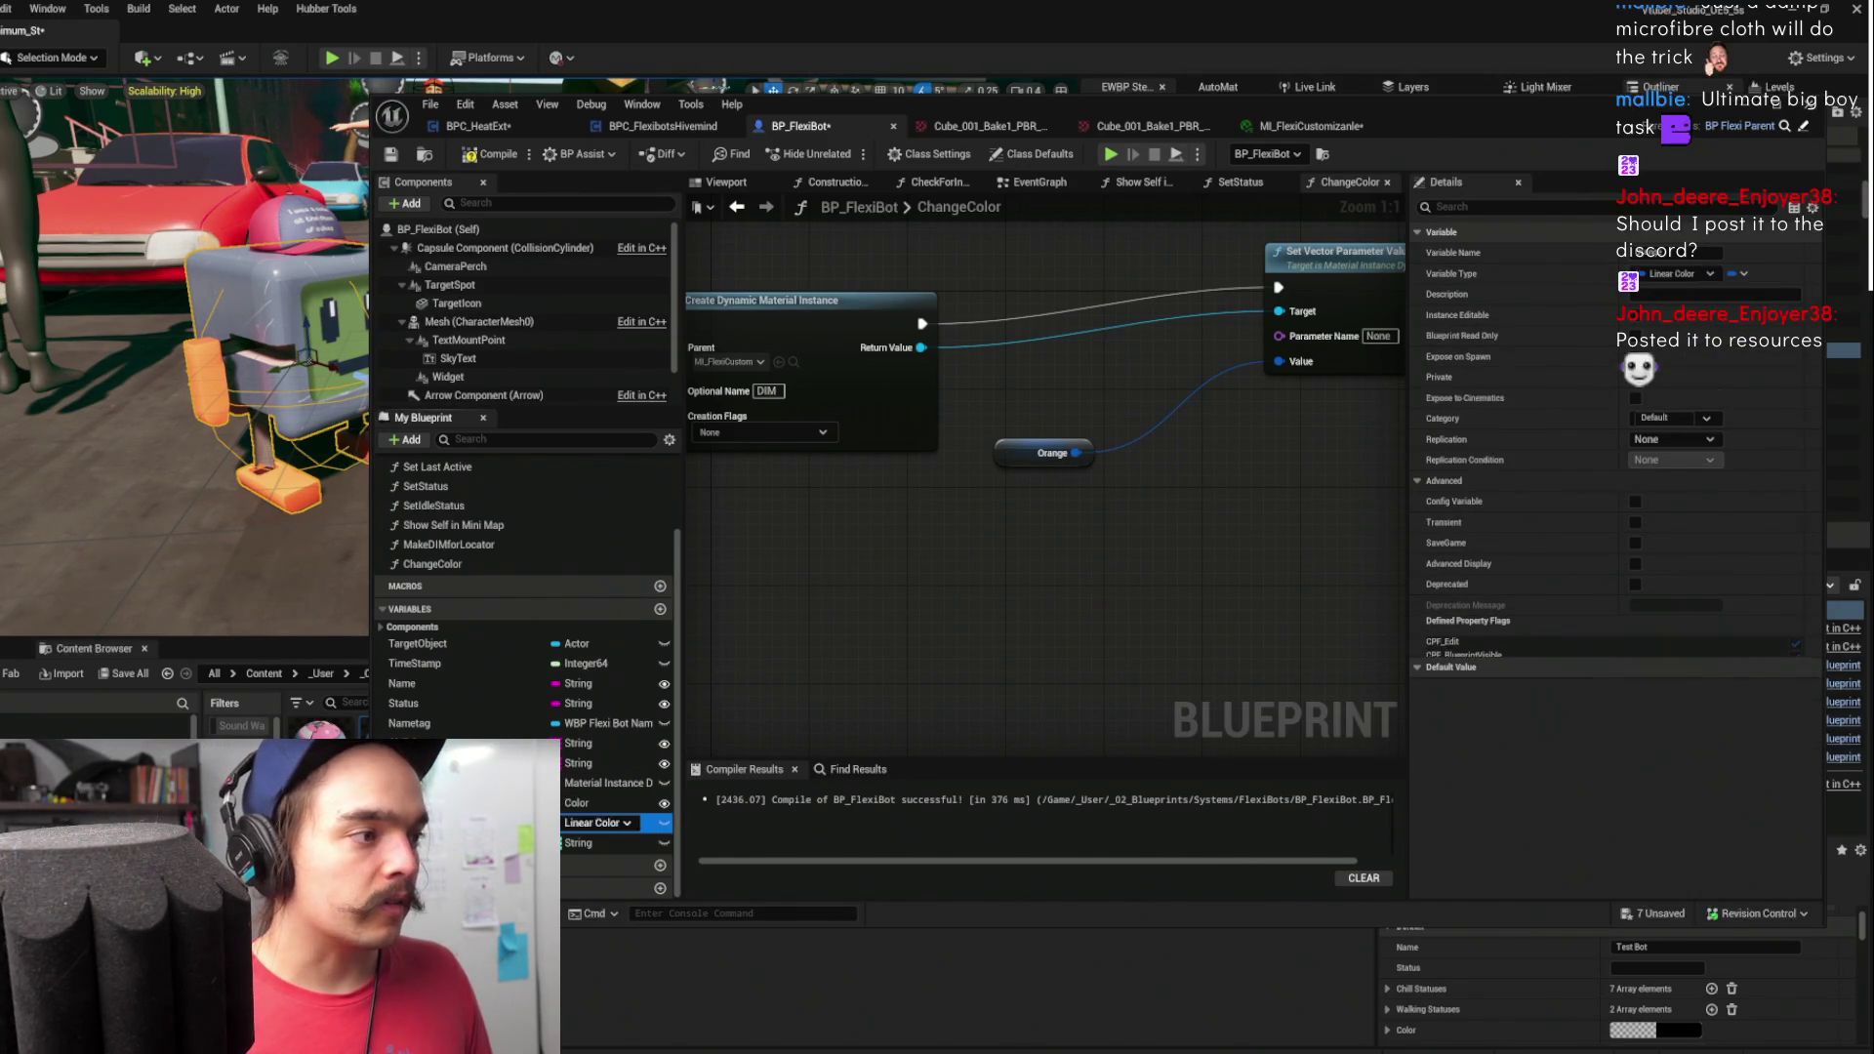
key("Down")
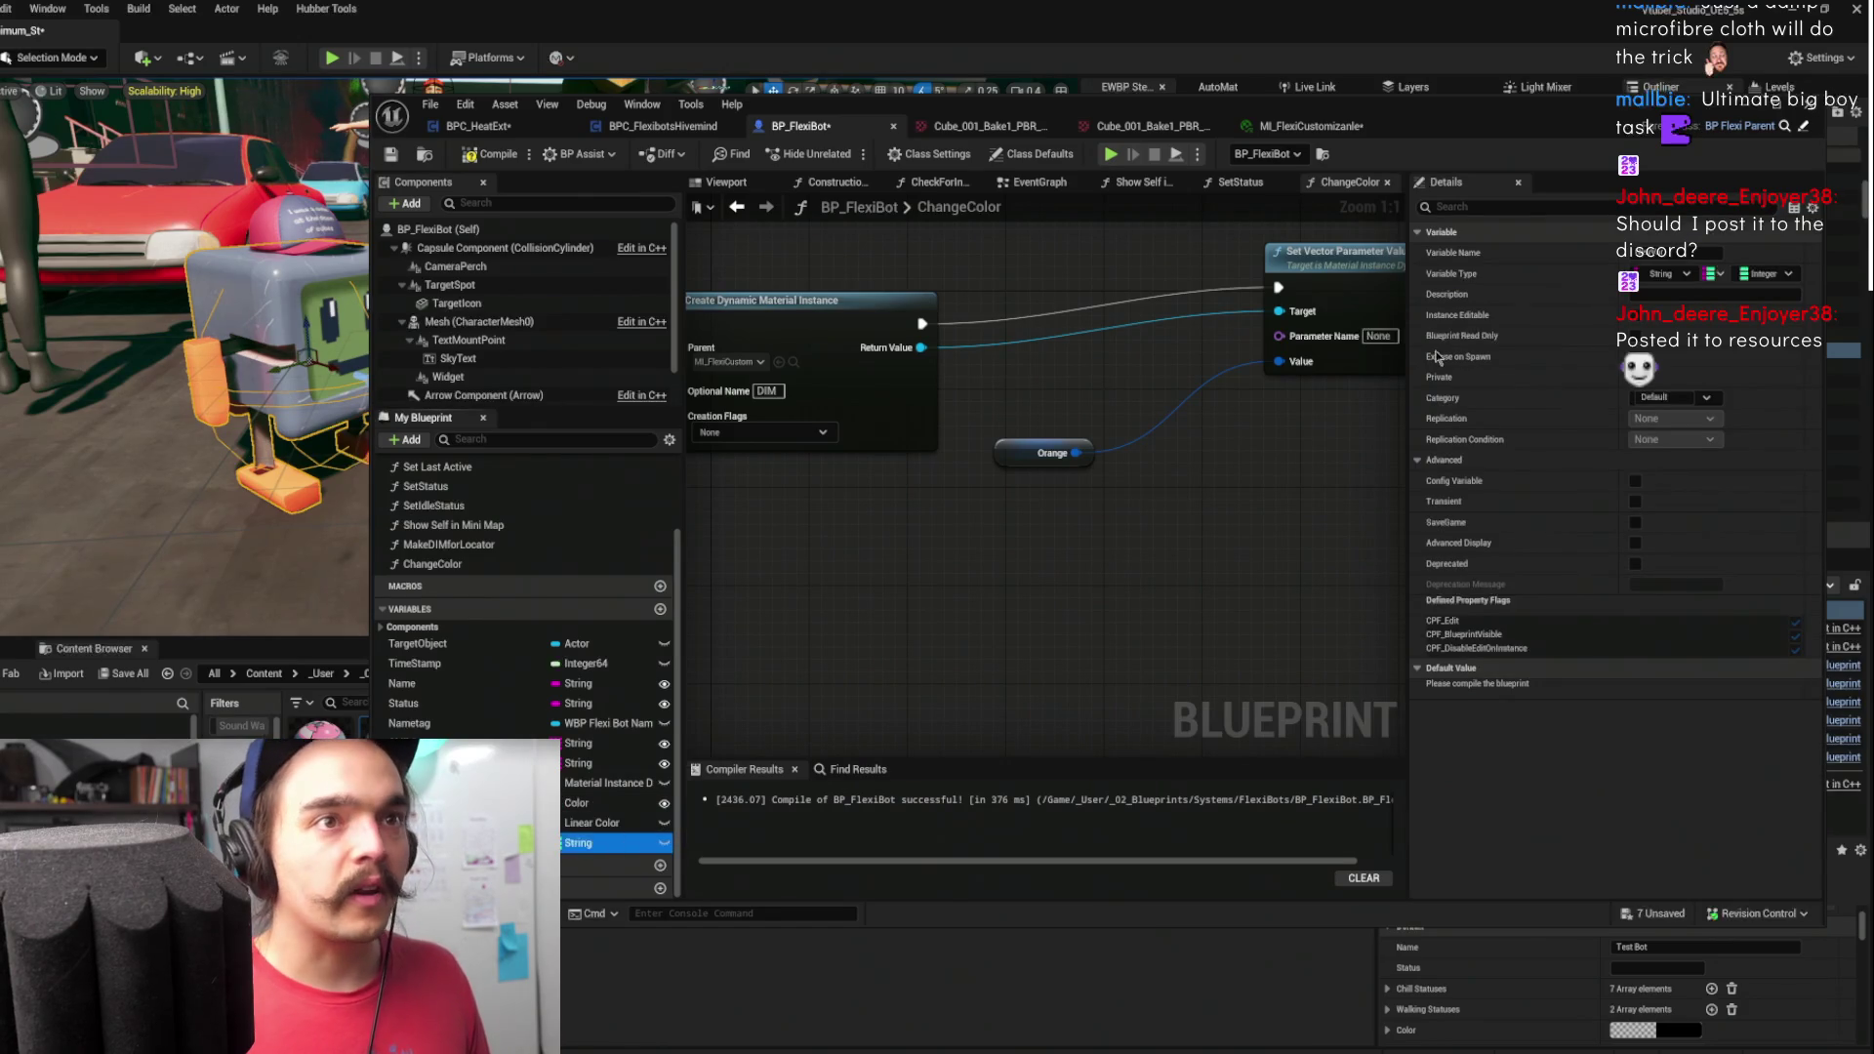
left_click(1766, 274)
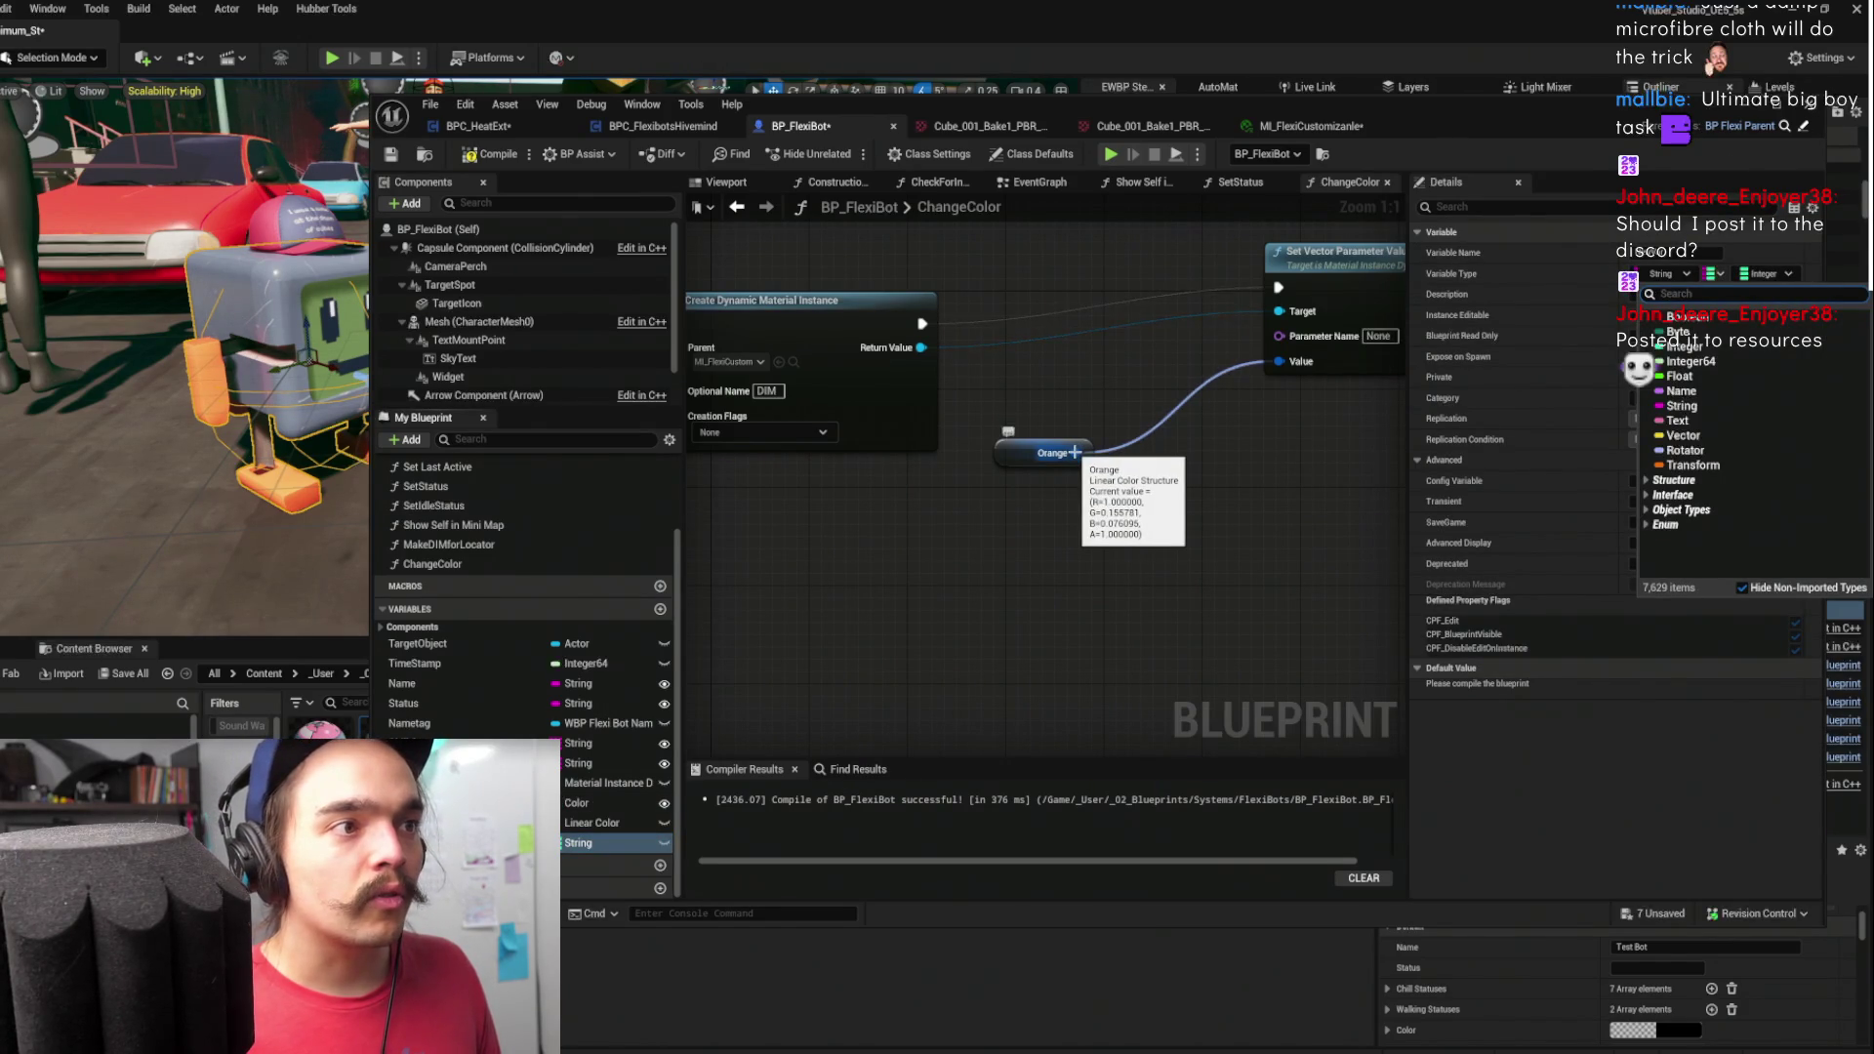
type("linear color")
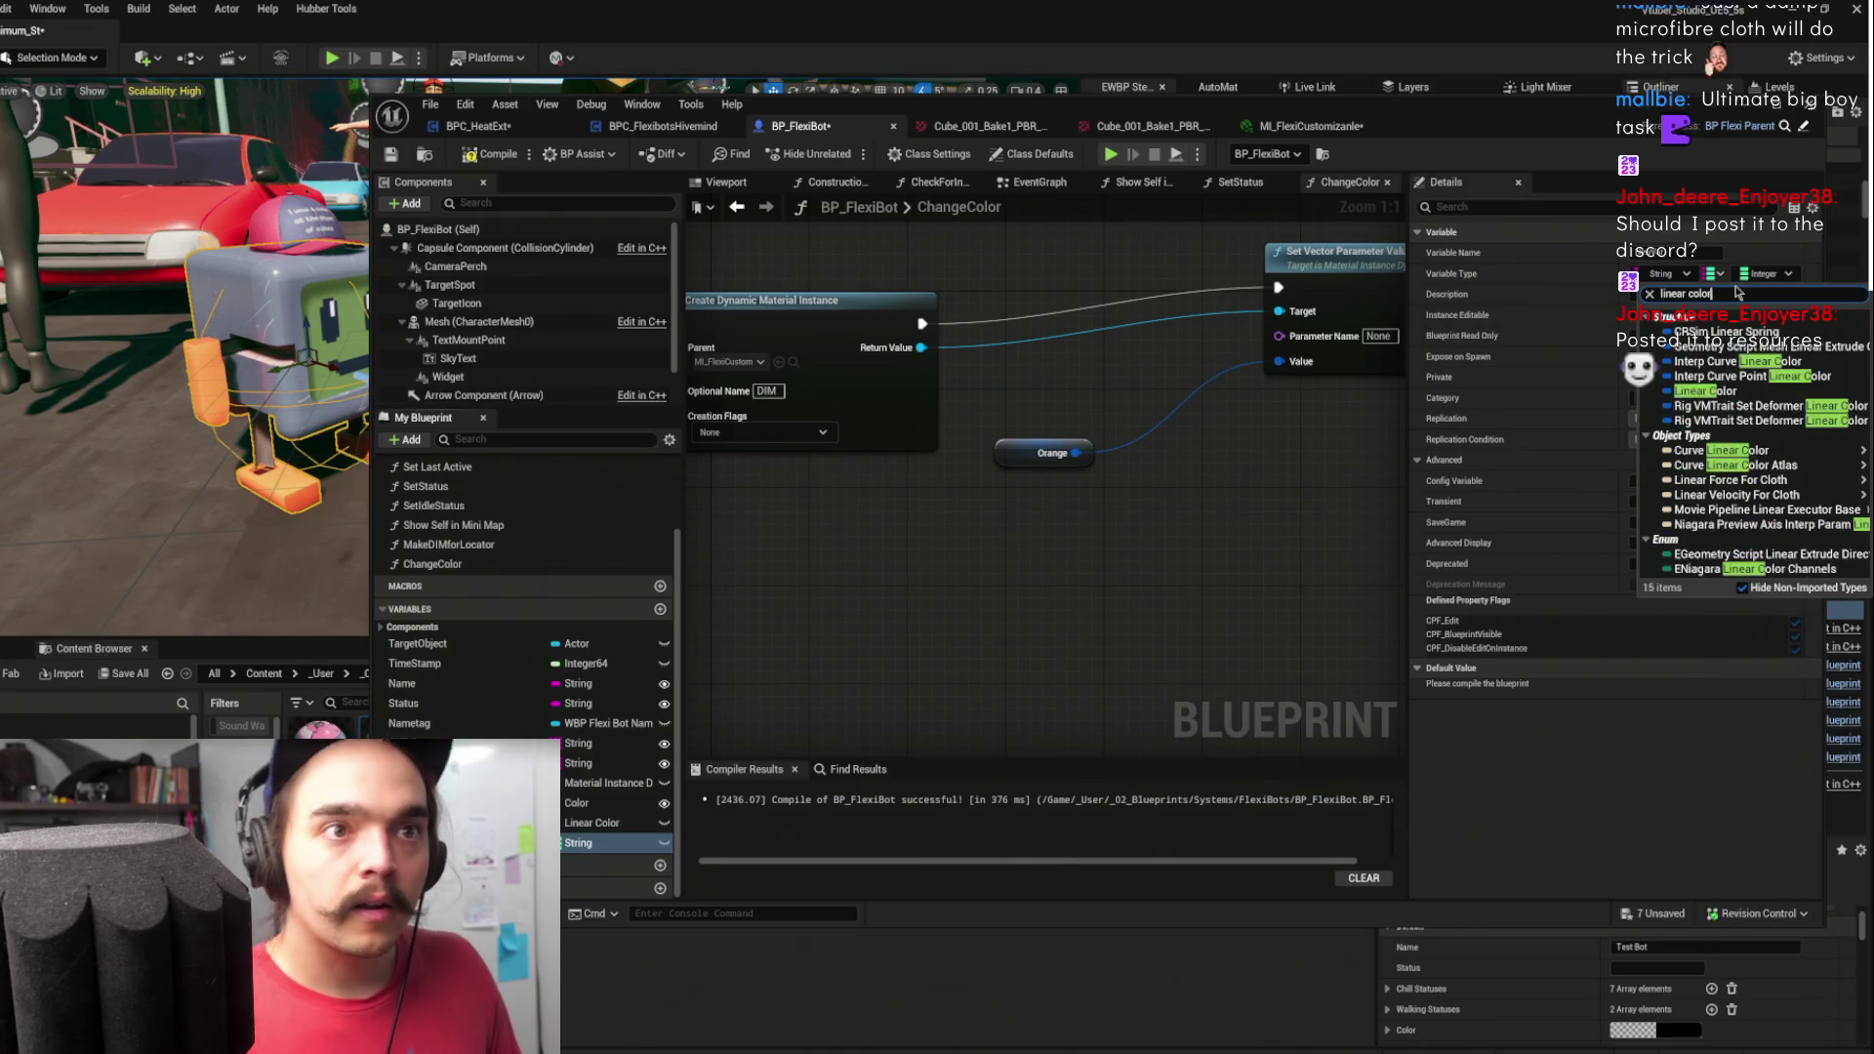
left_click(1705, 391)
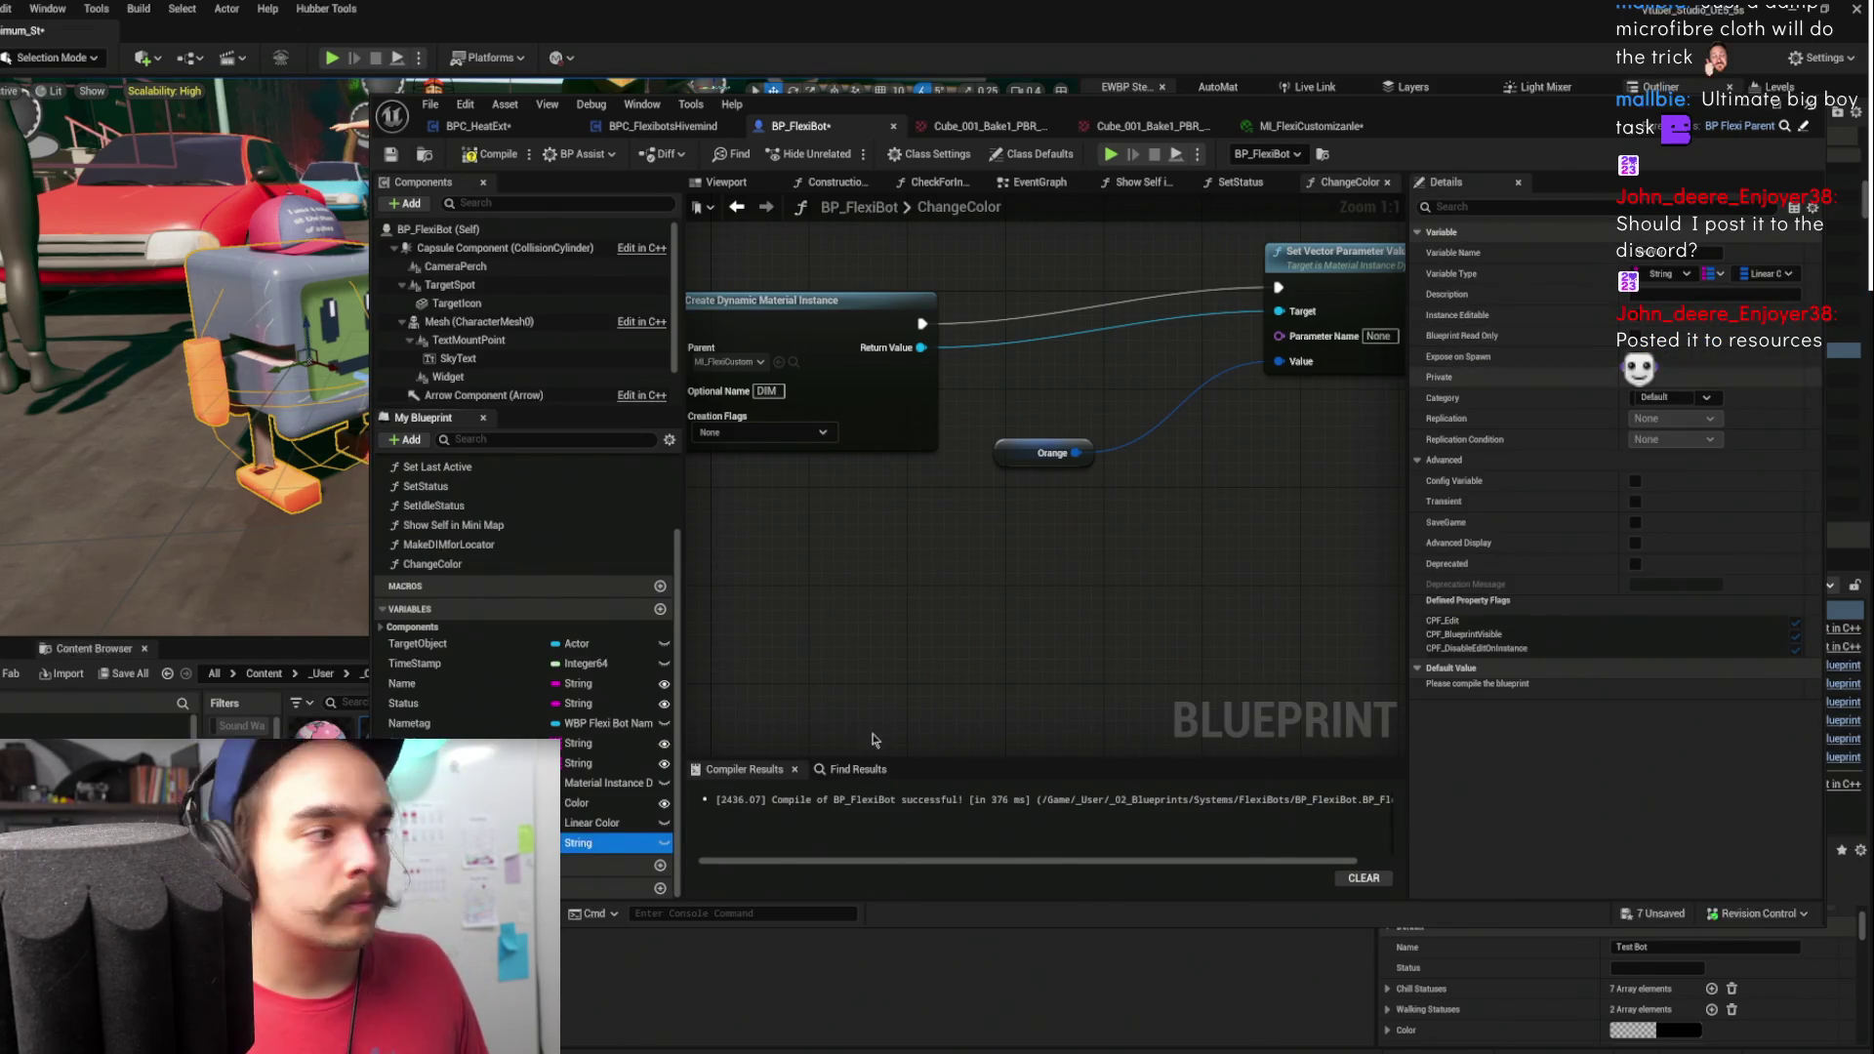
mouse_move(620, 846)
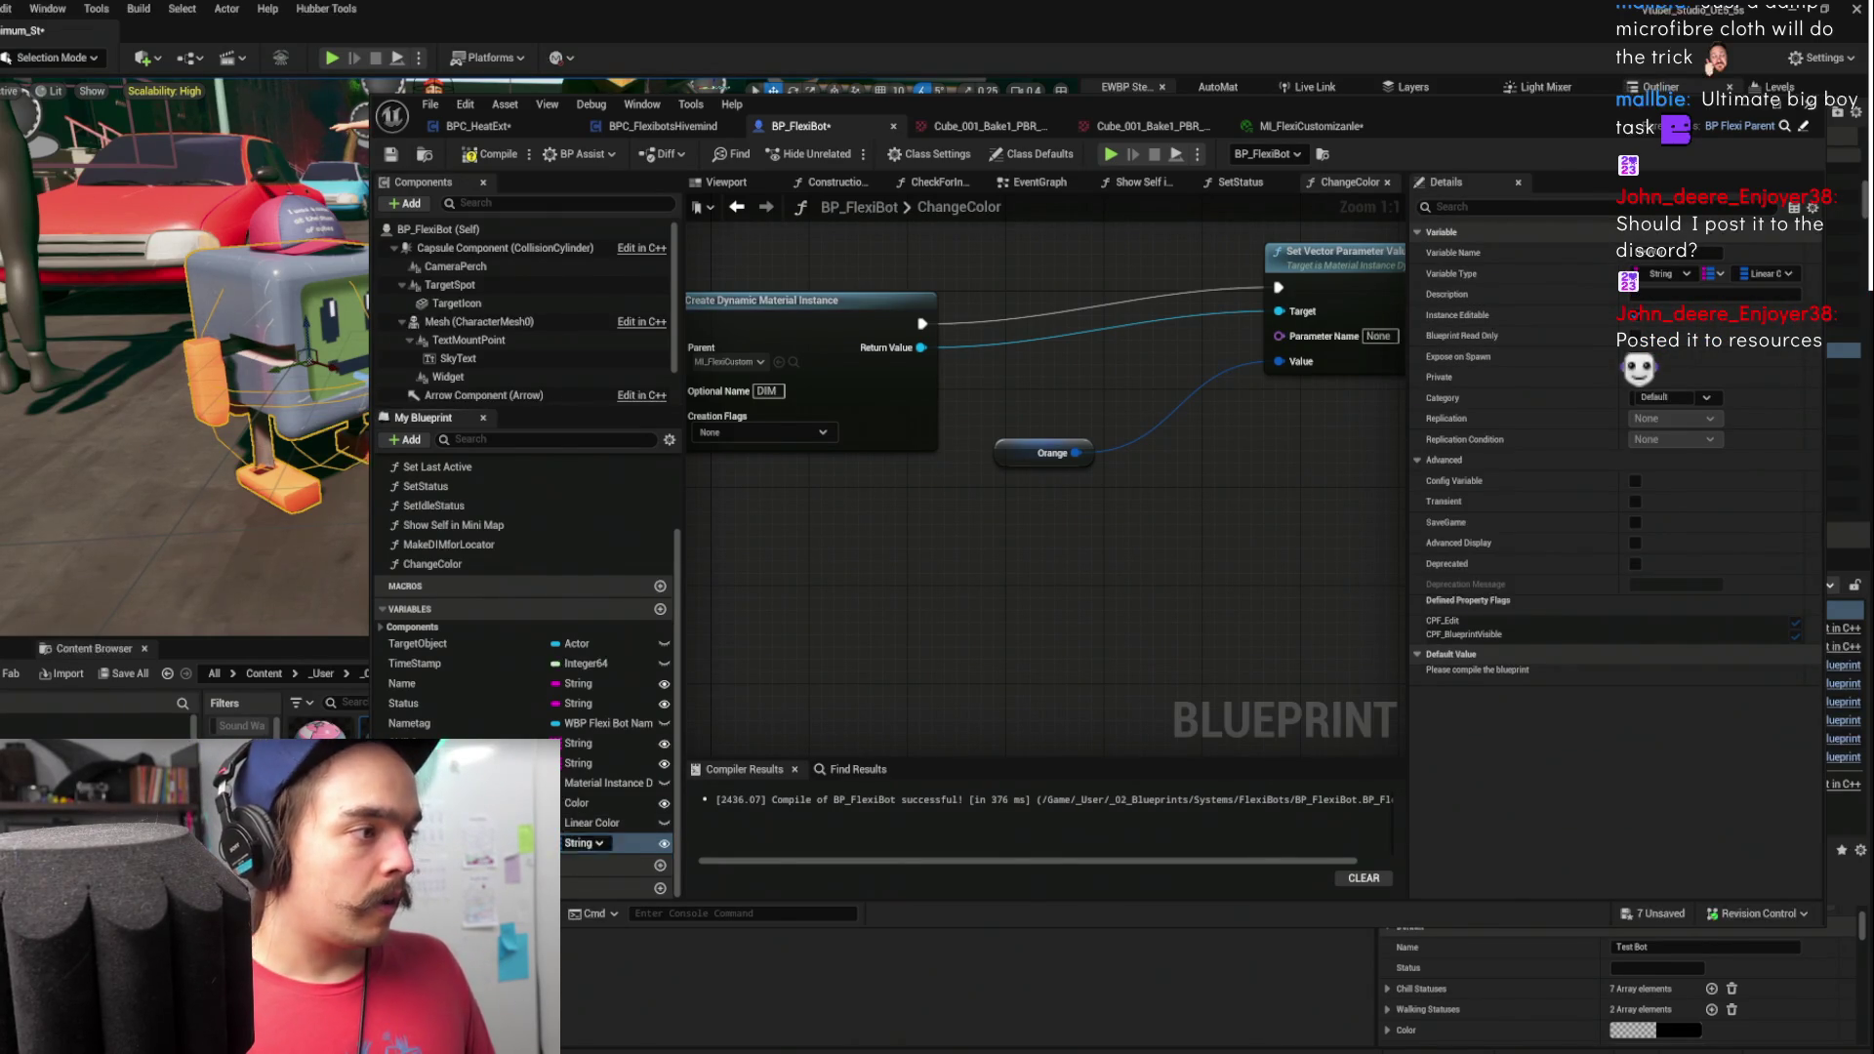
left_click(499, 156)
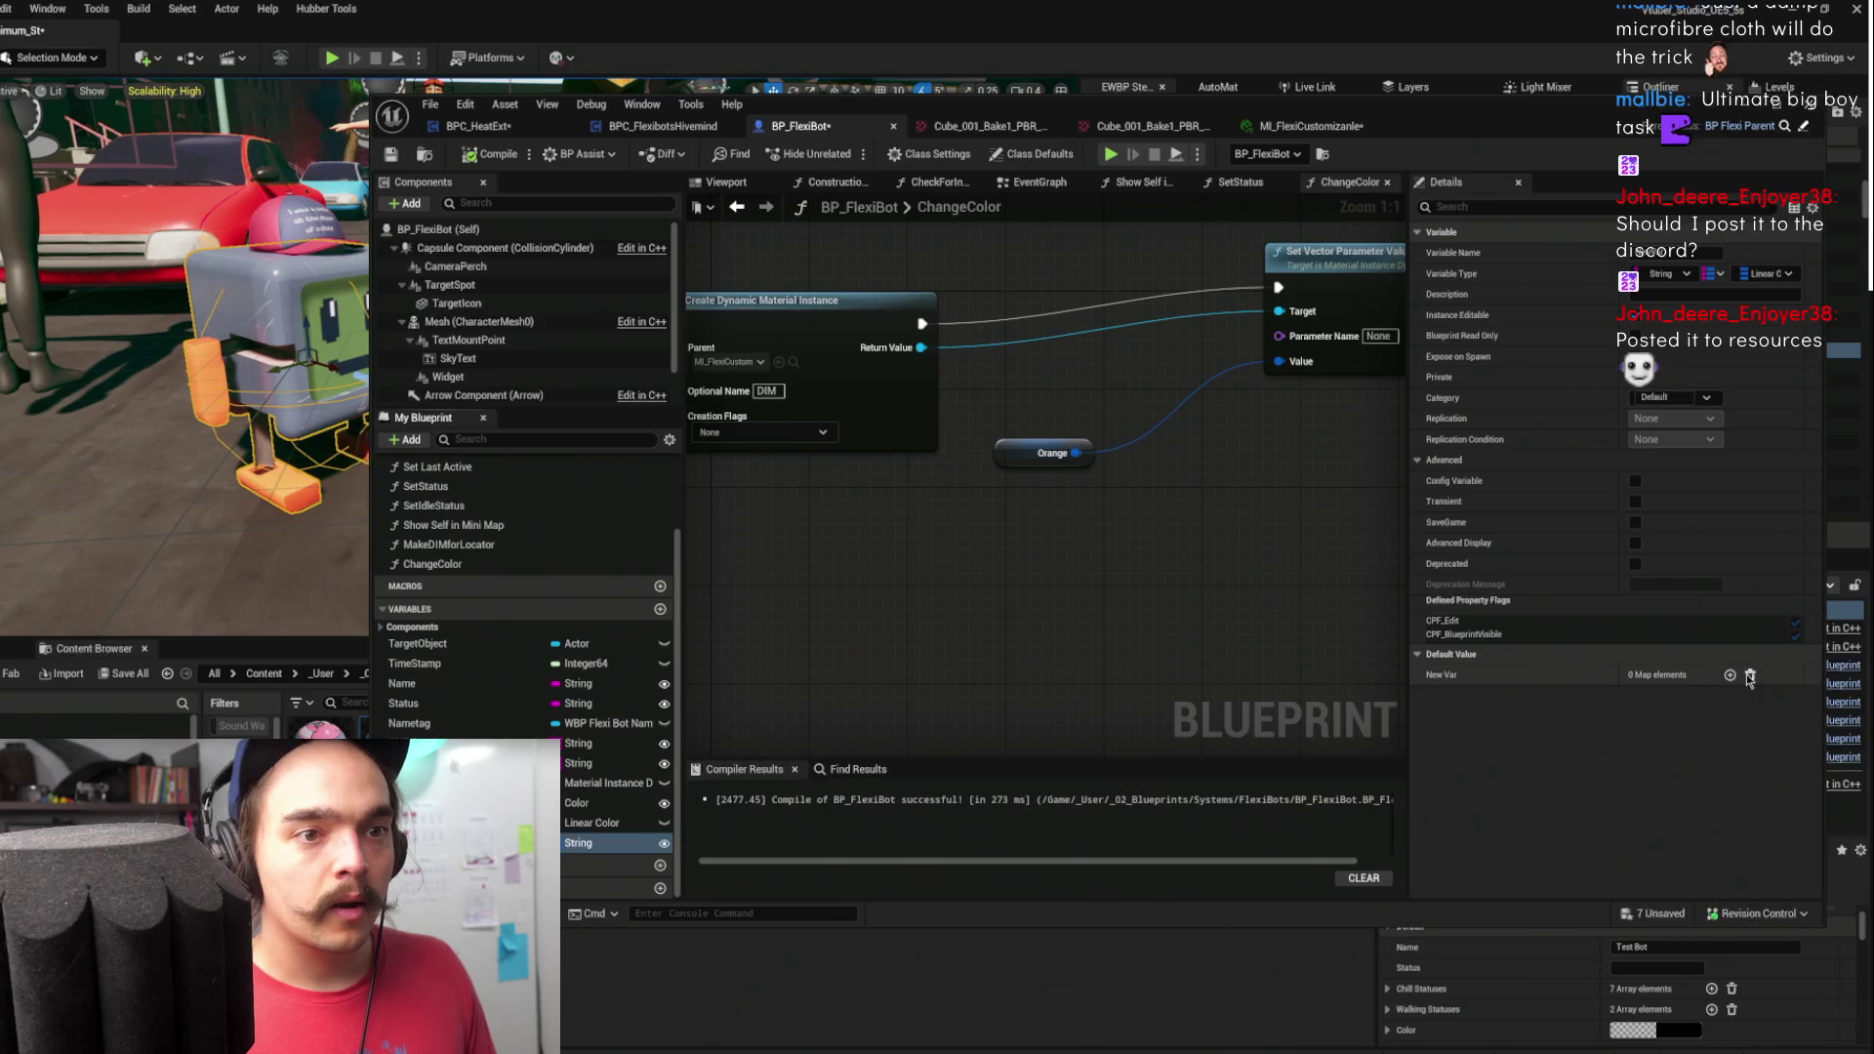
- Add a default map entry with a red colour and the key Orange
left_click(1729, 675)
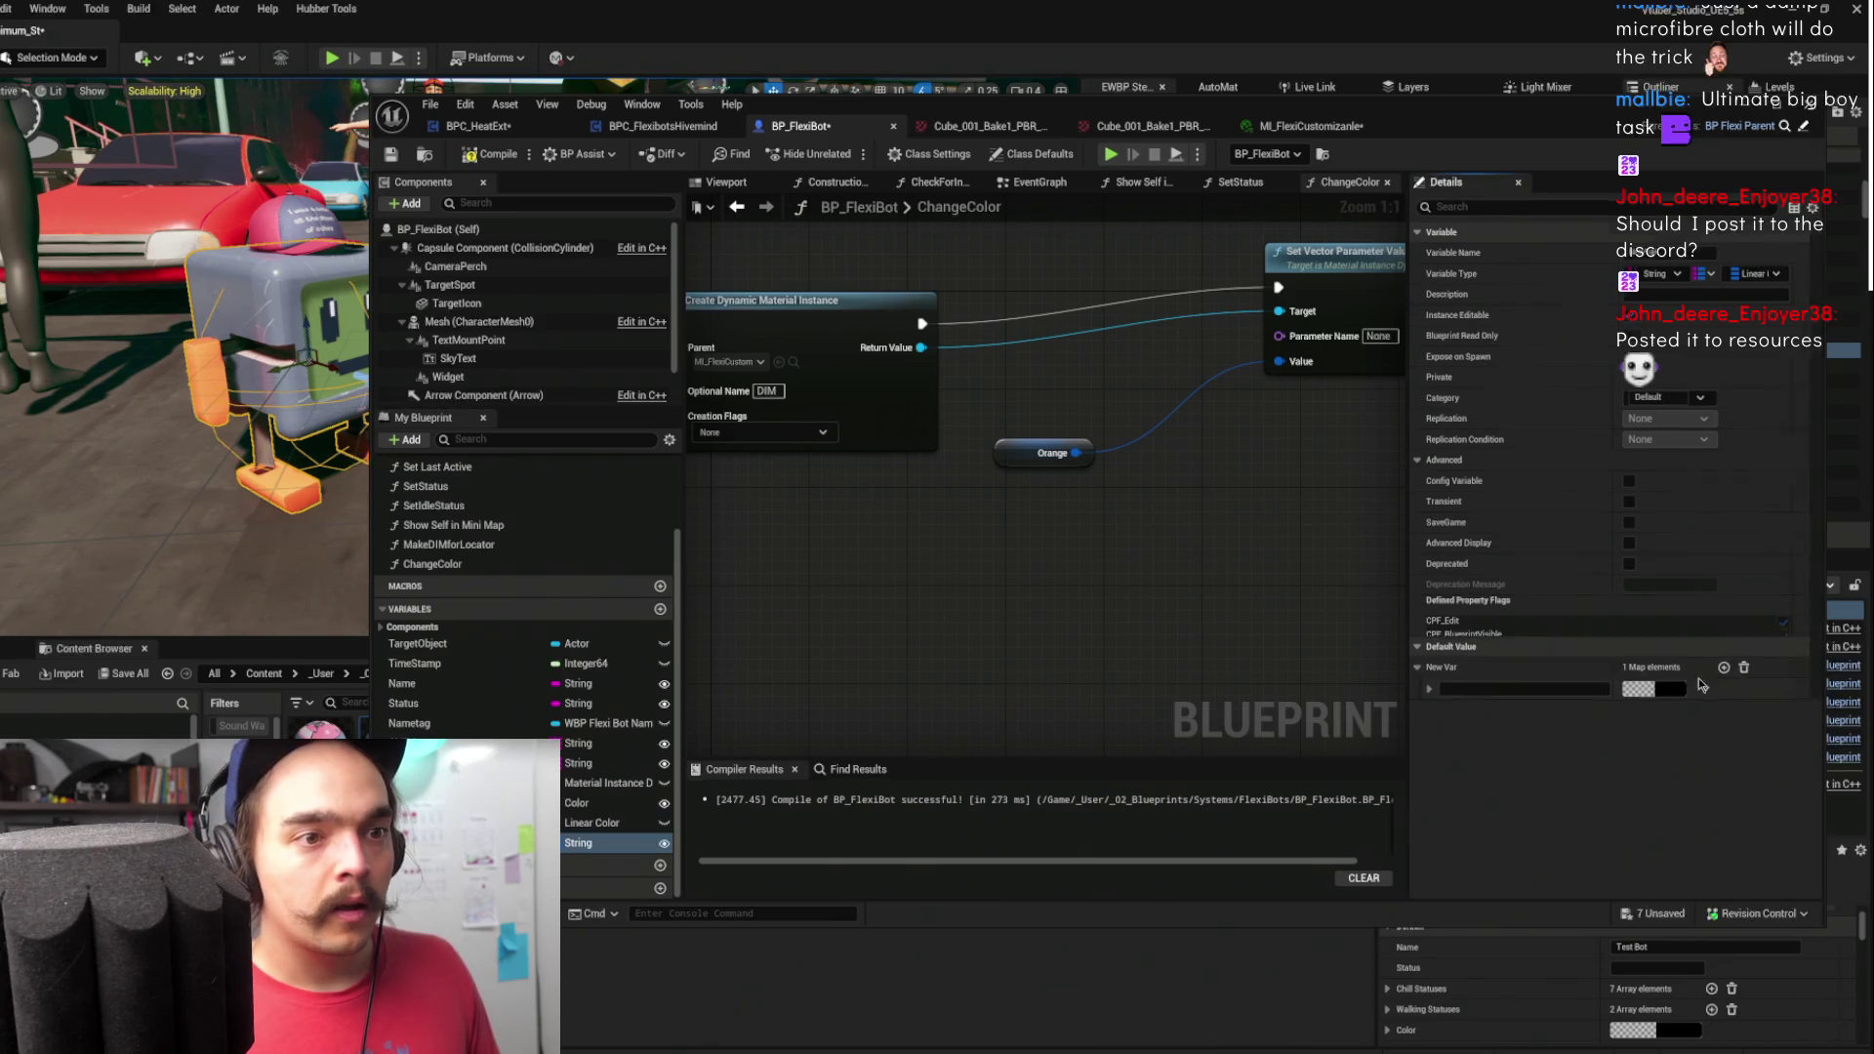
right_click(1745, 702)
left_click(1781, 798)
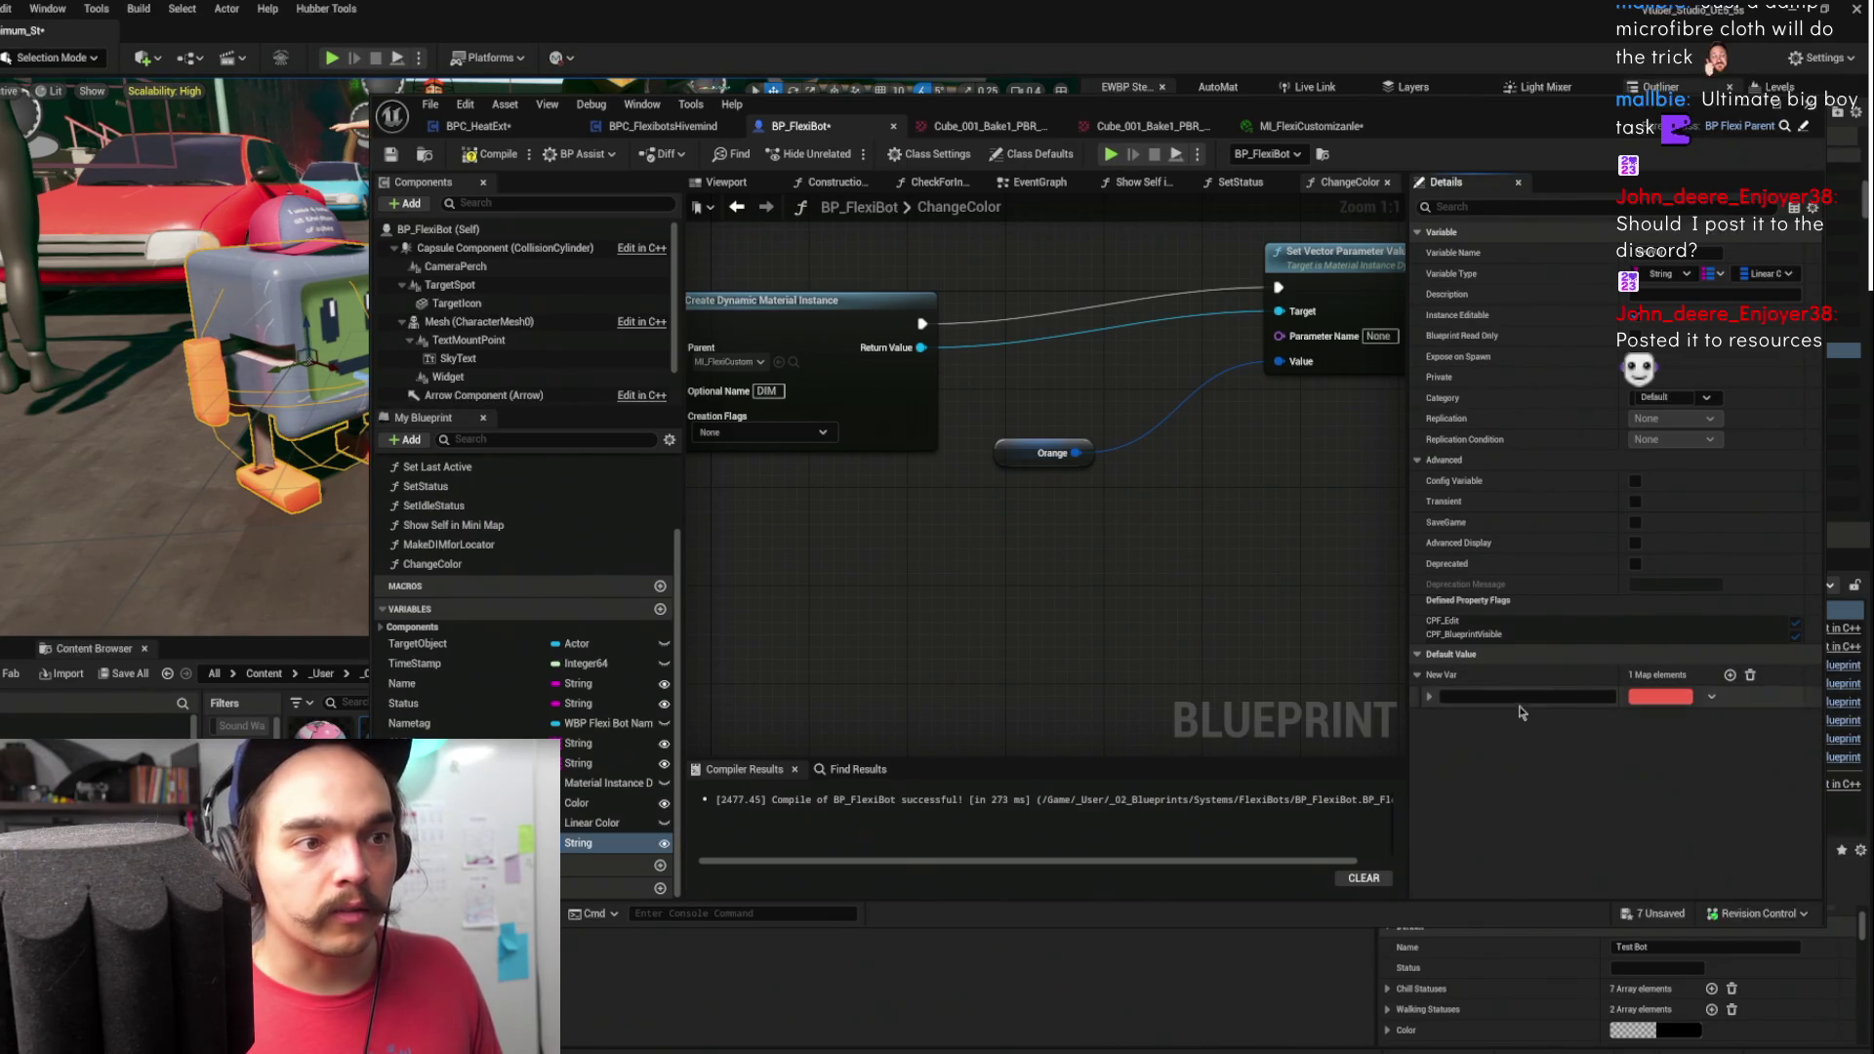
left_click(1487, 697)
type("Orange")
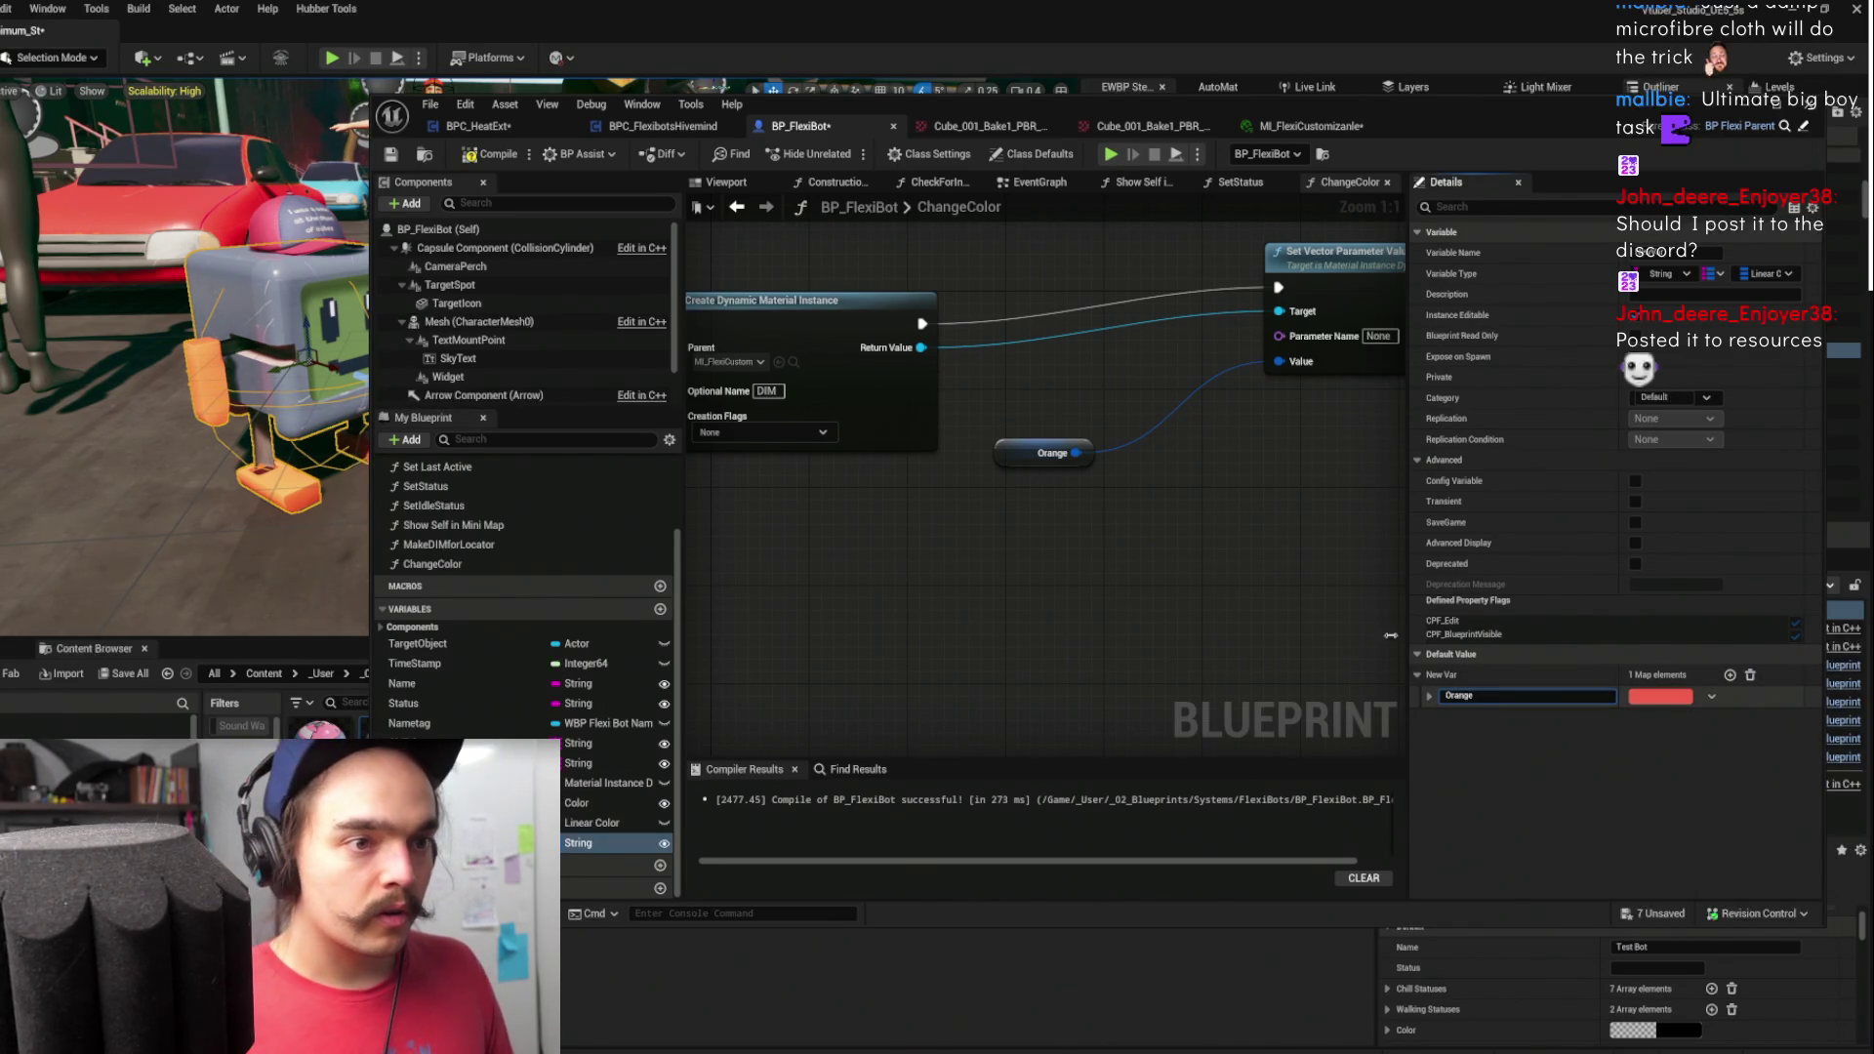
left_click(1109, 510)
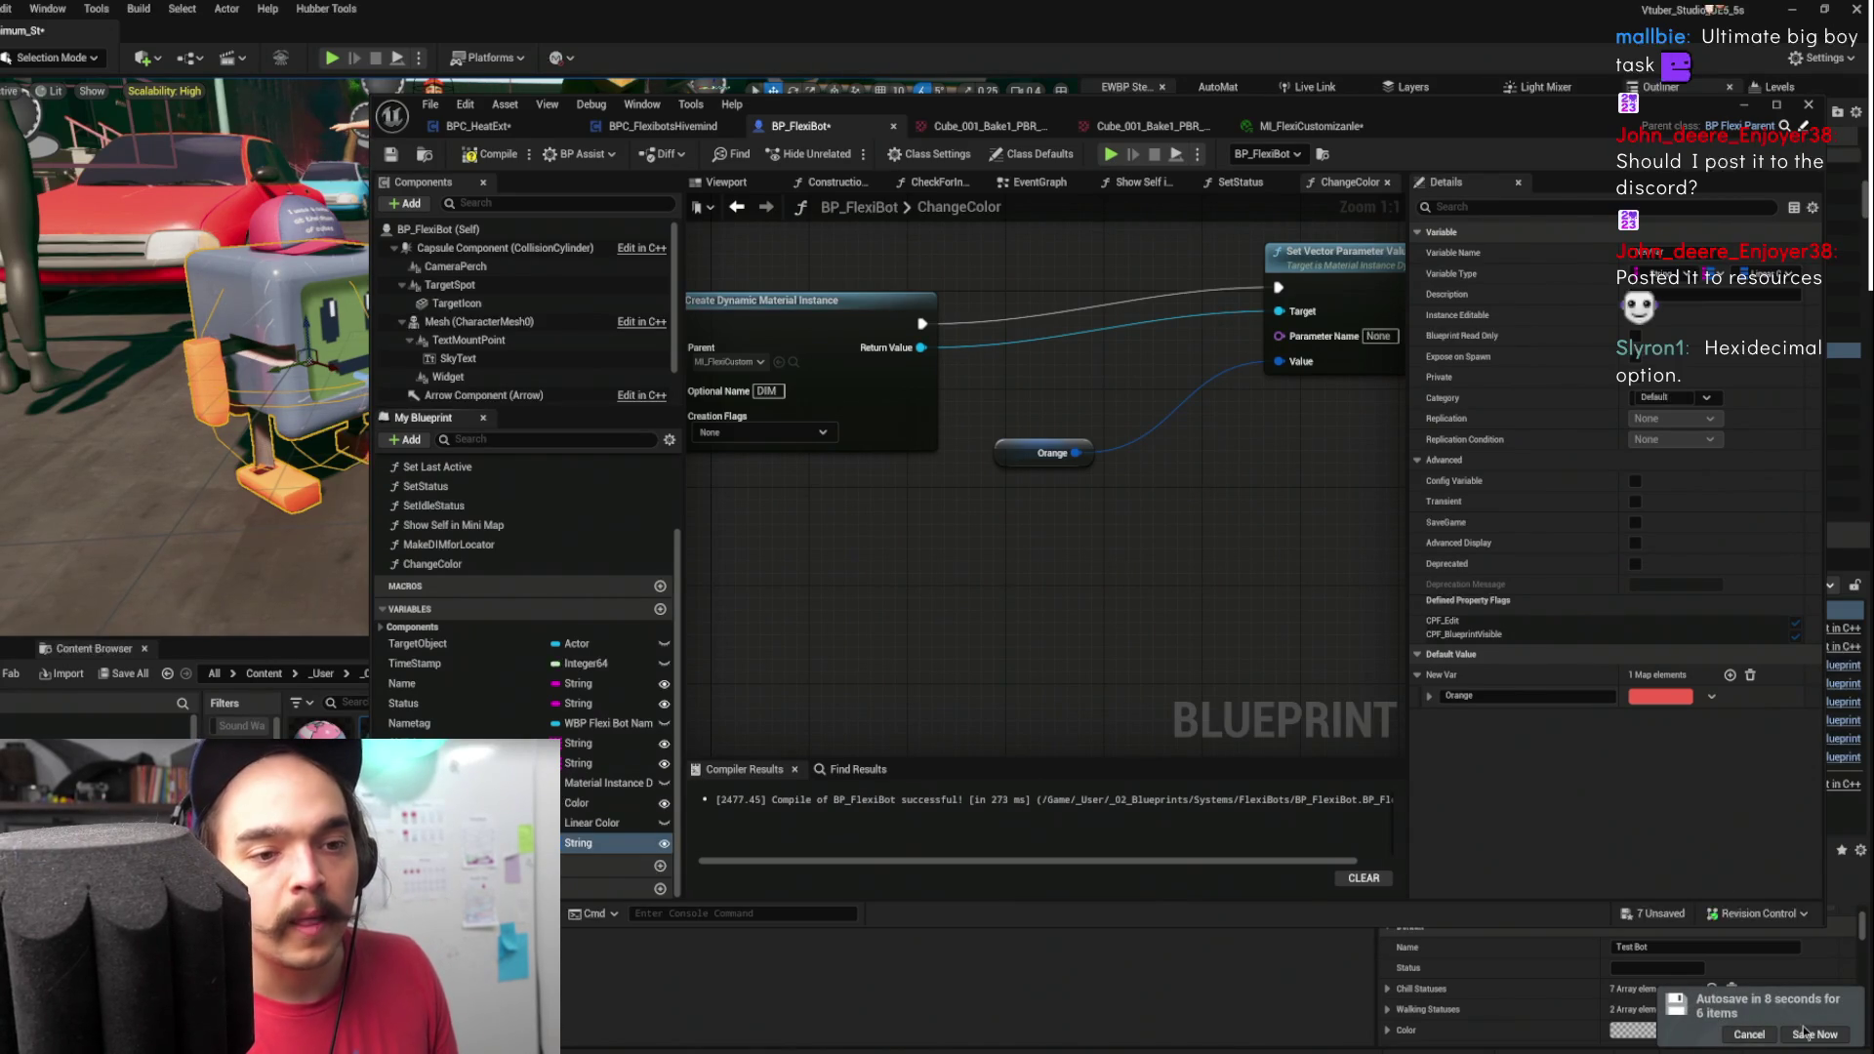
- Save all changed assets and reframe the graph toward the function's start
left_click(1807, 1032)
mouse_move(966, 549)
left_mouse_down()
mouse_move(1179, 523)
mouse_move(1006, 476)
mouse_move(1043, 465)
left_mouse_up()
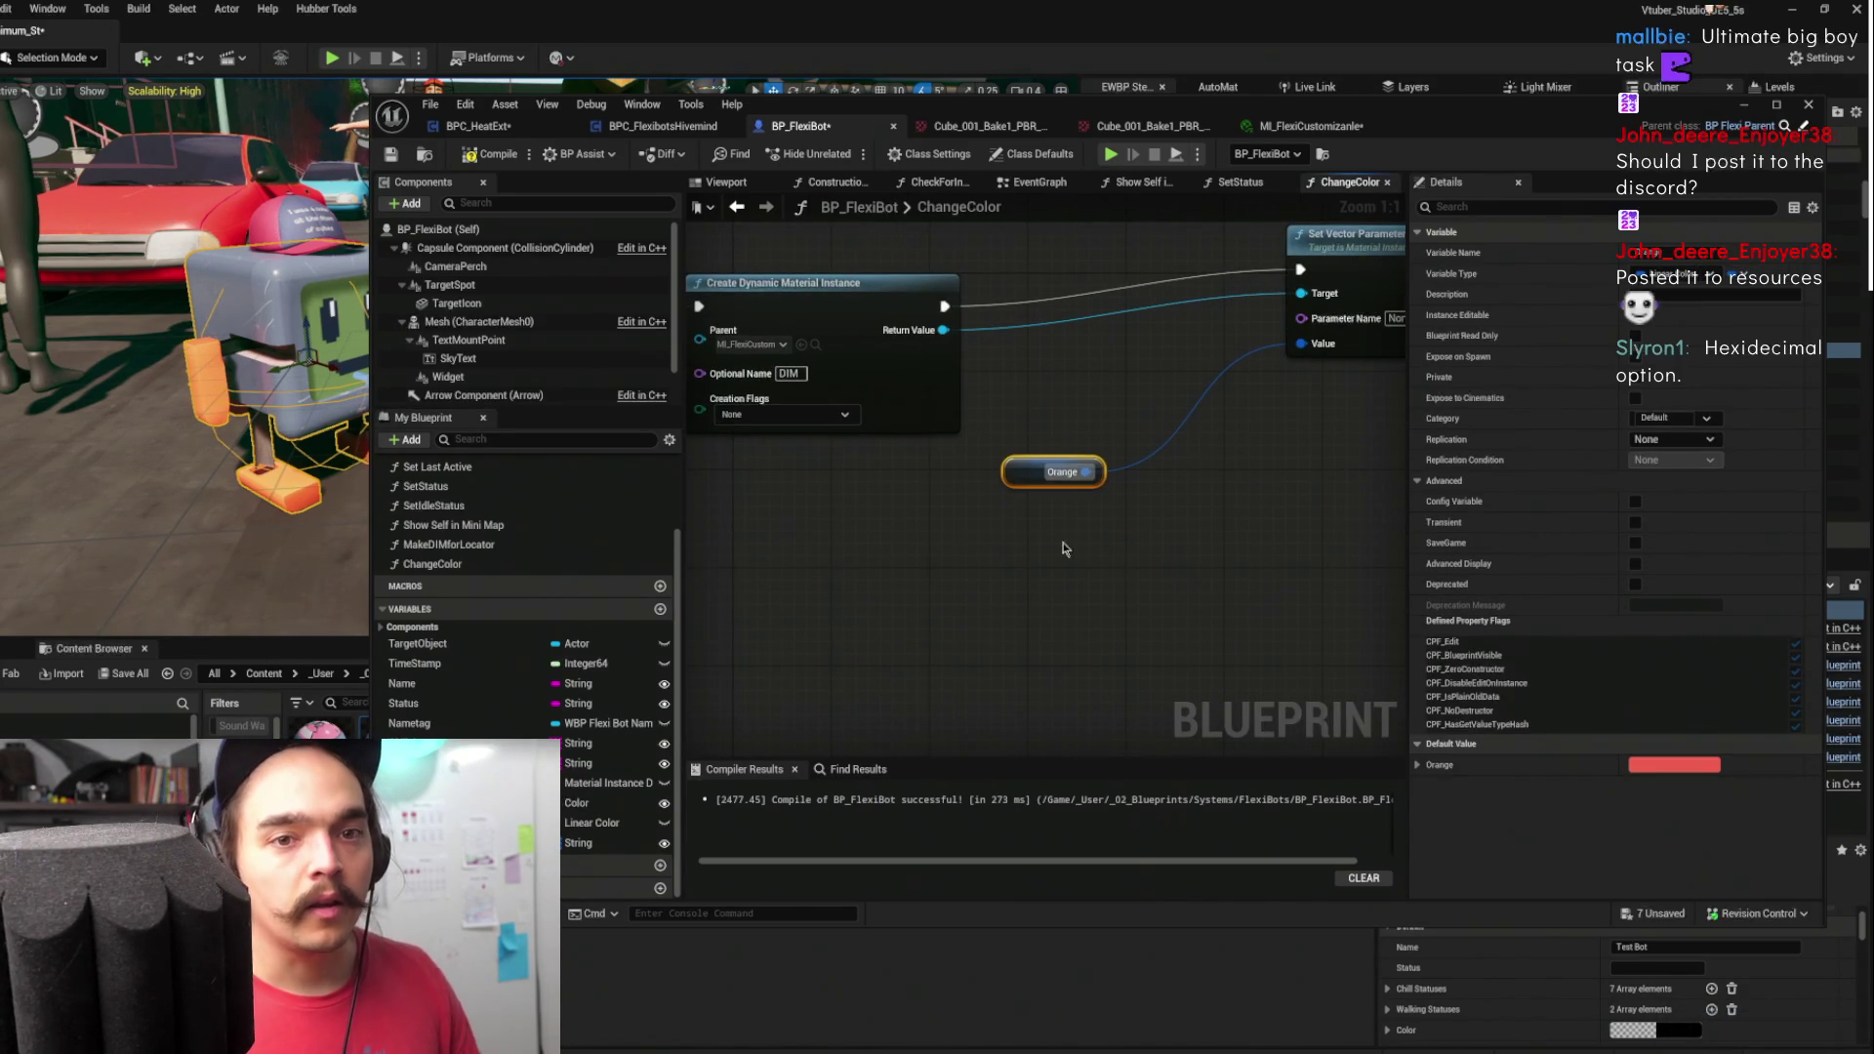
left_click(1099, 582)
left_click_drag(1129, 581, 1259, 651)
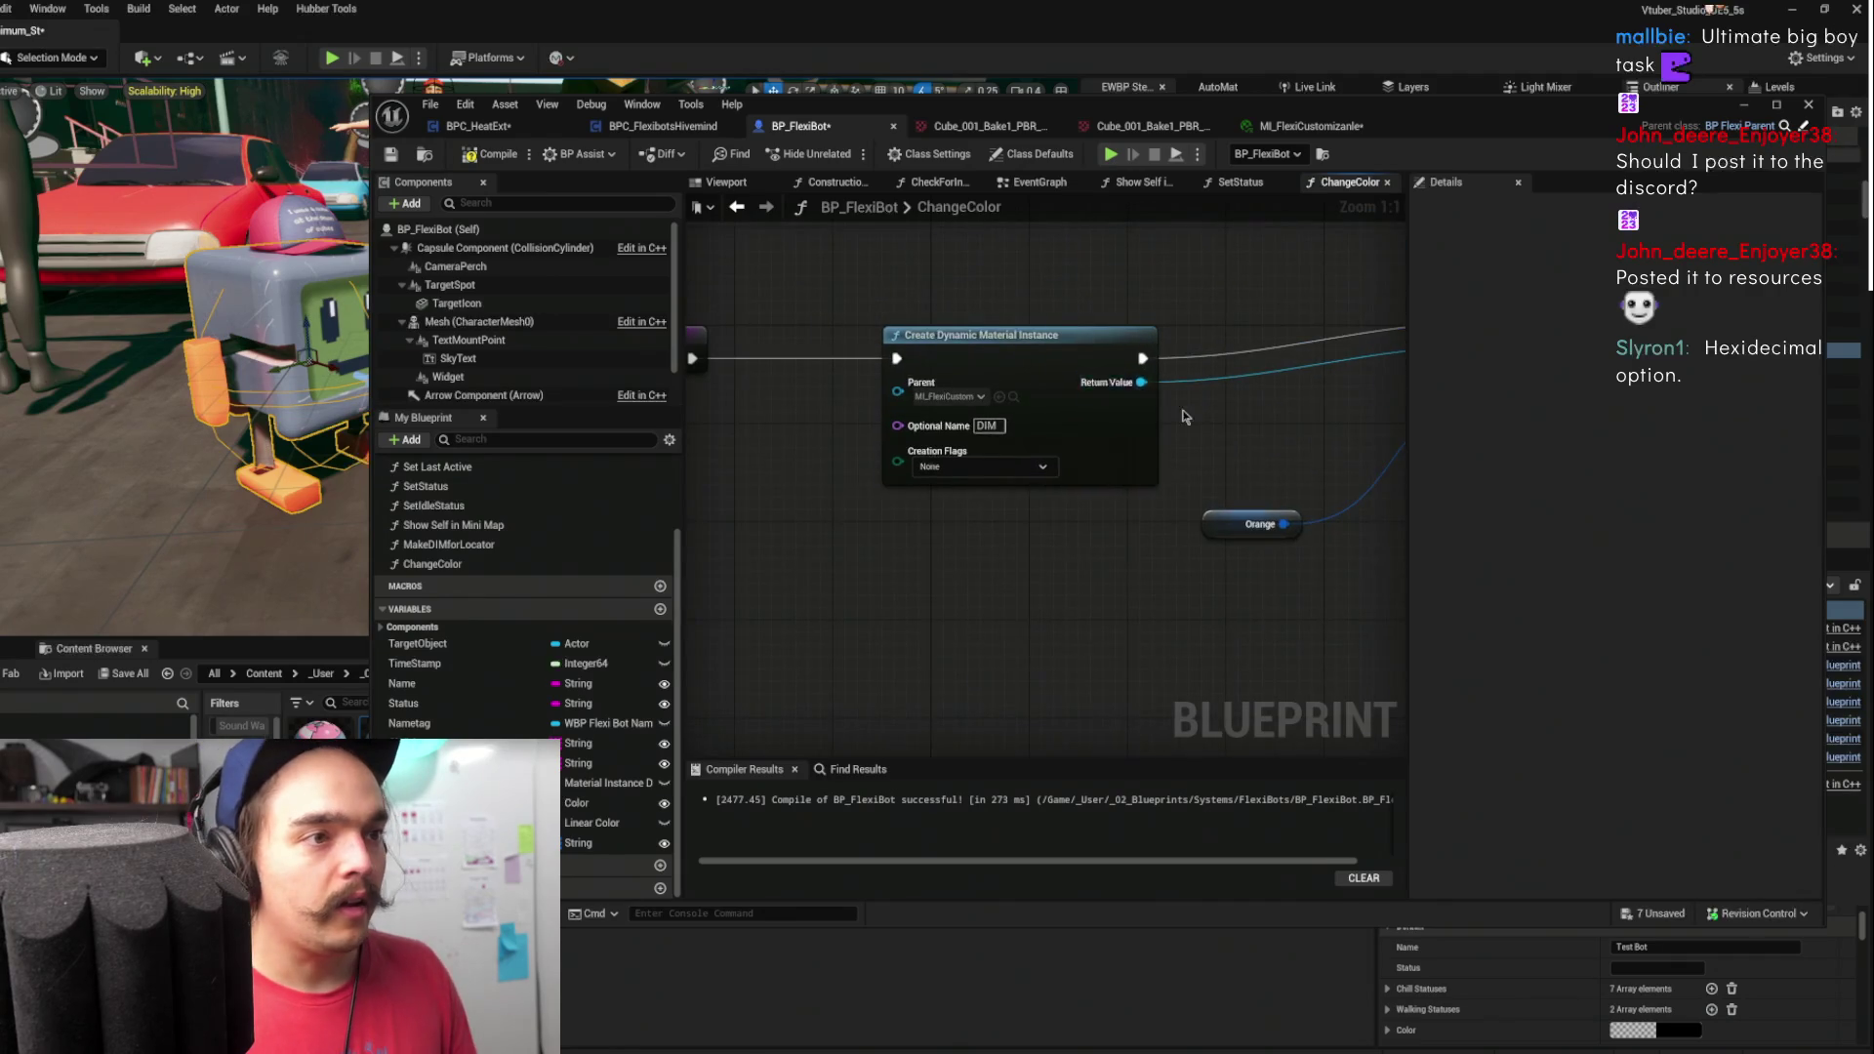
scroll(1181, 420, "down", 2)
- Place a Color Names getter in the graph and add a Find node for it
left_click(615, 842)
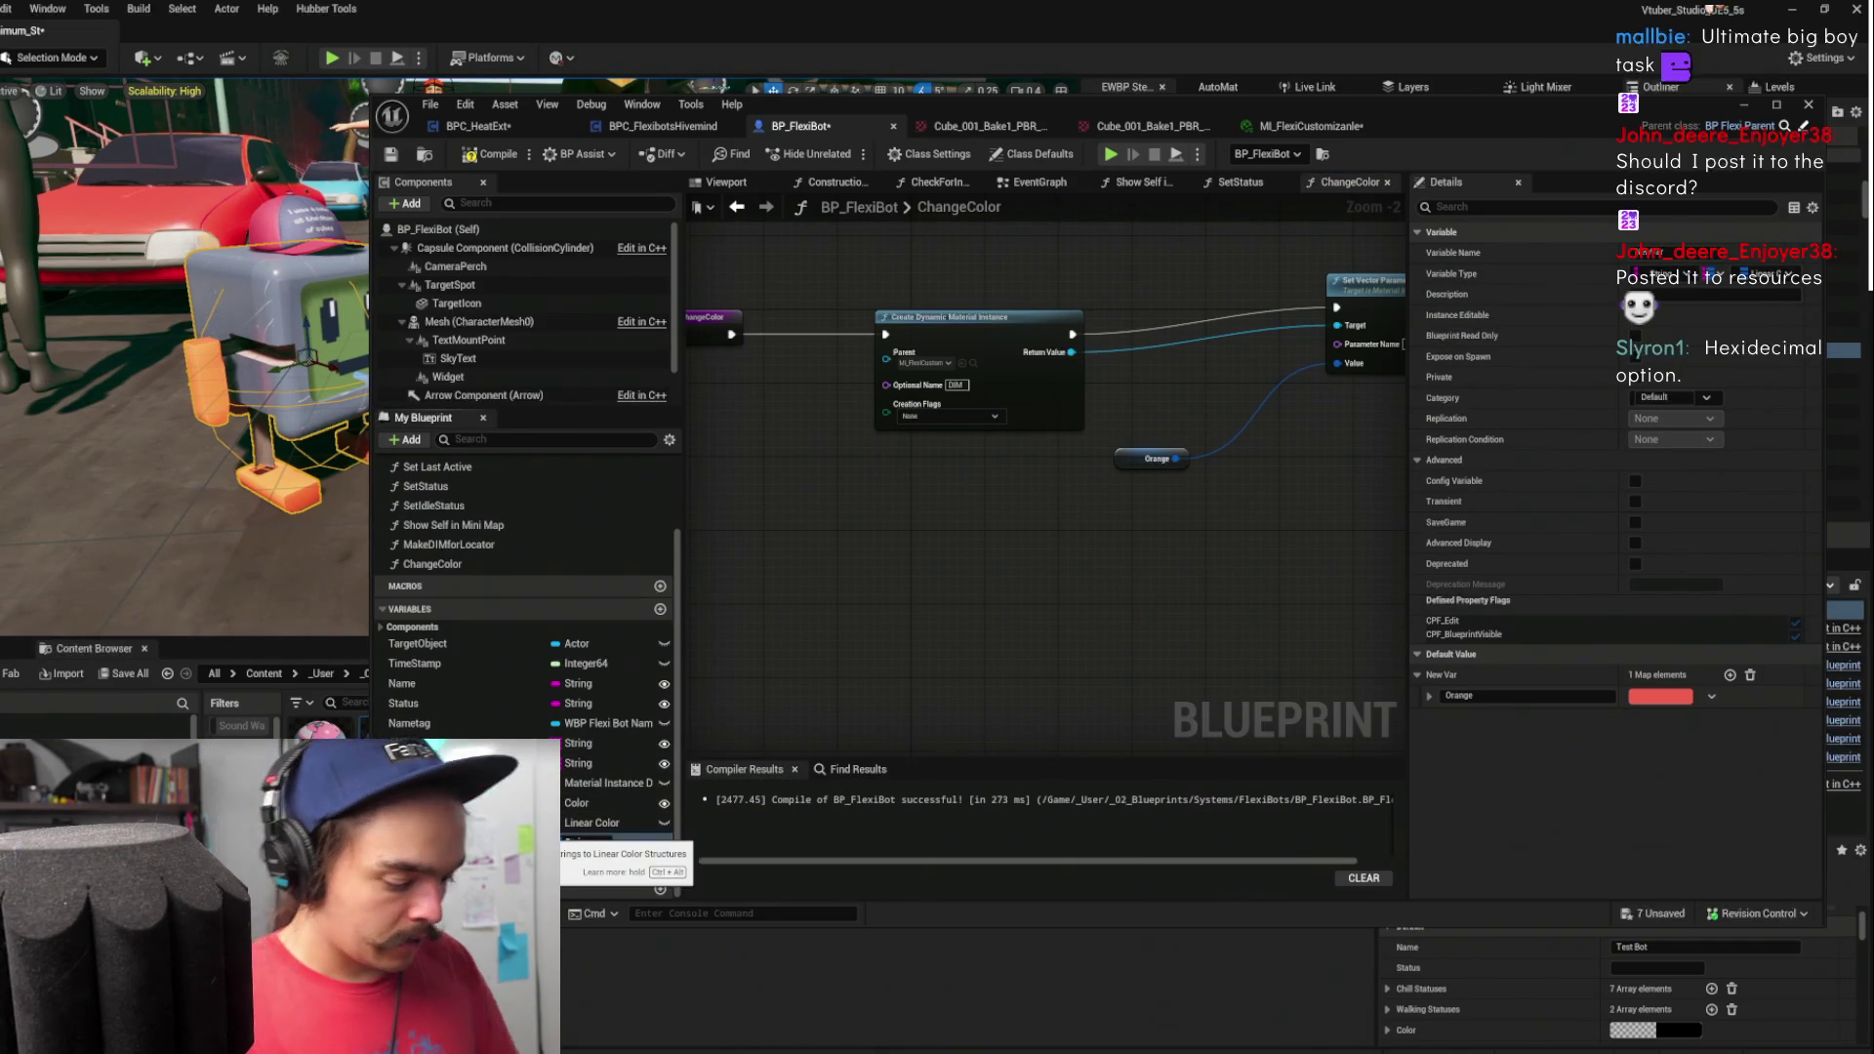
left_click(546, 842)
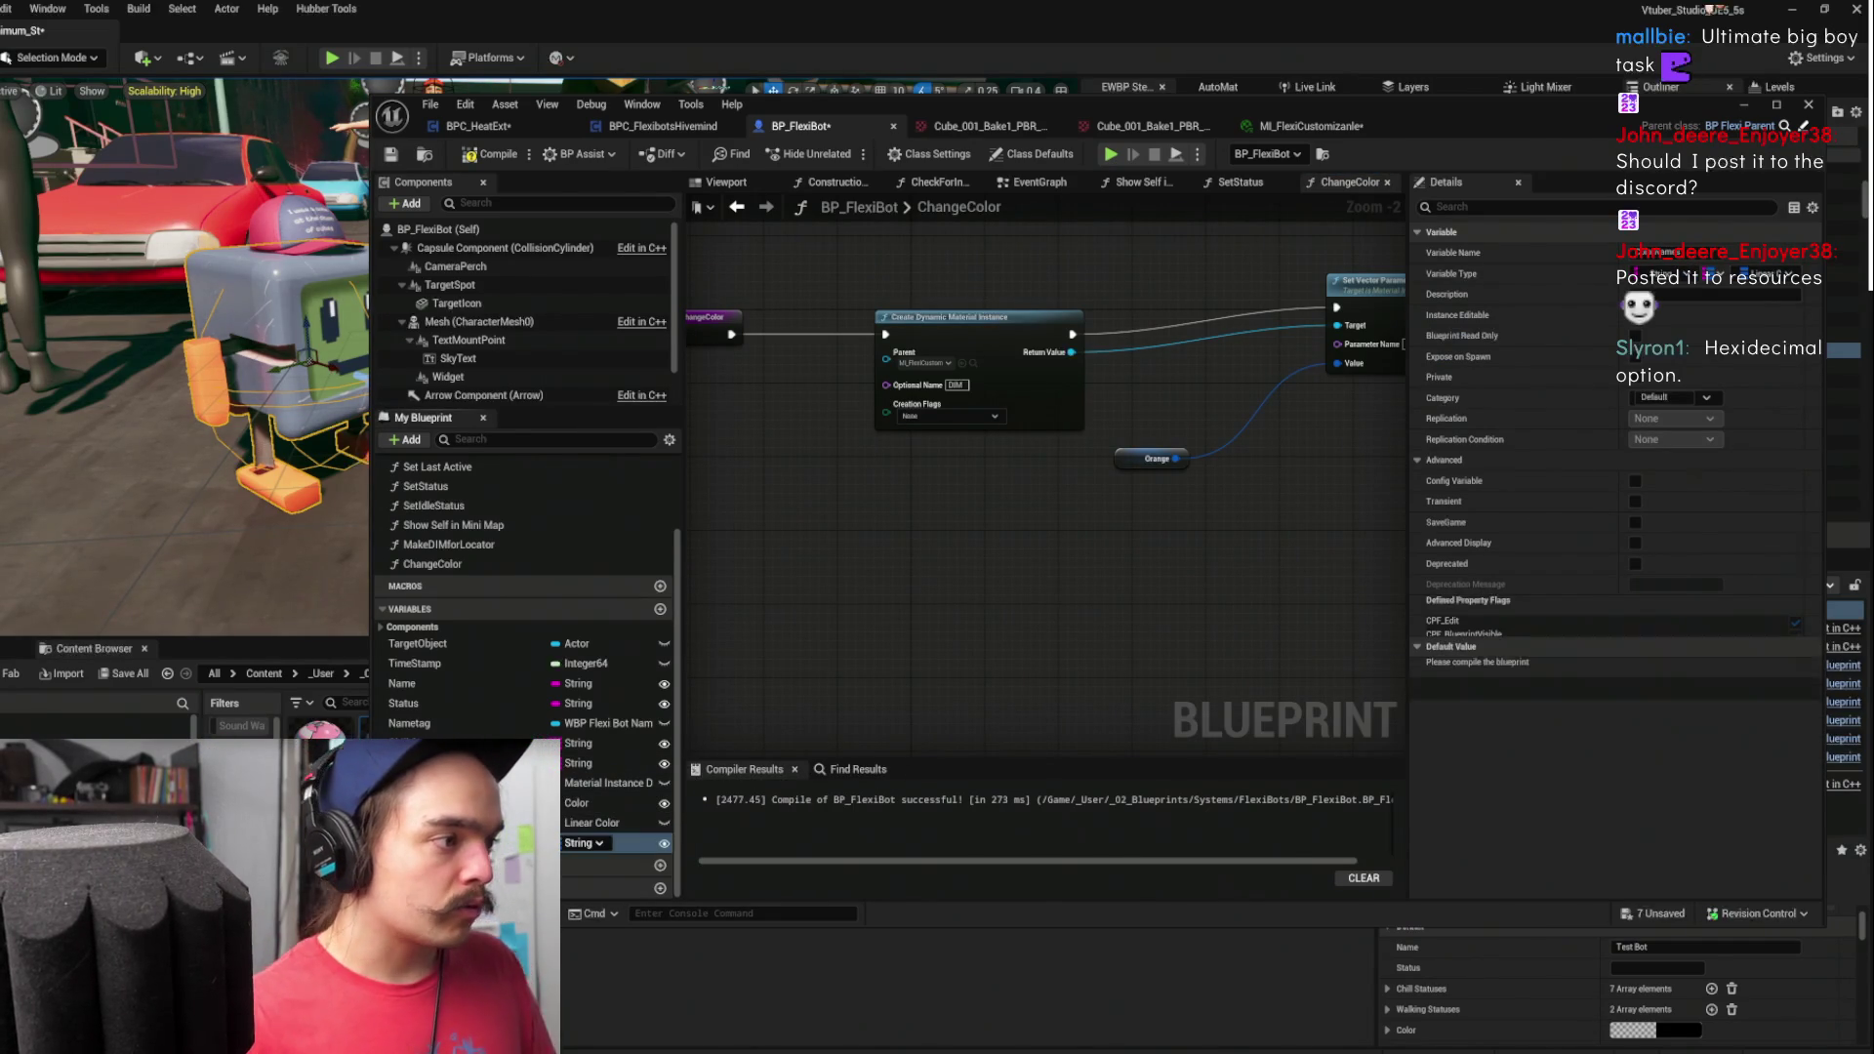
mouse_move(585, 842)
left_mouse_down()
mouse_move(849, 829)
mouse_move(937, 522)
left_mouse_up()
scroll(1015, 513, "up", 2)
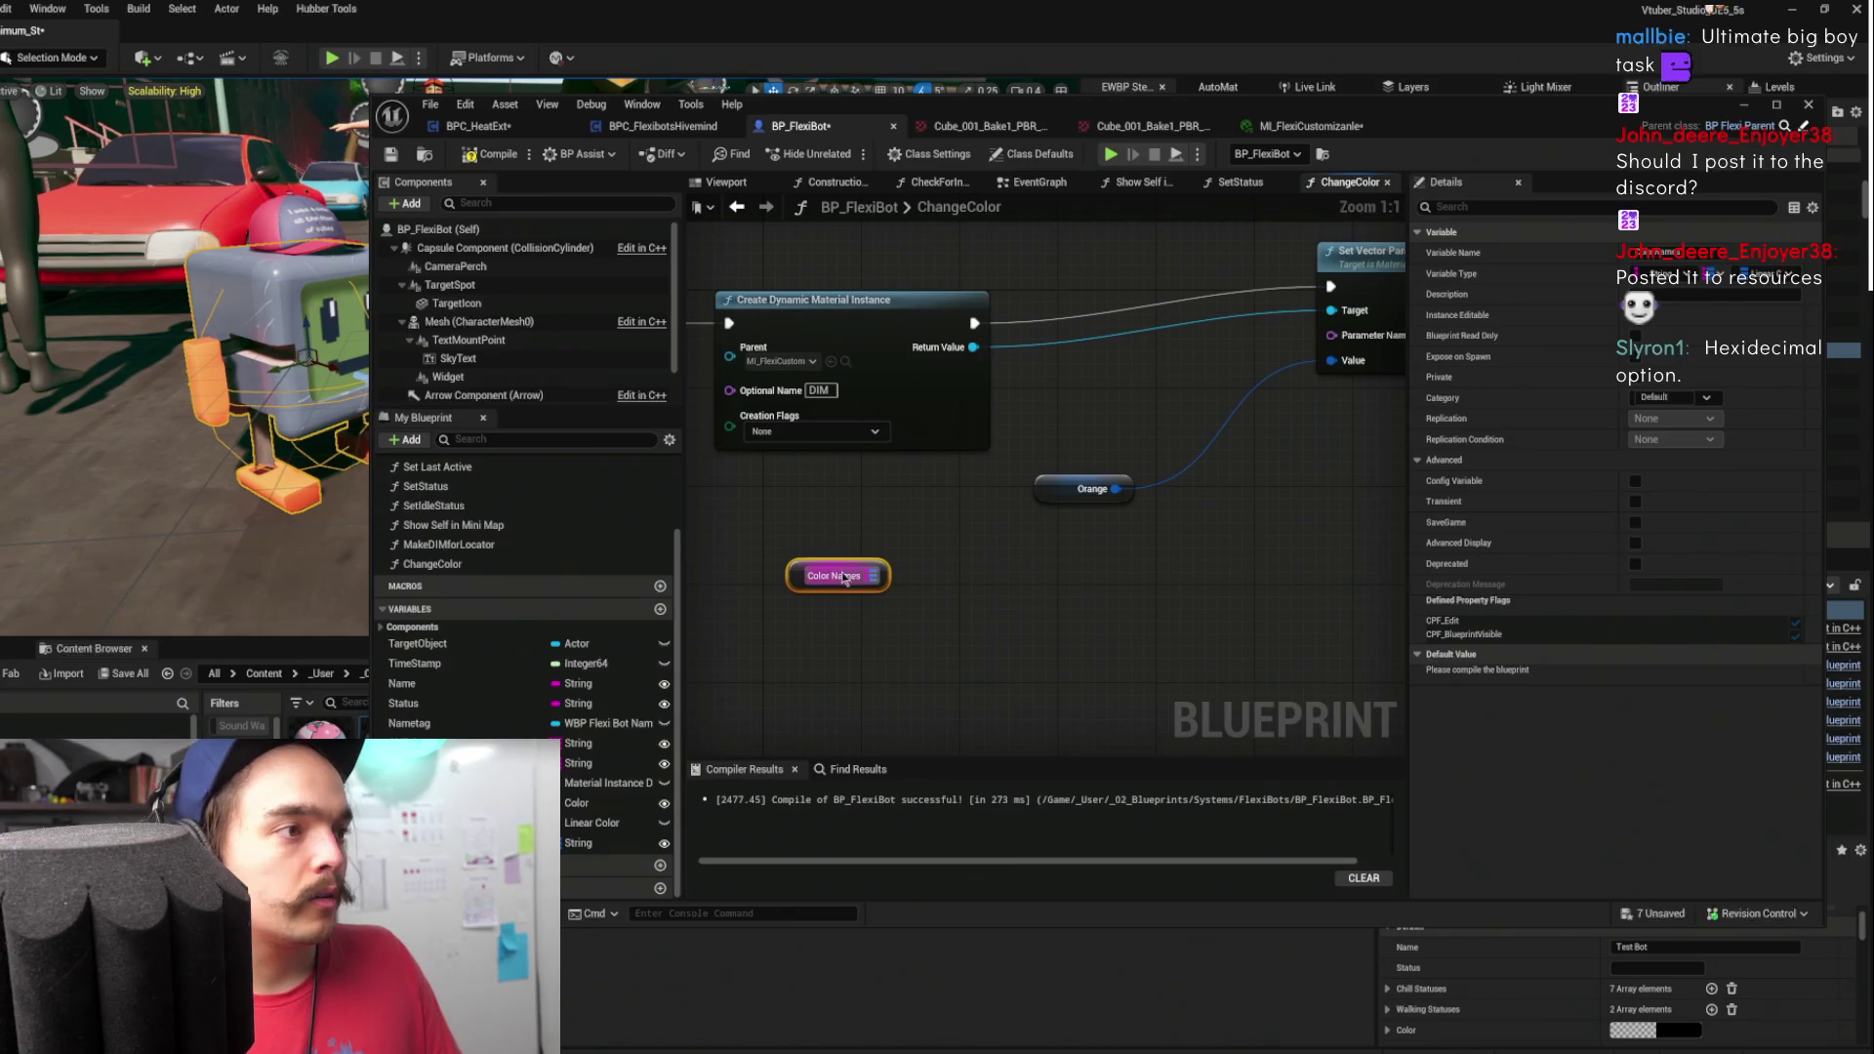
mouse_move(951, 597)
left_mouse_down()
mouse_move(1276, 573)
mouse_move(886, 597)
mouse_move(1027, 589)
left_mouse_up()
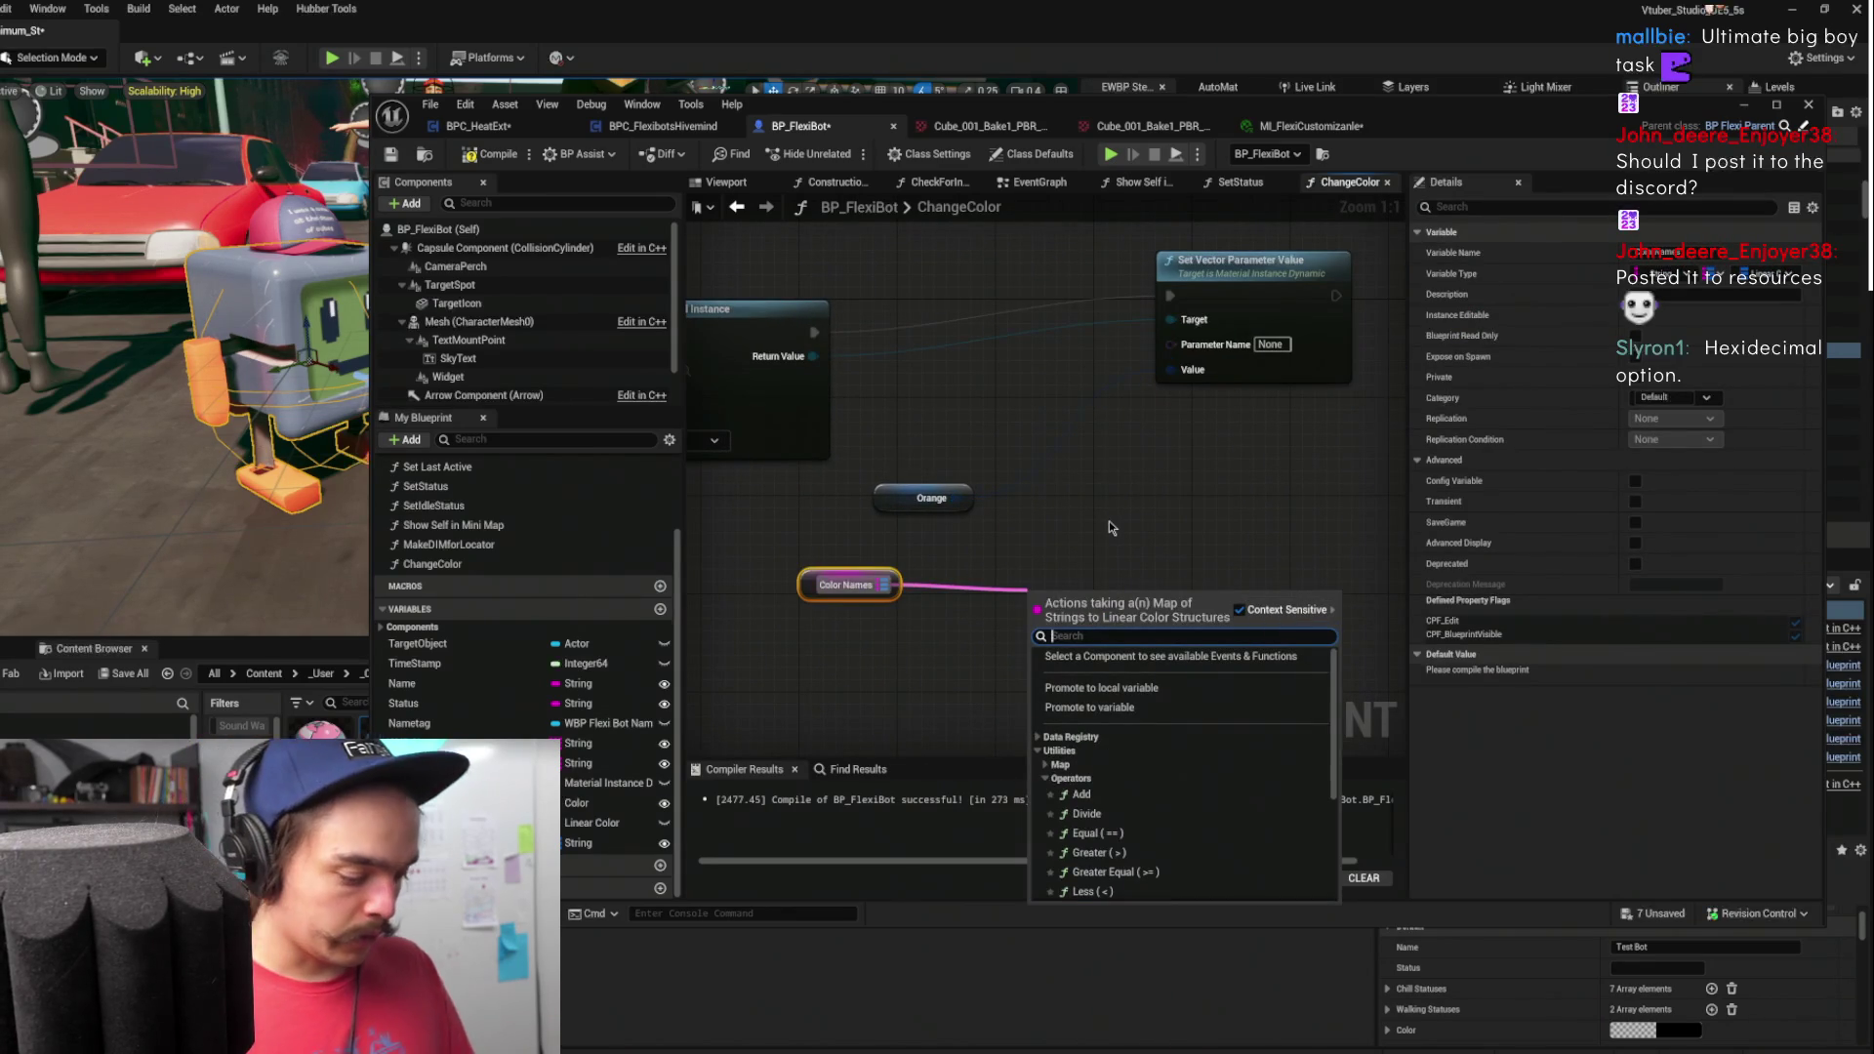
type("find")
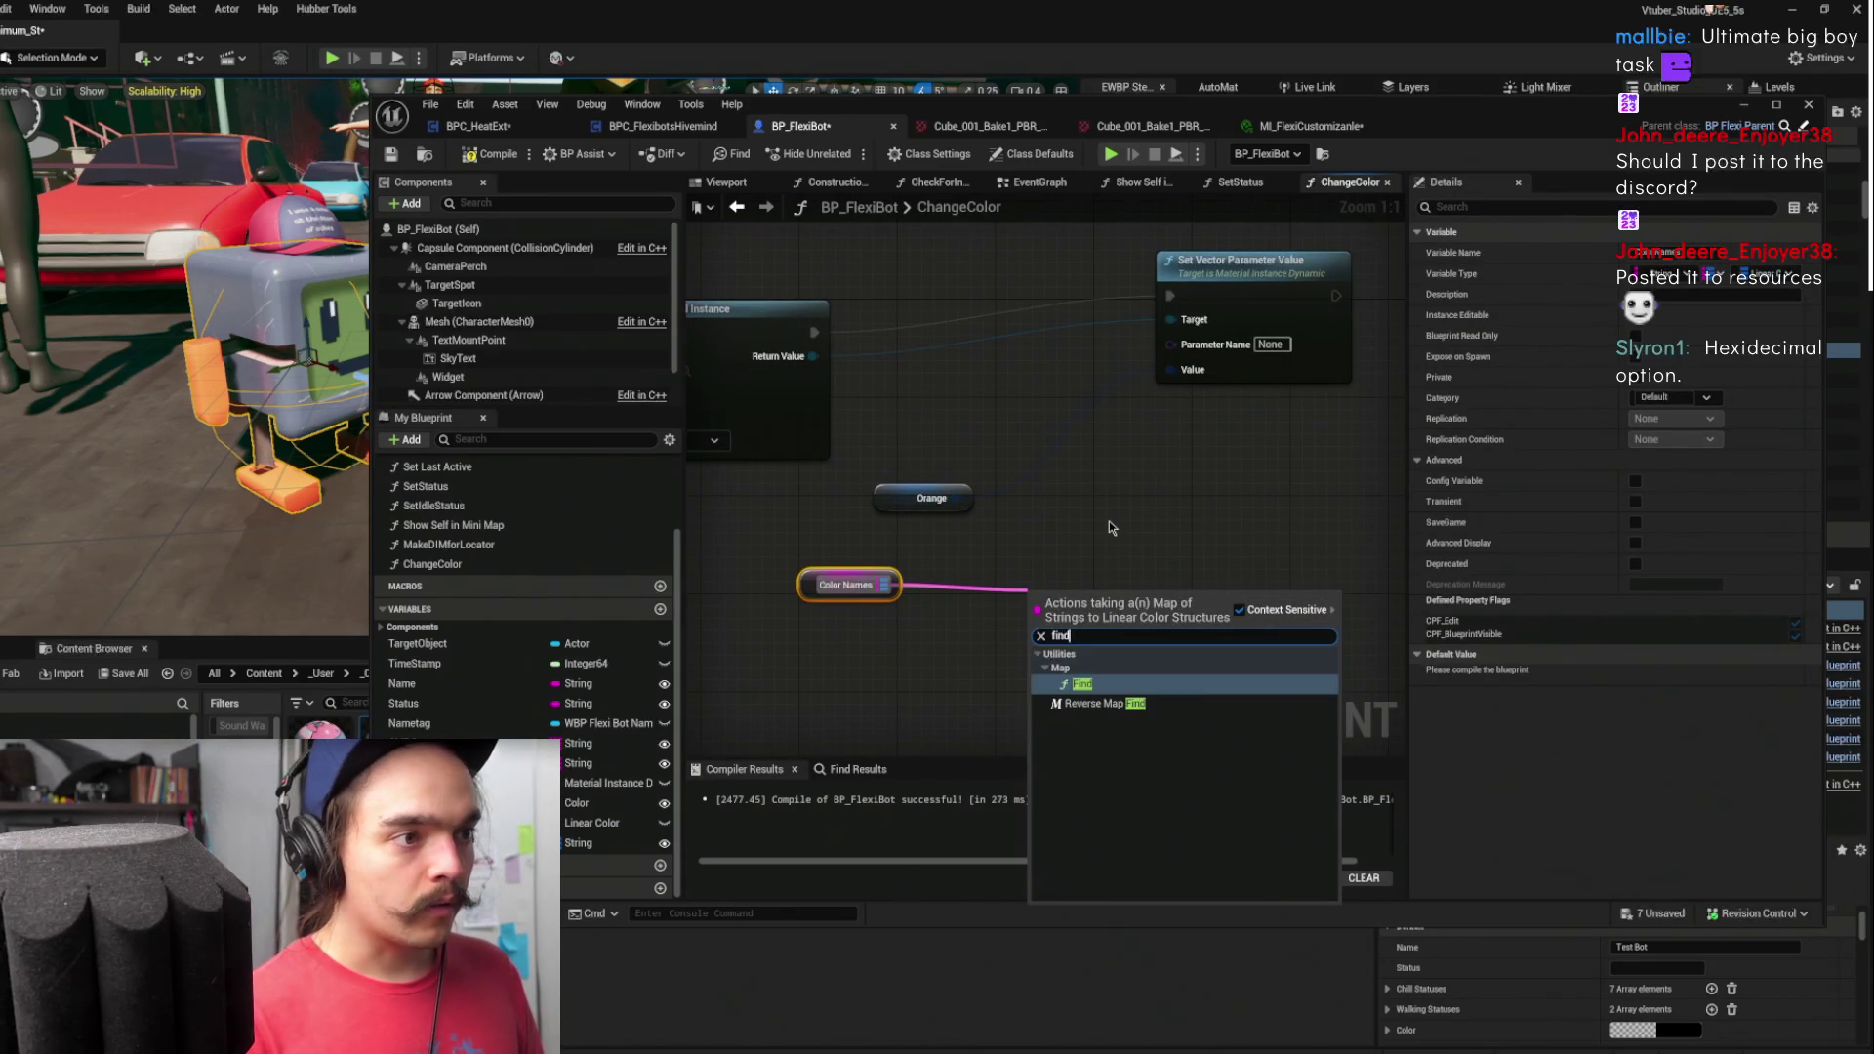
key("Return")
scroll(1108, 527, "down", 3)
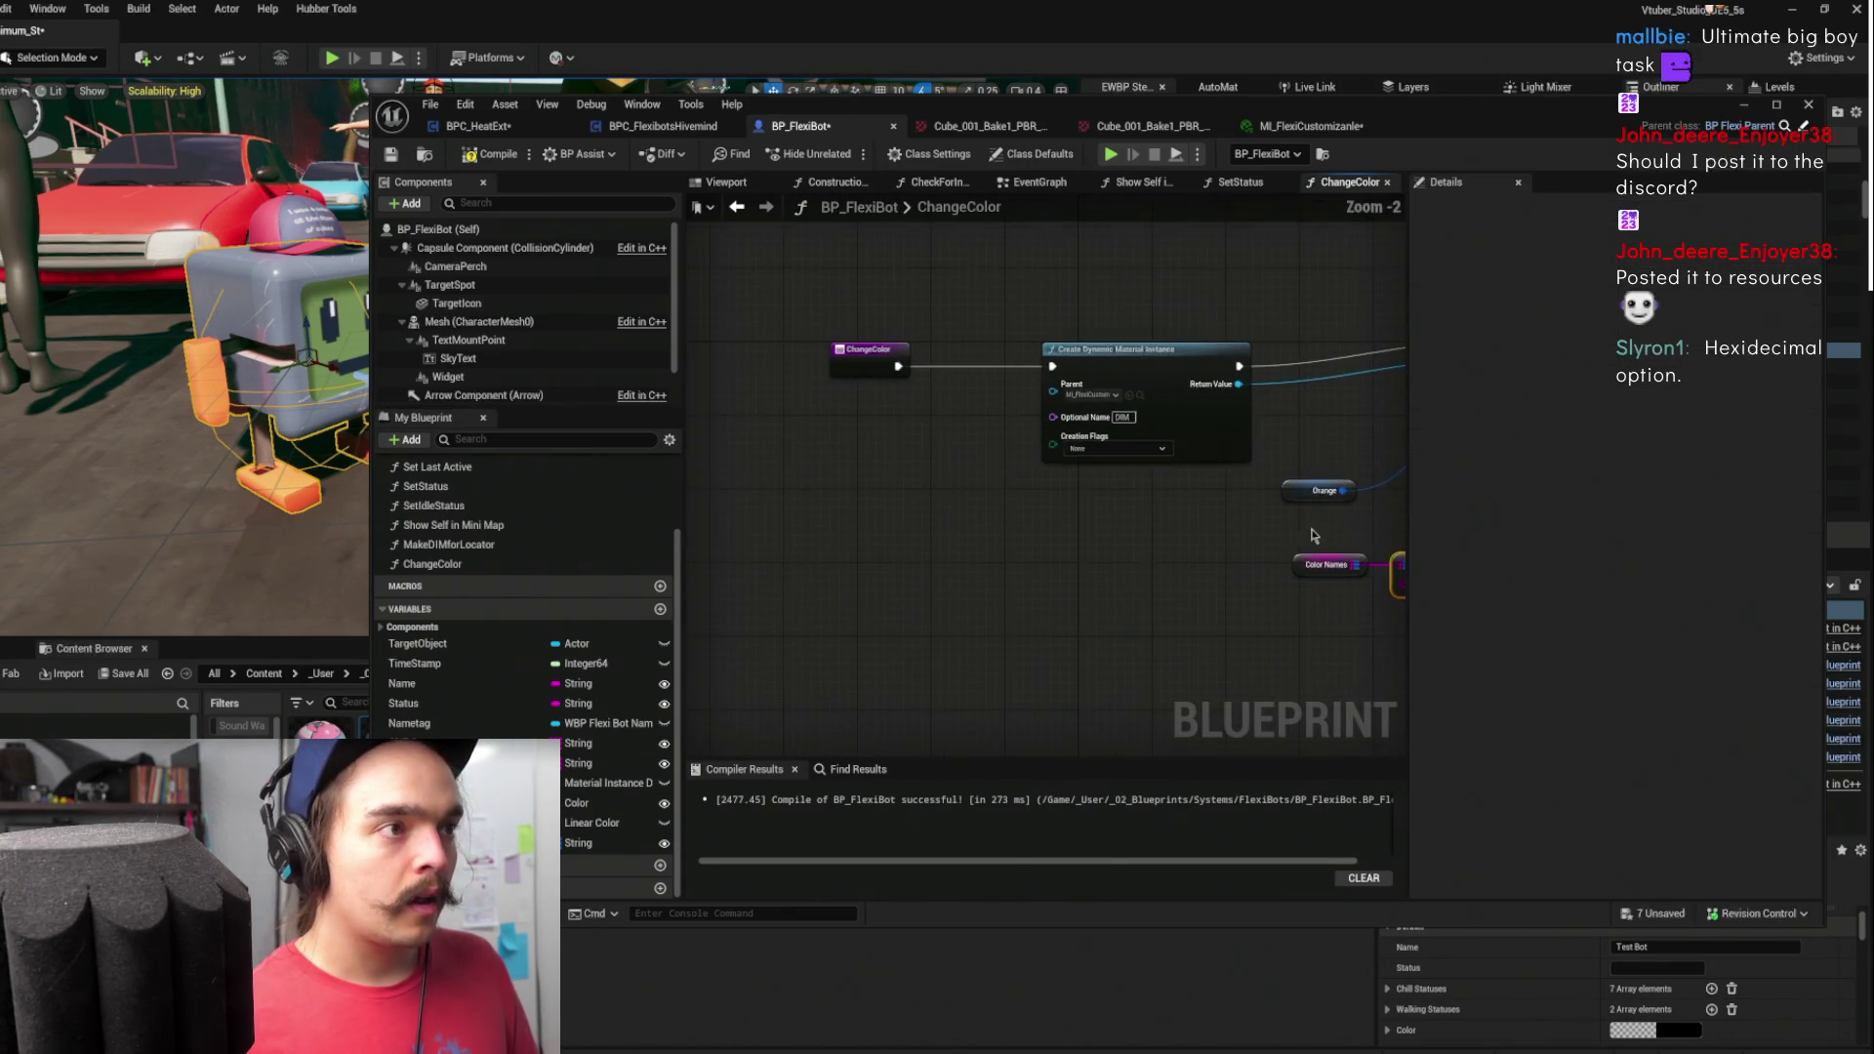
- Give ChangeColor a Key input feeding Find and delete the hard-coded Orange node
mouse_move(1284, 552)
left_mouse_down()
mouse_move(1014, 488)
mouse_move(813, 366)
left_mouse_up()
mouse_move(1379, 507)
left_mouse_down()
mouse_move(1097, 493)
mouse_move(895, 560)
mouse_move(987, 606)
mouse_move(1030, 502)
mouse_move(1011, 454)
left_mouse_up()
scroll(1097, 494, "up", 2)
left_click(795, 566)
key("Delete")
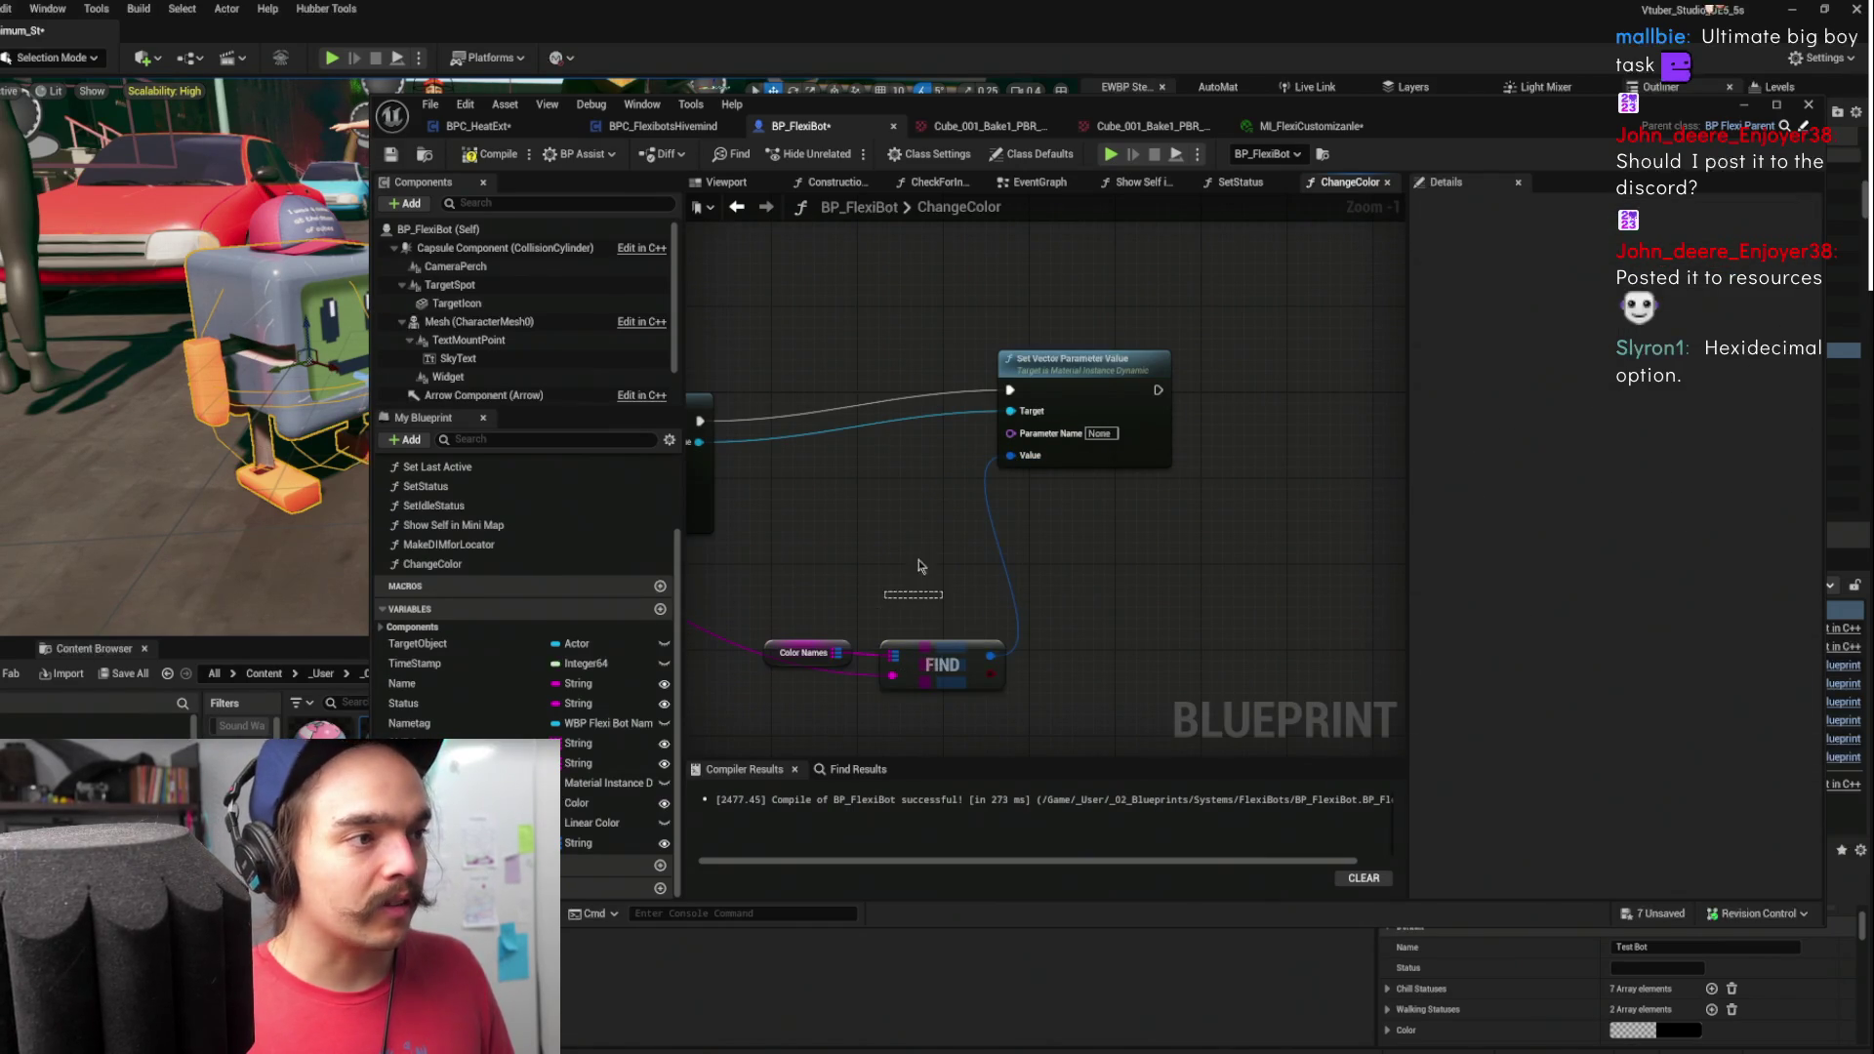
- Add a Select node after Find, wiring Find's result into its True input
left_click_drag(912, 601, 1097, 503)
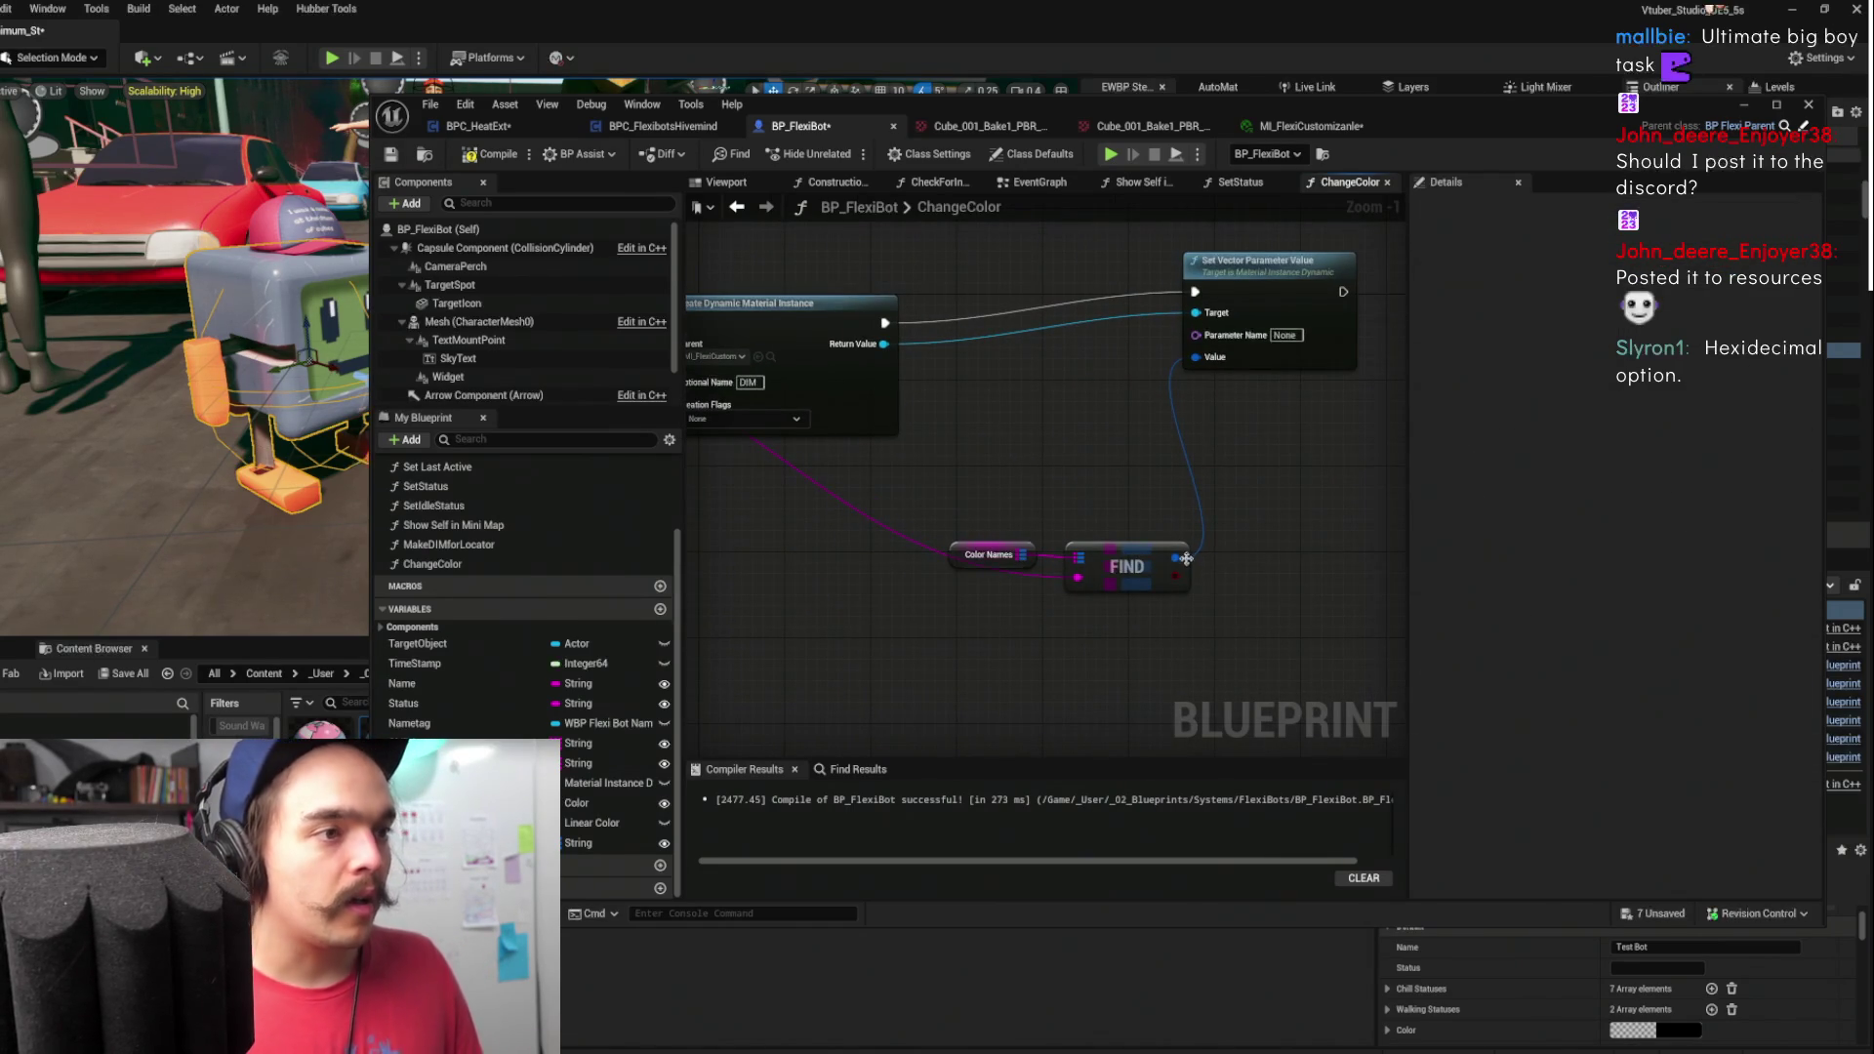
mouse_move(1122, 568)
left_mouse_down()
mouse_move(1033, 517)
mouse_move(1111, 525)
left_mouse_up()
mouse_move(1222, 510)
left_mouse_down()
mouse_move(1085, 559)
mouse_move(1099, 573)
mouse_move(1053, 562)
mouse_move(1093, 571)
mouse_move(1096, 532)
mouse_move(1151, 558)
left_mouse_up()
left_click(1103, 551)
key("ctrl+z")
type("select")
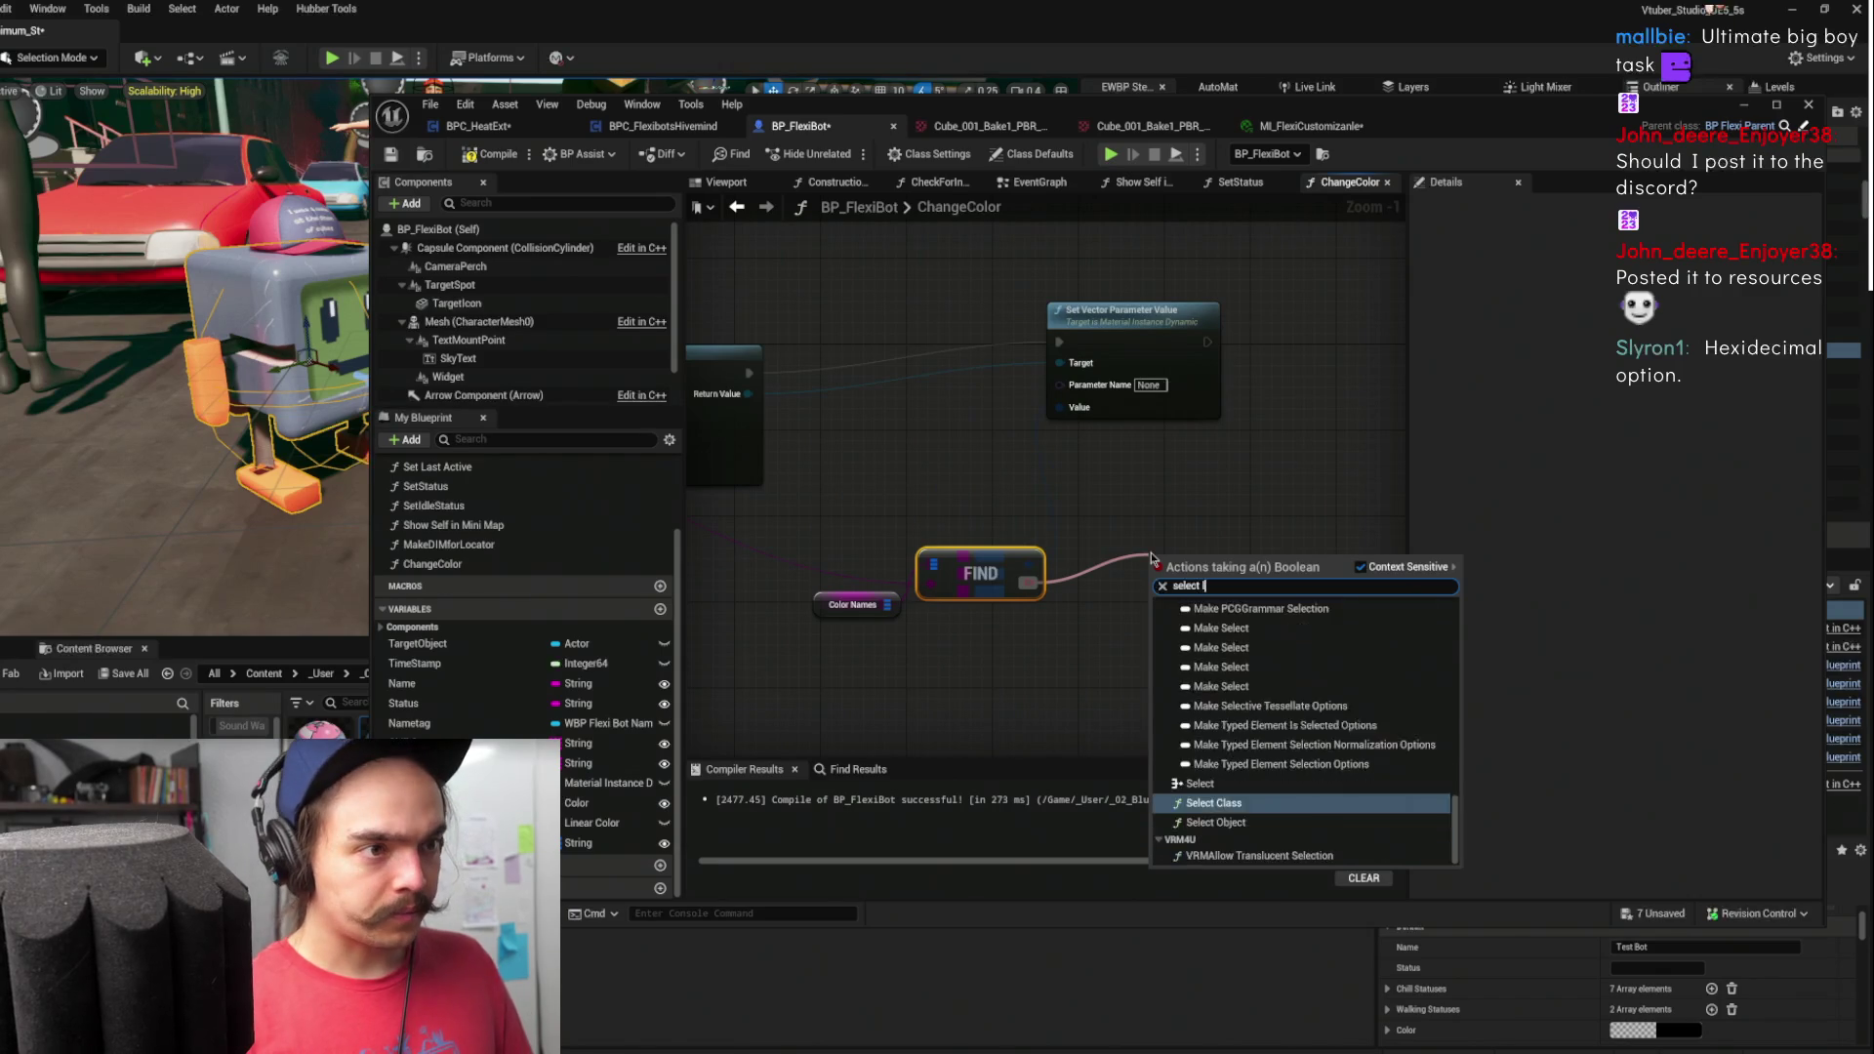
key("BackSpace")
scroll(1286, 727, "down", 5)
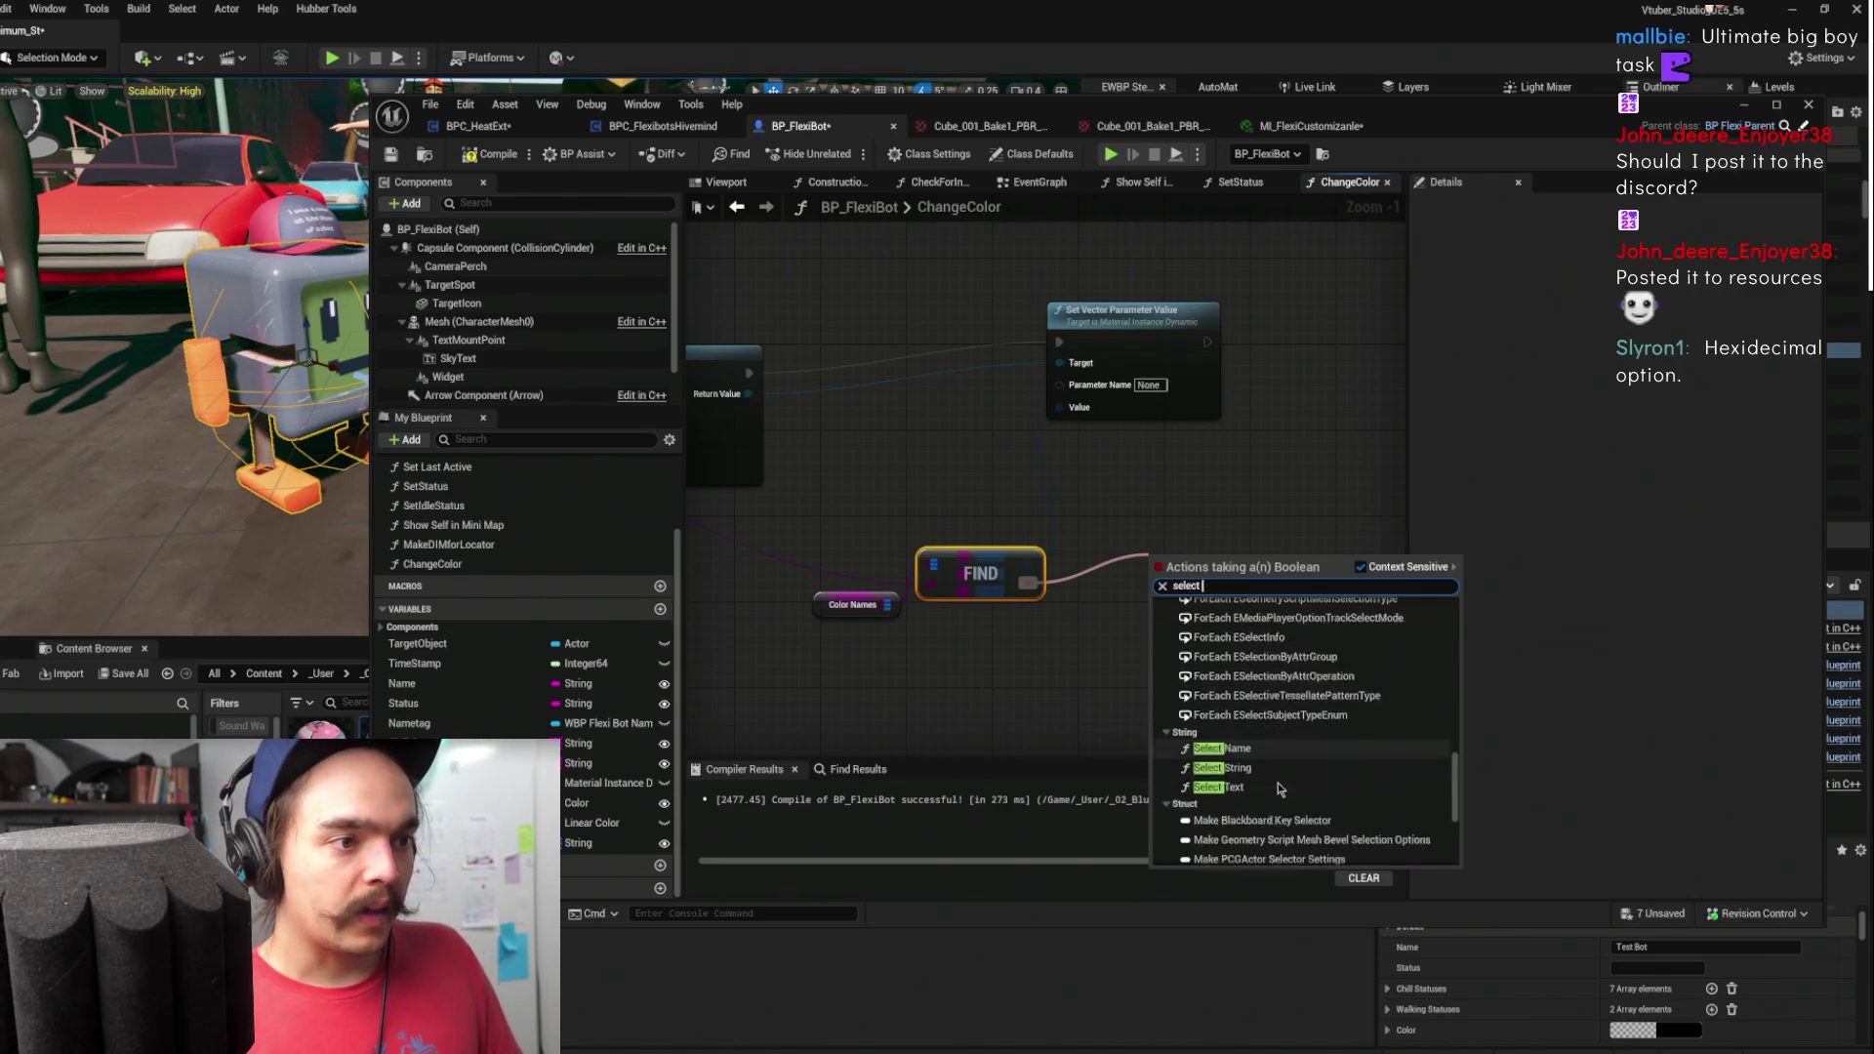
scroll(1286, 727, "down", 2)
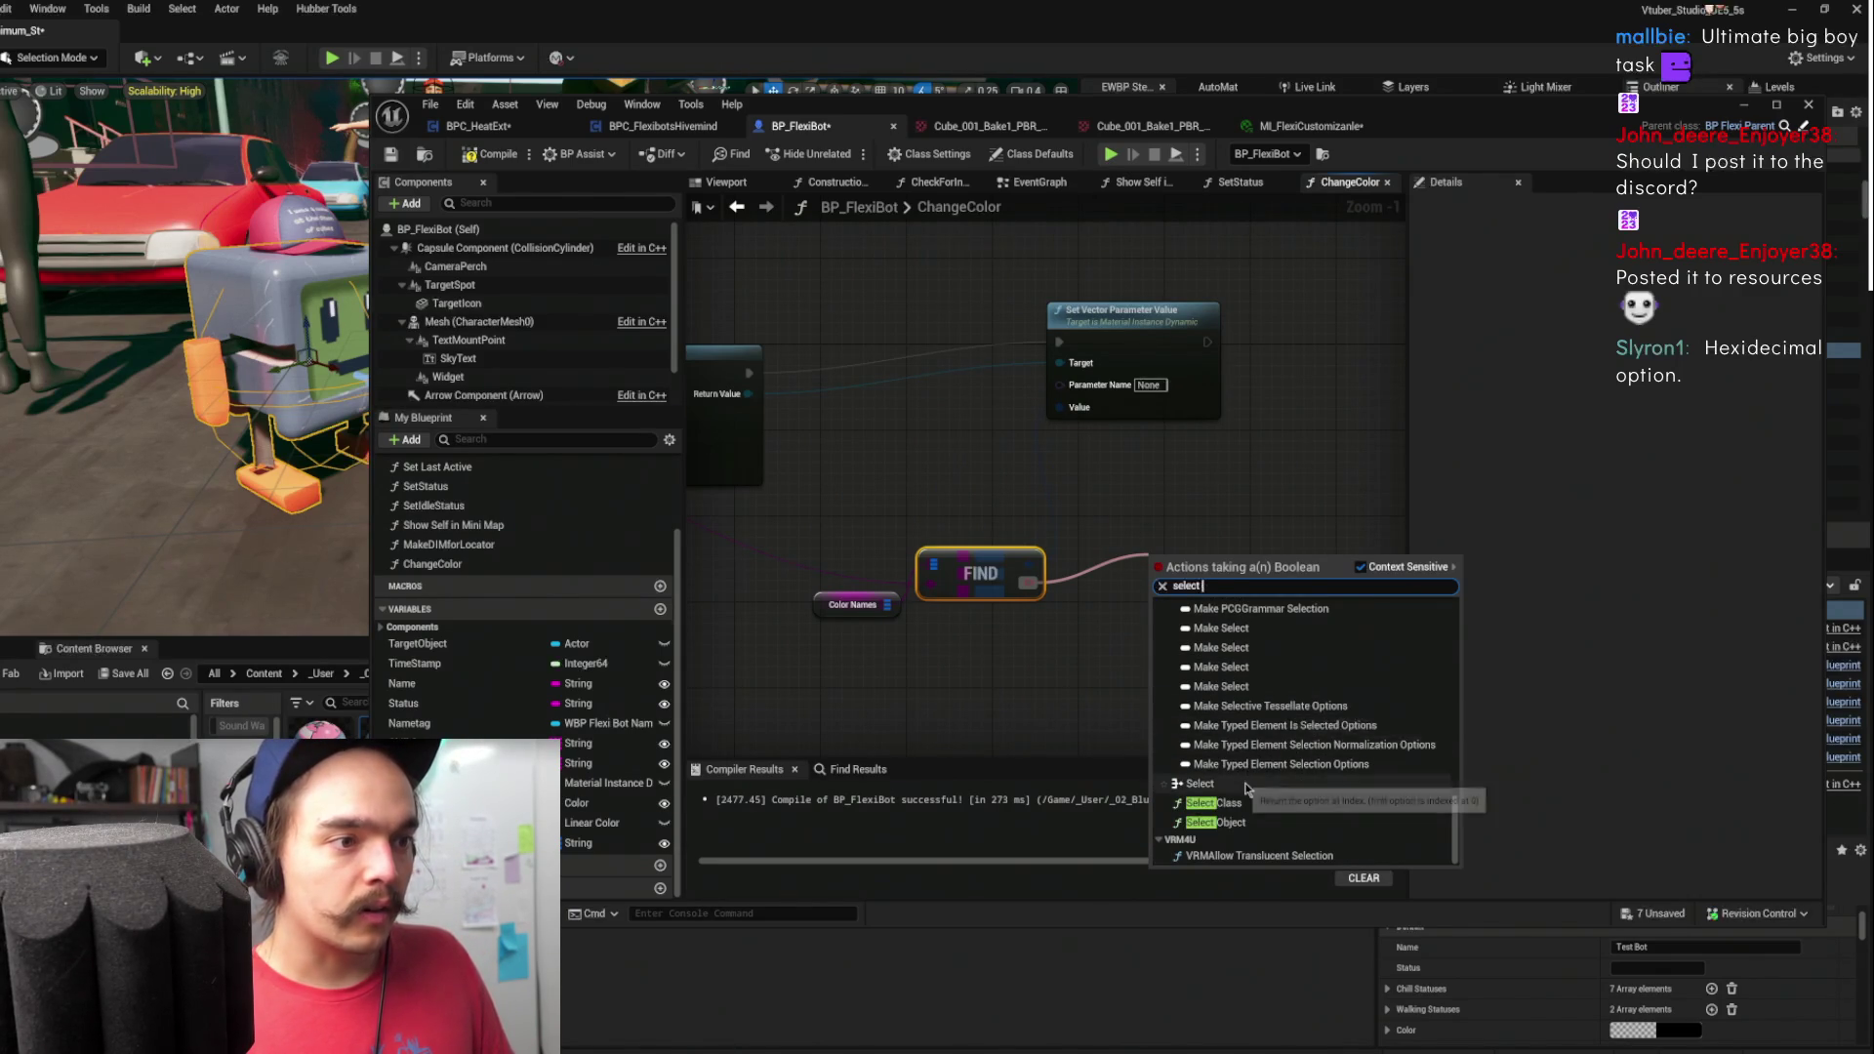
left_click(1225, 824)
mouse_move(1101, 598)
left_mouse_down()
mouse_move(1171, 599)
mouse_move(1059, 407)
left_mouse_up()
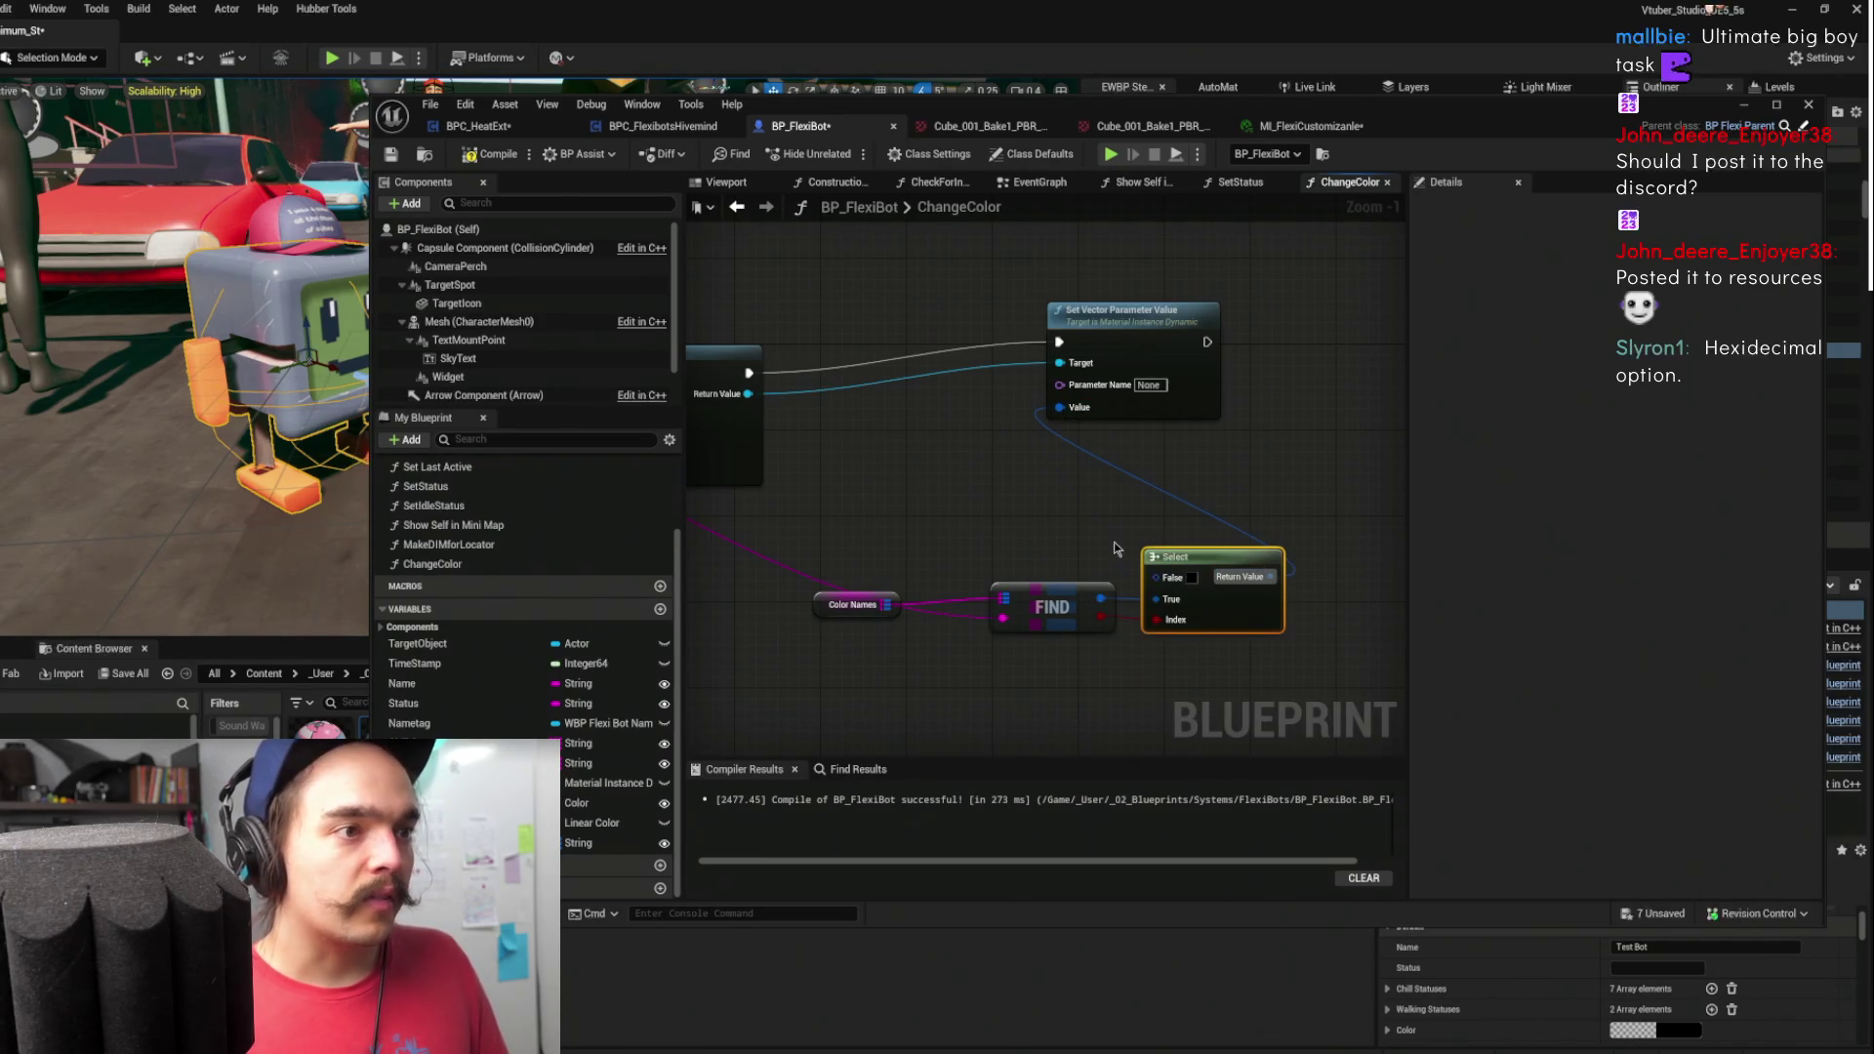
- Drag off ChangeColor's Key pin and search actions for 'hexi'
mouse_move(1016, 523)
left_mouse_down()
mouse_move(1126, 442)
mouse_move(1502, 467)
left_mouse_up()
mouse_move(835, 352)
left_mouse_down()
mouse_move(1004, 547)
mouse_move(1000, 571)
left_mouse_up()
type("h")
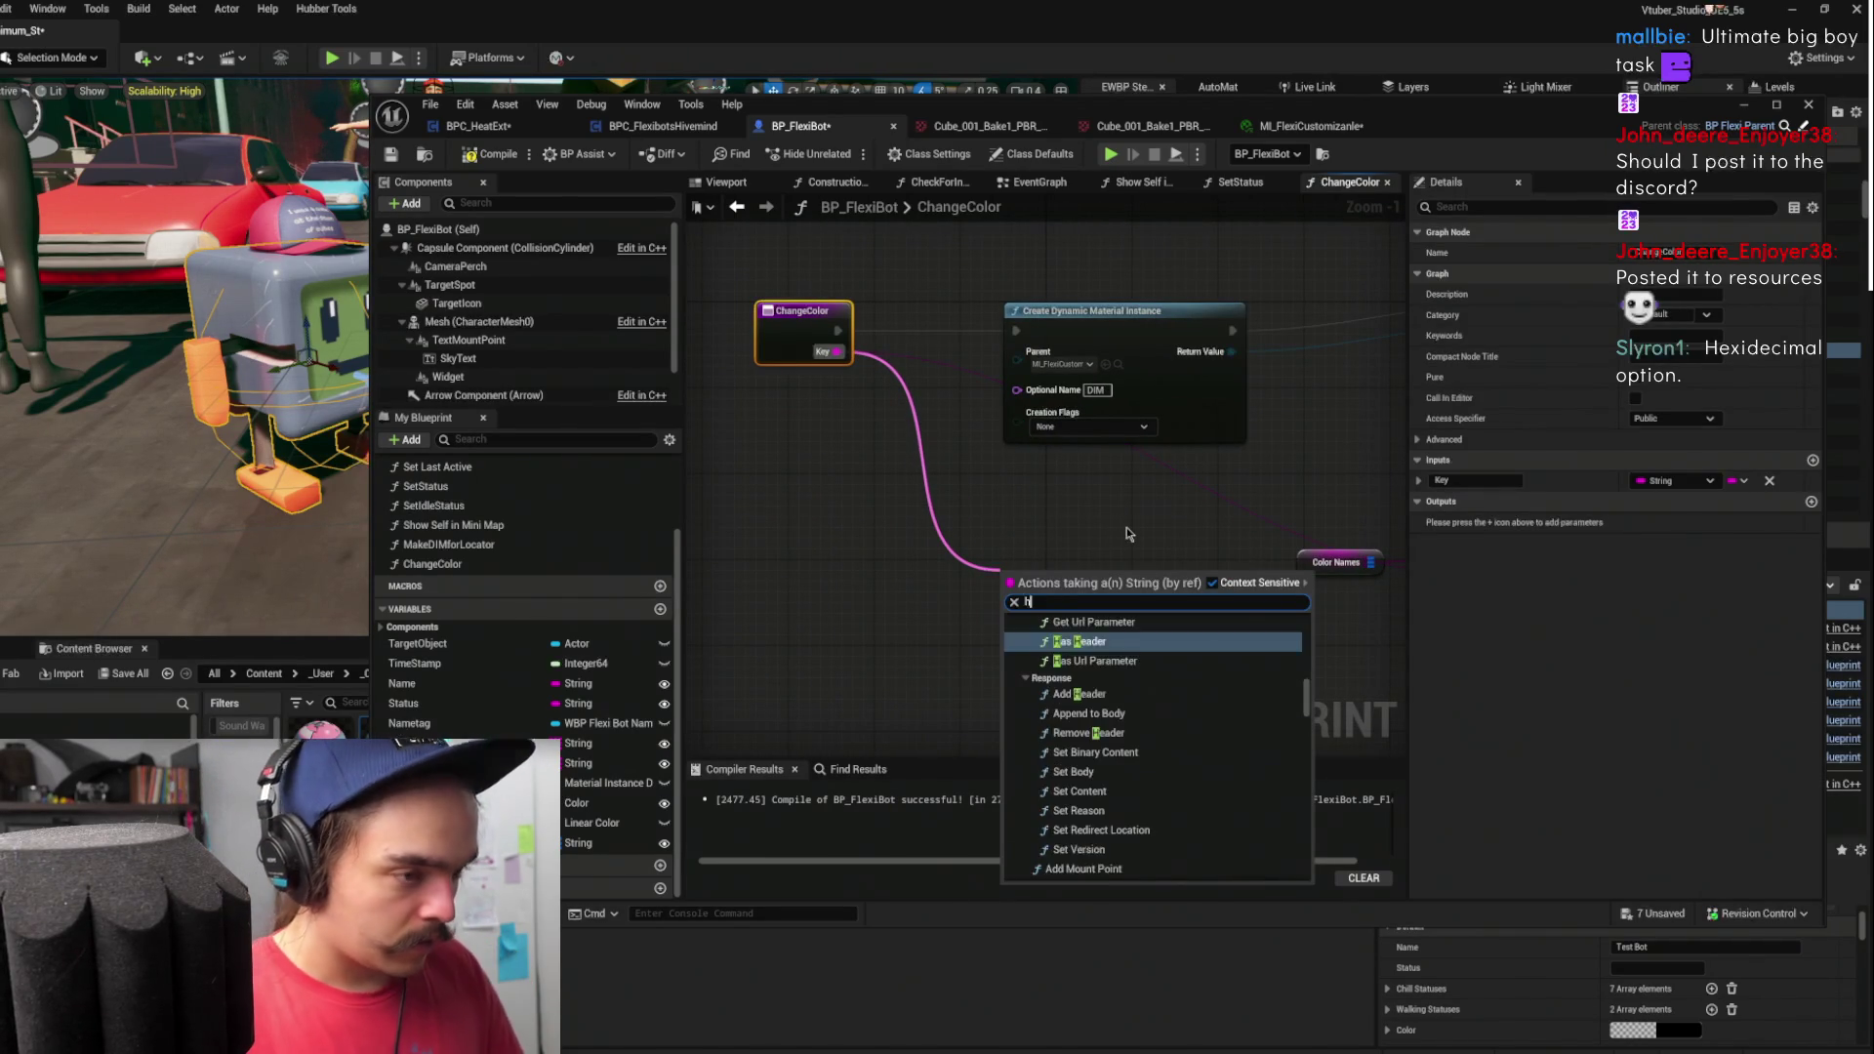
type("exi")
- Add a ToHex node to the ChangeColor graph and move it up and left
key("Escape")
right_click(1022, 582)
key("Escape")
right_click(1022, 583)
type("hexi")
key("BackSpace")
key("Return")
left_click_drag(1103, 576, 974, 522)
- Browse the 'hex' actions without adding one, frame Color Names and Find, and launch Firefox
right_click(913, 646)
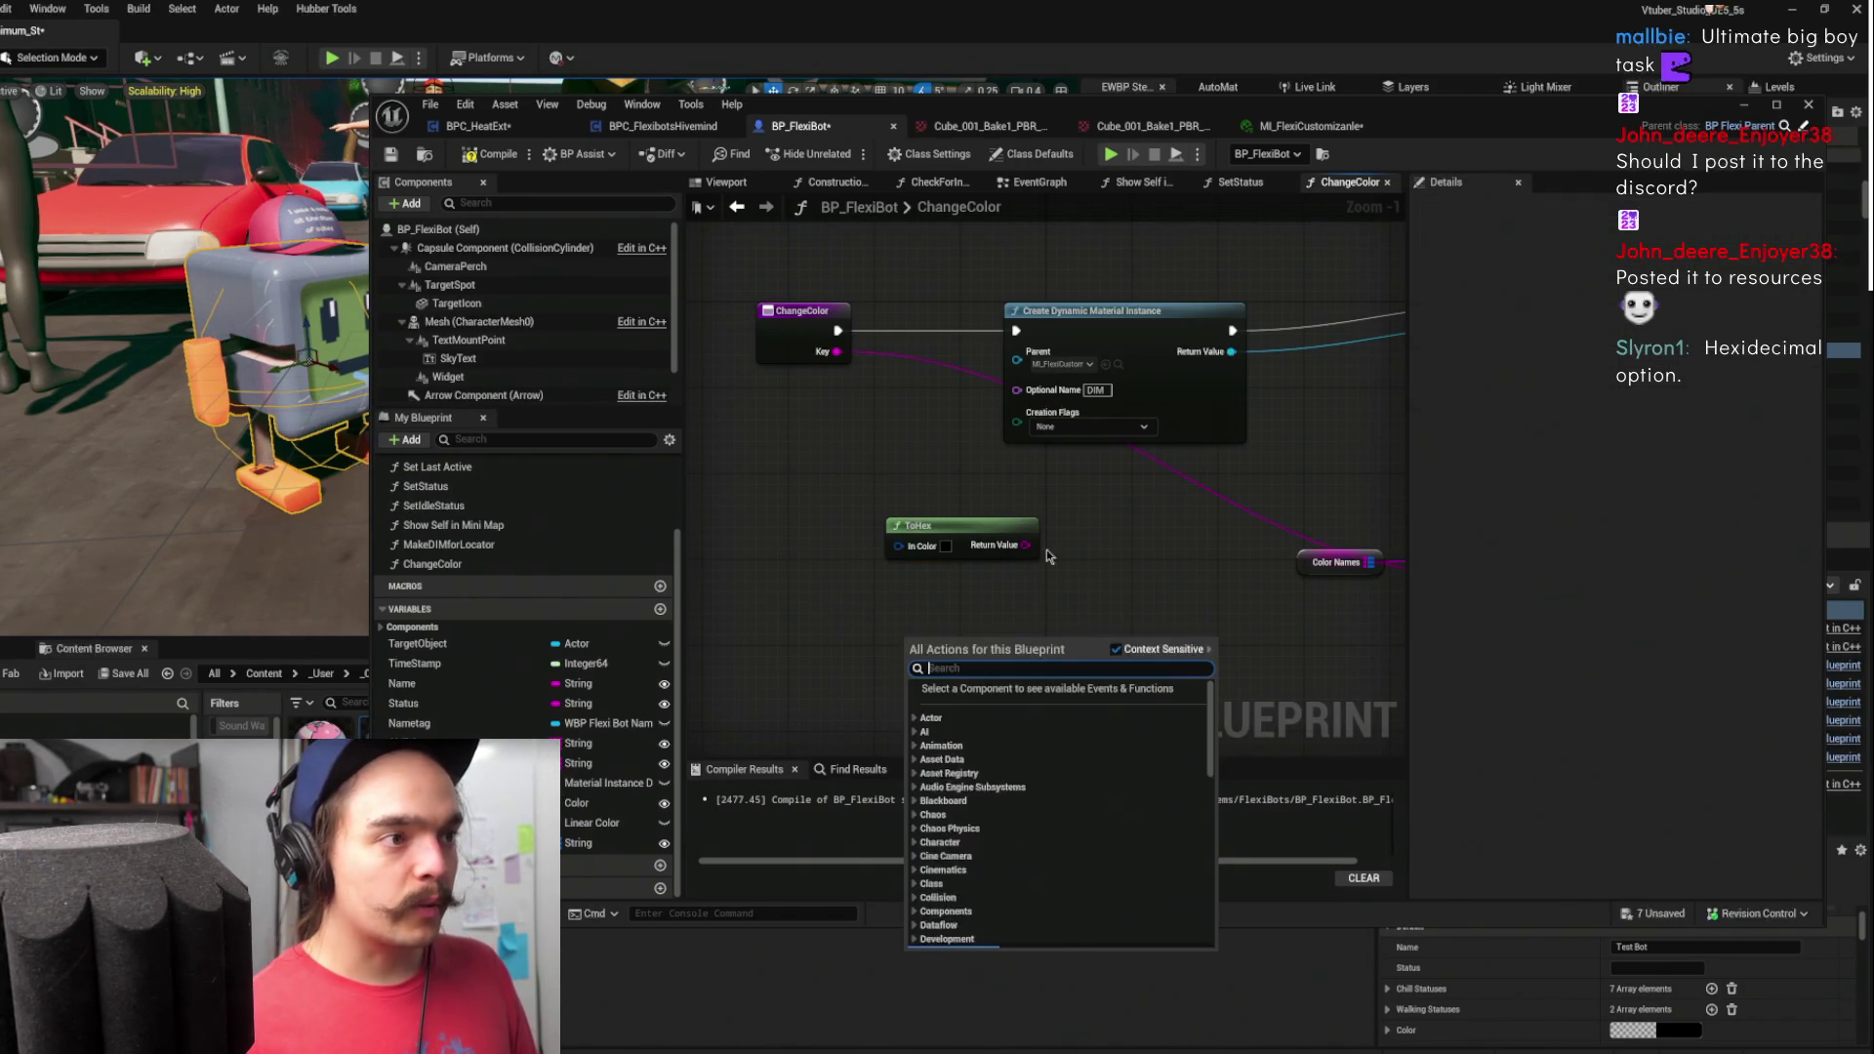
type("hex")
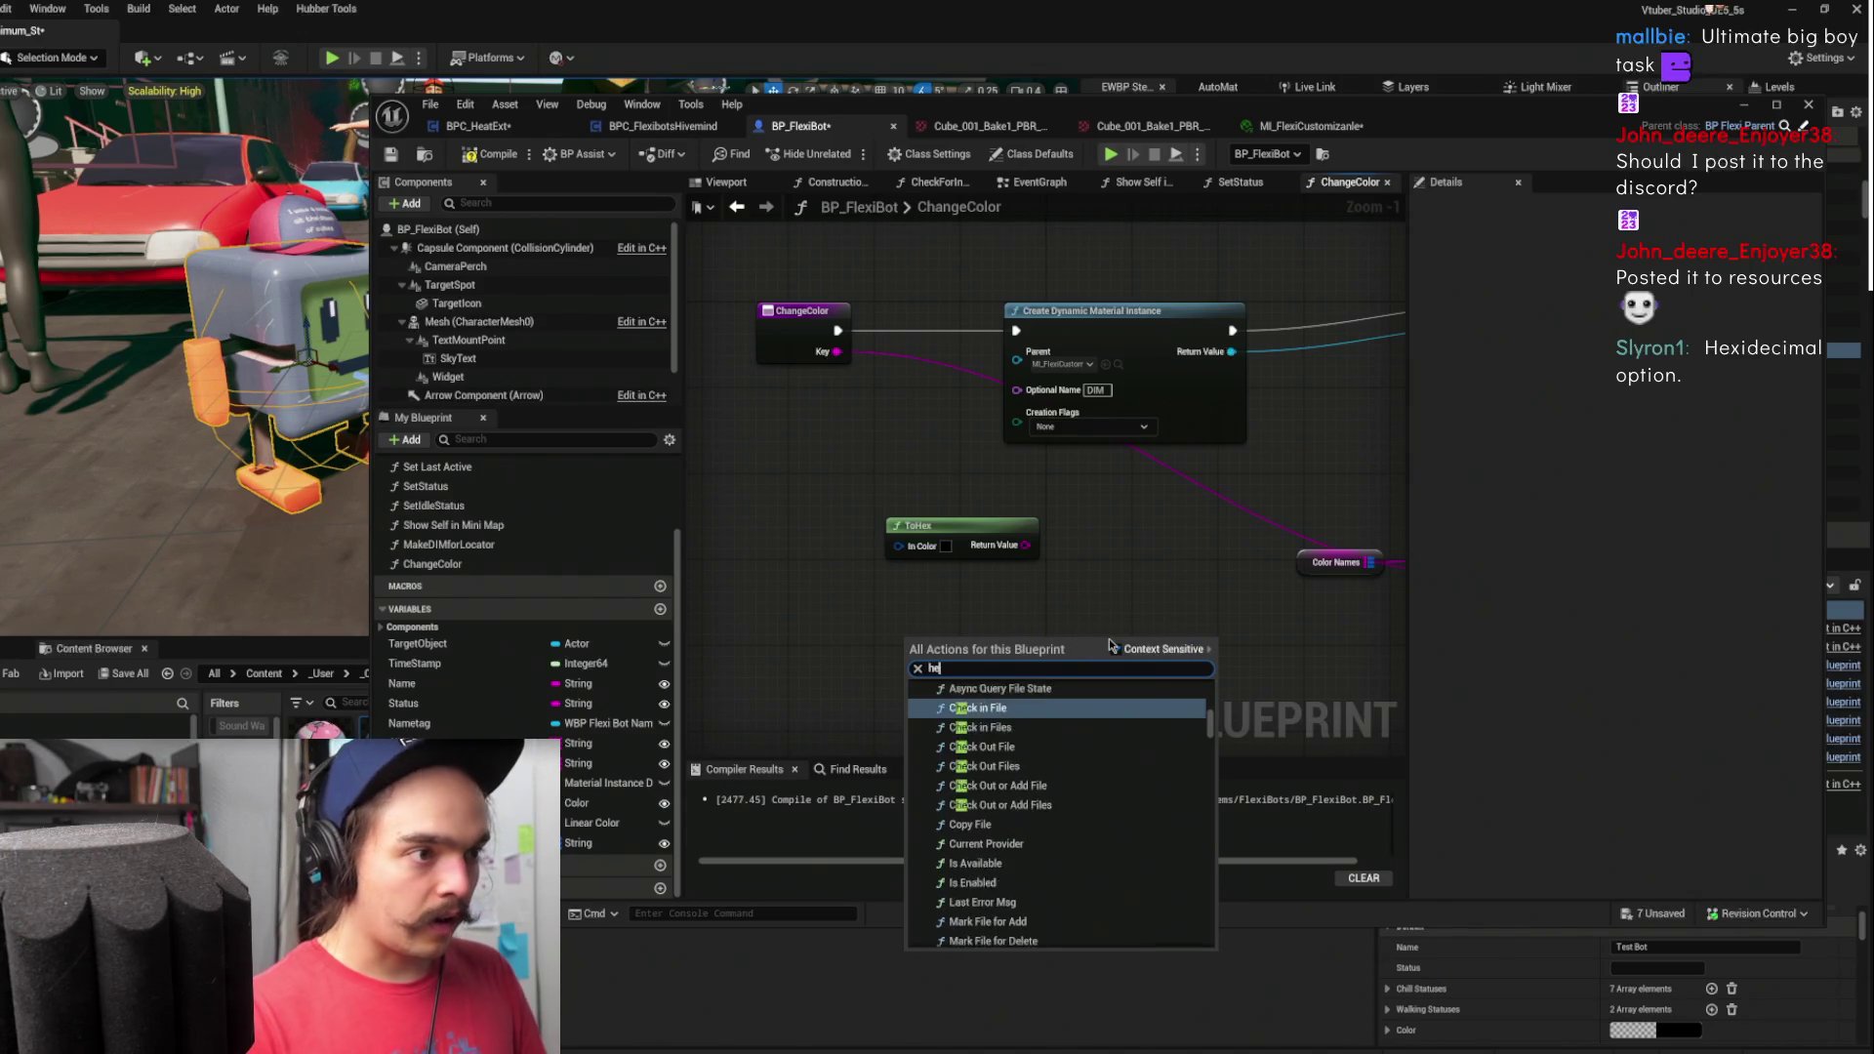
scroll(1095, 844, "down", 5)
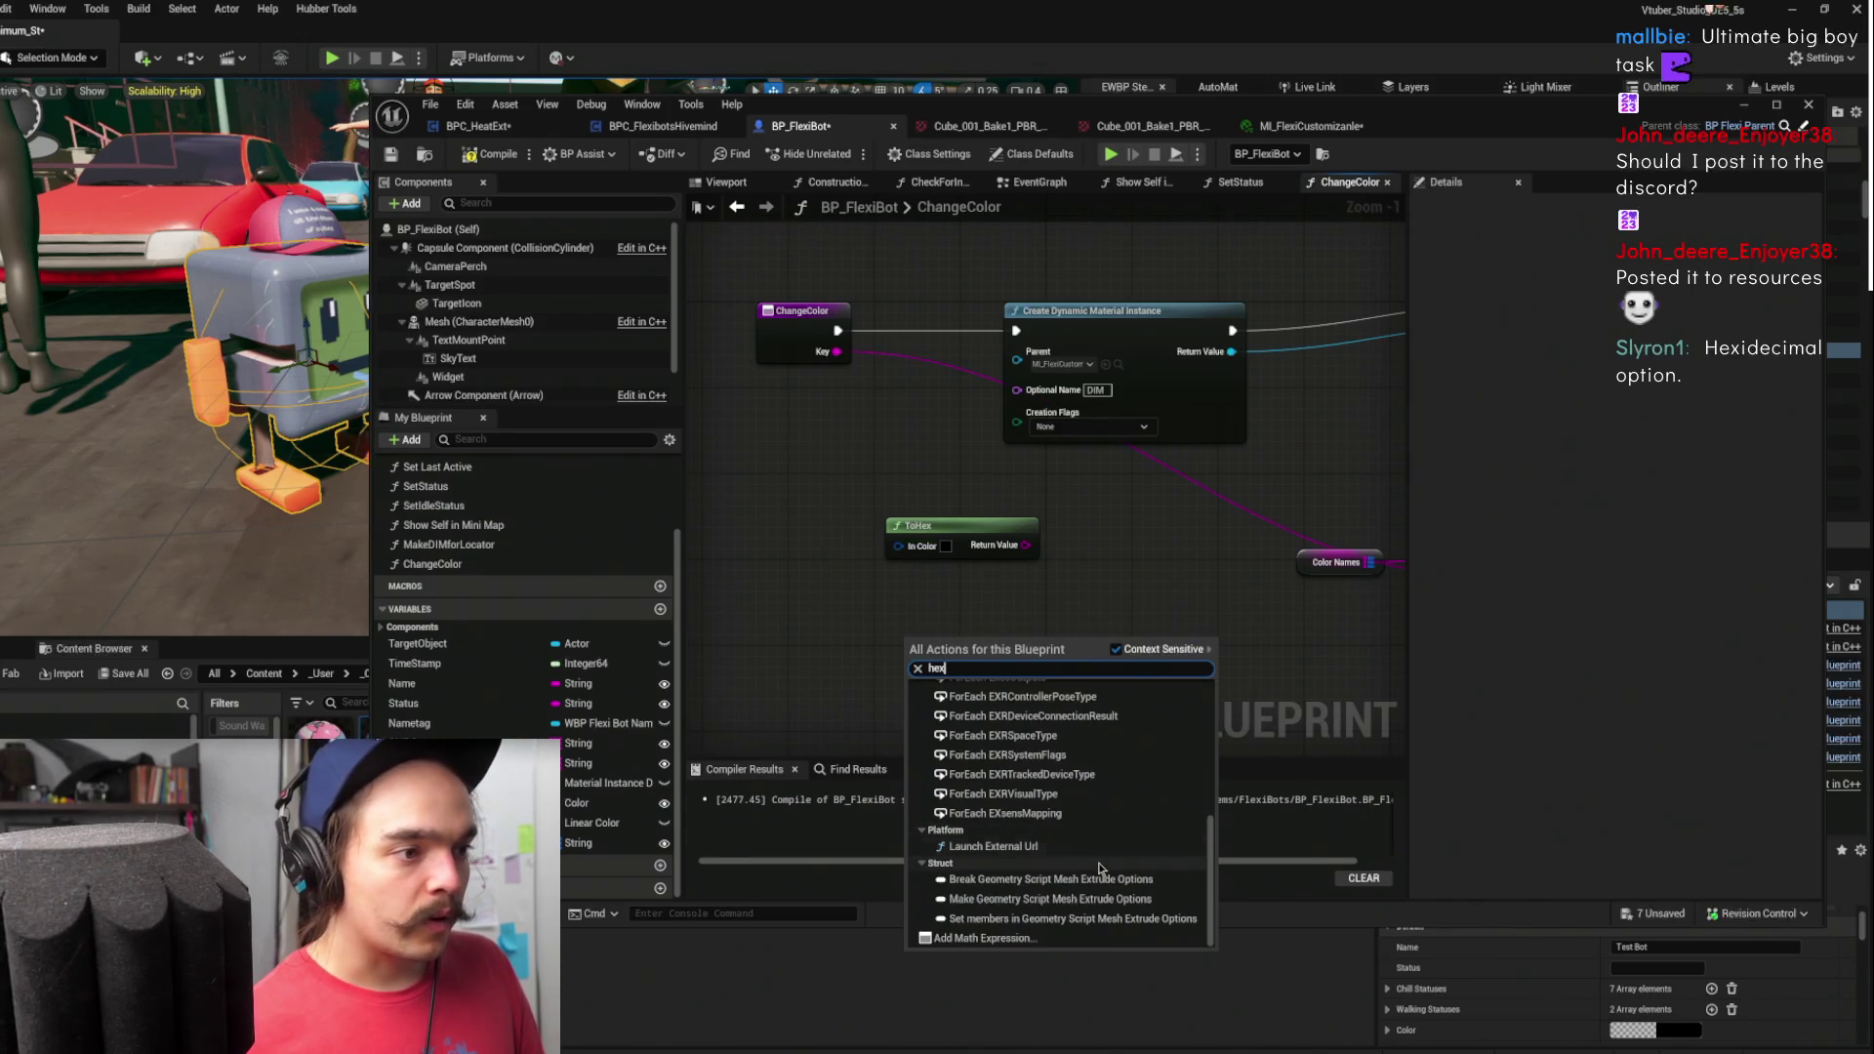
scroll(1094, 844, "up", 5)
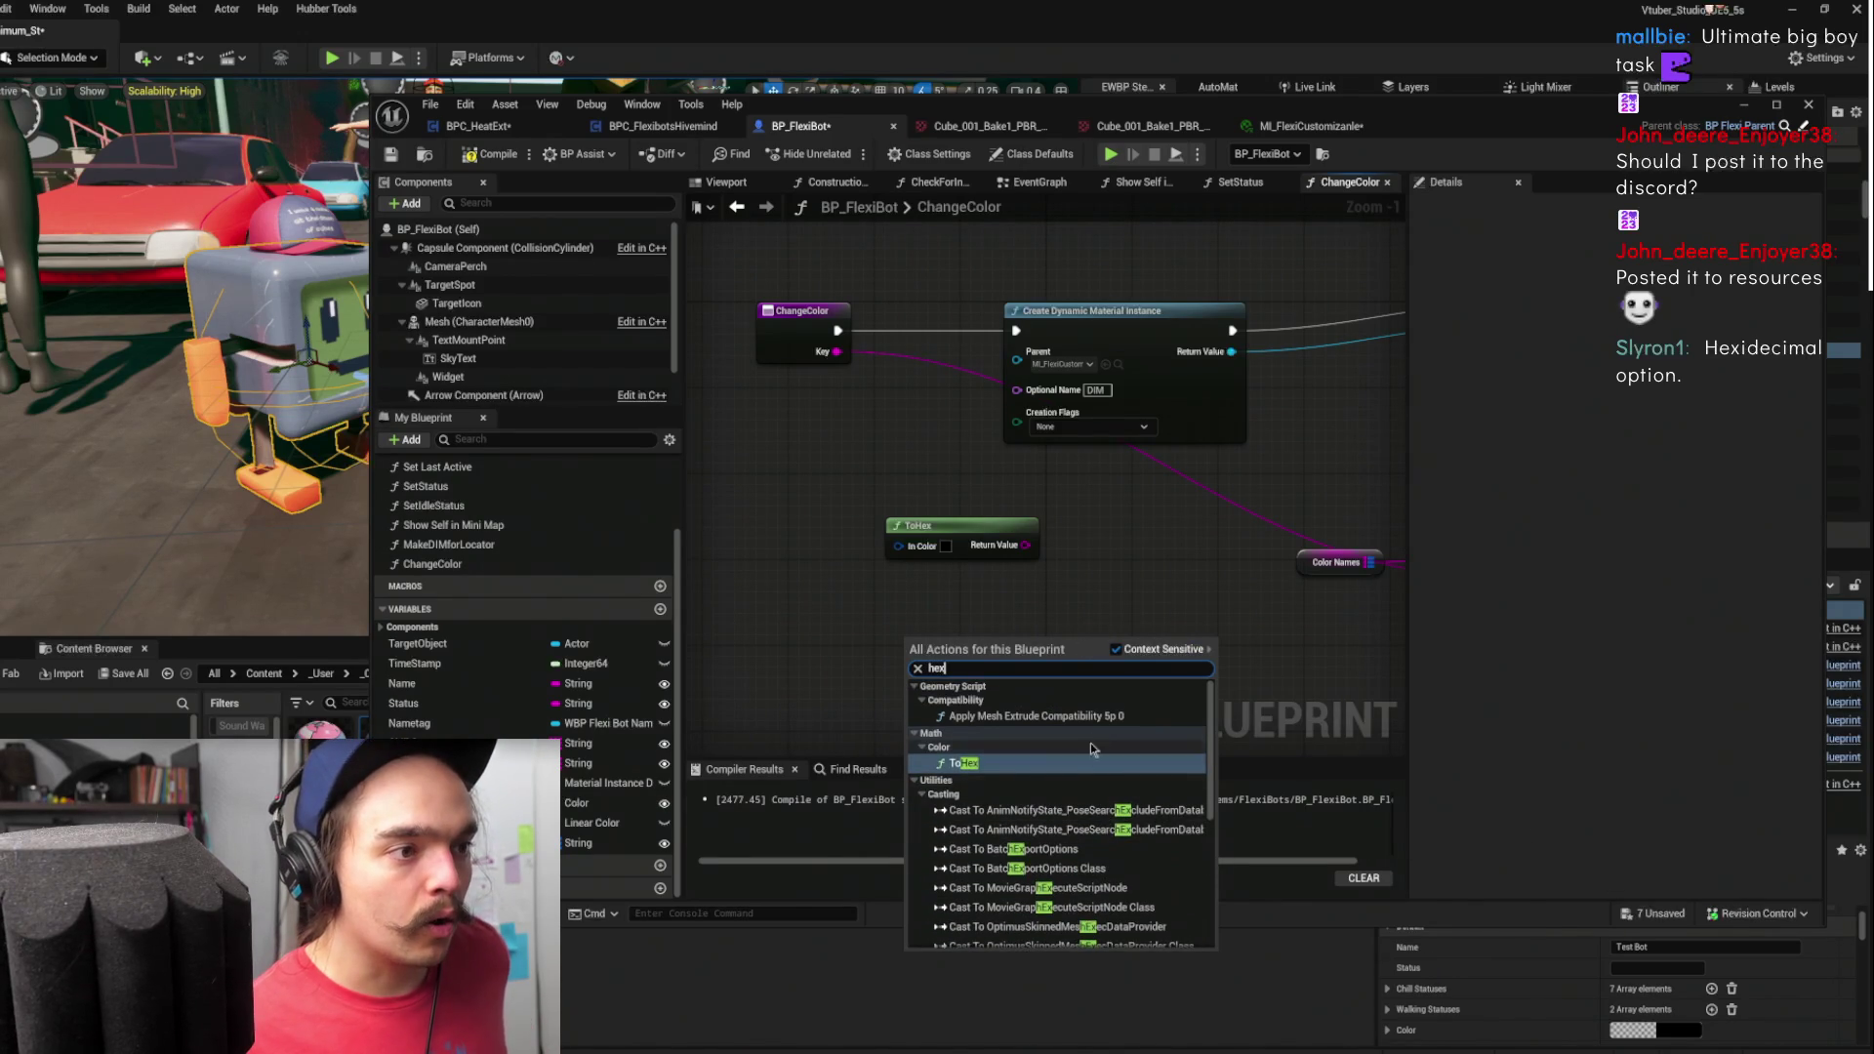
left_click(1149, 580)
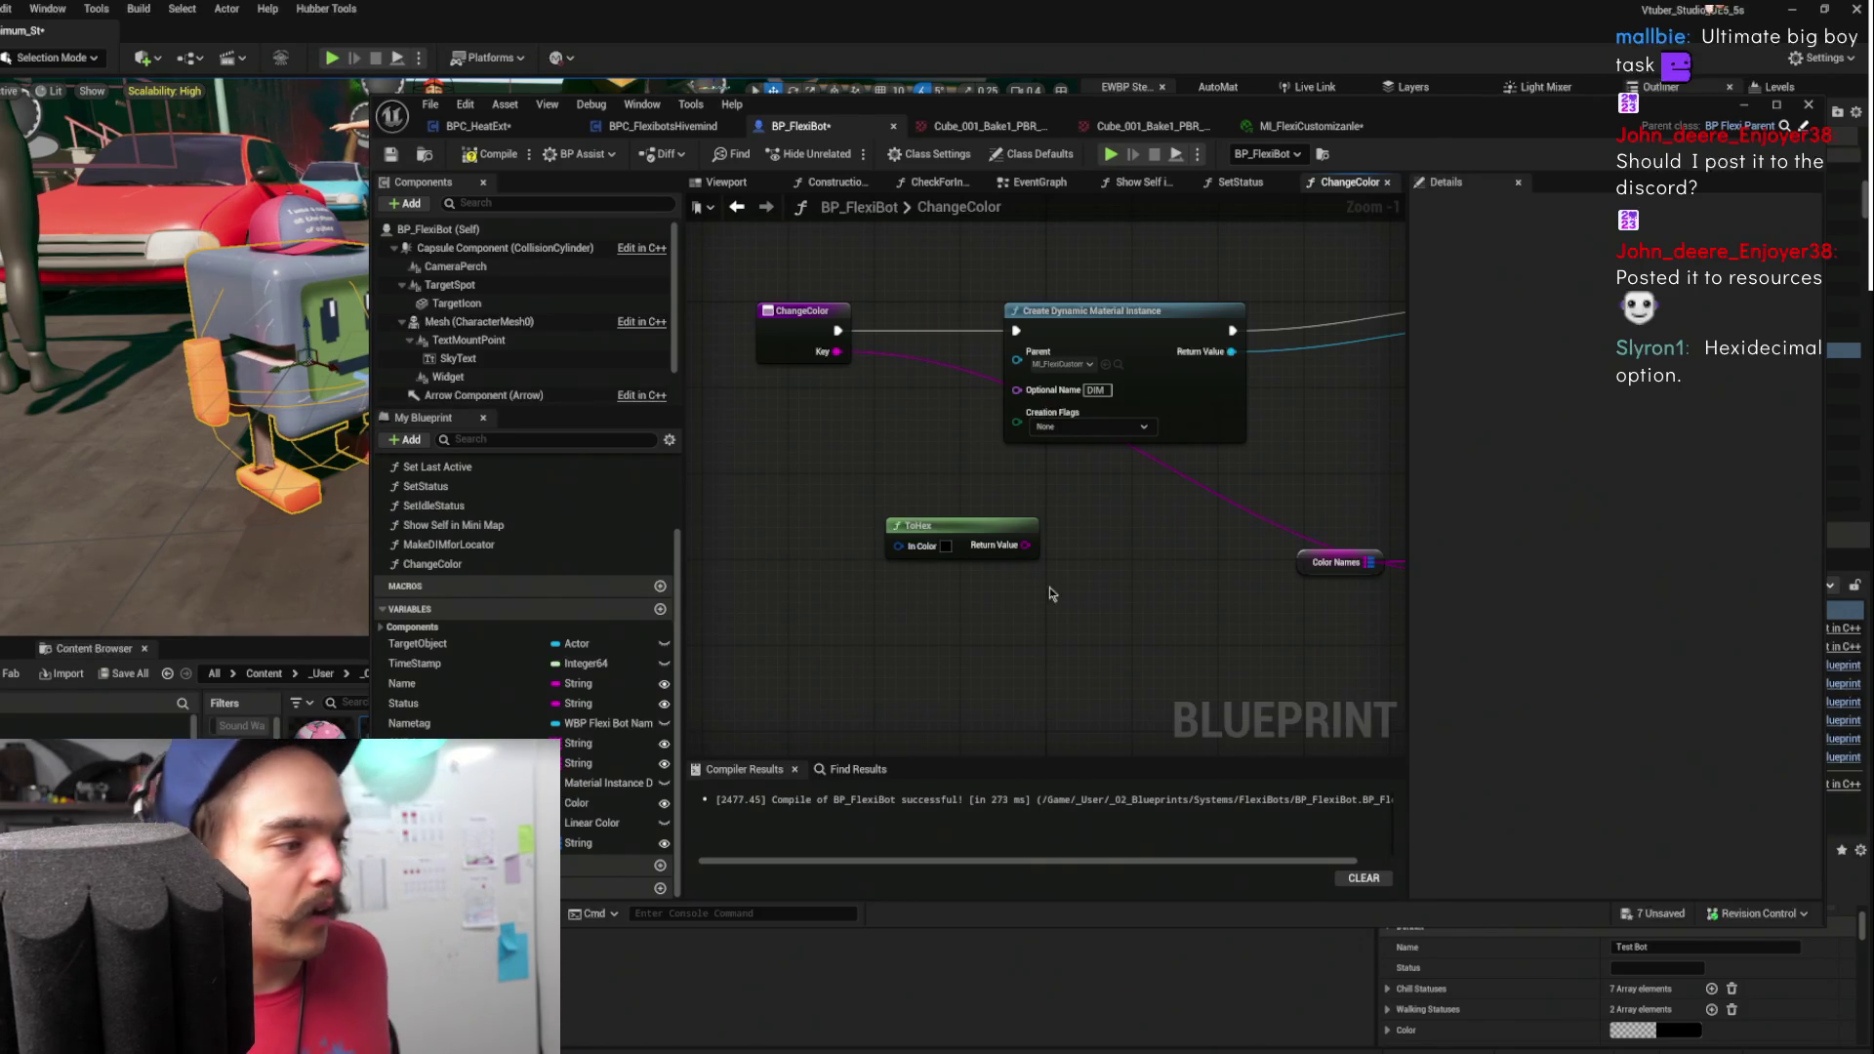
mouse_move(1113, 559)
left_mouse_down()
mouse_move(942, 535)
mouse_move(1092, 516)
left_mouse_up()
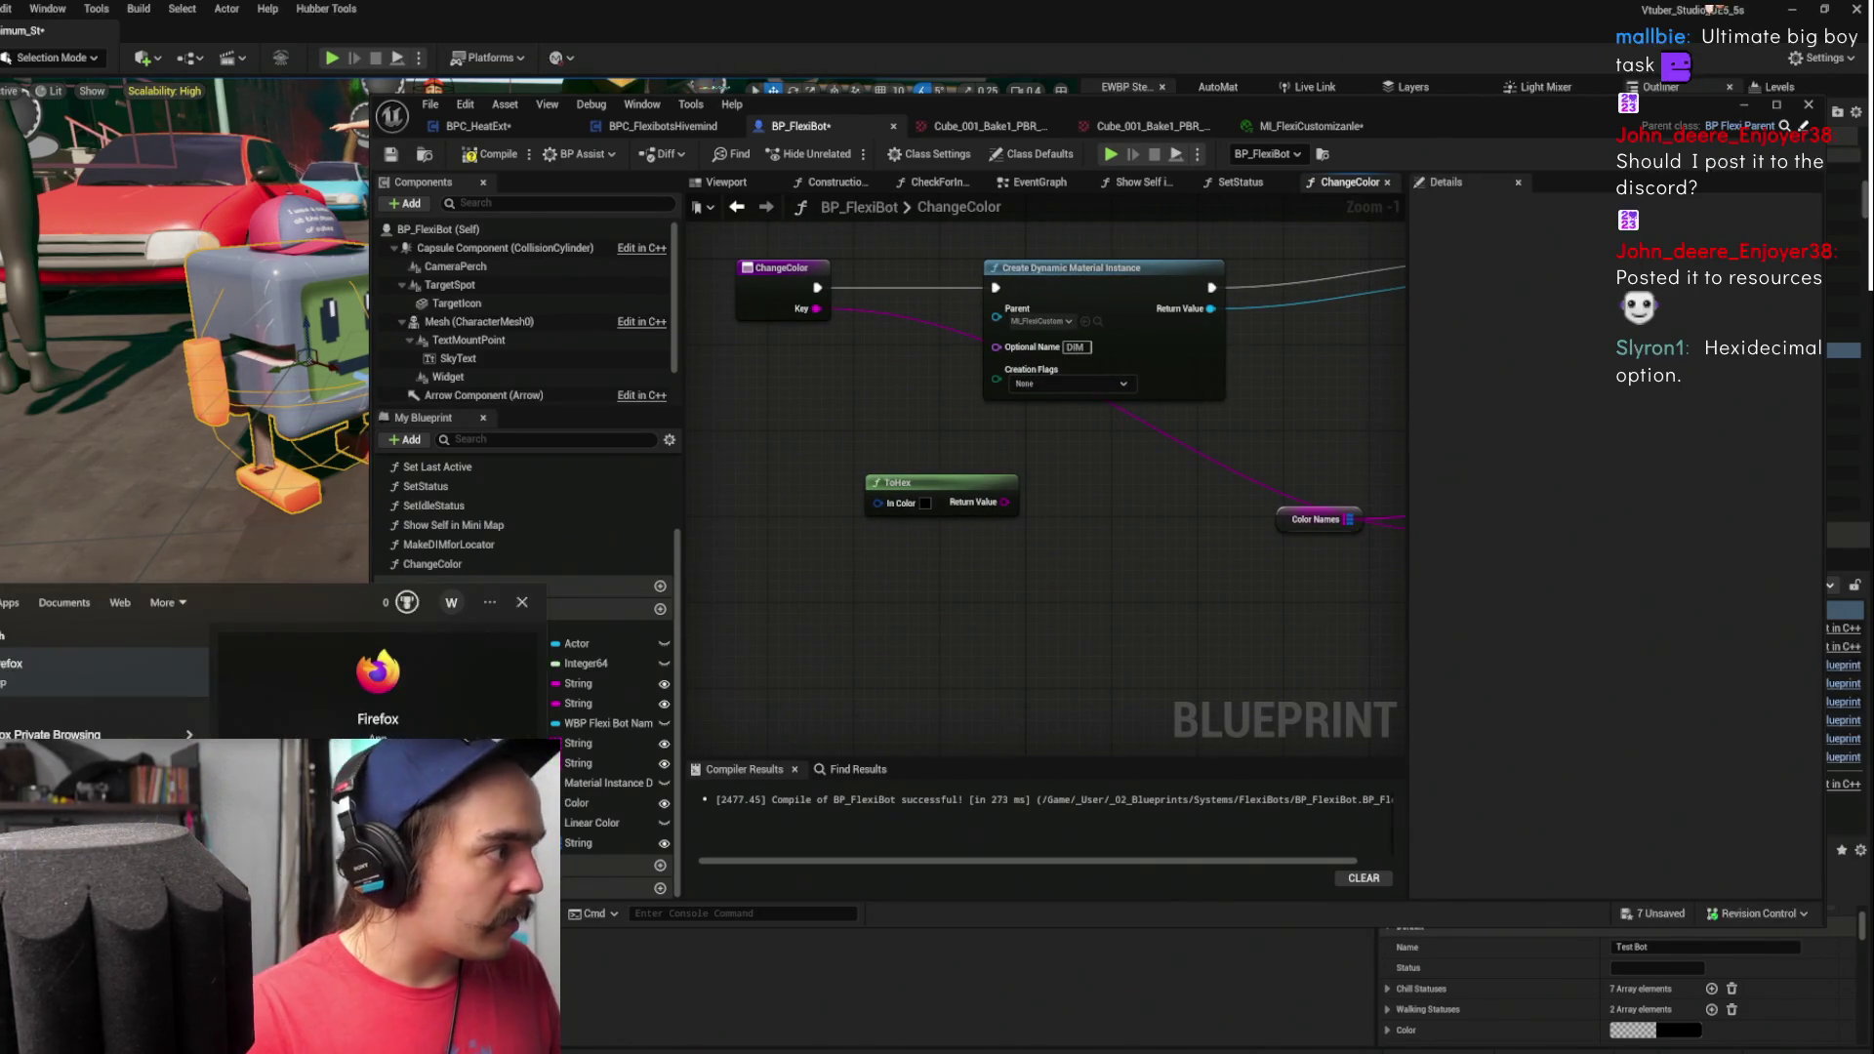
key("Return")
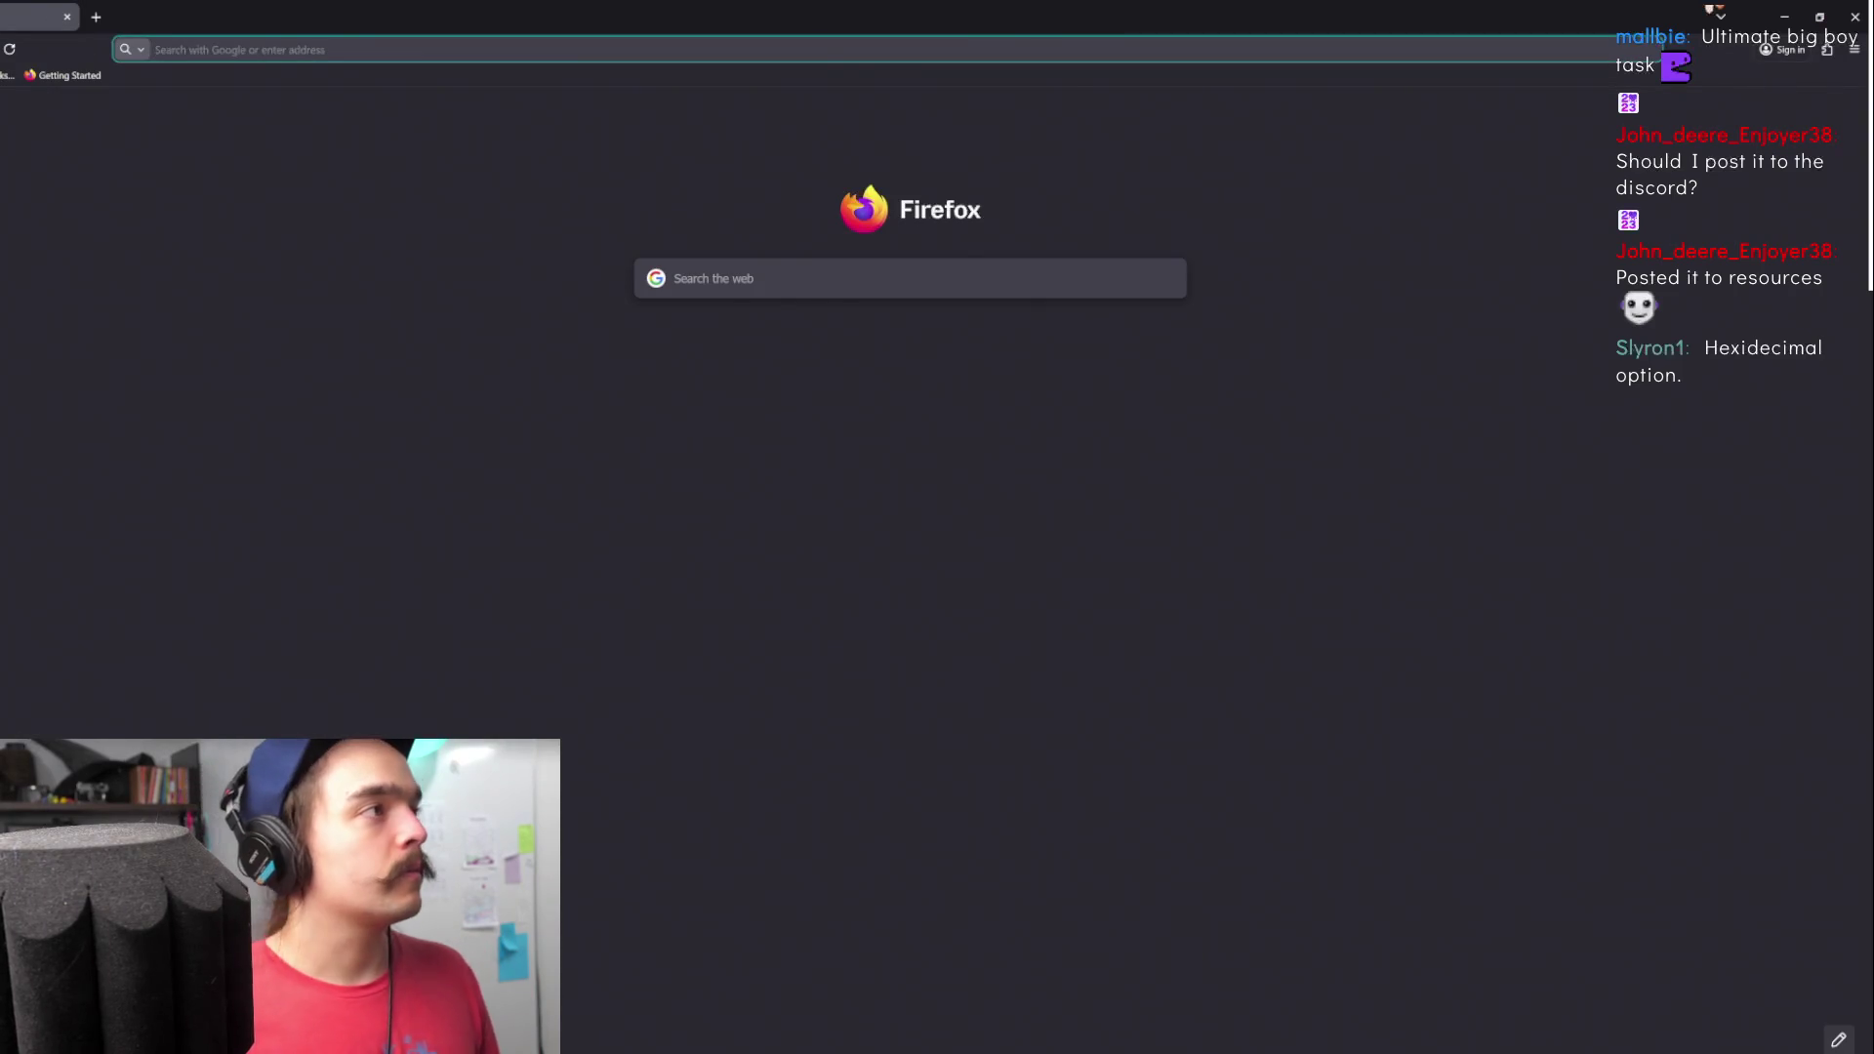
- Go to fab.com and search Fab for 'hexidecimal'
left_click(377, 59)
type("fa")
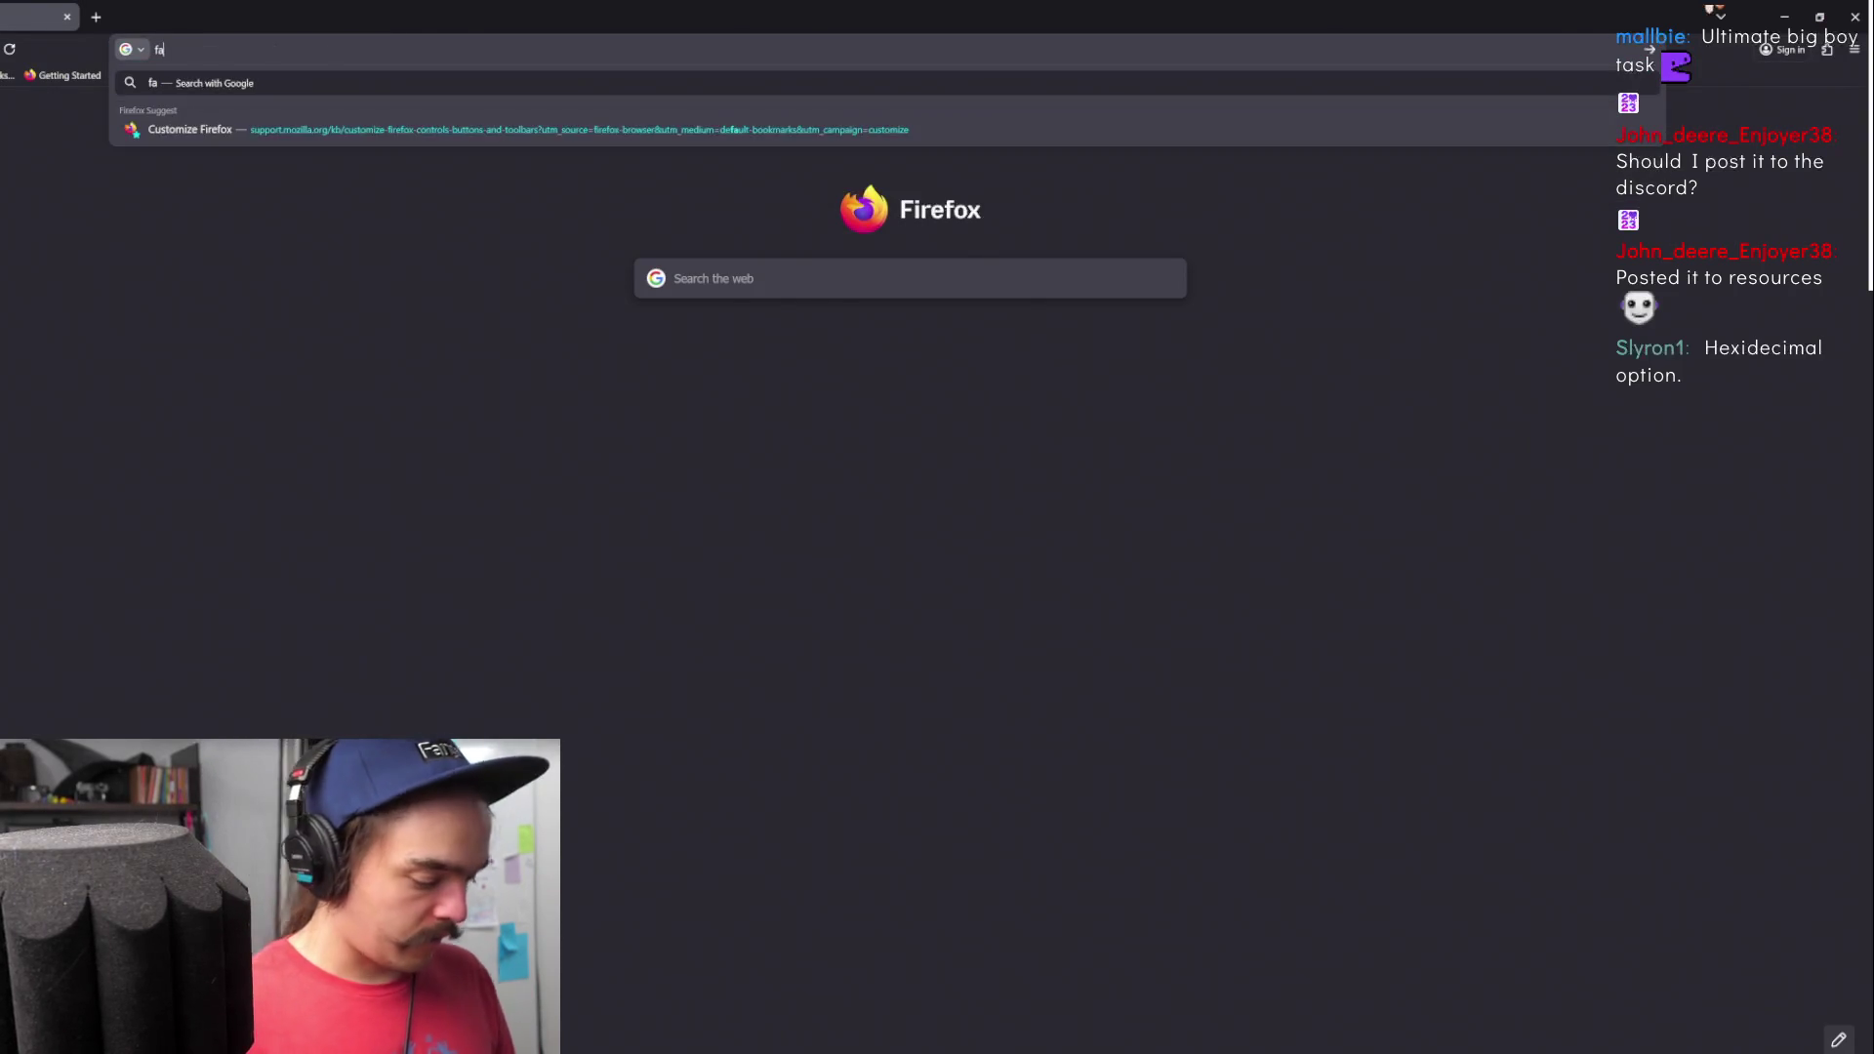
type("b.com")
key("Return")
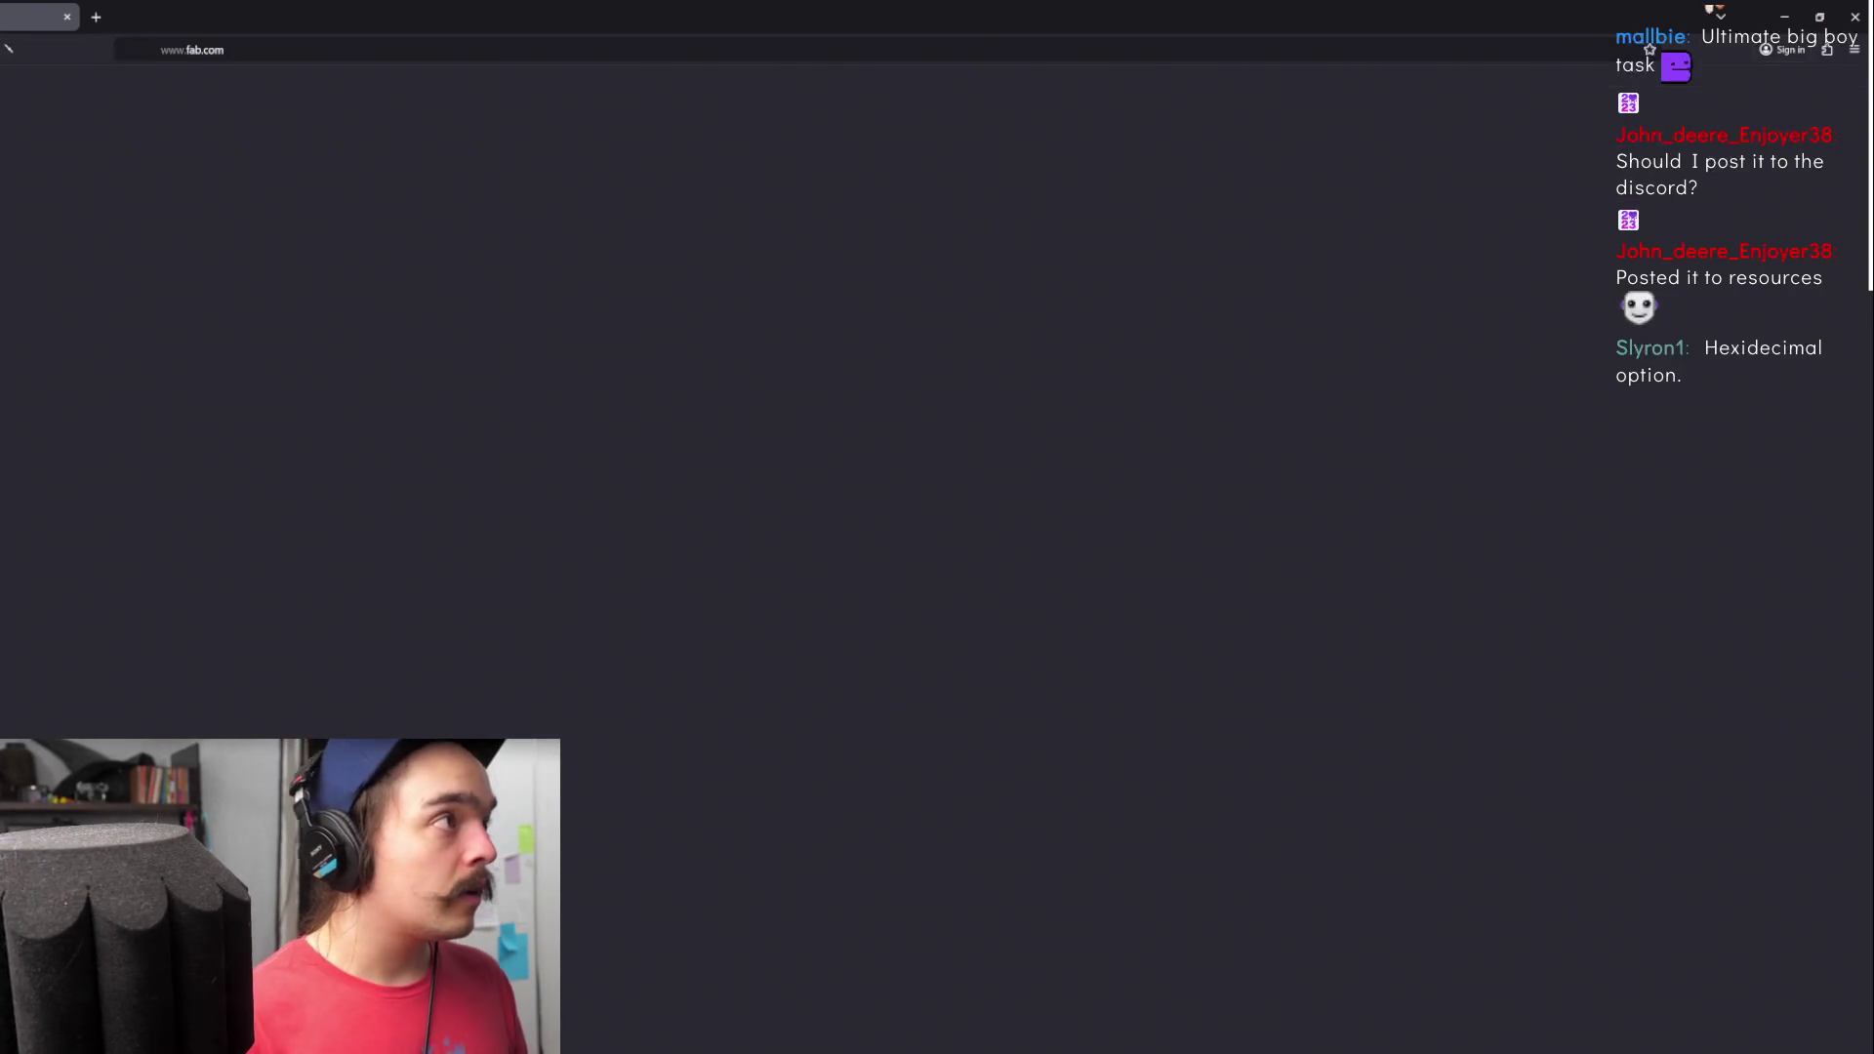
left_click(889, 94)
type("h")
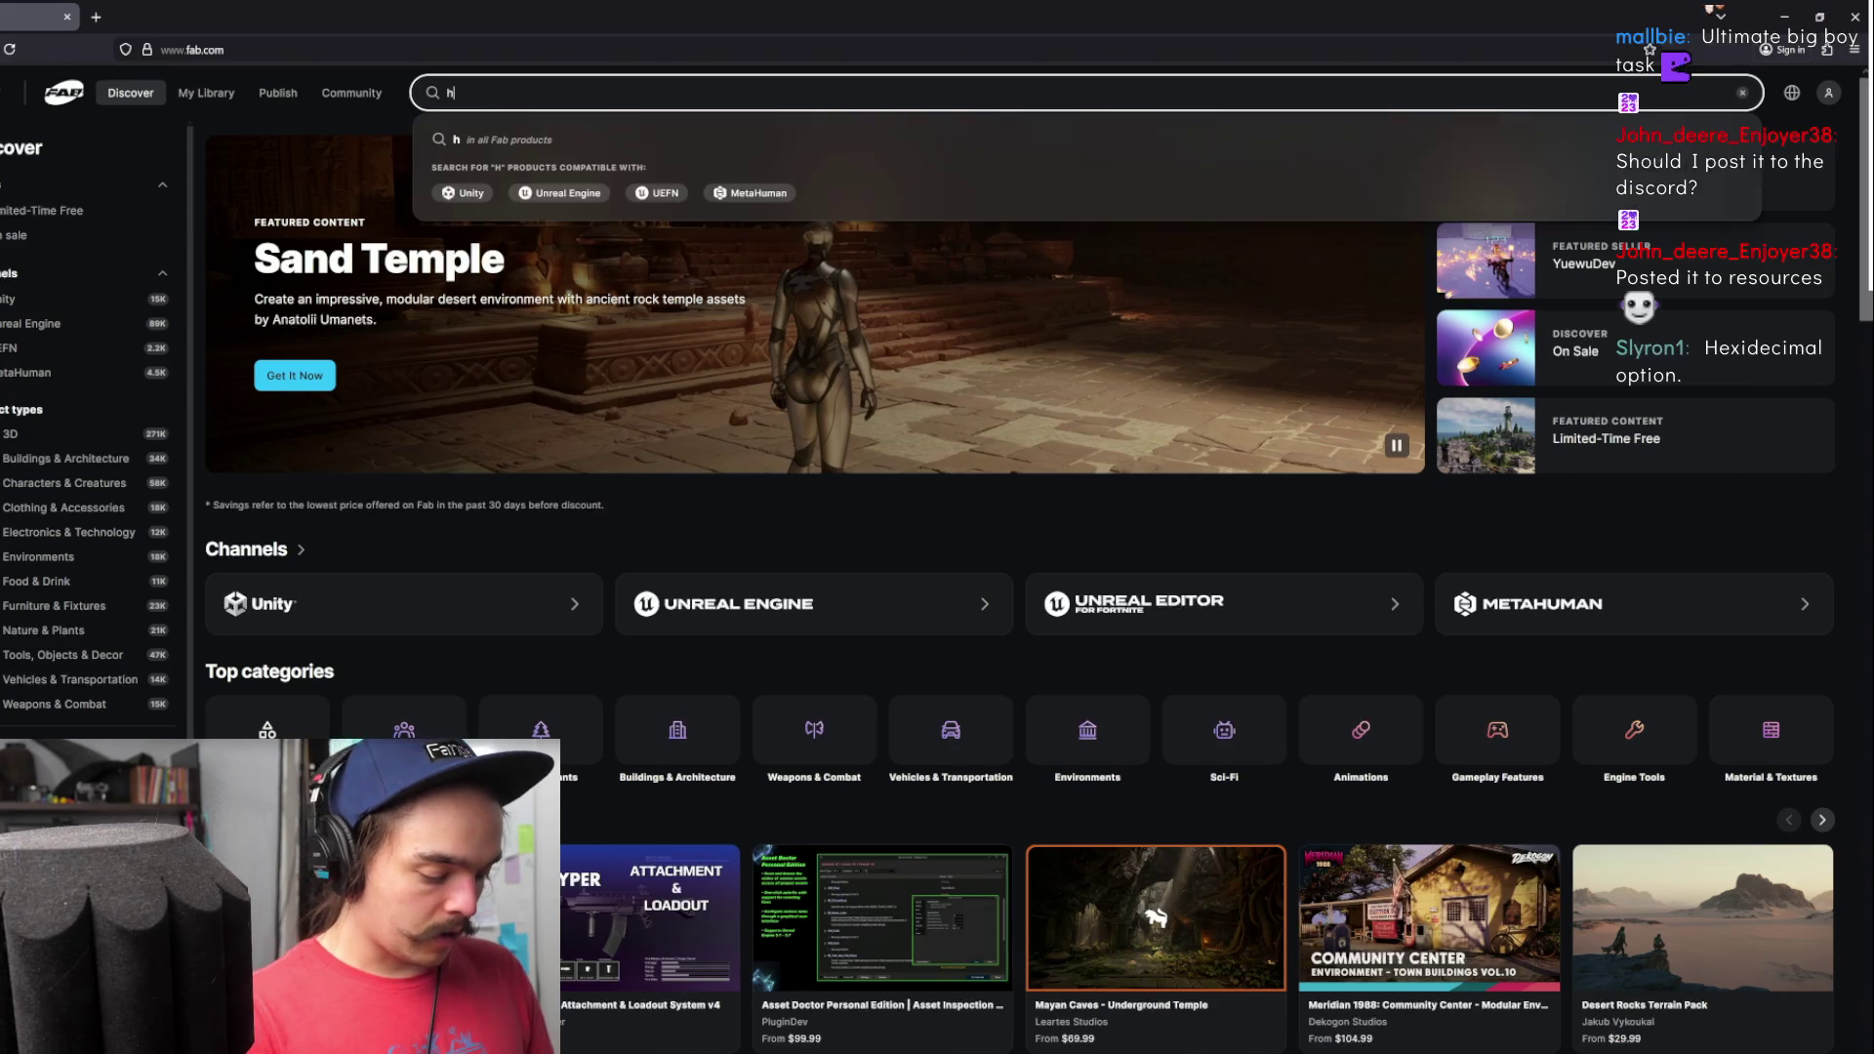
type("exide")
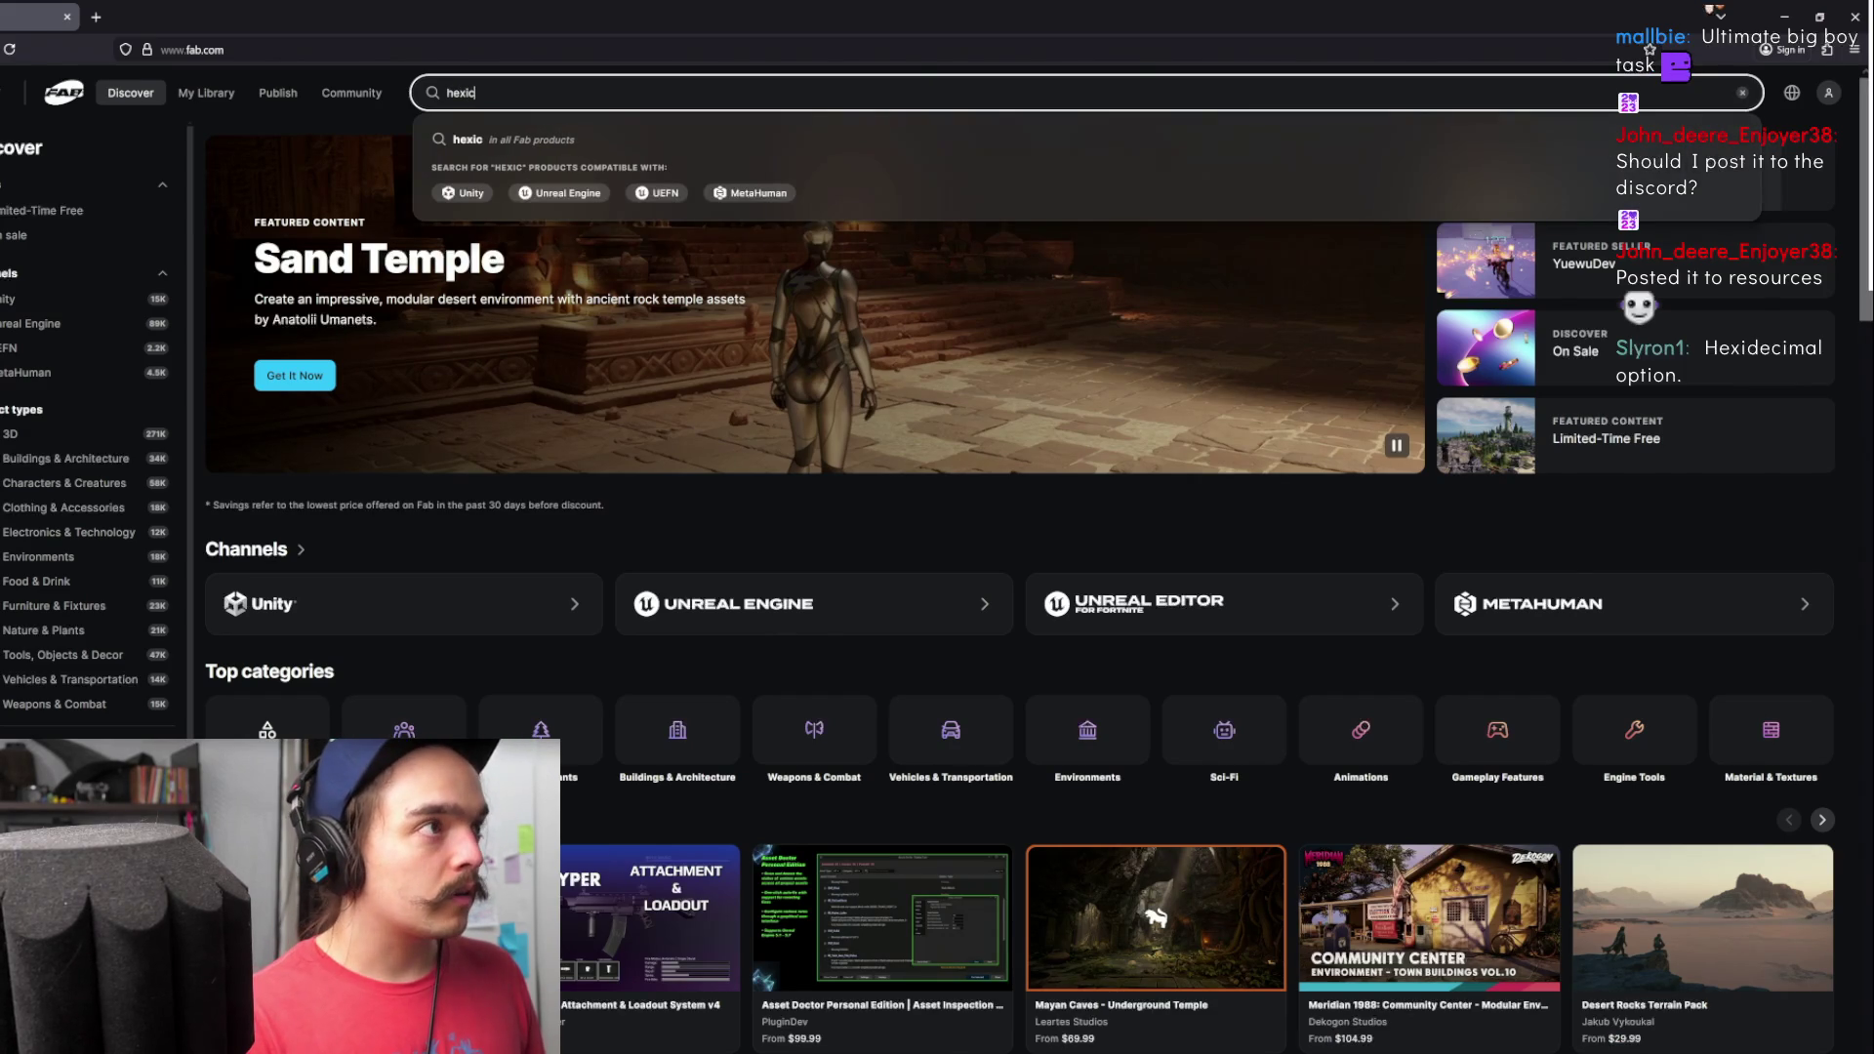
type("cimal")
key("Return")
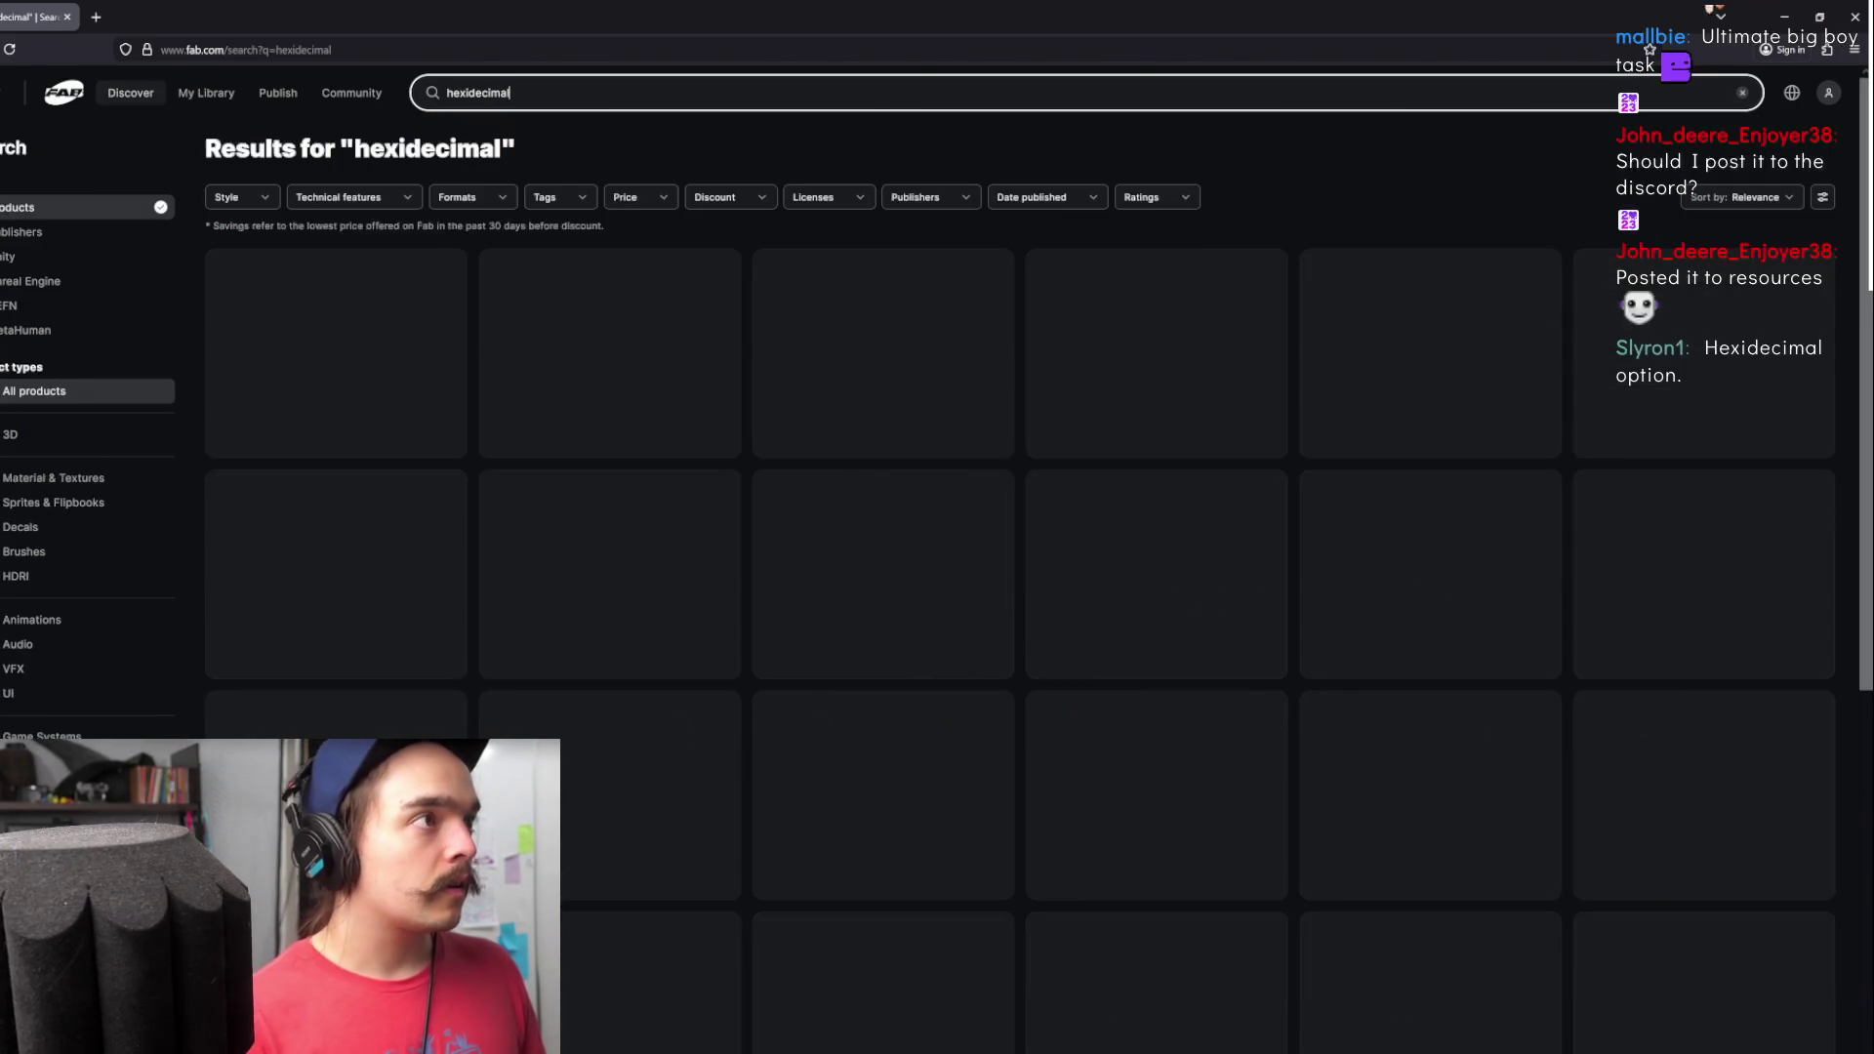
- Correct the search to 'hexadecimal' and open the Basic Utils Library listing from the results
left_click(532, 98)
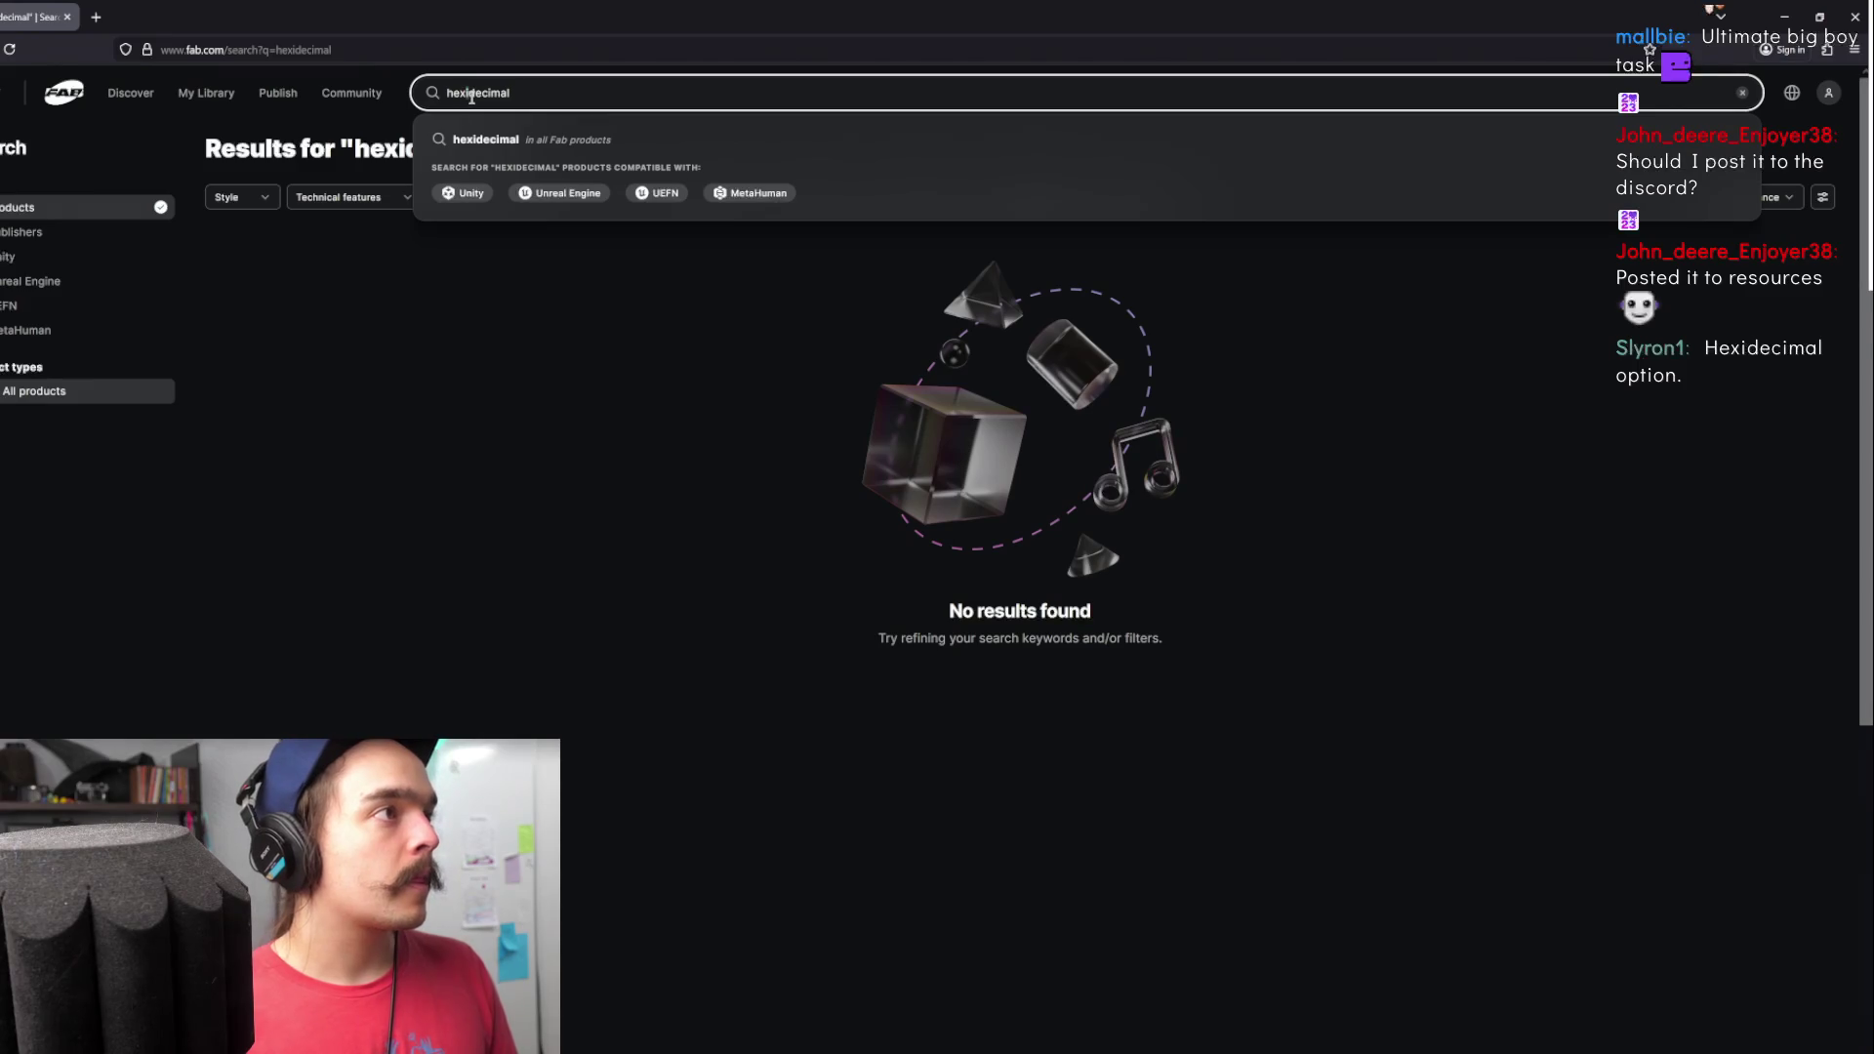
key("Left")
key("Left")
key("Left")
key("BackSpace")
type("a")
key("Return")
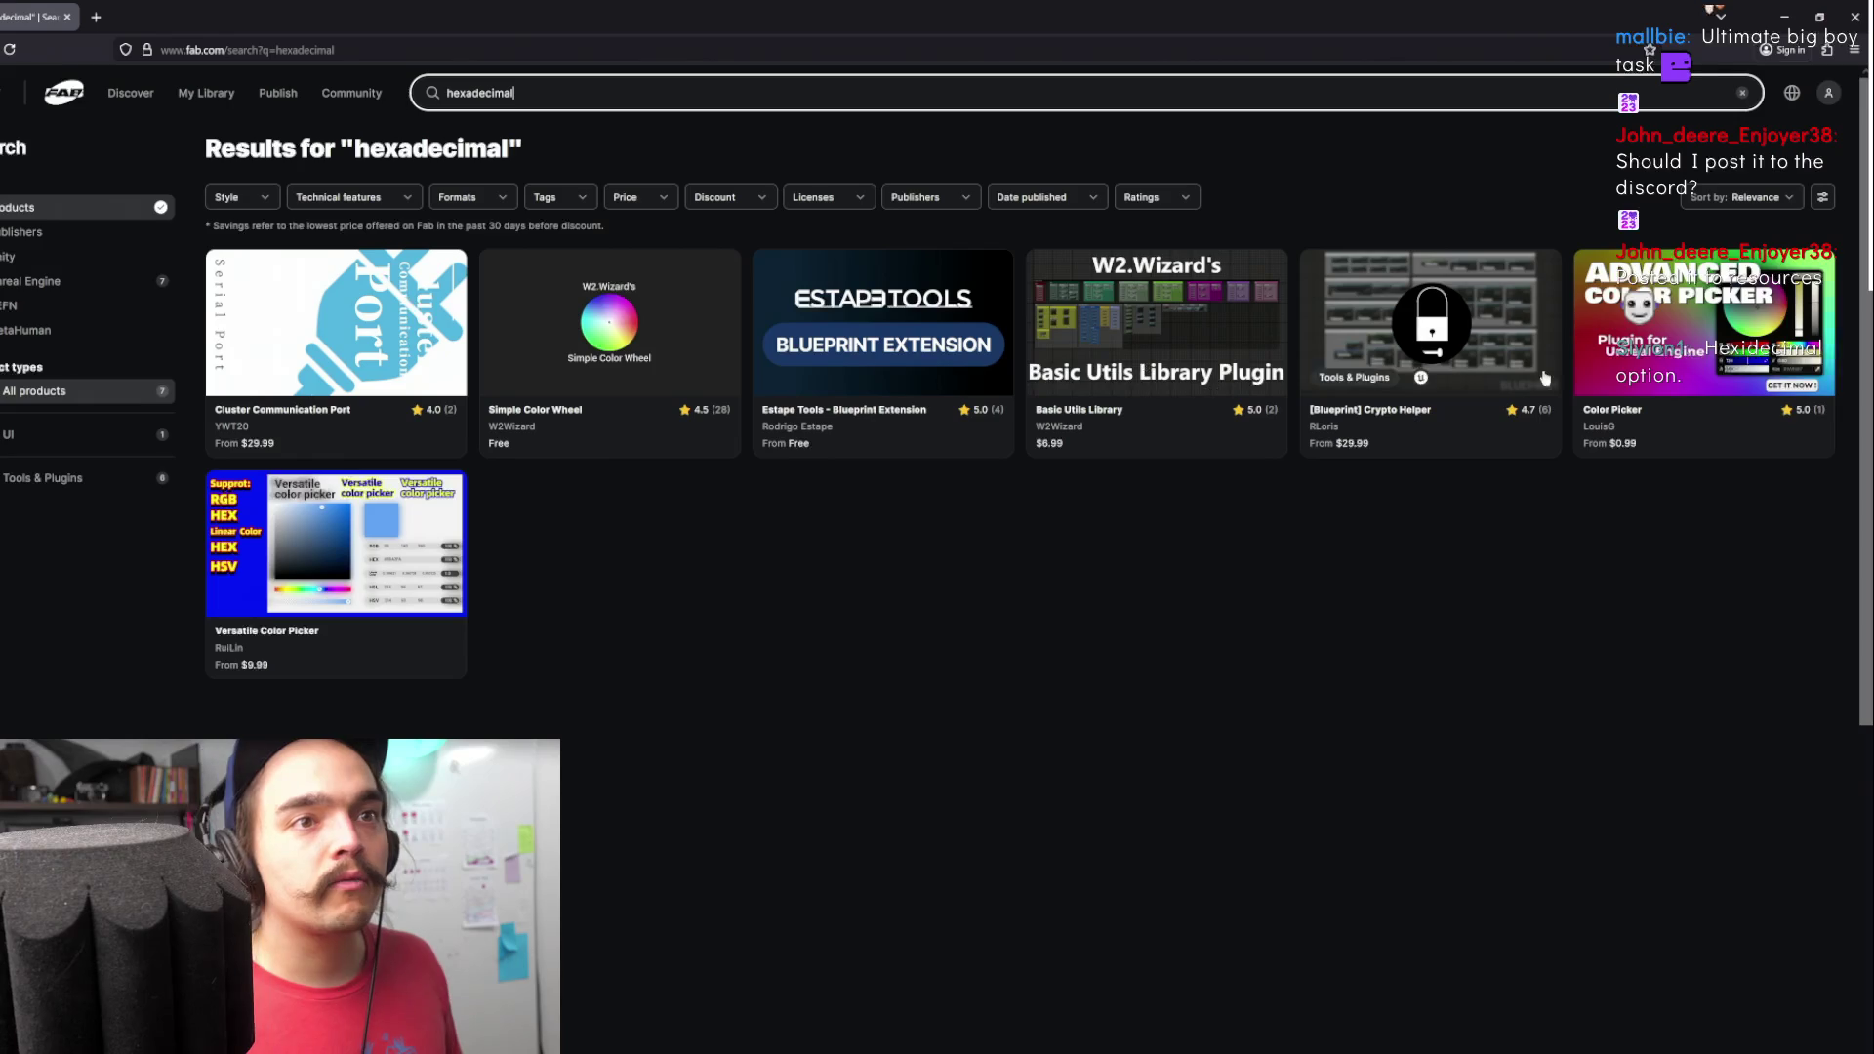
left_click(1126, 421)
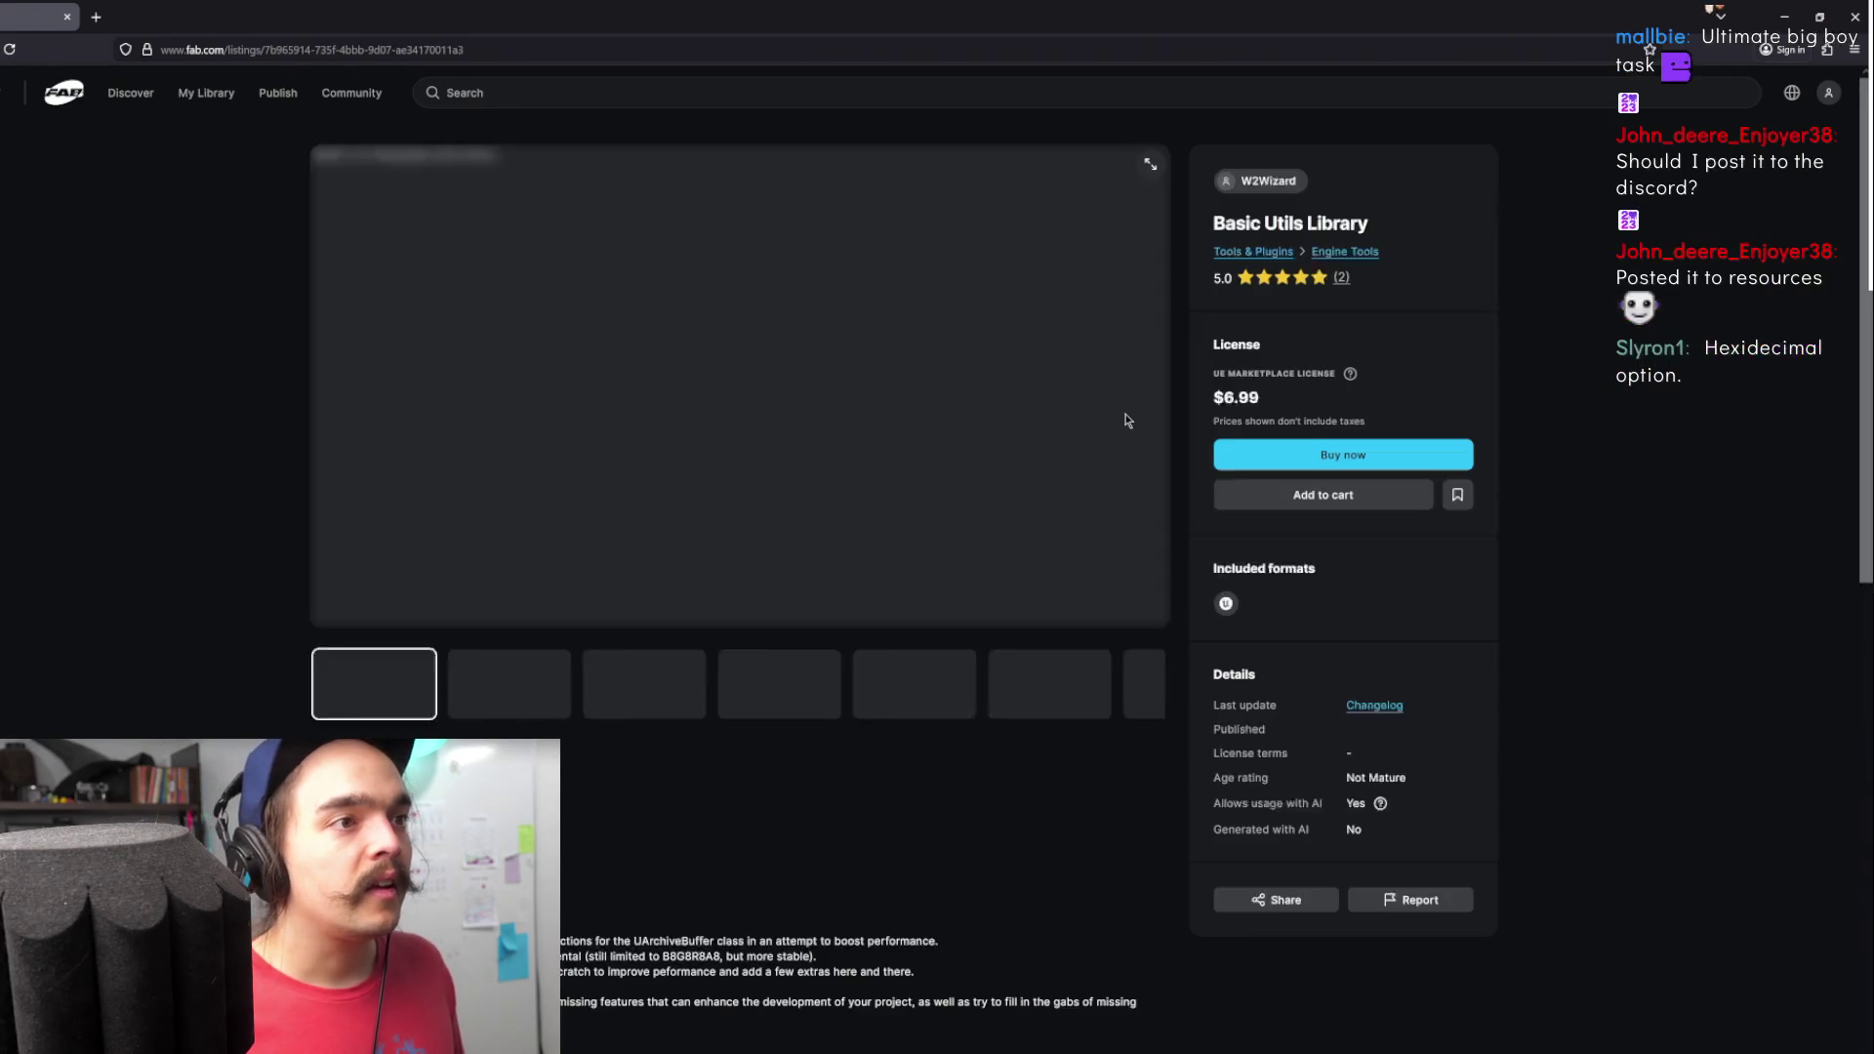
- Browse the gallery previews: Bool, Byte, Int64, String, Text, FVector2D, FRotator, File IO, Math, Construction Script
left_click(514, 659)
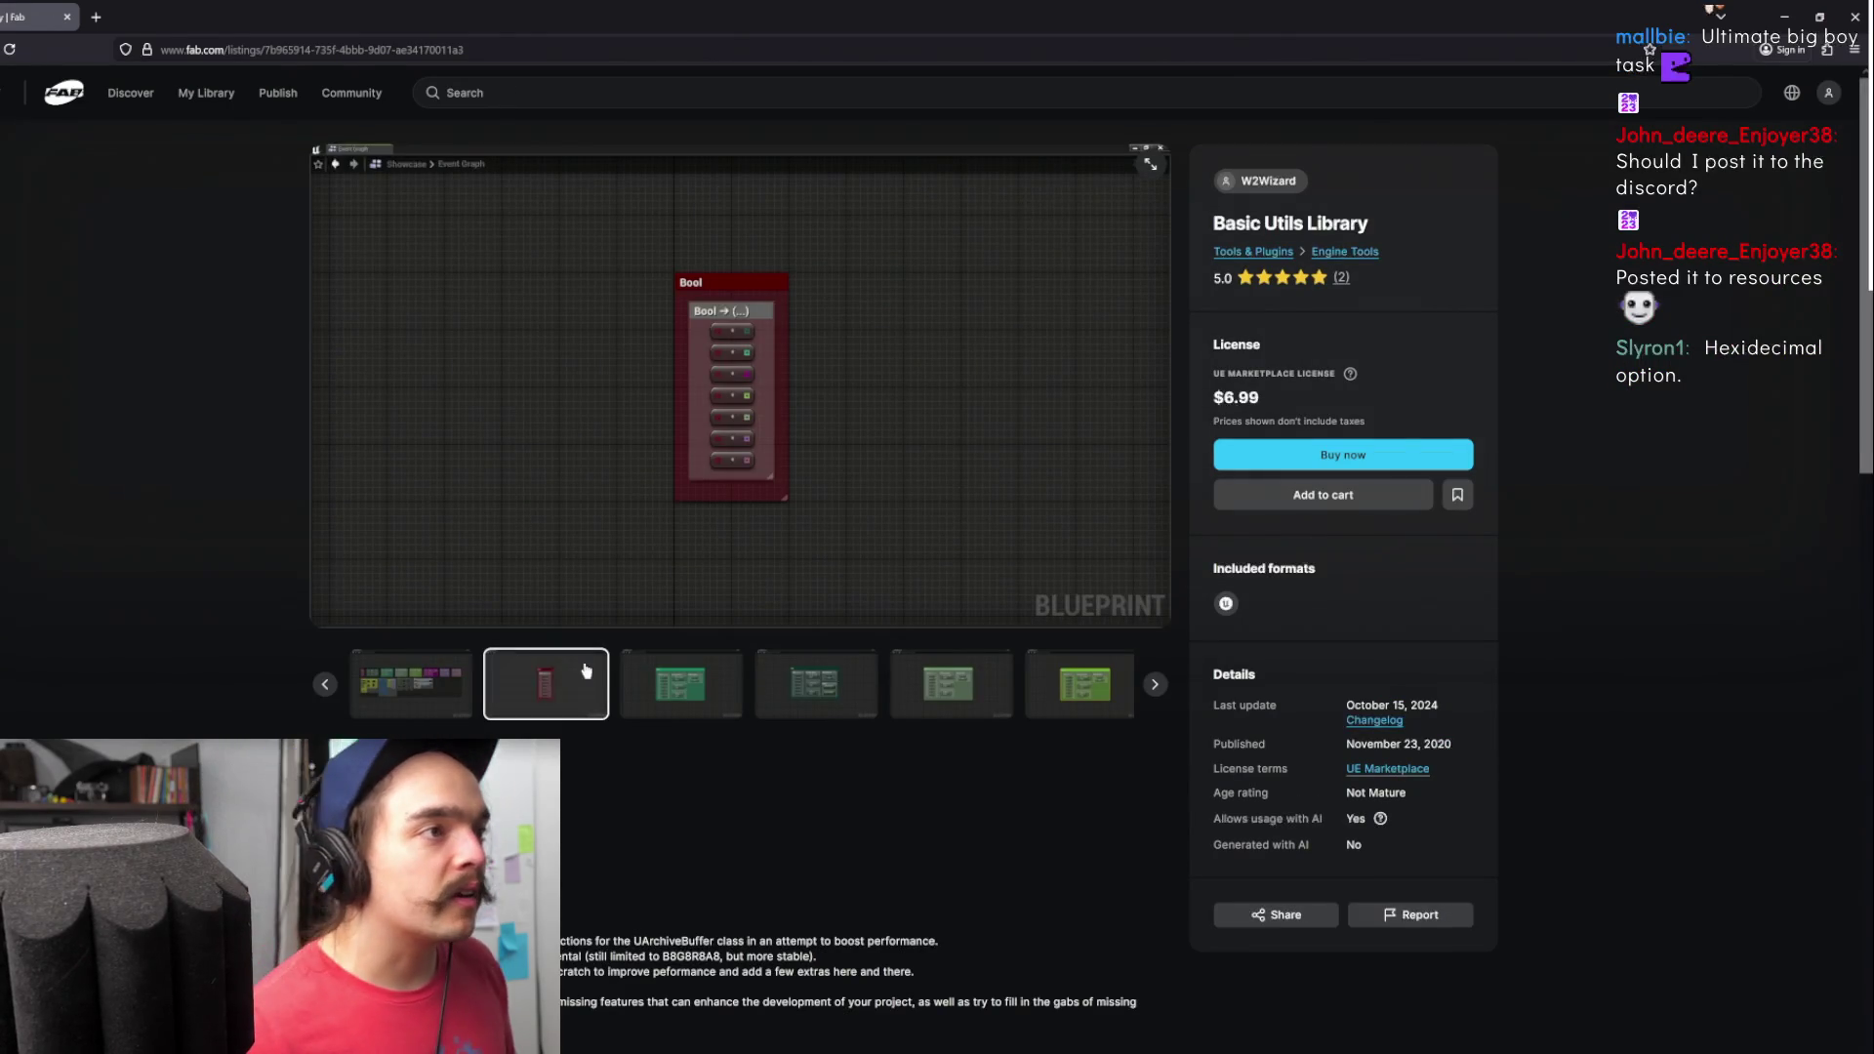
left_click(673, 700)
left_click(812, 683)
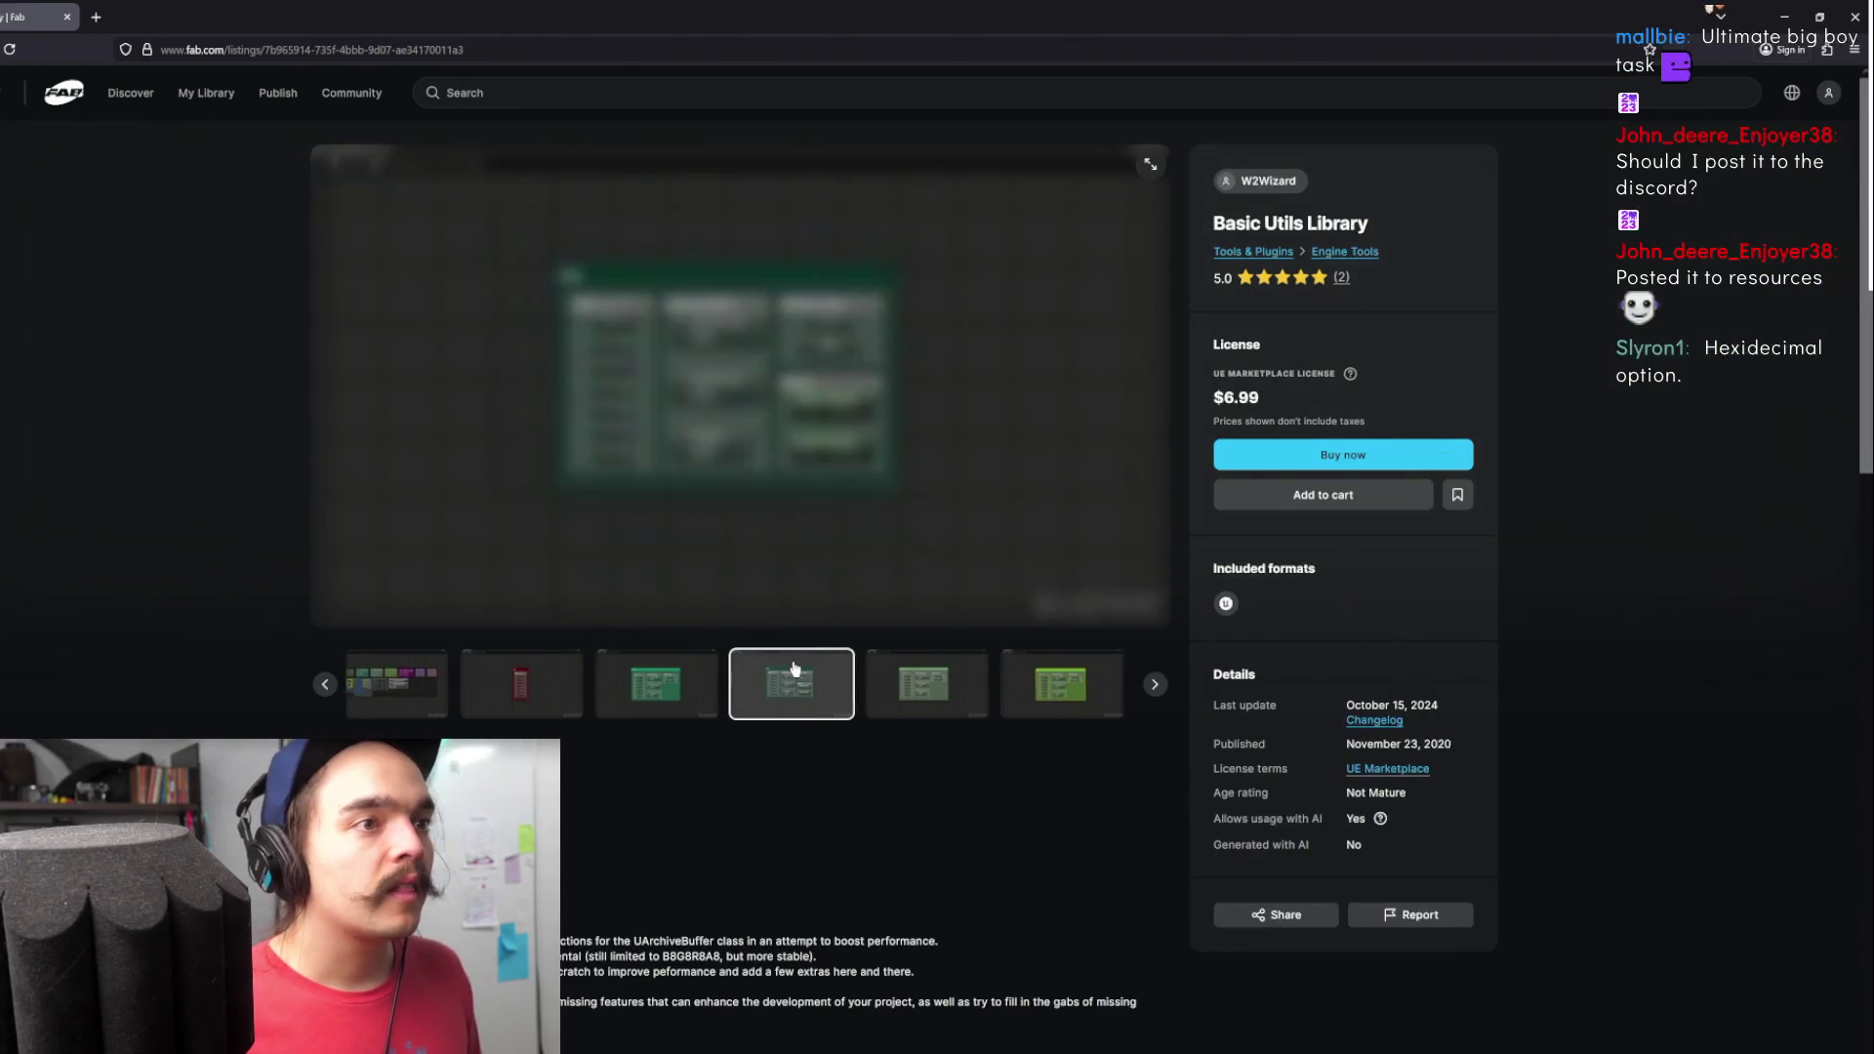
left_click(925, 714)
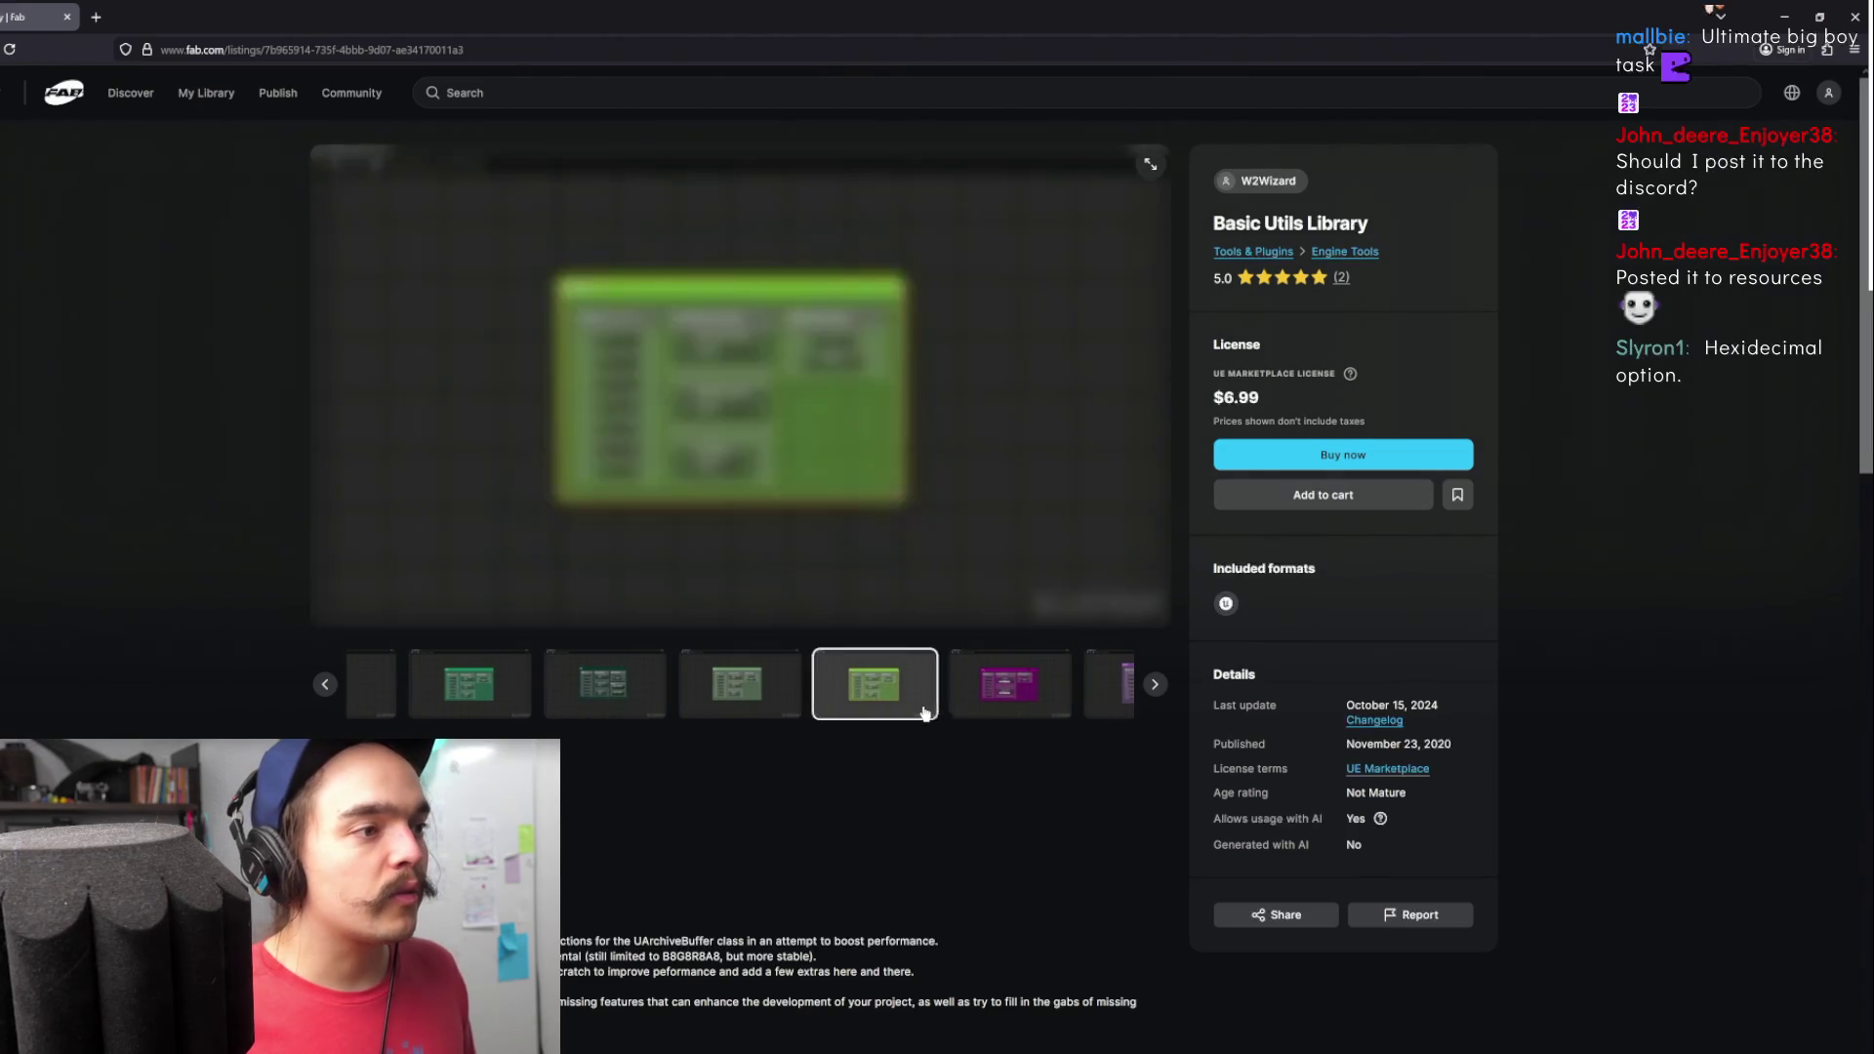
left_click(892, 694)
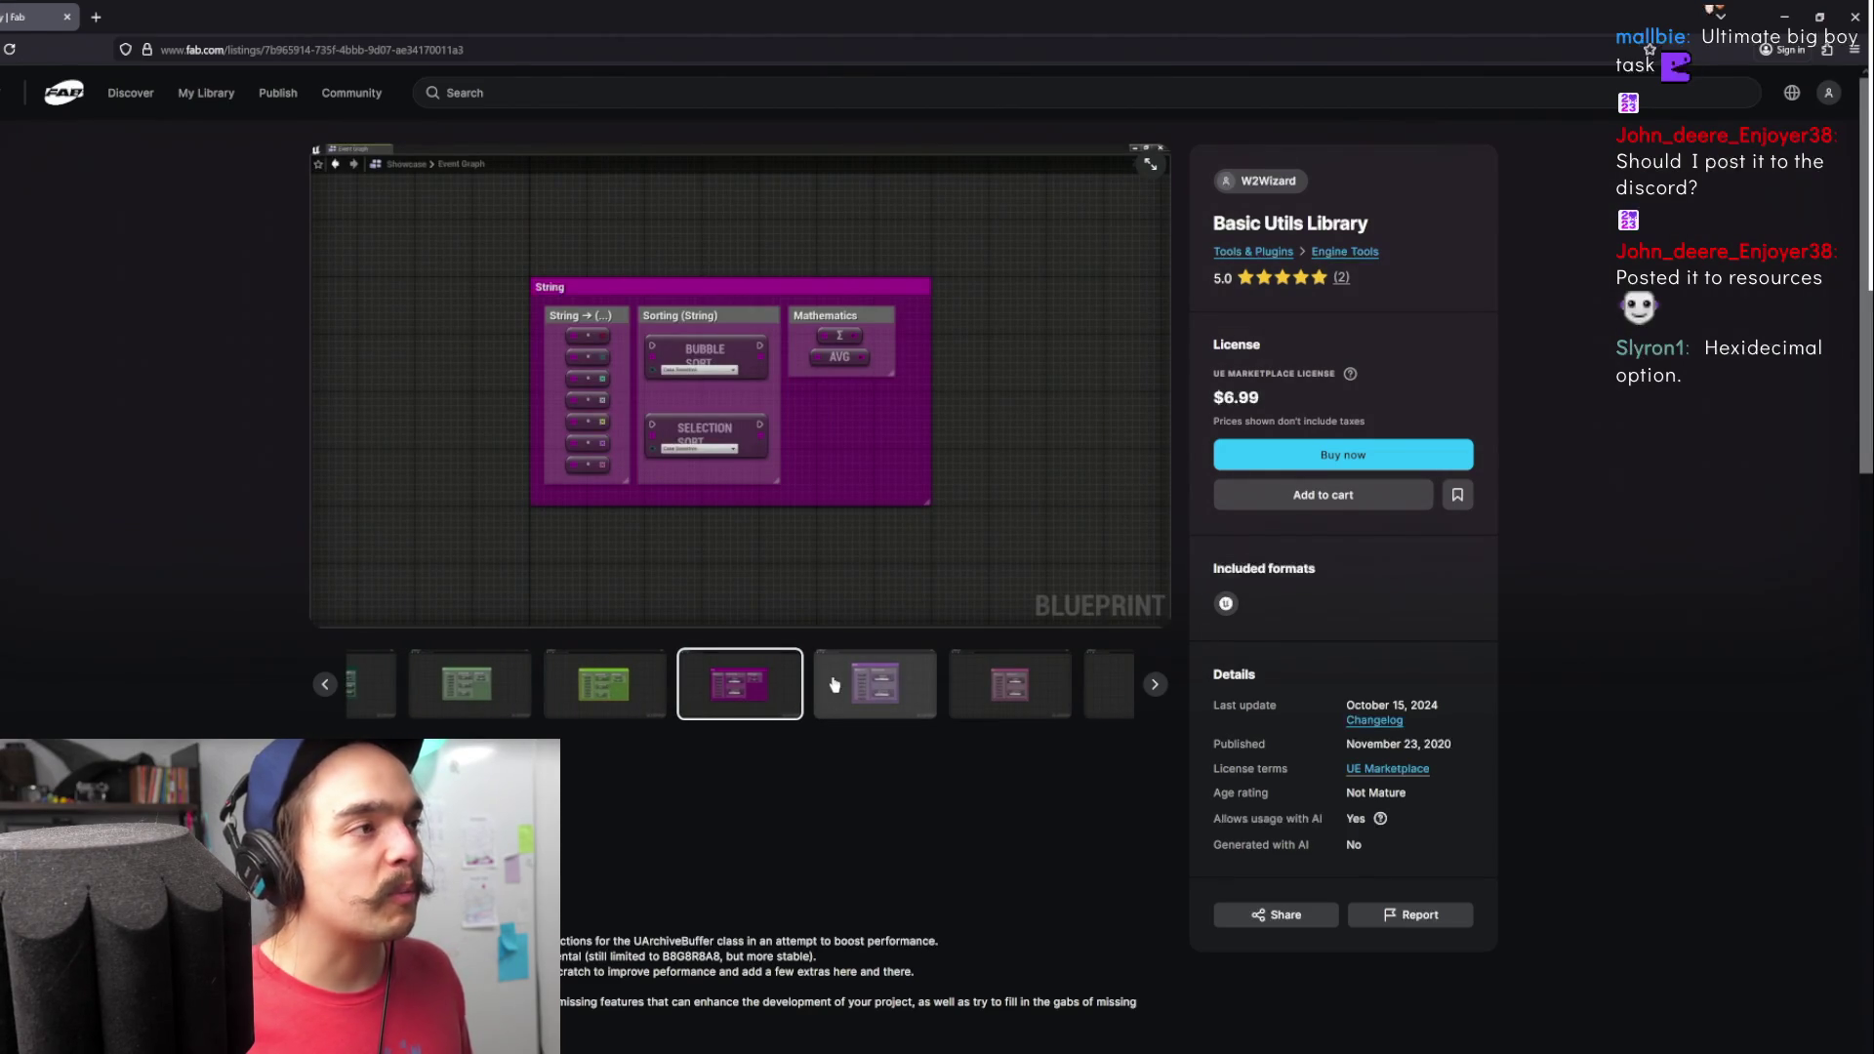
left_click(894, 679)
left_click(868, 674)
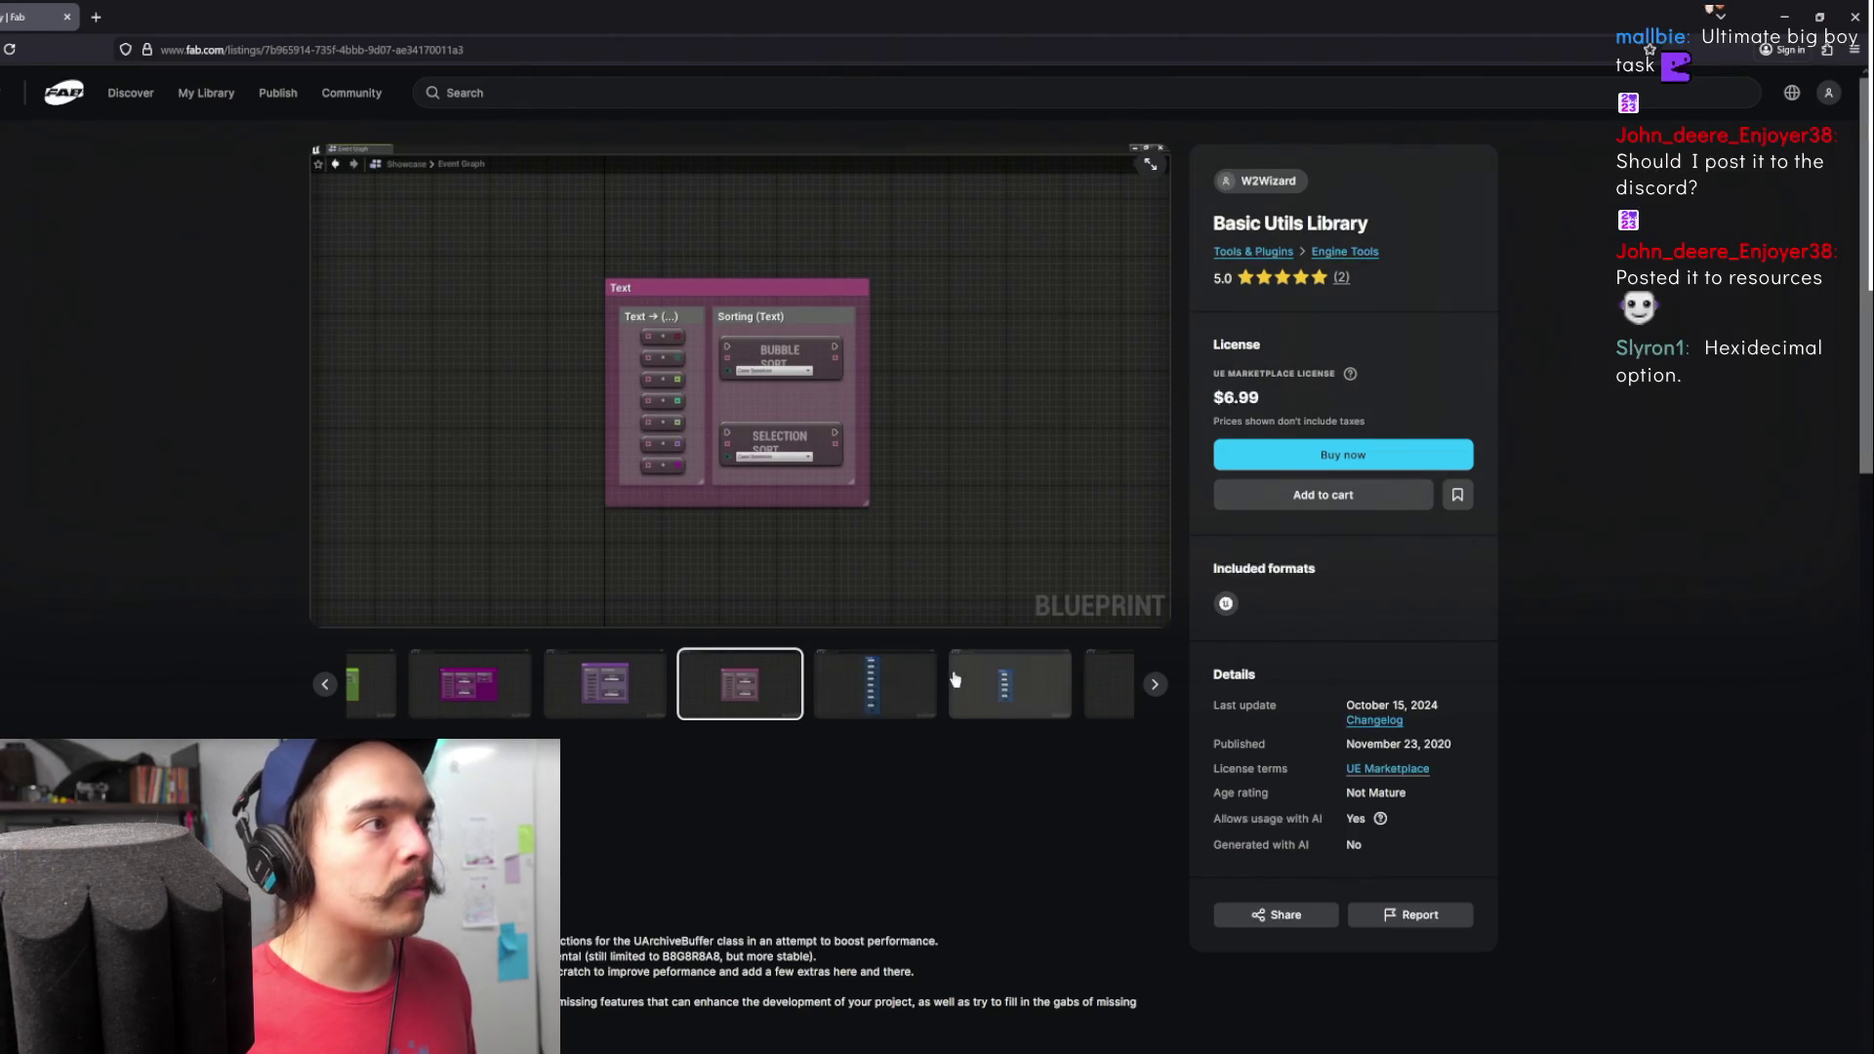
left_click(874, 683)
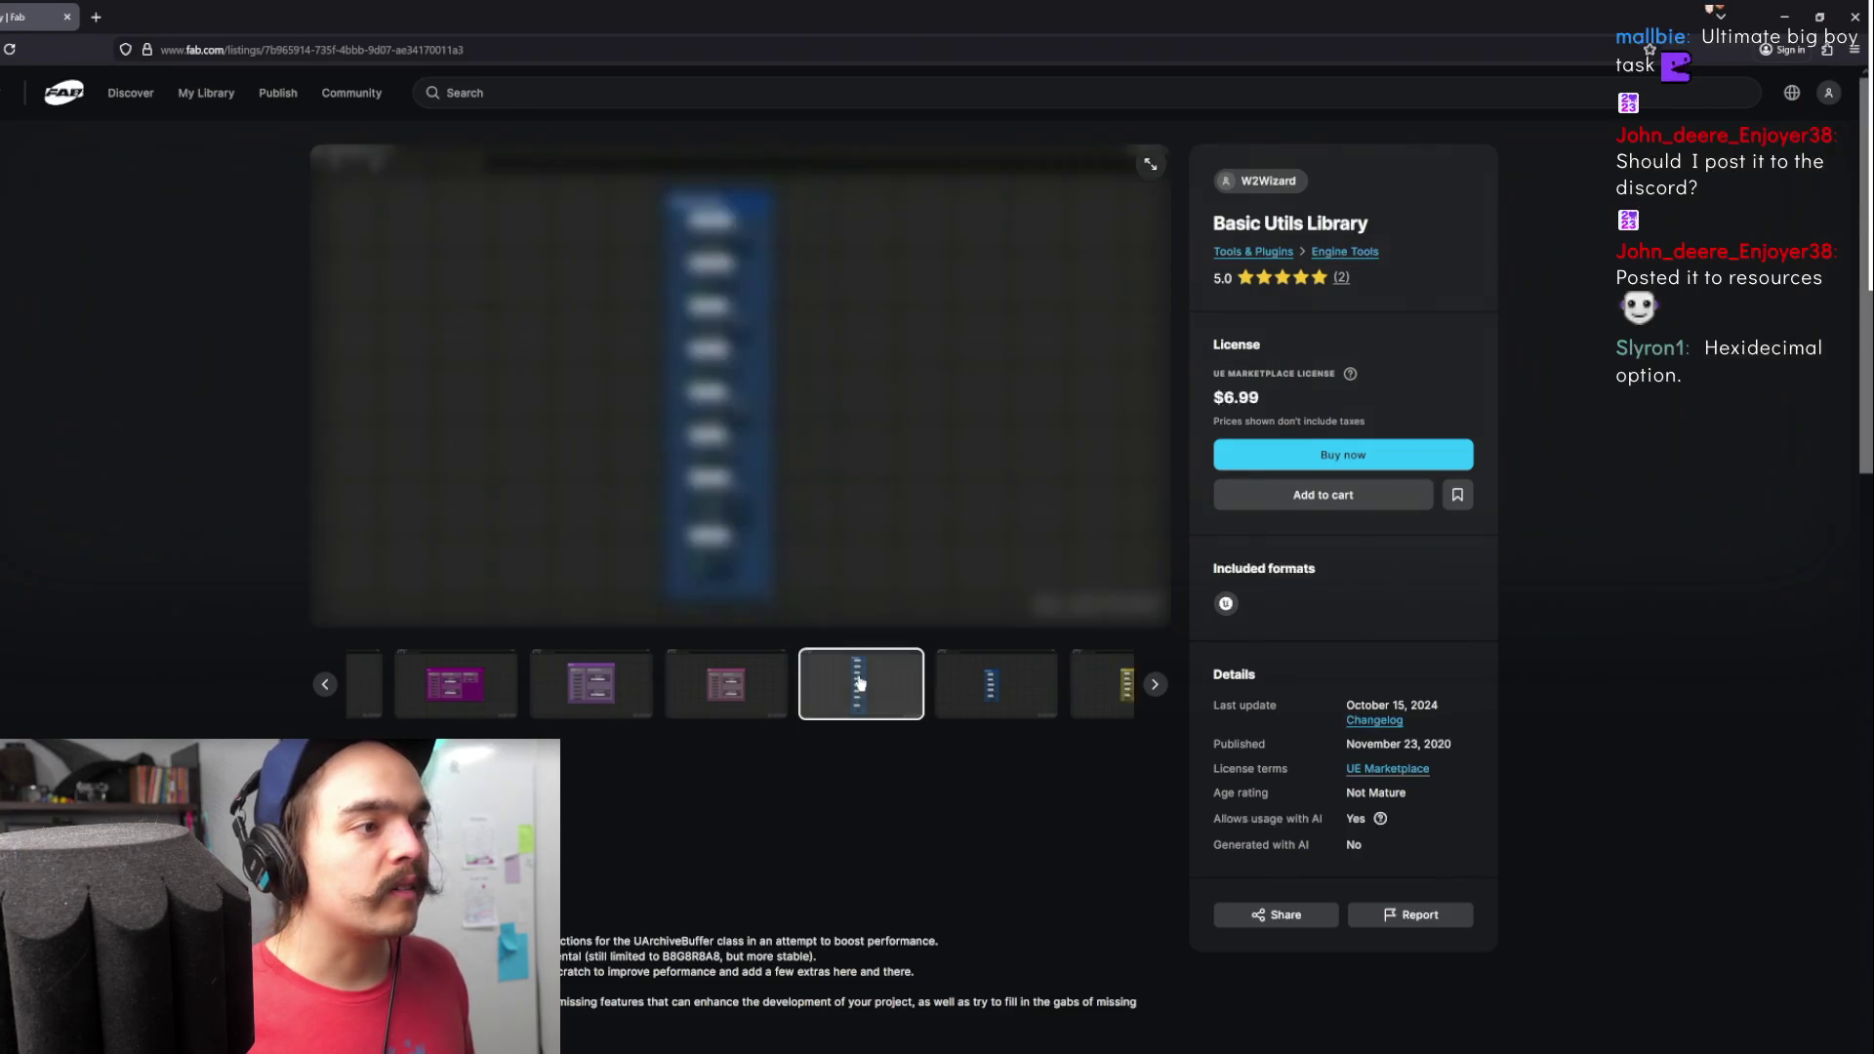
left_click(875, 685)
left_click(875, 685)
left_click(876, 685)
left_click(877, 688)
left_click(877, 688)
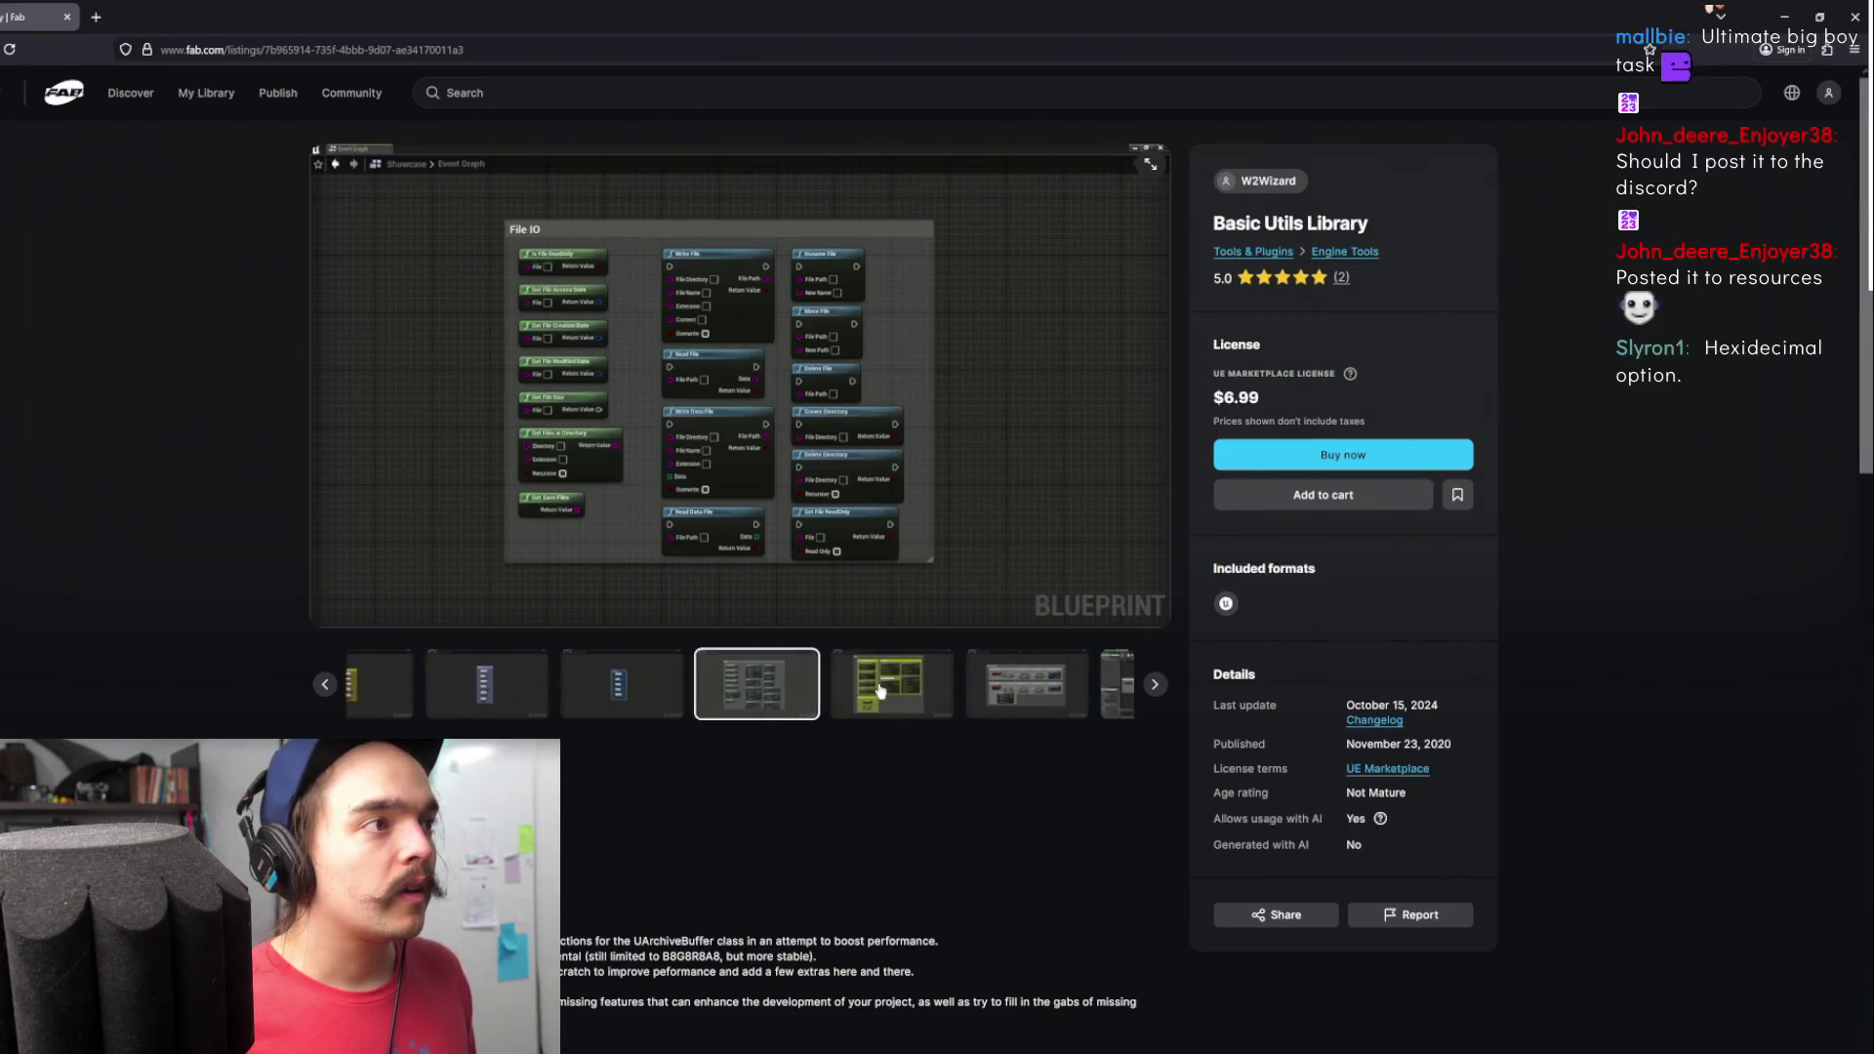
left_click(916, 692)
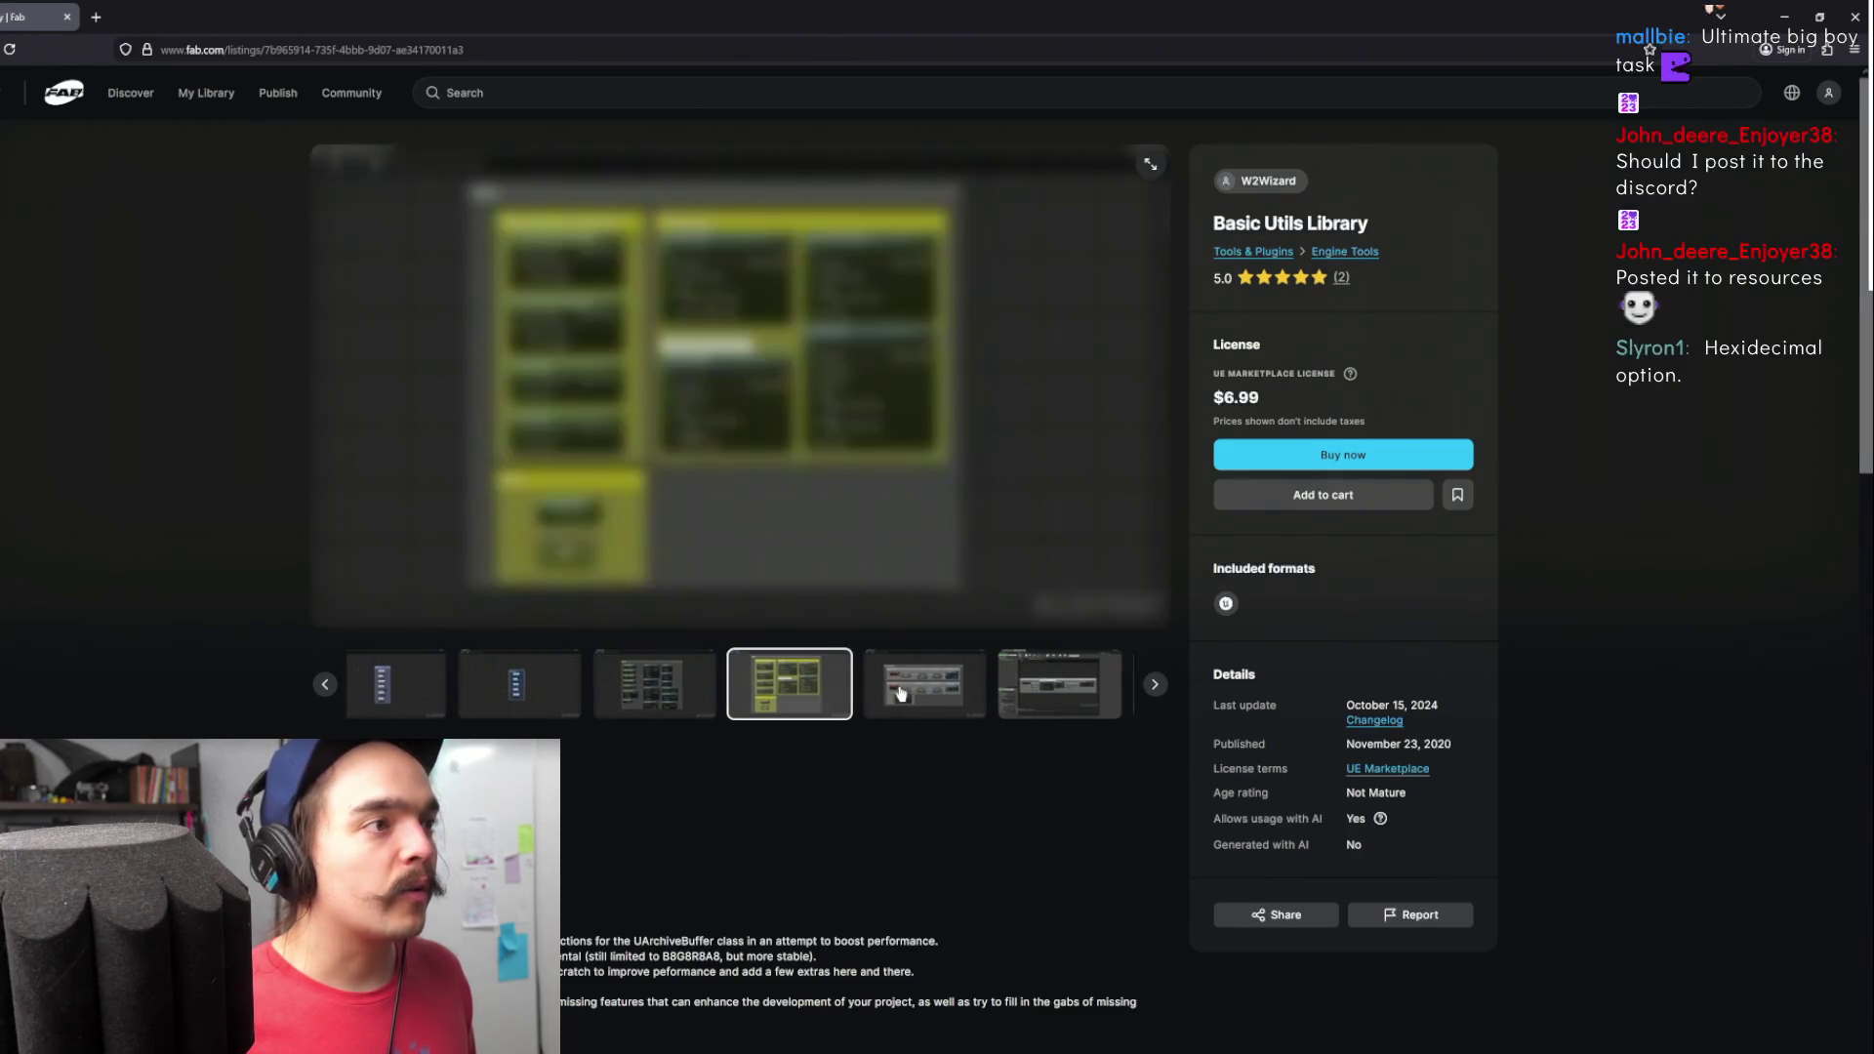
left_click(602, 695)
left_click(897, 691)
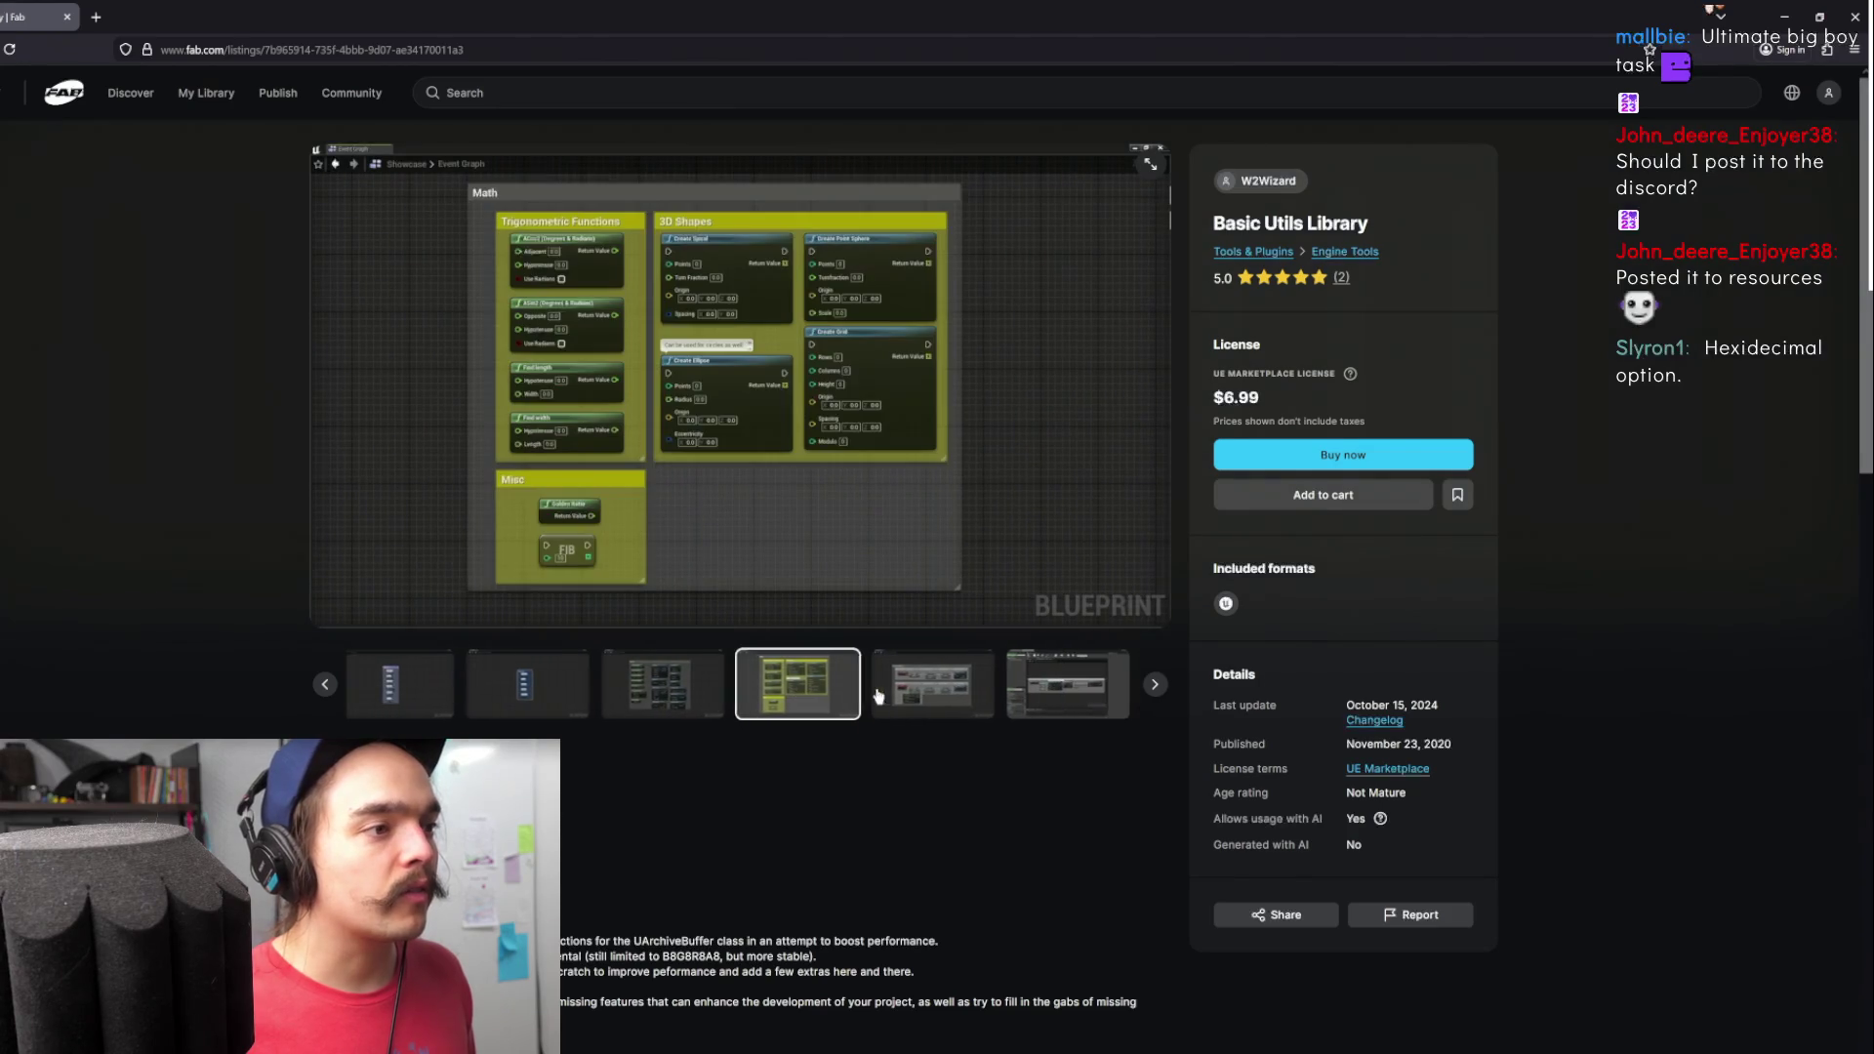
left_click(900, 692)
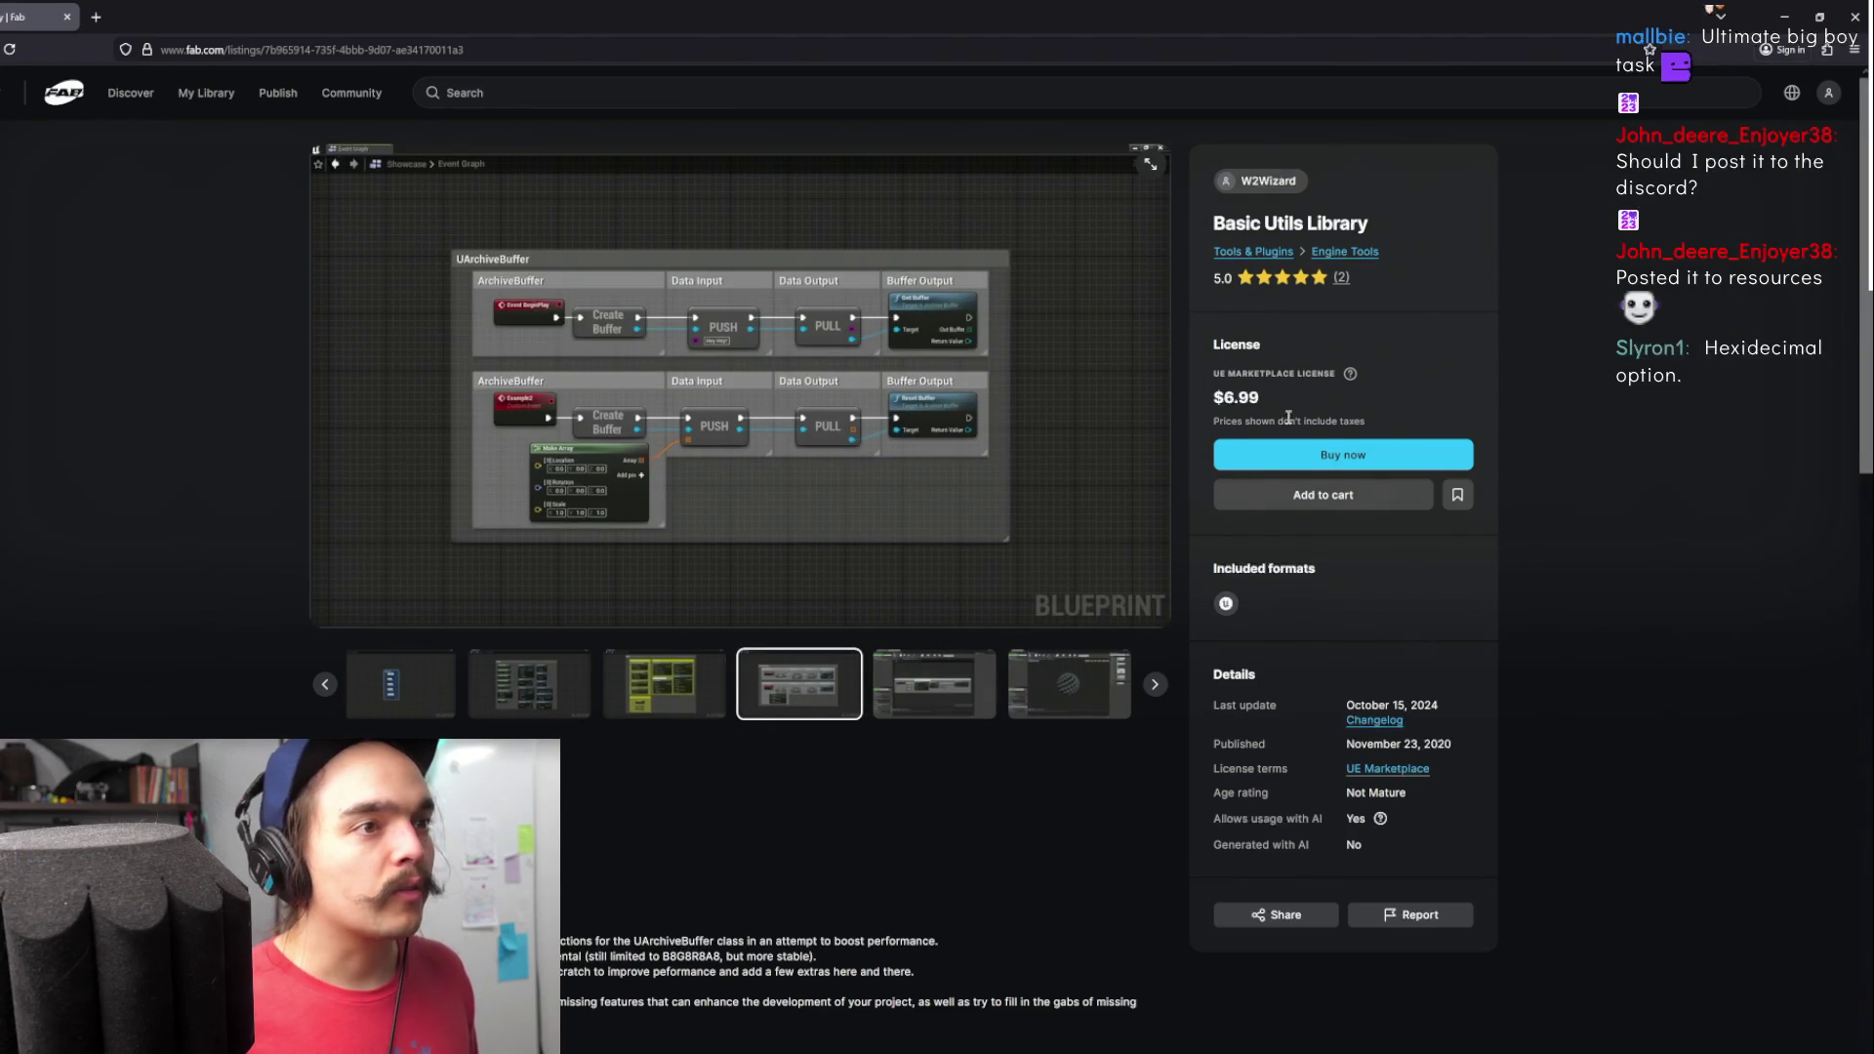
left_click(927, 699)
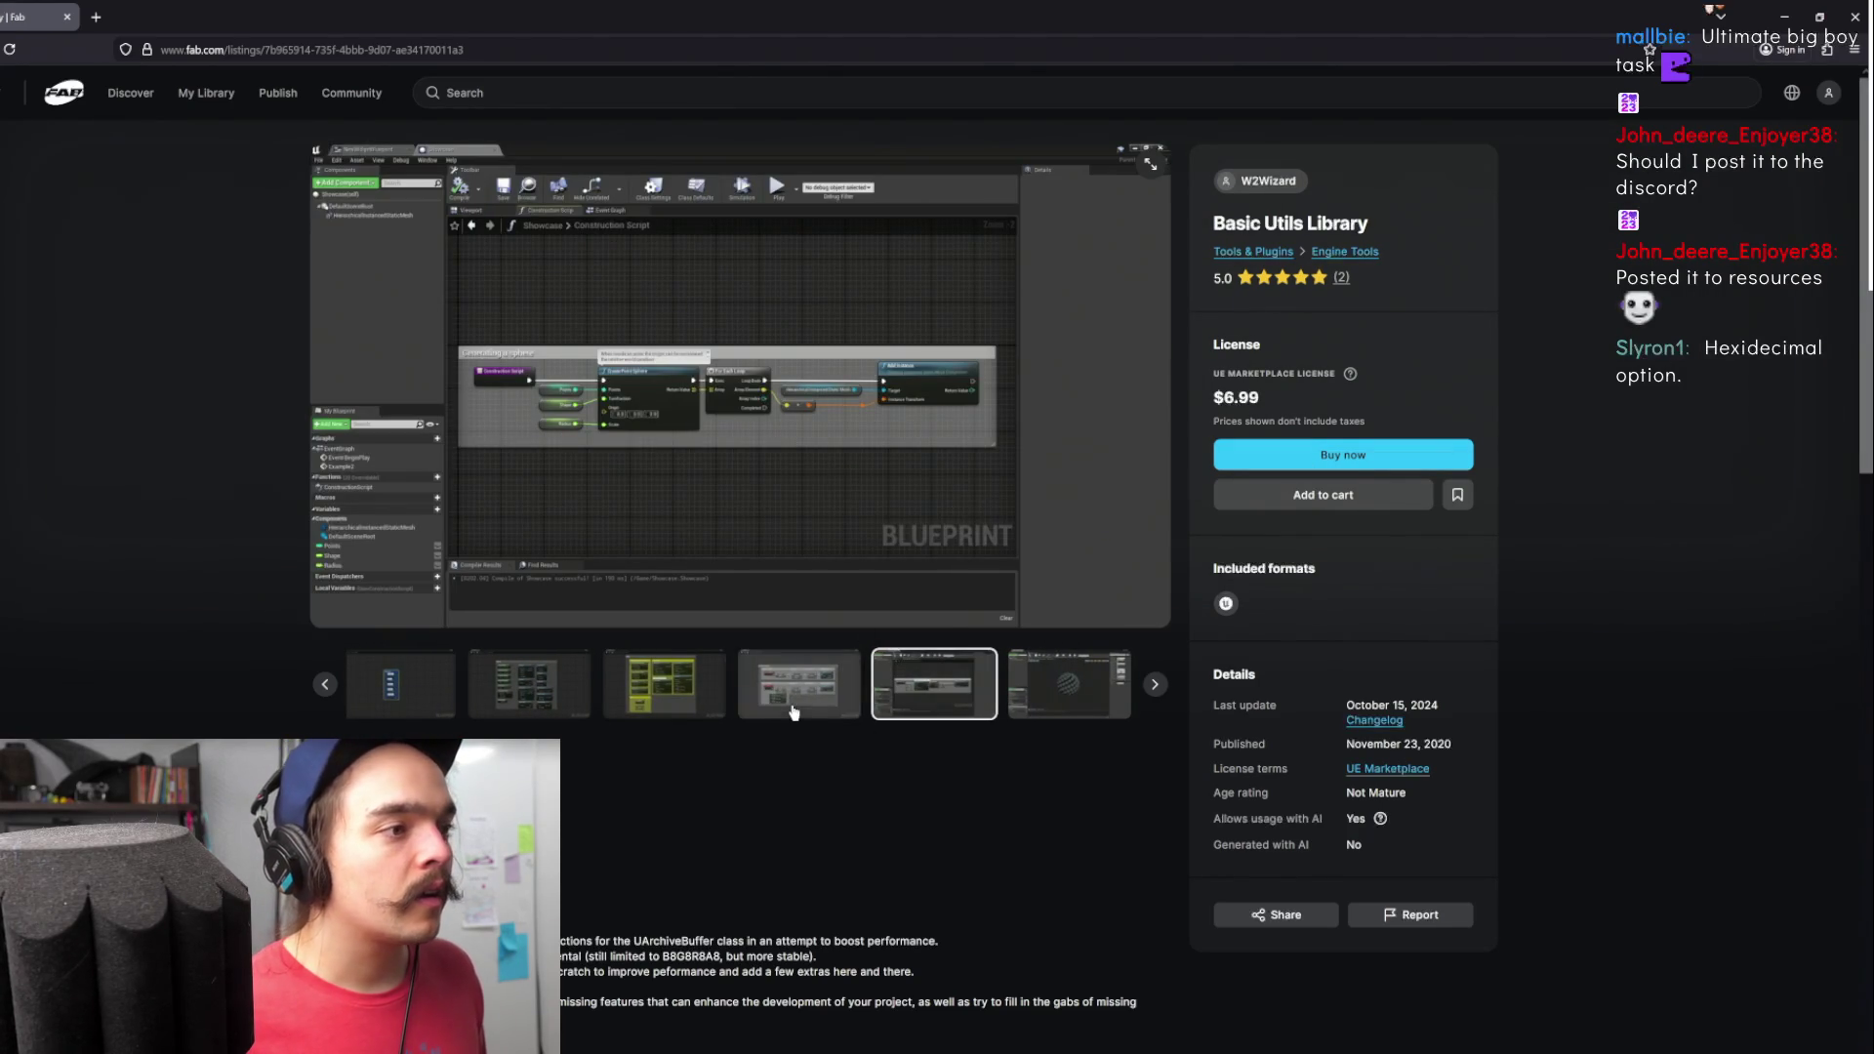
left_click(670, 687)
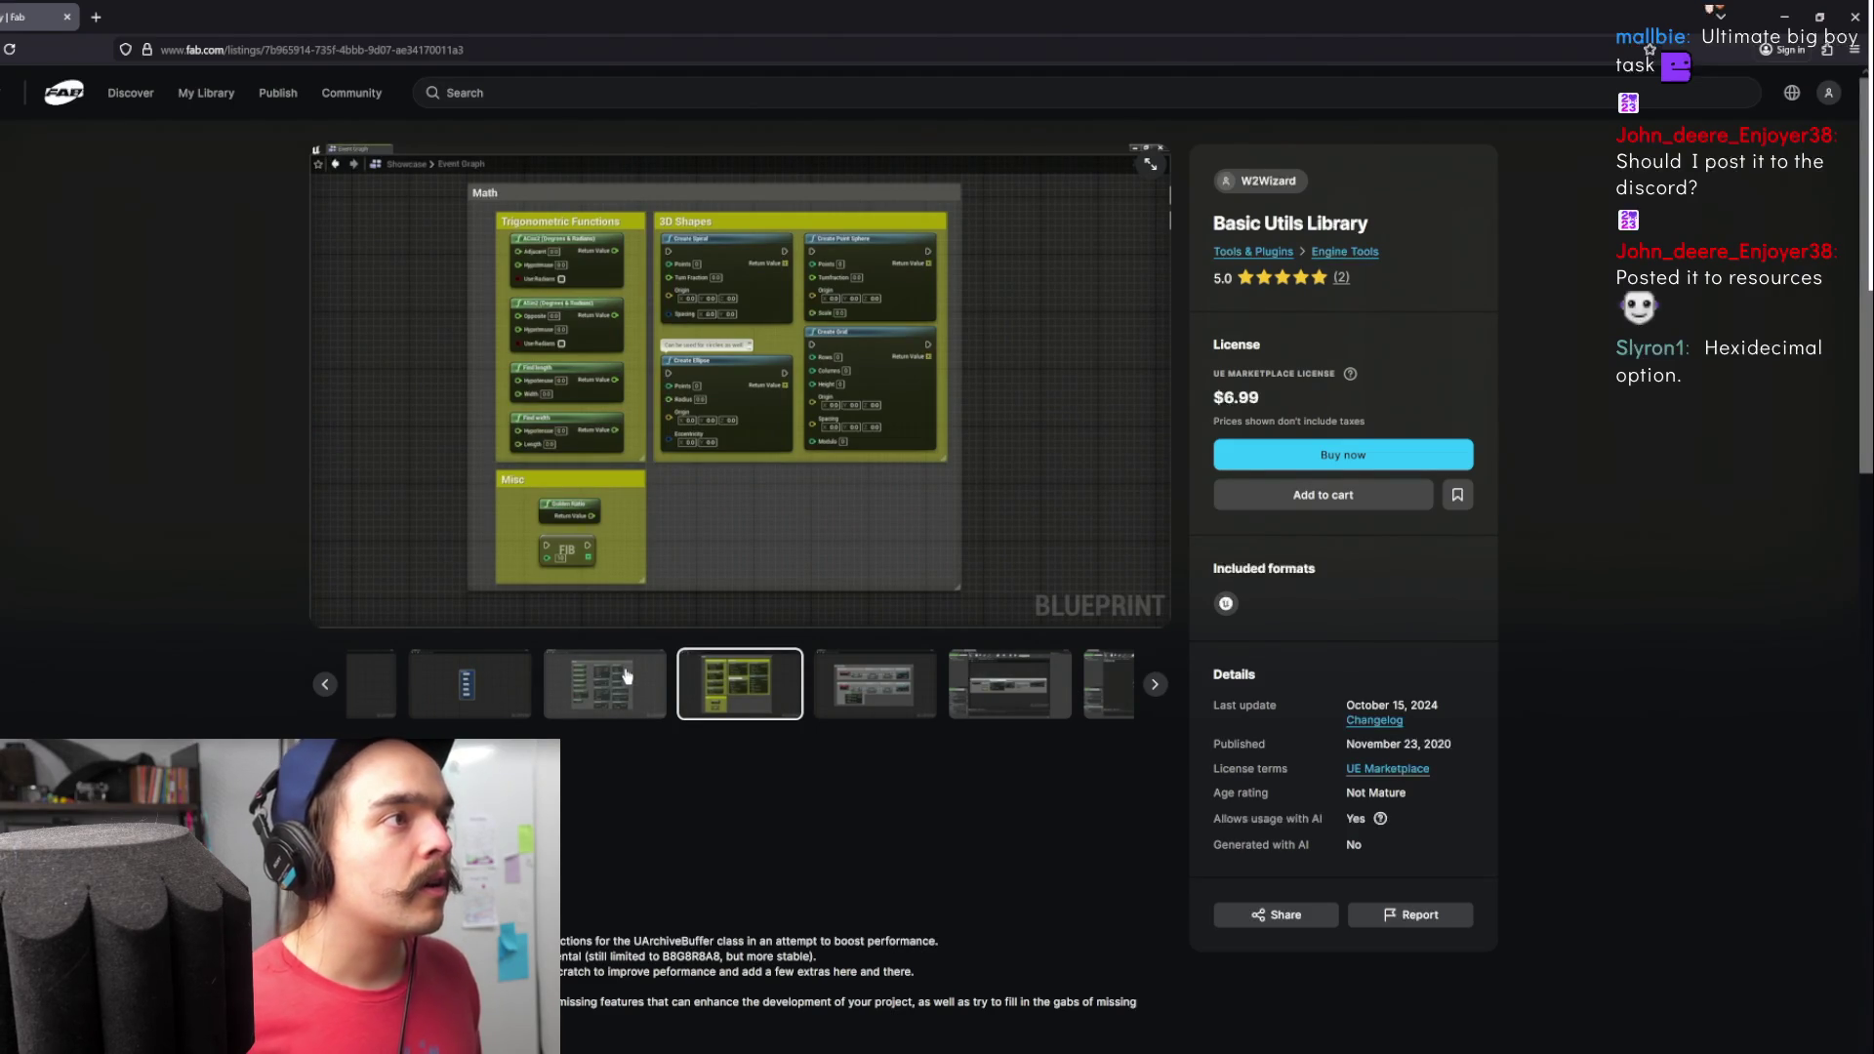
left_click(625, 675)
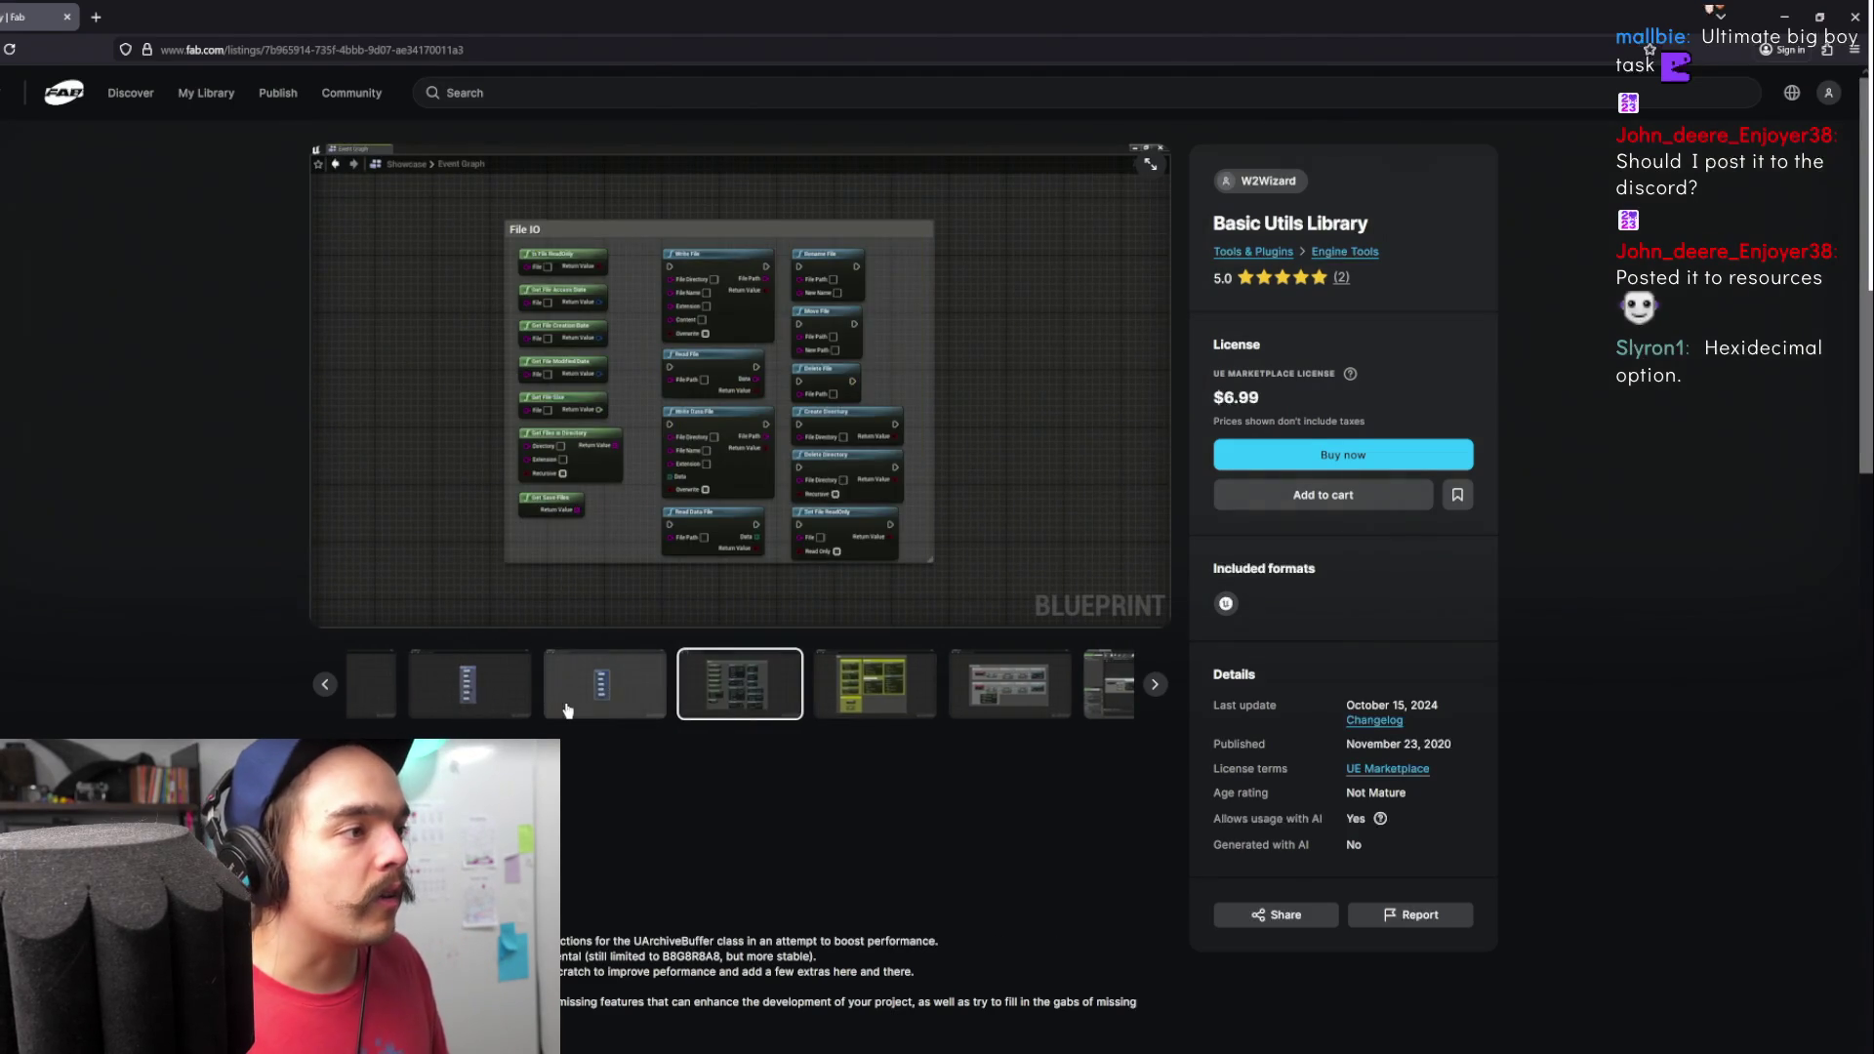
left_click(573, 700)
- Enlarge the FRotator preview and step back past Name and Byte images to the full overview graph, then close it
left_click(570, 710)
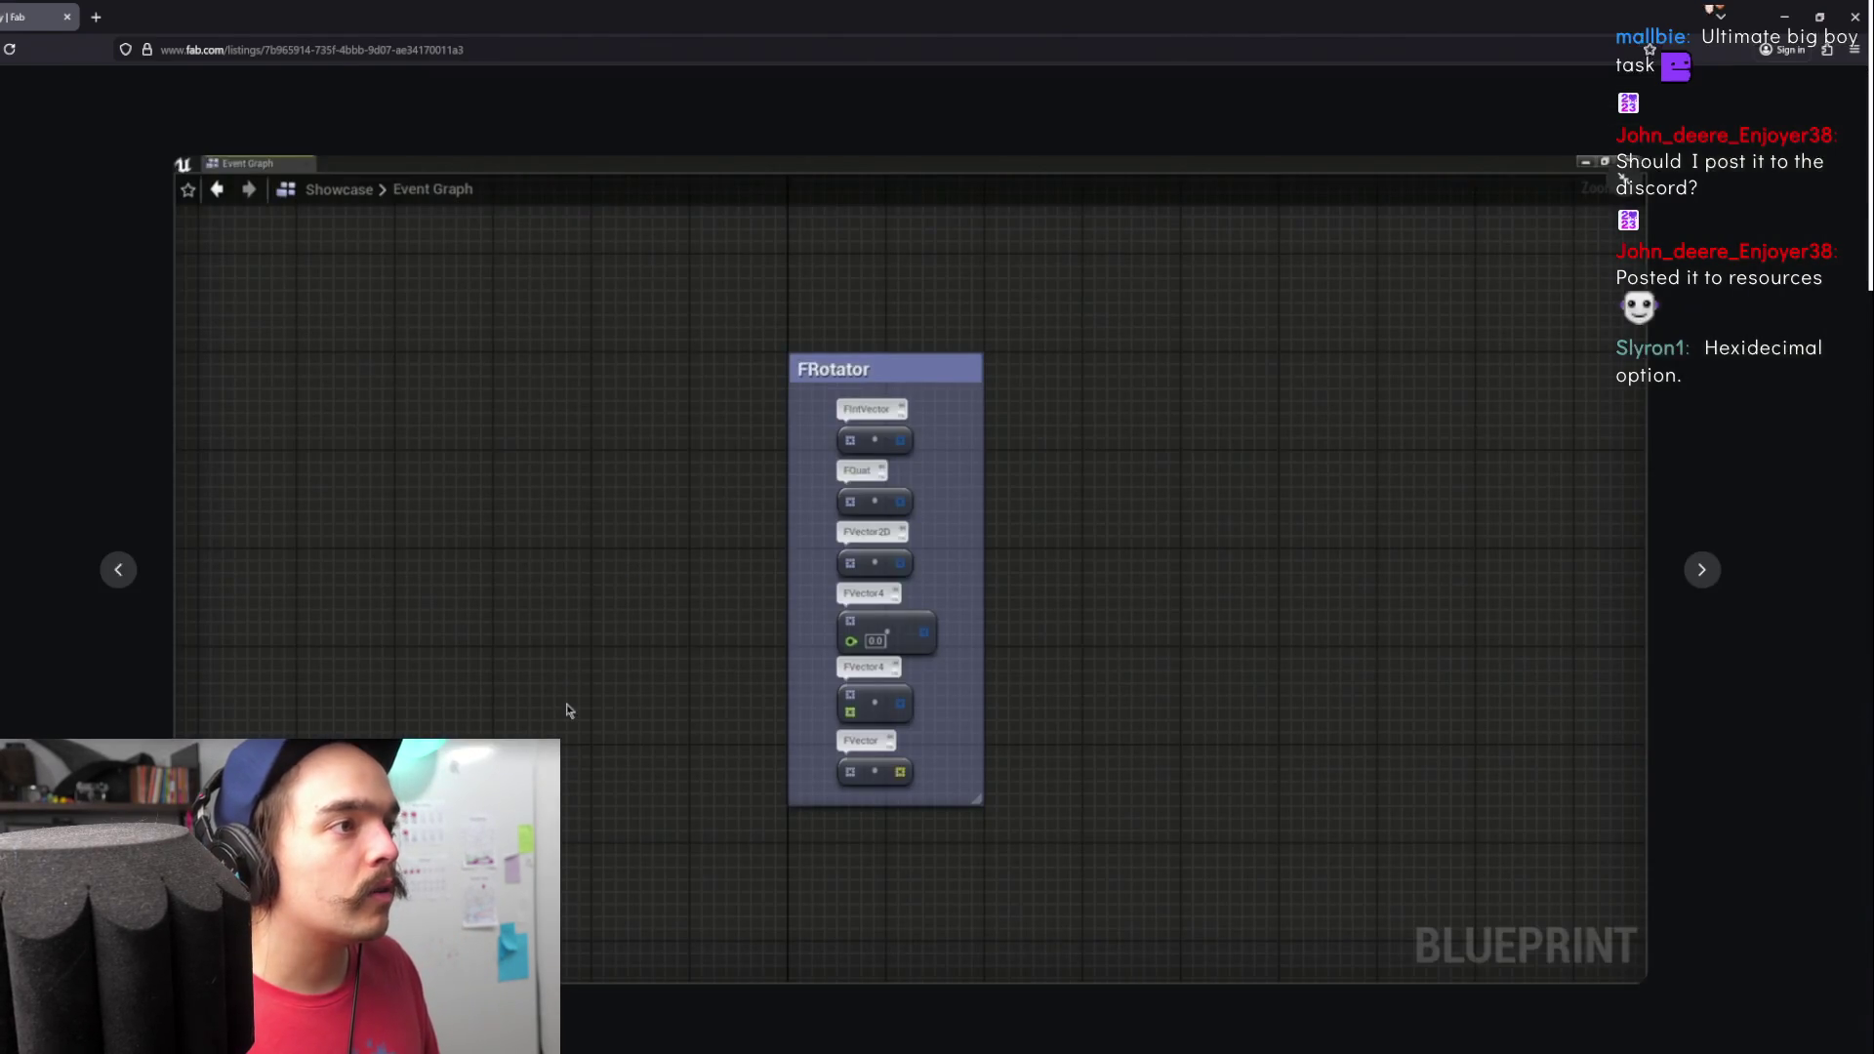
left_click(115, 572)
left_click(115, 571)
left_click(115, 572)
left_click(115, 572)
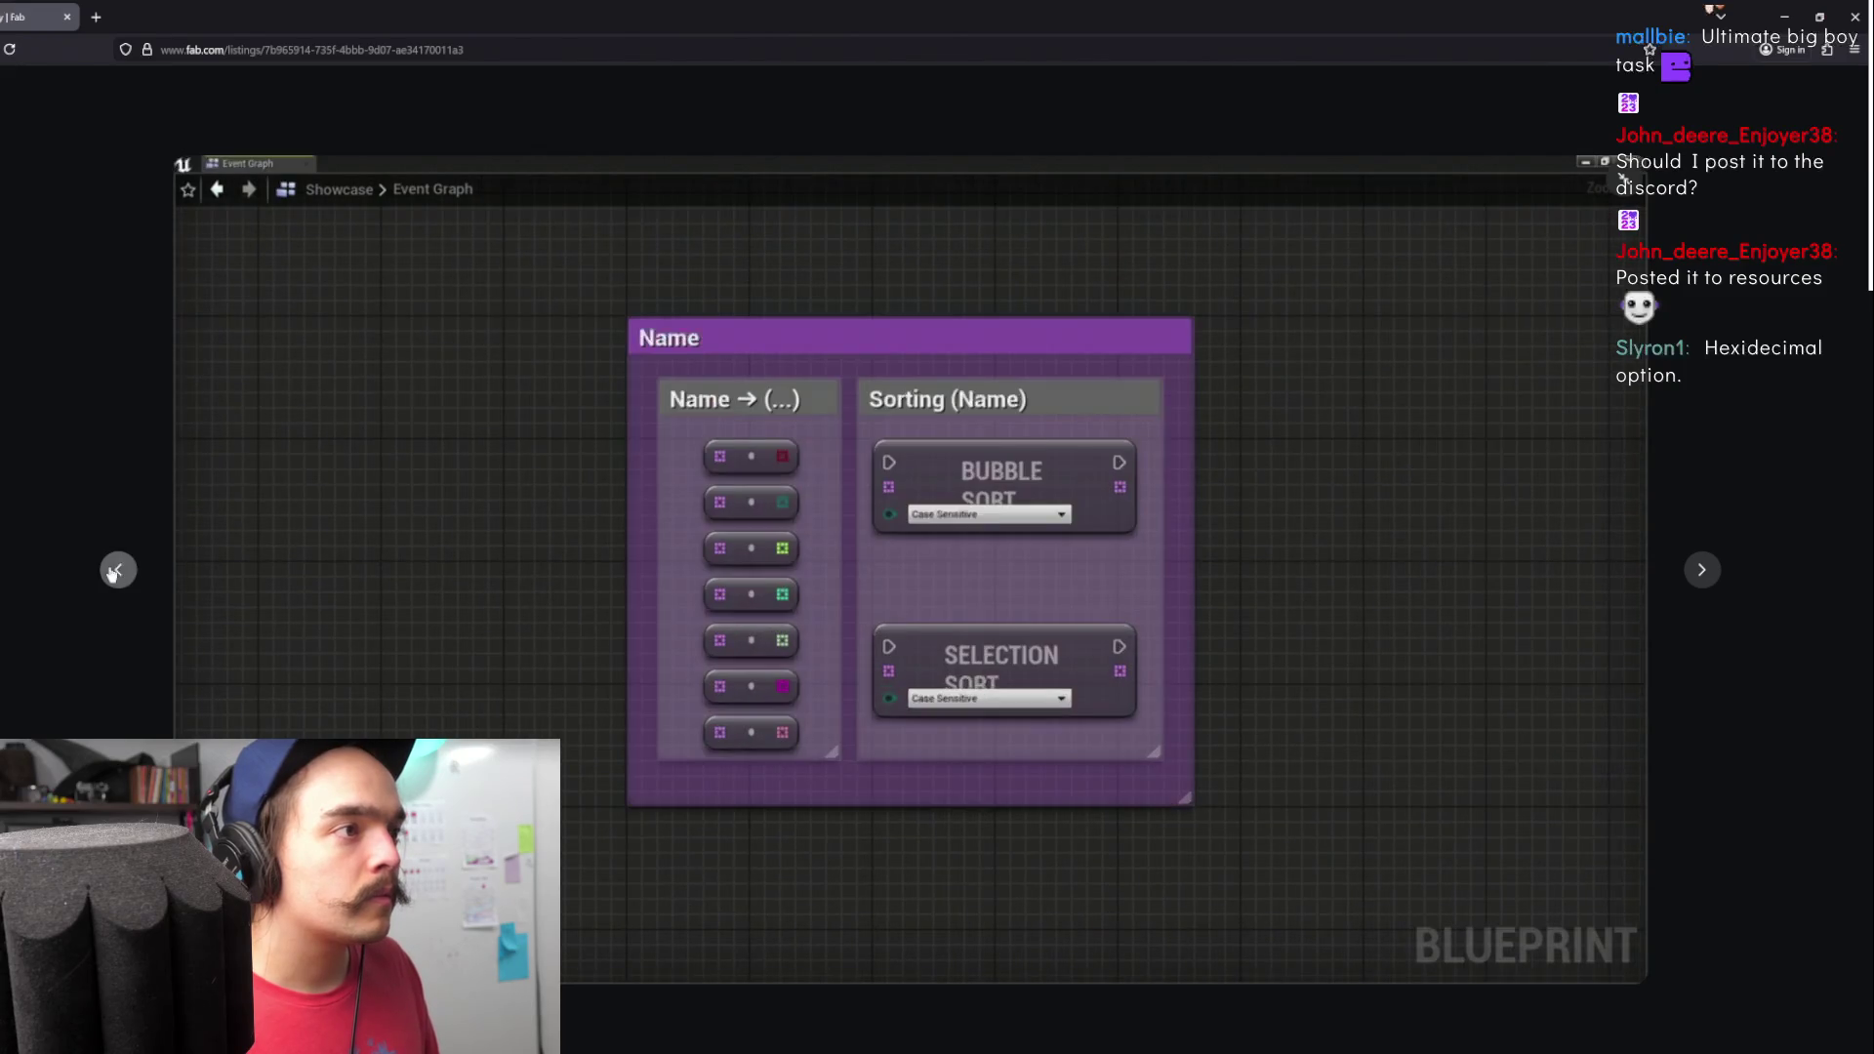
left_click(115, 572)
left_click(116, 572)
left_click(115, 572)
left_click(115, 572)
left_click(115, 572)
left_click(115, 572)
left_click(115, 572)
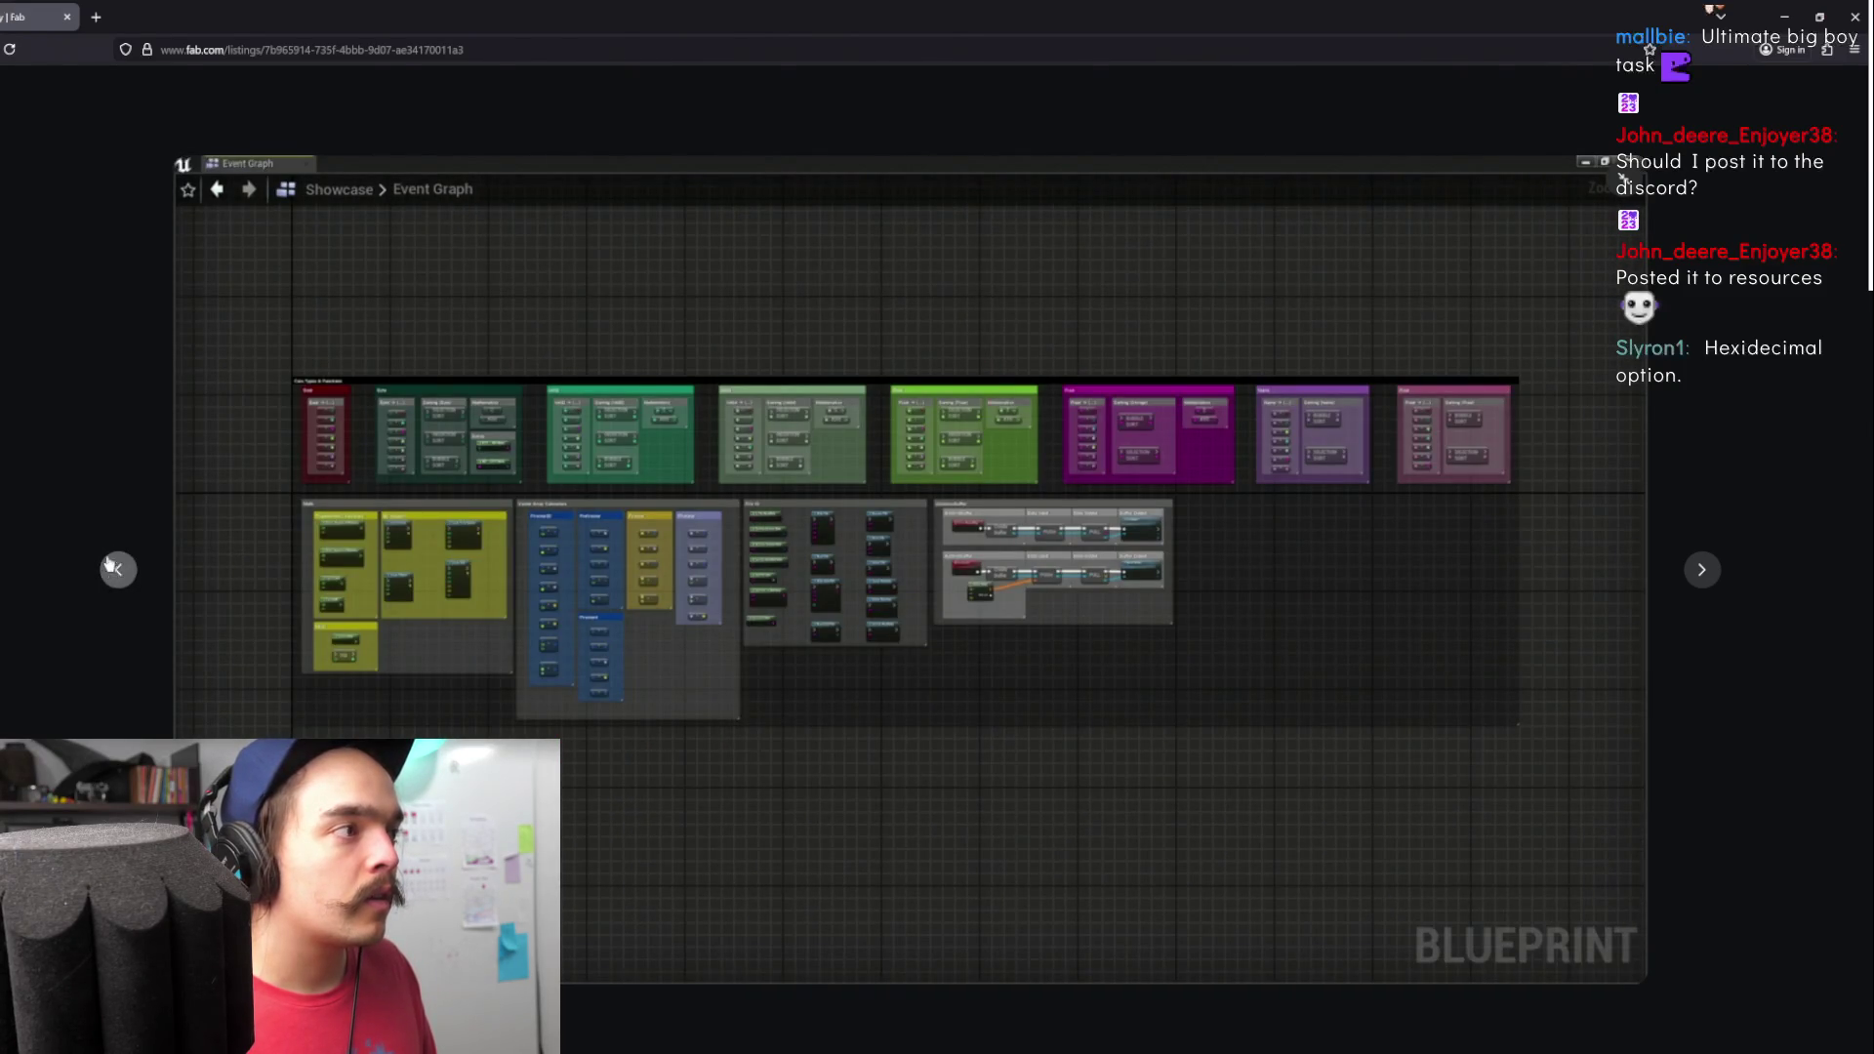
left_click(98, 539)
scroll(98, 539, "down", 2)
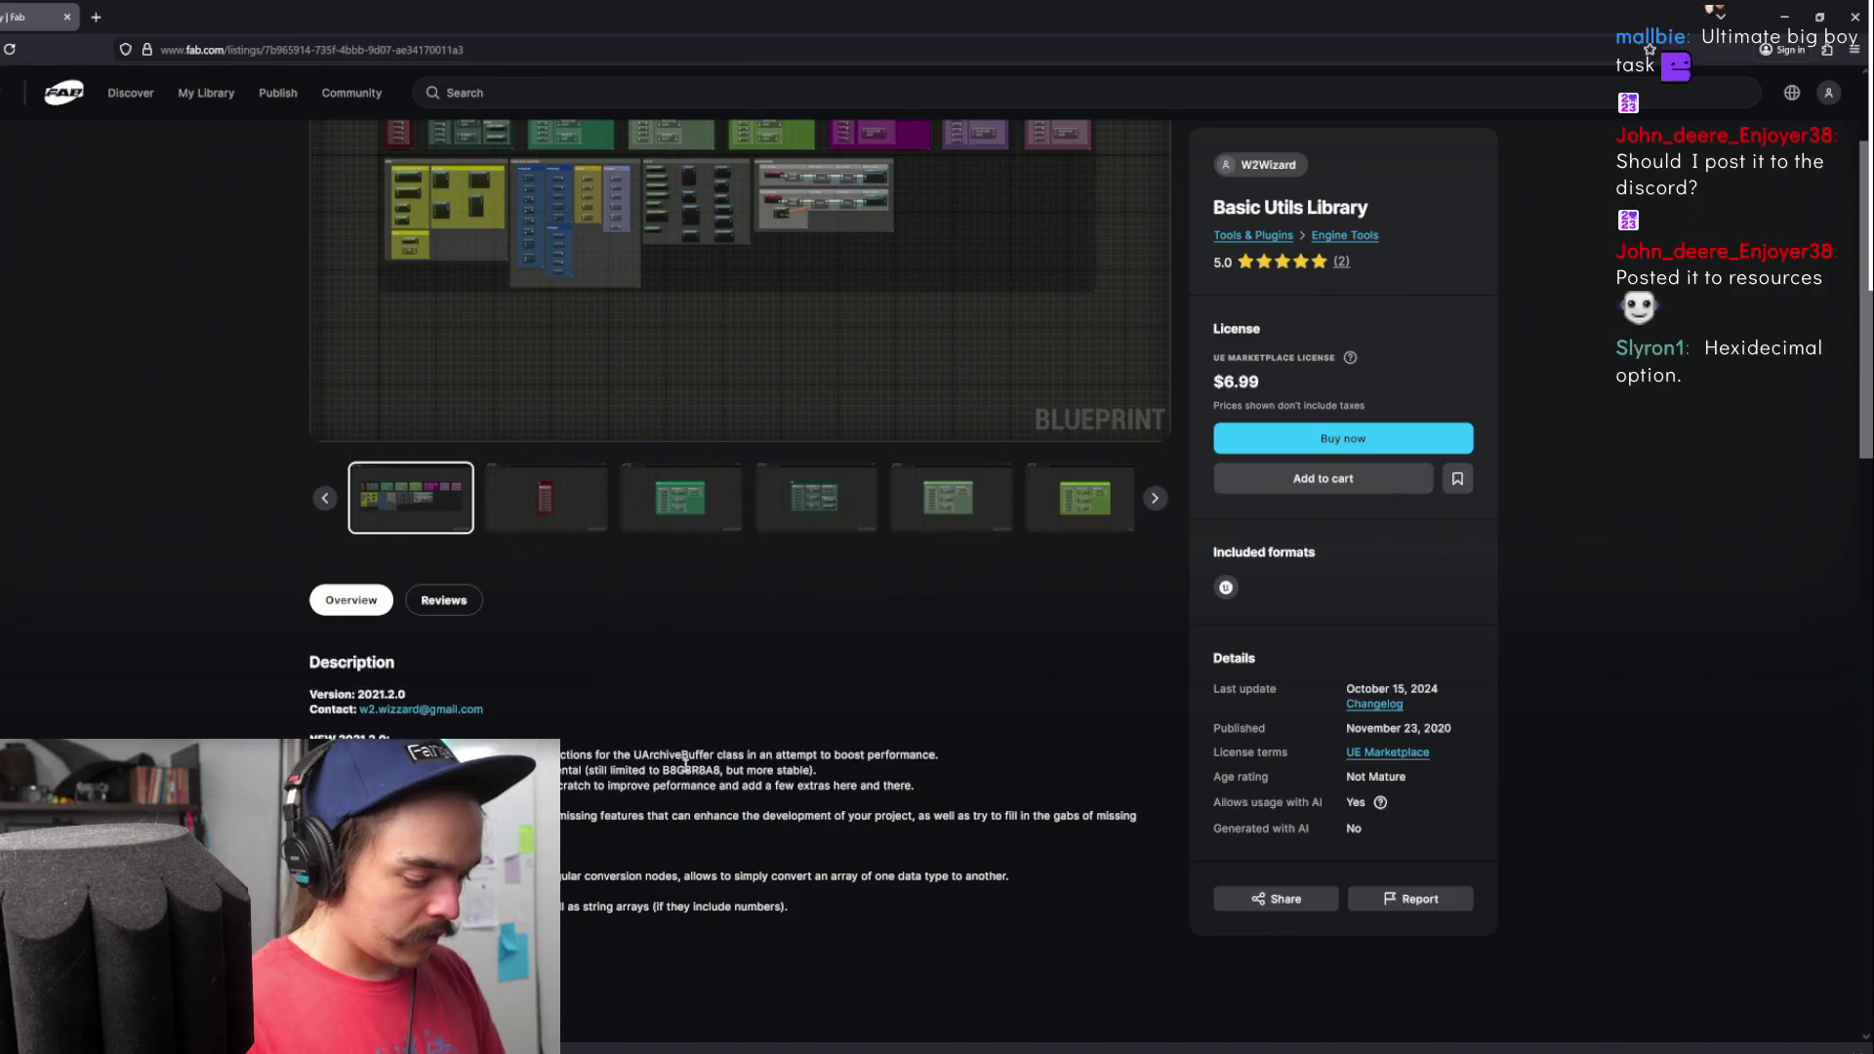
- Find 'hexa' in the description to confirm Byte Array to Hexadecimal String conversion, then go back
type("hexa")
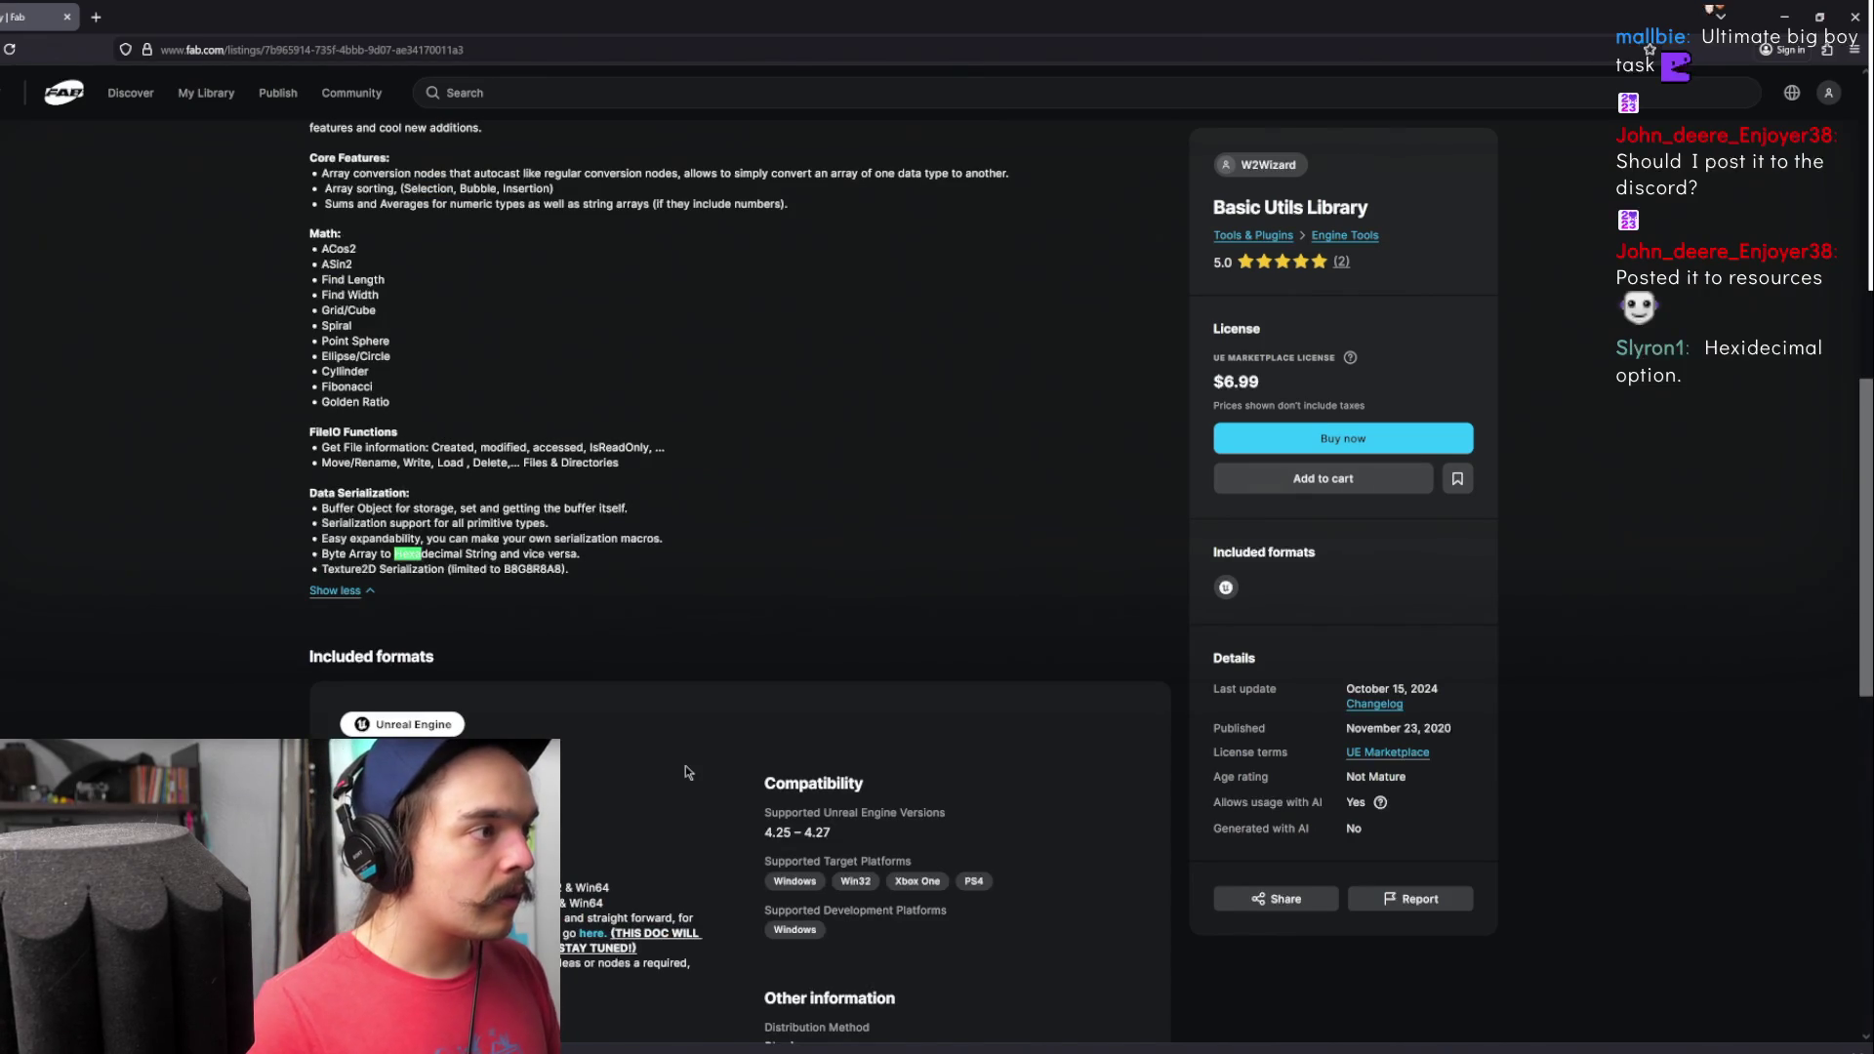
left_click(595, 528)
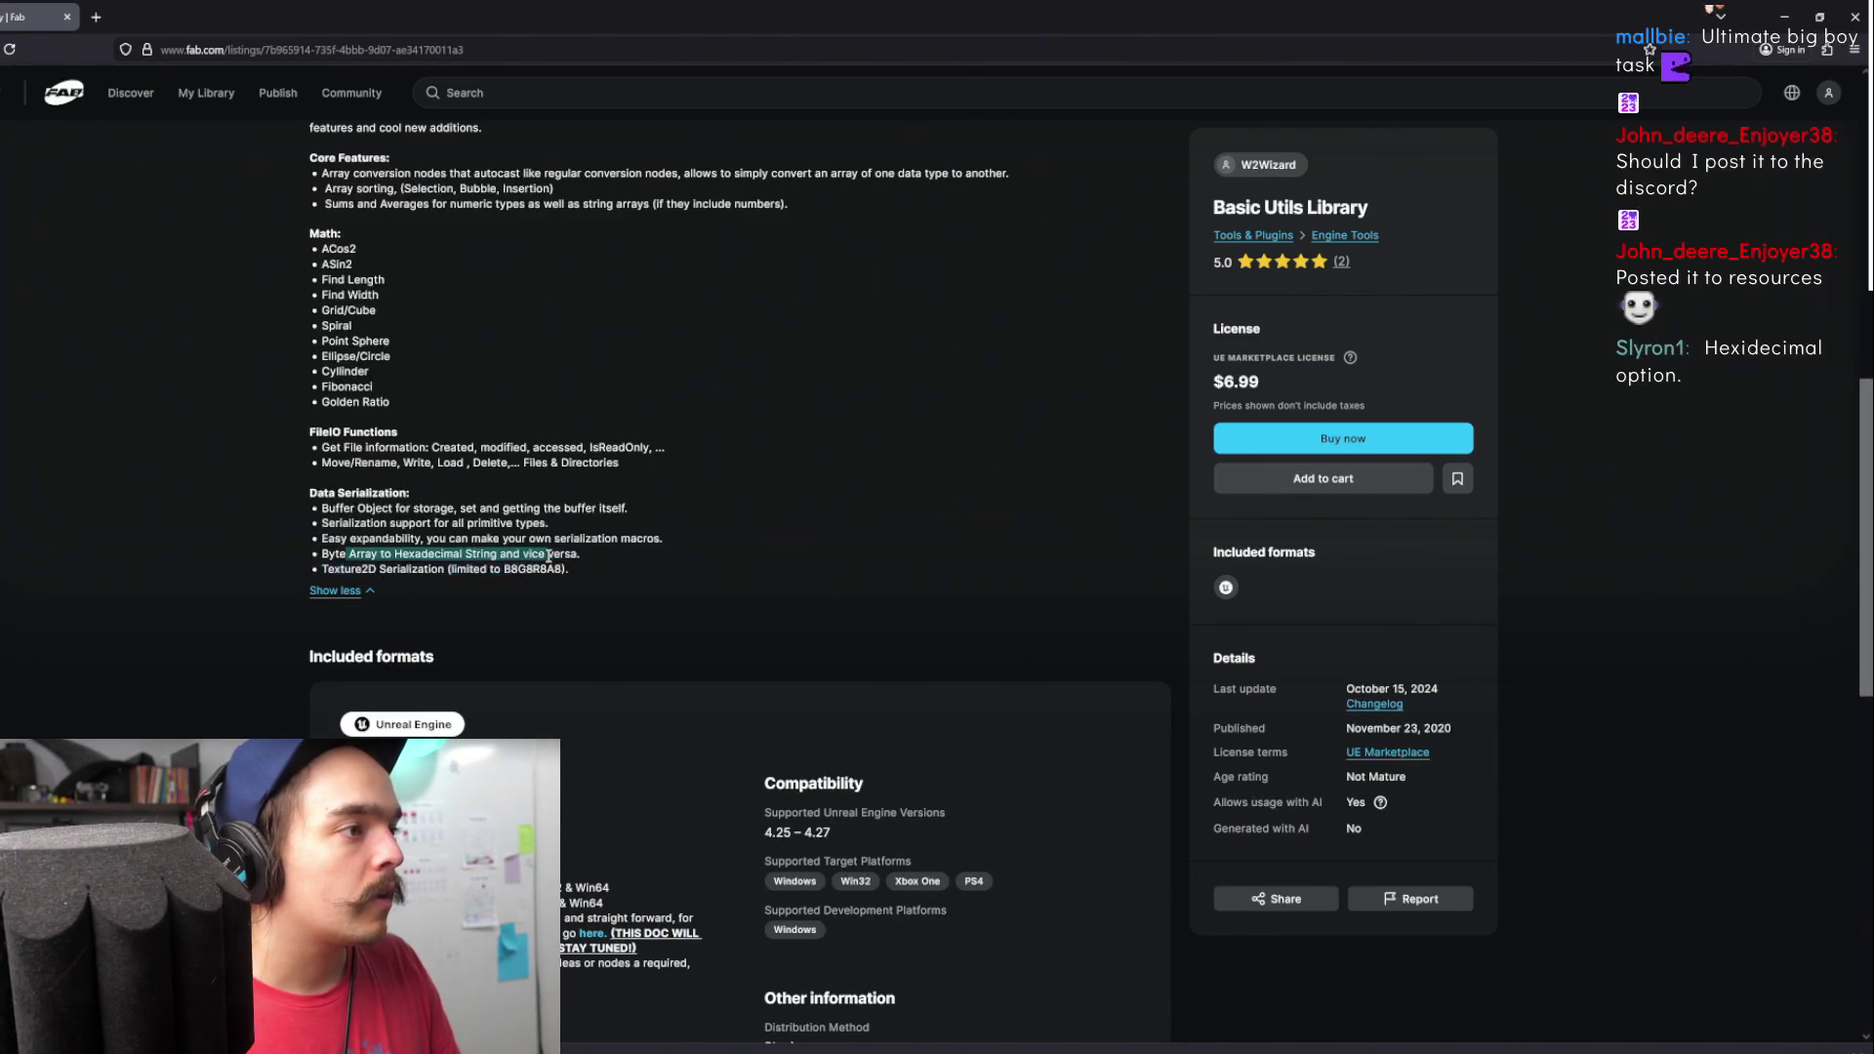
scroll(424, 431, "up", 10)
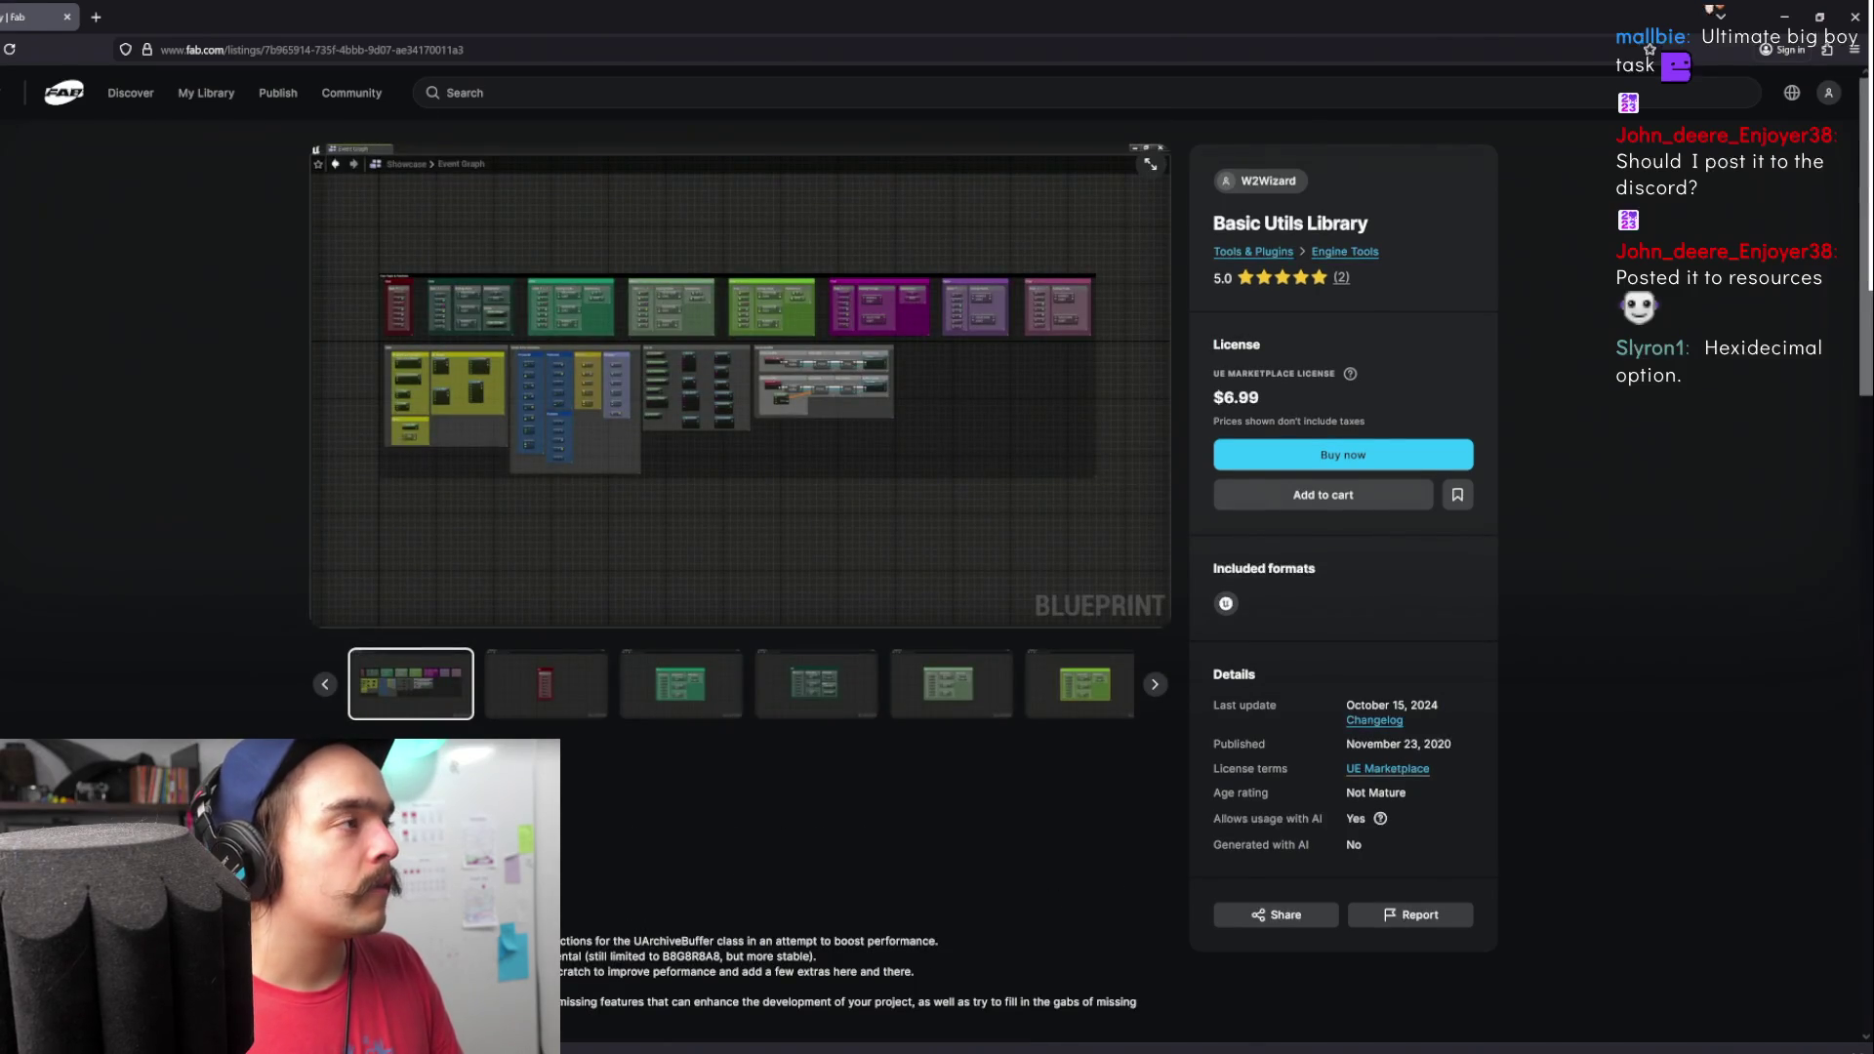
key("alt+Left")
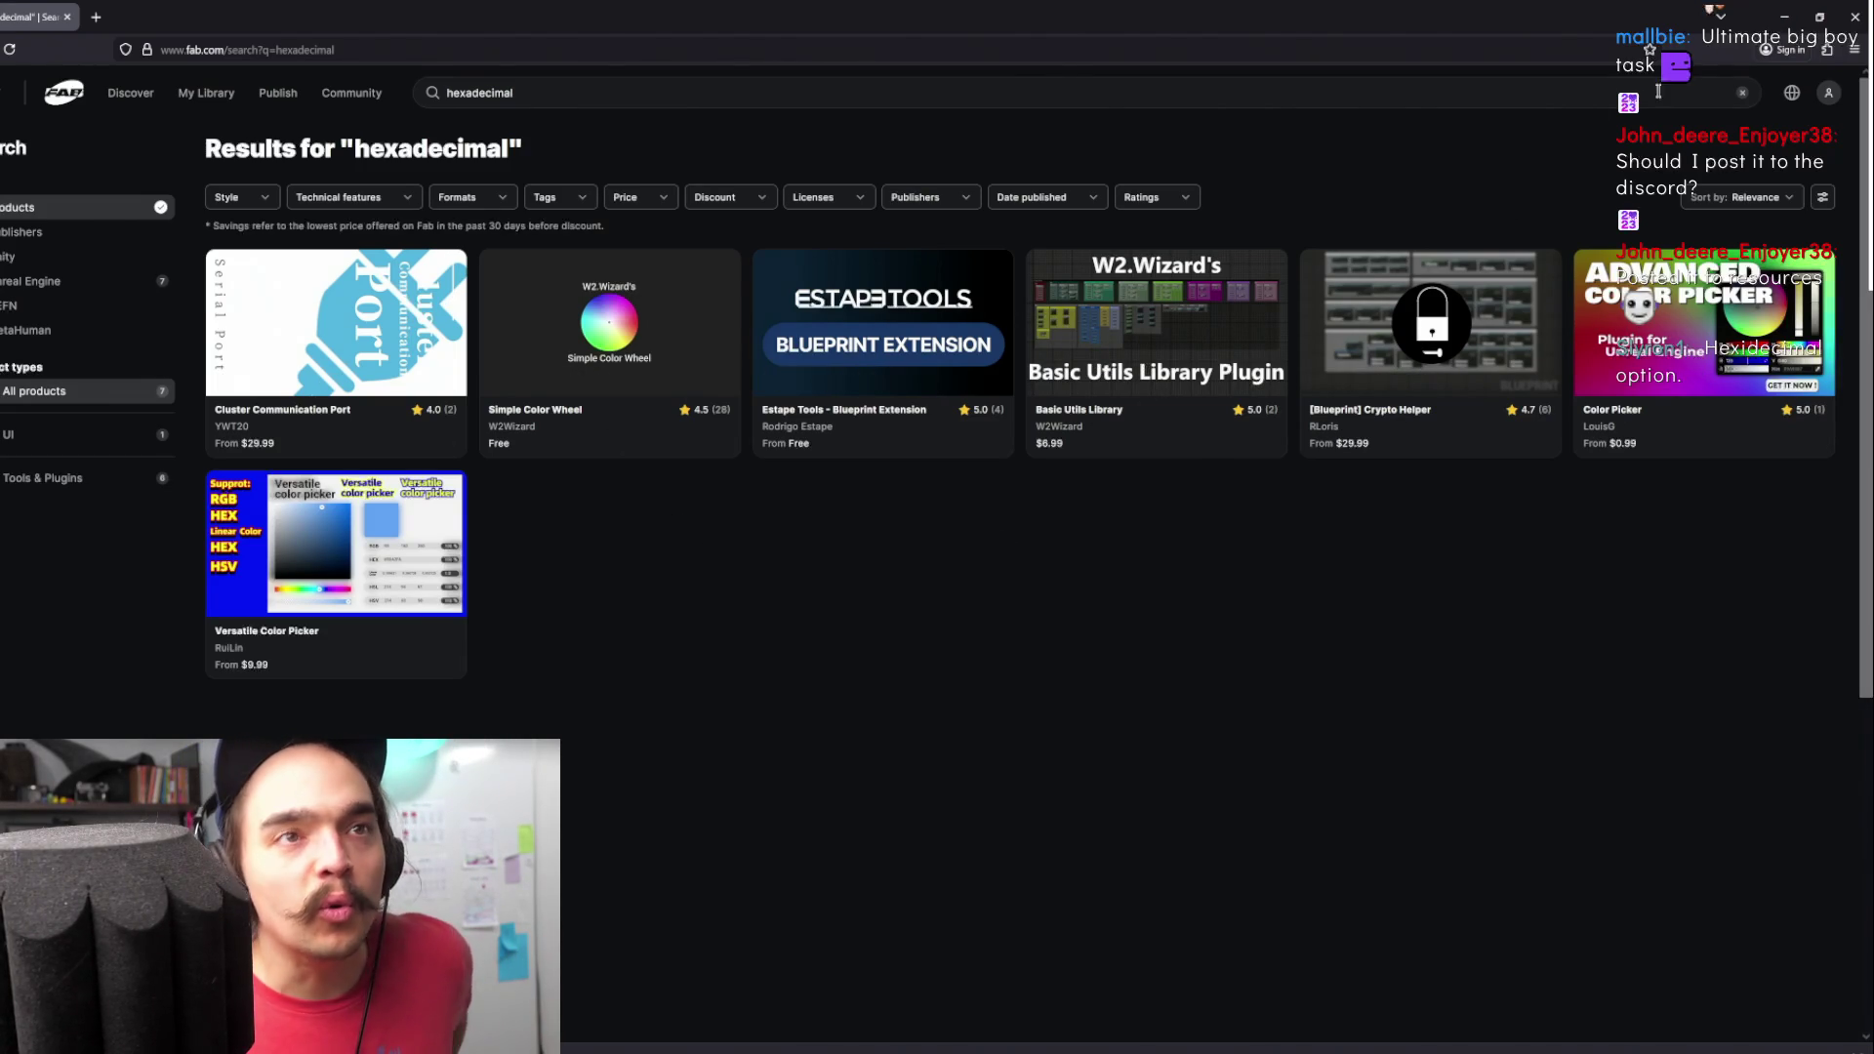
- Move the ToHex node up and right in the Blueprint, then return to Firefox and open a new tab
left_click(1782, 18)
left_click_drag(935, 477, 988, 455)
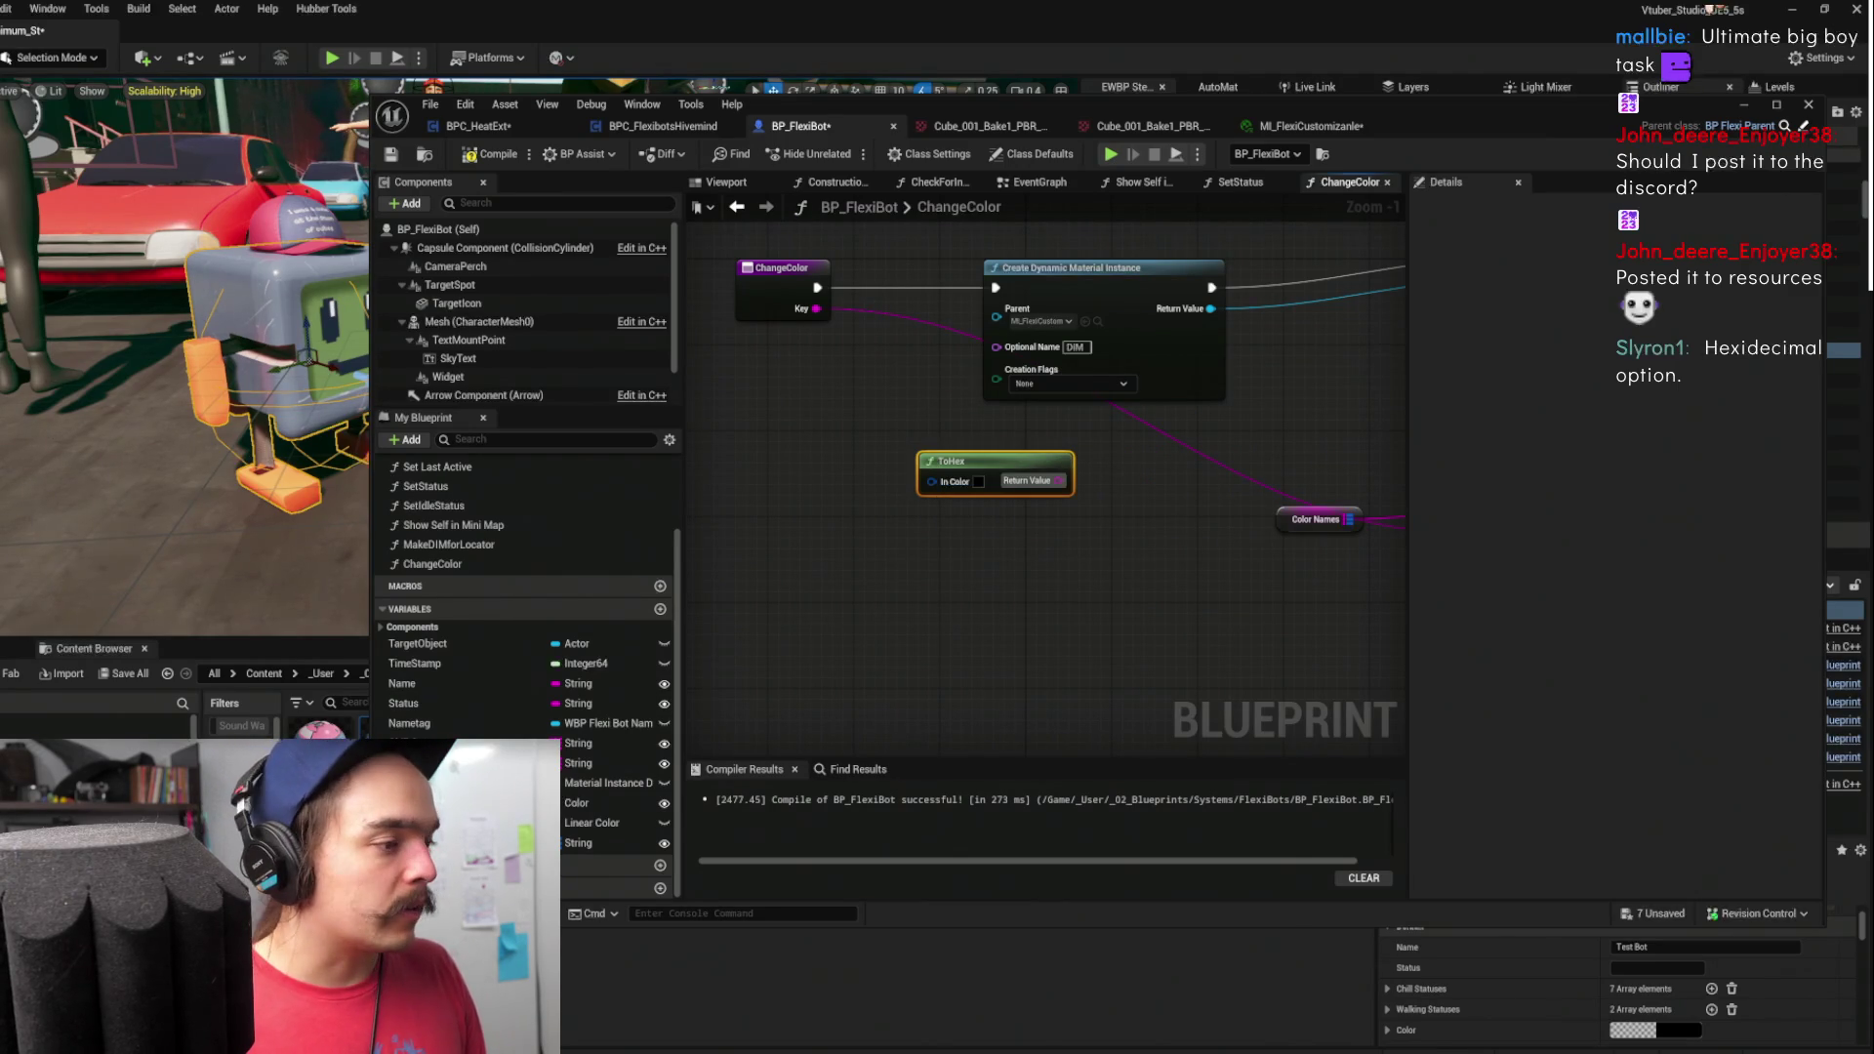
key("alt+Tab")
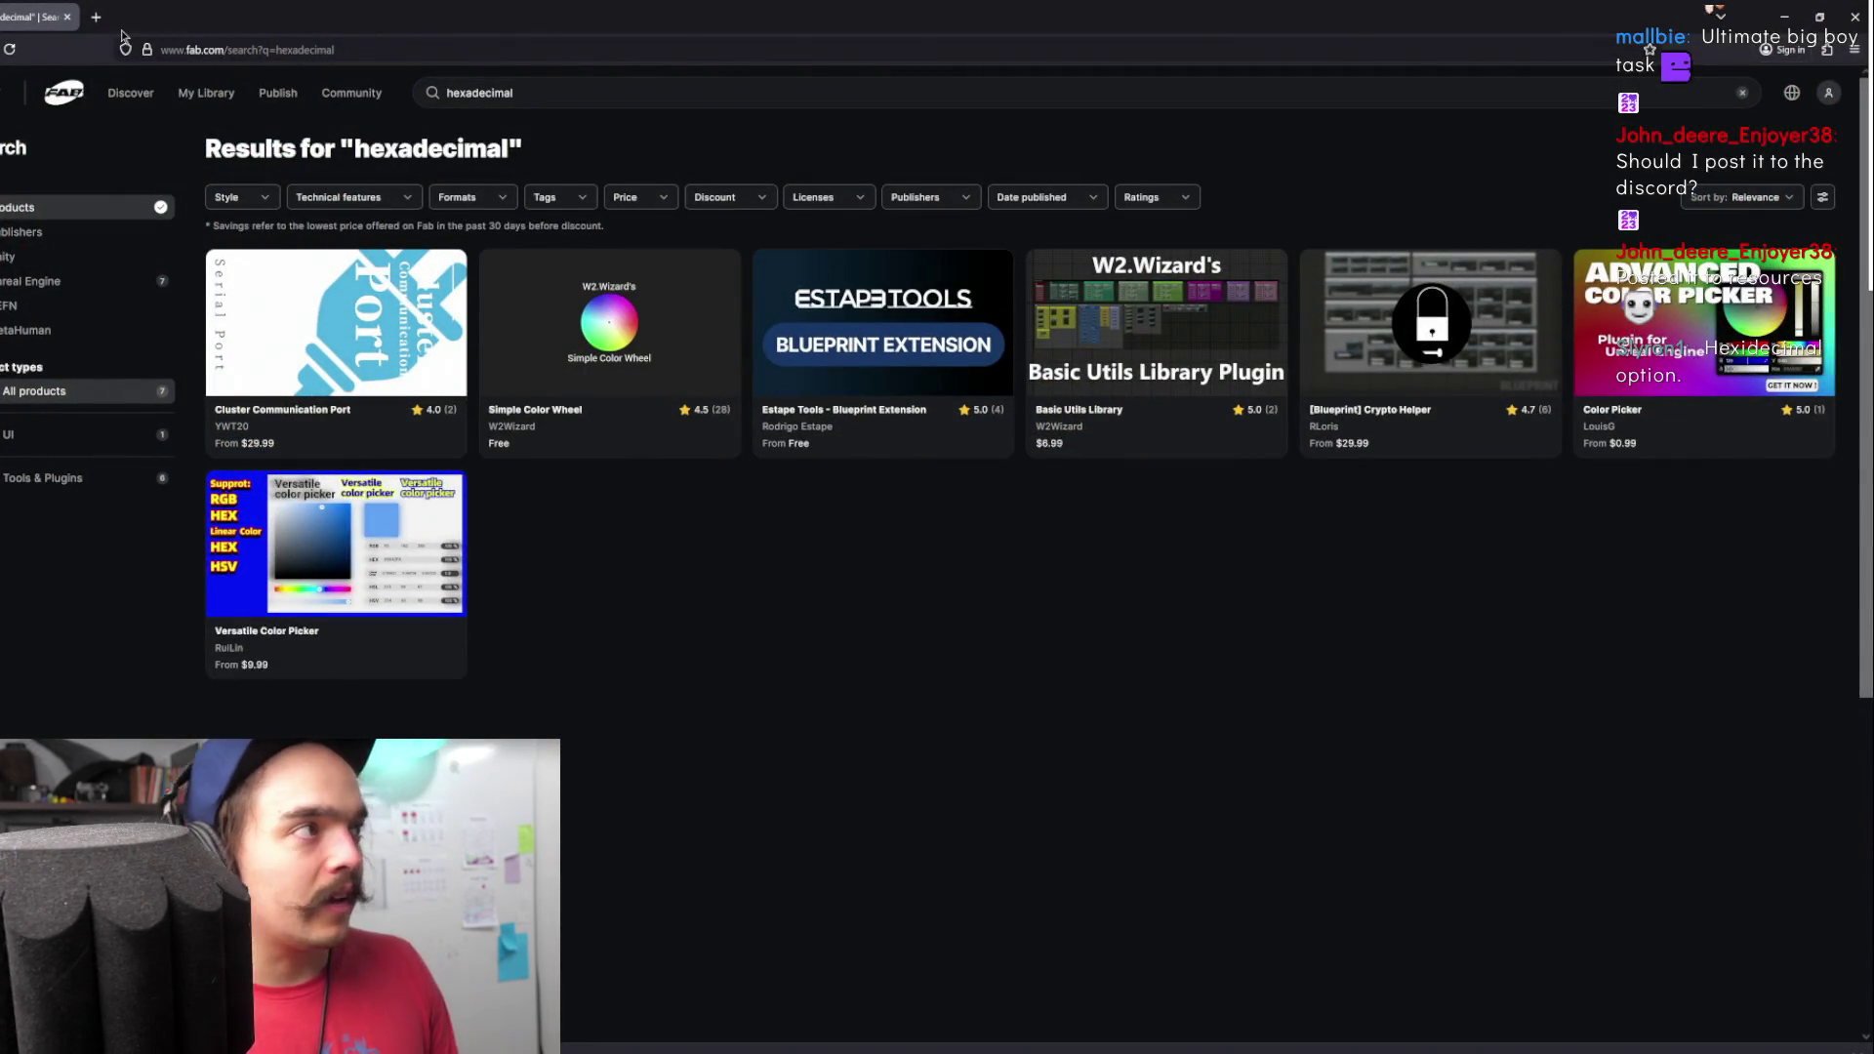
left_click(95, 16)
- Search the web for 'how does hex code work'
type("how odes")
key("BackSpace")
type("does hex ")
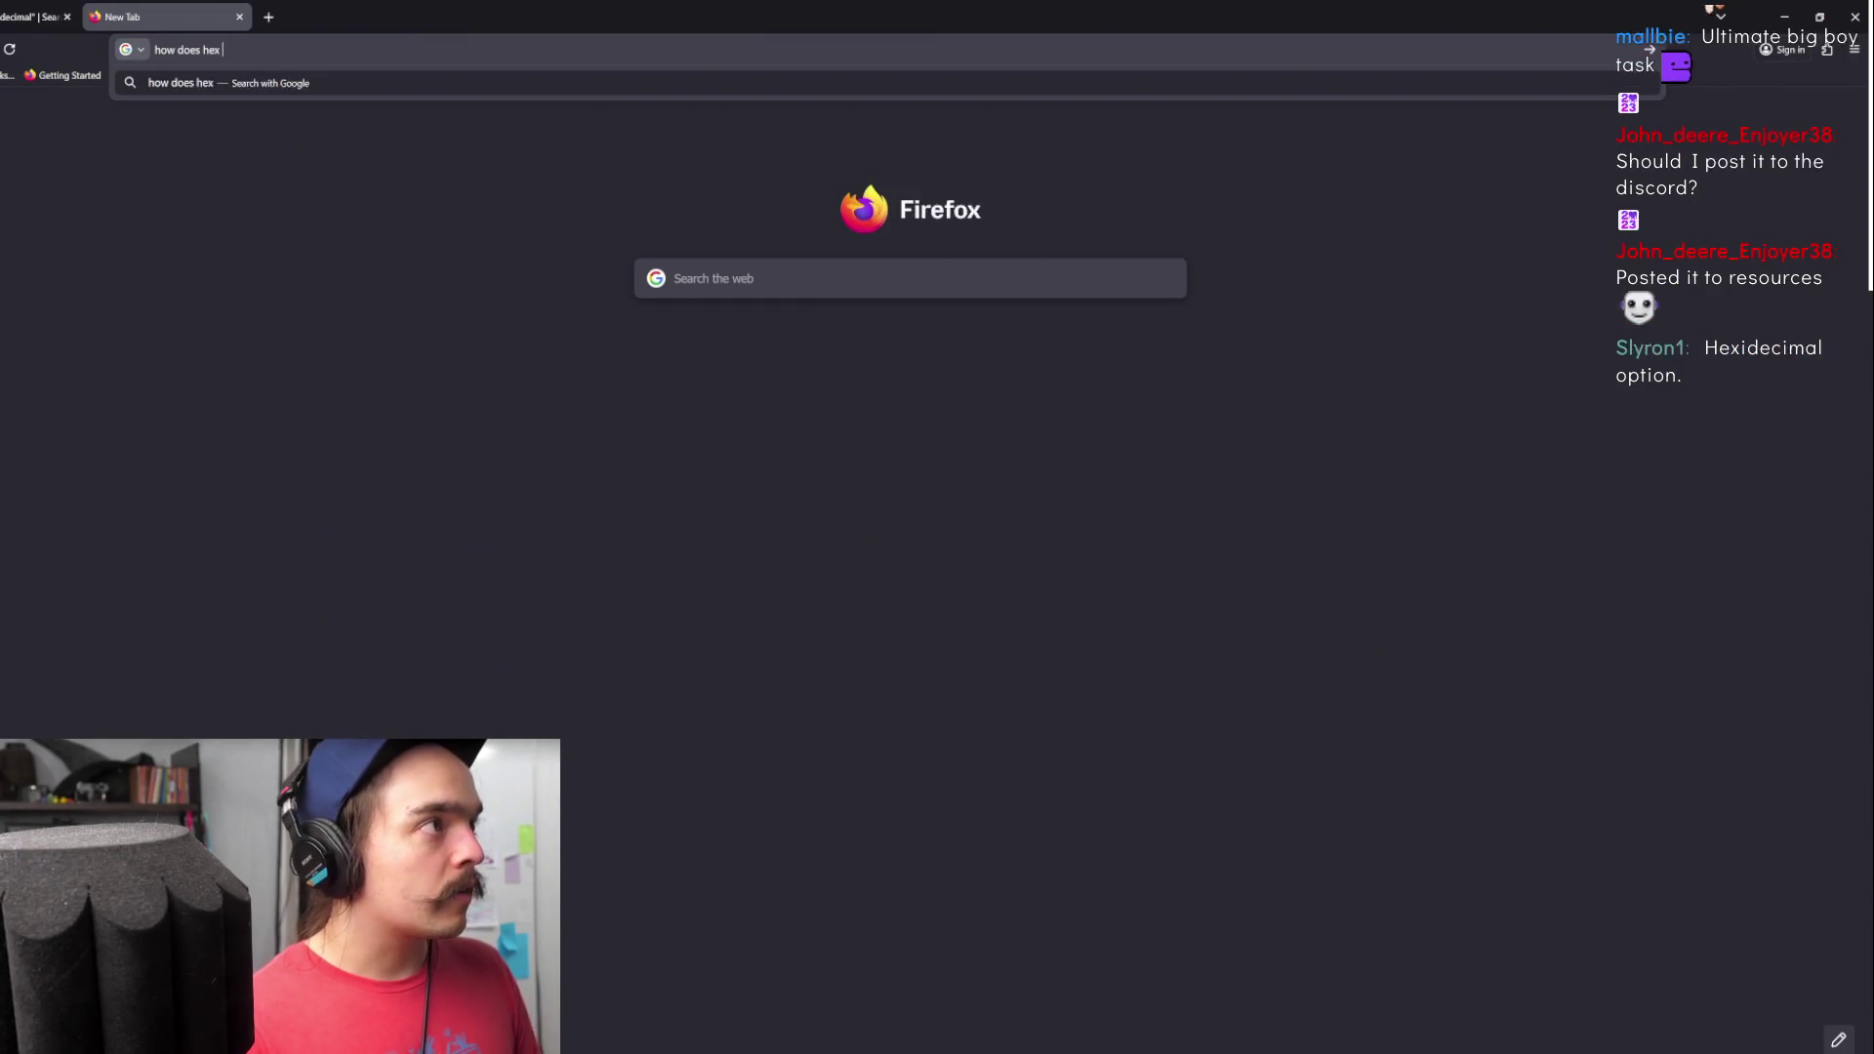
type("code work")
key("Return")
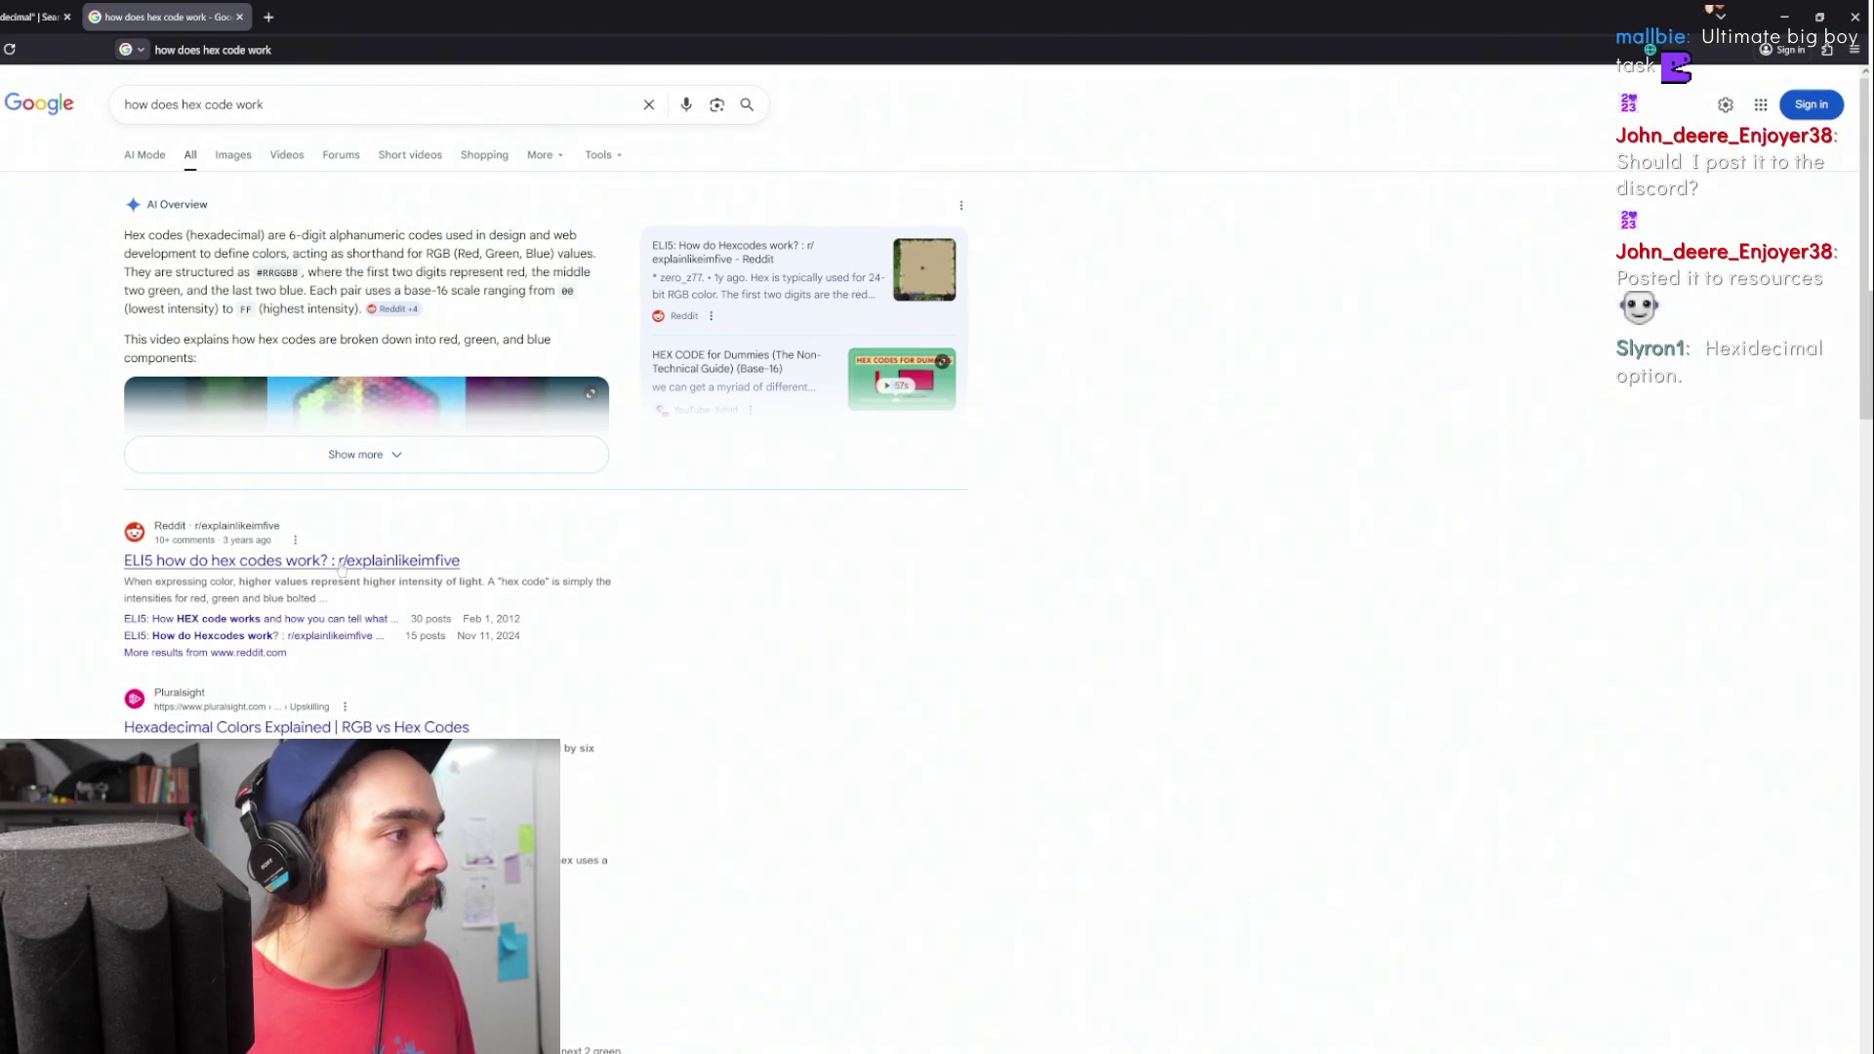
- Open Reddit's ELI5 'how do hex codes work?' thread and scroll through the RRGGBB replies
left_click(404, 561)
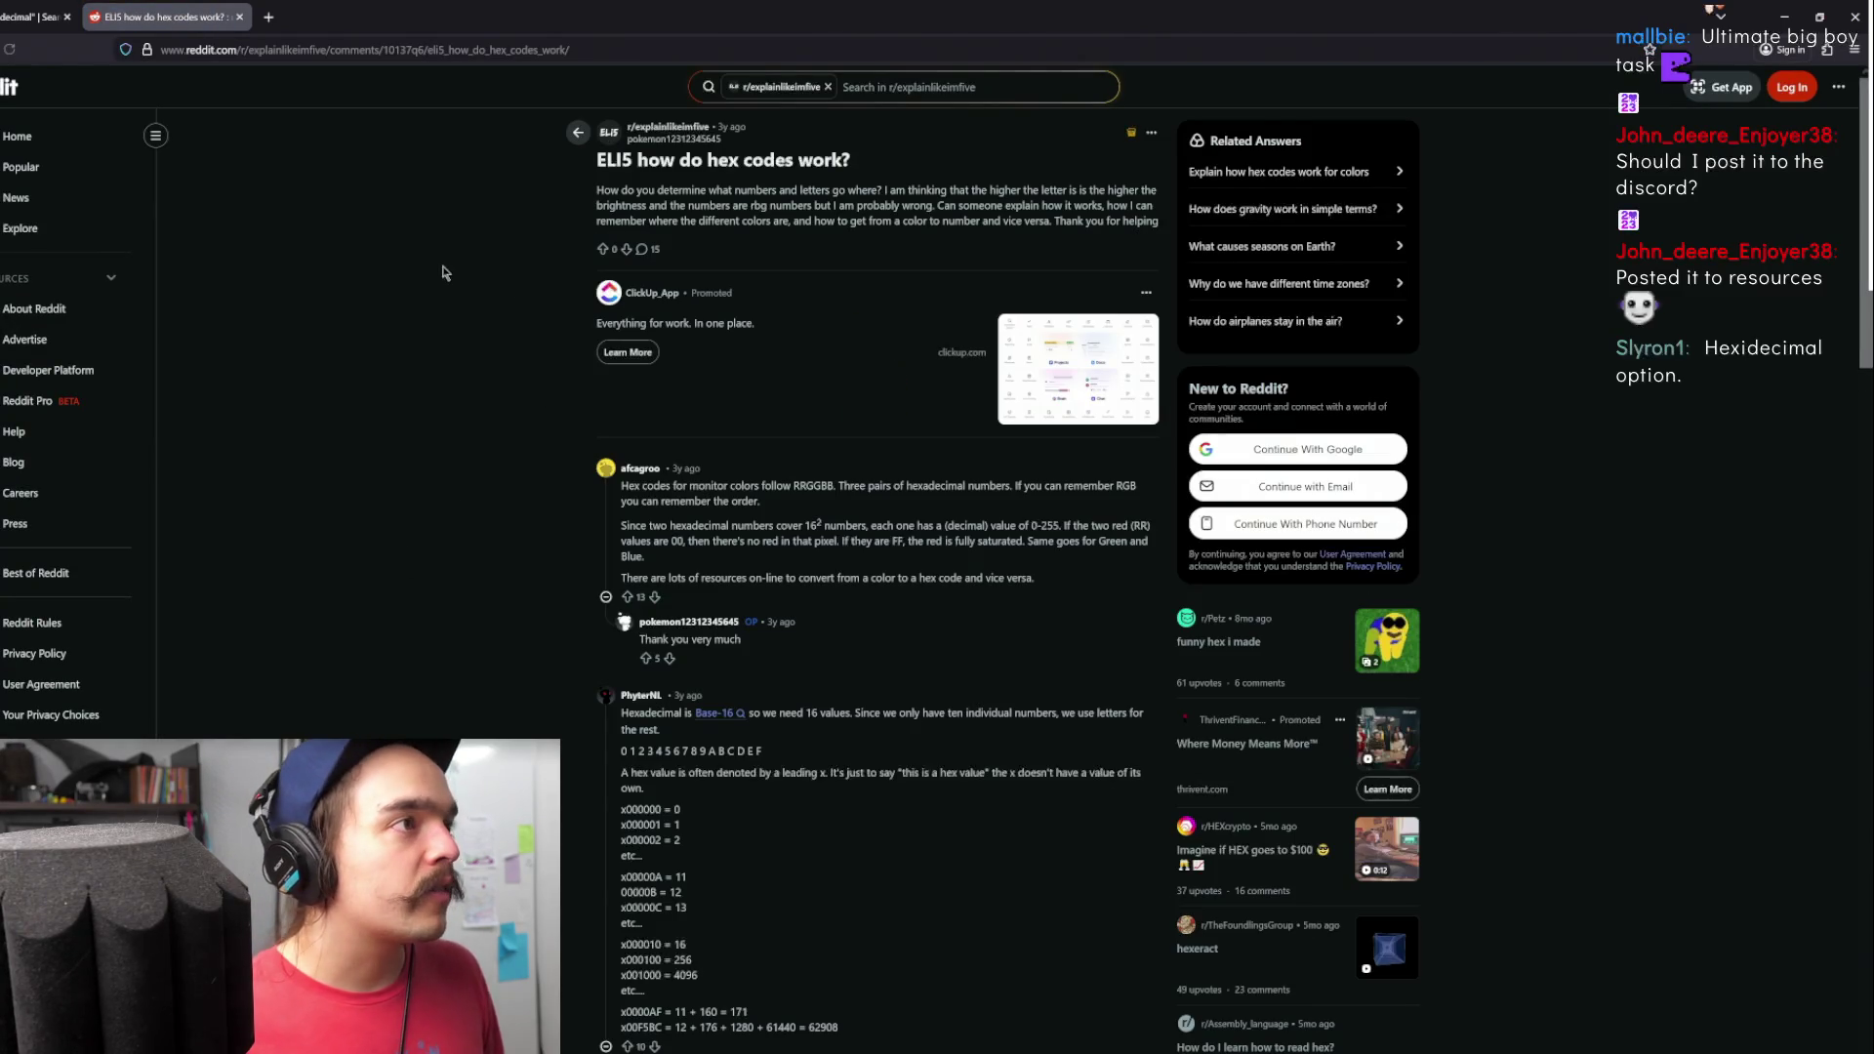
scroll(449, 274, "down", 5)
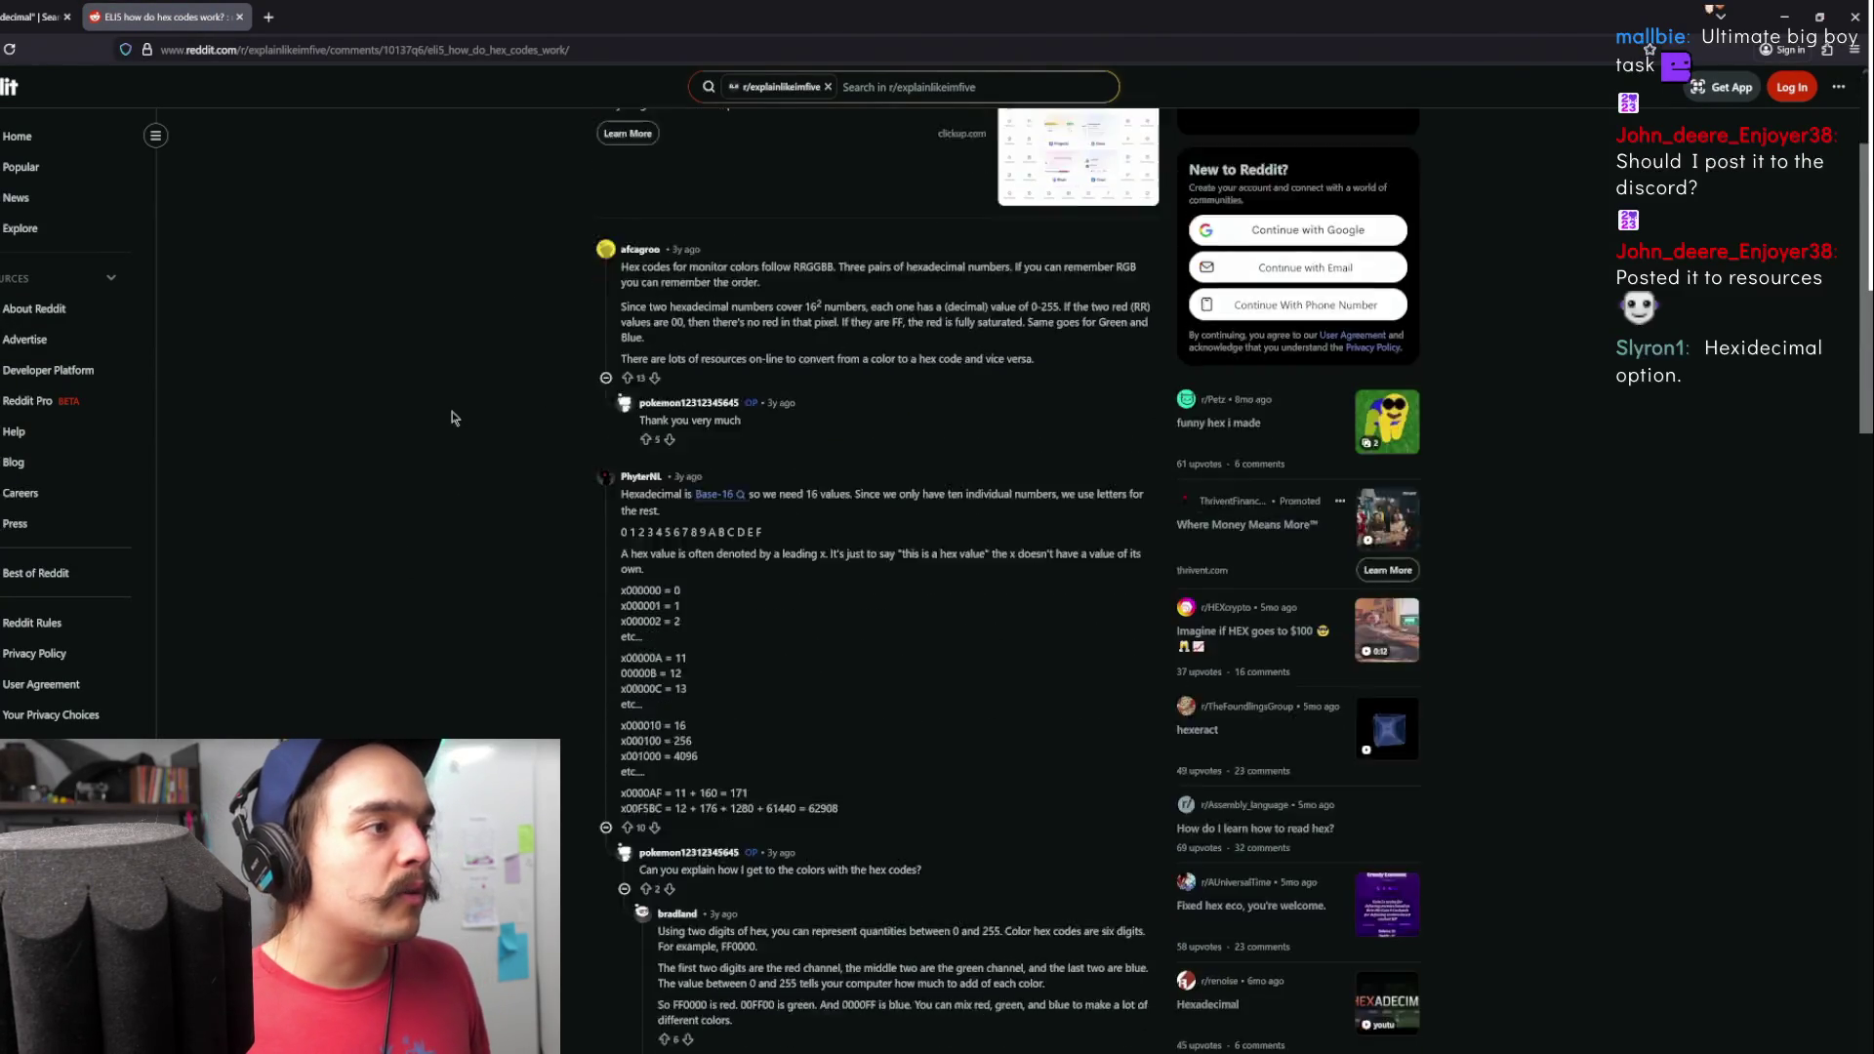
scroll(488, 246, "up", 2)
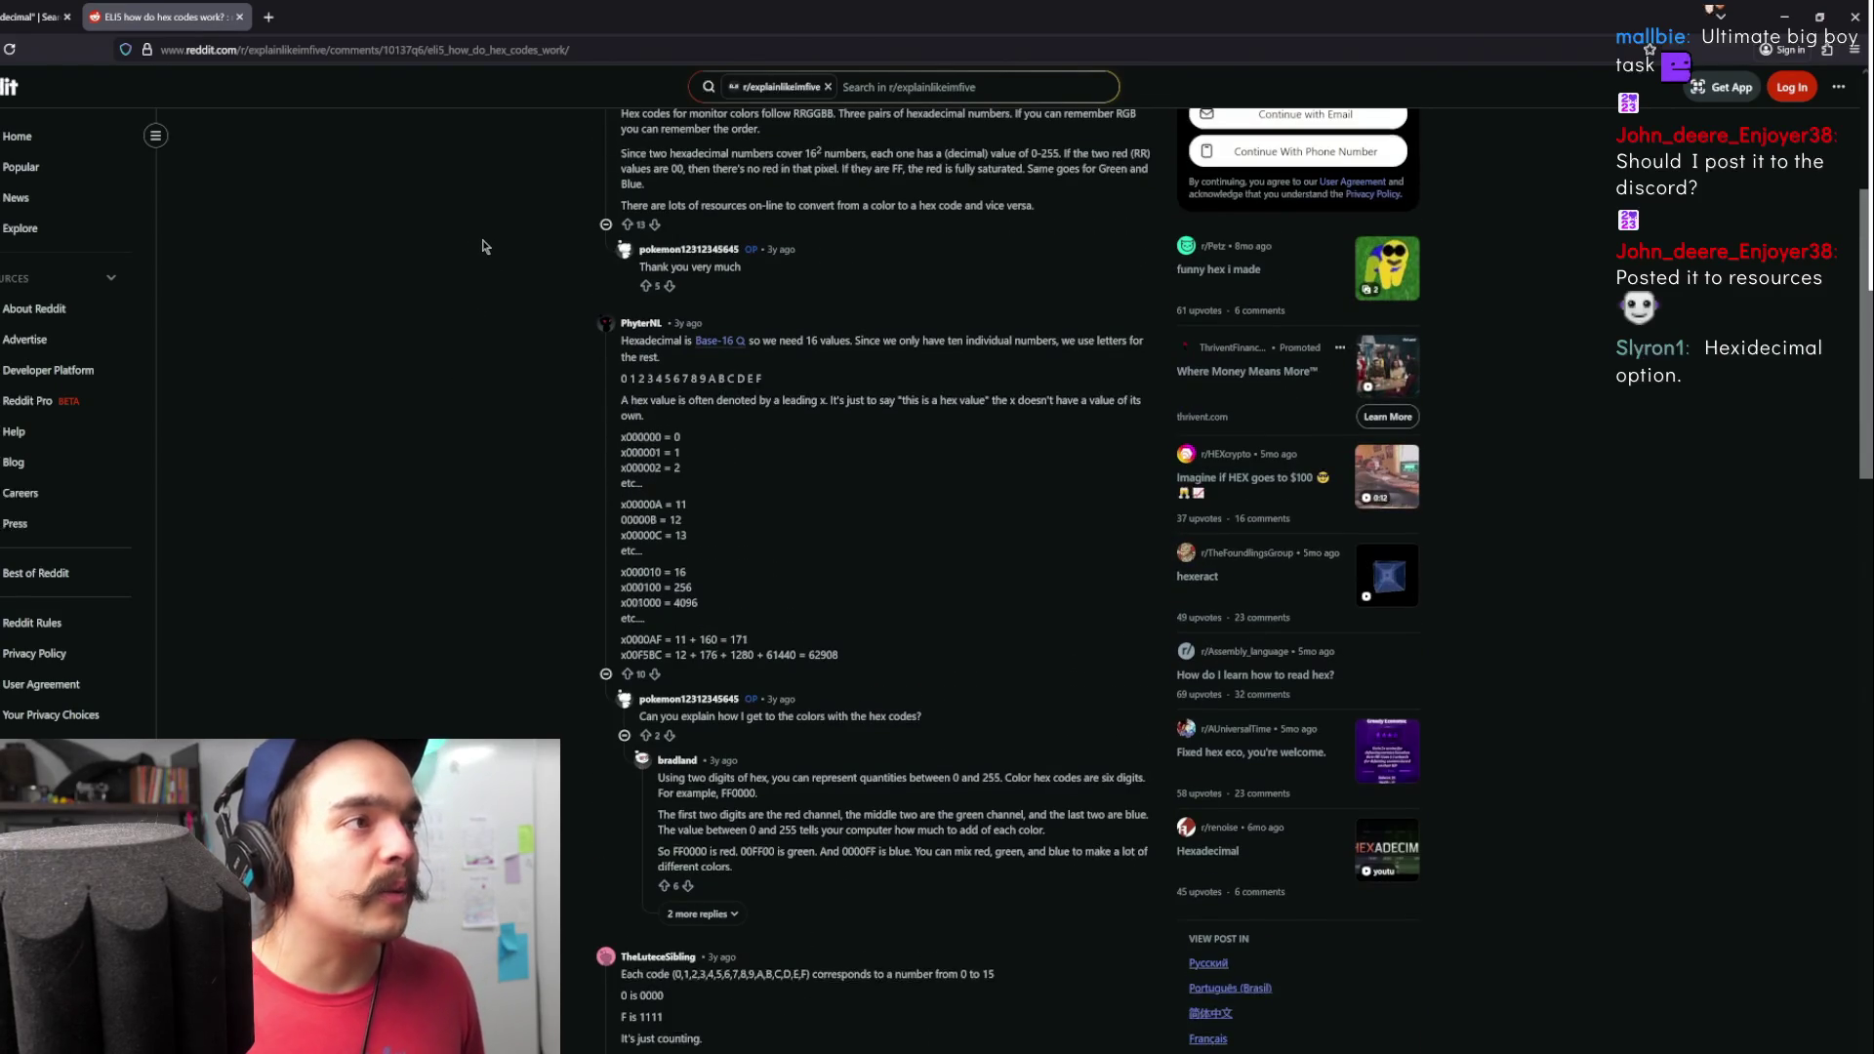
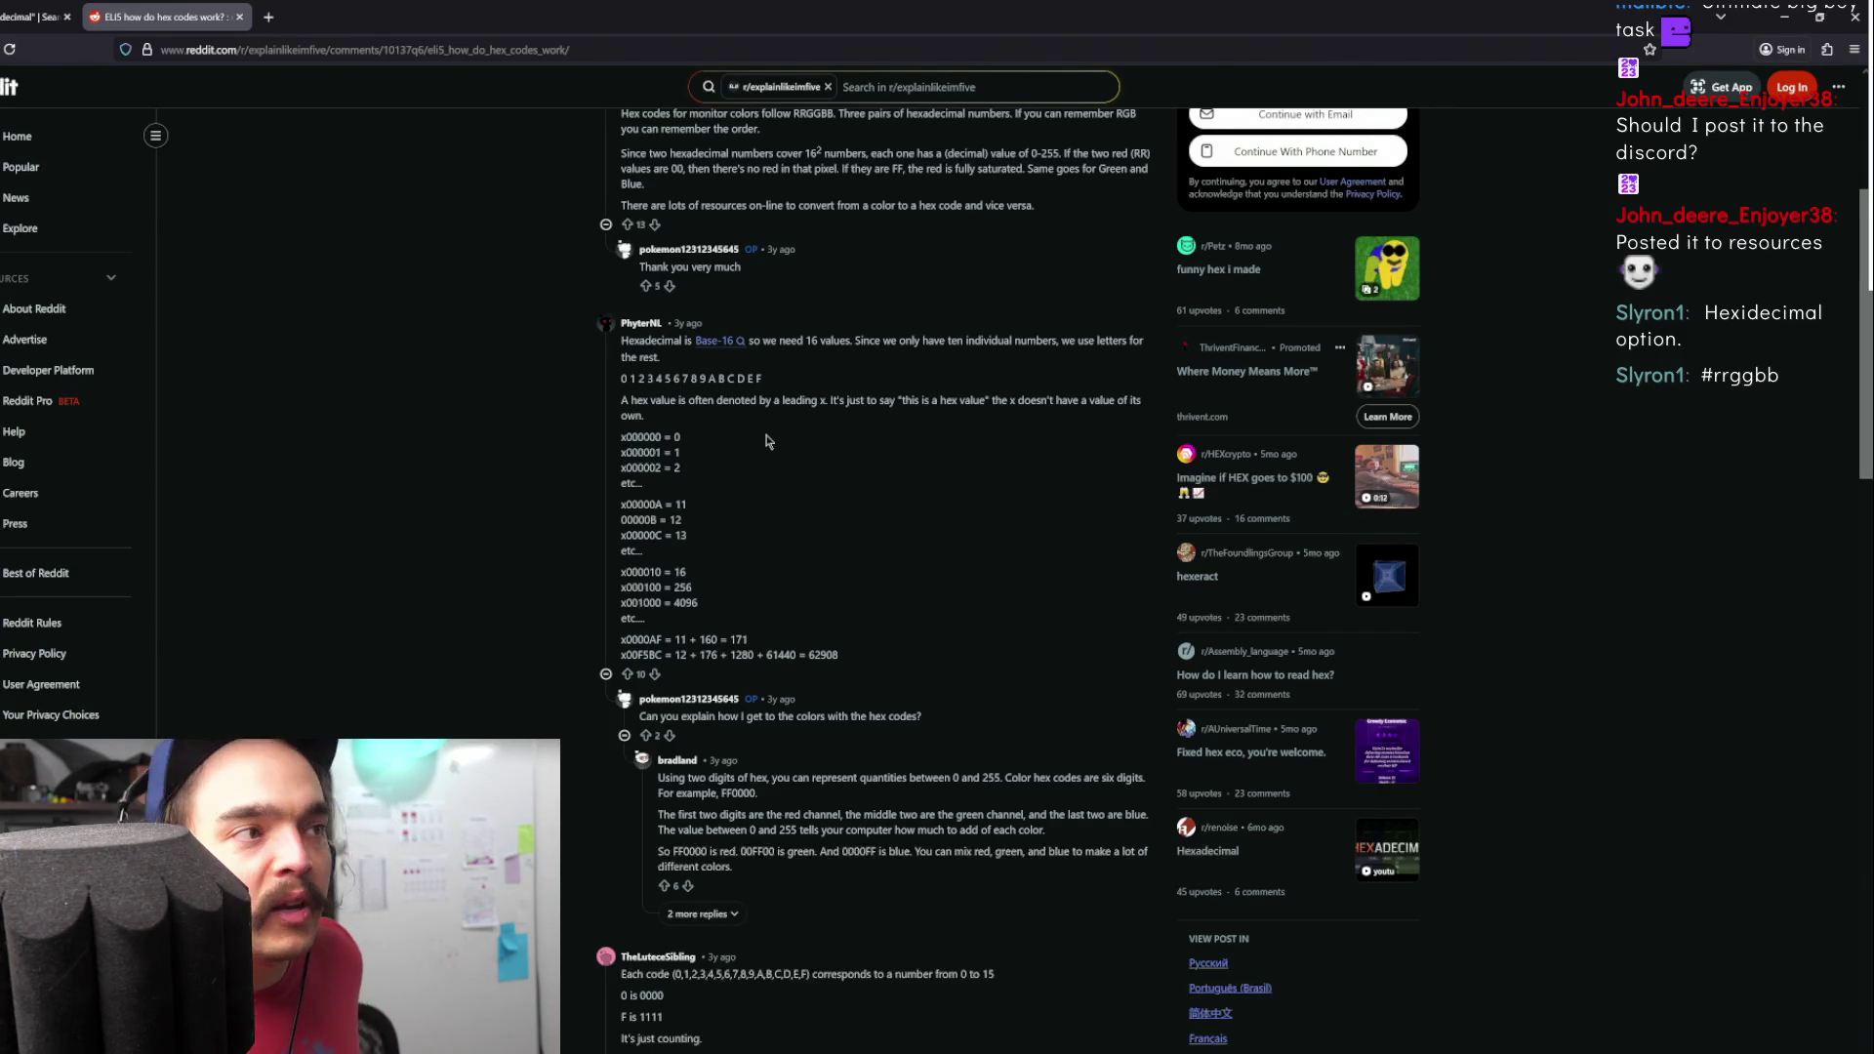
- Highlight the '0 1 2 … F' hex digit line, then return to the BP_FlexiBot blueprint editor
left_click_drag(623, 382, 806, 387)
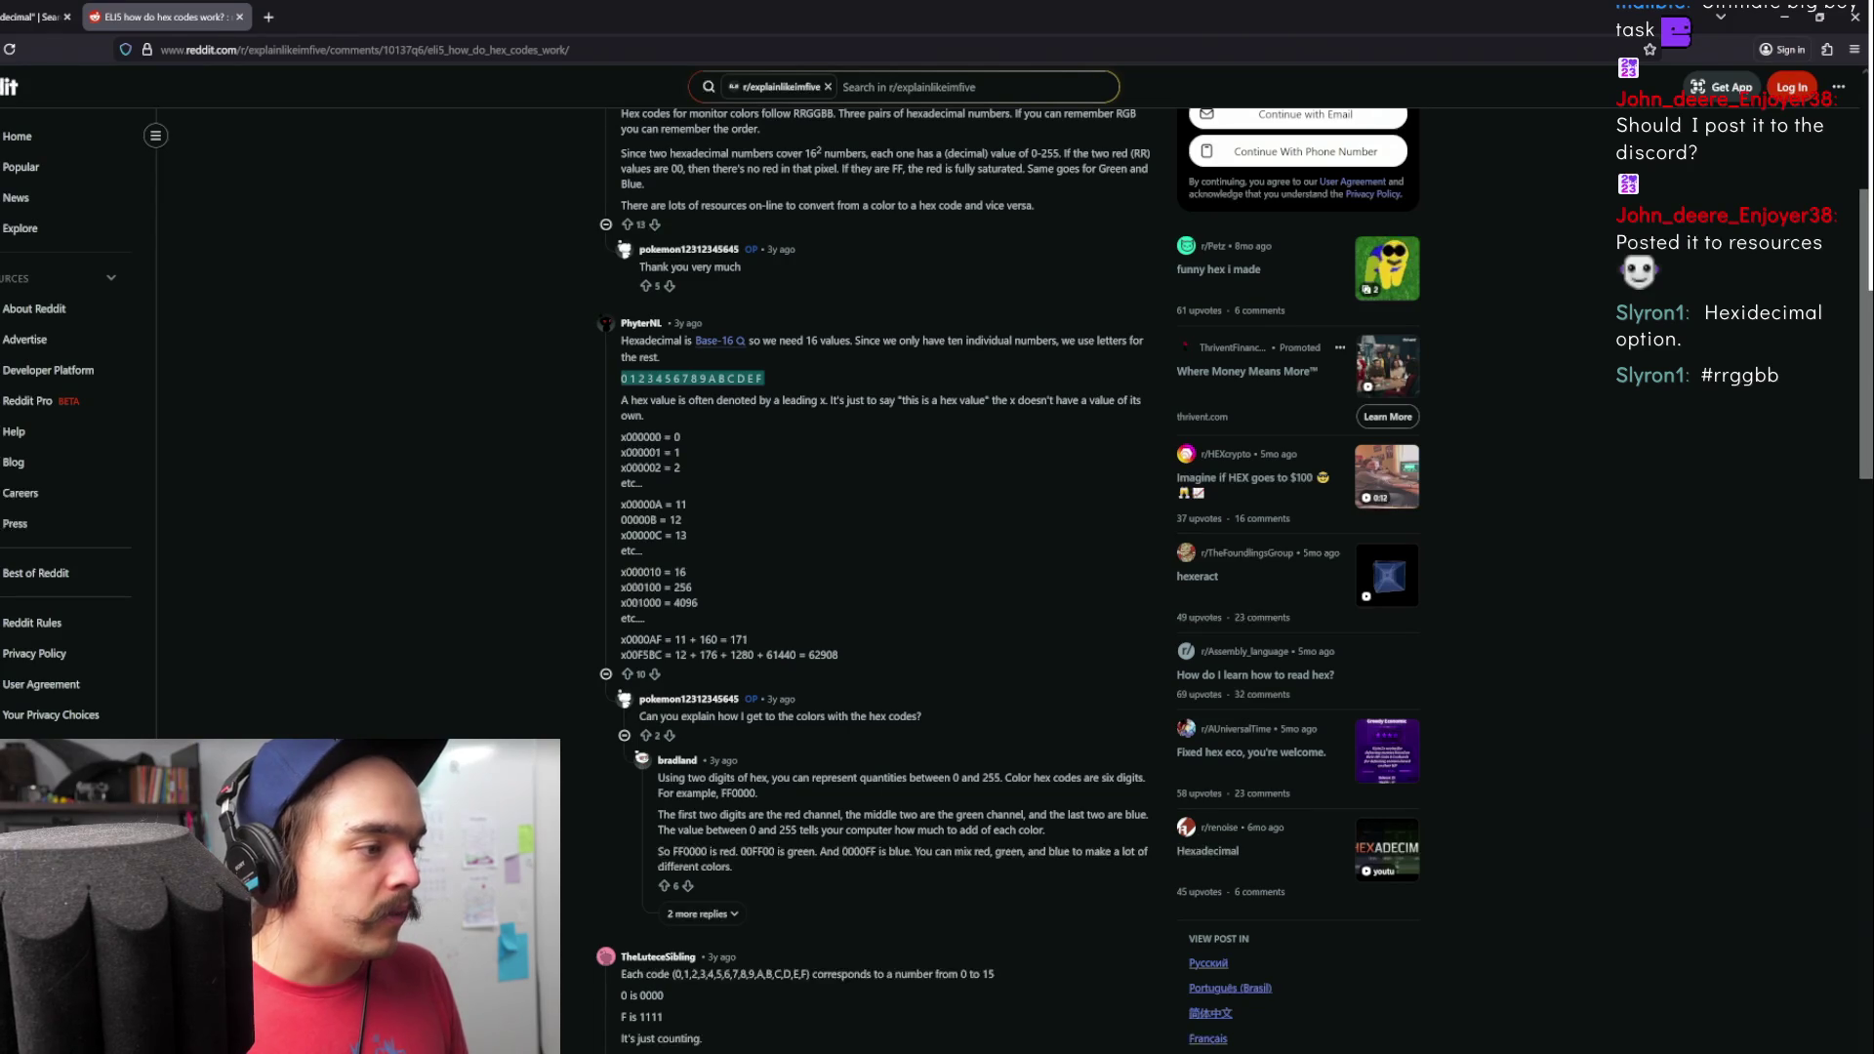
left_click(670, 1053)
left_click(697, 1015)
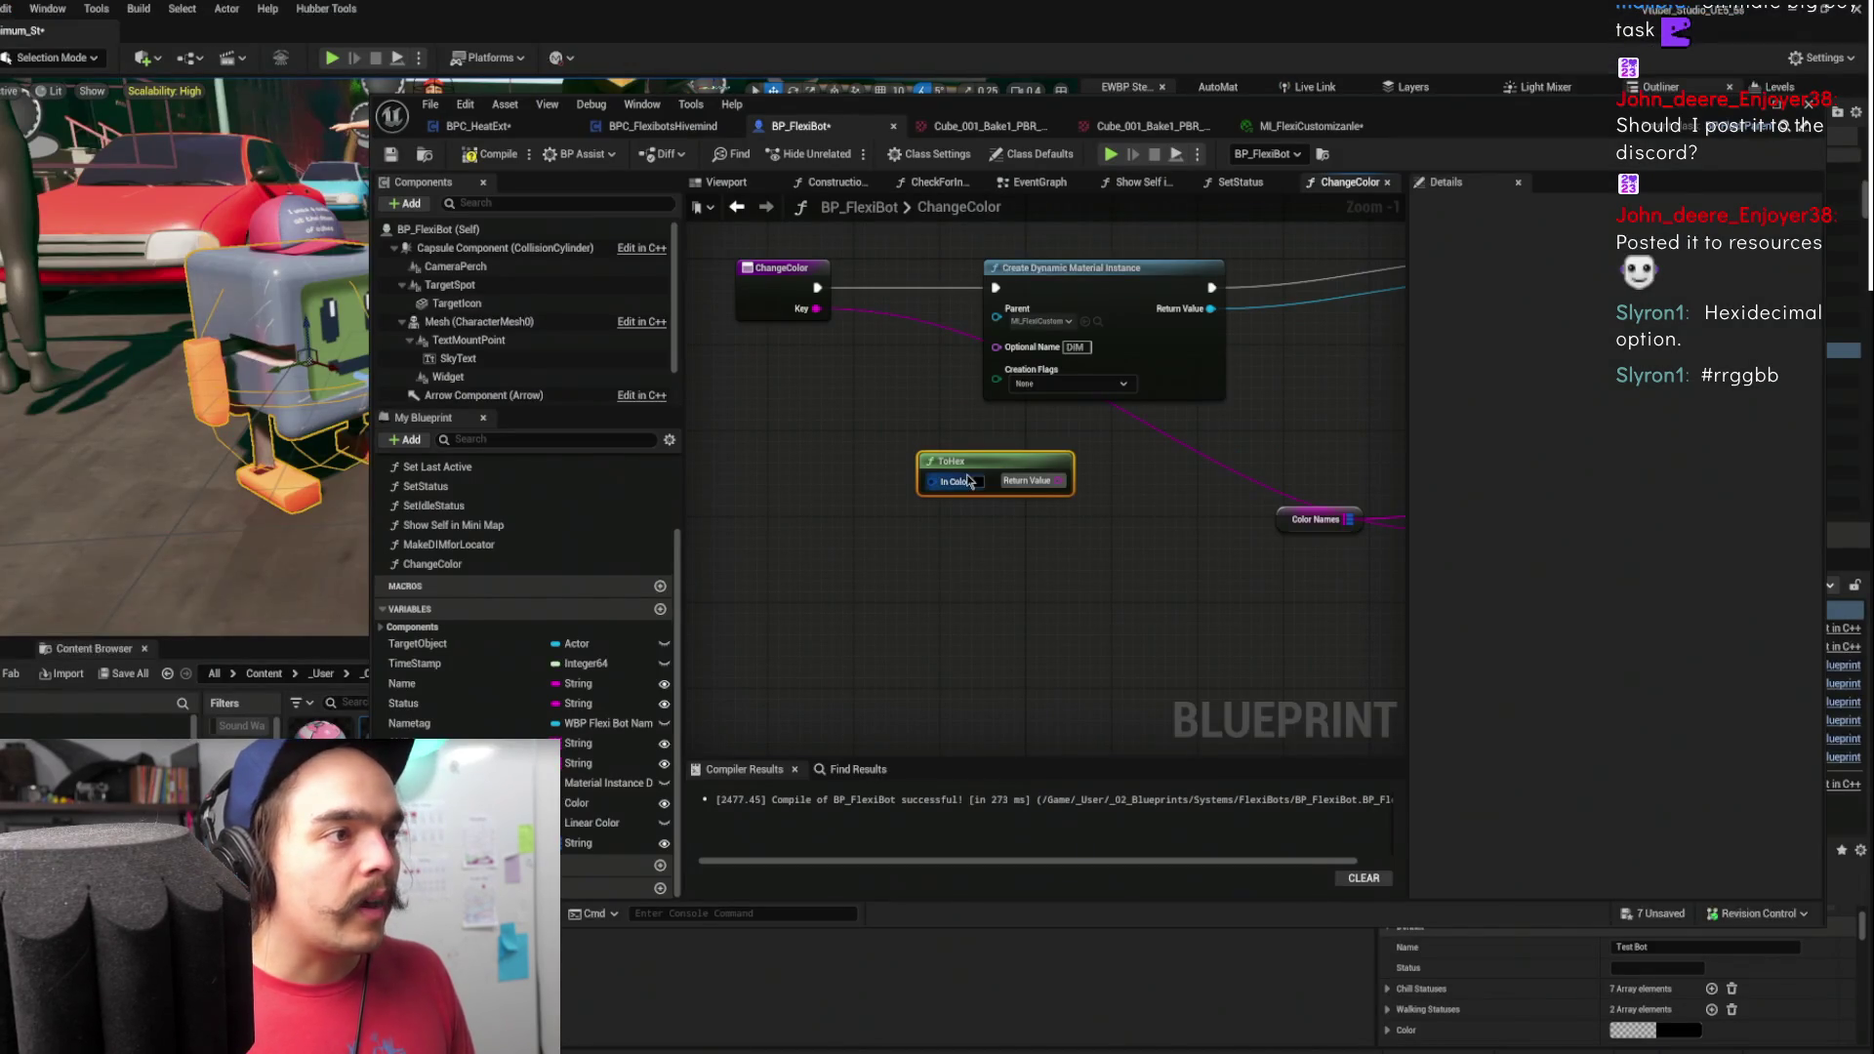
left_click(978, 483)
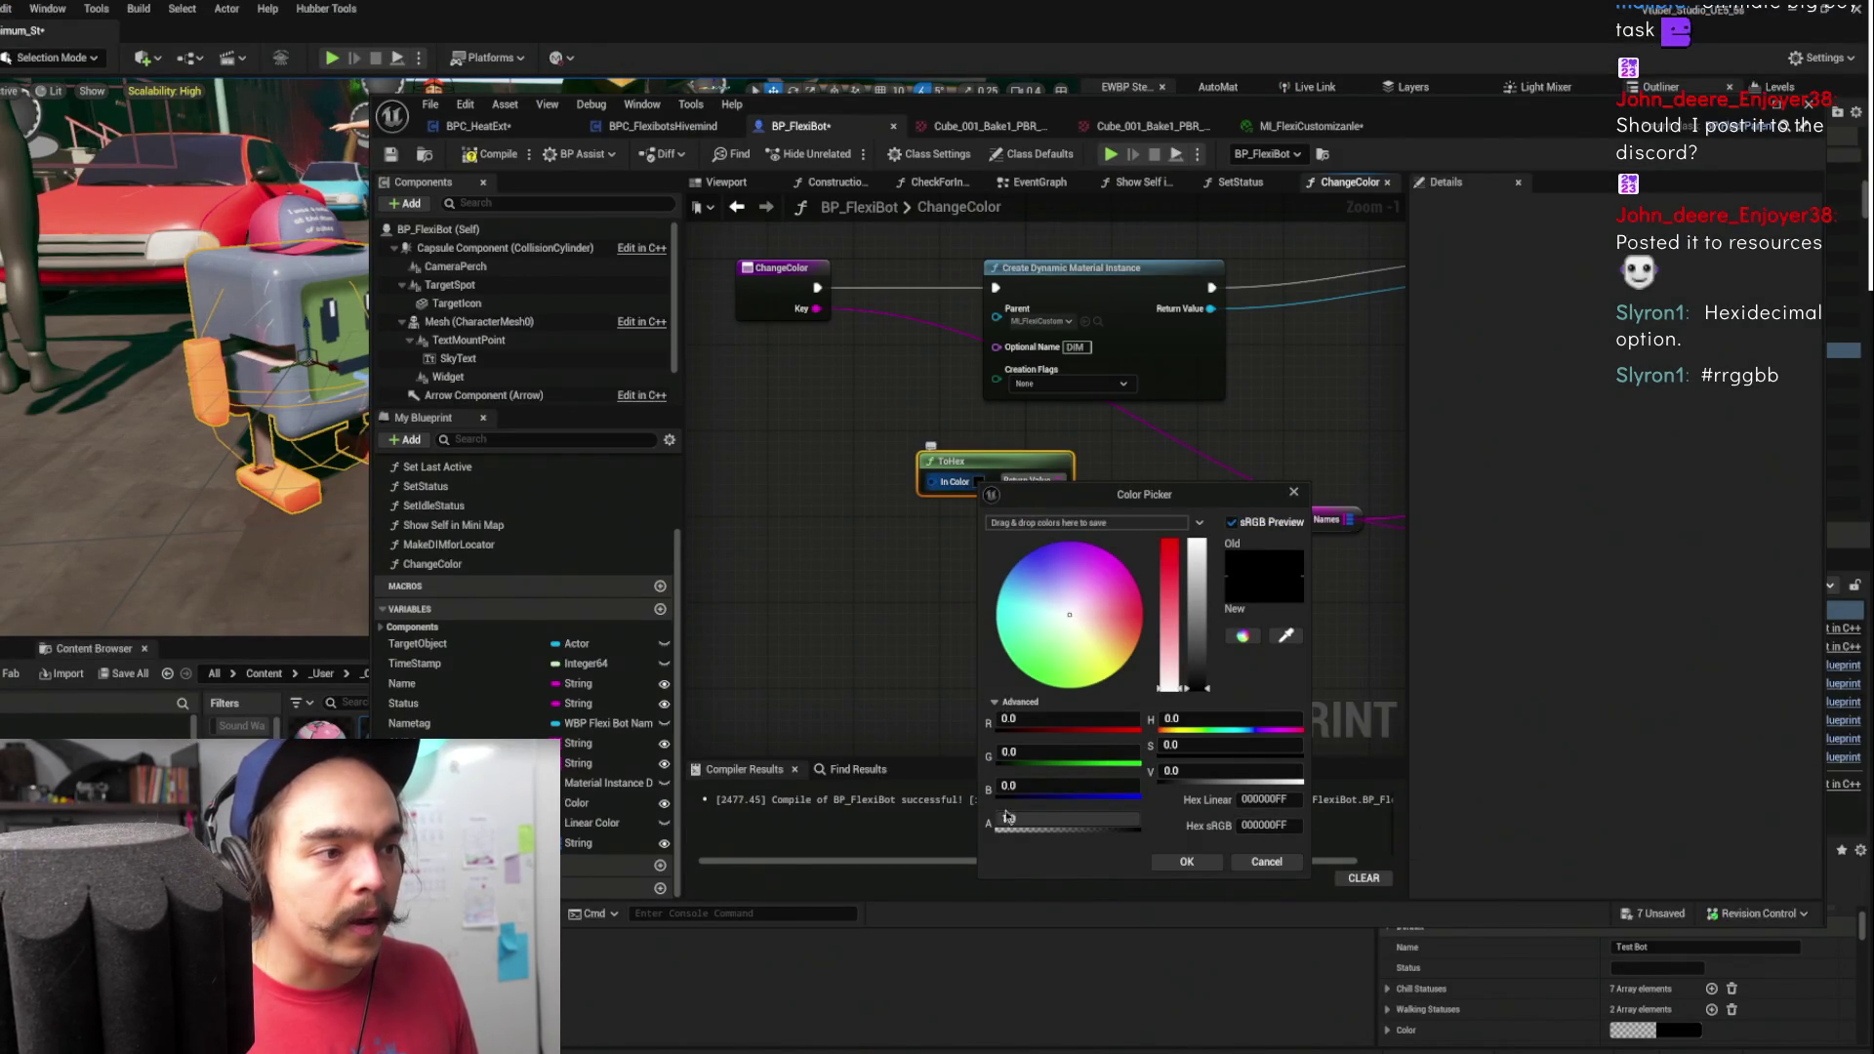
left_click_drag(1080, 831, 1122, 831)
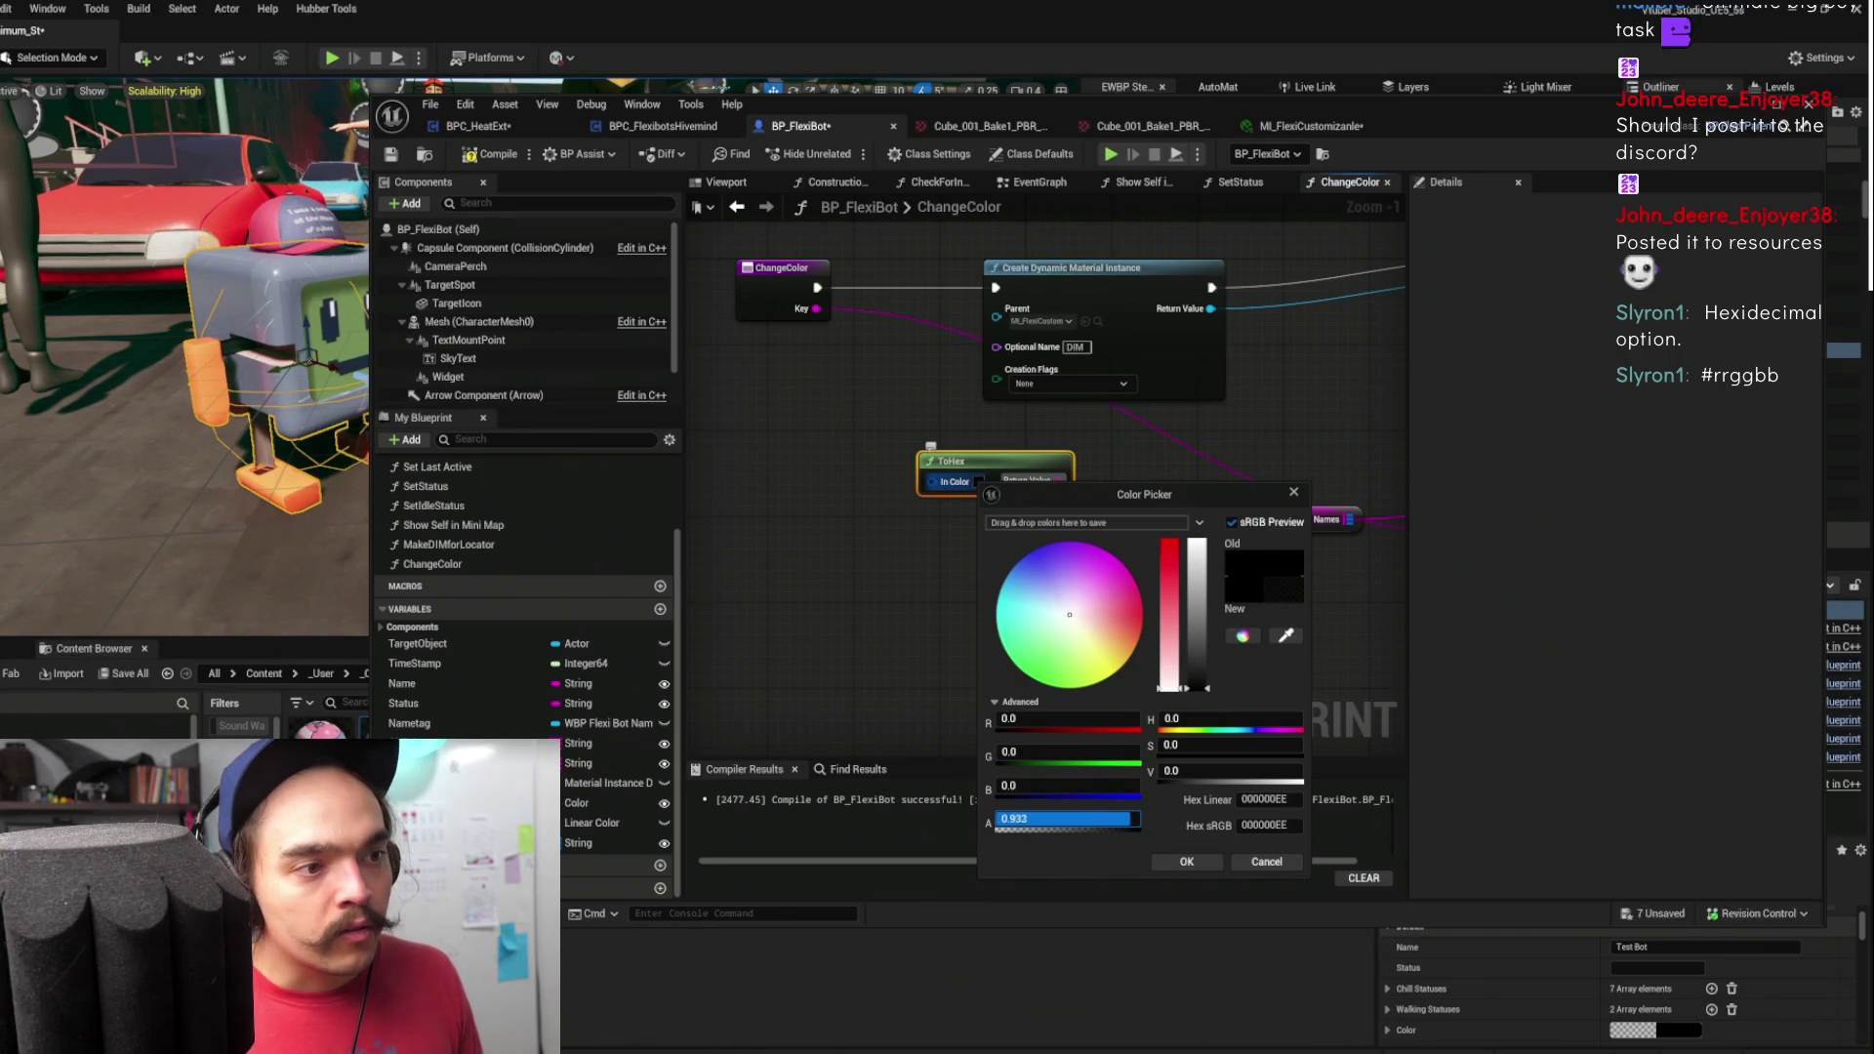
type("1")
key("Return")
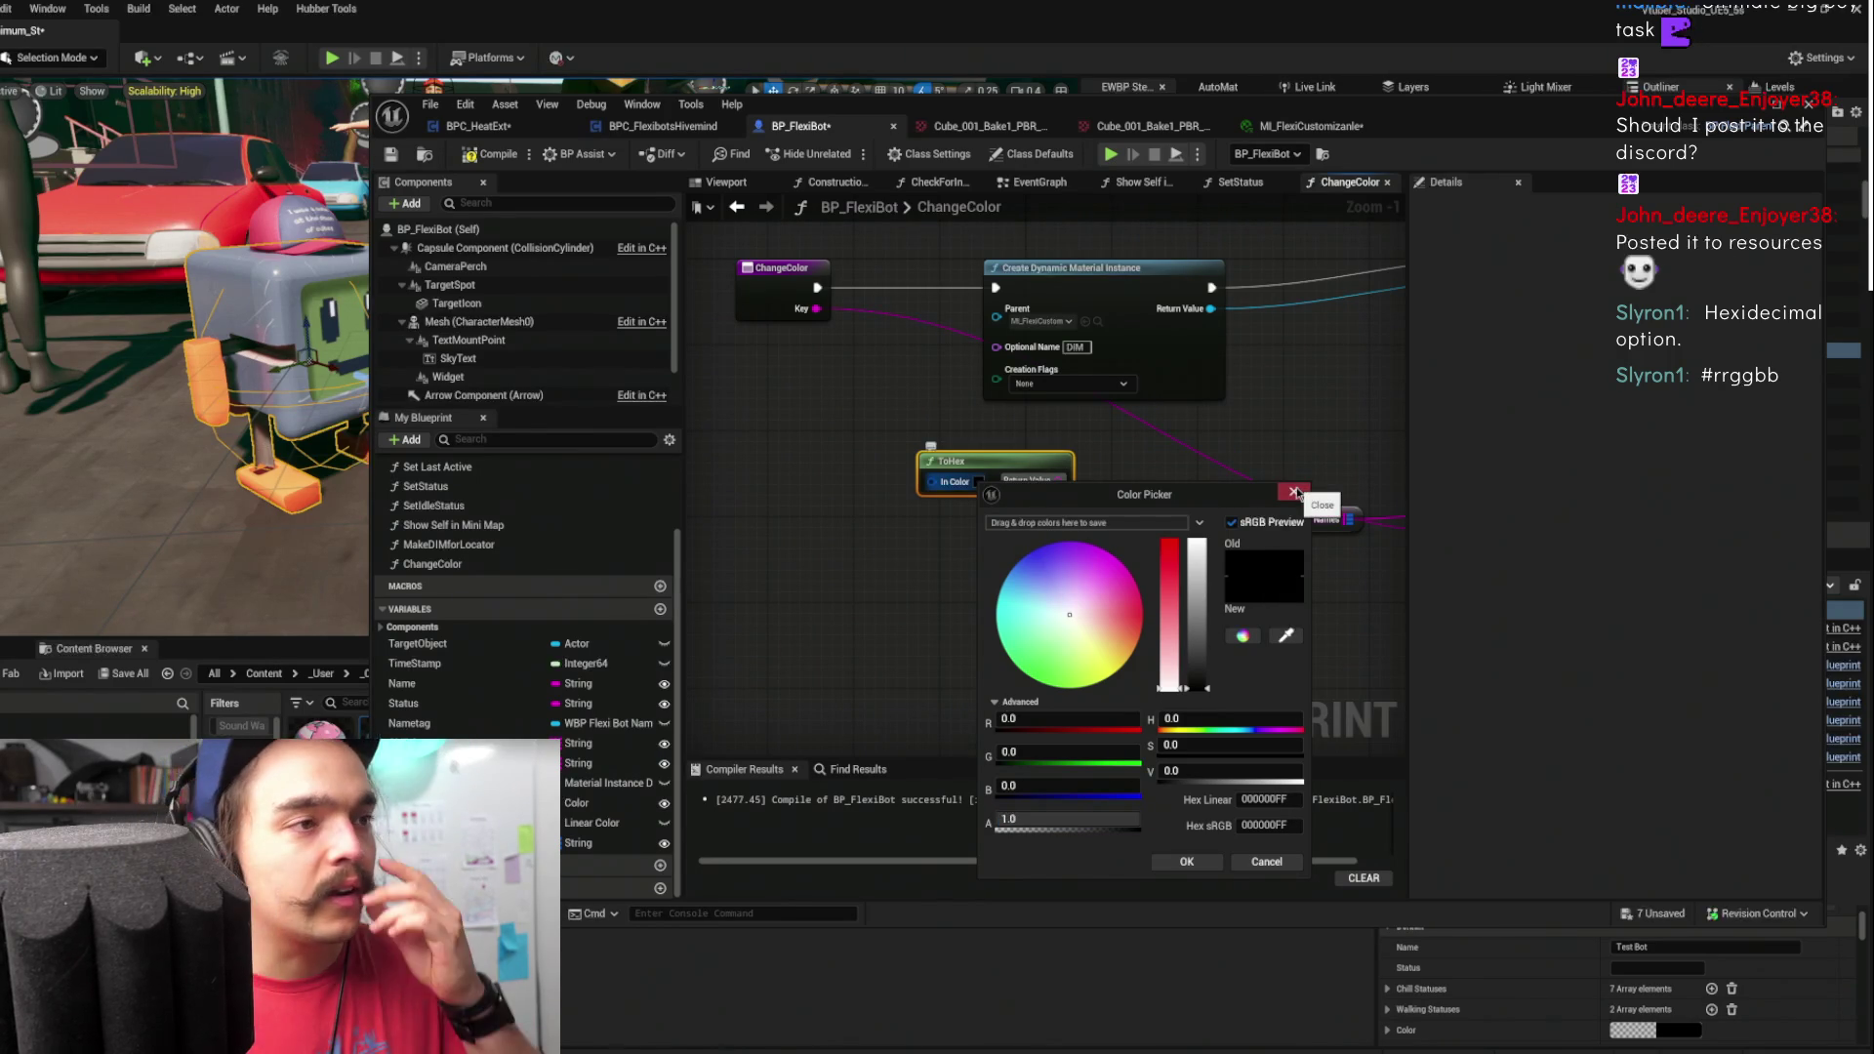
left_click_drag(1132, 819, 1107, 819)
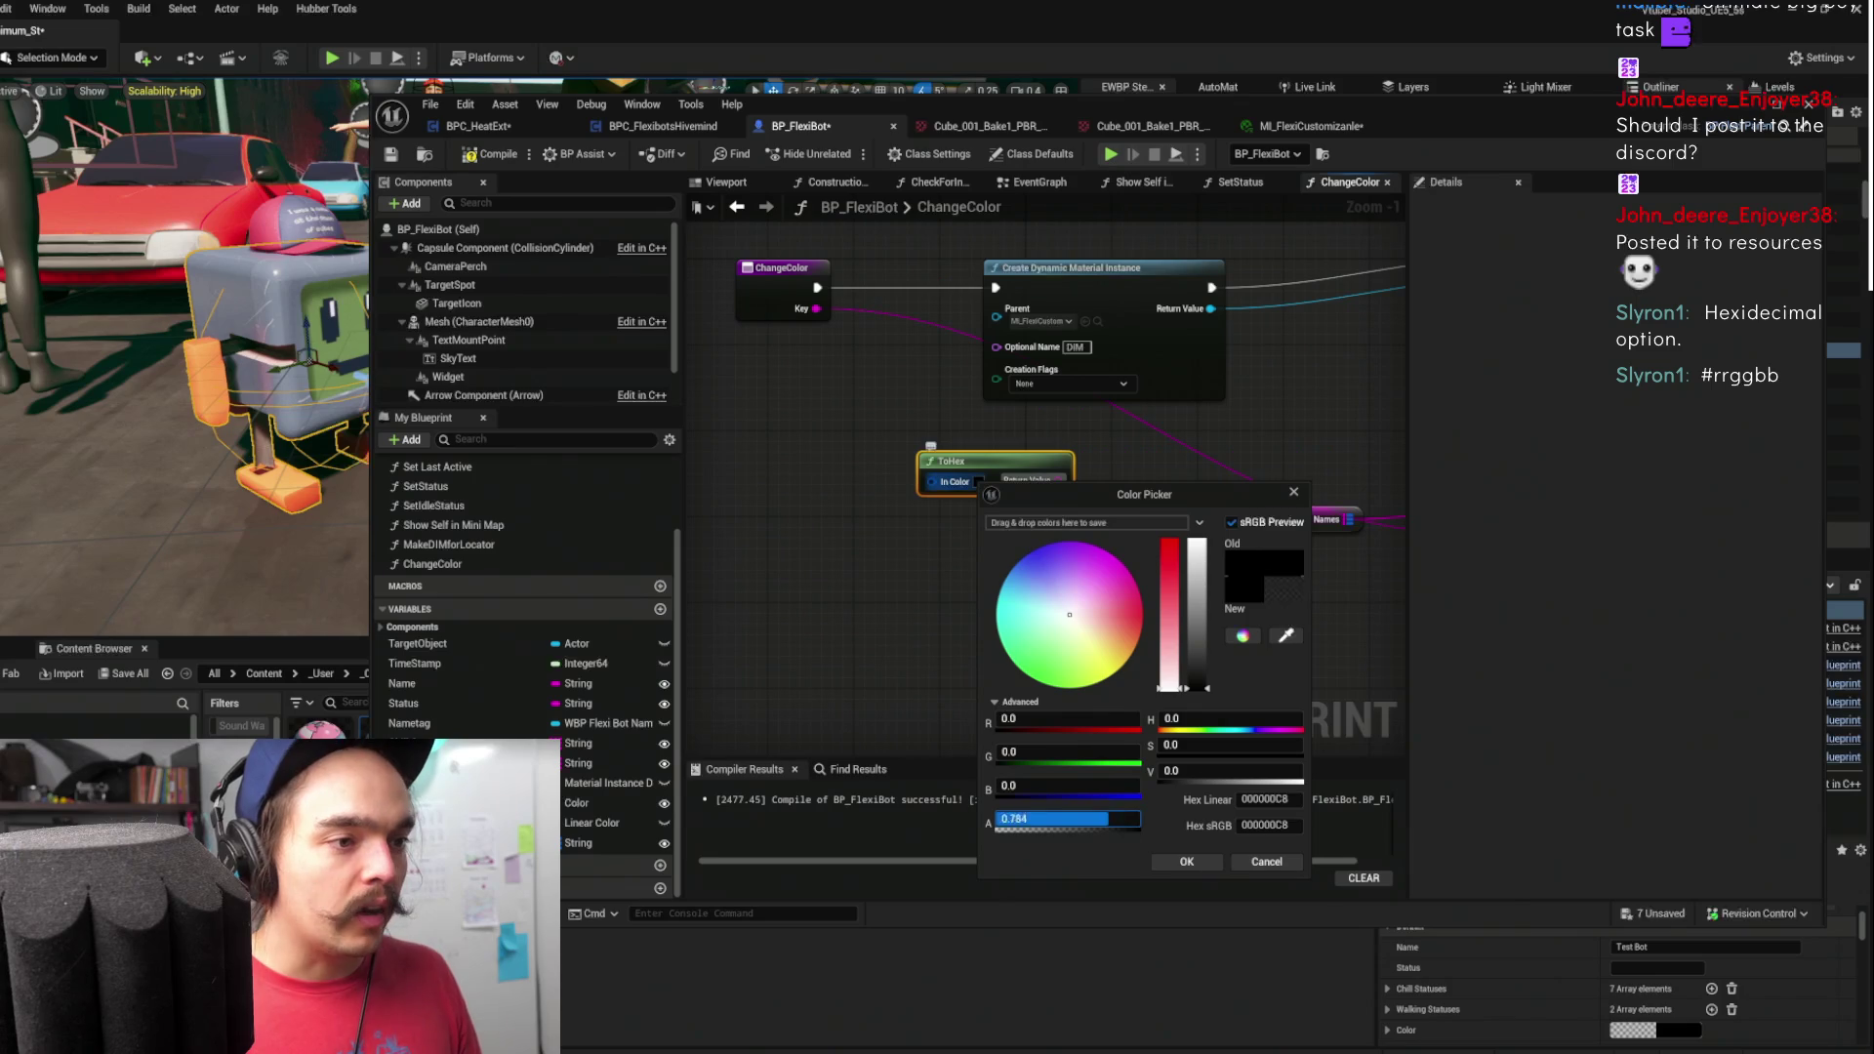
left_click(1294, 492)
left_click_drag(1337, 420, 921, 406)
left_click_drag(1062, 406, 1016, 500)
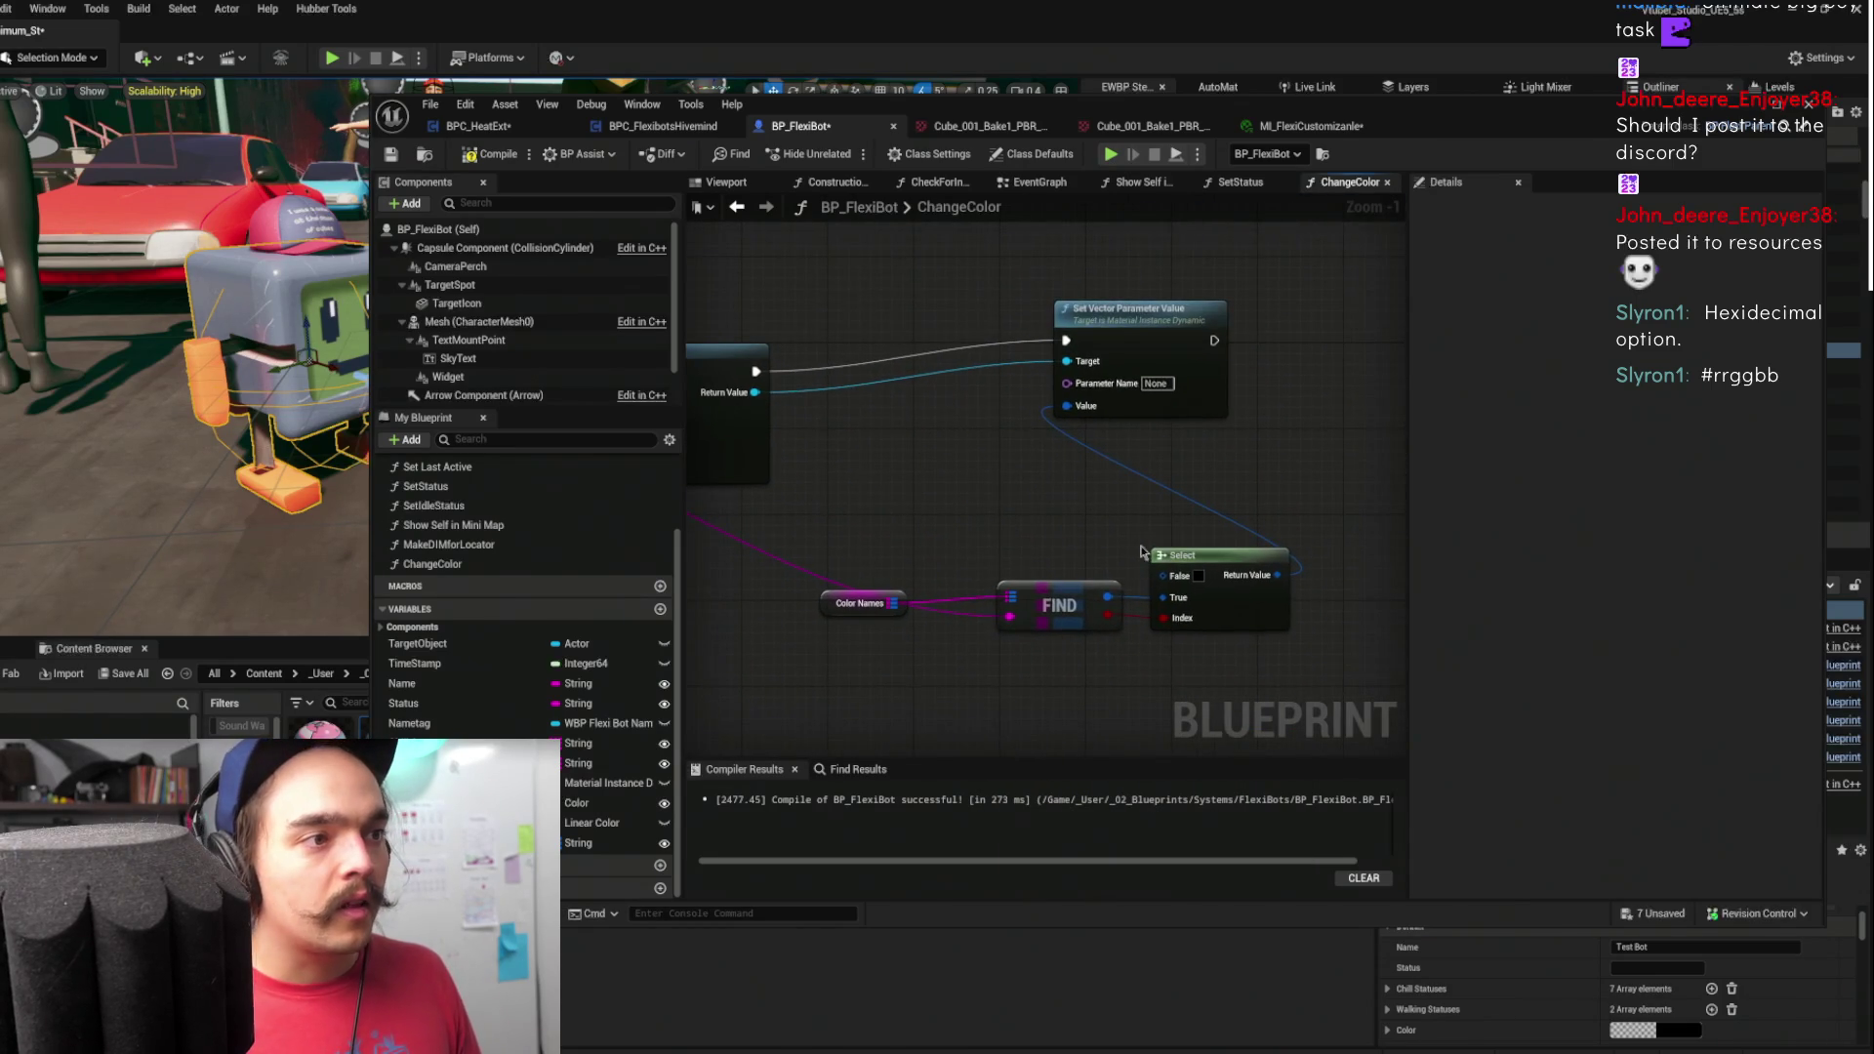
- Rearrange the FIND, Color Names and ToHex nodes and add a reroute point on the pink string wire
left_click_drag(1057, 597, 966, 671)
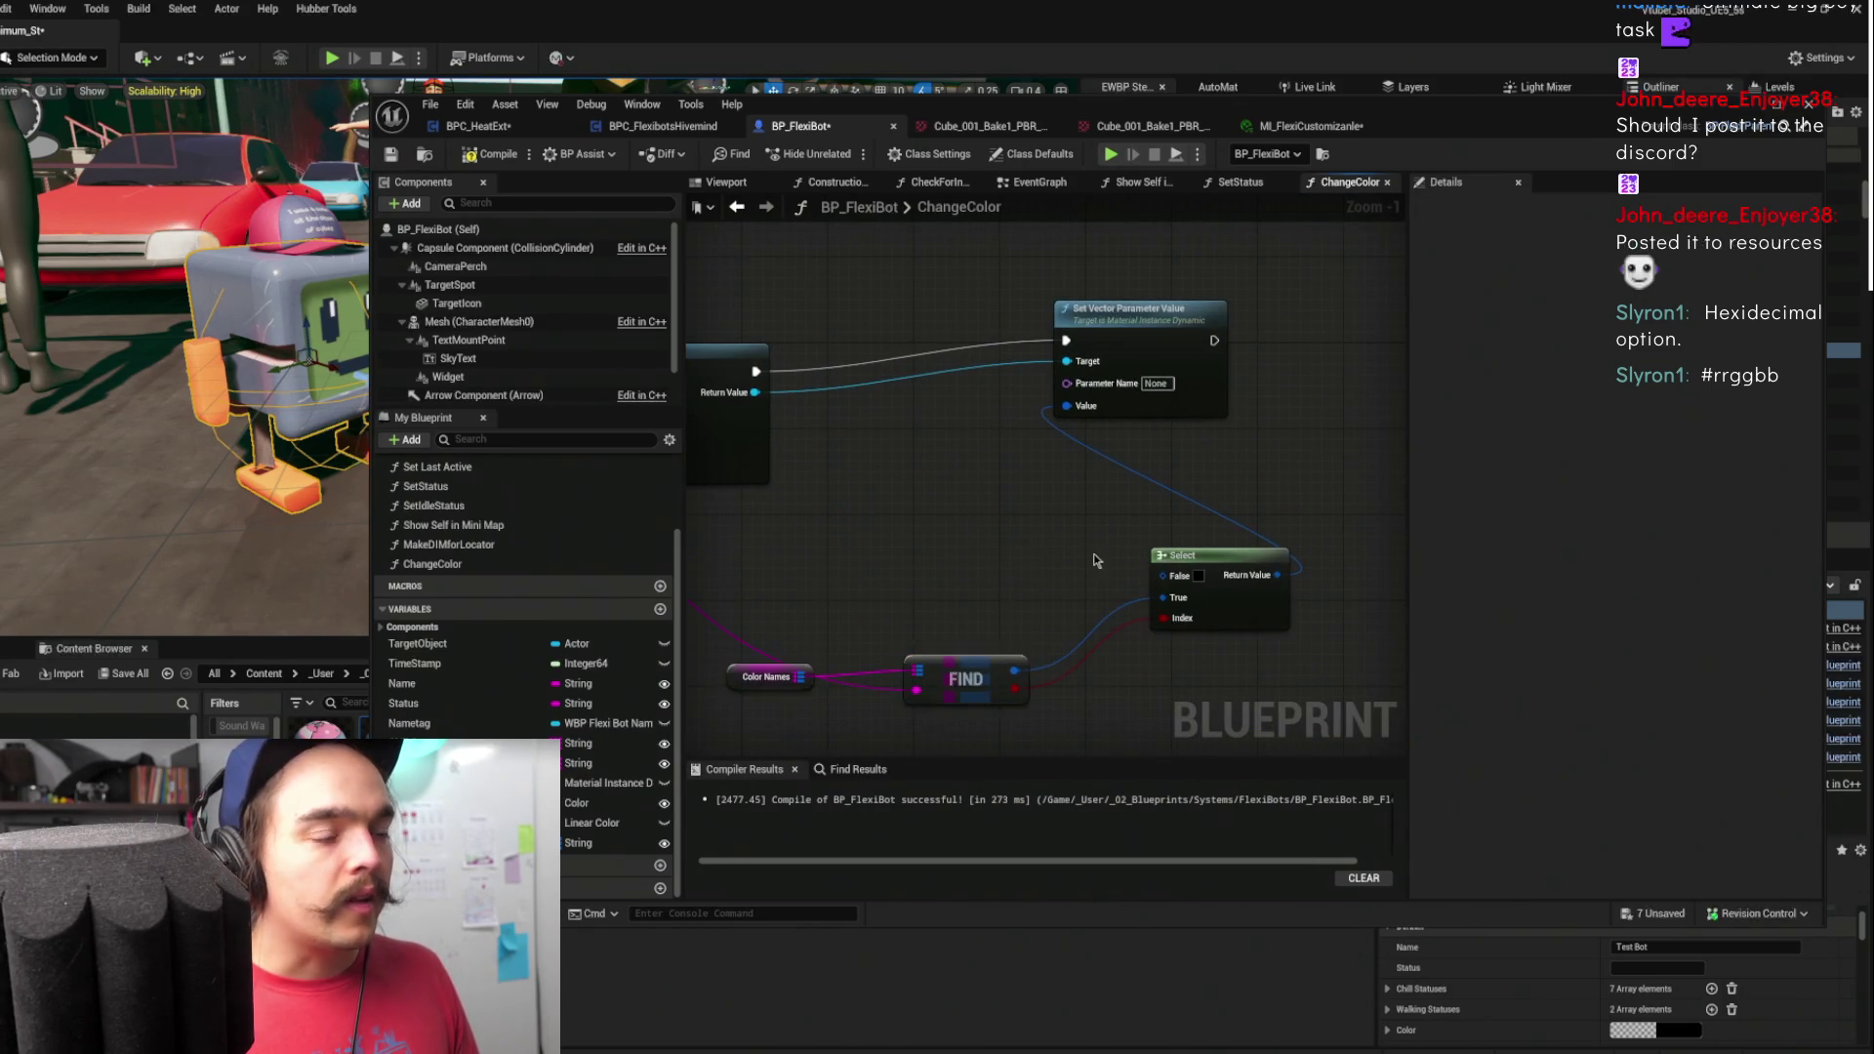
left_click_drag(1124, 563, 1240, 521)
left_click_drag(1112, 537, 1268, 512)
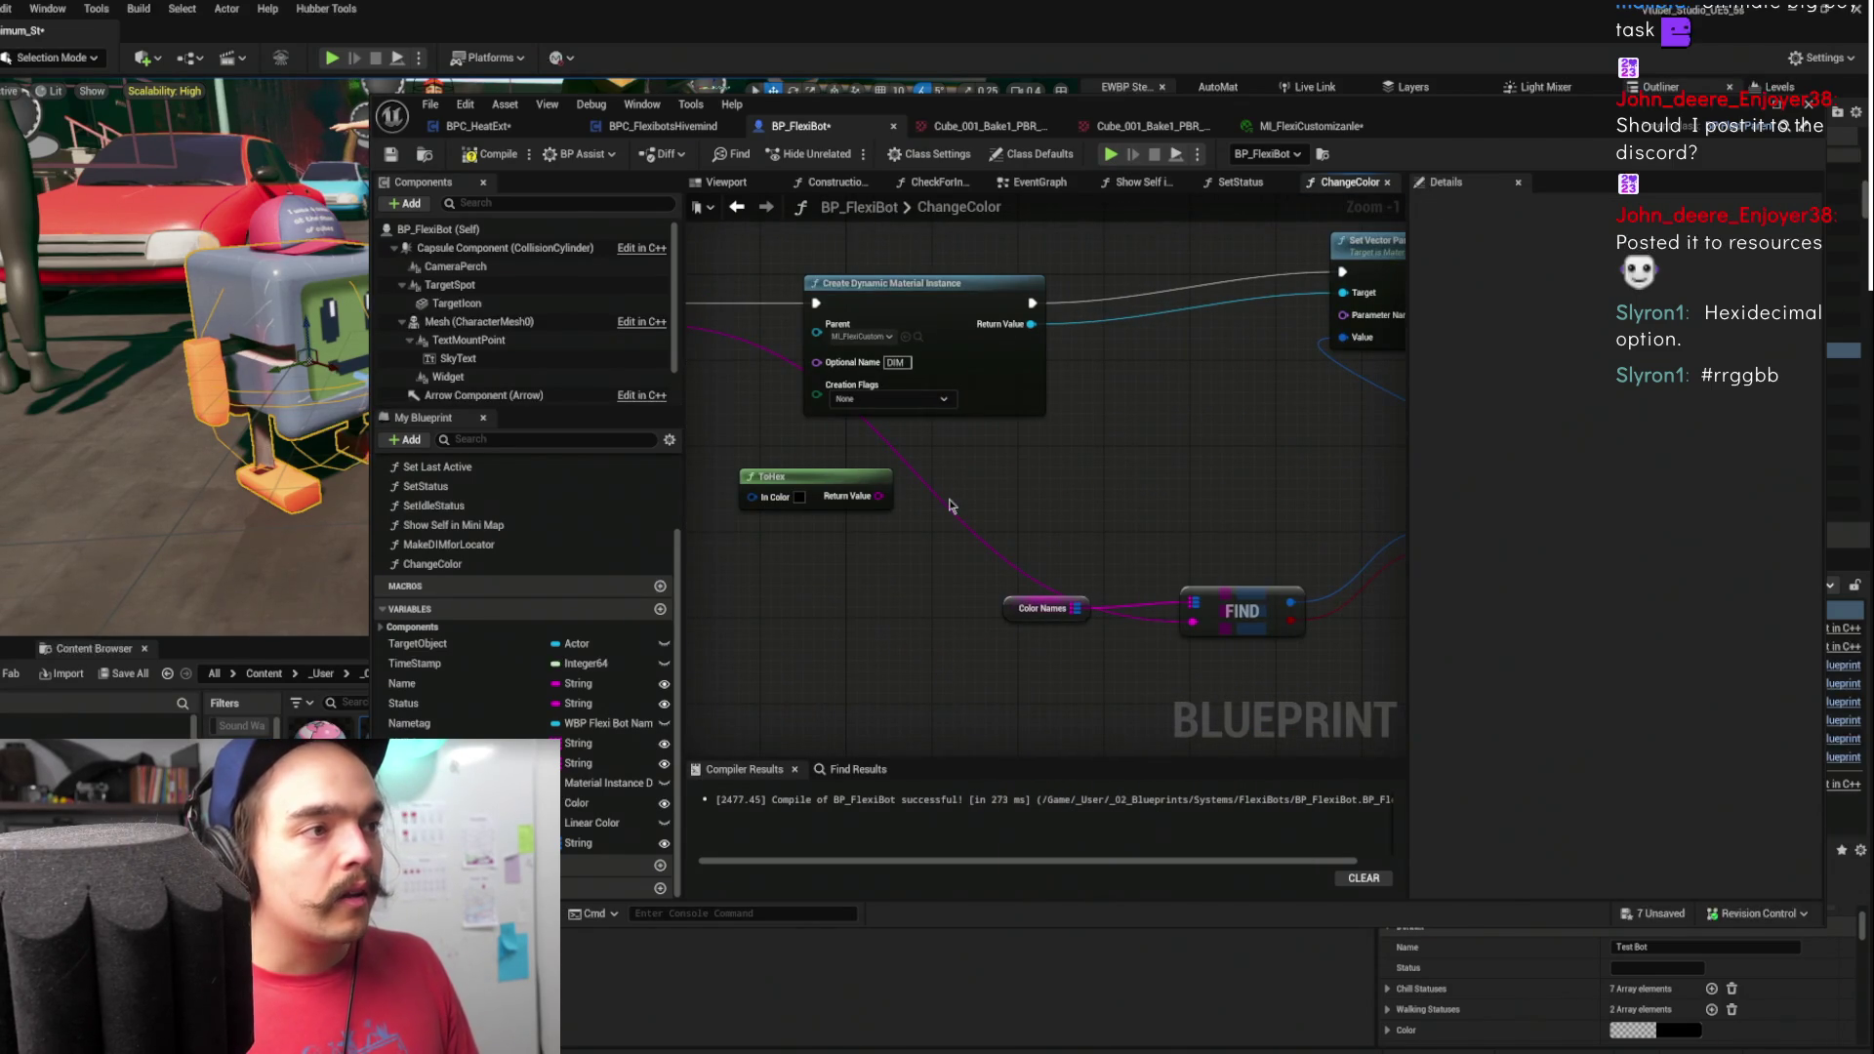
double_click(940, 505)
left_click_drag(939, 497, 1156, 431)
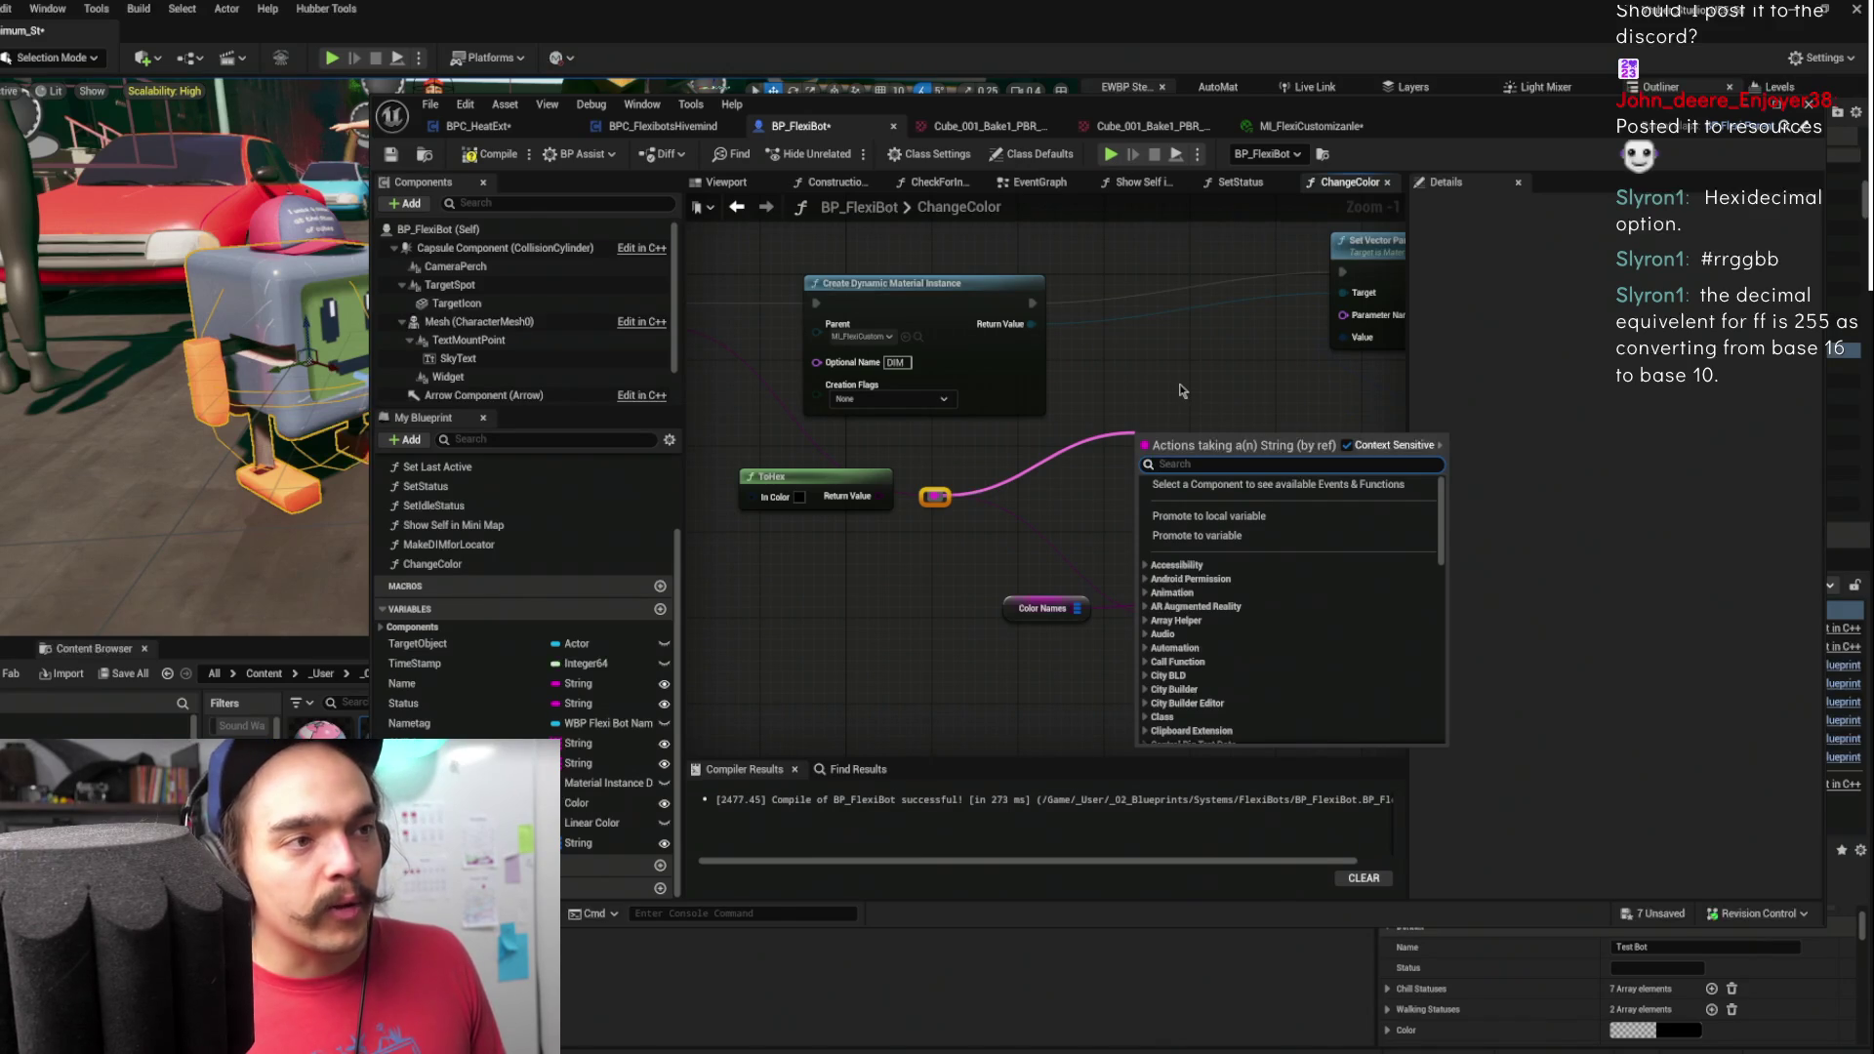
left_click(1118, 407)
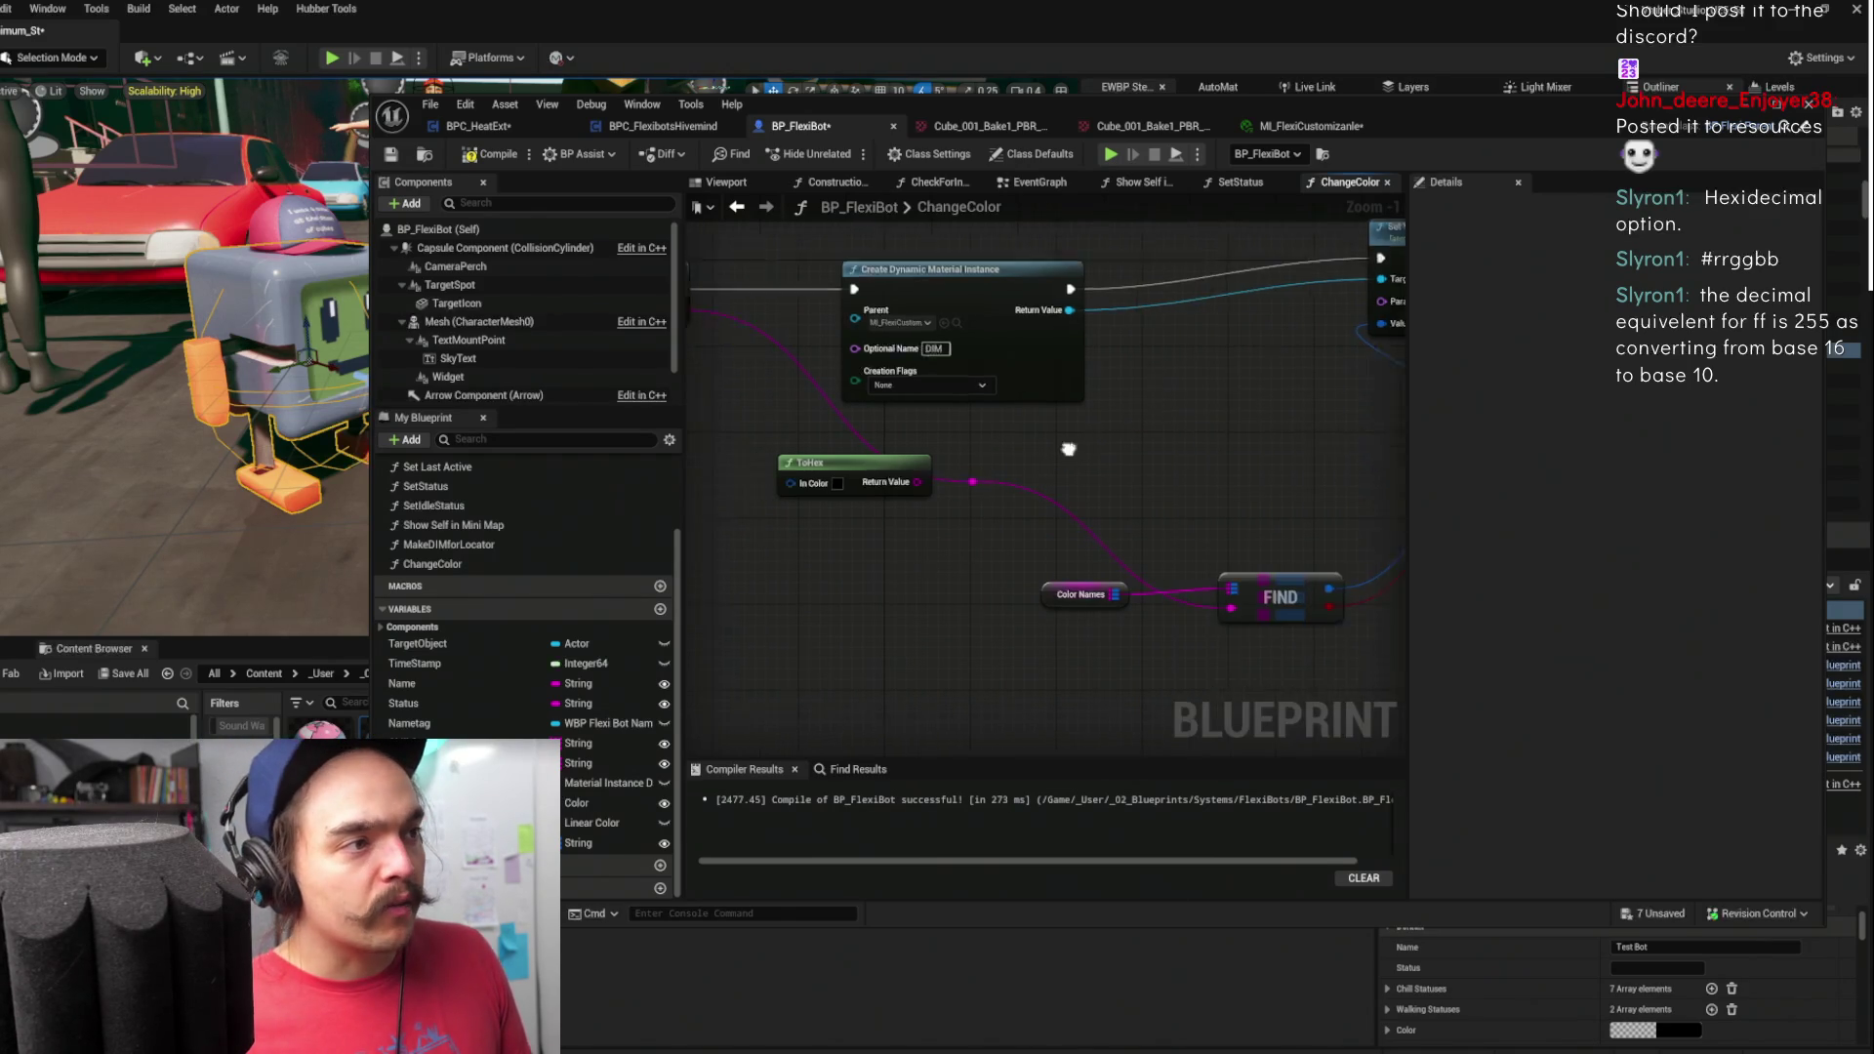
mouse_move(1046, 416)
left_mouse_down()
mouse_move(918, 500)
mouse_move(961, 454)
mouse_move(1228, 493)
left_mouse_up()
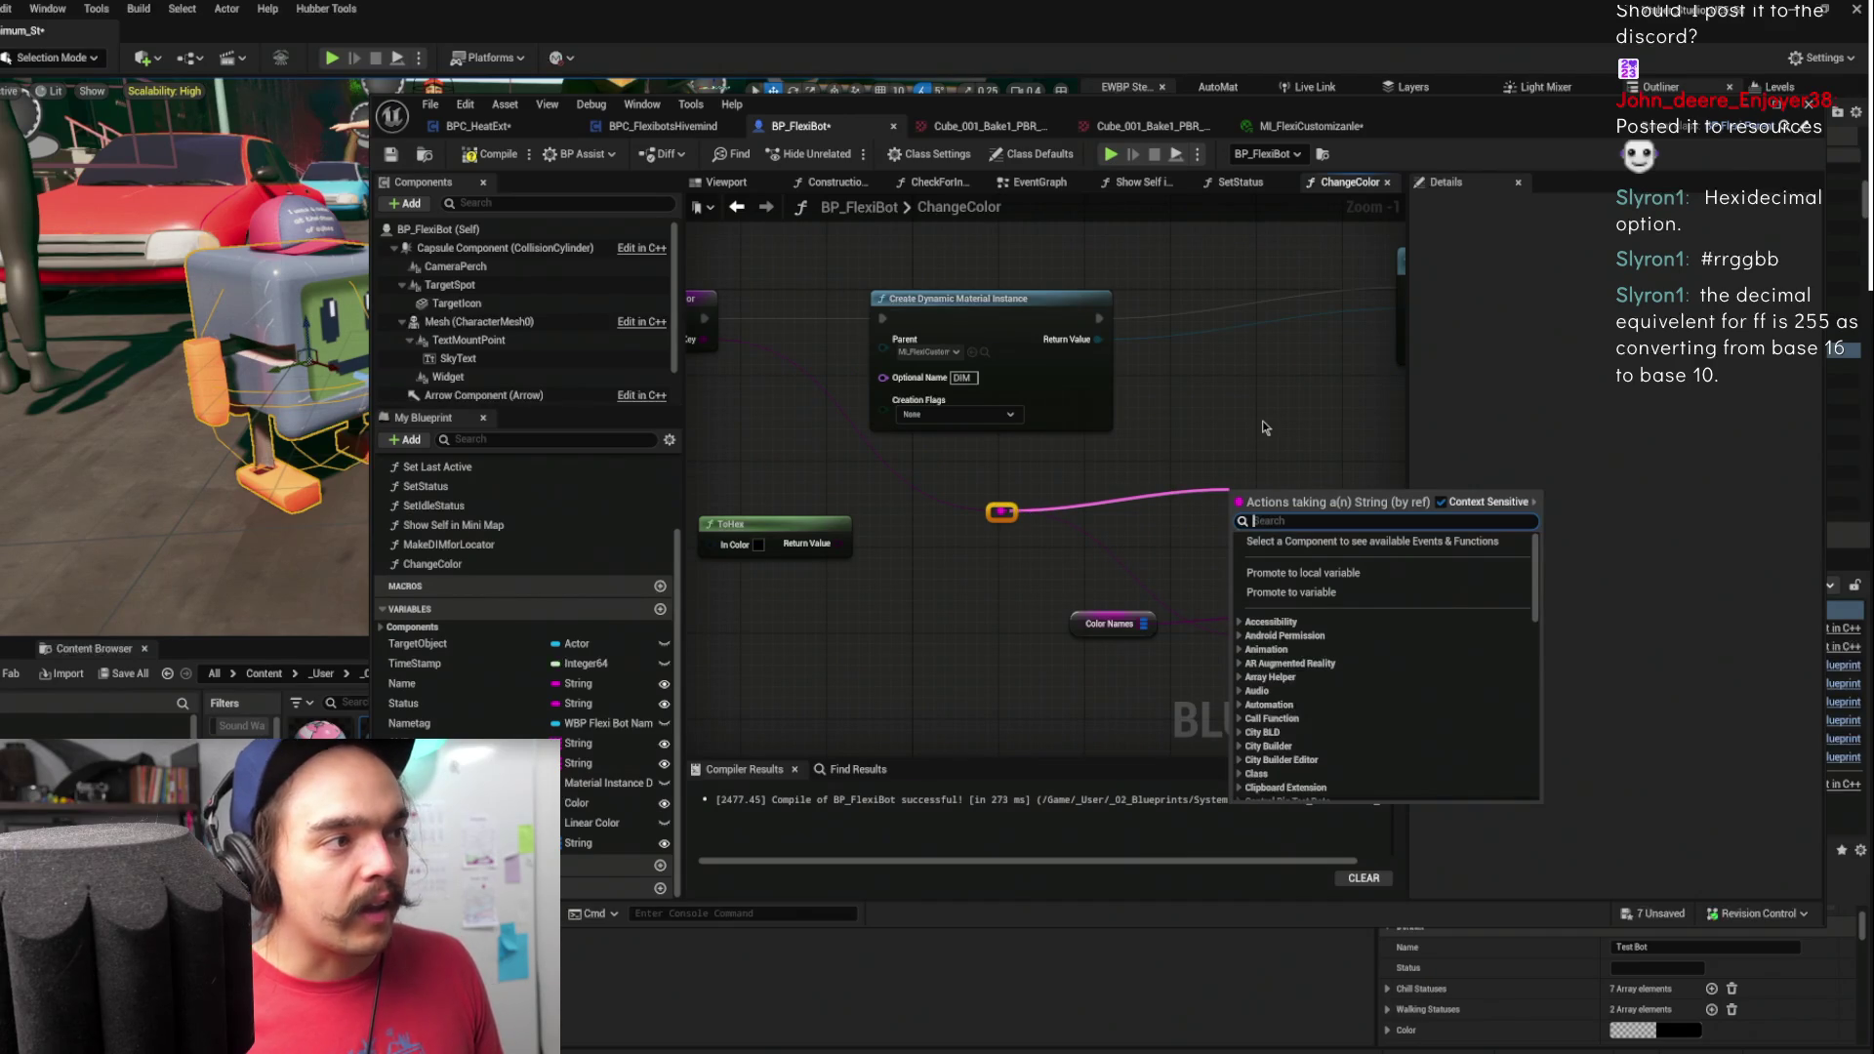
left_click(1209, 458)
- Search all blueprint actions, not just context-sensitive ones, for 'hexto' and 'find', then go back to the Reddit thread
right_click(1203, 470)
type("h")
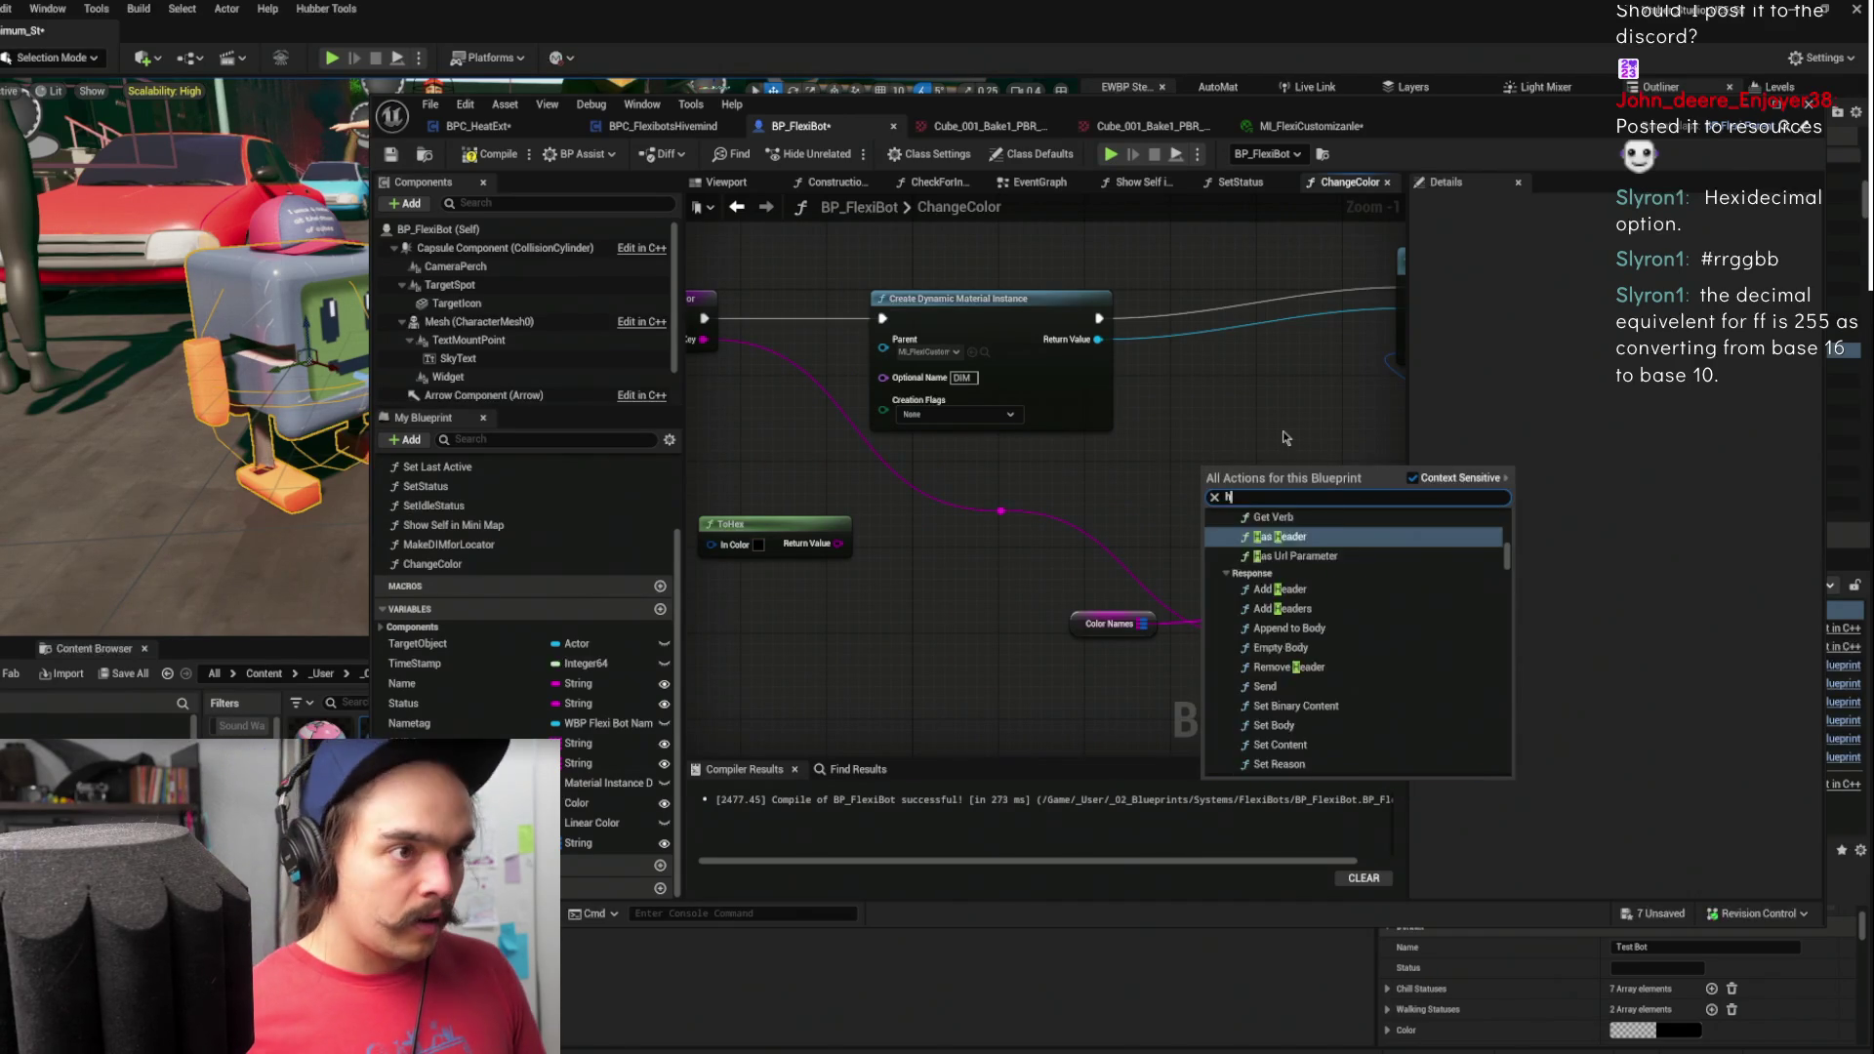
type("exto")
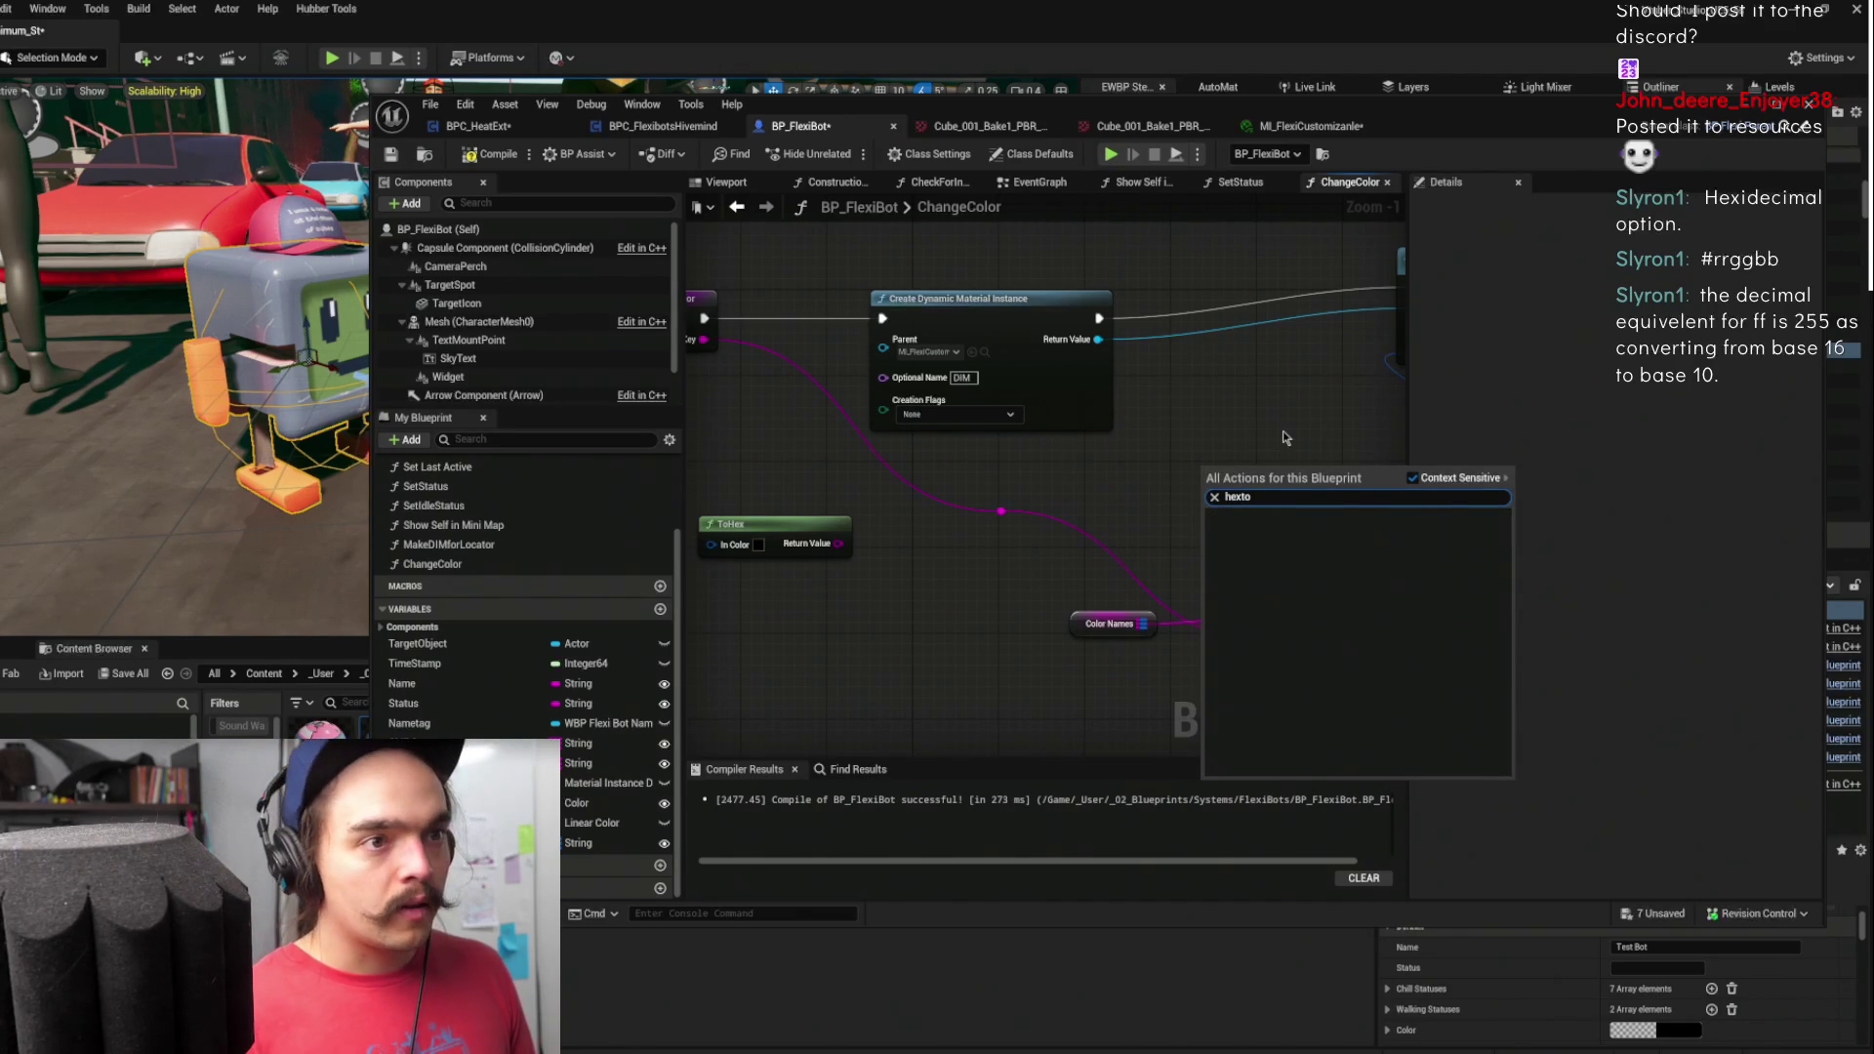
left_click(1461, 478)
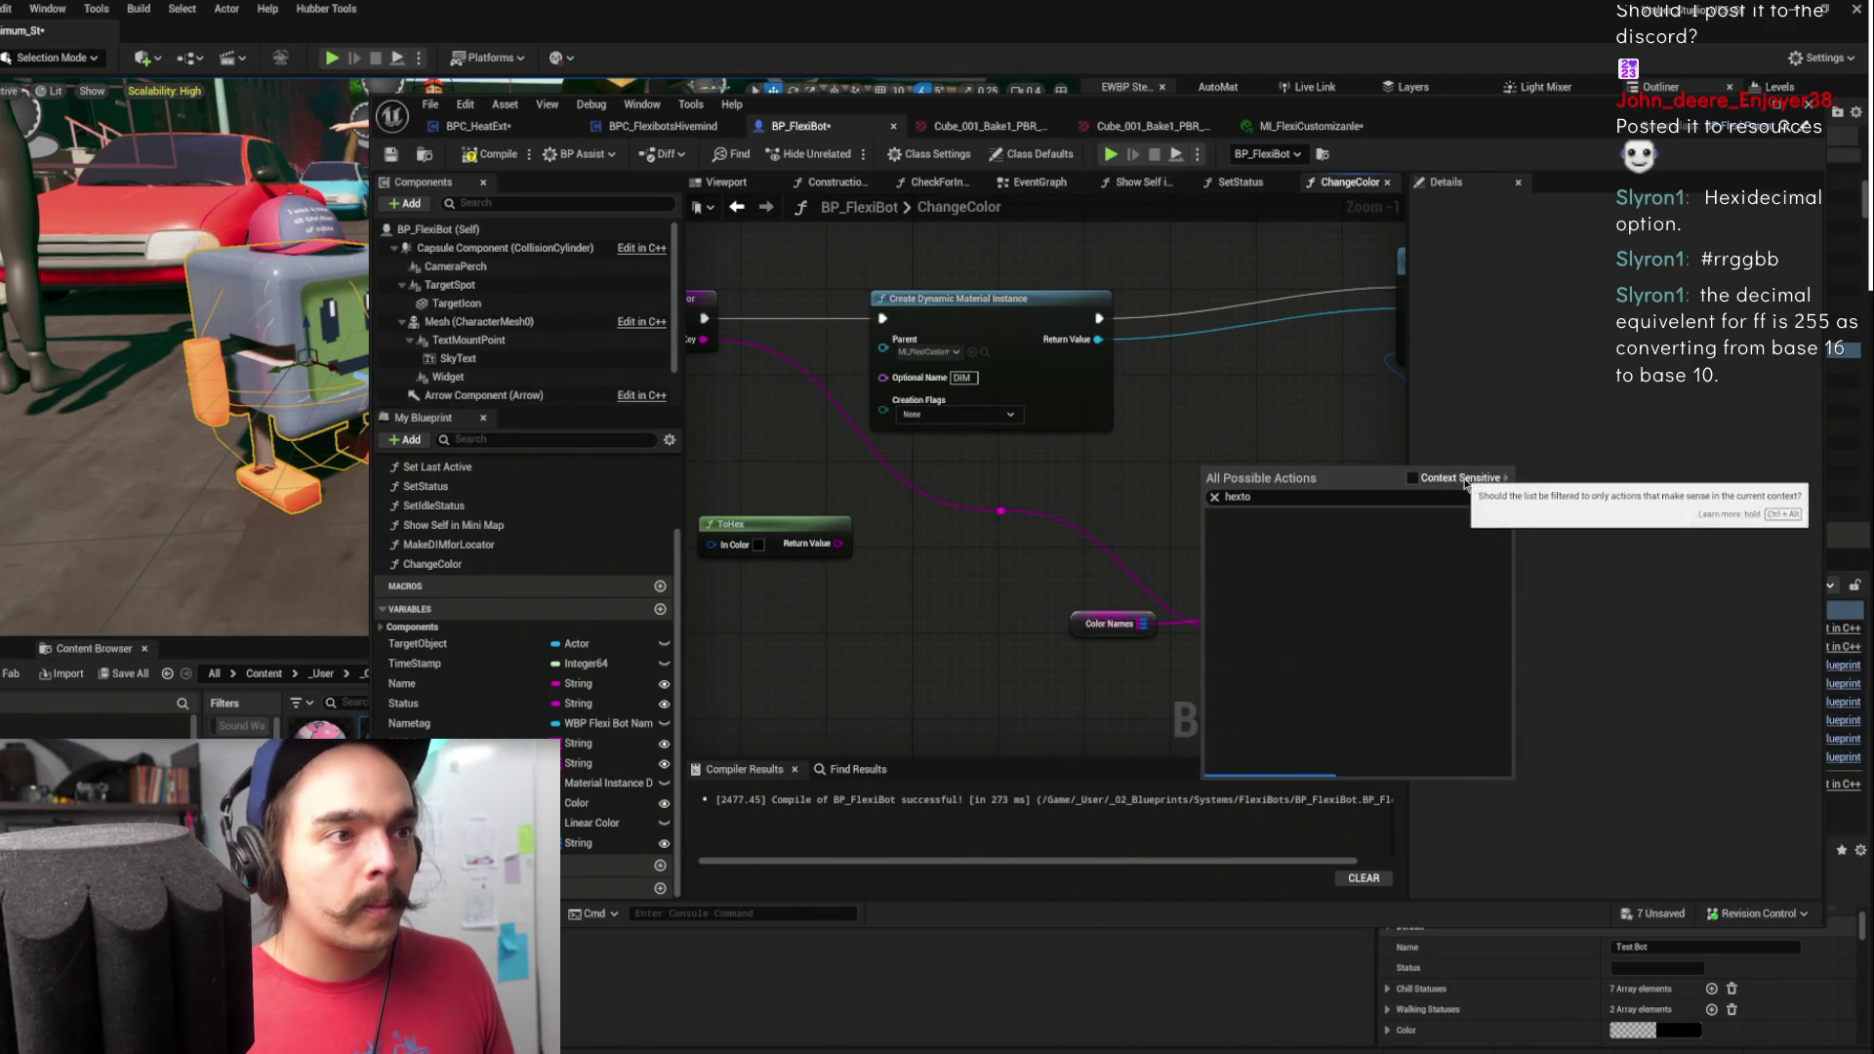
left_click(1330, 498)
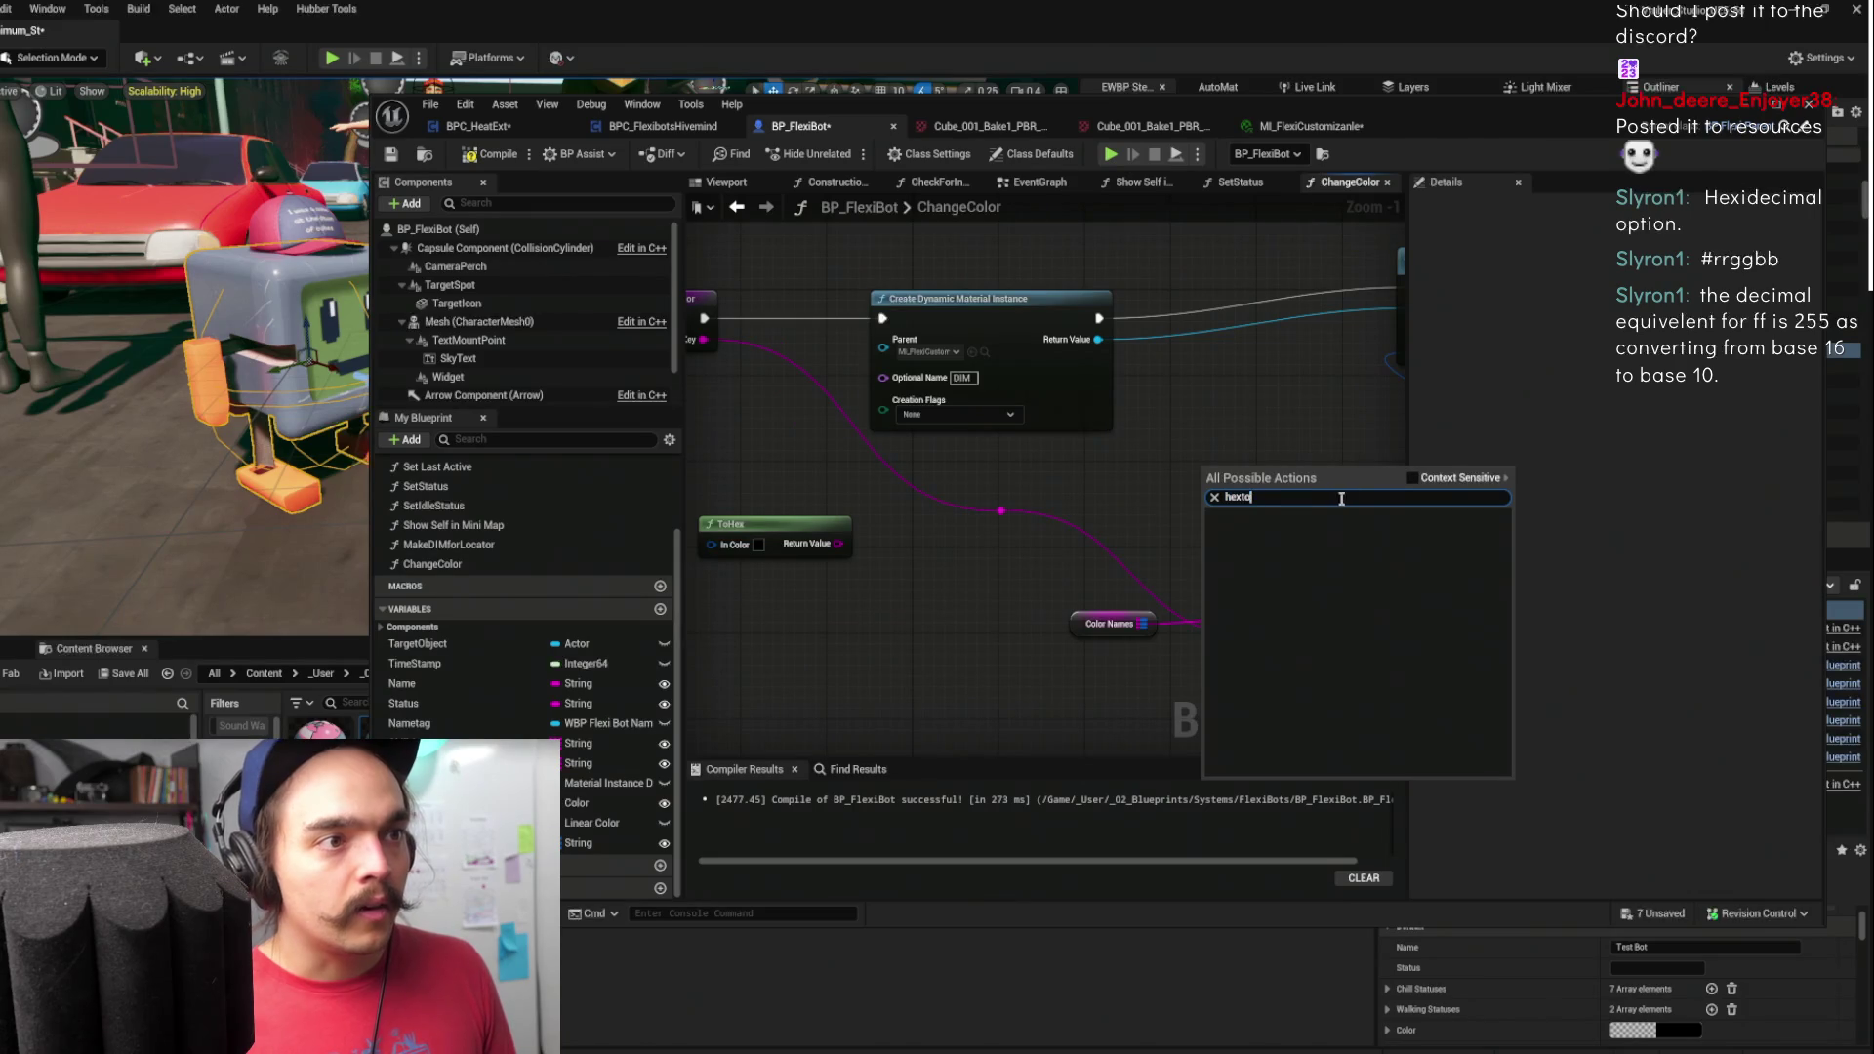
type("find")
key("Return")
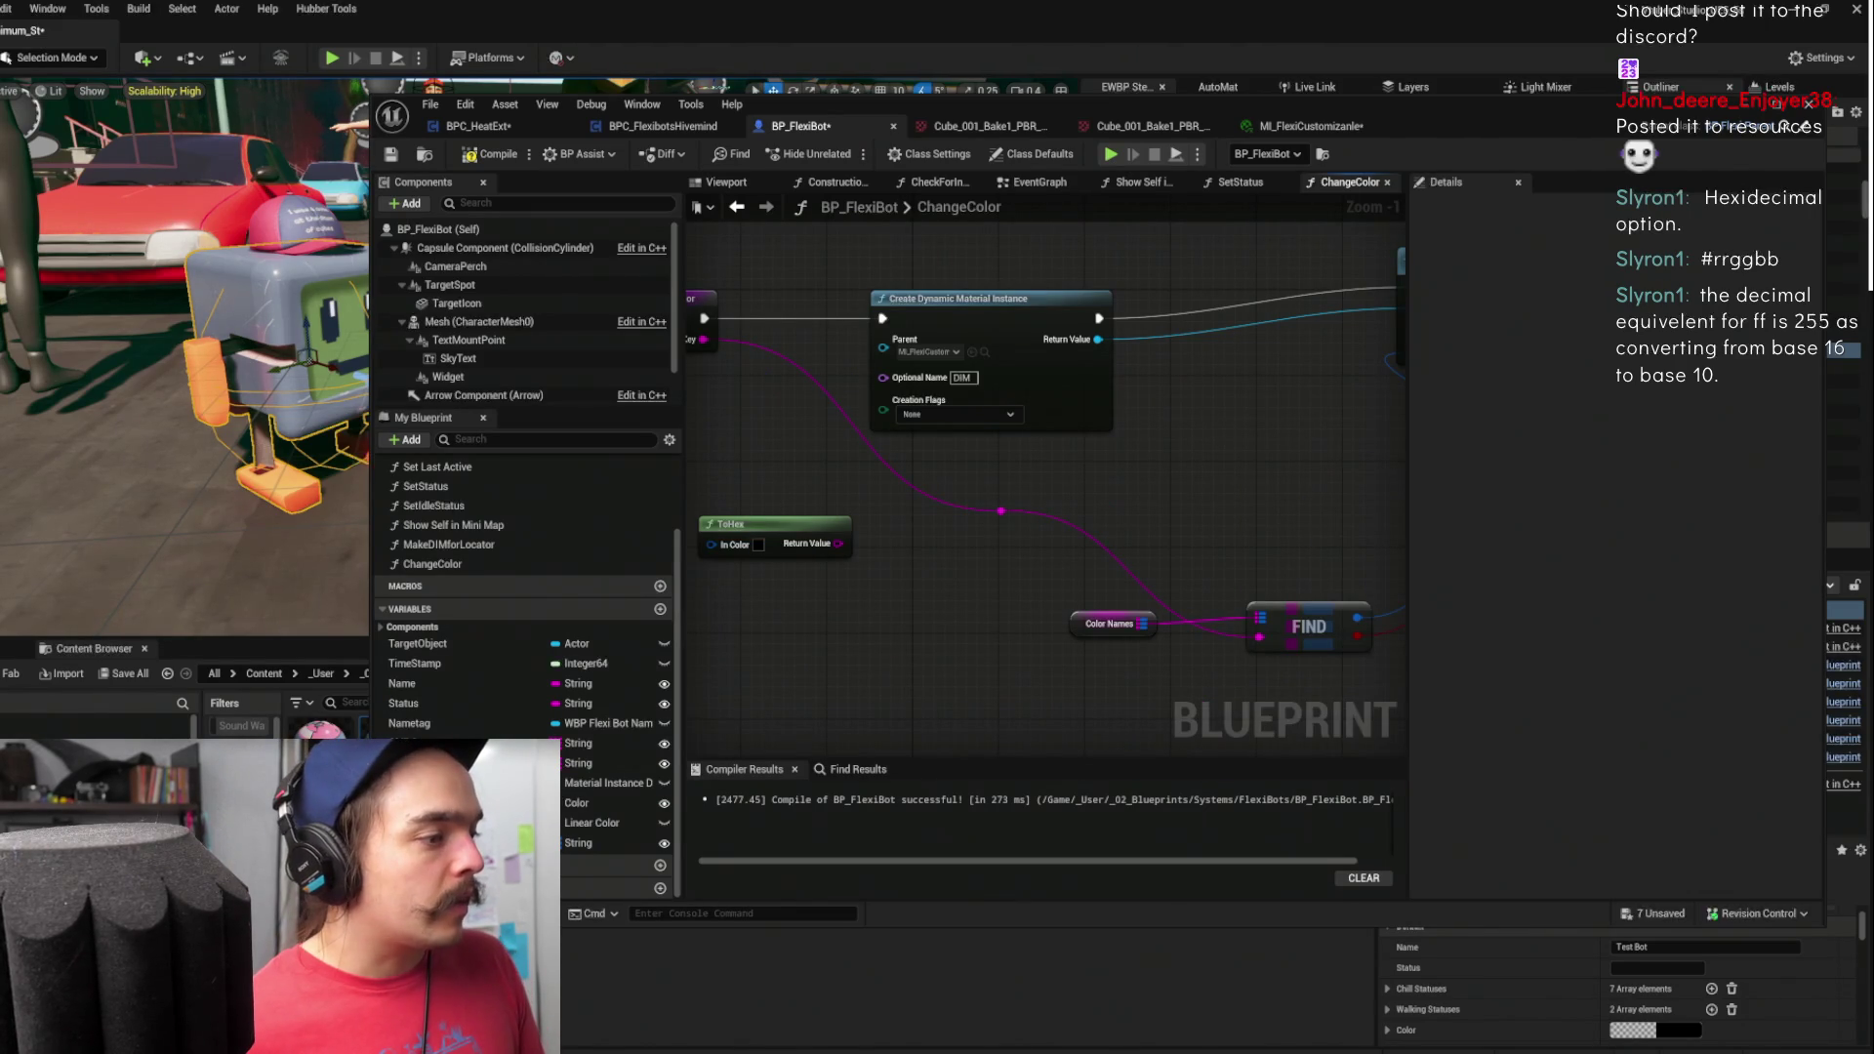
key("alt+Tab")
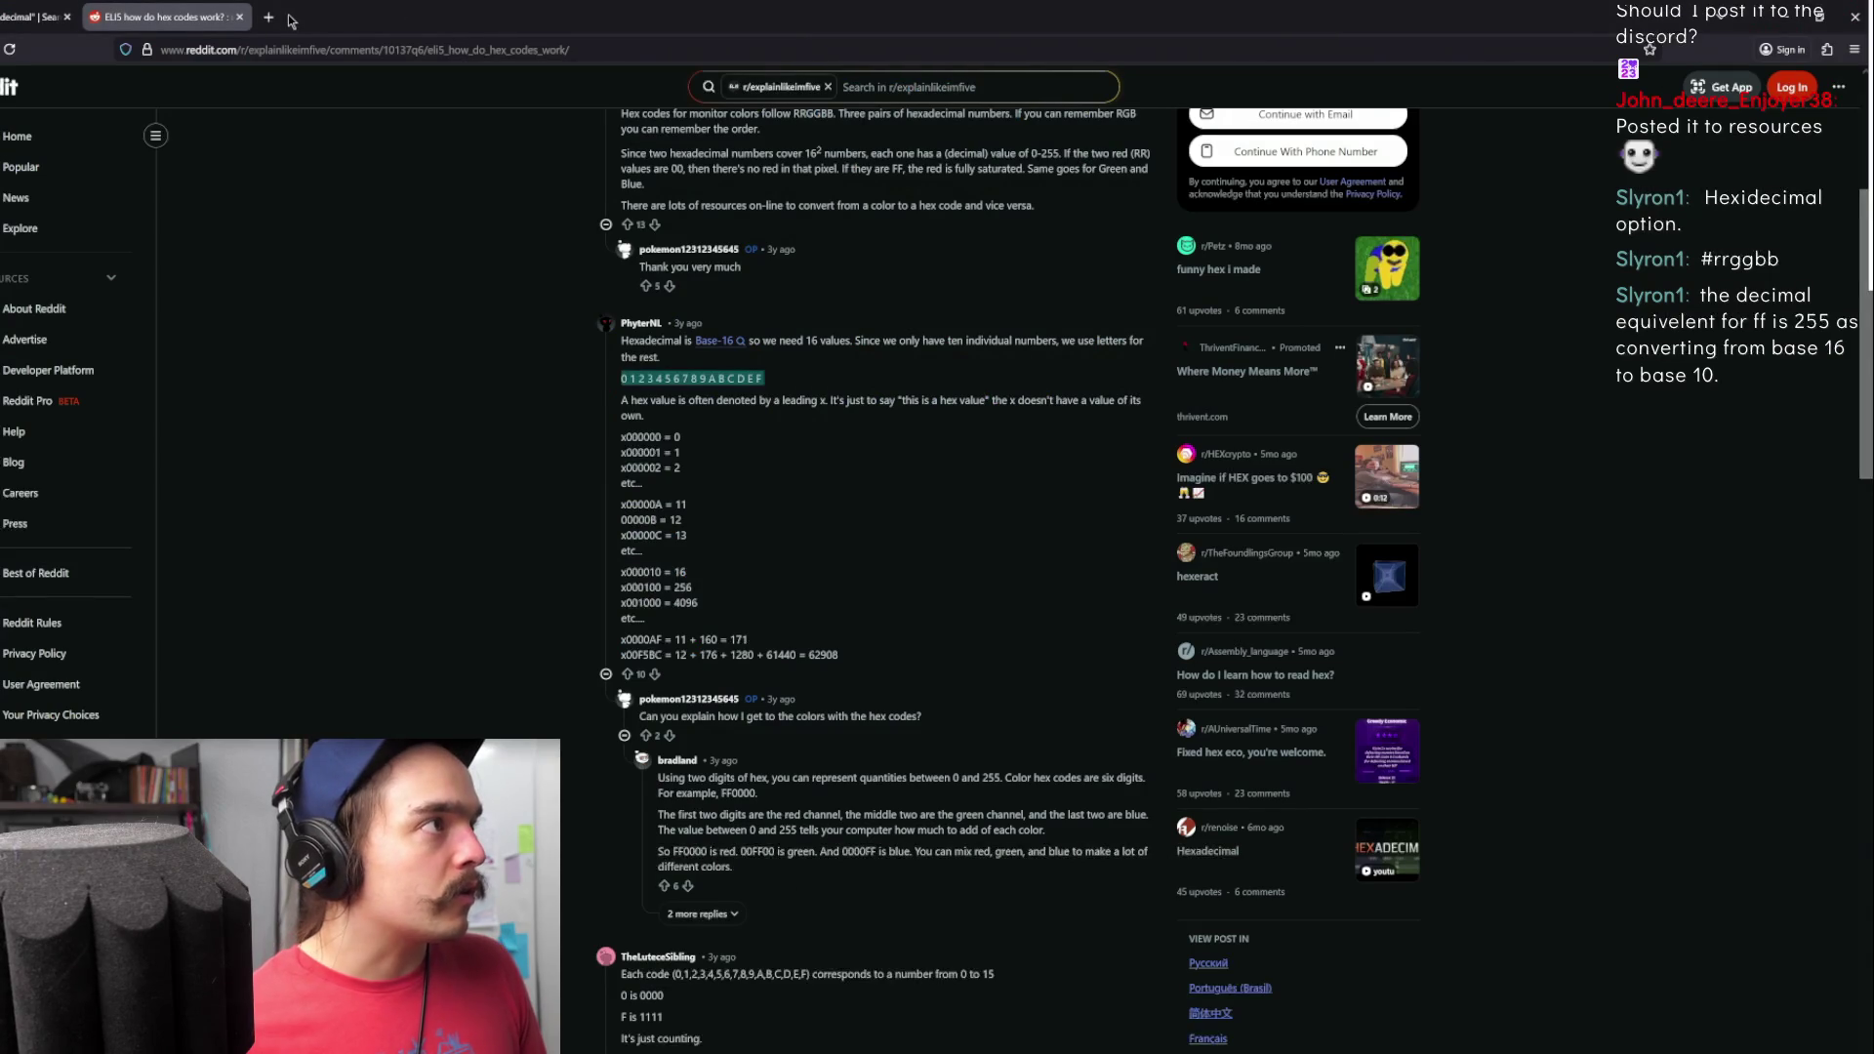
- Google 'unreal engine hex to color', open the 'Hex code to RGB' forum result, and return to Reddit
left_click(290, 19)
type("unreal en")
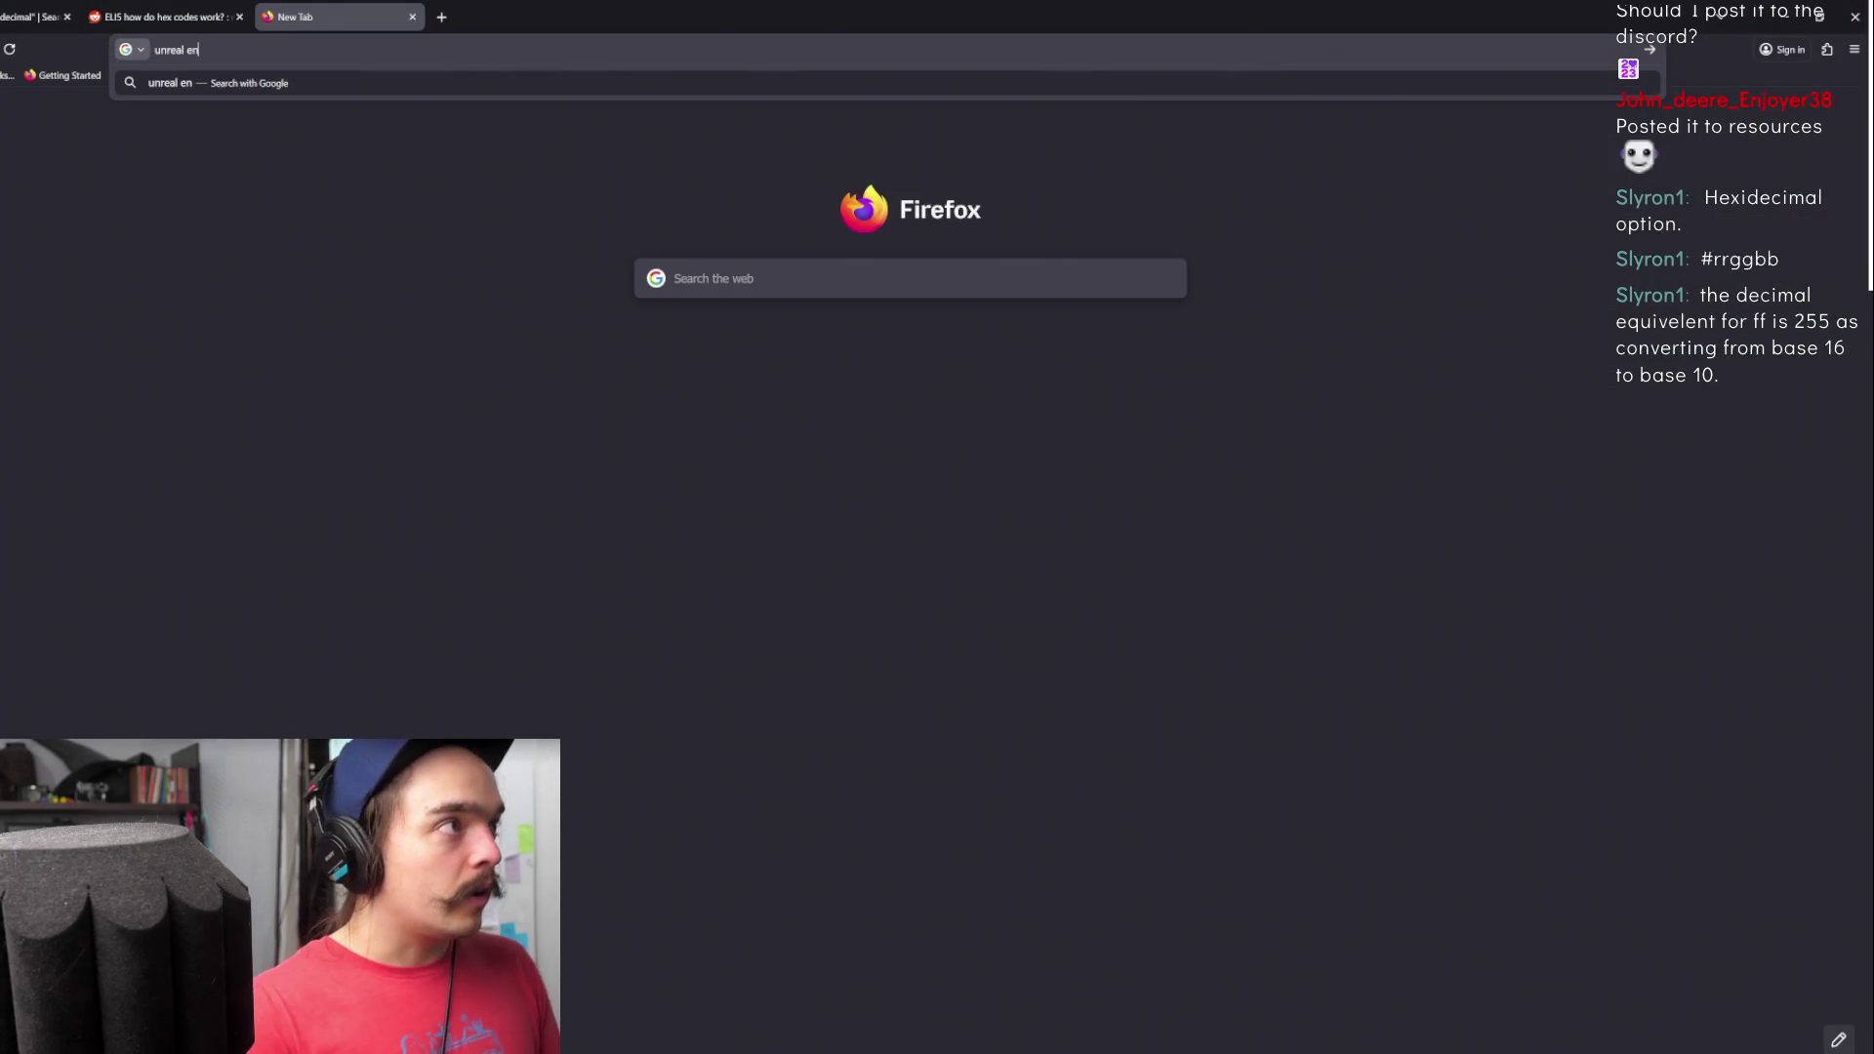
type("gine hex to color")
key("Return")
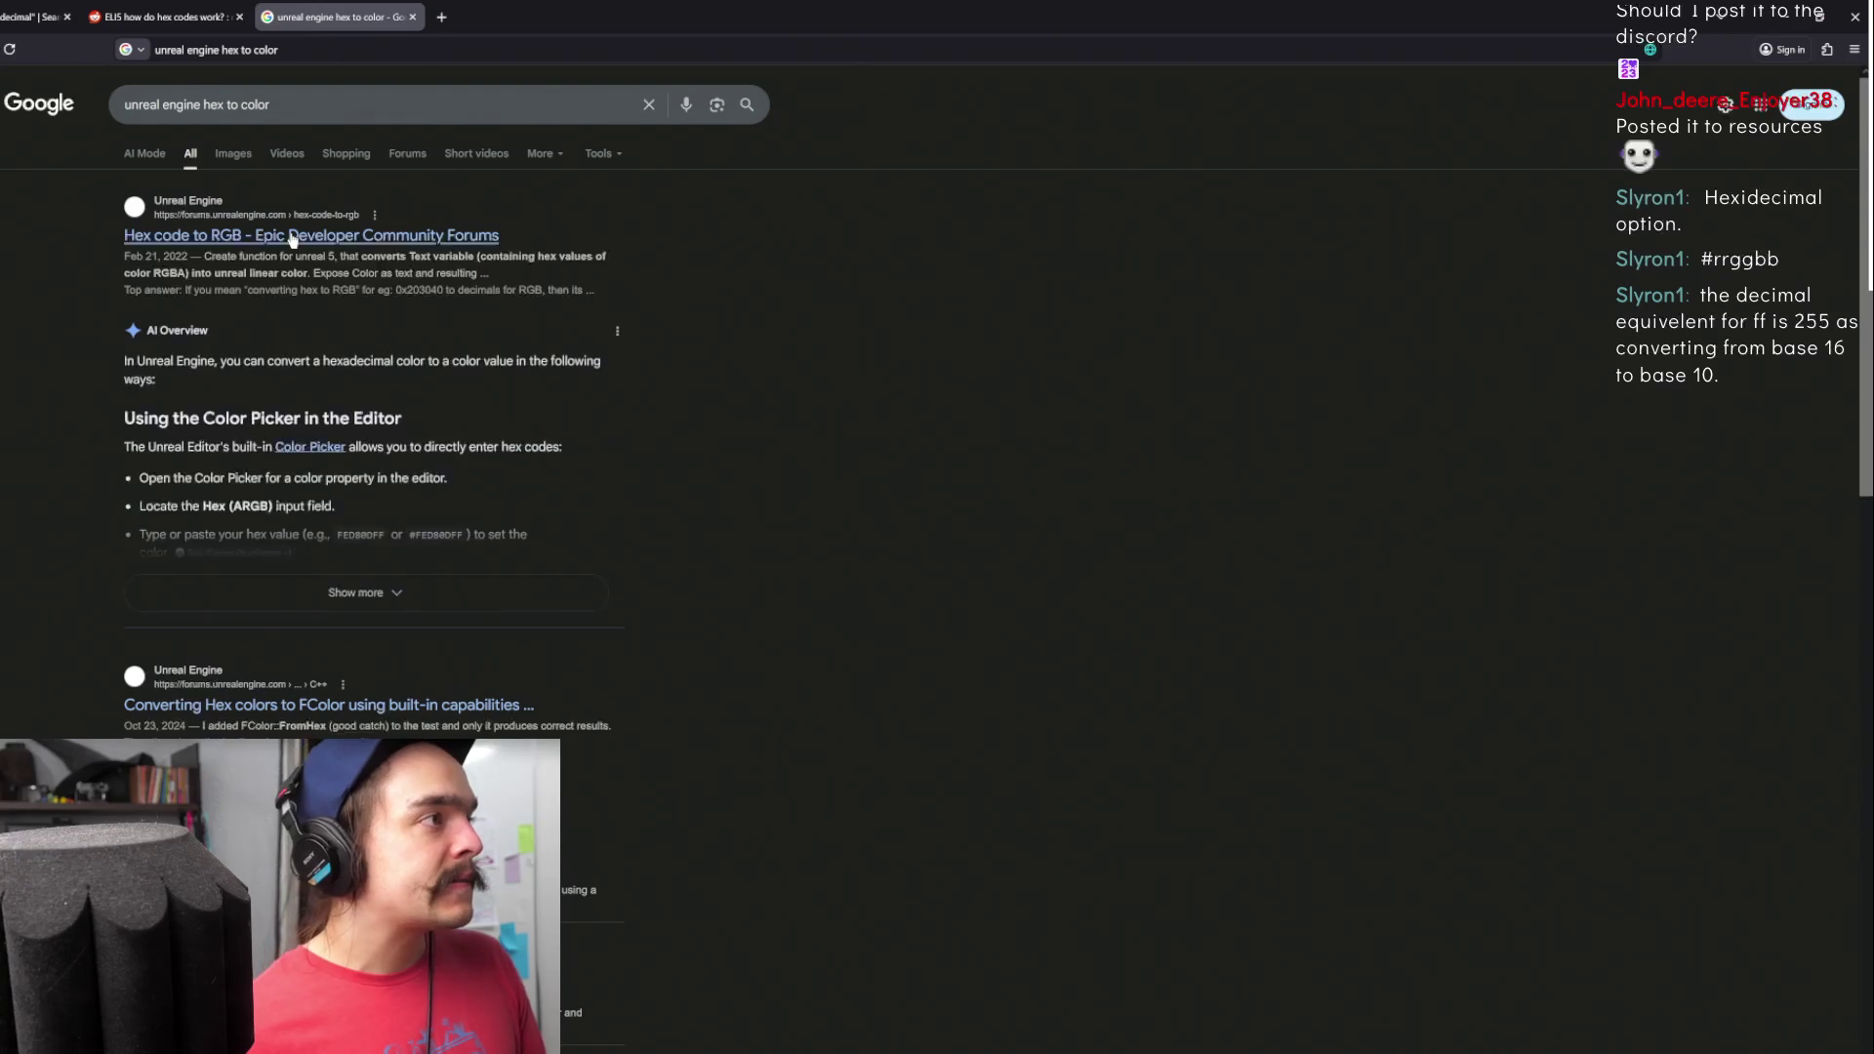
left_click(292, 236)
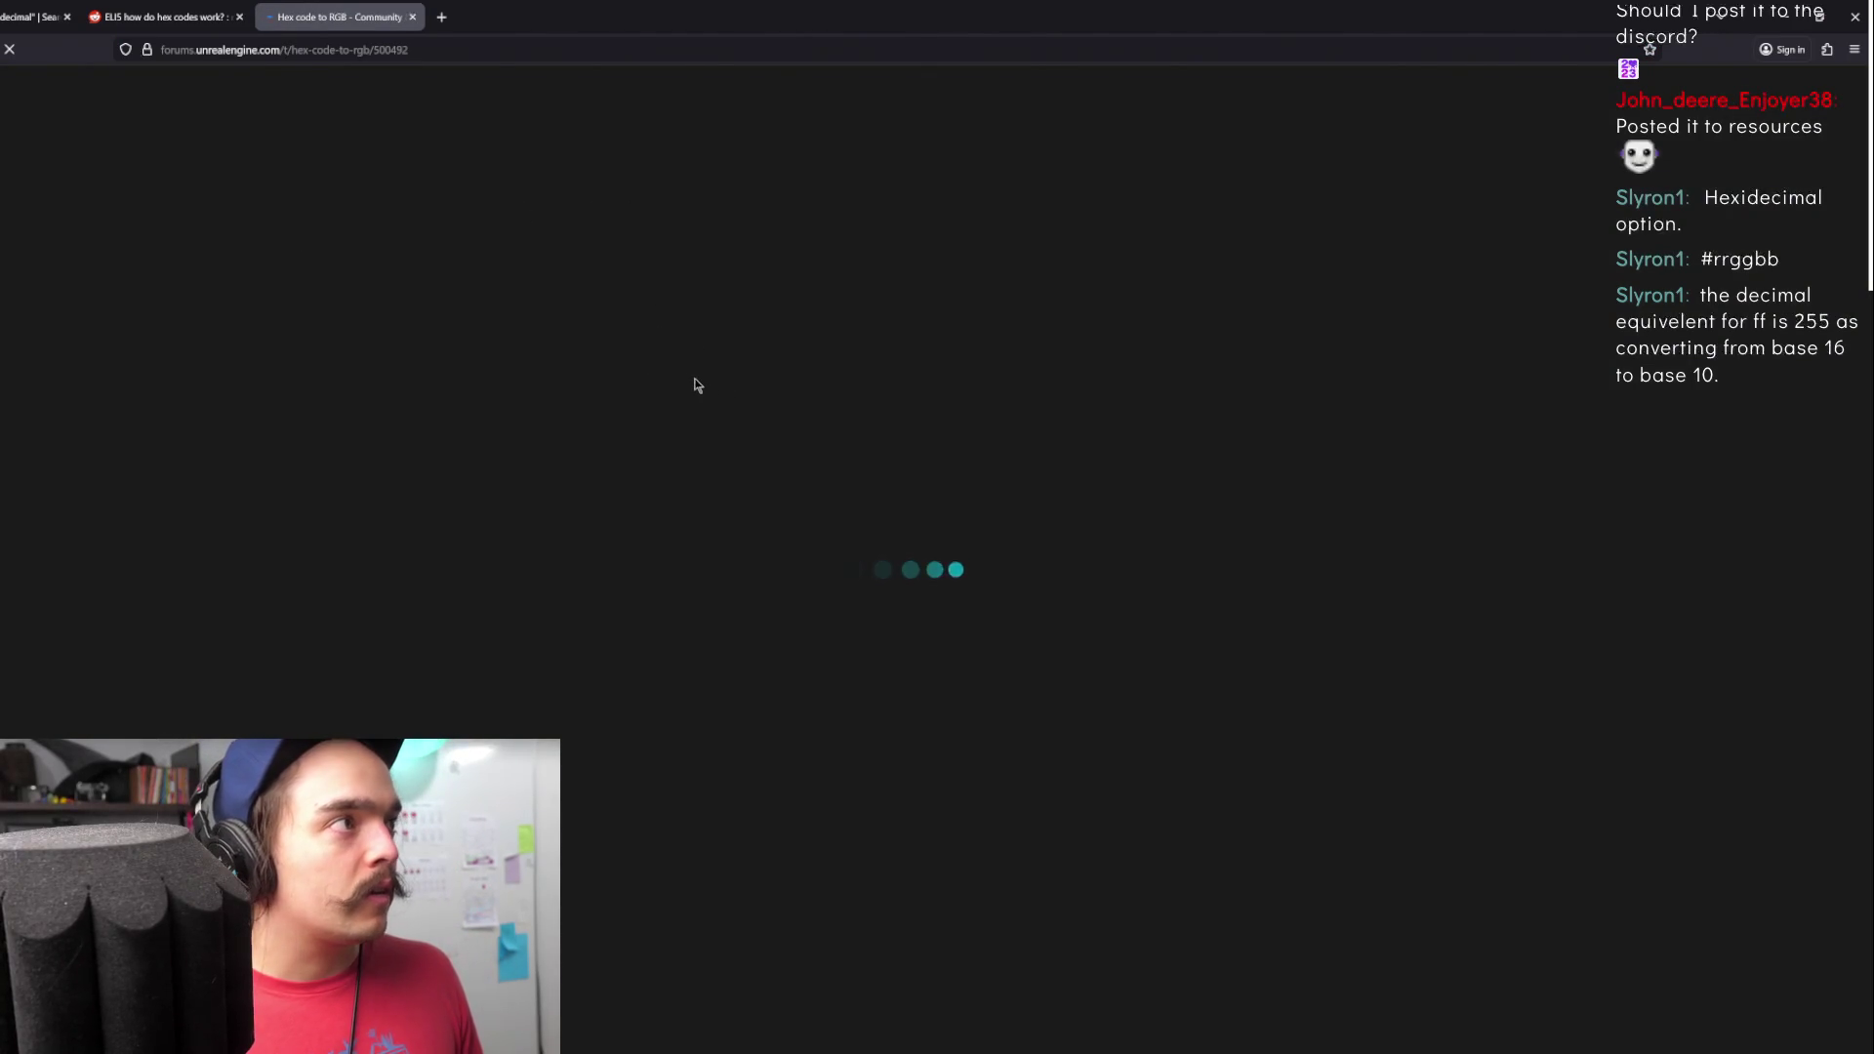
left_click(178, 27)
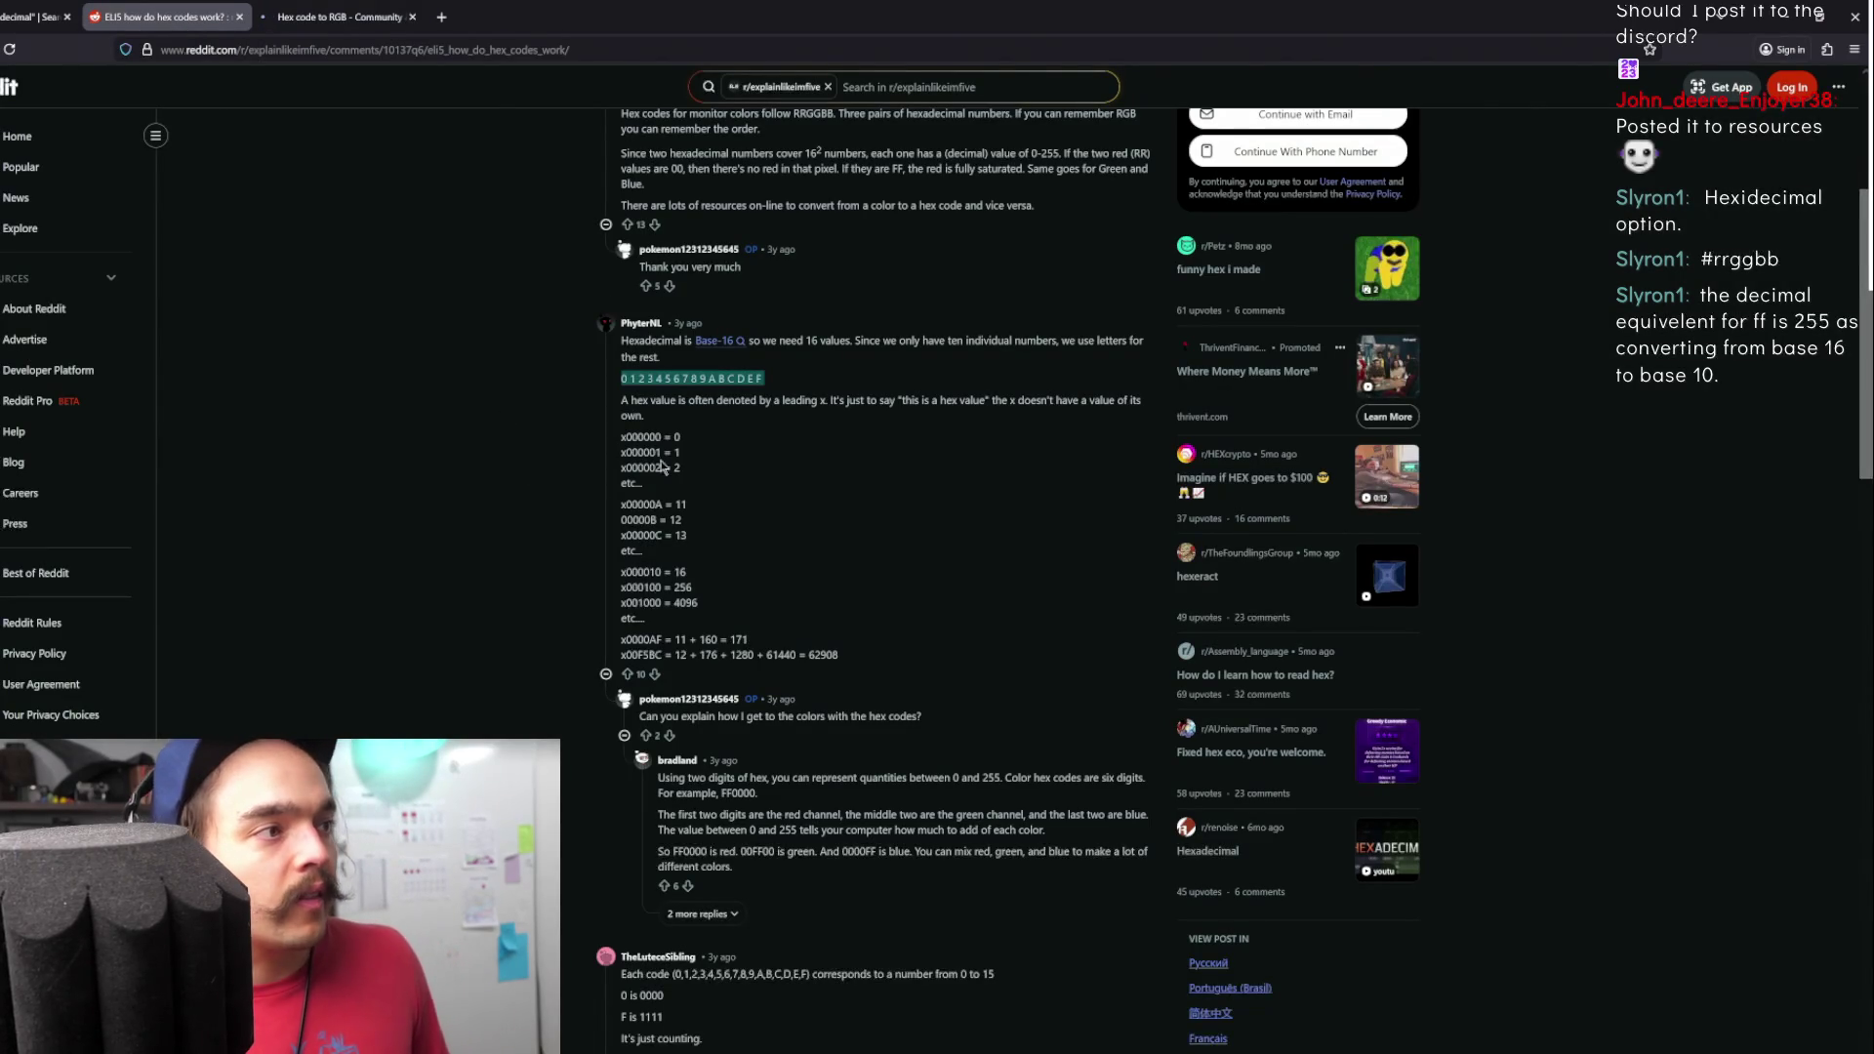
- Highlight the x000000, x000001 and x00000A hex examples, then move to the Hex code to RGB thread
left_click_drag(630, 453, 661, 453)
left_click_drag(623, 549, 710, 483)
left_click(780, 457)
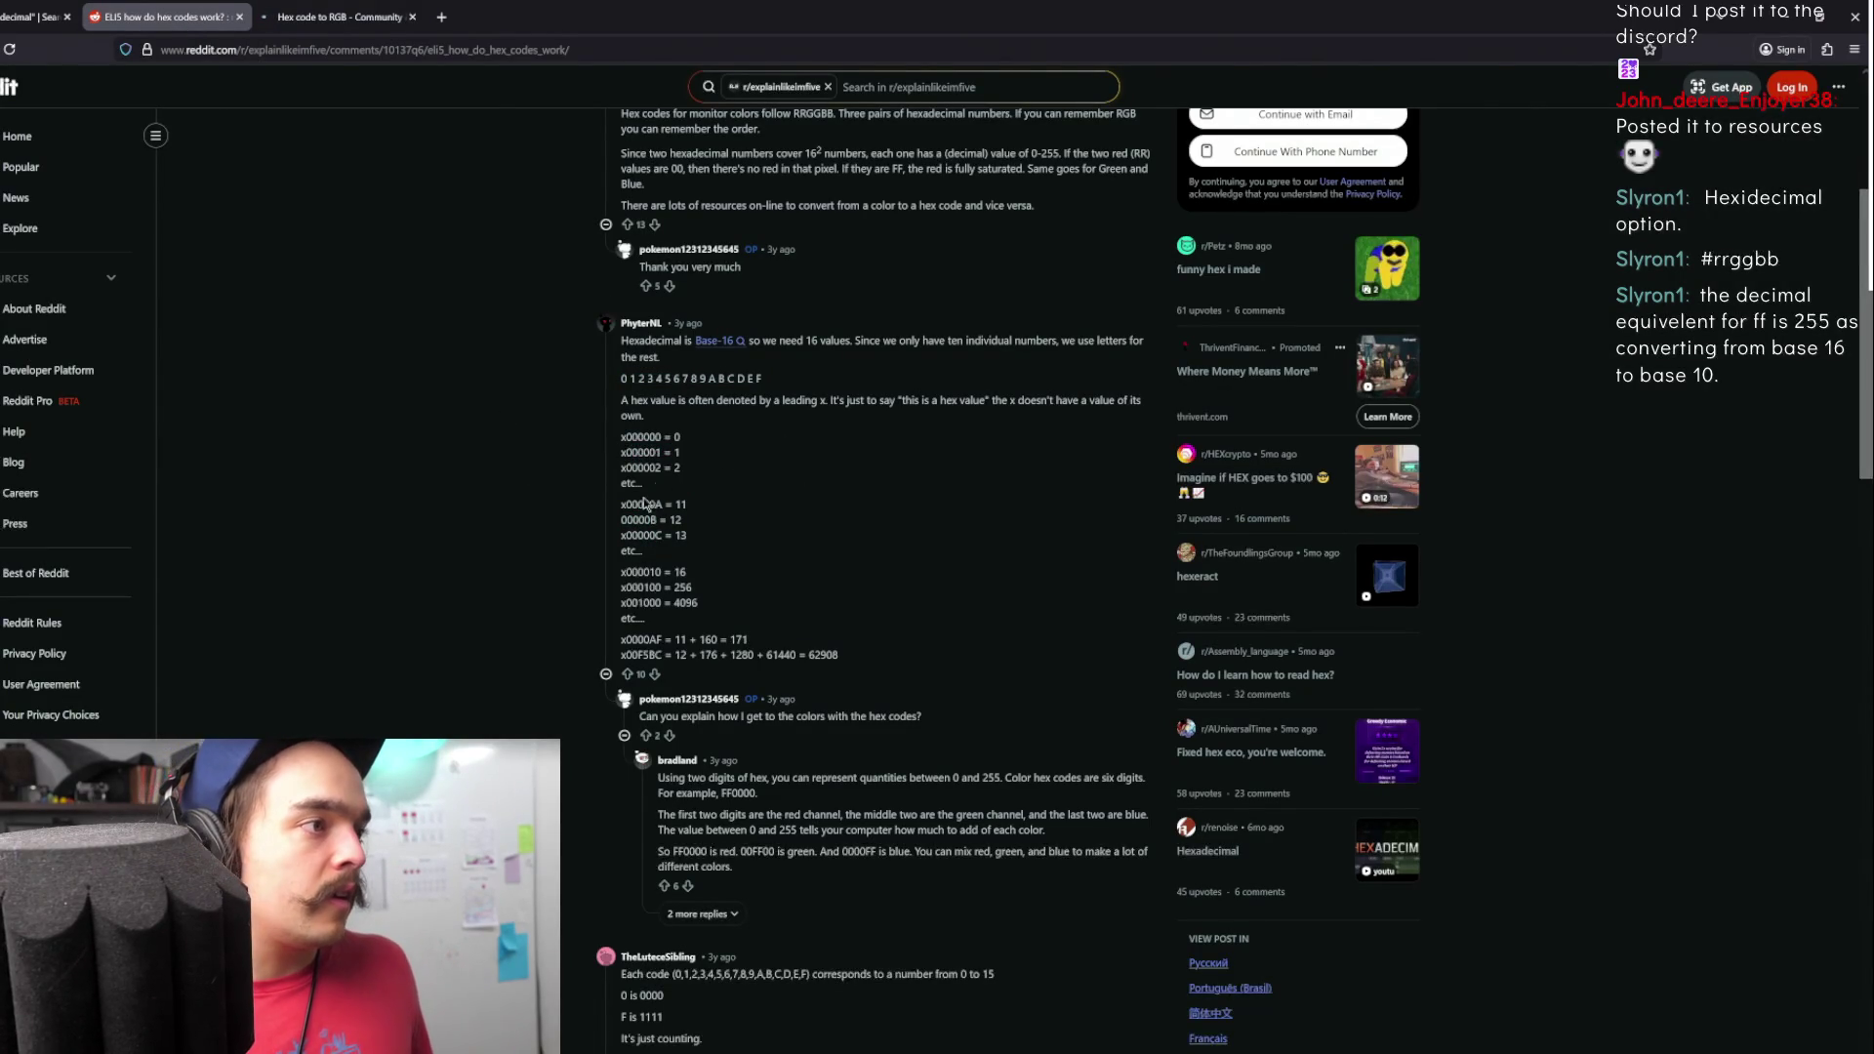
left_click_drag(618, 436, 661, 436)
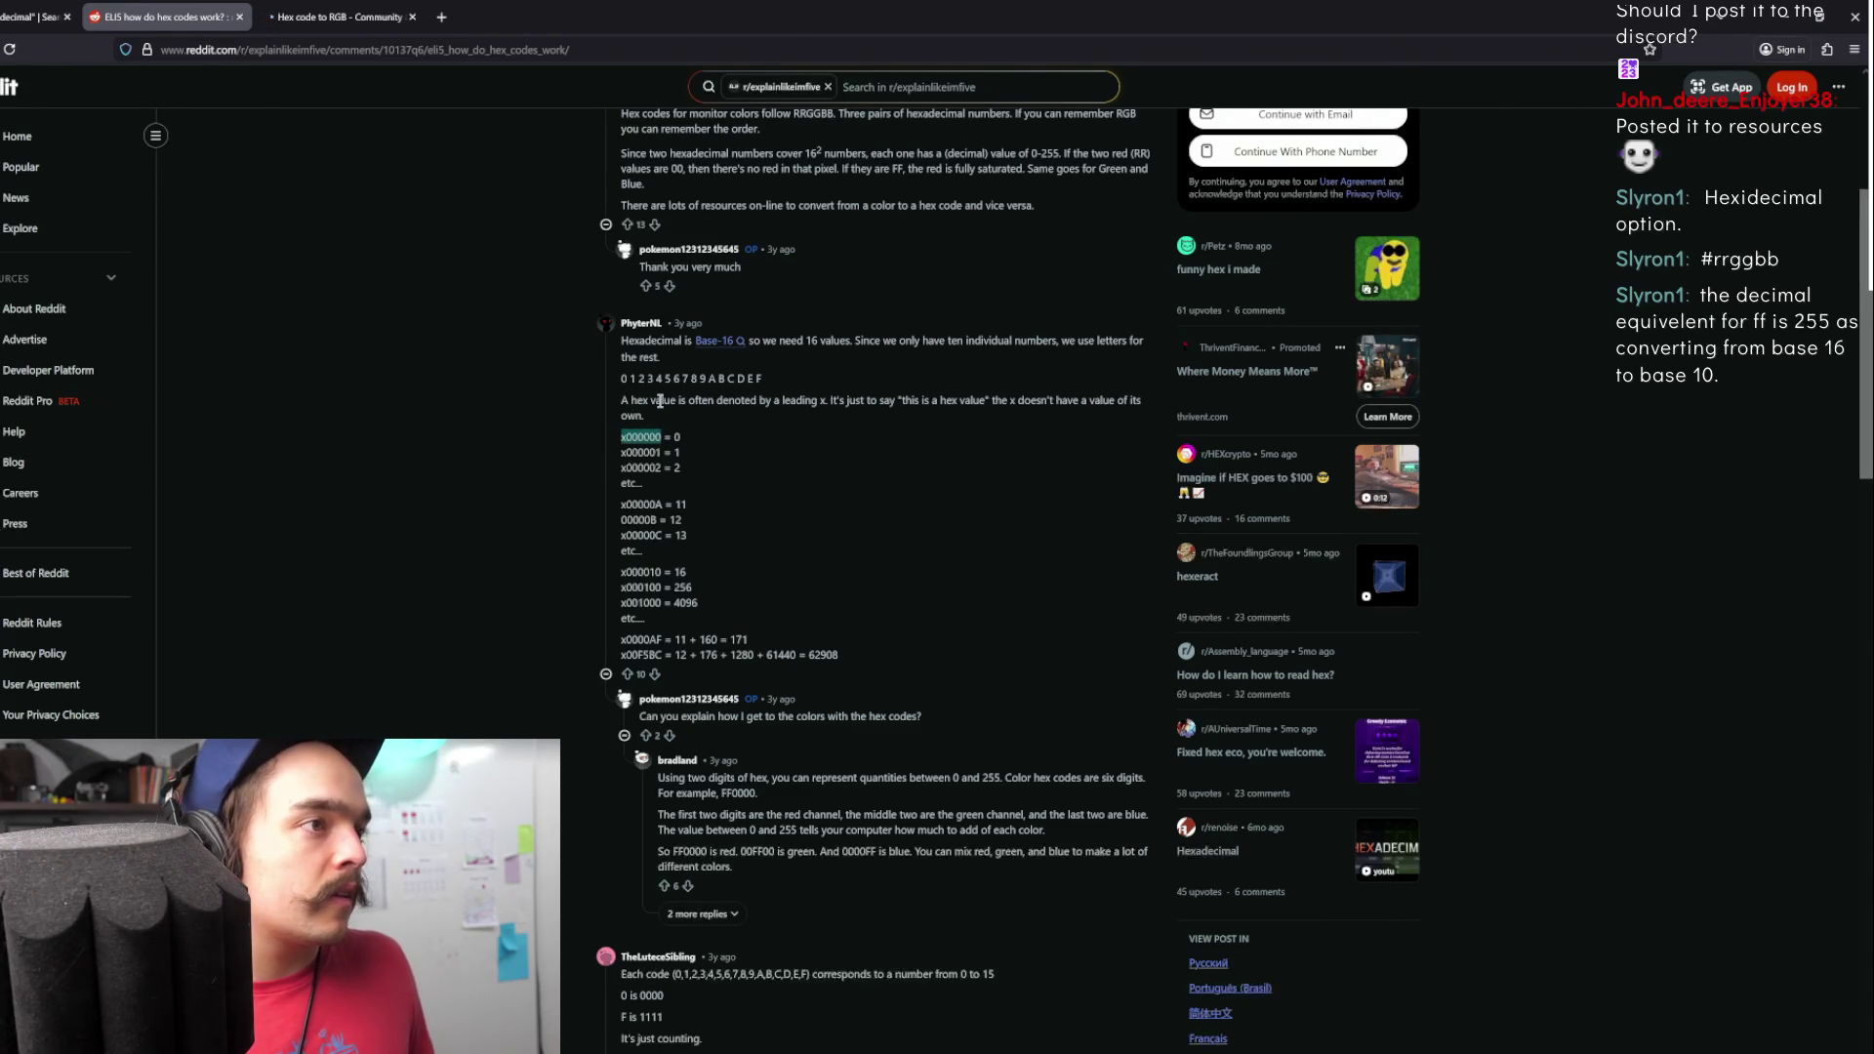
left_click(639, 440)
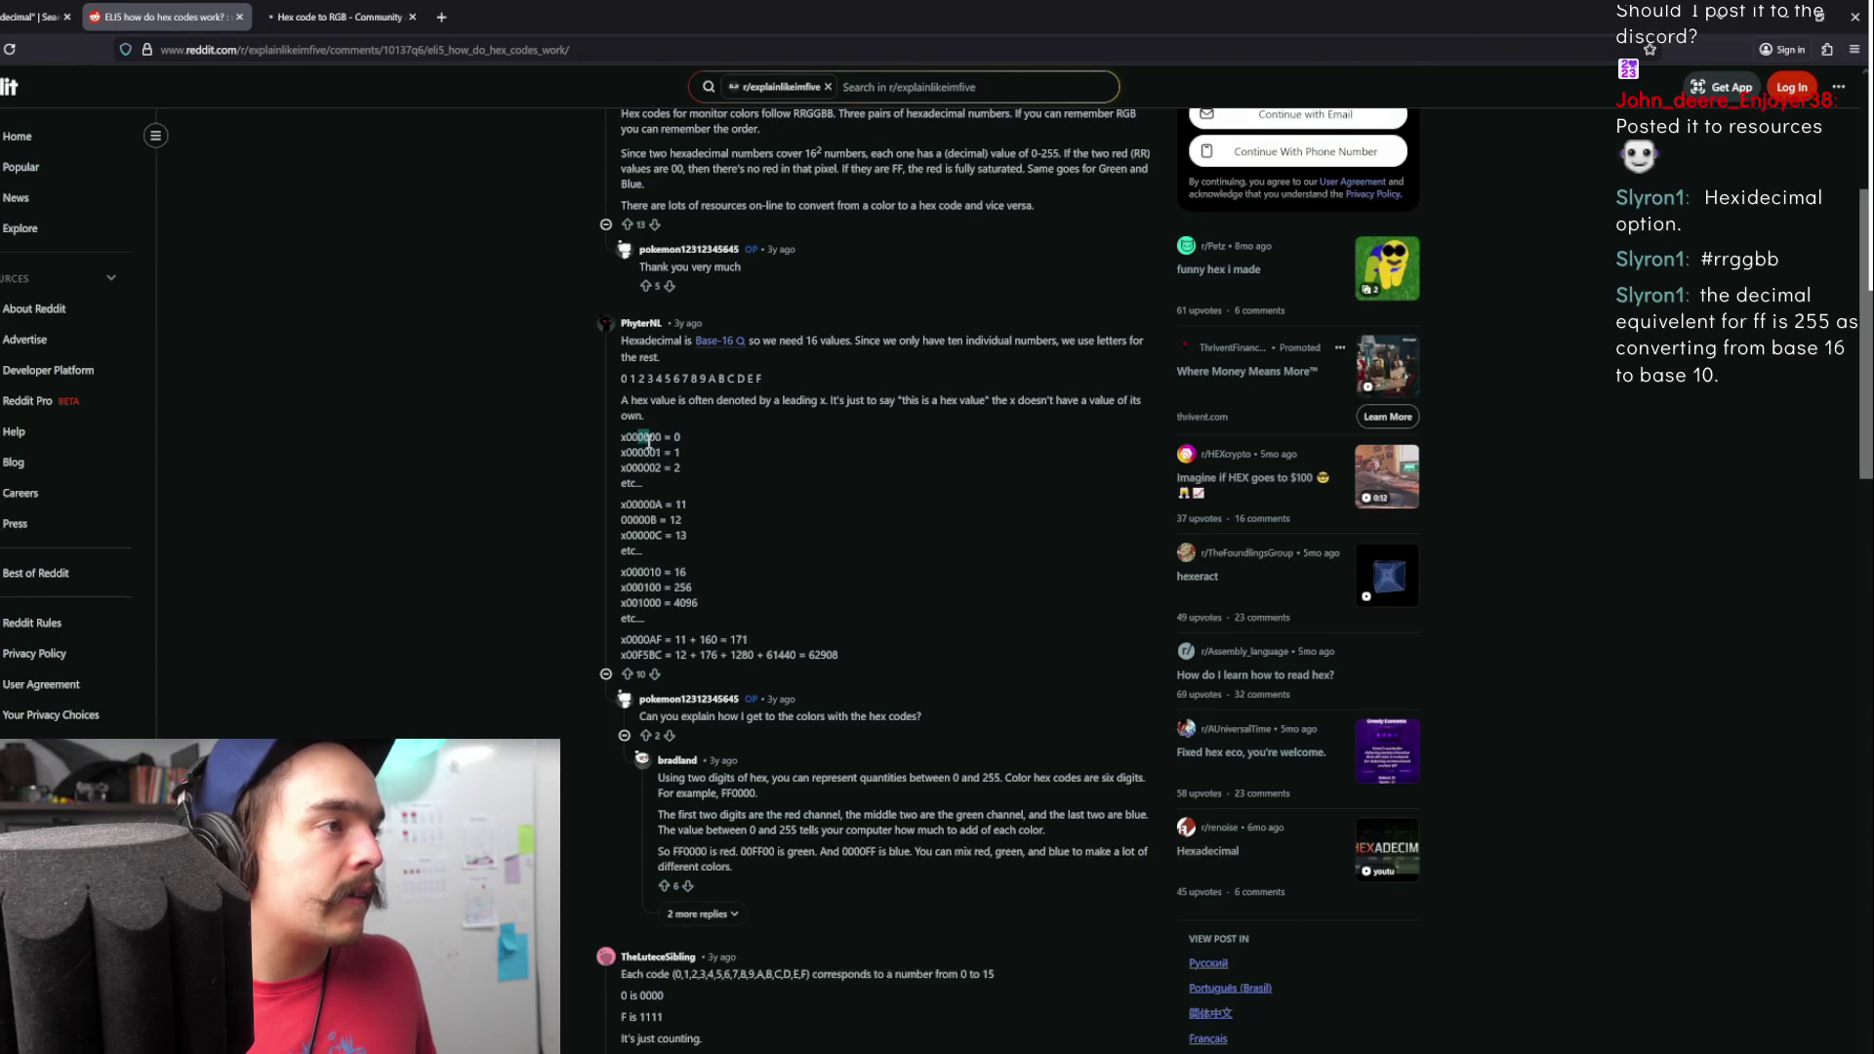
left_click_drag(637, 440, 659, 439)
left_click(701, 382)
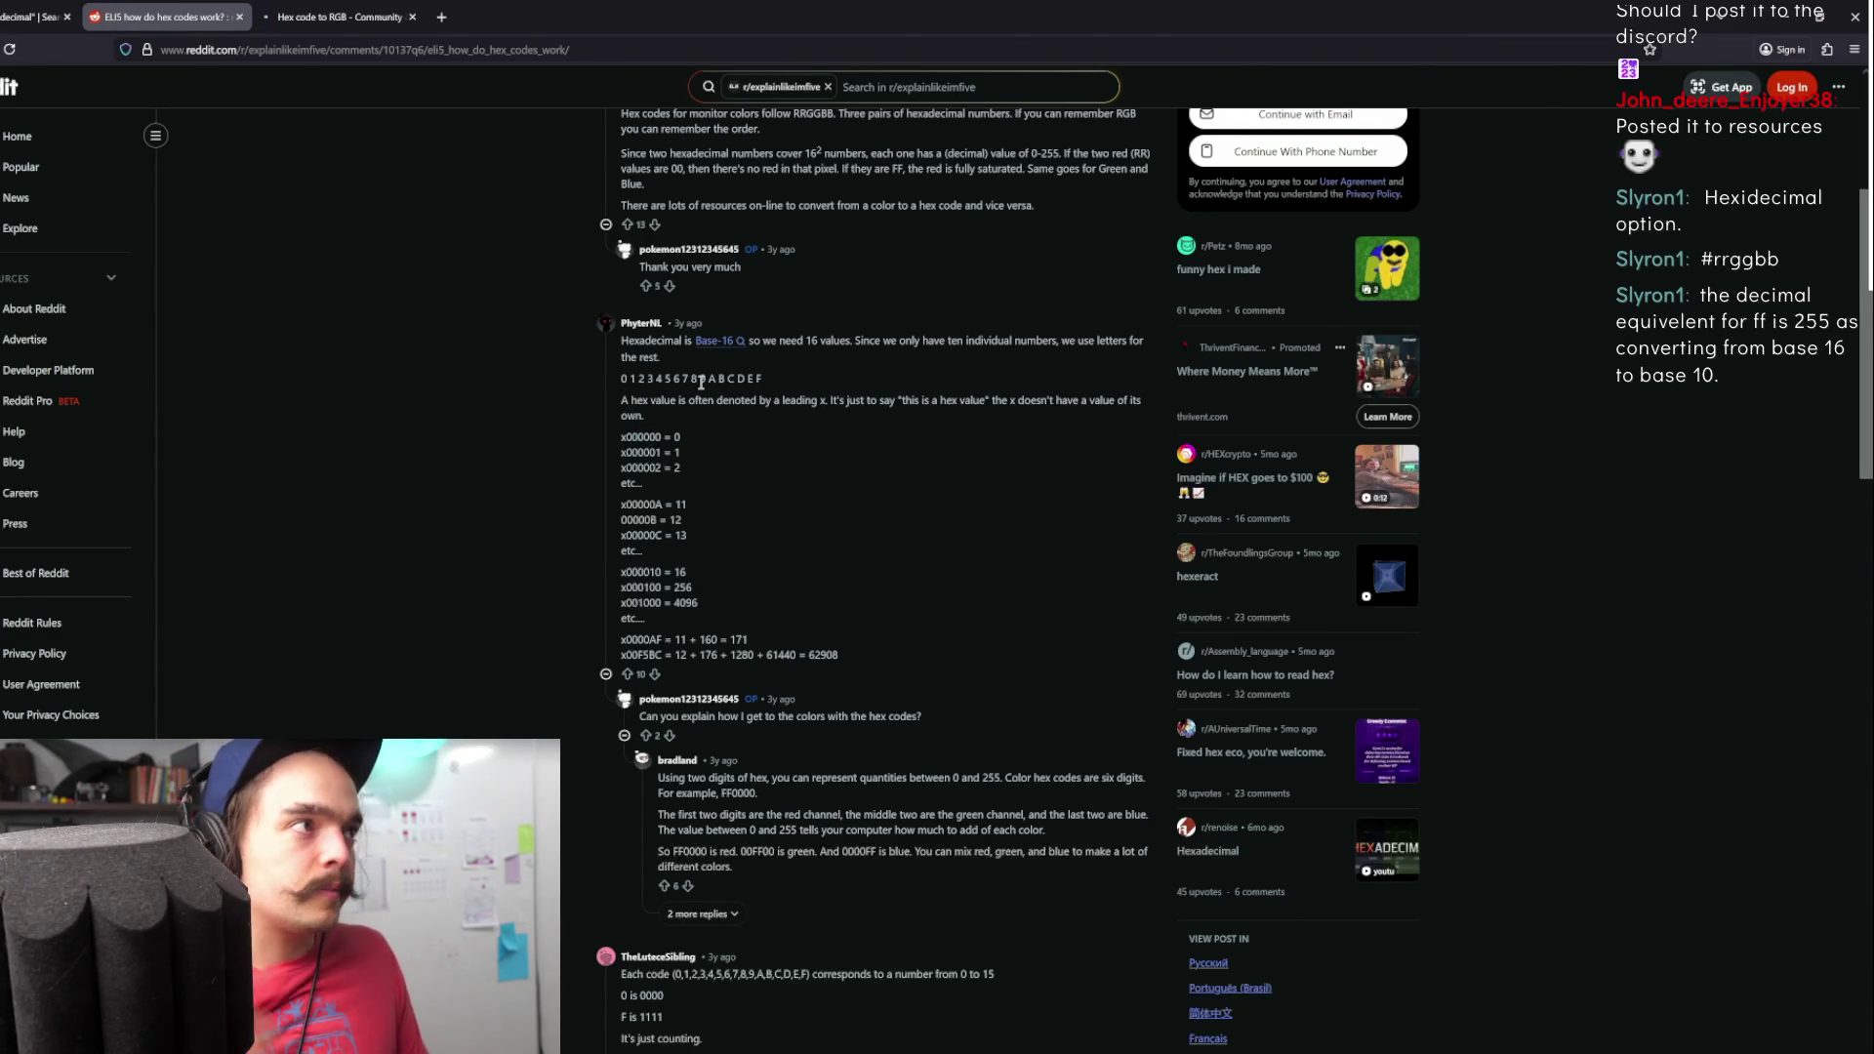
left_click(336, 17)
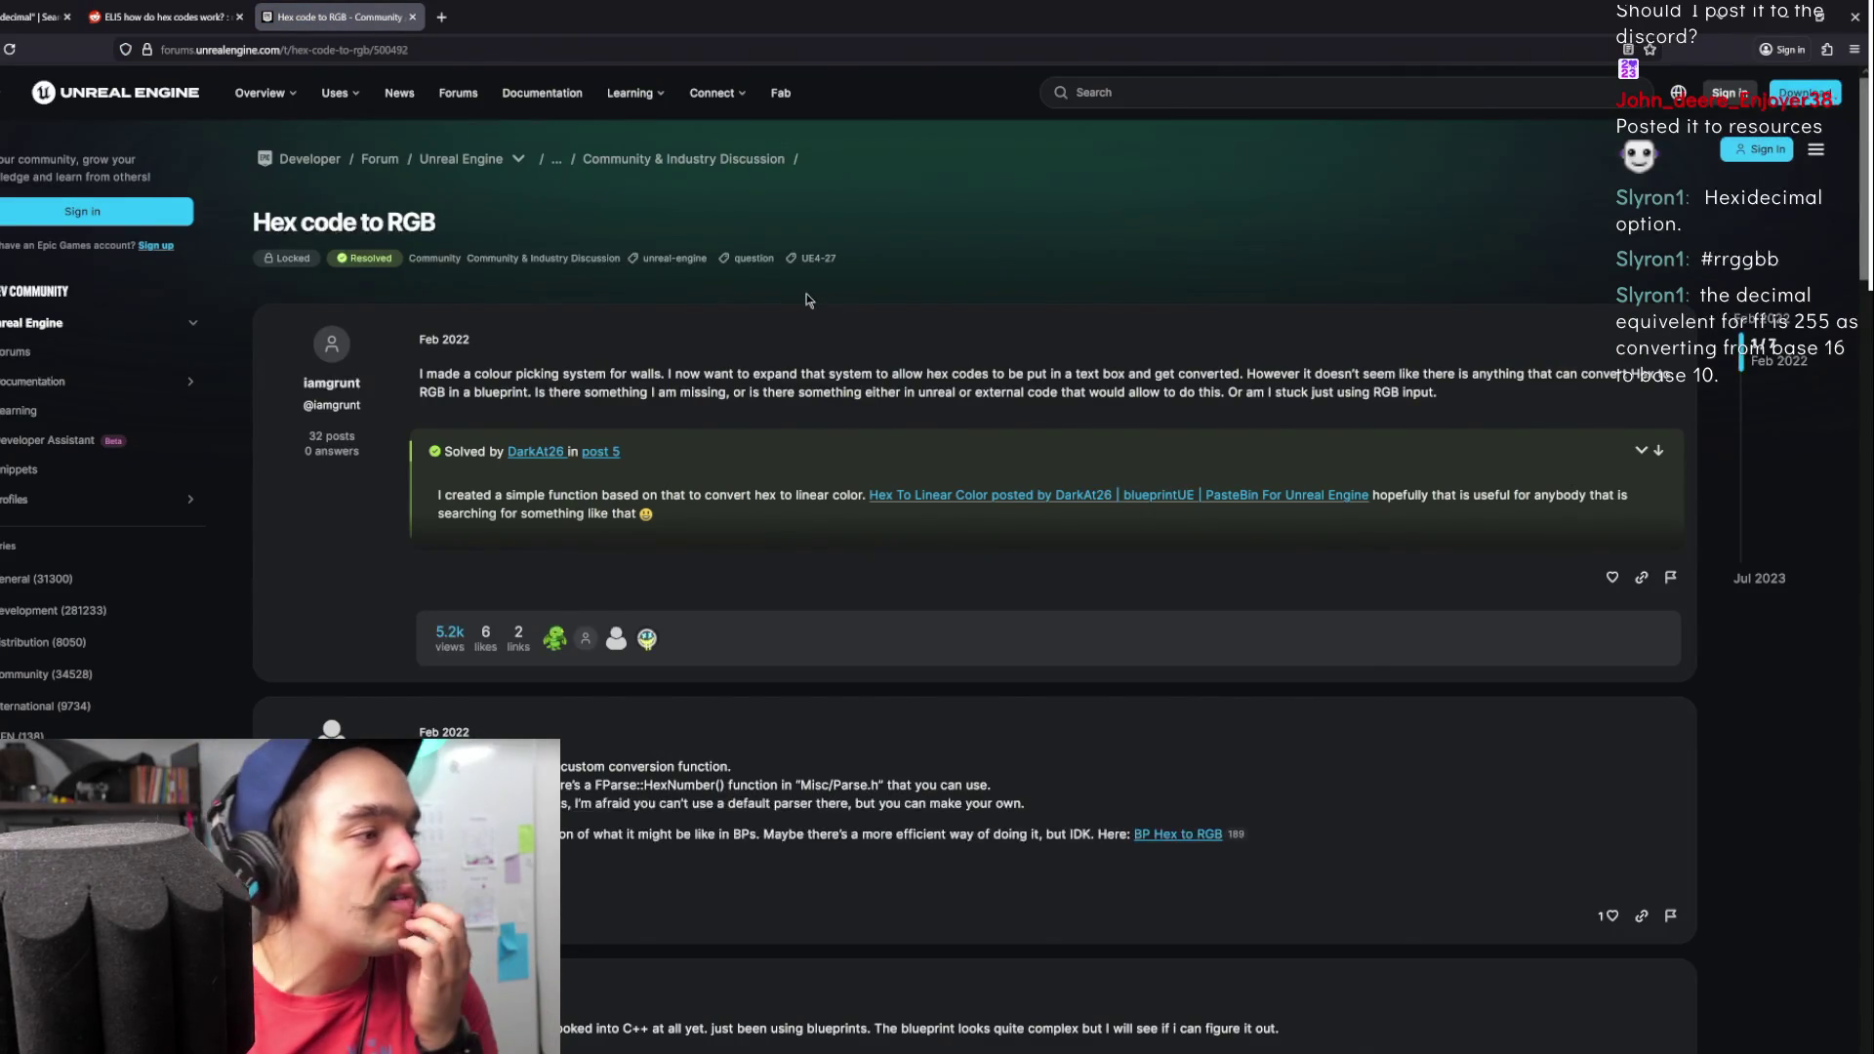
- Scroll down to the answer and enlarge the hex_2_int blueprint screenshot
scroll(754, 447, "down", 4)
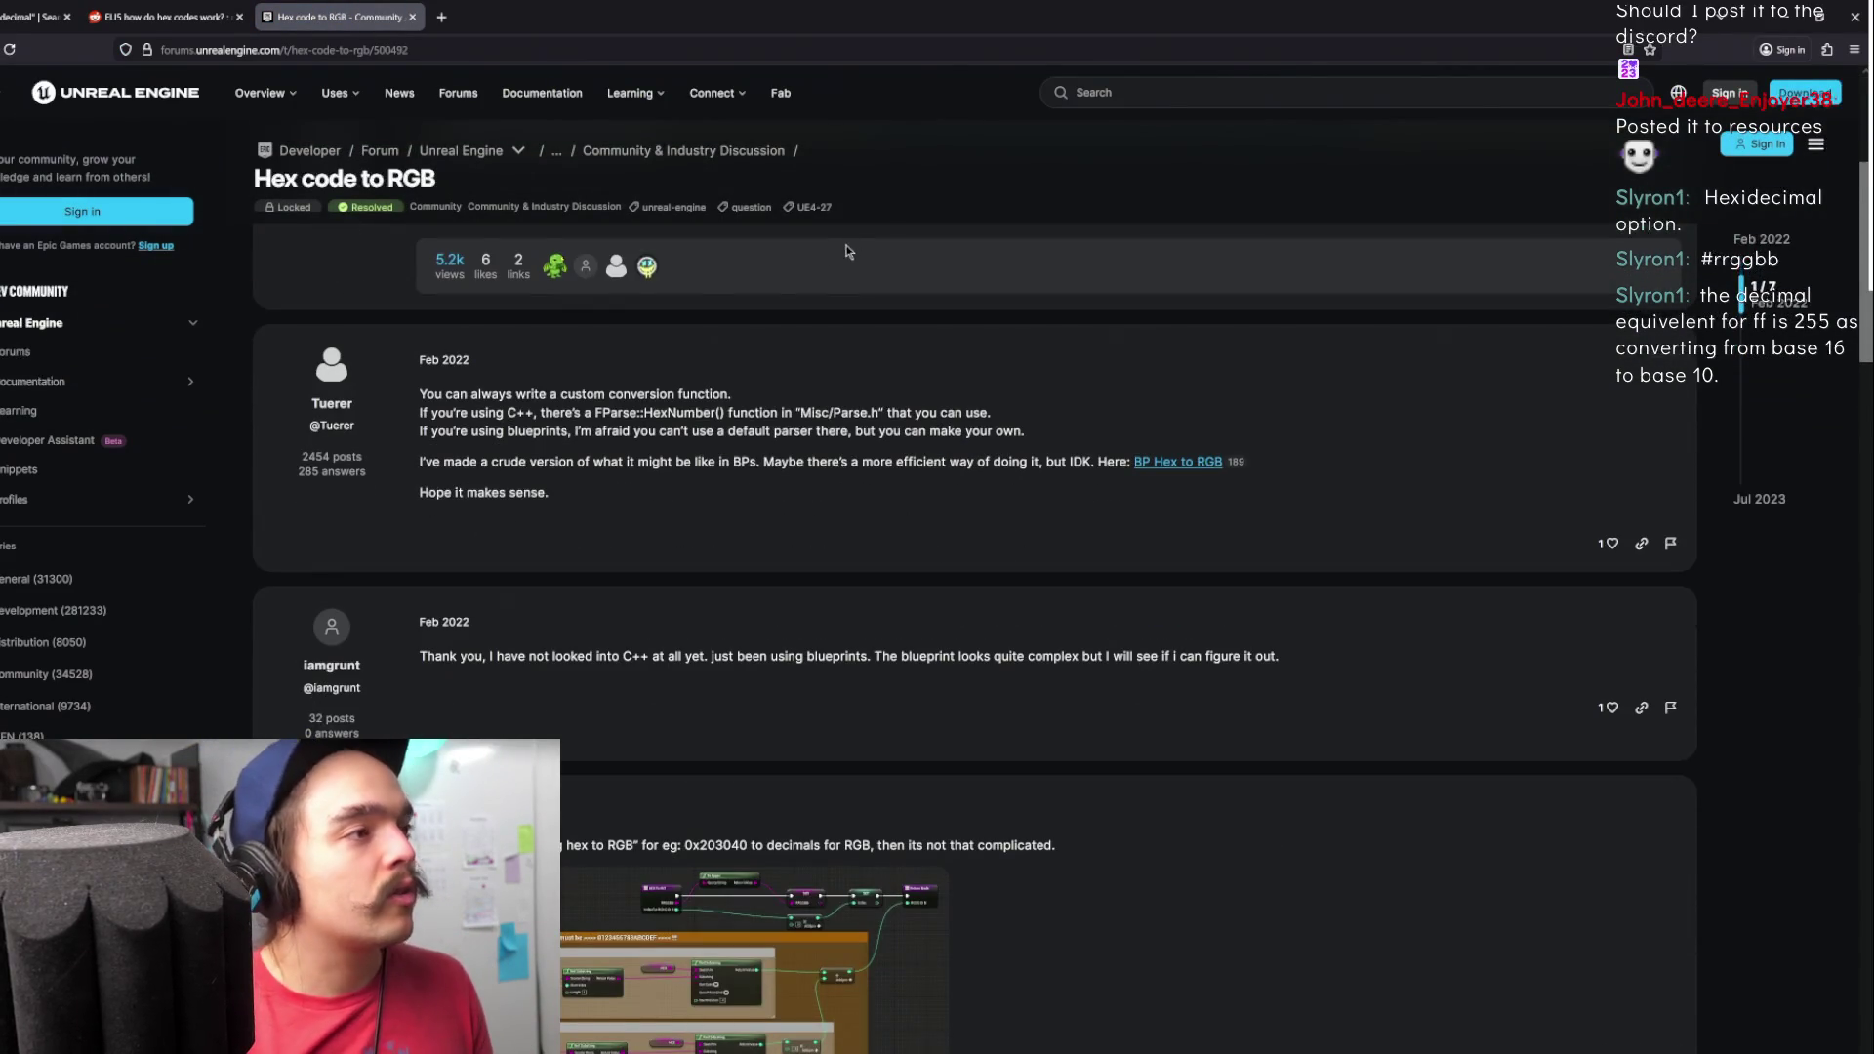
scroll(850, 410, "down", 4)
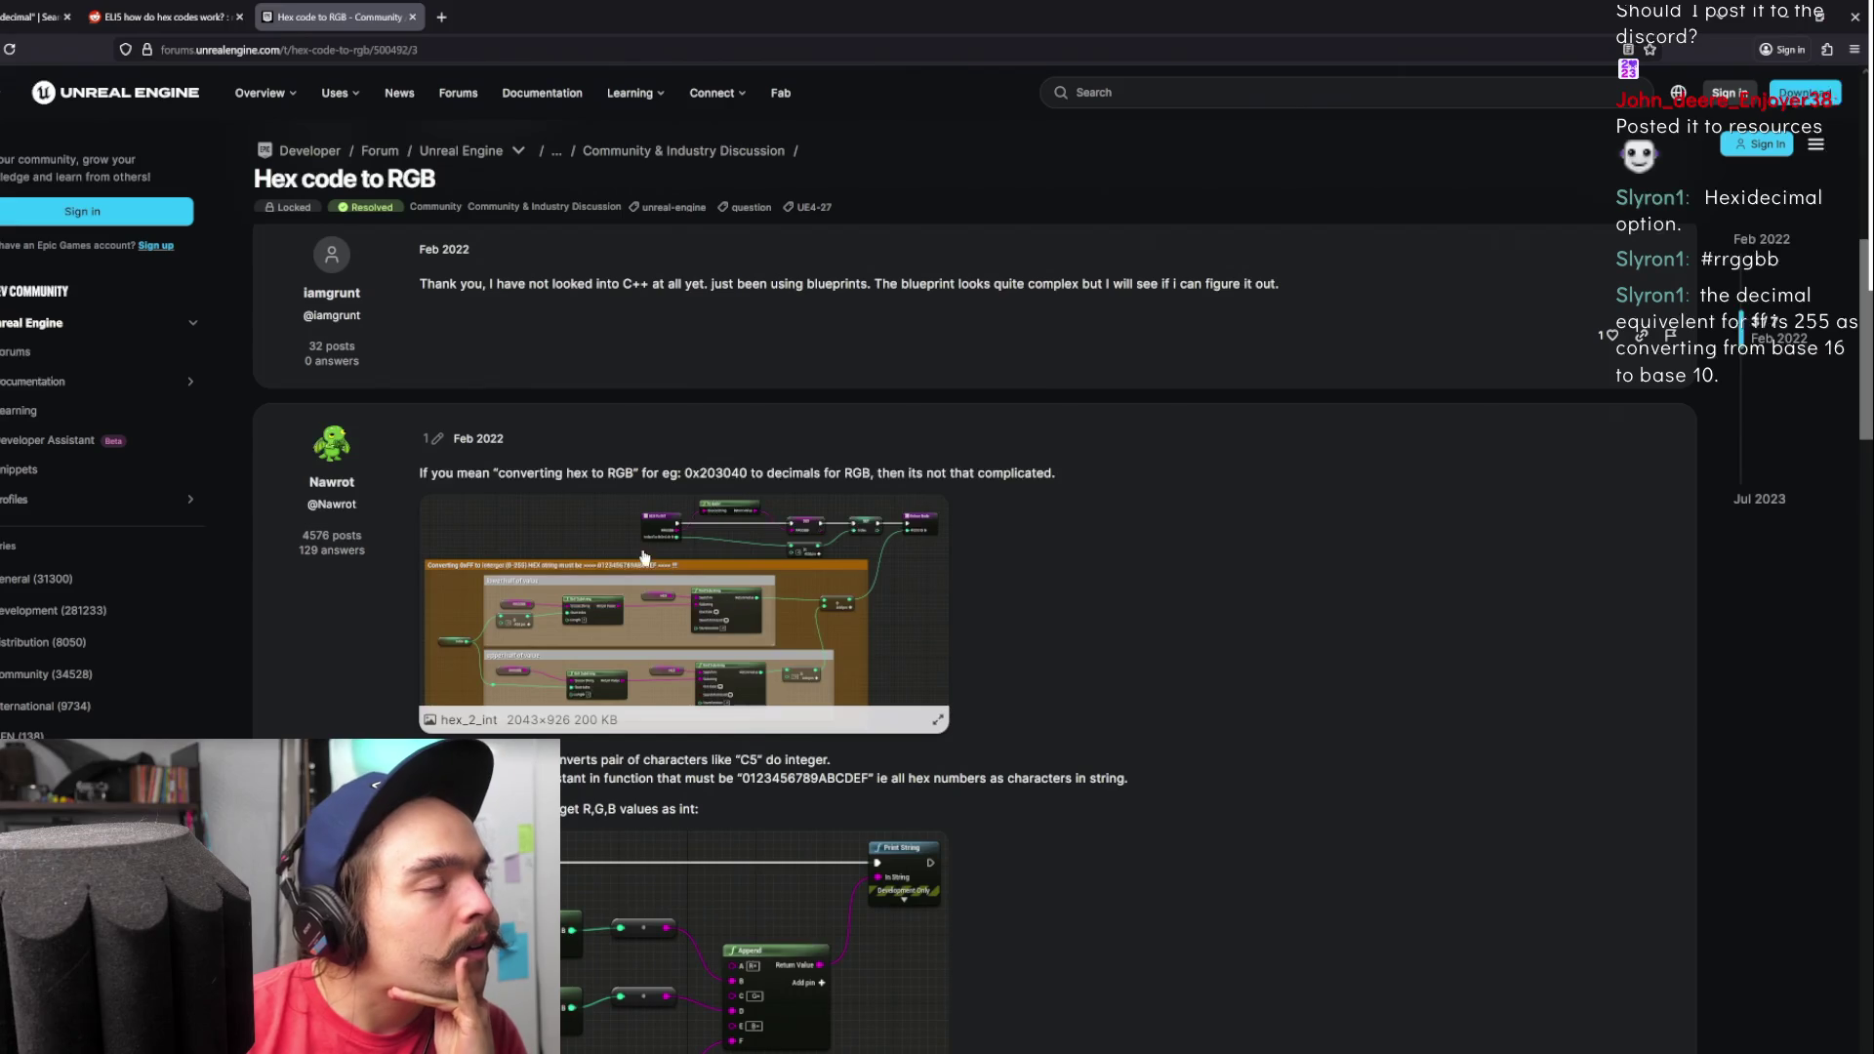
left_click(740, 559)
left_click(738, 557)
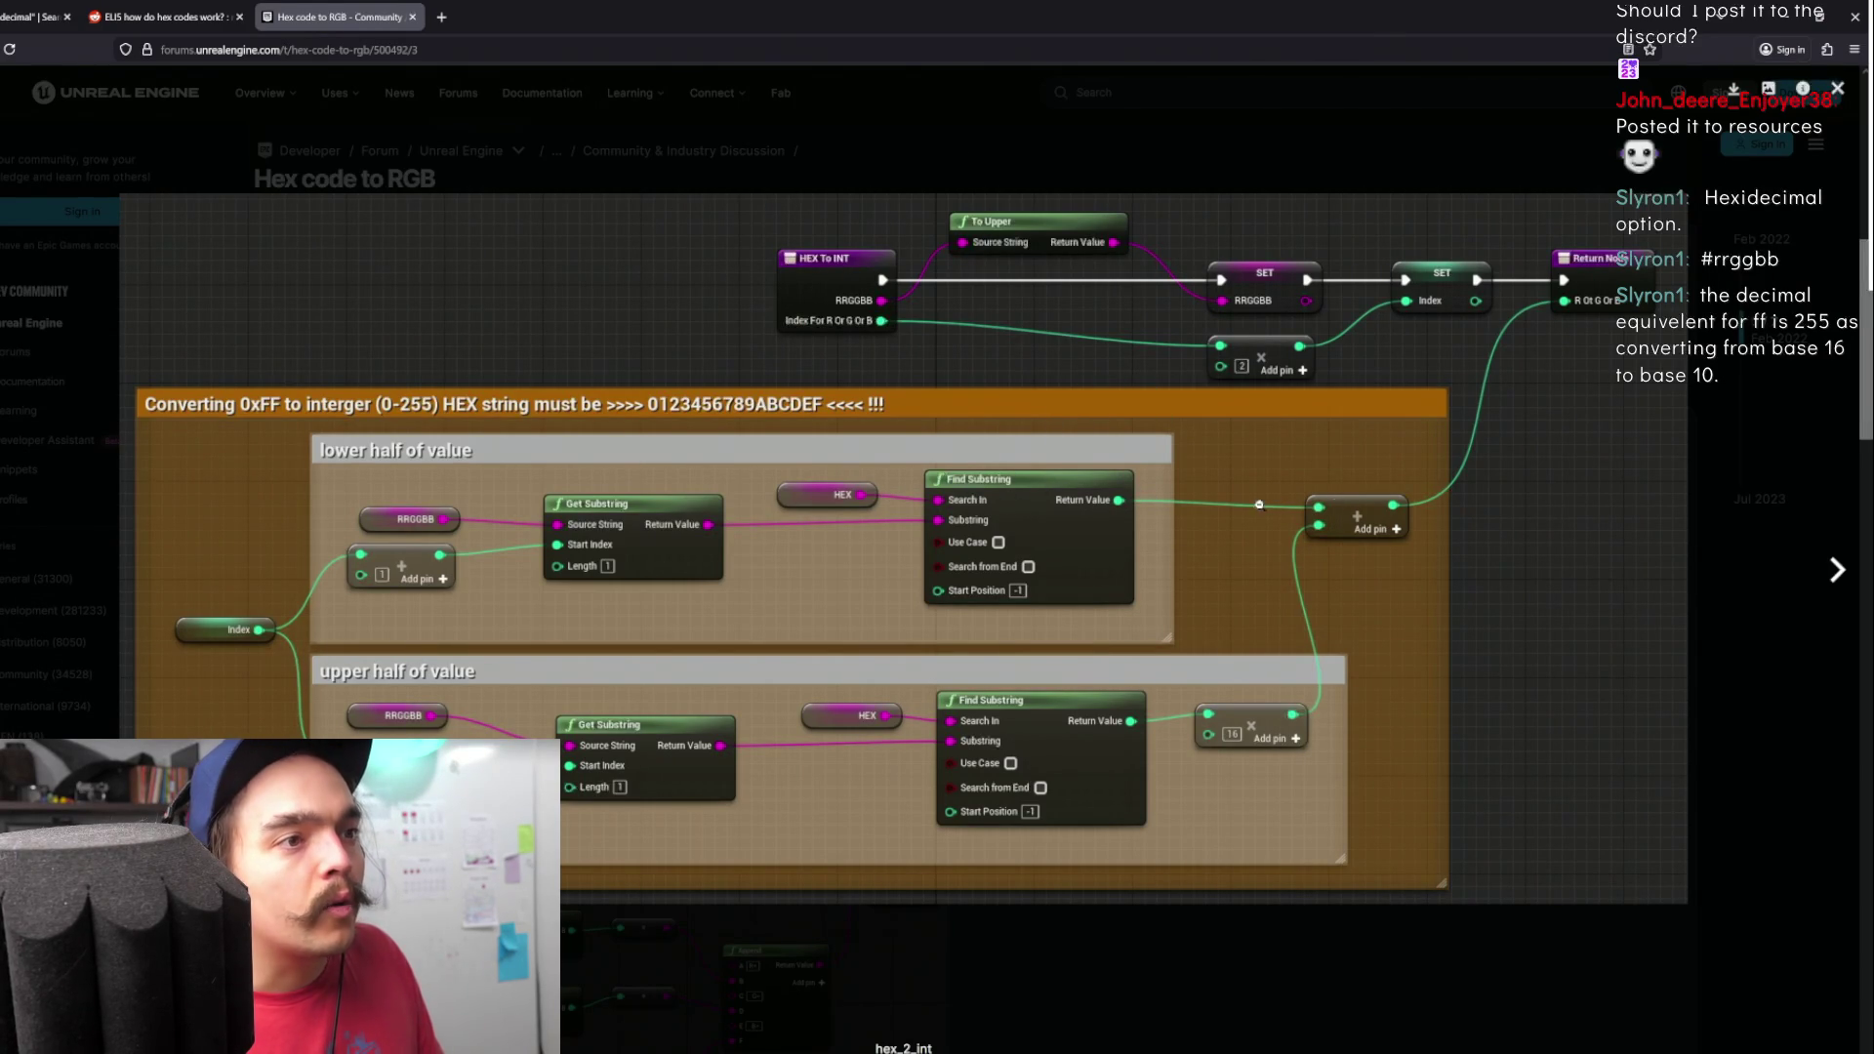
- Close the enlarged screenshot, skim the rest of the answer, and return to BP_FlexiBot's ChangeColor graph
left_click(697, 981)
scroll(867, 456, "down", 5)
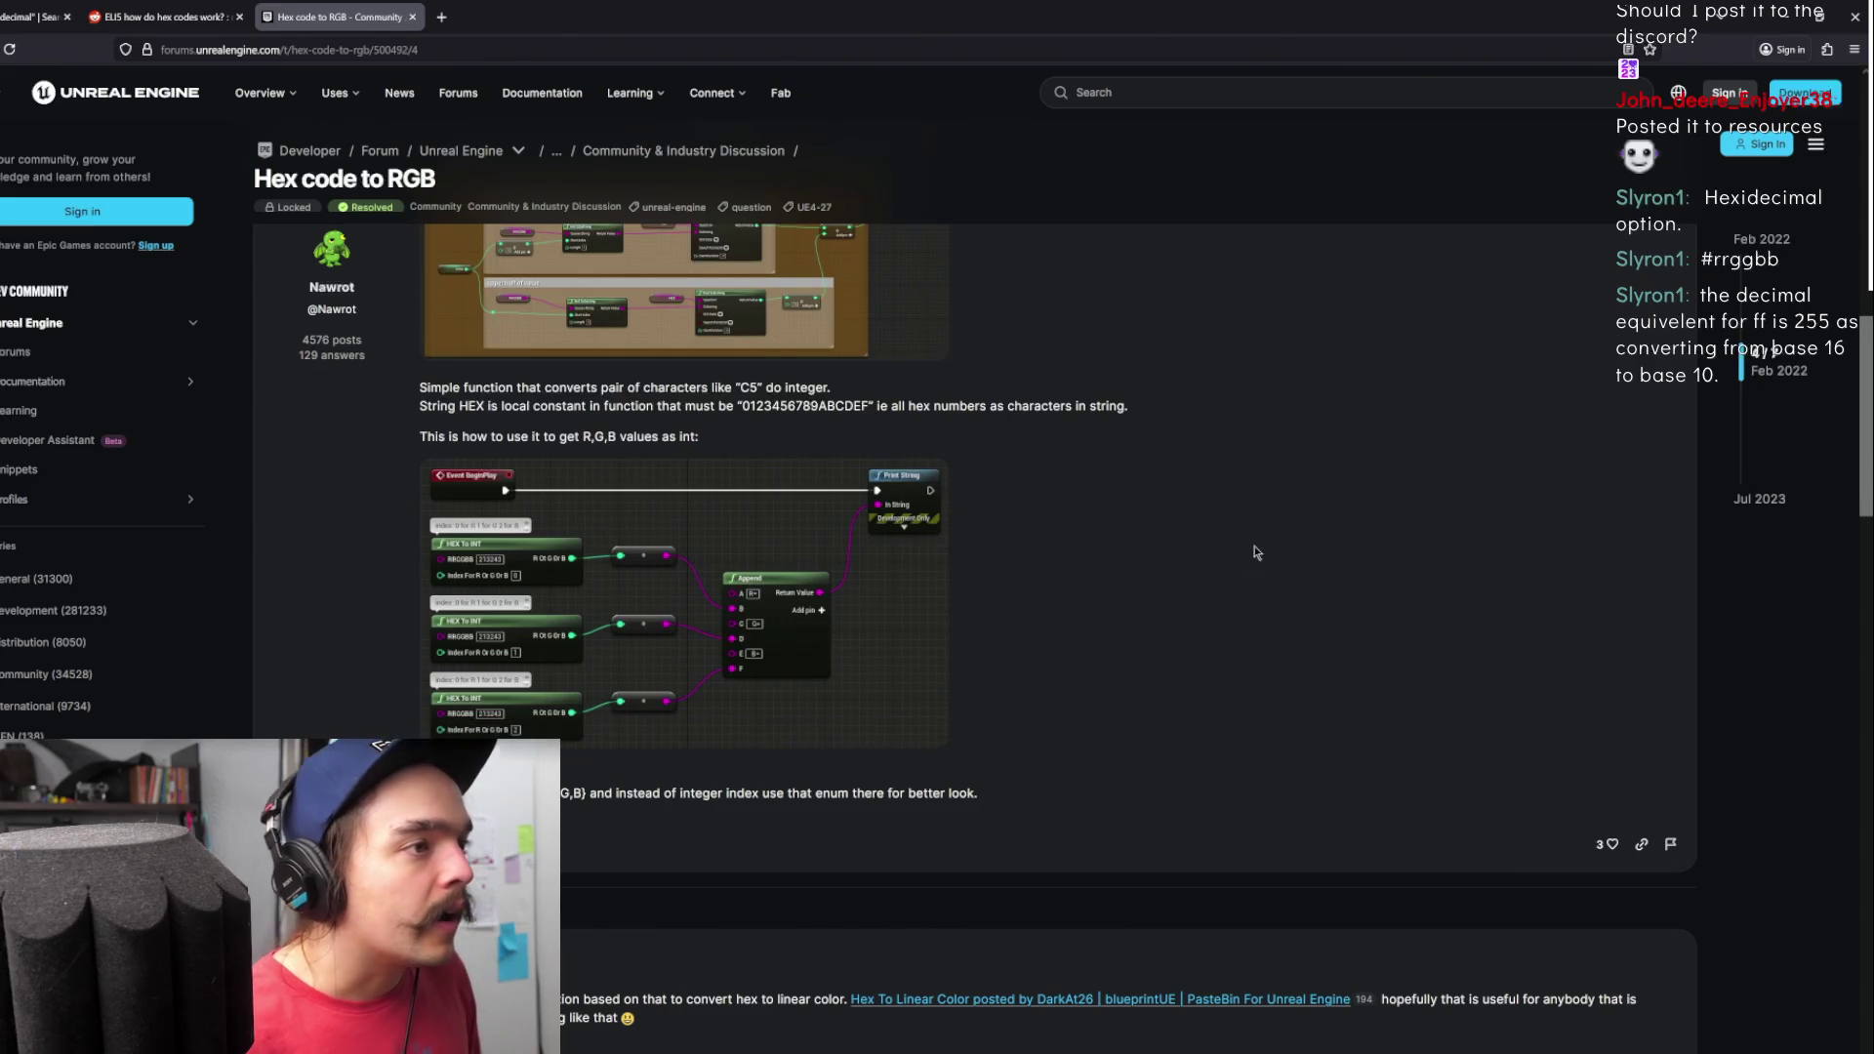
scroll(1081, 630, "up", 4)
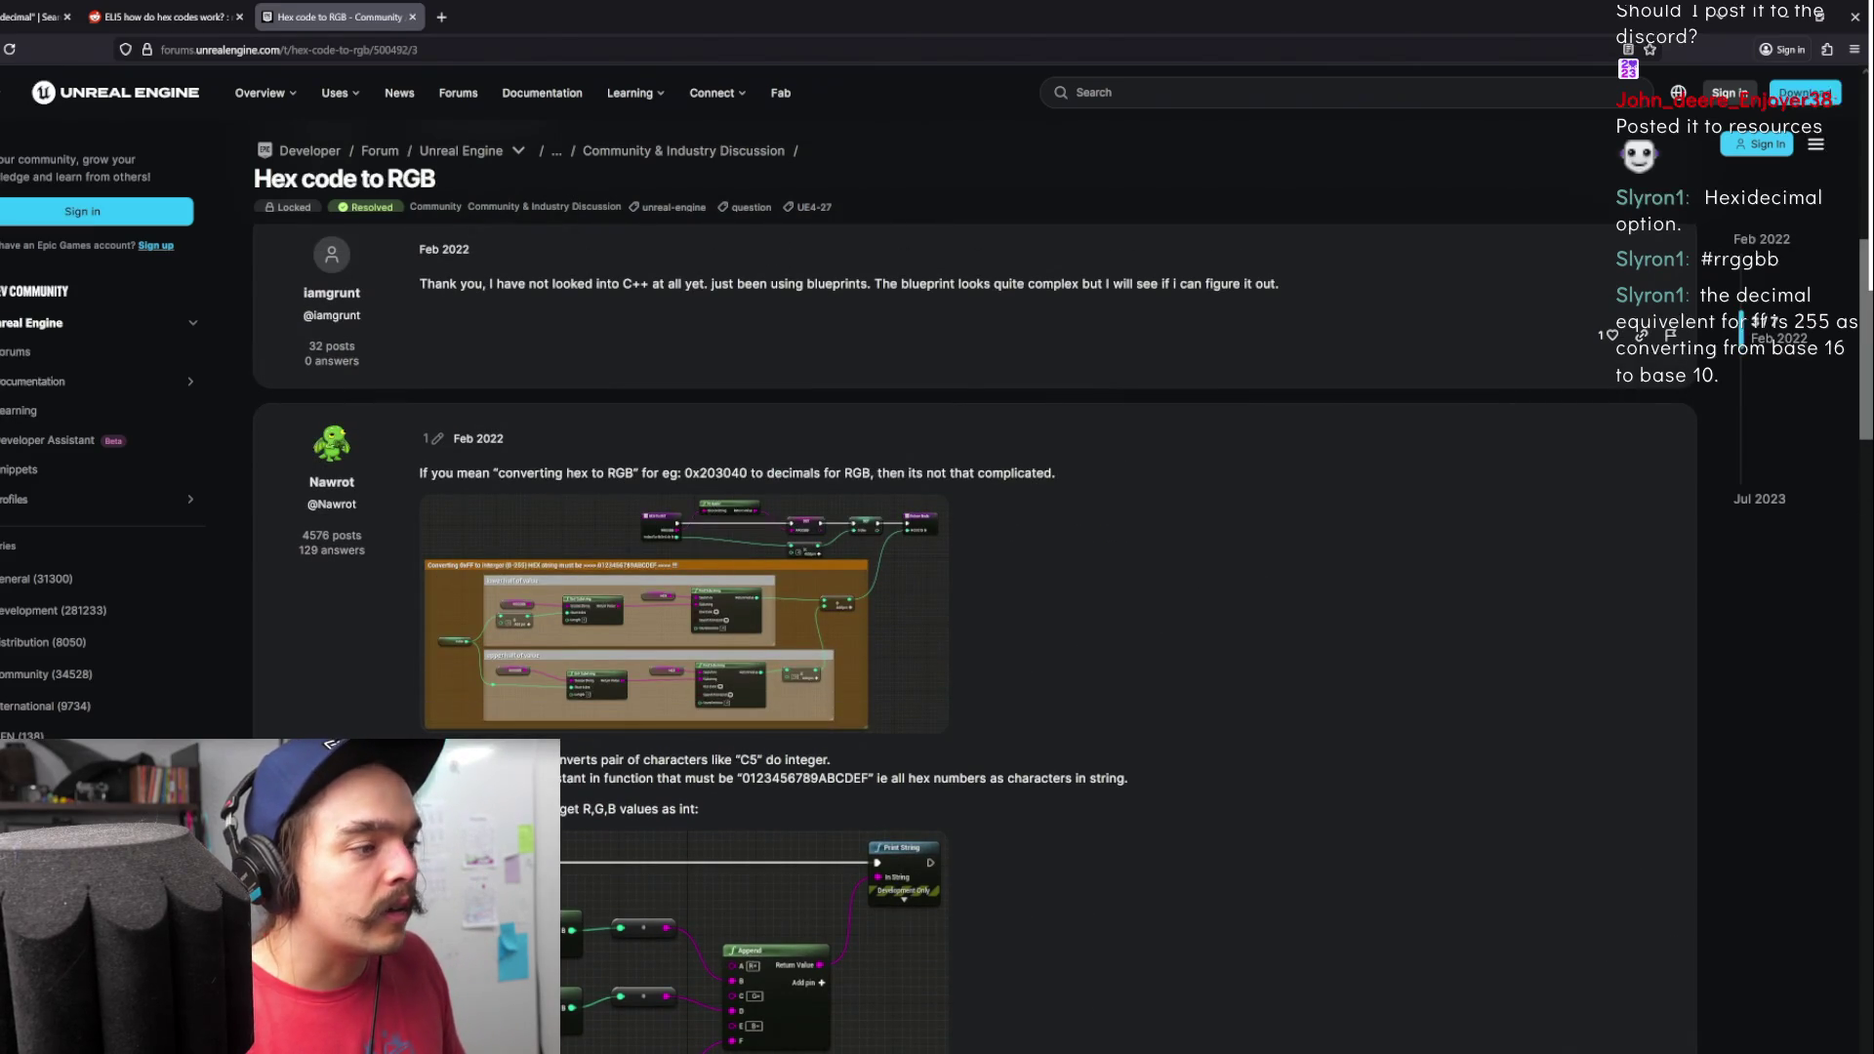
key("alt+Tab")
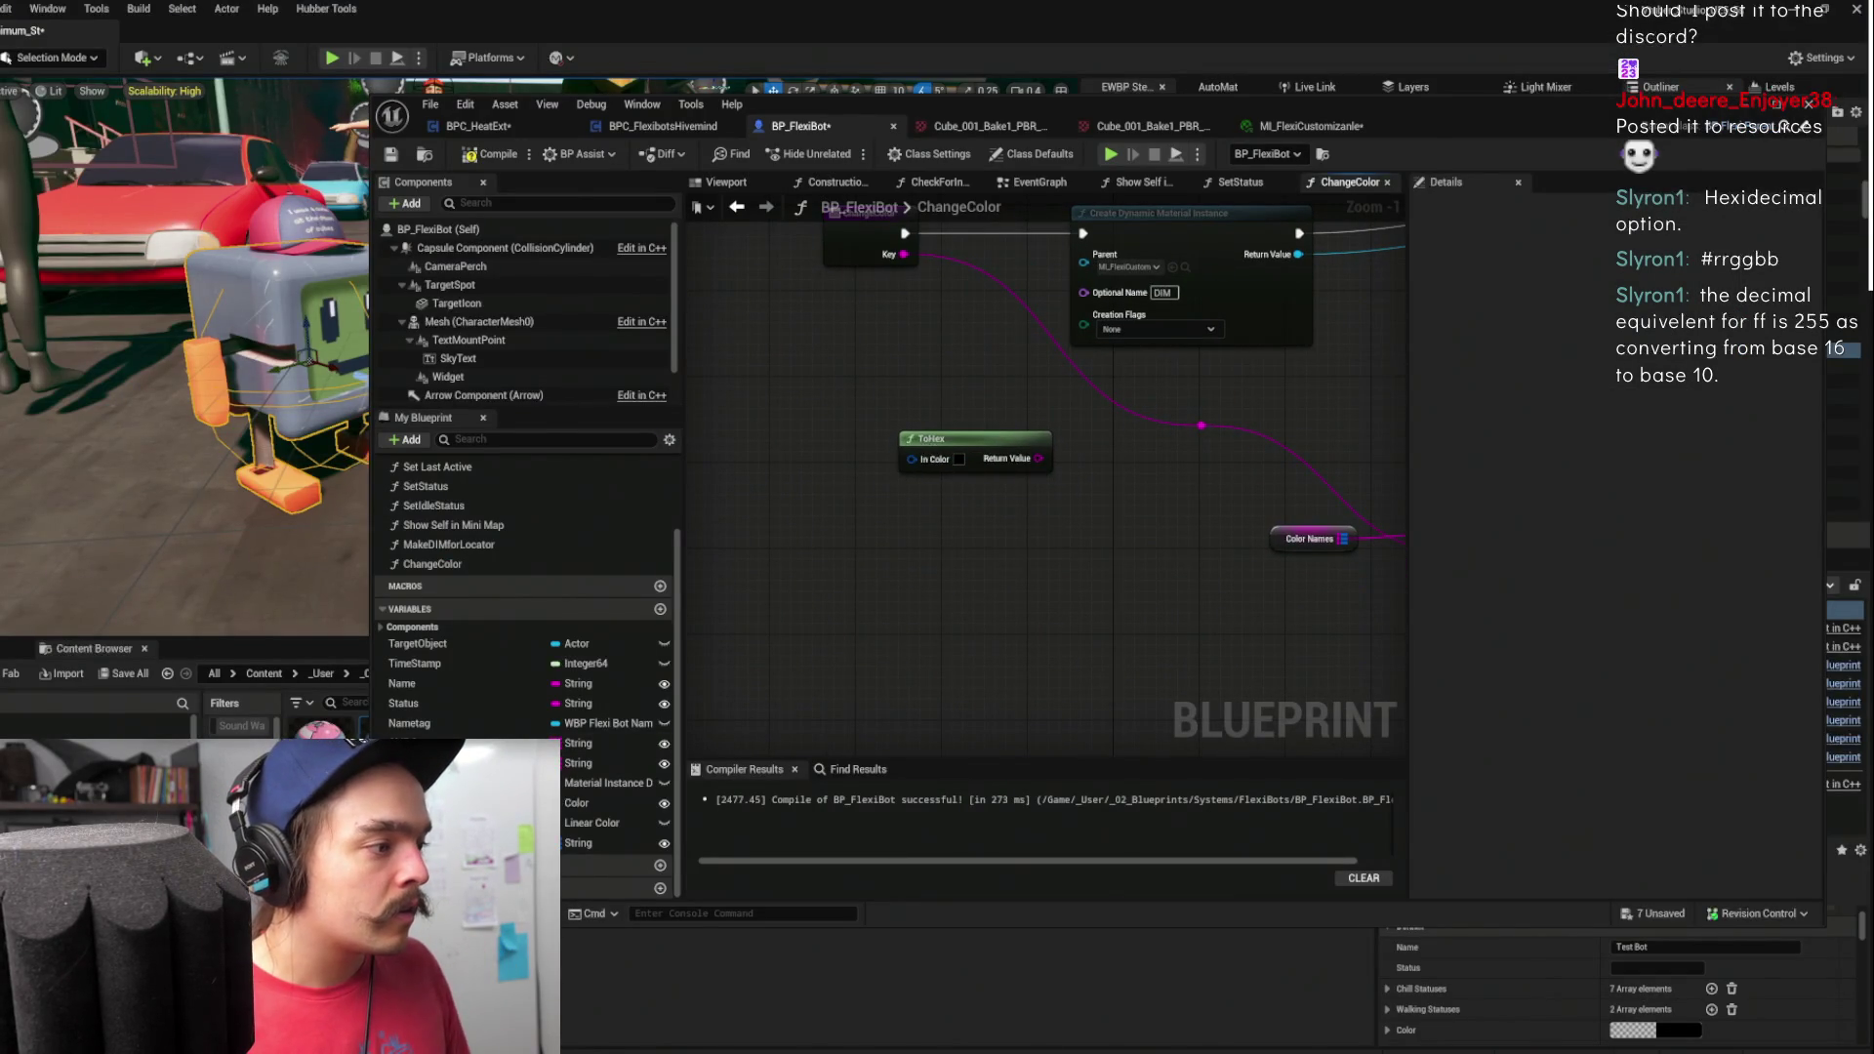
- Place a Find Substring node below the ToHex node using the 'find sub' search
key("alt+Tab")
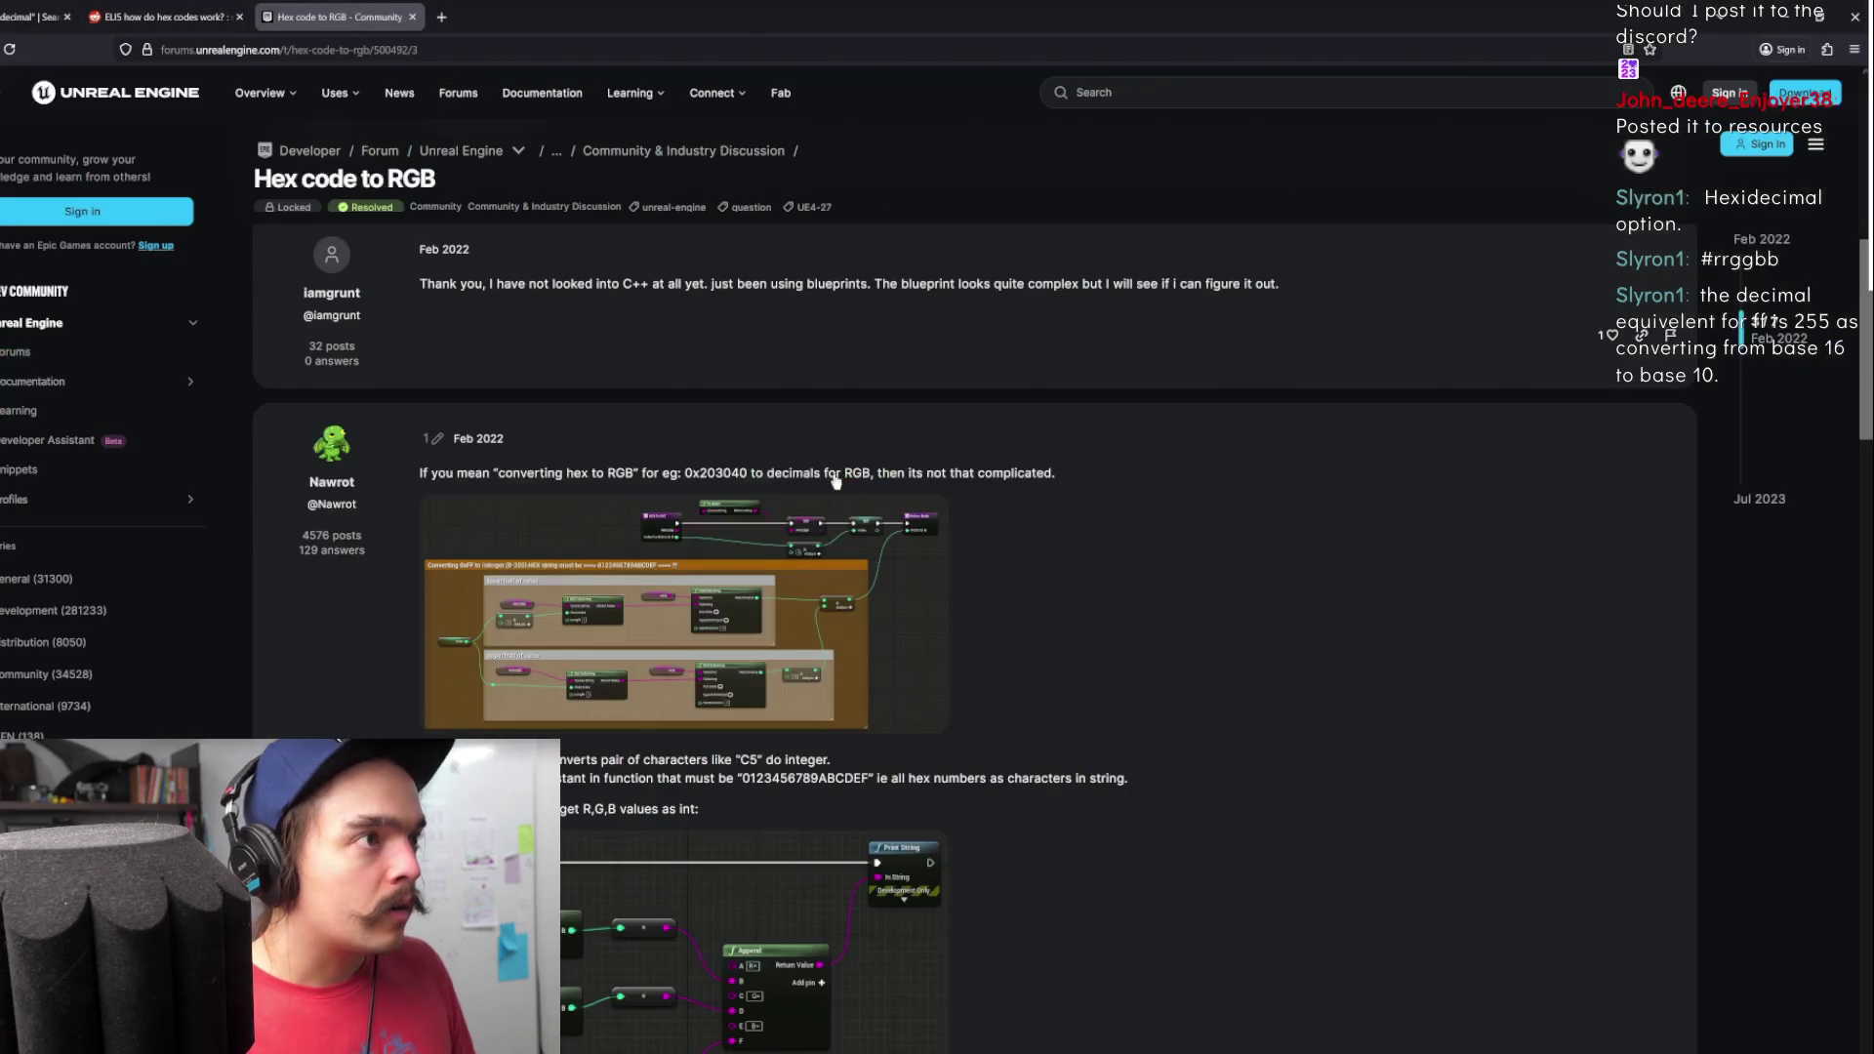
key("alt+Tab")
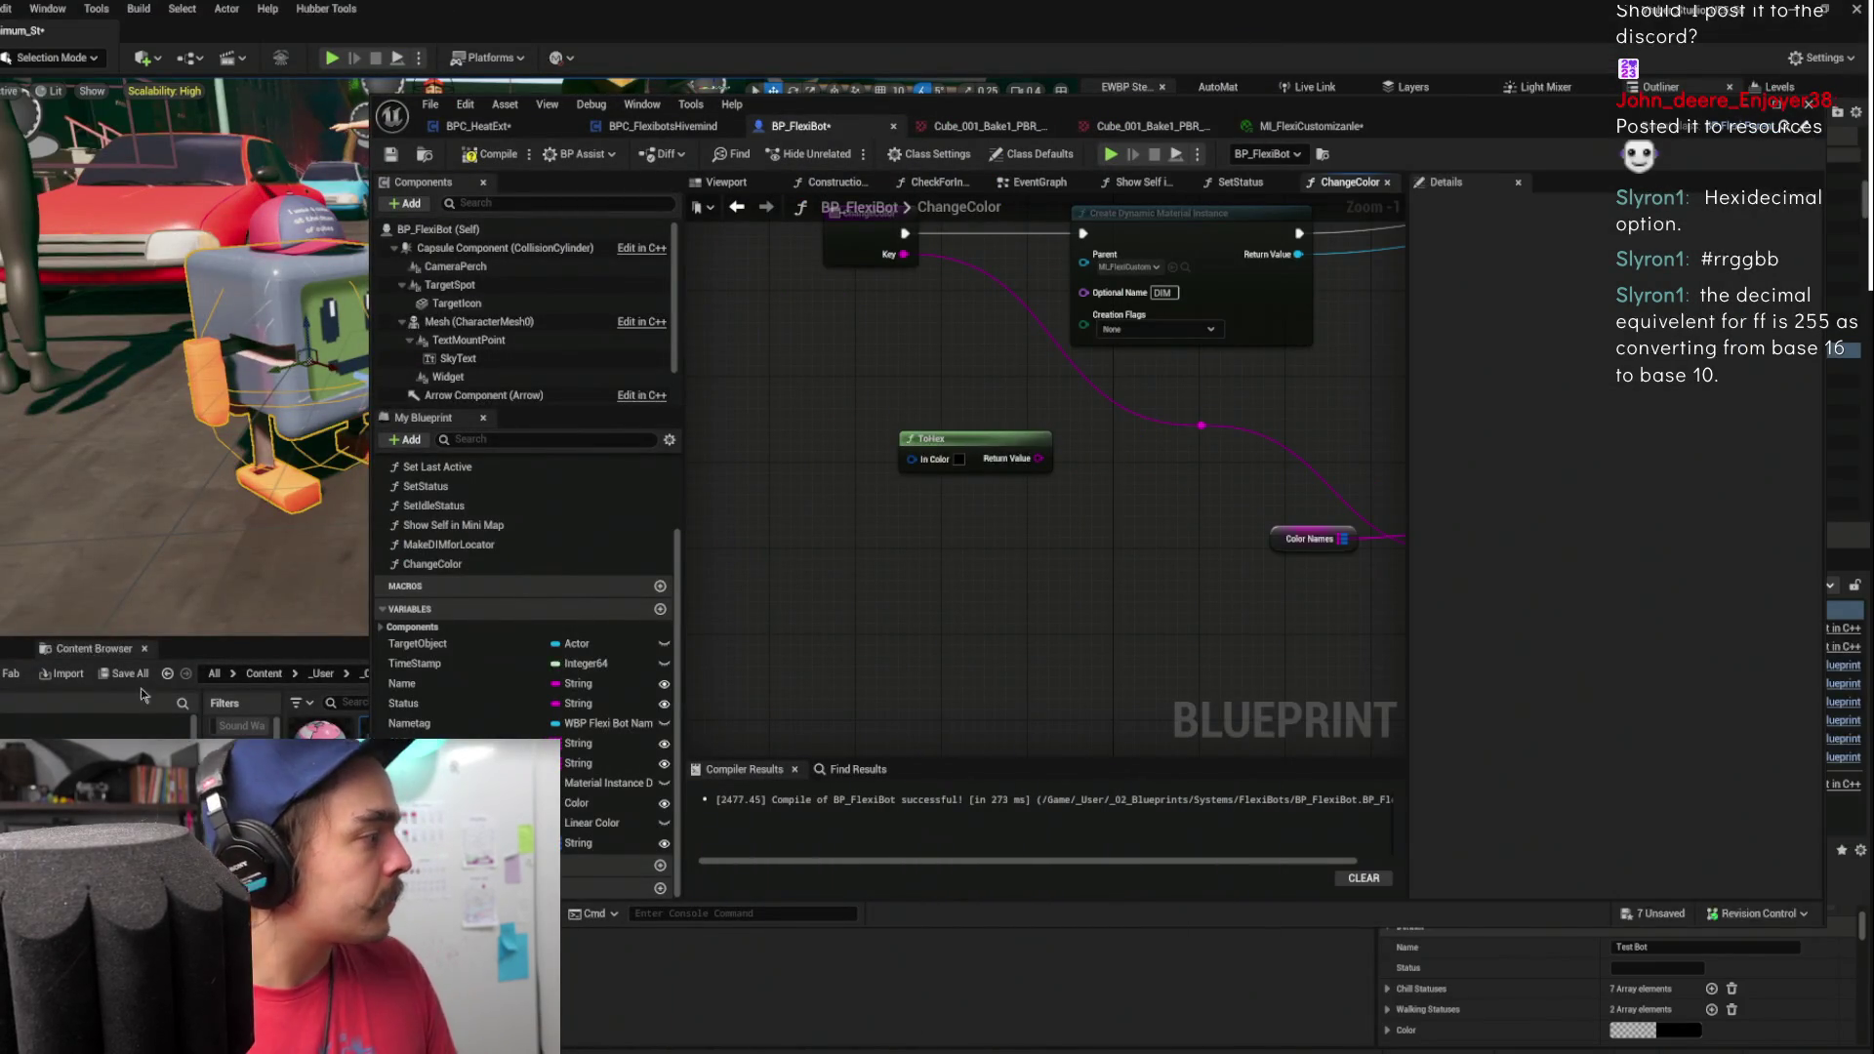
mouse_move(956, 586)
left_mouse_down()
mouse_move(1009, 624)
mouse_move(895, 624)
mouse_move(954, 544)
left_mouse_up()
right_click(966, 548)
type("find sub")
key("Return")
mouse_move(1067, 526)
left_mouse_down()
mouse_move(1127, 498)
mouse_move(1109, 493)
left_mouse_up()
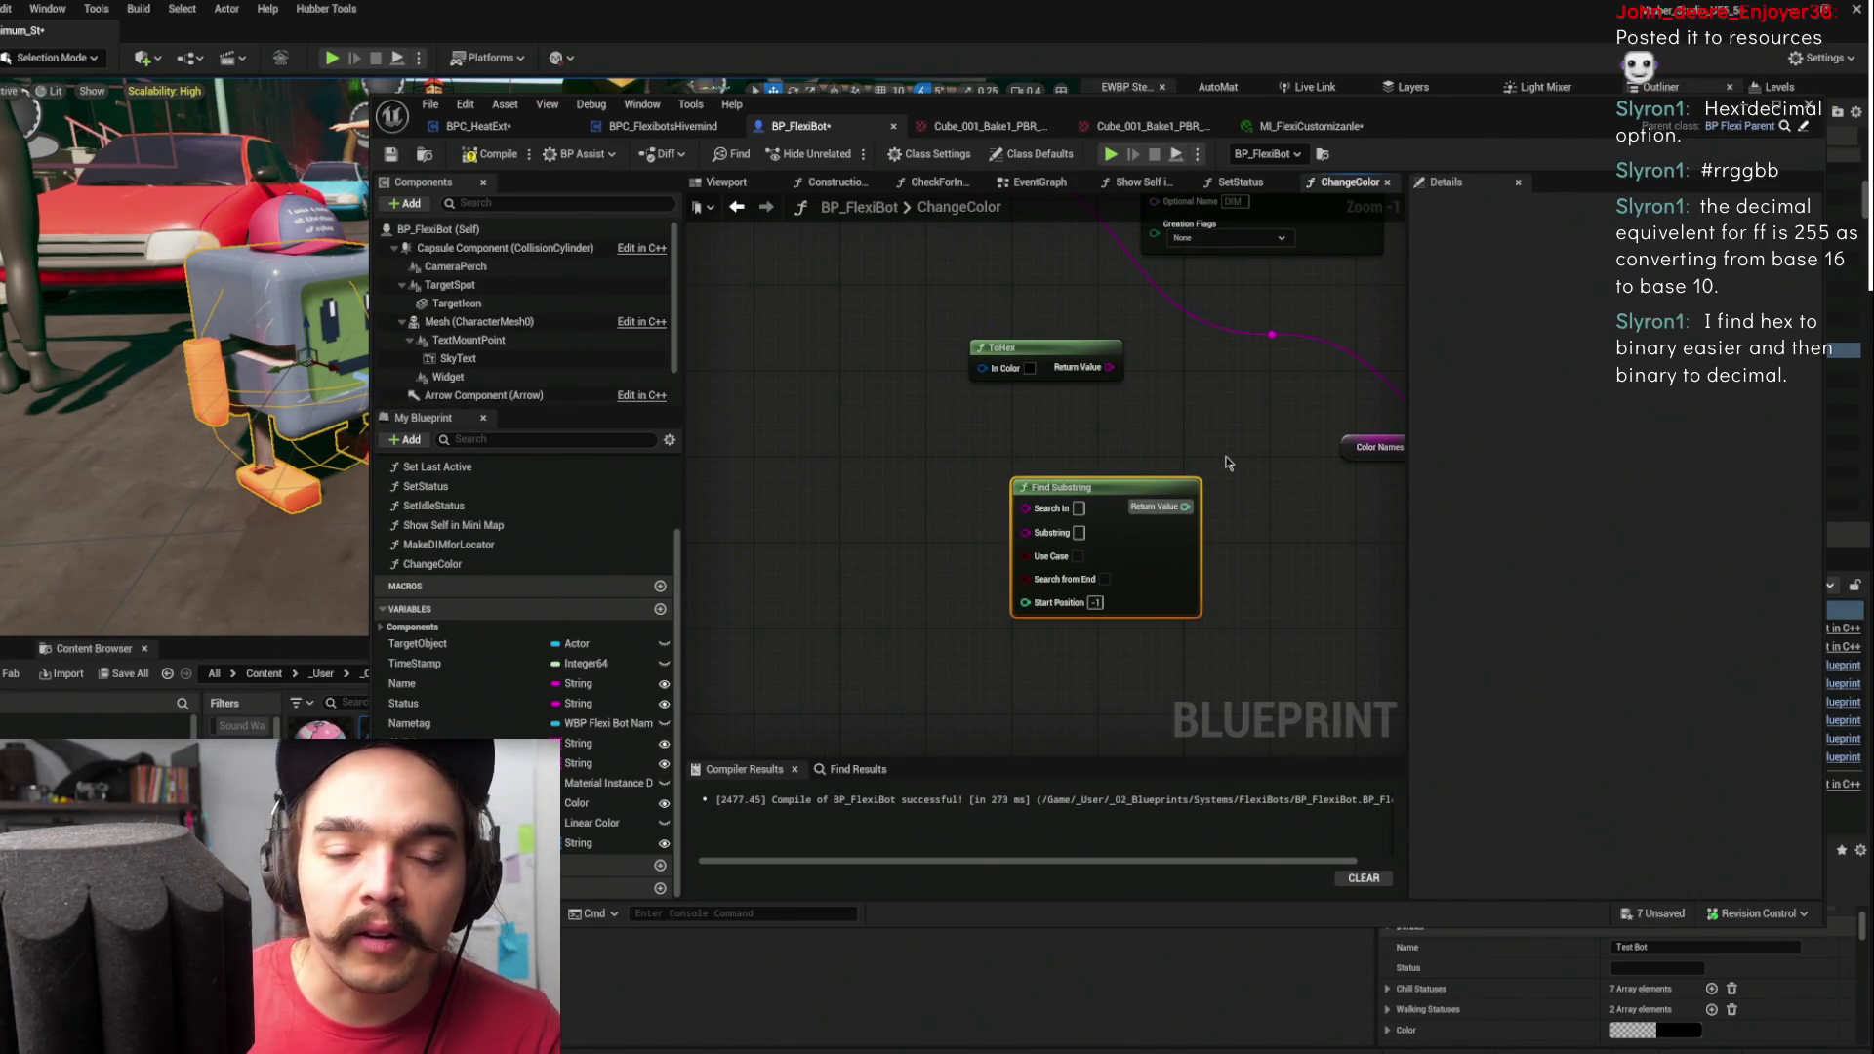
mouse_move(1171, 460)
left_mouse_down()
mouse_move(1337, 443)
mouse_move(1064, 488)
left_mouse_up()
left_click(1078, 400)
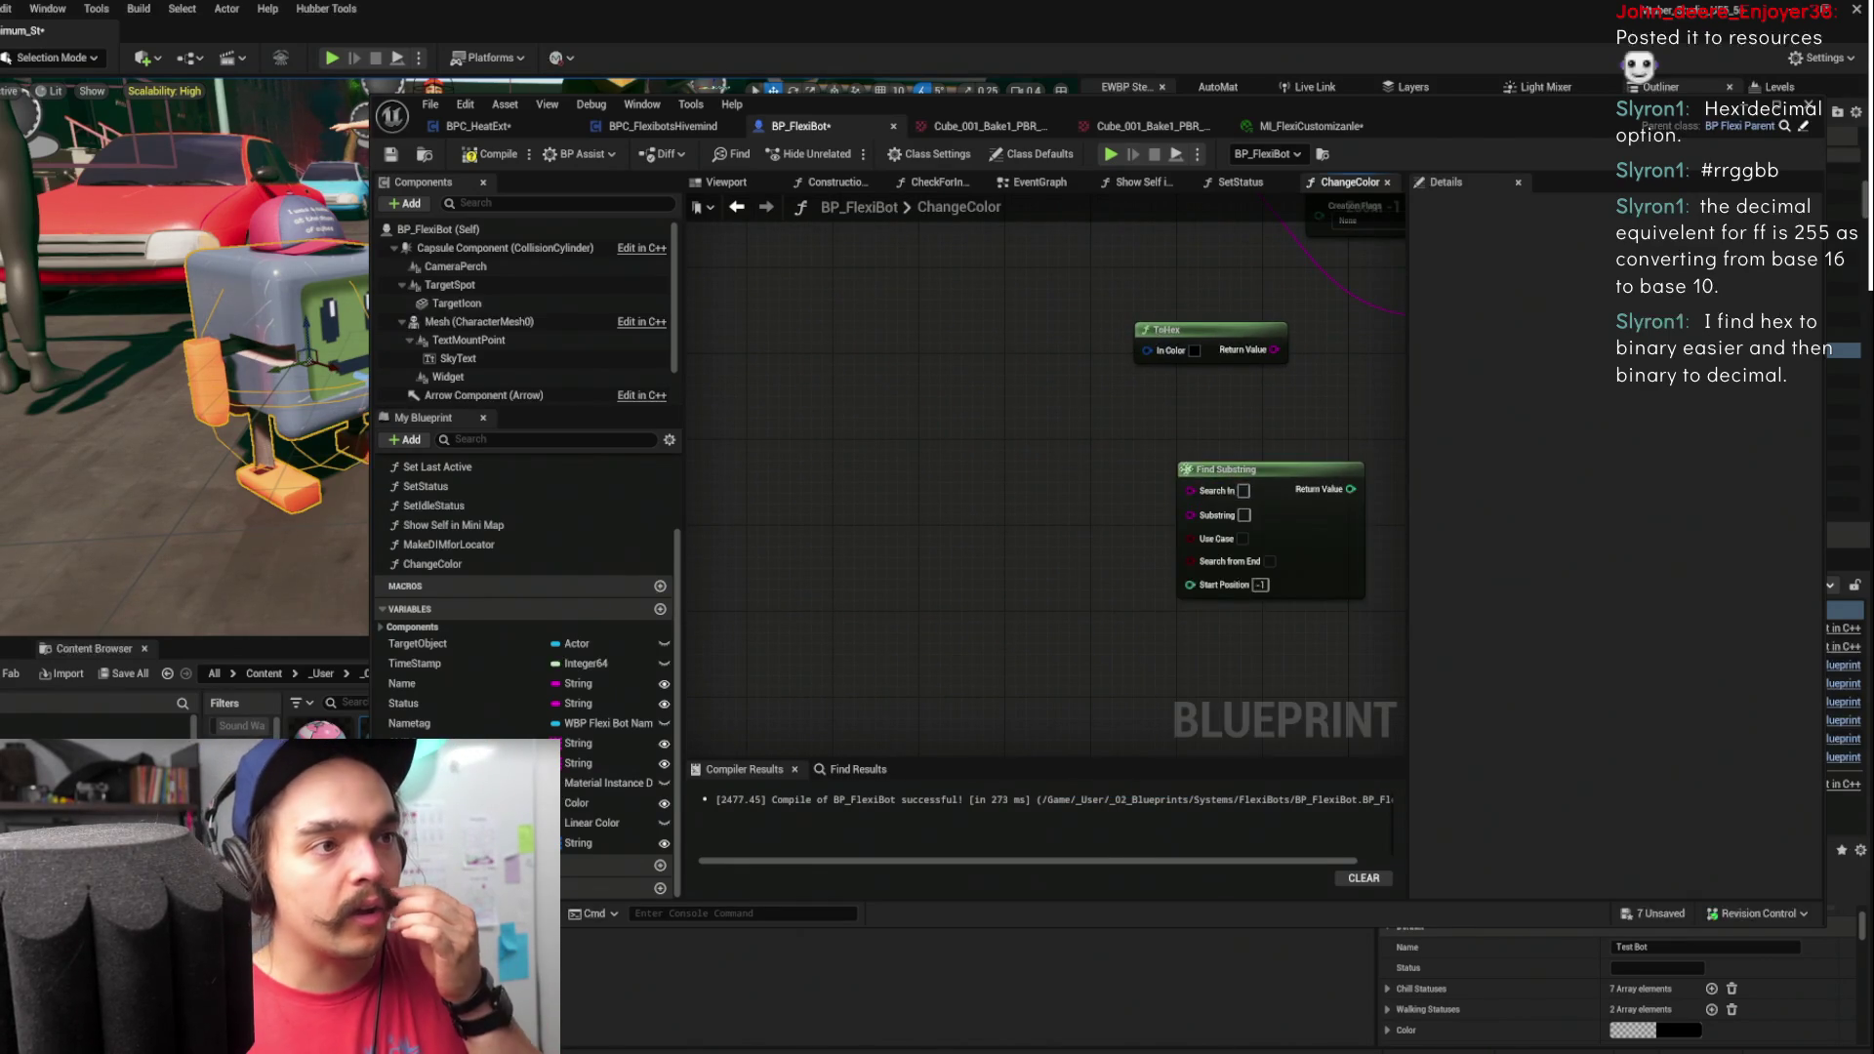
- Create a Make Literal String node wired into Find Substring's Search In
left_click_drag(1191, 488, 1011, 473)
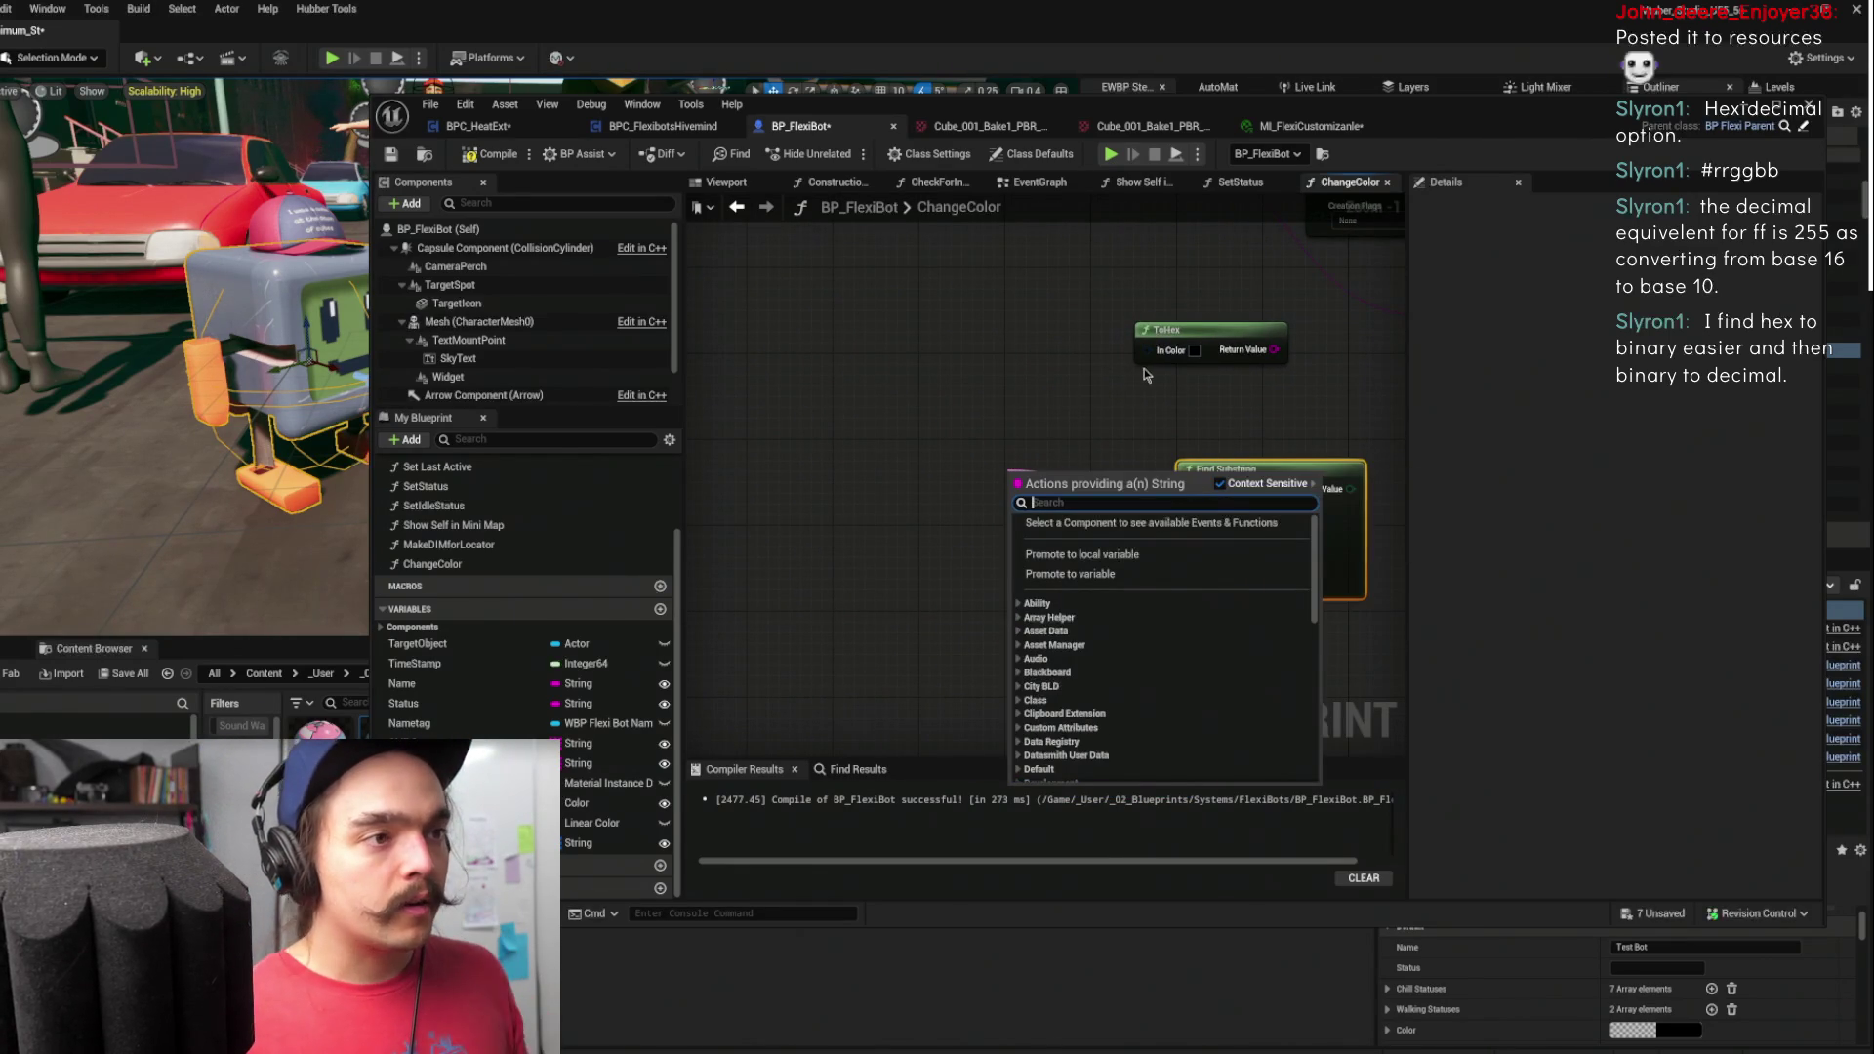
left_click(1093, 410)
left_click_drag(1191, 490, 1090, 504)
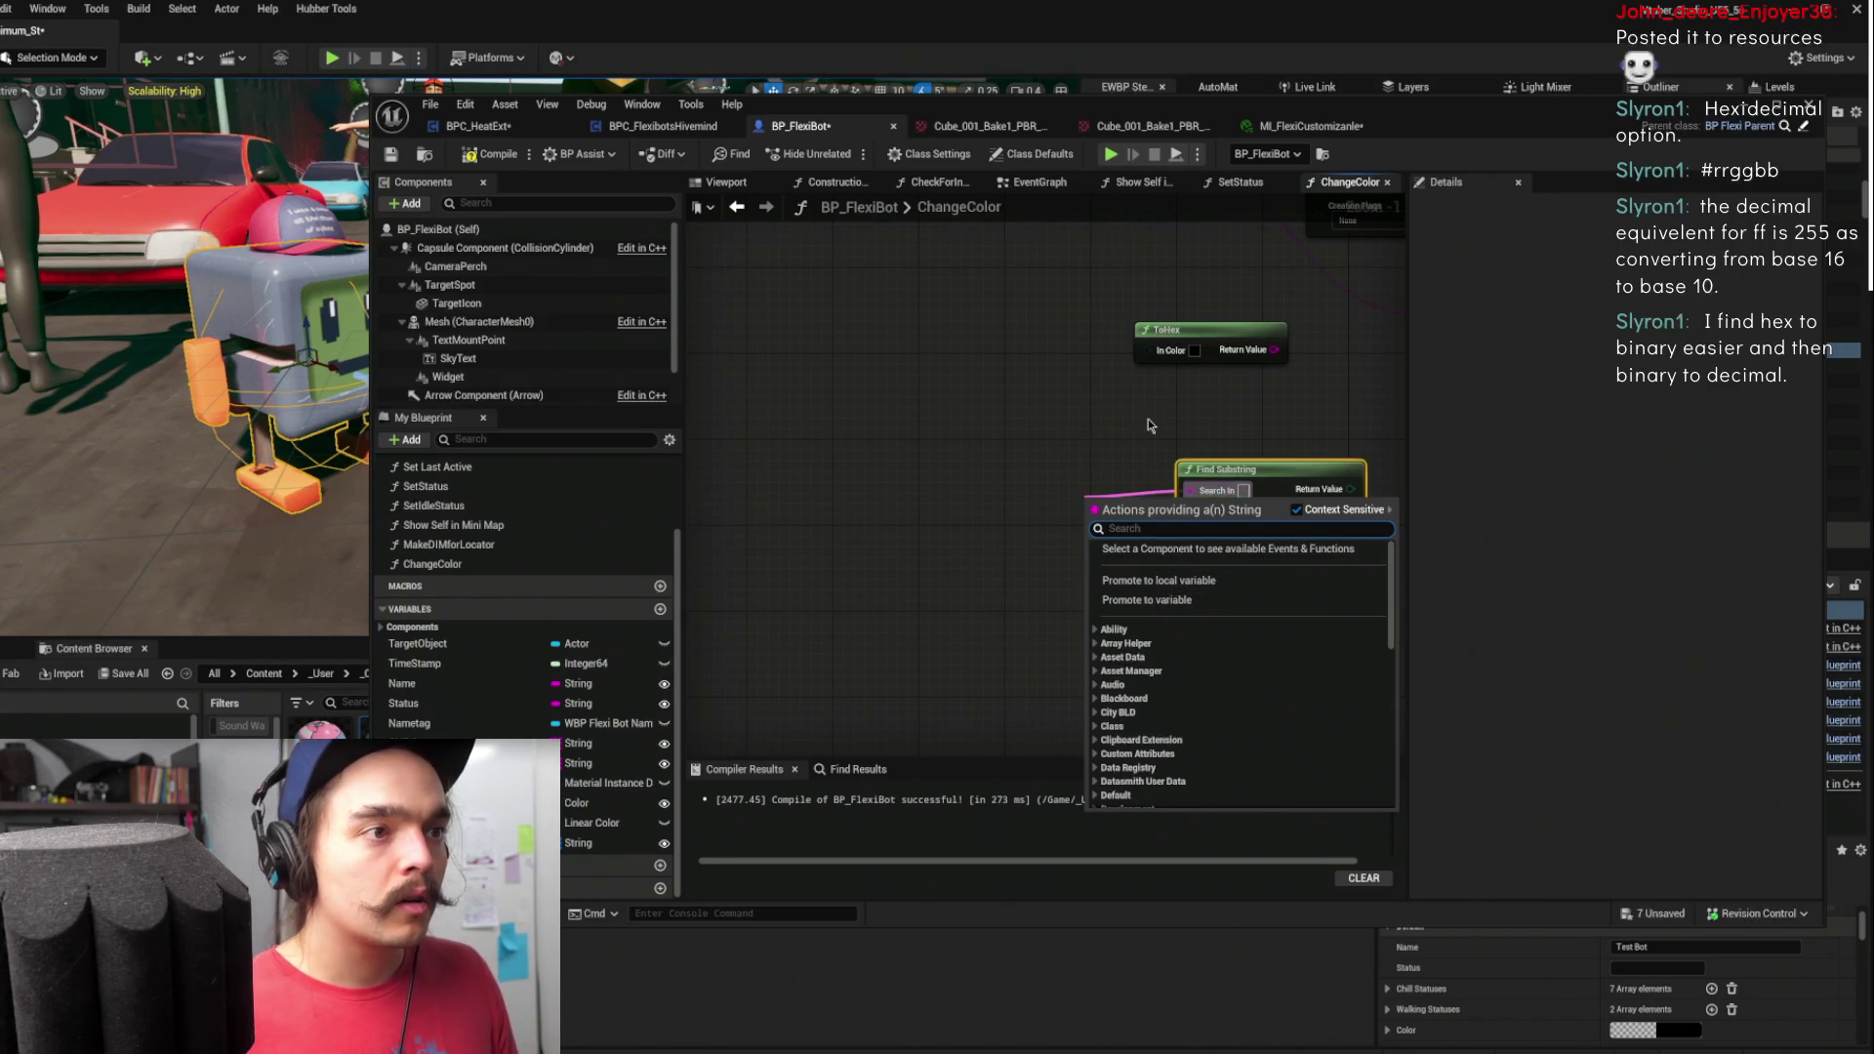
key("Escape")
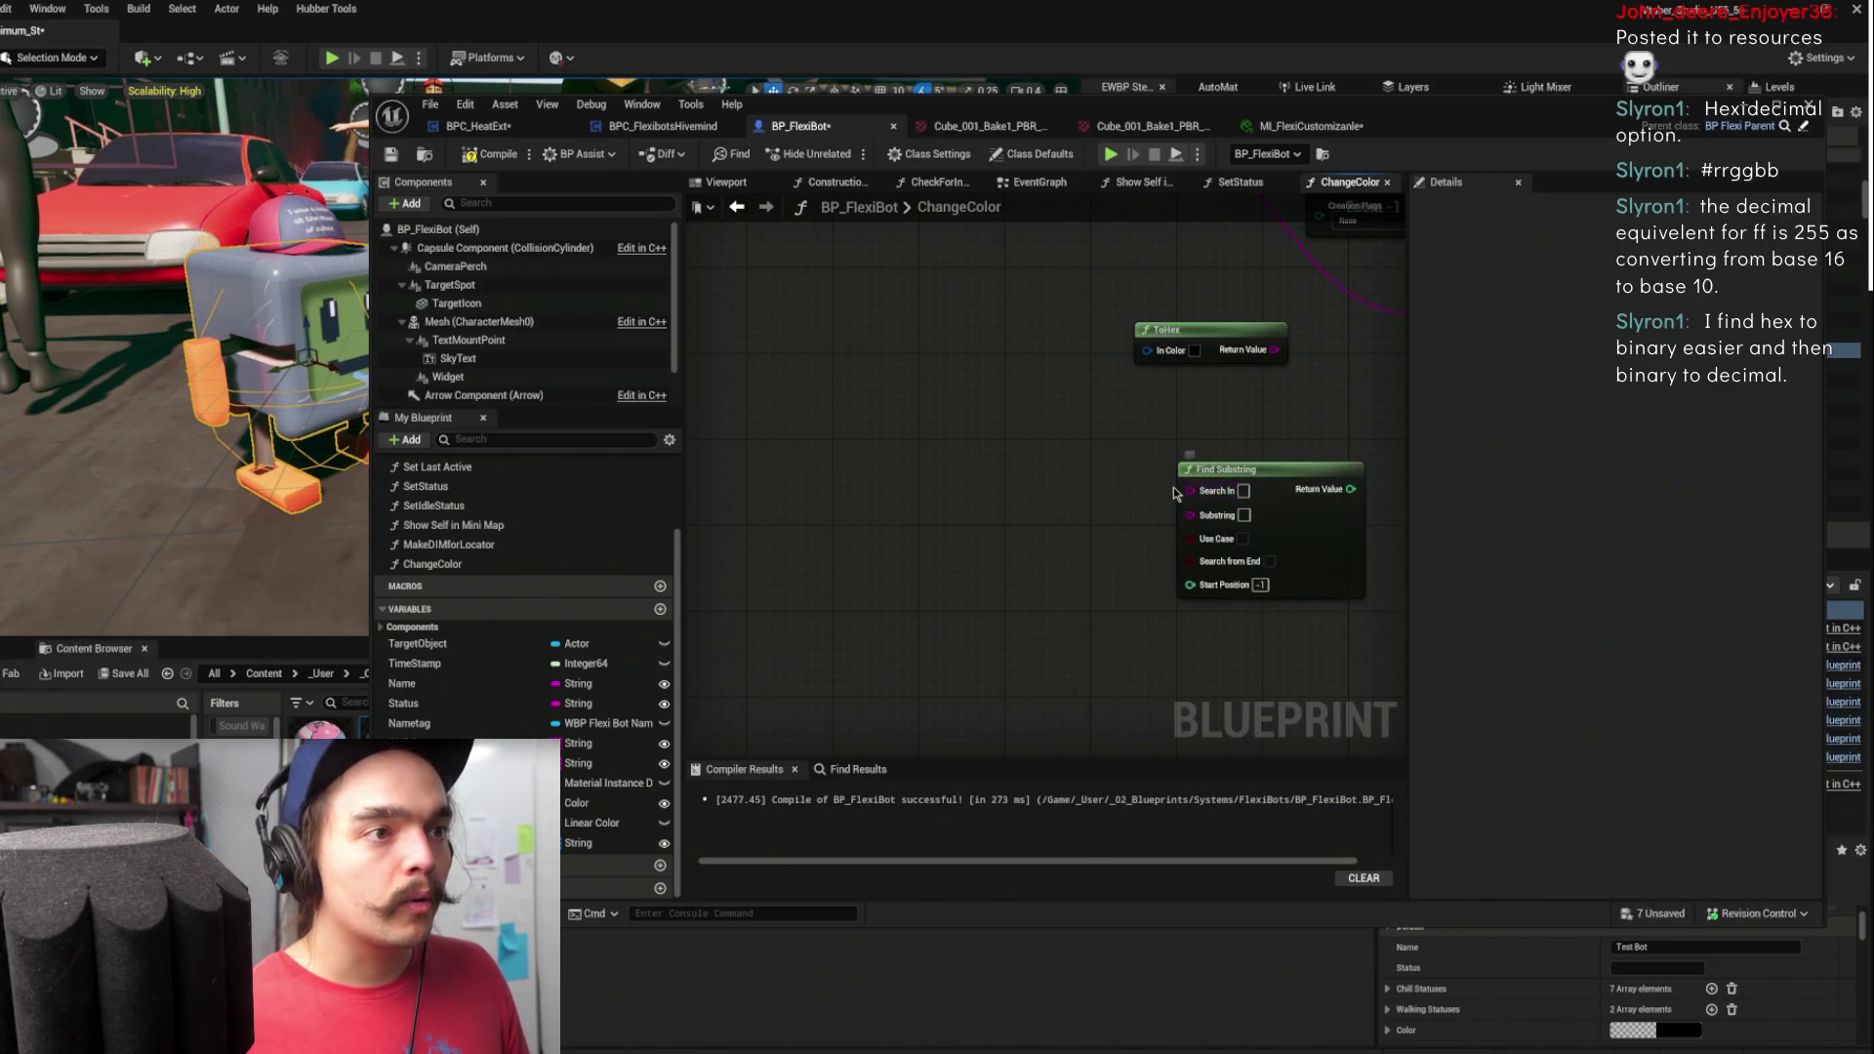
left_click_drag(1189, 489, 1064, 468)
type("make litera")
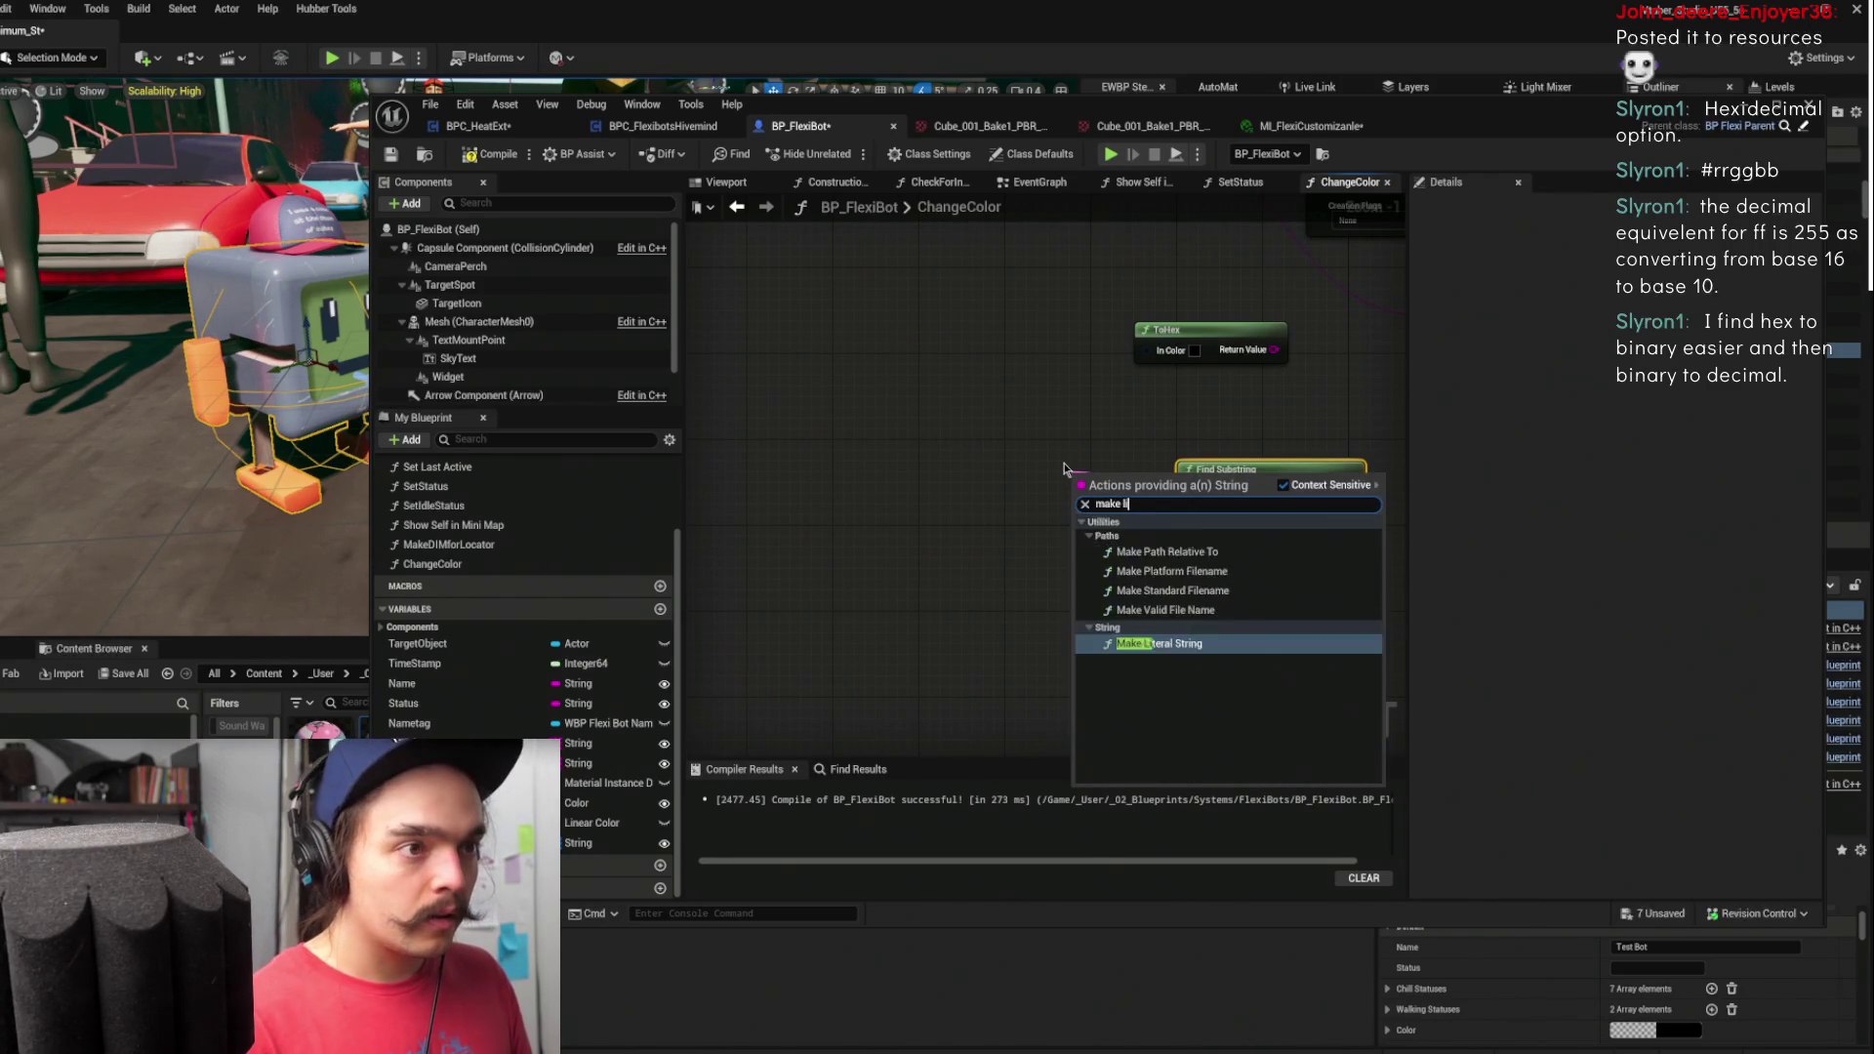
key("Return")
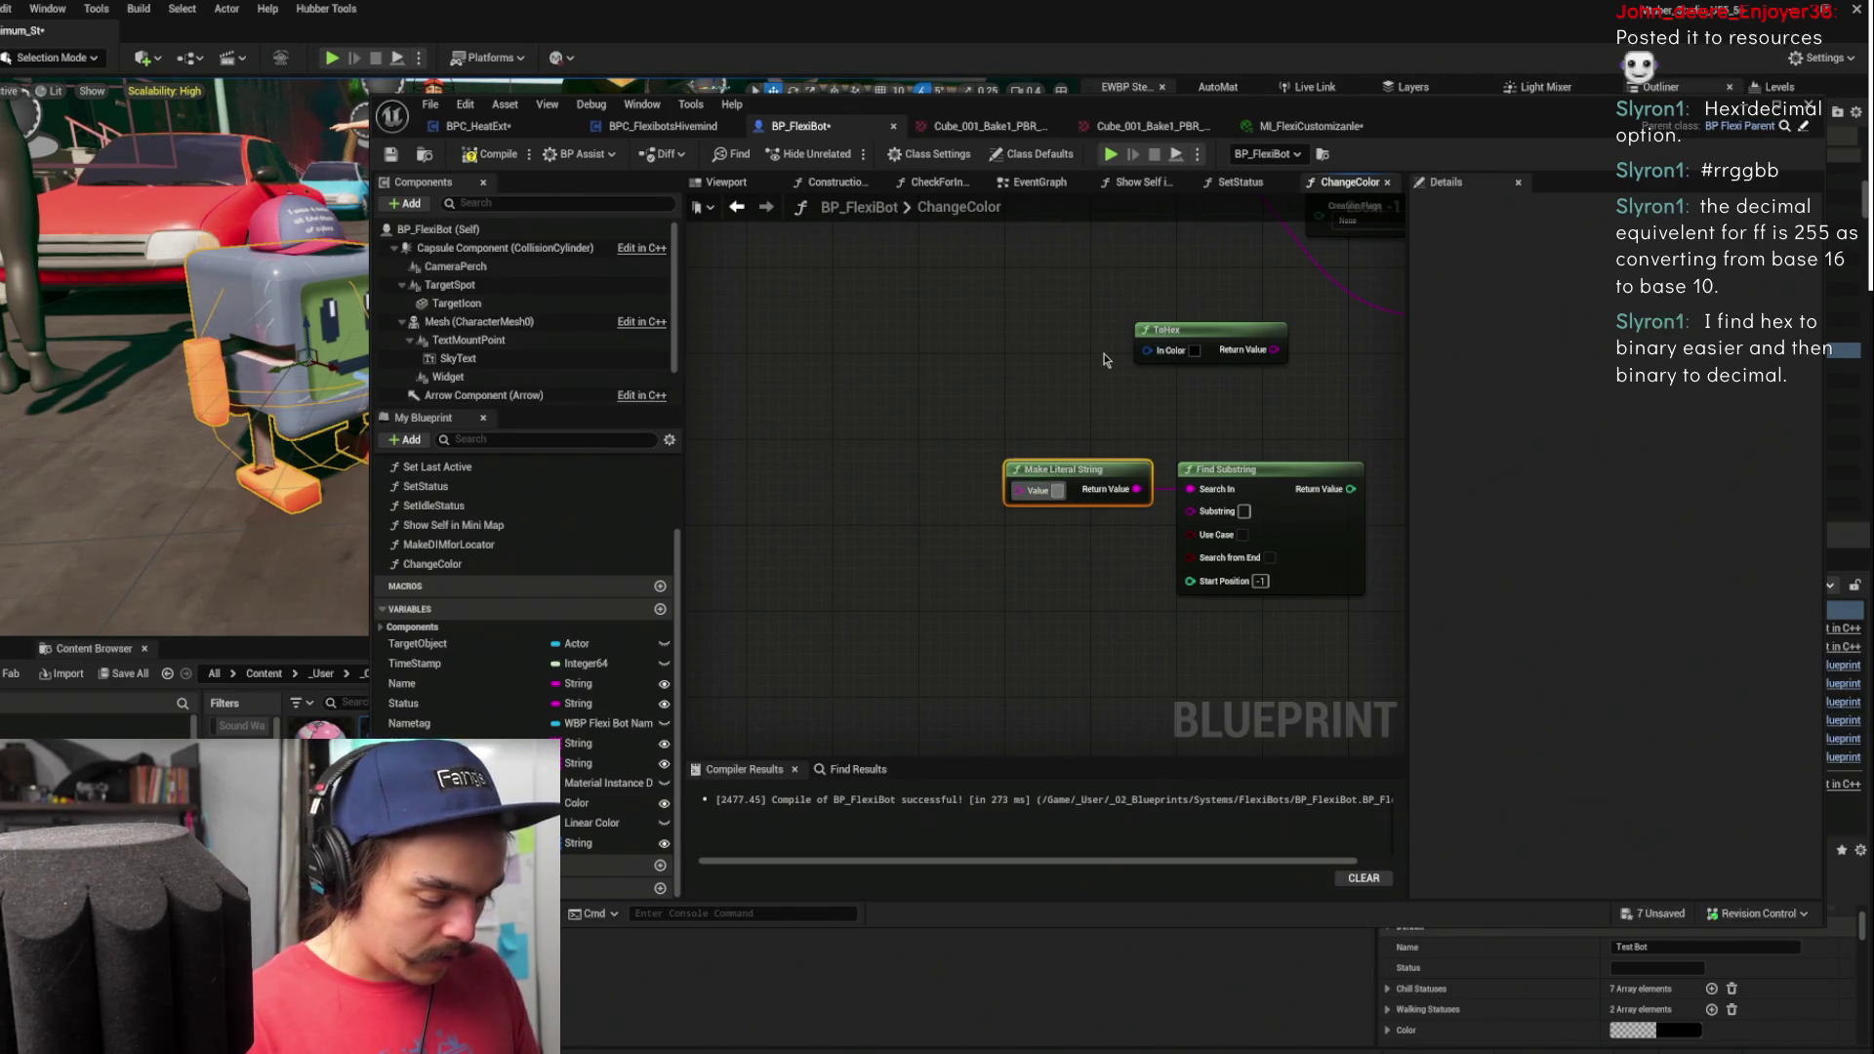
type("1234")
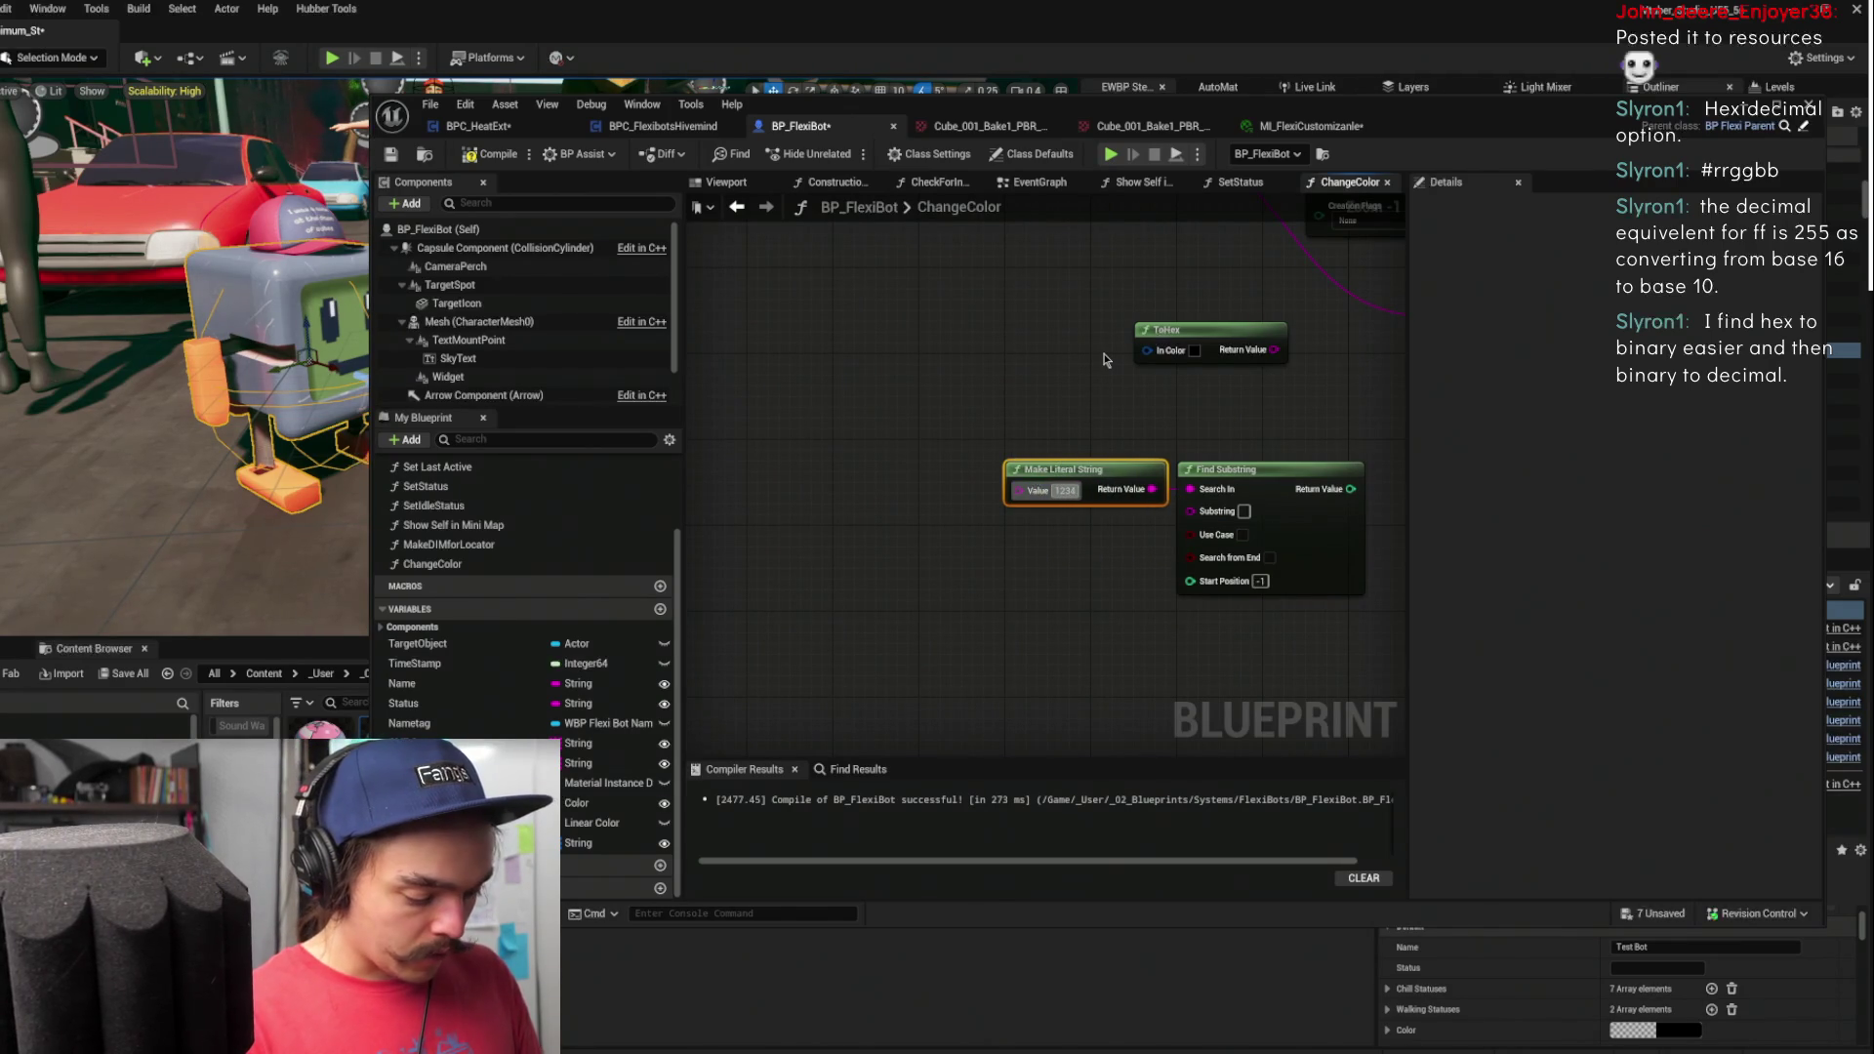
type("56789")
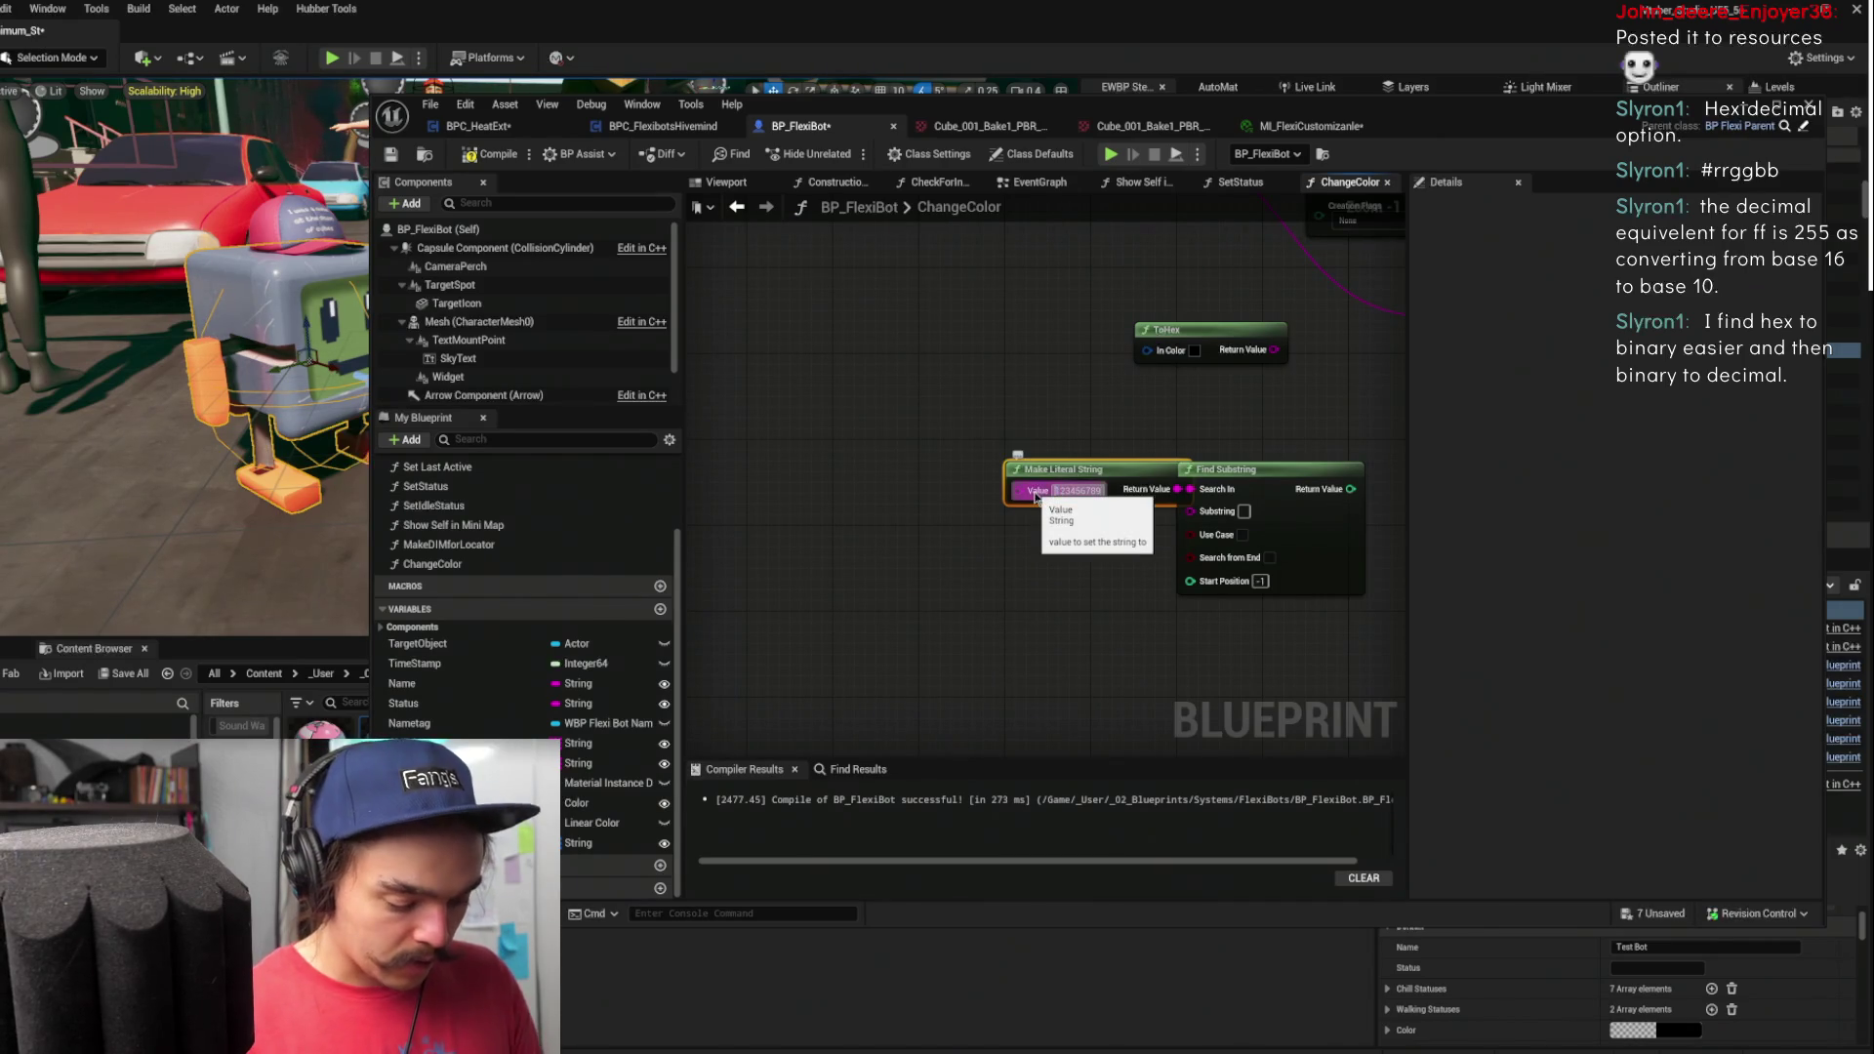
key("Home")
type("0")
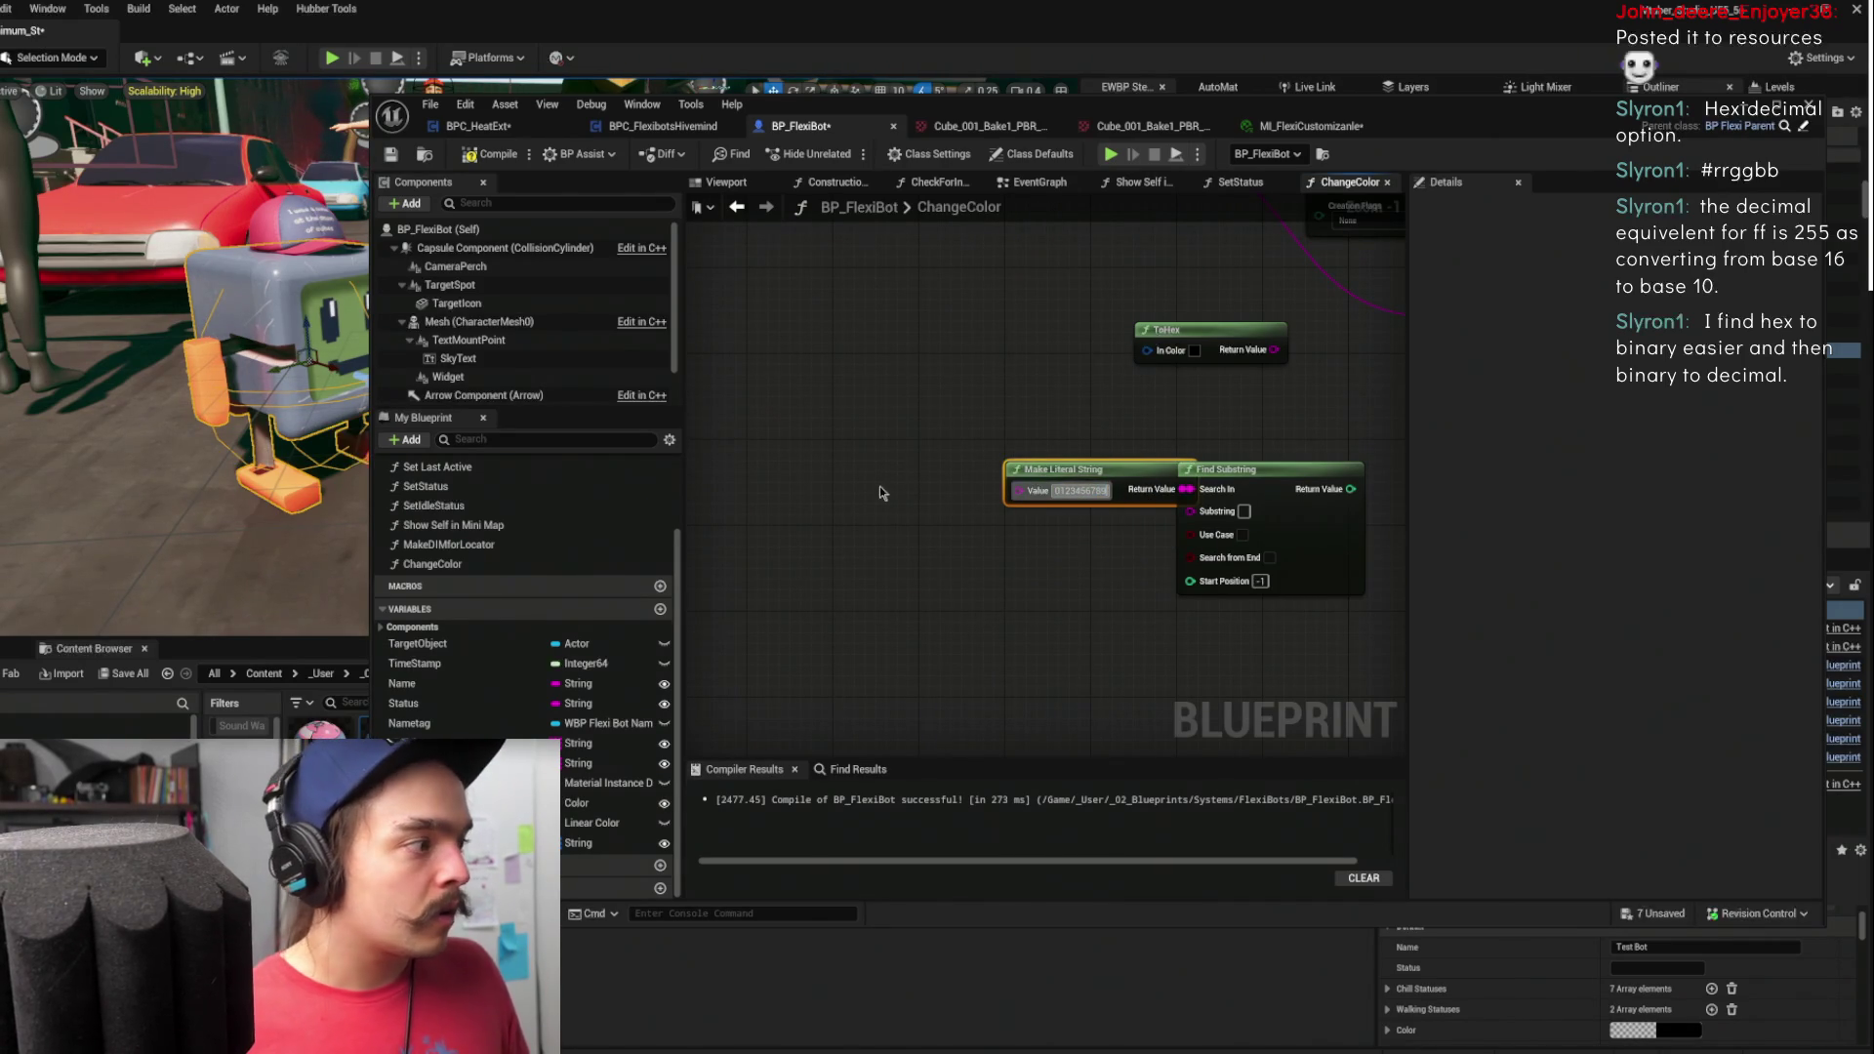
key("alt+Tab")
left_click(1128, 340)
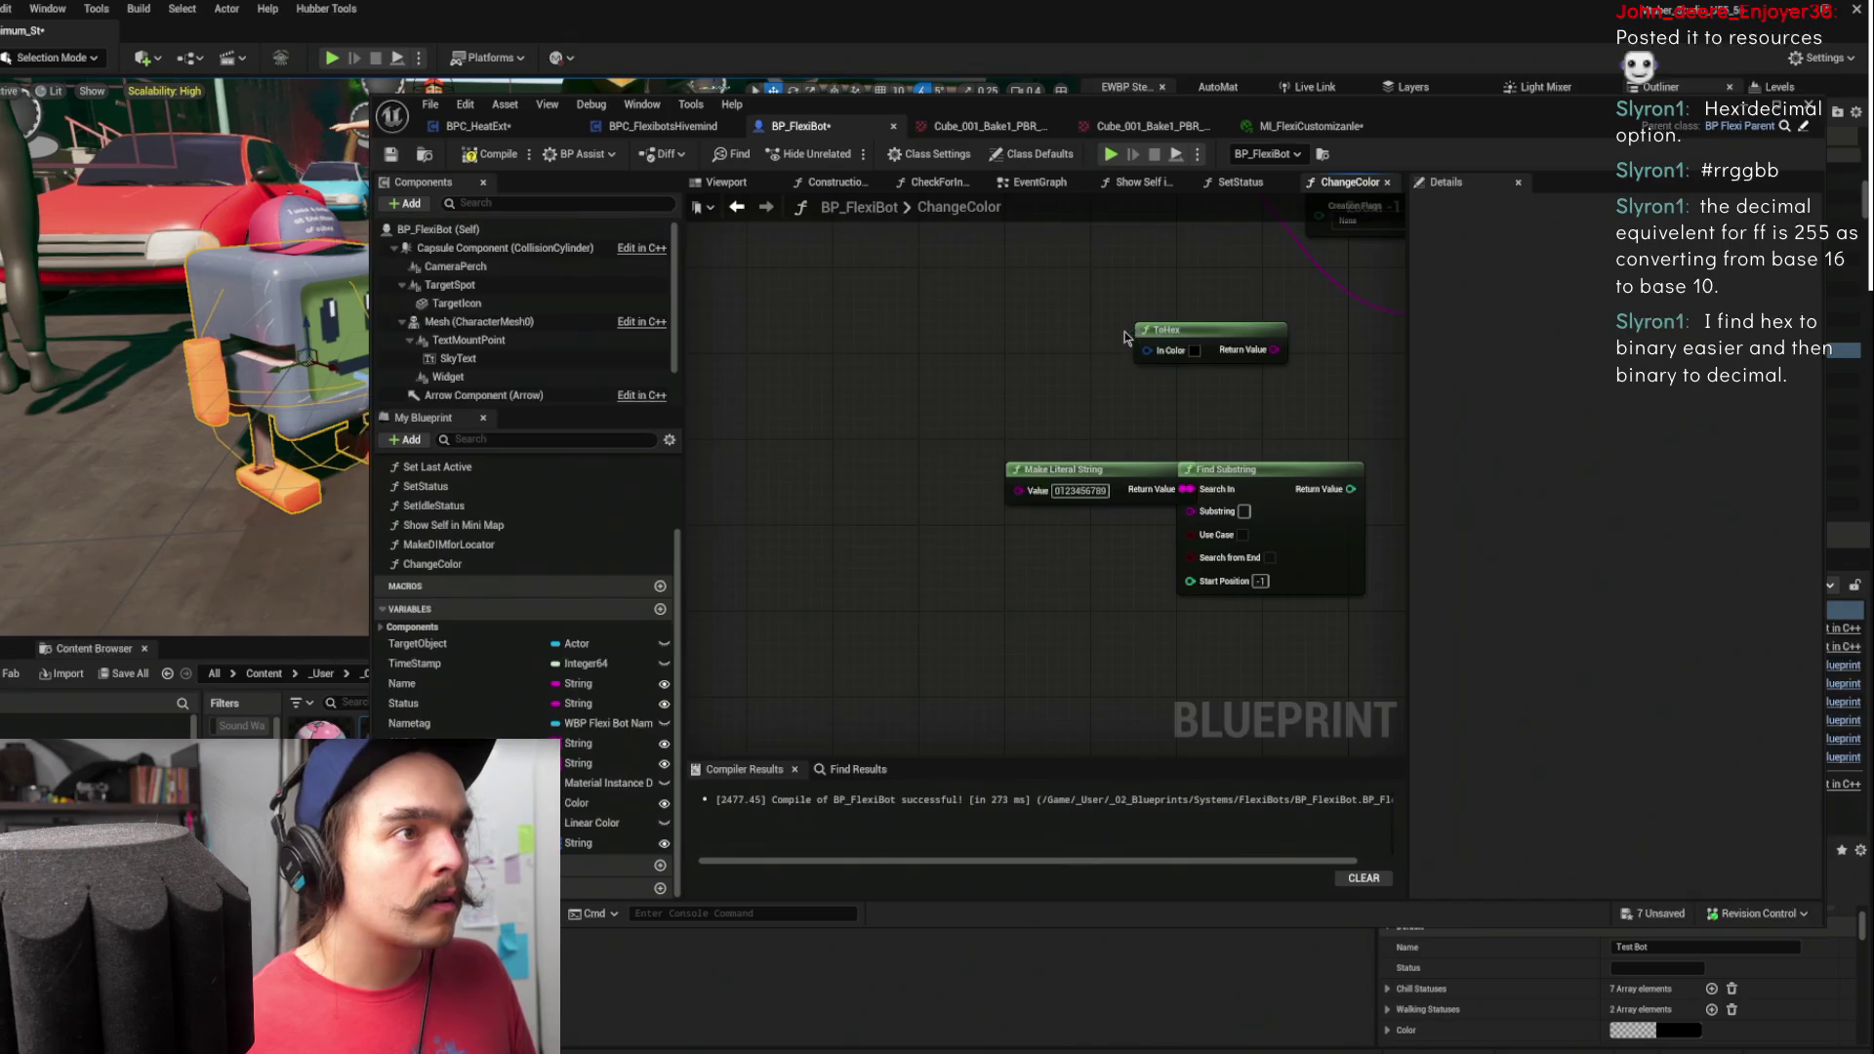
key("alt+Tab")
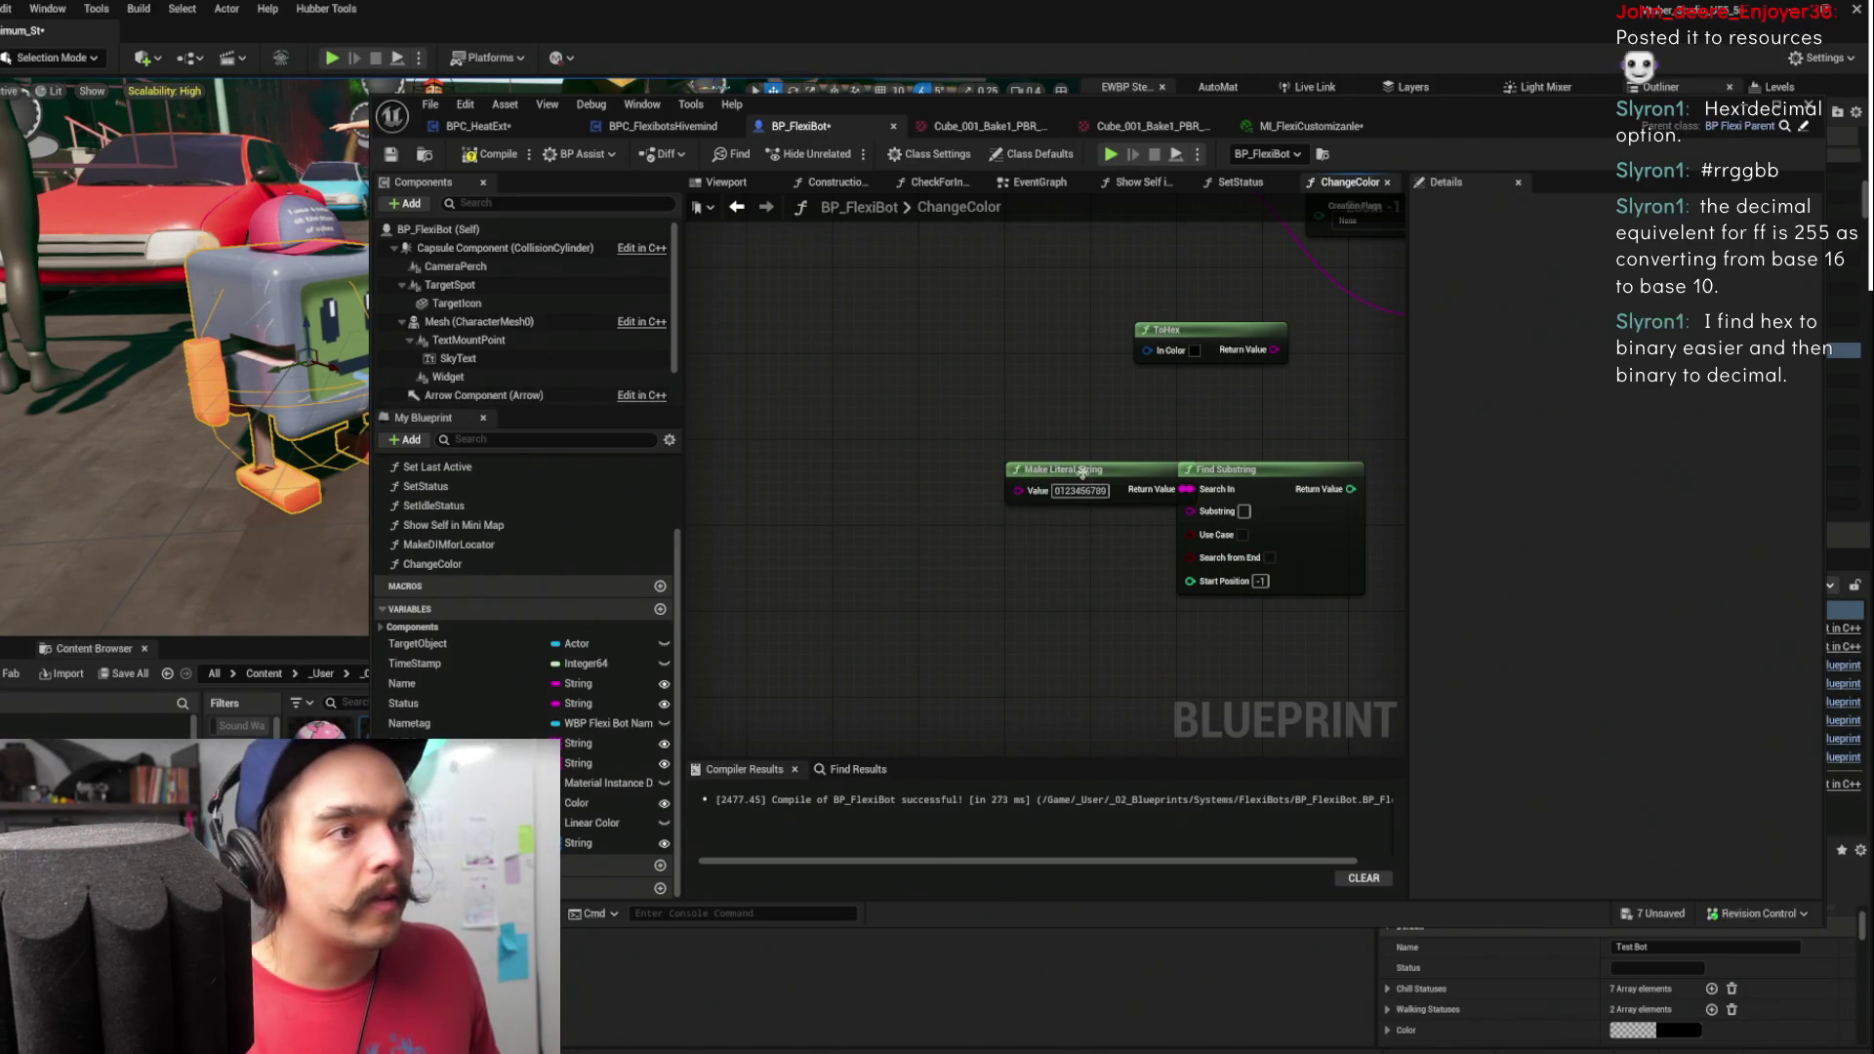
left_click_drag(1079, 473, 948, 482)
left_click(952, 501)
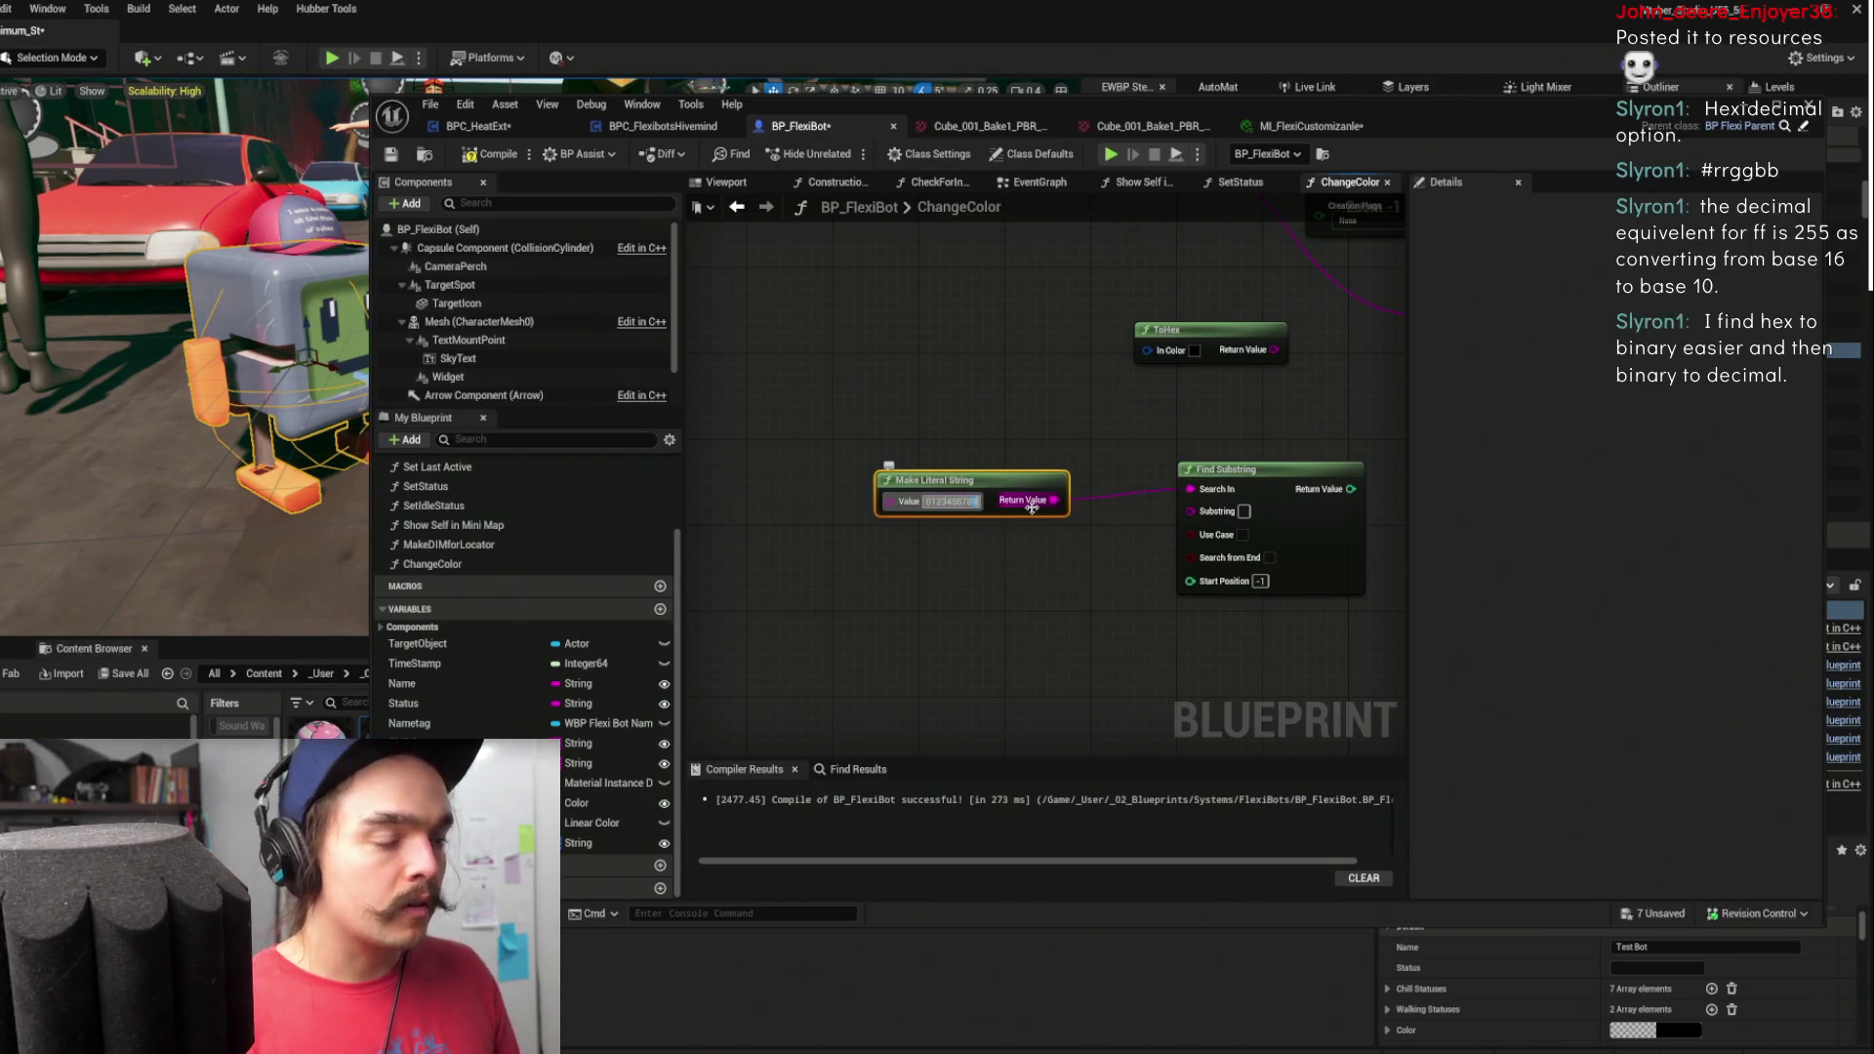
type("AB")
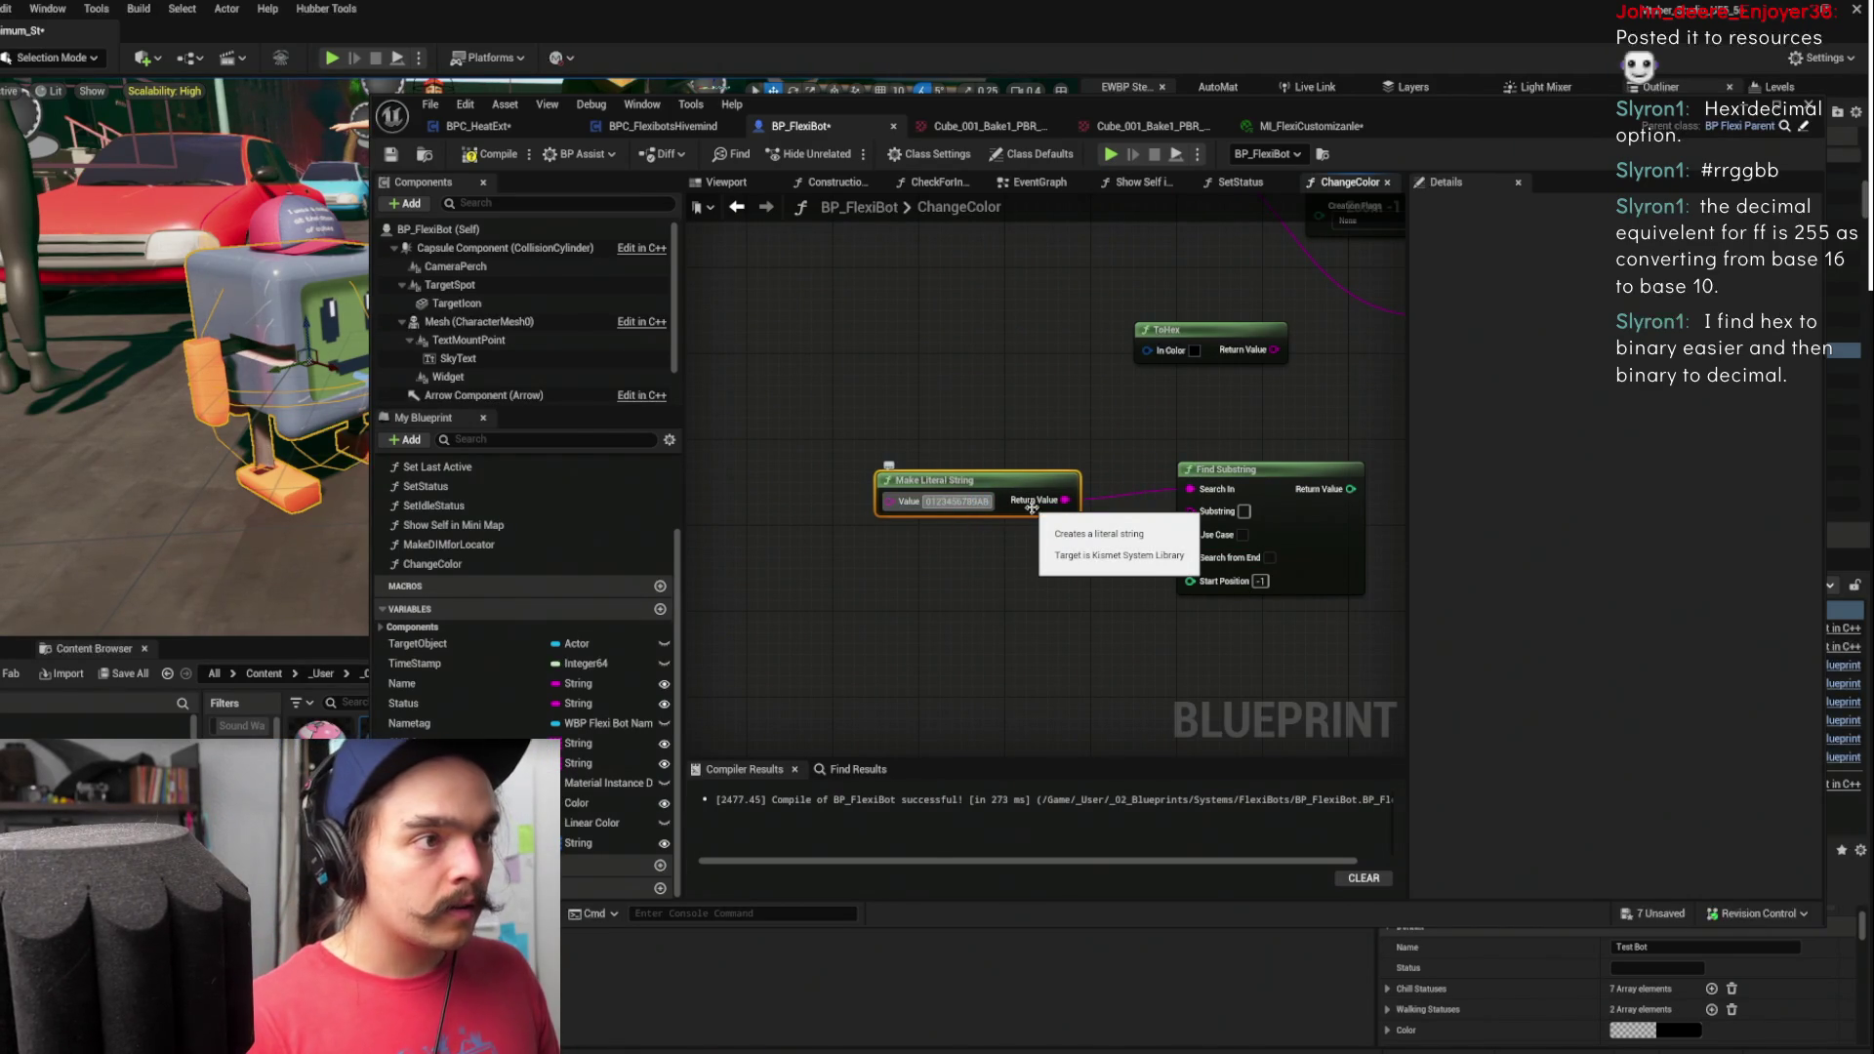
type("CDEF")
key("Return")
- Reposition the Make Literal String and Find Substring nodes and reframe the graph view
left_click_drag(976, 480, 964, 438)
mouse_move(1271, 447)
left_mouse_down()
mouse_move(1193, 456)
mouse_move(1204, 479)
left_mouse_up()
left_click(946, 472)
left_click_drag(946, 472, 976, 539)
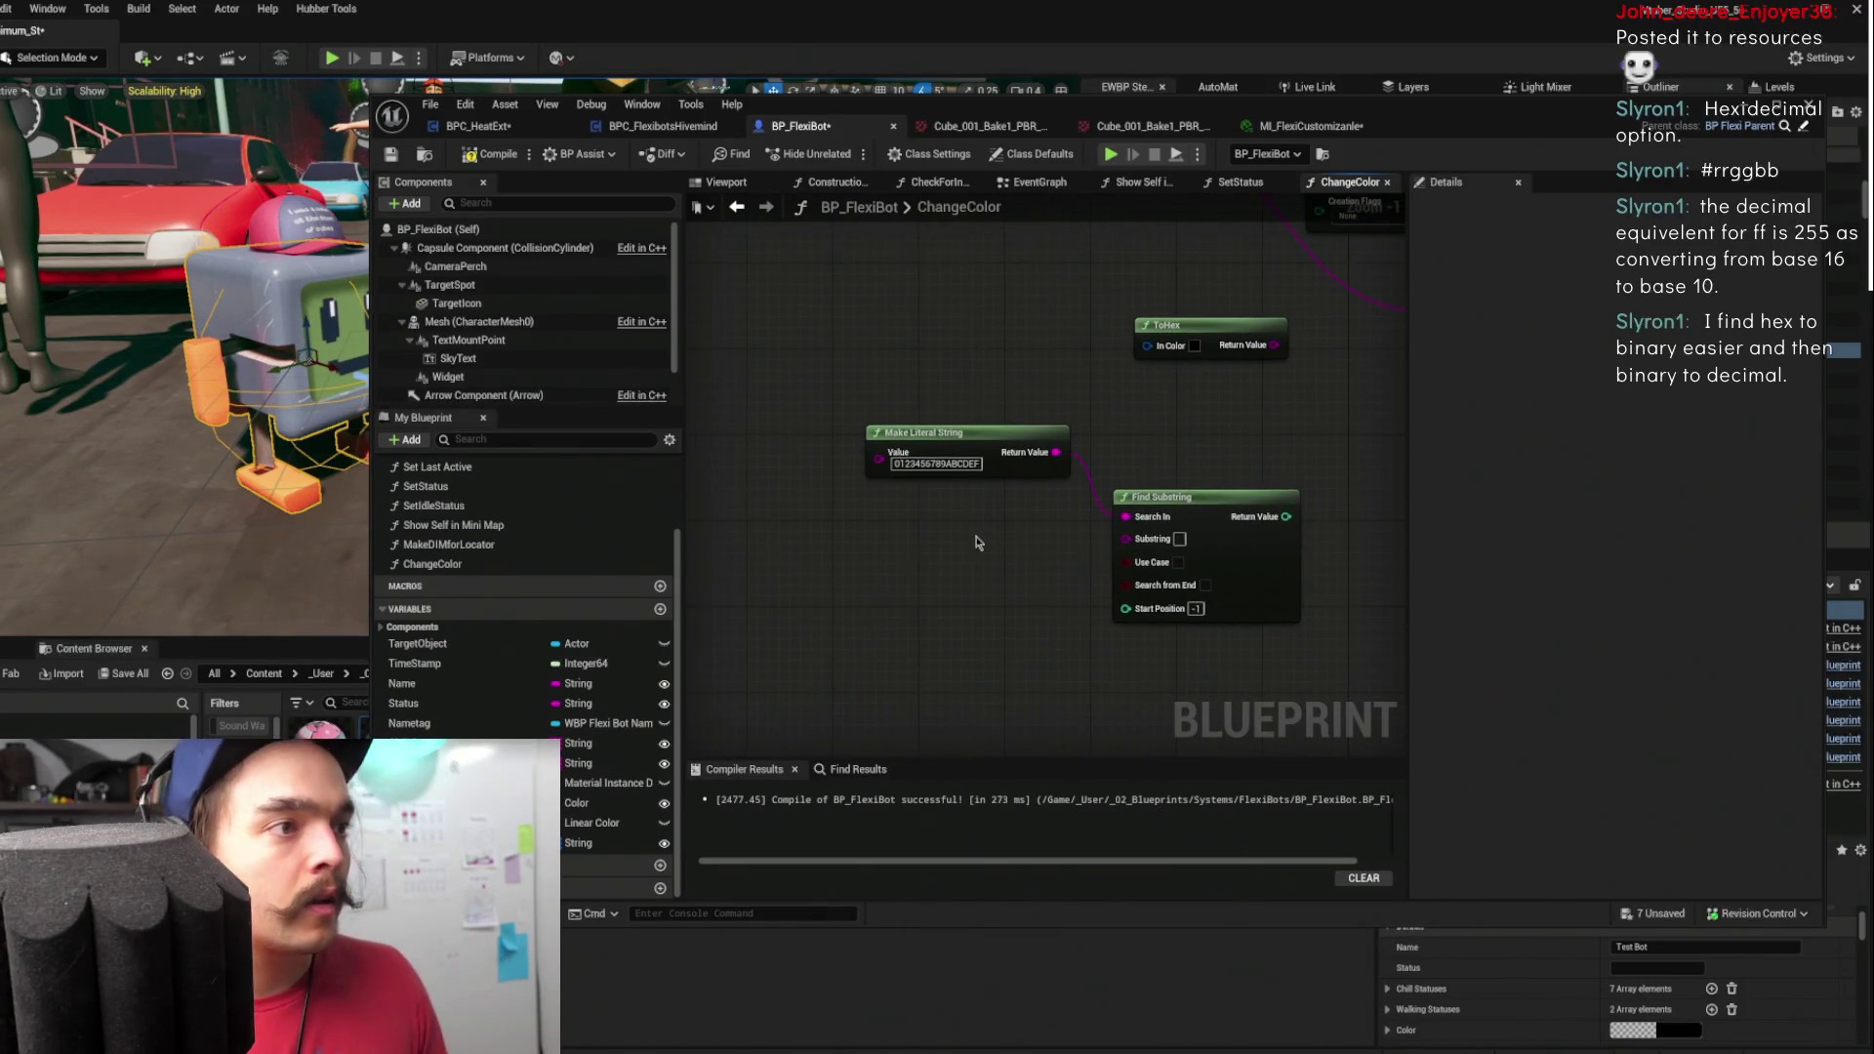
scroll(1197, 513, "down", 1)
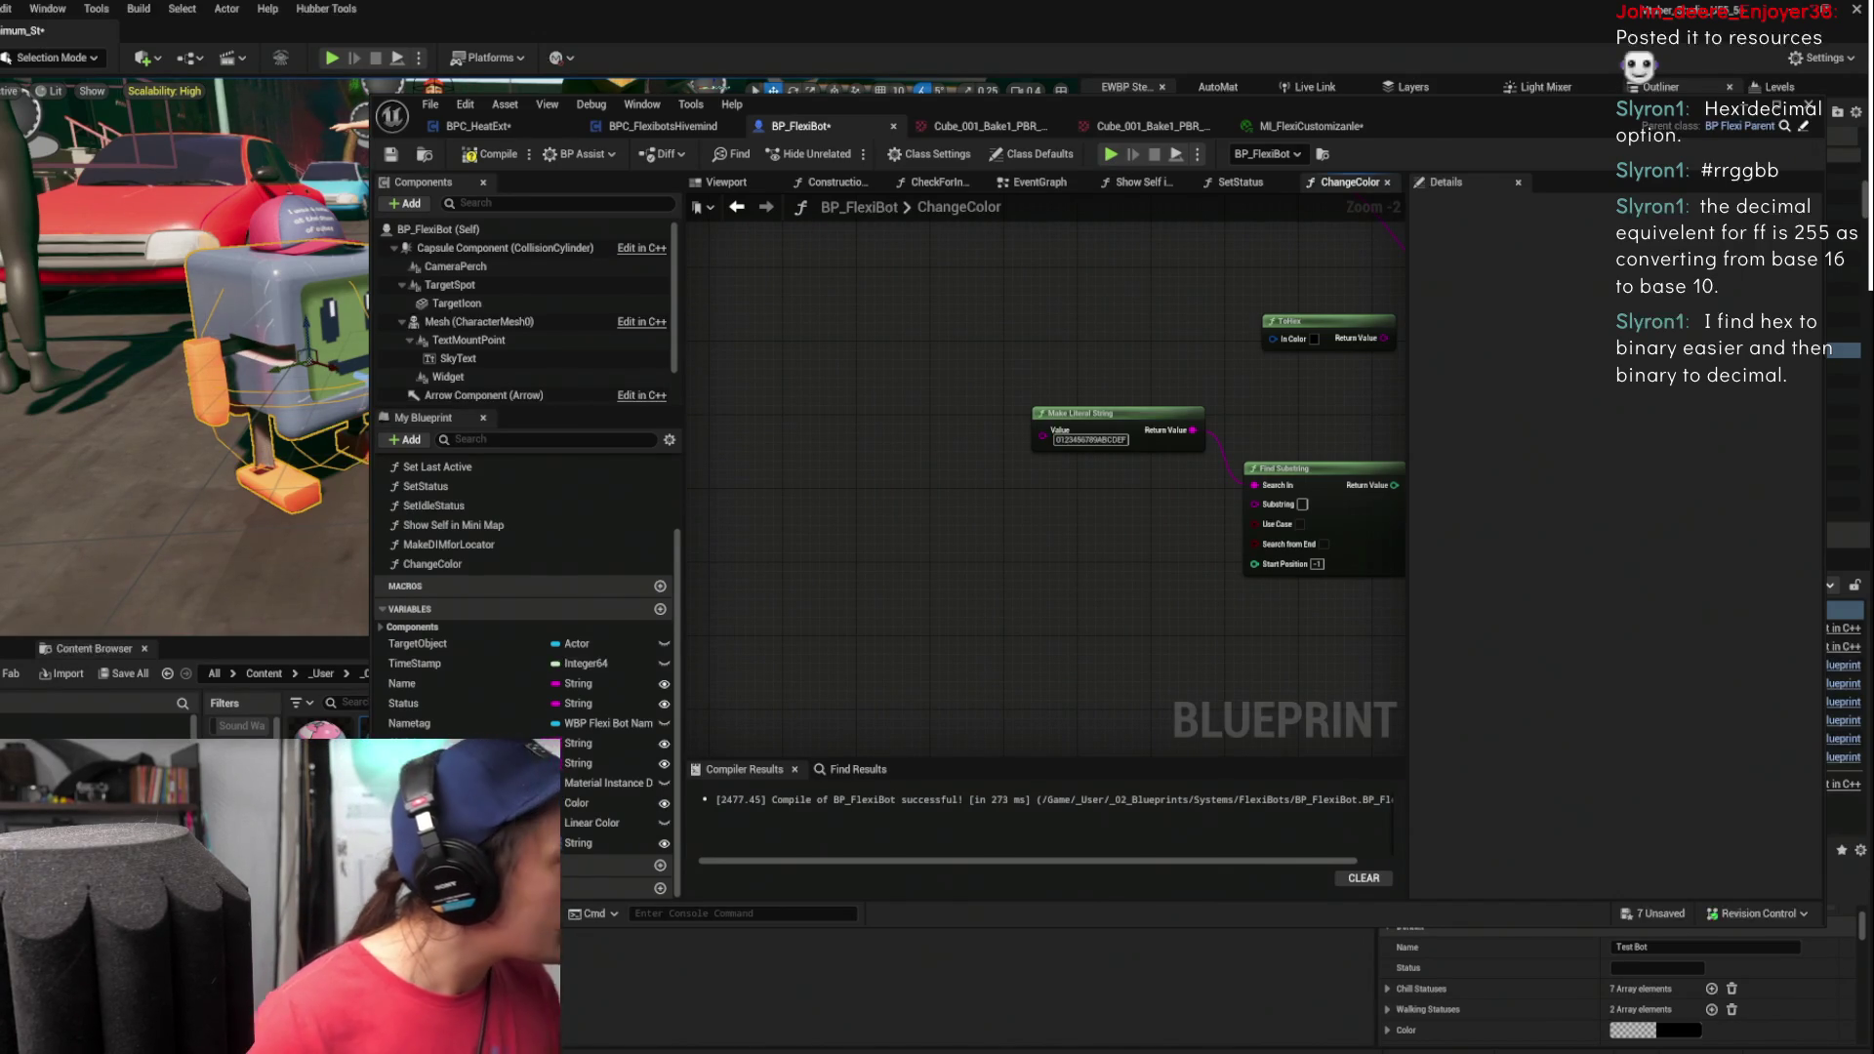
scroll(896, 581, "down", 1)
left_click_drag(884, 552, 910, 505)
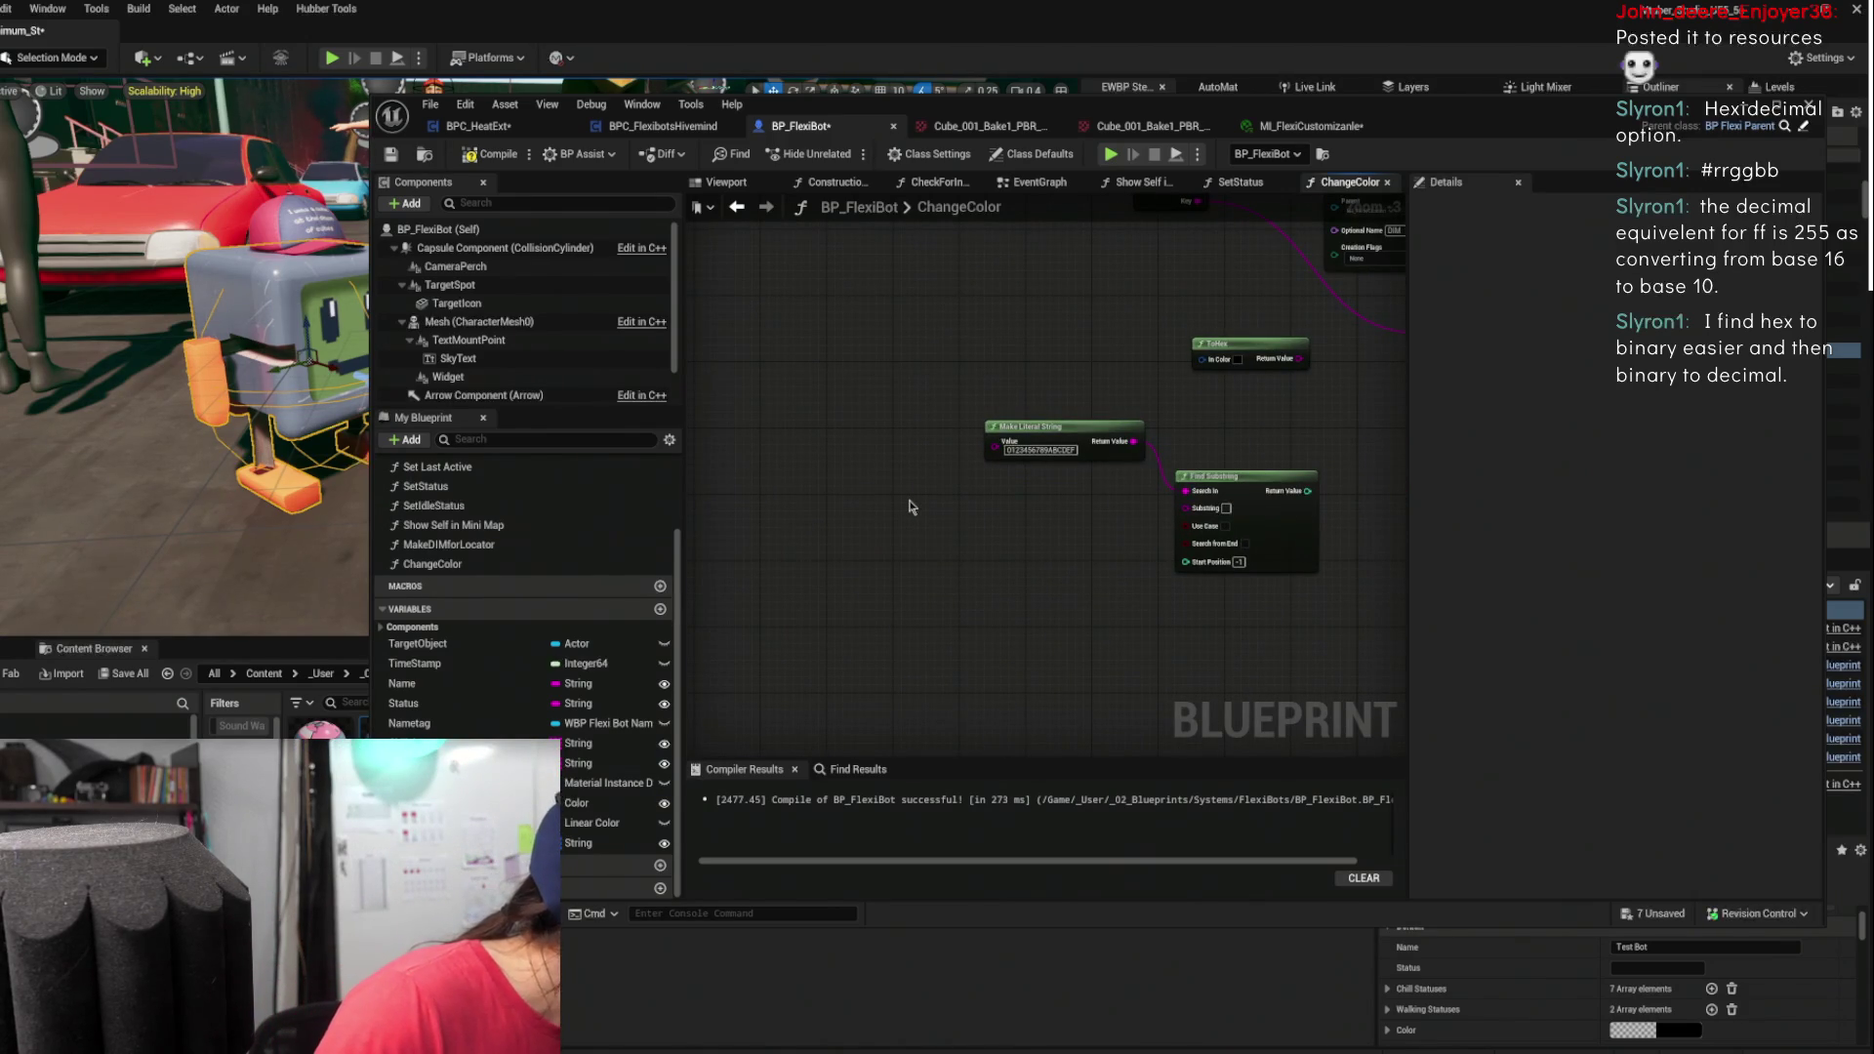
right_click(927, 506)
- Add a Get Substring node with a reroute node on its Source String wire
type("get subs")
key("Return")
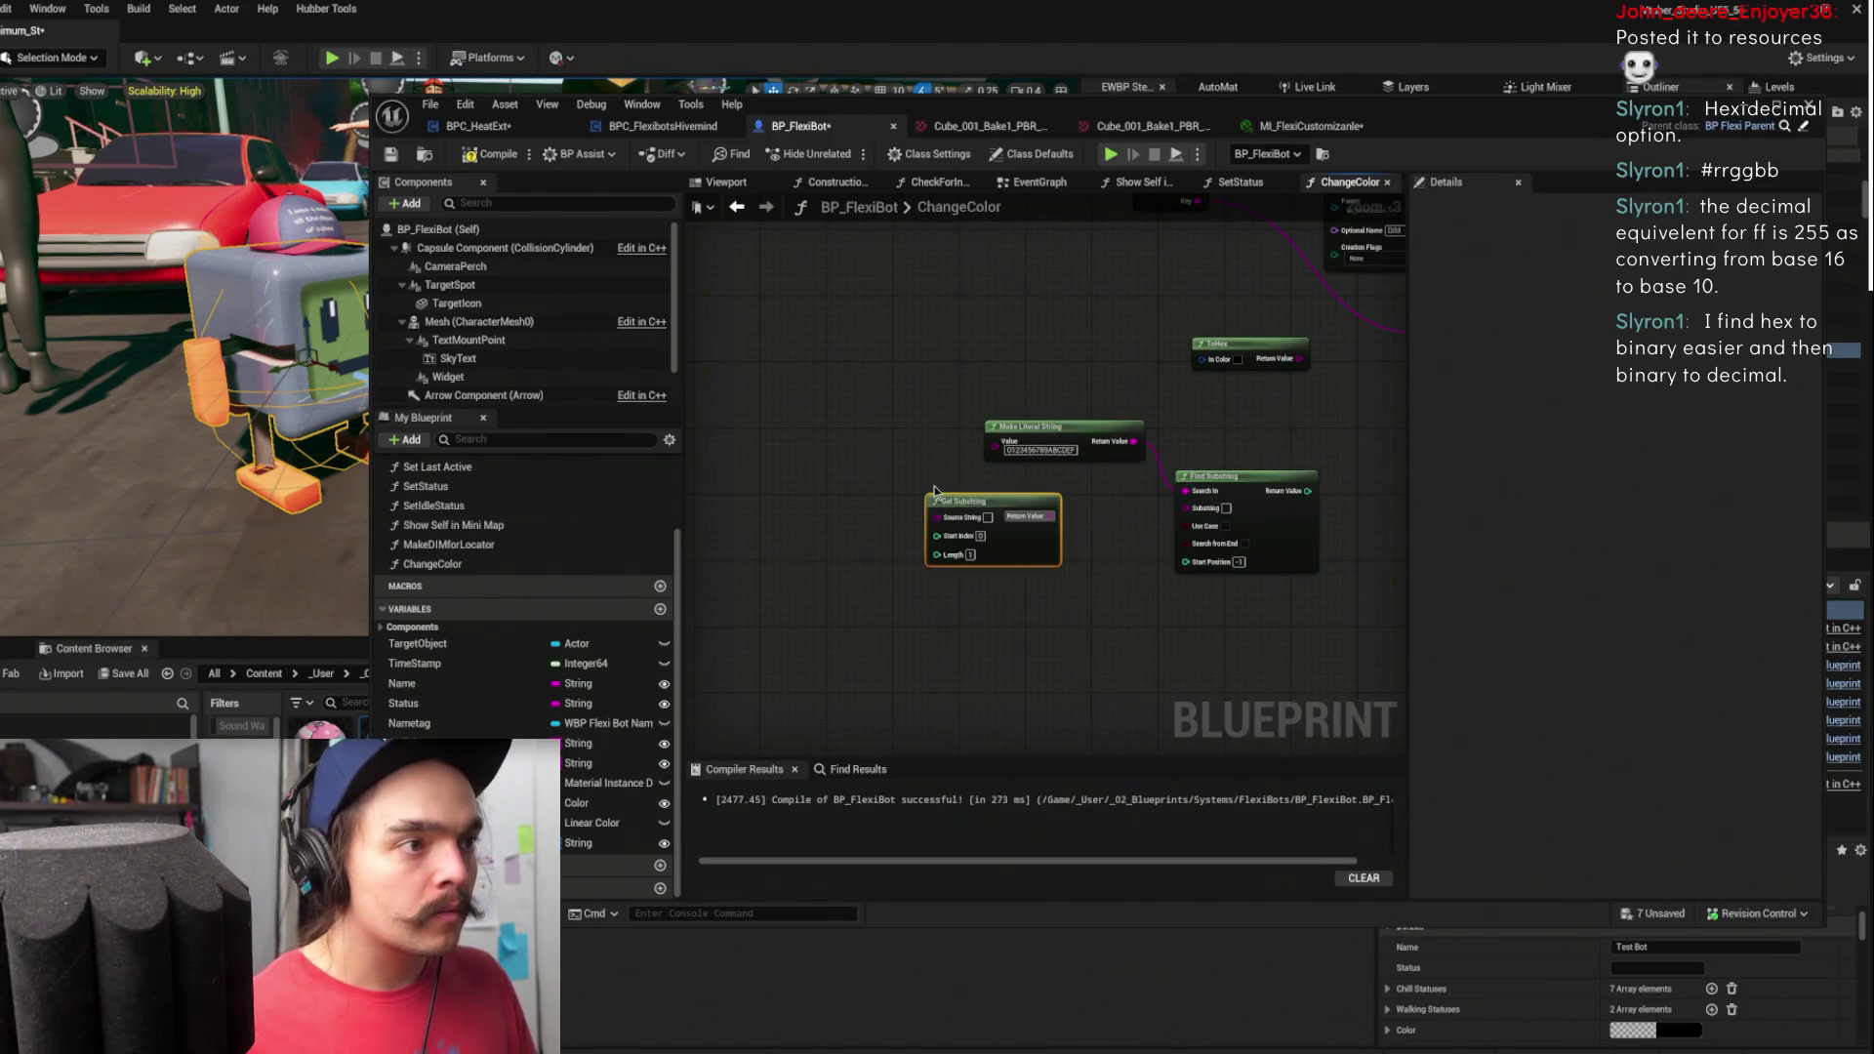
scroll(876, 406, "up", 2)
left_click_drag(989, 566, 767, 553)
type("rer")
key("Return")
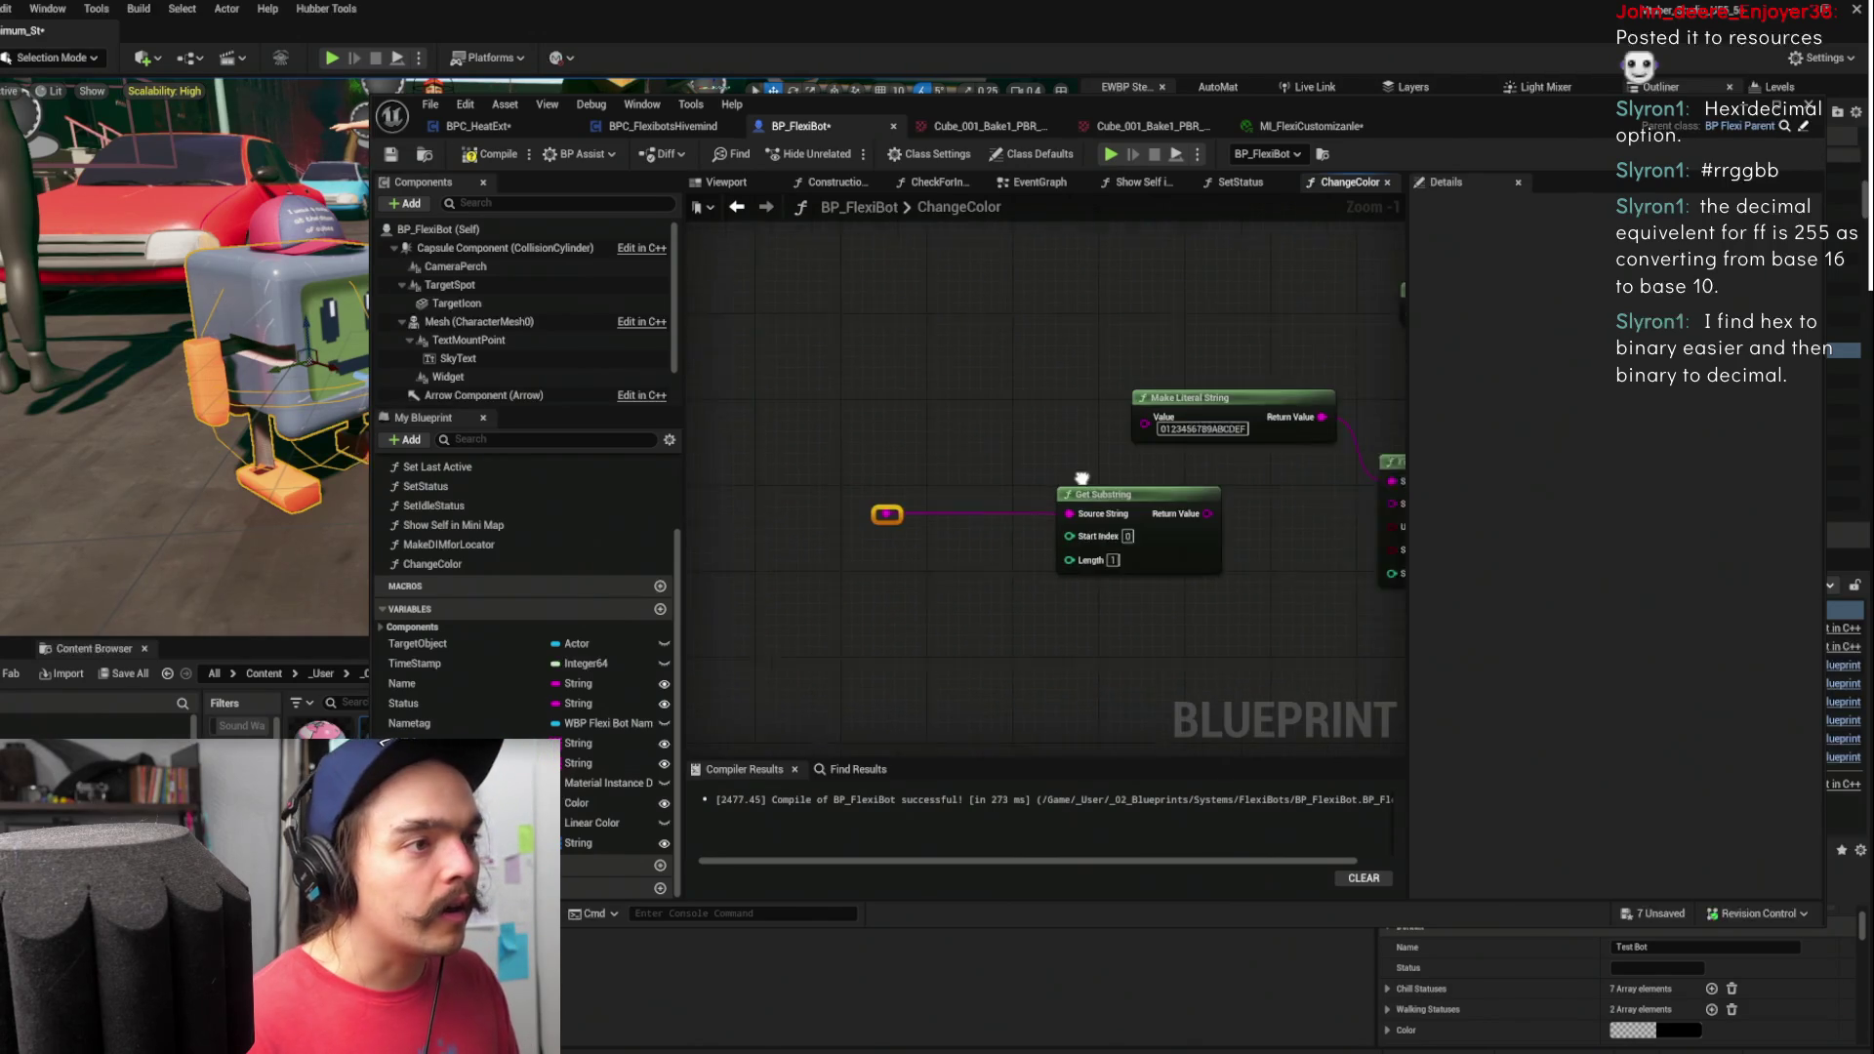
- Feed Get Substring's Start Index from an integer Add node whose input is set to 1
left_click_drag(1092, 530, 907, 603)
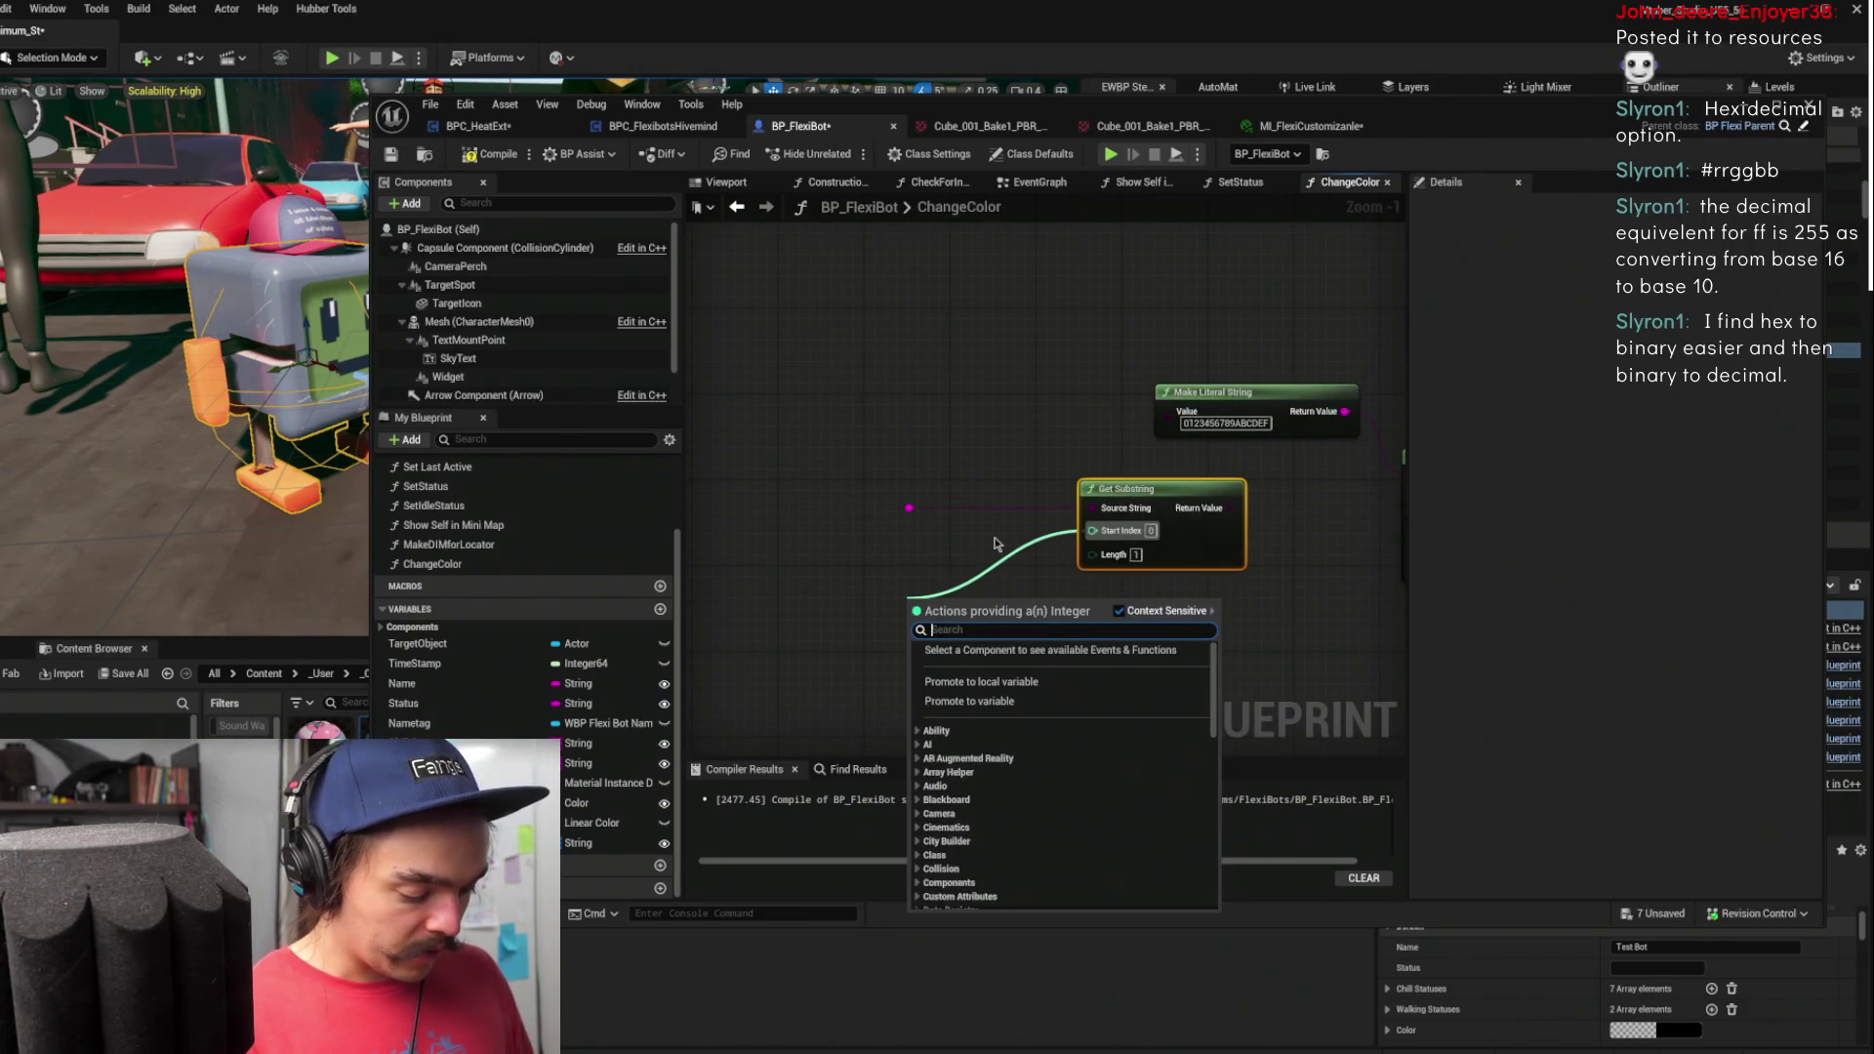
type("add")
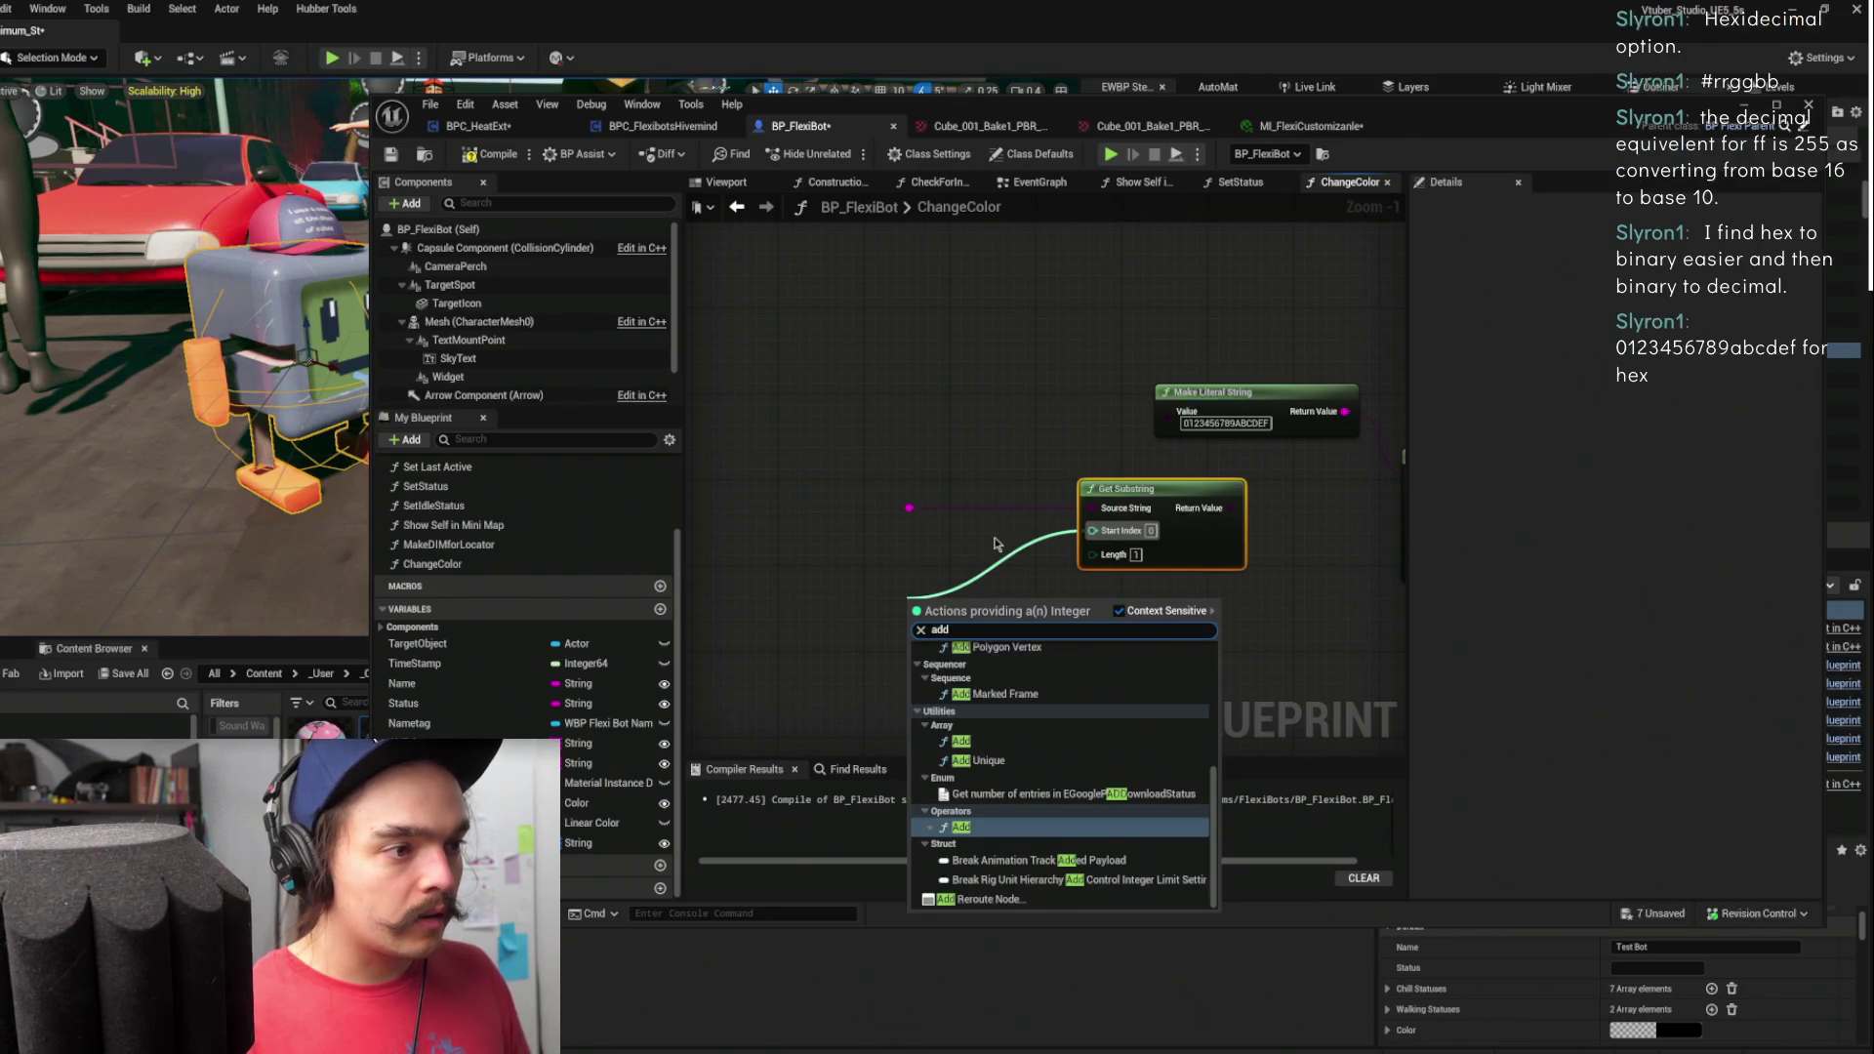
key("Return")
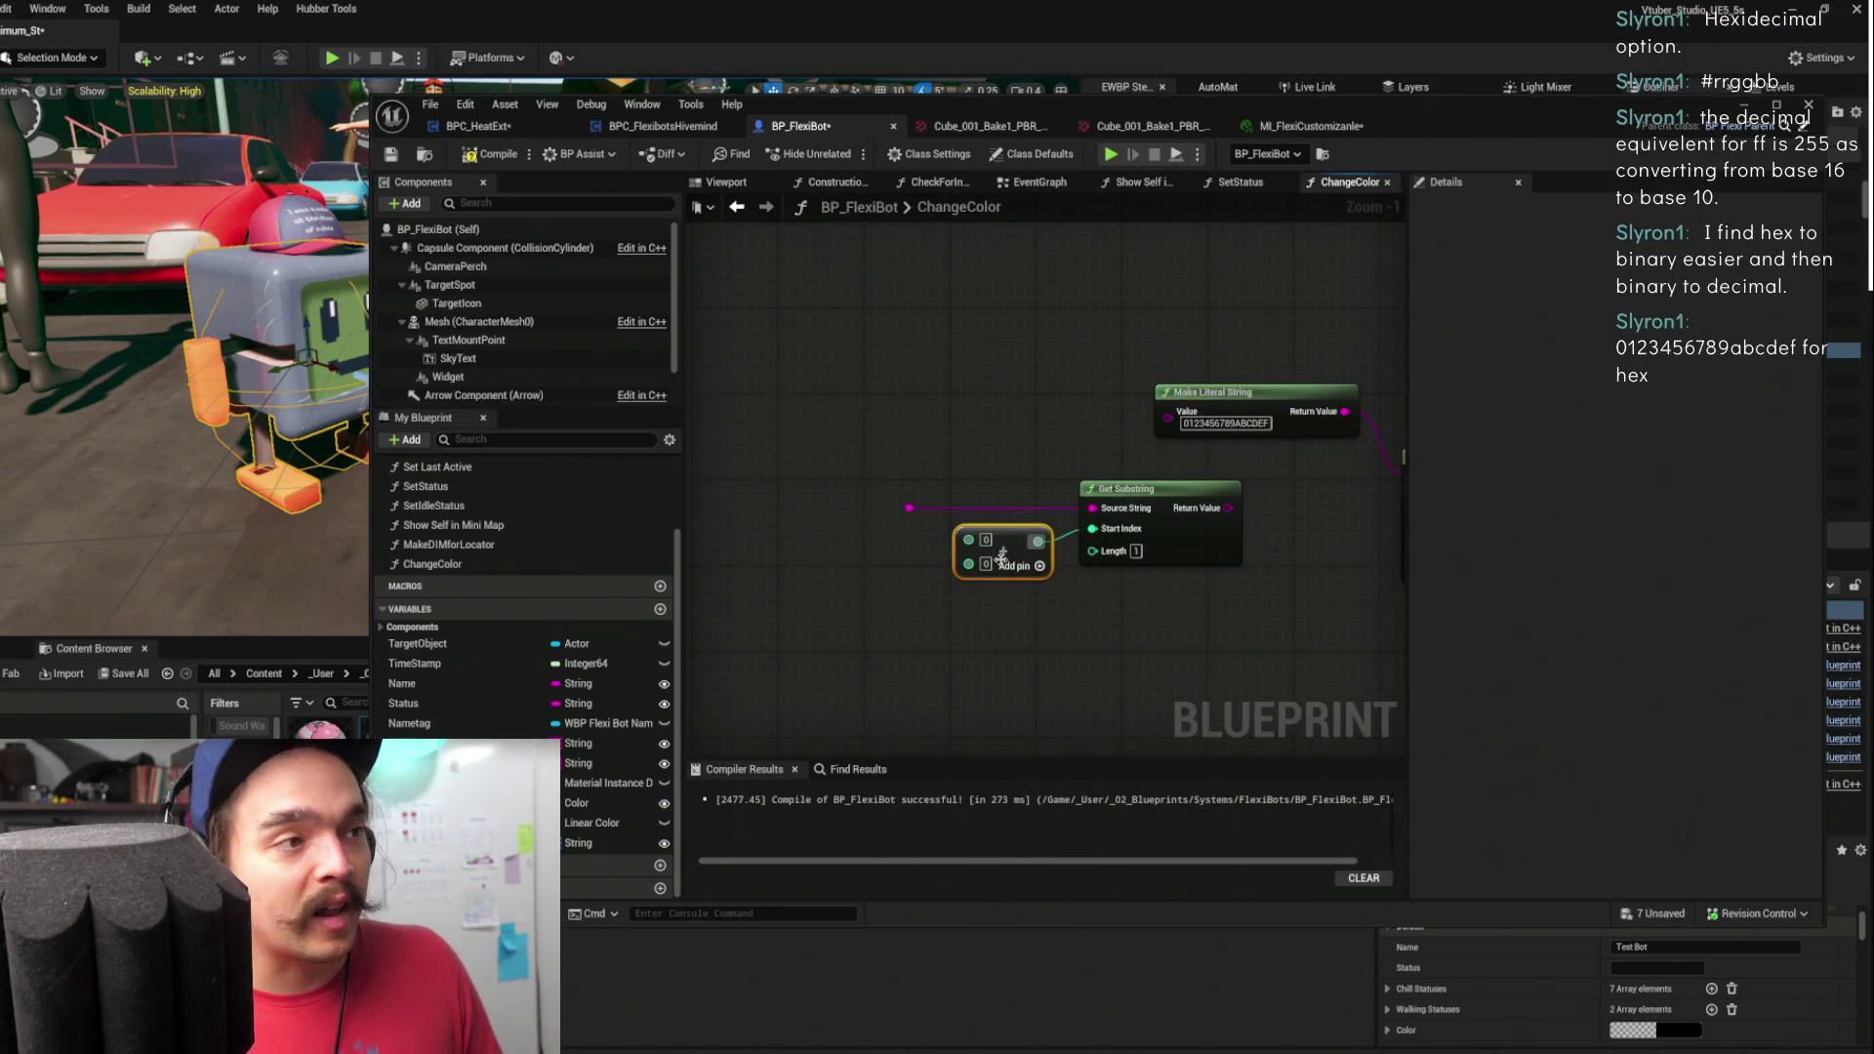
left_click_drag(1004, 568, 998, 640)
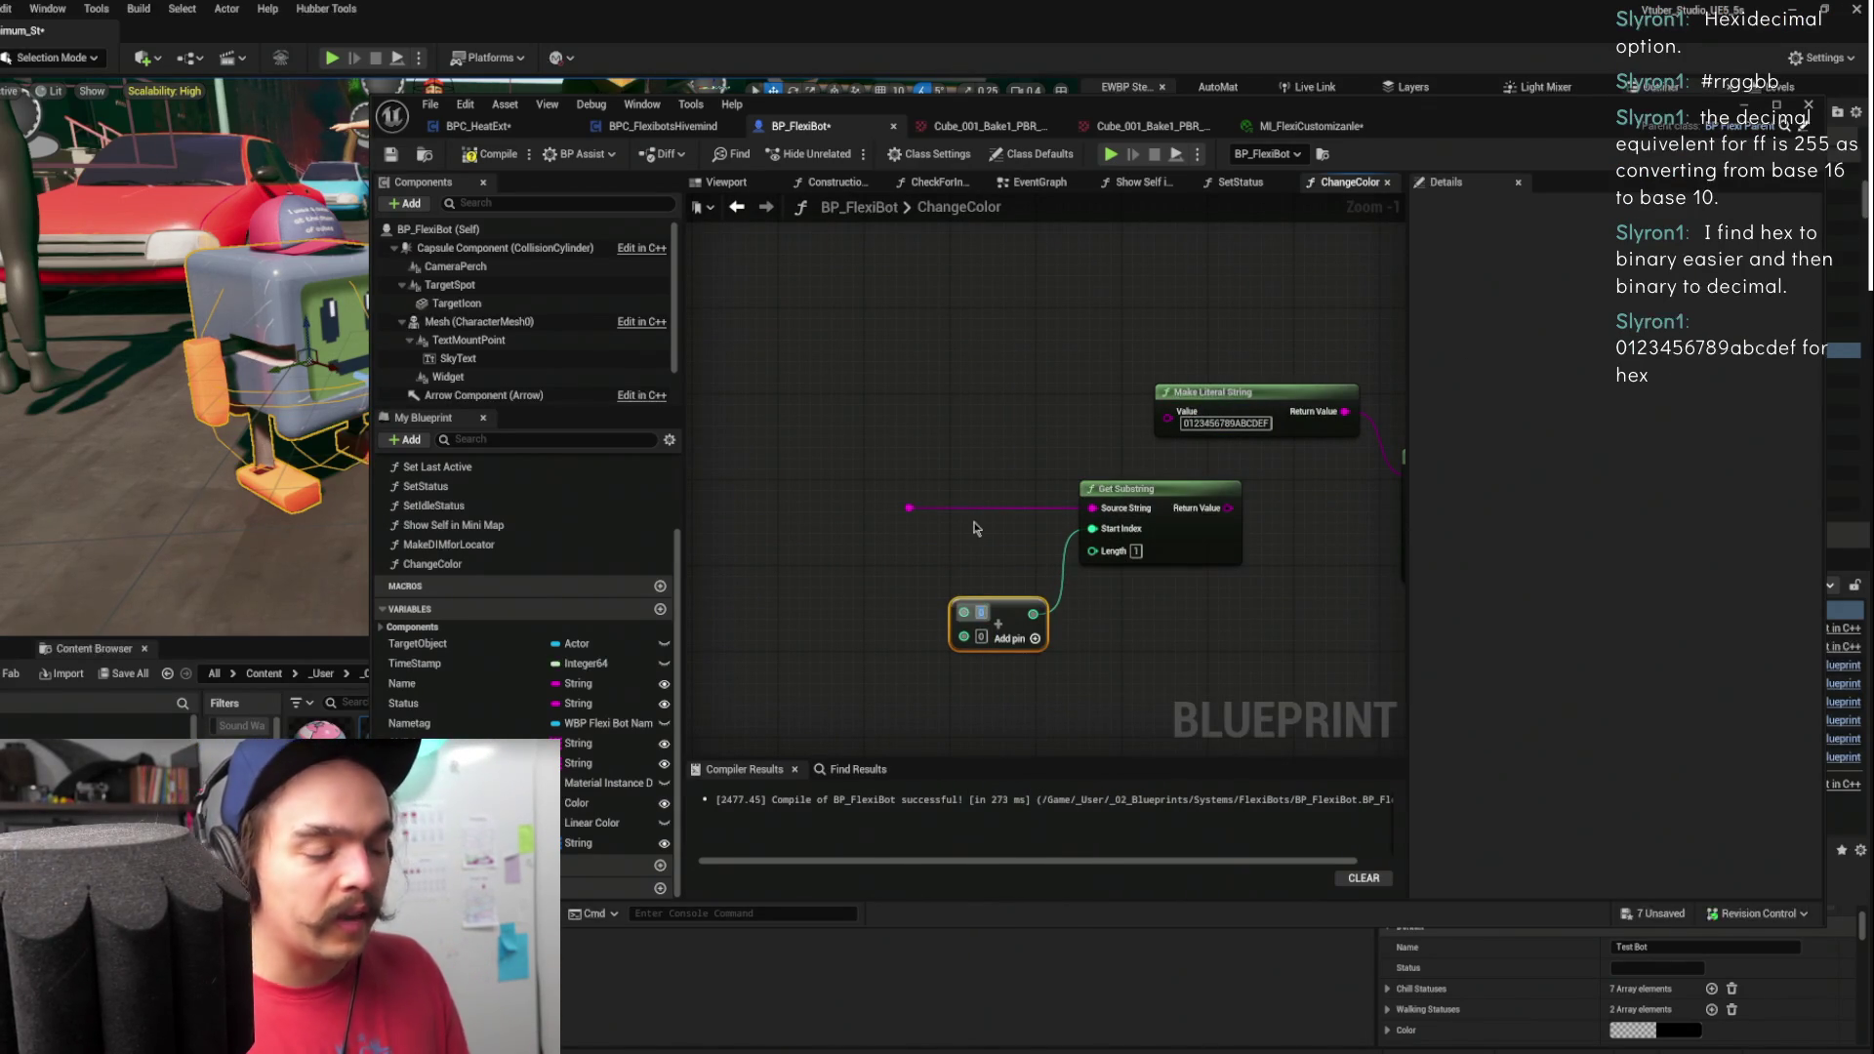
type("12")
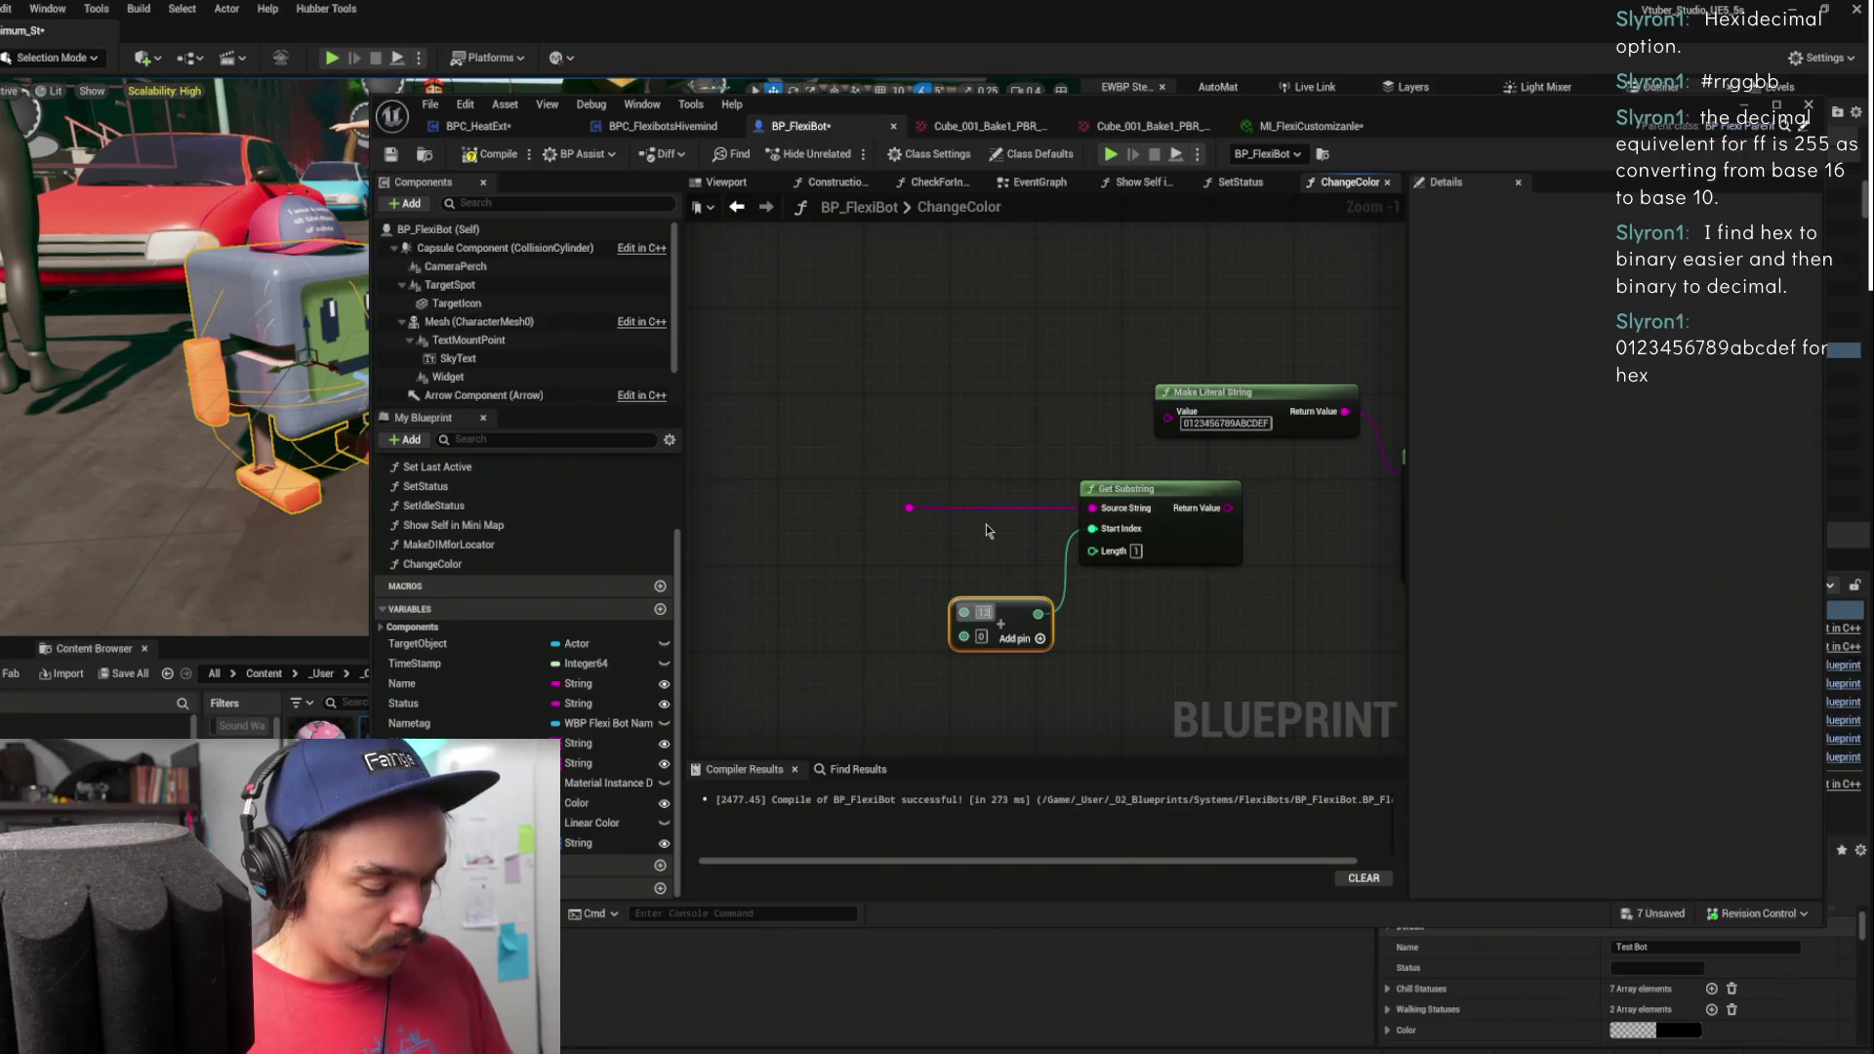
key("BackSpace")
left_click(979, 522)
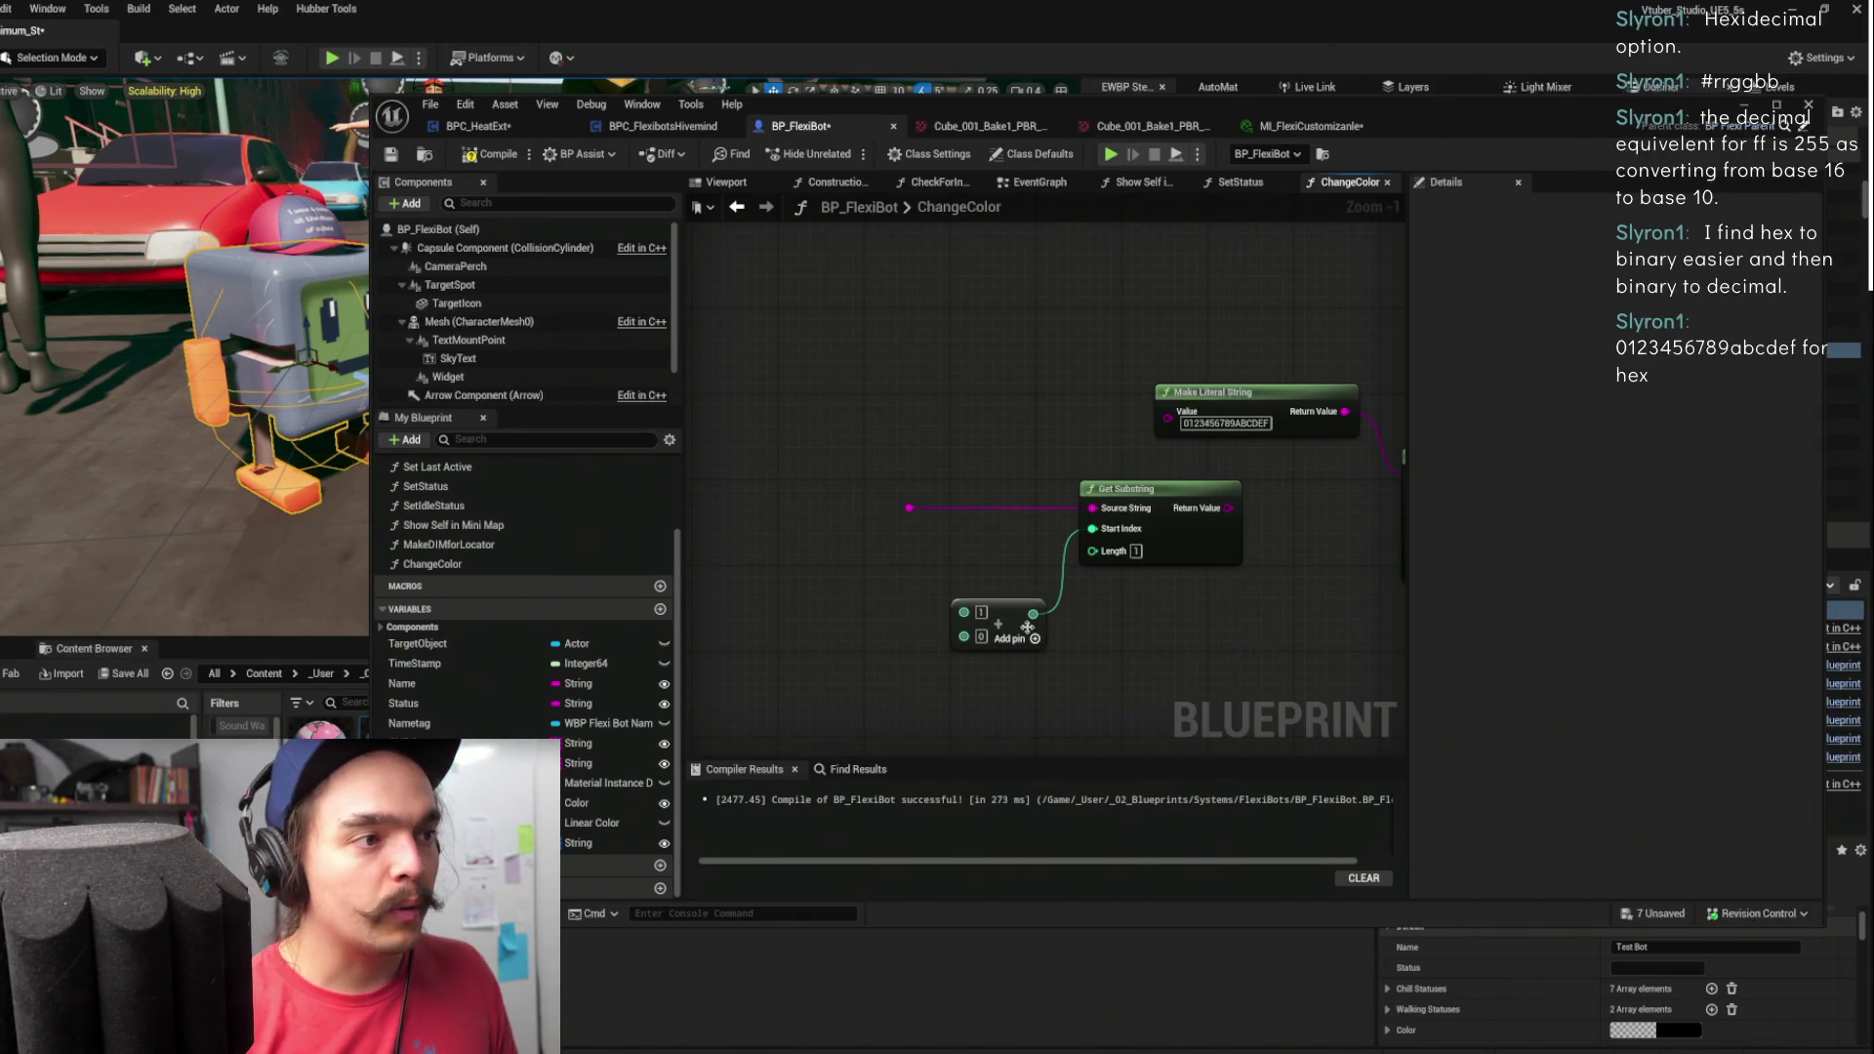
left_click_drag(1027, 626, 1016, 566)
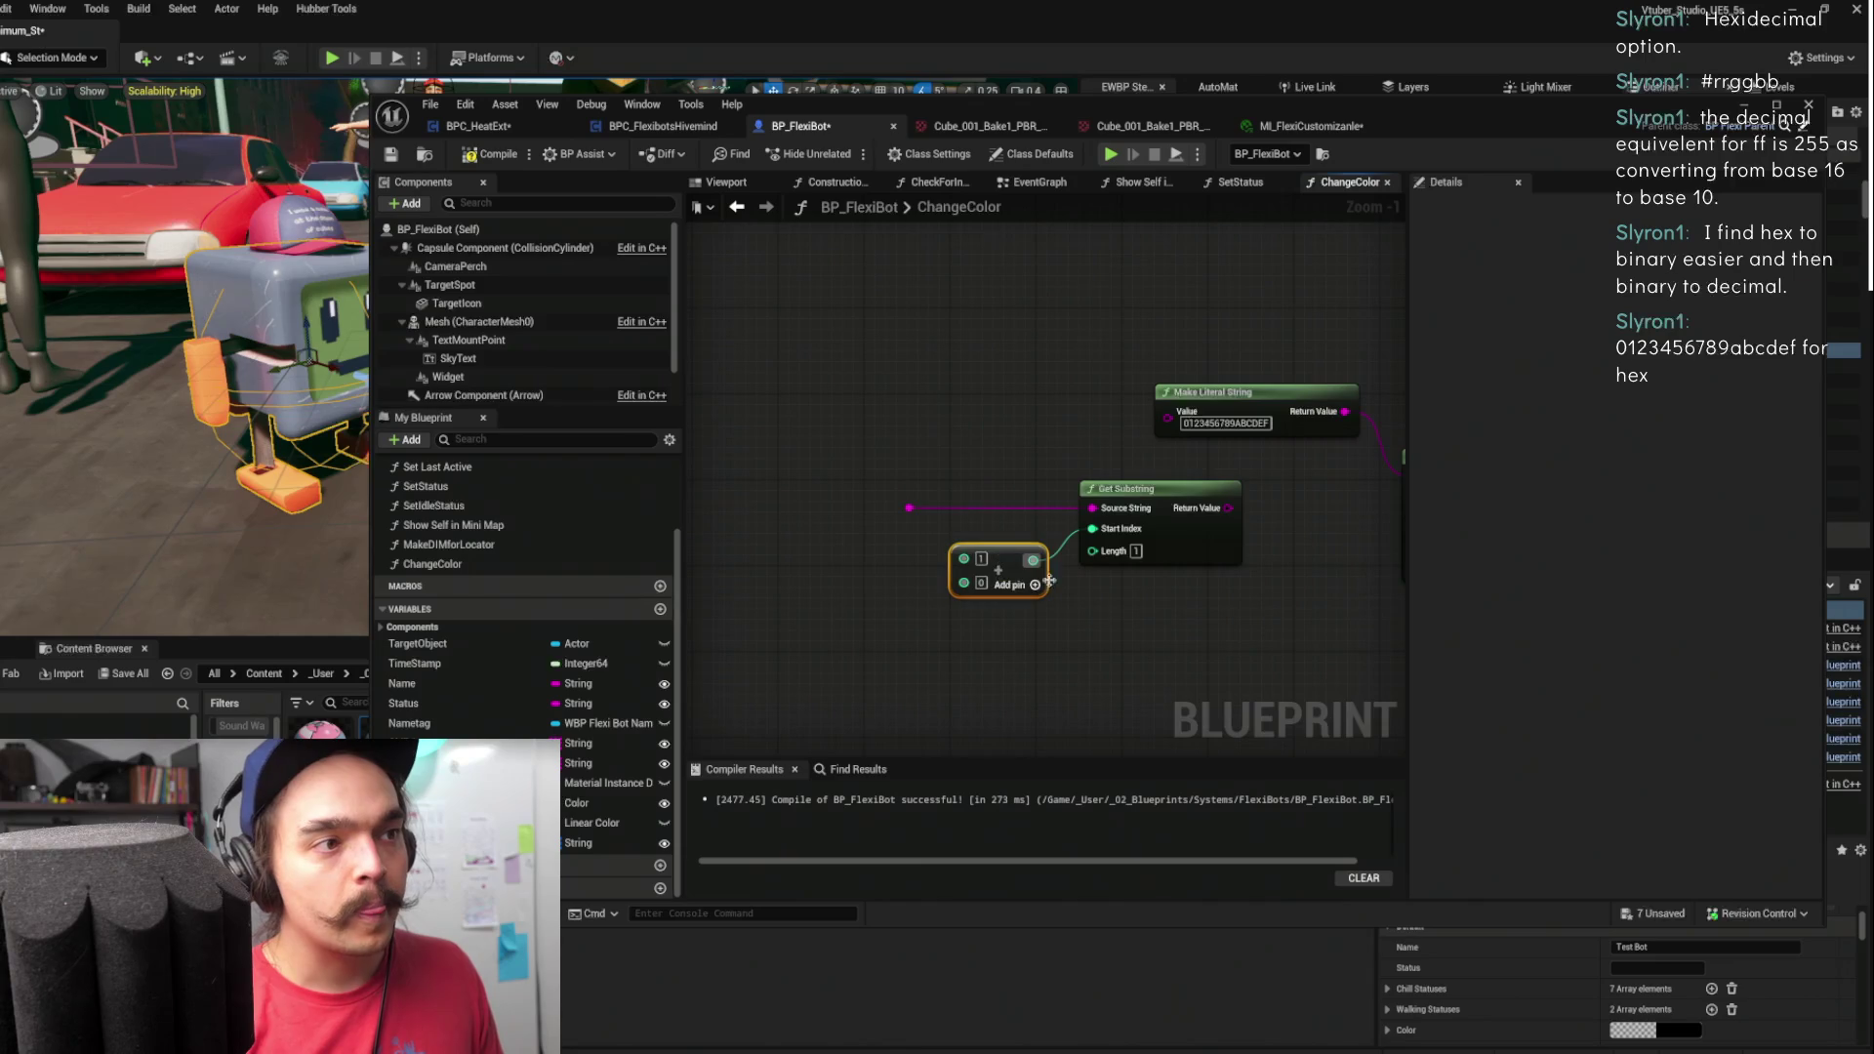
left_click_drag(1101, 611, 1004, 544)
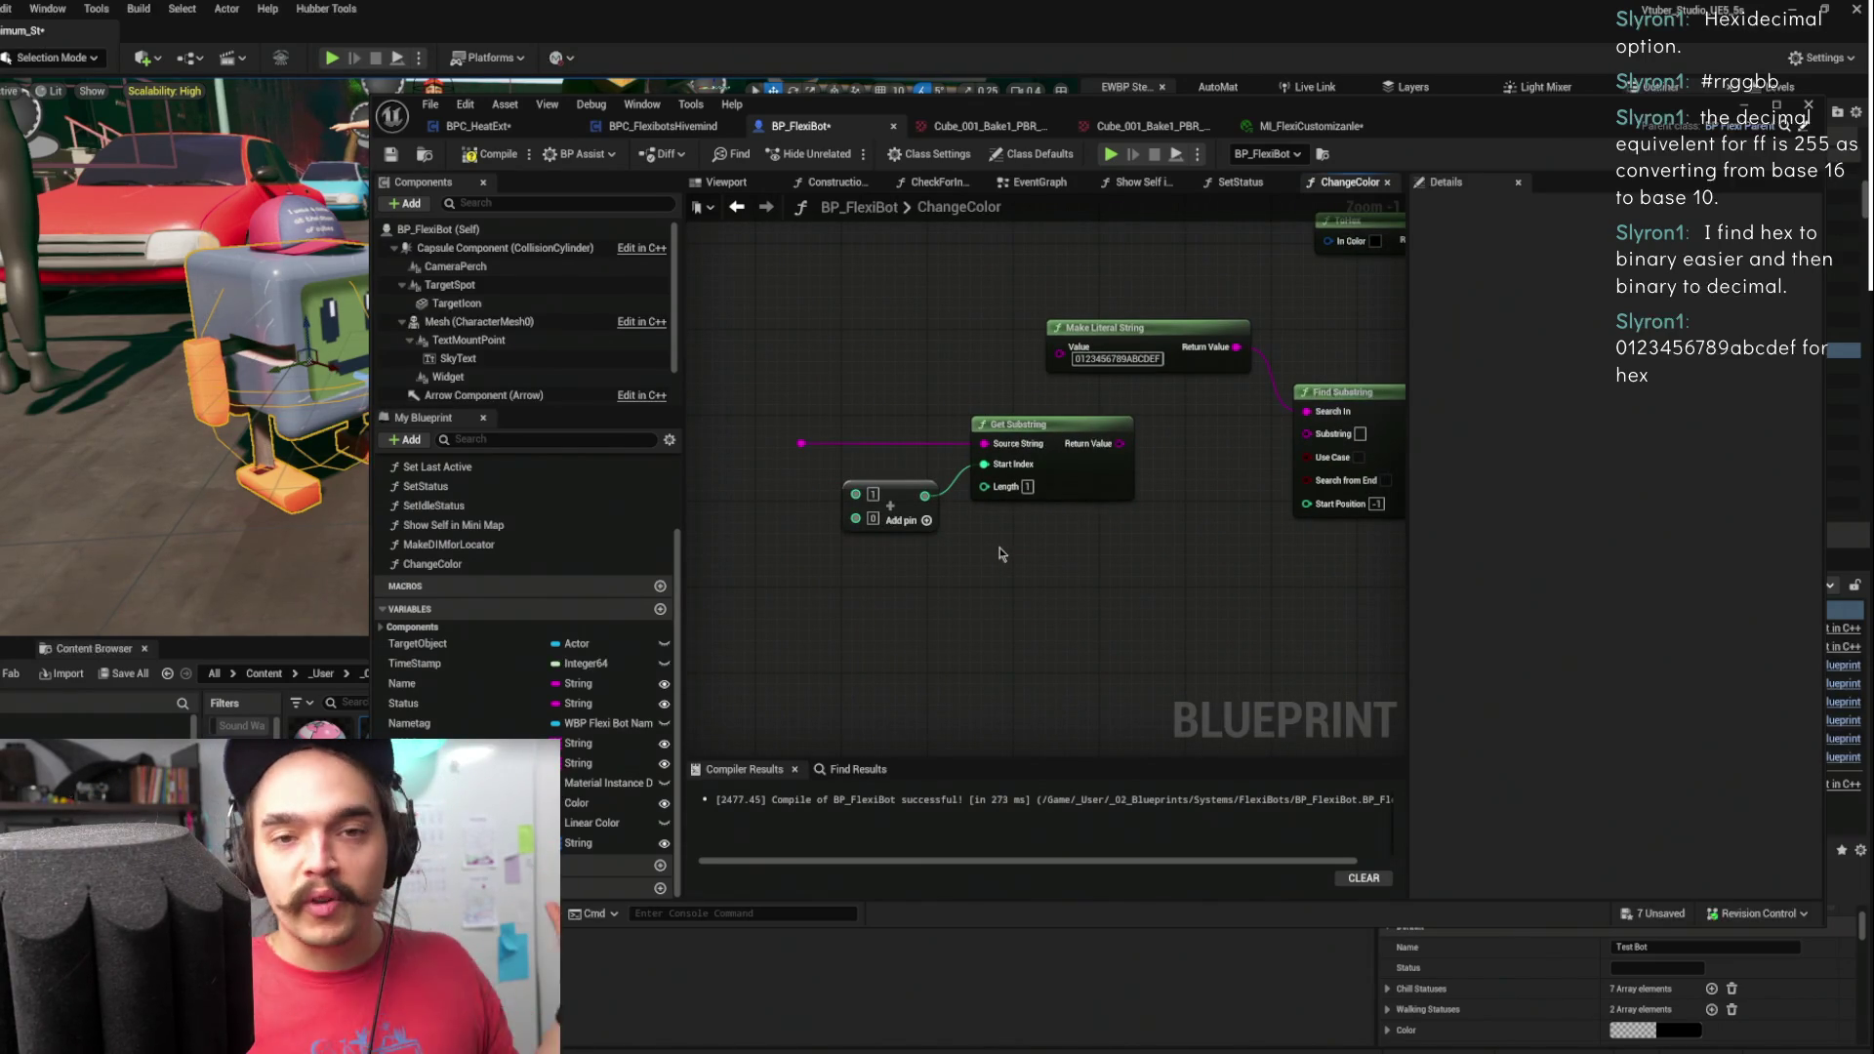
left_click(1015, 424)
- Duplicate Get Substring and wire a reroute from the Add node into the copy's Start Index
key("ctrl+c")
key("ctrl+v")
left_click_drag(967, 617, 1096, 529)
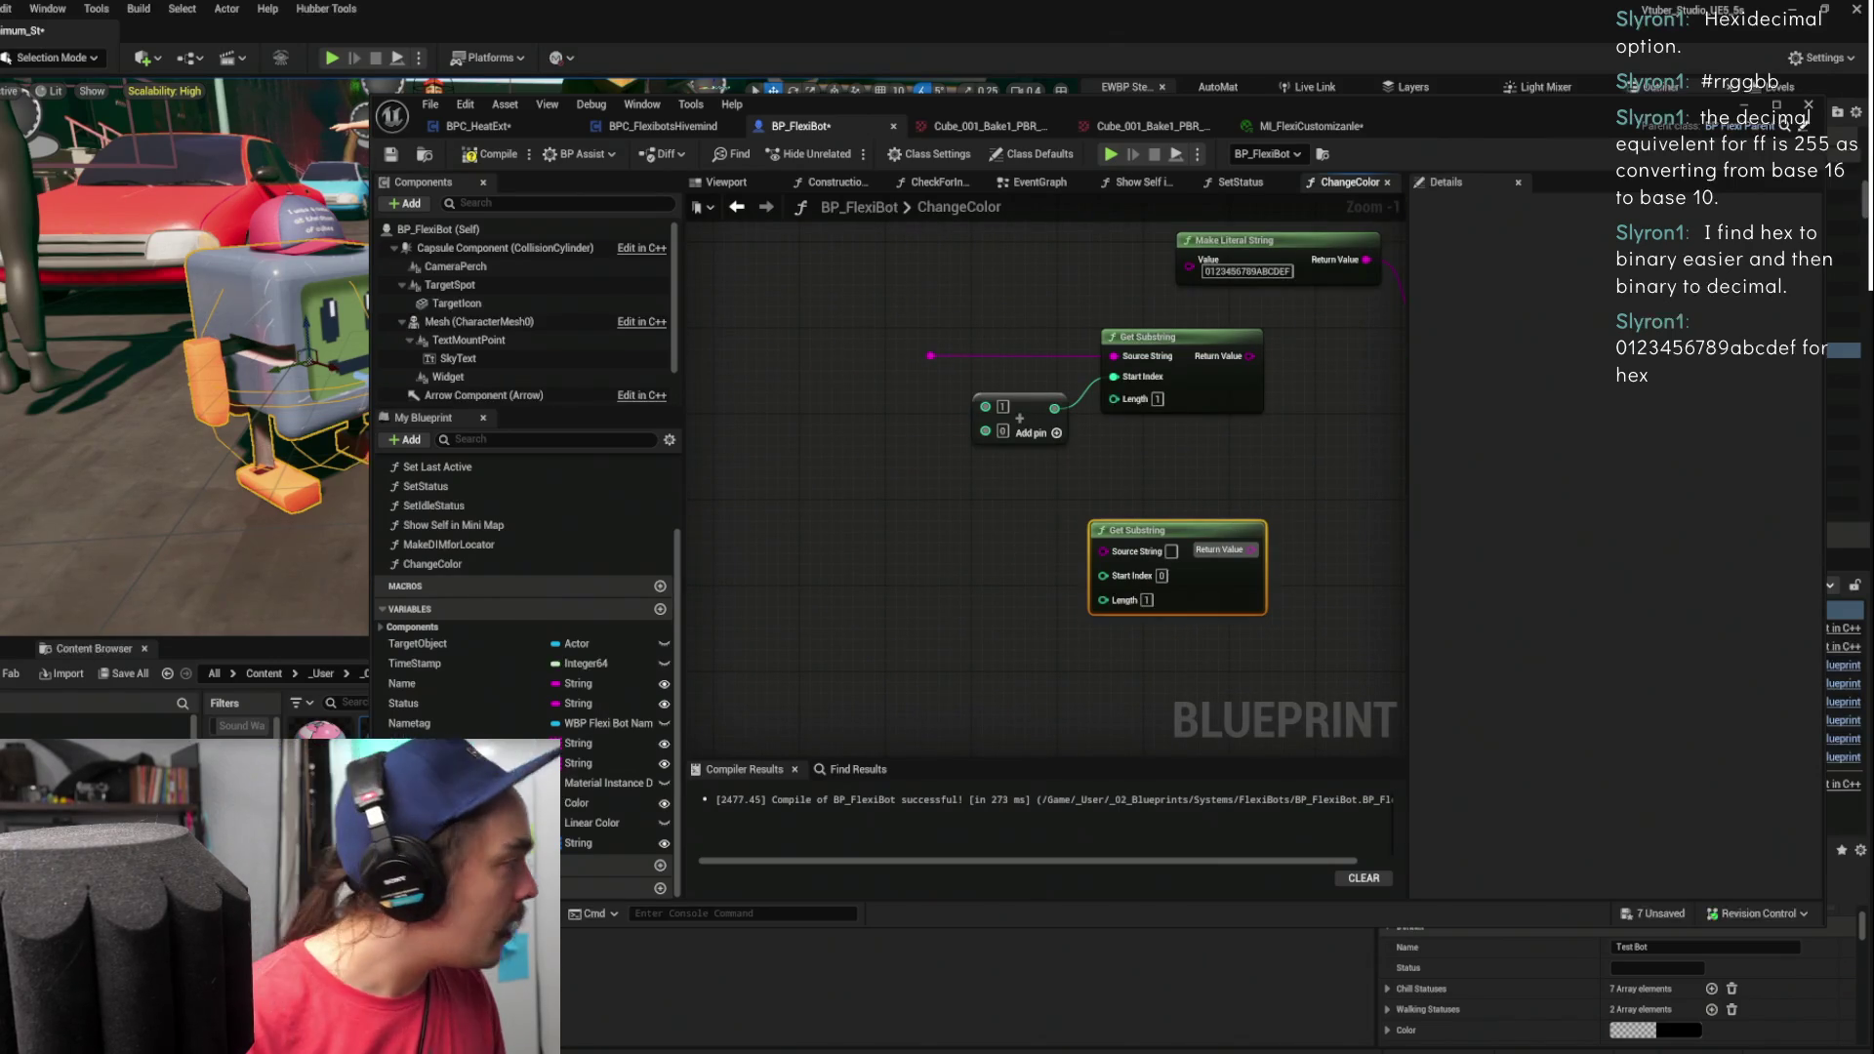
mouse_move(985, 431)
left_mouse_down()
mouse_move(793, 489)
mouse_move(786, 534)
left_mouse_up()
type("rer")
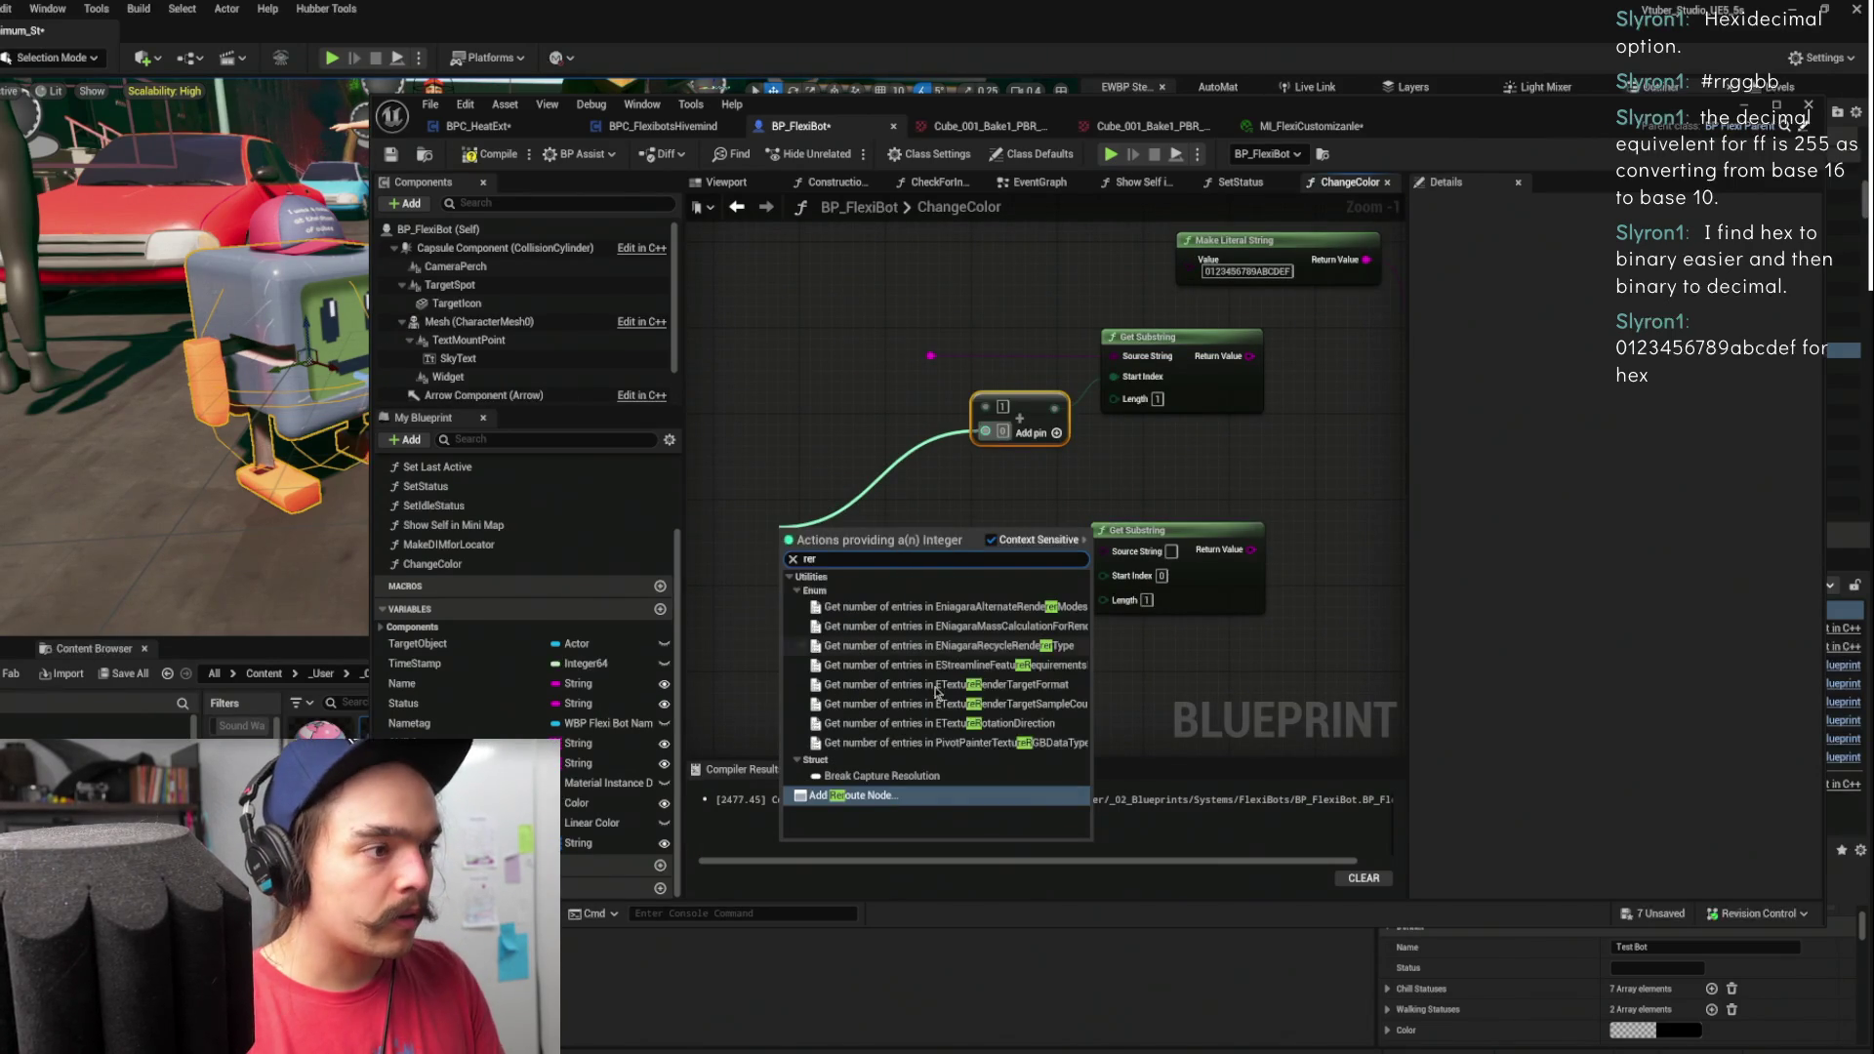
left_click(858, 796)
mouse_move(799, 530)
left_mouse_down()
mouse_move(1093, 546)
mouse_move(1127, 580)
mouse_move(1173, 471)
mouse_move(1191, 477)
mouse_move(1015, 420)
left_mouse_up()
left_click(1190, 377)
left_click(1003, 486)
left_click(1195, 422)
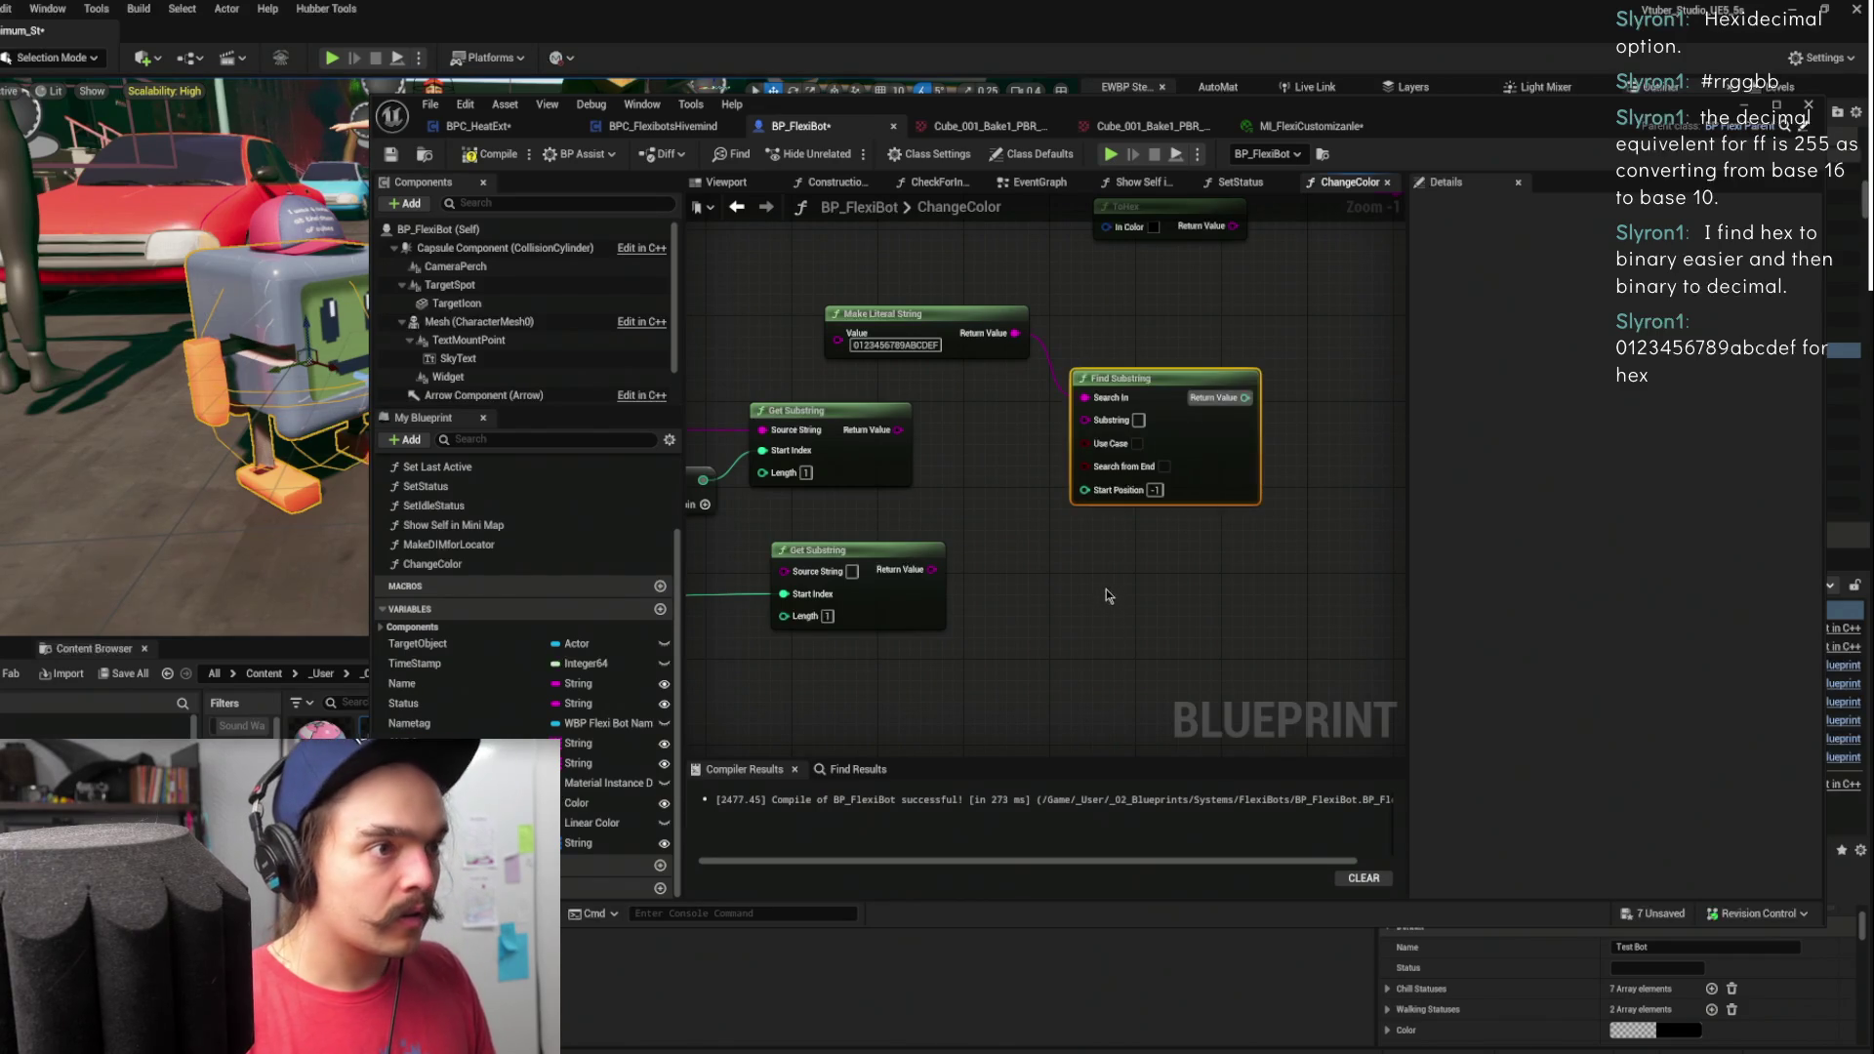
key("ctrl+c")
key("ctrl+v")
left_click_drag(896, 429, 1138, 427)
left_click_drag(1170, 610, 1170, 567)
mouse_move(927, 572)
left_mouse_down()
mouse_move(1132, 581)
mouse_move(1138, 598)
mouse_move(1119, 594)
left_mouse_up()
left_click_drag(1015, 333, 1116, 570)
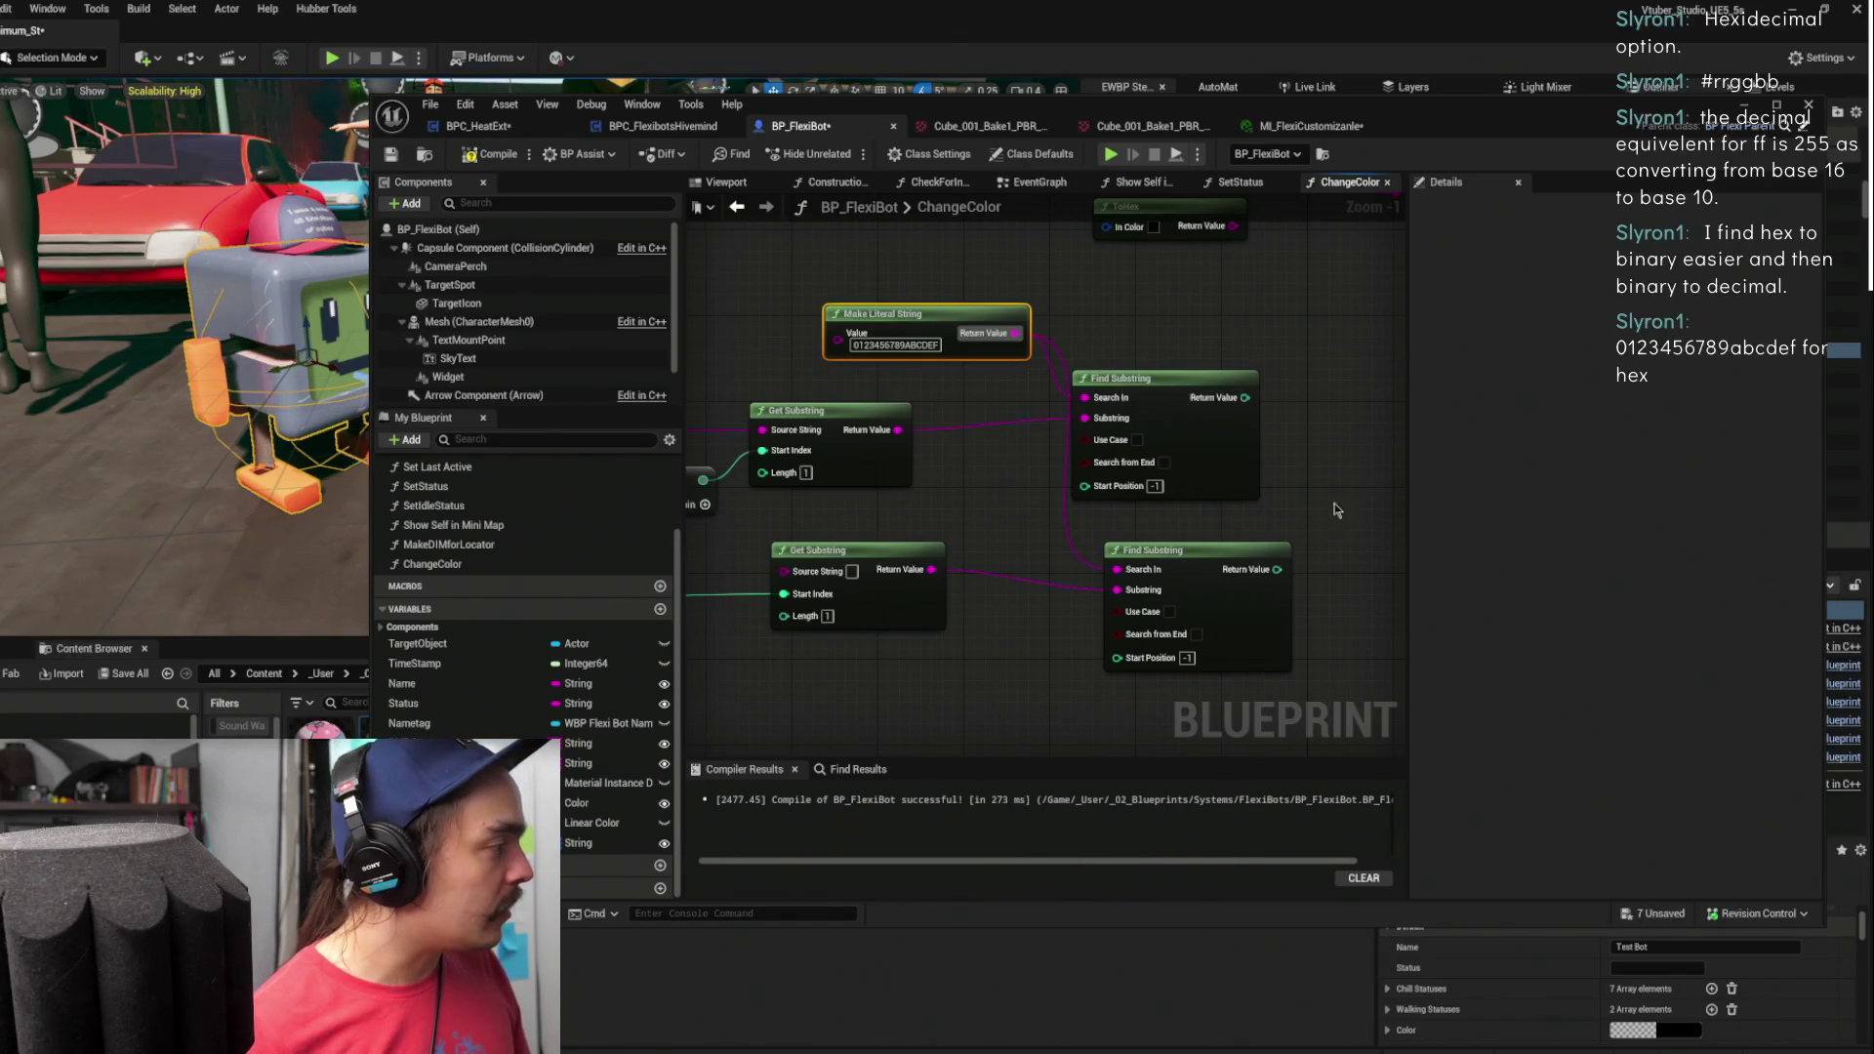
- Multiply the lower Find Substring result by 16 and move the two nodes together
left_click_drag(997, 579, 1108, 584)
type("+")
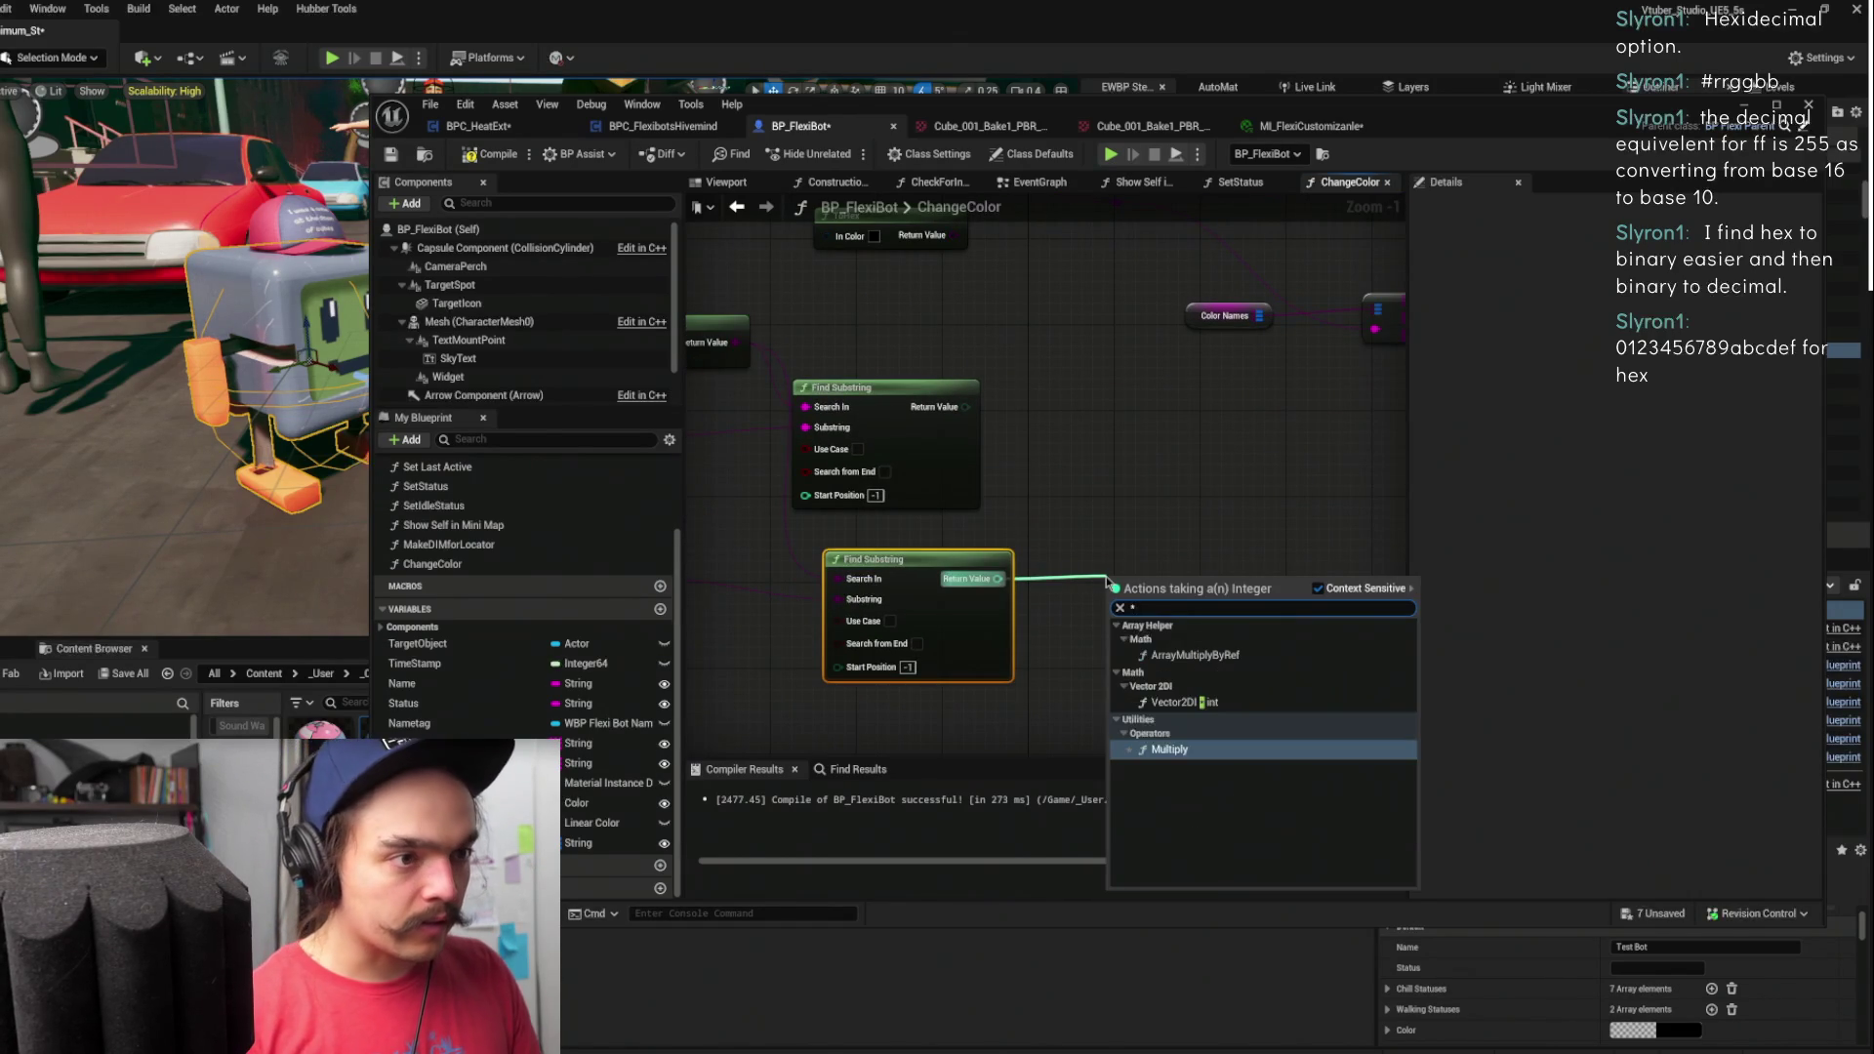
key("Return")
type("16")
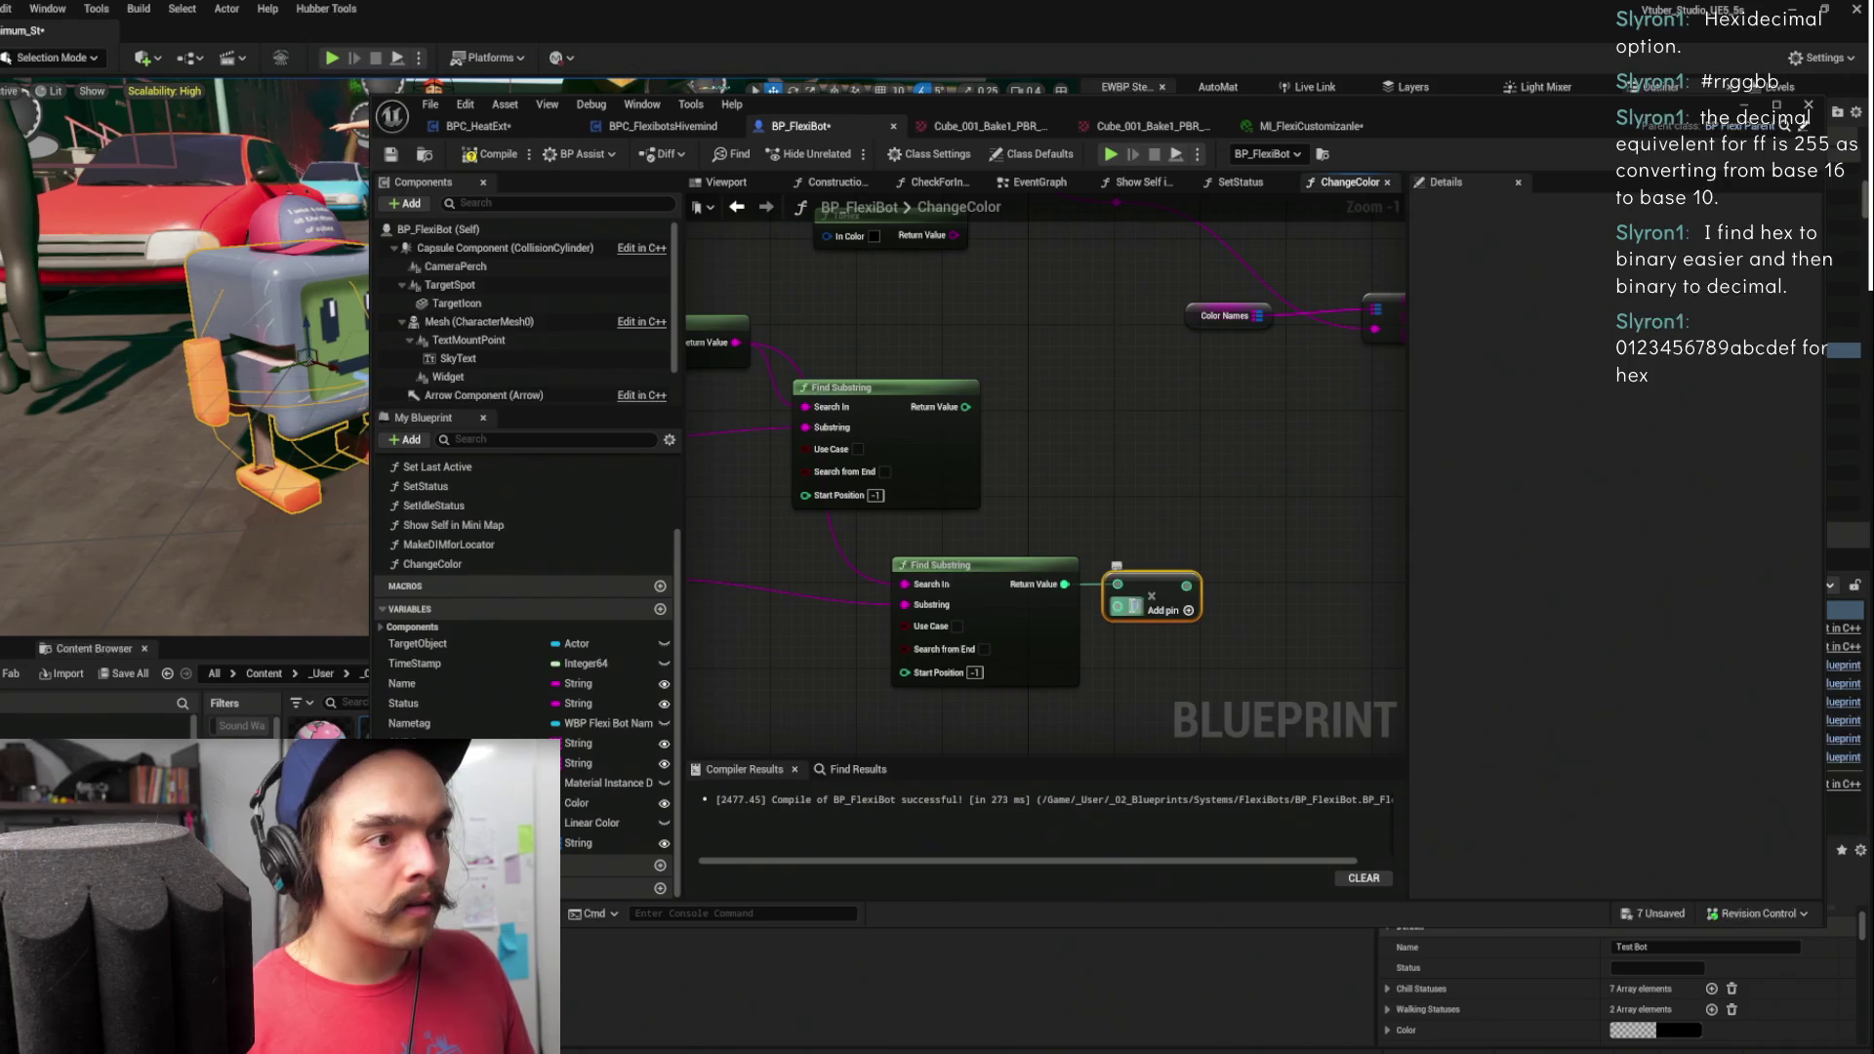
mouse_move(1178, 544)
left_mouse_down()
mouse_move(981, 626)
mouse_move(866, 576)
left_mouse_up()
left_click_drag(1024, 589, 1132, 541)
- Add the upper Find Substring result to the multiplied value with an Add node
left_click_drag(965, 407, 1166, 429)
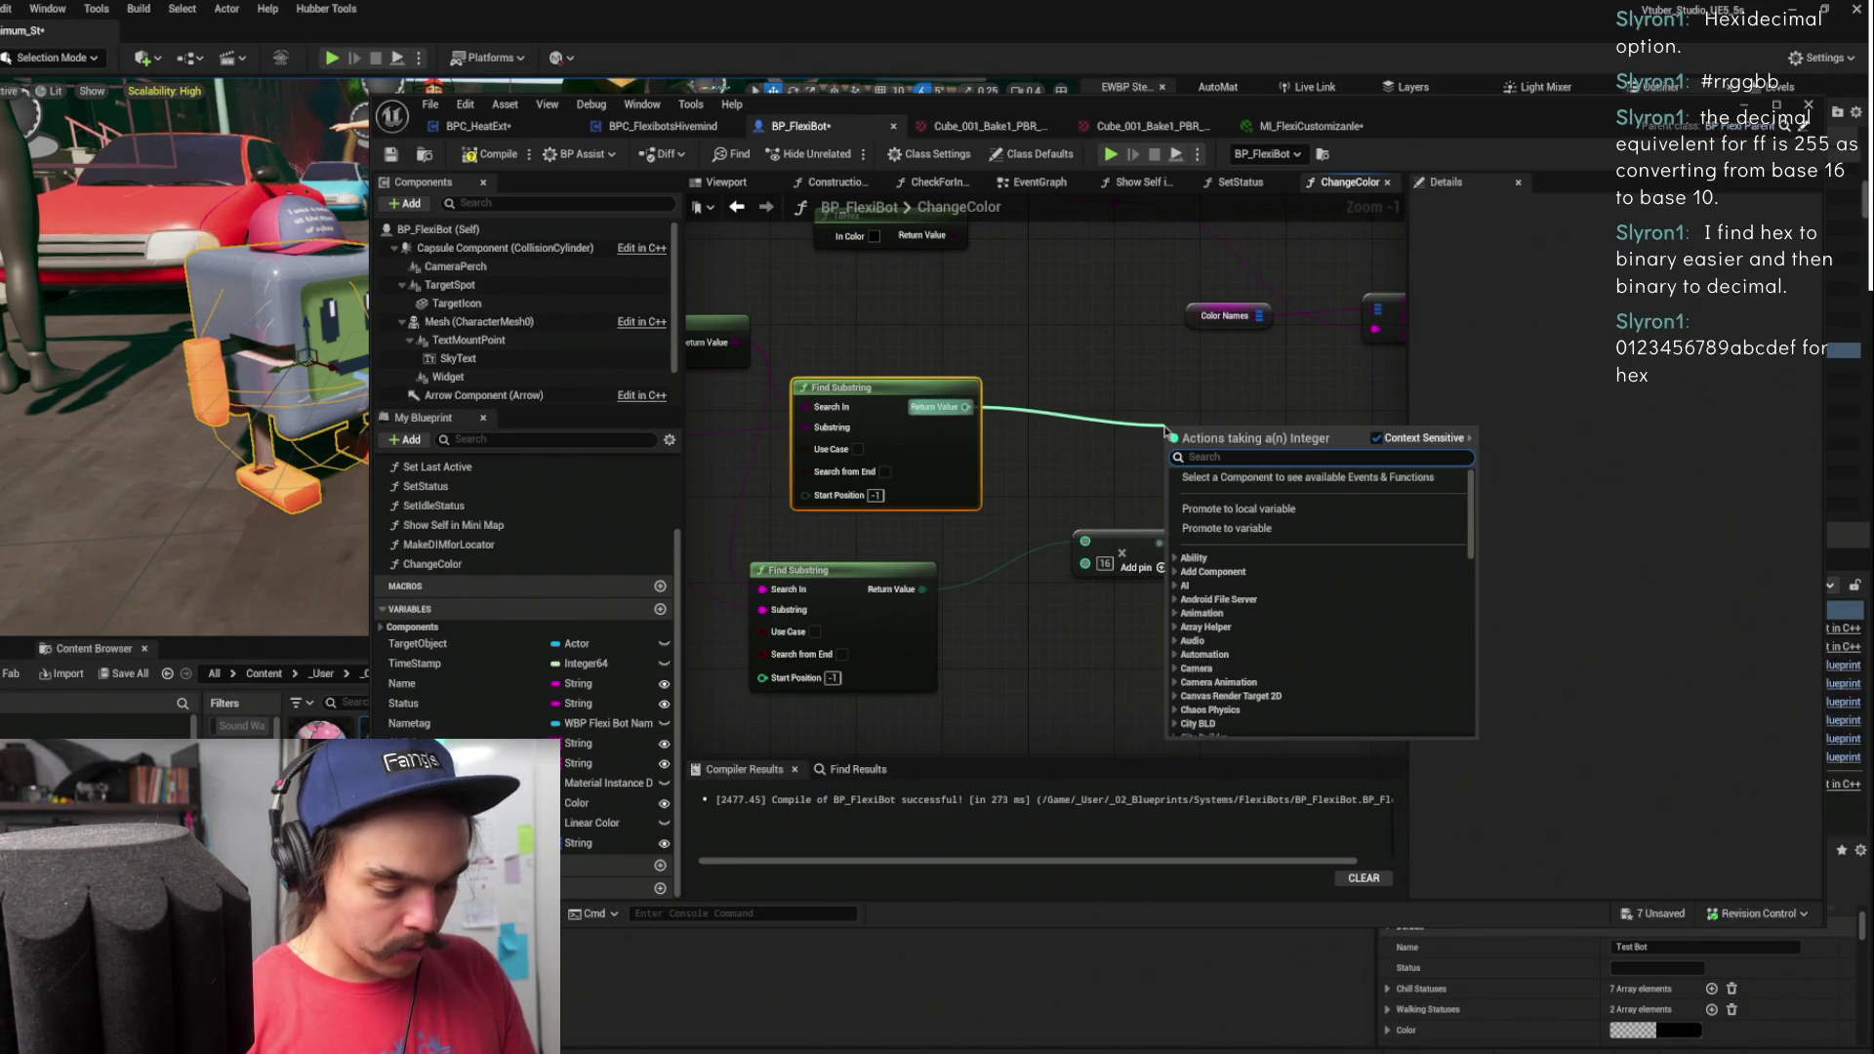
type("+")
key("Return")
mouse_move(927, 387)
left_mouse_down()
mouse_move(1079, 415)
mouse_move(863, 426)
left_mouse_up()
mouse_move(1121, 548)
left_mouse_down()
mouse_move(1025, 549)
mouse_move(1183, 460)
left_mouse_up()
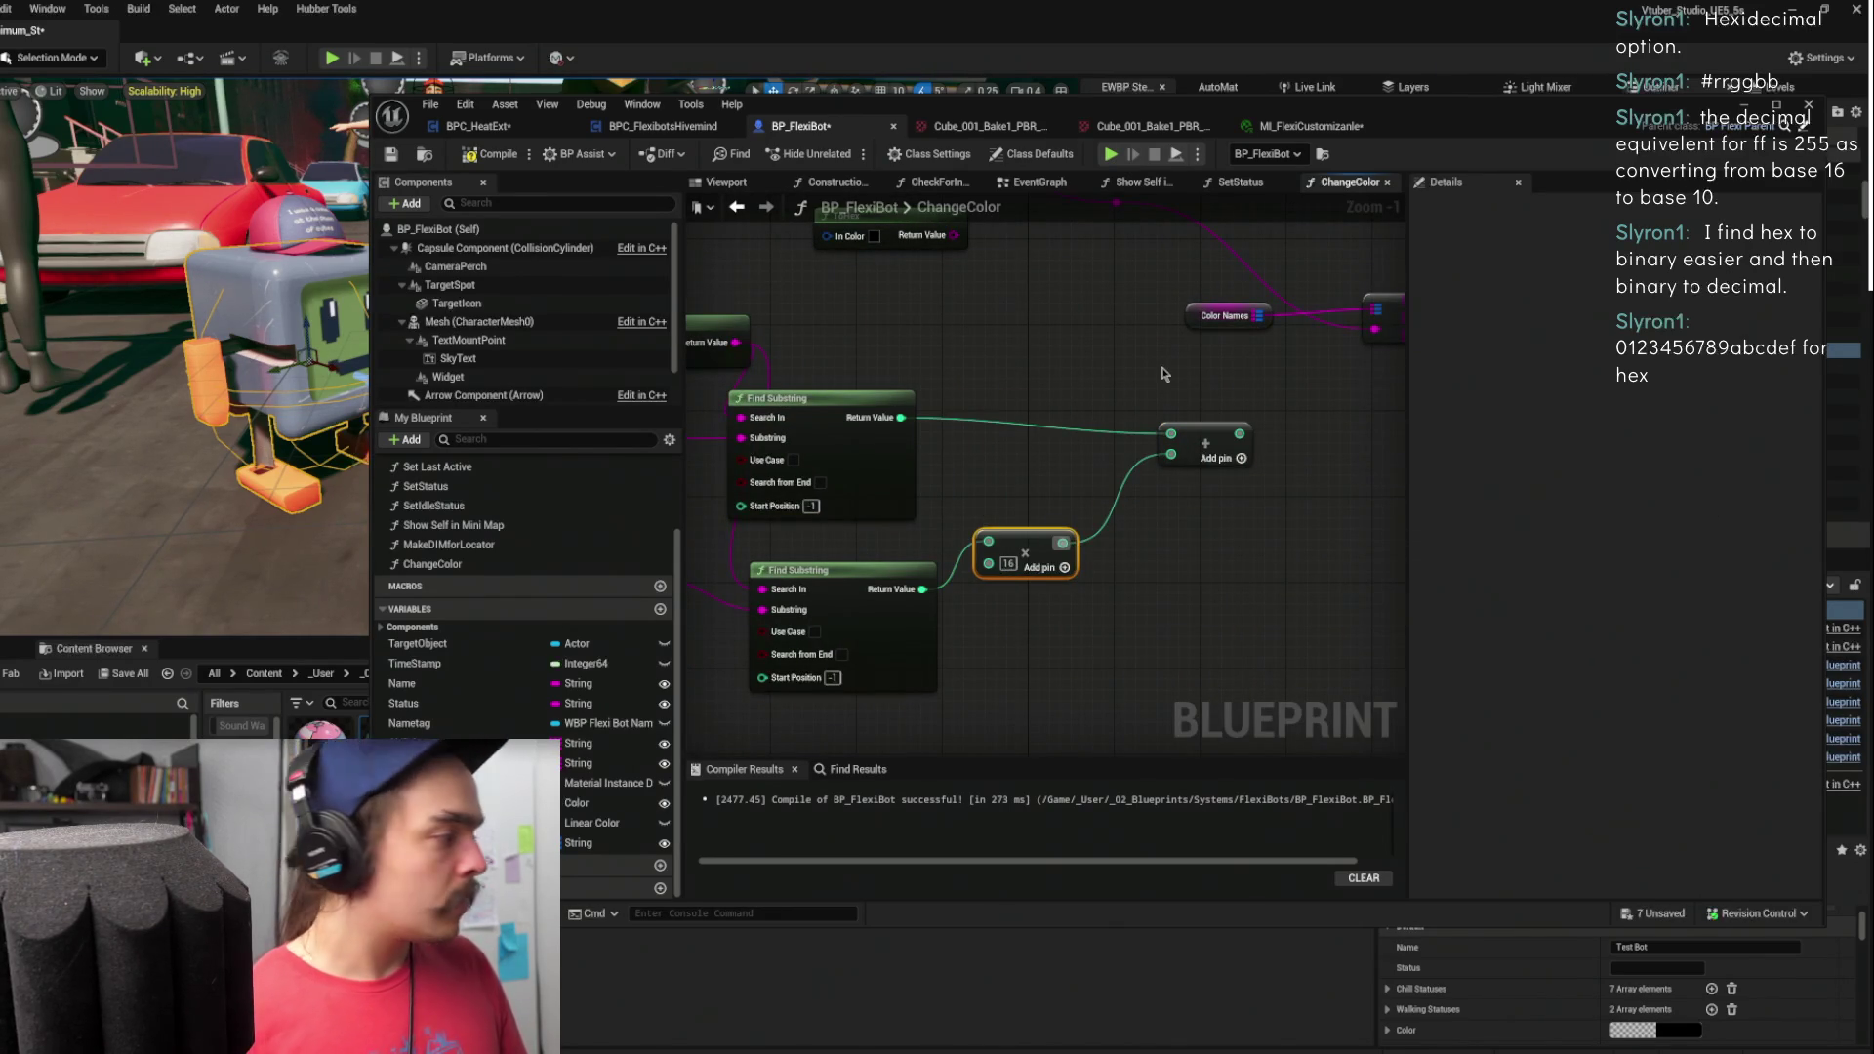
- Add a reroute node on the Get Substring source string wire
mouse_move(1346, 393)
left_mouse_down()
mouse_move(1120, 472)
mouse_move(1190, 385)
mouse_move(1213, 472)
mouse_move(1151, 410)
mouse_move(1343, 477)
mouse_move(870, 396)
left_mouse_up()
scroll(1070, 495, "down", 2)
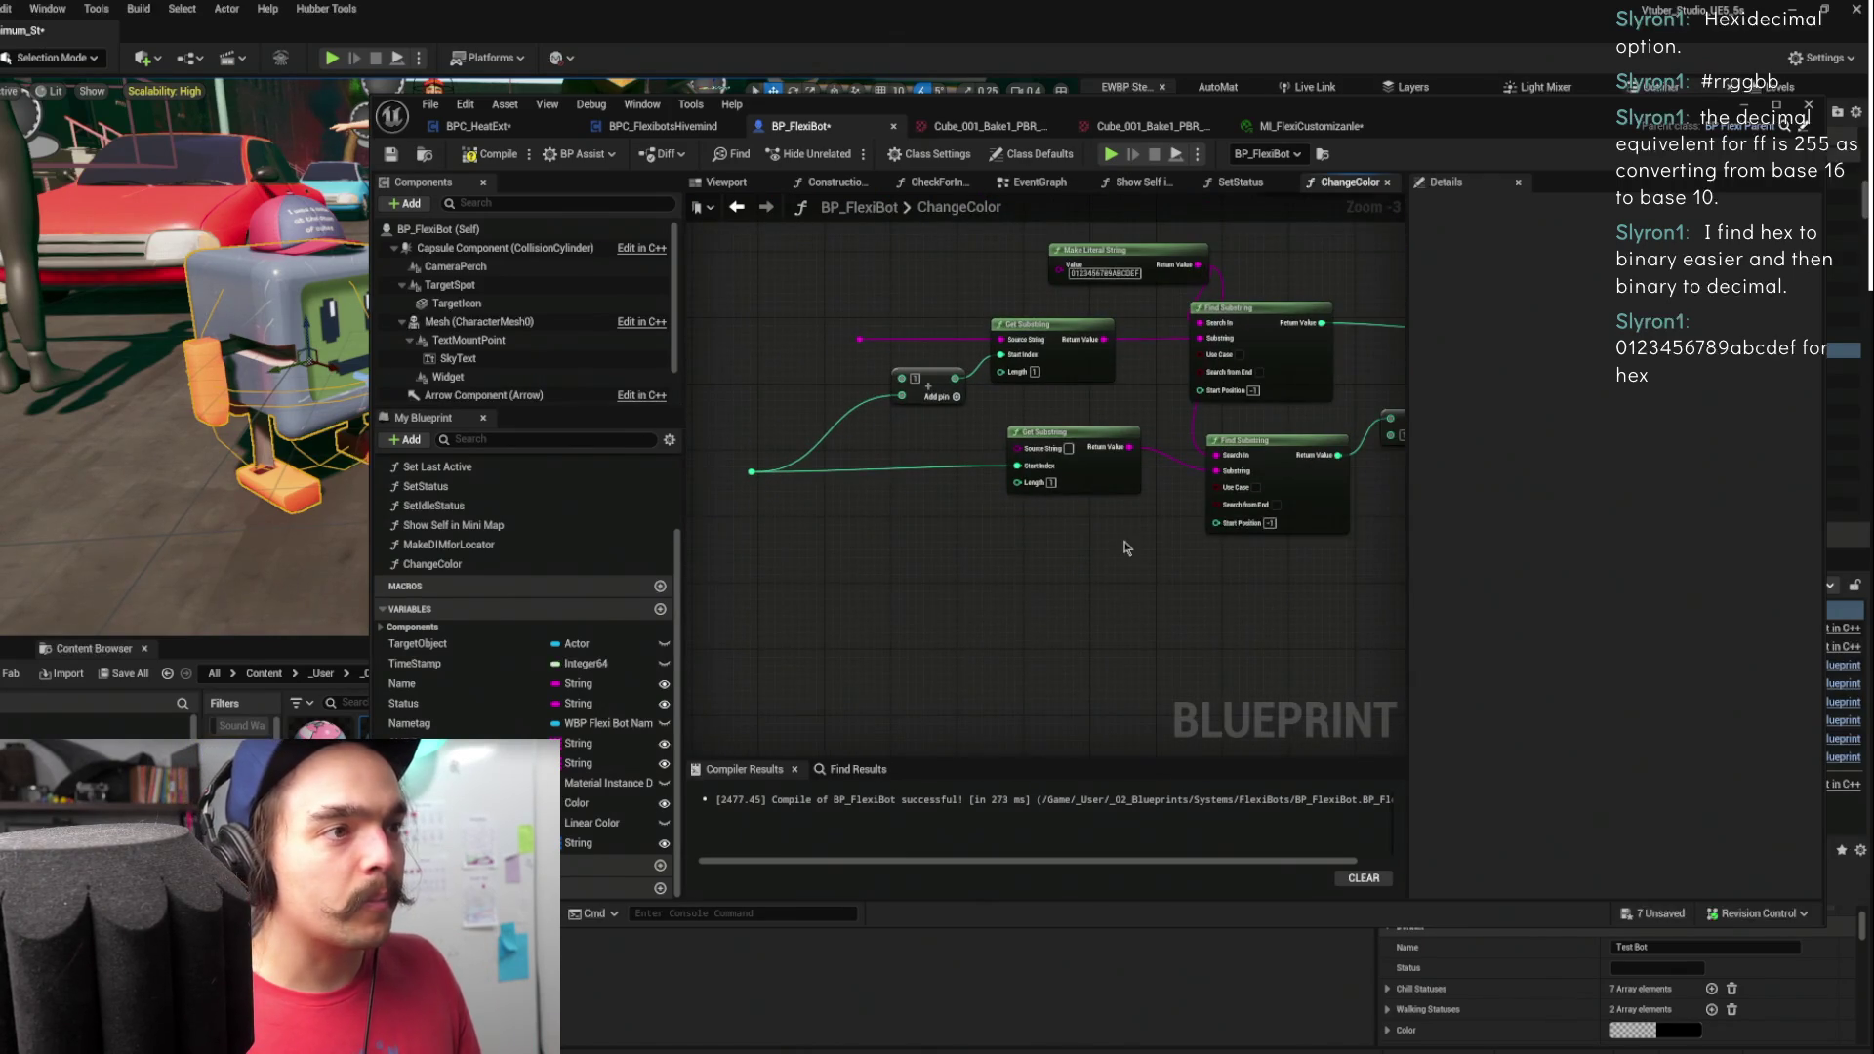
scroll(1059, 644, "up", 1)
left_click_drag(1048, 484, 1170, 407)
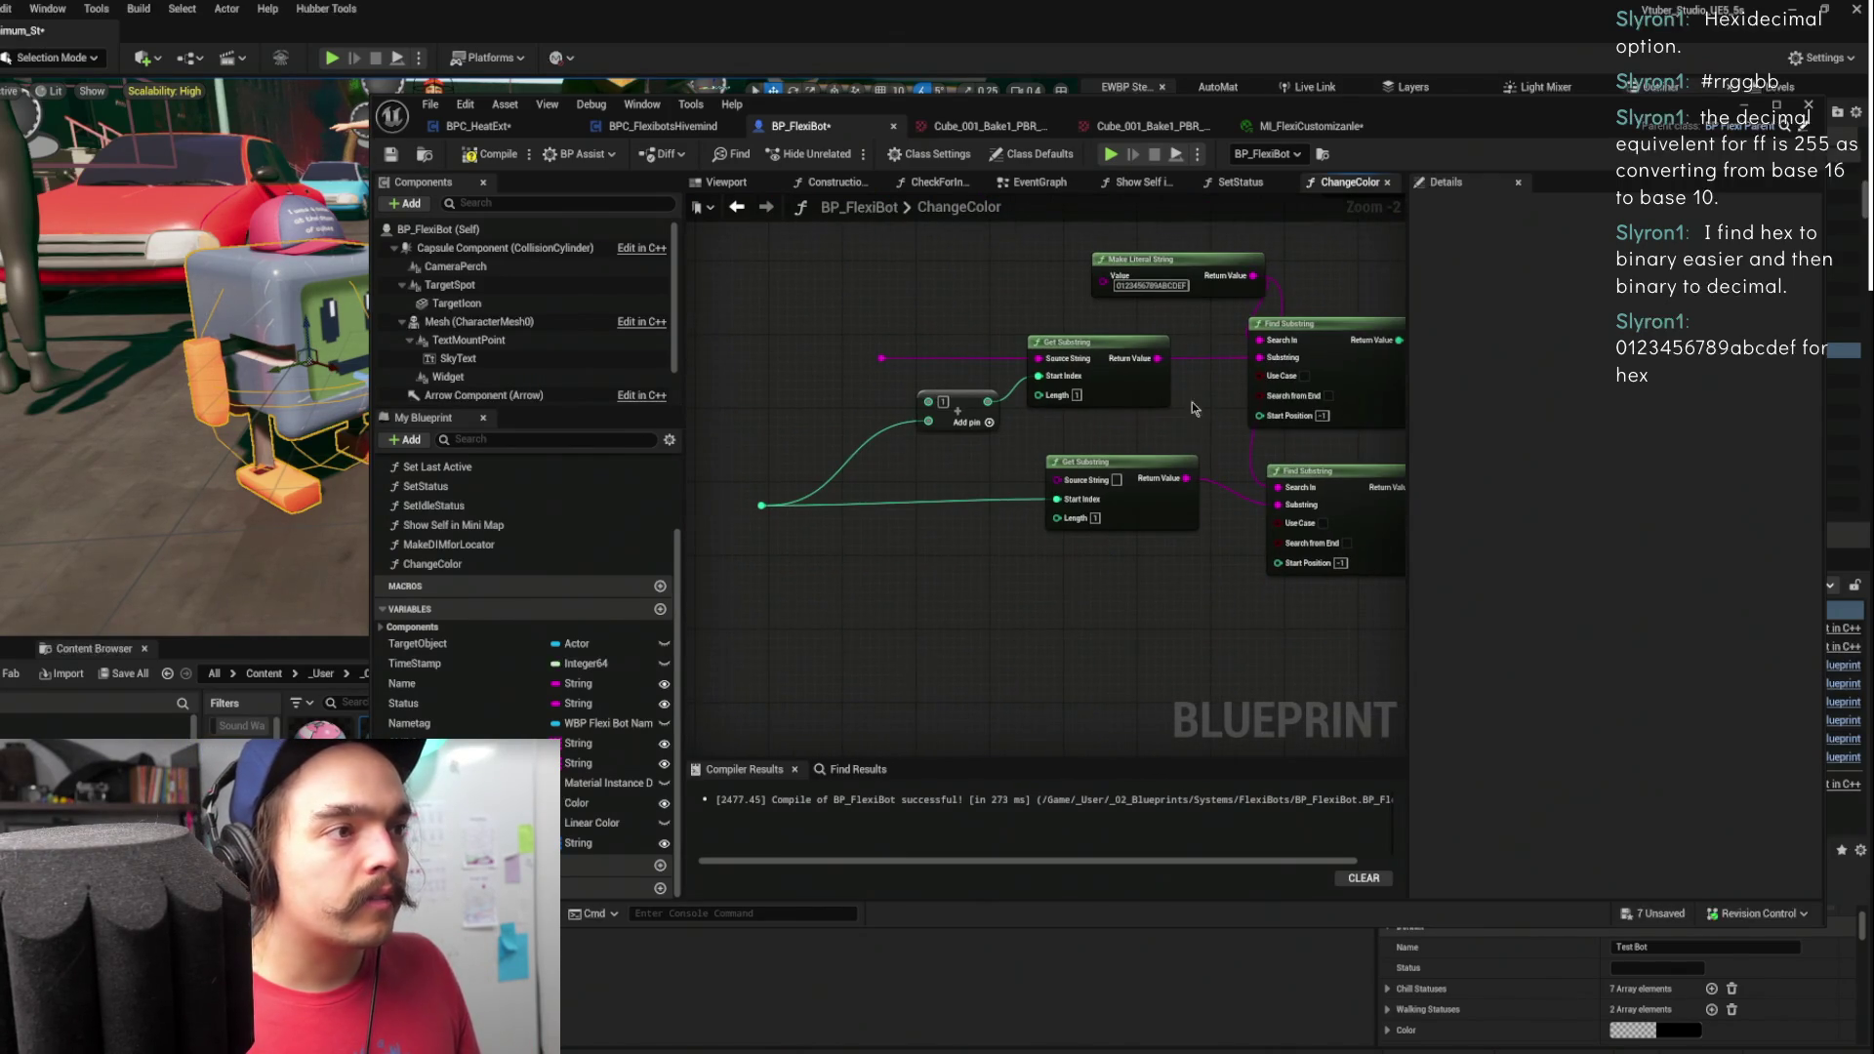
left_click_drag(1065, 485, 775, 440)
key("Escape")
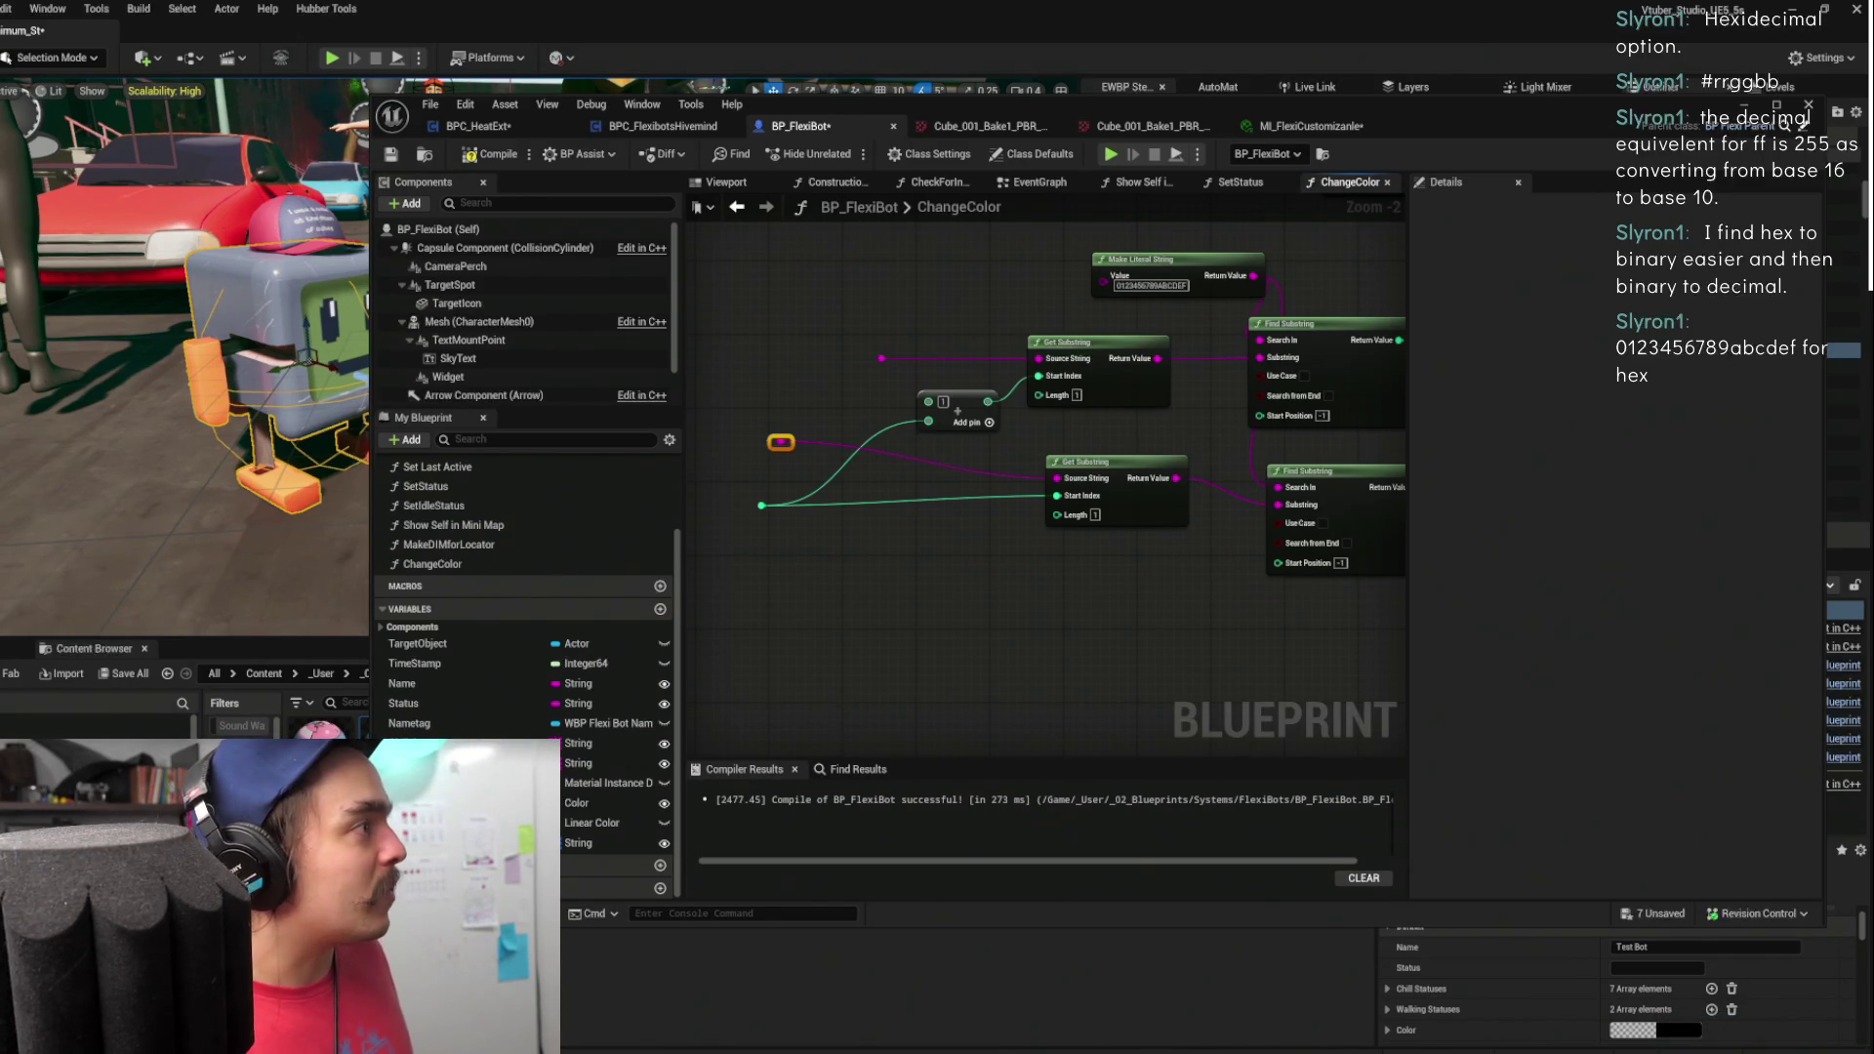
- Bring up the 'Hex code to RGB' forum thread in a maximized Firefox window, at the Hex To Linear Color reply
key("alt+Tab")
double_click(896, 8)
scroll(864, 781, "down", 3)
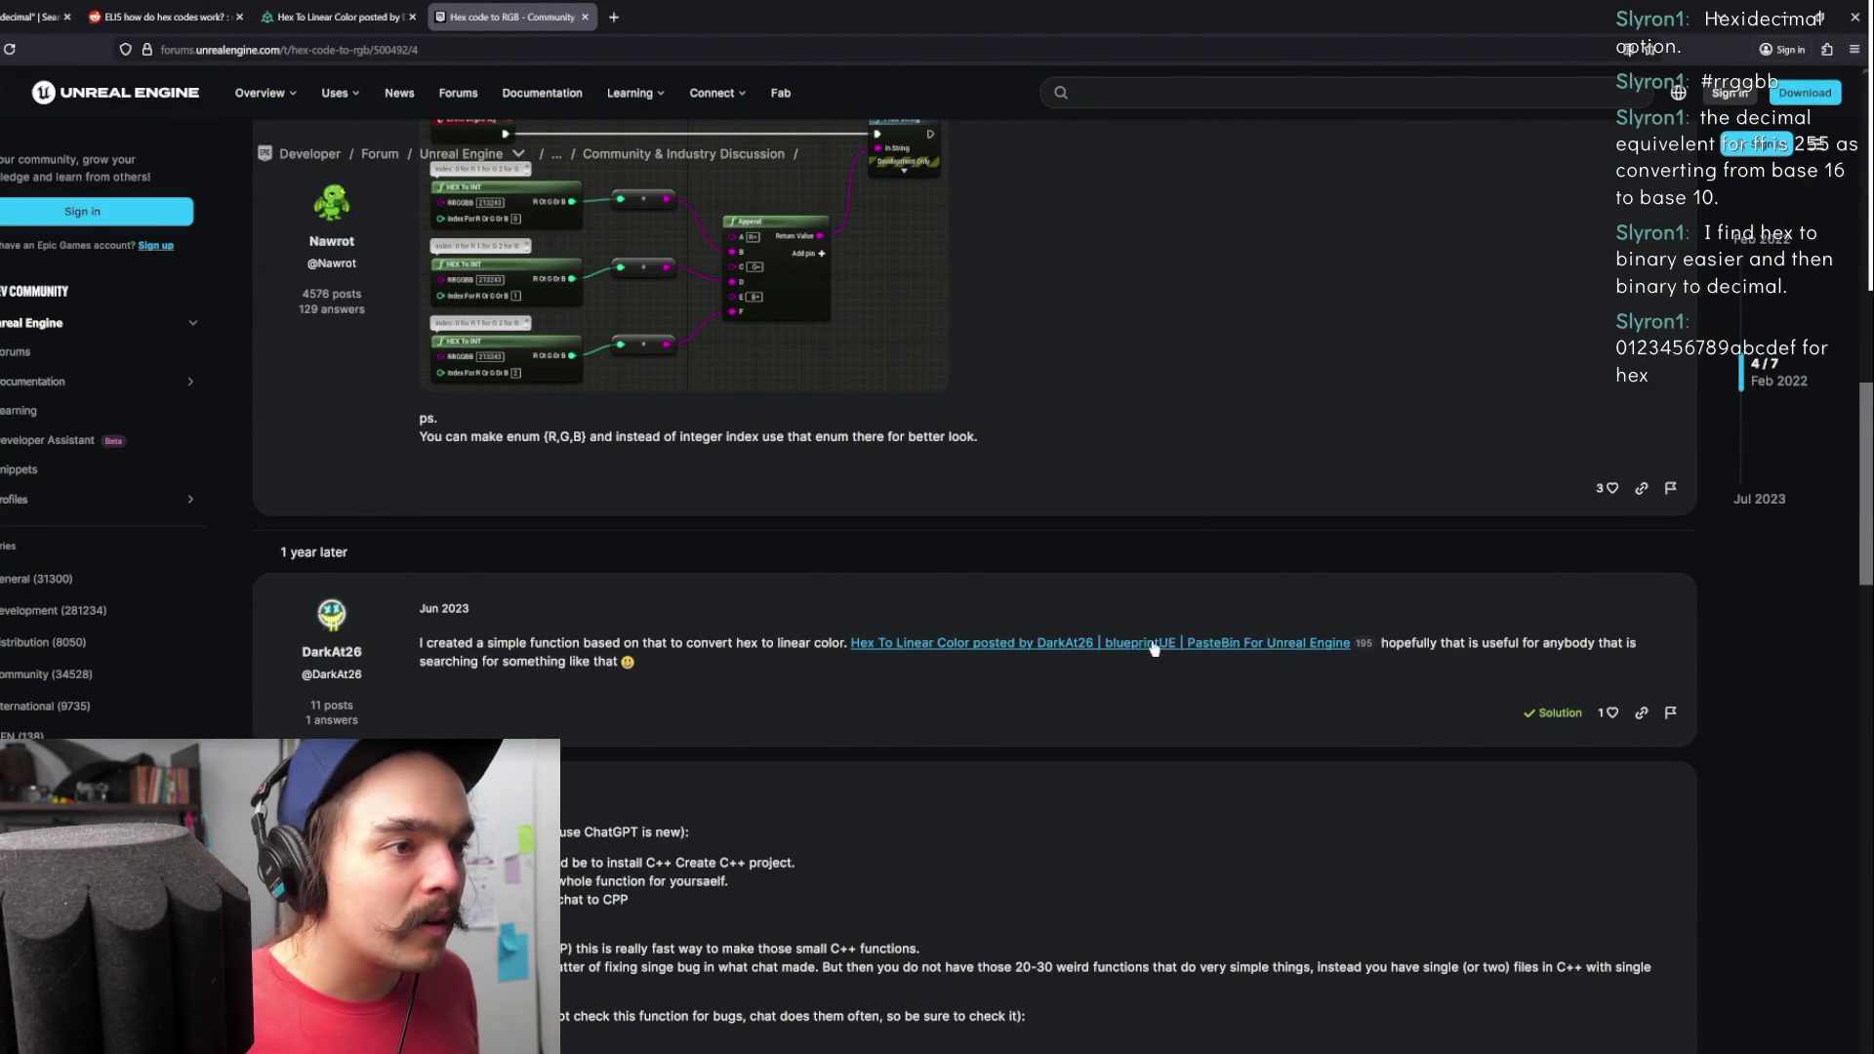
- Open the Hex To Linear Color blueprint page and look over its node graph
left_click_drag(583, 639, 820, 641)
left_click(1490, 639)
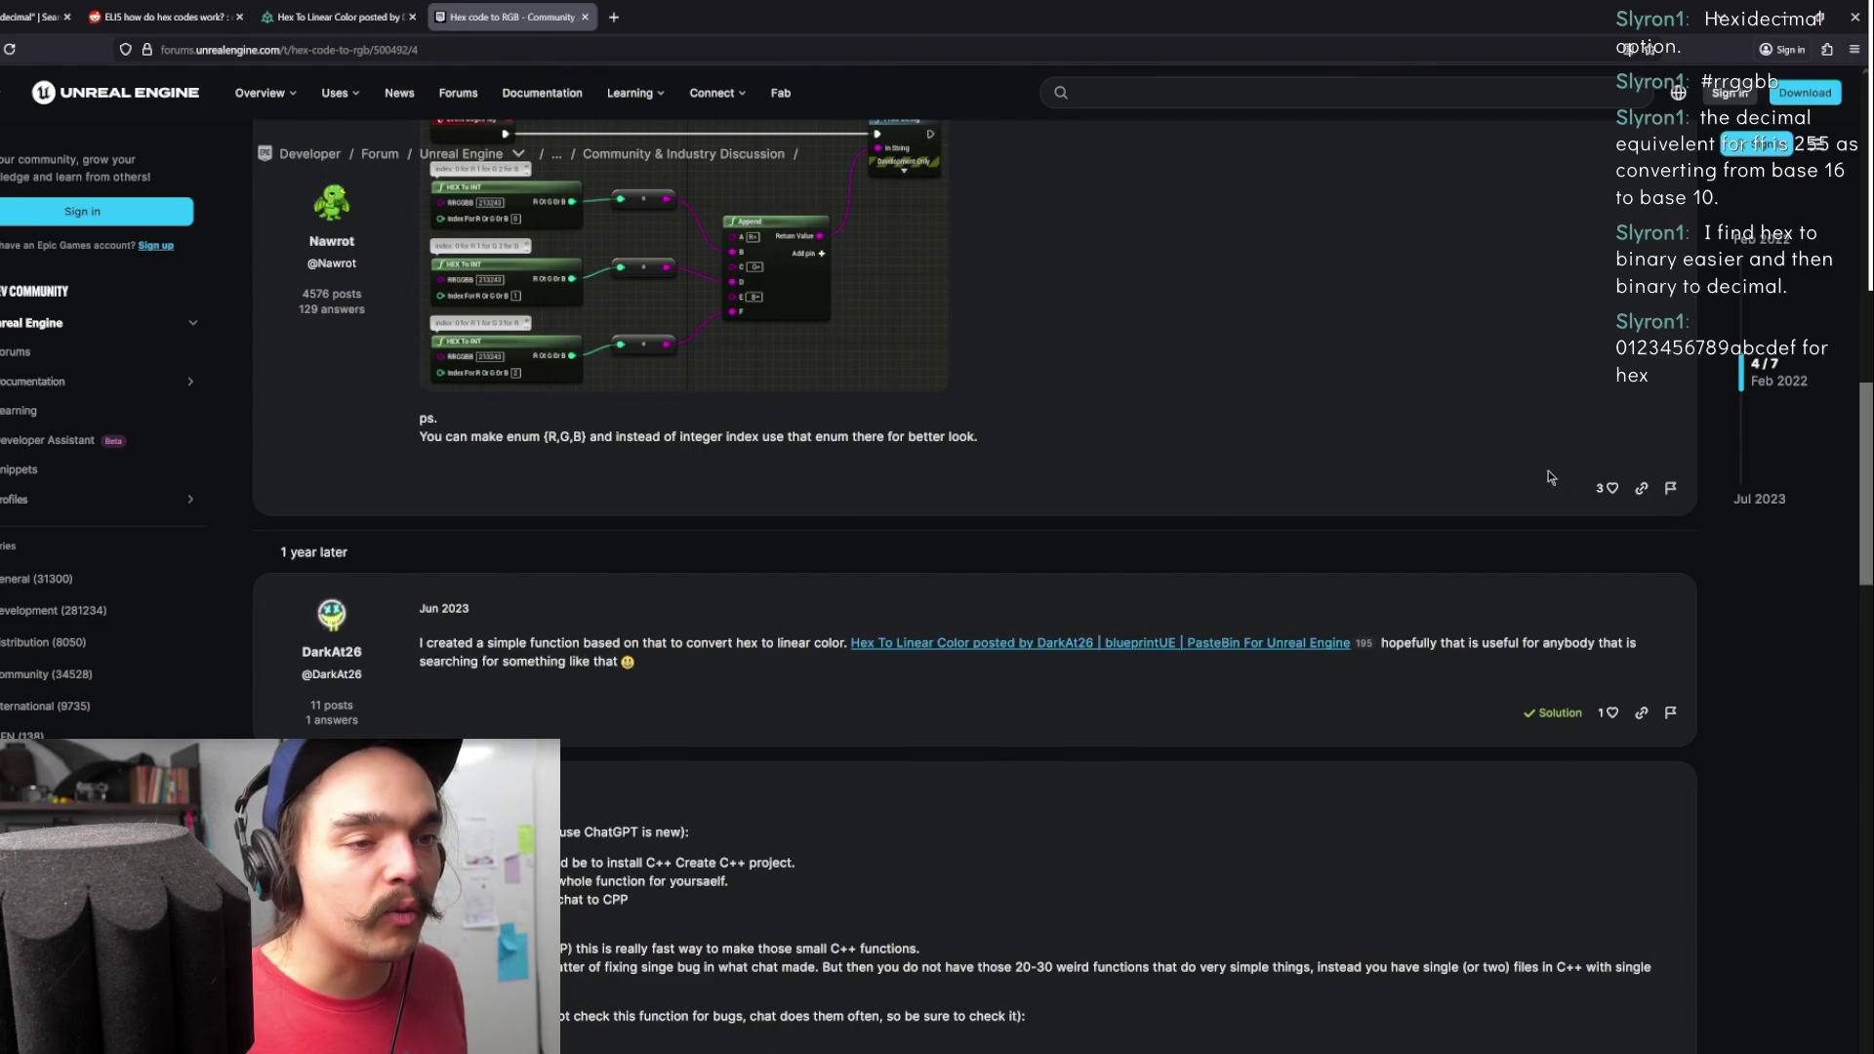
left_click(1121, 644)
scroll(964, 489, "down", 3)
scroll(876, 395, "up", 3)
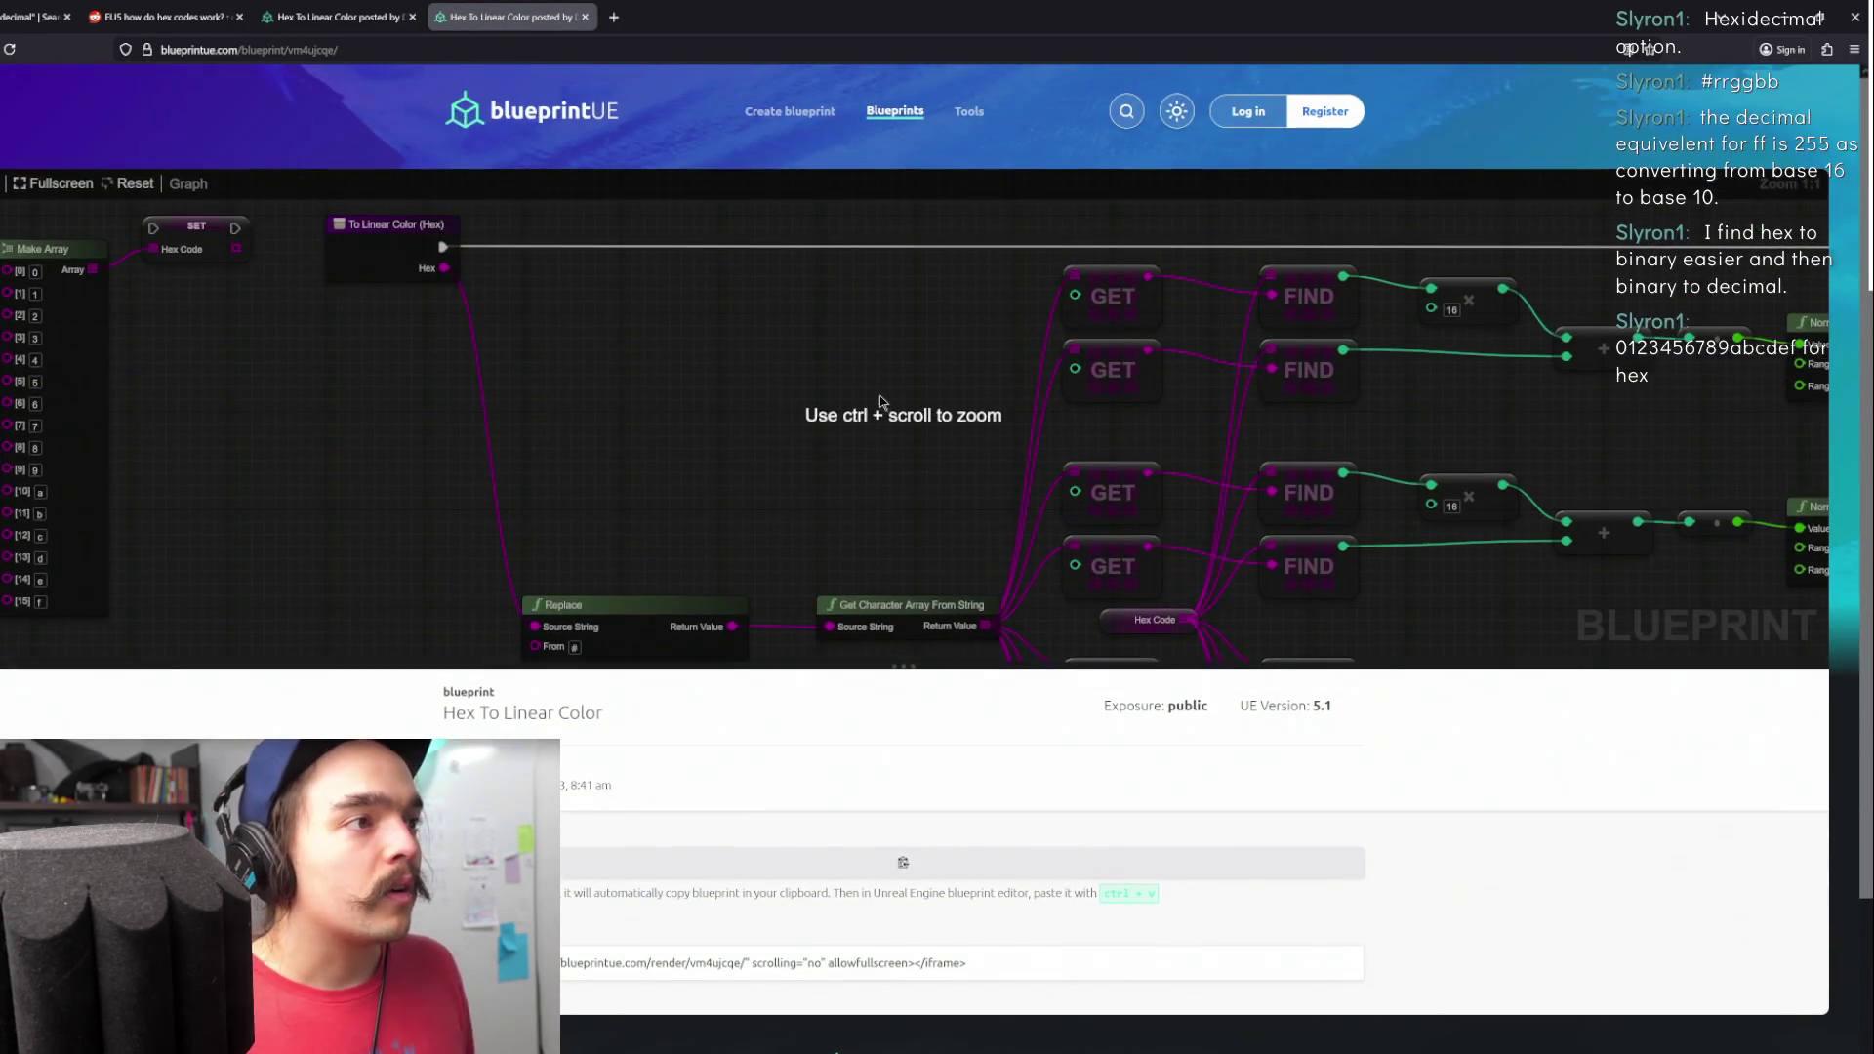
scroll(881, 408, "down", 8)
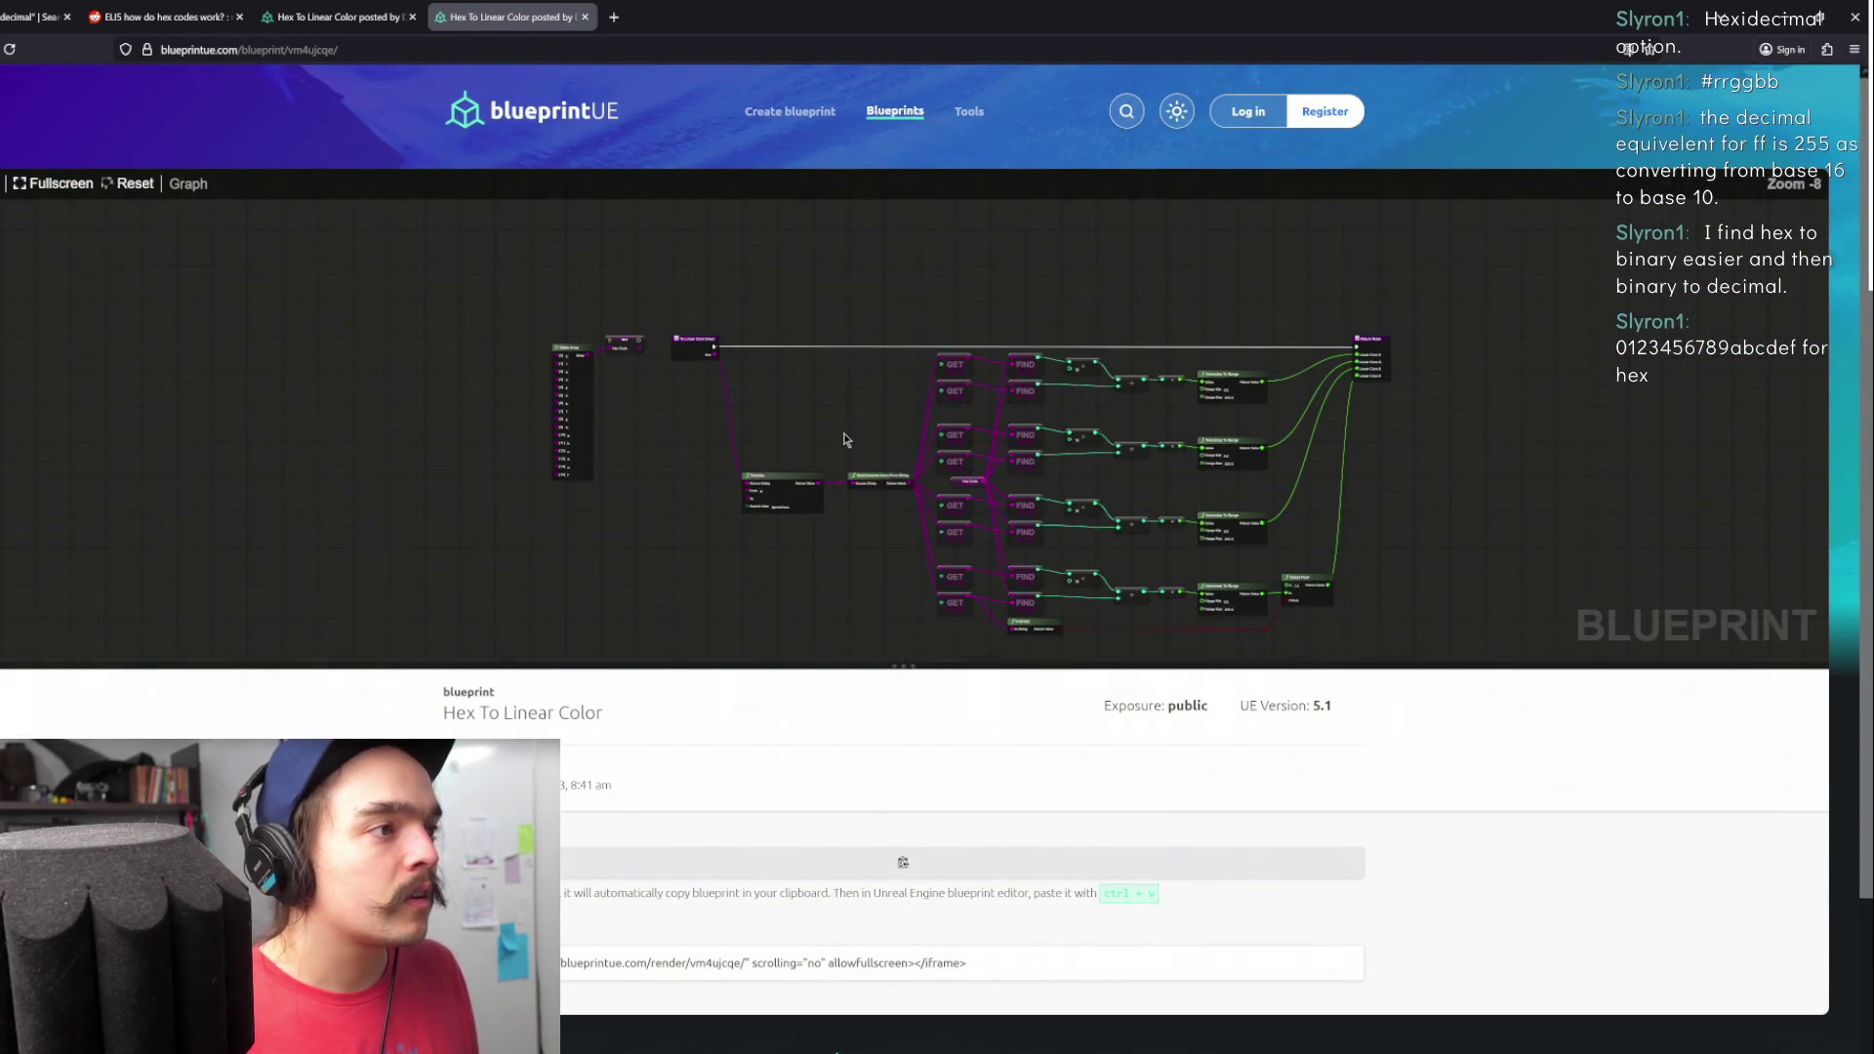
scroll(852, 436, "up", 2)
scroll(861, 439, "down", 1)
left_click_drag(860, 439, 792, 372)
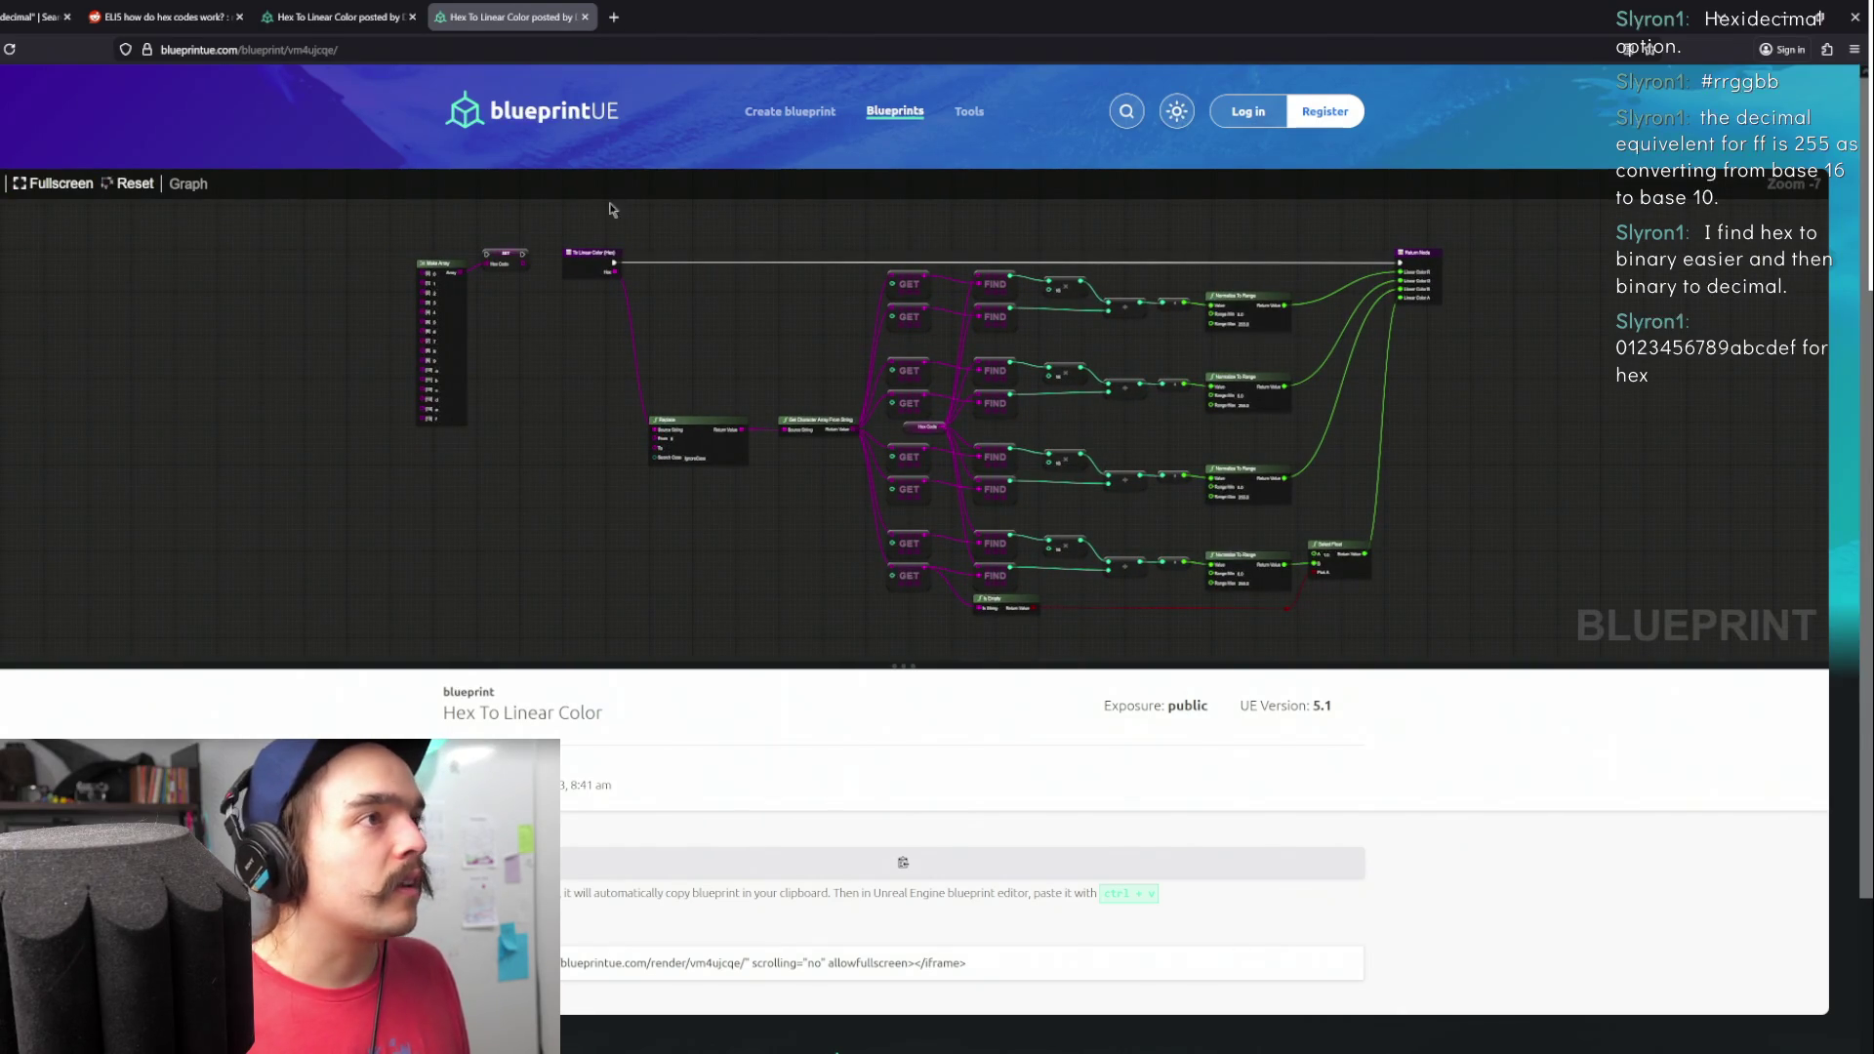
mouse_move(1573, 243)
left_mouse_down()
mouse_move(811, 577)
mouse_move(363, 580)
left_mouse_up()
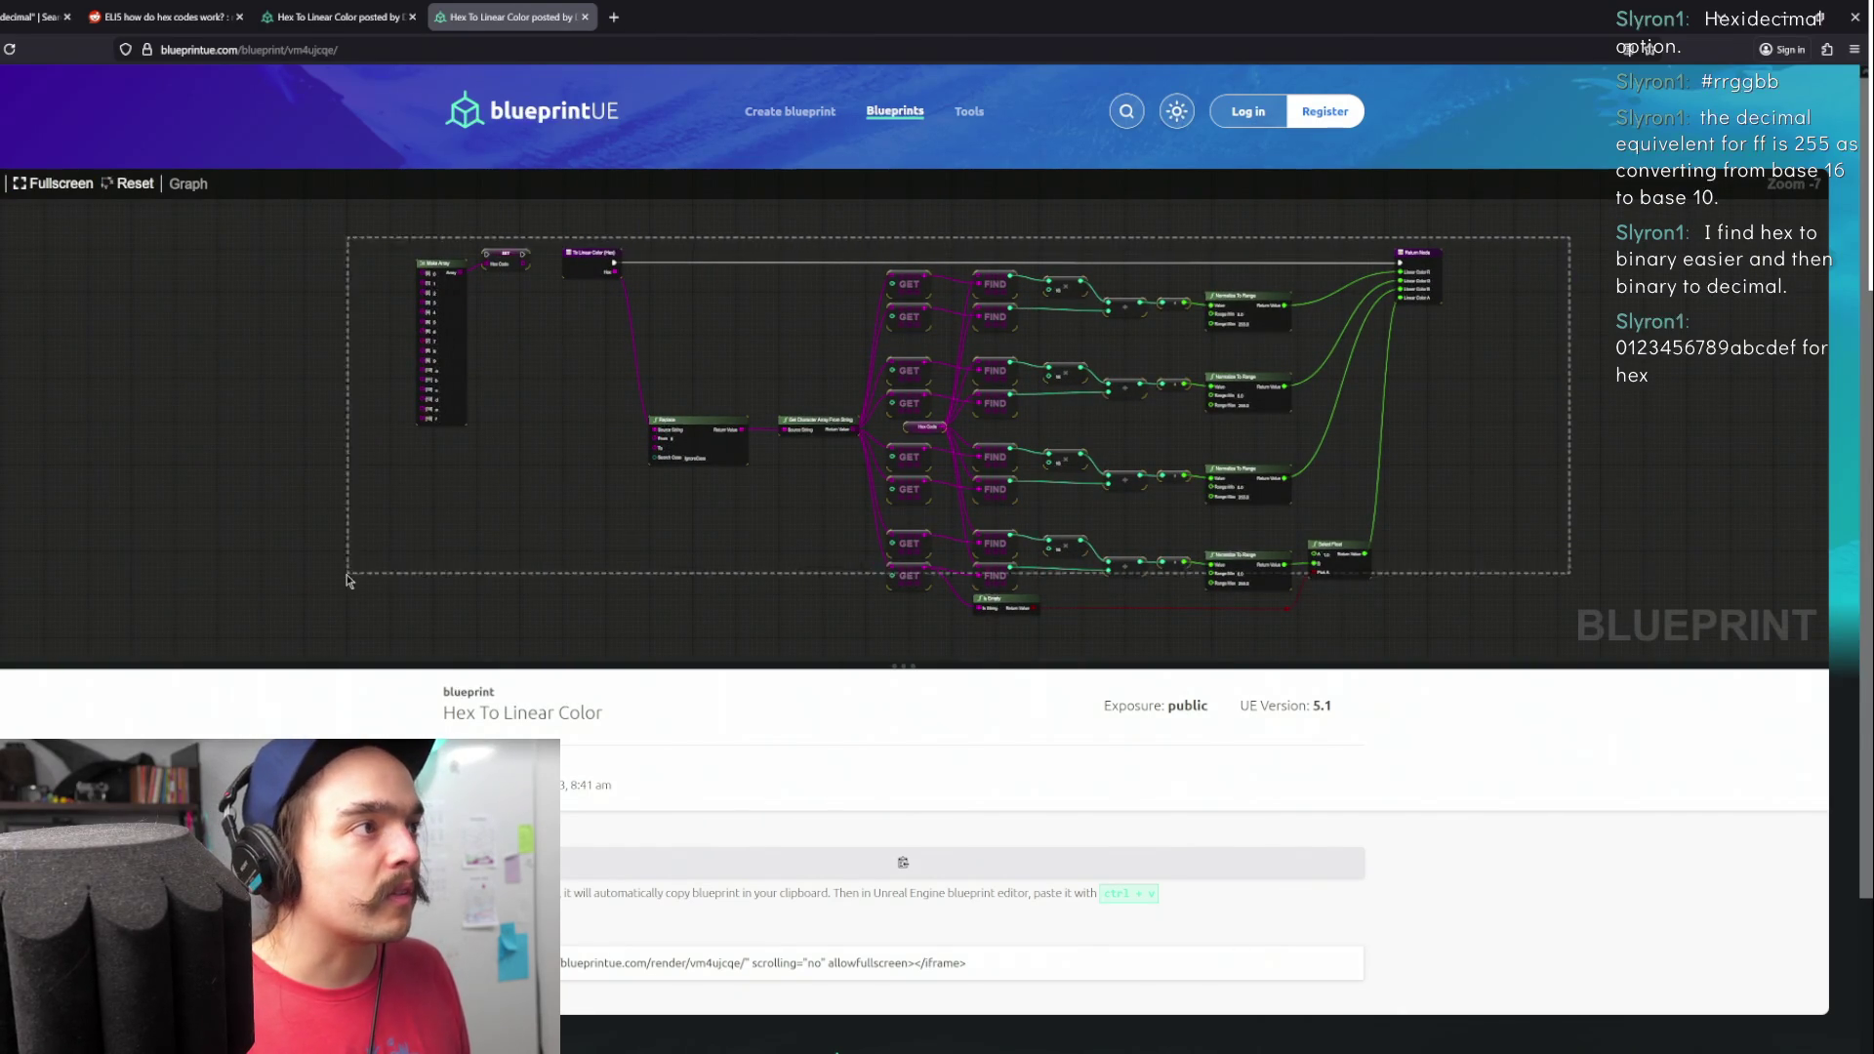
- Copy the Hex To Linear Color blueprint code and return to Unreal
scroll(918, 672, "down", 2)
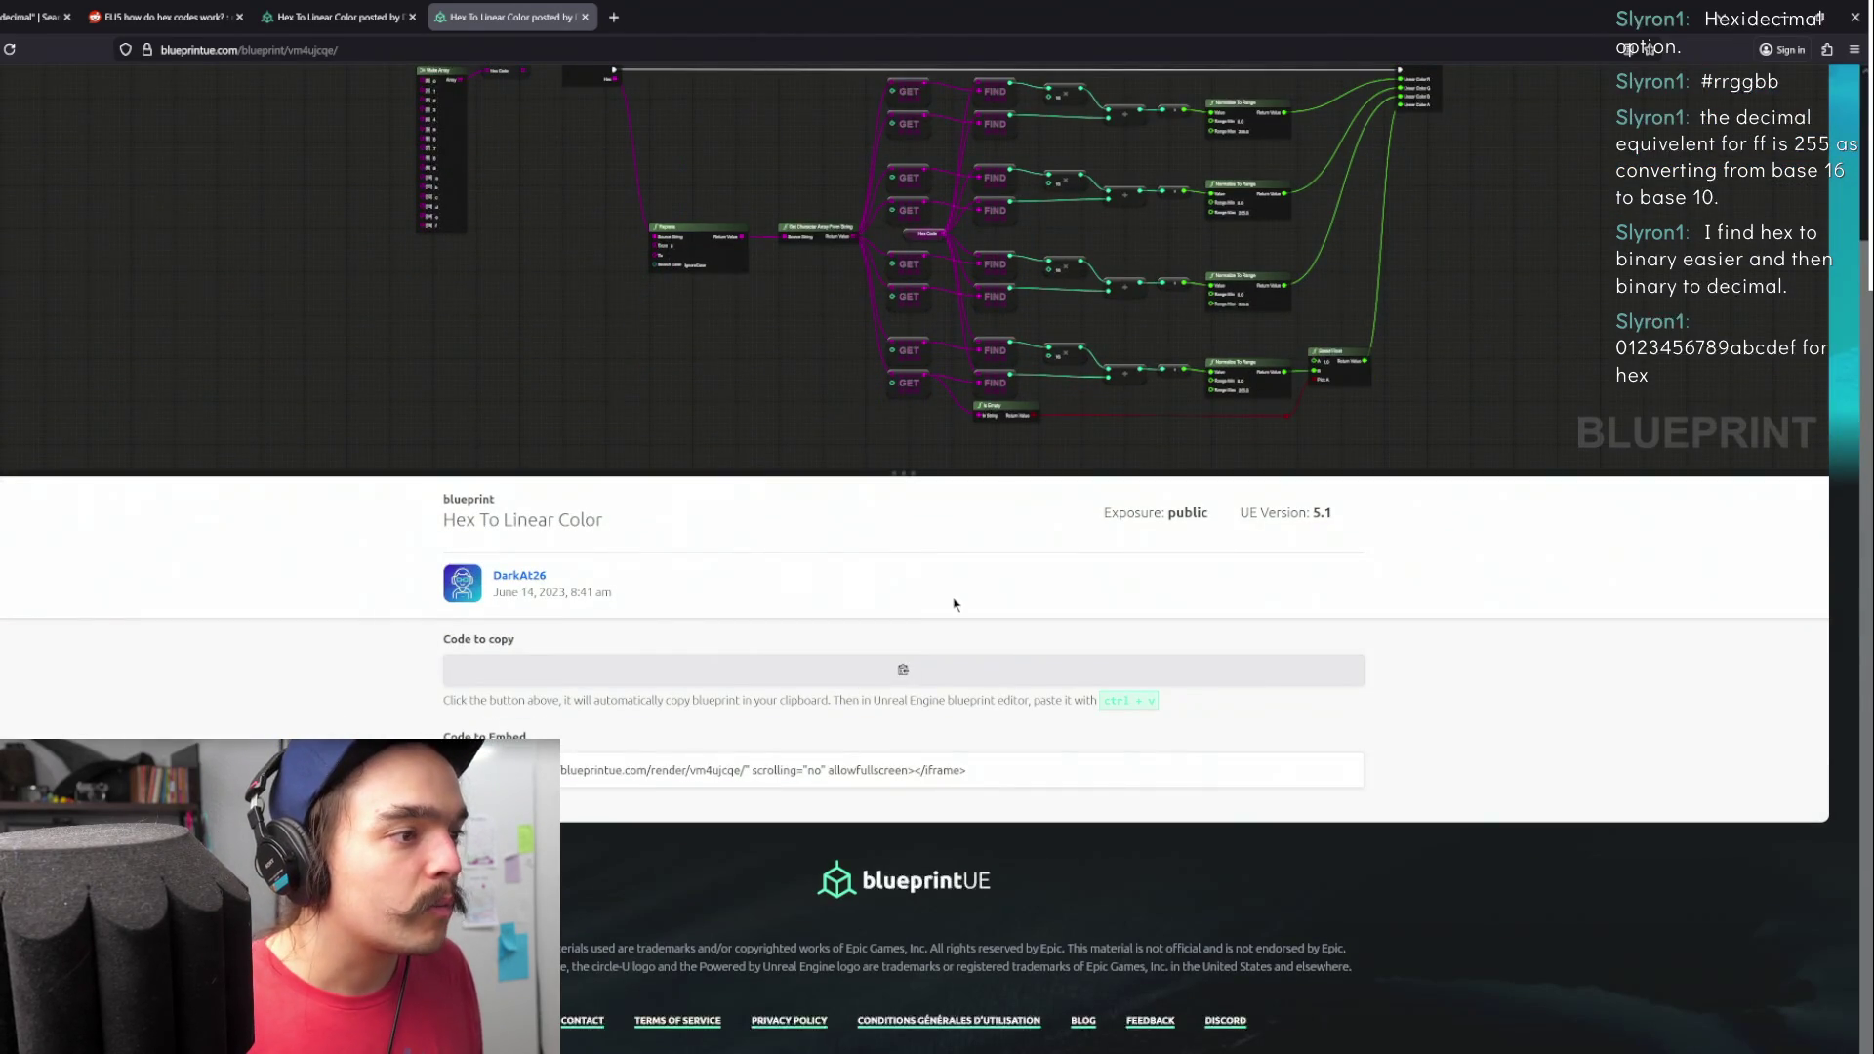
left_click(804, 680)
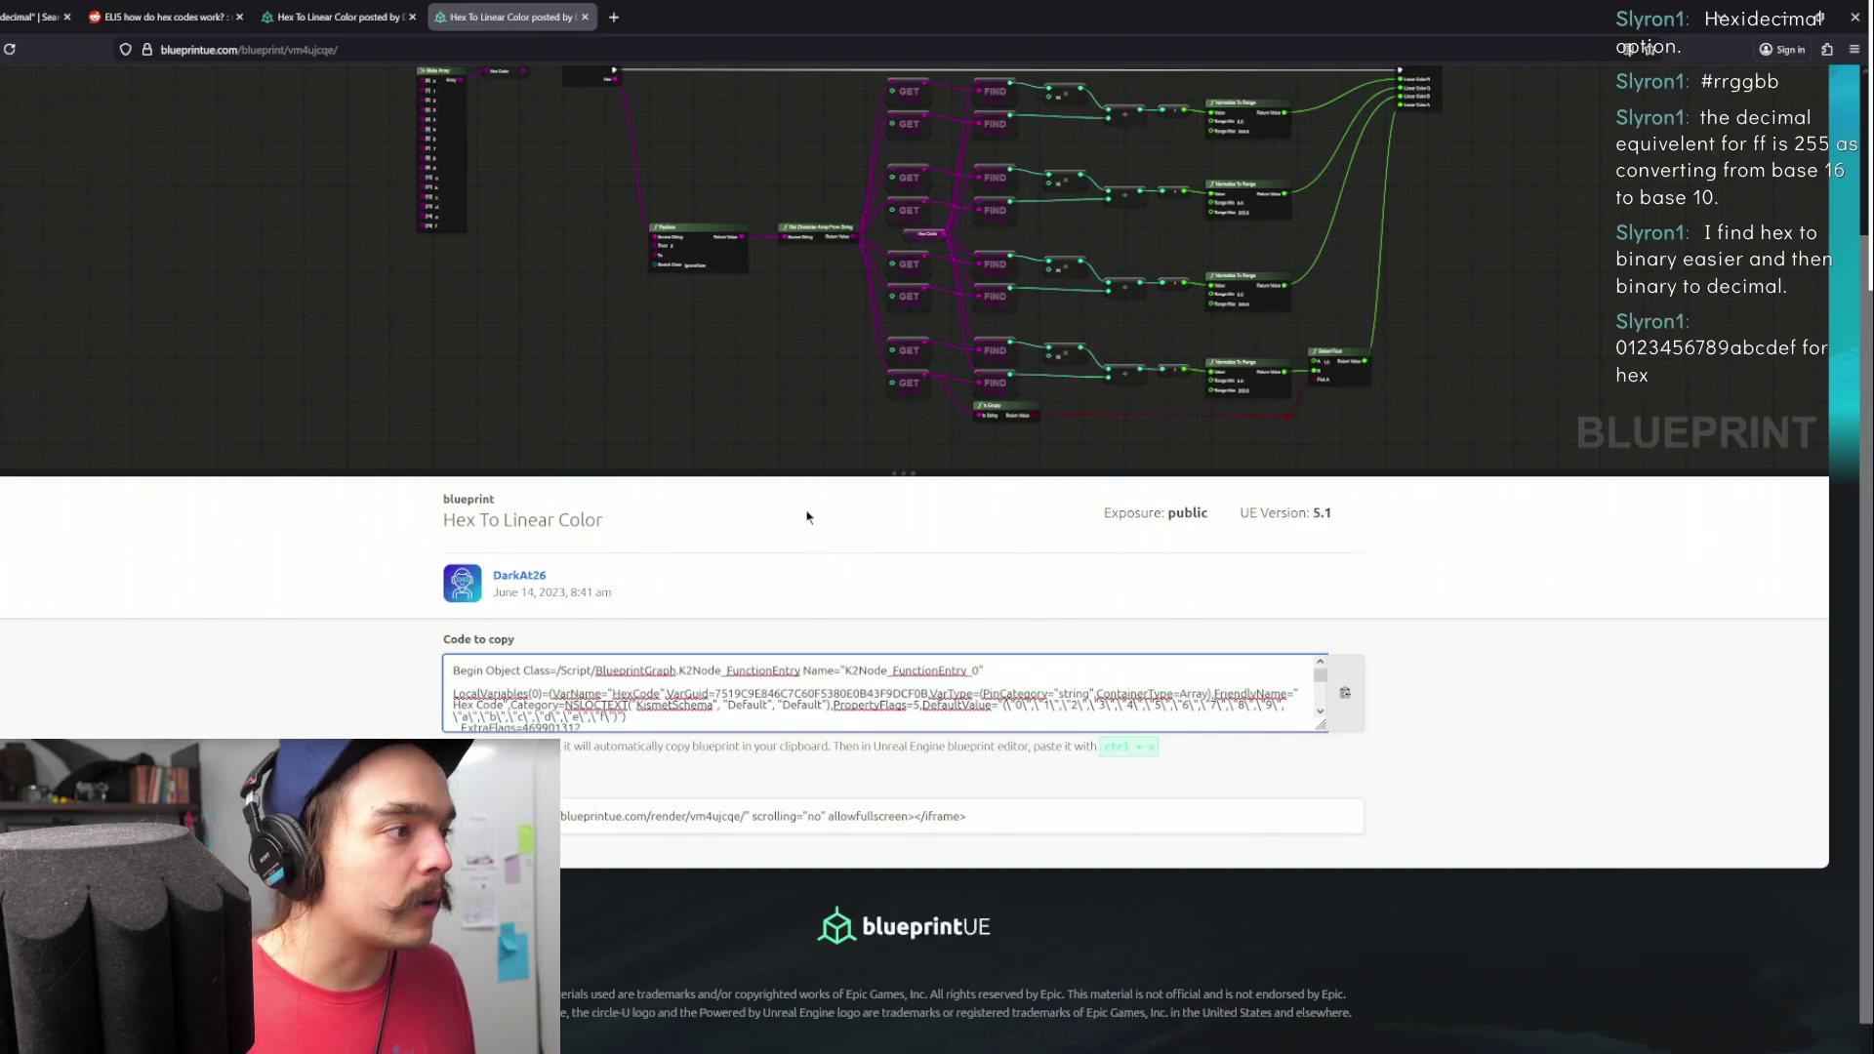
left_click(1345, 691)
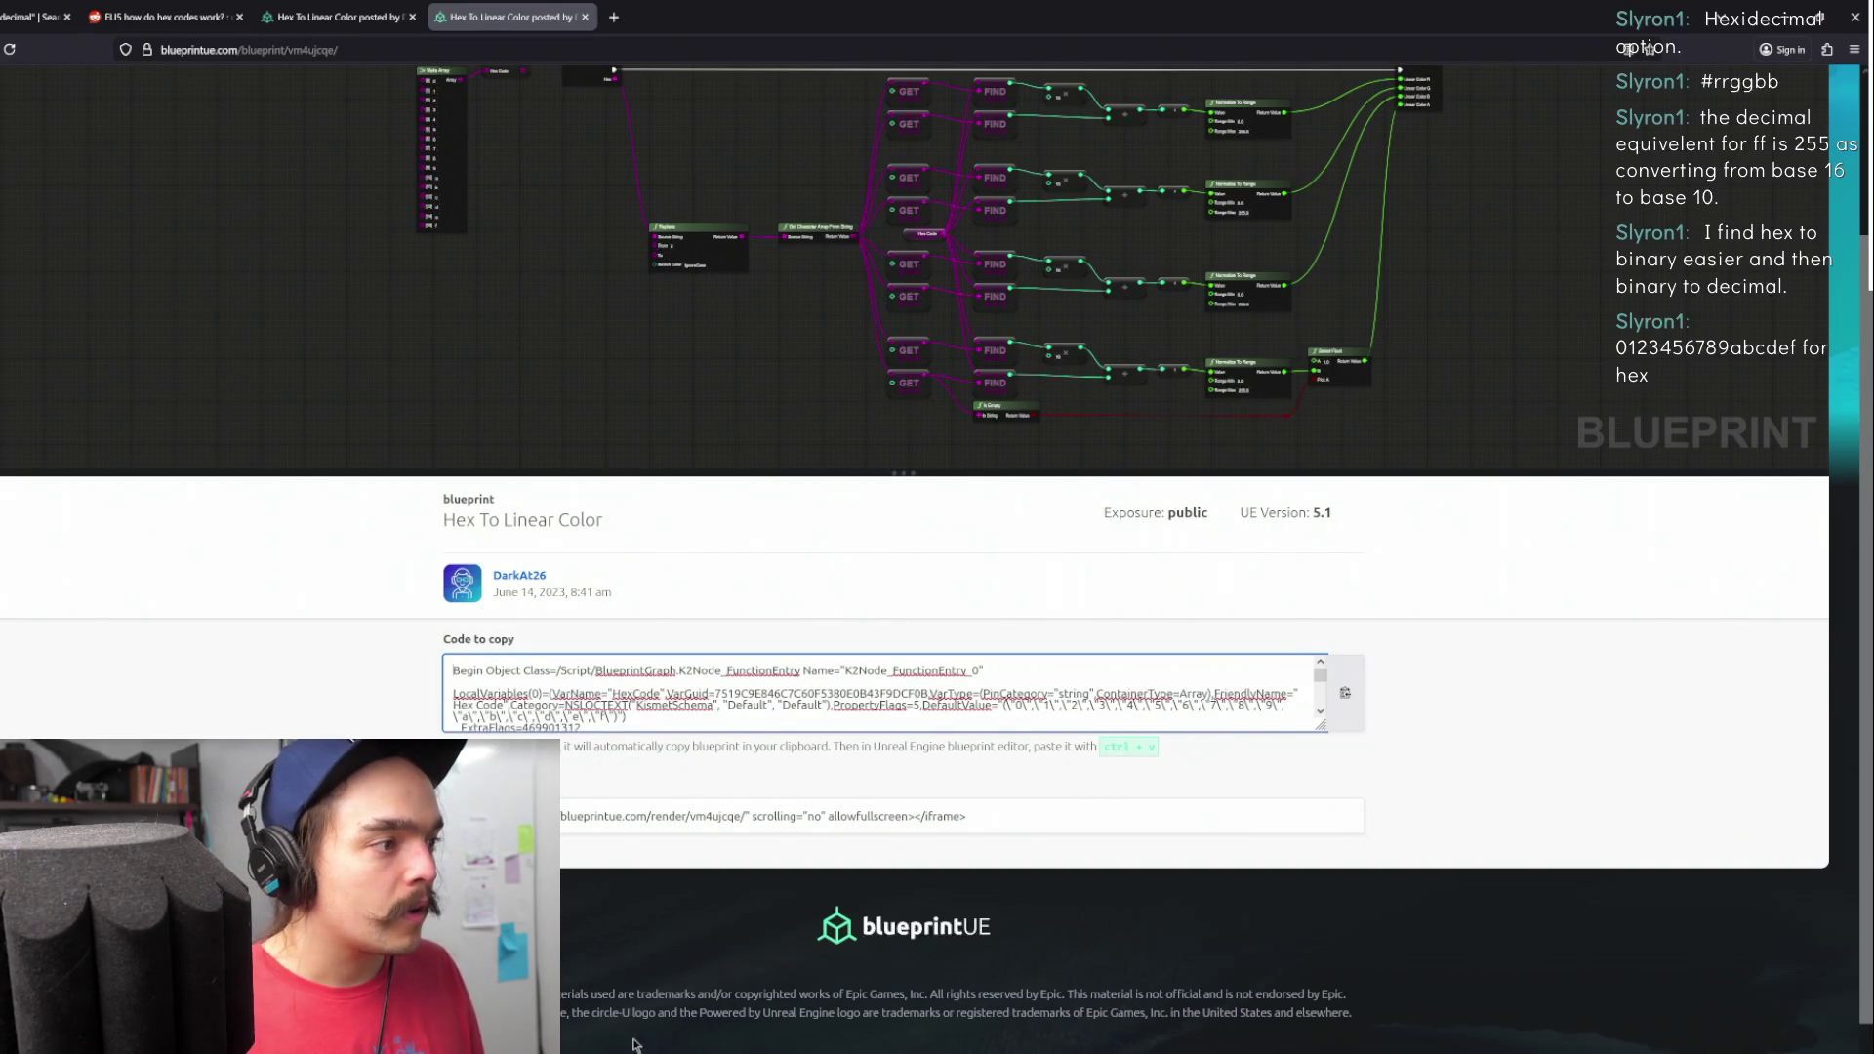
left_click(666, 988)
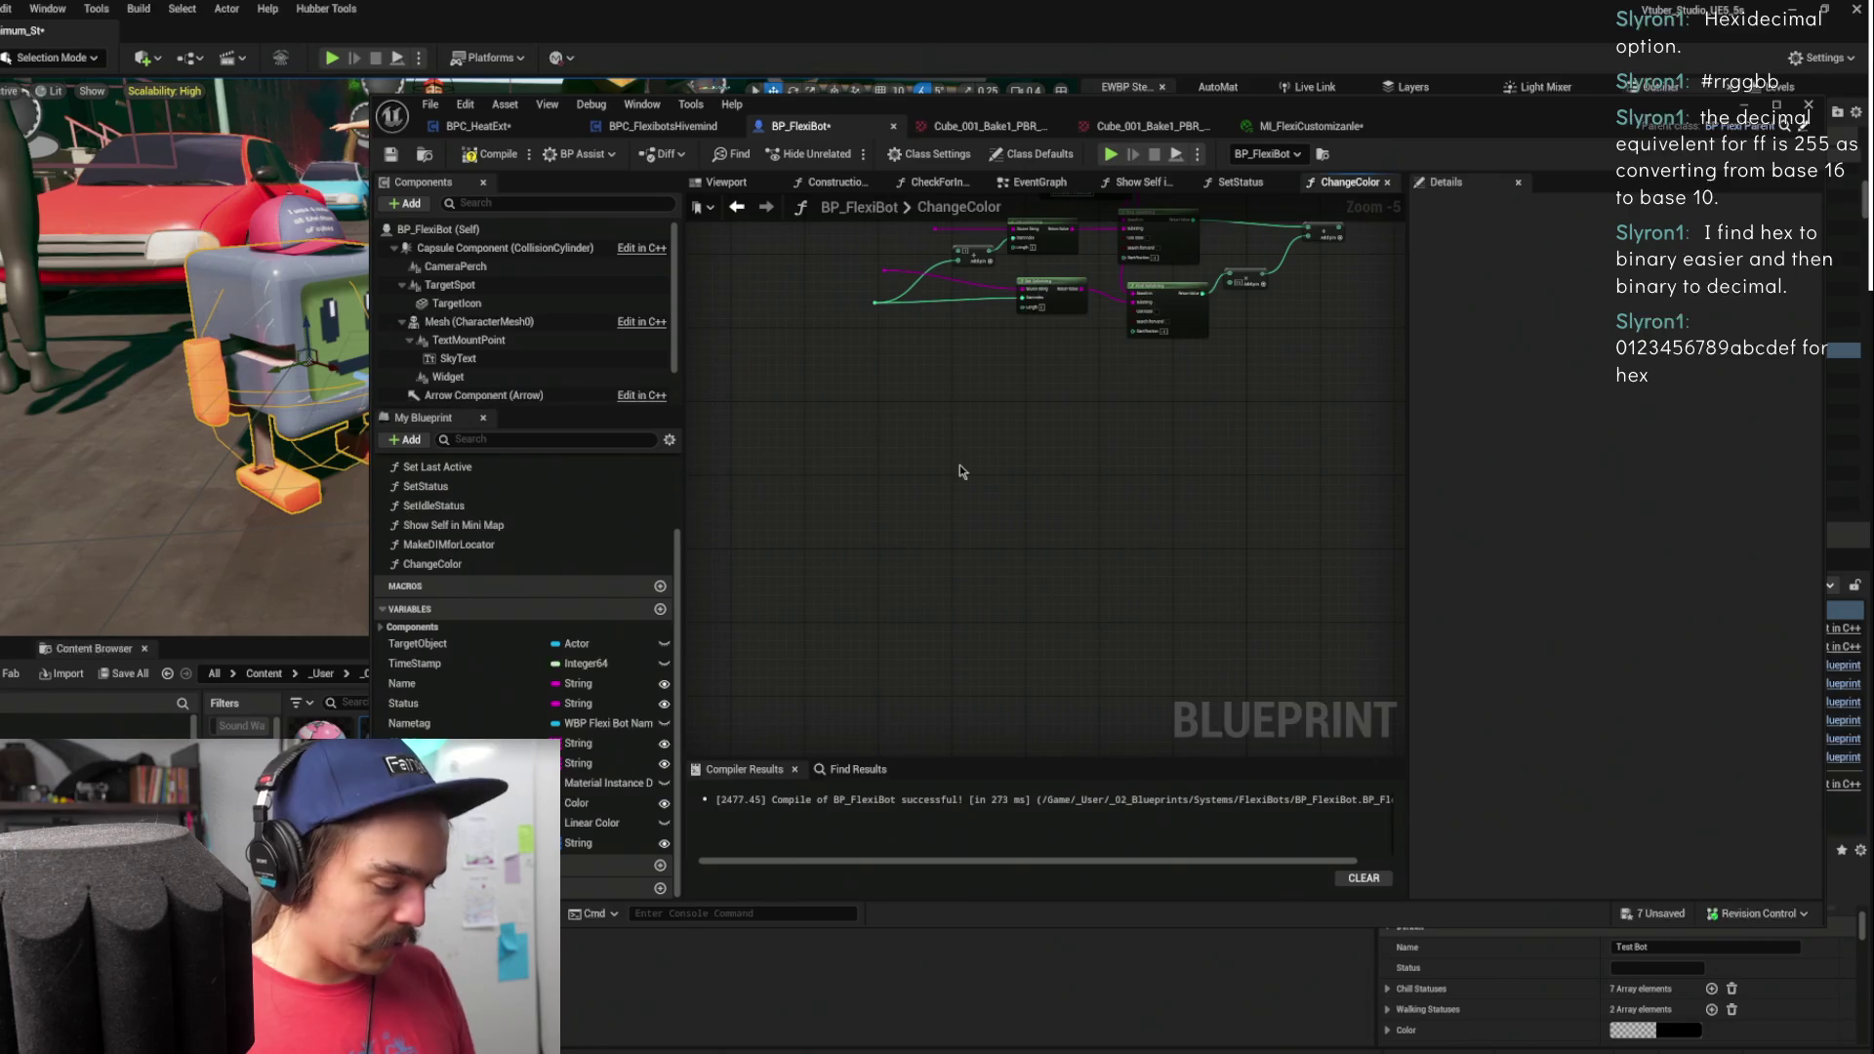
- Paste the hex-to-colour nodes into ChangeColor, then delete the pasted GET/FIND node chains
key("ctrl+v")
scroll(1040, 378, "down", 2)
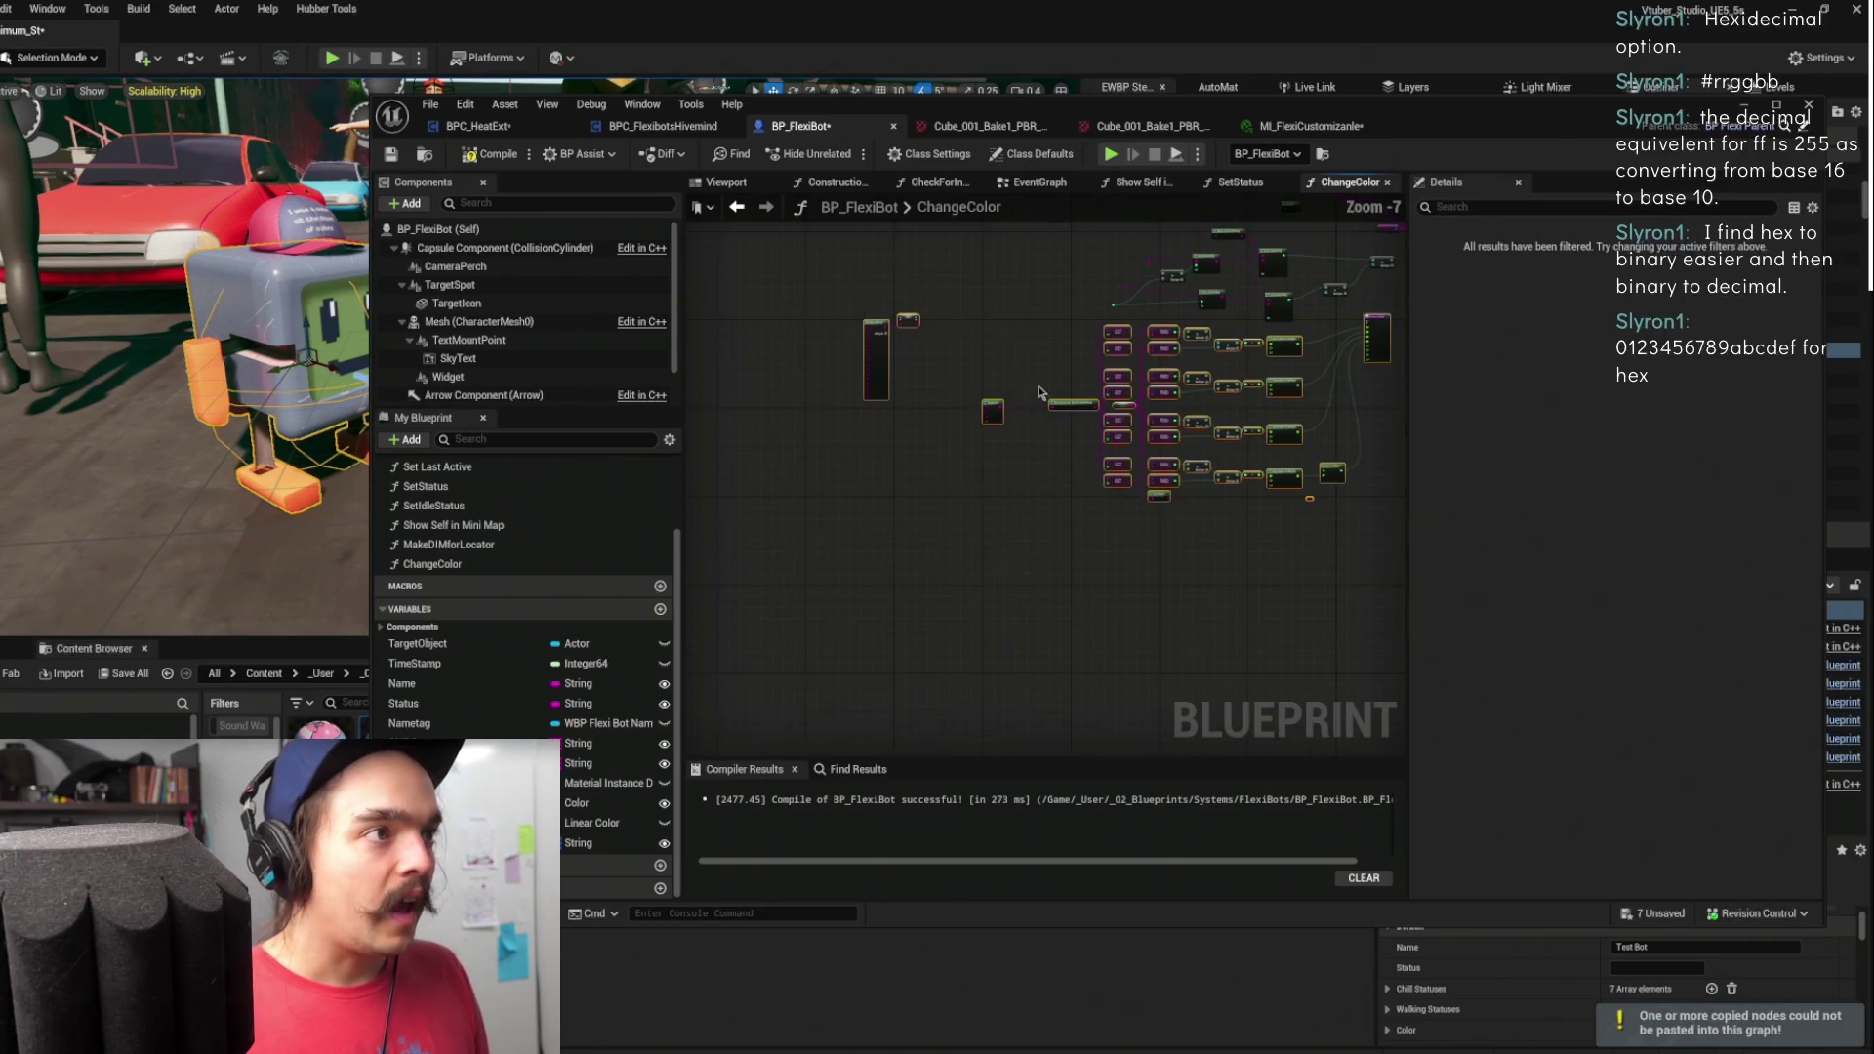
left_click_drag(1401, 328, 1297, 465)
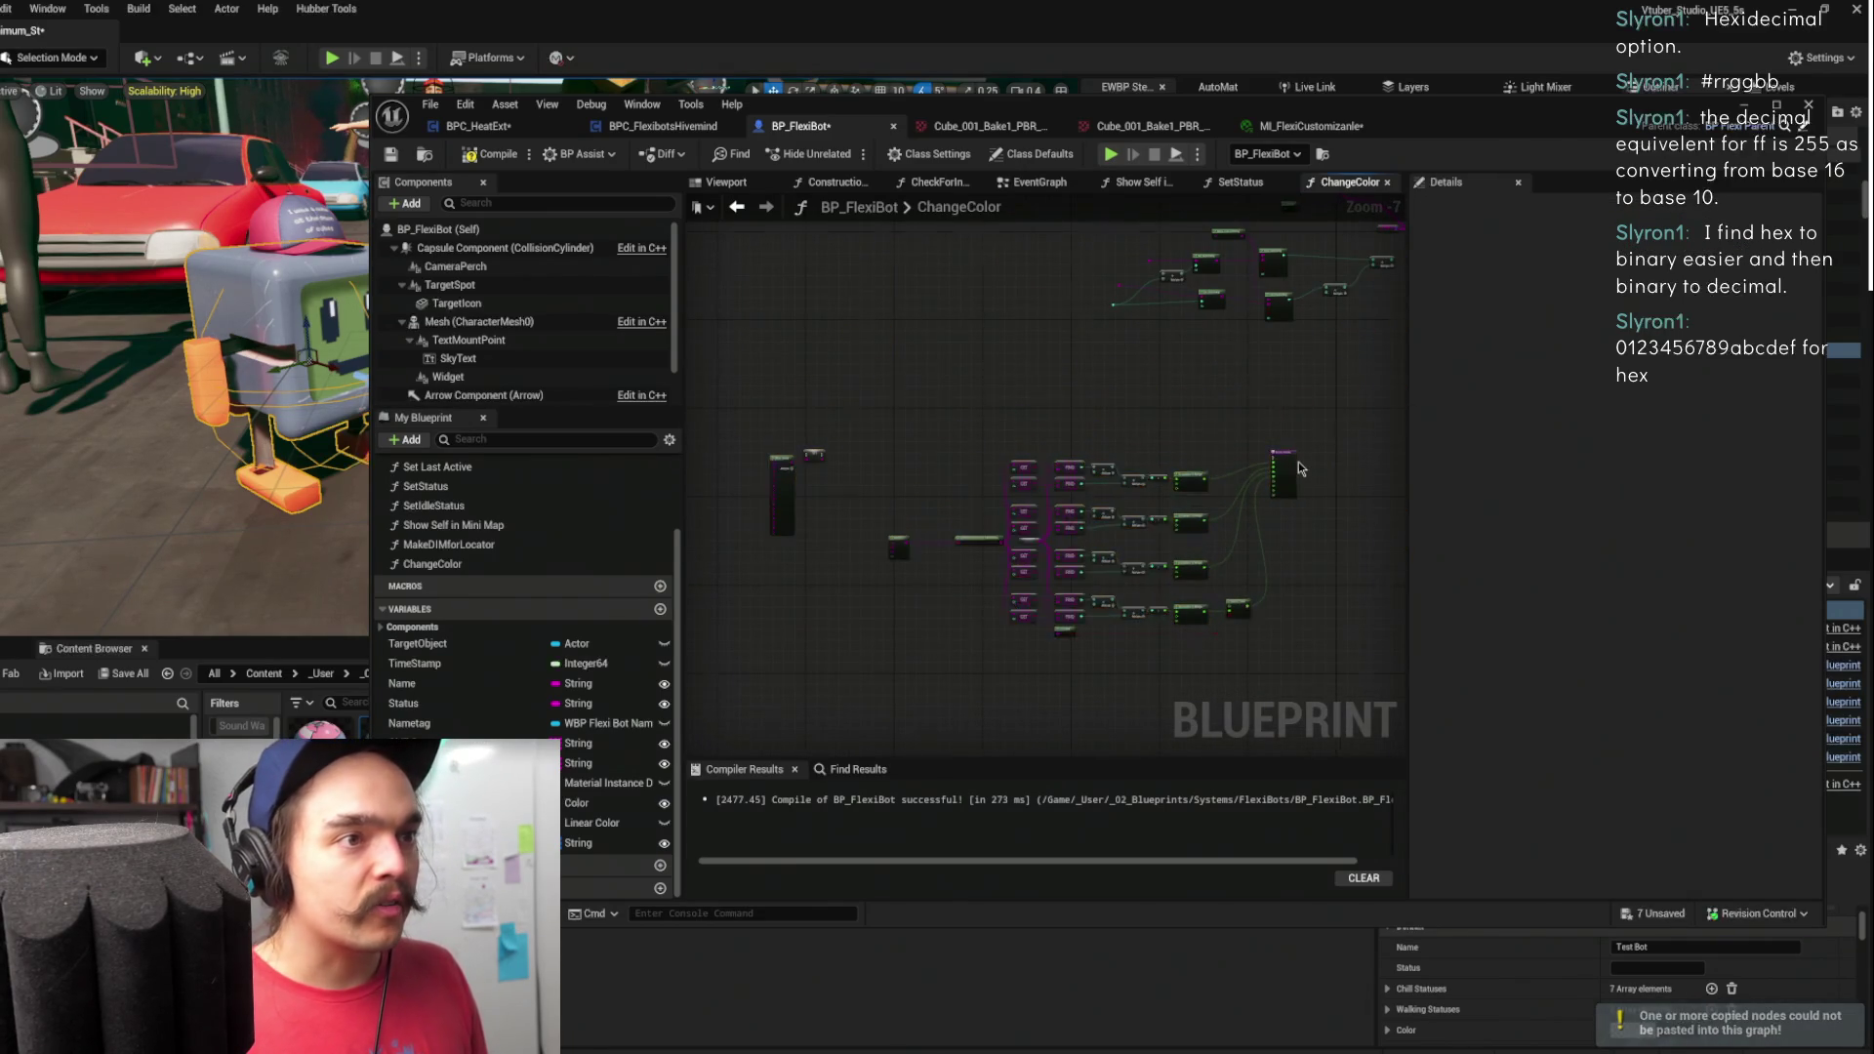
scroll(1214, 414, "up", 5)
scroll(1214, 414, "down", 4)
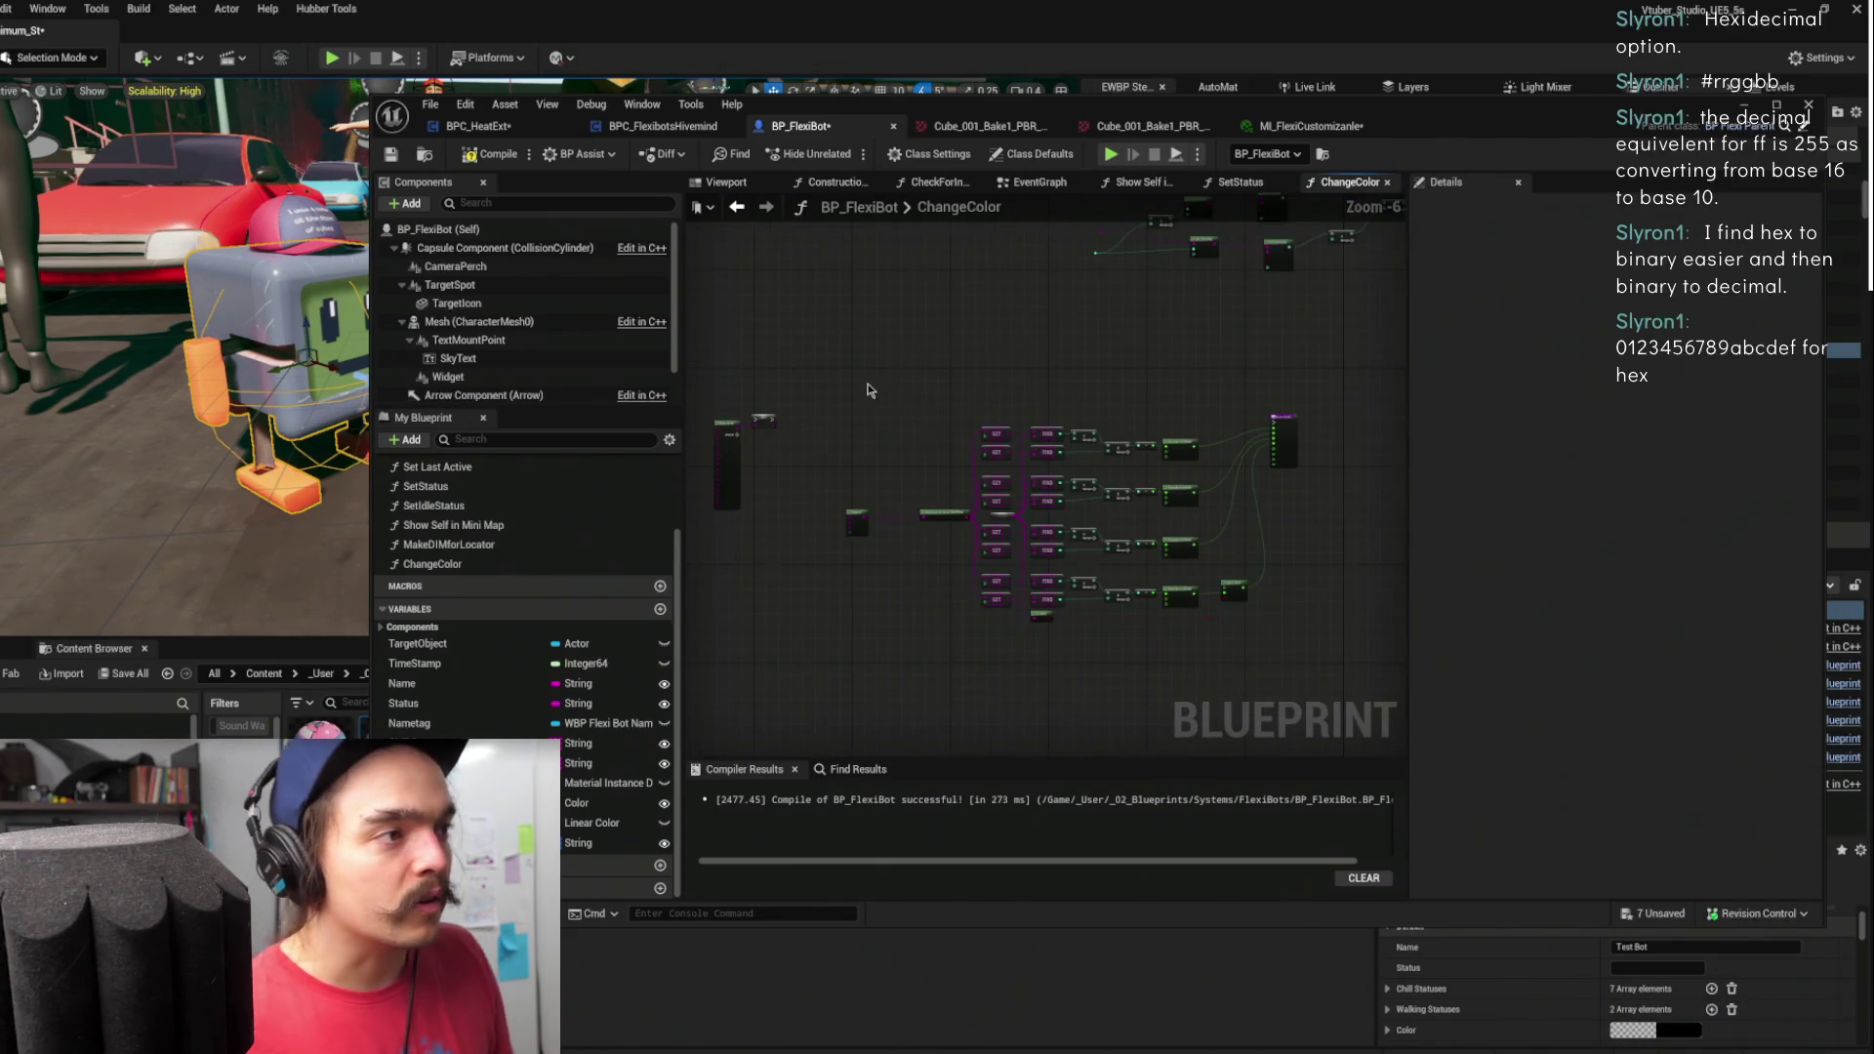
scroll(832, 401, "up", 3)
mouse_move(835, 360)
left_mouse_down()
mouse_move(1025, 481)
mouse_move(935, 480)
mouse_move(1027, 484)
mouse_move(1005, 483)
left_mouse_up()
left_click_drag(1133, 441, 757, 430)
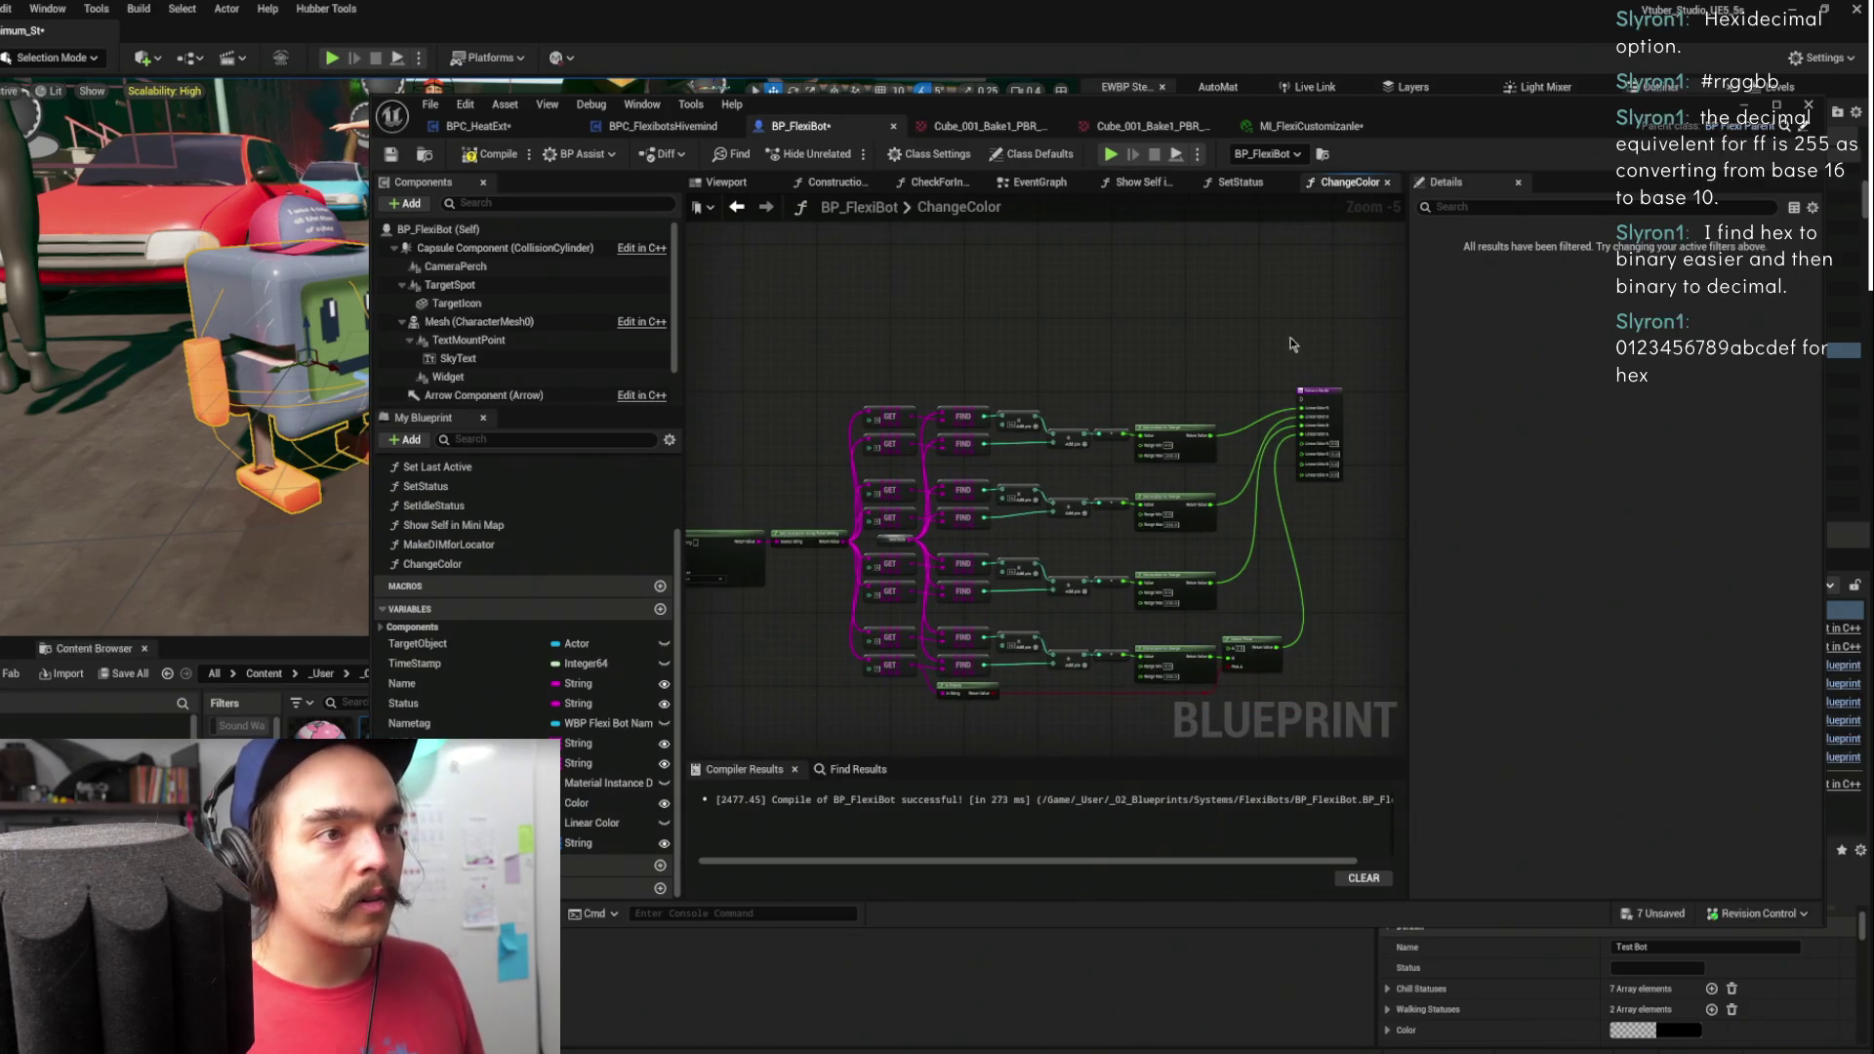
scroll(1268, 381, "down", 2)
mouse_move(1304, 396)
left_mouse_down()
mouse_move(957, 569)
mouse_move(756, 630)
left_mouse_up()
key("Delete")
mouse_move(1113, 352)
left_mouse_down()
mouse_move(1096, 518)
mouse_move(983, 407)
mouse_move(1093, 391)
mouse_move(1154, 414)
left_mouse_up()
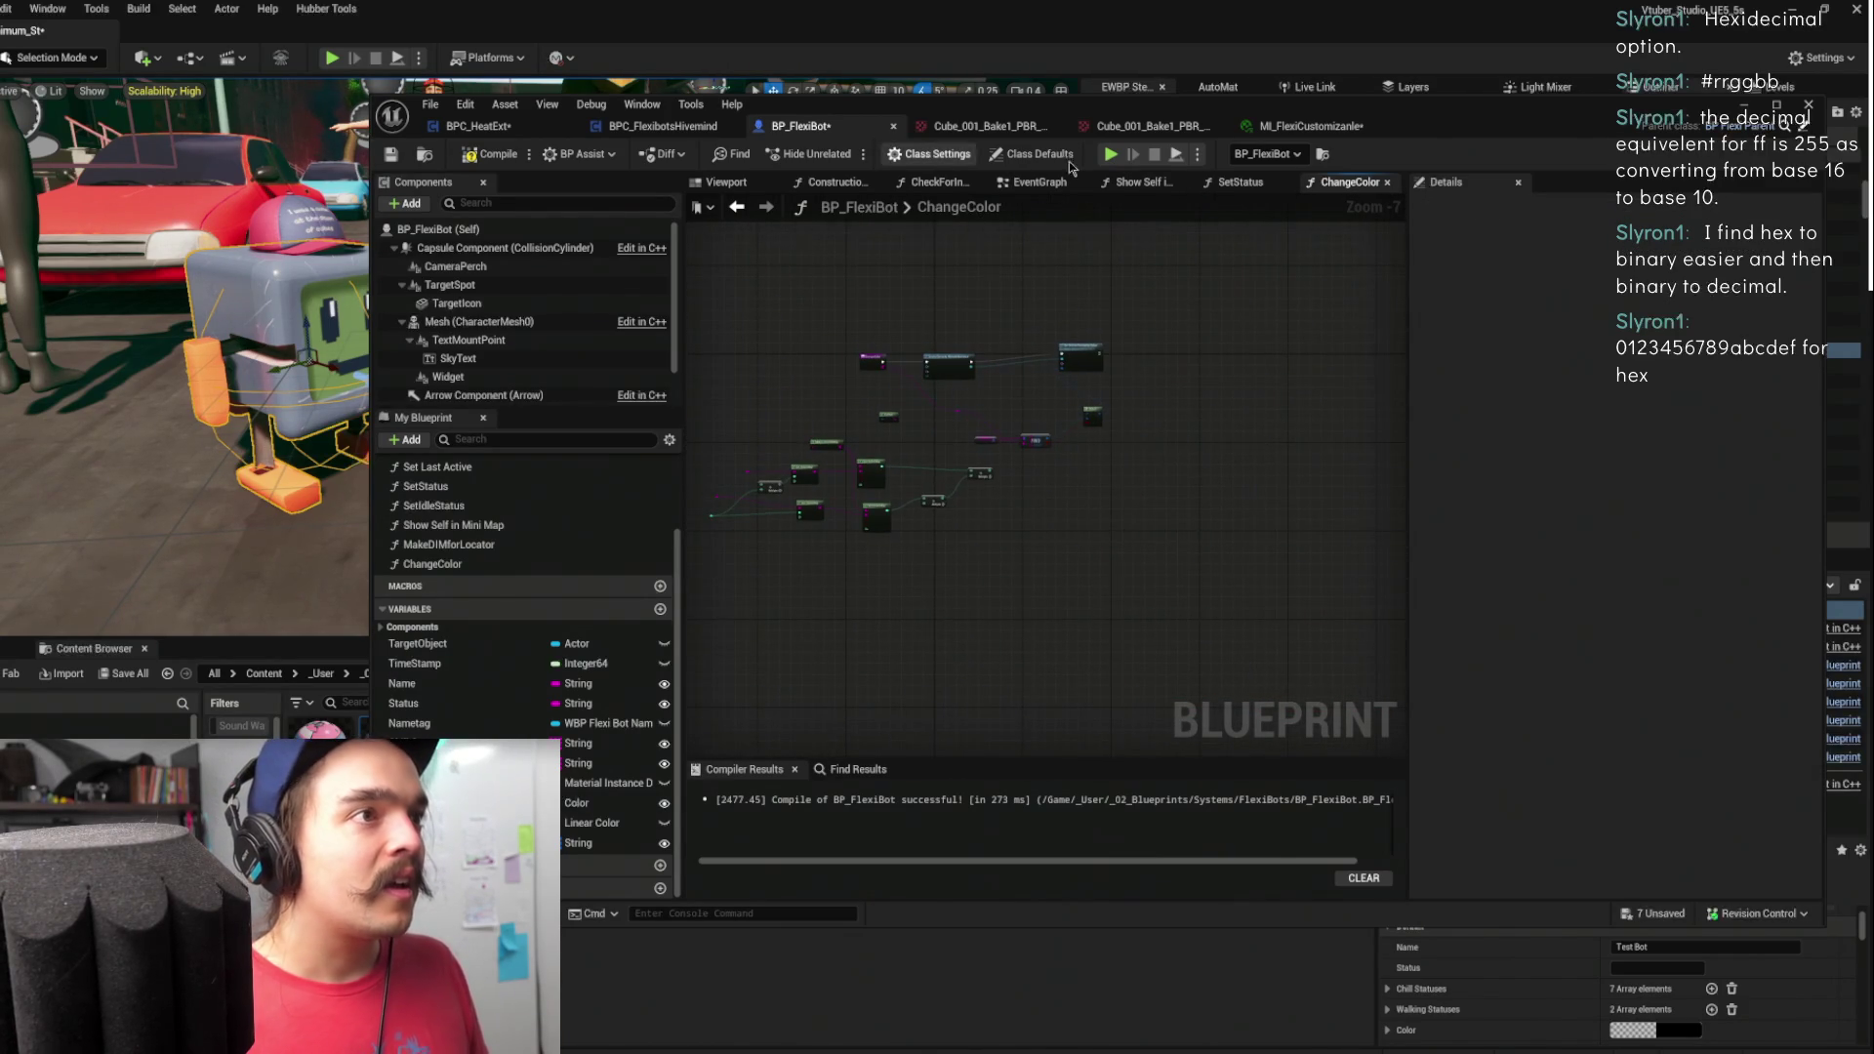
- Reopen the ChangeColor function graph from the event graph
left_click(738, 211)
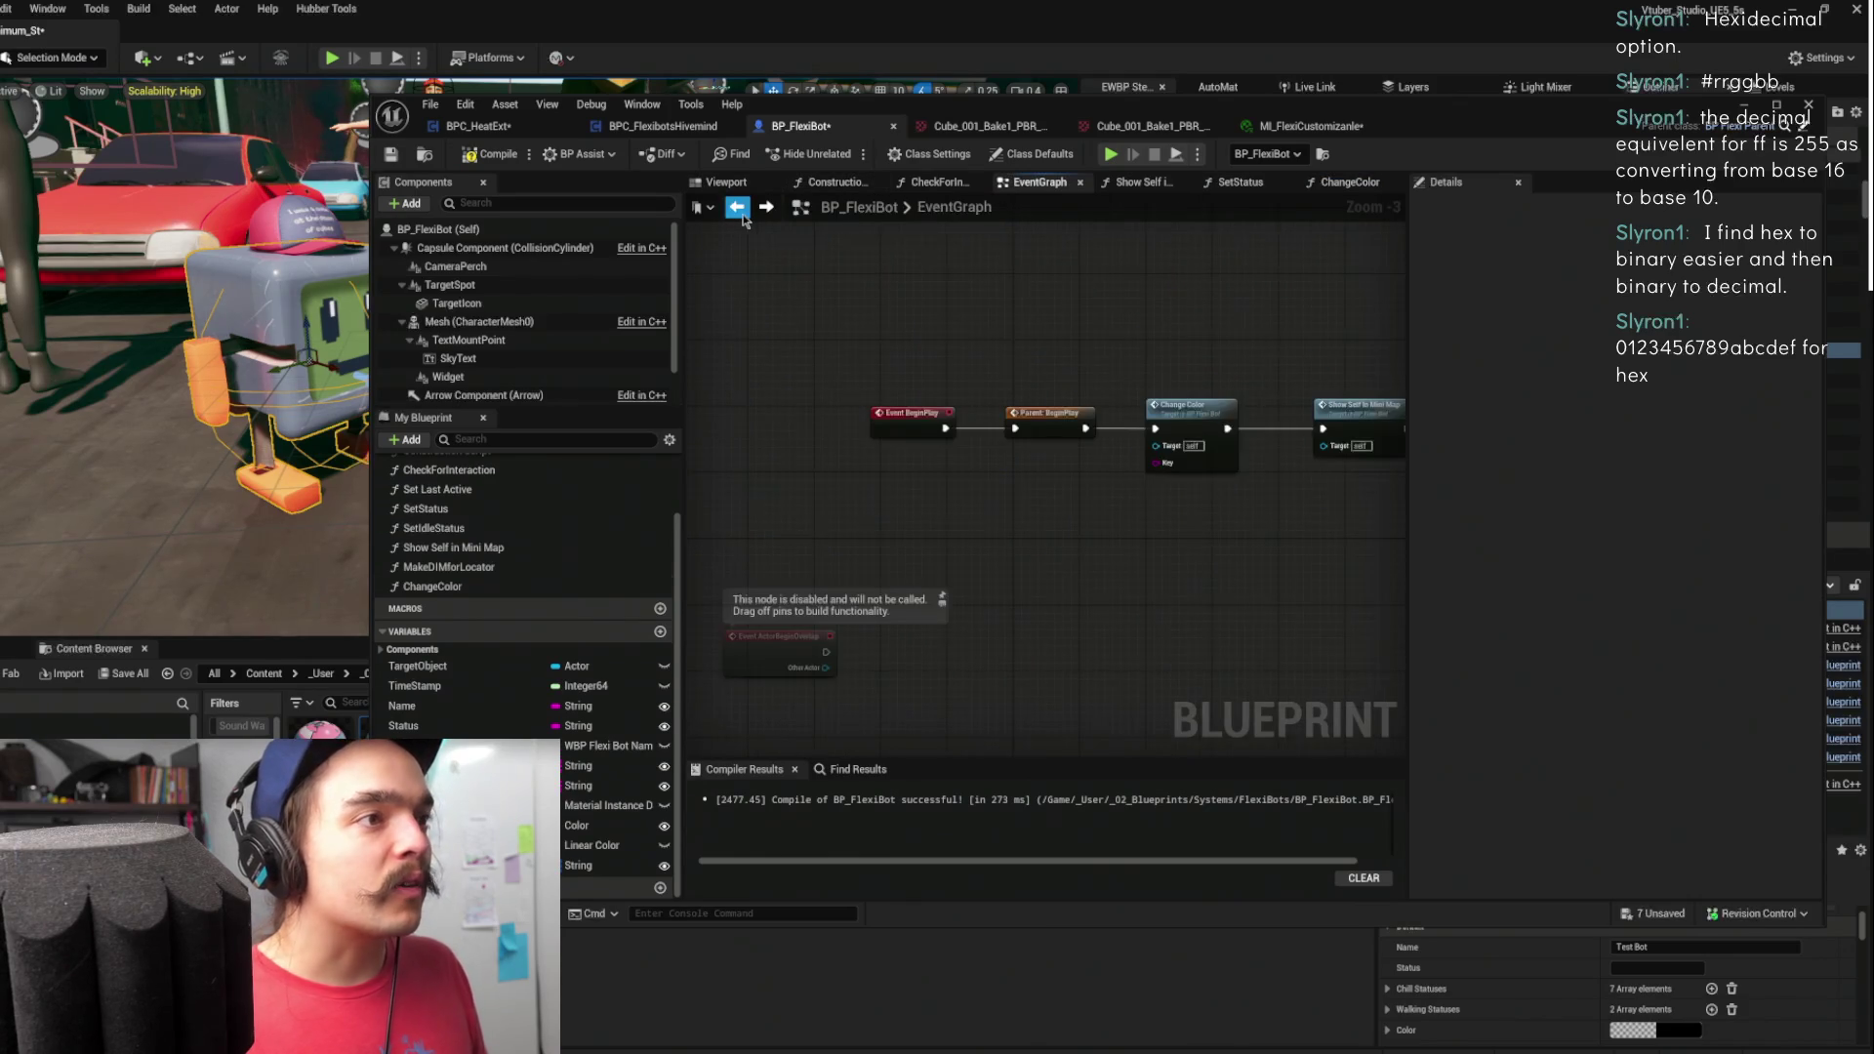
double_click(1134, 472)
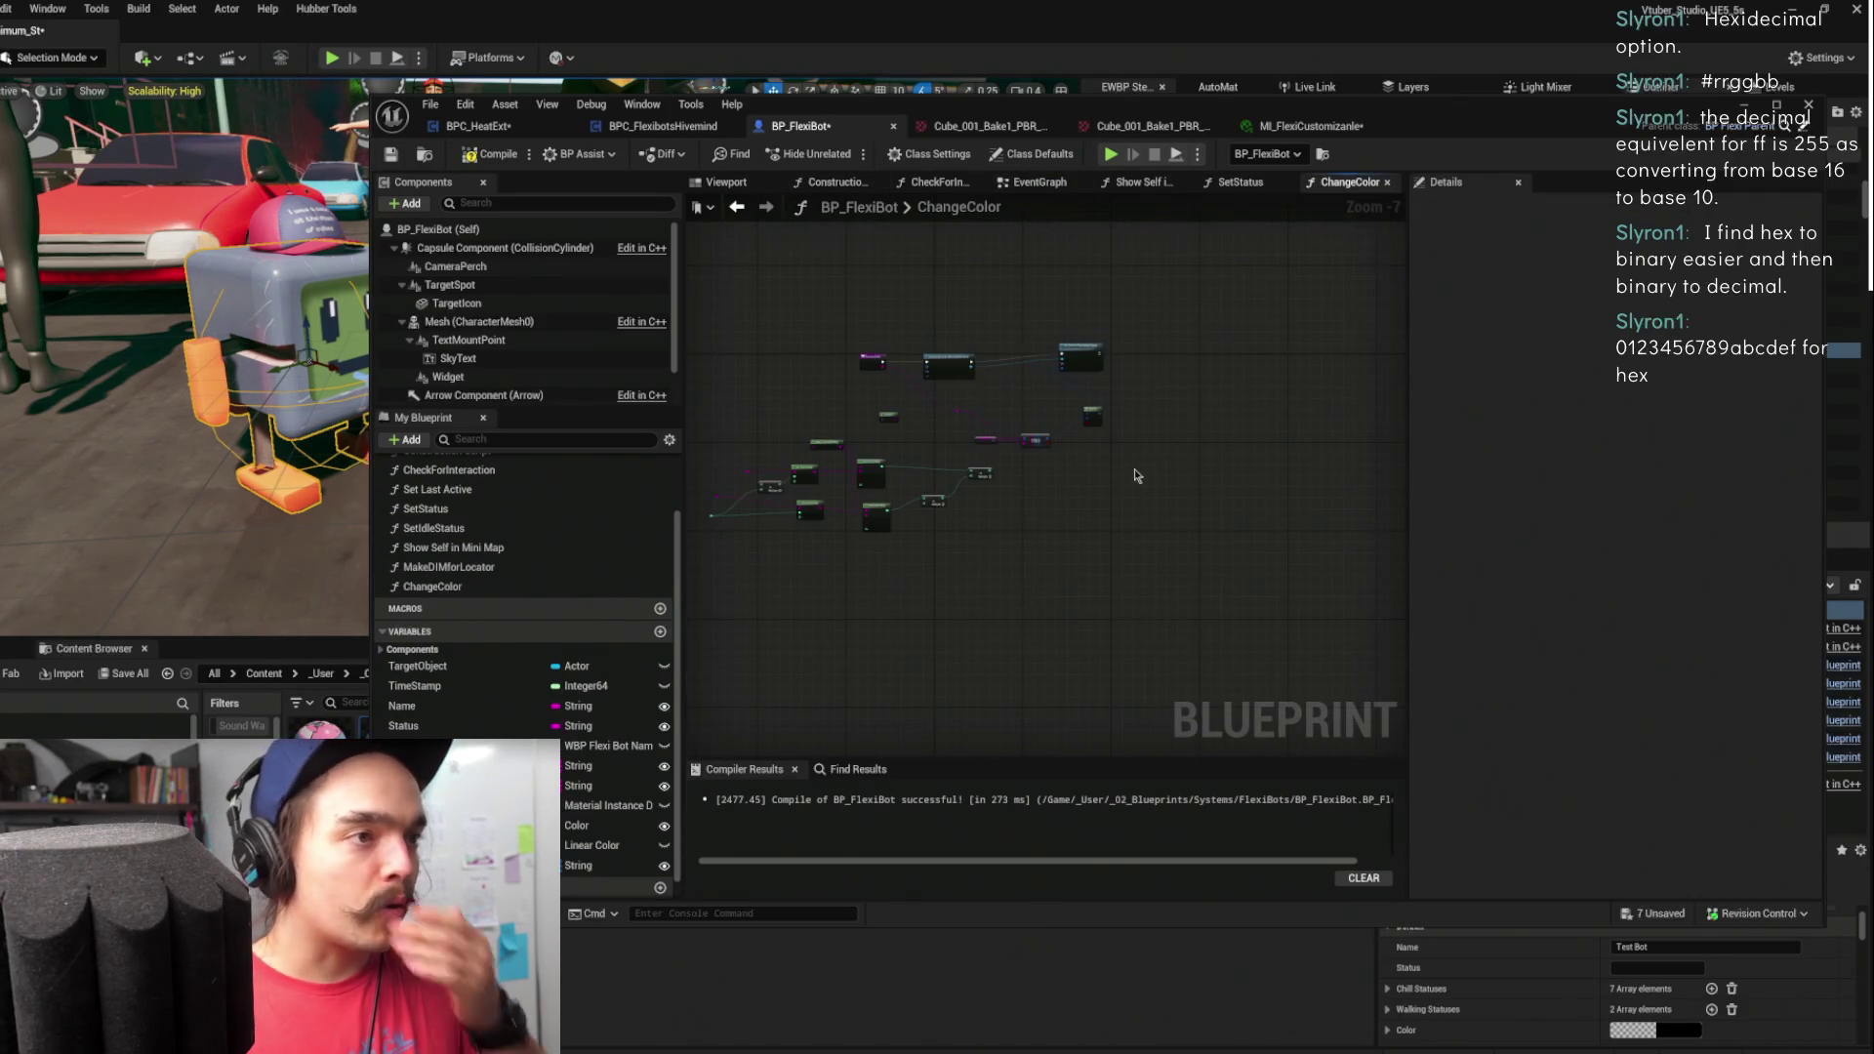
scroll(933, 426, "up", 3)
right_click(1022, 617)
left_click(811, 418)
scroll(508, 459, "up", 3)
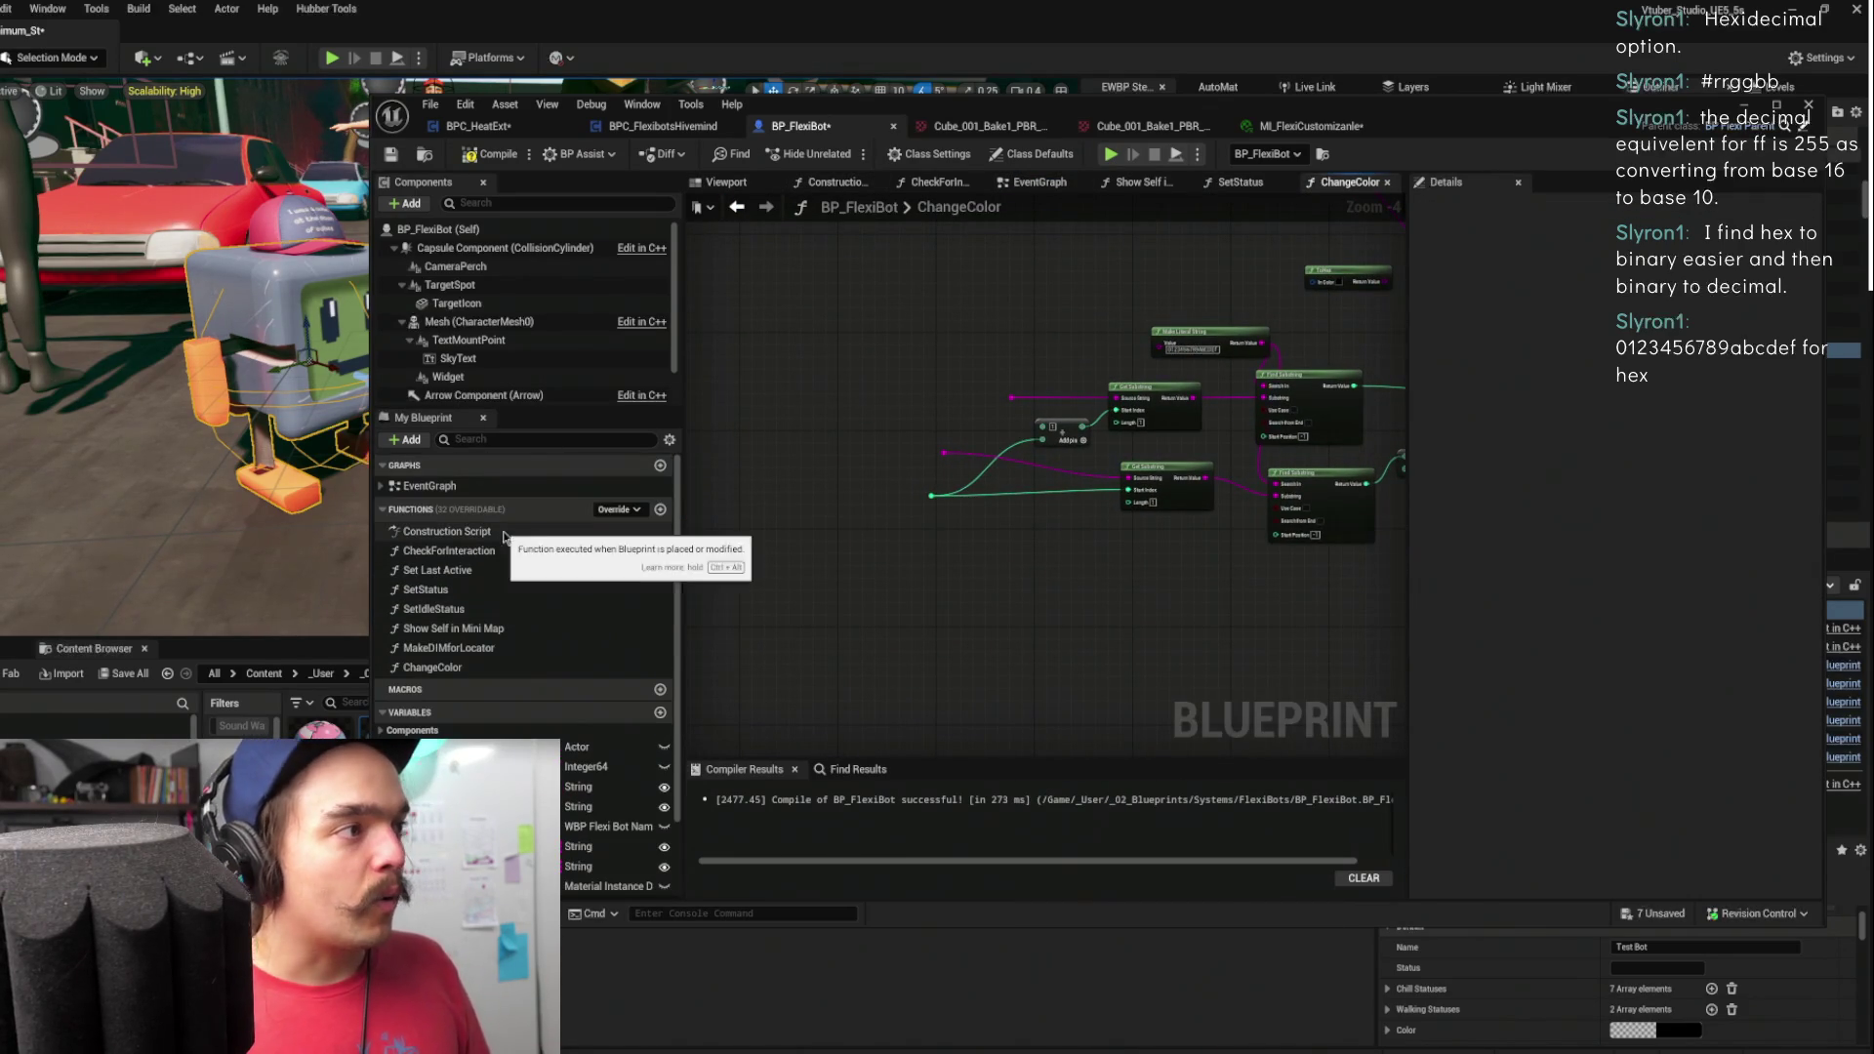
scroll(517, 487, "down", 1)
scroll(537, 491, "up", 1)
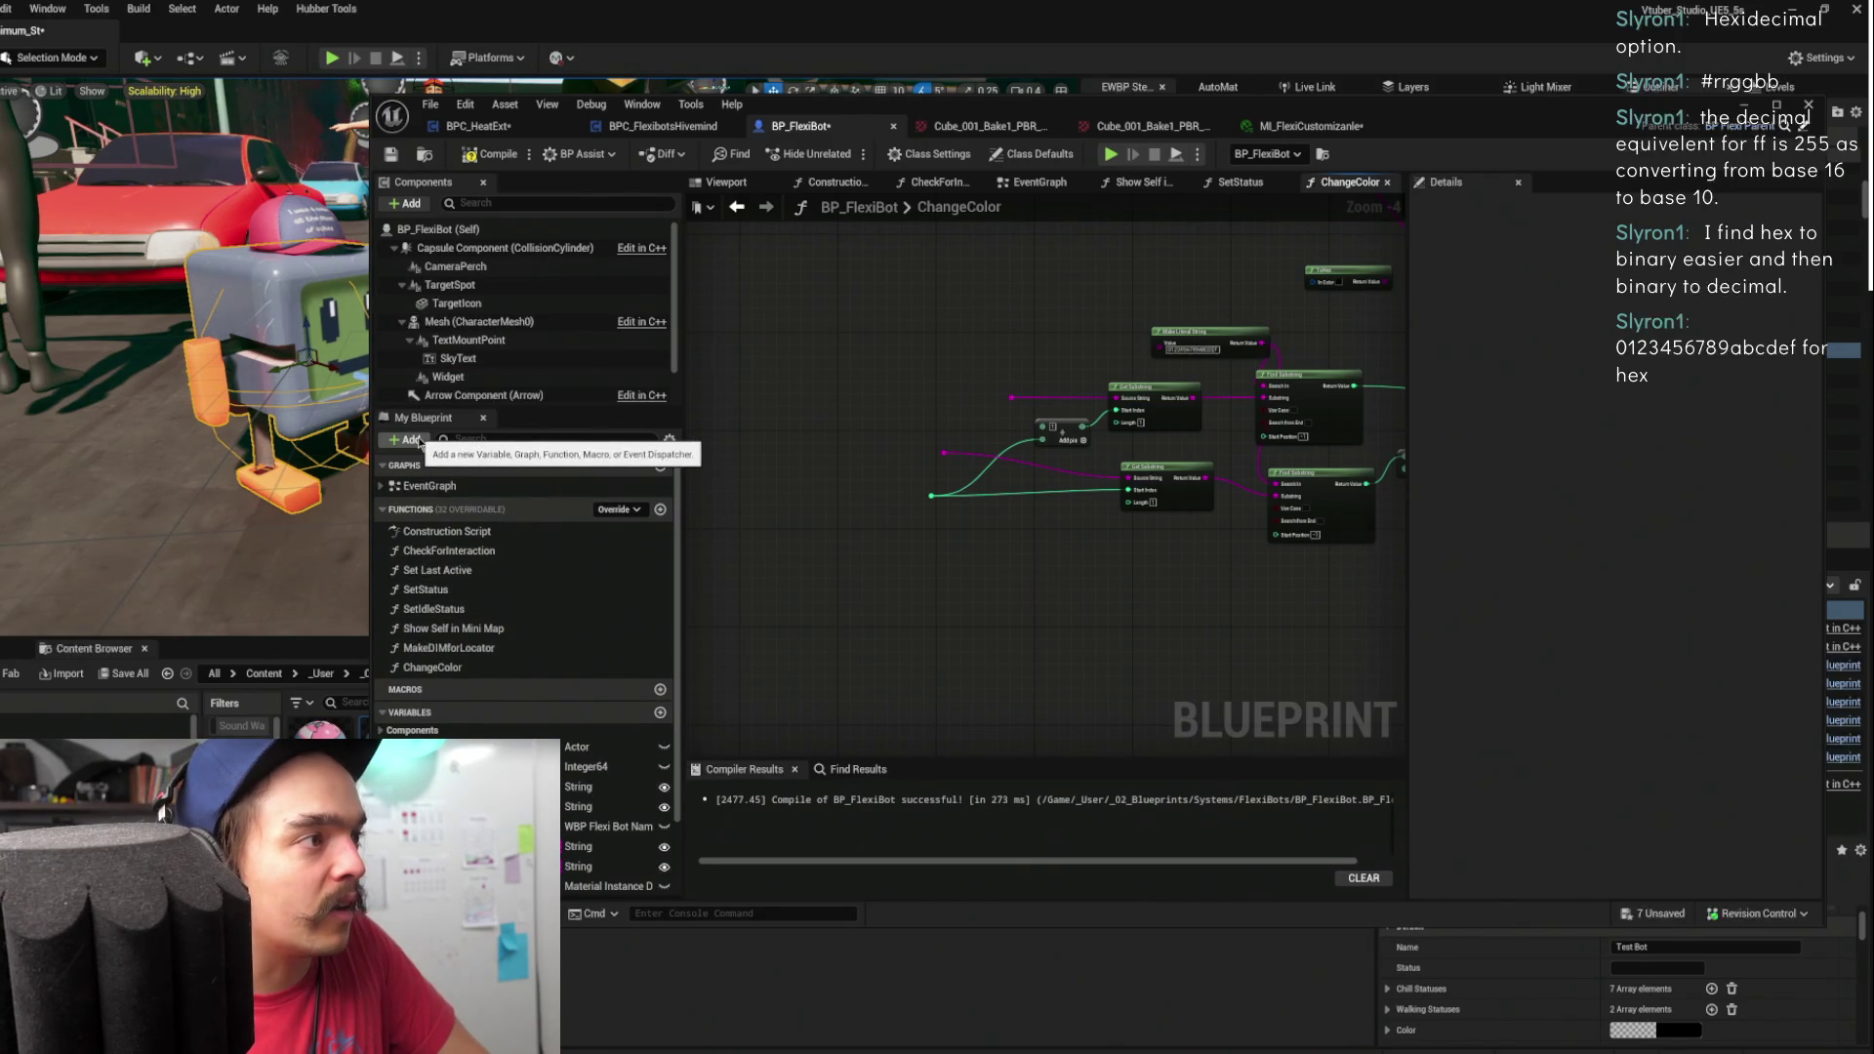
- Create a new blueprint function named FindHex
left_click(408, 440)
left_click(436, 531)
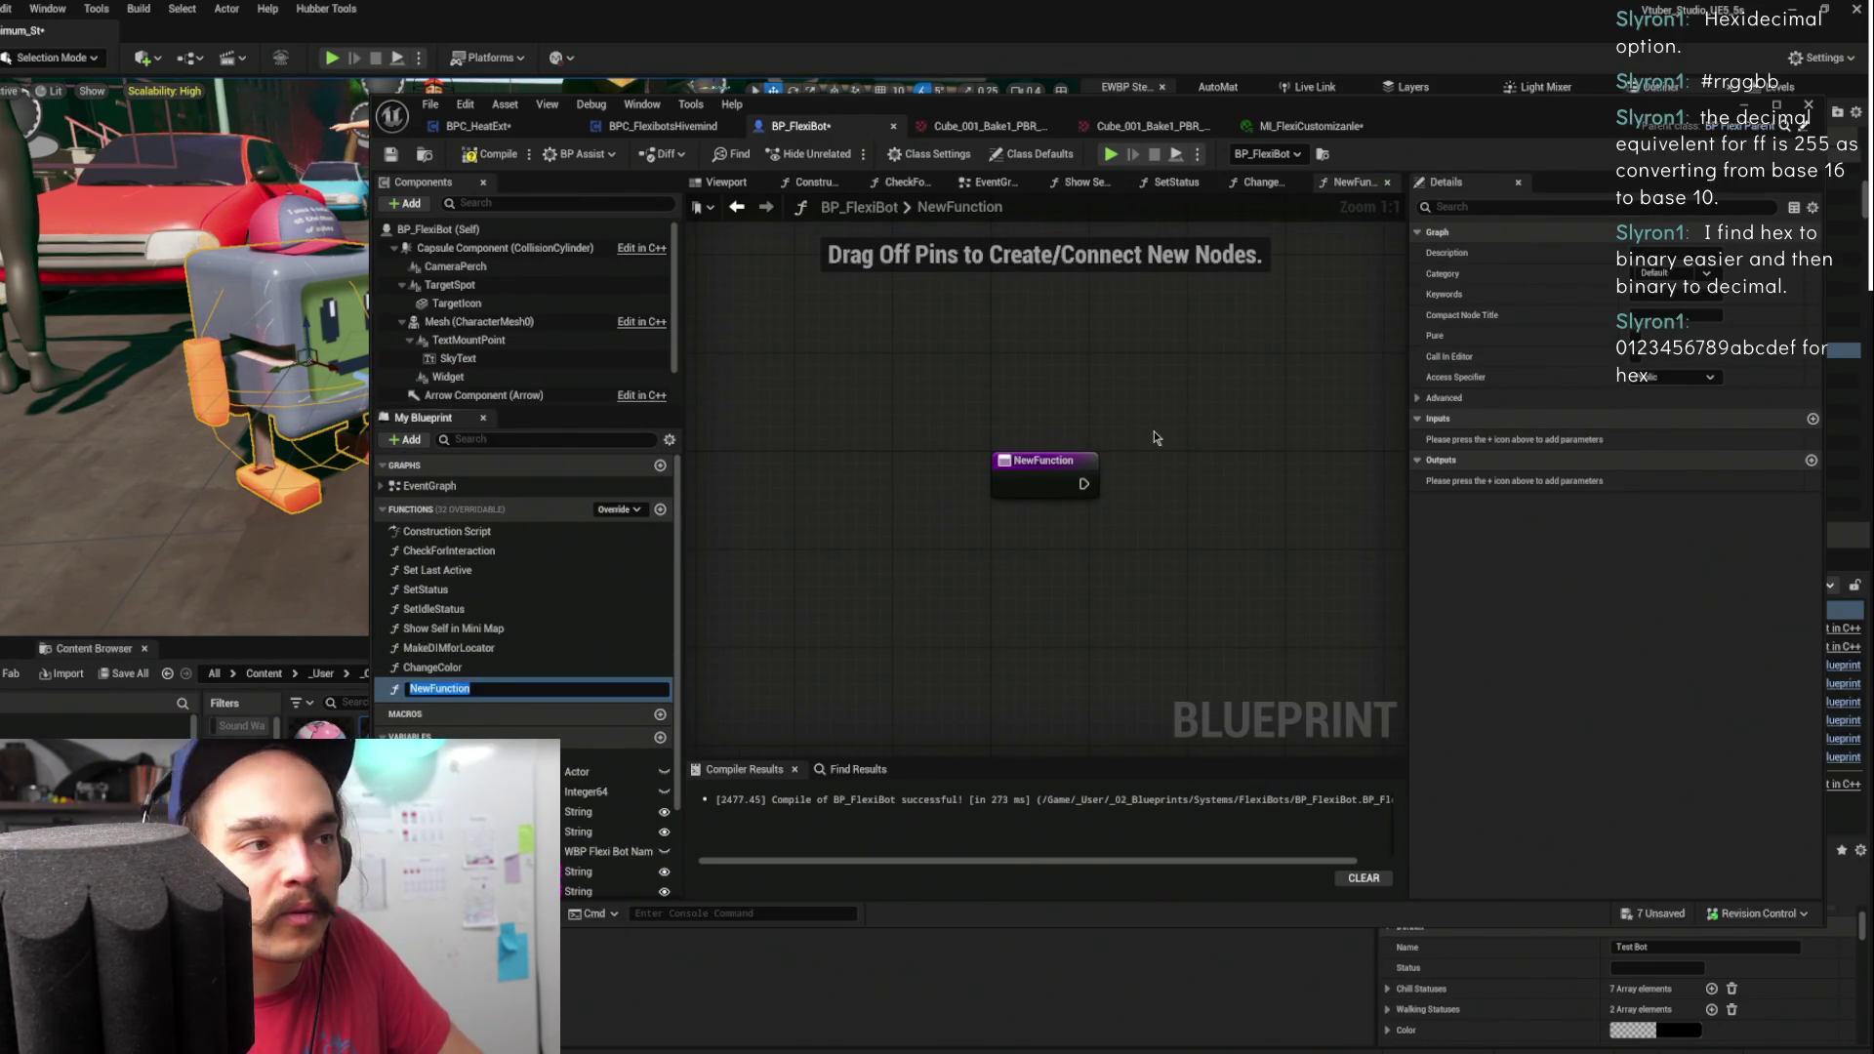
key("Return")
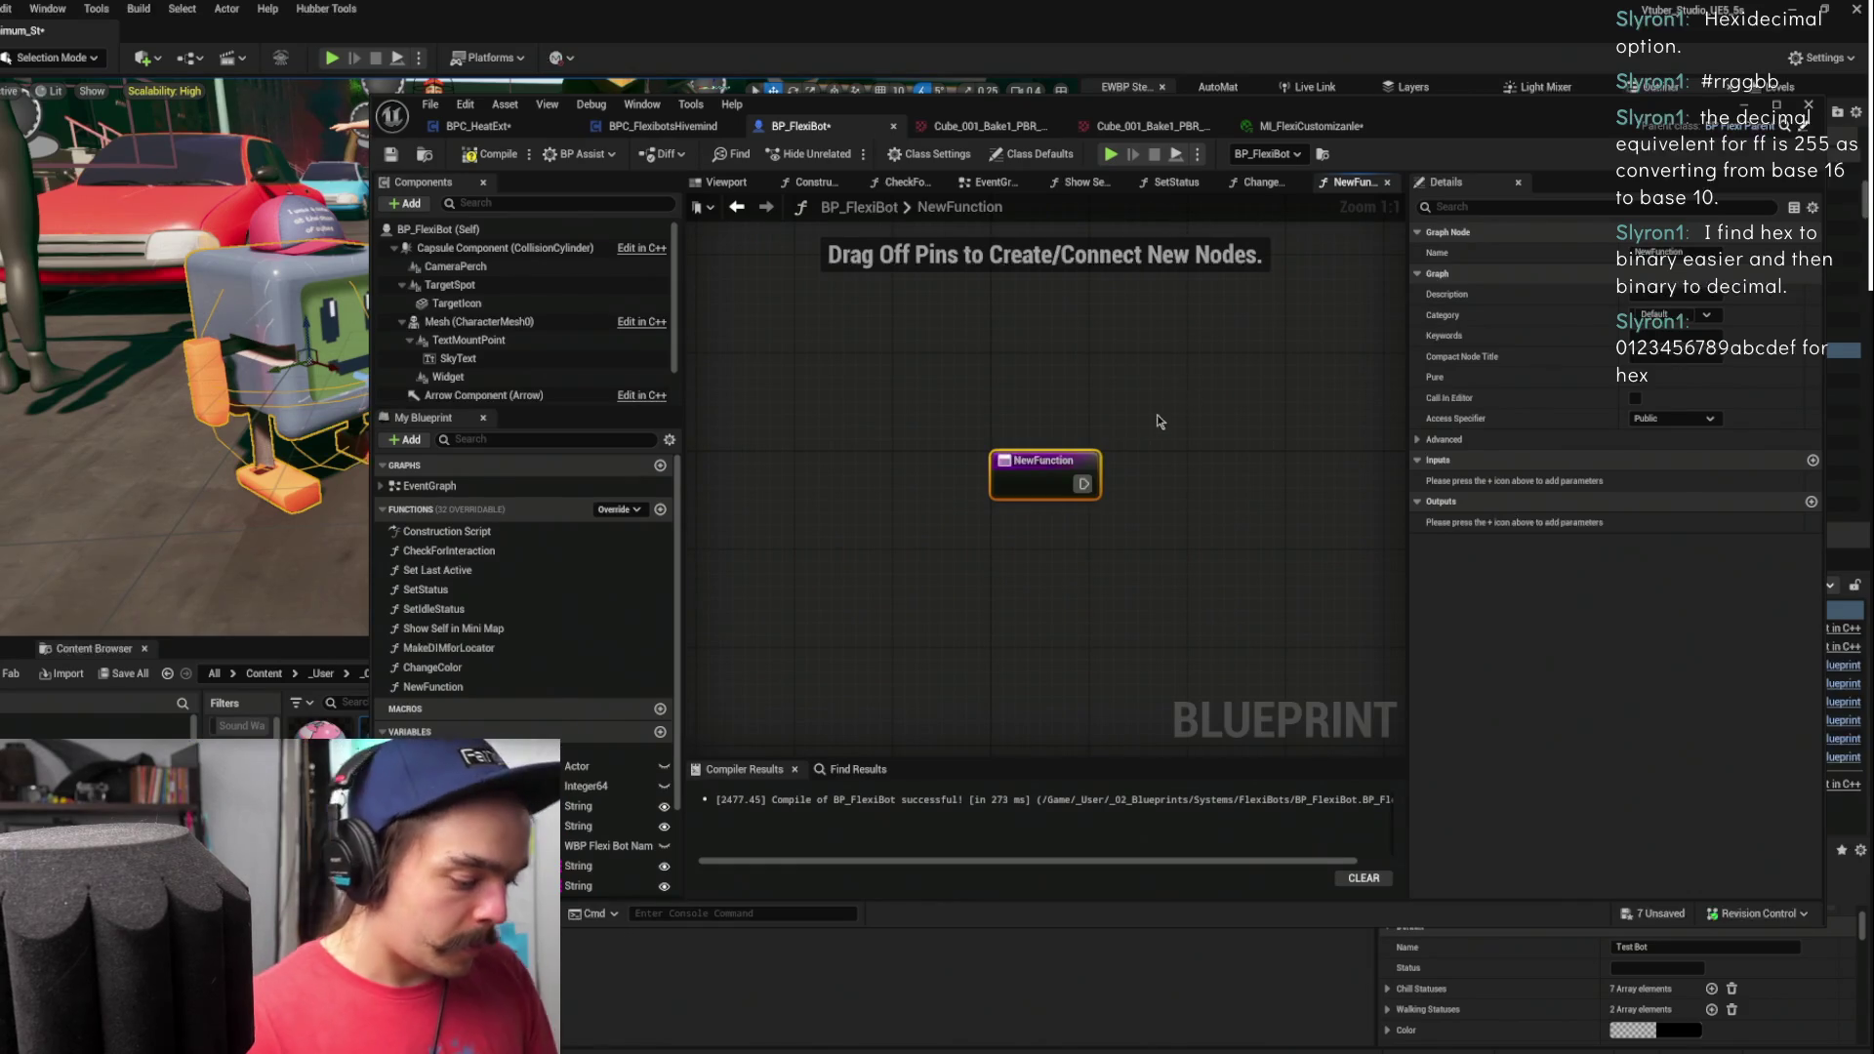
key("F2")
type("FindHex")
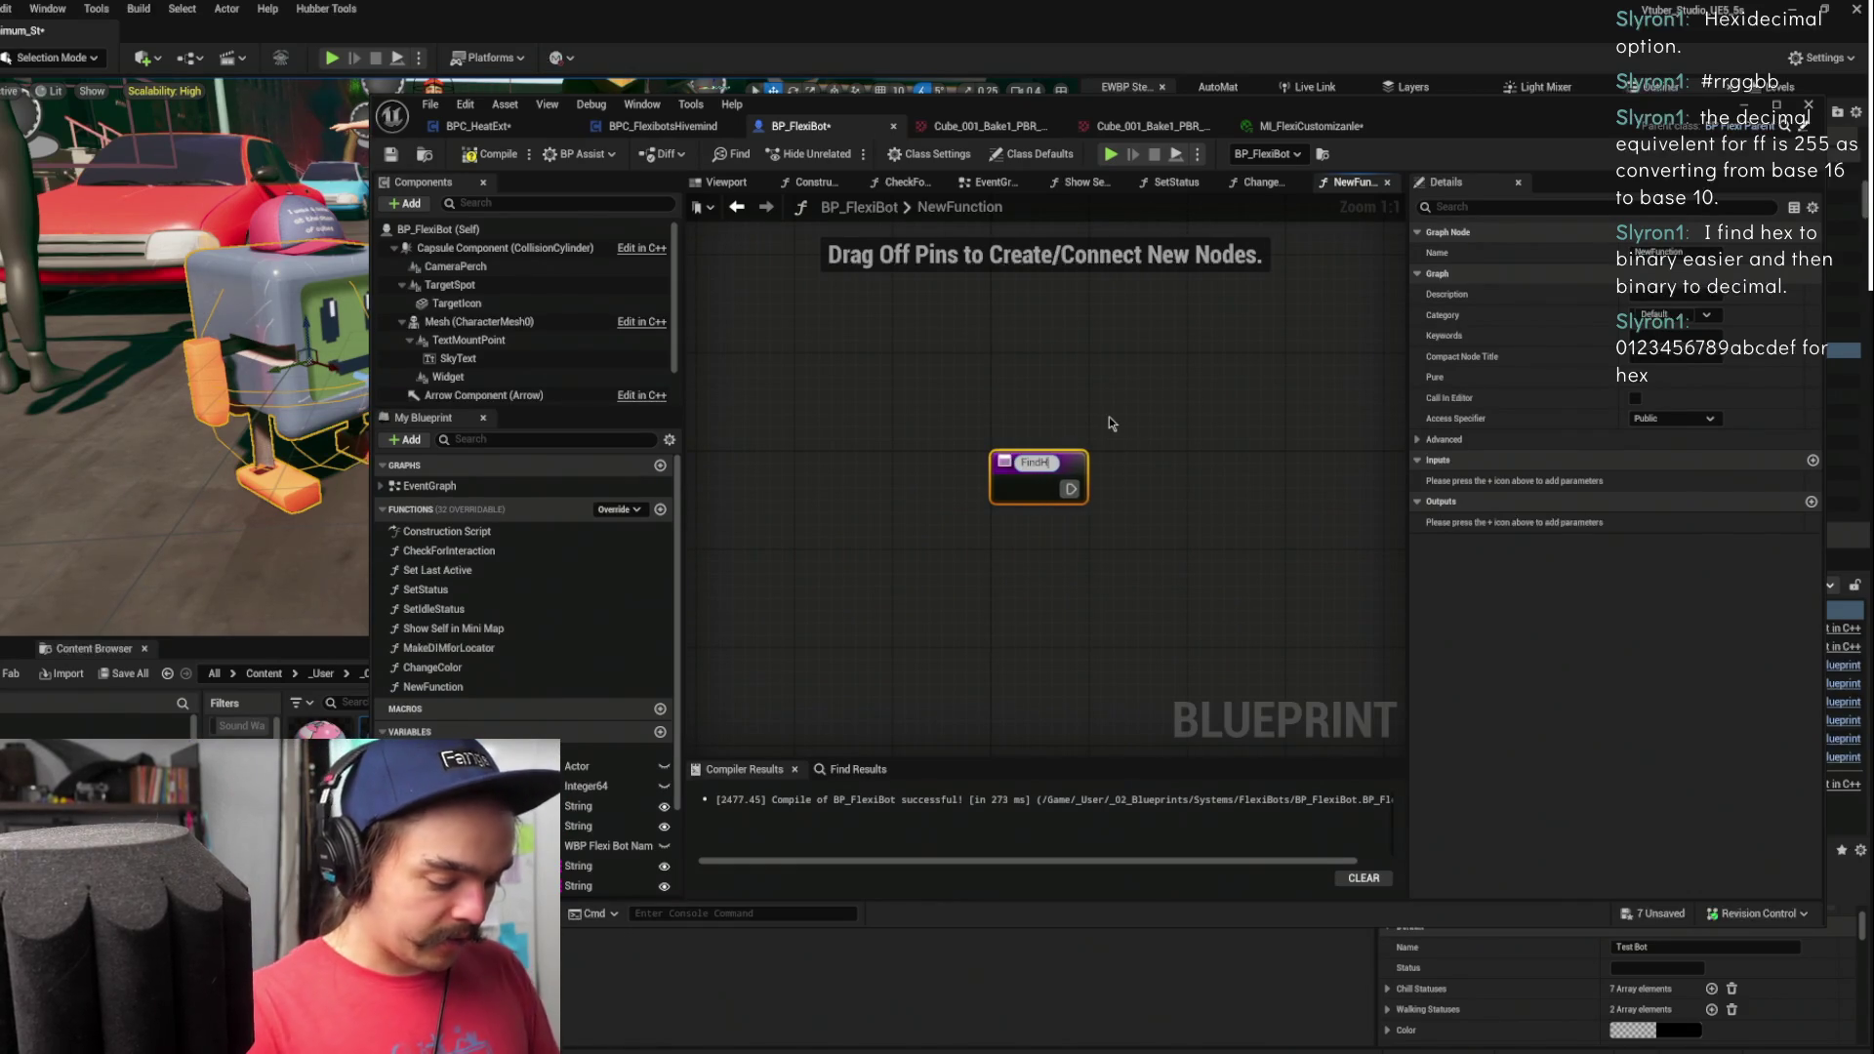
key("Return")
left_click_drag(1024, 461, 876, 352)
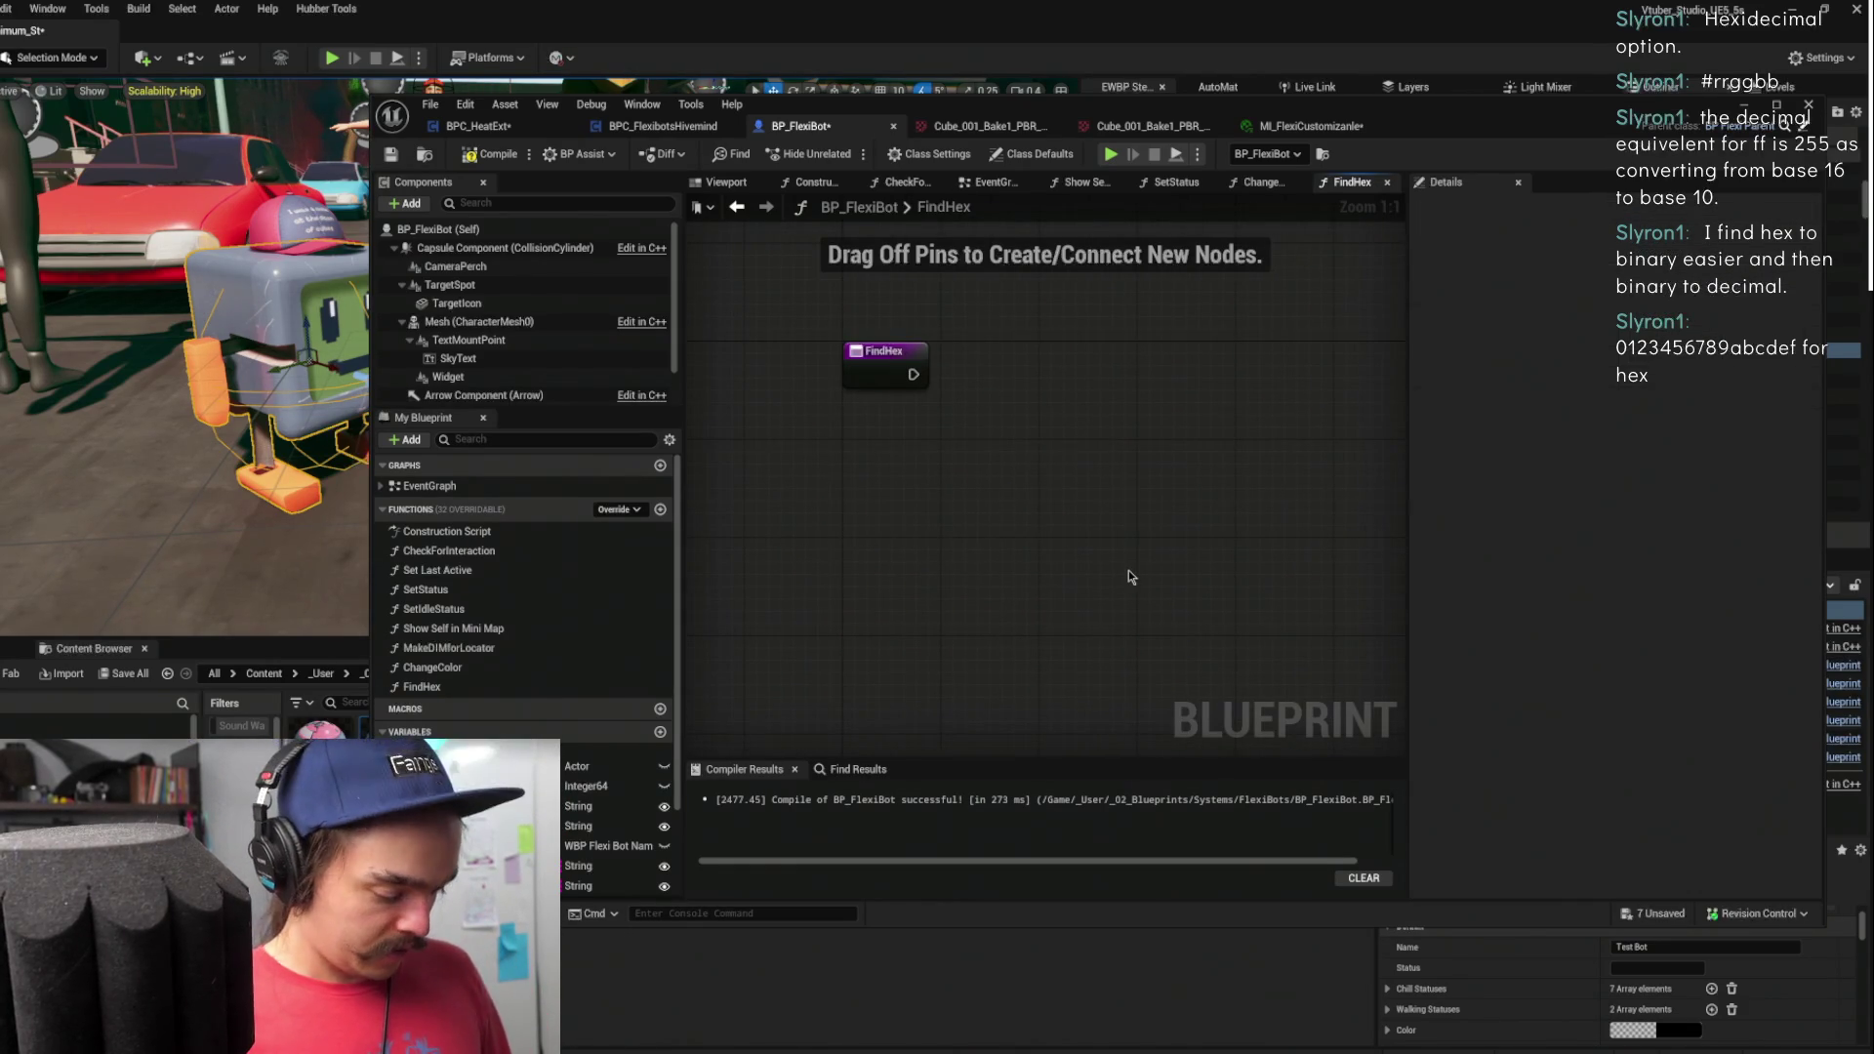
- Paste the hex-to-colour nodes into FindHex and place its entry node beside the SET node
key("ctrl+v")
left_click_drag(712, 578, 1170, 346)
scroll(966, 367, "down", 2)
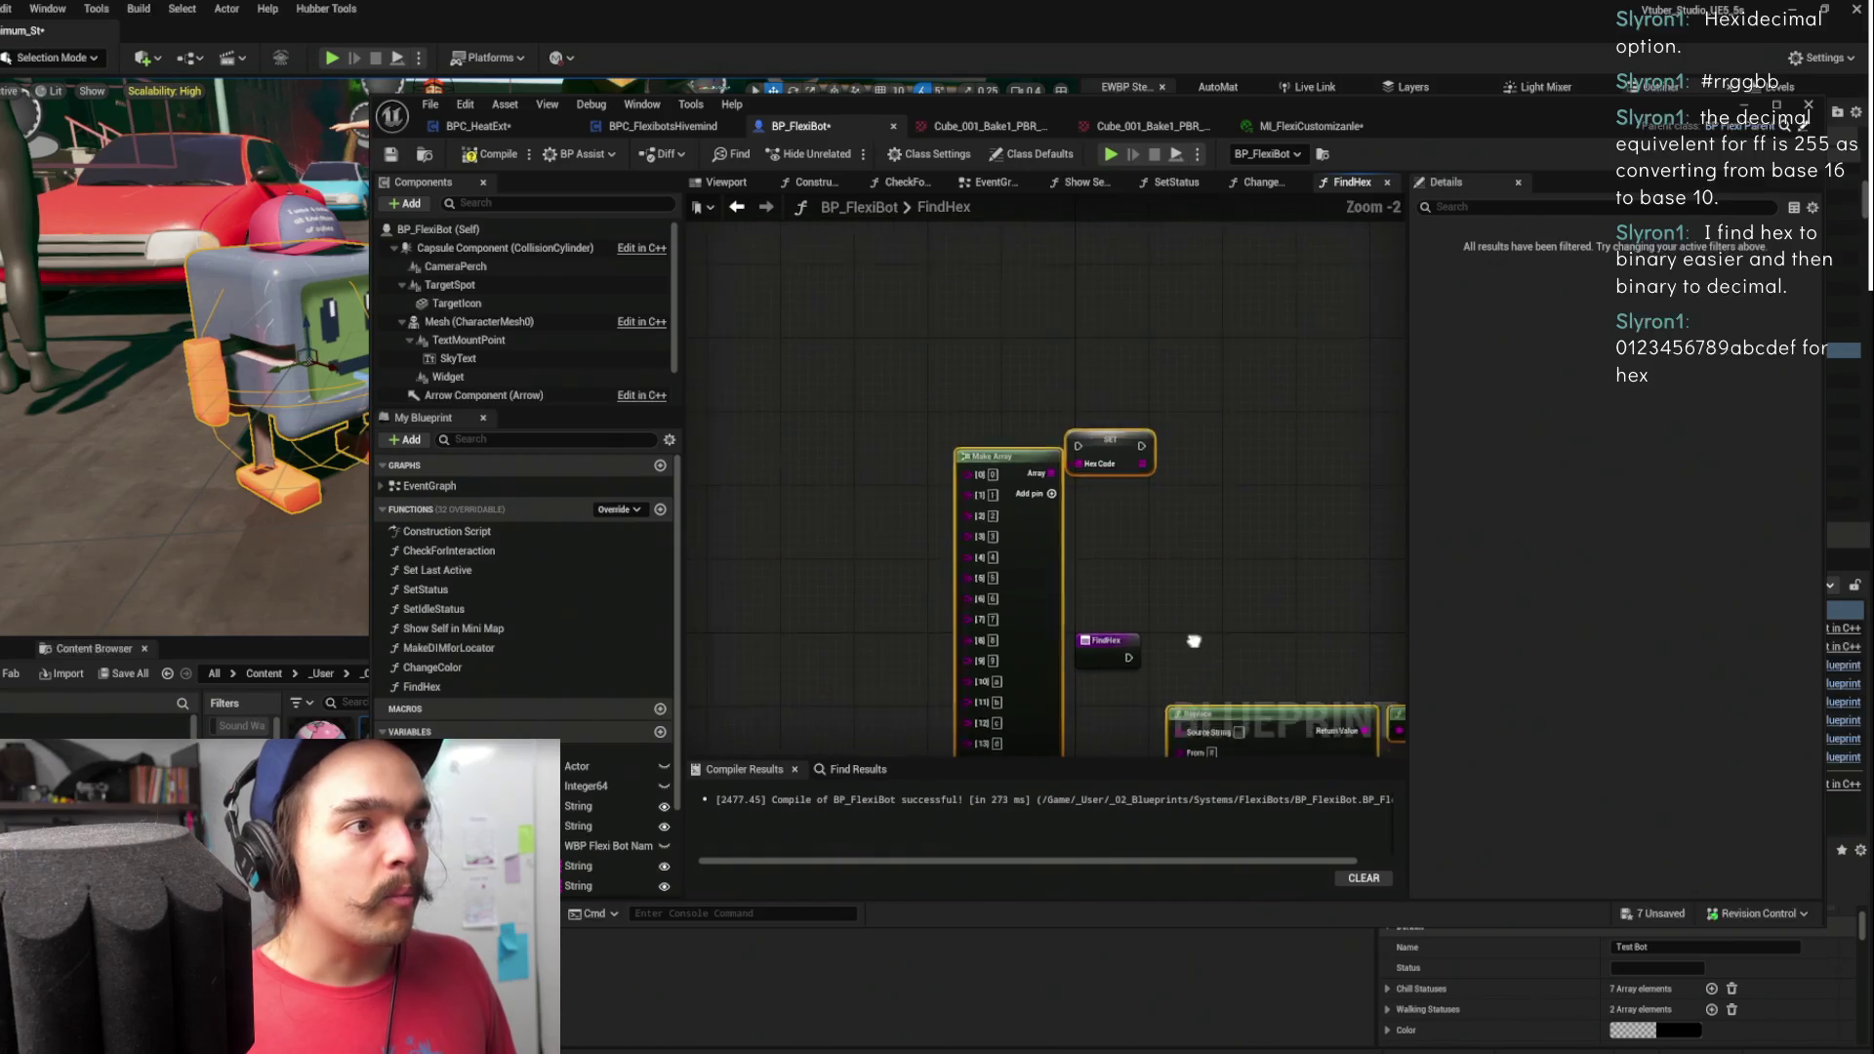
mouse_move(1115, 645)
left_mouse_down()
mouse_move(908, 466)
mouse_move(1105, 474)
mouse_move(1073, 454)
left_mouse_up()
- Create the HexCode local variable from the SET node and wire up the SET node
right_click(1104, 461)
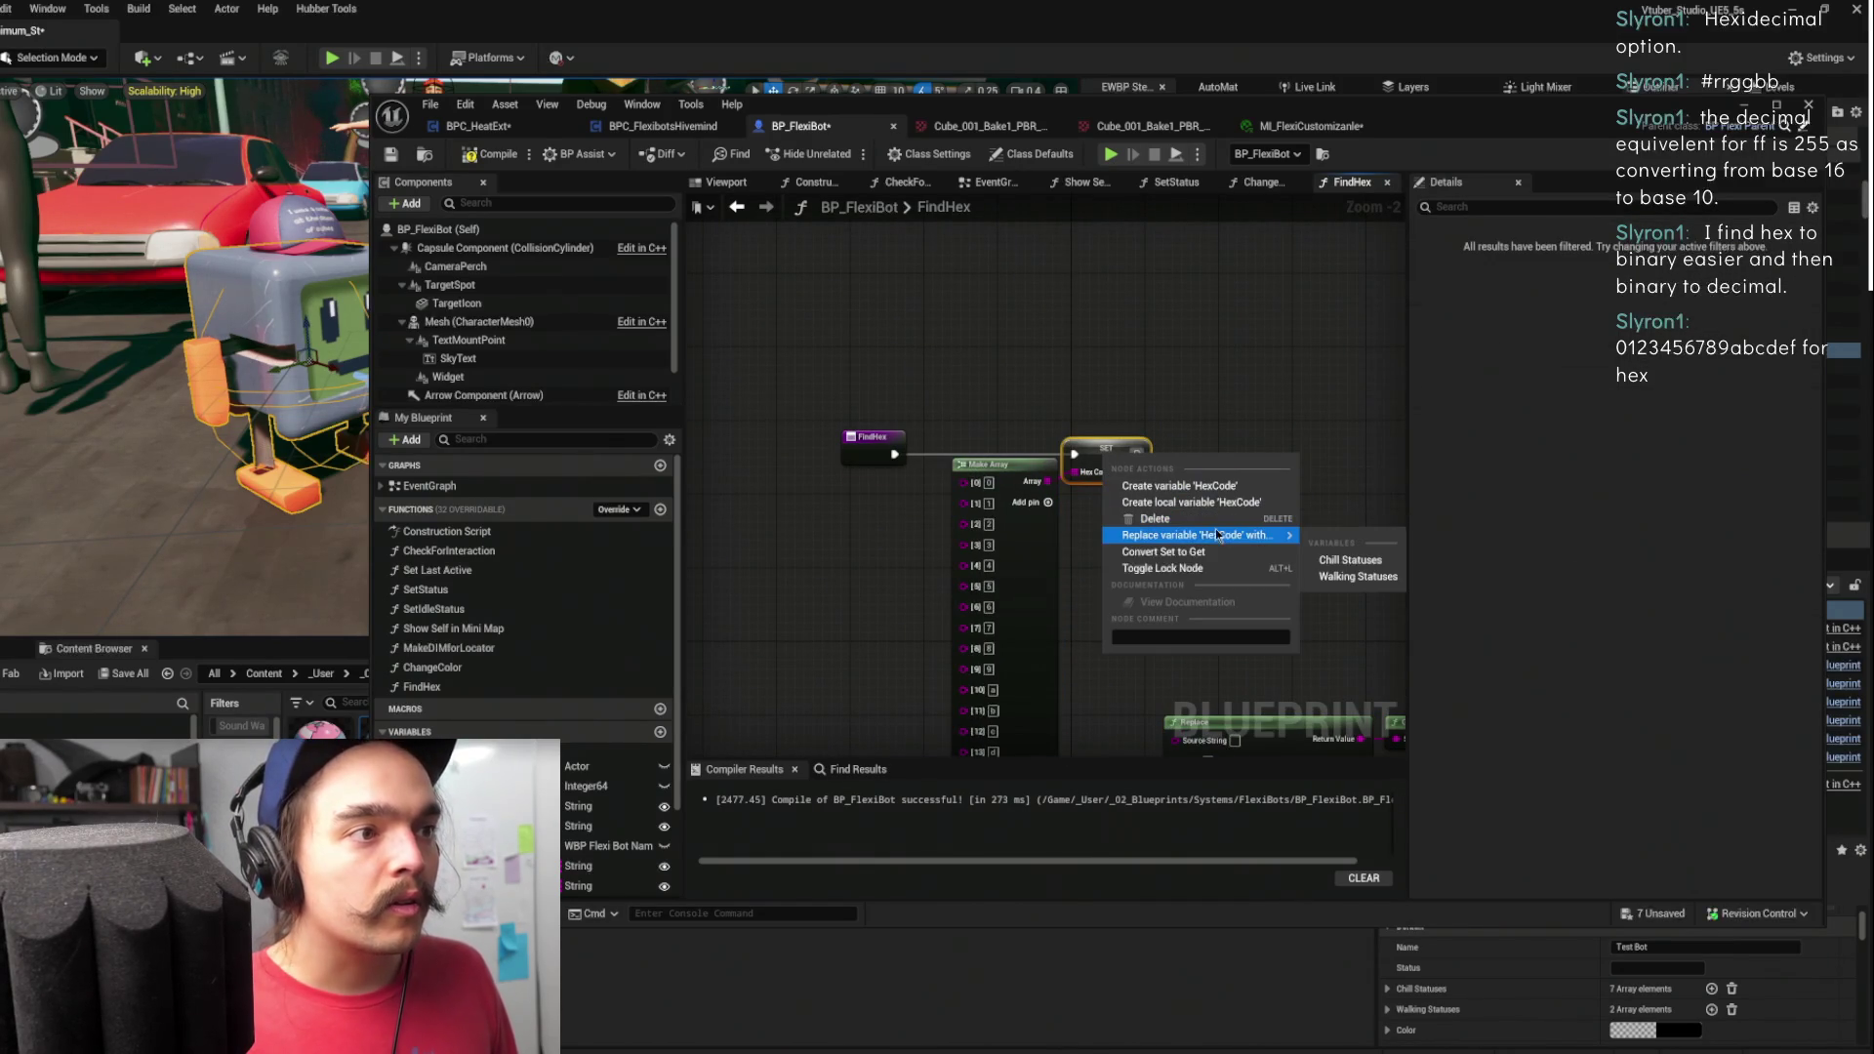
mouse_move(1206, 536)
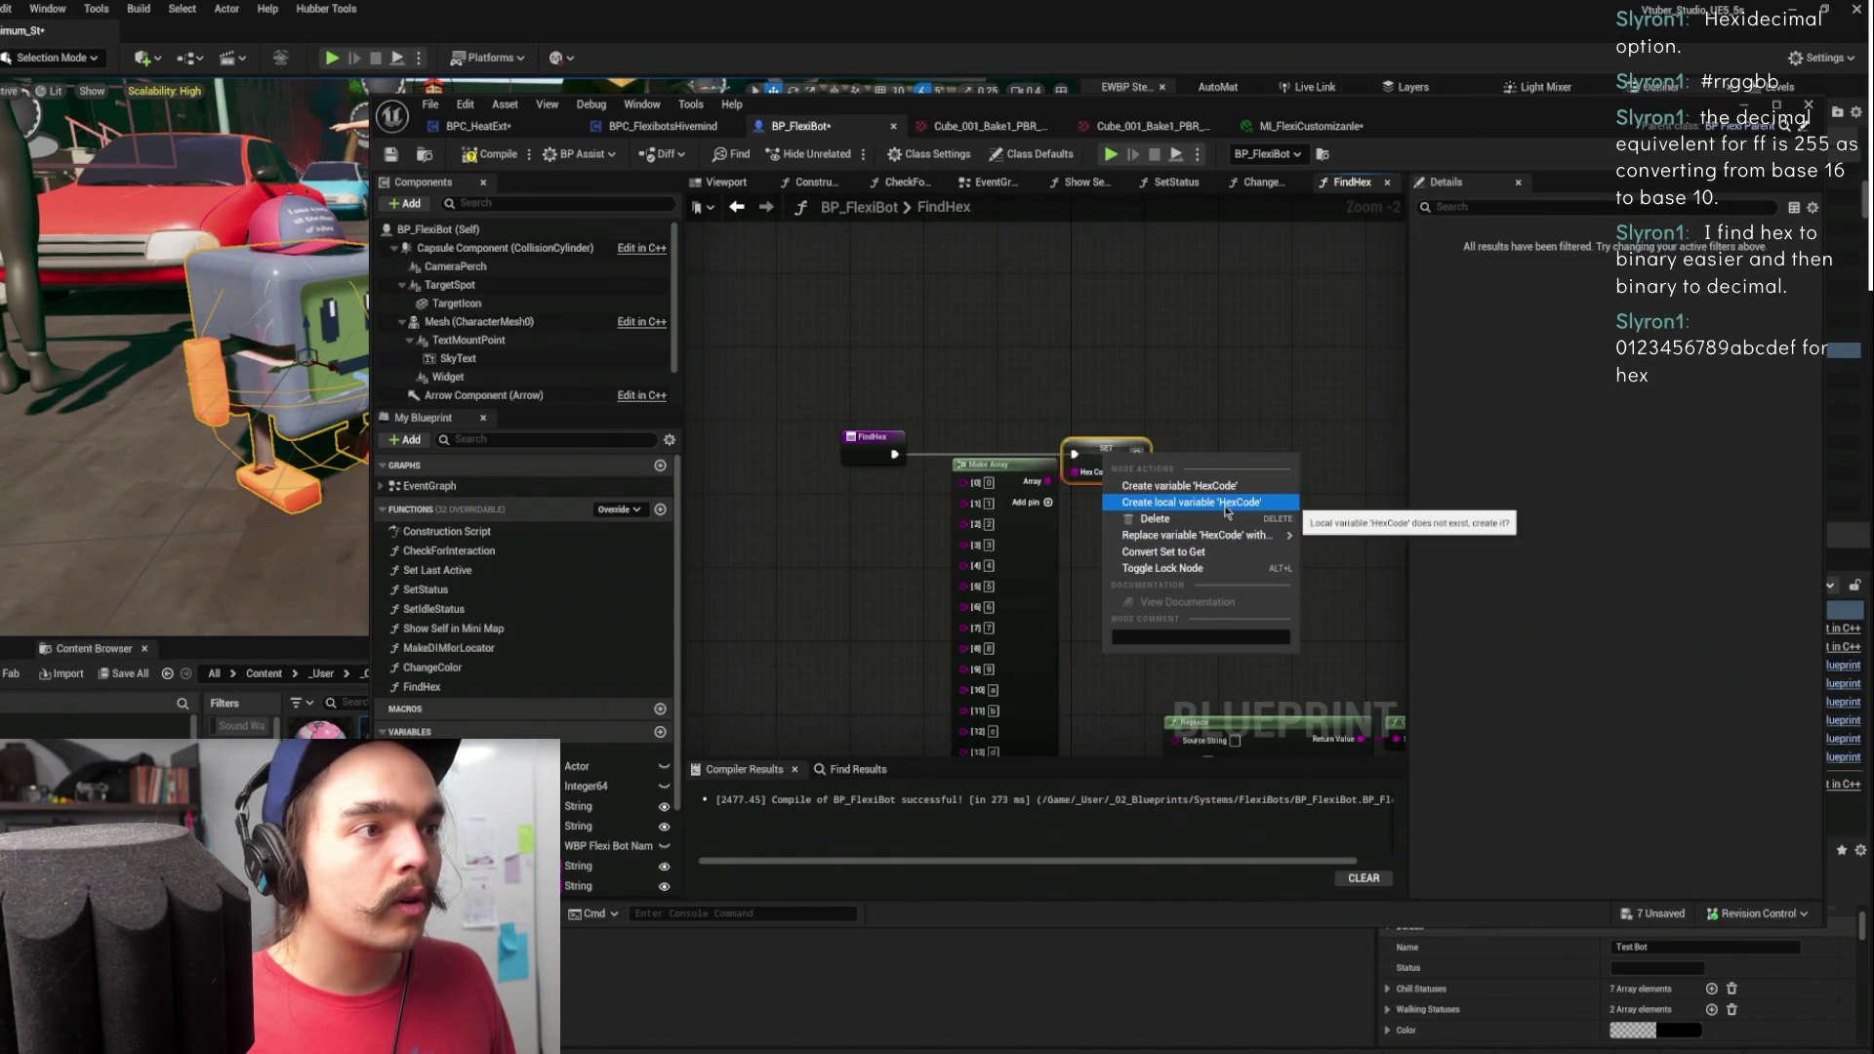
left_click(1255, 485)
key("ctrl+v")
scroll(755, 441, "down", 4)
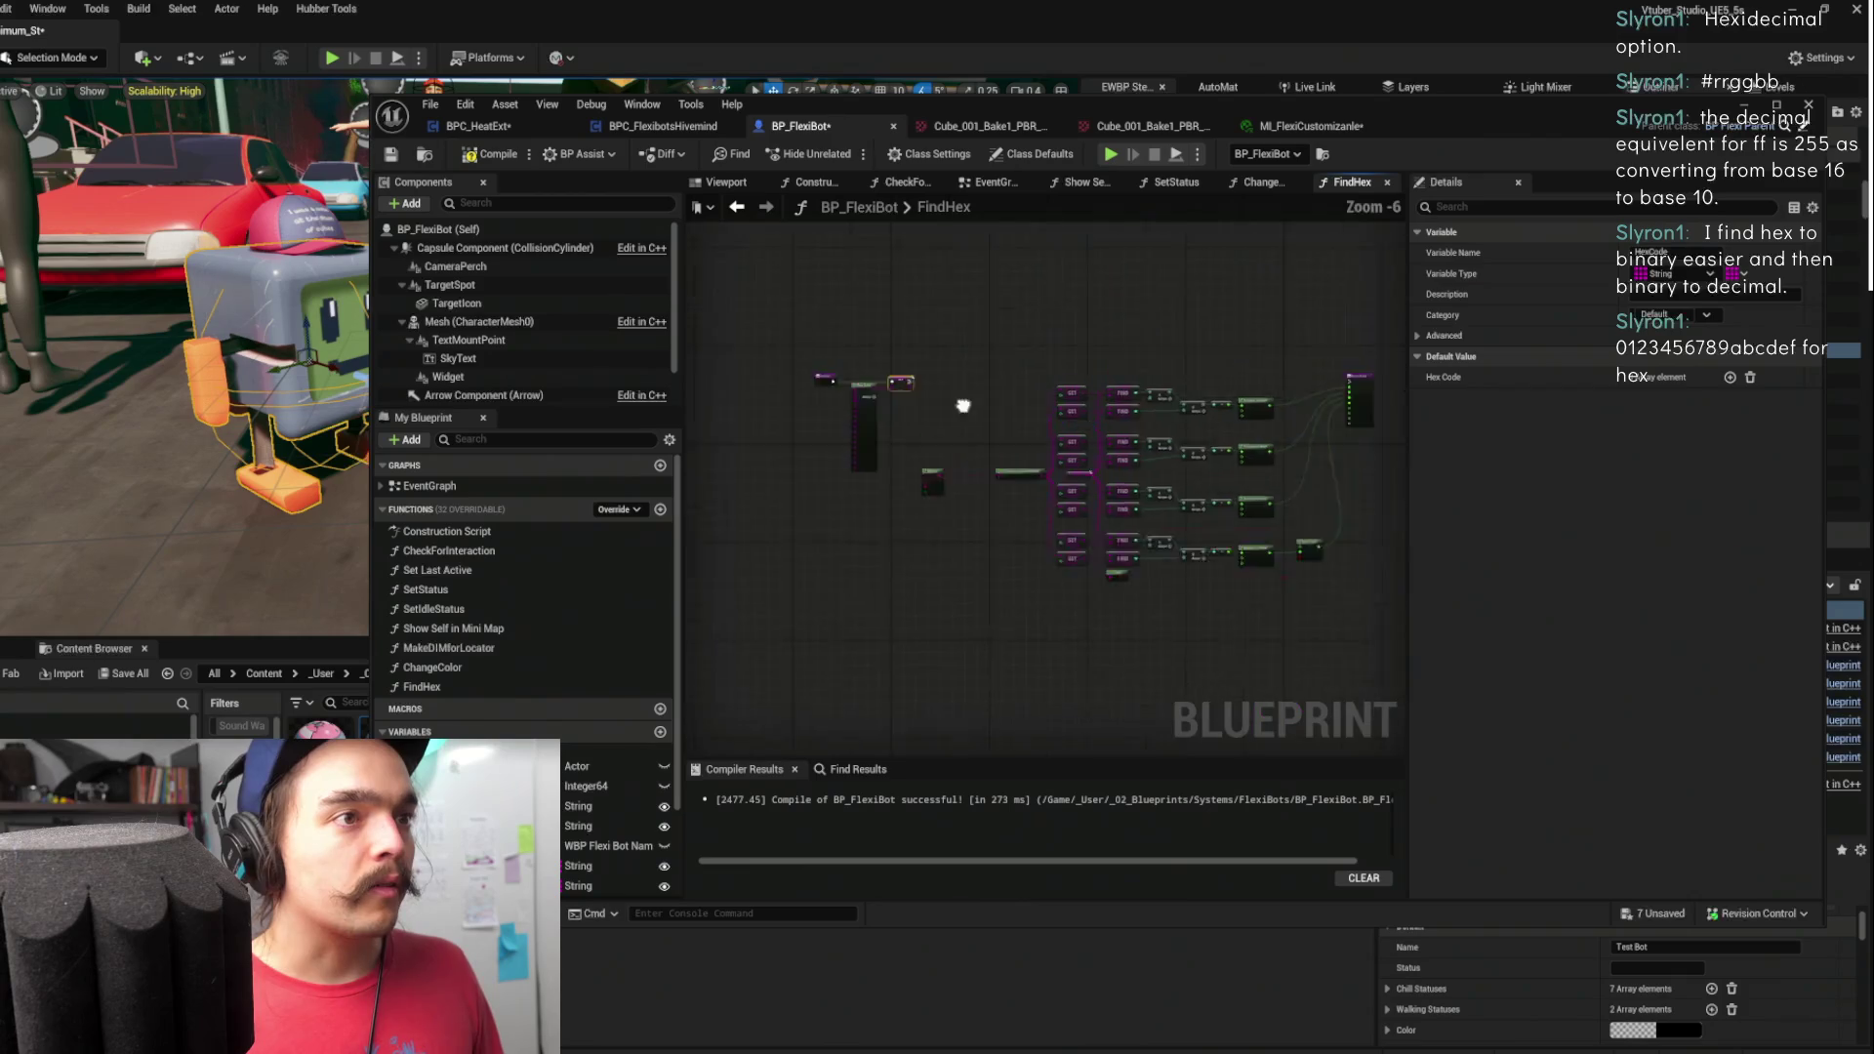
scroll(819, 441, "up", 2)
mouse_move(854, 436)
left_mouse_down()
mouse_move(1463, 437)
mouse_move(1183, 444)
mouse_move(1211, 432)
left_mouse_up()
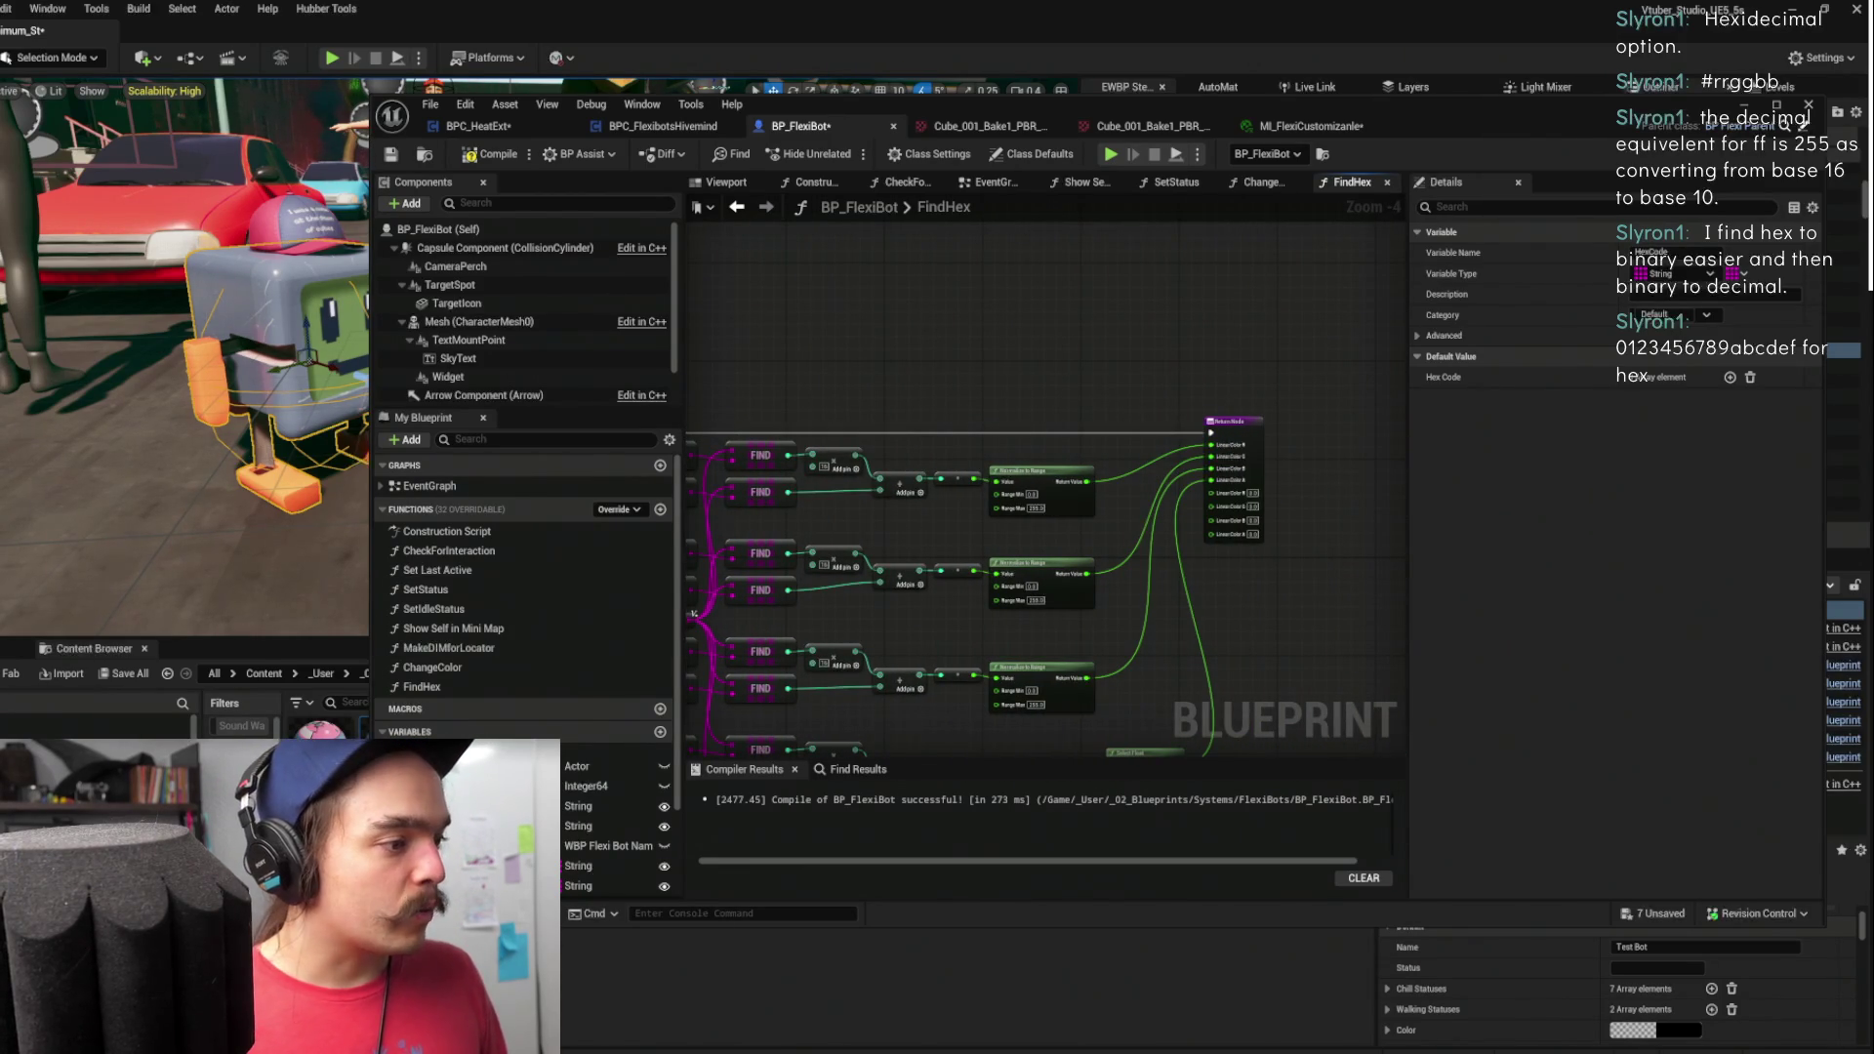
left_click(673, 1023)
left_click(674, 1024)
key("alt+Tab")
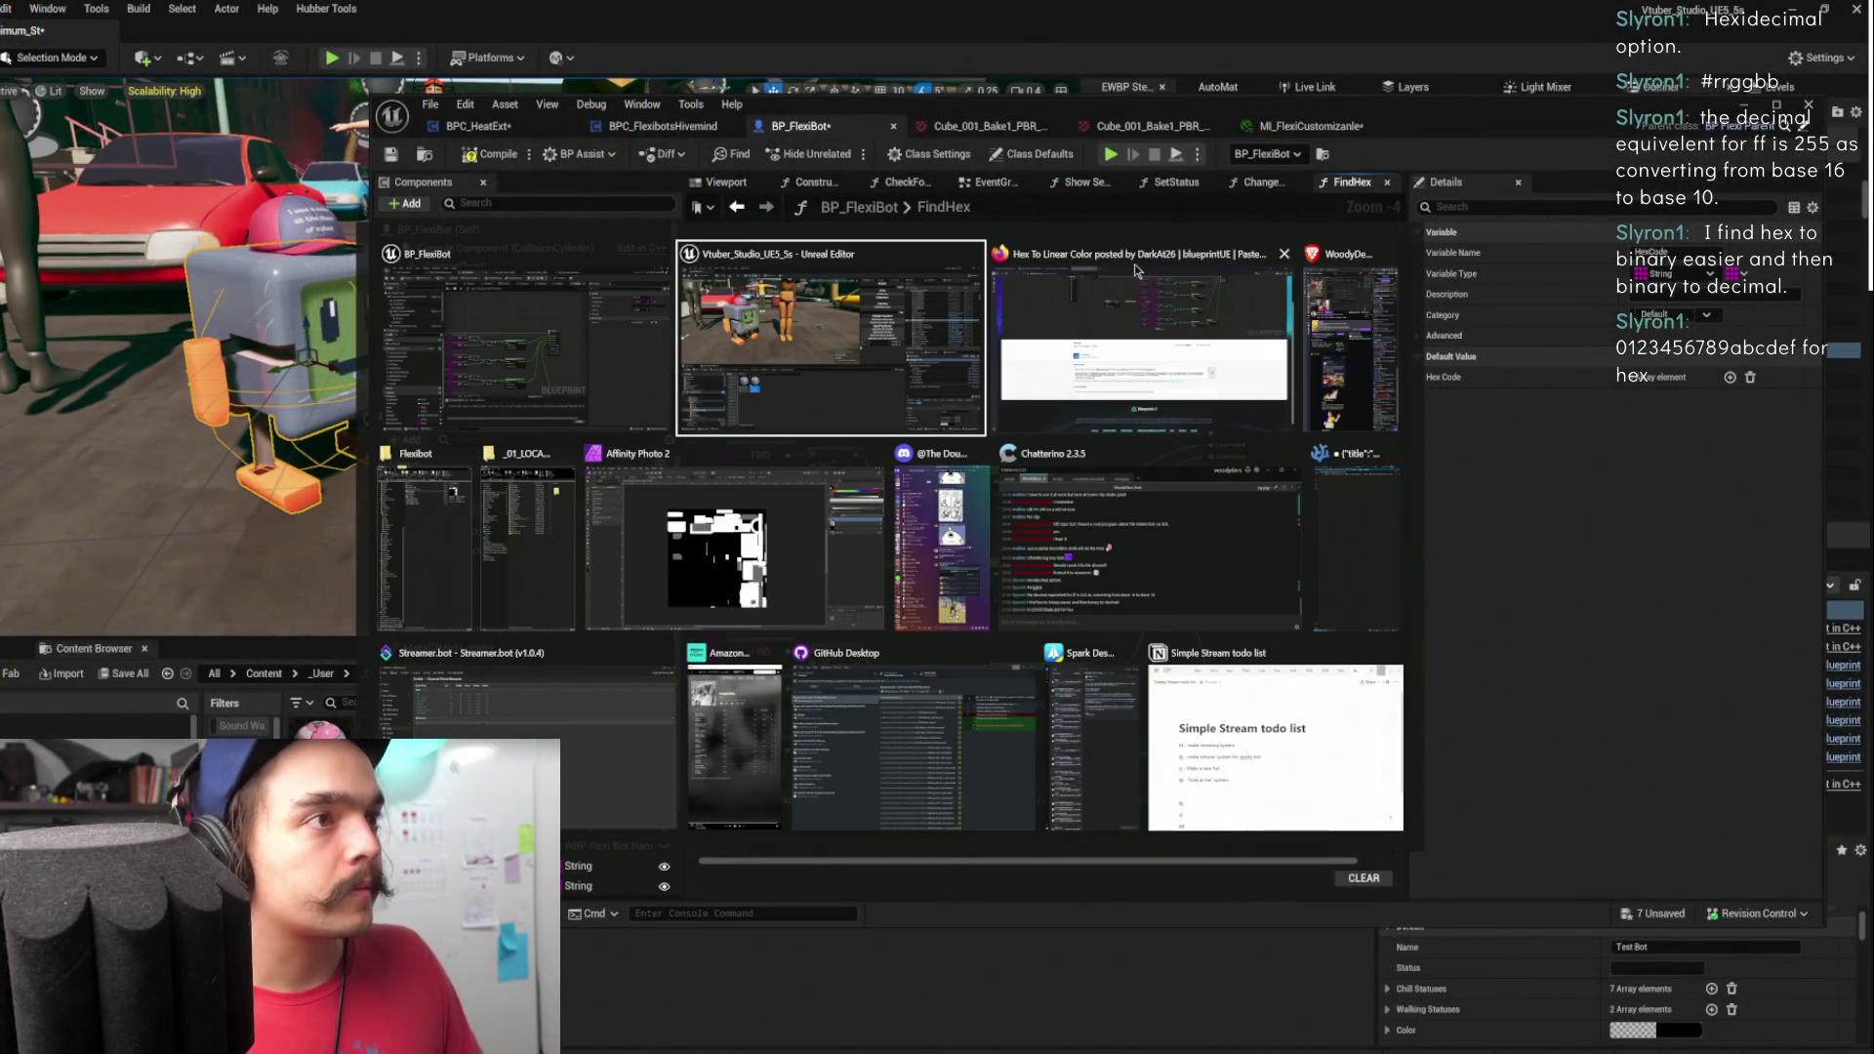
- Pan and zoom the Hex To Linear Color reference graph around its Replace node
left_click(1134, 266)
left_click_drag(1430, 265, 1446, 341)
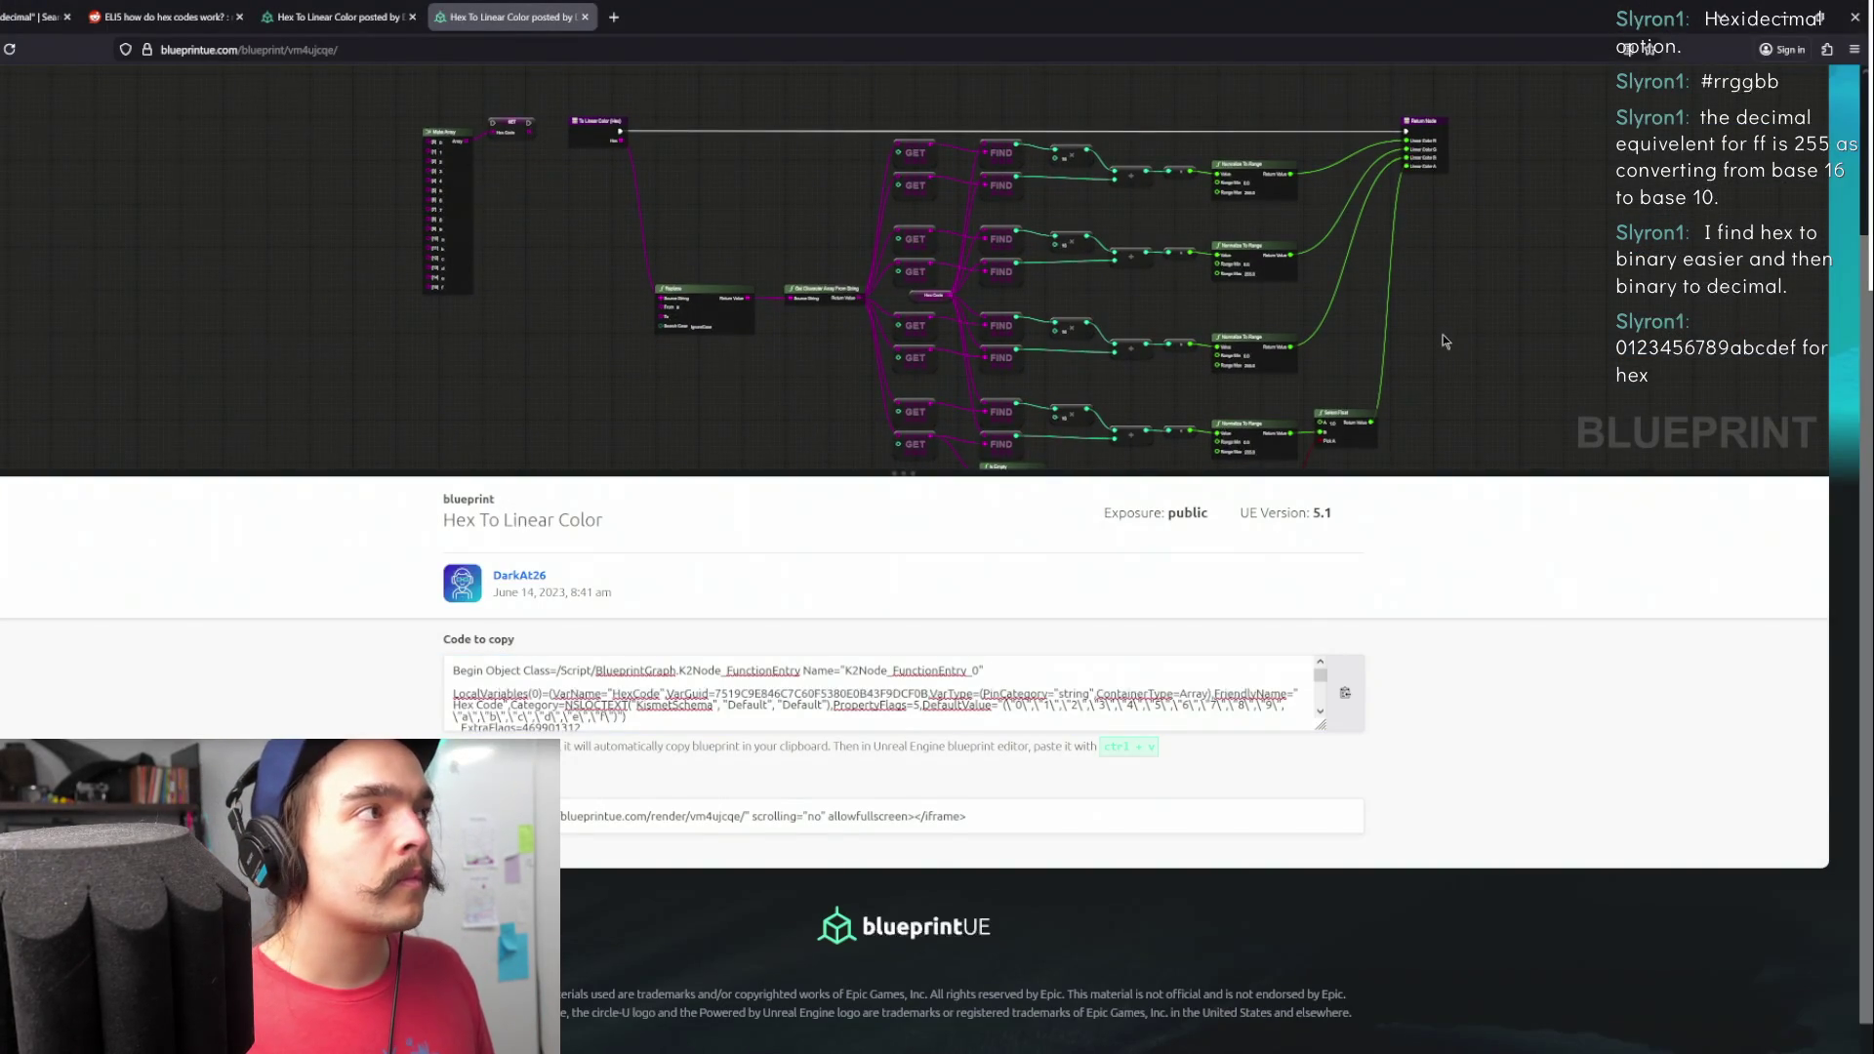
scroll(559, 172, "up", 2)
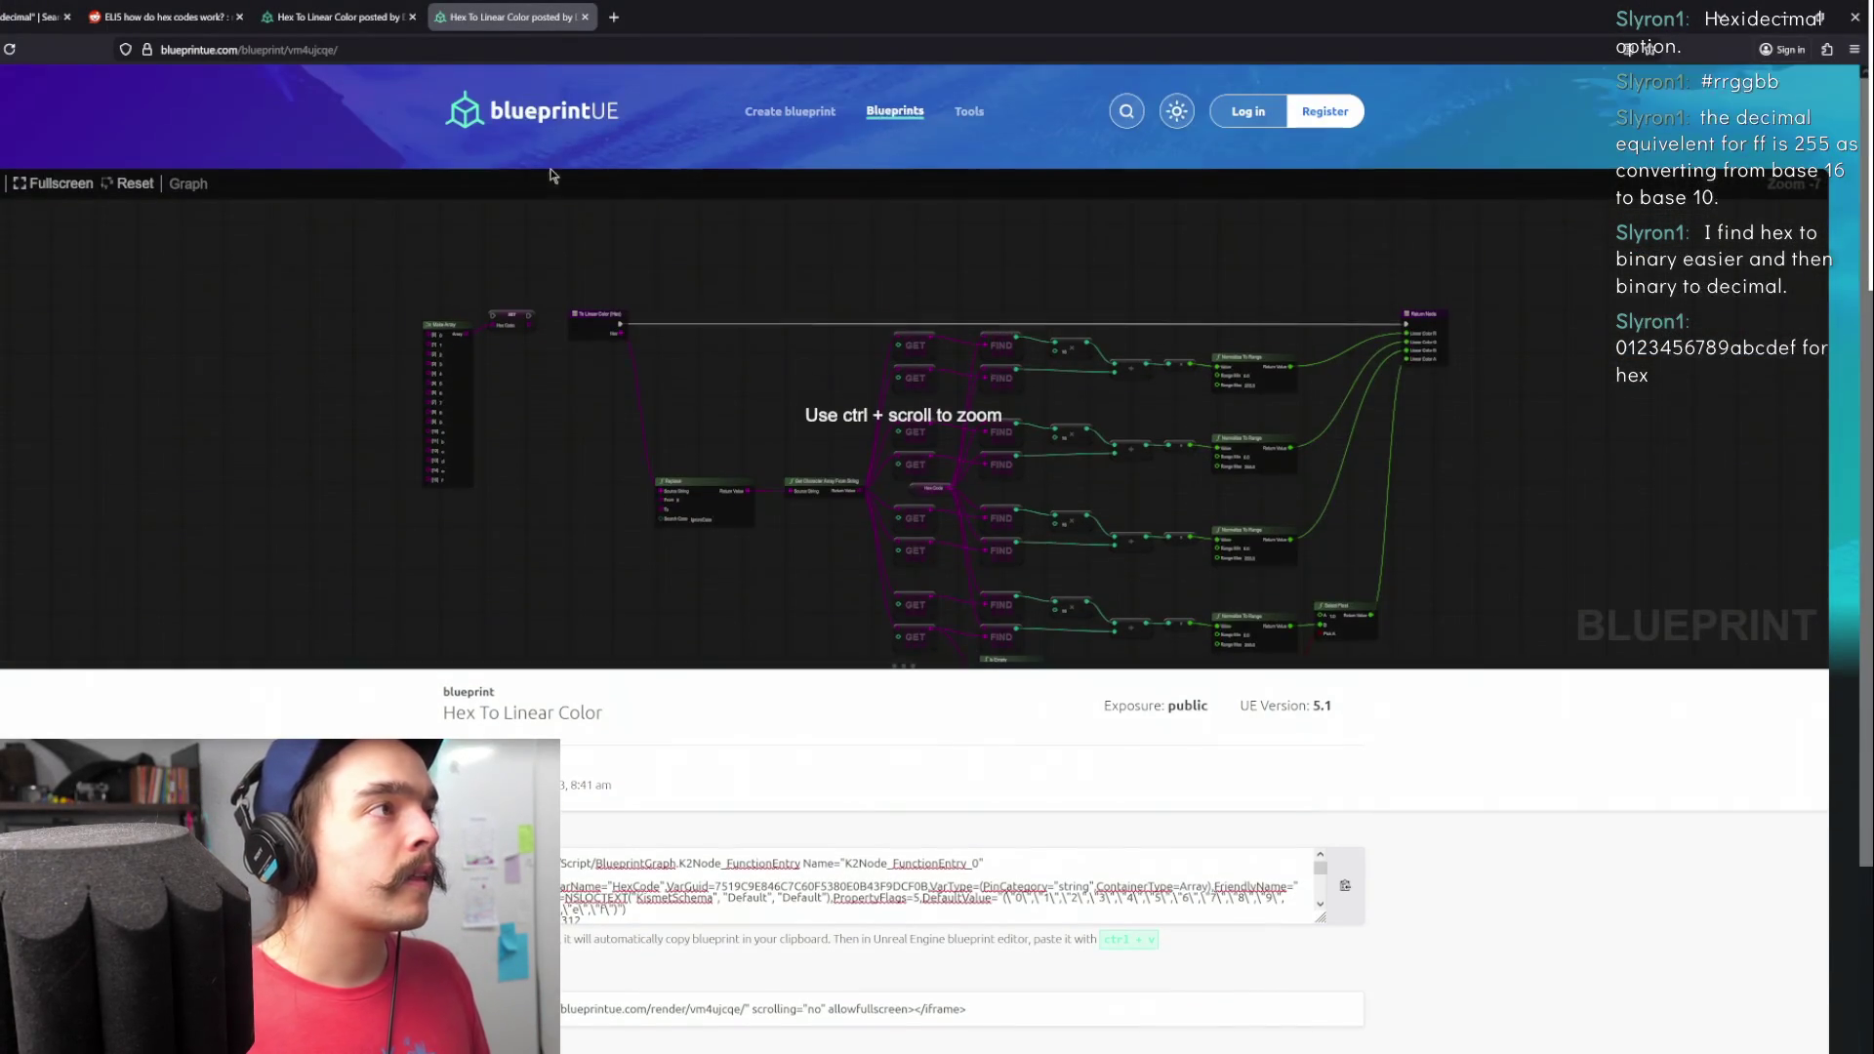
scroll(489, 377, "up", 2, "ctrl")
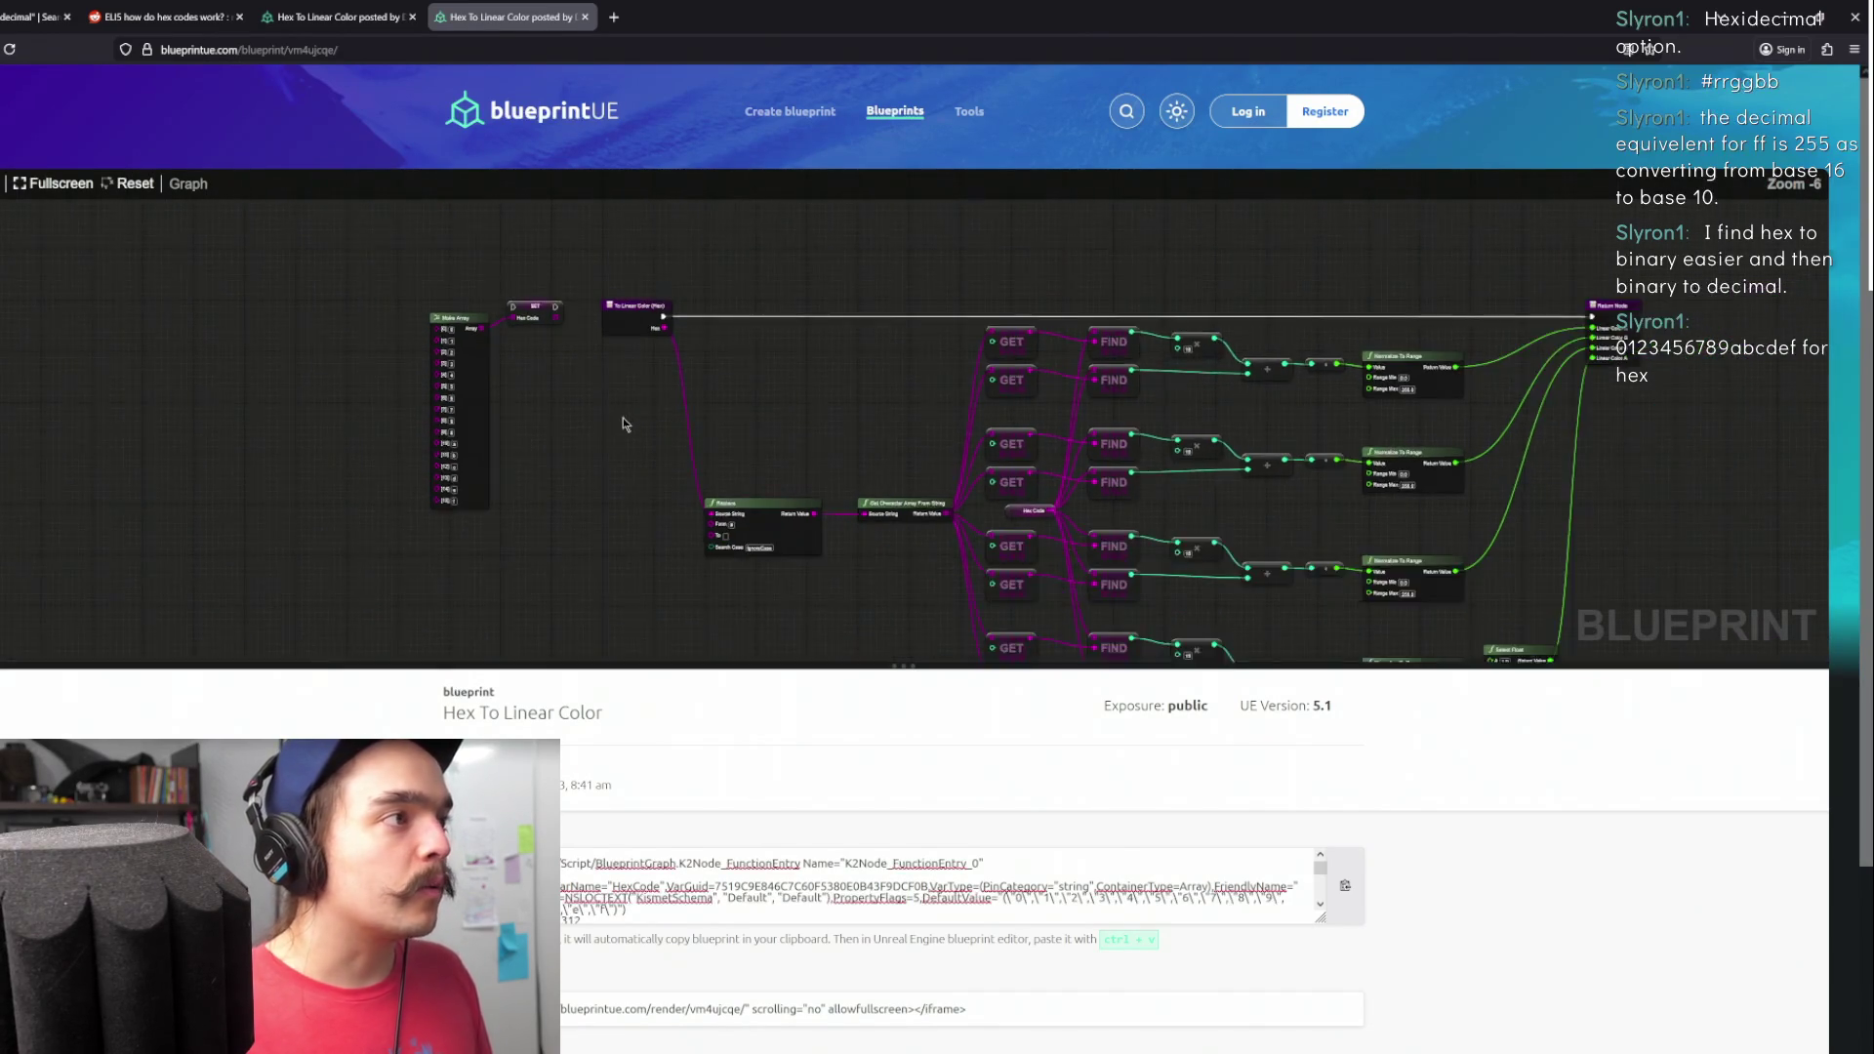
scroll(622, 416, "down", 2, "ctrl")
scroll(767, 448, "up", 2, "ctrl")
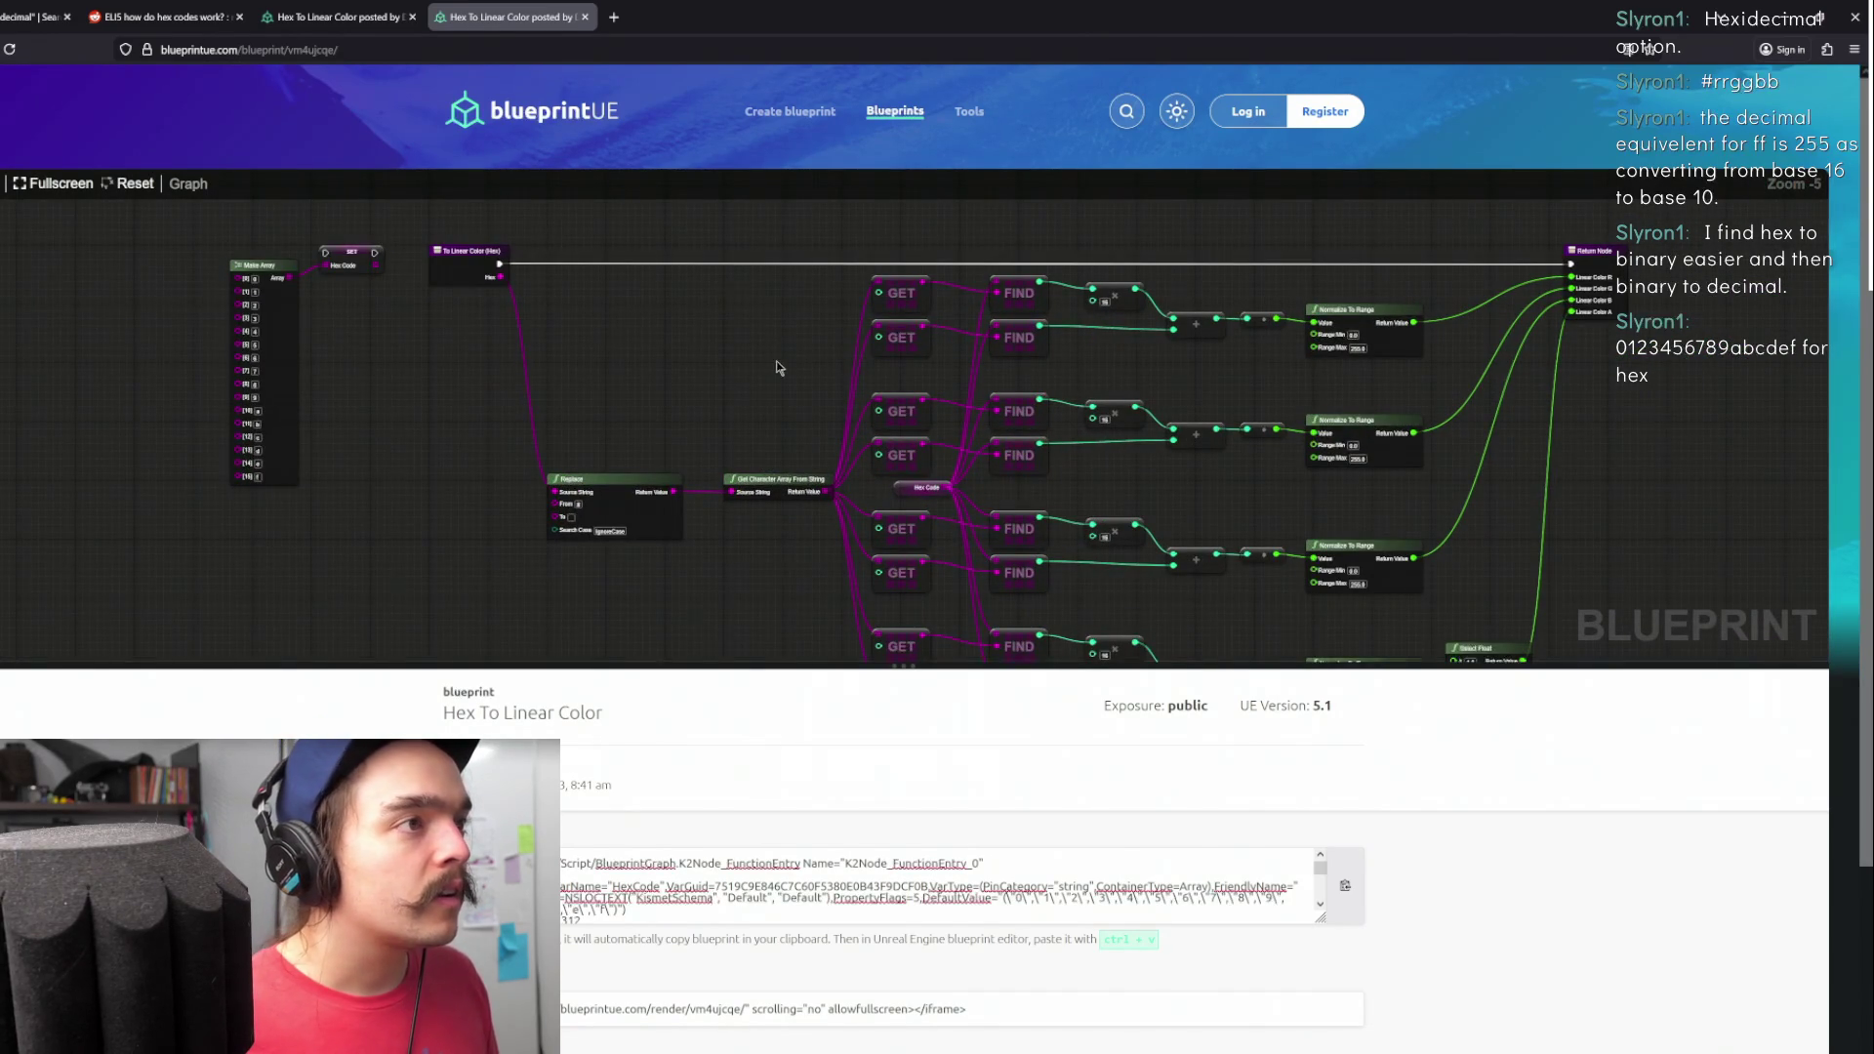
scroll(773, 386, "down", 1, "ctrl")
scroll(769, 400, "down", 1, "ctrl")
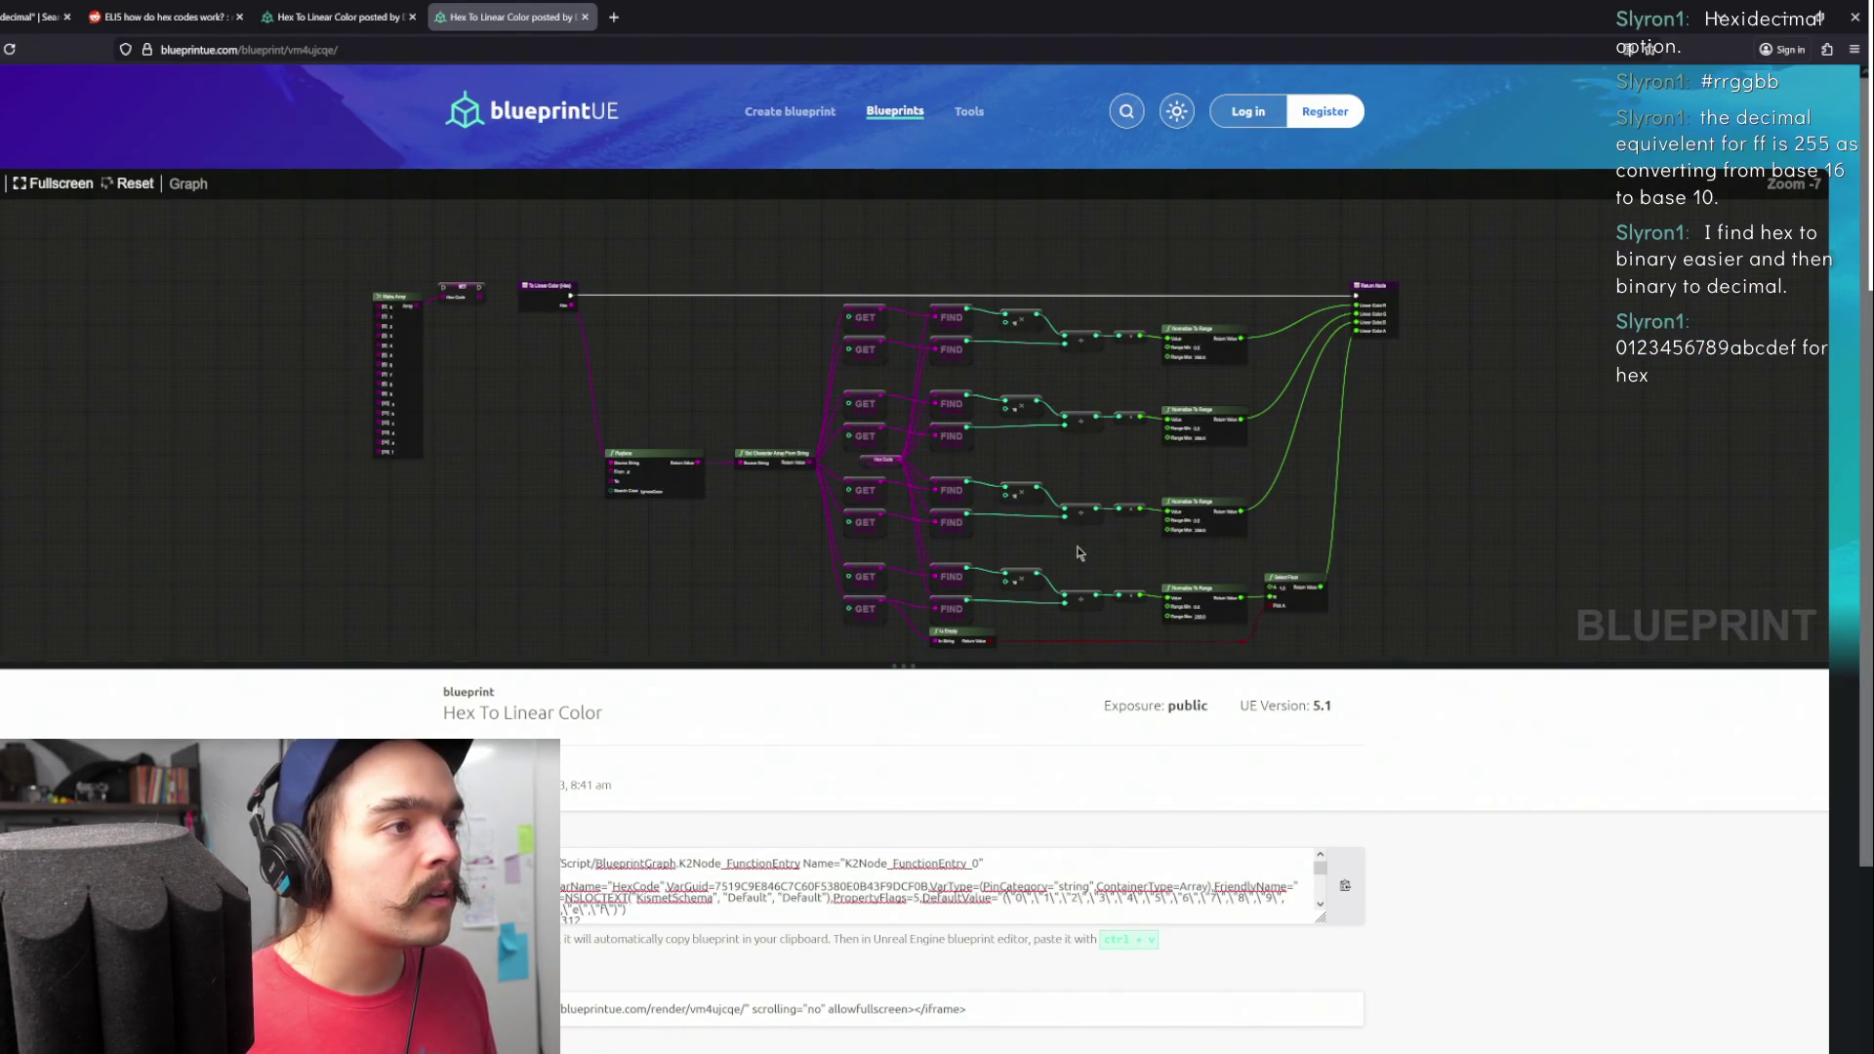
left_click_drag(1078, 553, 1072, 527)
left_click_drag(774, 385, 724, 343)
scroll(898, 391, "up", 2)
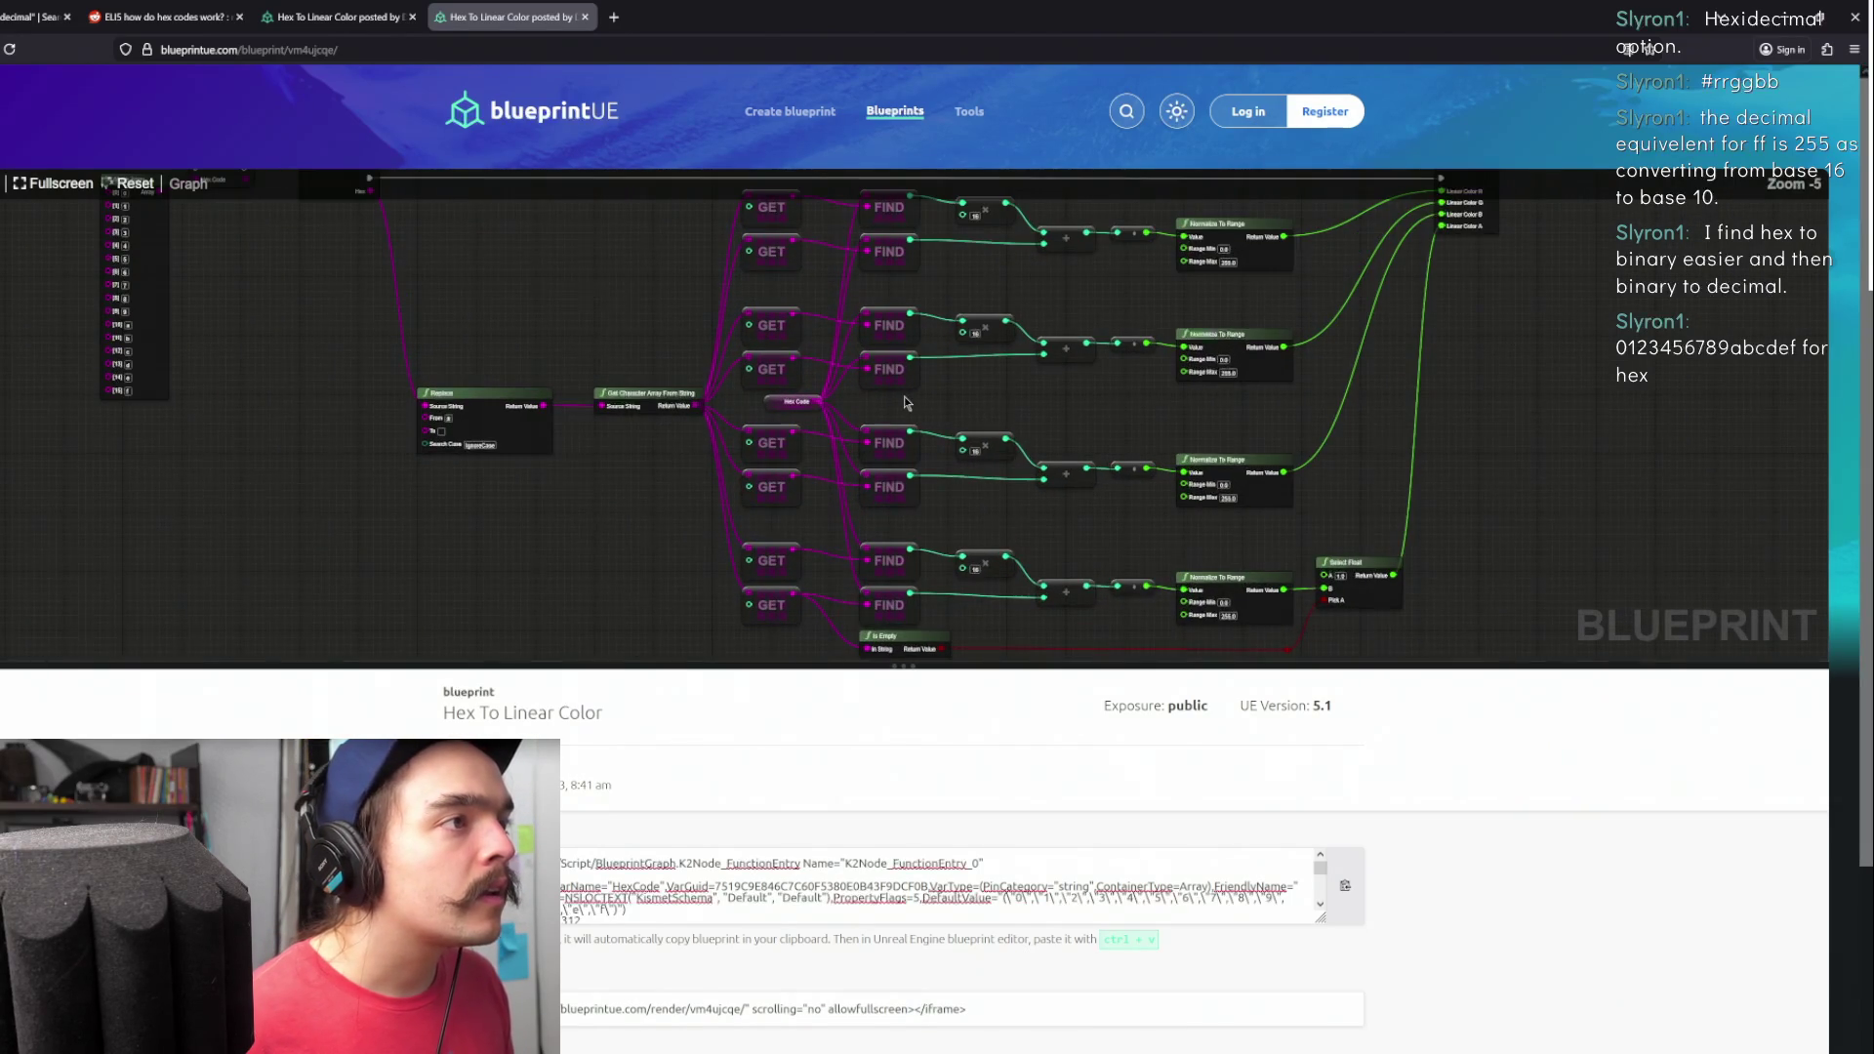
mouse_move(597, 355)
left_mouse_down()
mouse_move(636, 347)
mouse_move(762, 394)
left_mouse_up()
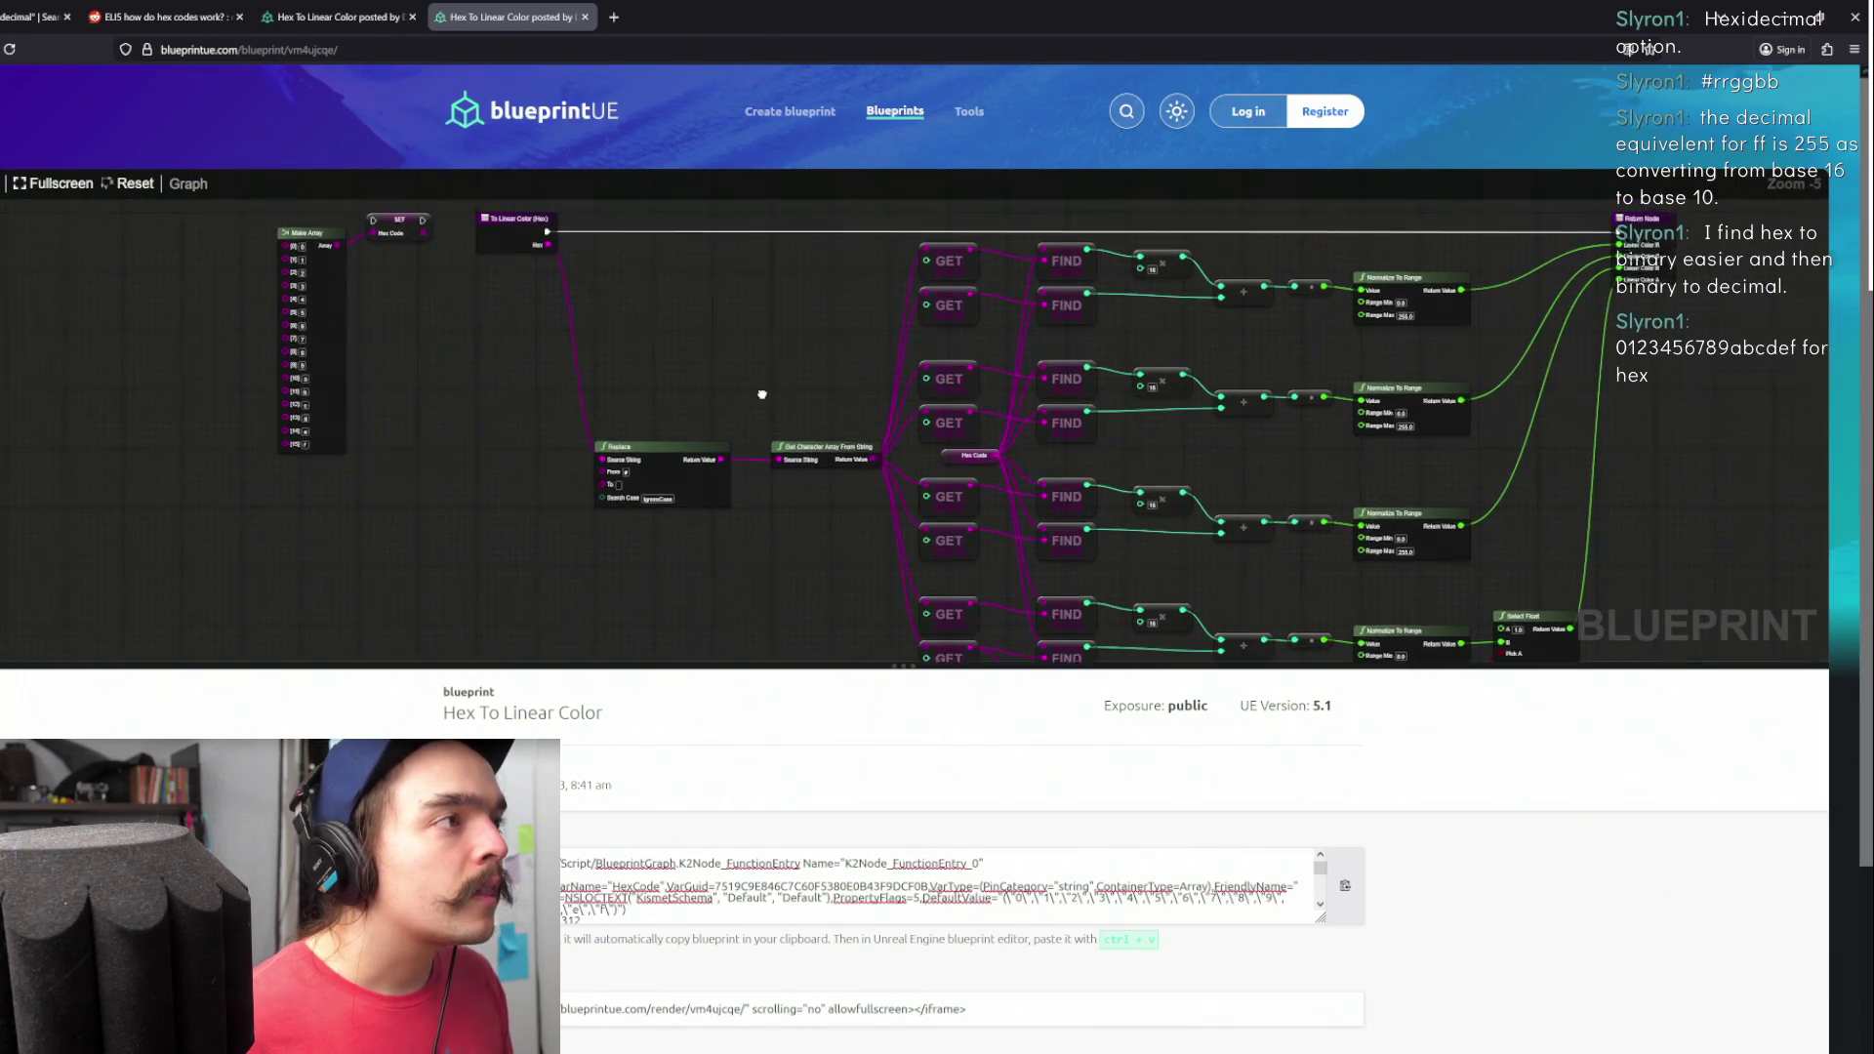
scroll(603, 478, "up", 4)
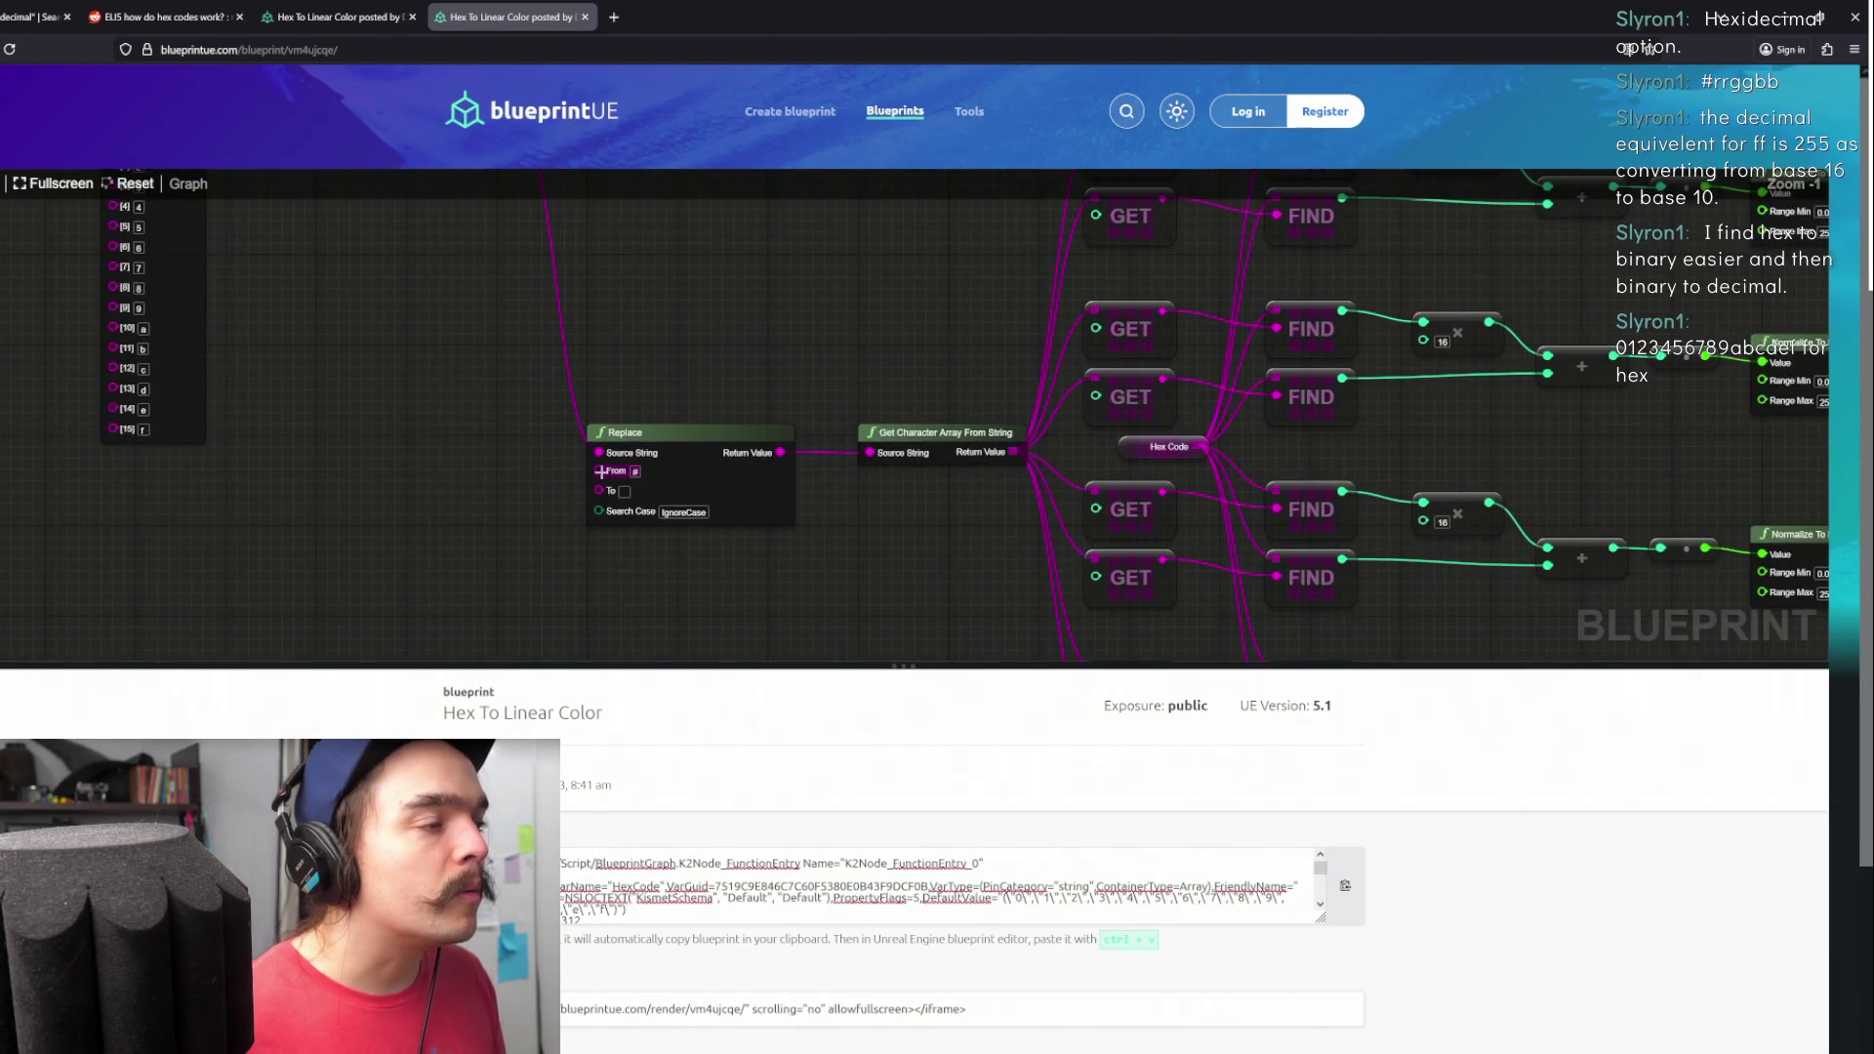
left_click_drag(746, 359, 765, 376)
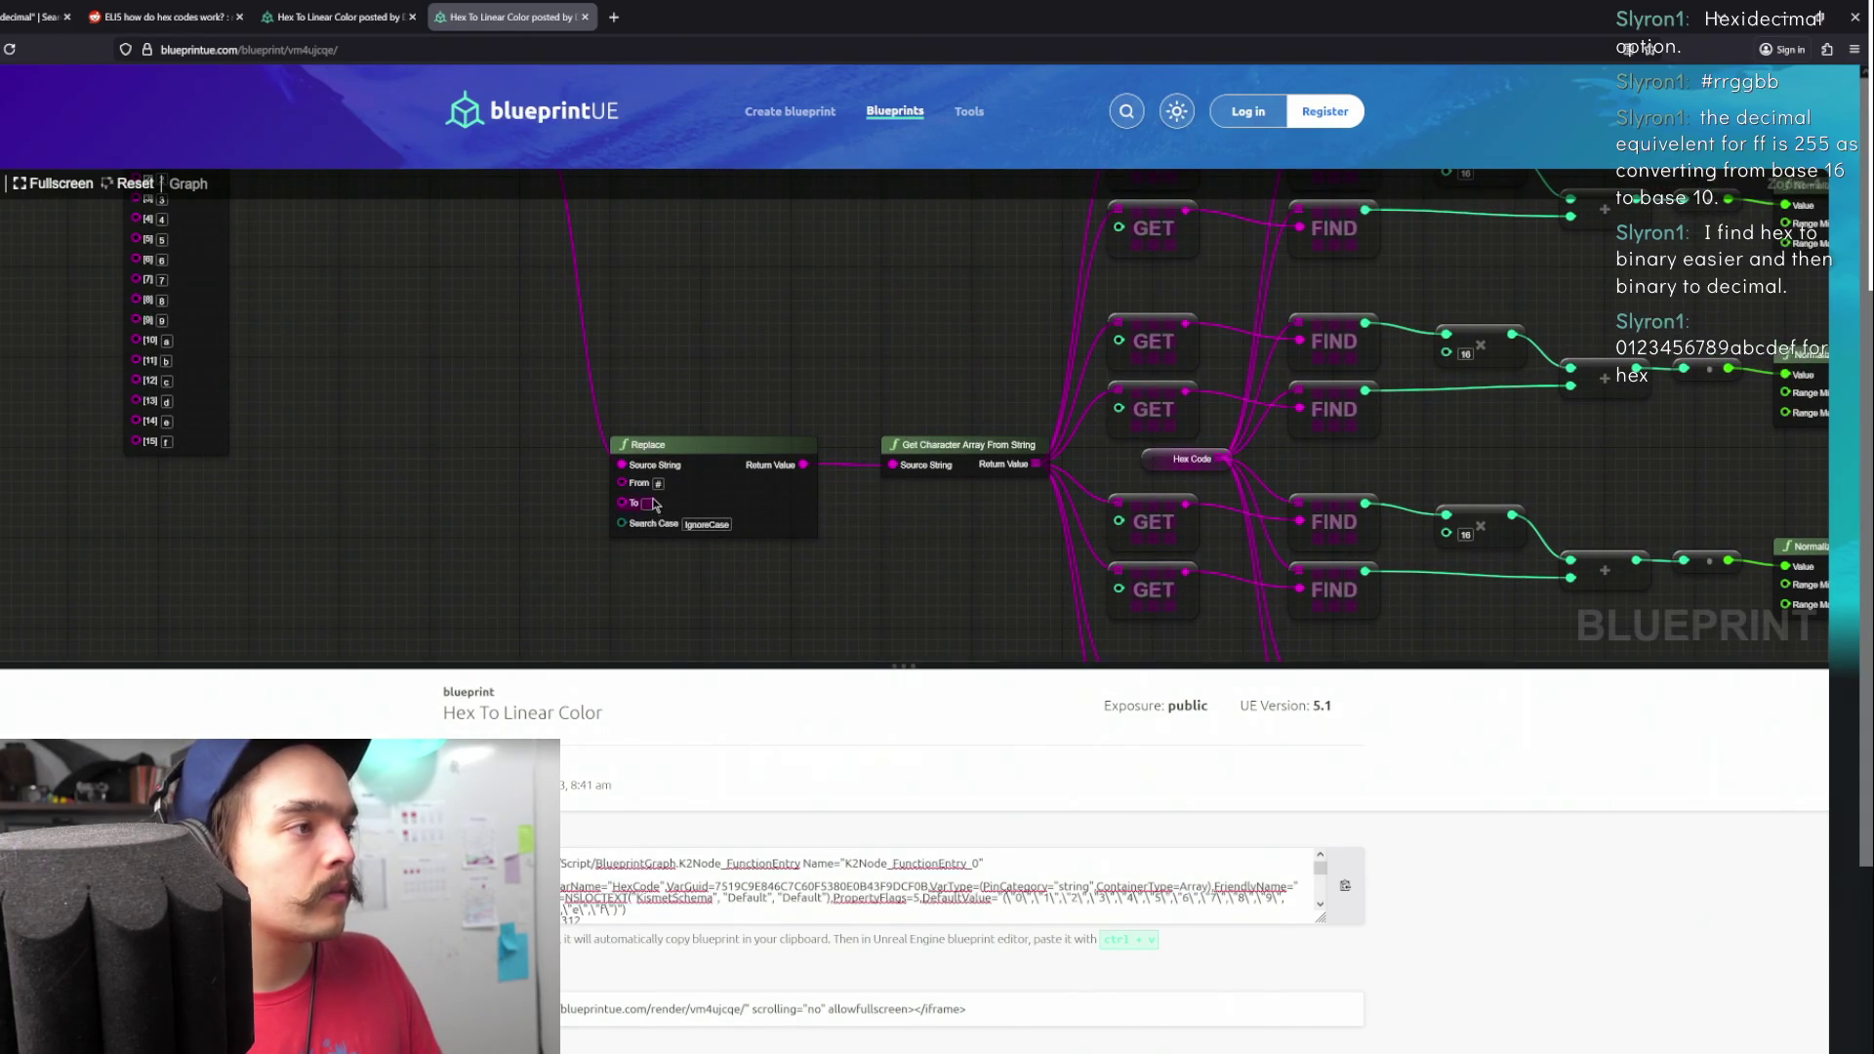
scroll(819, 420, "down", 4)
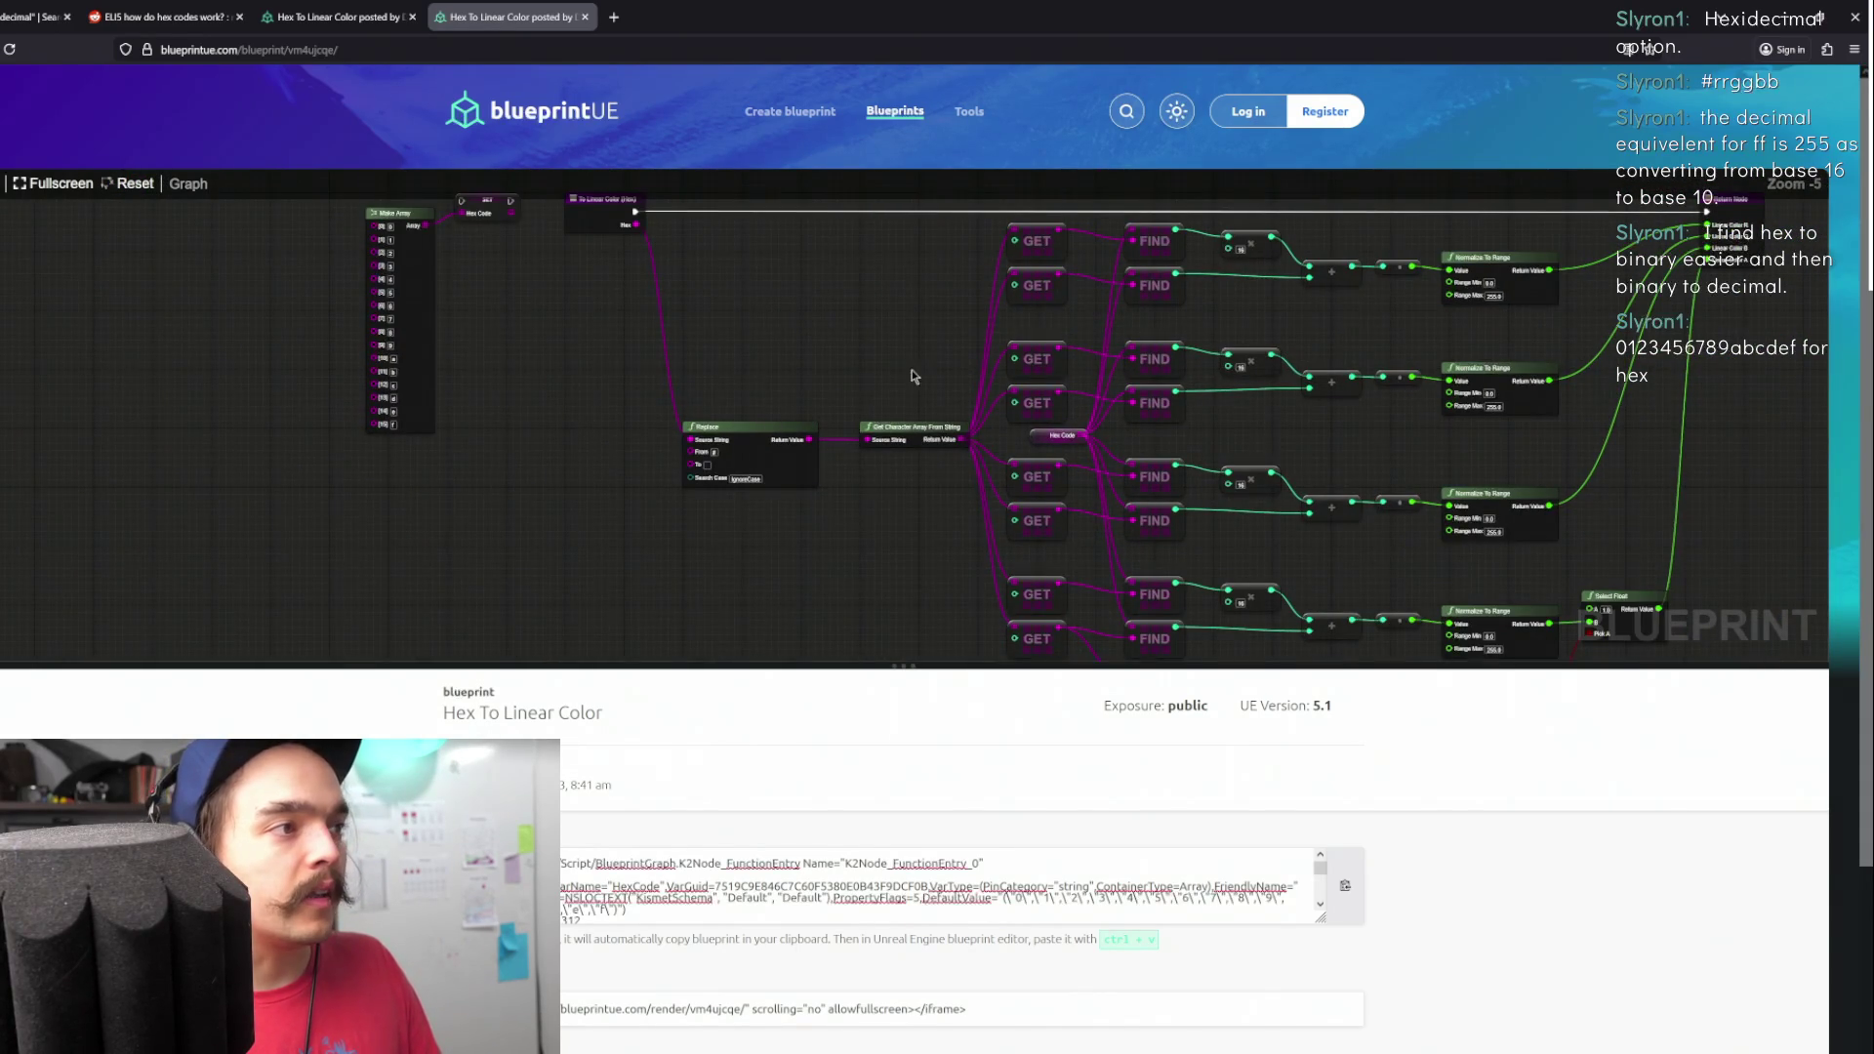
scroll(888, 391, "down", 2)
scroll(1171, 429, "up", 3)
- Follow the reference graph through the GET, FIND and Normalize To Range nodes to the Return Node
left_click_drag(1176, 458, 1098, 476)
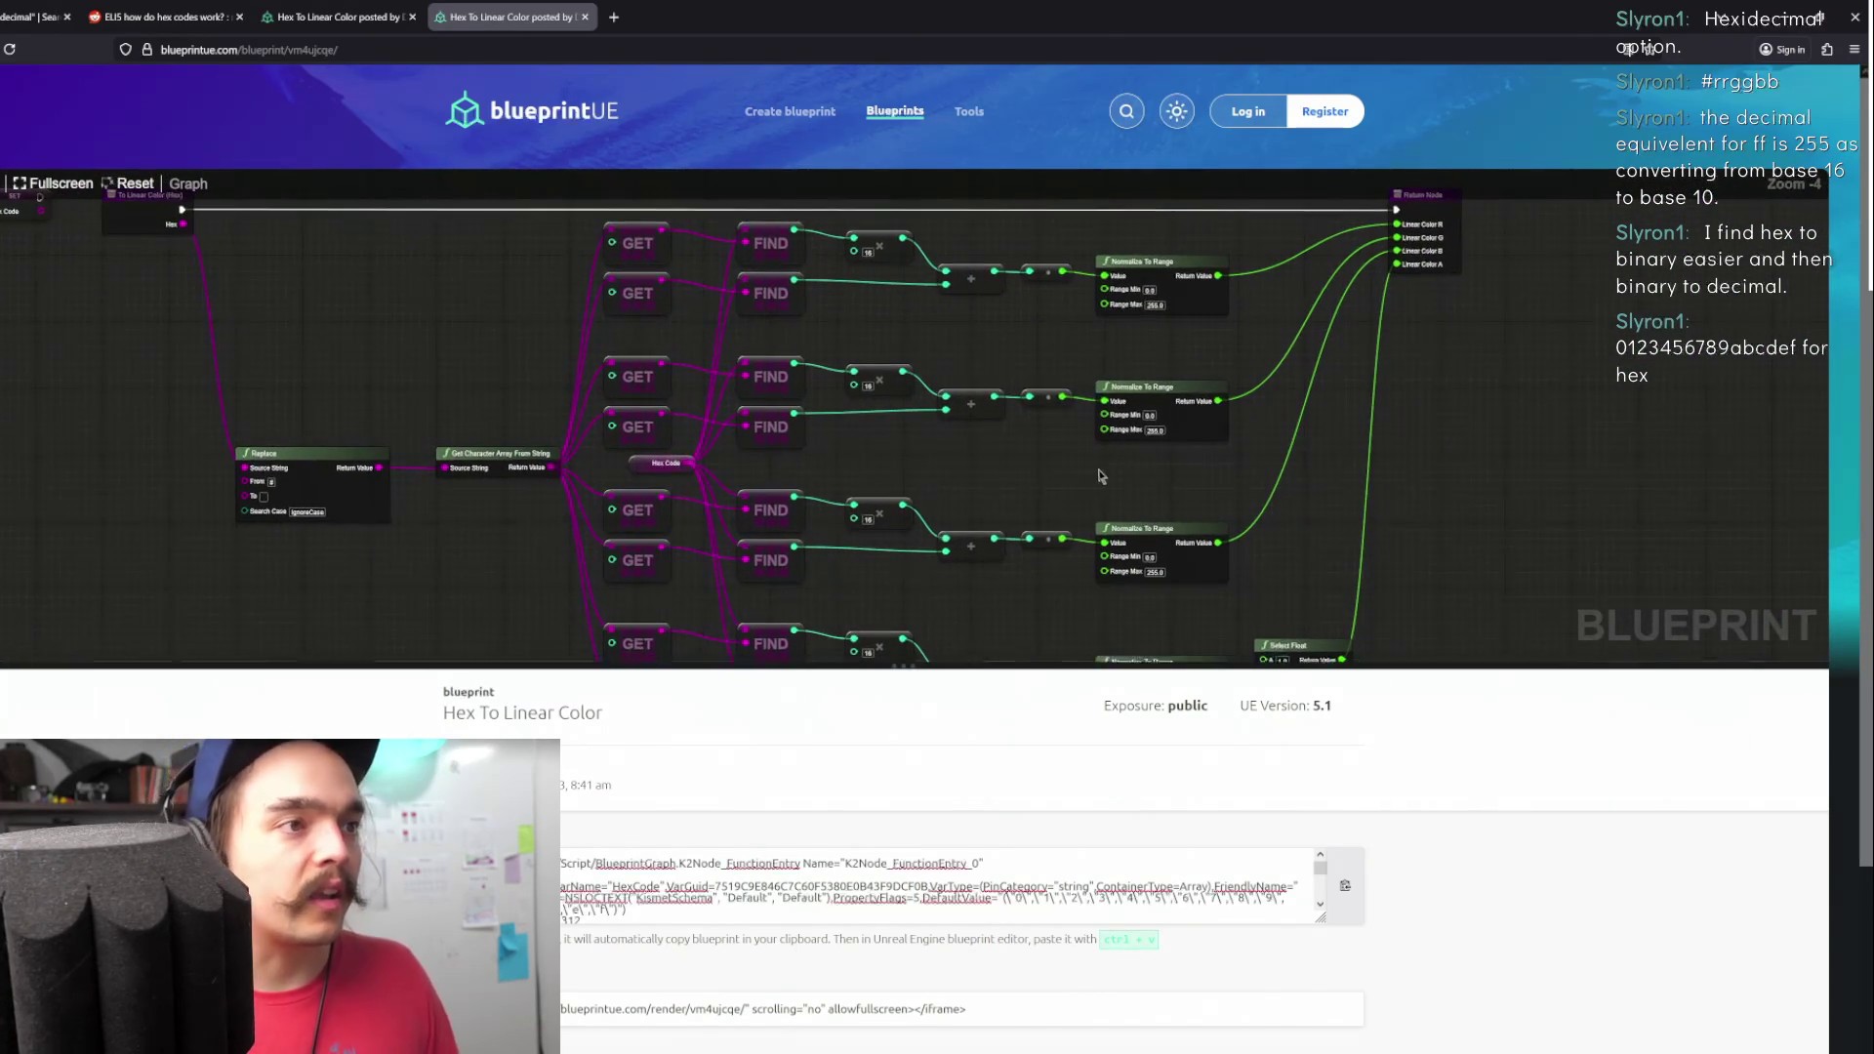
mouse_move(1185, 324)
left_mouse_down()
mouse_move(1189, 360)
mouse_move(1058, 385)
mouse_move(1081, 404)
left_mouse_up()
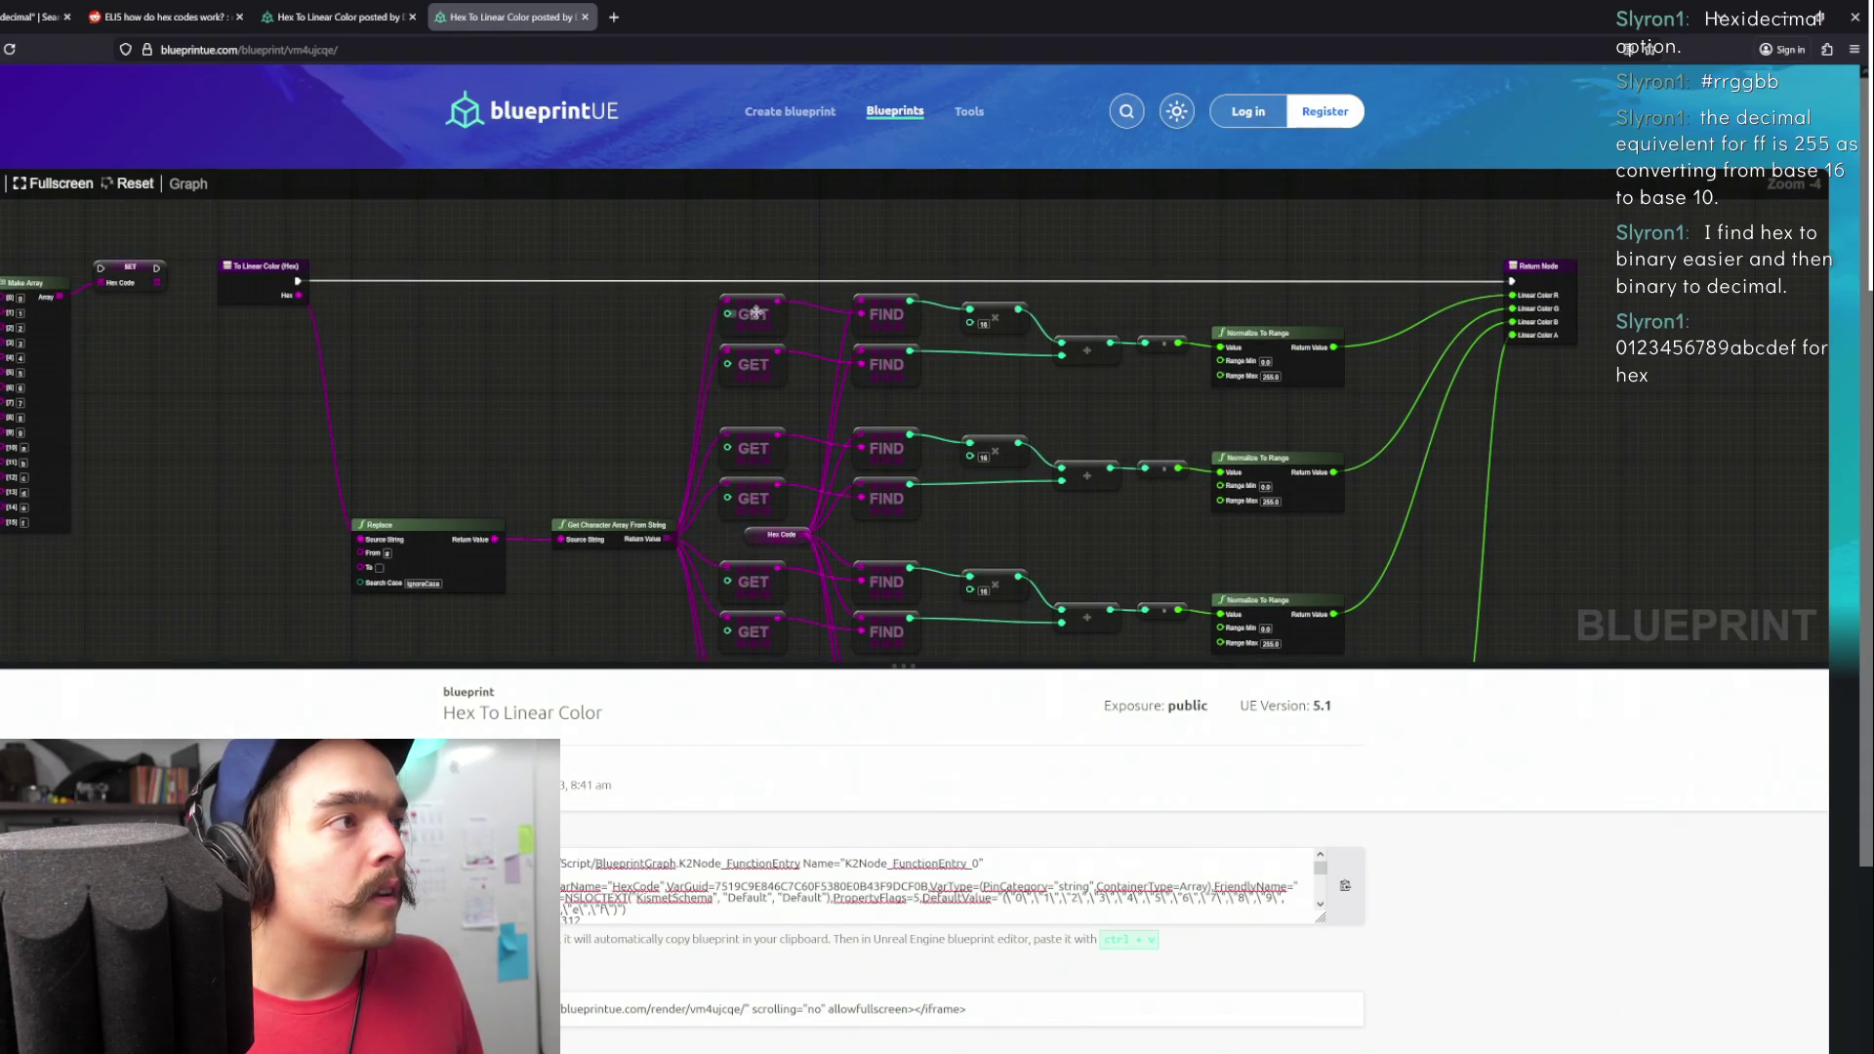
mouse_move(726, 349)
left_mouse_down()
mouse_move(771, 327)
mouse_move(697, 355)
left_mouse_up()
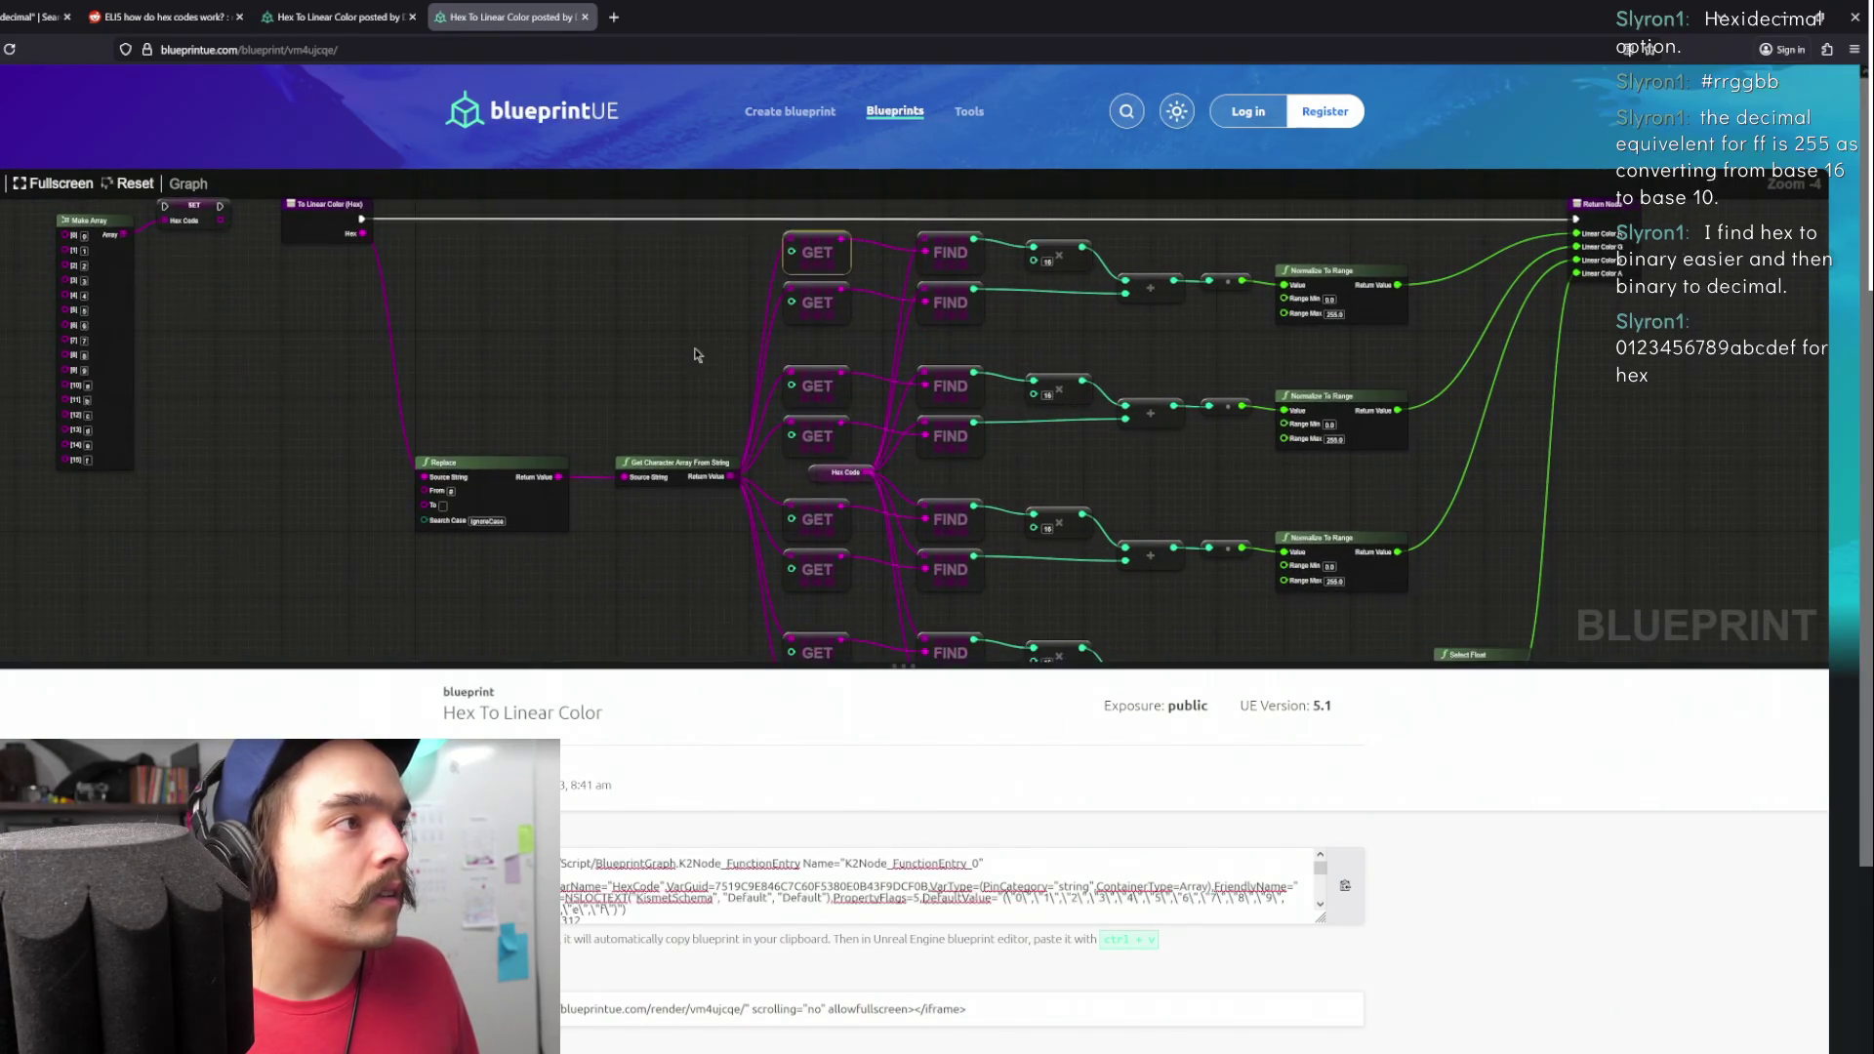
scroll(702, 382, "down", 1)
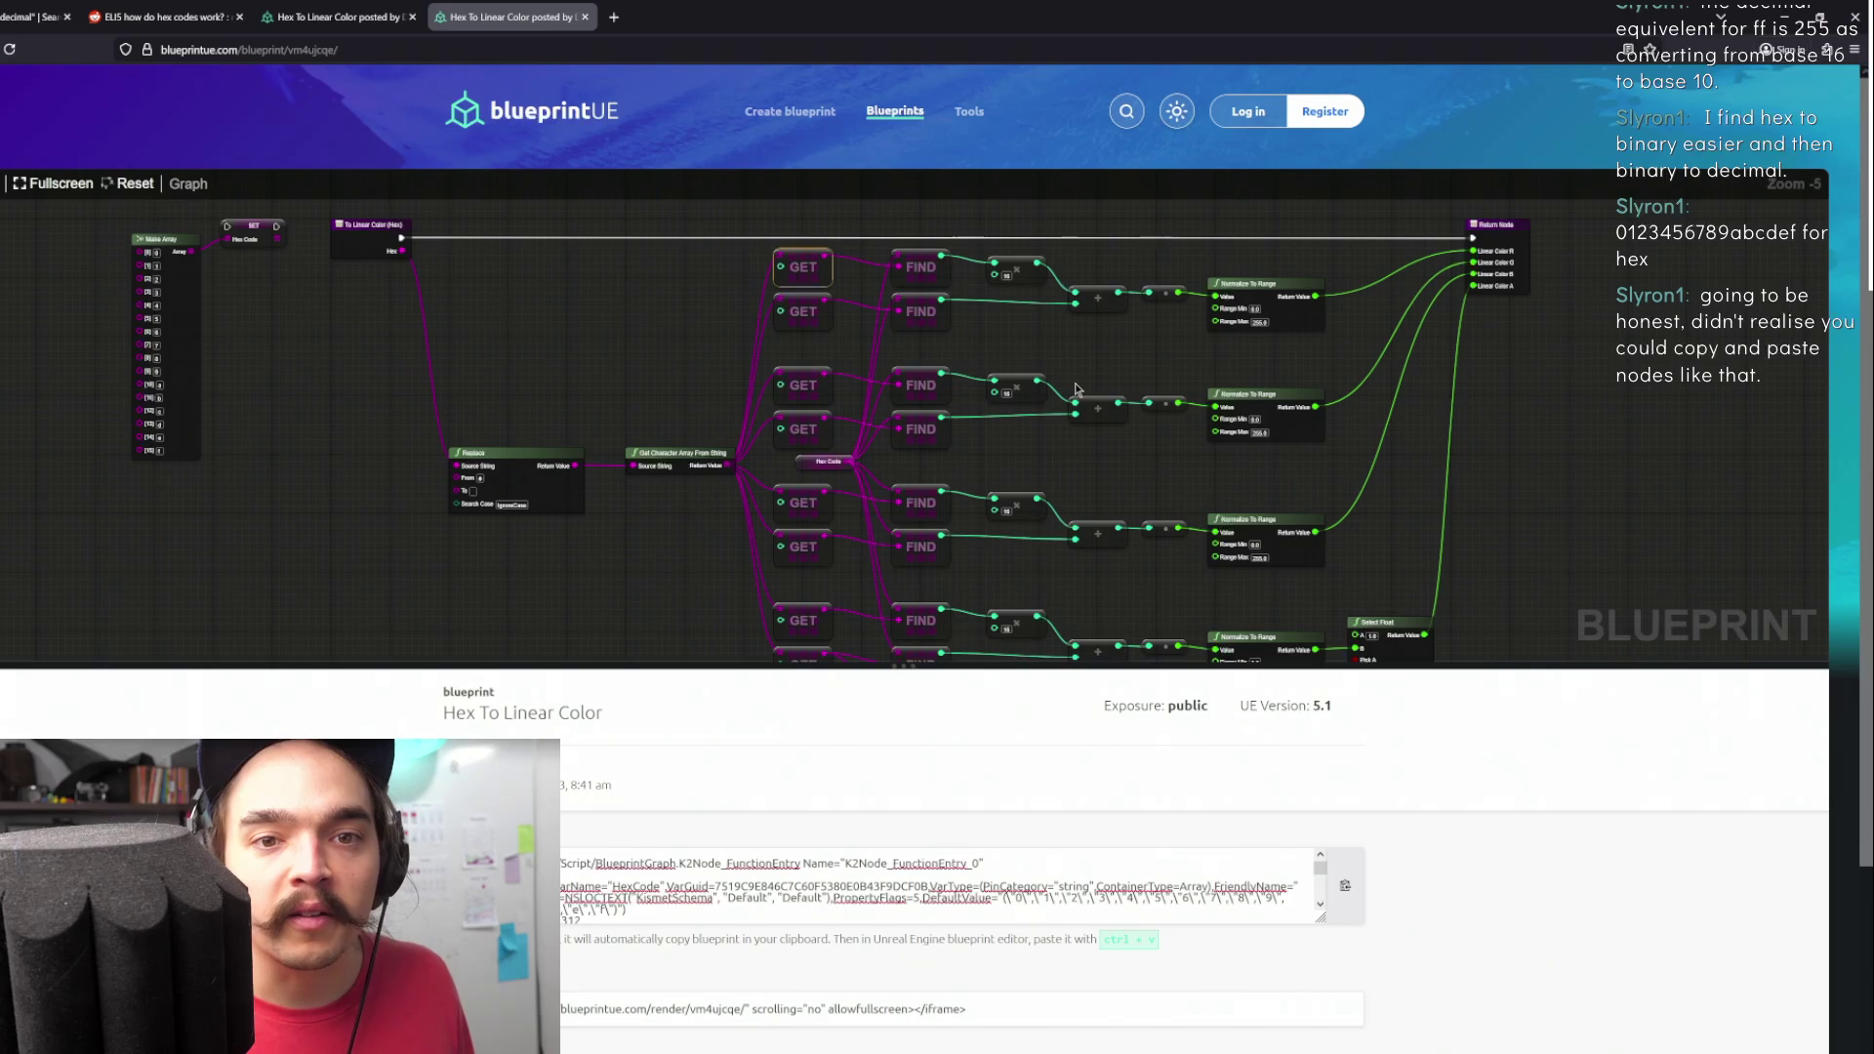
scroll(1085, 369, "down", 1)
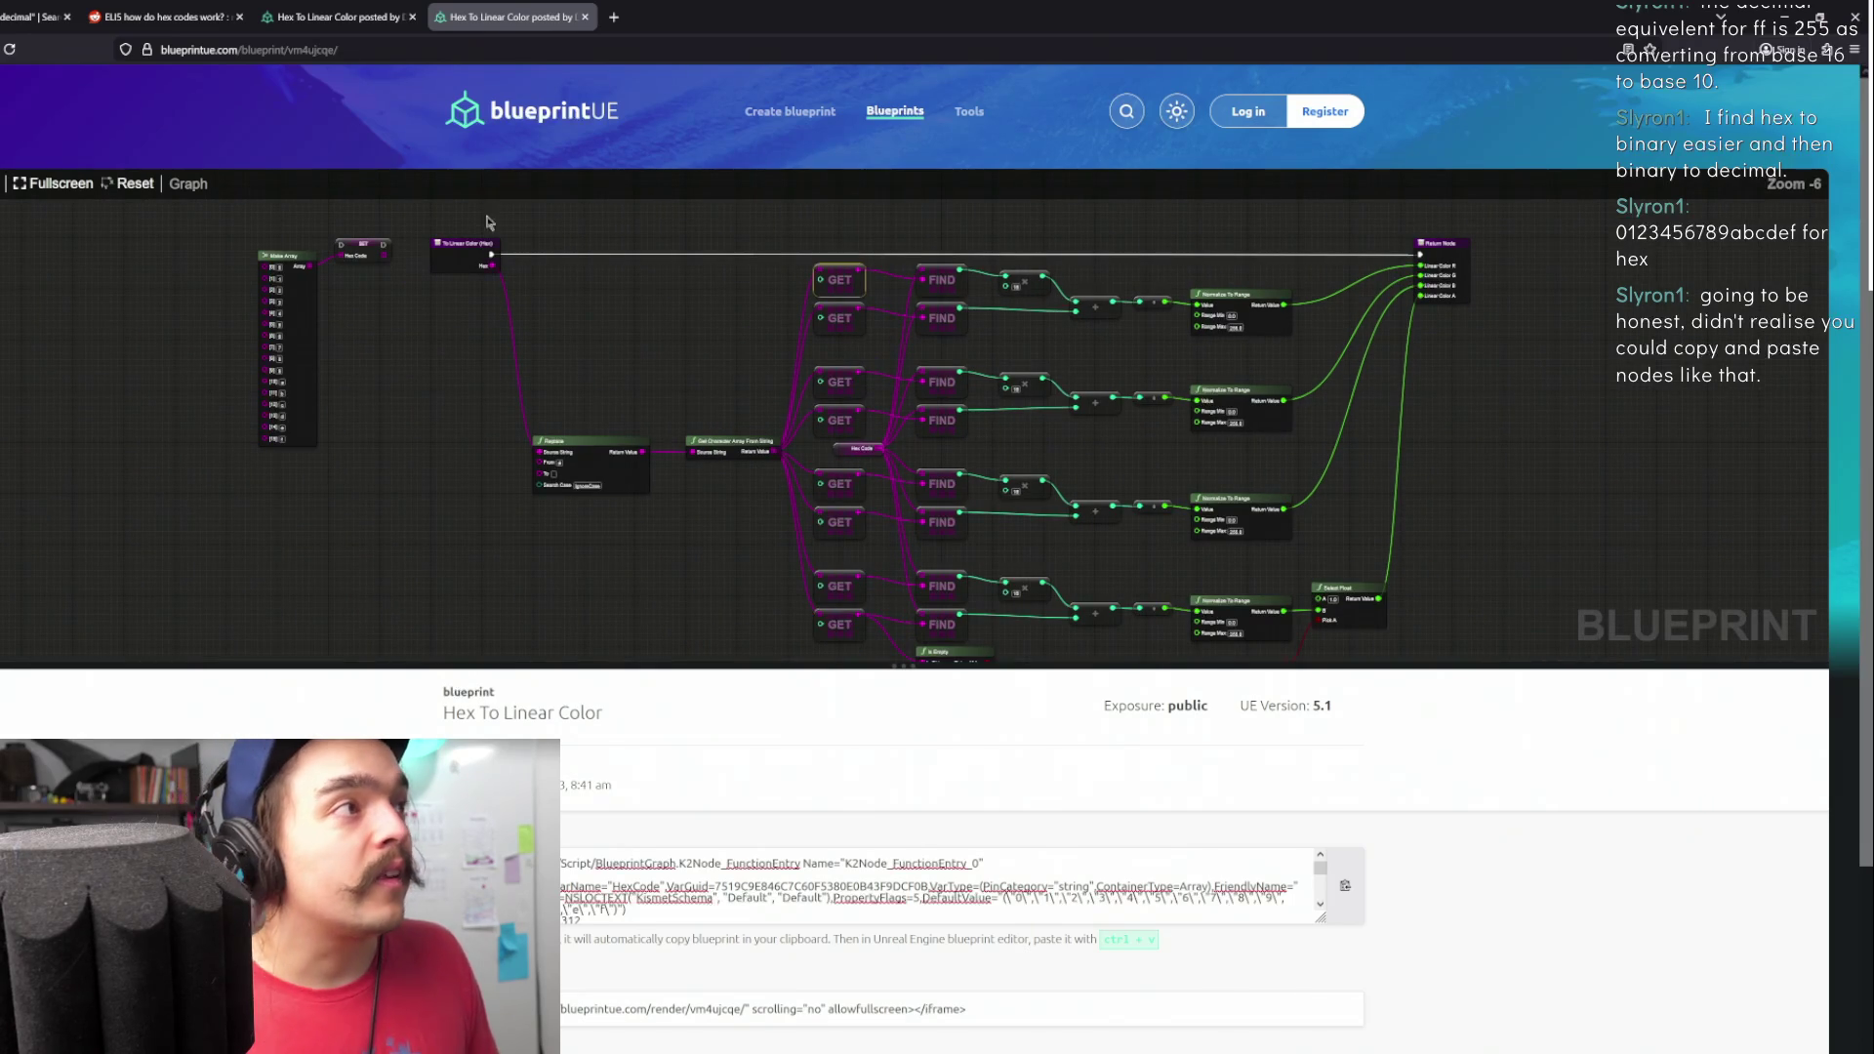
scroll(1238, 467, "down", 1)
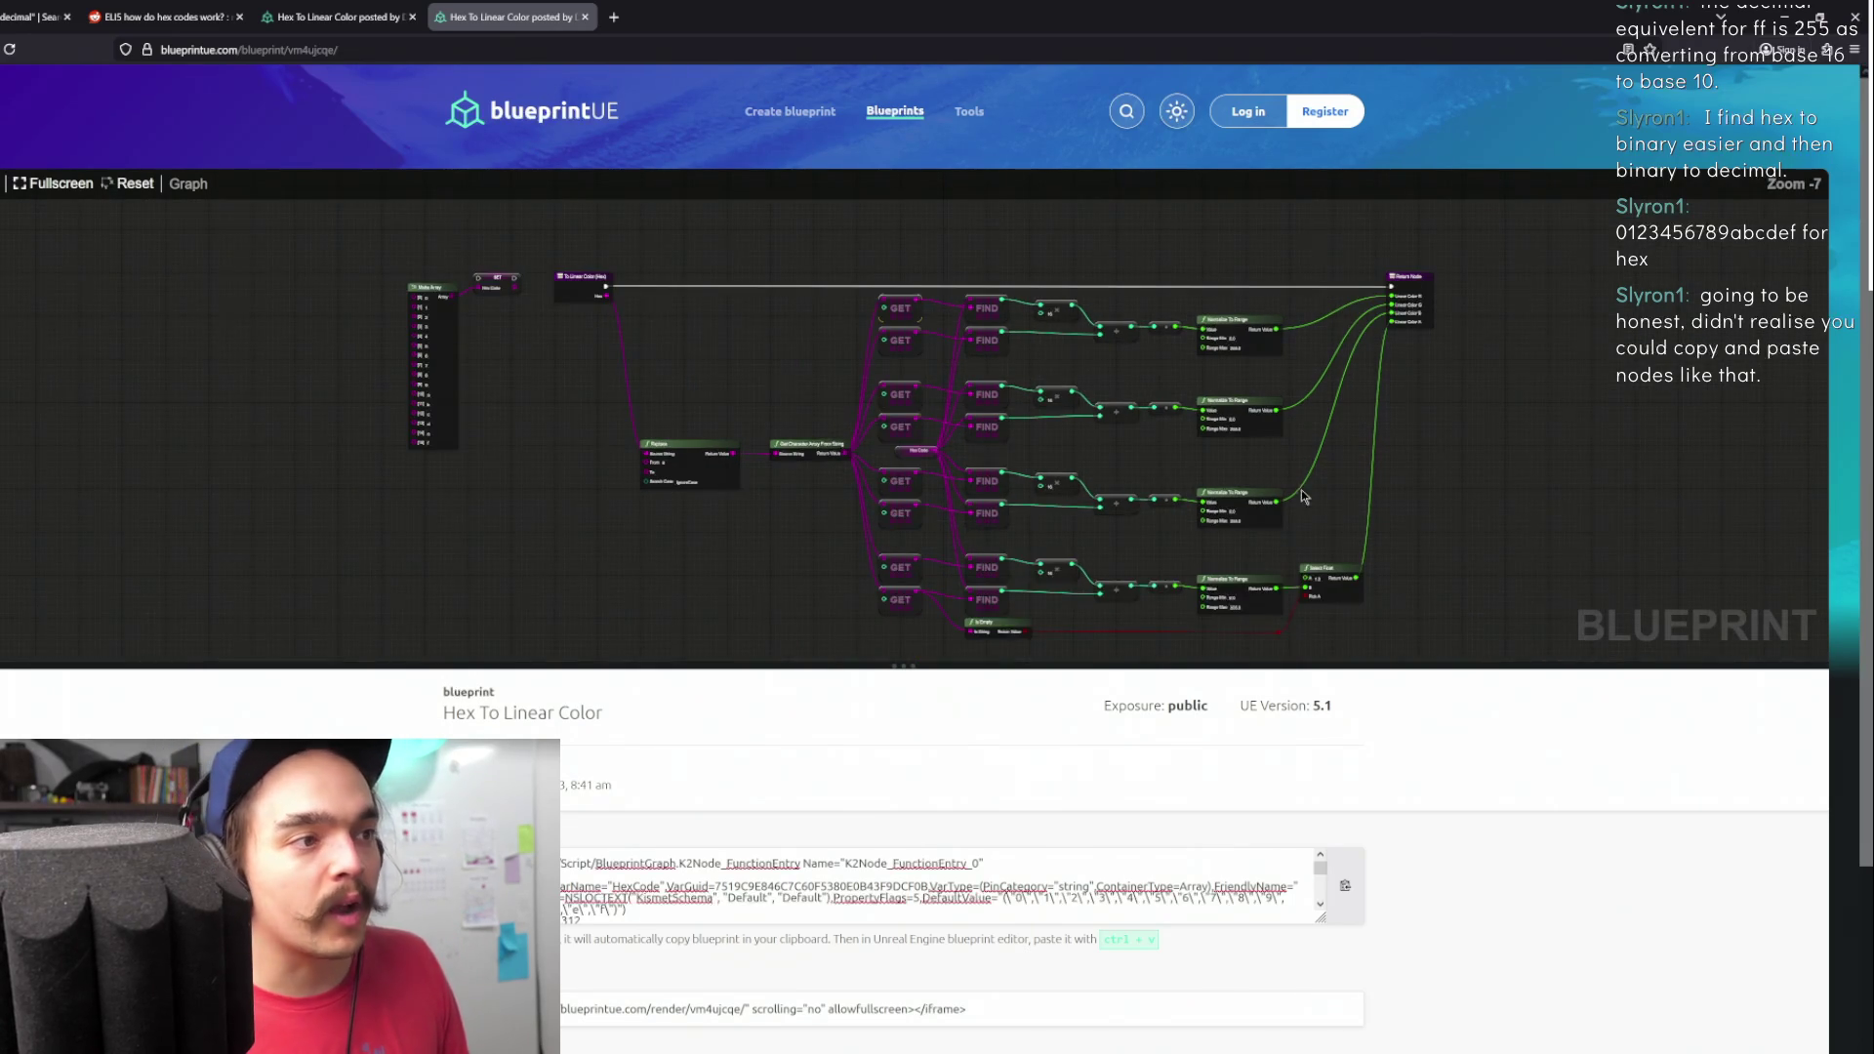
scroll(1225, 429, "down", 2)
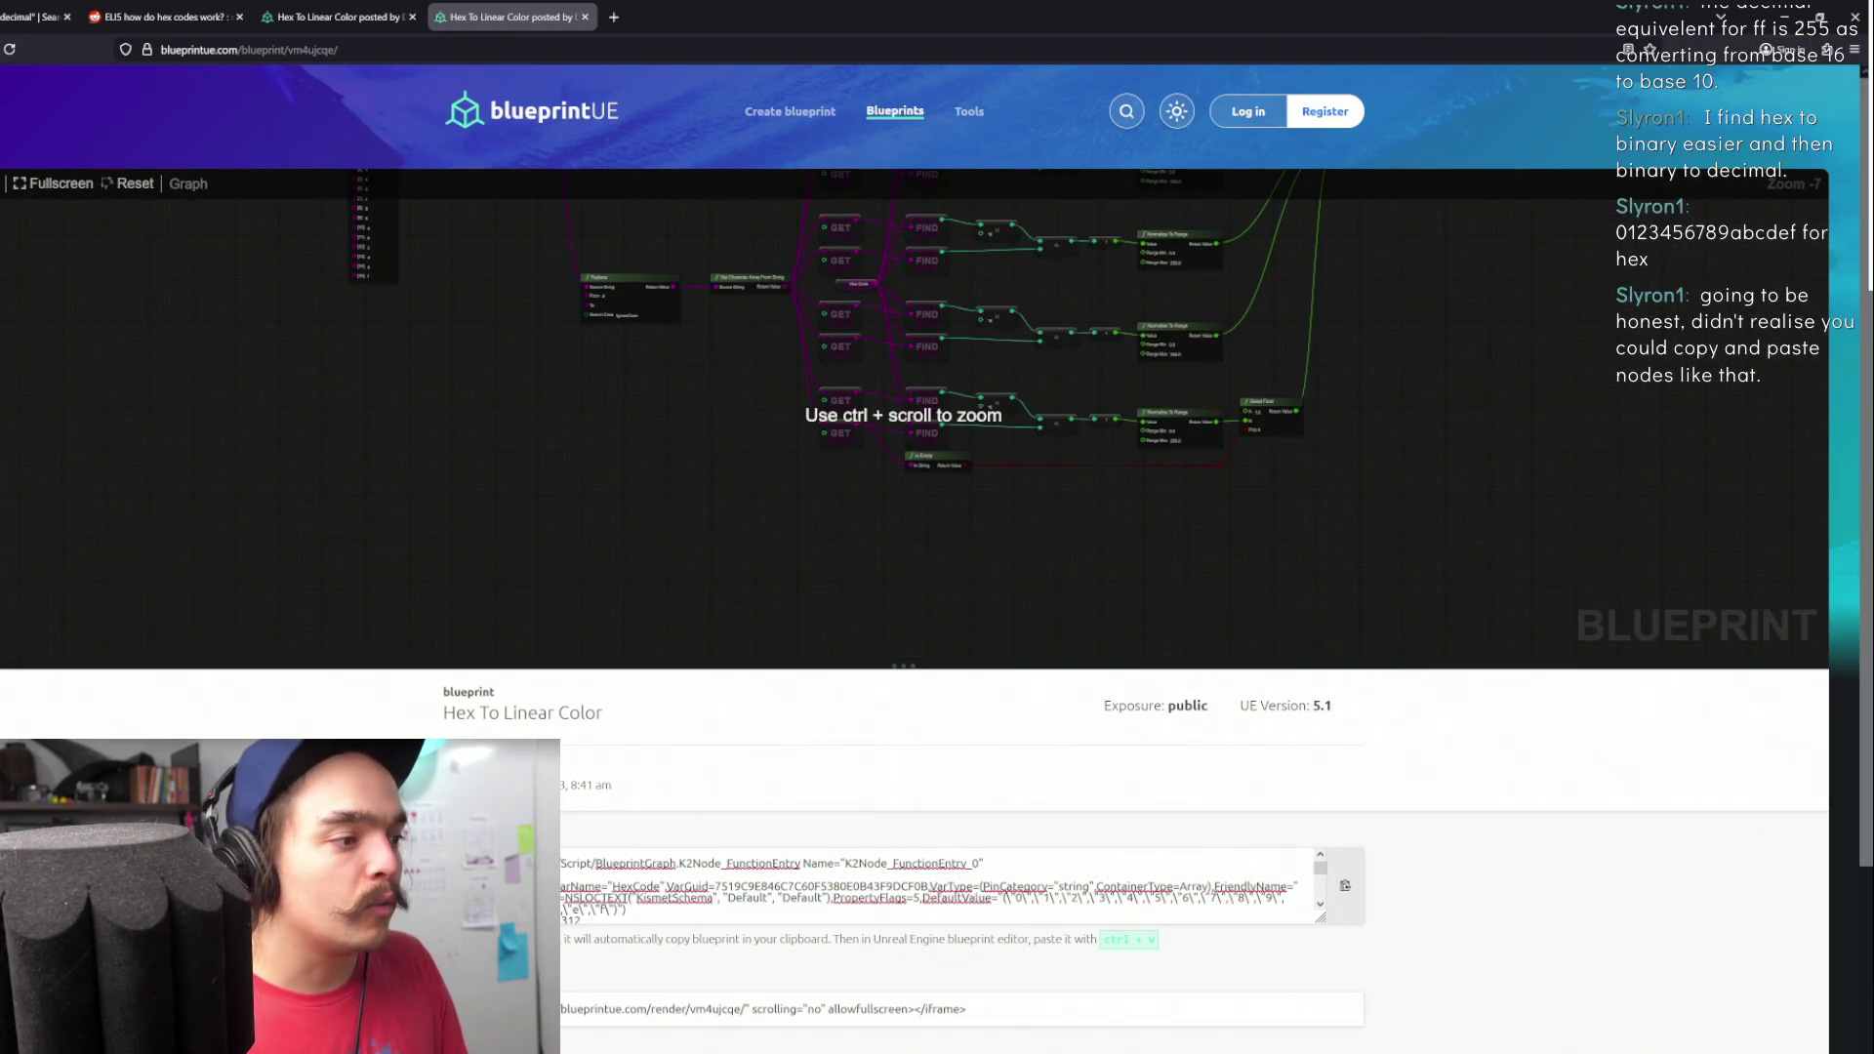
- Compare the reference page with FindHex and select FindHex's return node to view its outputs
key("alt+Tab")
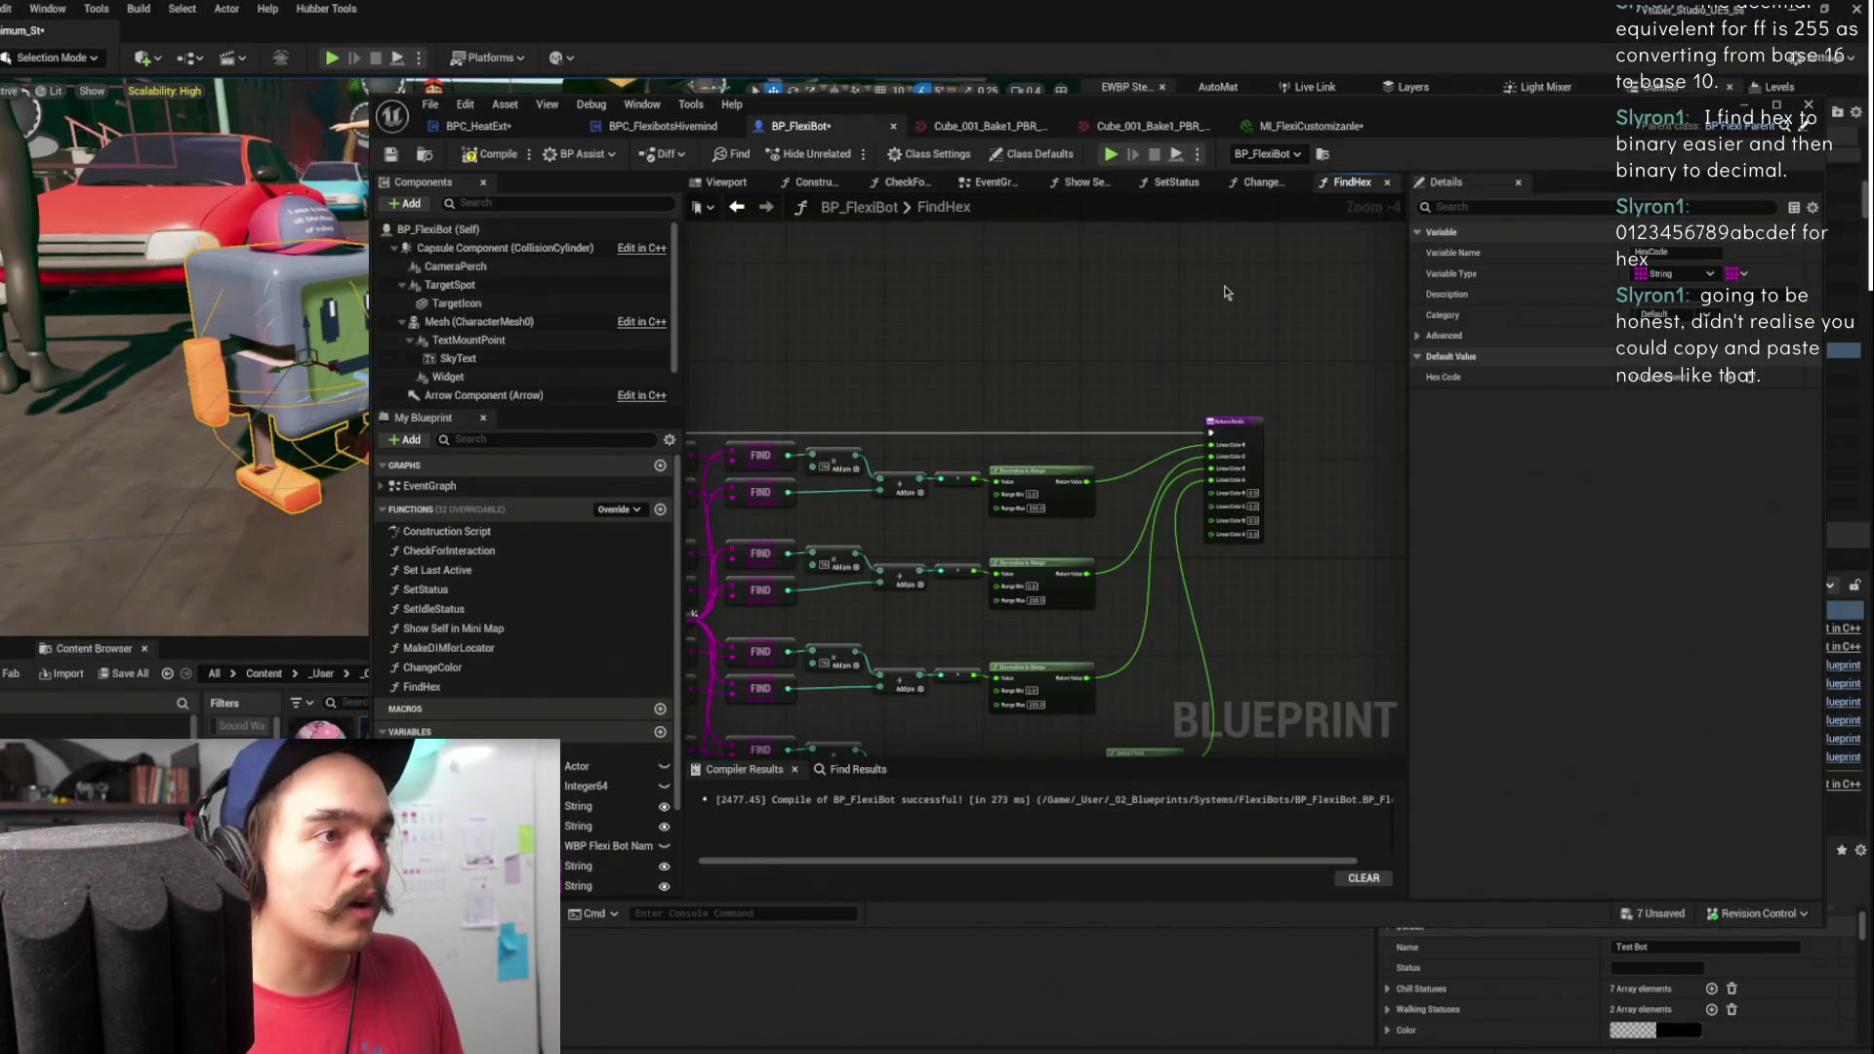
scroll(1225, 297, "up", 1)
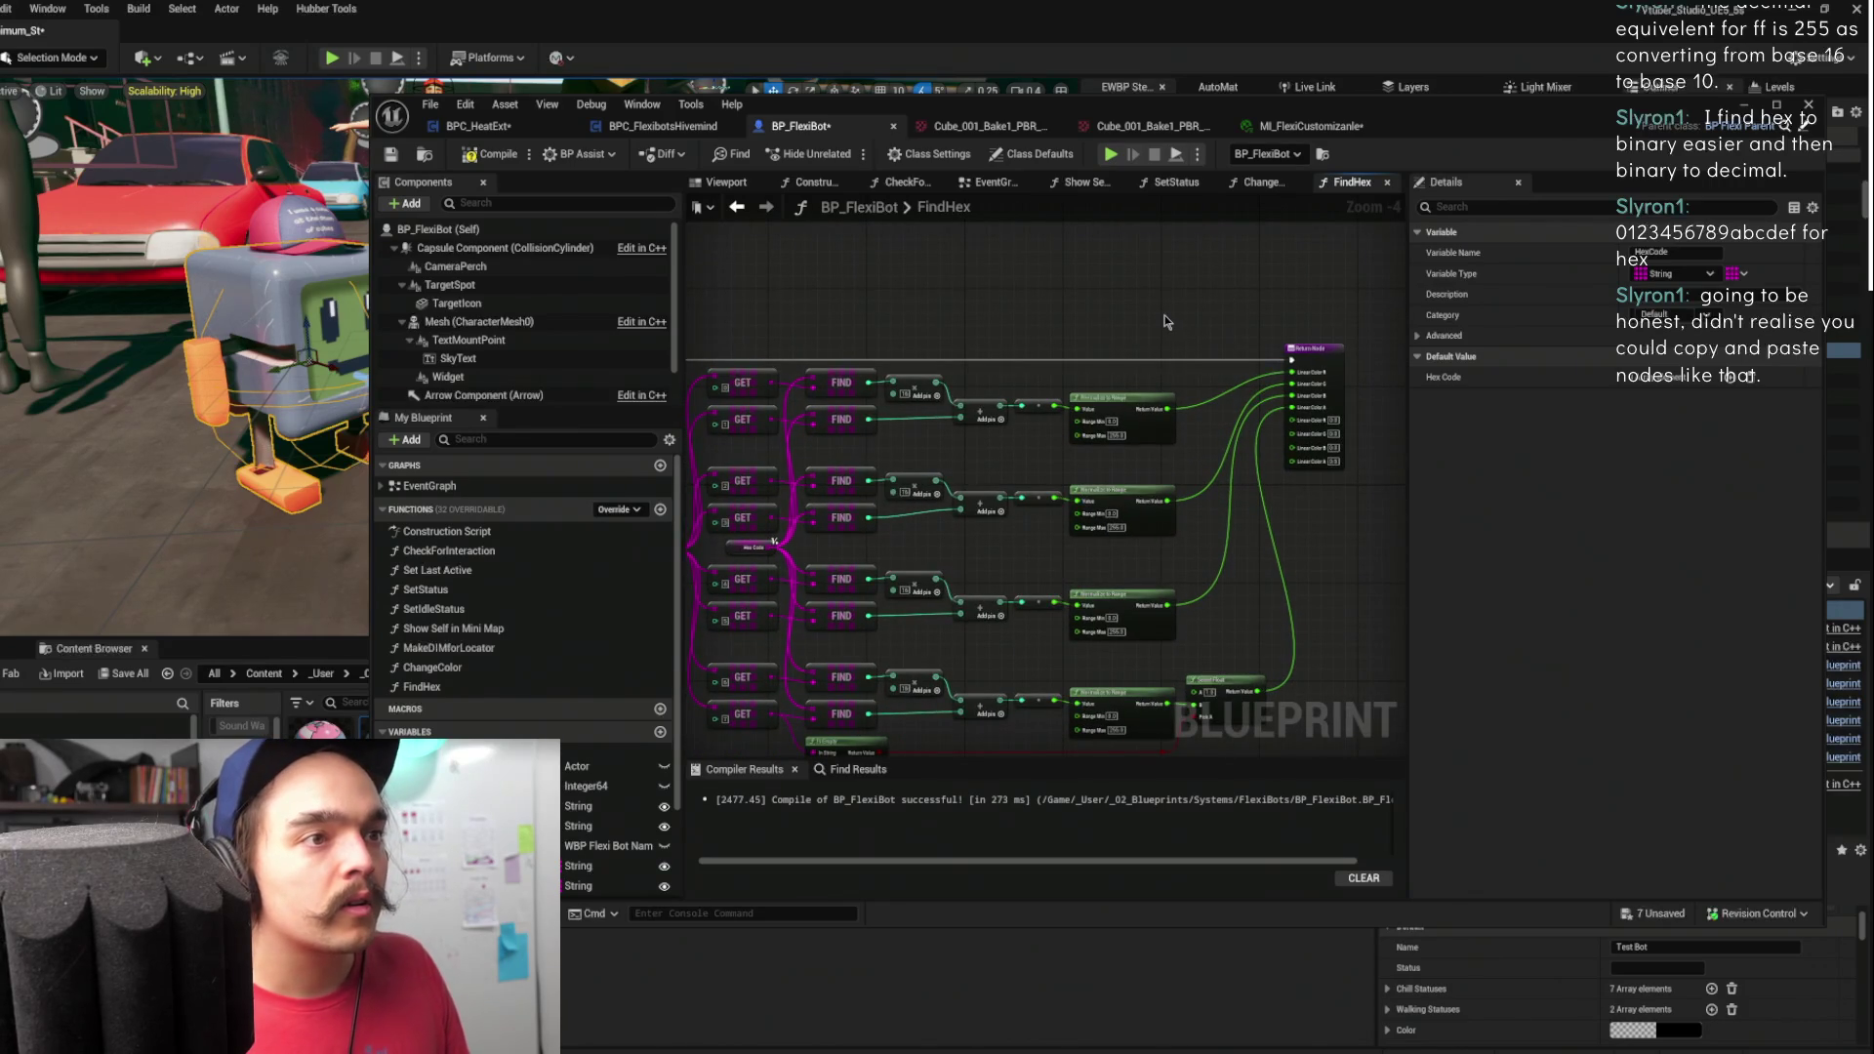
key("alt+Tab")
left_click(1164, 321)
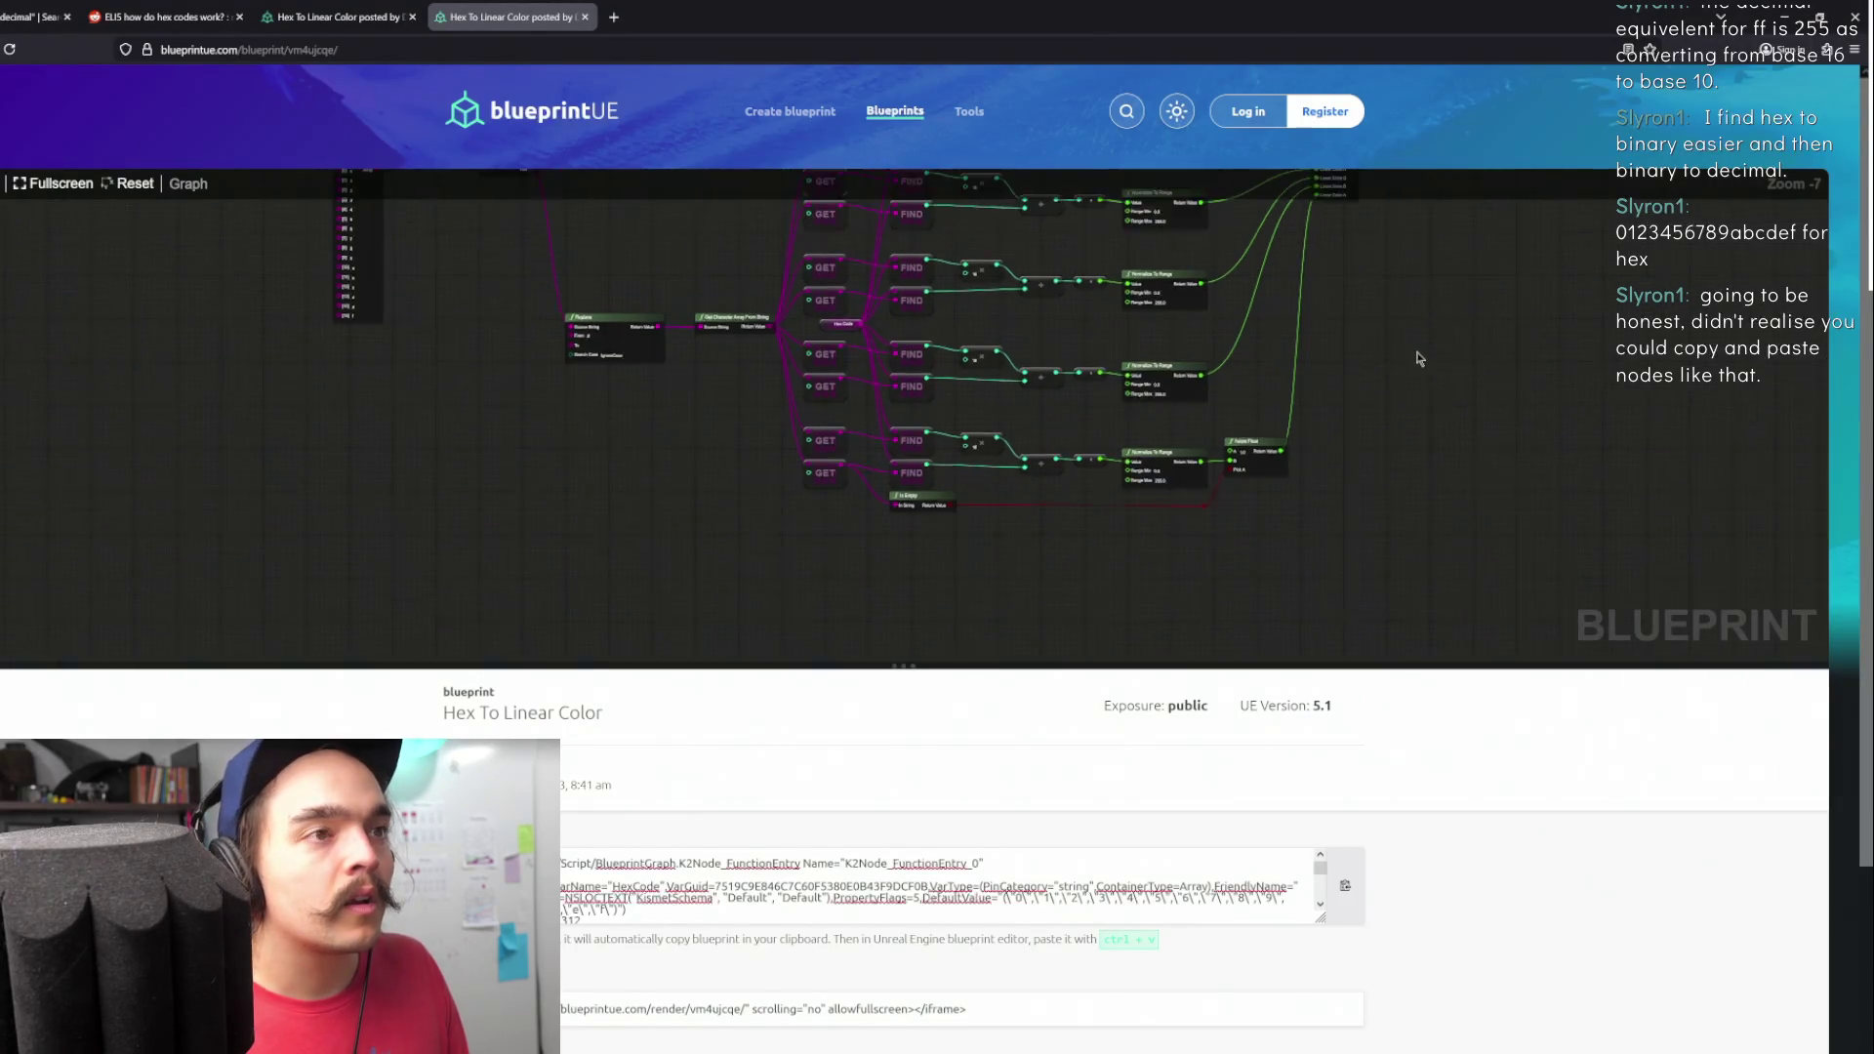
scroll(1376, 482, "down", 2)
key("alt+Tab")
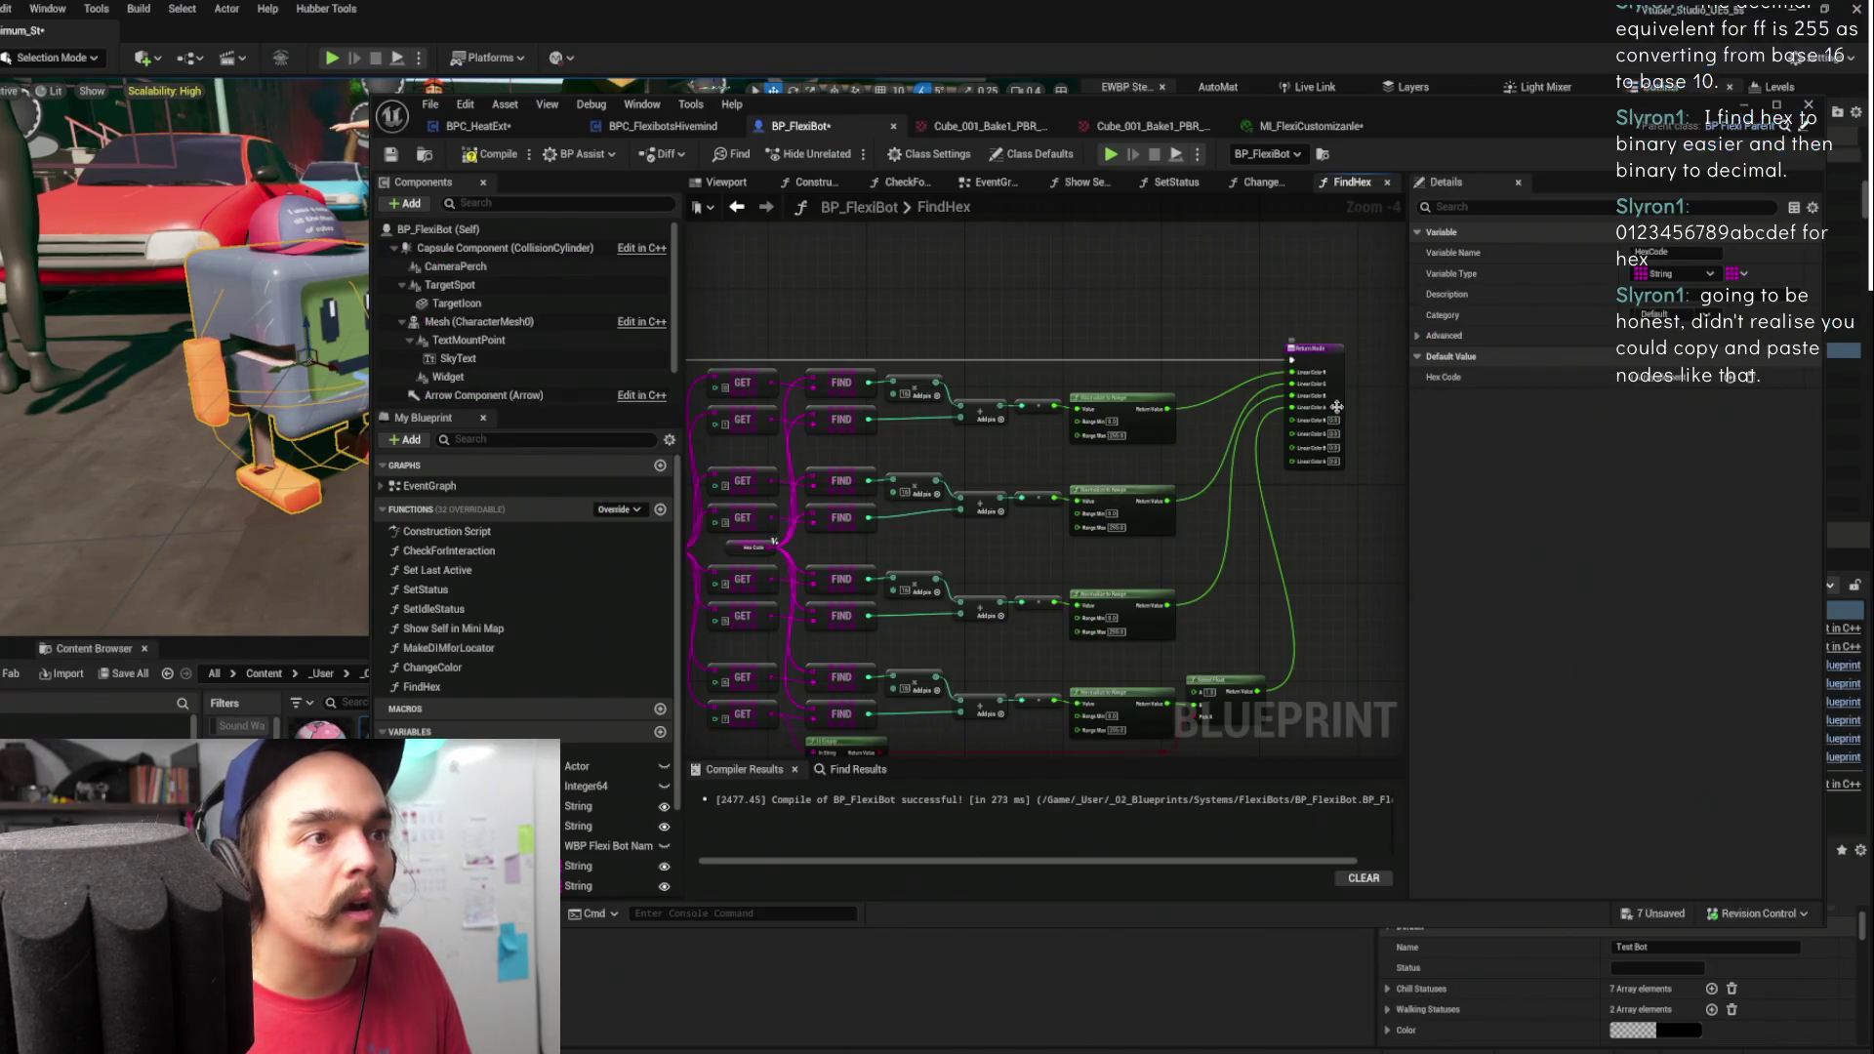
left_click(1336, 406)
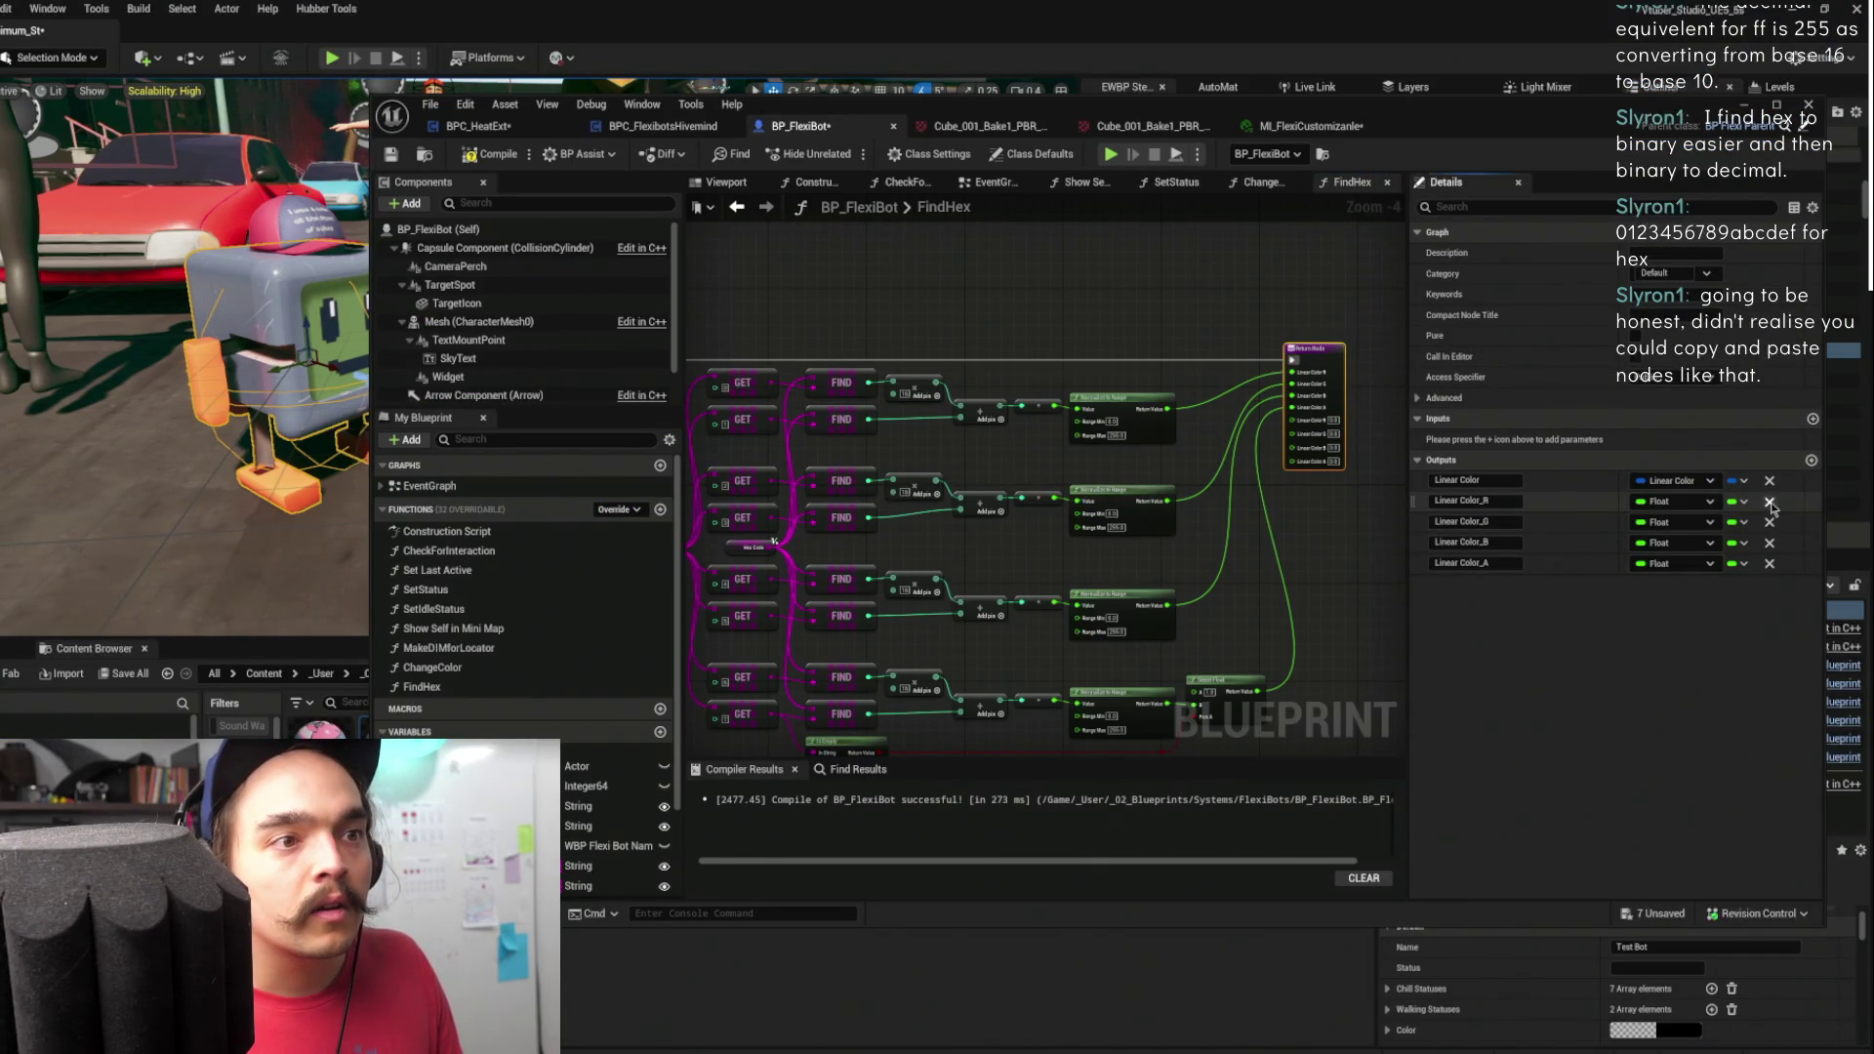
- Trim the return node's Linear Color R, G, B outputs and disconnect Select Float from it
left_click(1769, 502)
left_click(1770, 501)
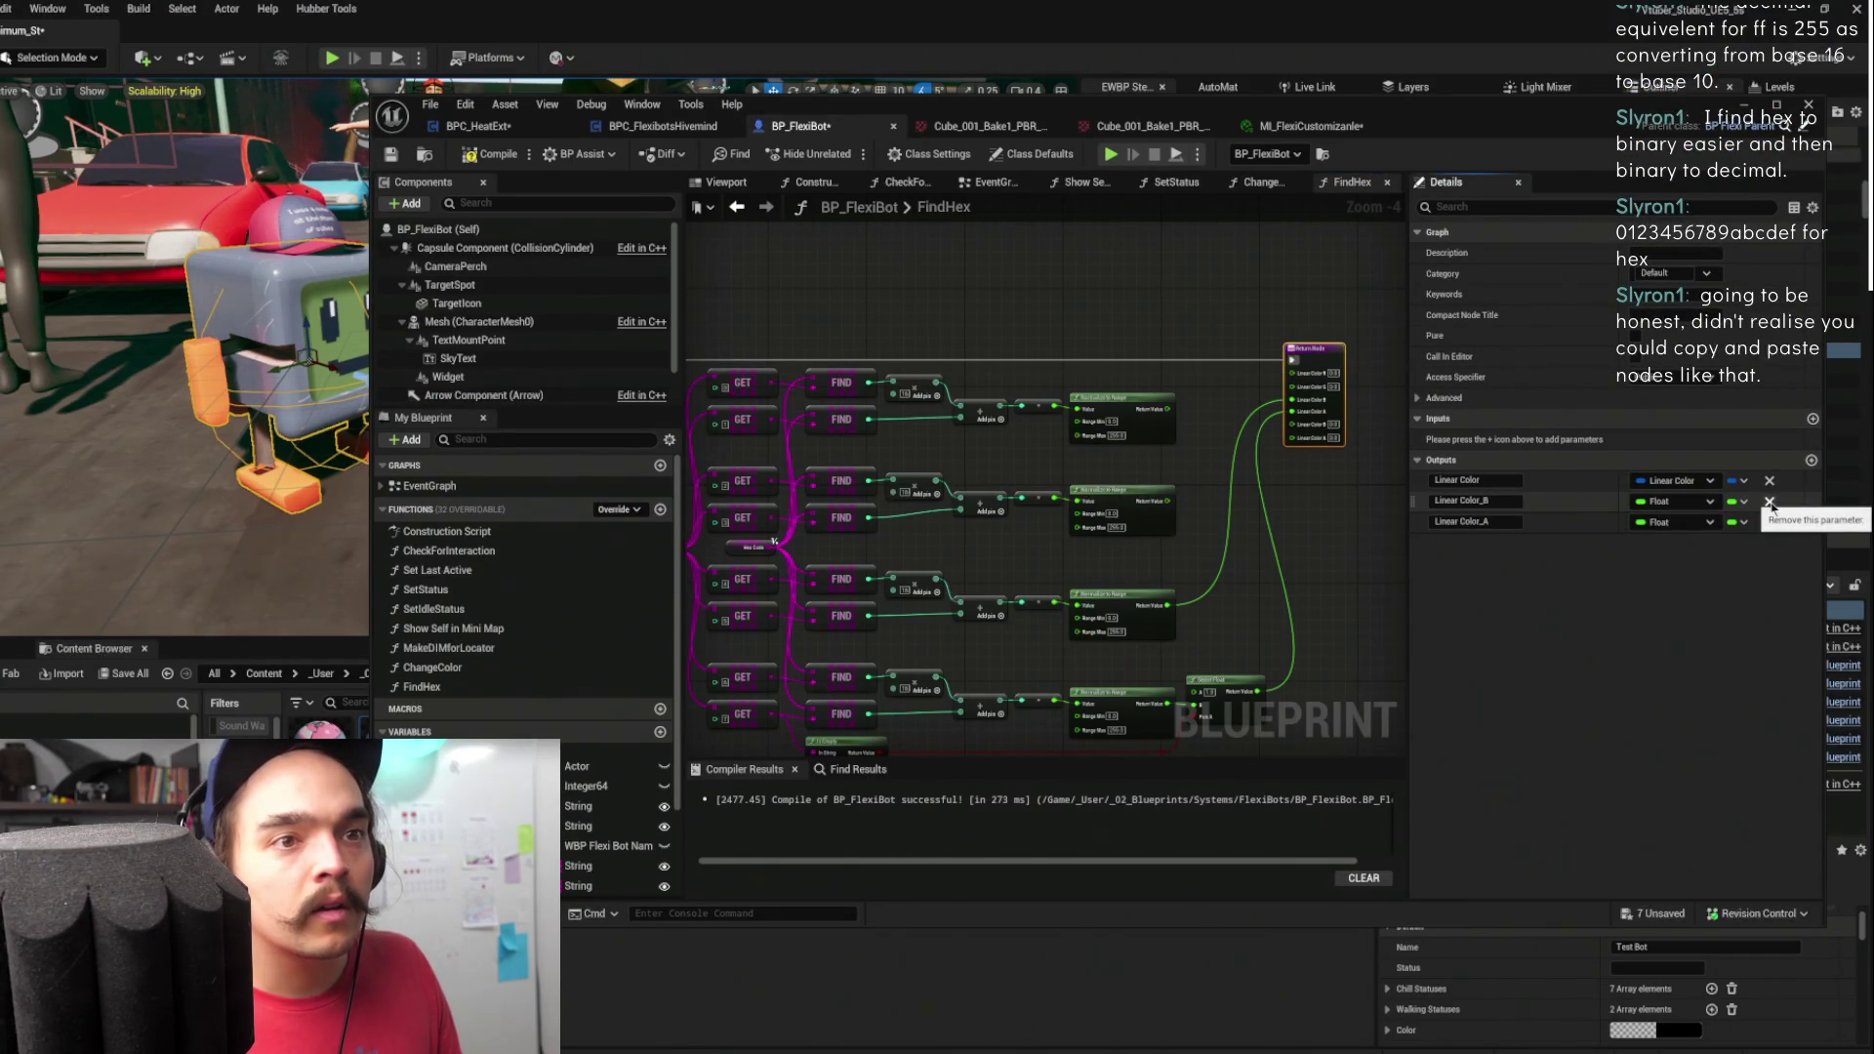
left_click(1769, 501)
left_click(1769, 501)
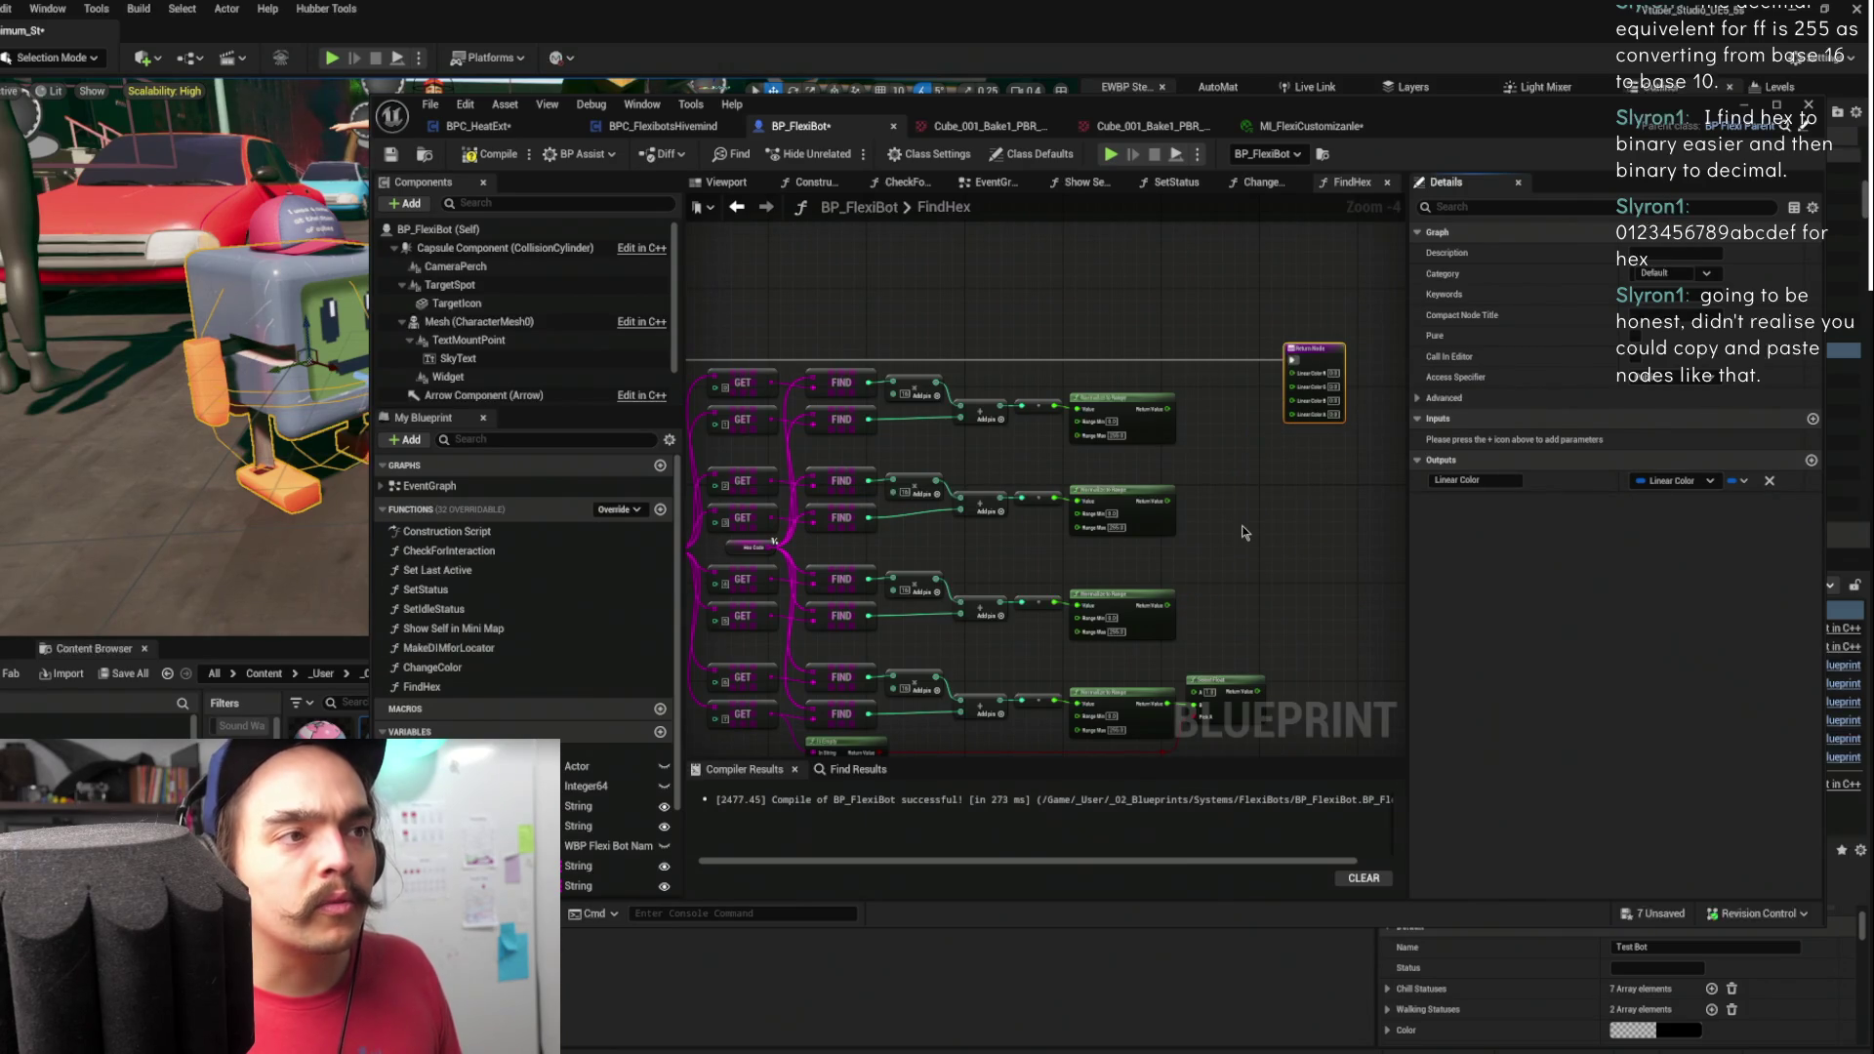
key("ctrl+z")
left_click_drag(1323, 504, 1181, 495)
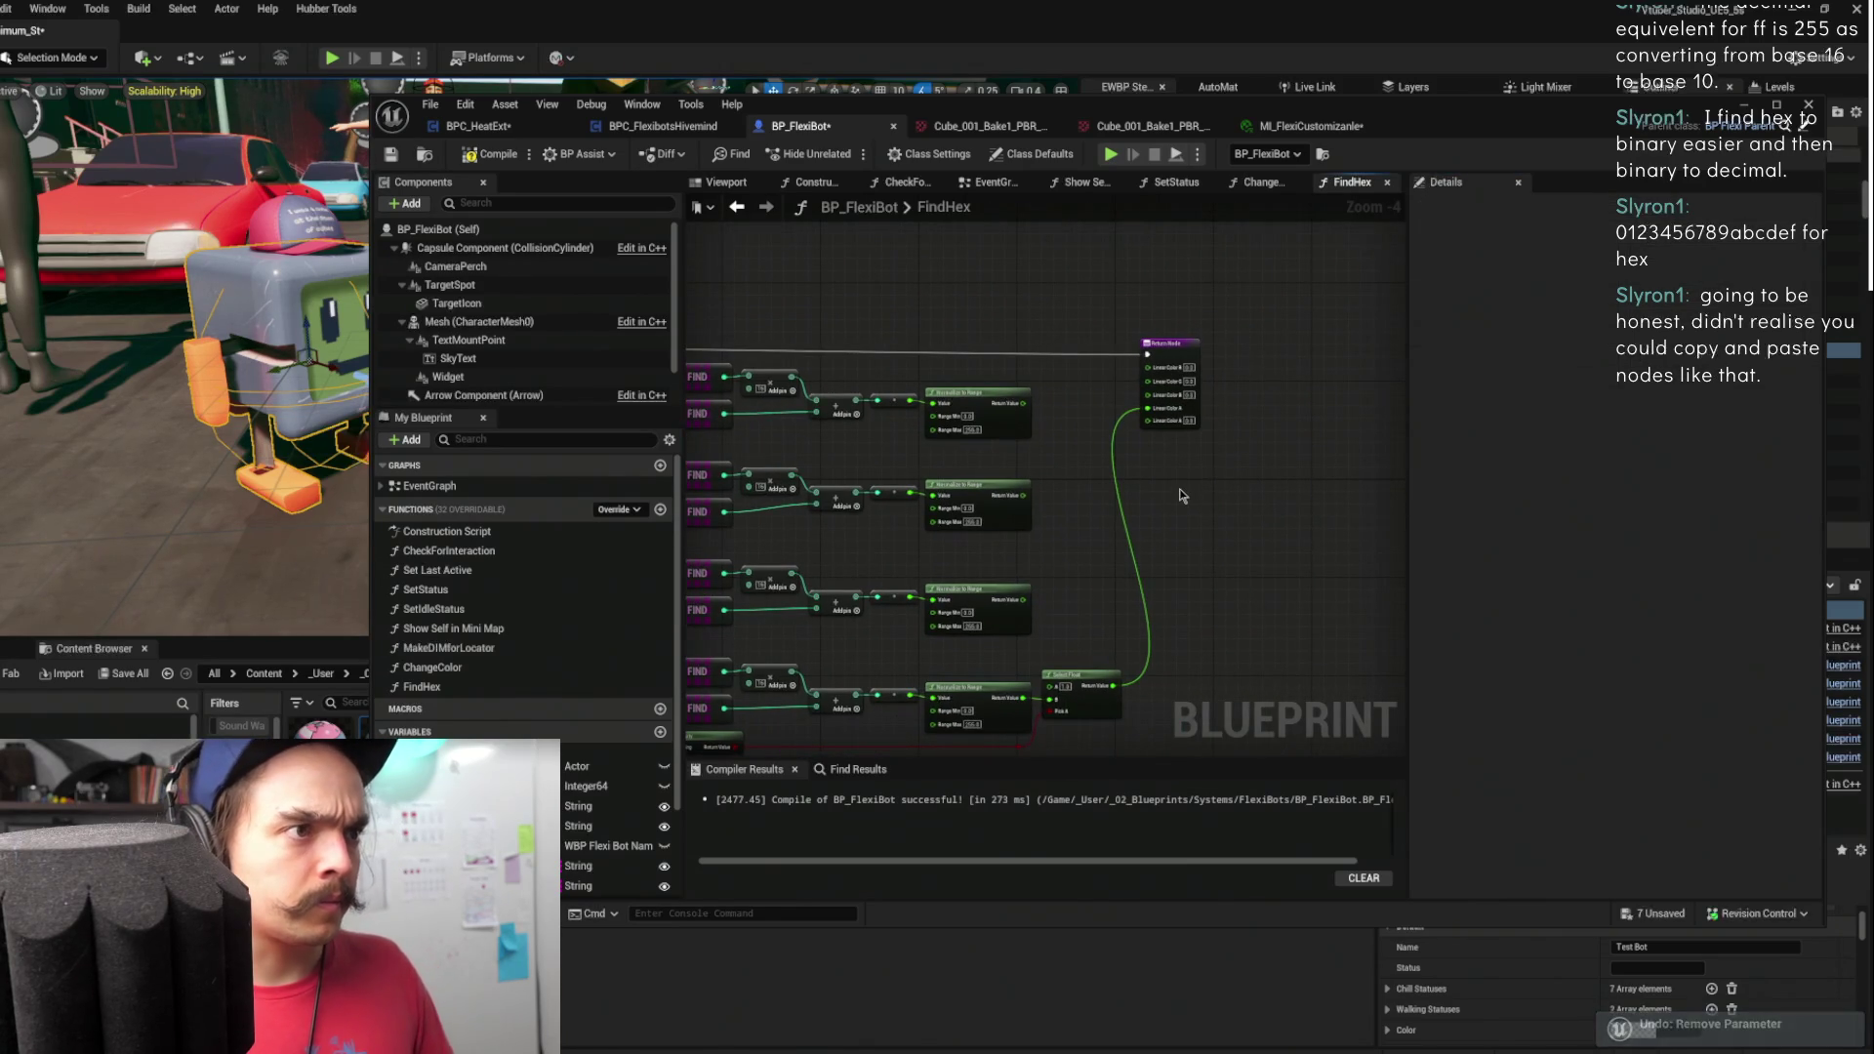
left_click(1118, 429, "alt")
scroll(1177, 480, "up", 1)
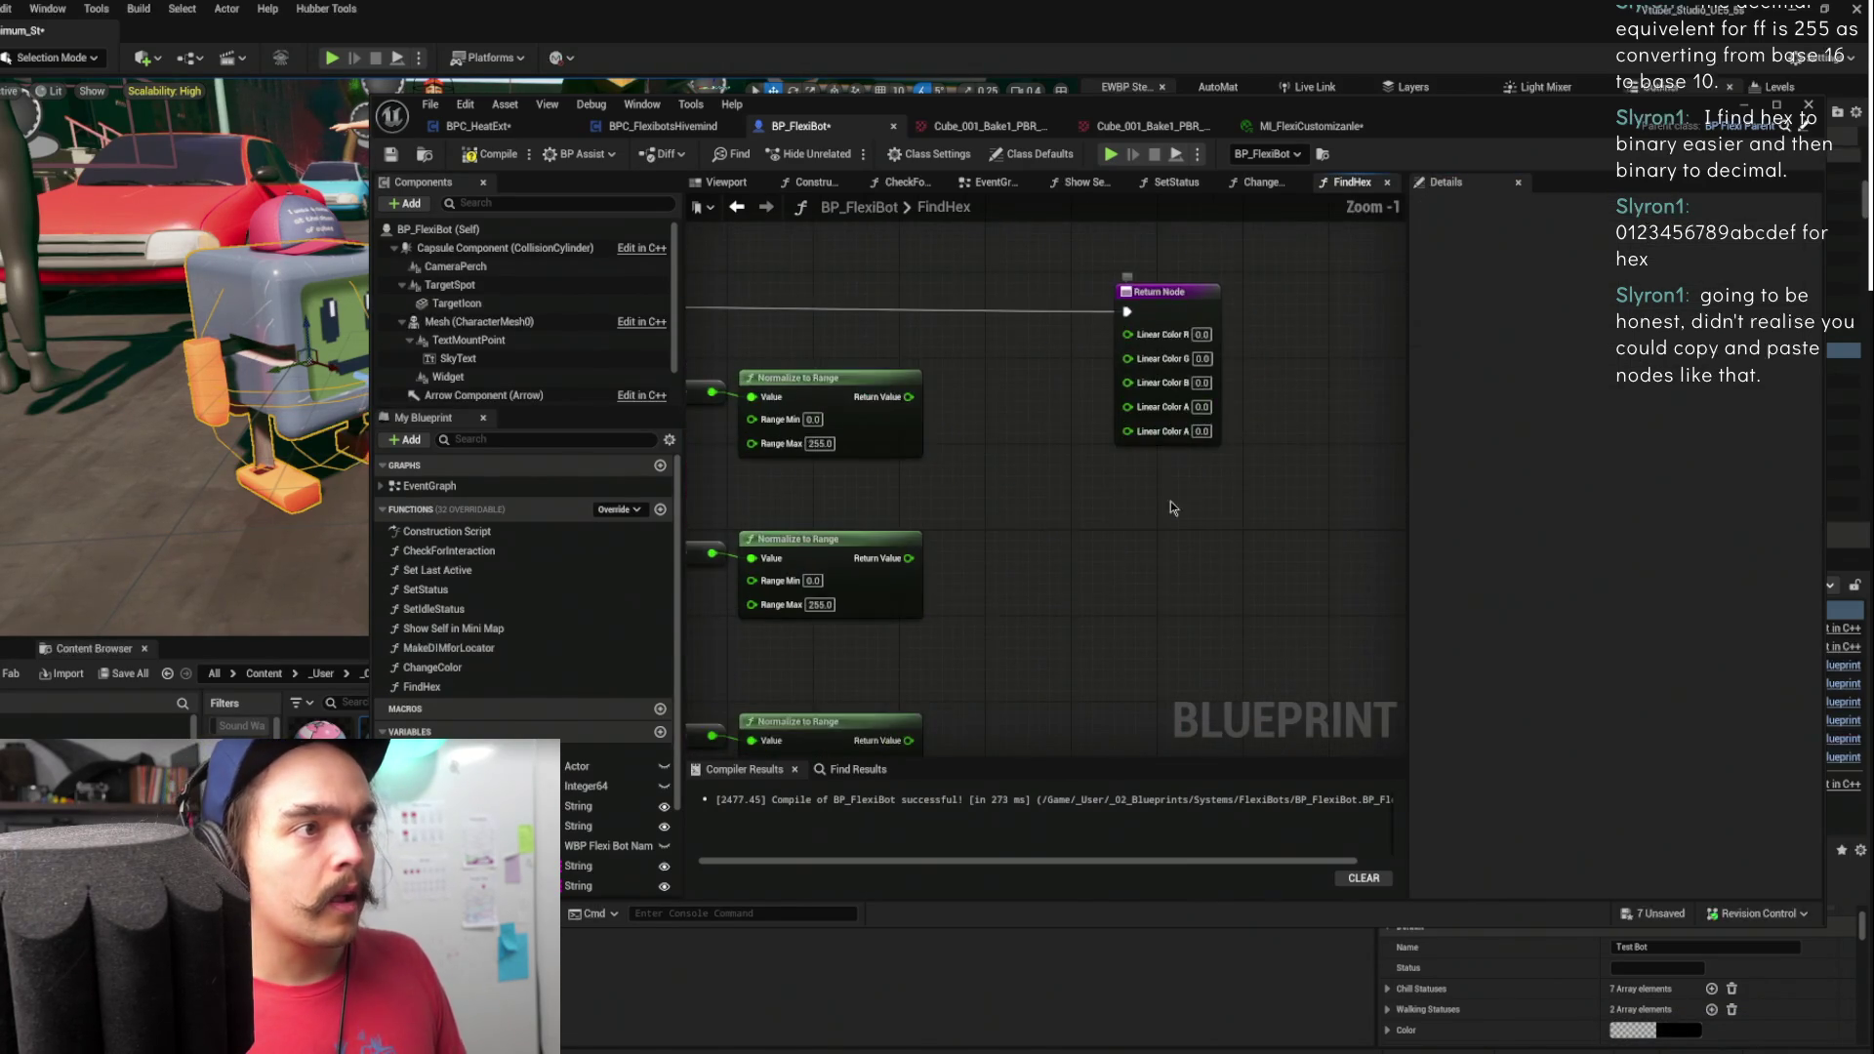
- Wire the three Normalize To Range results to R, G, B and Select Float to A, removing the extra Linear Color_A output
left_click_drag(1161, 511, 1192, 441)
left_click_drag(997, 352, 1189, 308)
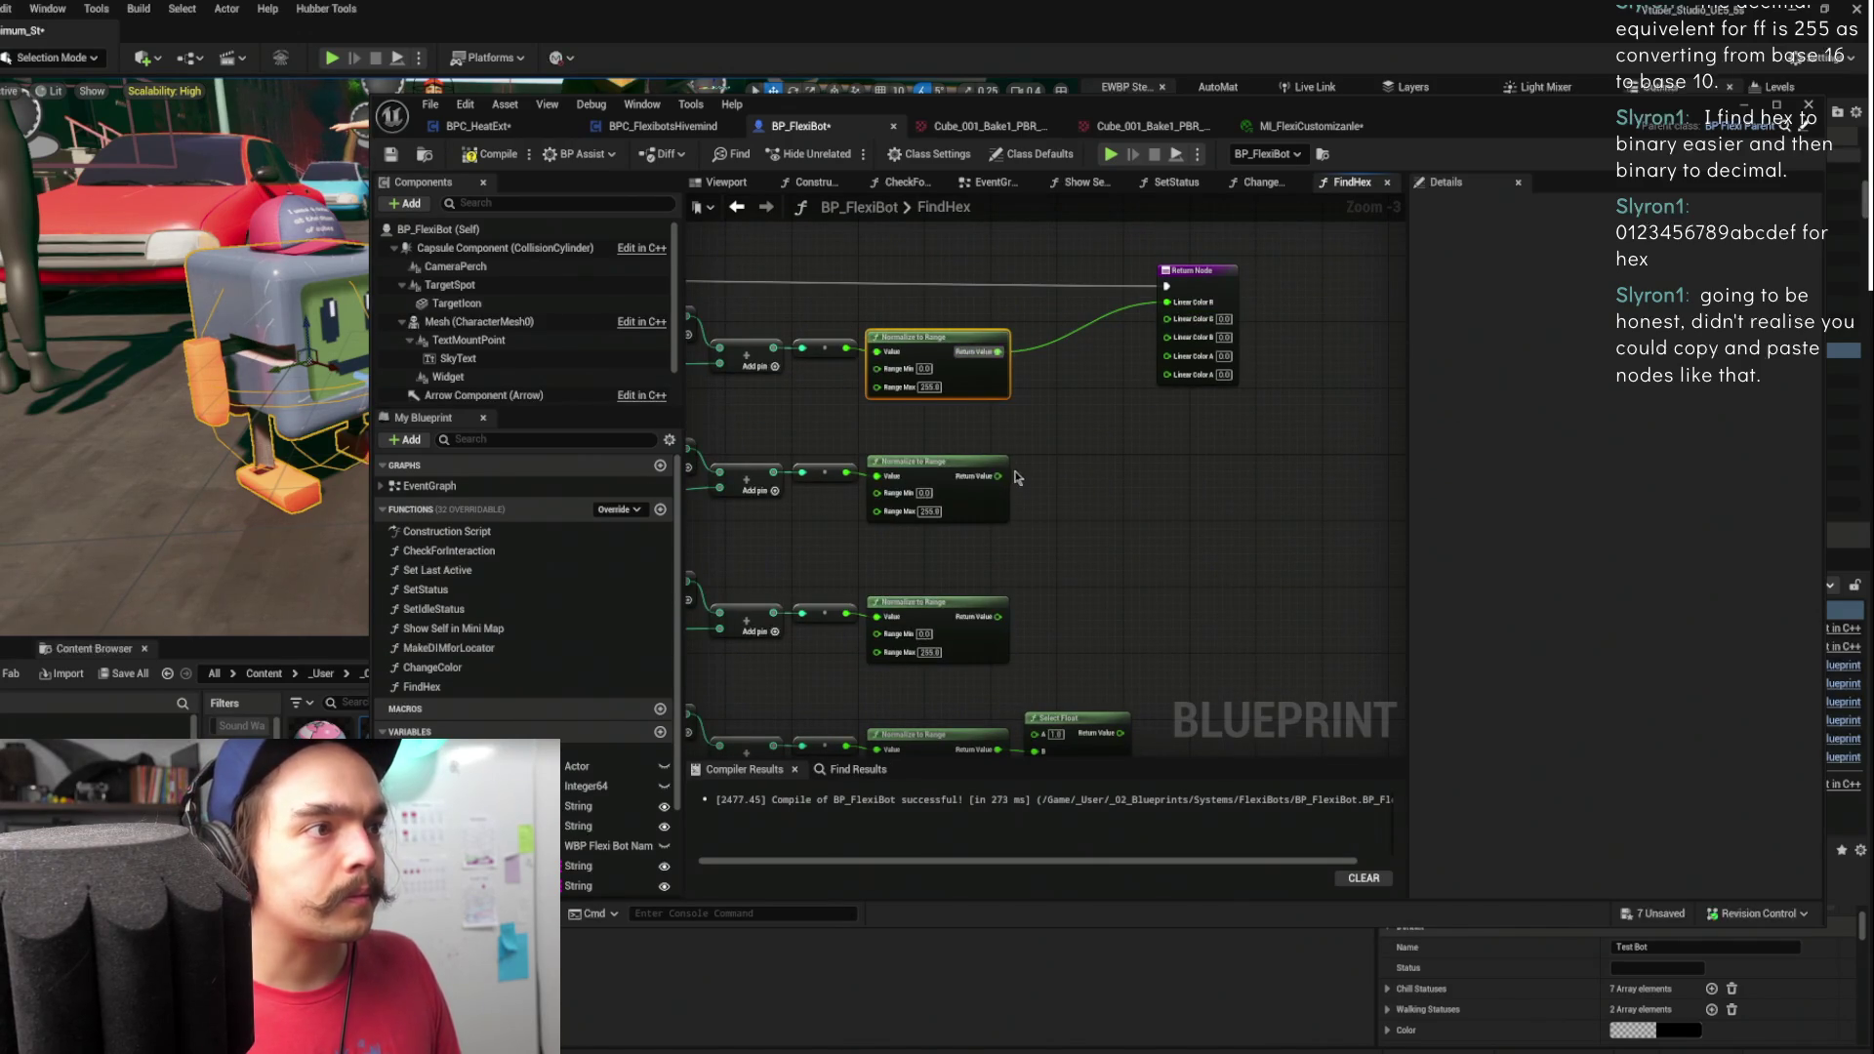
mouse_move(998, 475)
left_mouse_down()
mouse_move(1120, 398)
mouse_move(1192, 318)
left_mouse_up()
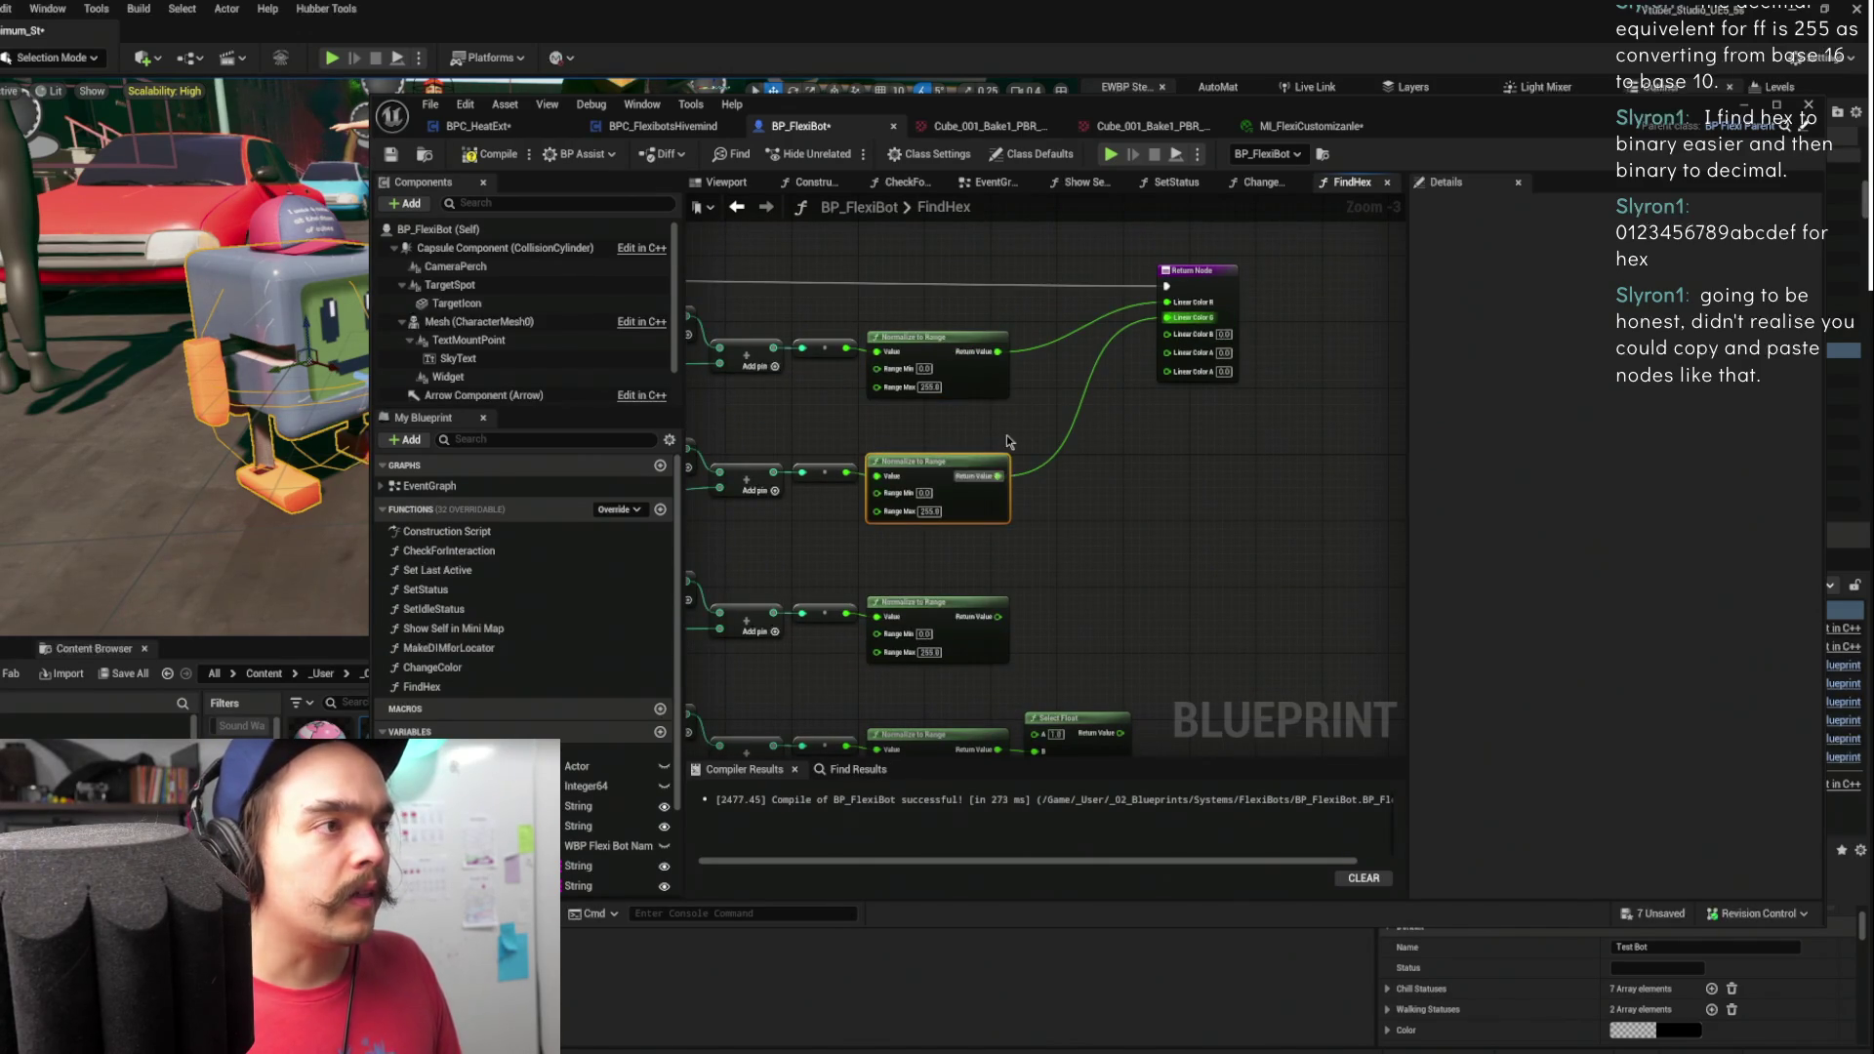
mouse_move(997, 615)
left_mouse_down()
mouse_move(1129, 536)
mouse_move(1193, 333)
left_mouse_up()
mouse_move(1113, 734)
left_mouse_down()
mouse_move(1236, 408)
mouse_move(1188, 353)
left_mouse_up()
left_click(1219, 288)
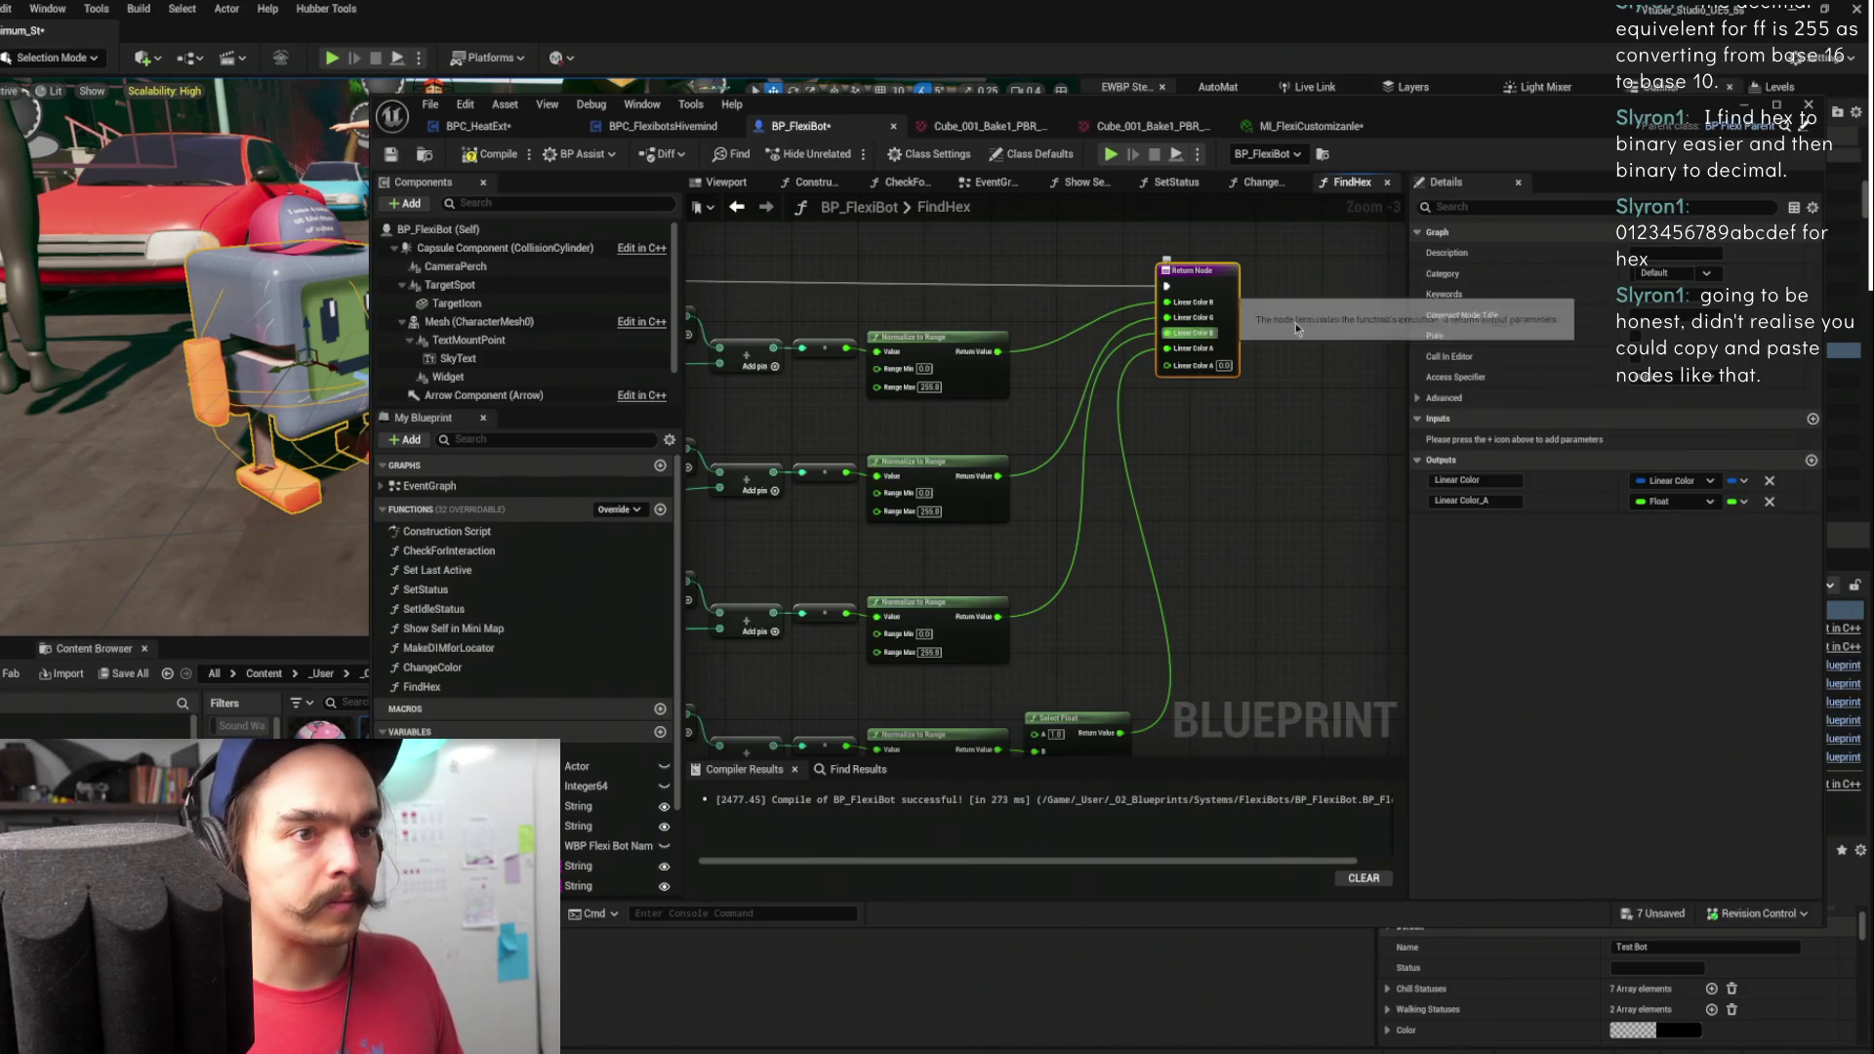
left_click(1768, 502)
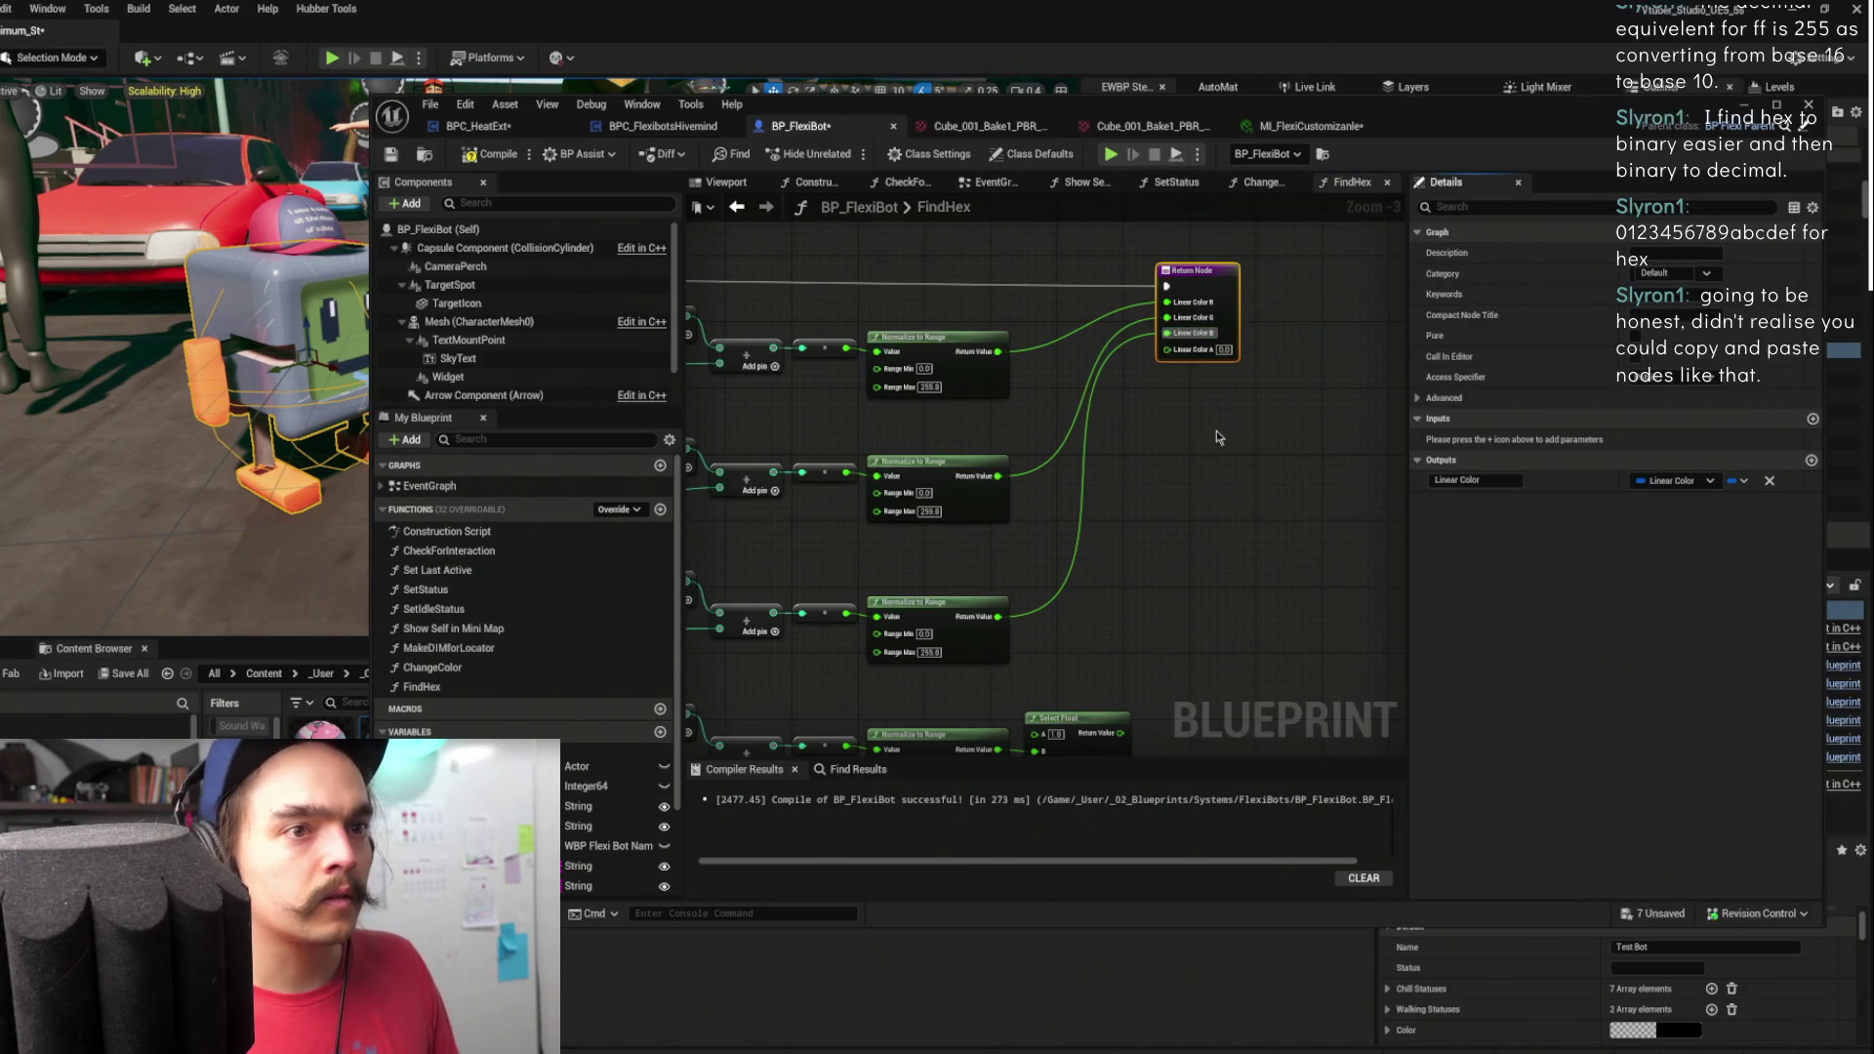
mouse_move(1122, 653)
left_mouse_down()
mouse_move(1152, 293)
mouse_move(1188, 283)
left_mouse_up()
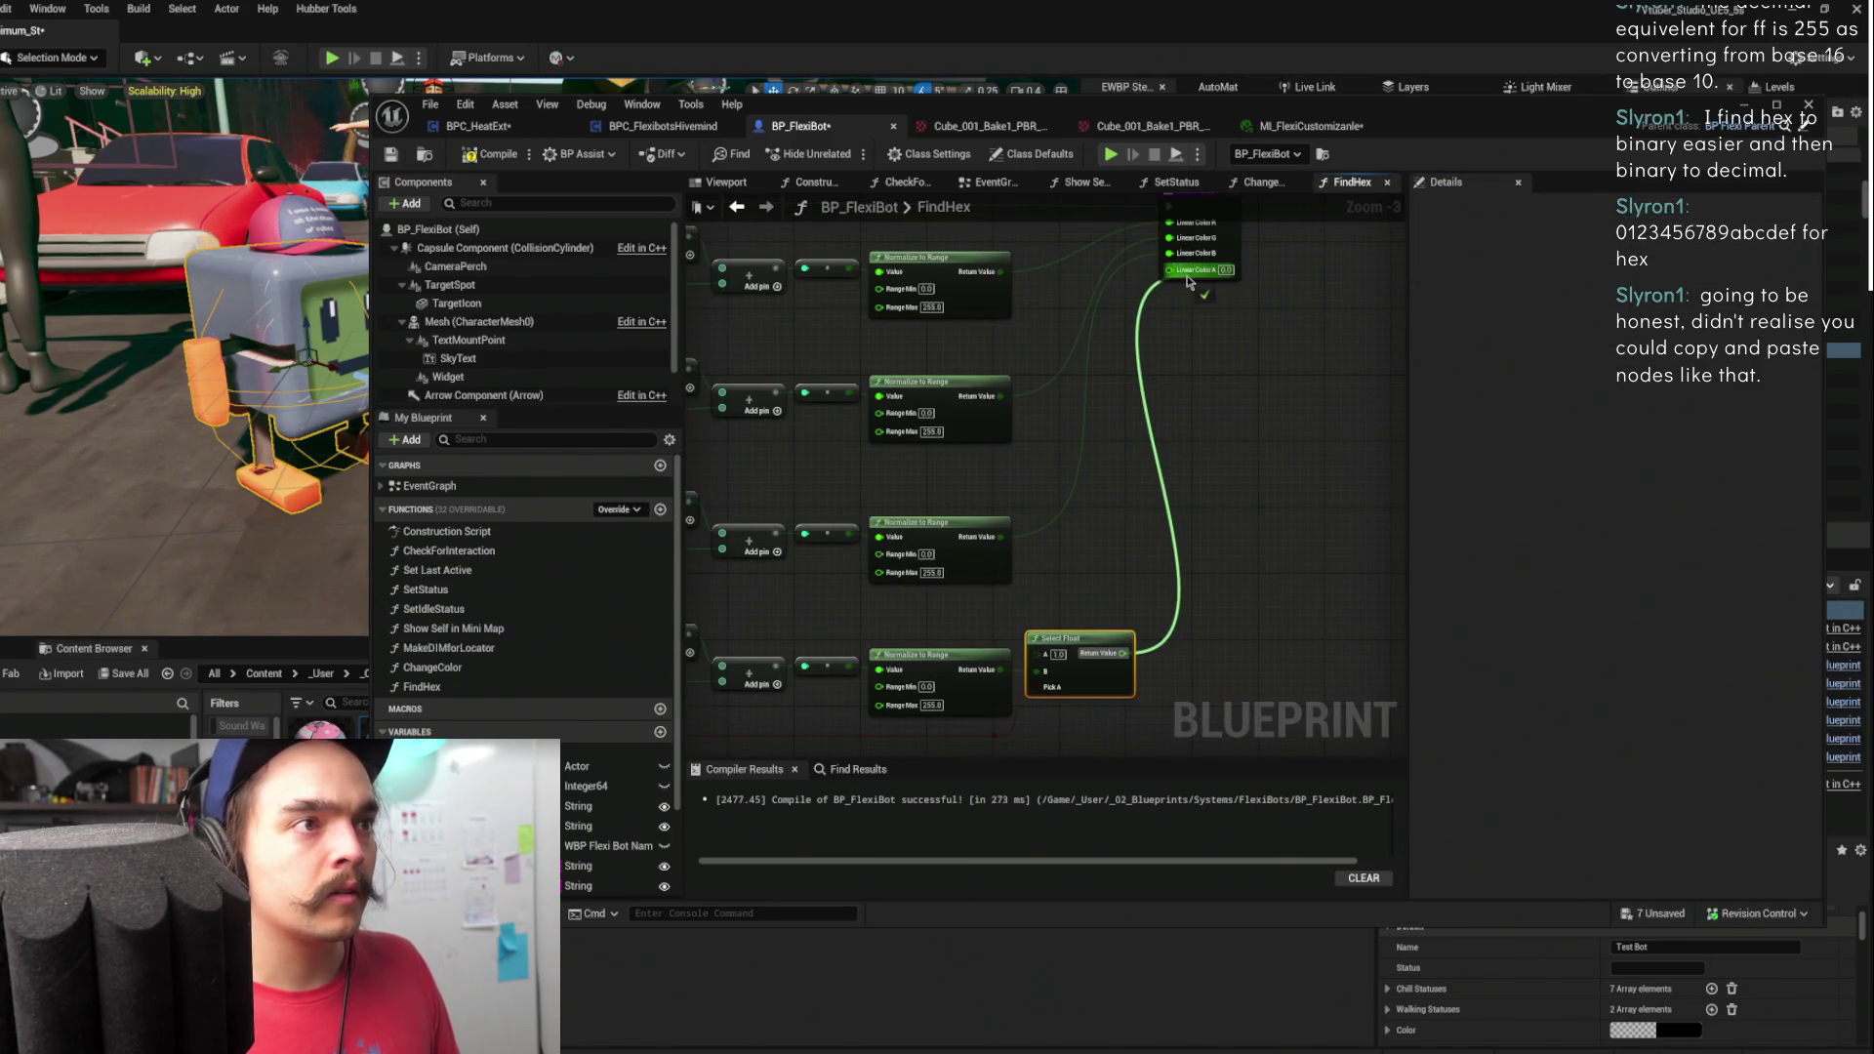
scroll(1184, 389, "down", 2)
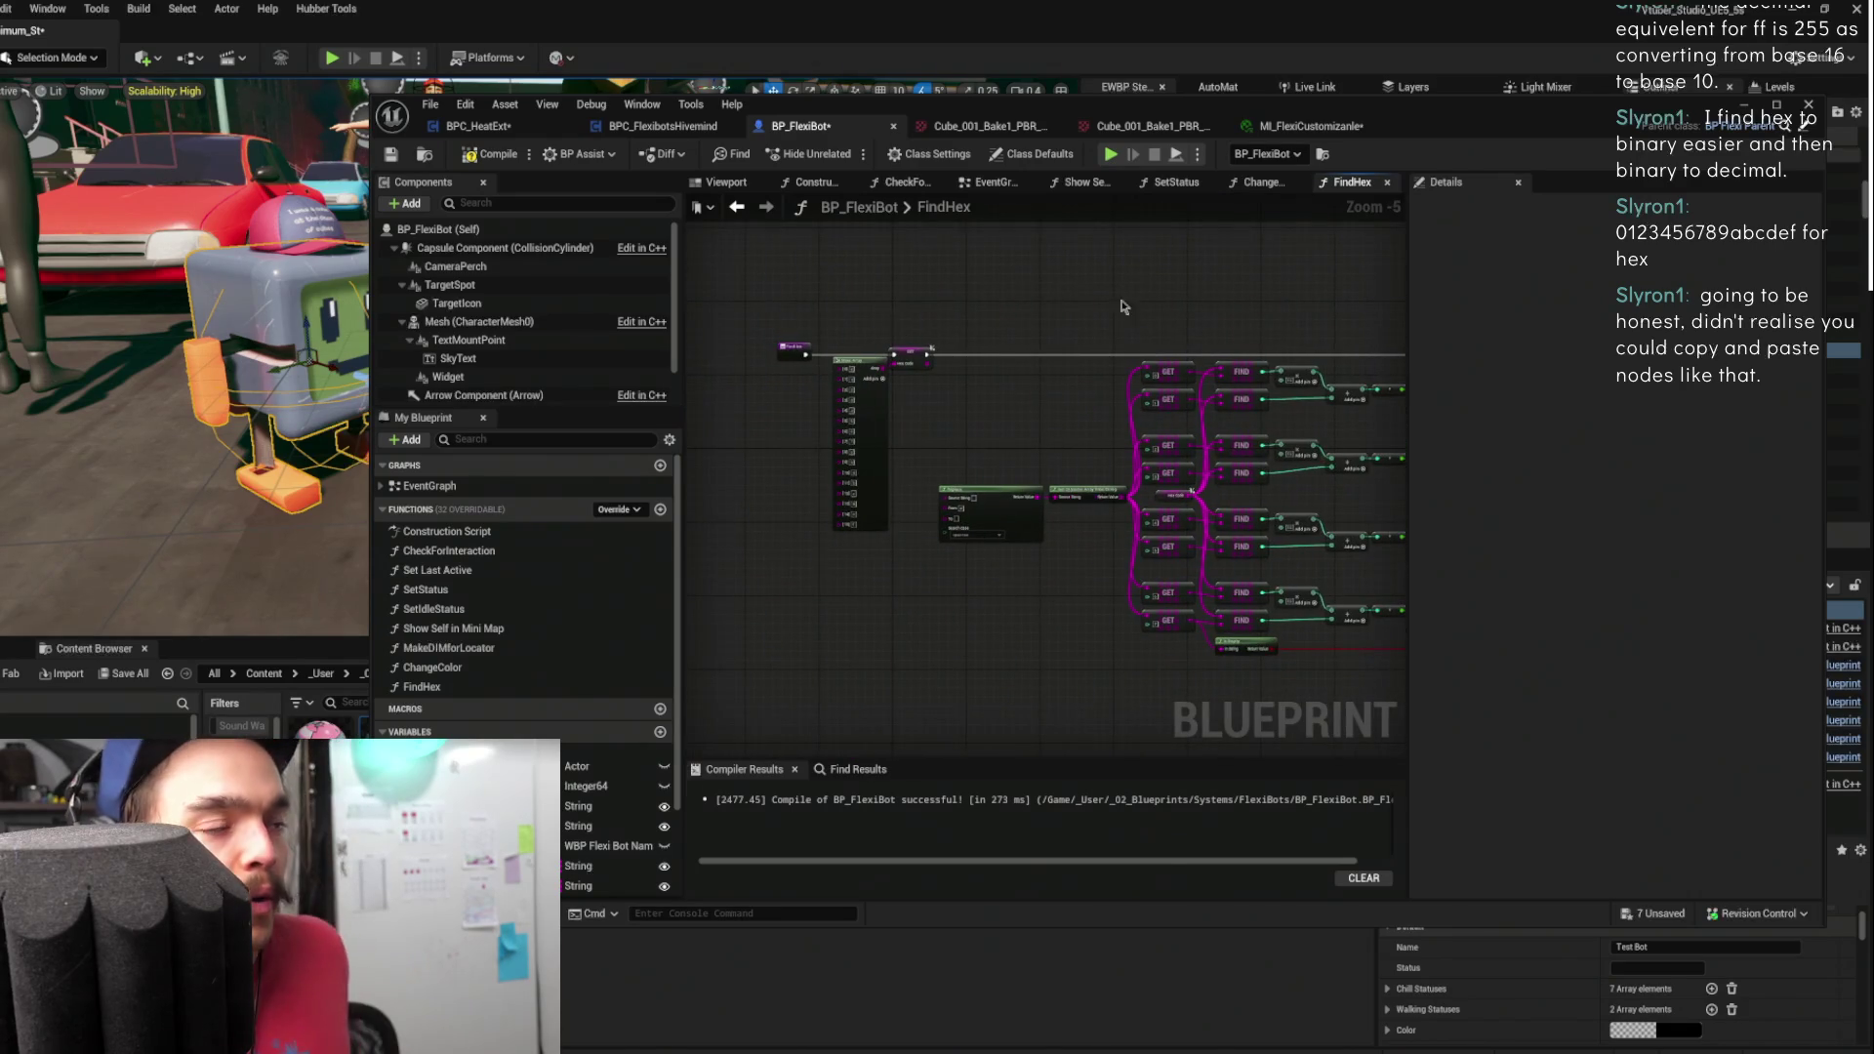
- Compile BP_FlexiBot and shift the Replace, Get Character Array and Make Array nodes left
left_click(496, 154)
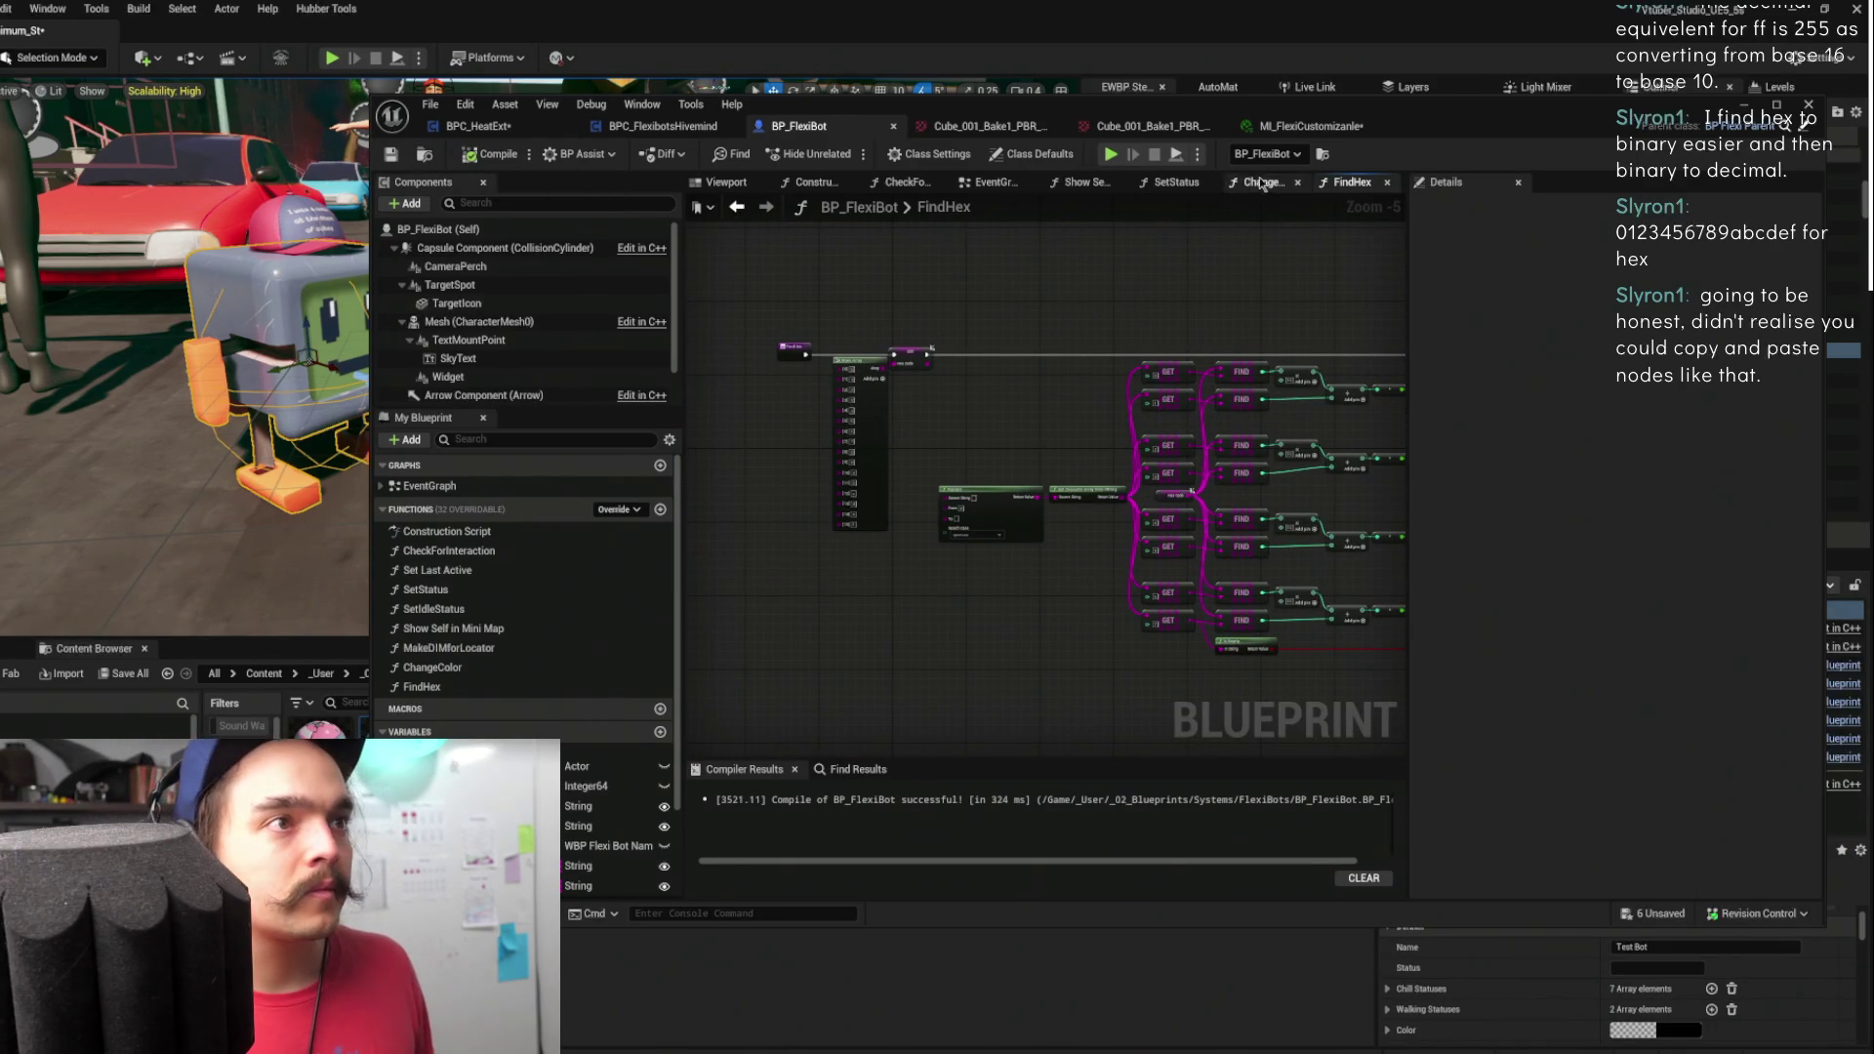
scroll(1257, 230, "up", 2)
mouse_move(985, 279)
left_mouse_down()
mouse_move(1430, 193)
mouse_move(1396, 242)
left_mouse_up()
mouse_move(1100, 305)
left_mouse_down()
mouse_move(1288, 292)
mouse_move(1050, 381)
mouse_move(921, 367)
left_mouse_up()
left_click_drag(969, 477, 1123, 577)
left_click_drag(966, 605, 924, 621)
left_click(915, 530)
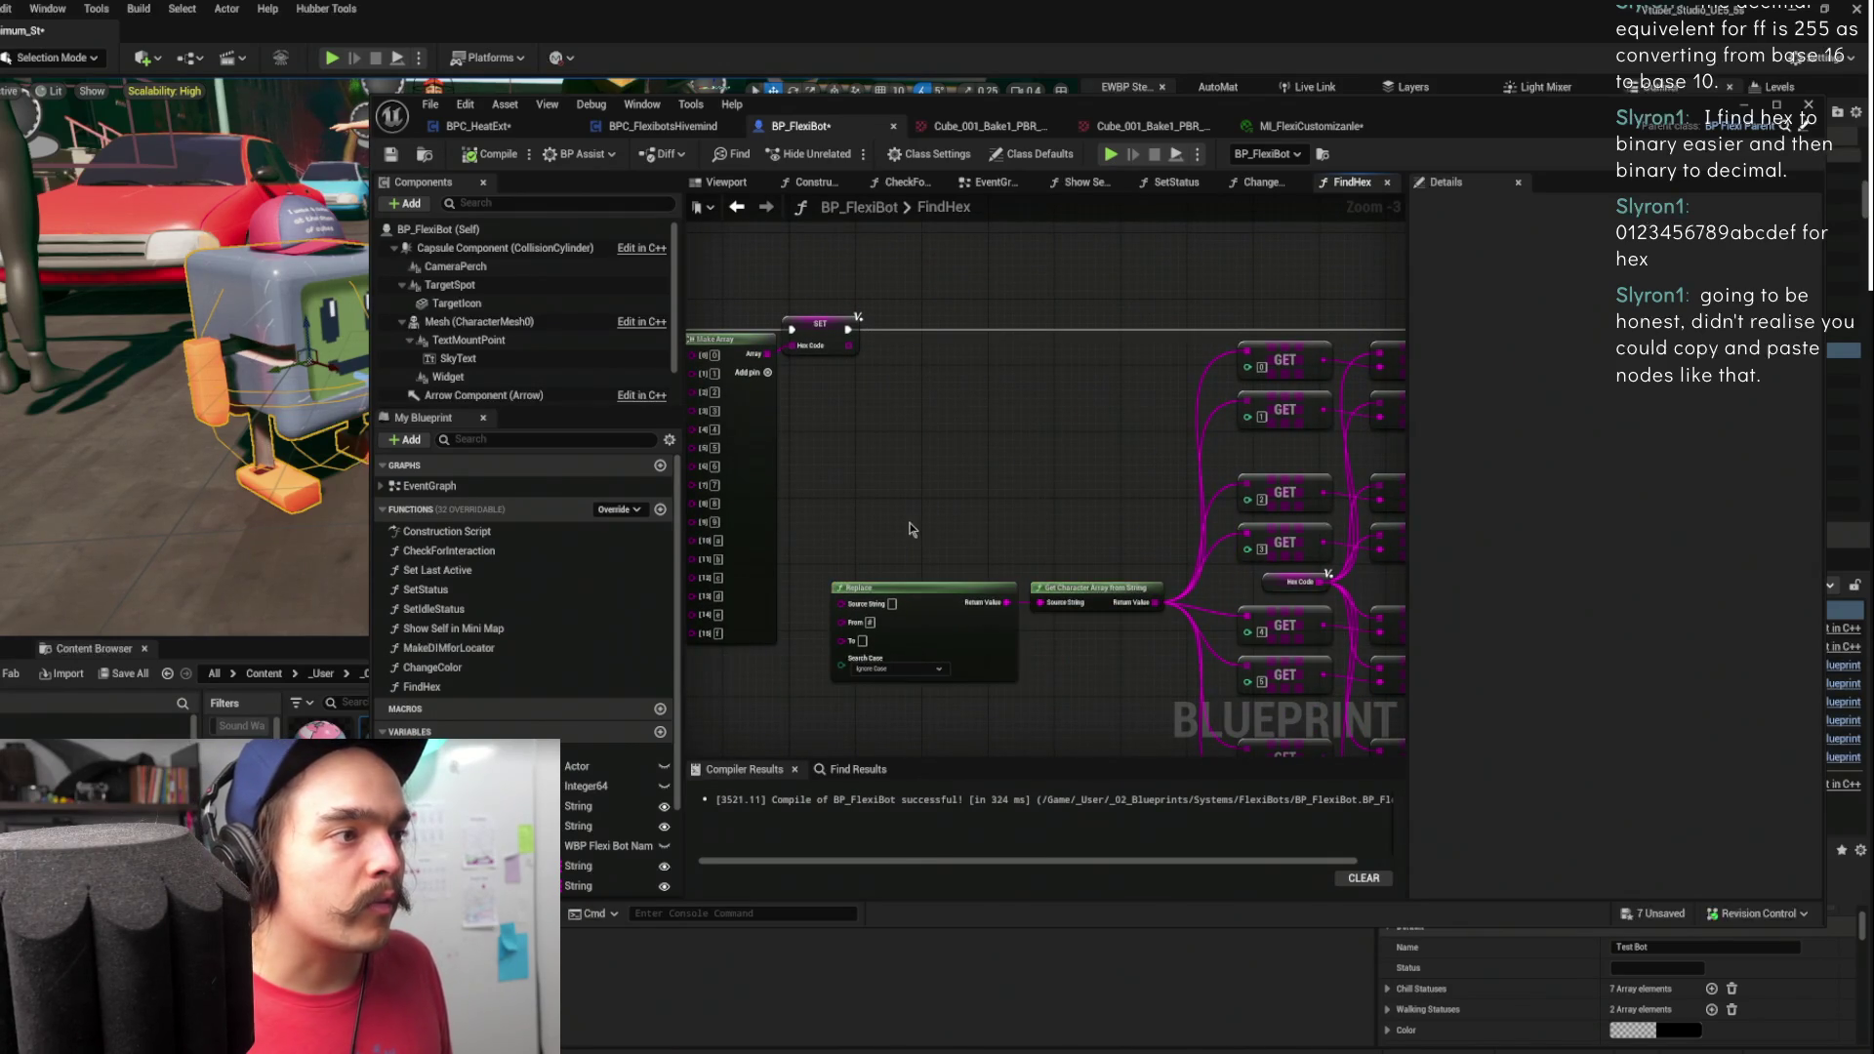
left_click_drag(915, 525, 1000, 462)
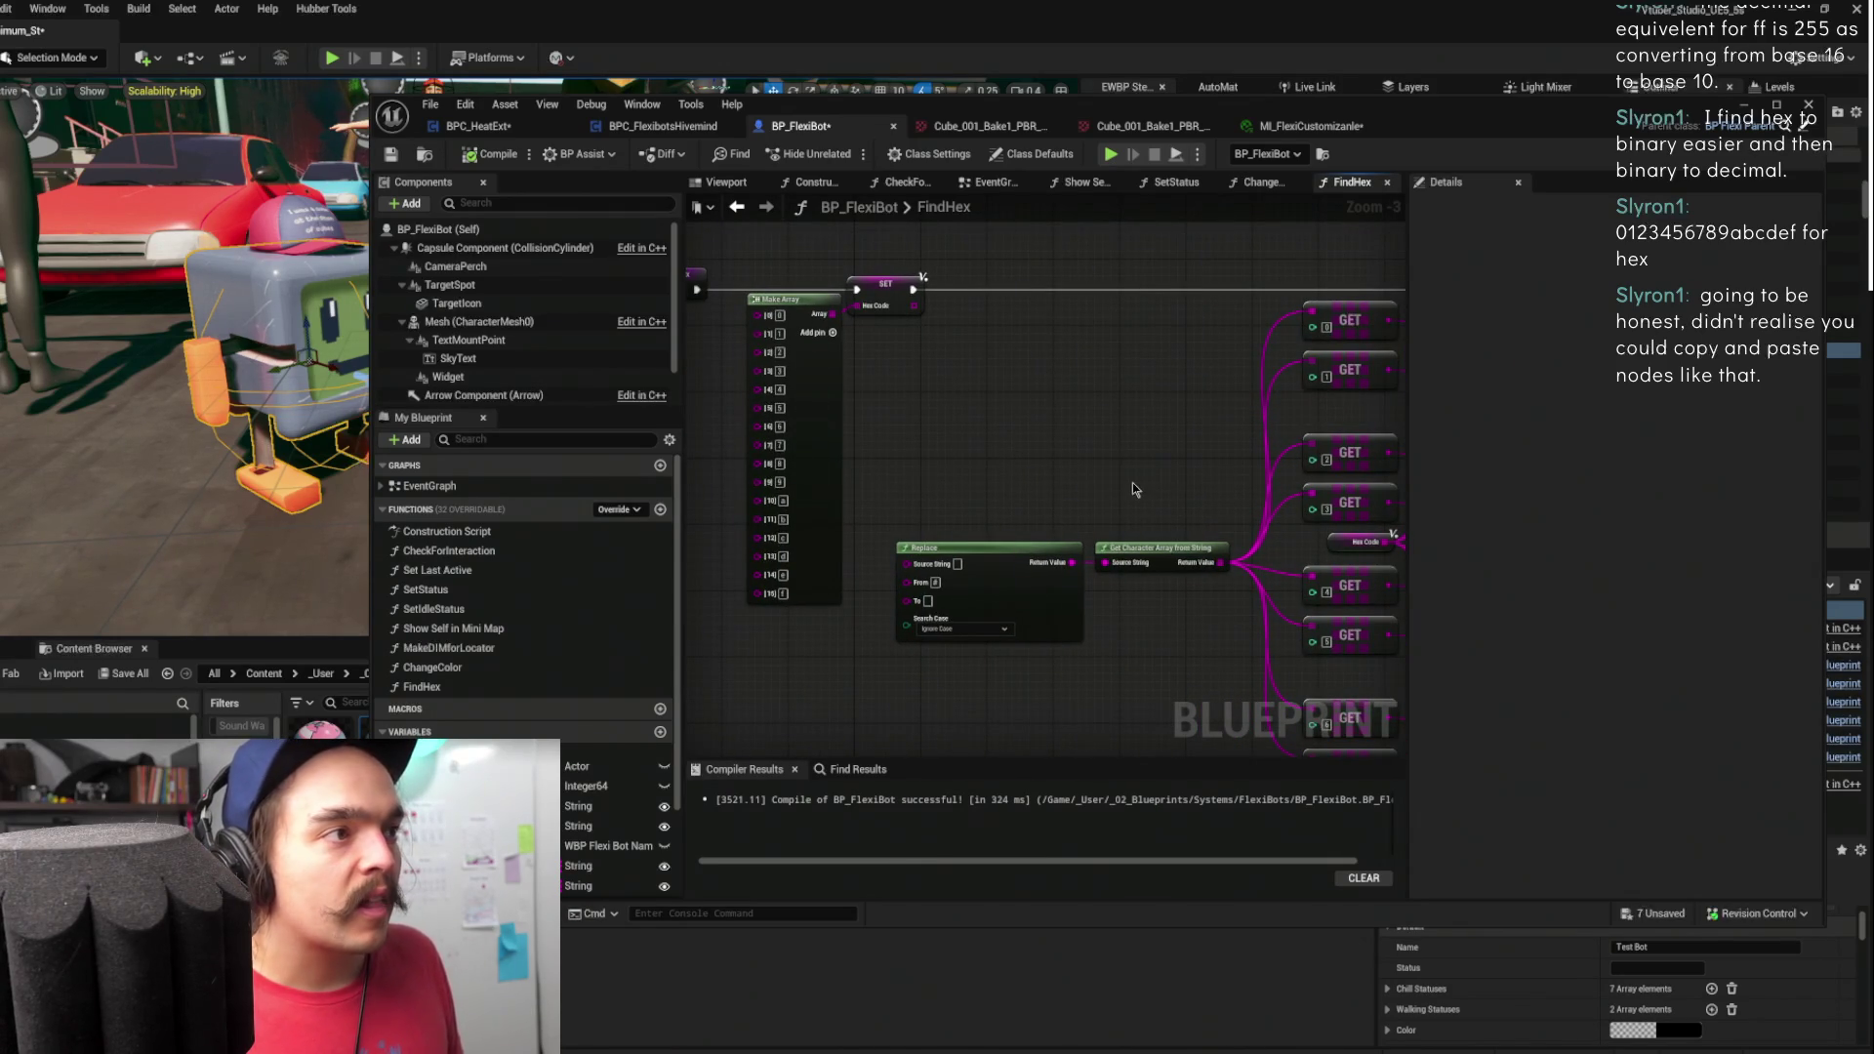
left_click_drag(822, 412, 796, 462)
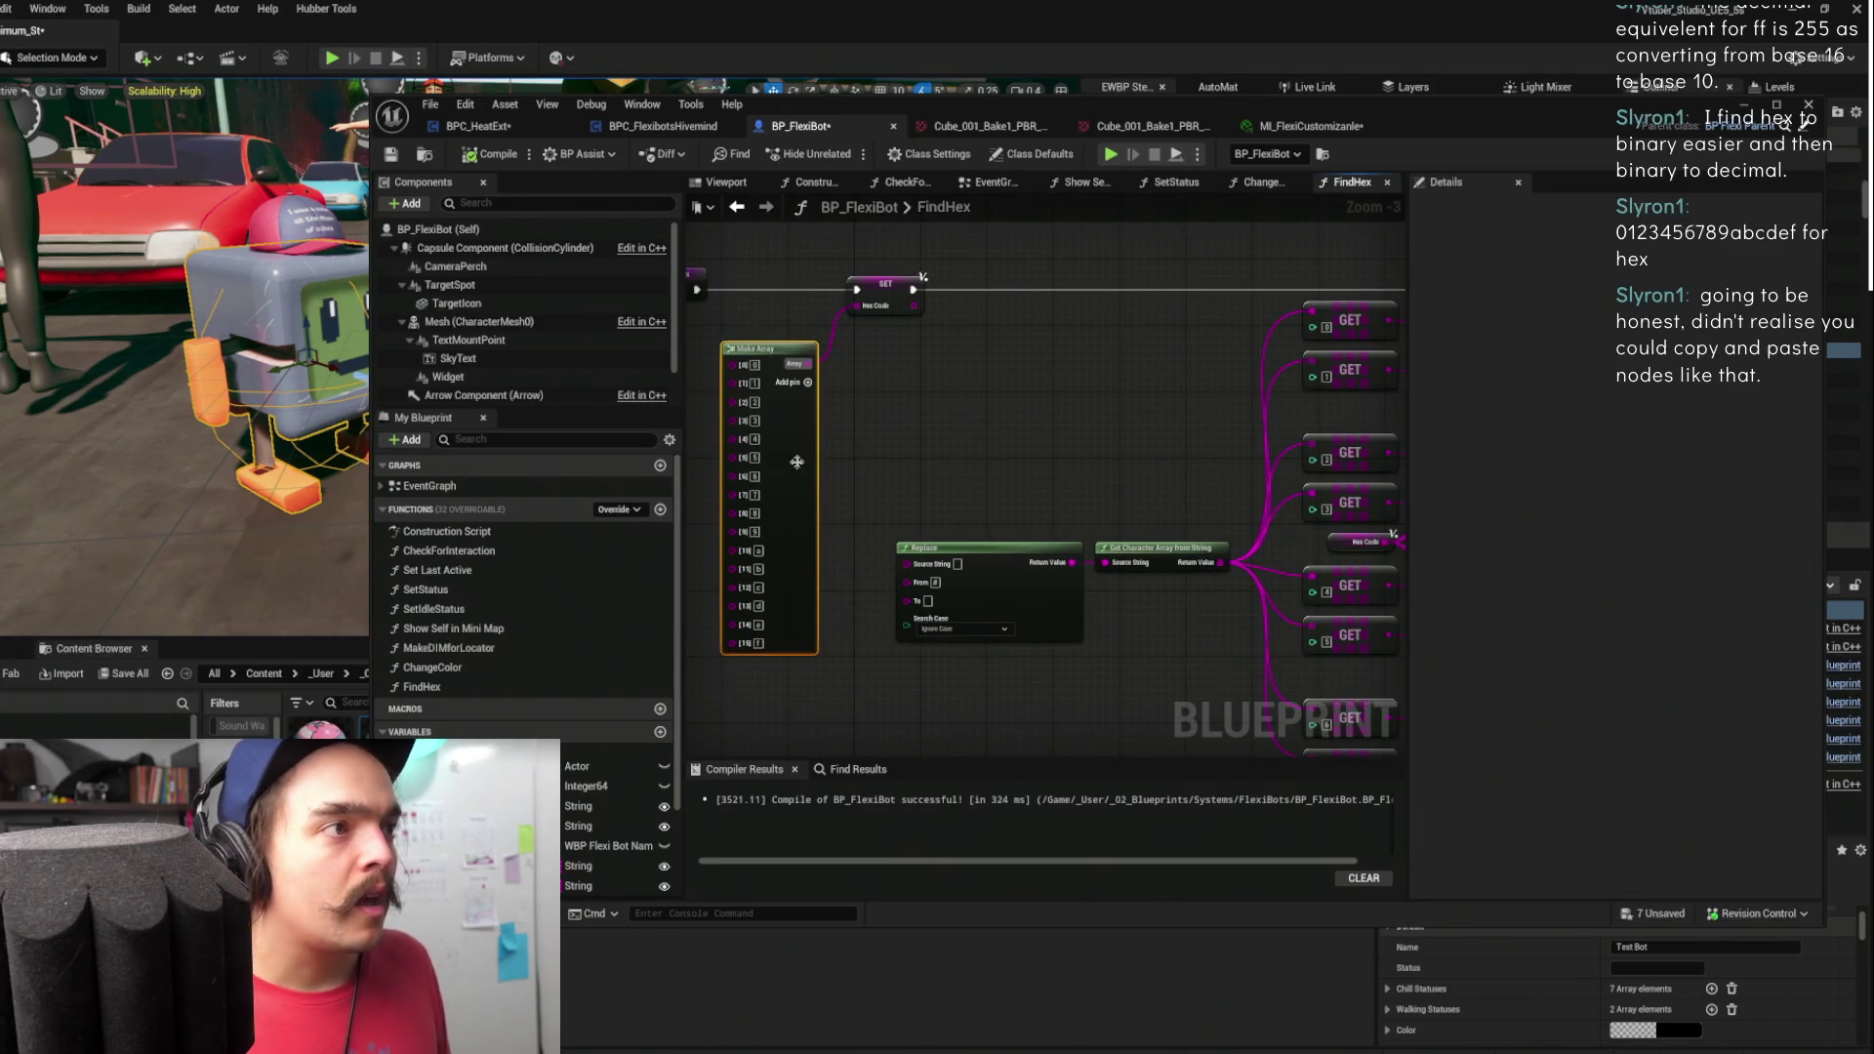
- Reposition the Hex Code variable node, undoing the auto-format, then return to the ChangeColor graph
left_click(877, 284)
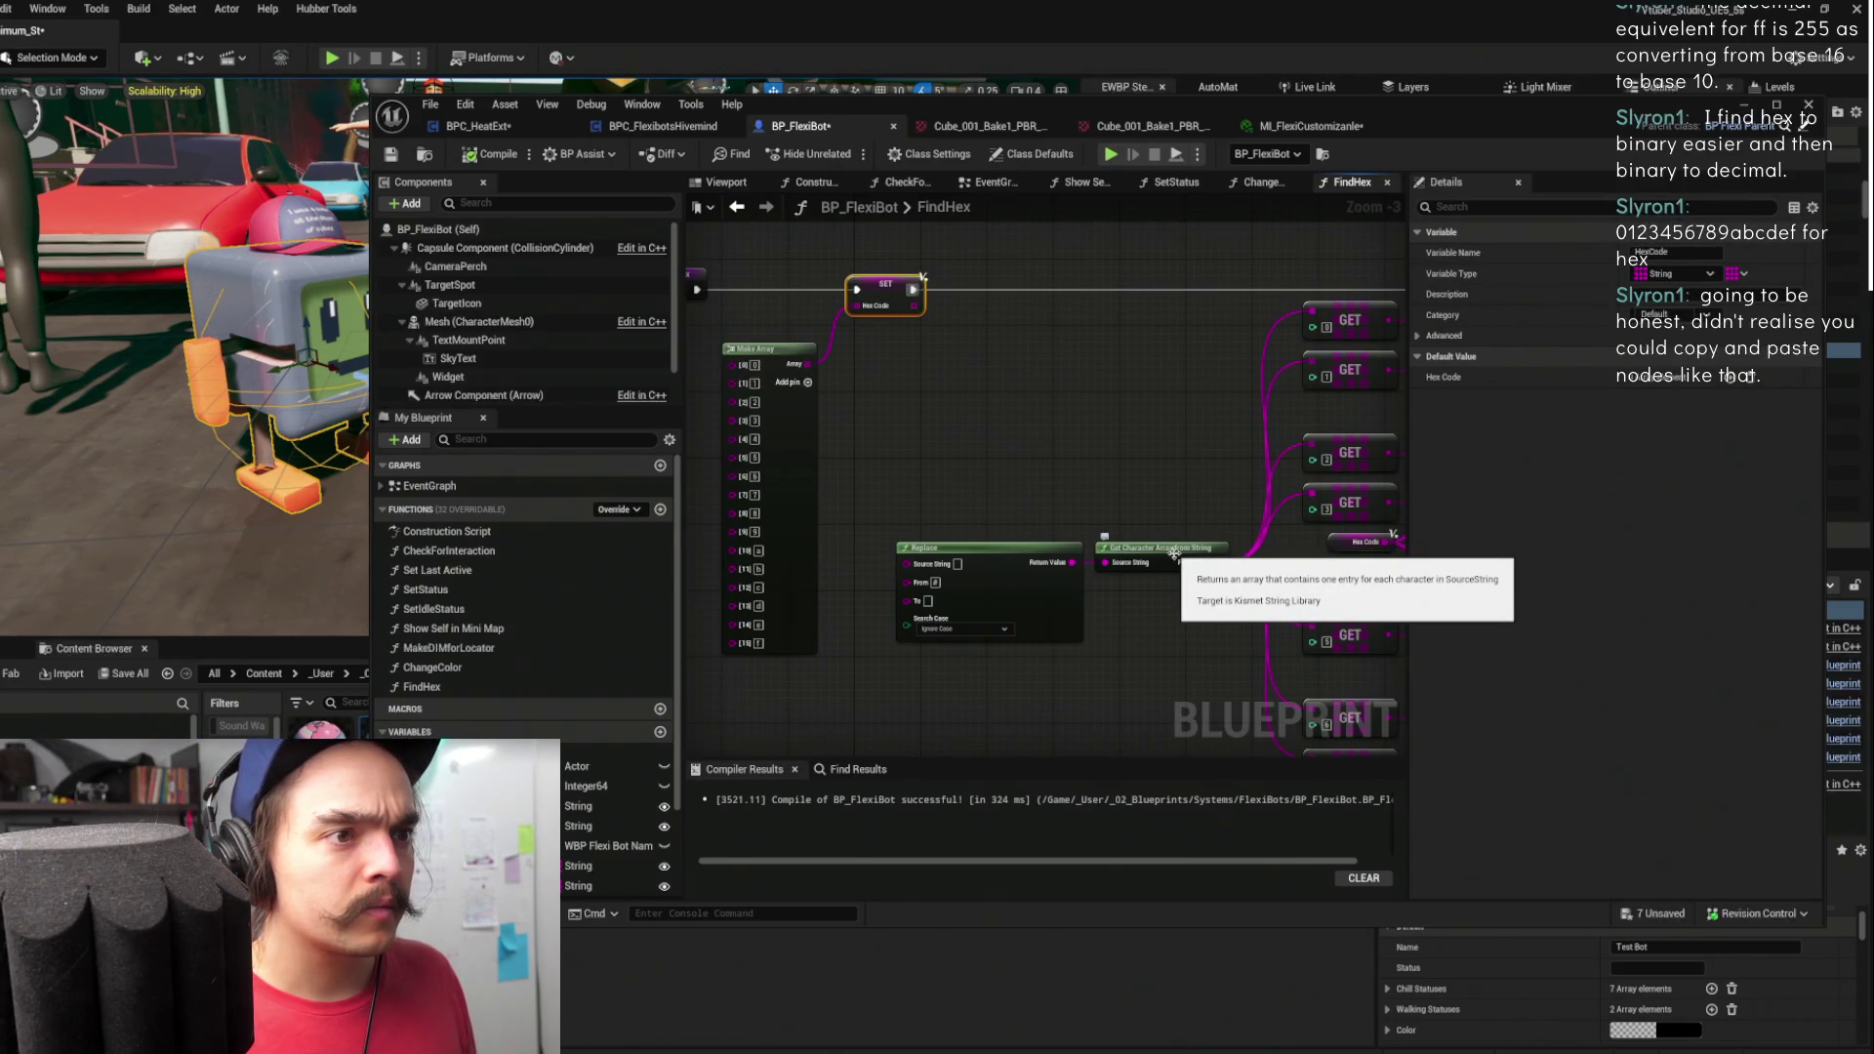
left_click_drag(1174, 552, 940, 496)
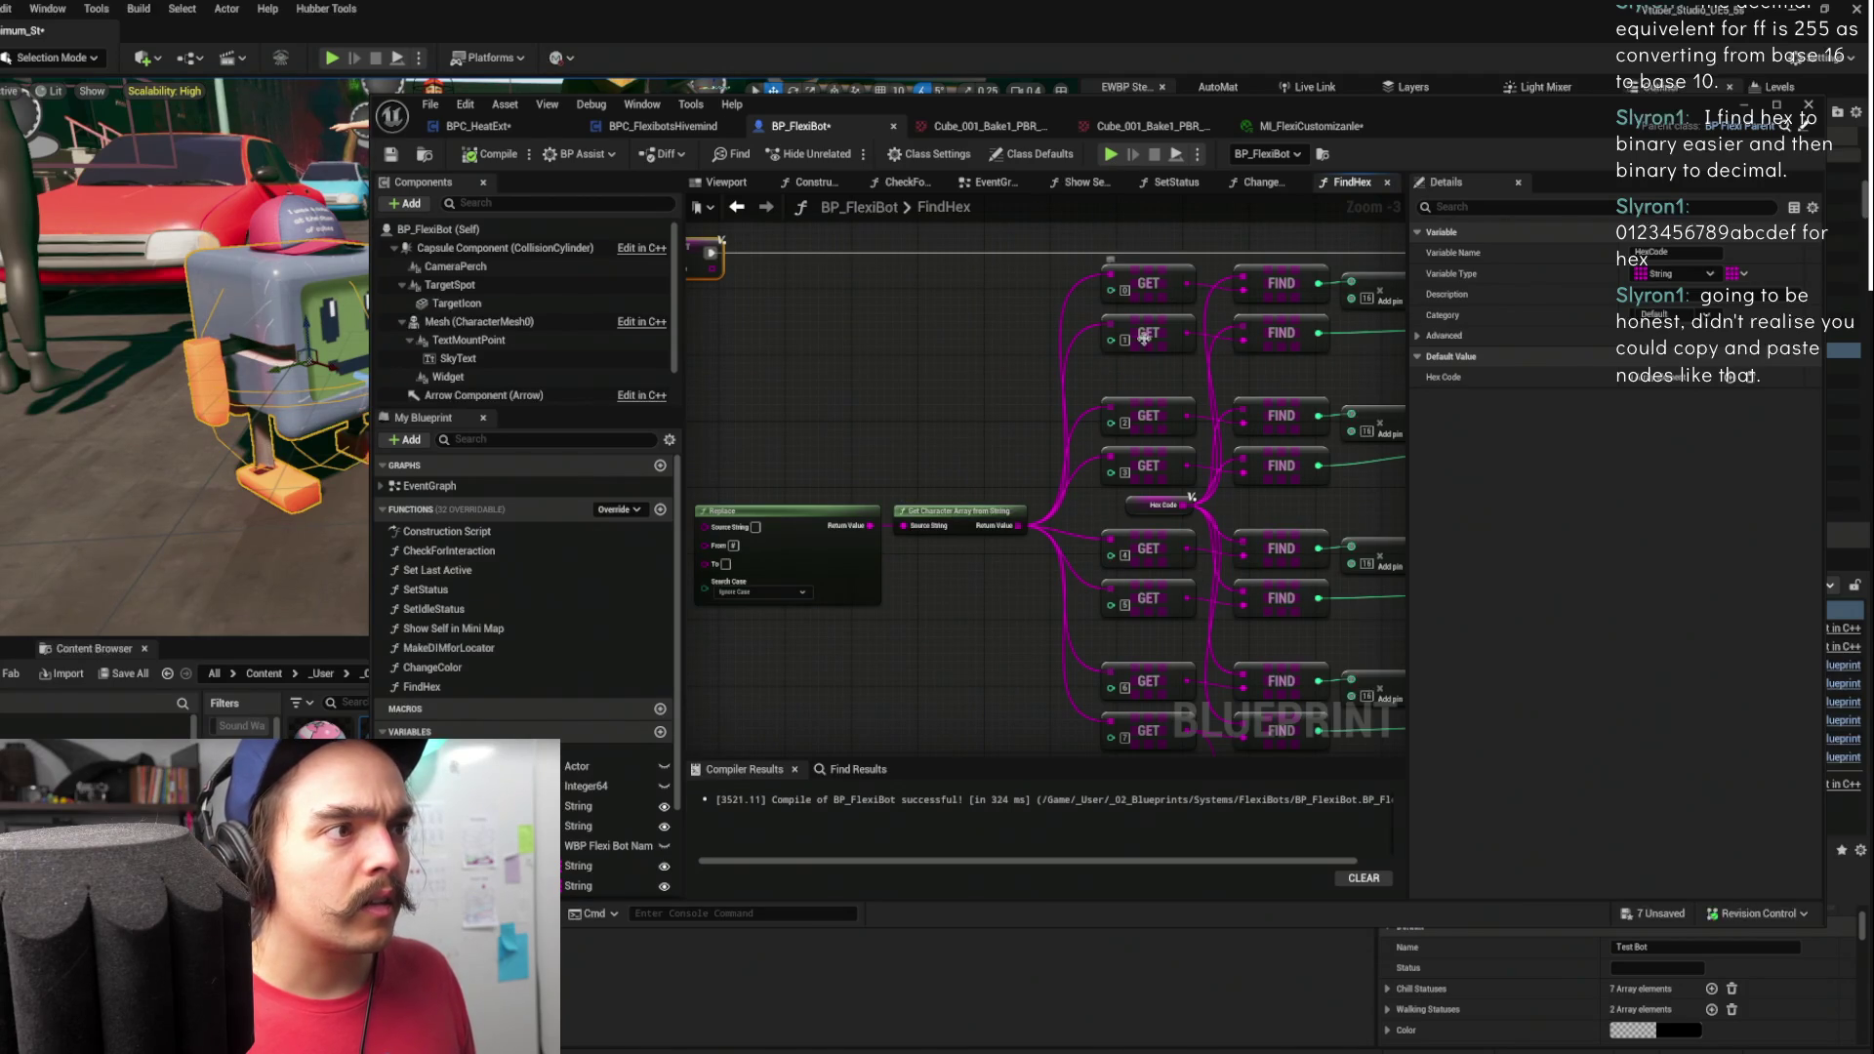
left_click_drag(1132, 503, 741, 303)
scroll(919, 366, "down", 1)
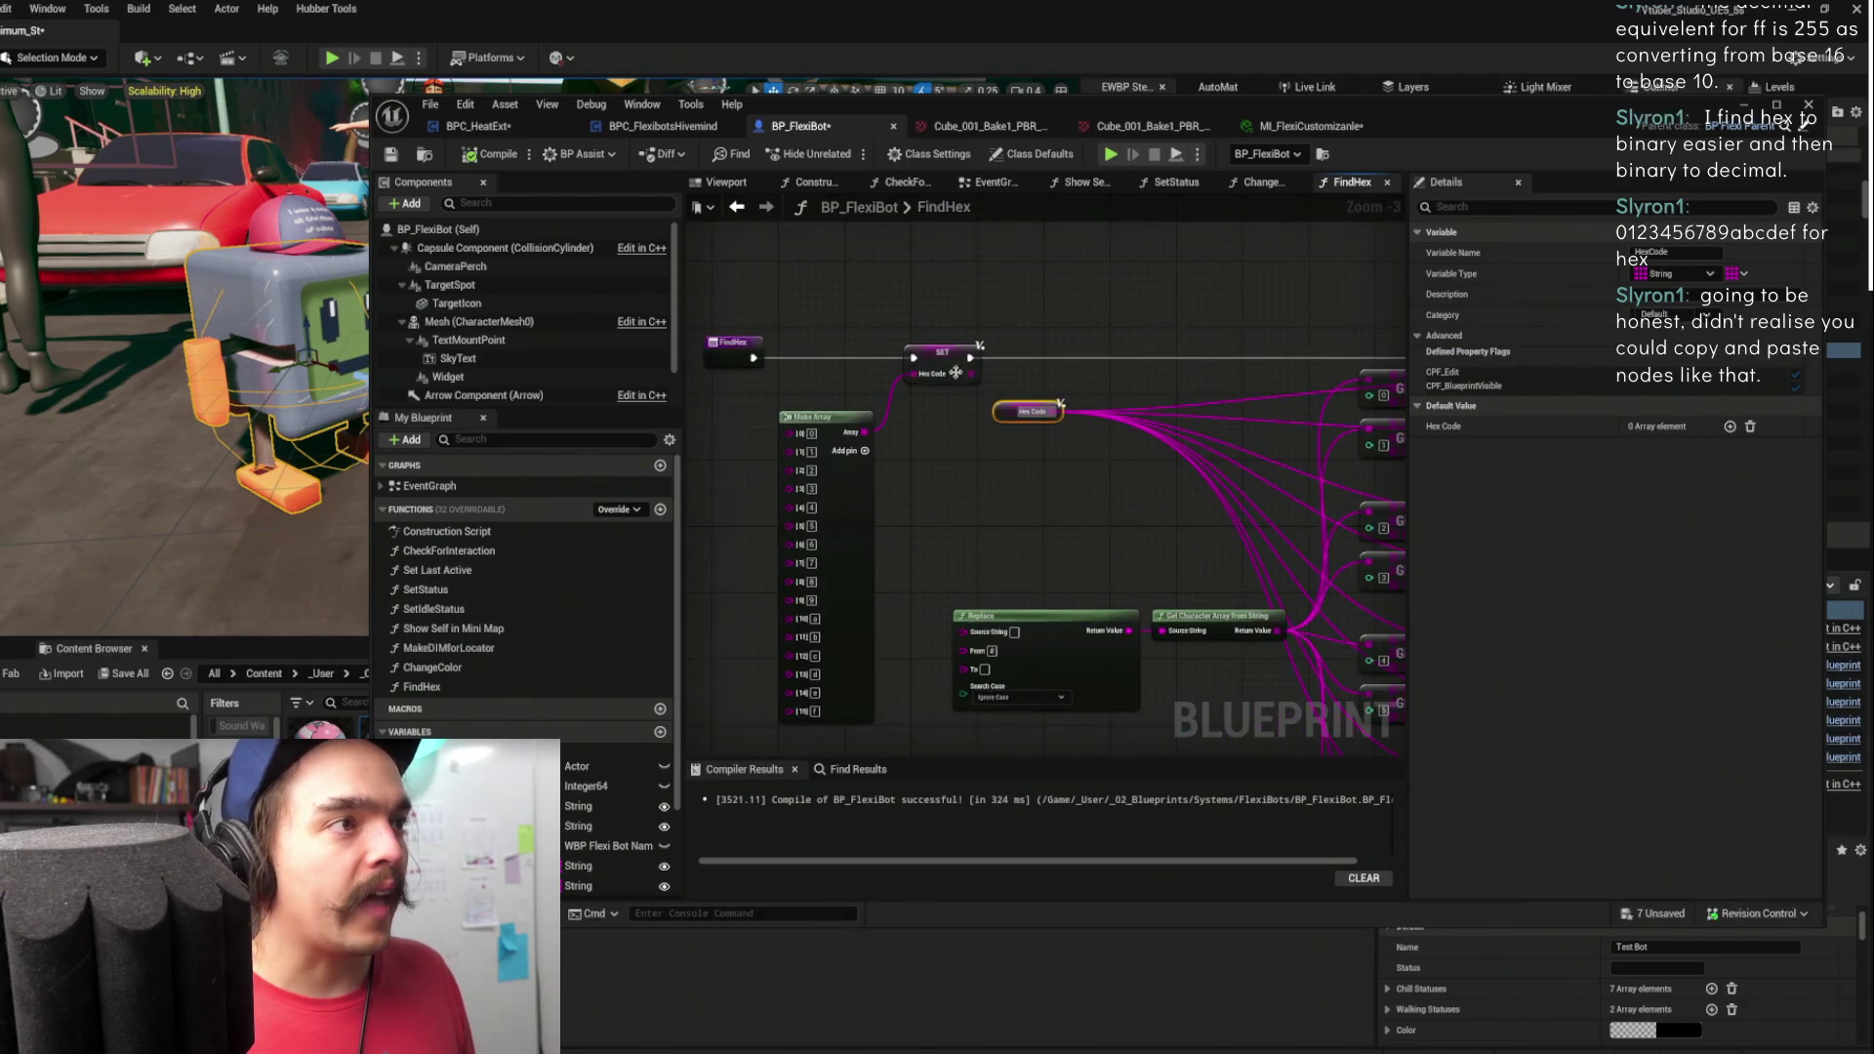
scroll(958, 386, "up", 1)
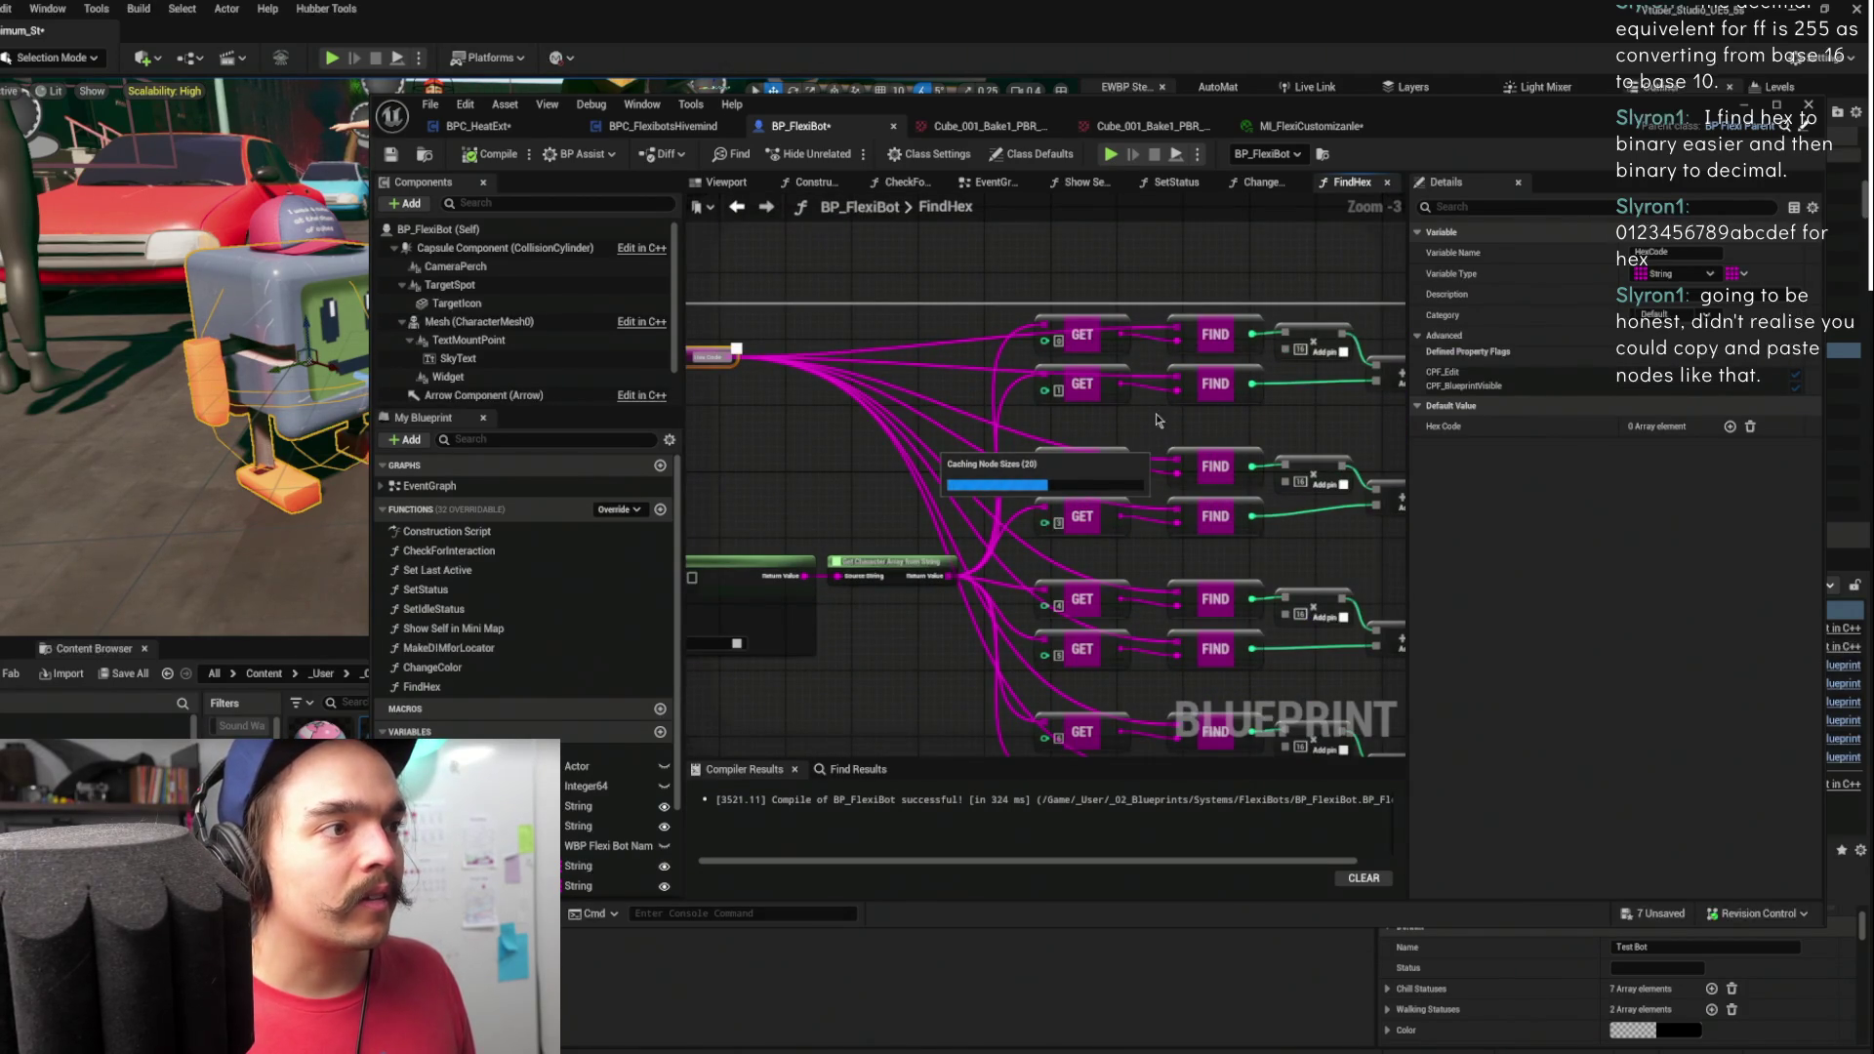
scroll(1132, 429, "down", 3)
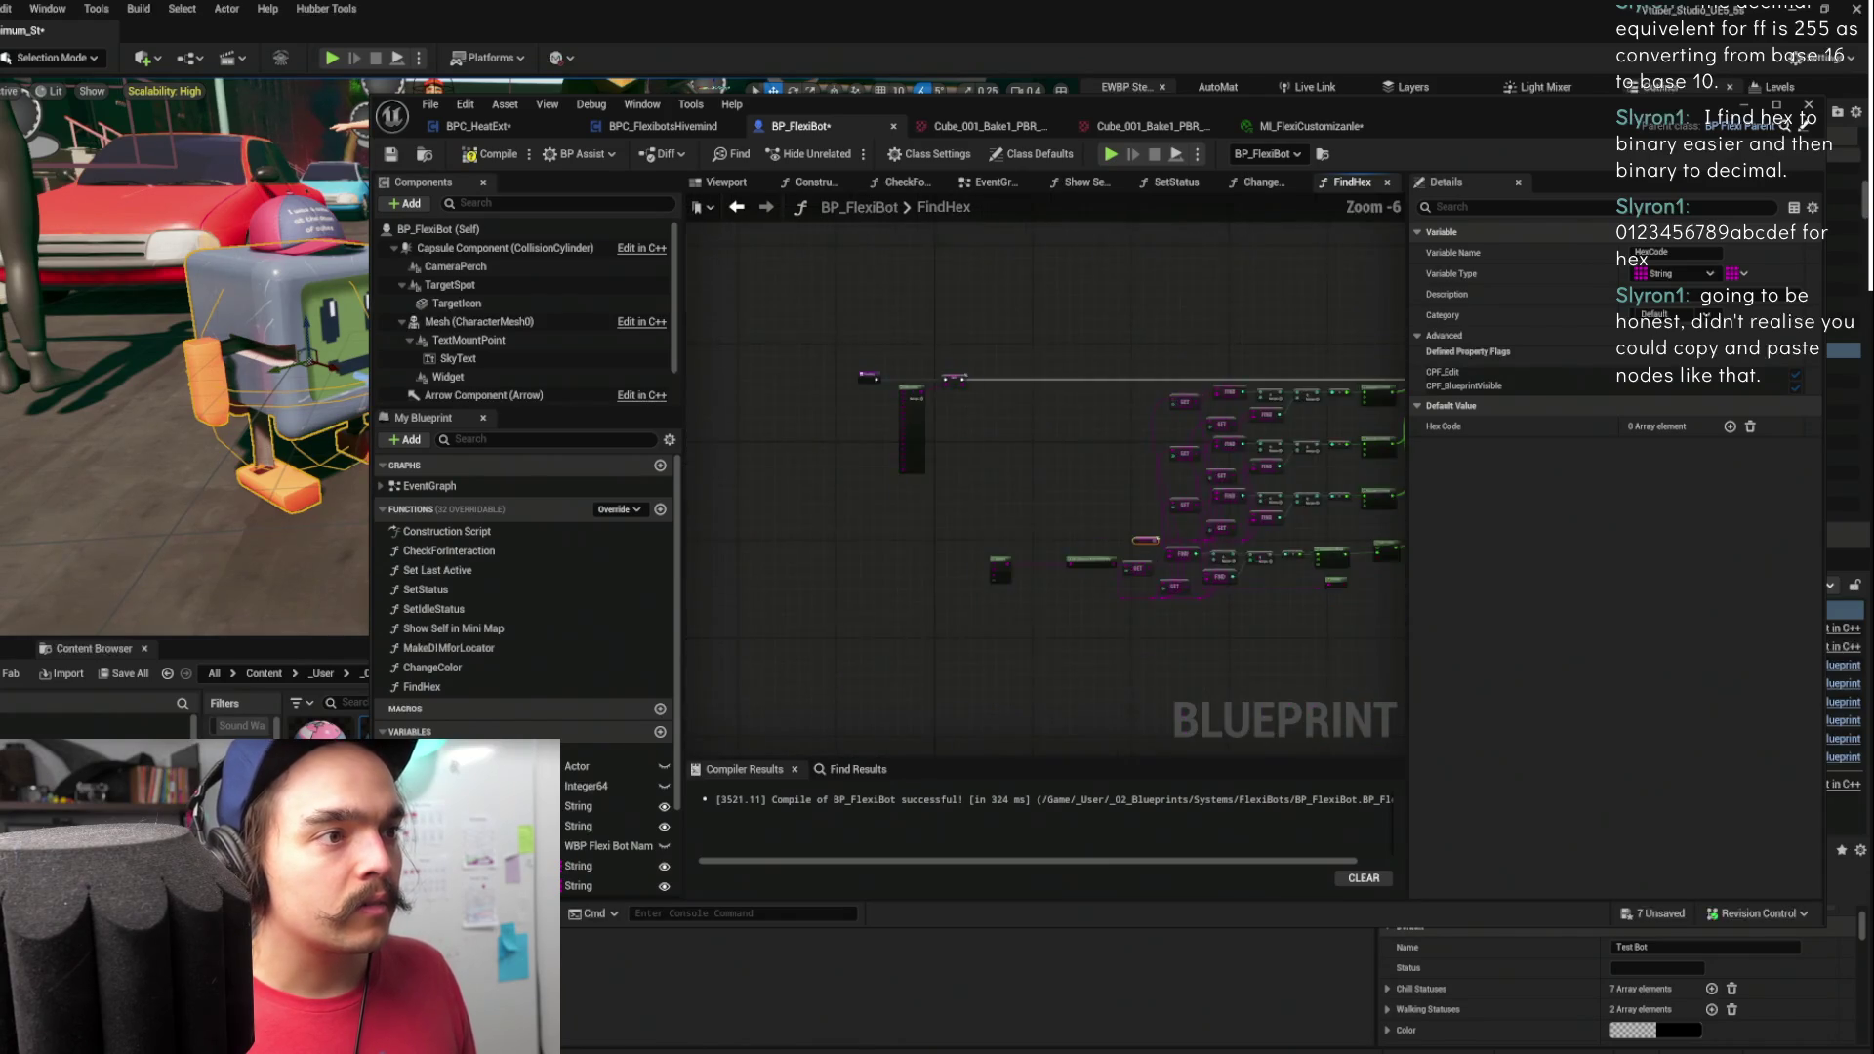
scroll(1124, 437, "up", 1)
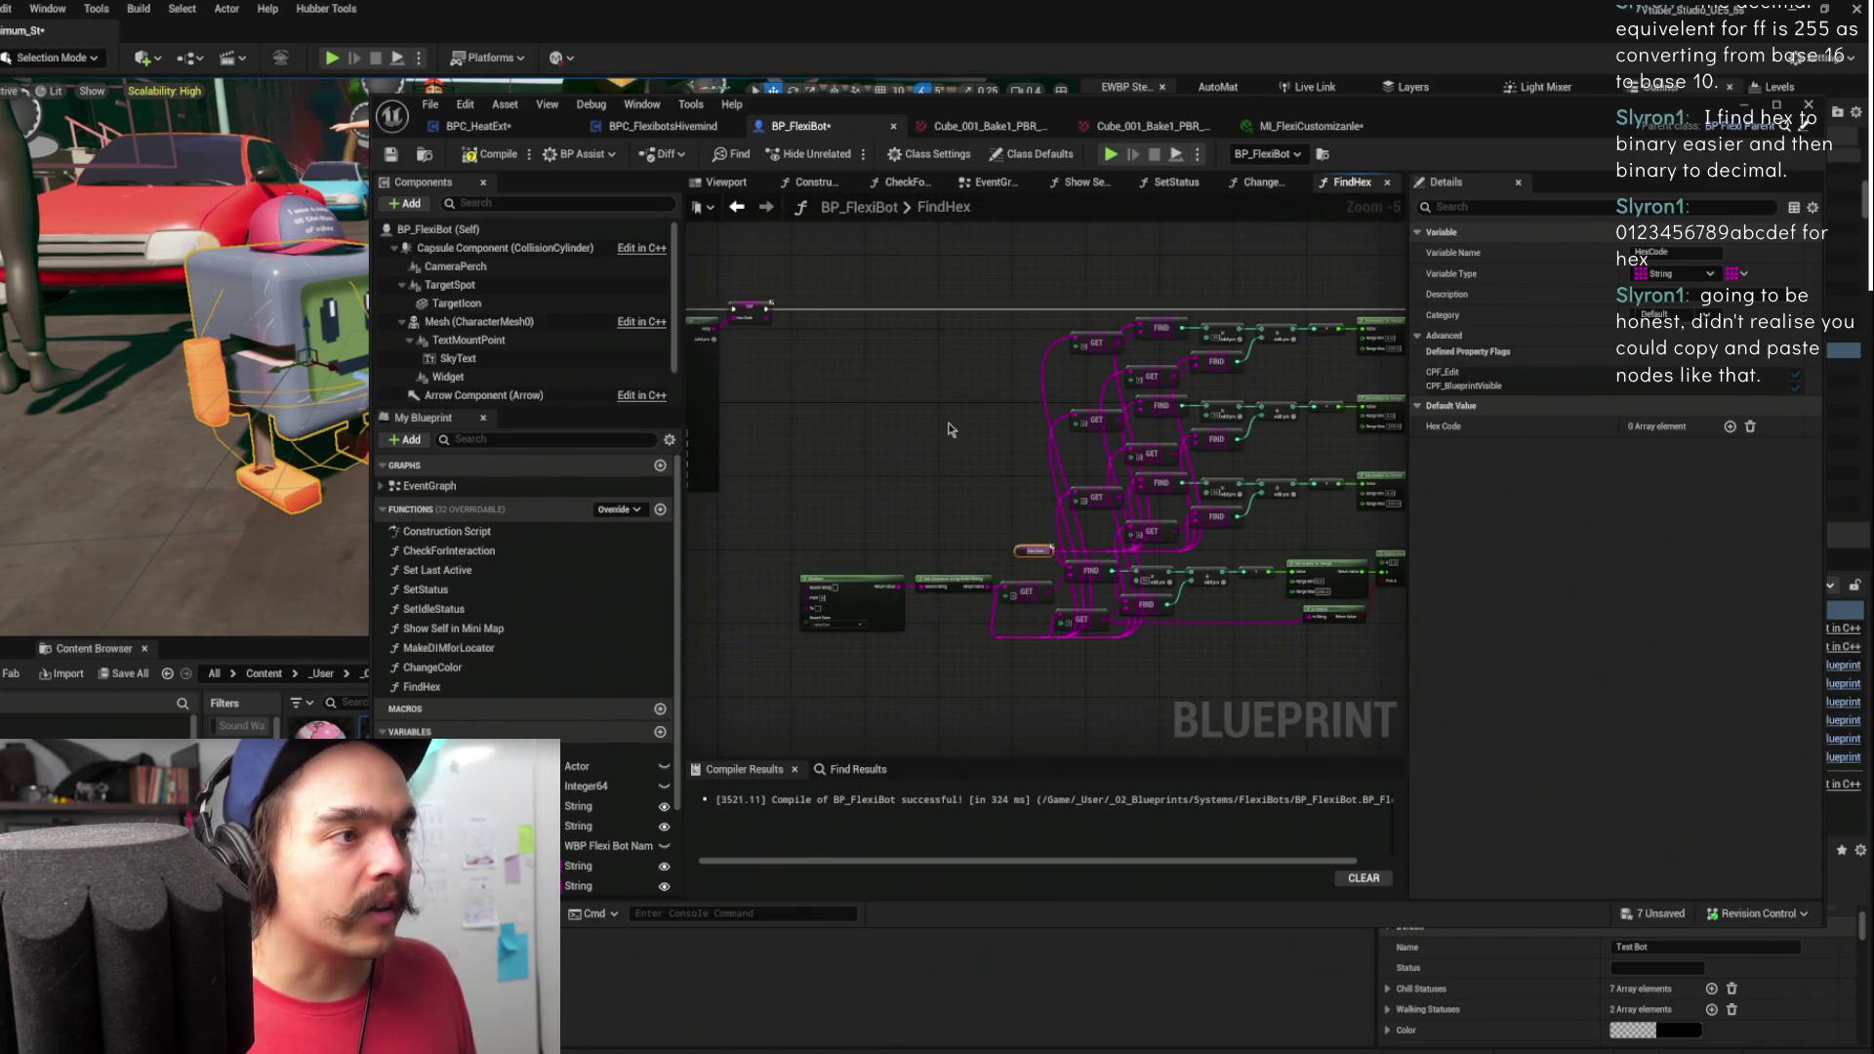
key("ctrl+z")
mouse_move(771, 342)
left_mouse_down()
mouse_move(878, 409)
mouse_move(1037, 454)
left_mouse_up()
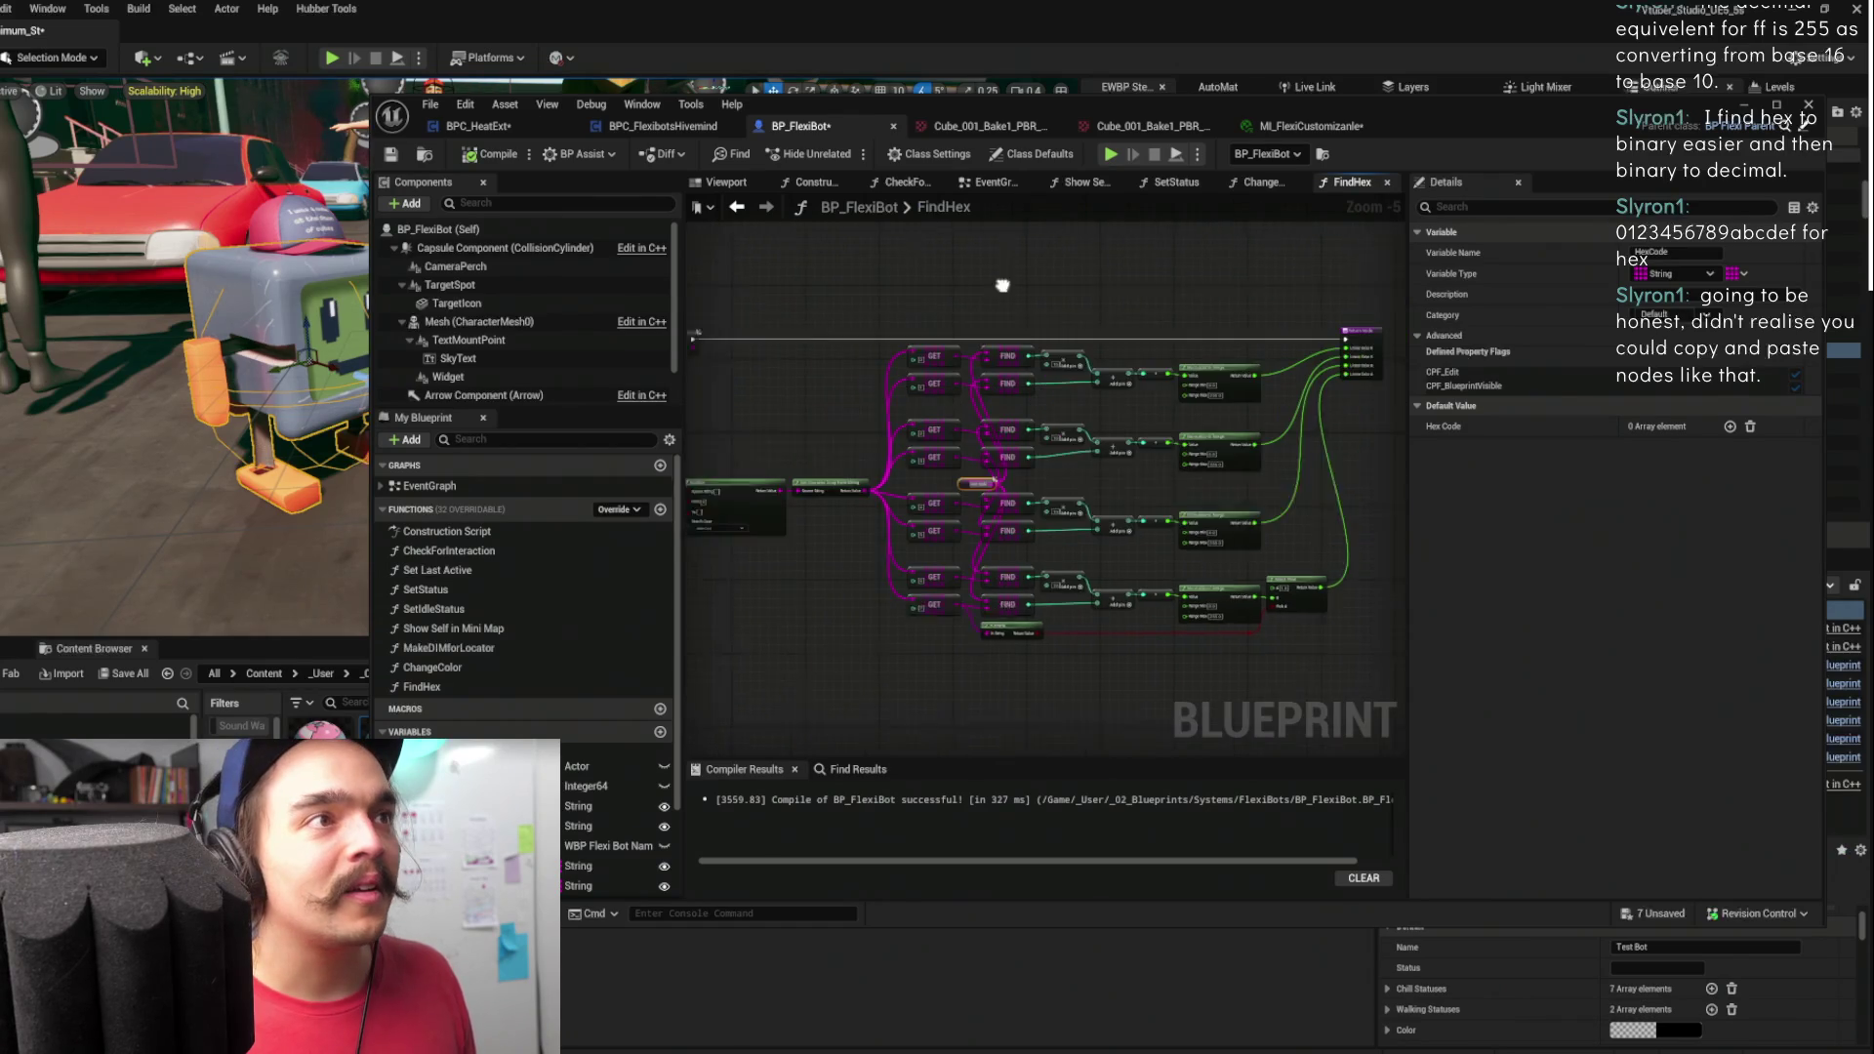
left_click(1260, 182)
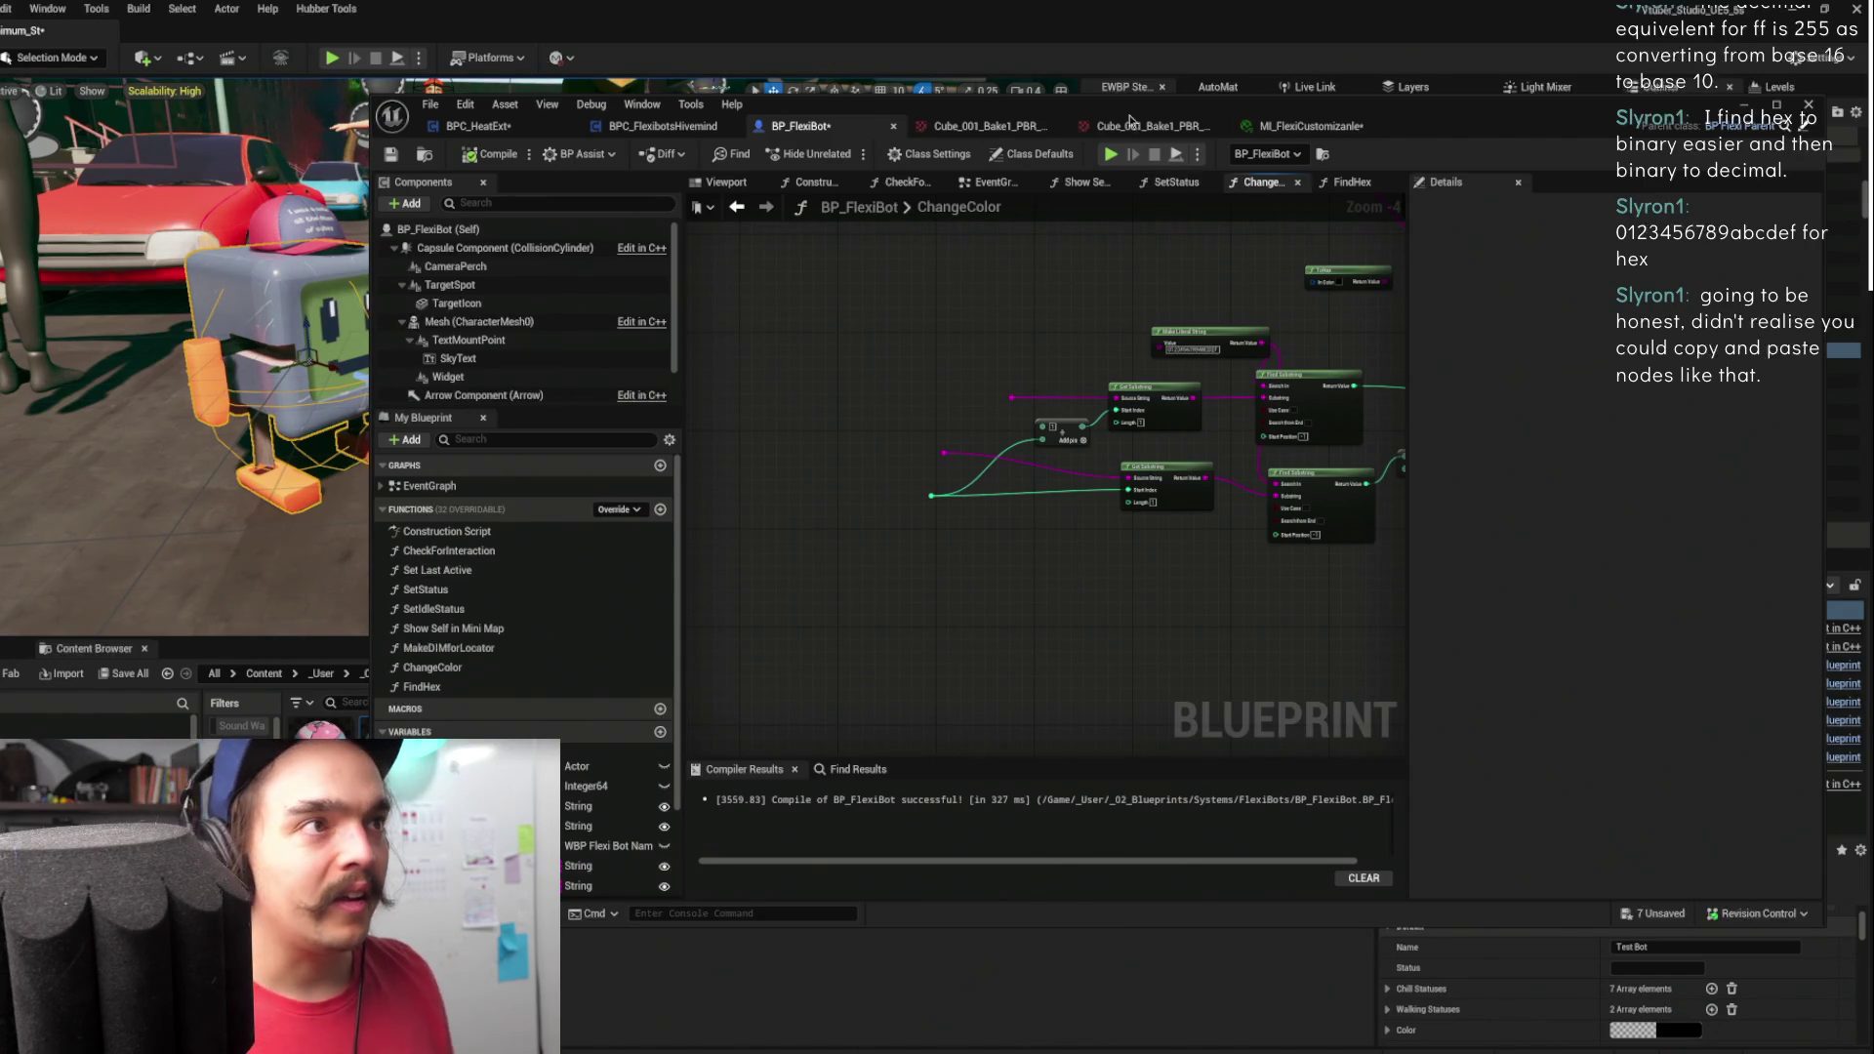
- Go back from the Hivemind component to BP_FlexiBot's event graph
left_click(664, 126)
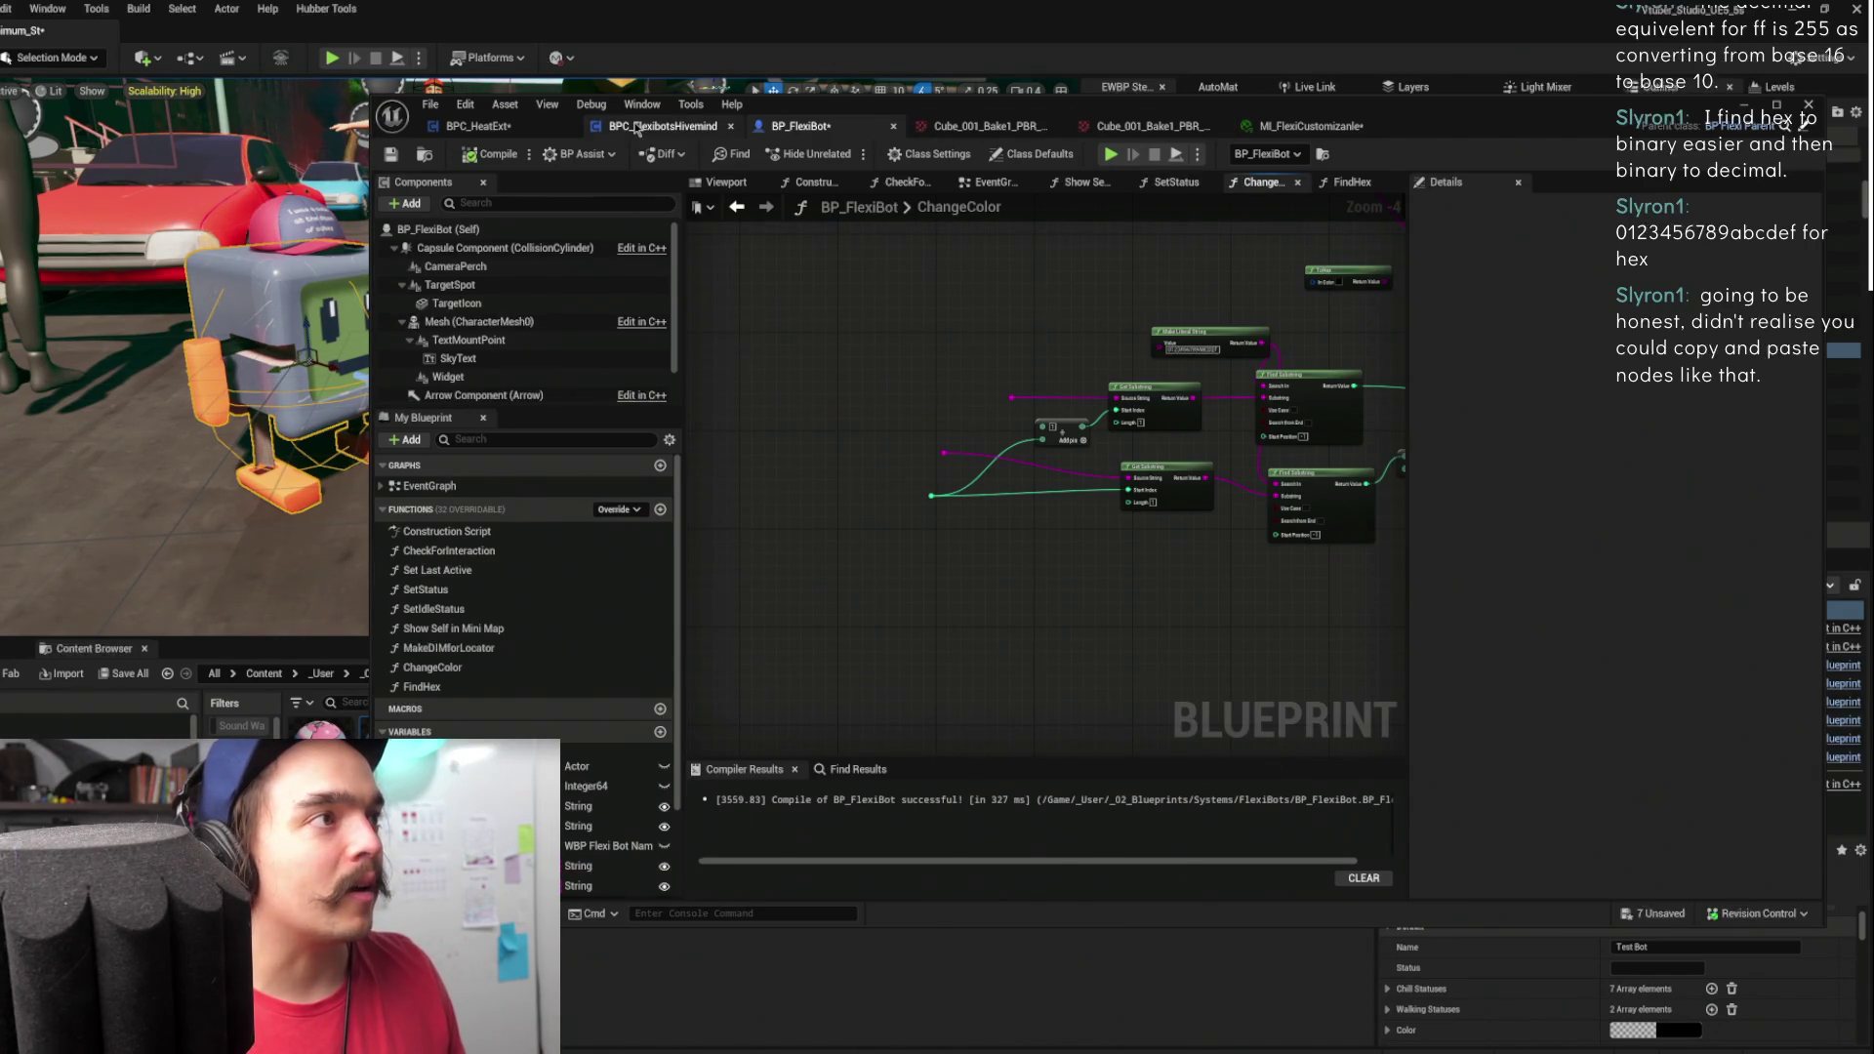
left_click(504, 129)
left_click(800, 125)
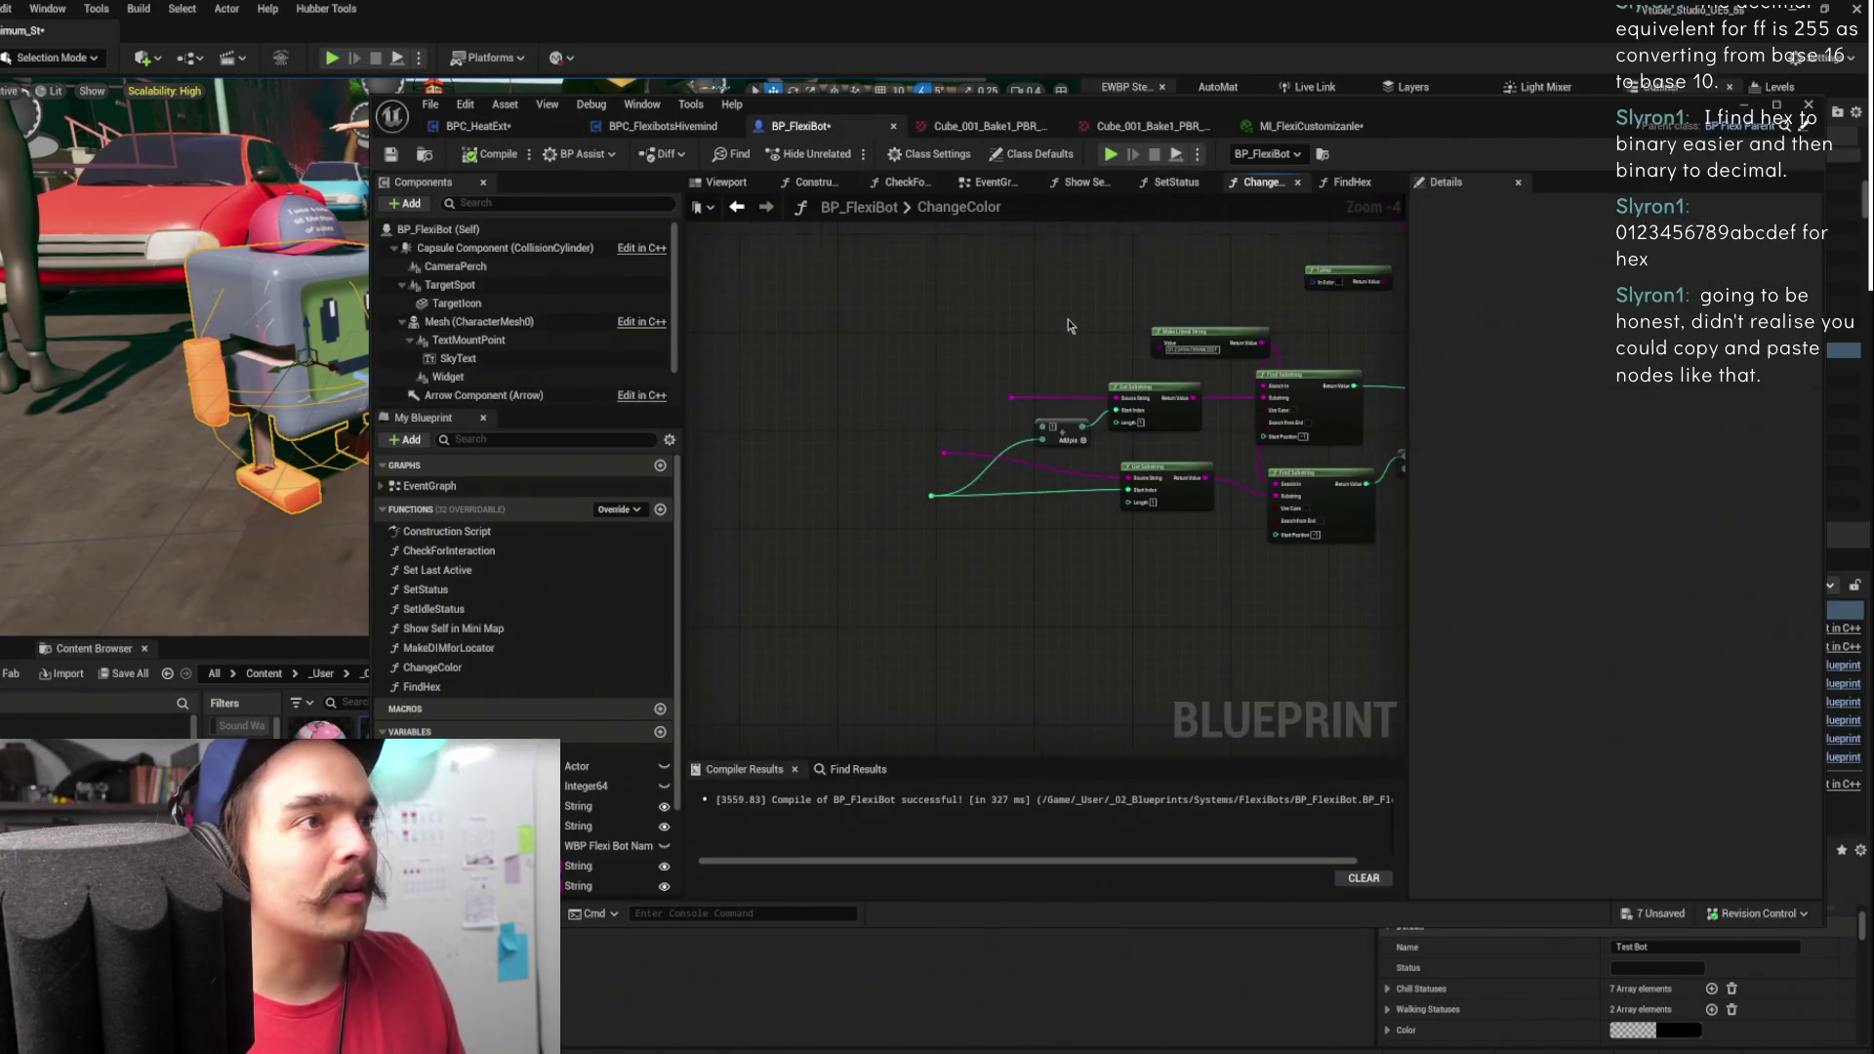
scroll(976, 410, "up", 2)
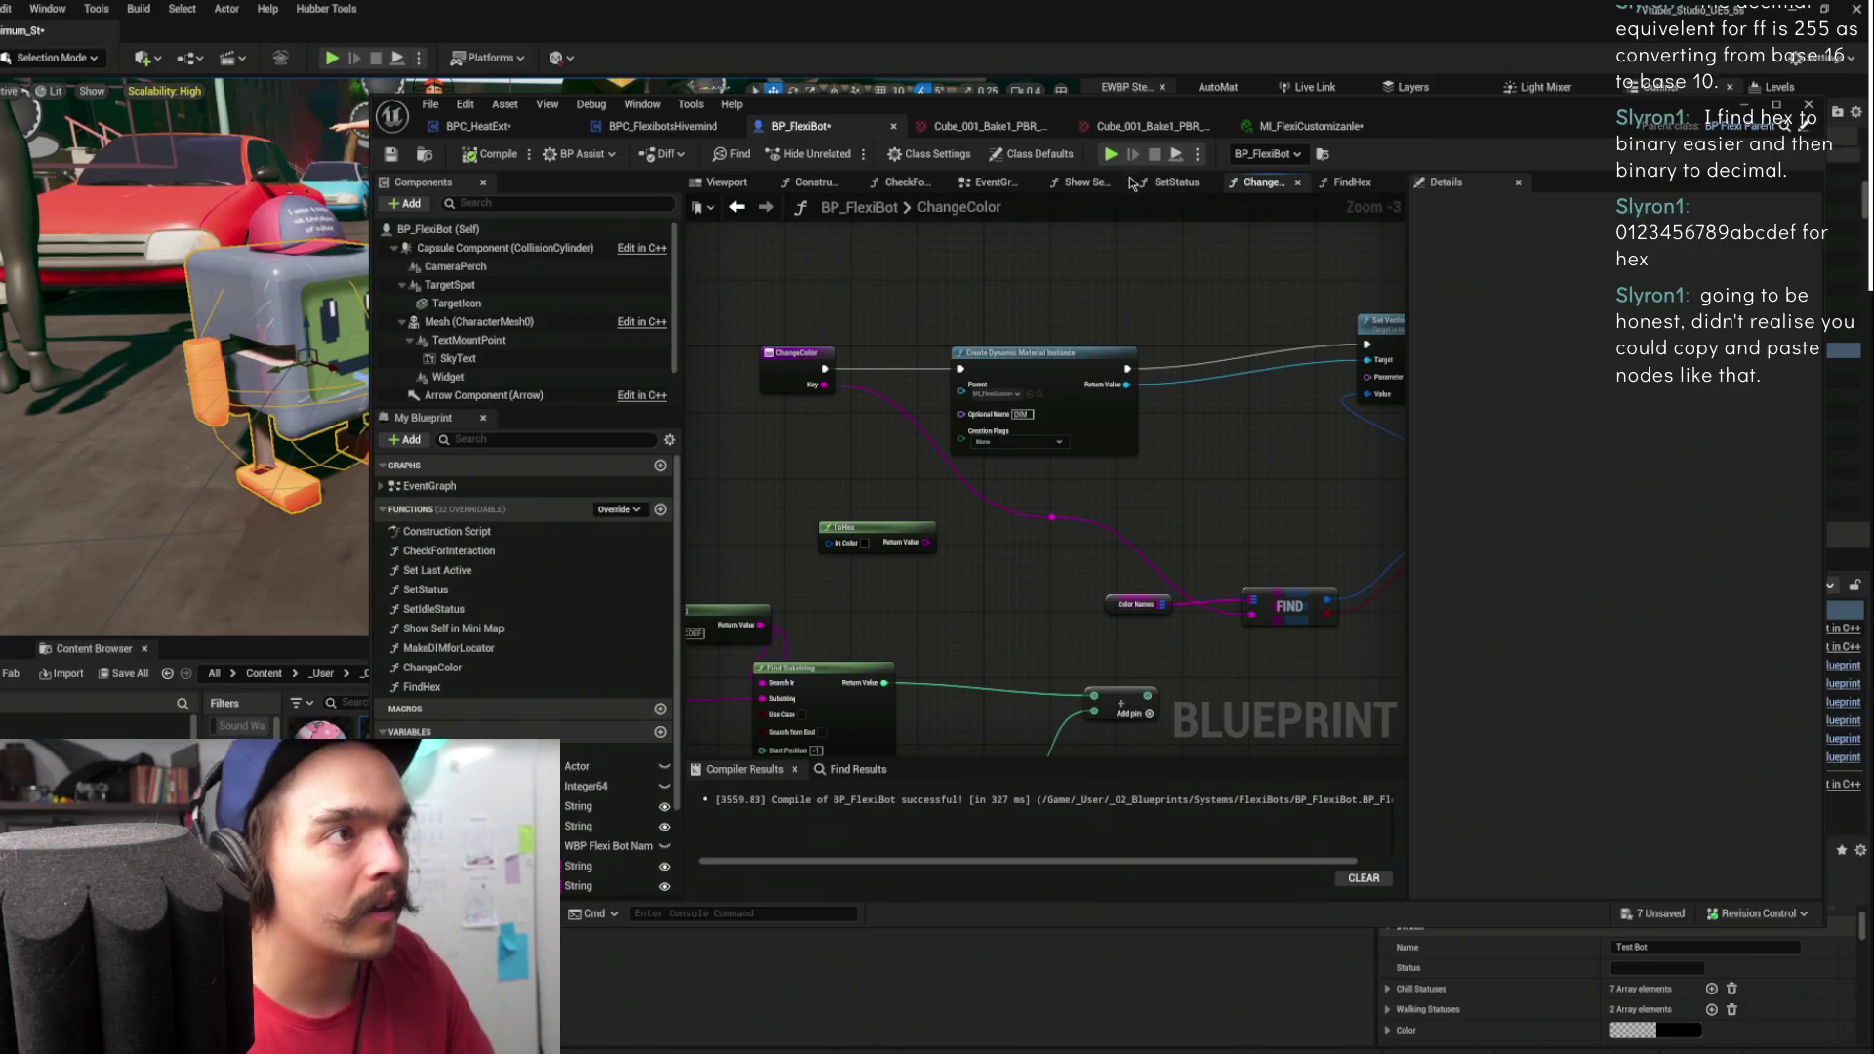
left_click(994, 182)
scroll(1187, 436, "up", 2)
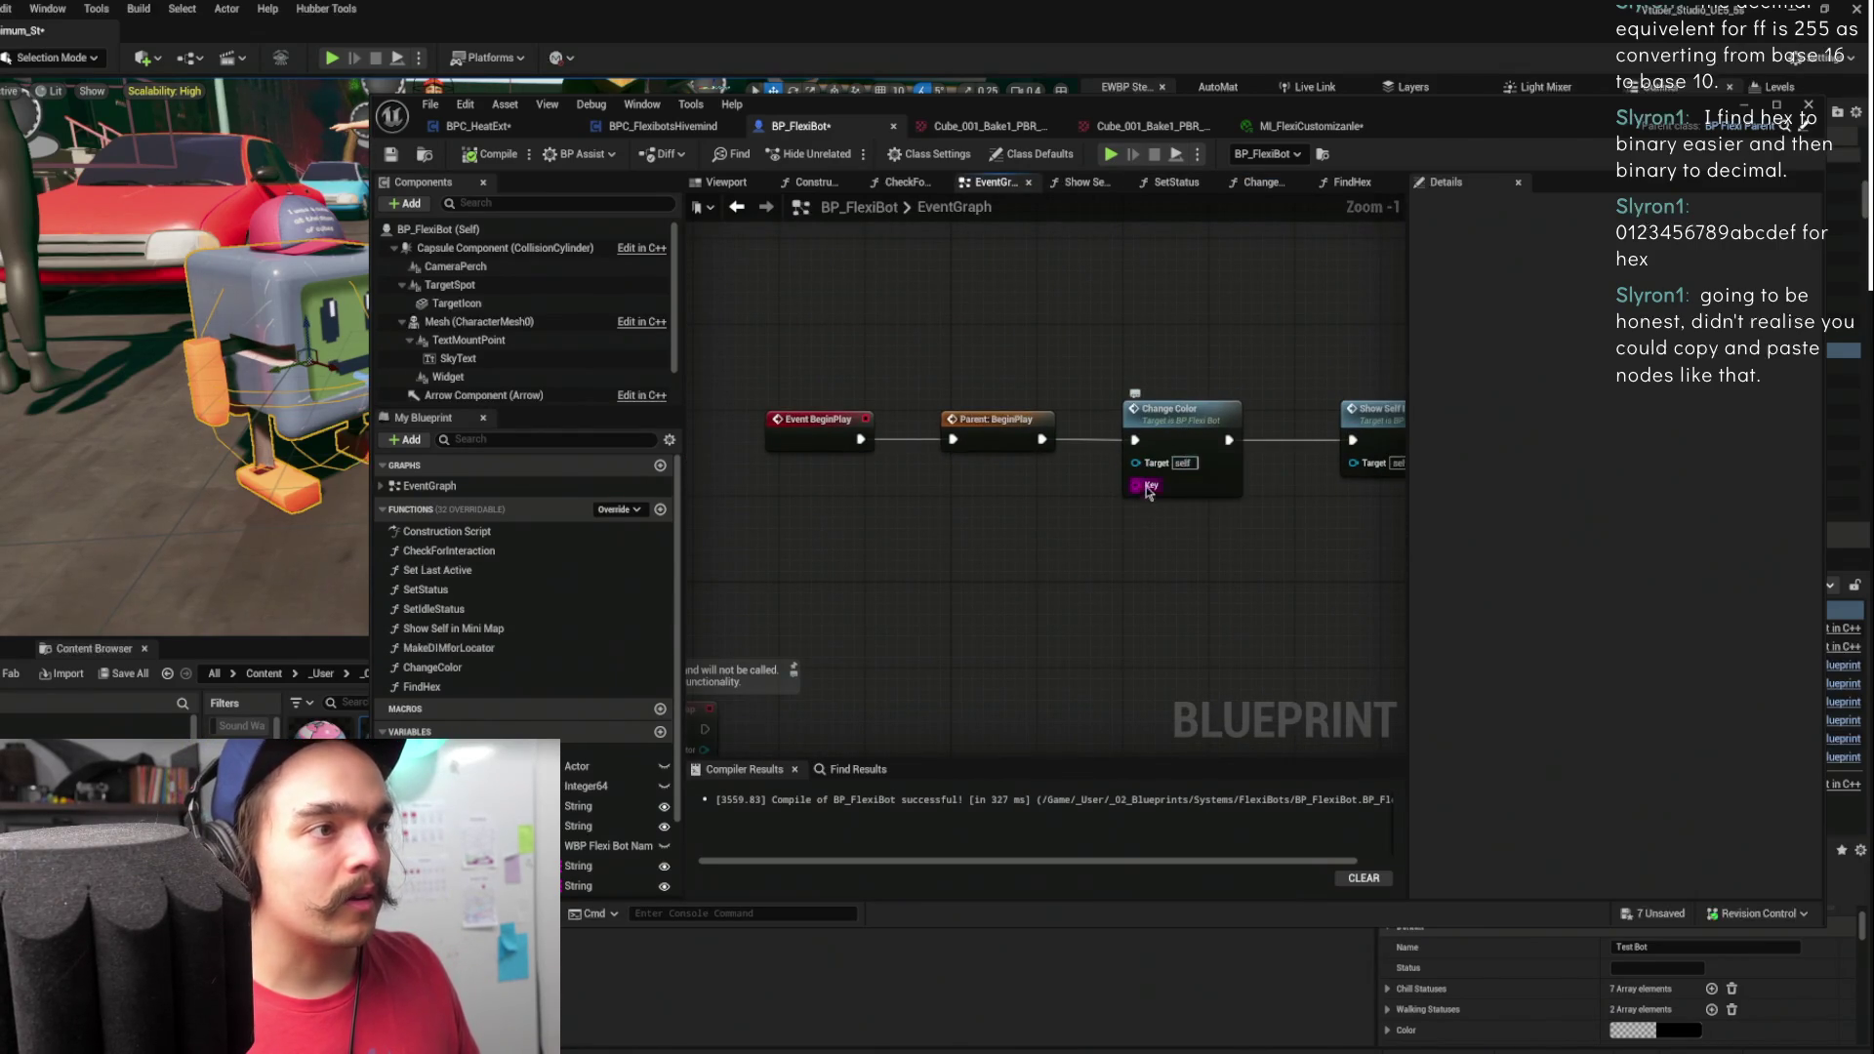
- Toggle Pass-by-Reference on the Change Color call's Key input, then reopen the ChangeColor function
left_click(1152, 484)
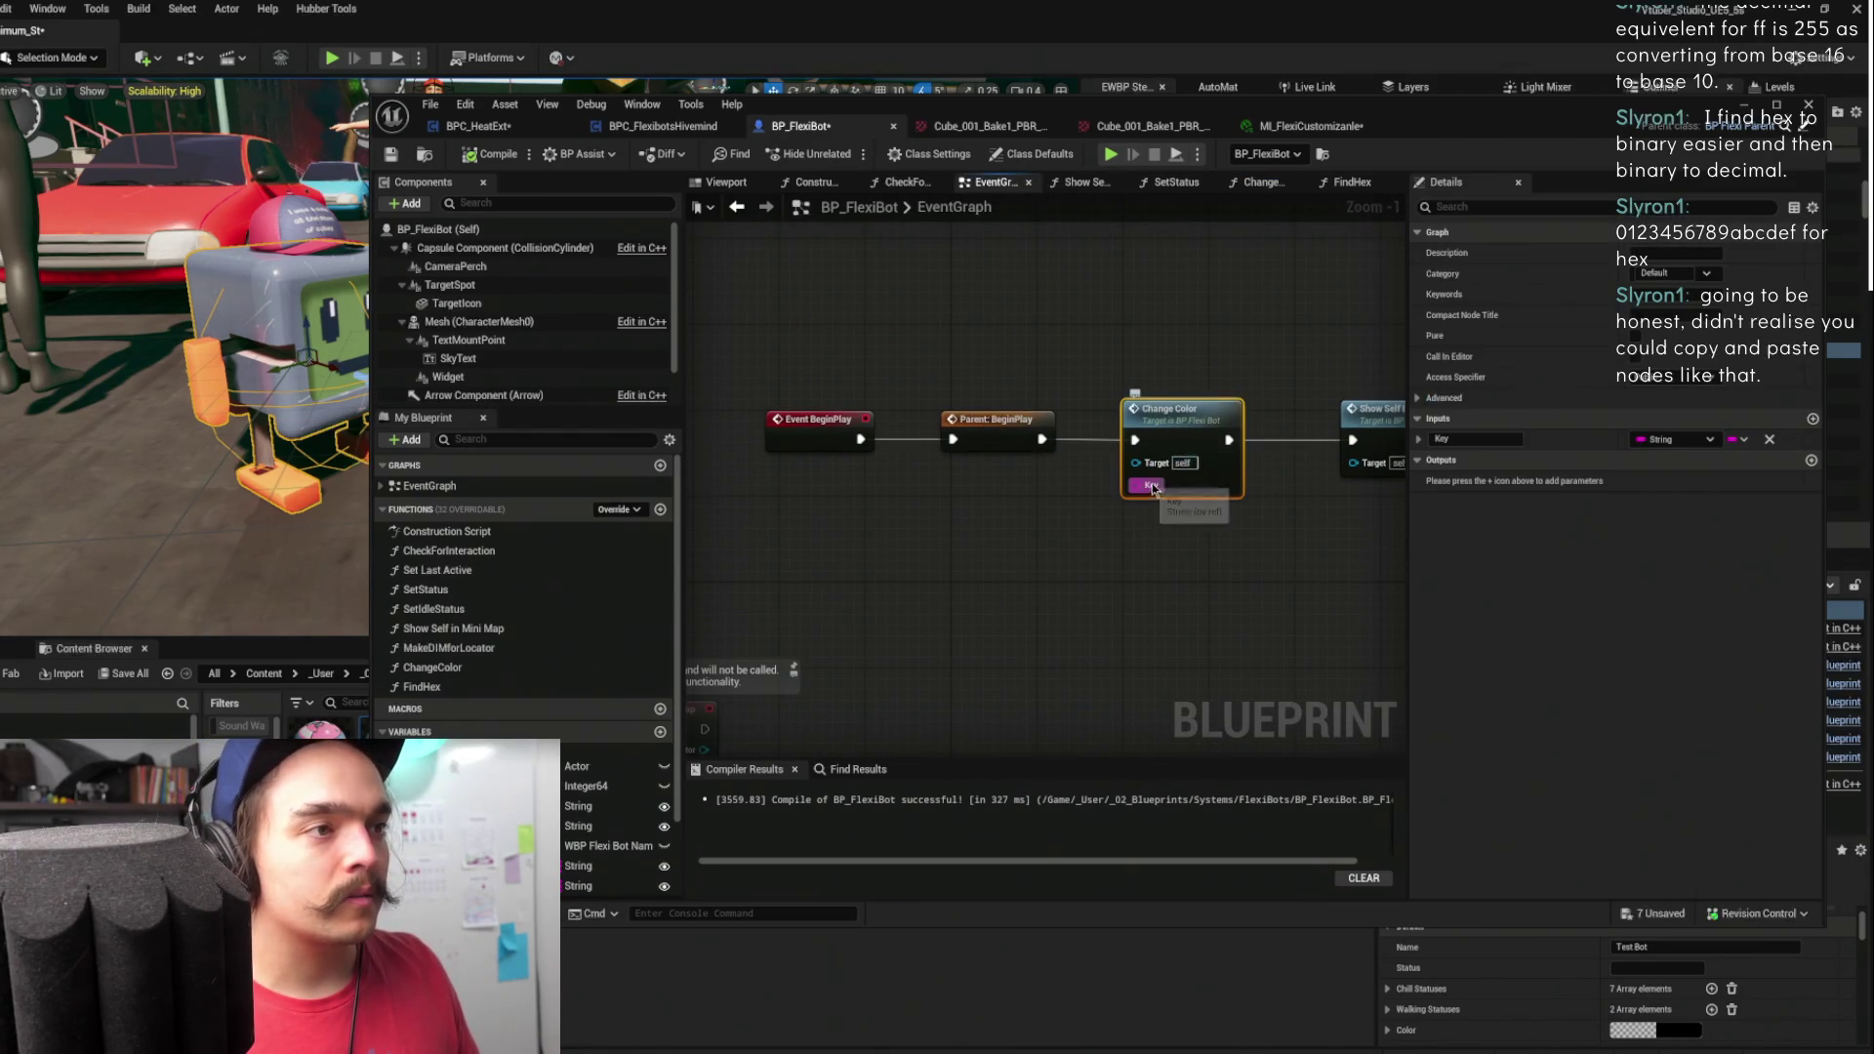
left_click(1420, 439)
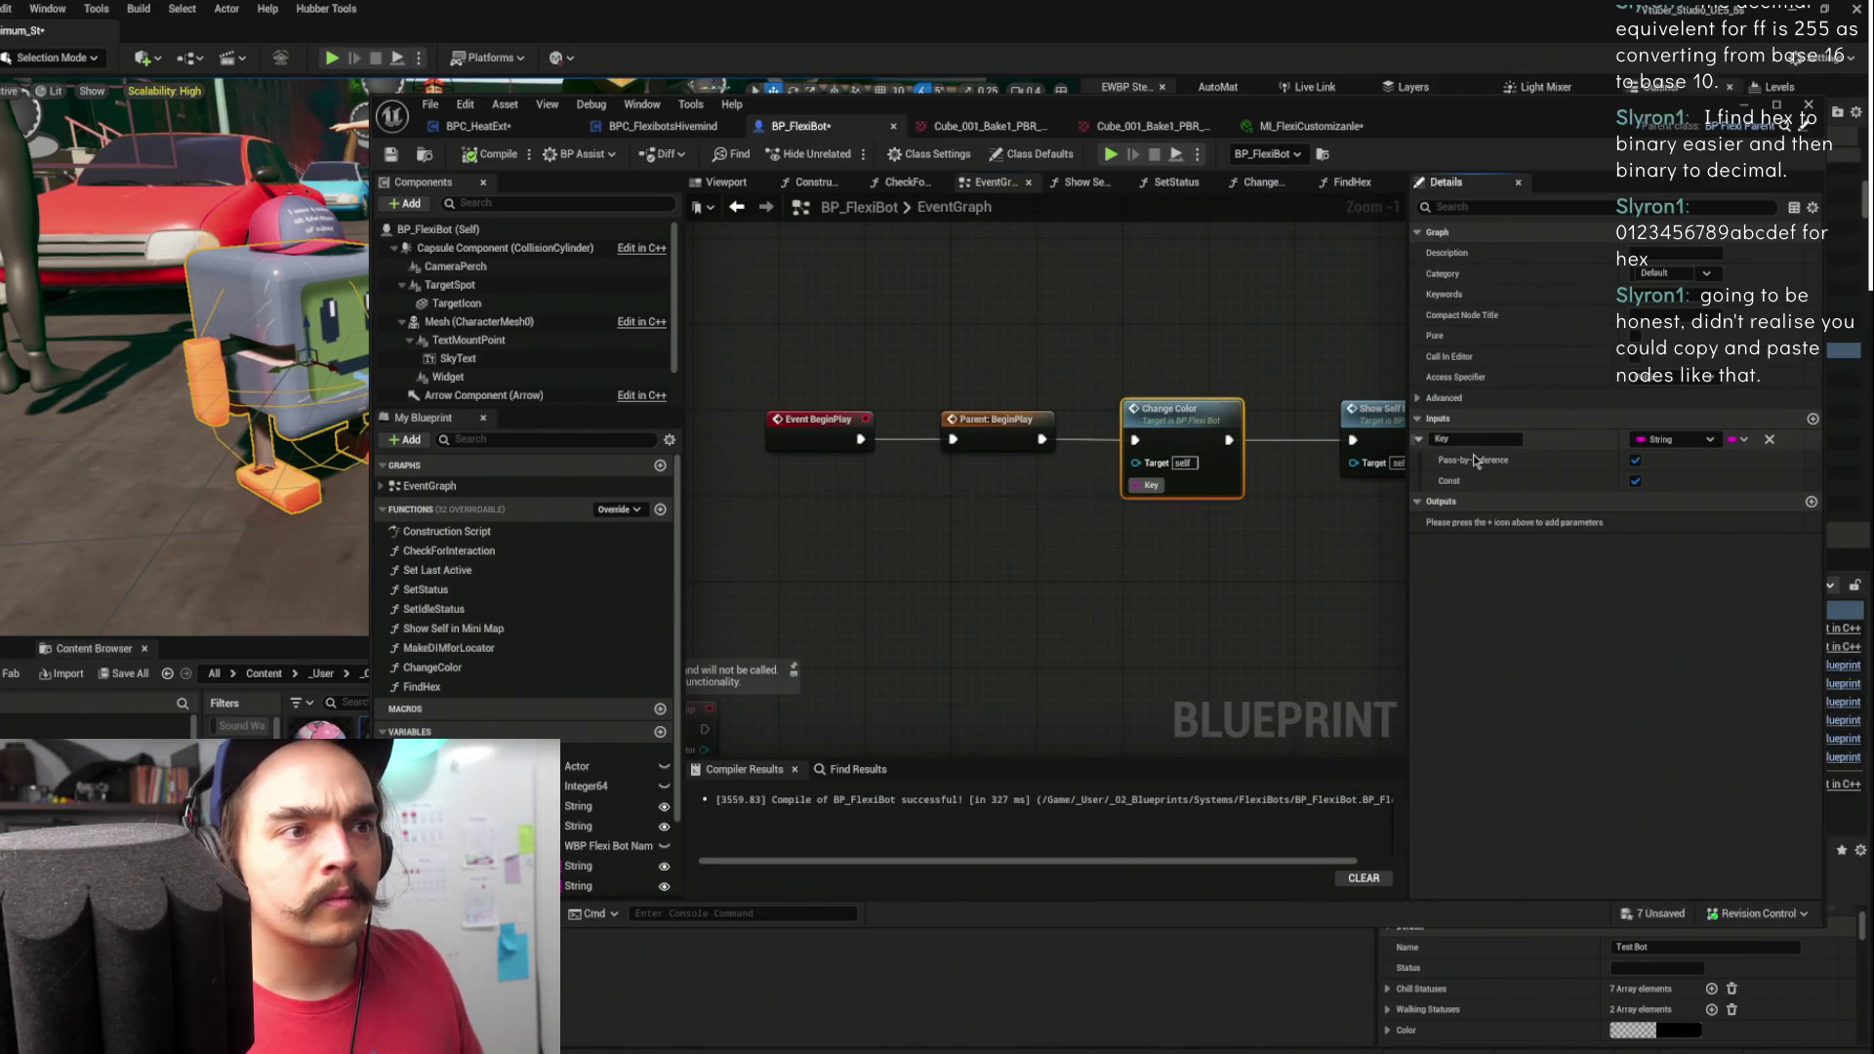
left_click(1635, 460)
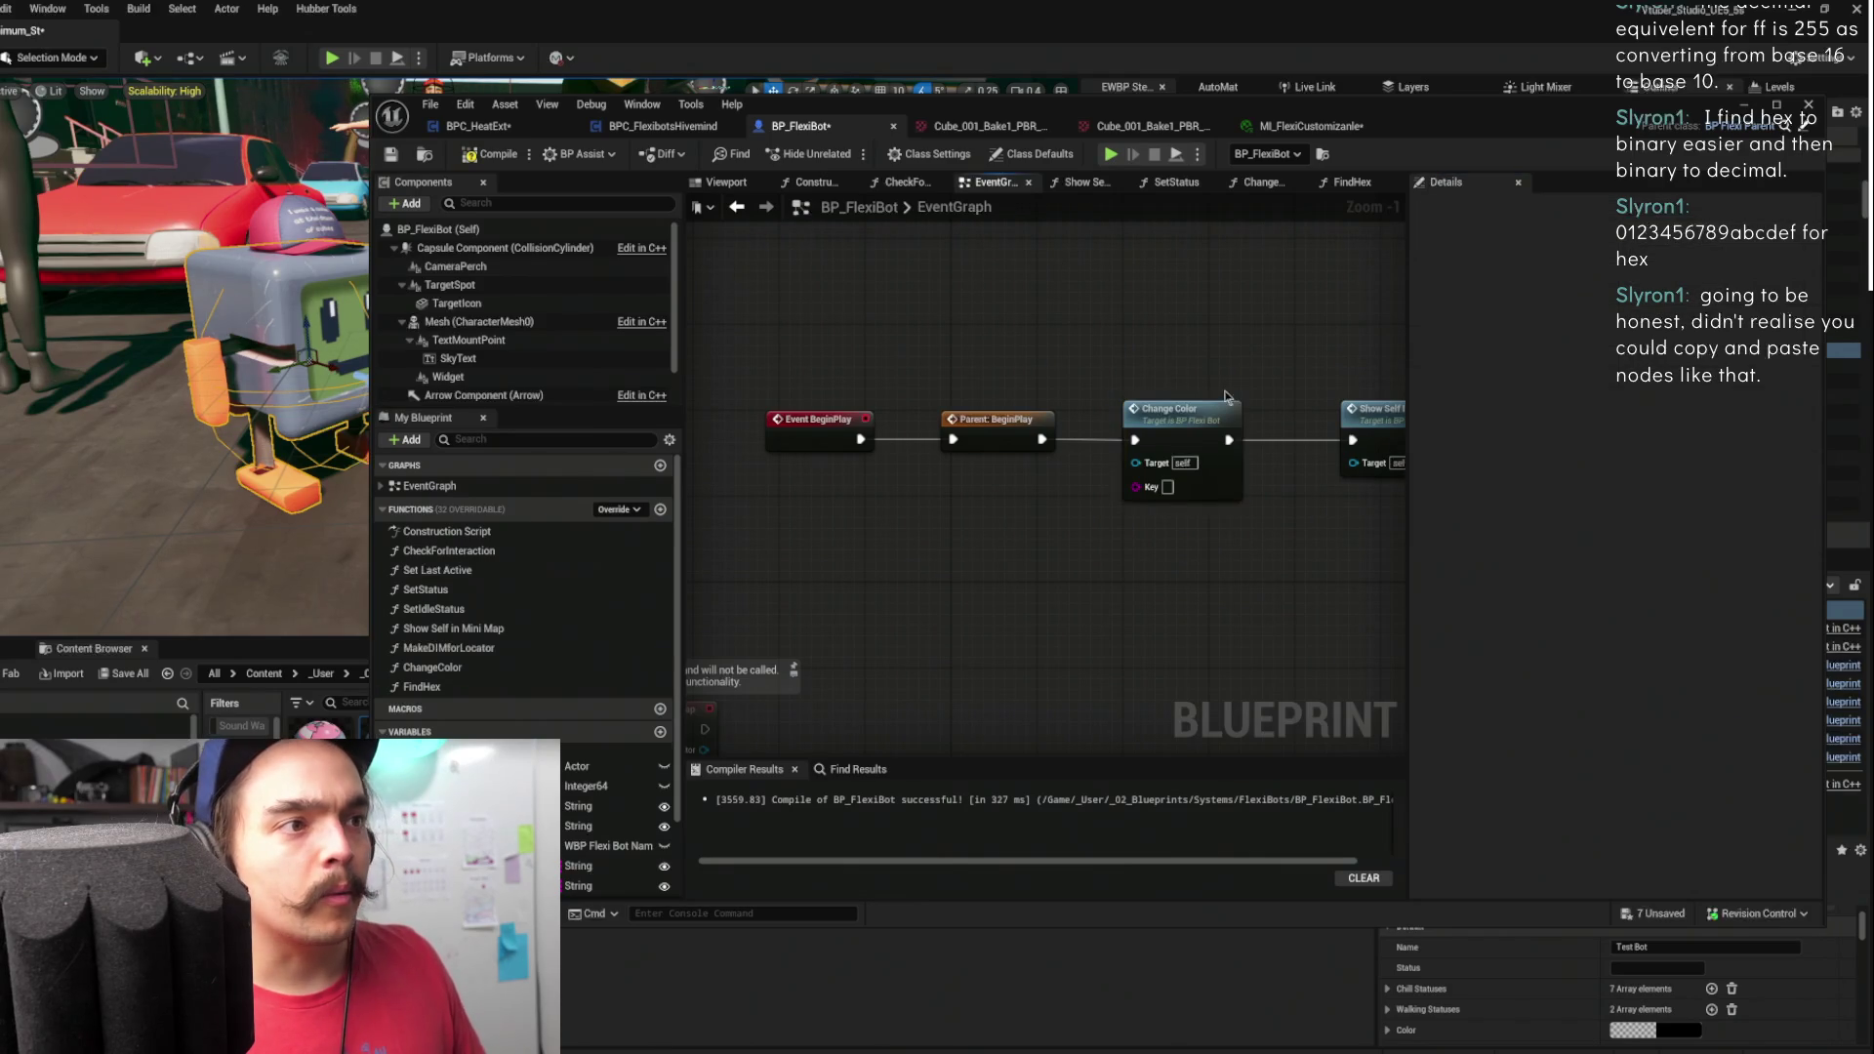
left_click_drag(1182, 429, 1040, 460)
double_click(1040, 459)
scroll(1350, 293, "down", 3)
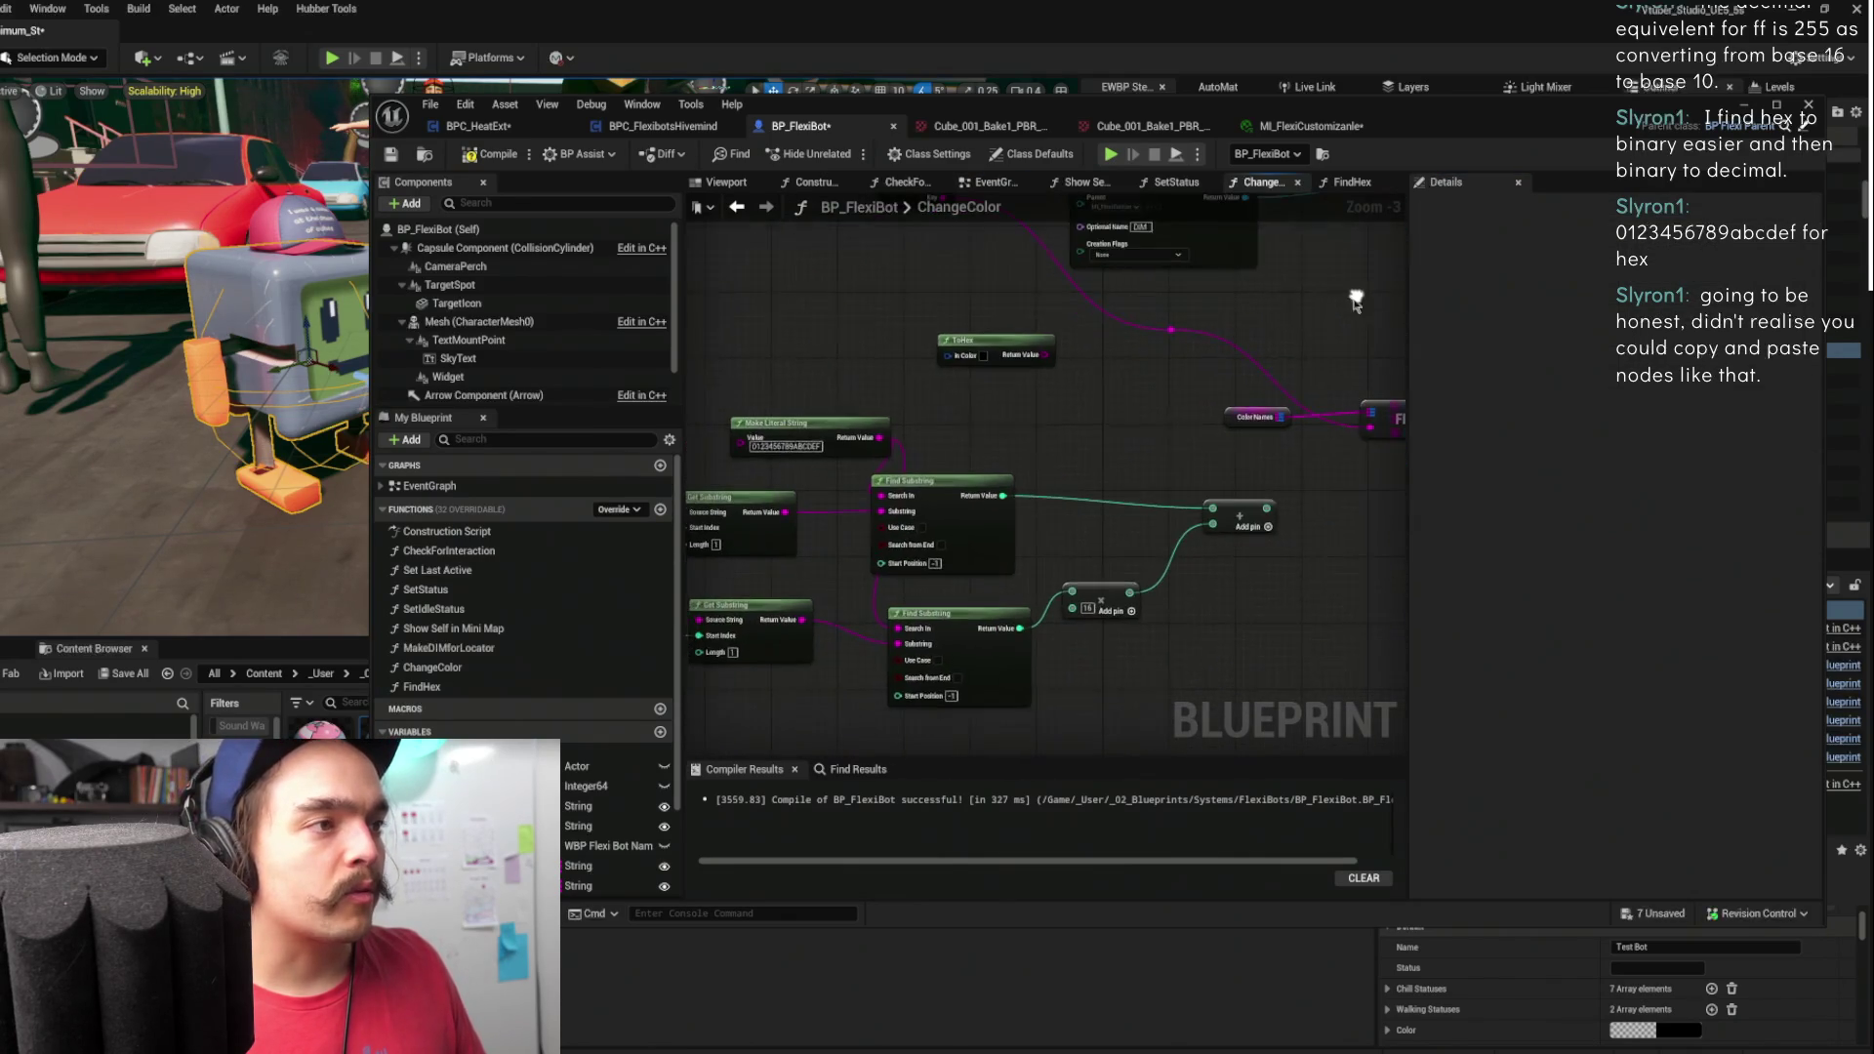
- Add a Find Hex call to the ChangeColor graph and place it near the Select node
mouse_move(421, 686)
left_mouse_down()
mouse_move(929, 607)
mouse_move(1229, 359)
left_mouse_up()
scroll(1229, 359, "up", 2)
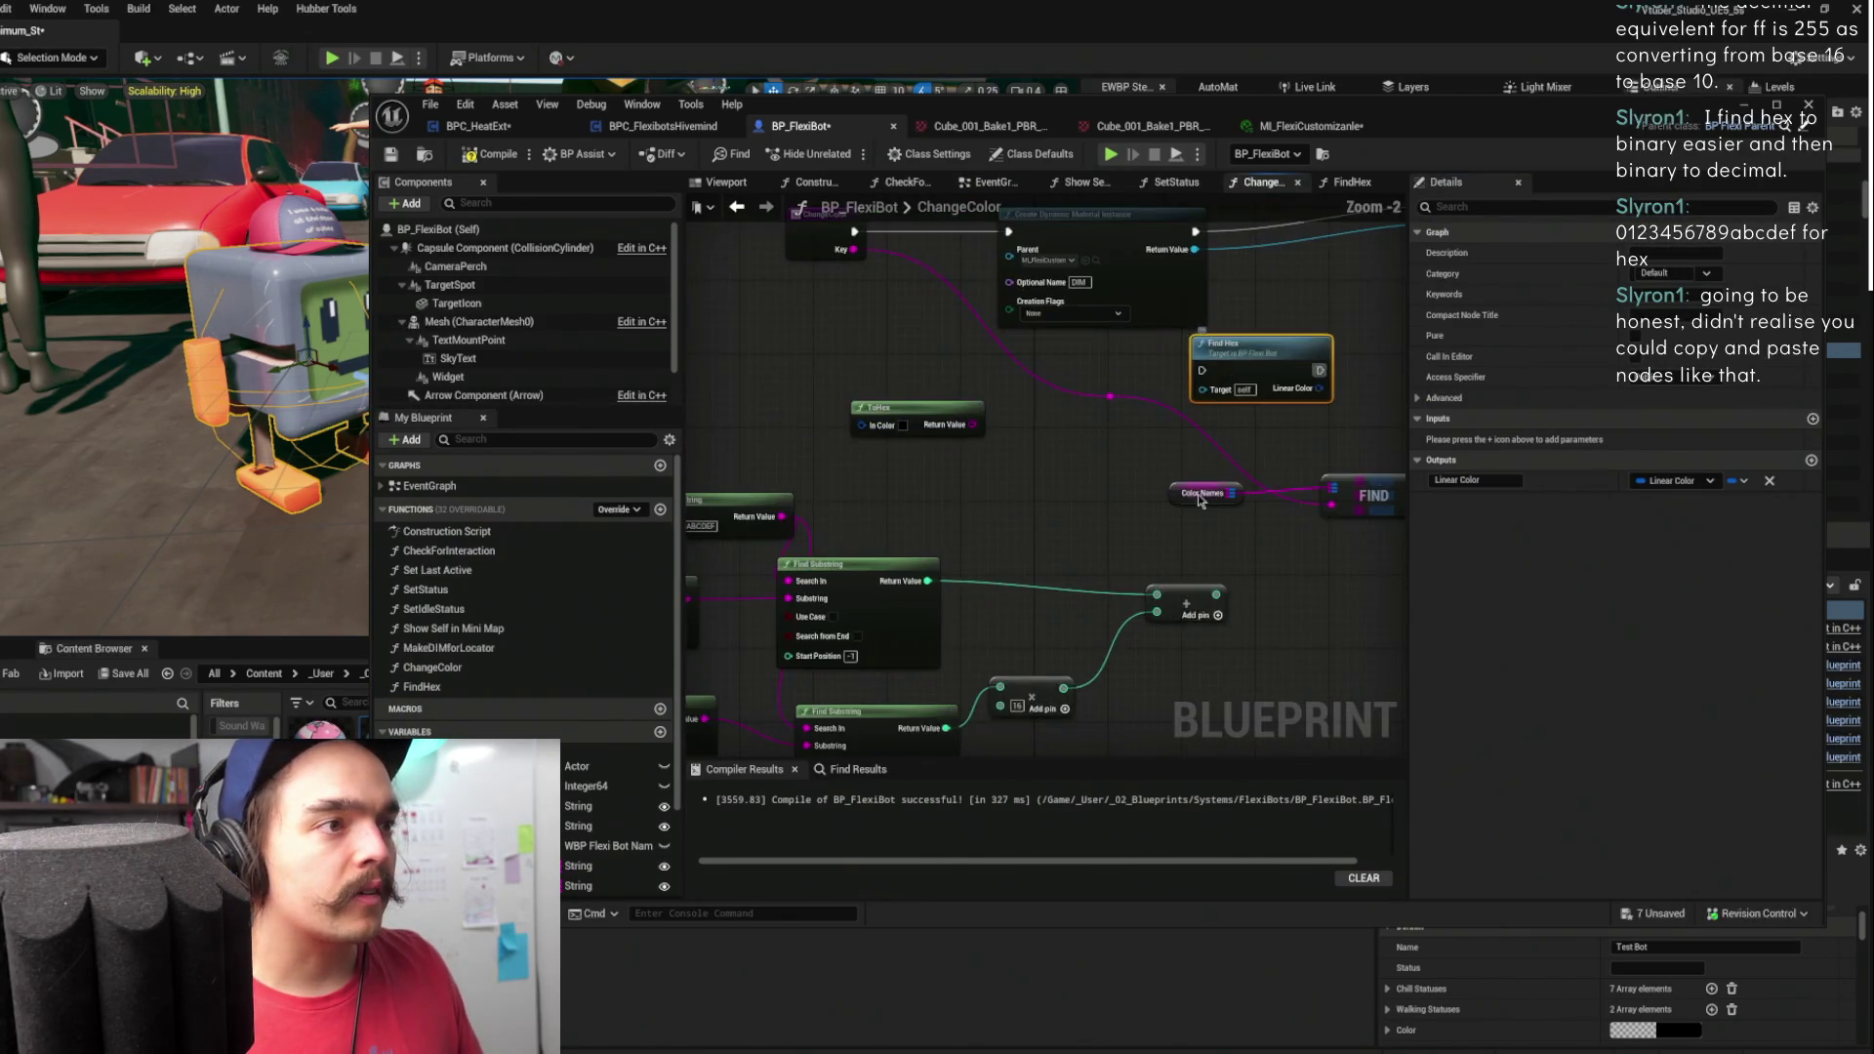
left_click_drag(966, 315, 1119, 500)
mouse_move(1221, 574)
left_mouse_down()
mouse_move(1216, 480)
mouse_move(856, 582)
mouse_move(1107, 702)
left_mouse_up()
scroll(1130, 410, "up", 4)
left_click(1128, 455)
left_click_drag(1128, 454, 1153, 444)
mouse_move(1227, 380)
left_mouse_down()
mouse_move(1190, 195)
mouse_move(1180, 231)
left_mouse_up()
mouse_move(1226, 380)
left_mouse_down()
mouse_move(1235, 439)
mouse_move(1036, 507)
mouse_move(1142, 431)
mouse_move(1010, 451)
mouse_move(1208, 543)
left_mouse_up()
scroll(1141, 431, "down", 1)
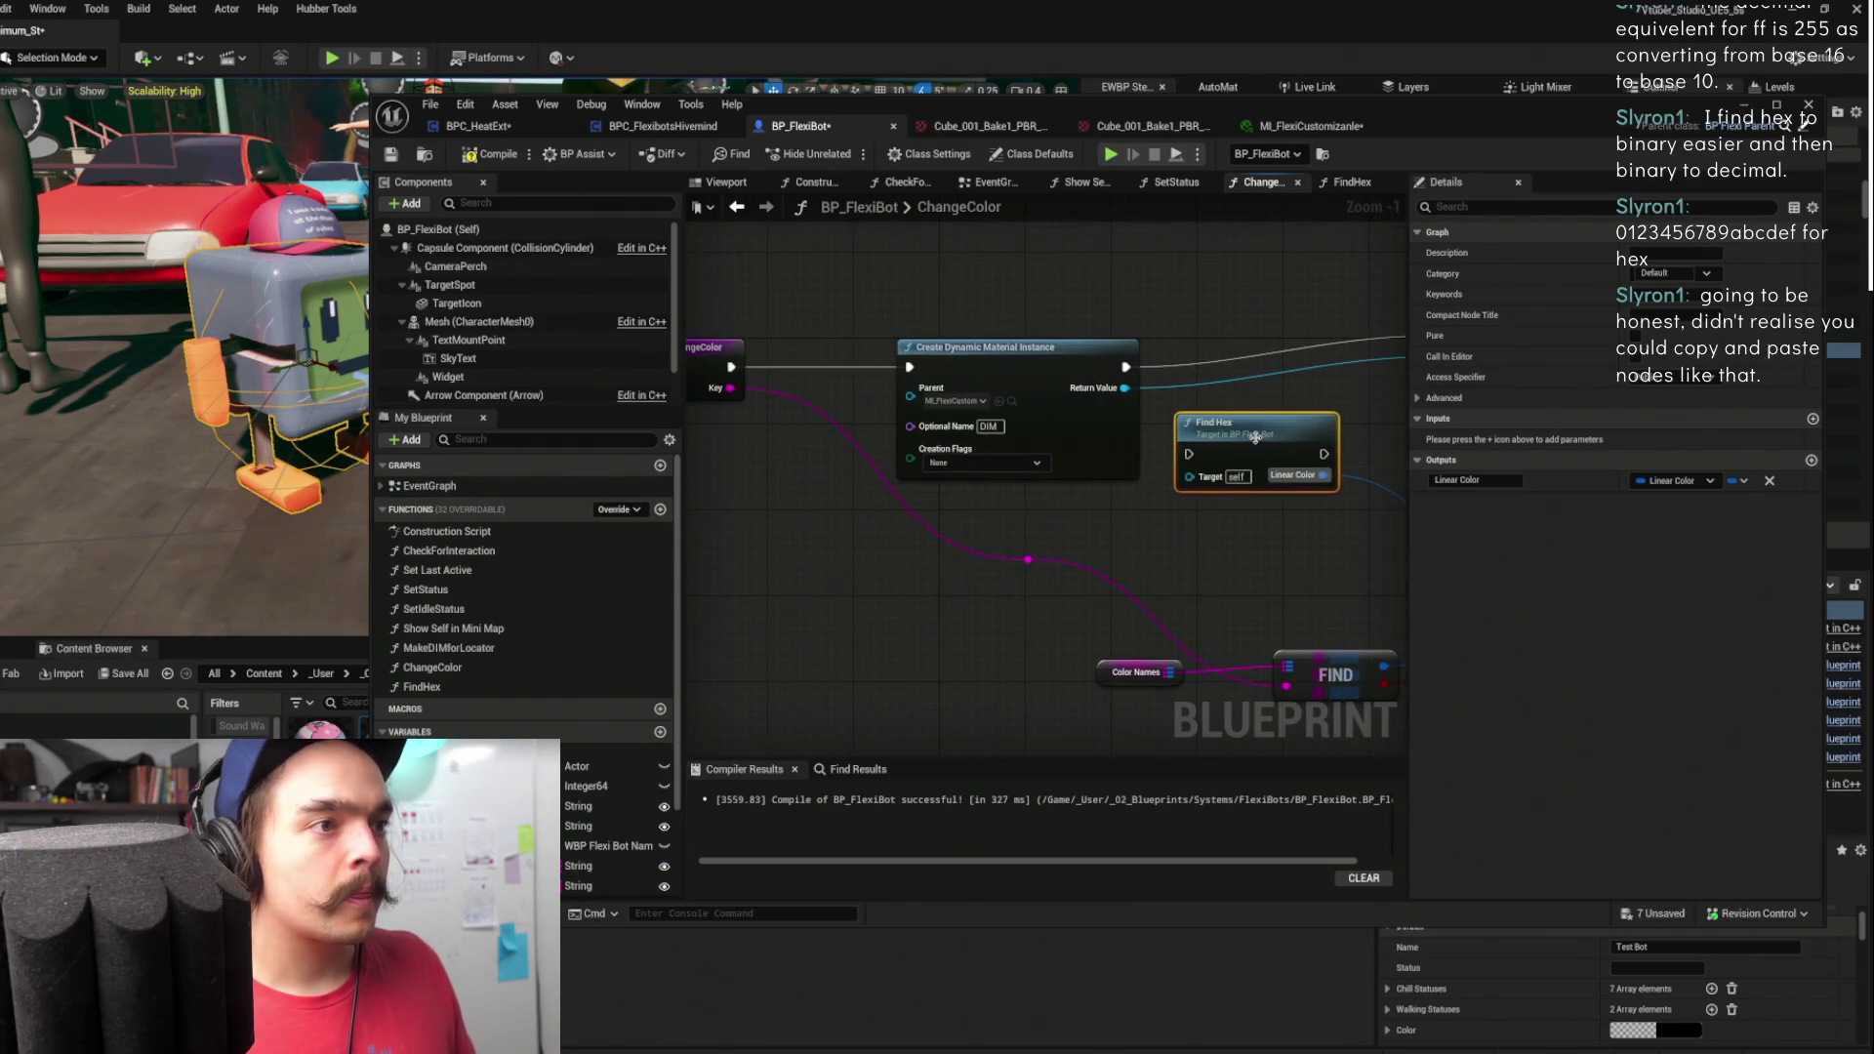
- In the FindHex graph, create a Source String input by wiring it from Replace
double_click(927, 391)
scroll(1063, 374, "down", 2)
left_click_drag(1003, 405, 1102, 419)
scroll(1076, 438, "up", 1)
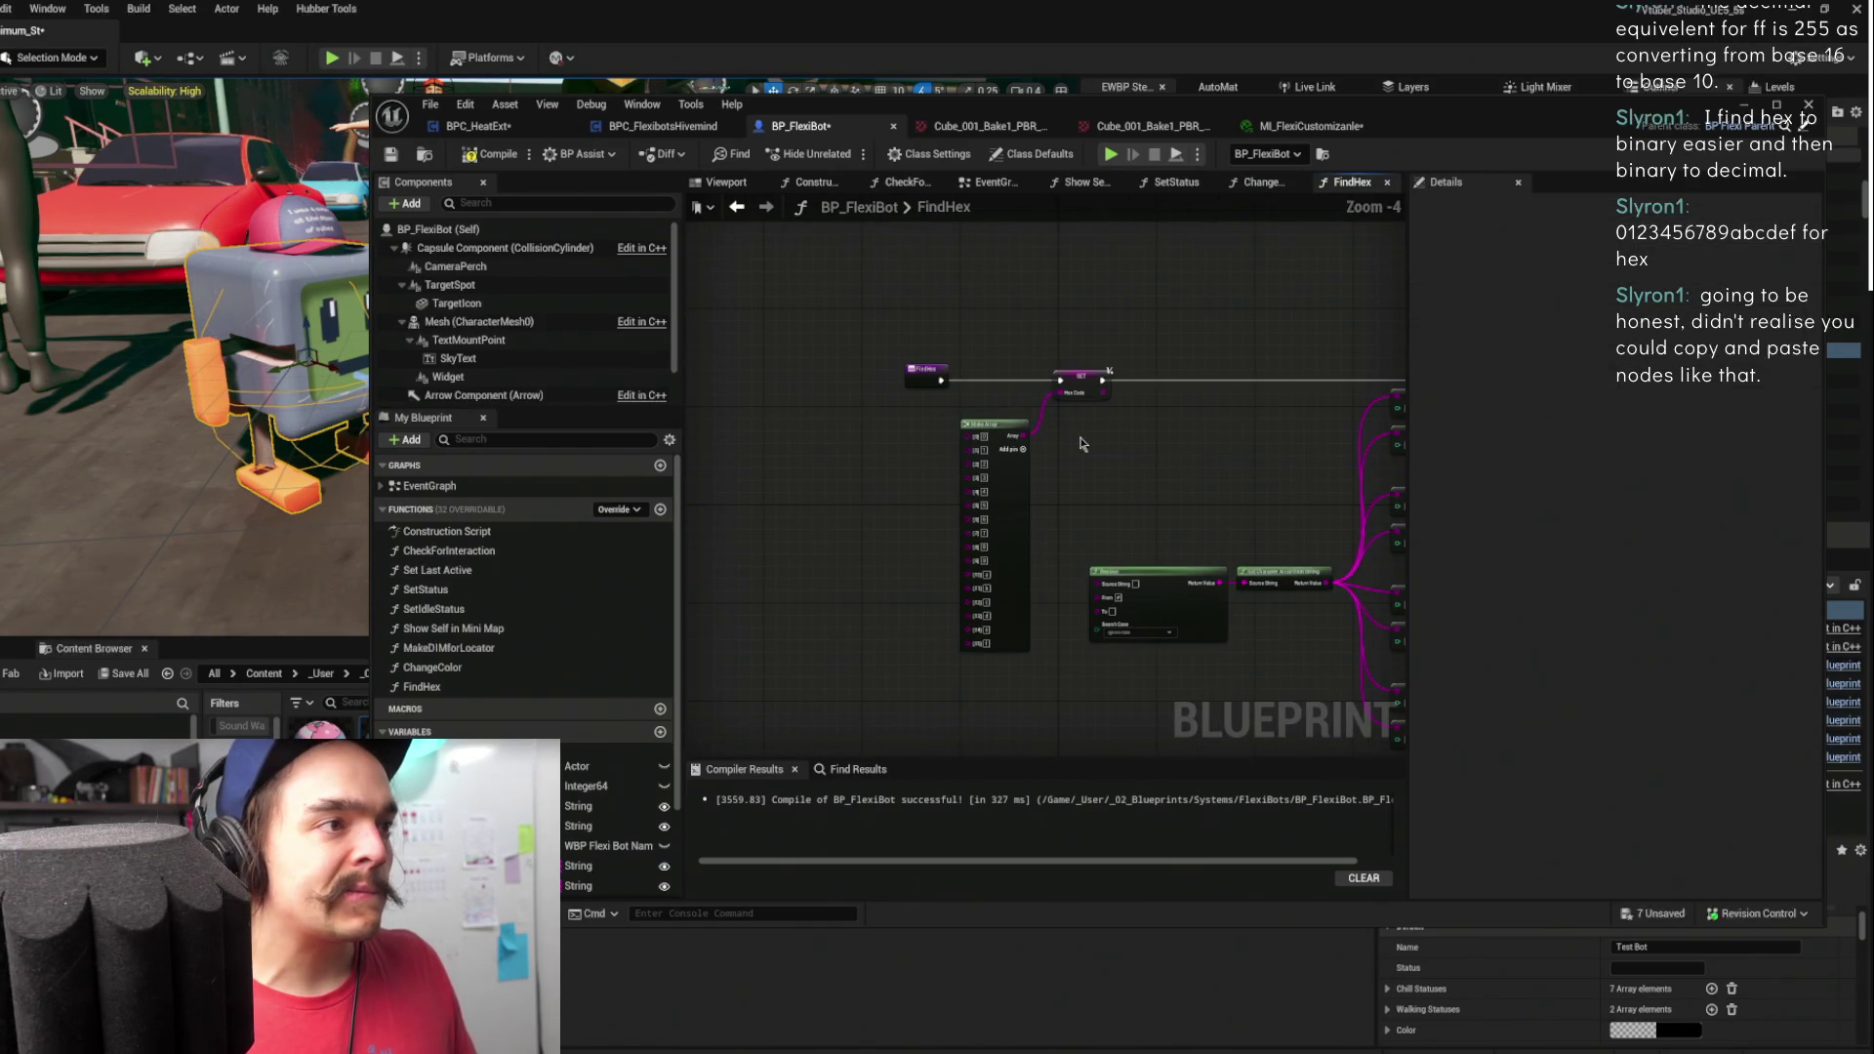
scroll(1155, 568, "up", 2)
left_click_drag(1078, 589, 850, 304)
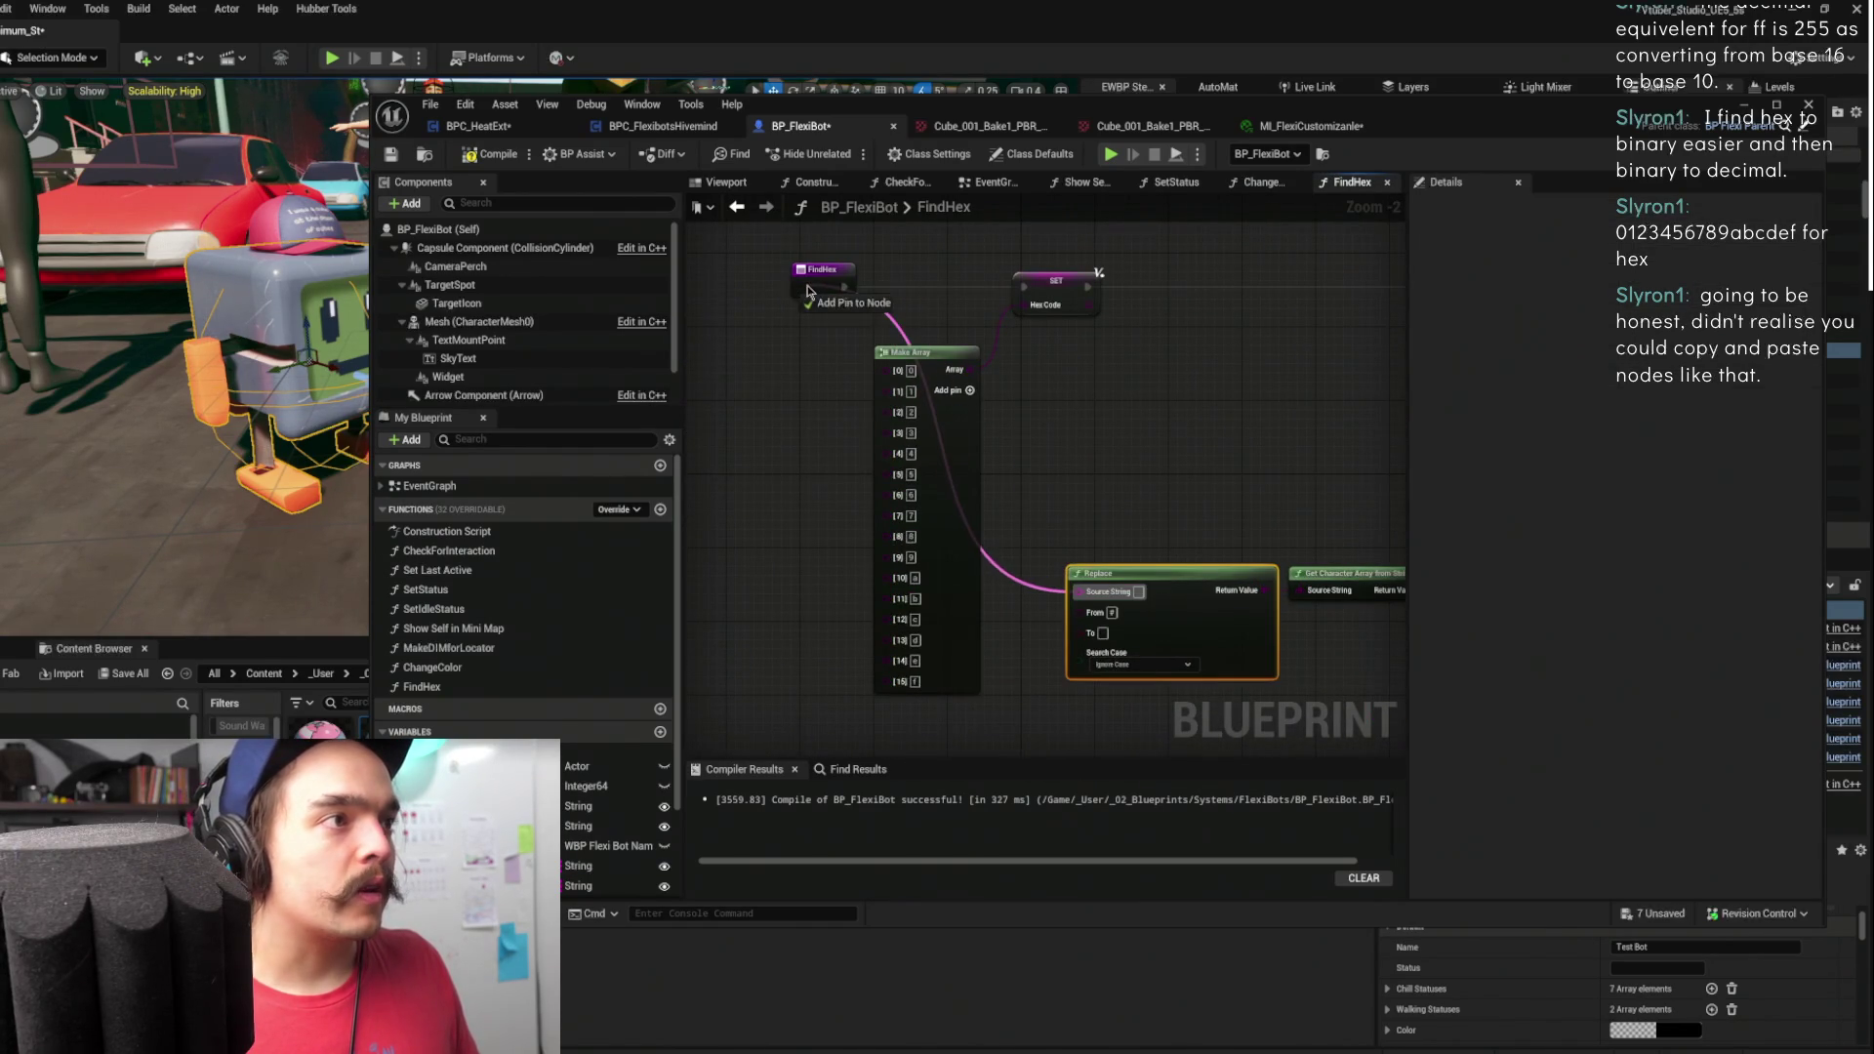
- Feed ChangeColor's Key into Find Hex's Source String pin, then reopen the FindHex graph
left_click(736, 207)
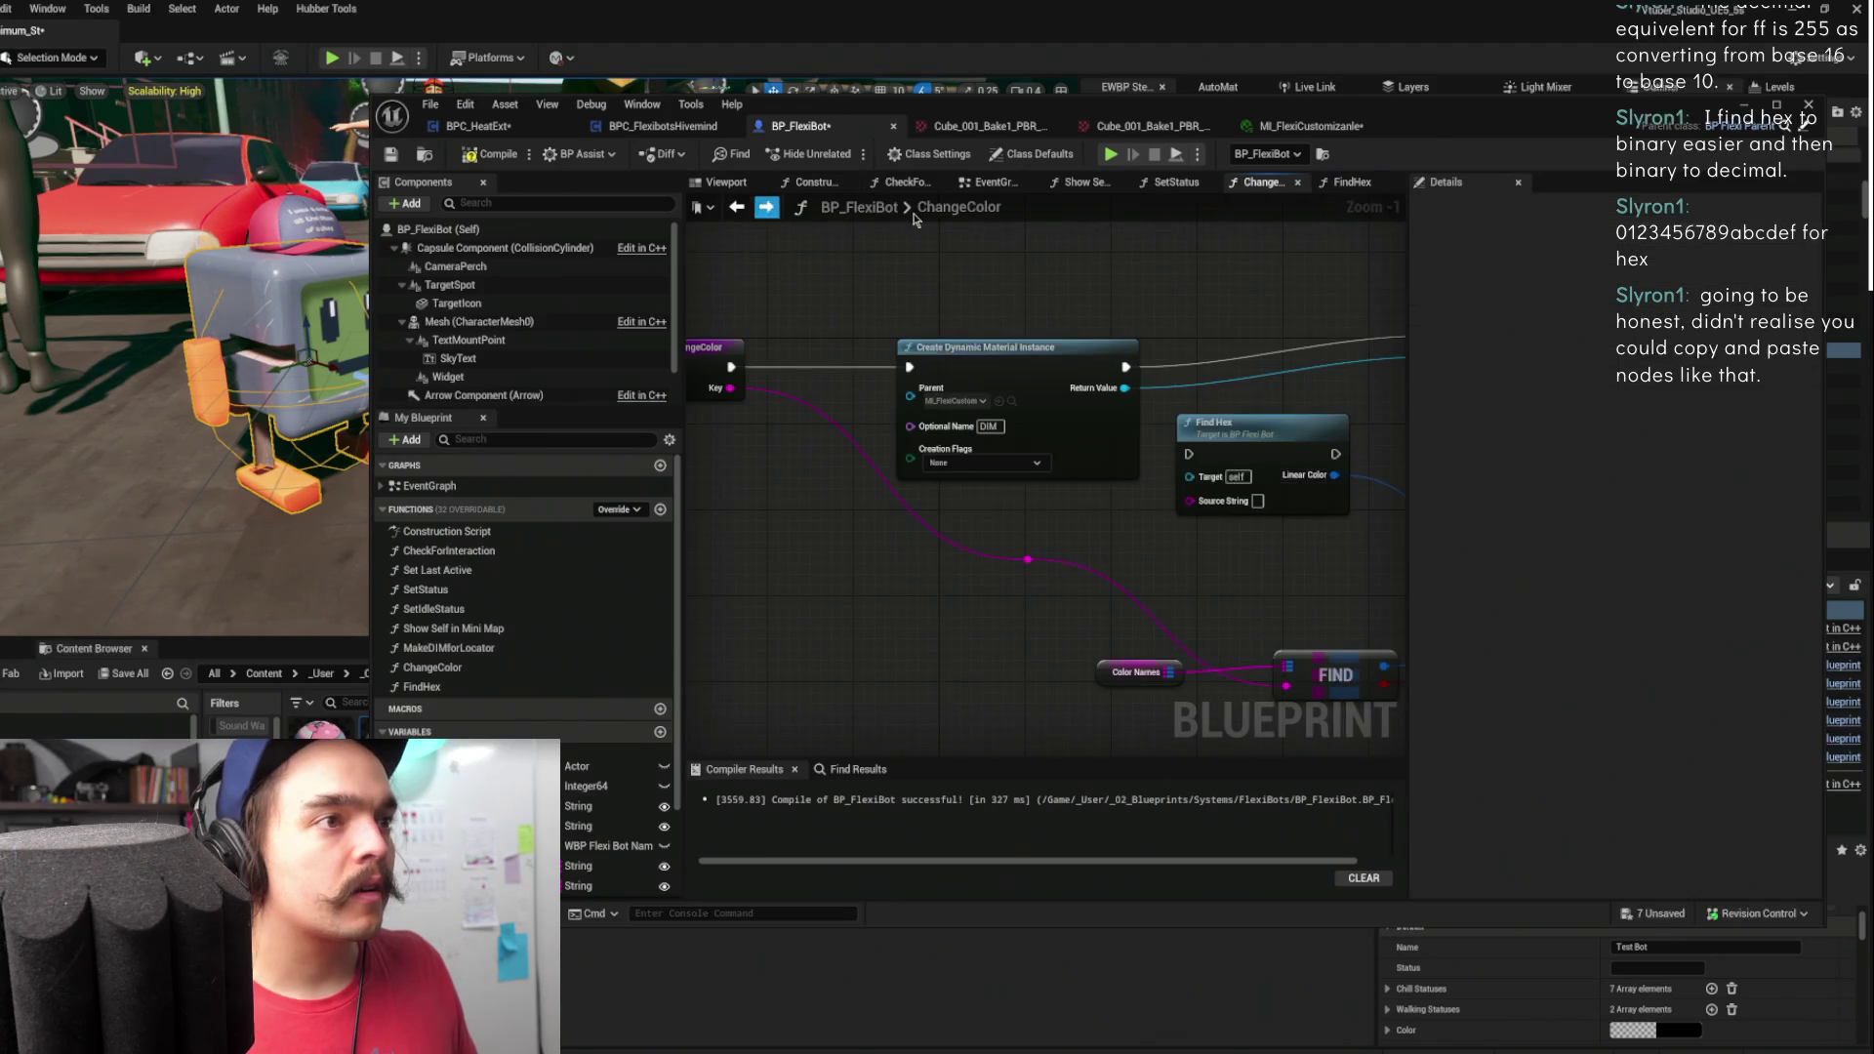
scroll(1152, 466, "down", 2)
left_click_drag(1183, 489, 824, 405)
mouse_move(1282, 434)
left_mouse_down()
mouse_move(1006, 412)
mouse_move(997, 482)
left_mouse_up()
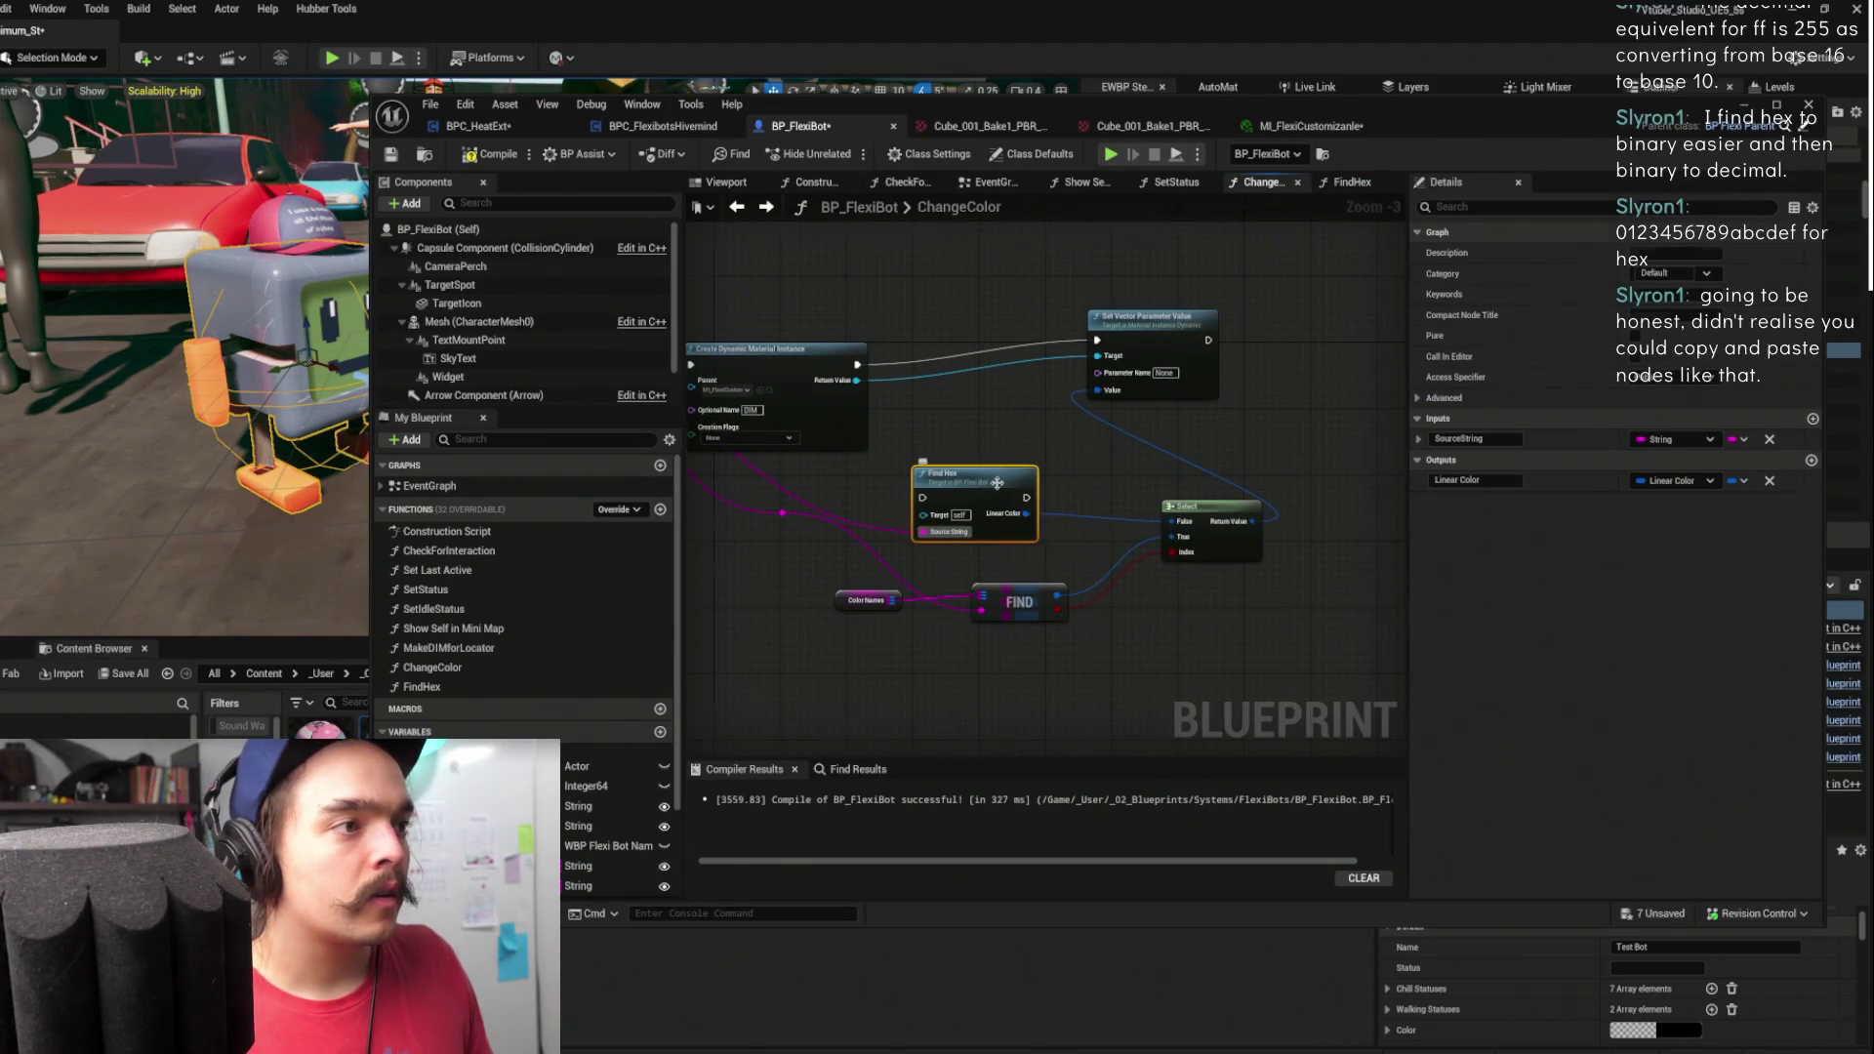
double_click(996, 482)
mouse_move(1113, 407)
left_mouse_down()
mouse_move(1003, 406)
mouse_move(808, 457)
mouse_move(820, 377)
mouse_move(1128, 407)
left_mouse_up()
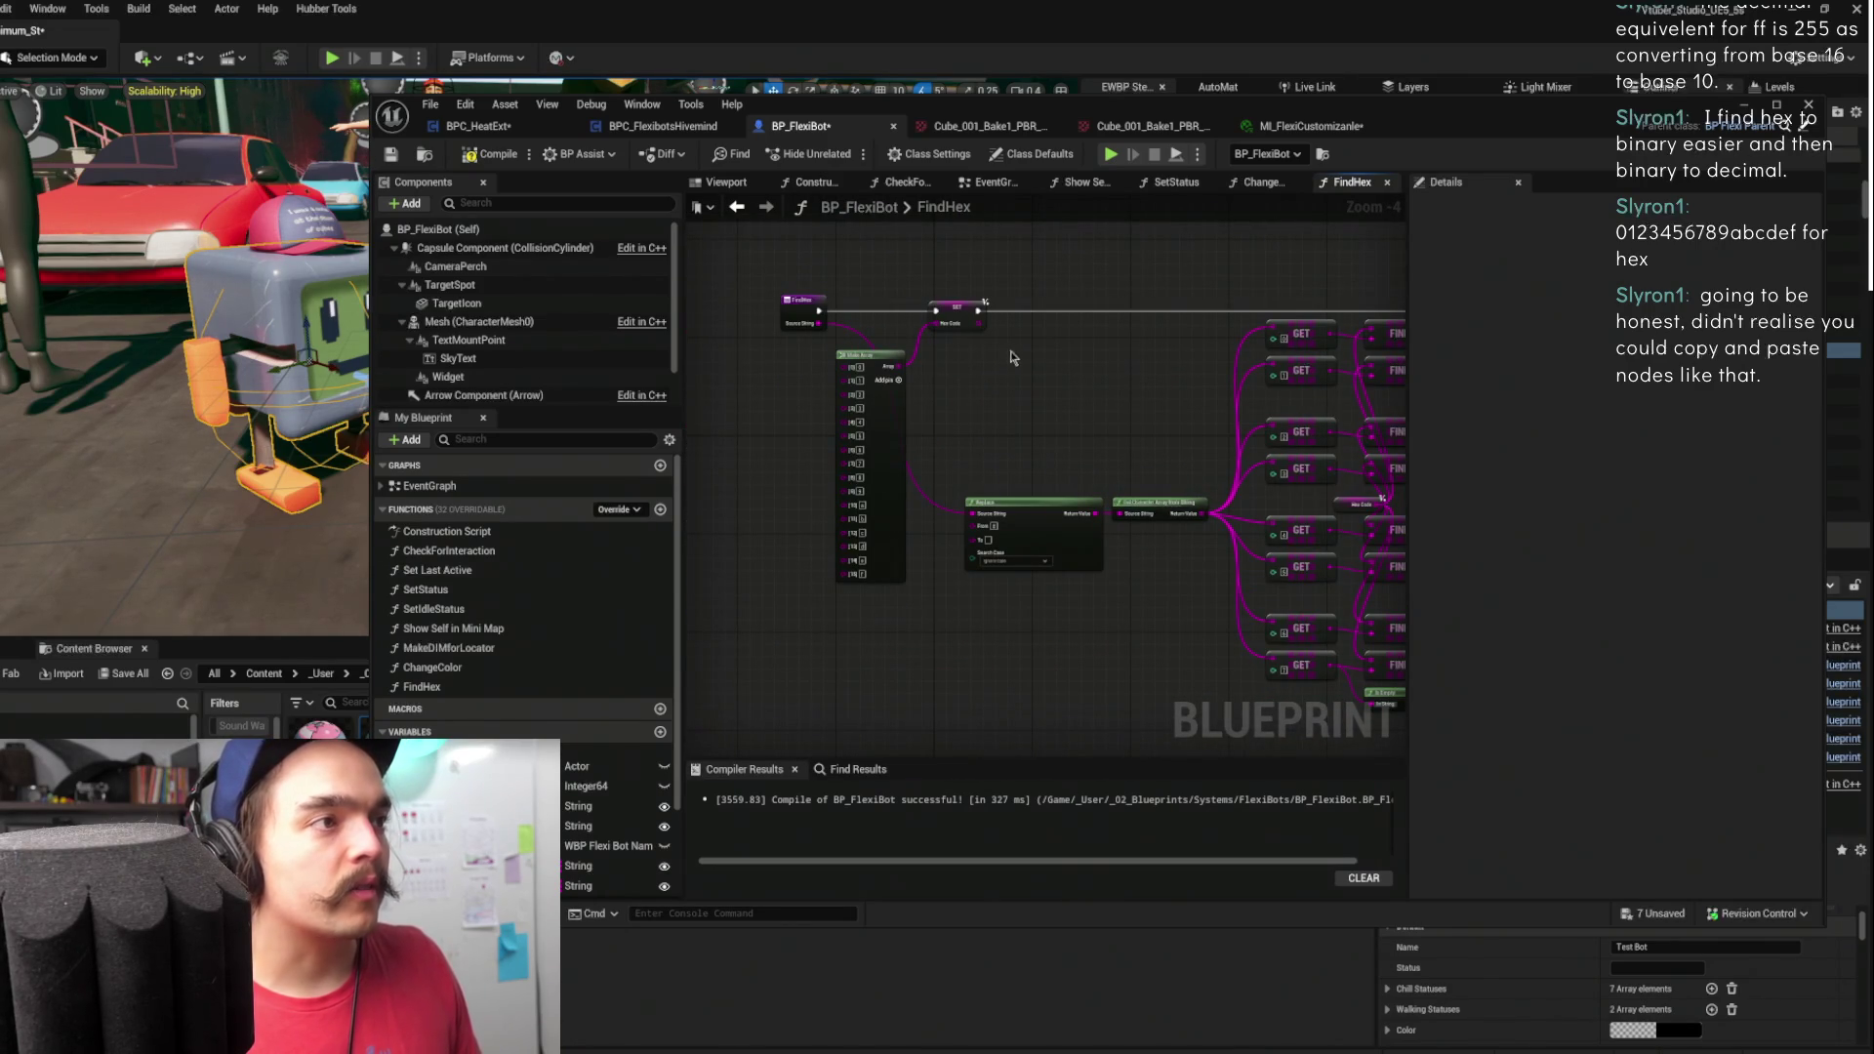
- Recompile the blueprint and move the HexCode setter node out of the way
left_click(961, 309)
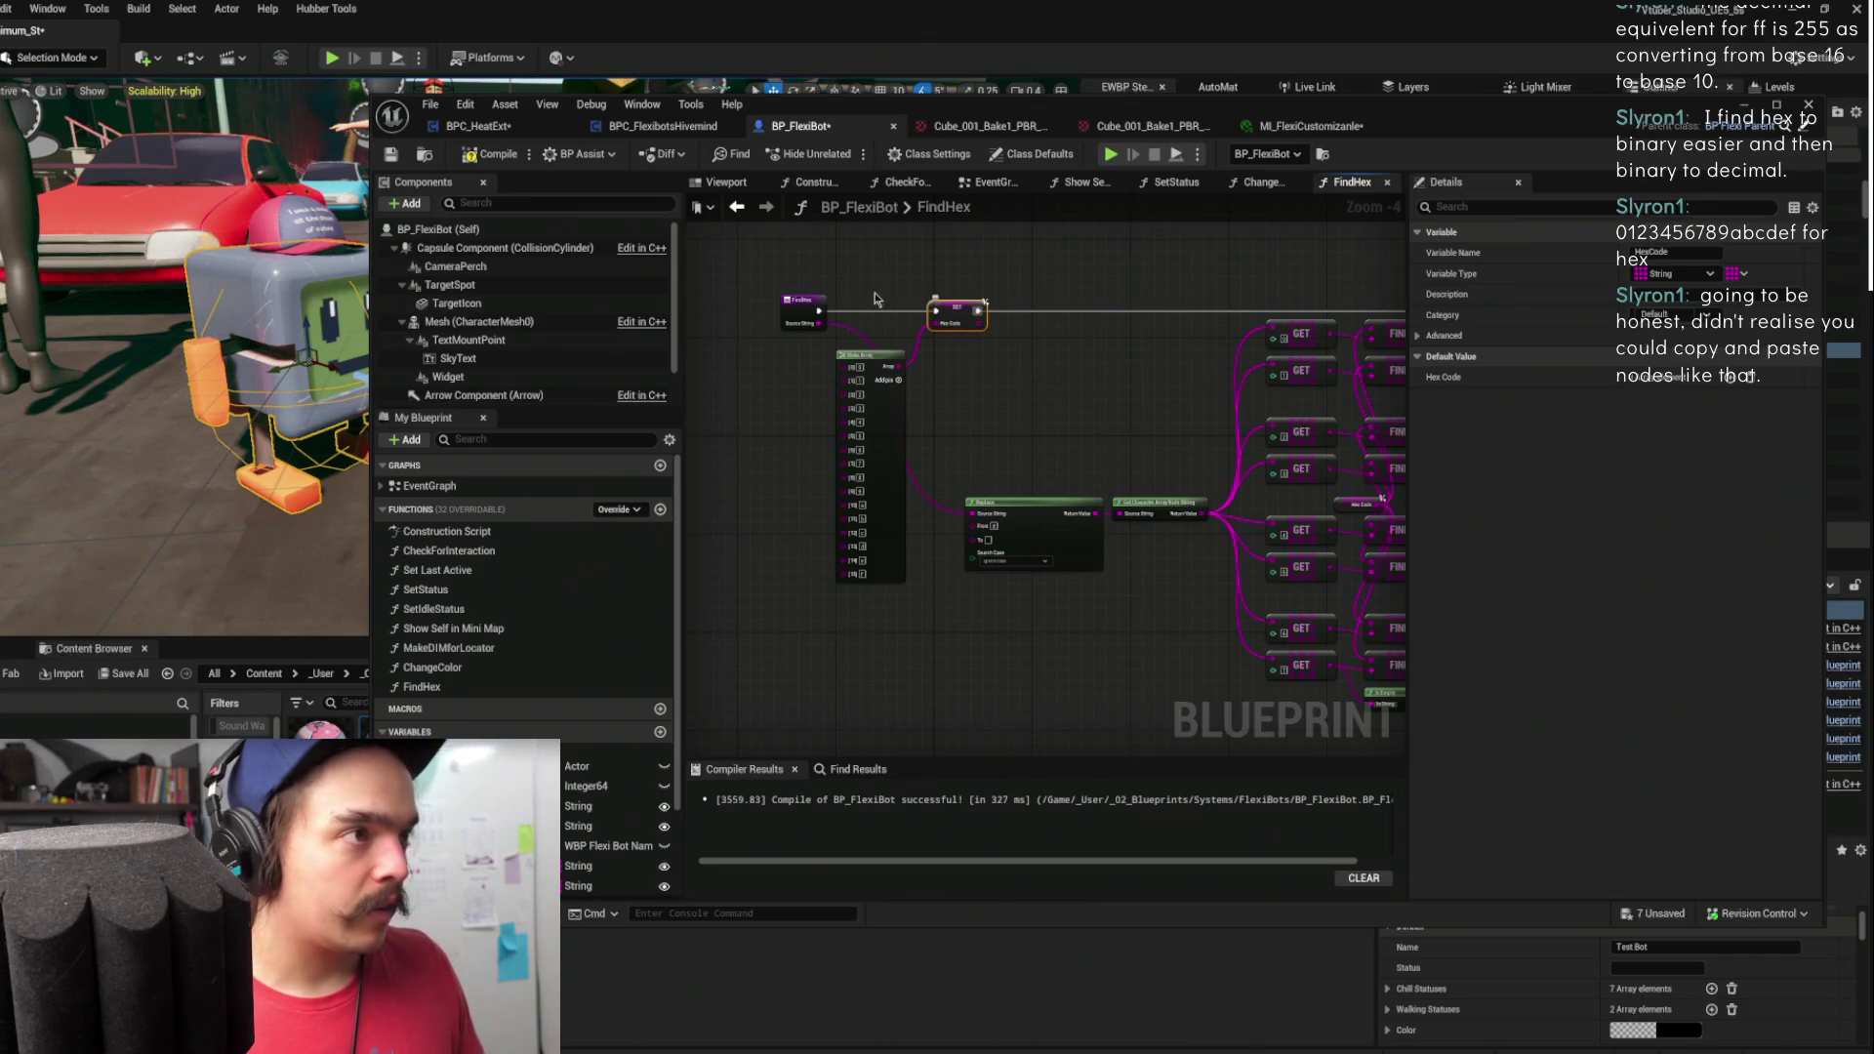
left_click(493, 154)
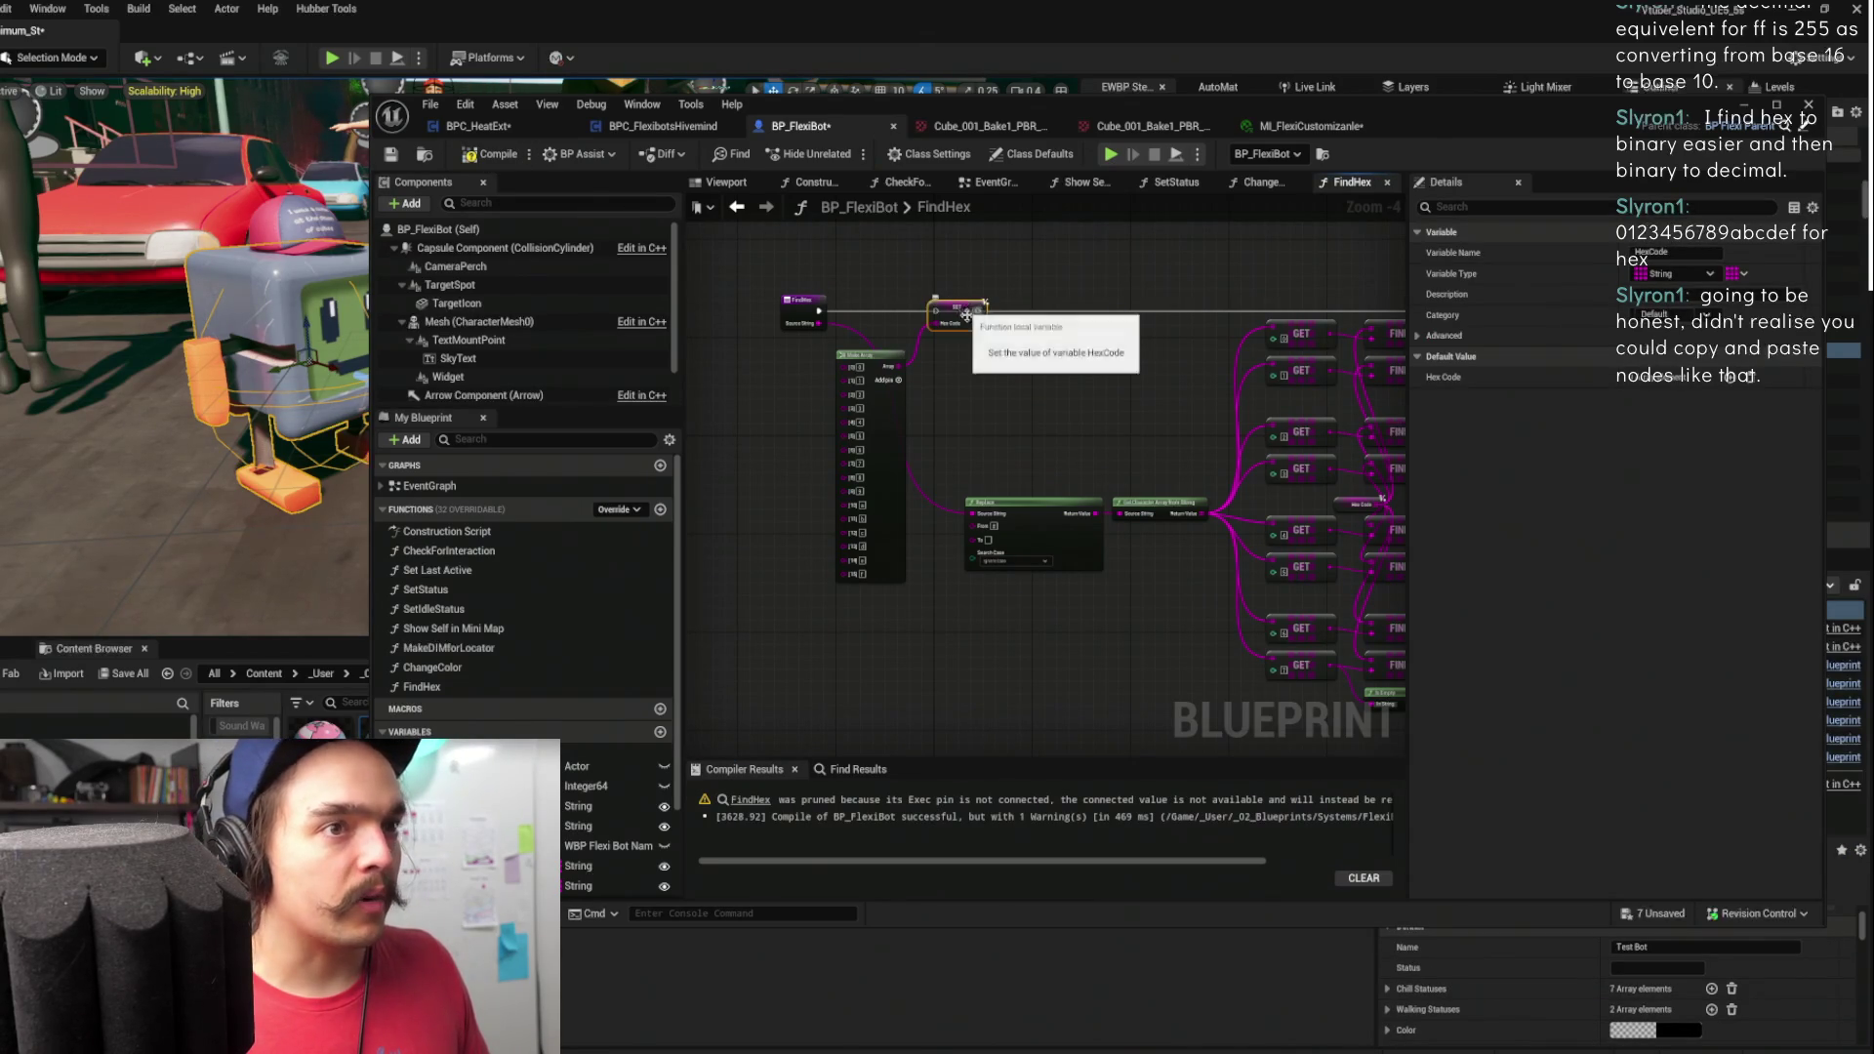
left_click_drag(960, 310, 1046, 404)
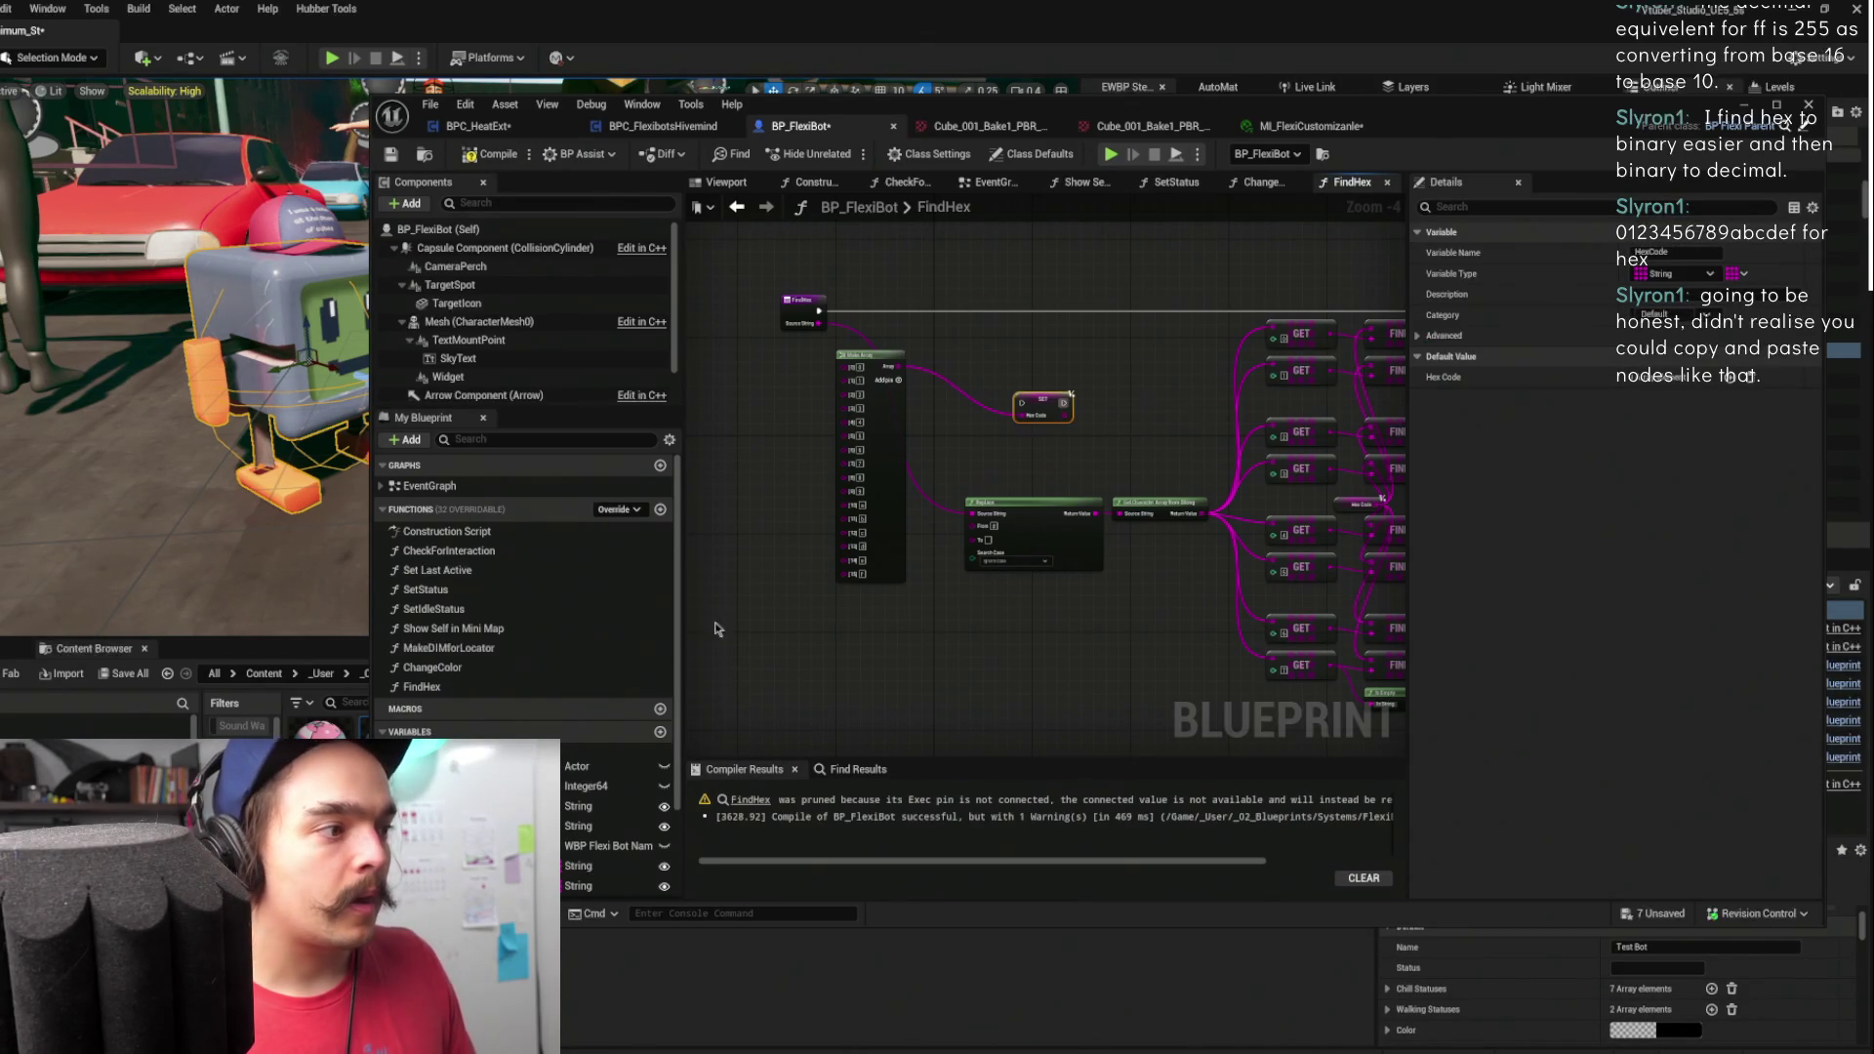
scroll(527, 585, "down", 3)
scroll(527, 585, "down", 1)
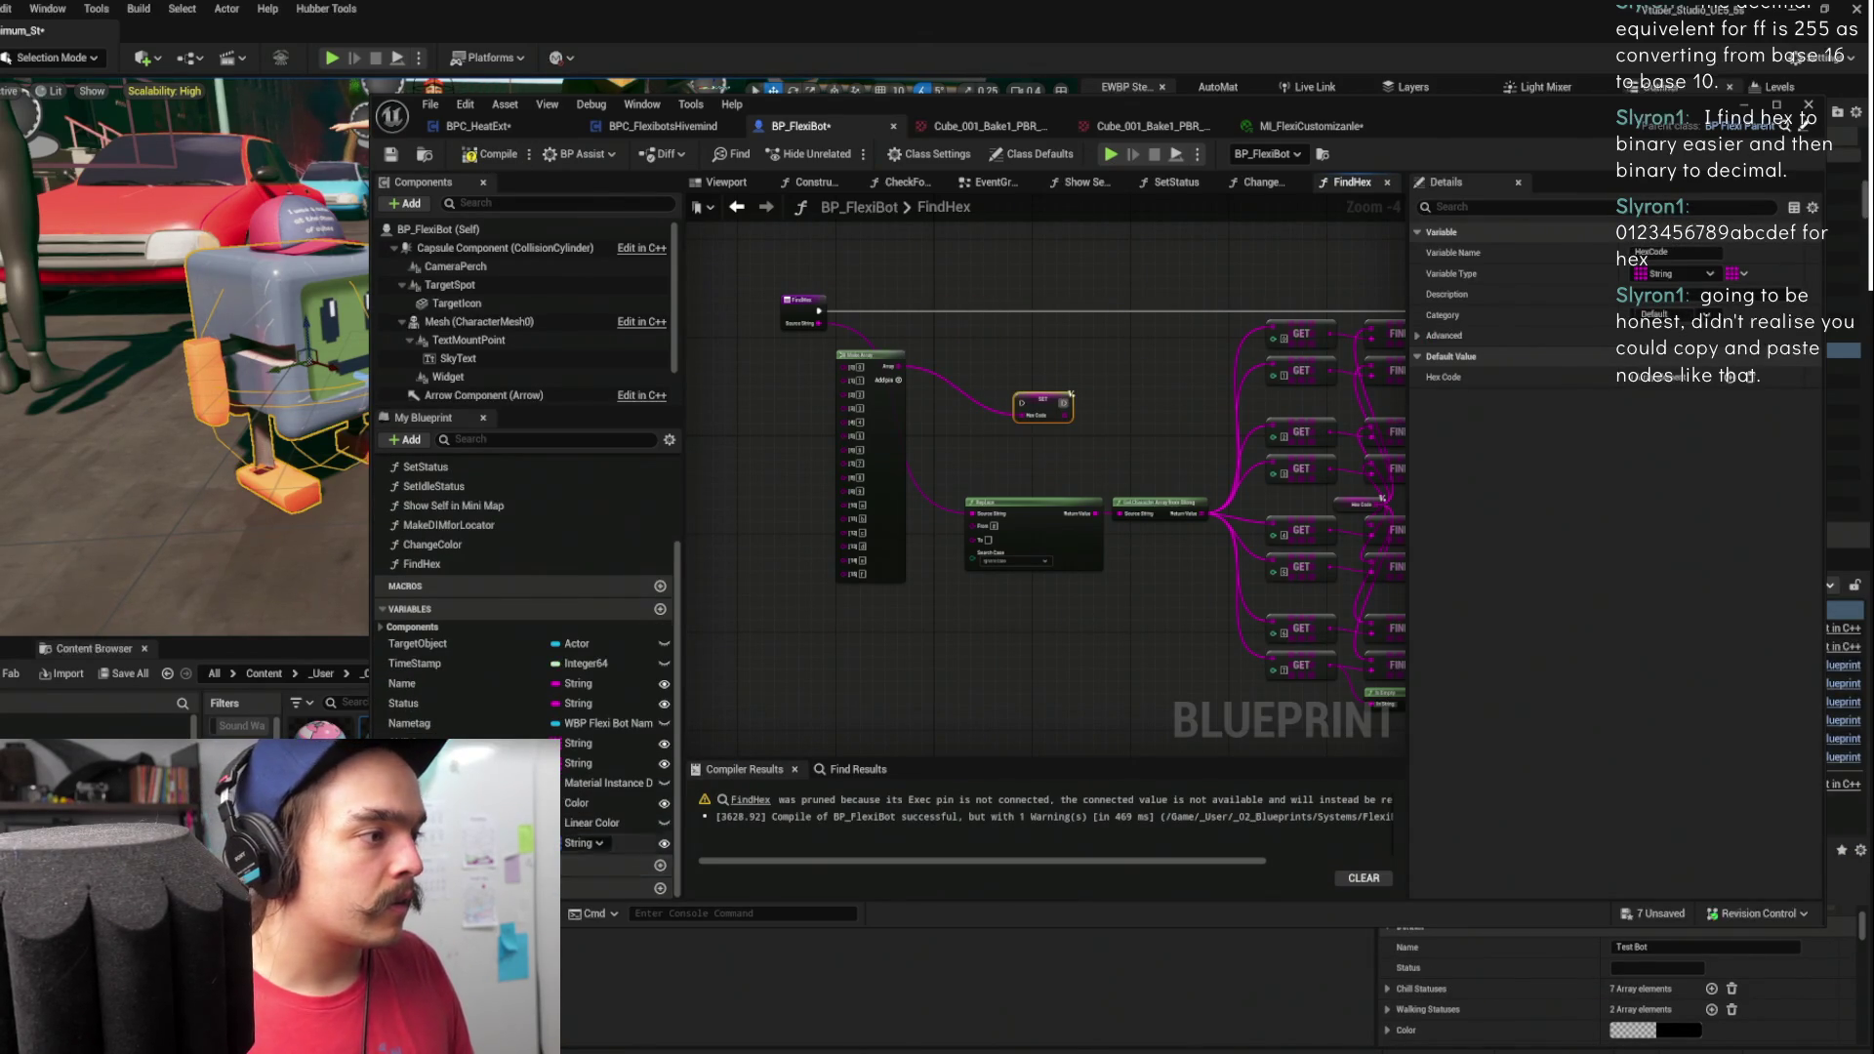
scroll(507, 839, "down", 1)
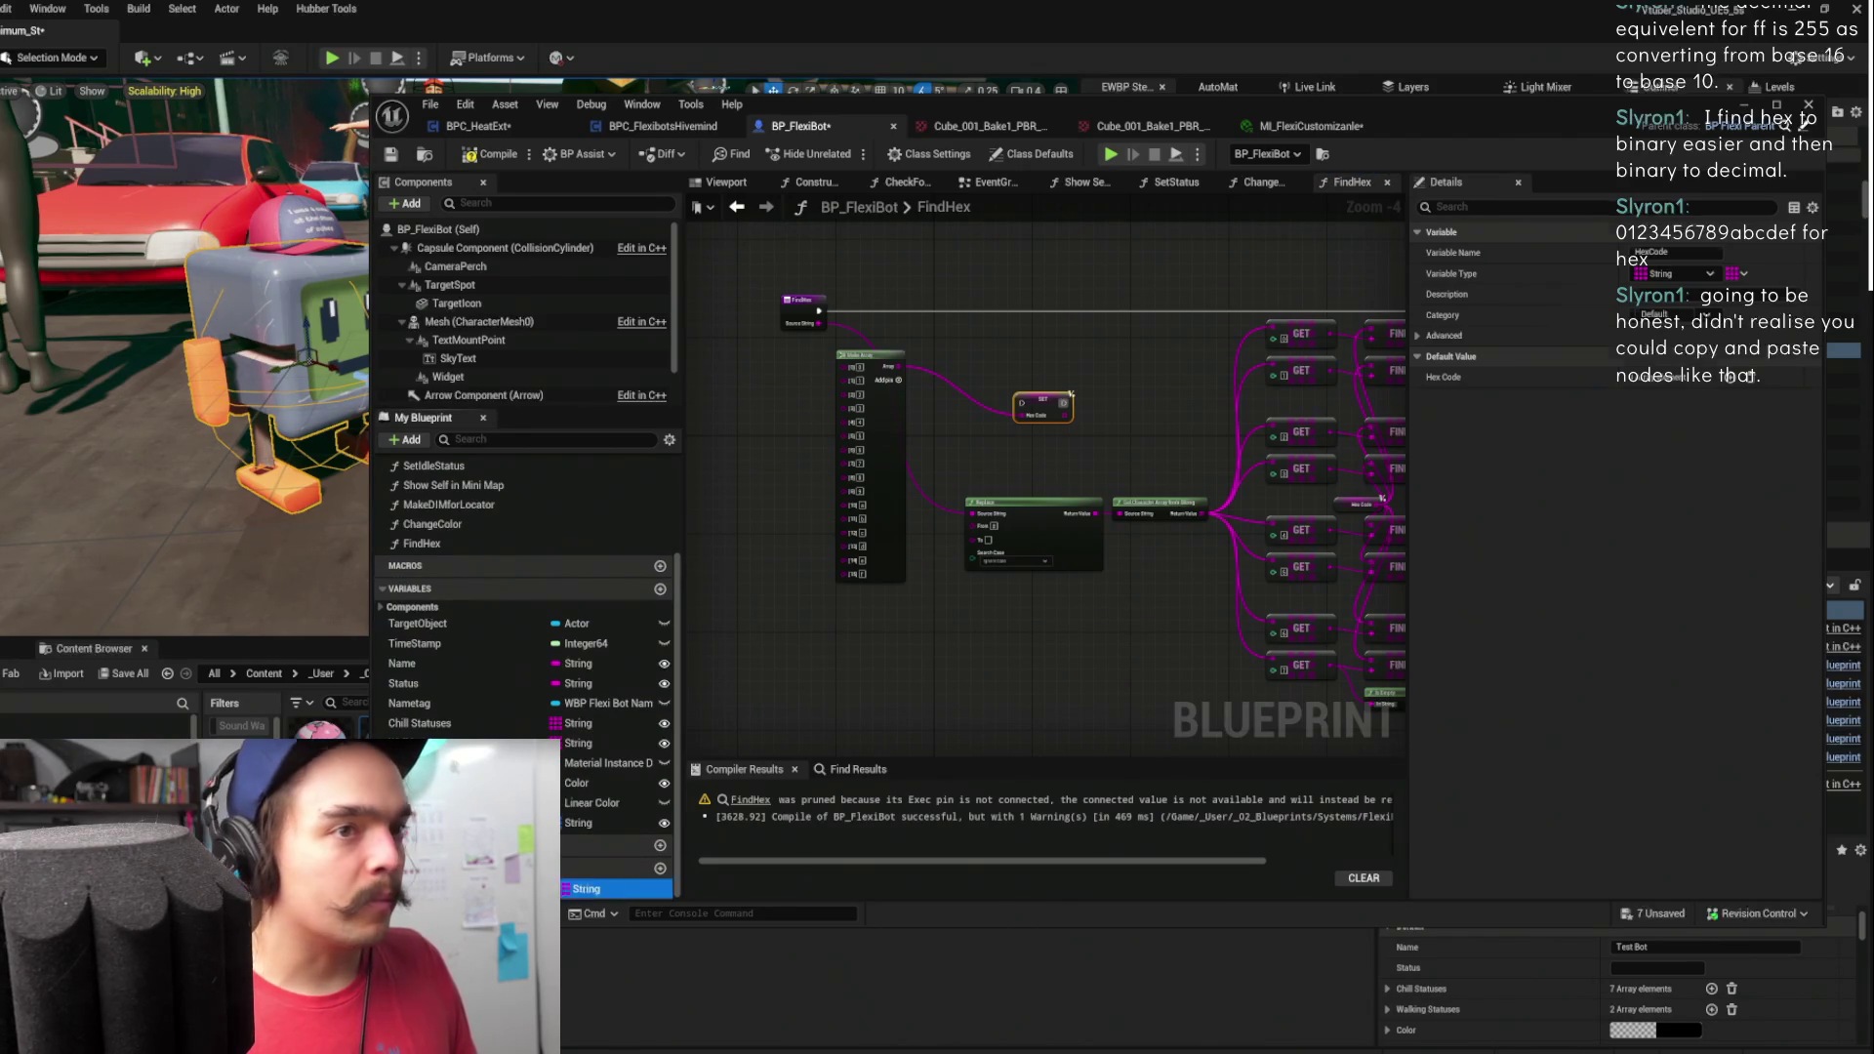
- Select the HexCode variable and add default array entries 0 through 7
left_click(507, 888)
left_click(1730, 427)
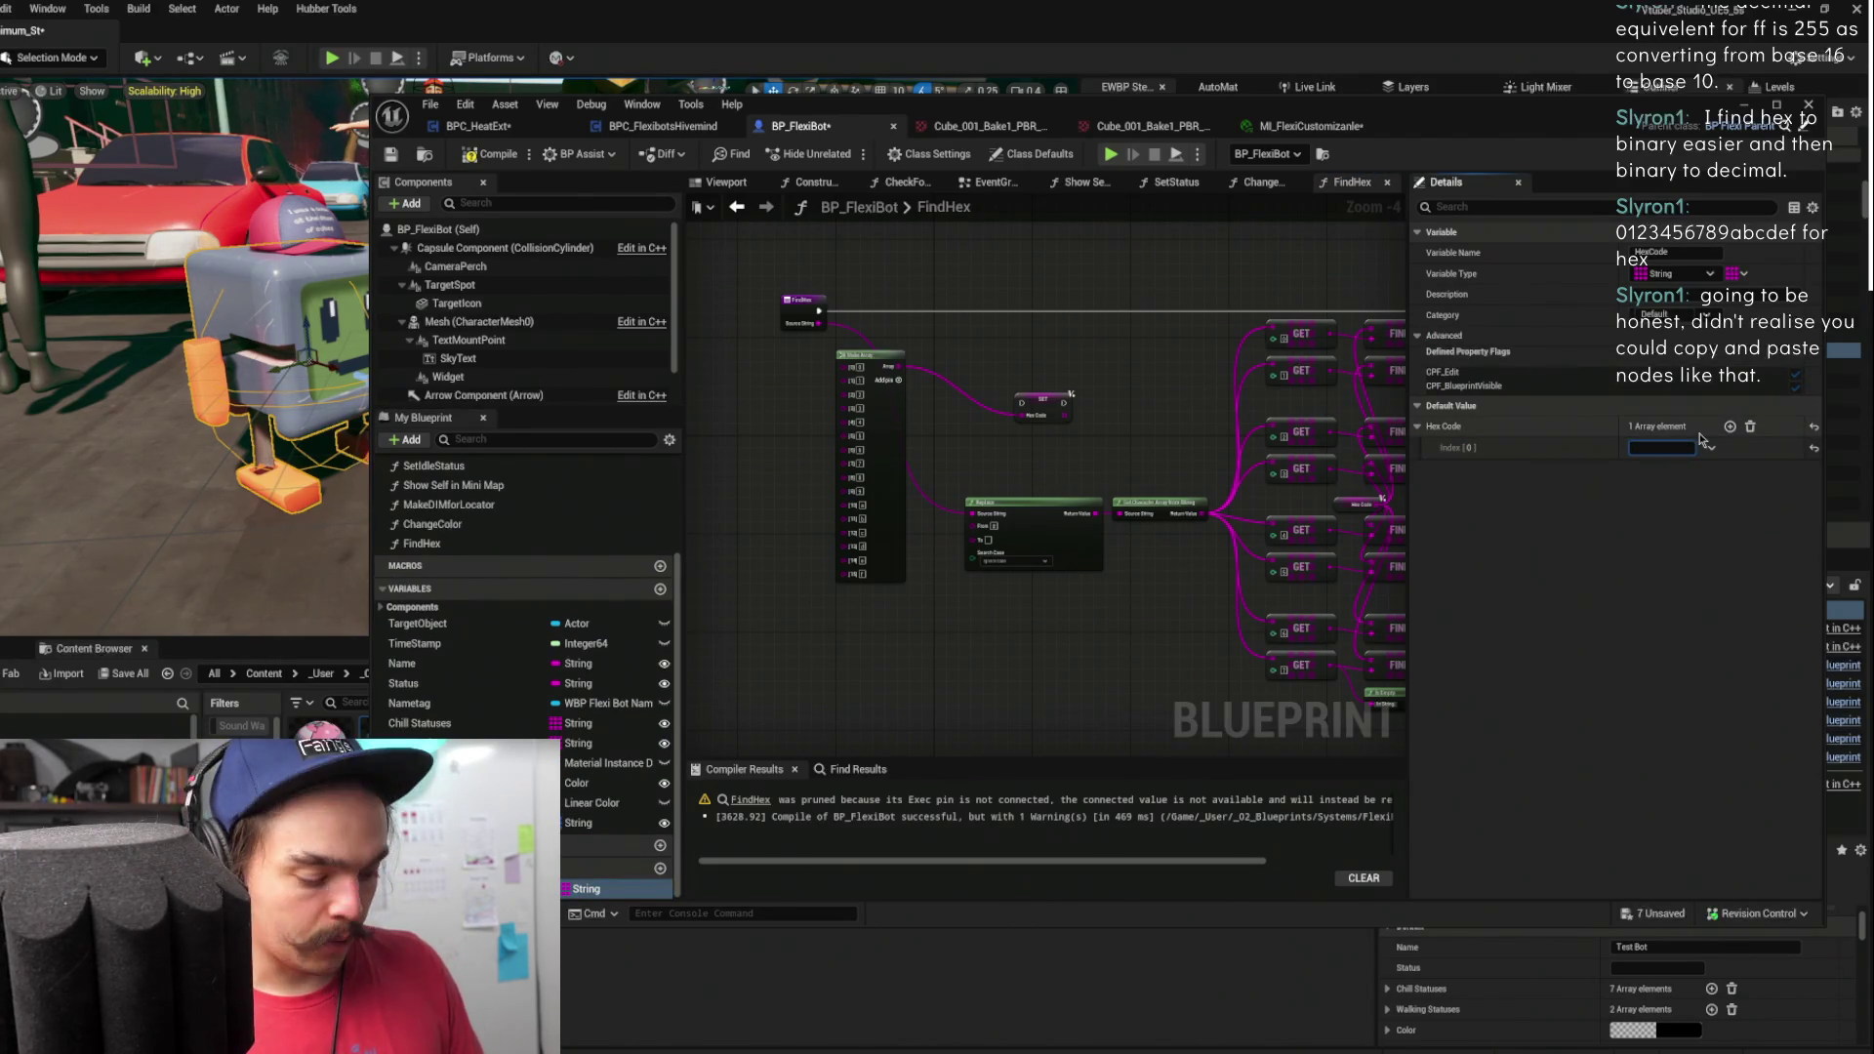
left_click(1730, 428)
type("1")
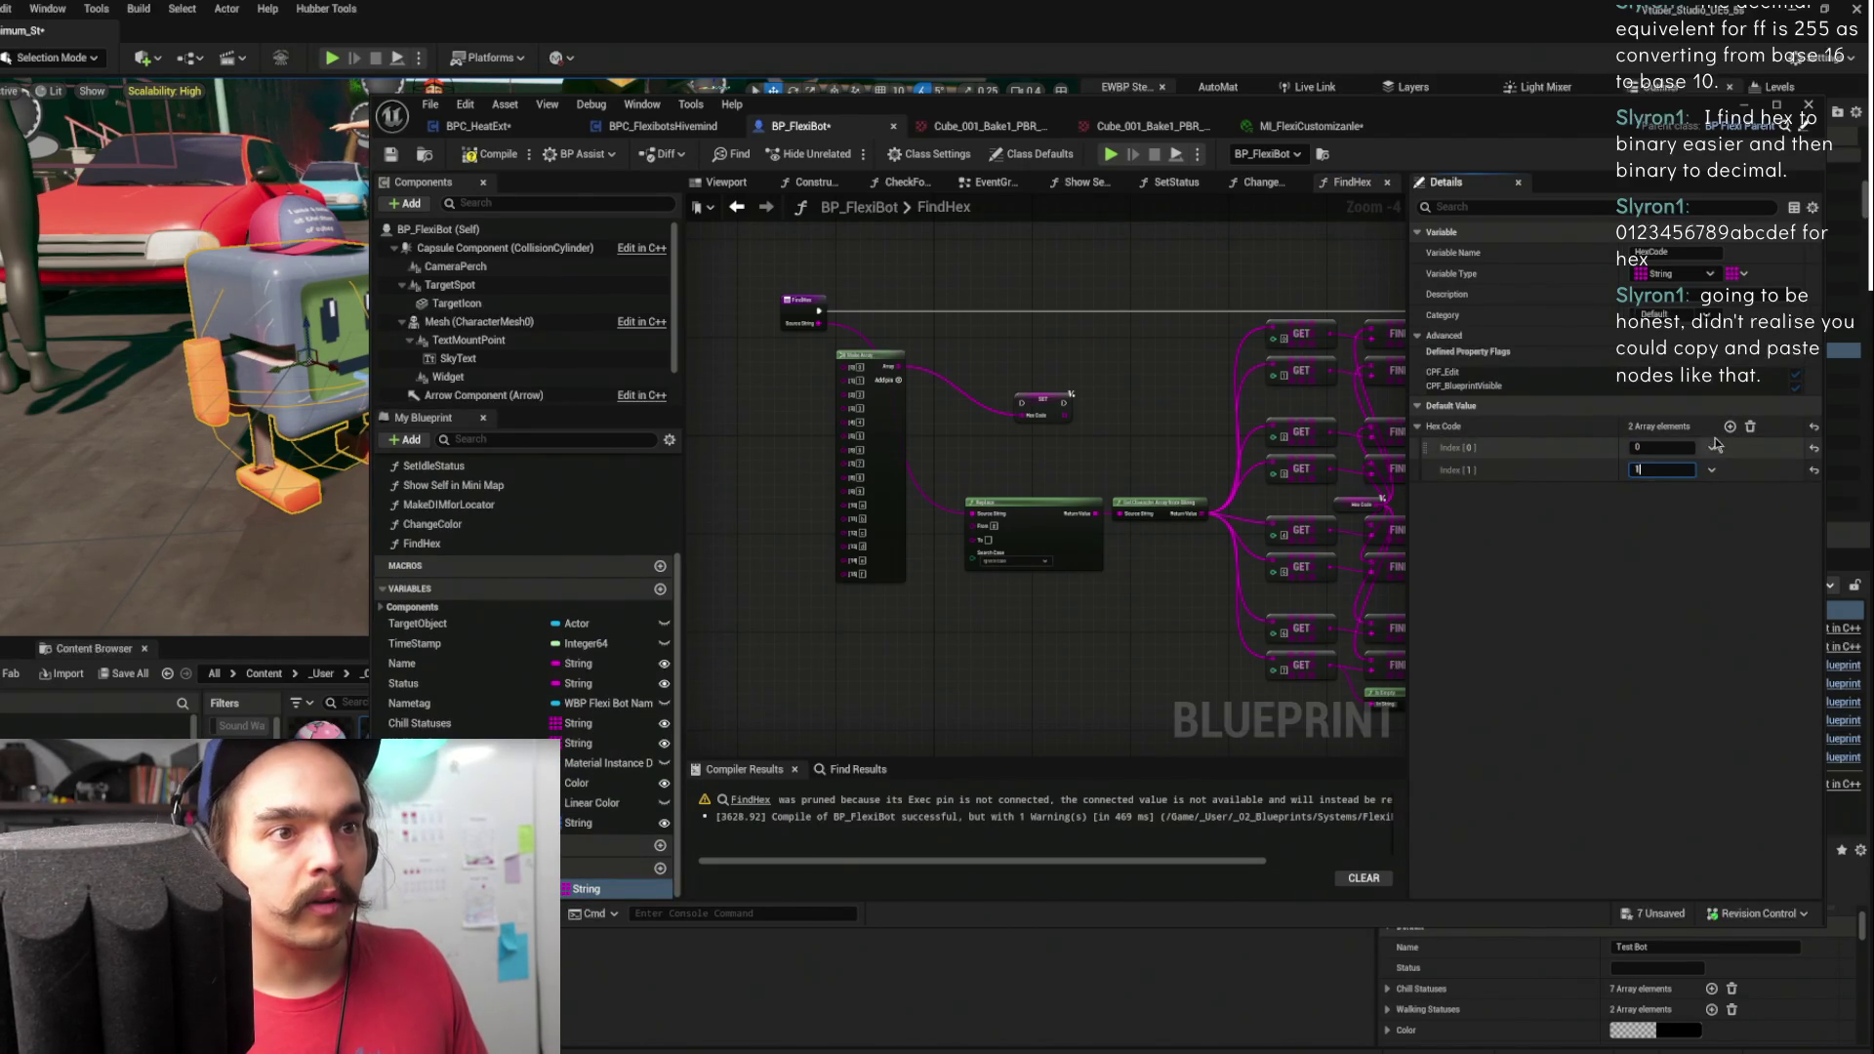
left_click(1730, 428)
type("2")
left_click(1730, 427)
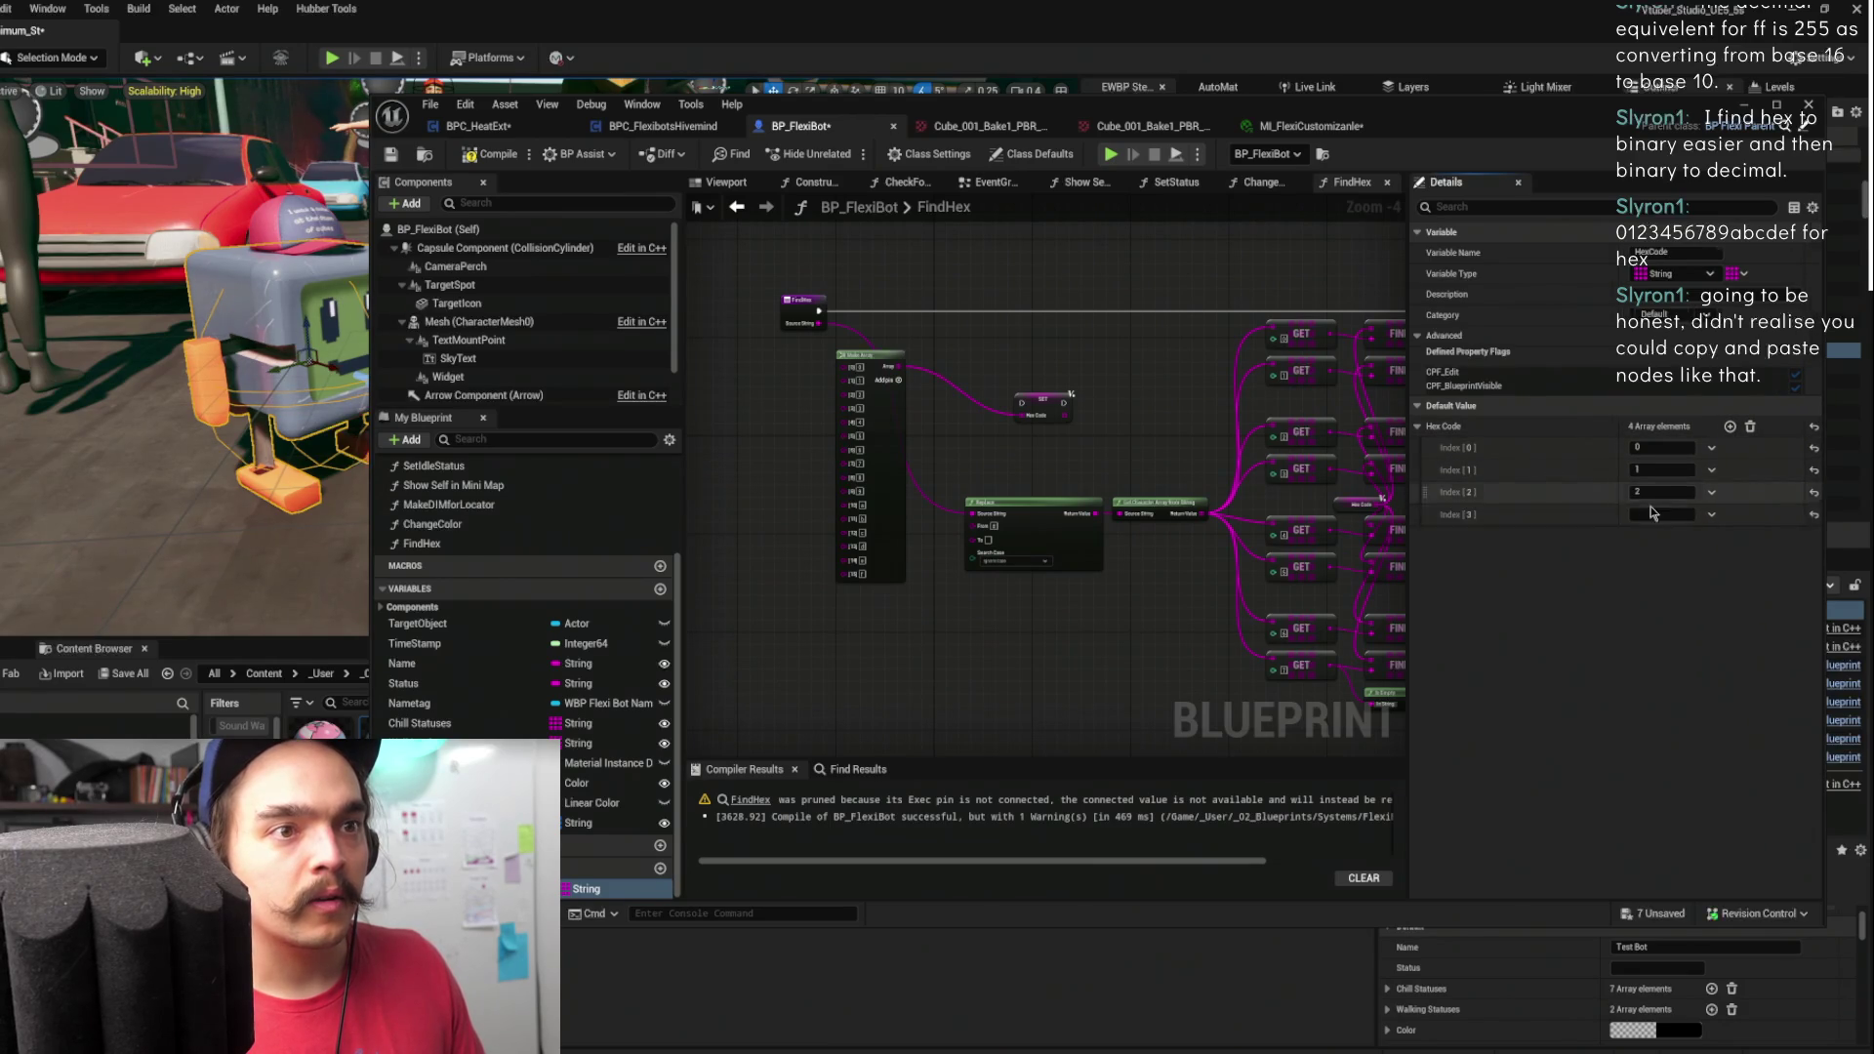
type("3")
left_click(1730, 428)
type("5")
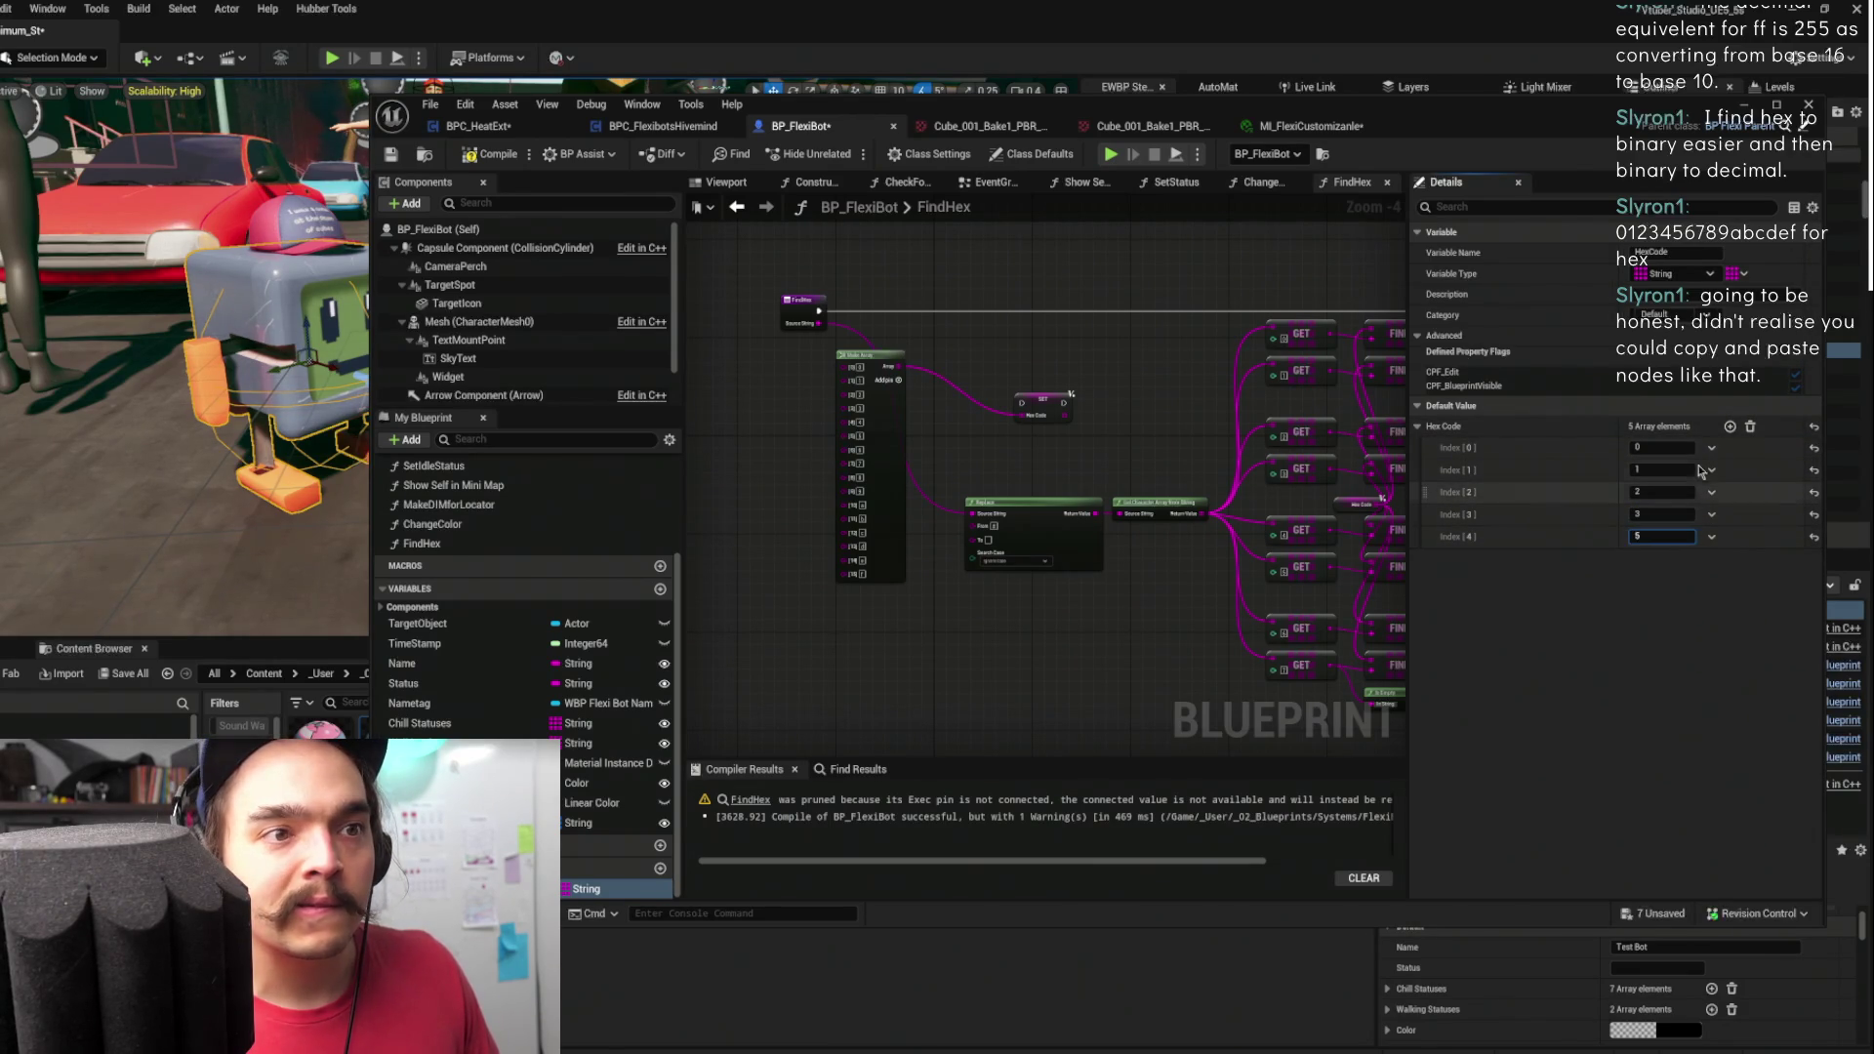
key("Return")
left_click(1730, 427)
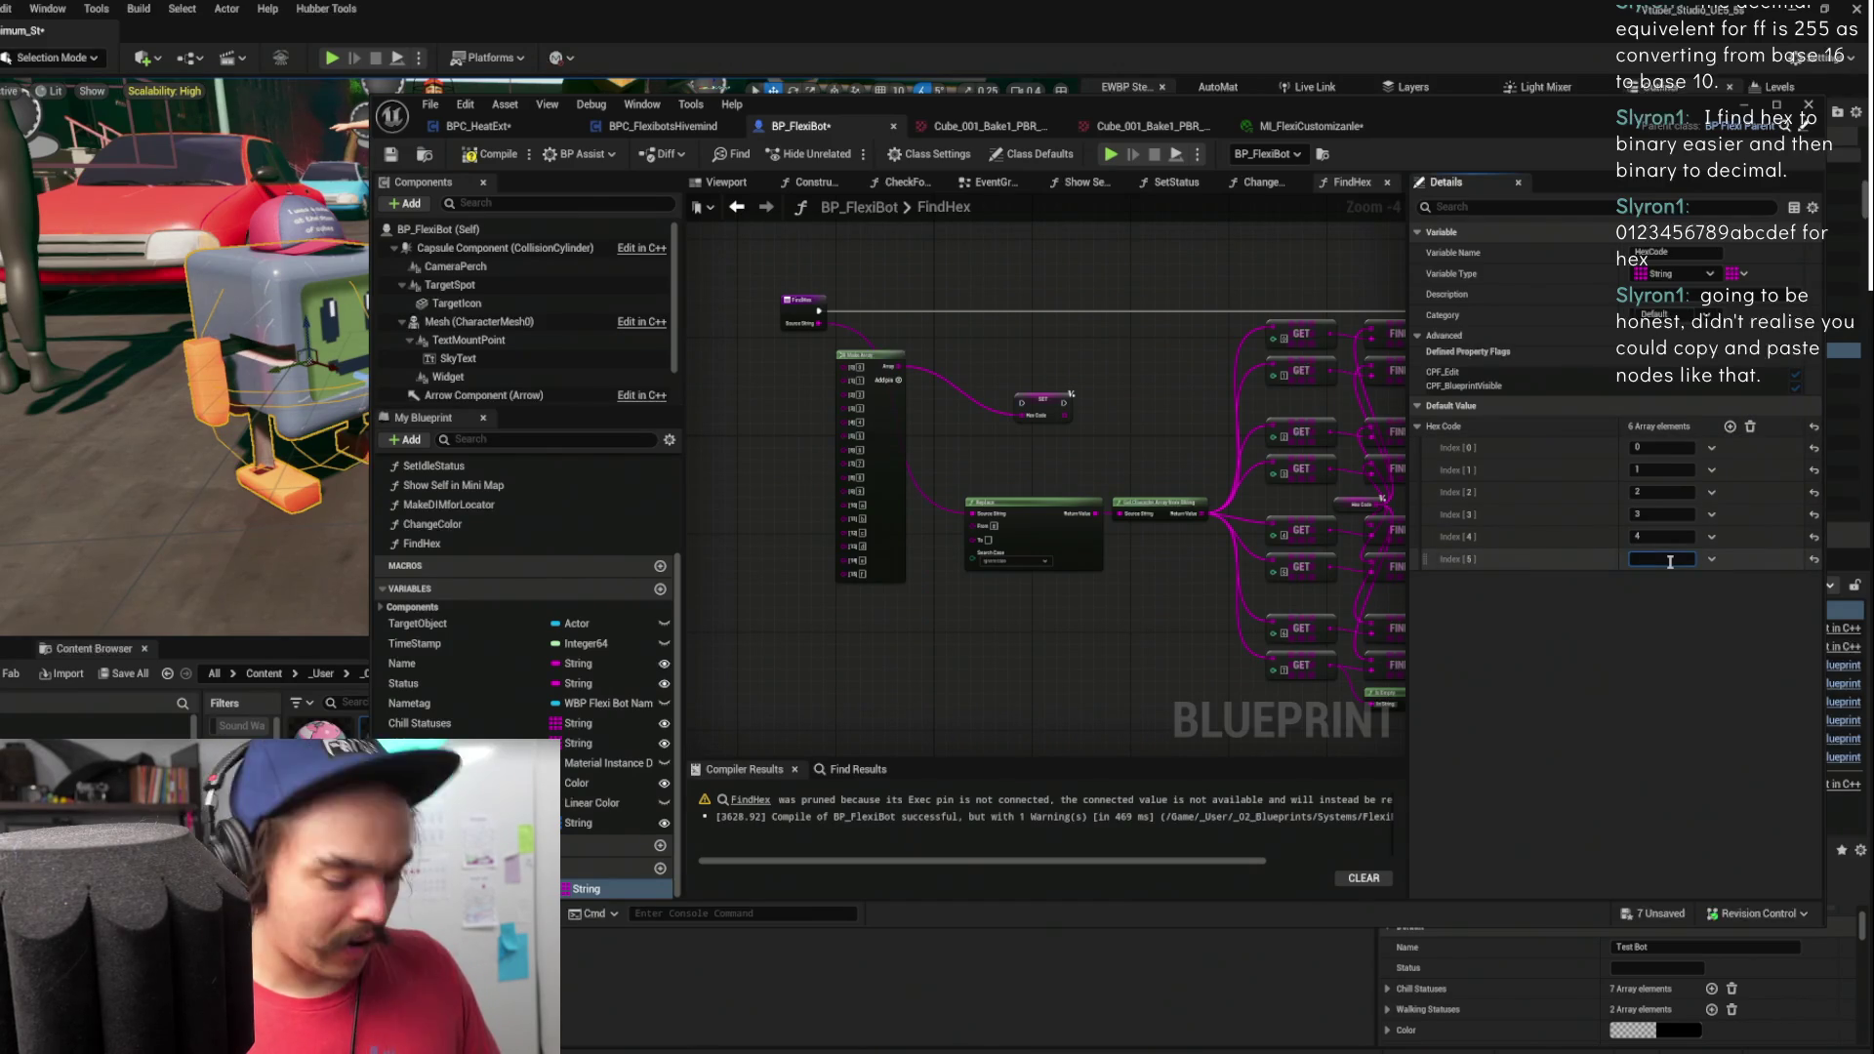
type("5")
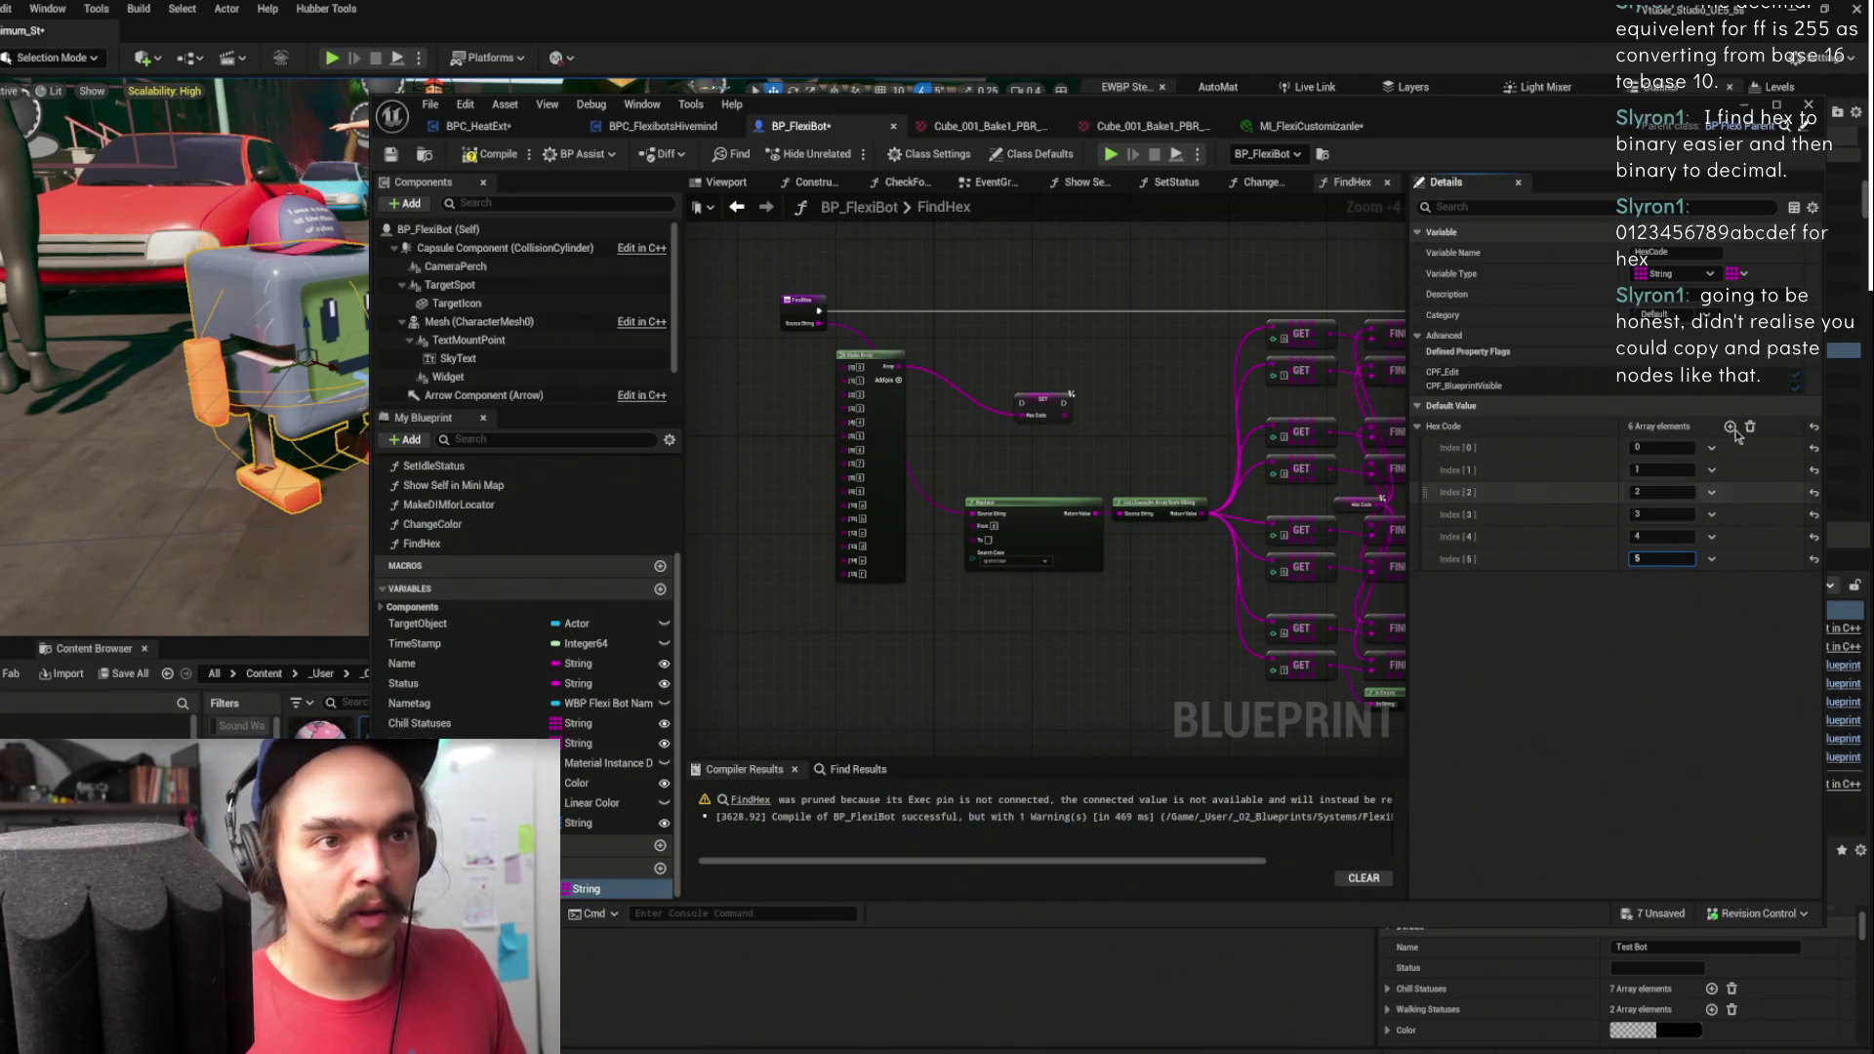
left_click(1730, 427)
left_click(1672, 581)
type("6")
left_click(1730, 427)
left_click(1664, 603)
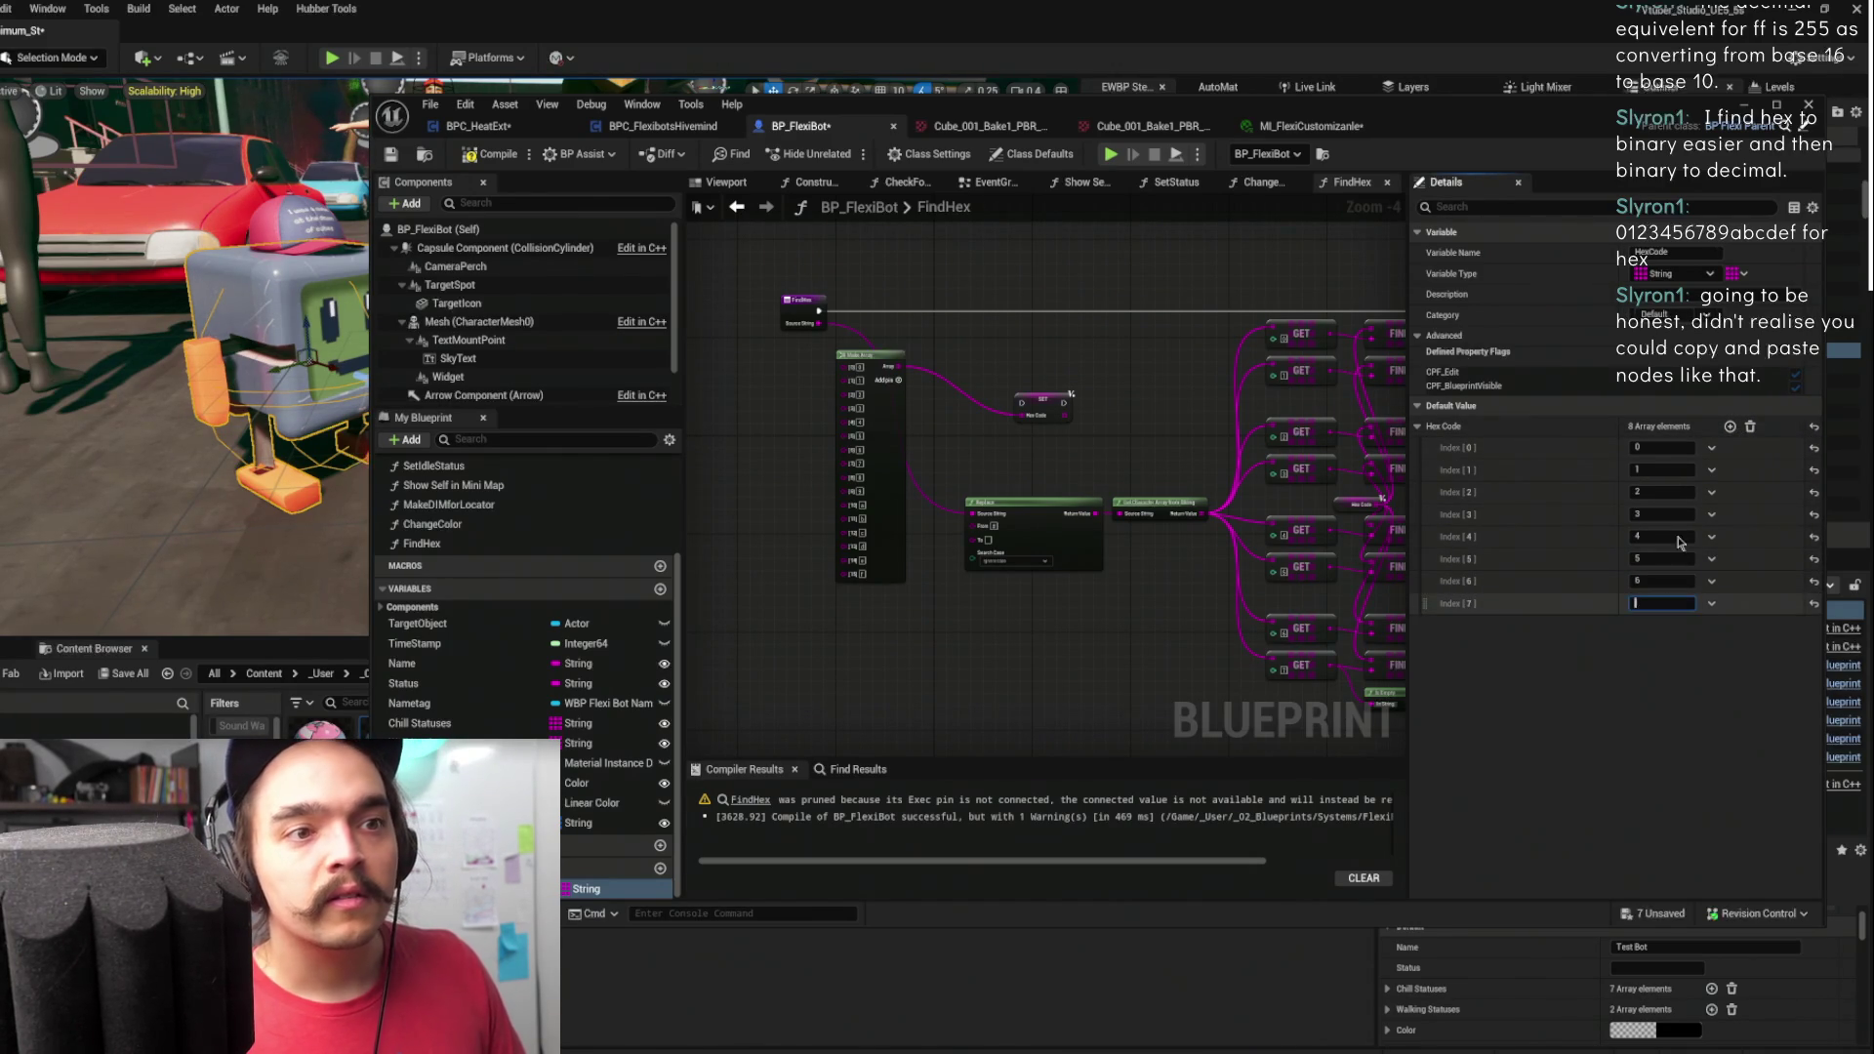
type("7")
- Add HexCode entries 8, 9 and a through f, then compile and save BP_FlexiBot
left_click(1730, 427)
left_click(1663, 625)
type("8")
left_click(1730, 428)
left_click(1664, 648)
type("9")
left_click(1730, 427)
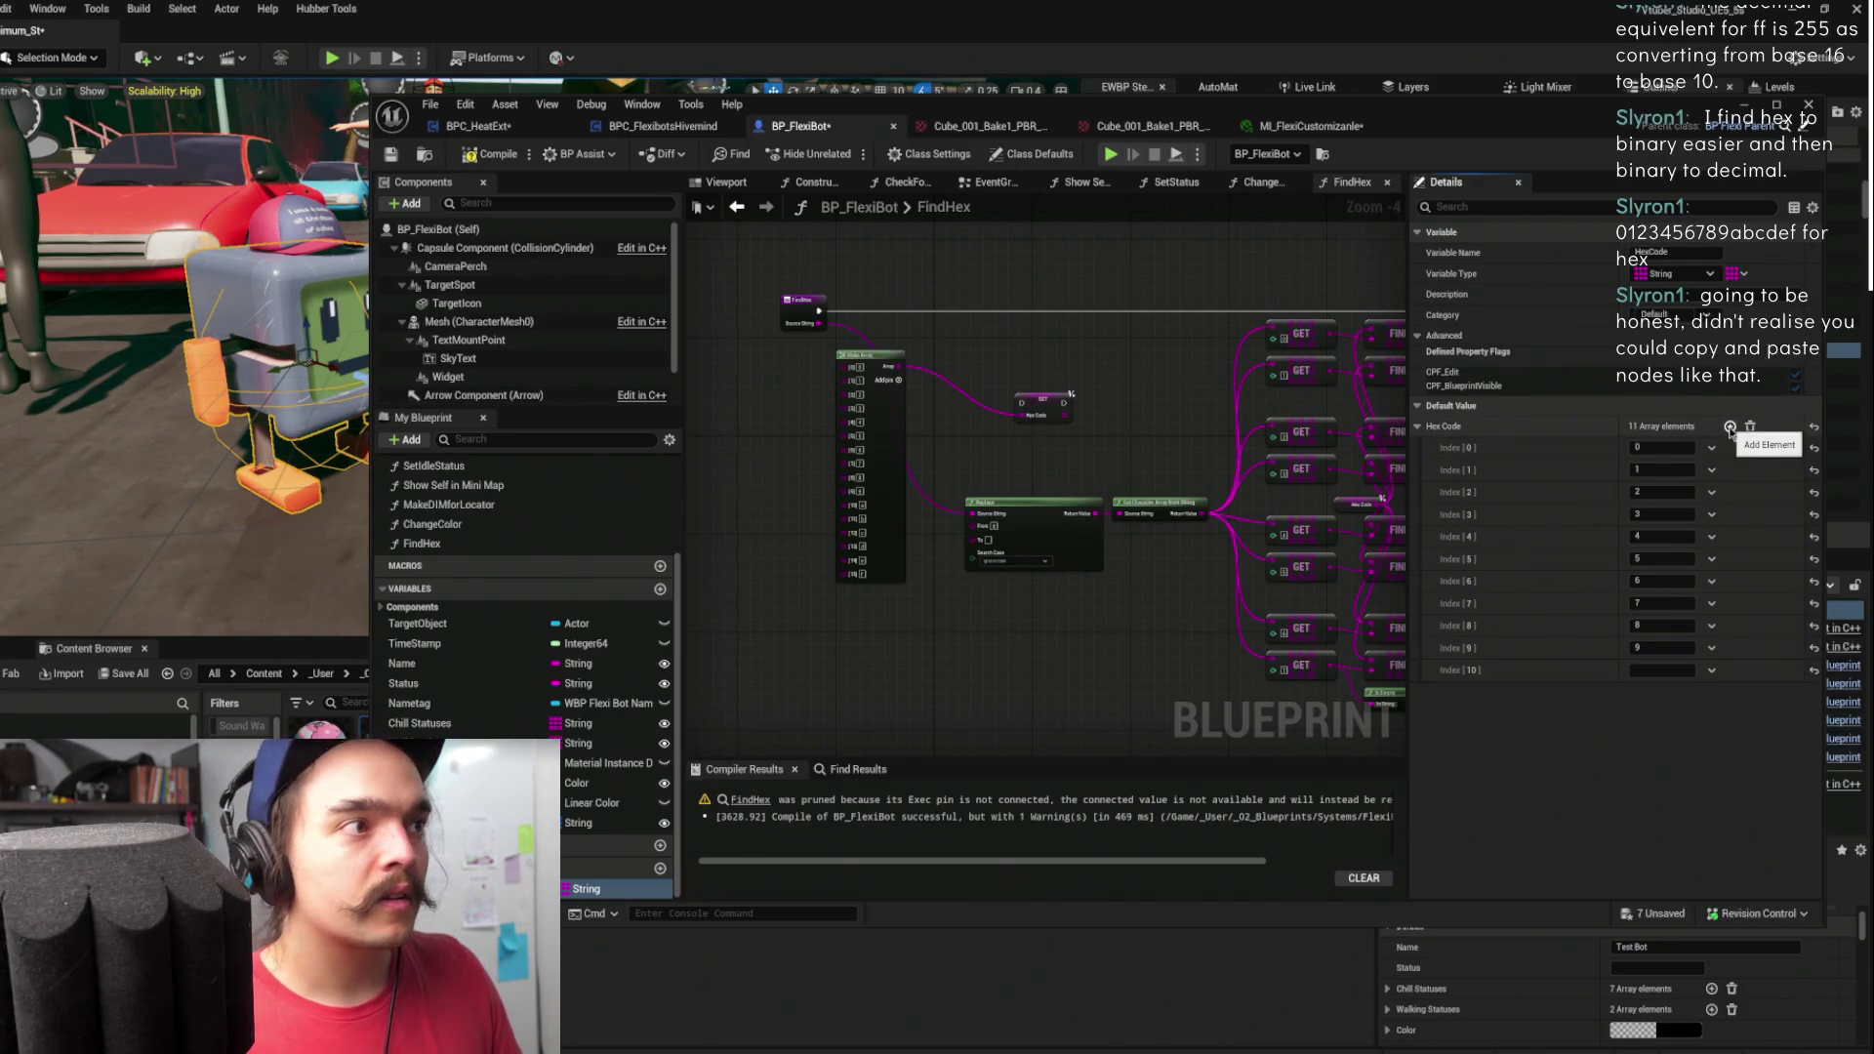
left_click(1663, 670)
type("a")
left_click(1730, 428)
left_click(1656, 691)
type("b")
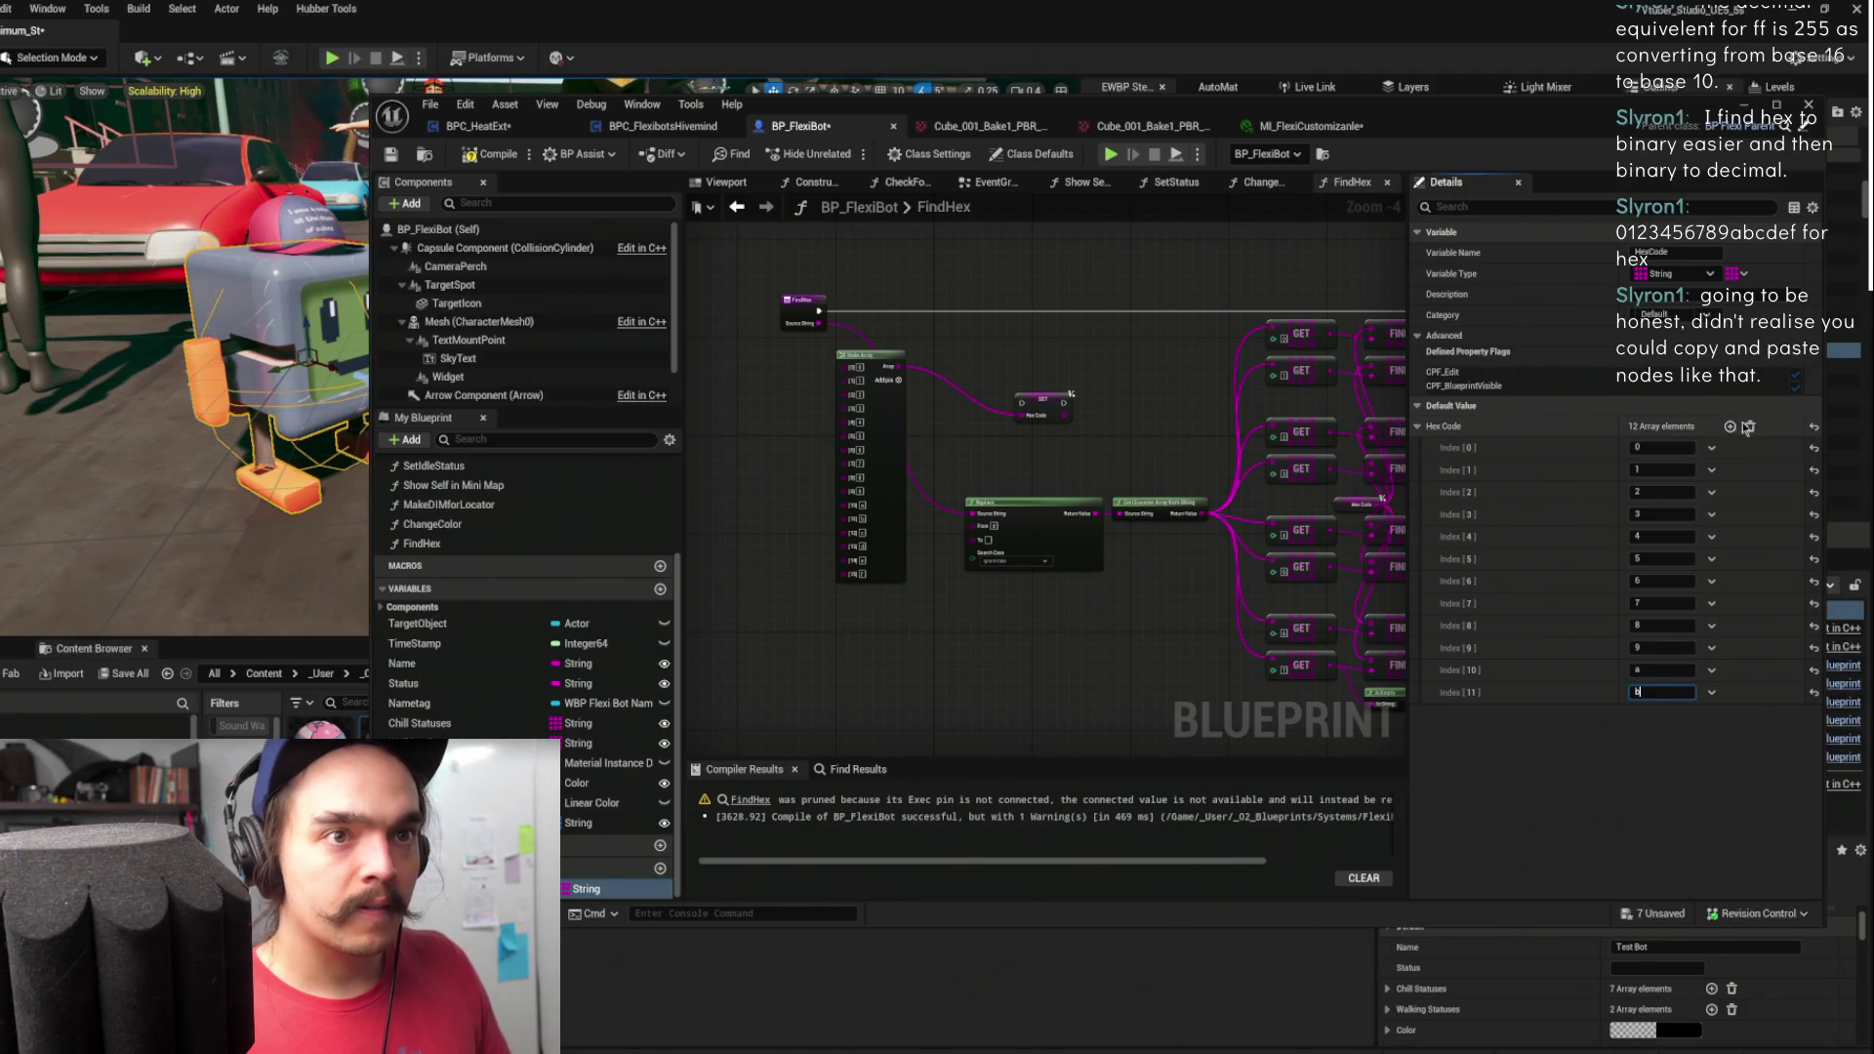
left_click(1730, 427)
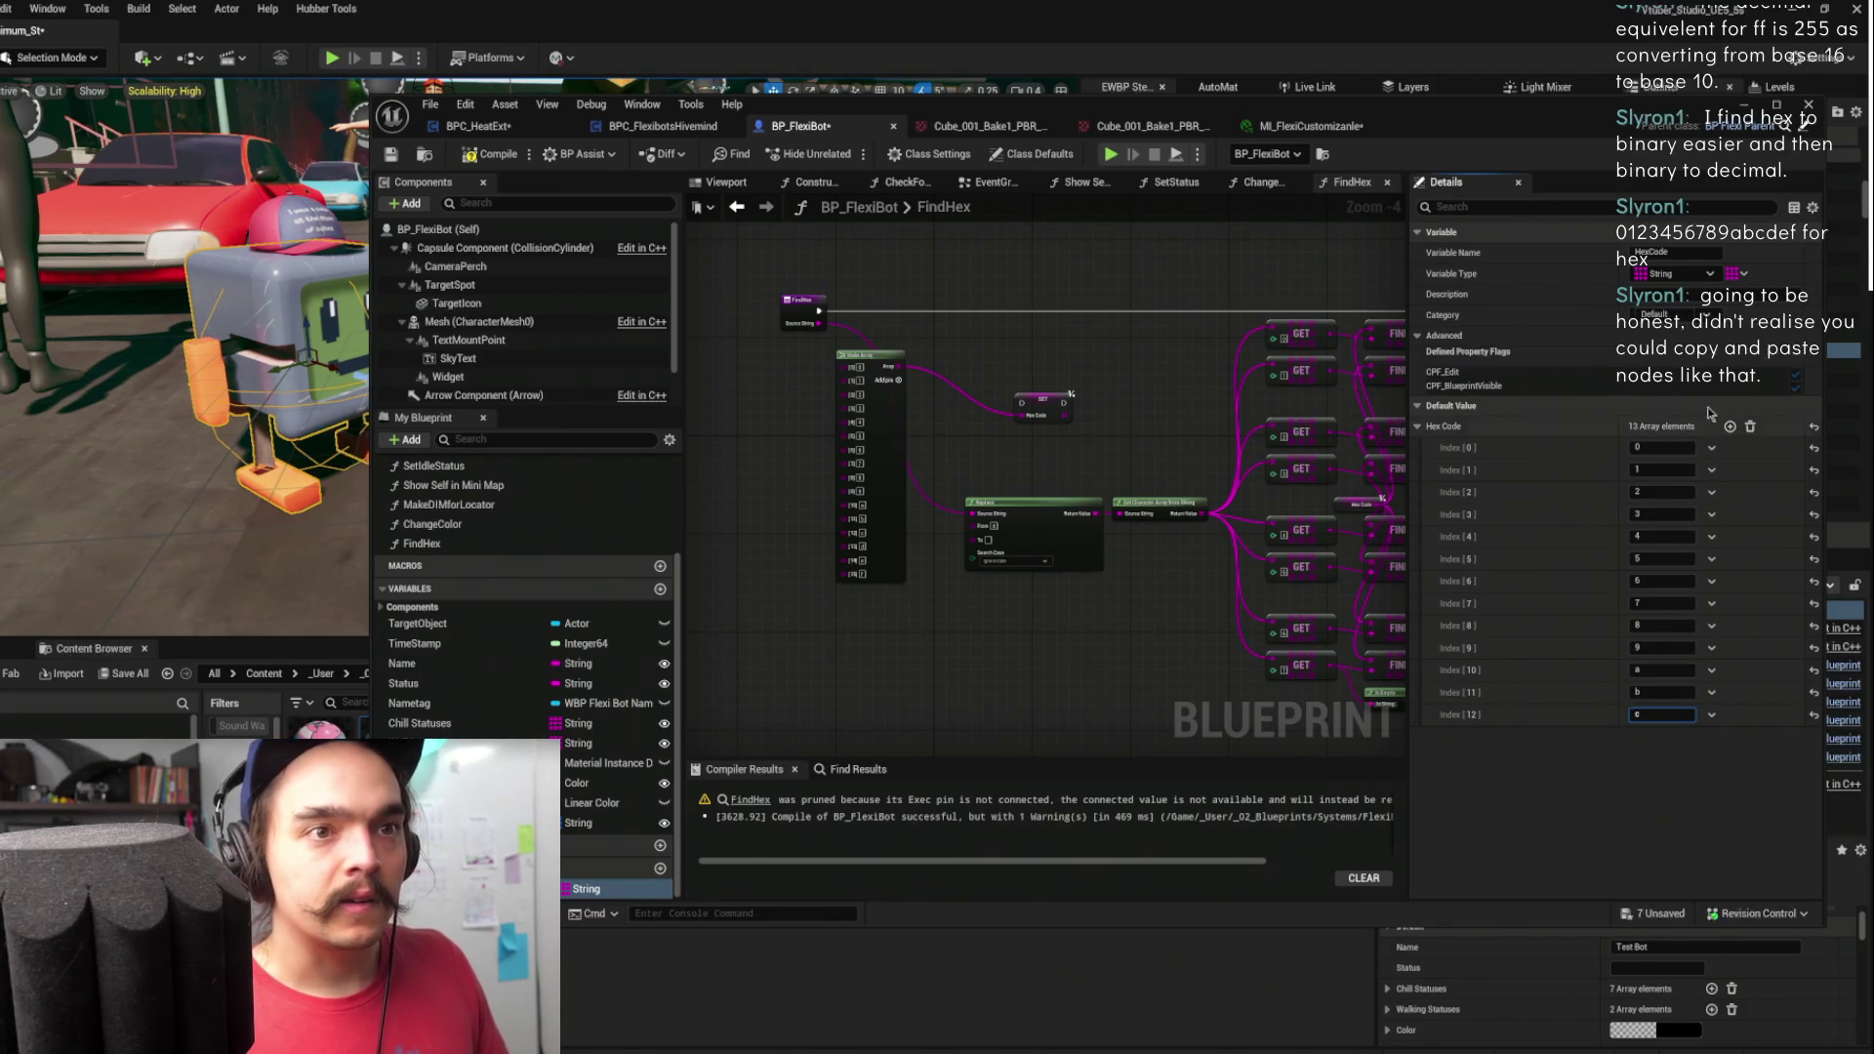
type("c")
left_click(1730, 427)
type("d")
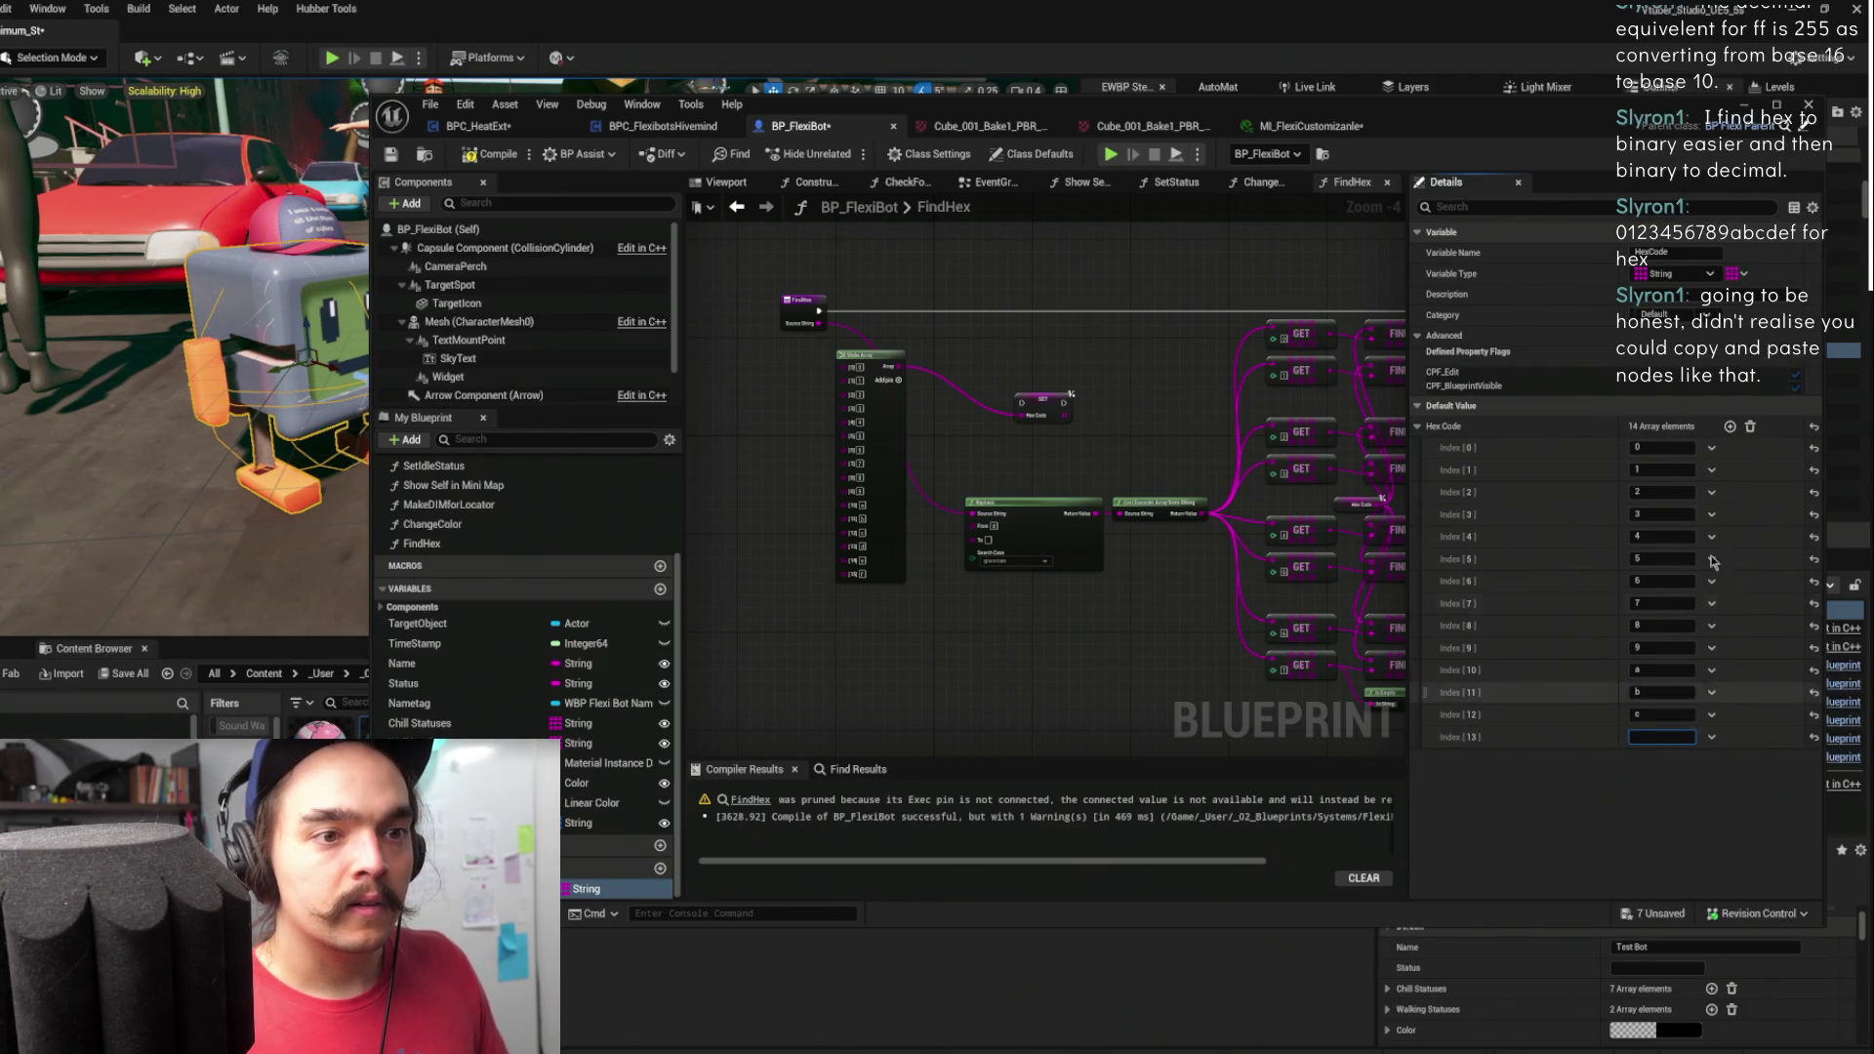
left_click(1730, 427)
type("e")
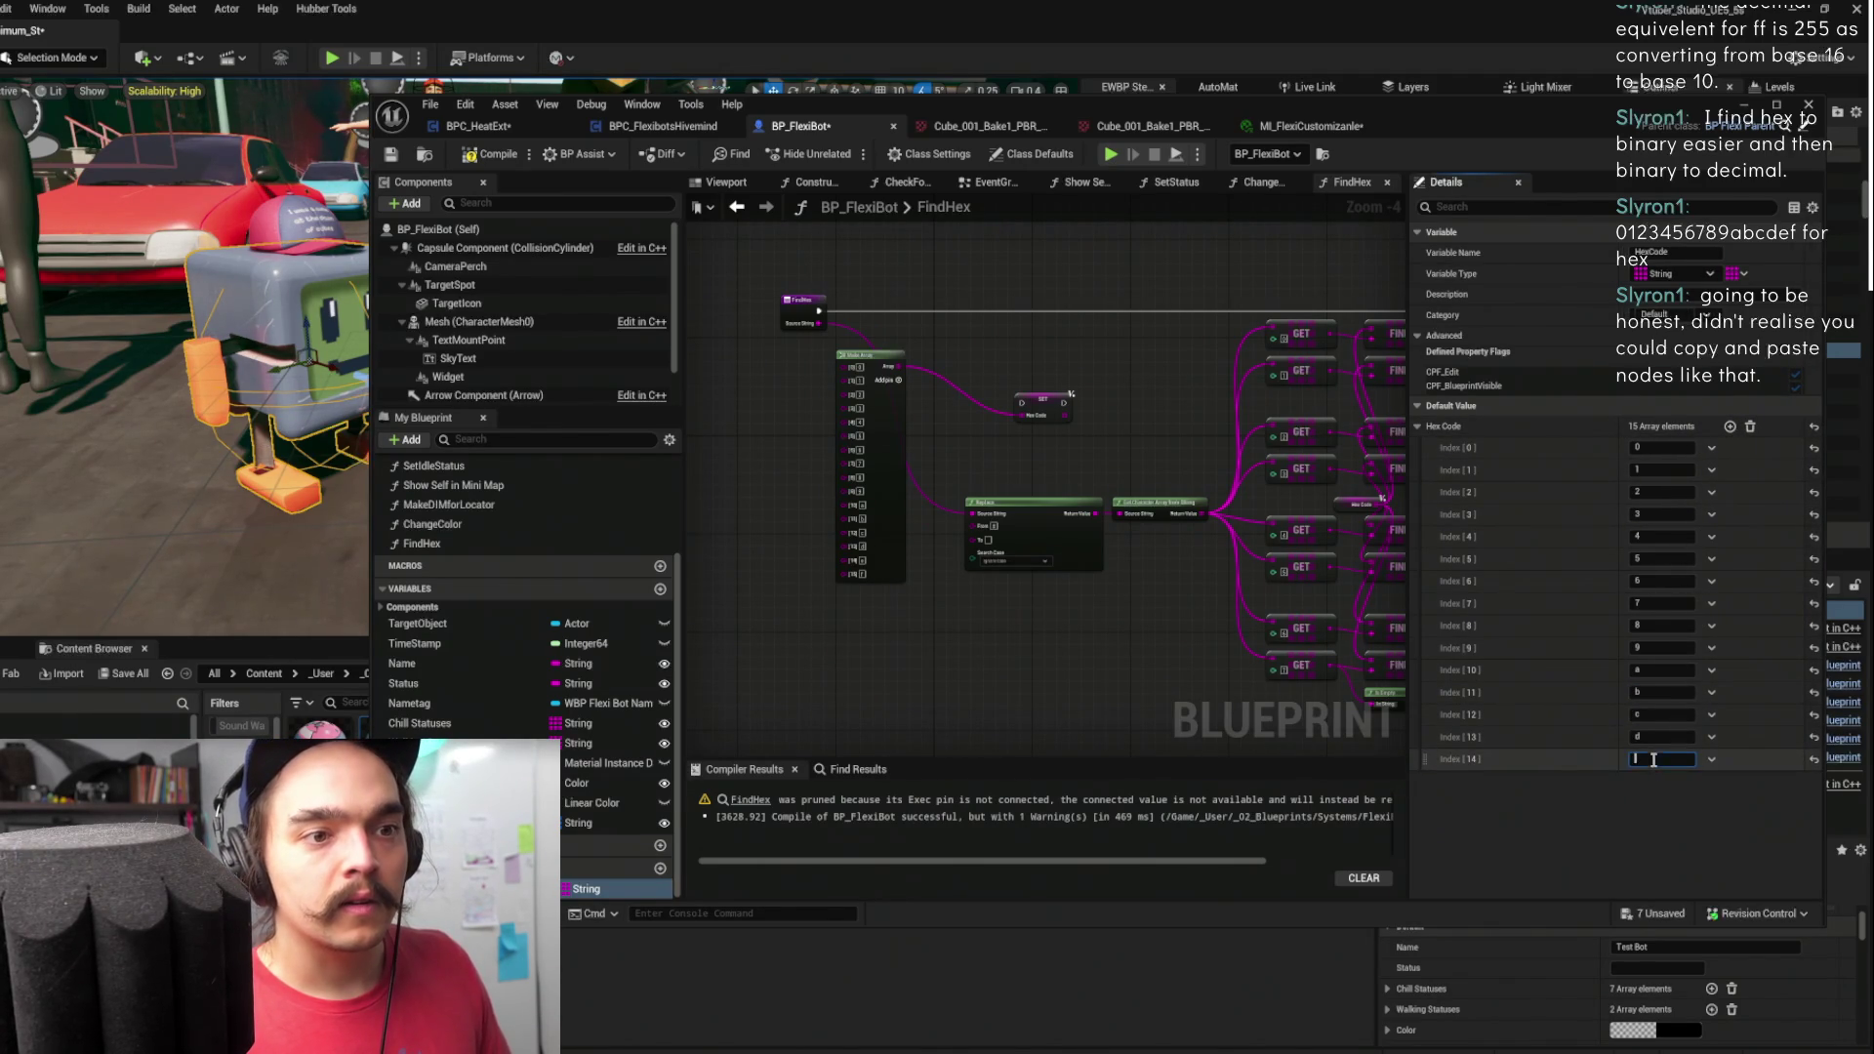
left_click(1730, 427)
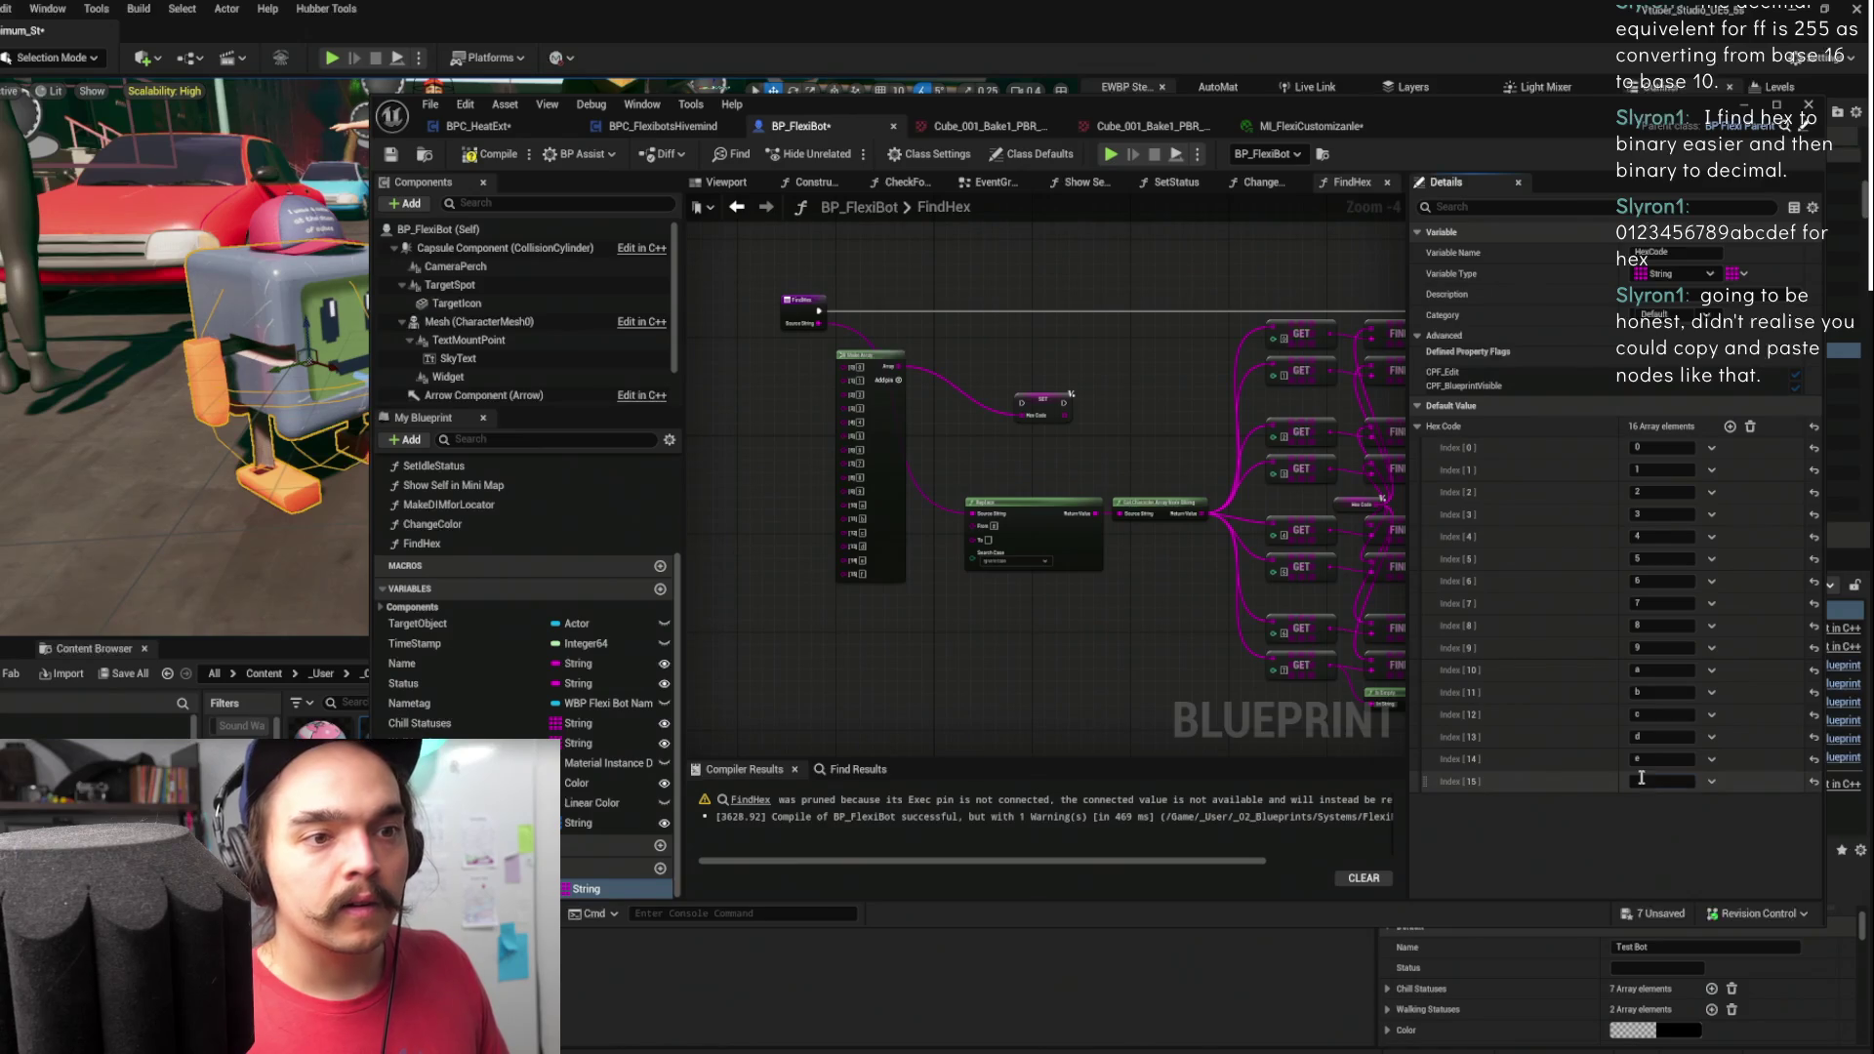
type("f")
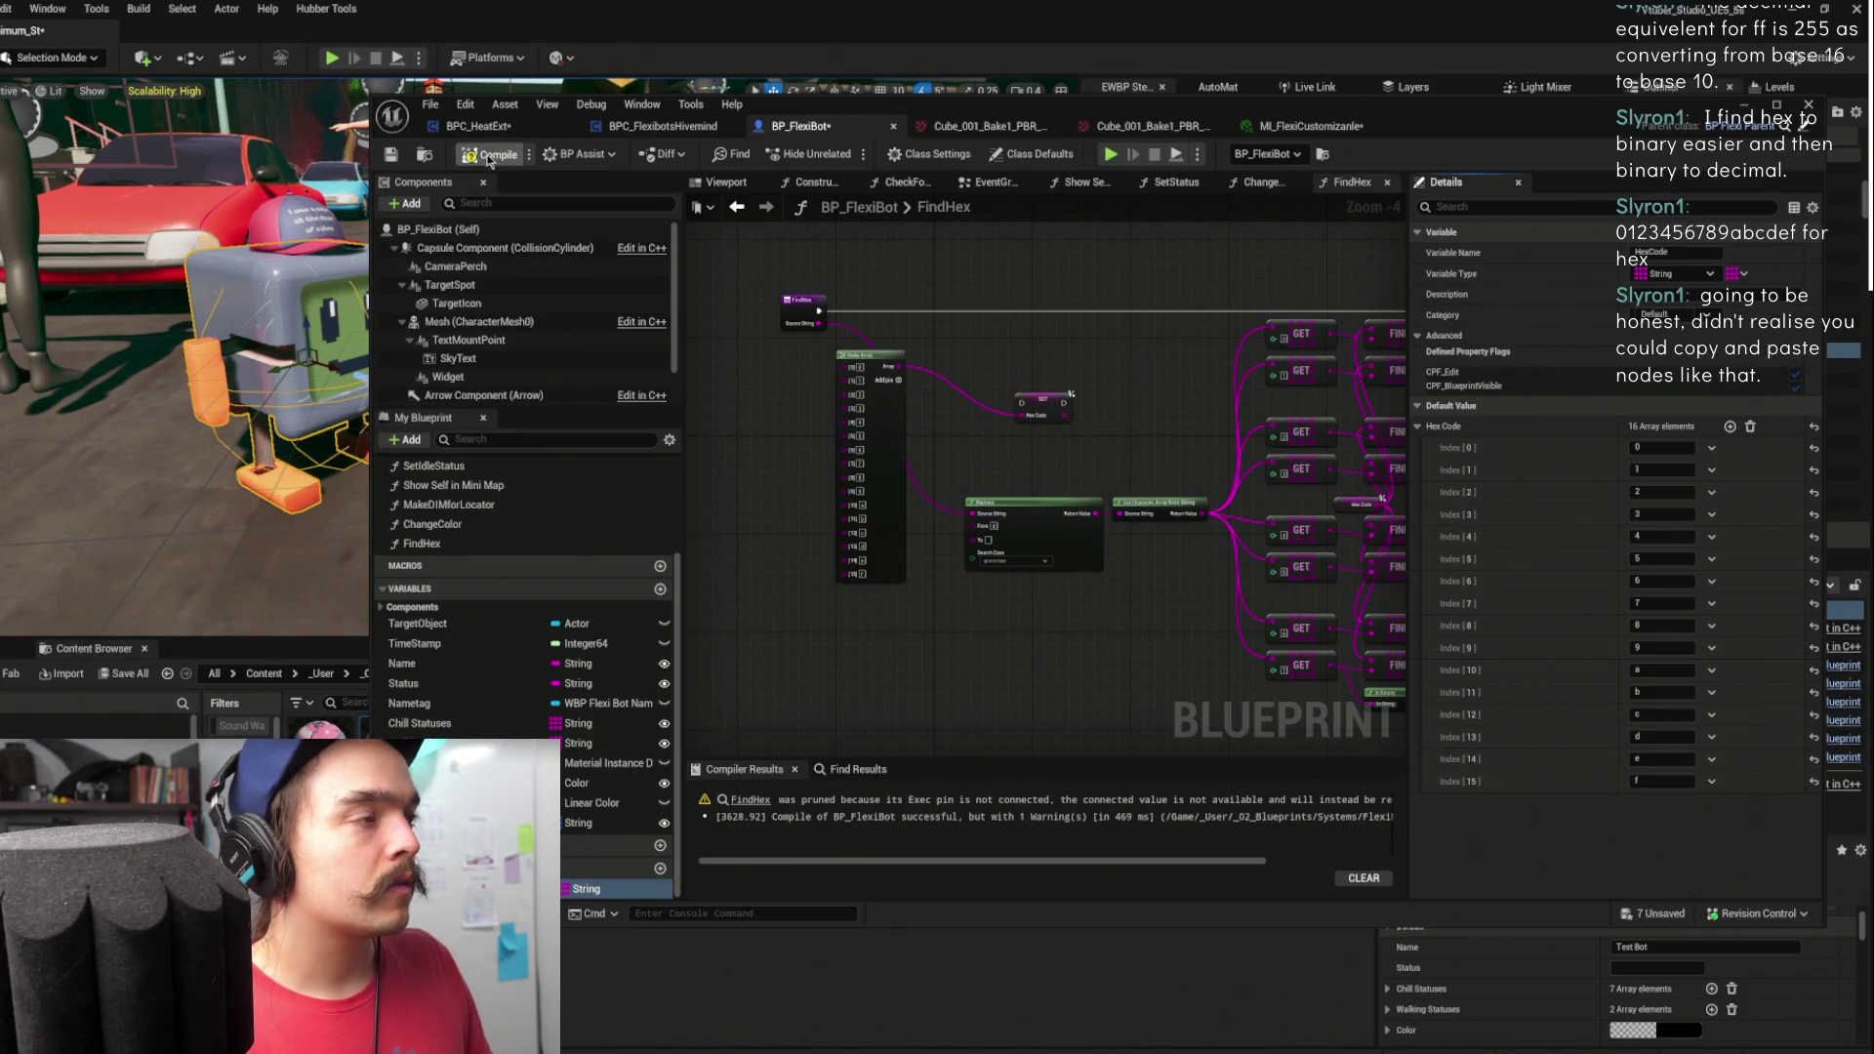
left_click(488, 154)
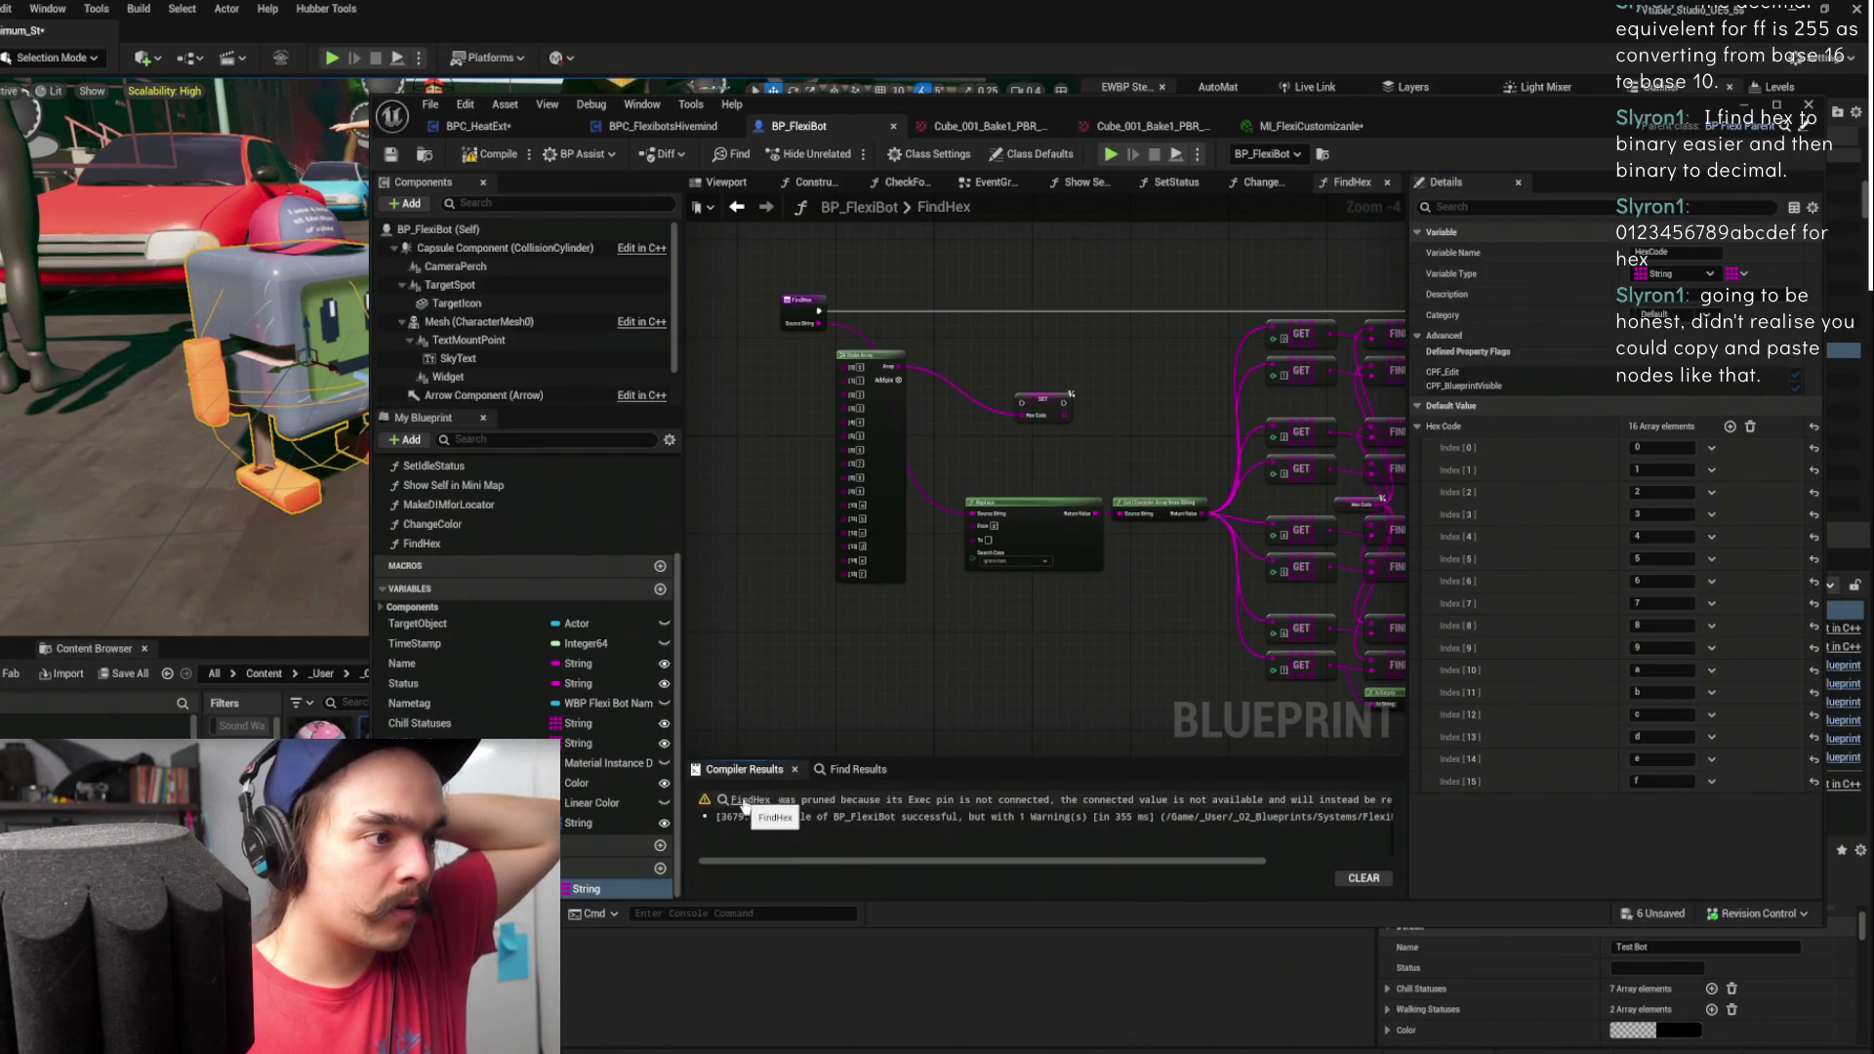
- Mark the FindHex function as Pure via its entry node's Details, then switch to Affinity Photo
left_click(800, 304)
left_click_drag(1066, 297, 683, 304)
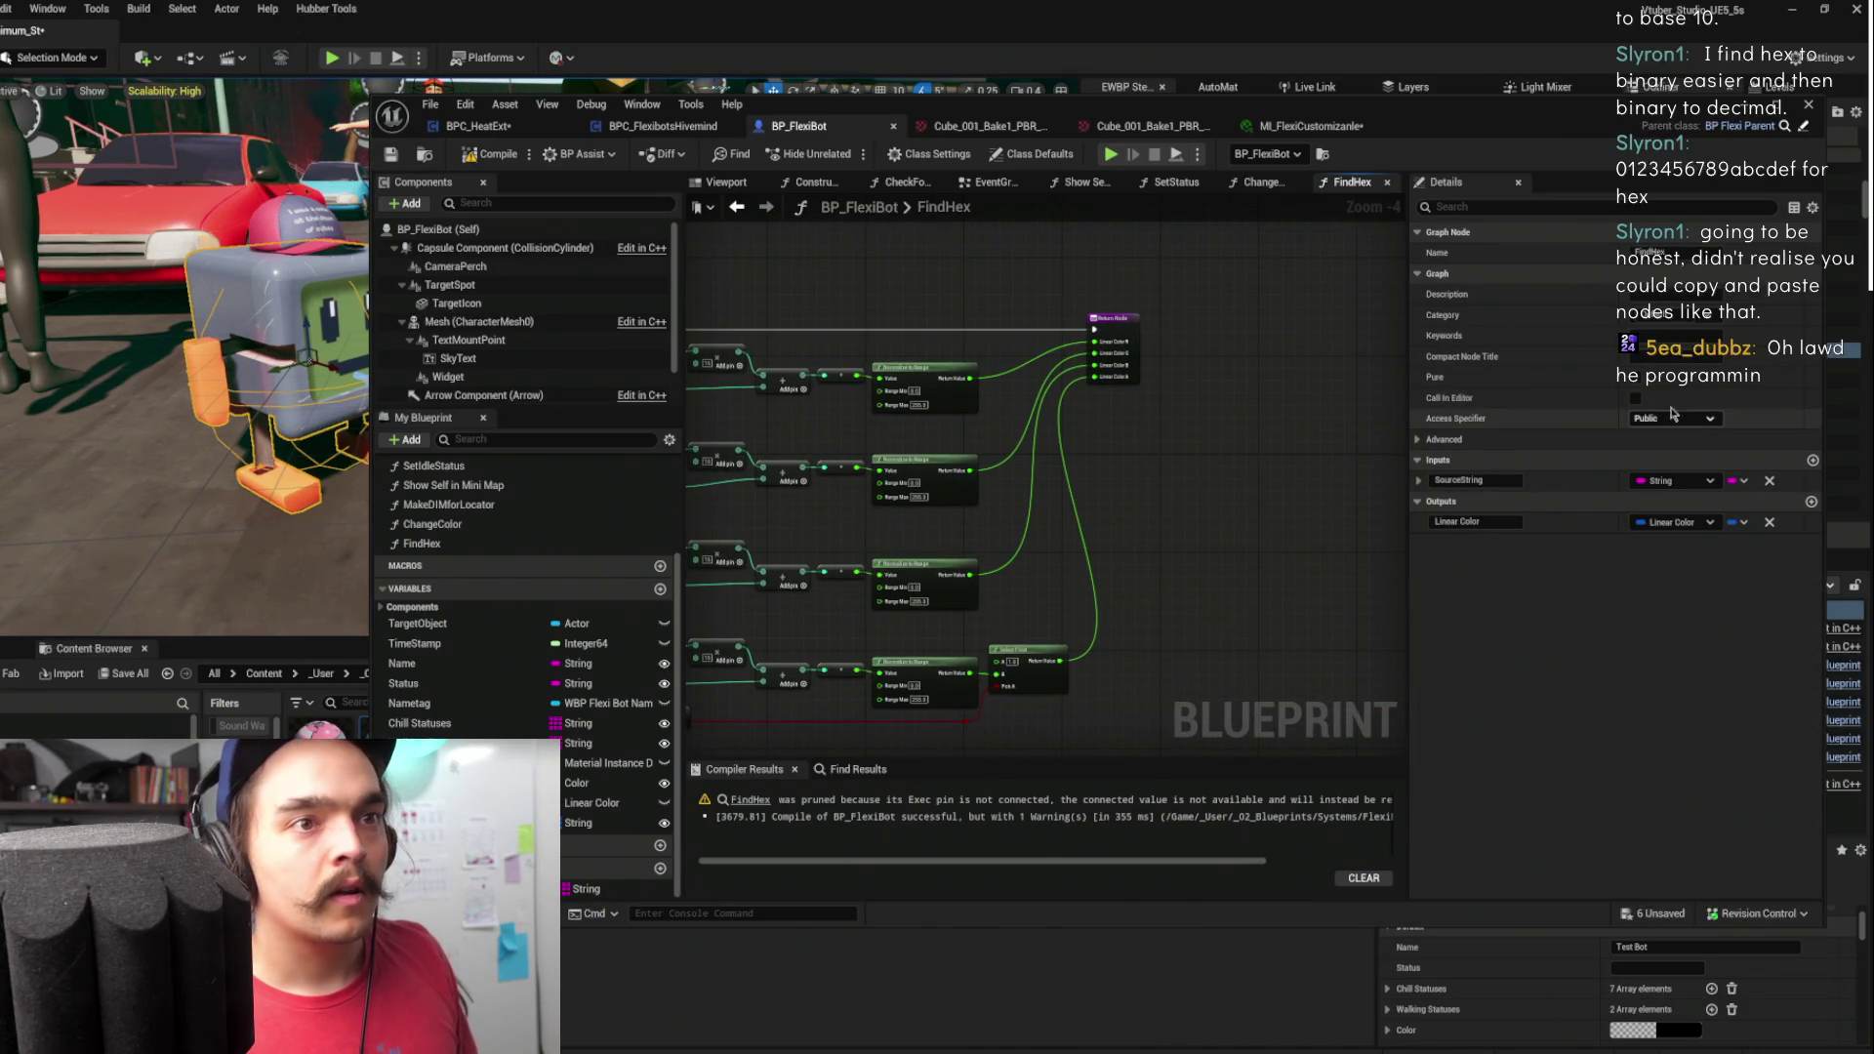
left_click(1632, 380)
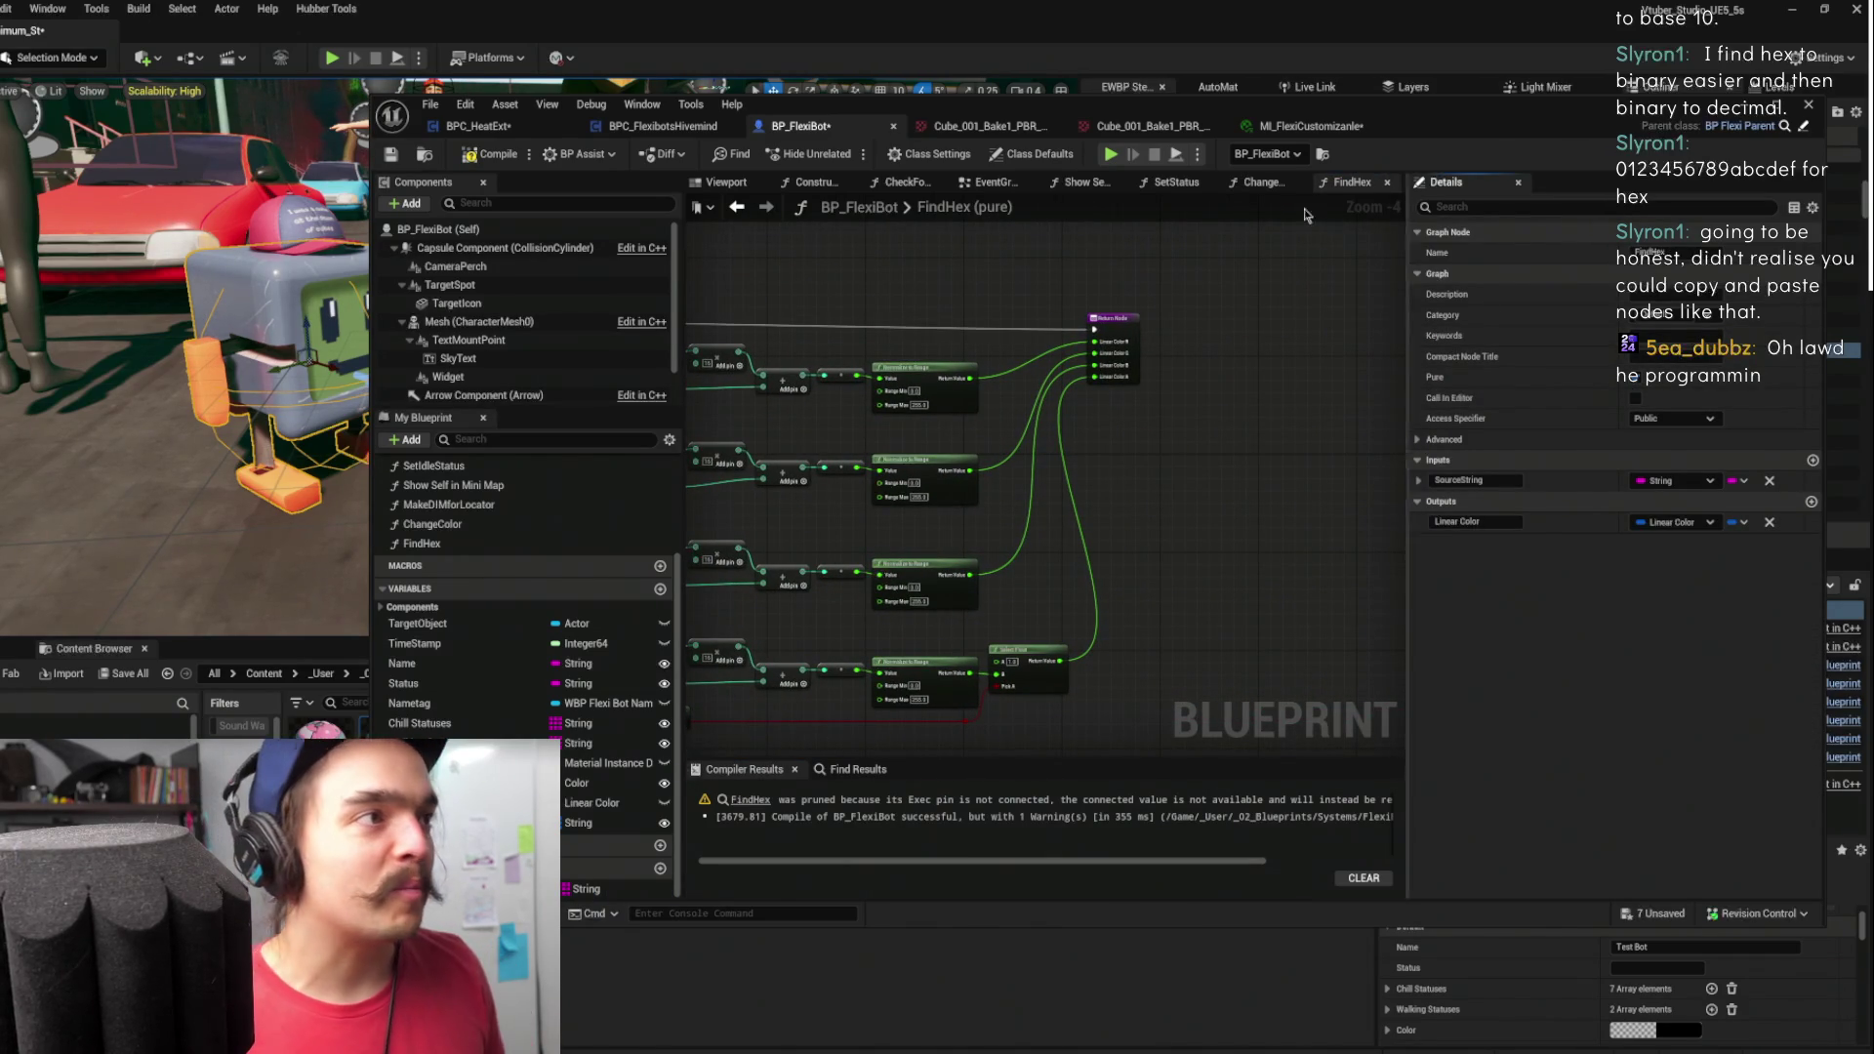
left_click_drag(878, 255, 1291, 255)
left_click_drag(995, 260, 1396, 259)
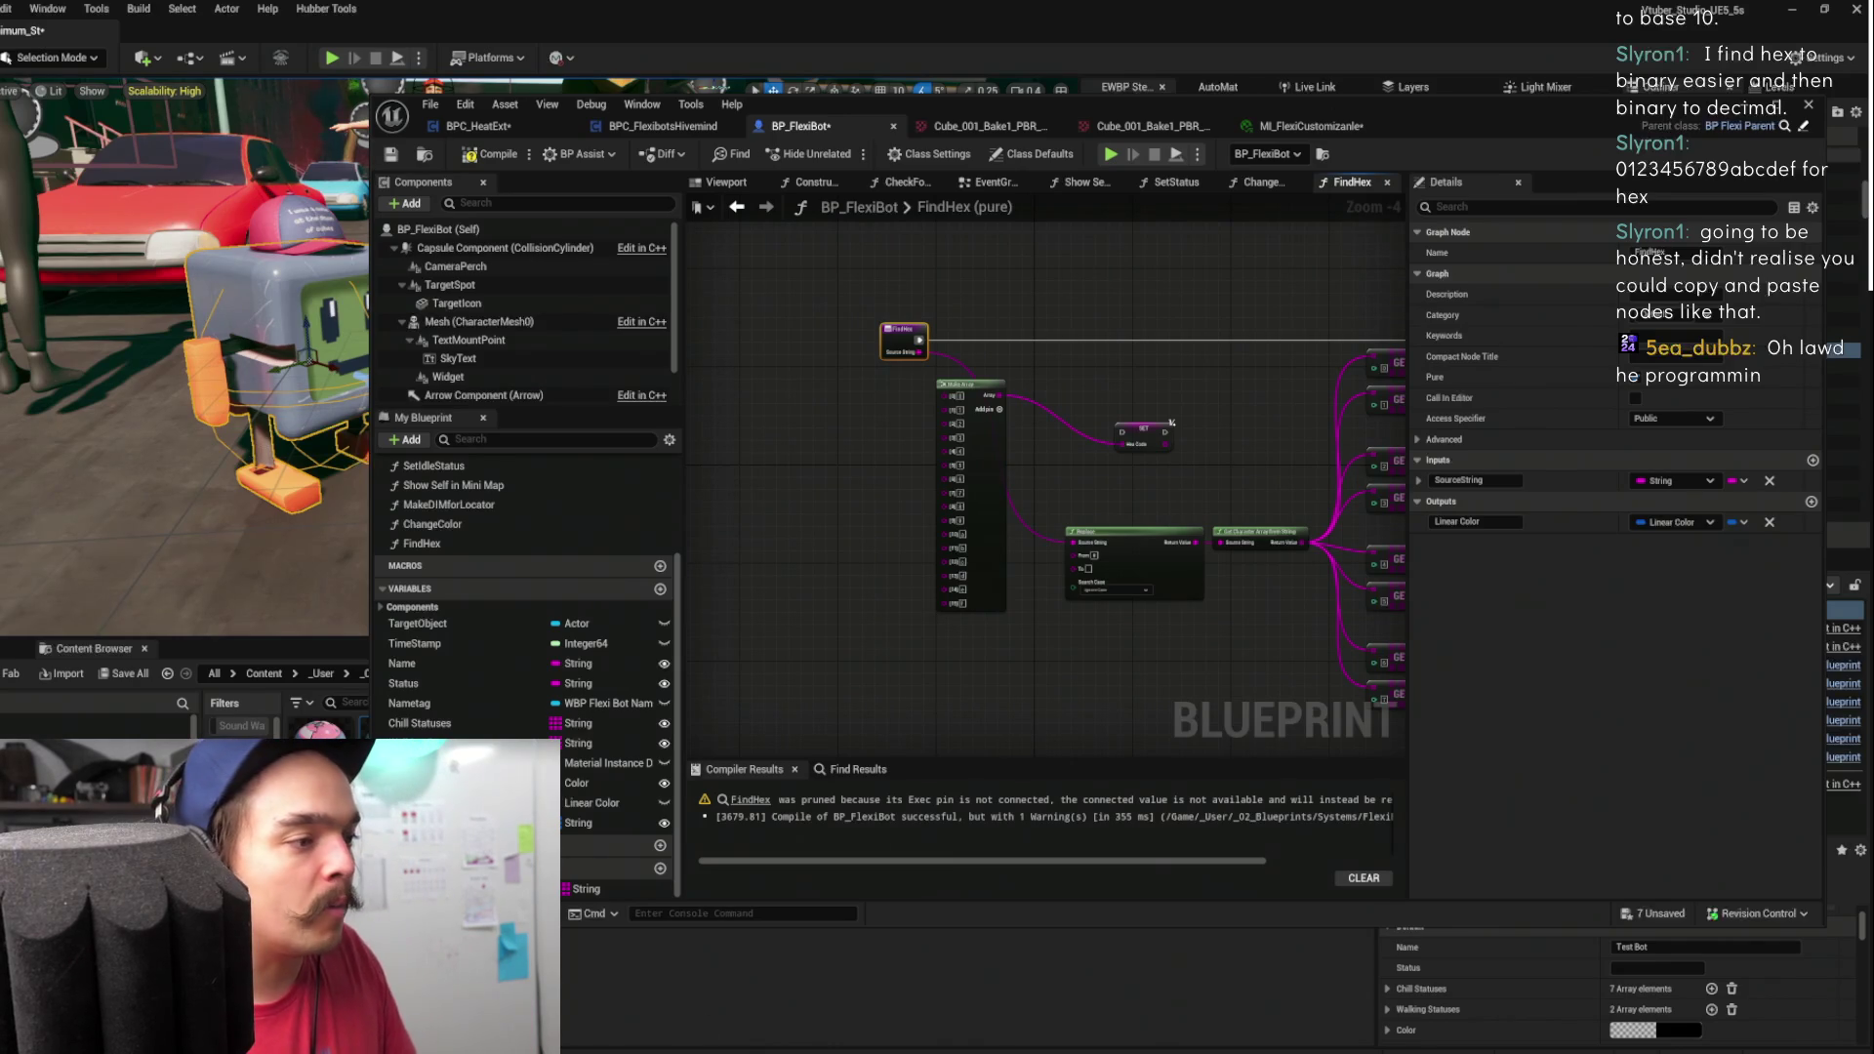
key("alt+Tab")
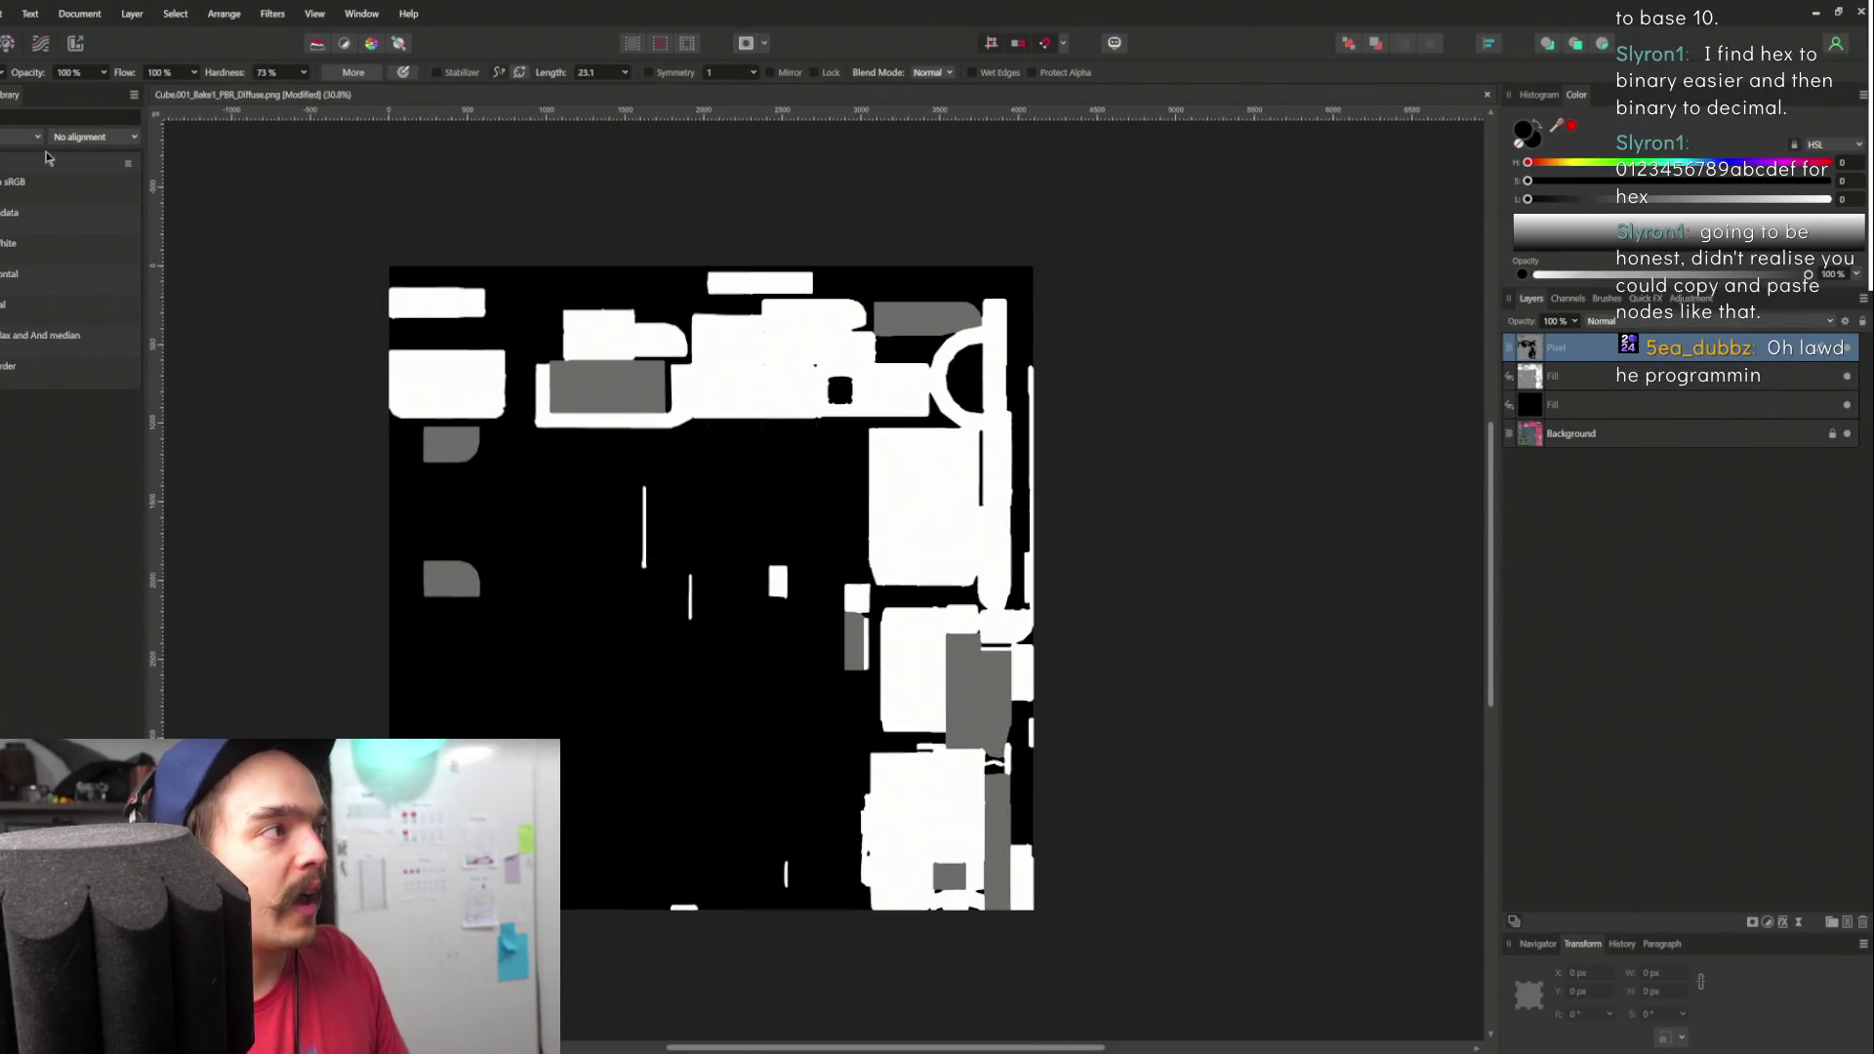
- Hide the black Fill and brush-stroke layers, then start a PNG export of the texture
key("v")
left_click(804, 184)
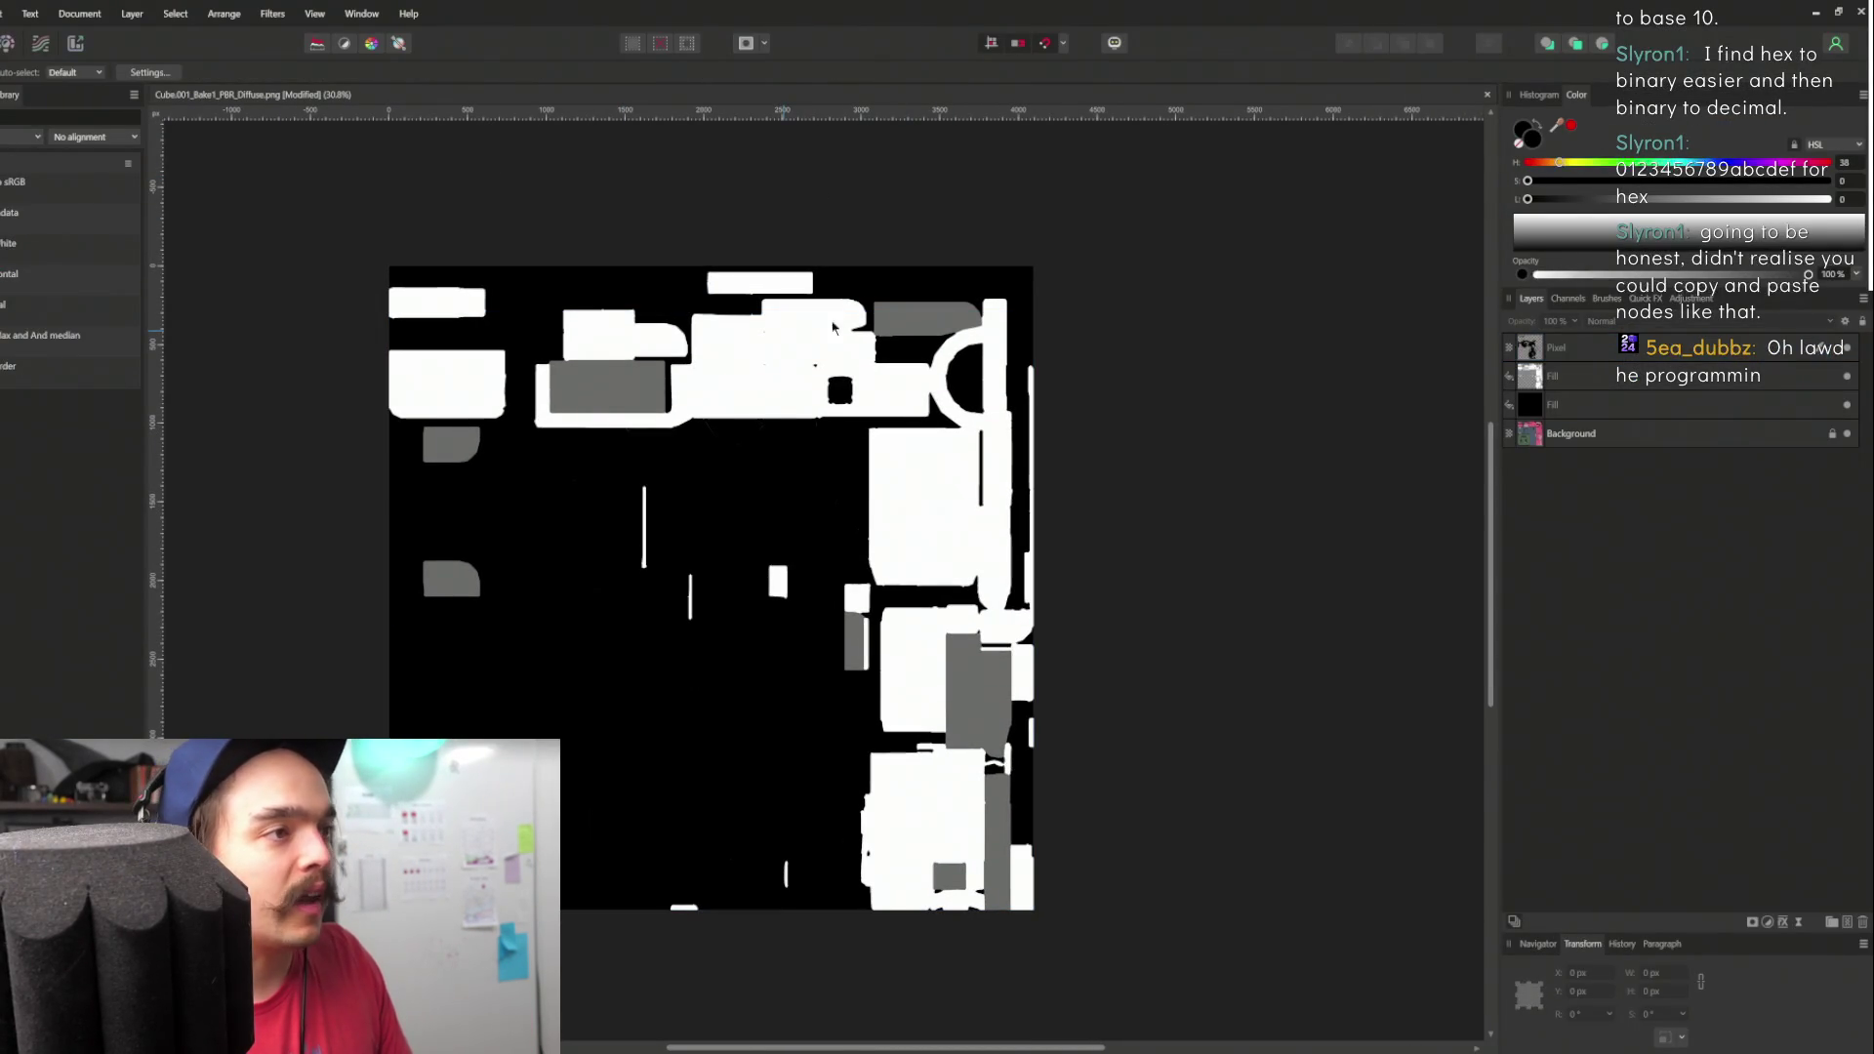
left_click(1846, 406)
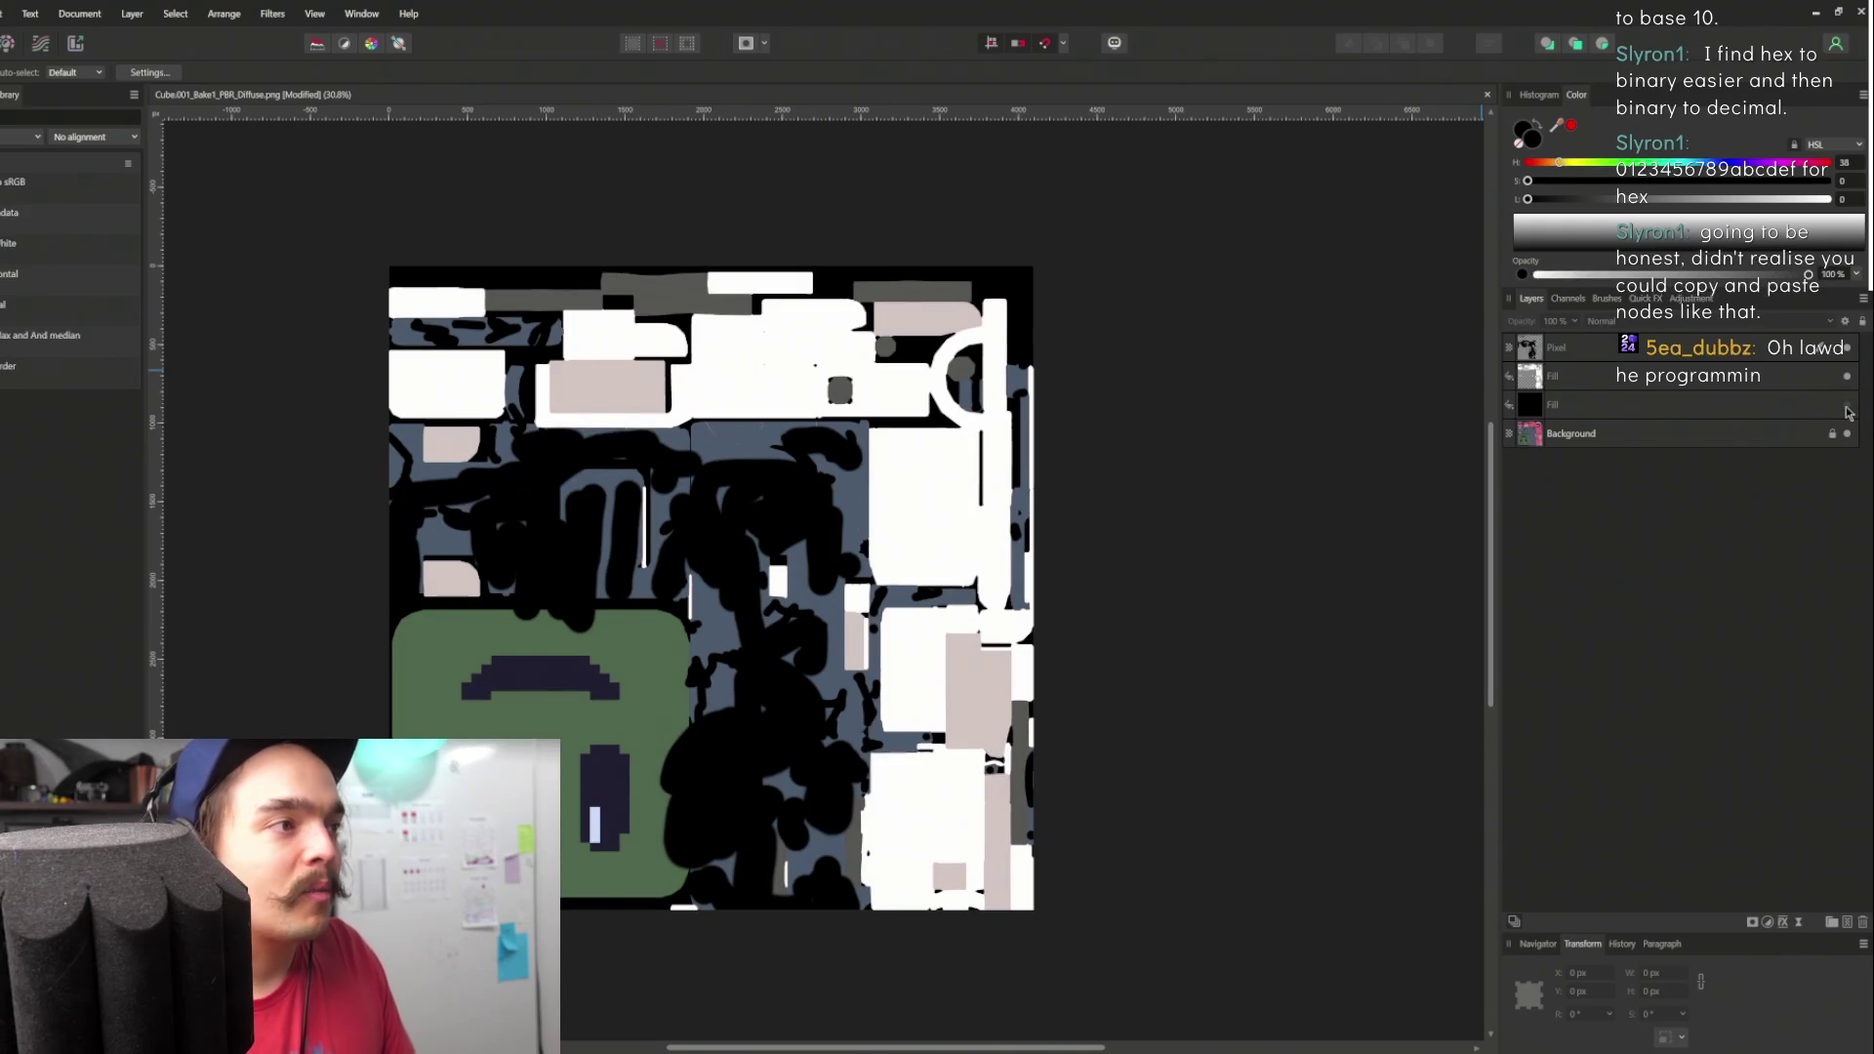
left_click(1848, 349)
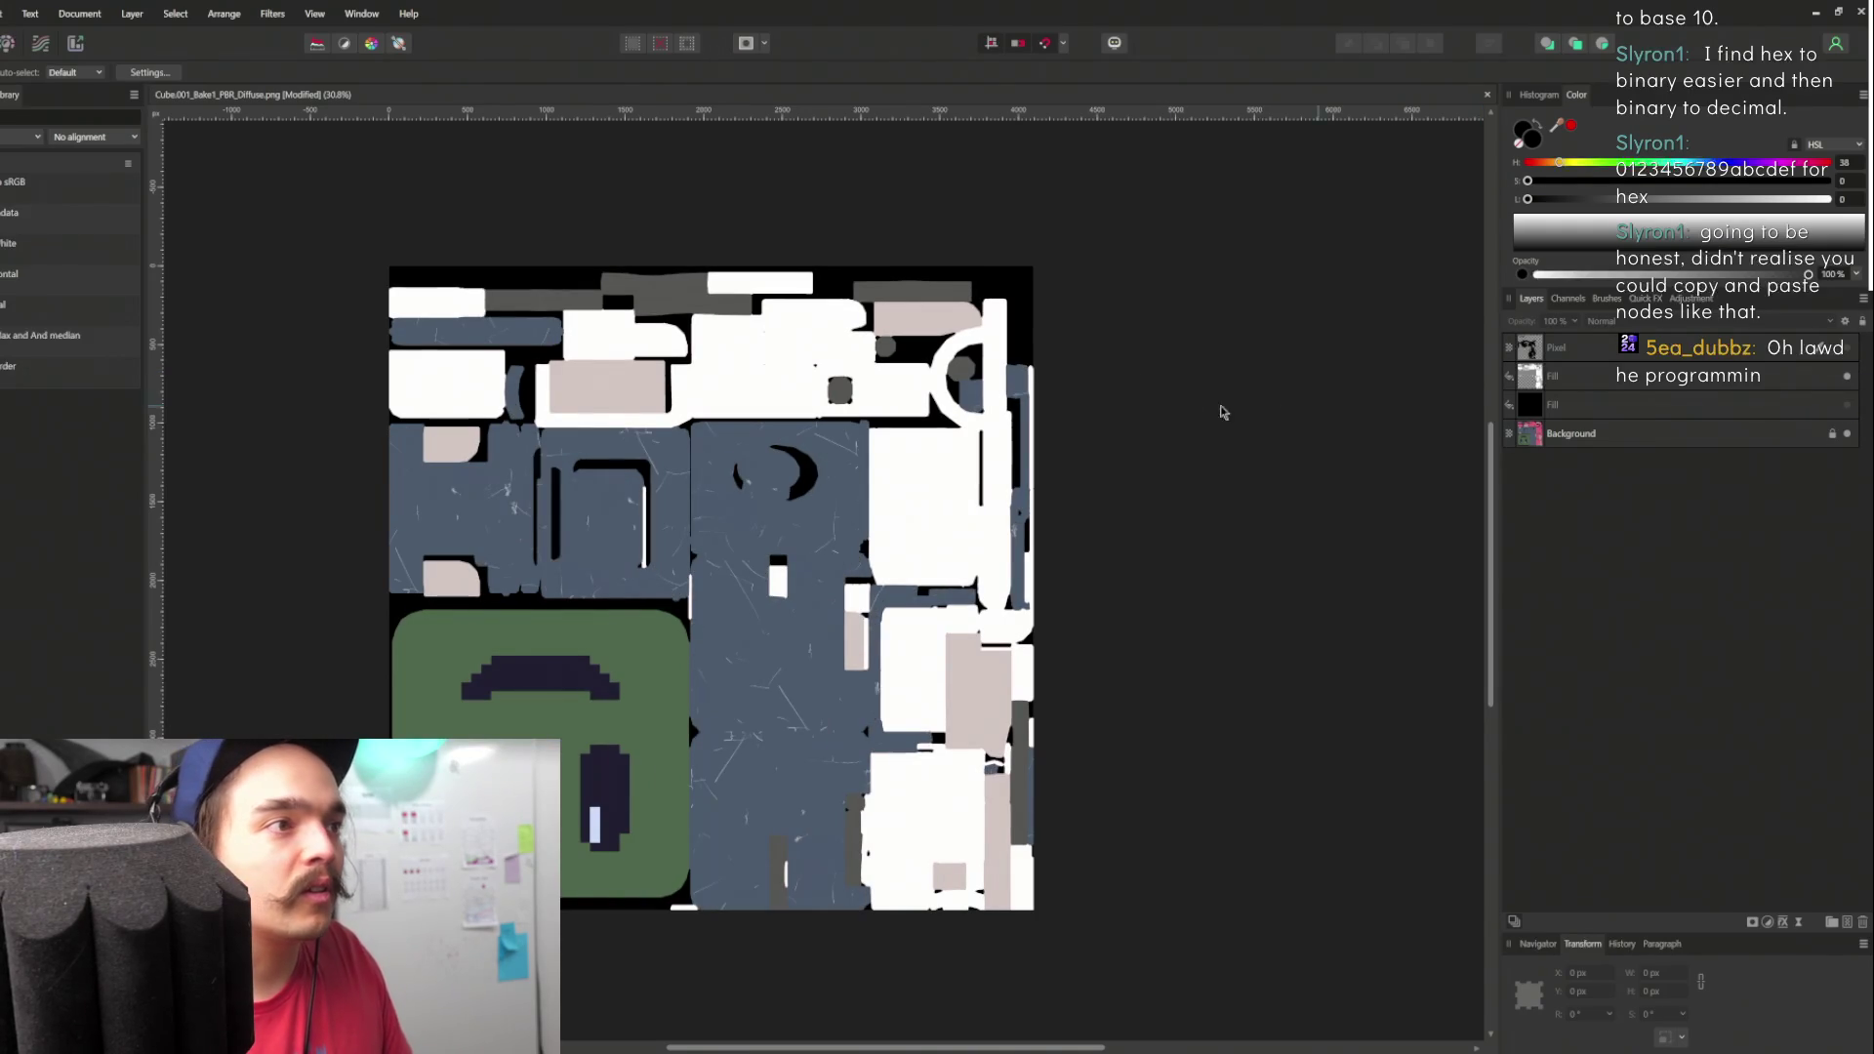
mouse_move(1041, 363)
left_mouse_down()
mouse_move(1171, 367)
mouse_move(1176, 389)
left_mouse_up()
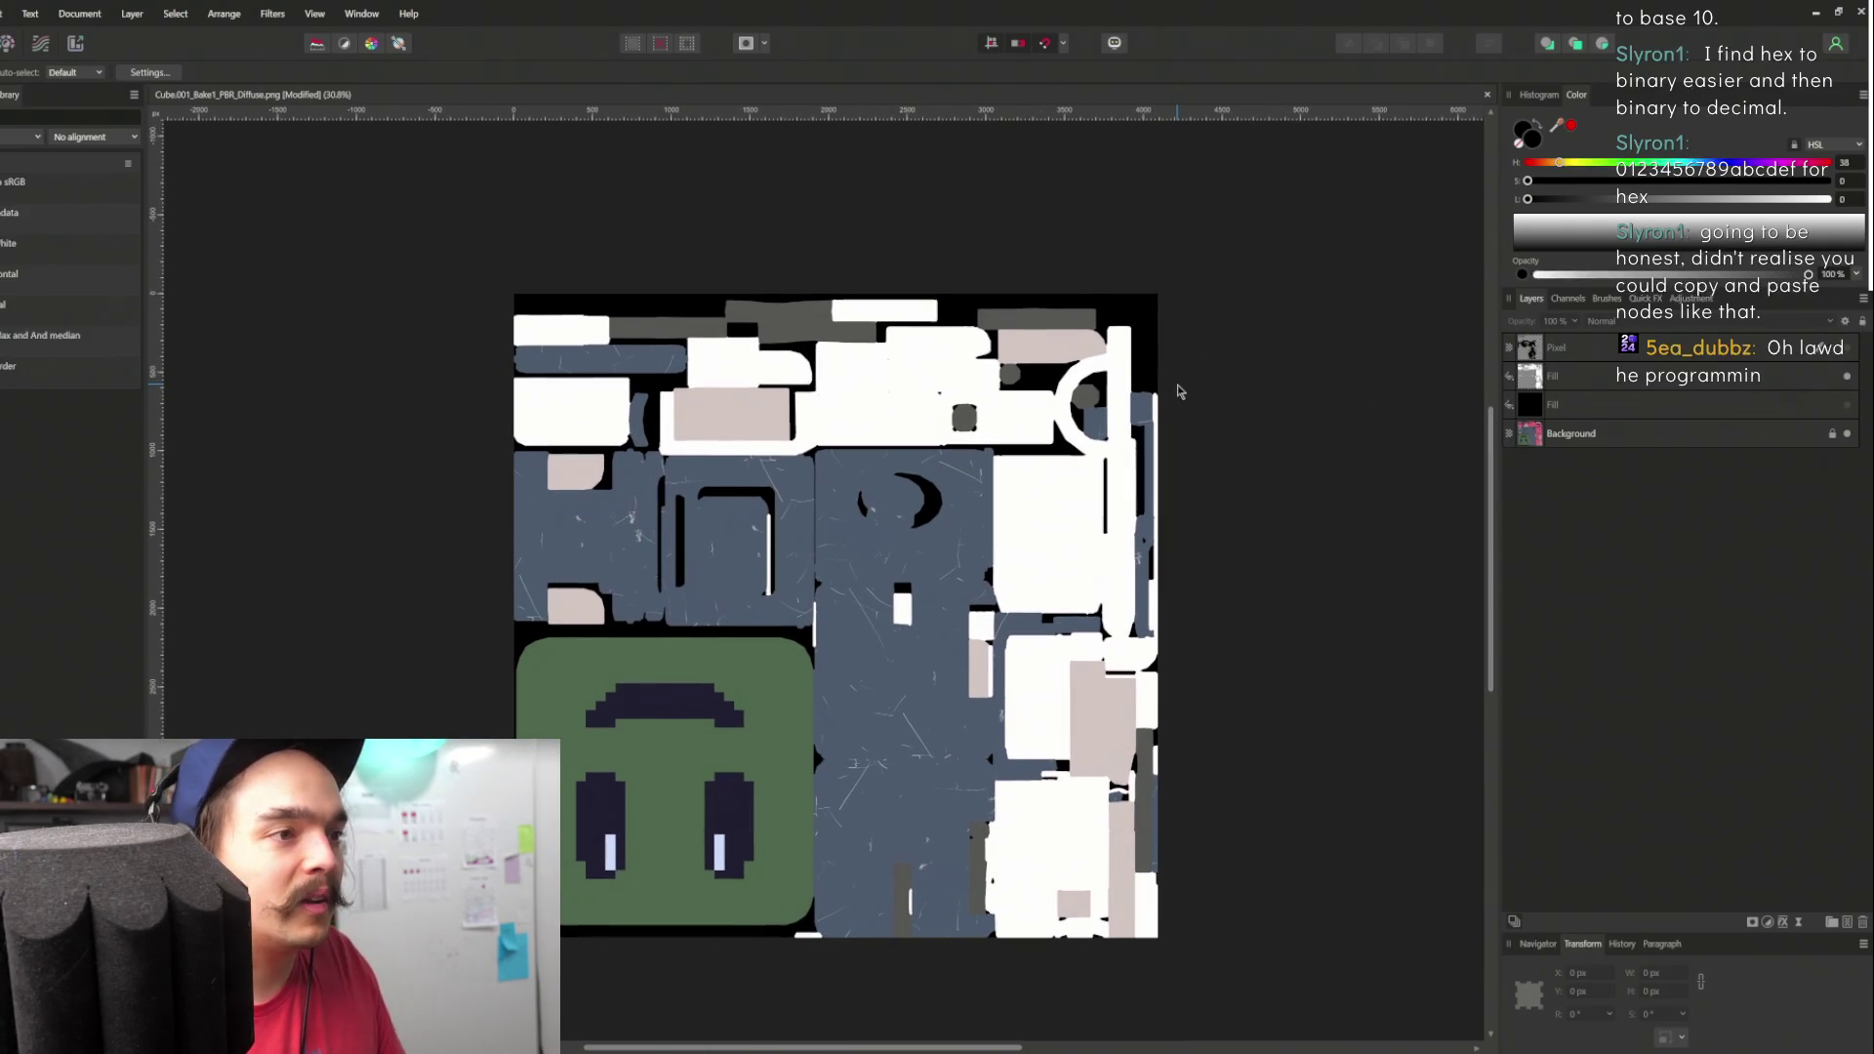
mouse_move(1220, 466)
left_mouse_down()
mouse_move(1242, 377)
mouse_move(1208, 415)
left_mouse_up()
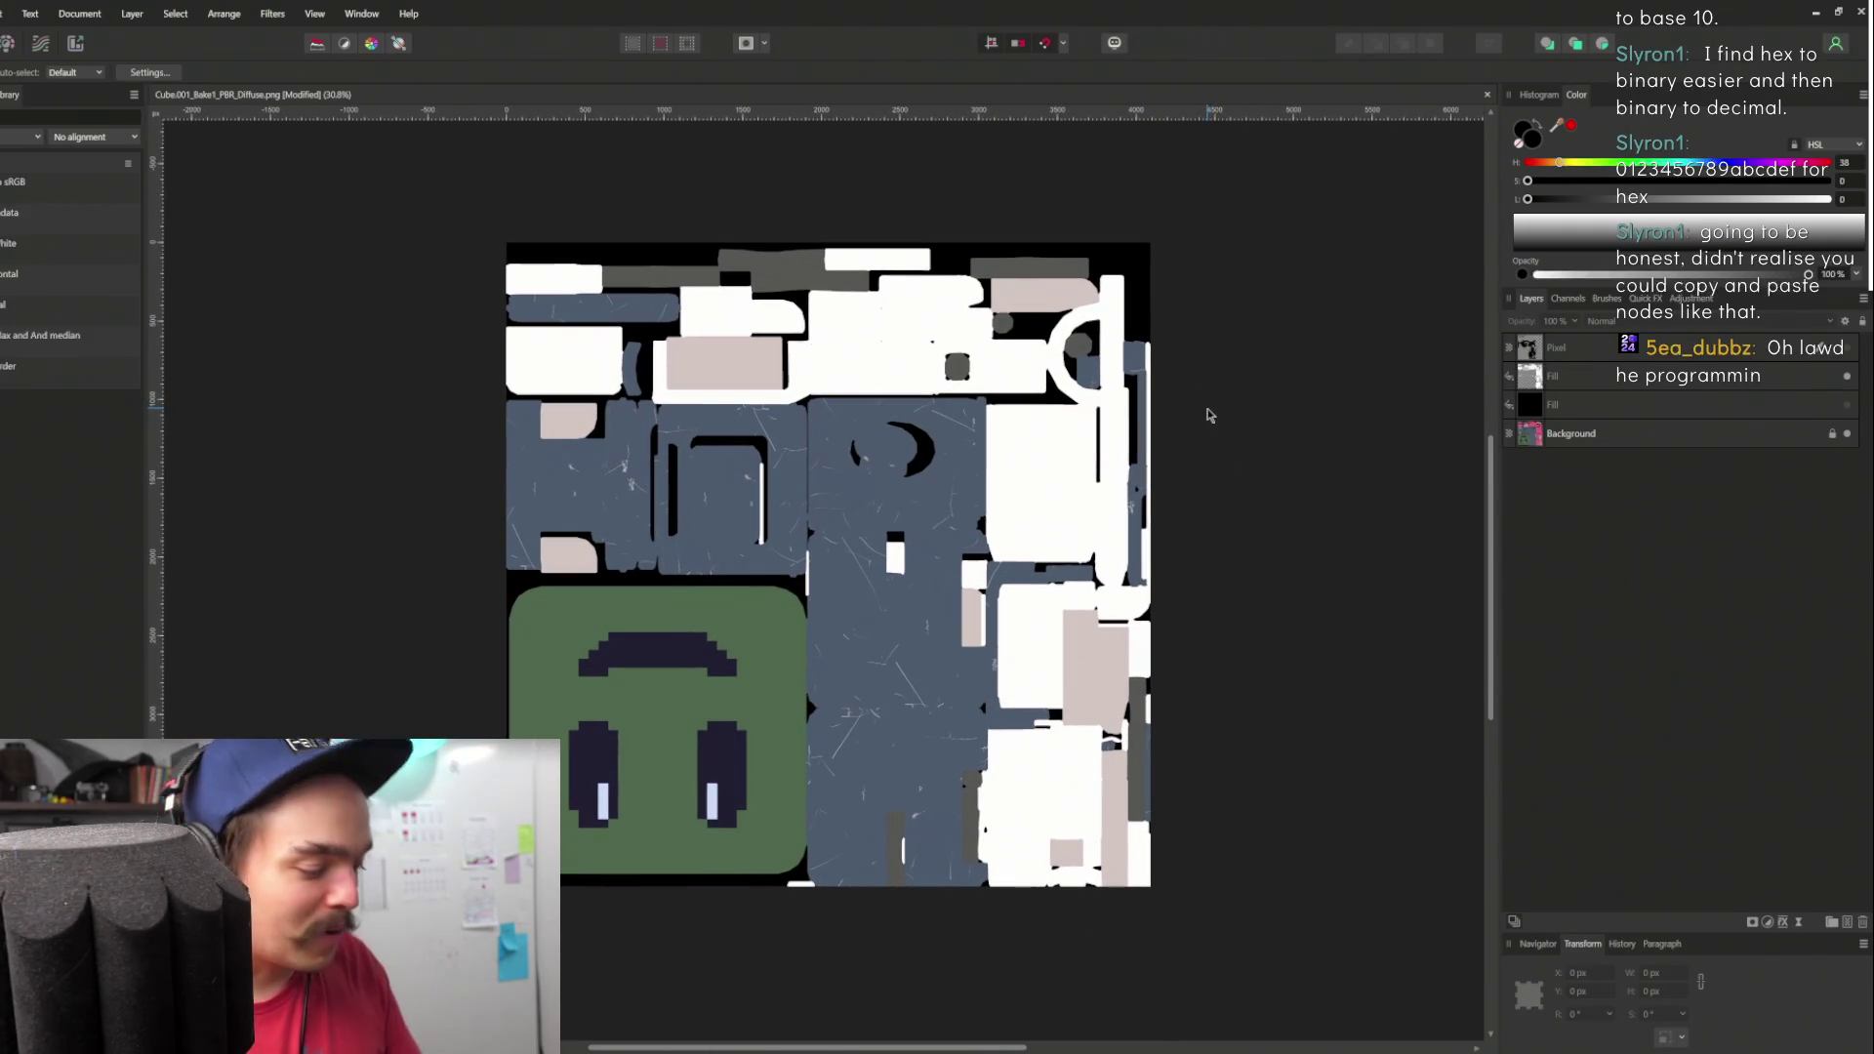
key("ctrl+alt+shift+s")
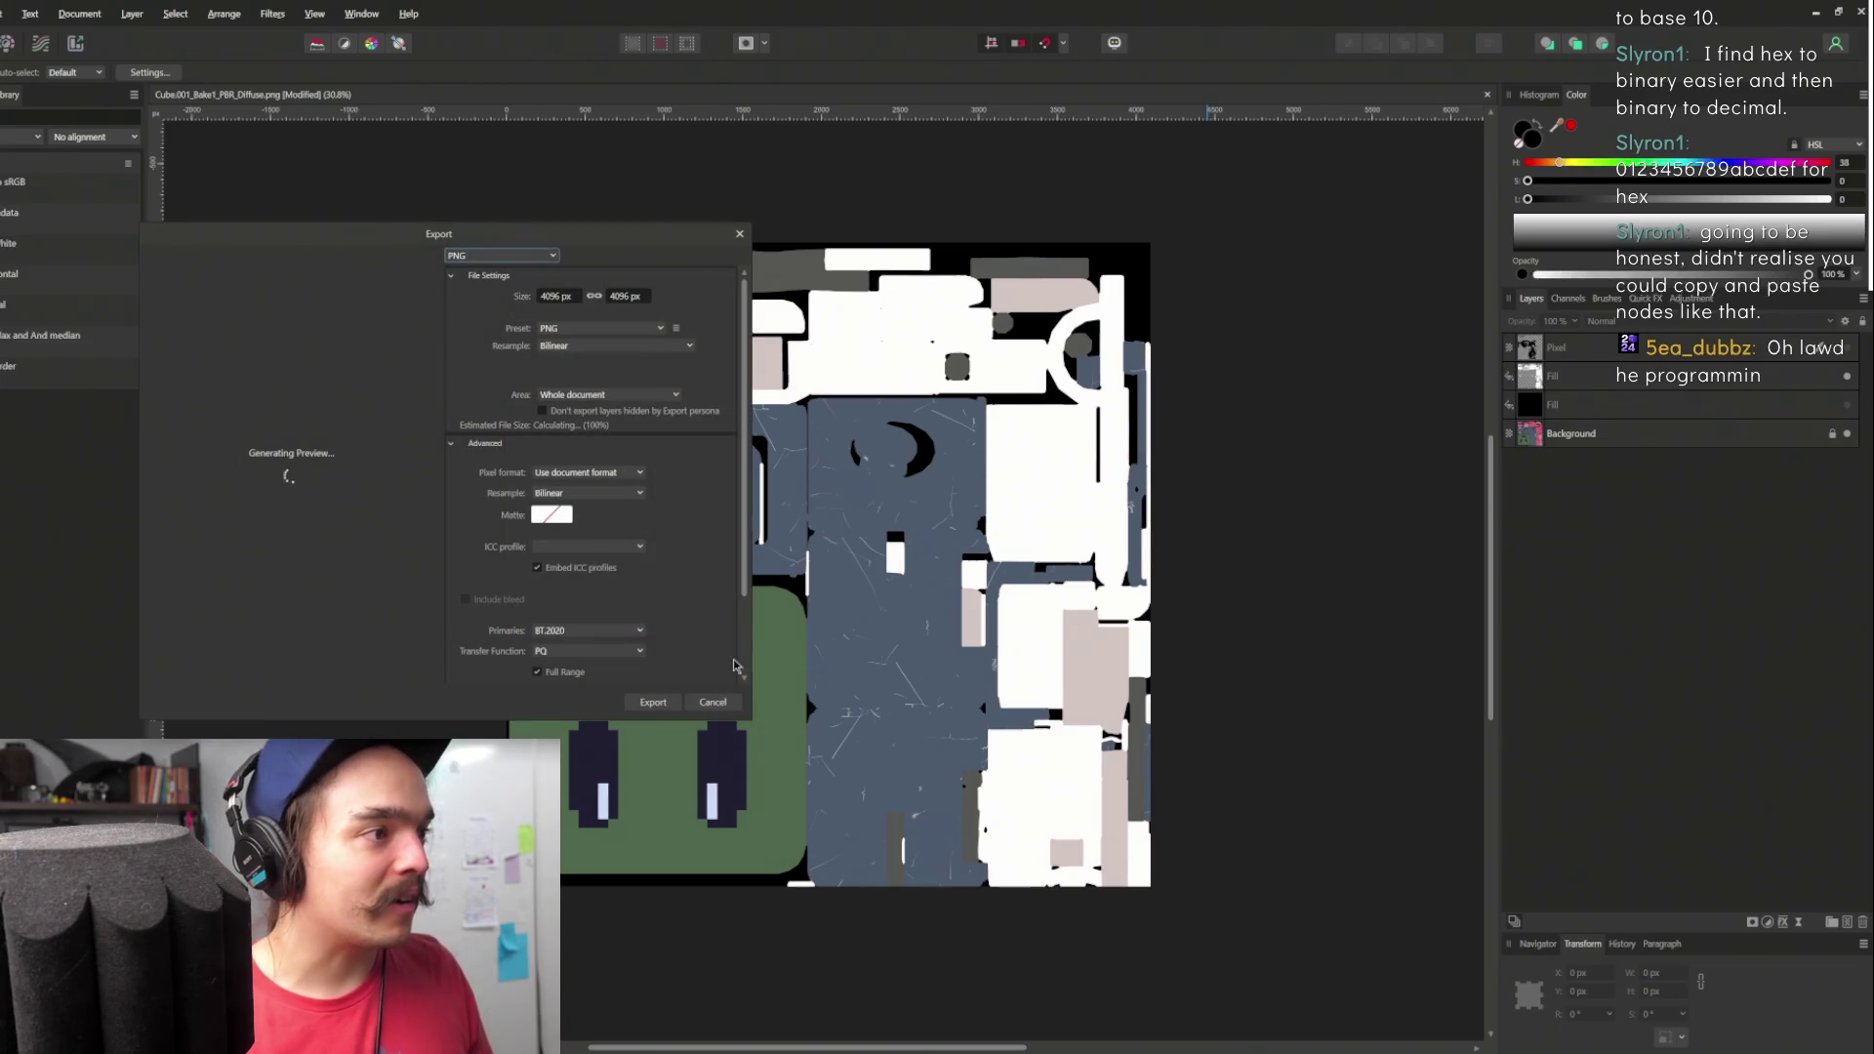
left_click(671, 702)
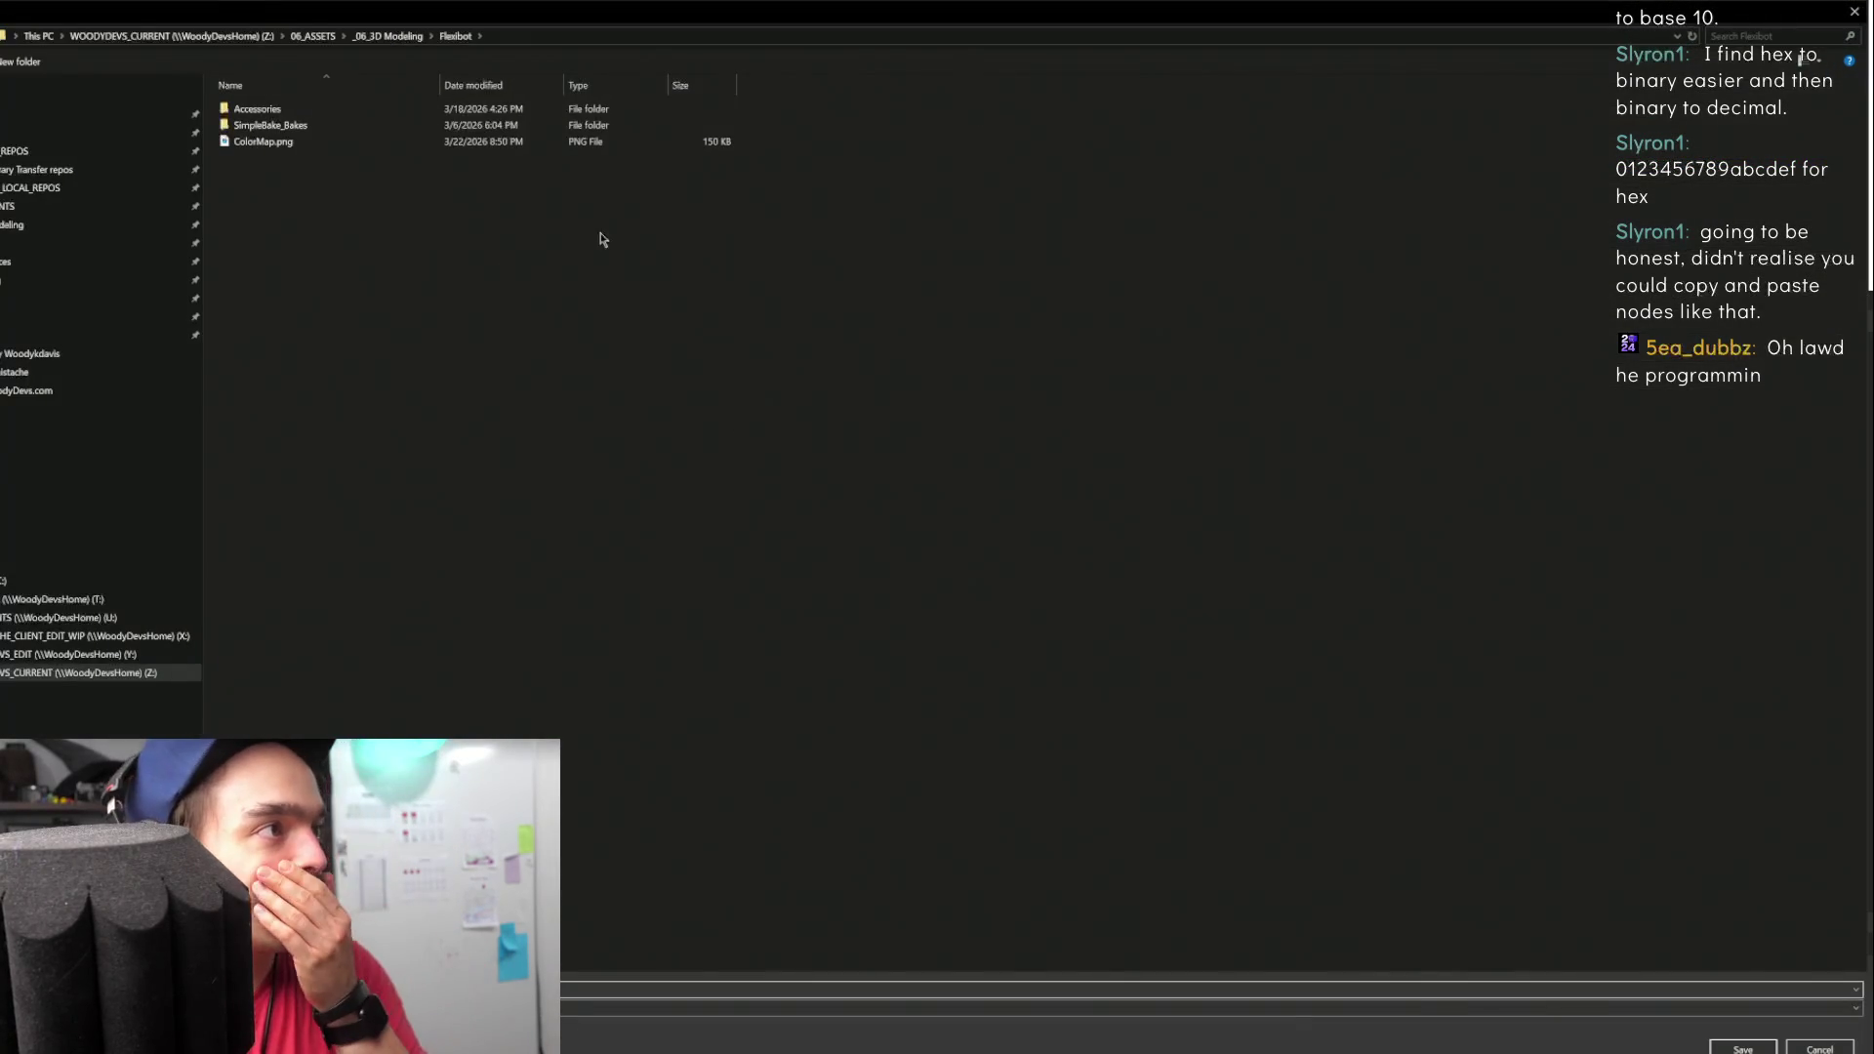
- Save the PNG into SimpleBake_Bakes as Cube.001_Bake1_PBR_Diffuse.png, then return to Unreal
left_click(294, 127)
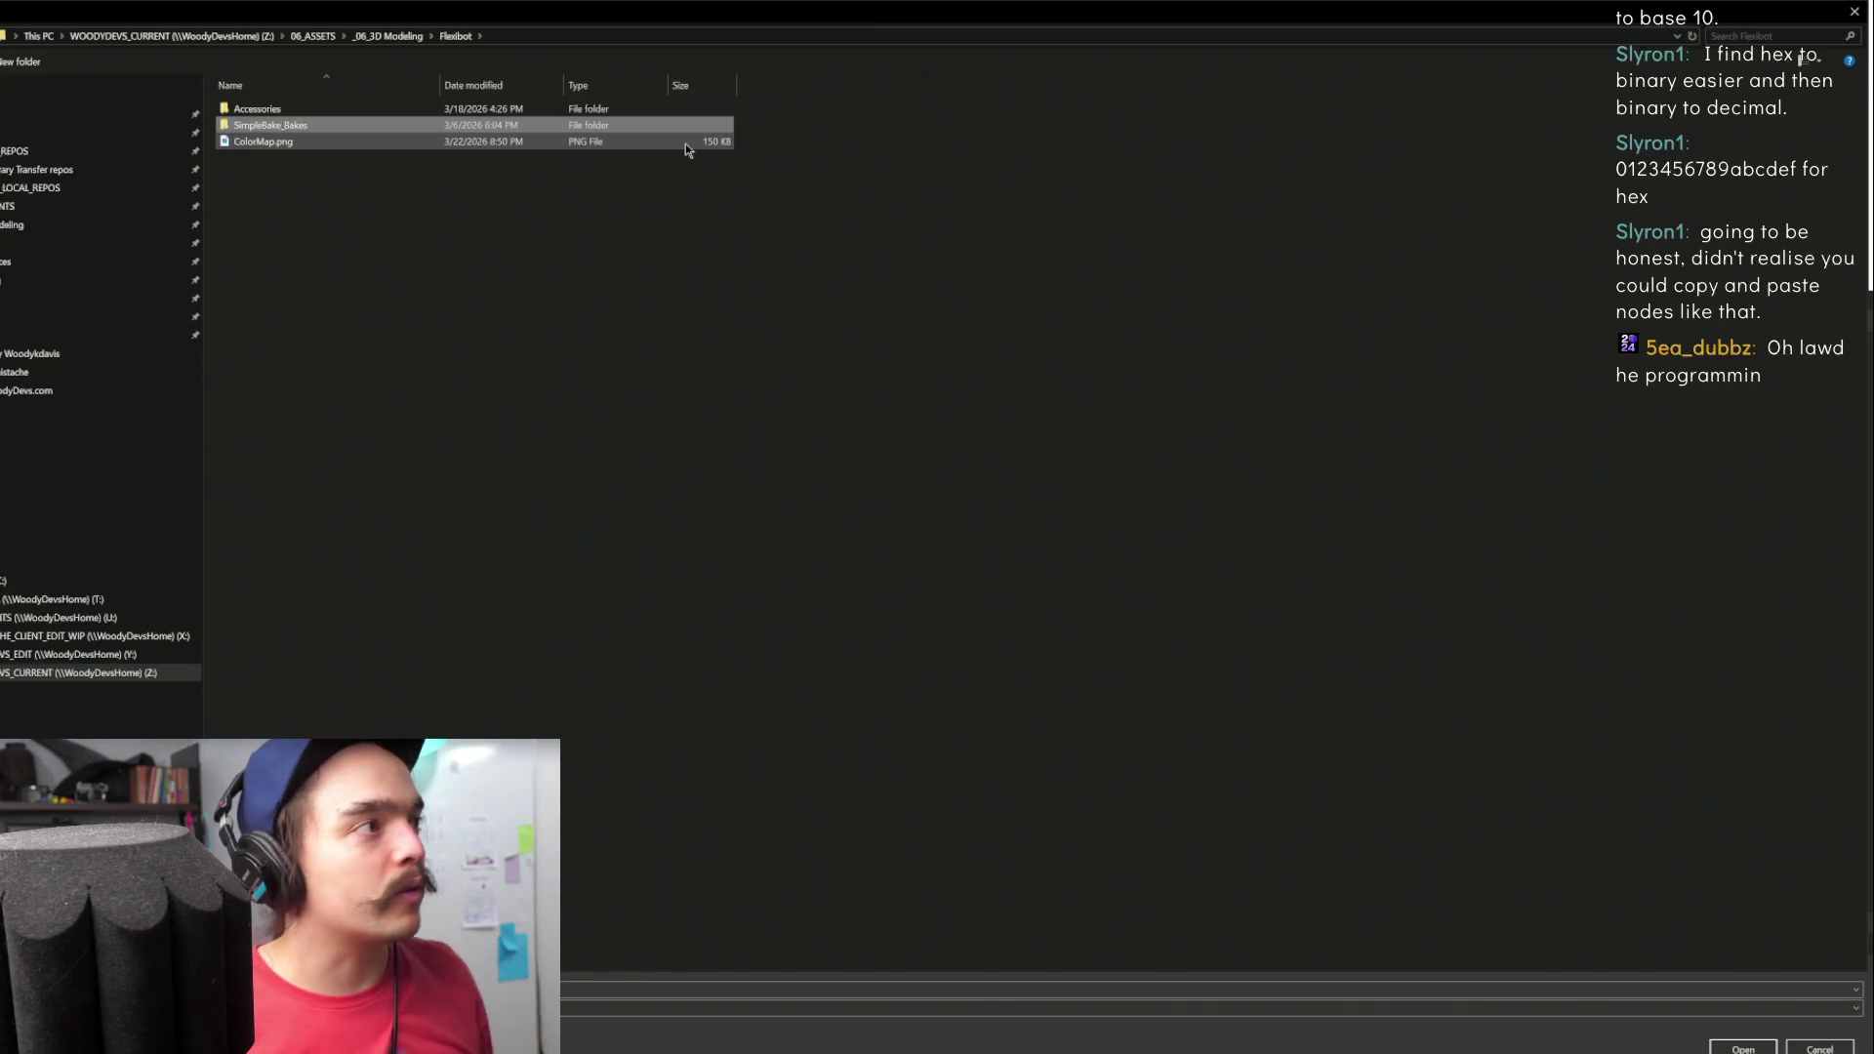
left_click(285, 193)
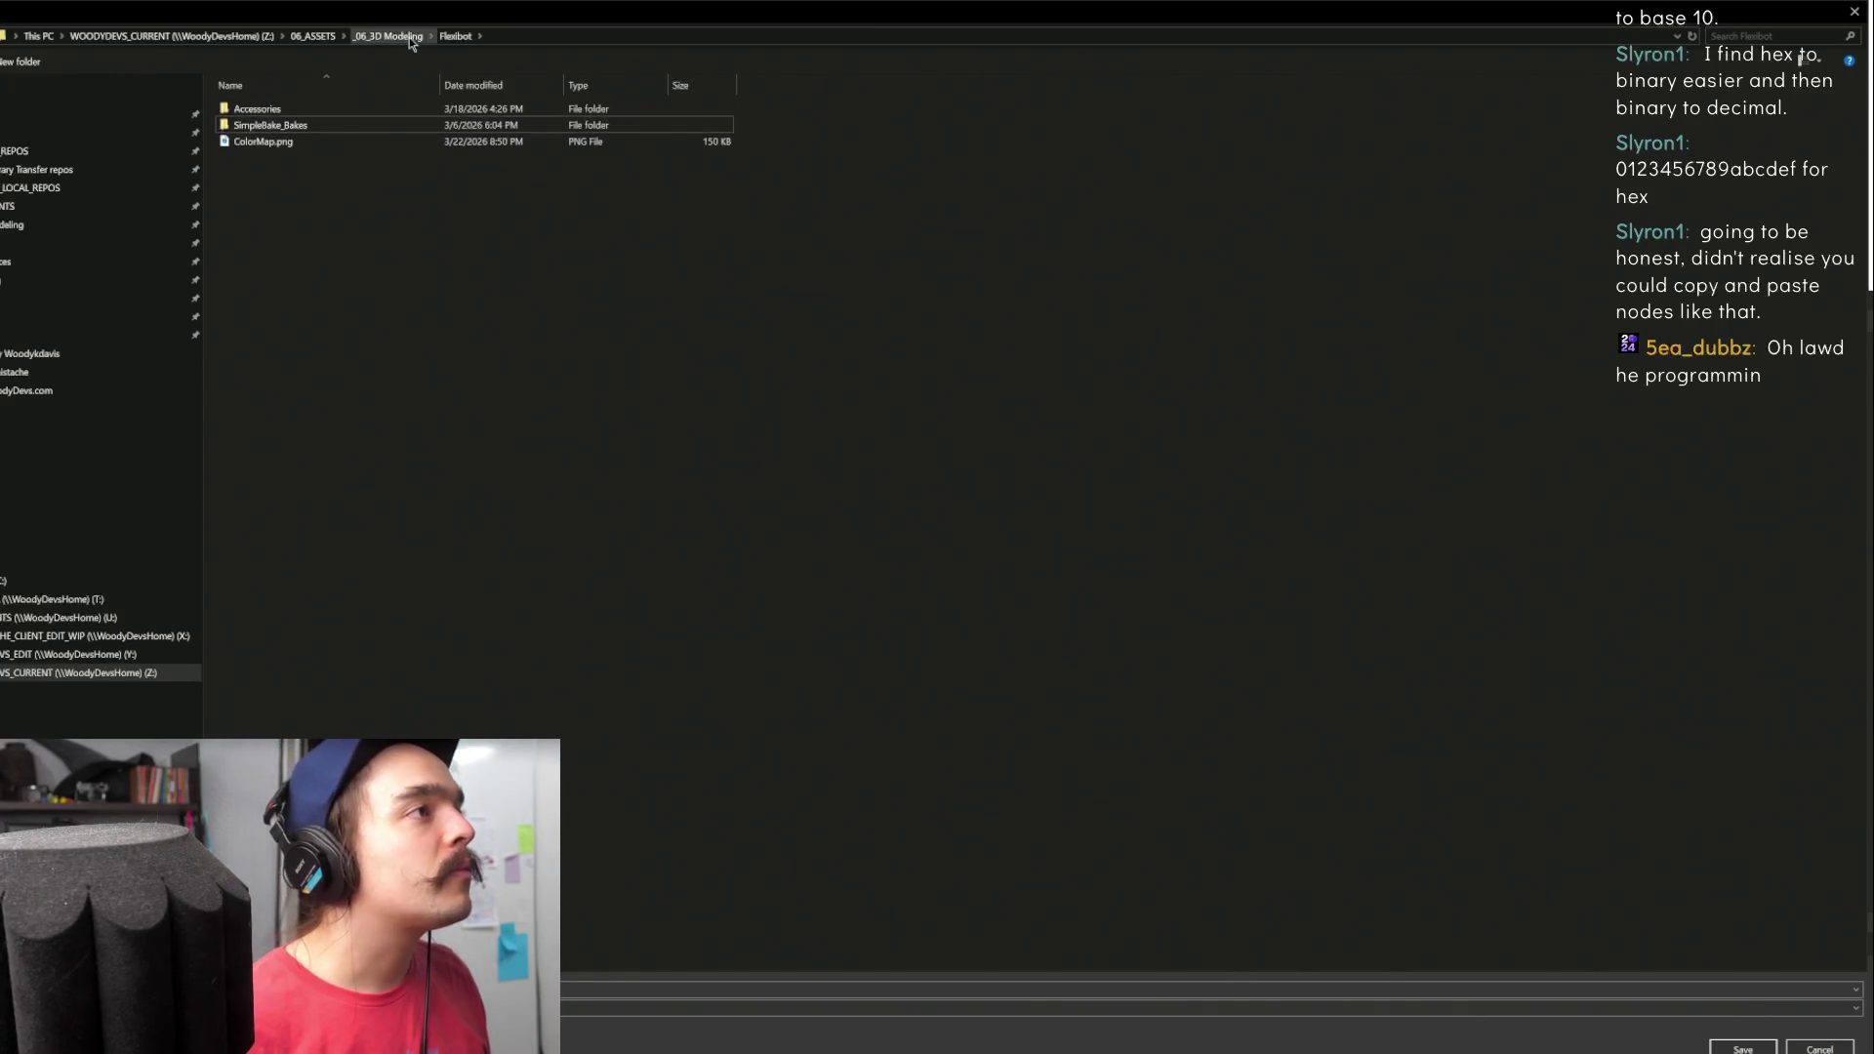
double_click(273, 123)
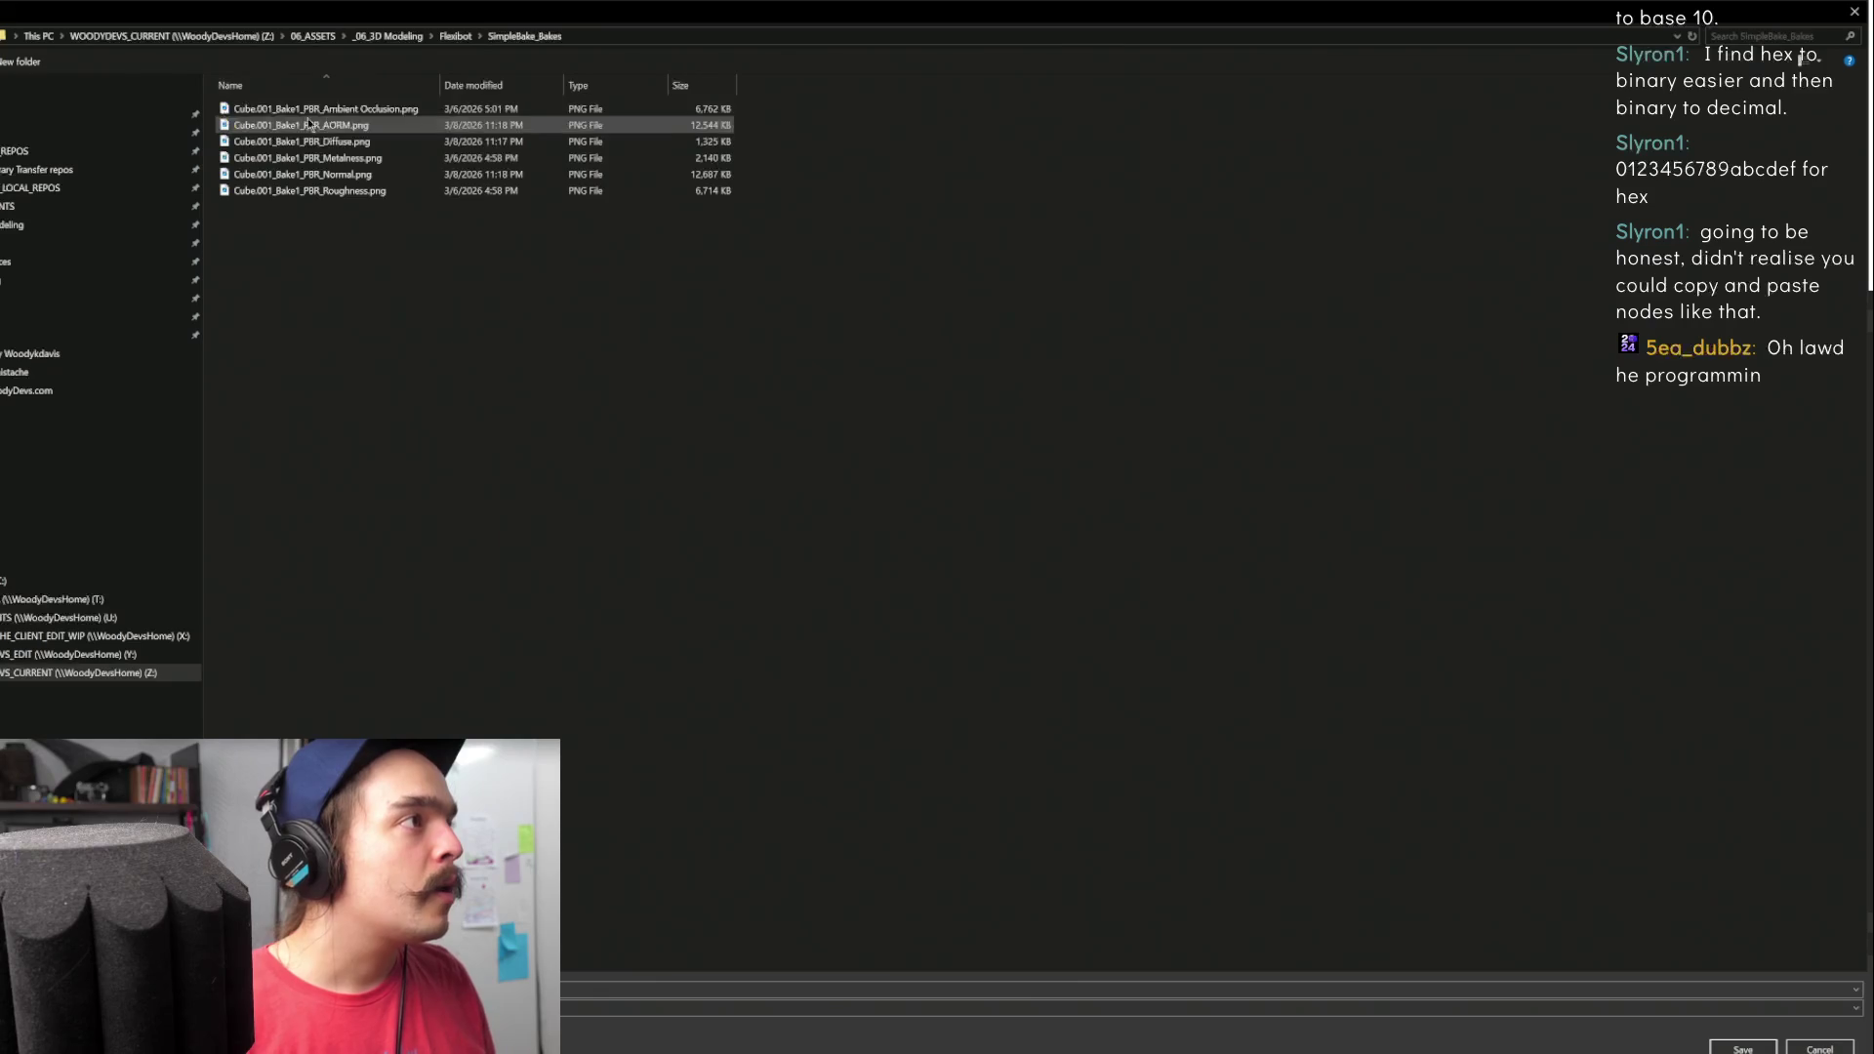
left_click(377, 144)
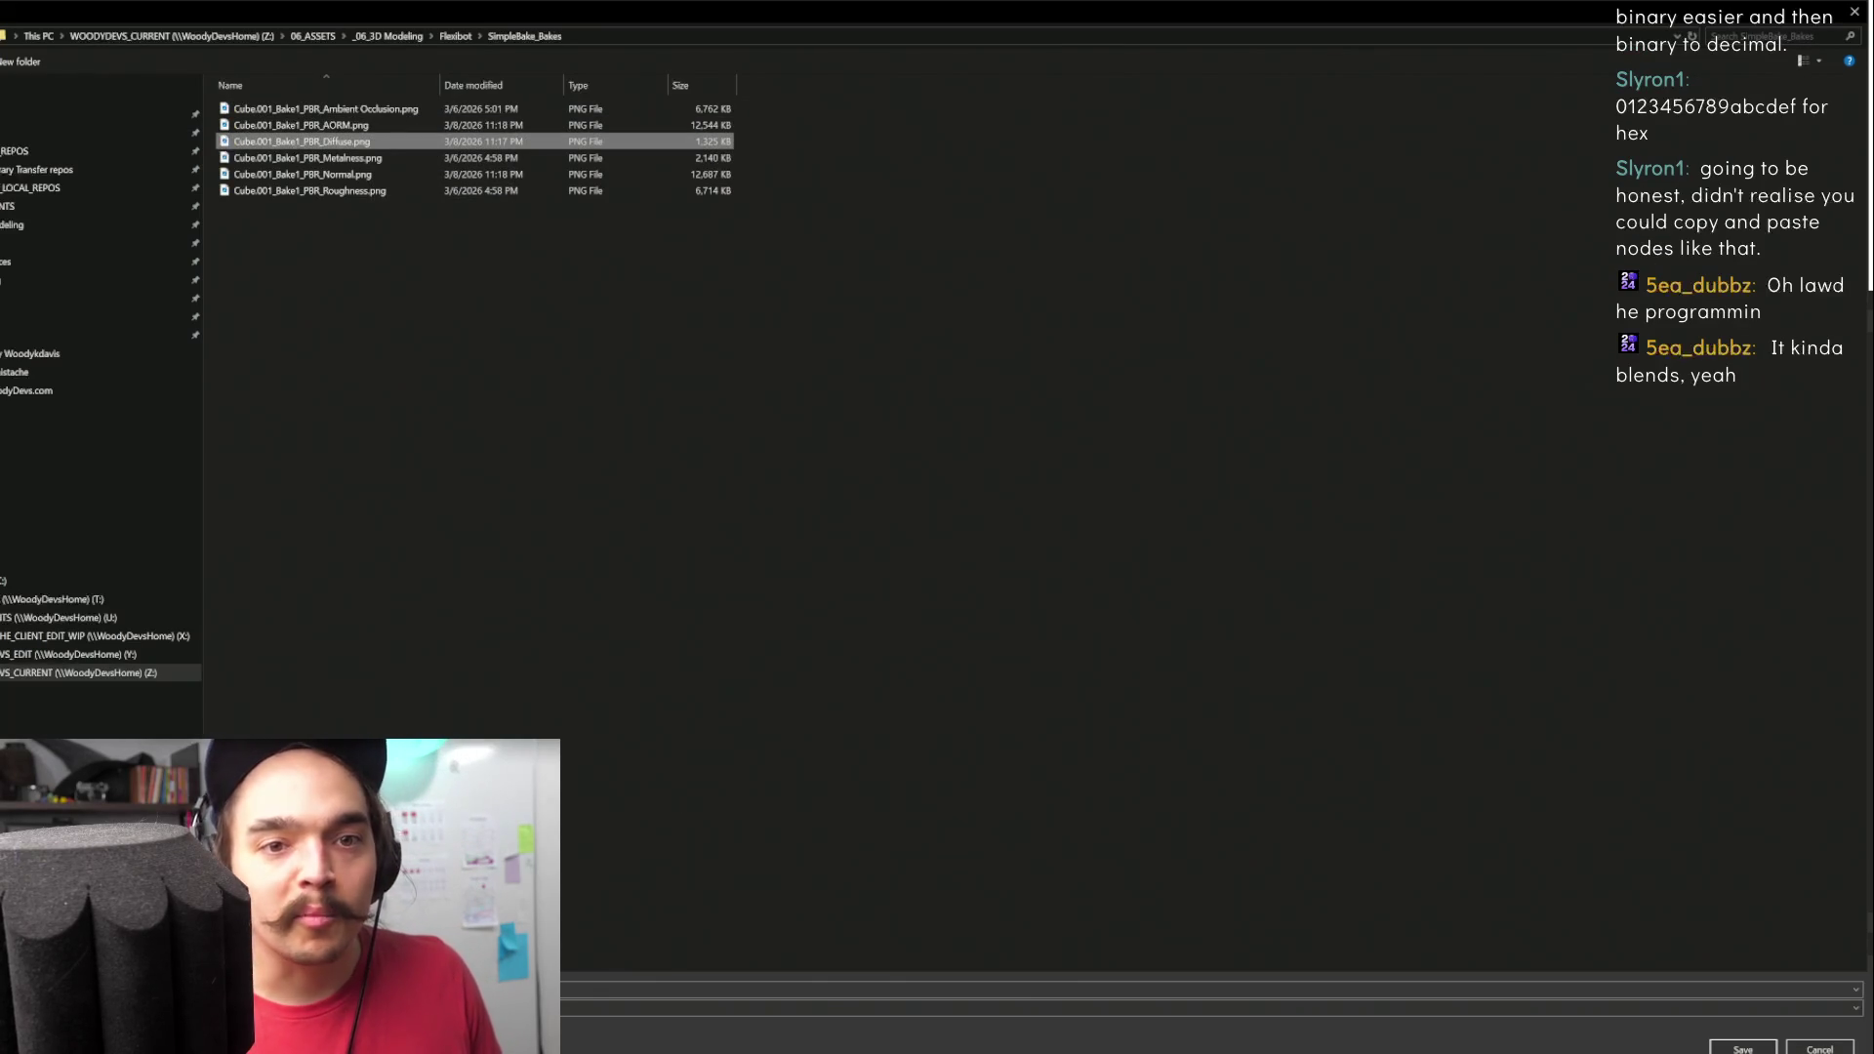
left_click(1210, 989)
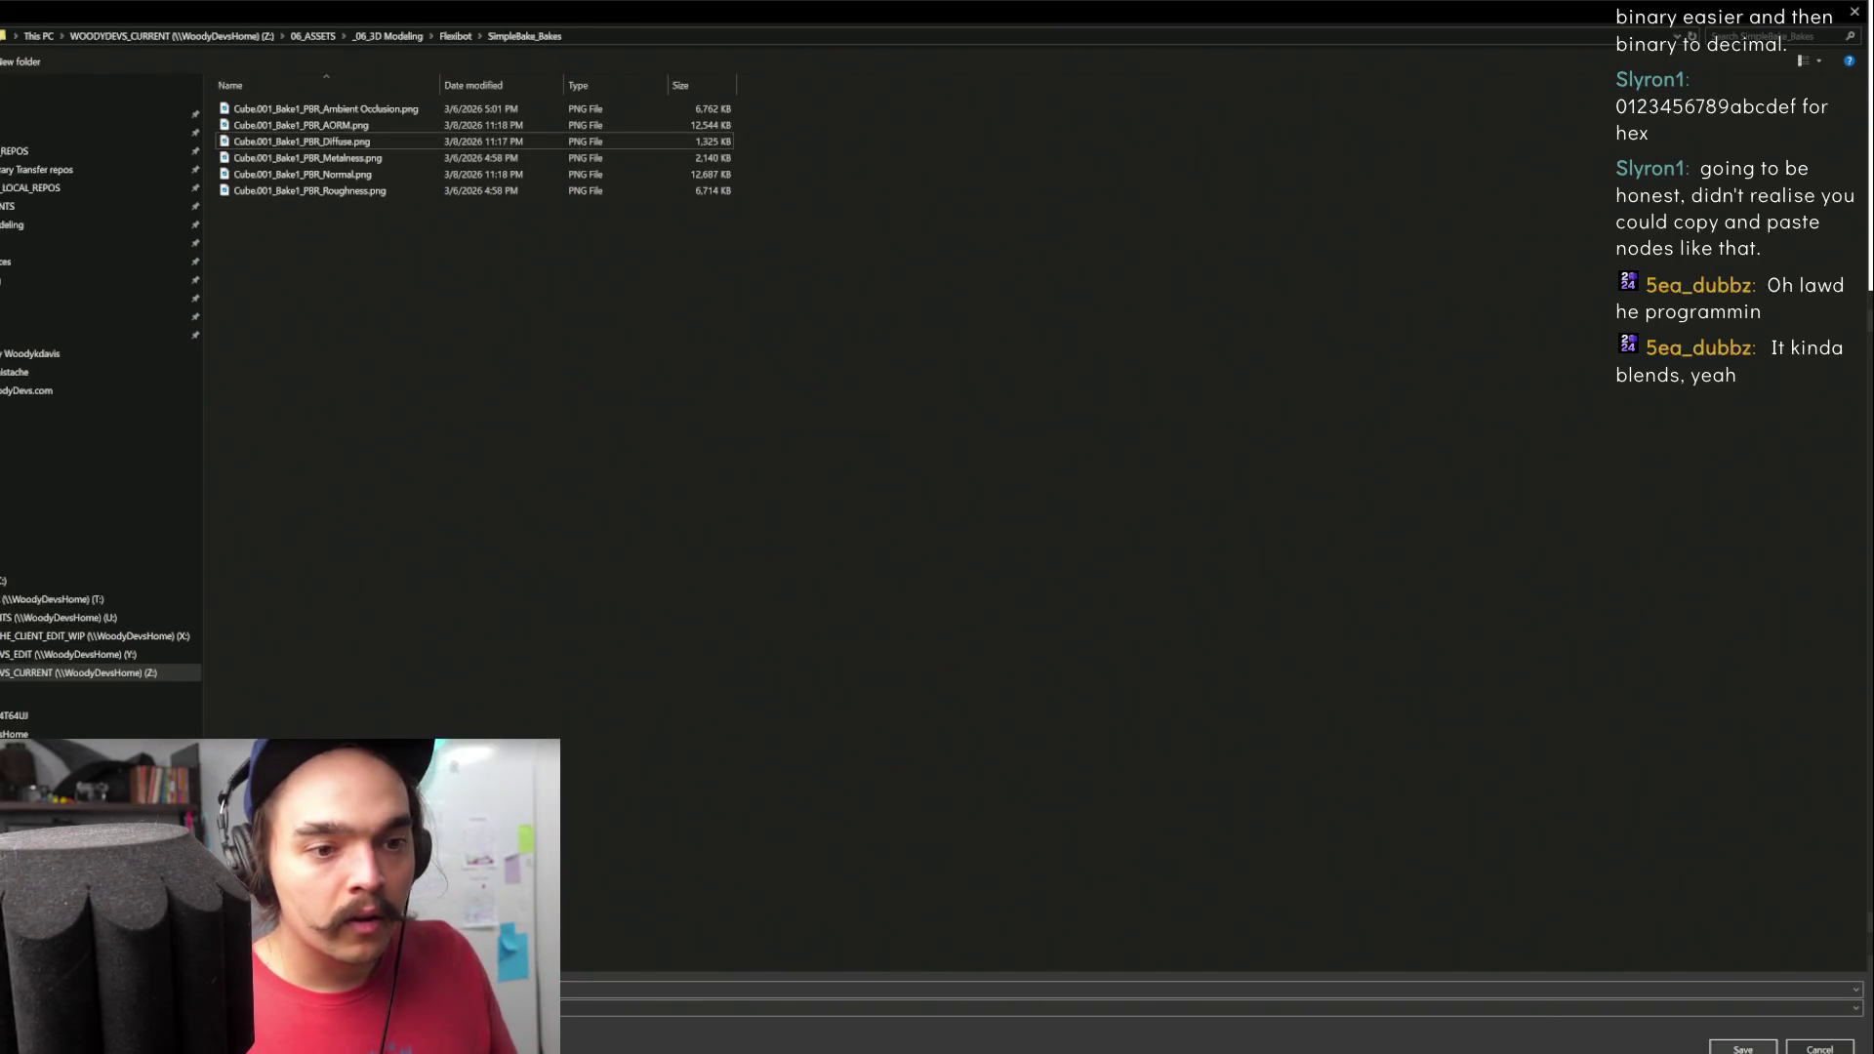
double_click(301, 142)
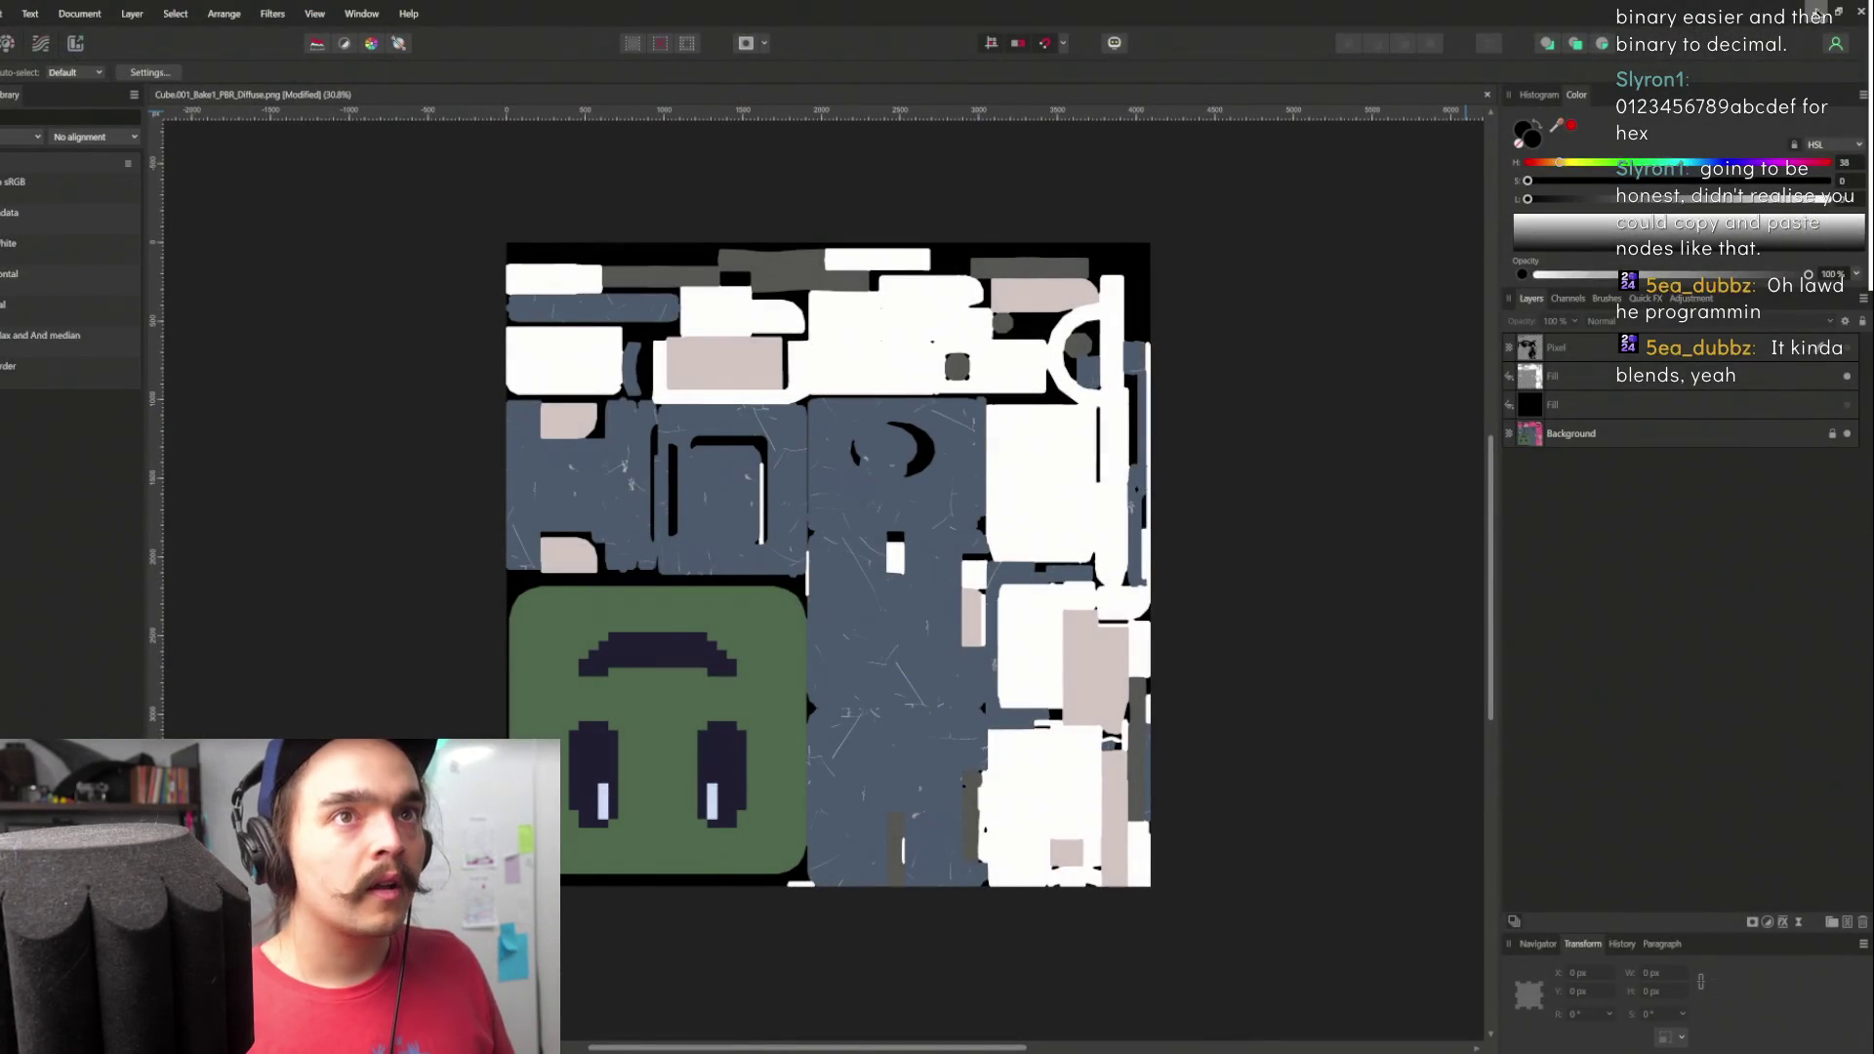
key("alt+Tab")
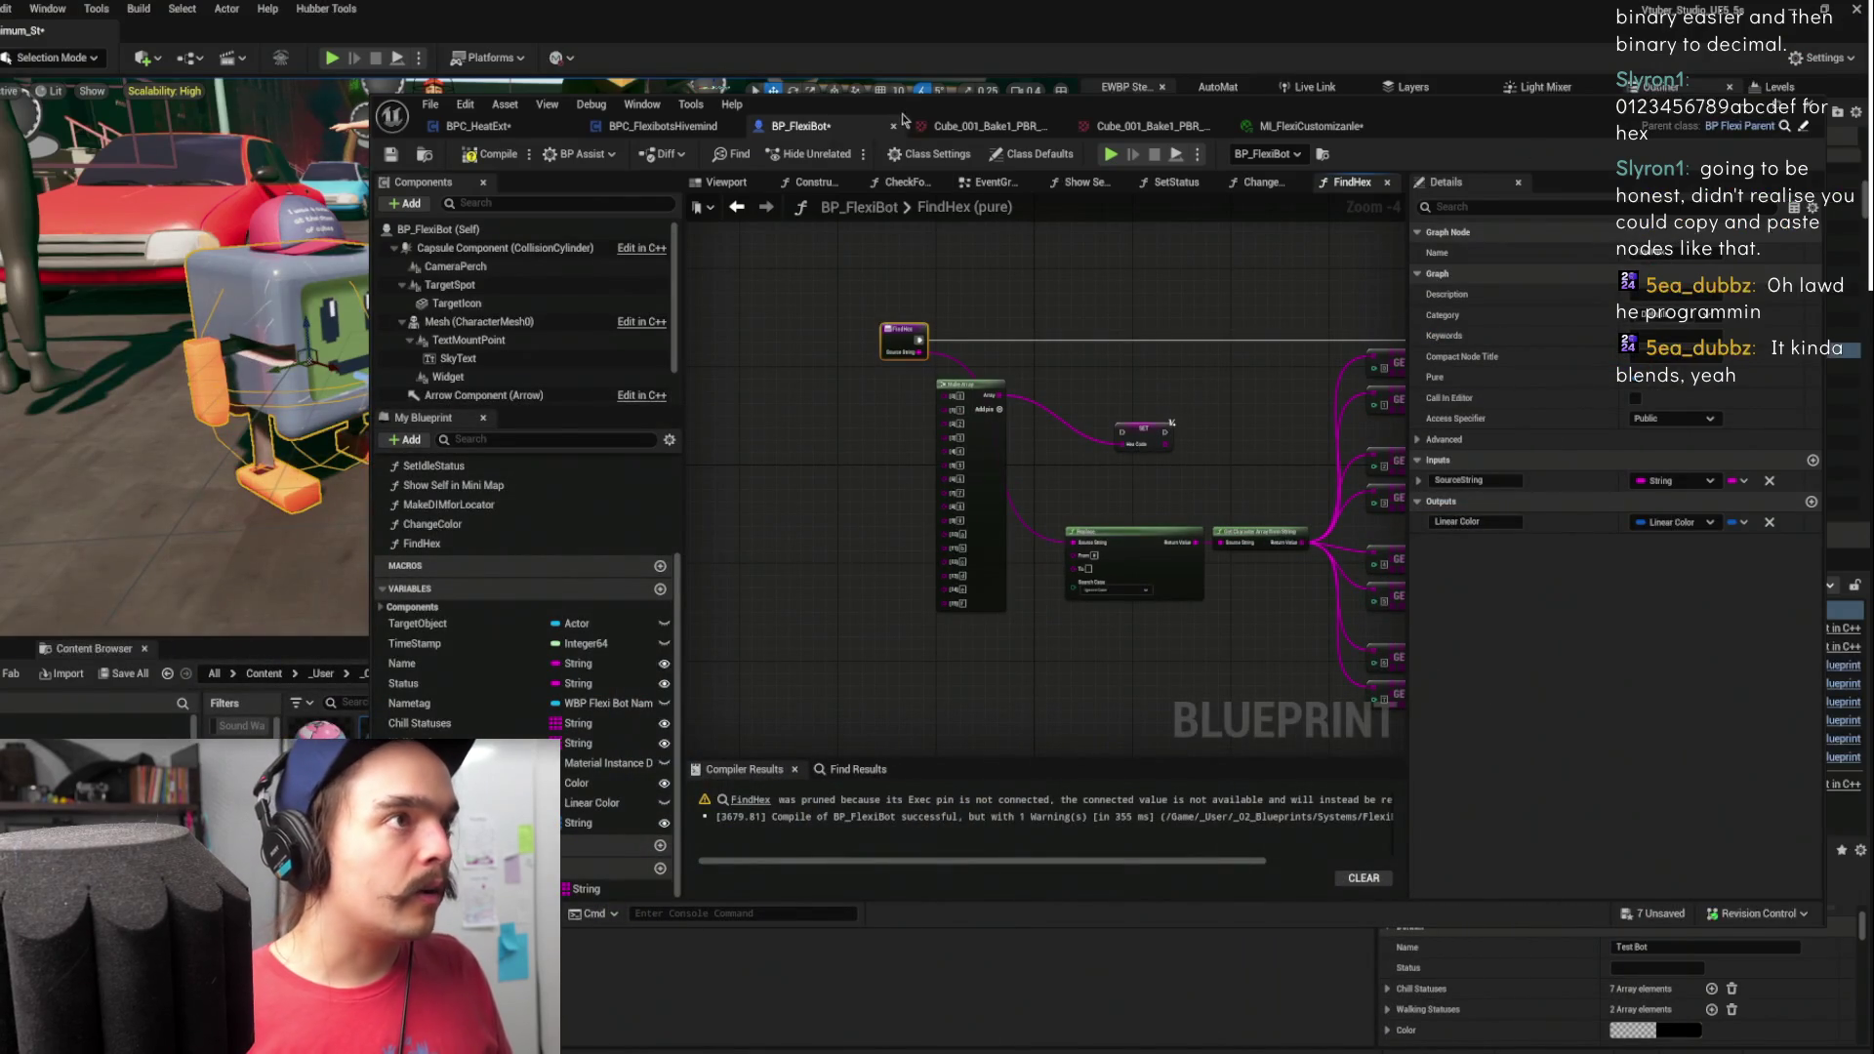
- Assign the blank diffuse texture to MI_FlexiCustomizable's Diffuse parameter and save the instance
mouse_move(906, 114)
left_mouse_down()
mouse_move(1302, 122)
mouse_move(1195, 125)
left_mouse_up()
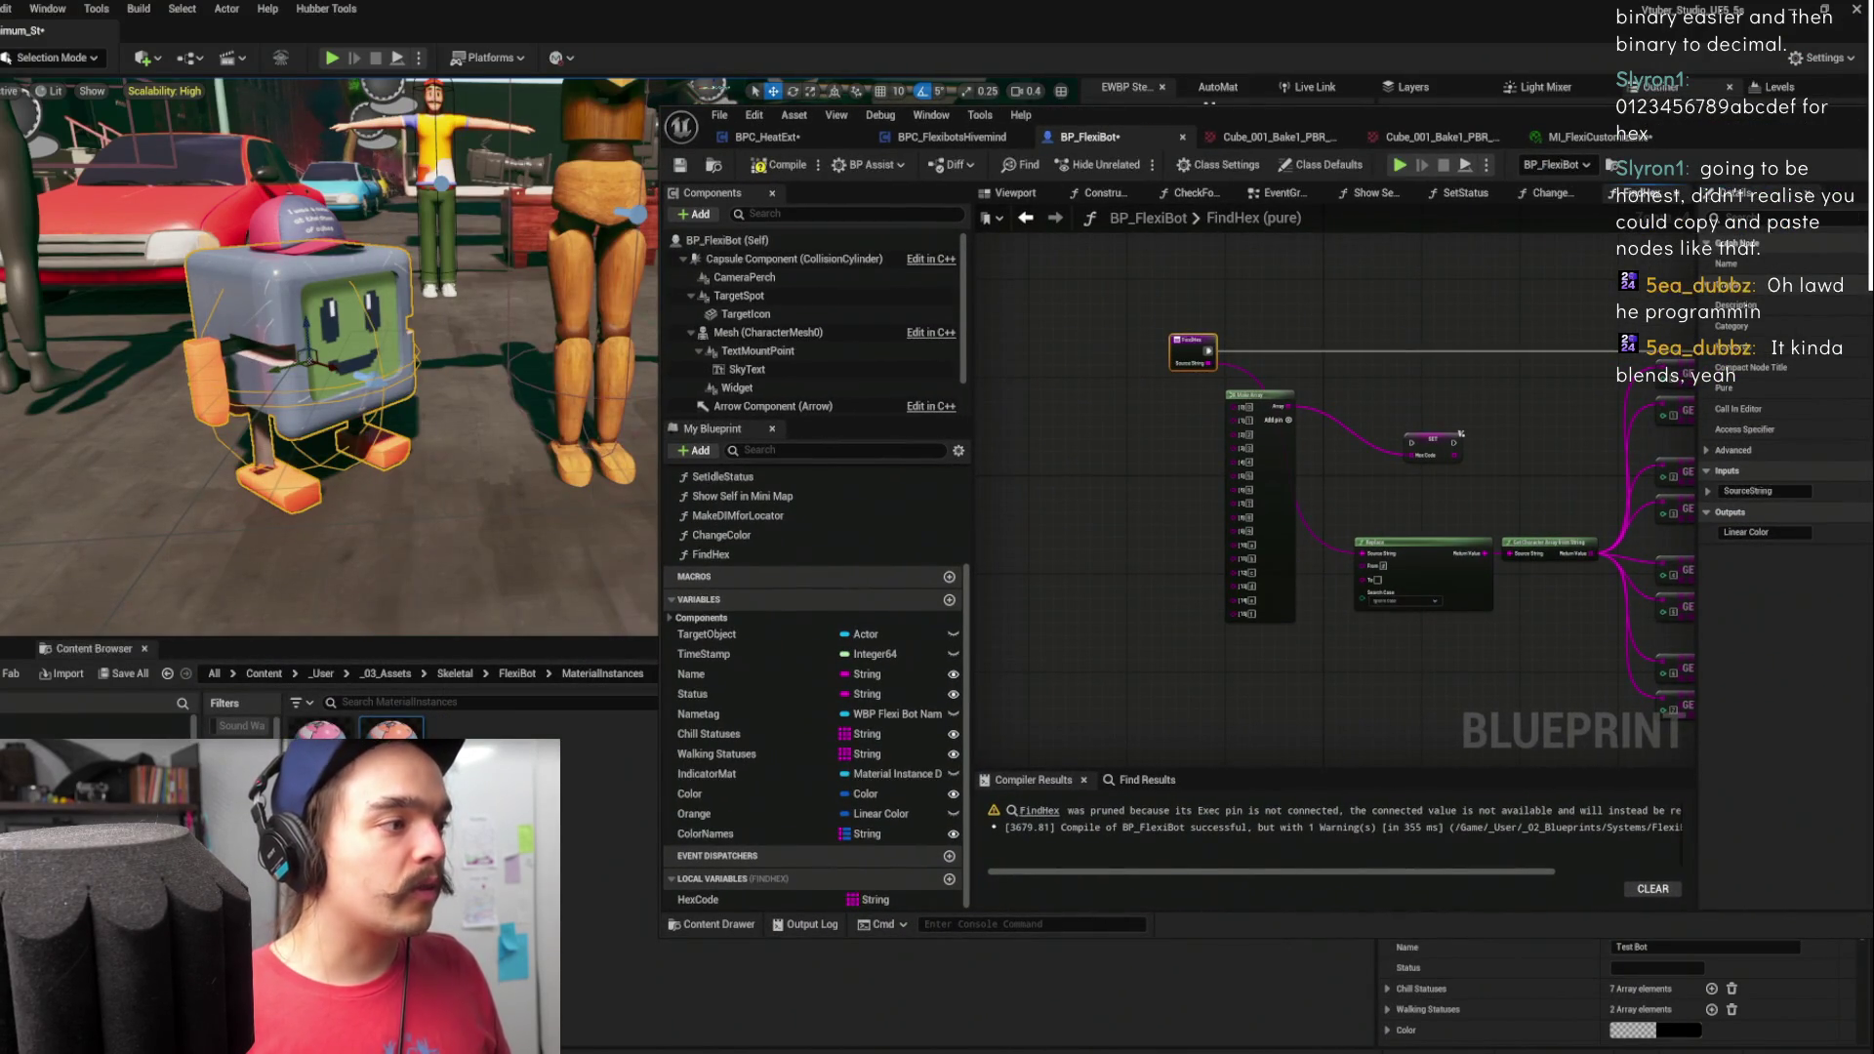
double_click(390, 730)
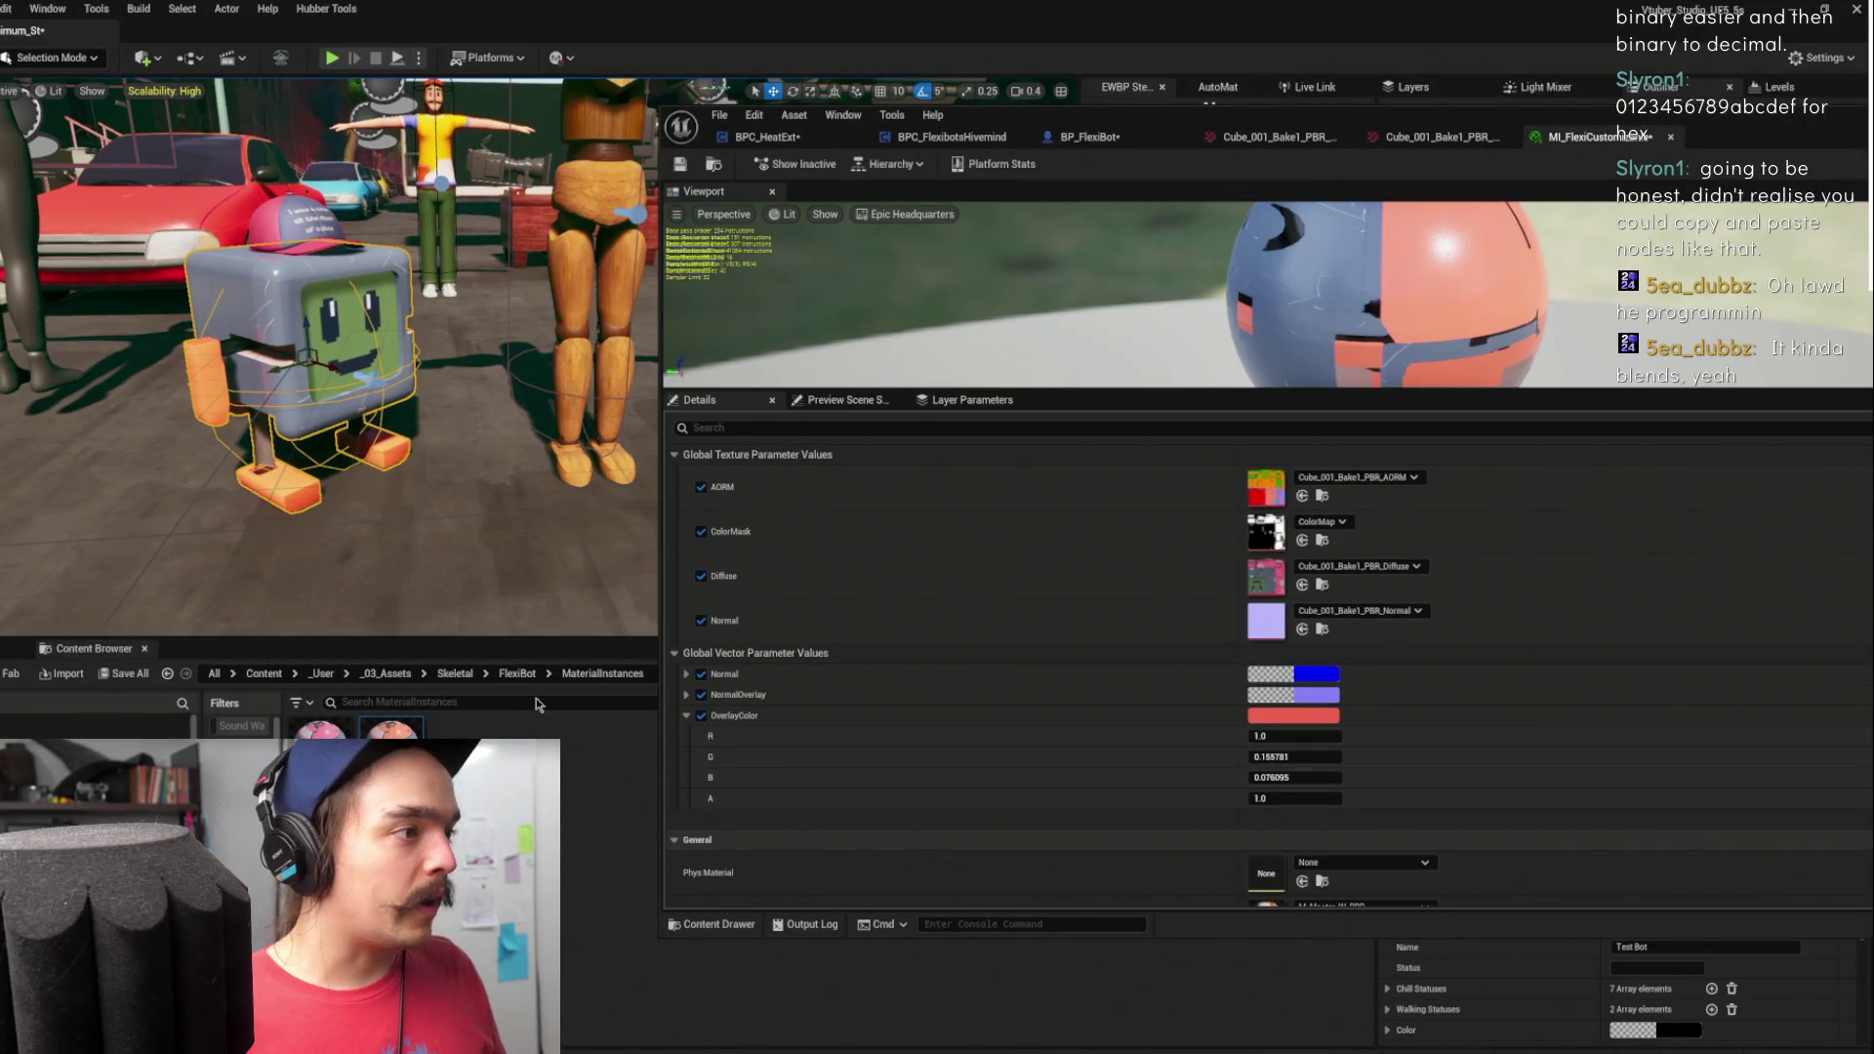
left_click(517, 676)
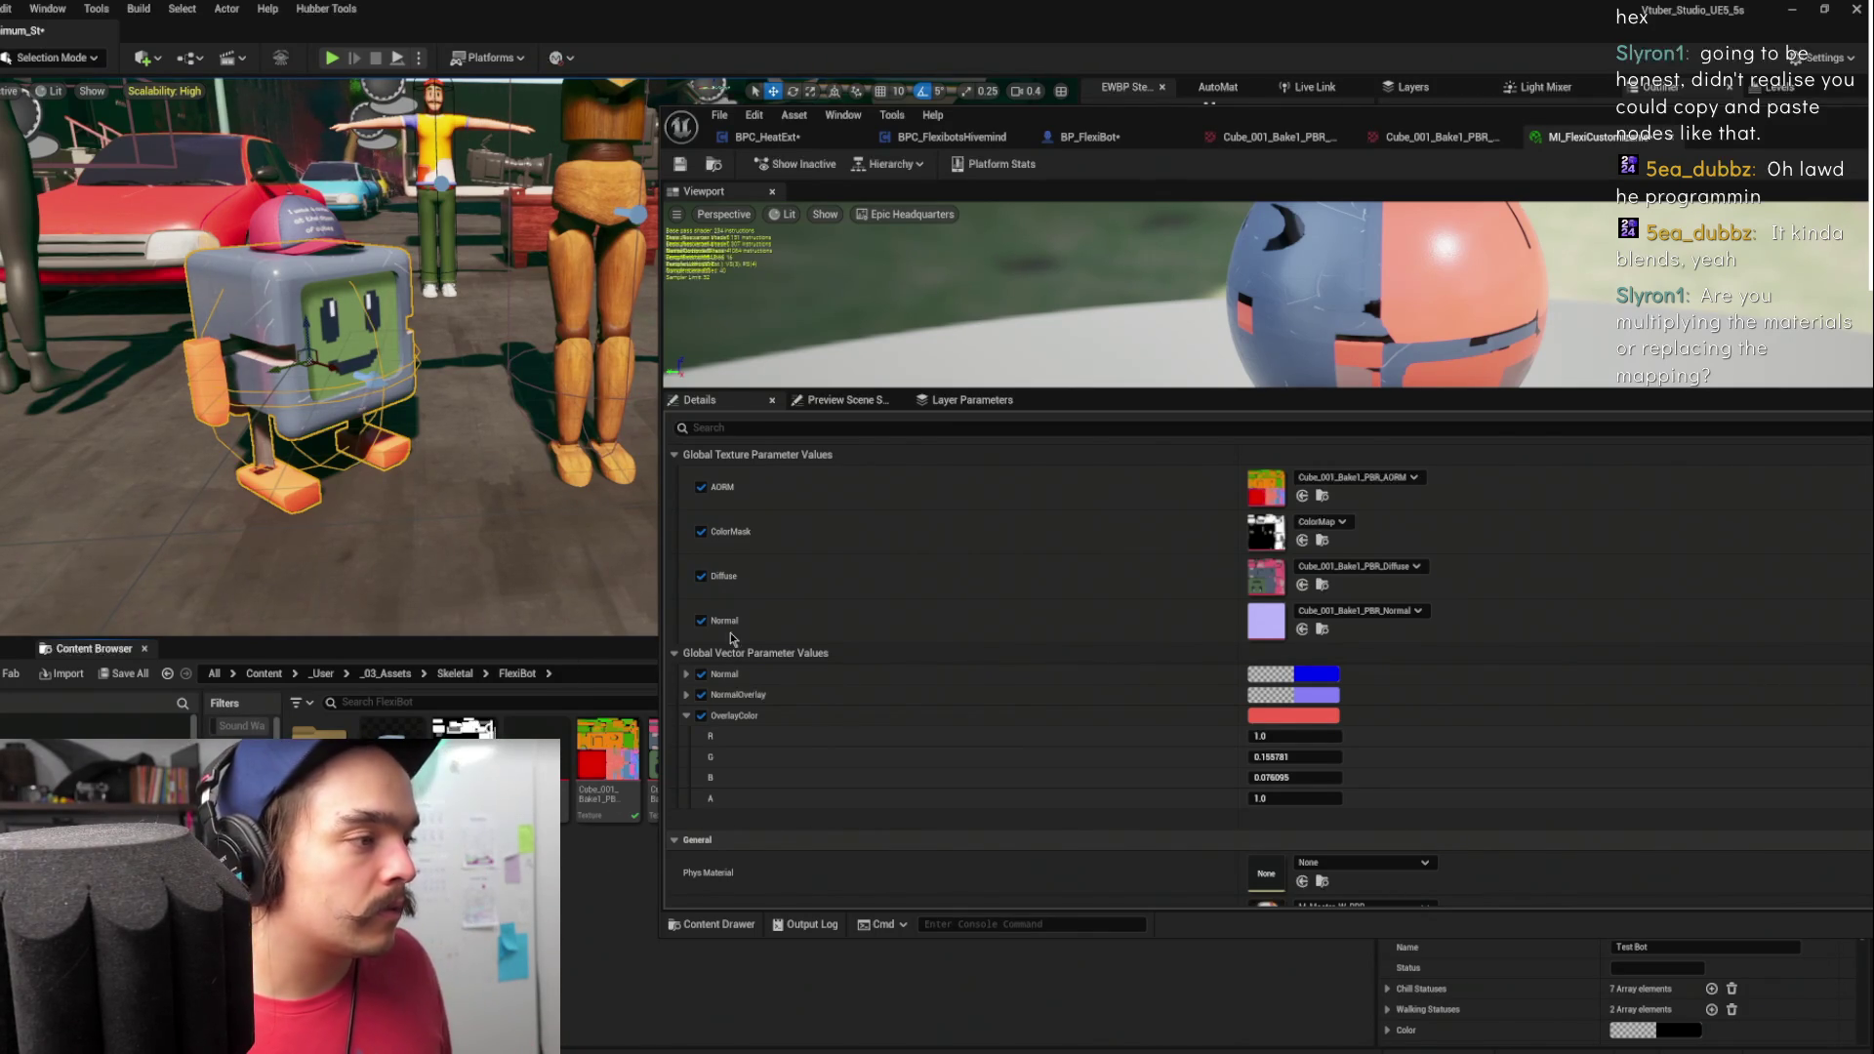
mouse_move(1183, 127)
left_mouse_down()
mouse_move(1659, 878)
mouse_move(1692, 966)
mouse_move(1642, 793)
left_mouse_up()
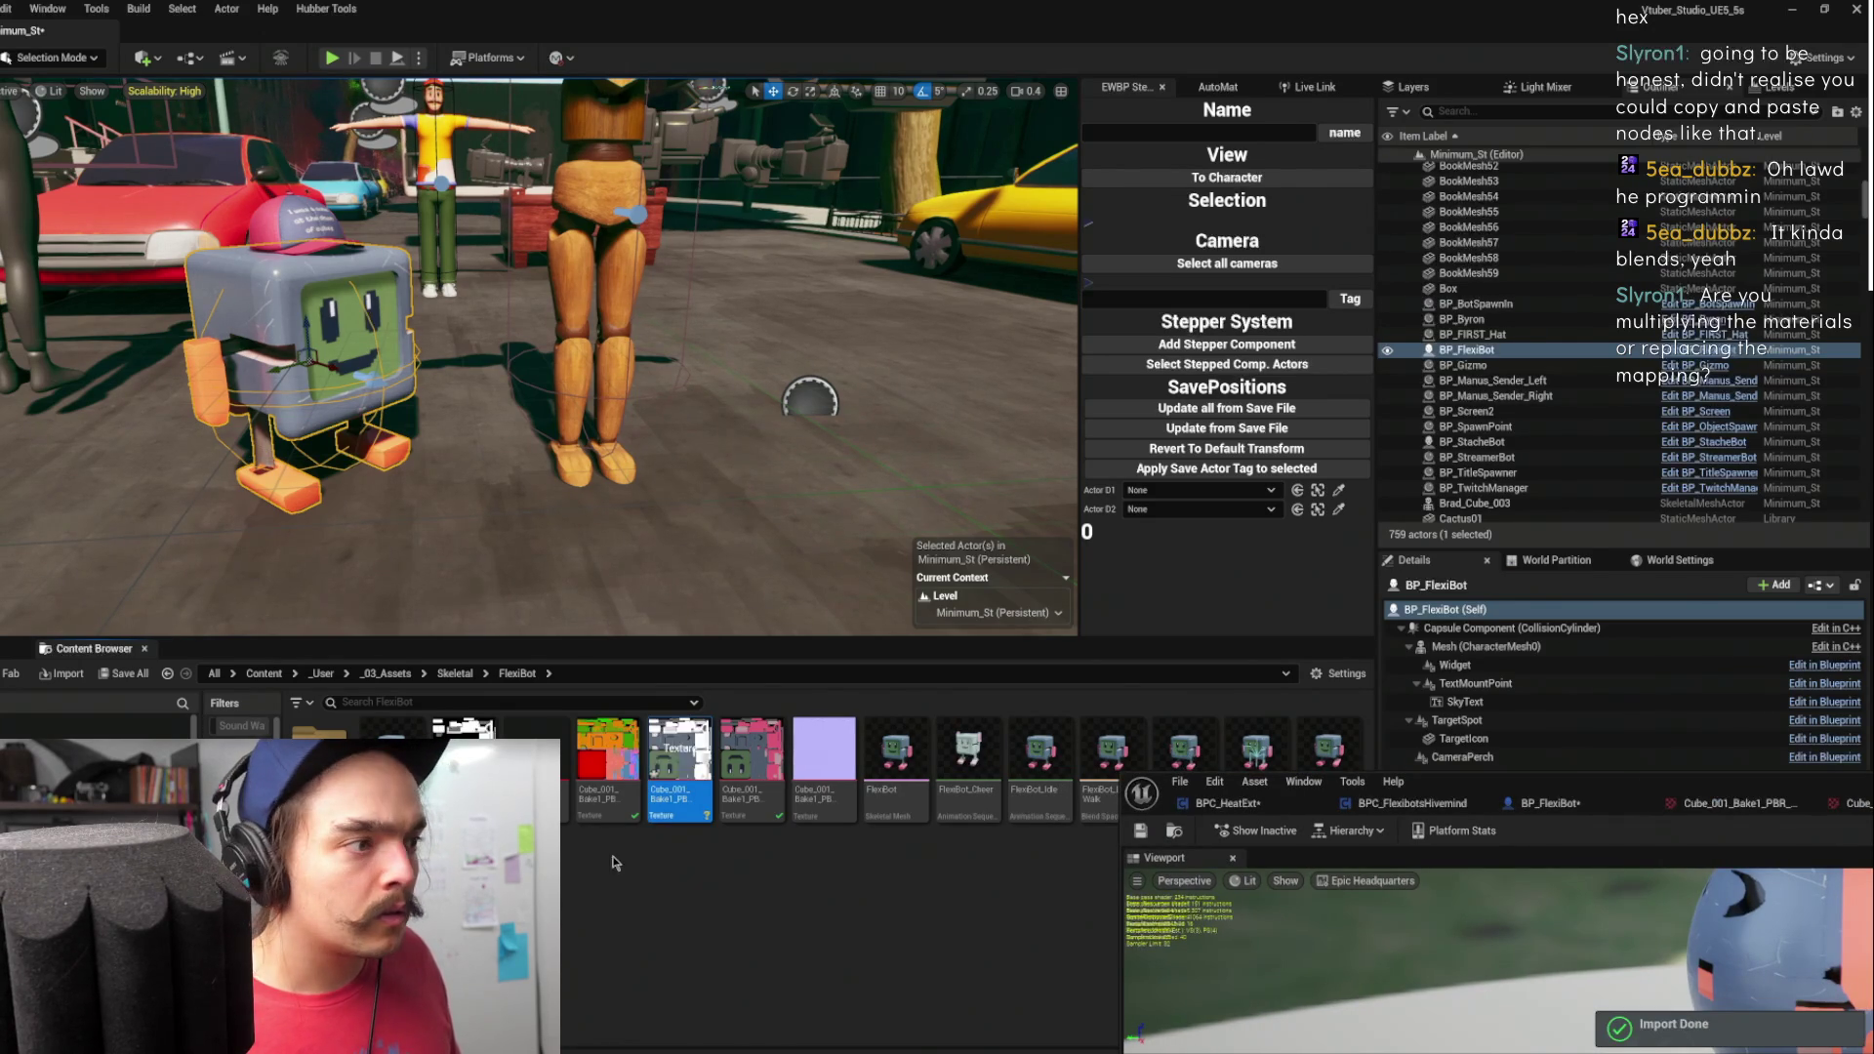
mouse_move(1511, 793)
left_mouse_down()
mouse_move(1485, 573)
mouse_move(1129, 144)
left_mouse_up()
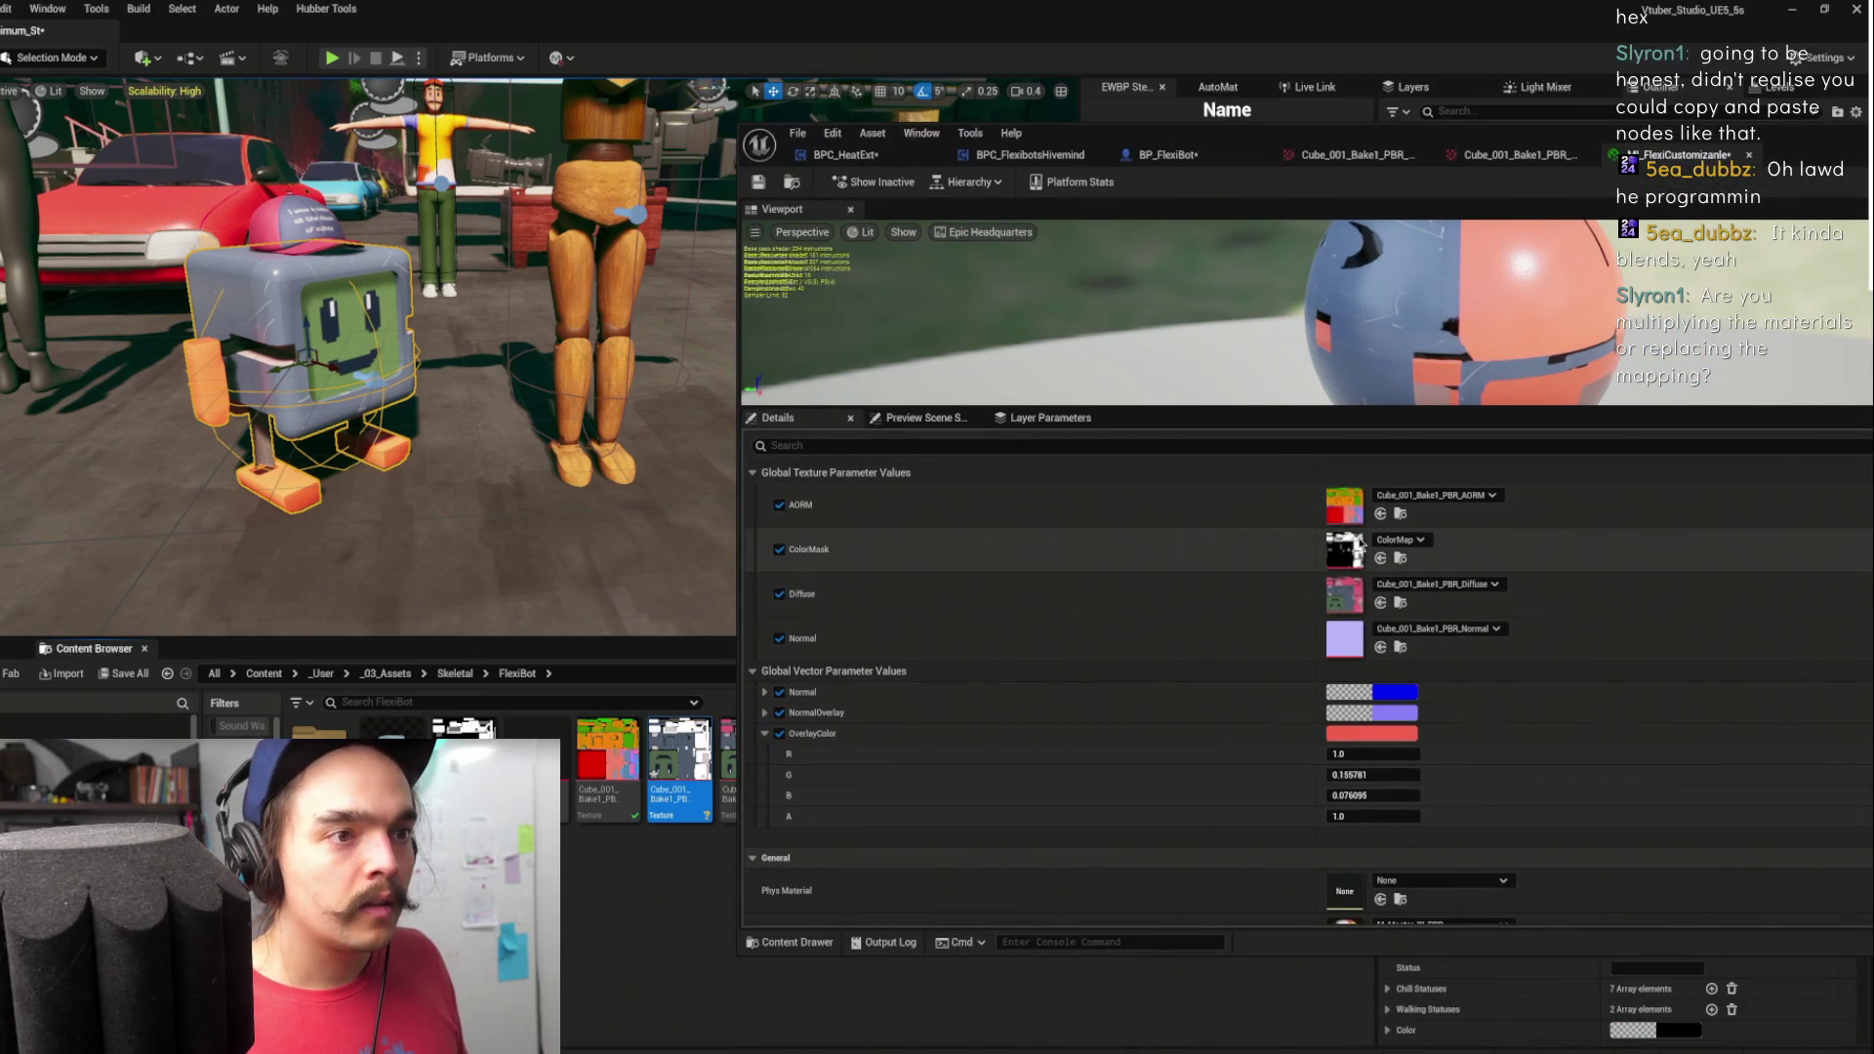
left_click(1380, 602)
mouse_move(1582, 352)
left_mouse_down()
mouse_move(741, 341)
mouse_move(879, 348)
left_mouse_up()
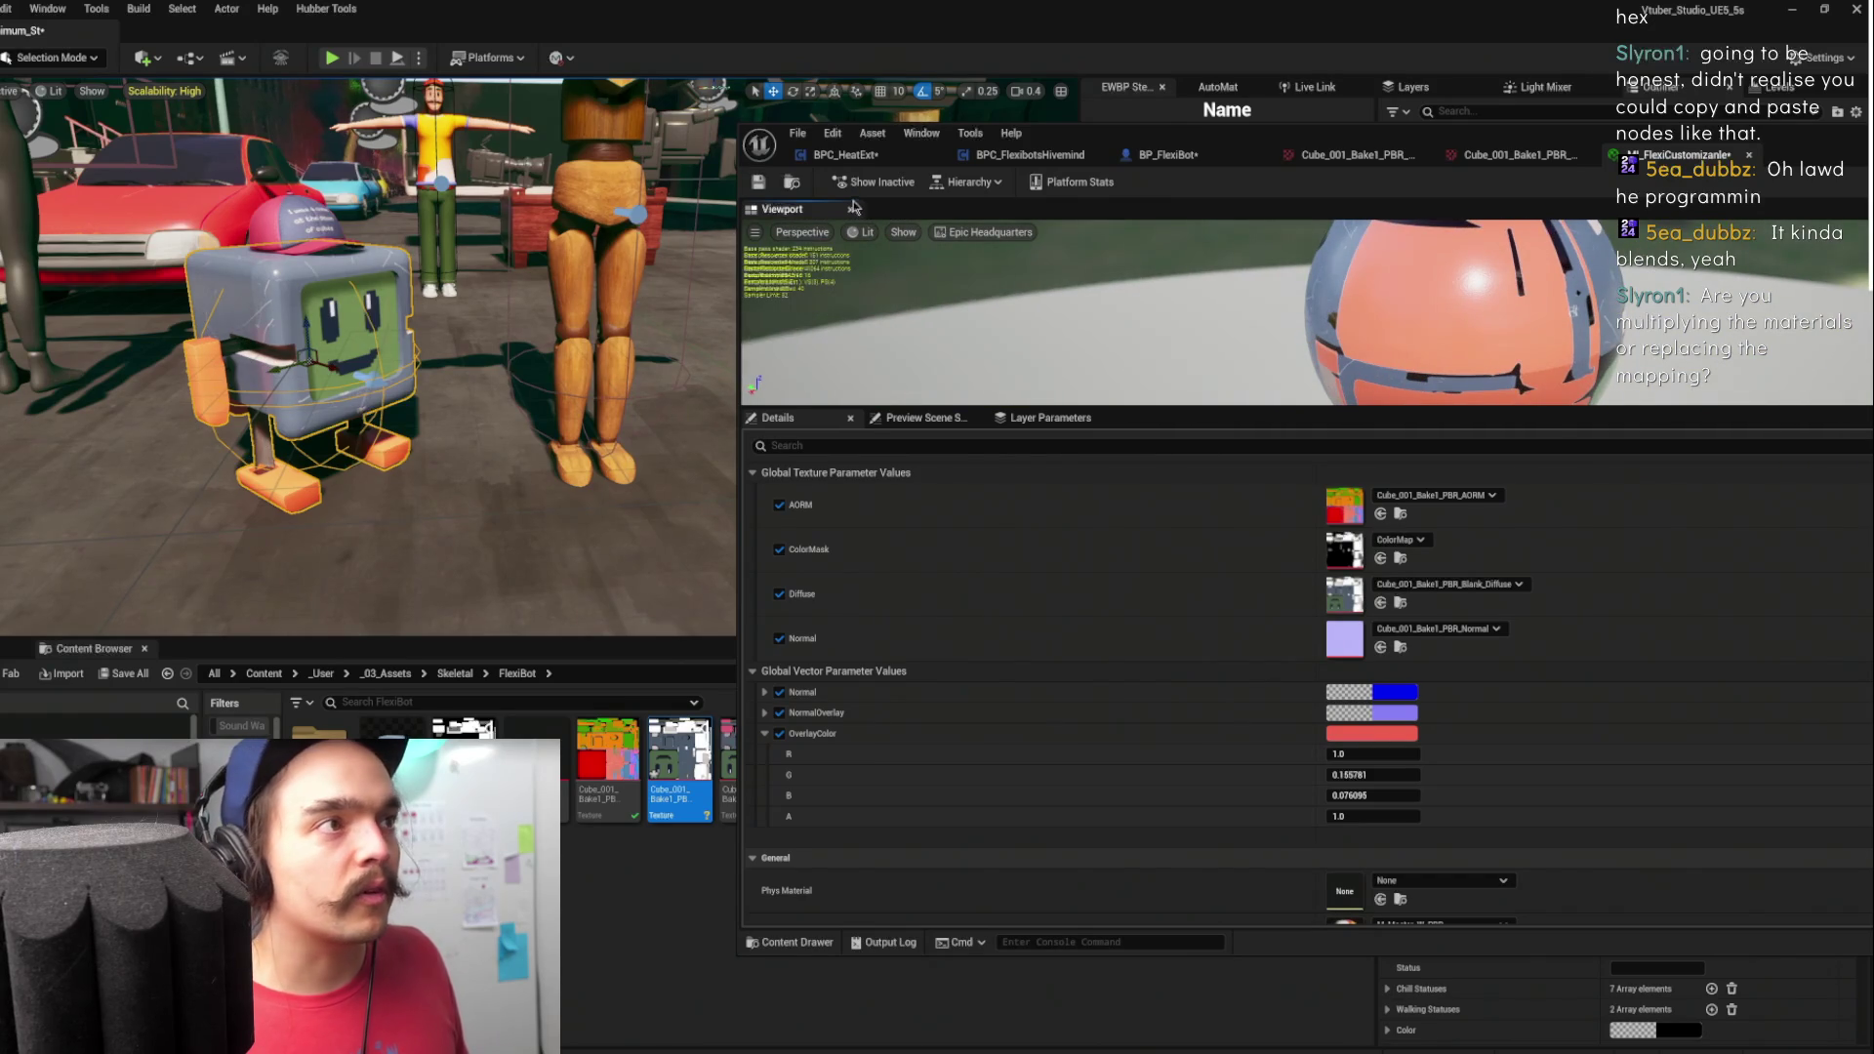
left_click(768, 182)
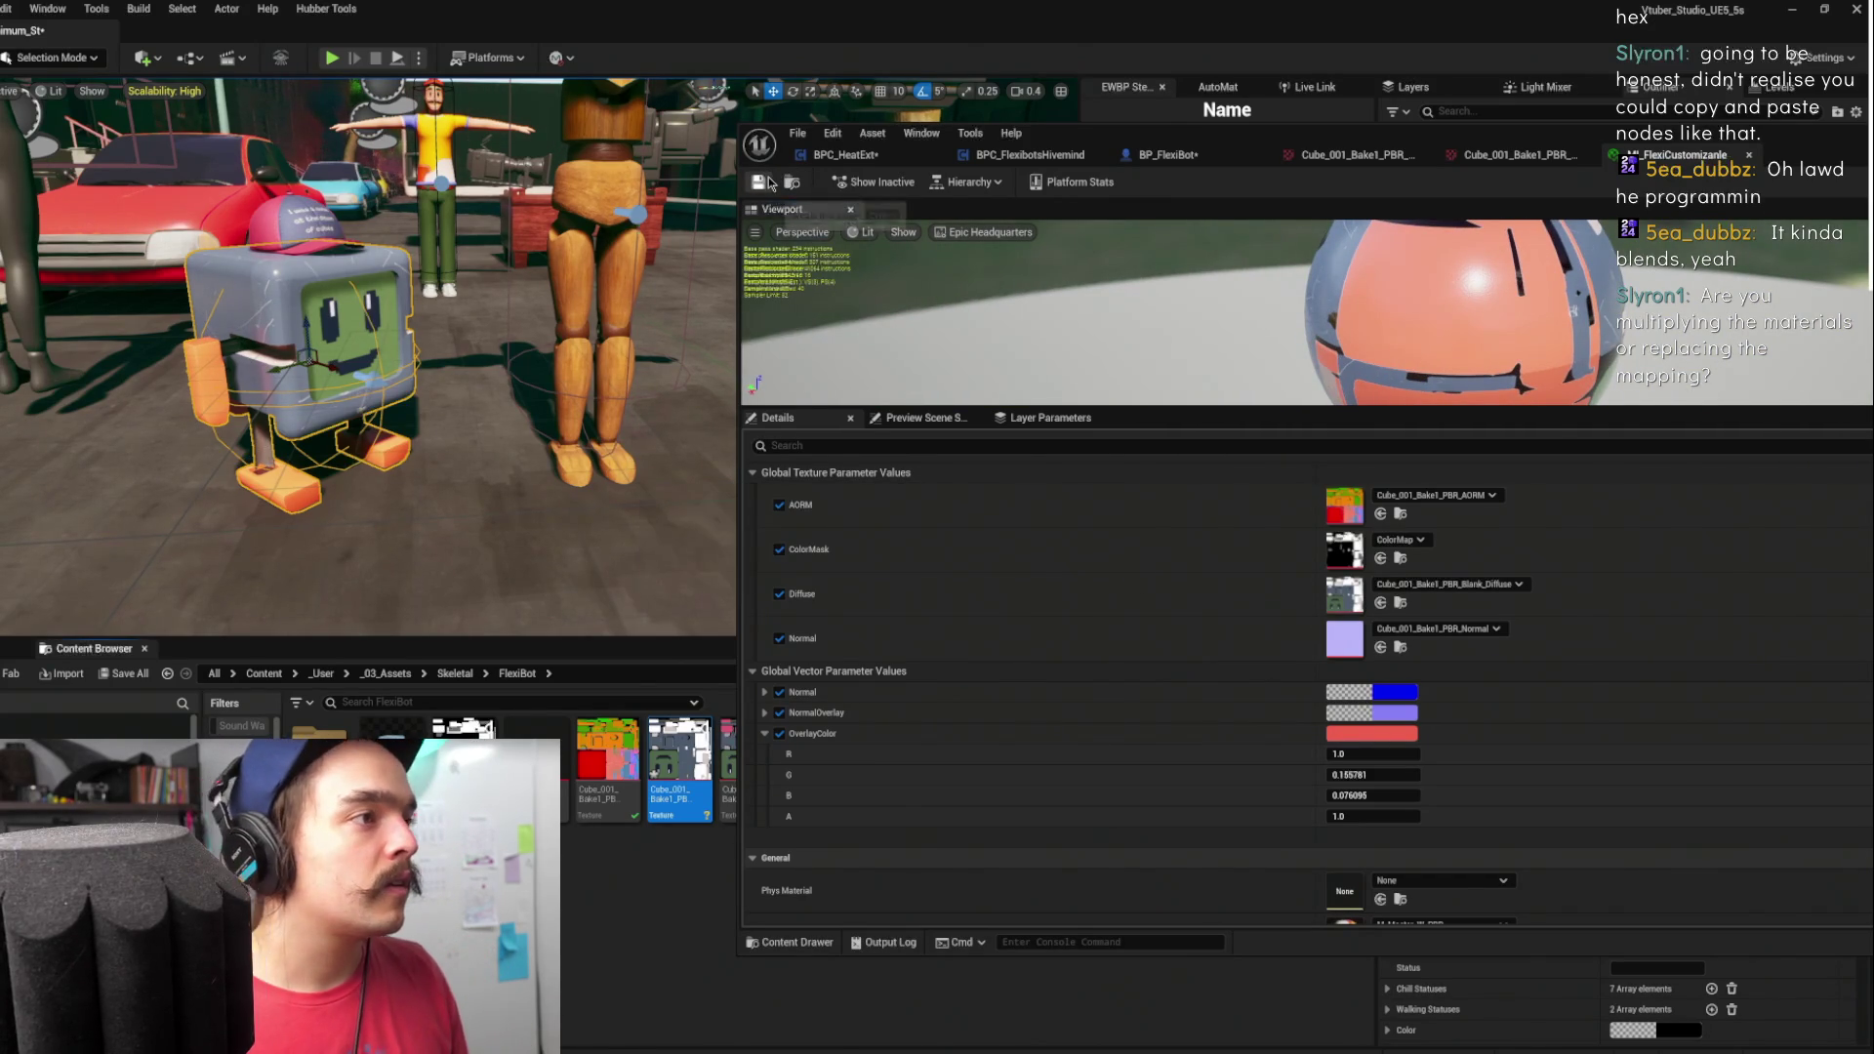
- Check the AORM bake texture and BPC_HeatExt, then return to BP_FlexiBot
left_click(1519, 154)
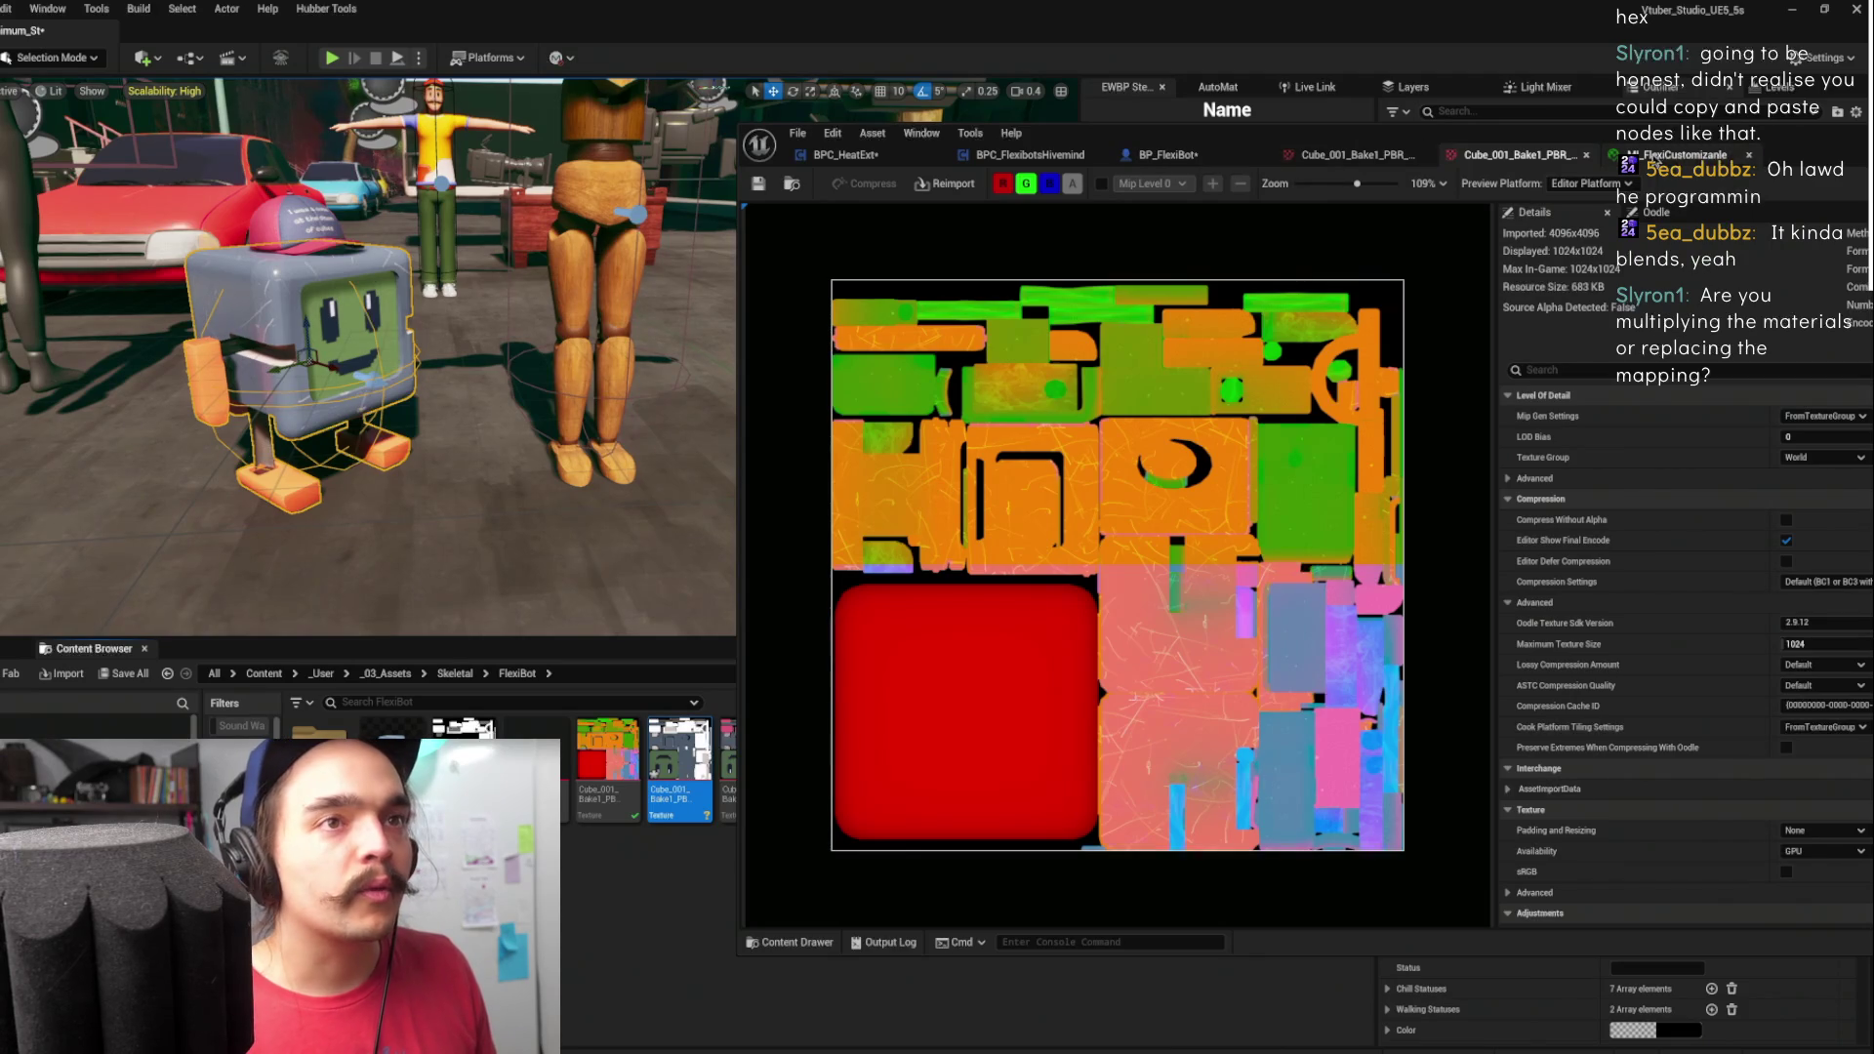
left_click(1673, 154)
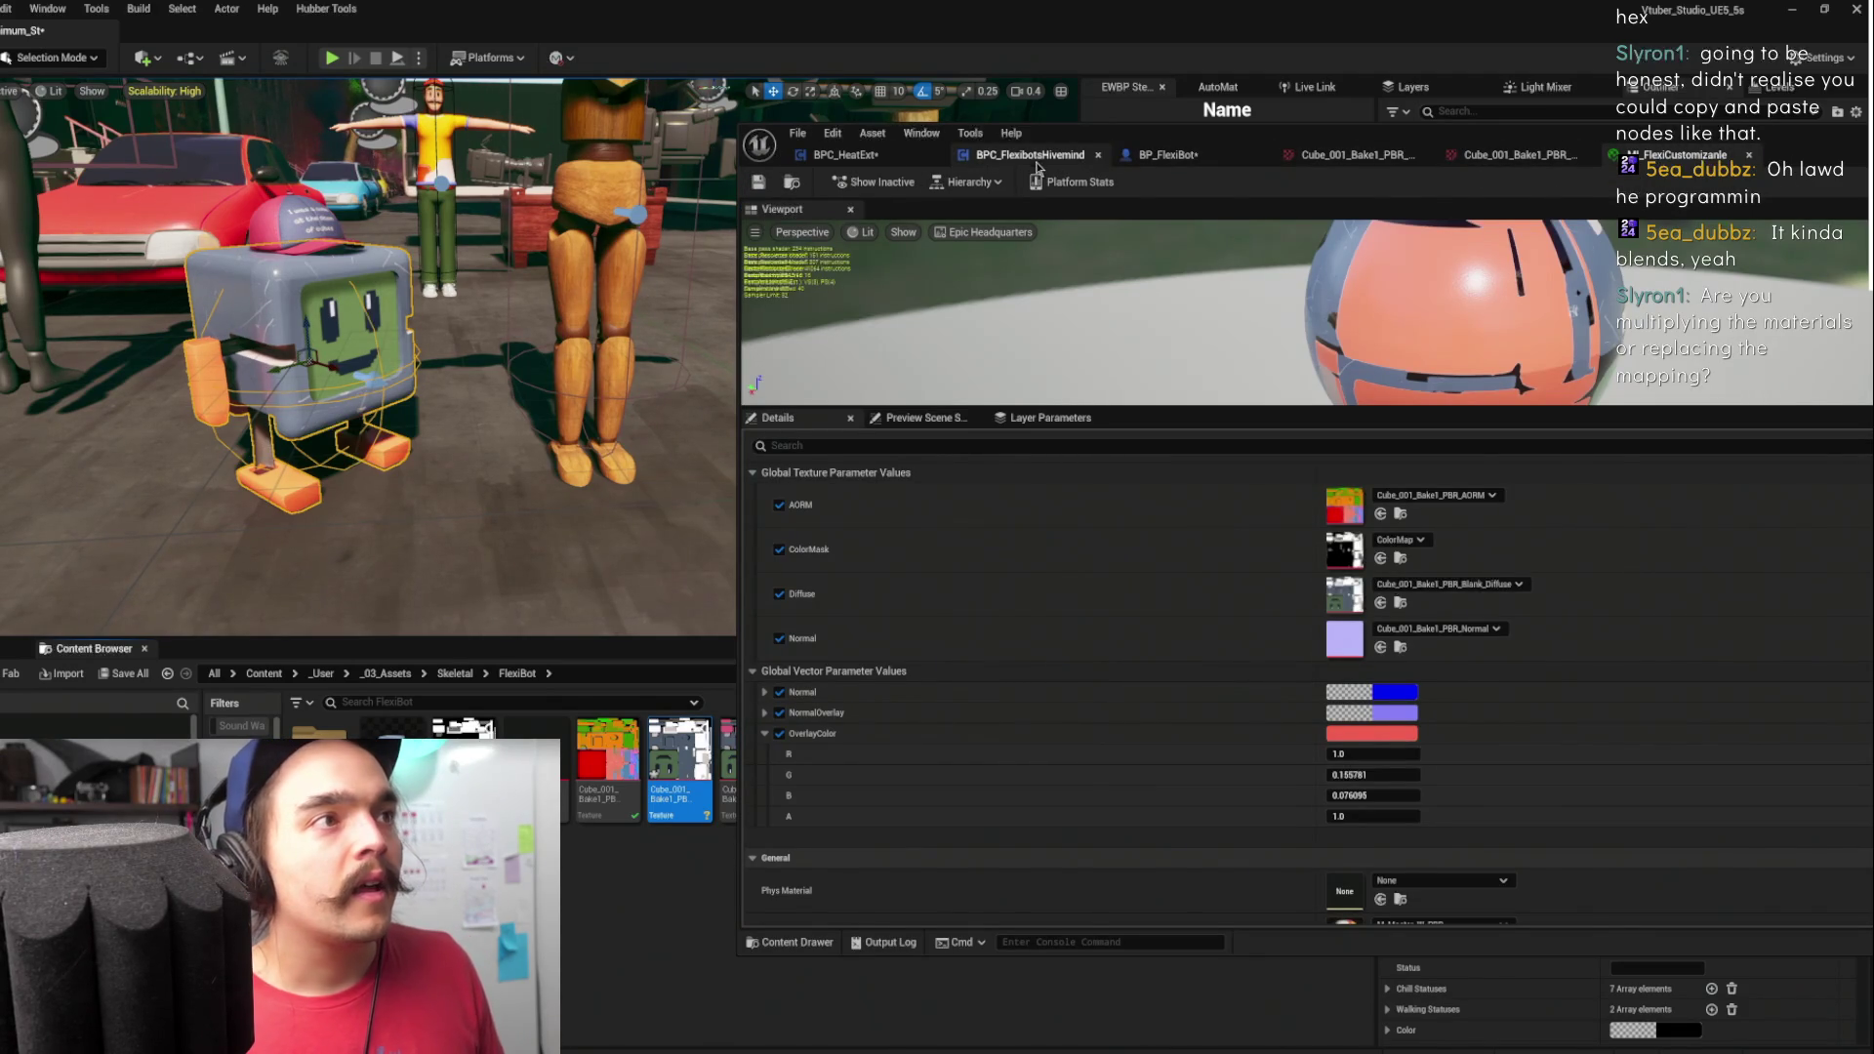
left_click(847, 155)
left_click(1000, 156)
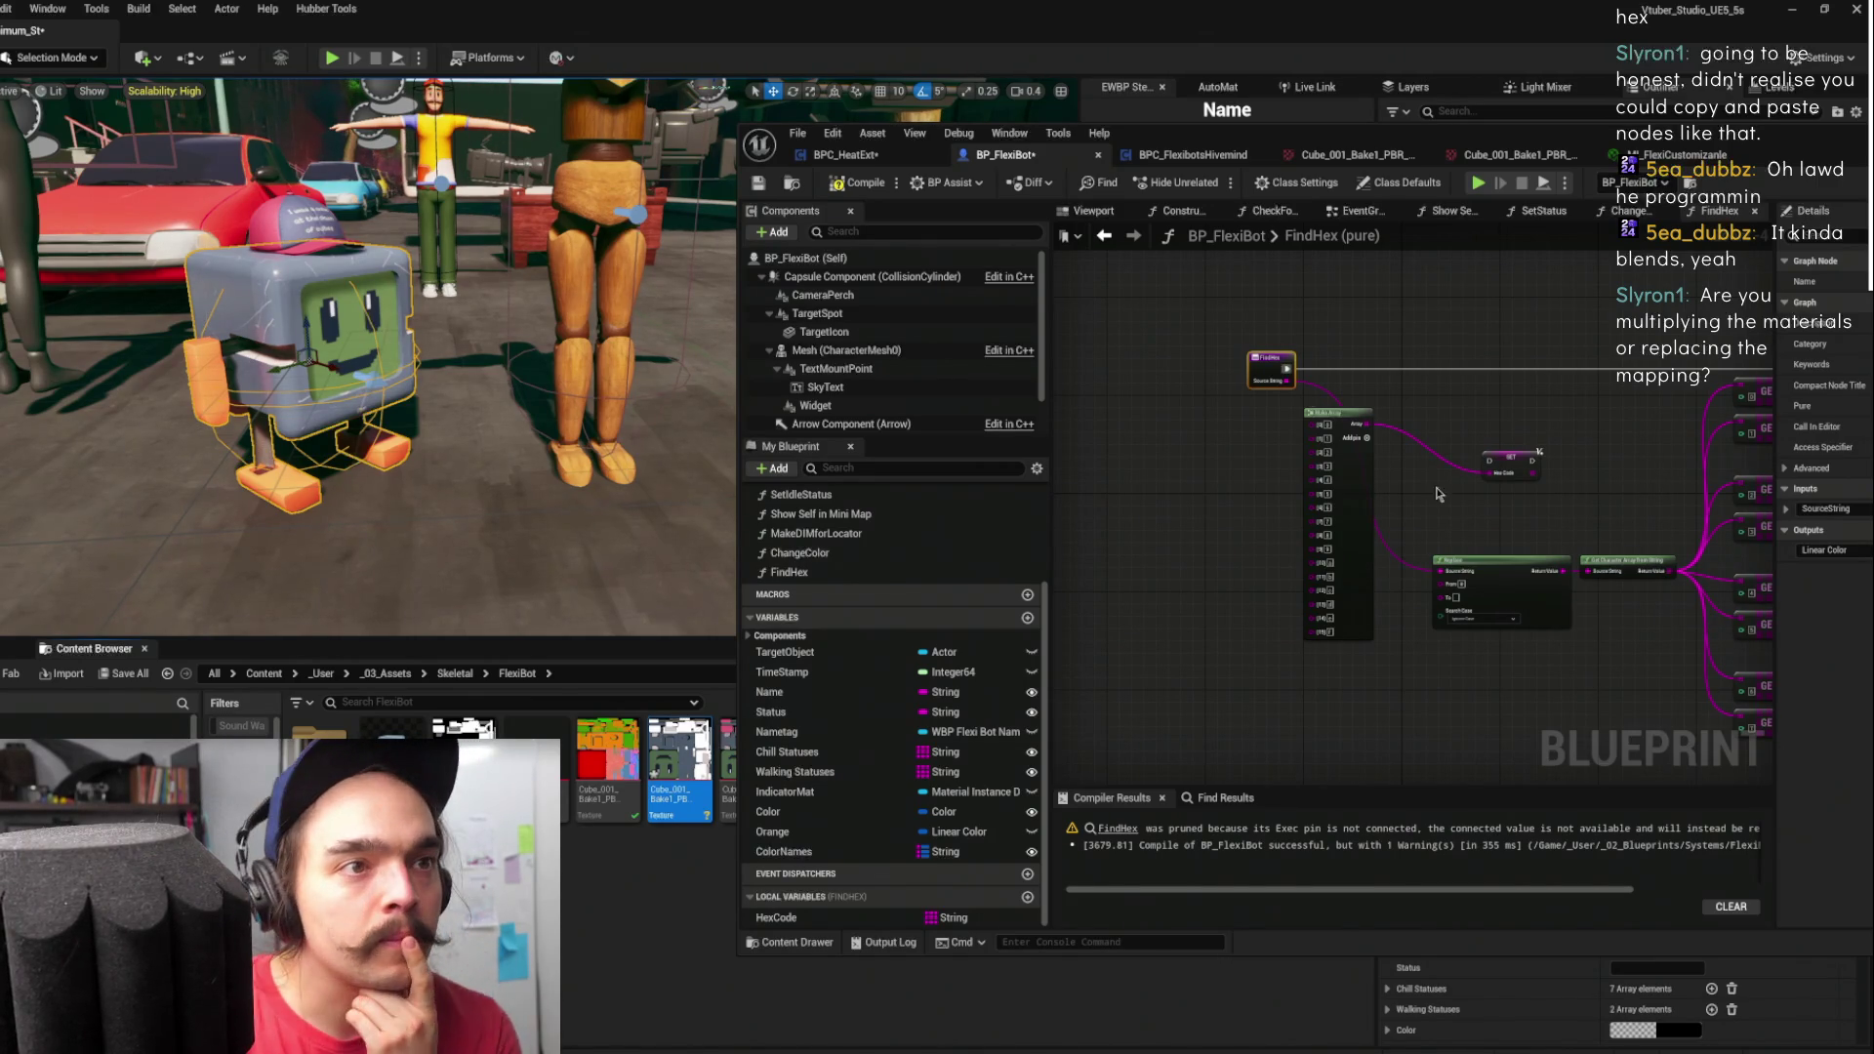
- Look inside the FindHex function graph, return to ChangeColor and compile BP_FlexiBot
left_click_drag(1632, 445, 1715, 584)
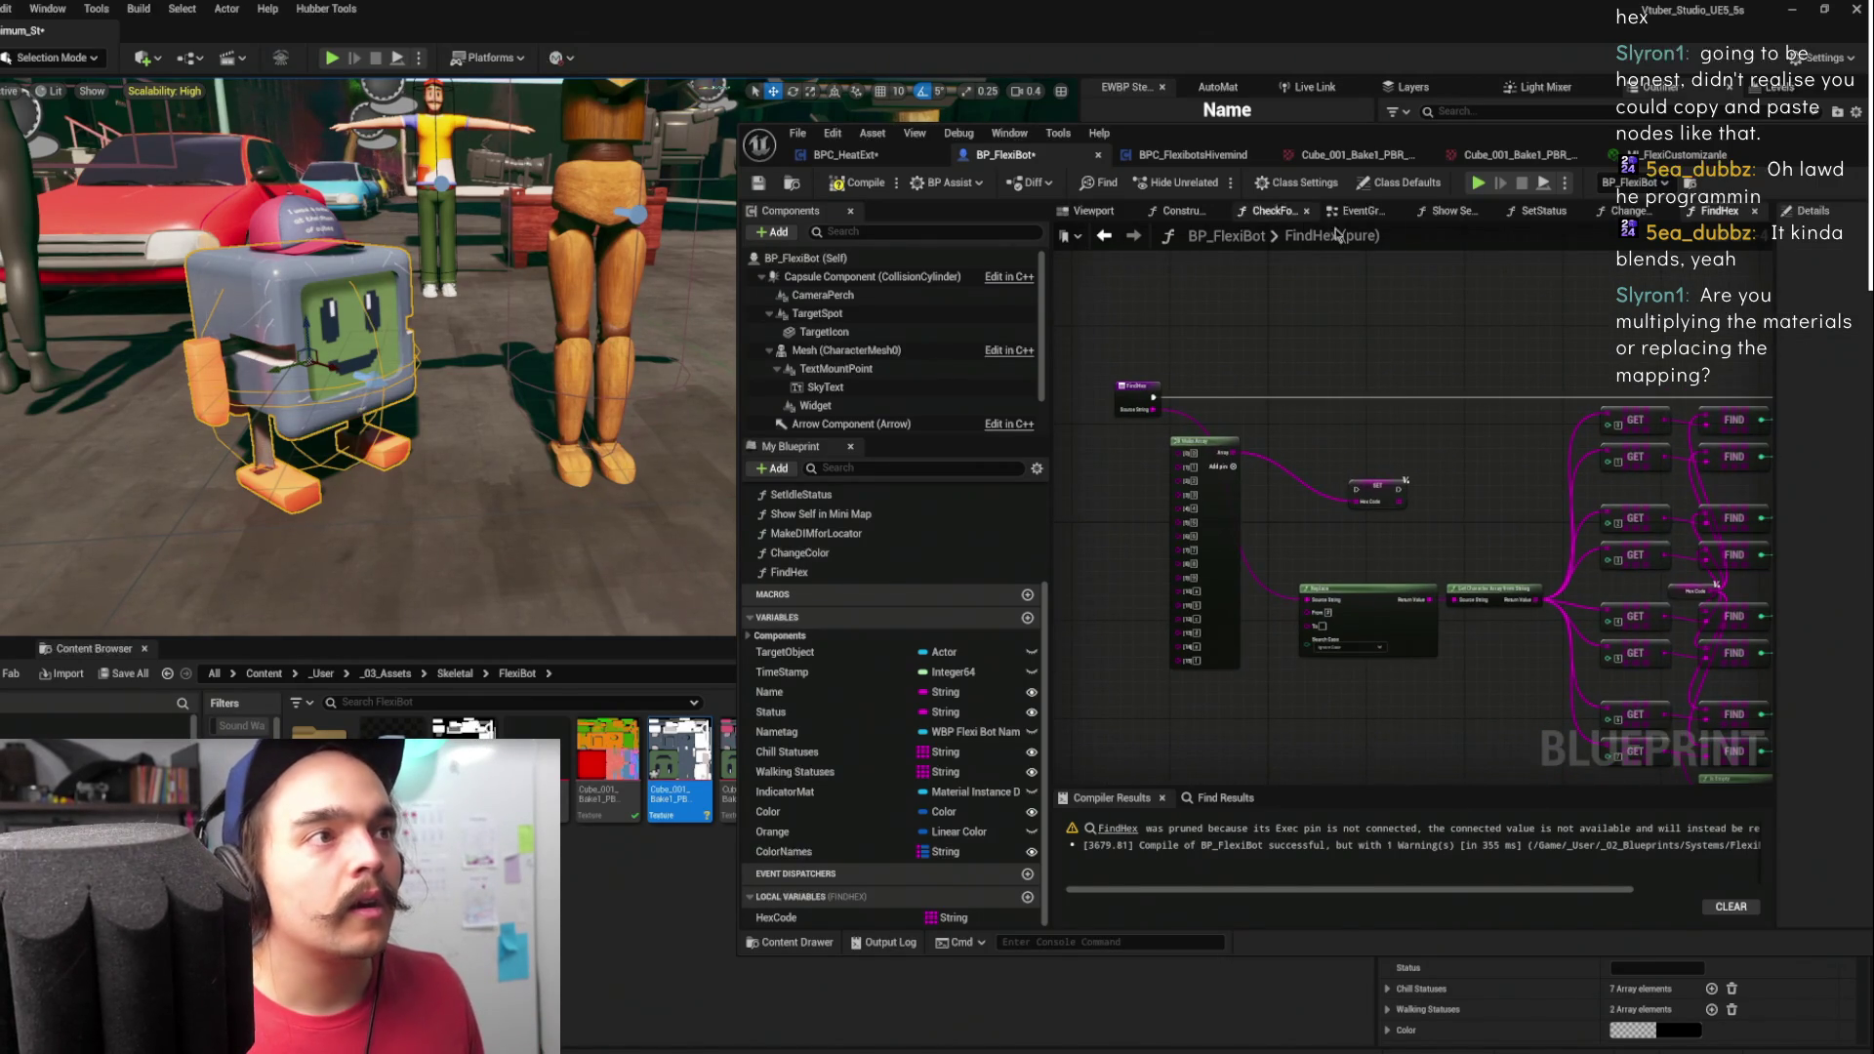
left_click(1627, 211)
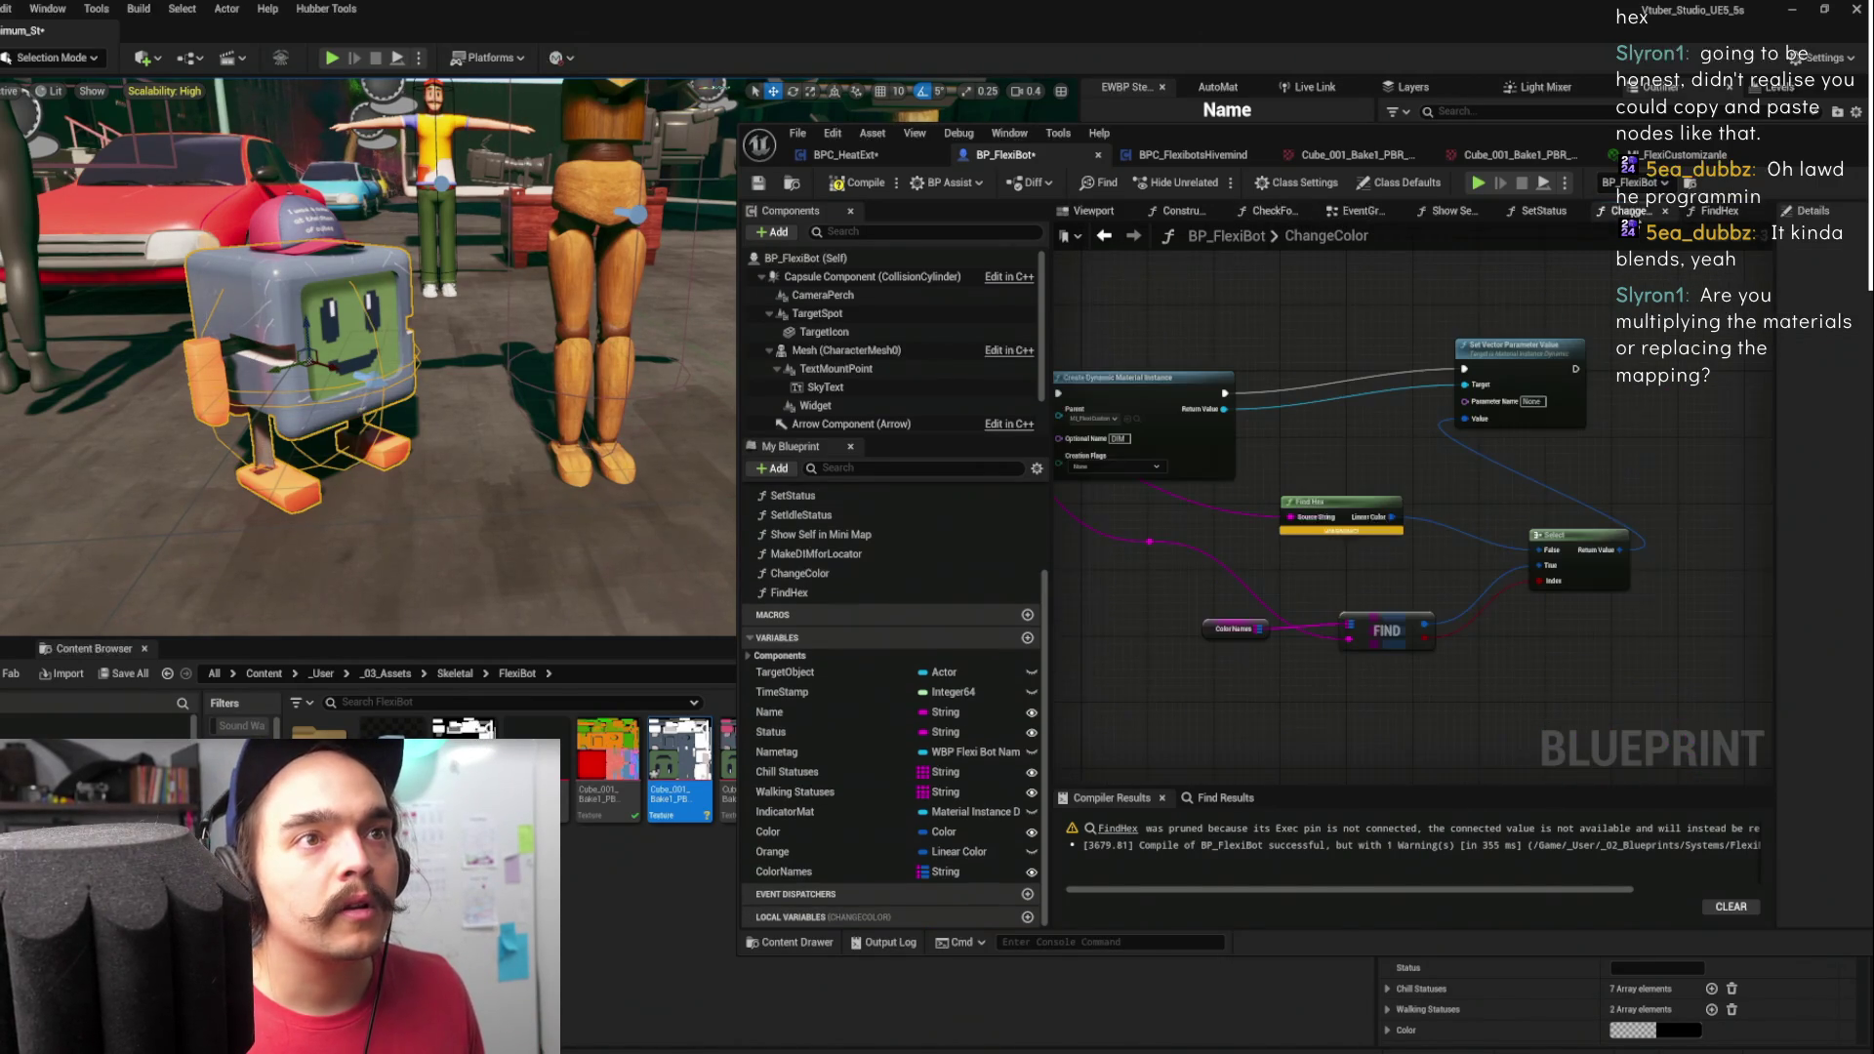
left_click(1396, 494)
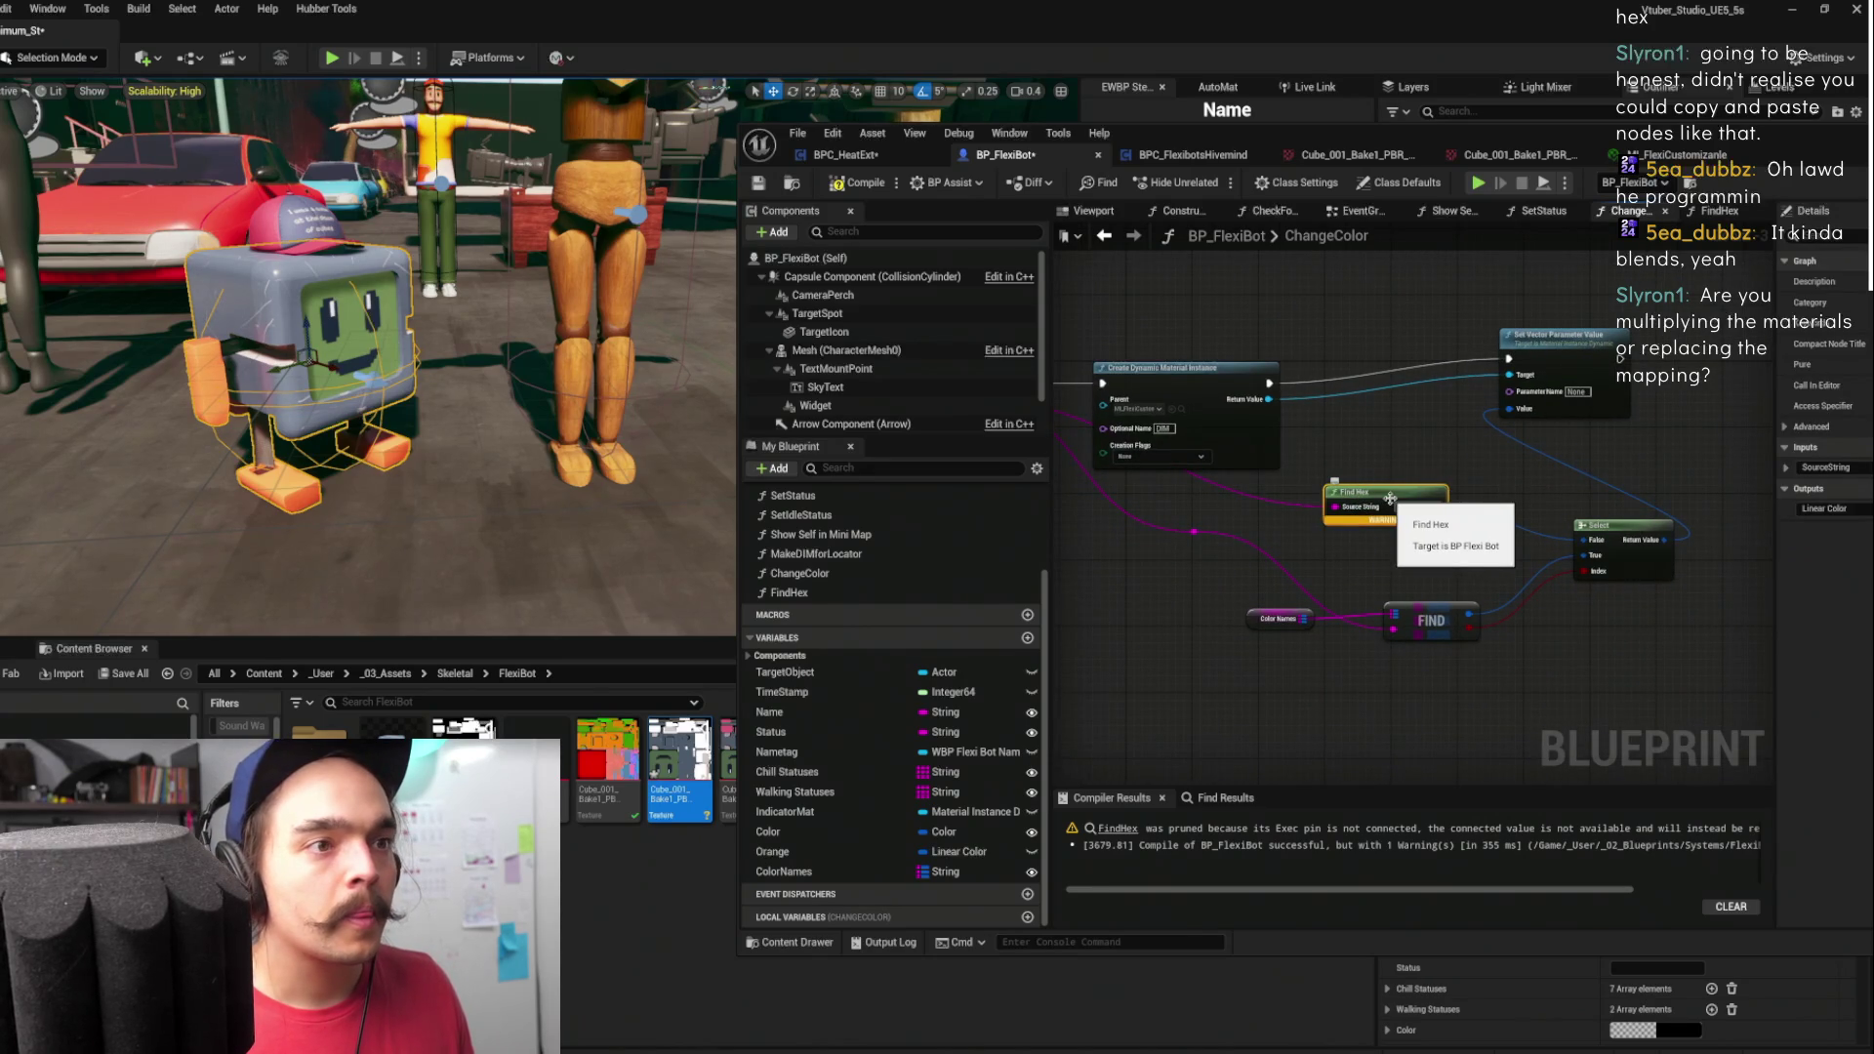
double_click(1390, 499)
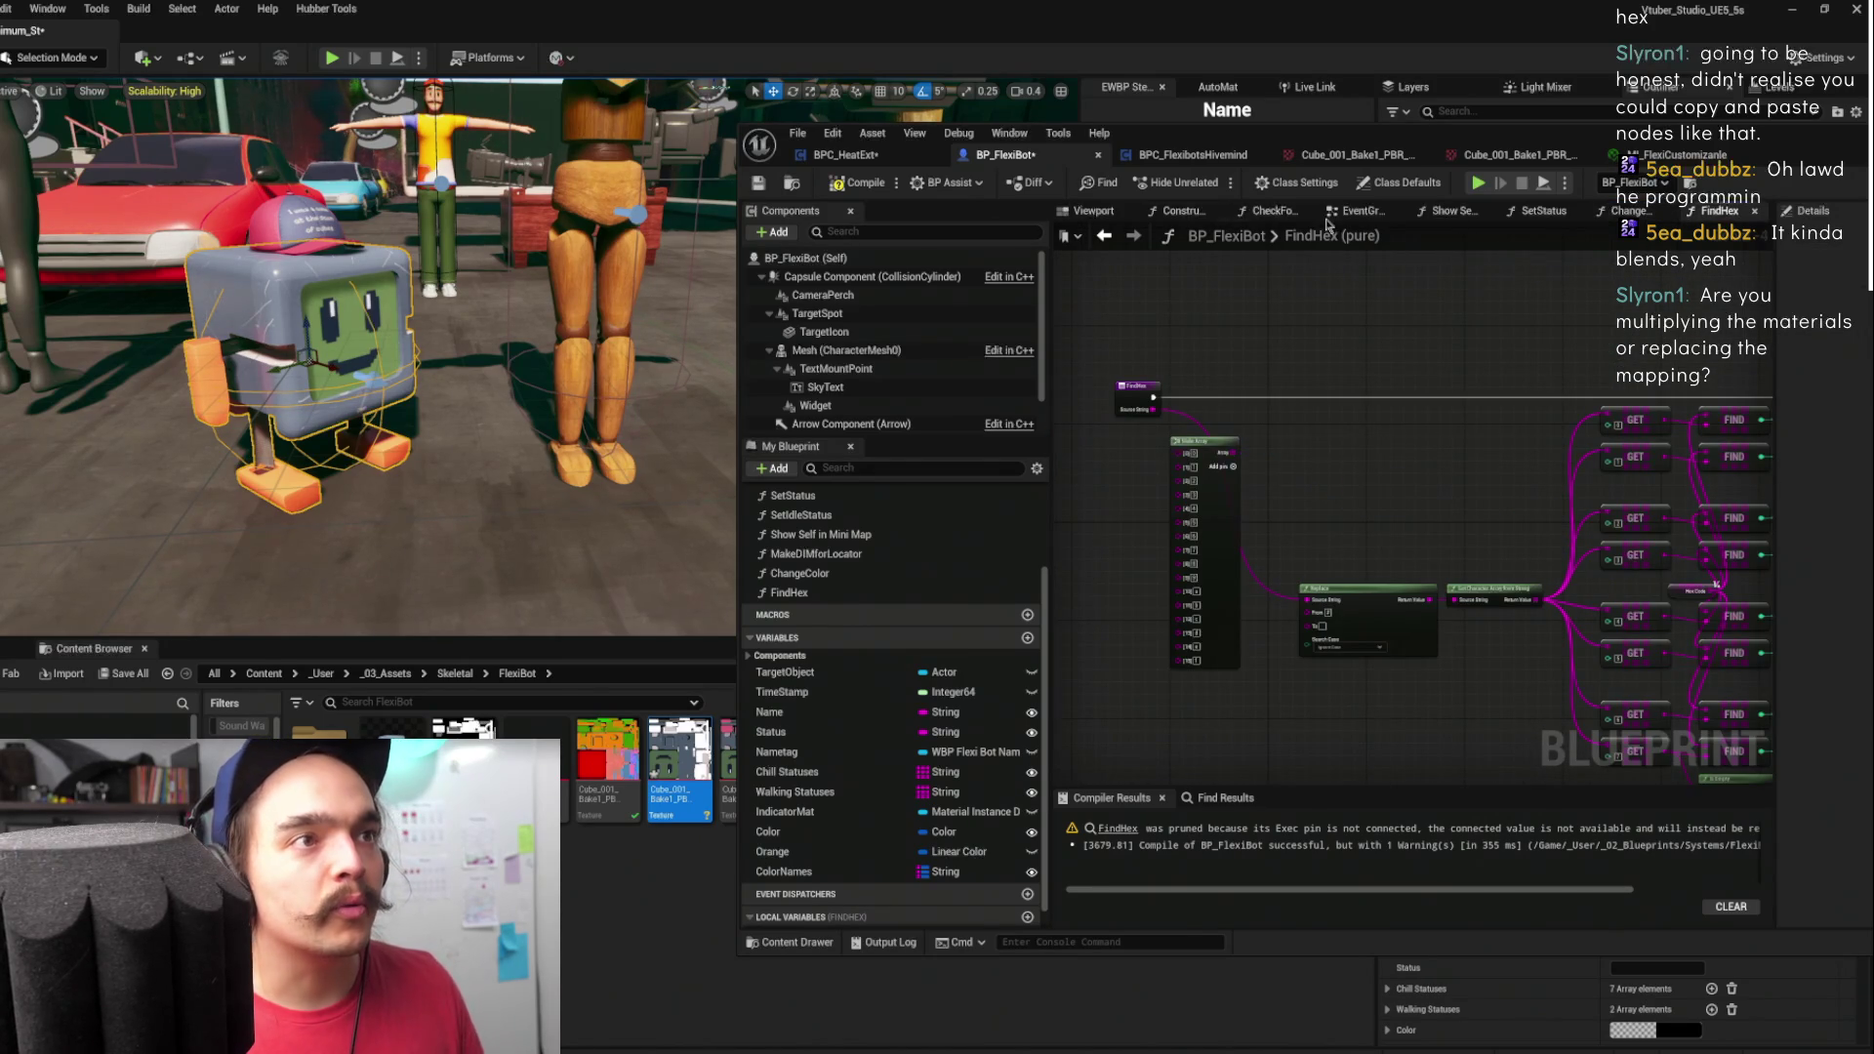
left_click(1628, 211)
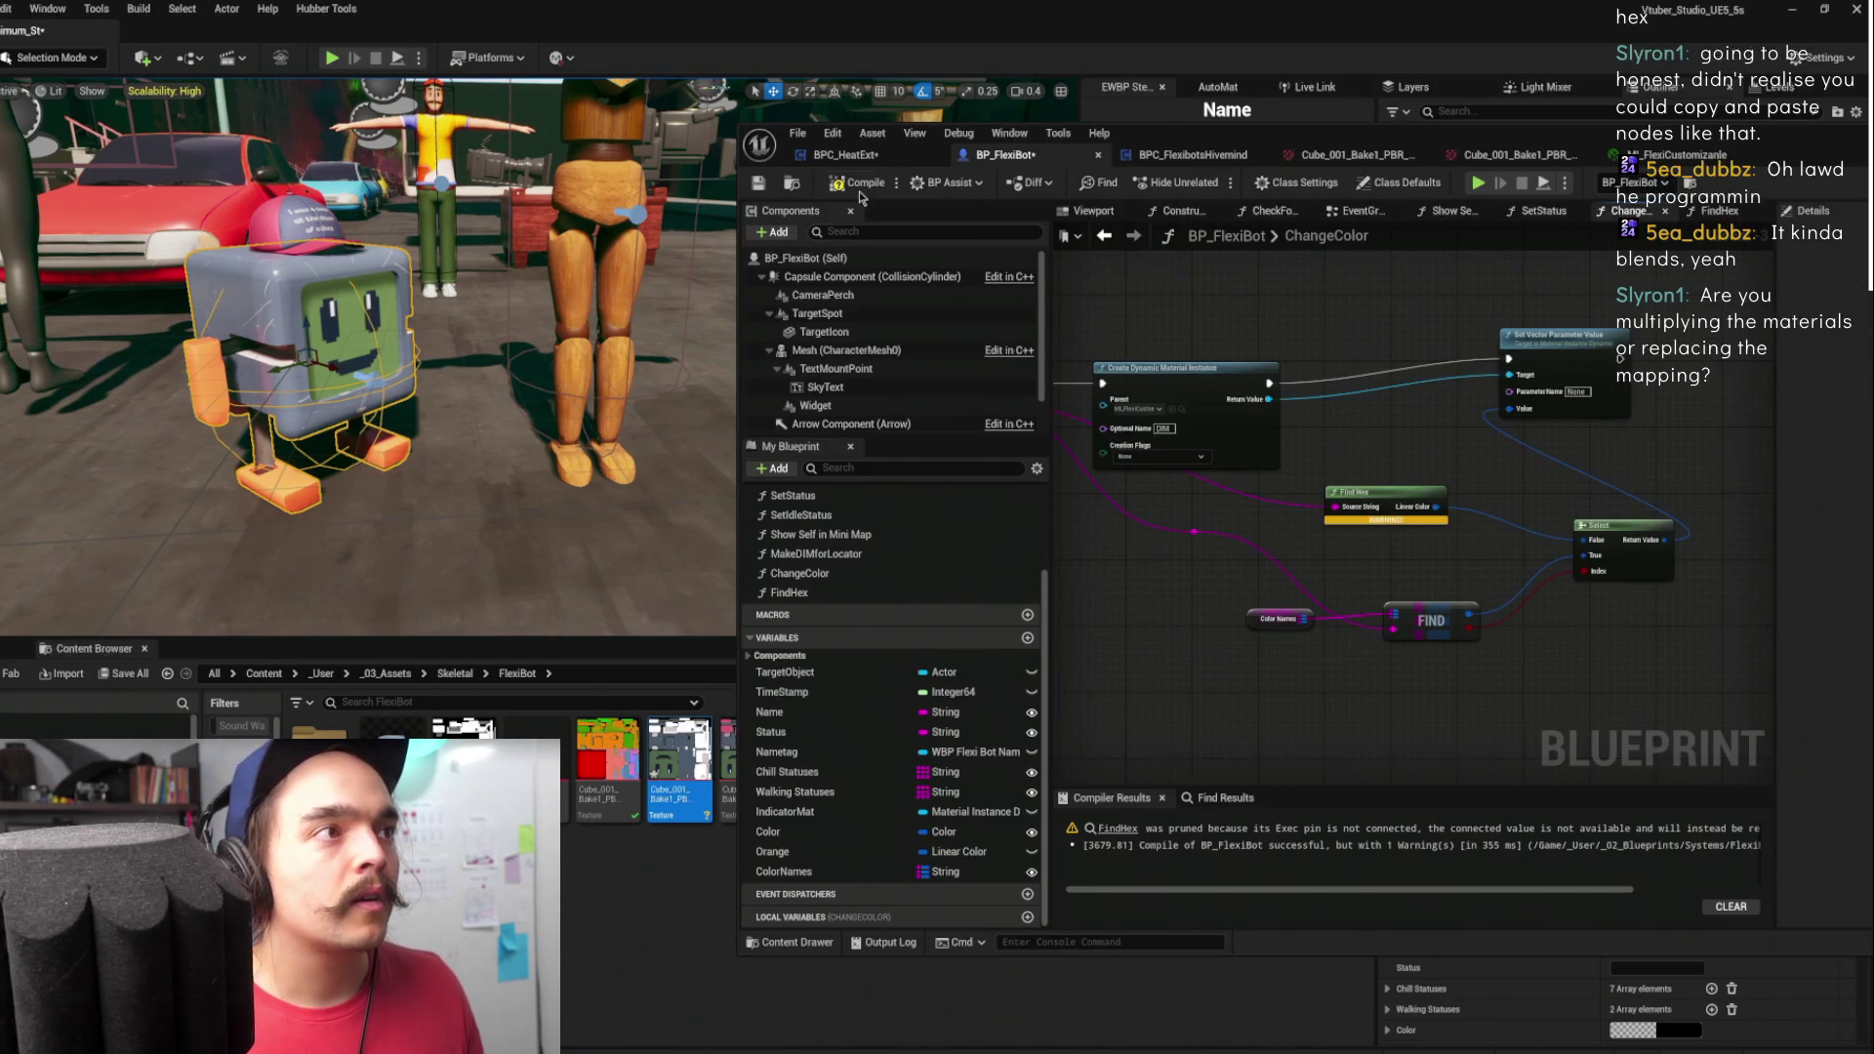
key("F7")
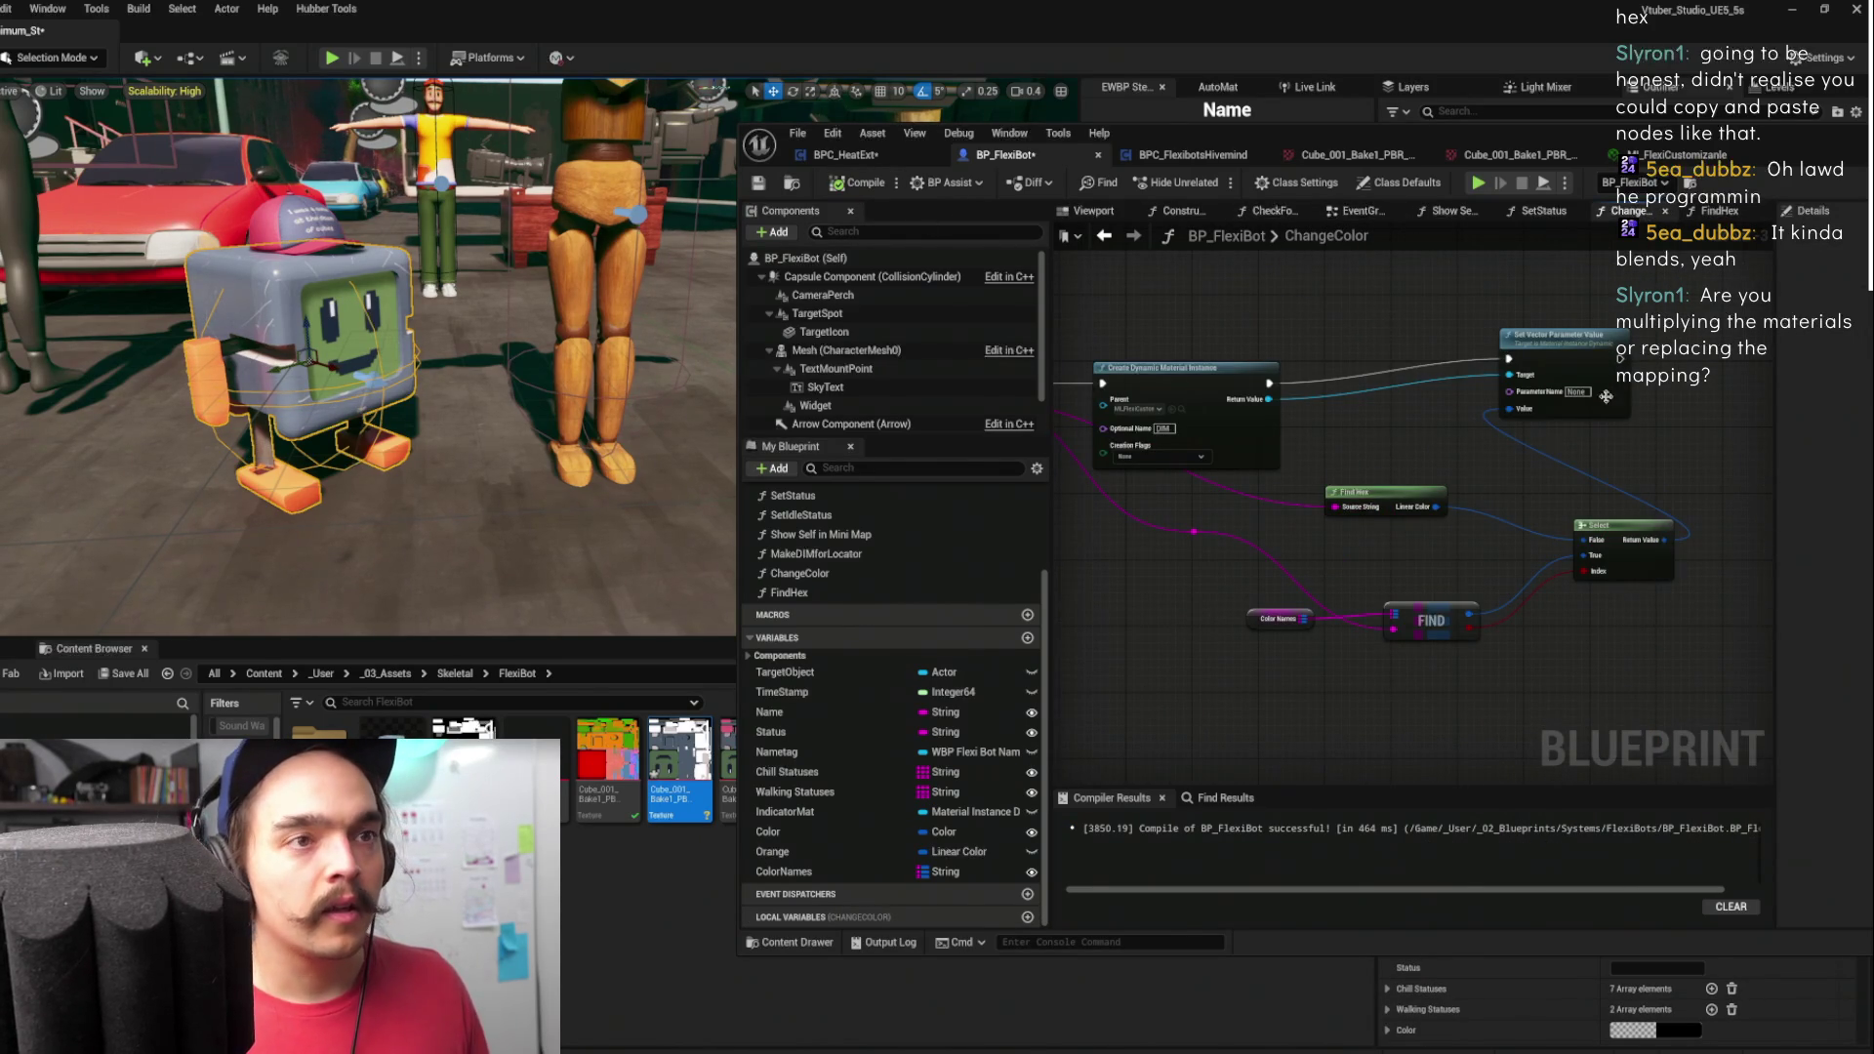
- Straighten the ChangeColor nodes, moving Find Hex left and Color Names below FIND
left_click_drag(1587, 376, 1554, 408)
key("f")
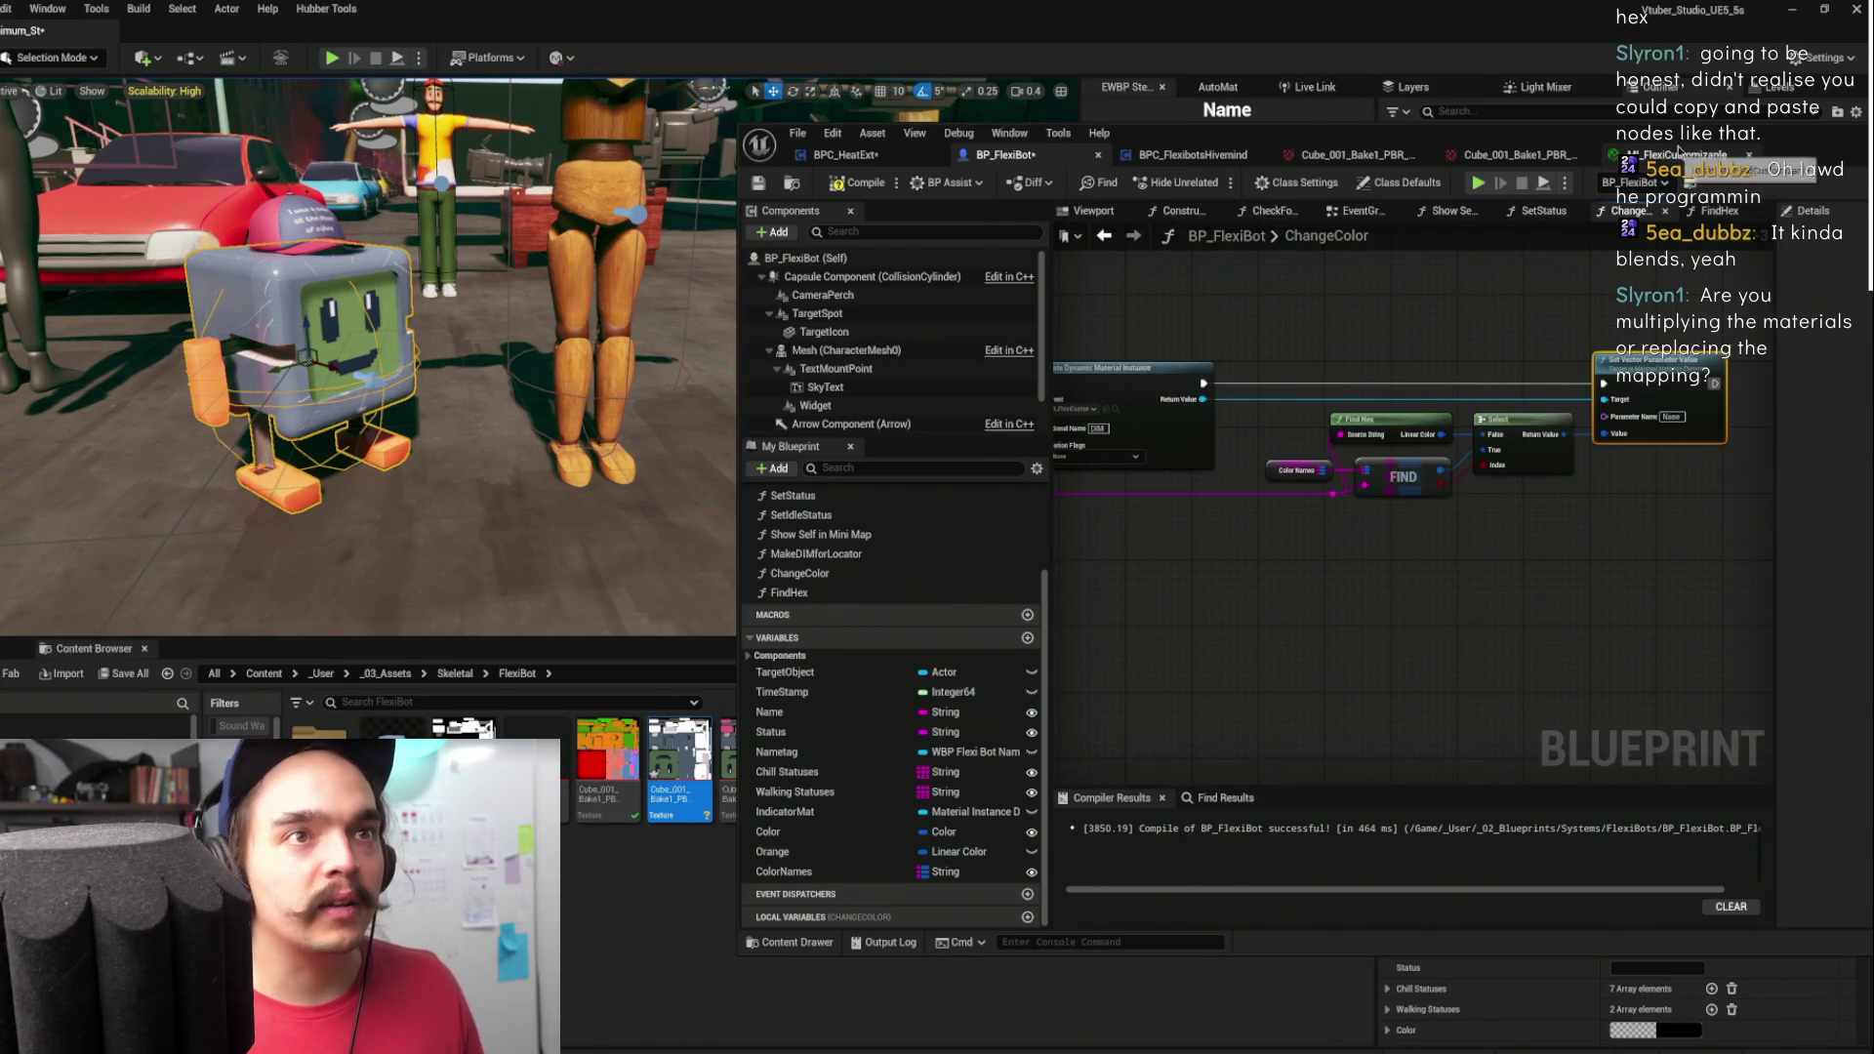
double_click(1687, 134)
mouse_move(673, 208)
left_mouse_down()
mouse_move(839, 209)
mouse_move(1006, 288)
left_mouse_up()
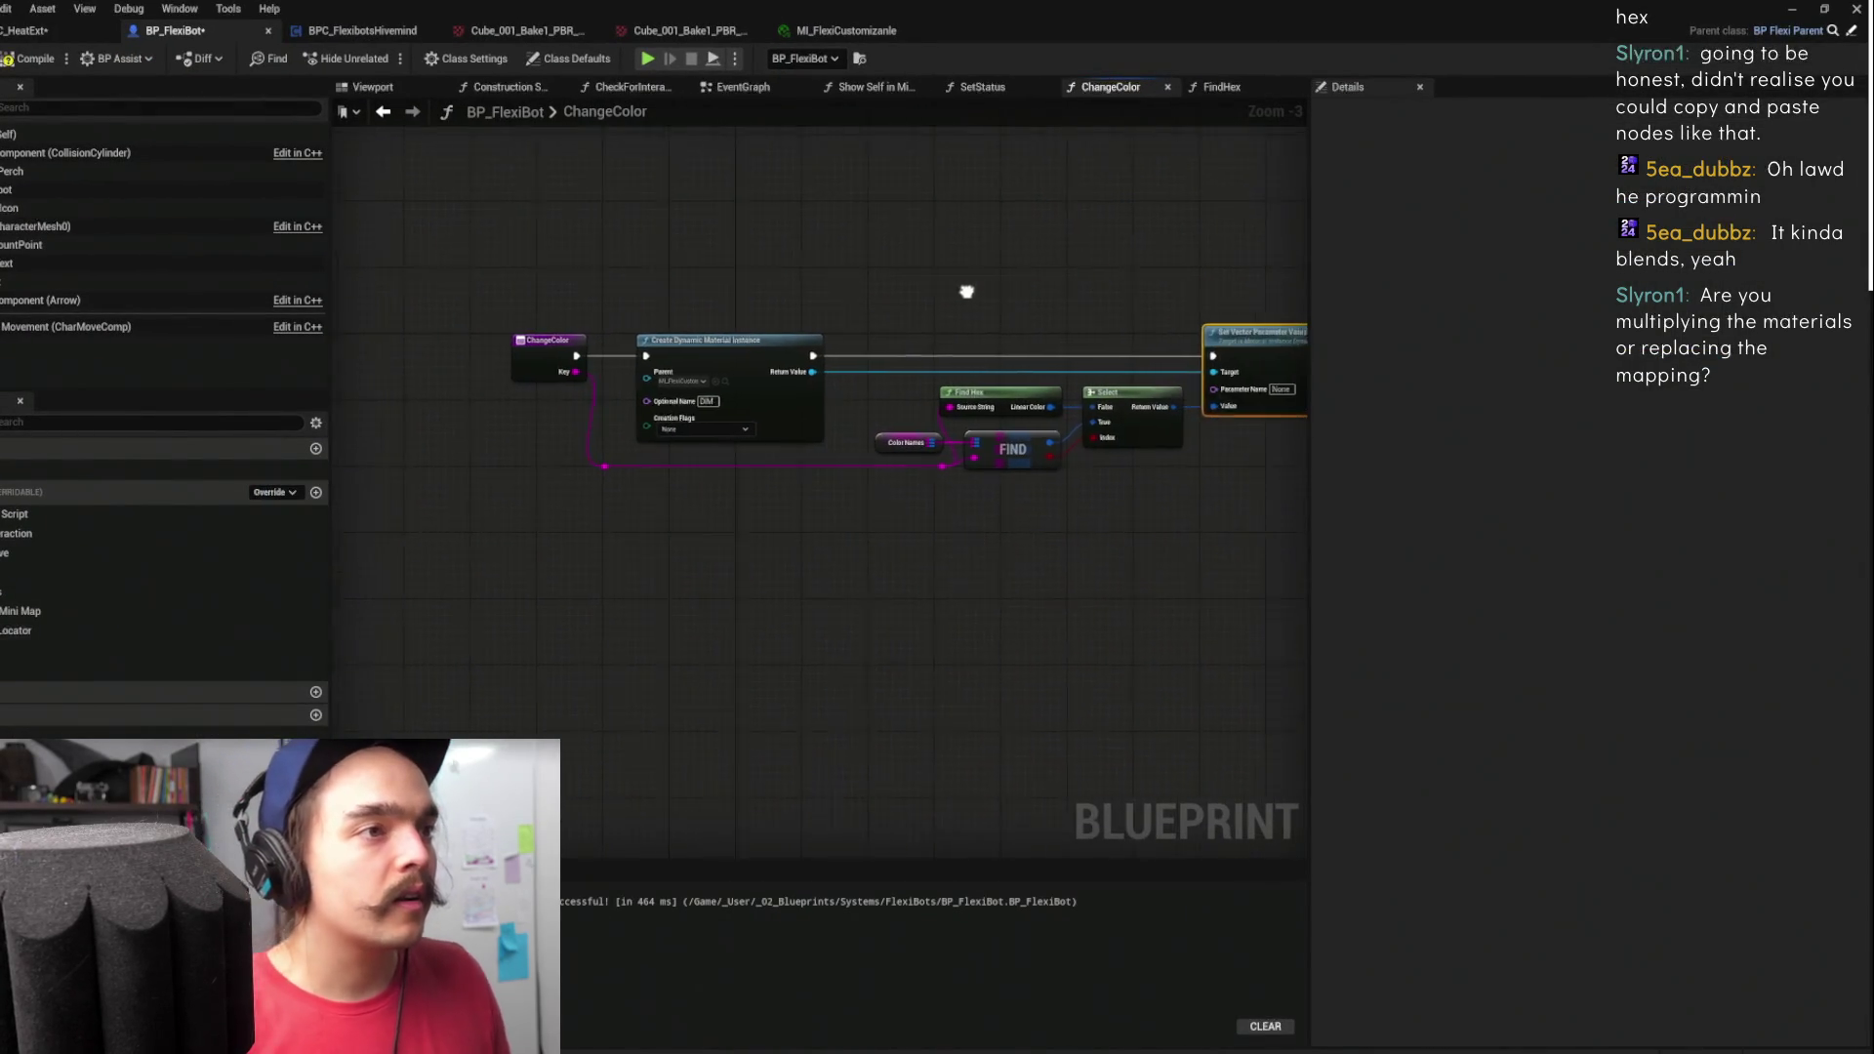
left_click_drag(981, 391, 917, 389)
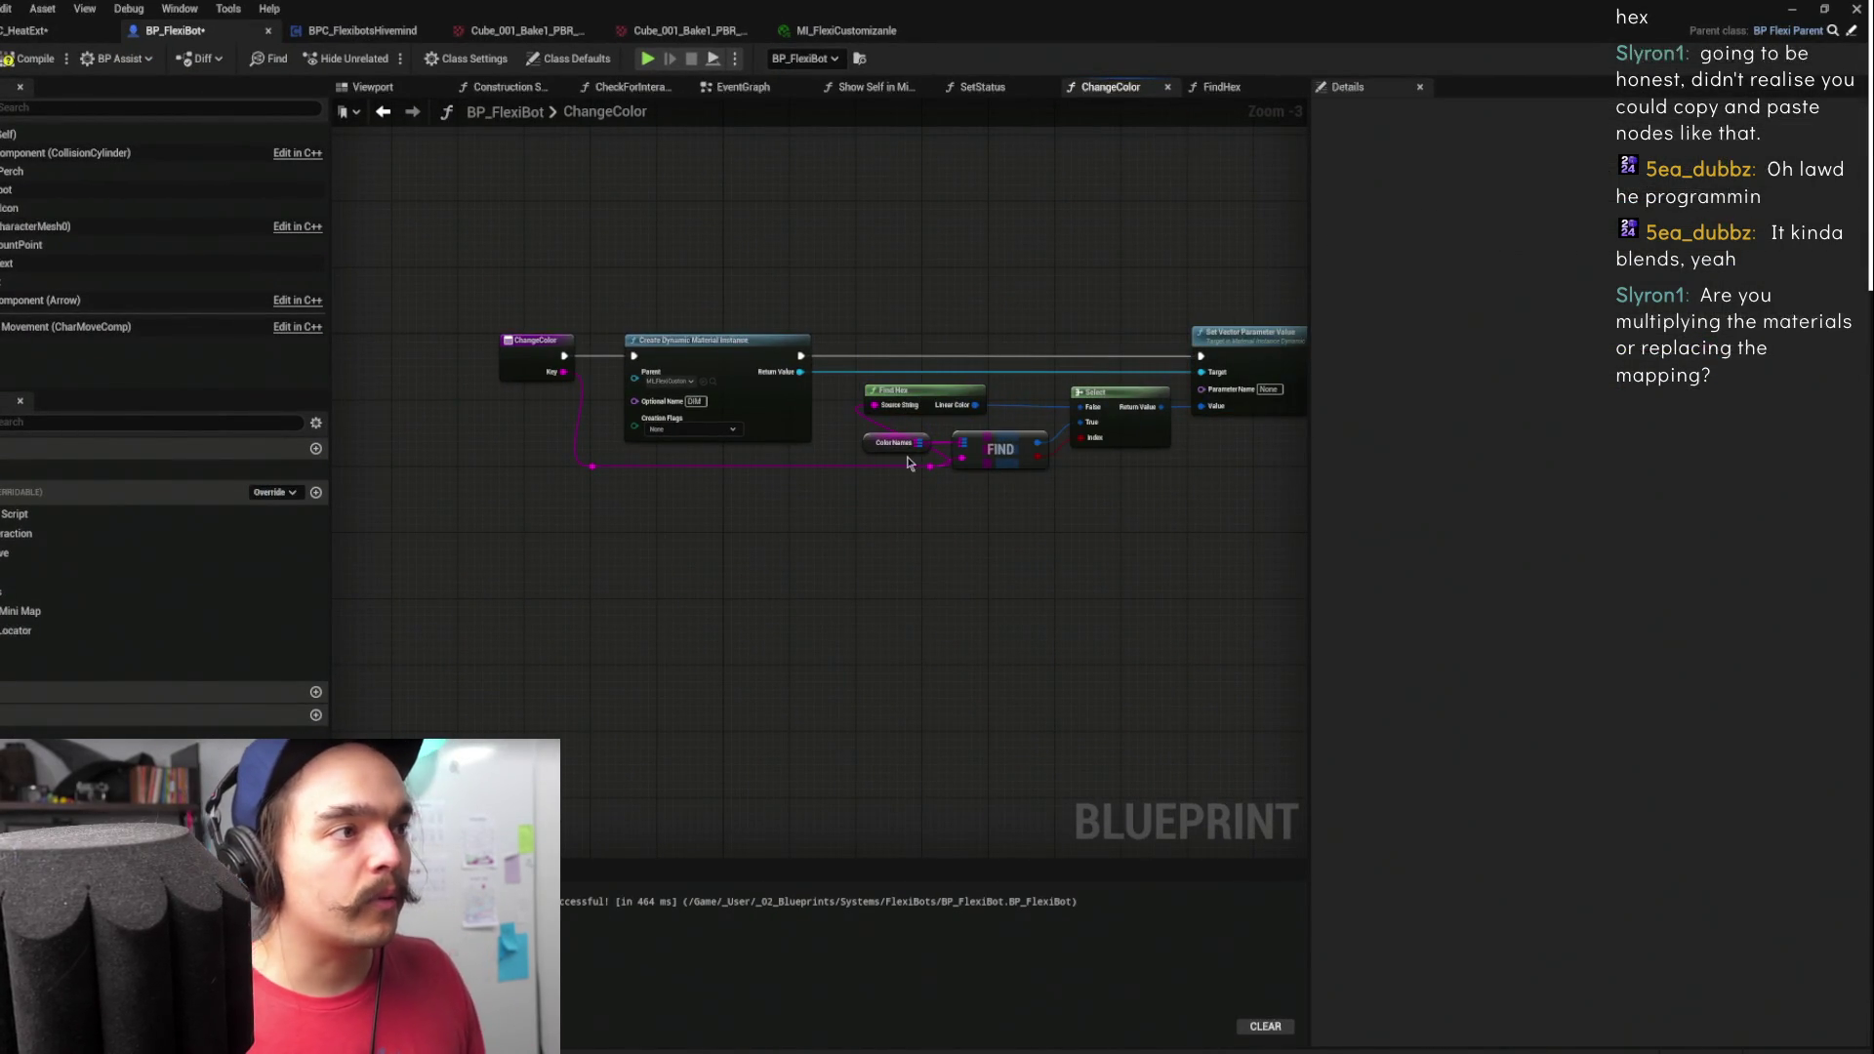
left_click_drag(878, 452, 825, 545)
mouse_move(1234, 367)
left_mouse_down()
mouse_move(996, 425)
mouse_move(1051, 424)
left_mouse_up()
left_click_drag(888, 468, 888, 473)
- Set the Set Vector Parameter Value's Parameter Name to OverlayColor
left_click(1085, 446)
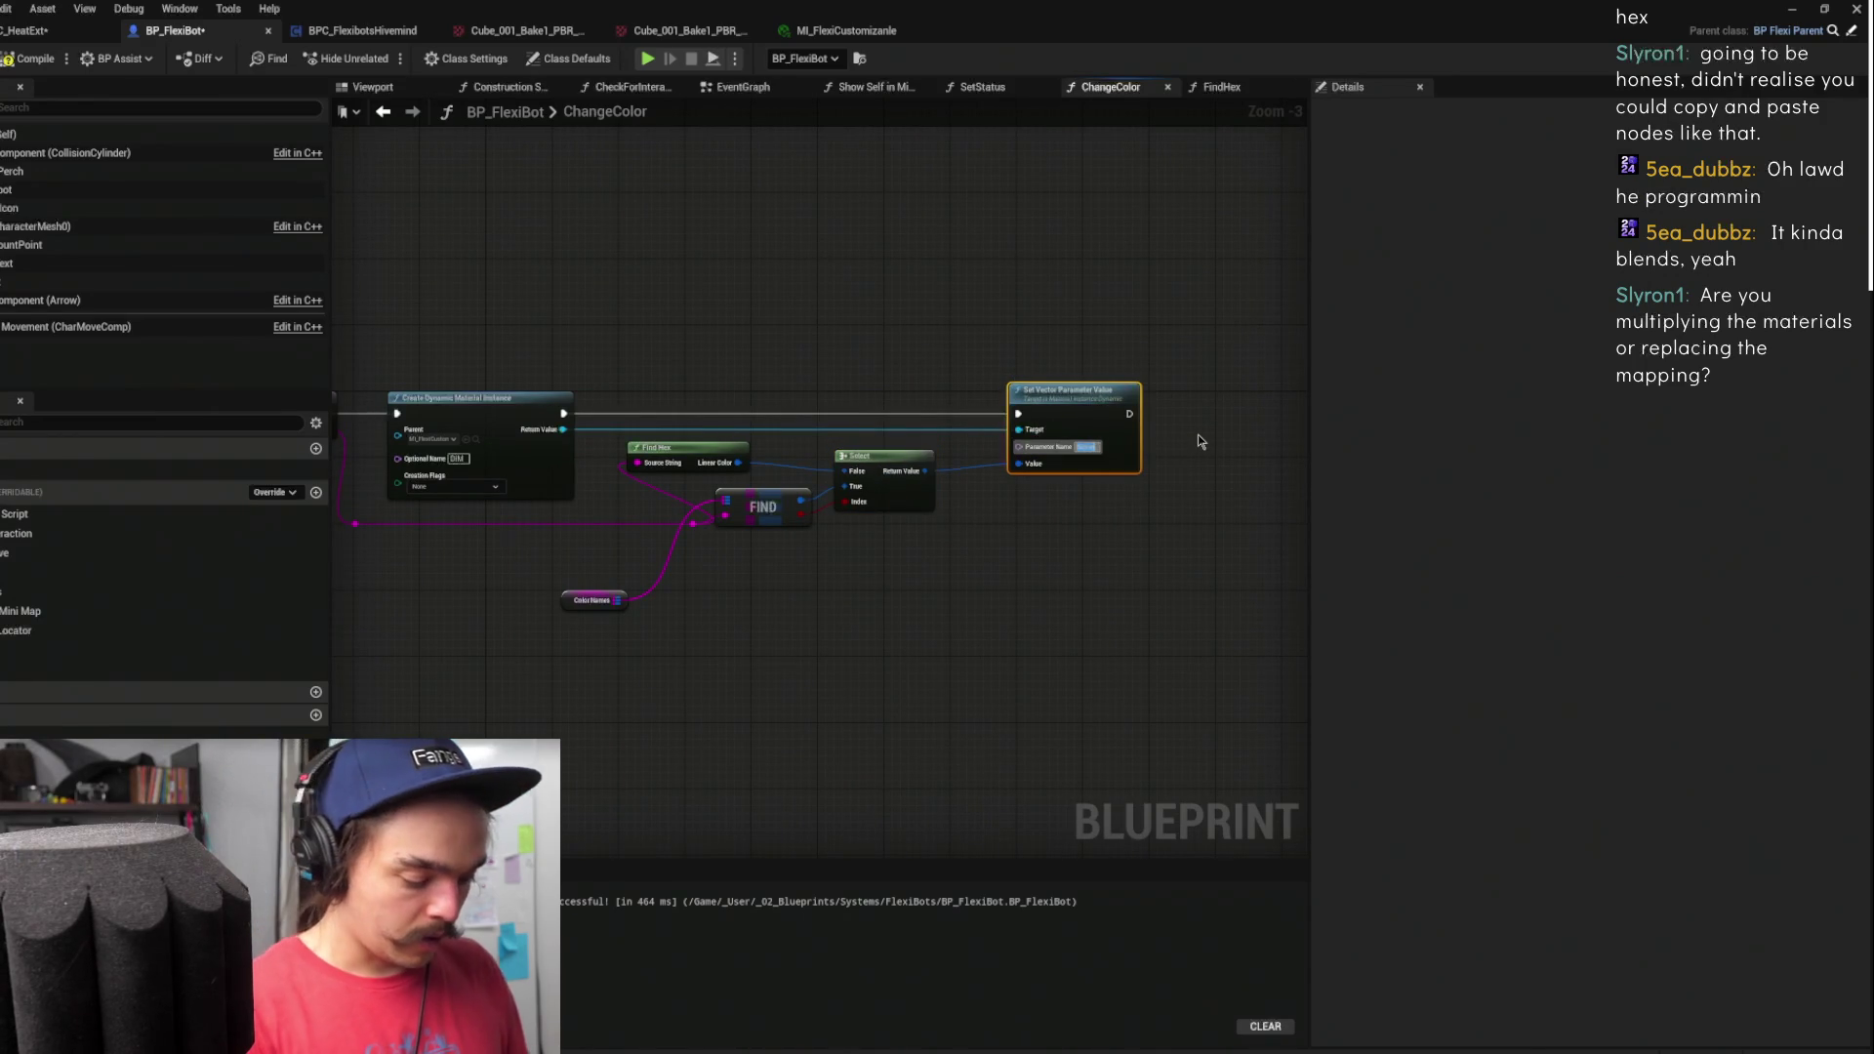
type("Overlay")
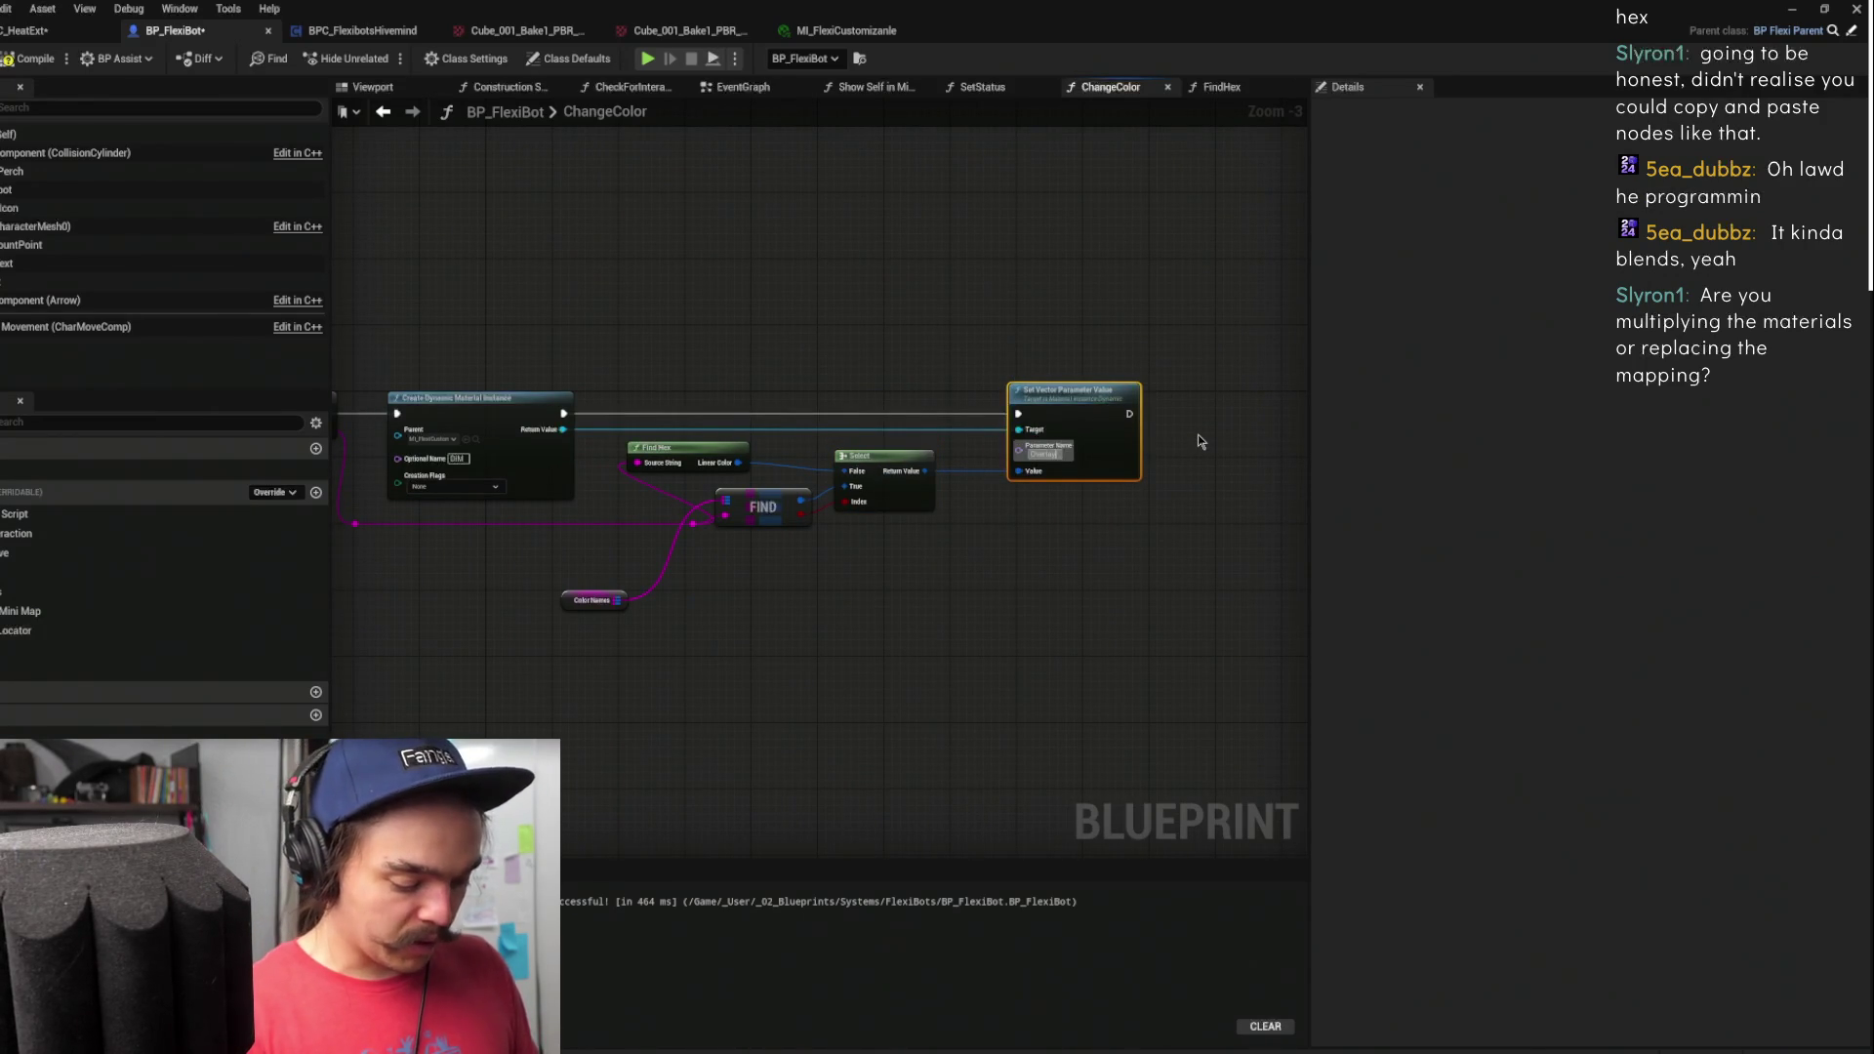
type("Color")
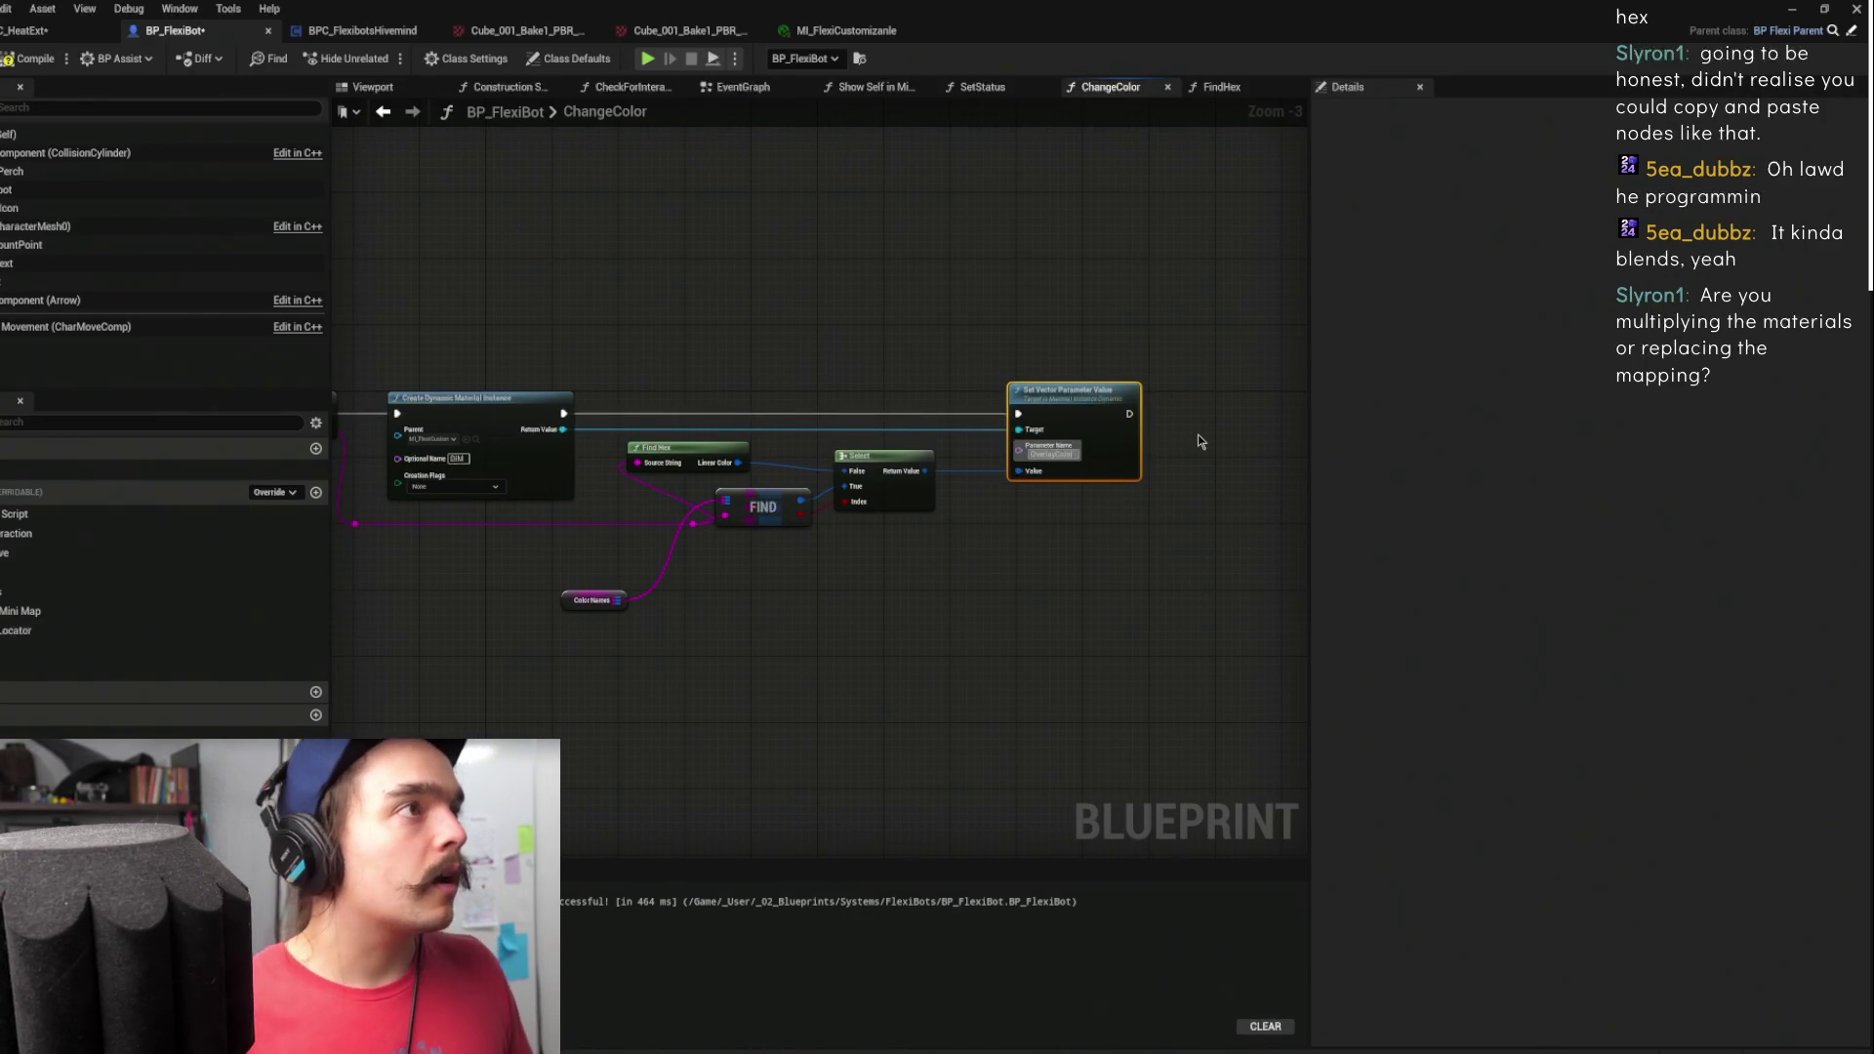
left_click(1197, 436)
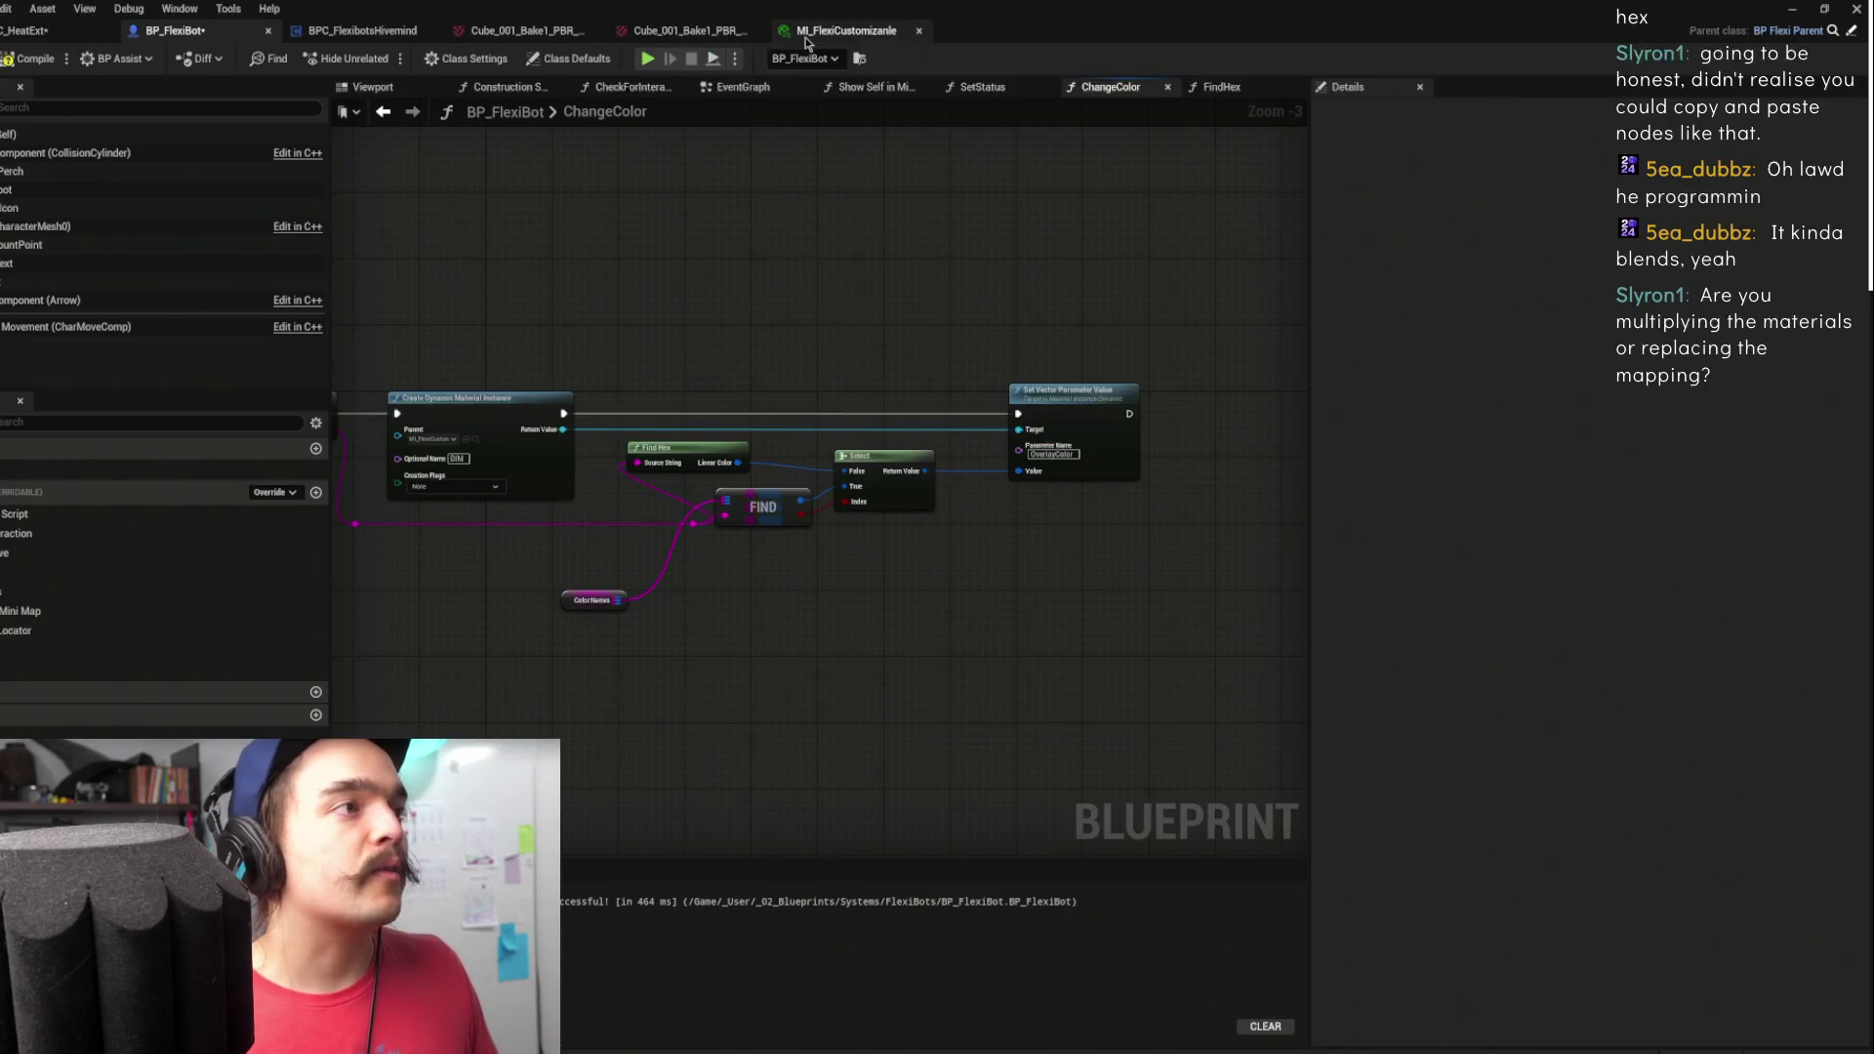
- Check the material instance's parameter names and reposition the Find Hex and Color Names nodes
left_click(806, 39)
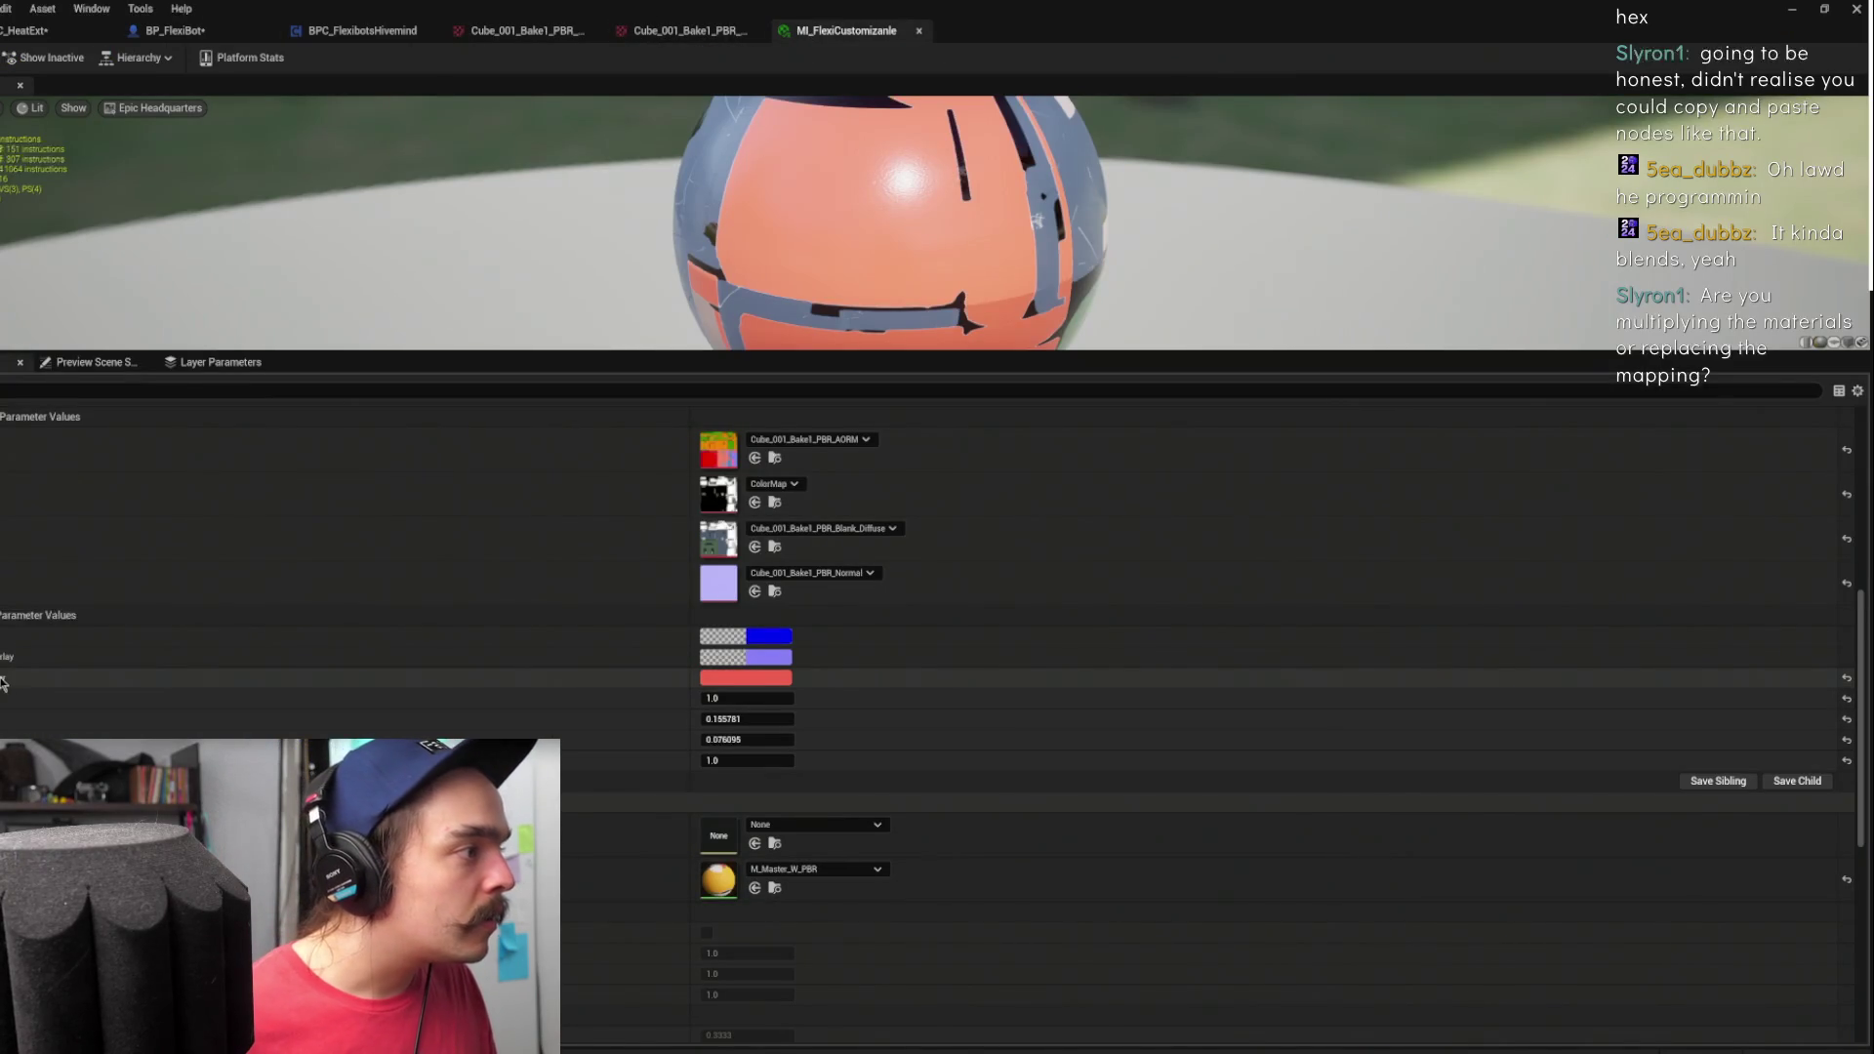
left_click(208, 31)
left_click_drag(956, 402, 1288, 387)
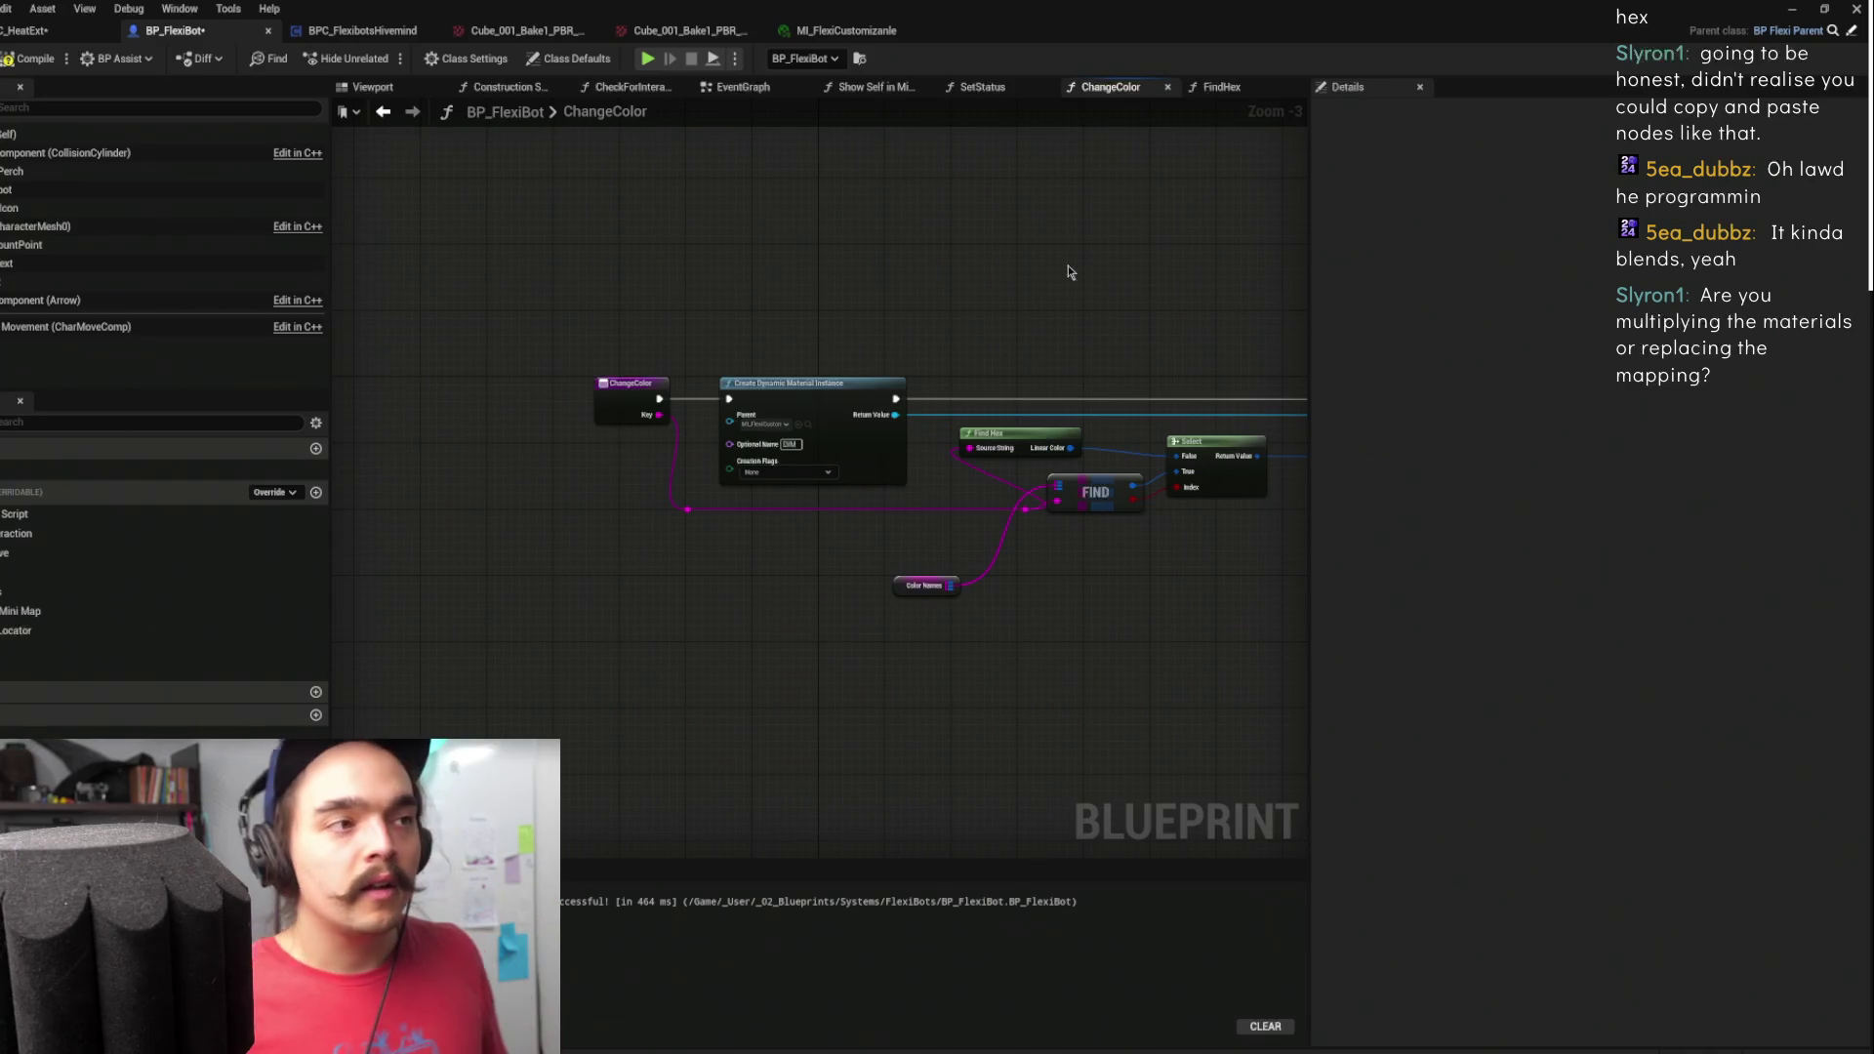
left_click_drag(1079, 306, 973, 325)
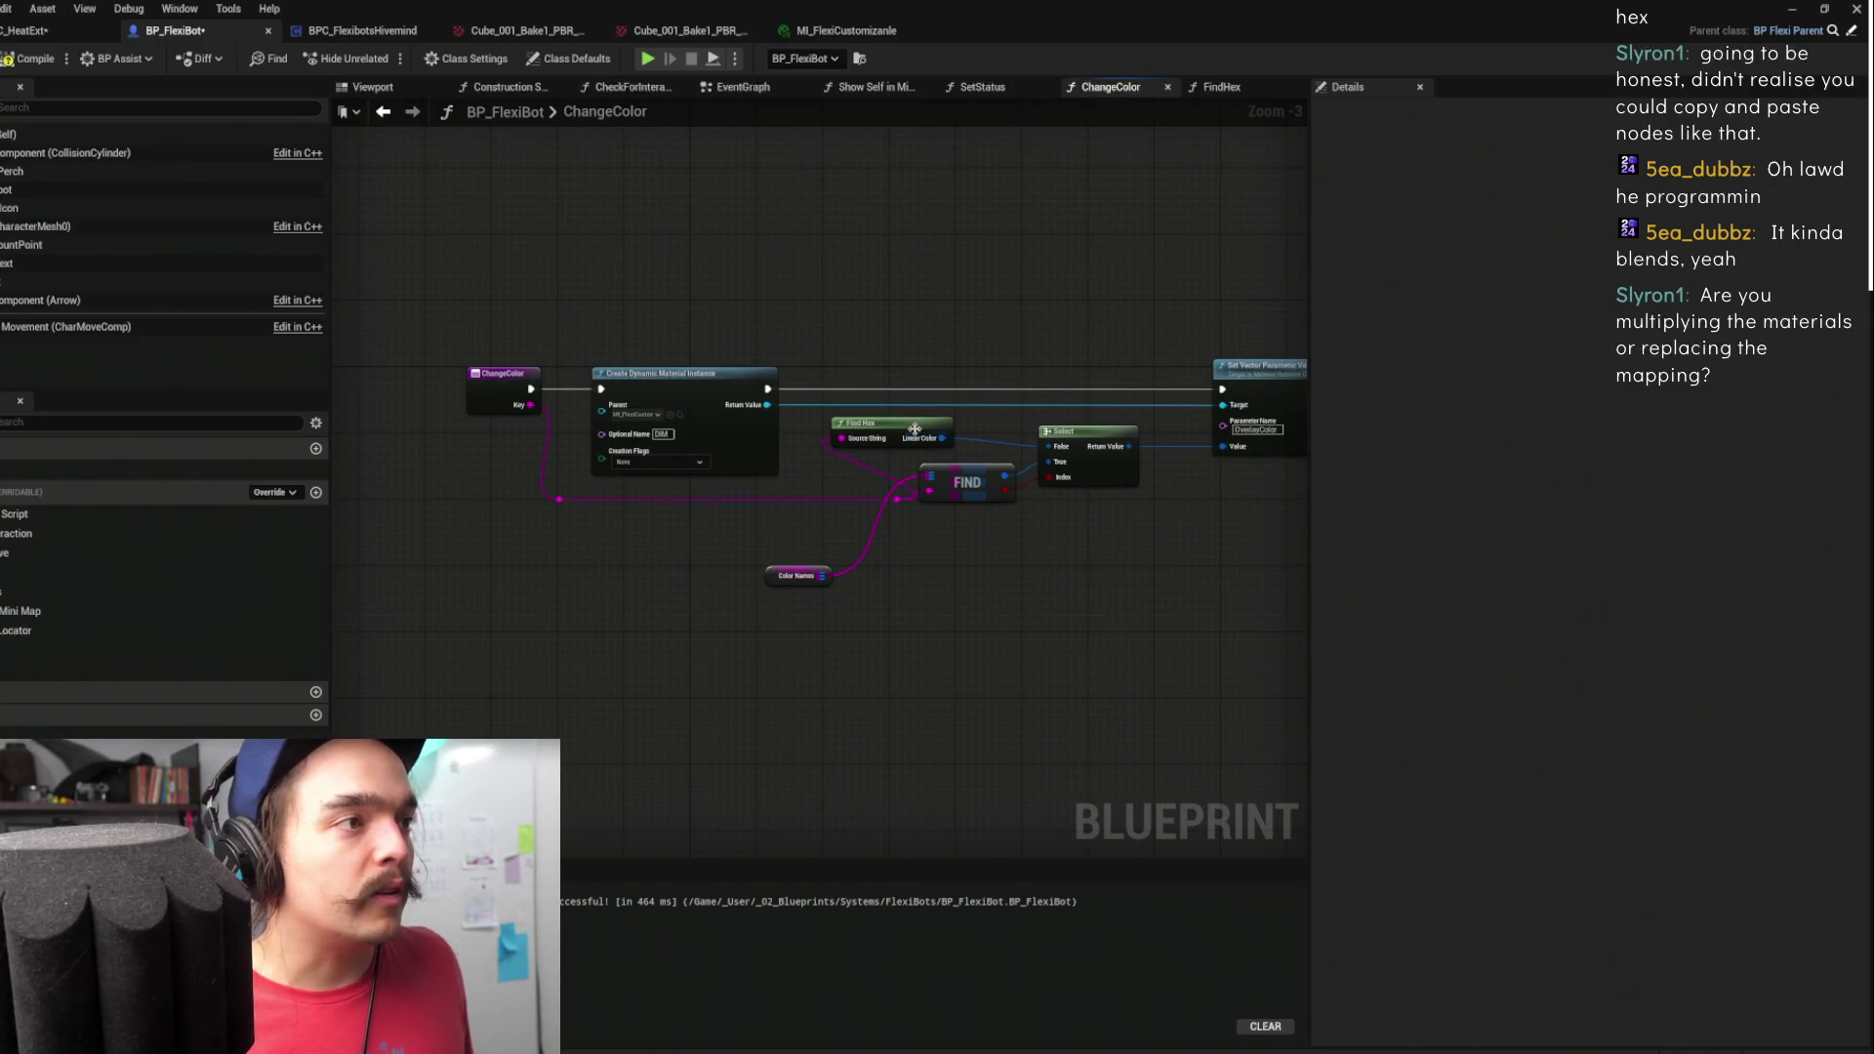
left_click_drag(917, 427, 968, 420)
left_click_drag(966, 499, 962, 535)
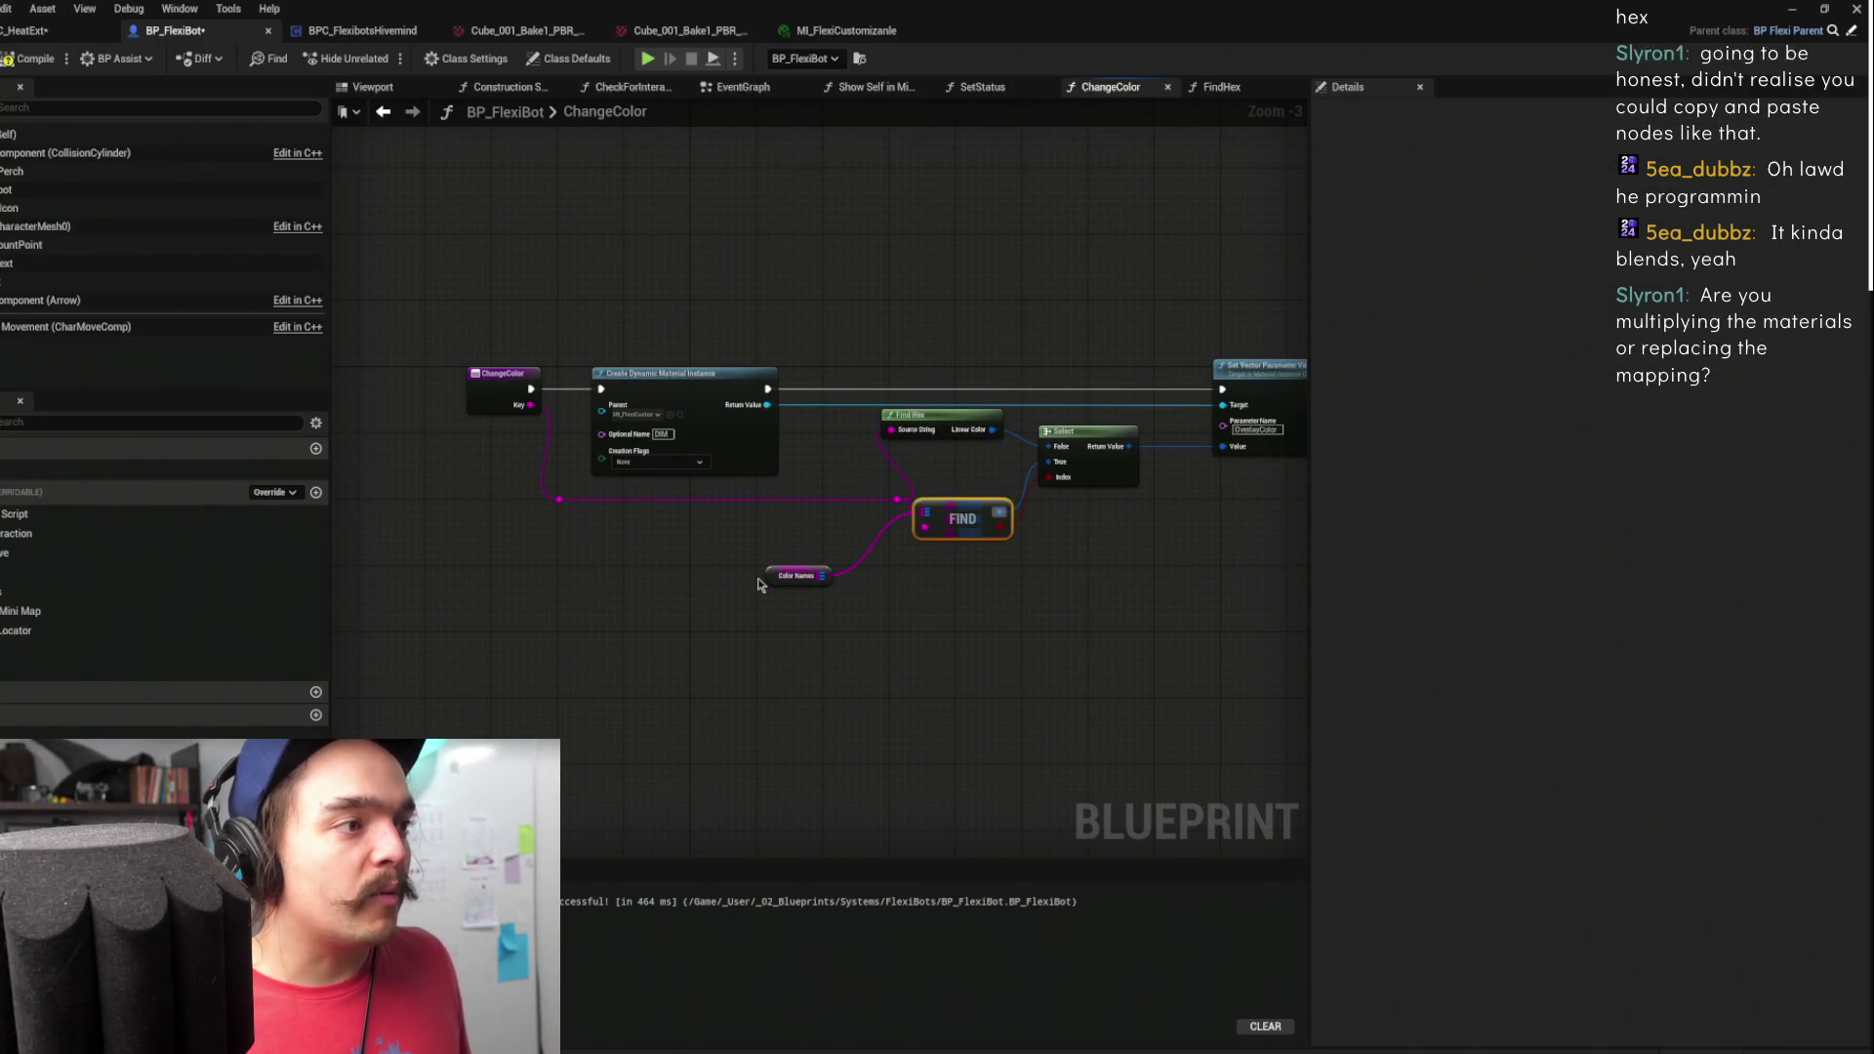
left_click_drag(766, 575, 715, 559)
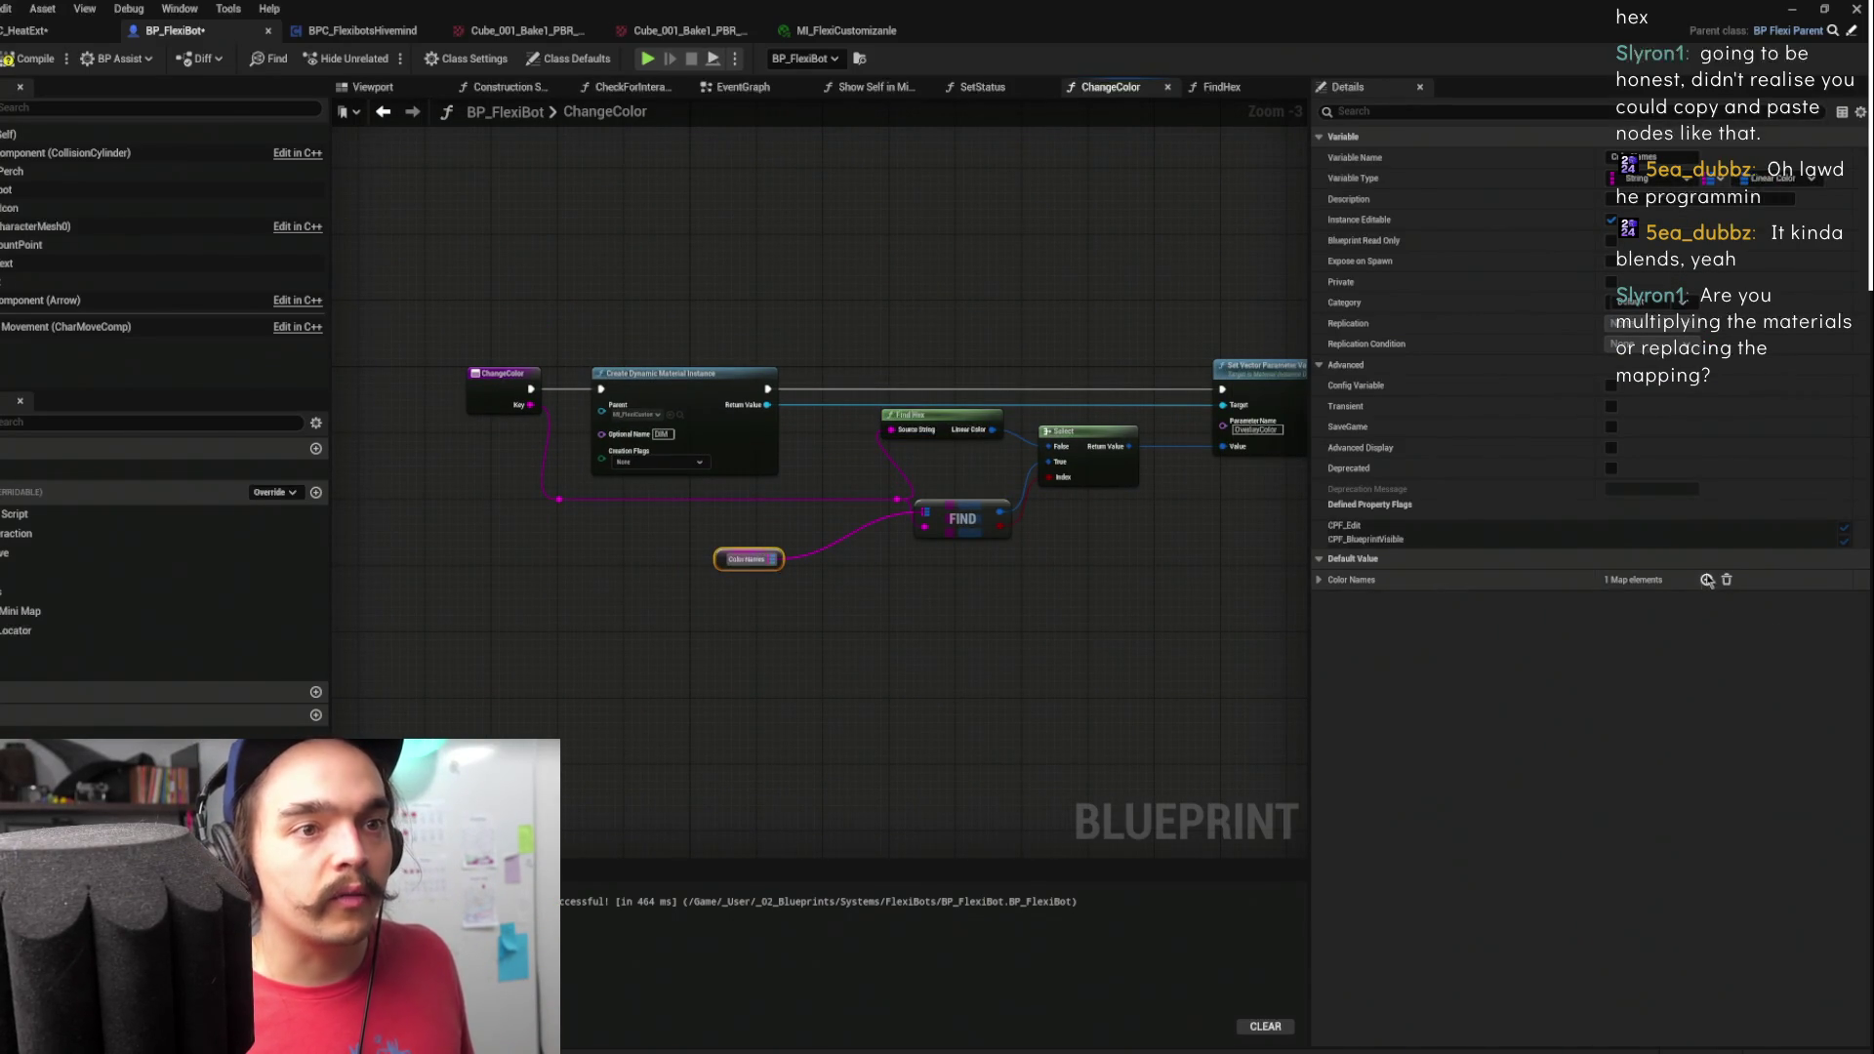
scroll(917, 400, "up", 3)
left_click(954, 472)
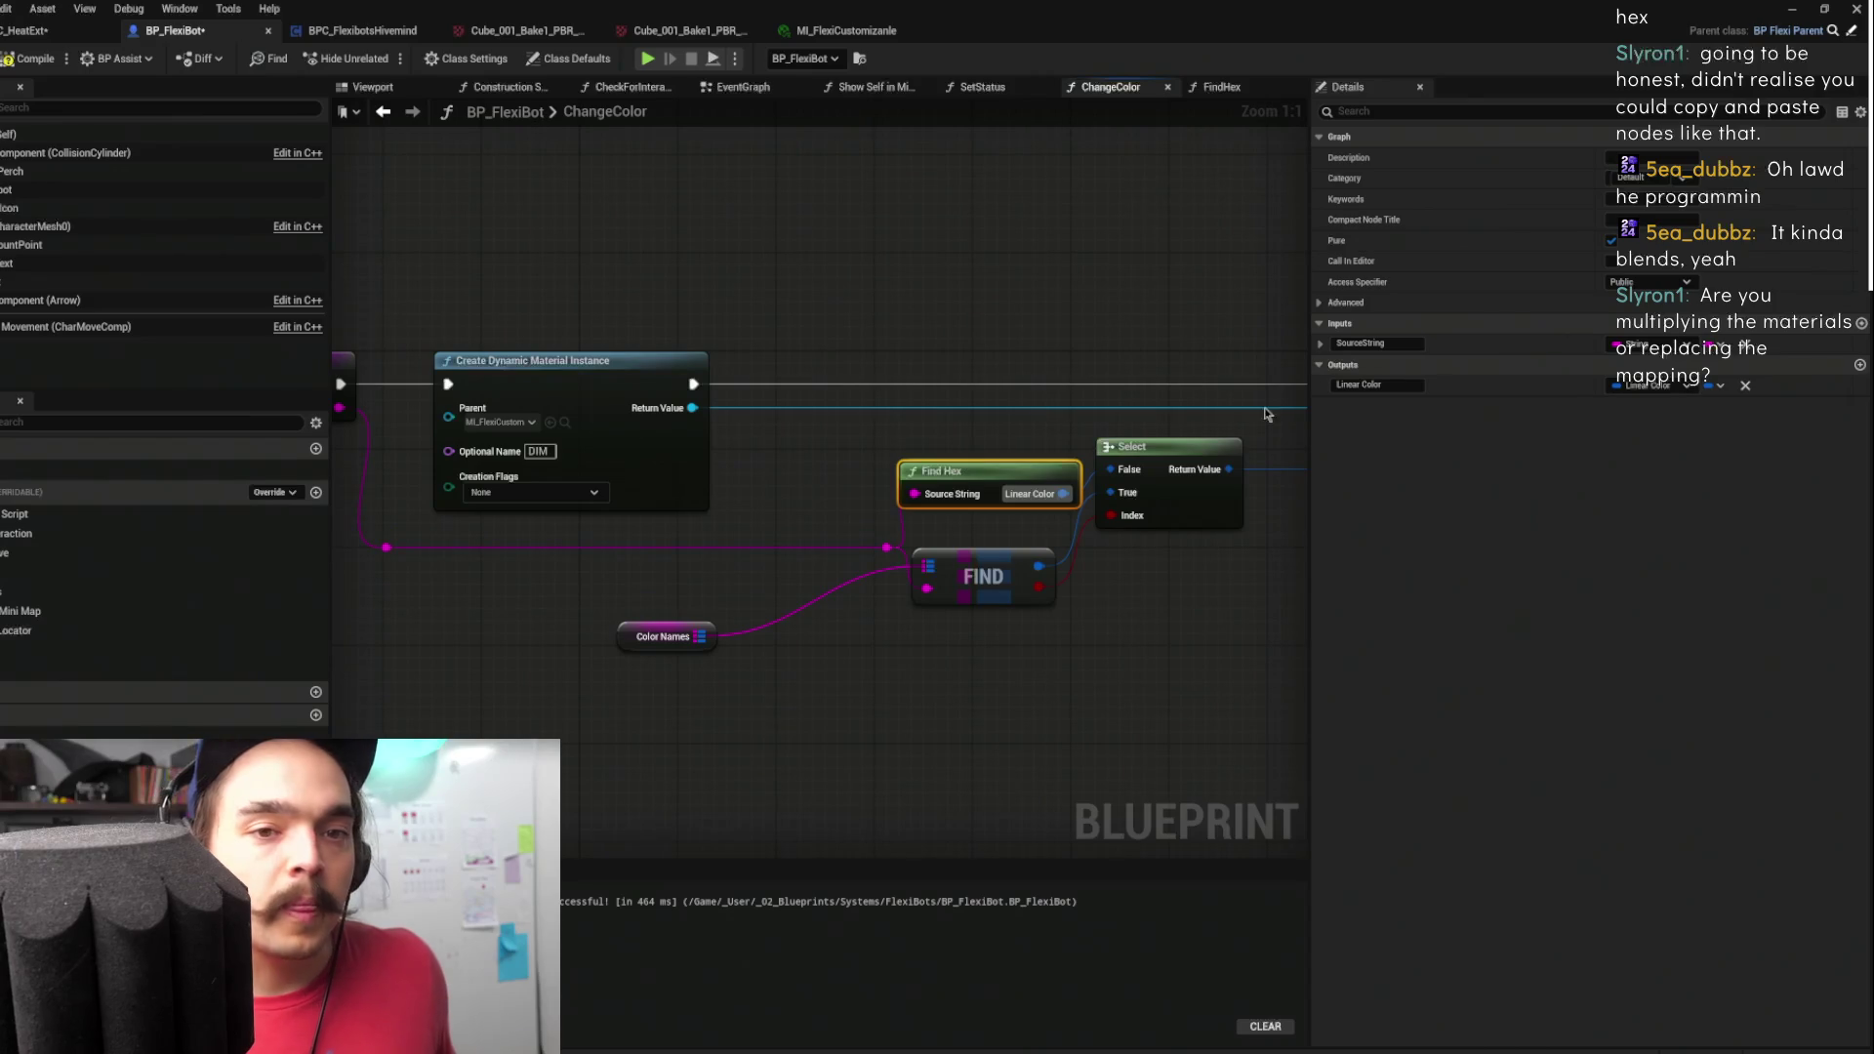
left_click_drag(1142, 548, 1026, 550)
left_click_drag(926, 478, 814, 461)
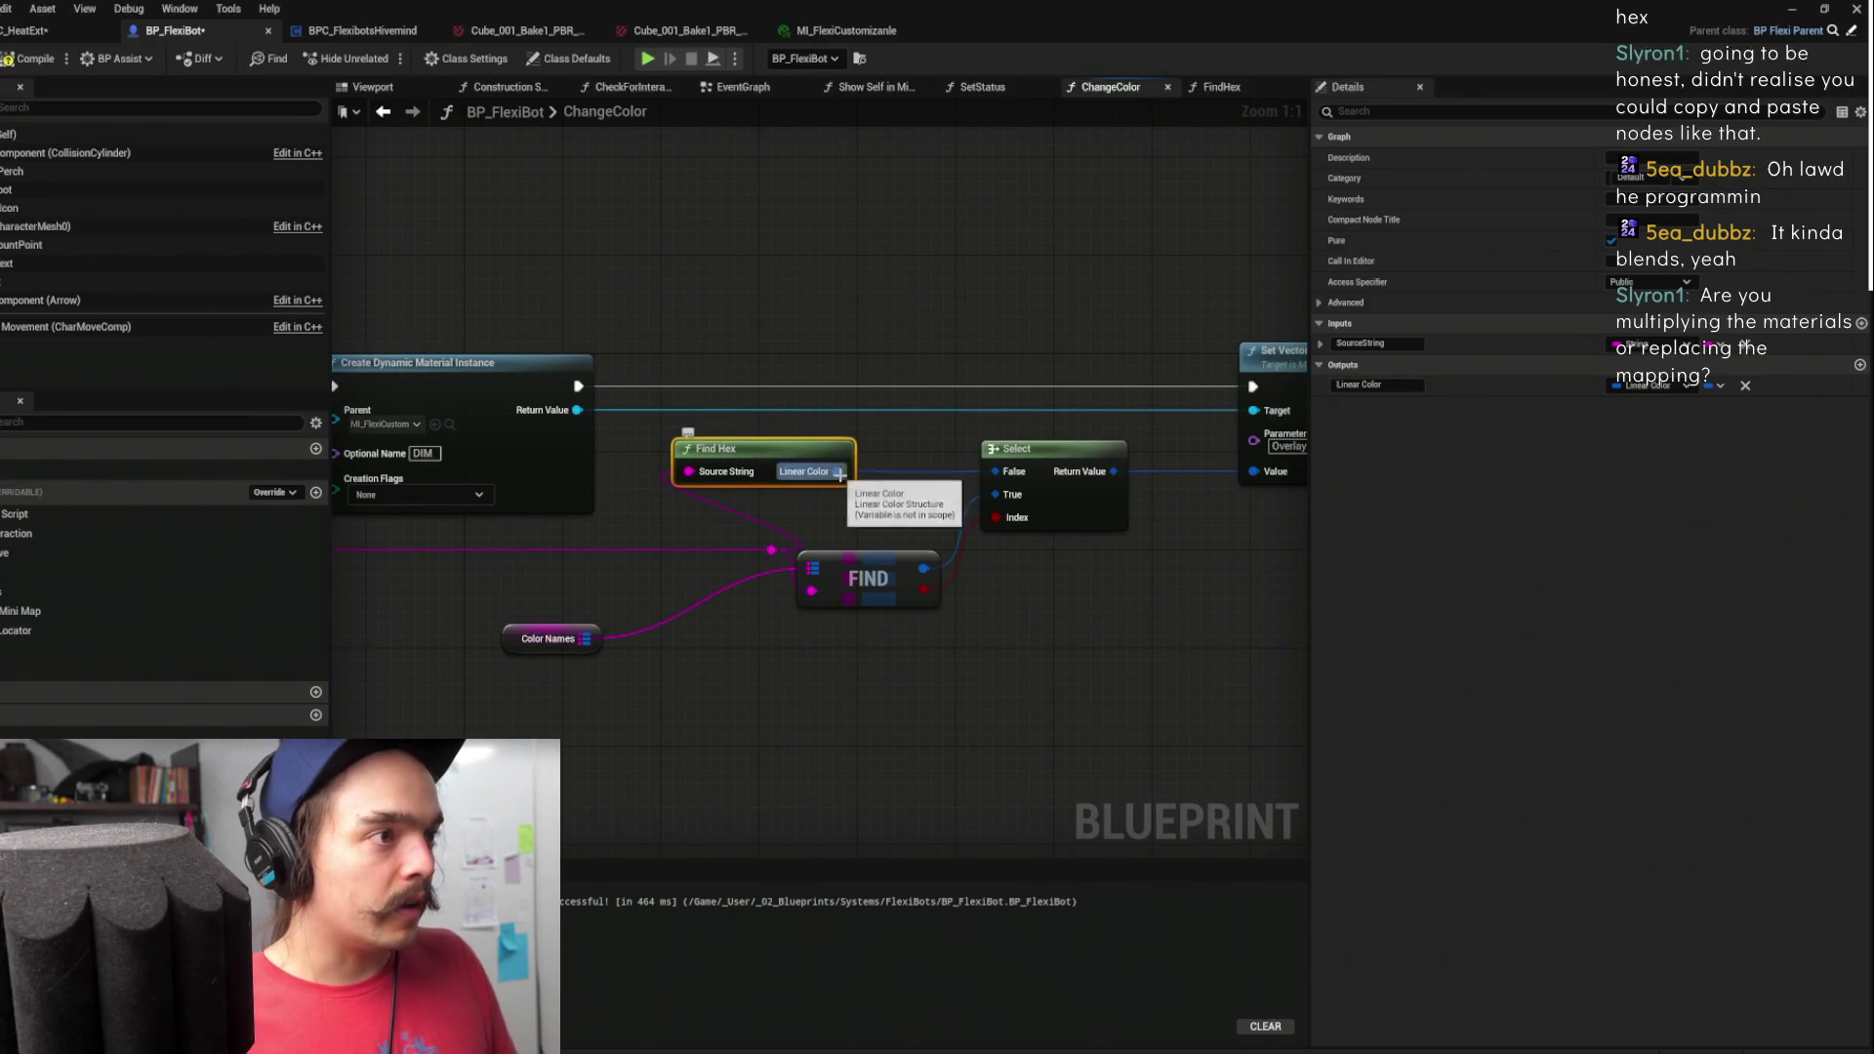
- Split Find Hex's Linear Color output and the Select node's False input into R, G, B pins
right_click(838, 472)
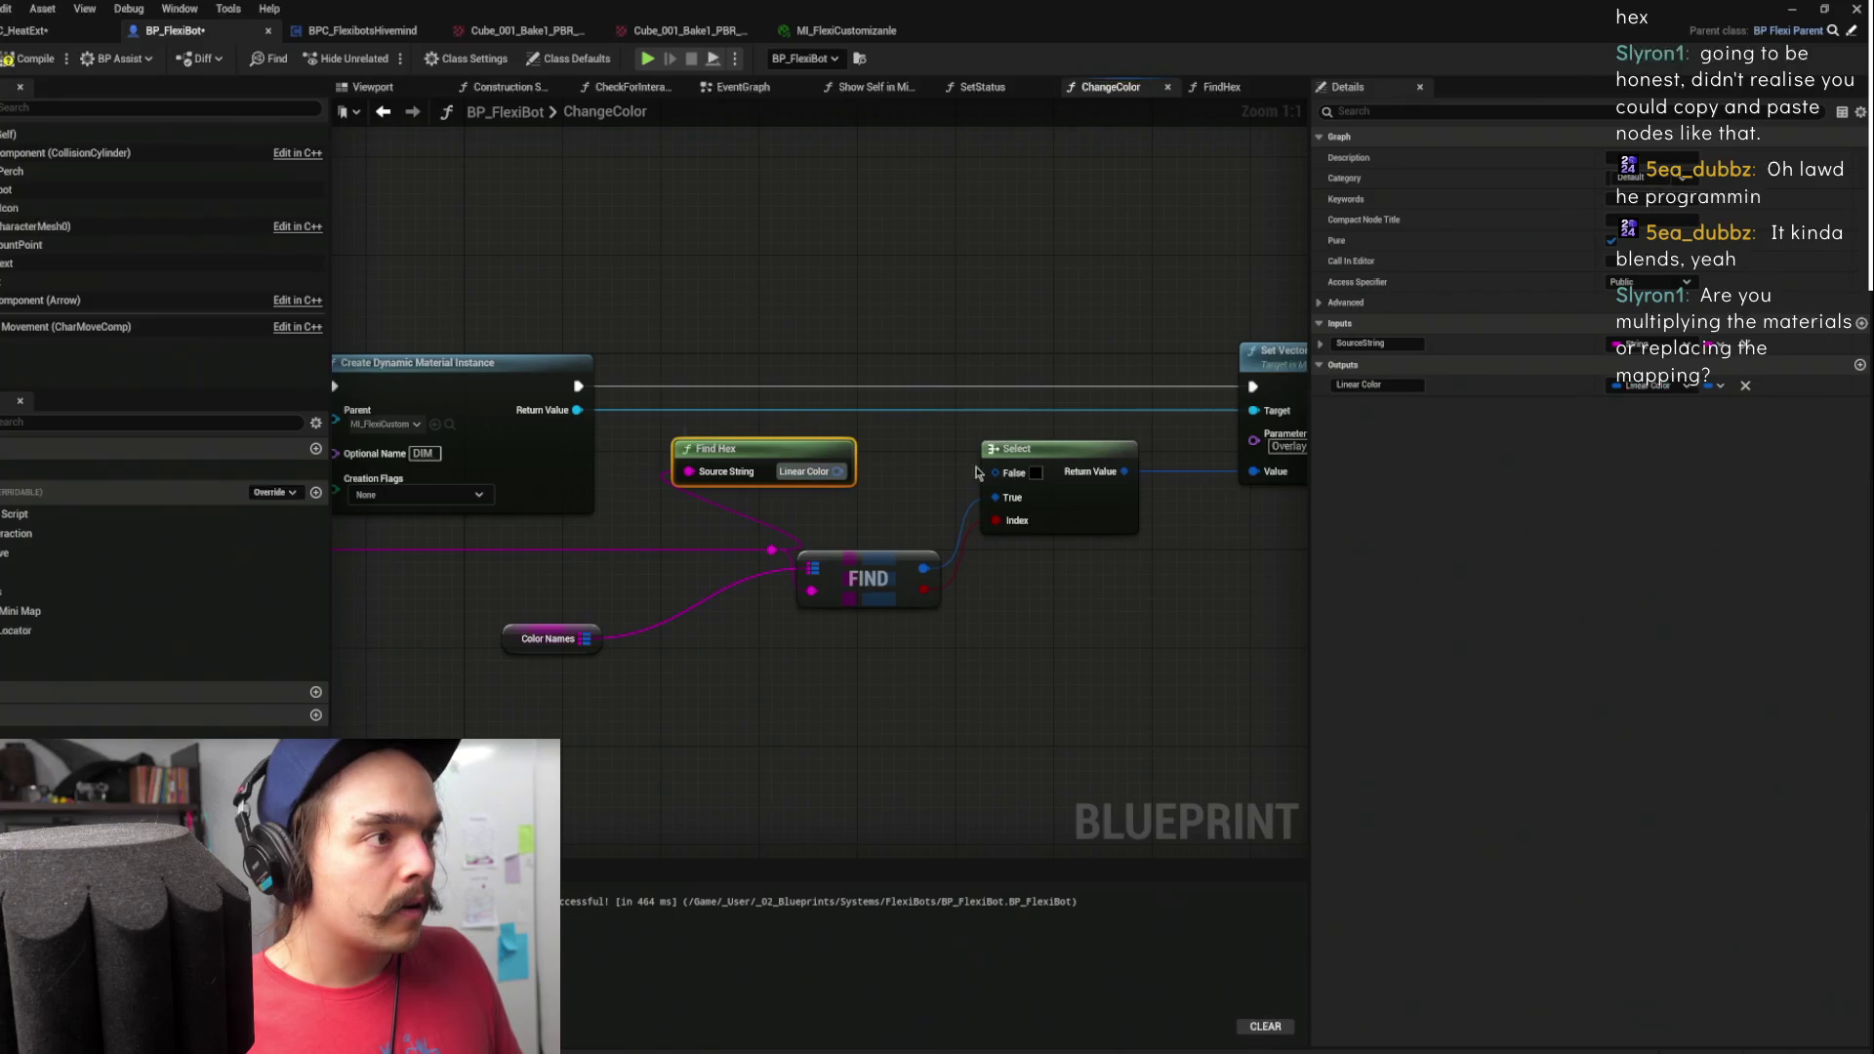
left_click(984, 471)
right_click(983, 471)
left_click(1035, 488)
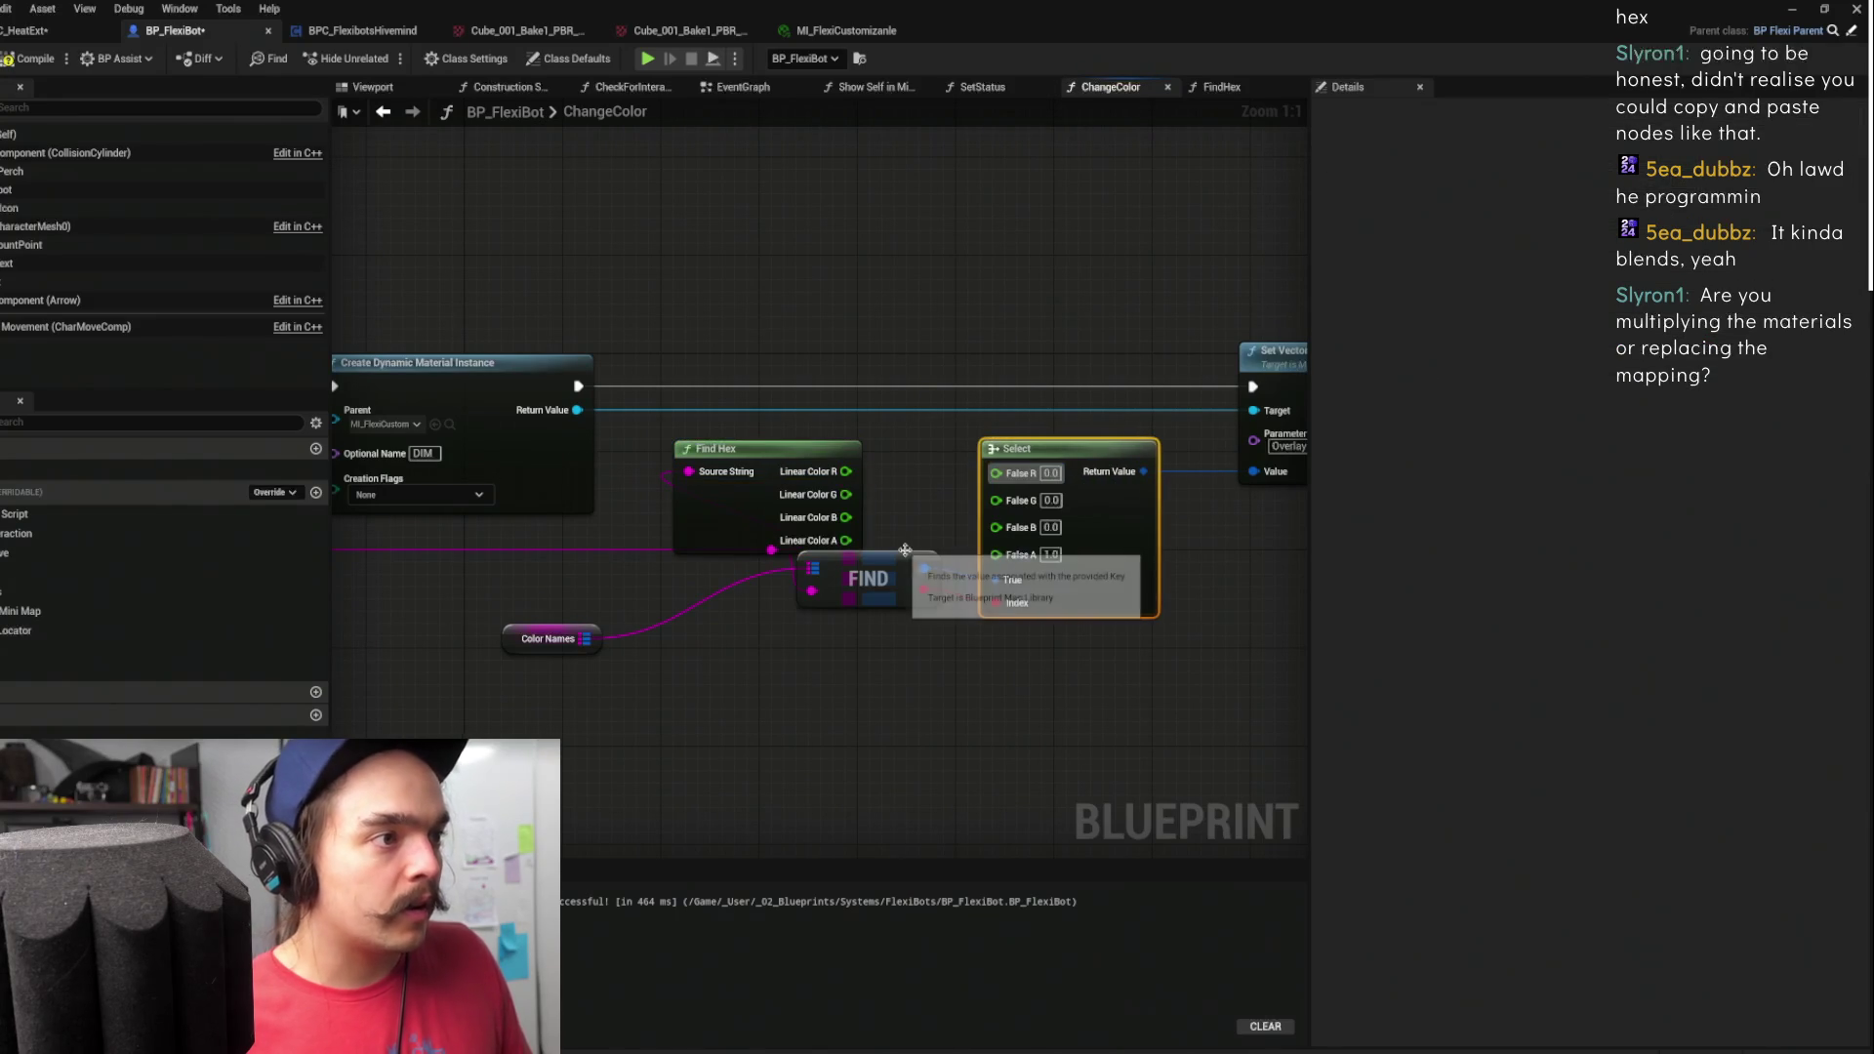
- Wire Linear Color R, G, B into Select's False R, G, B and straighten the nodes
left_click_drag(868, 579, 831, 639)
left_click_drag(845, 472, 997, 471)
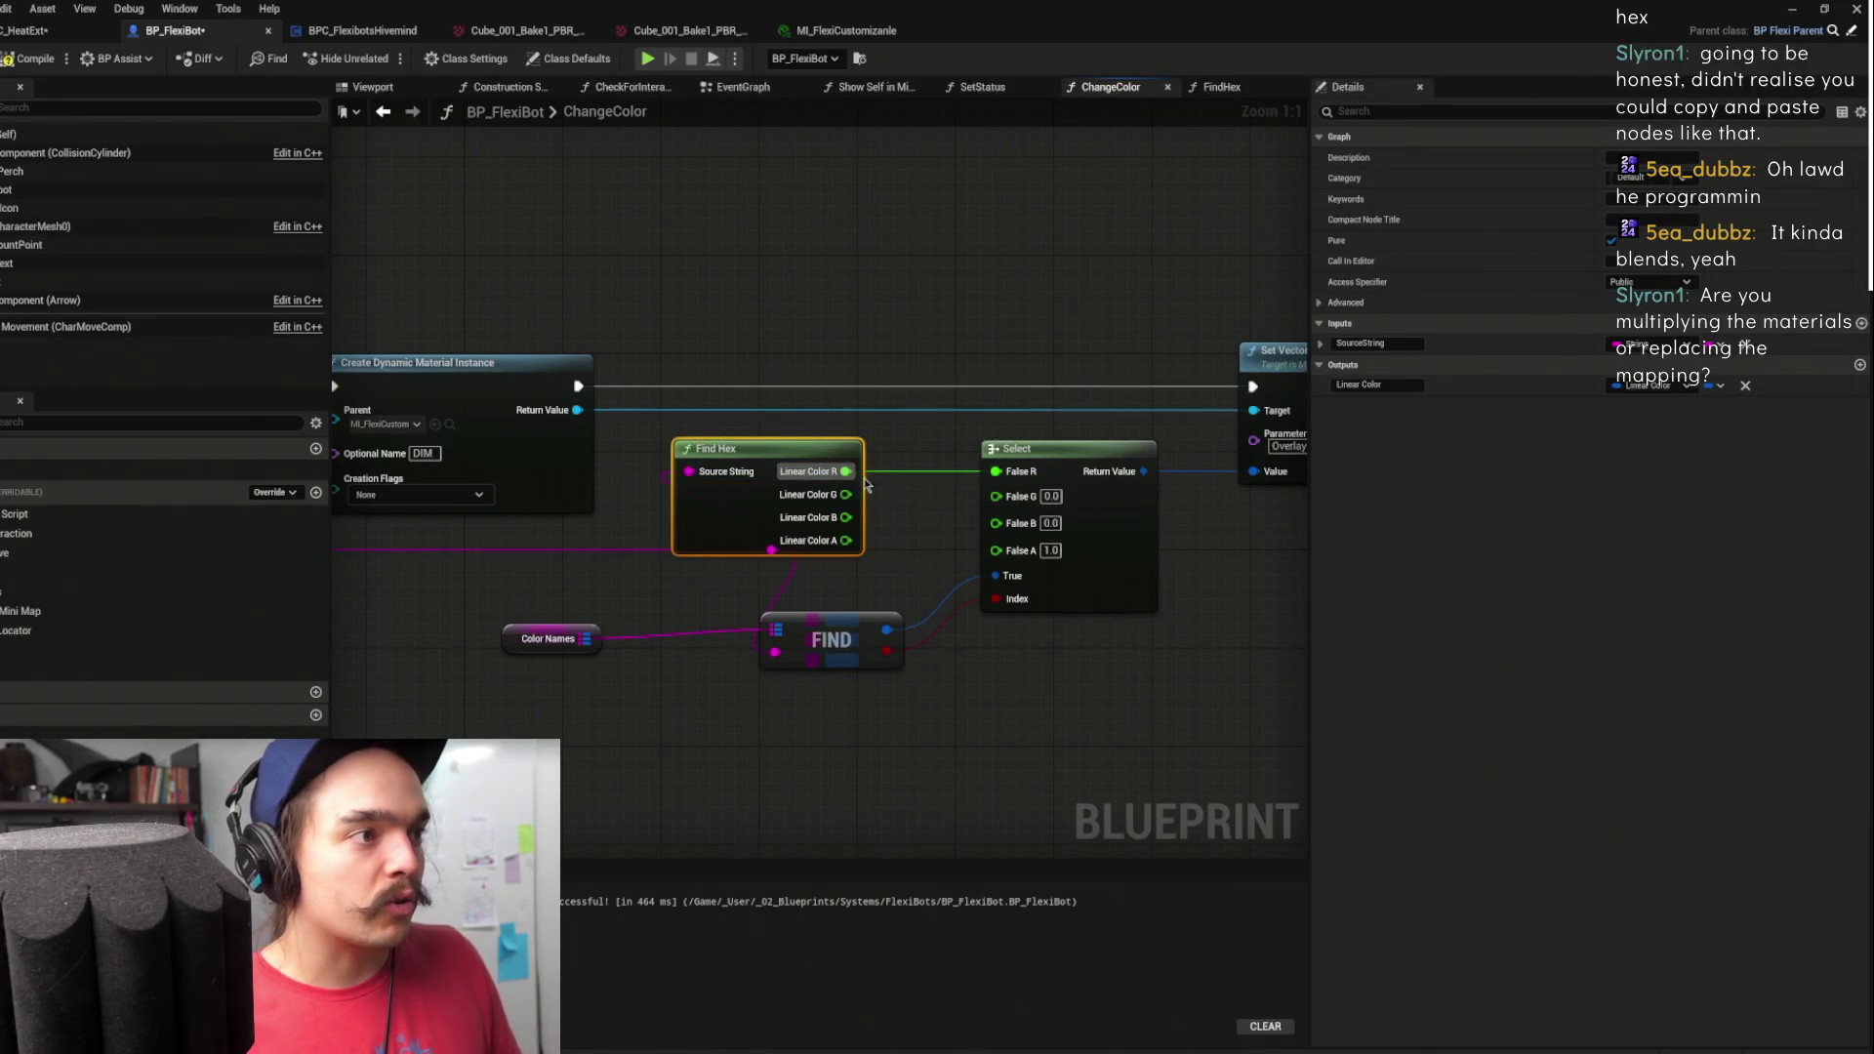
left_click_drag(845, 495, 996, 496)
left_click_drag(845, 518, 997, 517)
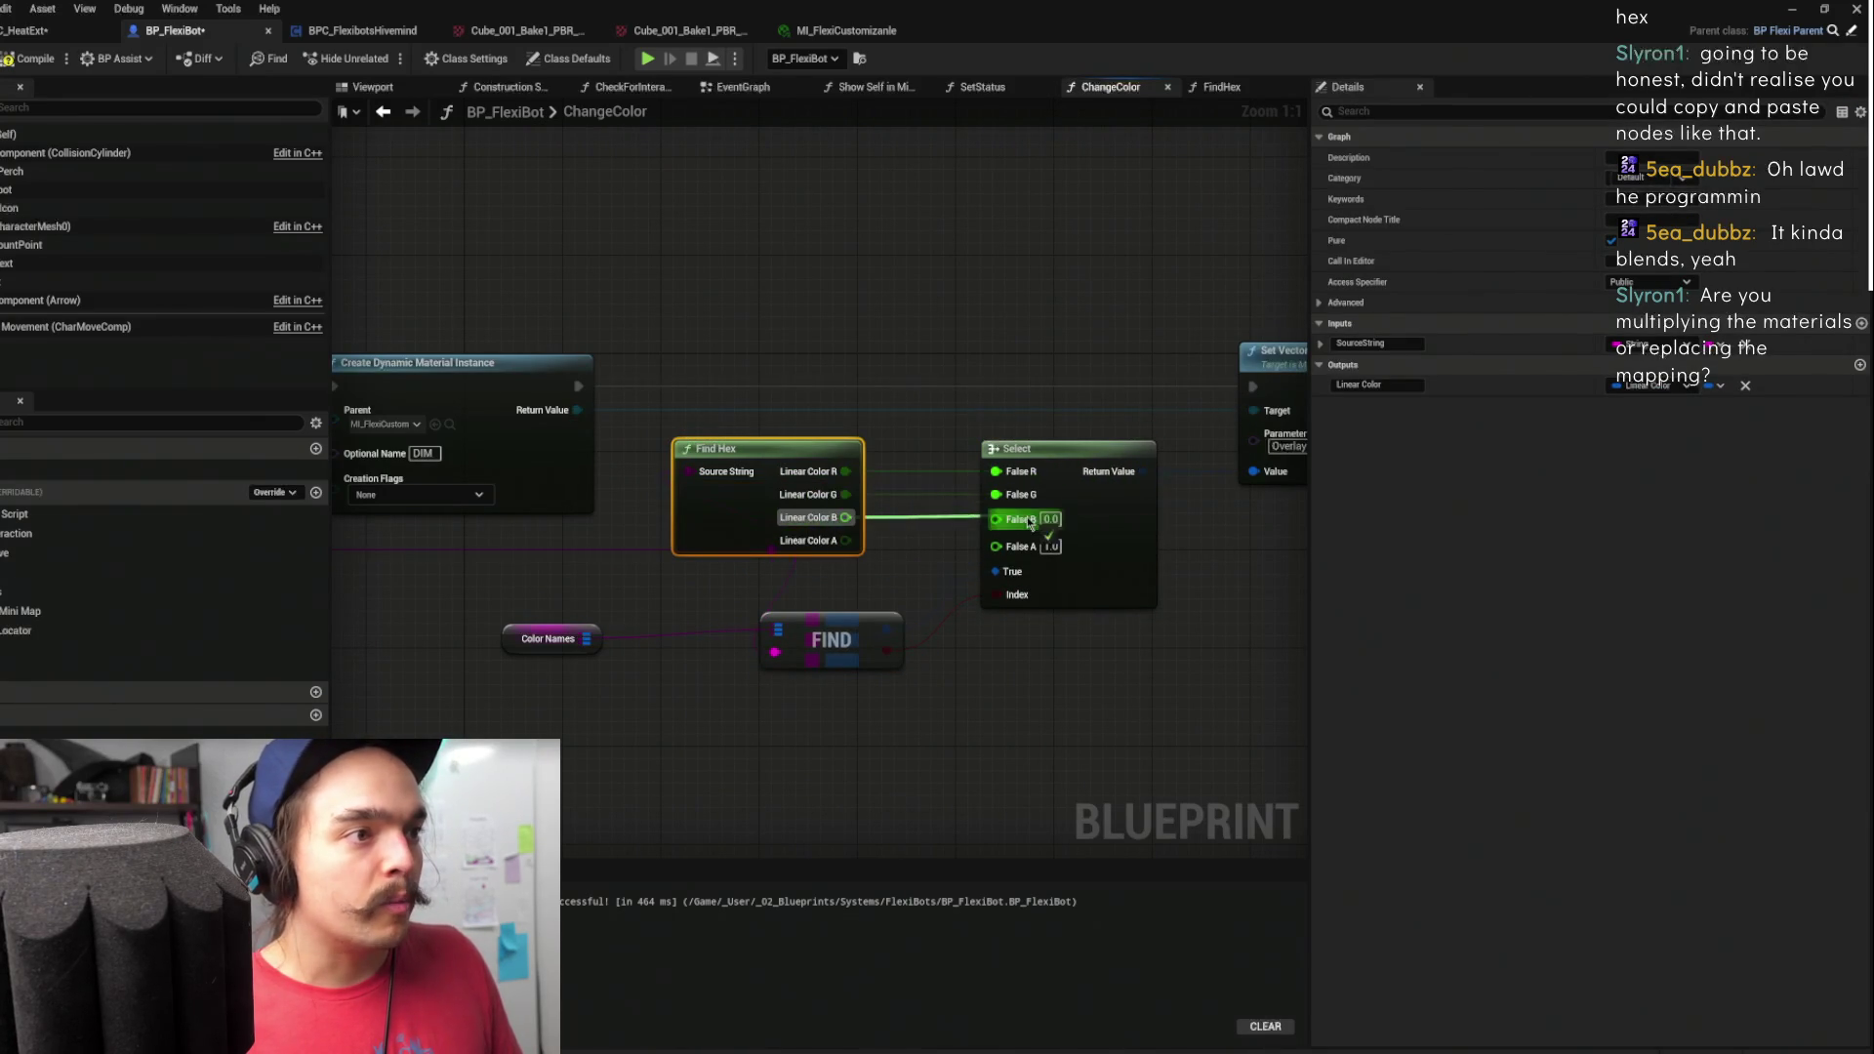
left_click_drag(1137, 623, 1099, 602)
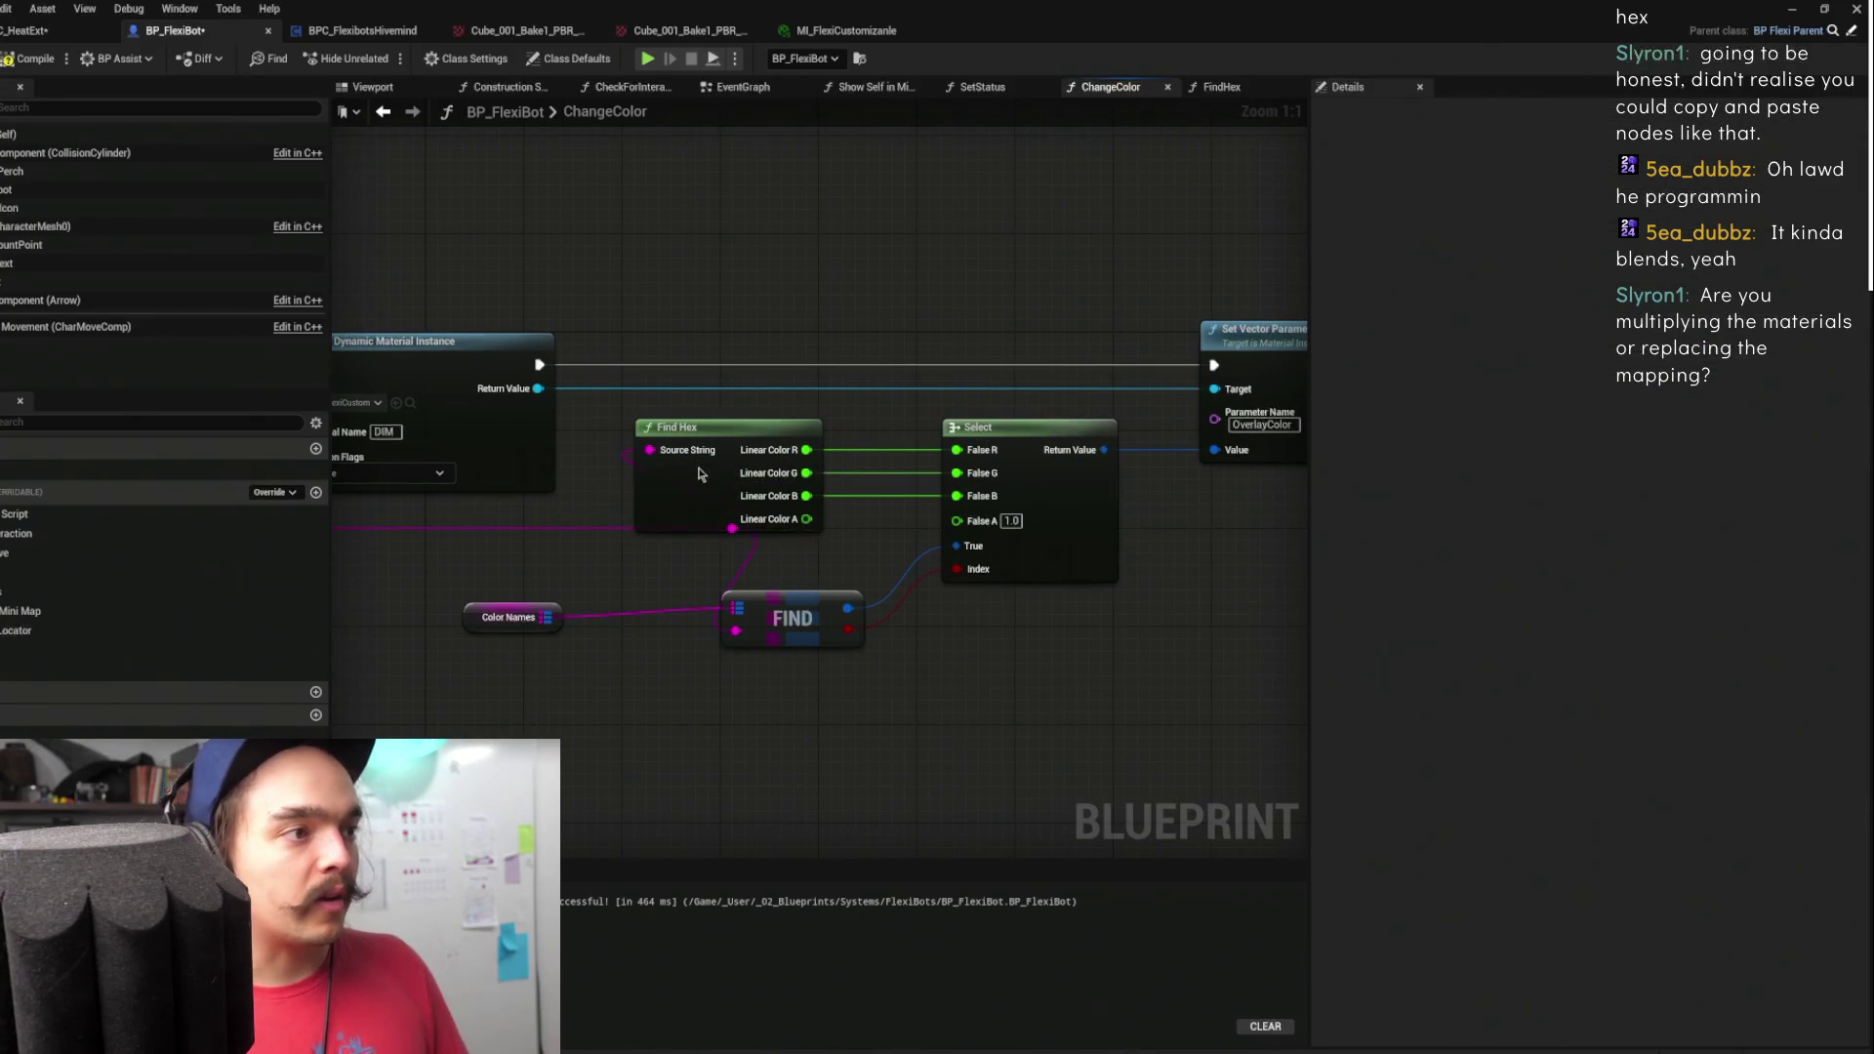
key("f")
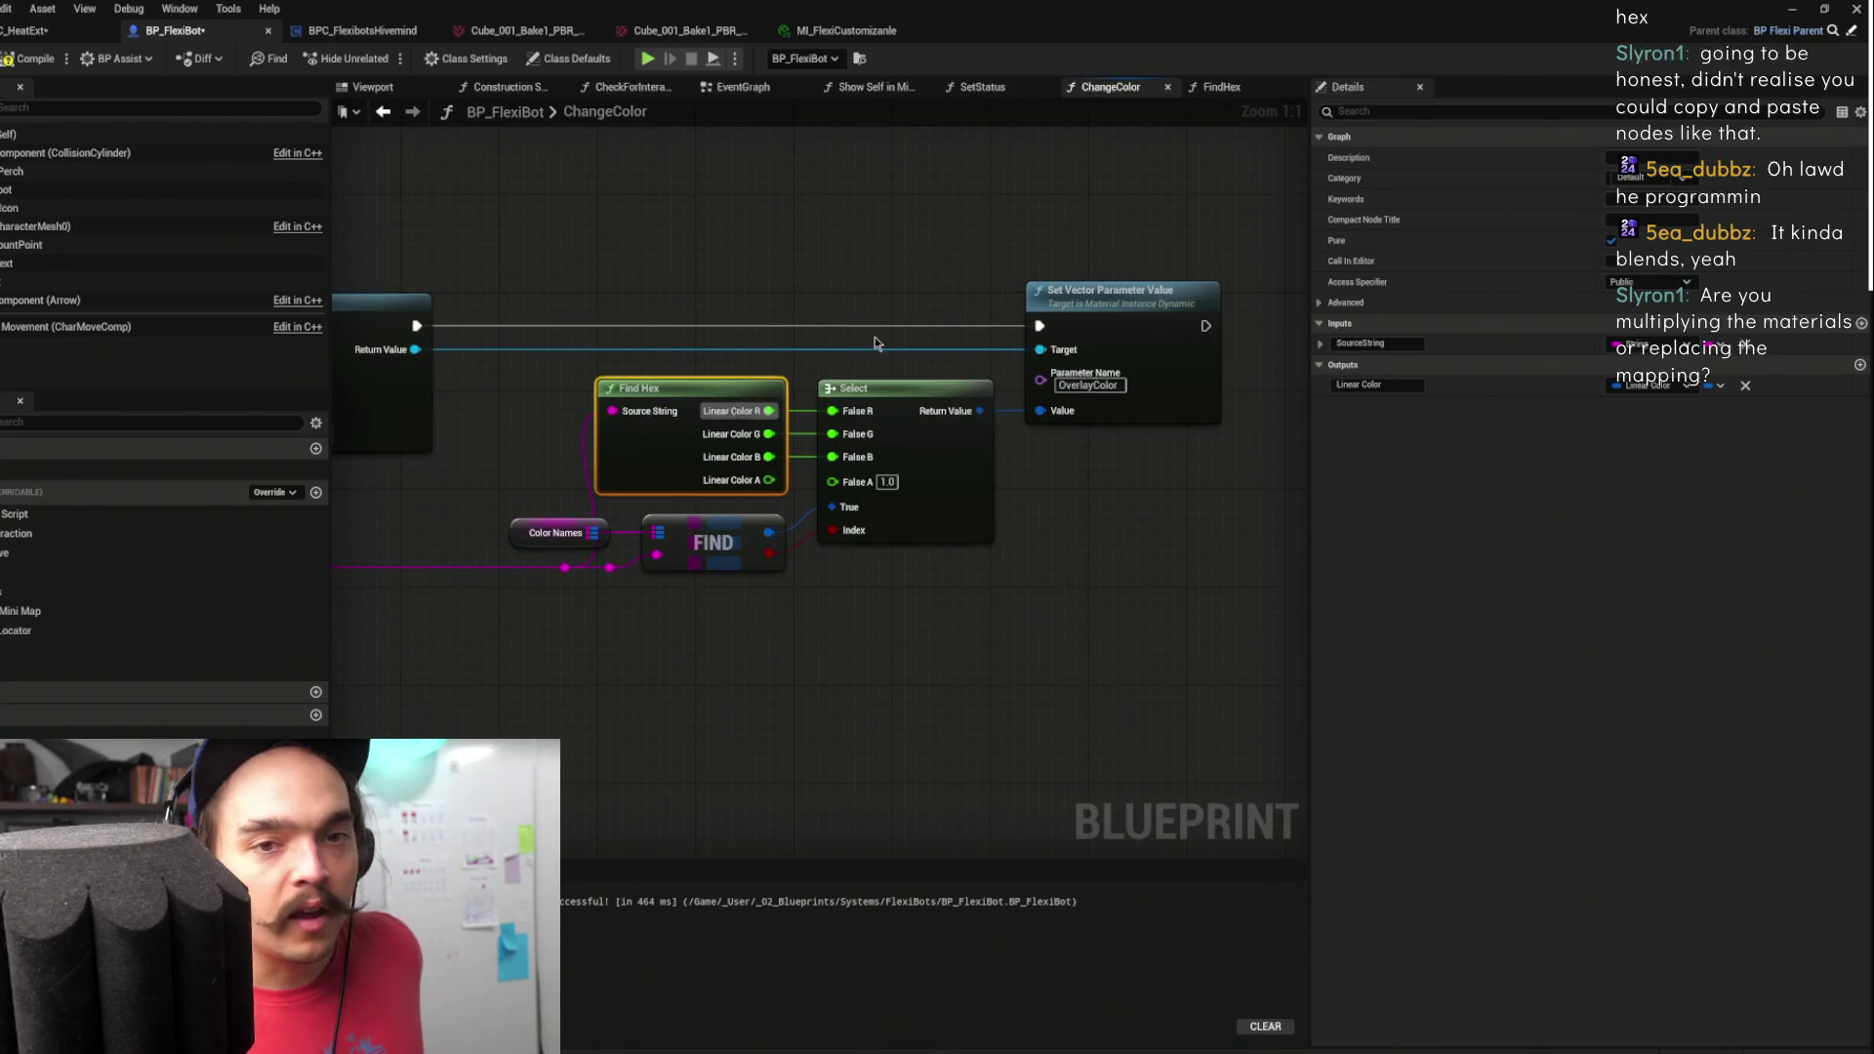
- Try storing the dynamic material instance in a local variable, then undo it
scroll(939, 305, "down", 2)
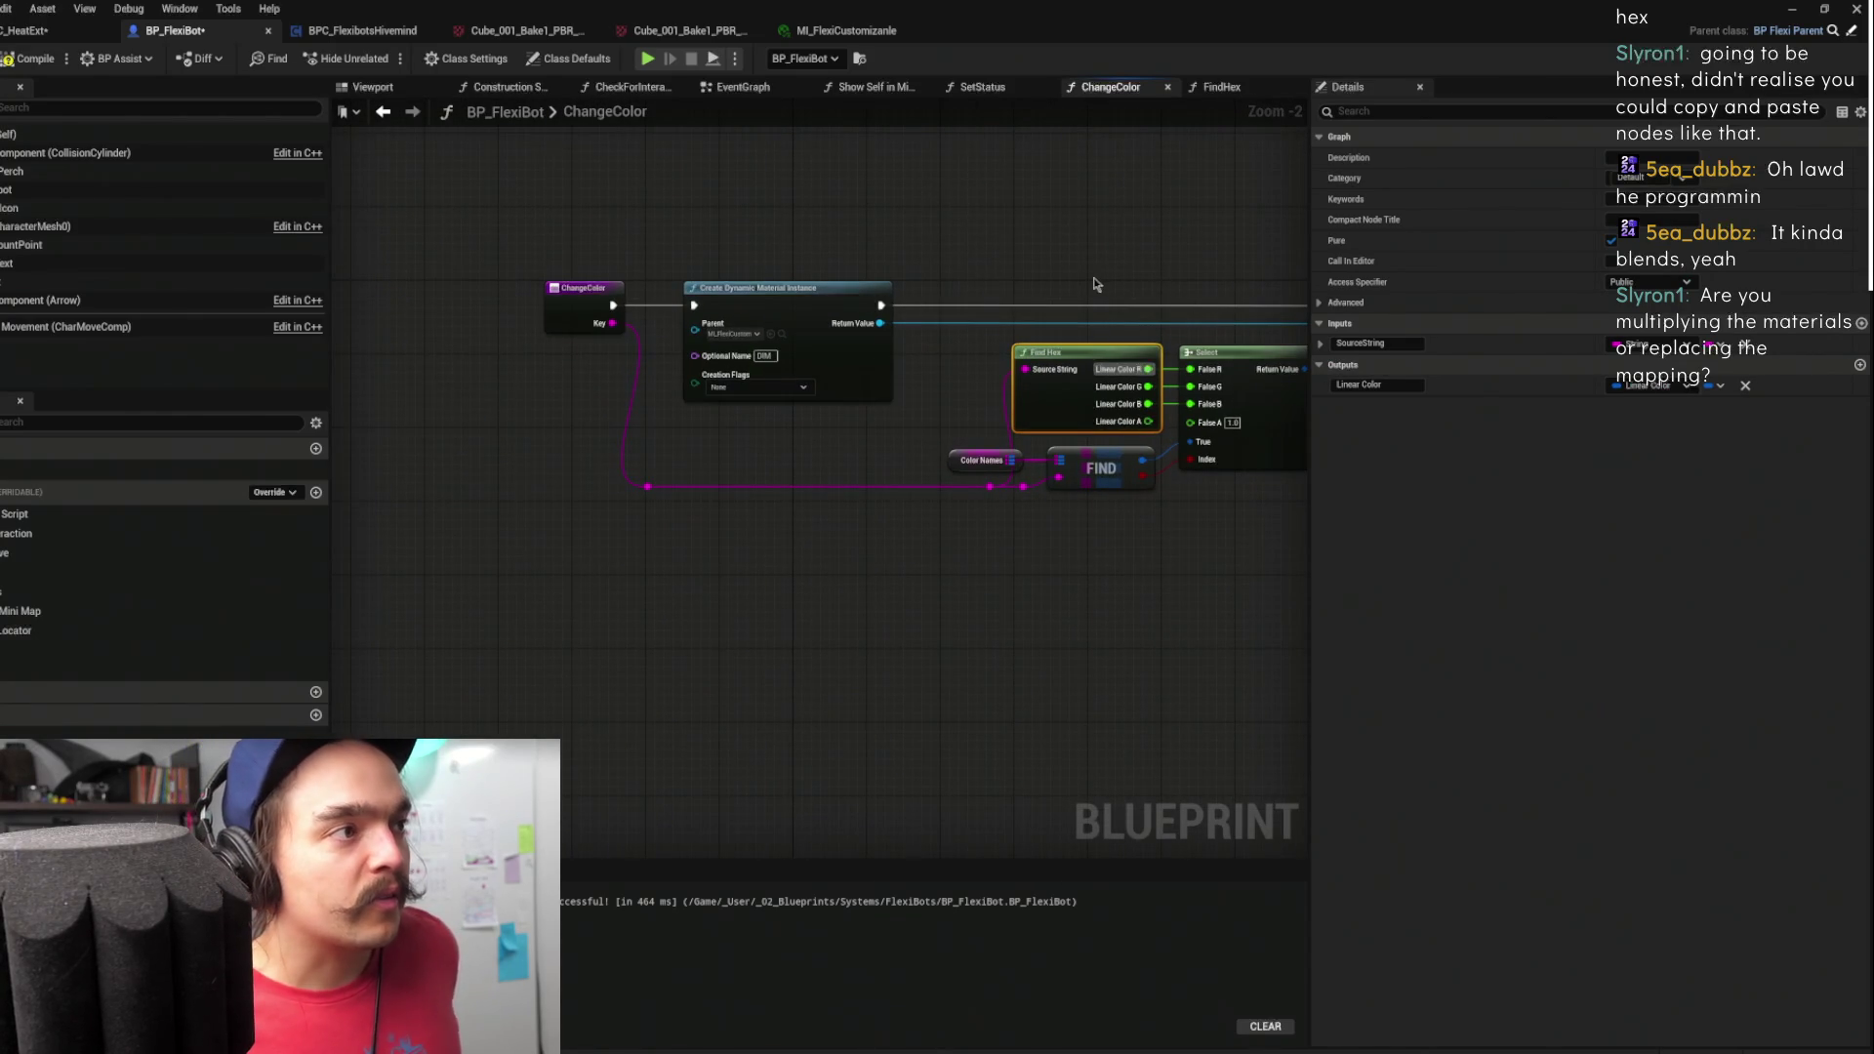
mouse_move(966, 251)
left_mouse_down()
mouse_move(823, 254)
mouse_move(981, 238)
left_mouse_up()
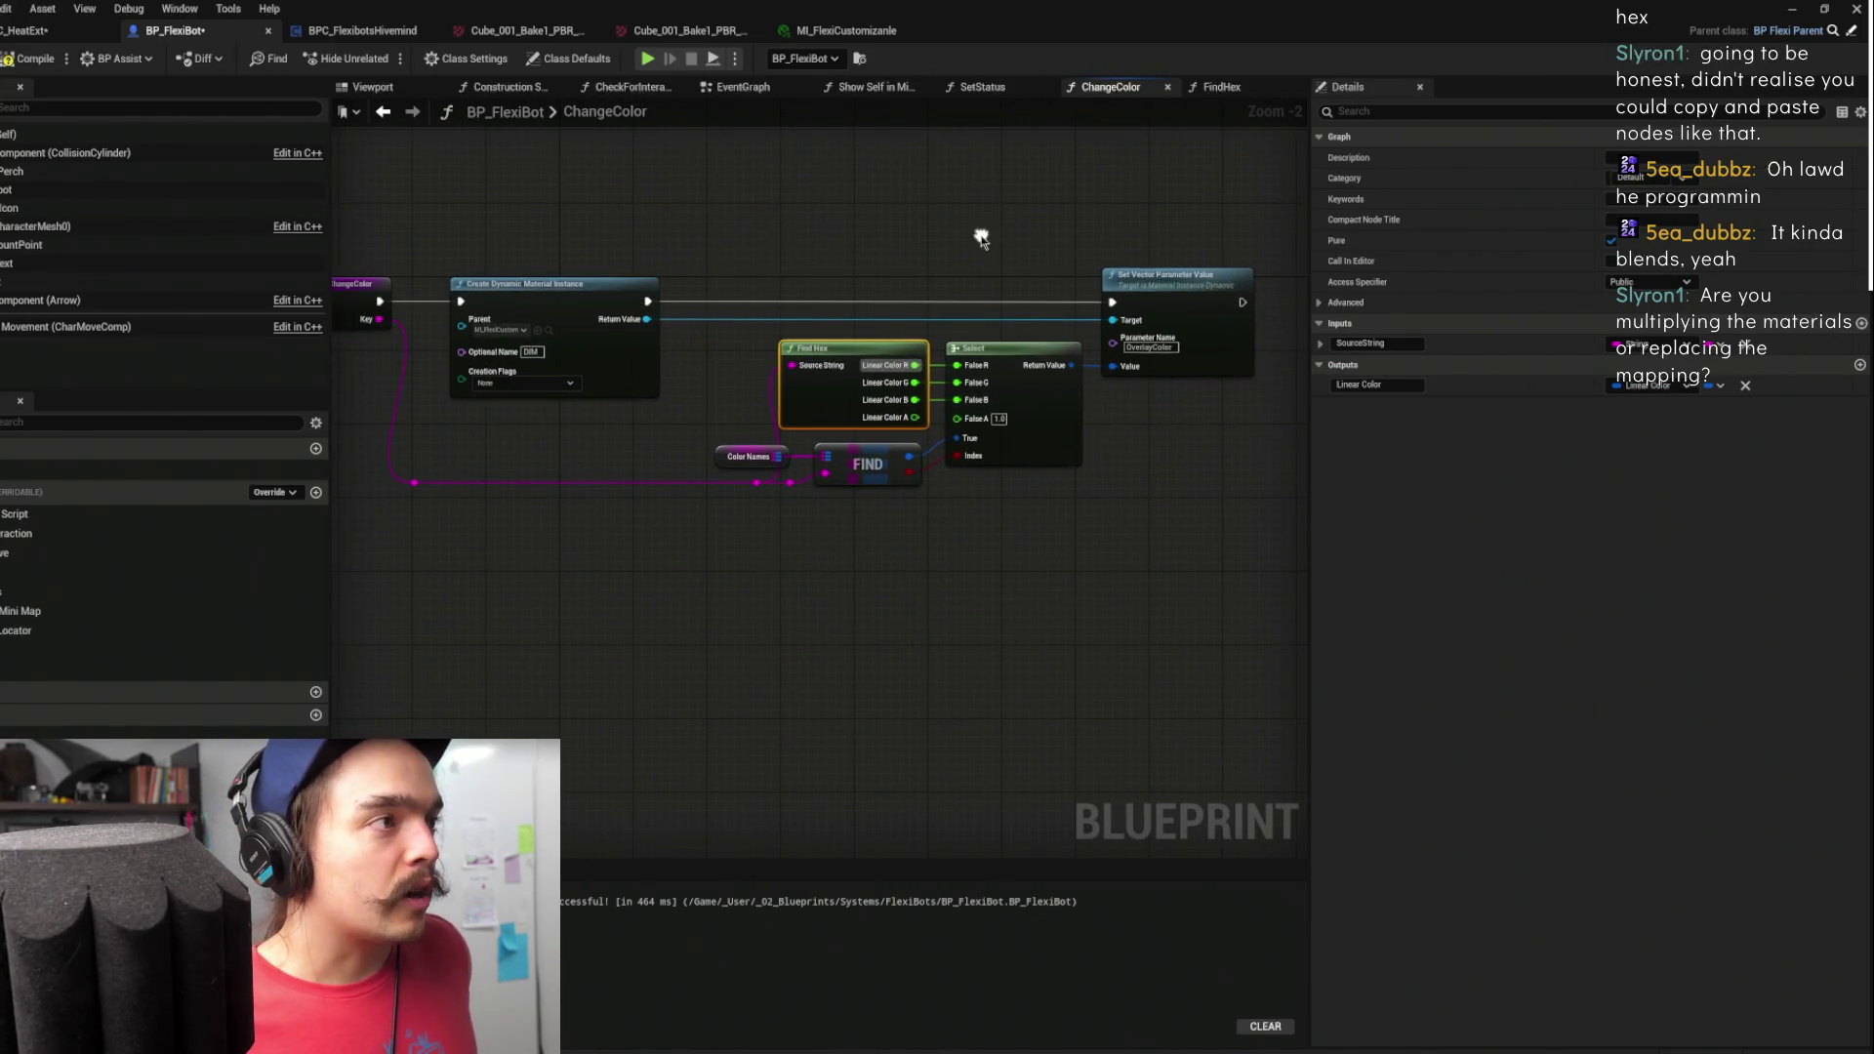
mouse_move(810, 247)
left_mouse_down()
mouse_move(891, 226)
mouse_move(811, 237)
left_mouse_up()
scroll(970, 248, "down", 1)
left_click_drag(970, 248, 848, 250)
left_click_drag(640, 243, 747, 245)
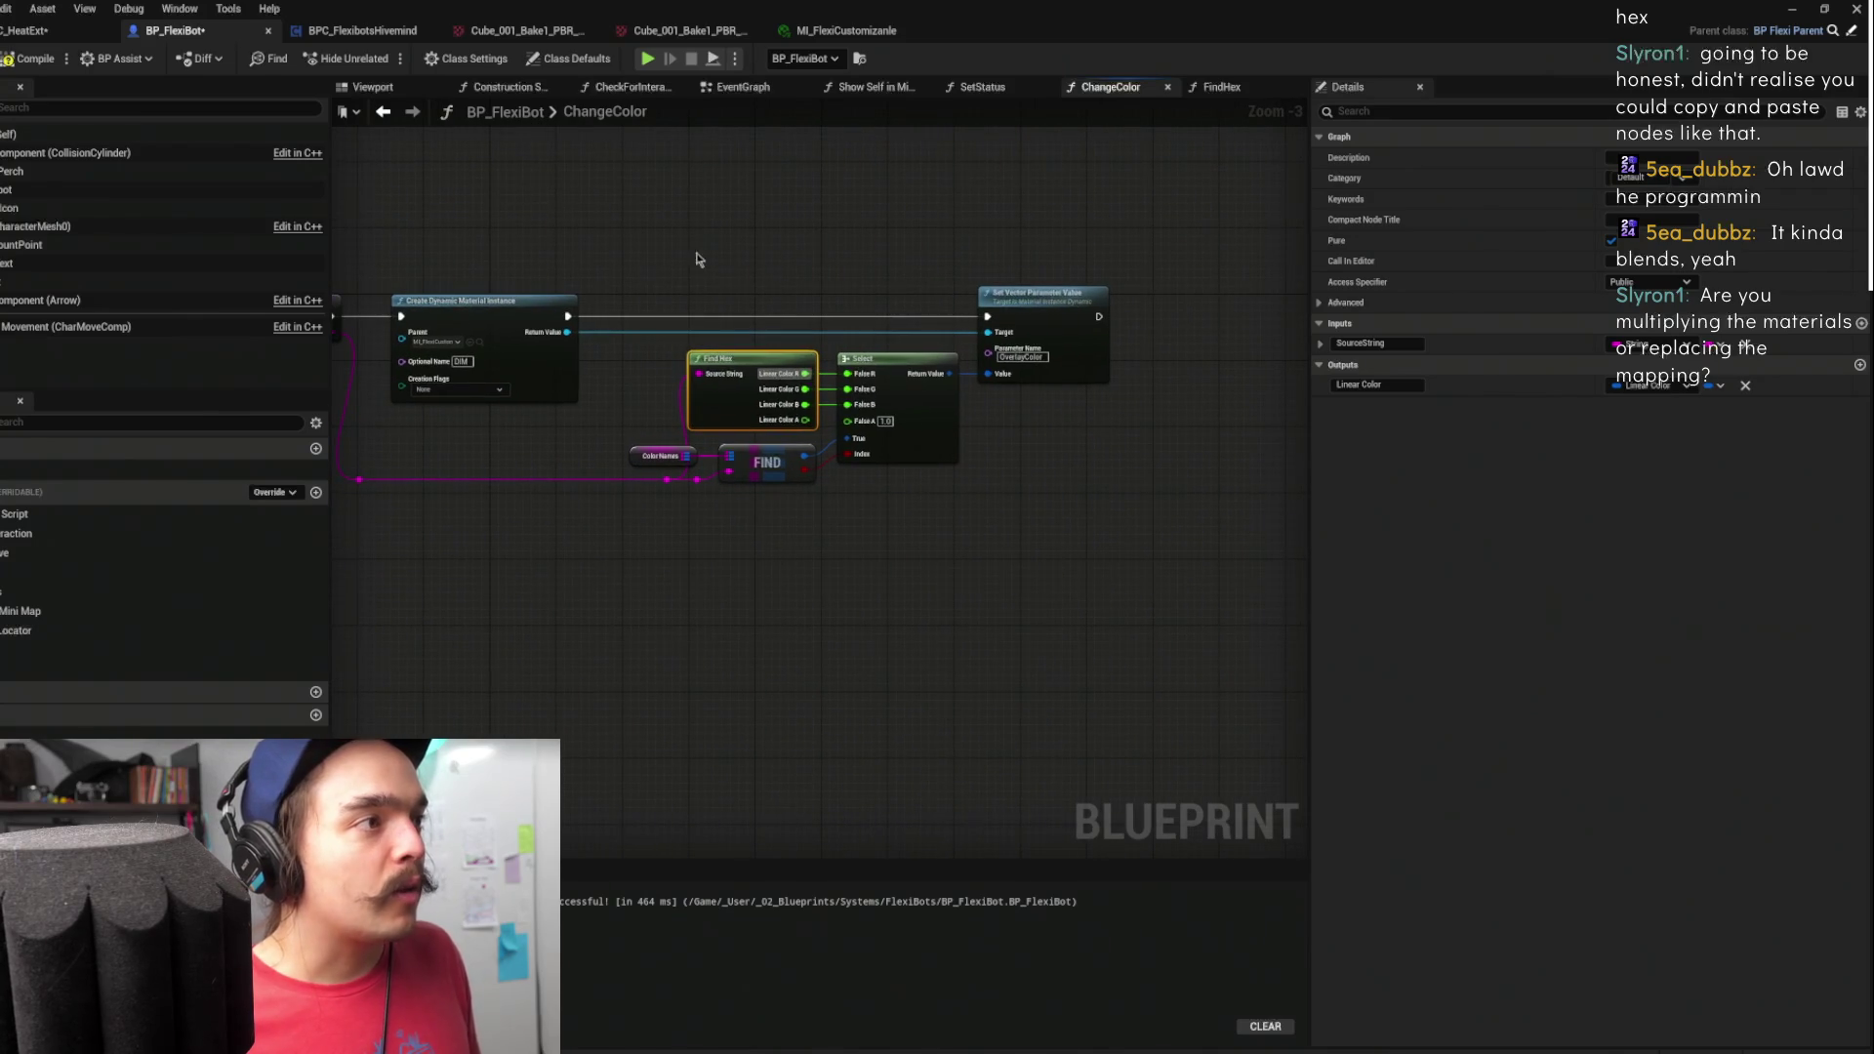
right_click(573, 339)
left_click_drag(646, 282, 821, 295)
left_click_drag(741, 345, 883, 273)
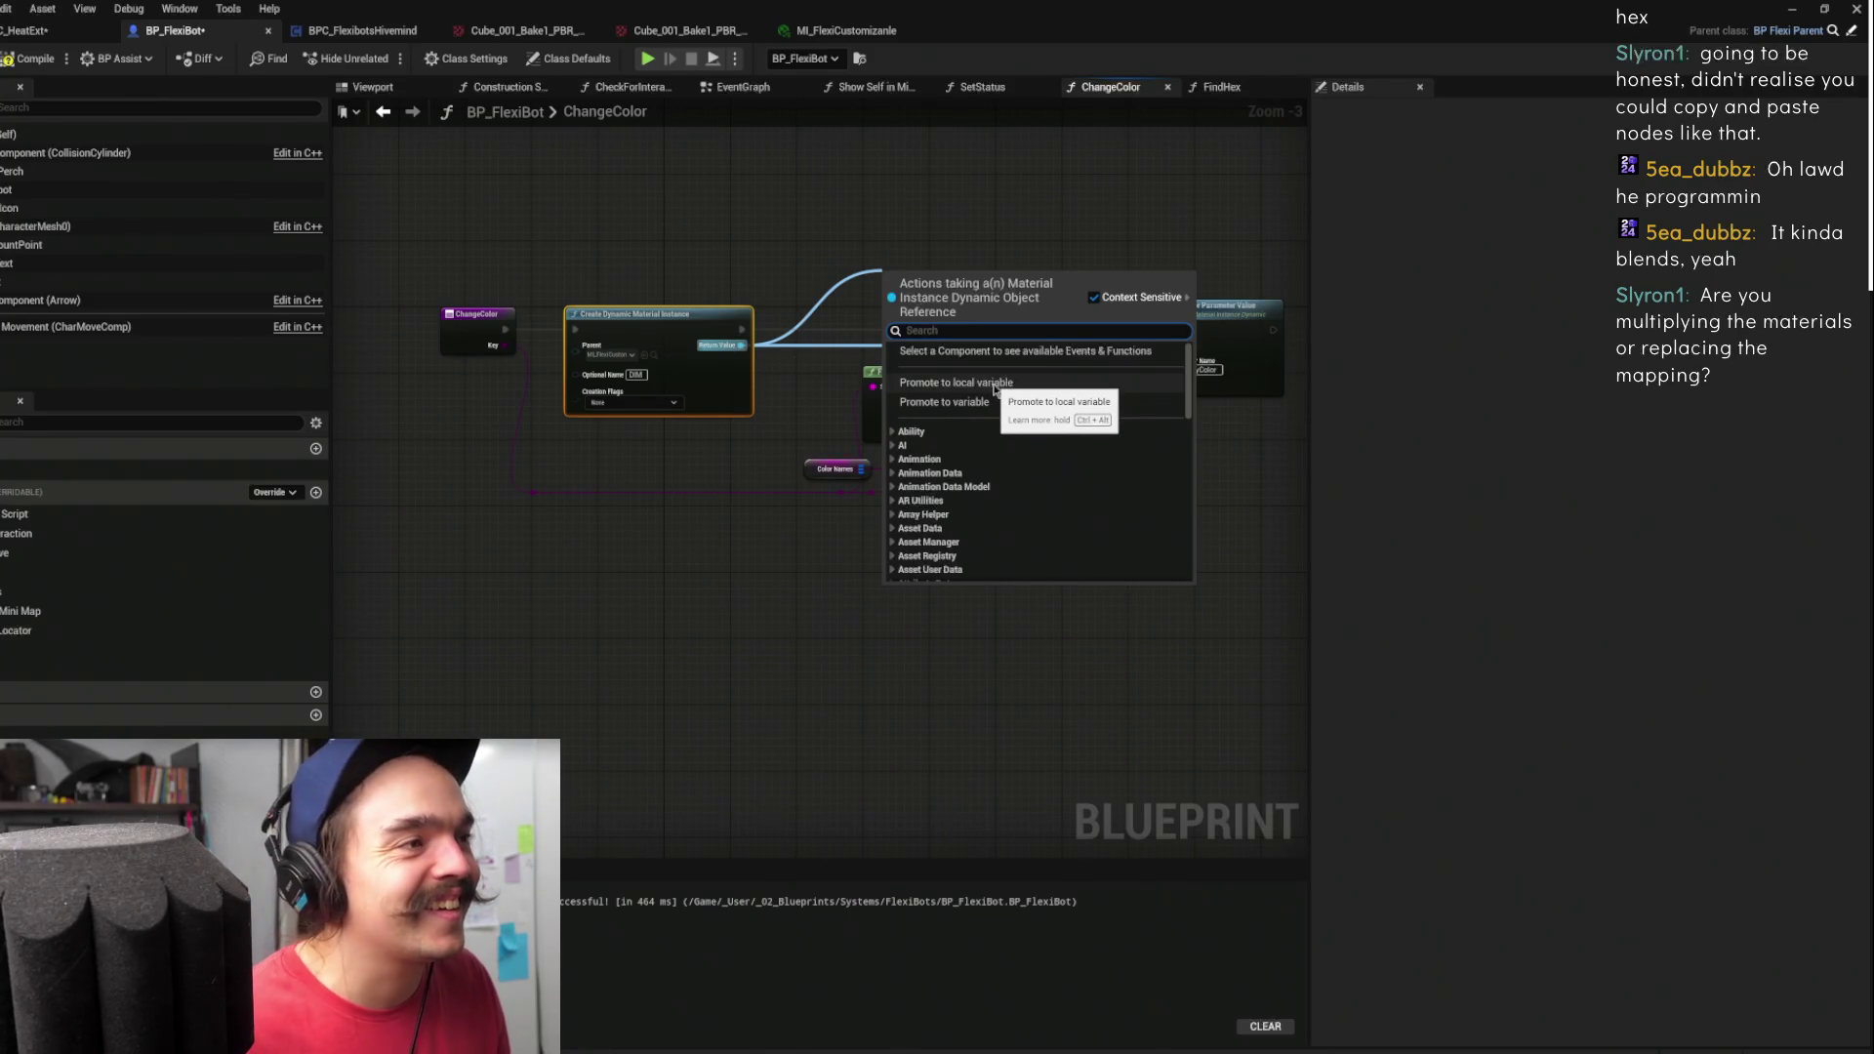
left_click(994, 390)
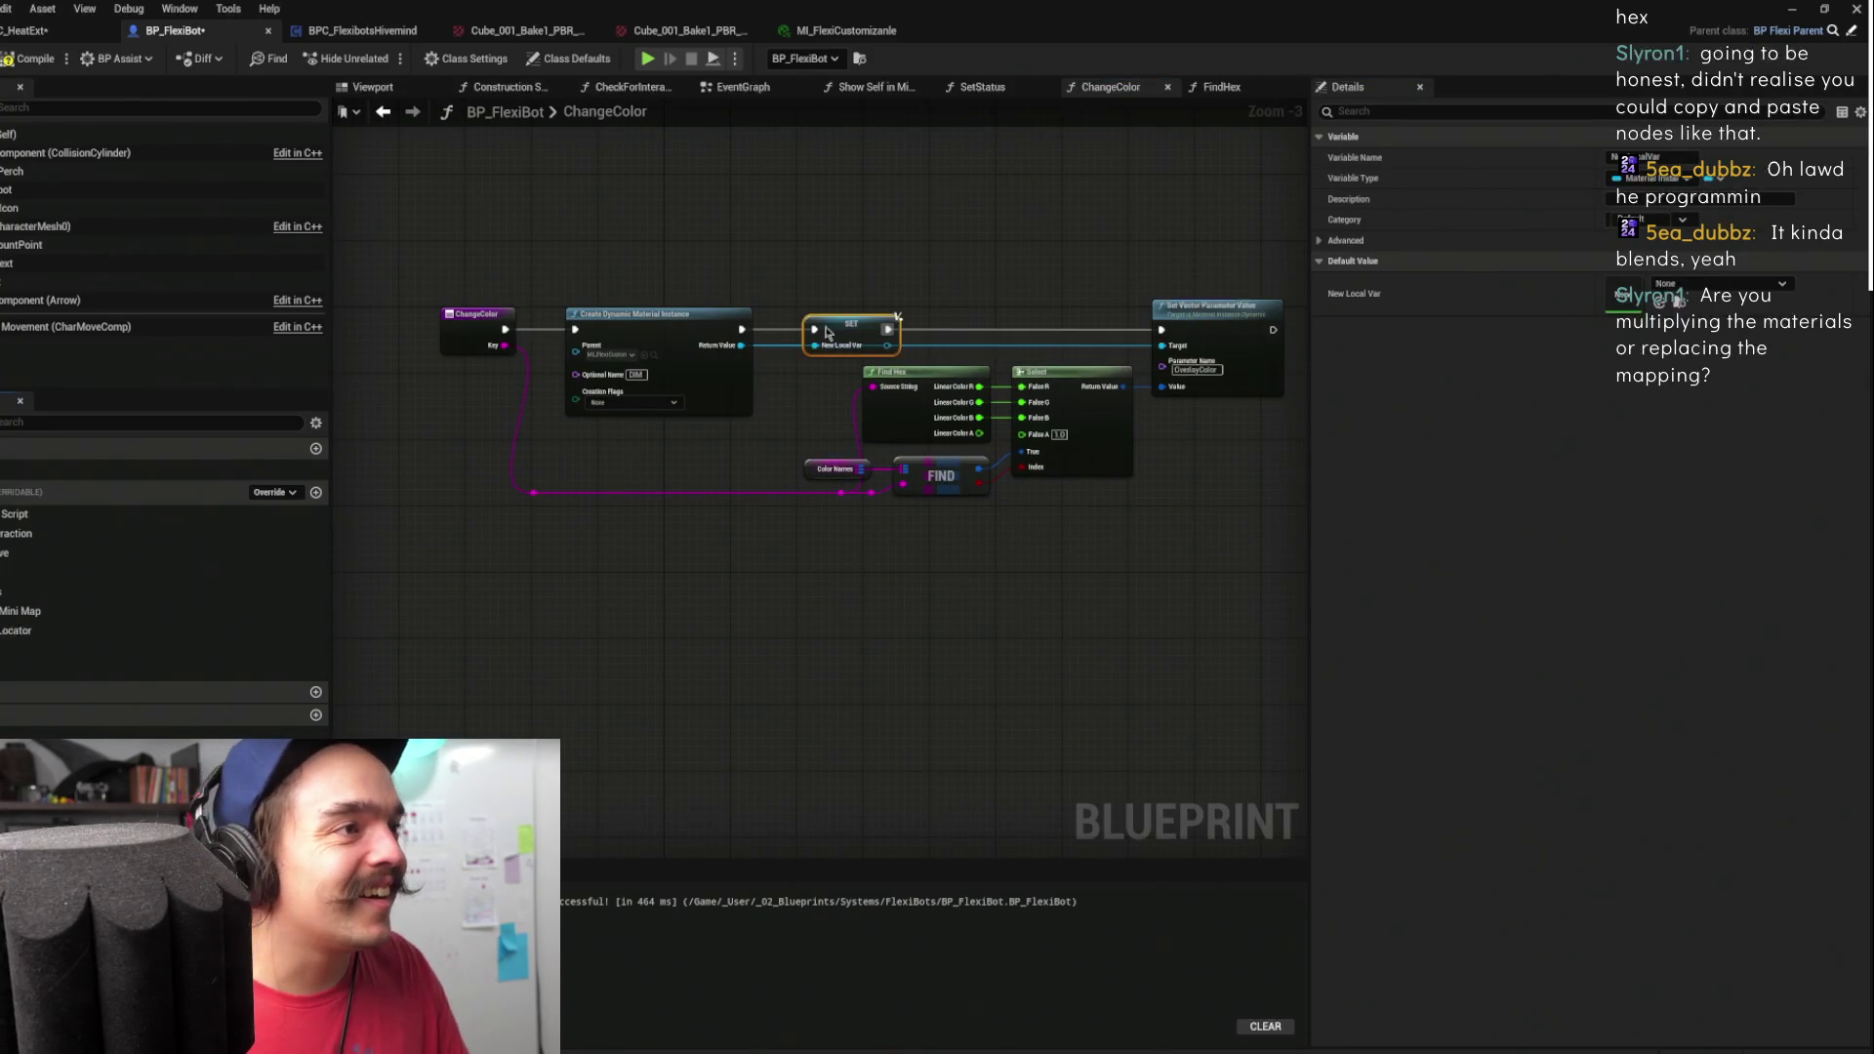
key("ctrl+z")
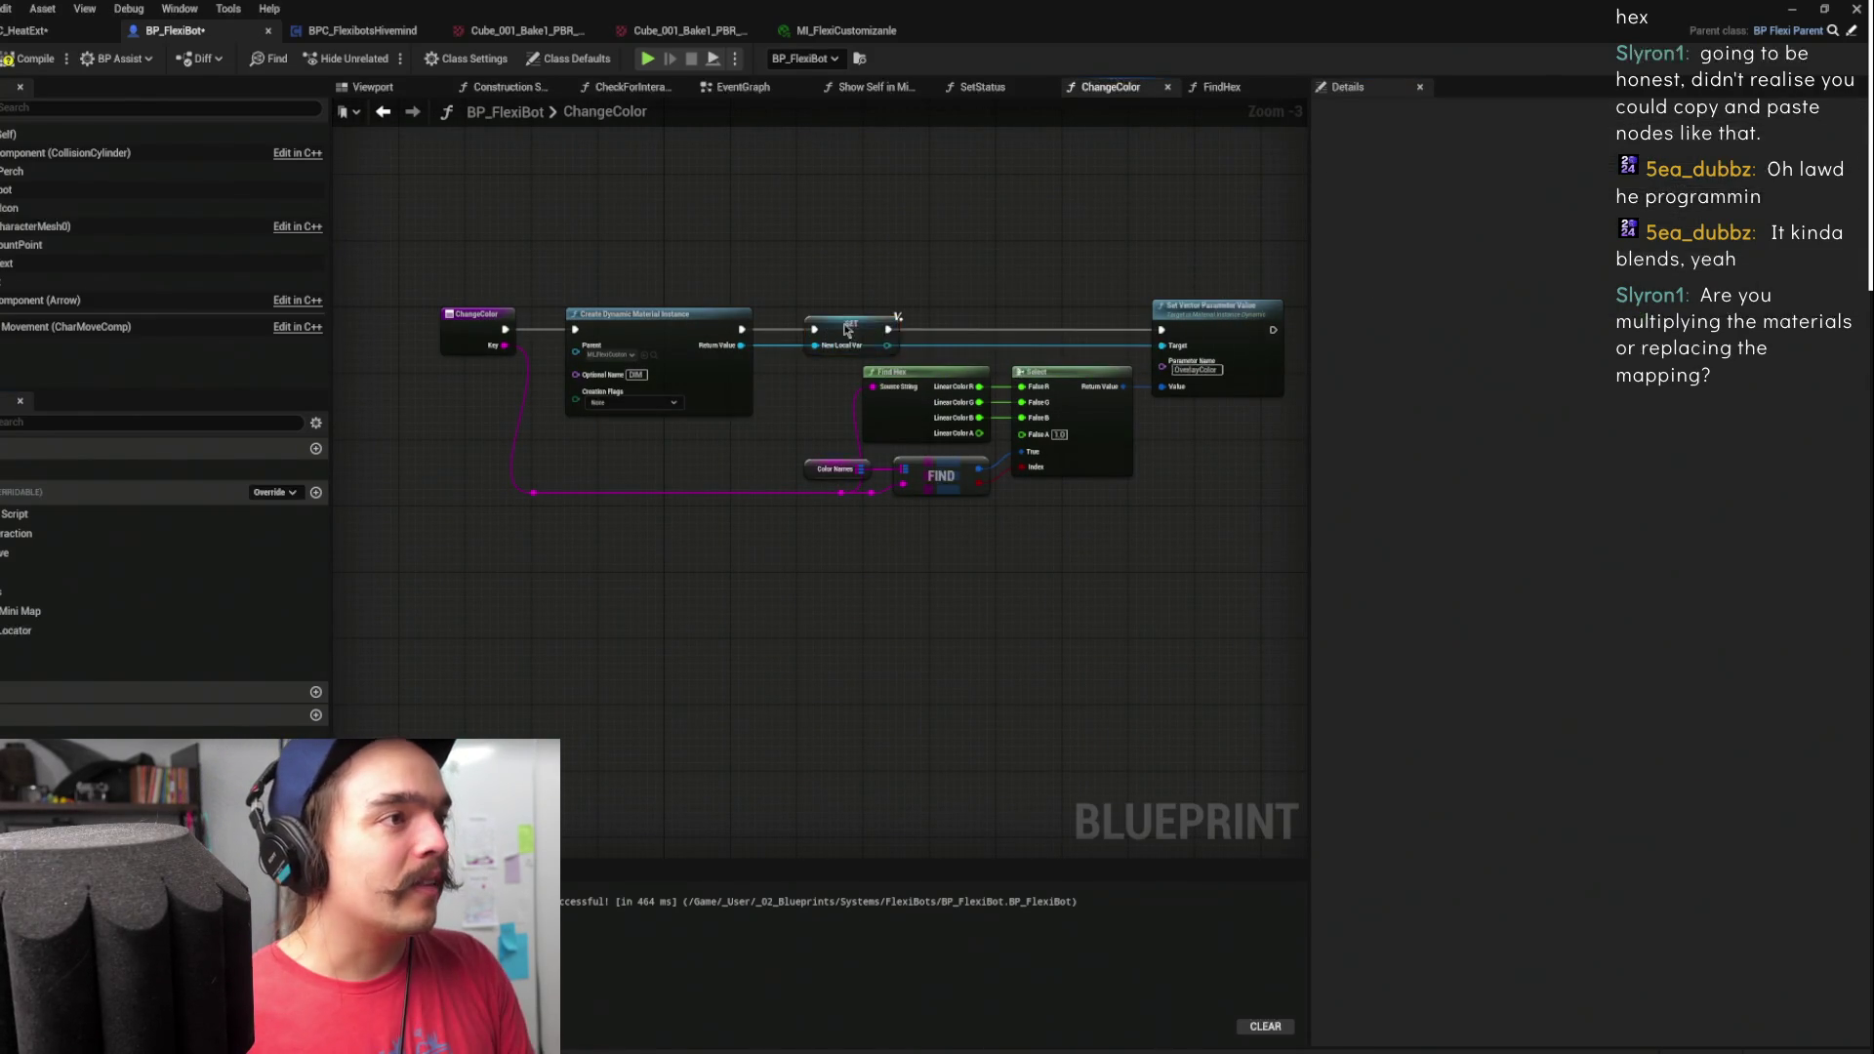
- Promote the material instance's Return Value to a variable named DIM, align the SET node, and save
left_click_drag(751, 346, 880, 298)
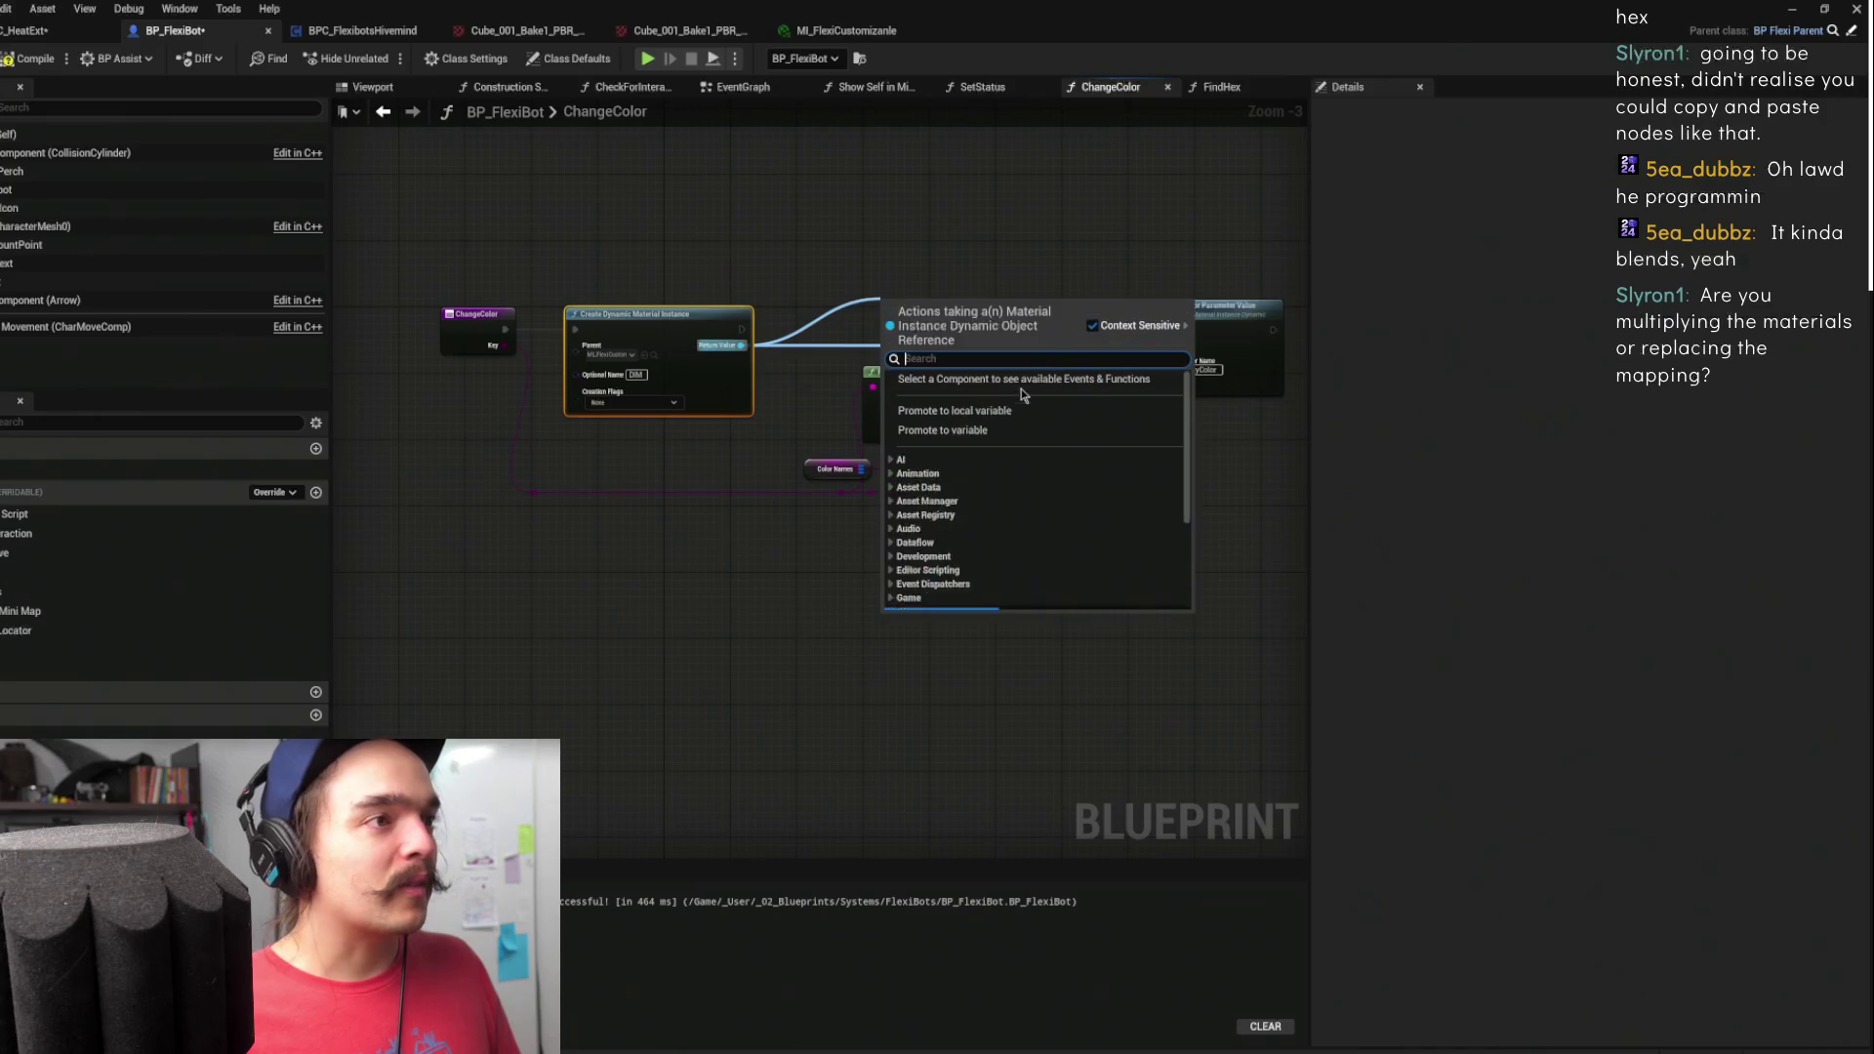
left_click(971, 430)
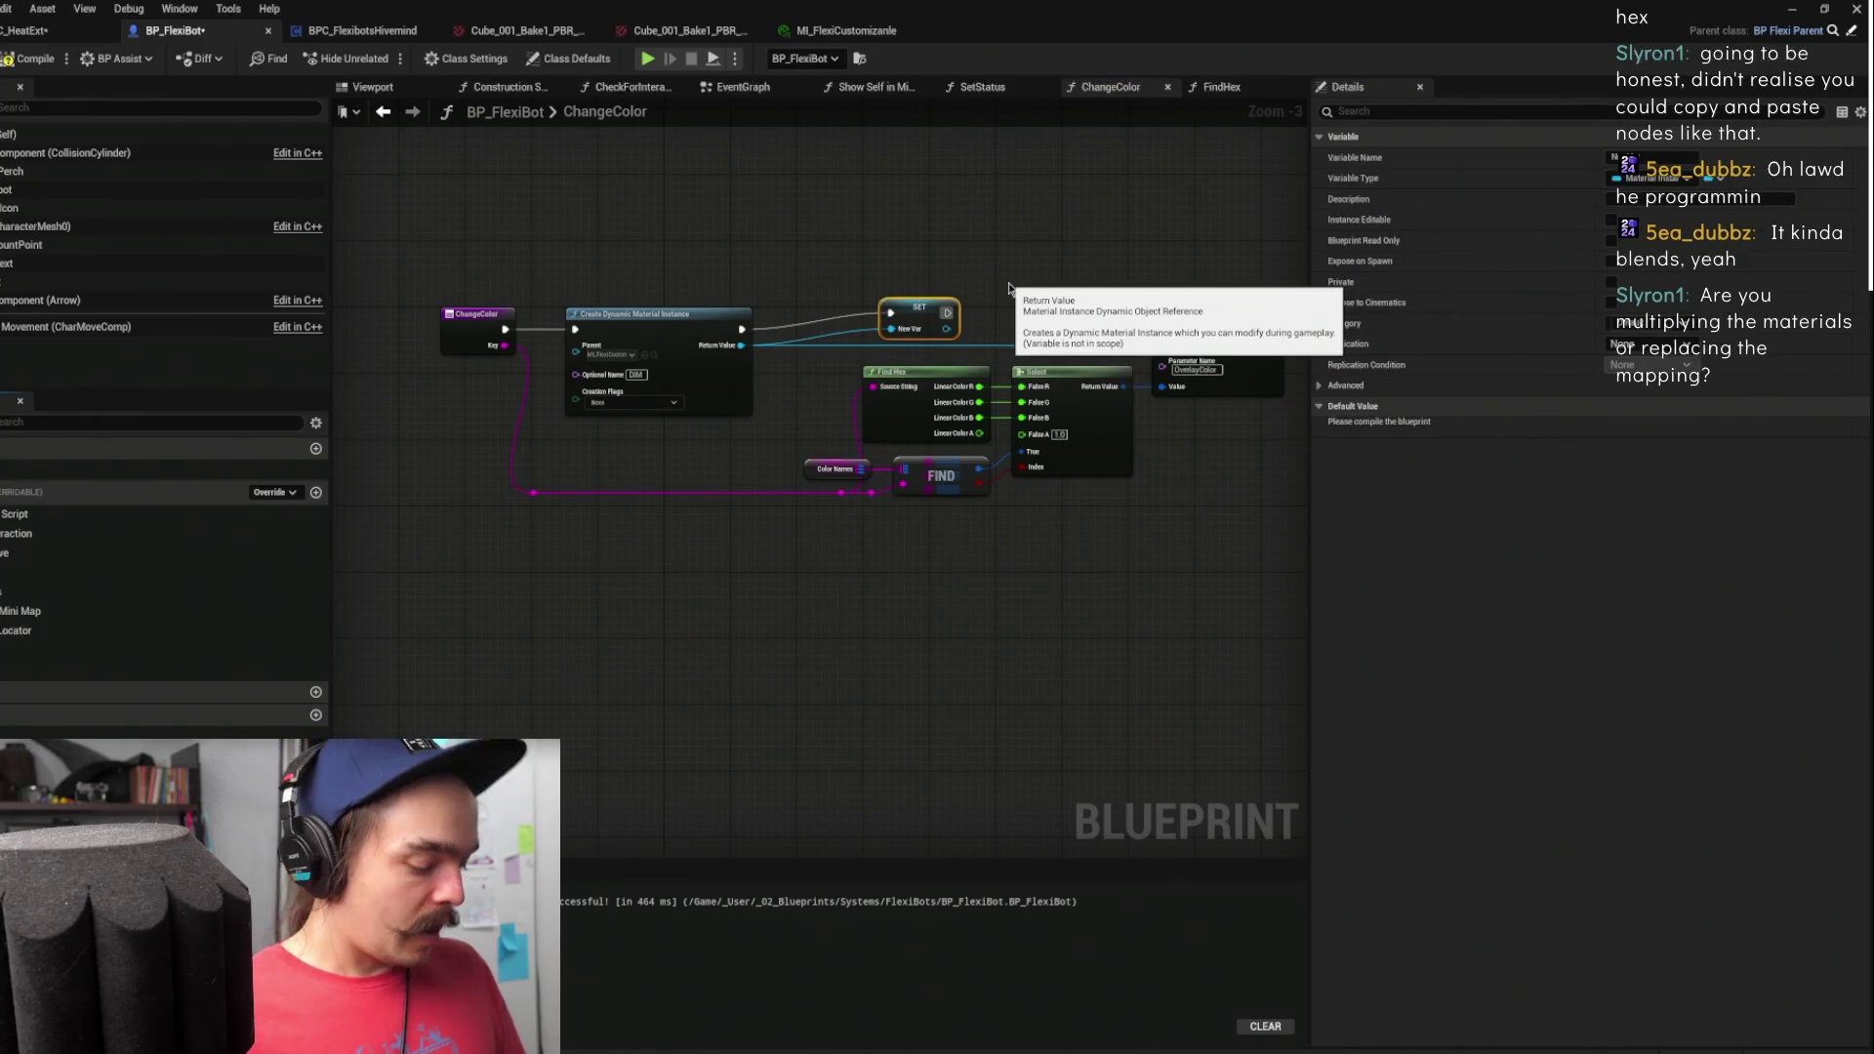
type("DIM")
key("Return")
mouse_move(894, 310)
left_mouse_down()
mouse_move(855, 334)
mouse_move(1189, 326)
mouse_move(1175, 332)
left_mouse_up()
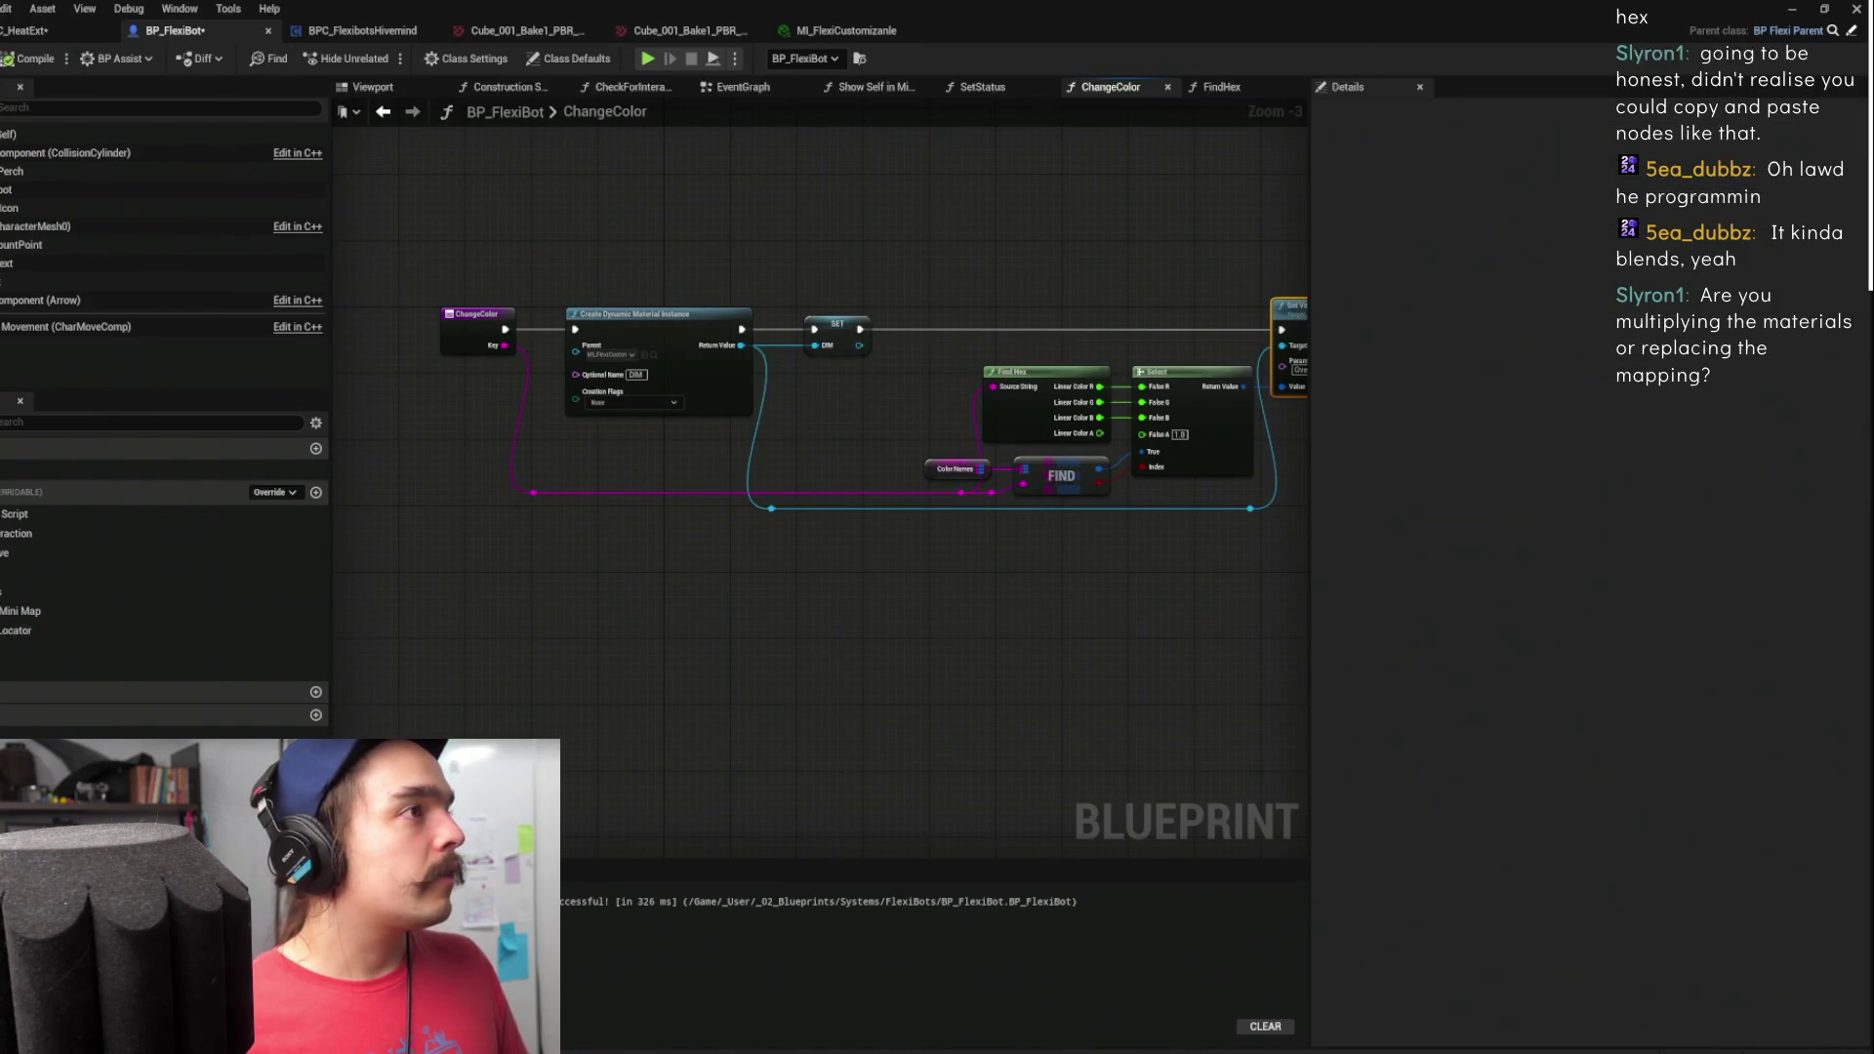
key("ctrl+s")
mouse_move(920, 222)
left_mouse_down()
mouse_move(887, 201)
mouse_move(719, 196)
mouse_move(1112, 183)
mouse_move(992, 189)
mouse_move(849, 390)
left_mouse_up()
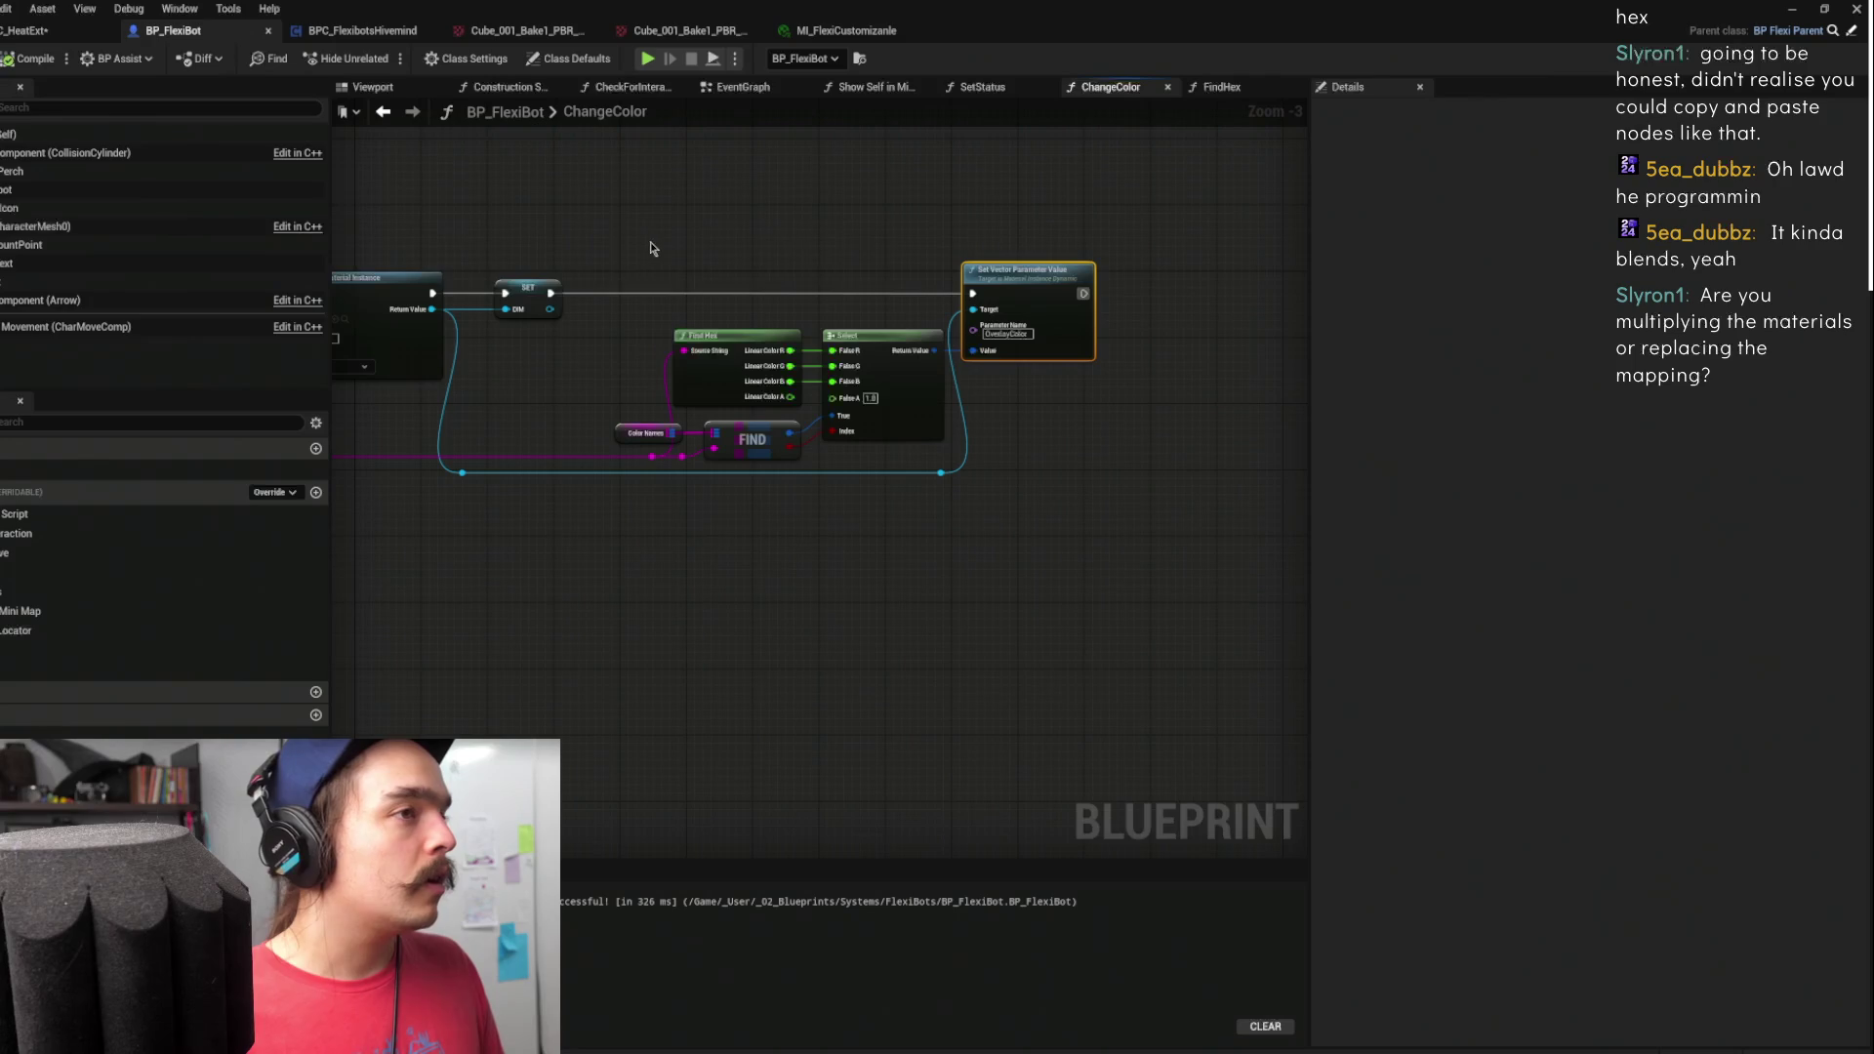
- Drag a Mesh reference into the graph and add a Set Material node for it
left_click(3, 227)
mouse_move(3, 228)
left_mouse_down()
mouse_move(867, 62)
mouse_move(885, 182)
mouse_move(1214, 207)
mouse_move(1210, 190)
left_mouse_up()
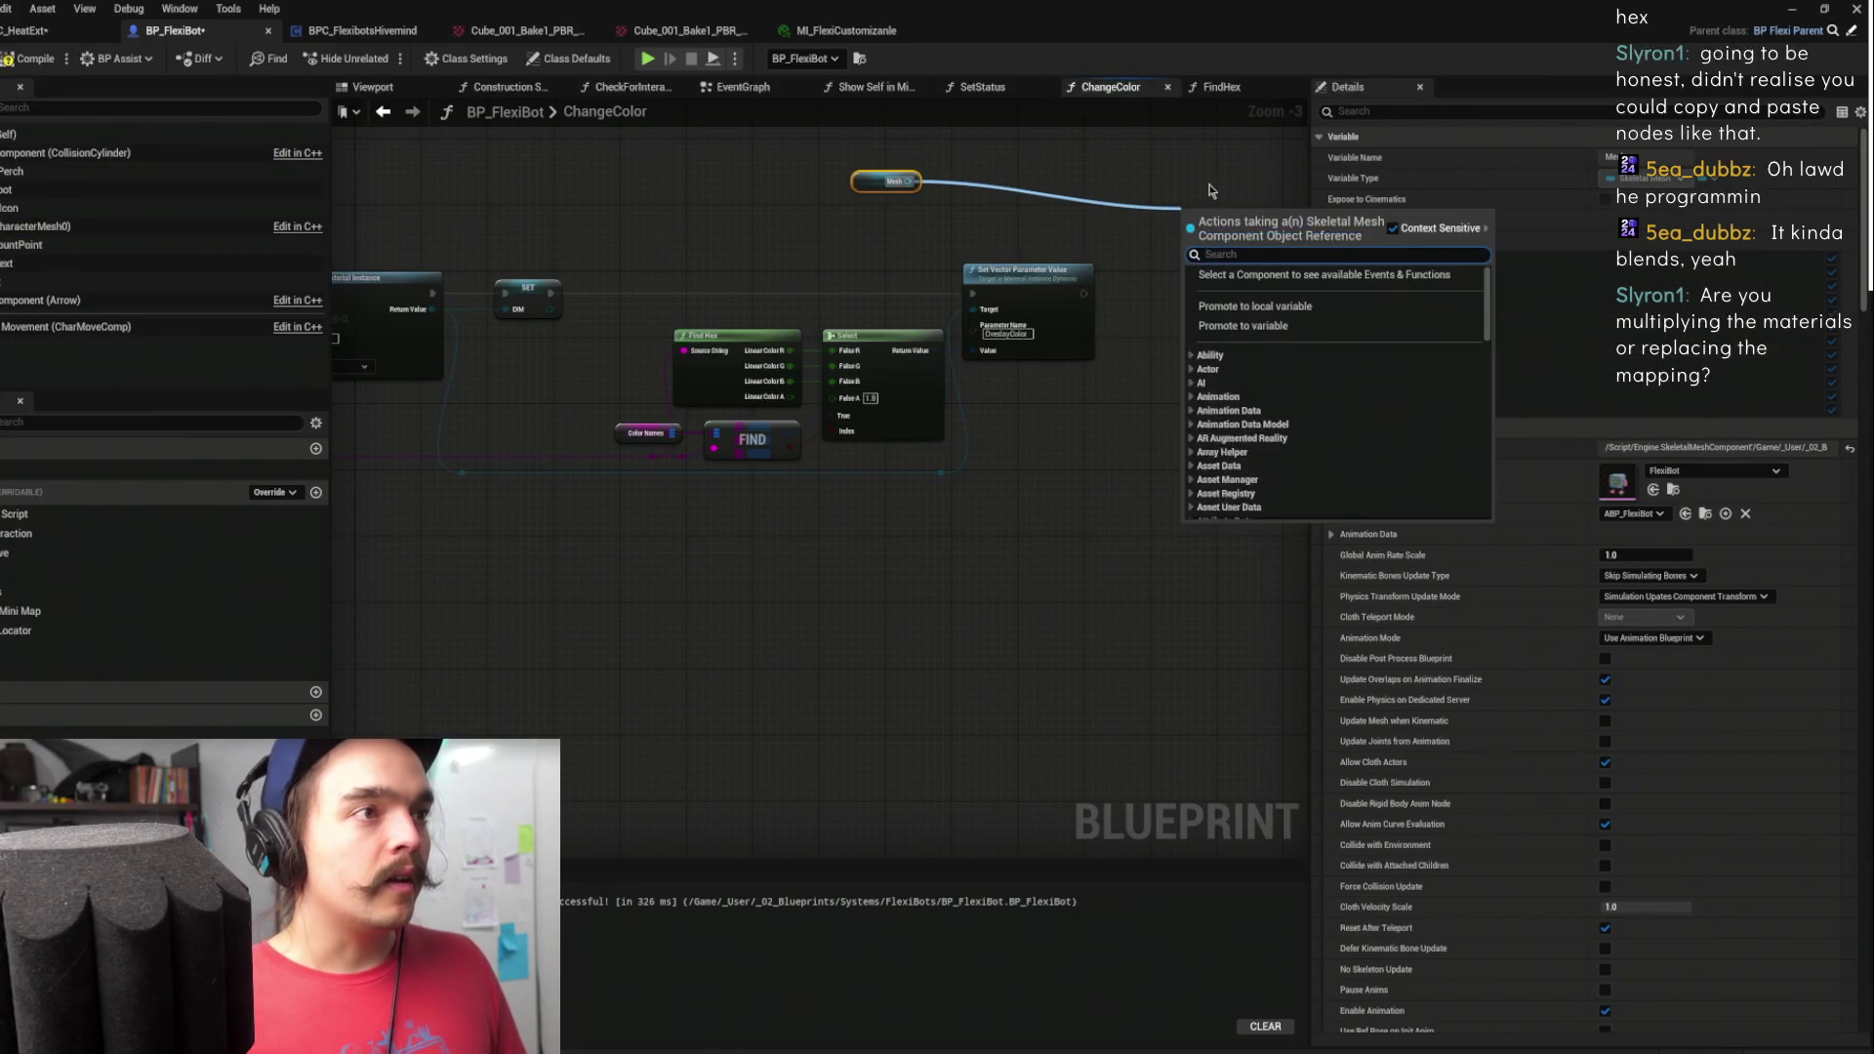
type("set")
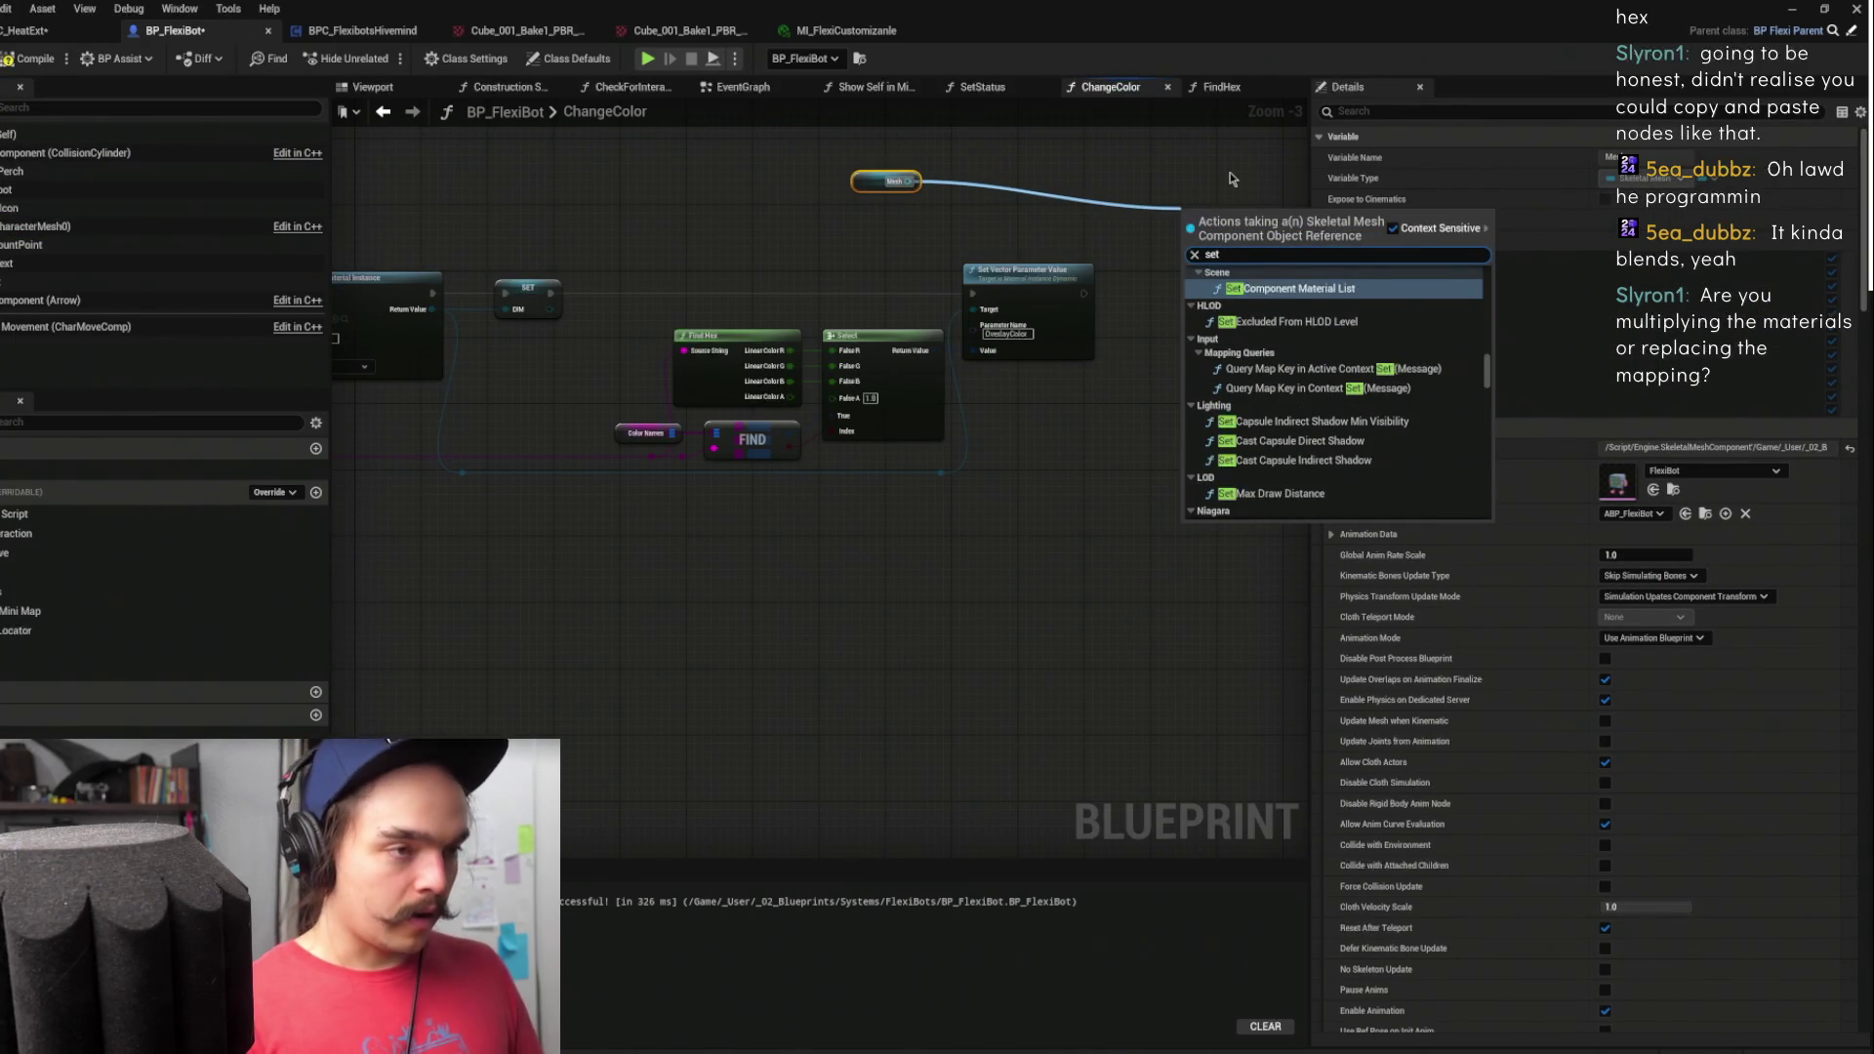
type(" material")
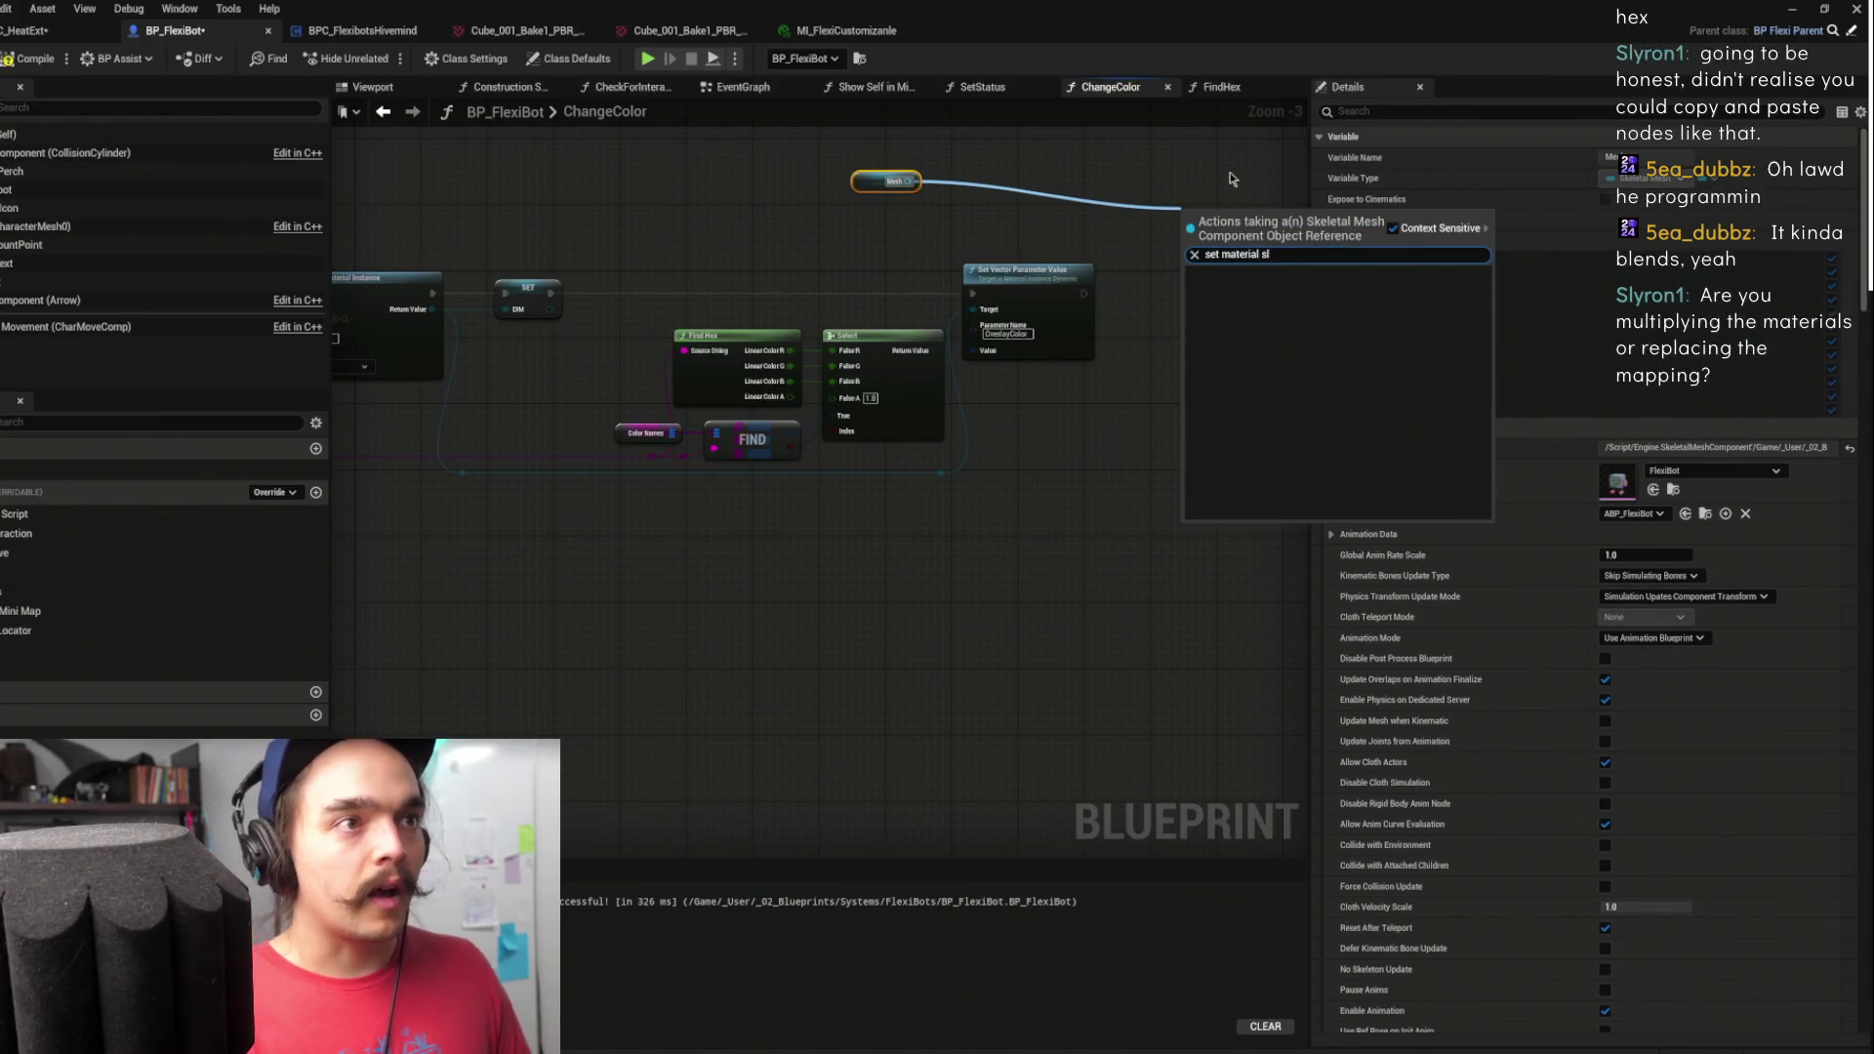
scroll(1341, 347, "down", 5)
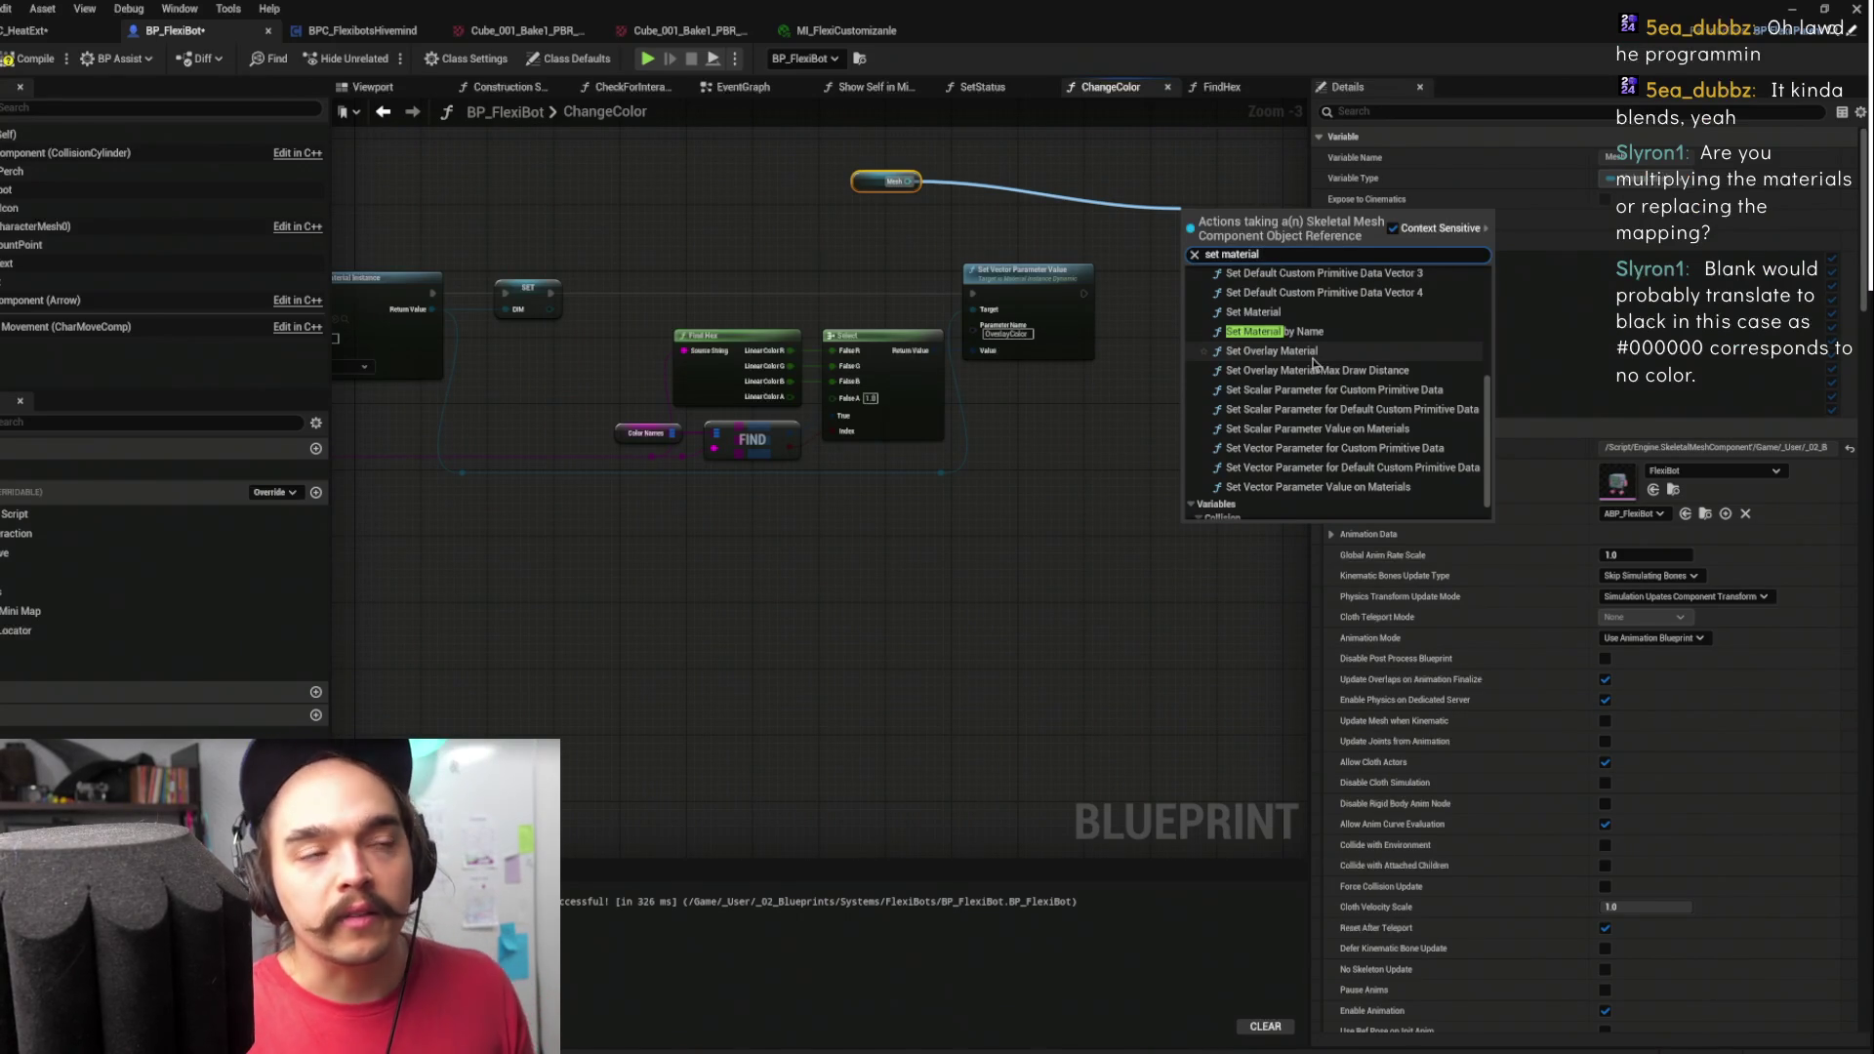
scroll(1384, 379, "up", 2)
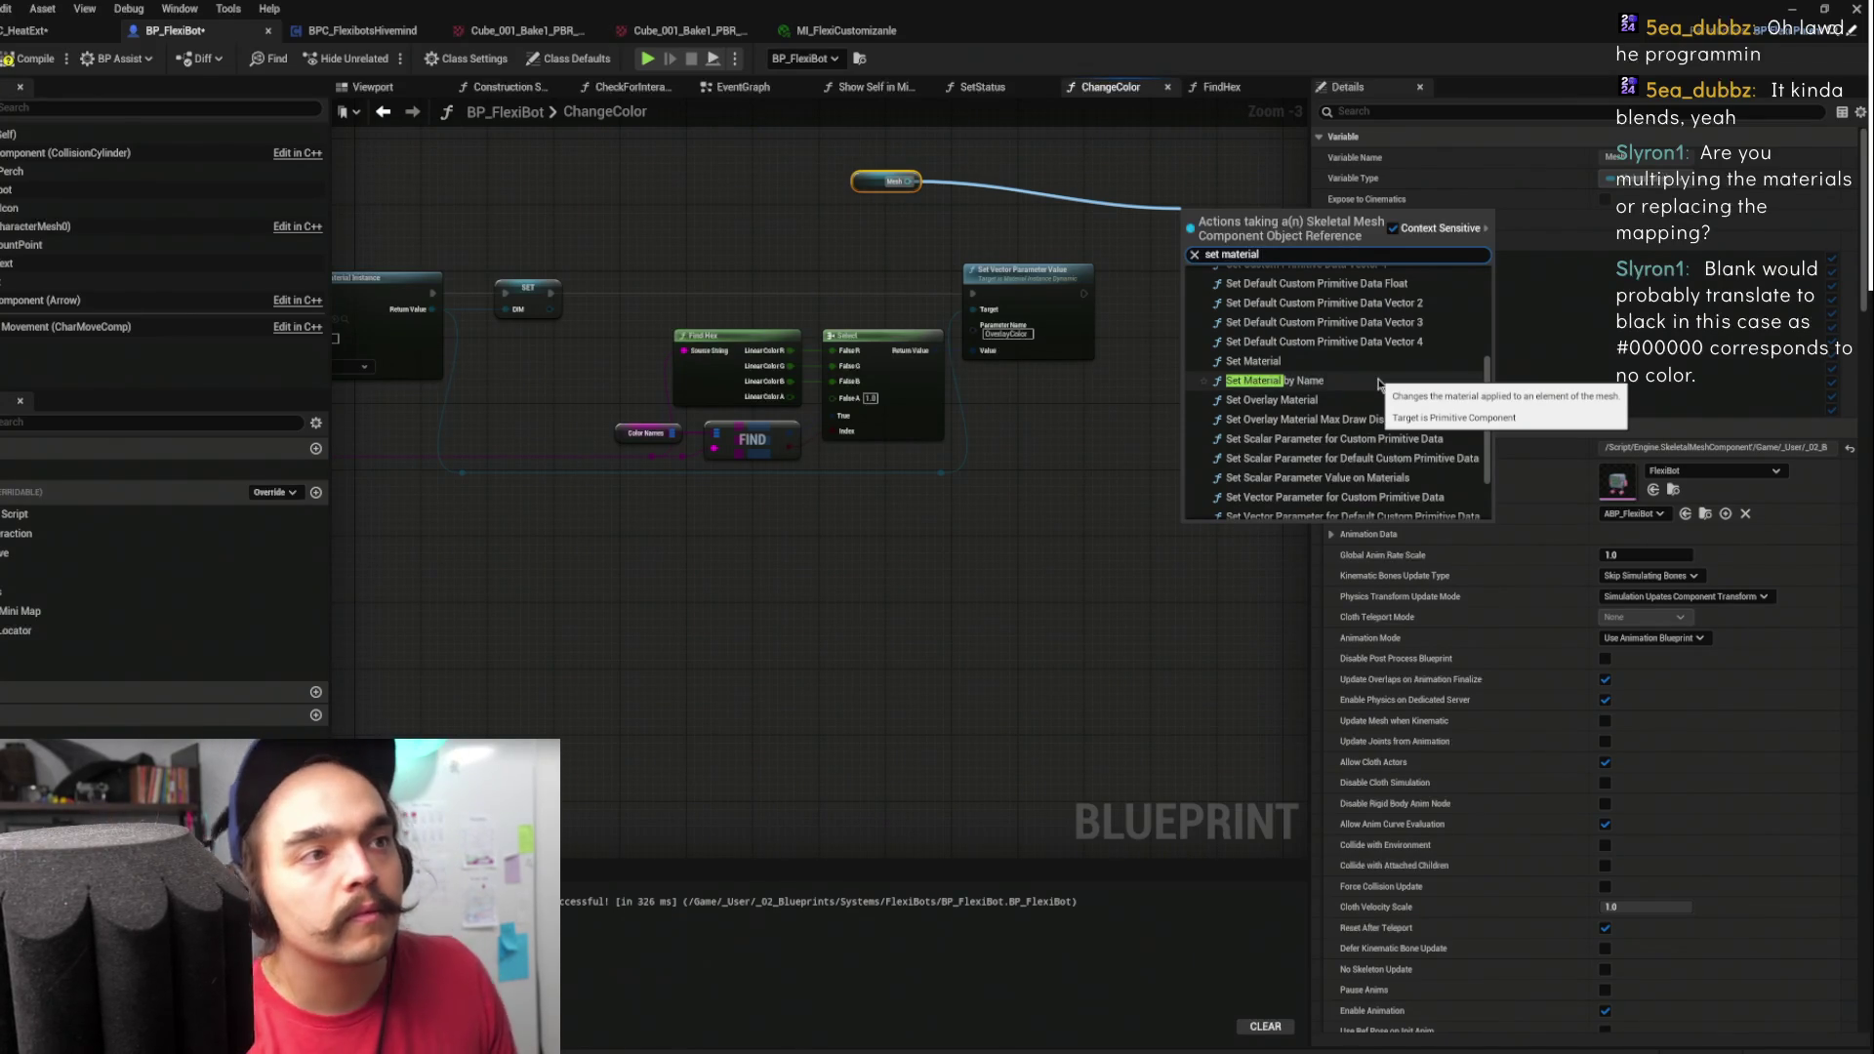
left_click(1330, 368)
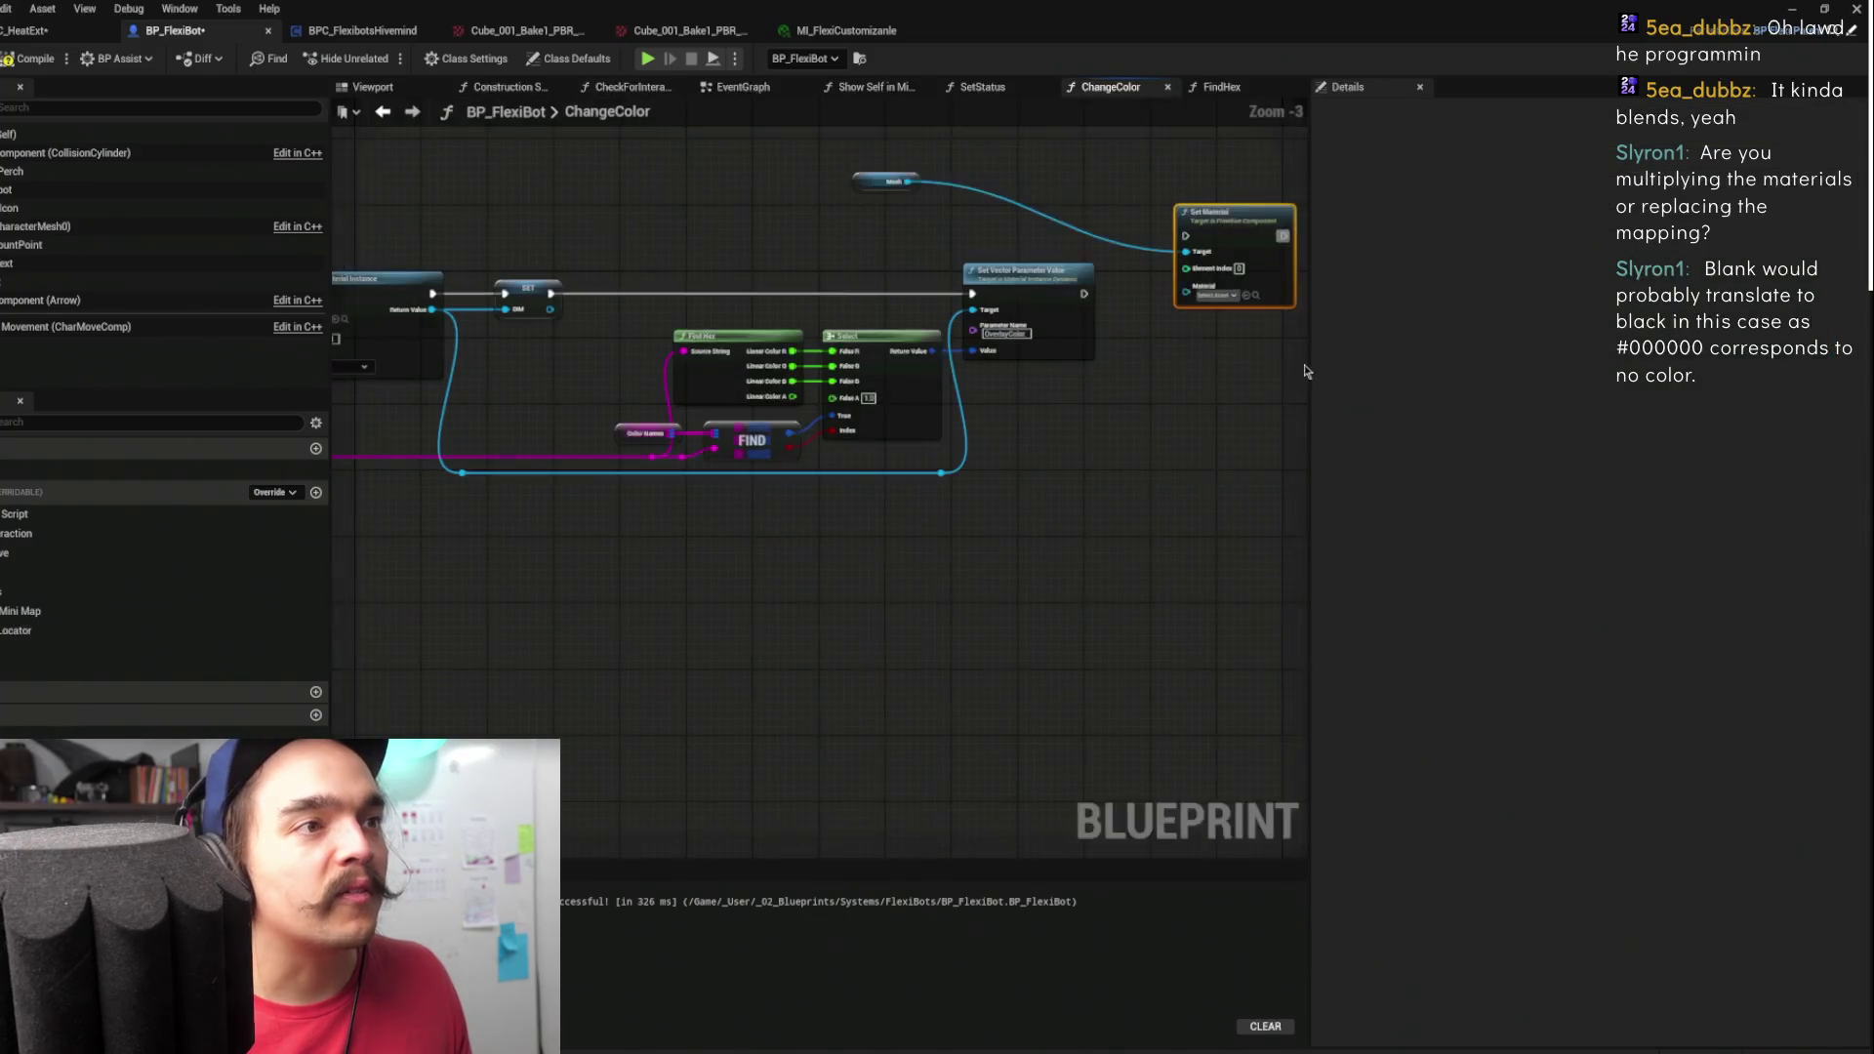
mouse_move(1259, 265)
left_mouse_down()
mouse_move(1237, 313)
mouse_move(1219, 309)
left_mouse_up()
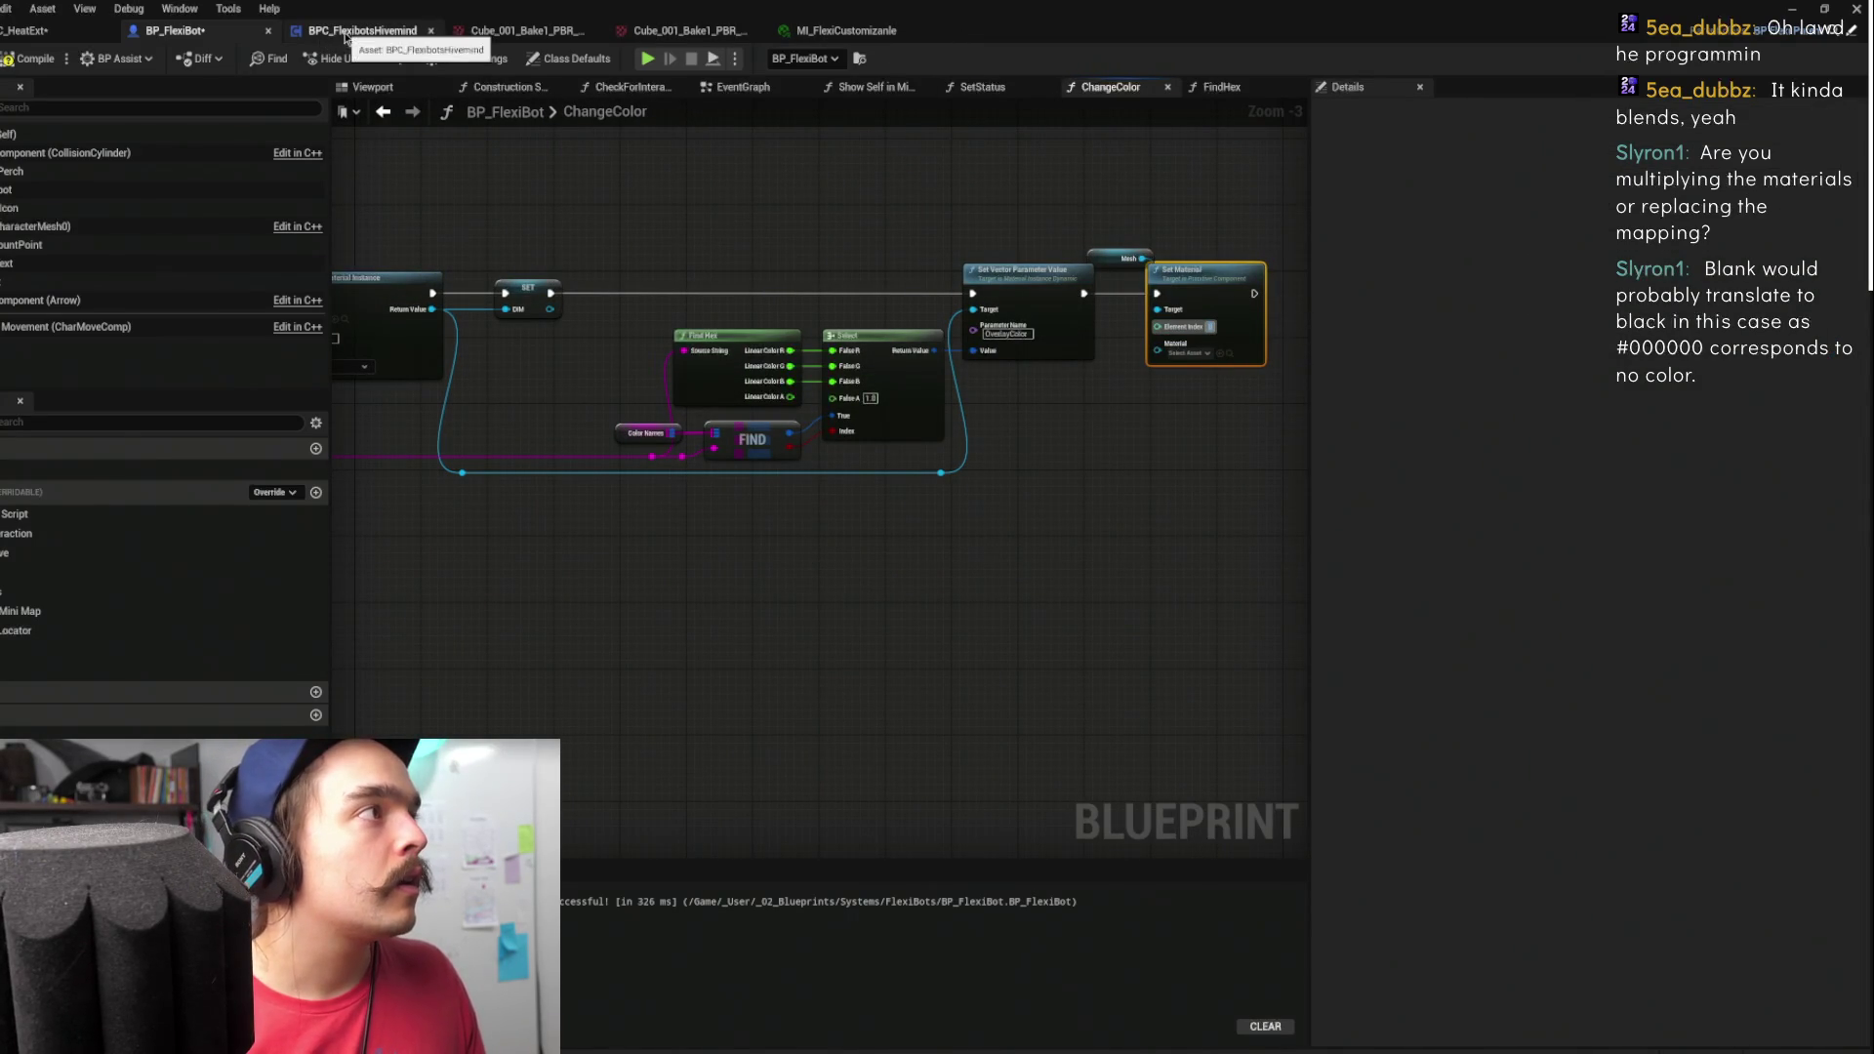
- Select CharacterMesh0 to review its Materials slots in Details
left_click(1207, 206)
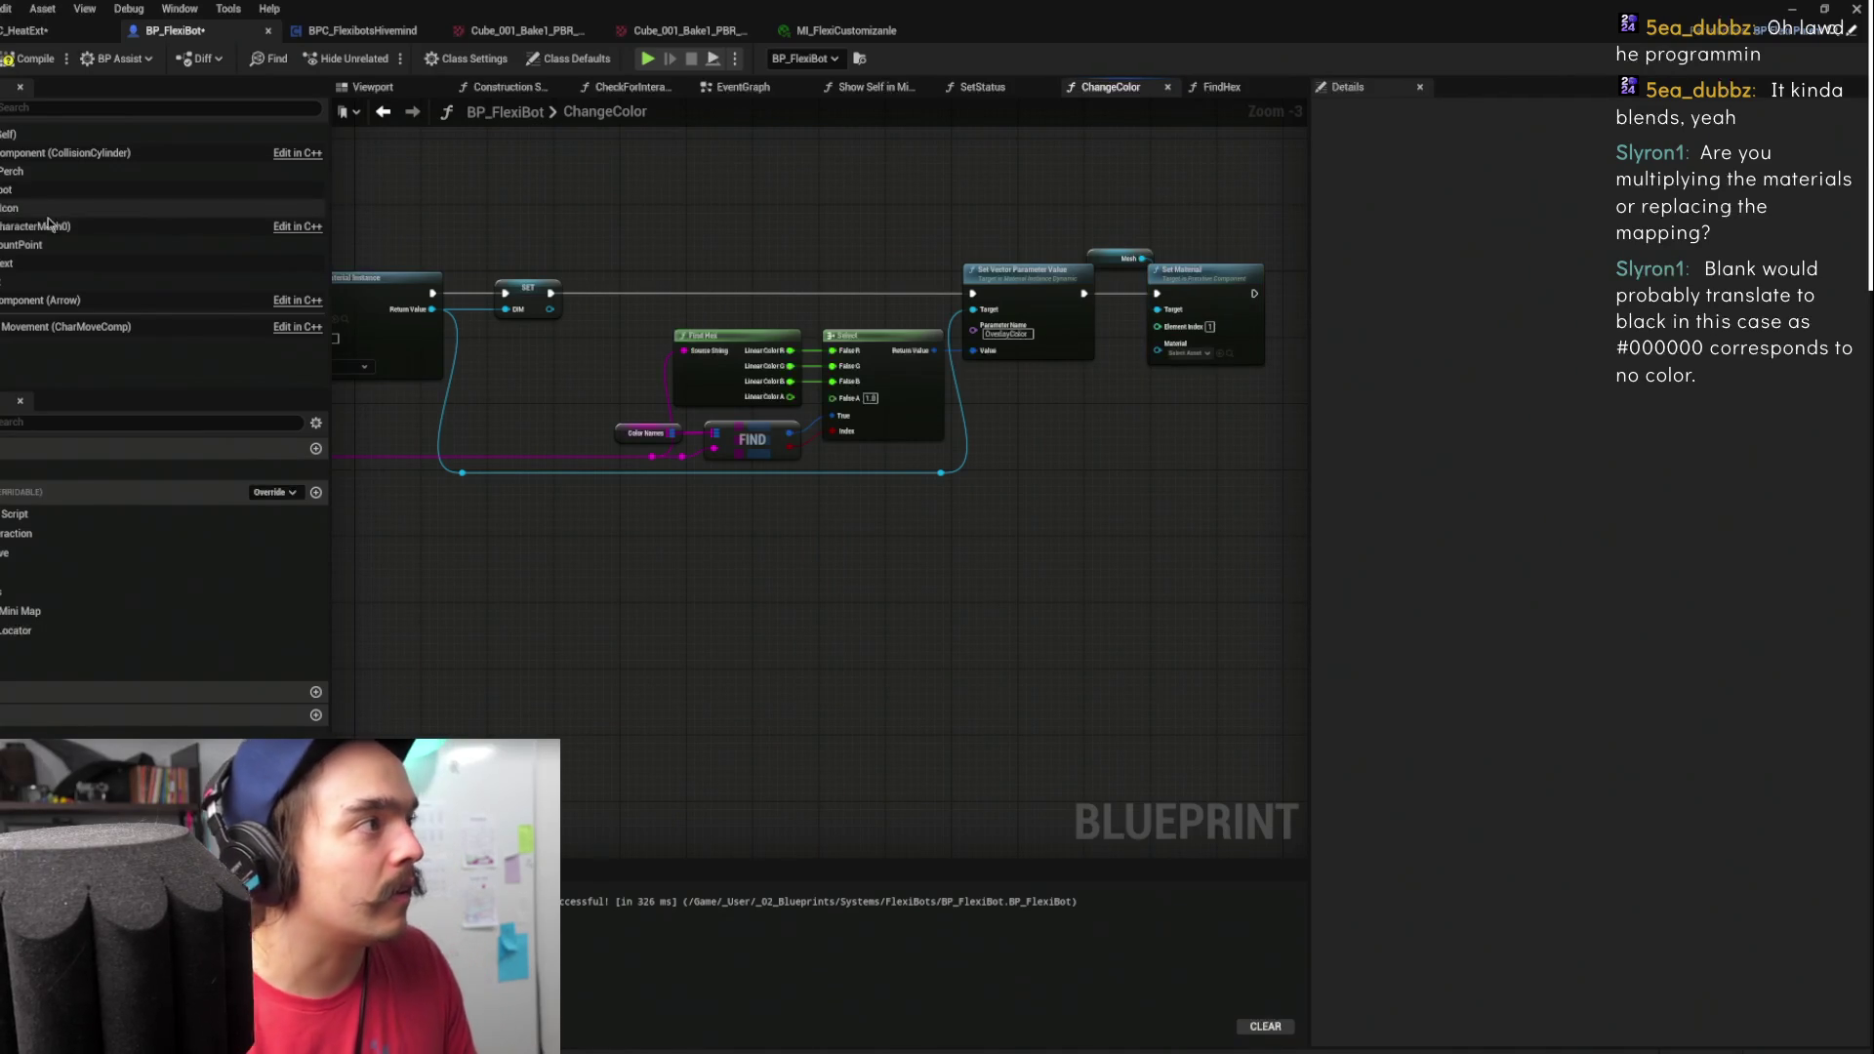
left_click(225, 225)
scroll(1506, 562, "down", 5)
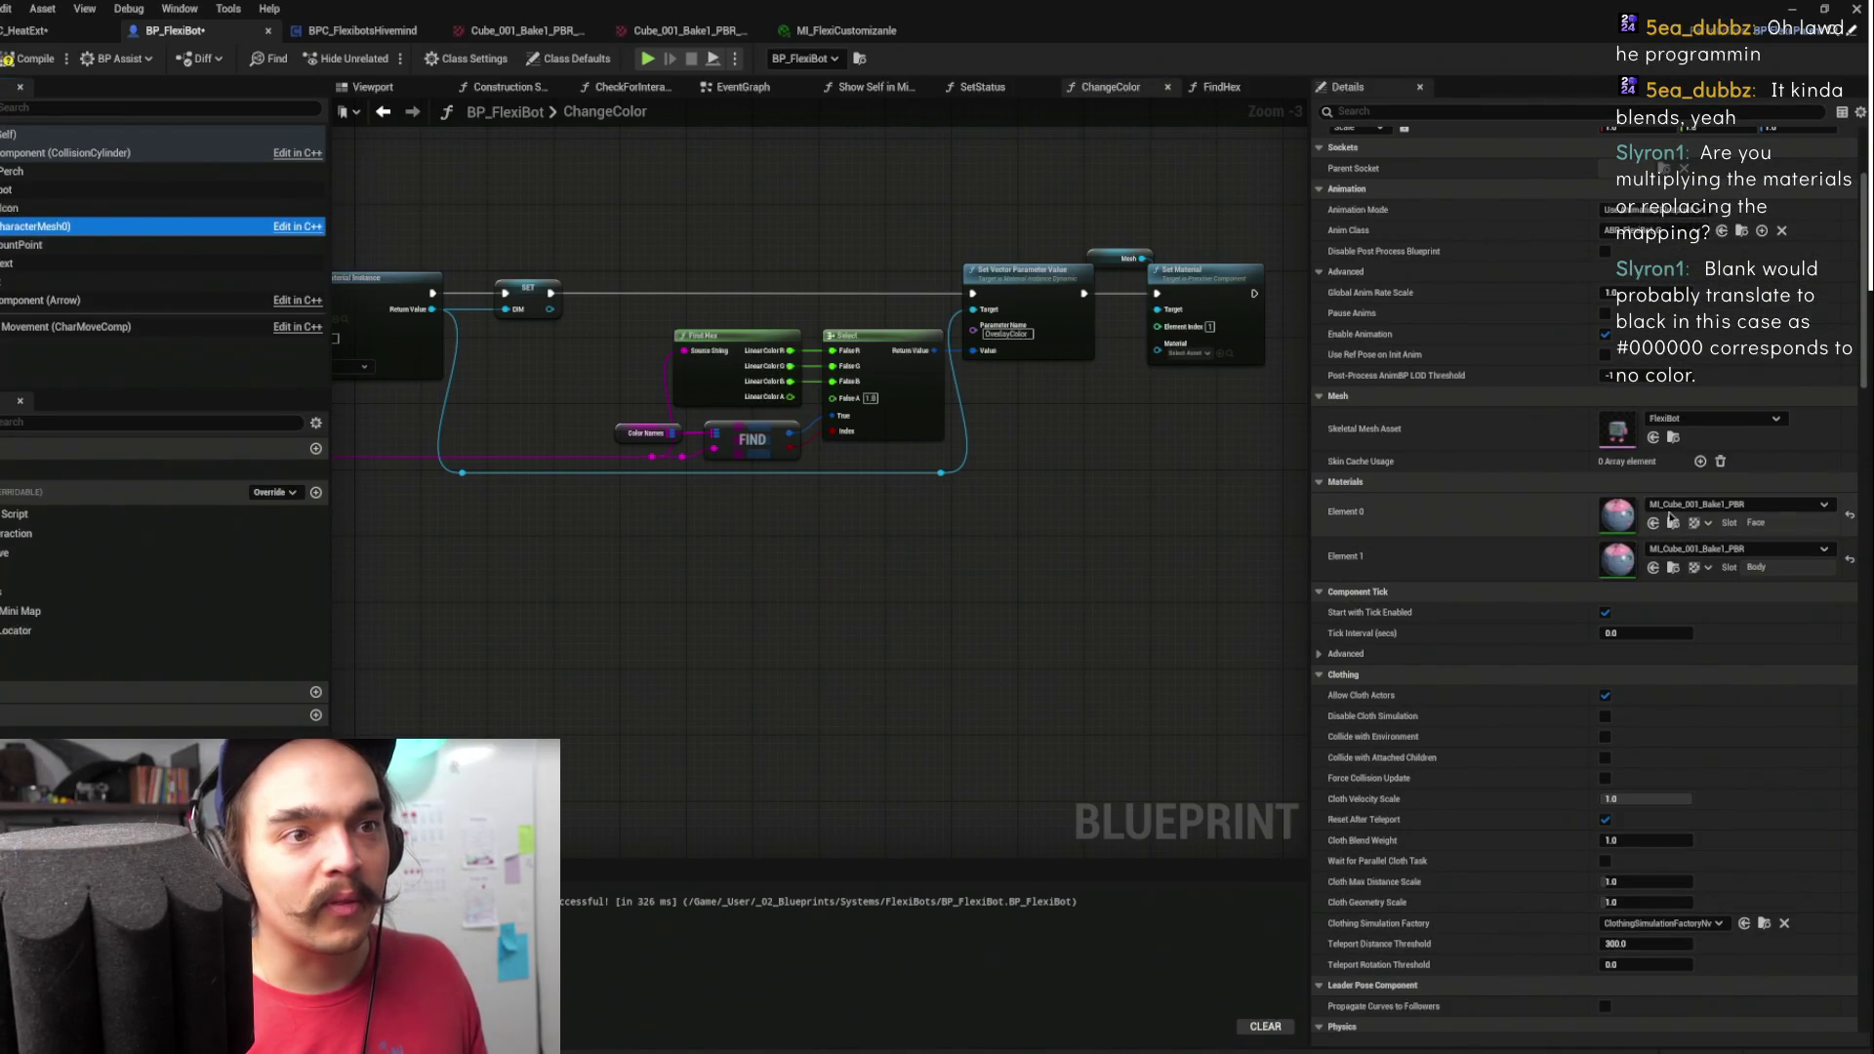
- Assign MI_FlexiCustomizable from the Content Browser to the Mesh's Element 0 material slot
left_click_drag(1108, 430, 617, 460)
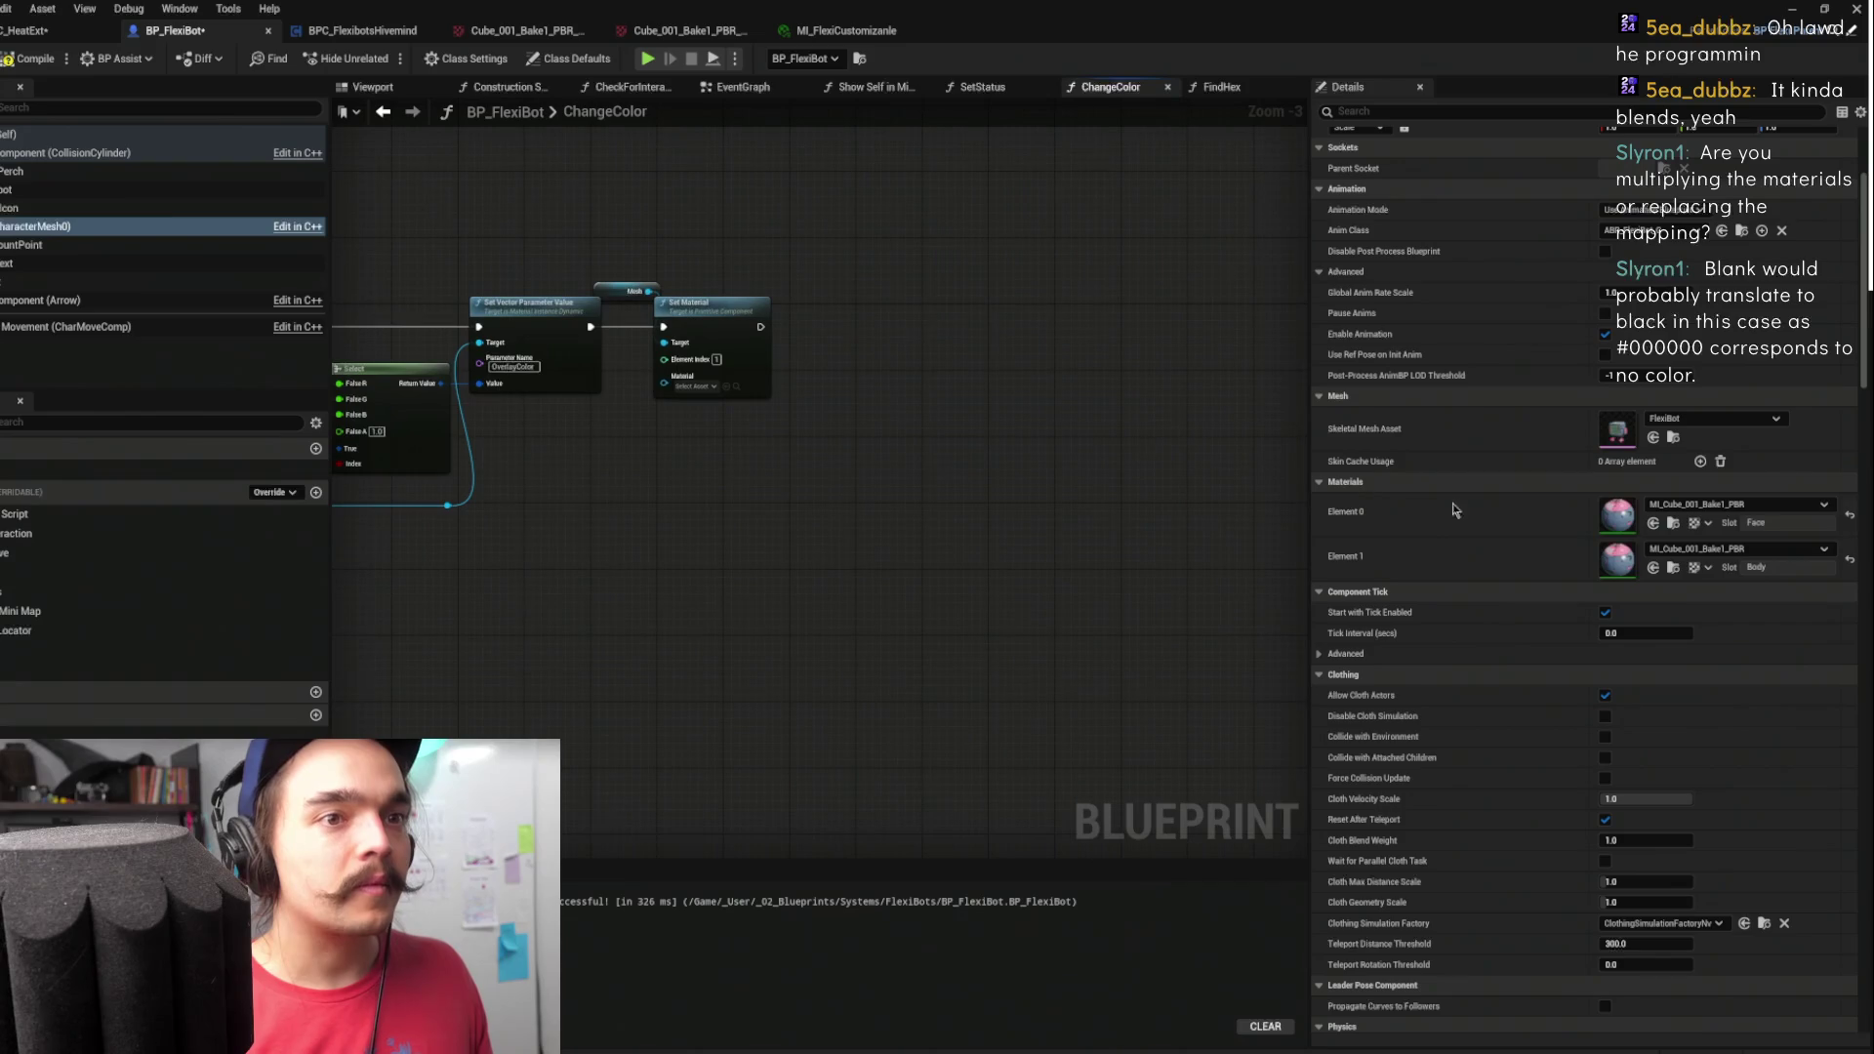
mouse_move(1538, 10)
left_mouse_down()
mouse_move(1538, 65)
mouse_move(1577, 109)
mouse_move(1316, 120)
mouse_move(1469, 130)
left_mouse_up()
left_click(1719, 624)
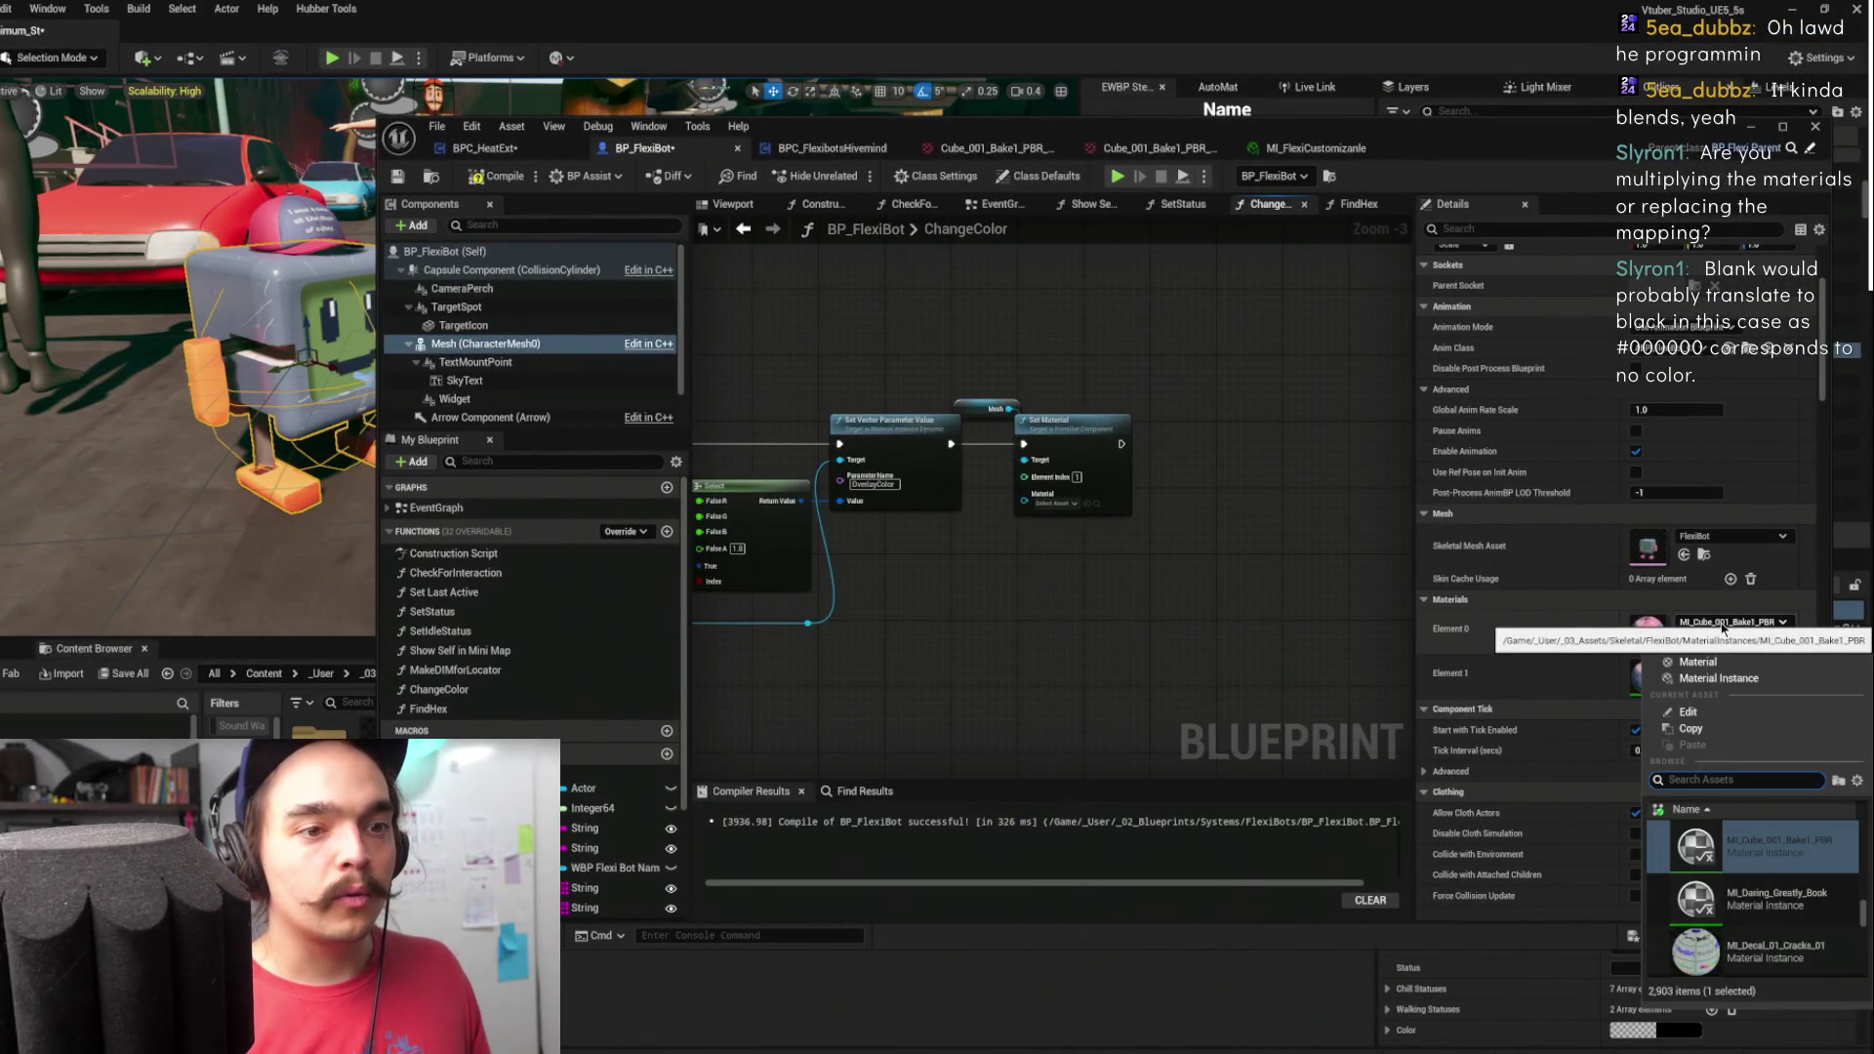
scroll(1803, 903, "up", 1)
scroll(1813, 870, "up", 1)
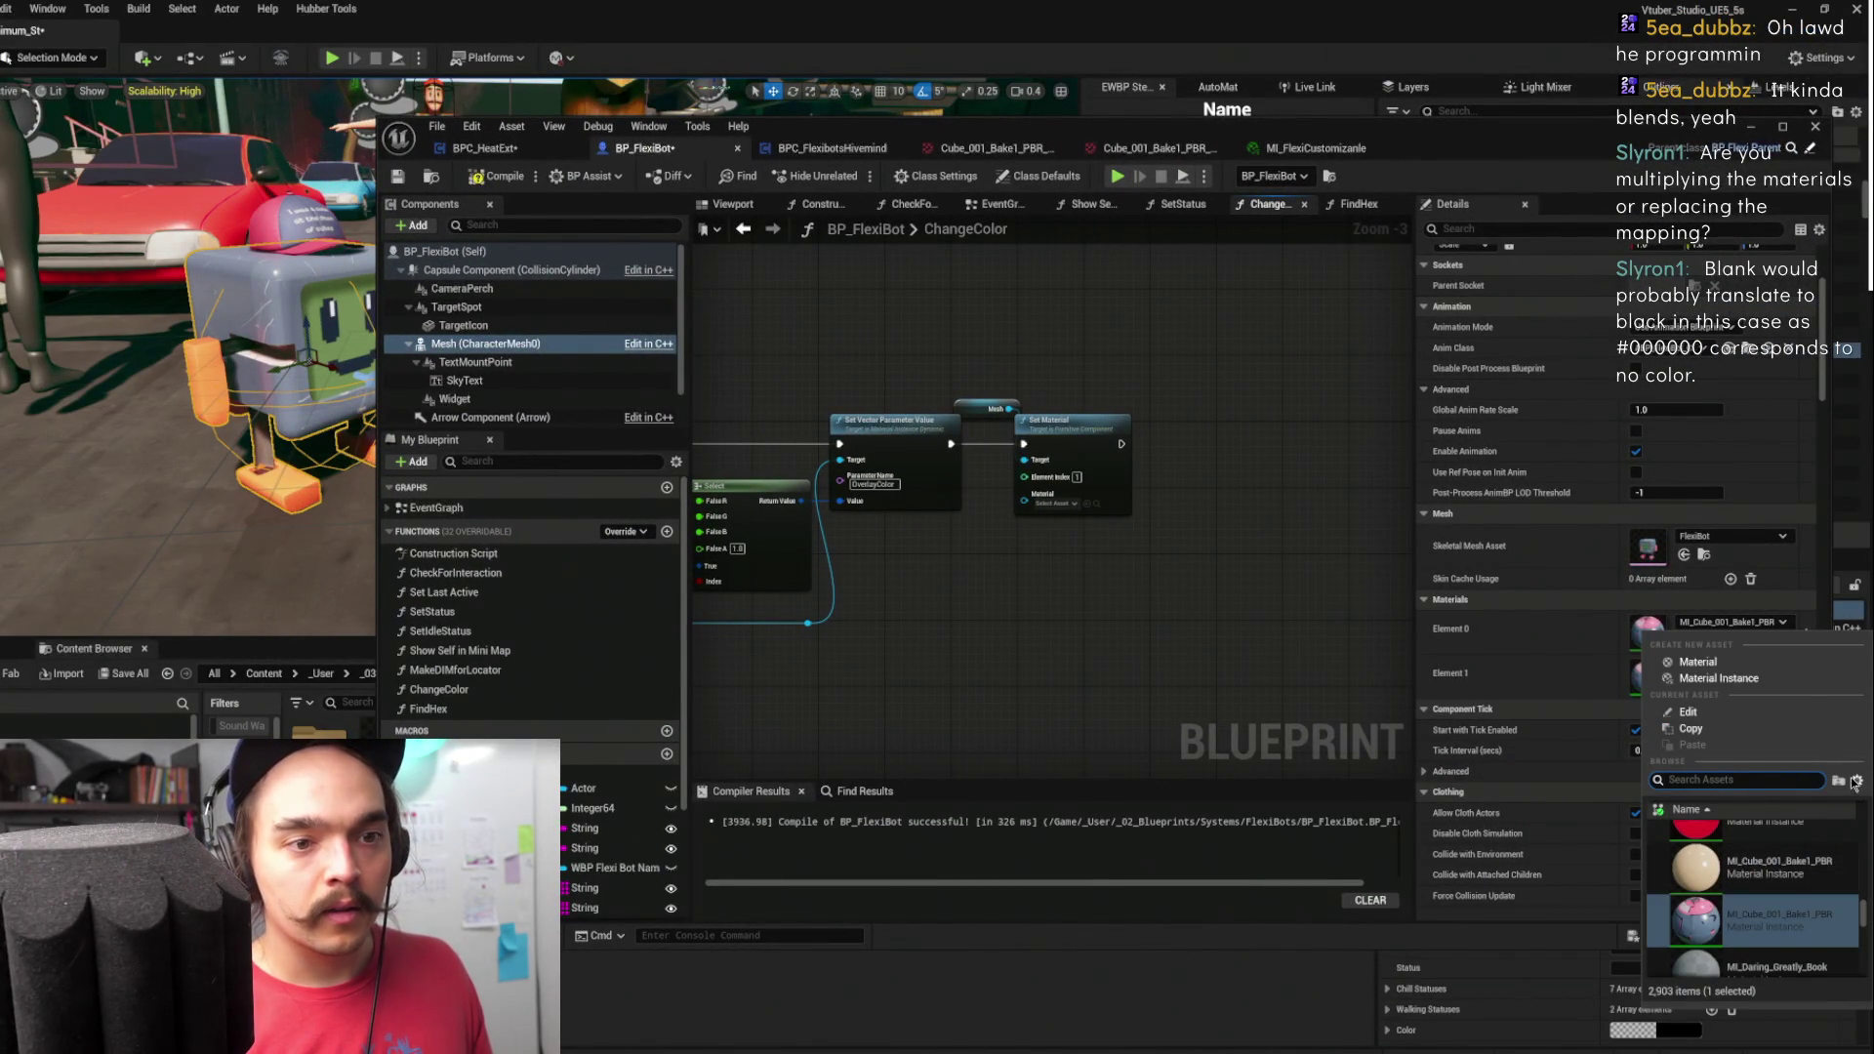
key("Escape")
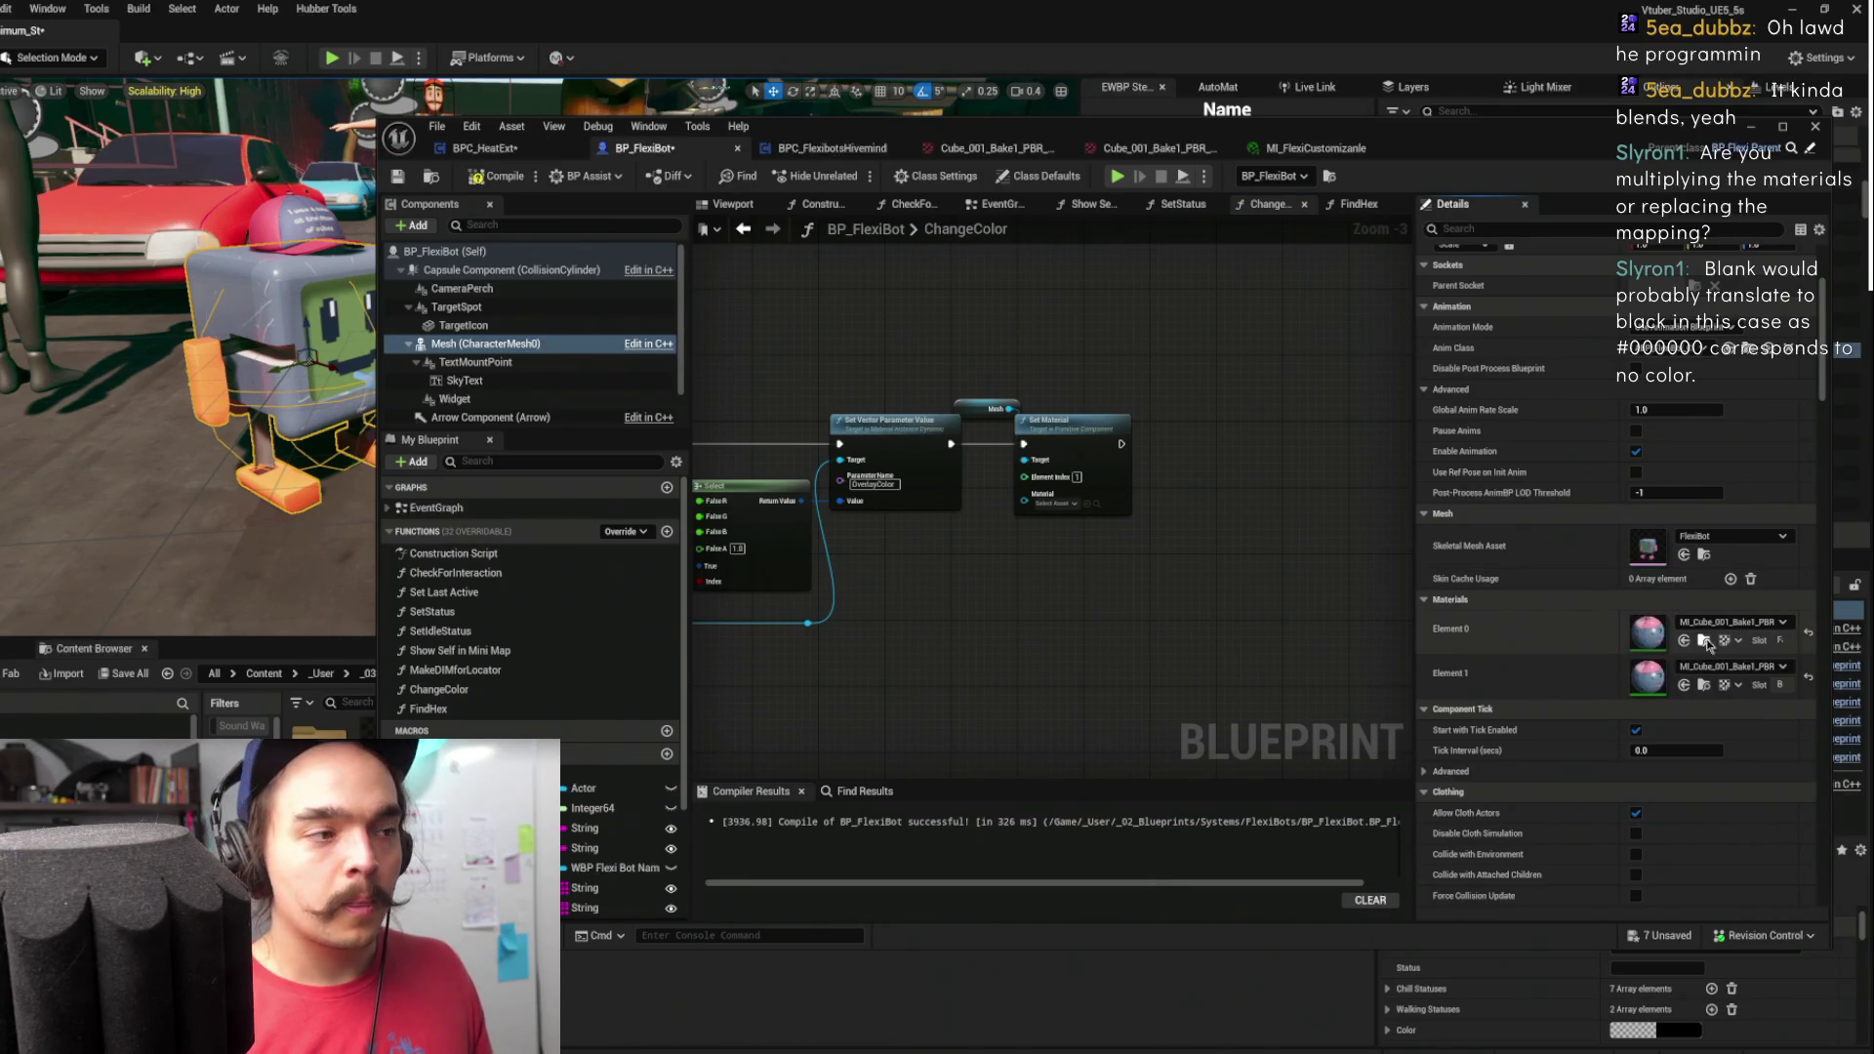
left_click(1704, 640)
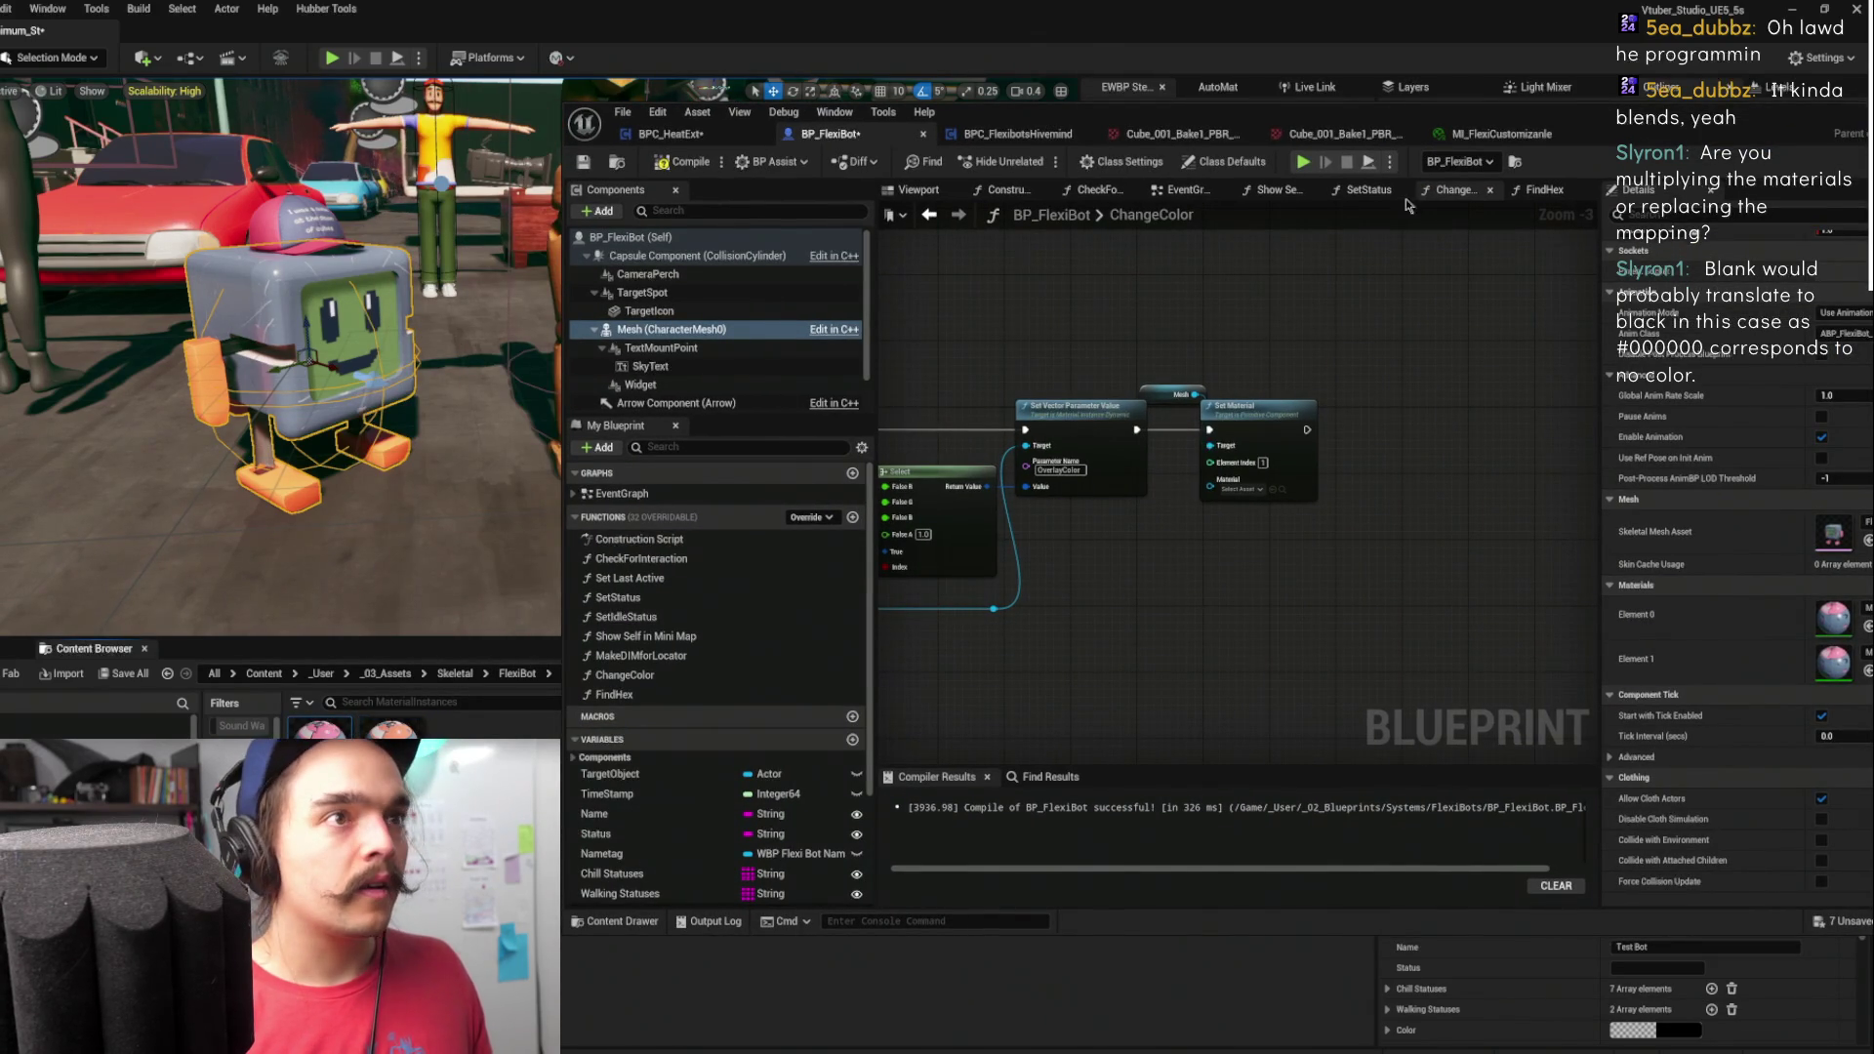
left_click_drag(1506, 117, 1345, 113)
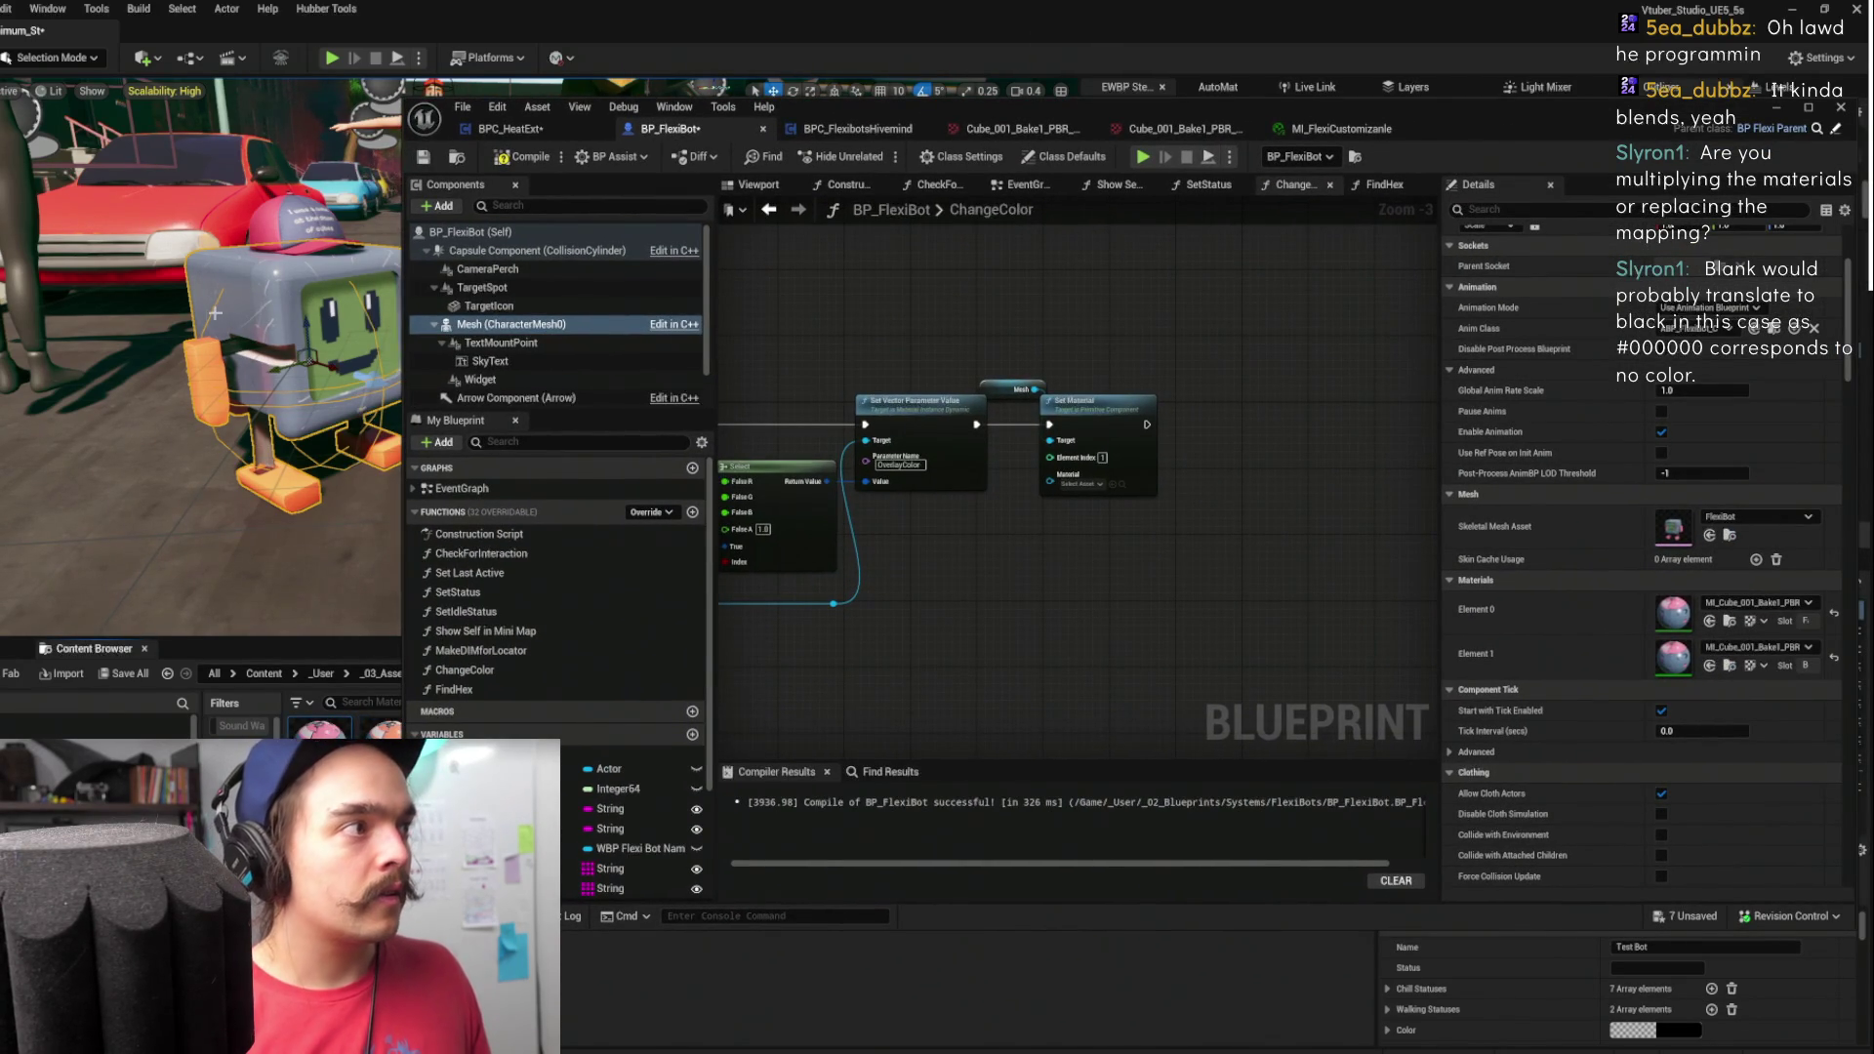
left_click(1709, 620)
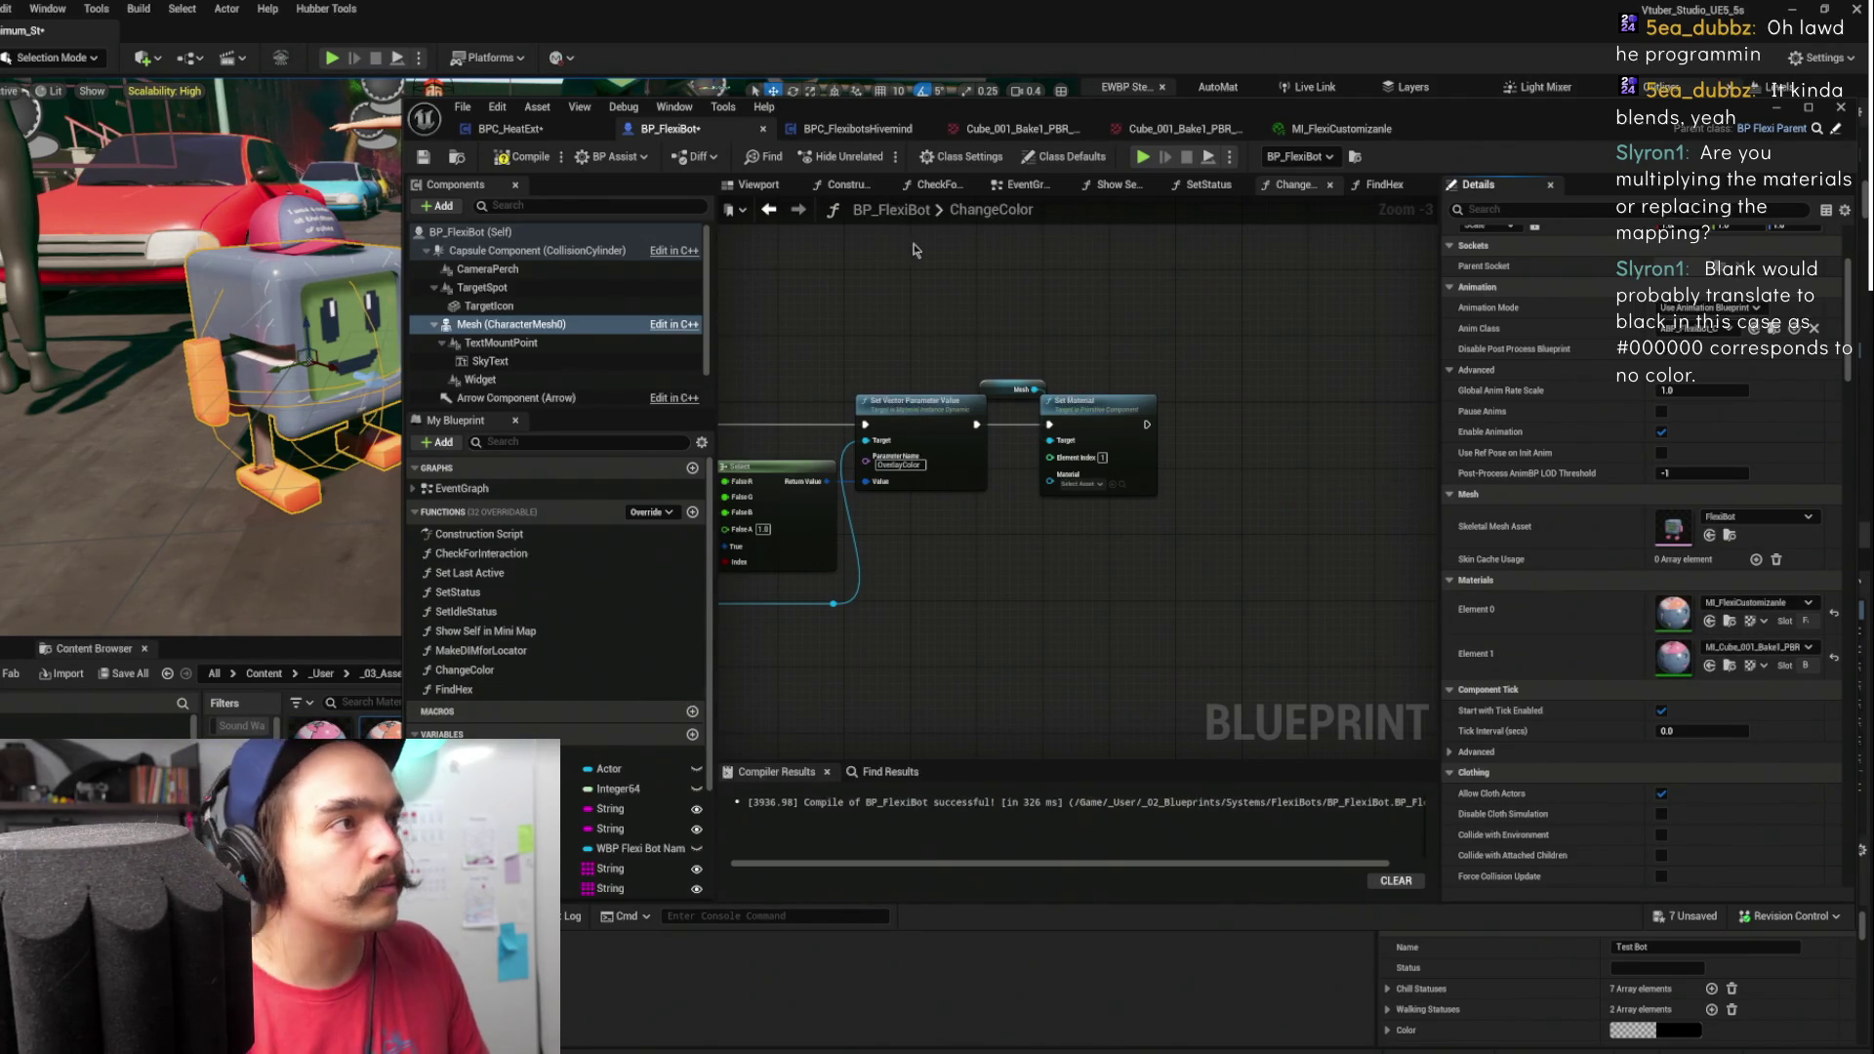
left_click_drag(946, 331, 1280, 329)
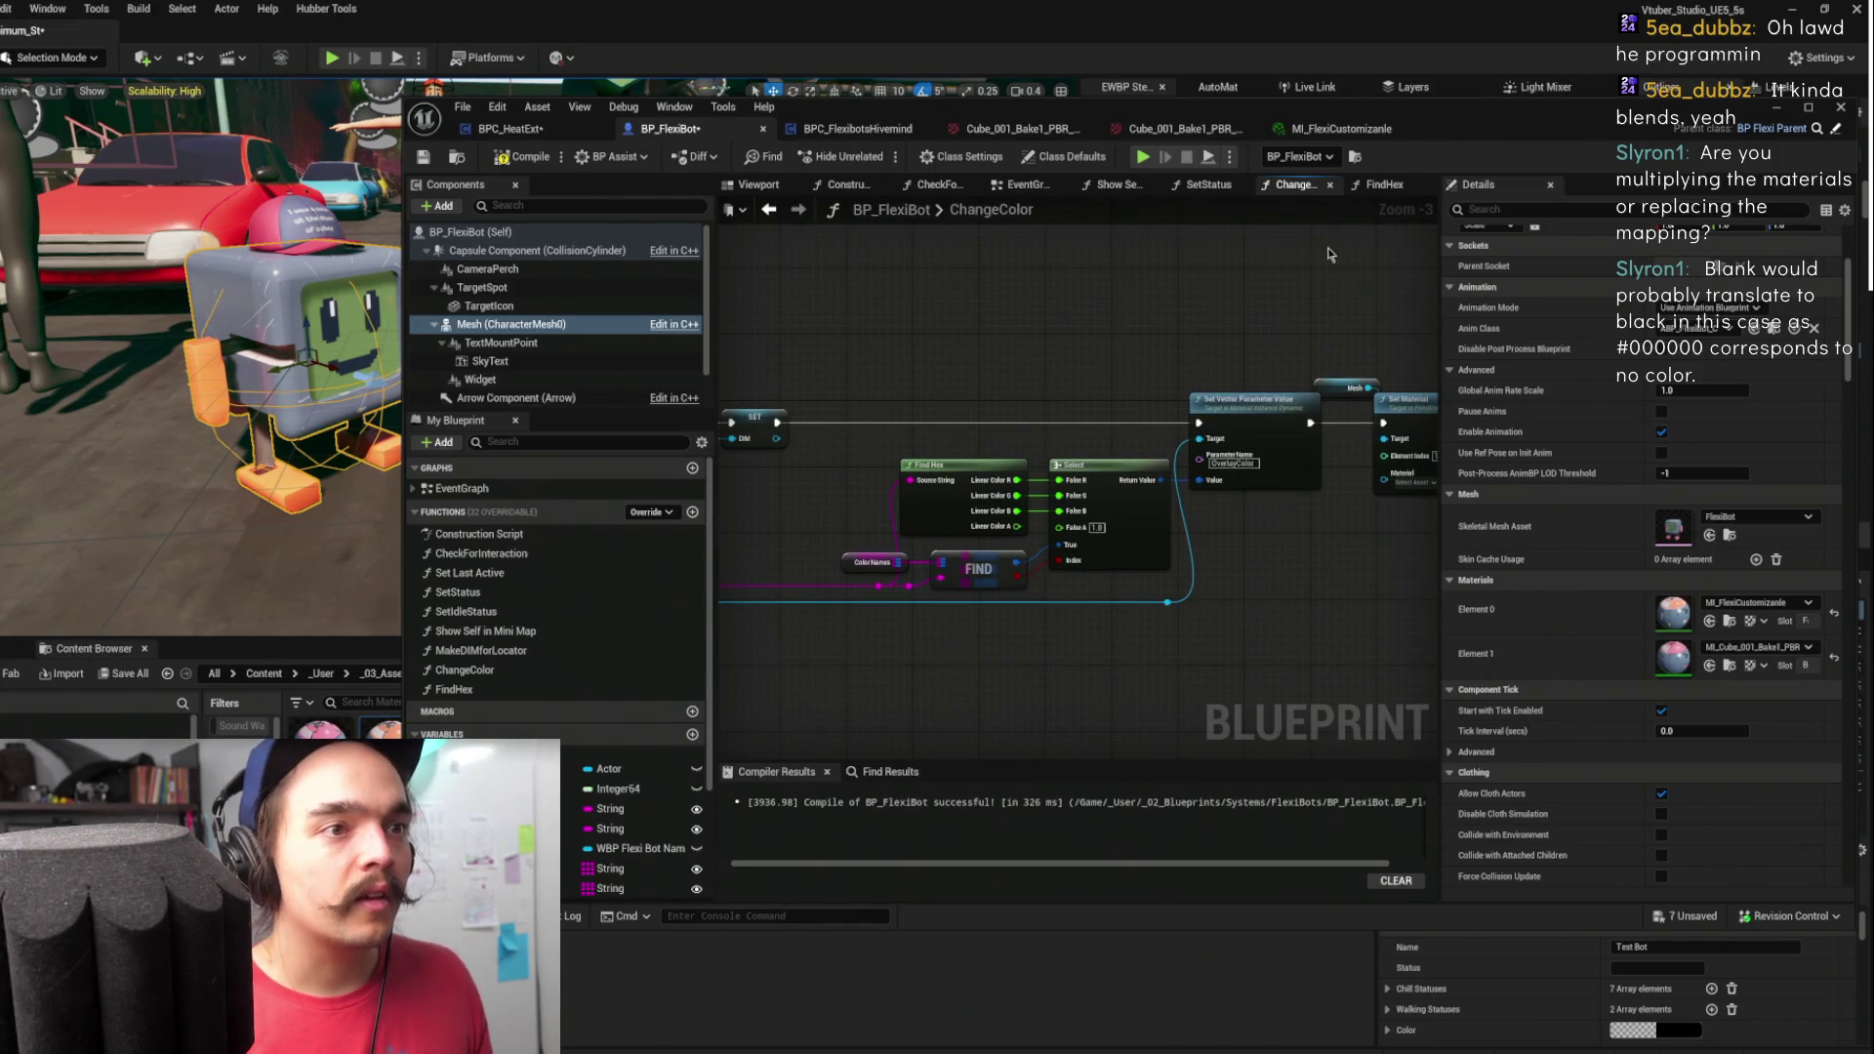
- Place a DIM getter, wire it into Set Material's Material pin, then compile and save
left_click_drag(1278, 324, 1127, 324)
left_click_drag(1027, 570, 1411, 515)
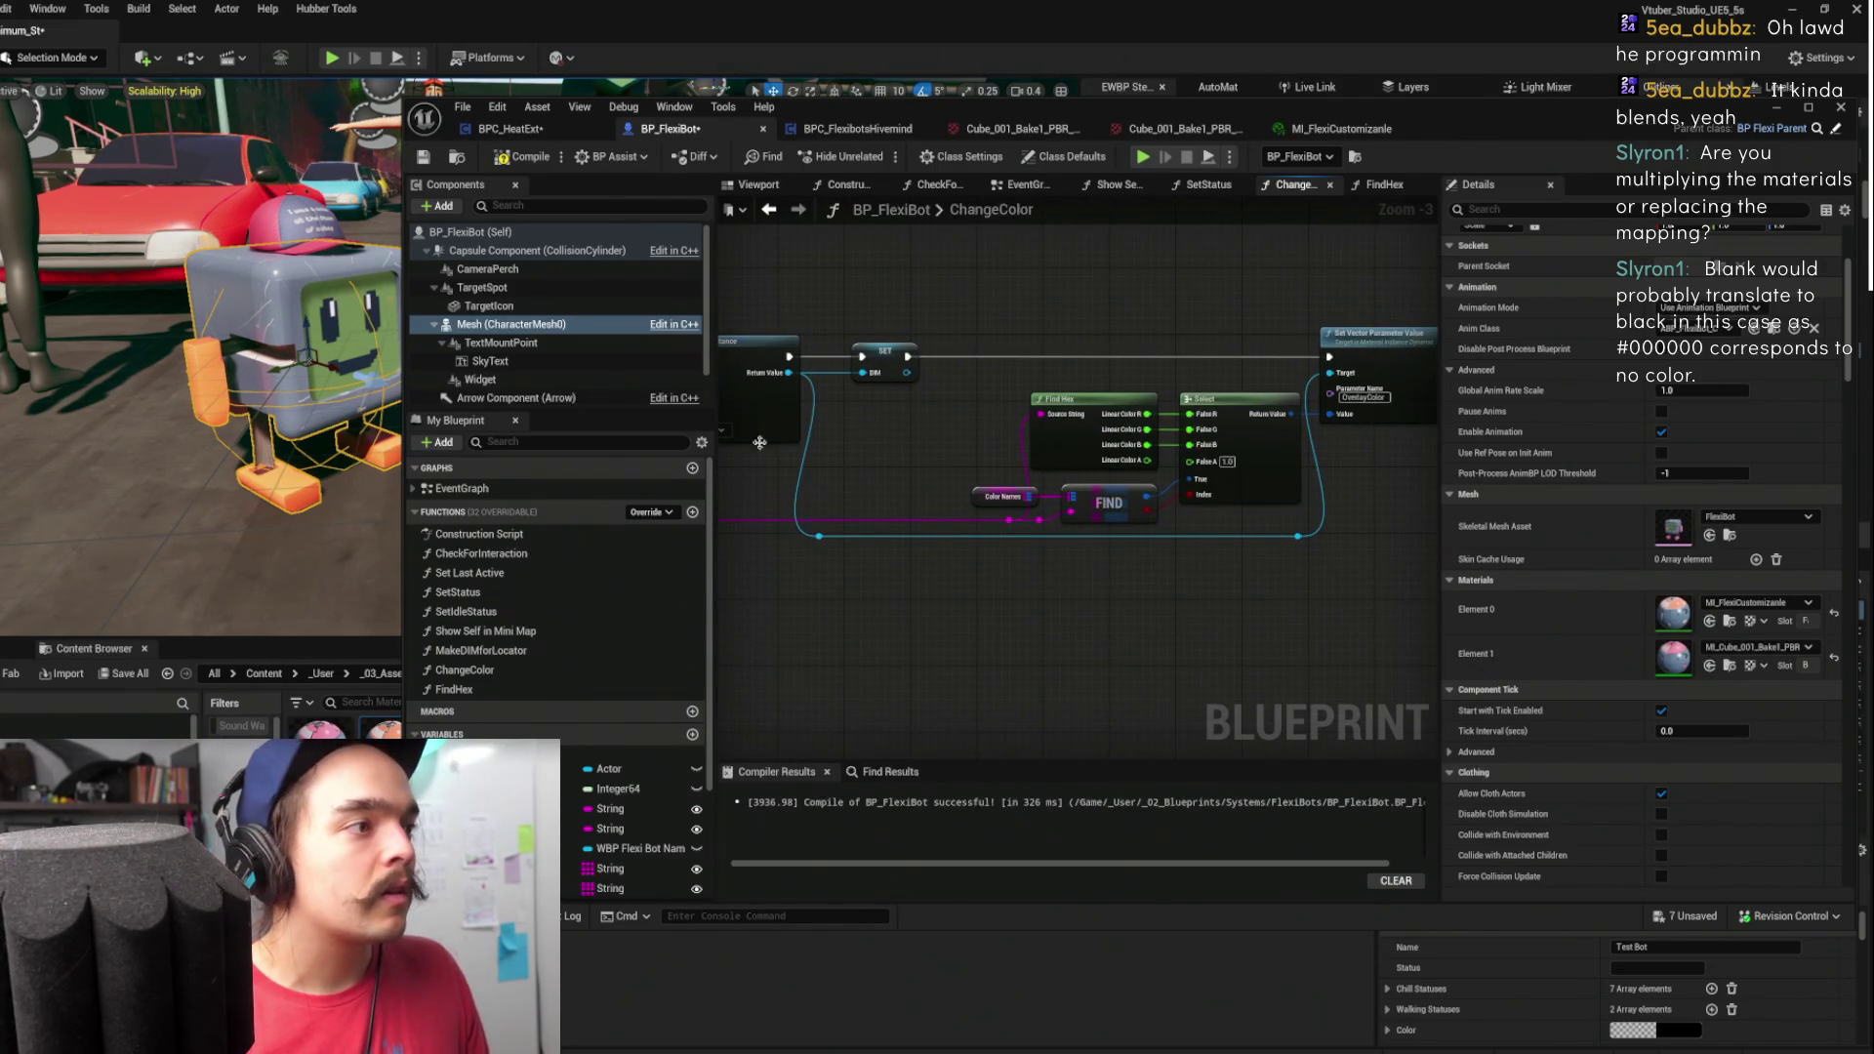
scroll(556, 586, "down", 3)
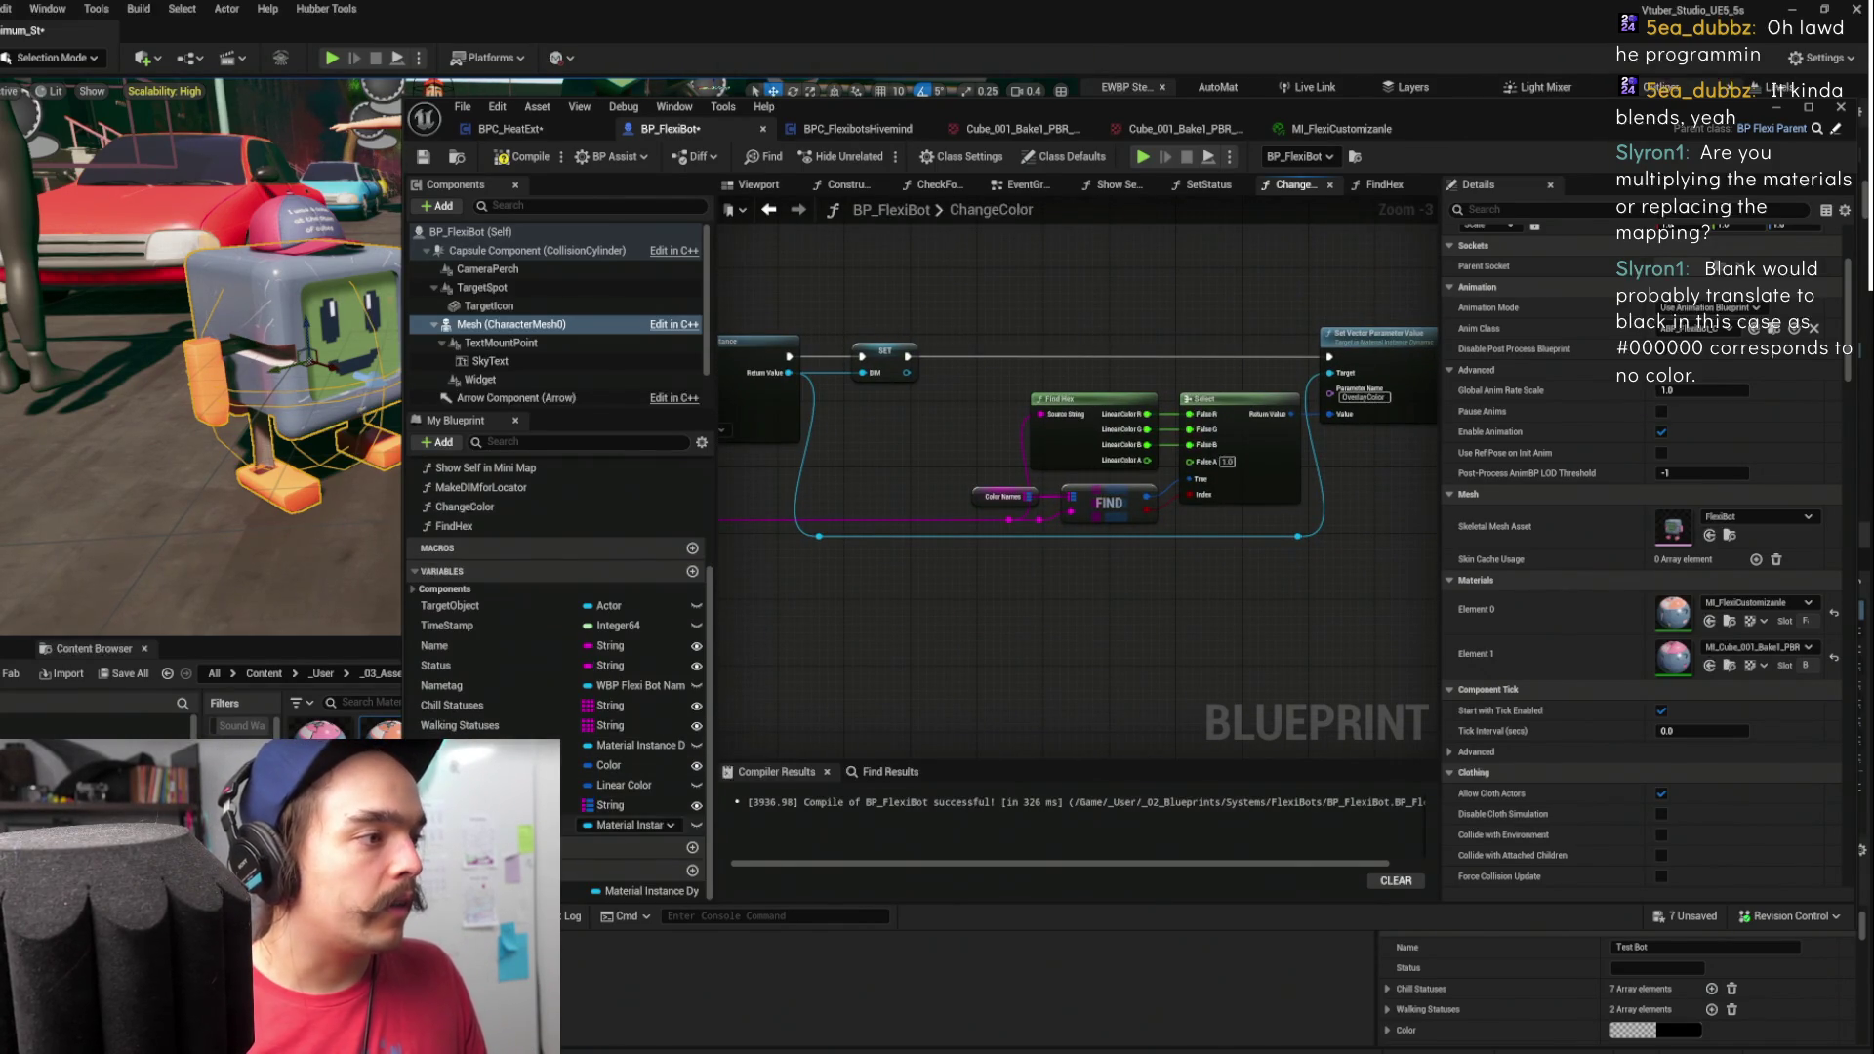
left_click(634, 825)
mouse_move(1392, 470)
left_mouse_down()
mouse_move(975, 524)
mouse_move(1096, 461)
left_mouse_up()
key("ctrl+v")
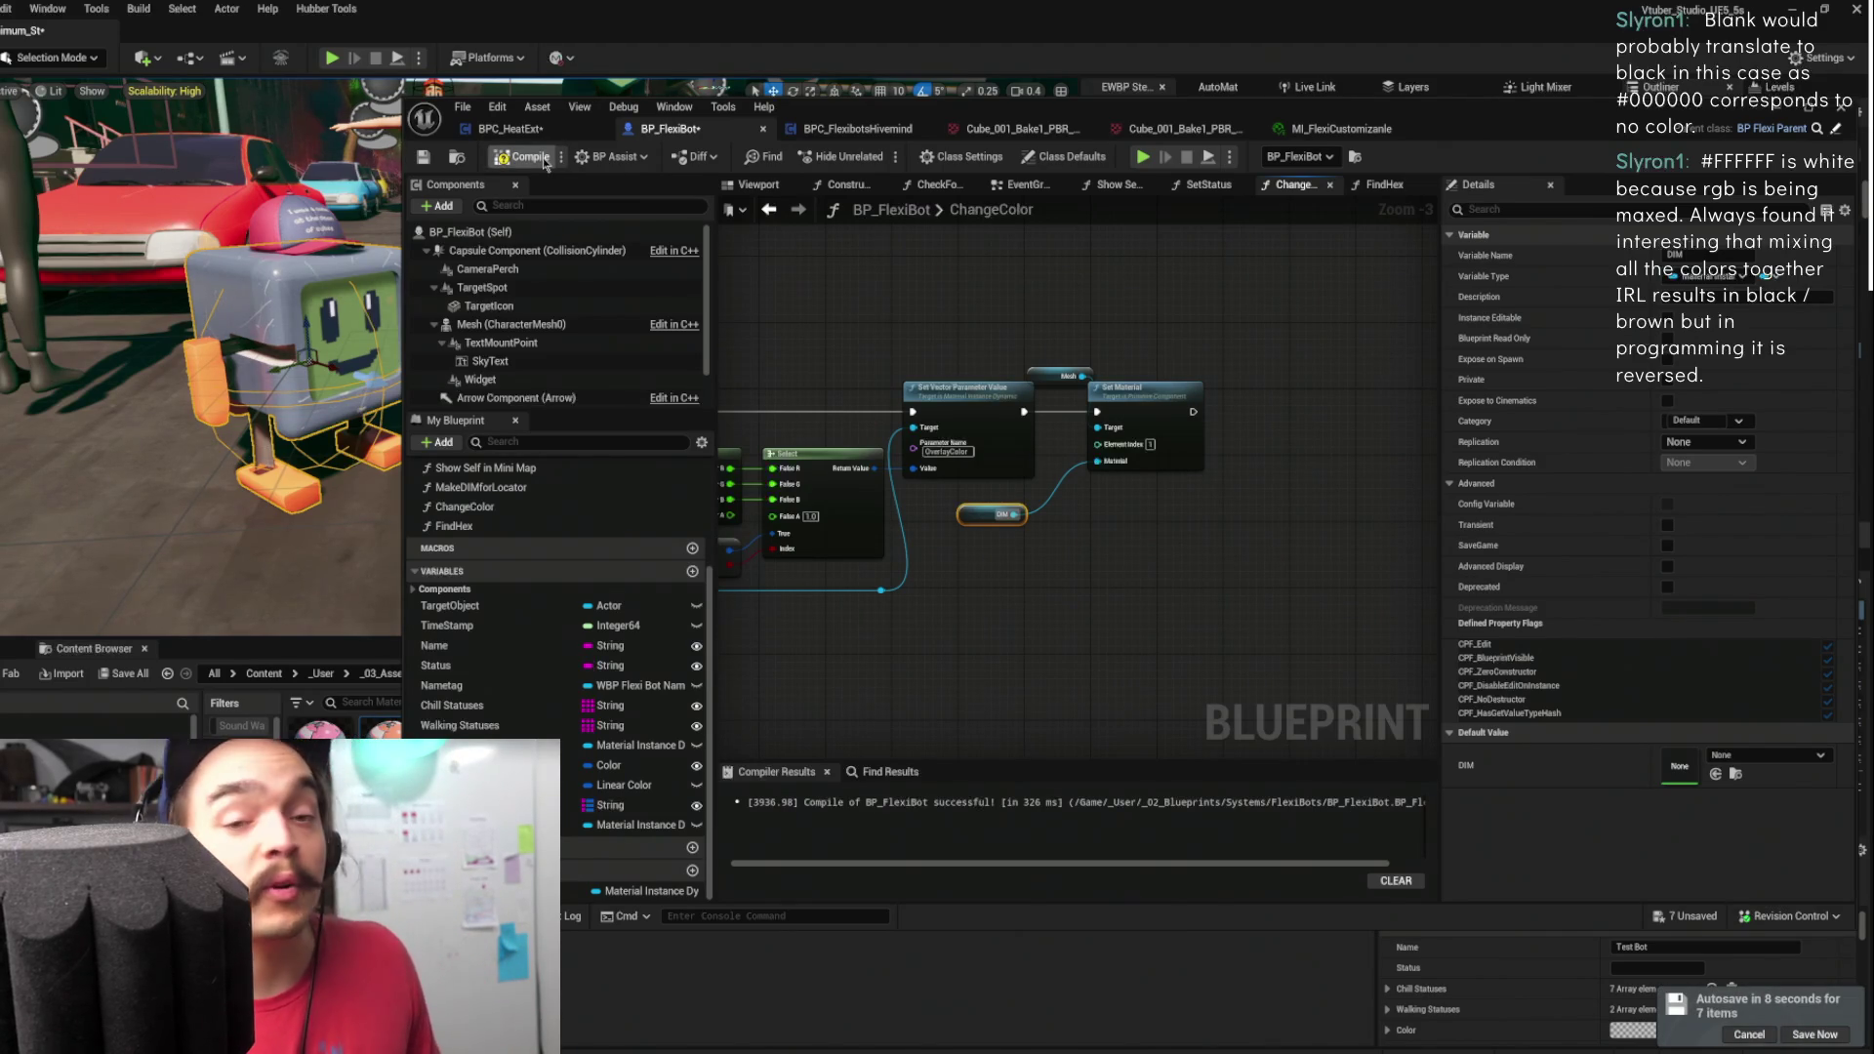
left_click(543, 162)
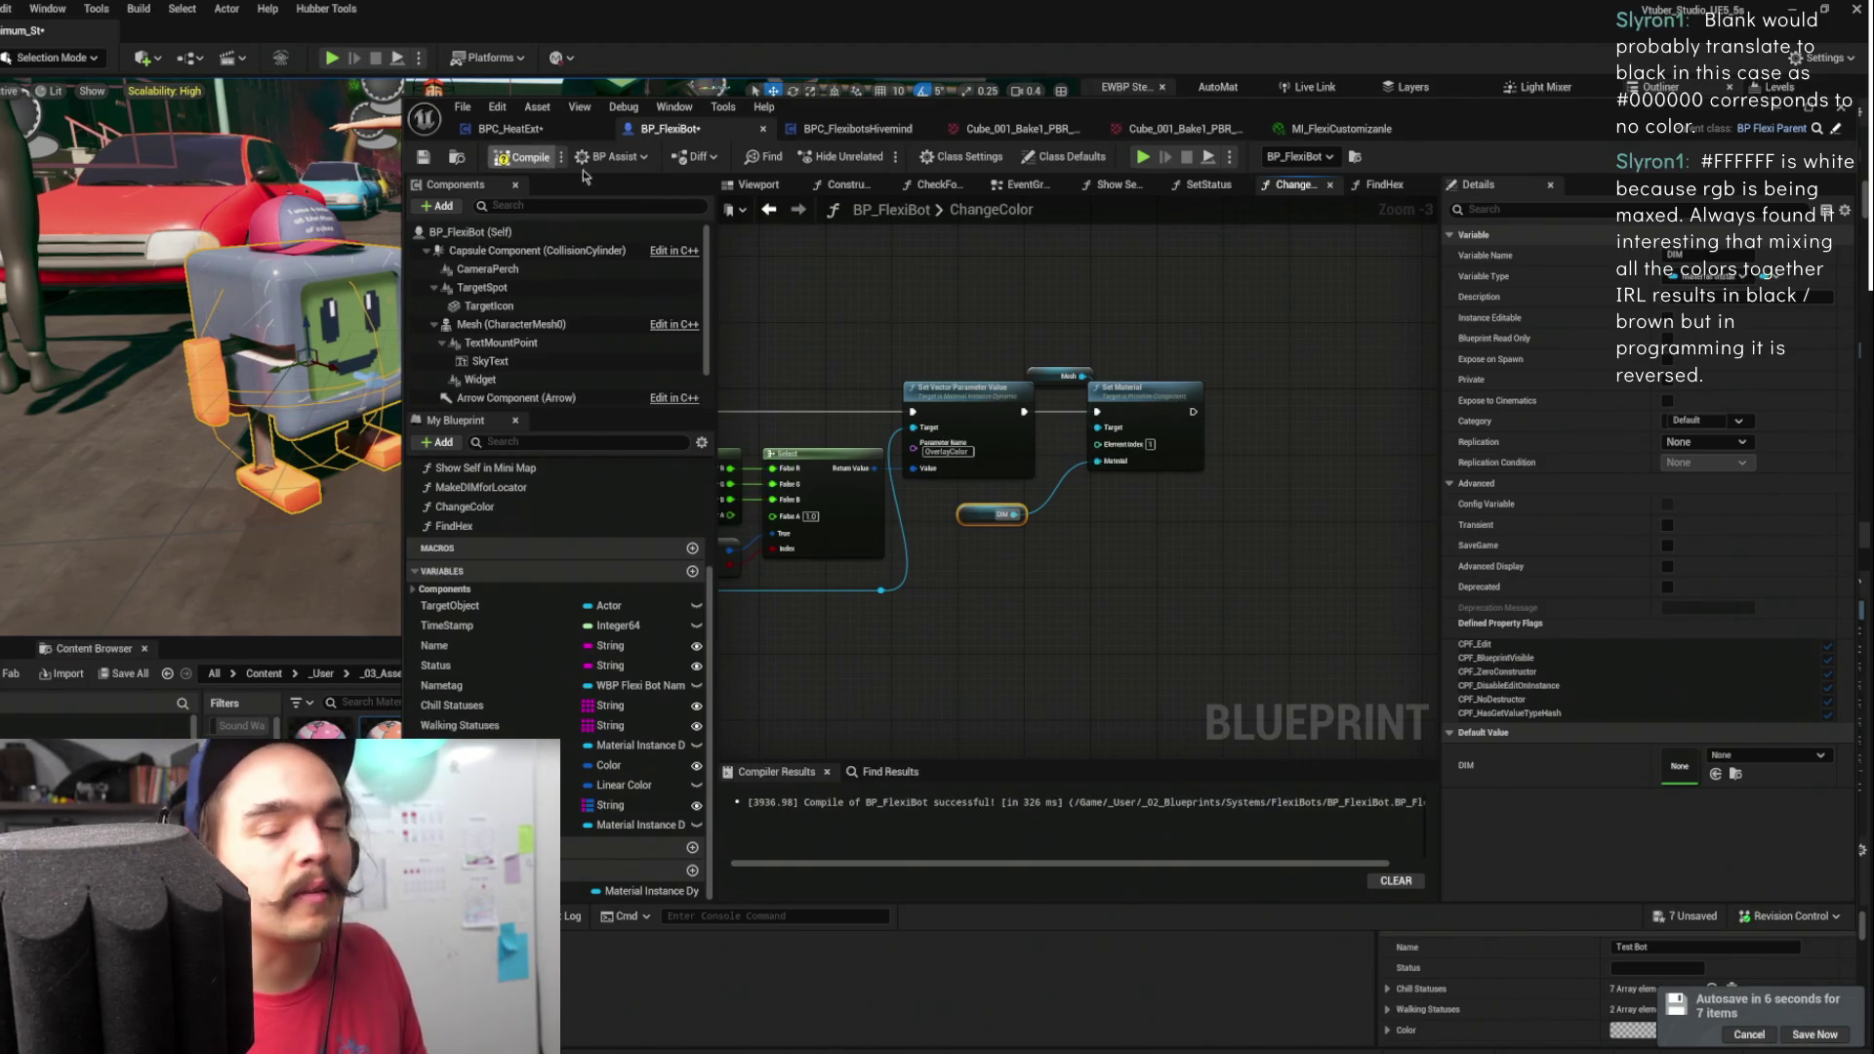
left_click(422, 157)
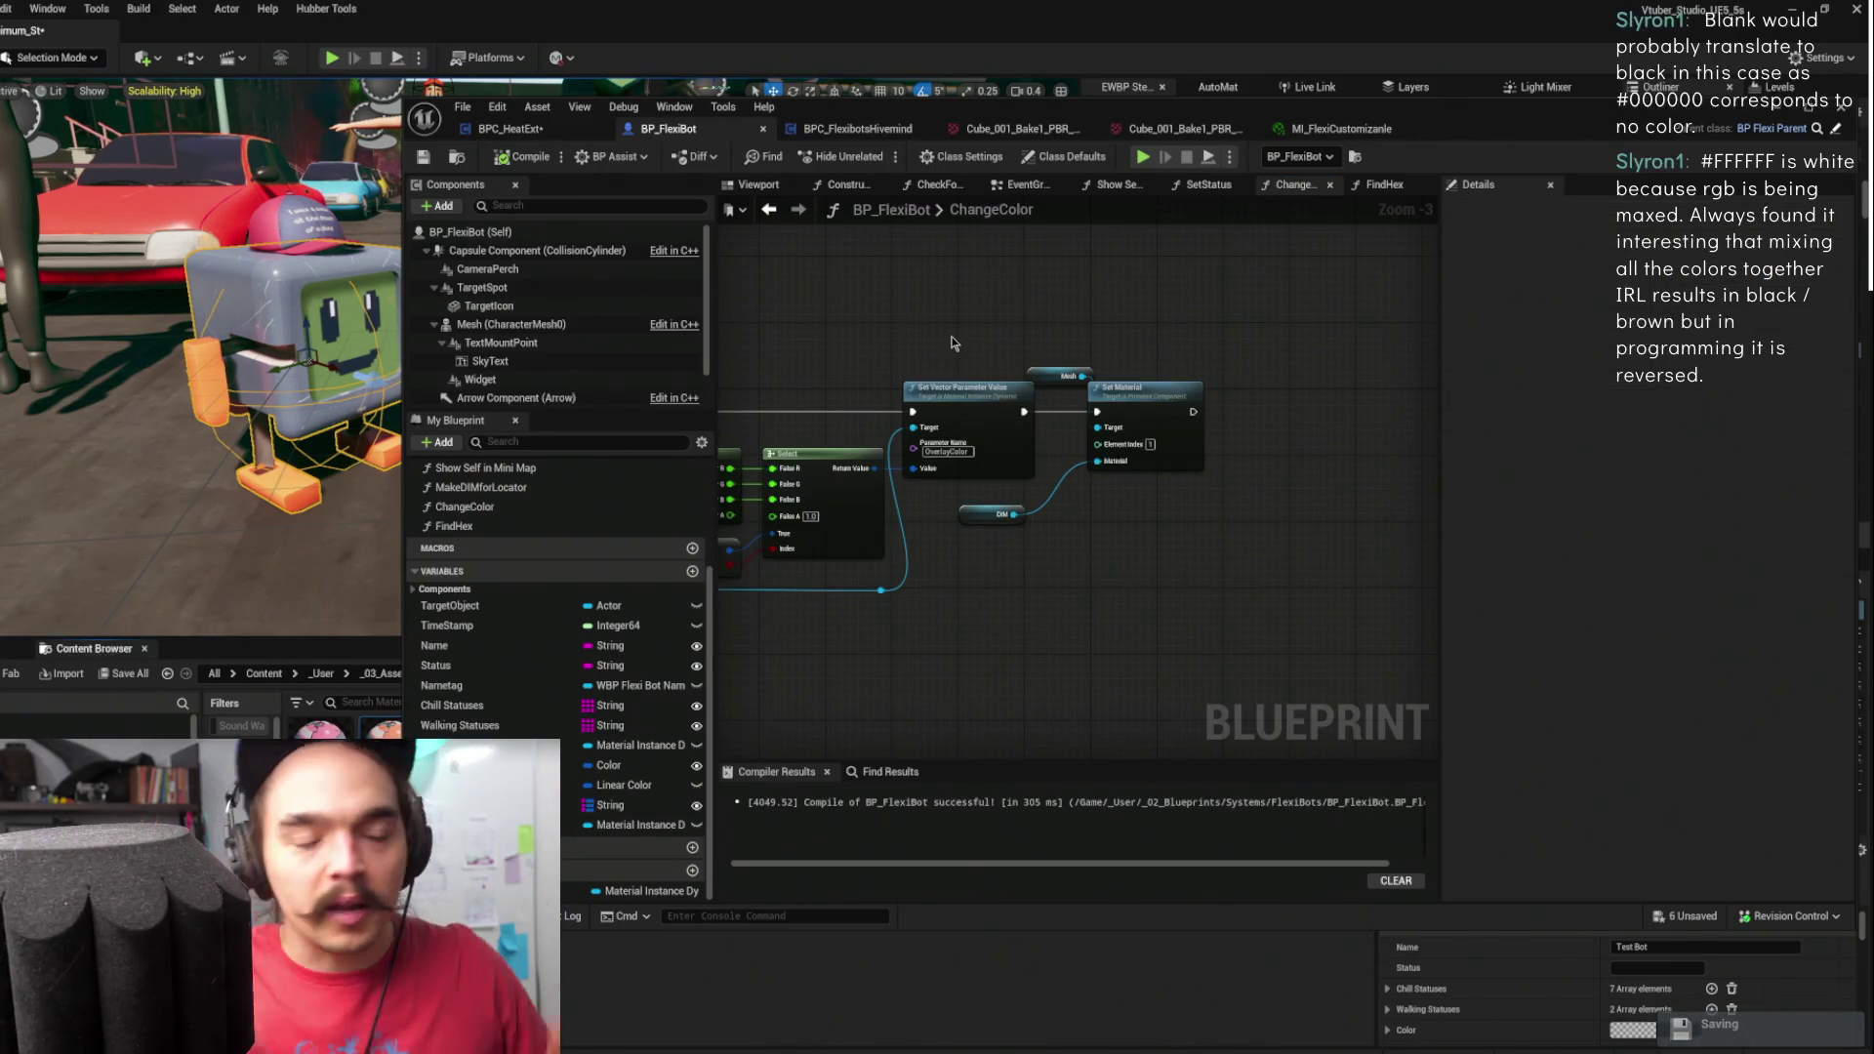
- Straighten the Mesh and DIM nodes with Set Material and recompile
left_click(1116, 405)
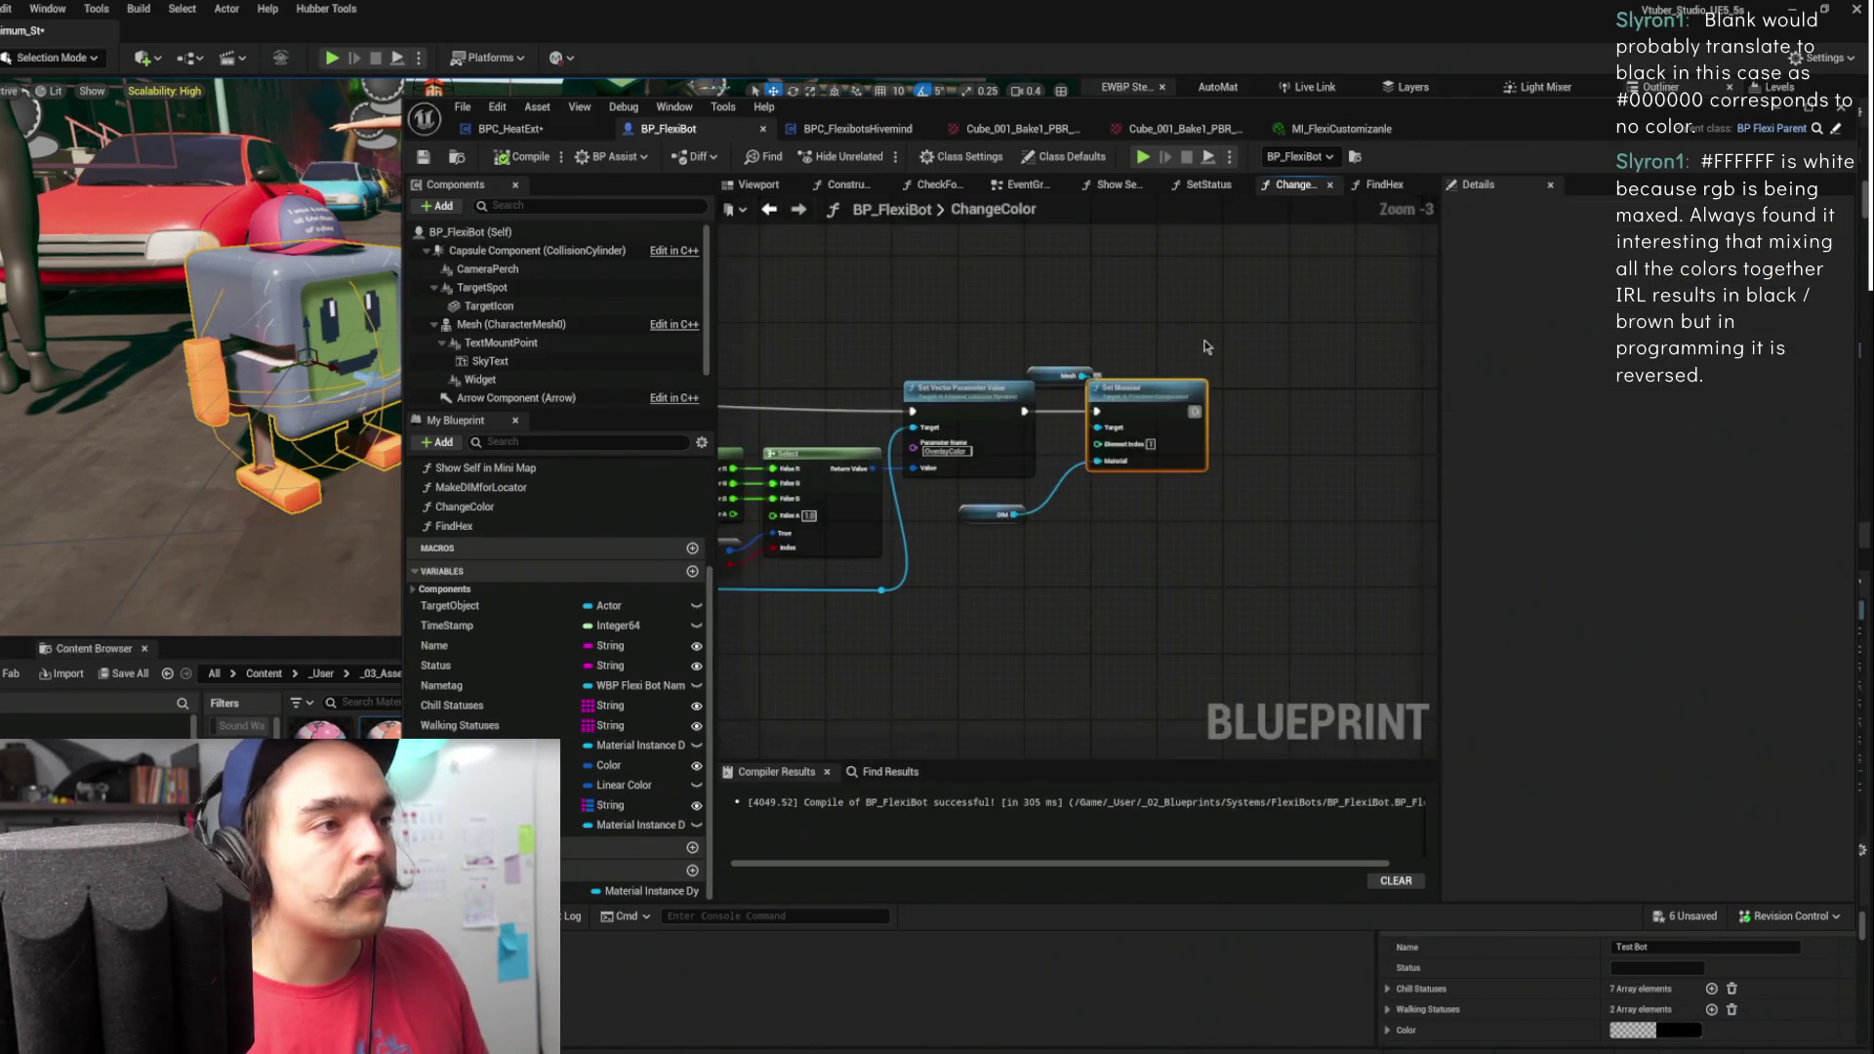
key("f")
left_click(500, 157)
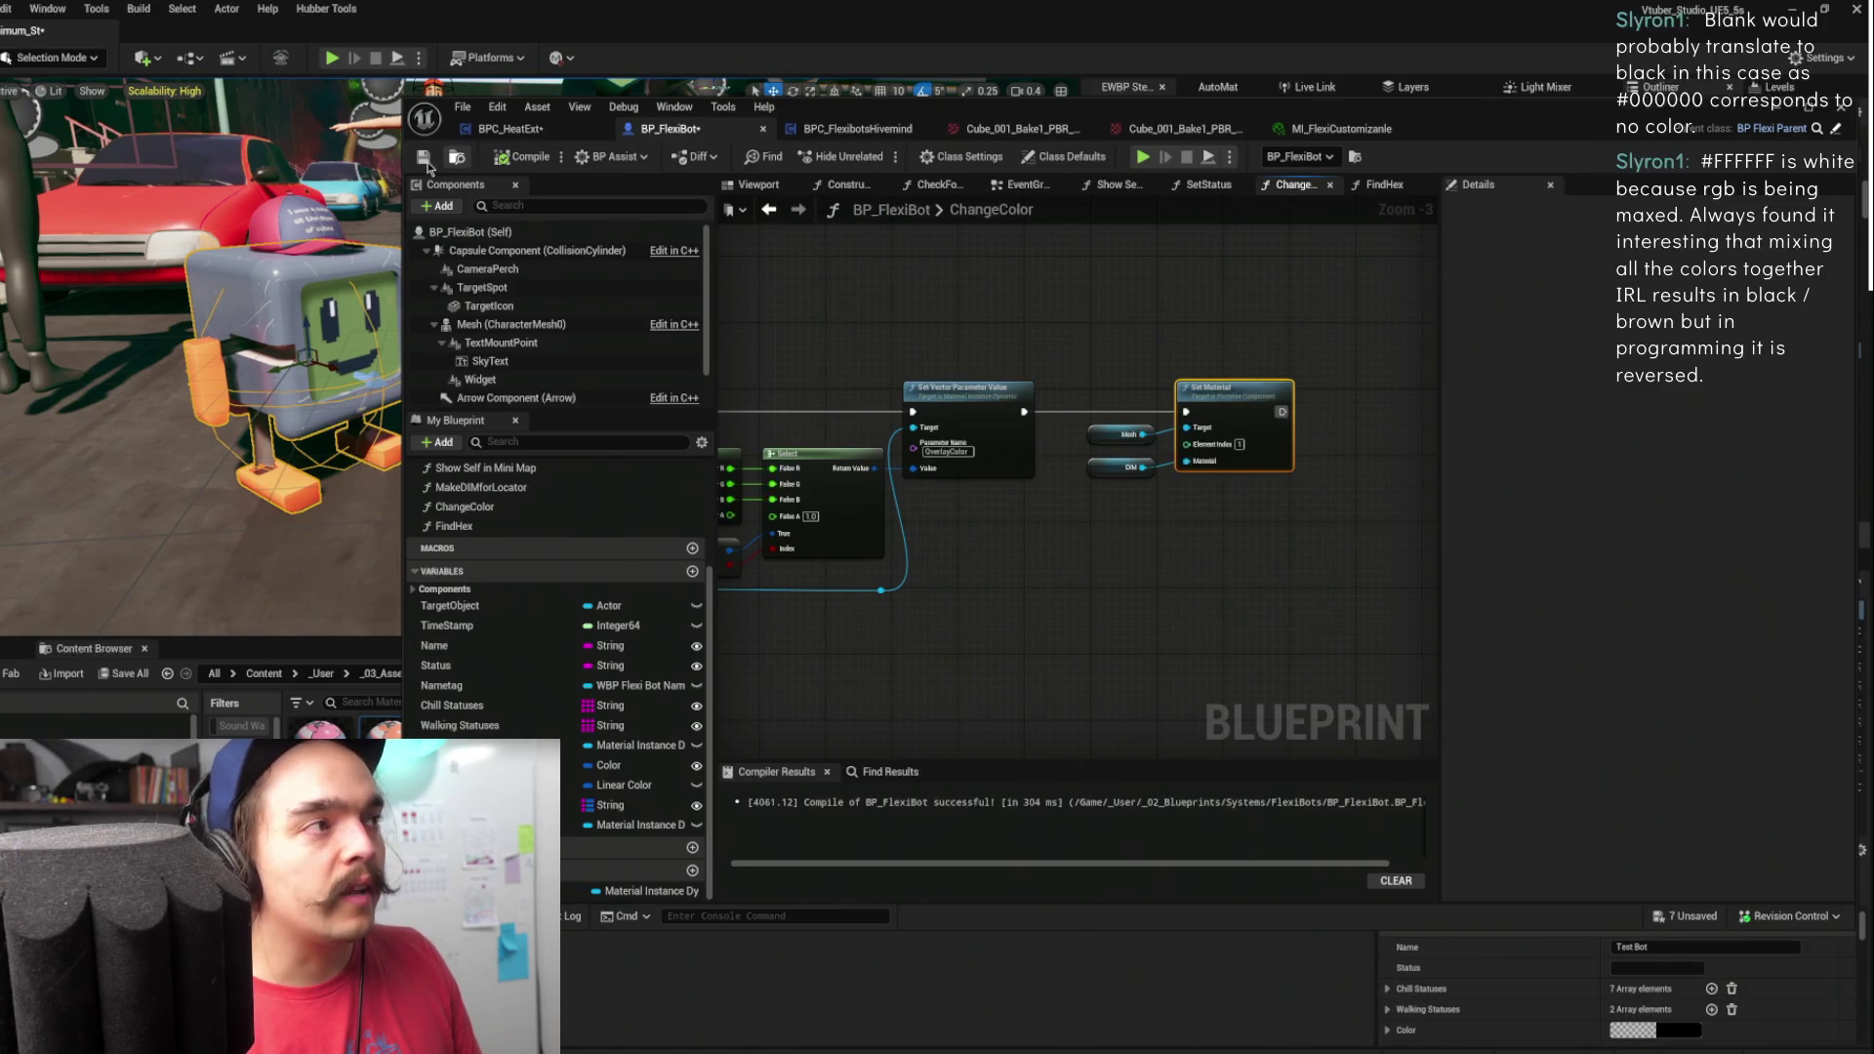
left_click(1181, 326)
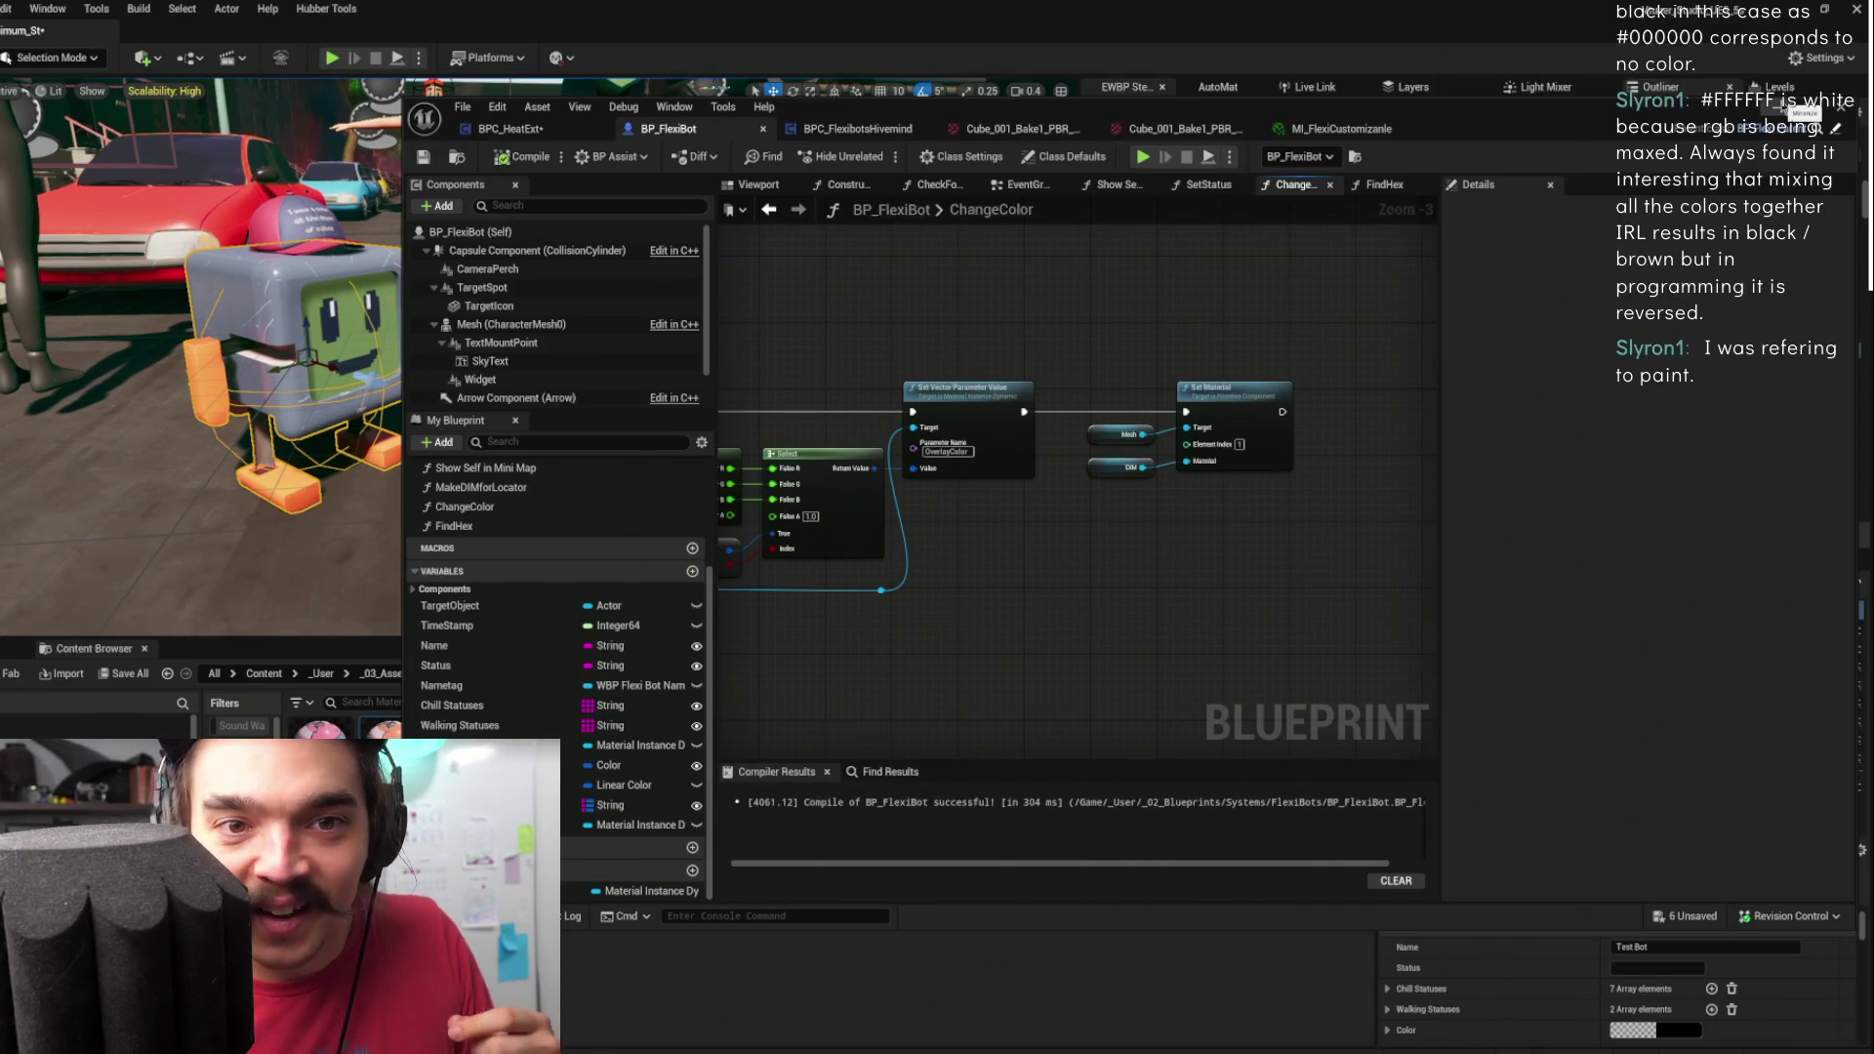
- Give the StacheBot's Element 0 slot the wooden mannequin material instance
left_click(1782, 108)
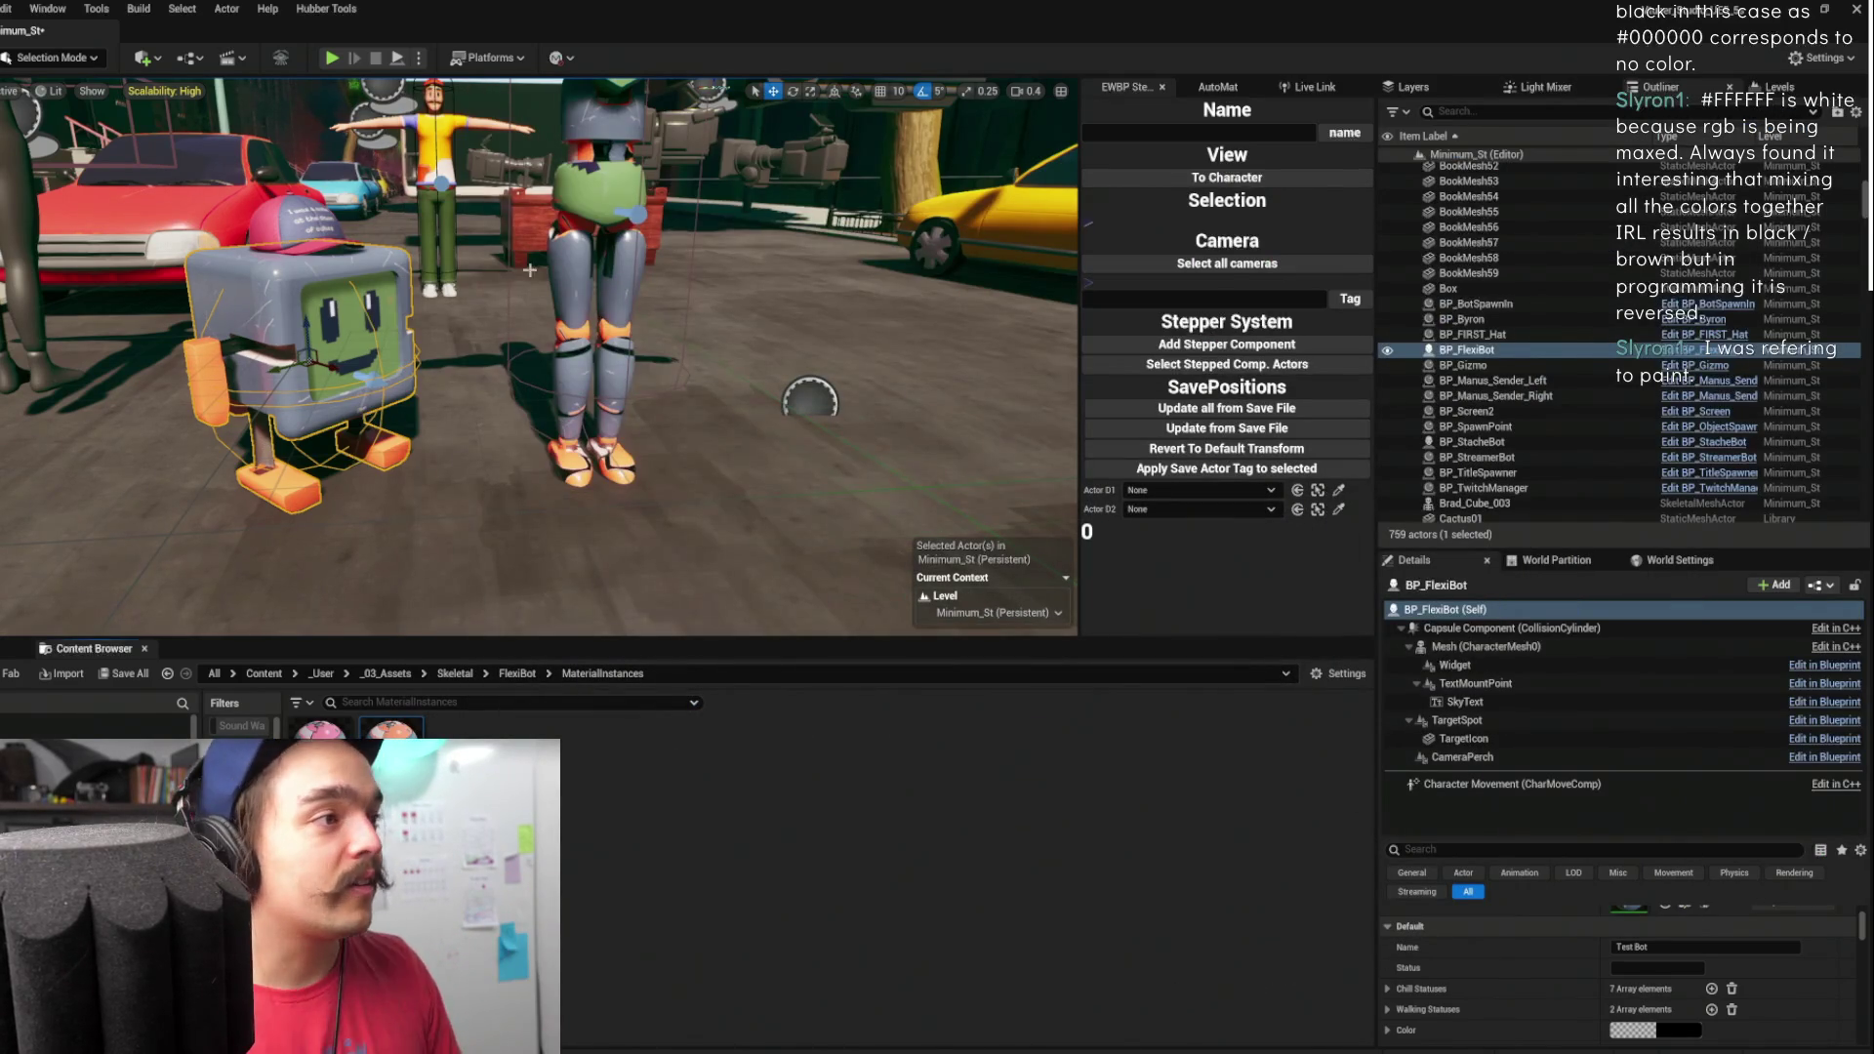
double_click(1474, 442)
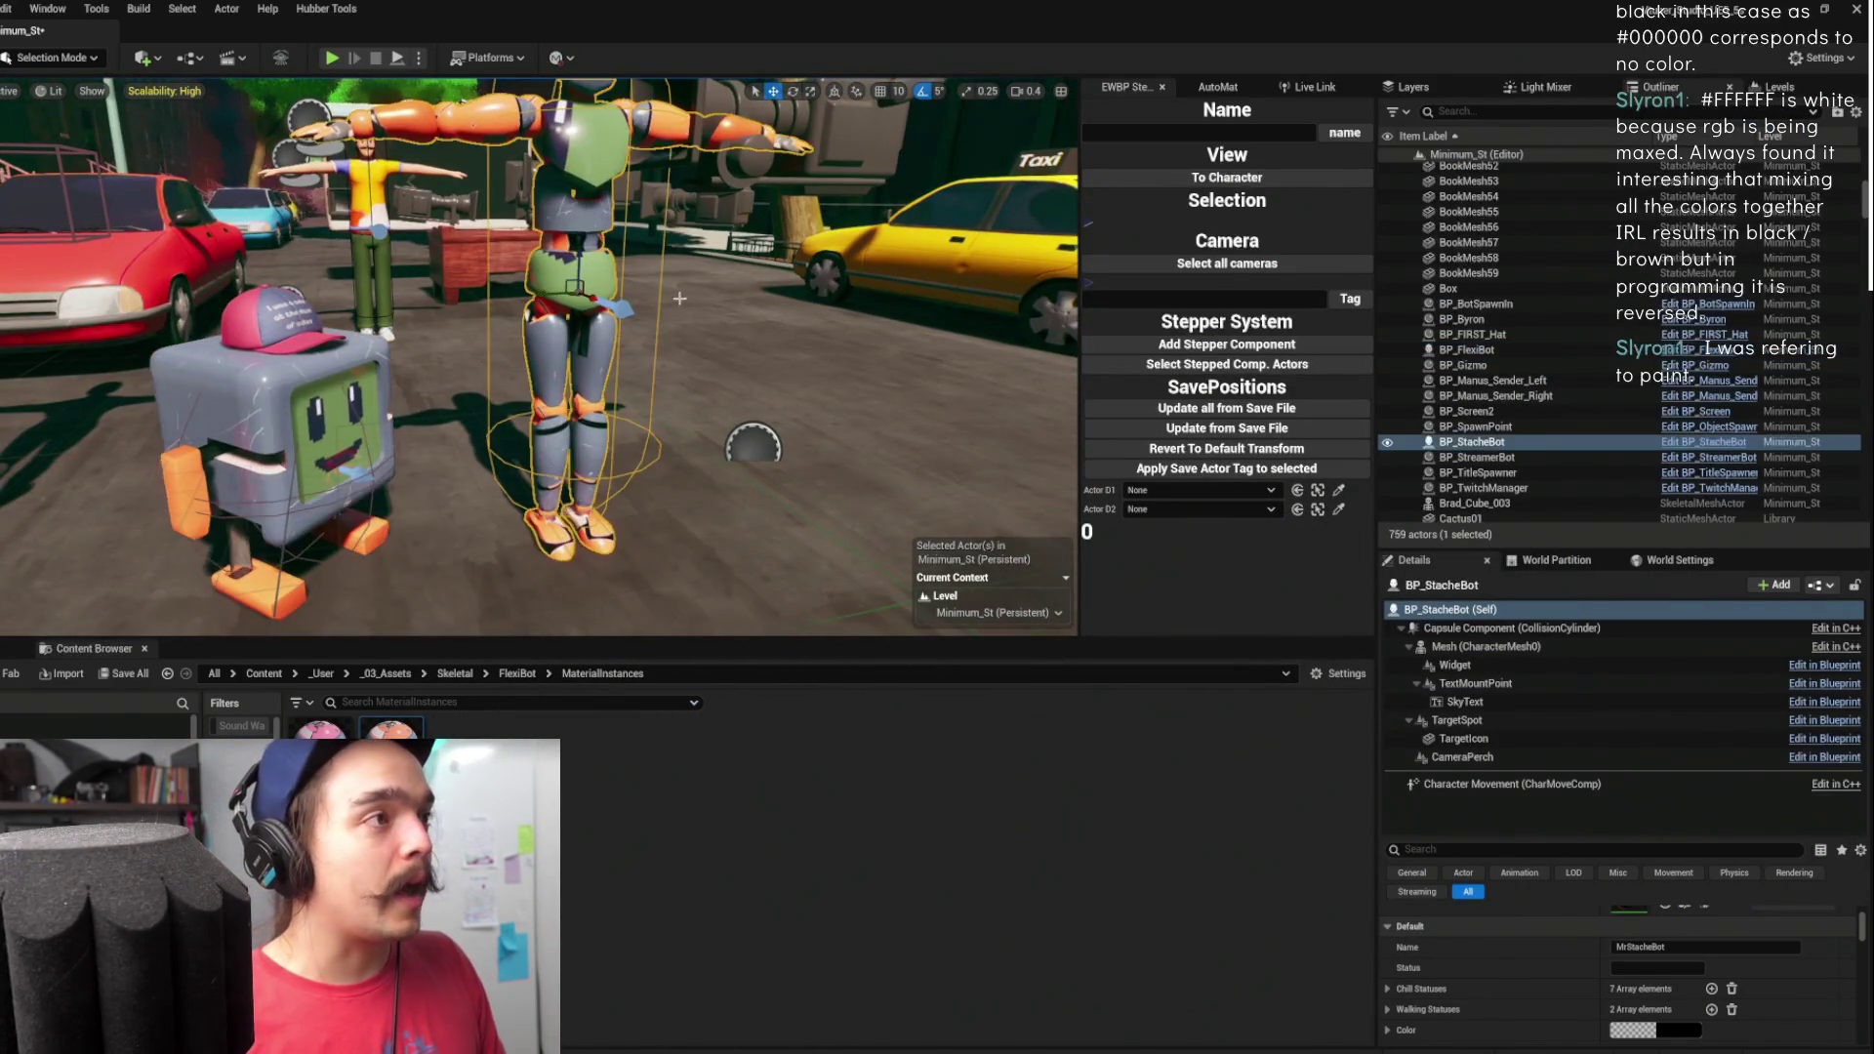
scroll(1554, 964, "up", 3)
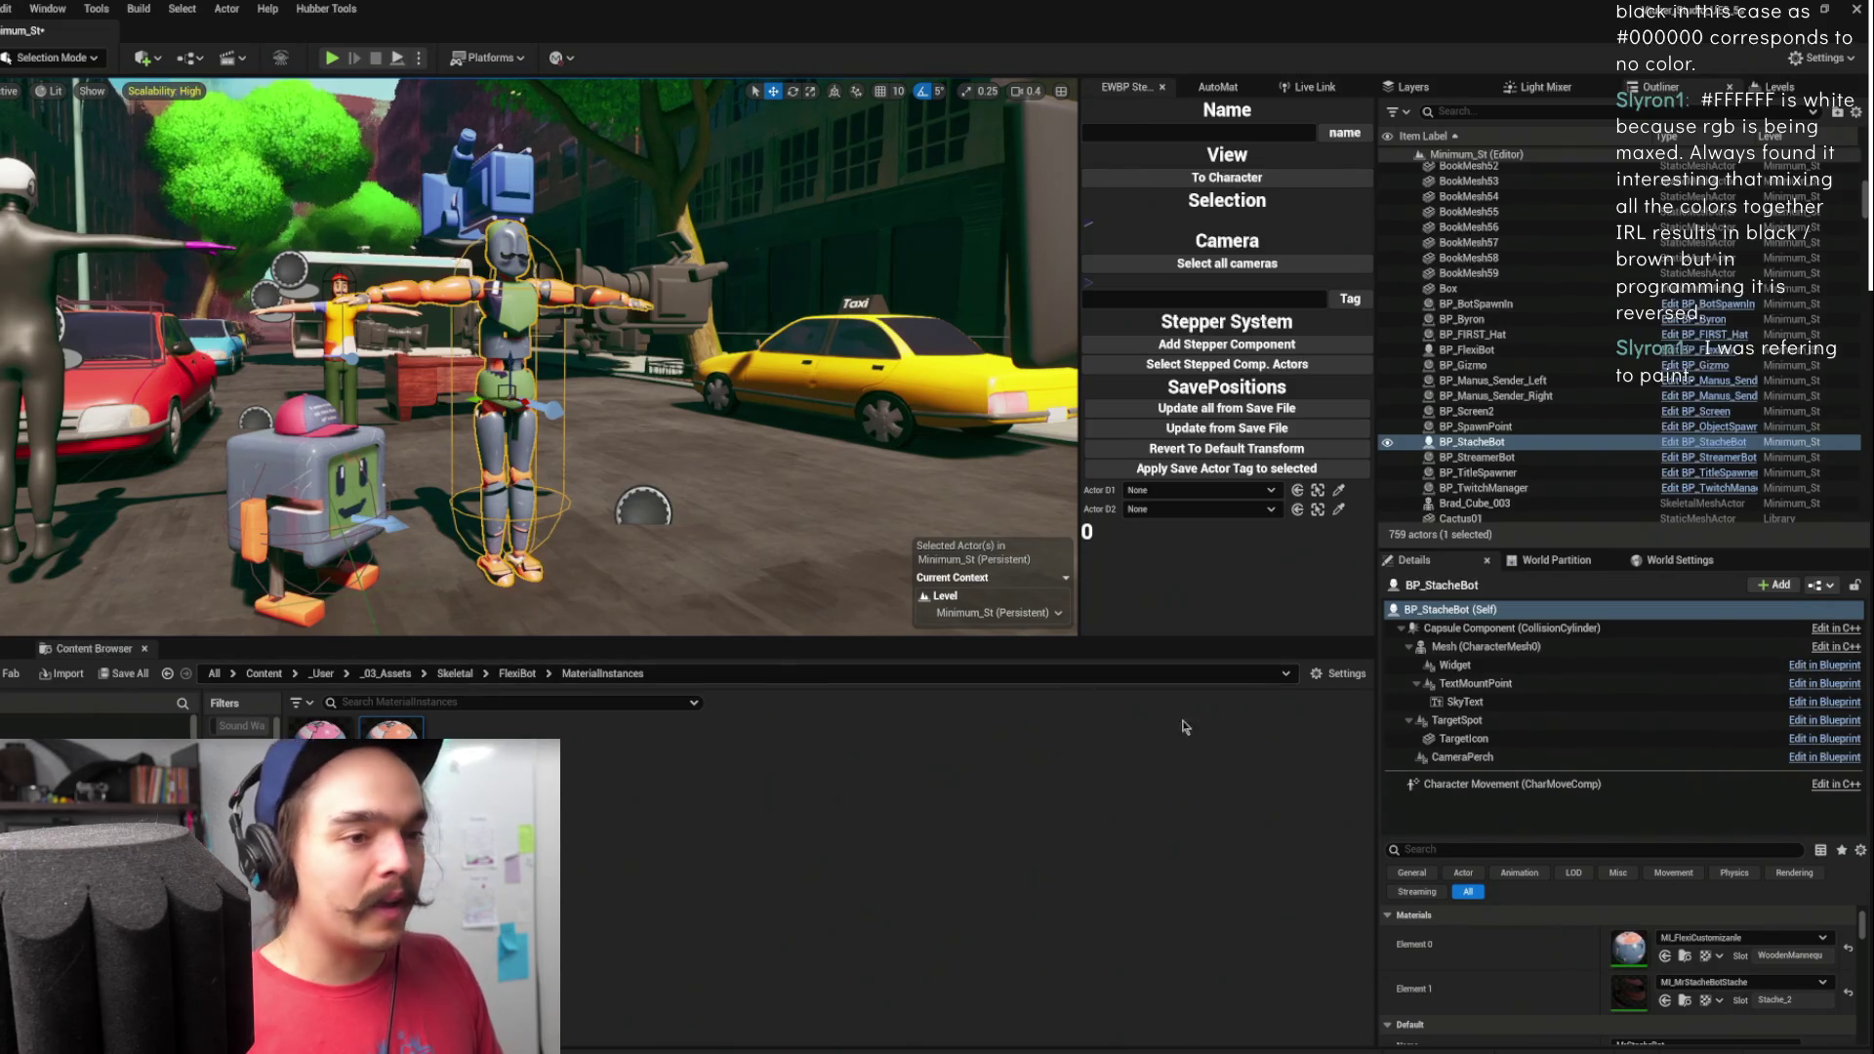
left_click(1682, 1000)
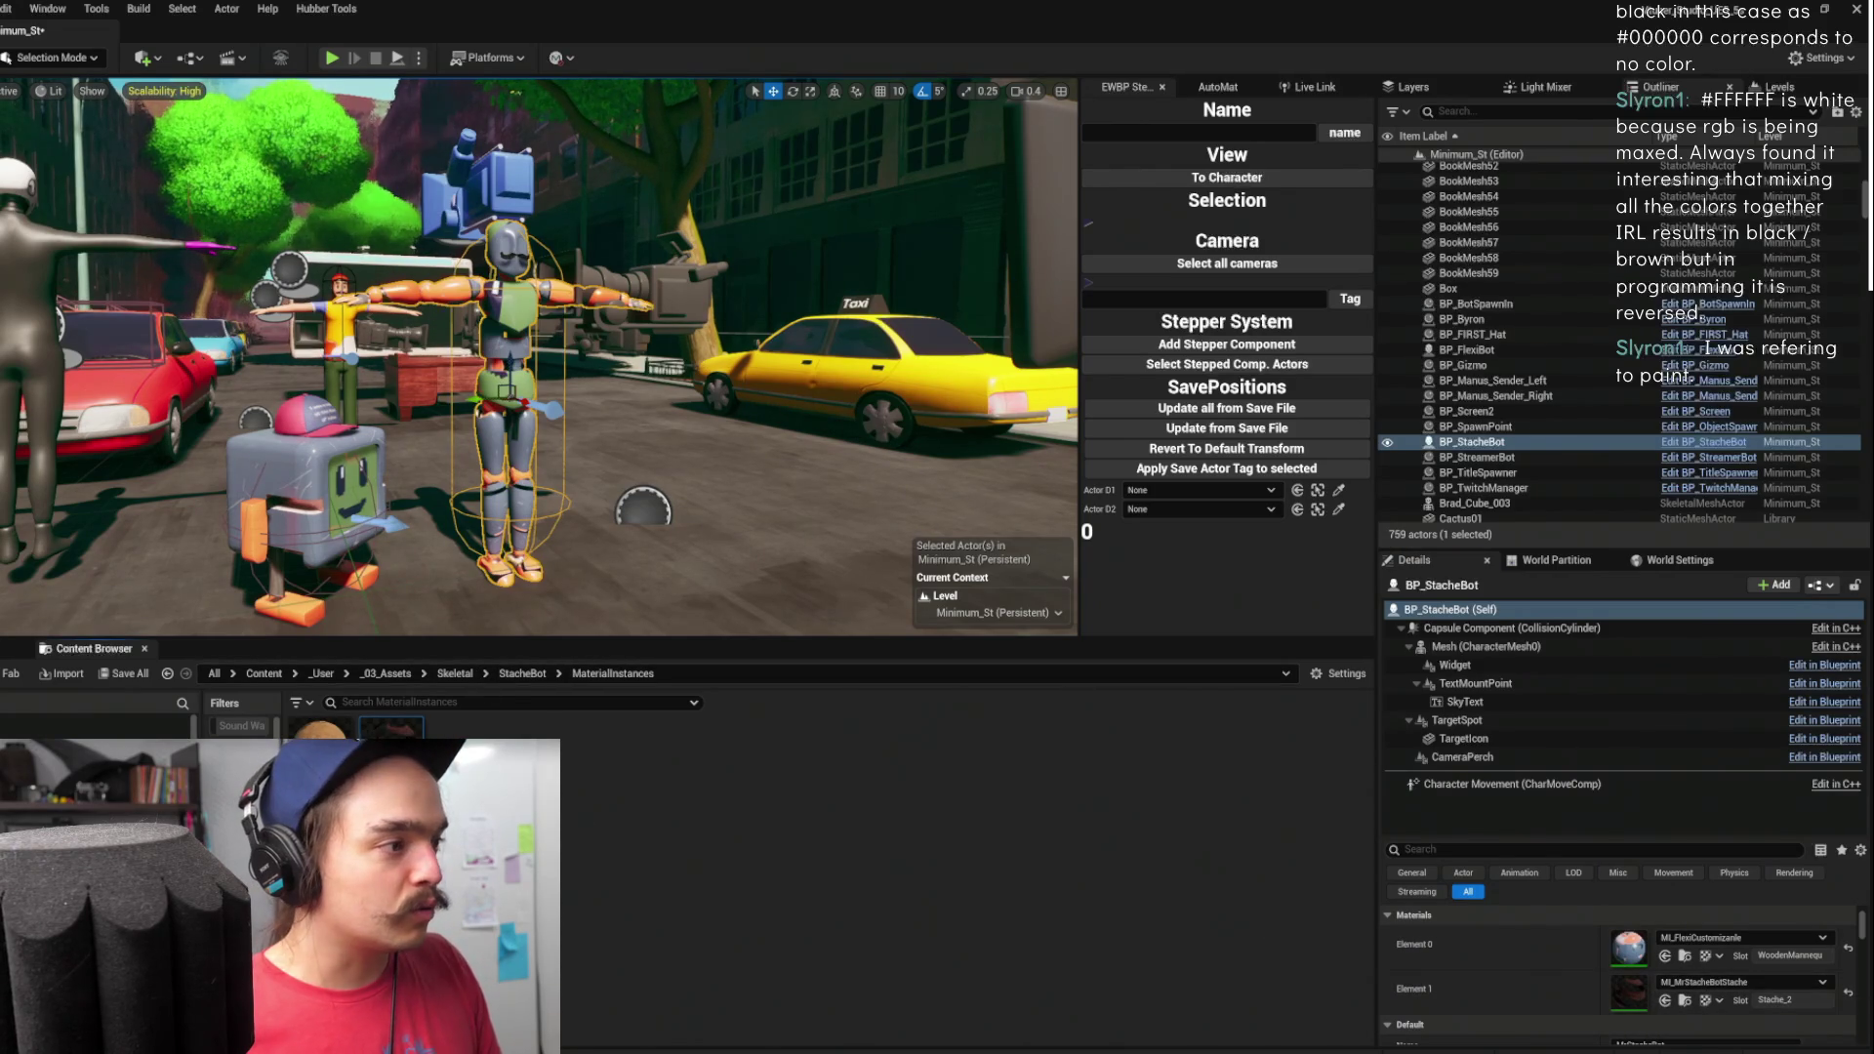
left_click(1664, 956)
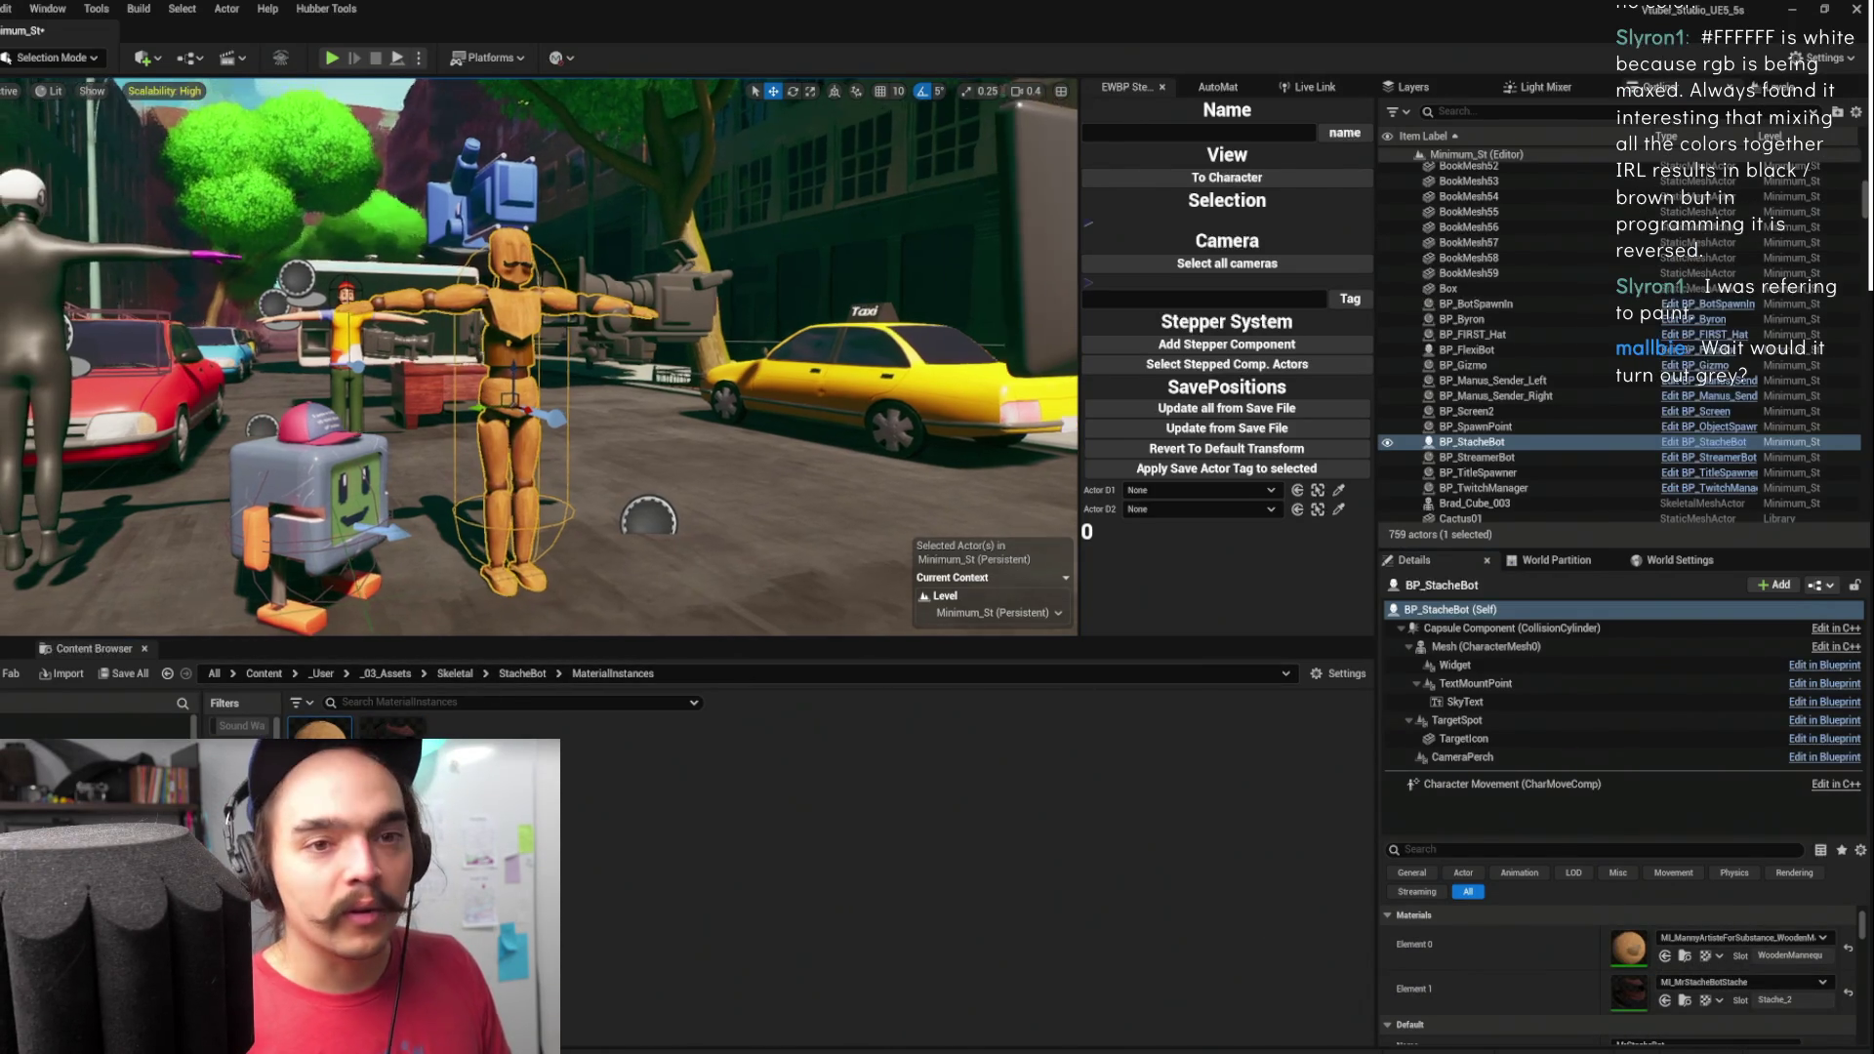
- Return to the BP_FlexiBot blueprint editor
scroll(746, 363, "up", 3)
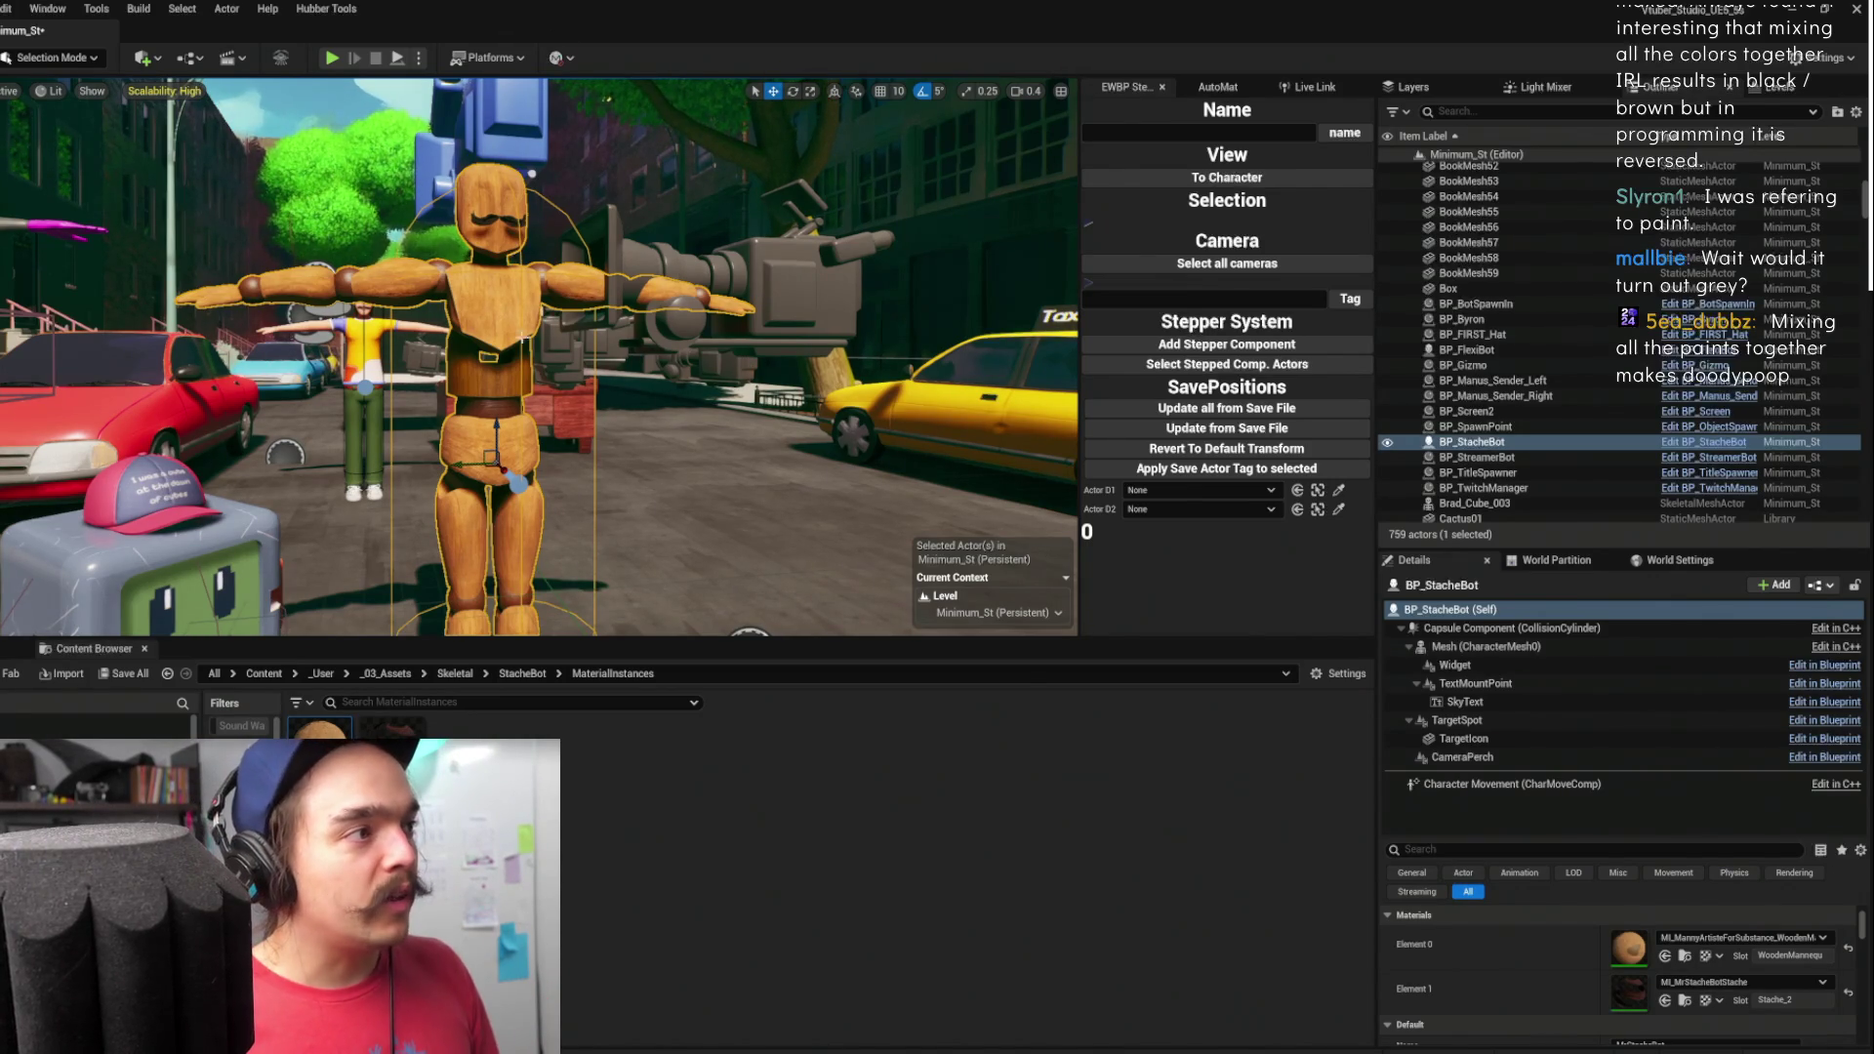
scroll(540, 357, "down", 8)
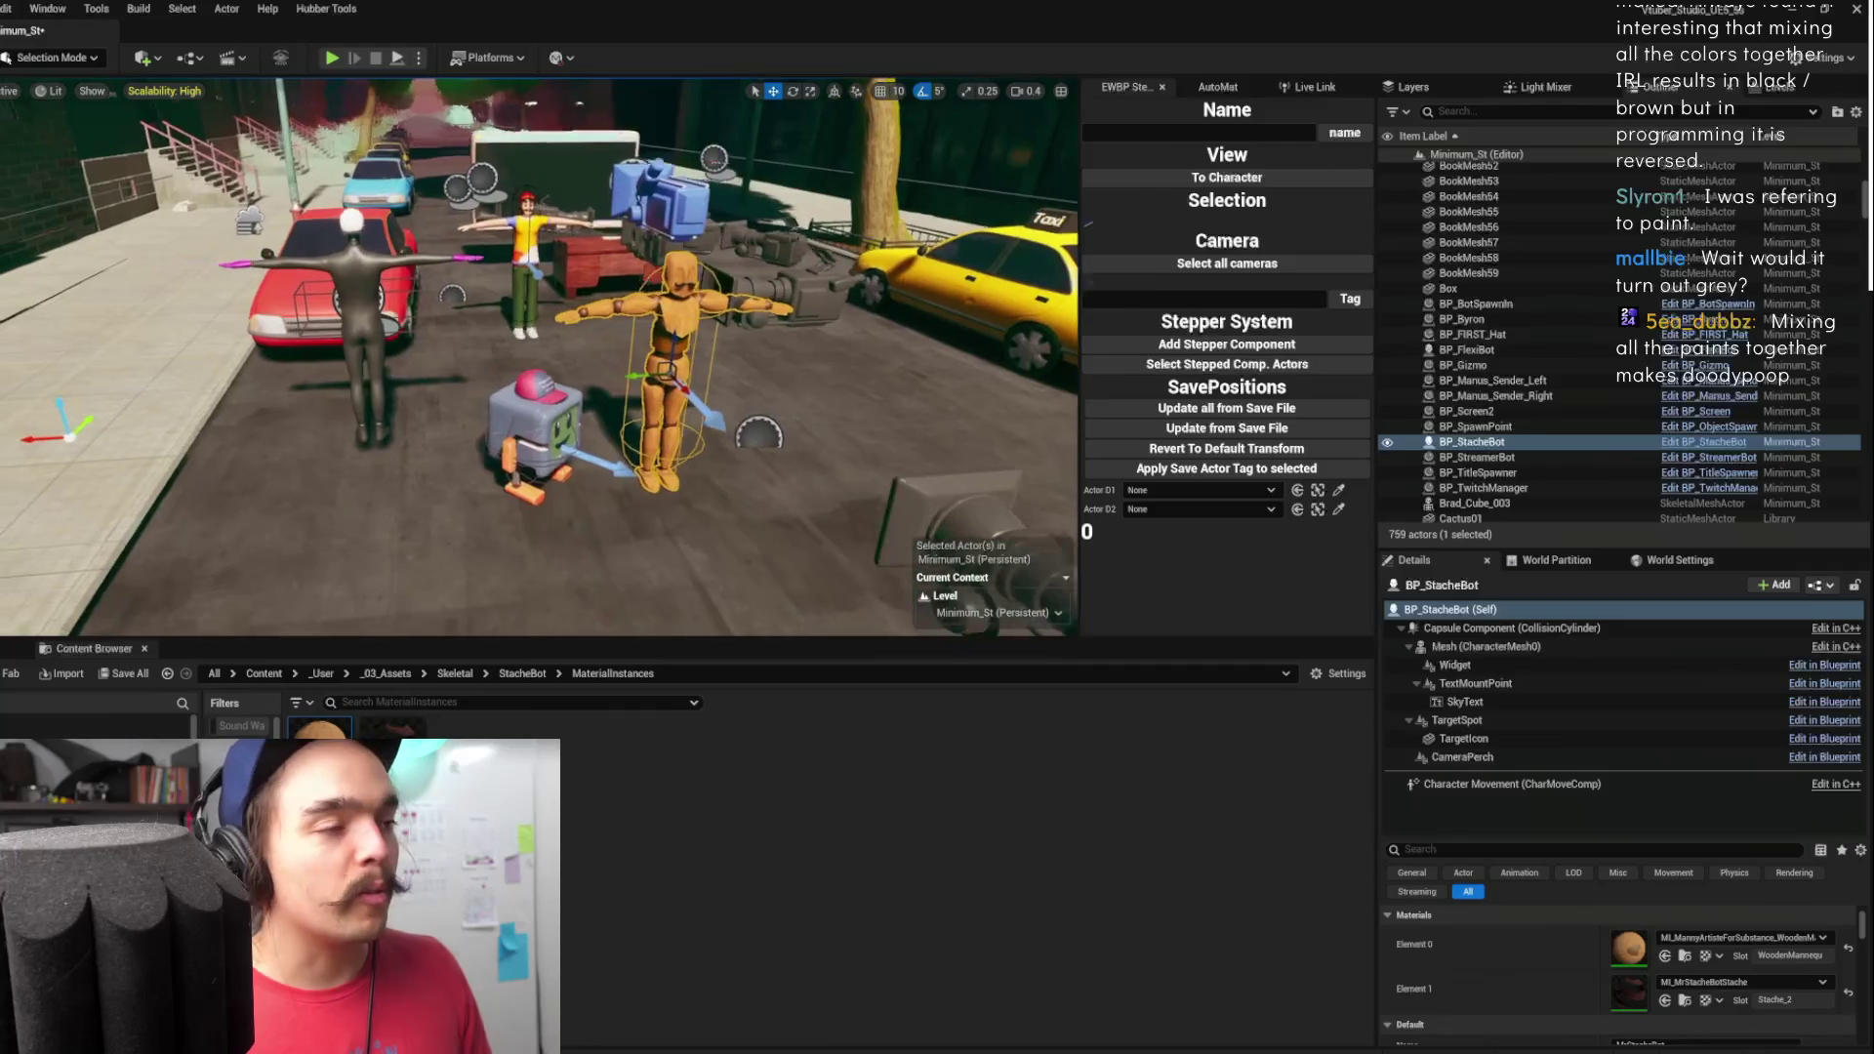
scroll(540, 357, "up", 3)
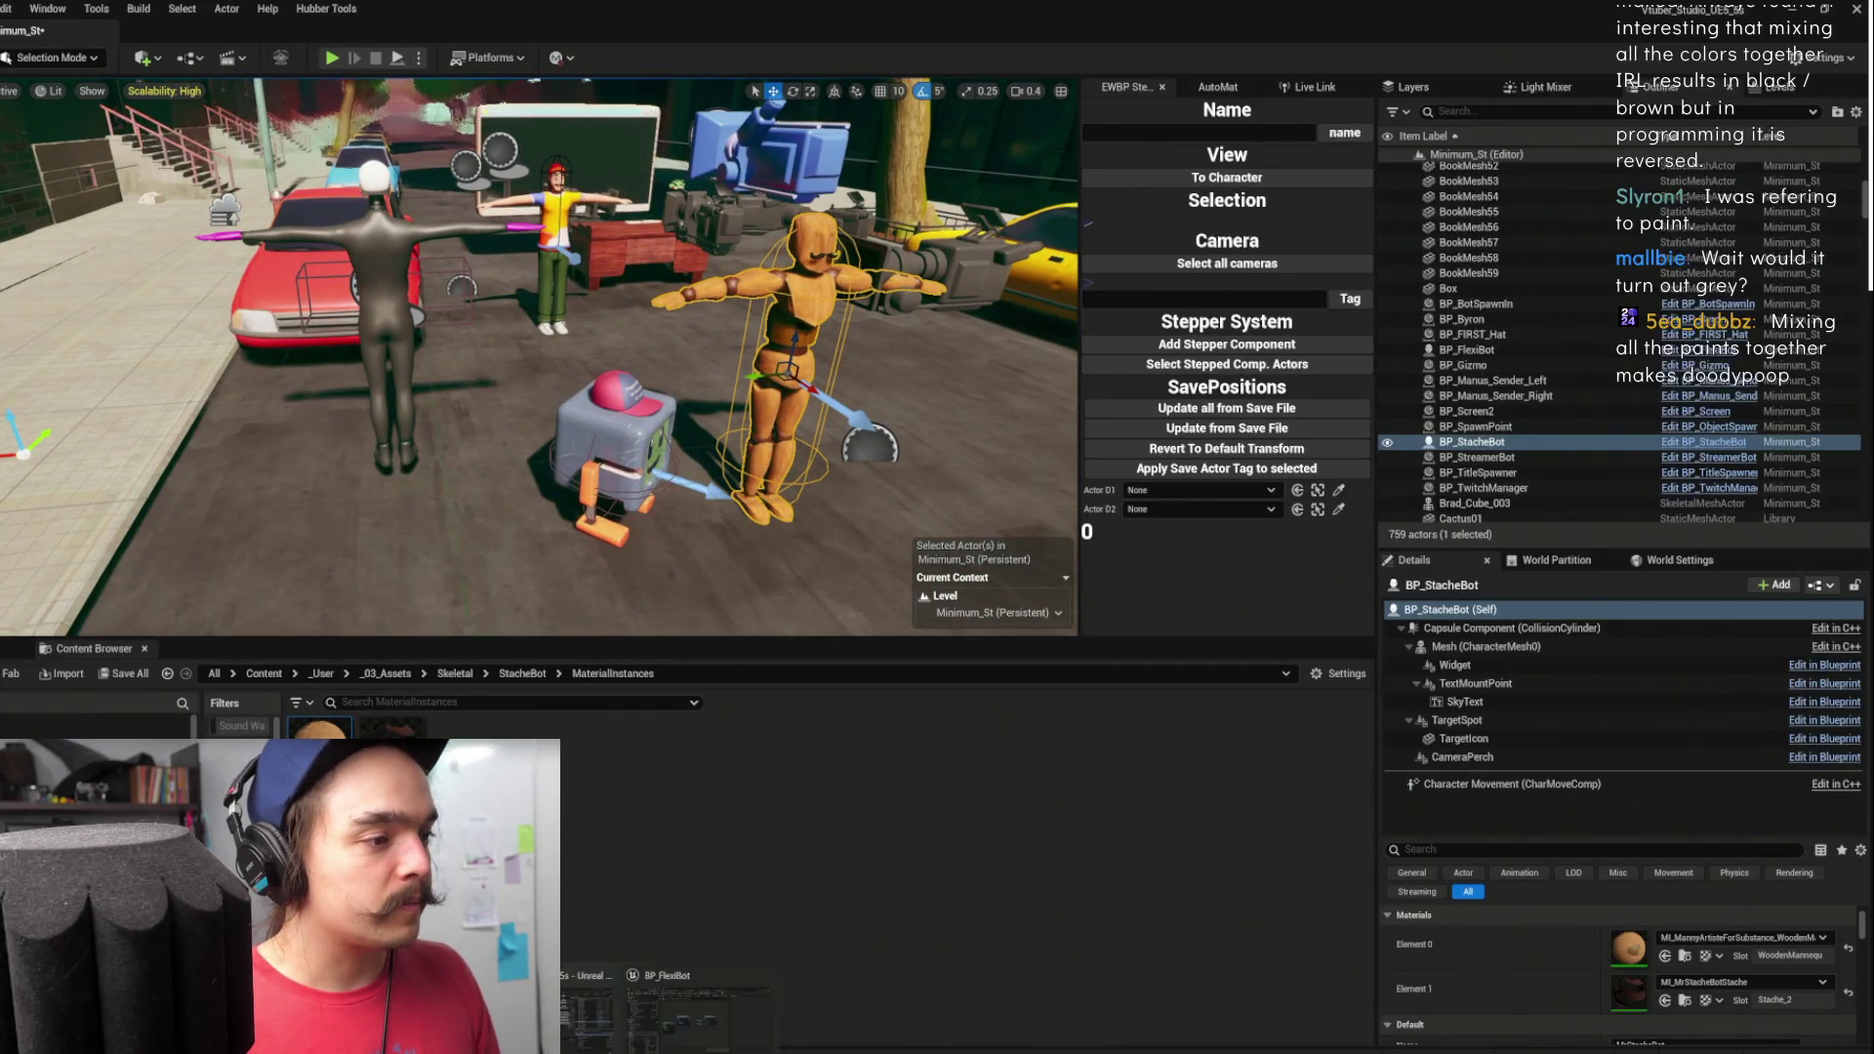
left_click(673, 978)
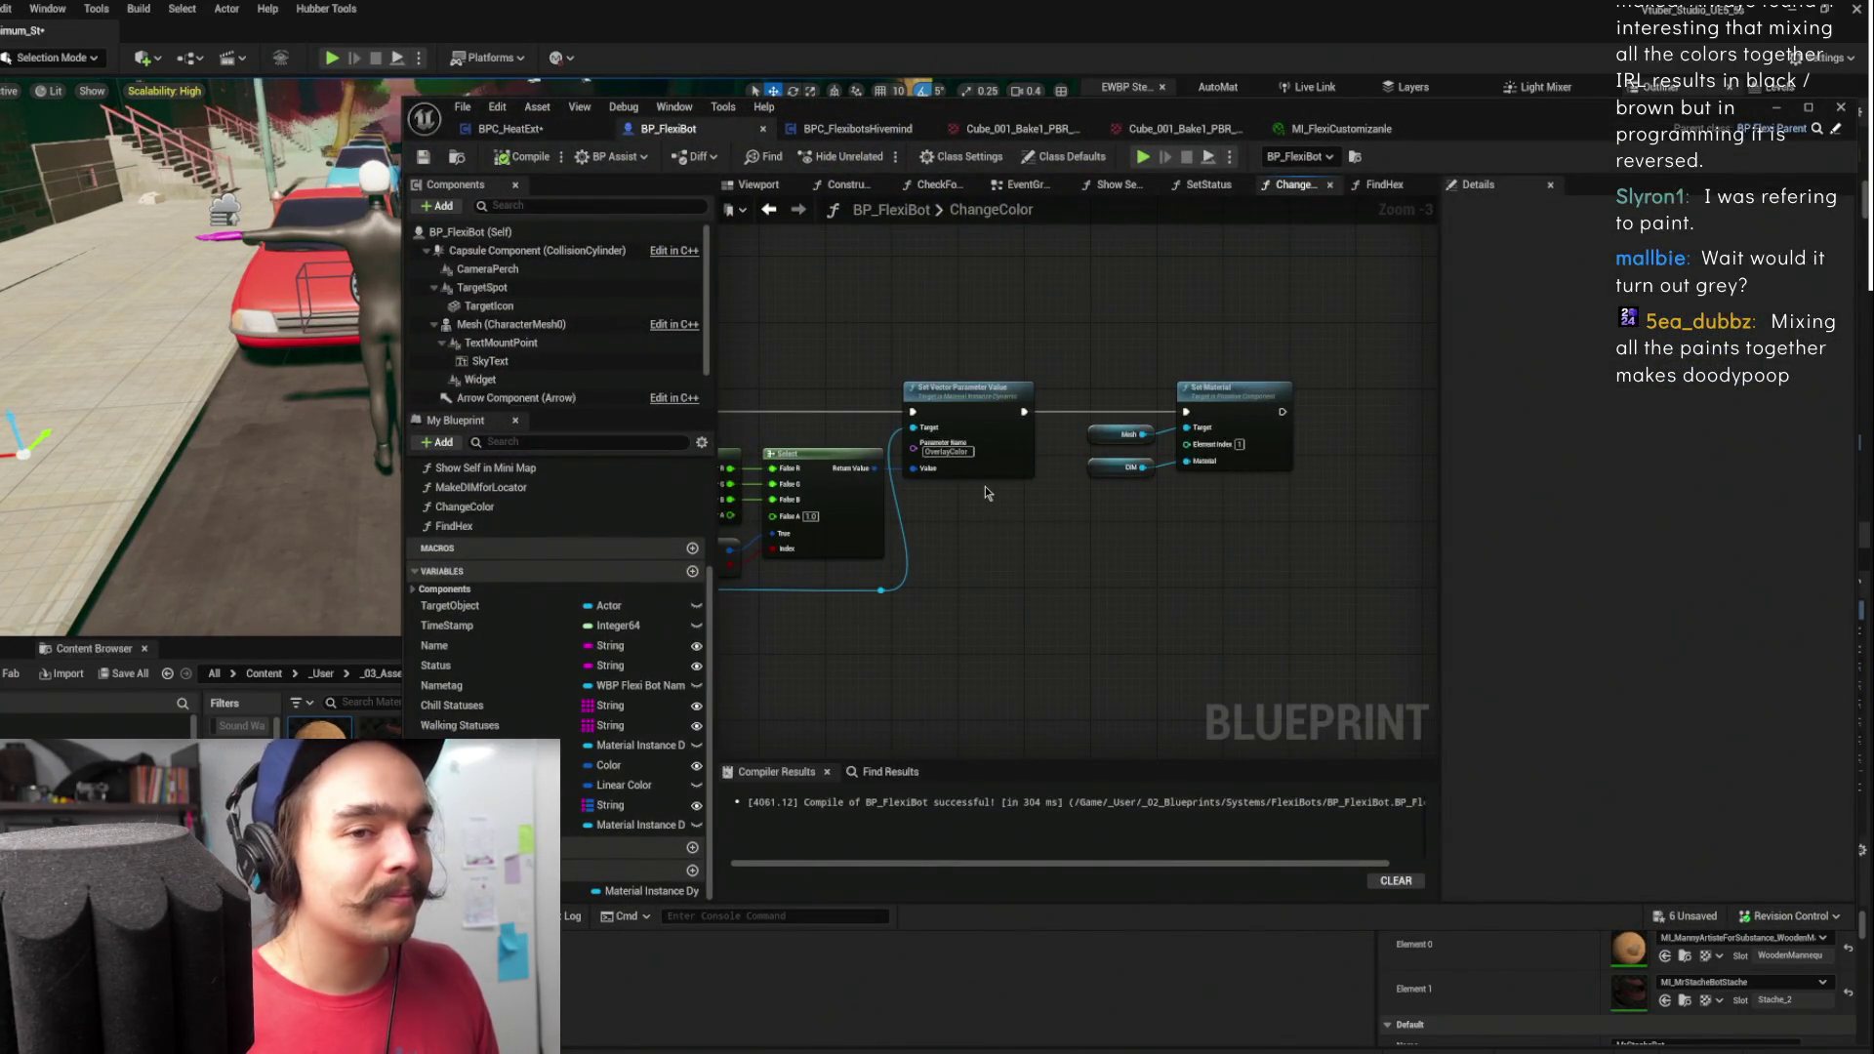